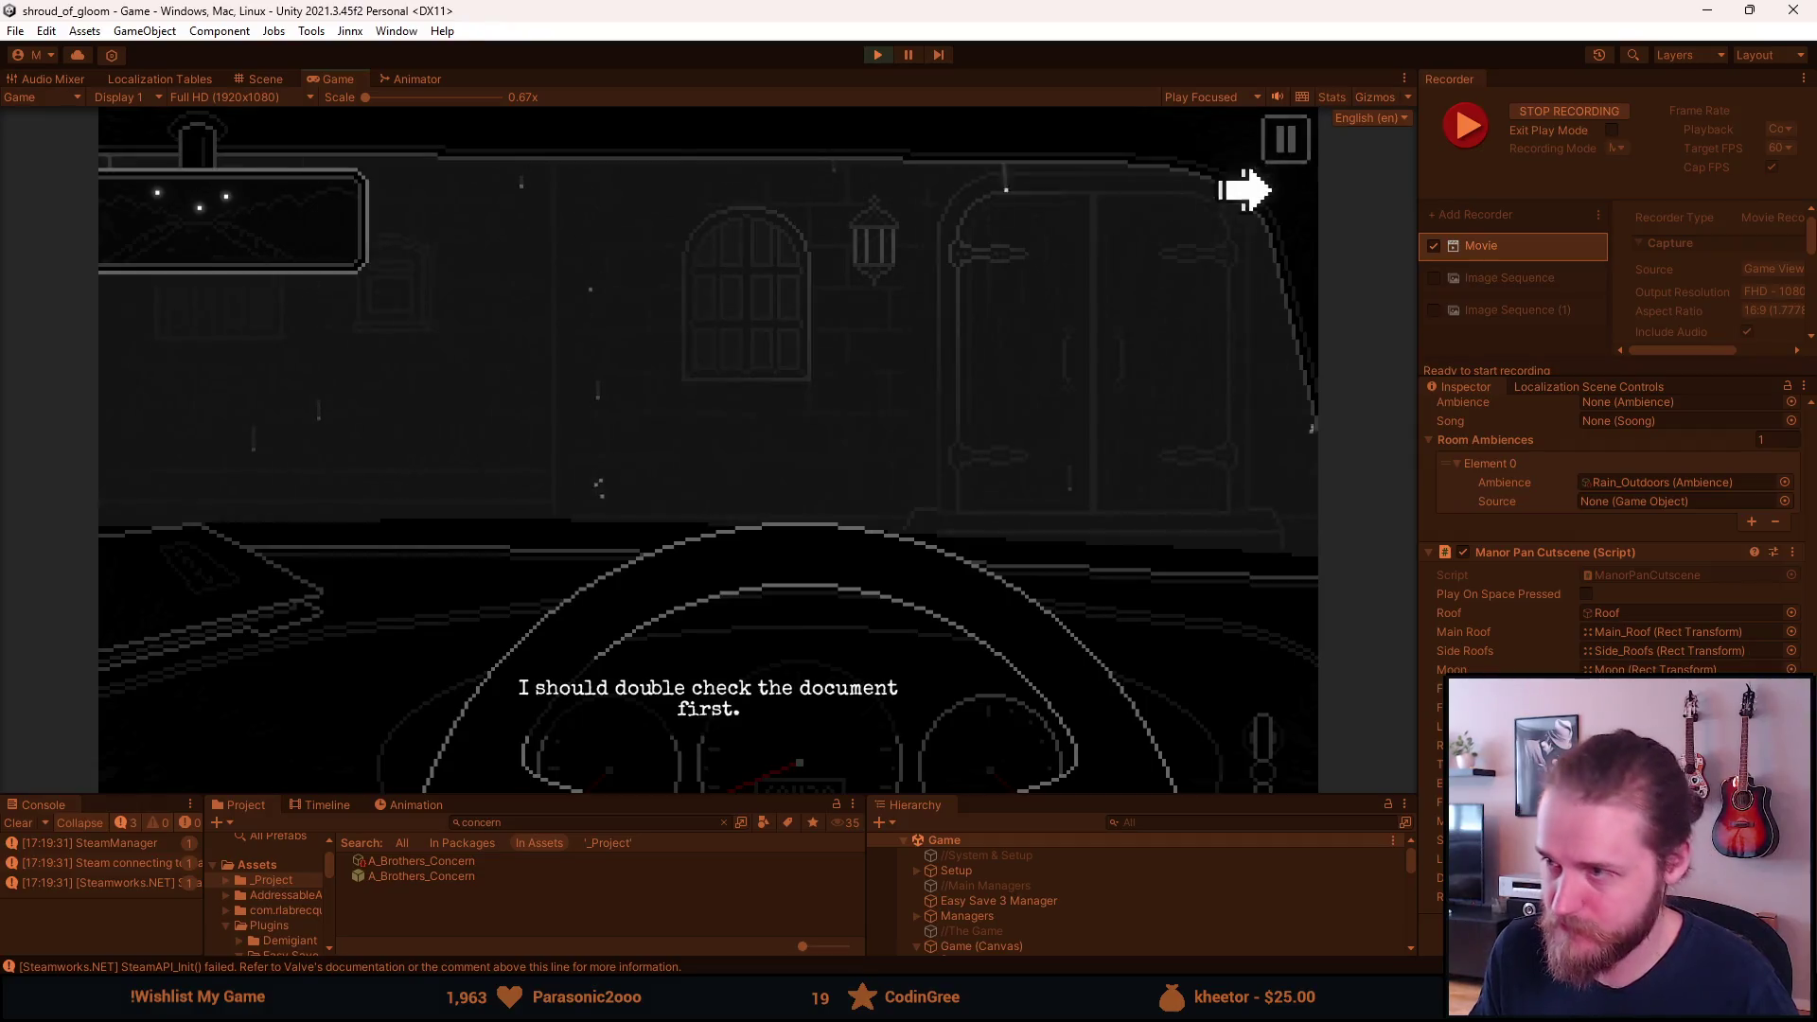
# Advance the cutscene, stop the Recorder with Ctrl+F10, pause the game, and switch to Resolve.
pyautogui.click(1221, 251)
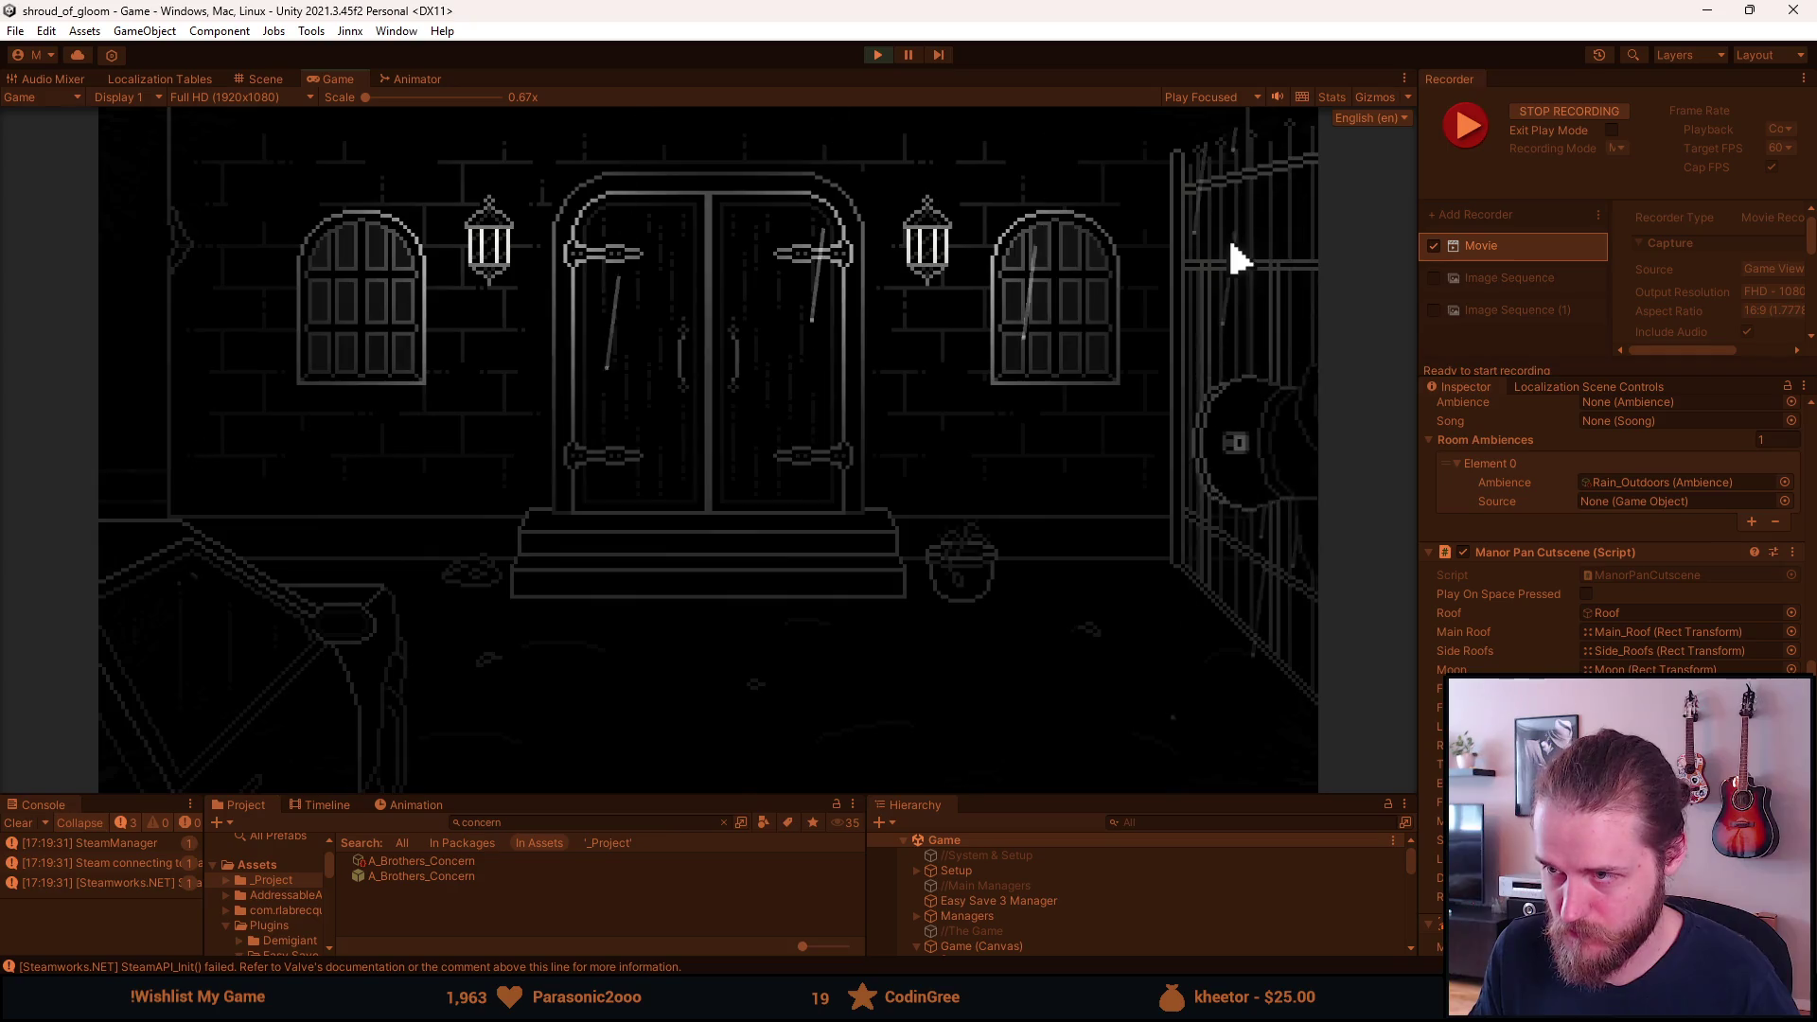
pyautogui.hotkey('ctrl', 'F10')
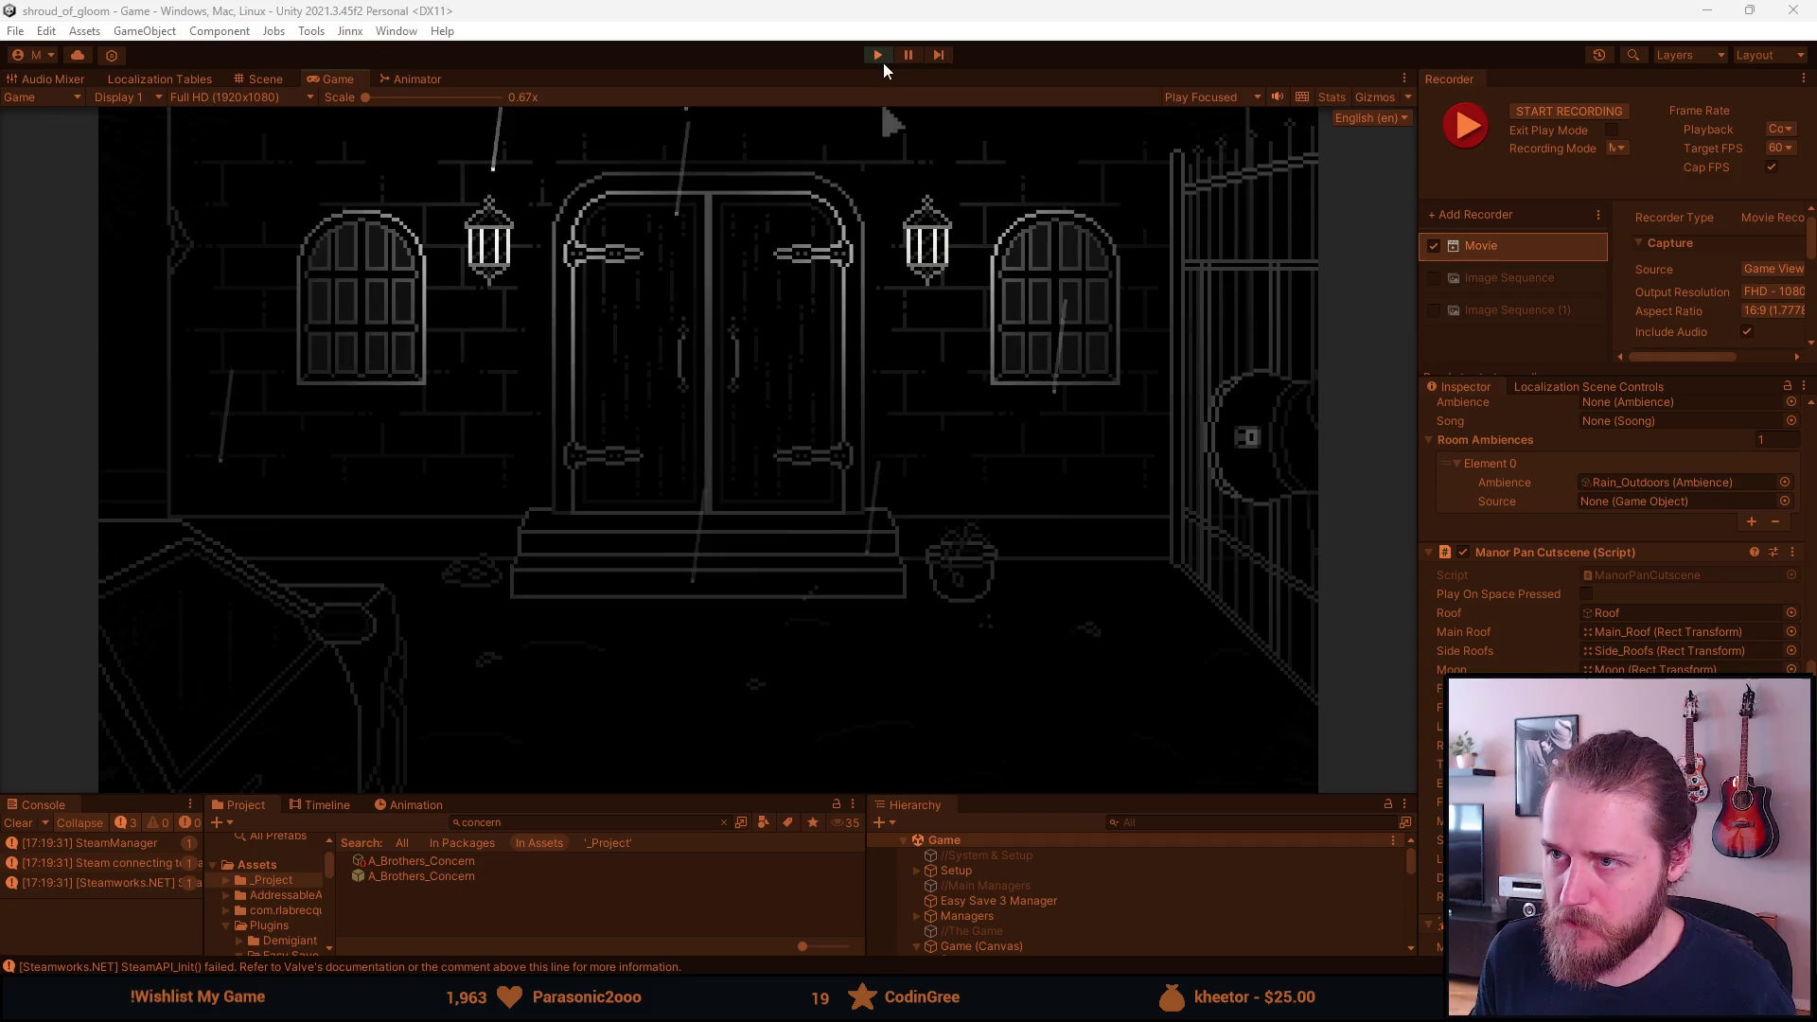
pyautogui.click(907, 54)
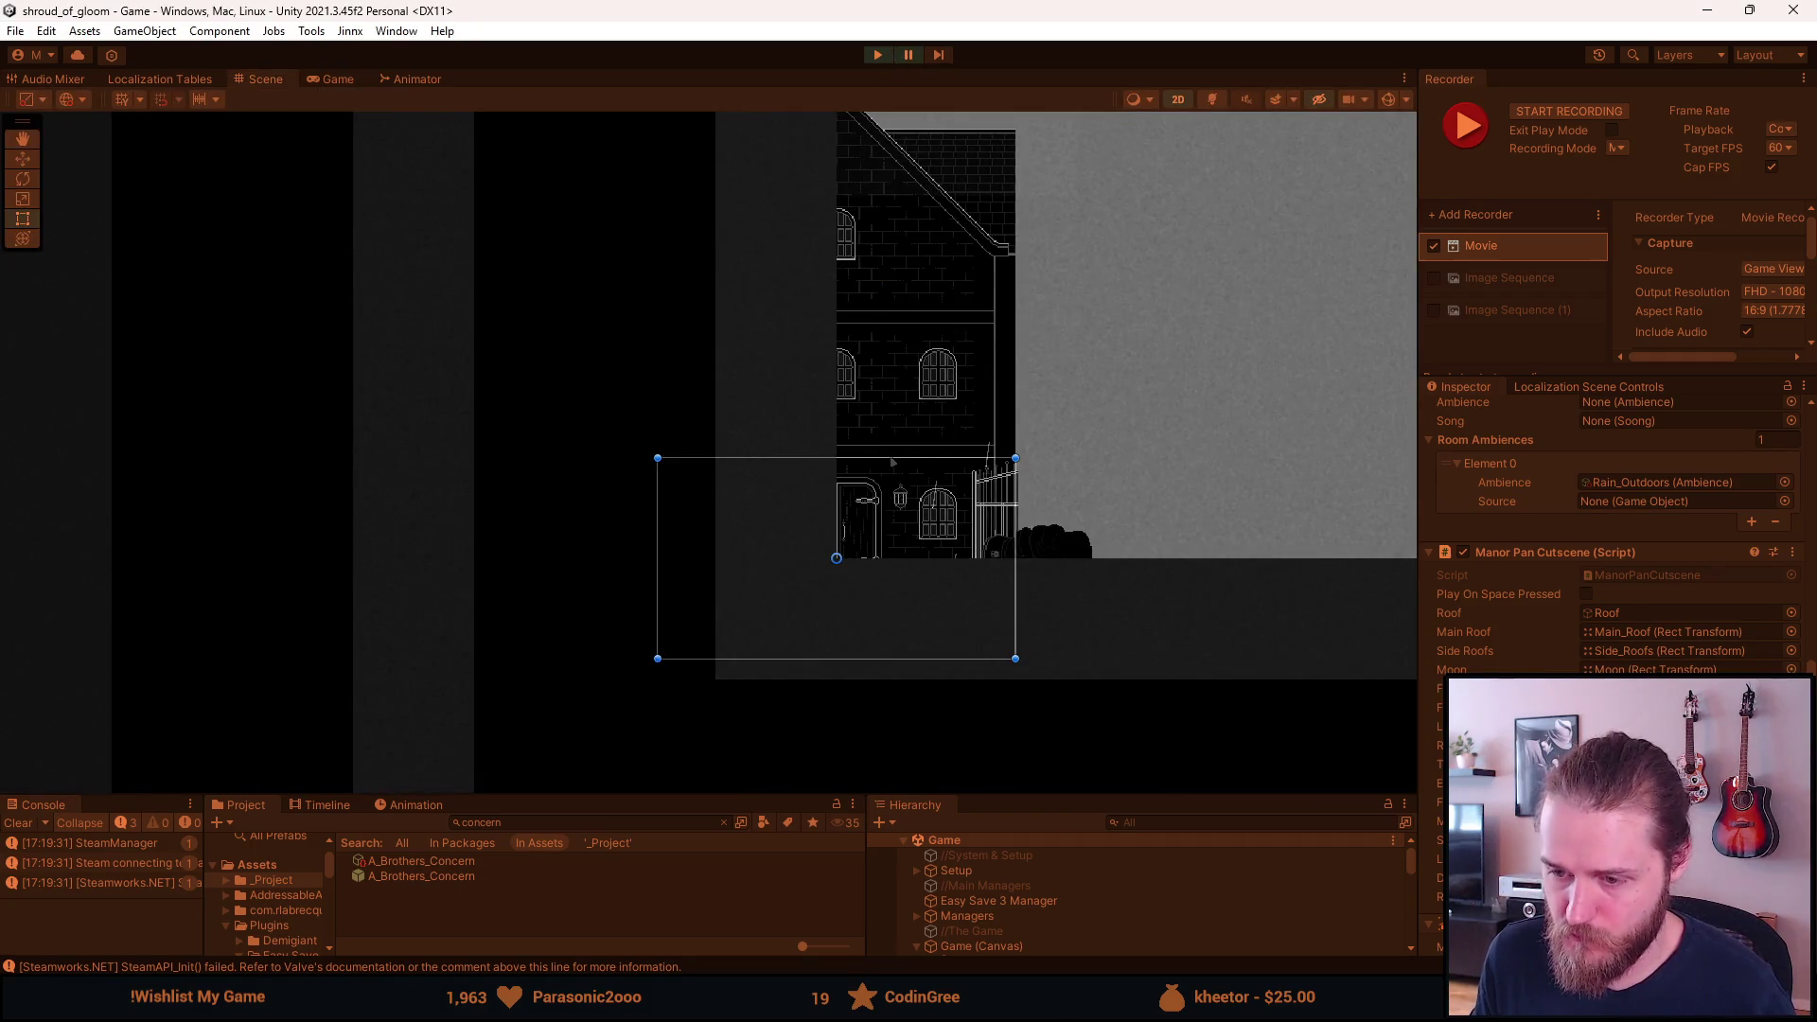
pyautogui.hotkey('alt', 'Tab')
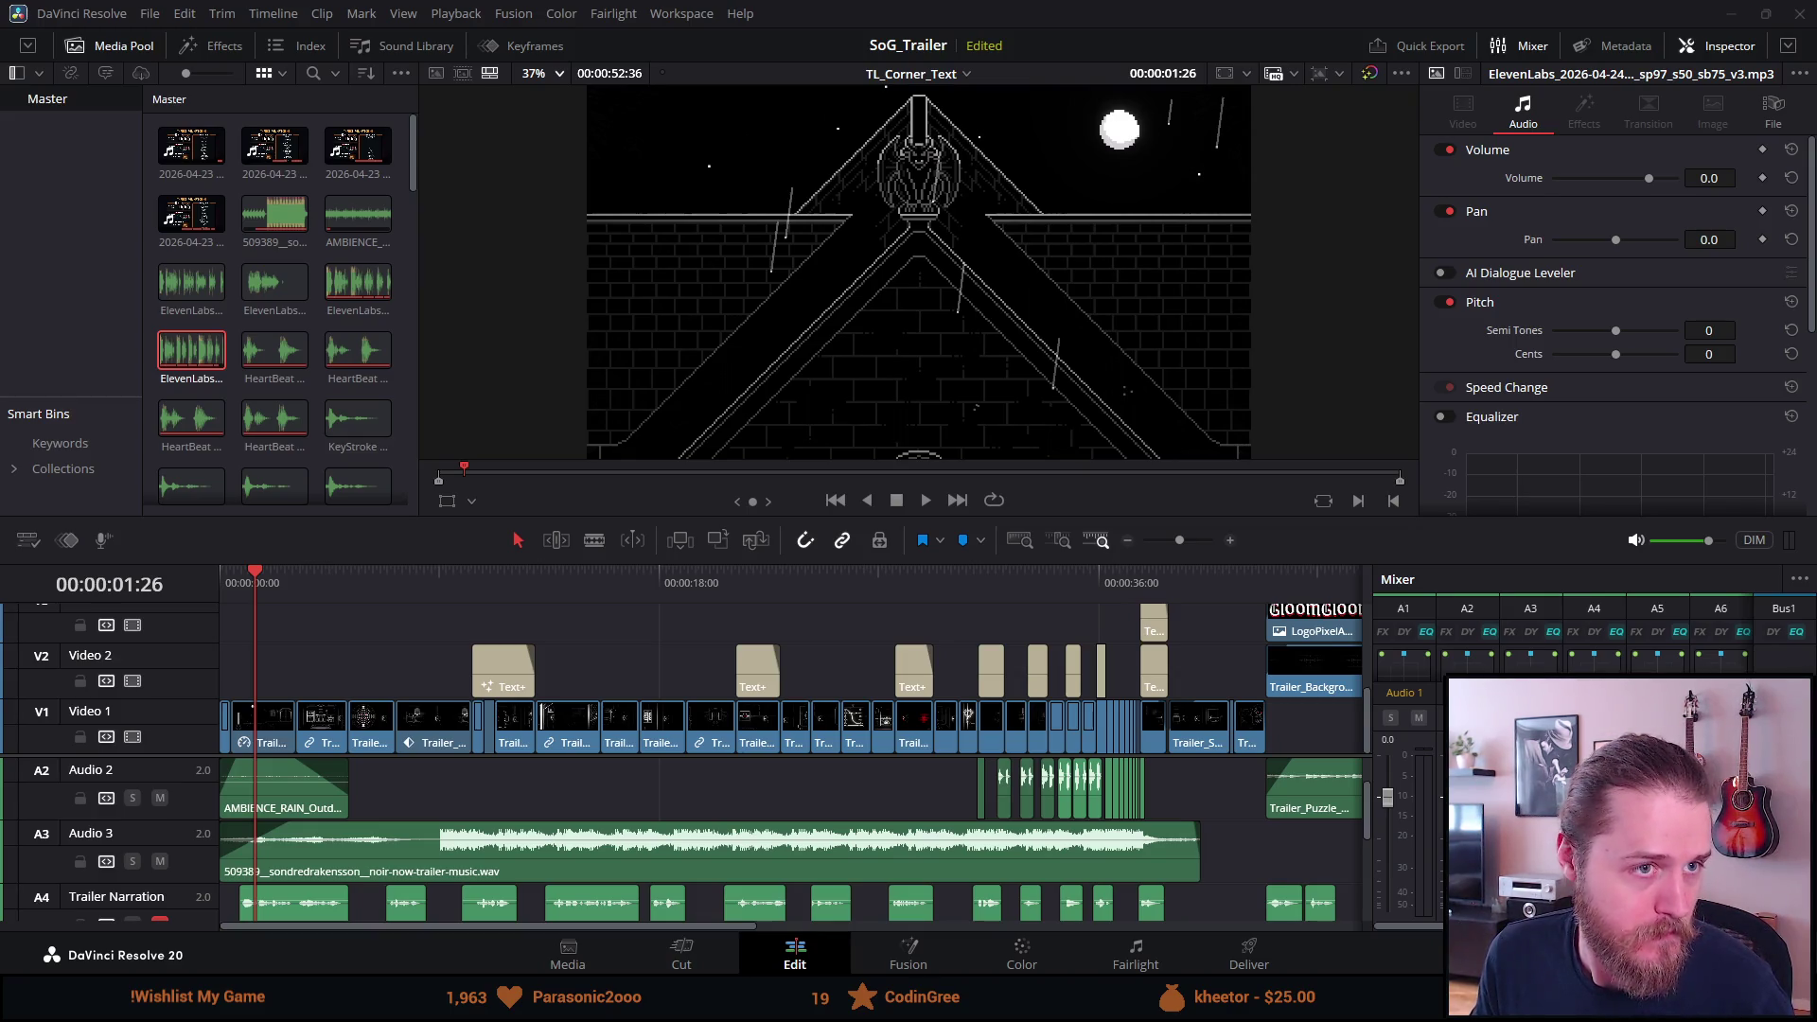
# Rename the recording Trailer_132 to Trailer_Manor_Pan_Quick.
pyautogui.hotkey('alt', 'Tab')
pyautogui.moveTo(437, 314); pyautogui.dragTo(729, 173)
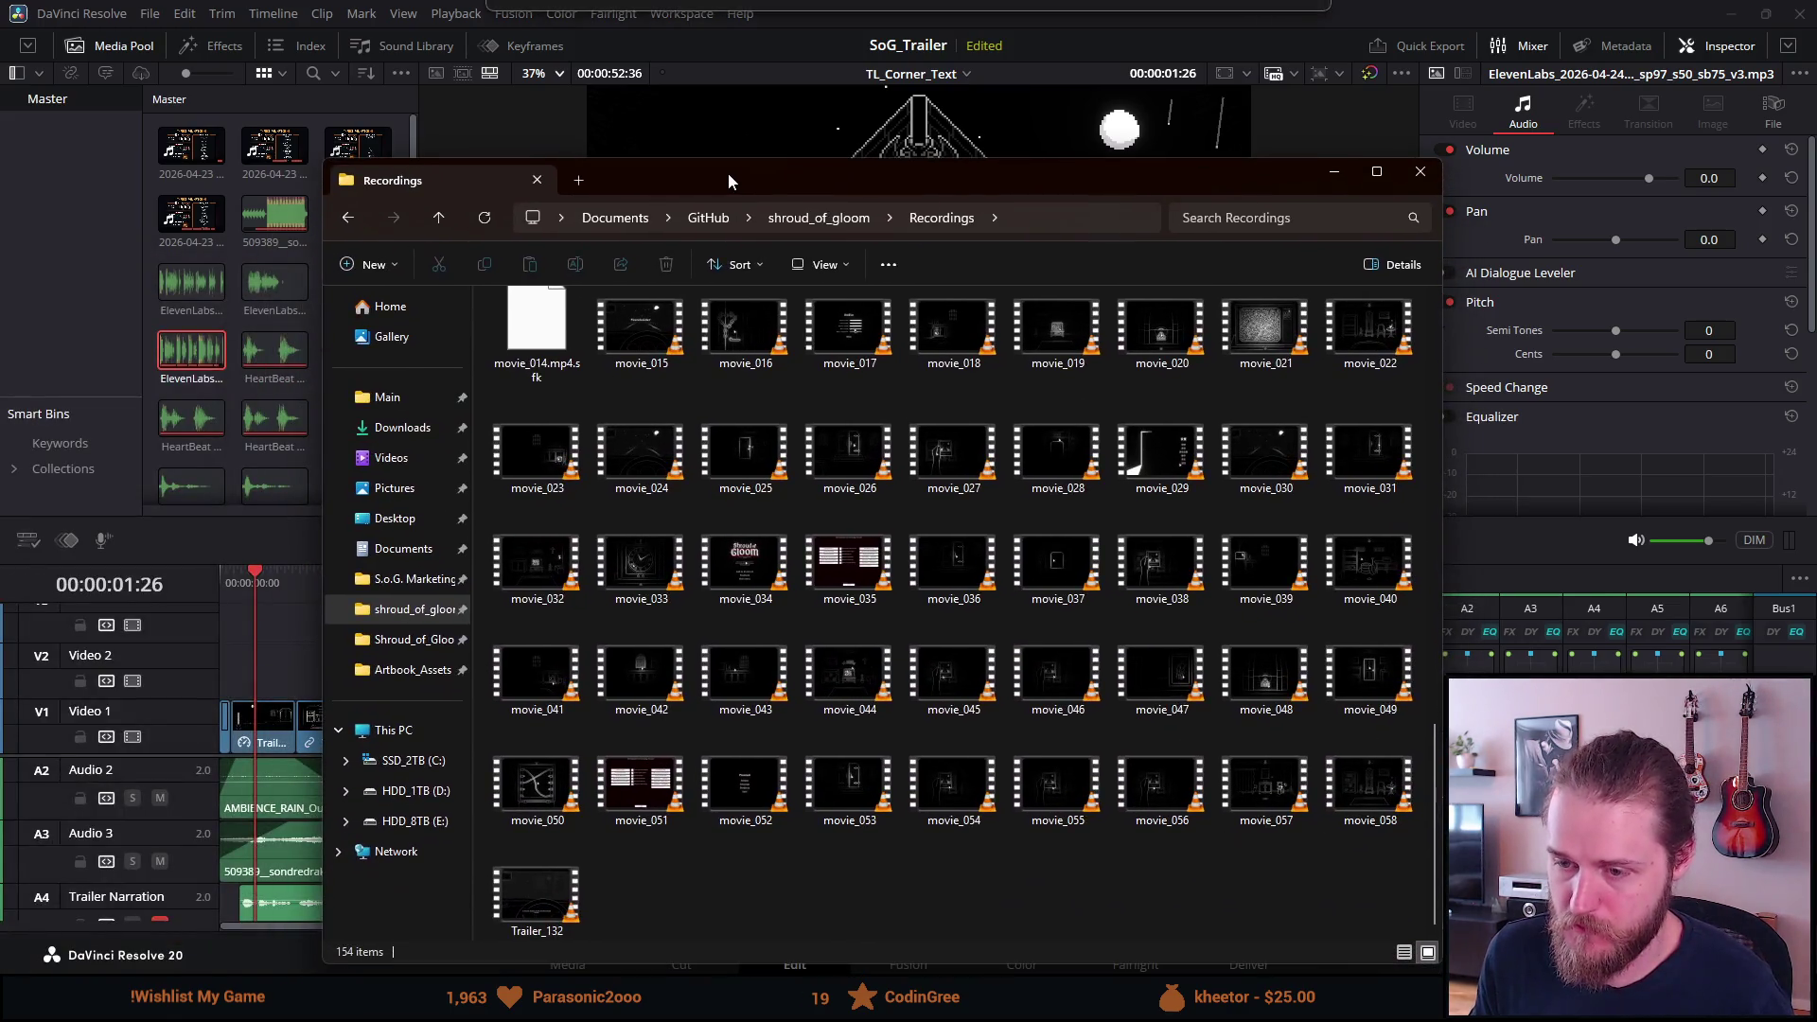
pyautogui.rightClick(537, 907)
pyautogui.click(582, 857)
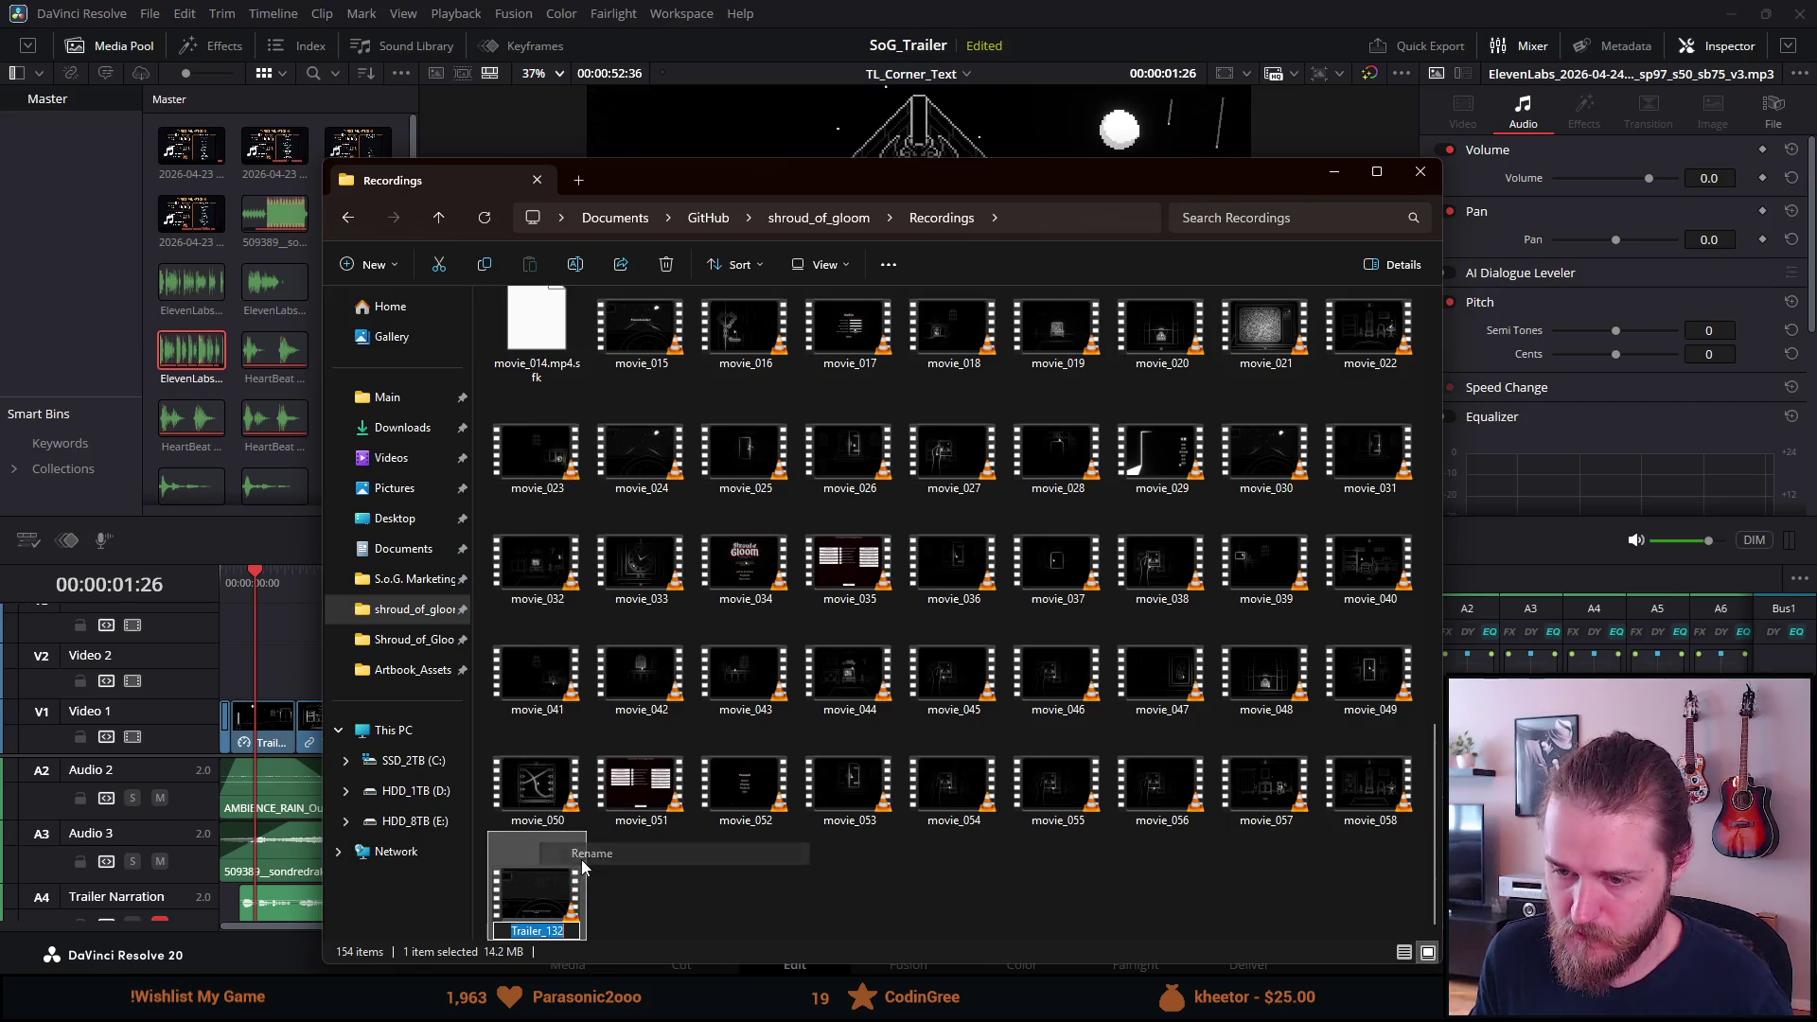
pyautogui.write('Trailer_')
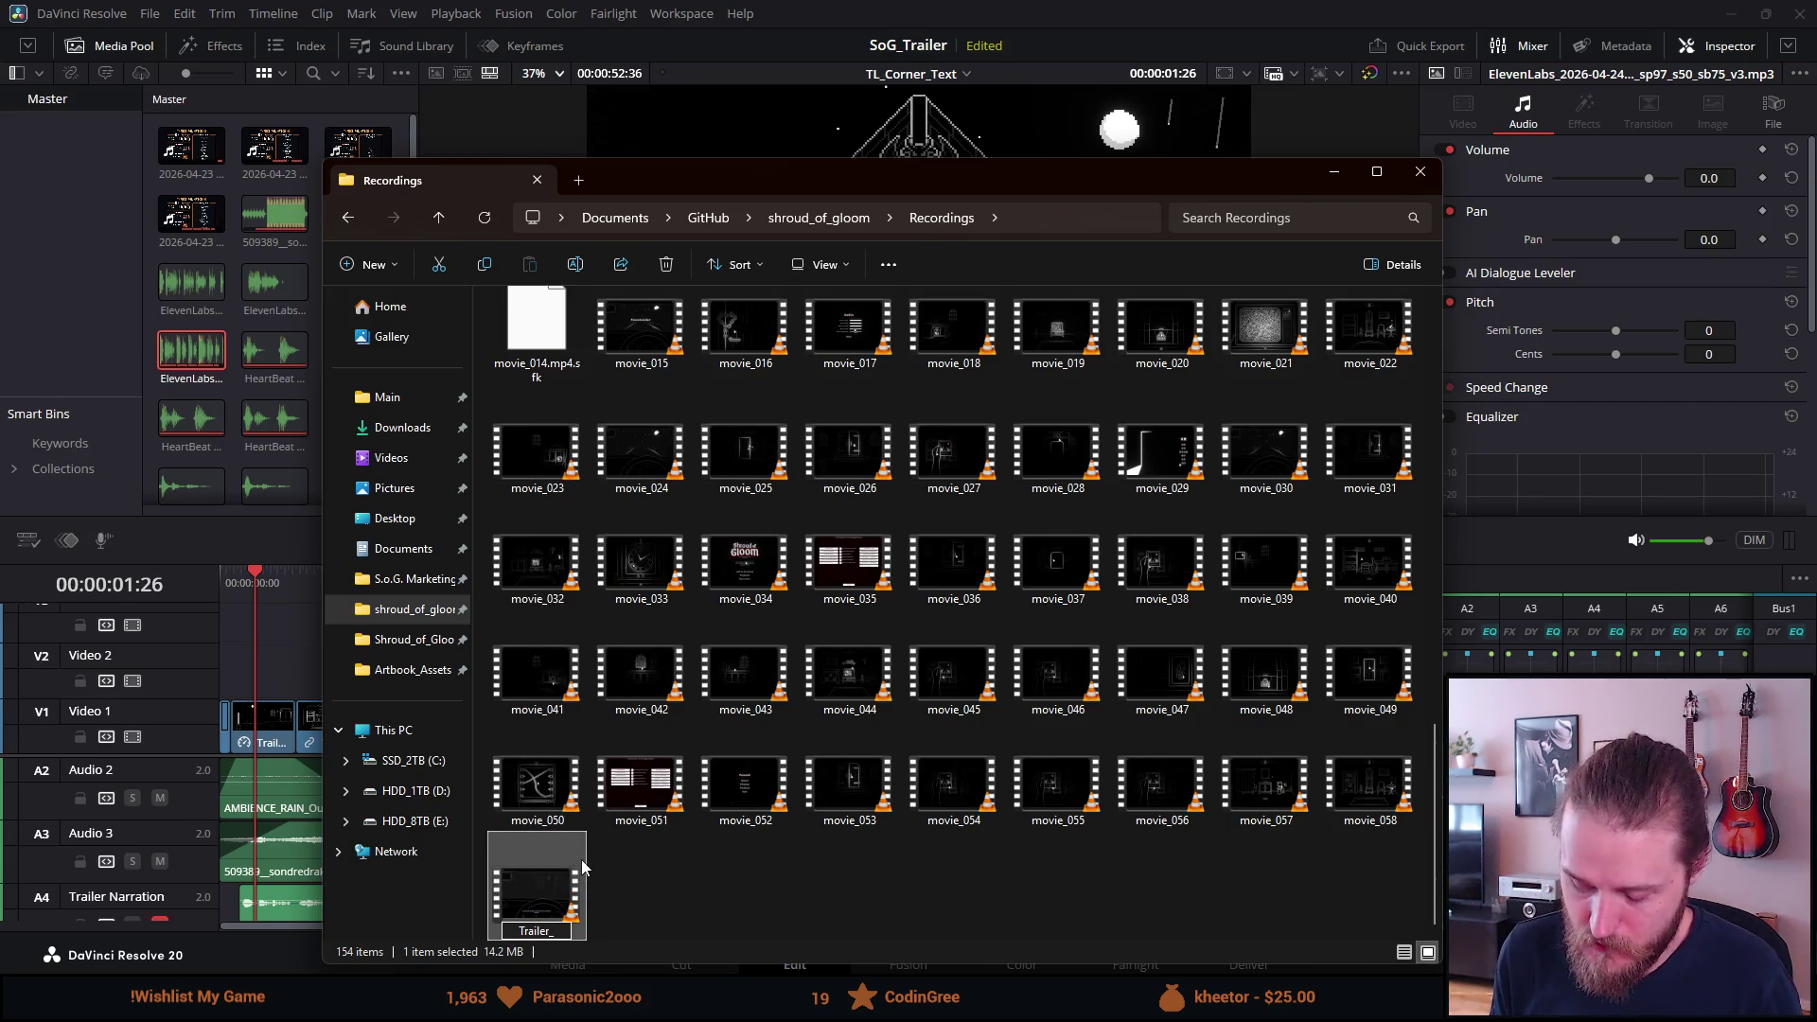
pyautogui.write('M')
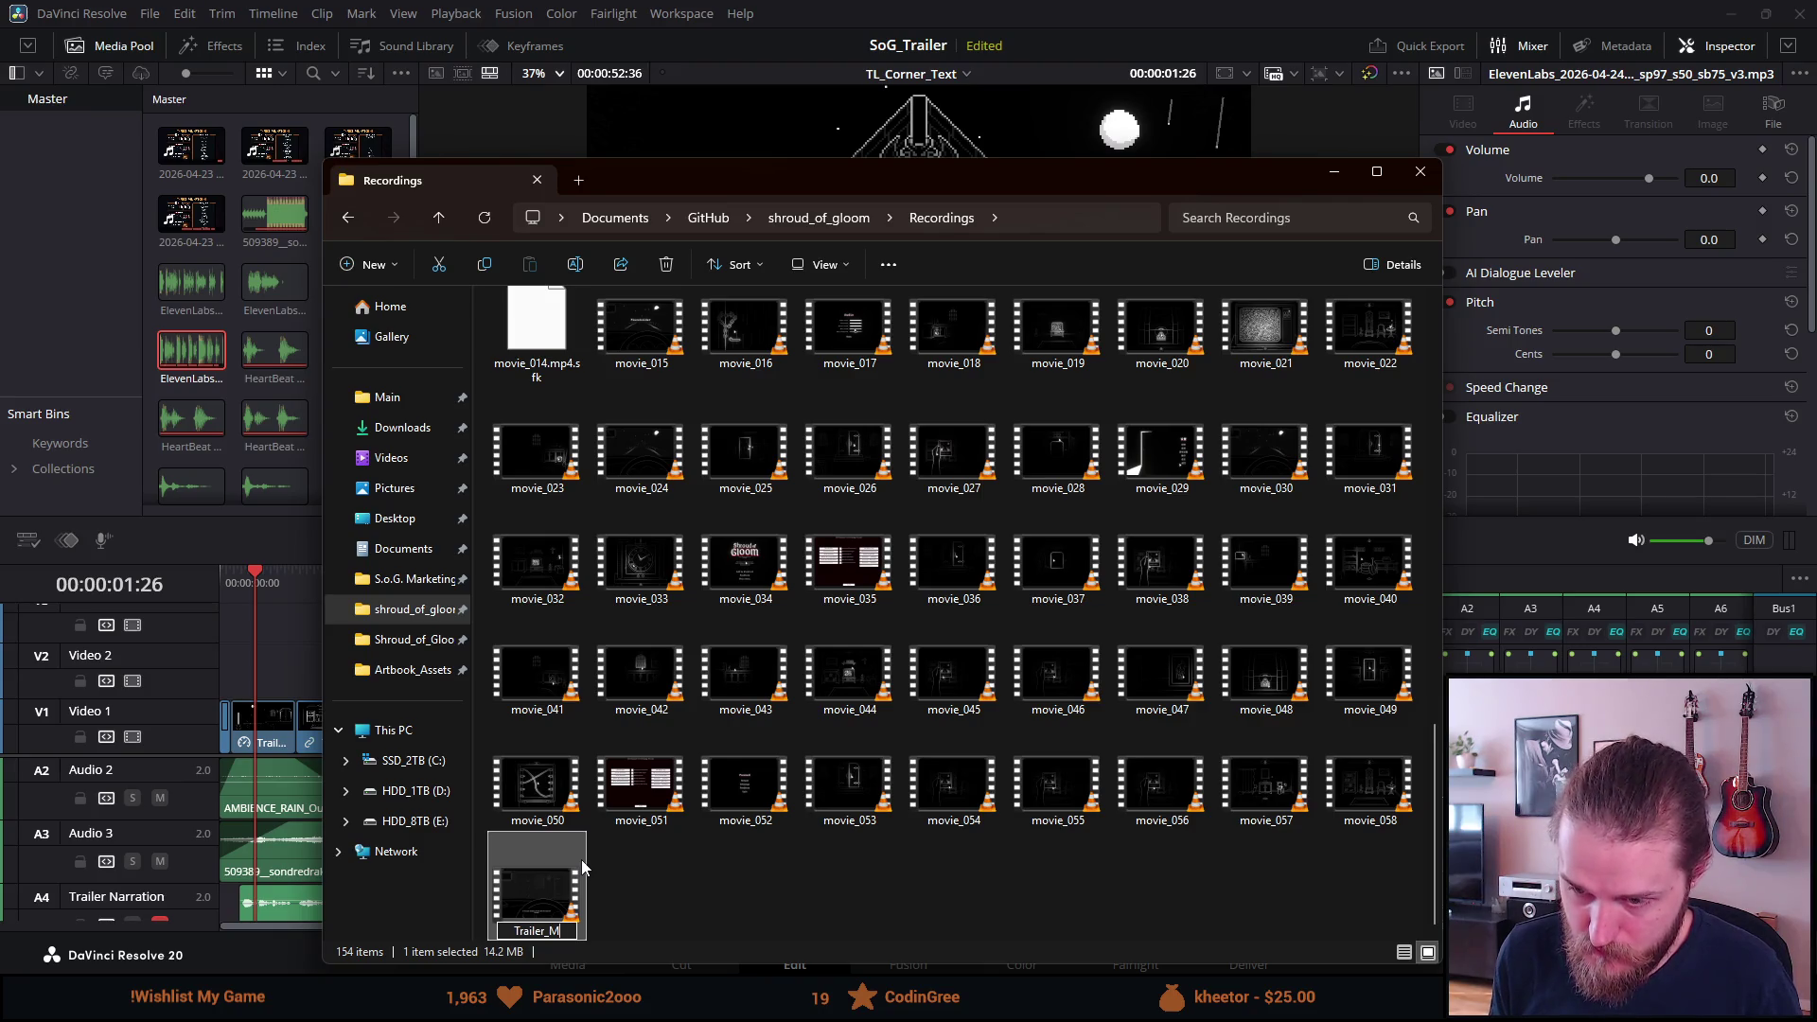
pyautogui.write('anor_Pan_O')
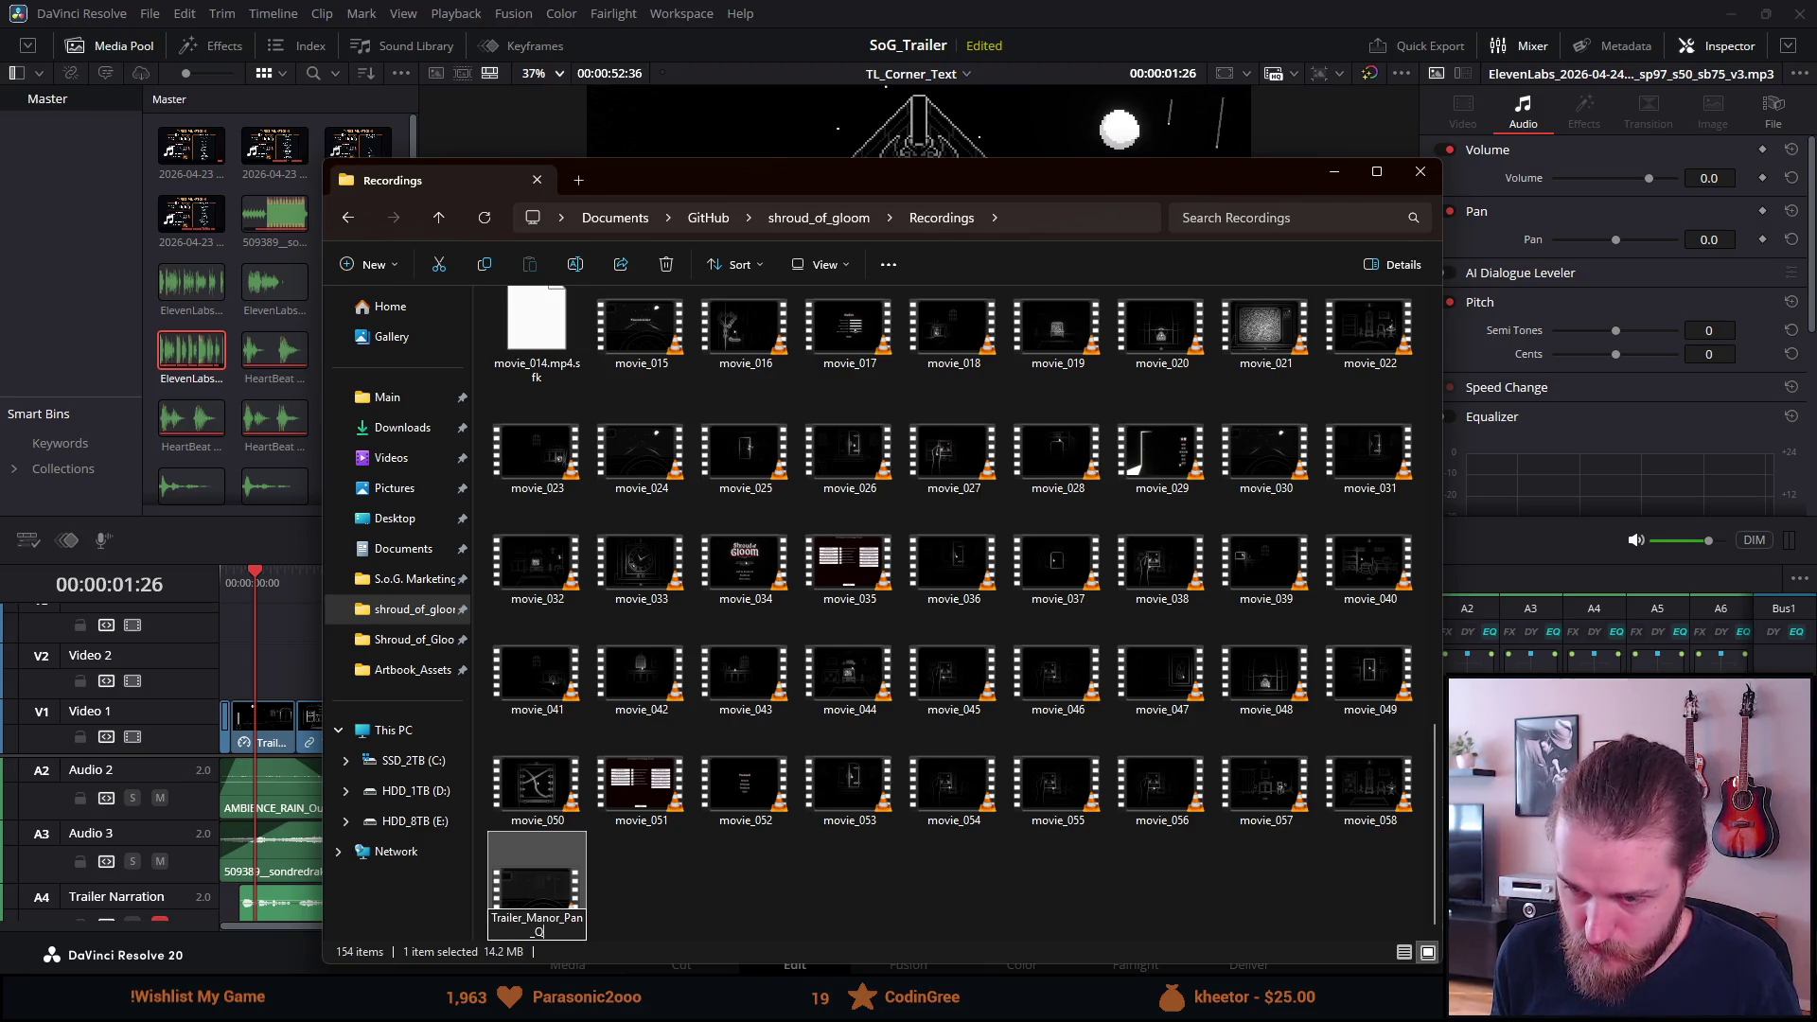
pyautogui.write('k')
pyautogui.press('Return')
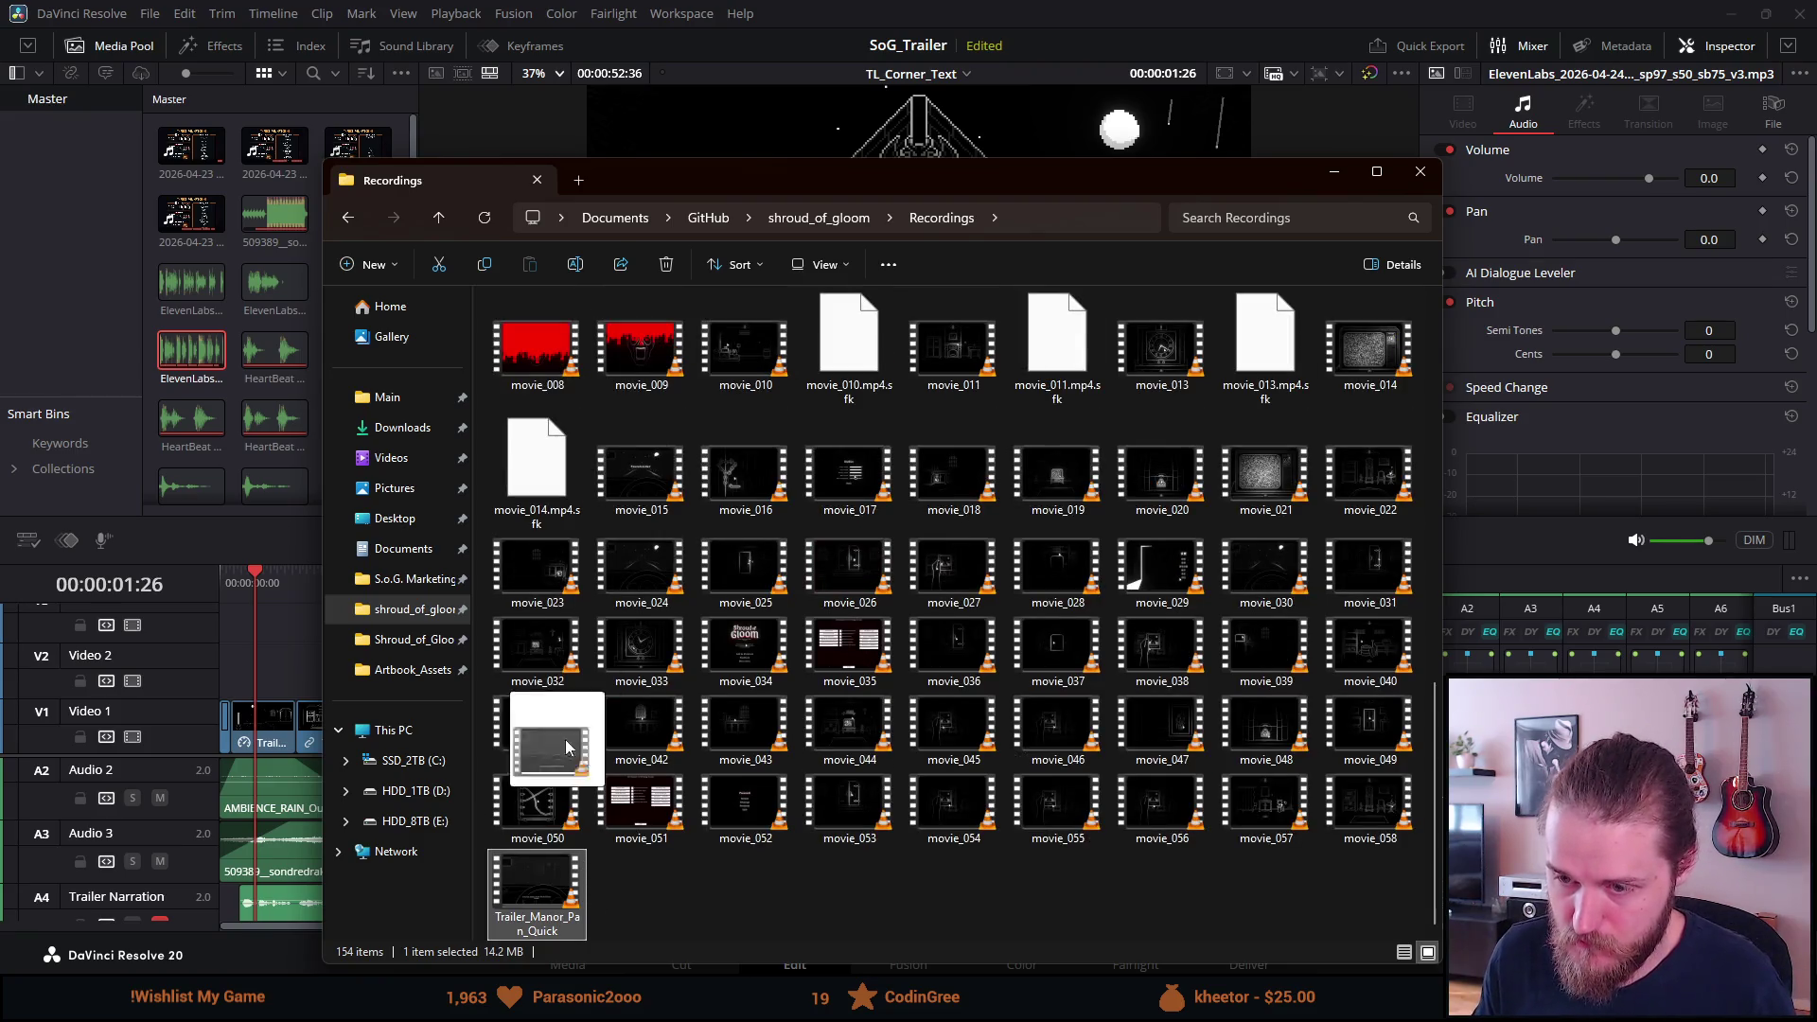
# Move Trailer_Manor_Pan_Quick into the Trailer_Recordings folder and open that folder.
pyautogui.moveTo(655, 282); pyautogui.dragTo(549, 352)
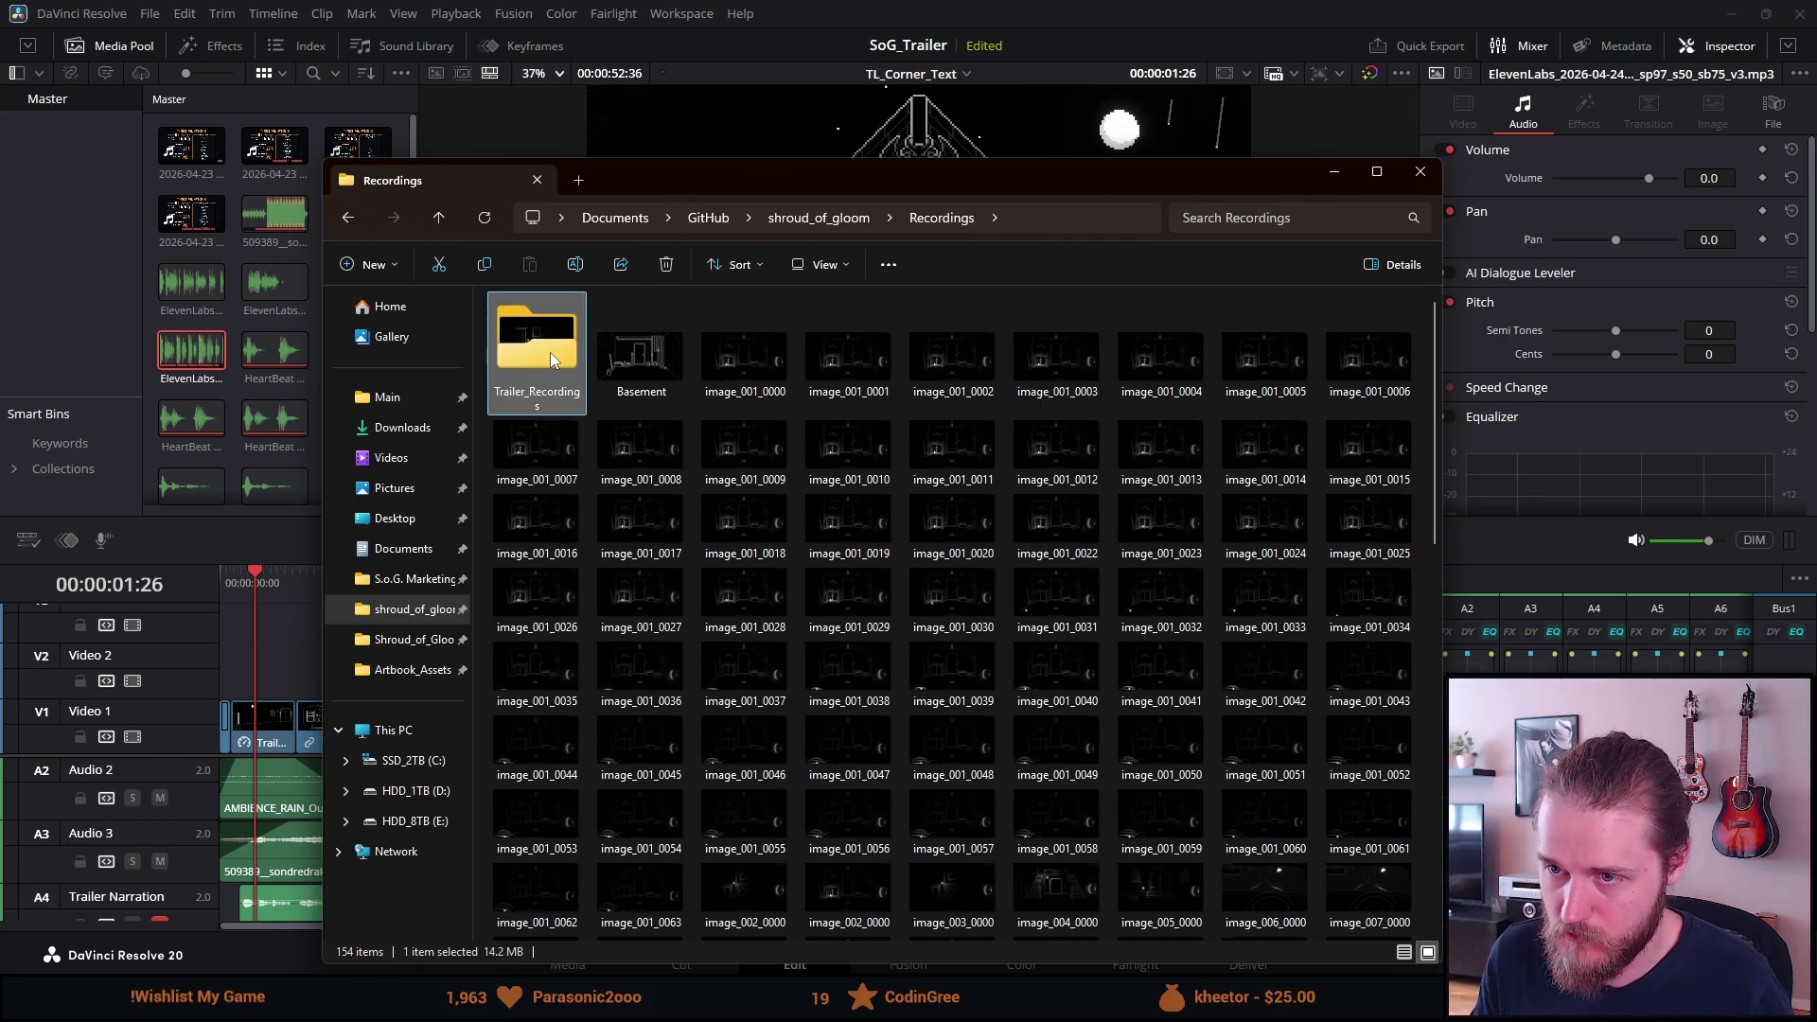
pyautogui.scroll(-8, 549, 352)
pyautogui.scroll(10, 556, 365)
pyautogui.doubleClick(556, 365)
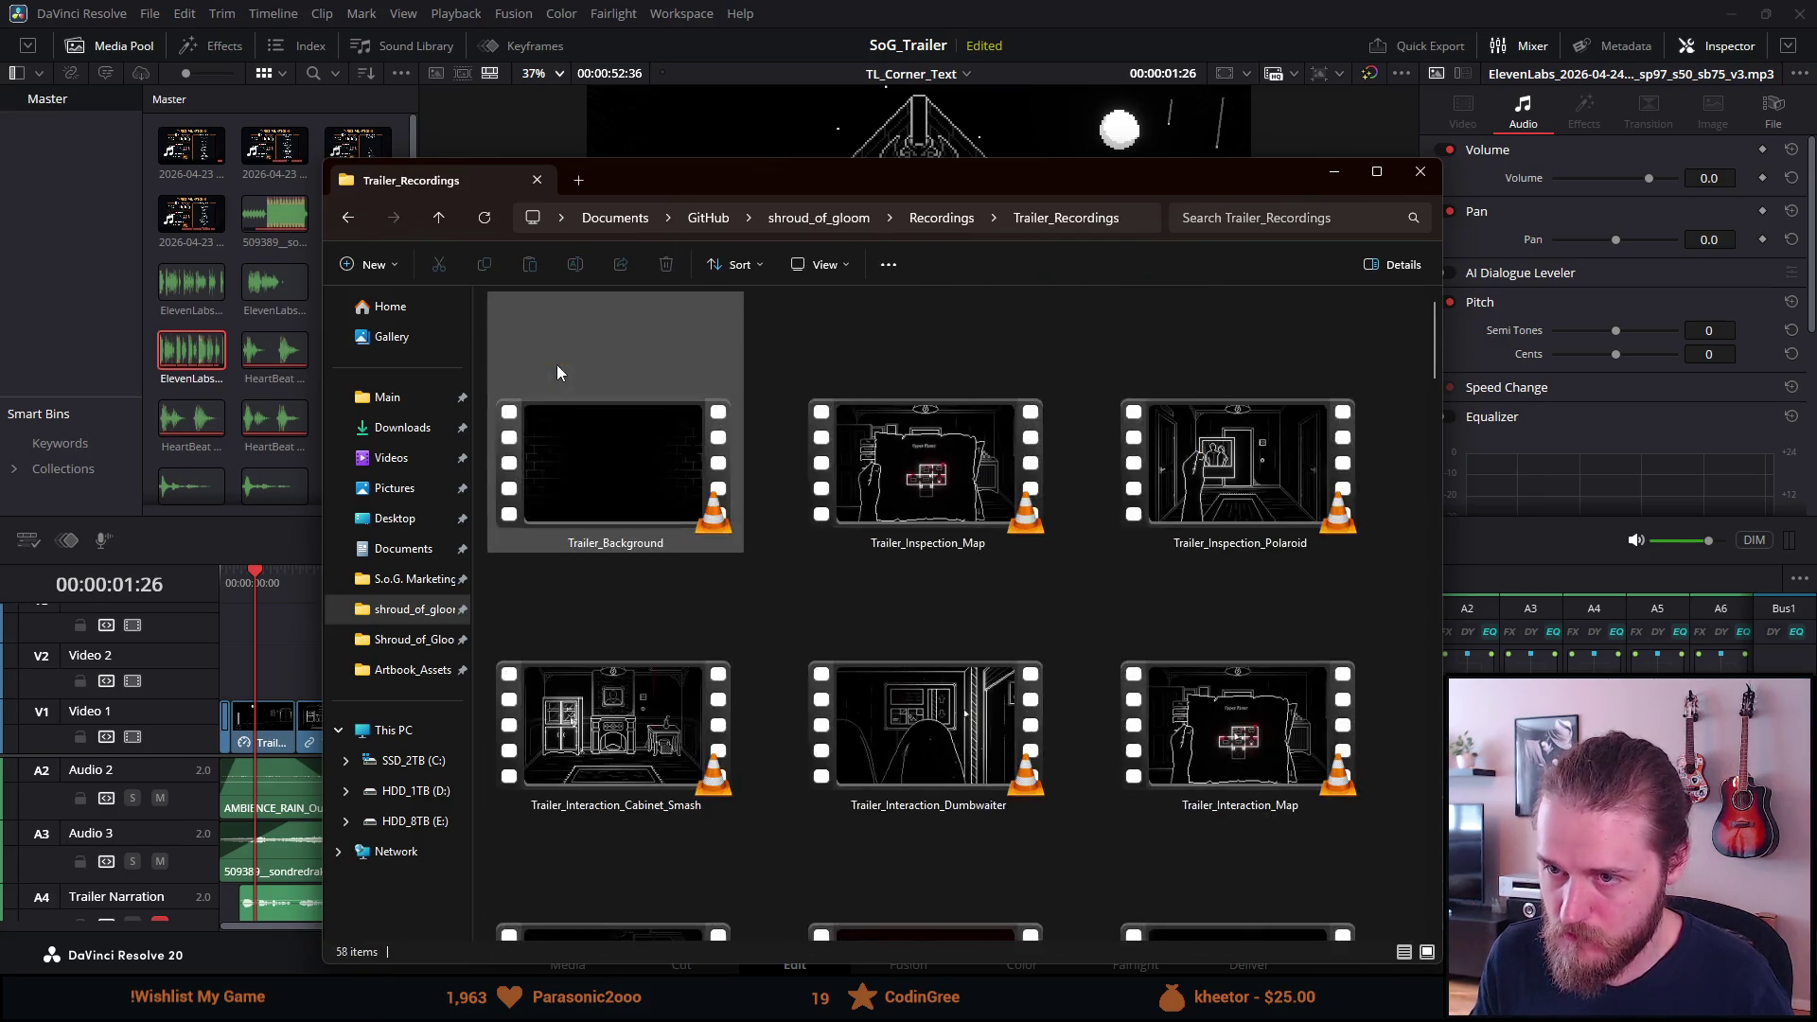
pyautogui.scroll(-5, 901, 512)
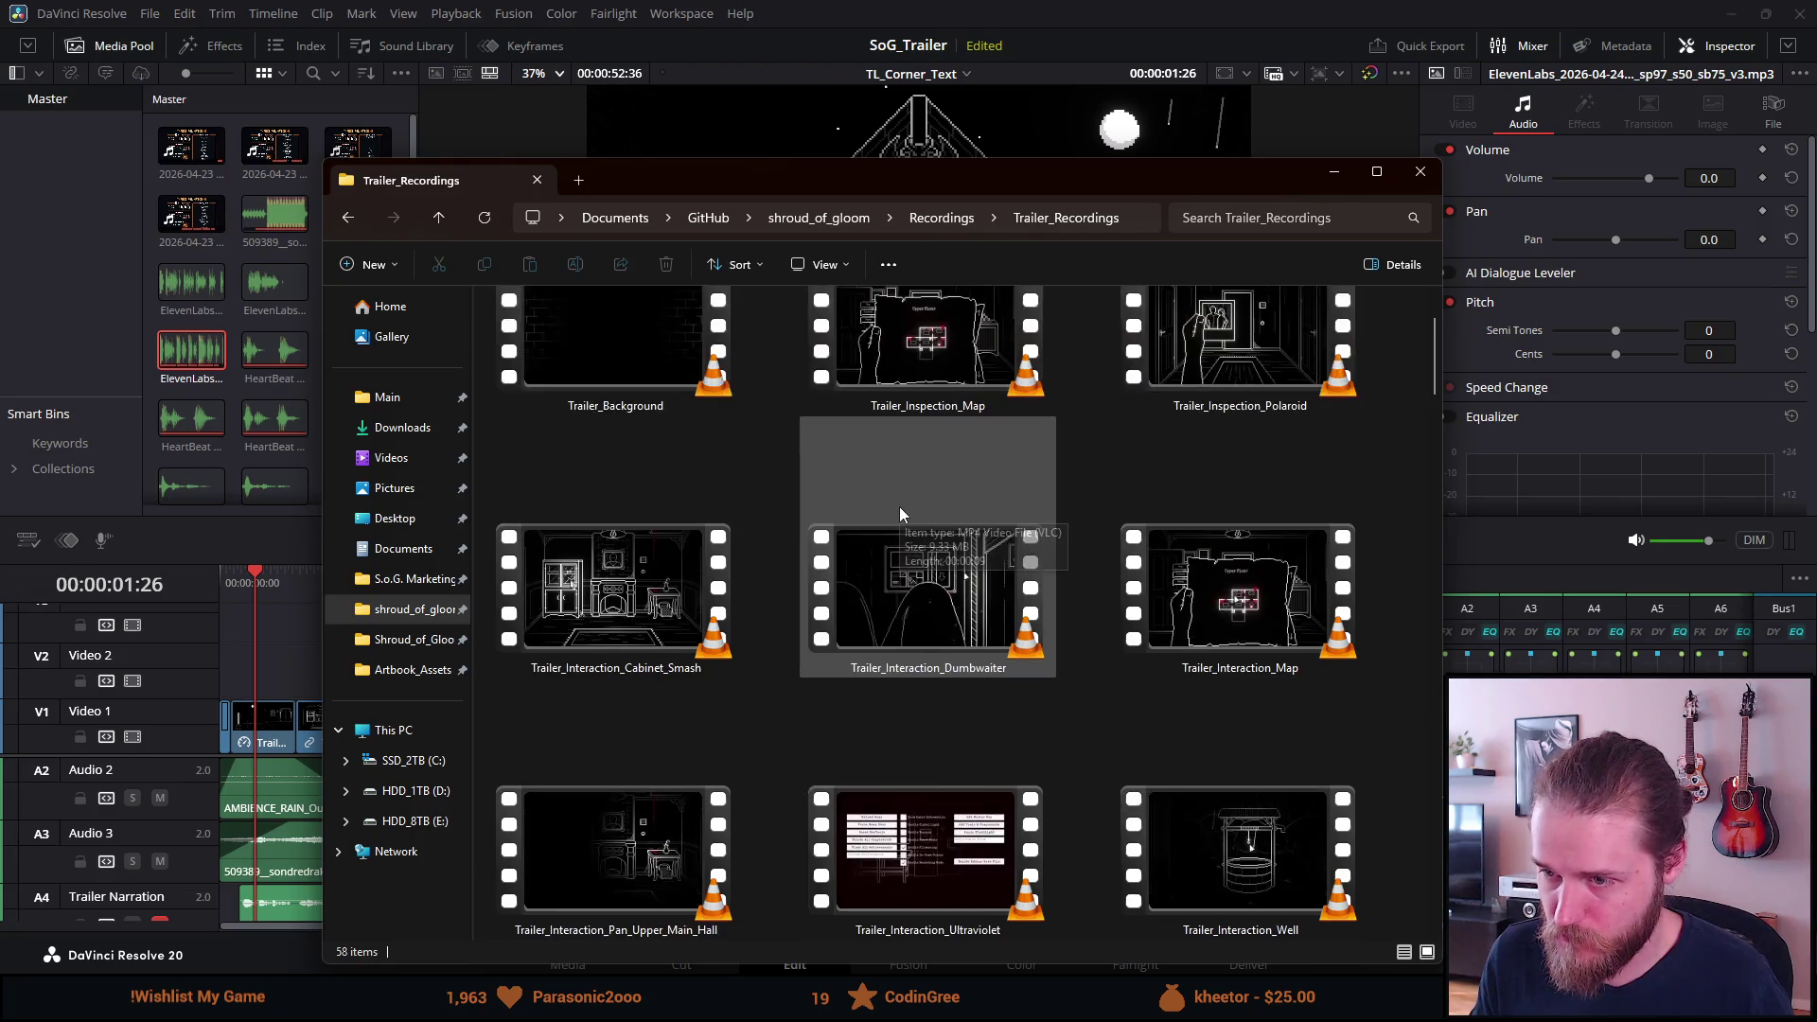
pyautogui.scroll(6, 899, 507)
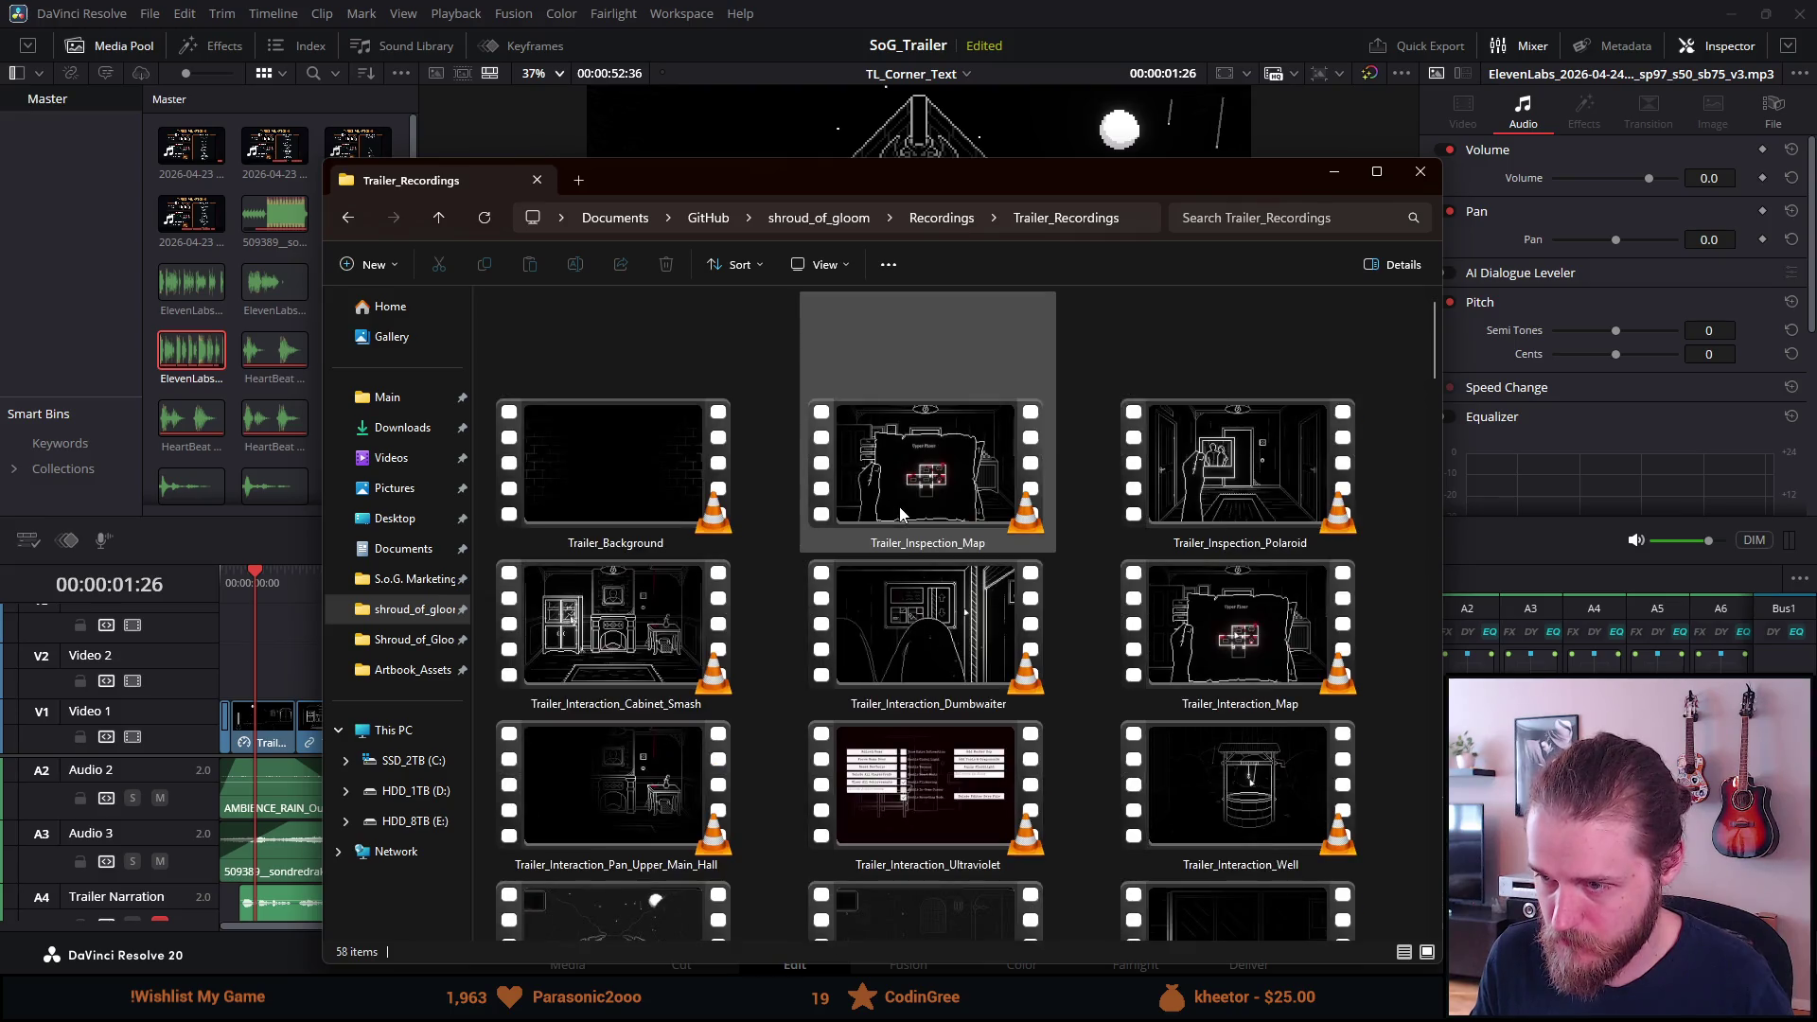
pyautogui.scroll(-5, 899, 507)
pyautogui.moveTo(876, 173); pyautogui.dragTo(0, 180)
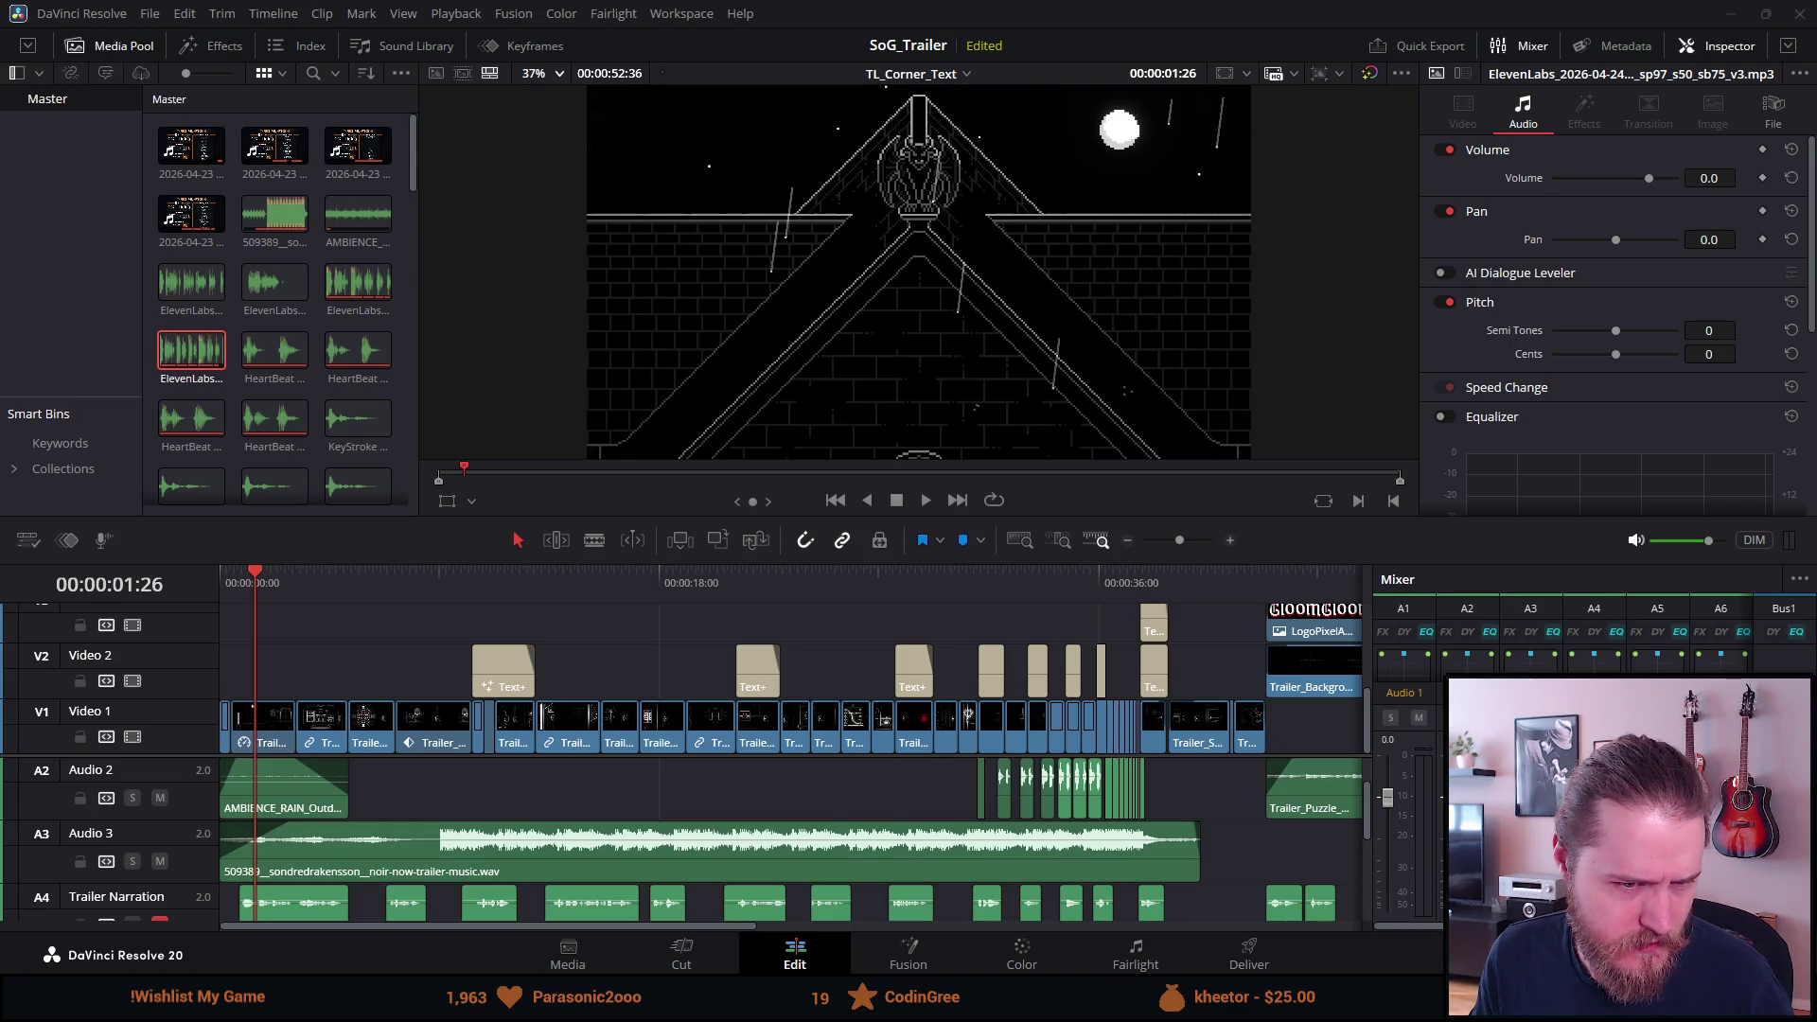
# Place Trailer_Manor_Pan_Quick.mp4 after the existing clips and park the playhead at its start.
pyautogui.moveTo(0, 591)
pyautogui.mouseDown()
pyautogui.moveTo(1237, 762)
pyautogui.moveTo(1363, 722)
pyautogui.moveTo(1138, 708)
pyautogui.moveTo(1150, 826)
pyautogui.moveTo(1140, 765)
pyautogui.mouseUp()
pyautogui.click(1150, 584)
pyautogui.hscroll(5, 1220, 741)
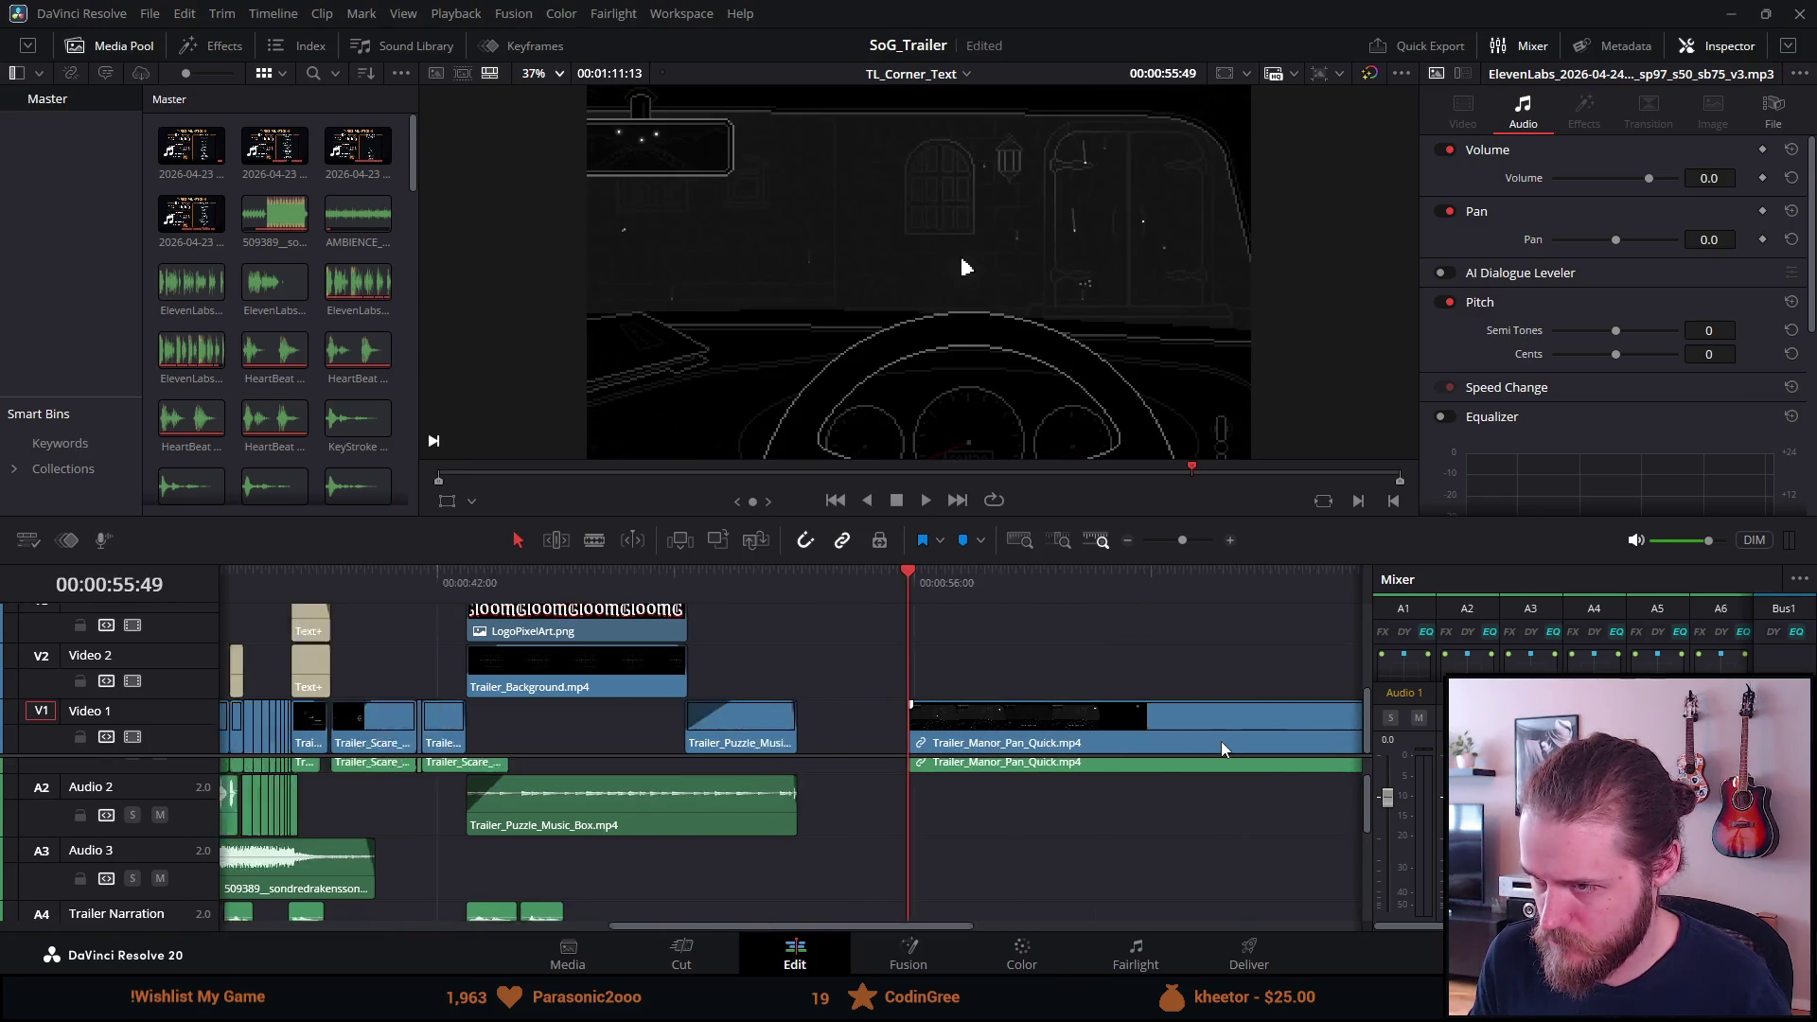
# Play back the new Manor pan clip from about 58 seconds to review it.
pyautogui.scroll(-2, 1145, 814)
pyautogui.scroll(3, 1116, 832)
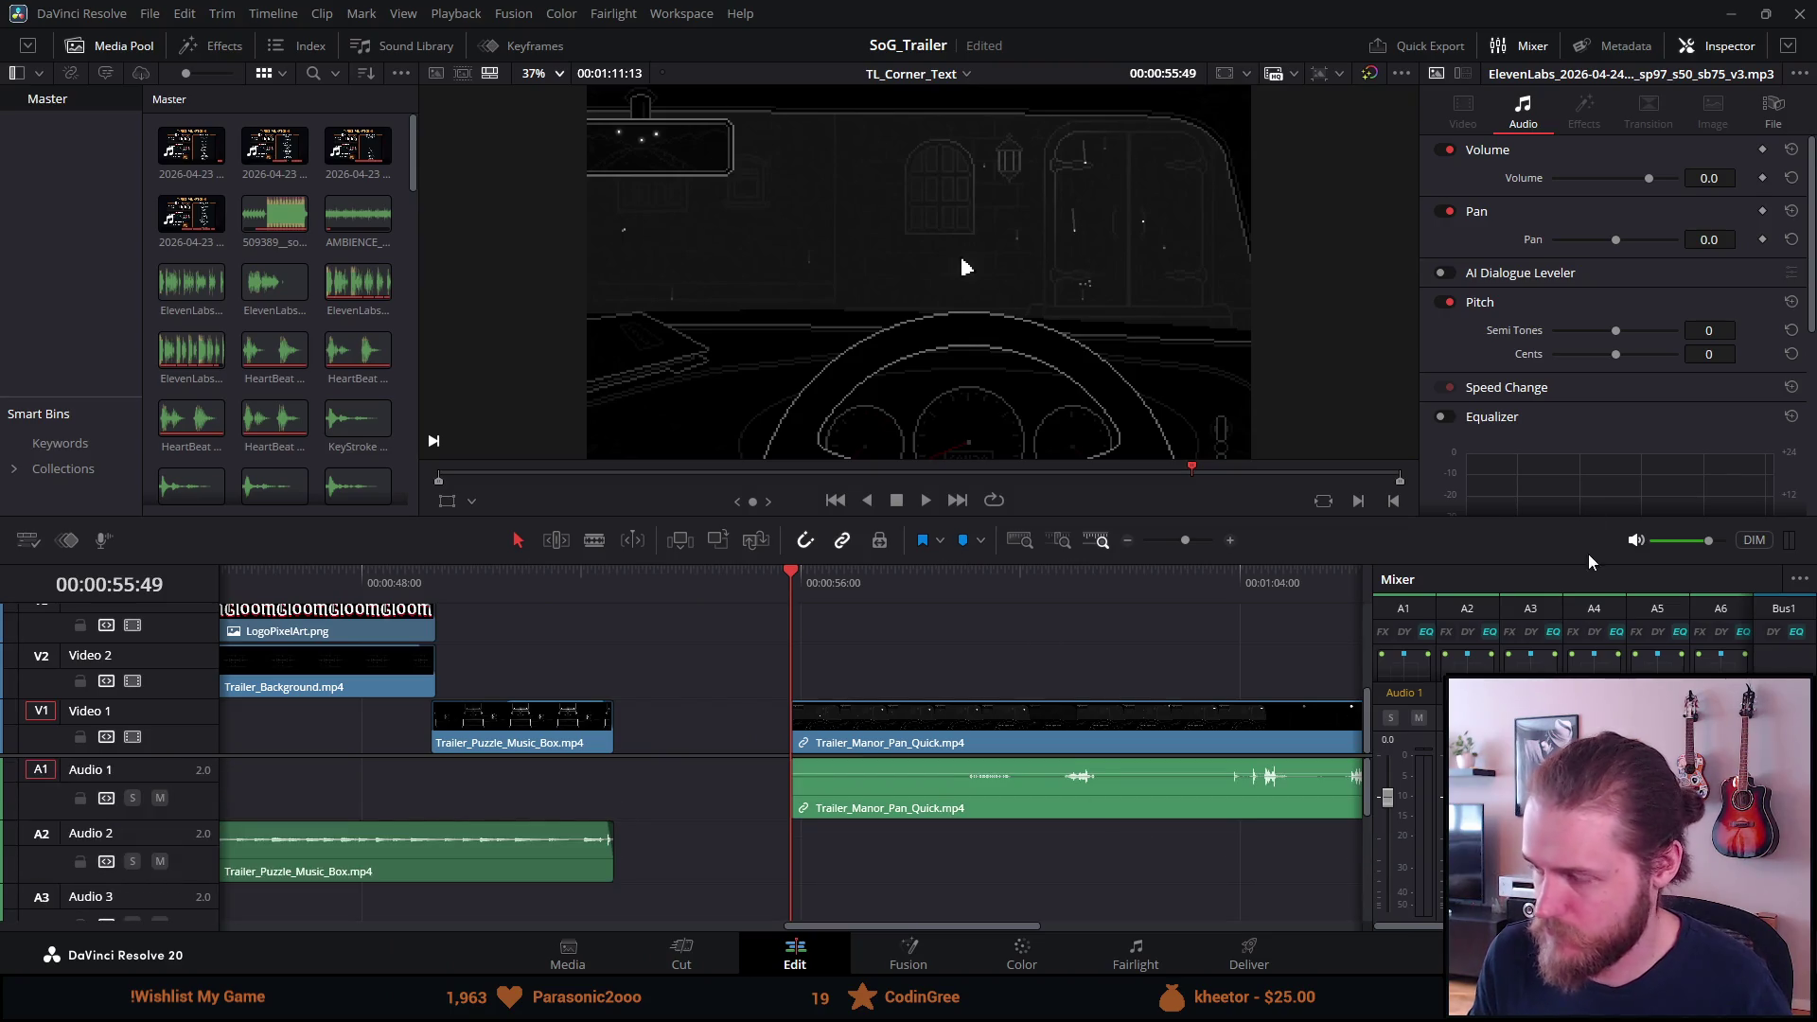
pyautogui.click(975, 582)
pyautogui.press('space')
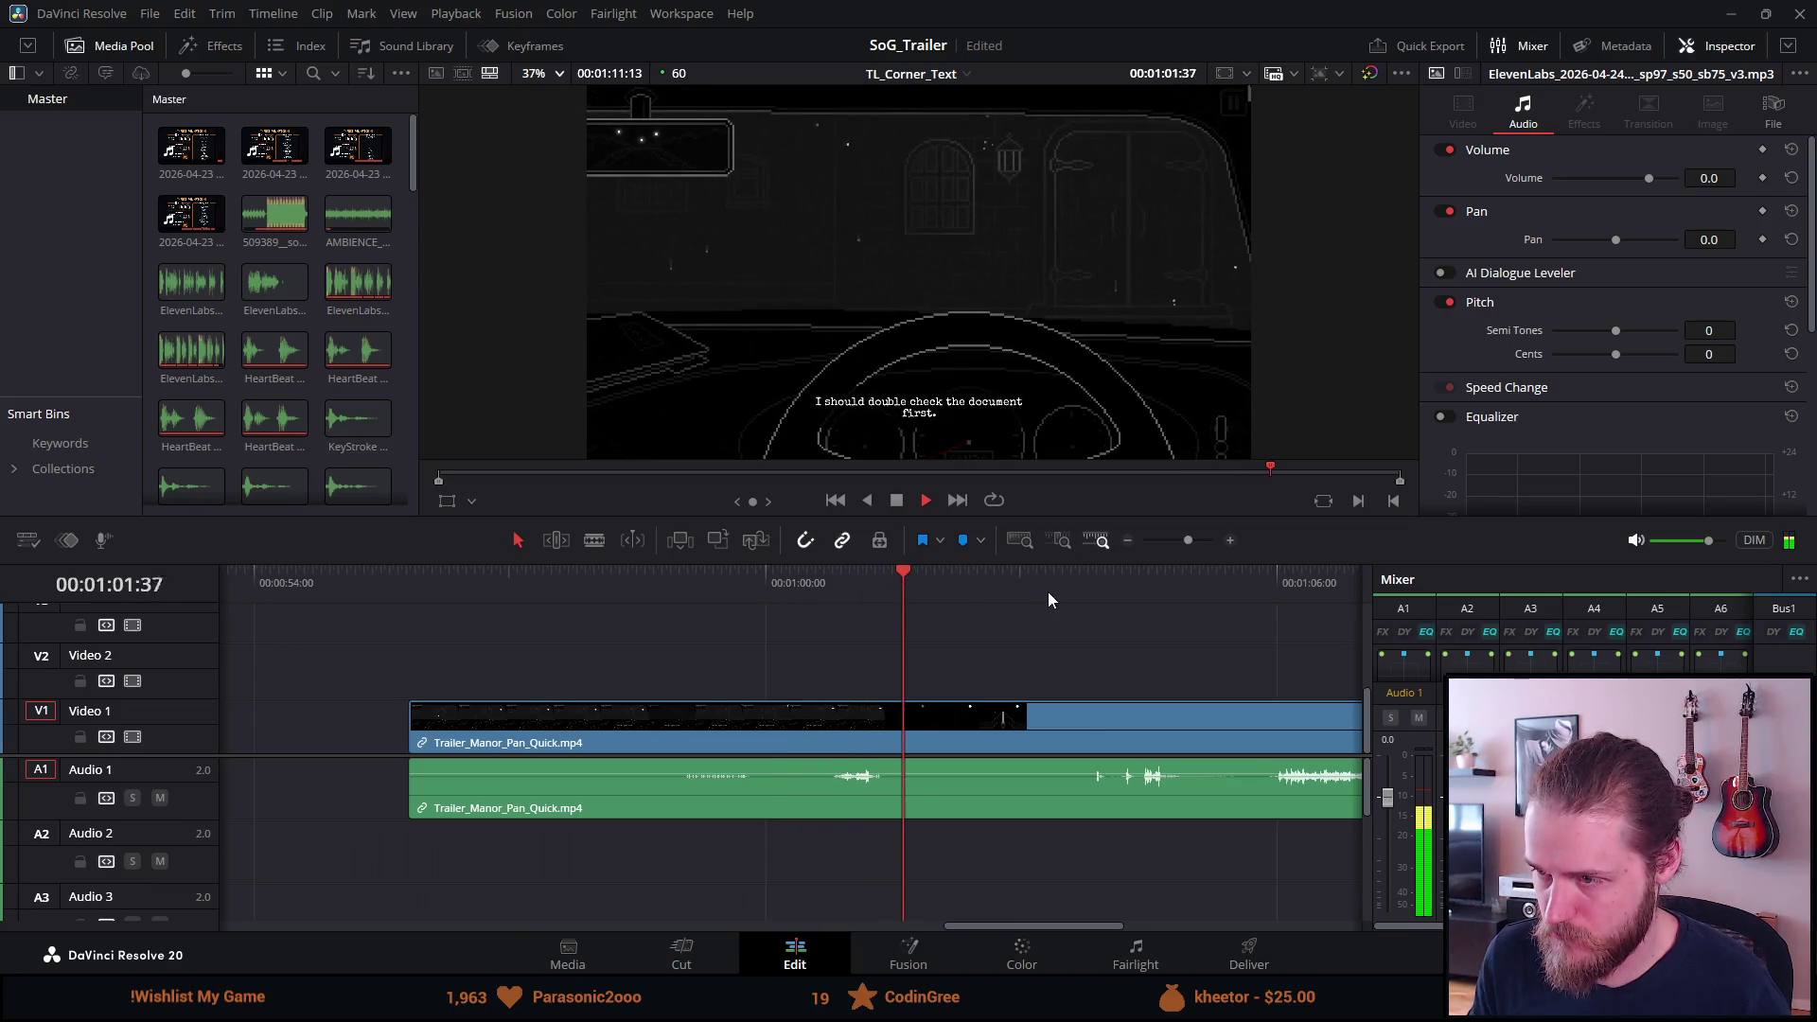
pyautogui.click(896, 501)
pyautogui.click(900, 508)
pyautogui.press('space')
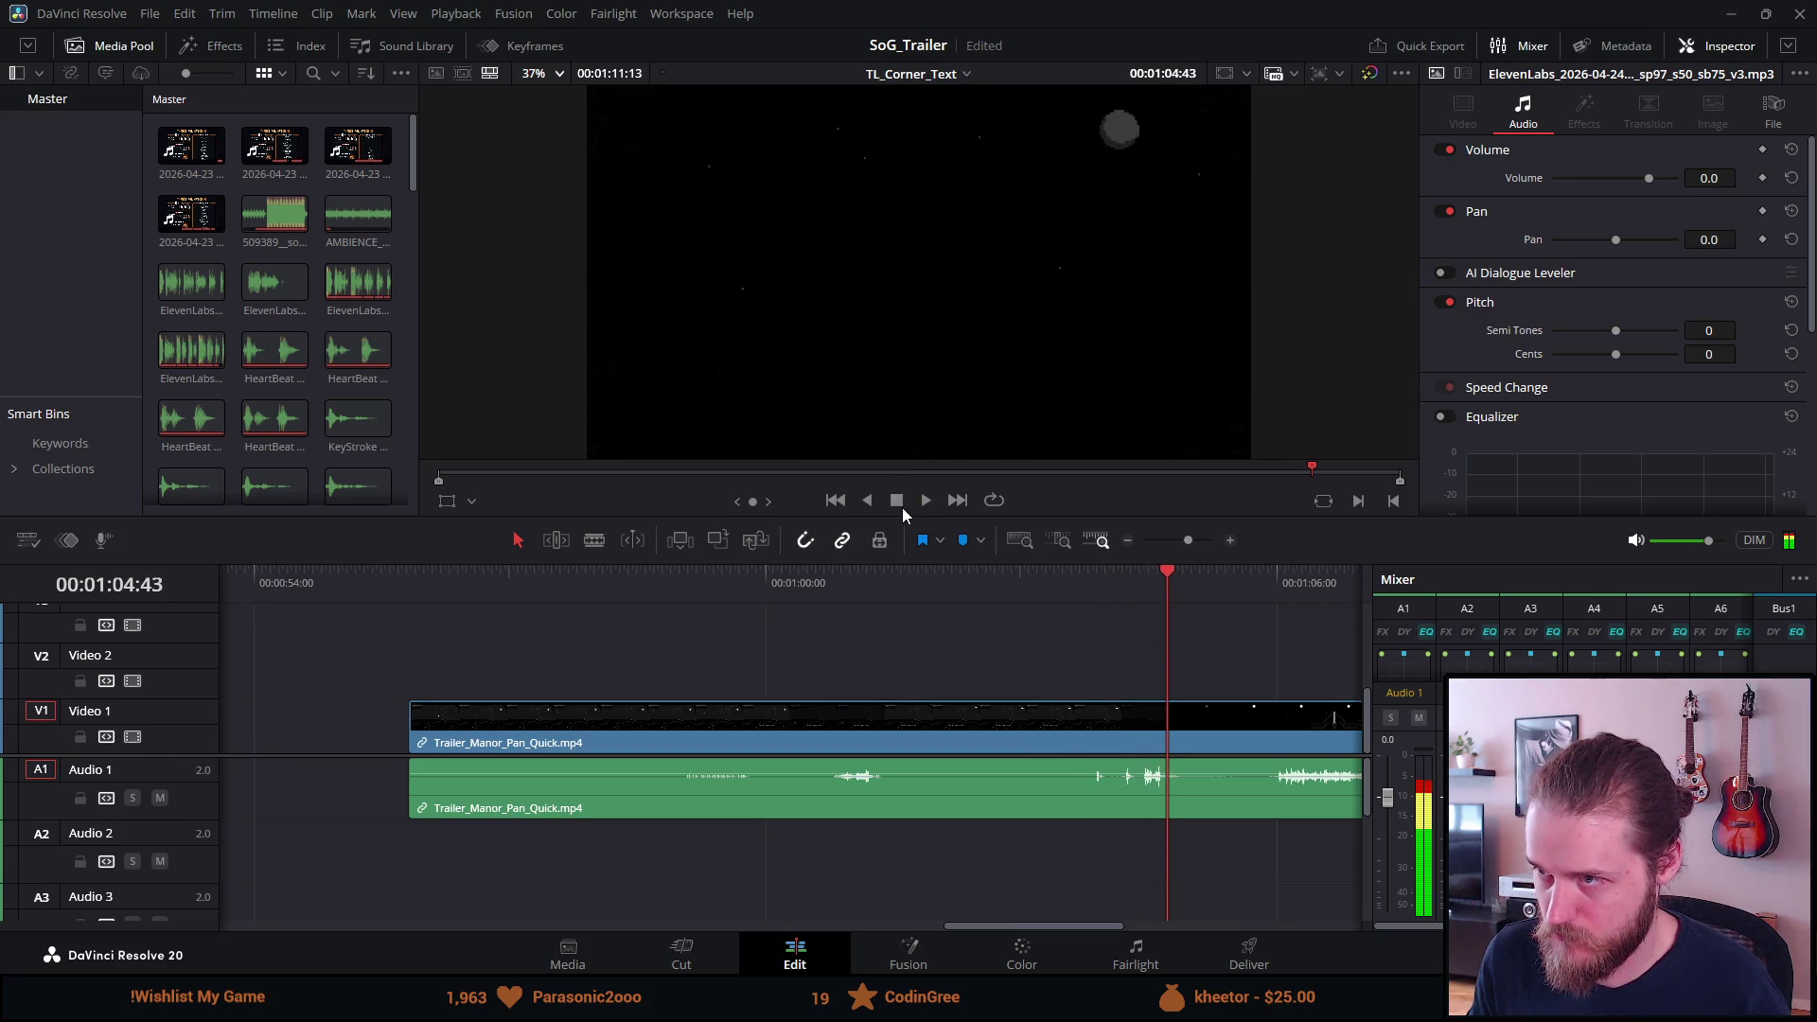
# Trim the clip's opening on both video and audio to the new start point.
pyautogui.moveTo(411, 724)
pyautogui.mouseDown()
pyautogui.moveTo(1115, 728)
pyautogui.moveTo(1169, 757)
pyautogui.mouseUp()
pyautogui.press('space')
pyautogui.press('space')
pyautogui.scroll(4, 670, 743)
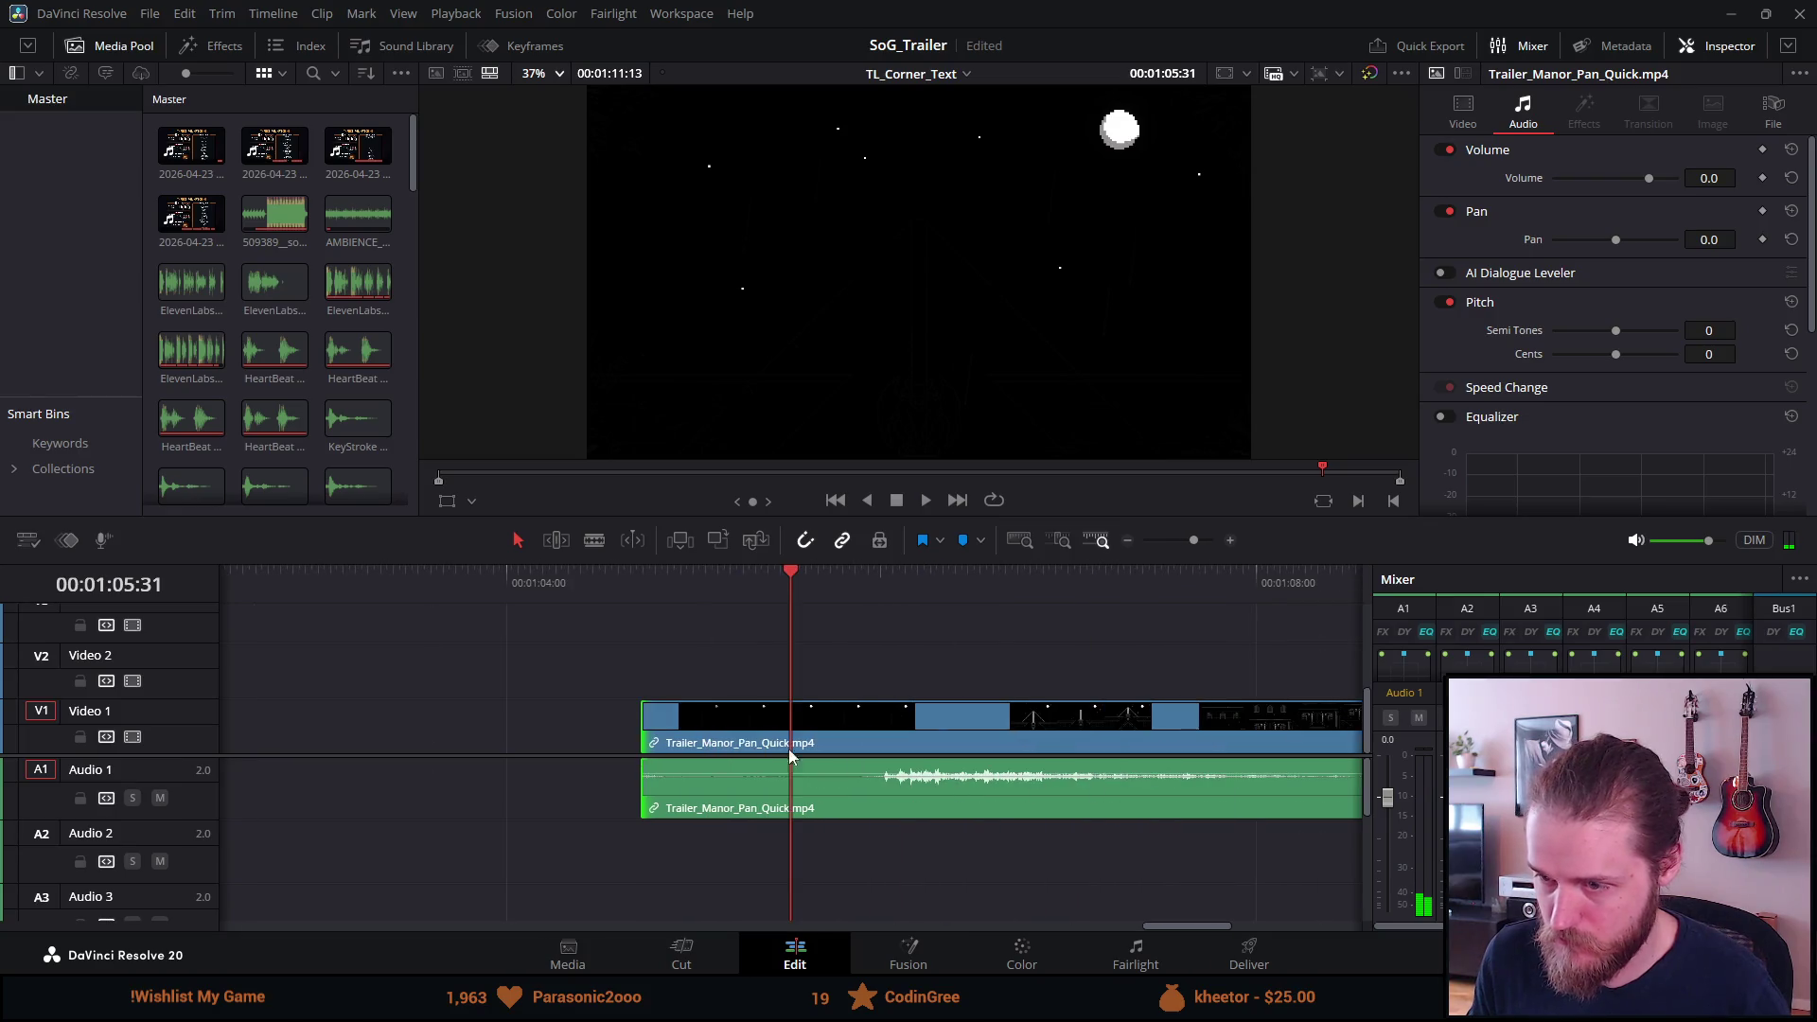
pyautogui.moveTo(643, 743); pyautogui.dragTo(836, 743)
pyautogui.moveTo(837, 572)
pyautogui.mouseDown()
pyautogui.moveTo(931, 594)
pyautogui.moveTo(911, 594)
pyautogui.mouseUp()
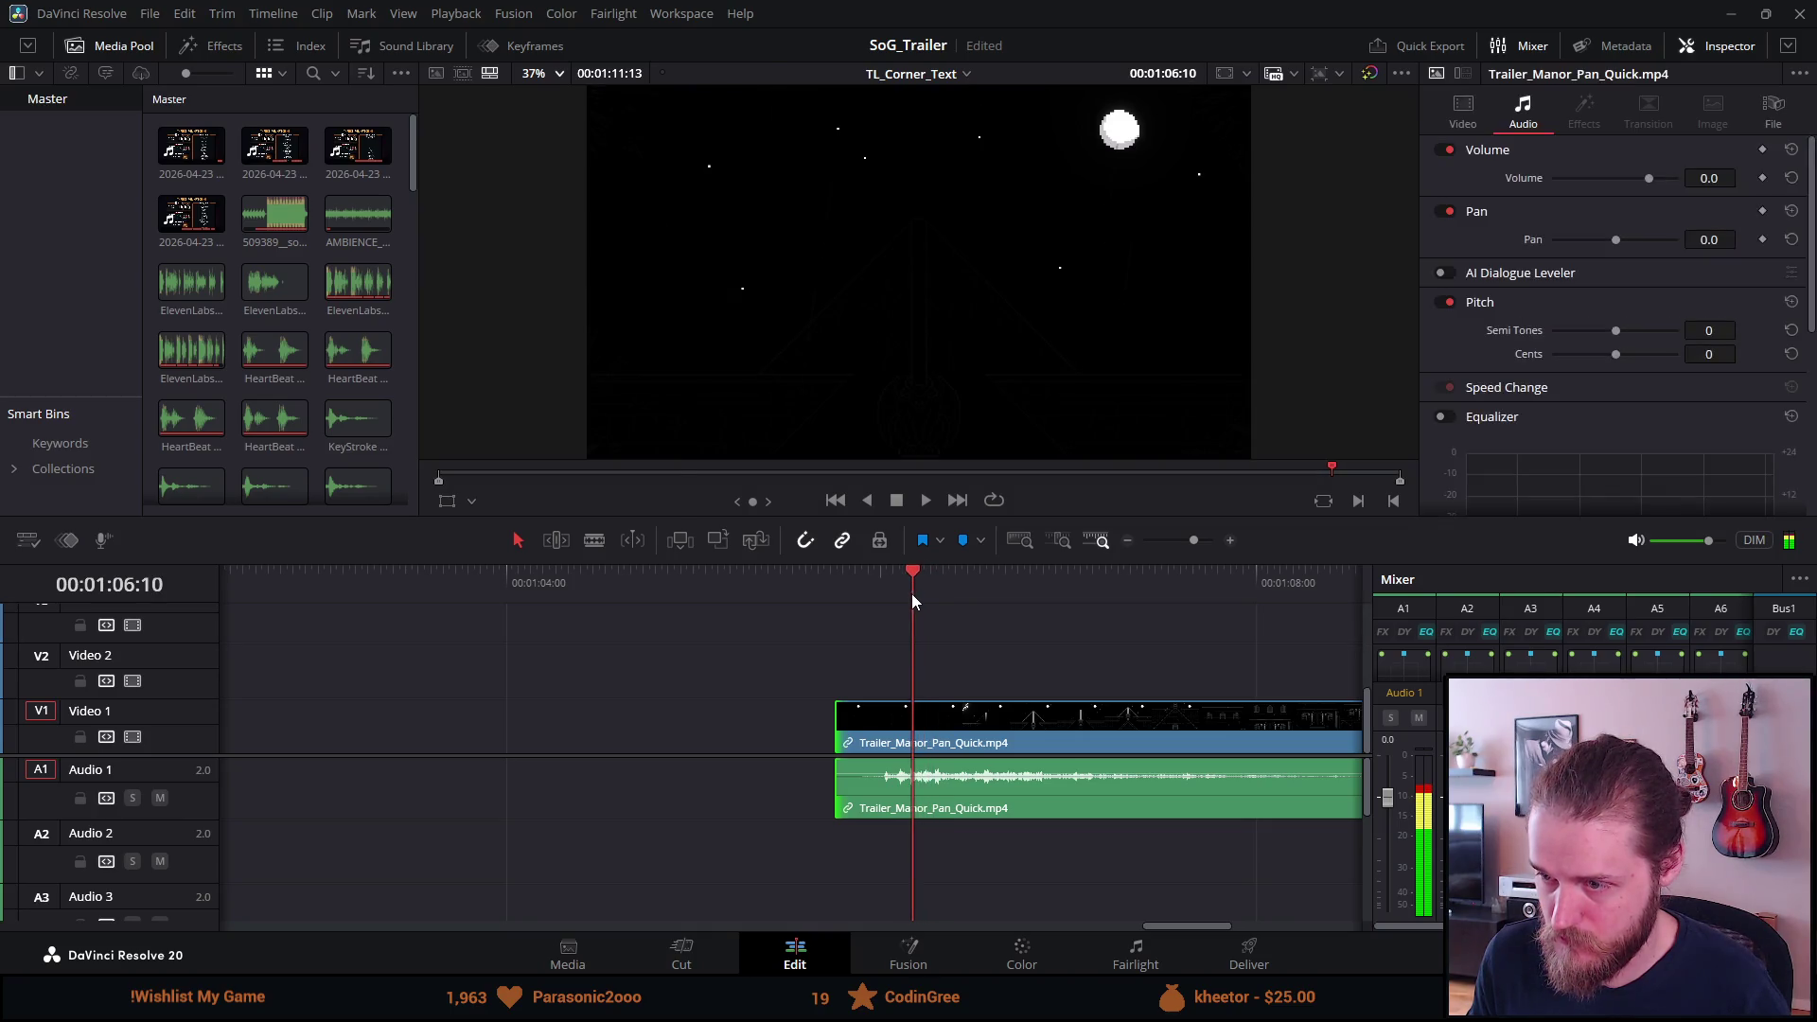
pyautogui.moveTo(837, 705)
pyautogui.mouseDown()
pyautogui.moveTo(951, 727)
pyautogui.moveTo(916, 727)
pyautogui.mouseUp()
pyautogui.click(929, 774)
pyautogui.click(895, 763)
pyautogui.moveTo(915, 774)
pyautogui.mouseDown()
pyautogui.moveTo(931, 774)
pyautogui.moveTo(915, 774)
pyautogui.mouseUp()
pyautogui.click(916, 583)
pyautogui.press('space')
# Trim the clip's end at the manor doors frame, ending at 01:01:08:54.
pyautogui.scroll(-3, 922, 625)
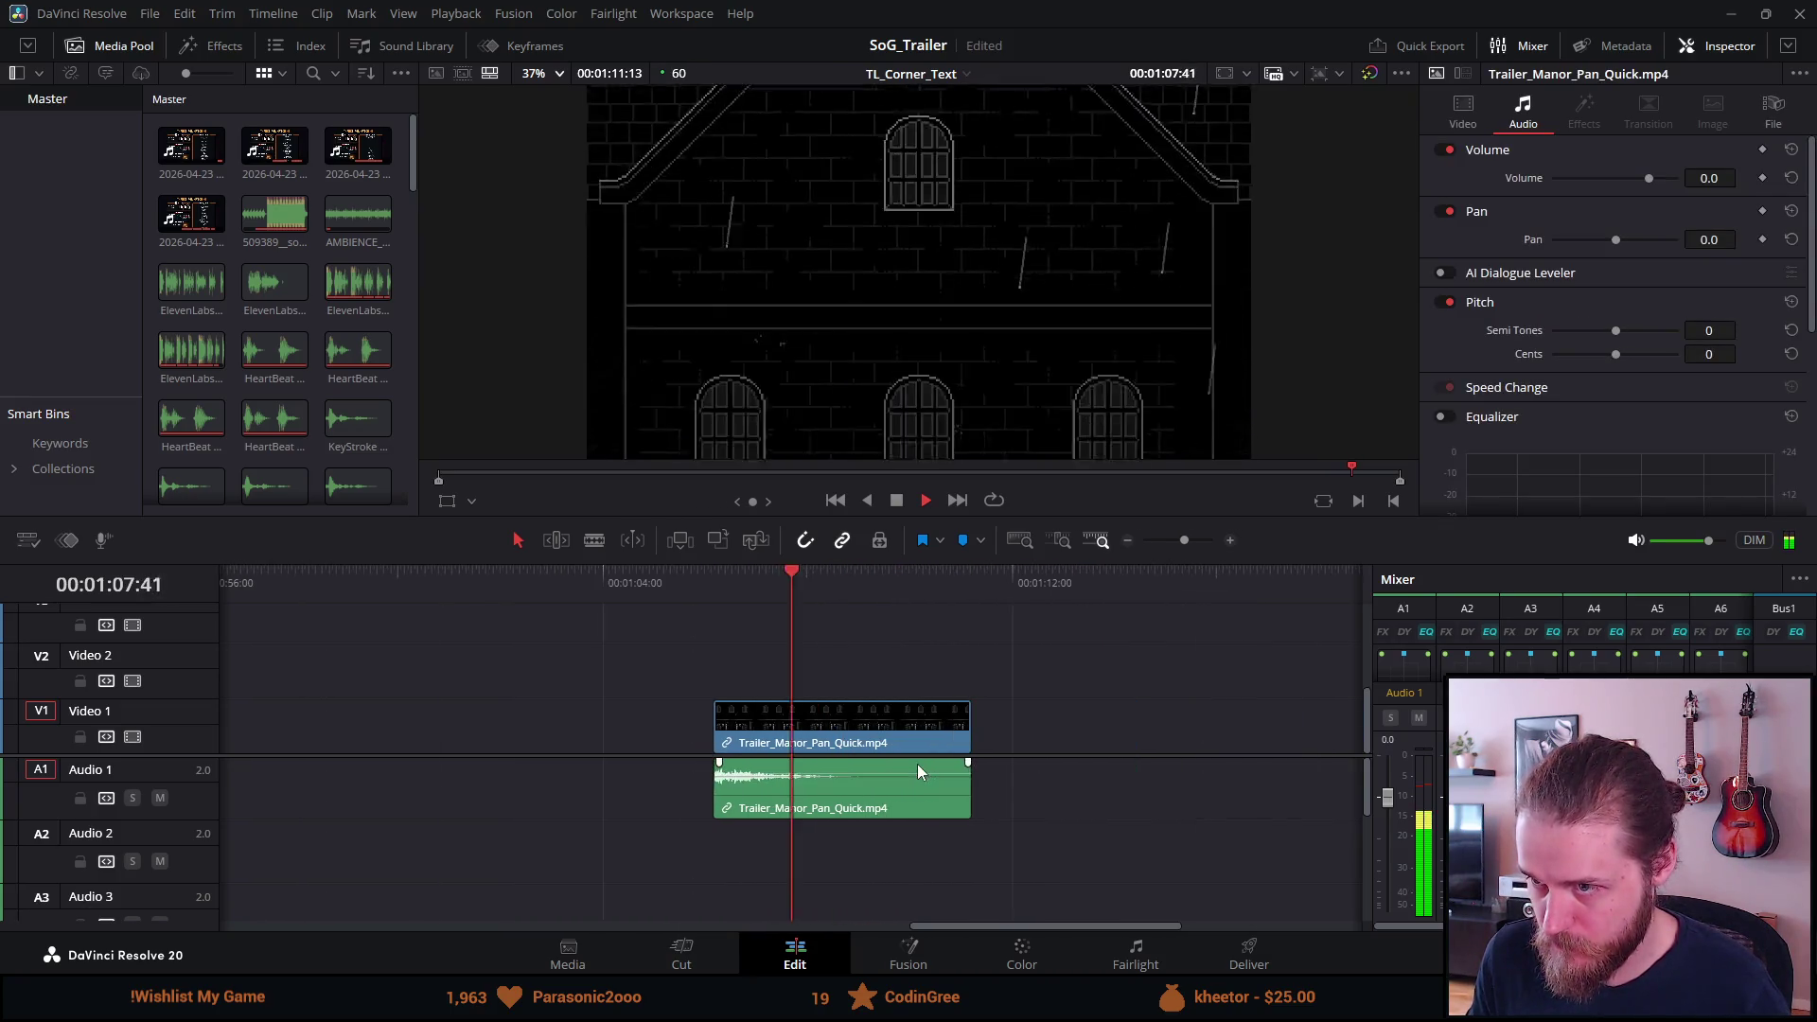
pyautogui.press('space')
pyautogui.moveTo(894, 579); pyautogui.dragTo(853, 579)
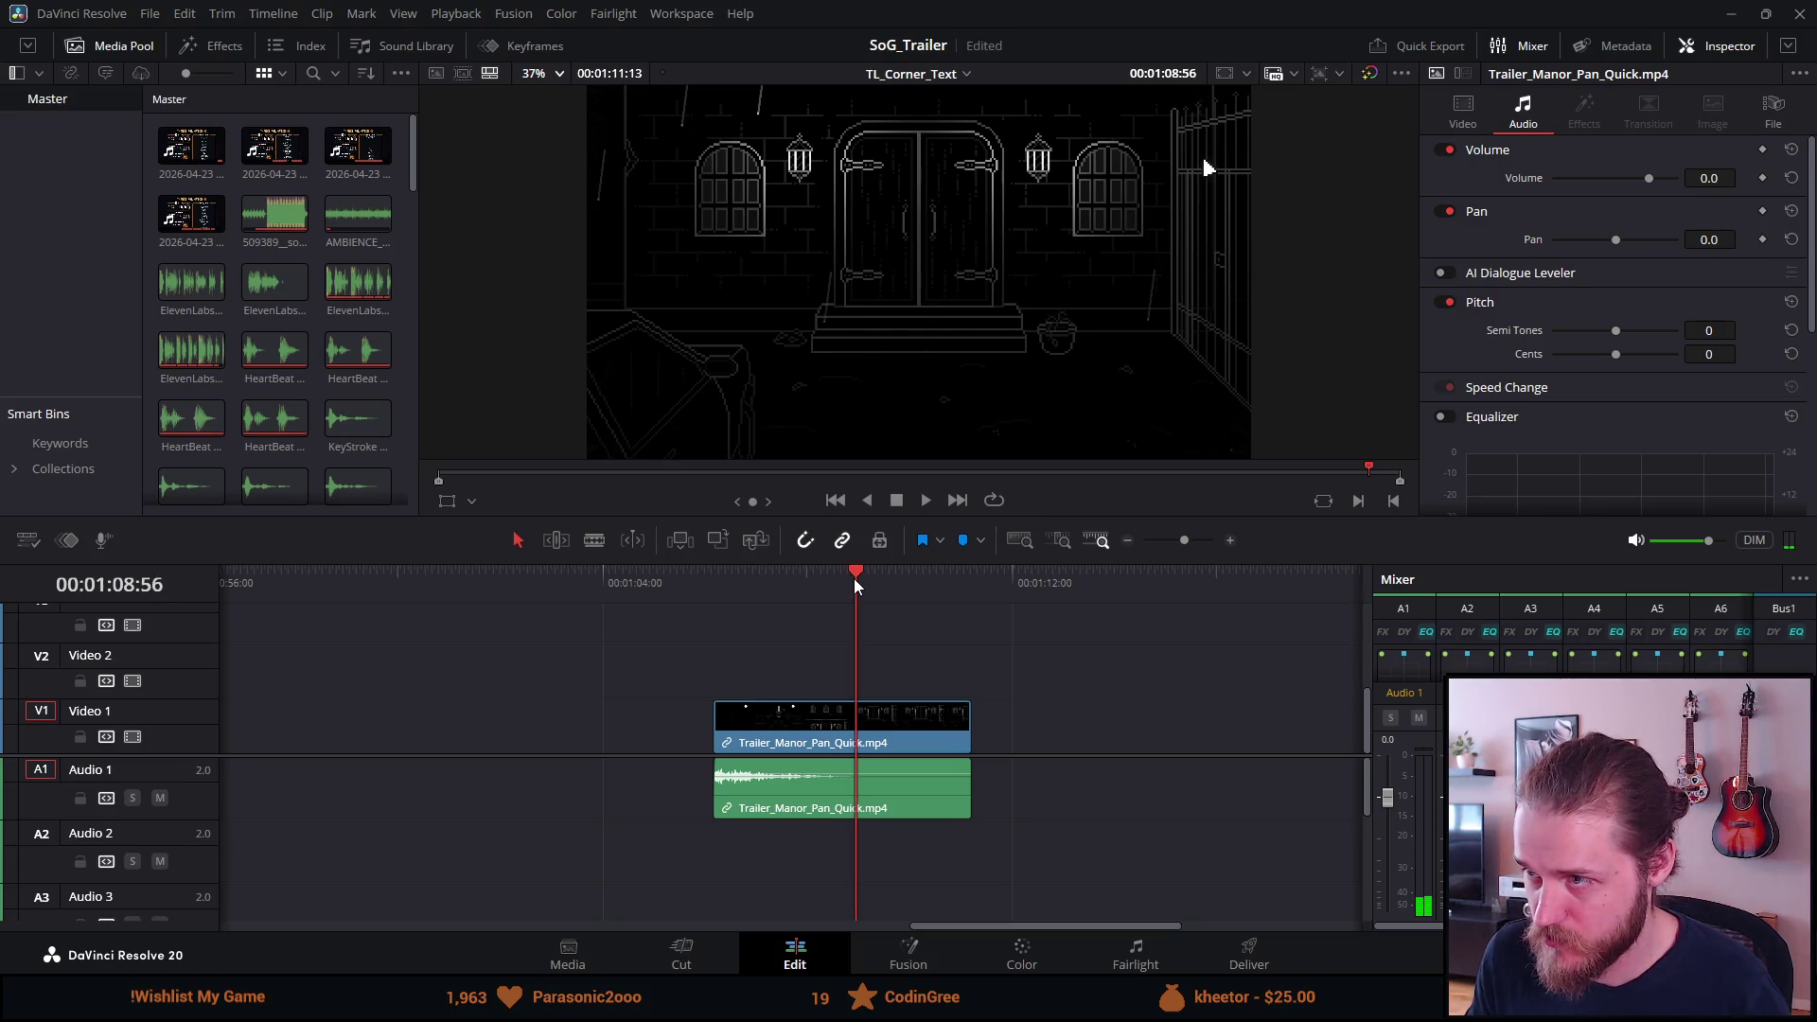
pyautogui.moveTo(973, 718); pyautogui.dragTo(845, 718)
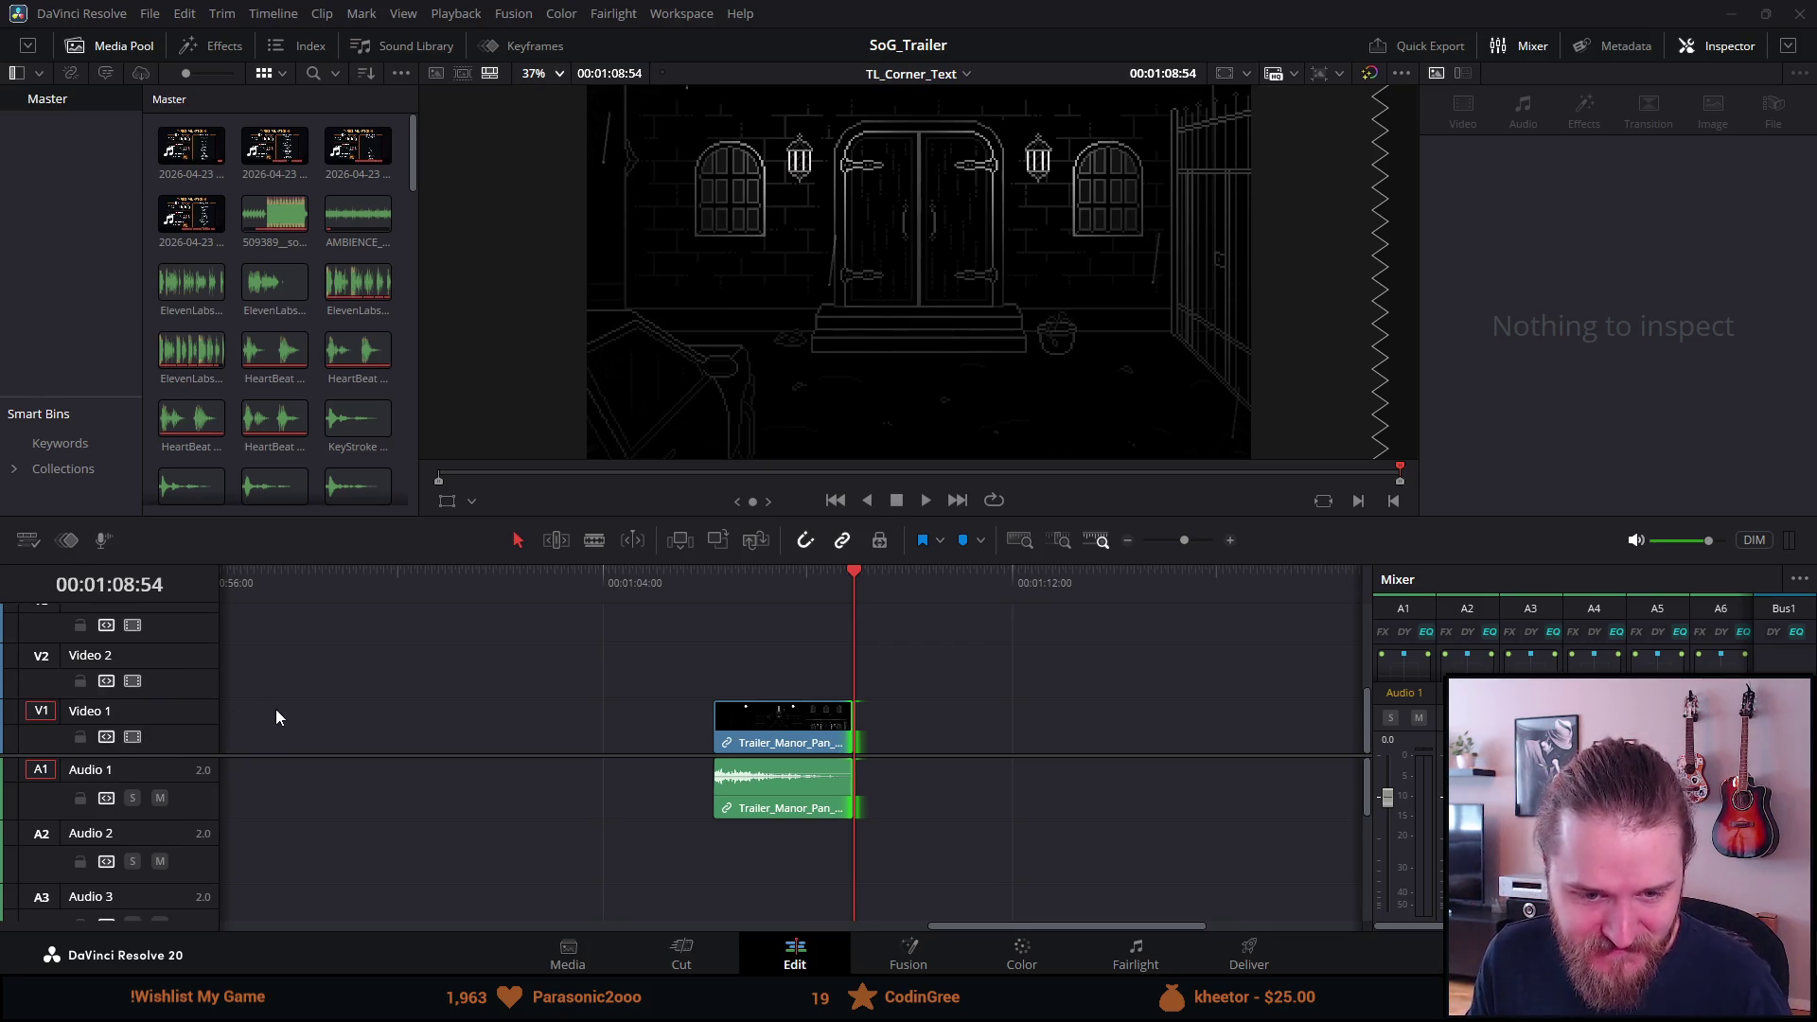
pyautogui.scroll(-3, 288, 702)
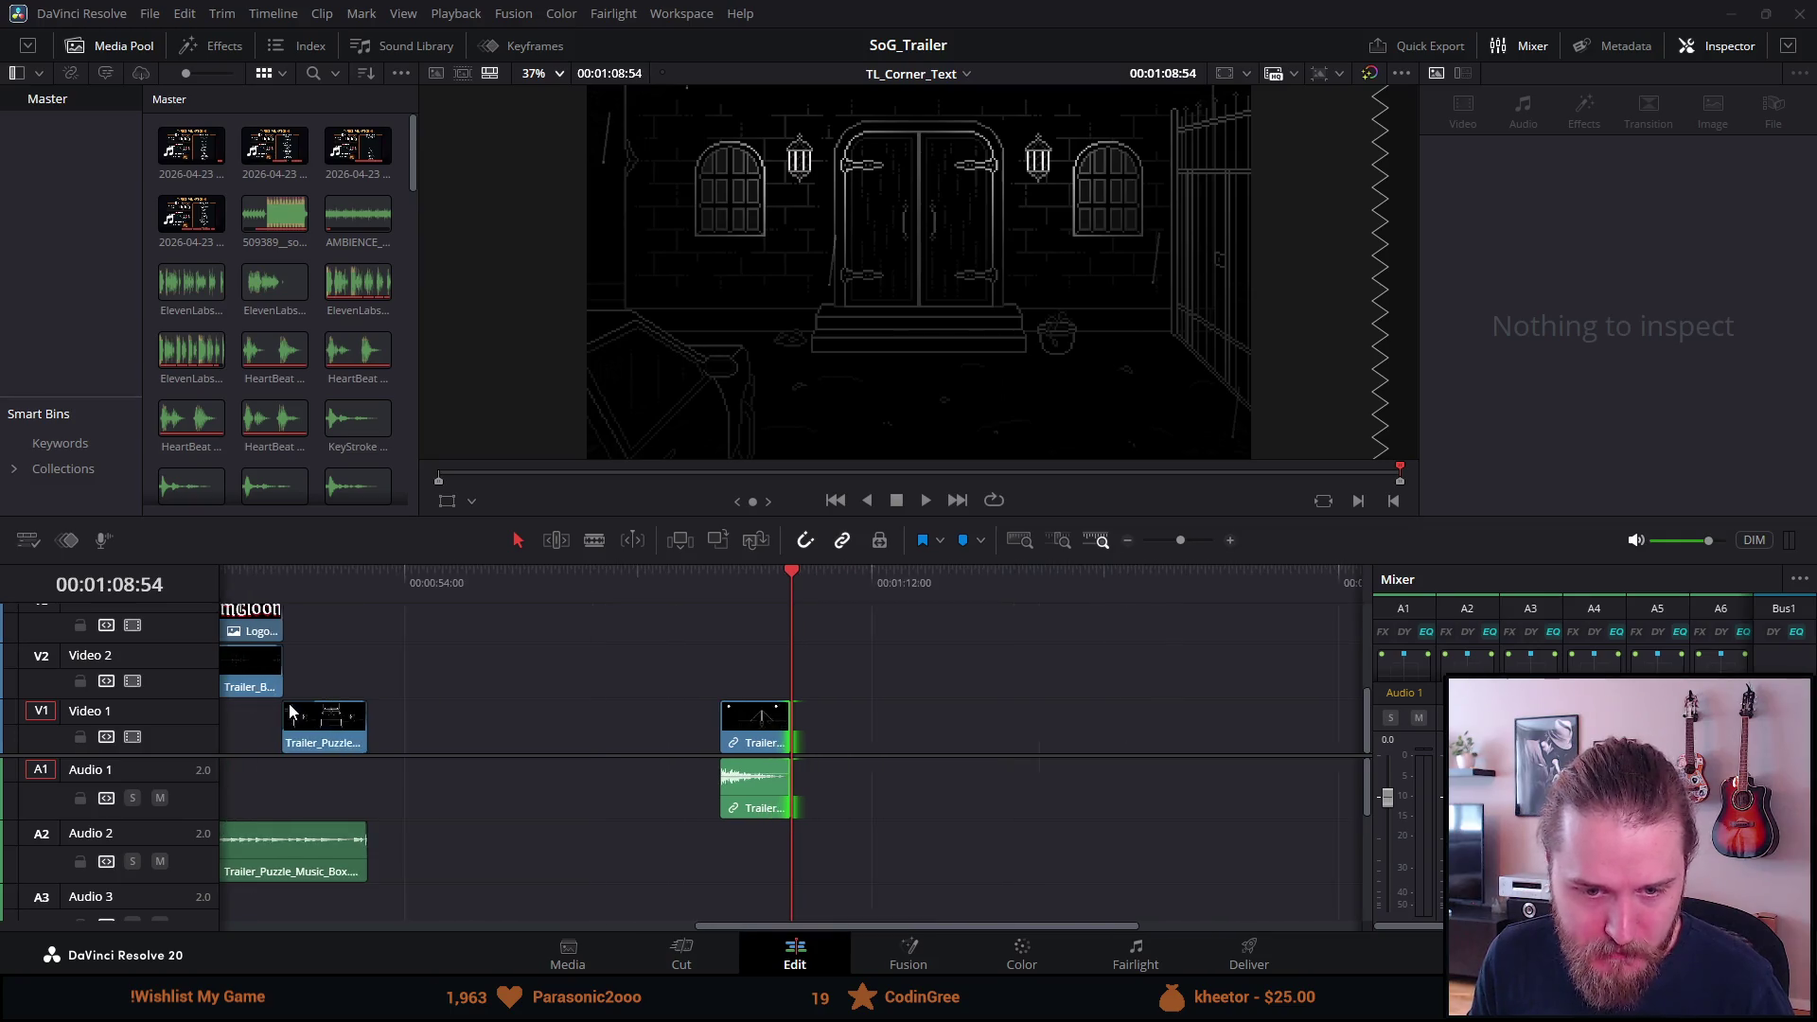
# Move Trailer_Manor_Pan_Quick to the timeline start, over the Trailer_Intro footage.
pyautogui.scroll(-2, 301, 702)
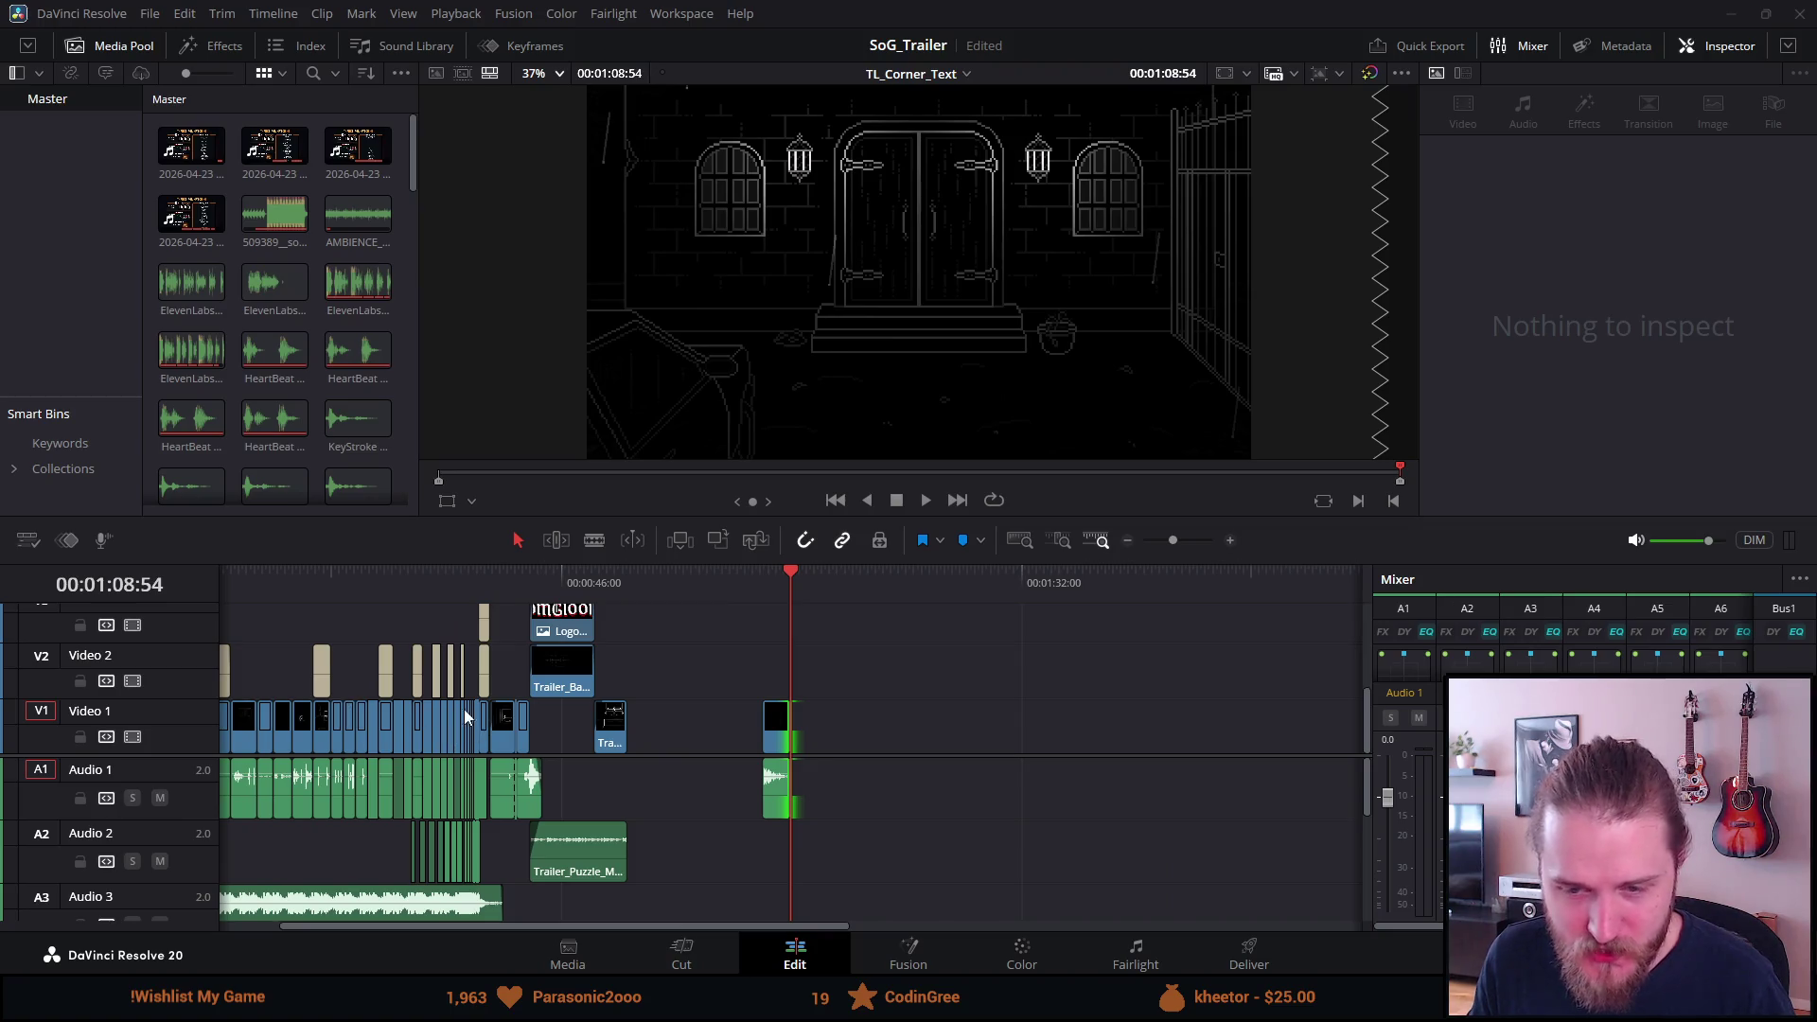
pyautogui.press('Home')
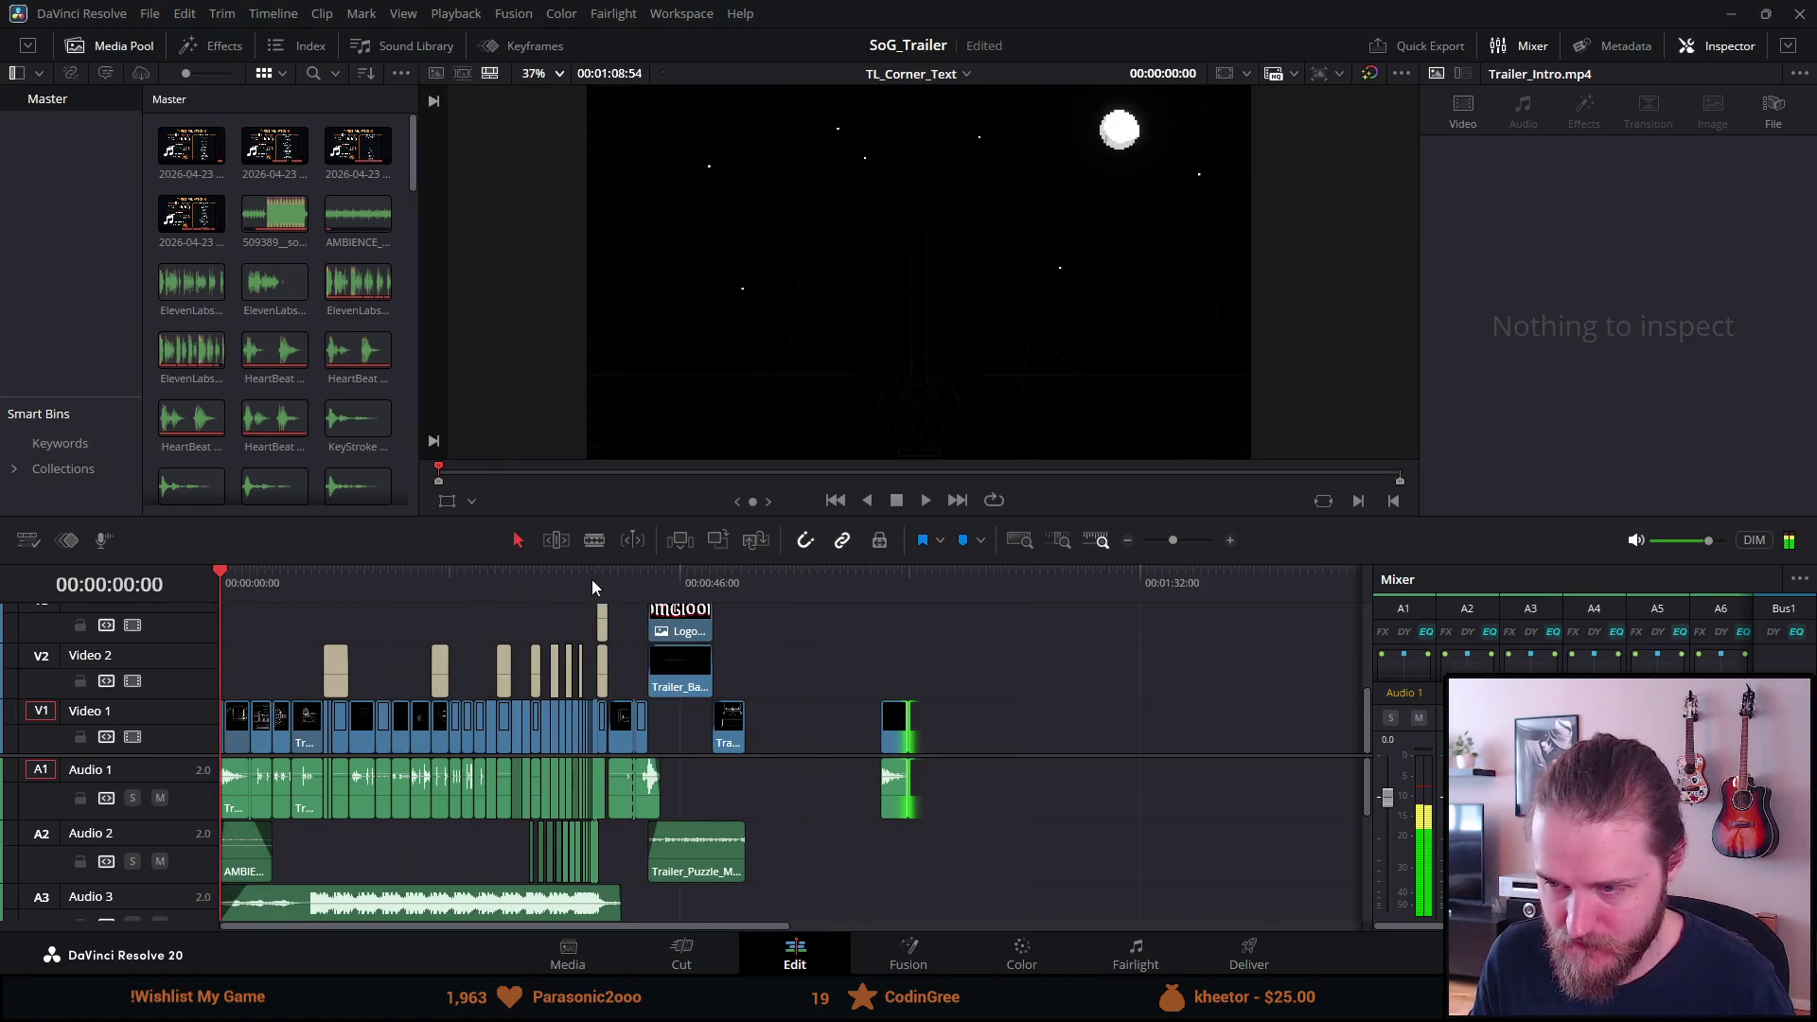
pyautogui.moveTo(896, 742); pyautogui.dragTo(227, 659)
pyautogui.scroll(2, 217, 660)
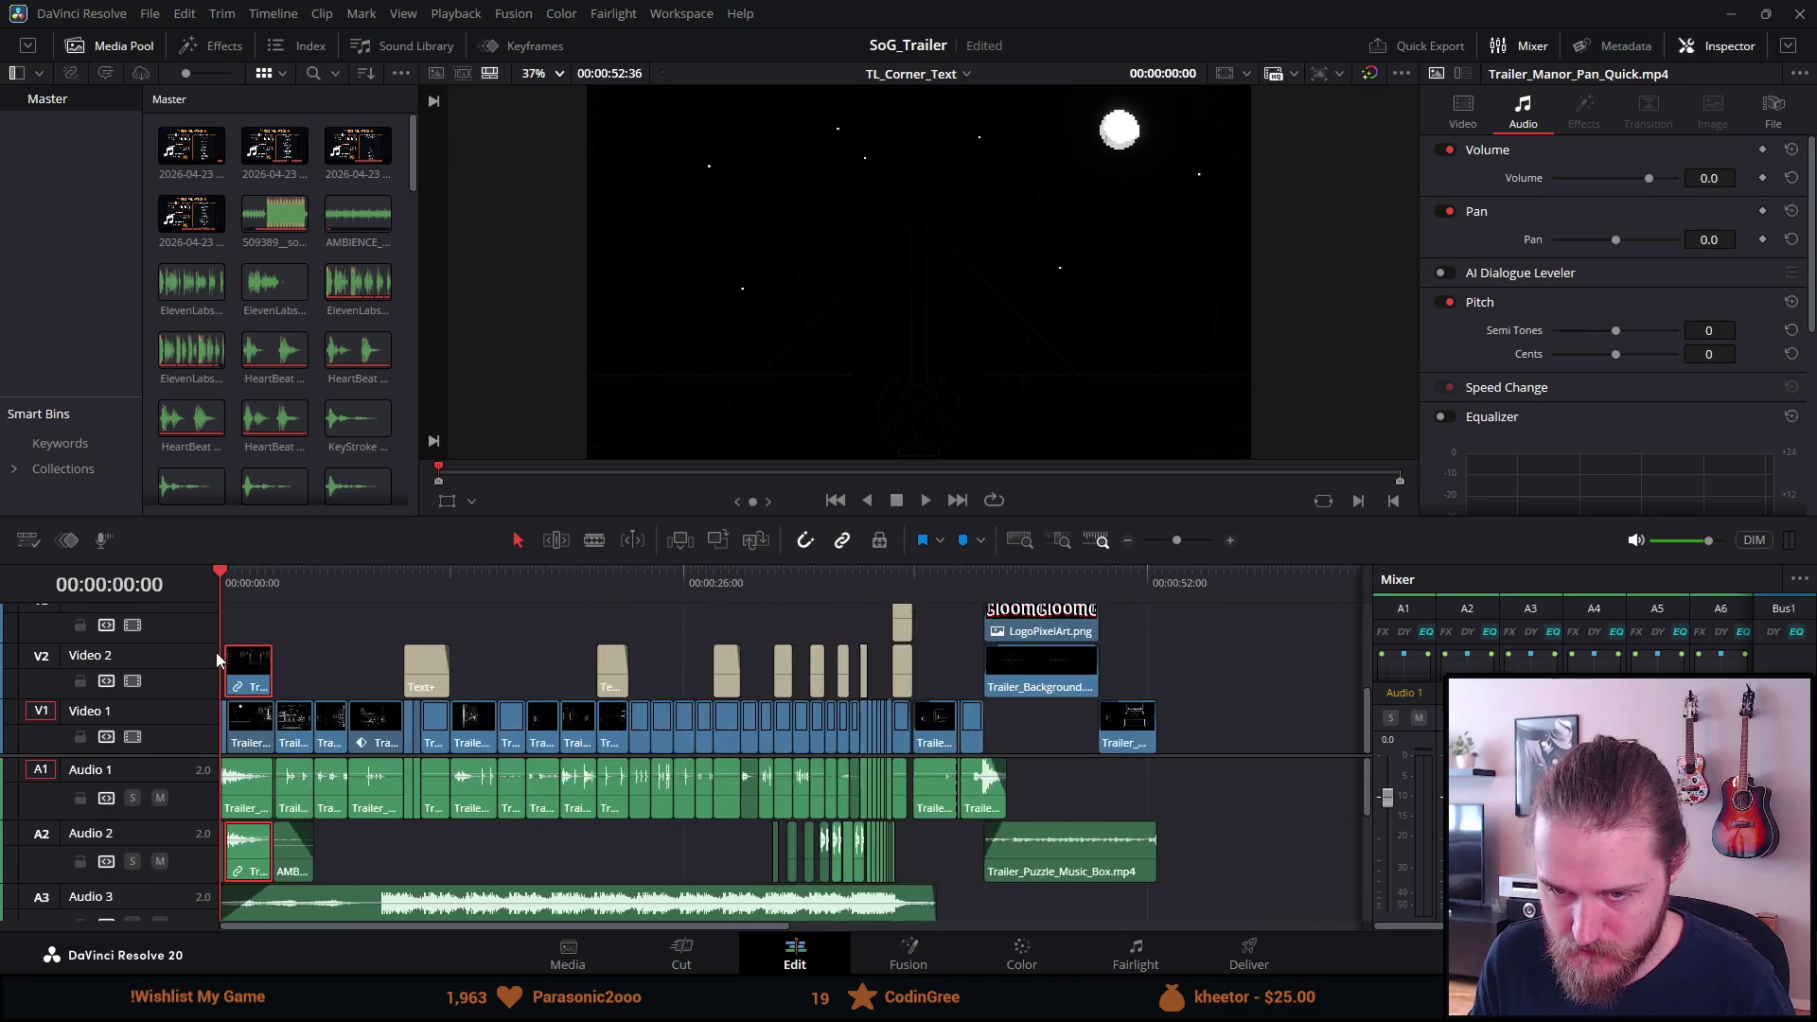
pyautogui.scroll(4, 217, 660)
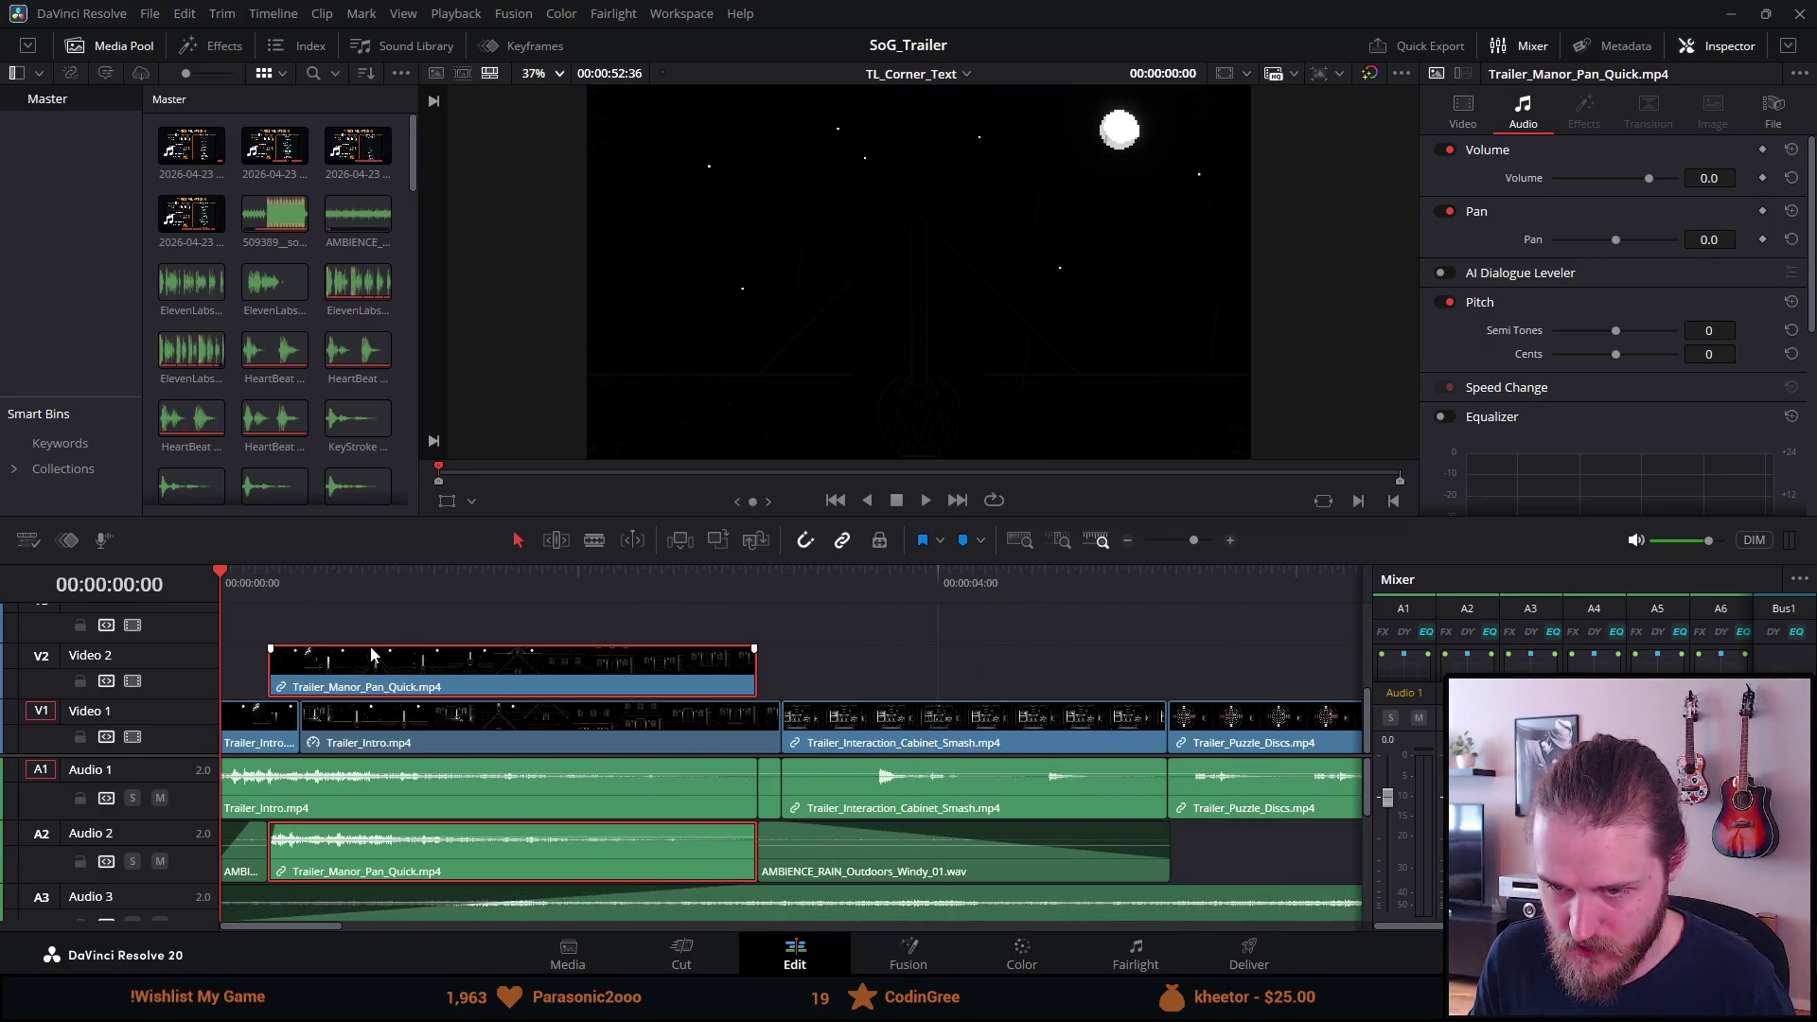
pyautogui.moveTo(411, 688); pyautogui.dragTo(431, 736)
# Preview the trailer opening from 00:00:00:24, stopping at 00:00:04:11.
pyautogui.click(280, 589)
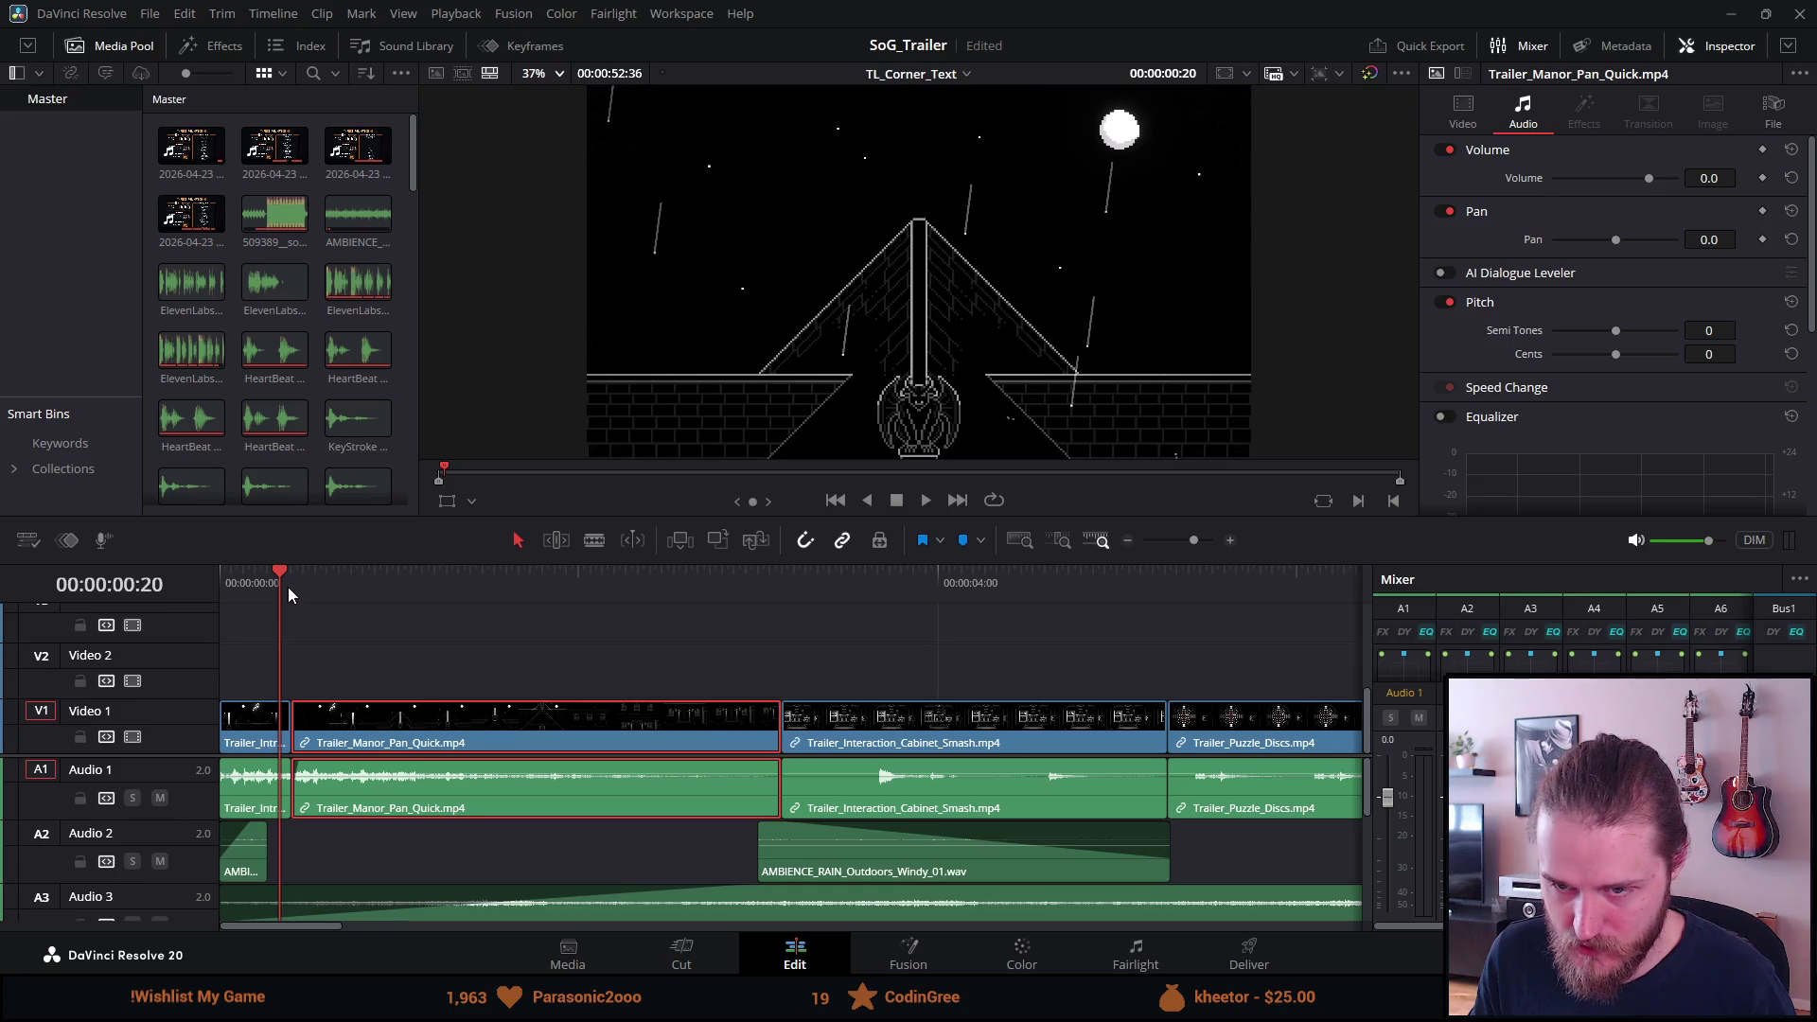
pyautogui.click(297, 594)
pyautogui.click(290, 587)
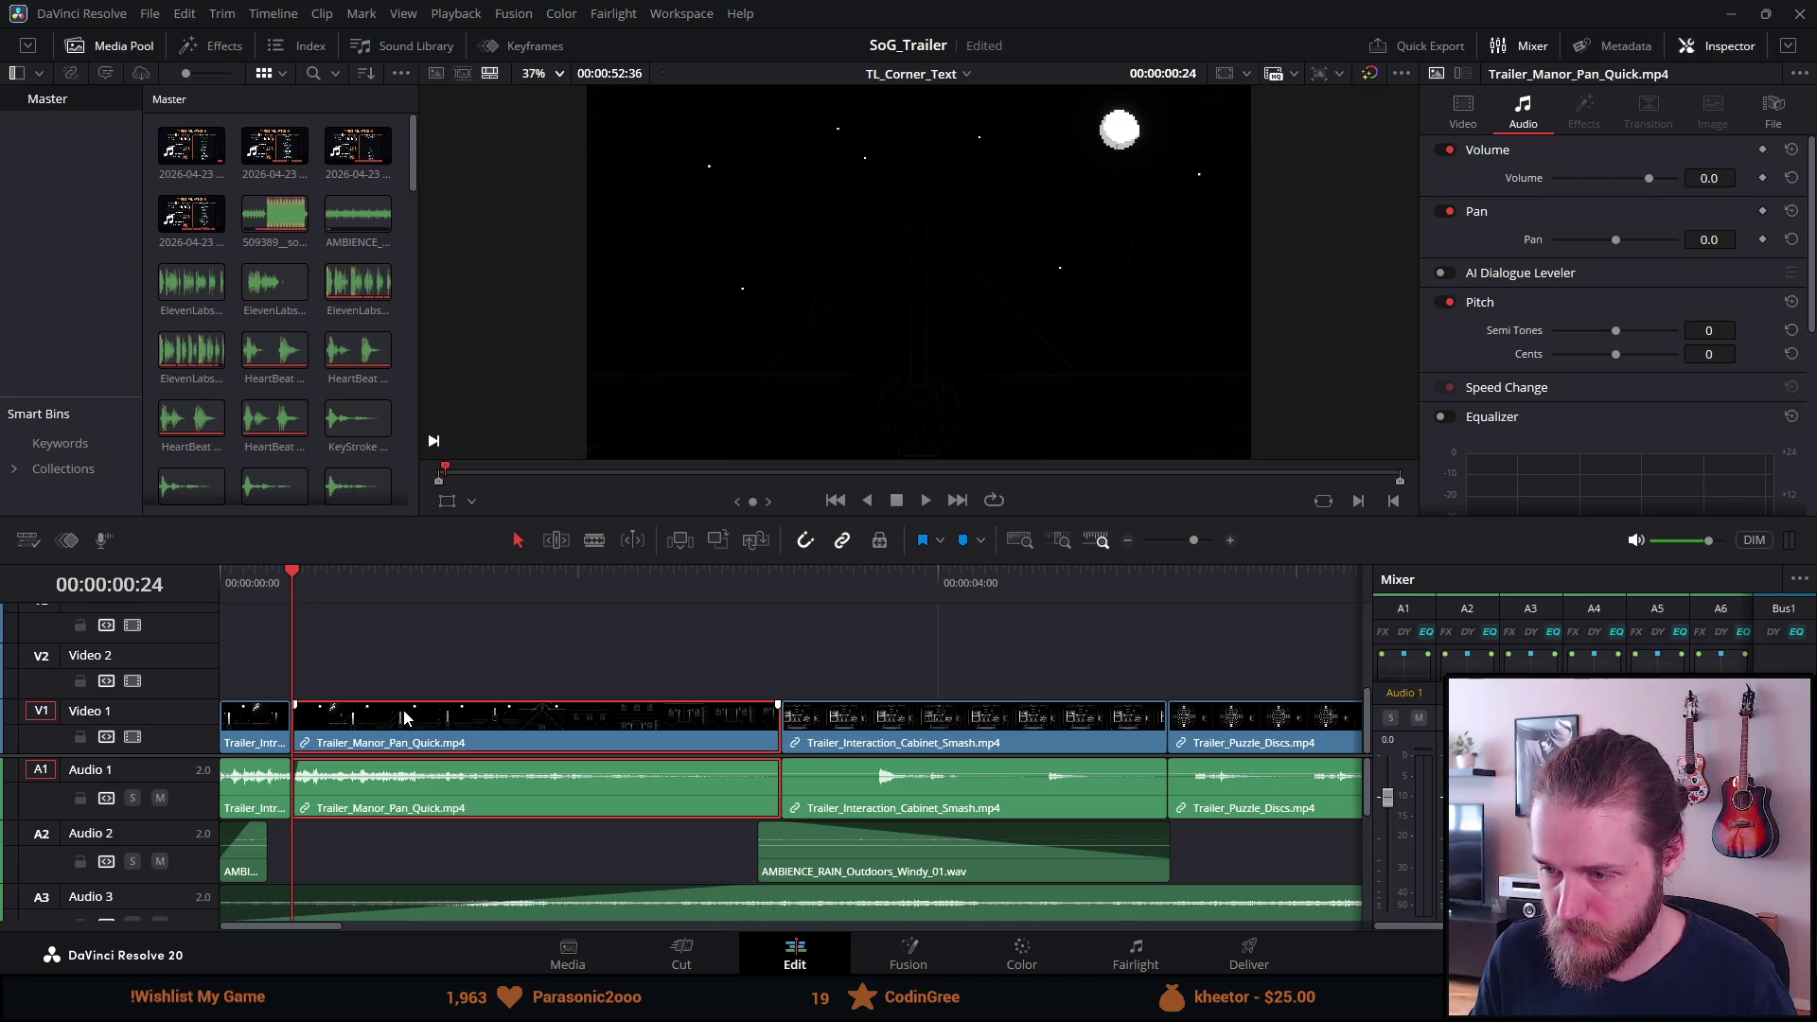
pyautogui.press('space')
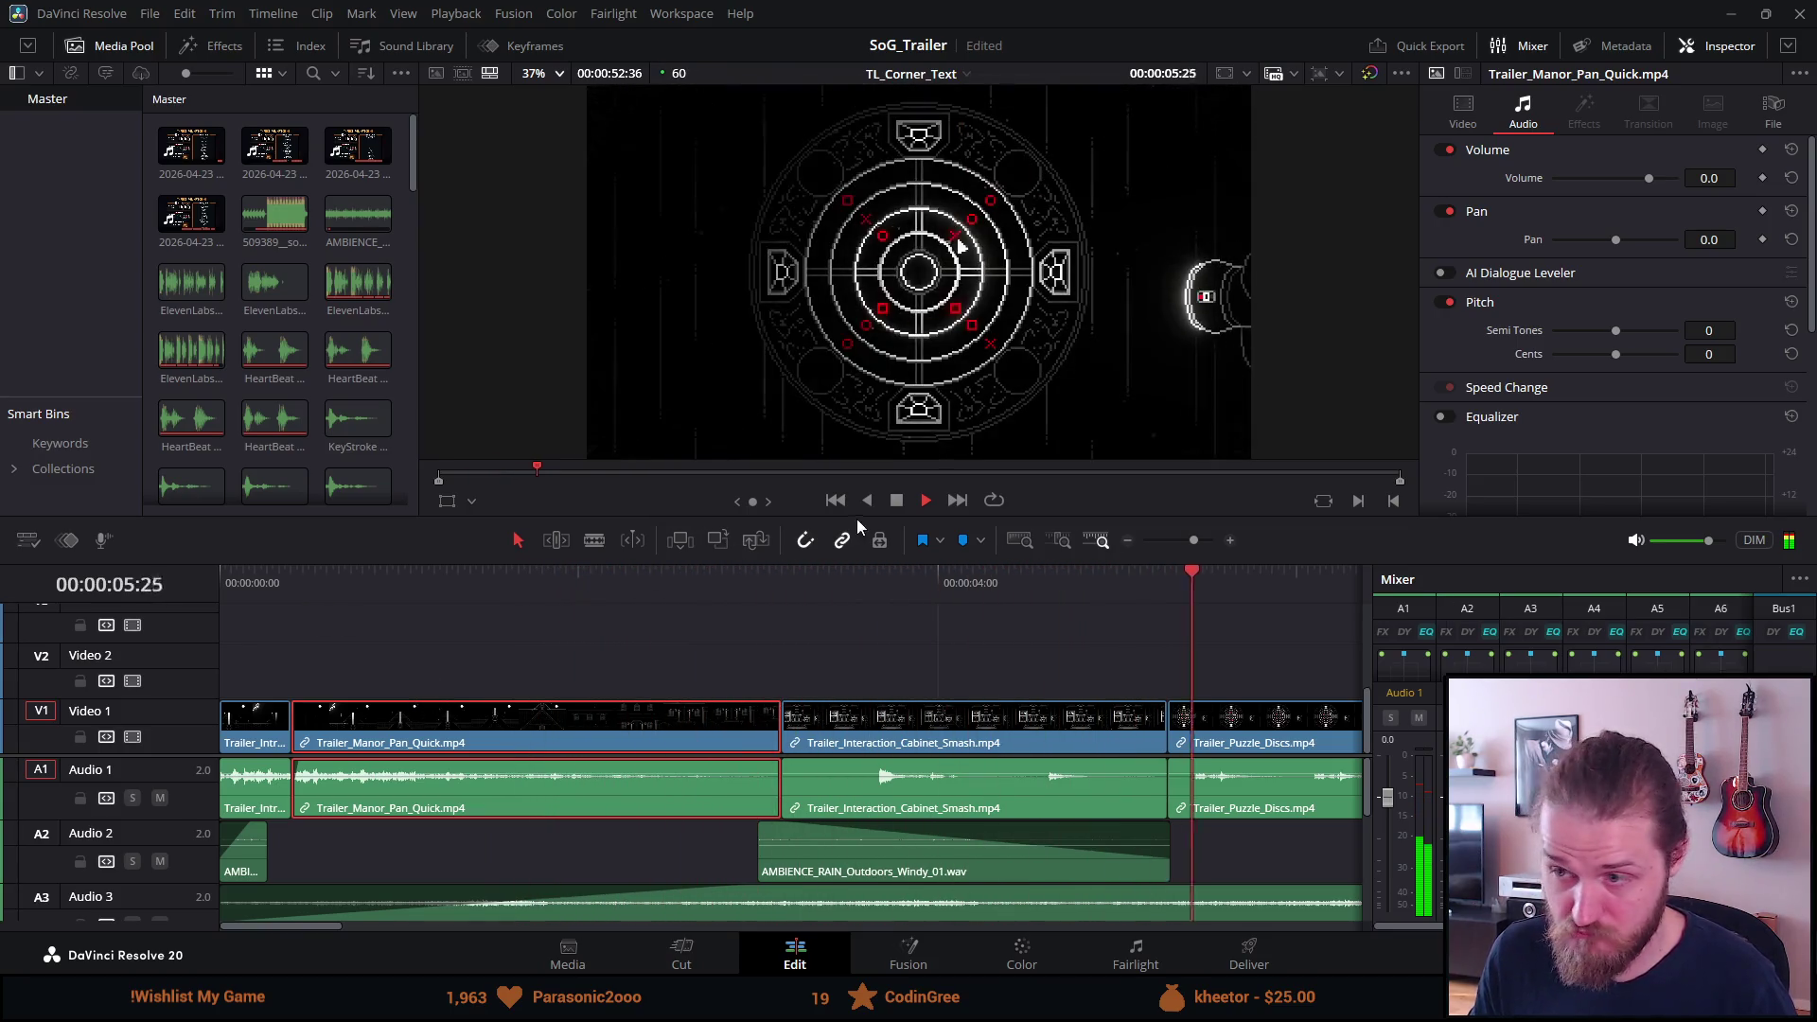
pyautogui.click(895, 502)
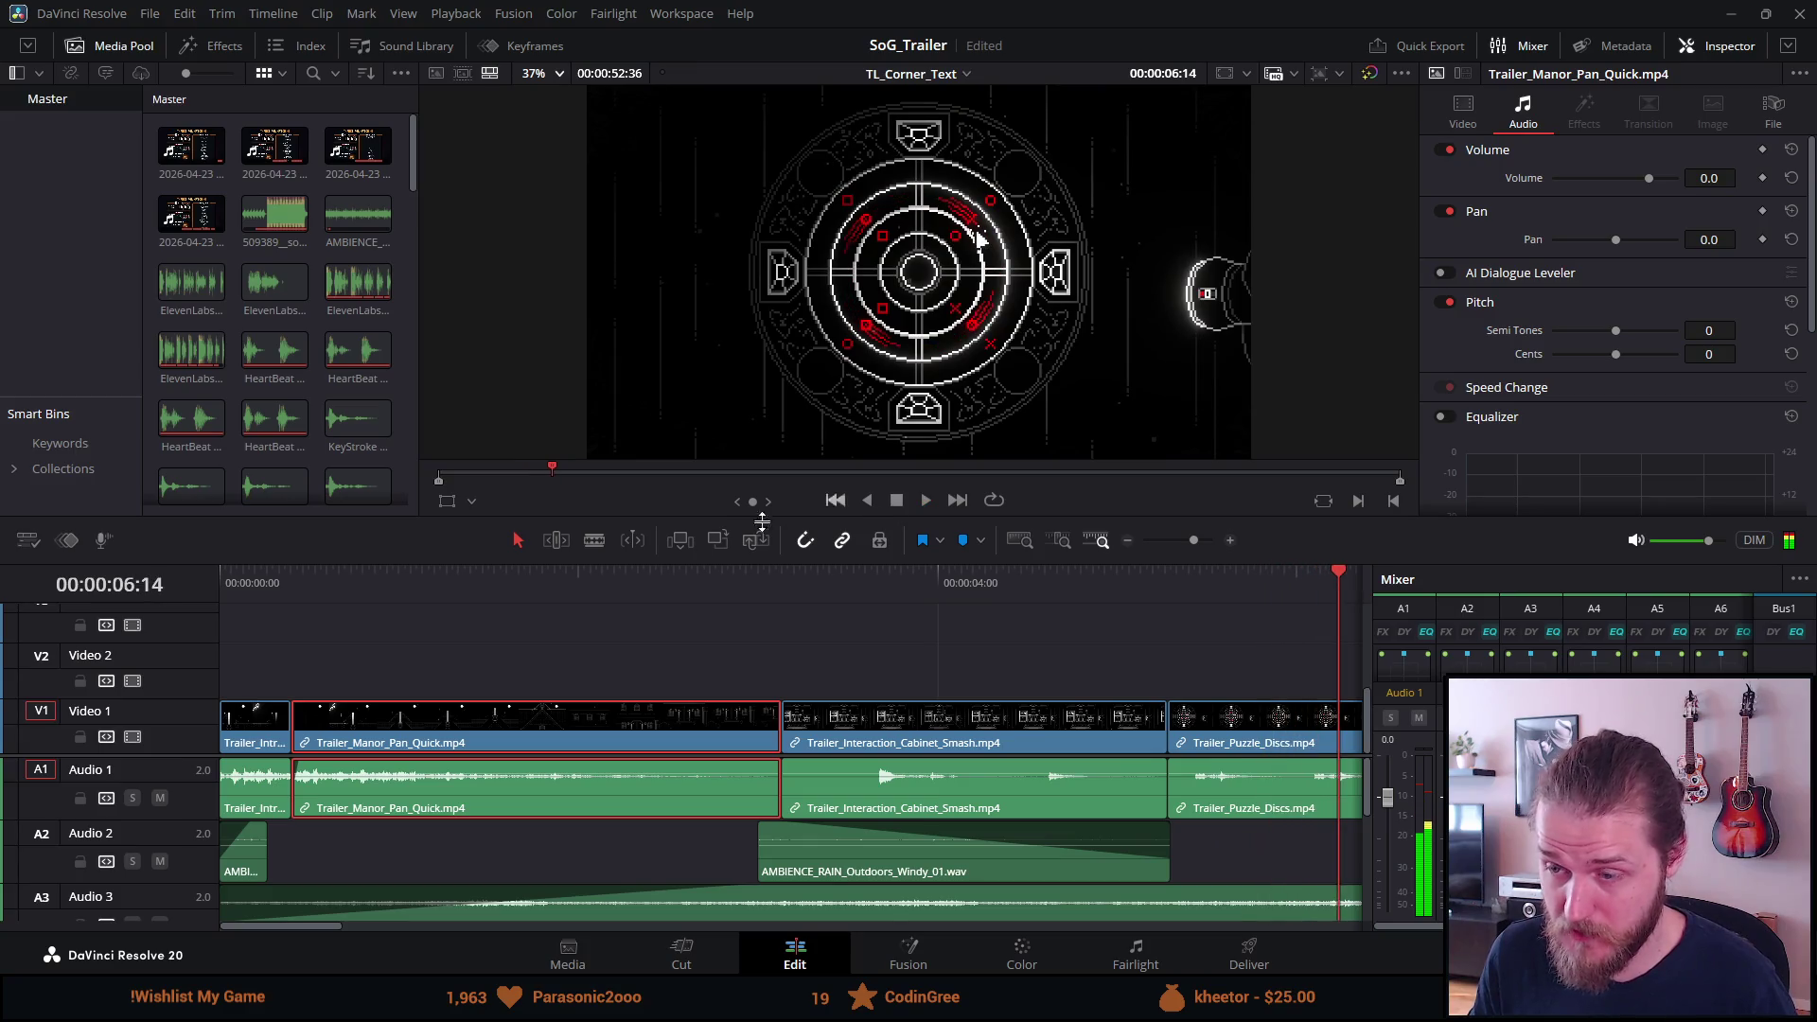
pyautogui.click(296, 583)
pyautogui.click(289, 581)
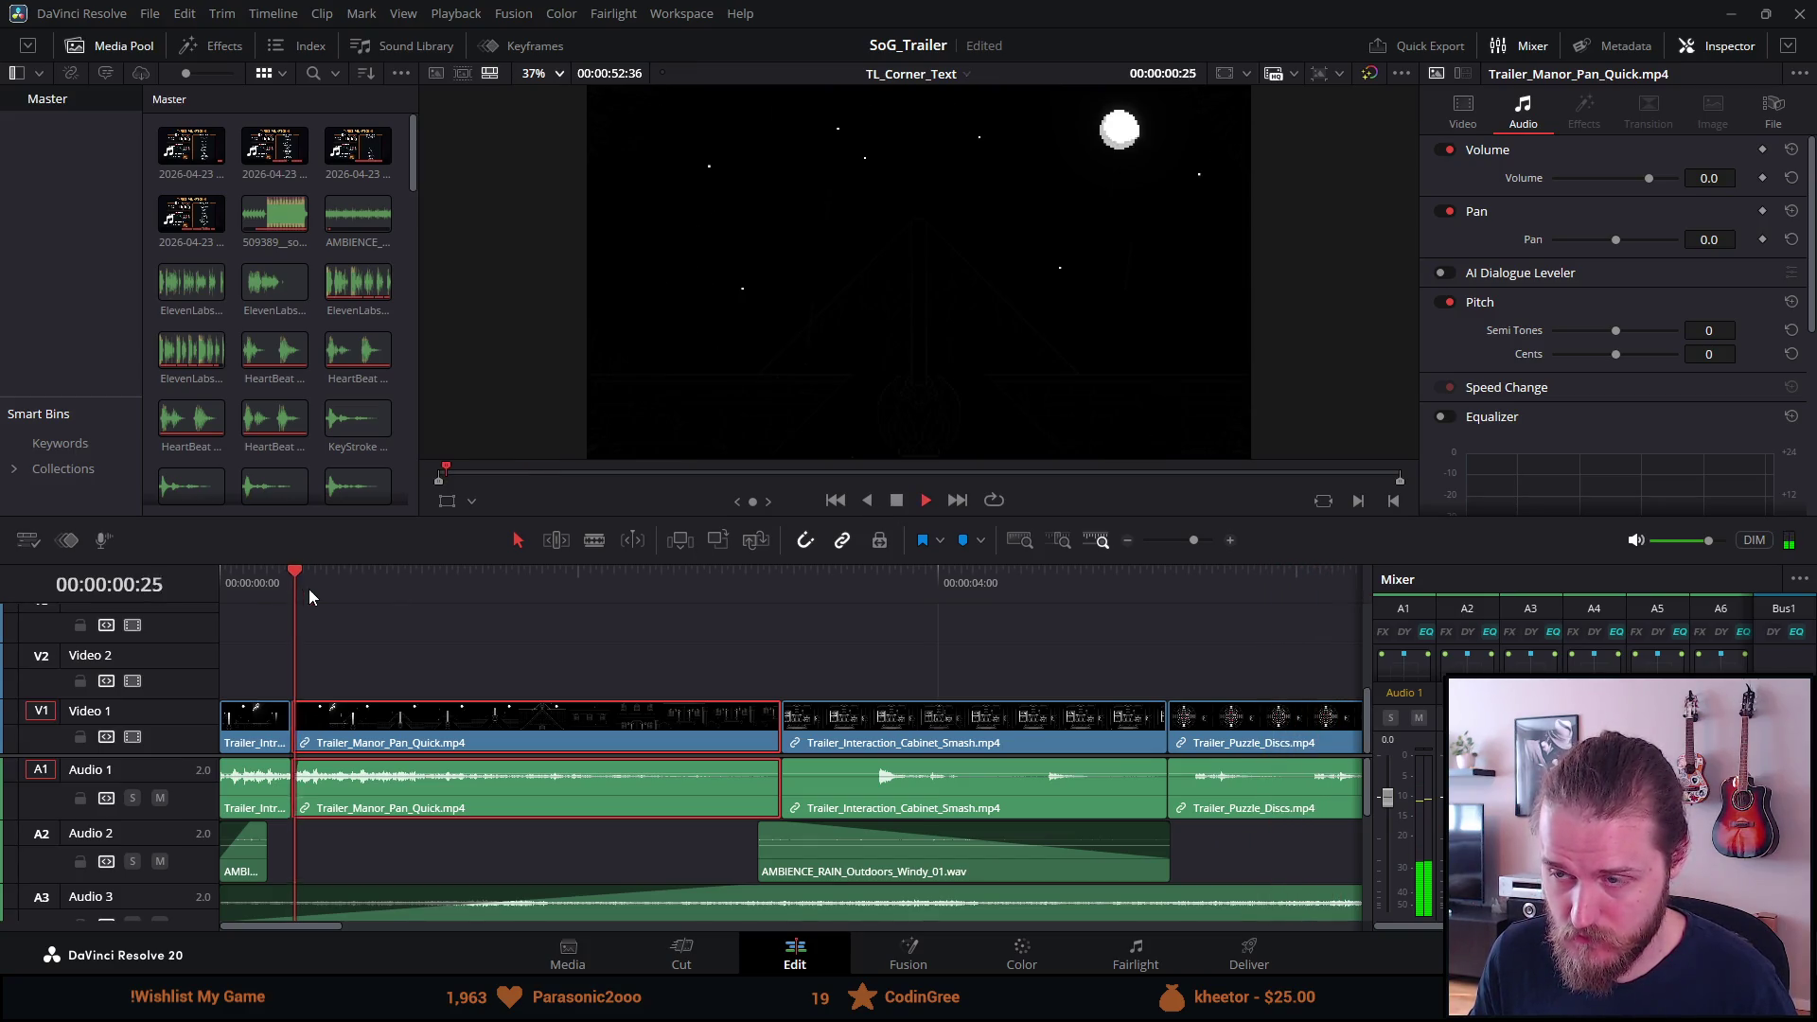
pyautogui.press('space')
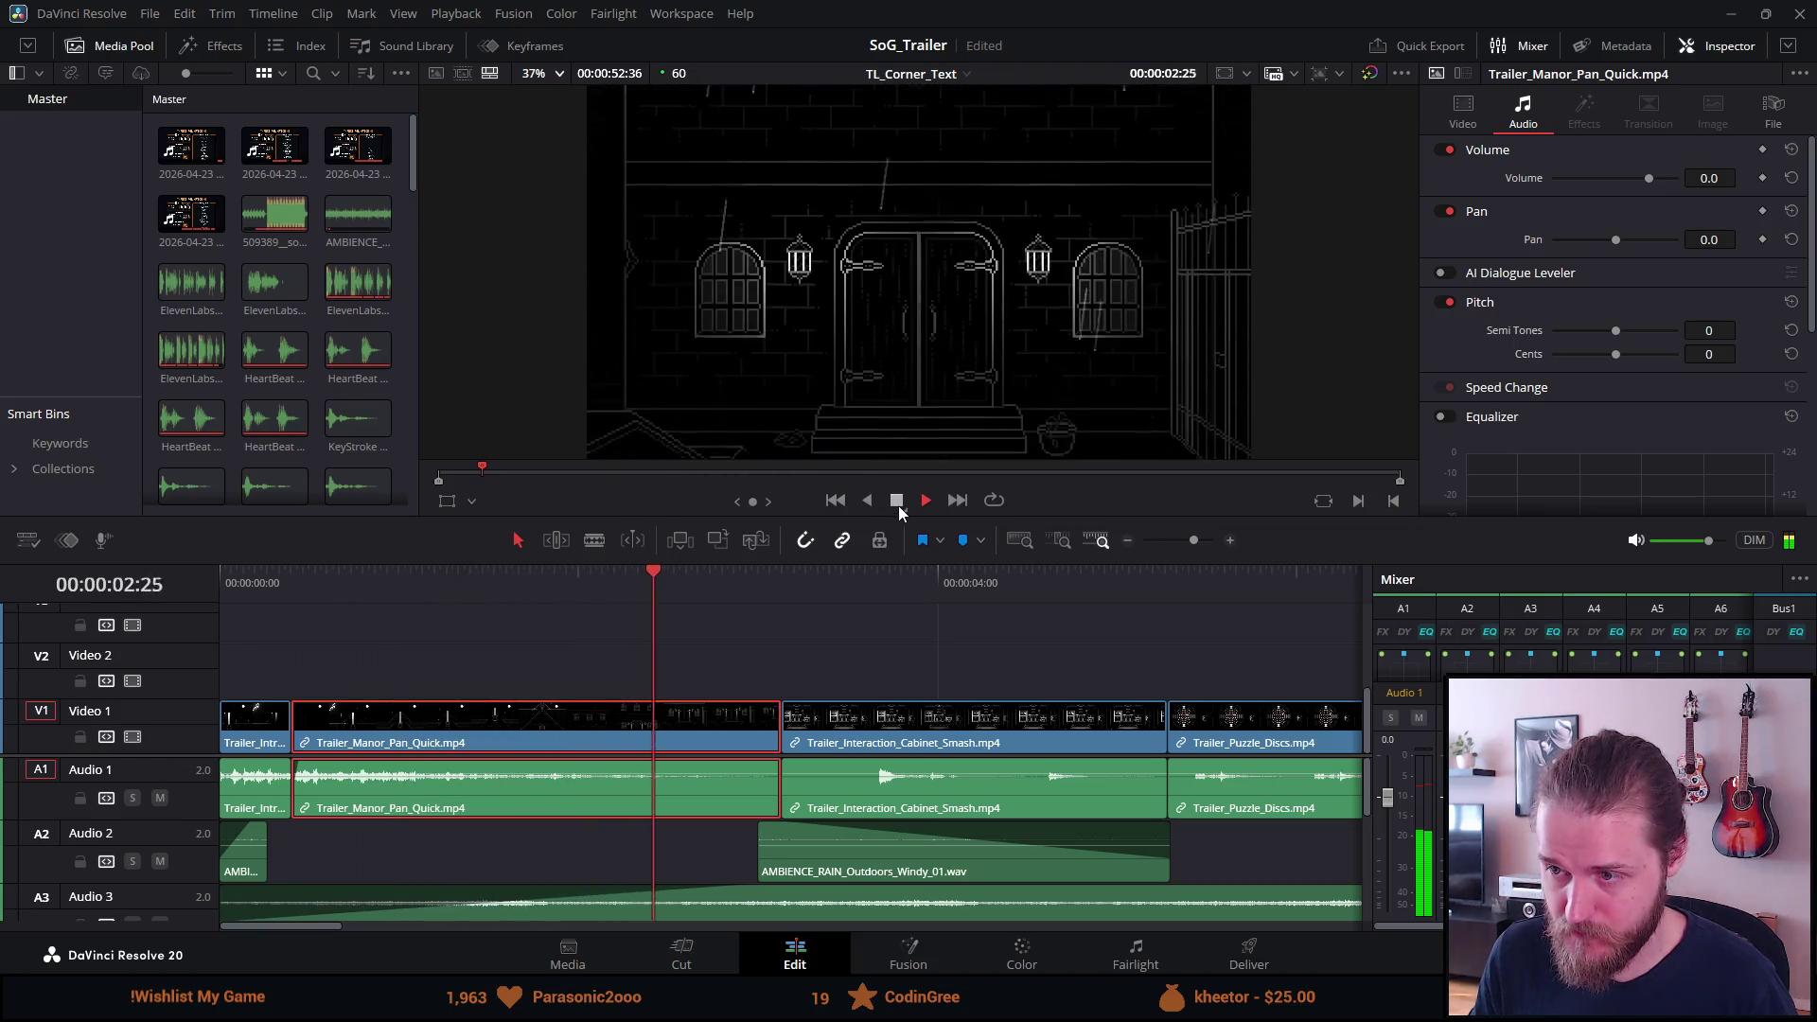
pyautogui.click(896, 501)
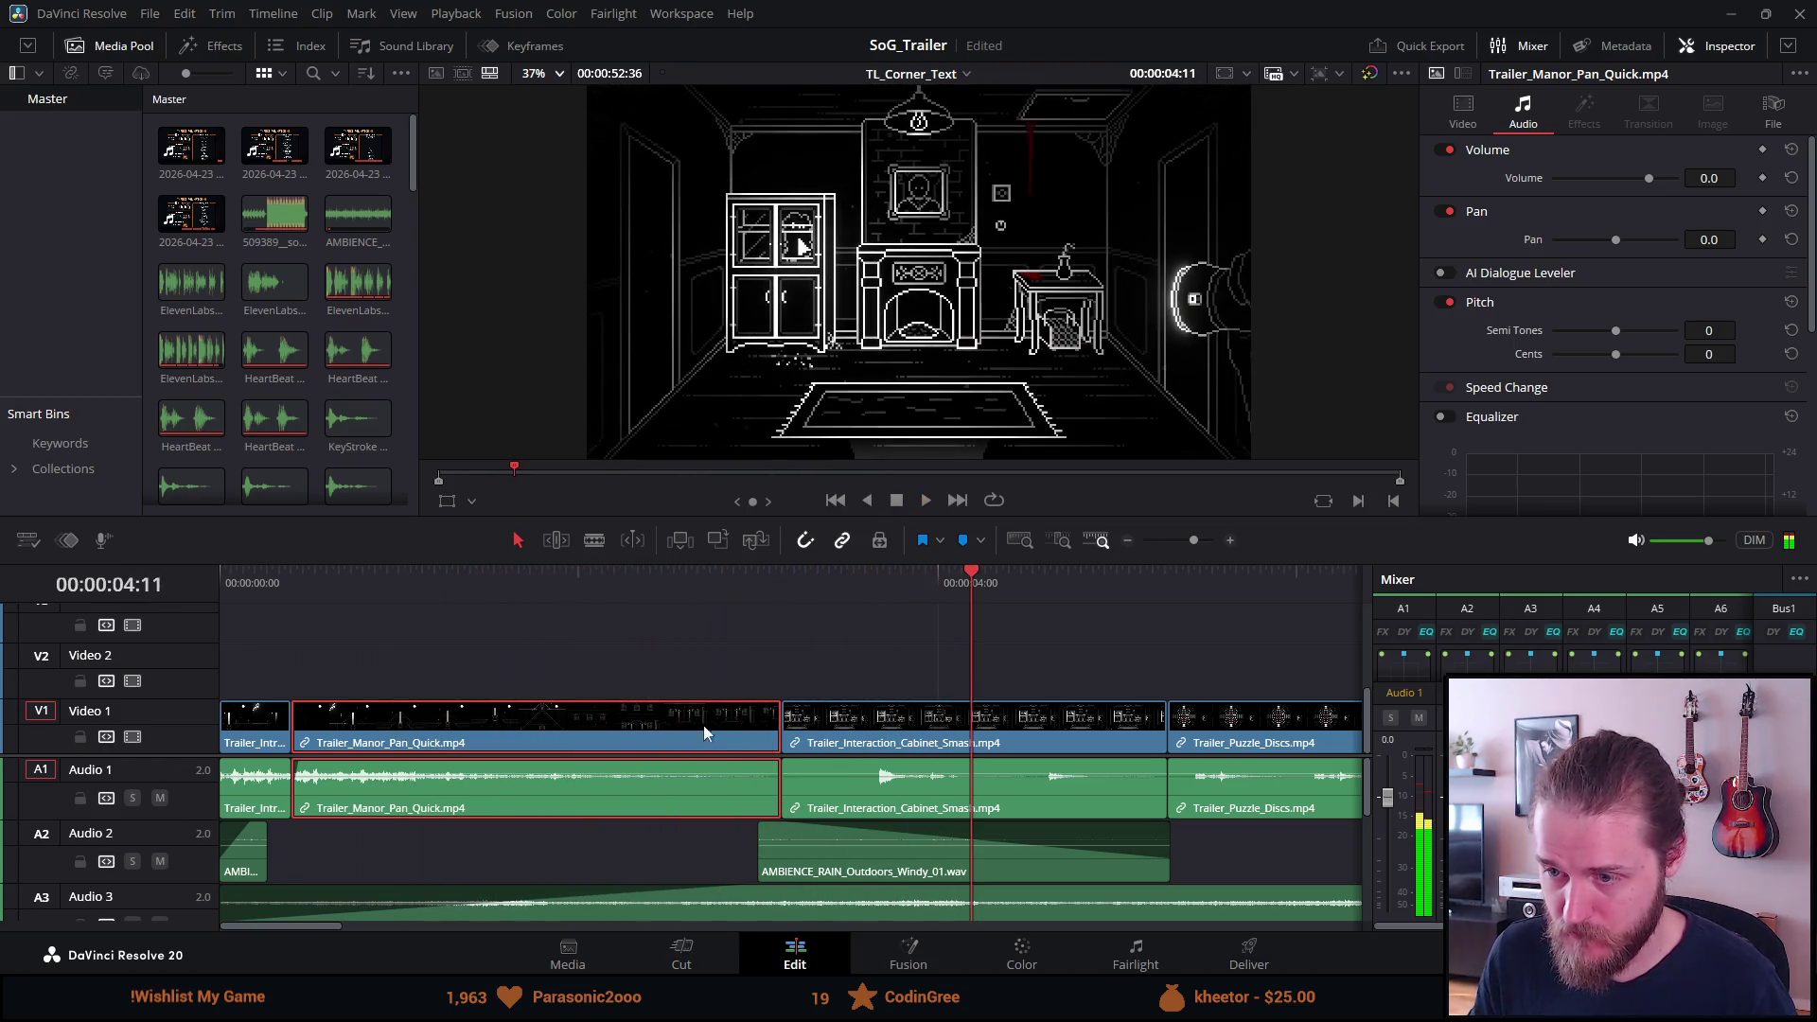
pyautogui.scroll(-3, 529, 752)
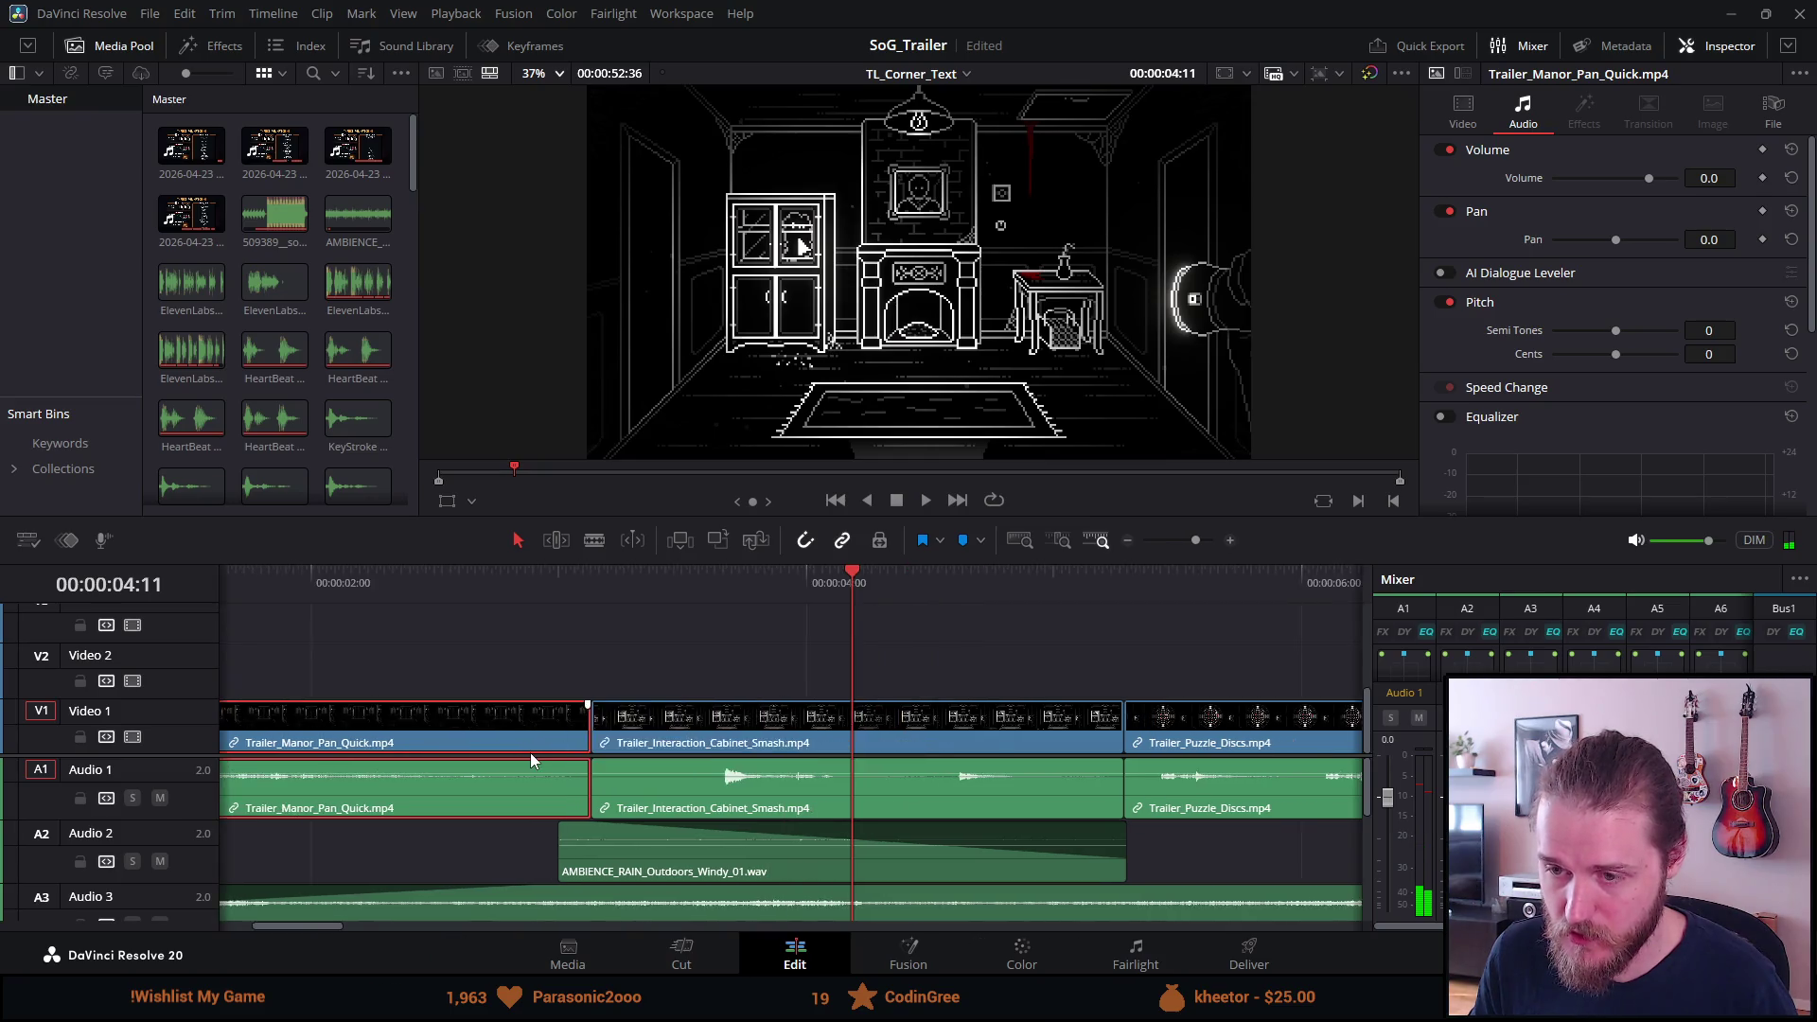
# Undo the placement and delete the Trailer_Intro video and audio clips.
pyautogui.hotkey('ctrl', 'z')
pyautogui.hotkey('ctrl', 'z')
pyautogui.hotkey('ctrl', 'z')
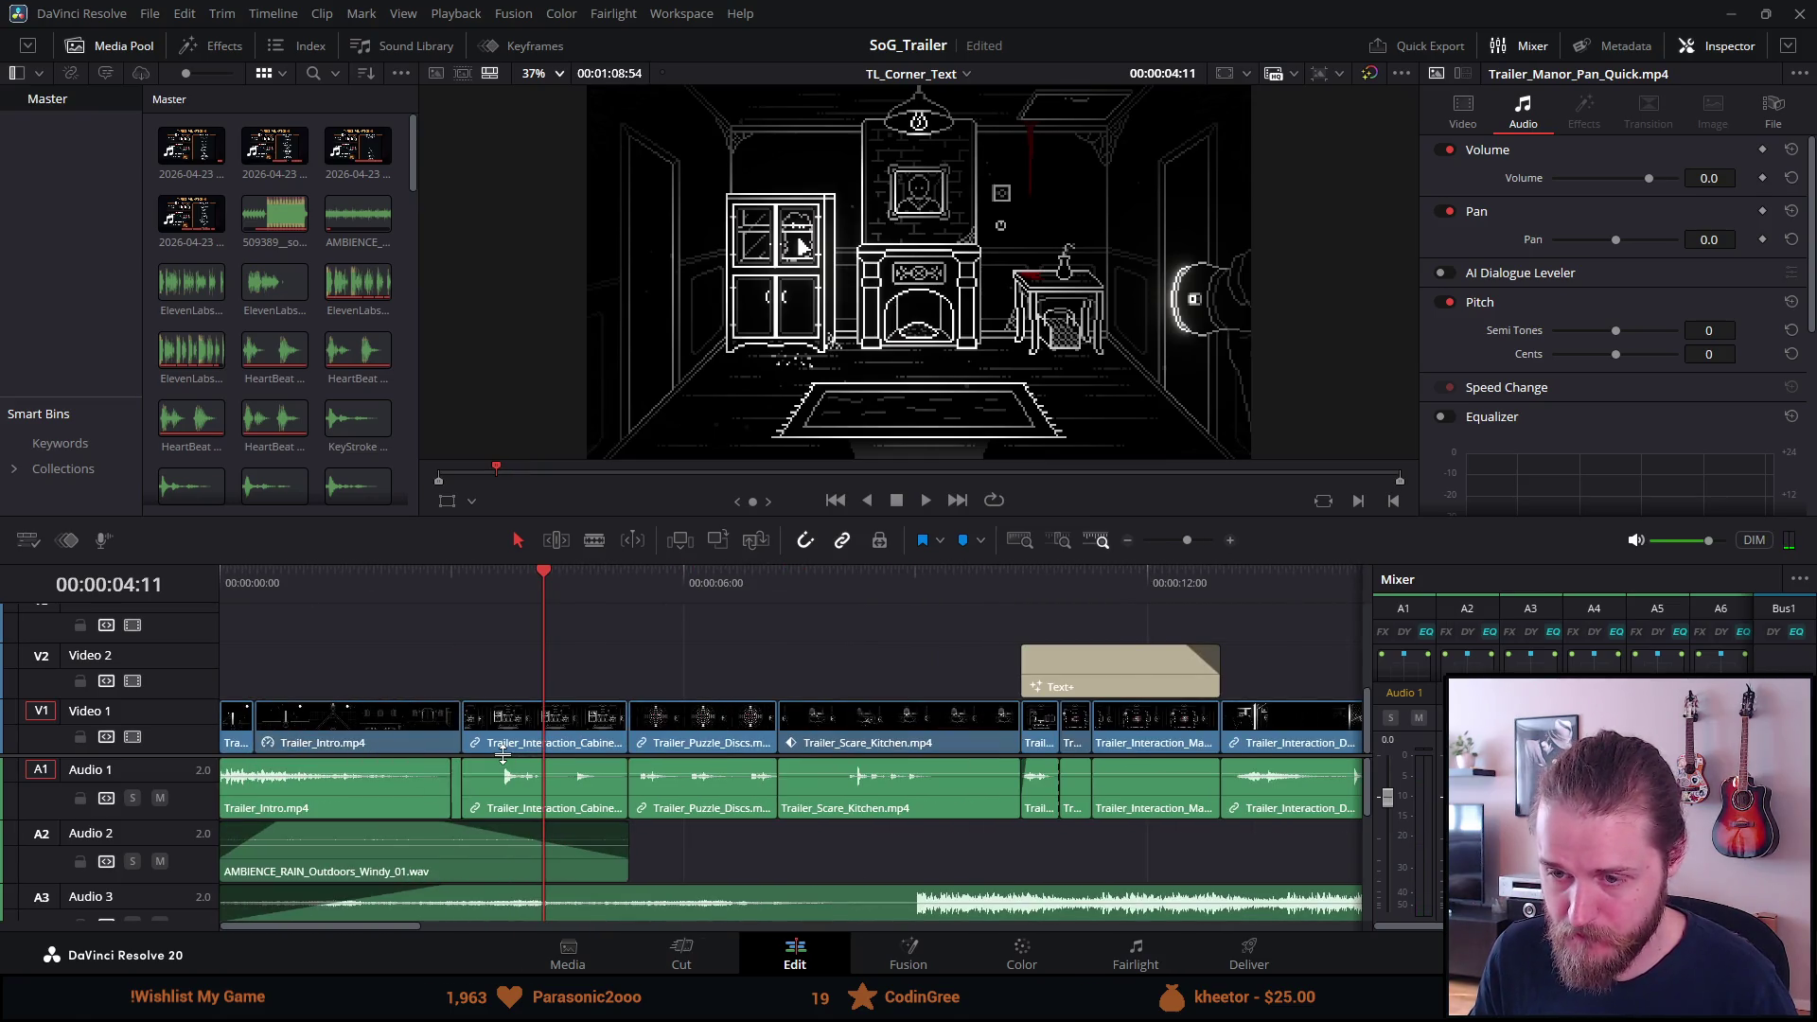
pyautogui.scroll(-4, 502, 754)
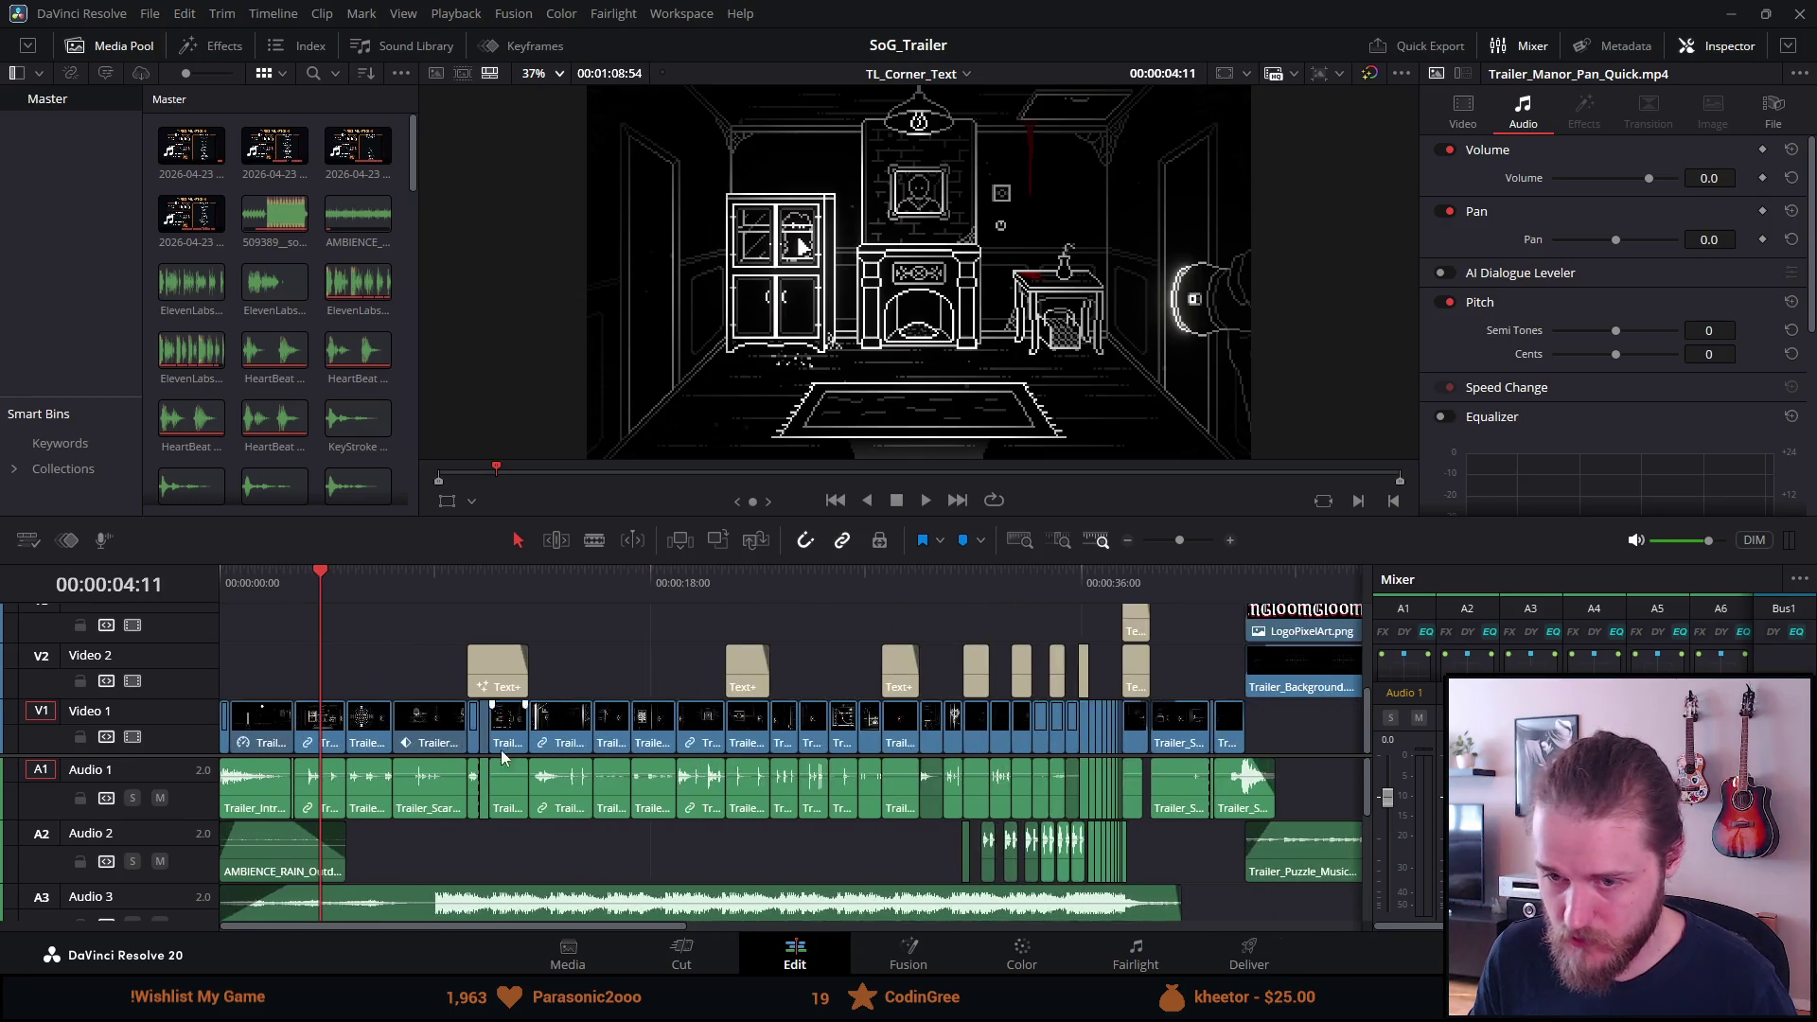
pyautogui.scroll(6, 504, 757)
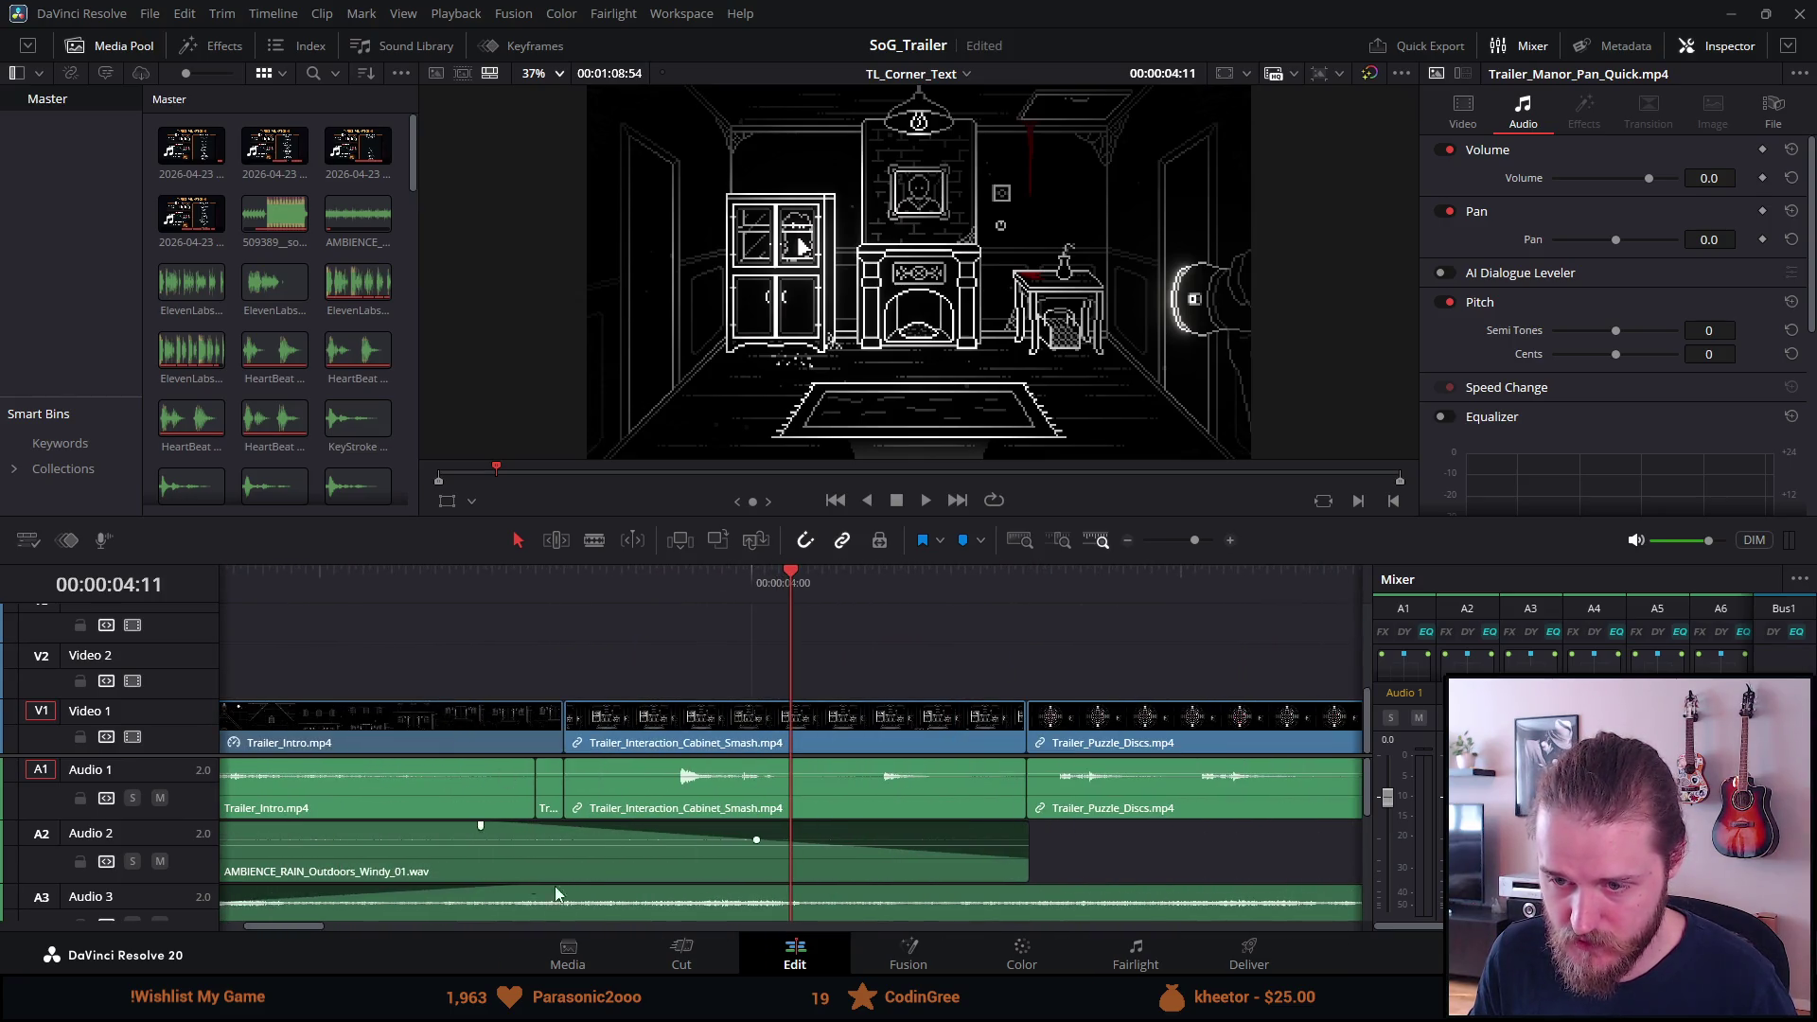
pyautogui.moveTo(311, 925); pyautogui.dragTo(288, 925)
pyautogui.click(290, 744)
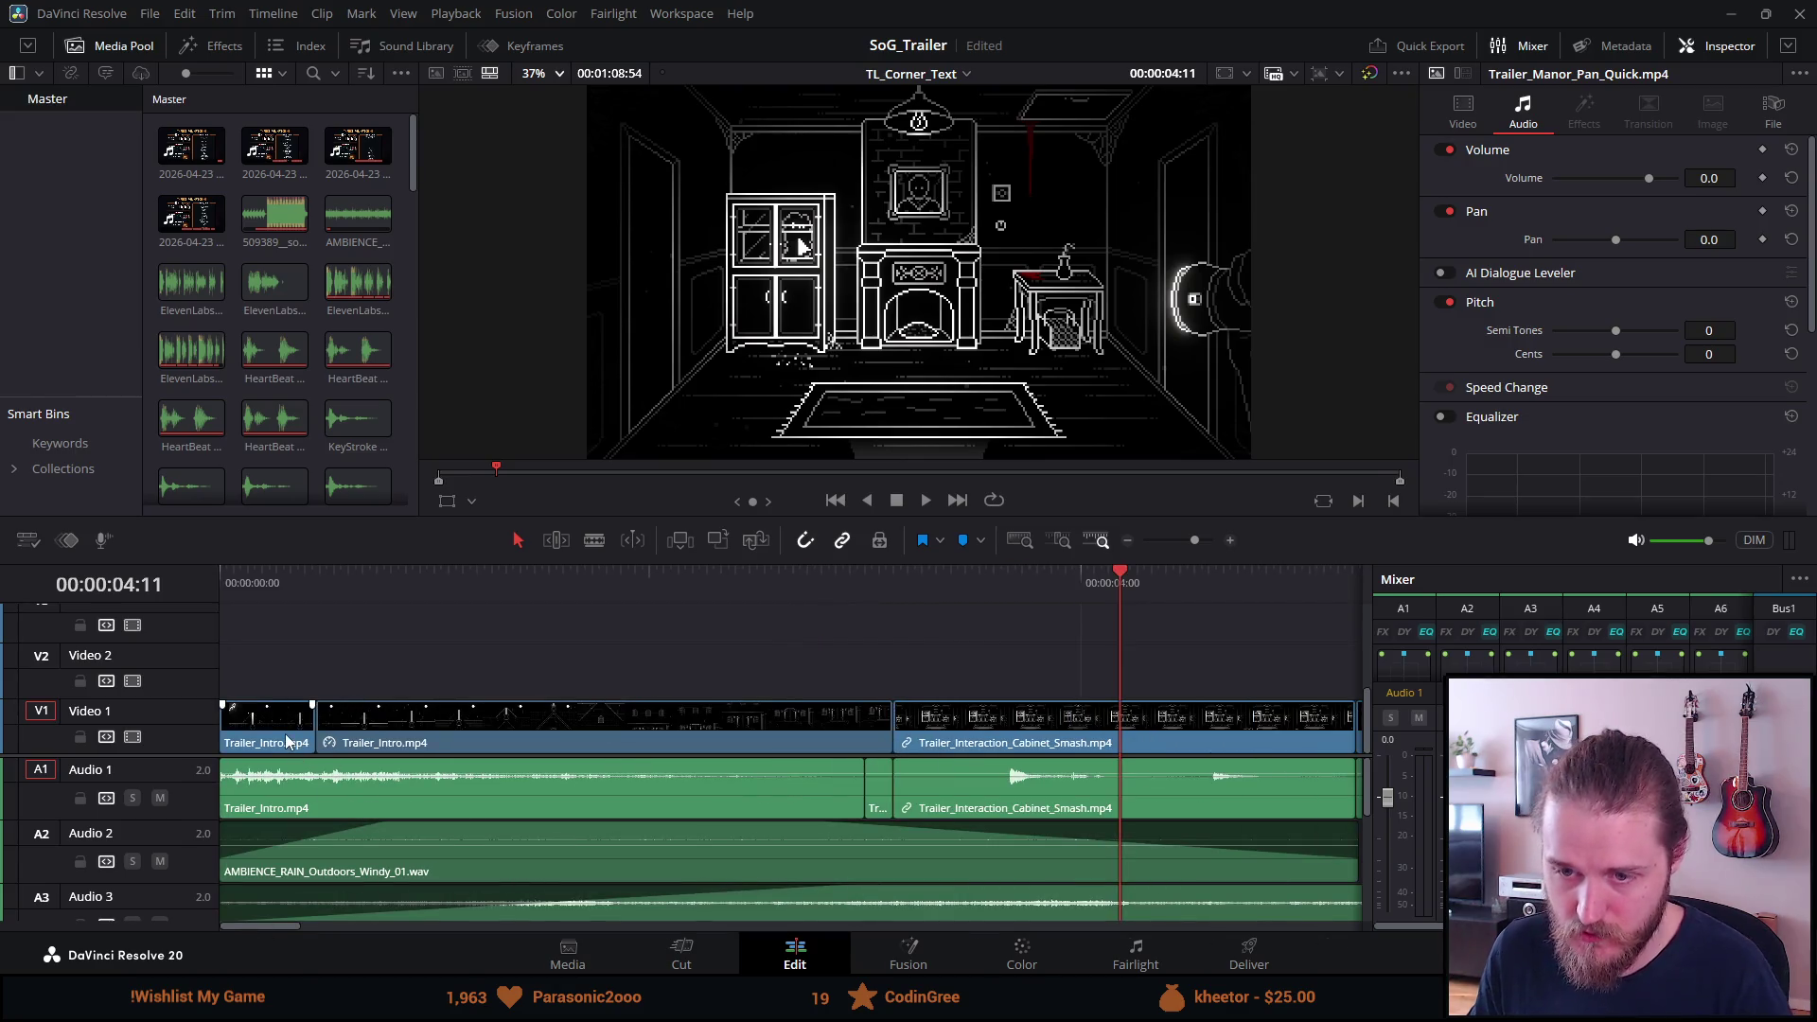
pyautogui.press('Delete')
pyautogui.click(395, 750)
pyautogui.press('Delete')
pyautogui.click(462, 779)
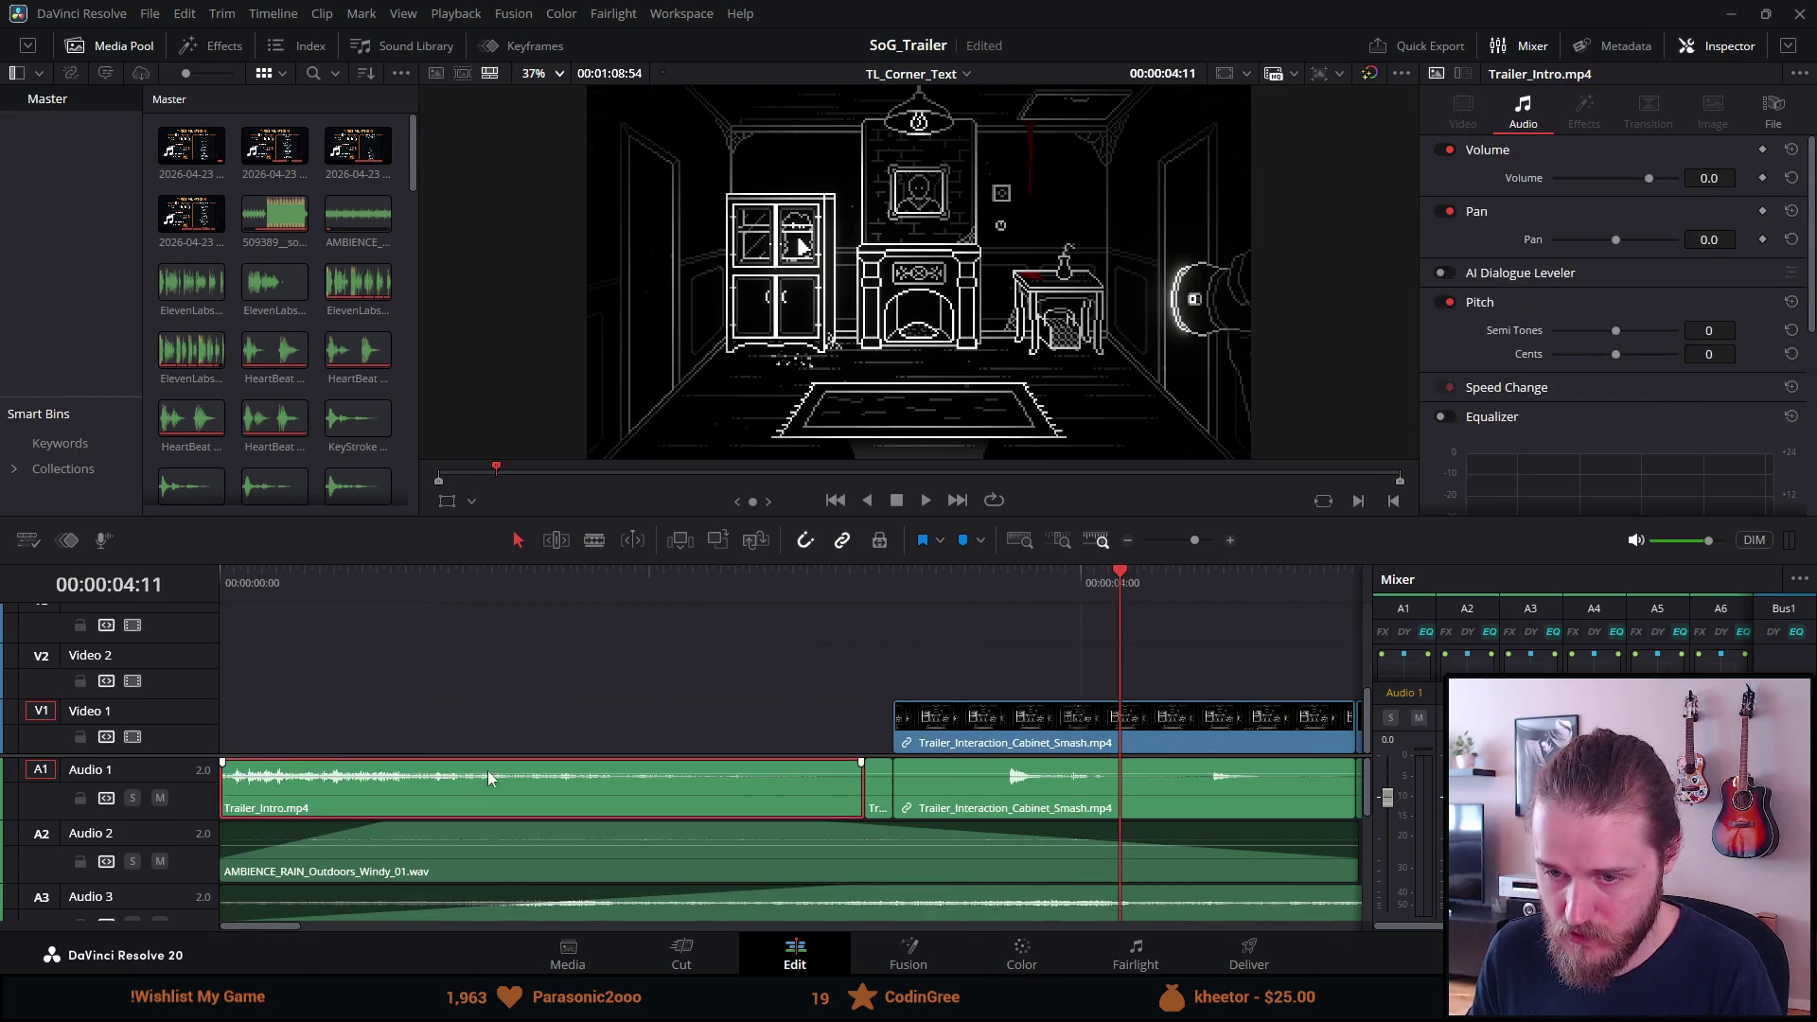
pyautogui.press('Delete')
pyautogui.press('Delete')
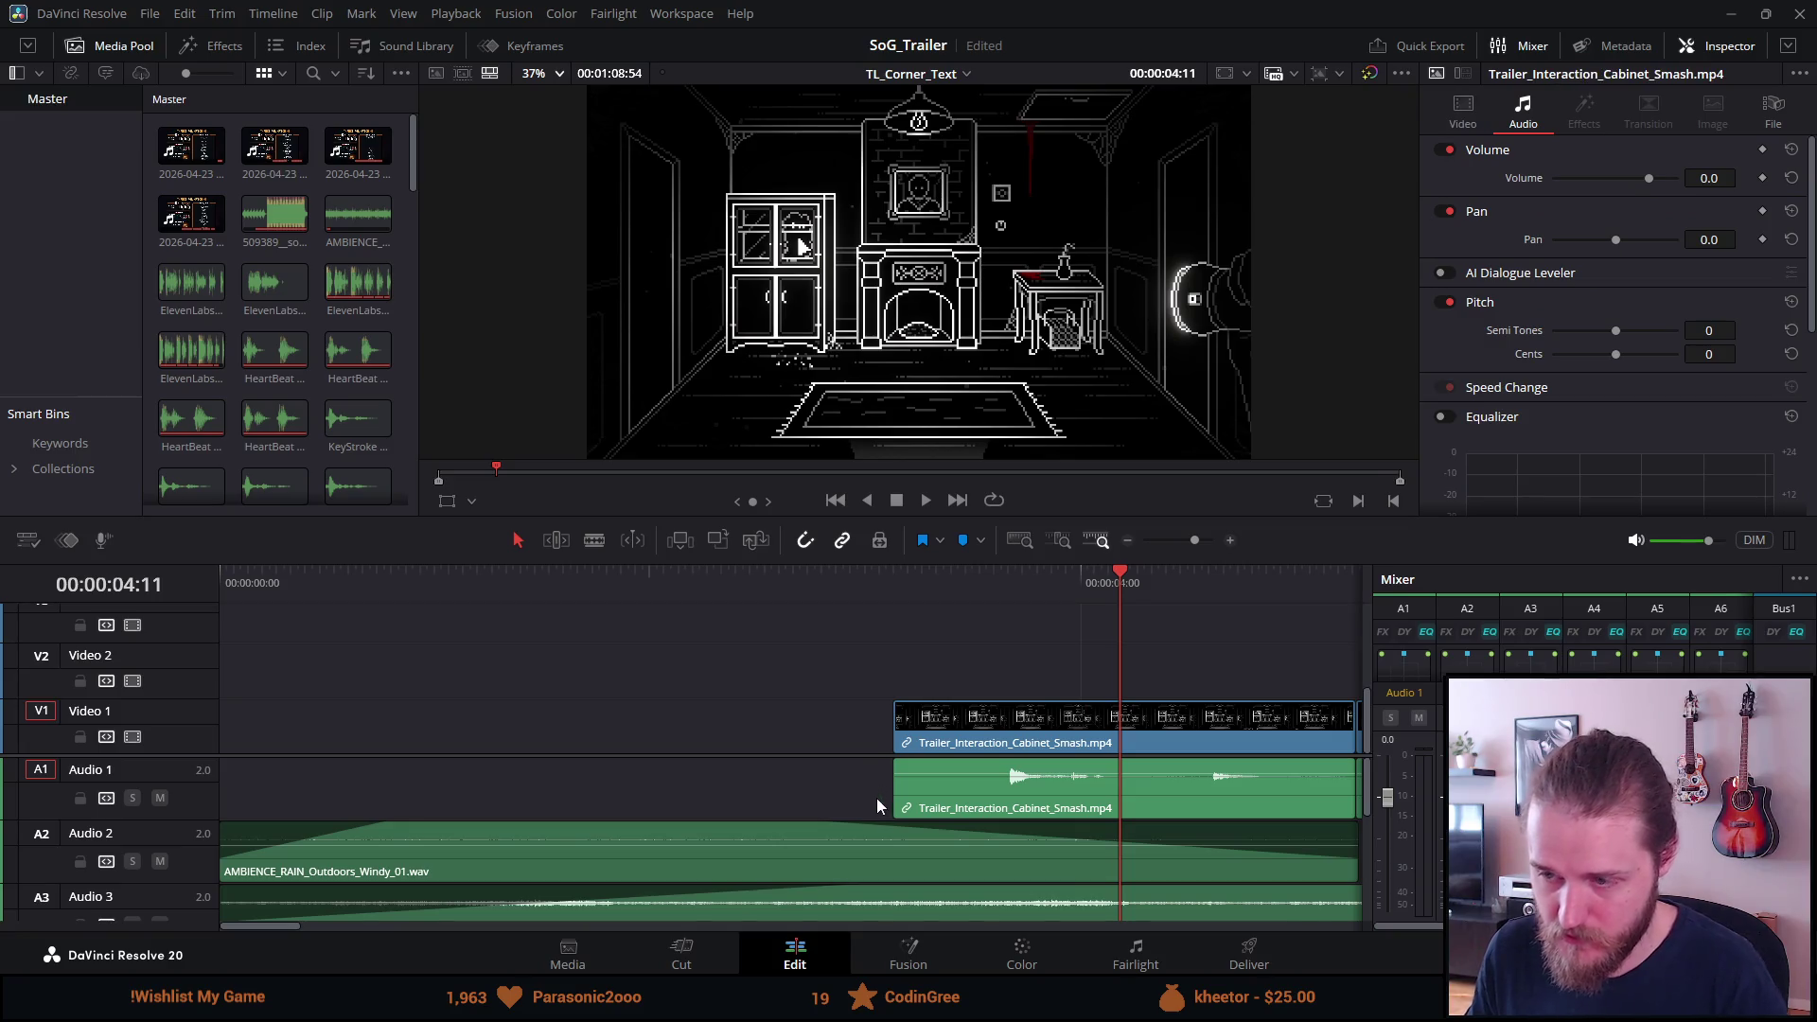
# Move Trailer_Manor_Pan_Quick to the timeline start, then shift it slightly later.
pyautogui.scroll(-5, 880, 805)
pyautogui.scroll(-5, 880, 809)
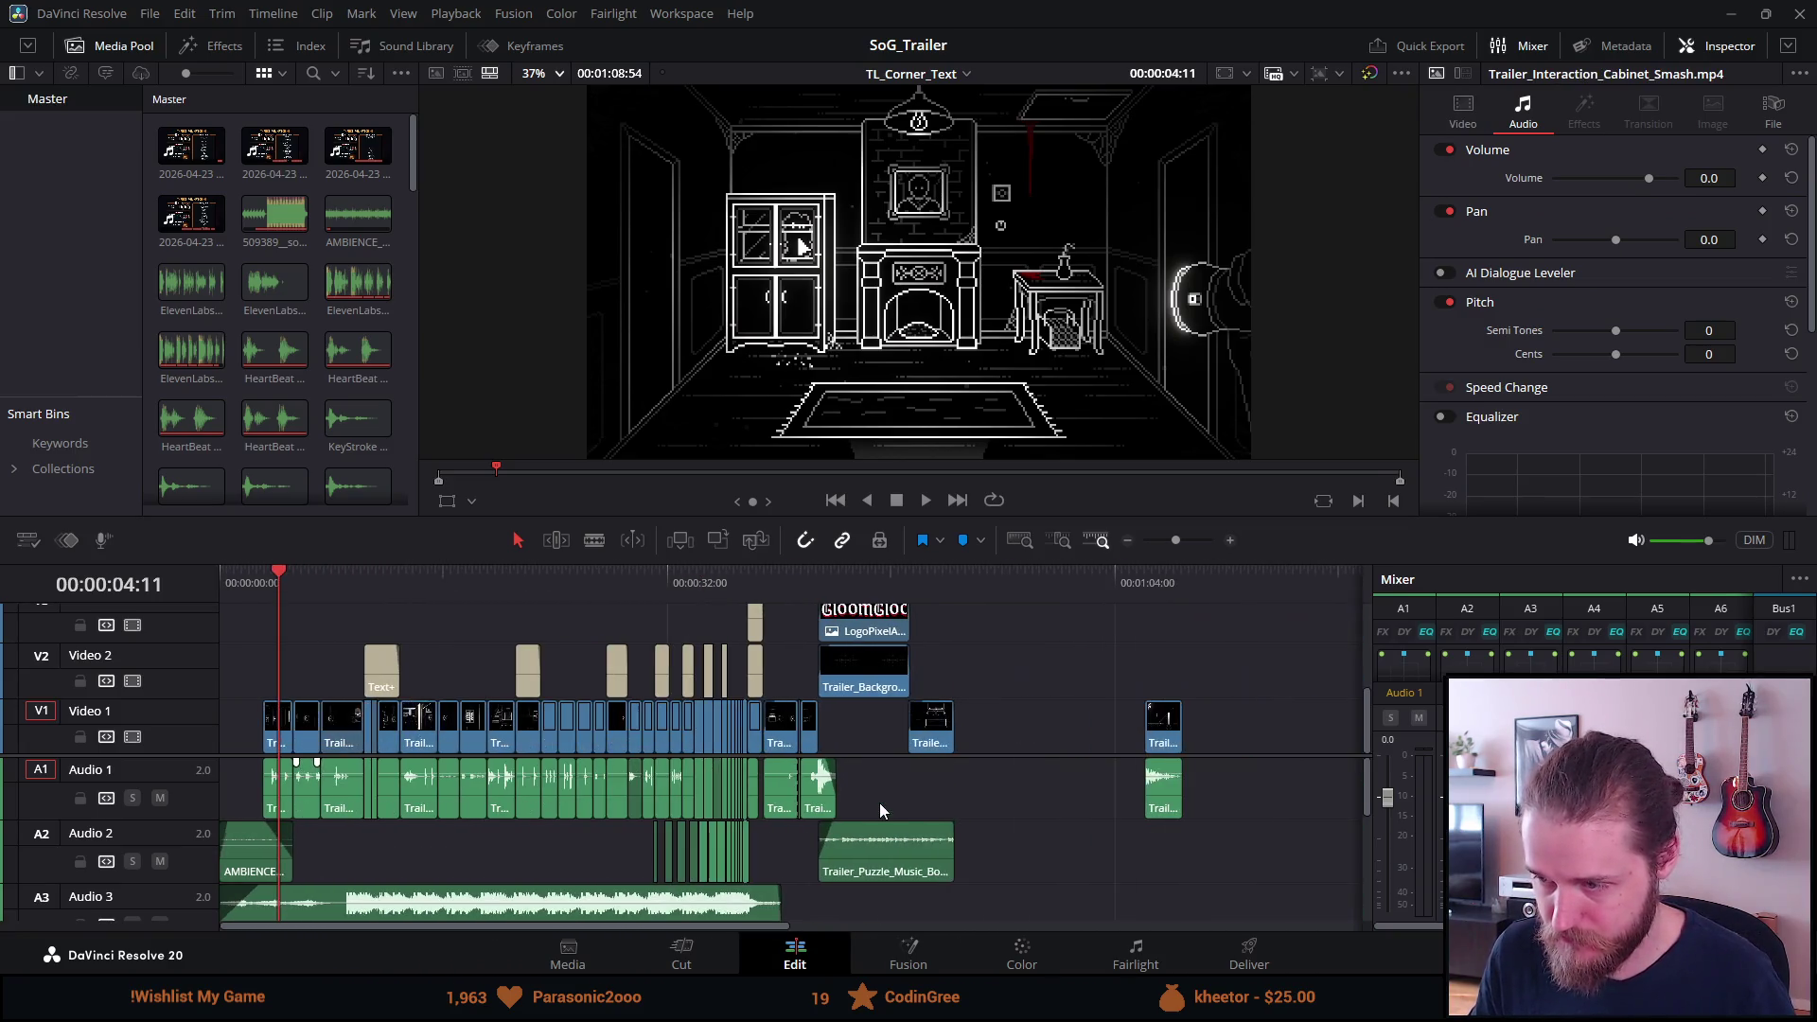
pyautogui.moveTo(1171, 741)
pyautogui.mouseDown()
pyautogui.moveTo(1166, 757)
pyautogui.moveTo(632, 801)
pyautogui.moveTo(238, 773)
pyautogui.mouseUp()
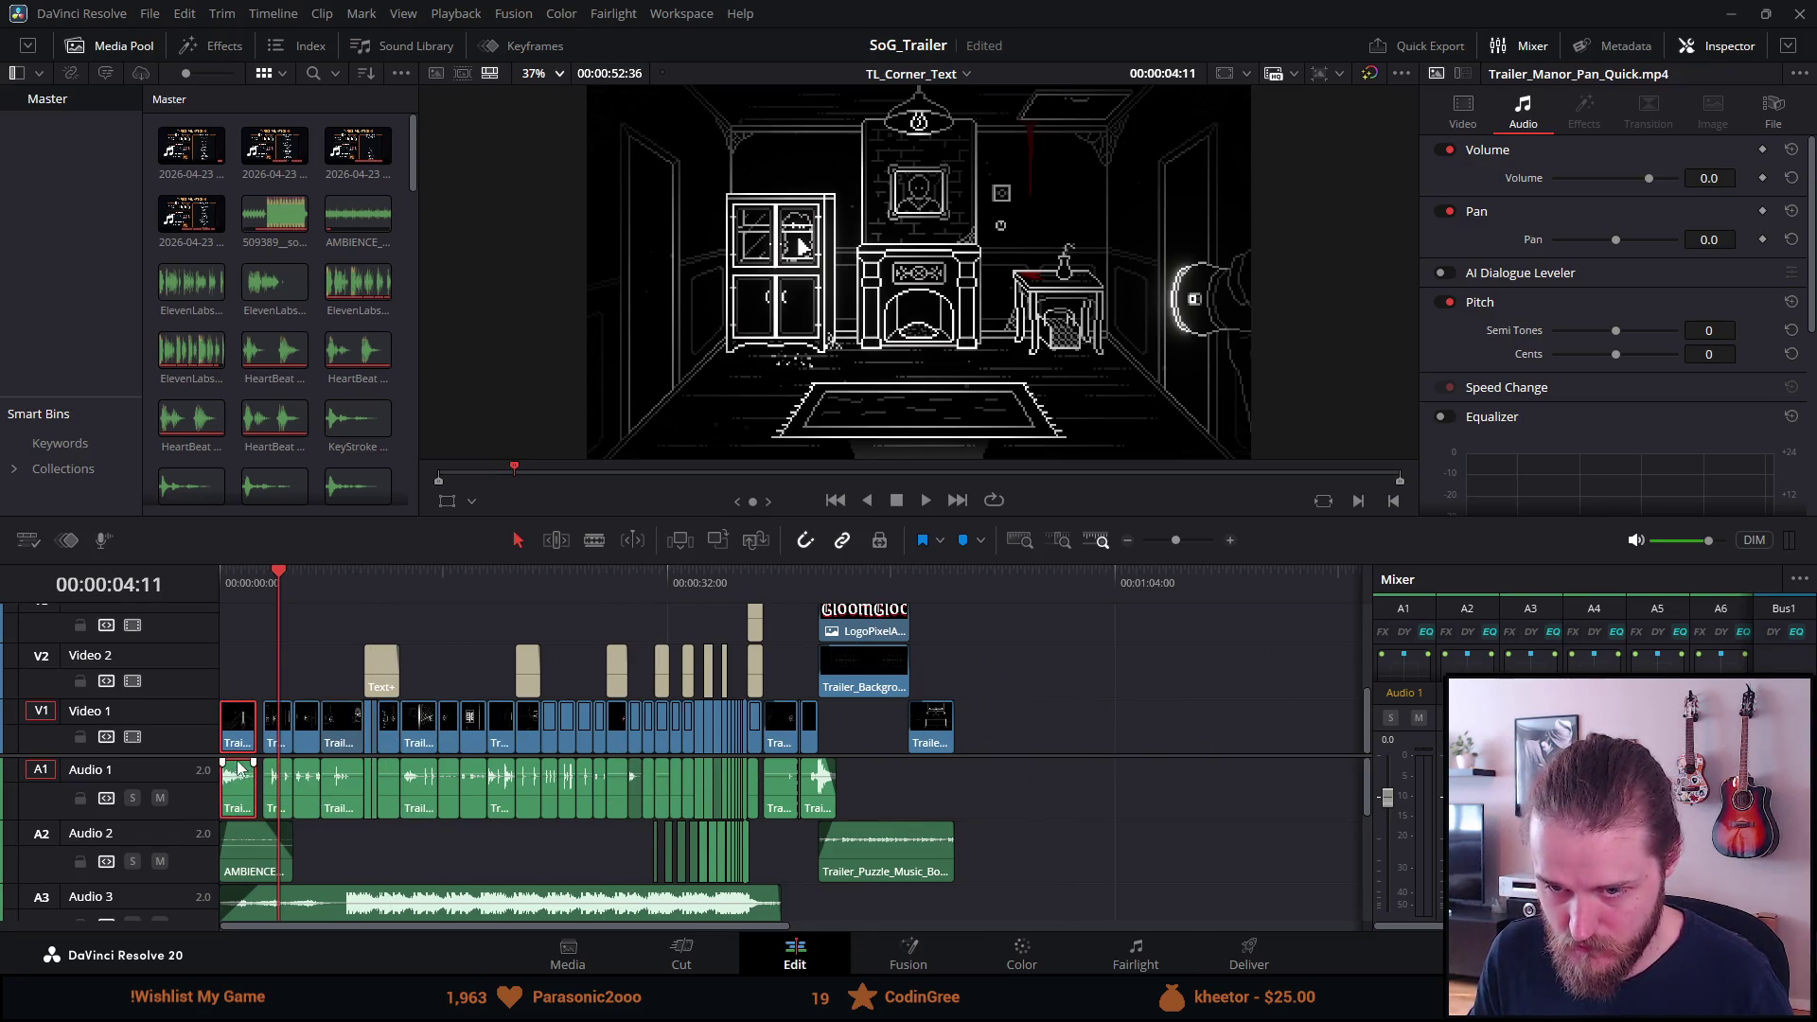
pyautogui.scroll(10, 436, 729)
pyautogui.moveTo(436, 729)
pyautogui.mouseDown()
pyautogui.moveTo(518, 728)
pyautogui.moveTo(502, 729)
pyautogui.mouseUp()
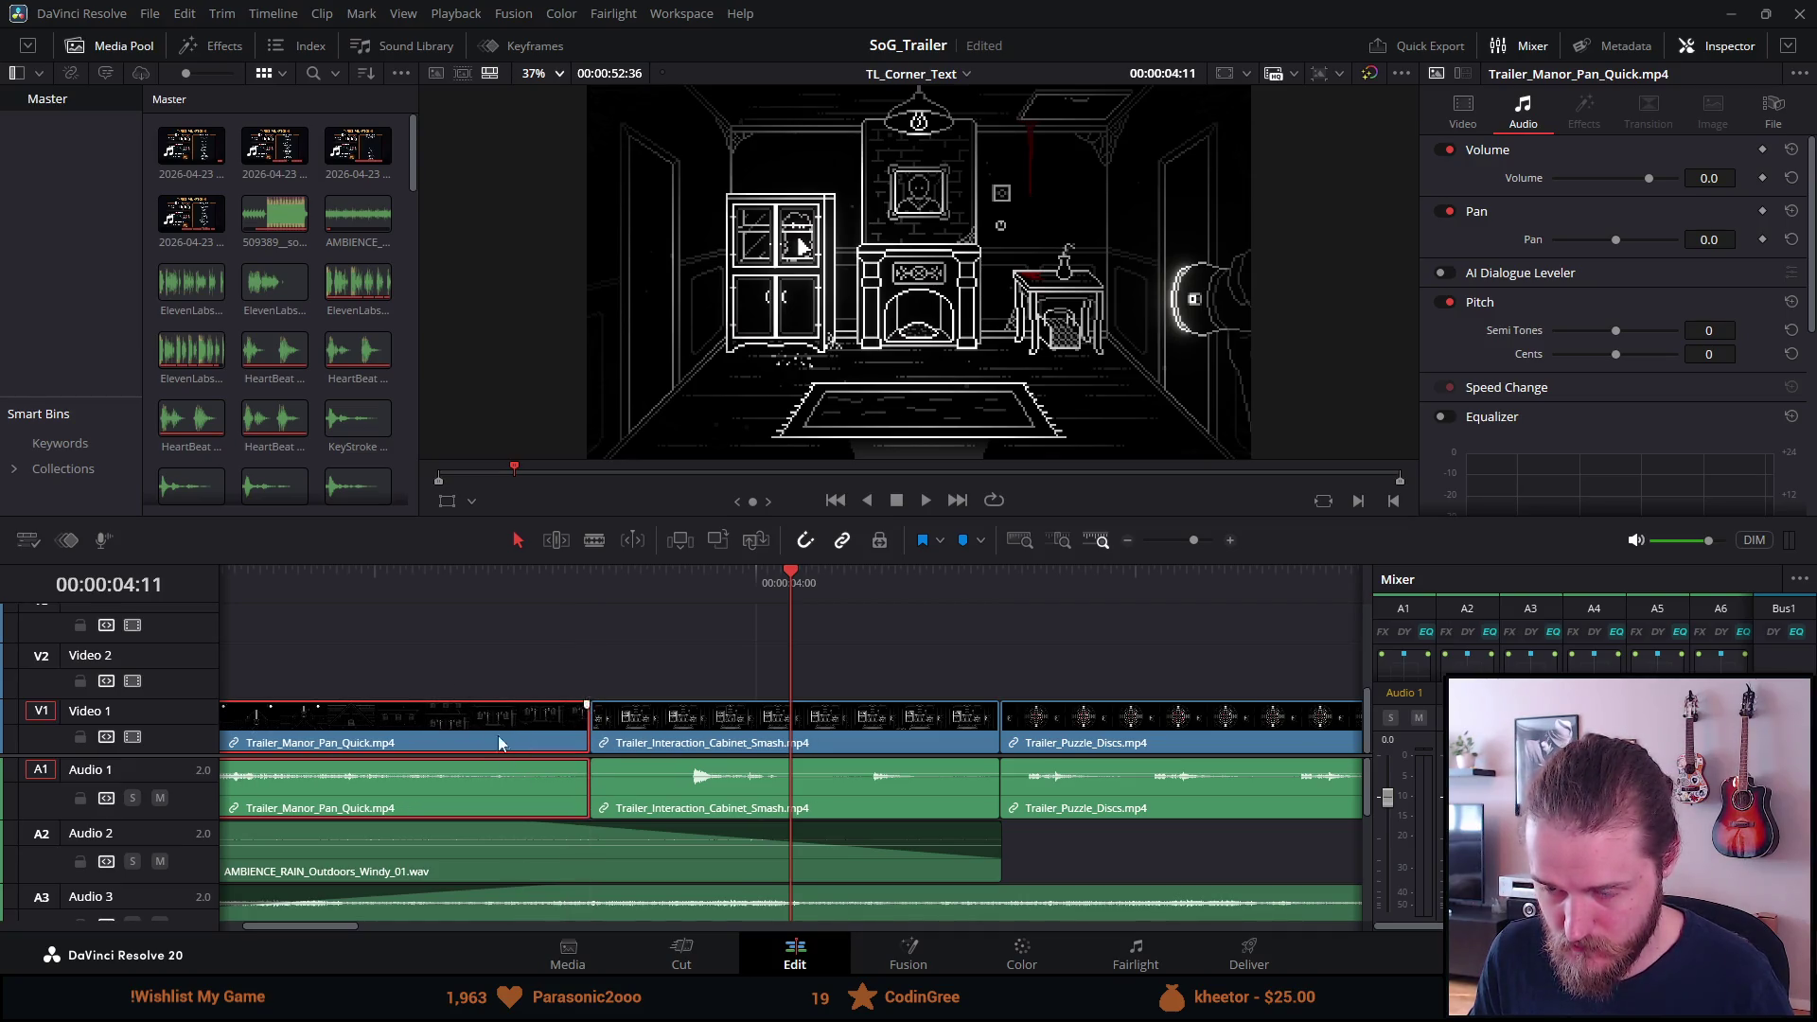
# Trim the rain ambience to start with the opening and replay the manor shot.
pyautogui.scroll(-3, 490, 765)
pyautogui.scroll(1, 490, 764)
pyautogui.scroll(-2, 490, 765)
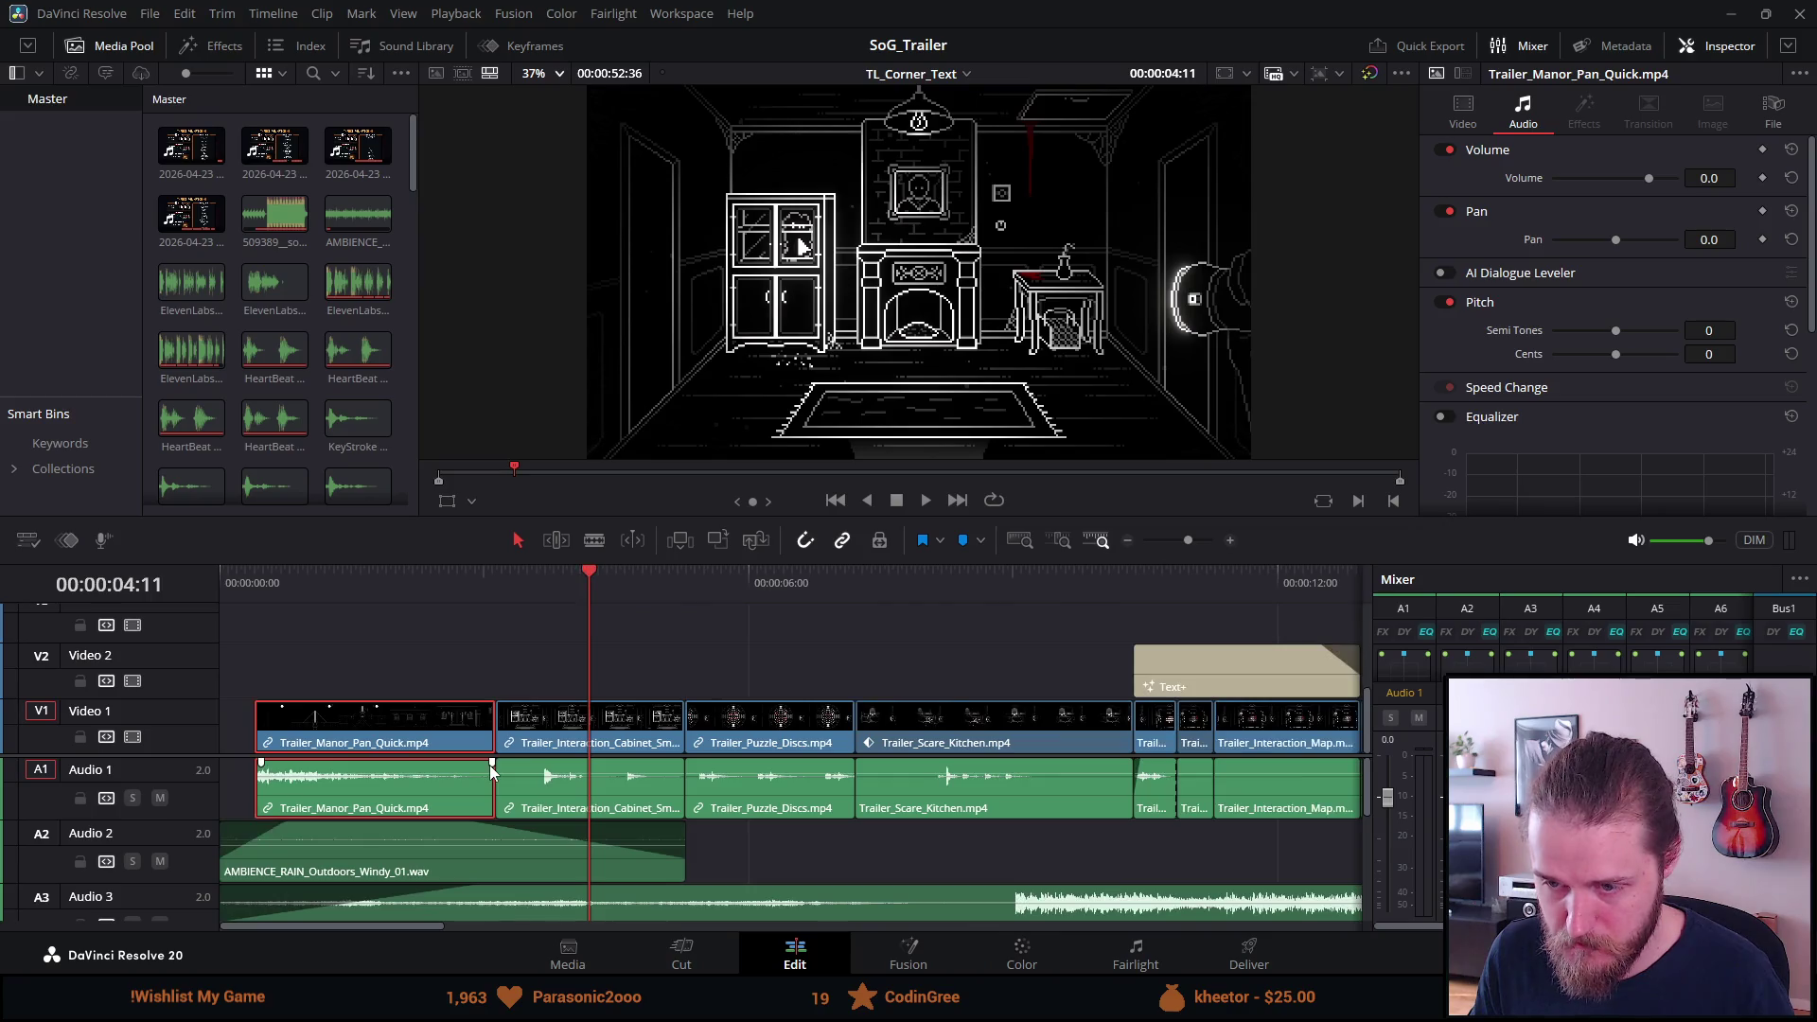
pyautogui.moveTo(246, 857); pyautogui.dragTo(255, 858)
pyautogui.press('space')
pyautogui.click(511, 573)
pyautogui.click(462, 571)
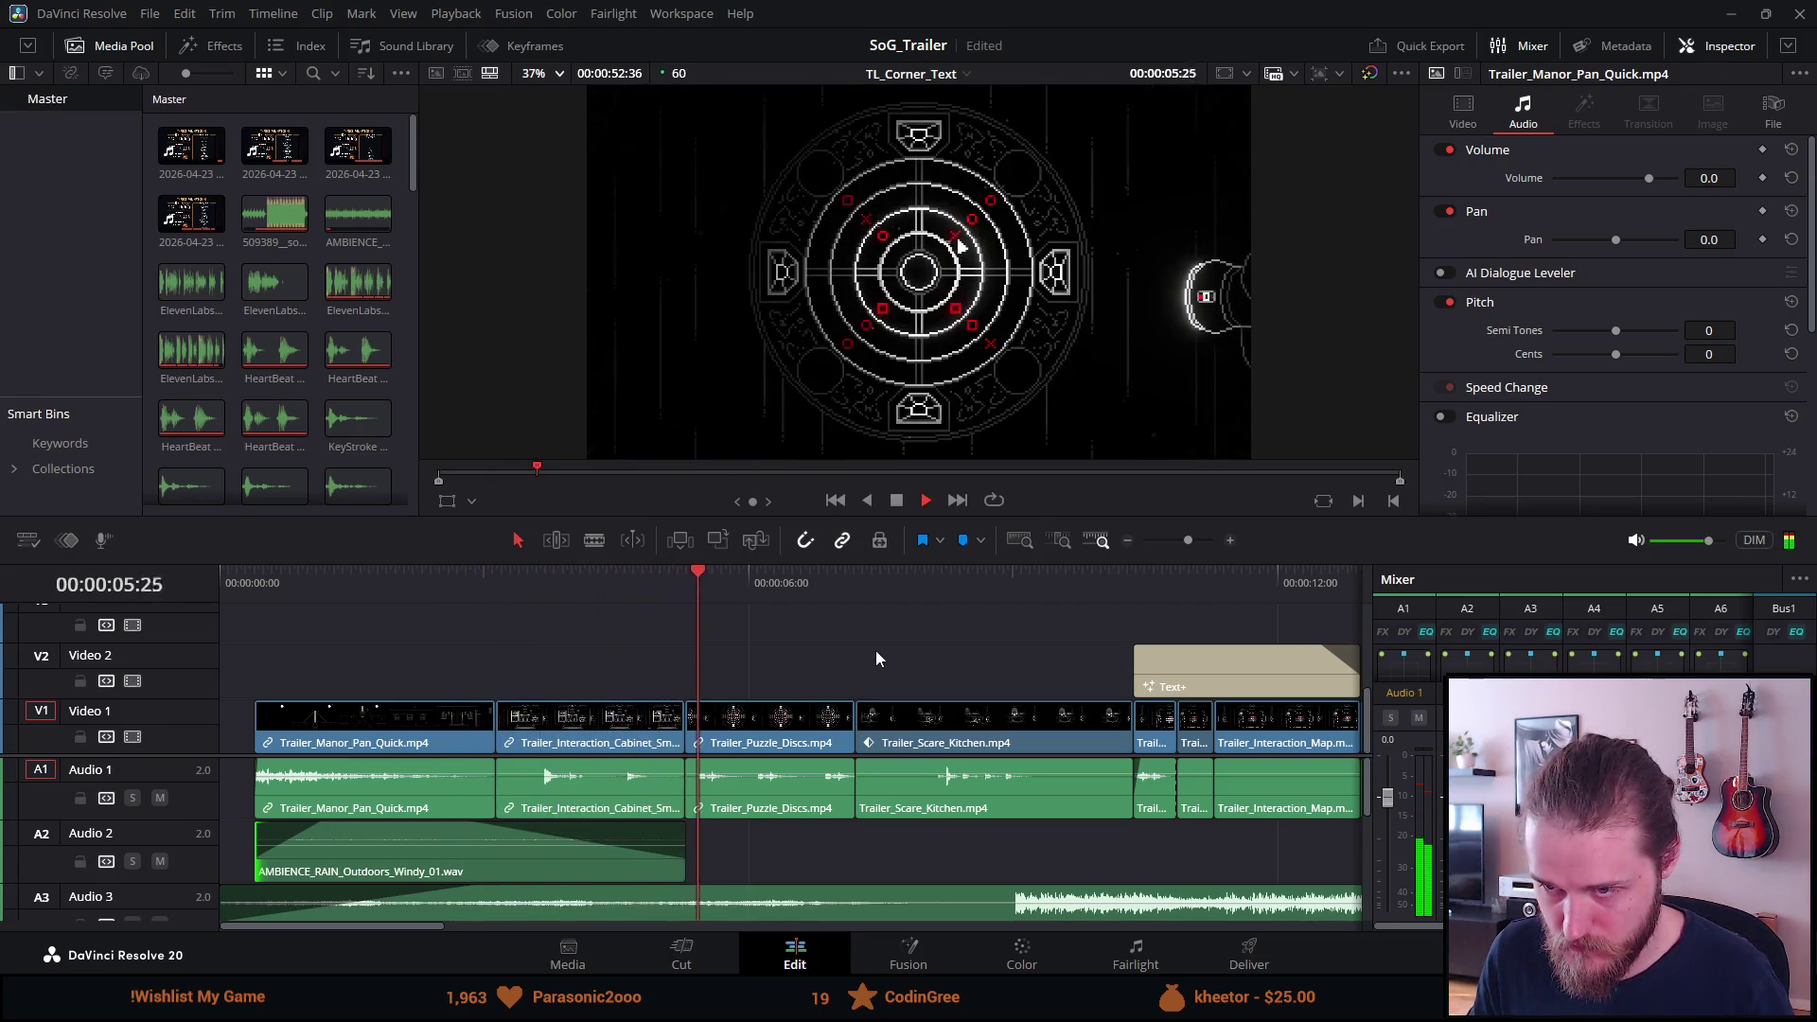
pyautogui.click(896, 499)
# Trim the Audio 3 clip to start later and replay the opening to check sound.
pyautogui.scroll(2, 571, 795)
pyautogui.scroll(-3, 571, 795)
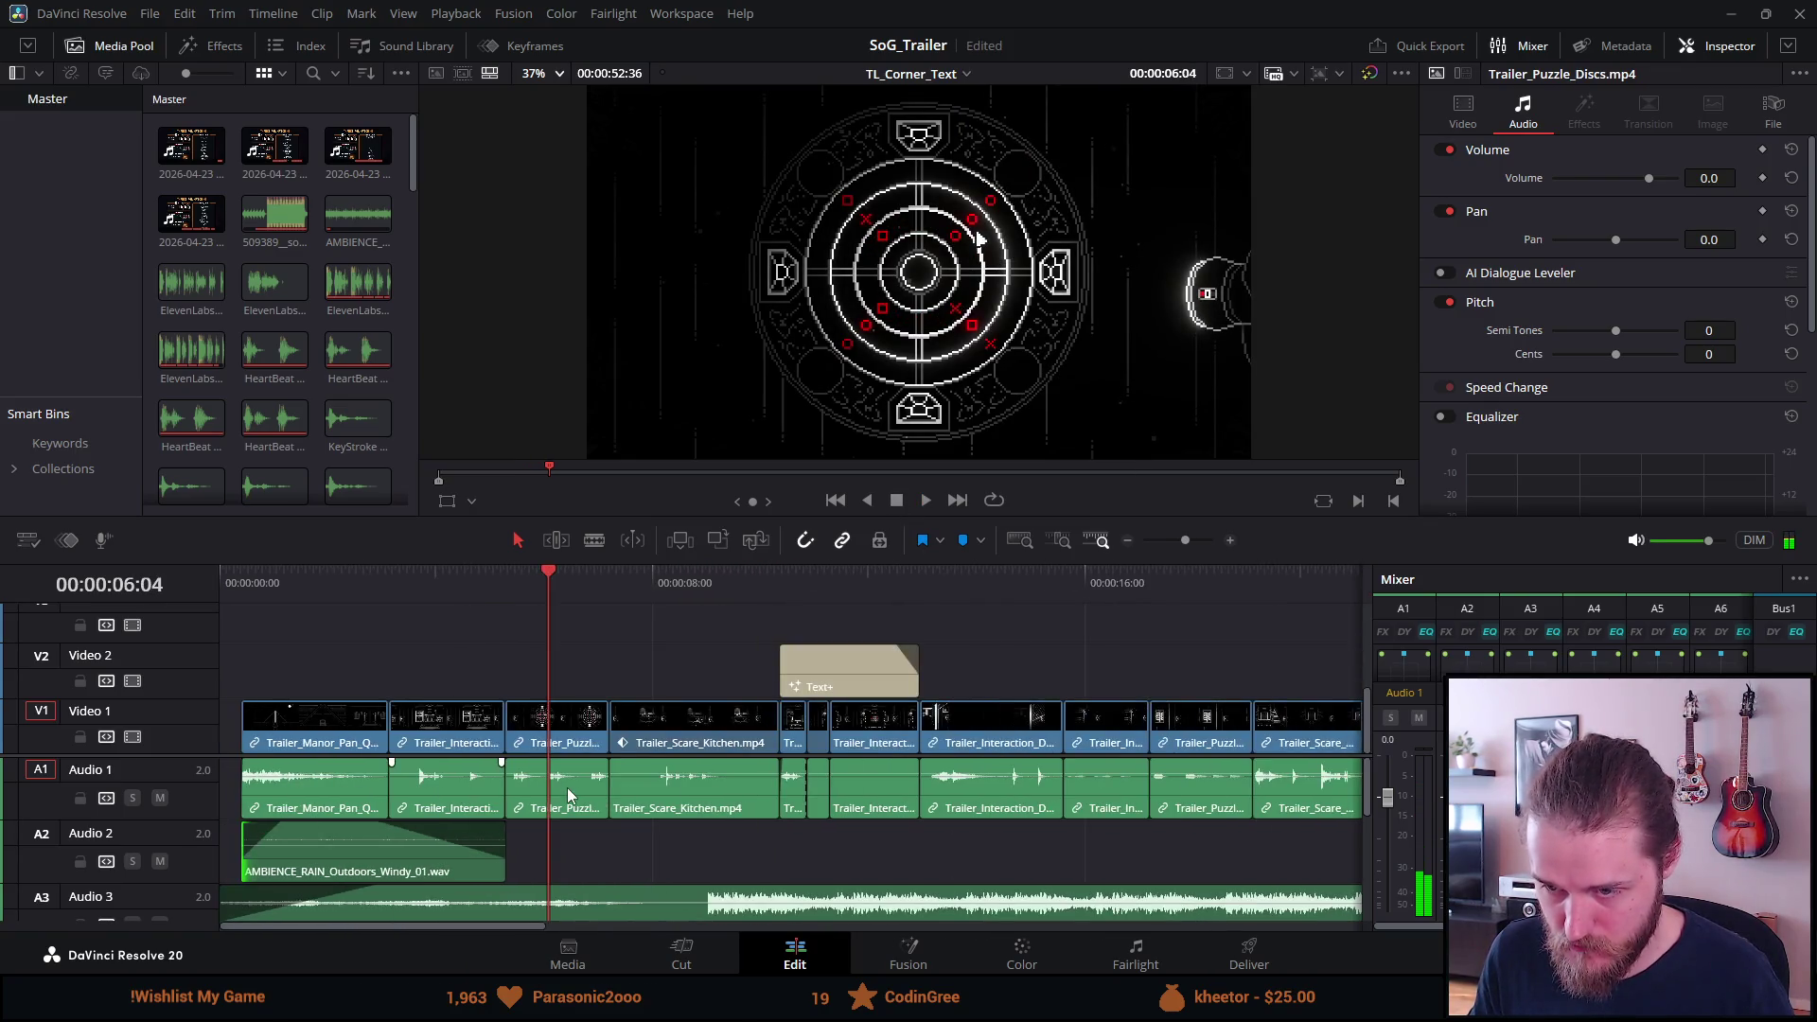
pyautogui.moveTo(226, 906); pyautogui.dragTo(245, 904)
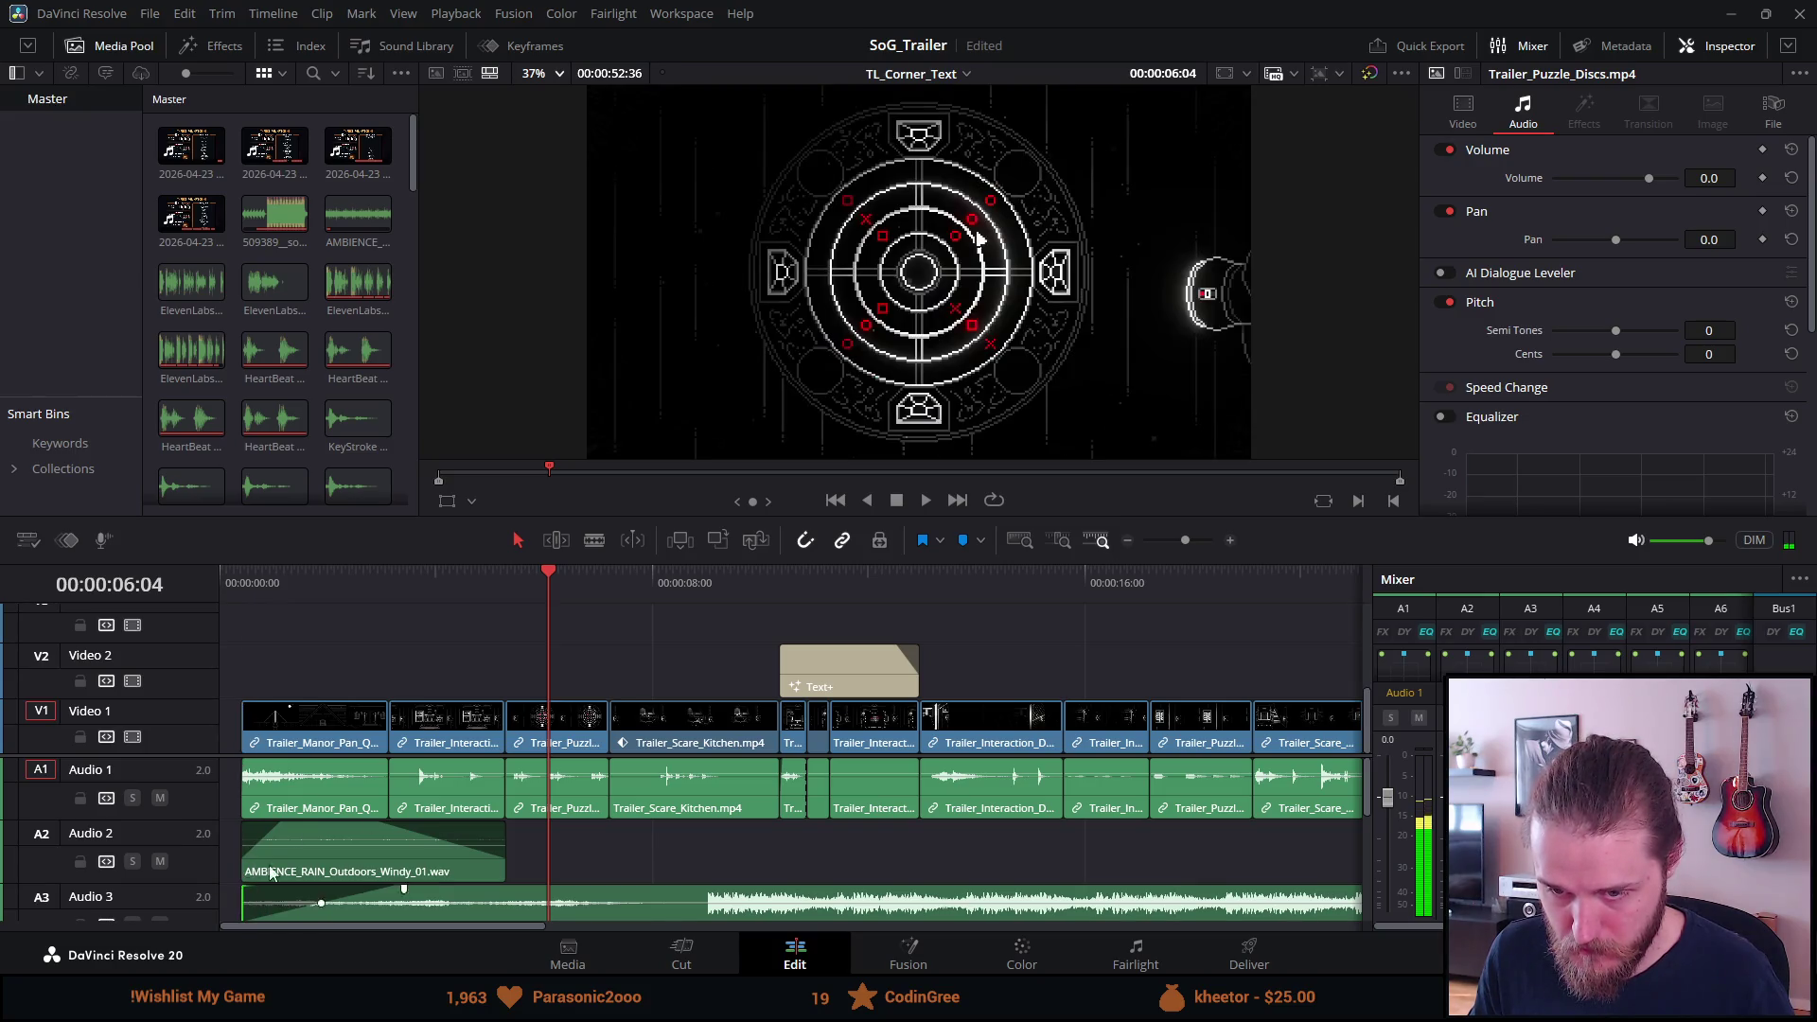
pyautogui.click(240, 587)
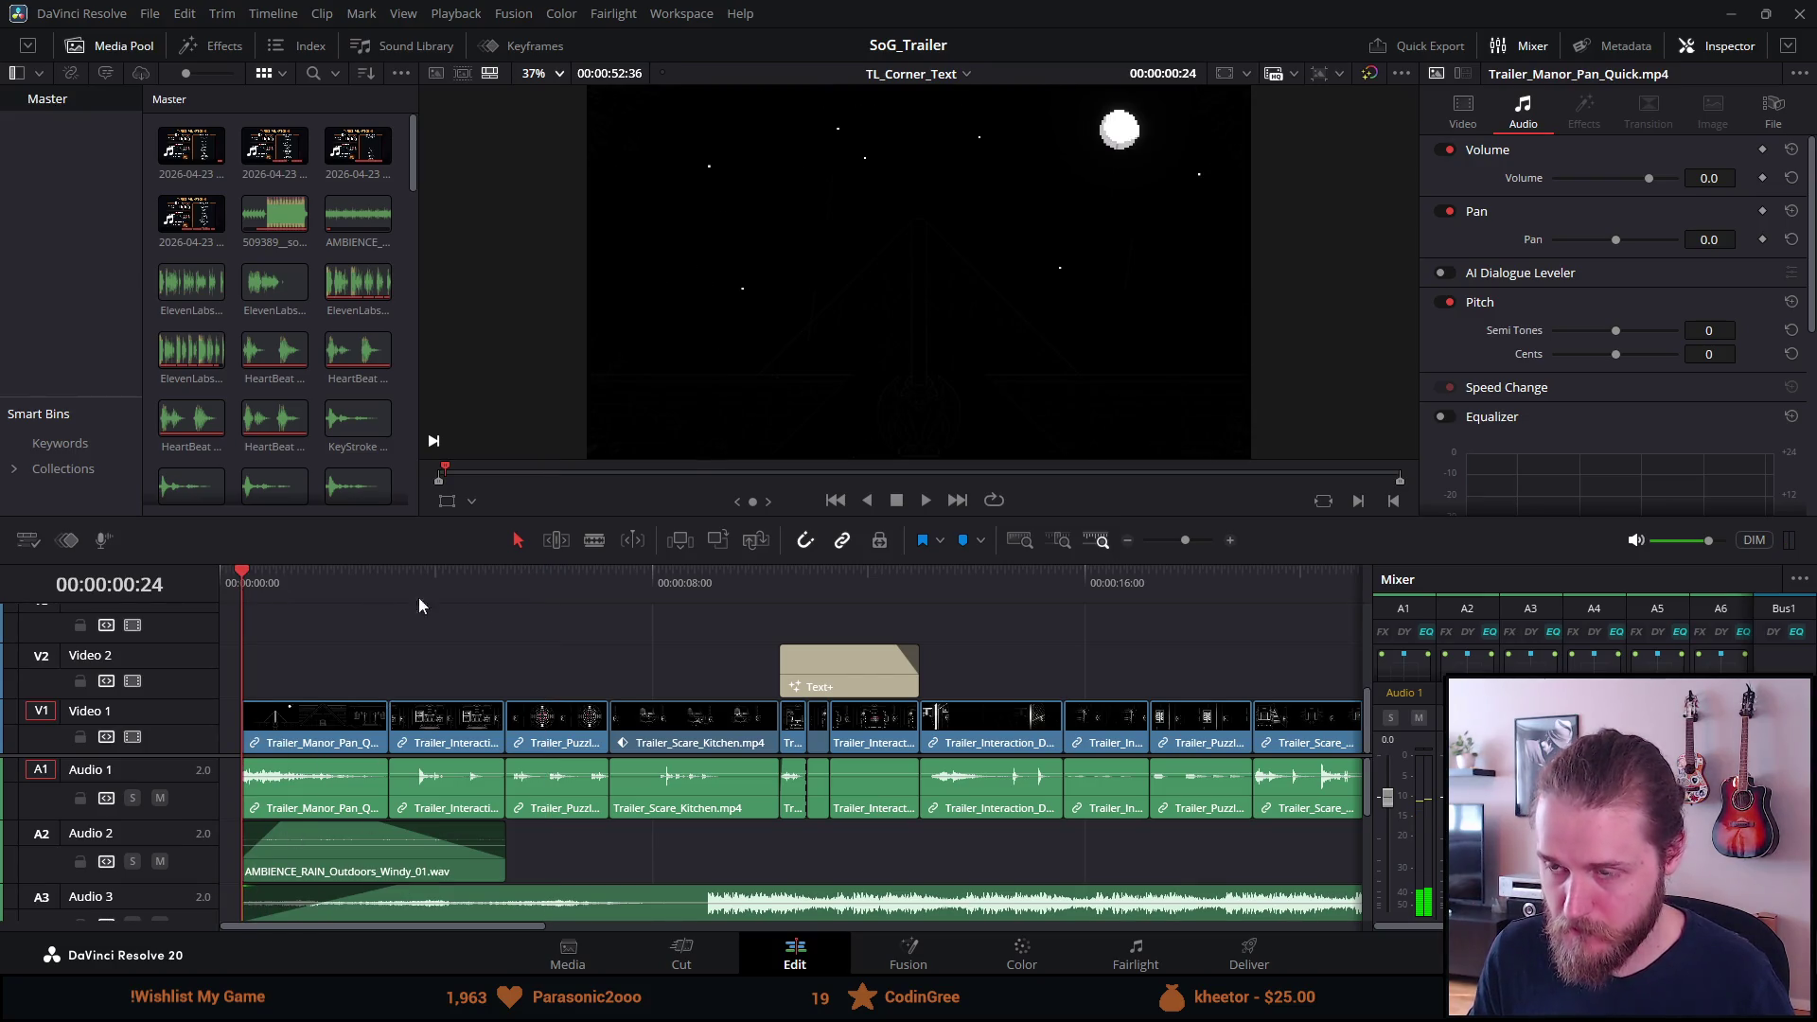
pyautogui.press('space')
pyautogui.press('space')
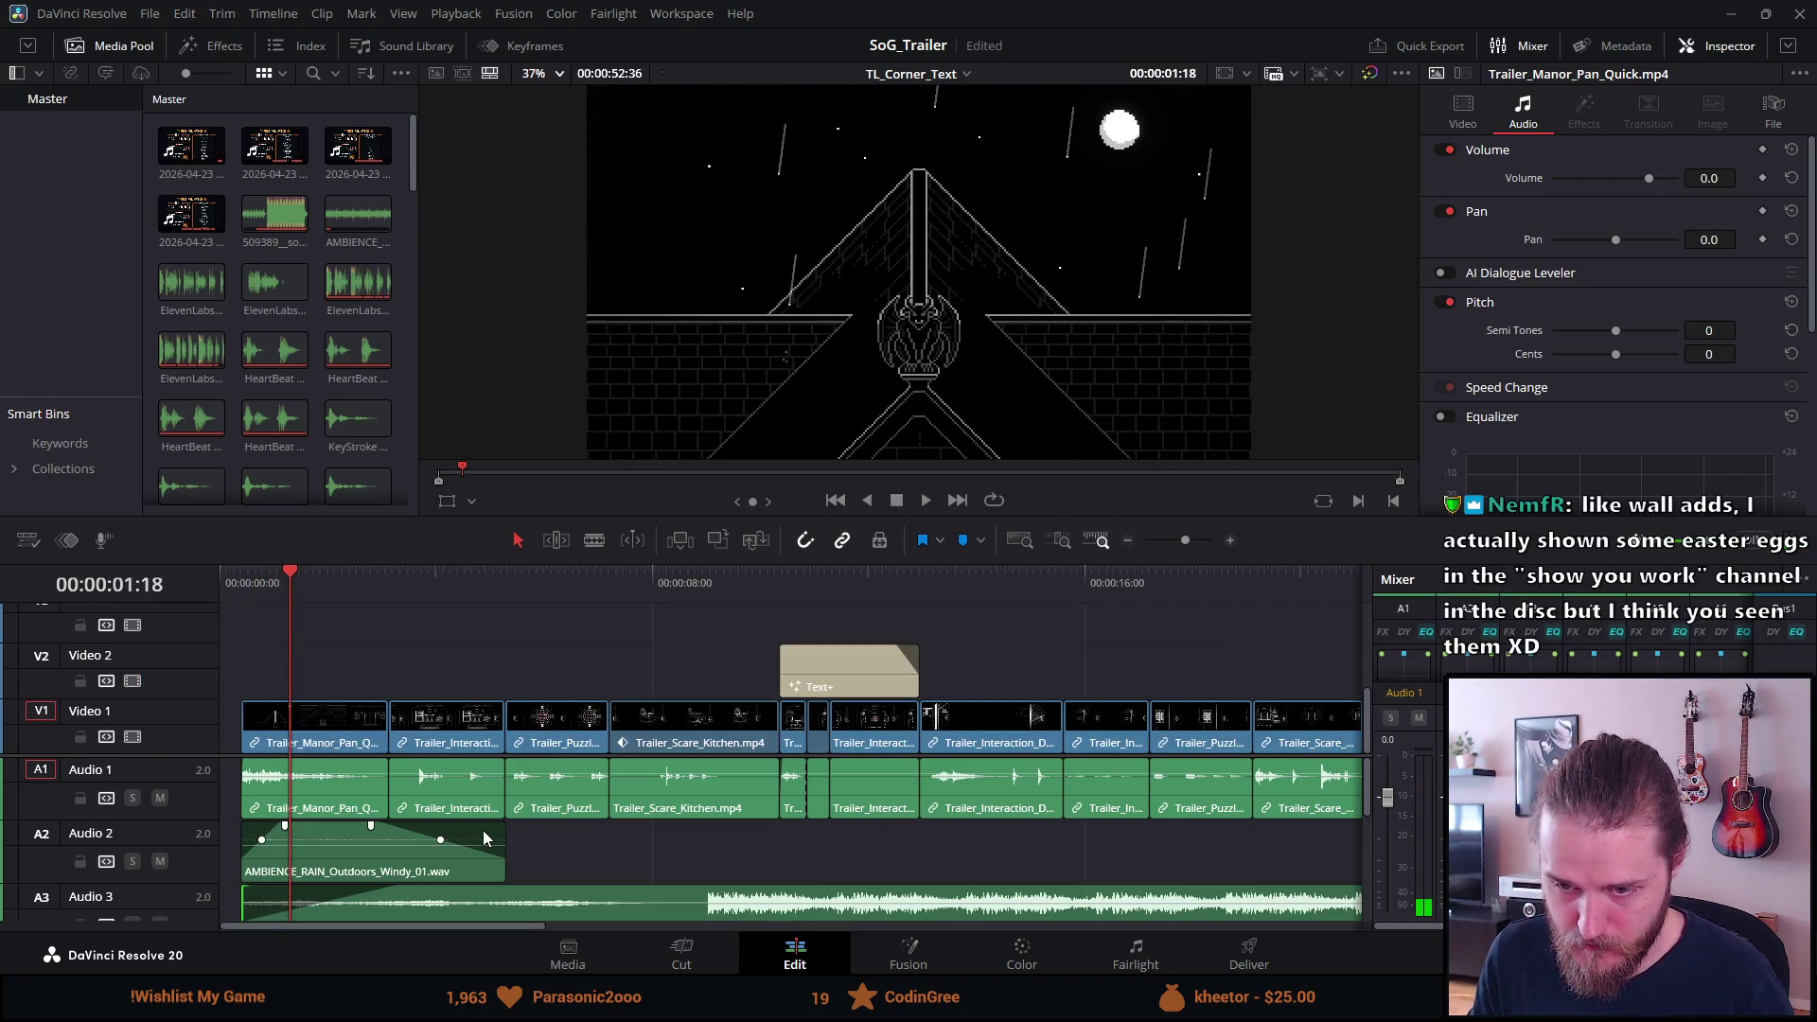
# Delay the first narration clips on both Client Narration tracks by 22 frames.
pyautogui.scroll(-4, 482, 830)
pyautogui.click(328, 836)
pyautogui.keyDown('ctrl'); pyautogui.click(320, 902); pyautogui.keyUp('ctrl')
pyautogui.moveTo(329, 908); pyautogui.dragTo(348, 909)
pyautogui.click(264, 583)
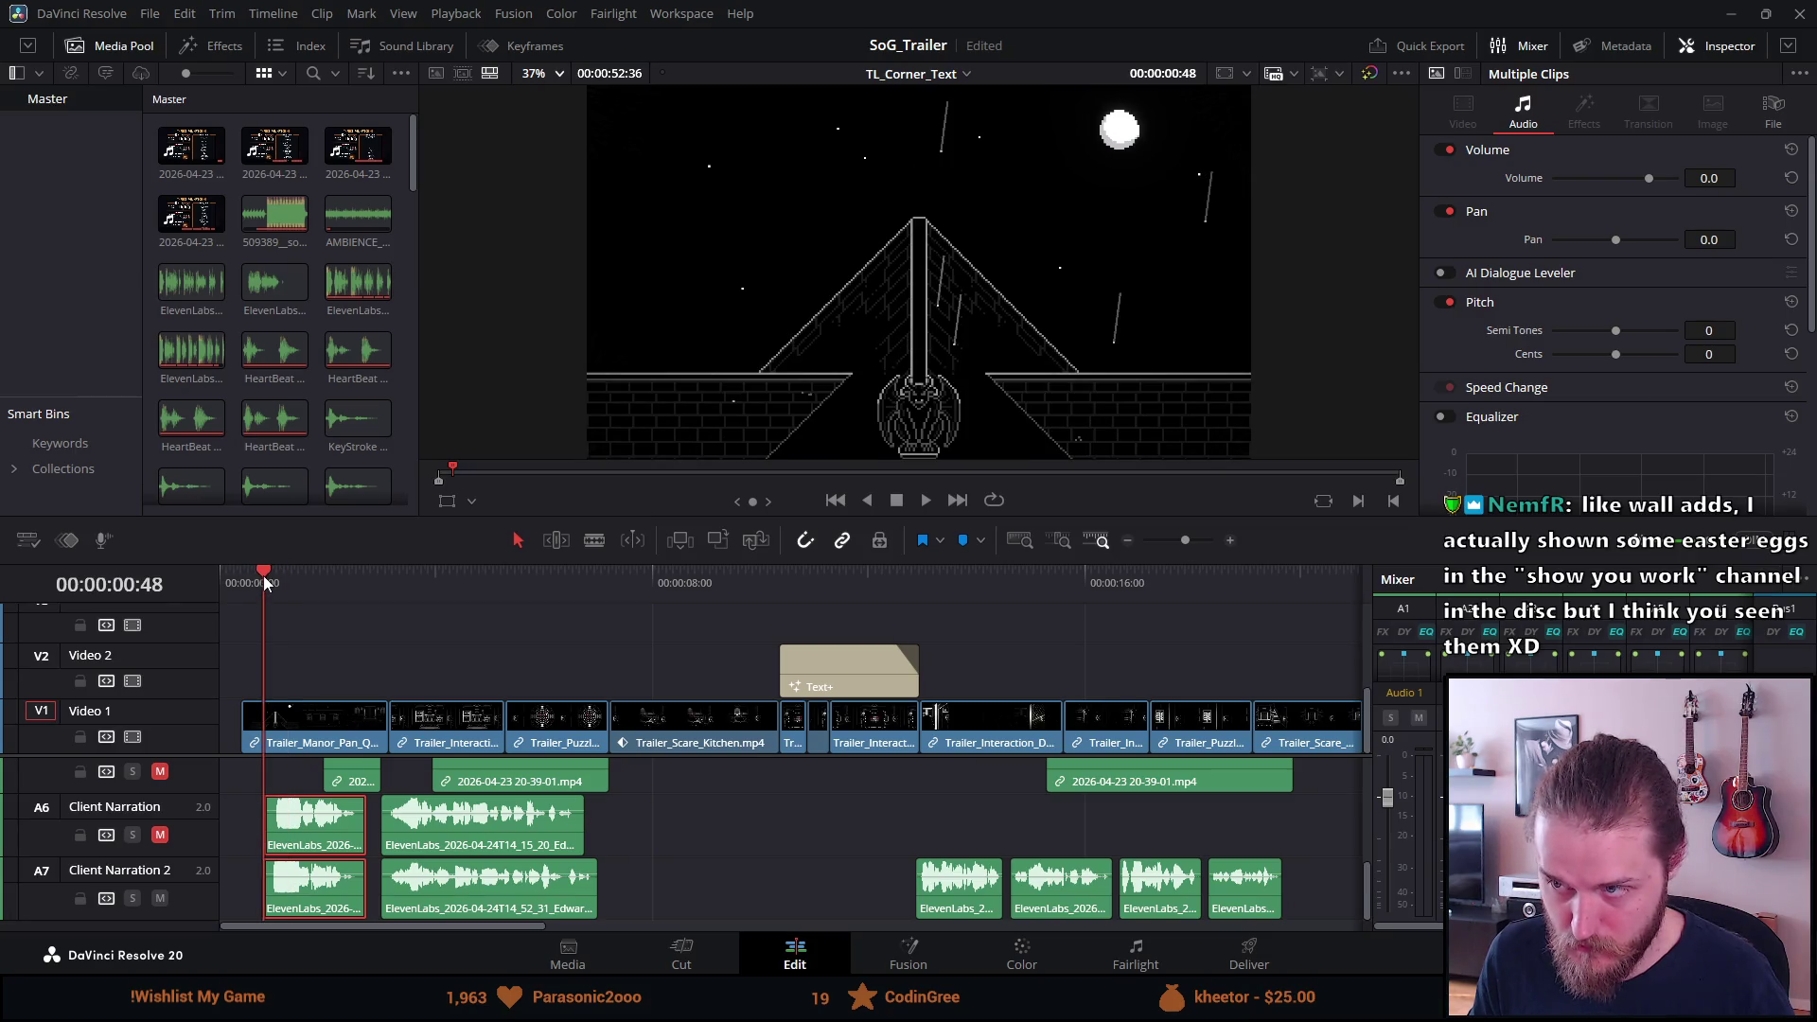
# Play from the first narration line and shift those narration clips 7 frames later.
pyautogui.press('space')
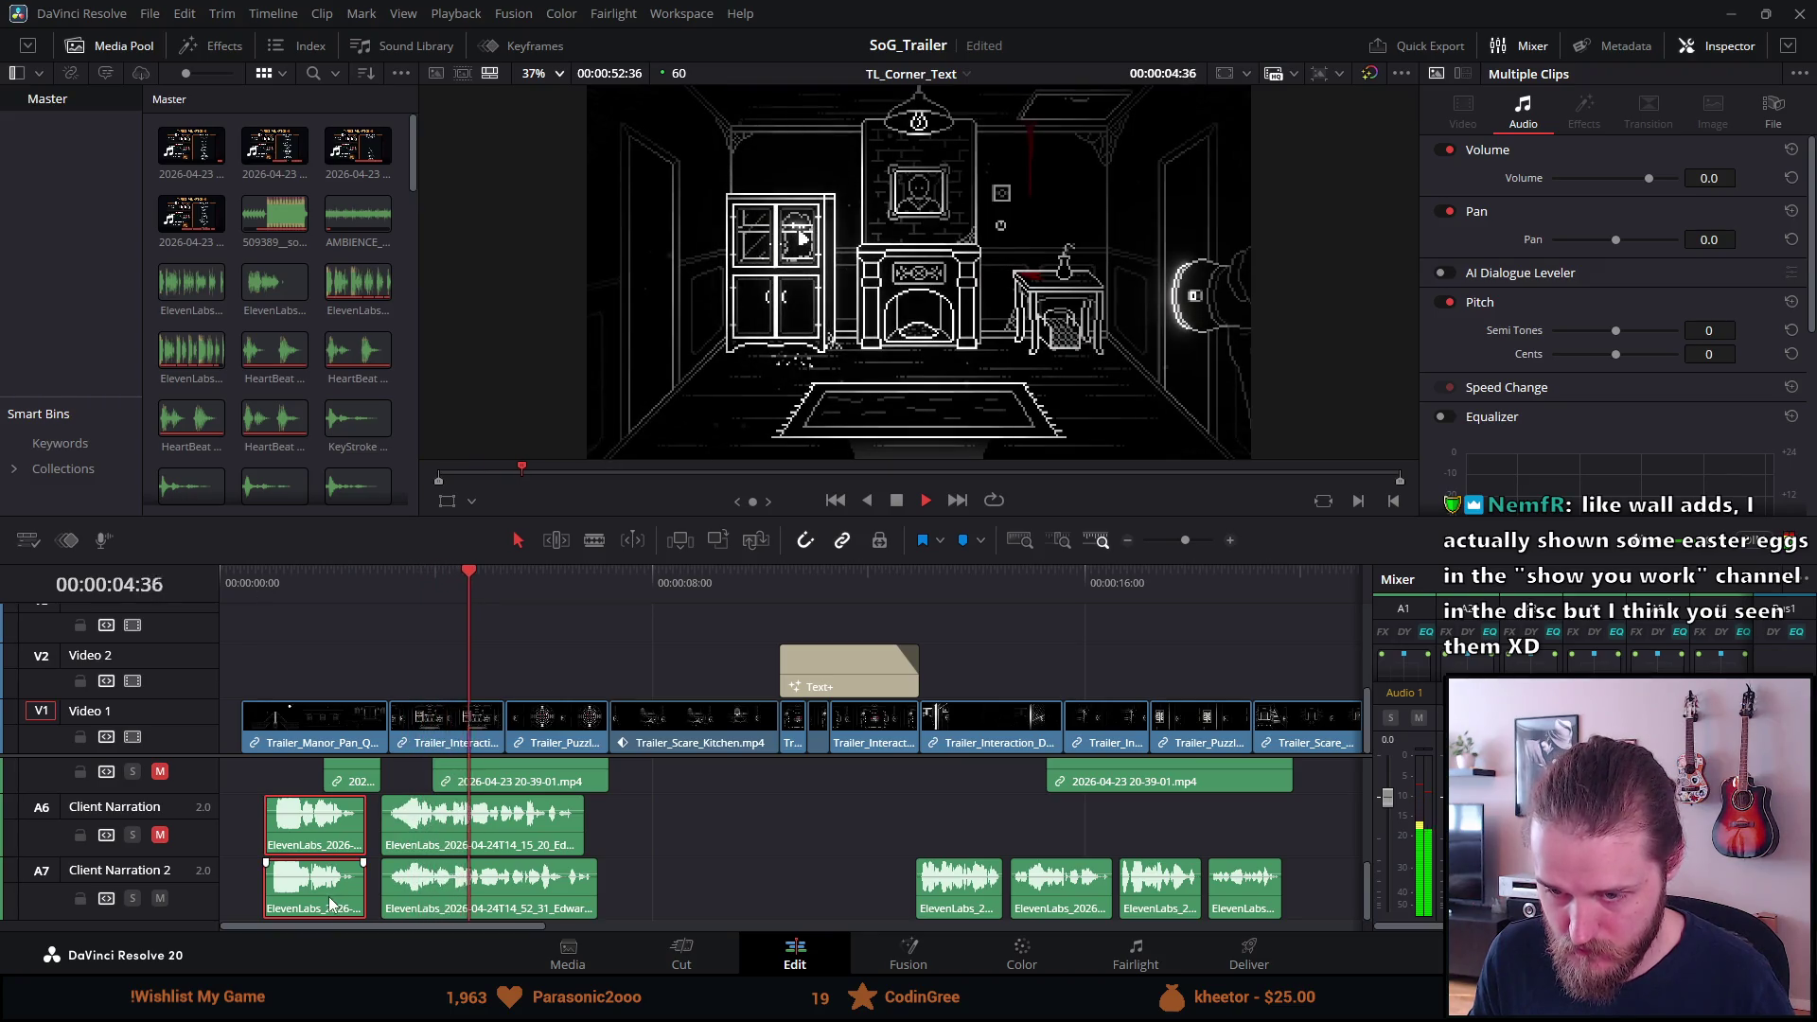
pyautogui.scroll(2, 336, 899)
pyautogui.press('space')
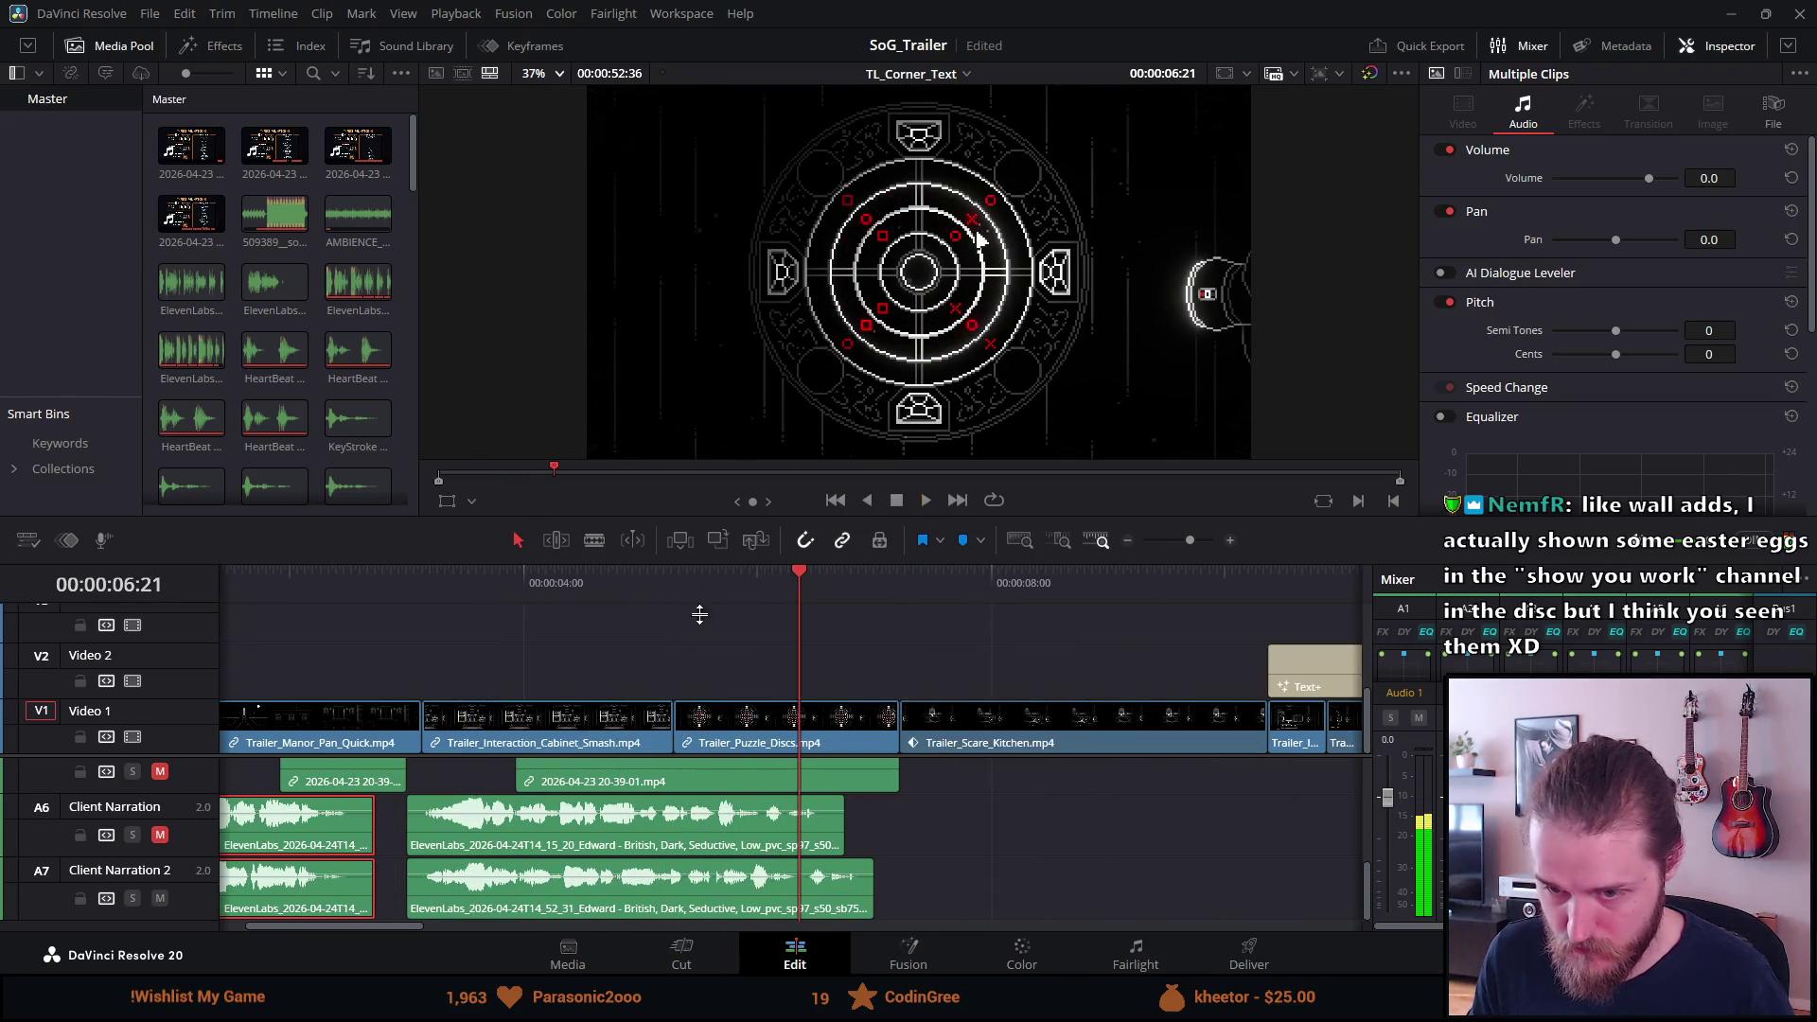
pyautogui.moveTo(324, 910); pyautogui.dragTo(343, 907)
pyautogui.scroll(-3, 248, 588)
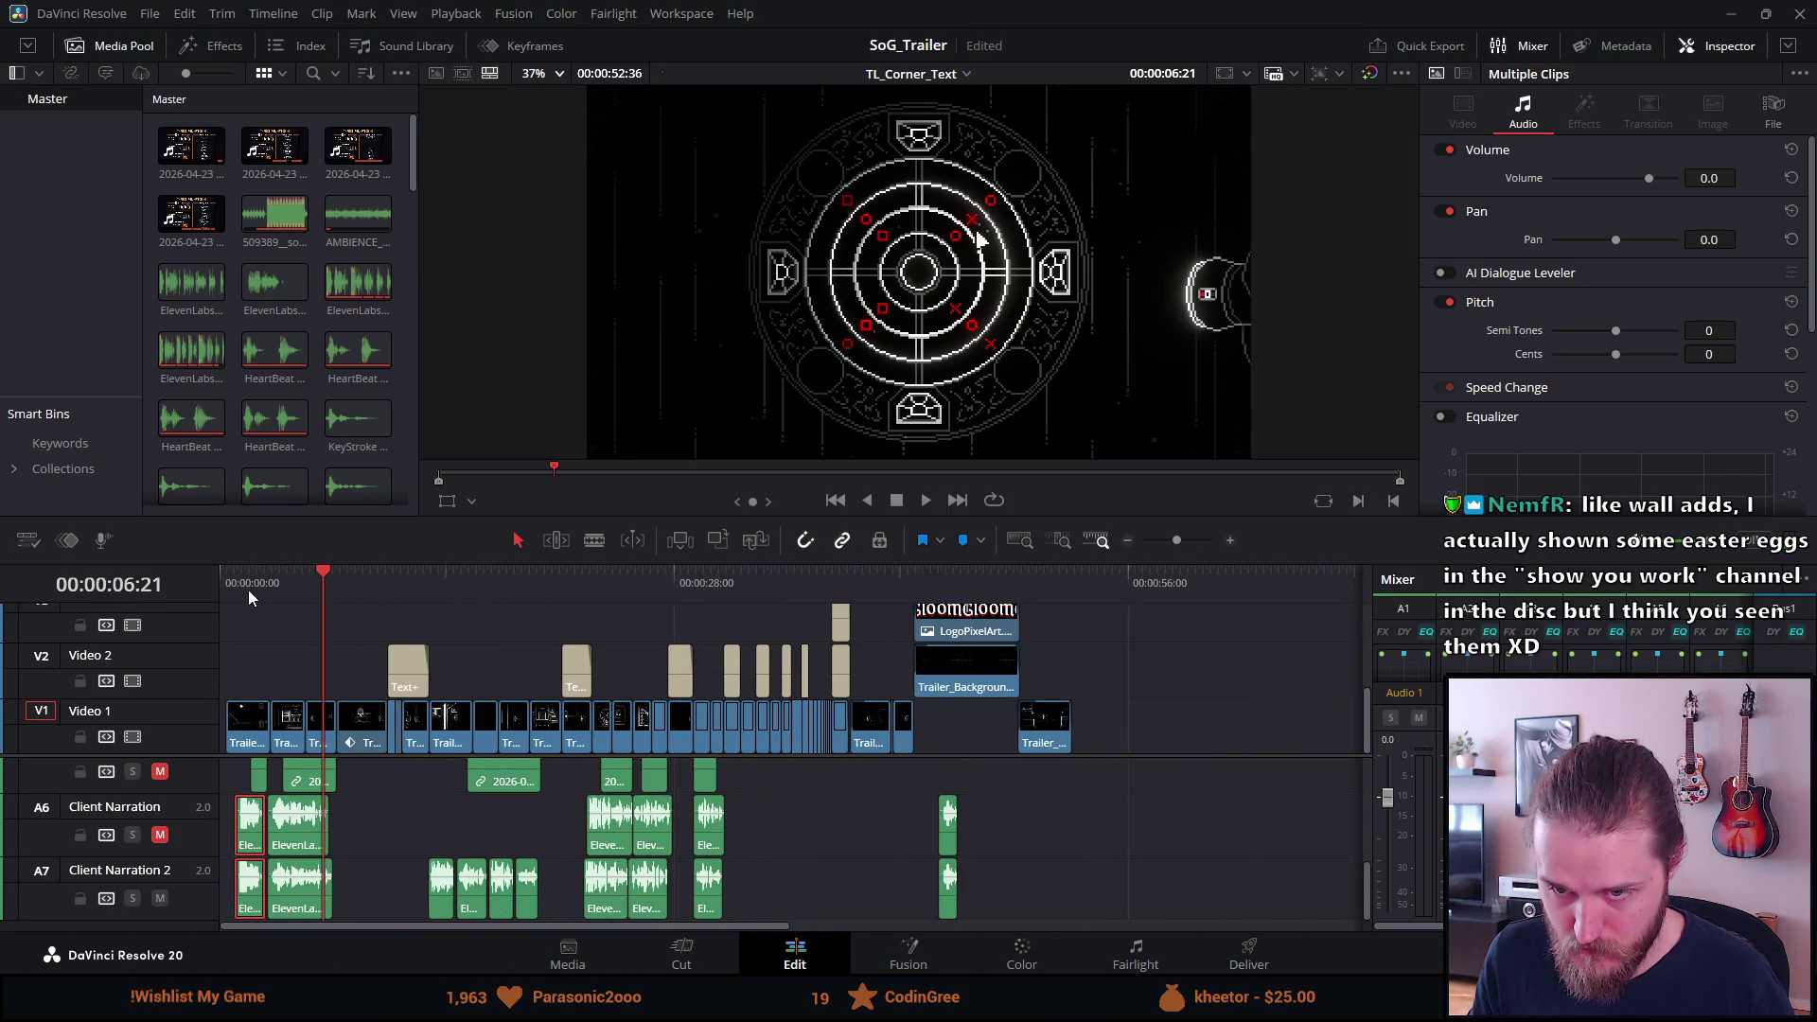
# Replay the trailer from the start and park the playhead at the timeline start.
pyautogui.press('Home')
pyautogui.press('space')
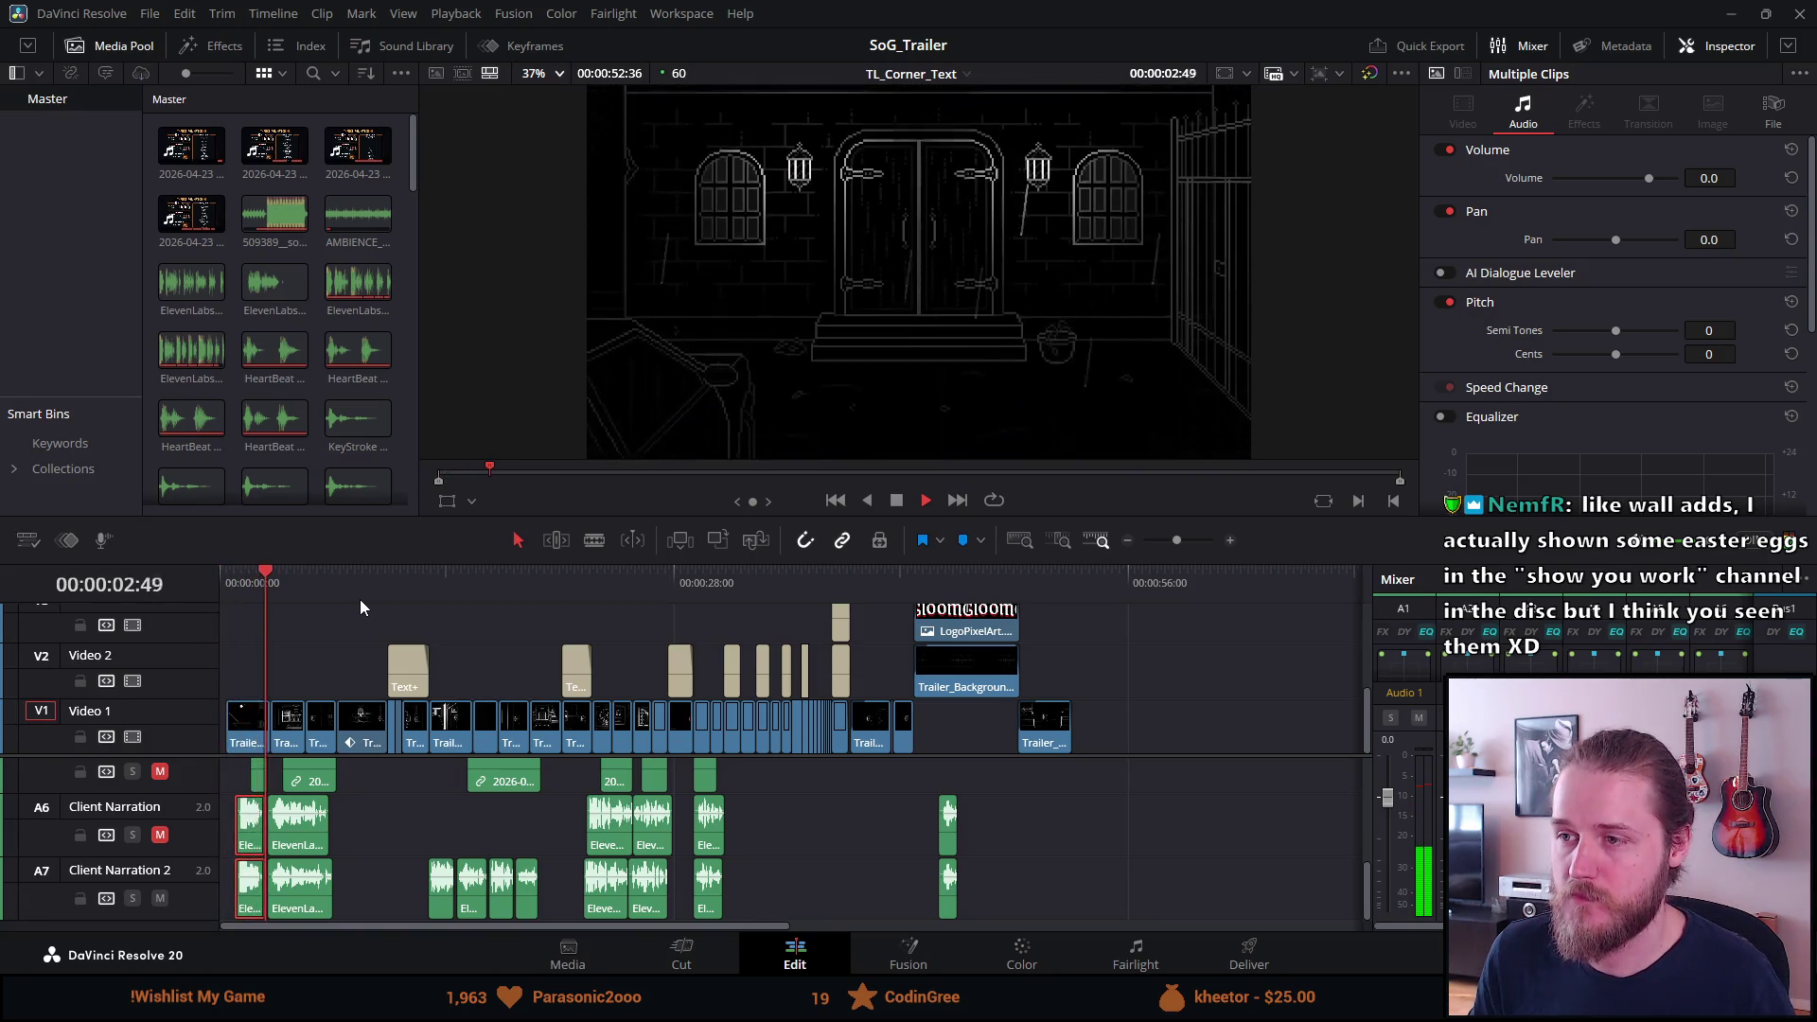
pyautogui.click(895, 503)
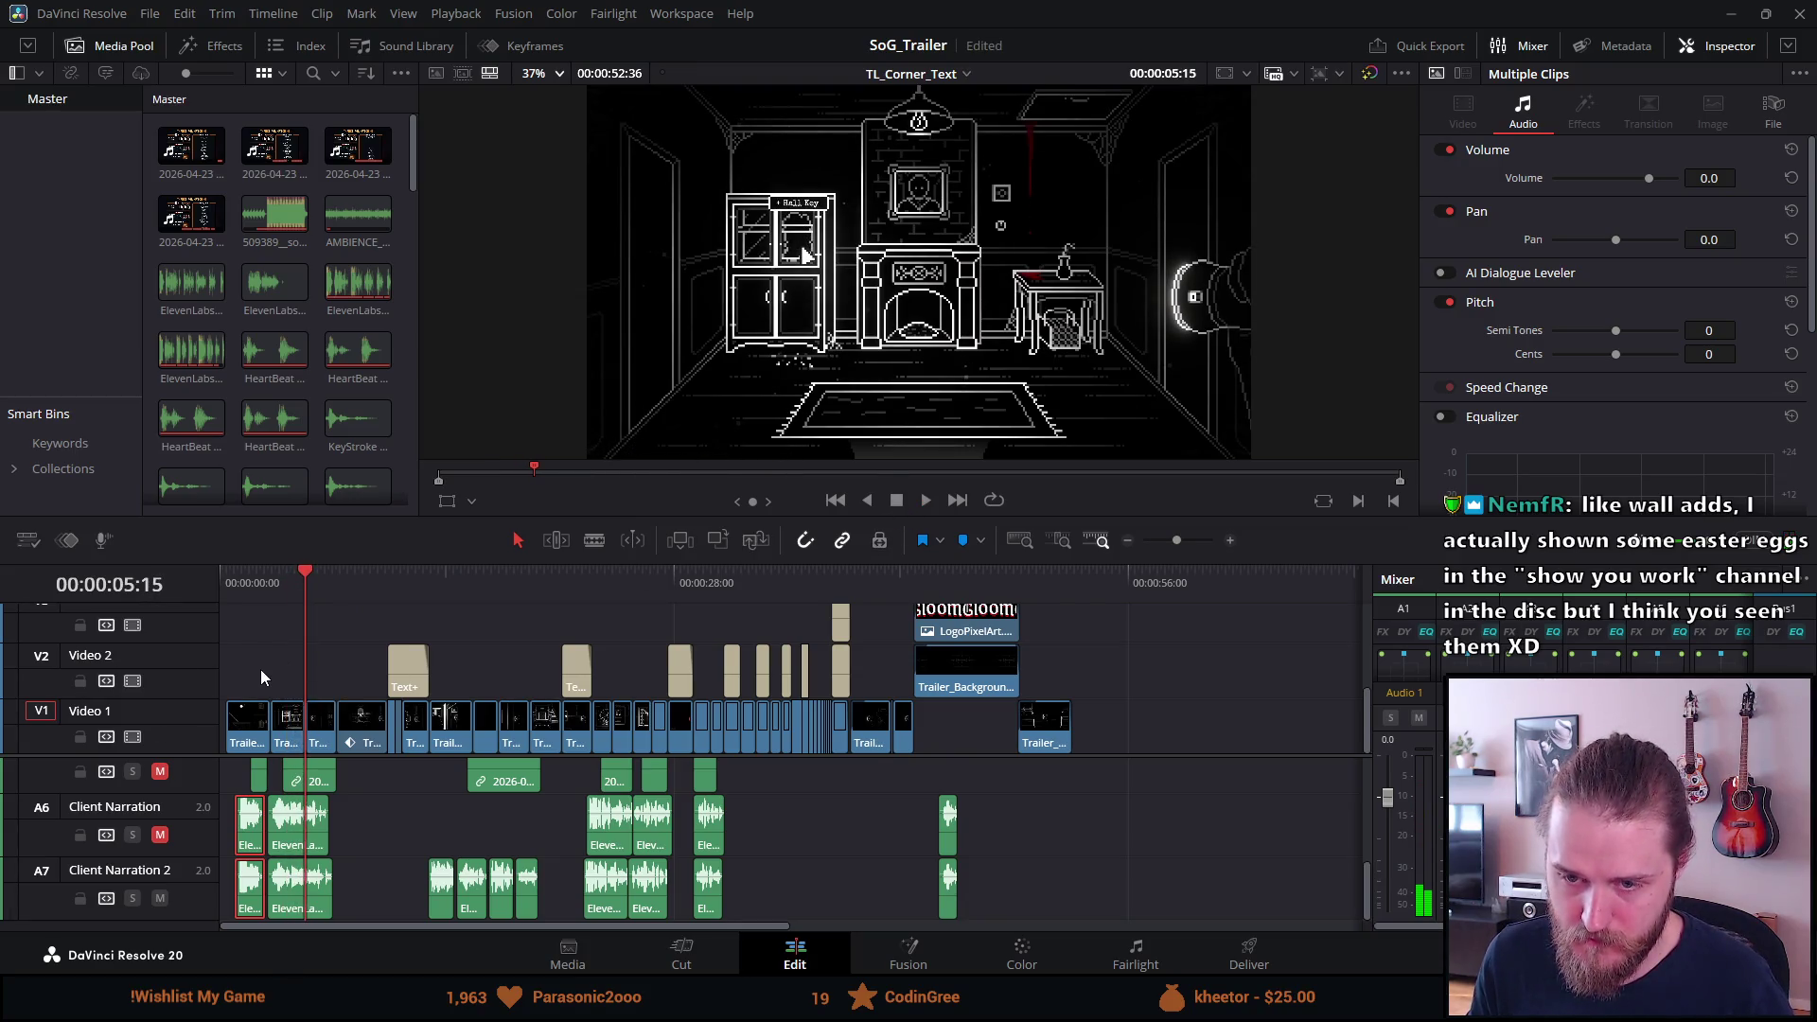
pyautogui.scroll(5, 260, 668)
pyautogui.scroll(5, 342, 831)
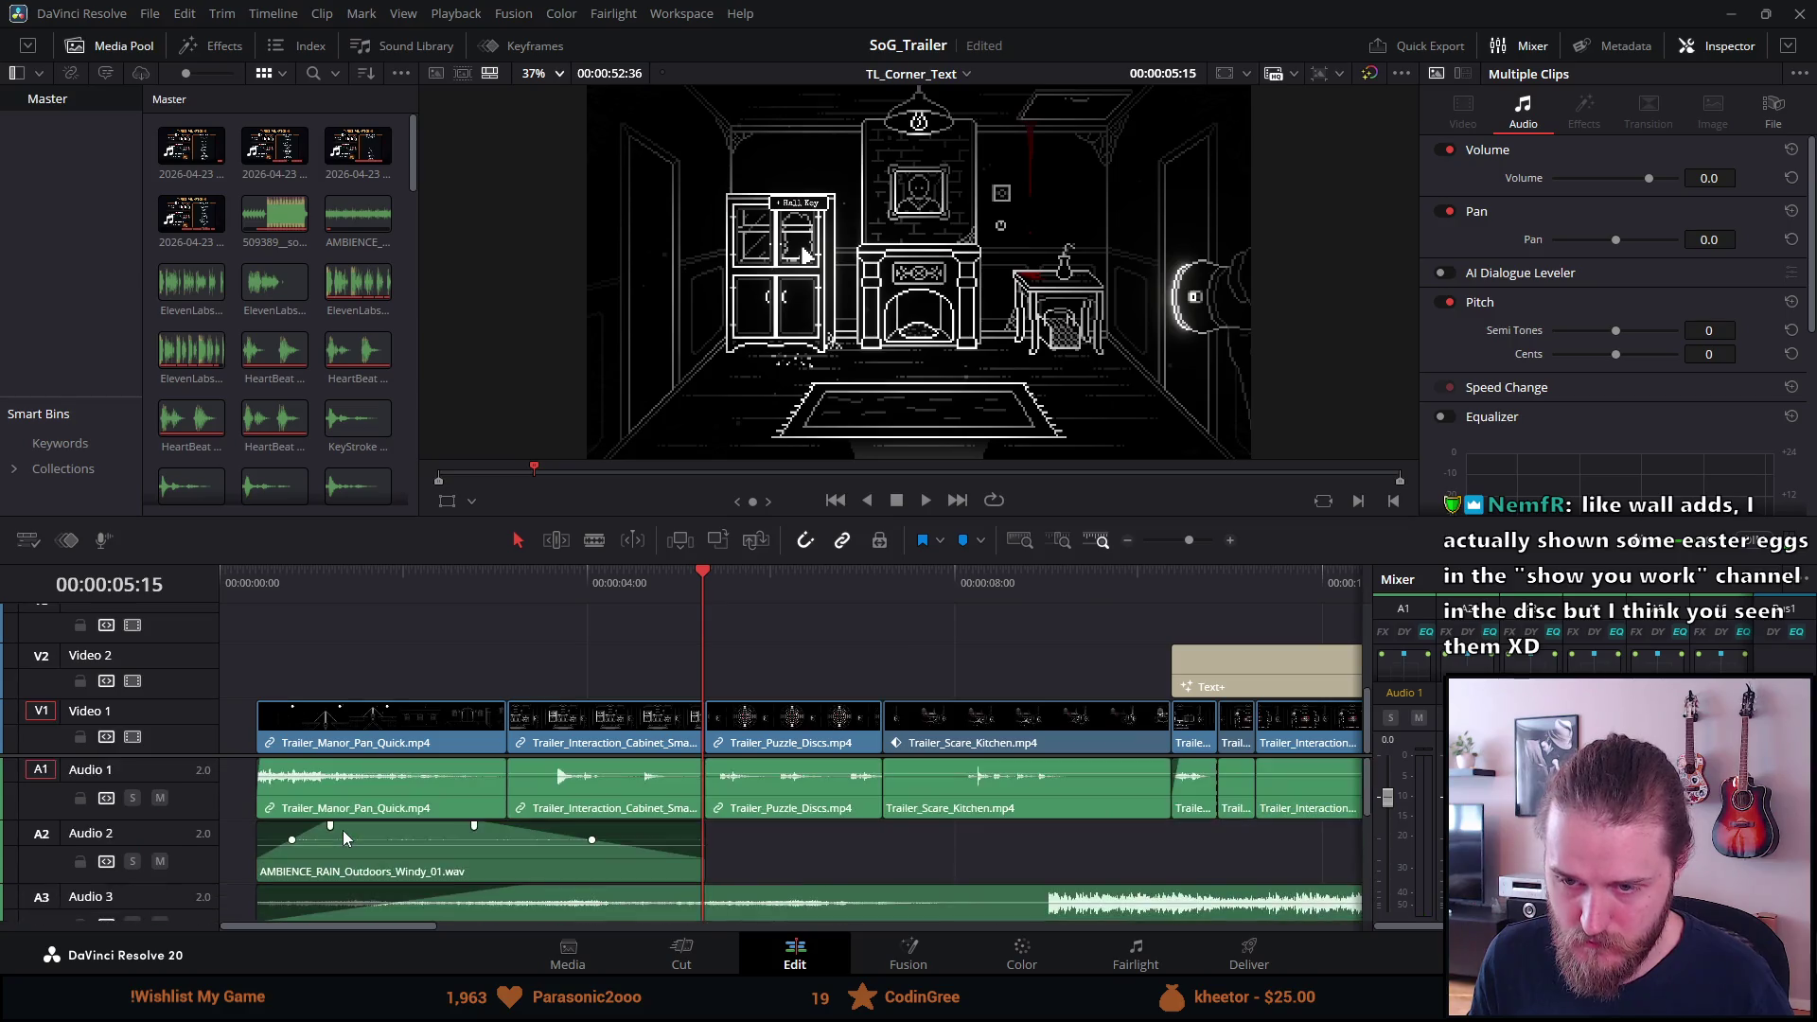
pyautogui.click(240, 584)
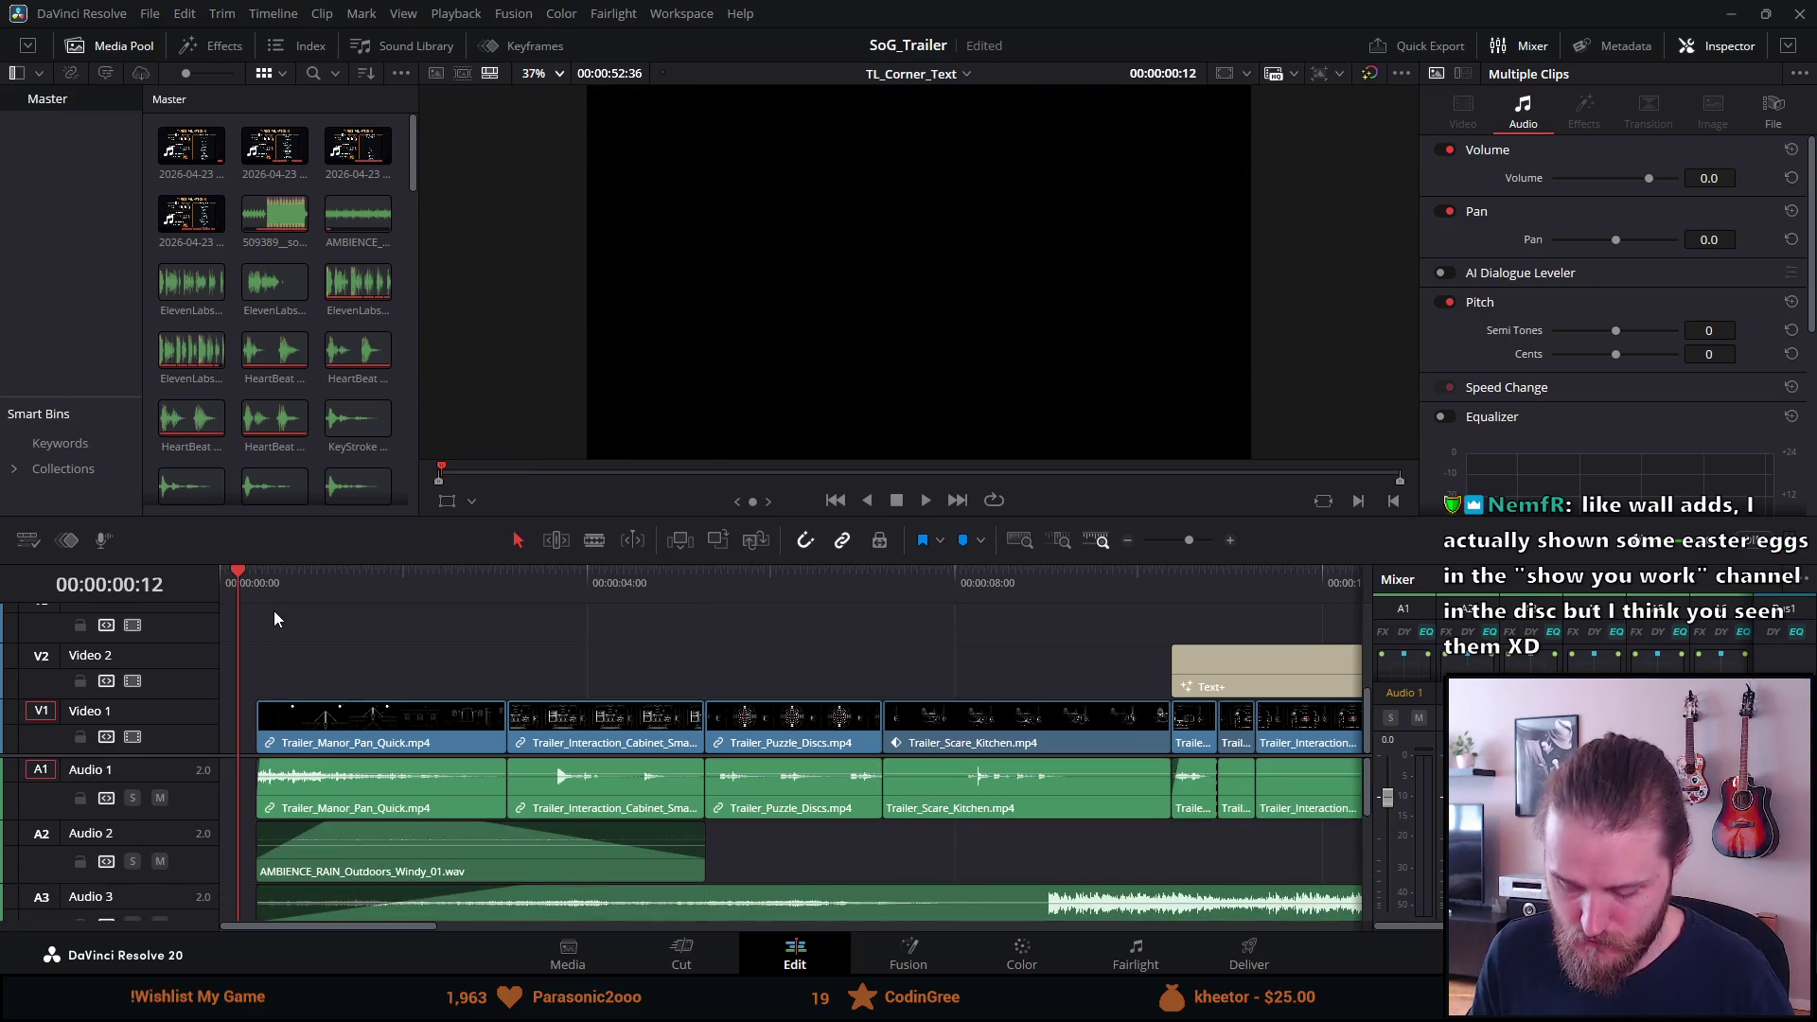
# Slide all clips 24 frames earlier to start at 00:00:00, play back, and switch to Unity.
pyautogui.hotkey('ctrl', 'a')
pyautogui.moveTo(346, 793); pyautogui.dragTo(311, 792)
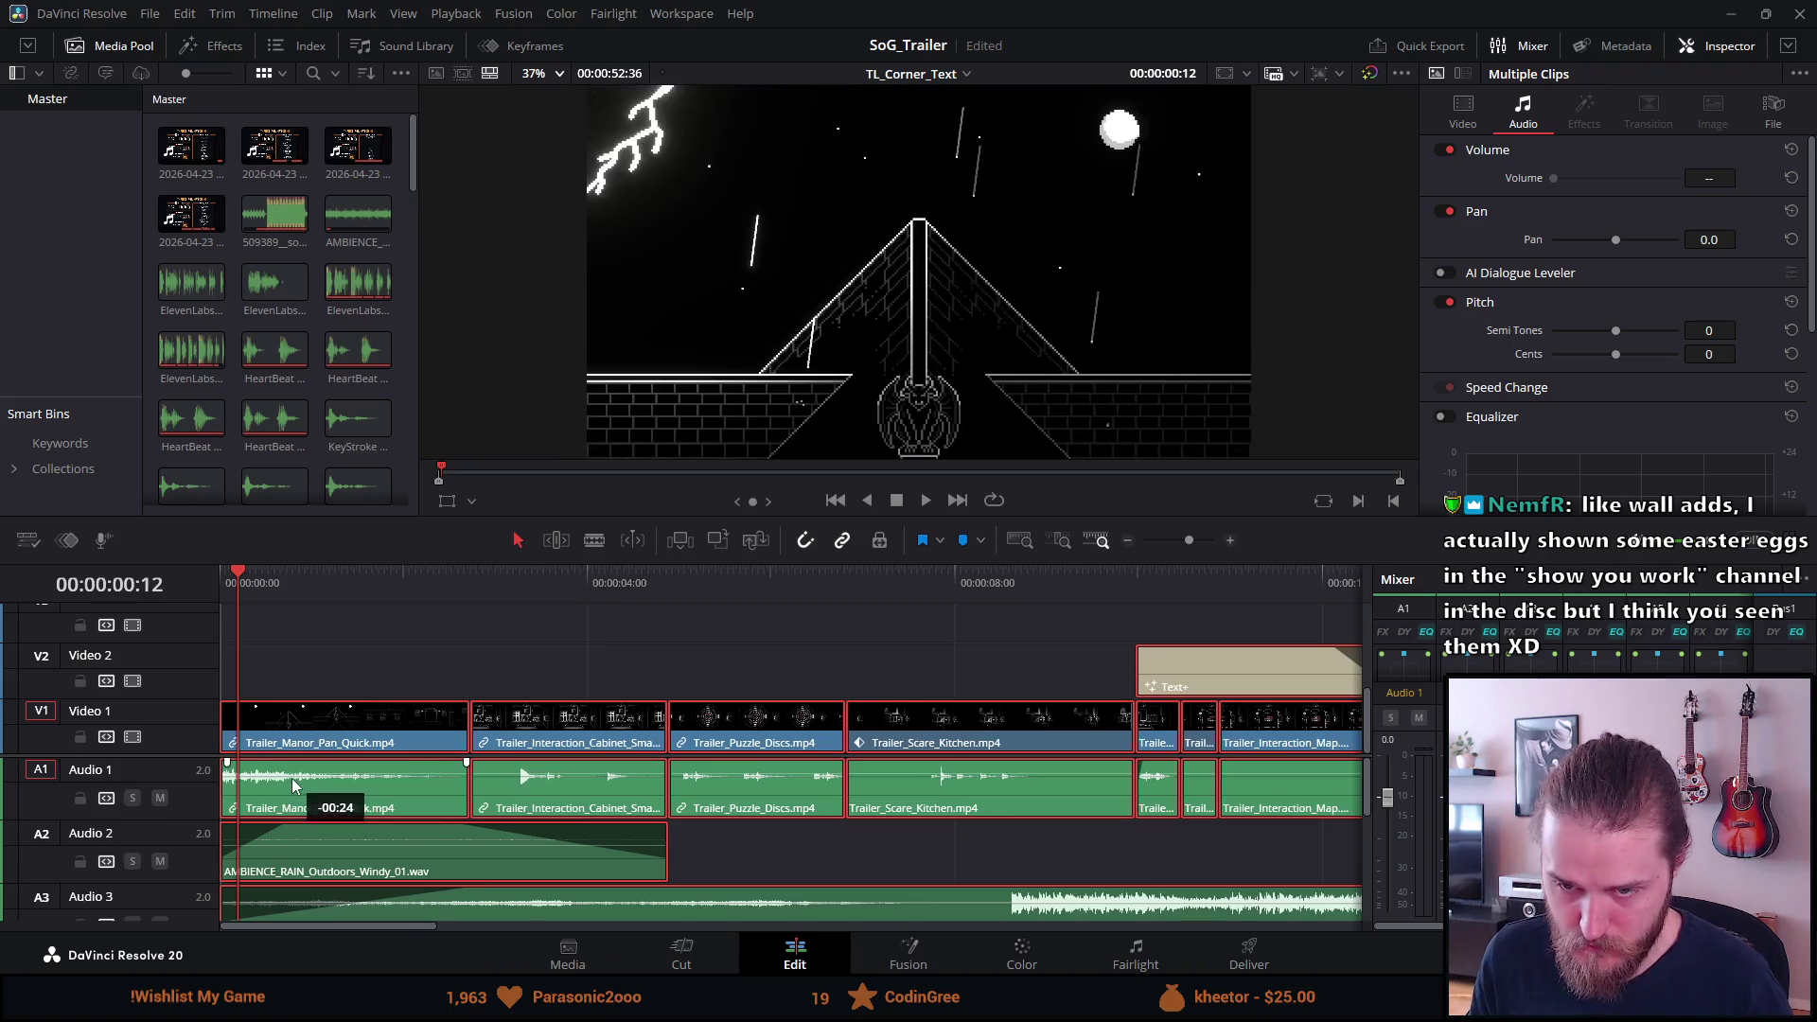
pyautogui.press('Home')
pyautogui.press('space')
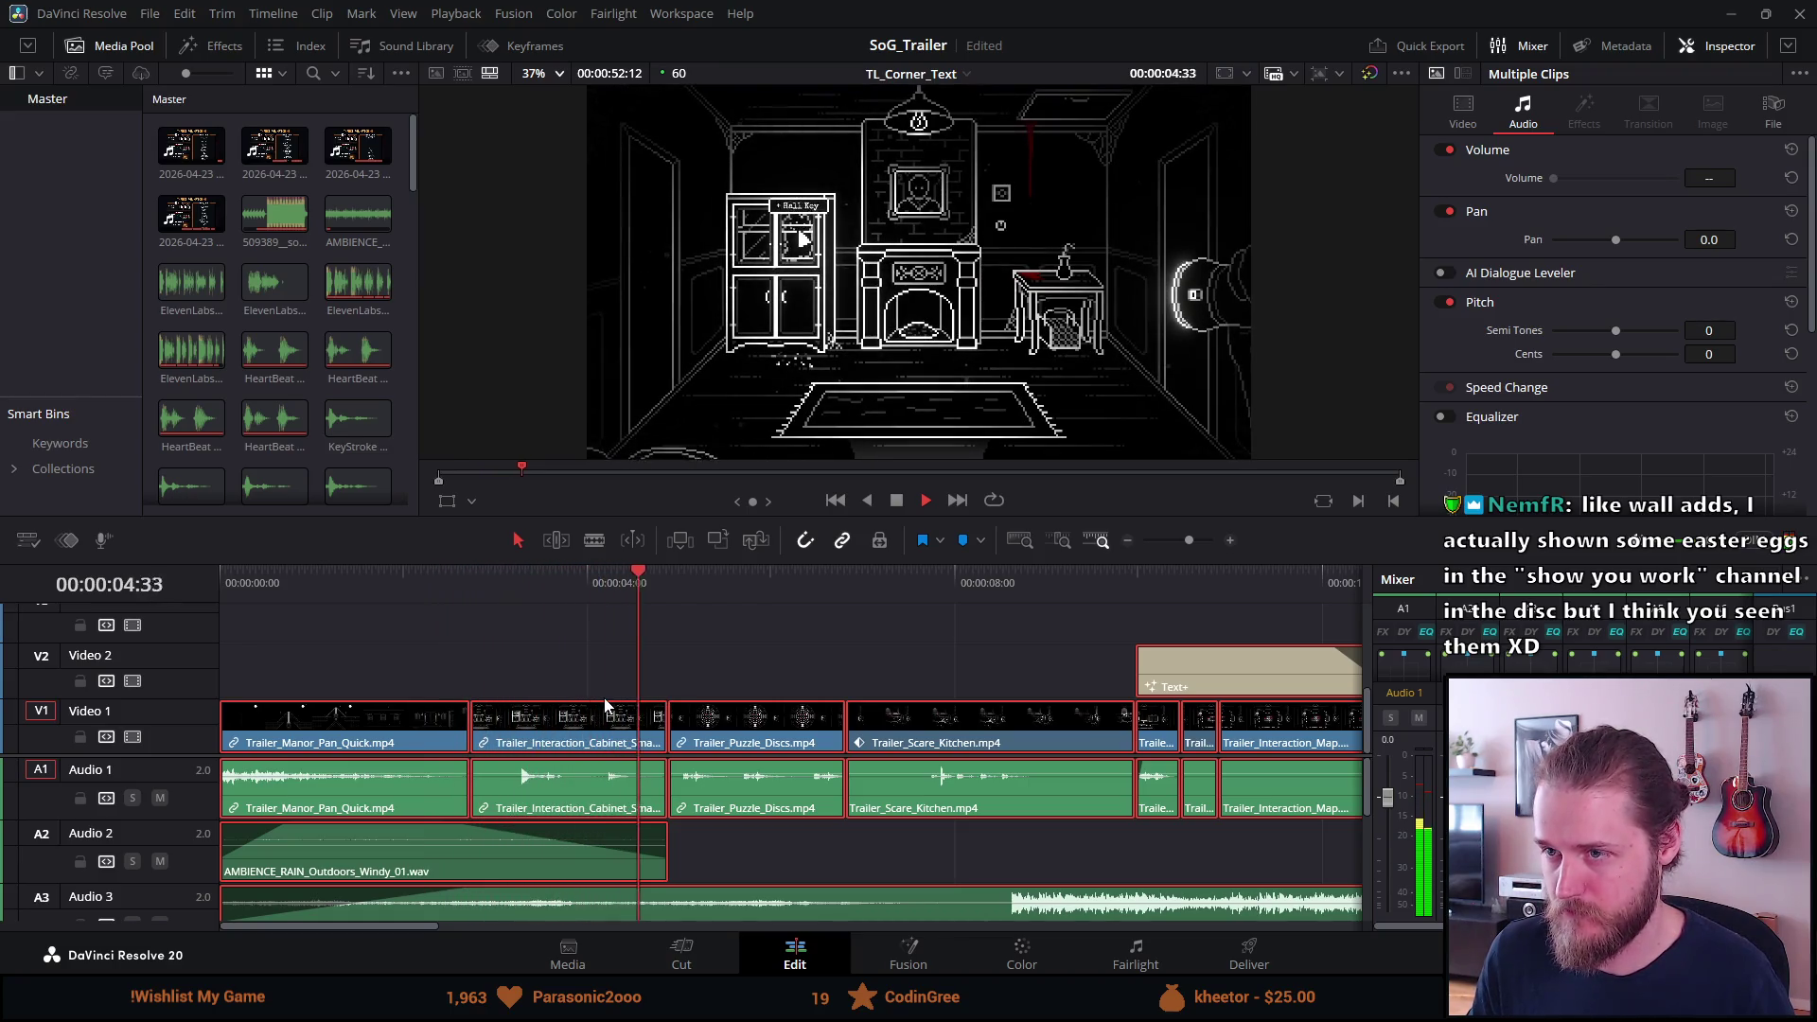
pyautogui.click(897, 502)
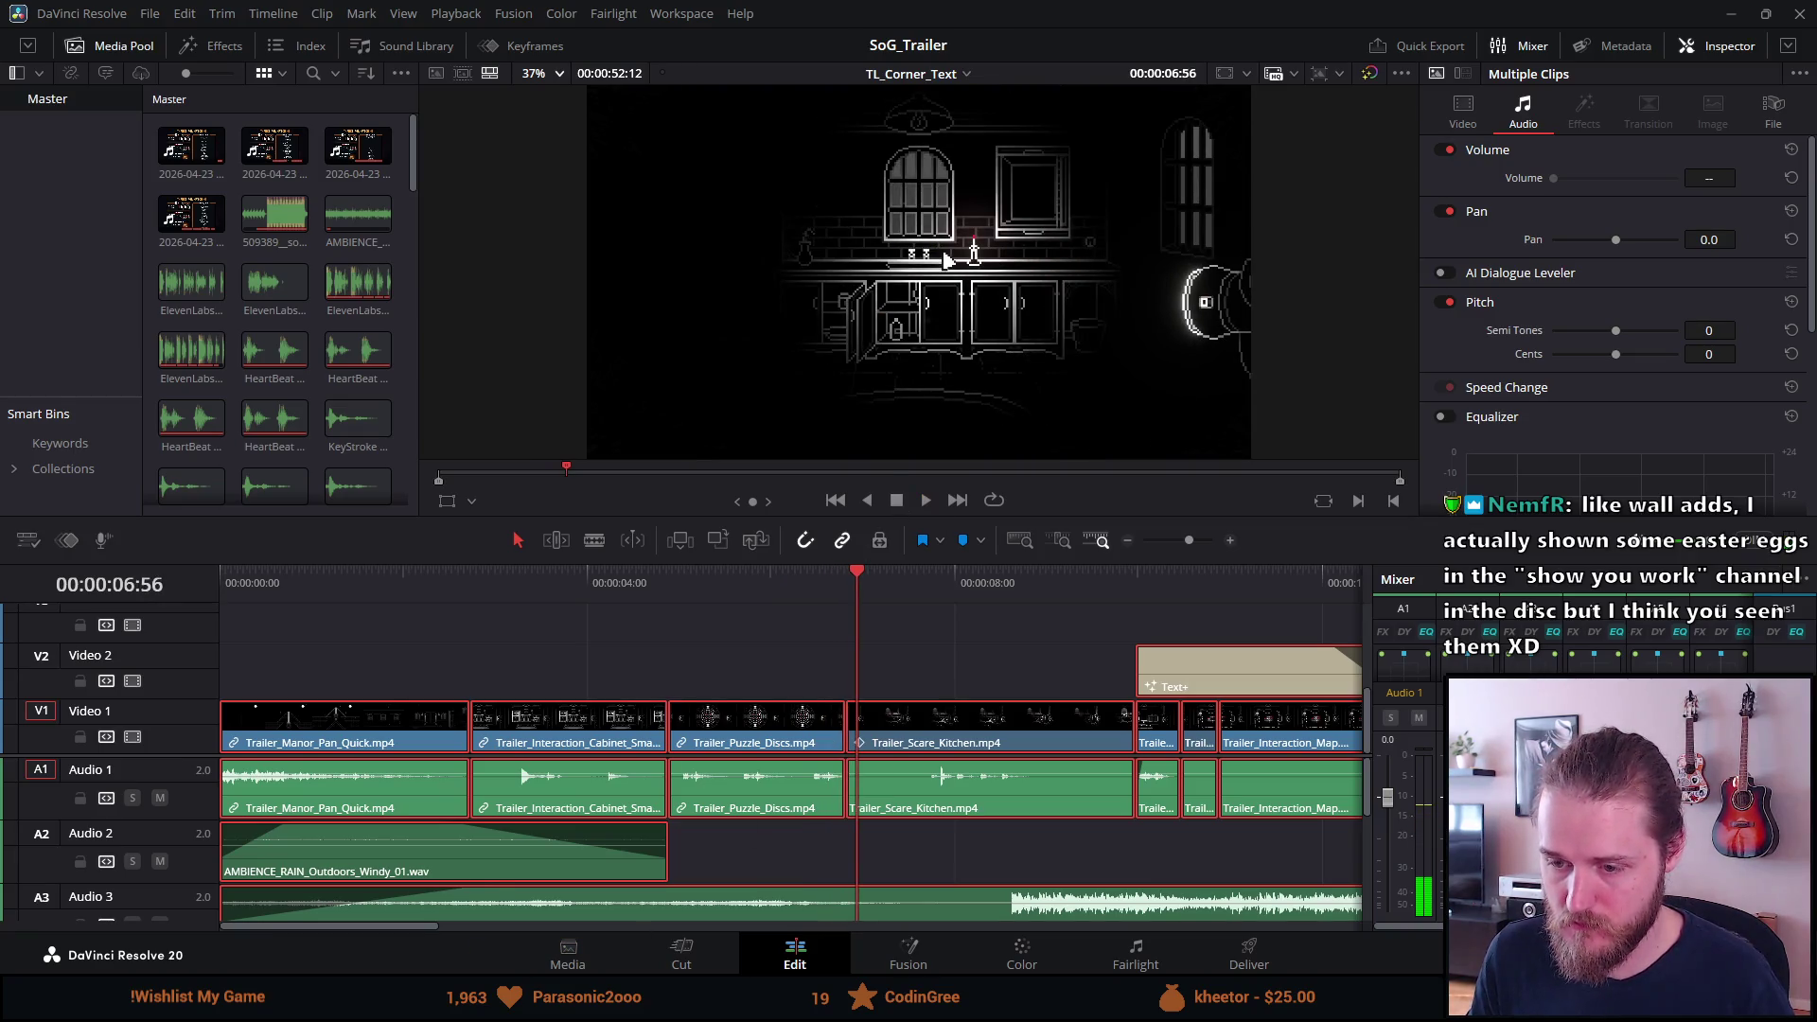
pyautogui.hotkey('alt', 'Tab')
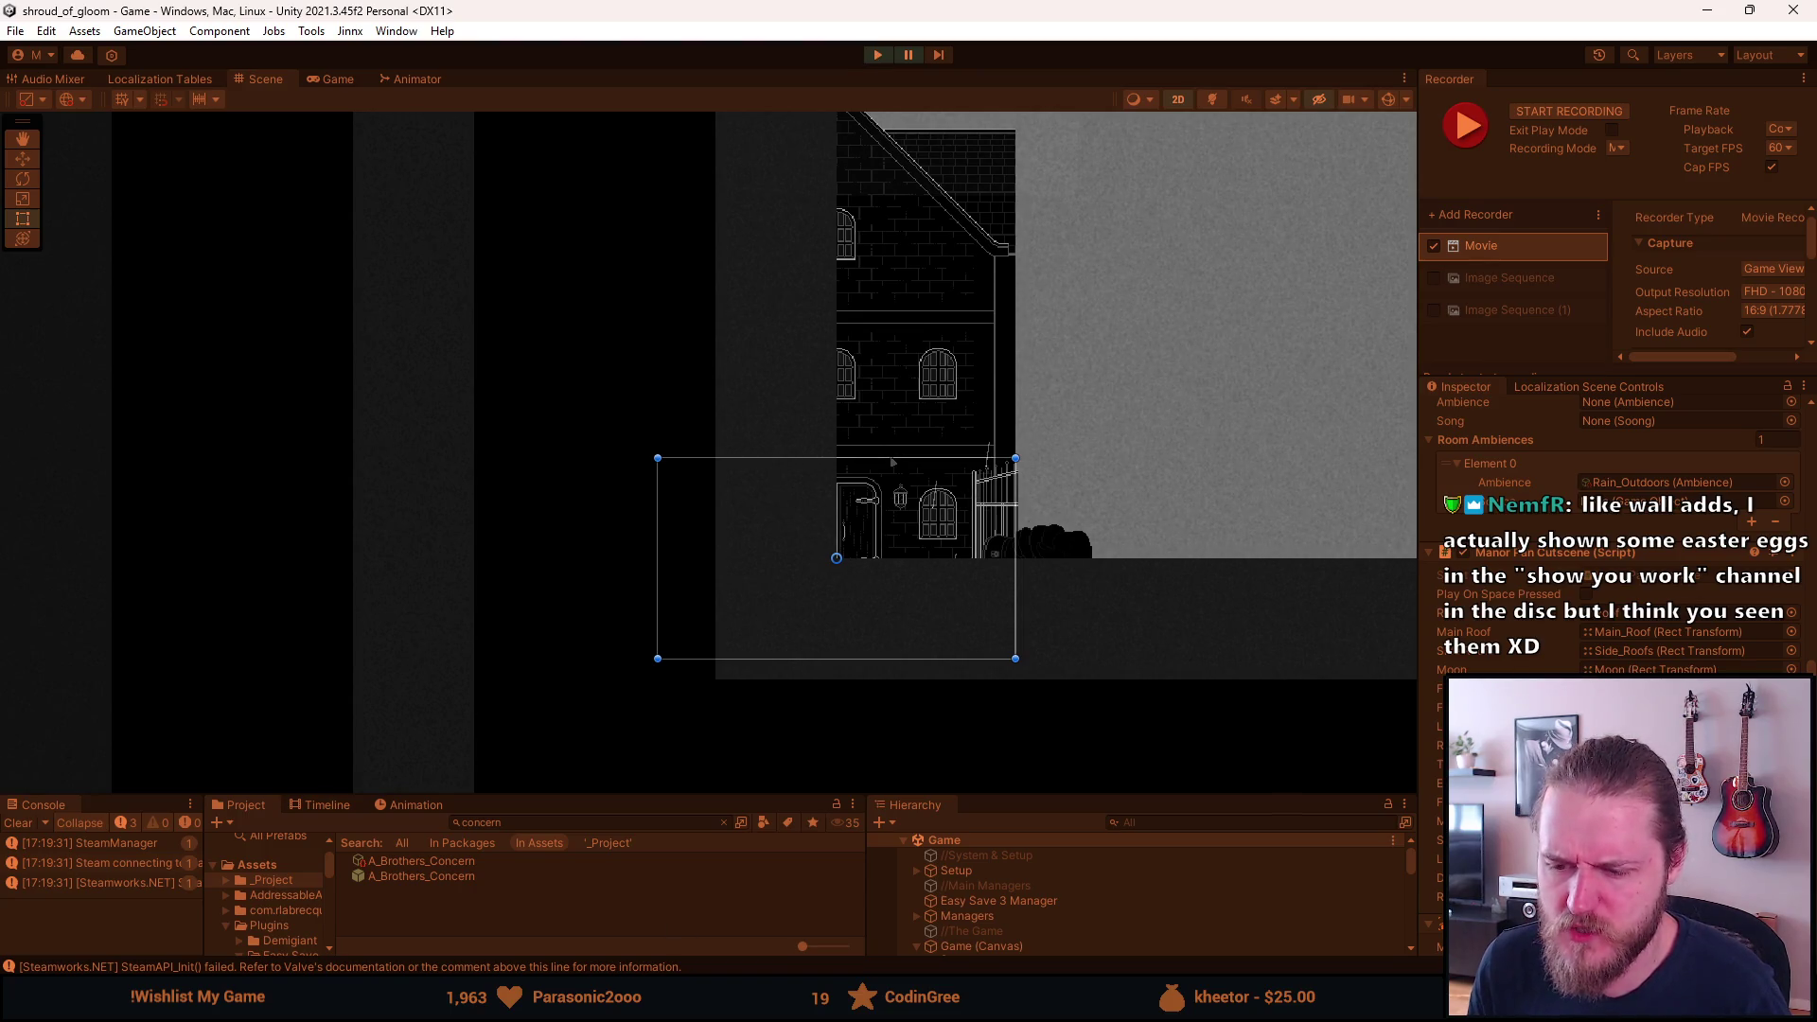
# Return to the DaVinci Resolve trailer timeline using its taskbar icon.
pyautogui.moveTo(806, 1011)
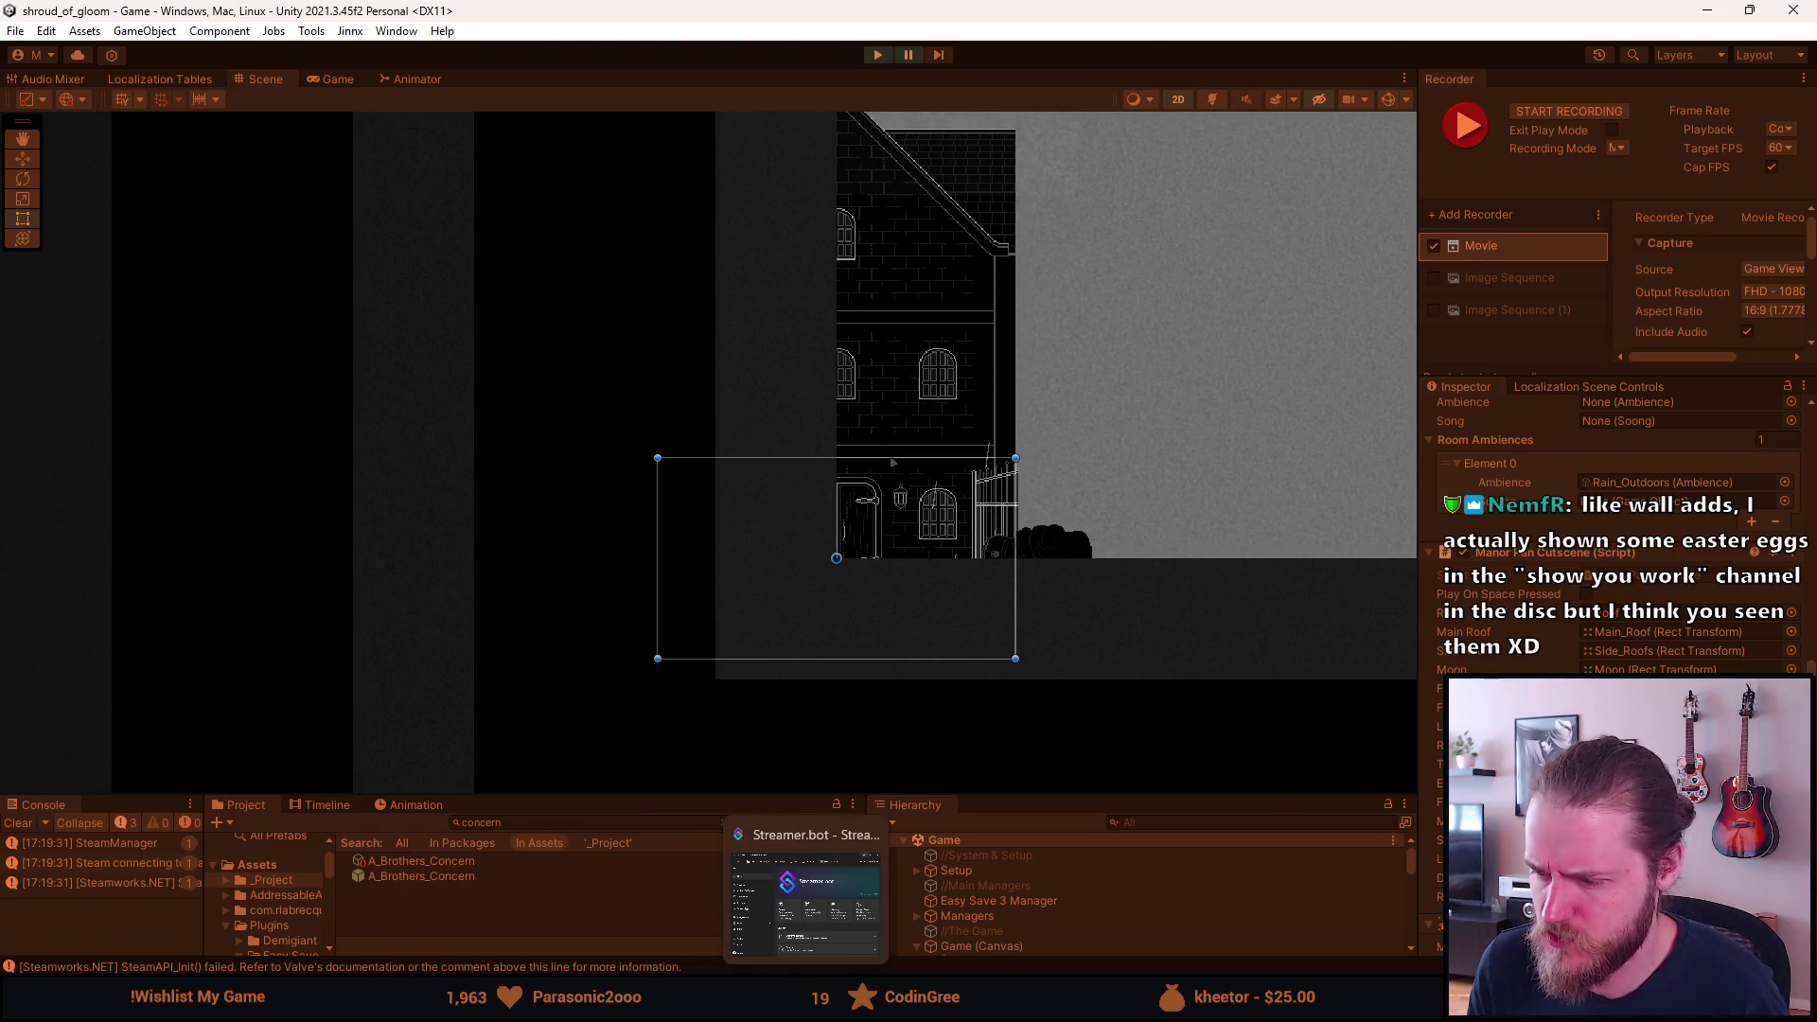
pyautogui.moveTo(1098, 1011)
pyautogui.moveTo(722, 1010)
pyautogui.click(925, 1011)
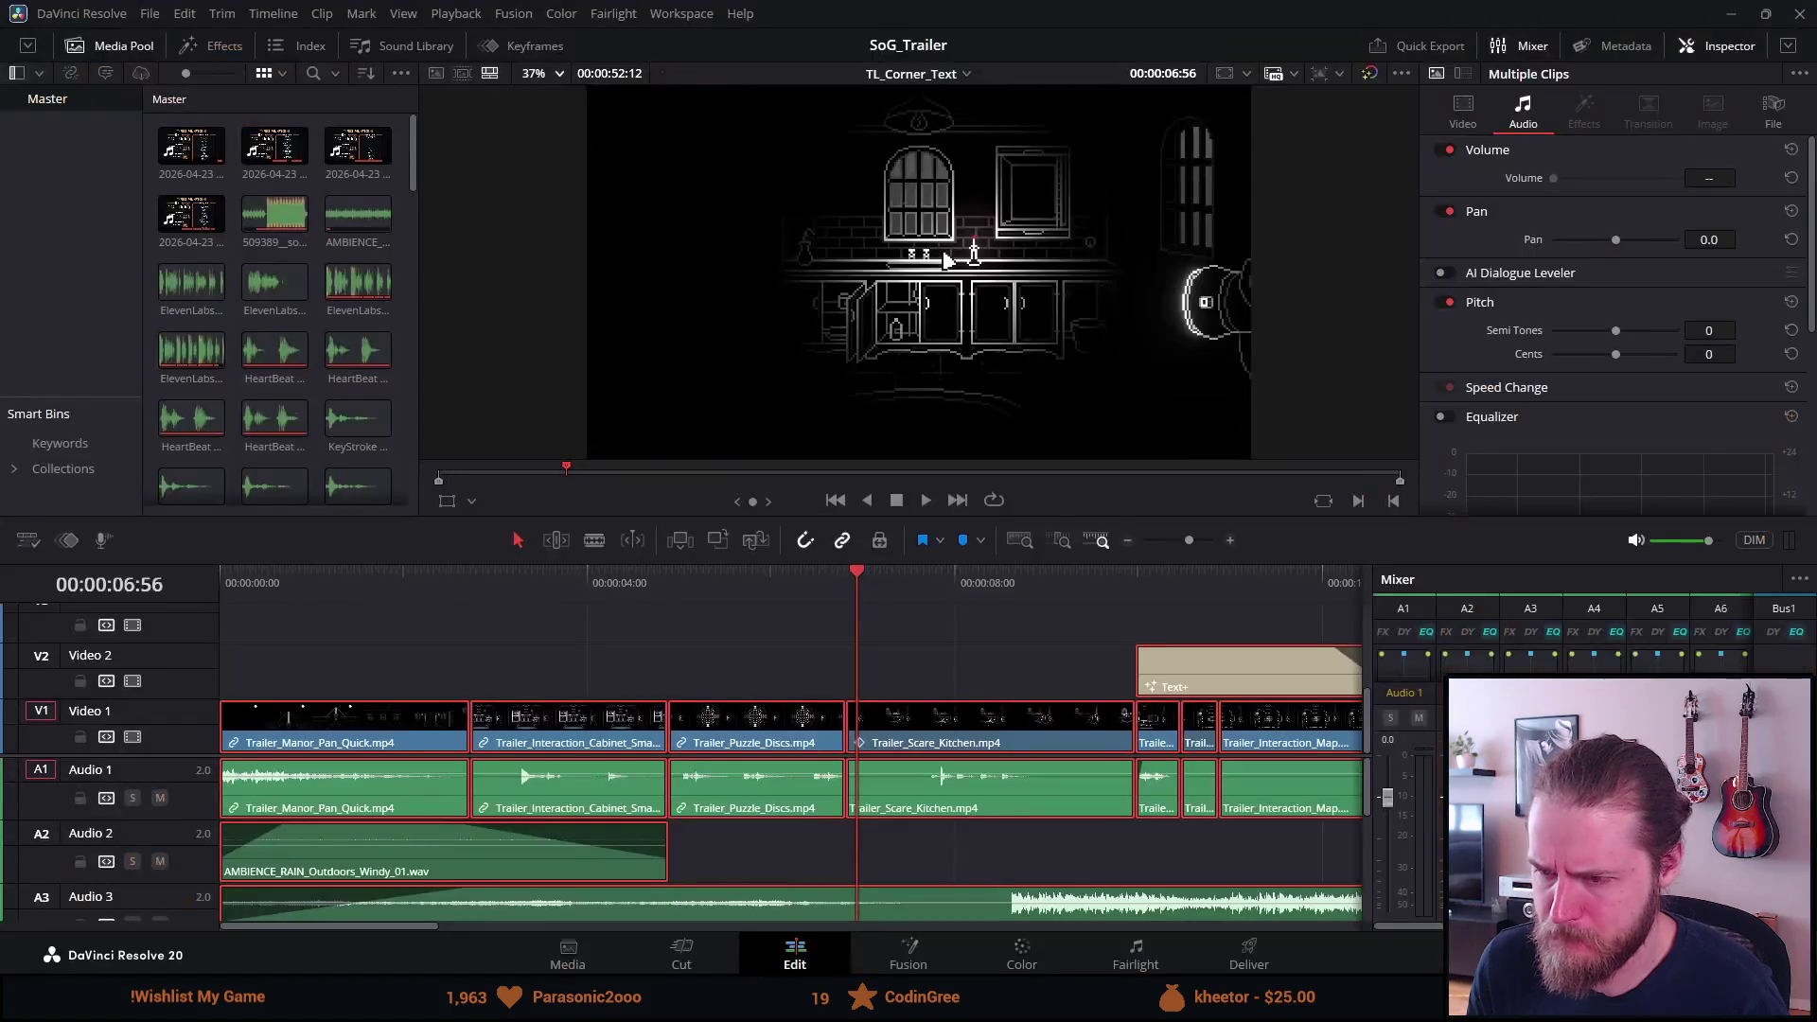
# Scrub the trailer through the puzzle discs, kitchen, 'Investigate the manor', keypad and 'Solve puzzles' shots.
pyautogui.click(719, 575)
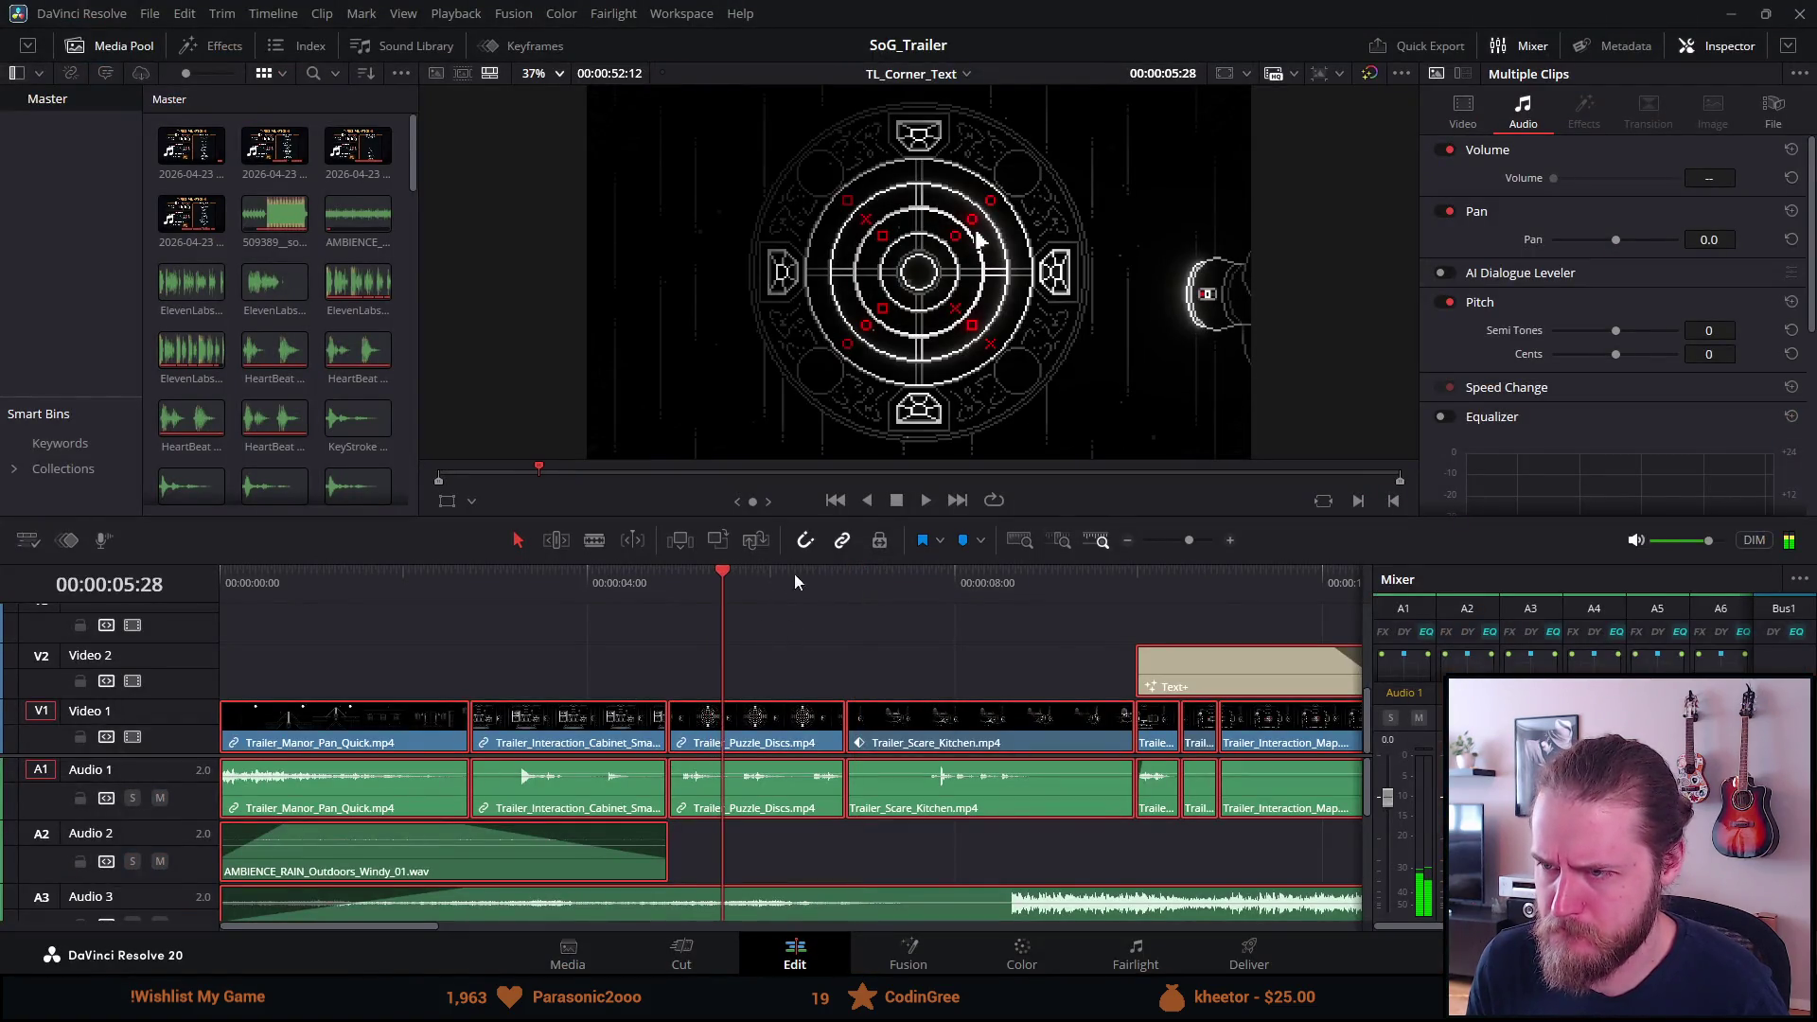
pyautogui.click(857, 572)
pyautogui.click(942, 582)
pyautogui.scroll(-5, 929, 590)
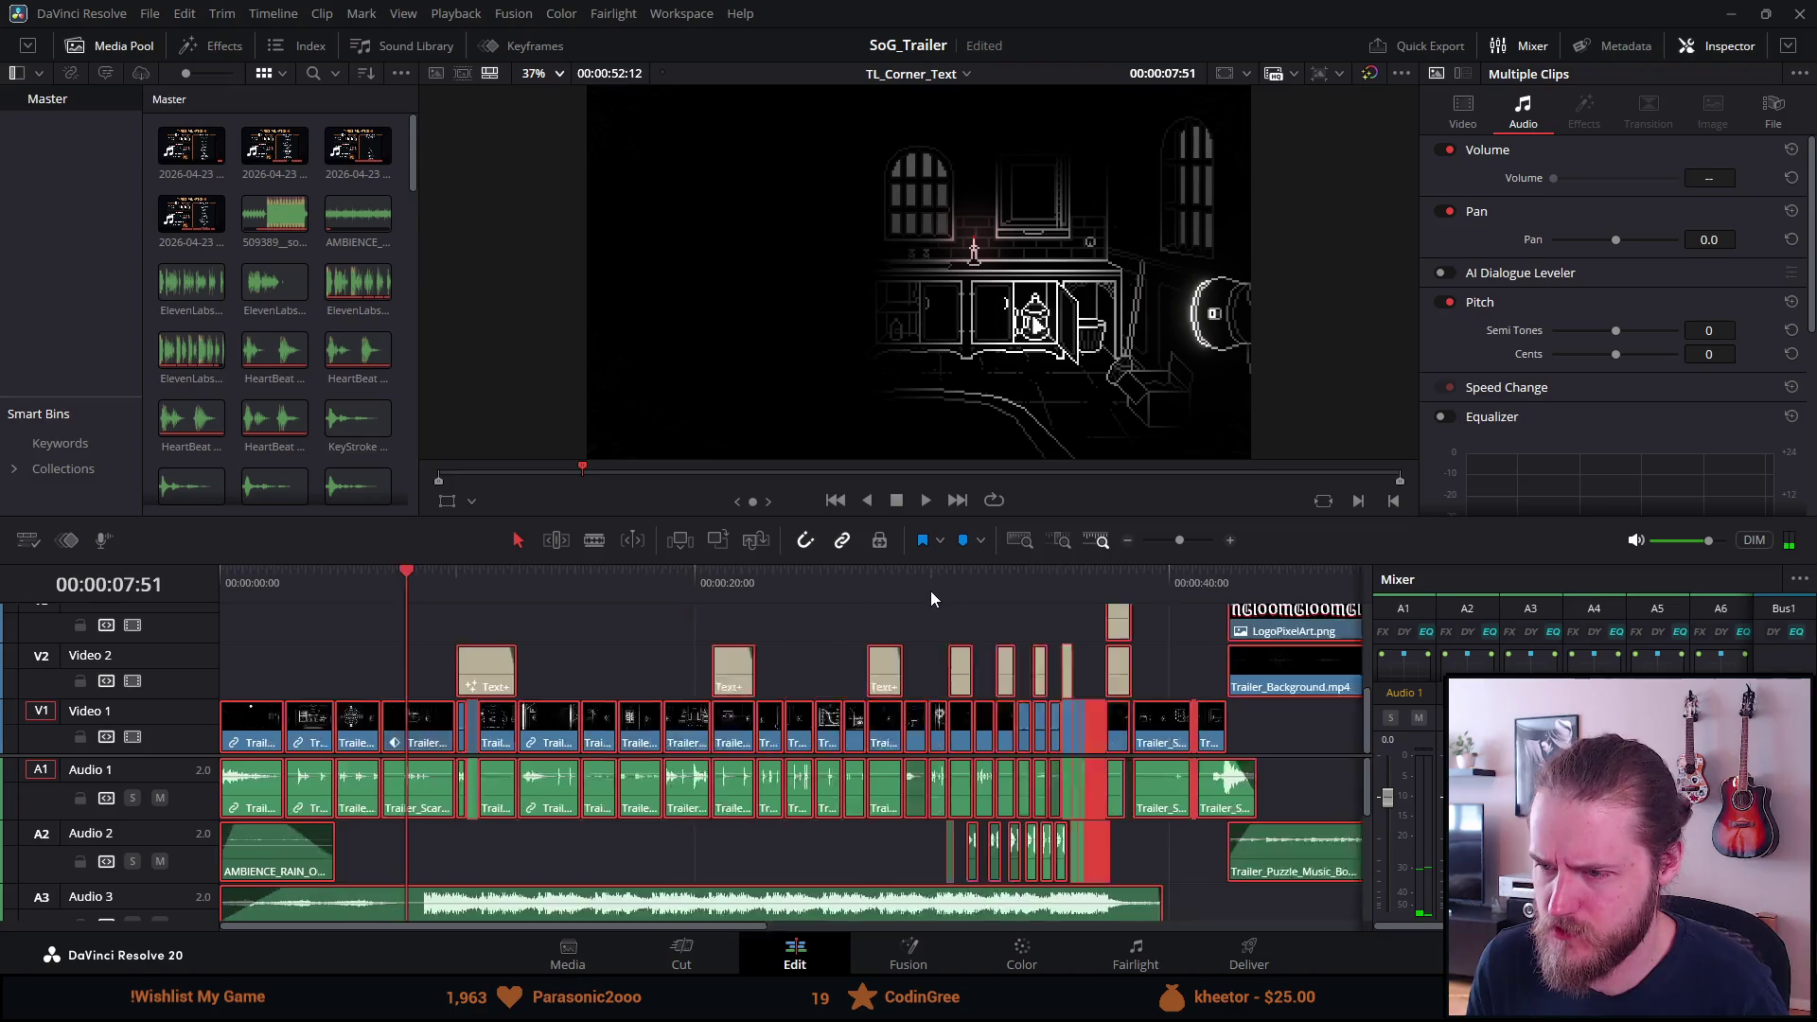
pyautogui.click(427, 581)
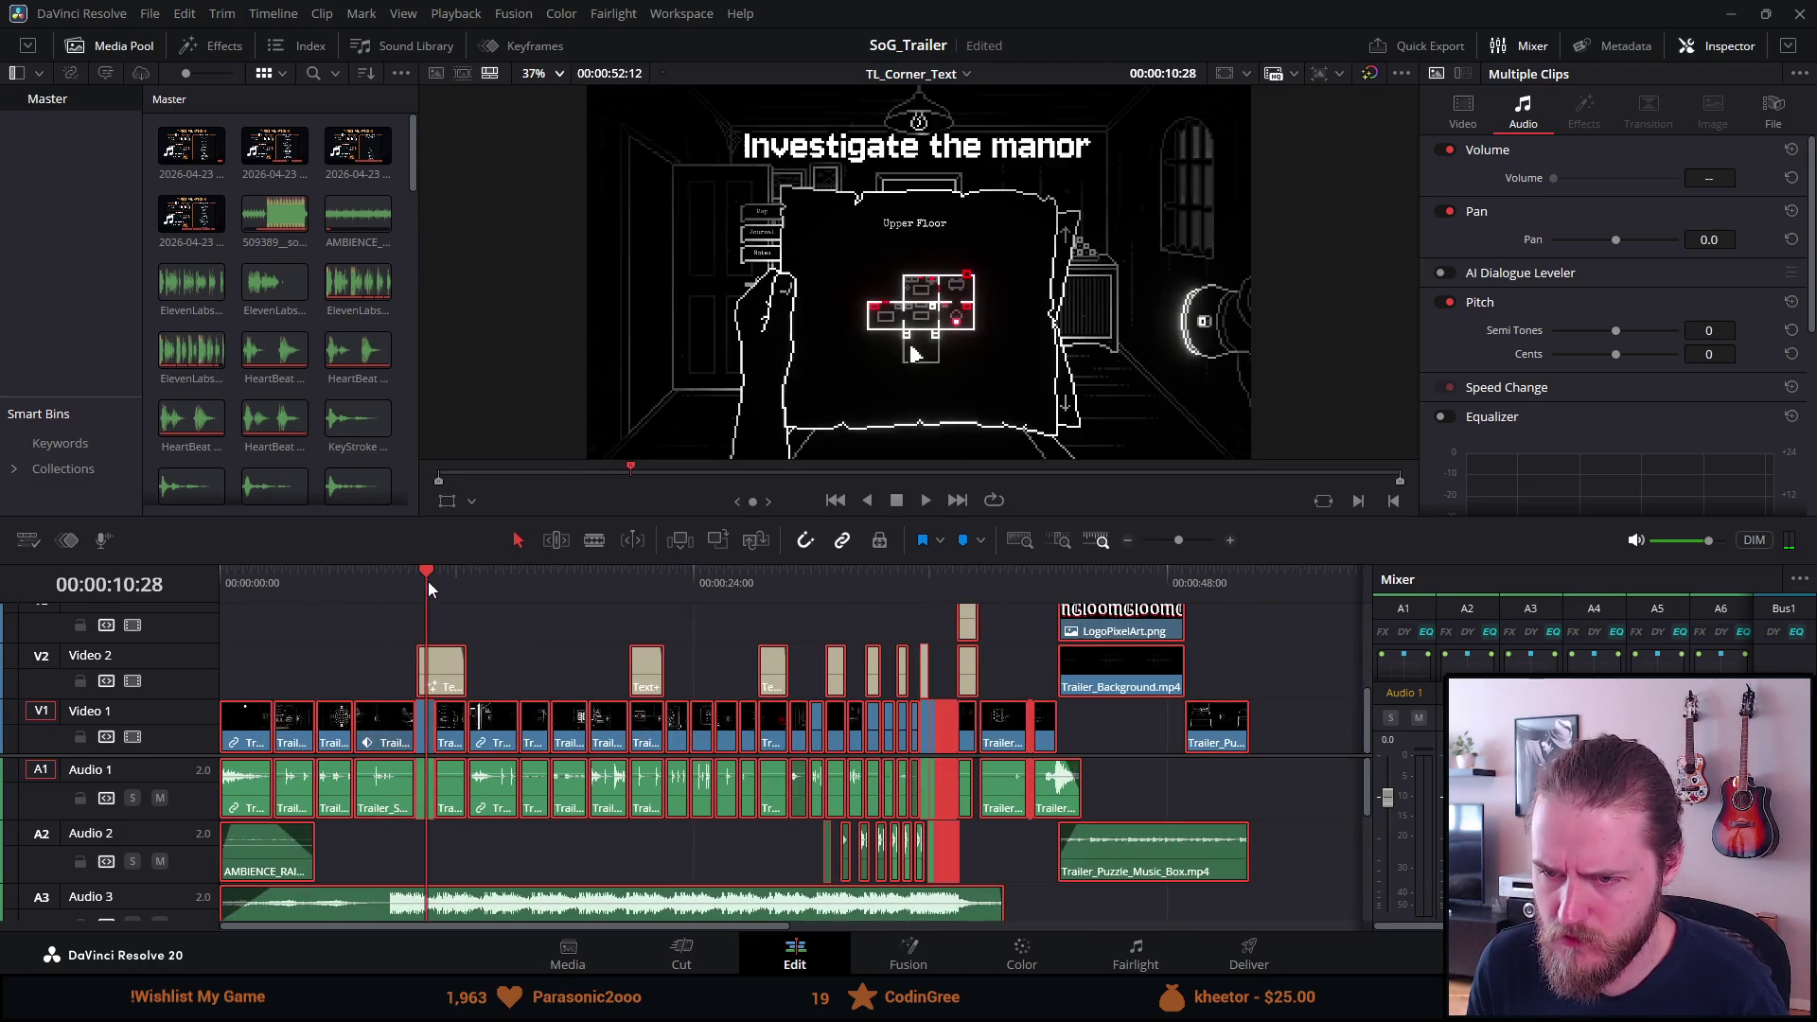
pyautogui.click(437, 581)
pyautogui.click(475, 581)
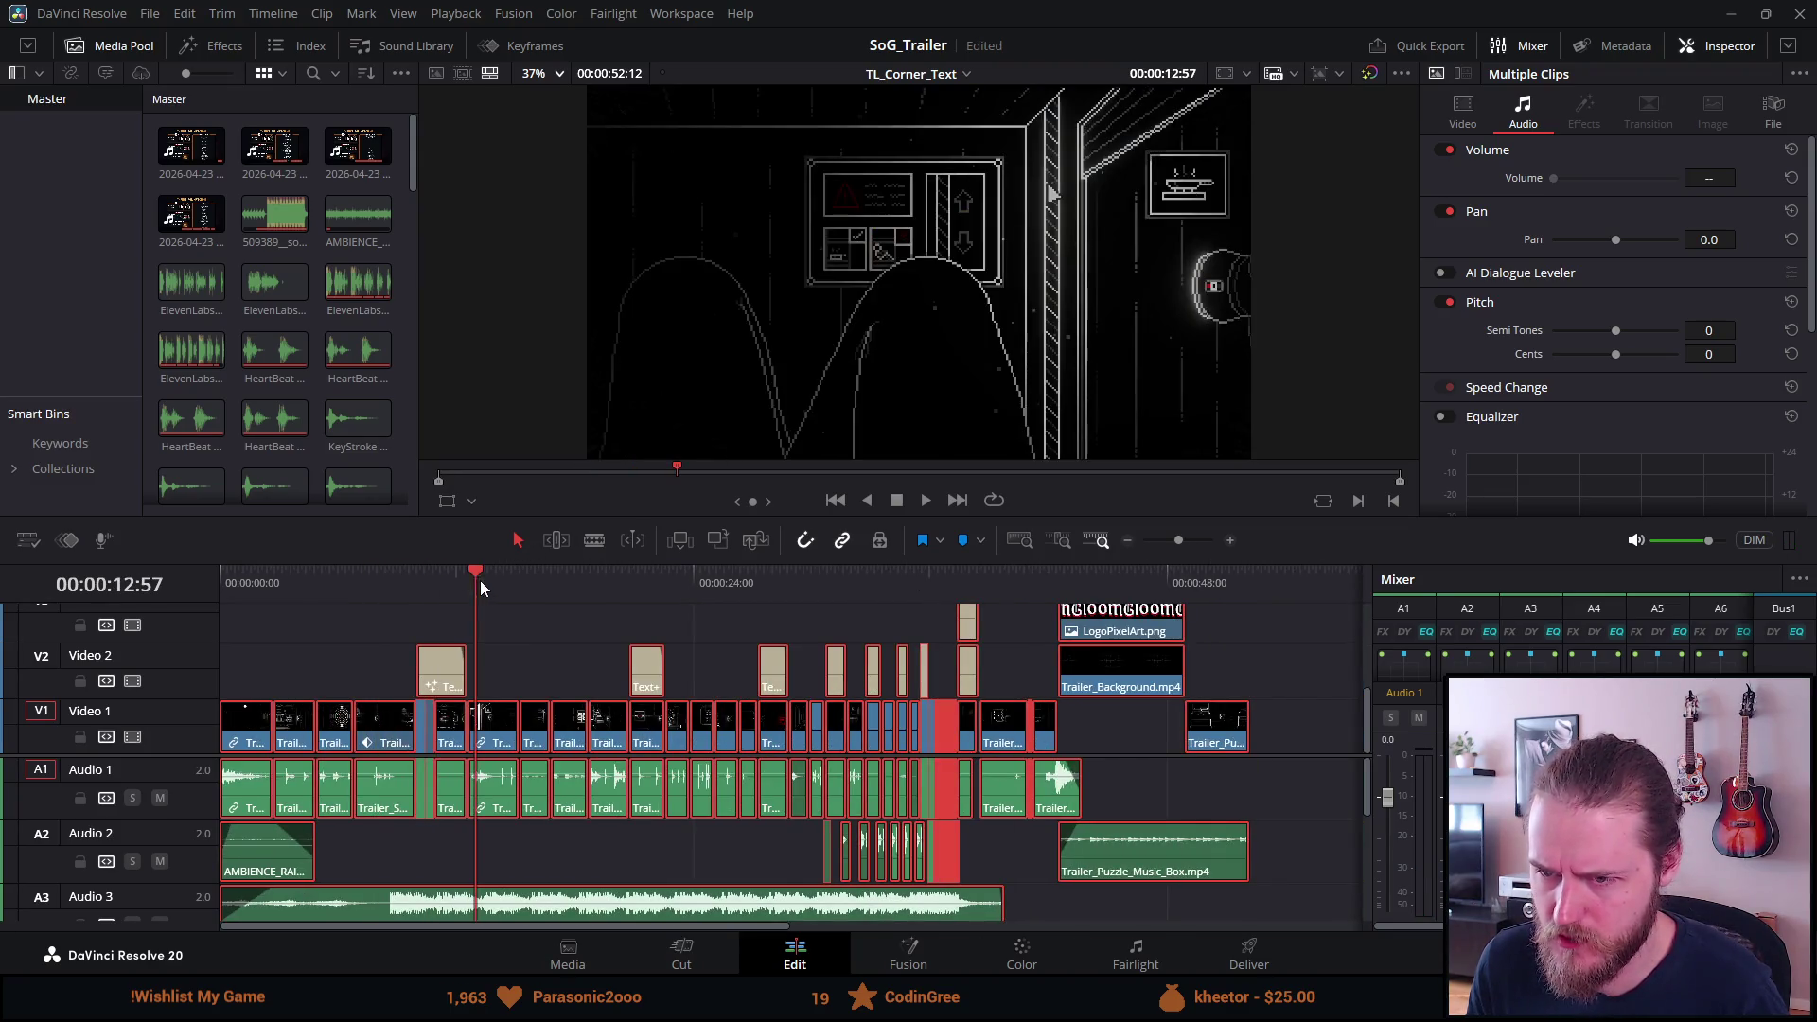
pyautogui.click(535, 583)
pyautogui.click(560, 583)
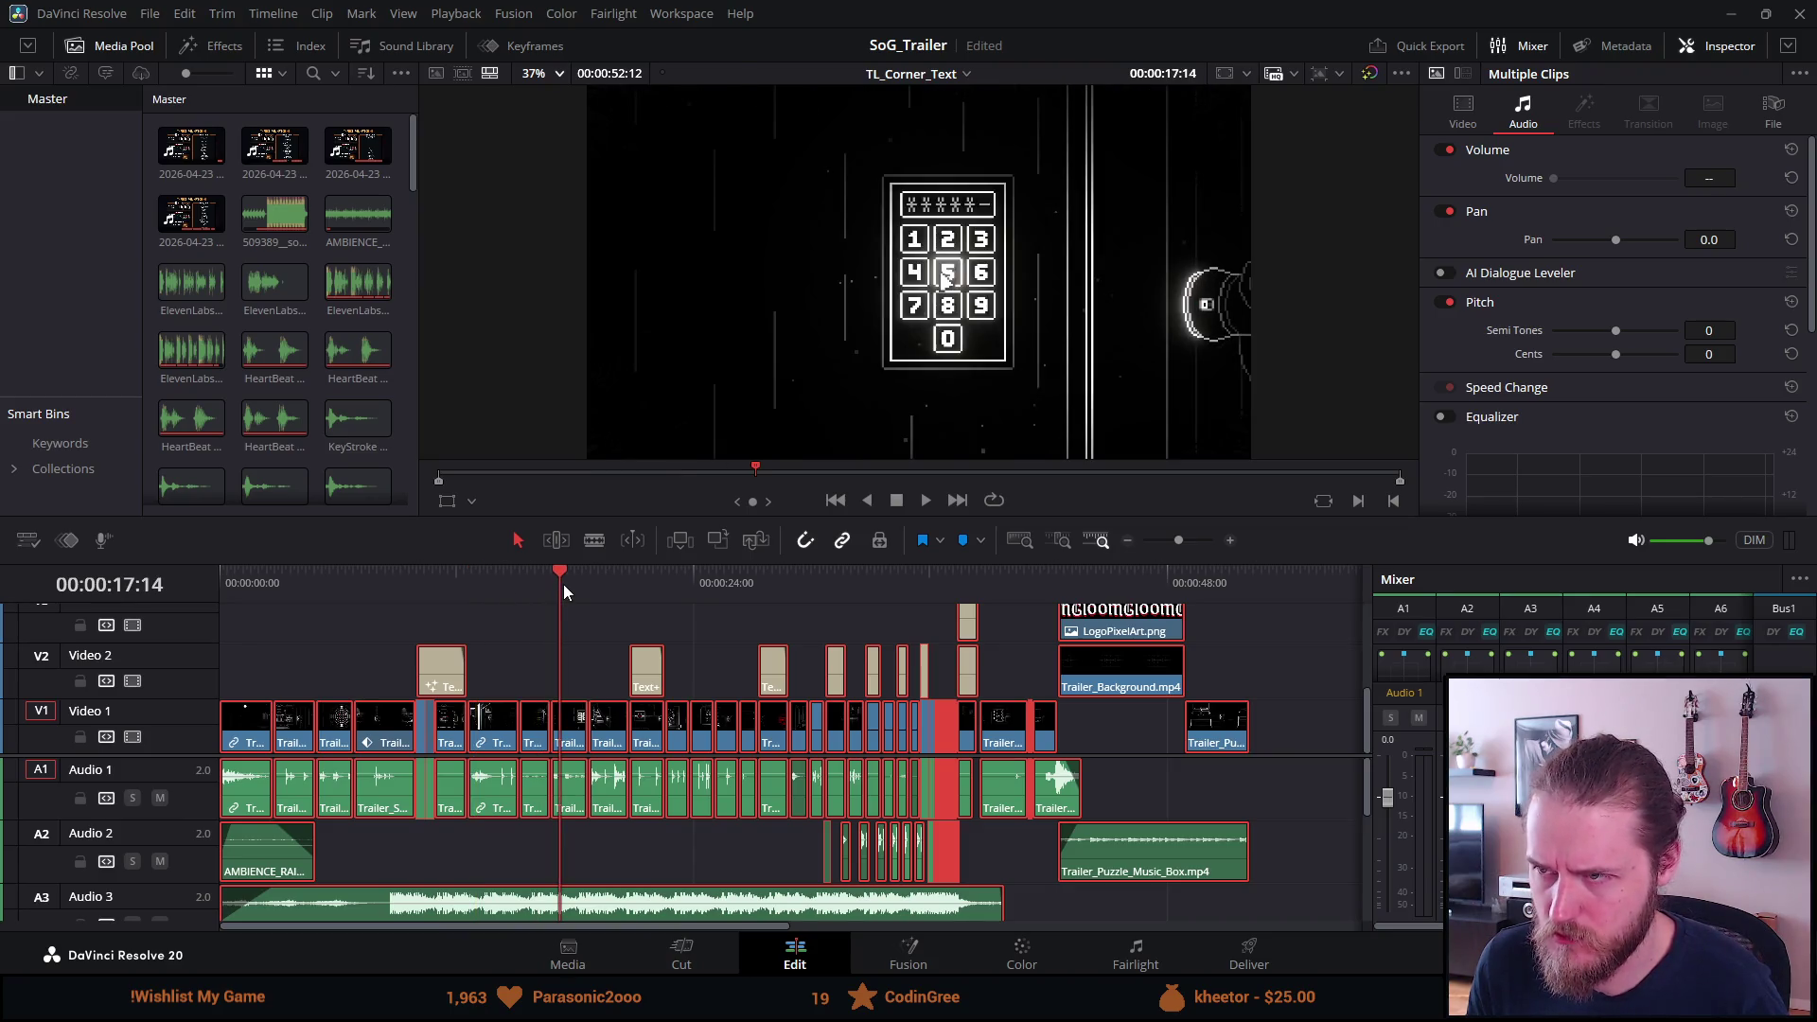
pyautogui.click(602, 587)
pyautogui.click(632, 583)
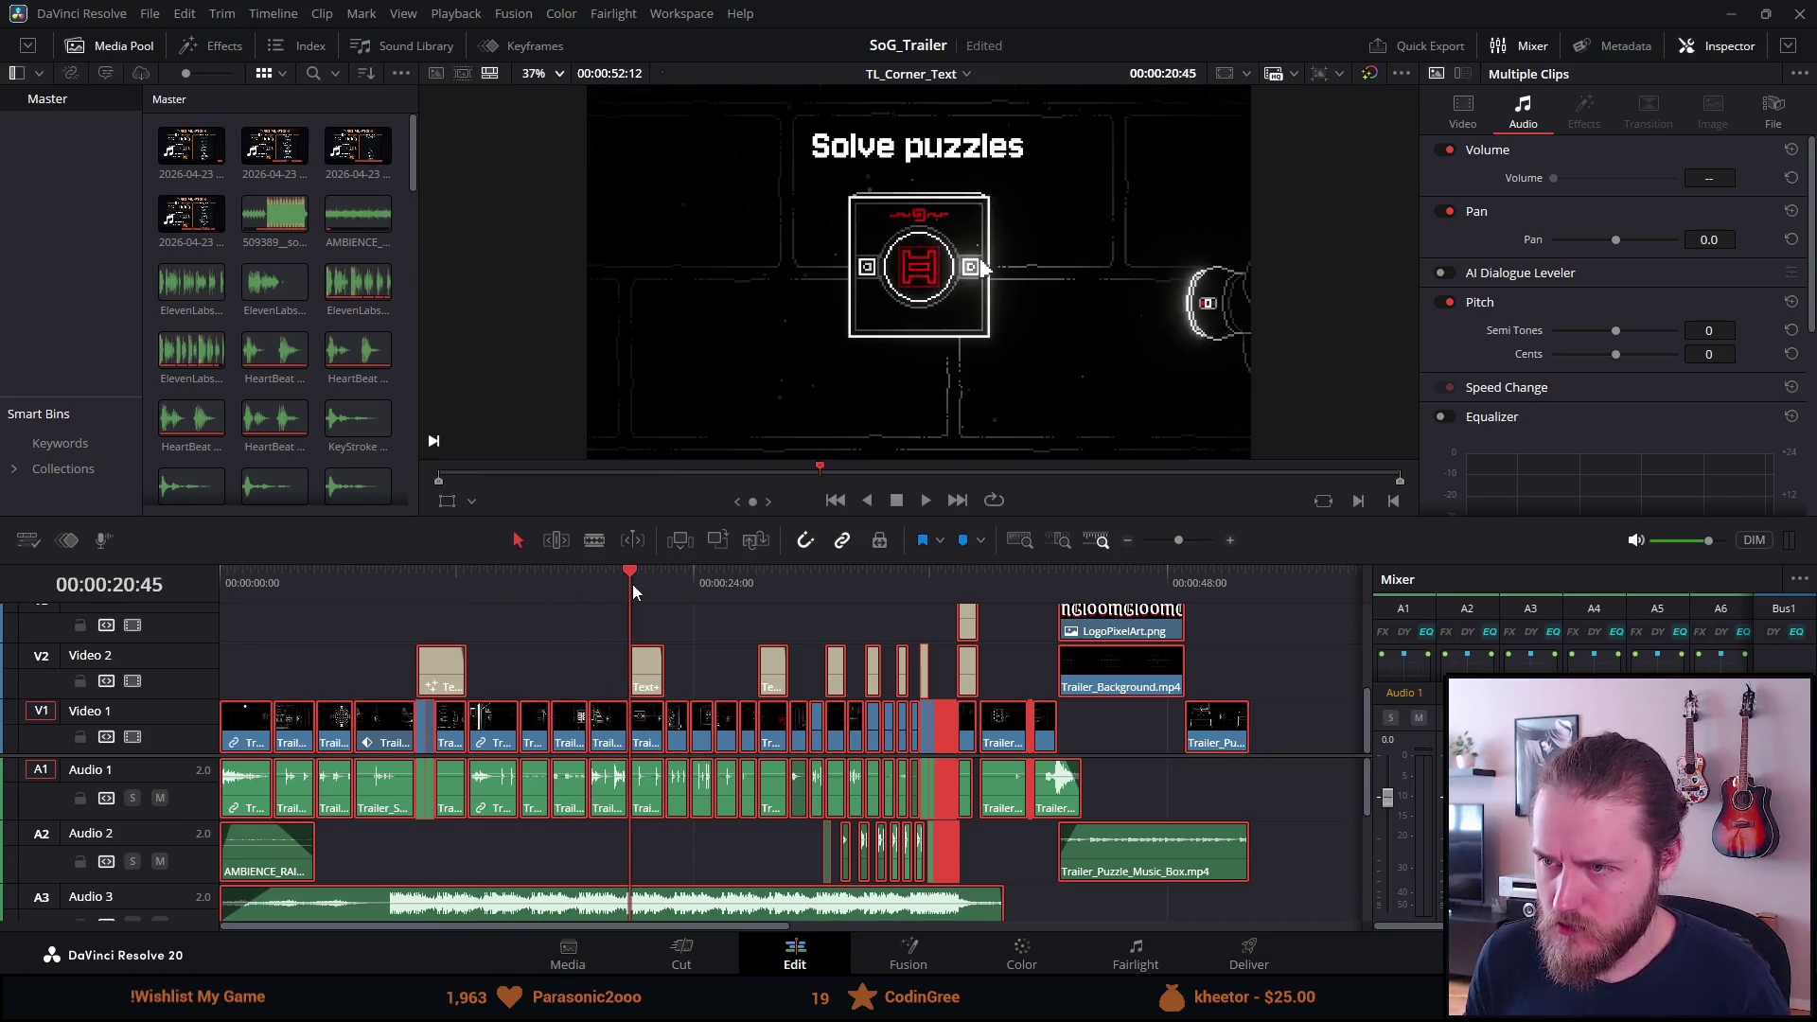
# Step ahead through the clock shot, 'Uncover the mystery' card and hallway shot at 28:51.
pyautogui.click(678, 581)
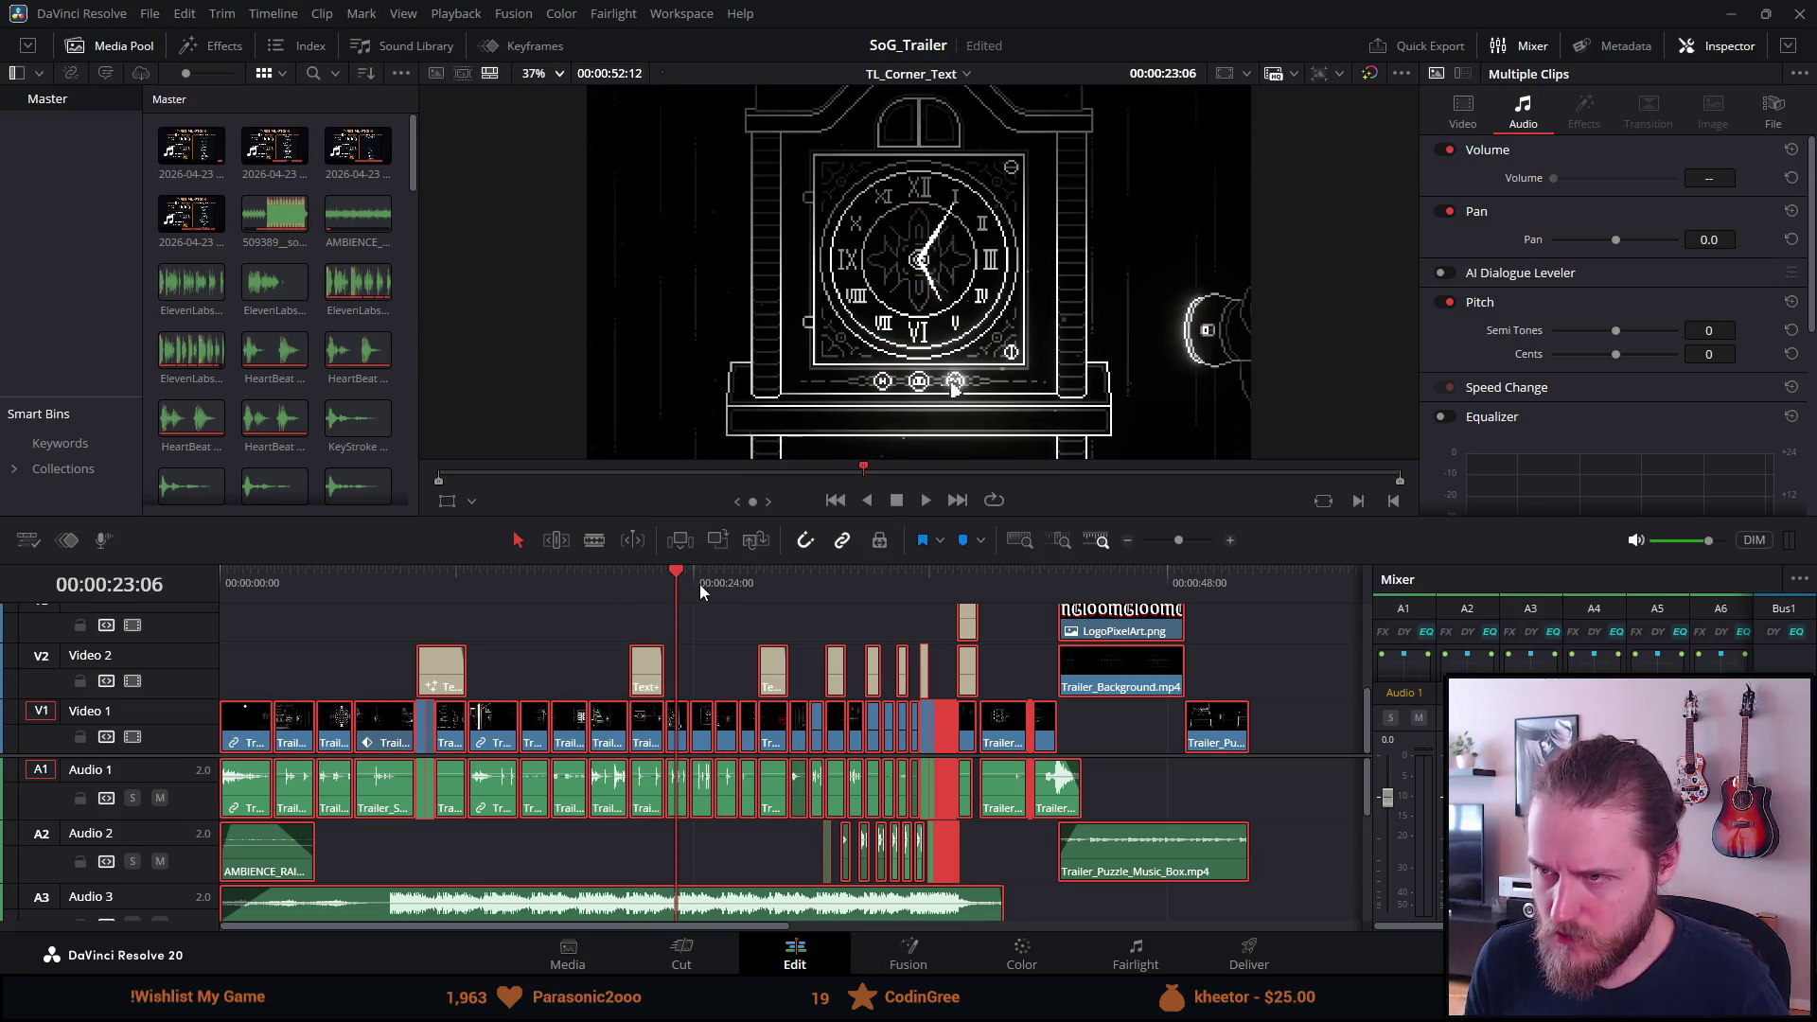
pyautogui.click(710, 583)
pyautogui.click(721, 585)
pyautogui.click(757, 583)
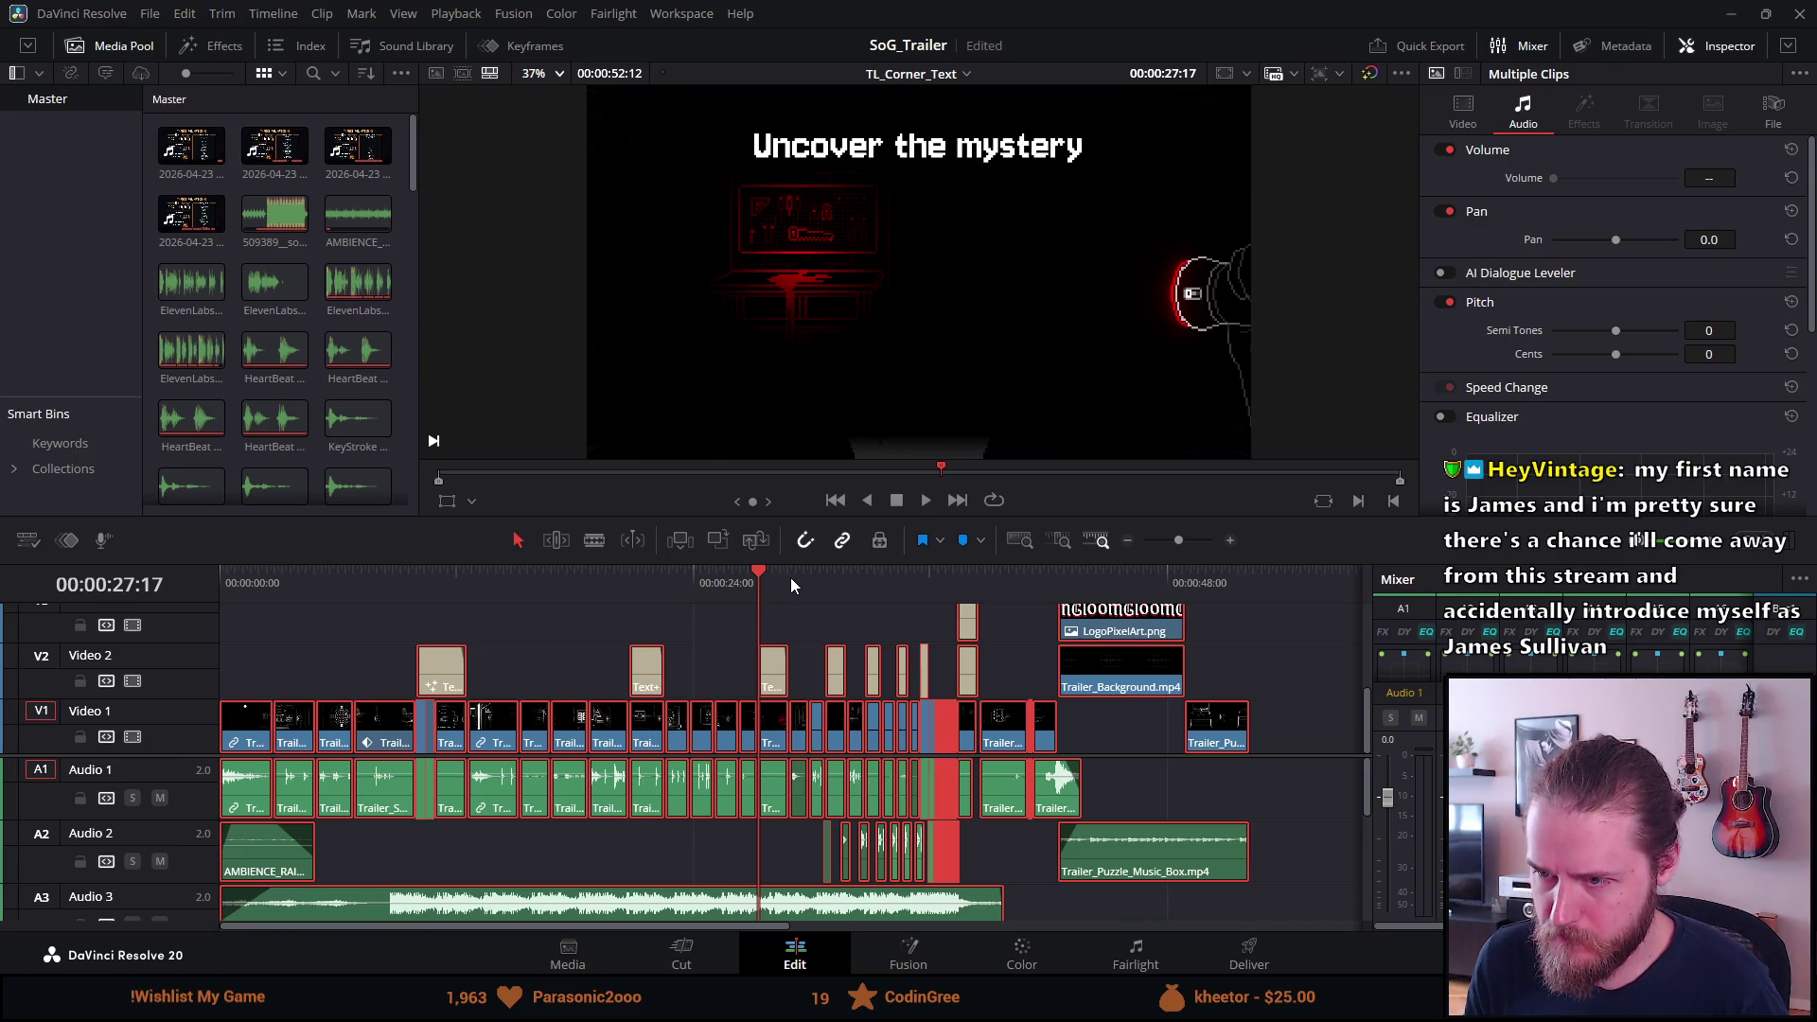
pyautogui.click(791, 580)
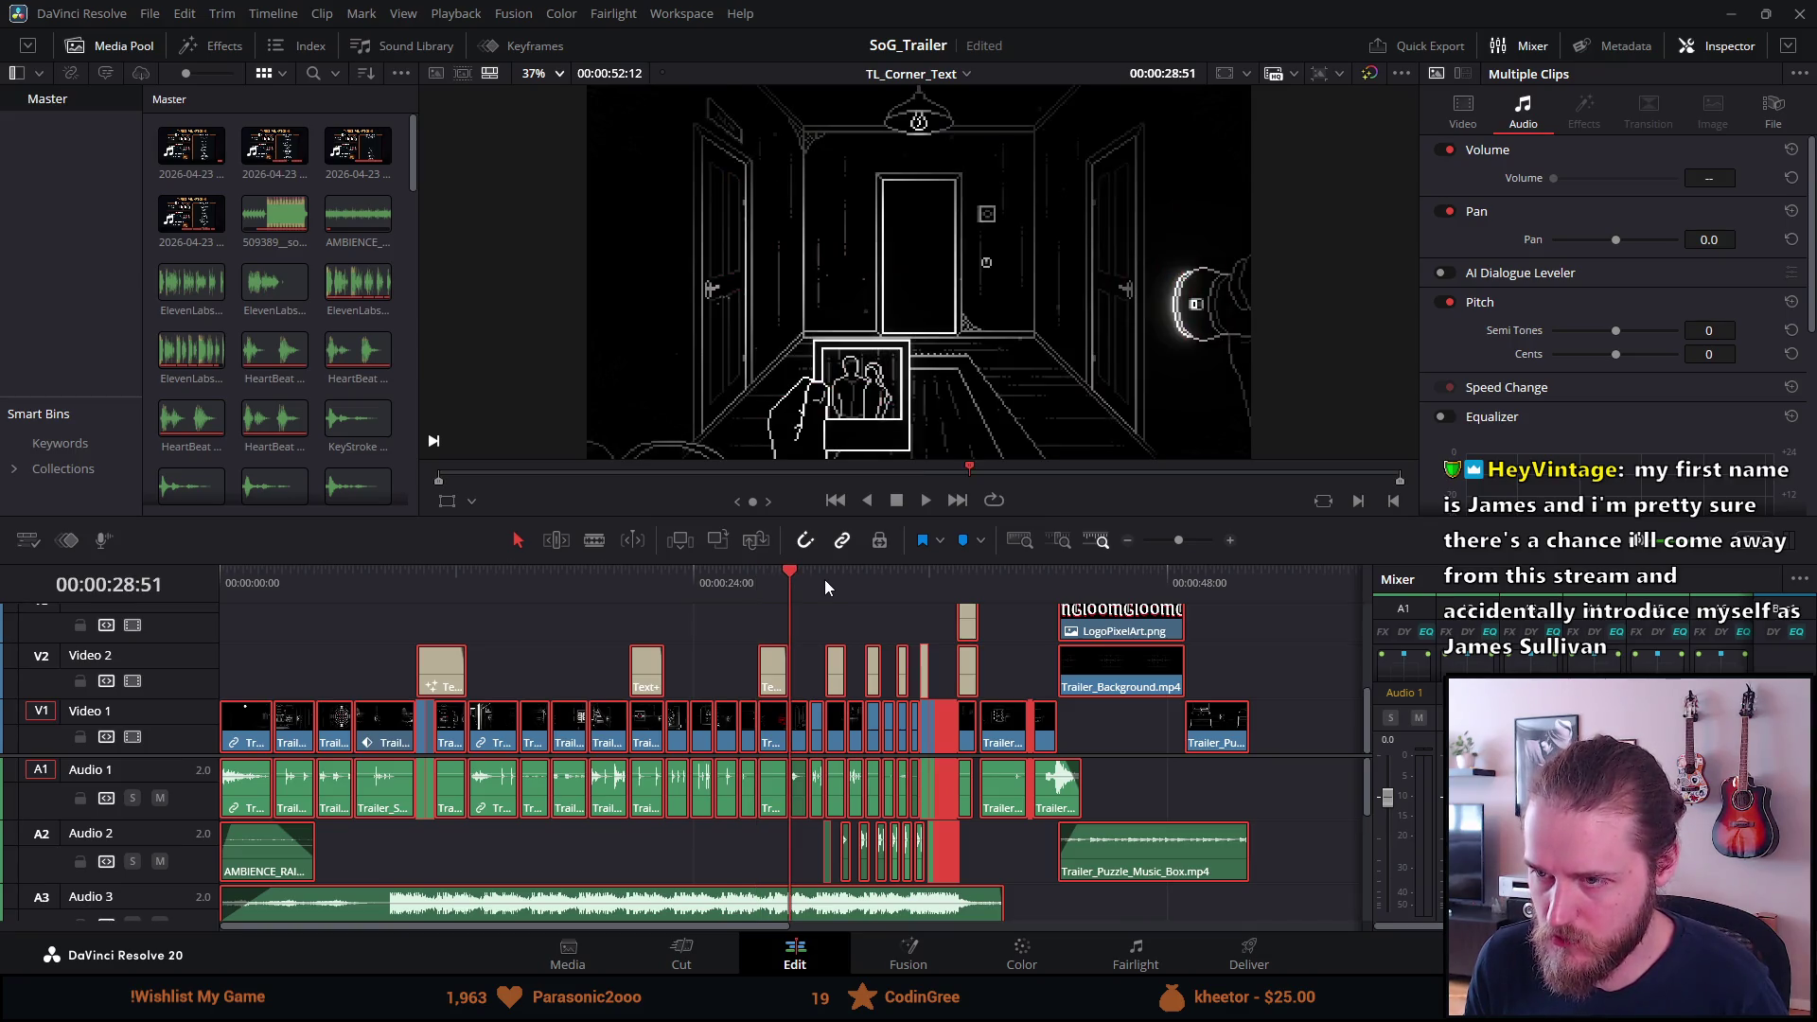
pyautogui.click(824, 580)
pyautogui.click(791, 581)
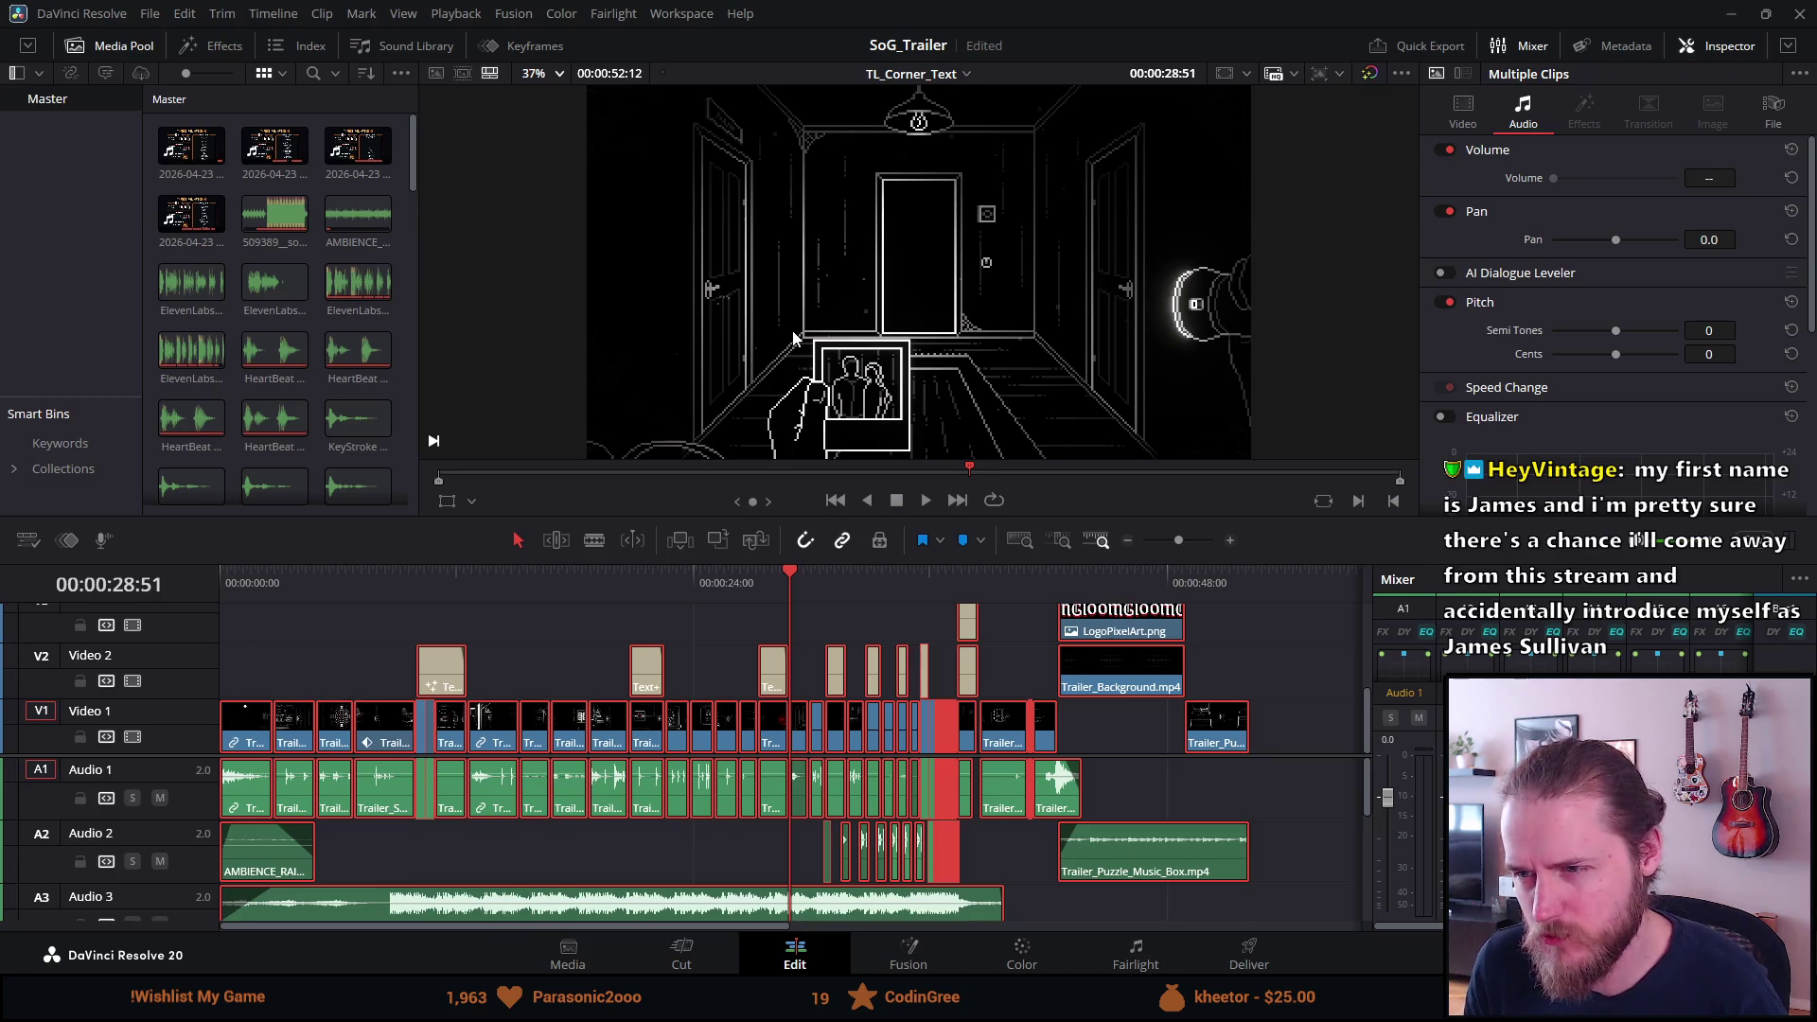
# Review the BEWARE card, dungeon shot, ALONE title at 37:31, and dining-room shot at 36:39.
pyautogui.scroll(1, 851, 743)
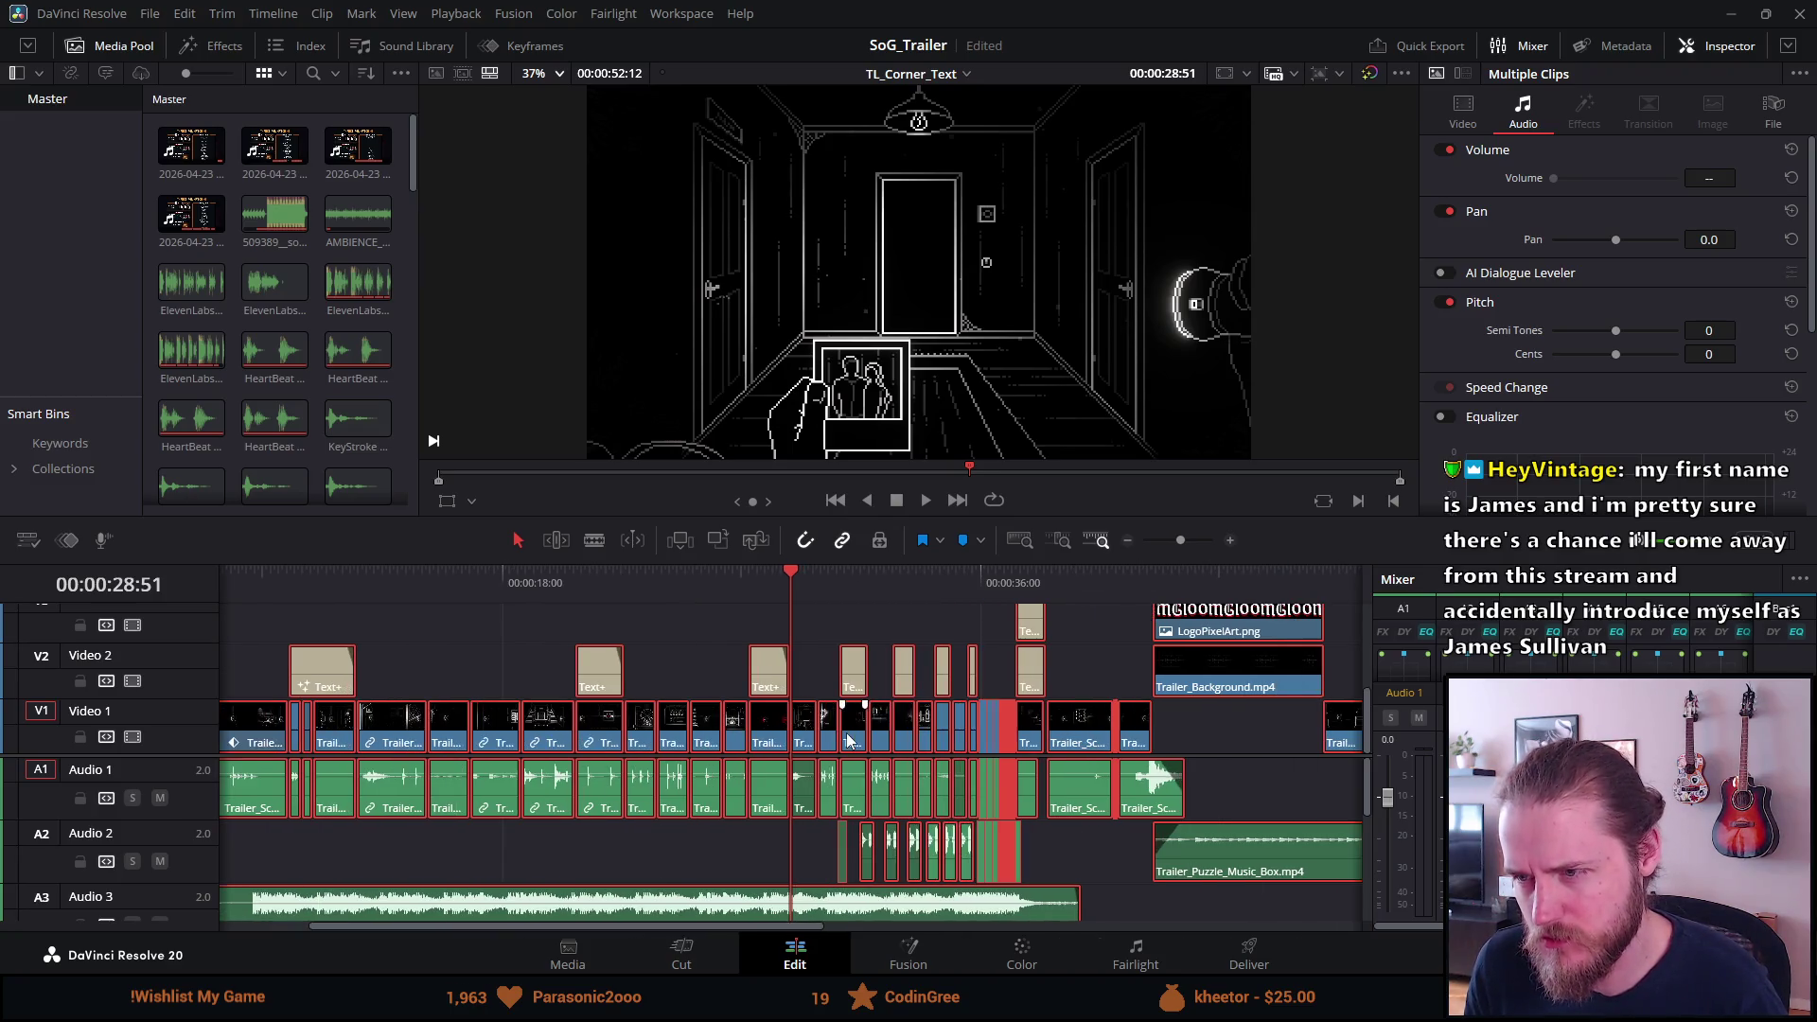
pyautogui.click(829, 575)
pyautogui.click(846, 571)
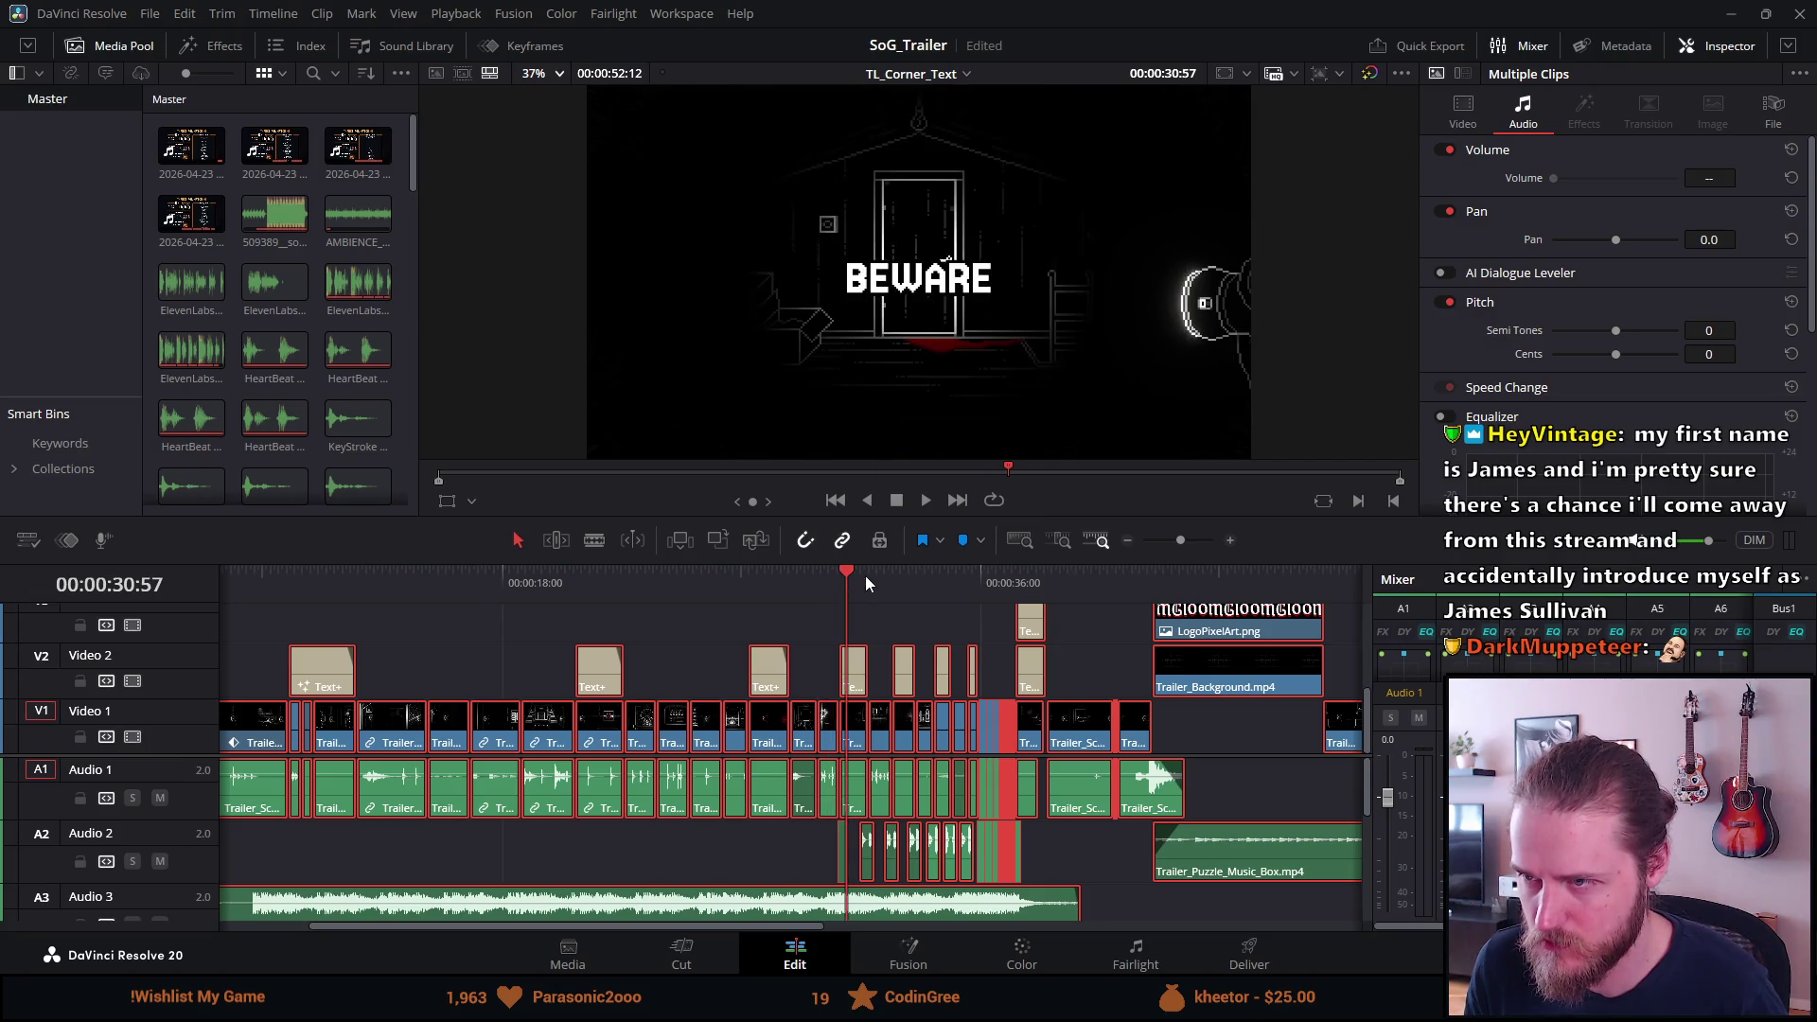
pyautogui.click(883, 581)
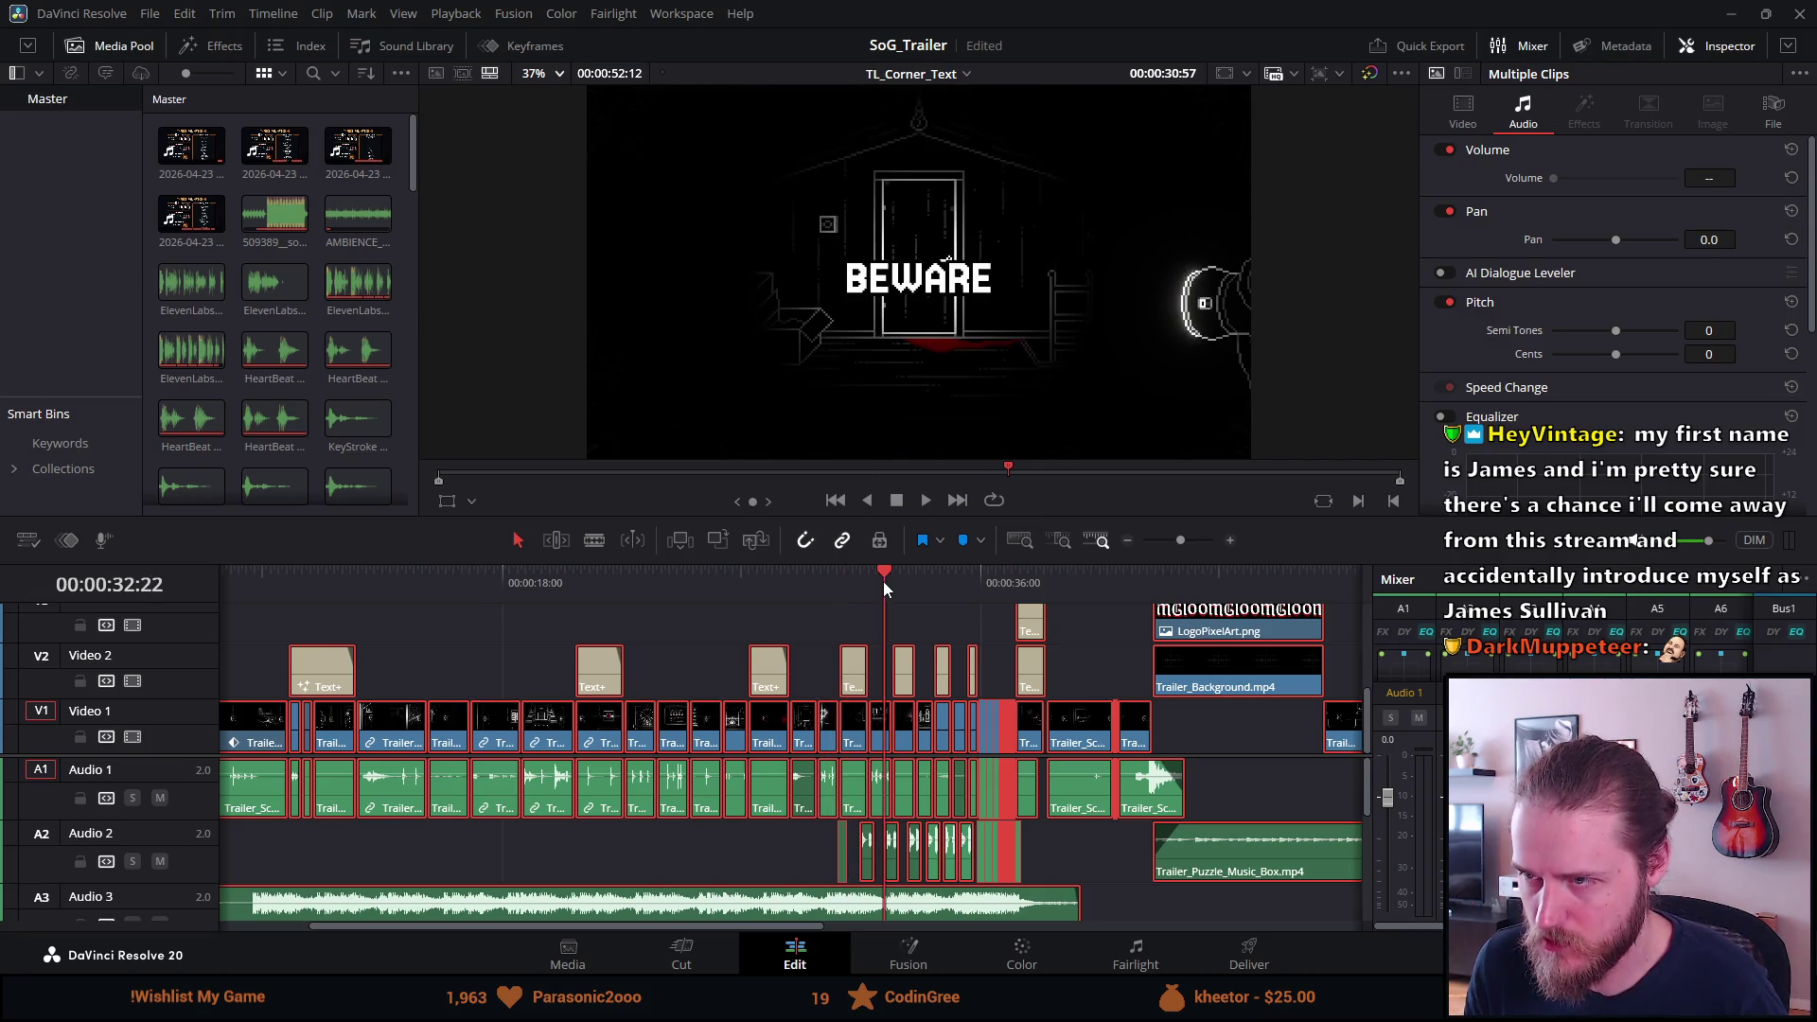
pyautogui.click(1075, 581)
pyautogui.click(1020, 586)
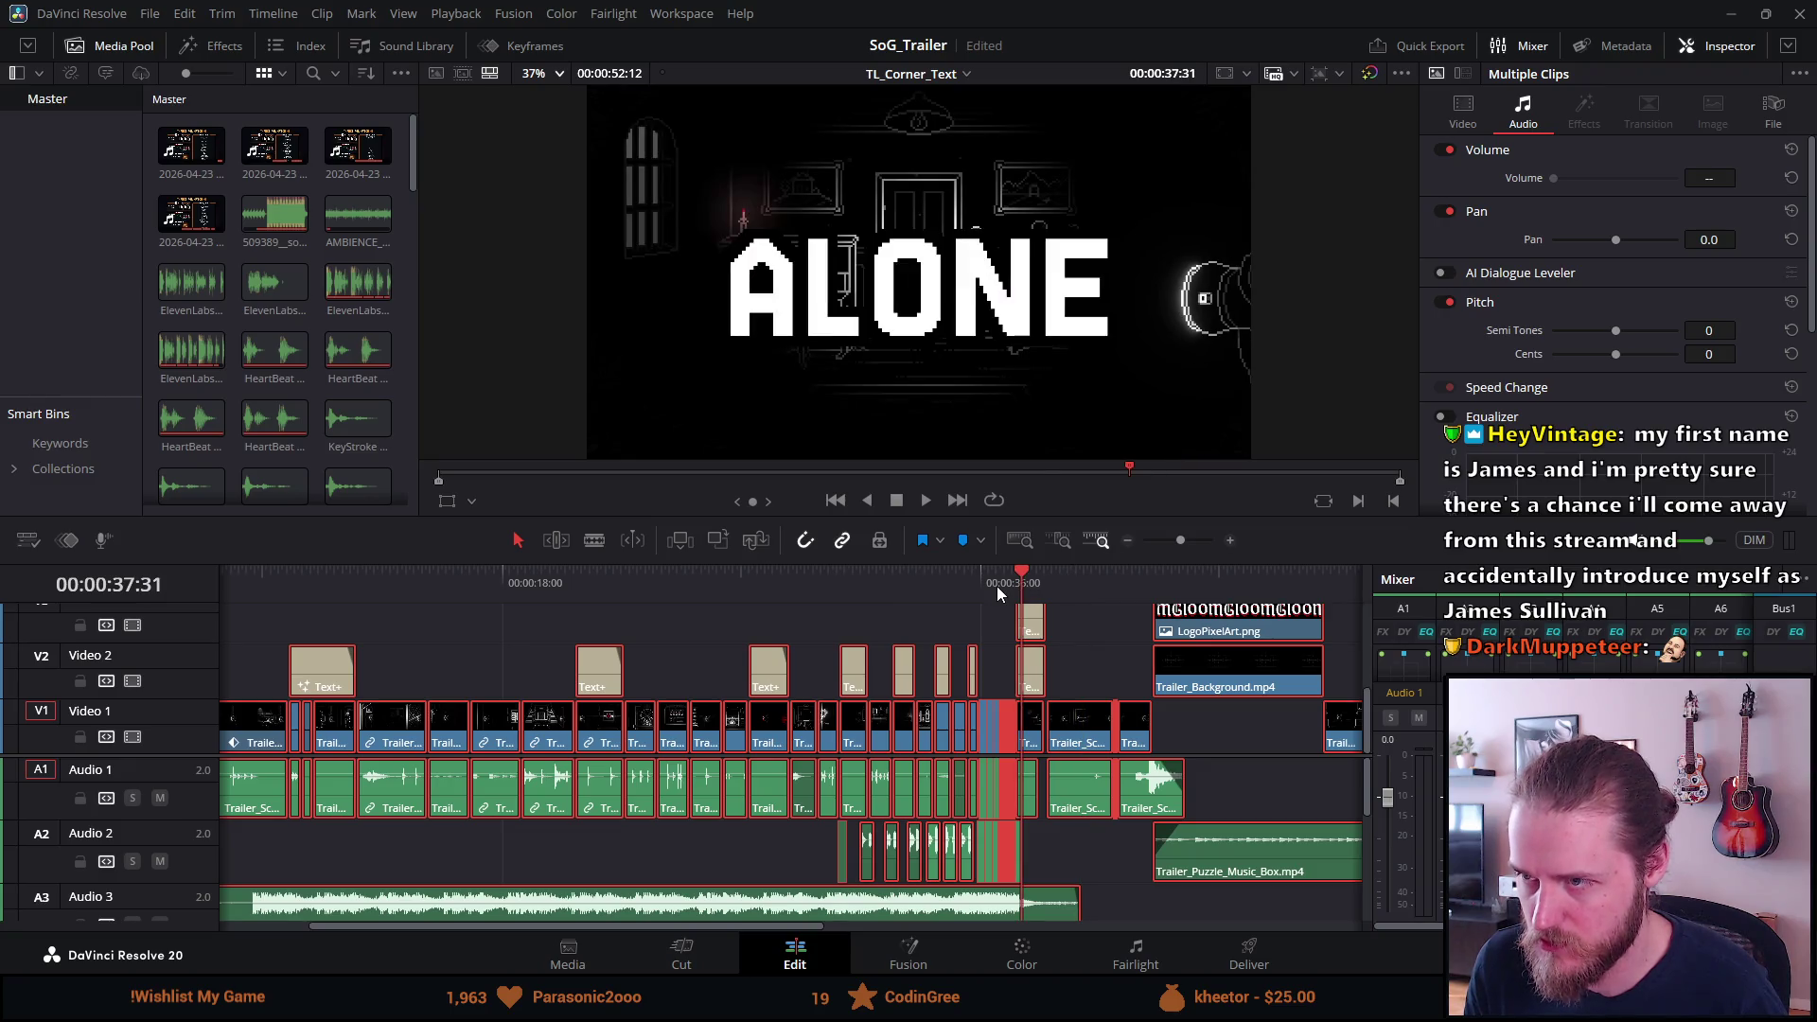
pyautogui.click(997, 585)
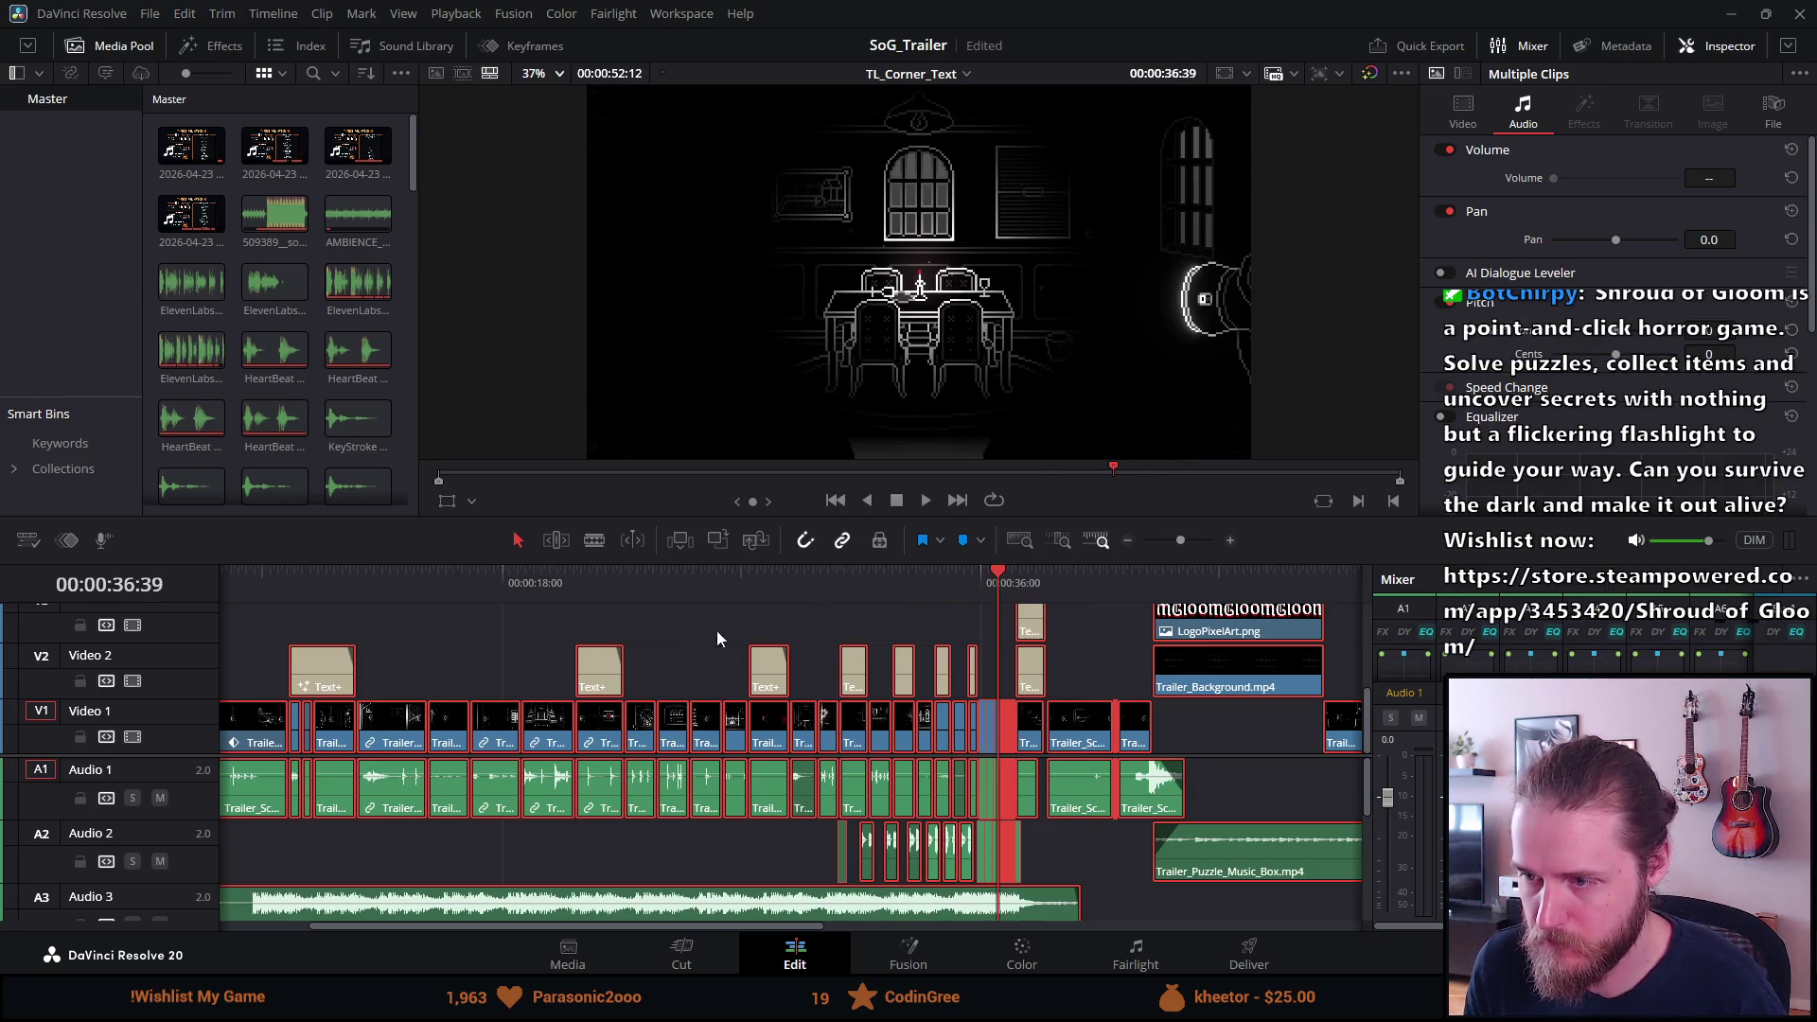
# Zoom the timeline view, then minimize DaVinci Resolve to return to Unity.
pyautogui.keyDown('ctrl'); pyautogui.scroll(-2, 281, 708); pyautogui.keyUp('ctrl')
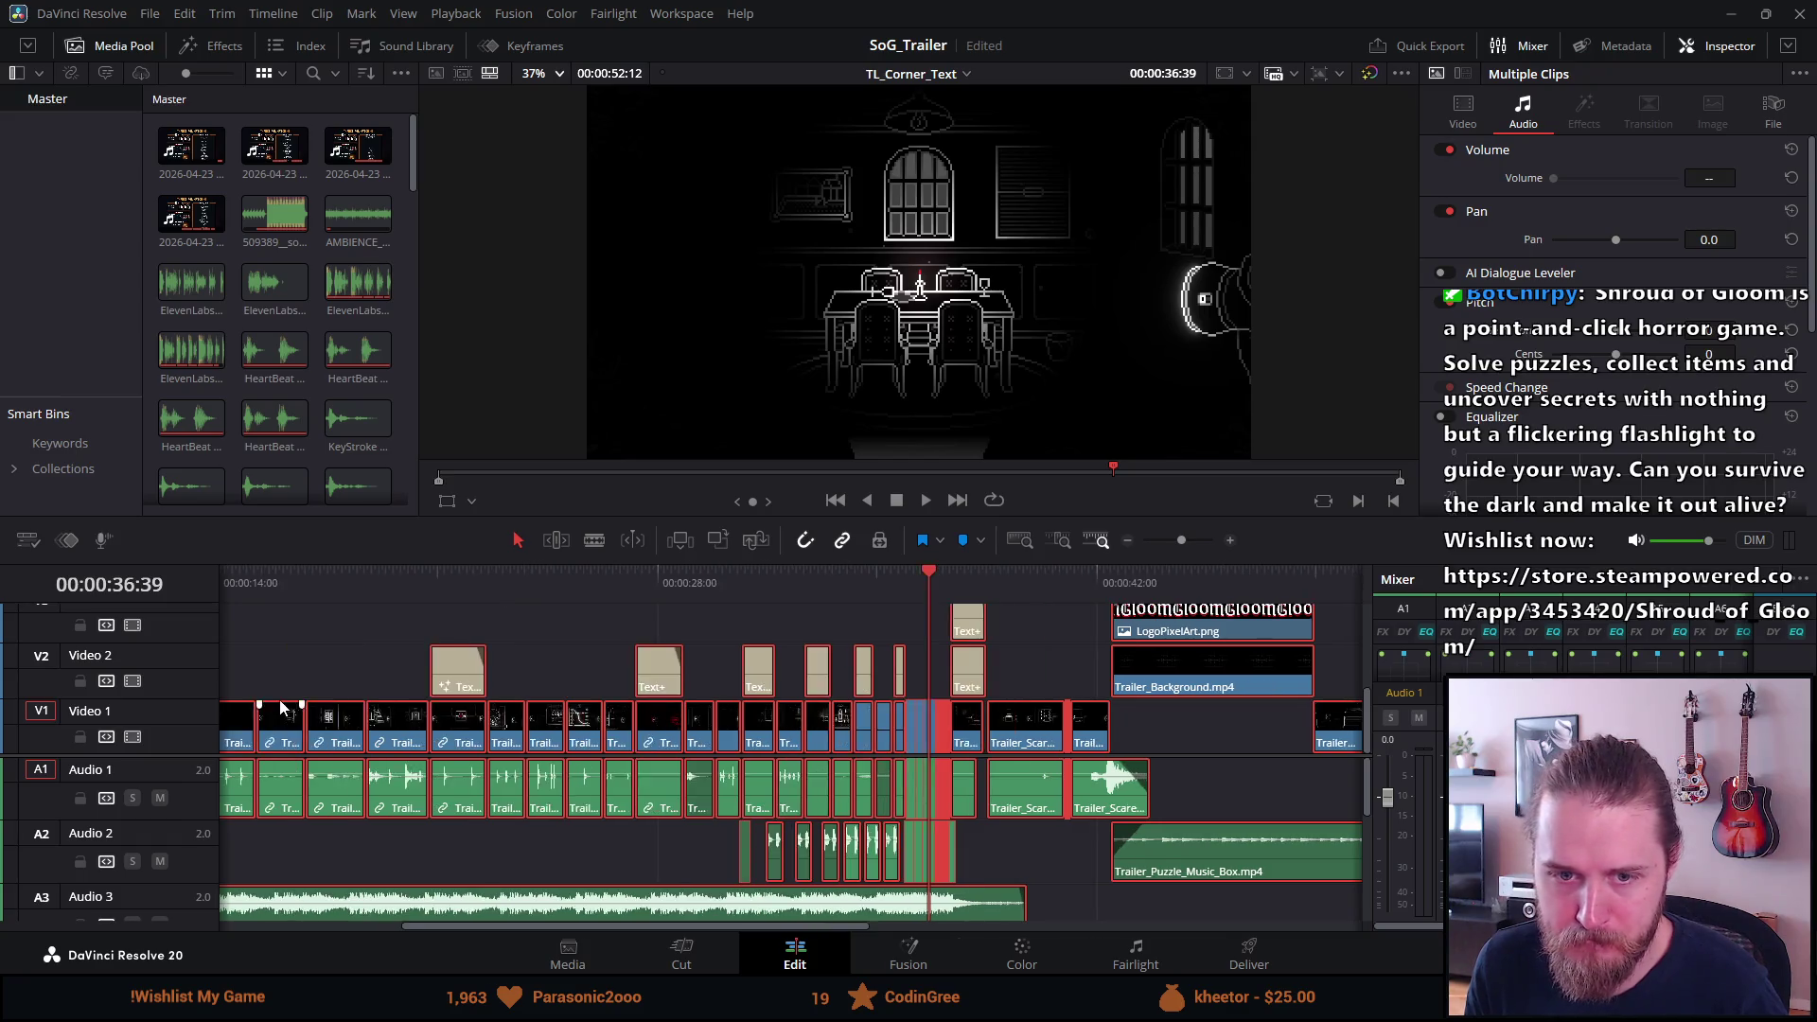
pyautogui.moveTo(486, 929); pyautogui.dragTo(325, 933)
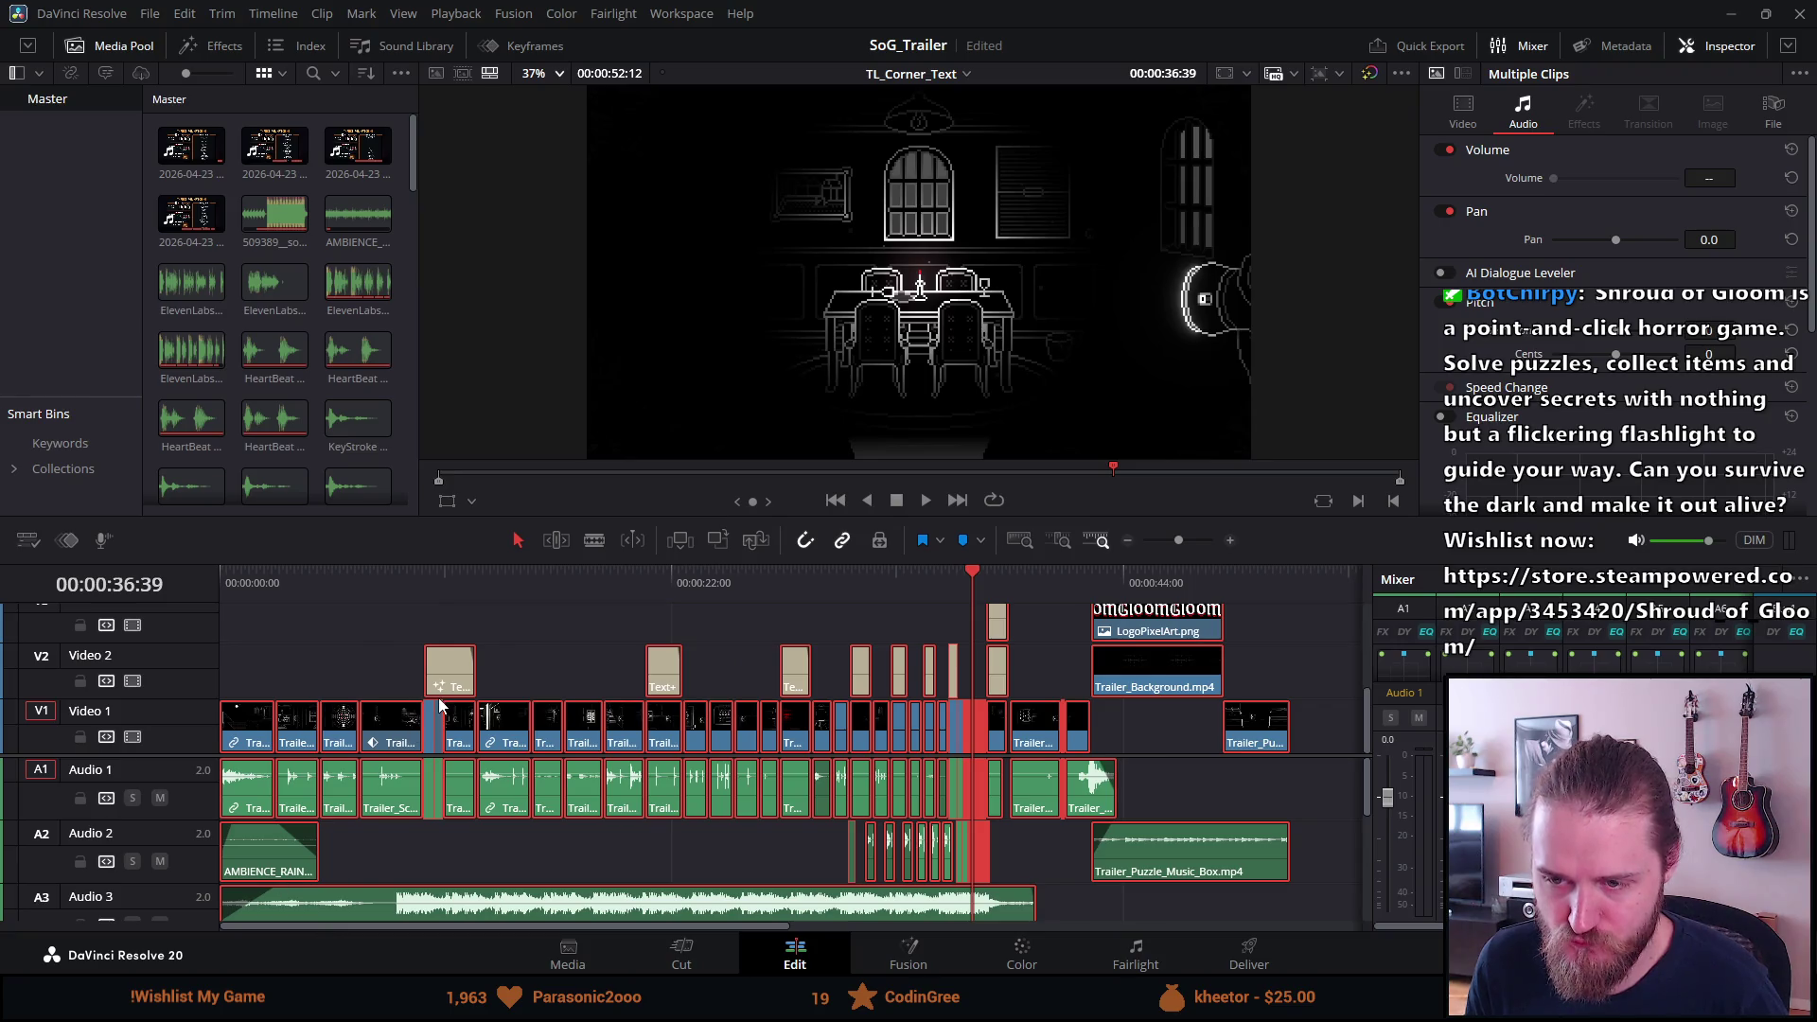
pyautogui.click(1730, 14)
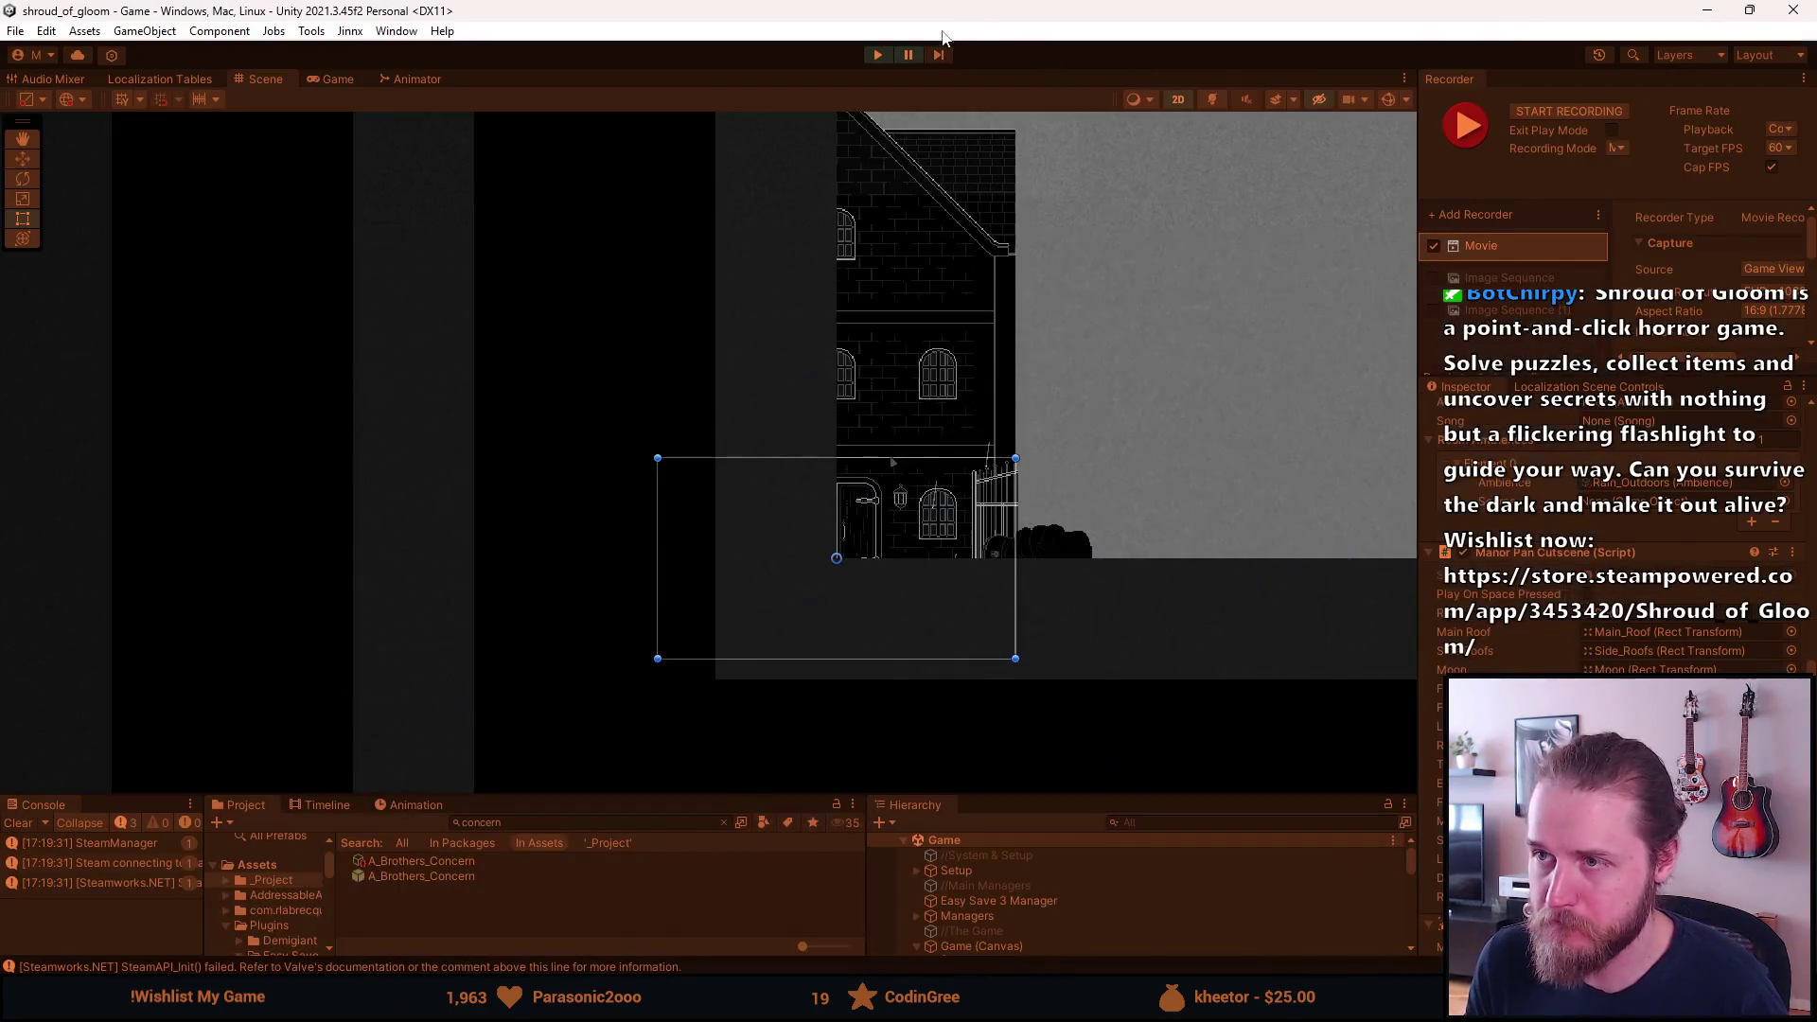
# Exit play mode and clear all messages from the Console.
pyautogui.click(877, 54)
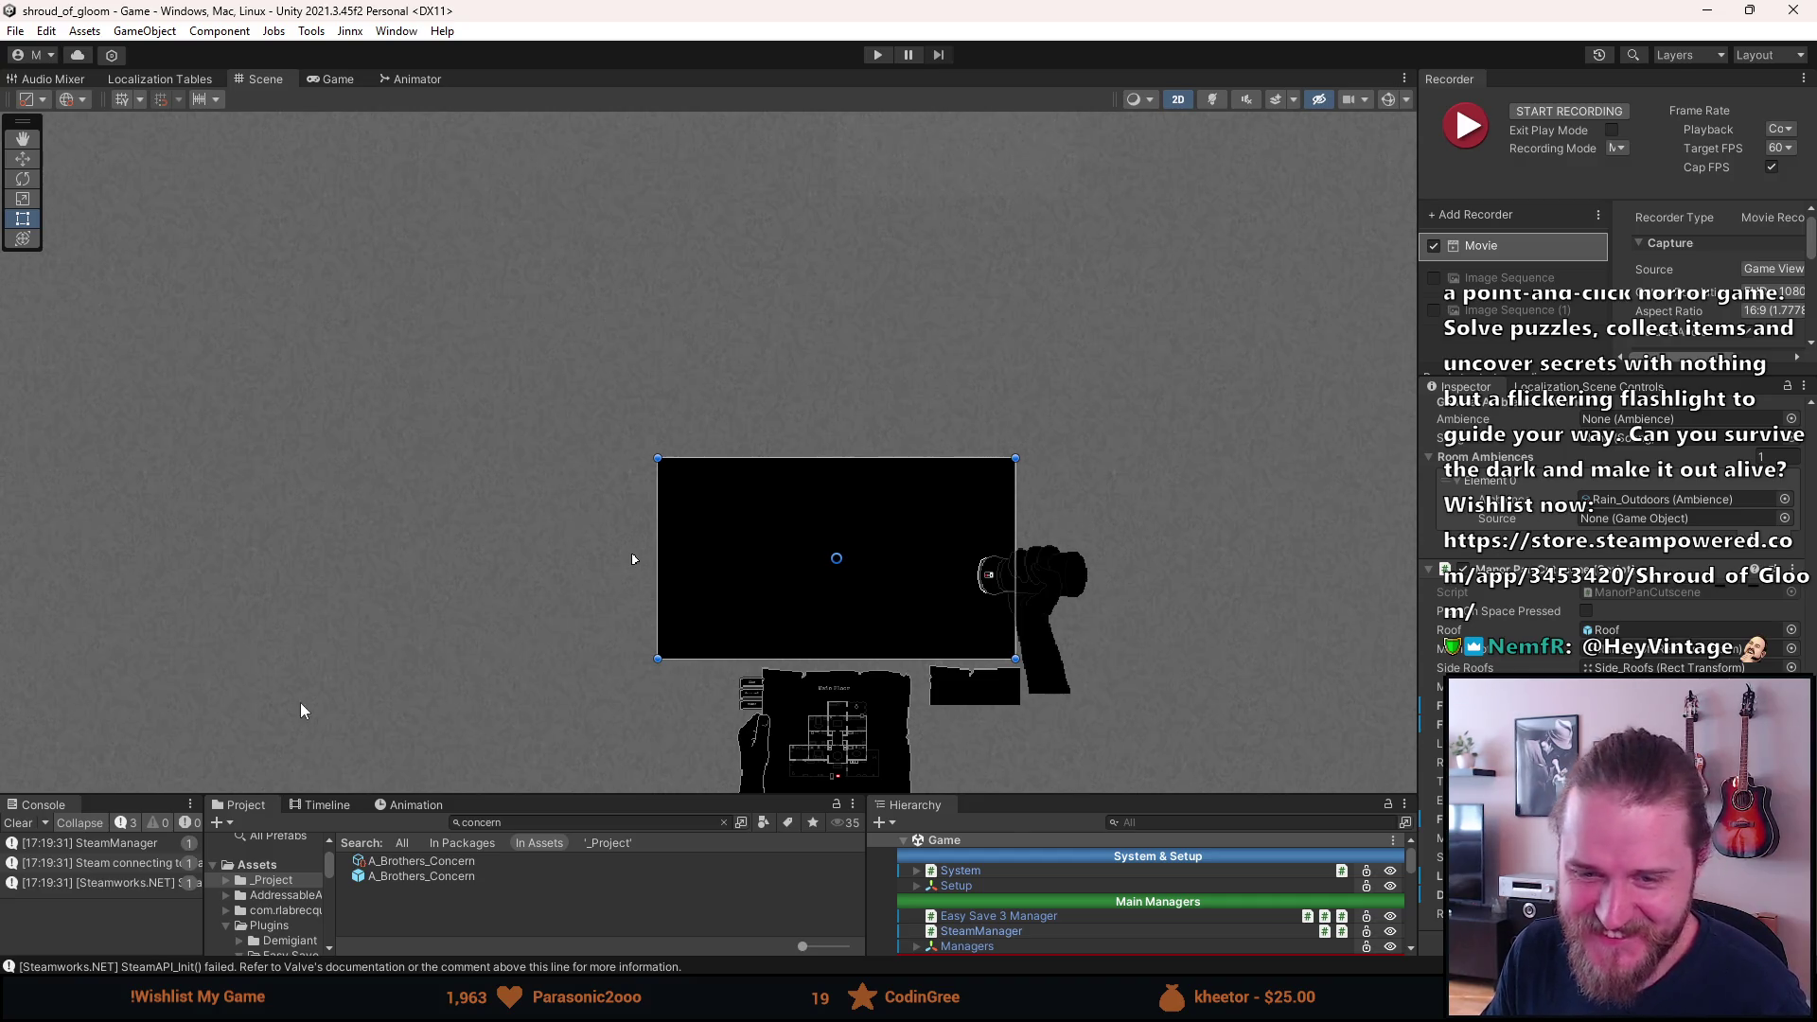
pyautogui.click(18, 822)
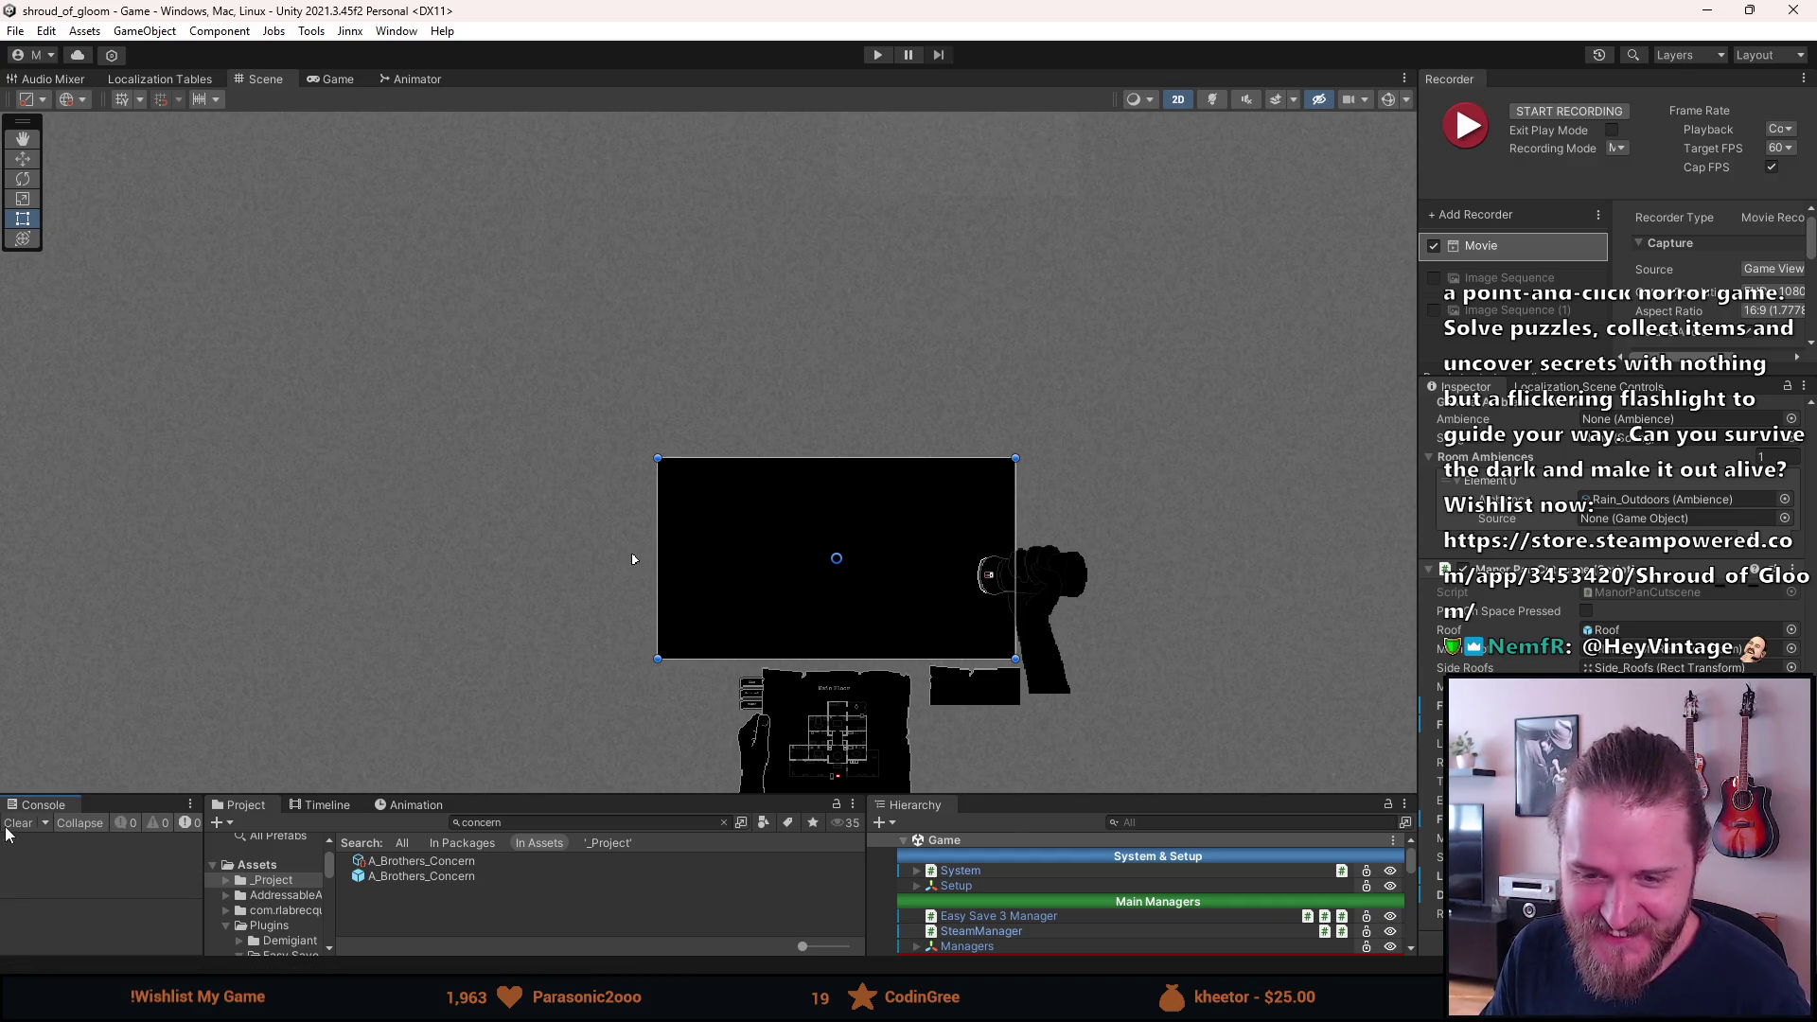
# Clear the Project search, enlarge the lower panels, and enable the Second_Upper_Main_Hall room.
pyautogui.click(724, 823)
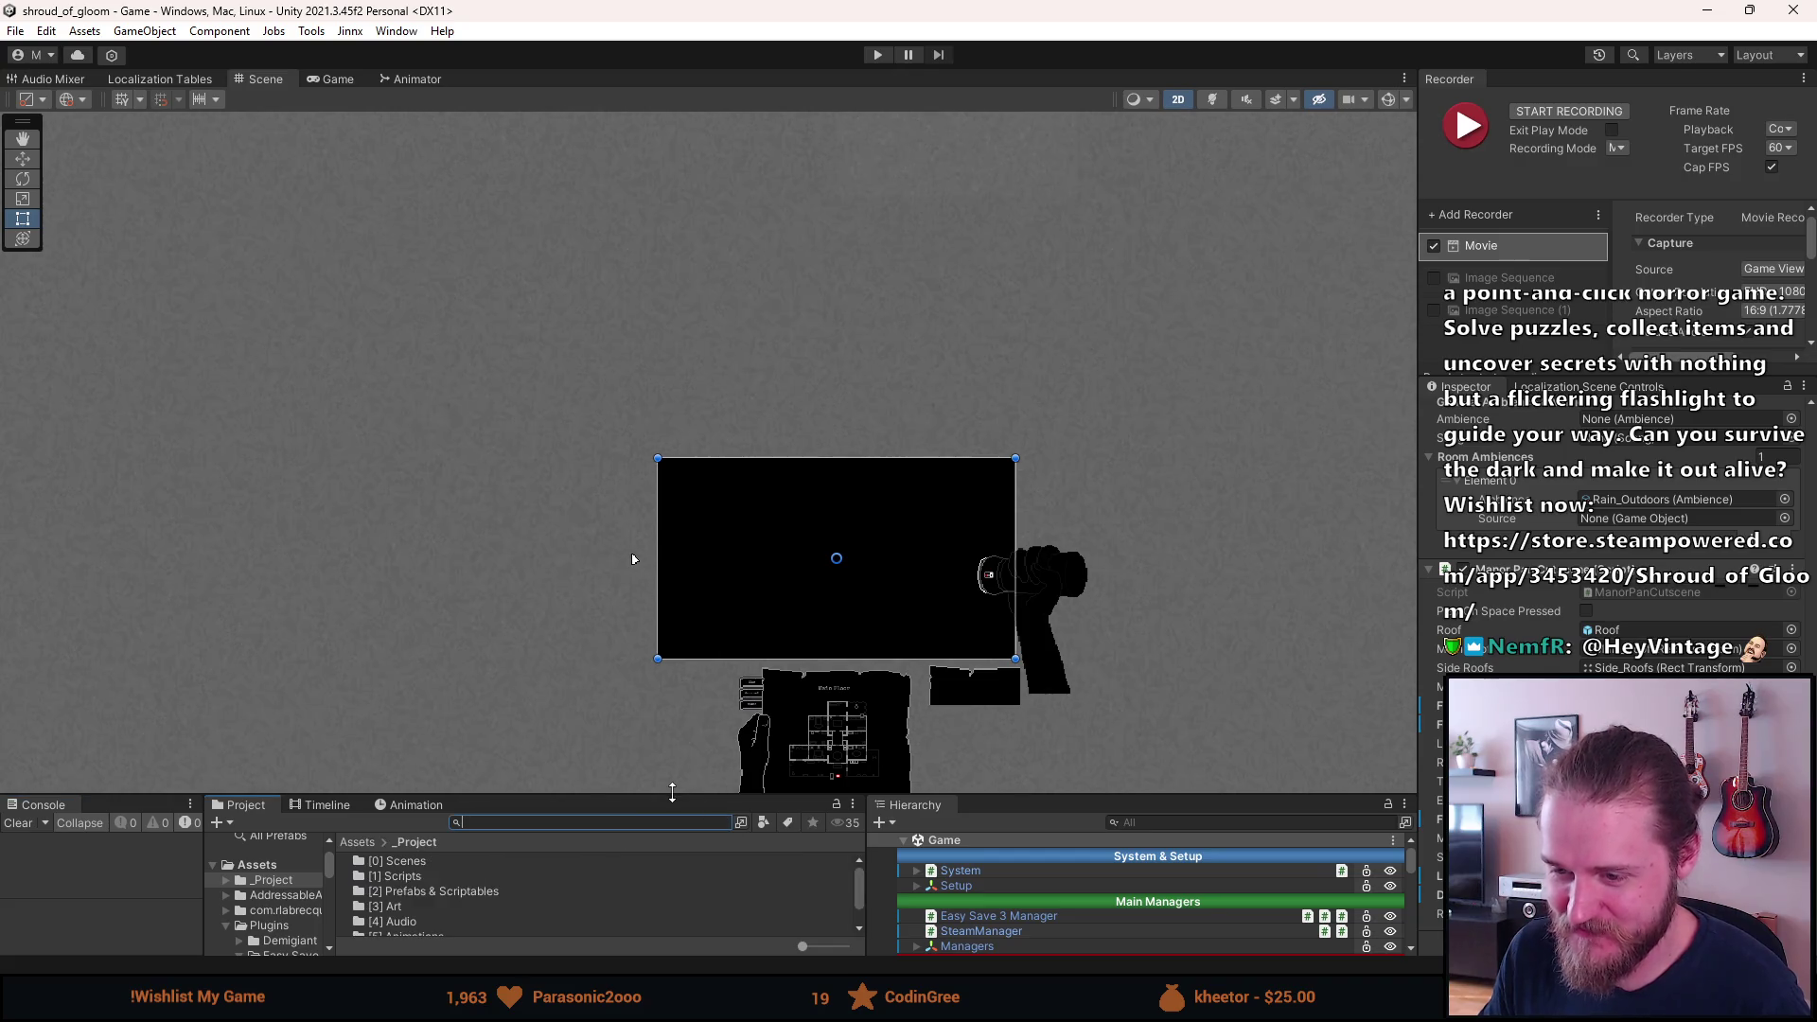
pyautogui.moveTo(671, 795); pyautogui.dragTo(670, 671)
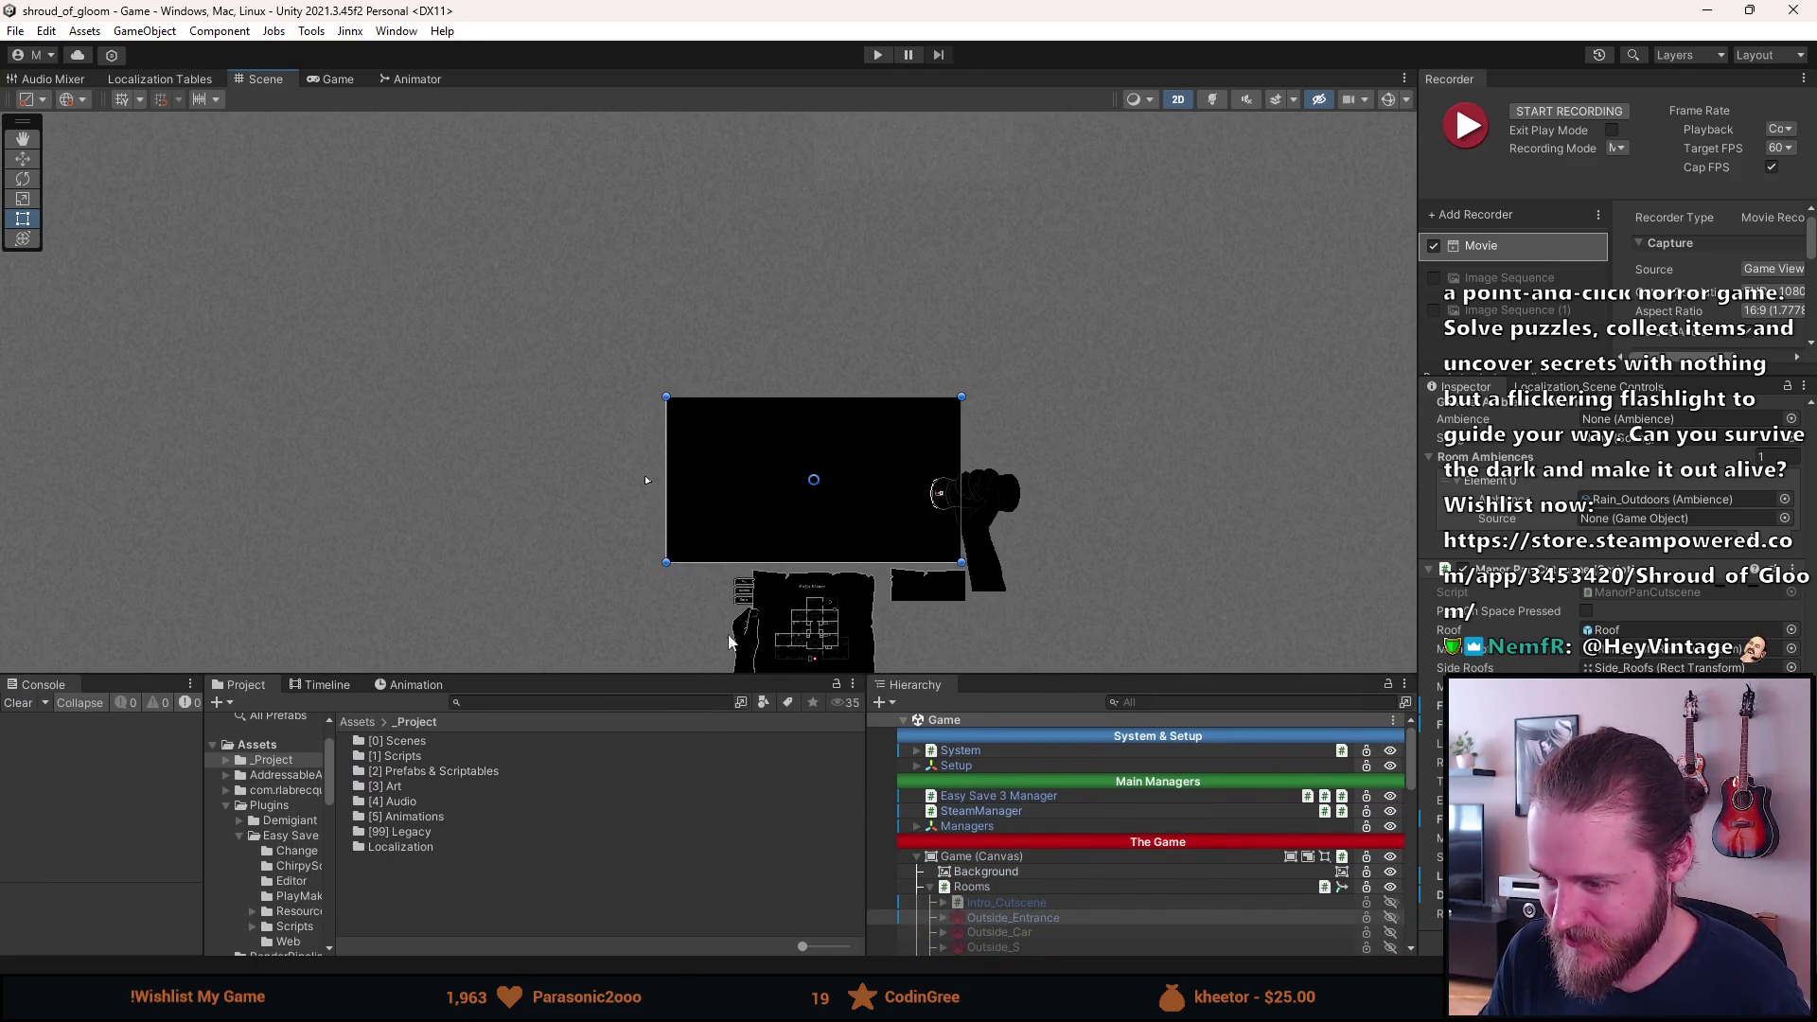
pyautogui.scroll(-3, 1144, 889)
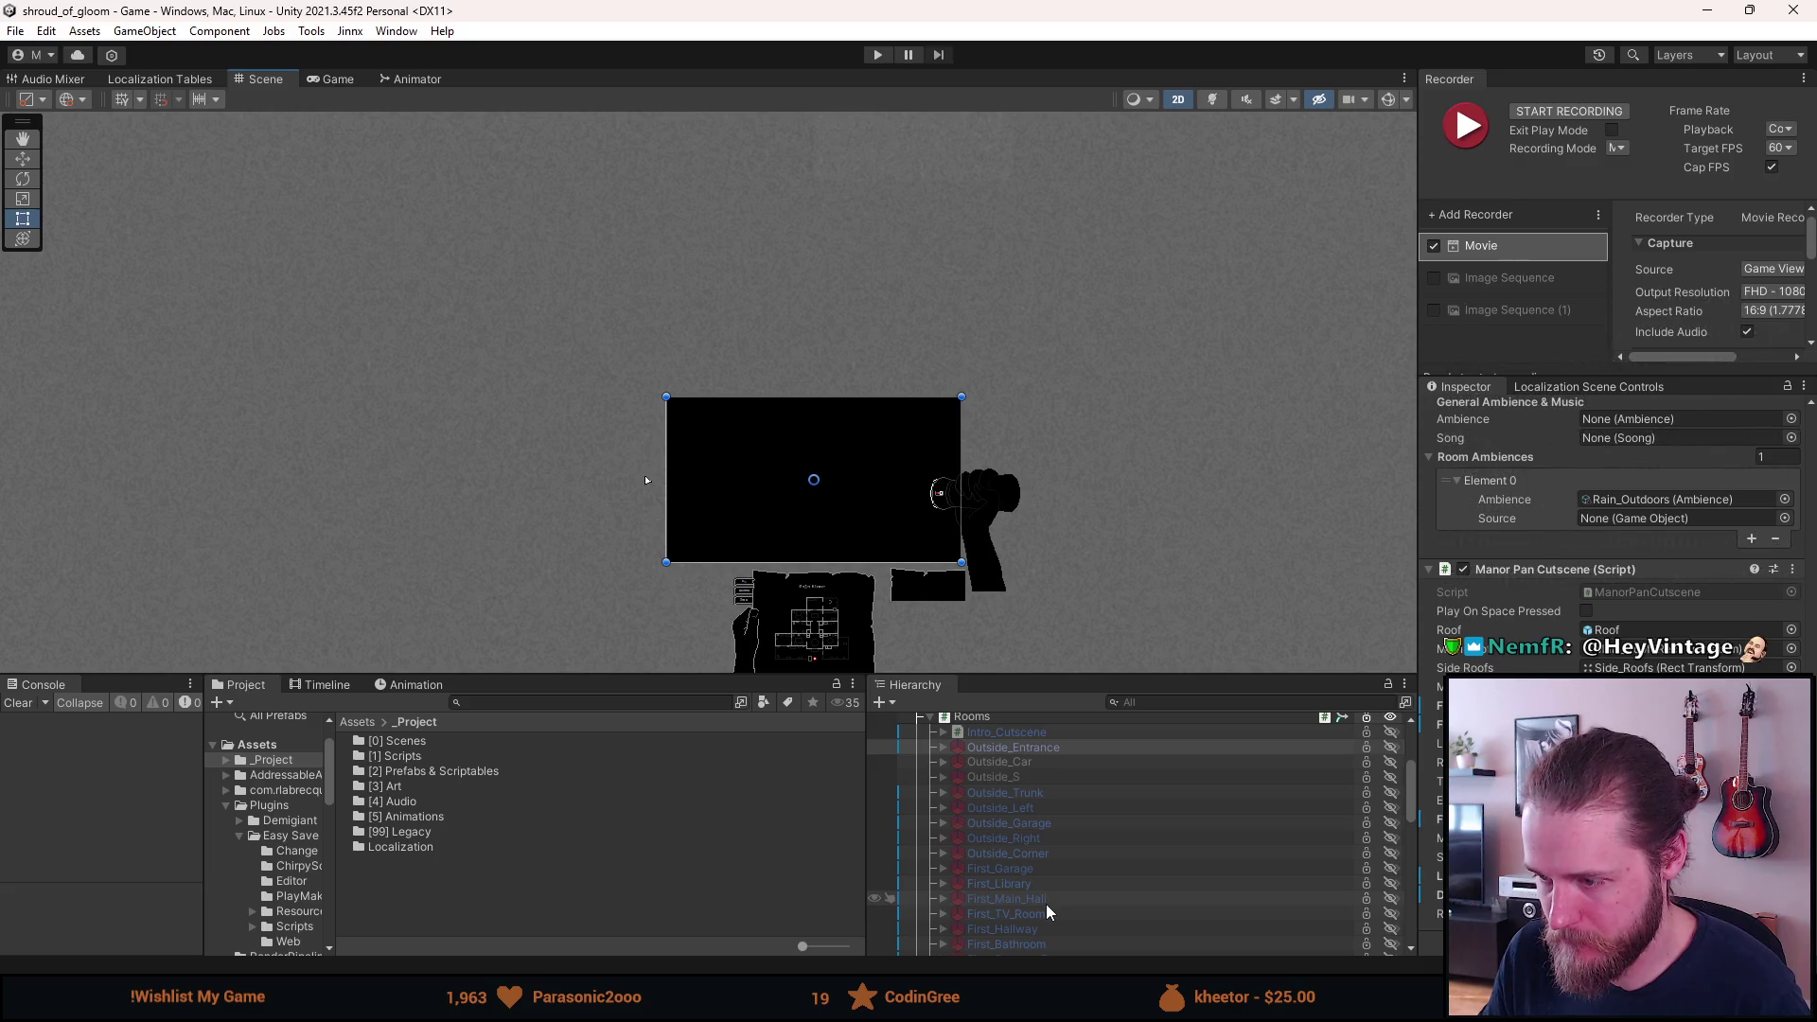
pyautogui.scroll(-3, 1046, 918)
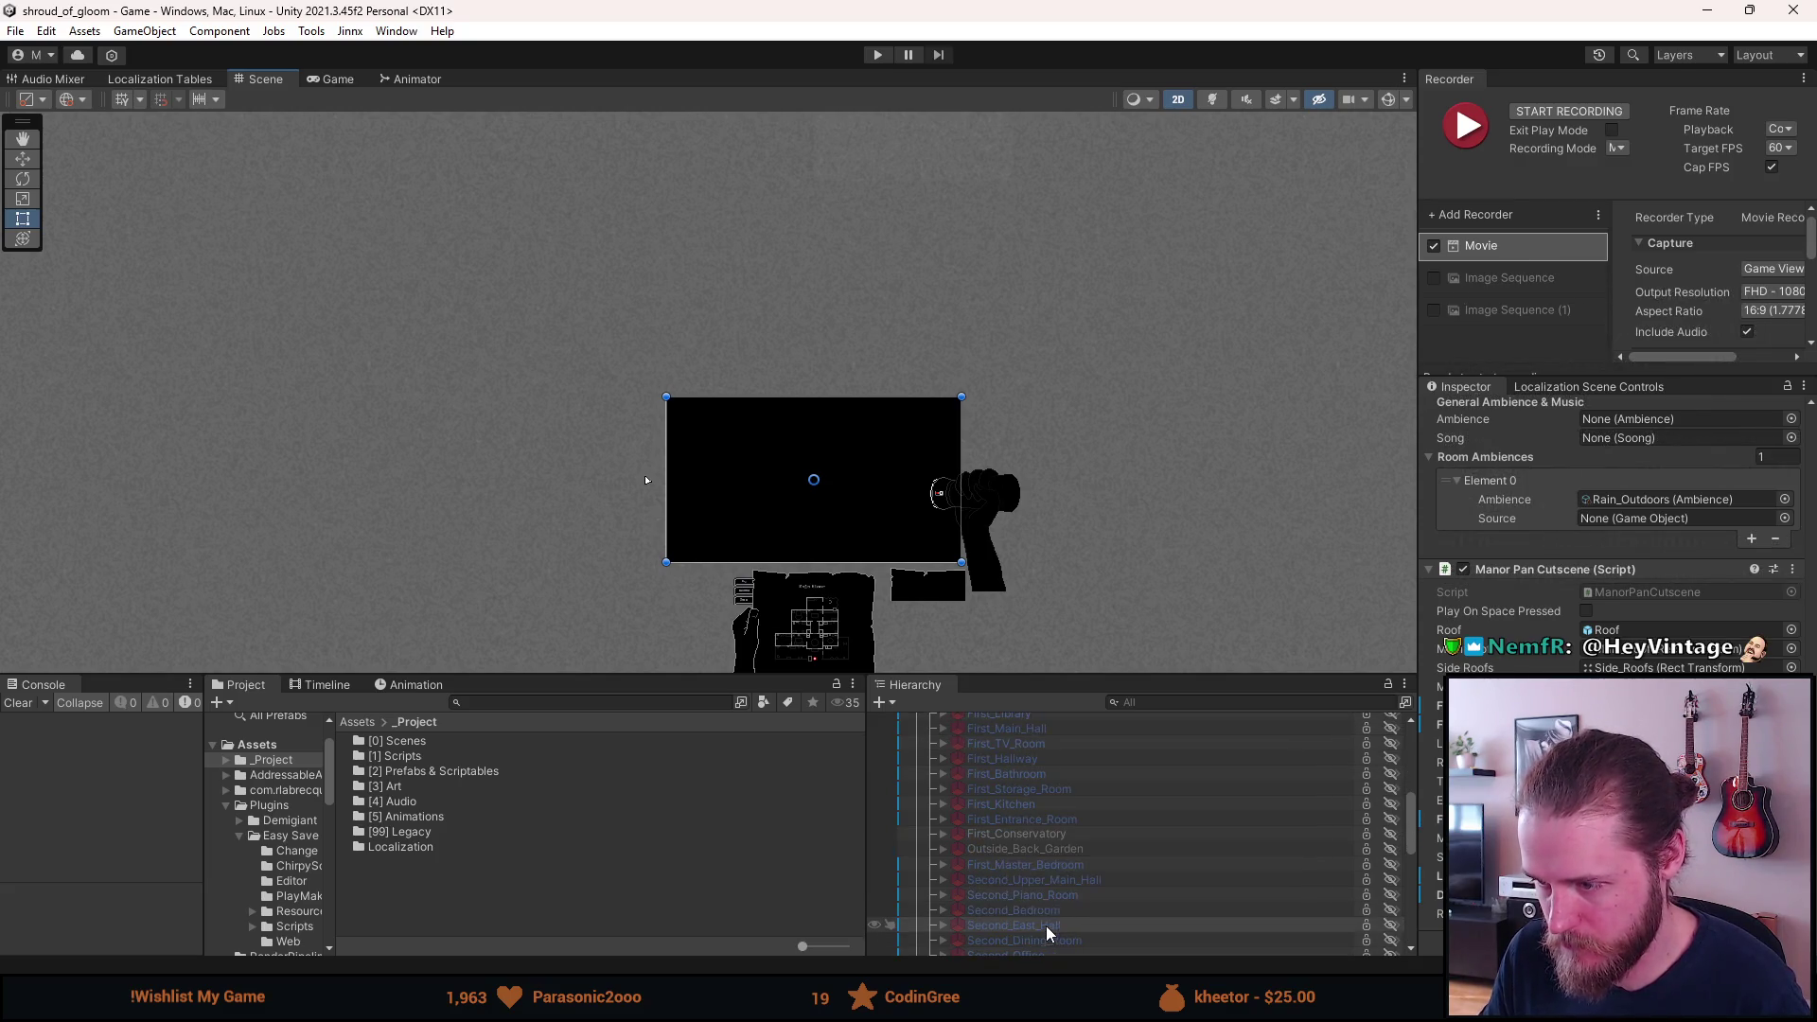
pyautogui.keyDown('alt'); pyautogui.click(1054, 882); pyautogui.keyUp('alt')
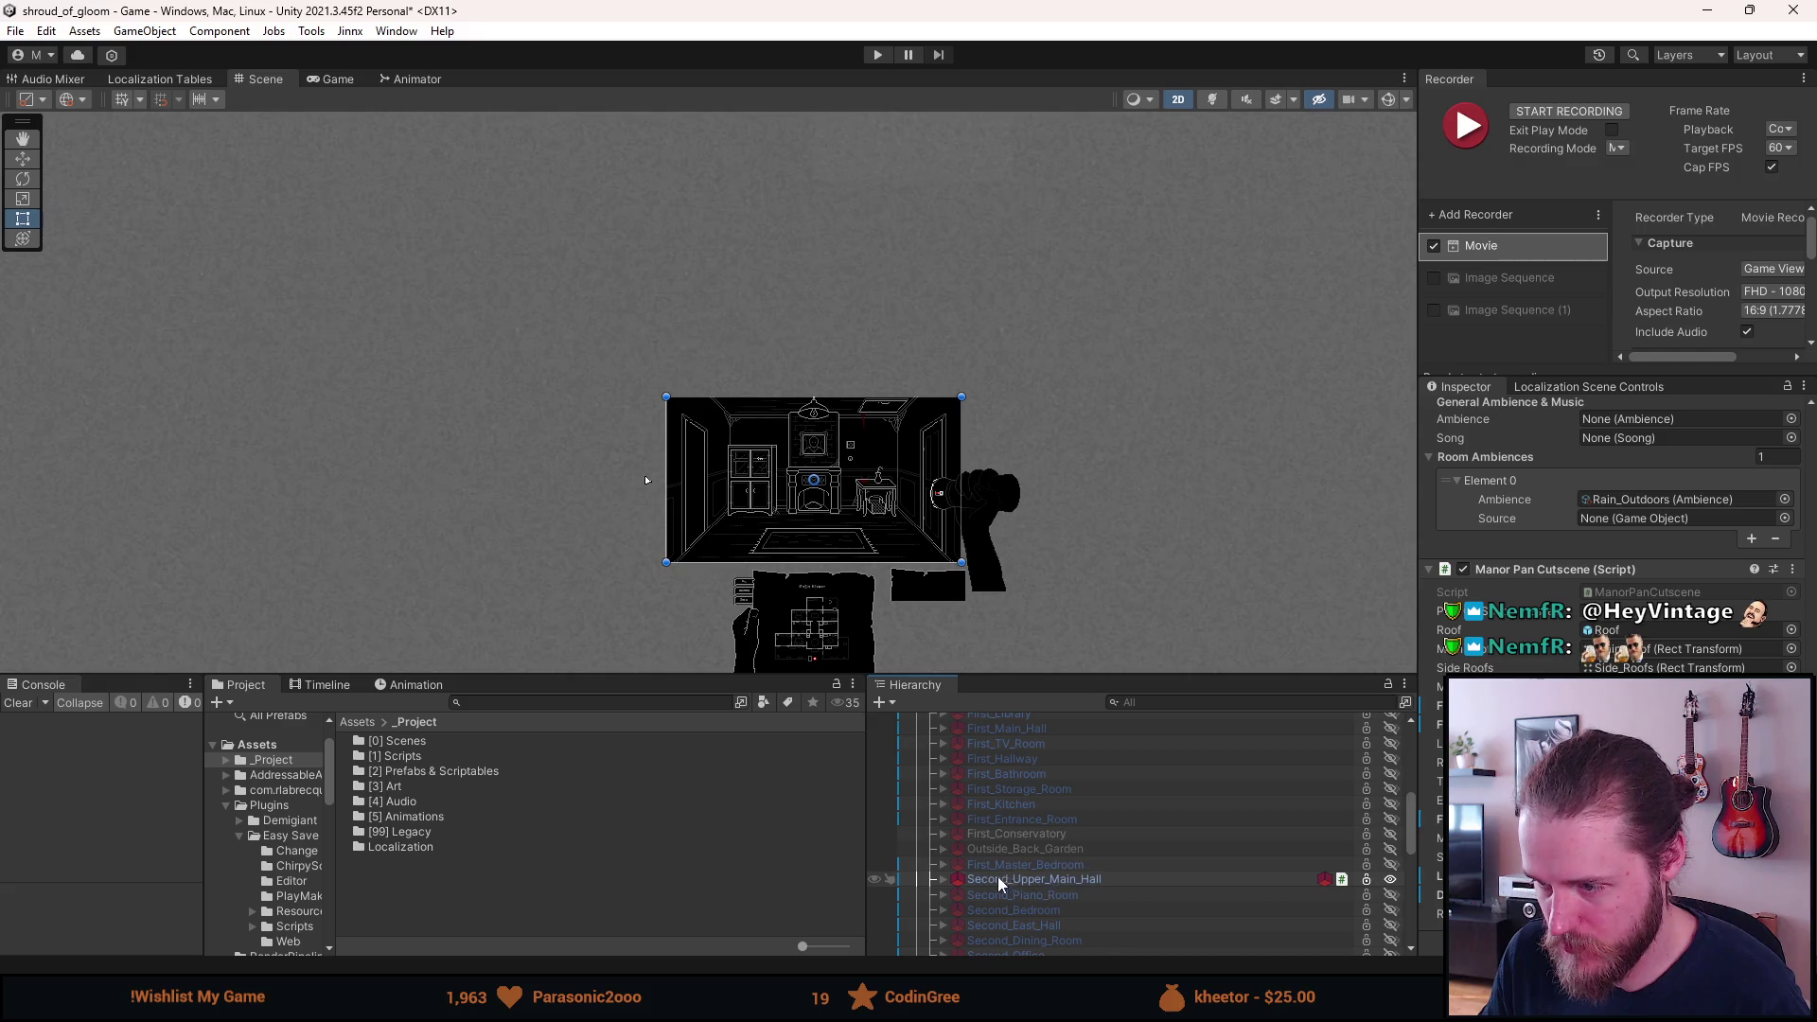
# Browse Menu (Canvas), peeking into SettingsUI and VictoryMenu, then collapse it again.
pyautogui.scroll(-10, 1029, 857)
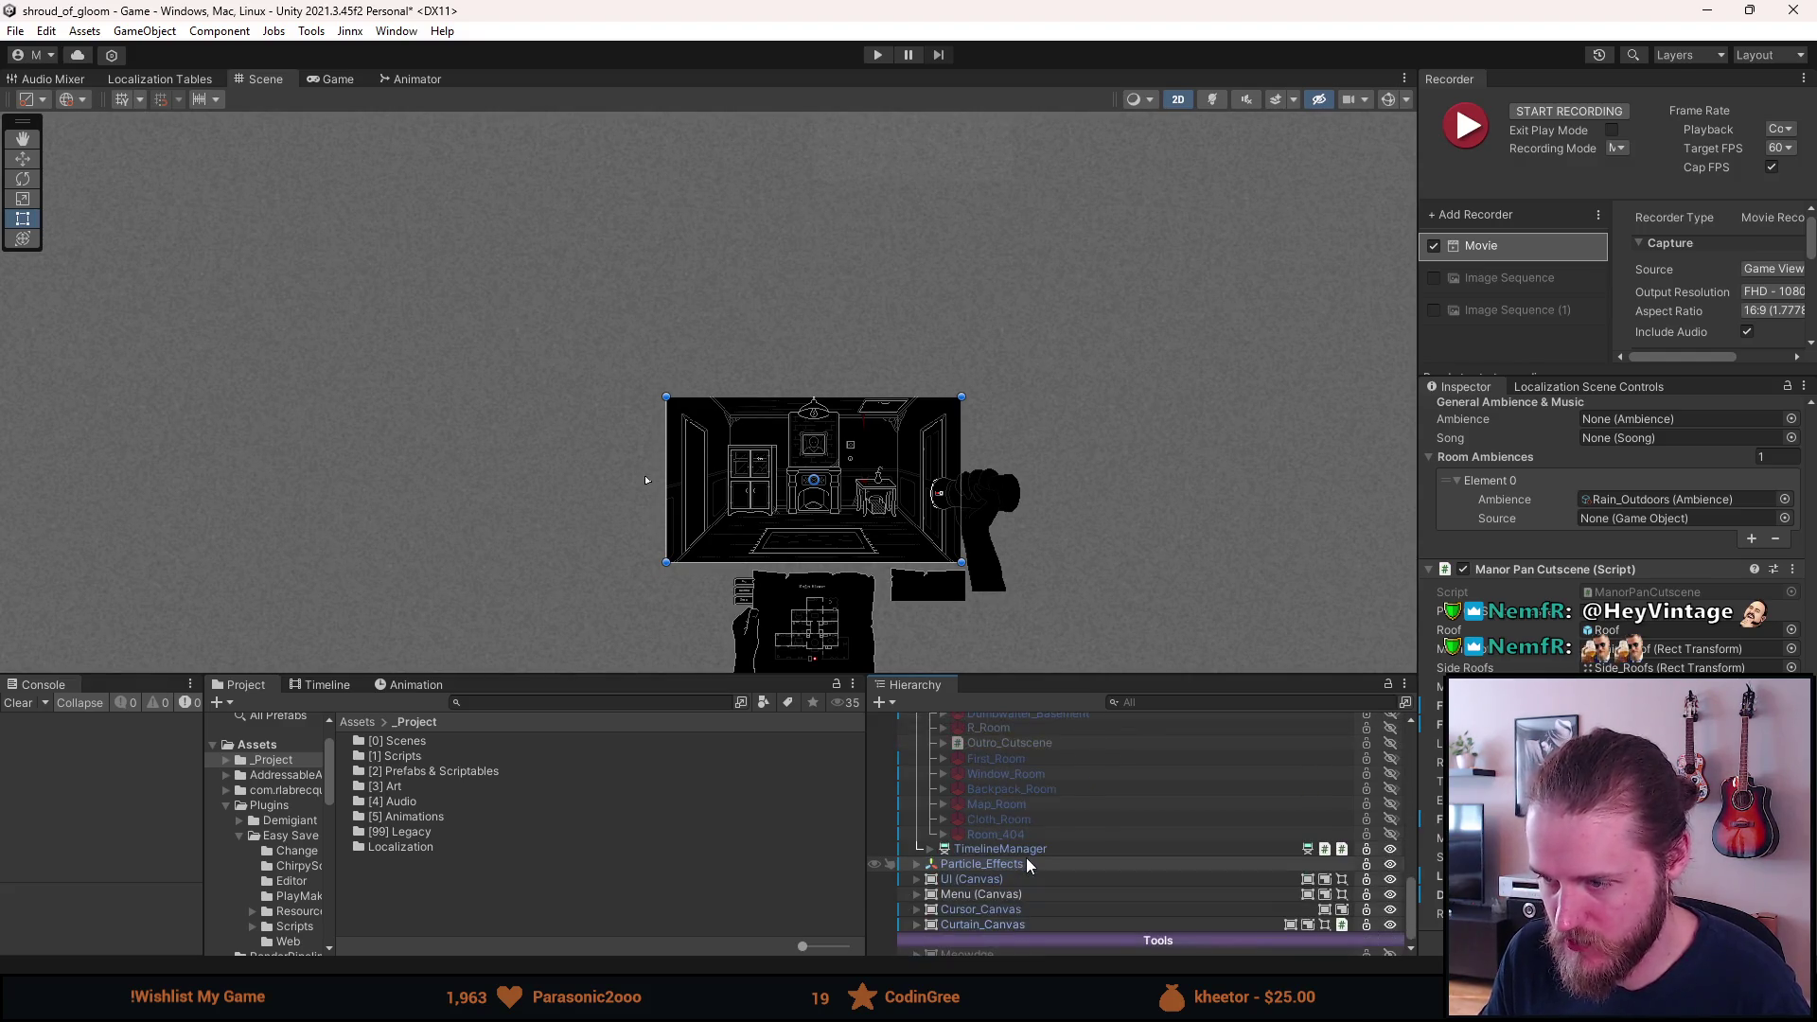
pyautogui.click(916, 893)
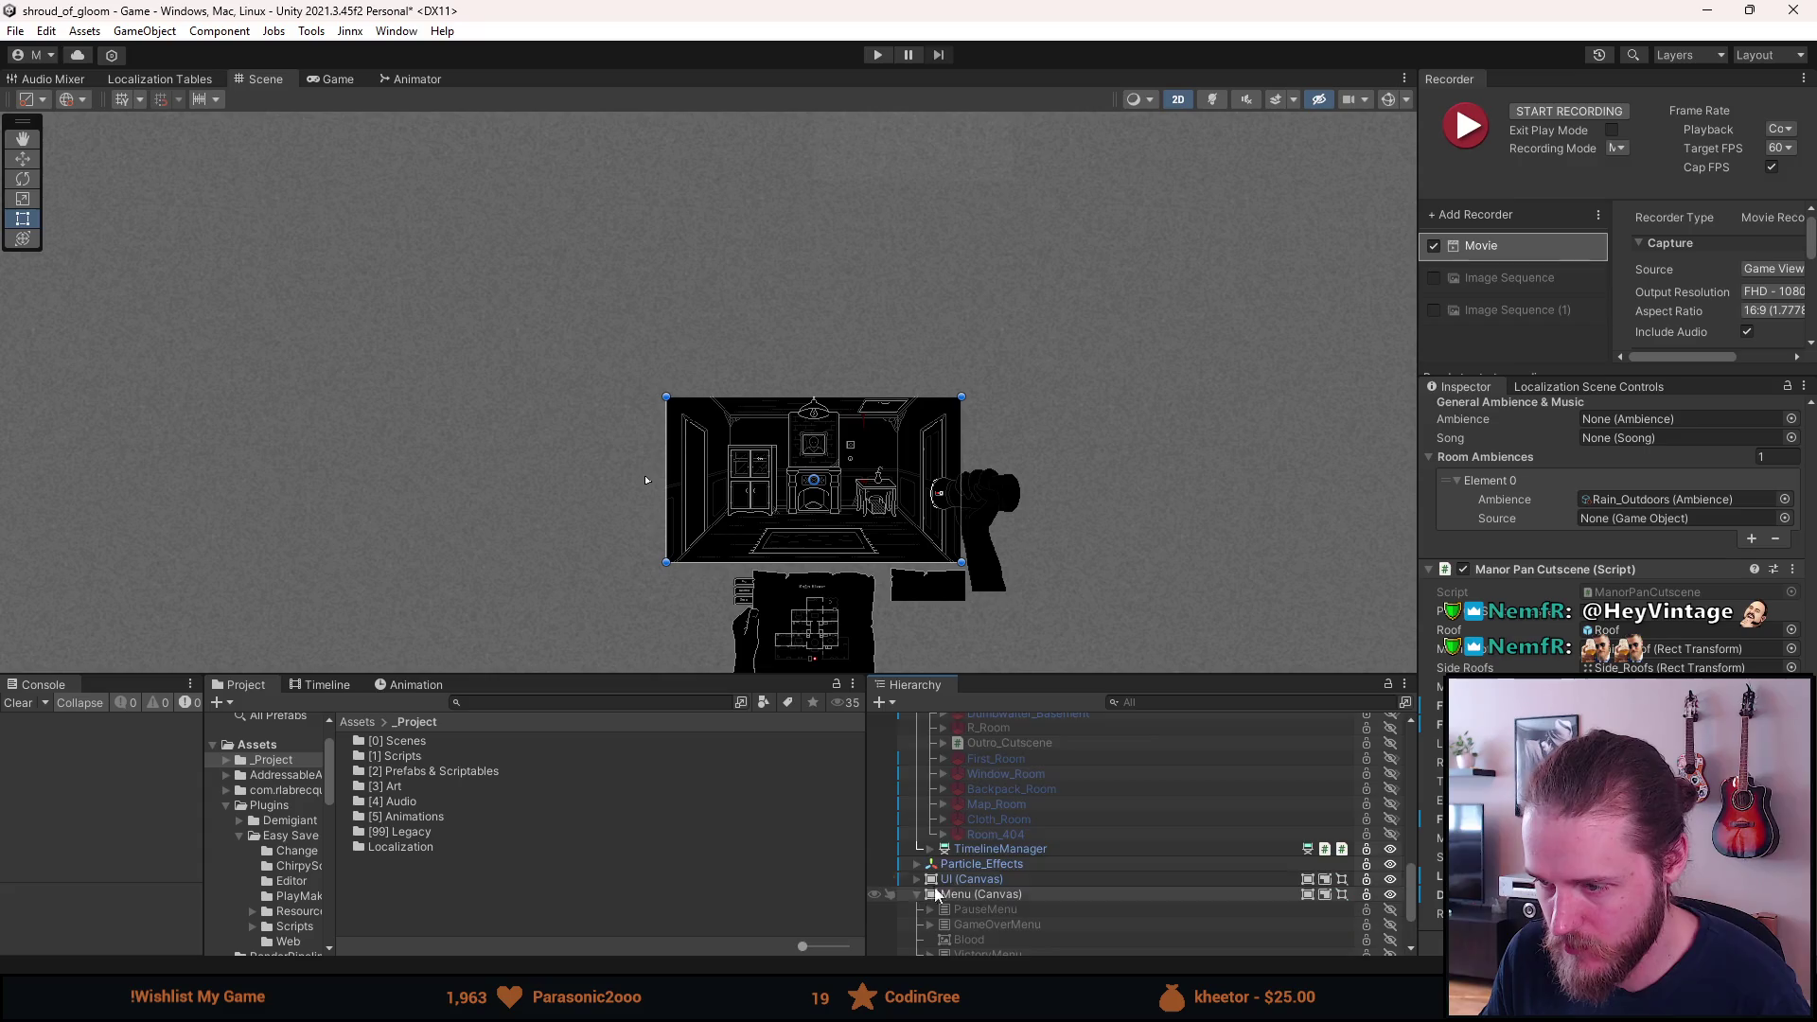
pyautogui.scroll(-2, 951, 893)
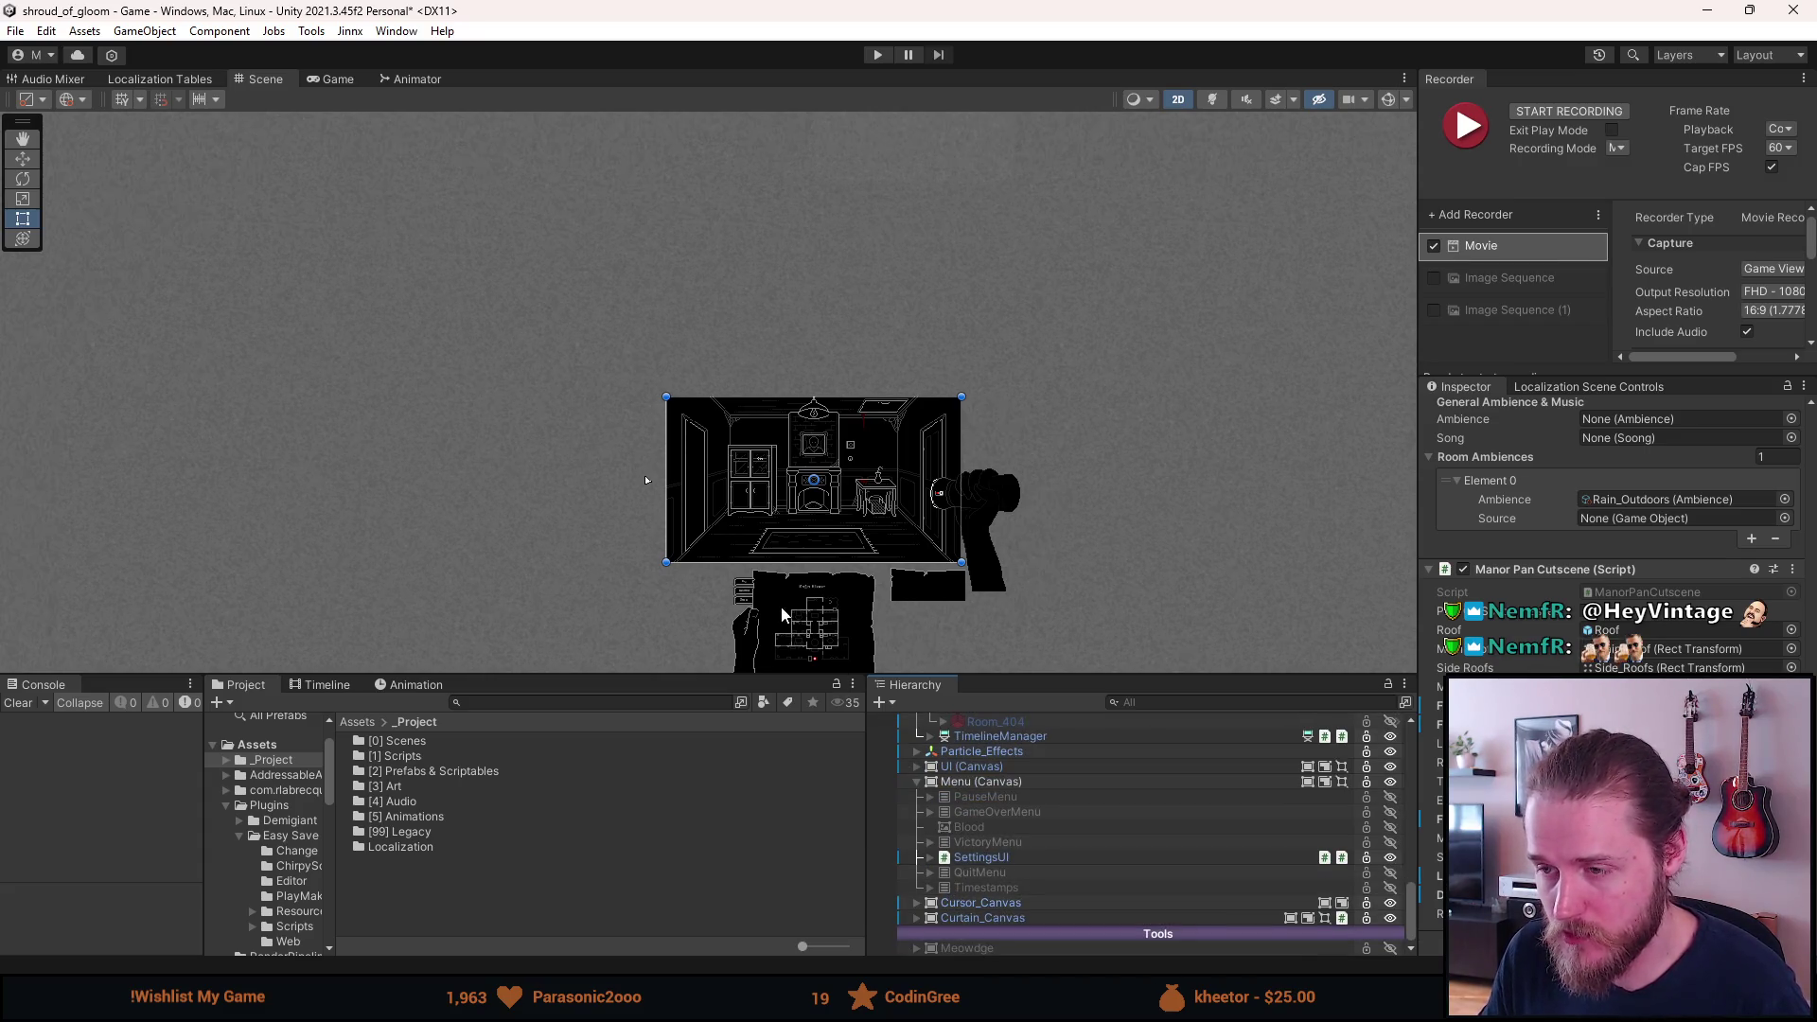
pyautogui.click(929, 858)
pyautogui.click(928, 857)
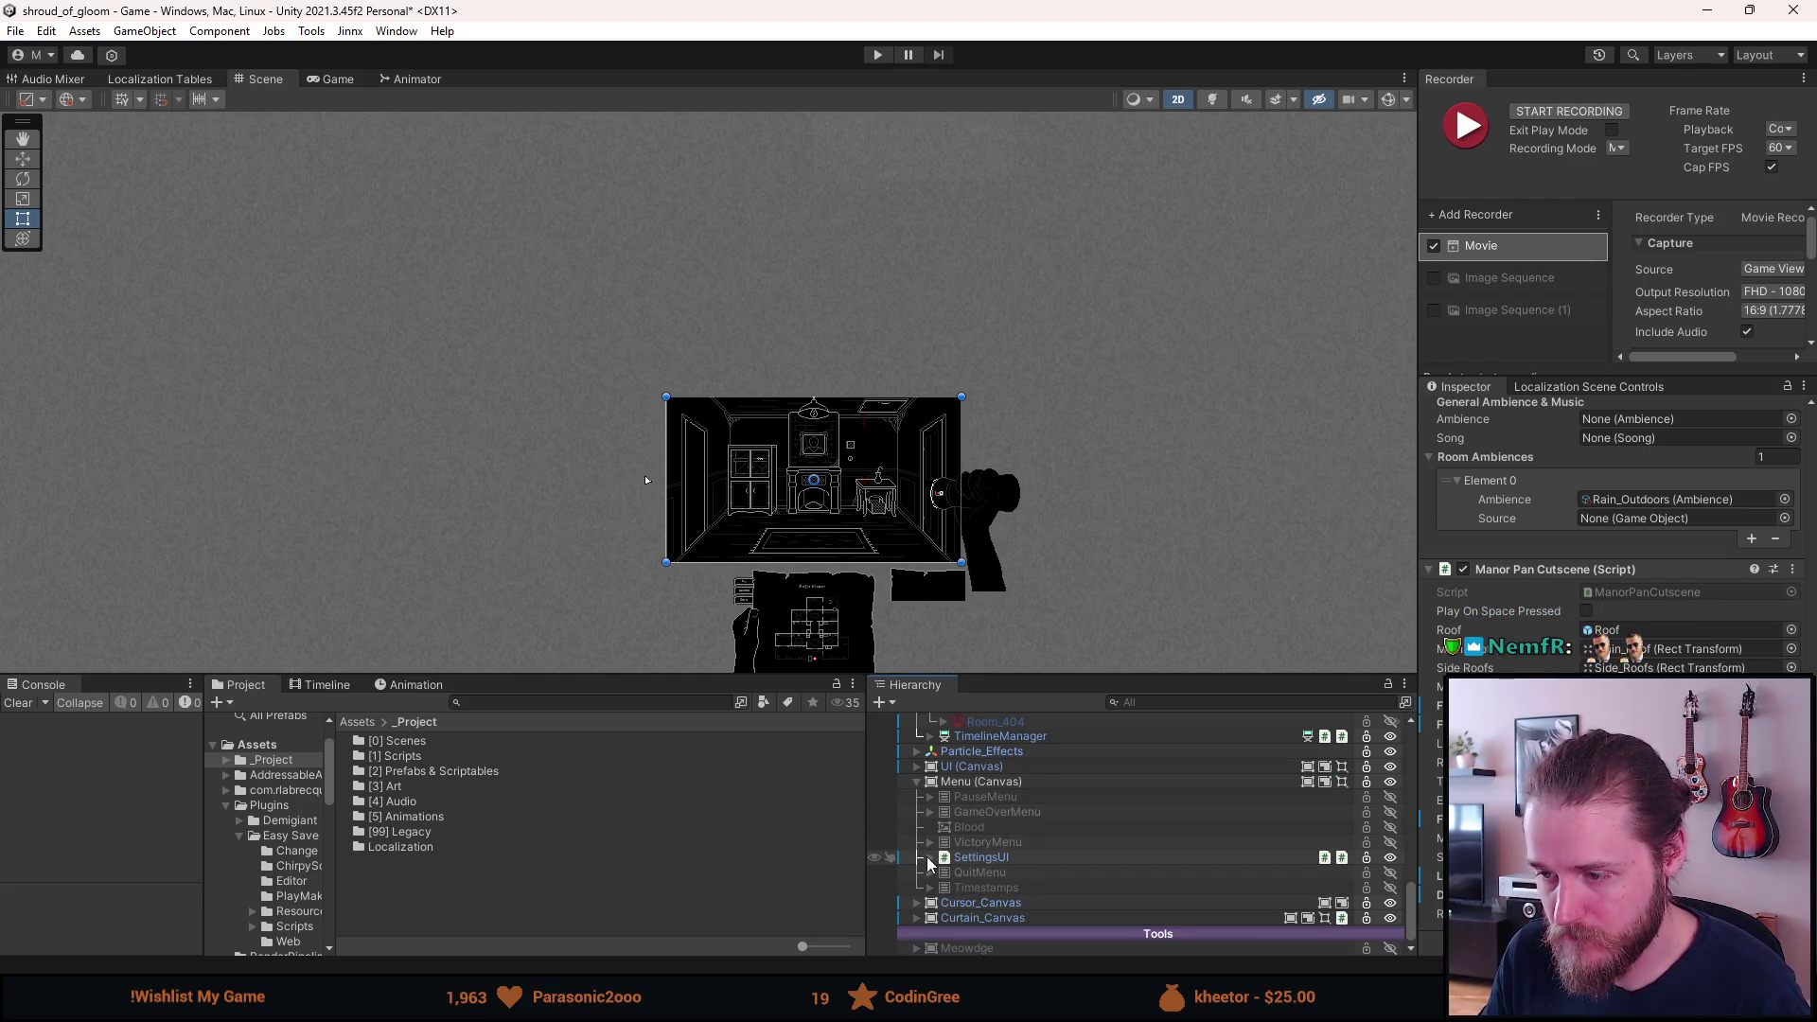
pyautogui.click(930, 842)
pyautogui.click(930, 842)
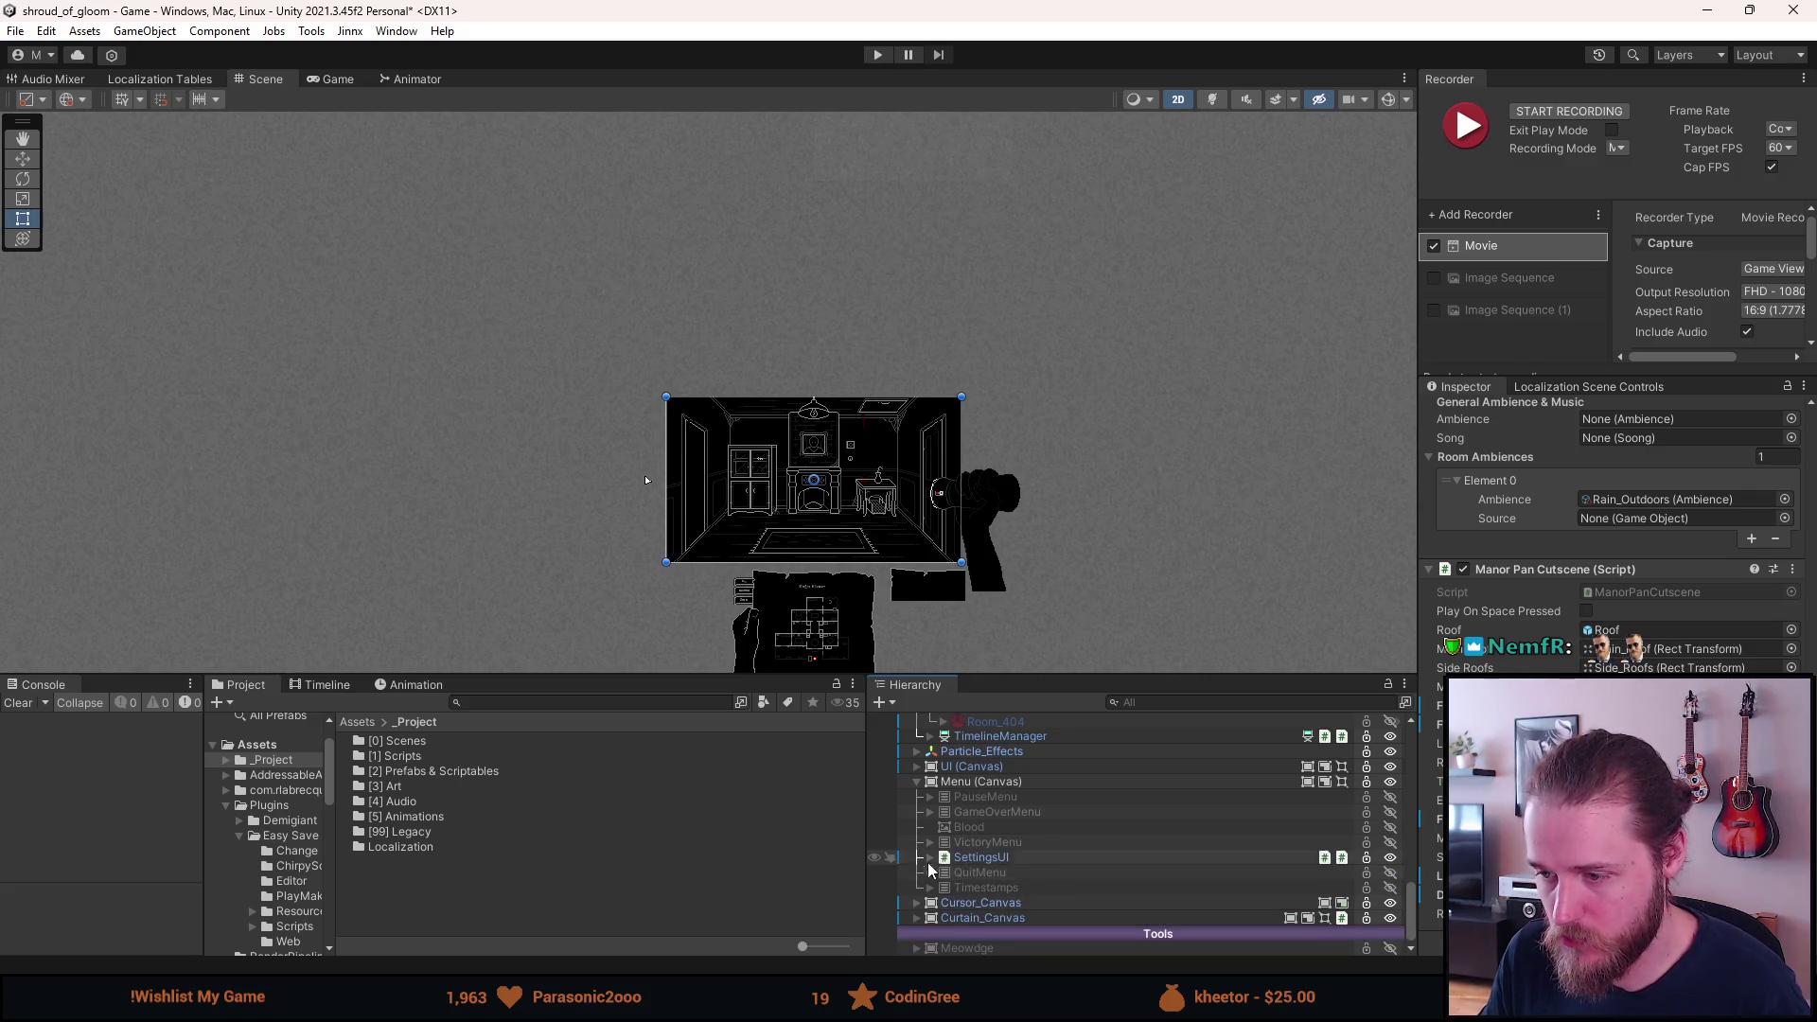
pyautogui.click(917, 782)
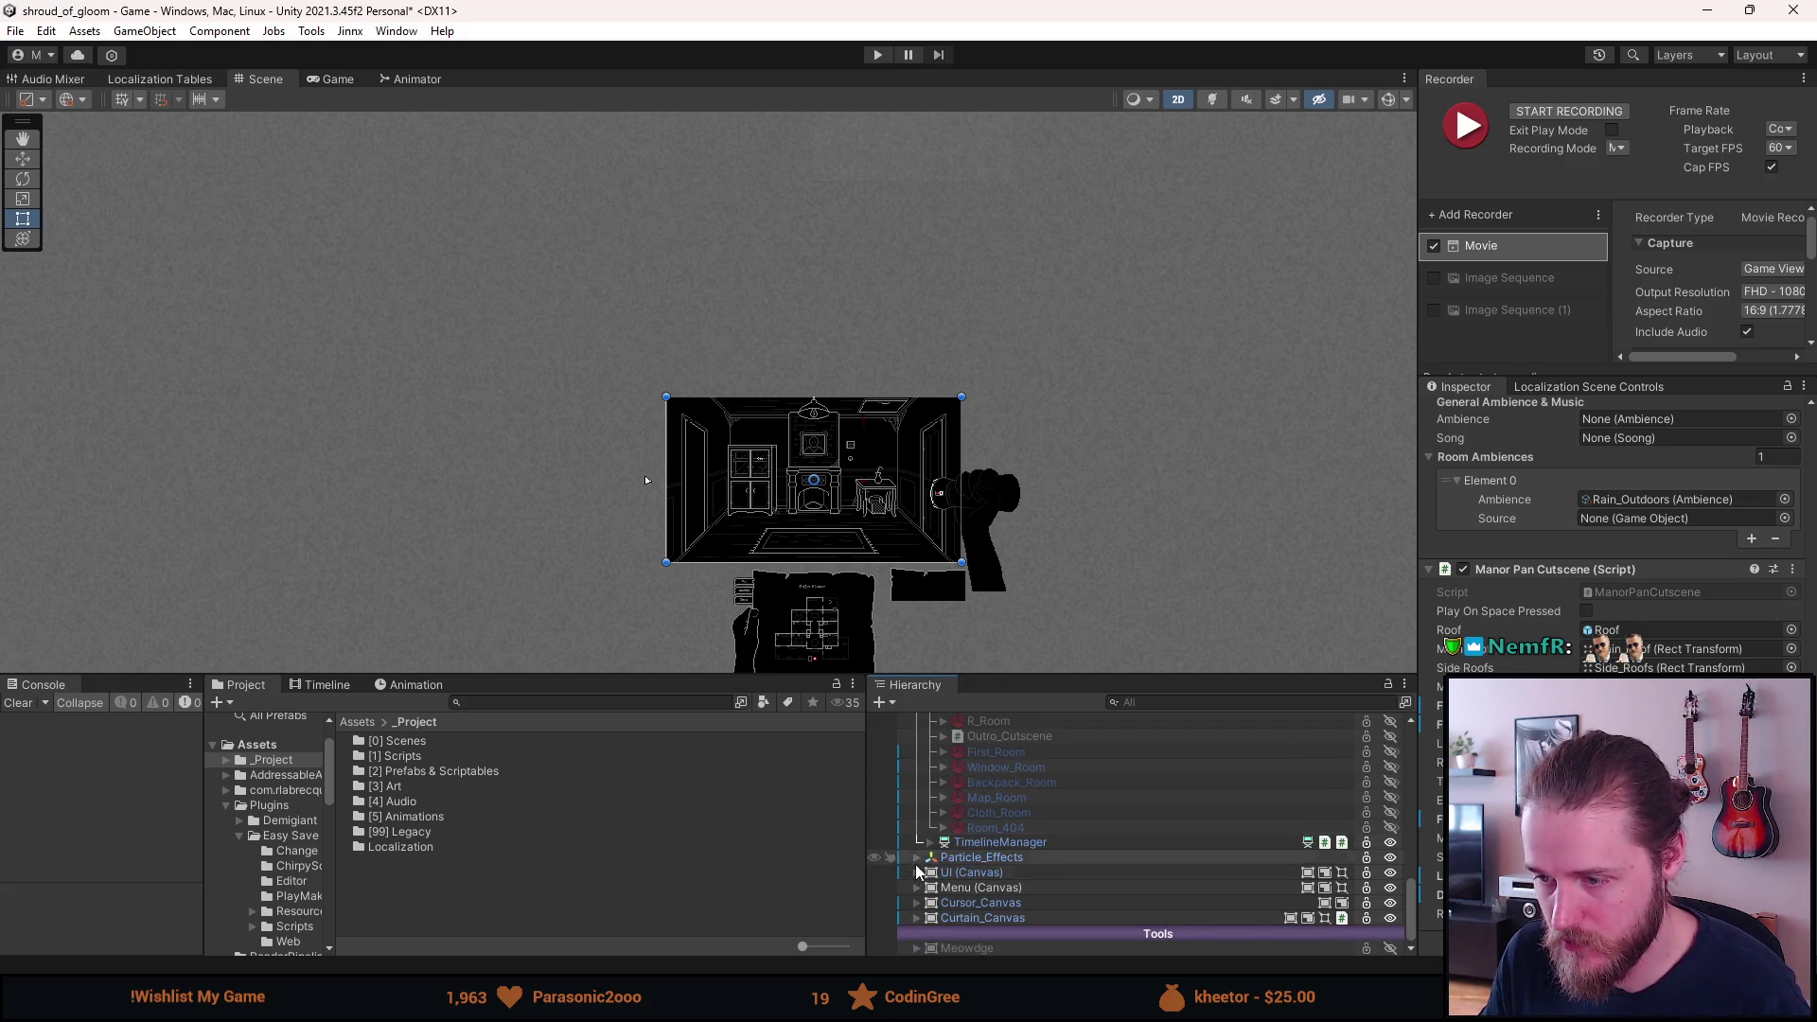
# Expand UI (Canvas) and select UIManagers to show its UI Manager settings.
pyautogui.click(918, 872)
pyautogui.scroll(-2, 937, 890)
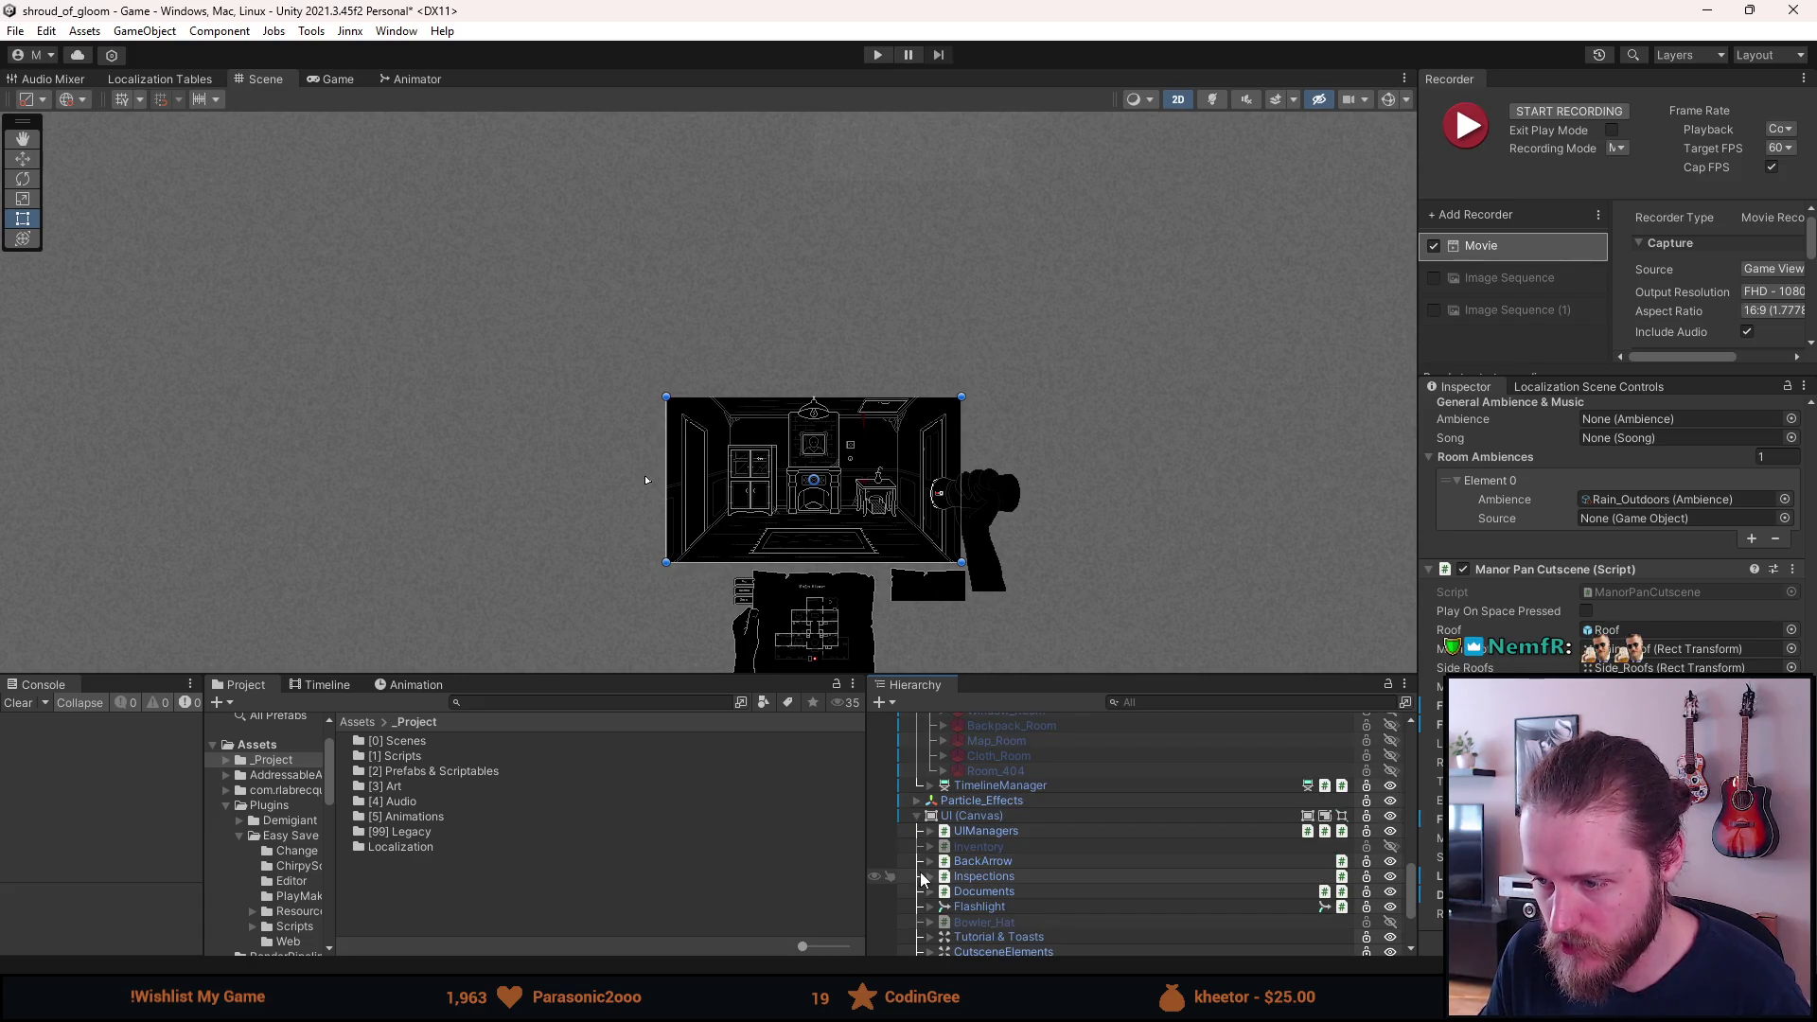
pyautogui.scroll(-2, 973, 911)
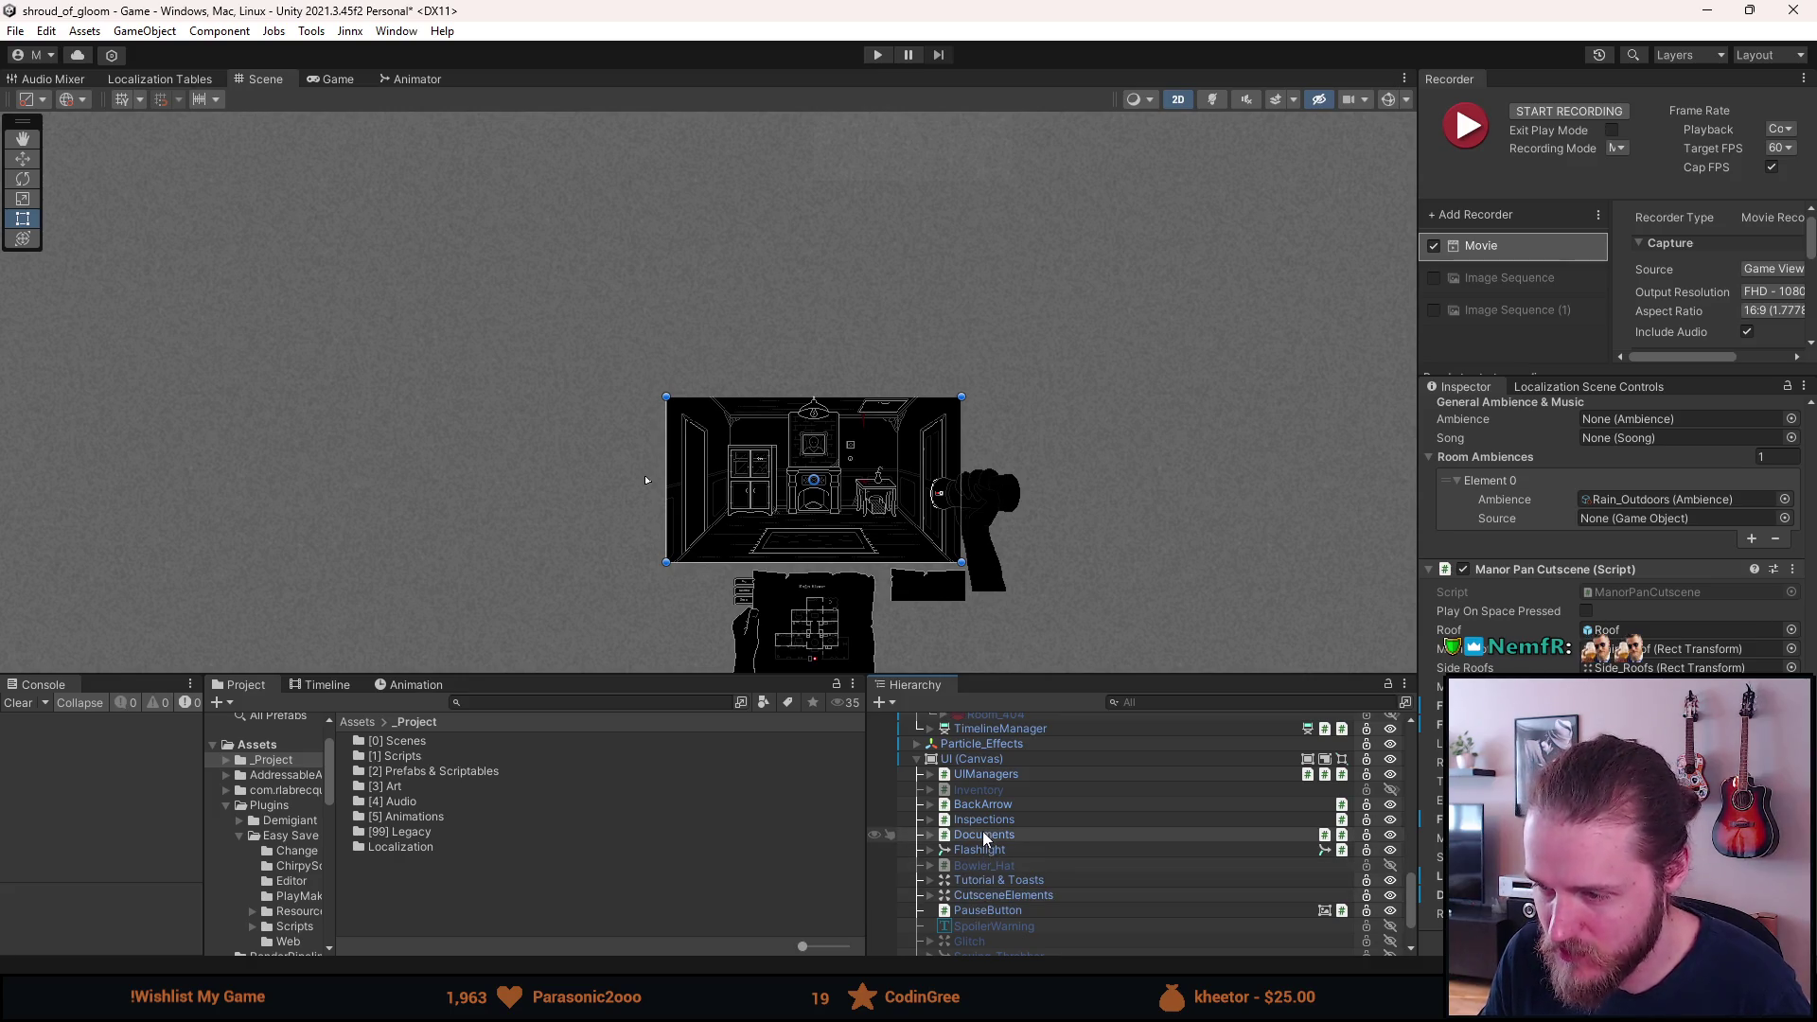
pyautogui.click(990, 775)
pyautogui.scroll(3, 1608, 530)
pyautogui.scroll(5, 1609, 530)
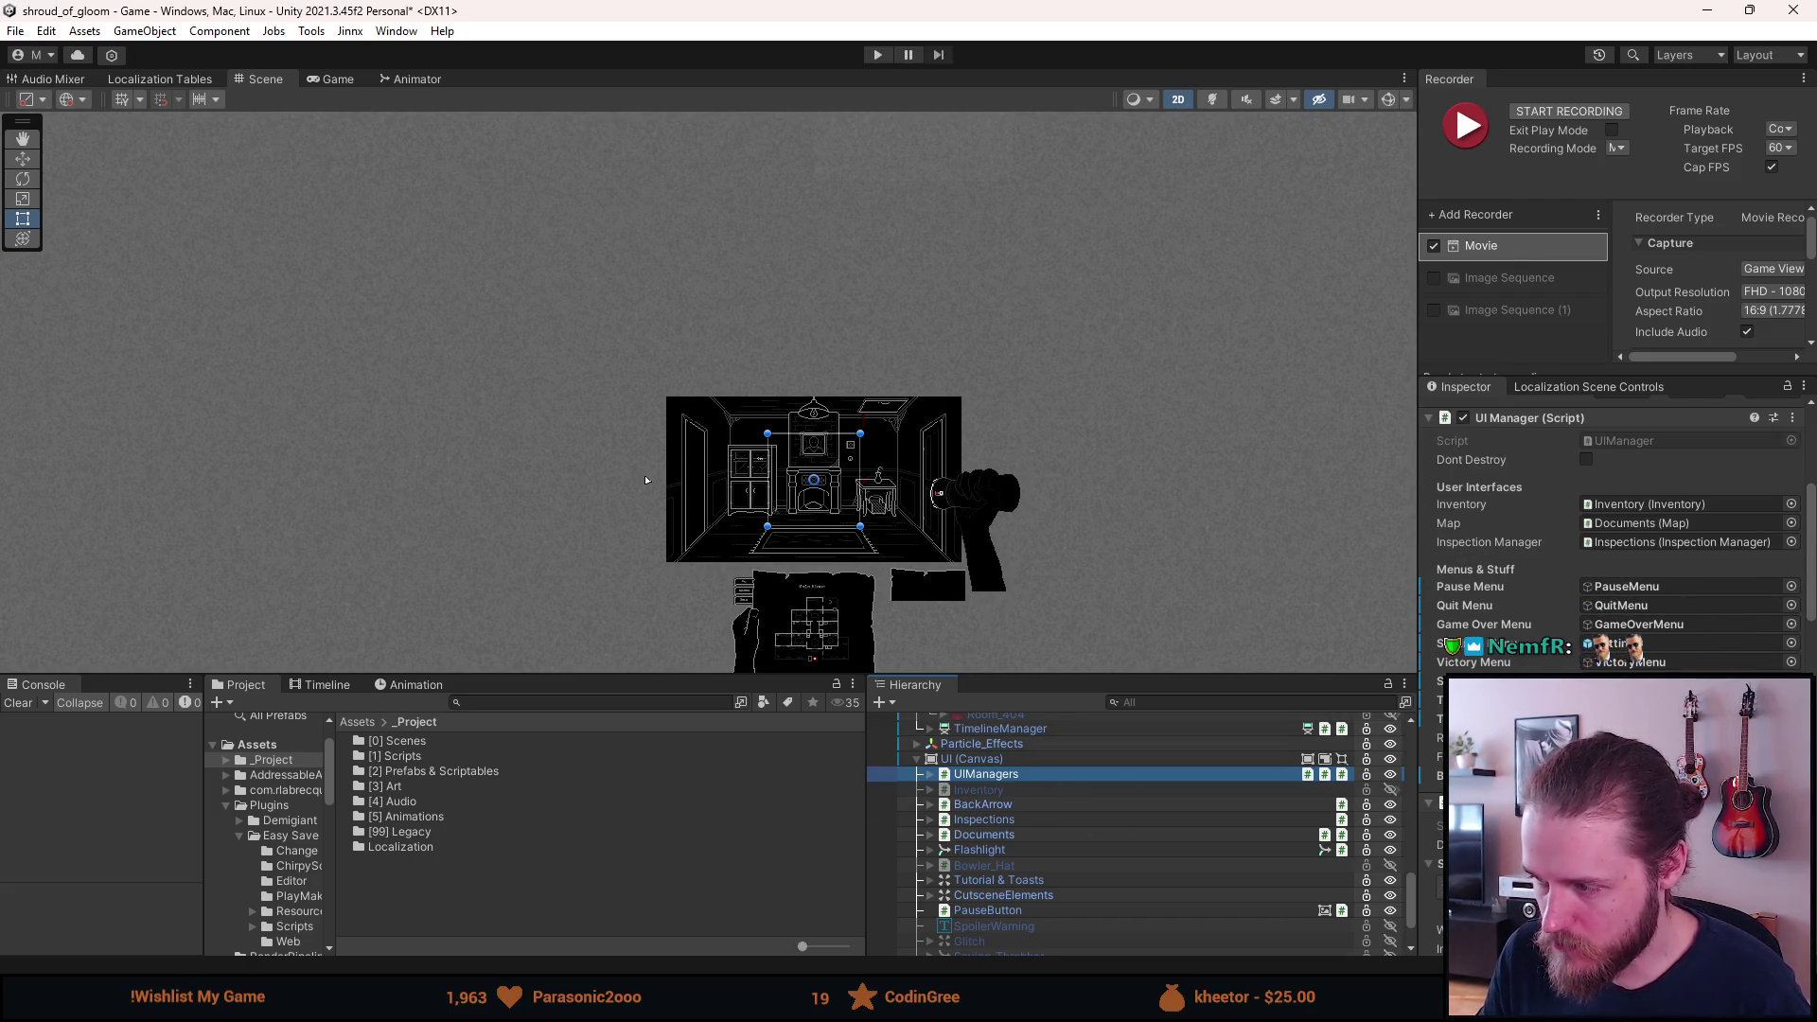
# Open InventoryManager.cs in Visual Studio with Ctrl+Alt+O and bring it to the front.
pyautogui.hotkey('ctrl', 'alt', 'o')
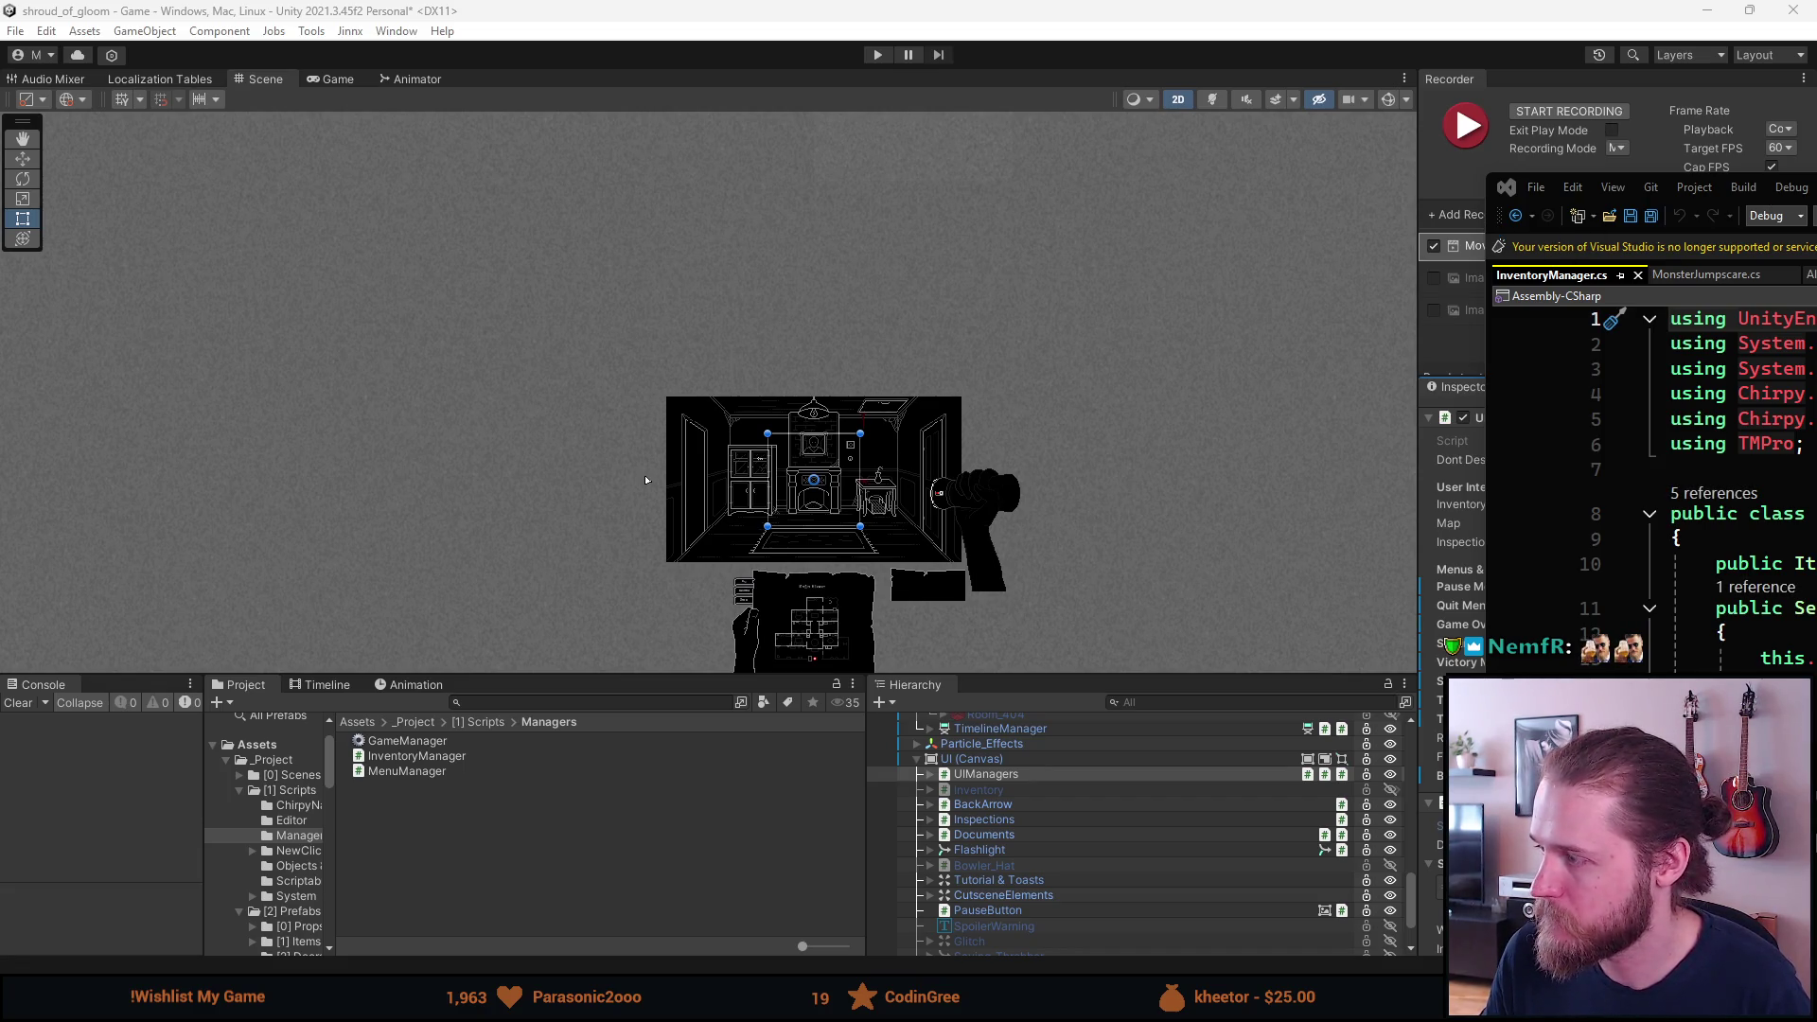
pyautogui.hotkey('alt', 'Tab')
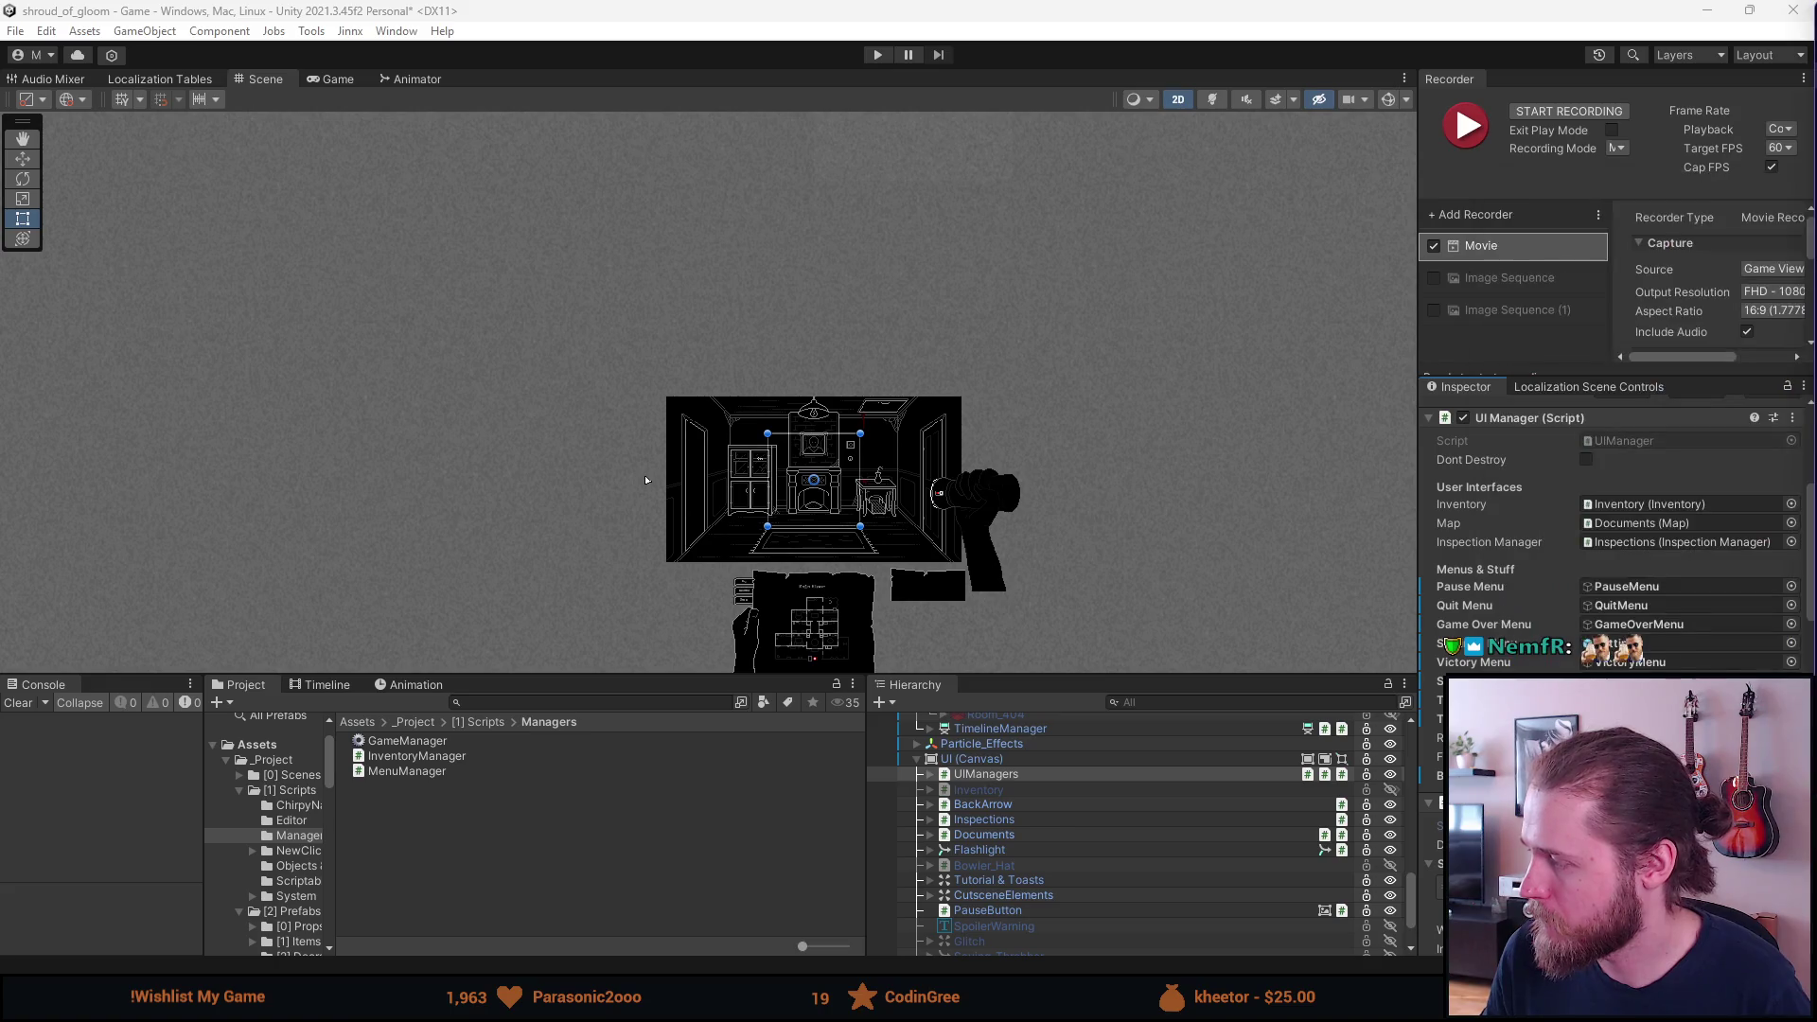
pyautogui.hotkey('alt', 'Tab')
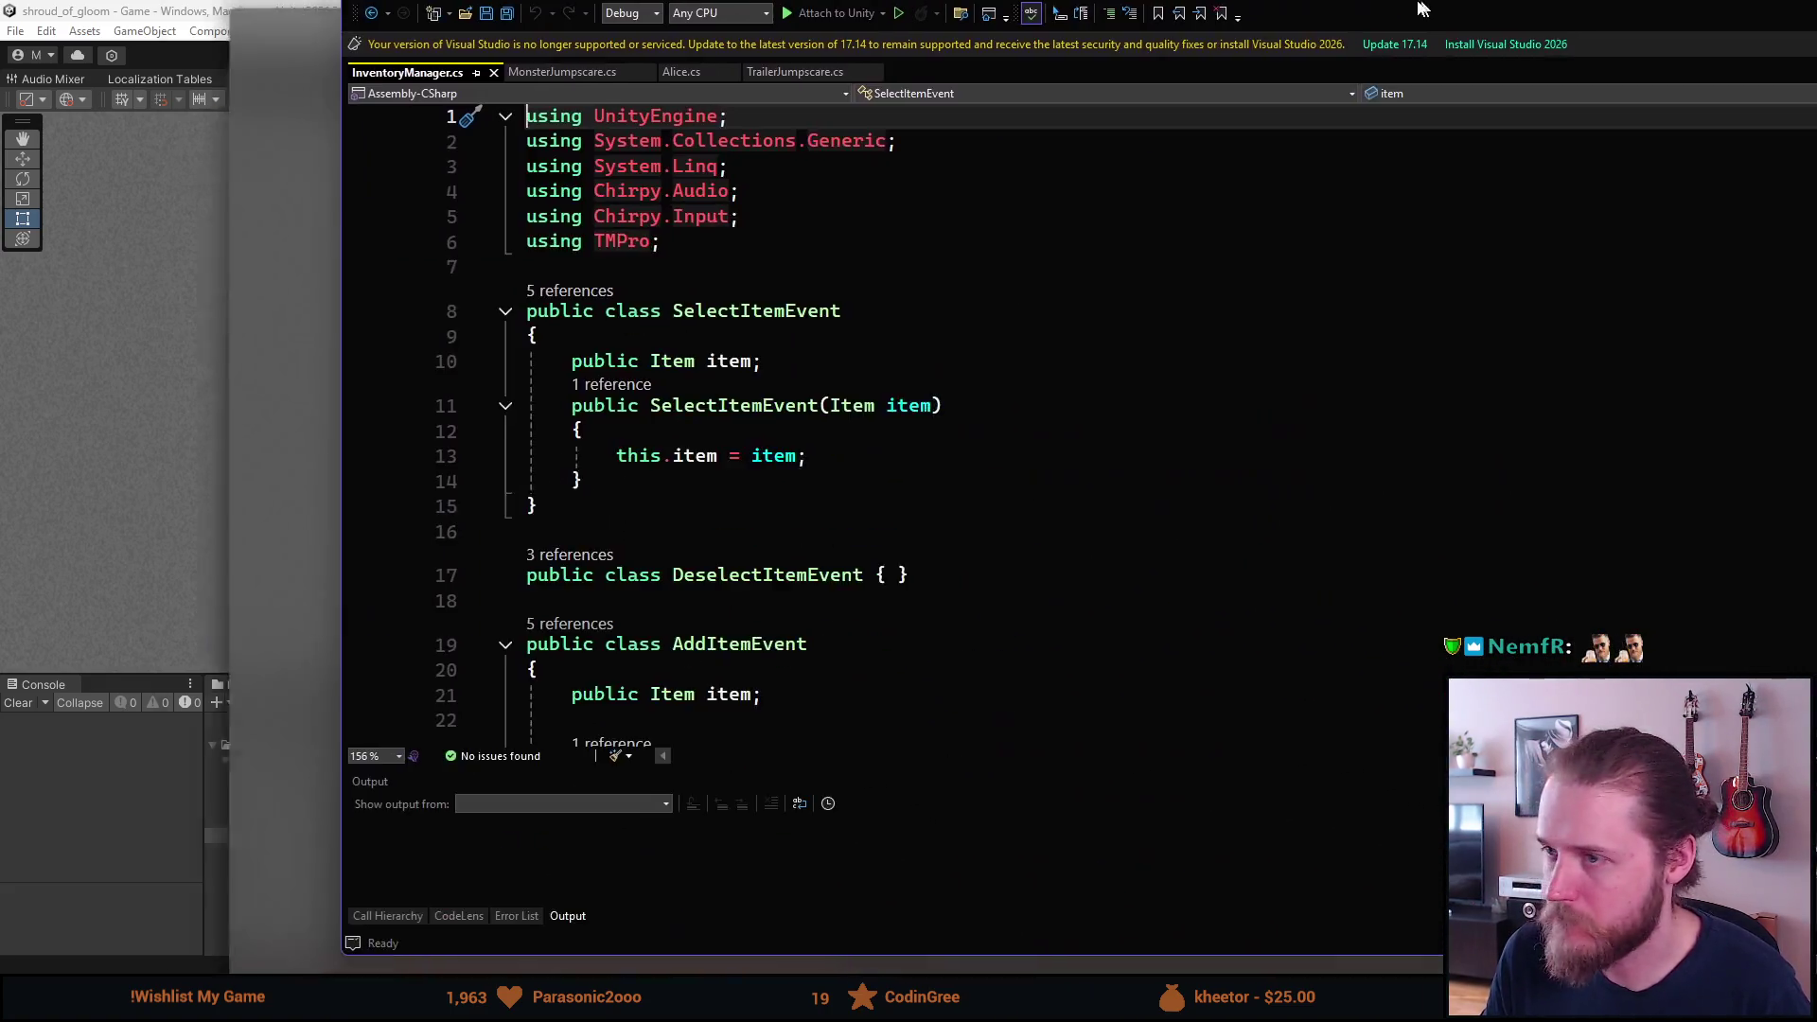
# Find the AddItemToInventory call in InventoryManager.cs and go to its definition with F12.
pyautogui.scroll(-20, 408, 616)
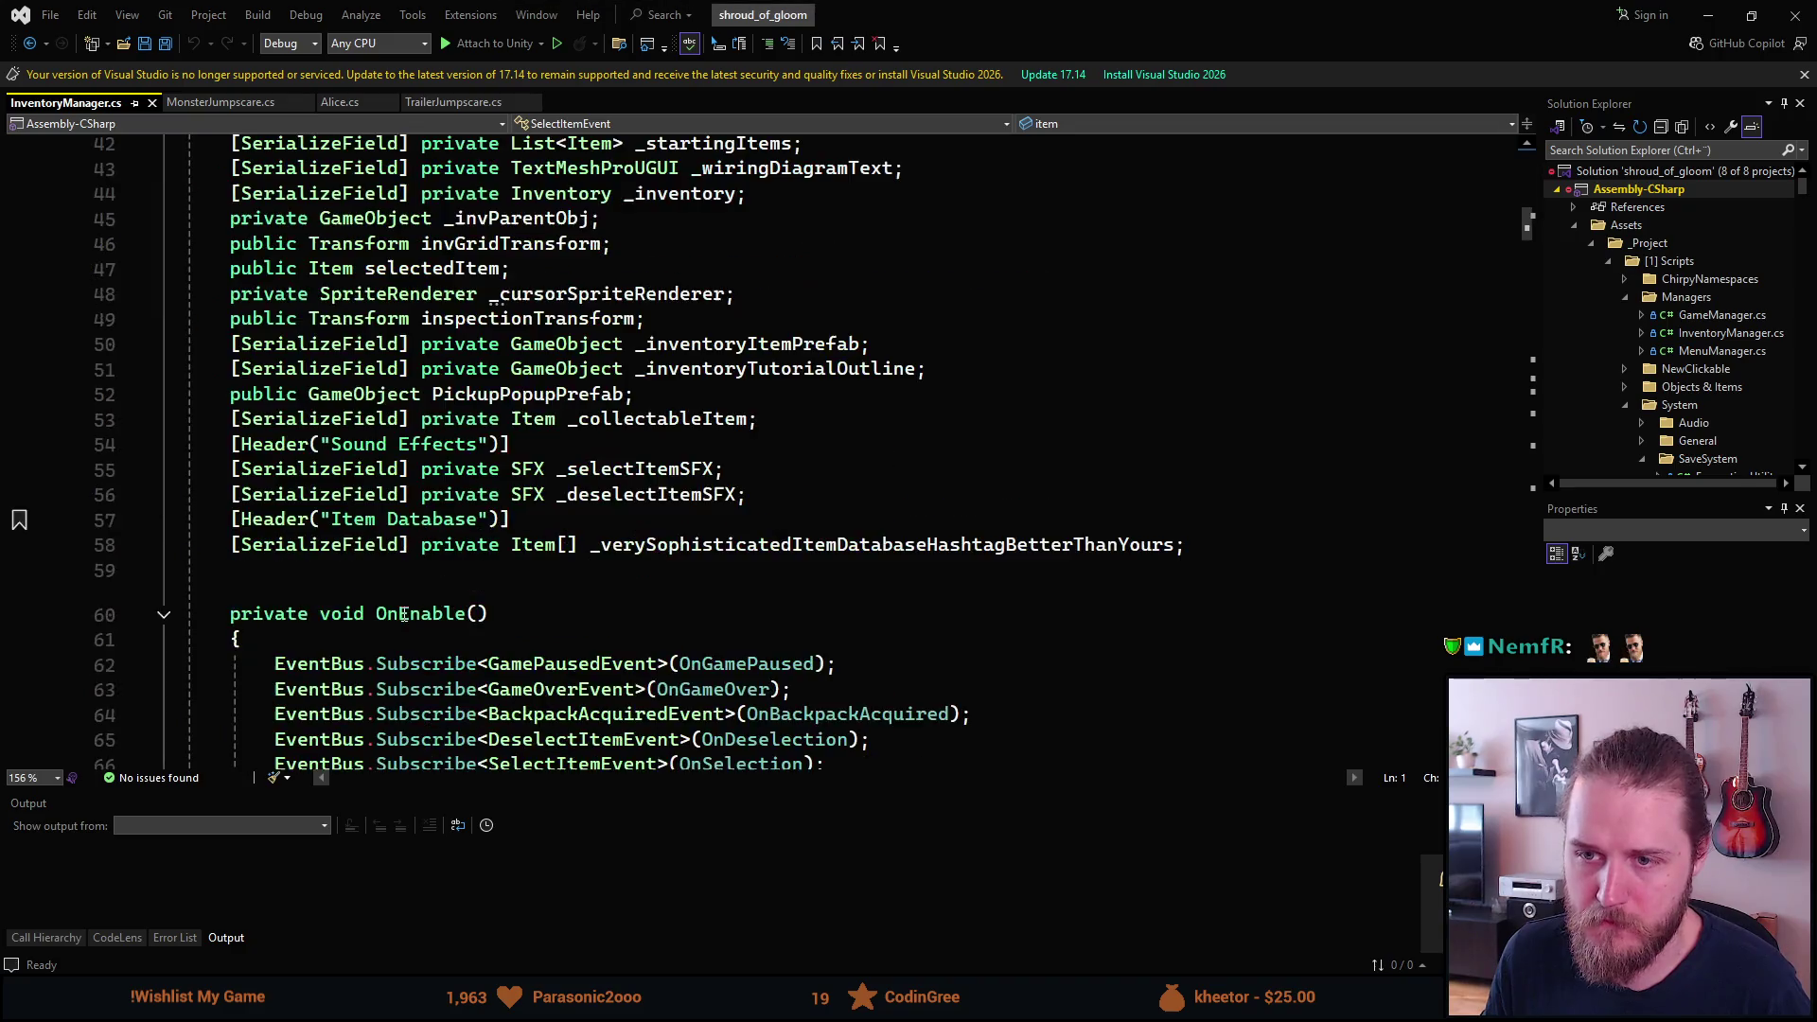
pyautogui.scroll(-7, 419, 619)
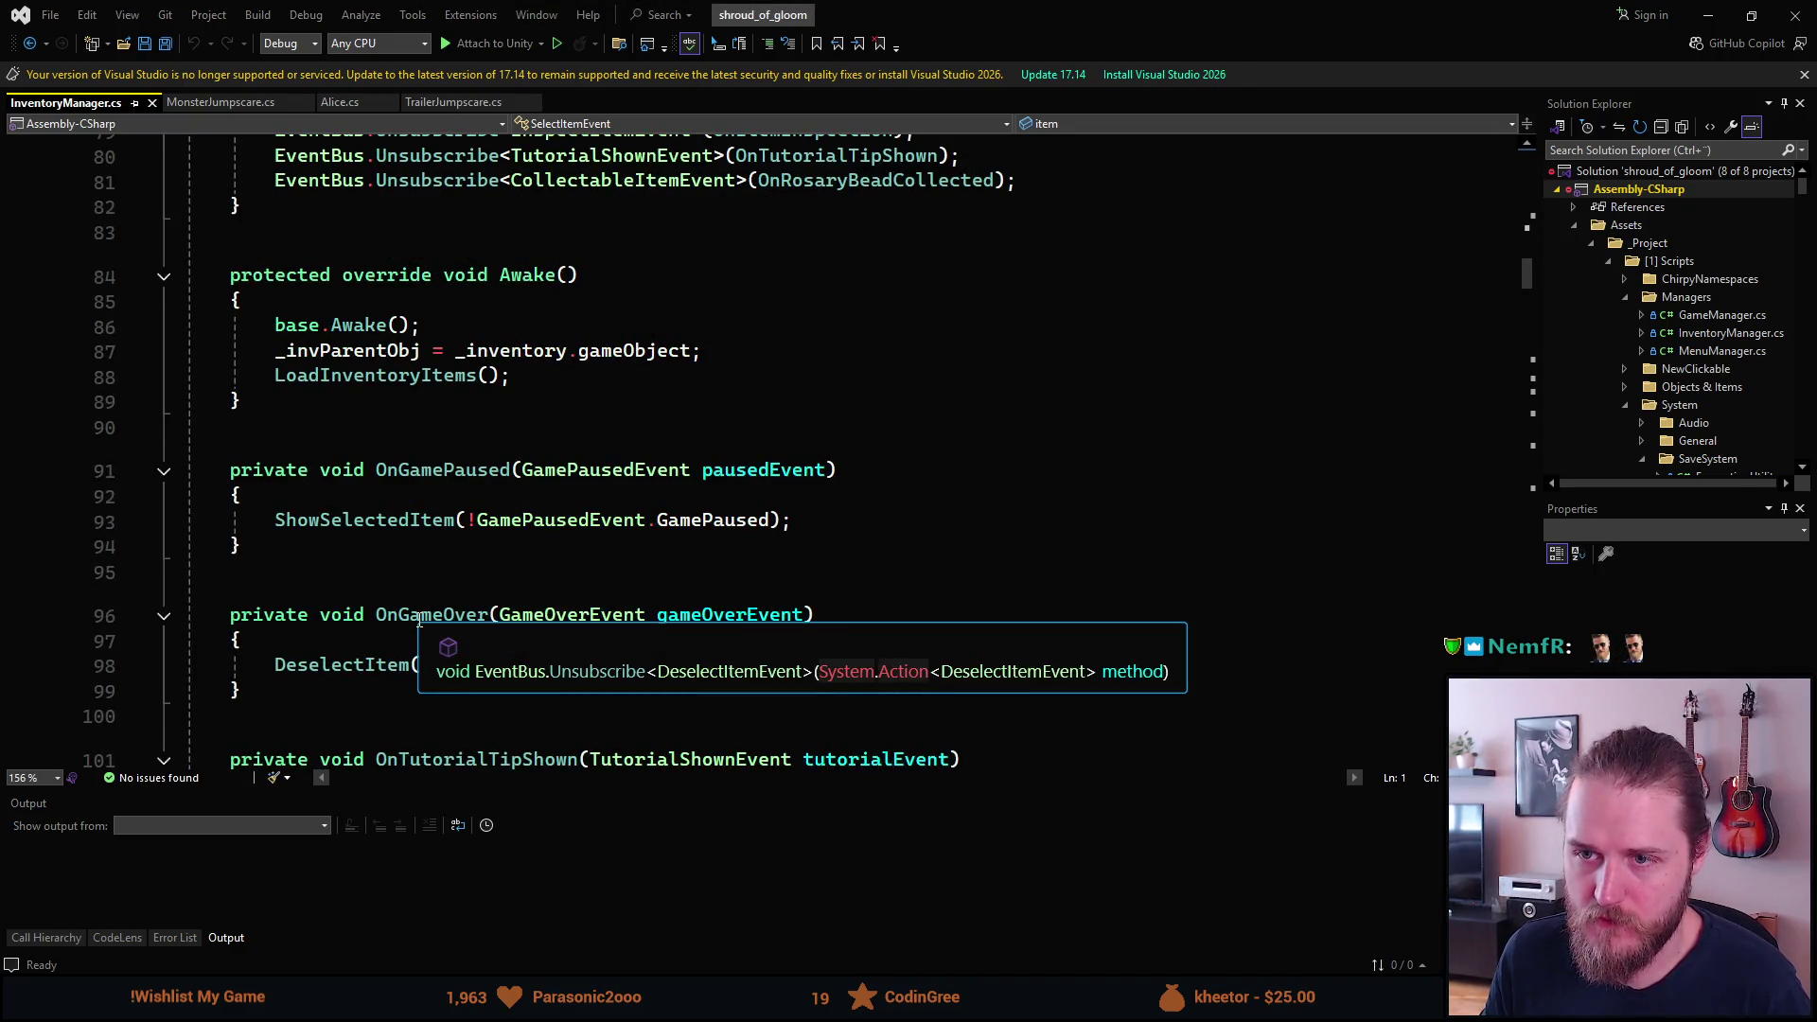
pyautogui.scroll(-2, 419, 620)
pyautogui.scroll(12, 419, 620)
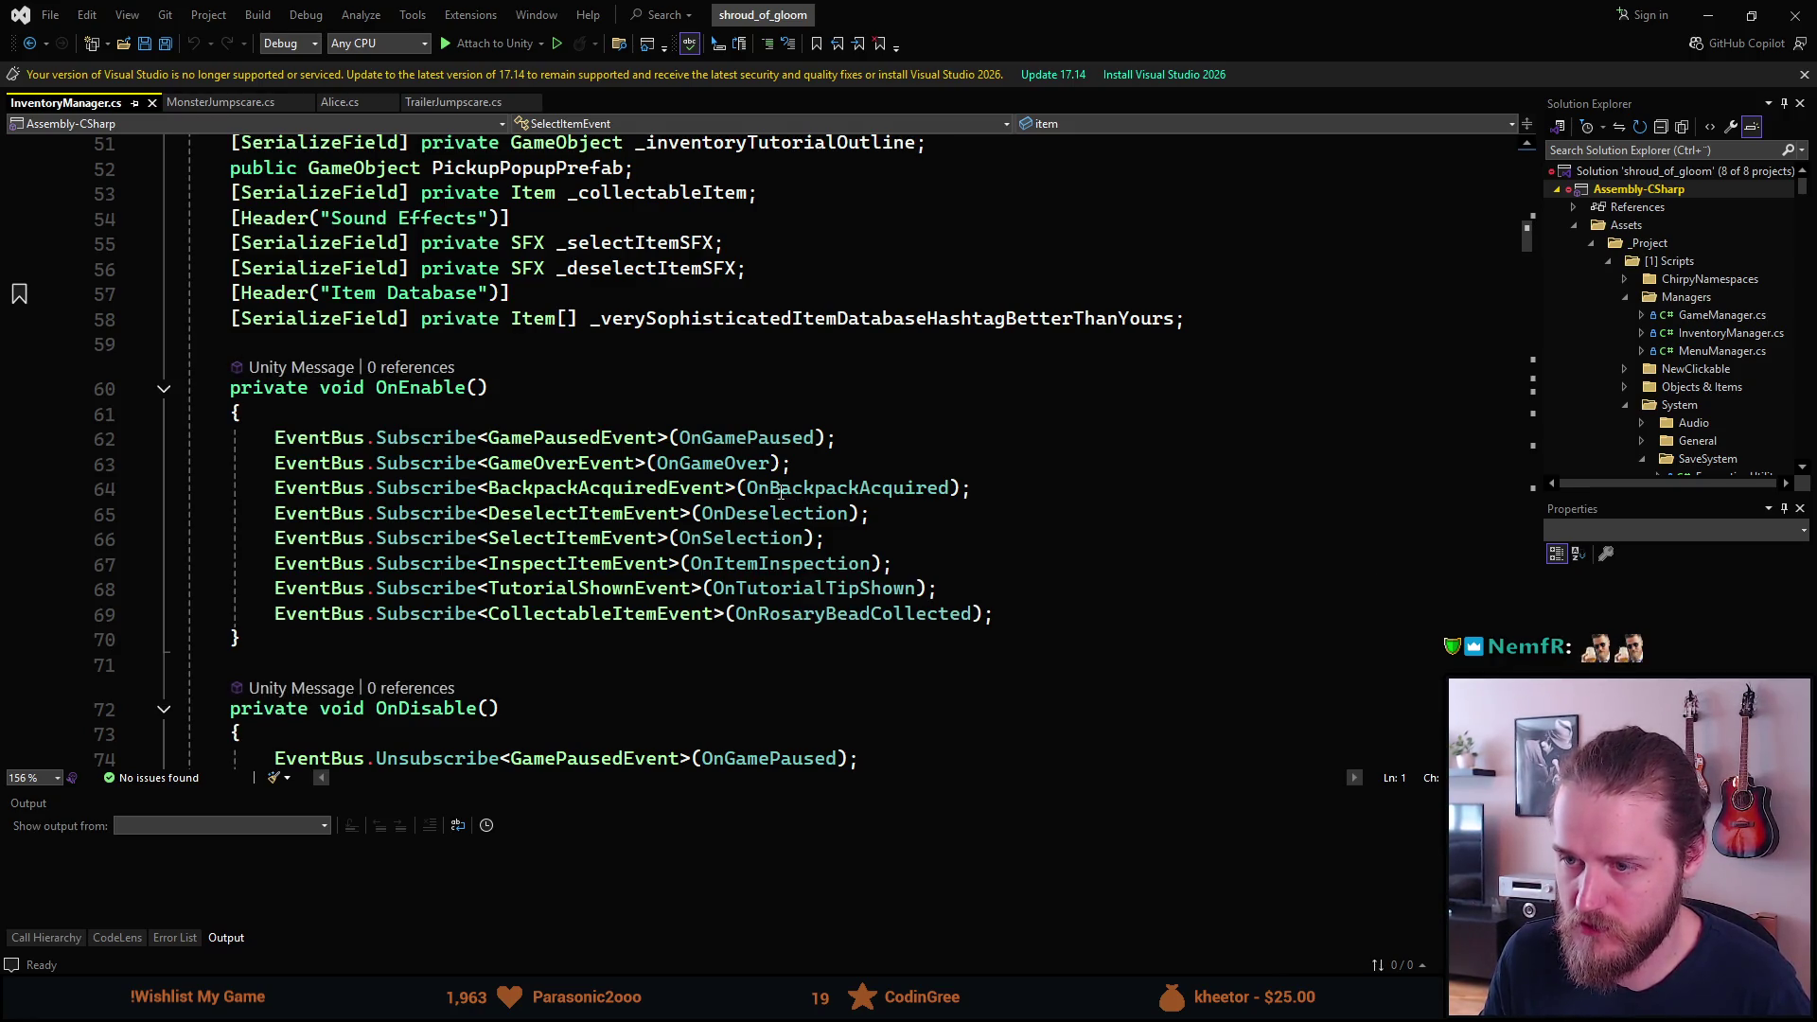
pyautogui.moveTo(771, 489)
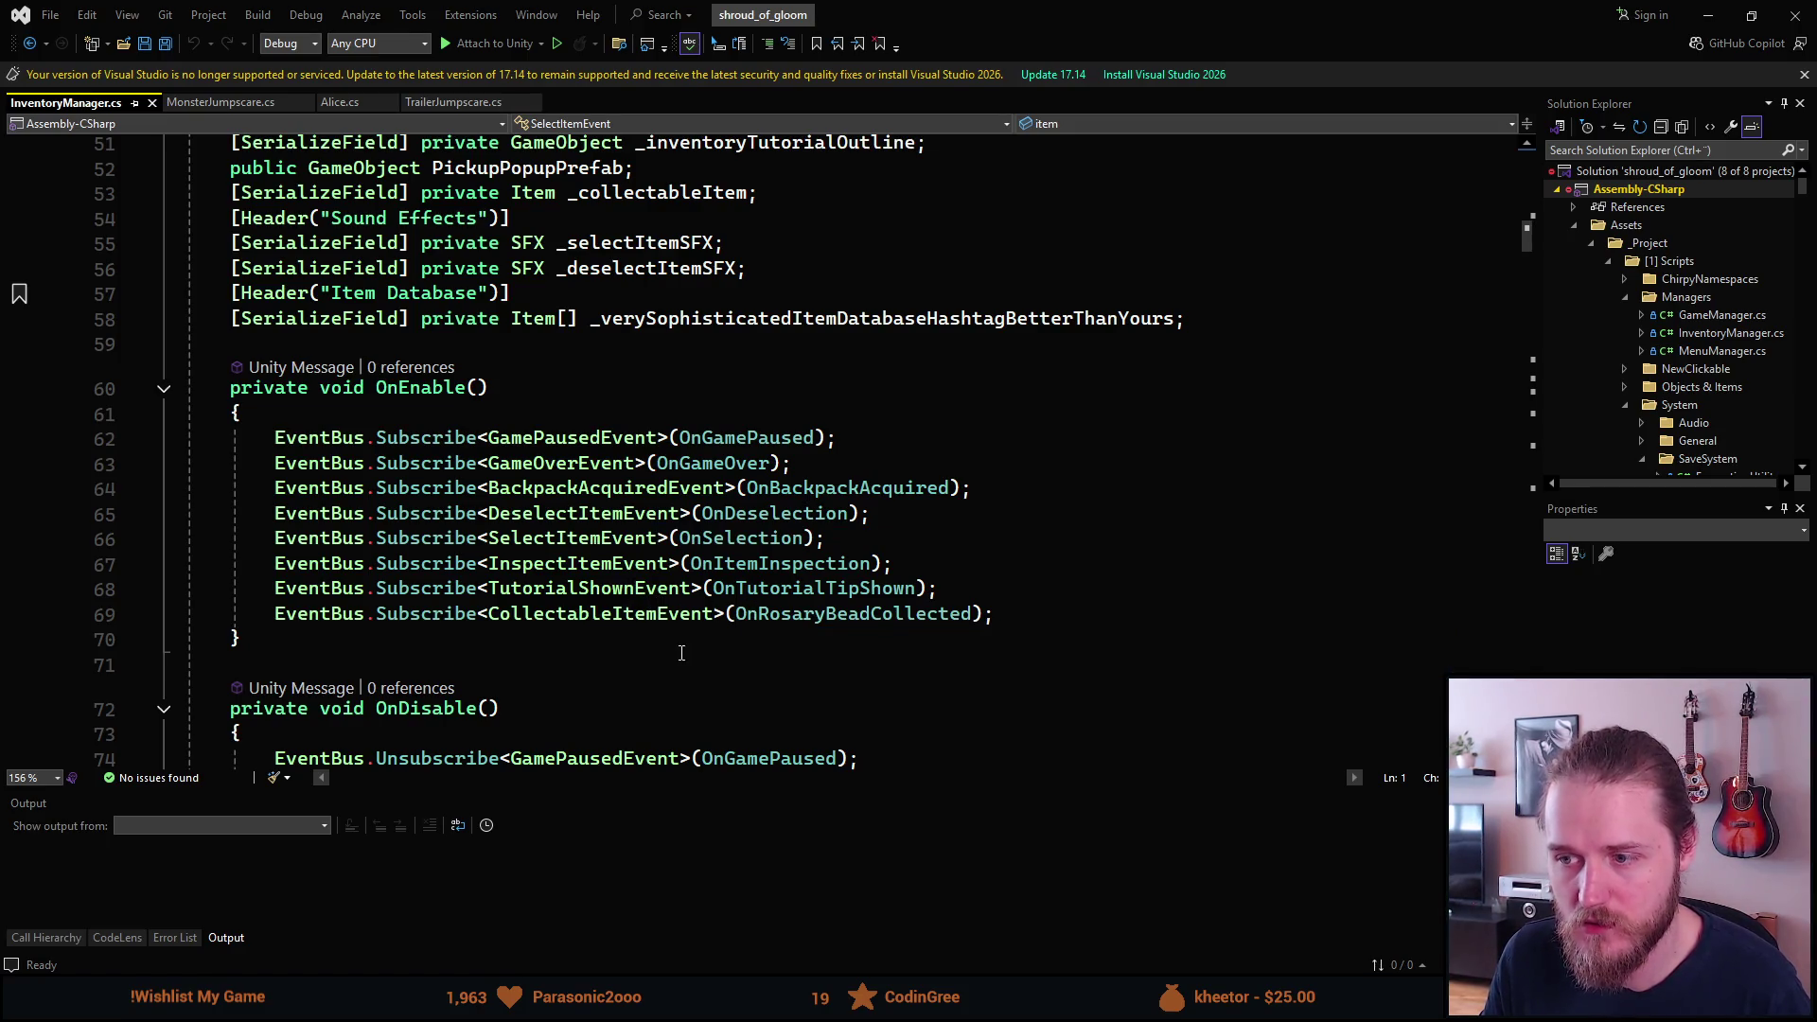
pyautogui.scroll(12, 664, 638)
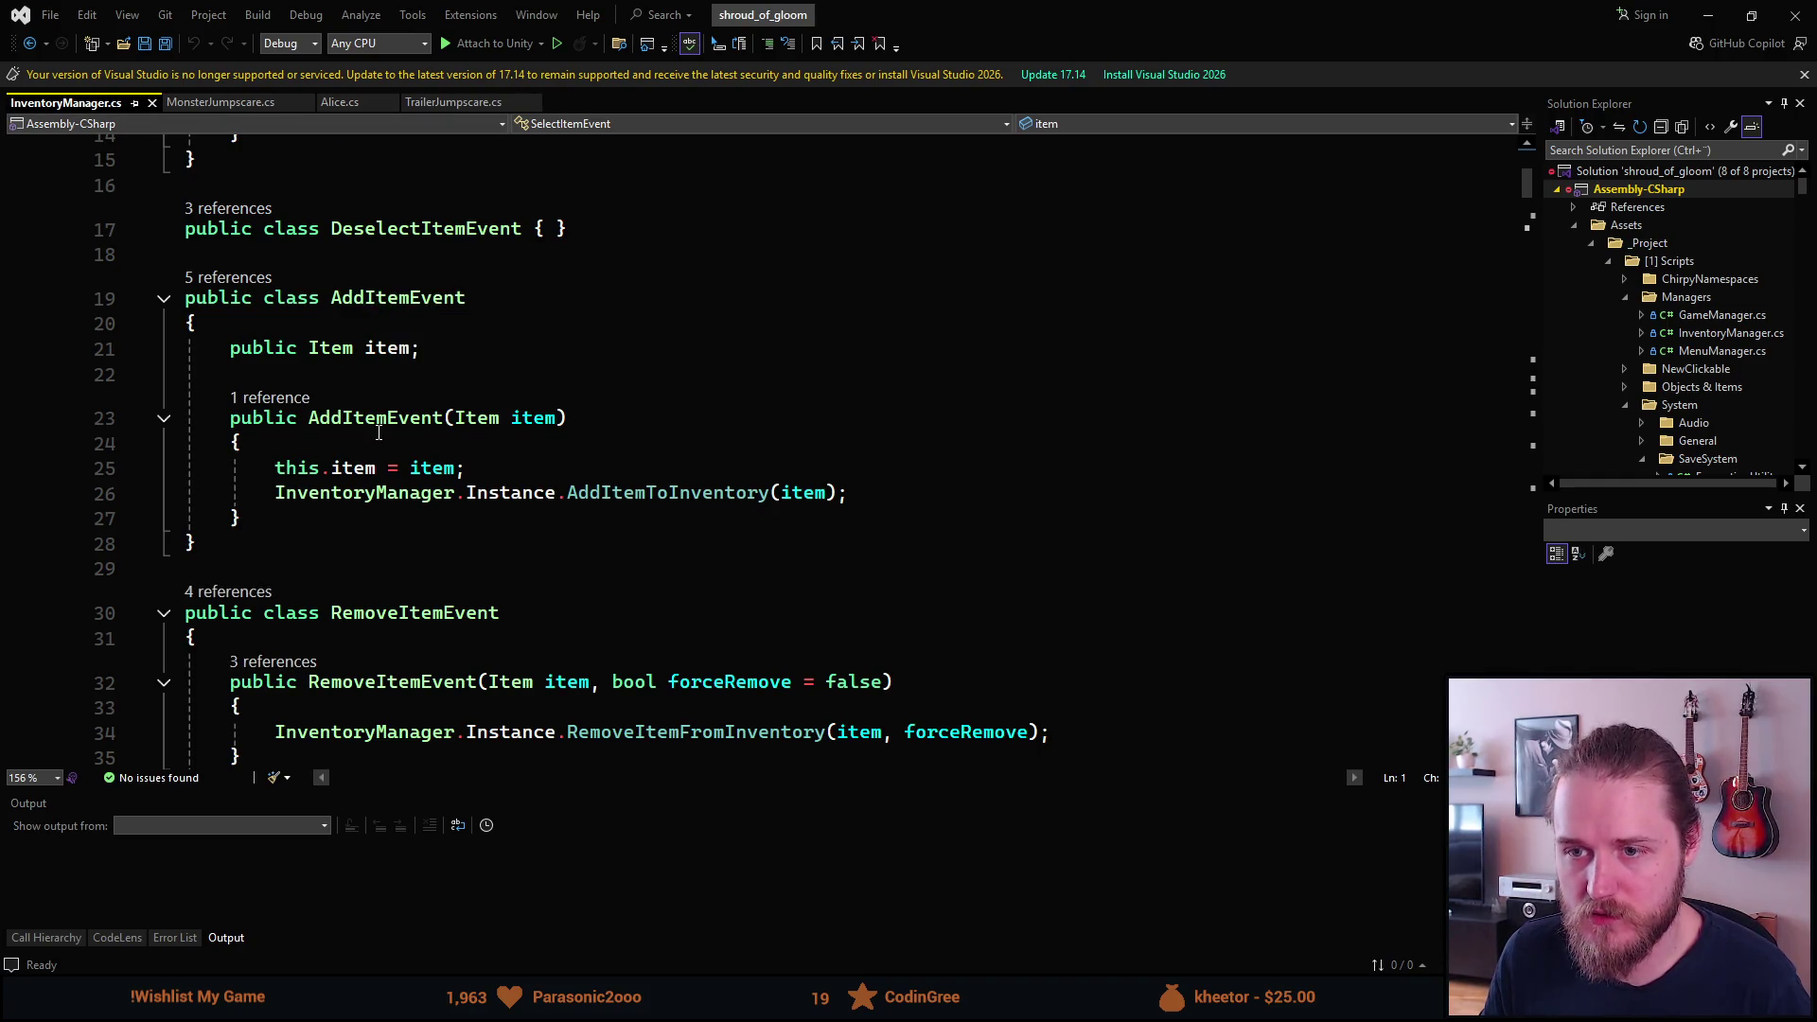
pyautogui.click(602, 492)
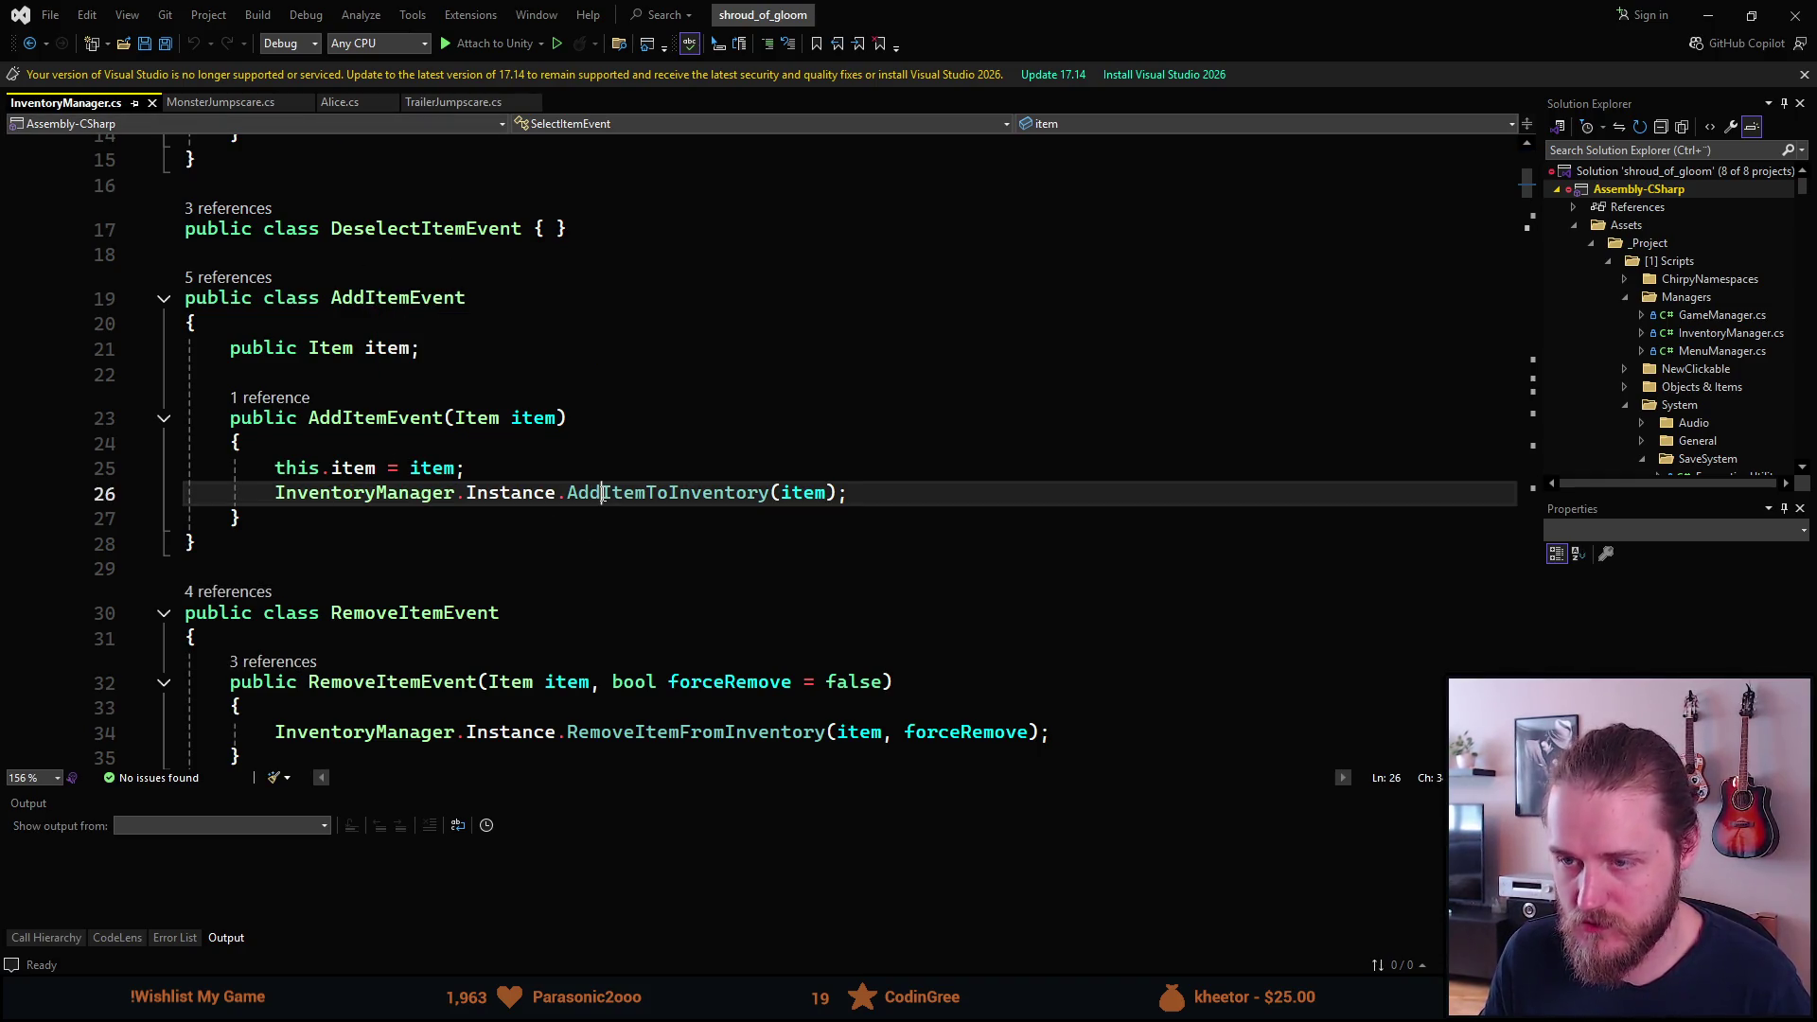
pyautogui.press('F12')
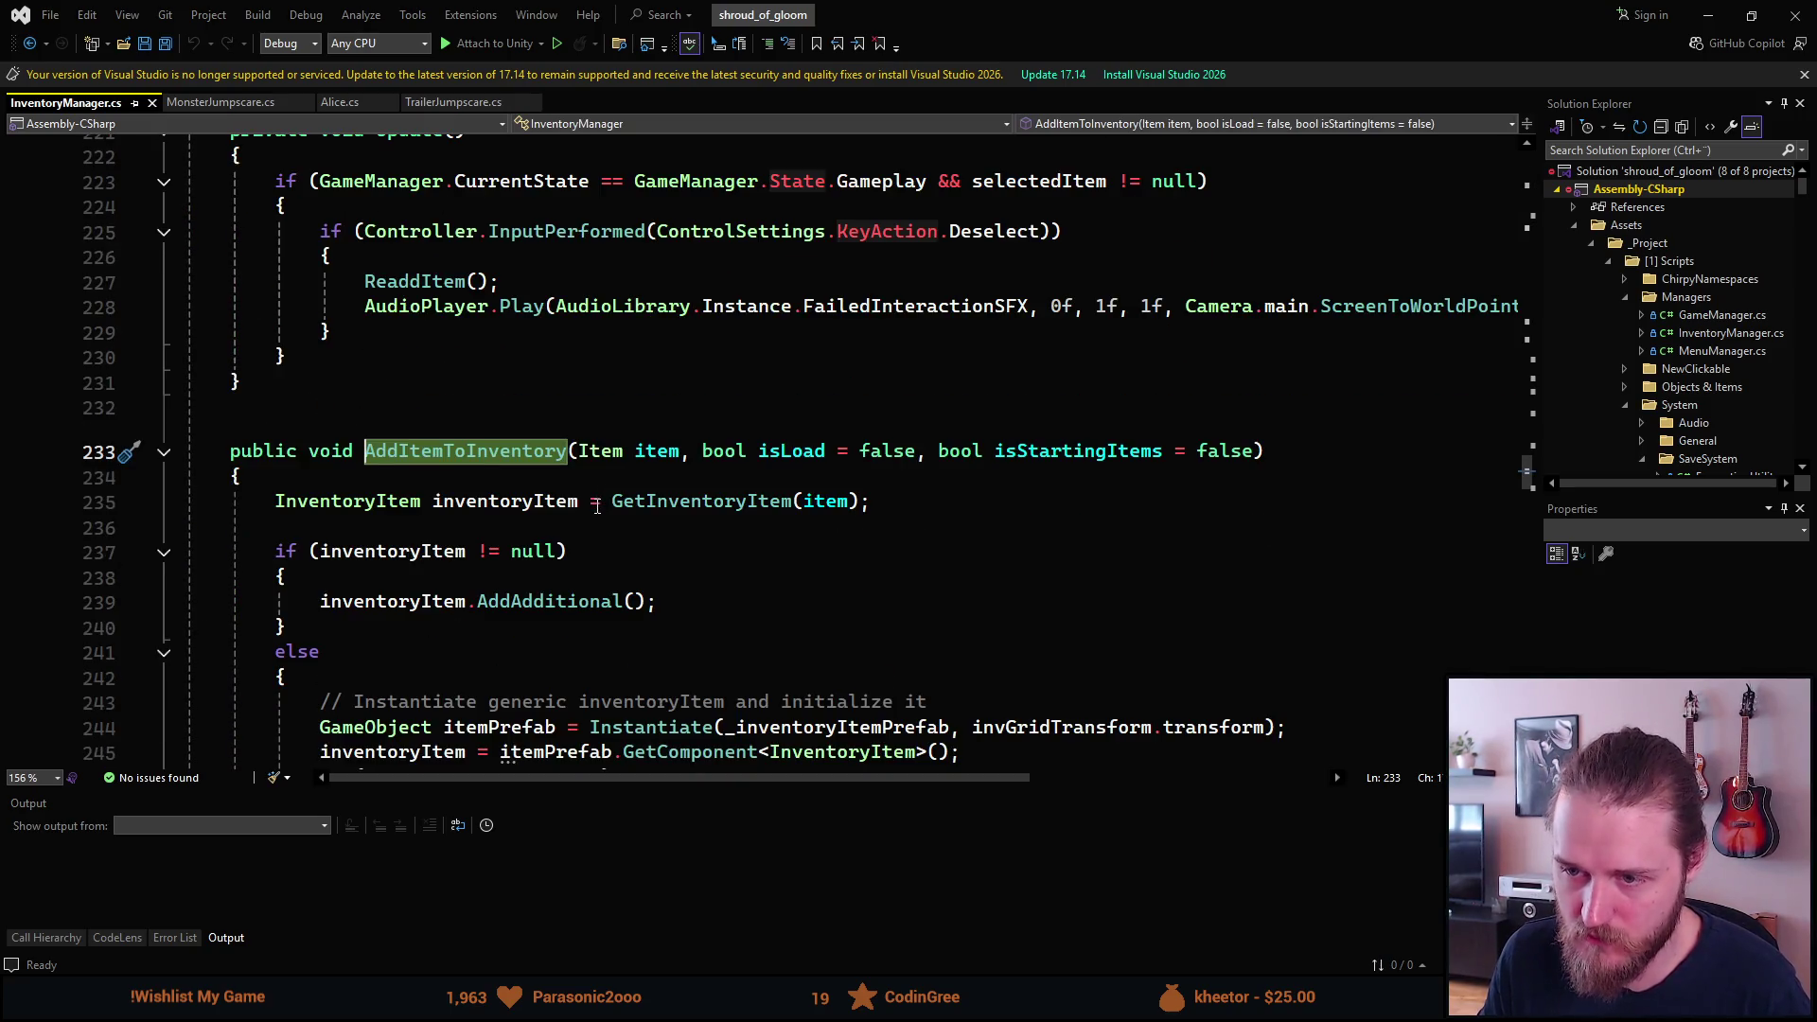
# Read through the AddItemToInventory method, then focus the Solution Explorer search box.
pyautogui.scroll(-3, 603, 494)
pyautogui.scroll(-1, 599, 511)
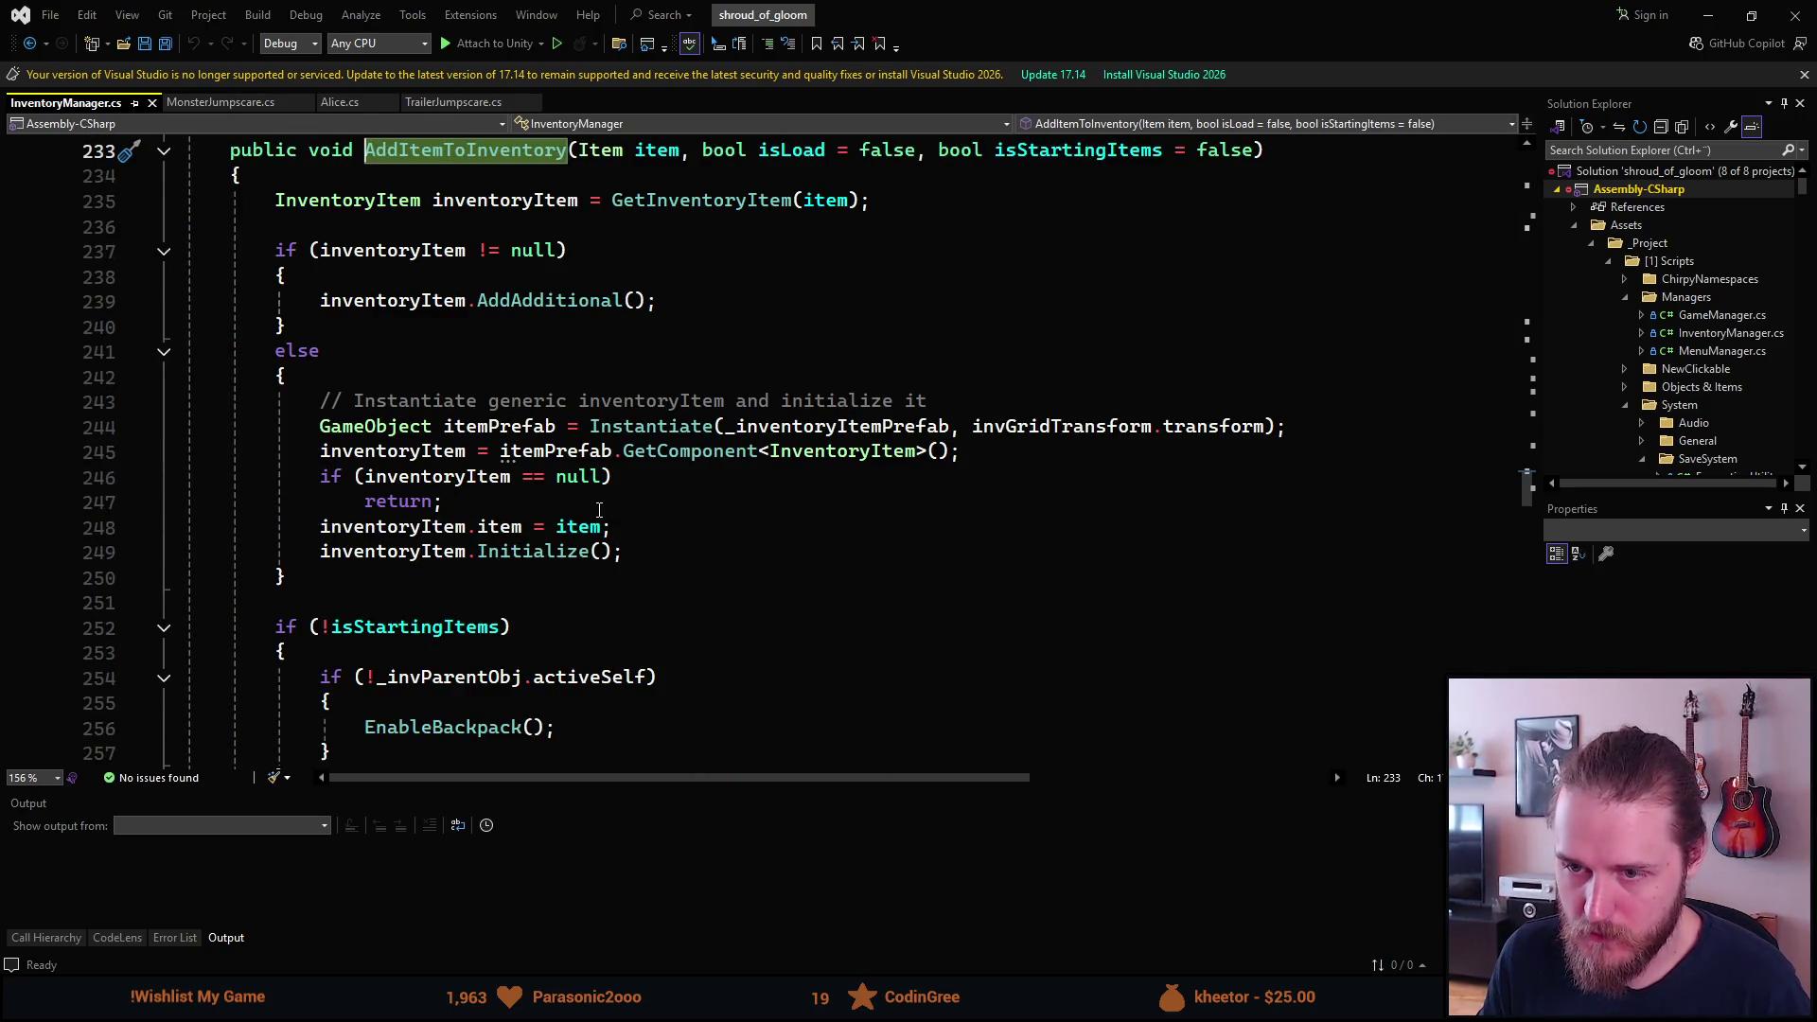
pyautogui.scroll(-2, 599, 511)
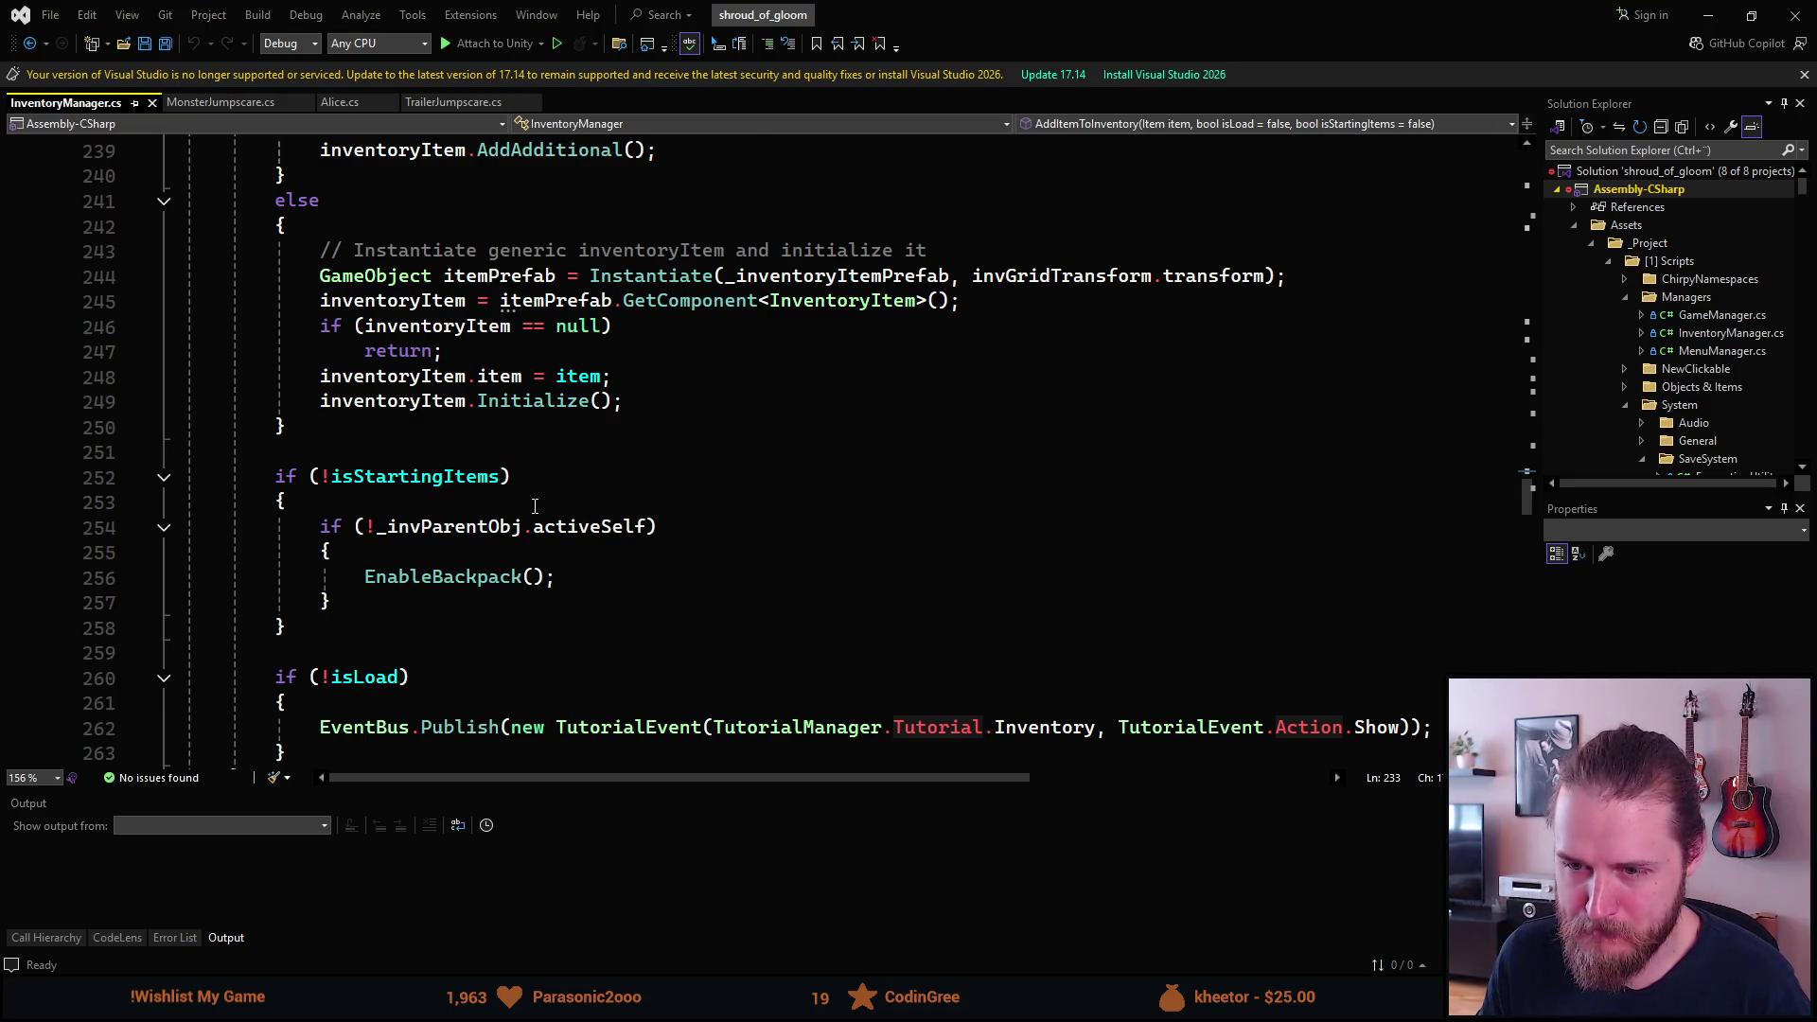
pyautogui.scroll(-2, 469, 456)
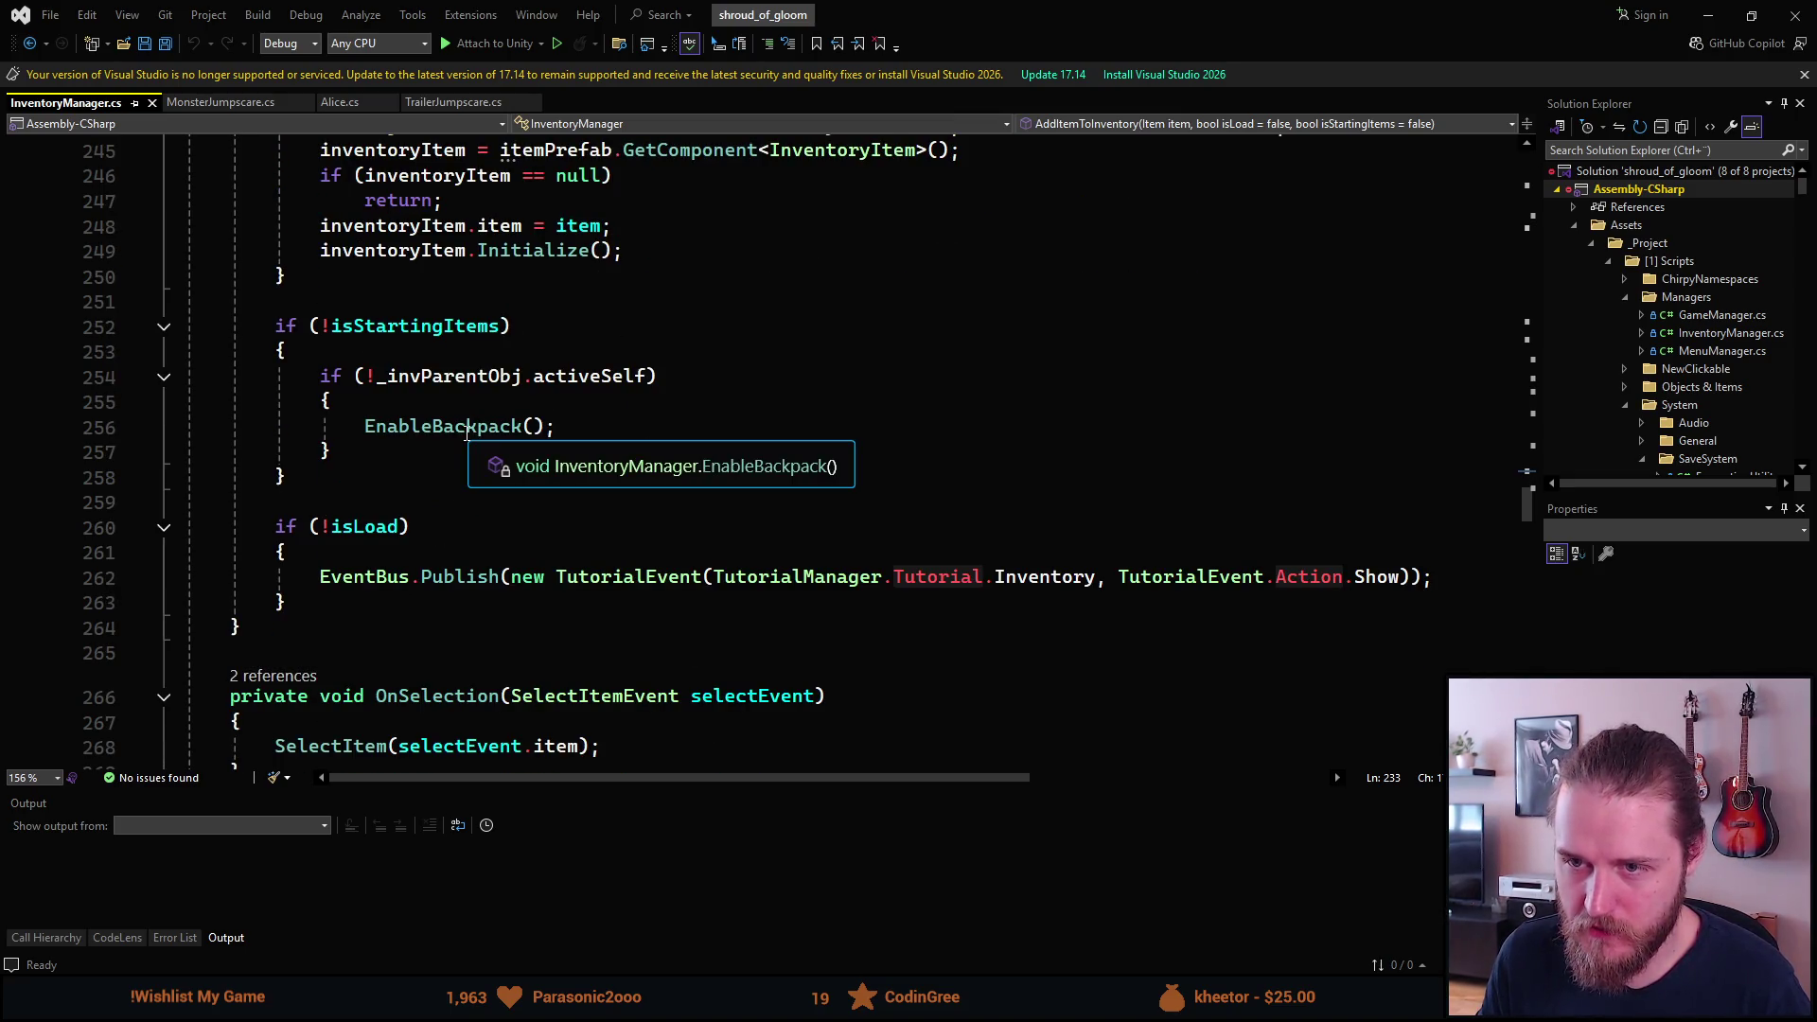
pyautogui.scroll(2, 466, 430)
pyautogui.scroll(3, 464, 431)
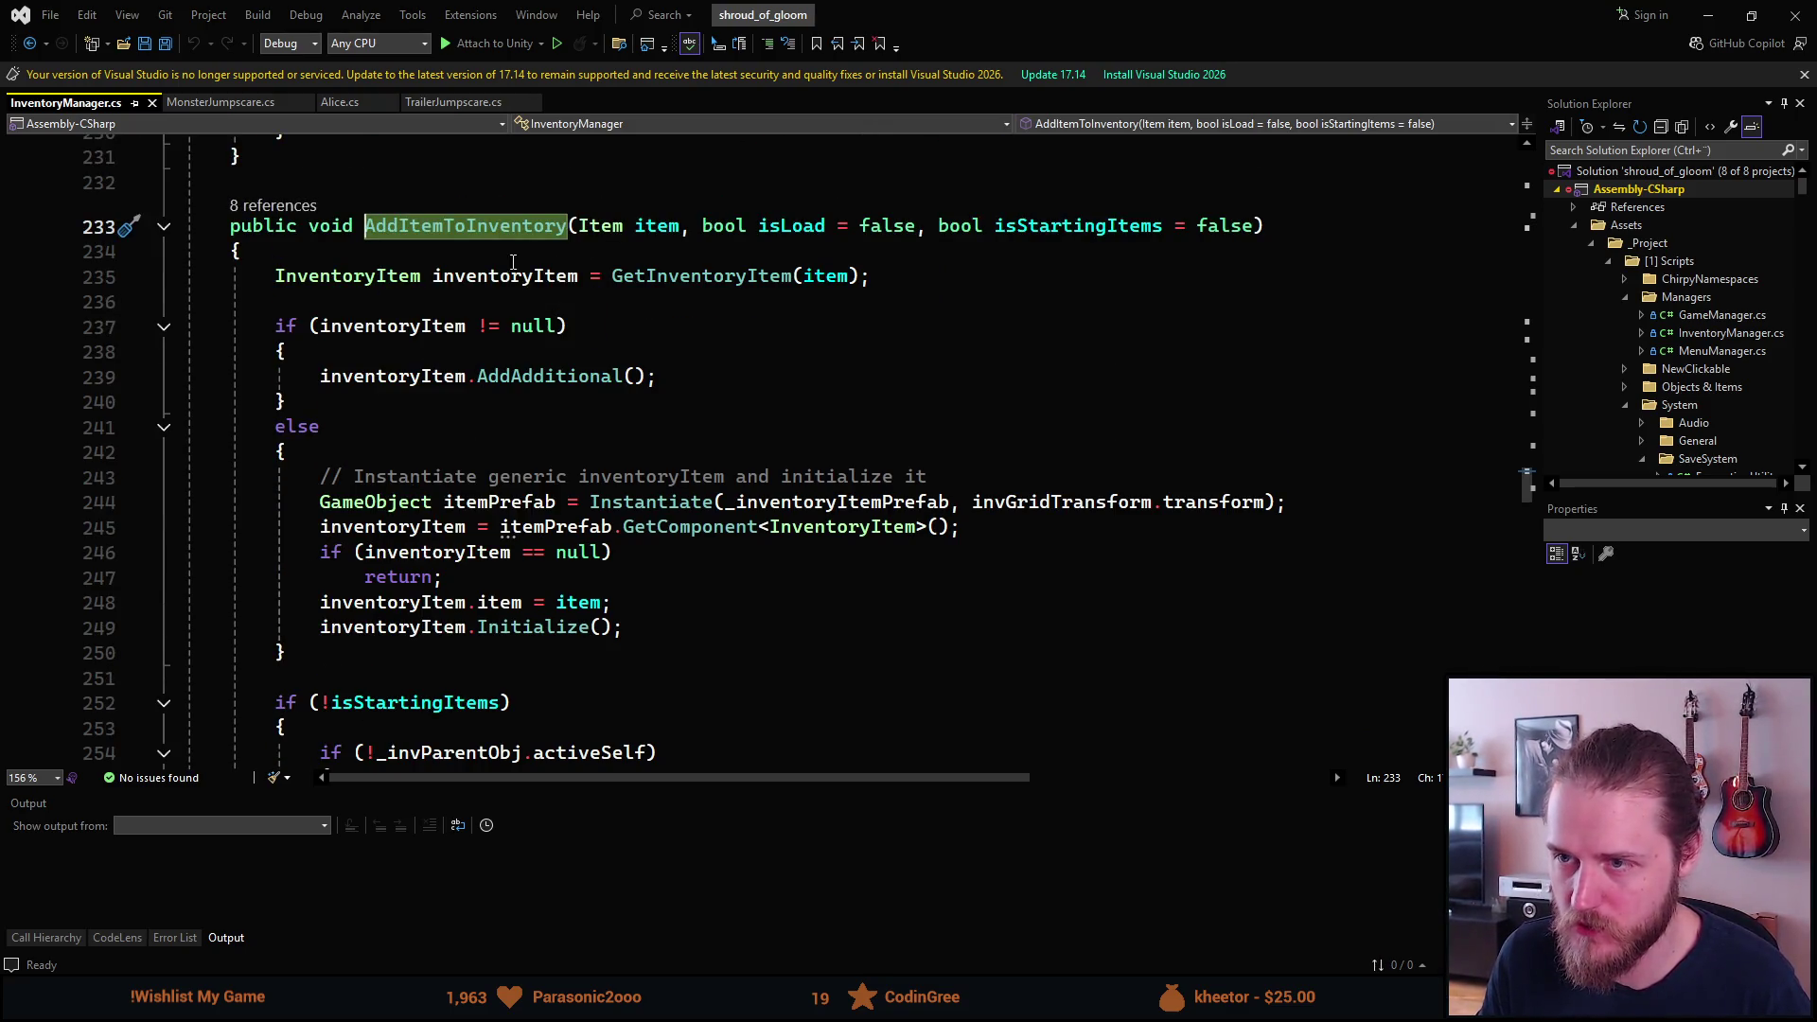
pyautogui.click(1596, 151)
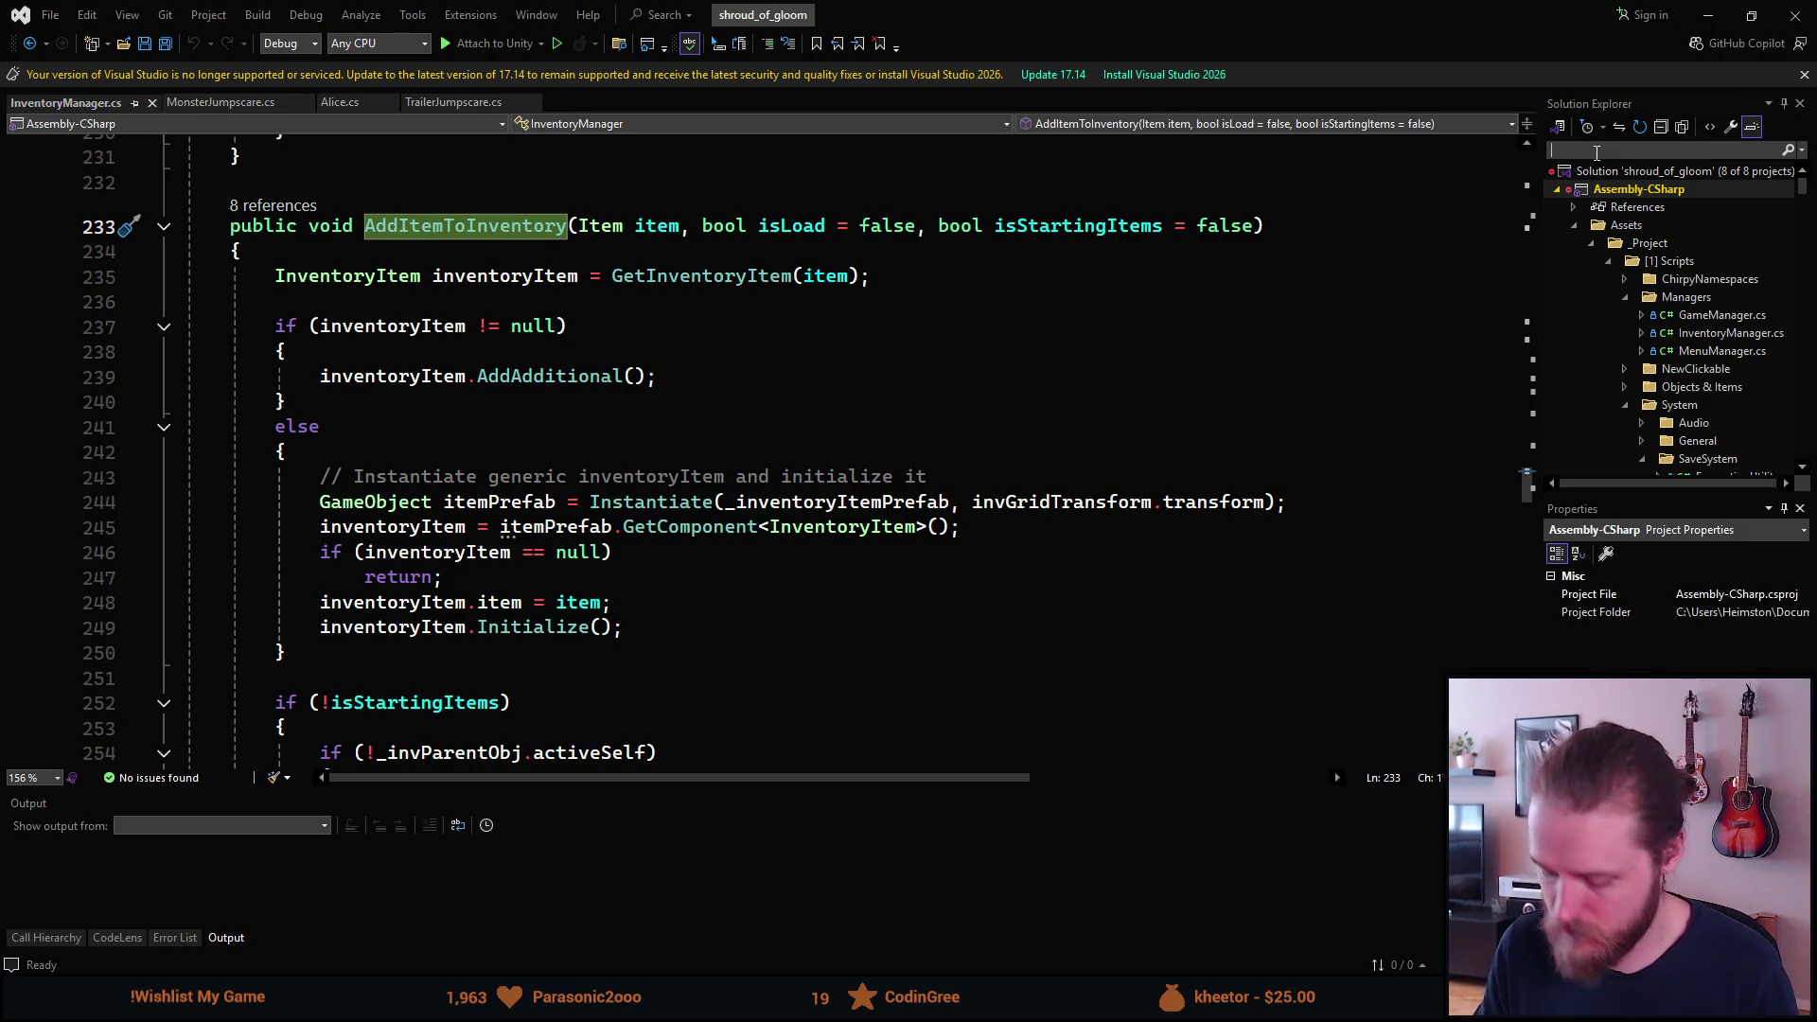
# Search Solution Explorer for 'inventory' and open Inventory.cs.
pyautogui.write('inventory')
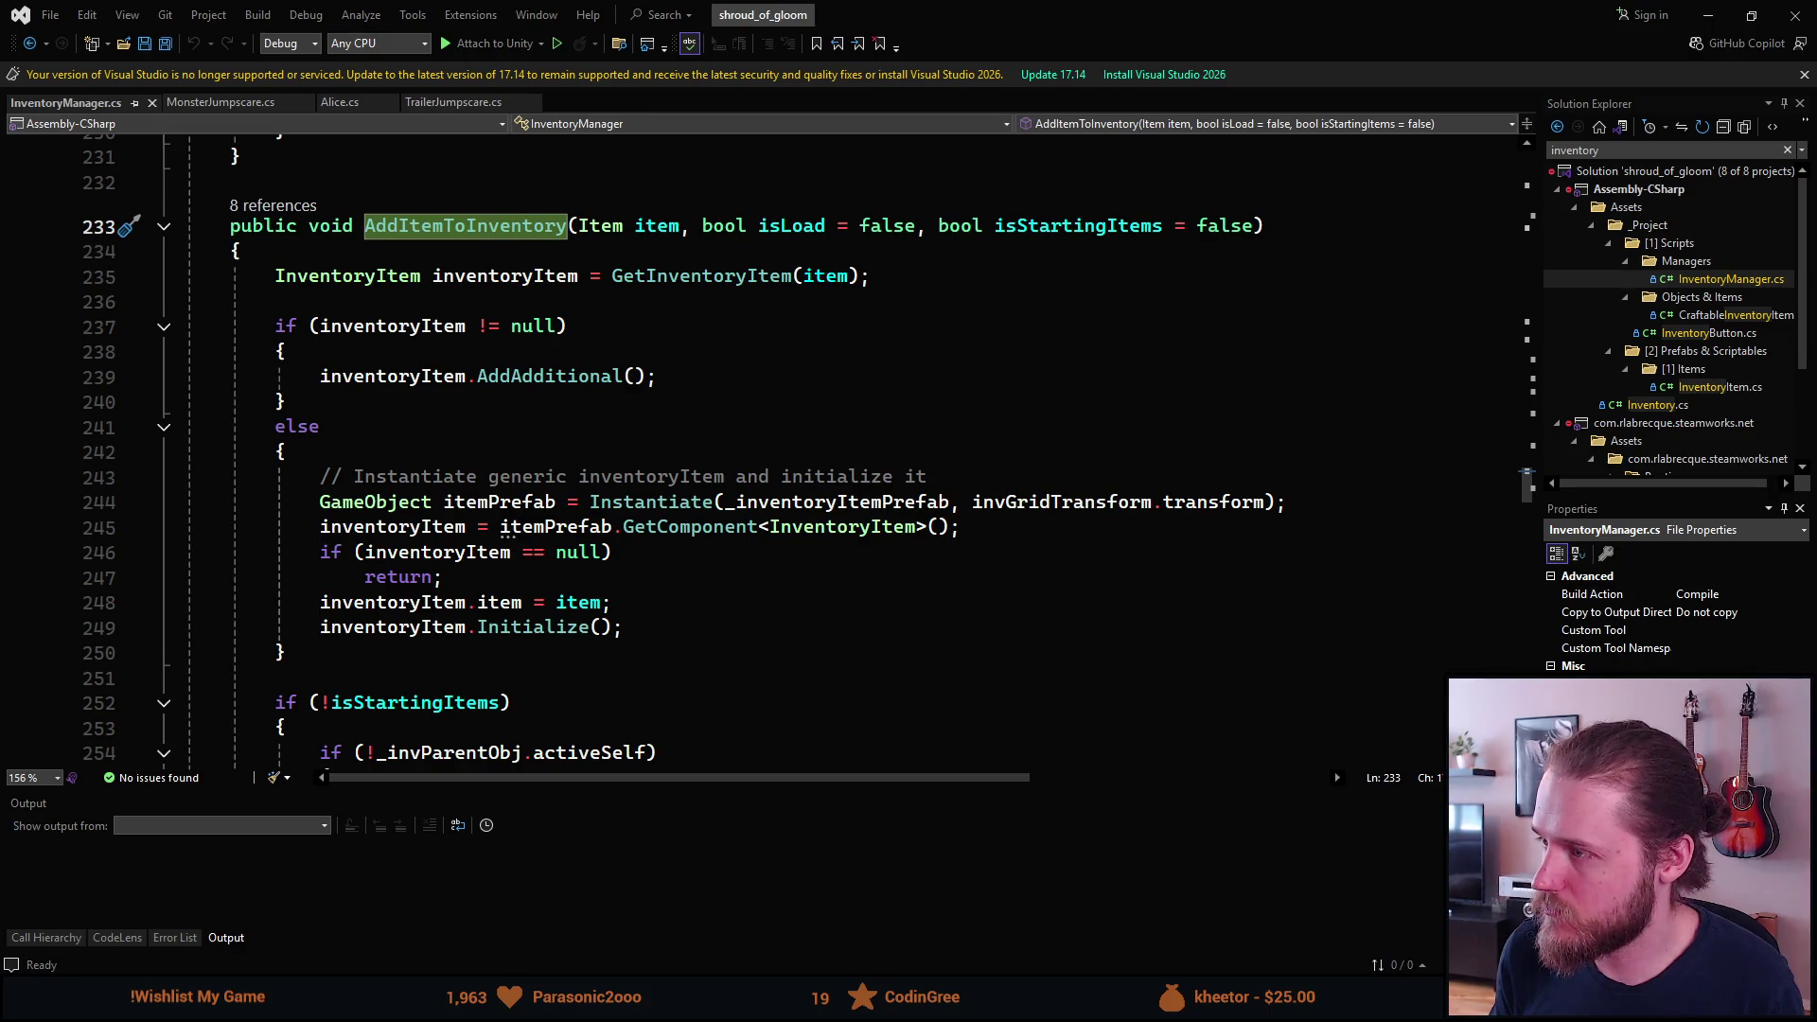
pyautogui.press('Down')
pyautogui.press('Down')
pyautogui.press('Down')
pyautogui.press('Return')
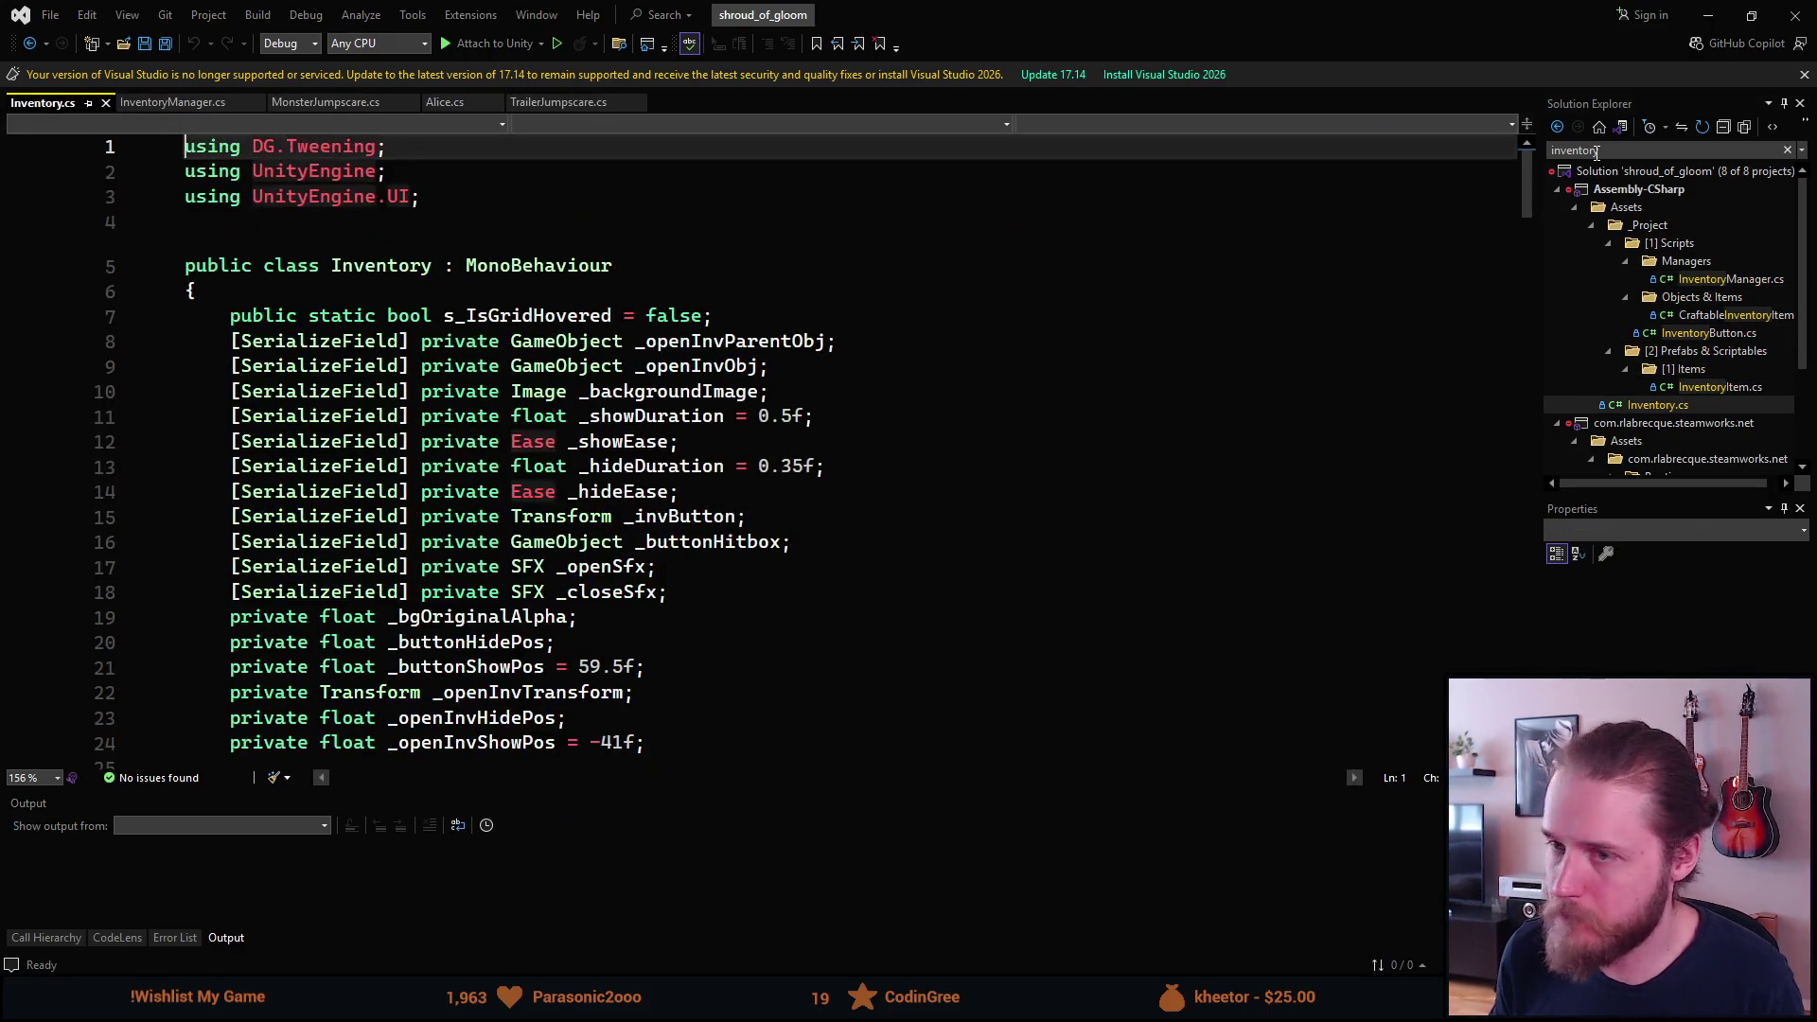
# Scroll to the event subscriptions and go to the OnItemAdded definition with F12.
pyautogui.scroll(-3, 939, 553)
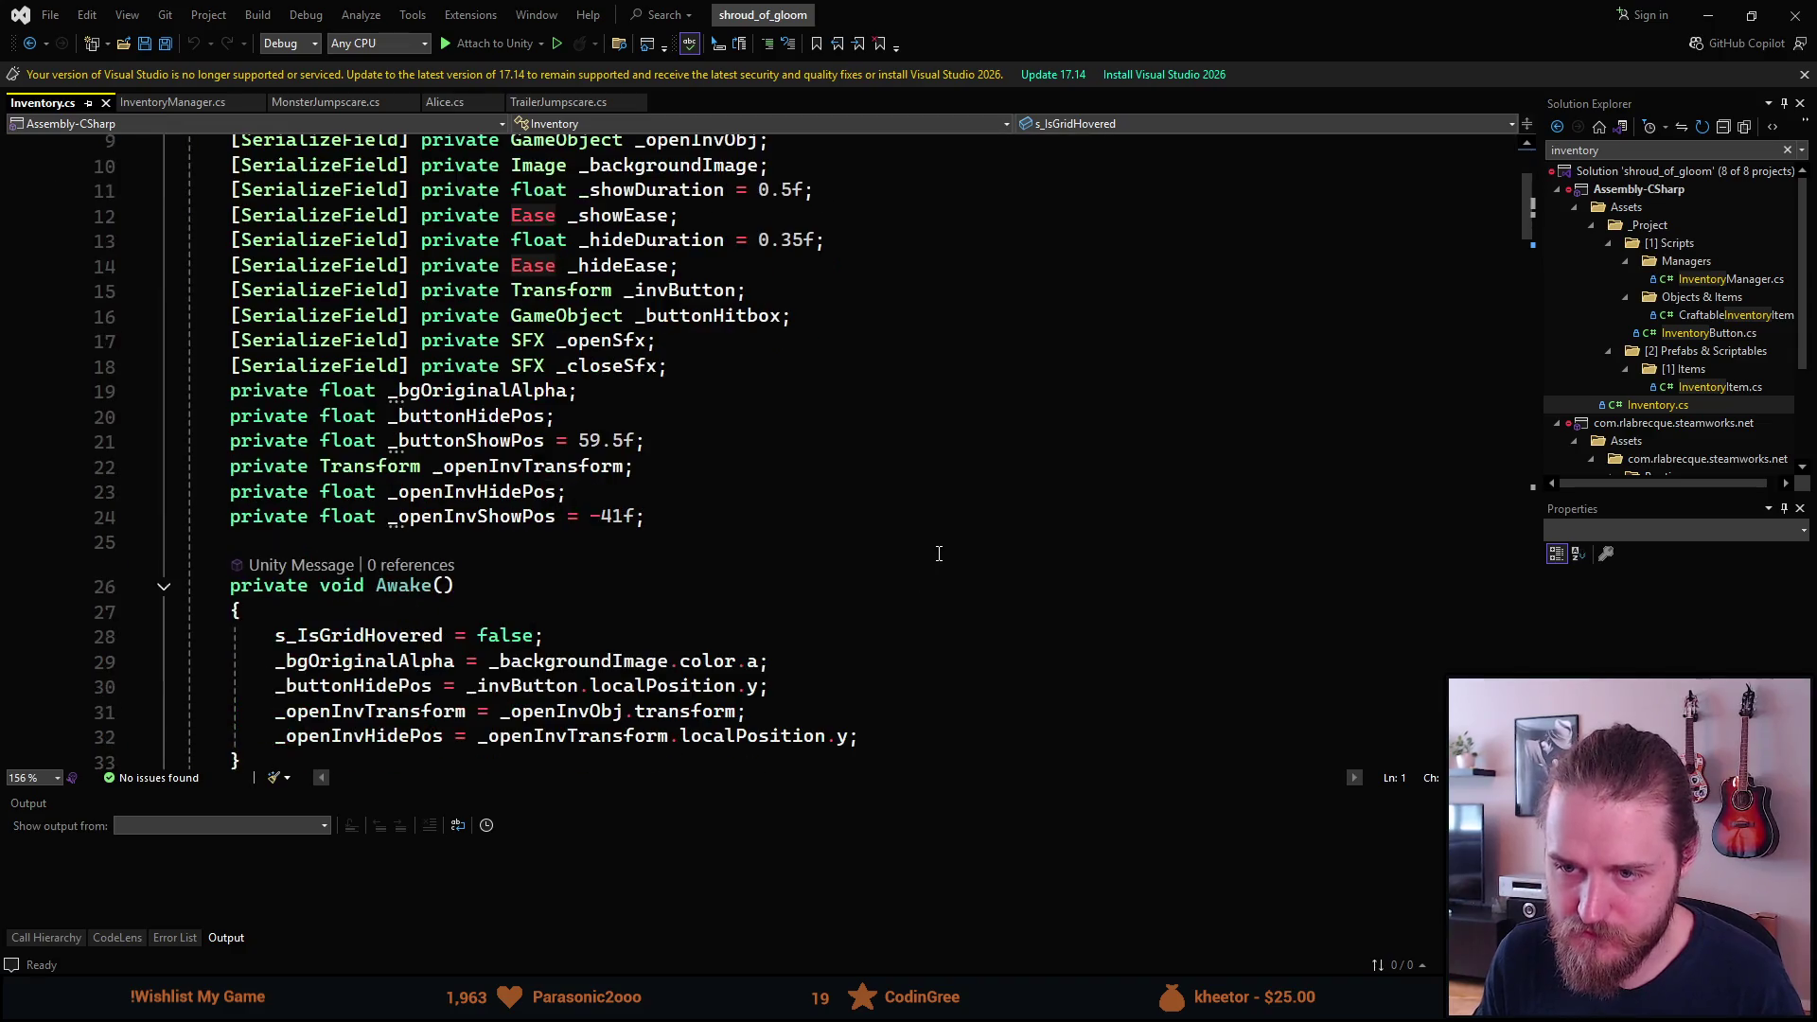
pyautogui.scroll(-7, 936, 552)
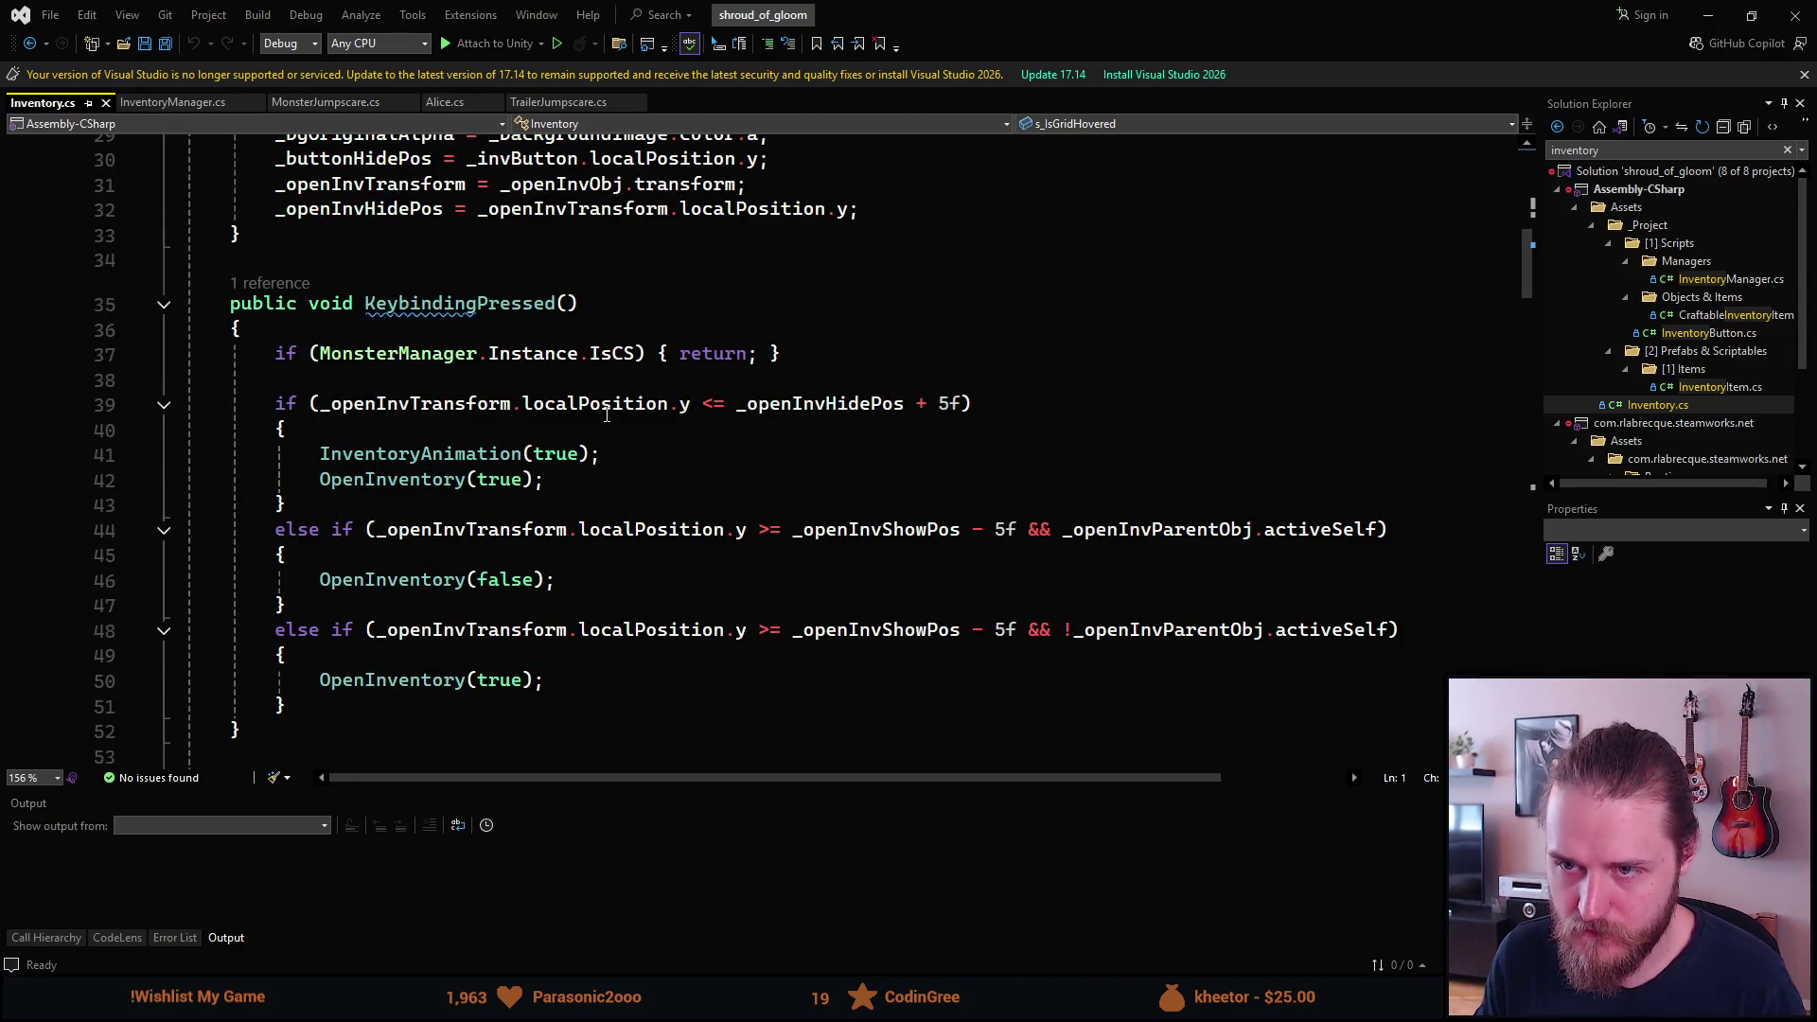
pyautogui.scroll(-3, 410, 446)
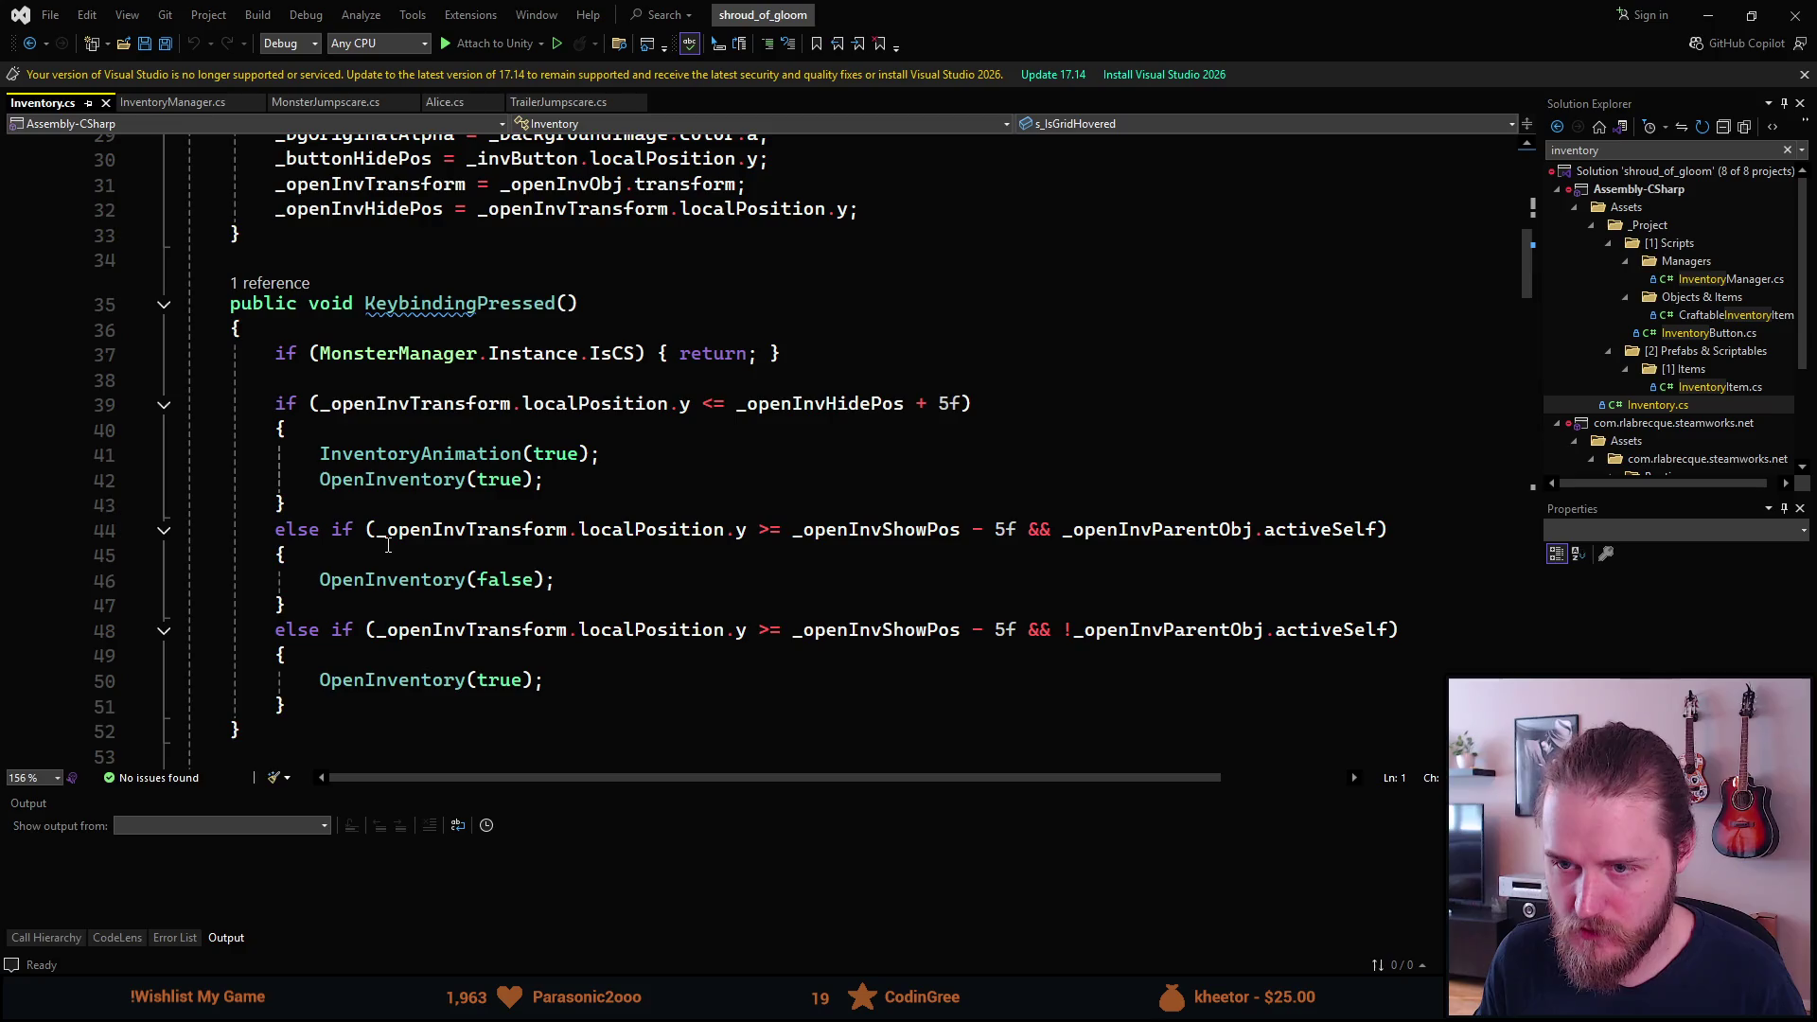
pyautogui.scroll(-2, 388, 545)
pyautogui.scroll(-7, 388, 545)
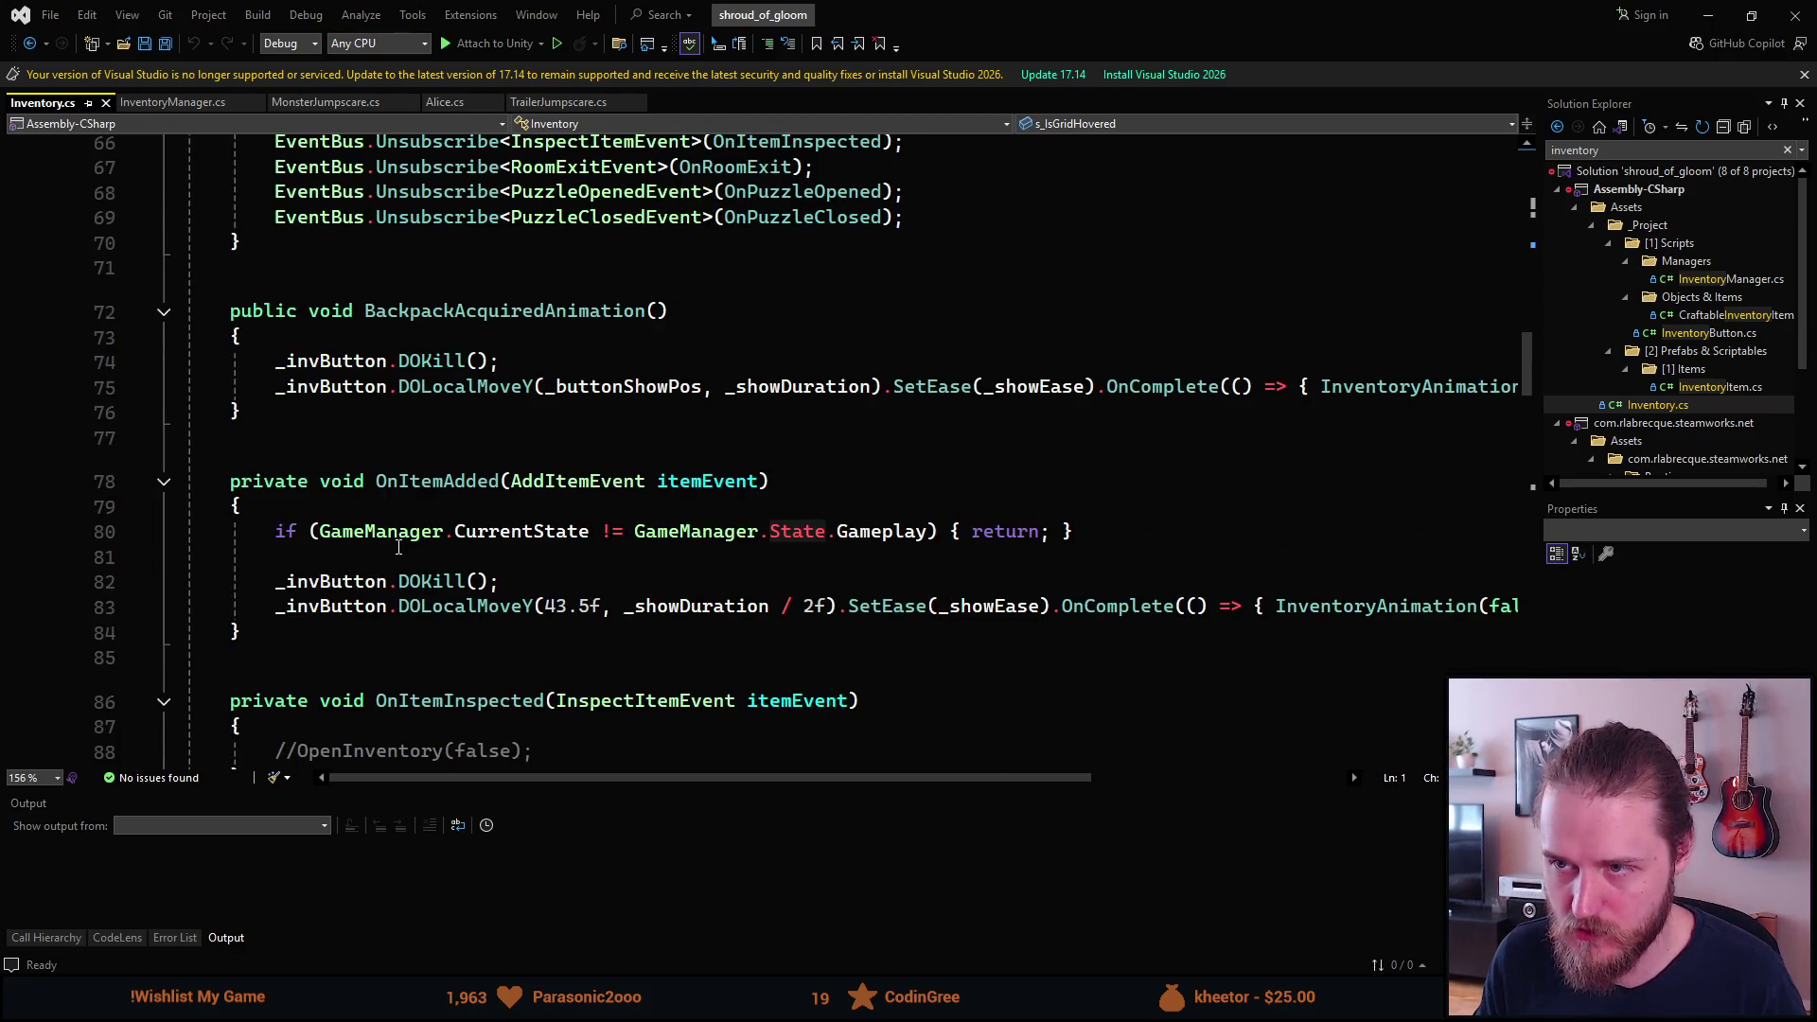
pyautogui.scroll(3, 610, 473)
pyautogui.click(742, 320)
pyautogui.click(742, 340)
pyautogui.press('F12')
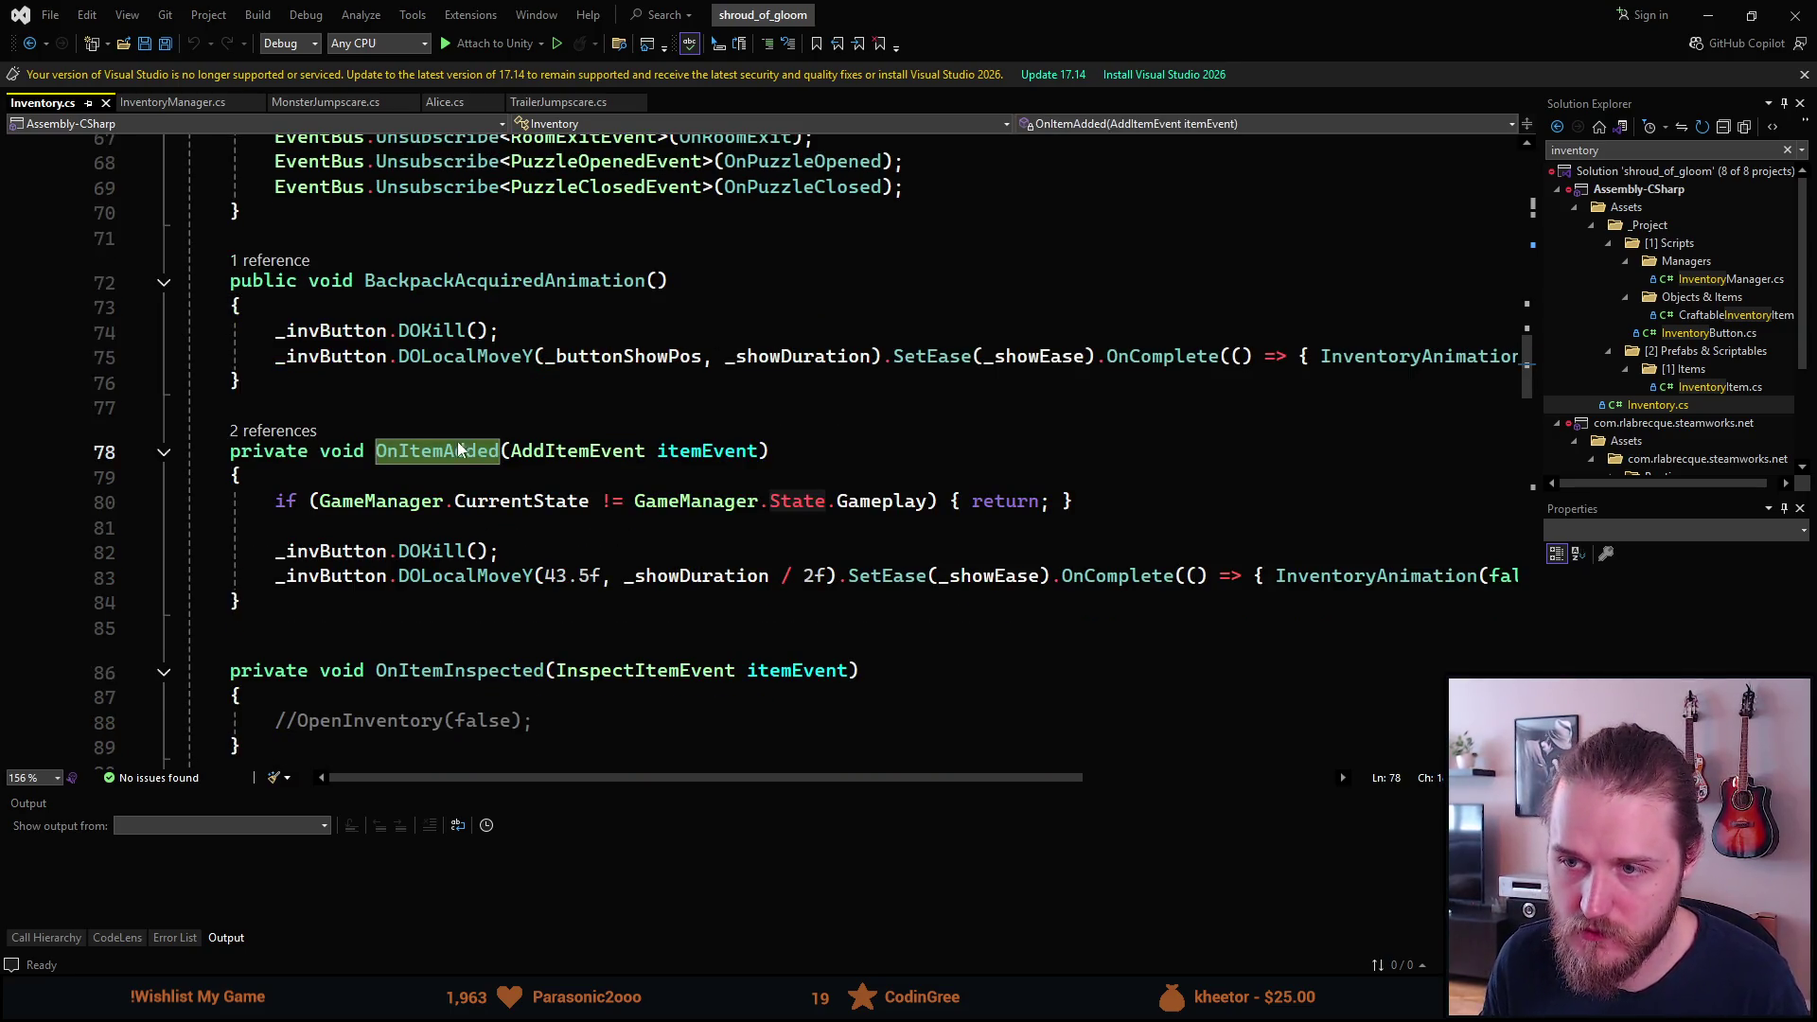
pyautogui.scroll(-2, 460, 447)
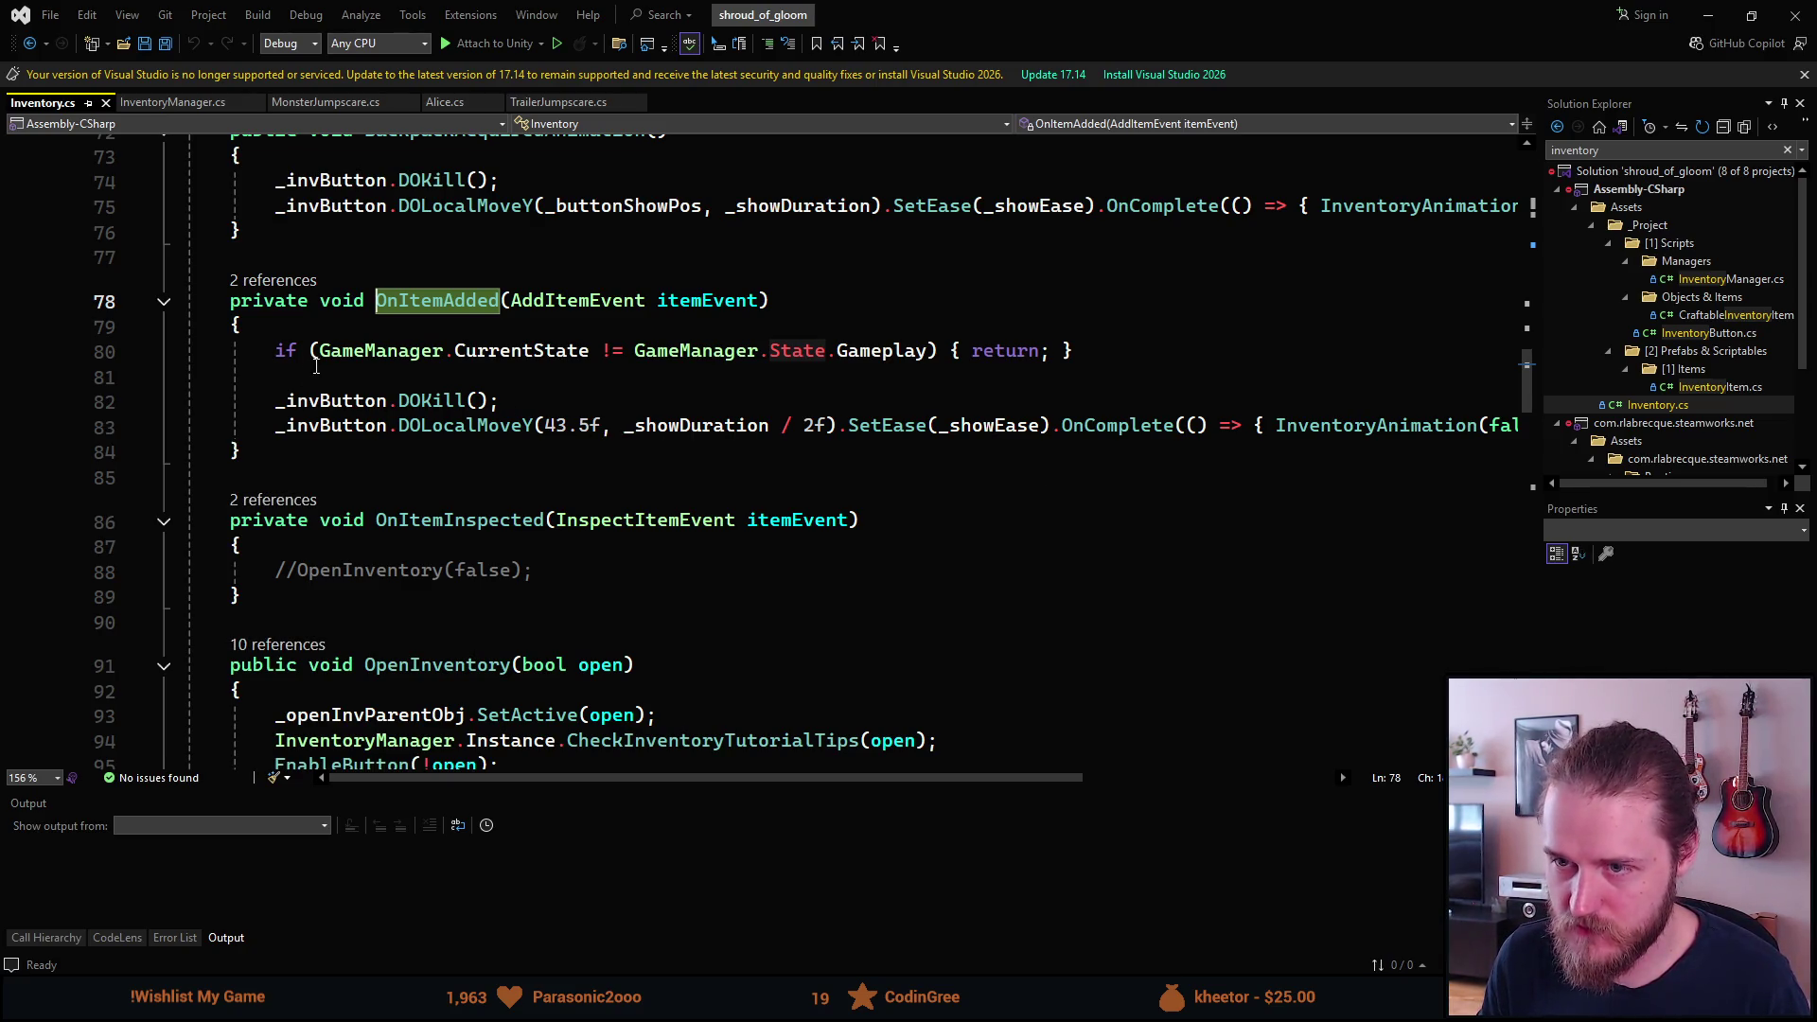
# Insert a #if UNITY_EDITOR / #endif block after OnItemAdded's gameplay state check.
pyautogui.click(677, 376)
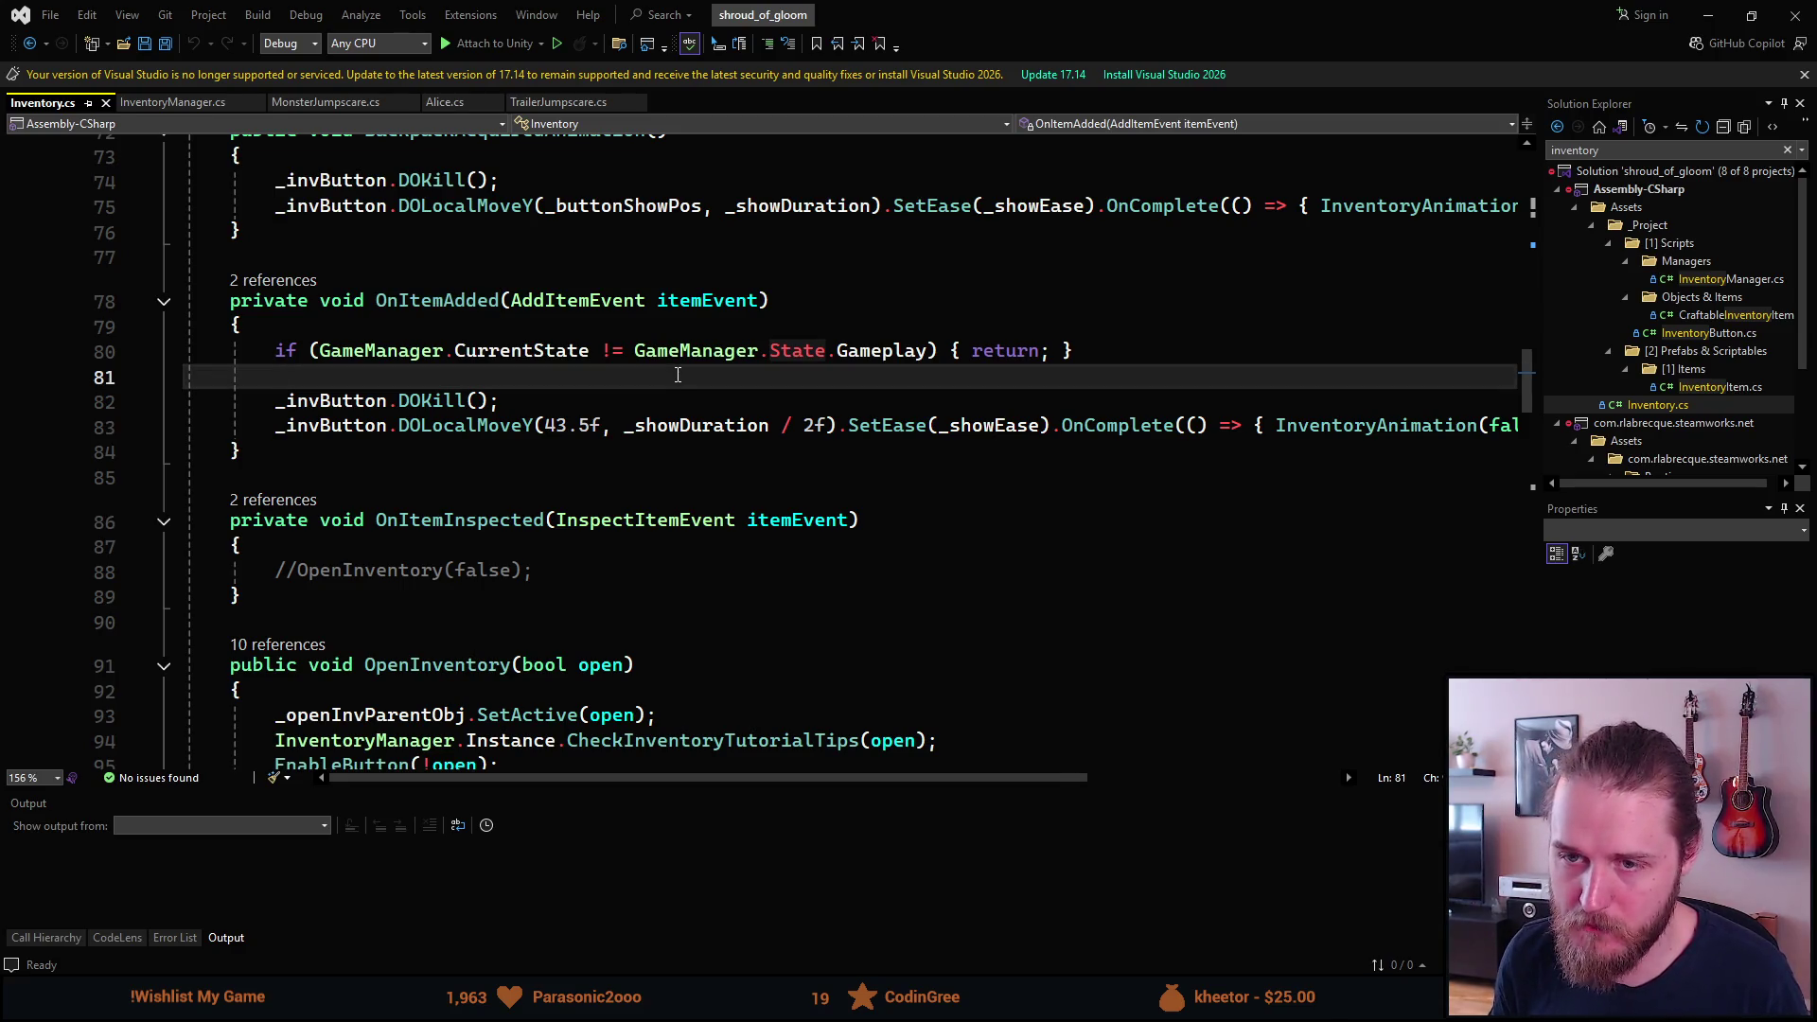
pyautogui.press('Return')
pyautogui.press('Up')
pyautogui.press('Return')
pyautogui.write('#if UNITY_ED')
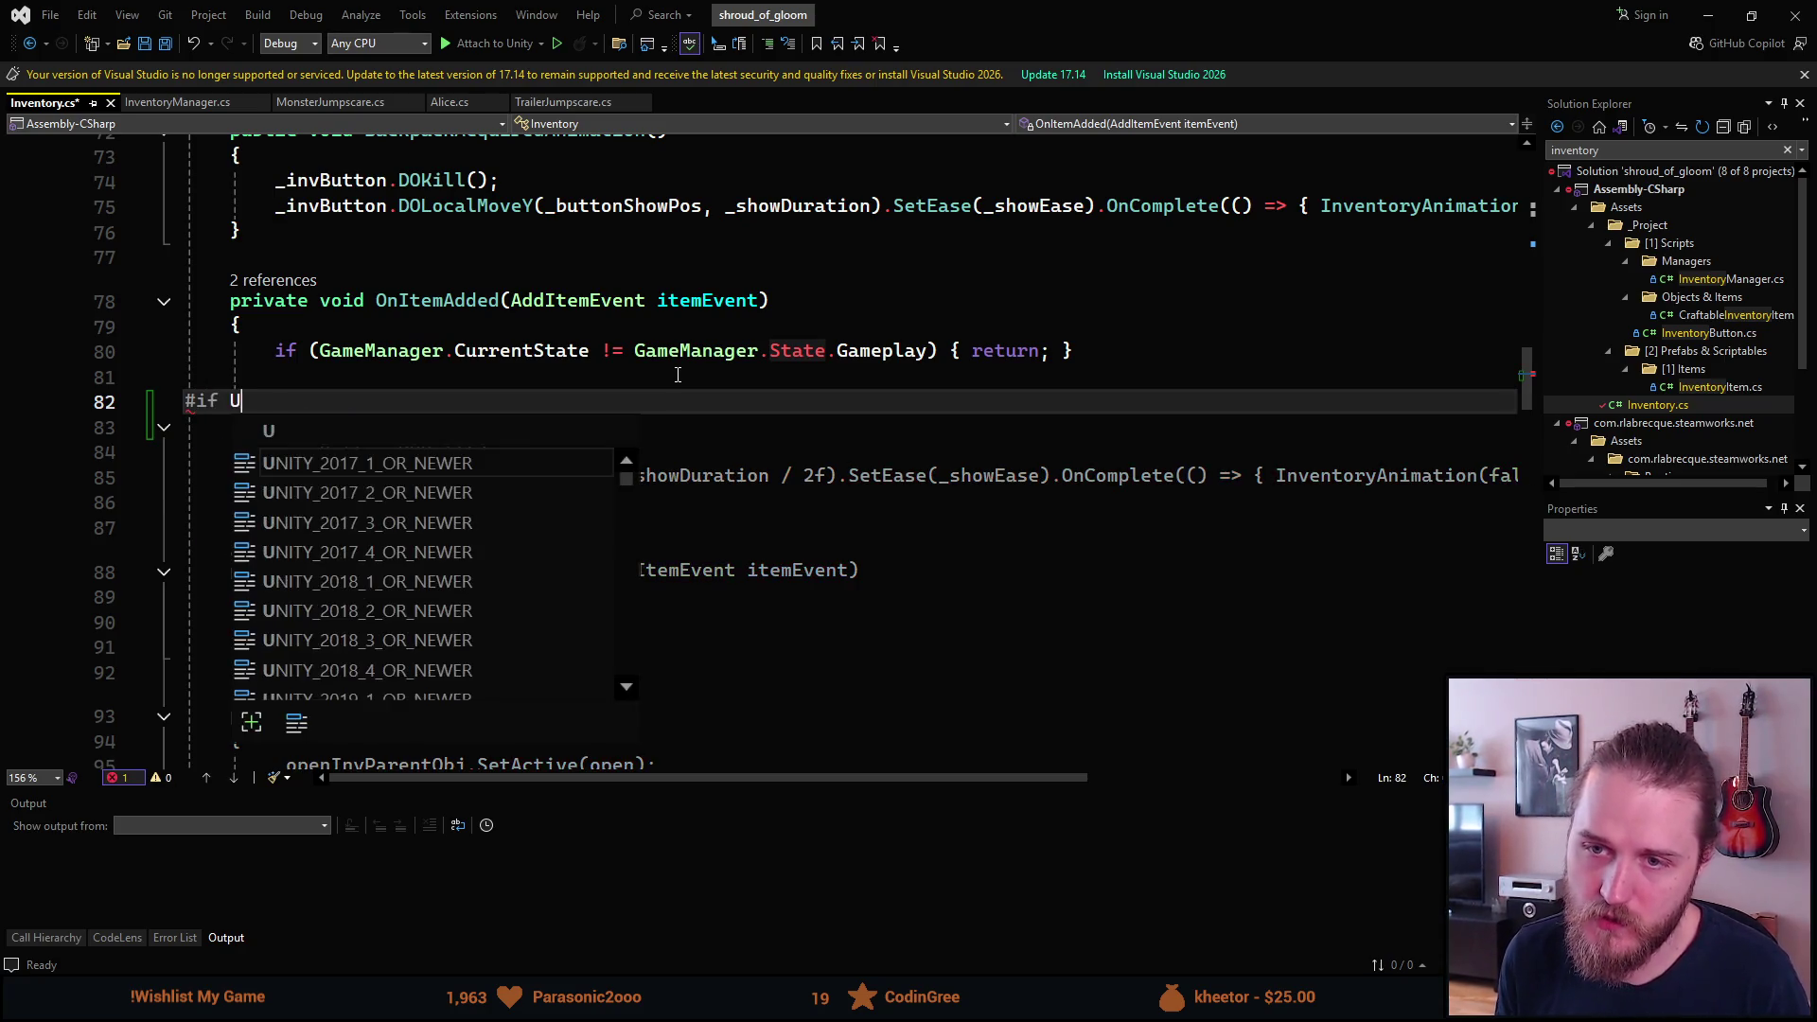
pyautogui.write('ITOR')
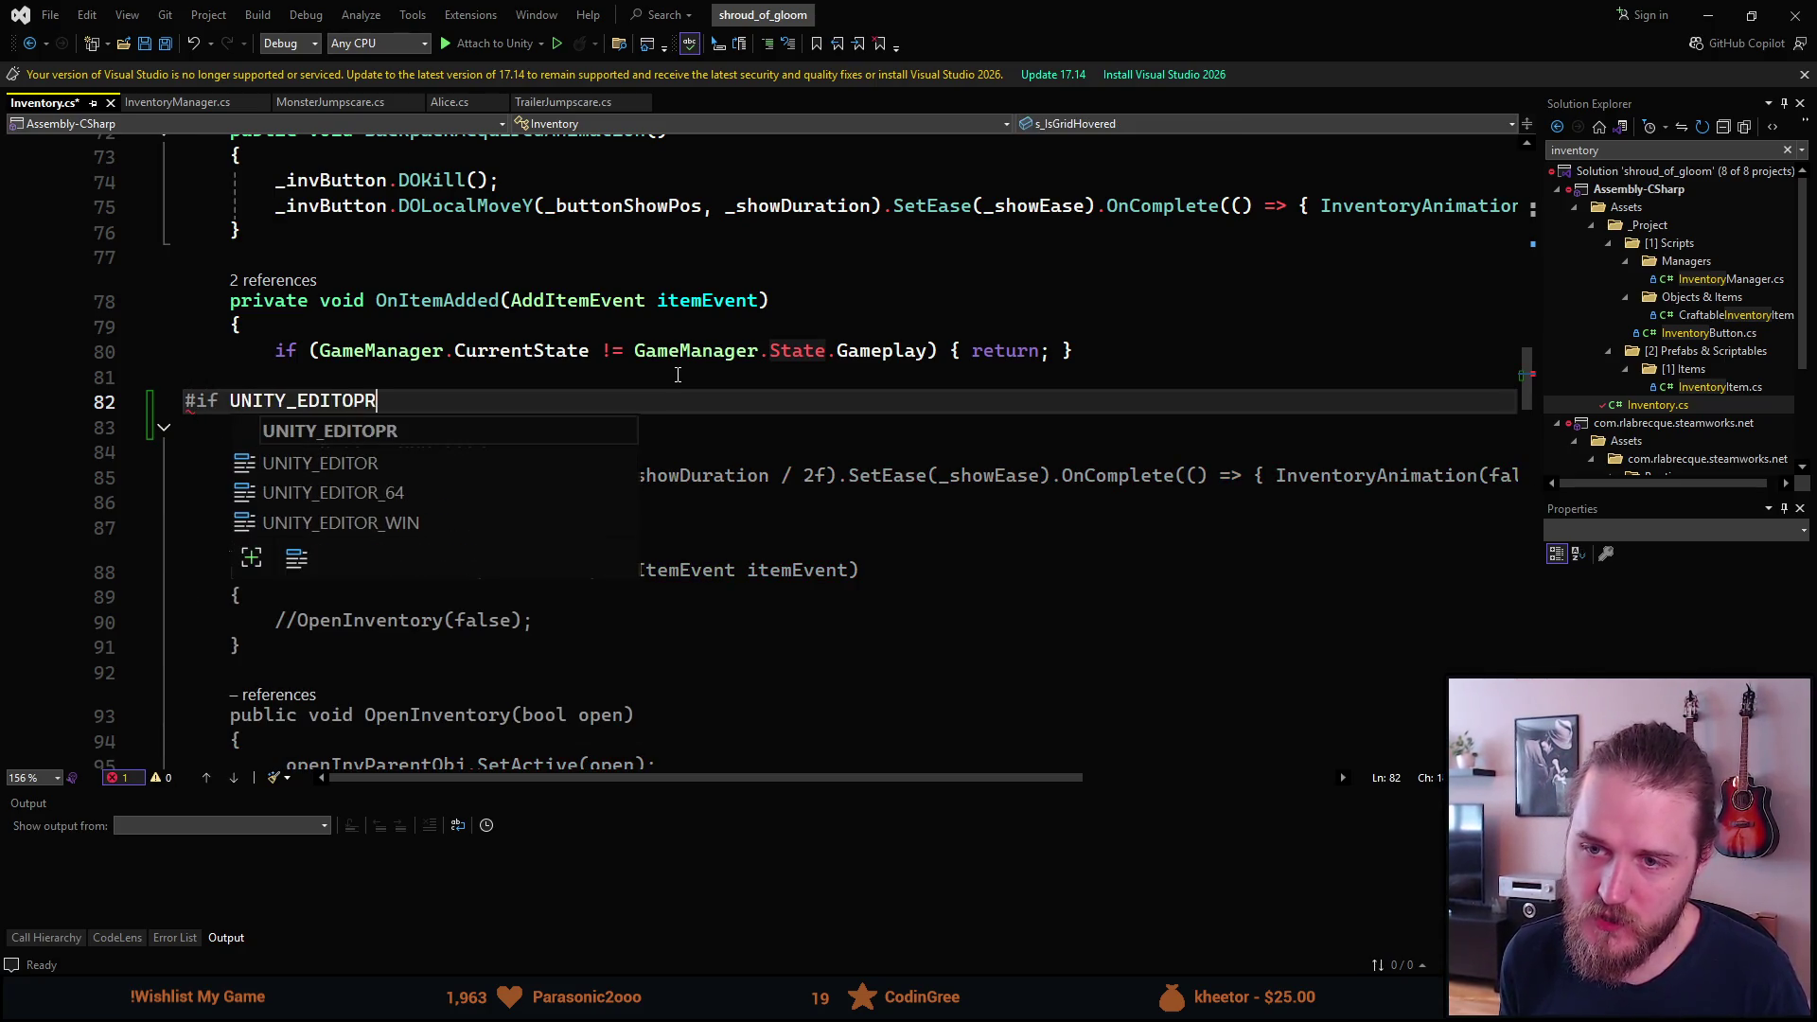
pyautogui.press('Return')
pyautogui.press('Return')
pyautogui.press('BackSpace')
pyautogui.press('BackSpace')
pyautogui.write('#endif')
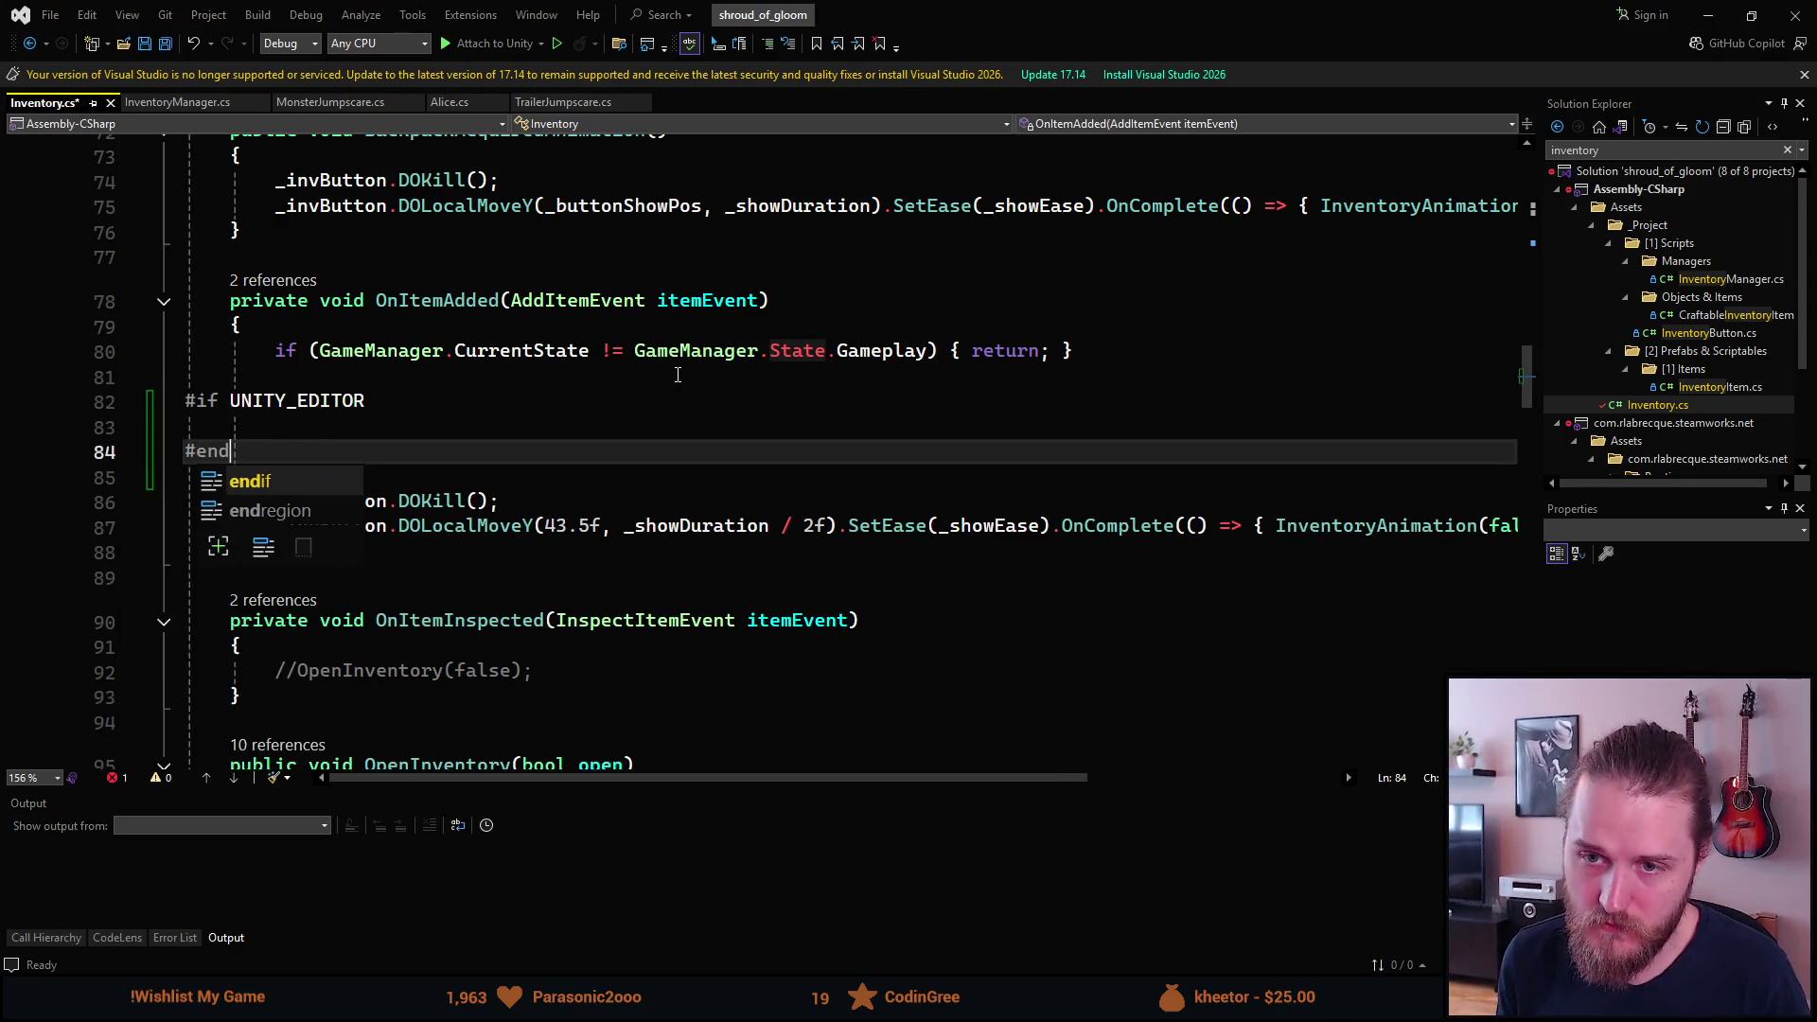
pyautogui.press('Escape')
pyautogui.press('Up')
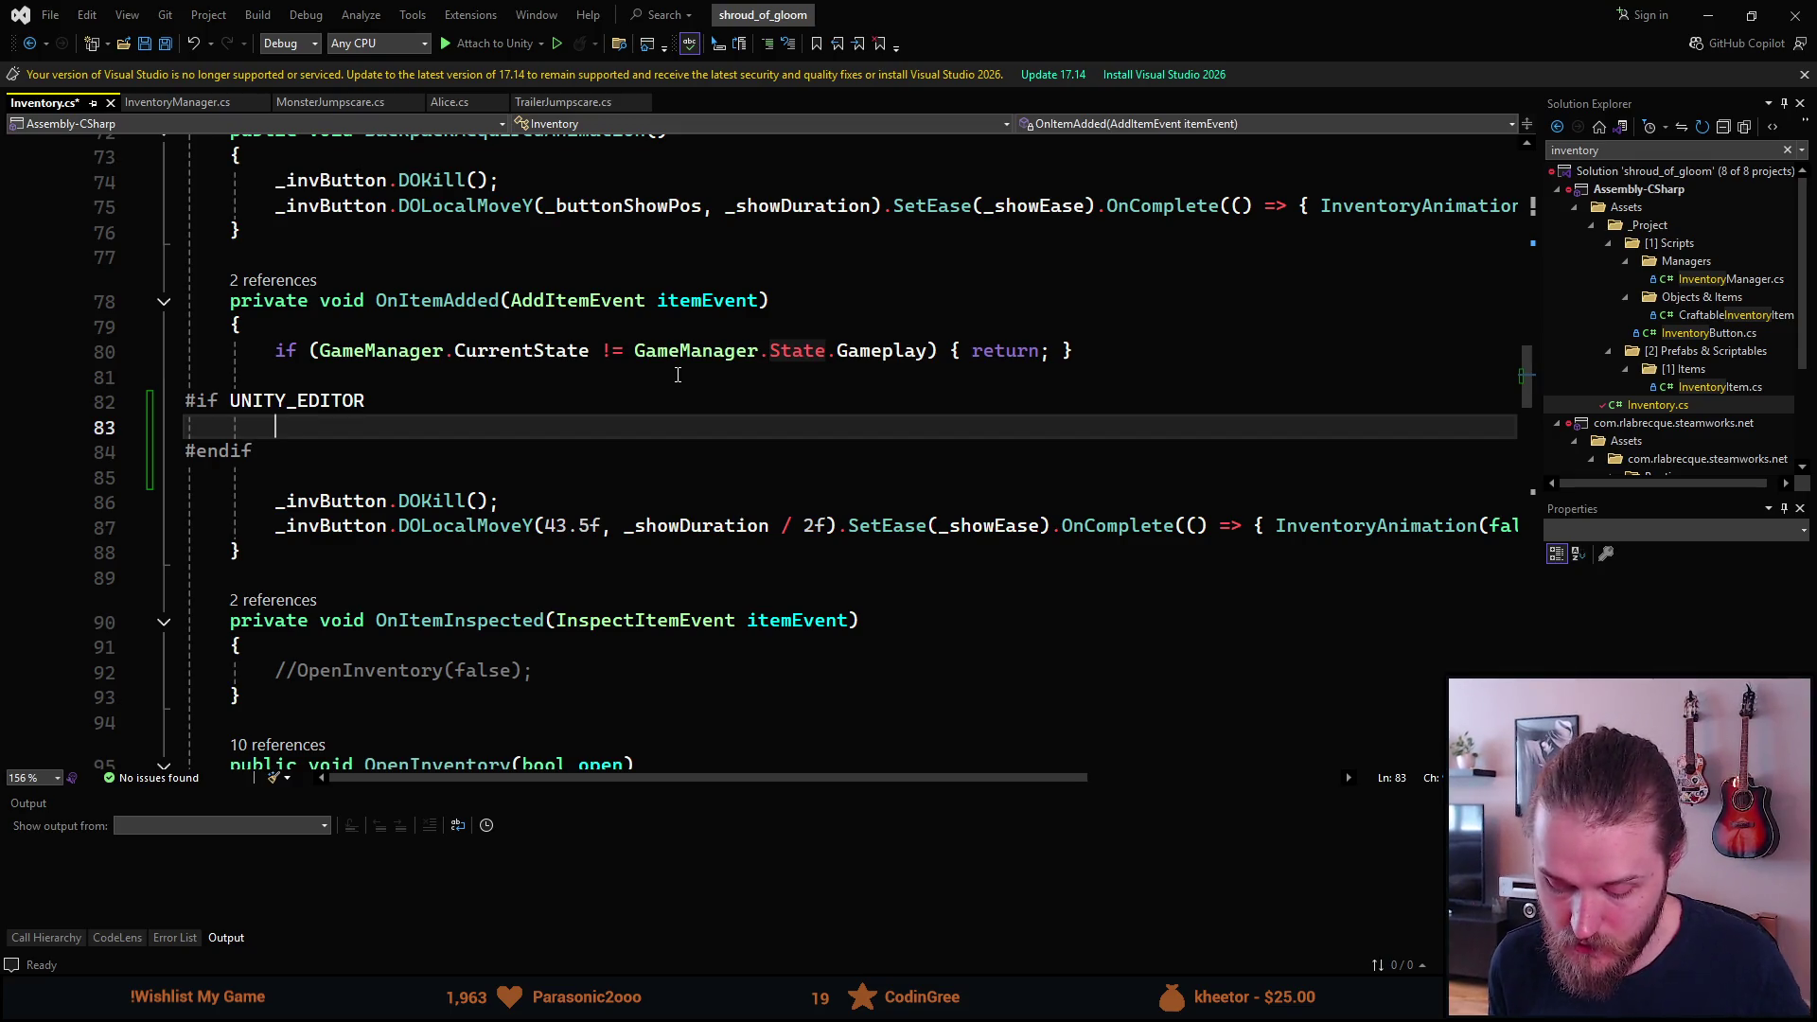
# Add 'if (DevTools.IsRecording) { return; }' inside the block and save Inventory.cs.
pyautogui.write('if ')
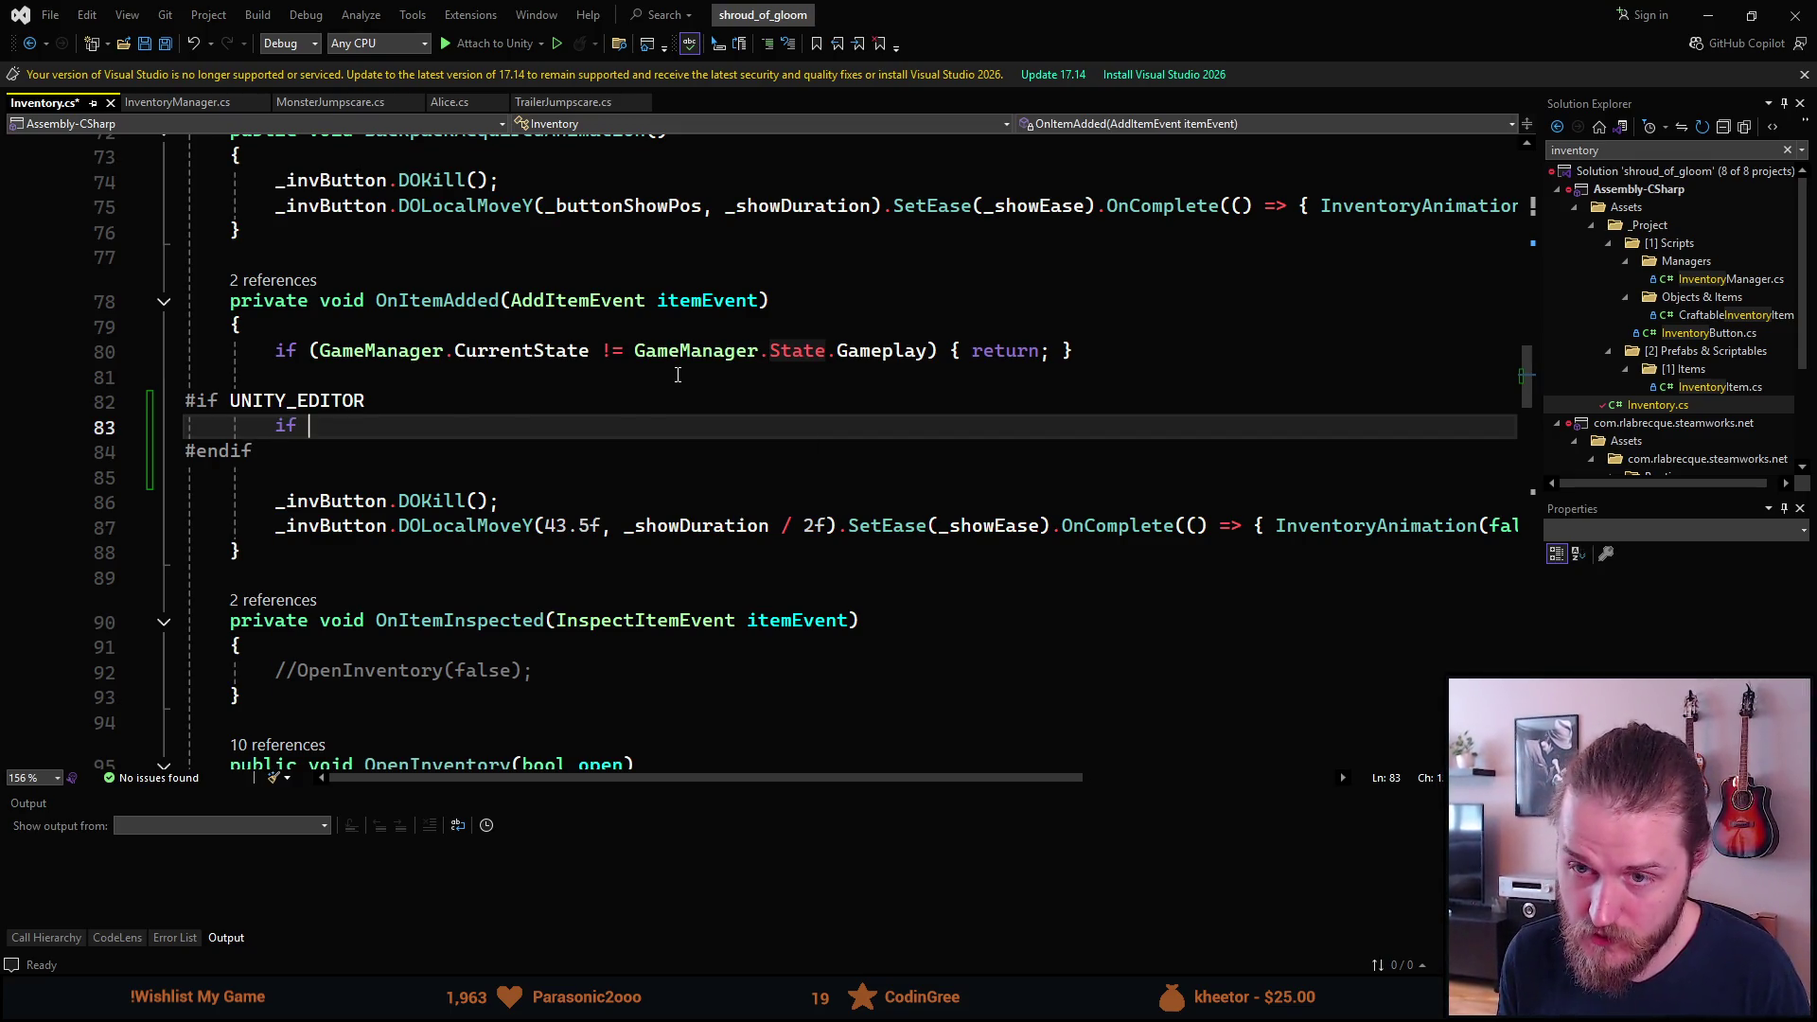
pyautogui.write('()DevTools.')
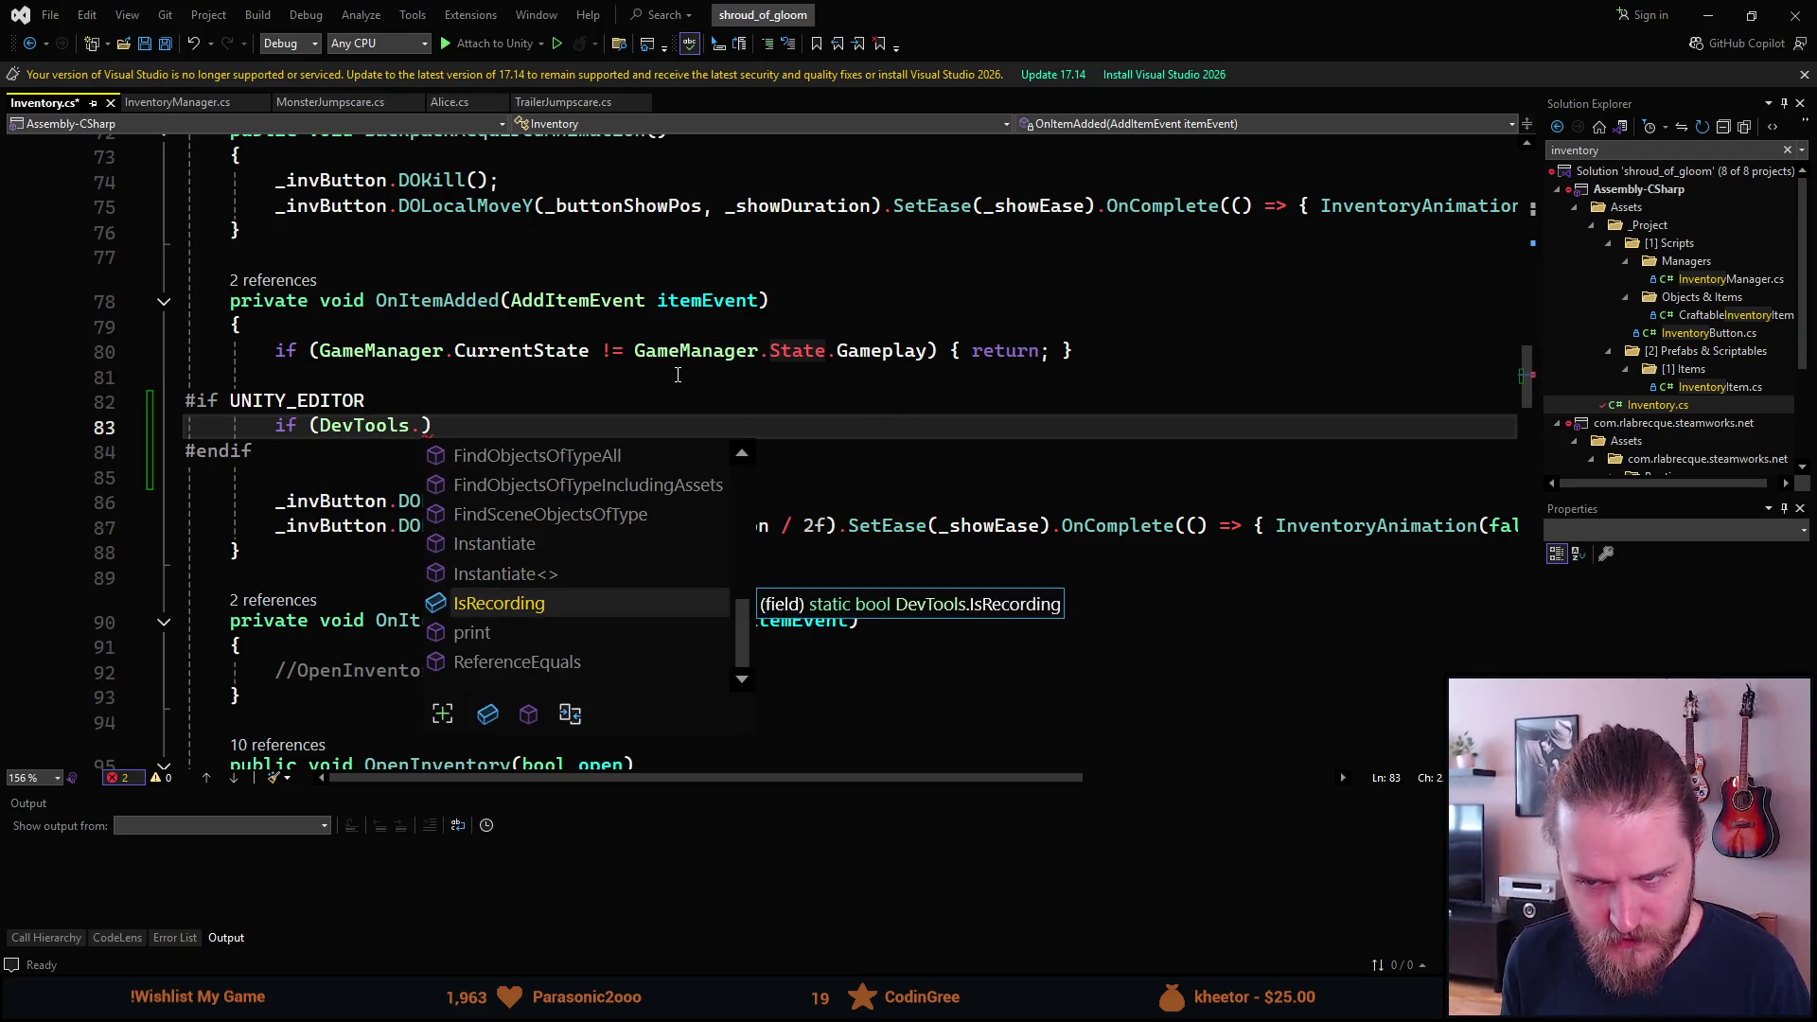
pyautogui.press('Tab')
pyautogui.write(') { ')
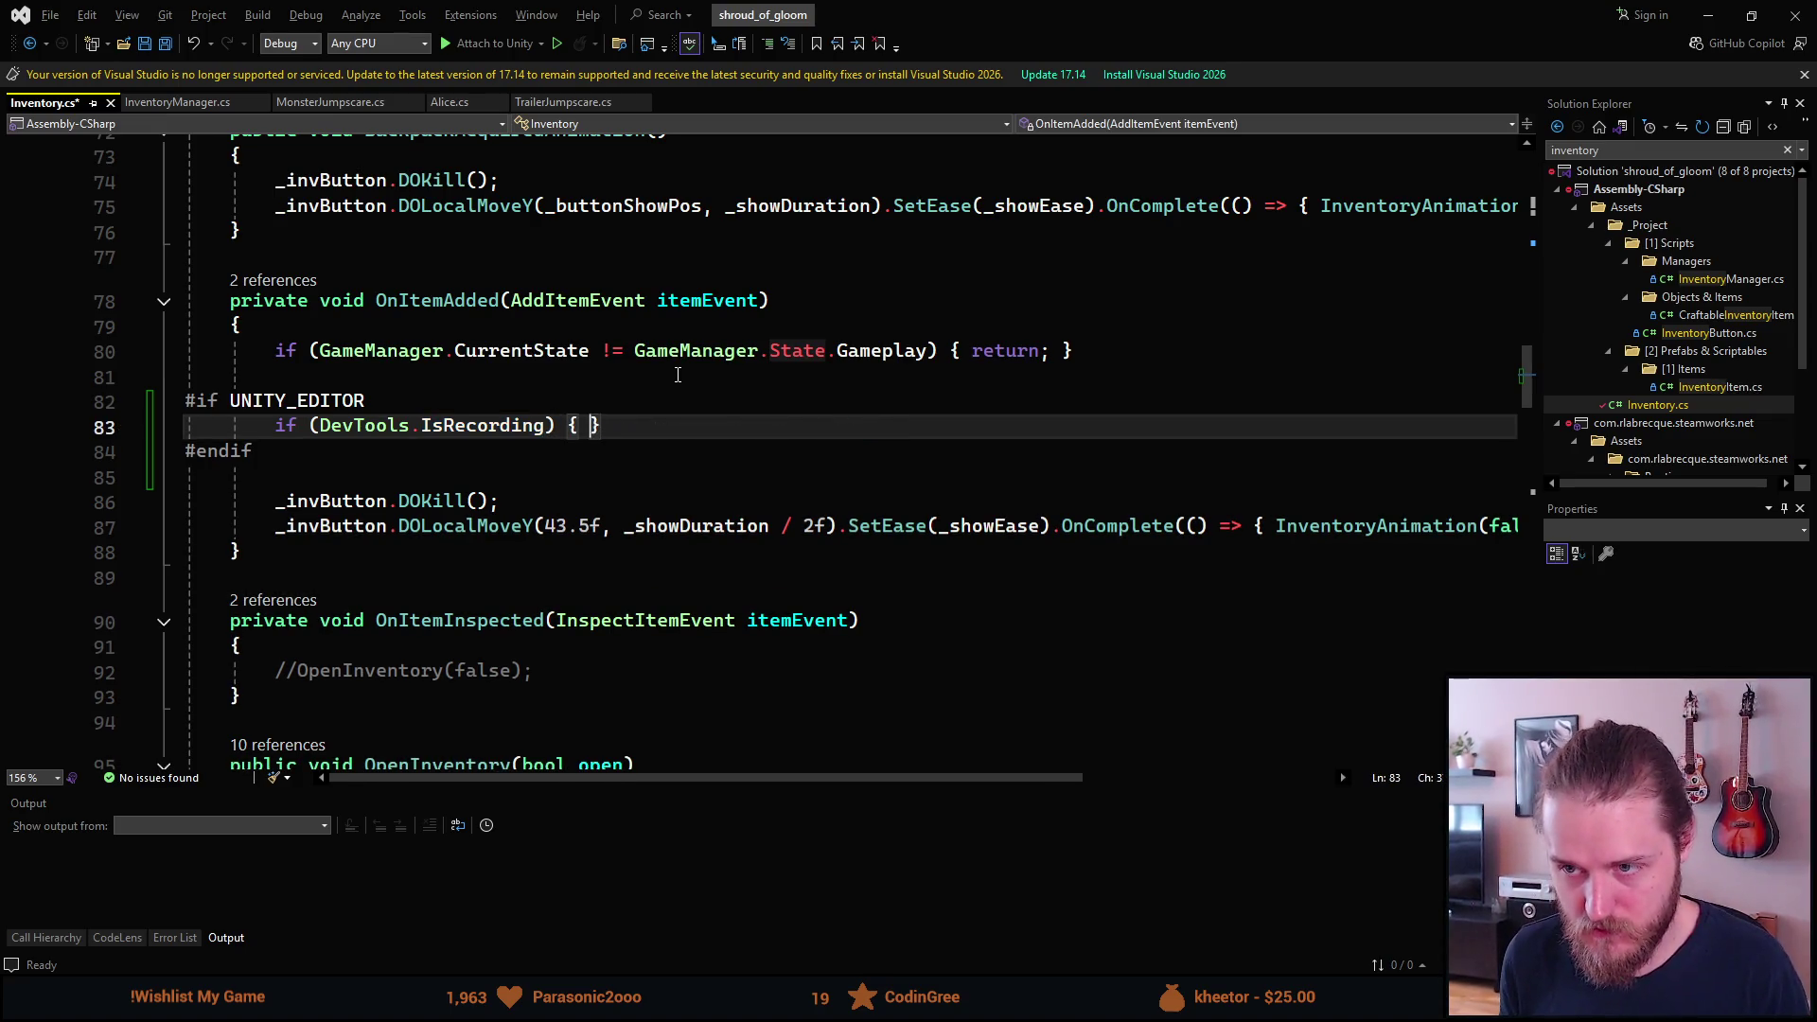
pyautogui.write('return;')
pyautogui.press('End')
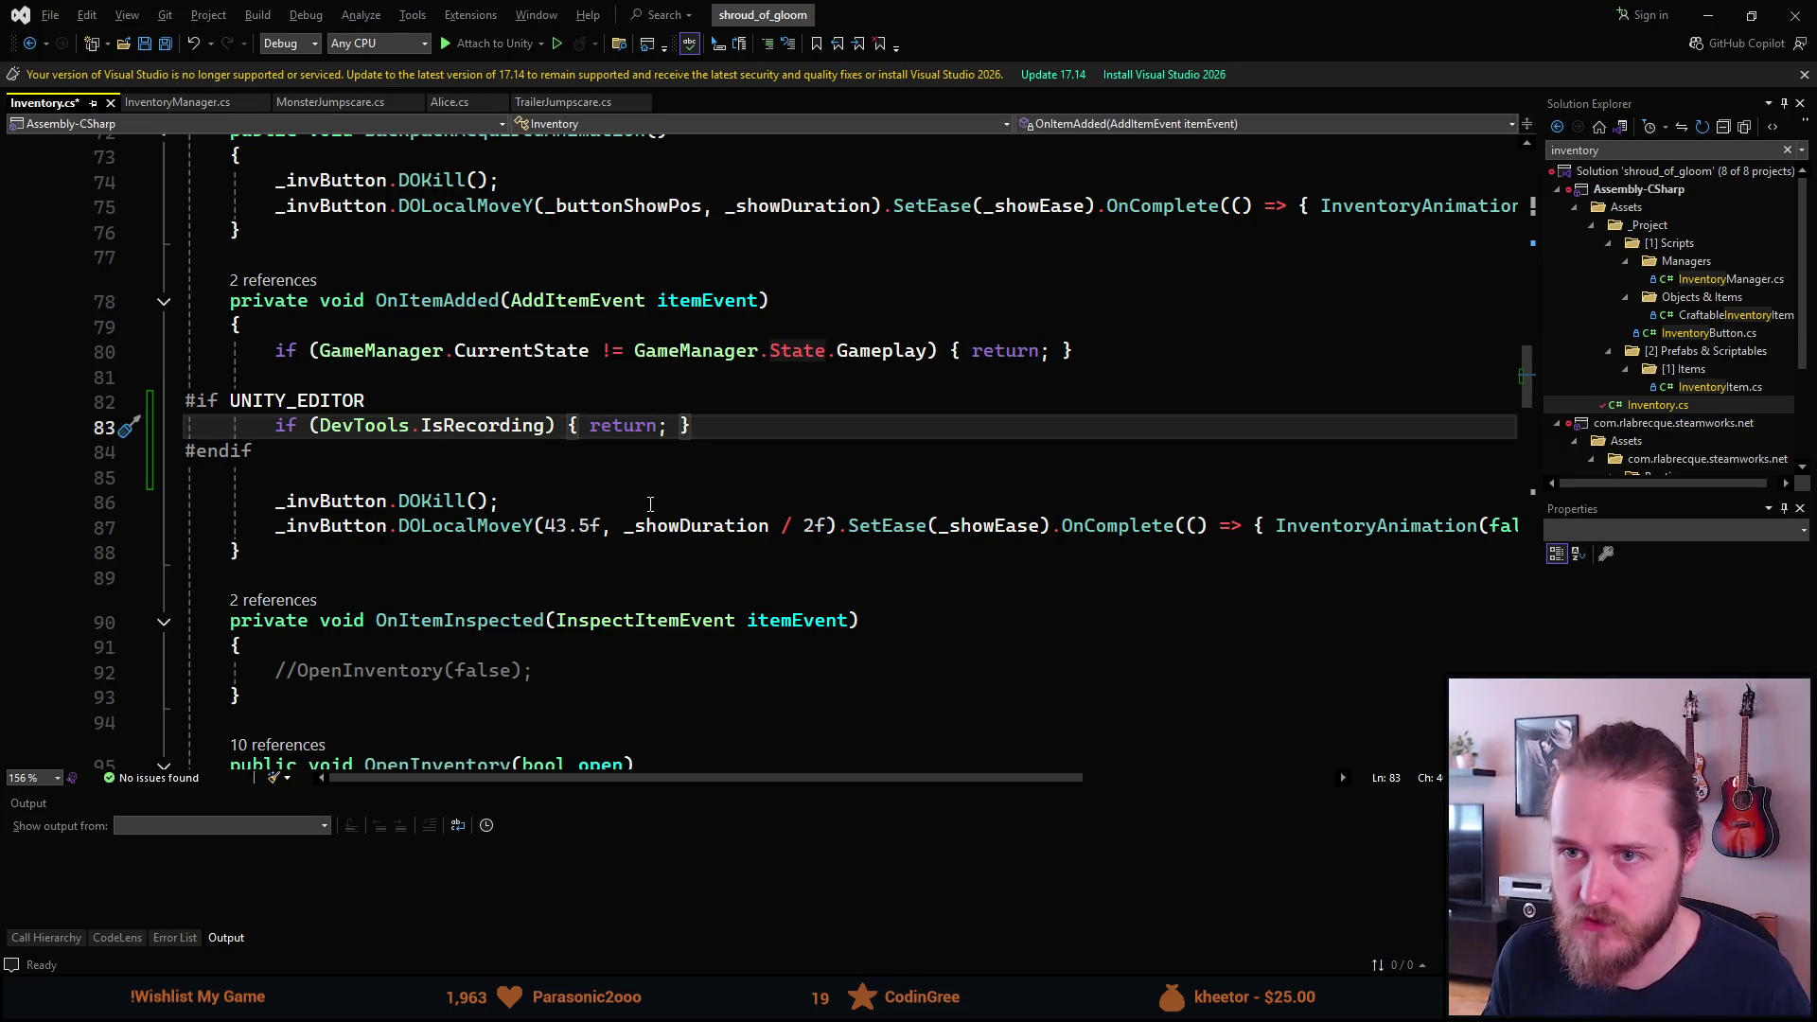
pyautogui.hotkey('ctrl', 's')
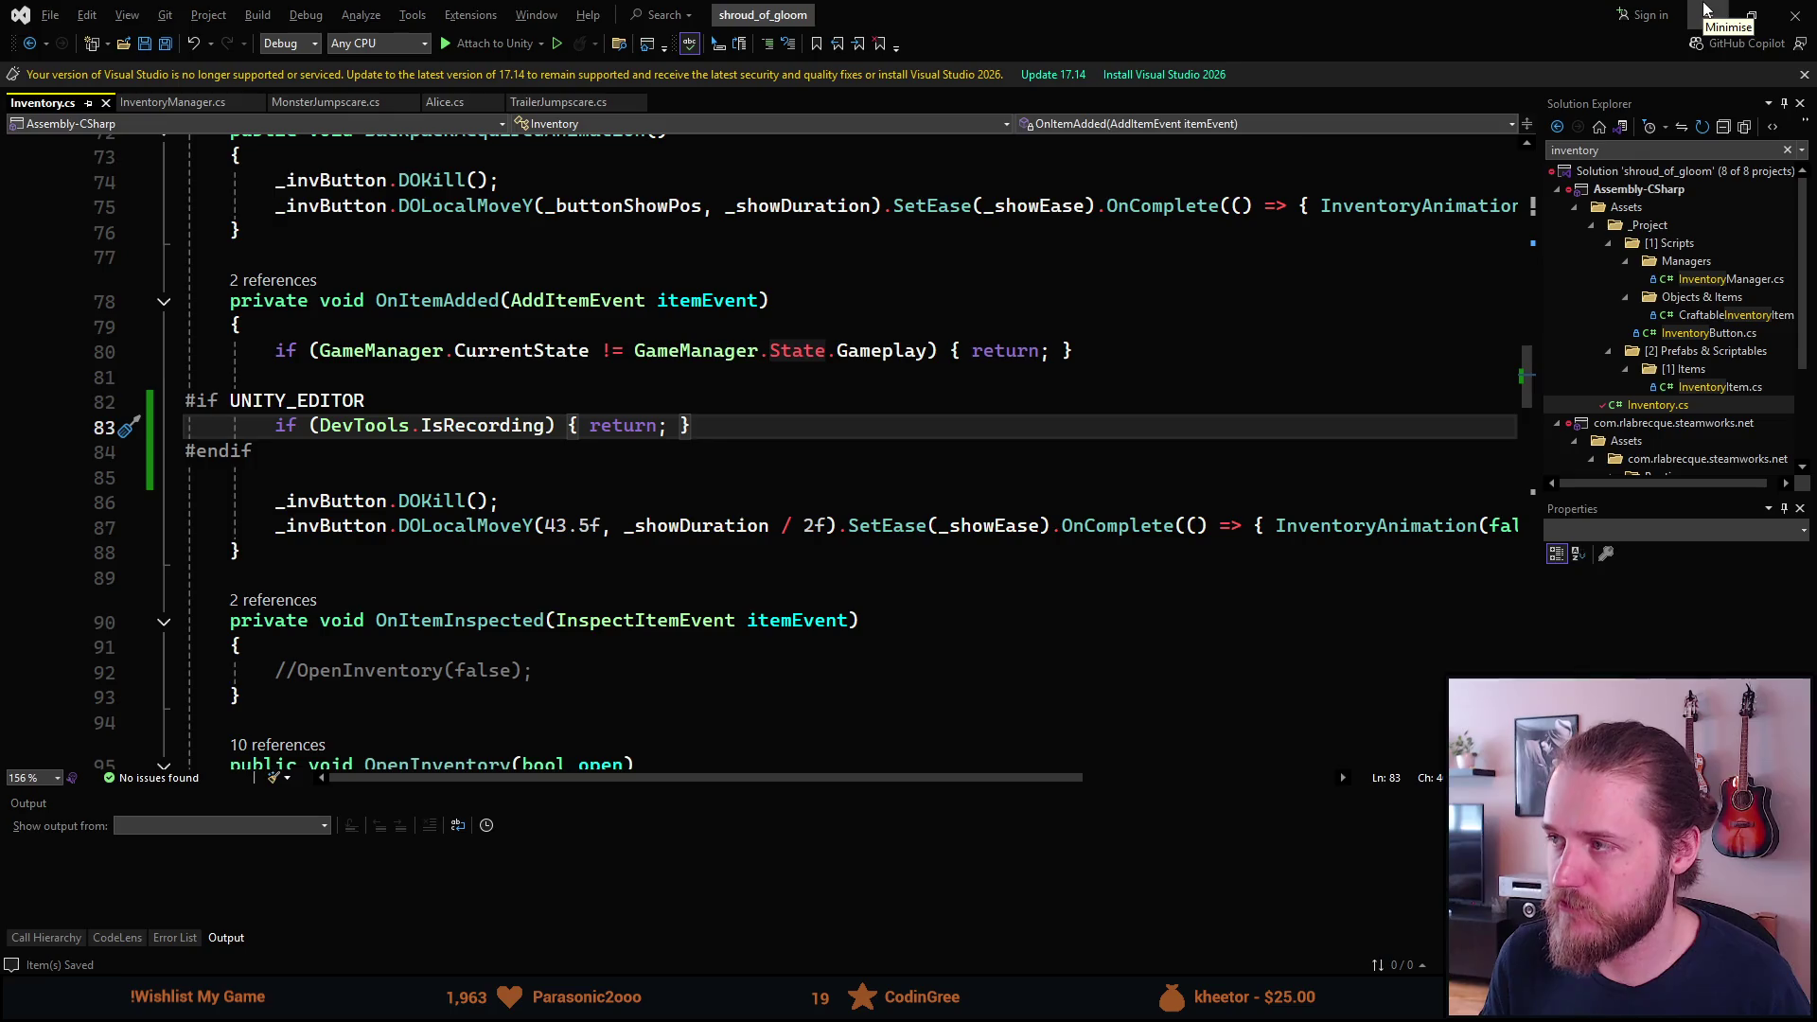
pyautogui.click(1624, 149)
# Open Room.cs from a 'room' search and show every use of the _backlight field.
pyautogui.write('room')
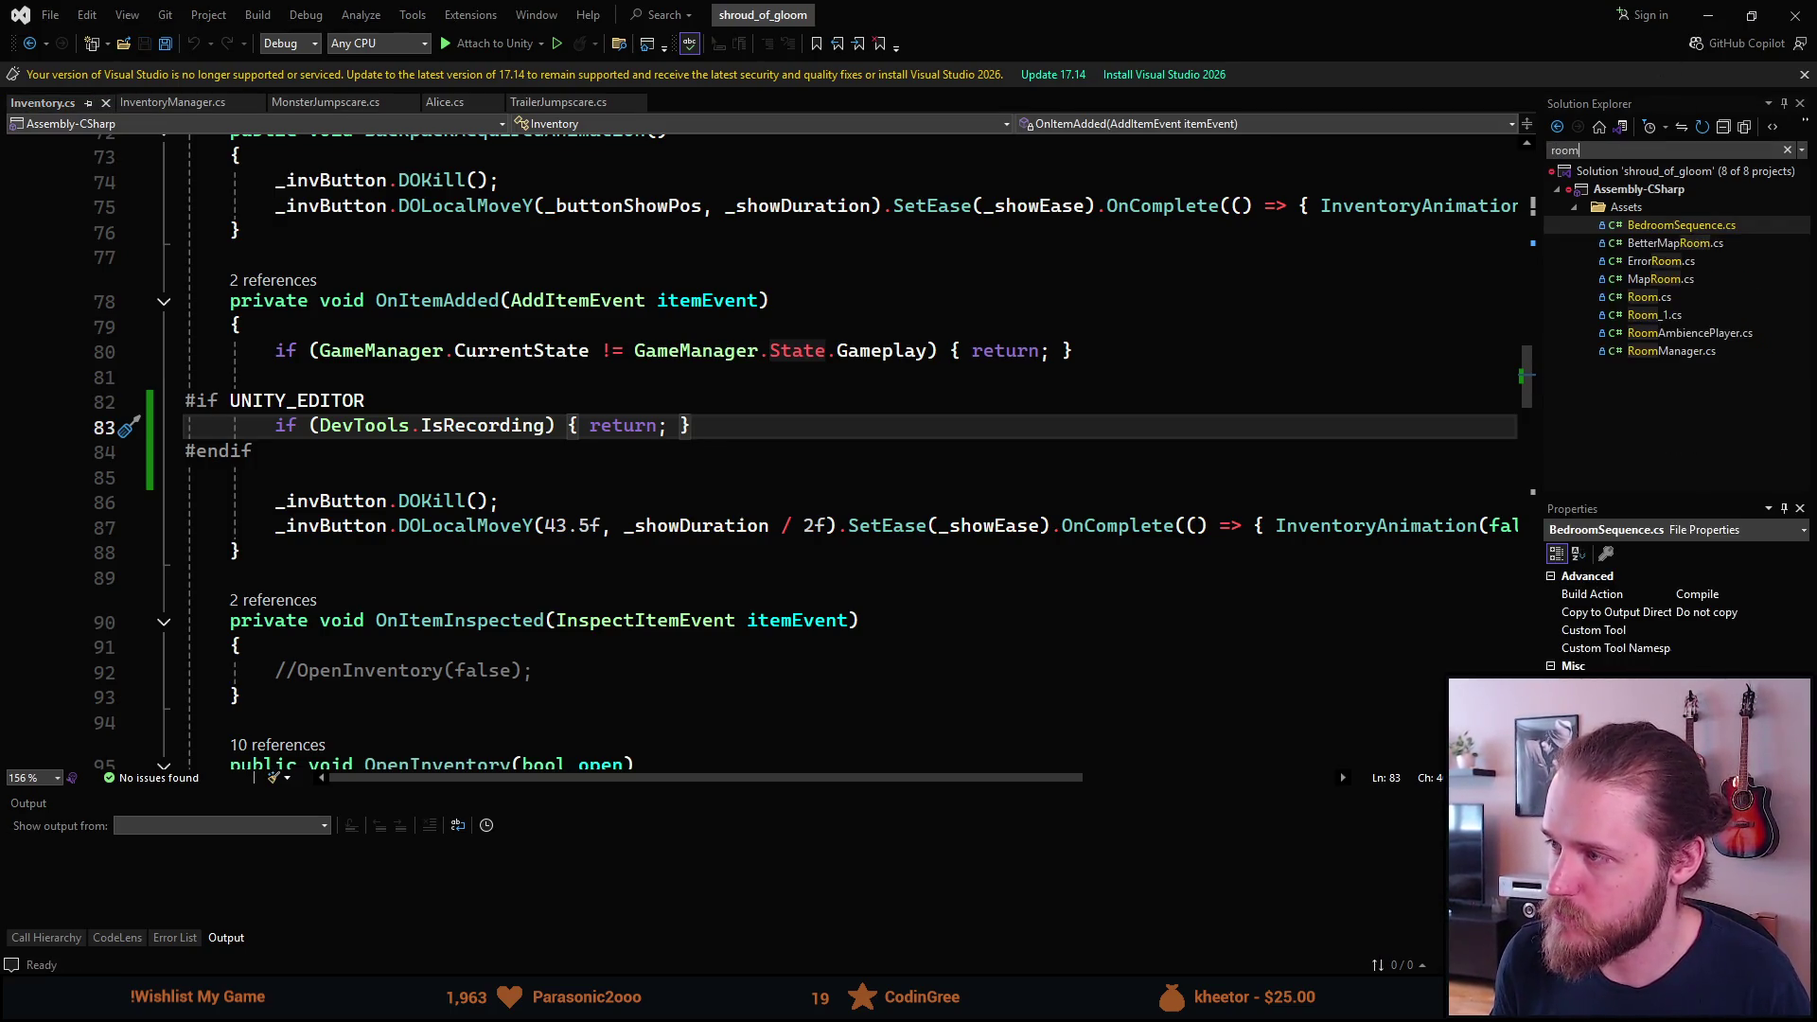
pyautogui.press('Down')
pyautogui.press('Down')
pyautogui.press('Down')
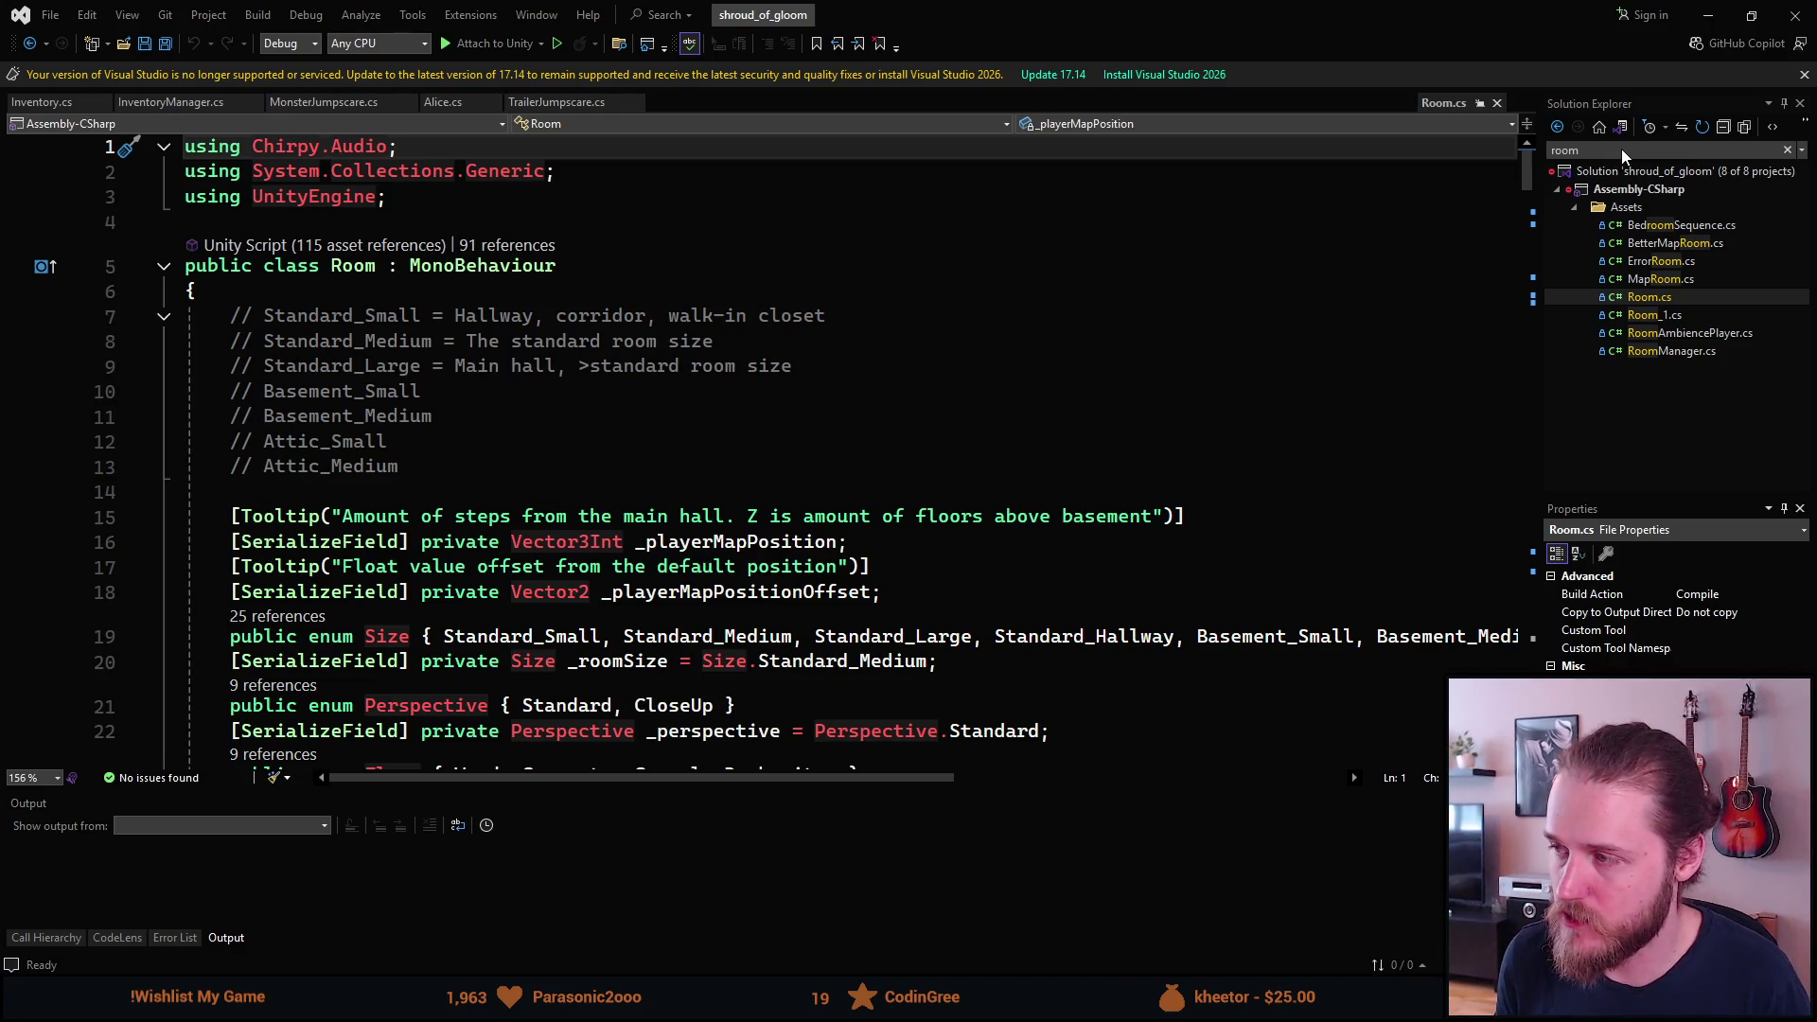
pyautogui.press('Return')
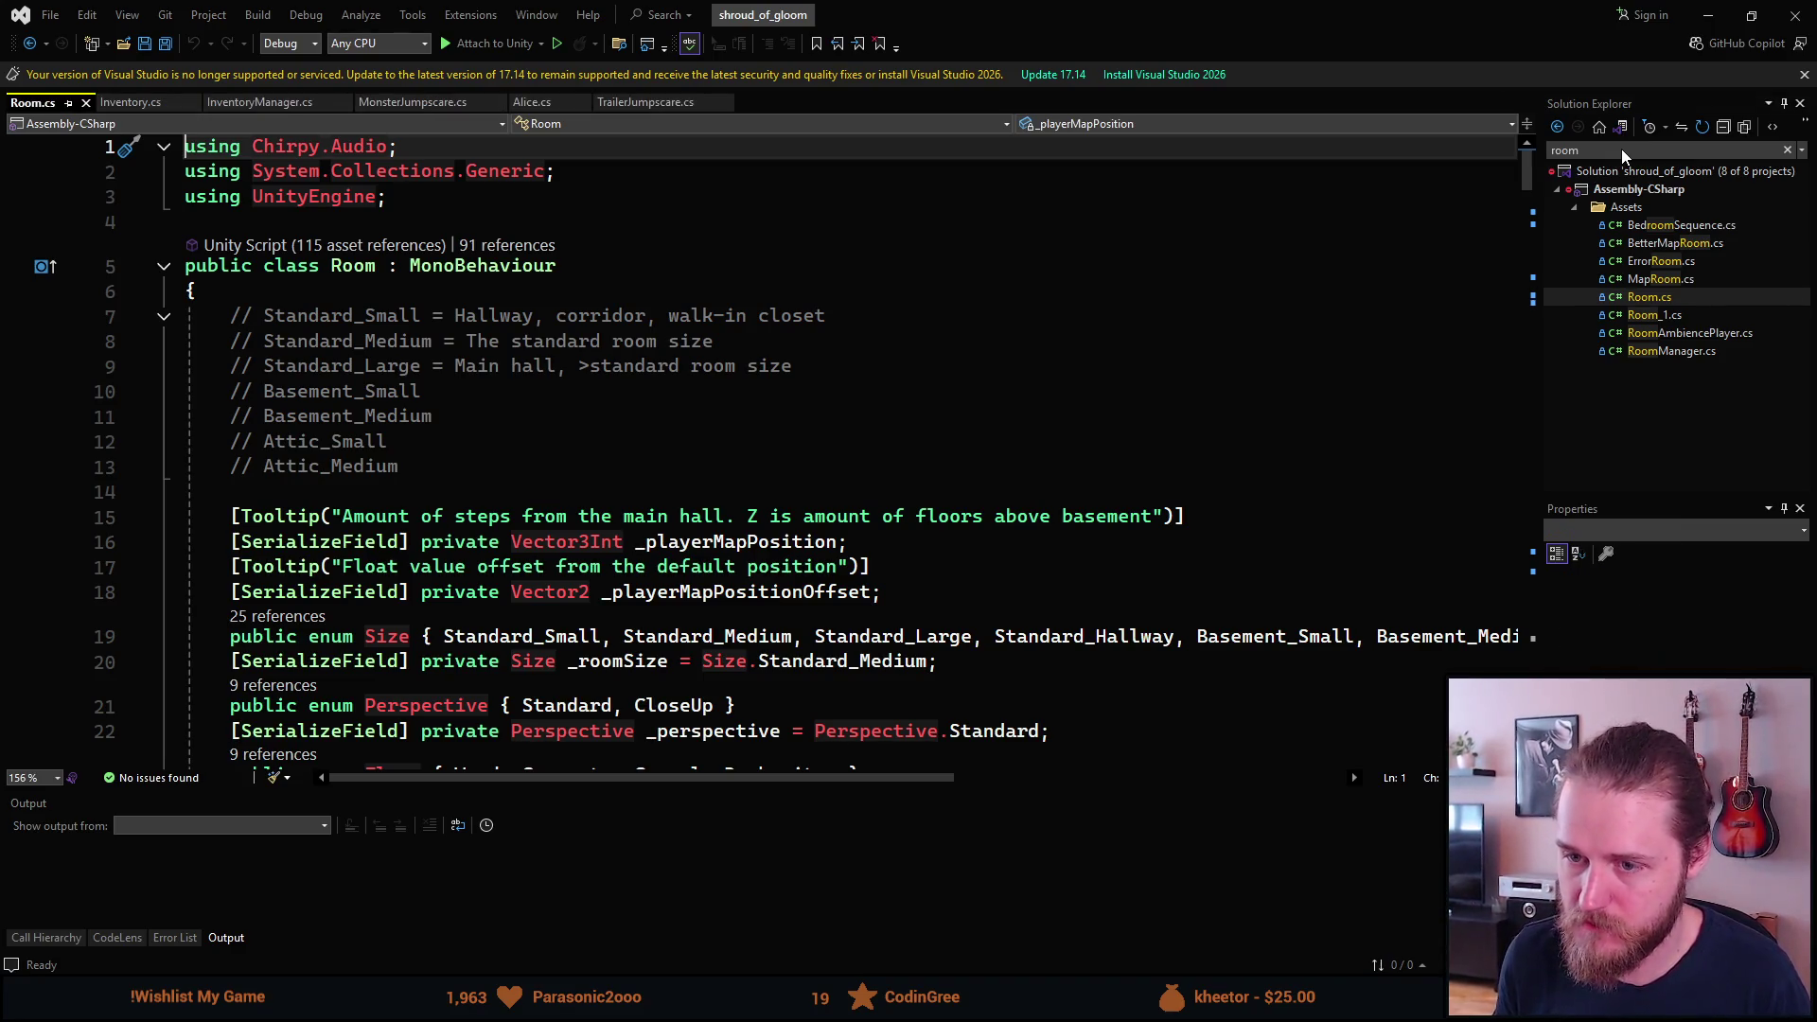
pyautogui.click(918, 306)
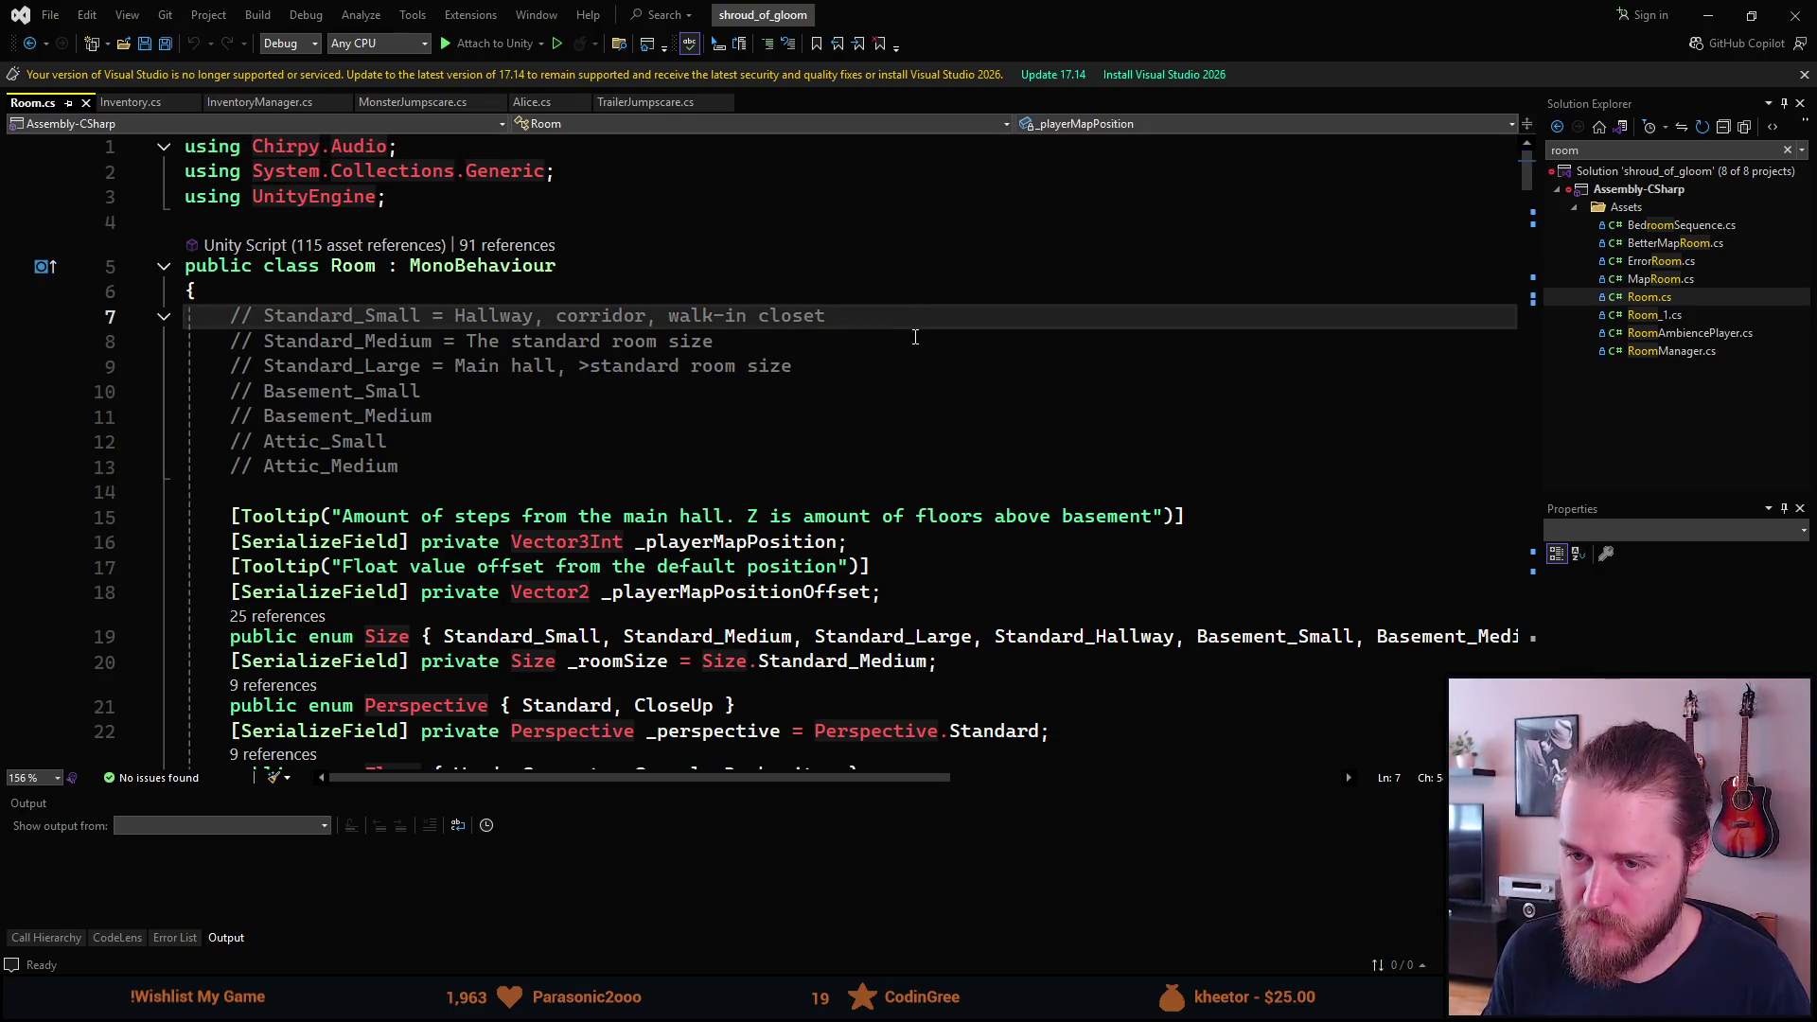
pyautogui.scroll(-7, 919, 337)
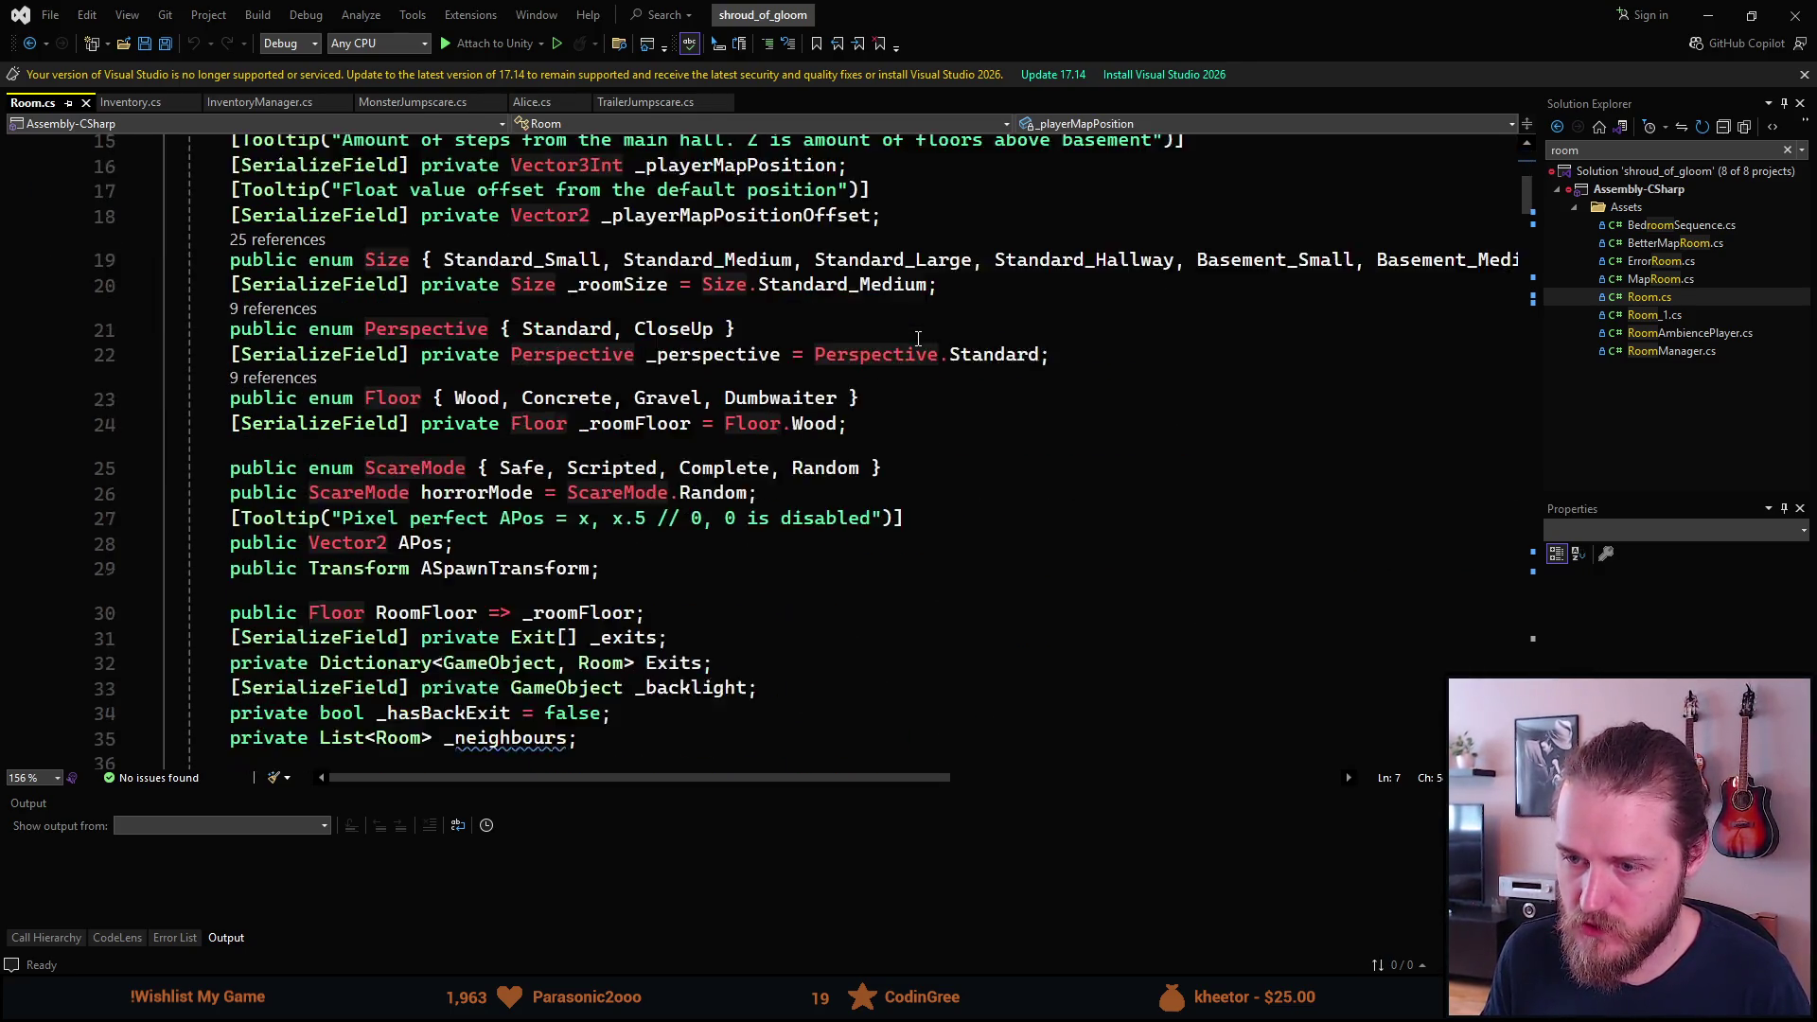
pyautogui.scroll(-1, 917, 338)
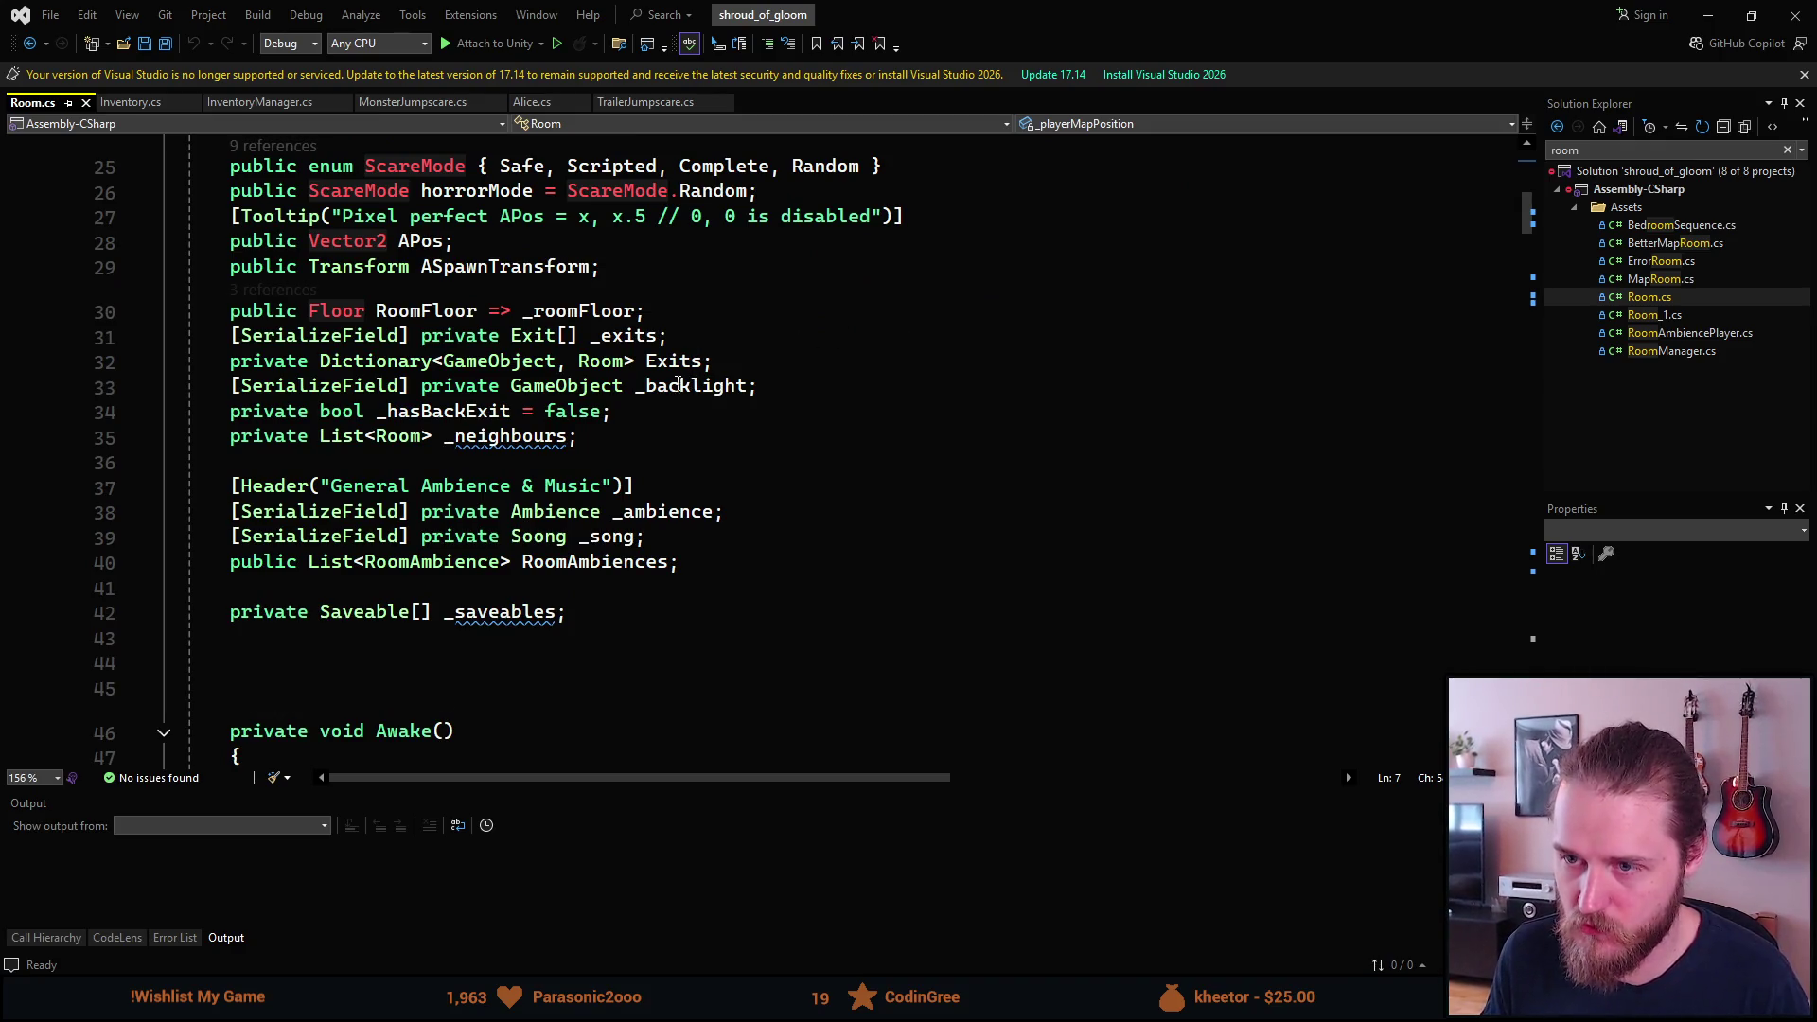
pyautogui.click(673, 389)
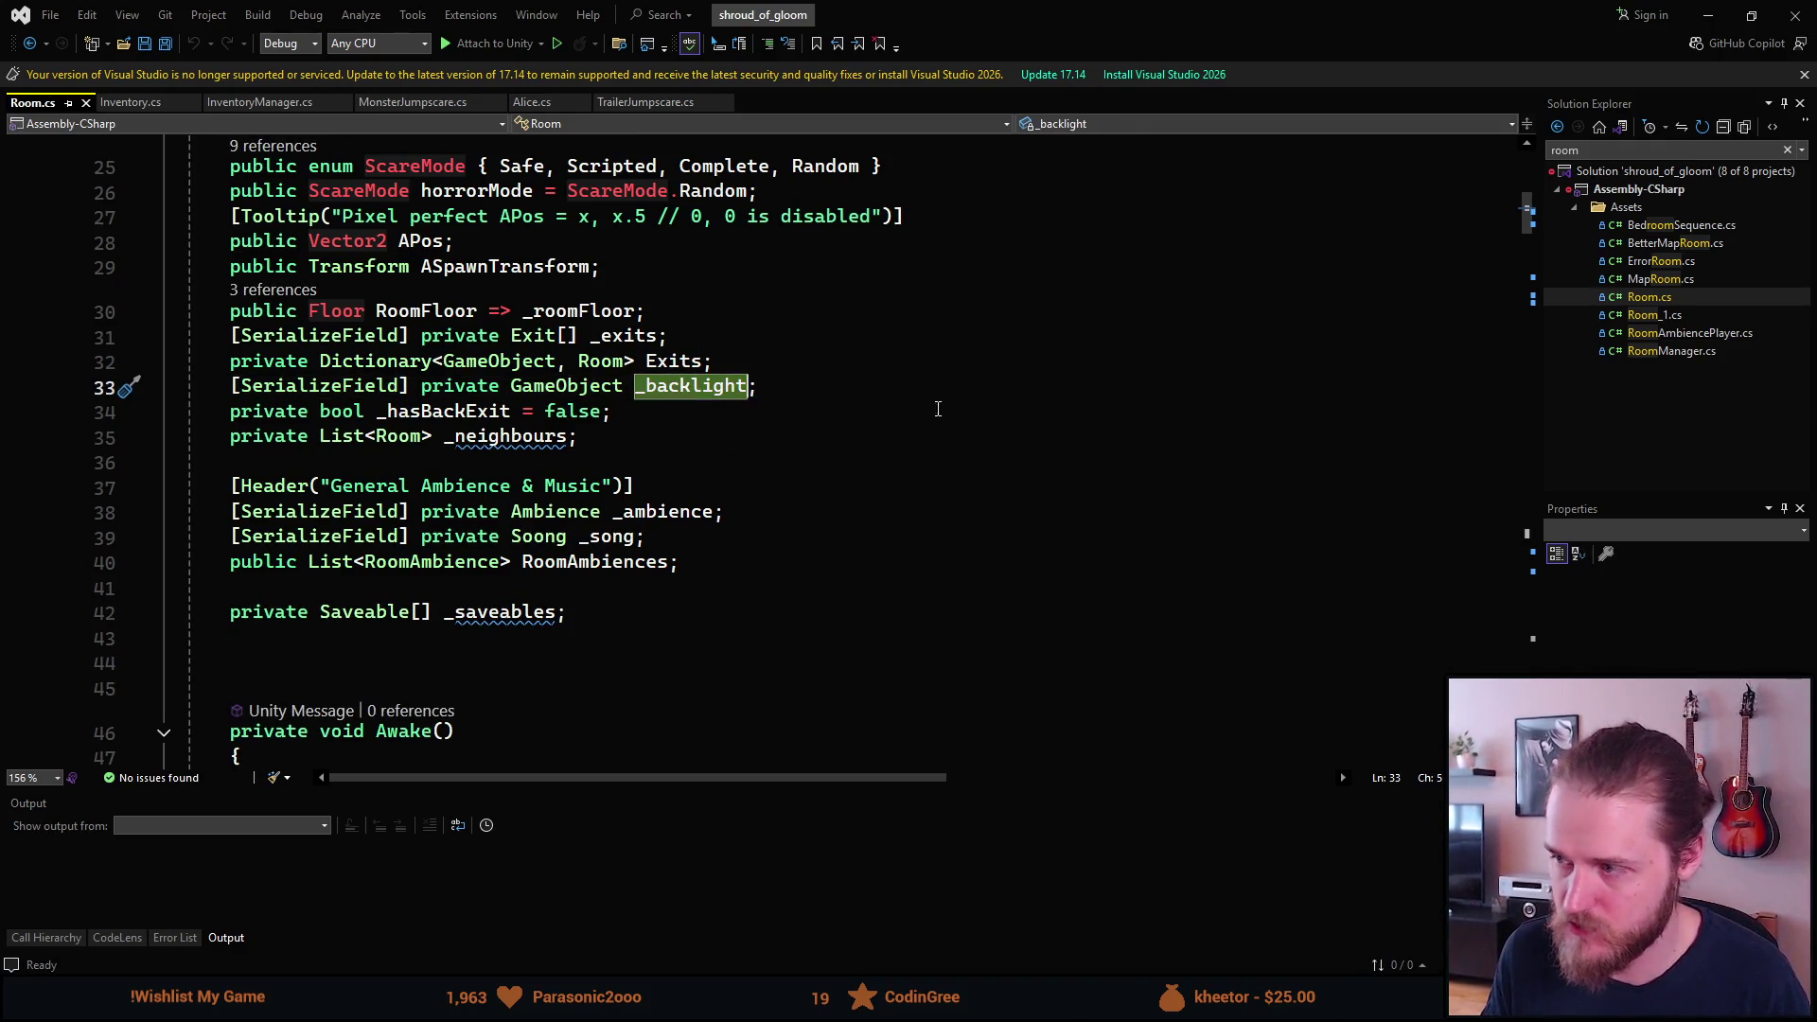
pyautogui.moveTo(1526, 225); pyautogui.dragTo(1538, 546)
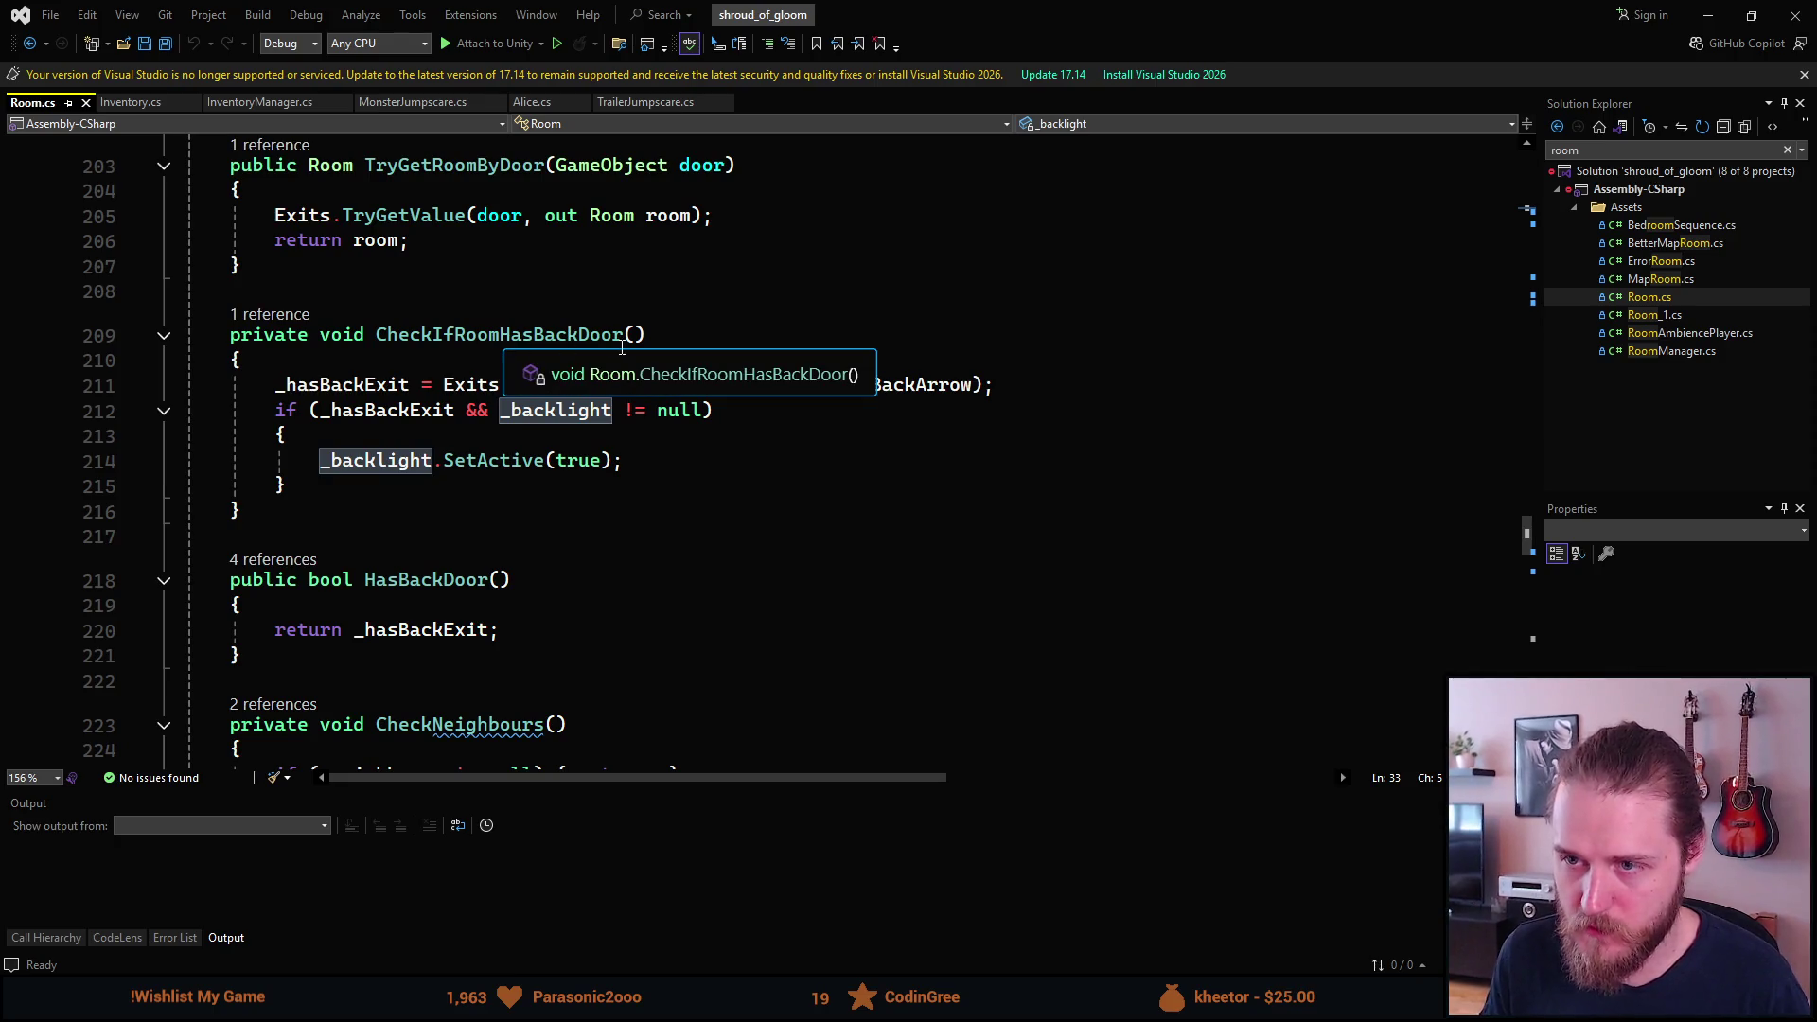
# Peek at the CheckIfRoomHasBackDoor definition with Alt+F12, then close the preview.
pyautogui.click(279, 315)
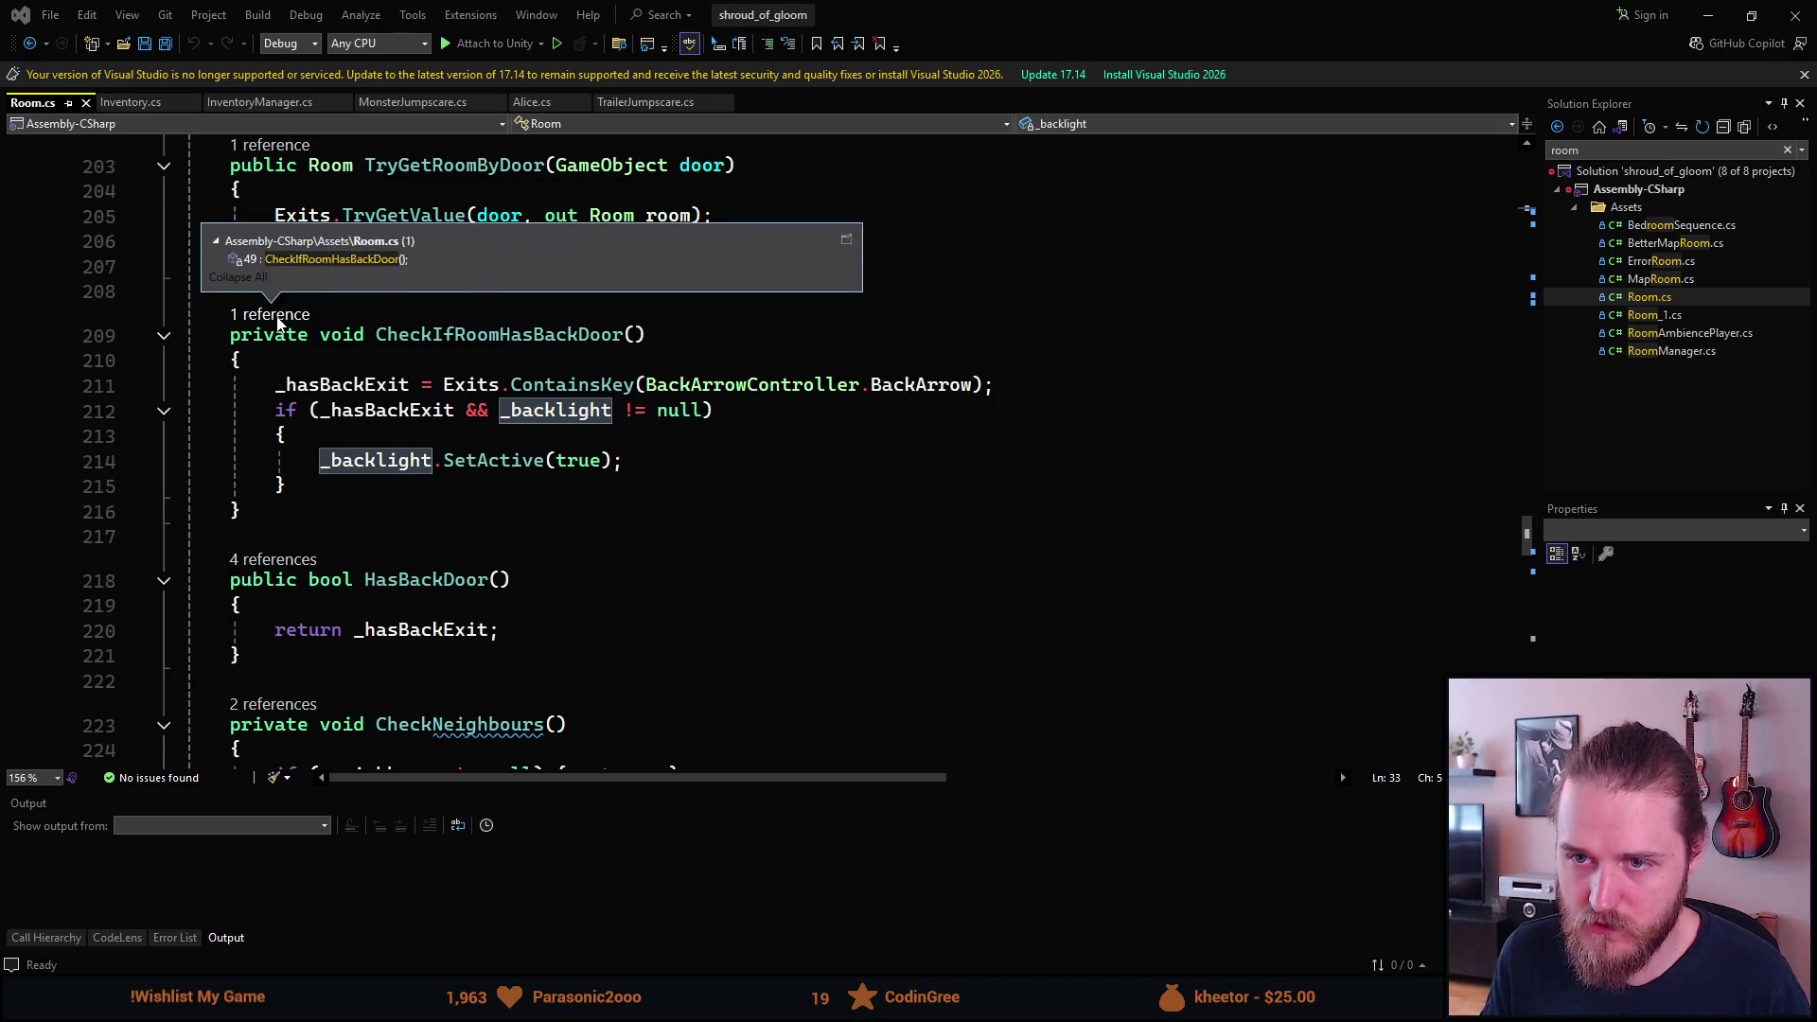
pyautogui.click(430, 336)
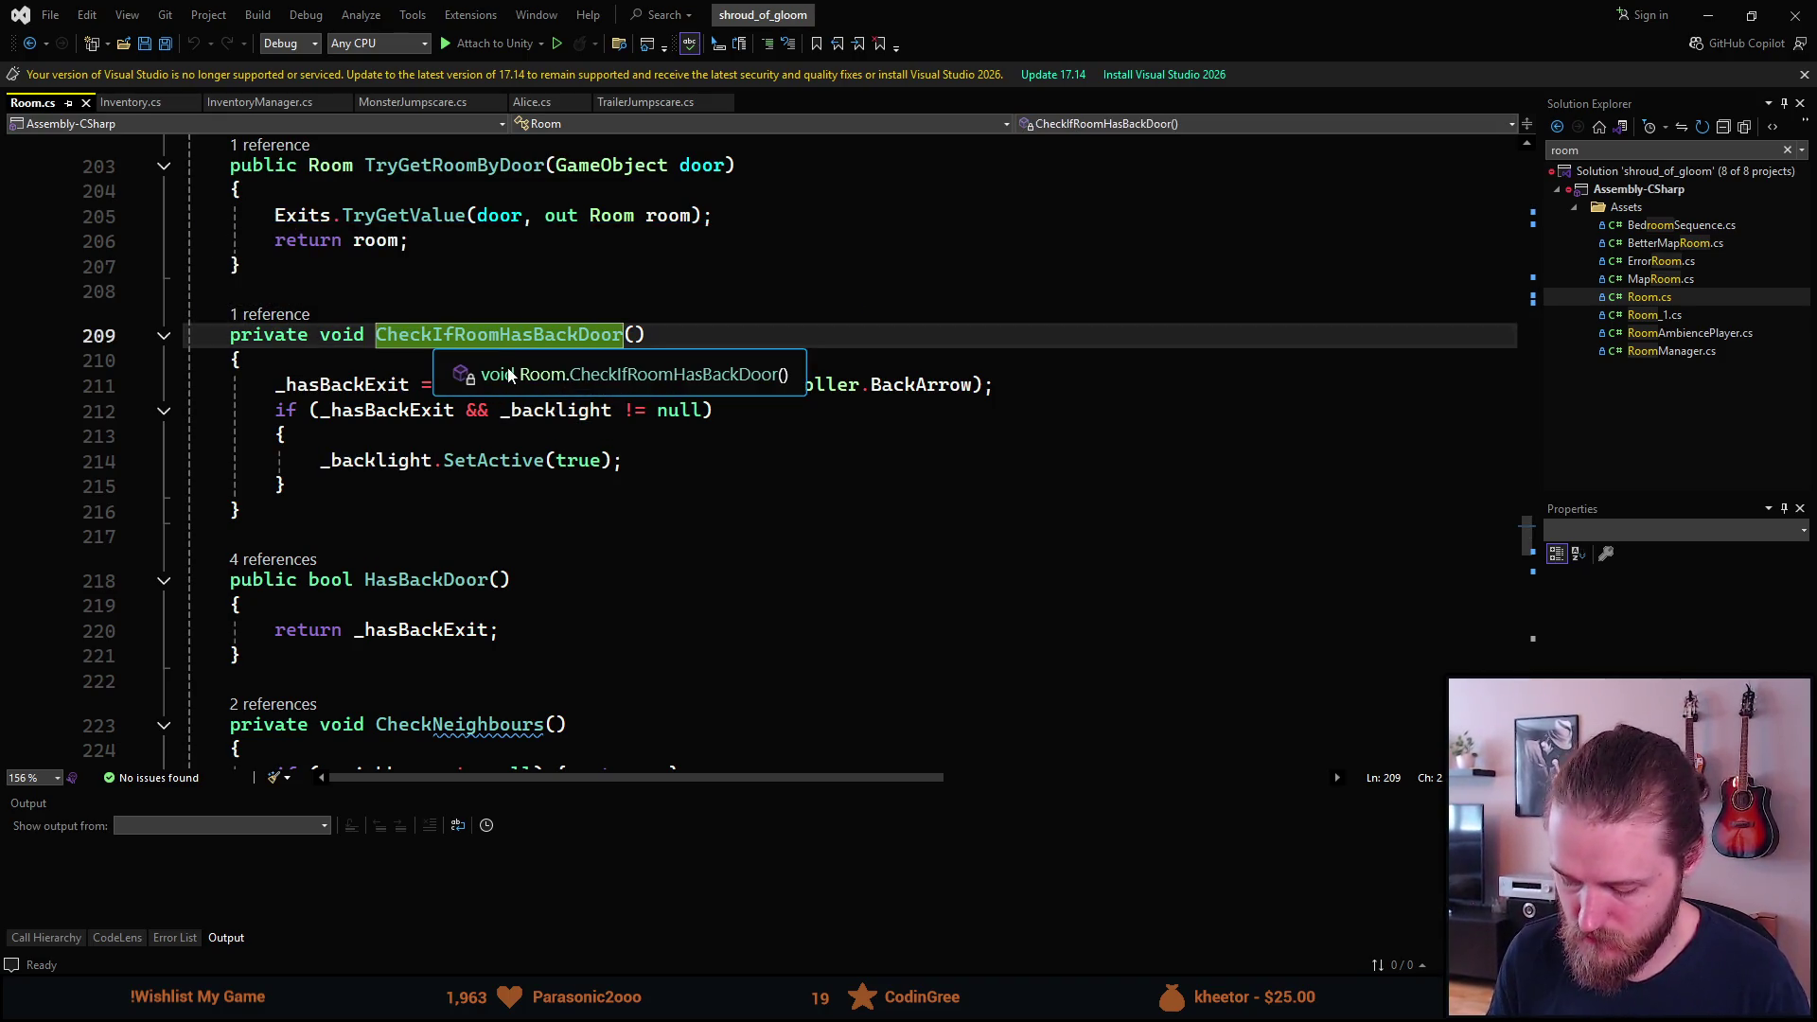
pyautogui.hotkey('alt', 'F12')
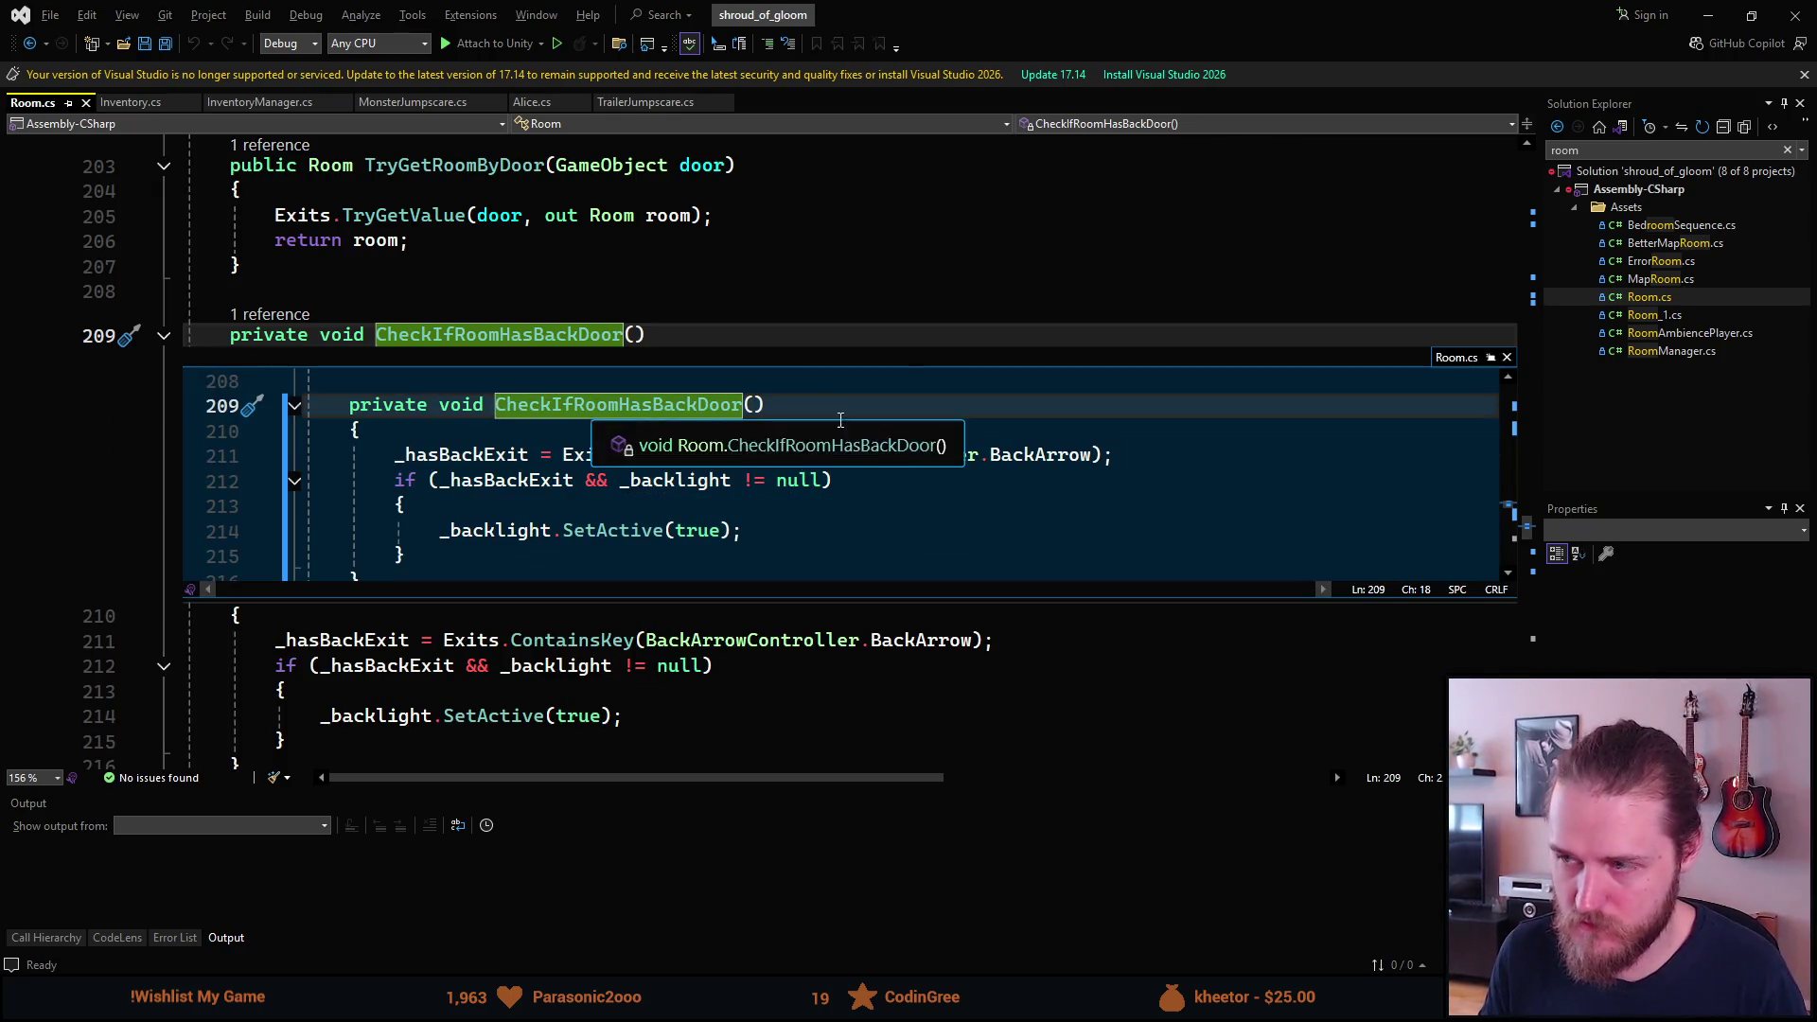
pyautogui.click(1507, 356)
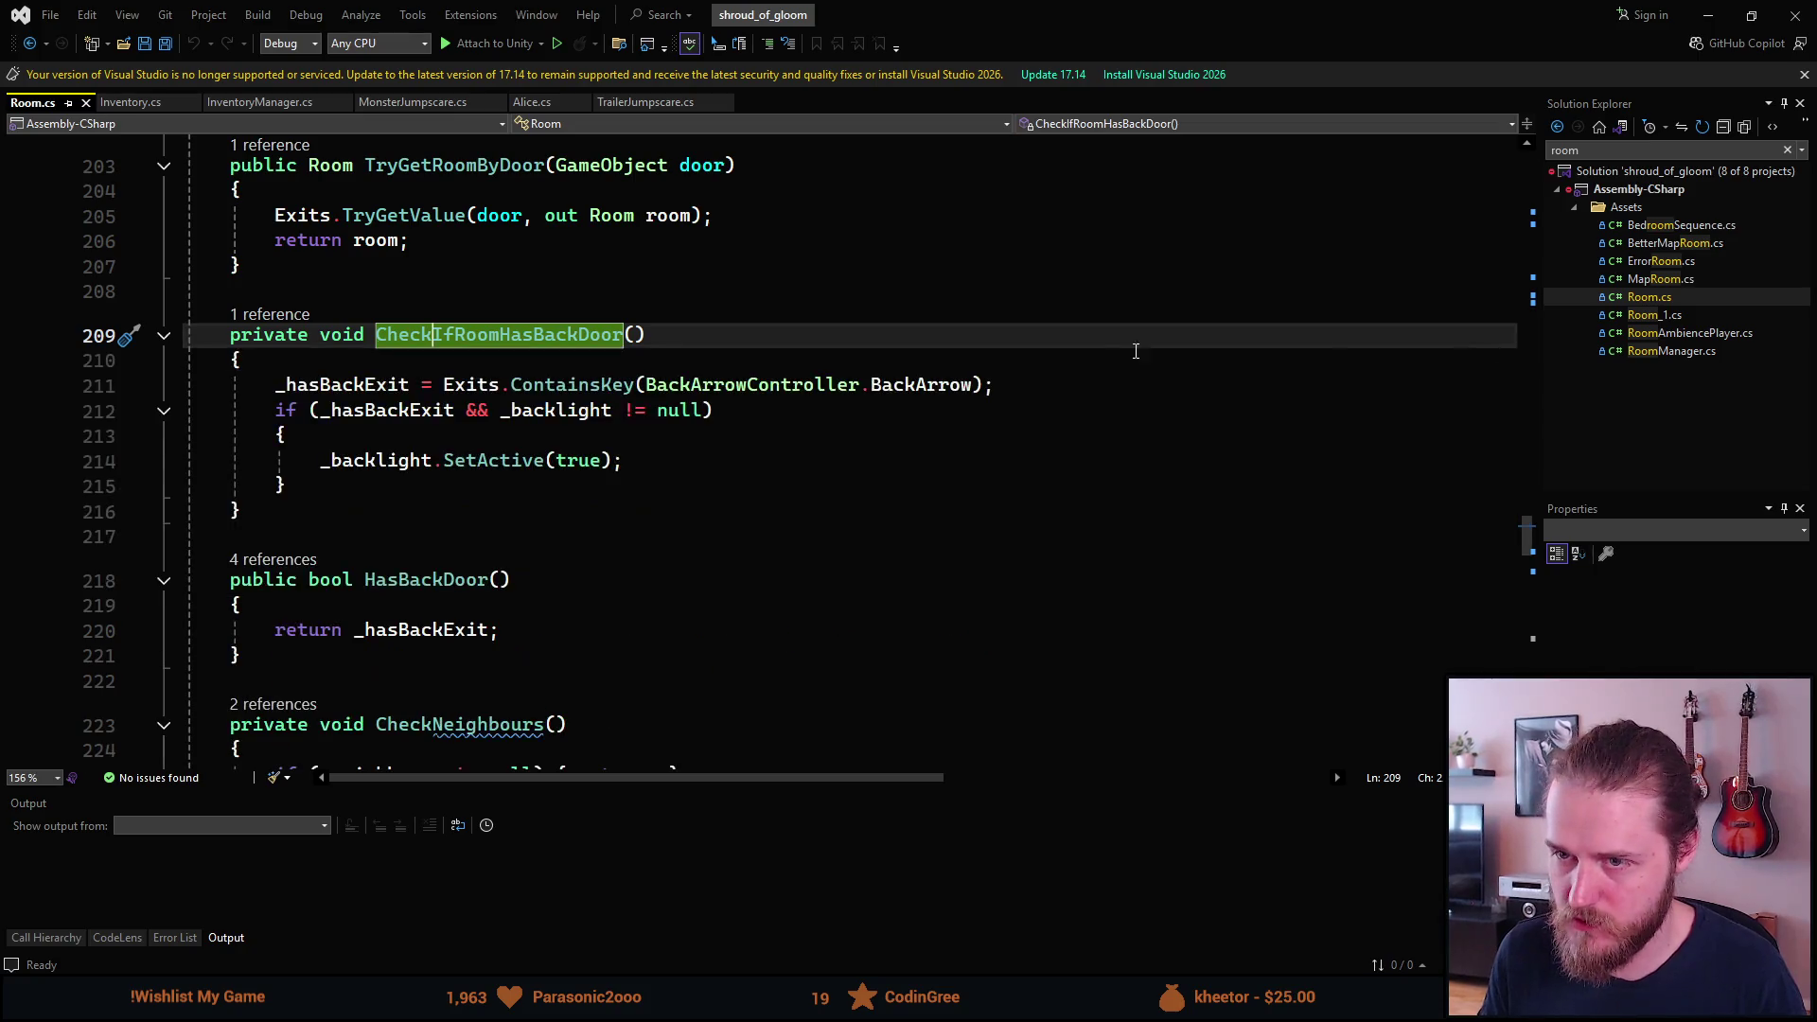
# Find all references to CheckIfRoomHasBackDoor, visit its call in Awake, and return to the definition.
pyautogui.hotkey('shift', 'F12')
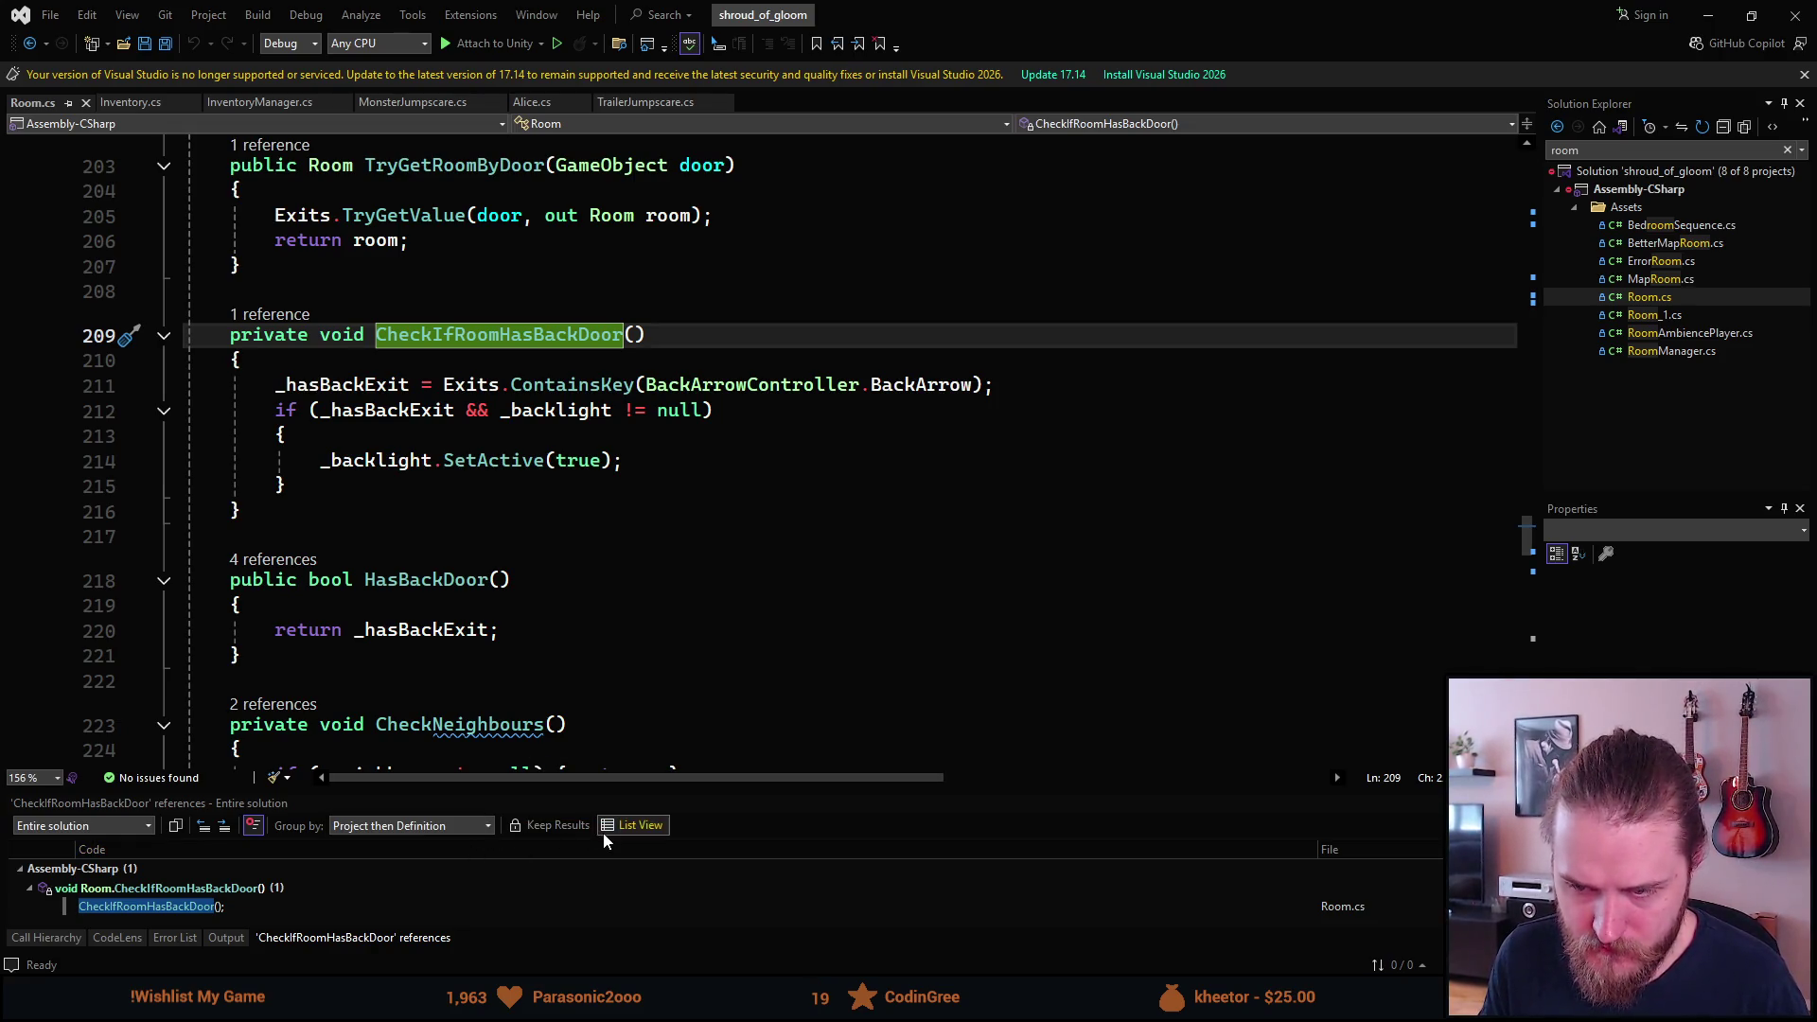
pyautogui.doubleClick(199, 908)
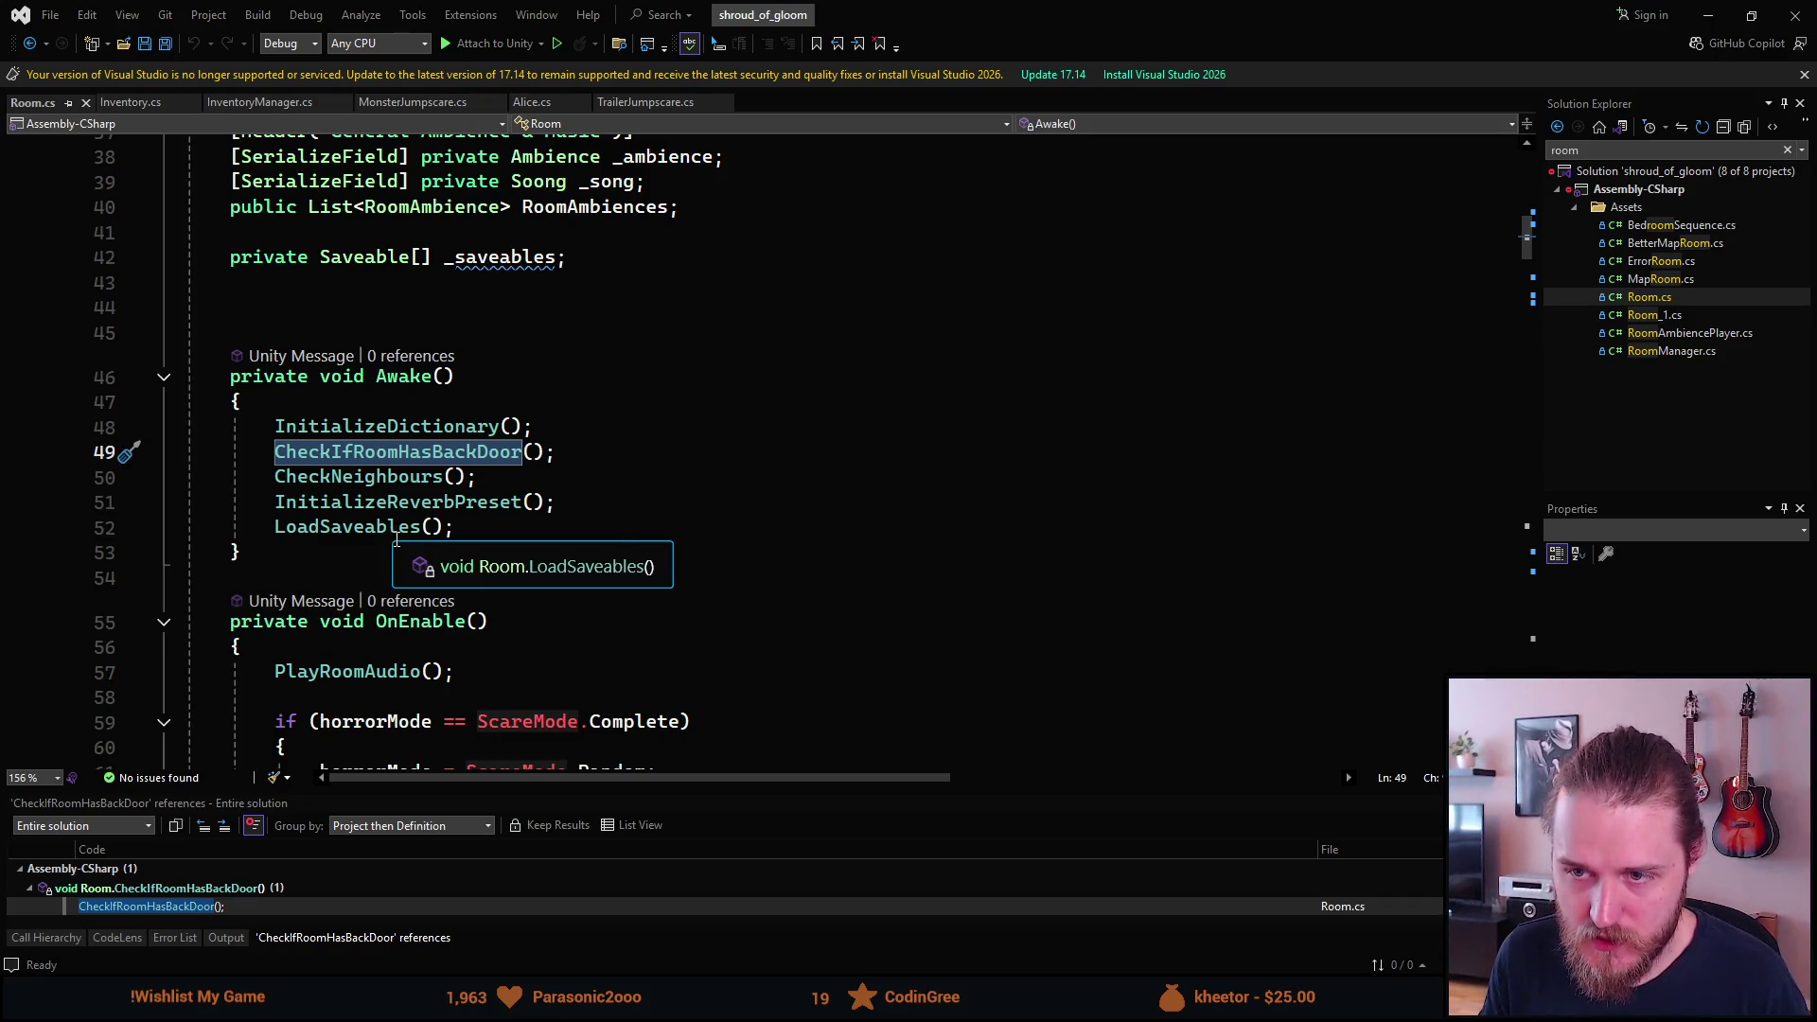
pyautogui.scroll(-3, 397, 539)
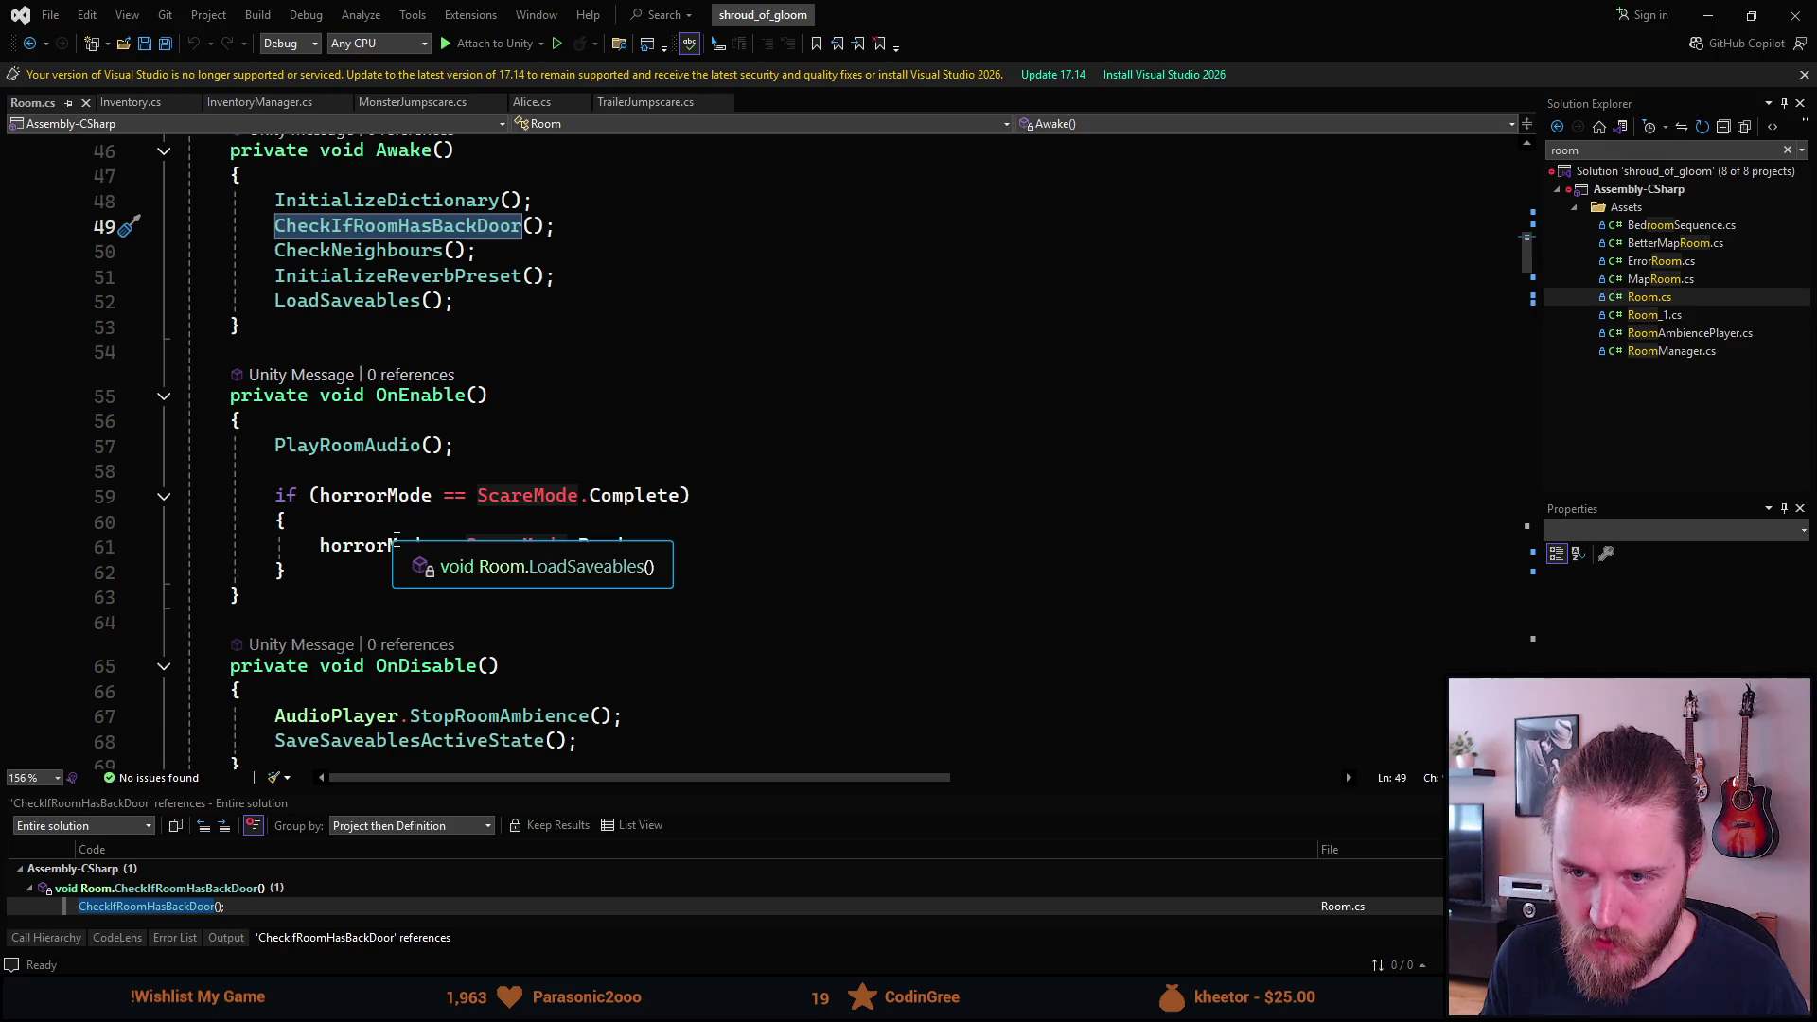
pyautogui.click(422, 227)
pyautogui.press('F12')
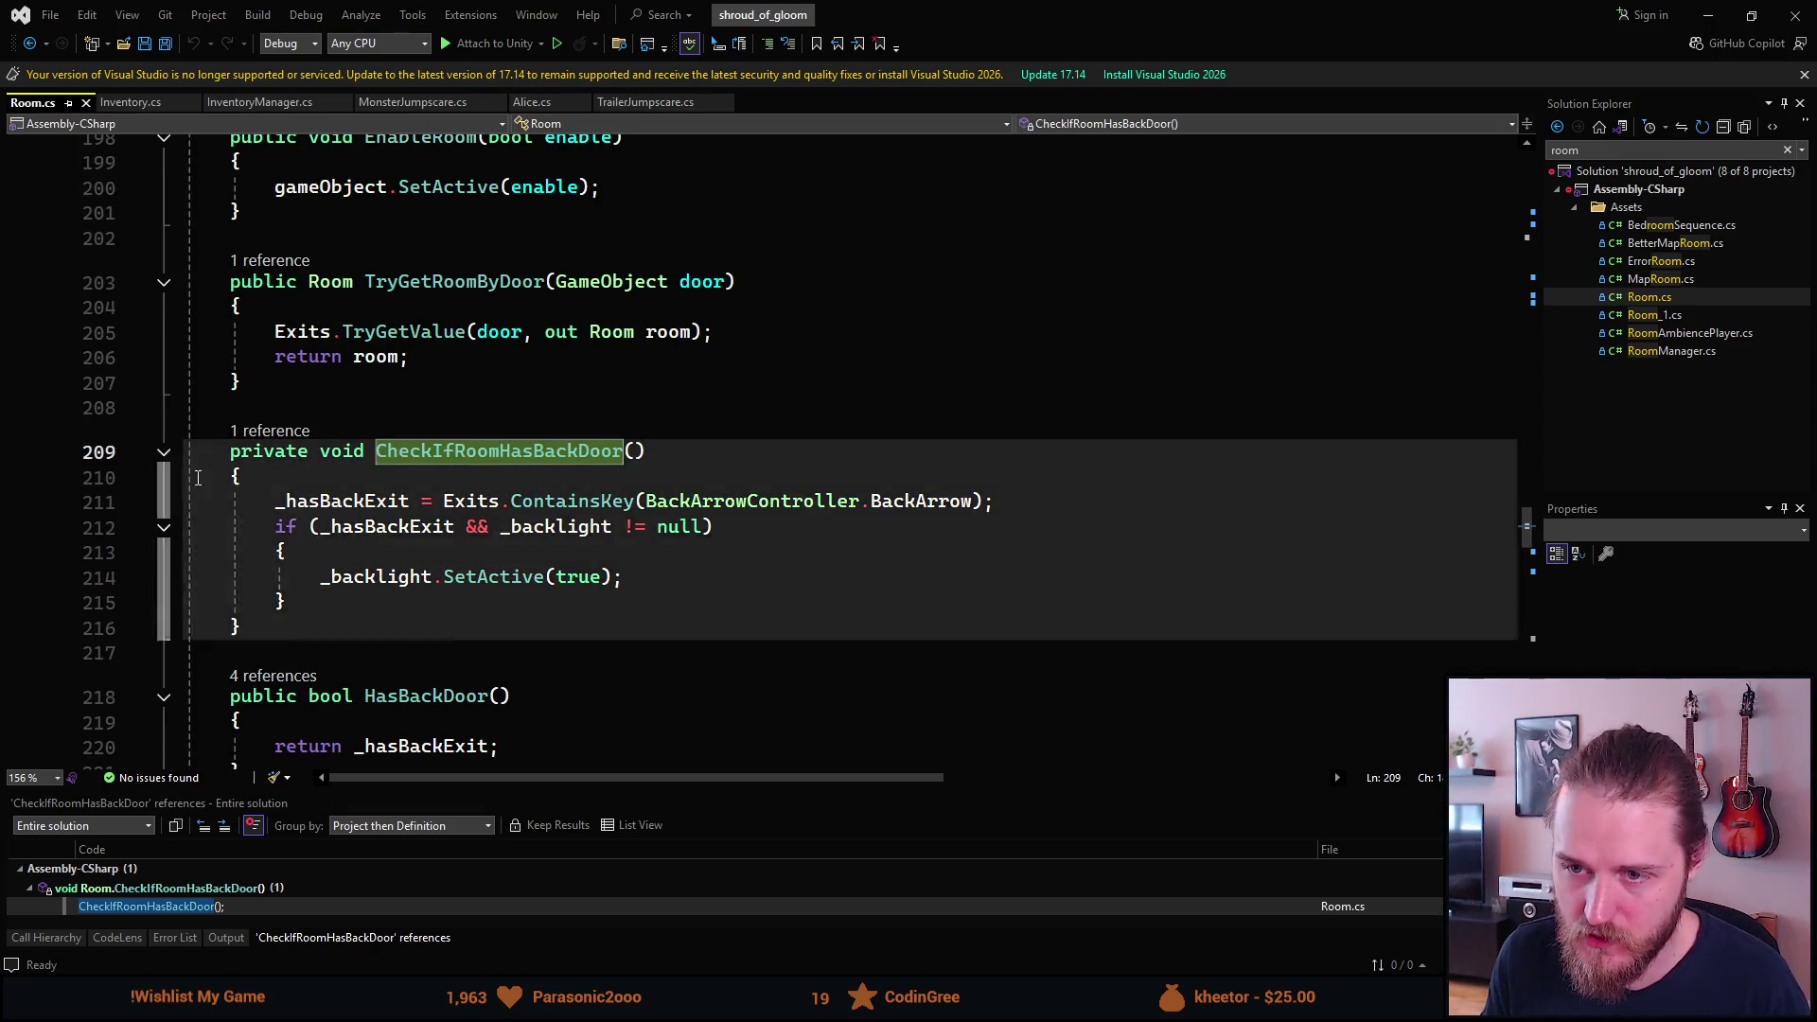
# Insert a #if UNITY_EDITOR / #endif block at the start of CheckIfRoomHasBackDoor.
pyautogui.click(351, 475)
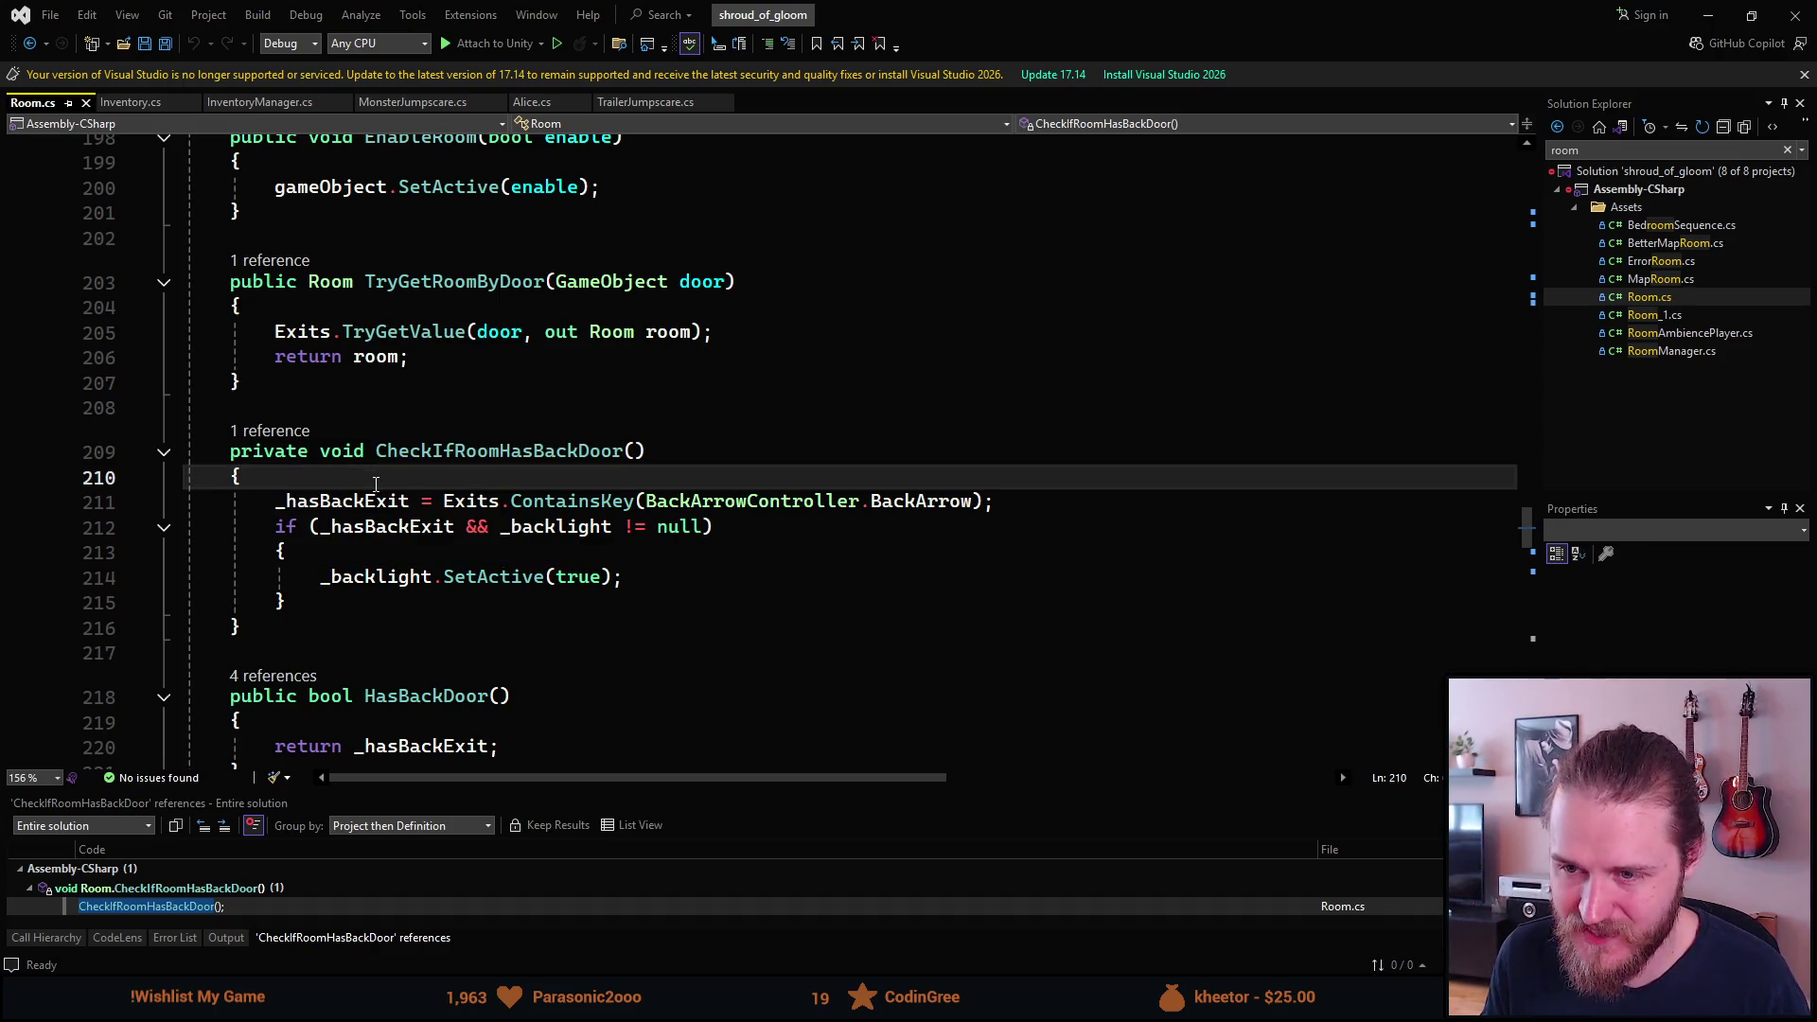
pyautogui.press('Return')
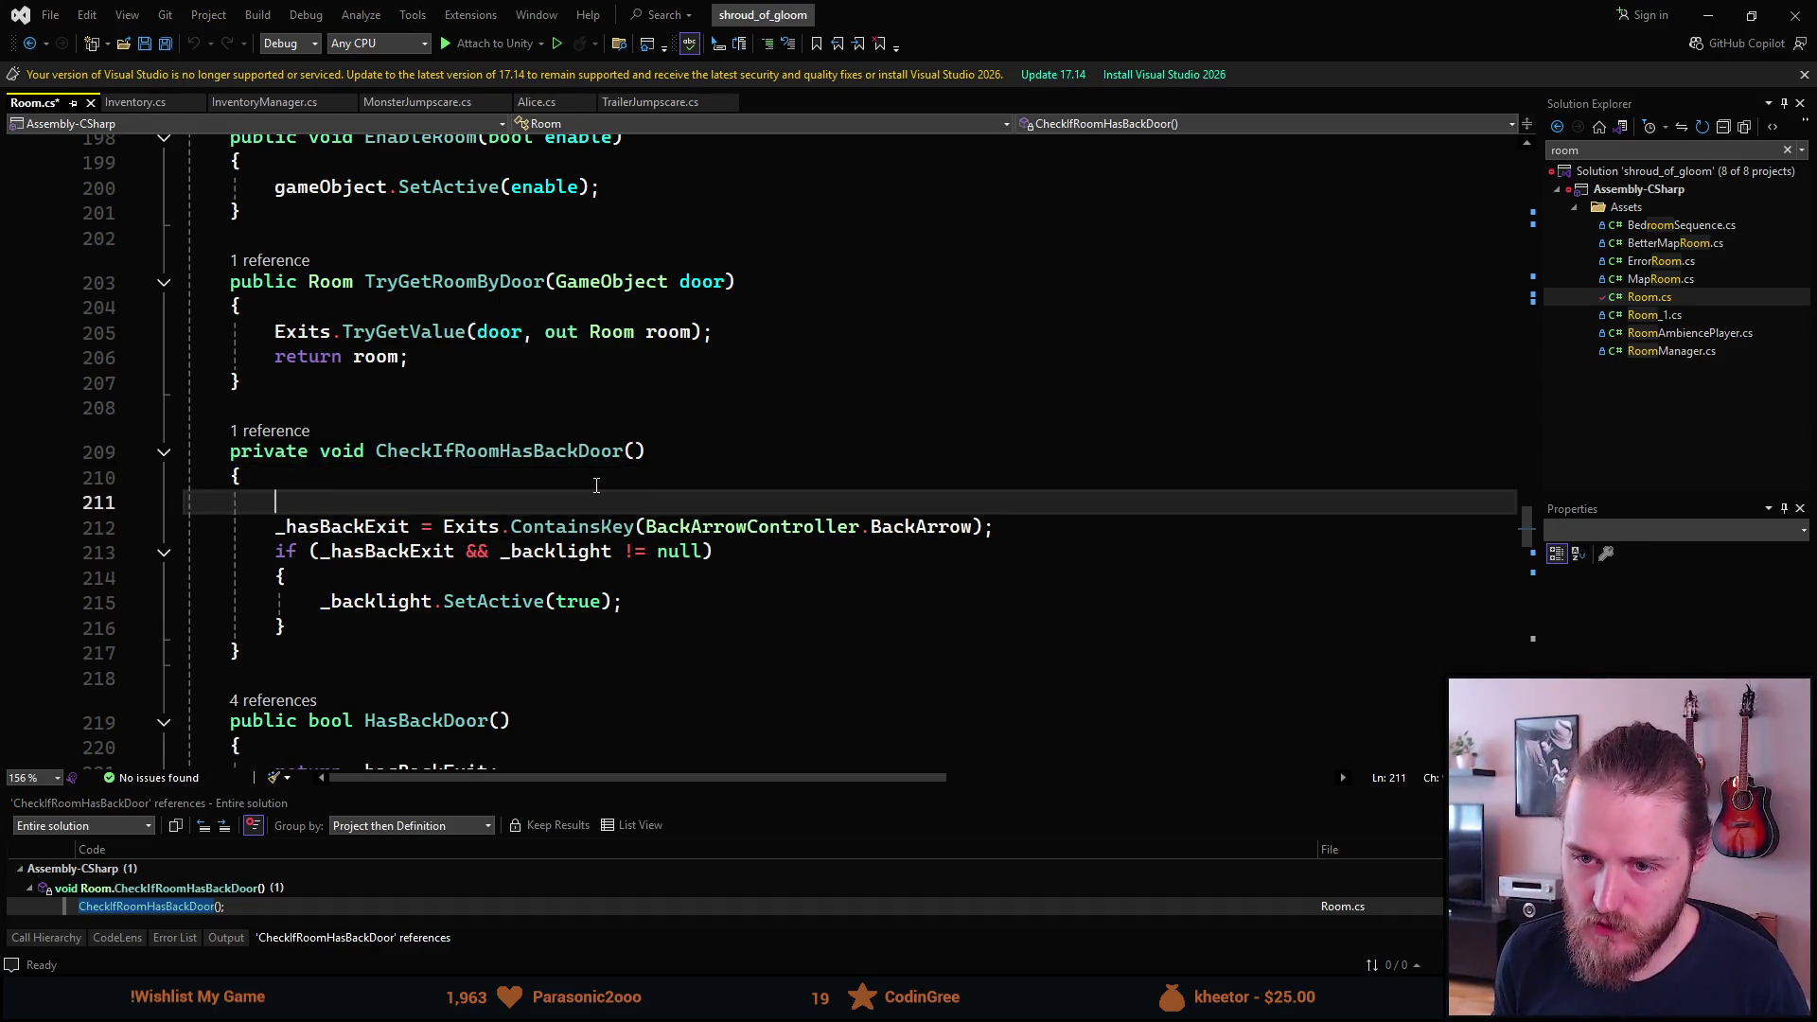
pyautogui.press('Return')
pyautogui.press('Up')
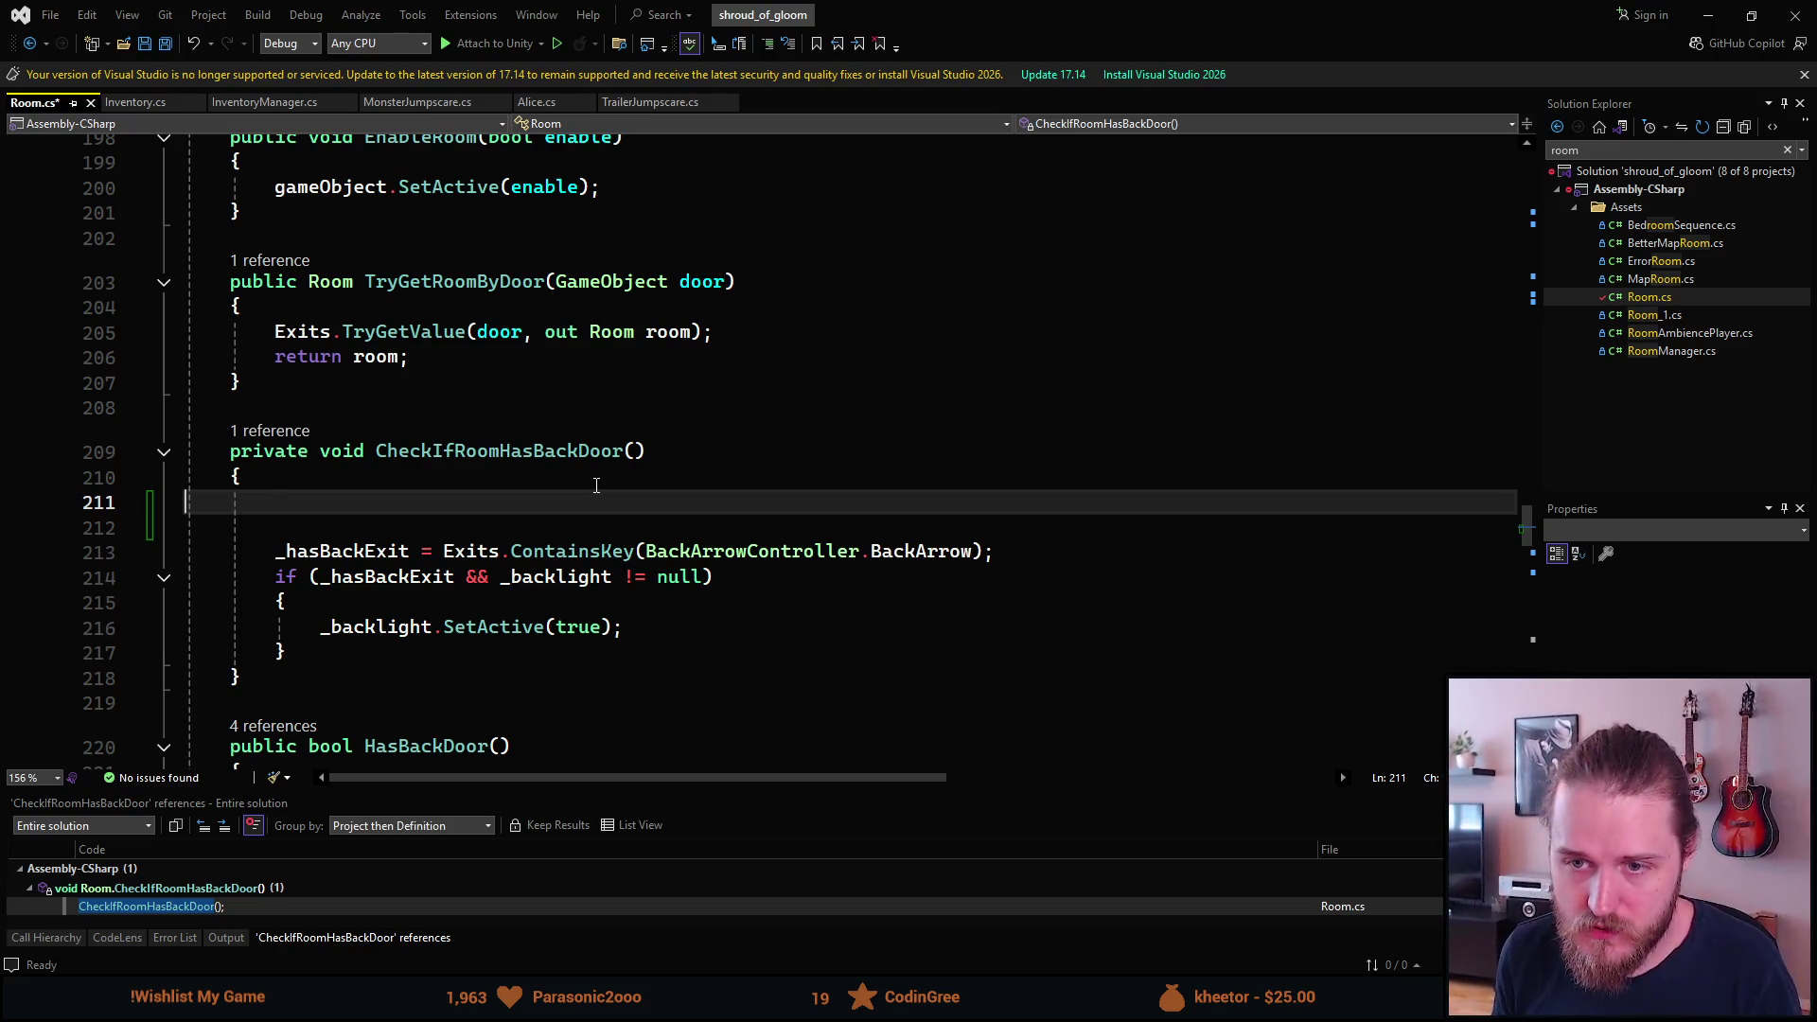
pyautogui.write('#if UNIT')
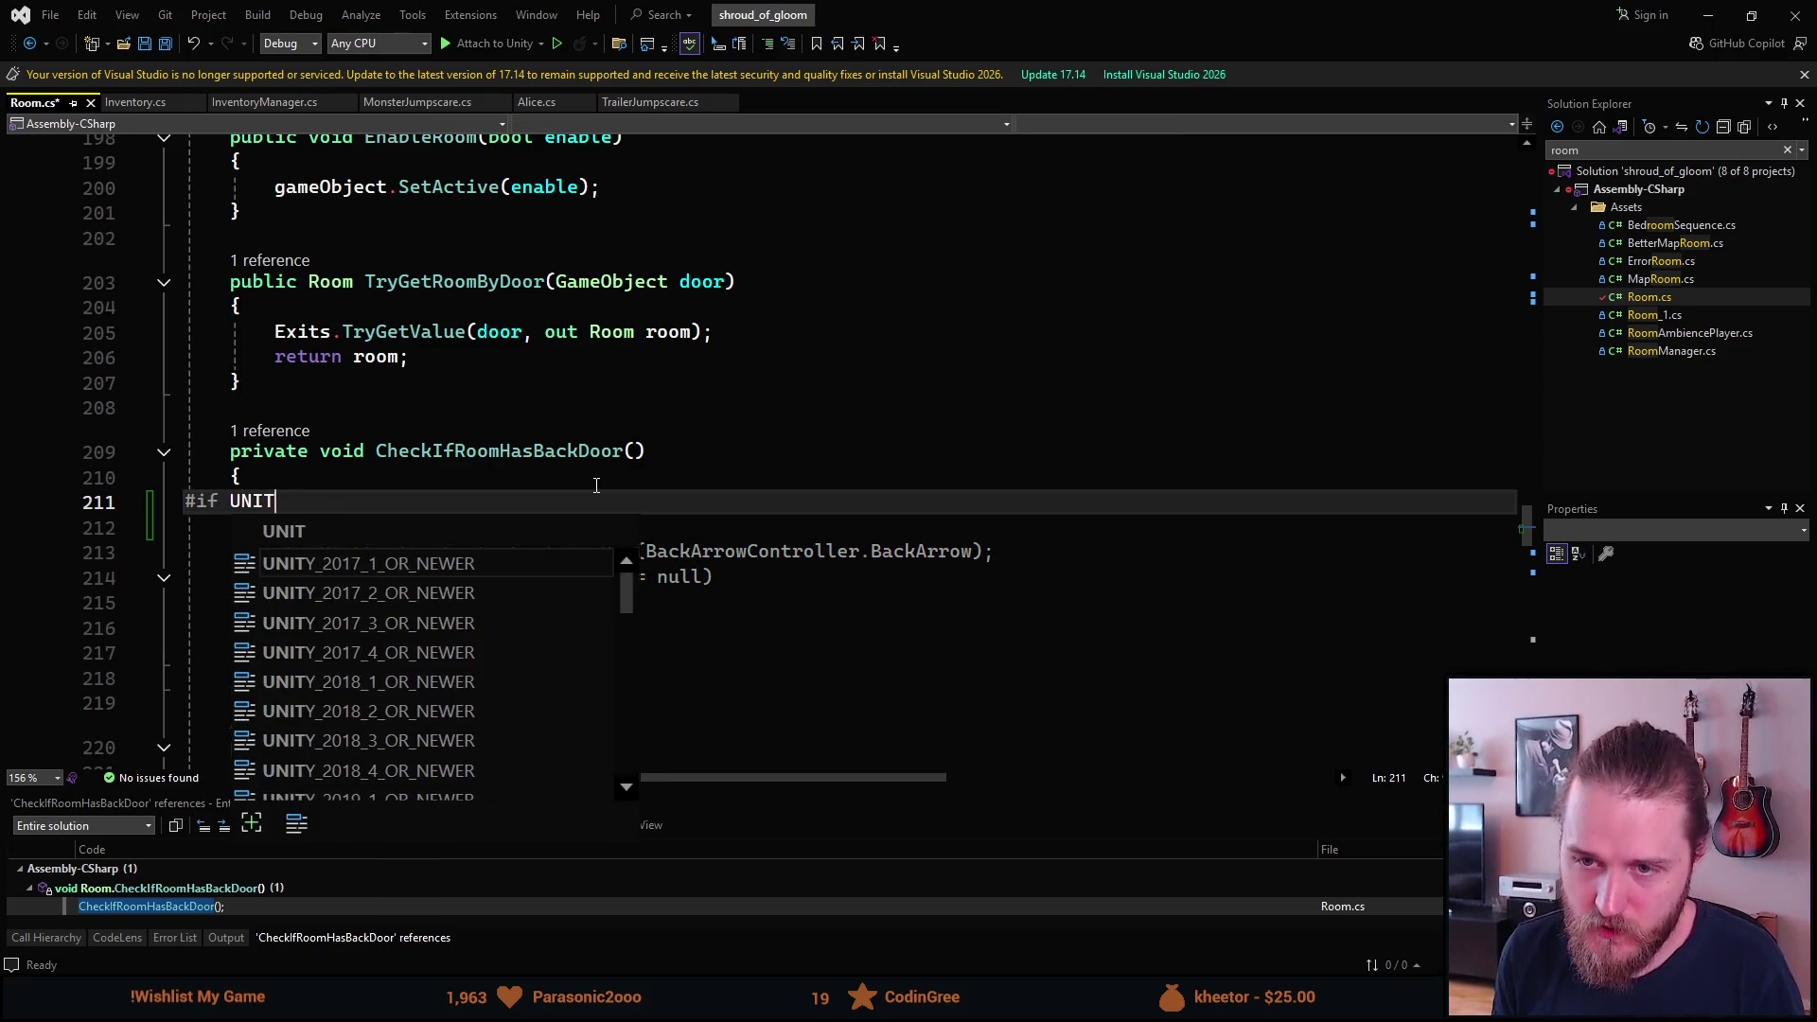
pyautogui.write('Y_EDITOR')
pyautogui.press('Return')
pyautogui.press('Return')
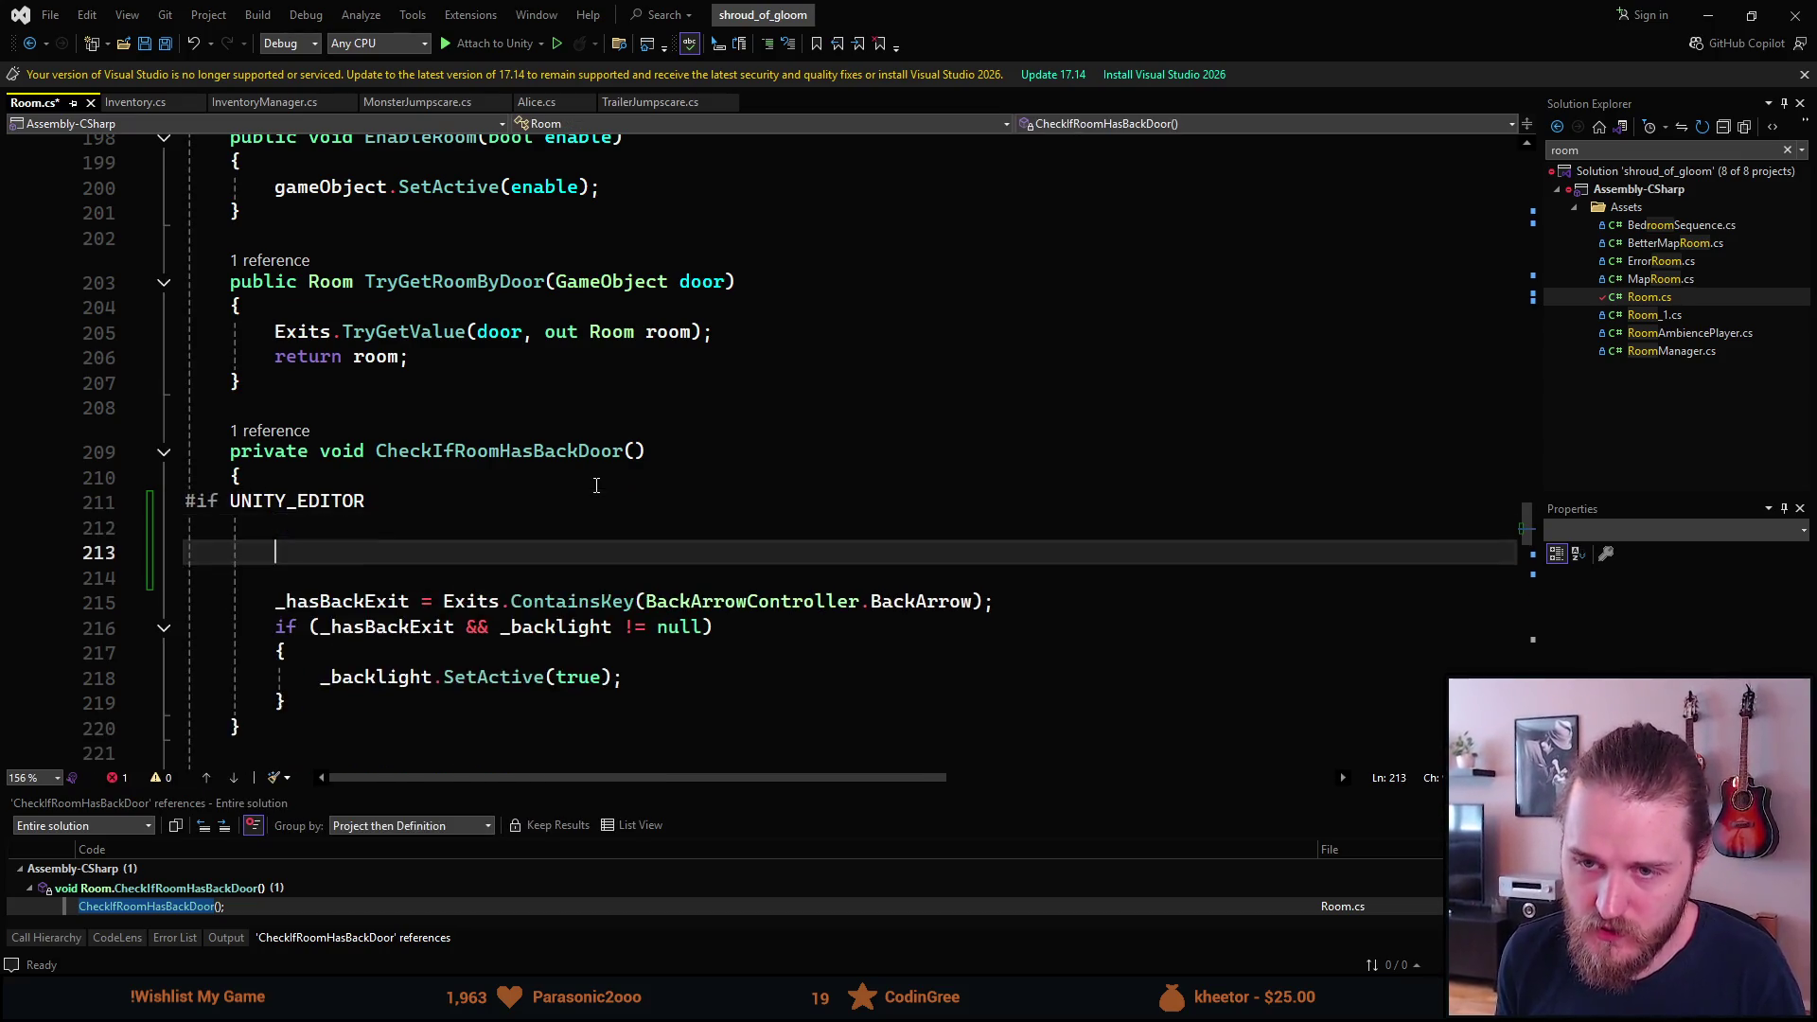
pyautogui.write('#endif')
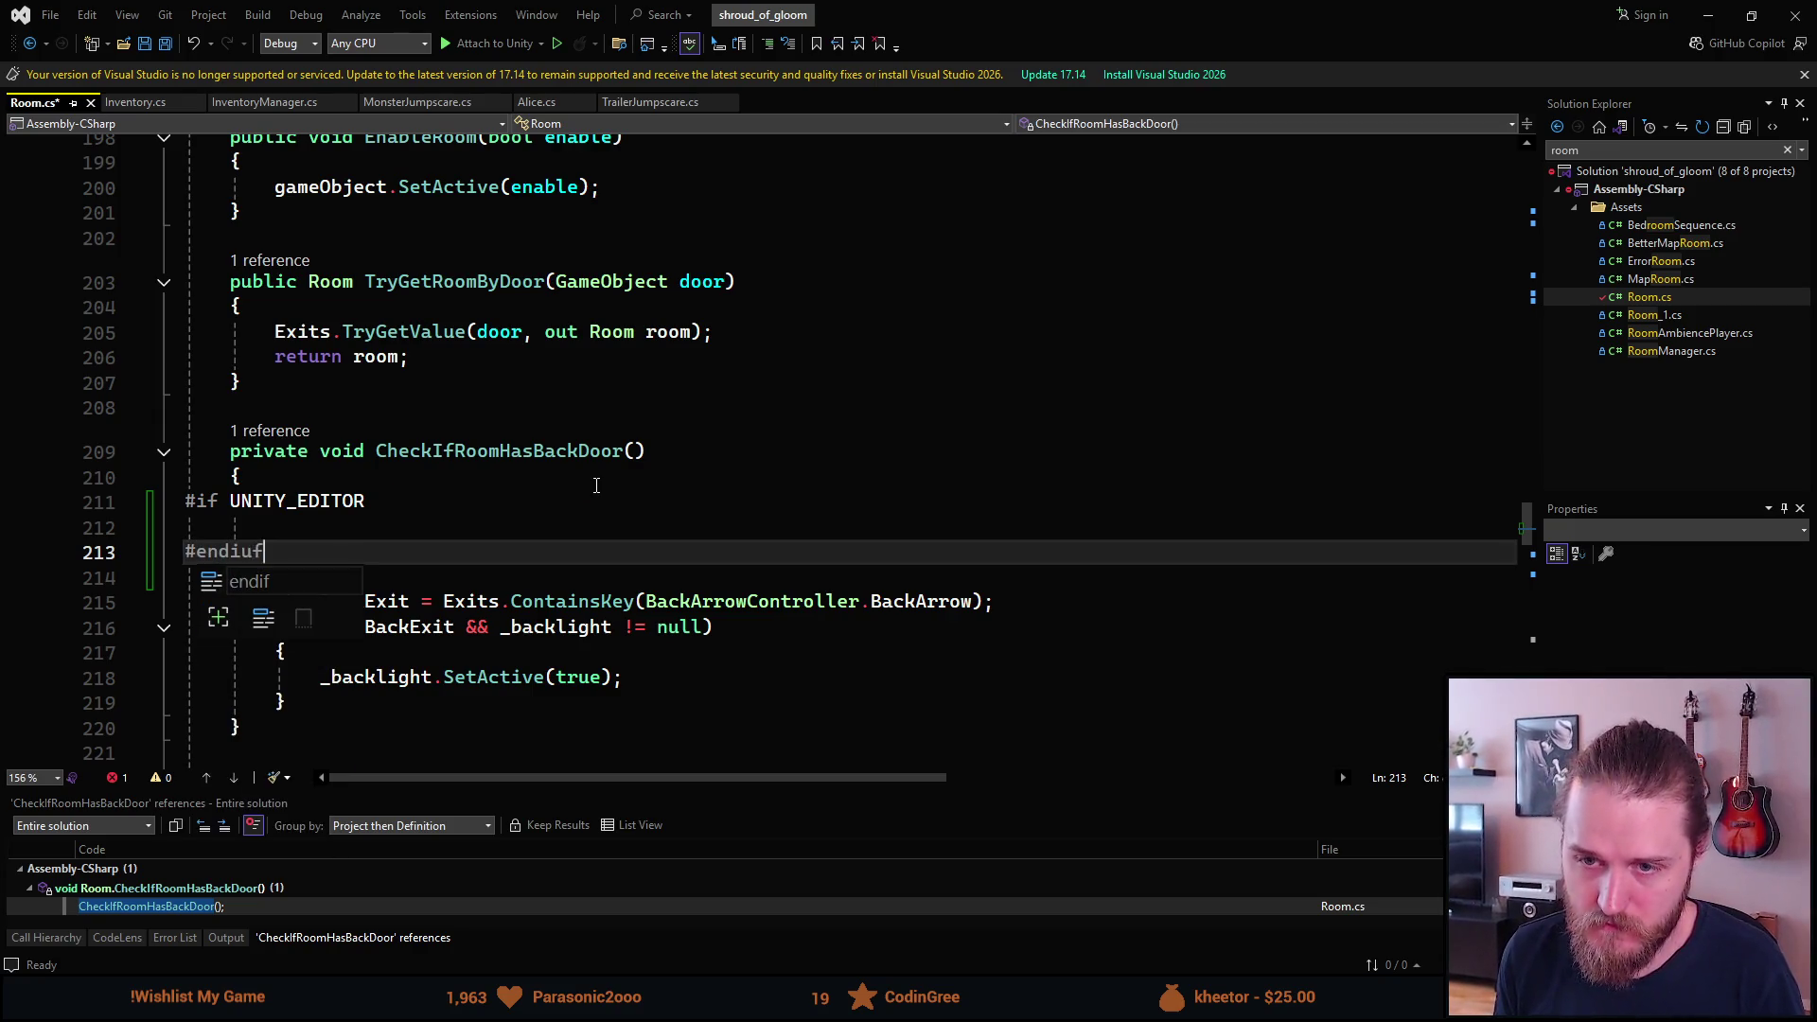
pyautogui.press('Escape')
pyautogui.press('Up')
# Add 'if (DevTools.IsRecording) { return; }' inside it, save Room.cs, and minimize Visual Studio.
pyautogui.write('if ()DevTools.IsRecording')
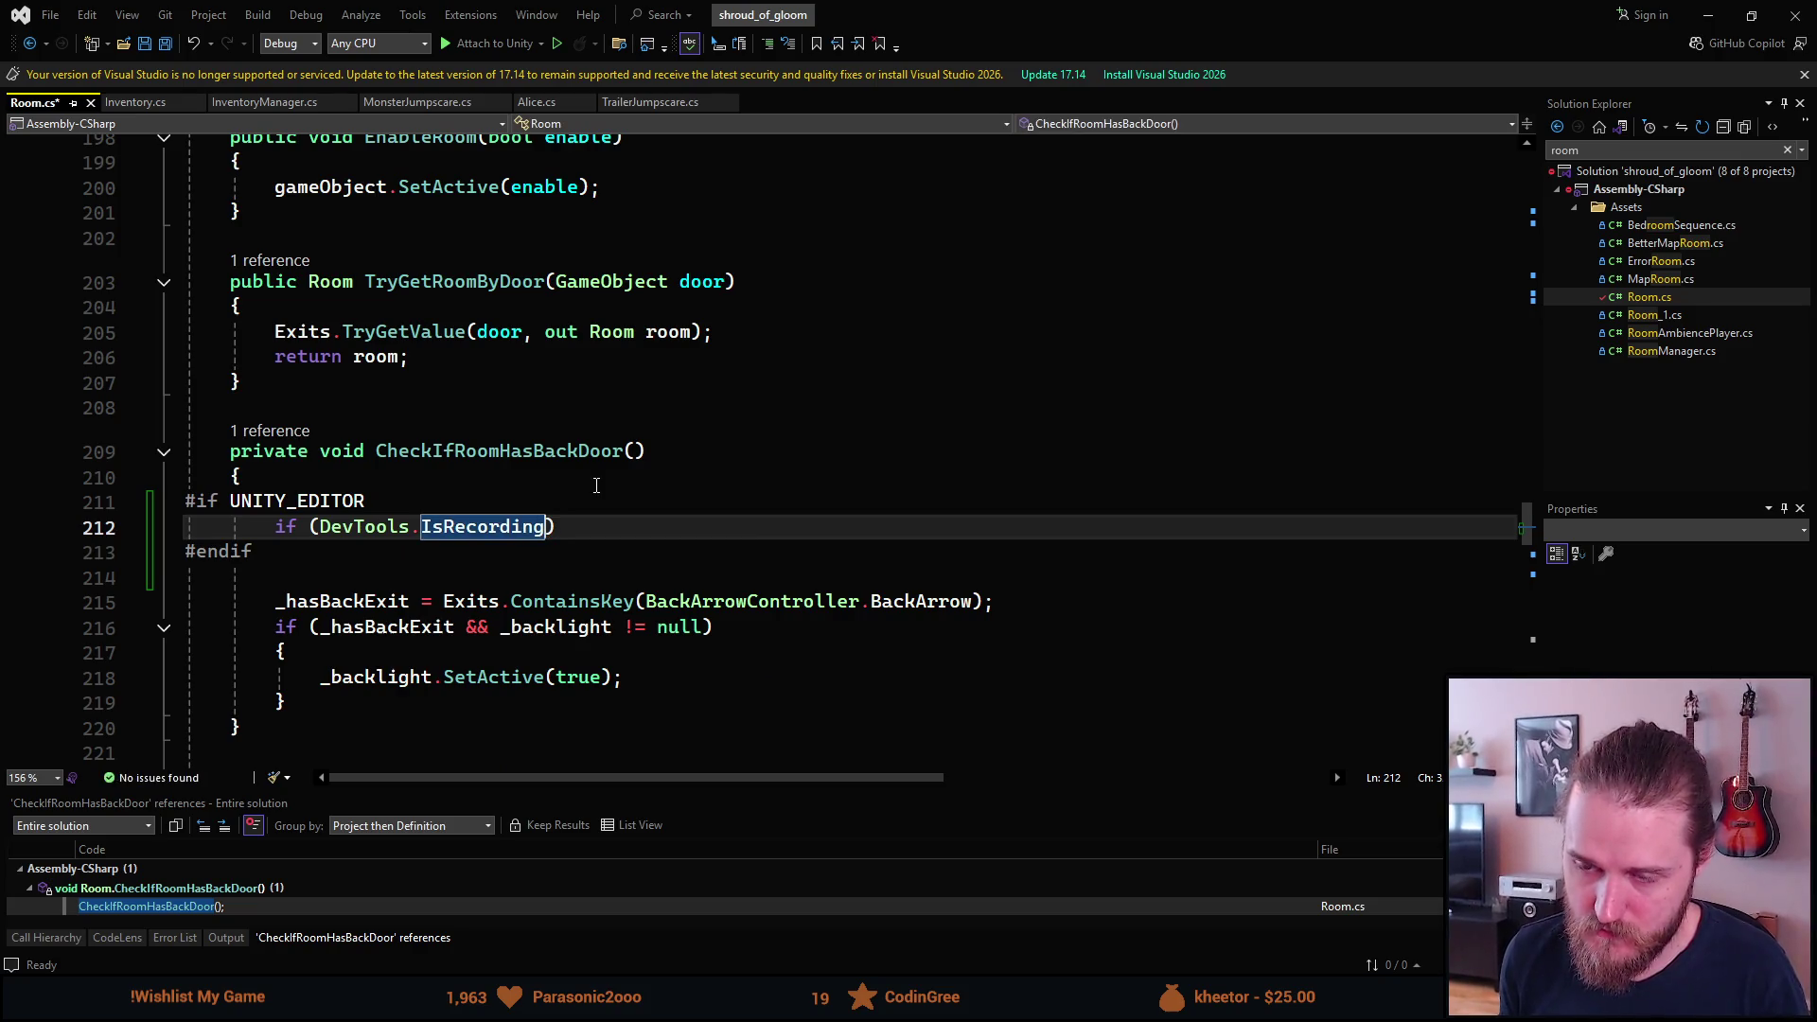
pyautogui.press('End')
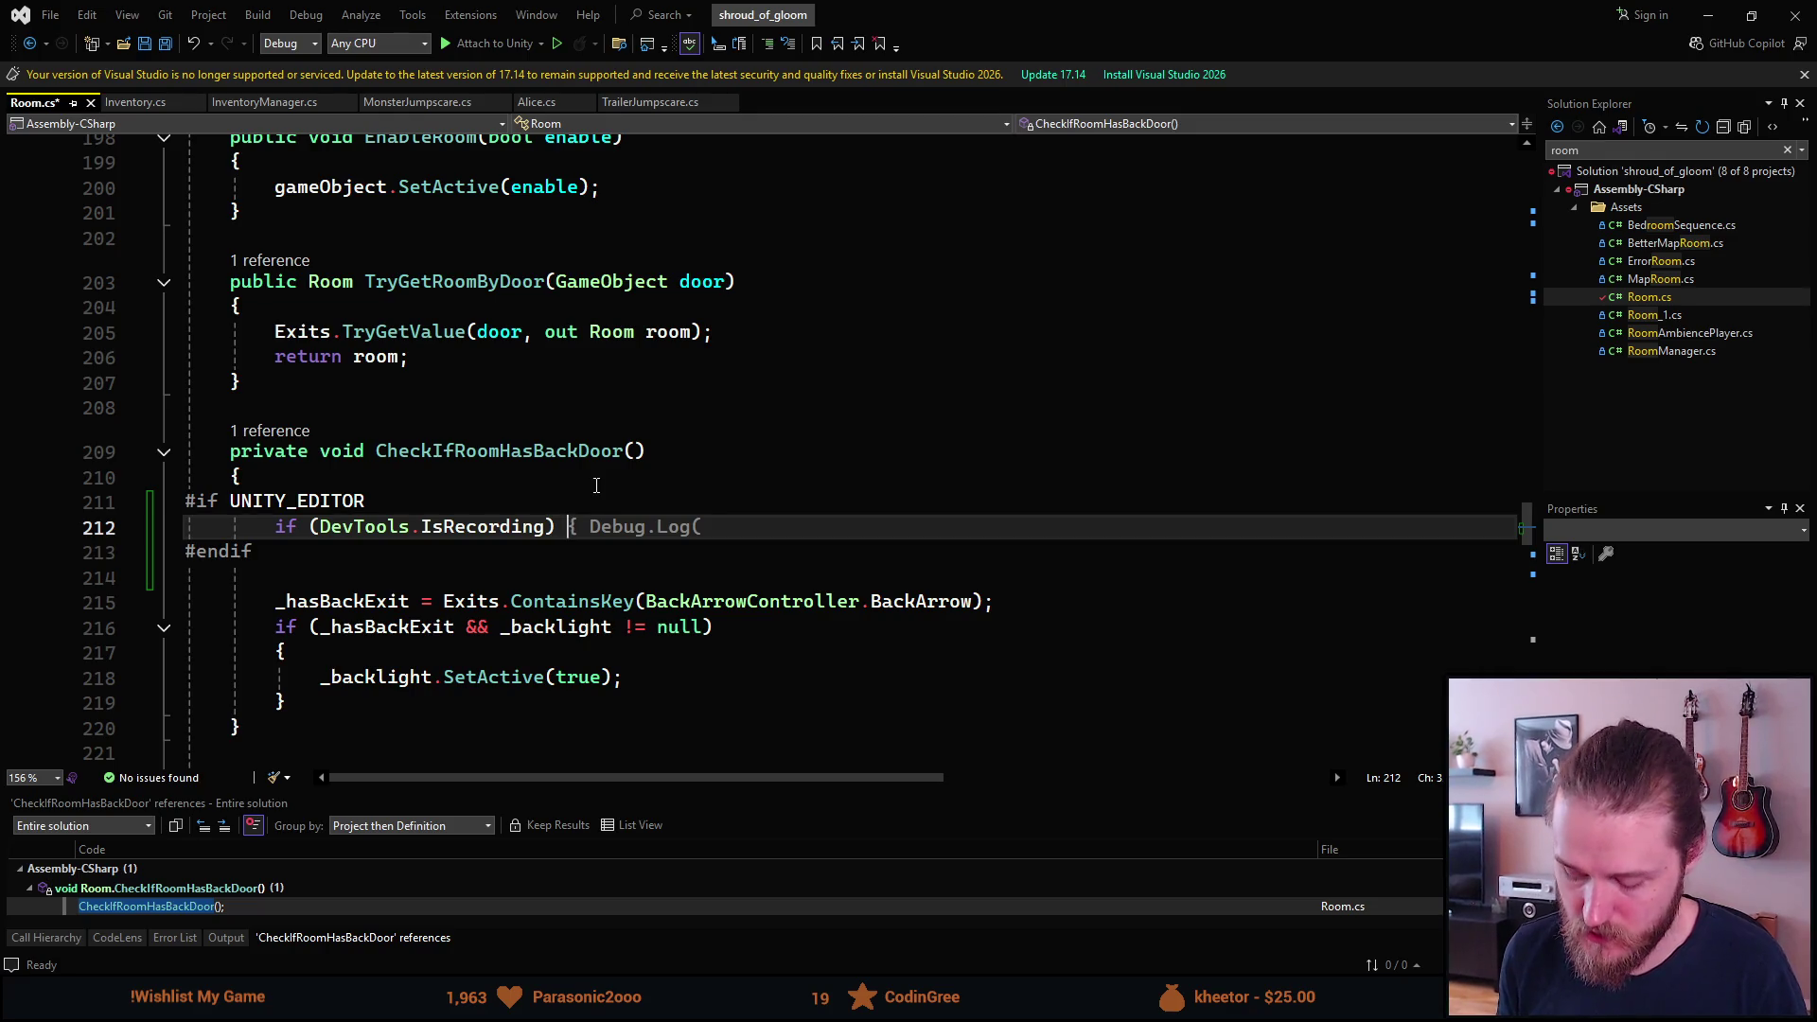
pyautogui.write('{ return;')
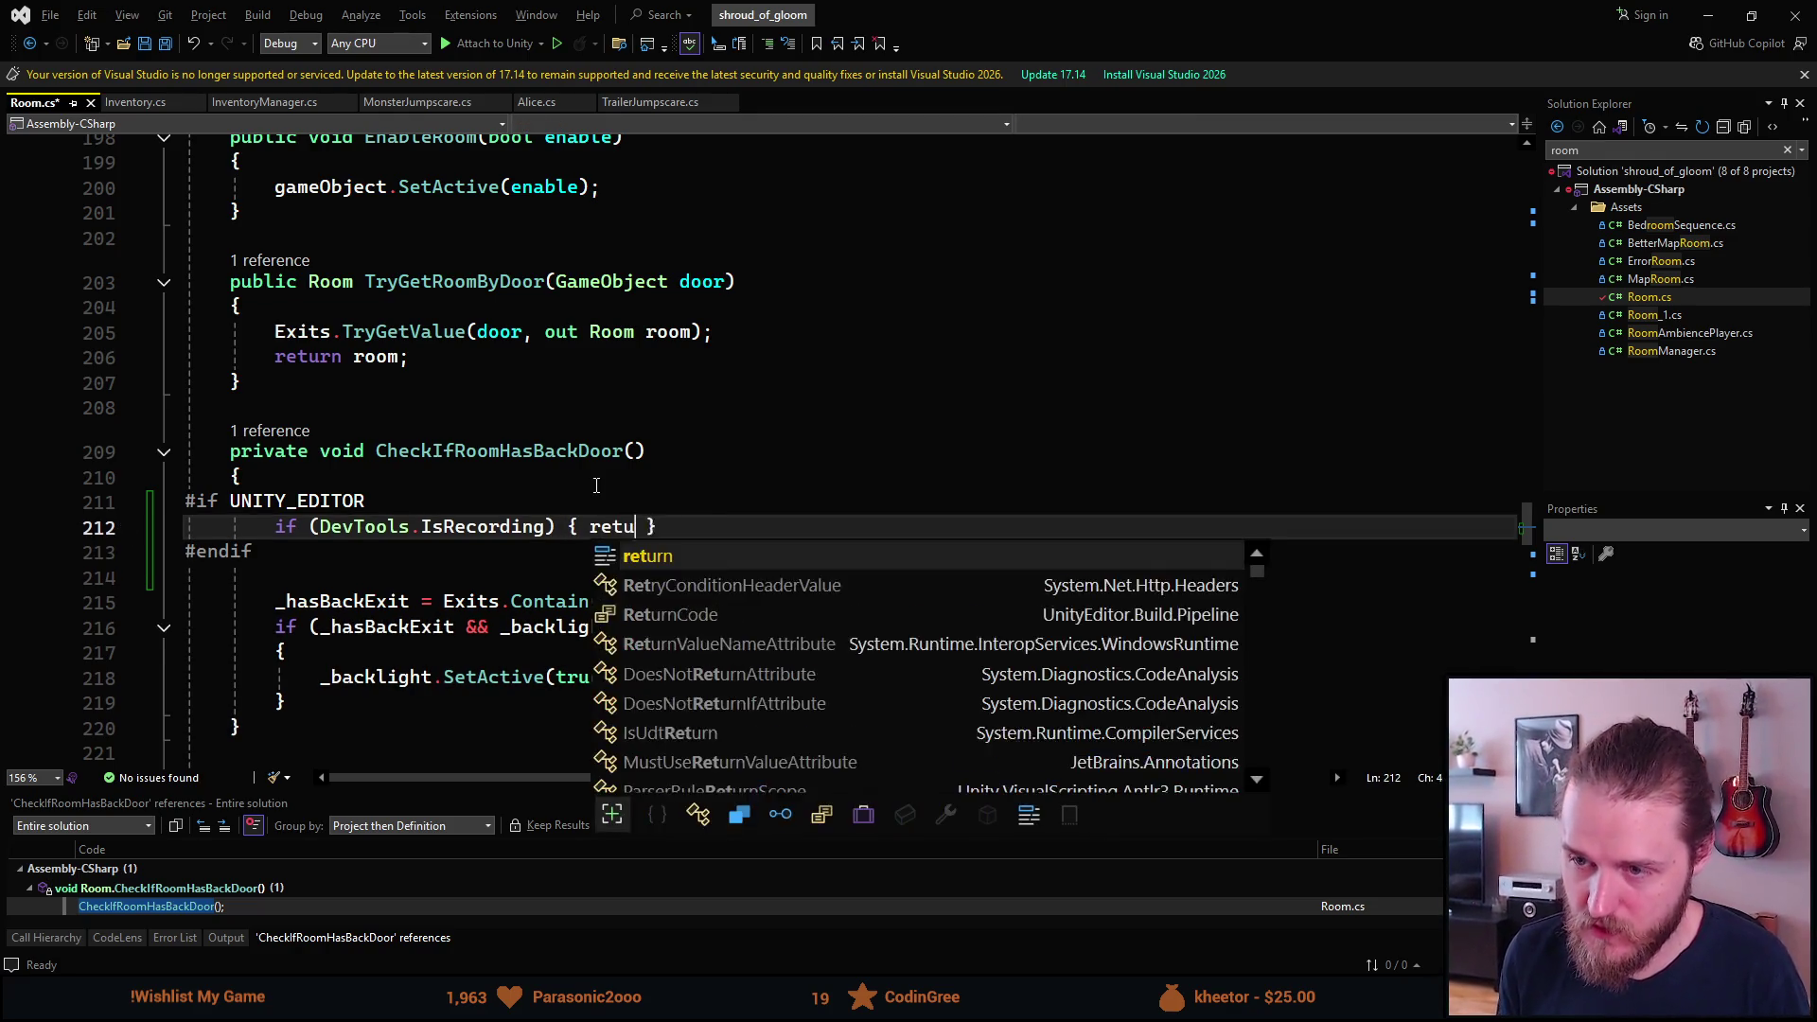
pyautogui.hotkey('ctrl', 's')
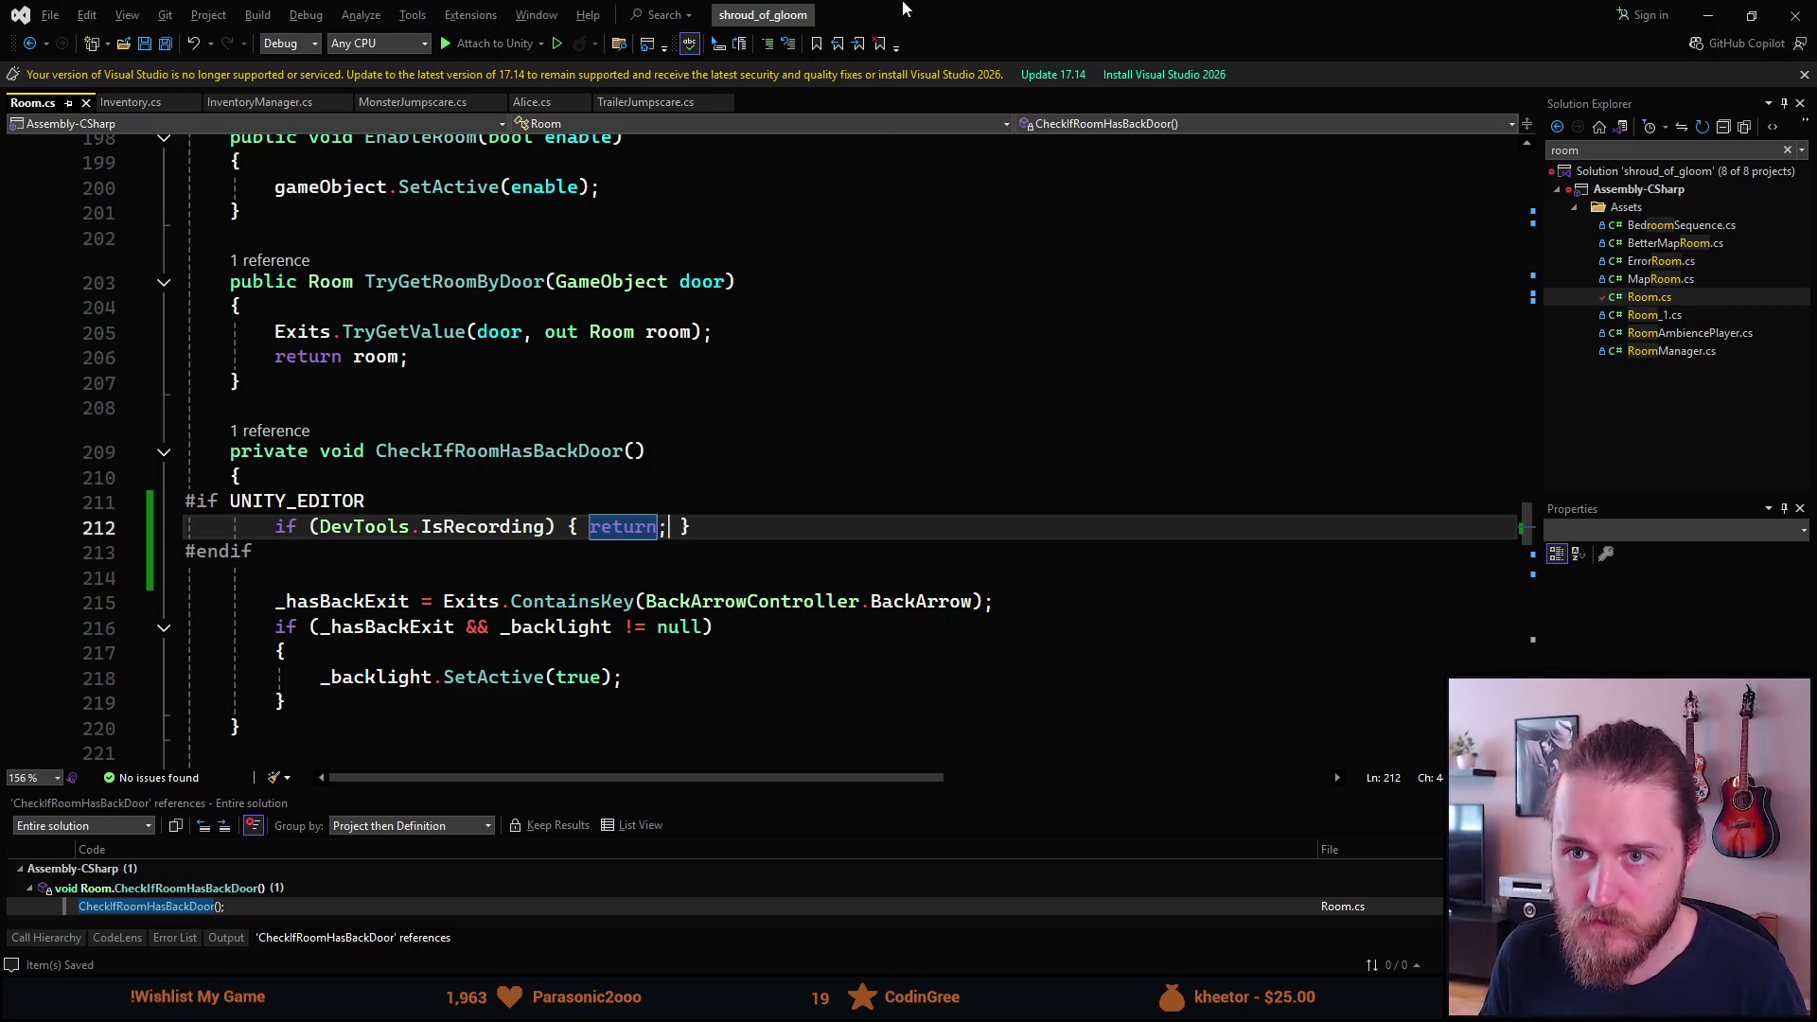
pyautogui.click(1708, 14)
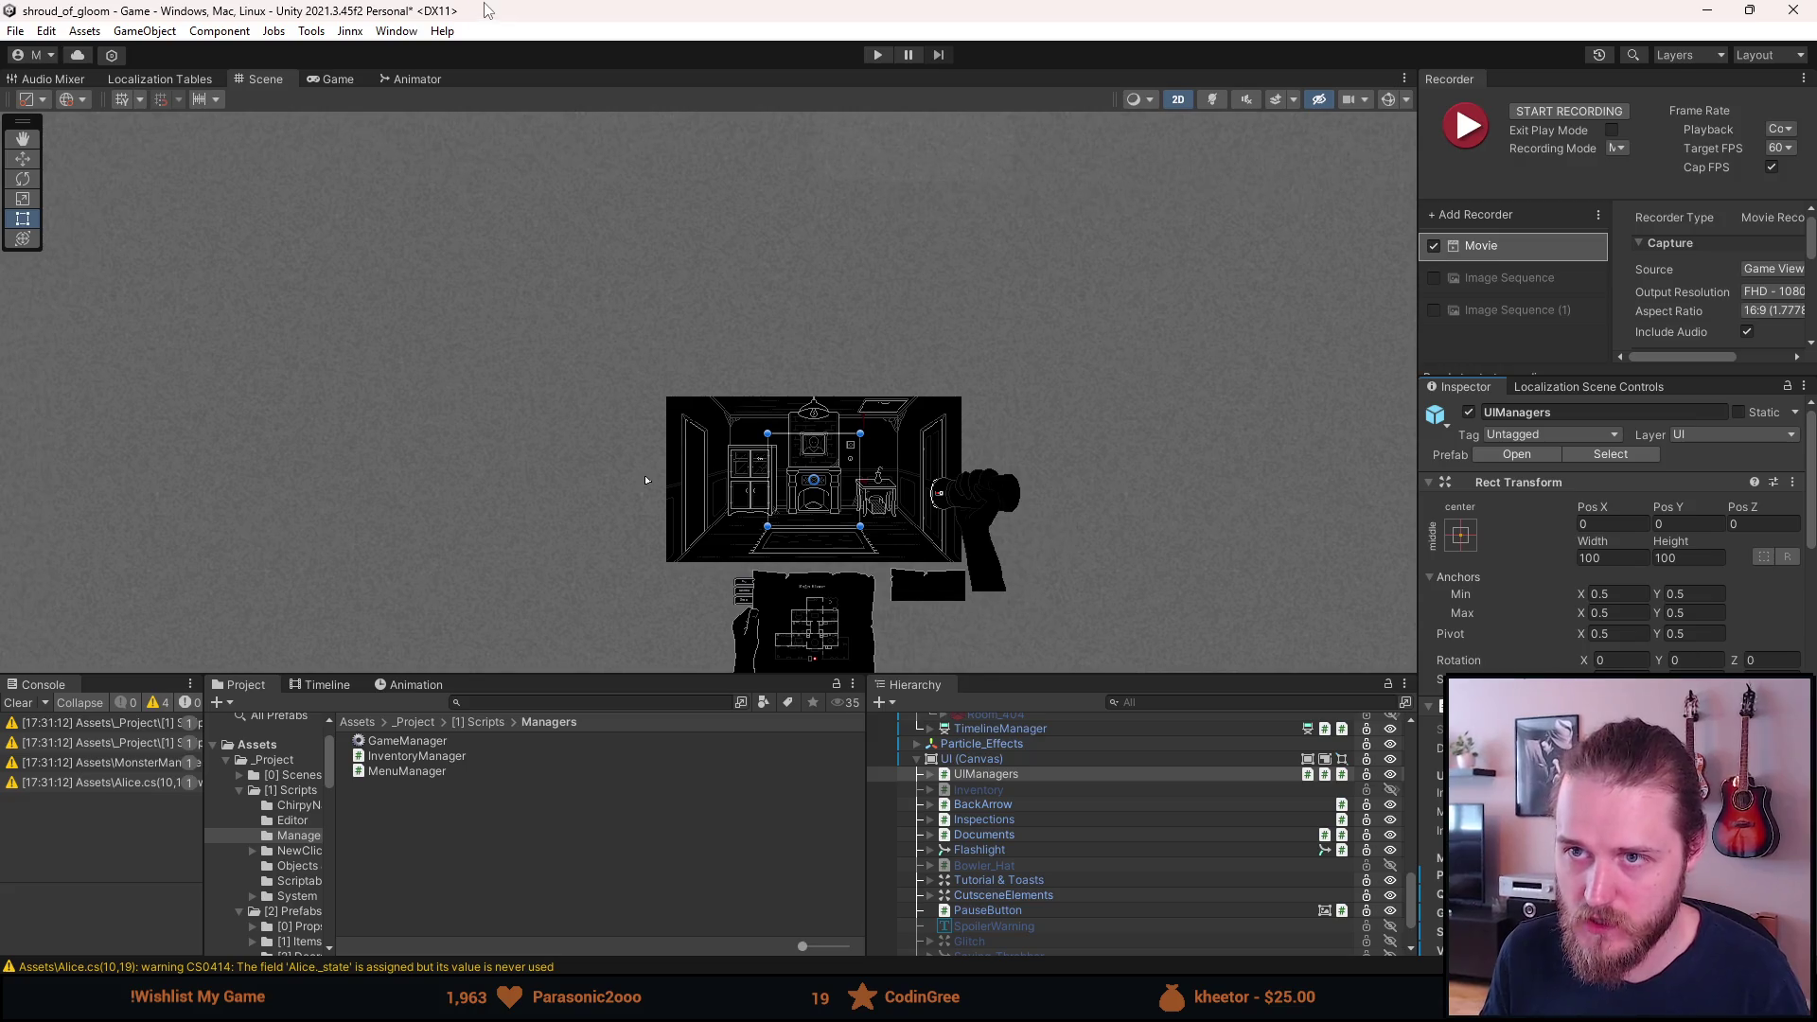
# Save the scene, clear console warnings, activate First_Main_Hall, and enter play mode.
pyautogui.hotkey('ctrl', 's')
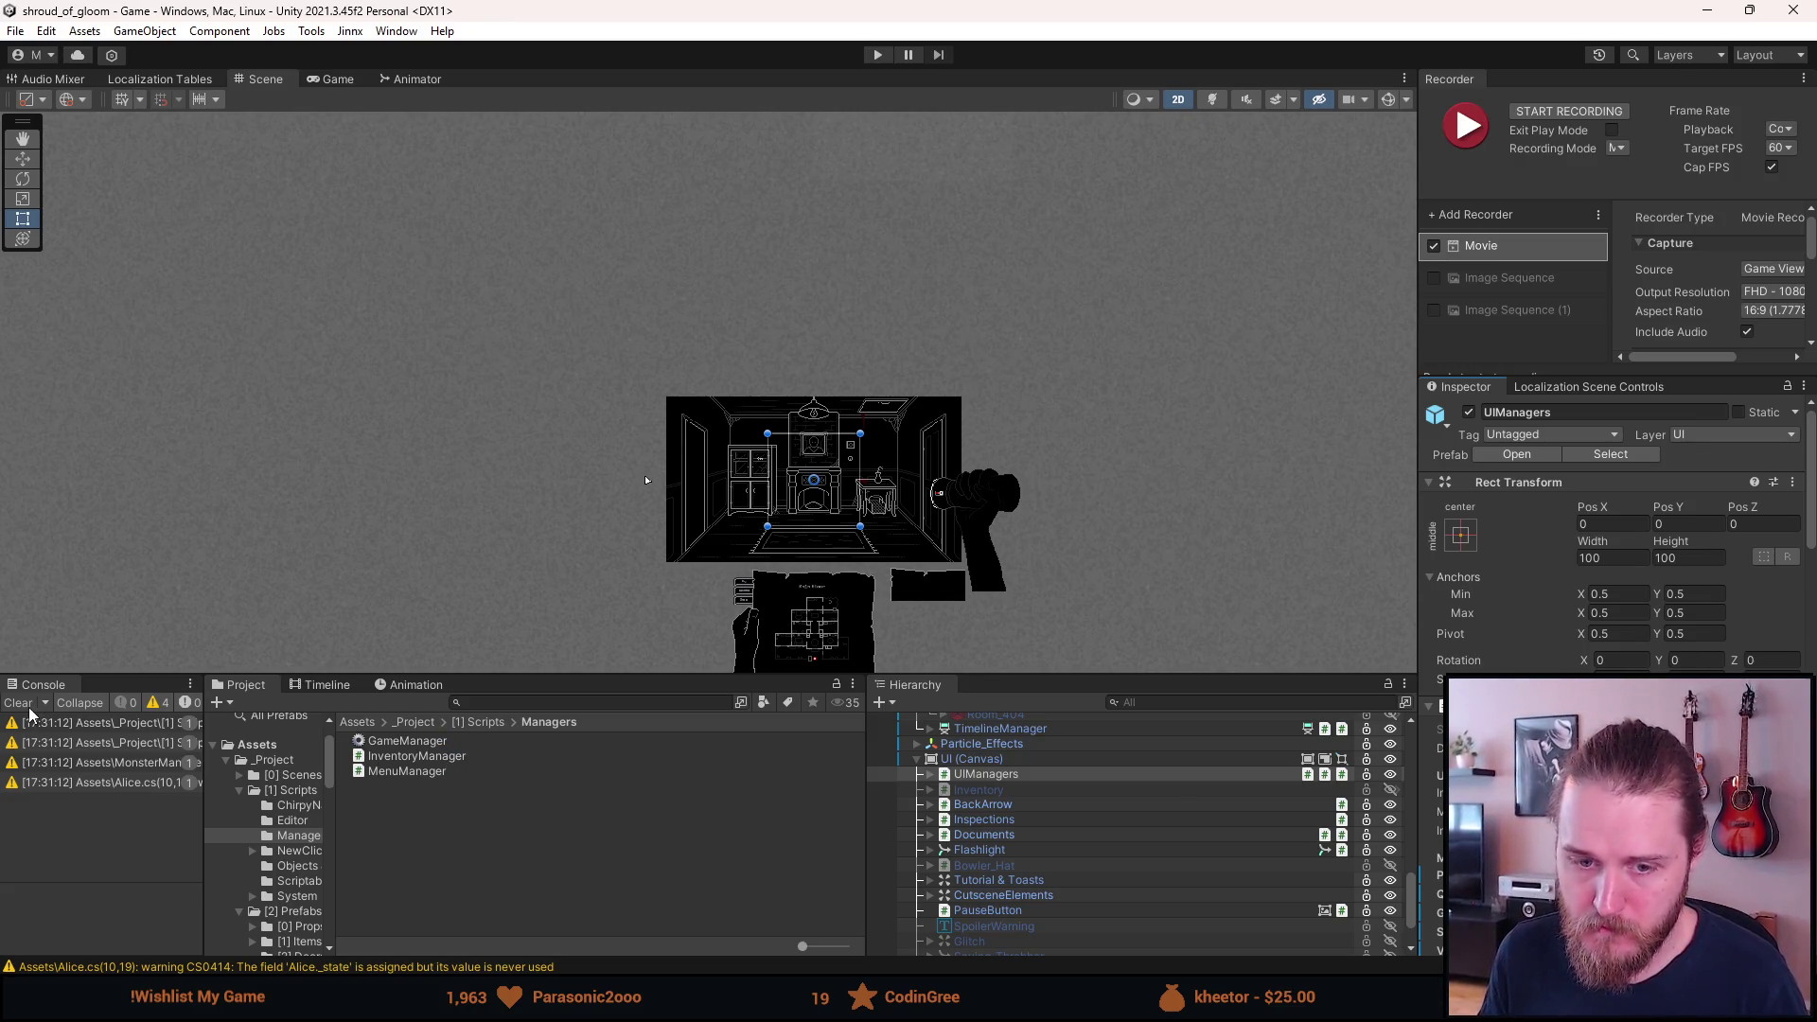
pyautogui.click(19, 702)
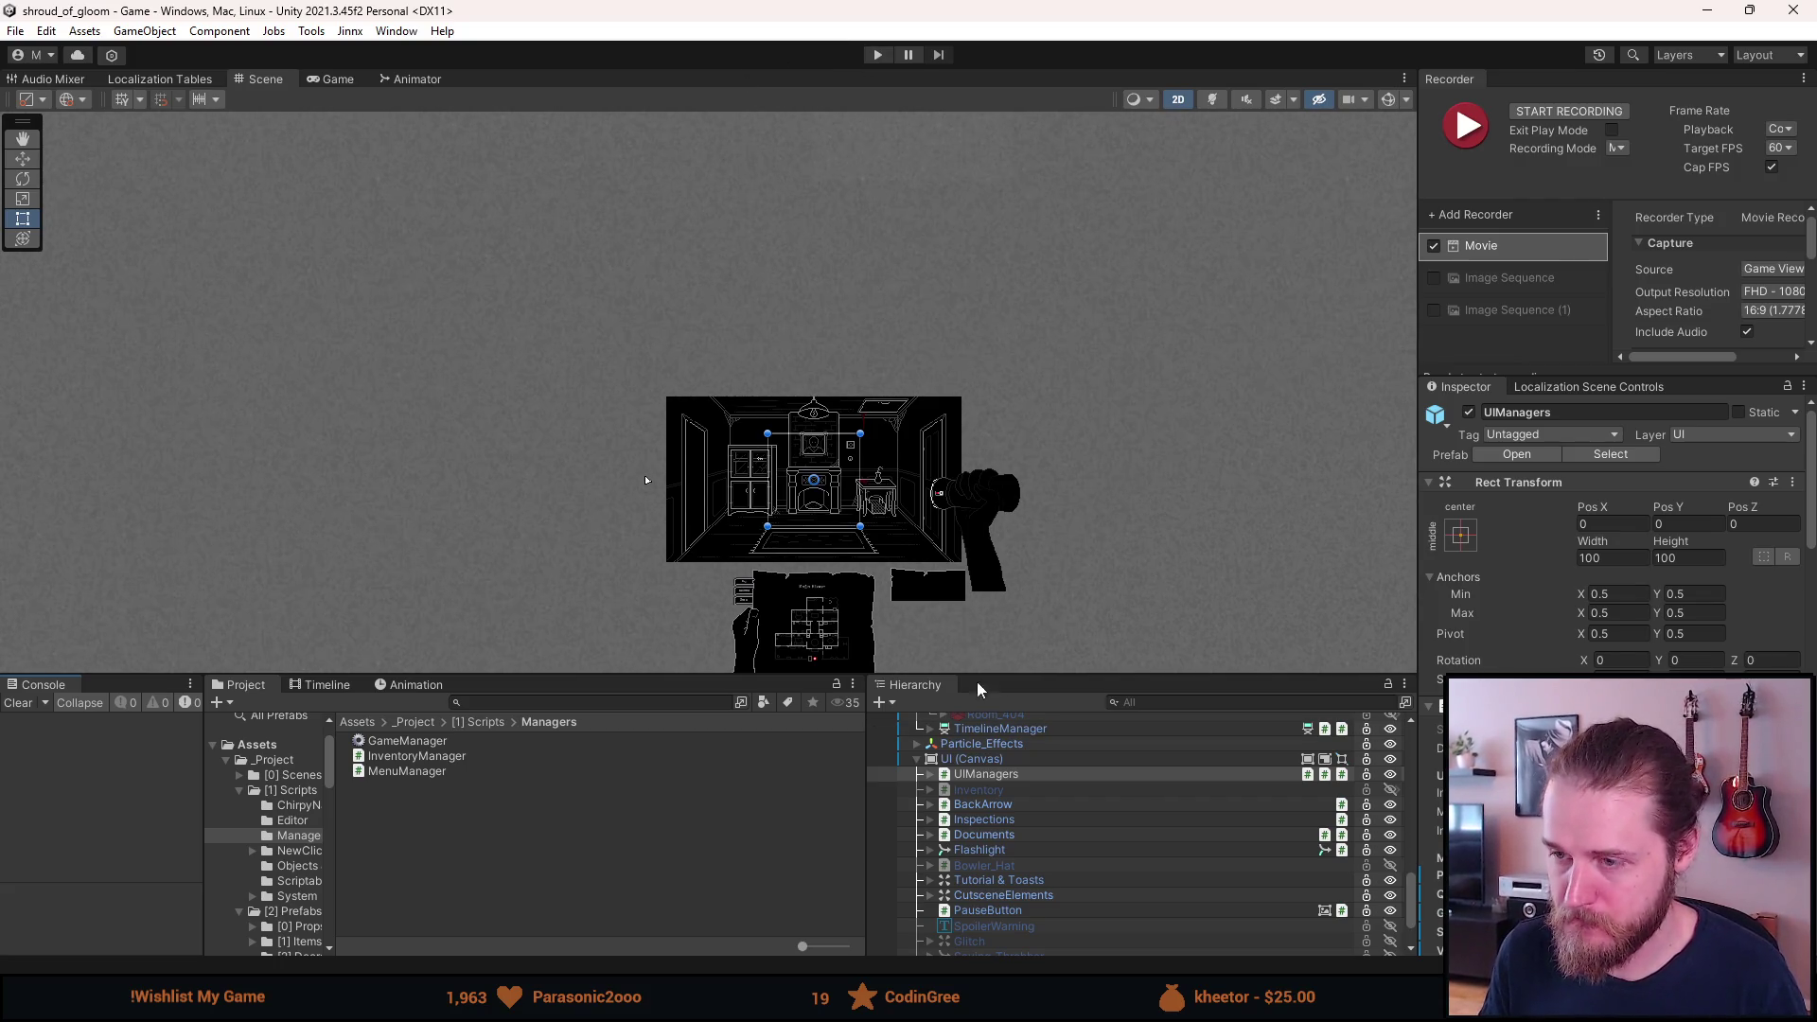
pyautogui.scroll(6, 1001, 858)
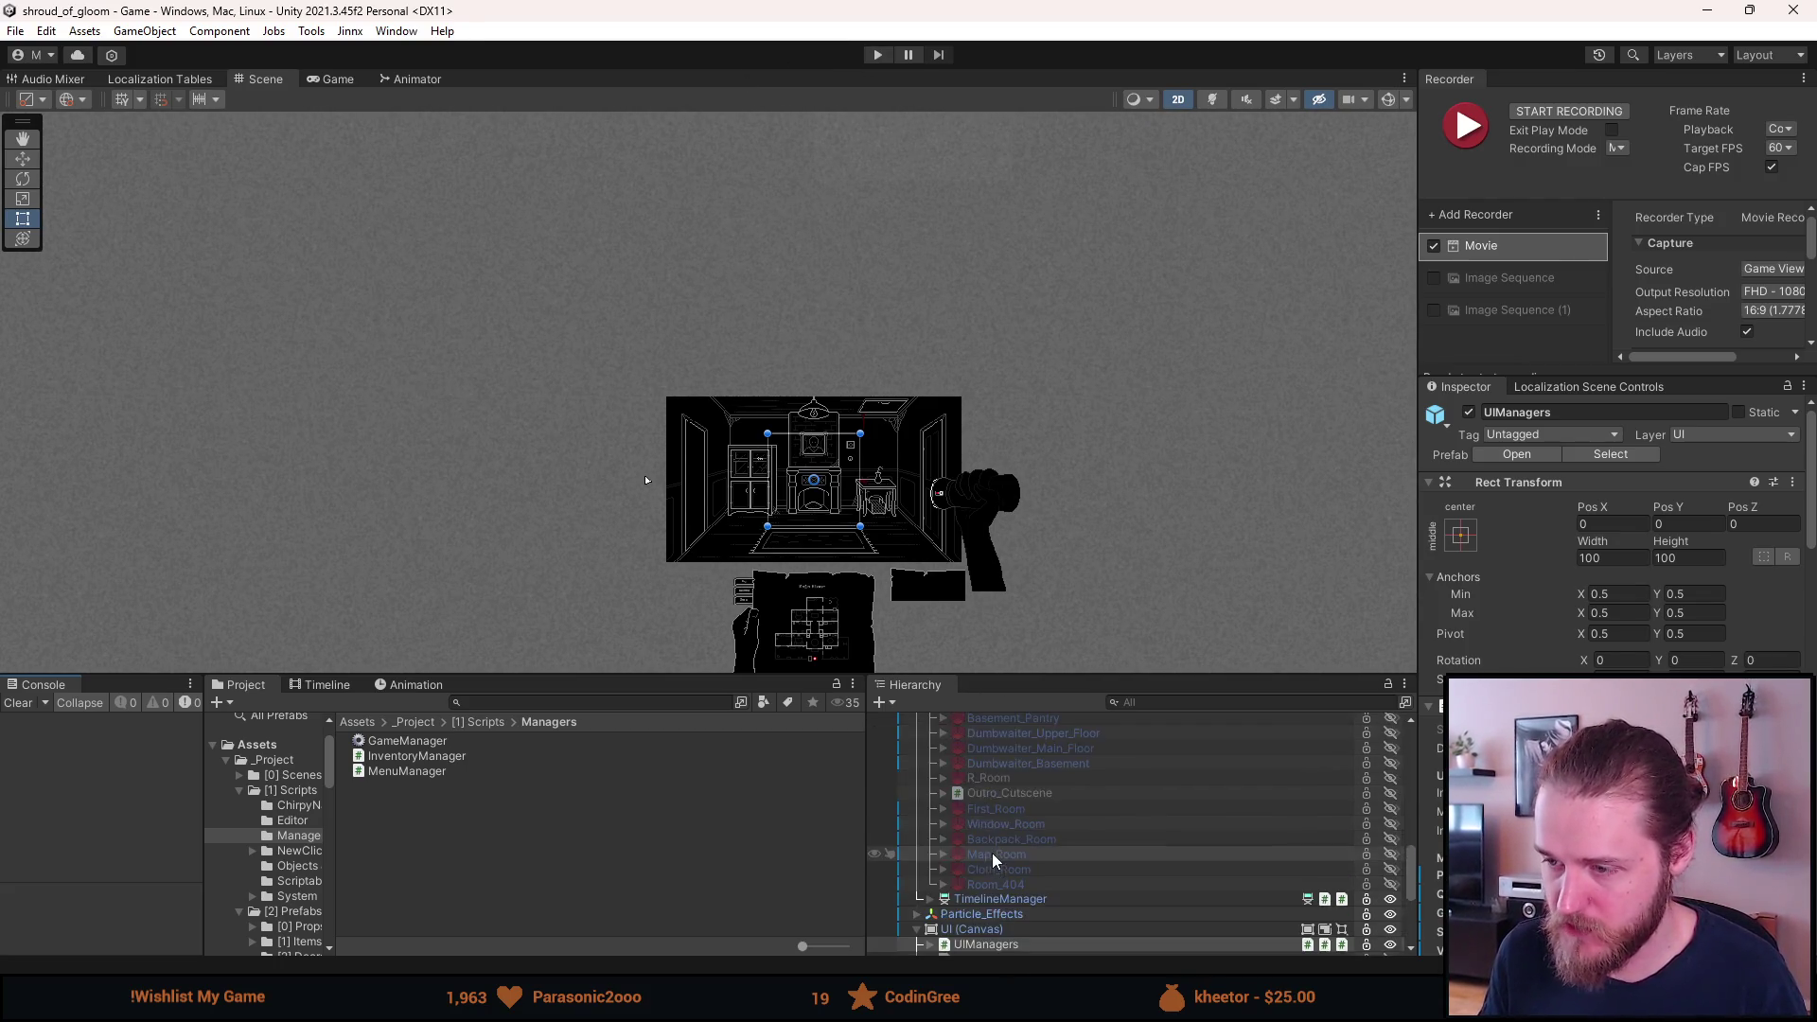
pyautogui.scroll(5, 1008, 854)
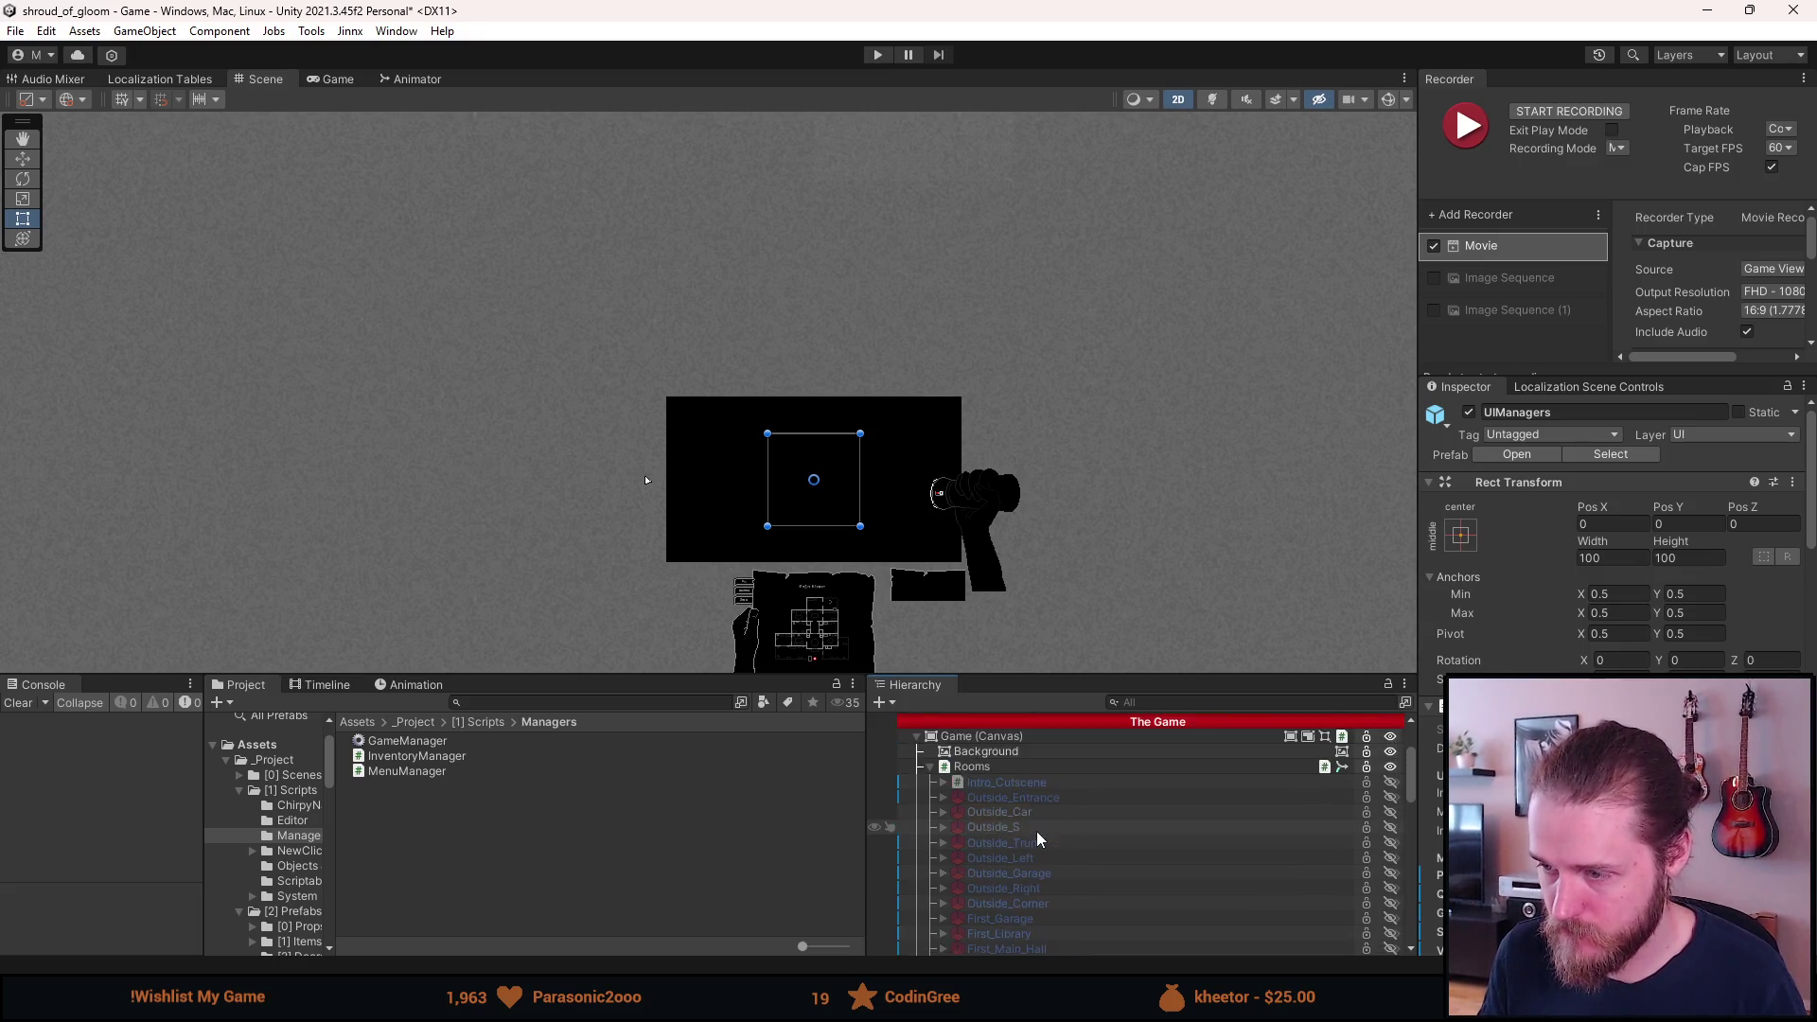
pyautogui.scroll(5, 1036, 831)
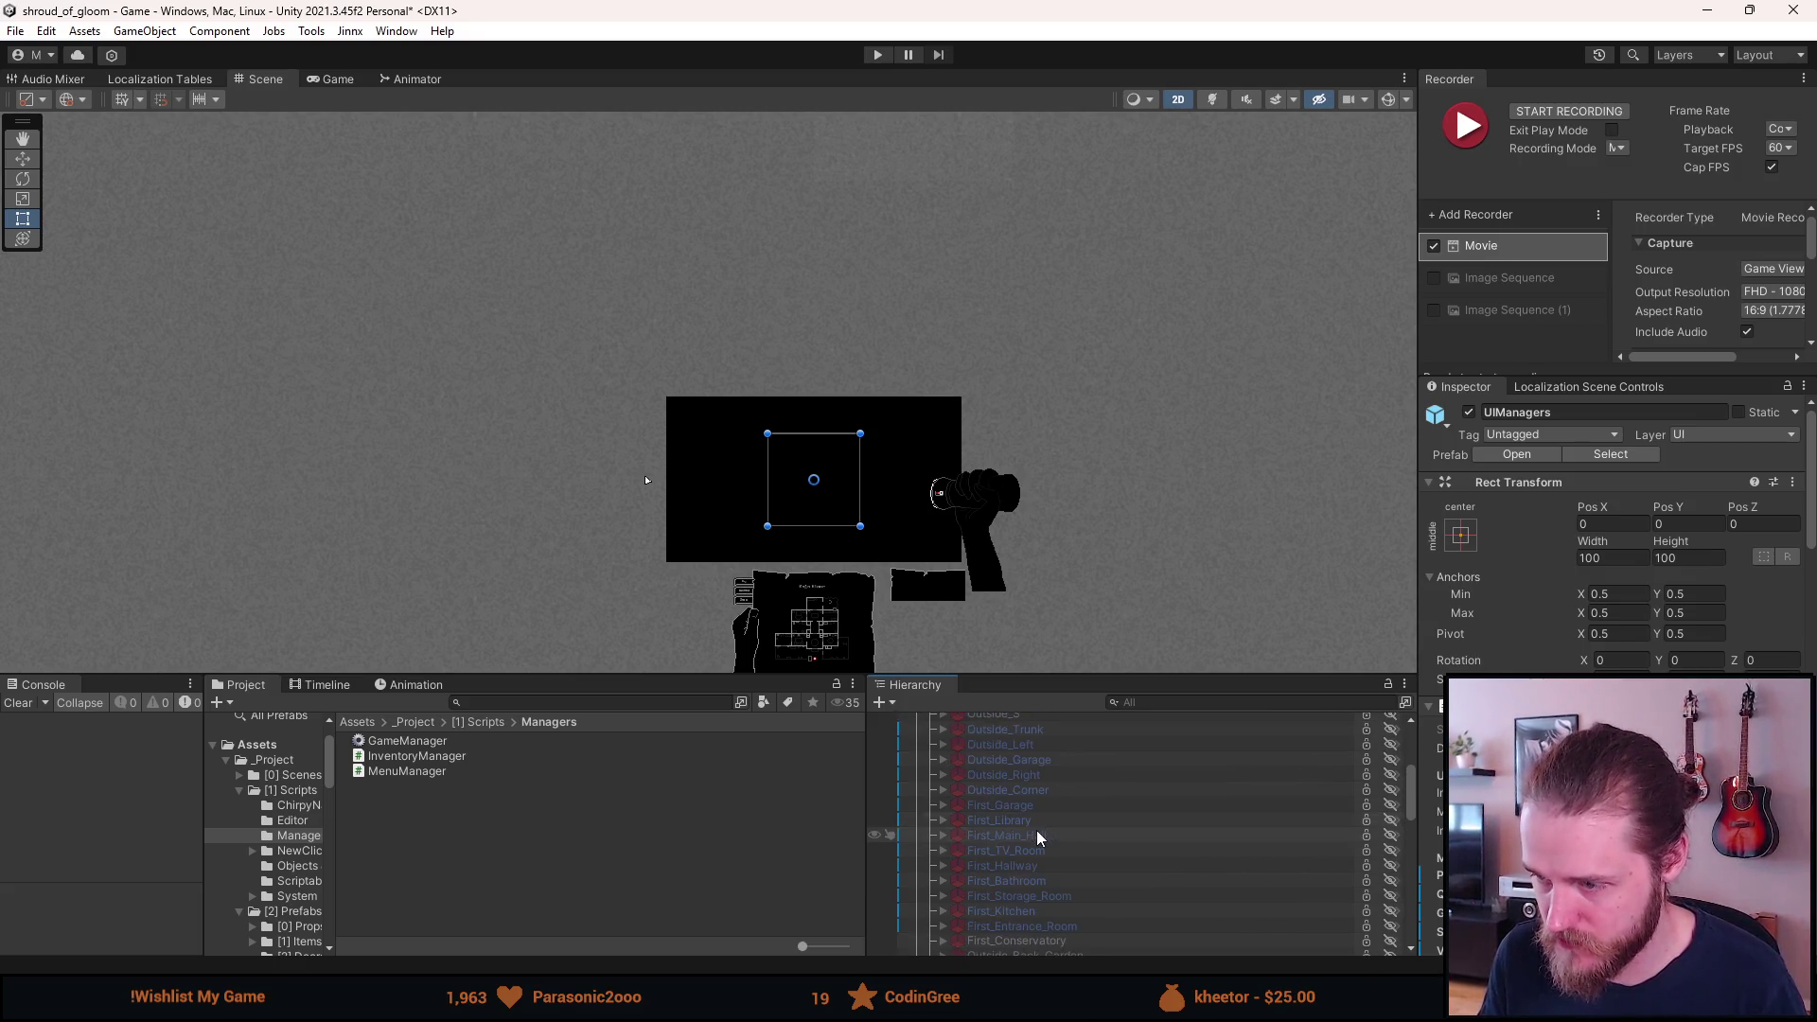
pyautogui.press('a')
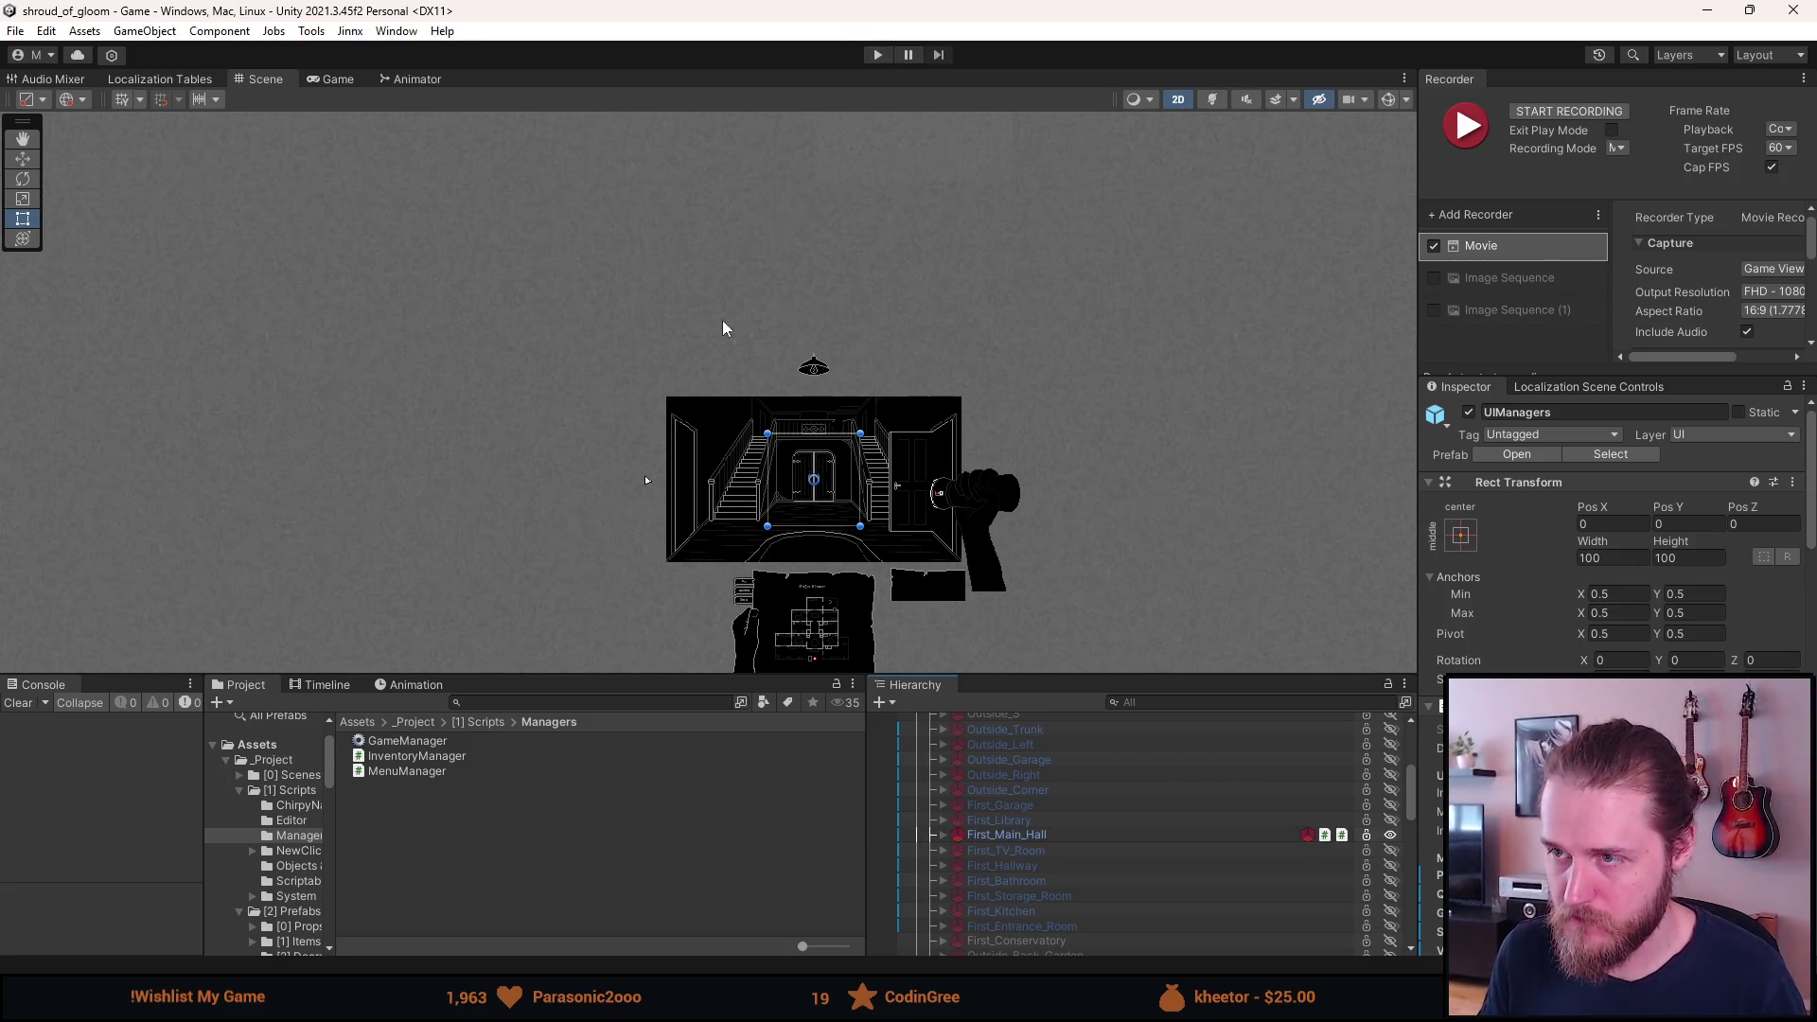
pyautogui.click(875, 55)
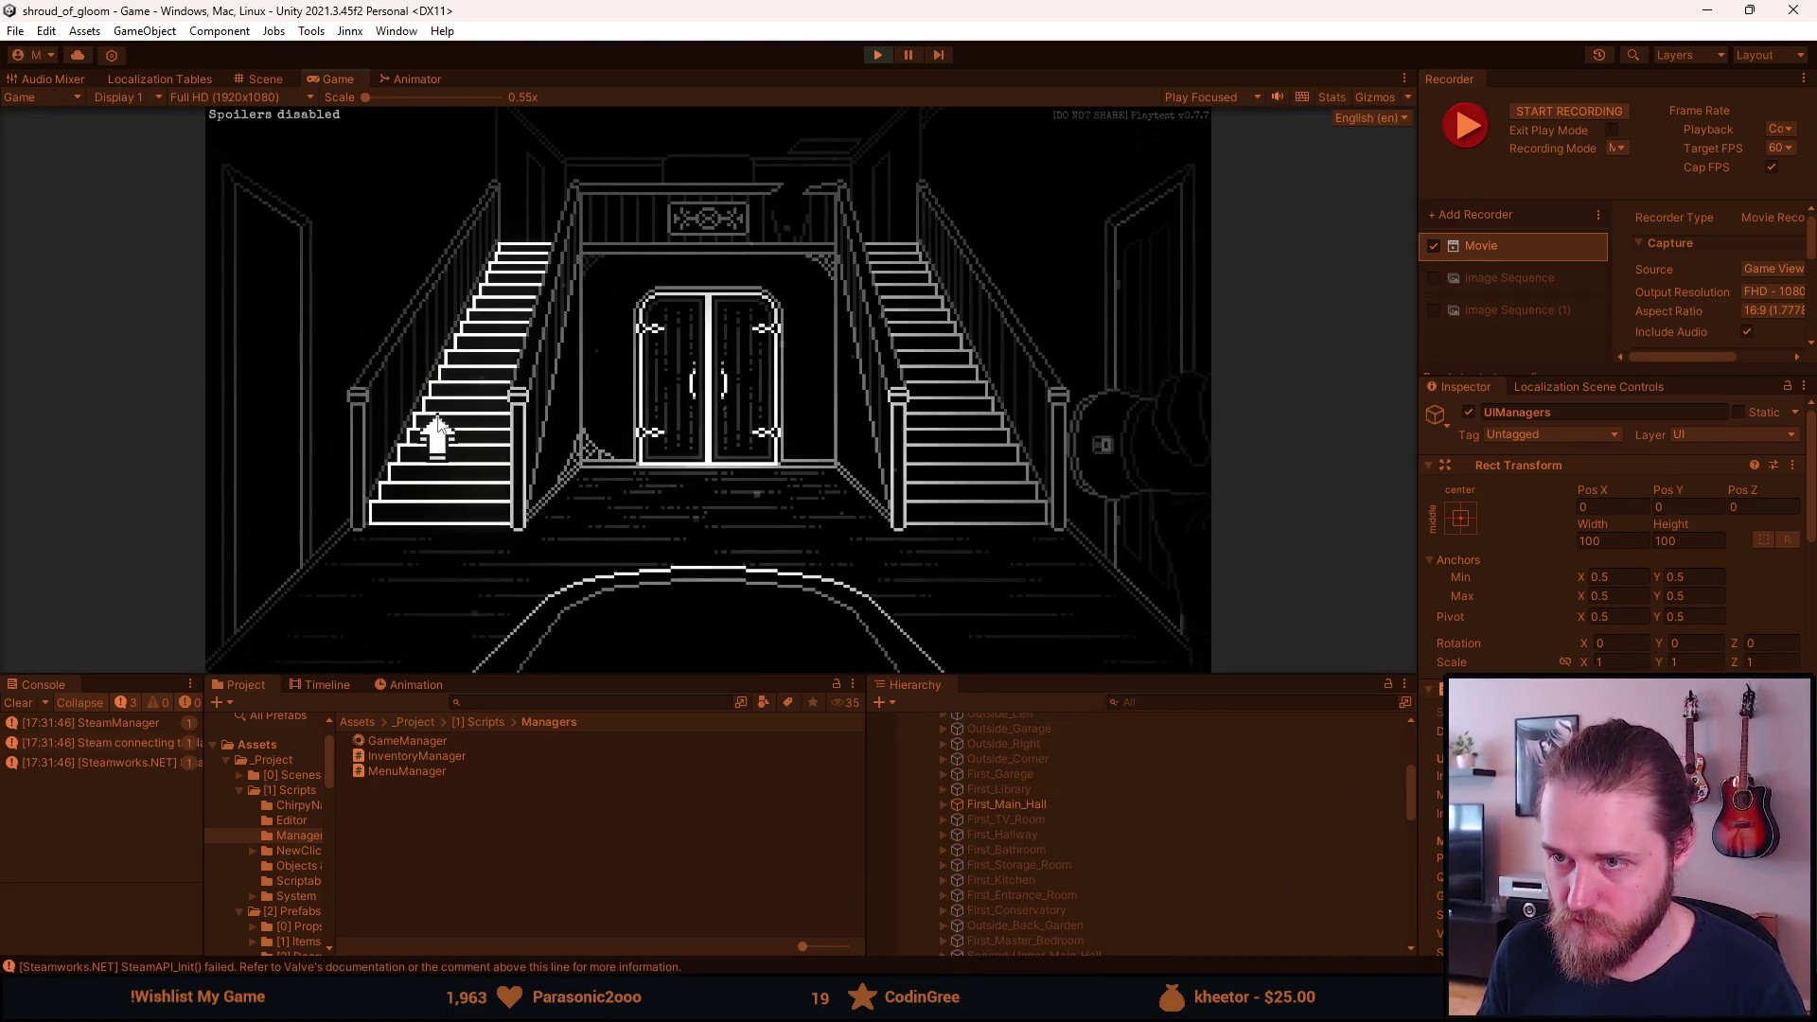
# Toggle the Developer & Testing Tools panel, then climb the hall stairs to the next room.
pyautogui.press('F1')
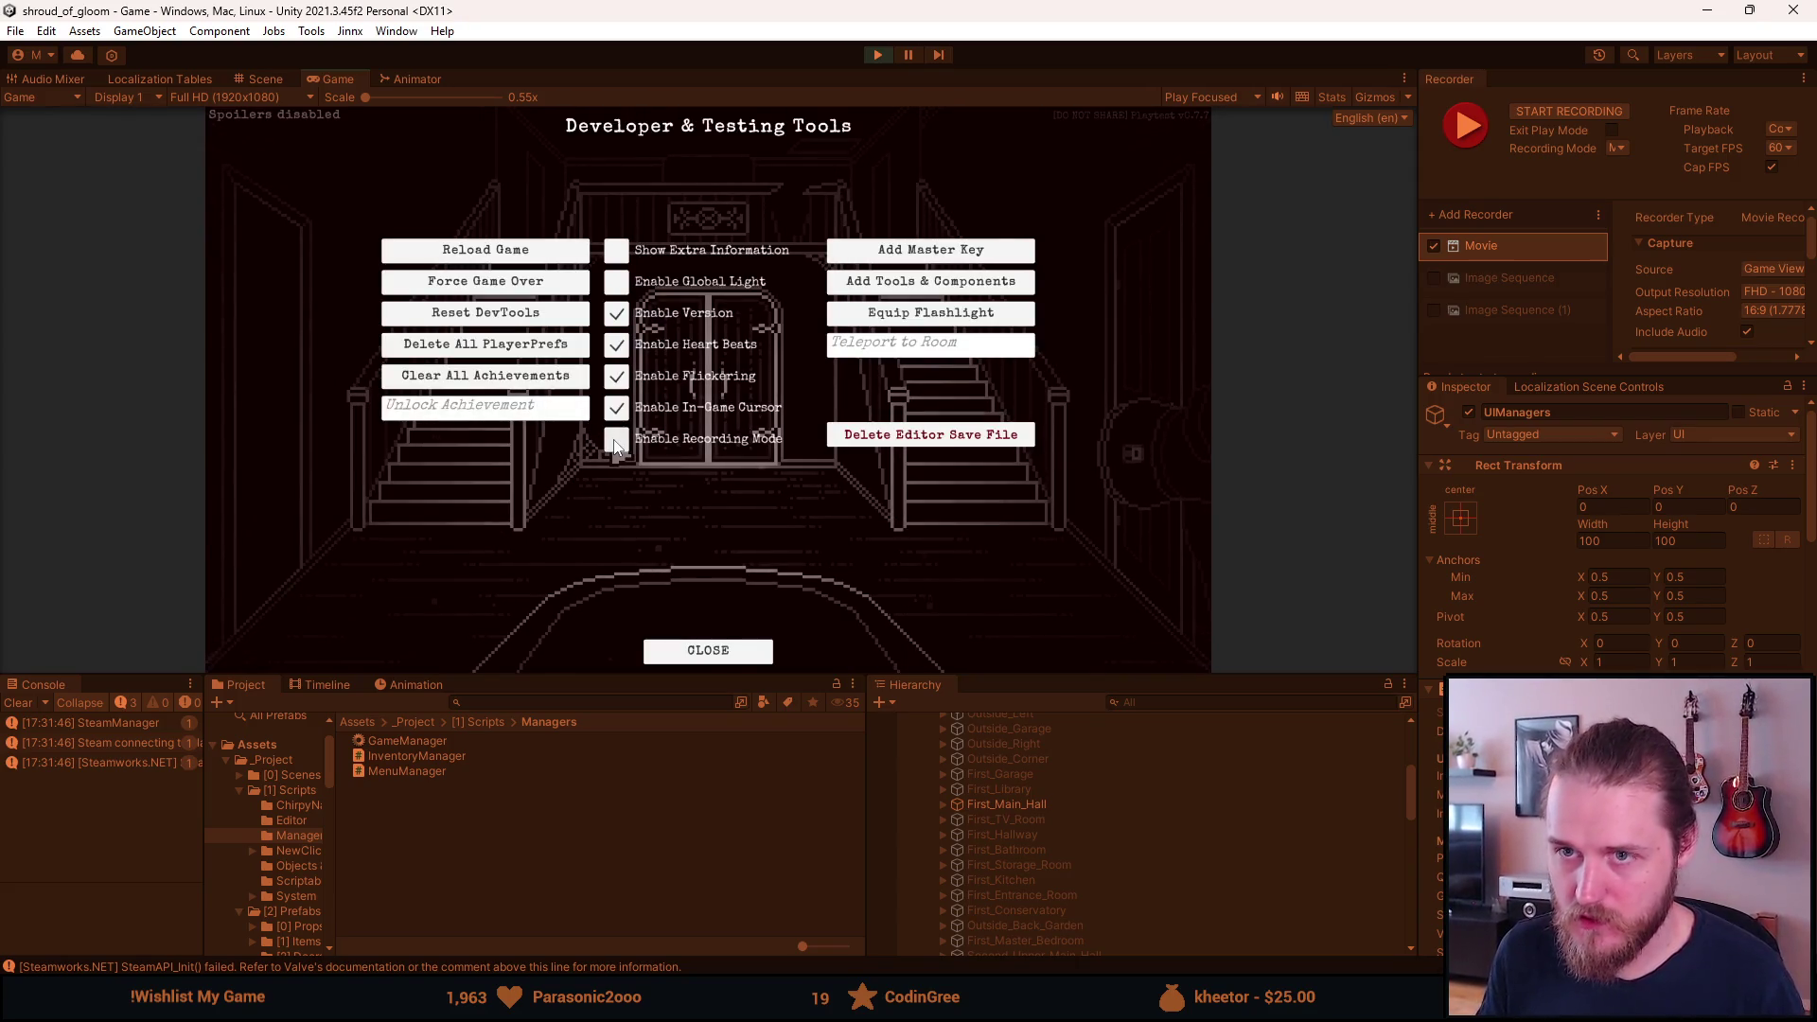
pyautogui.press('F1')
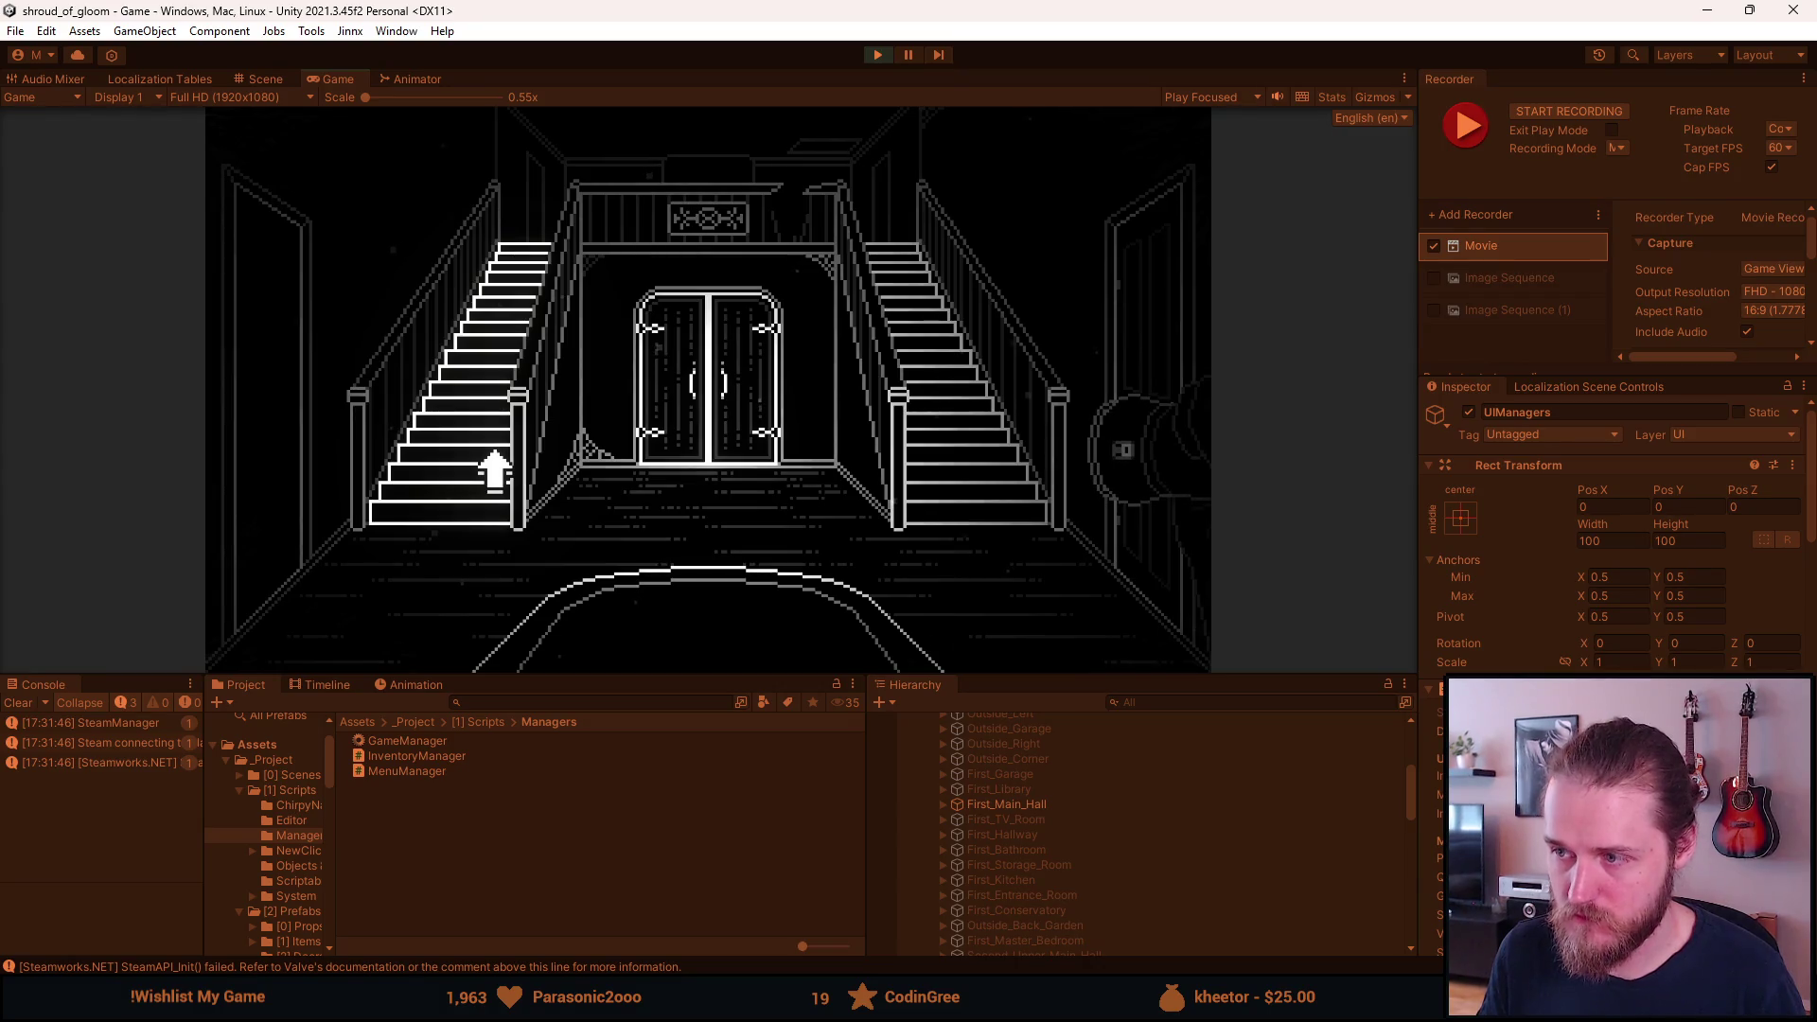
pyautogui.click(494, 455)
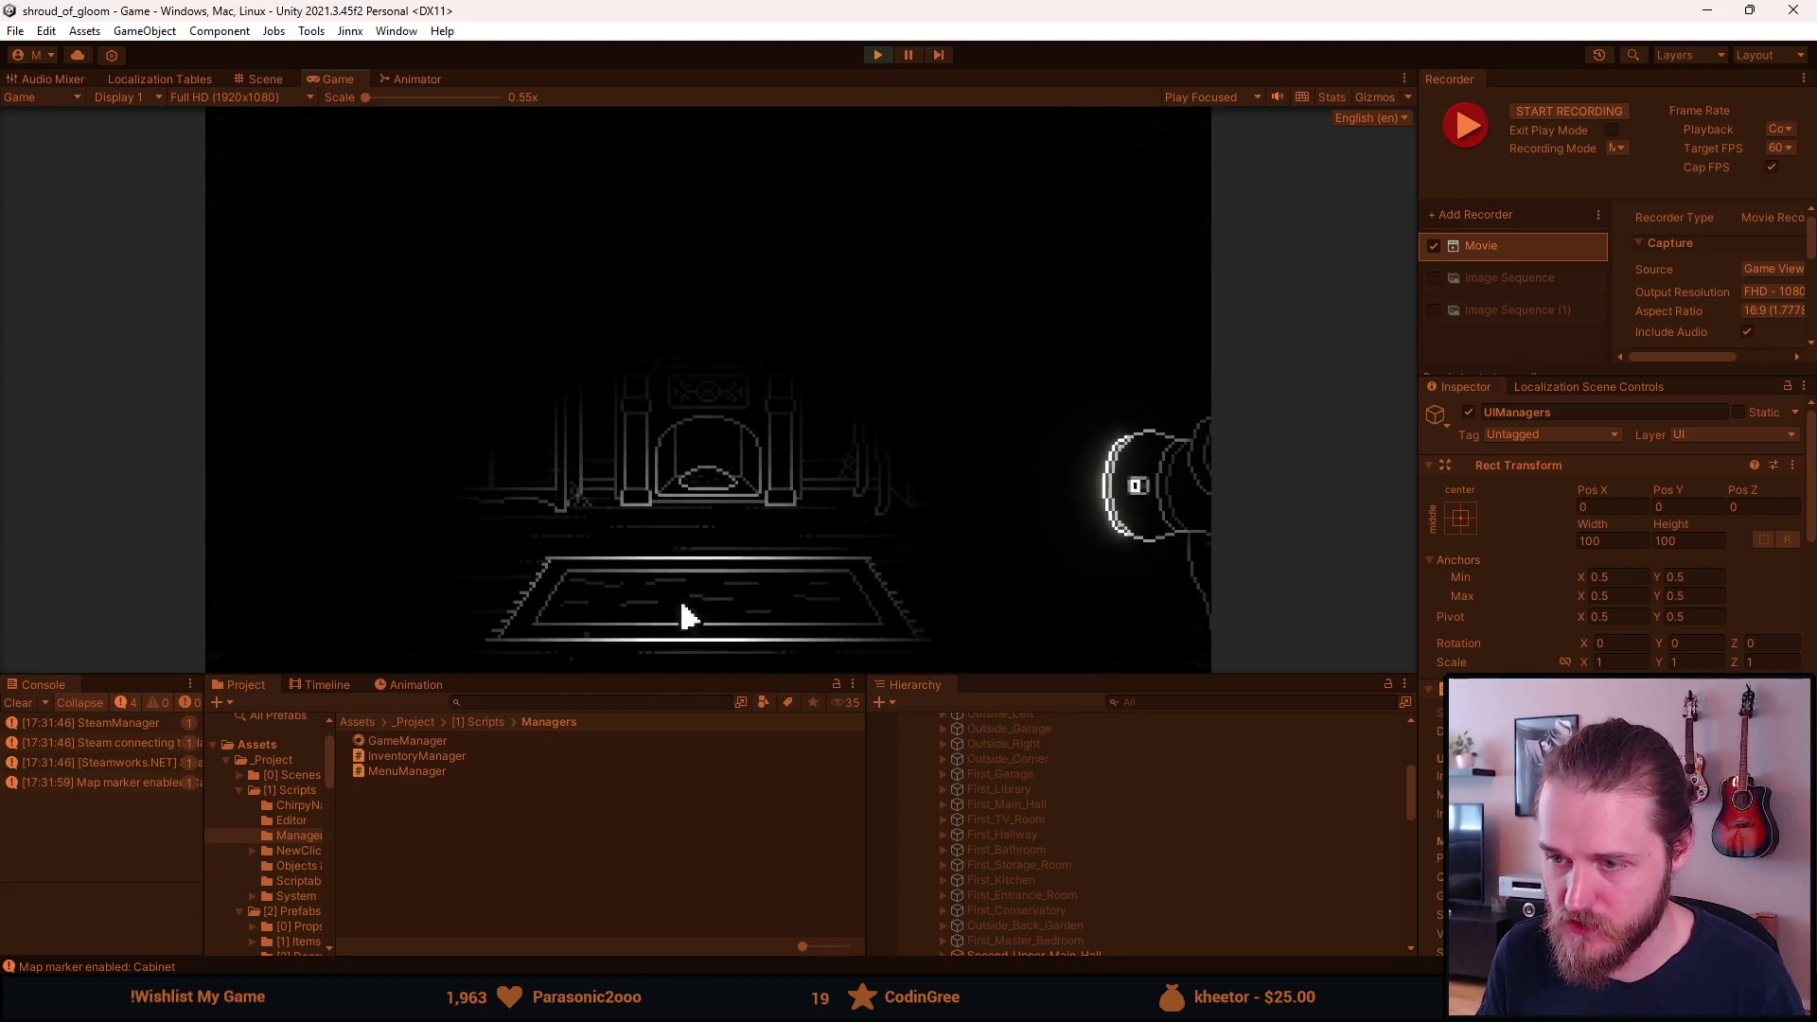
# Look around the fireplace room, light it up, and switch to Room.cs in Visual Studio.
pyautogui.click(669, 657)
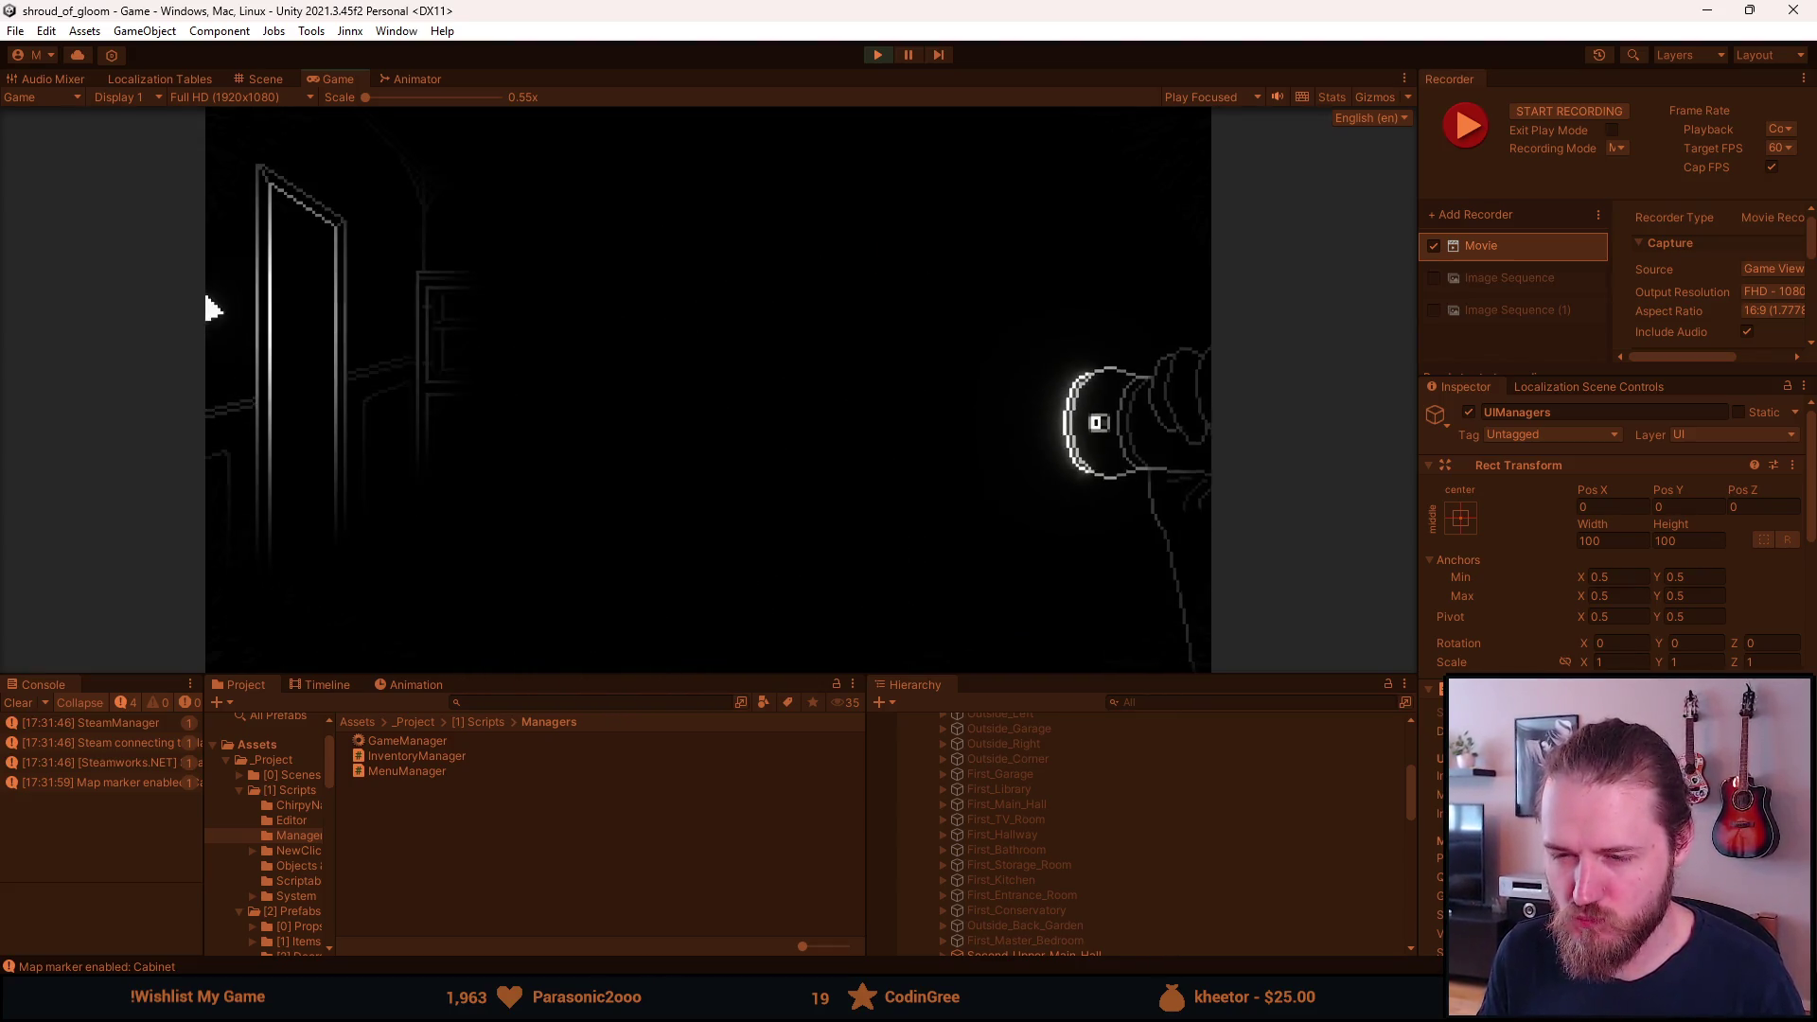
pyautogui.click(325, 353)
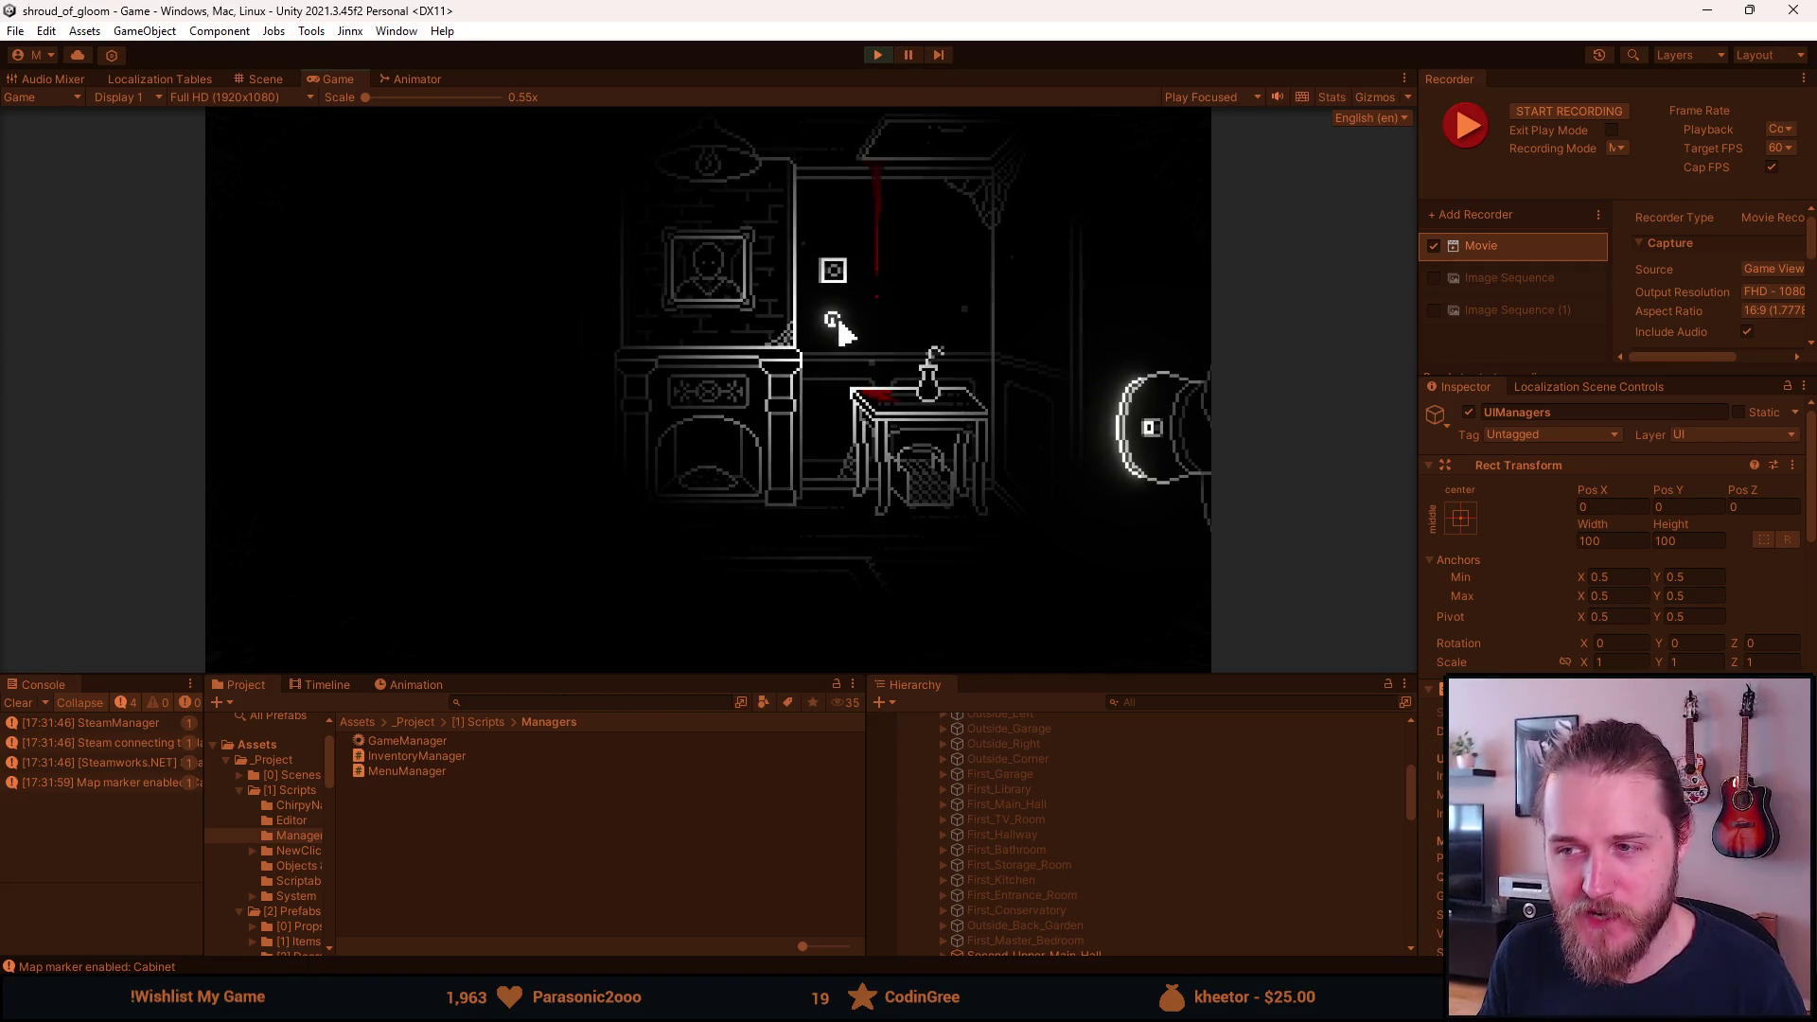
pyautogui.click(593, 637)
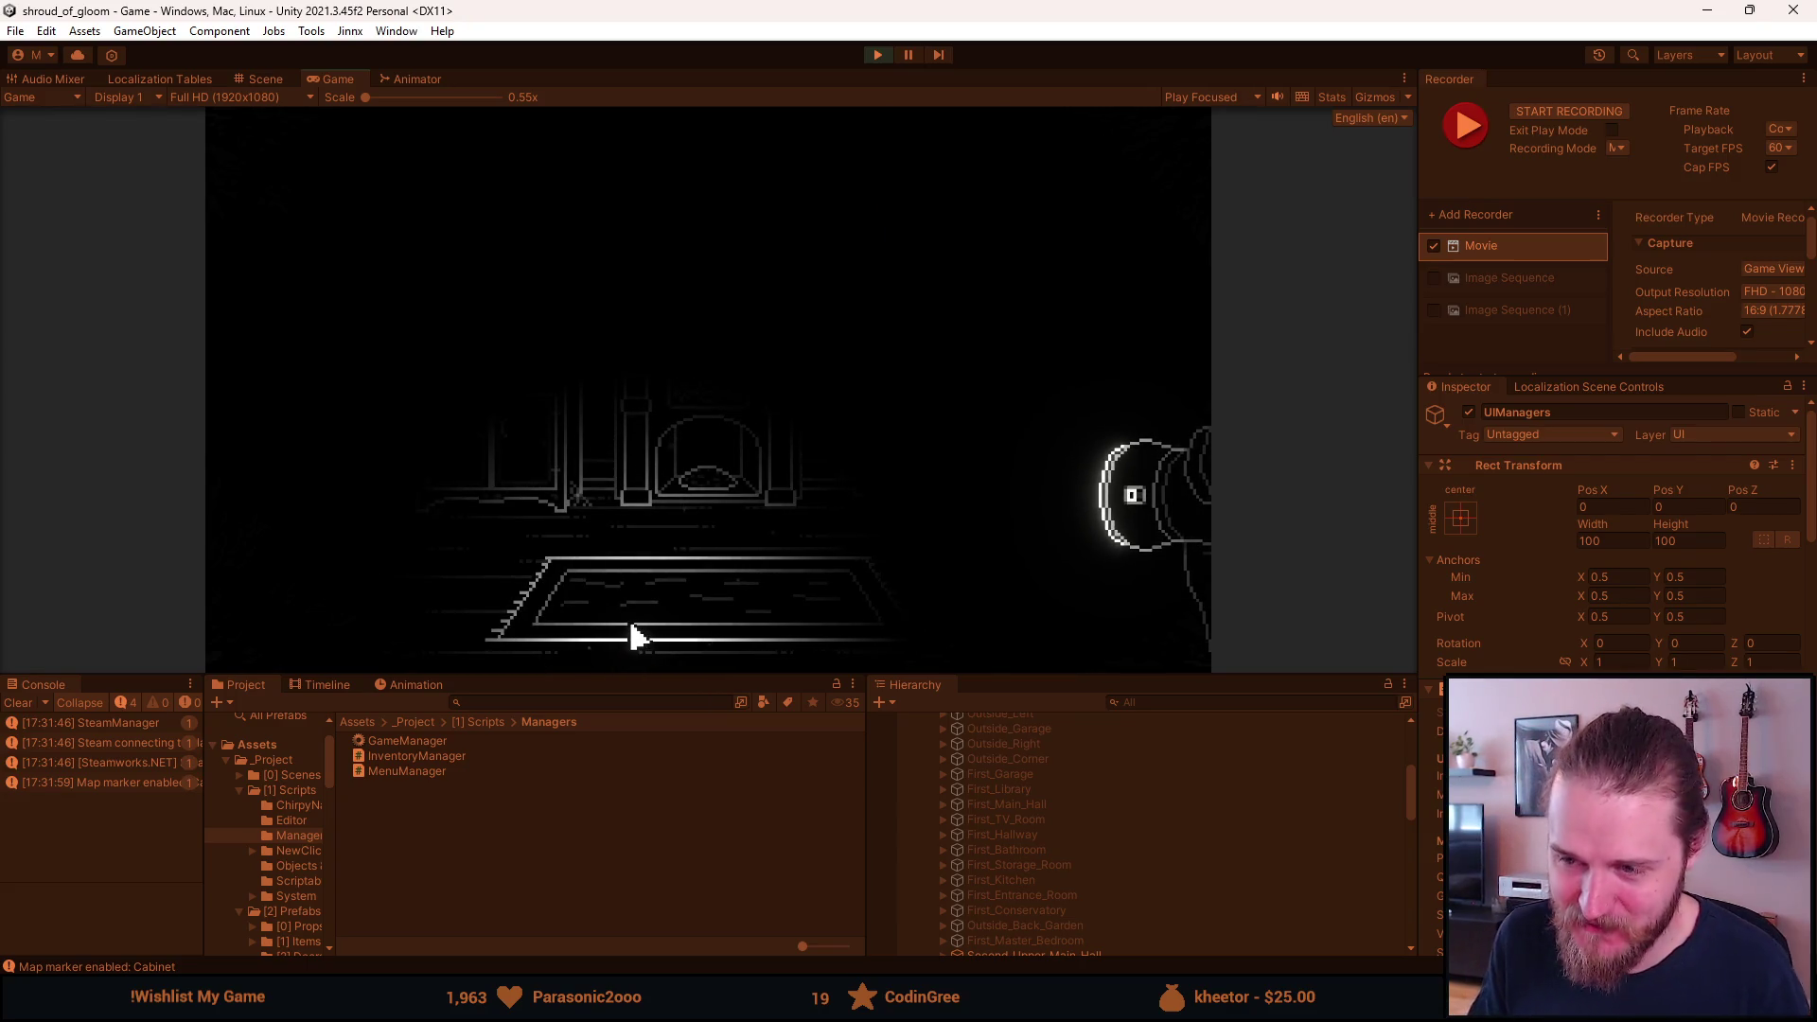
pyautogui.click(710, 622)
pyautogui.click(832, 317)
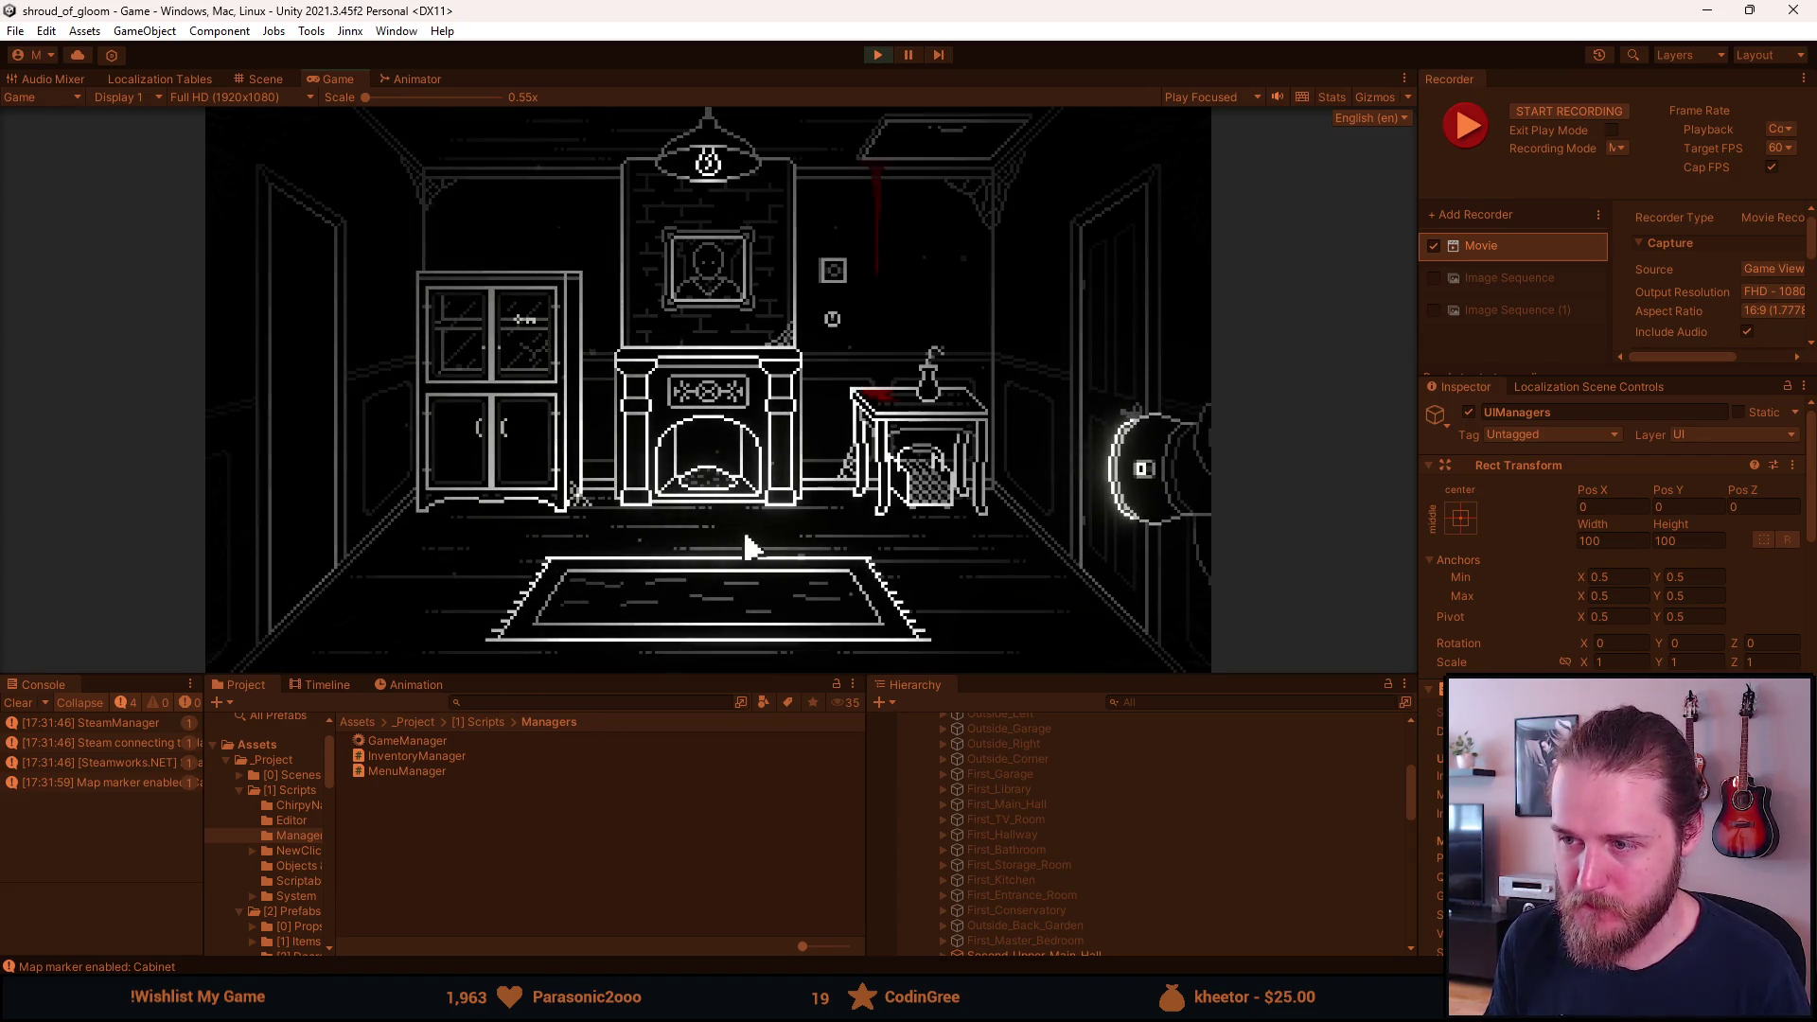
pyautogui.hotkey('alt', 'Tab')
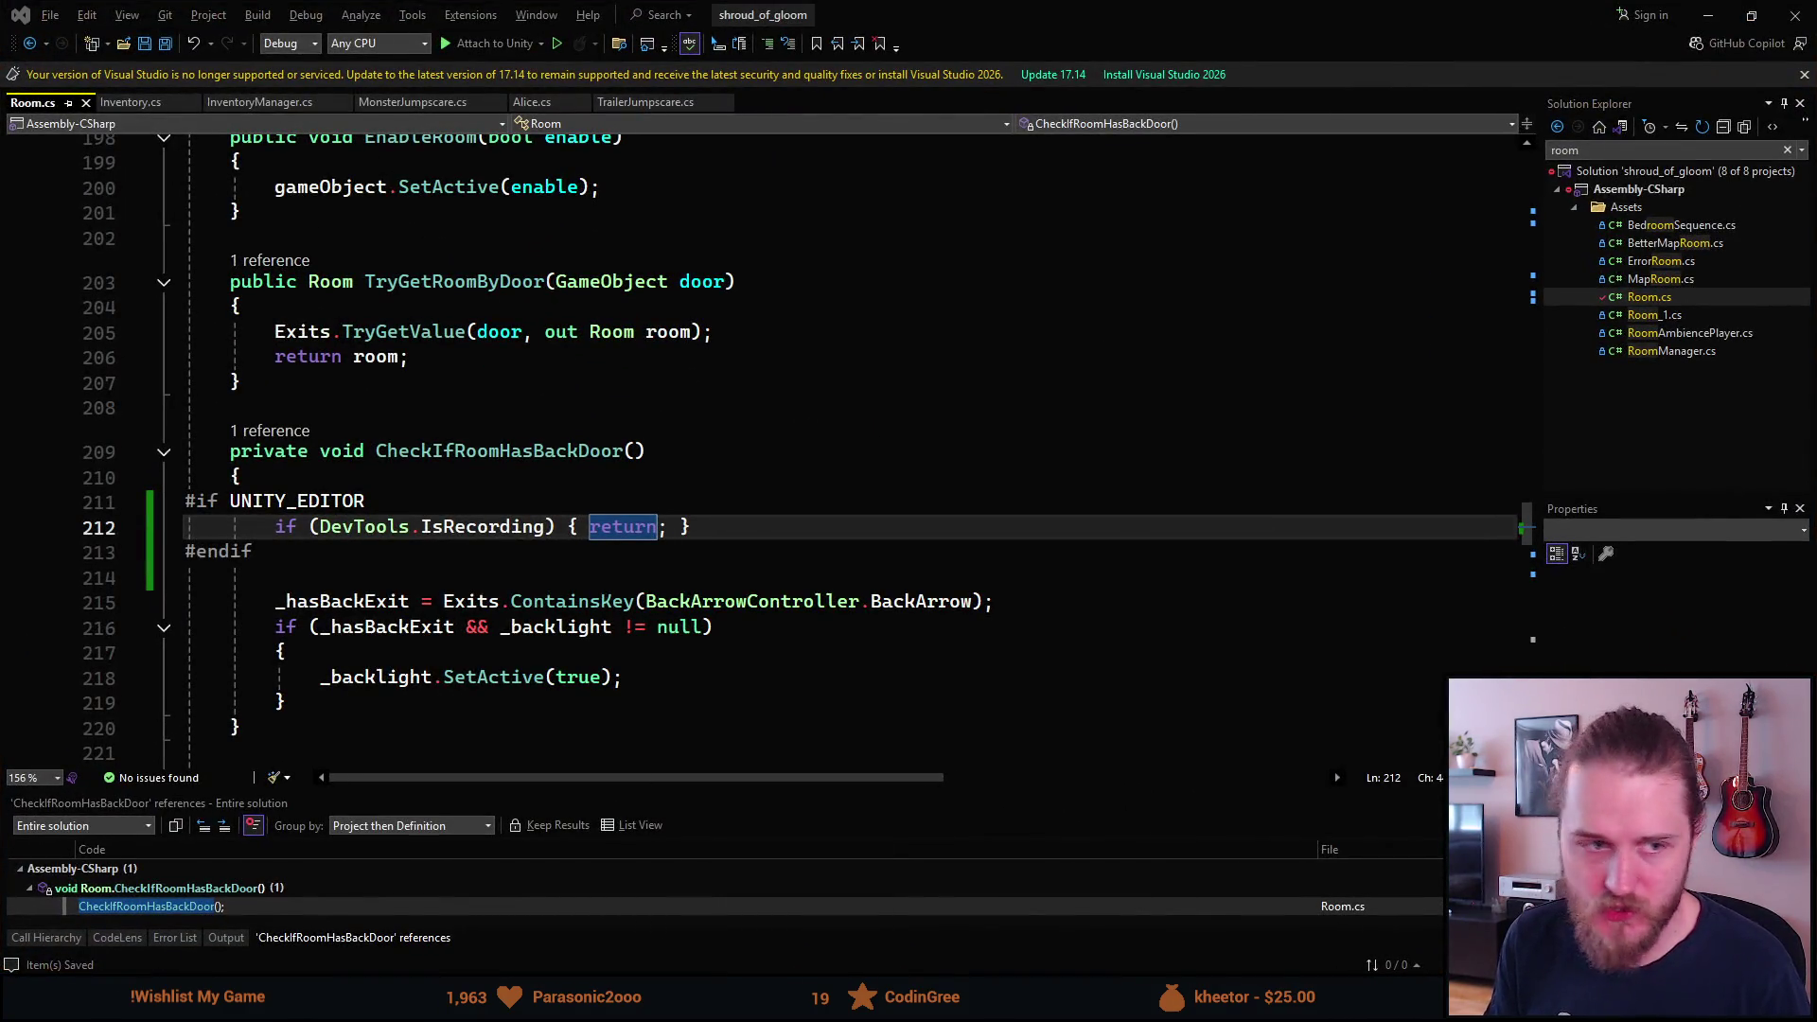
pyautogui.hotkey('alt', 'Tab')
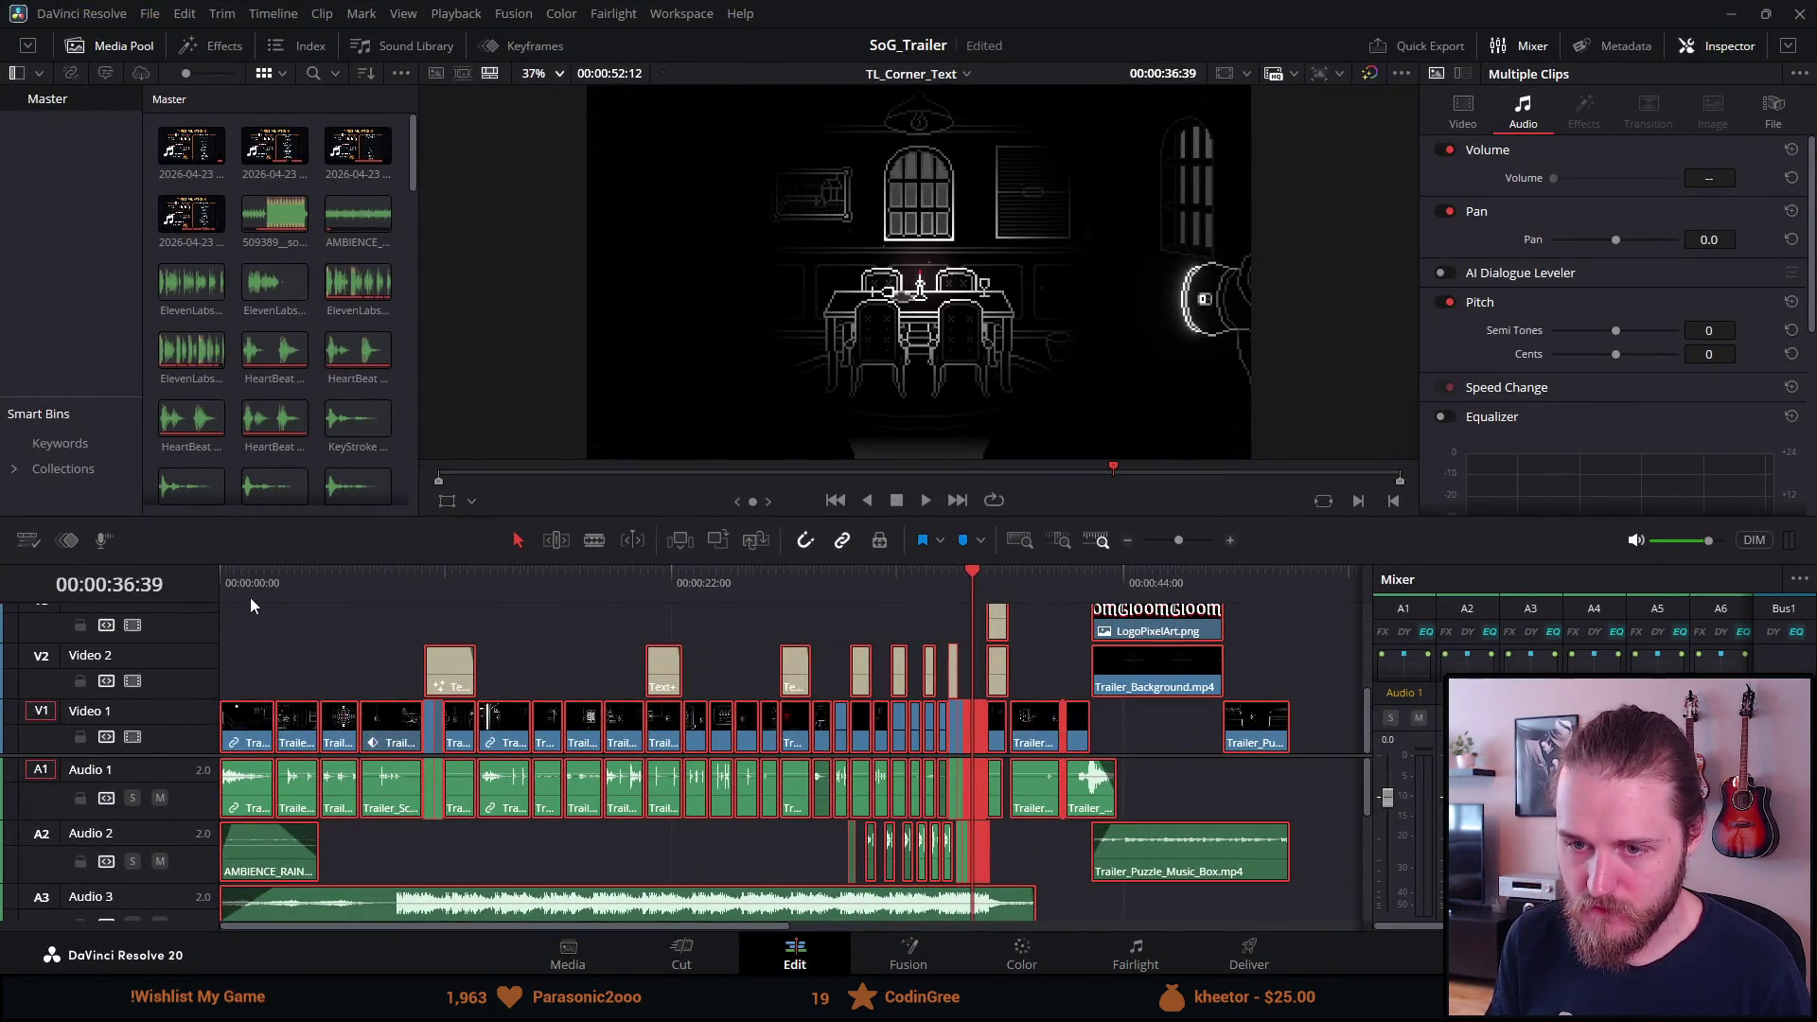
pyautogui.click(249, 594)
pyautogui.press('Home')
pyautogui.press('space')
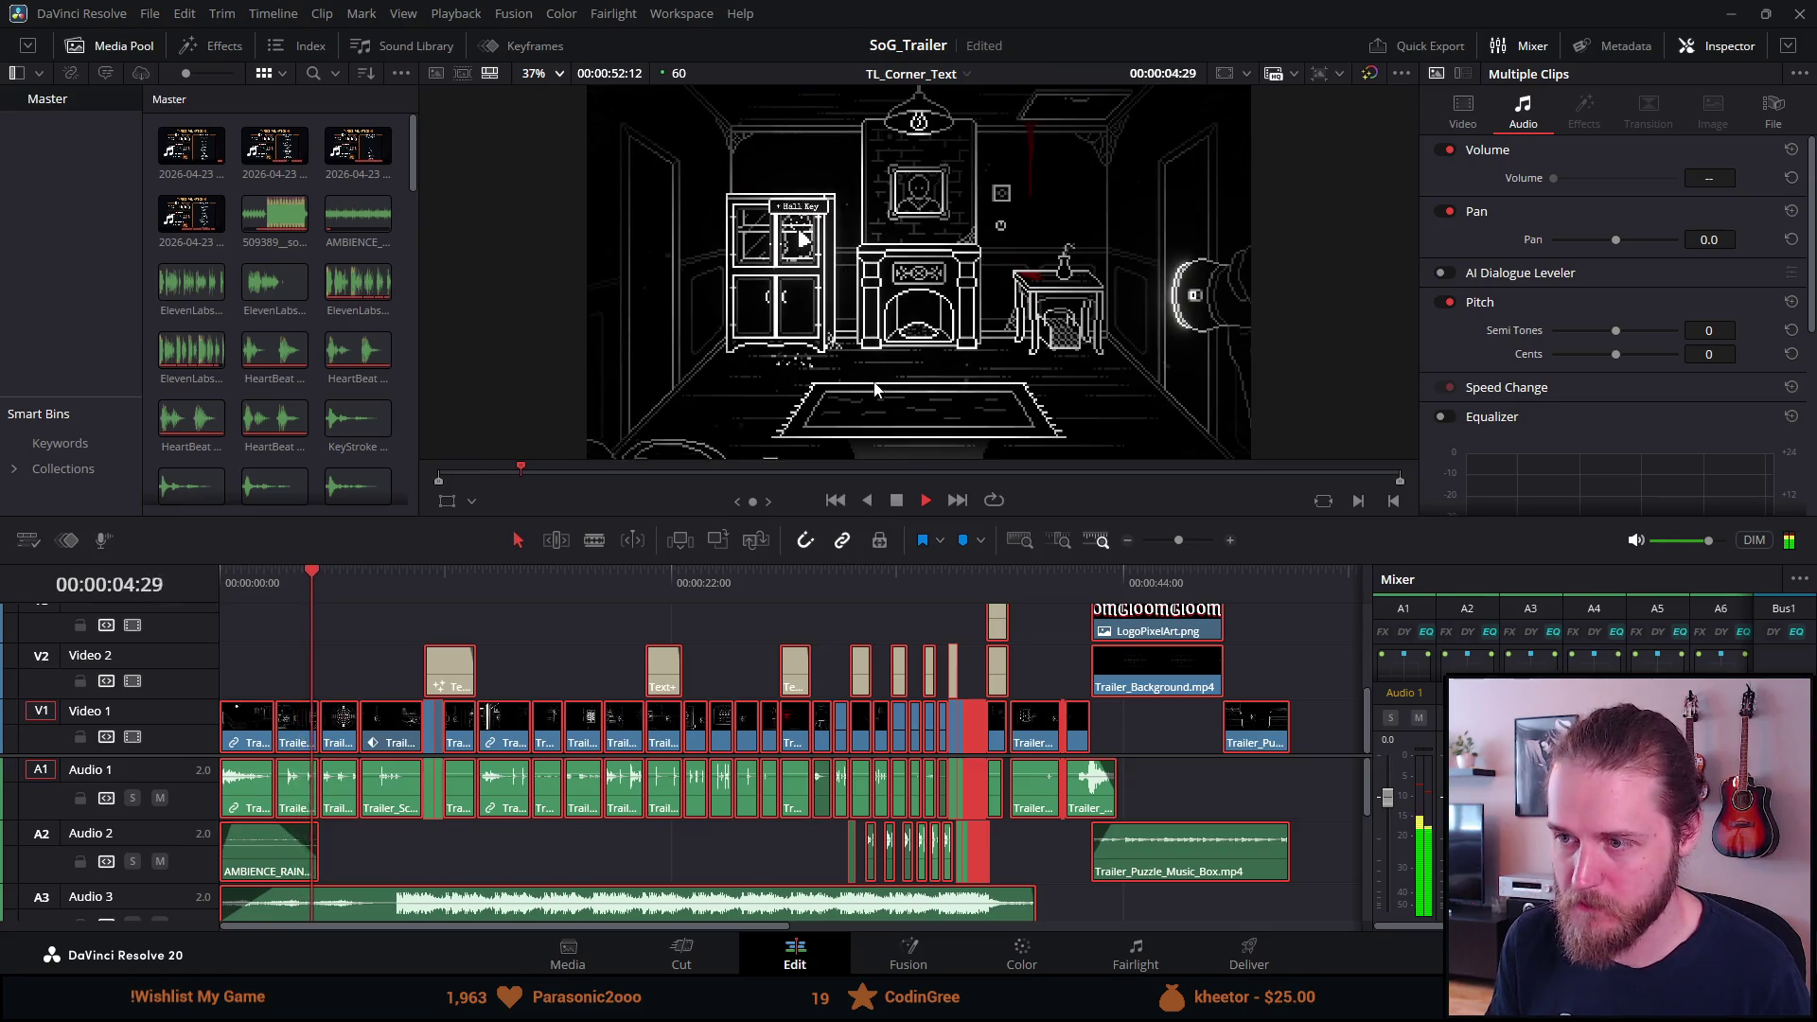
pyautogui.press('space')
pyautogui.click(1729, 12)
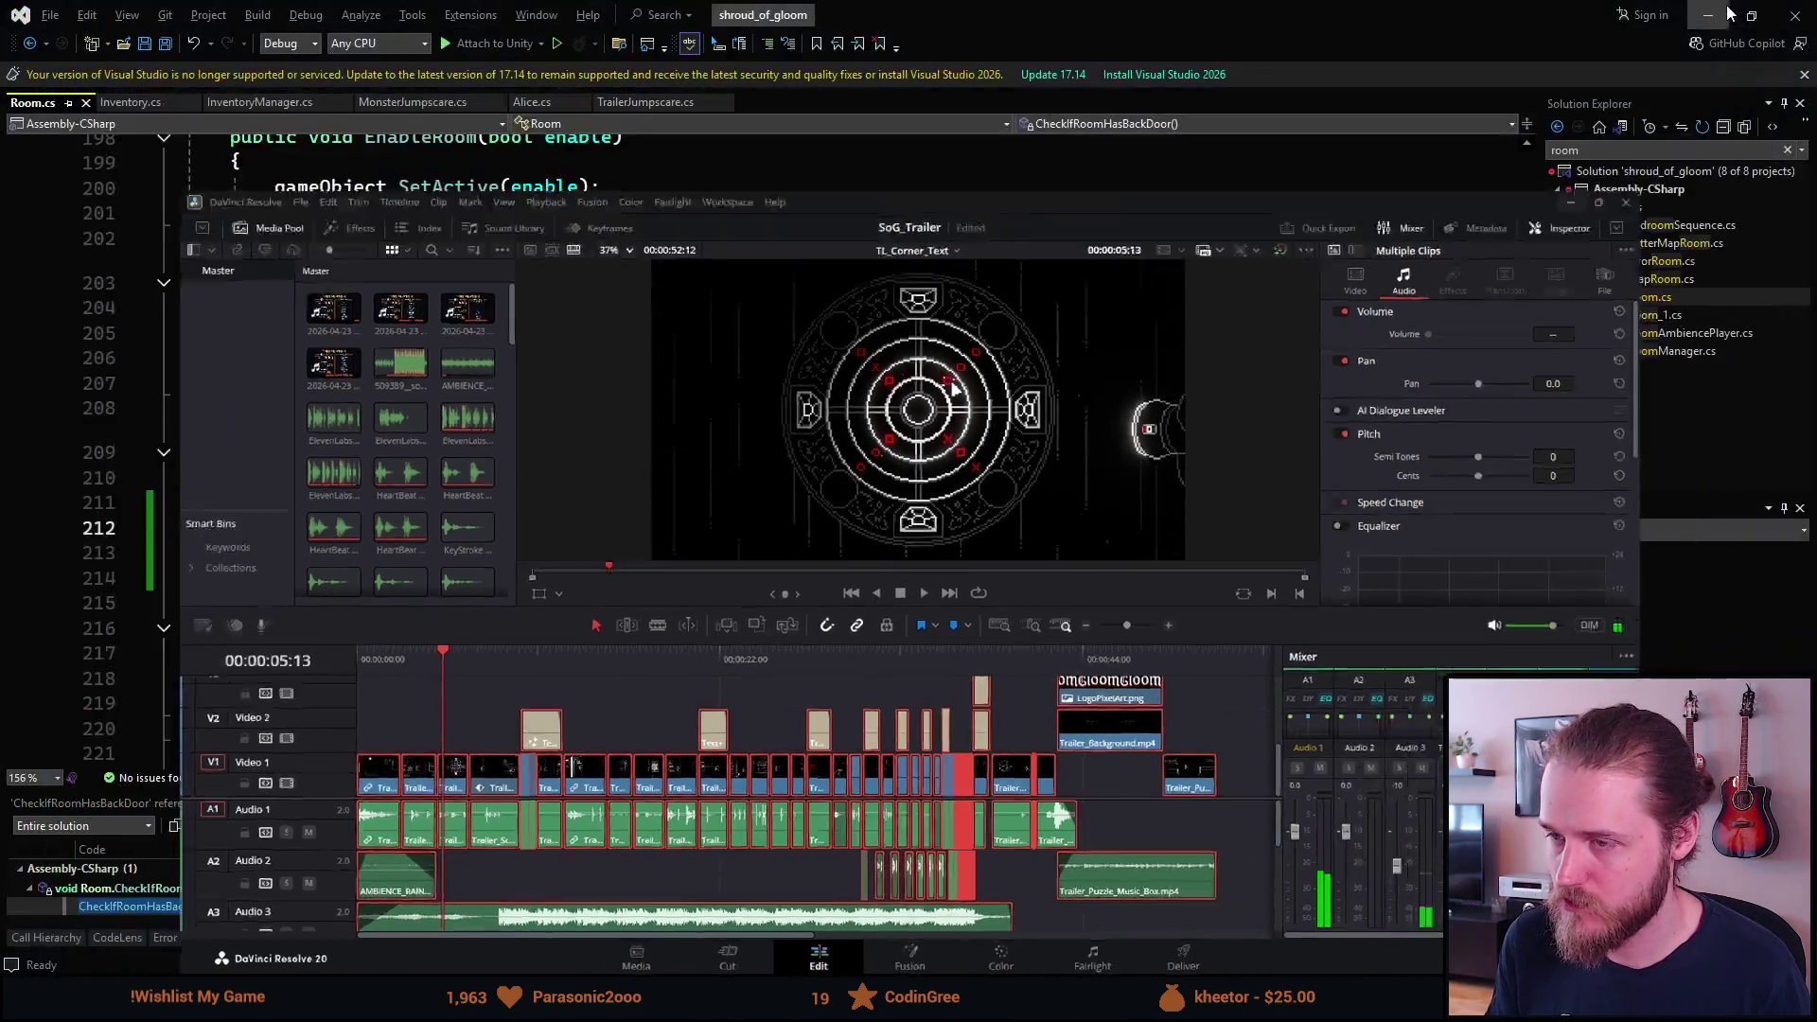
pyautogui.click(1696, 25)
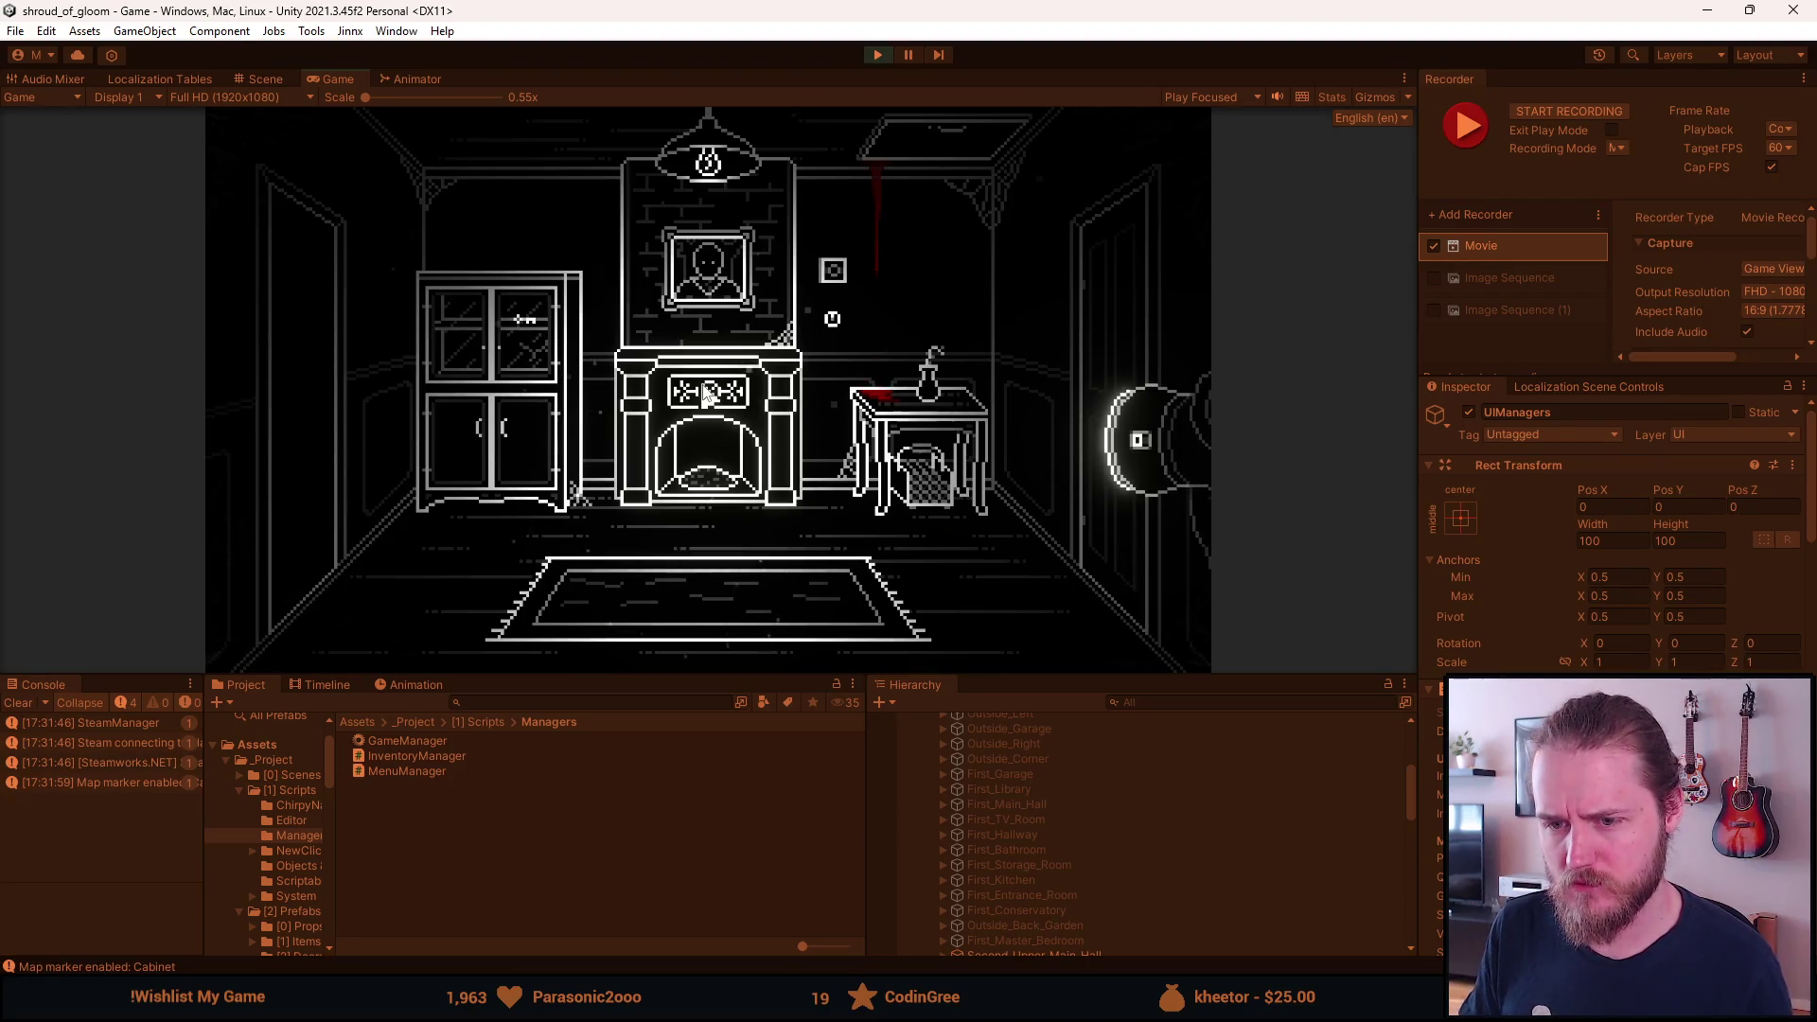
# Unpause the game and switch to Room.cs at CheckIfRoomHasBackDoor in Visual Studio.
pyautogui.press('Escape')
pyautogui.press('Escape')
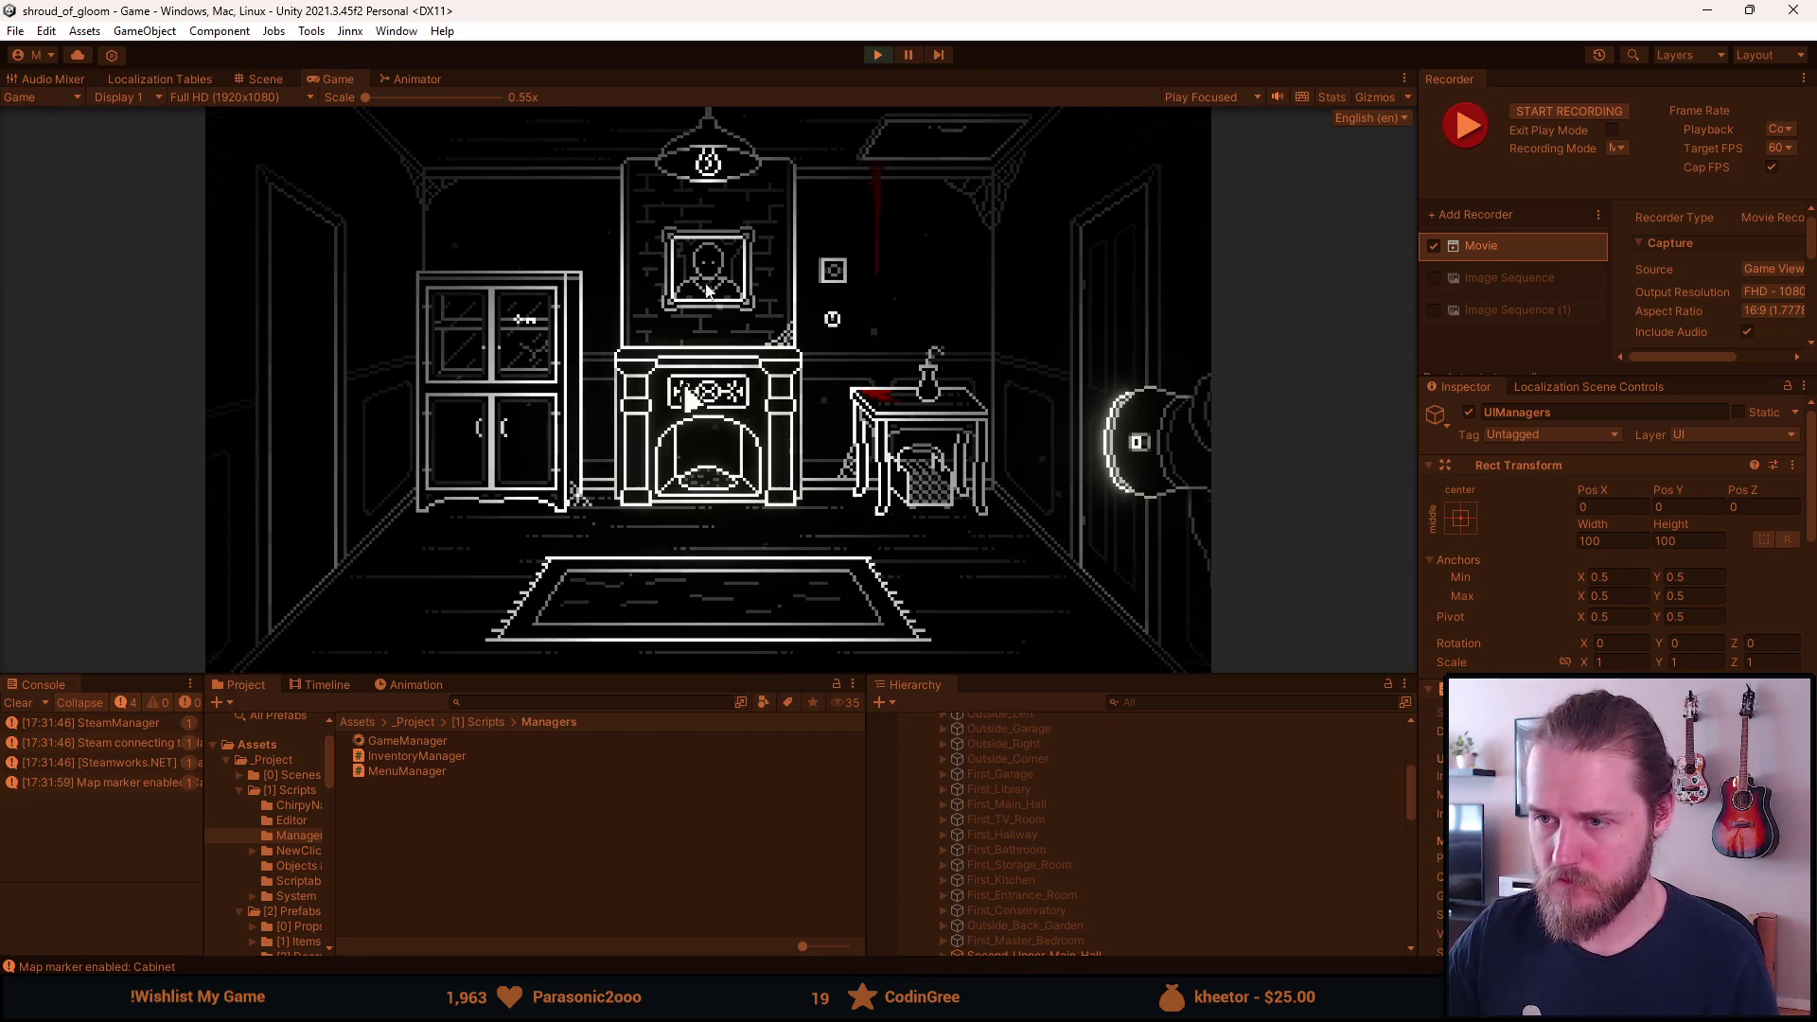
pyautogui.click(907, 54)
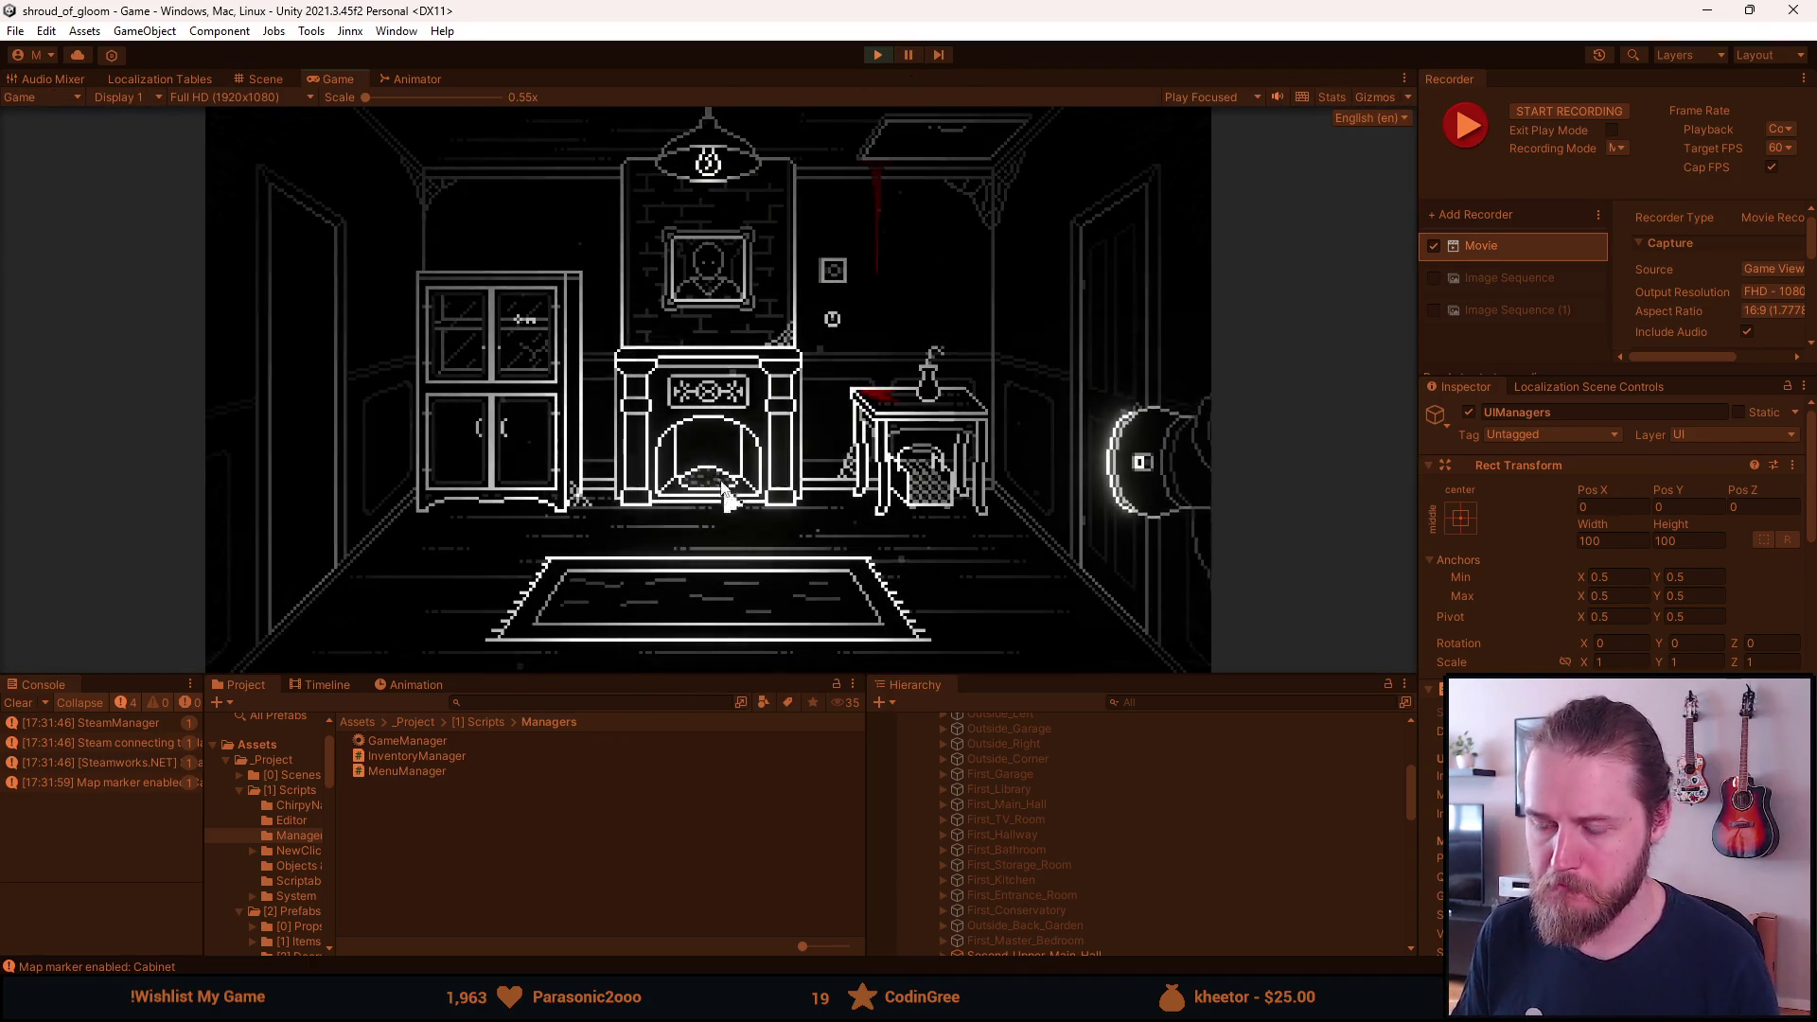
pyautogui.hotkey('alt', 'Tab')
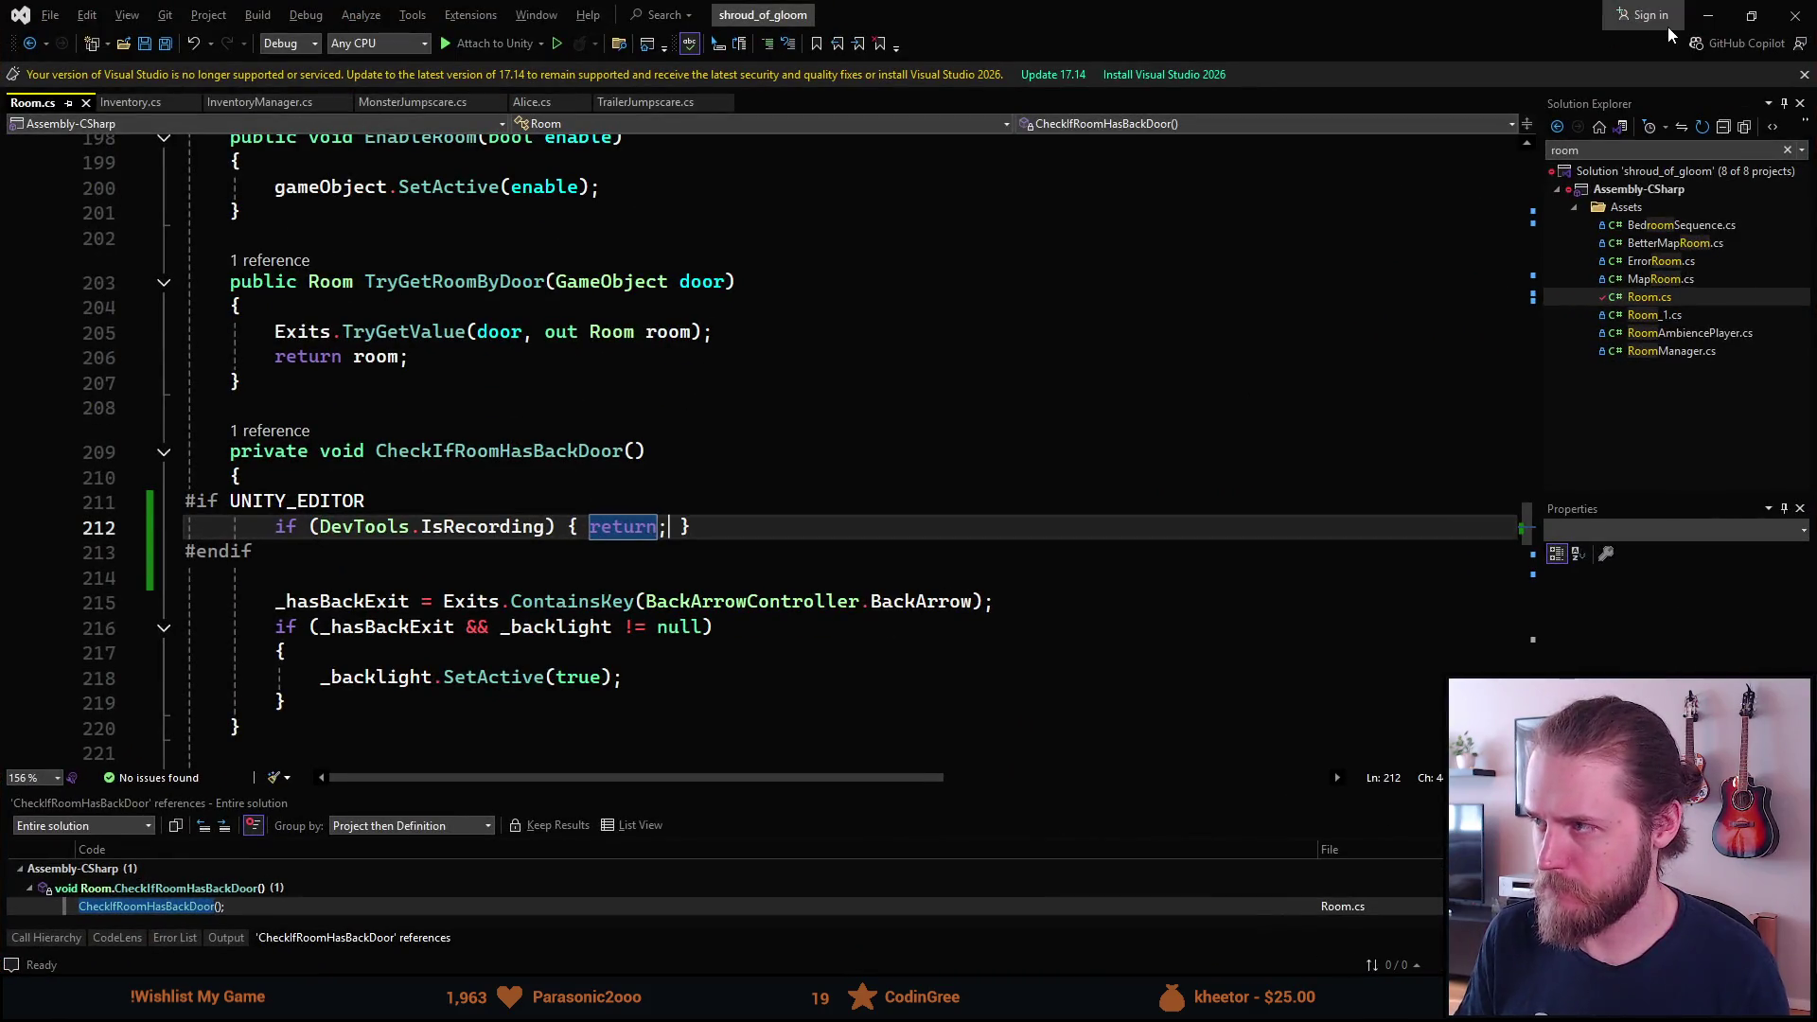
# Return to Unity and maximize the Game view over the whole editor.
pyautogui.hotkey('alt', 'Tab')
pyautogui.doubleClick(353, 81)
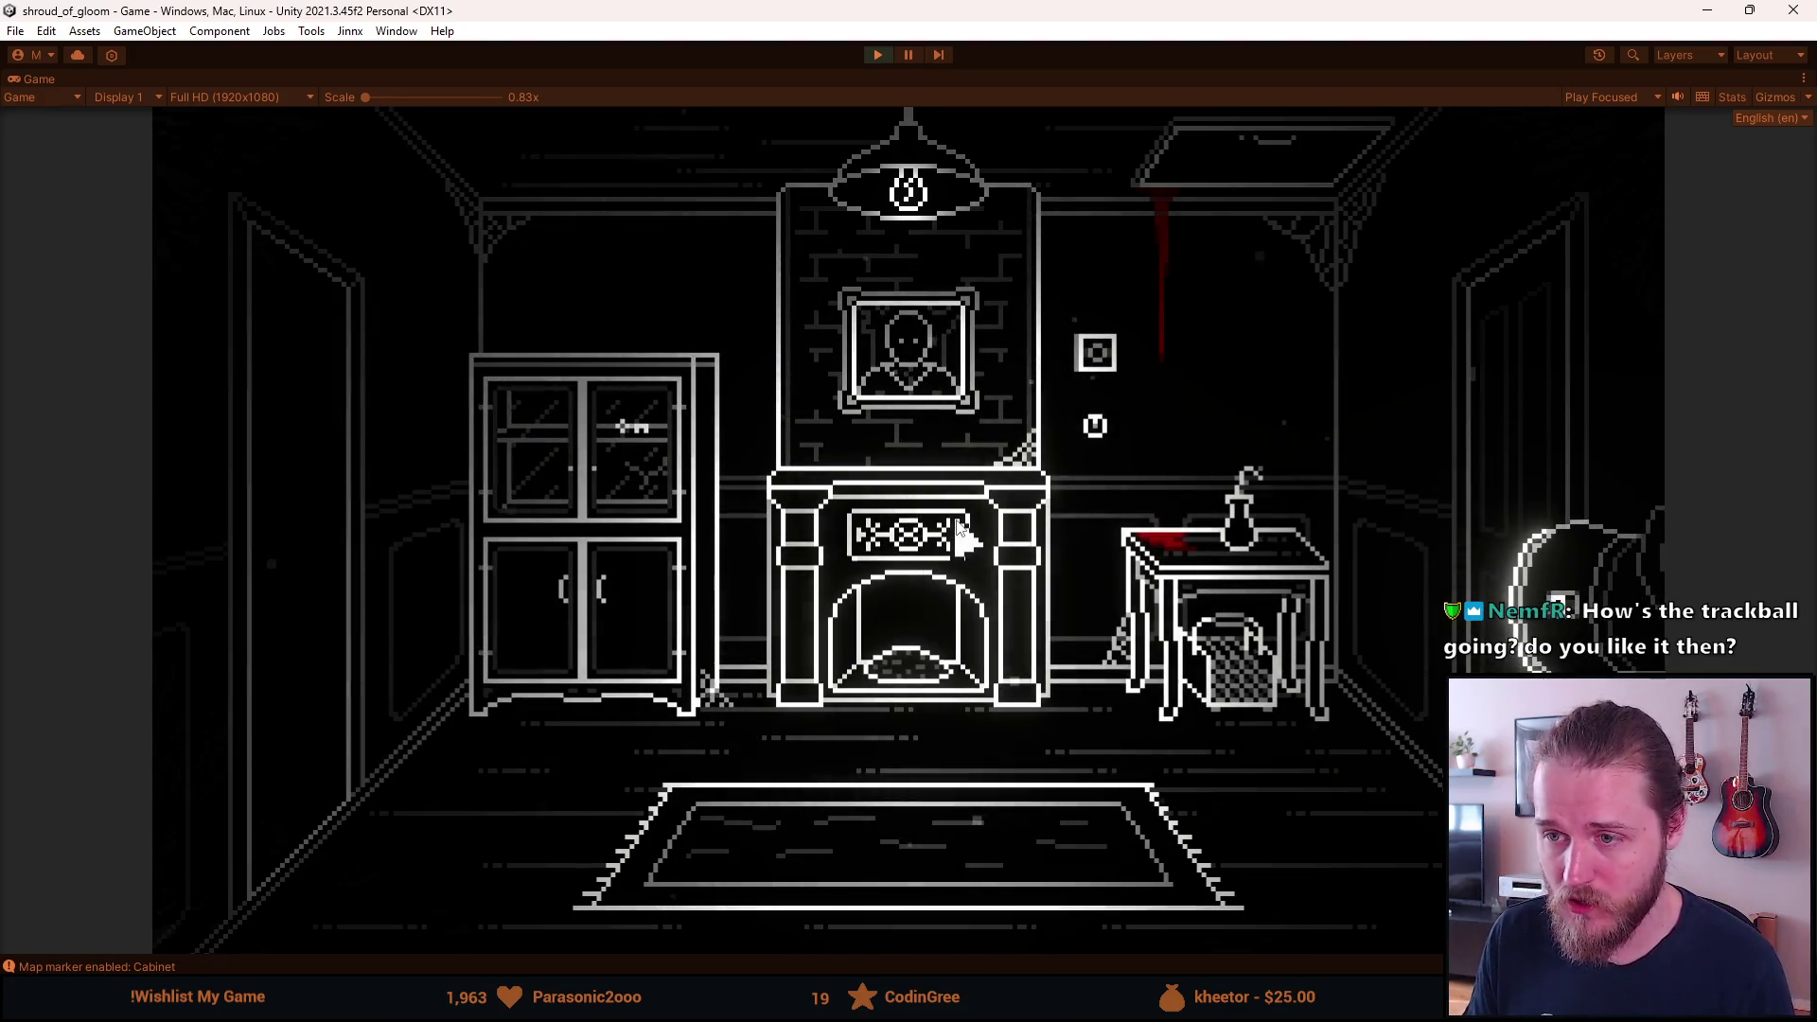
# Switch from the Unity game to Visual Studio showing Room.cs.
pyautogui.hotkey('alt', 'Tab')
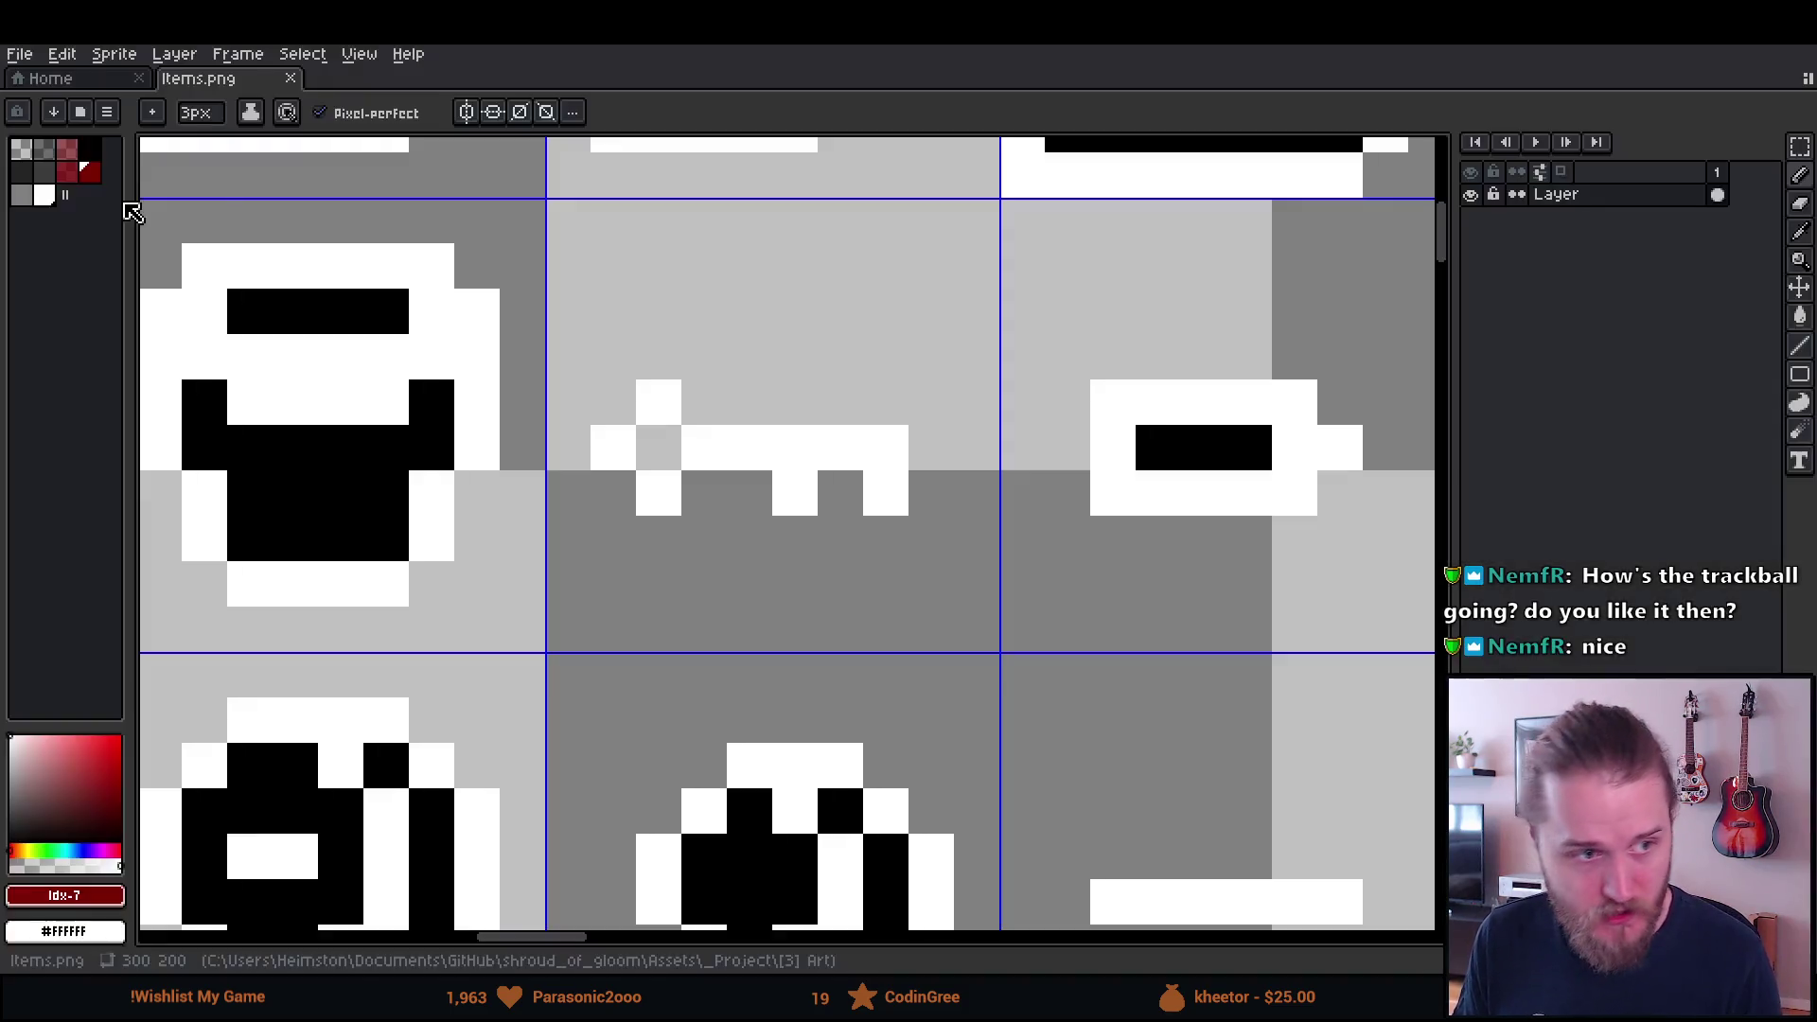
# Bring up Aseprite with Items.png and undo the accidental red pixels.
pyautogui.click(147, 210)
pyautogui.hotkey('ctrl', 'z')
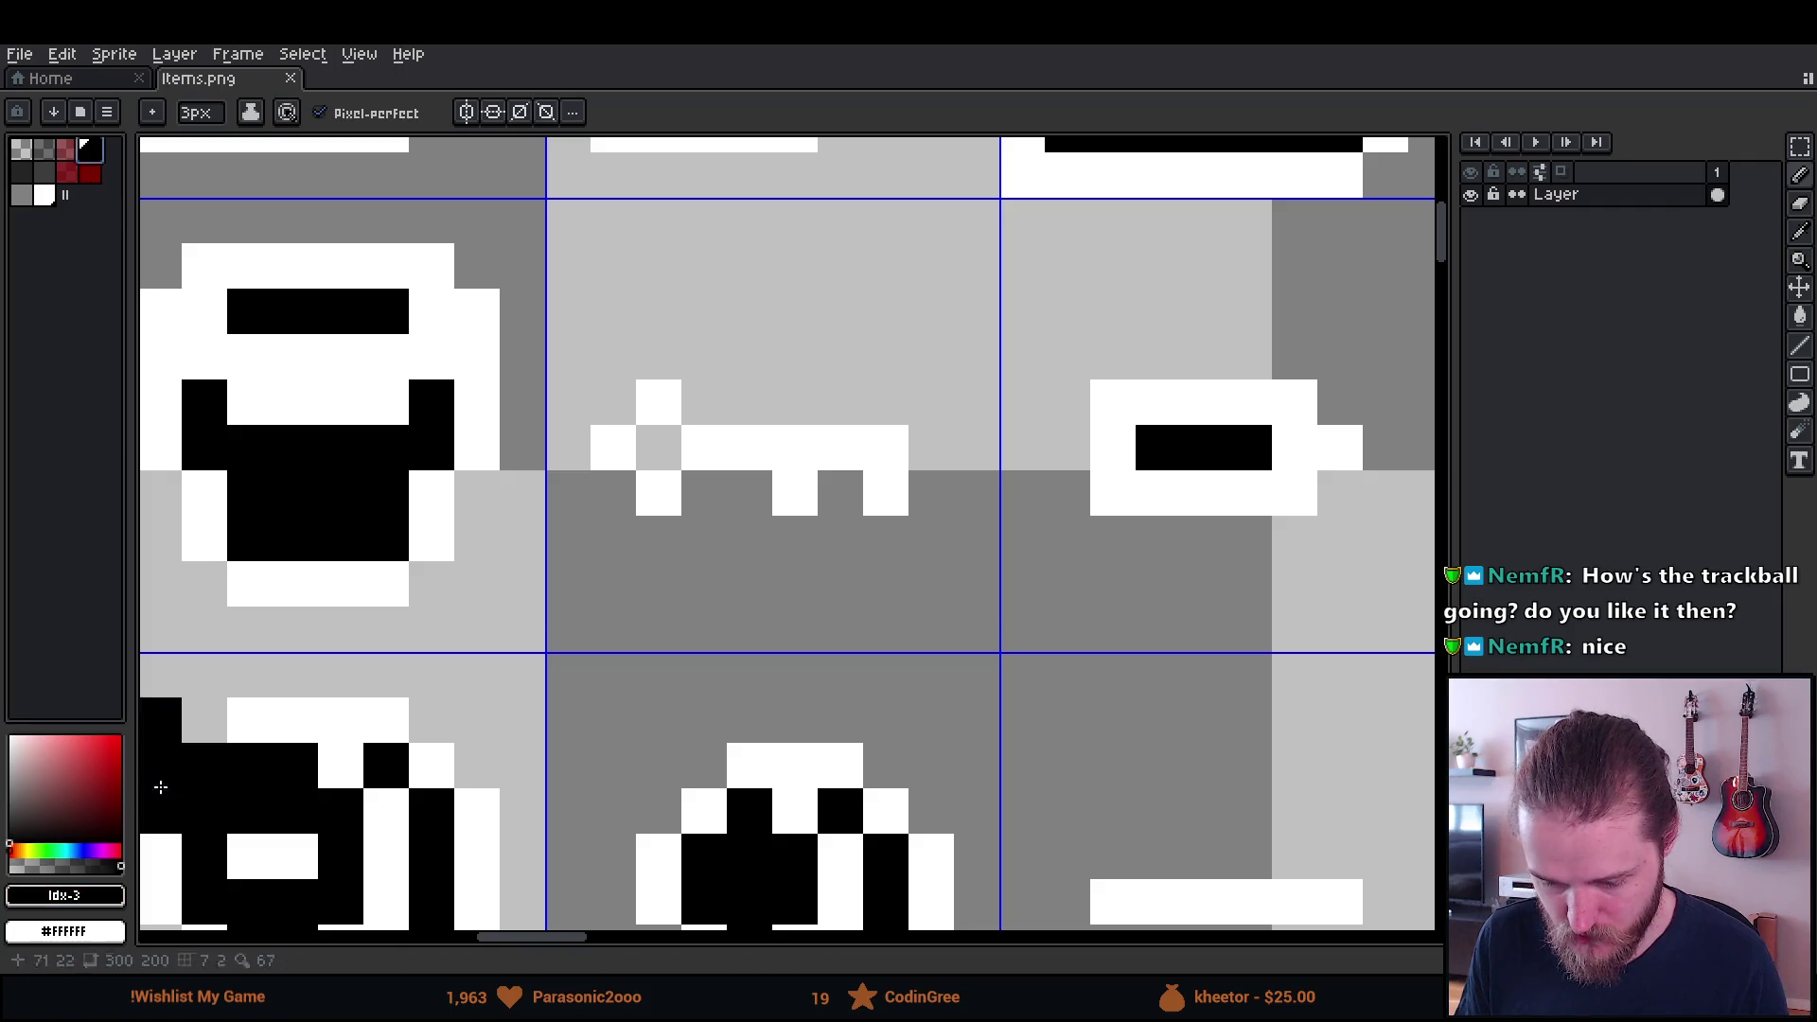
# Pick grey, set a 1px pencil, and paint grey shading pixels around the key sprite.
pyautogui.click(59, 866)
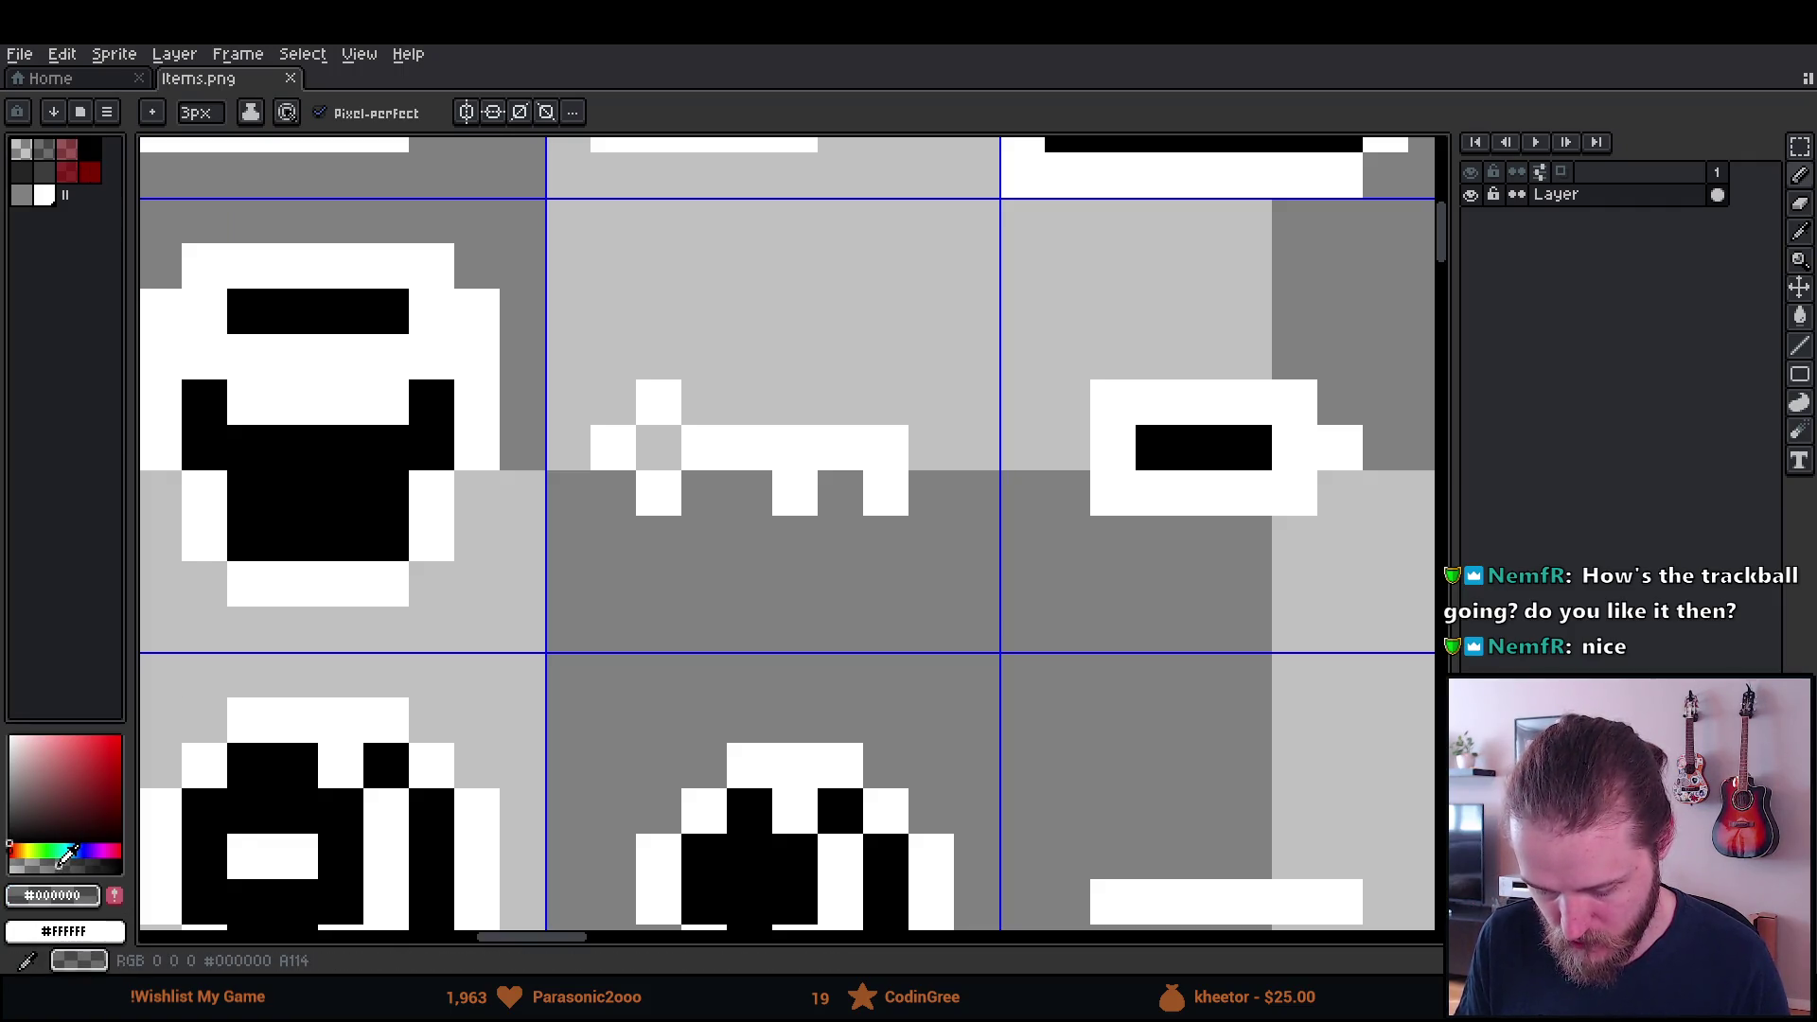
pyautogui.press('-')
pyautogui.press('-')
pyautogui.click(658, 448)
pyautogui.click(704, 403)
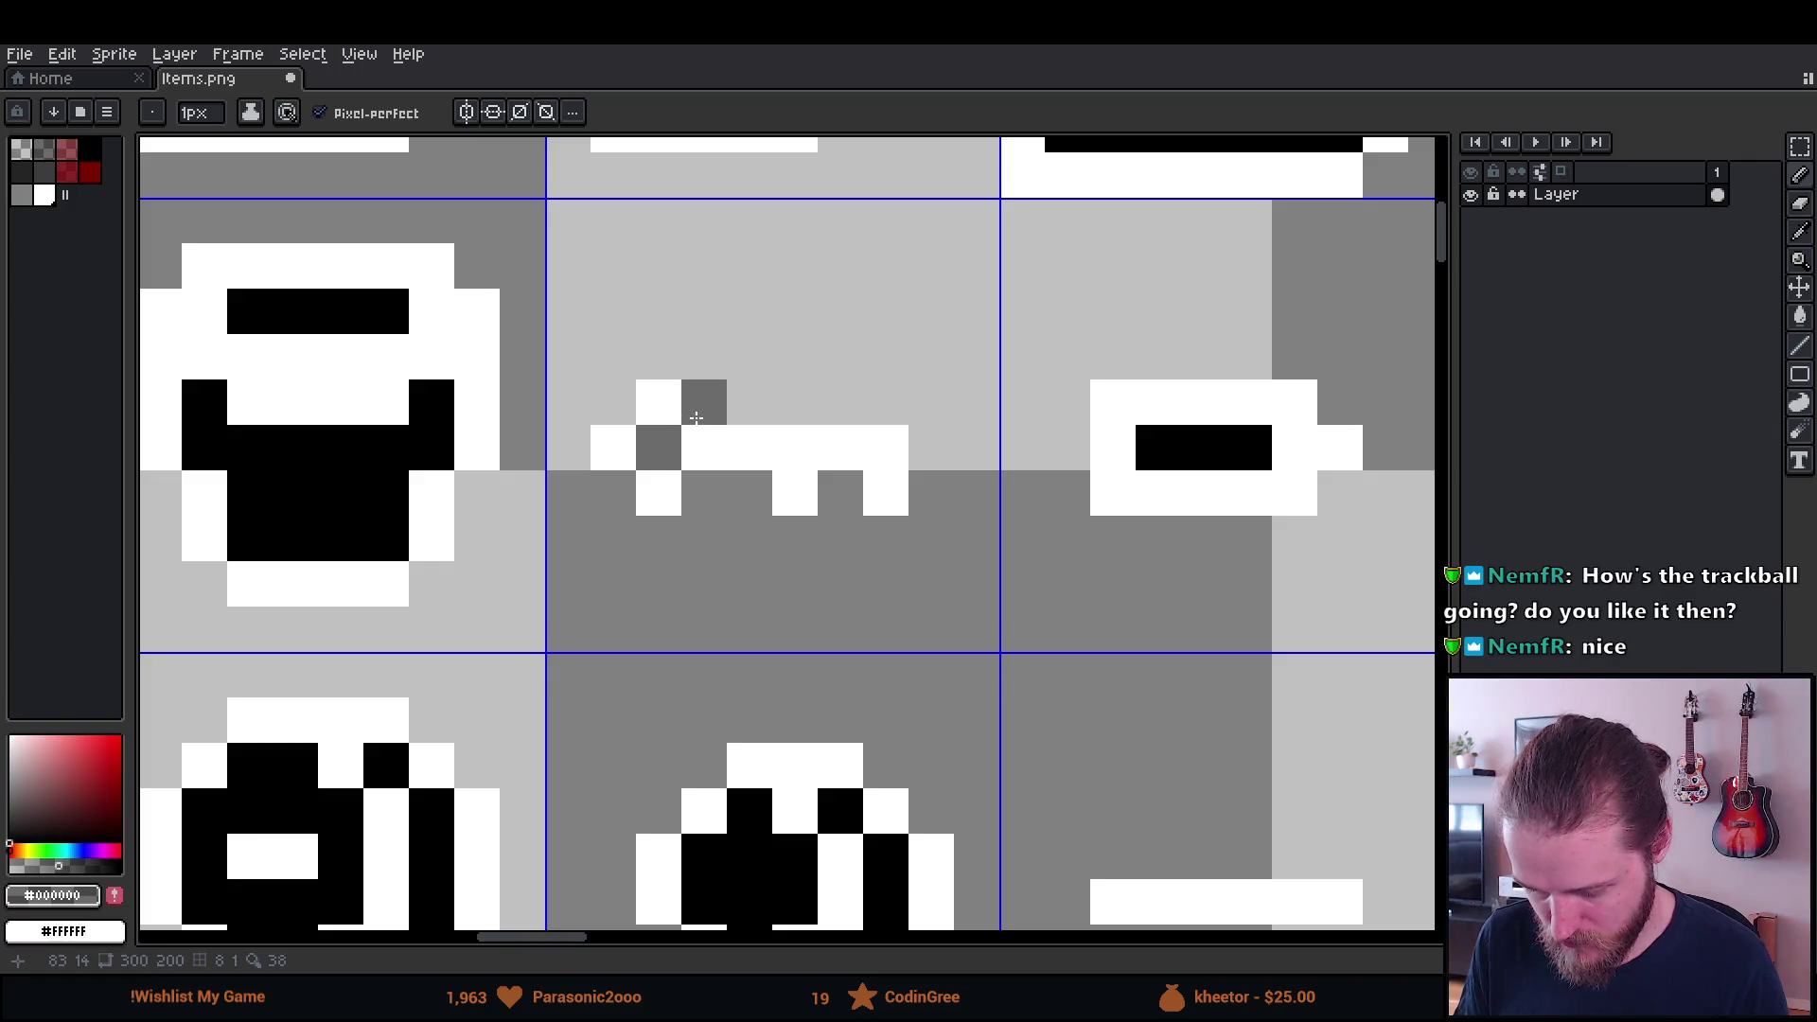
pyautogui.moveTo(786, 405)
pyautogui.mouseDown()
pyautogui.moveTo(872, 393)
pyautogui.moveTo(925, 430)
pyautogui.moveTo(886, 534)
pyautogui.moveTo(840, 494)
pyautogui.moveTo(795, 537)
pyautogui.moveTo(709, 502)
pyautogui.moveTo(686, 532)
pyautogui.moveTo(620, 494)
pyautogui.moveTo(597, 447)
pyautogui.mouseUp()
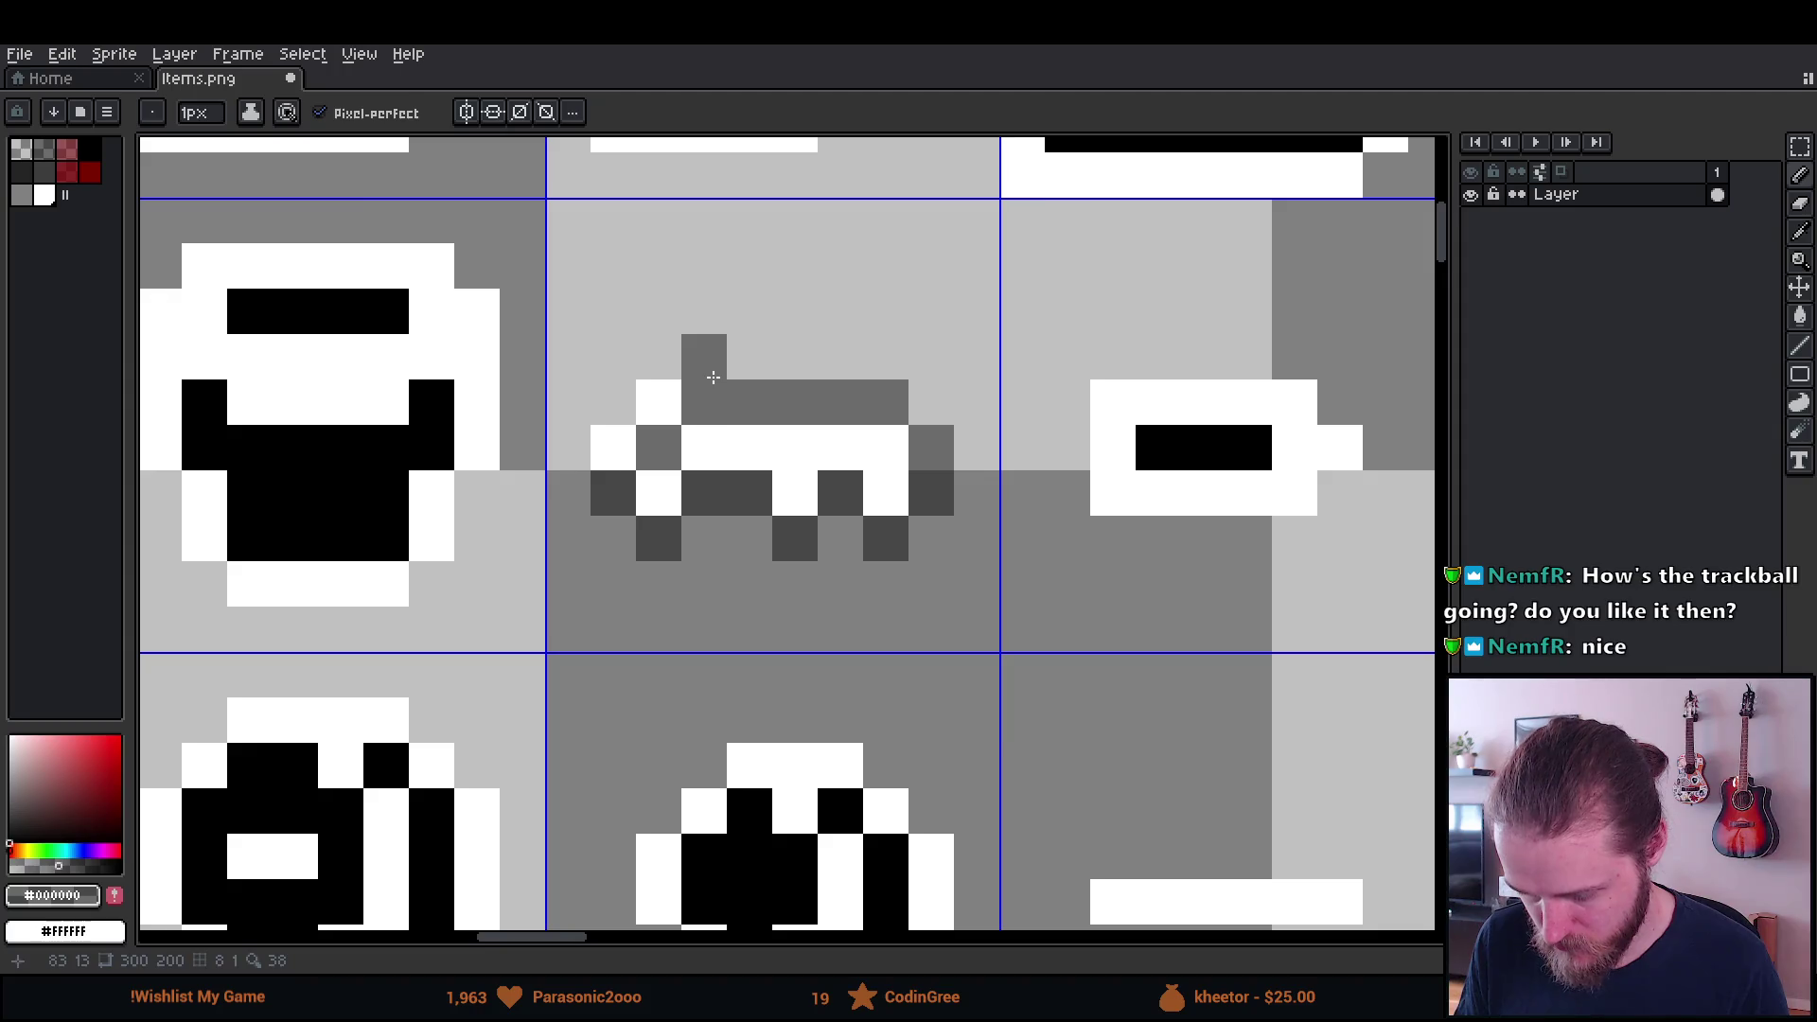
pyautogui.press('e')
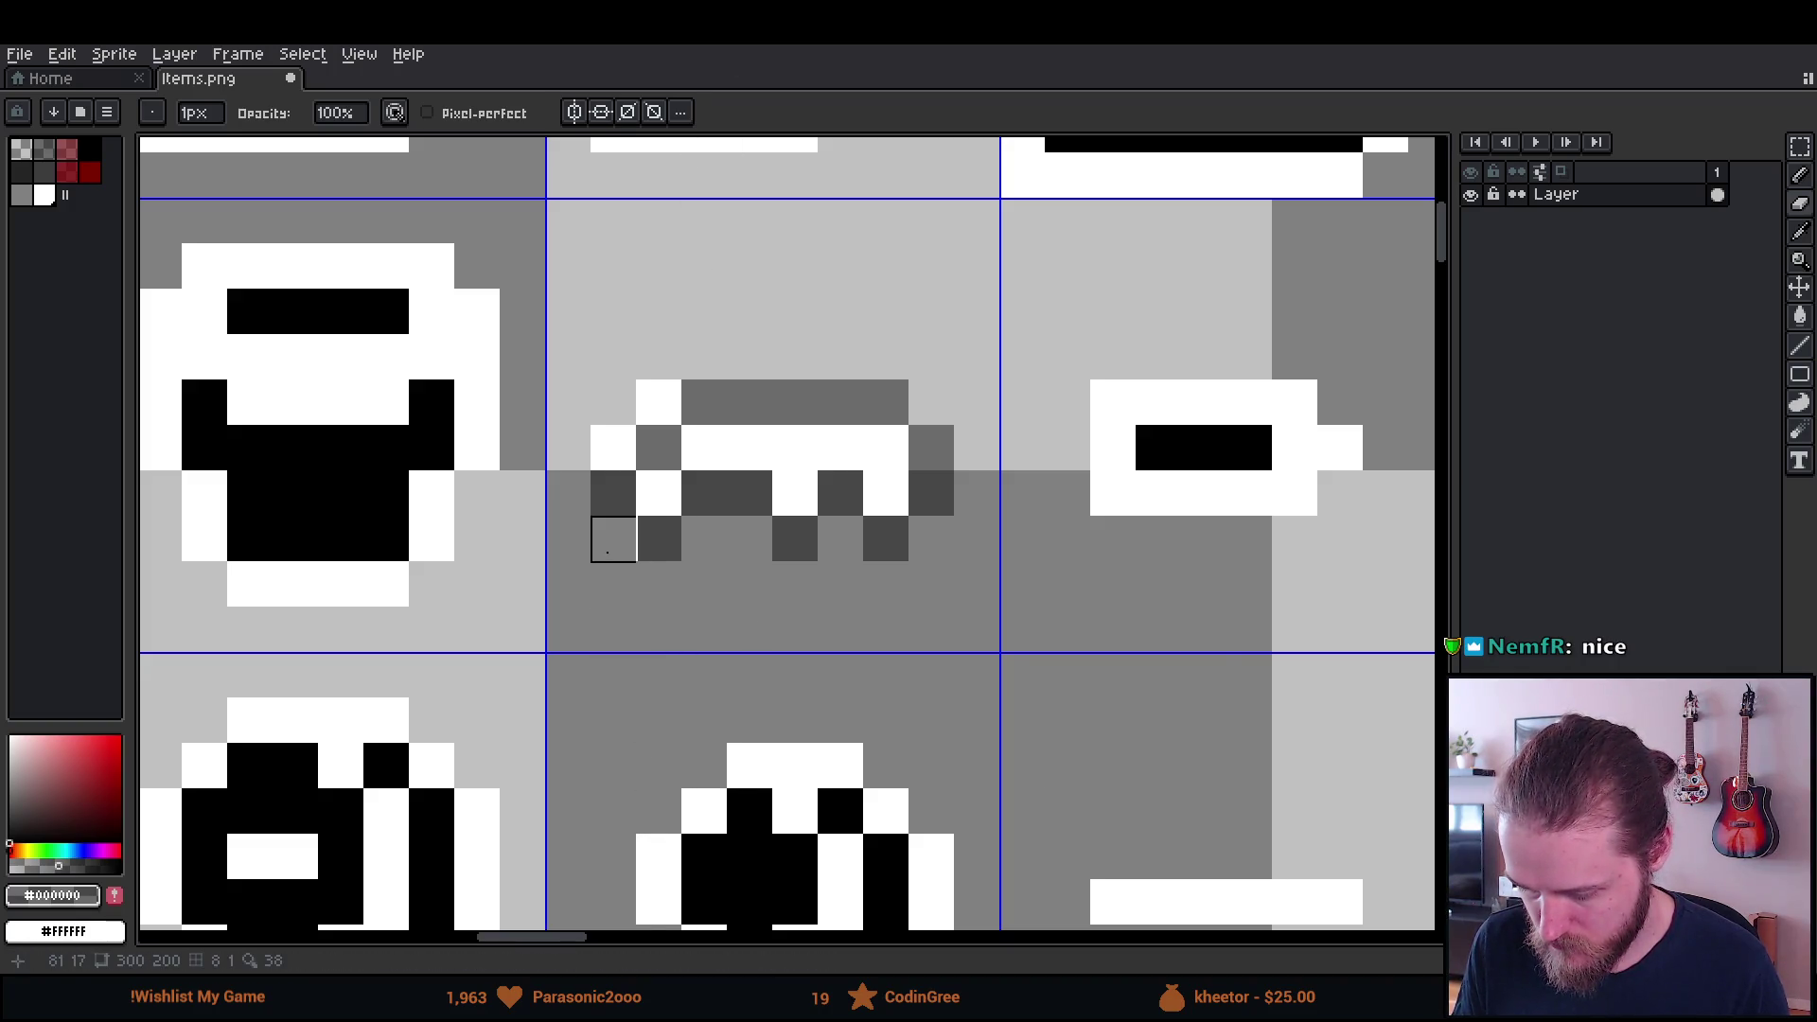
pyautogui.press('b')
pyautogui.moveTo(568, 448); pyautogui.dragTo(963, 430)
# Erase the stray dark and grey pixels around the key and save Items.png.
pyautogui.hotkey('ctrl', 'z')
pyautogui.press('e')
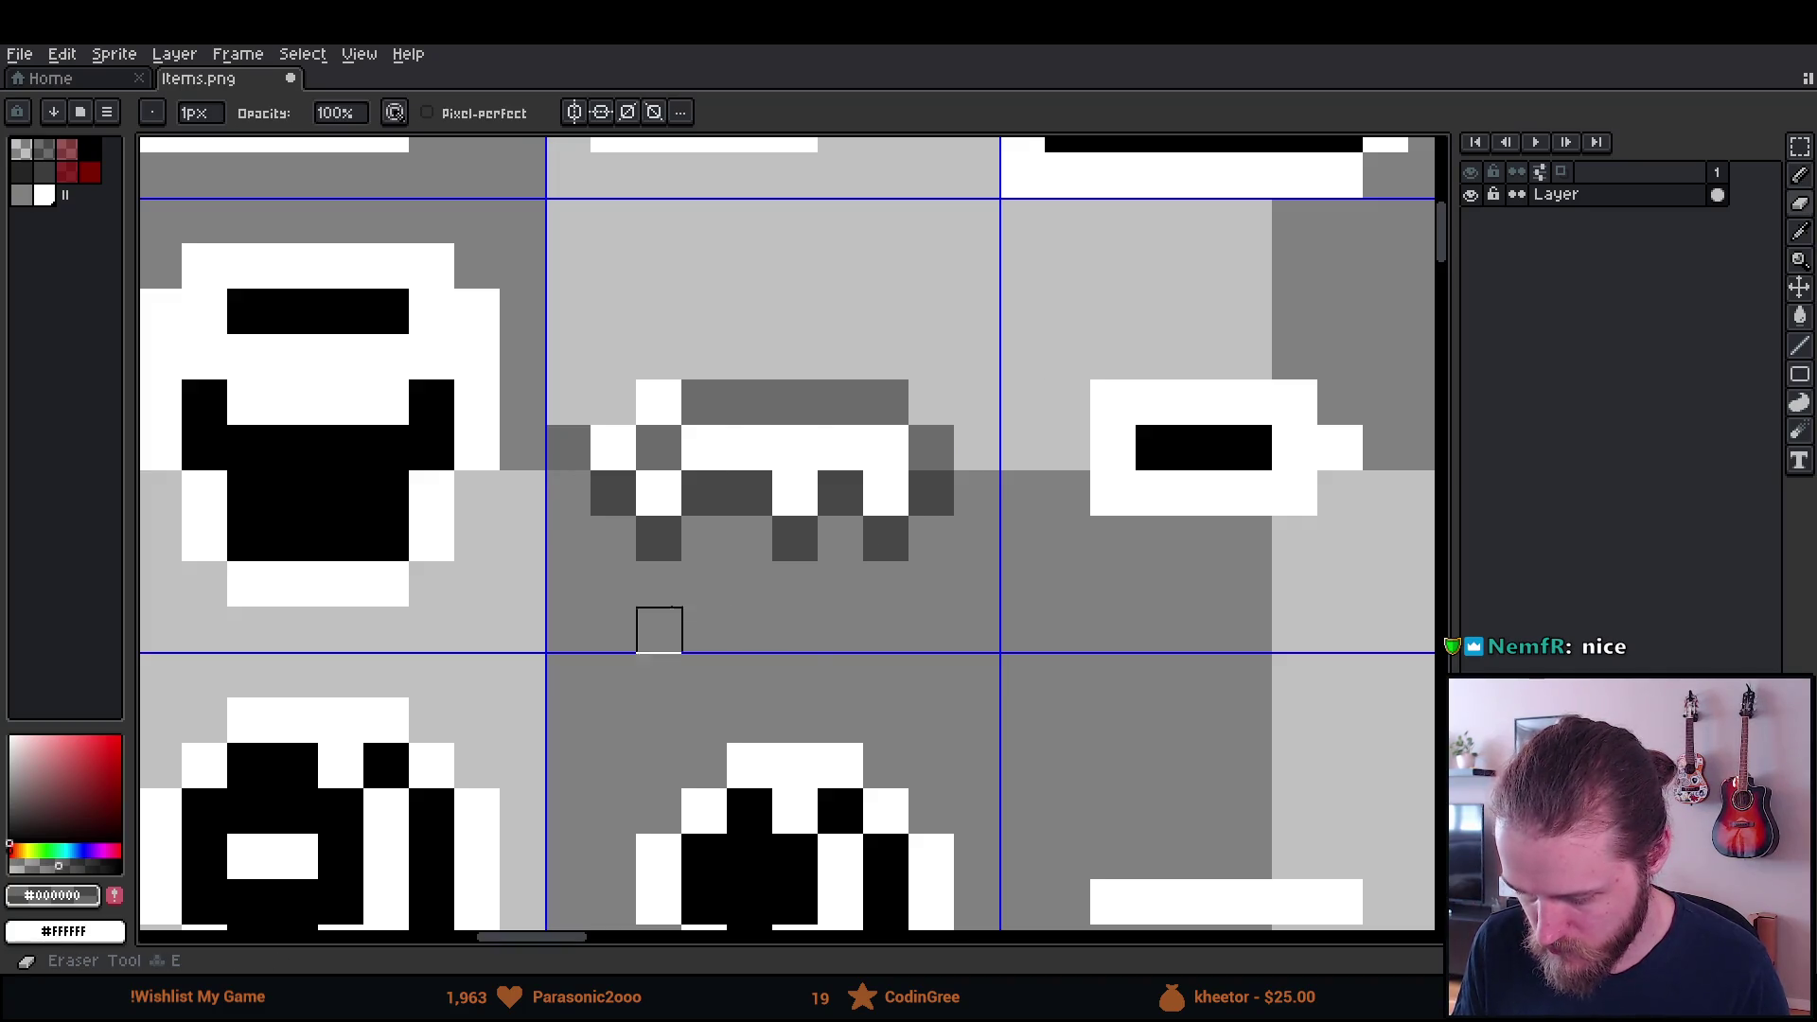
pyautogui.moveTo(658, 539); pyautogui.dragTo(890, 542)
pyautogui.moveTo(749, 402)
pyautogui.mouseDown()
pyautogui.moveTo(704, 402)
pyautogui.moveTo(883, 399)
pyautogui.mouseUp()
pyautogui.moveTo(841, 460)
pyautogui.mouseDown()
pyautogui.moveTo(886, 493)
pyautogui.moveTo(928, 491)
pyautogui.mouseUp()
pyautogui.click(746, 501)
pyautogui.click(704, 493)
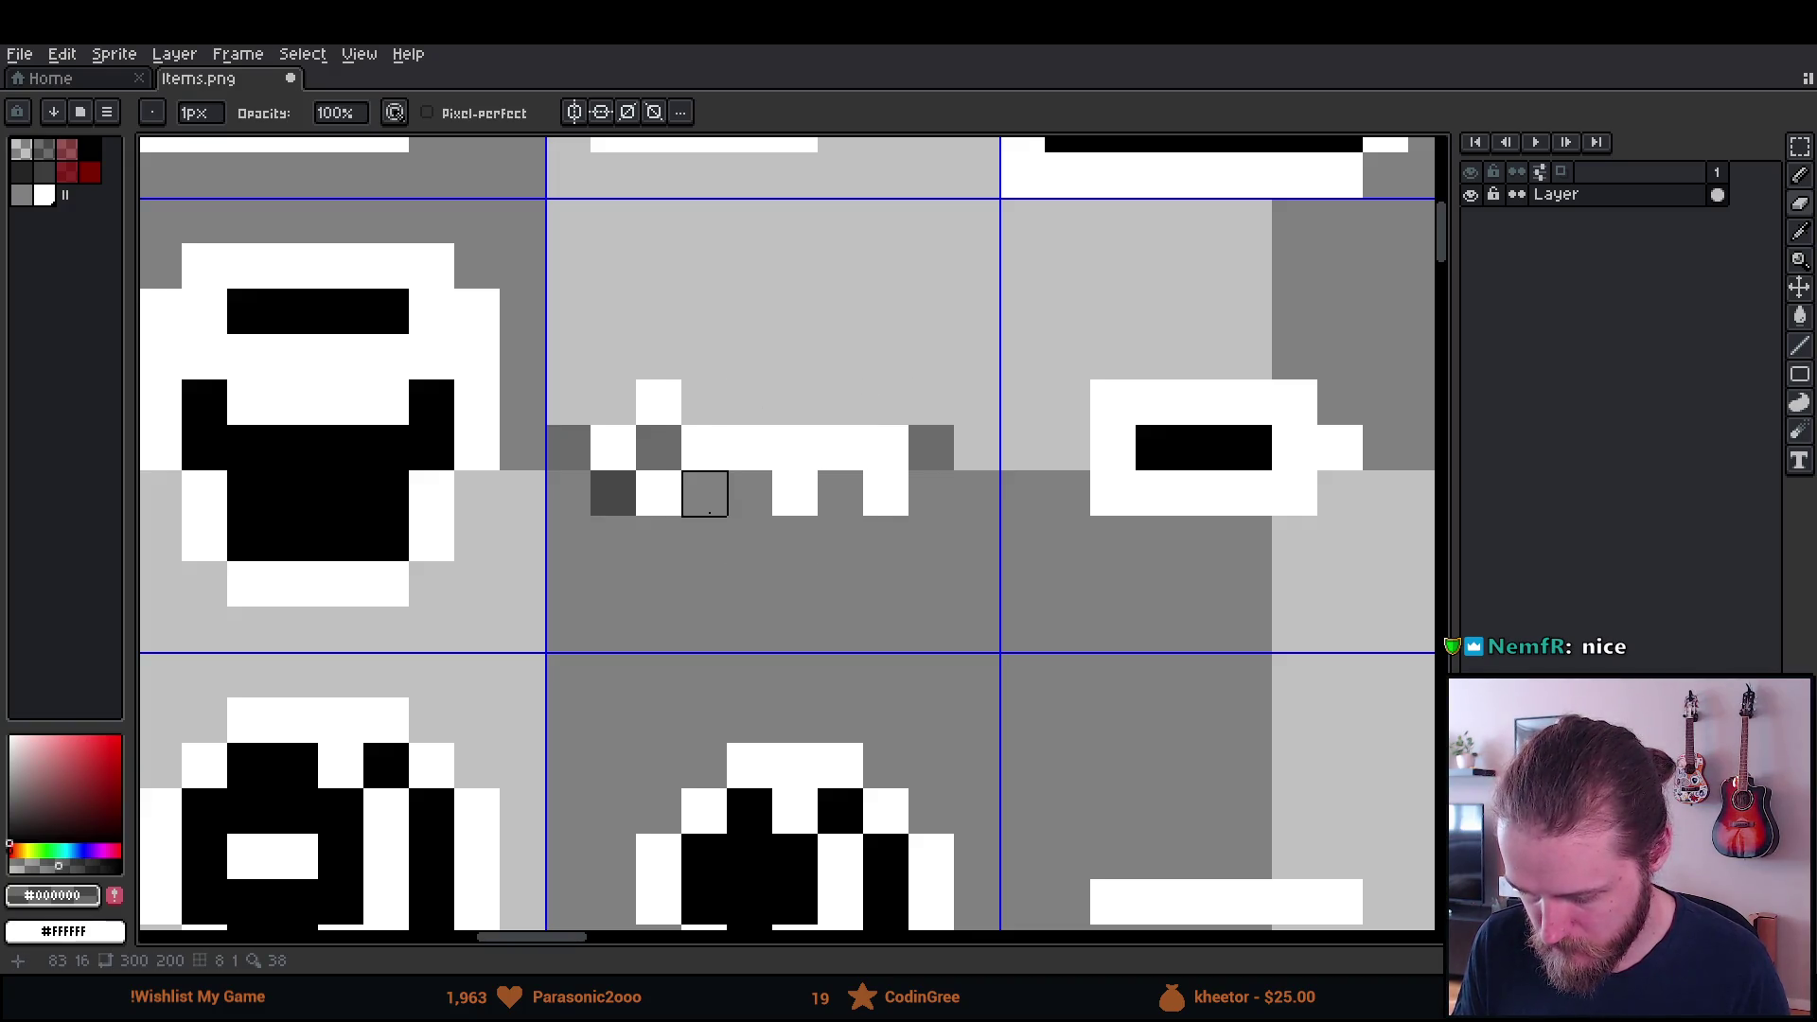
pyautogui.click(613, 493)
pyautogui.hotkey('ctrl', 's')
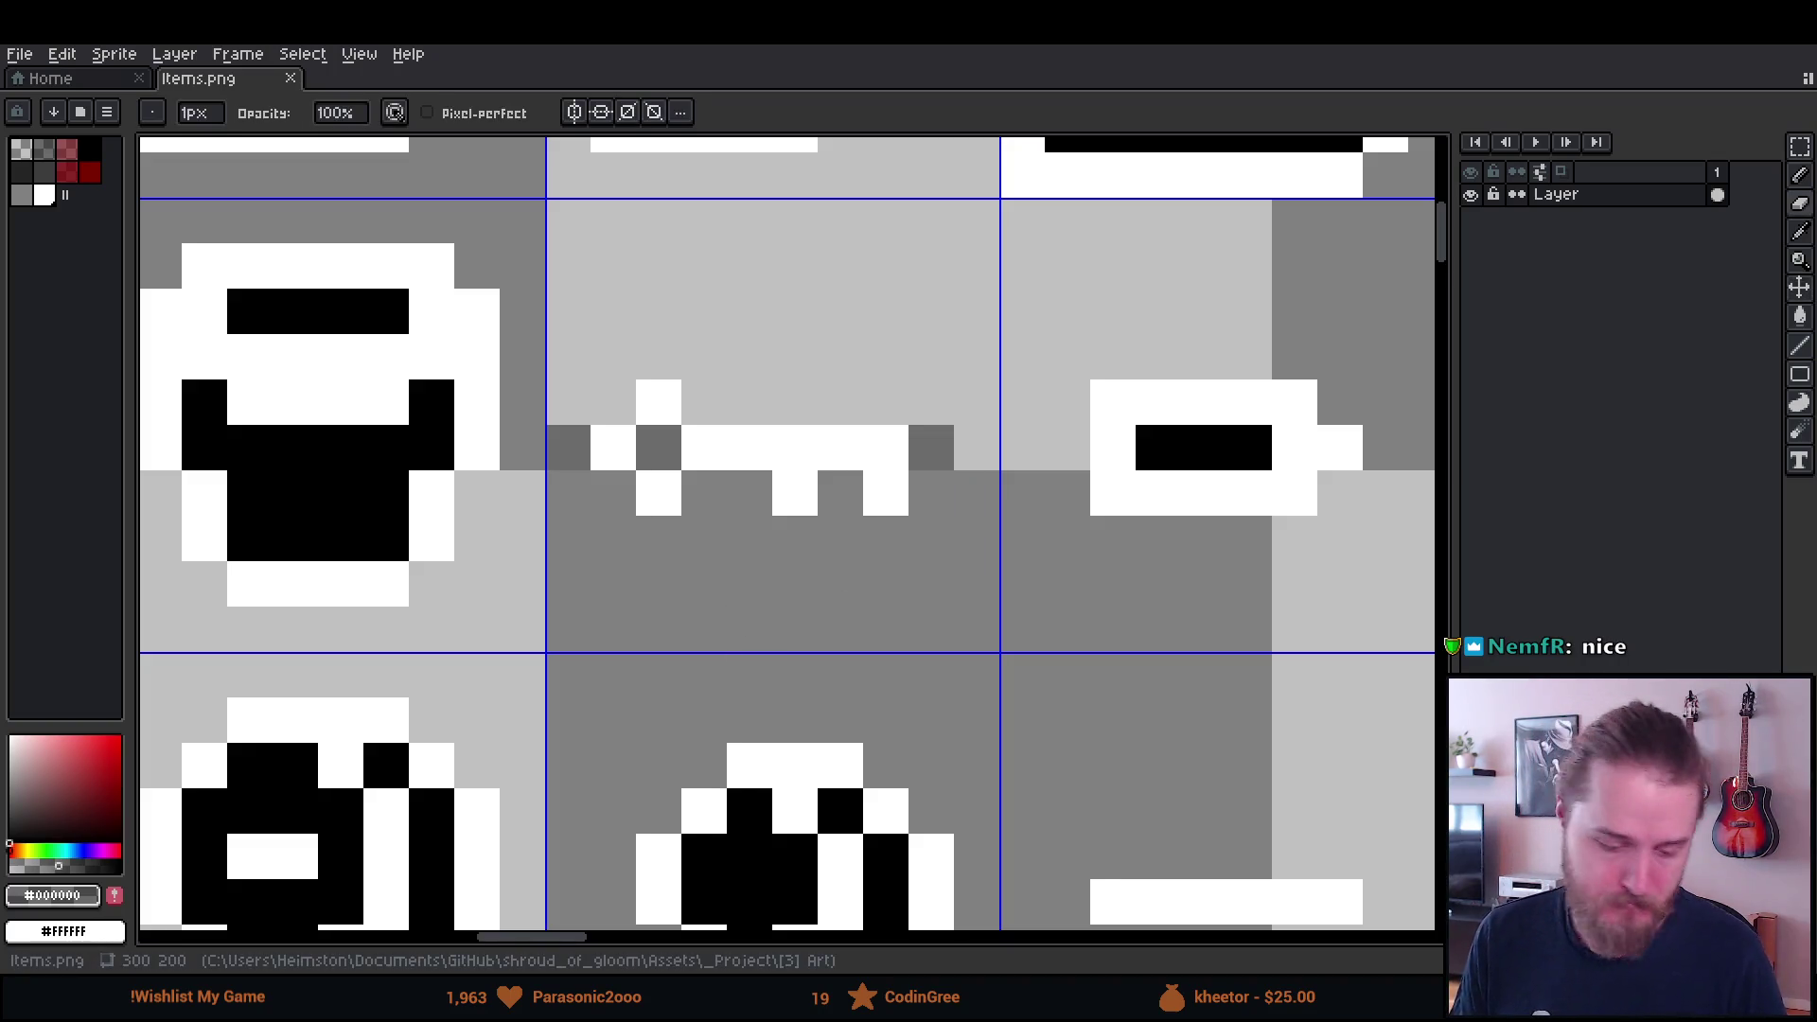
pyautogui.hotkey('alt', 'Tab')
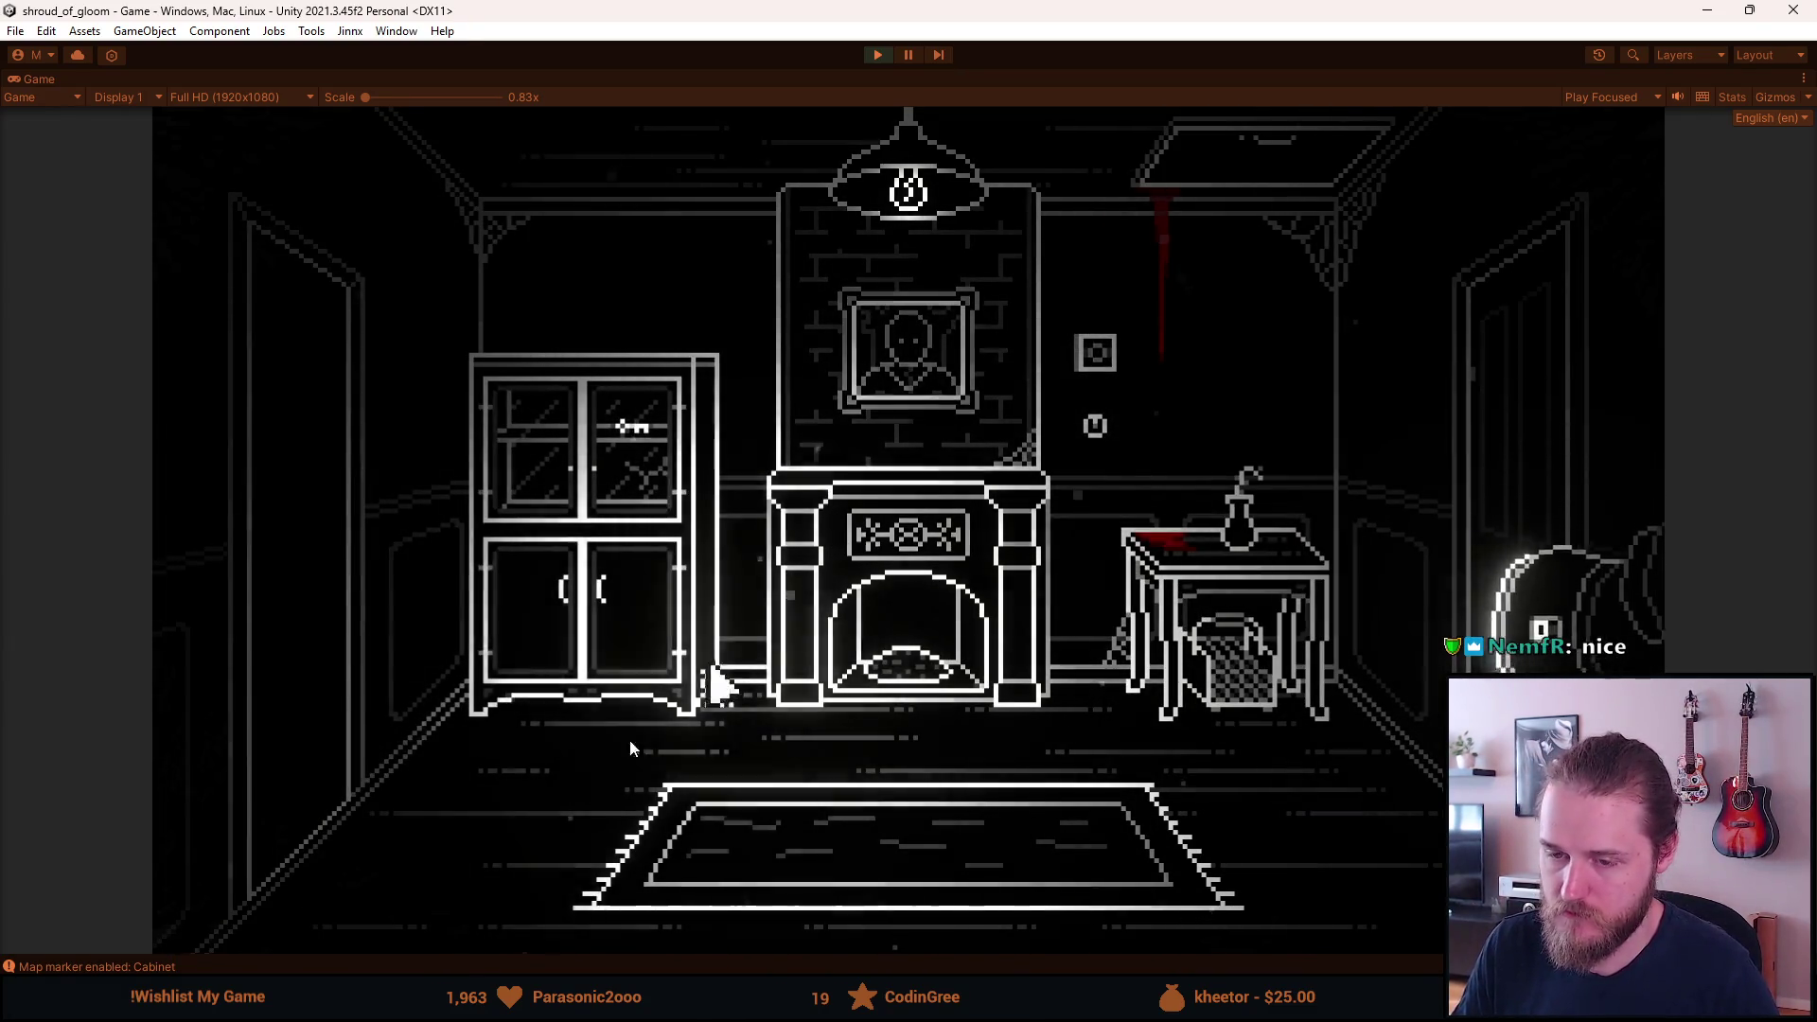
# Toggle the dev tools overlay, open and close the inventory twice, then pause the game.
pyautogui.press('F1')
pyautogui.click(1189, 369)
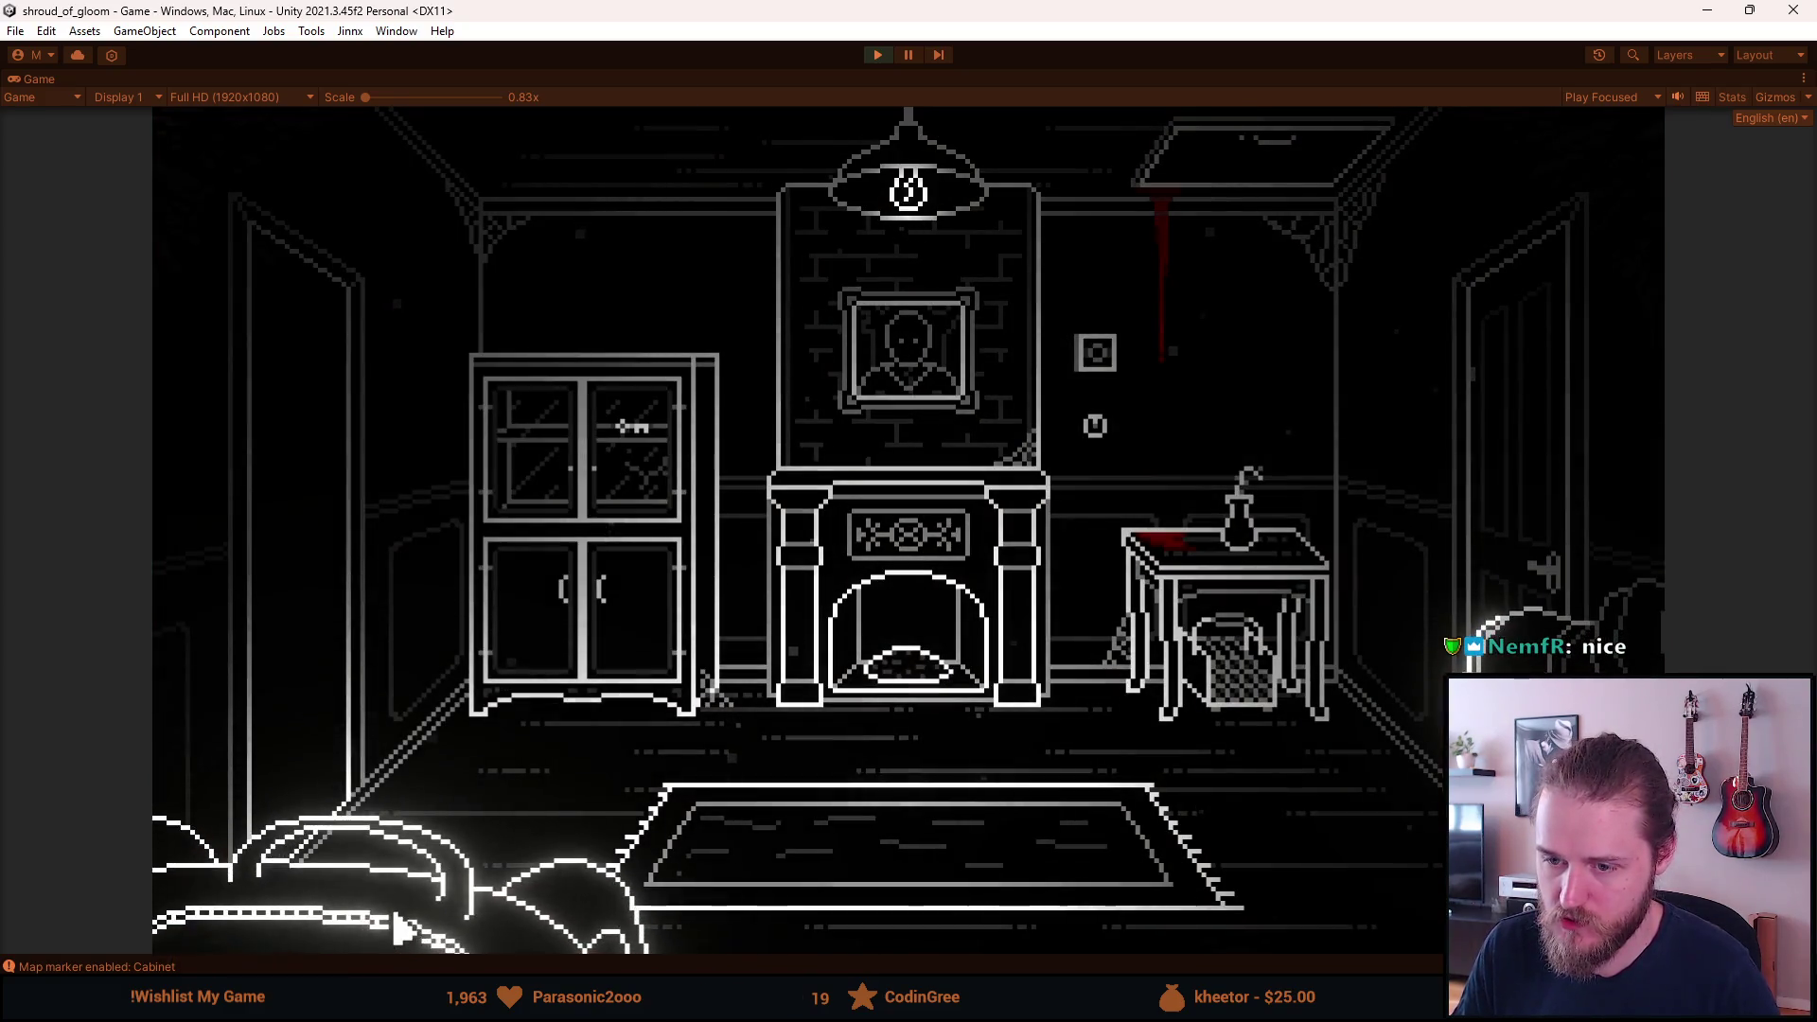
pyautogui.click(378, 909)
pyautogui.click(402, 913)
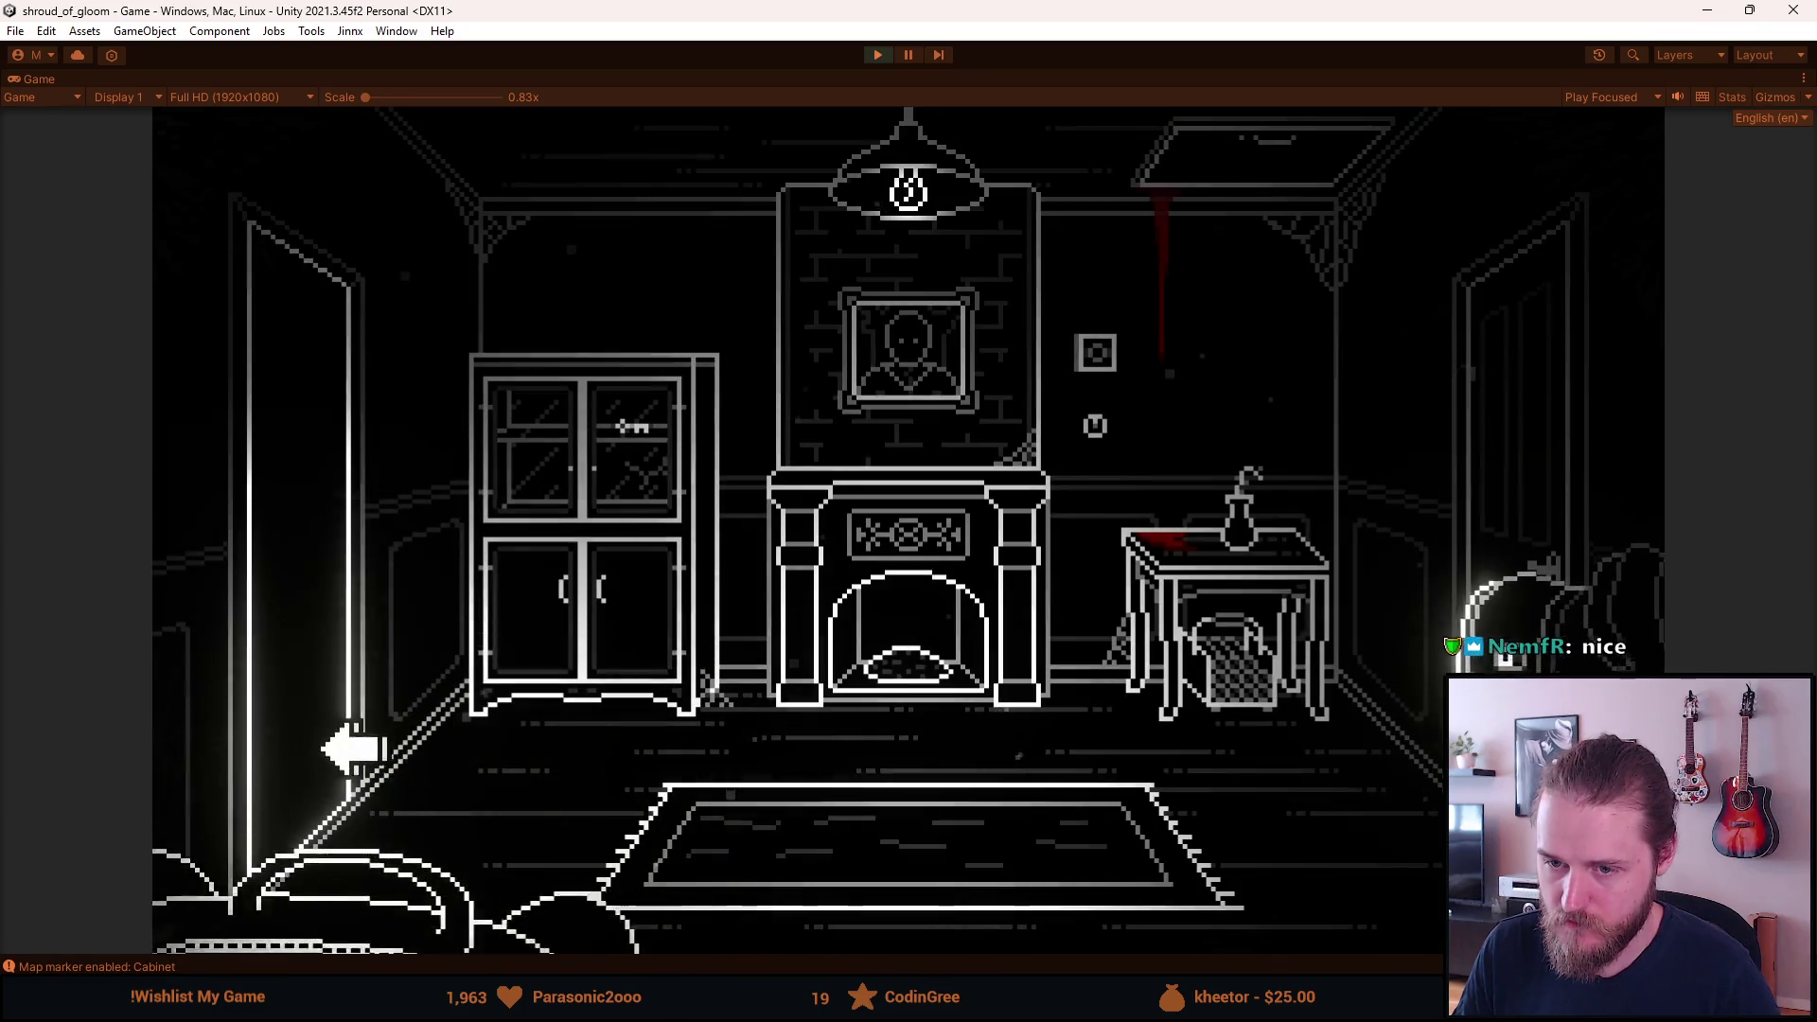
pyautogui.click(423, 875)
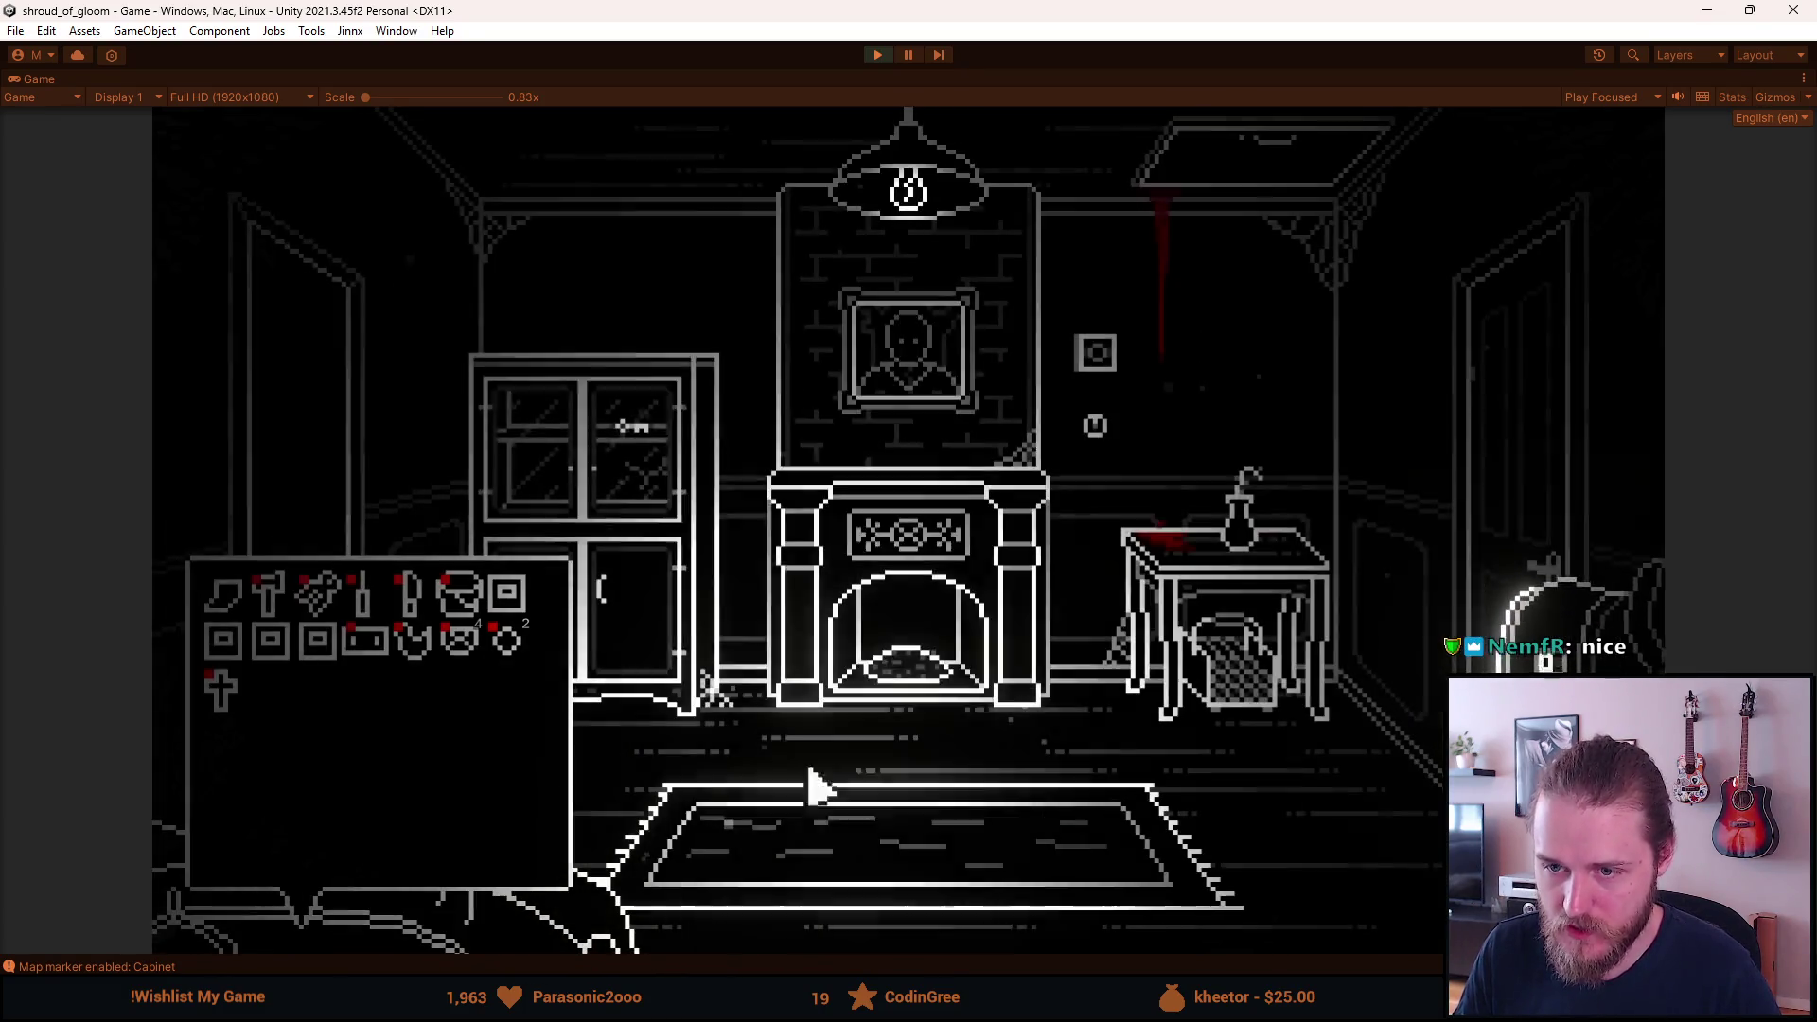
pyautogui.click(272, 591)
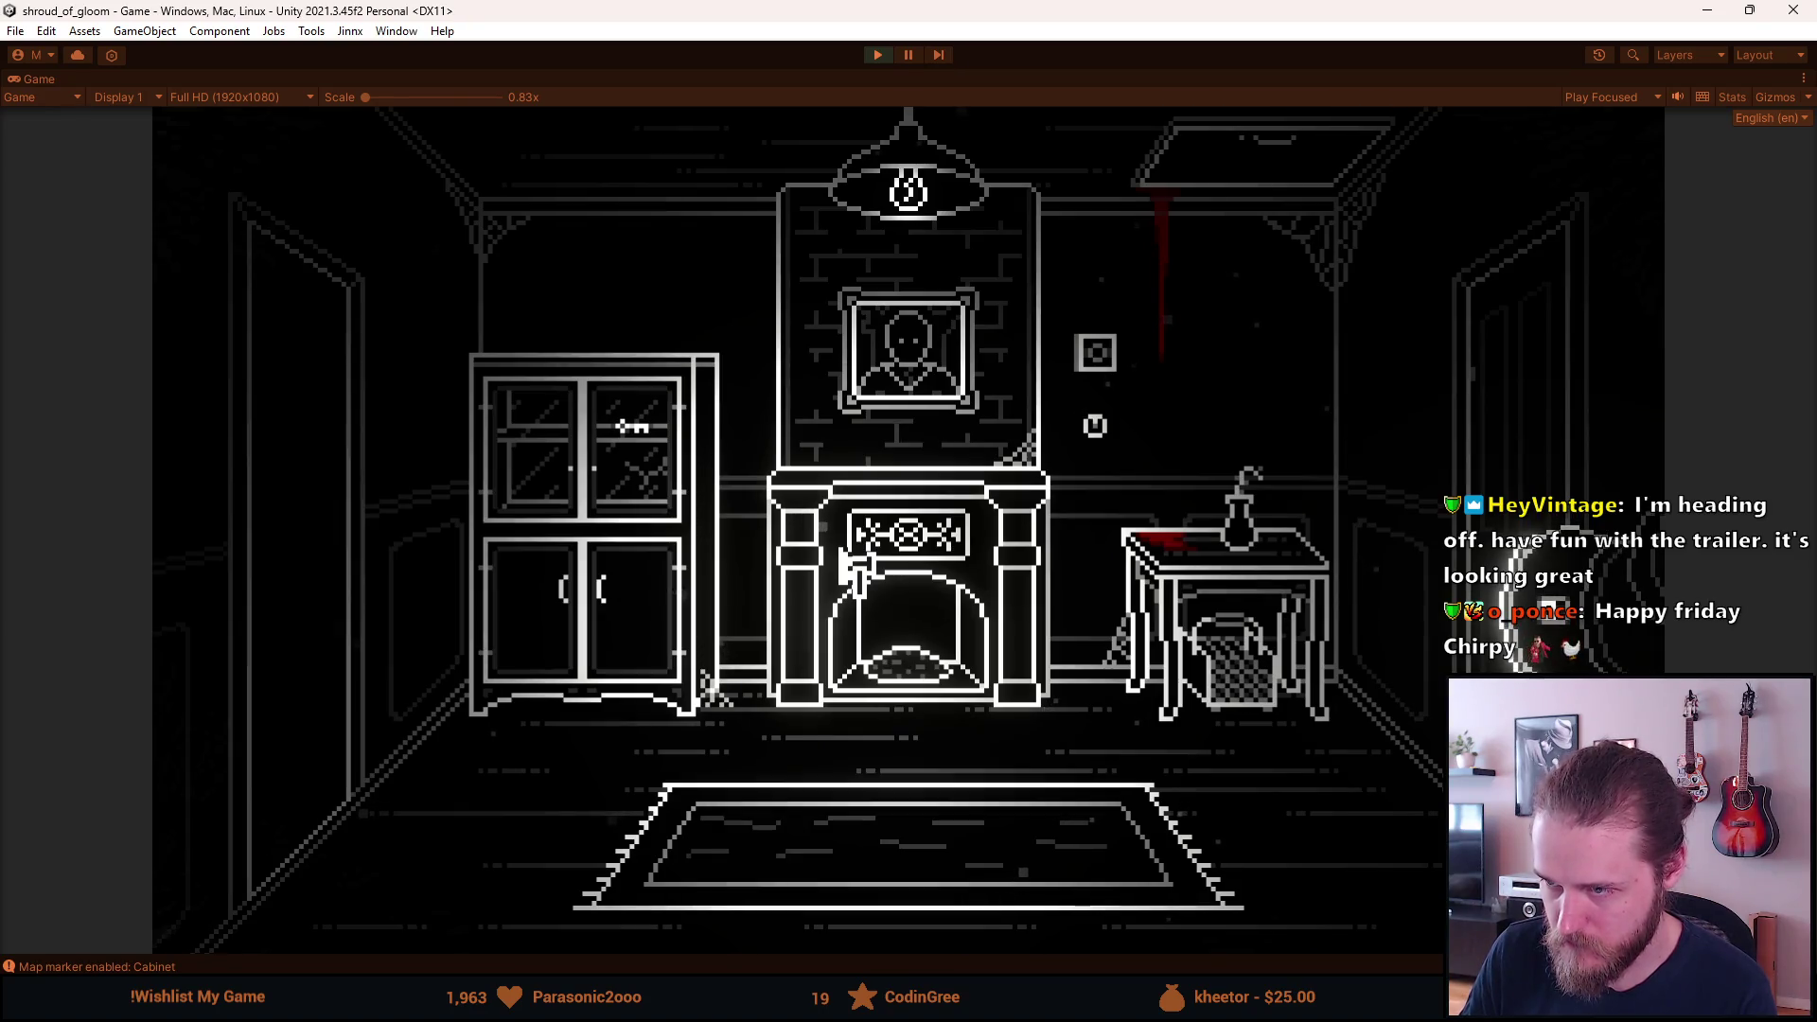
pyautogui.press('Escape')
pyautogui.press('Escape')
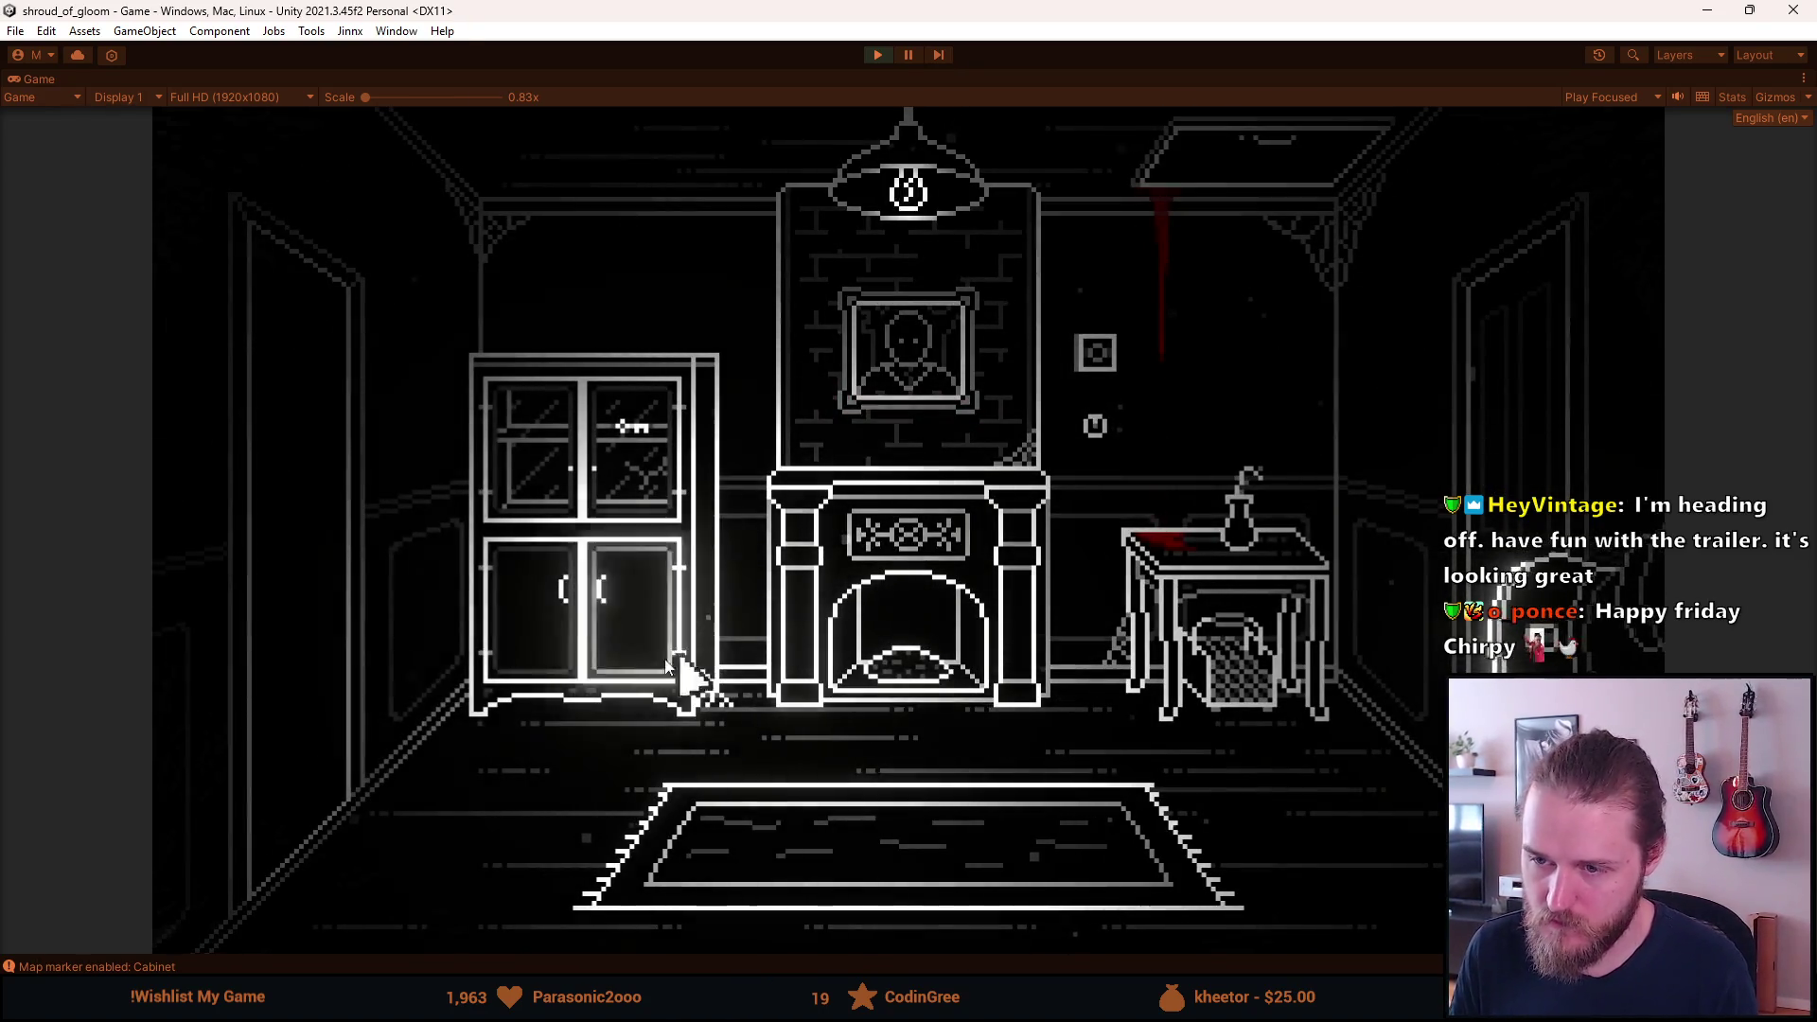
# Try the cabinet's lower doors, check the inventory, then take the Hall Key from behind the glass.
pyautogui.click(485, 673)
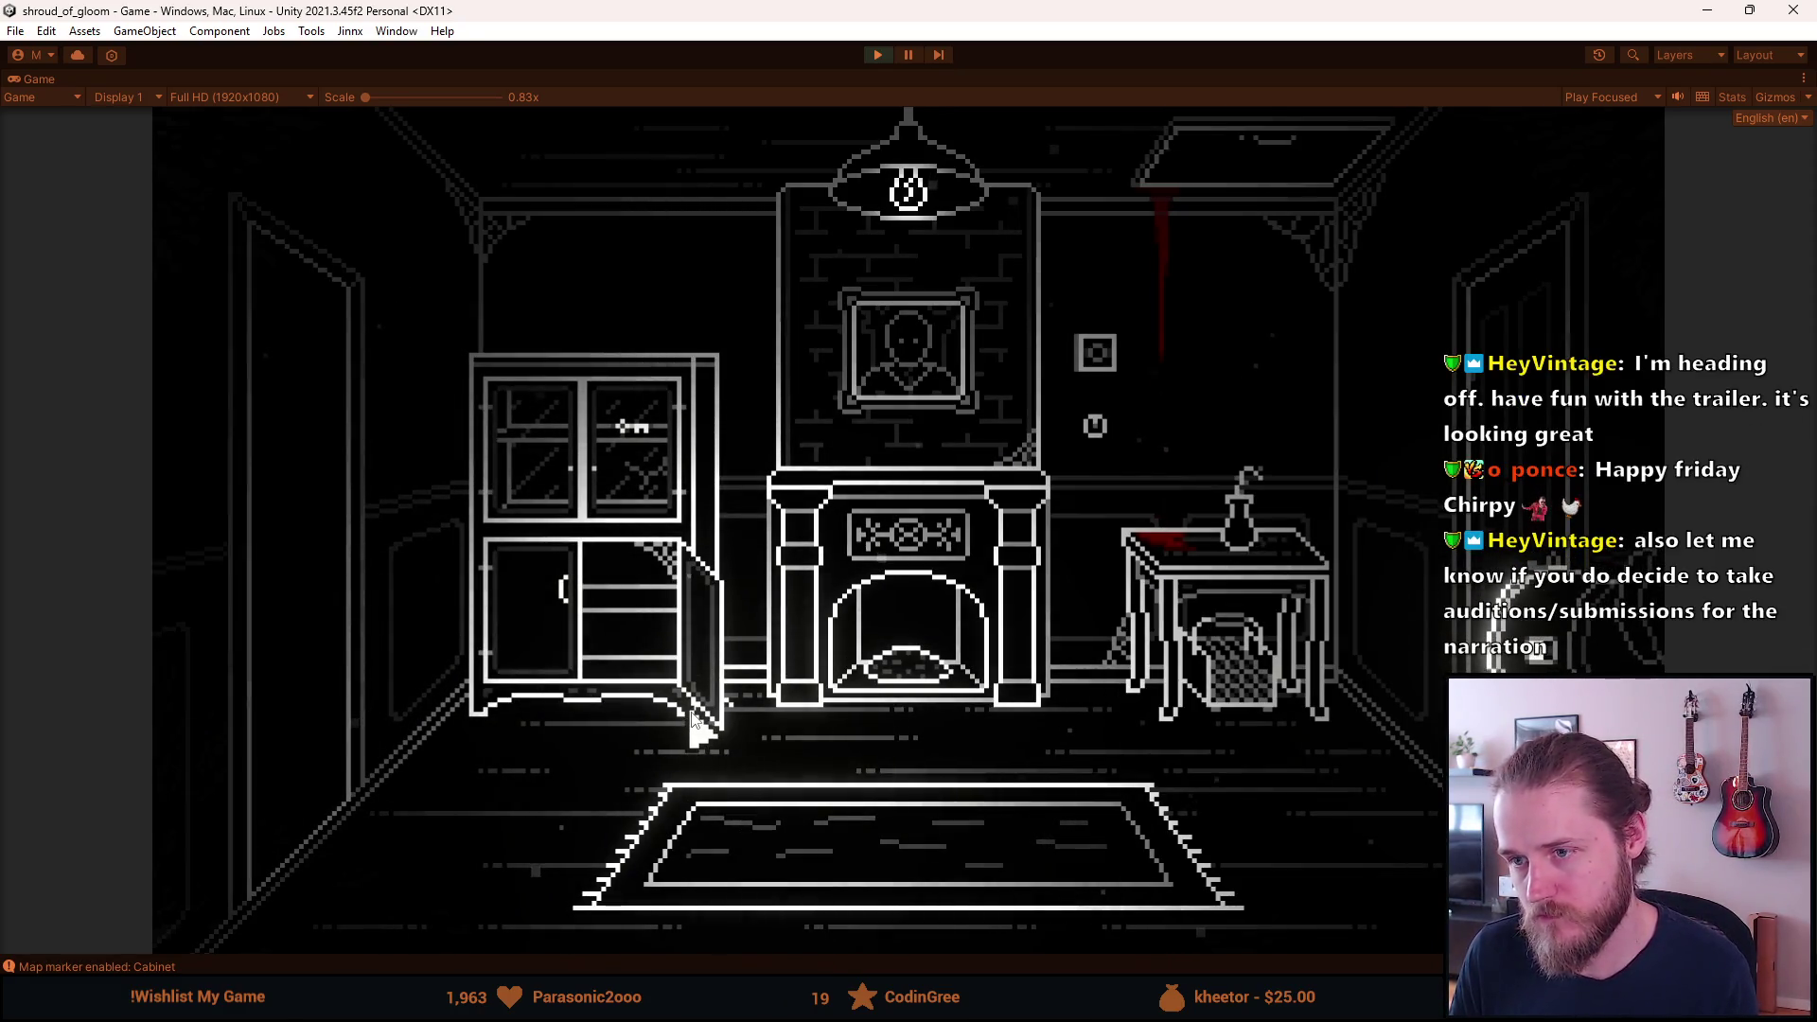
pyautogui.click(527, 719)
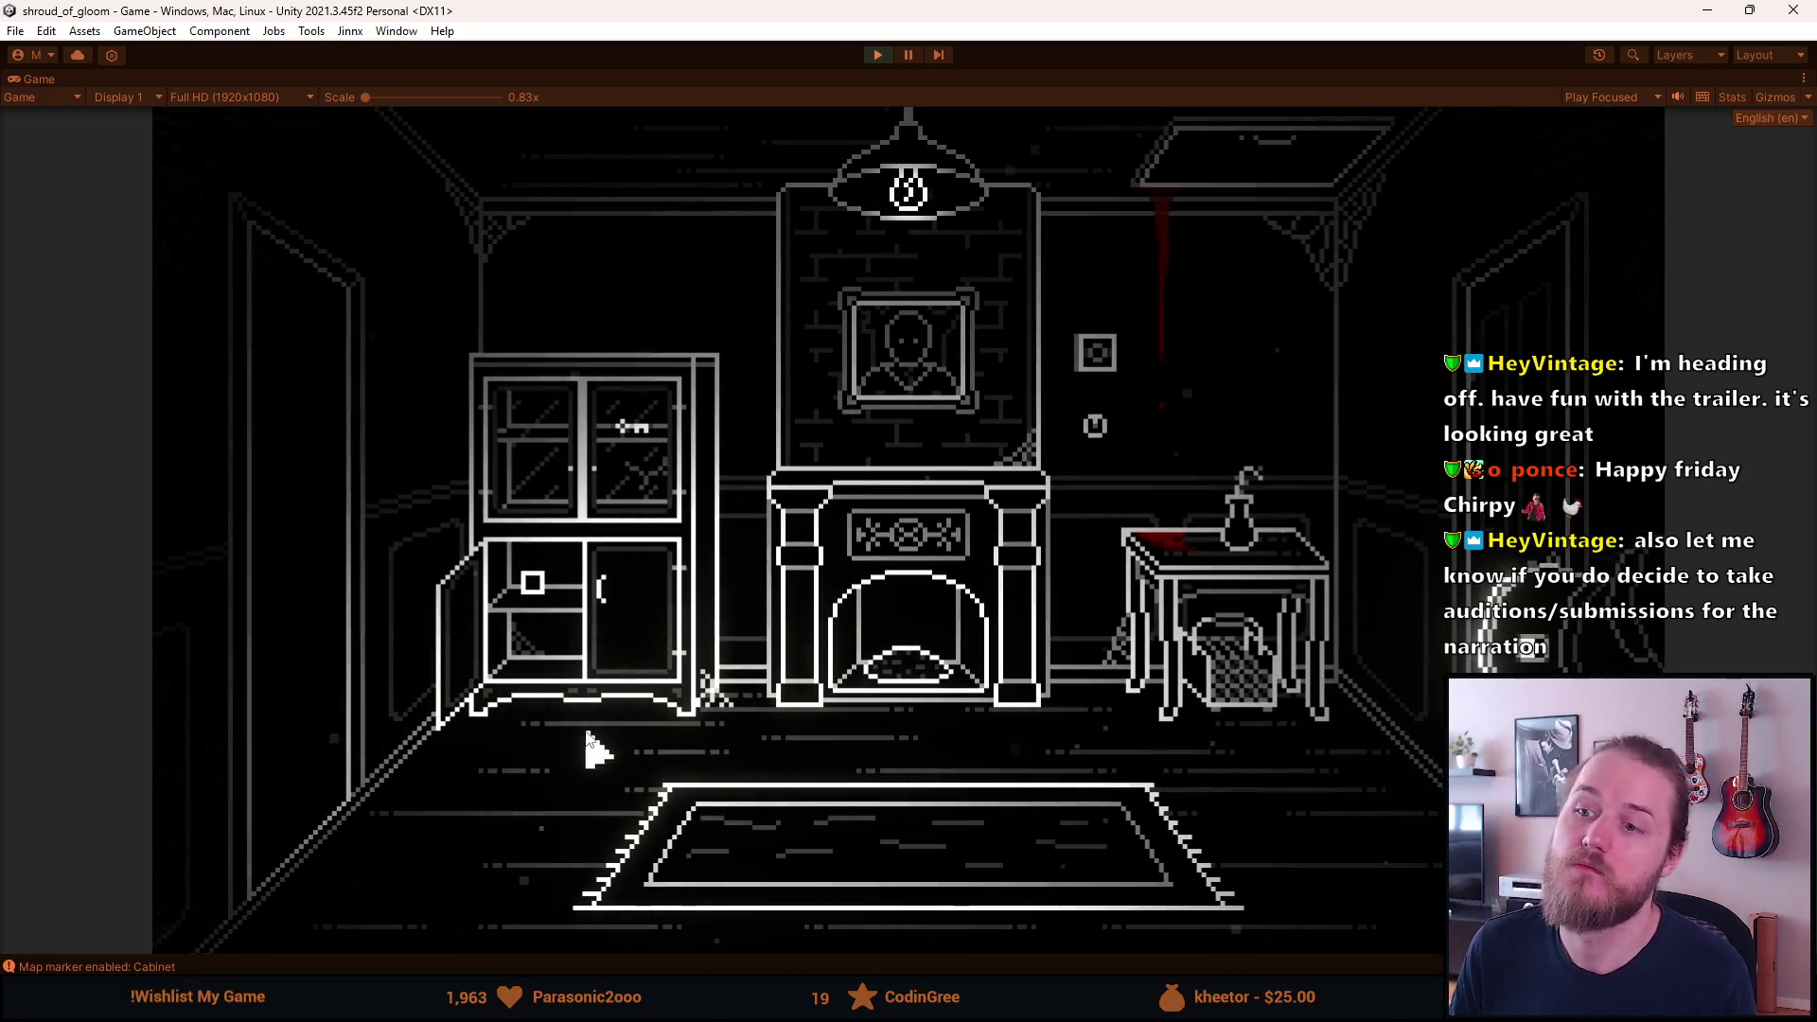
pyautogui.click(495, 690)
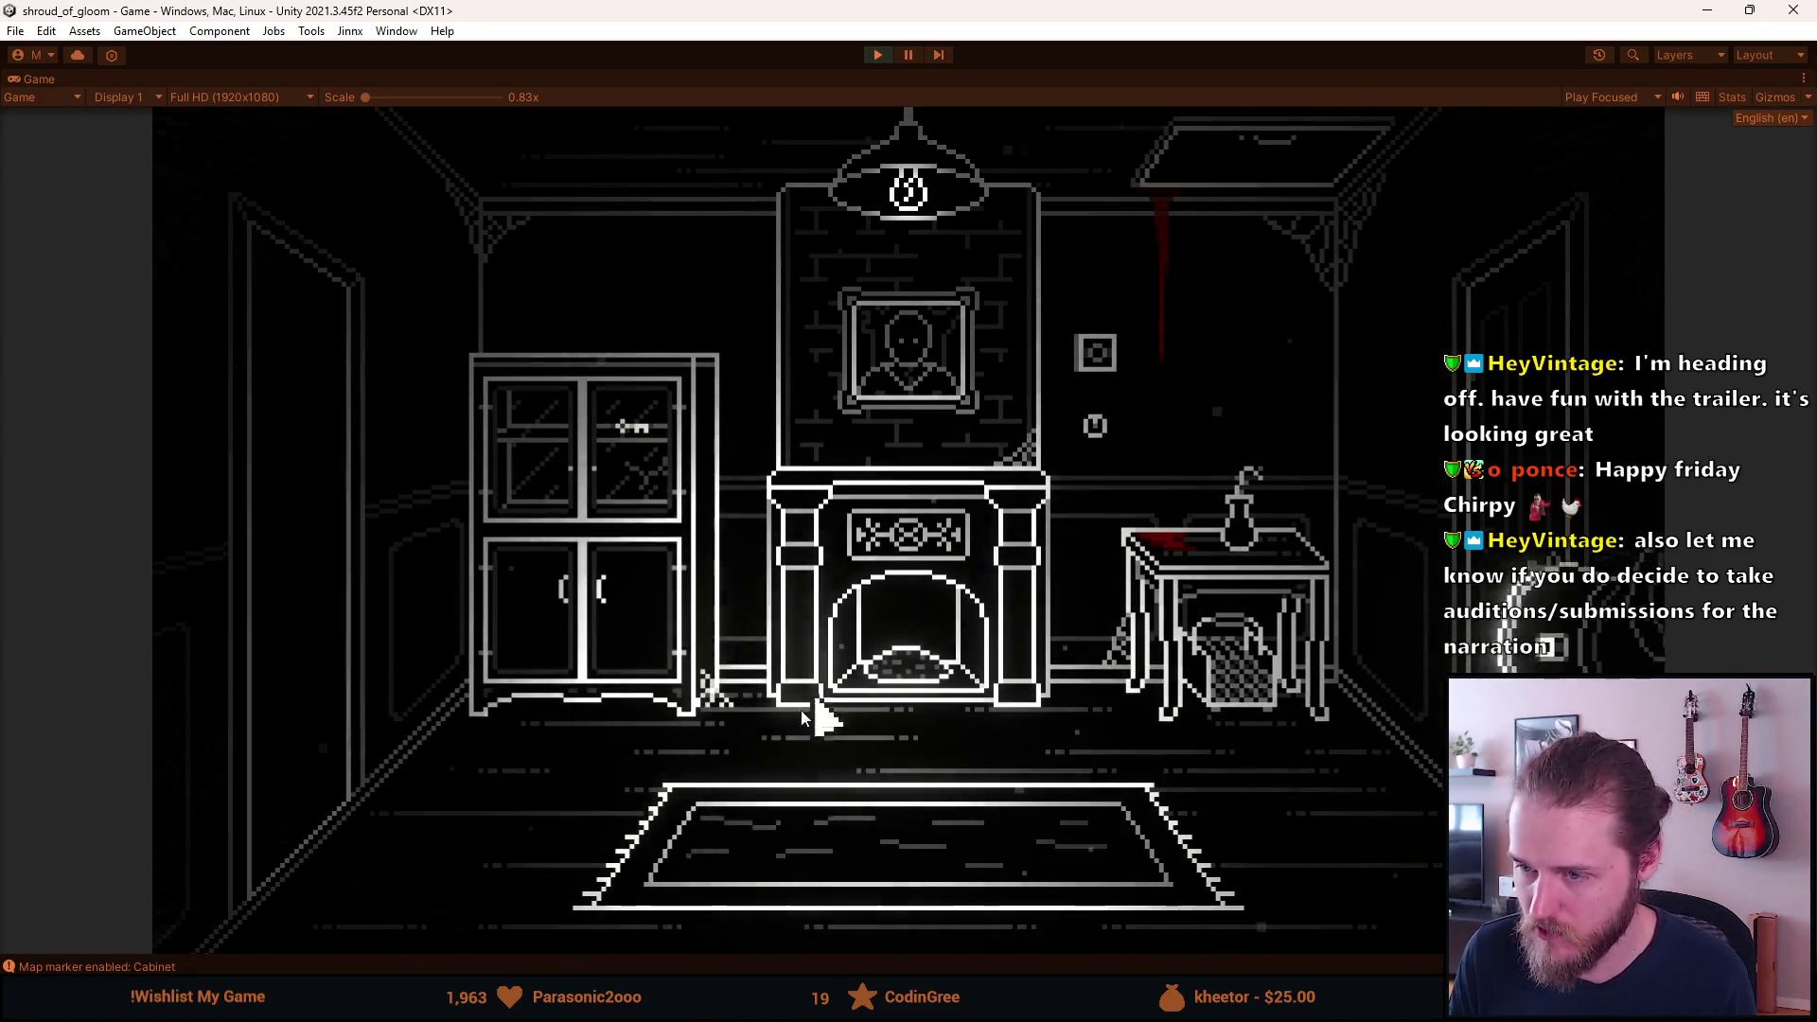
pyautogui.rightClick(845, 695)
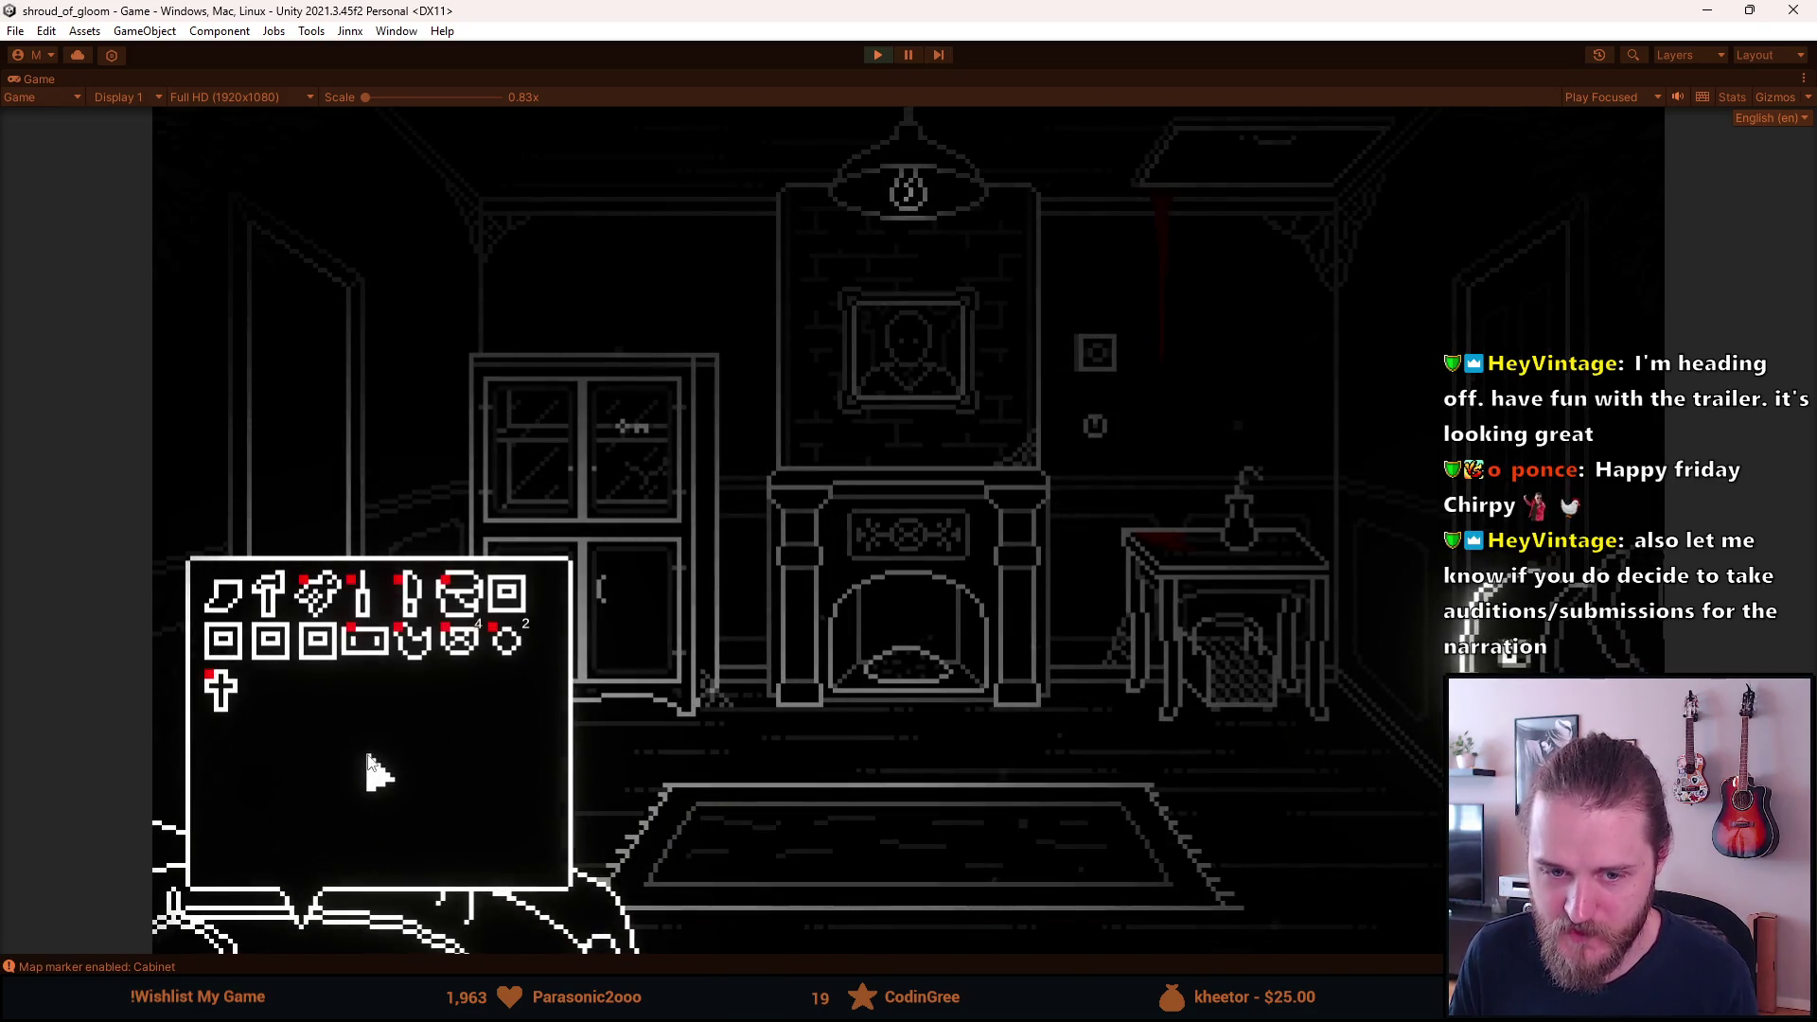
pyautogui.click(295, 602)
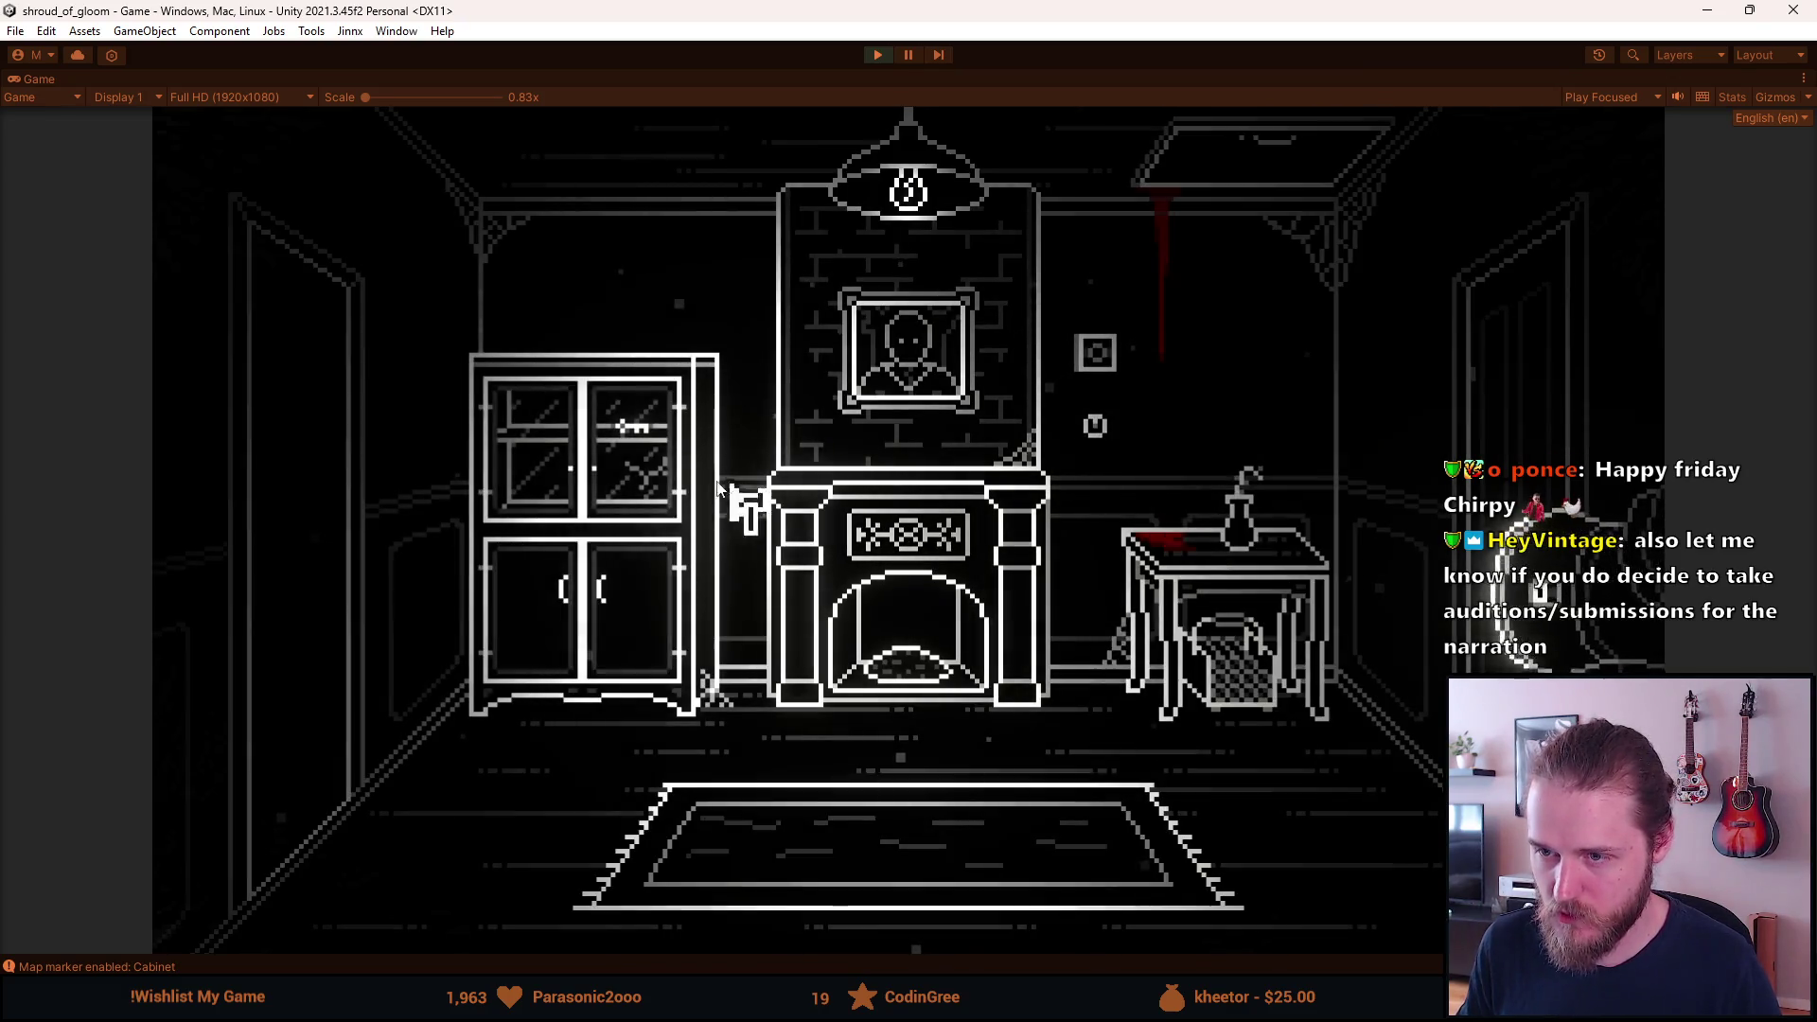
pyautogui.click(634, 442)
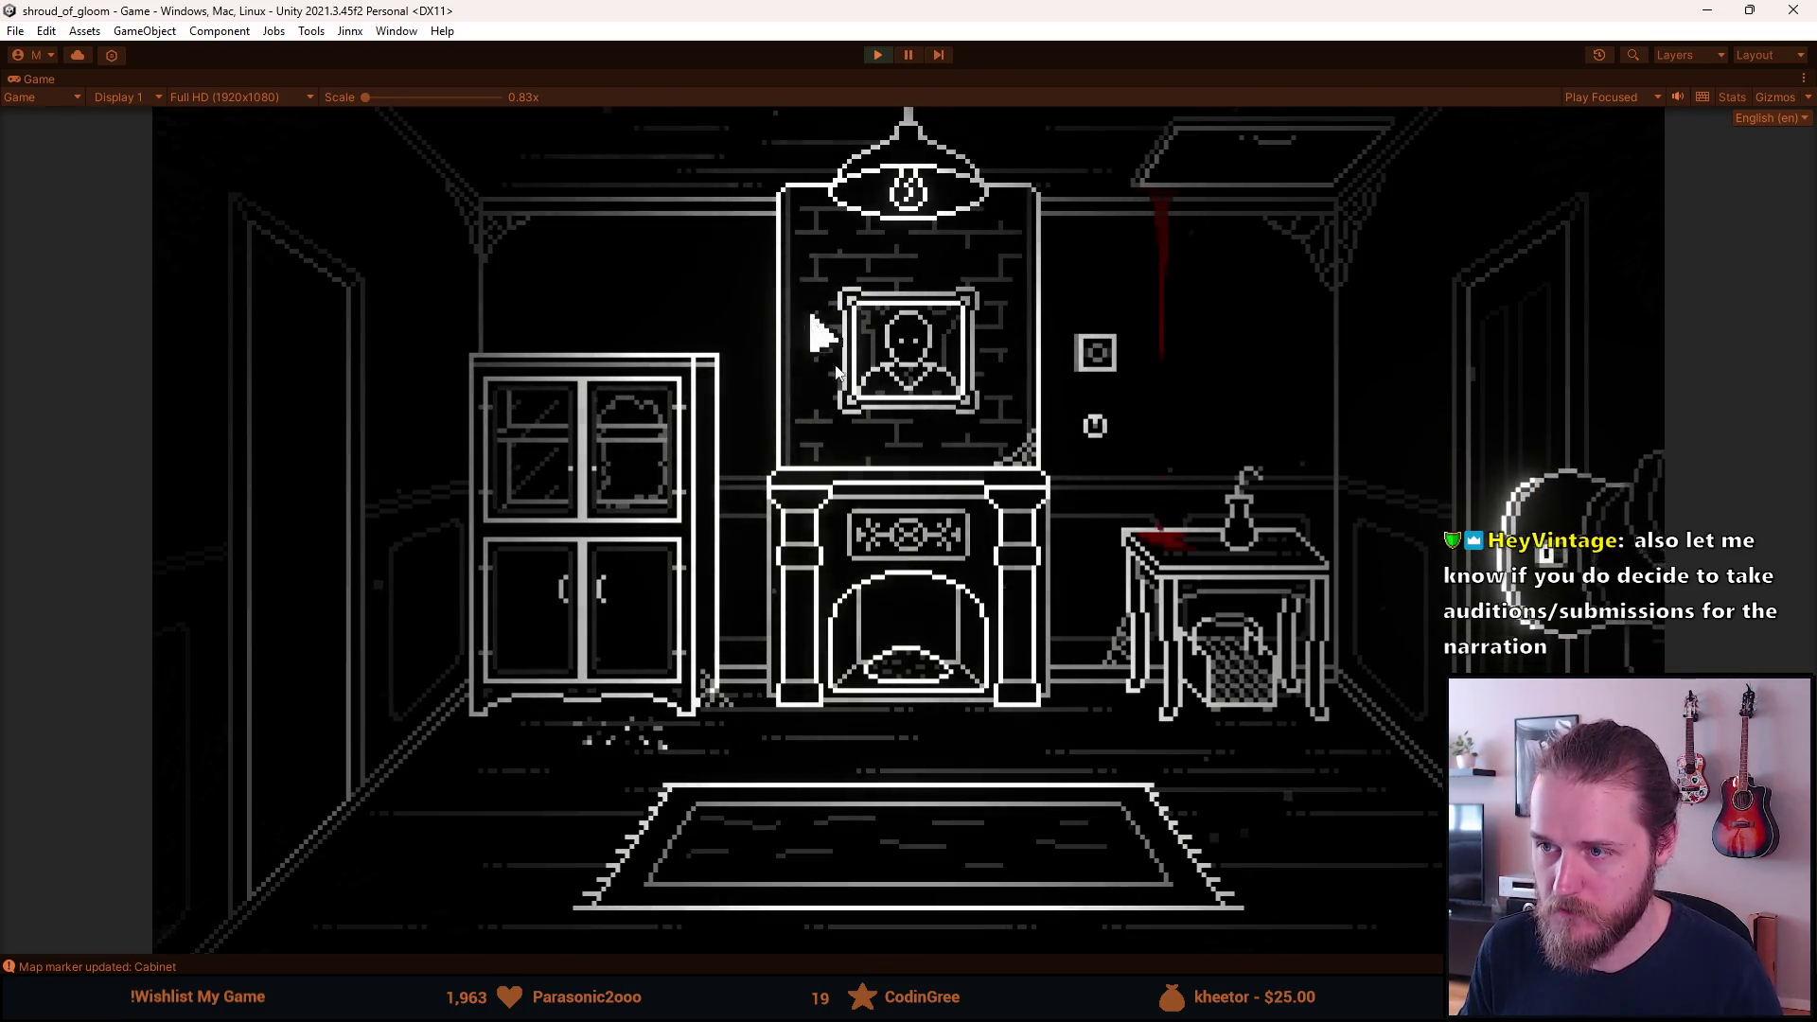
pyautogui.press('F1')
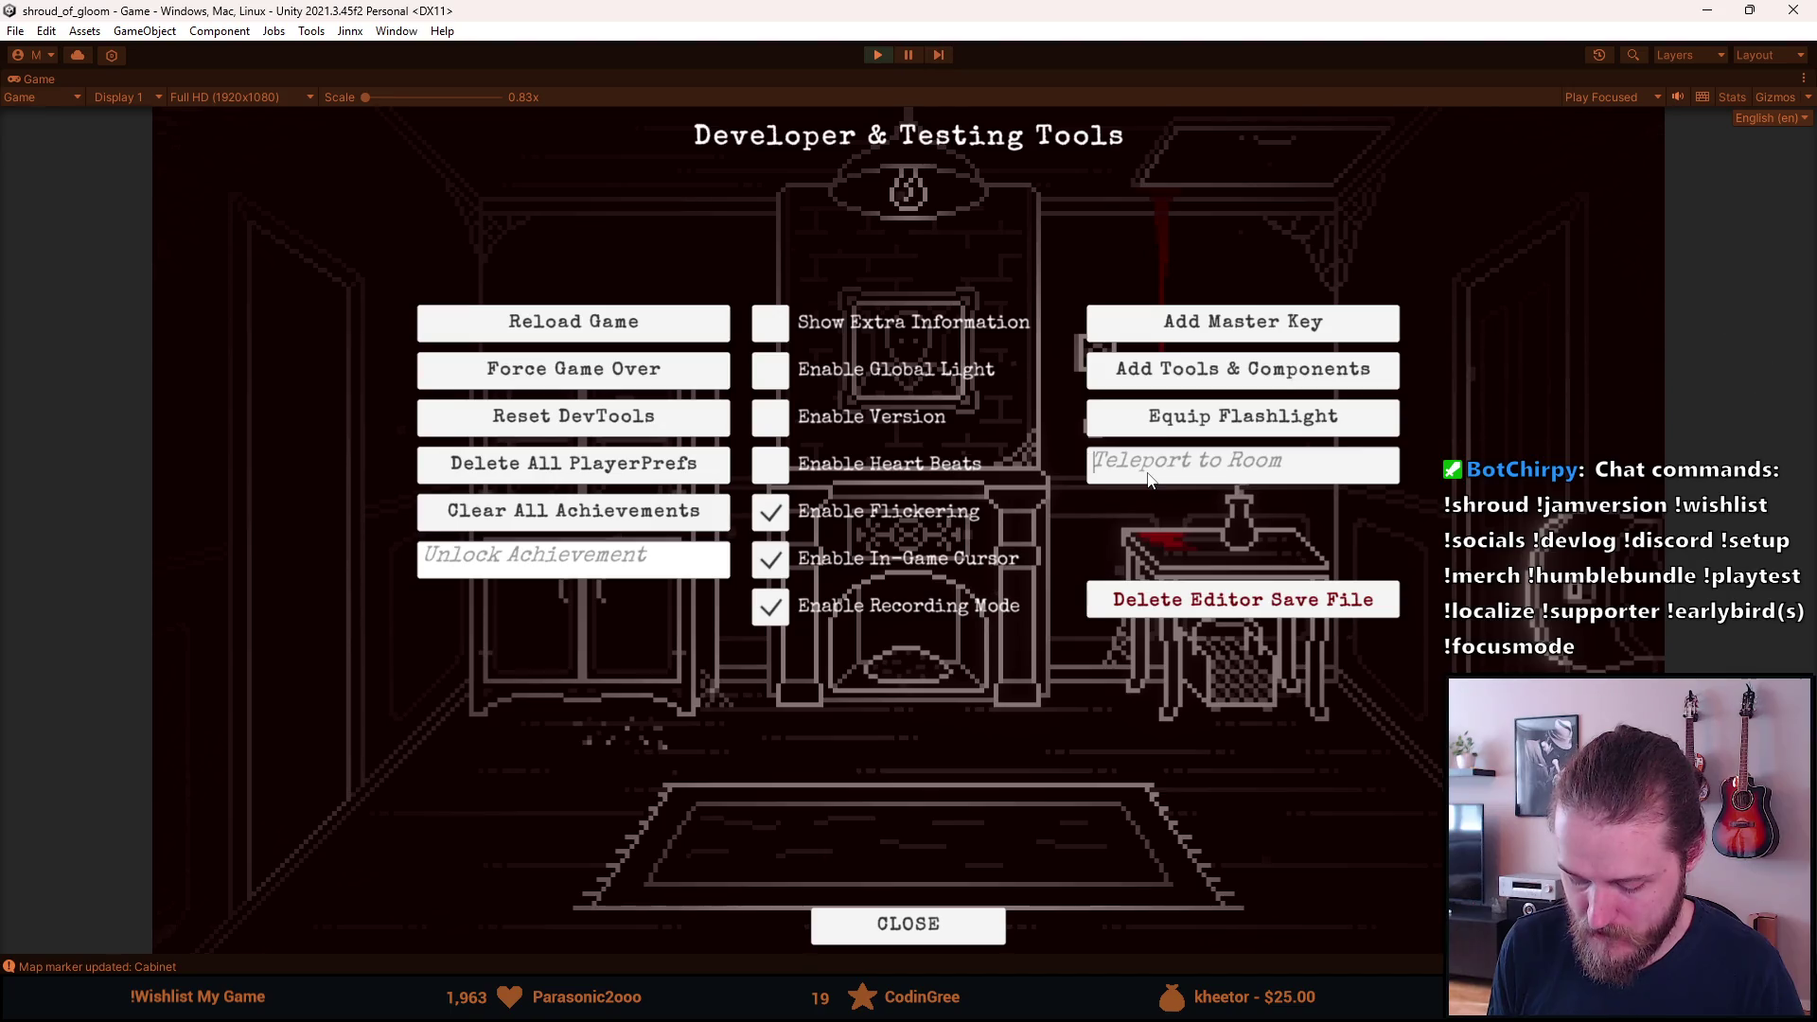
# Teleport to Basement_Workshop via the dev tools, grab the Ultraviolet Lens, and toggle the panel.
pyautogui.write('Bas')
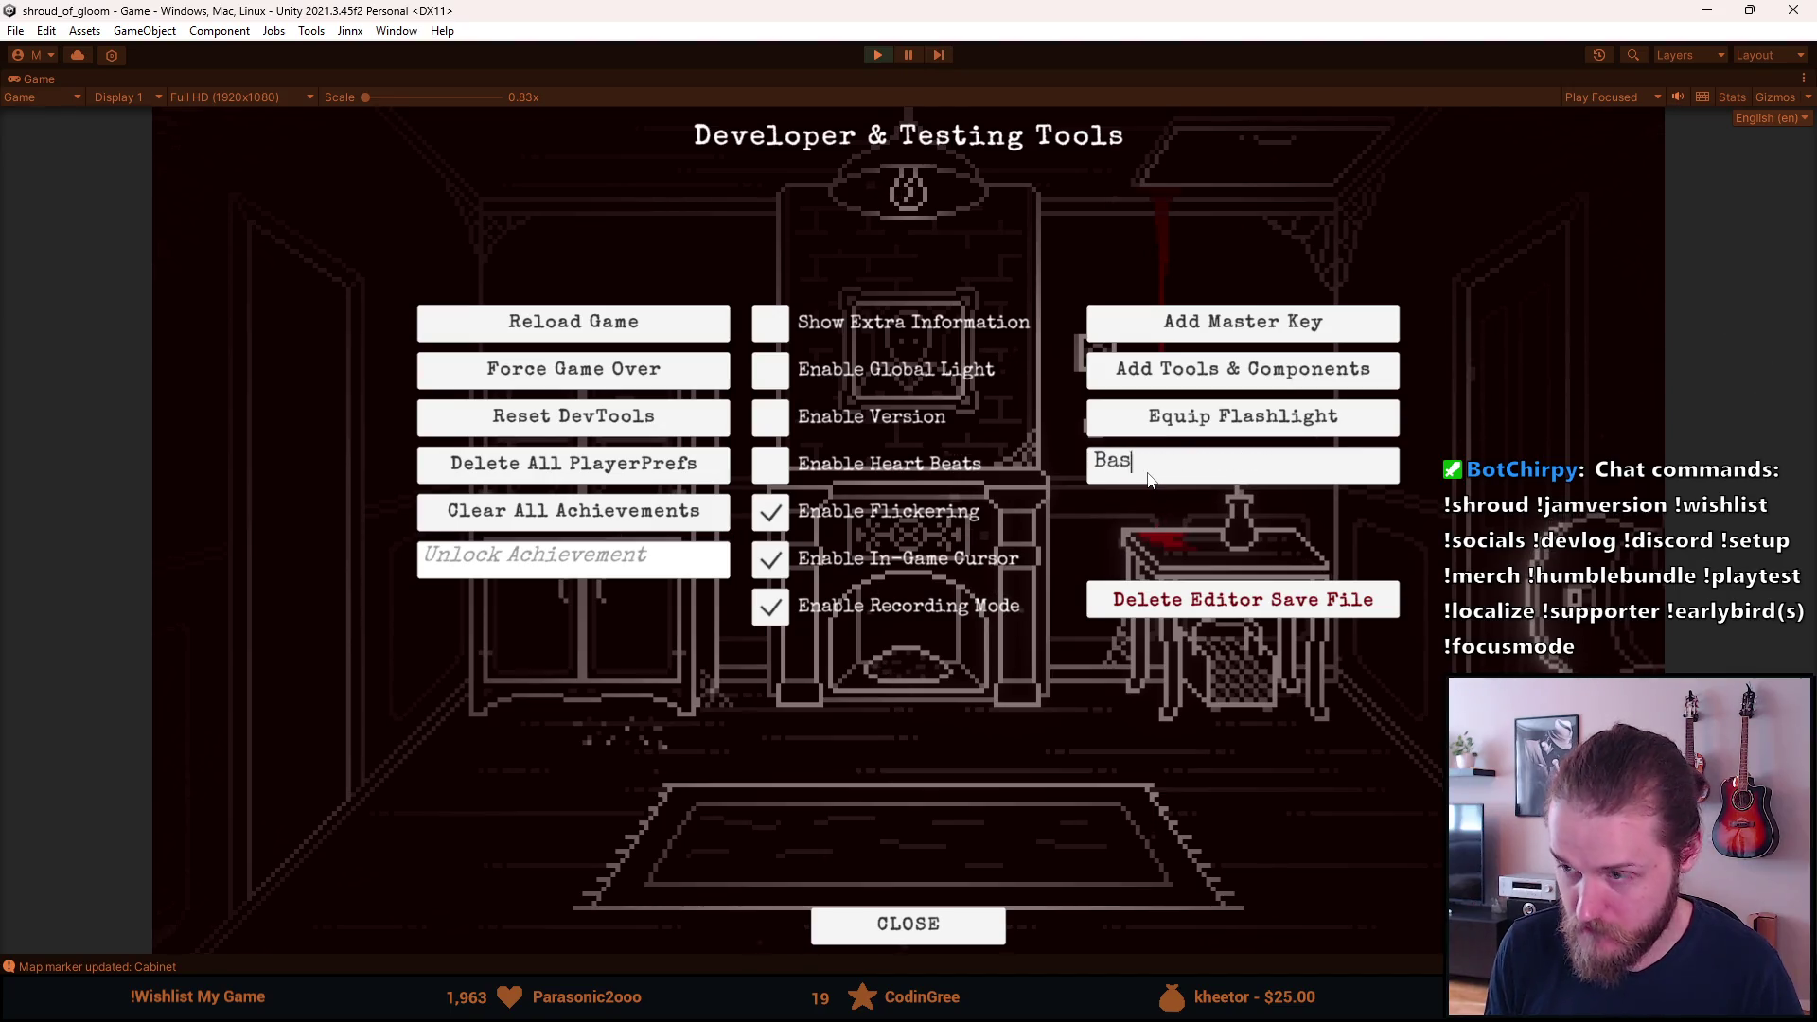
pyautogui.write('ement_Workshop')
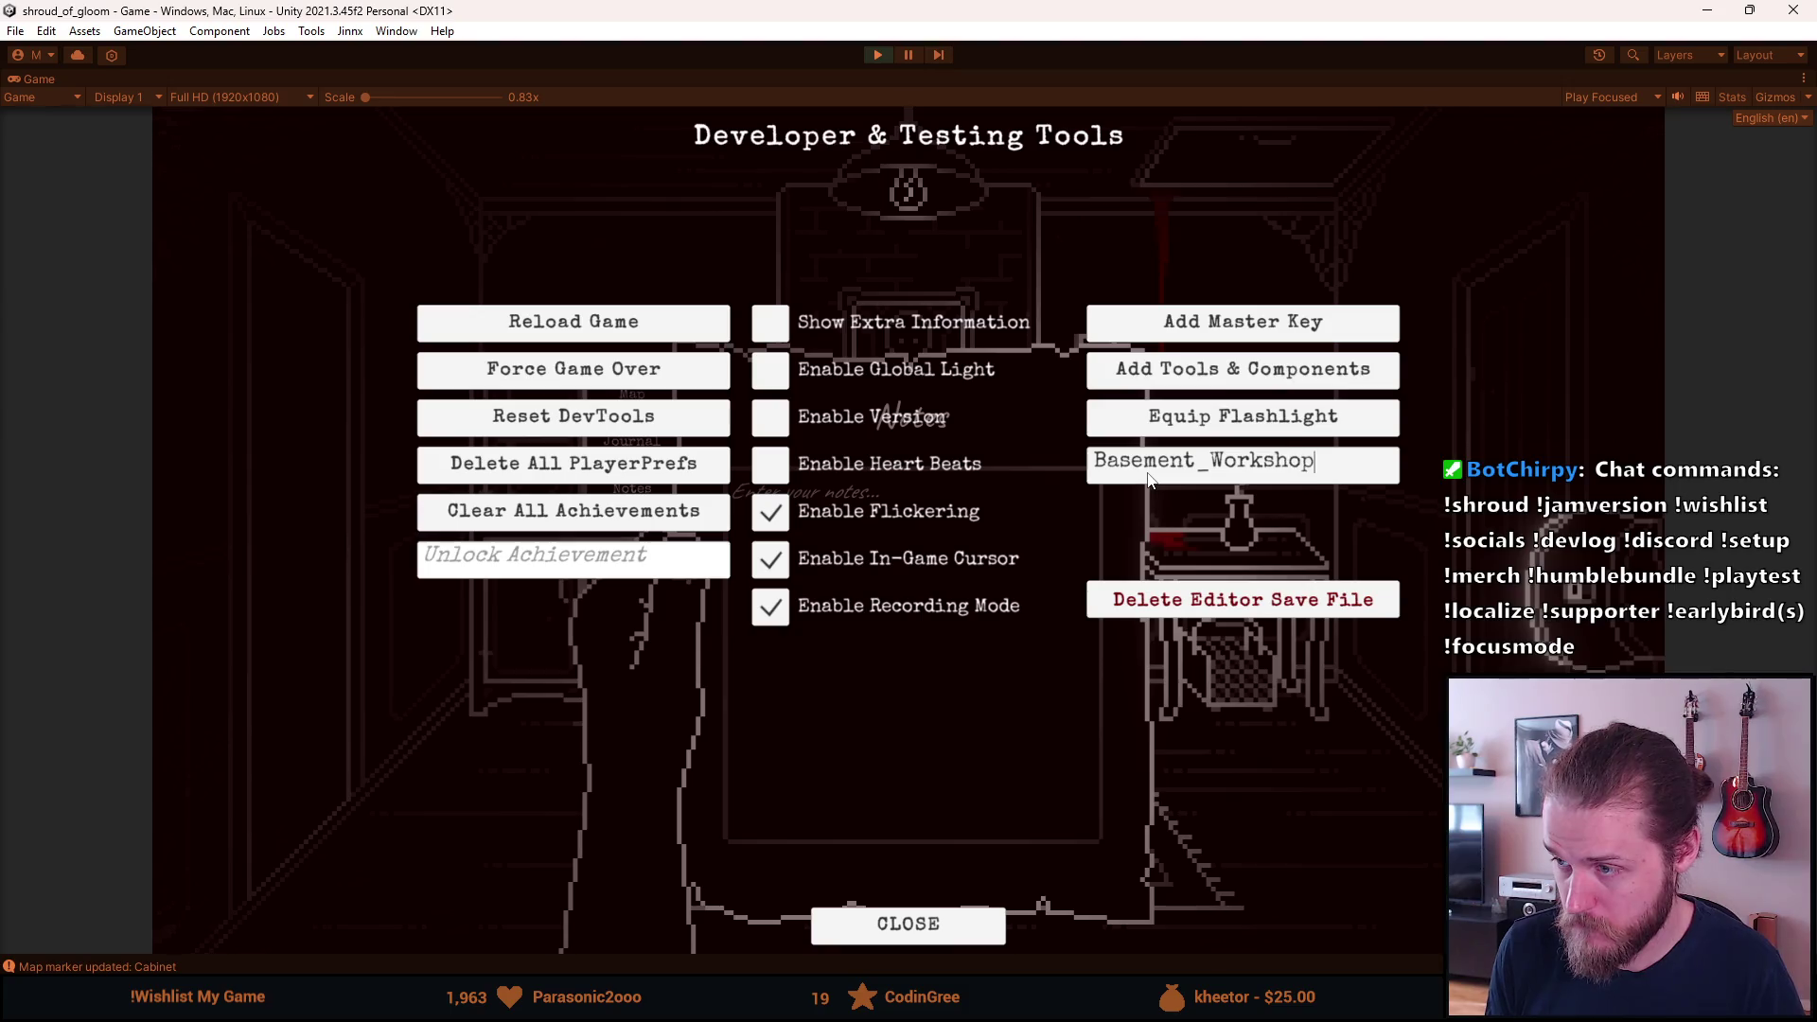
pyautogui.press('Return')
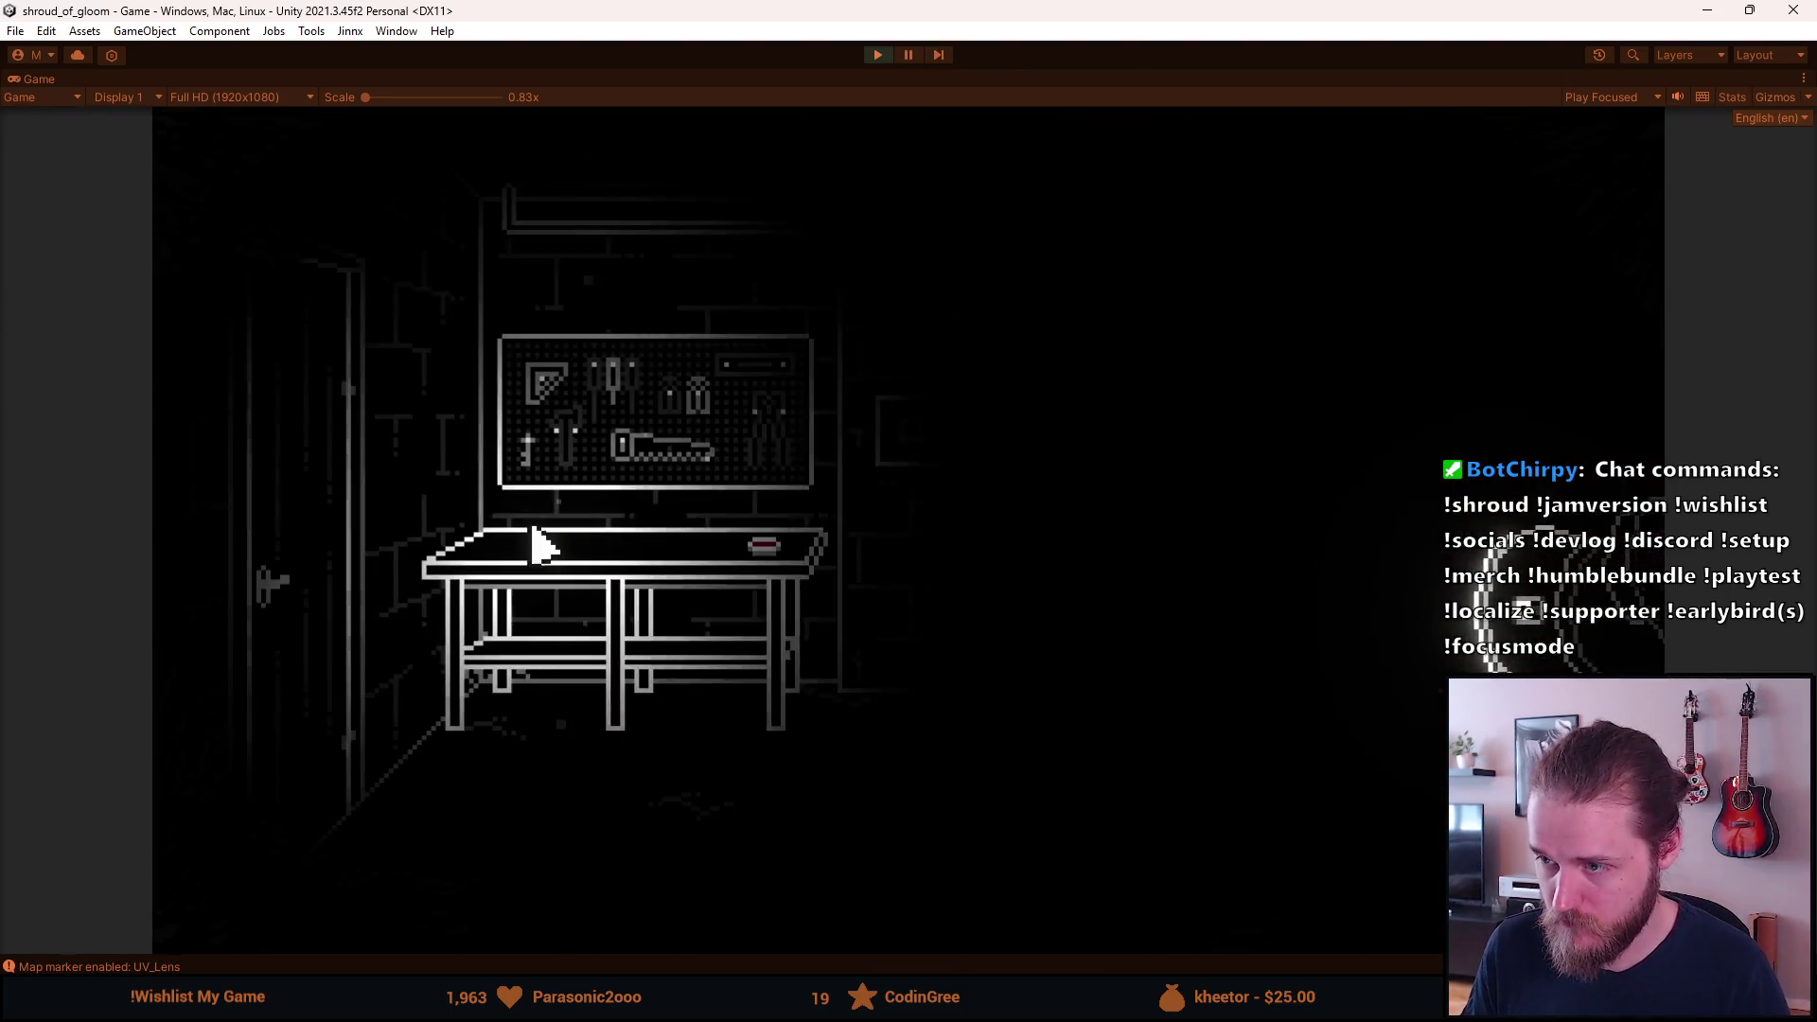
pyautogui.click(765, 563)
pyautogui.press('`')
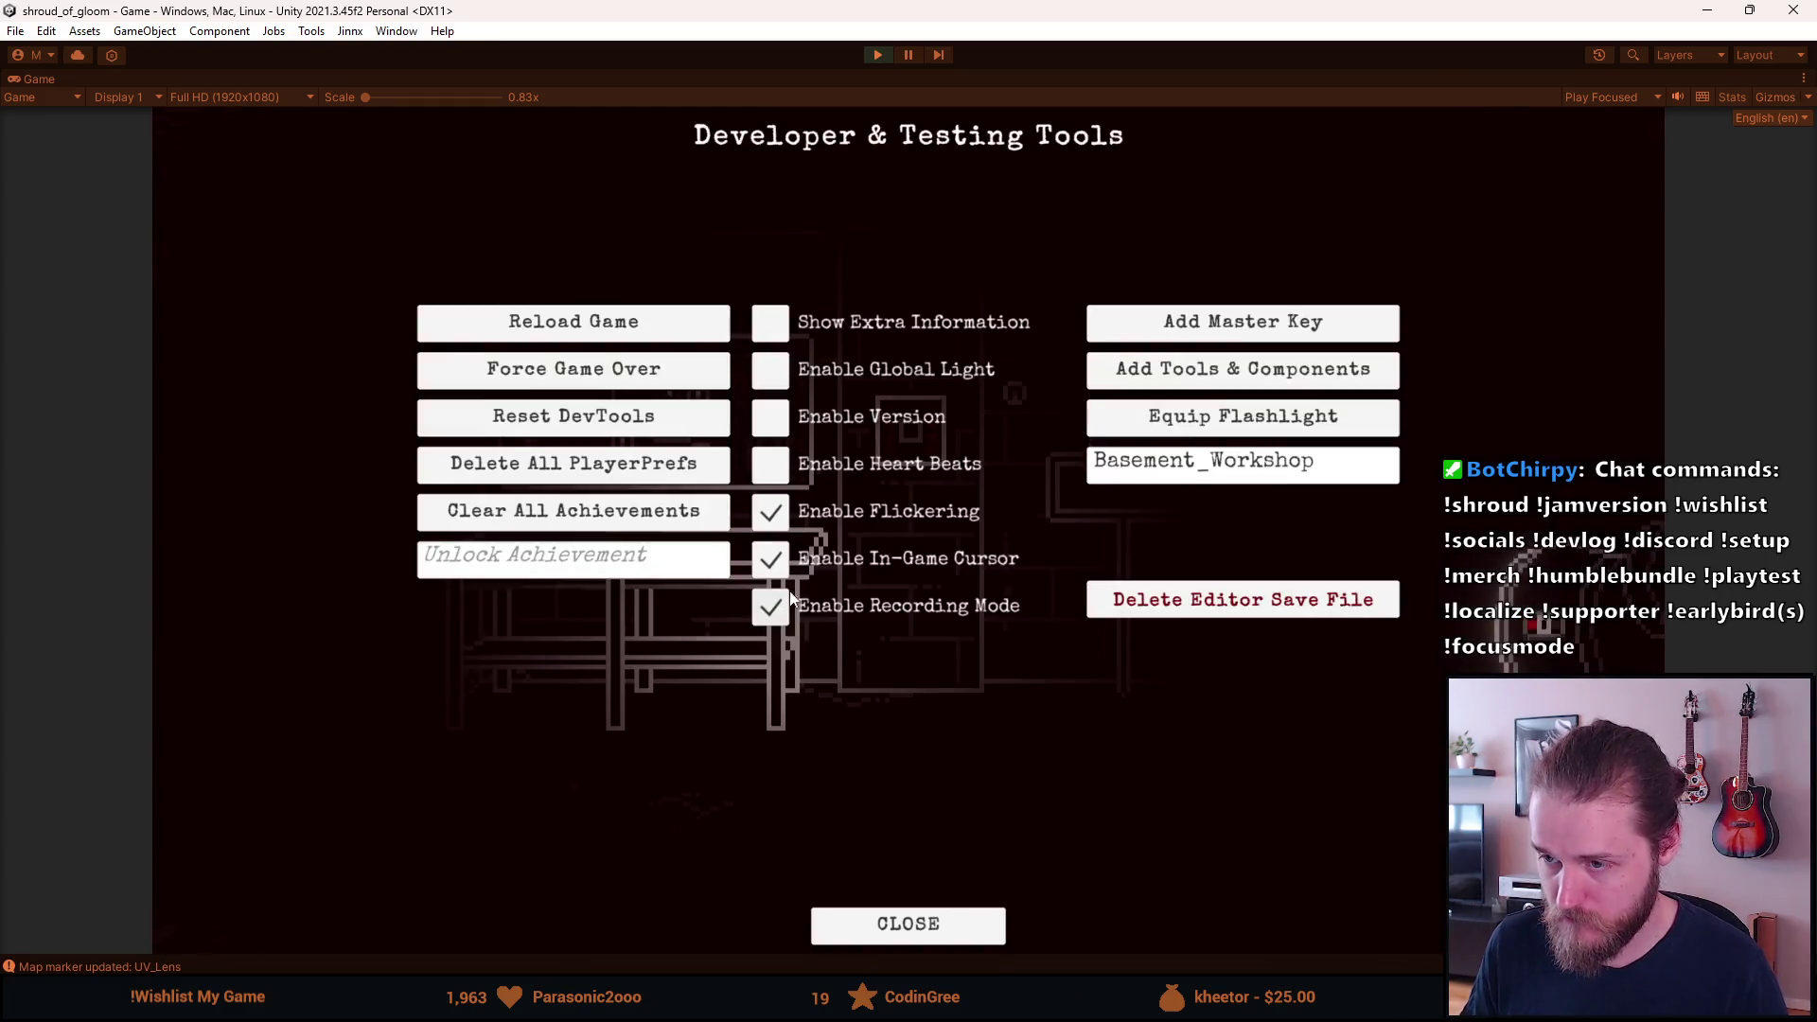
pyautogui.press('`')
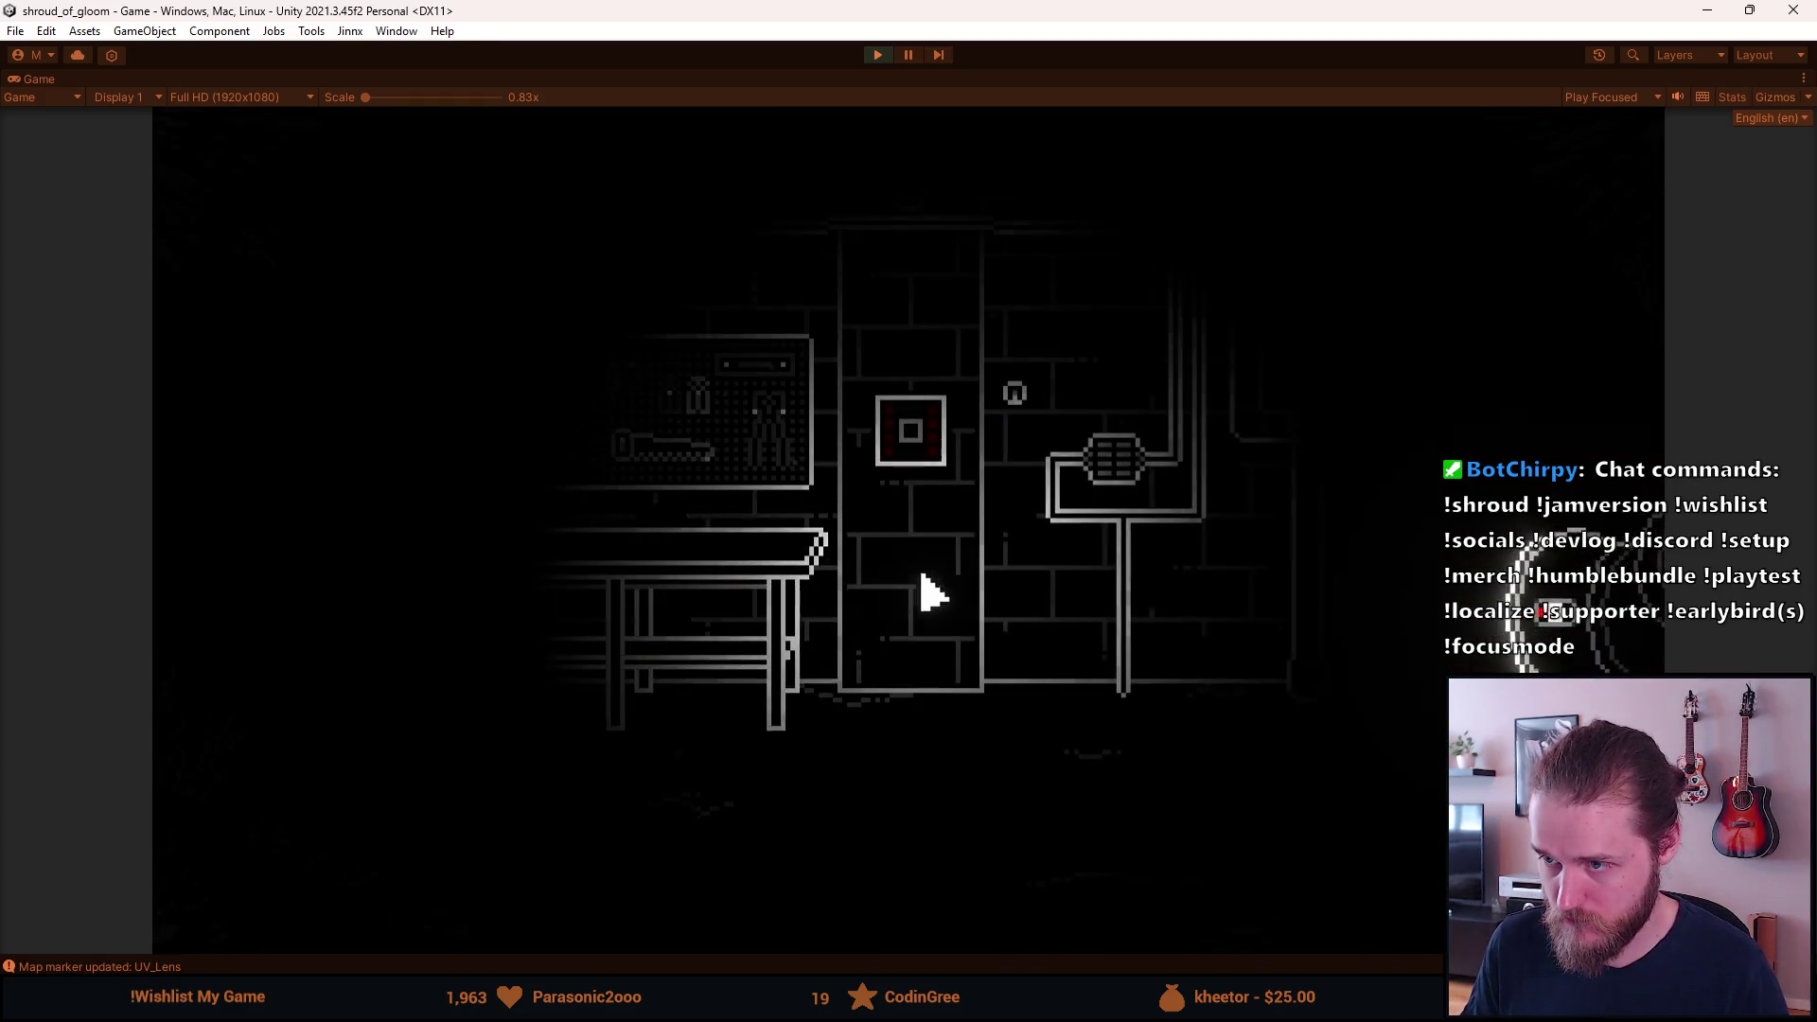
# Switch the workshop light off and inspect the wall box under UV to reveal its symbol.
pyautogui.click(1012, 394)
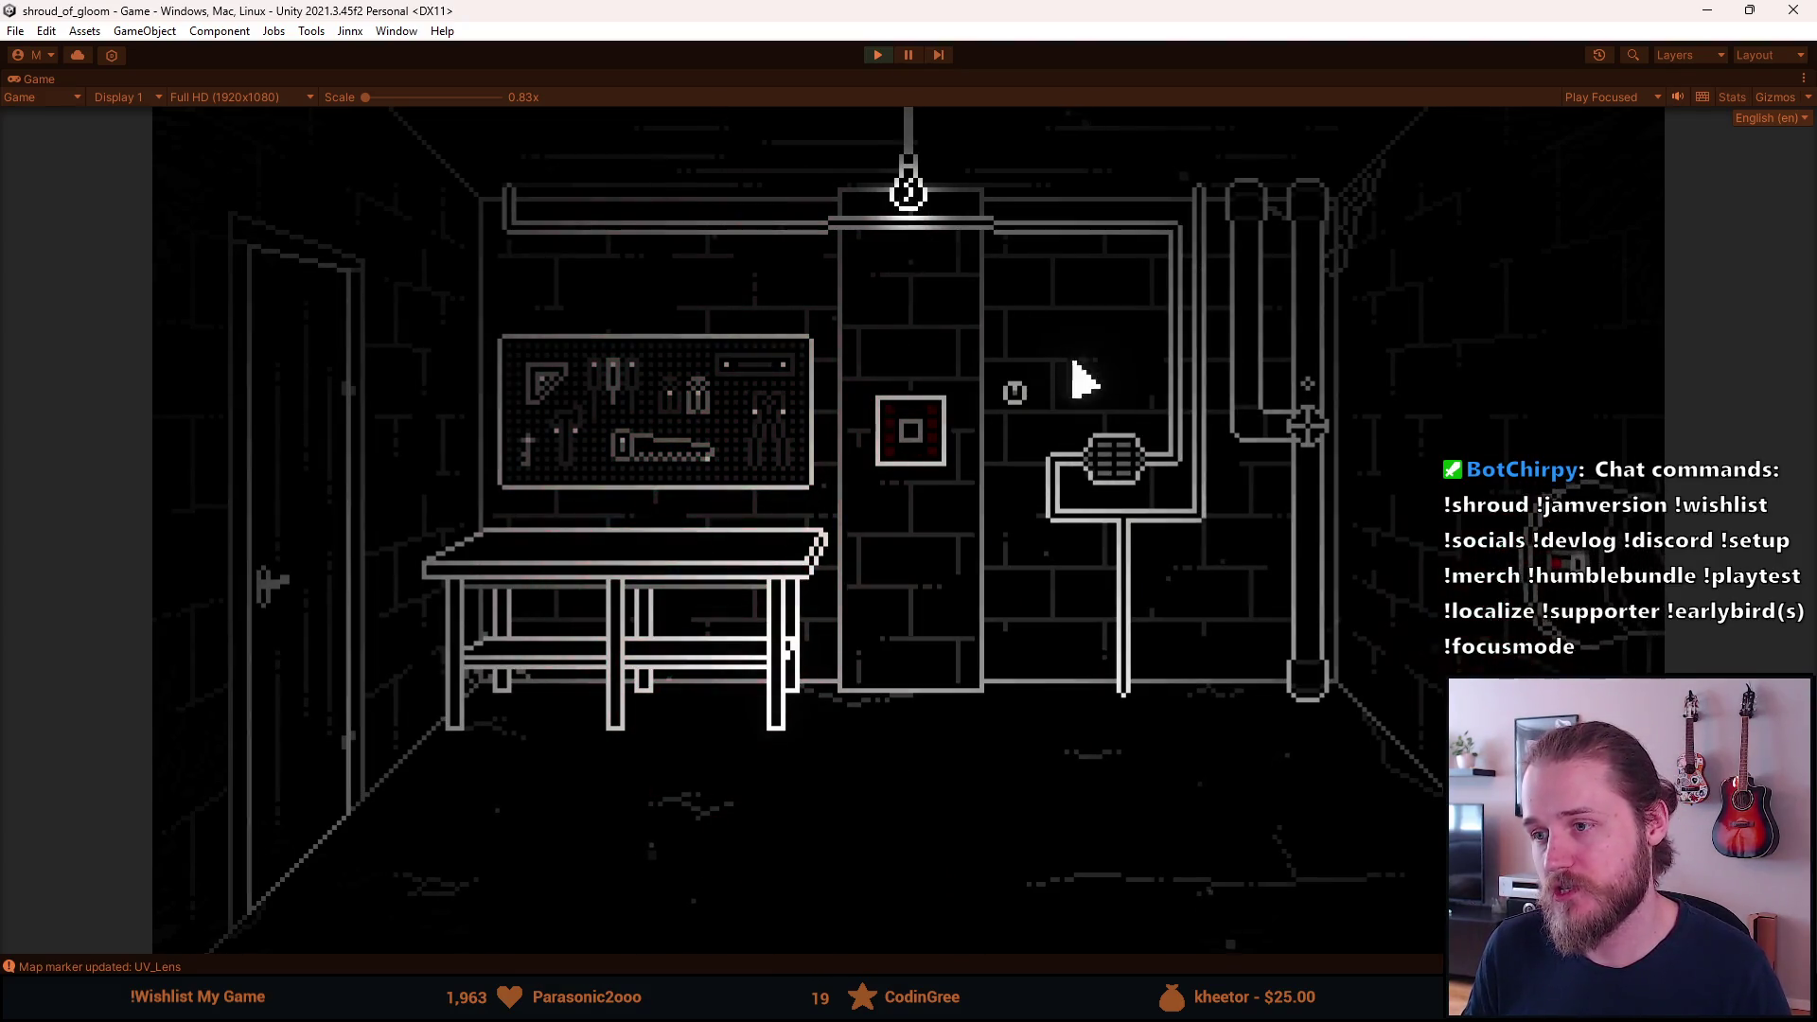
pyautogui.click(1017, 397)
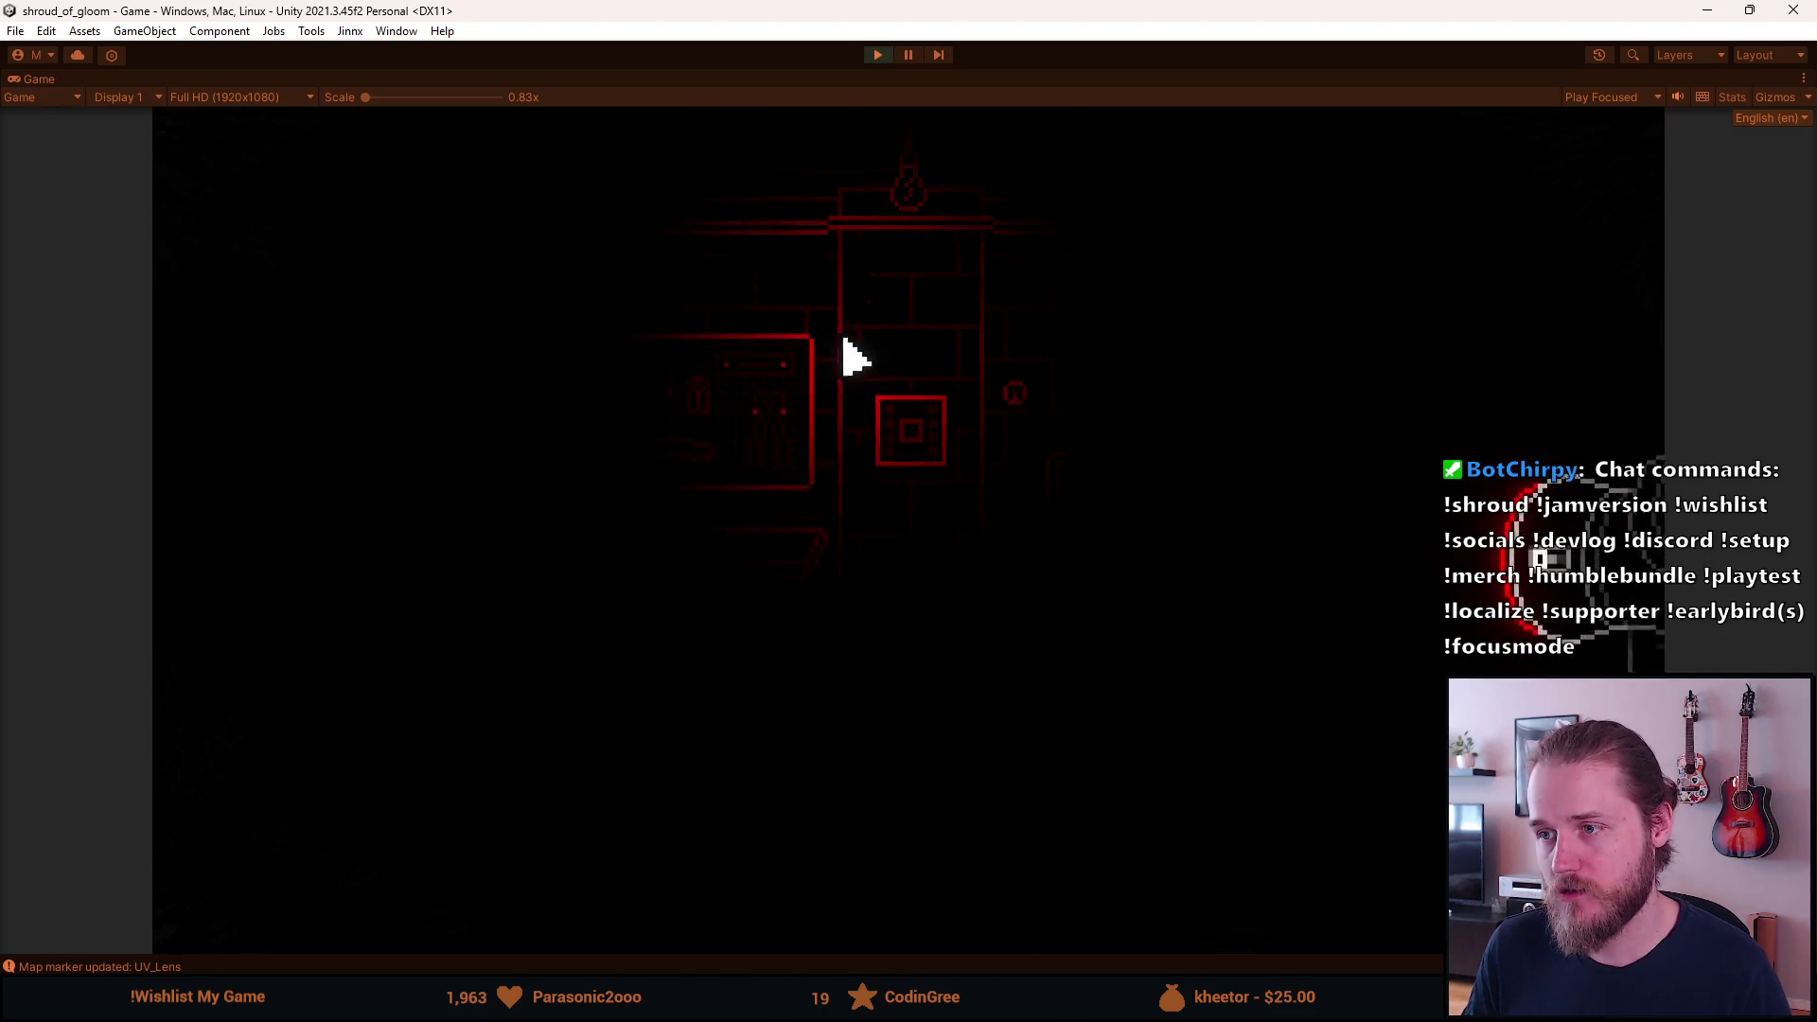
pyautogui.click(1011, 388)
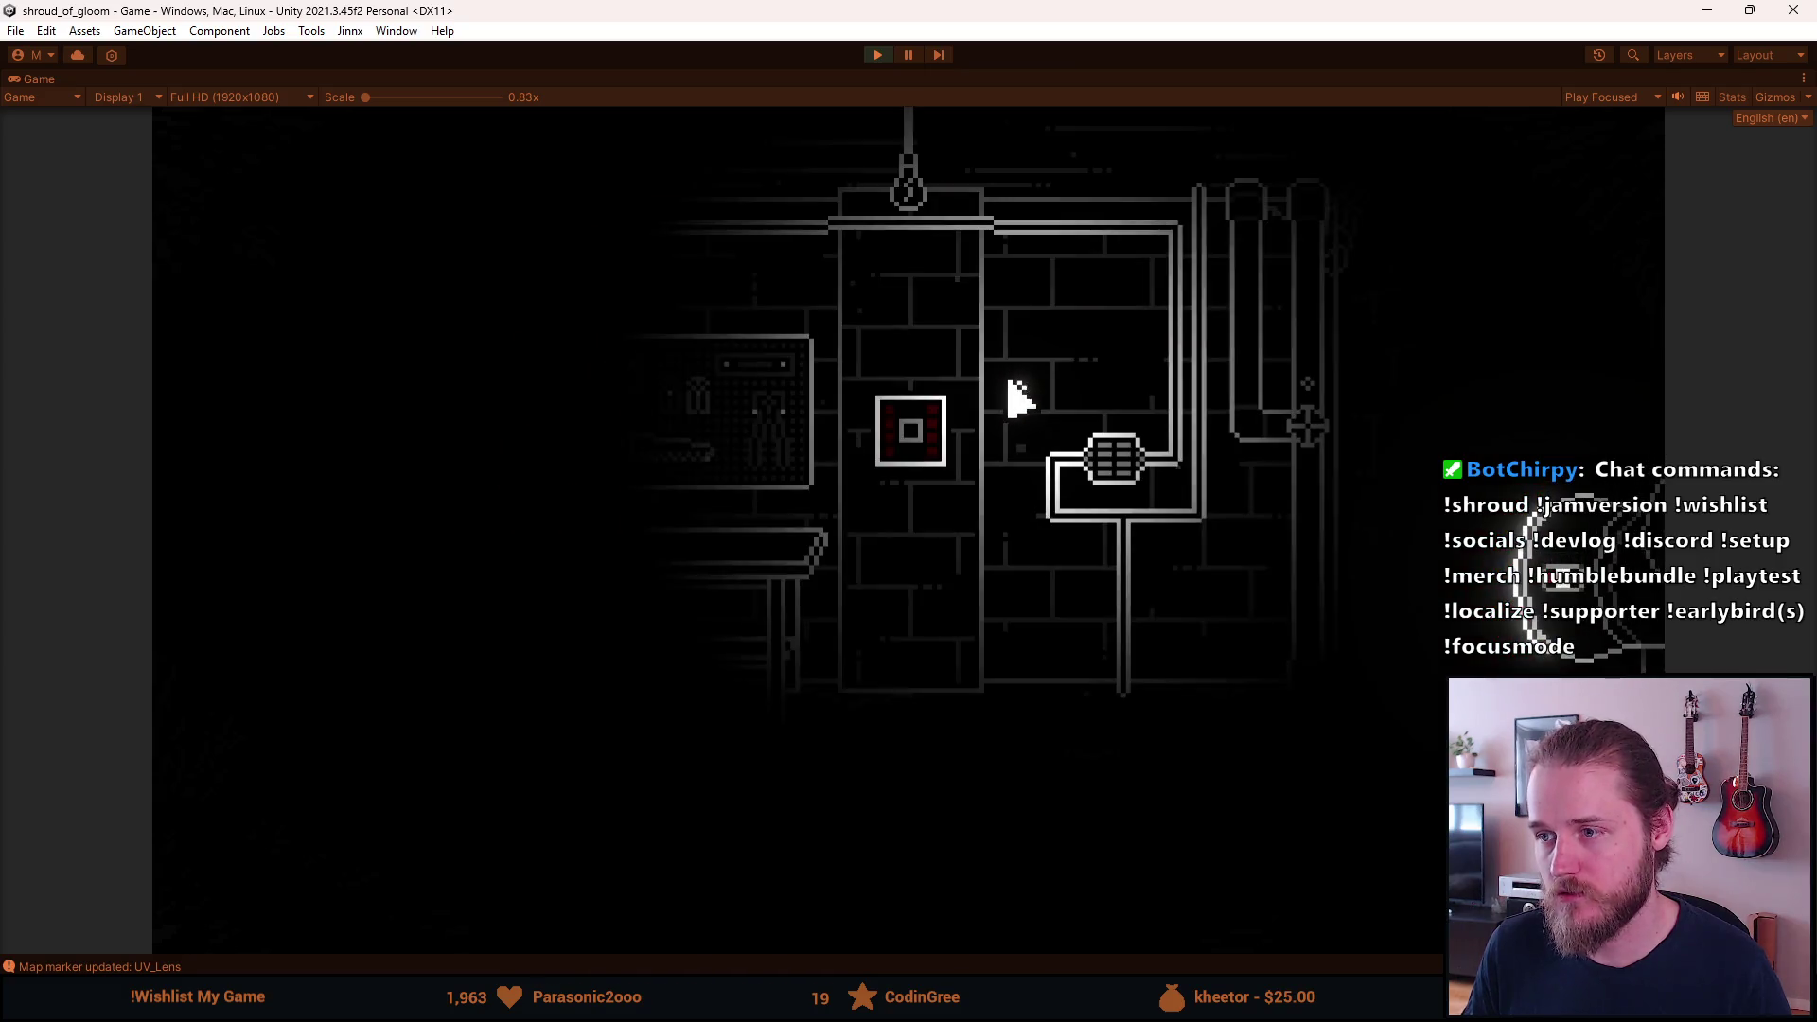
pyautogui.click(1017, 397)
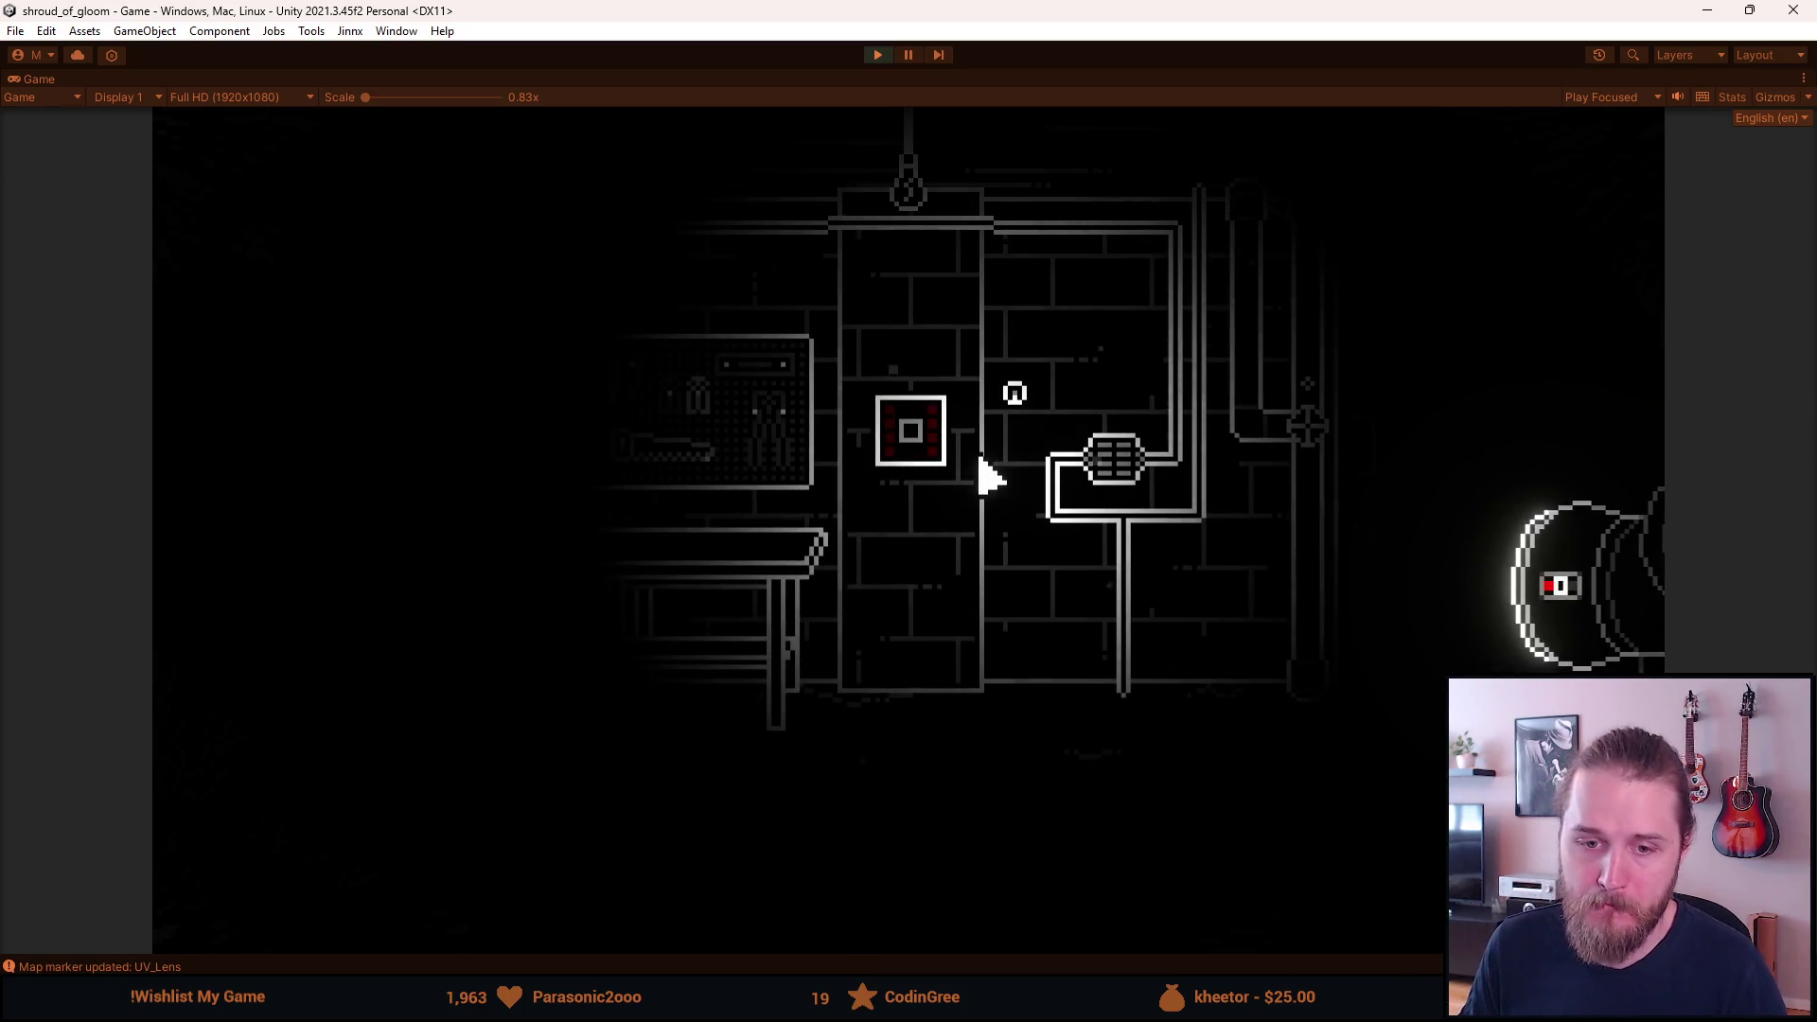
pyautogui.click(910, 430)
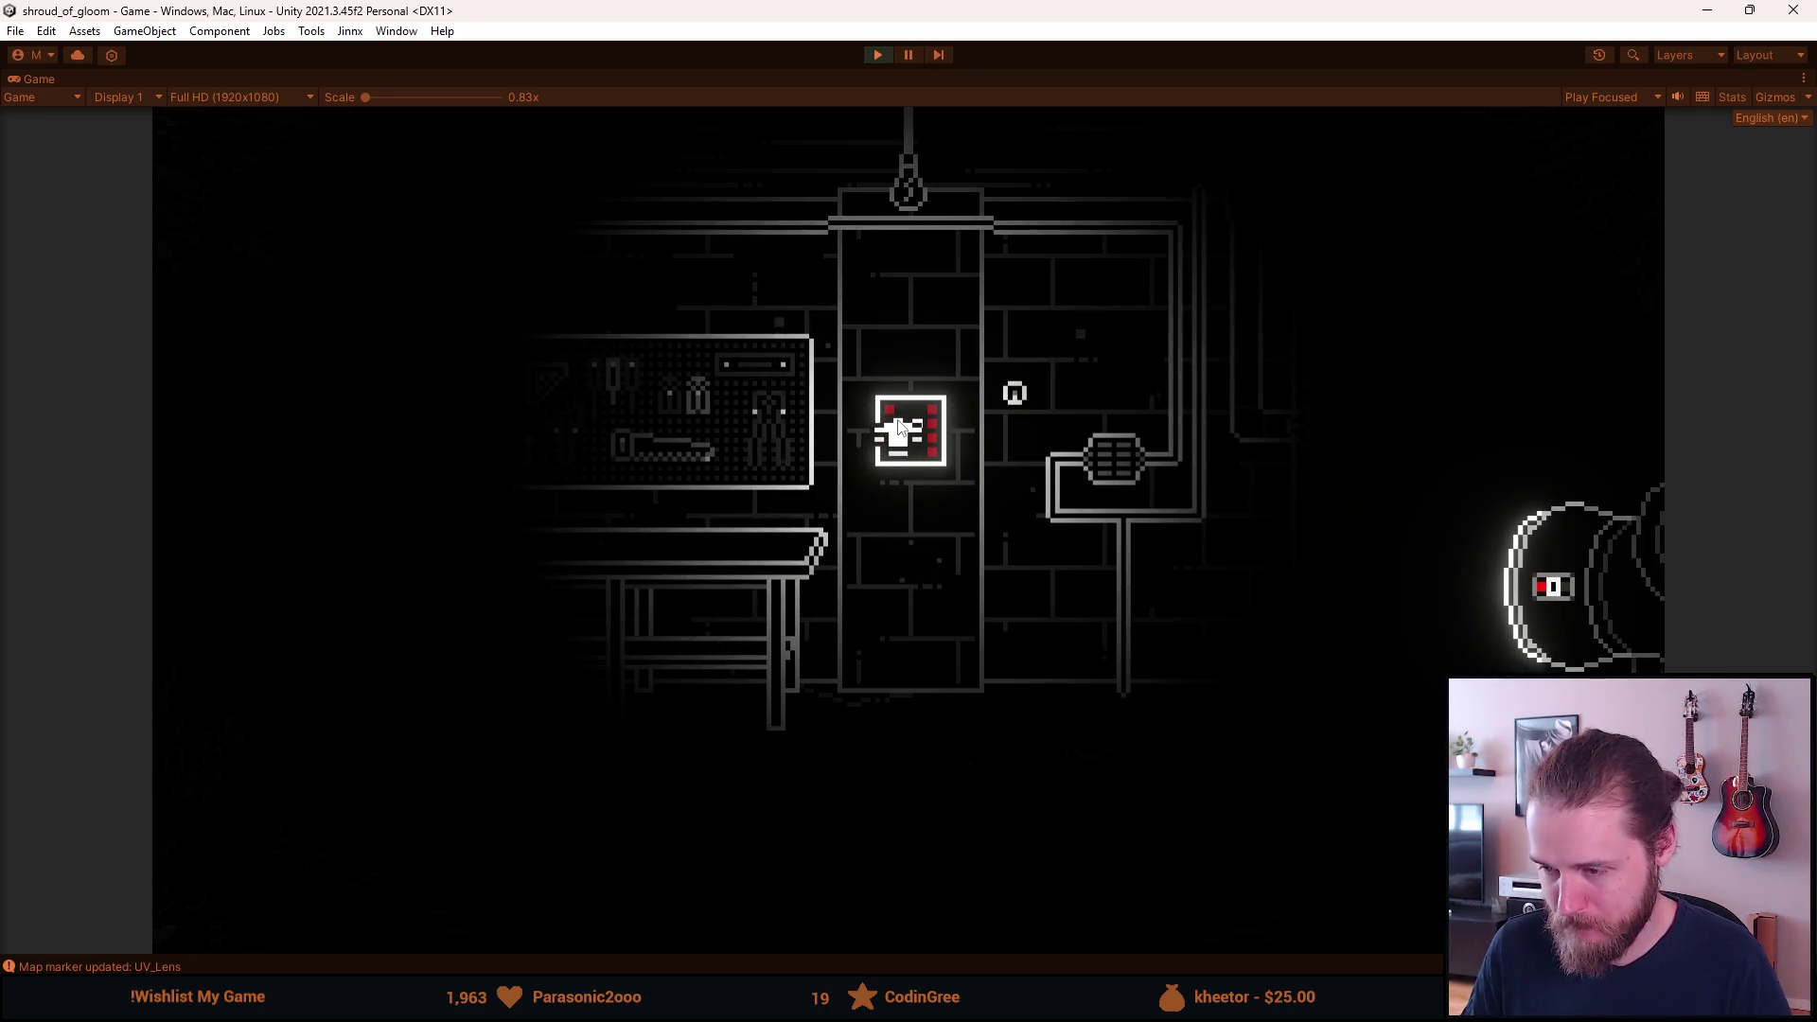
# Pause and resume the game, then stop Play mode to return to the editor.
pyautogui.press('Escape')
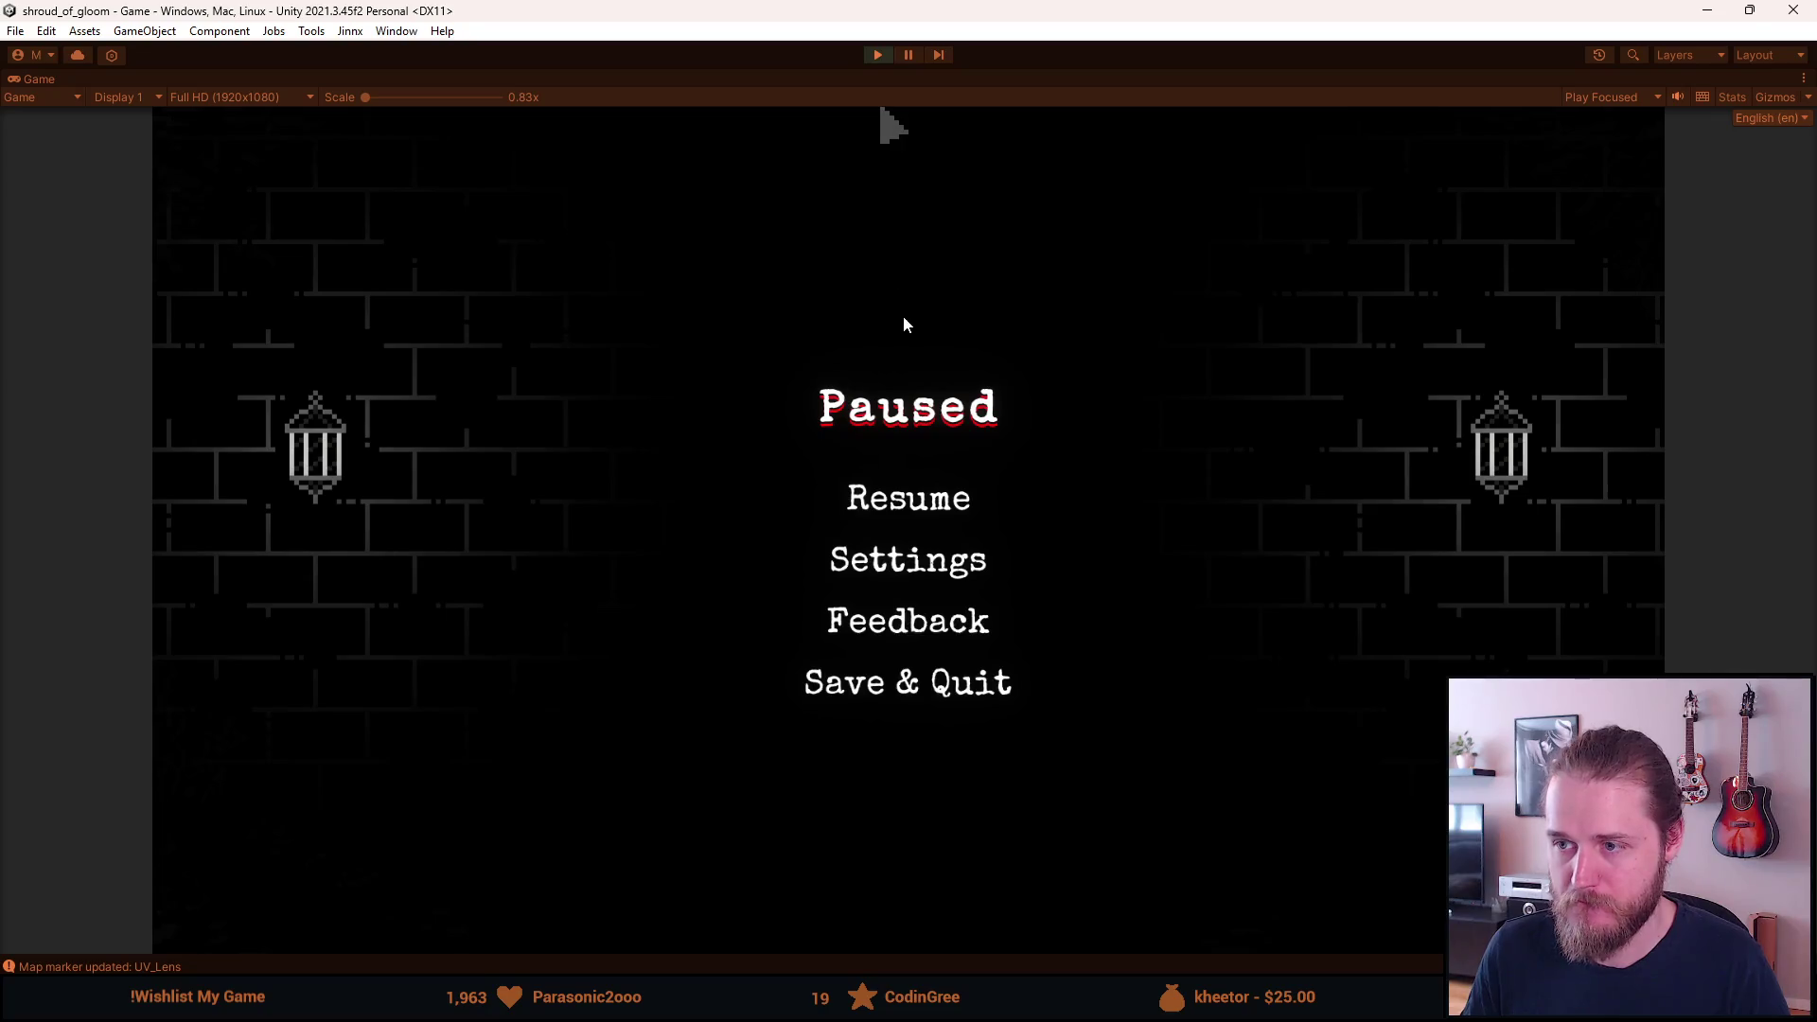
pyautogui.click(937, 501)
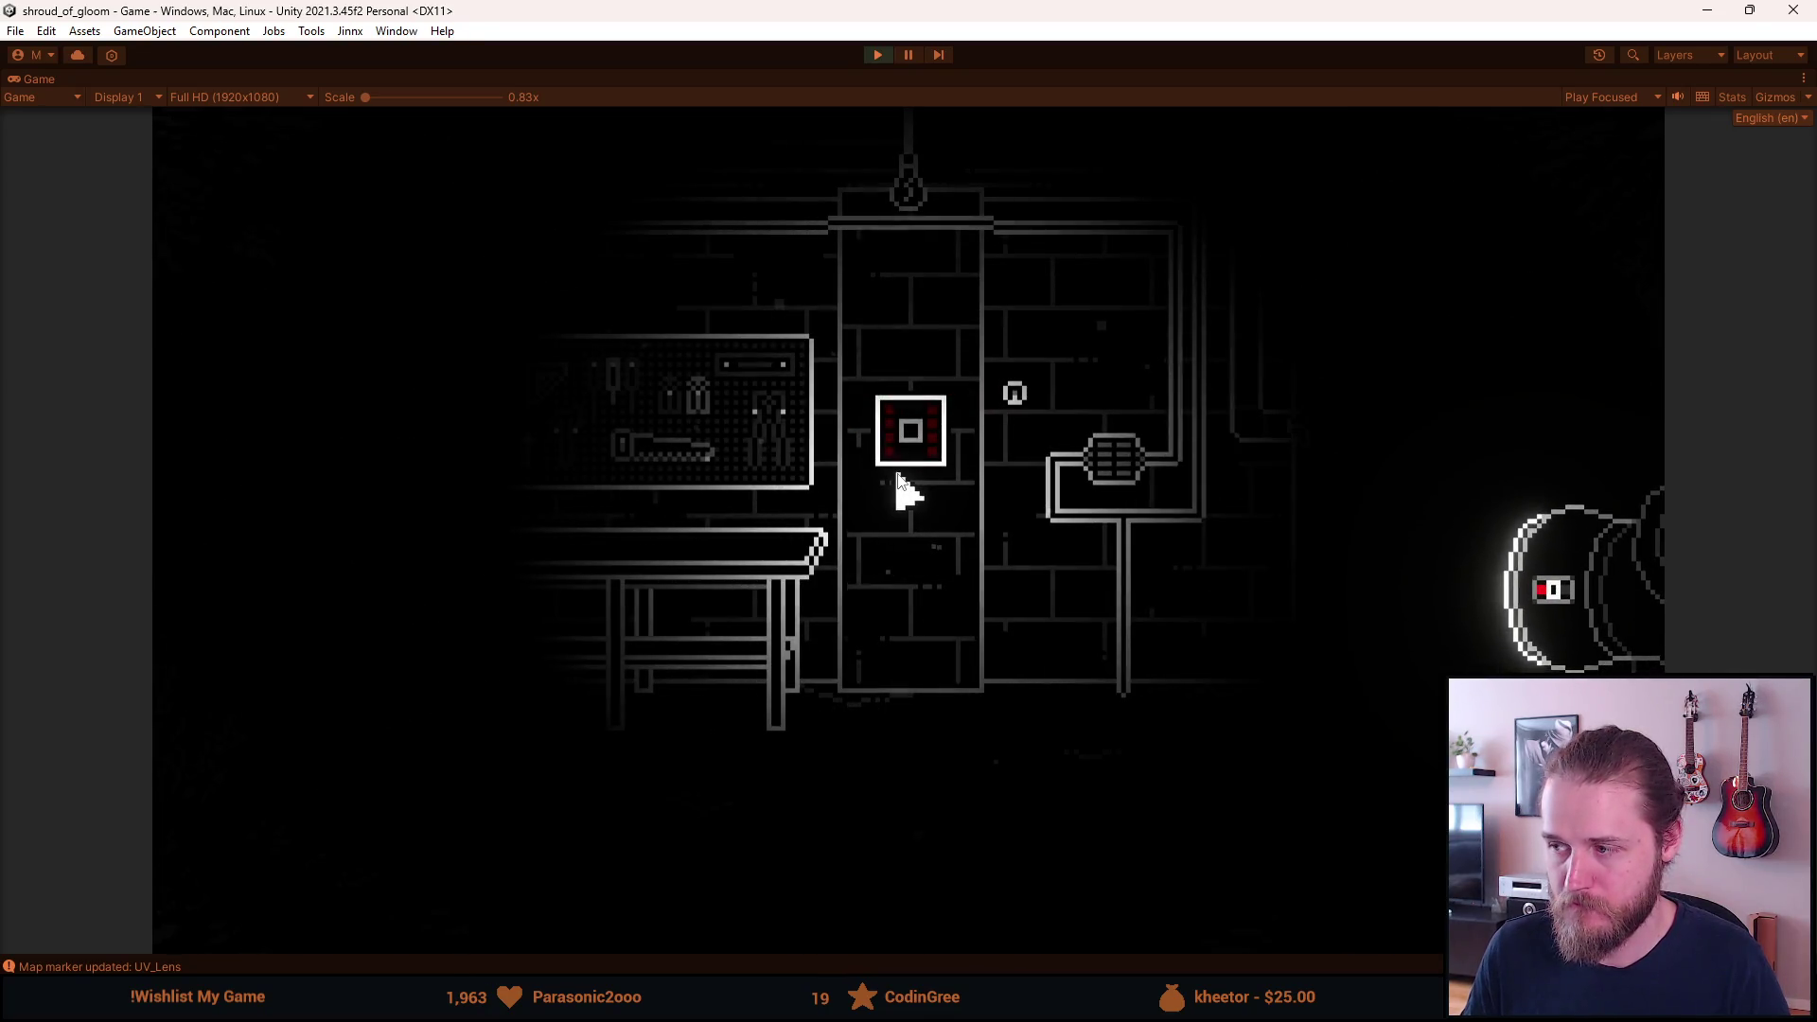
pyautogui.press('Escape')
pyautogui.click(878, 54)
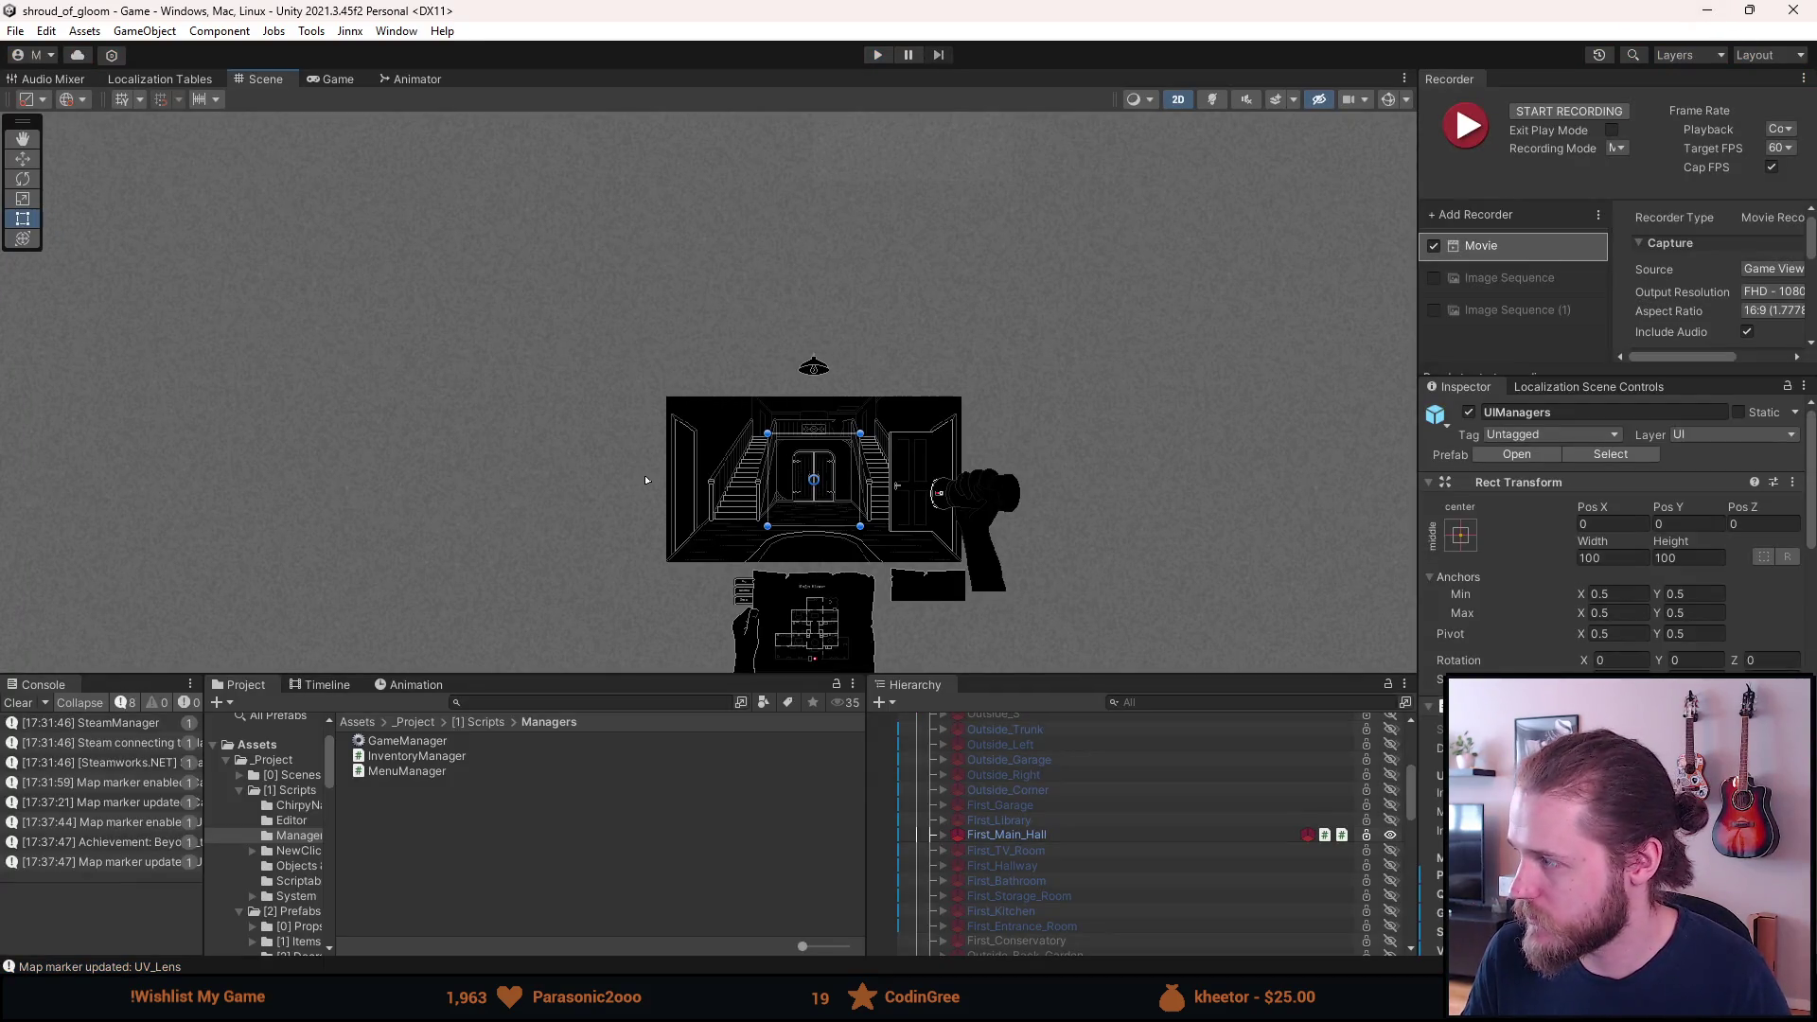
# Minimise the Unity editor window from its title bar.
pyautogui.click(1706, 10)
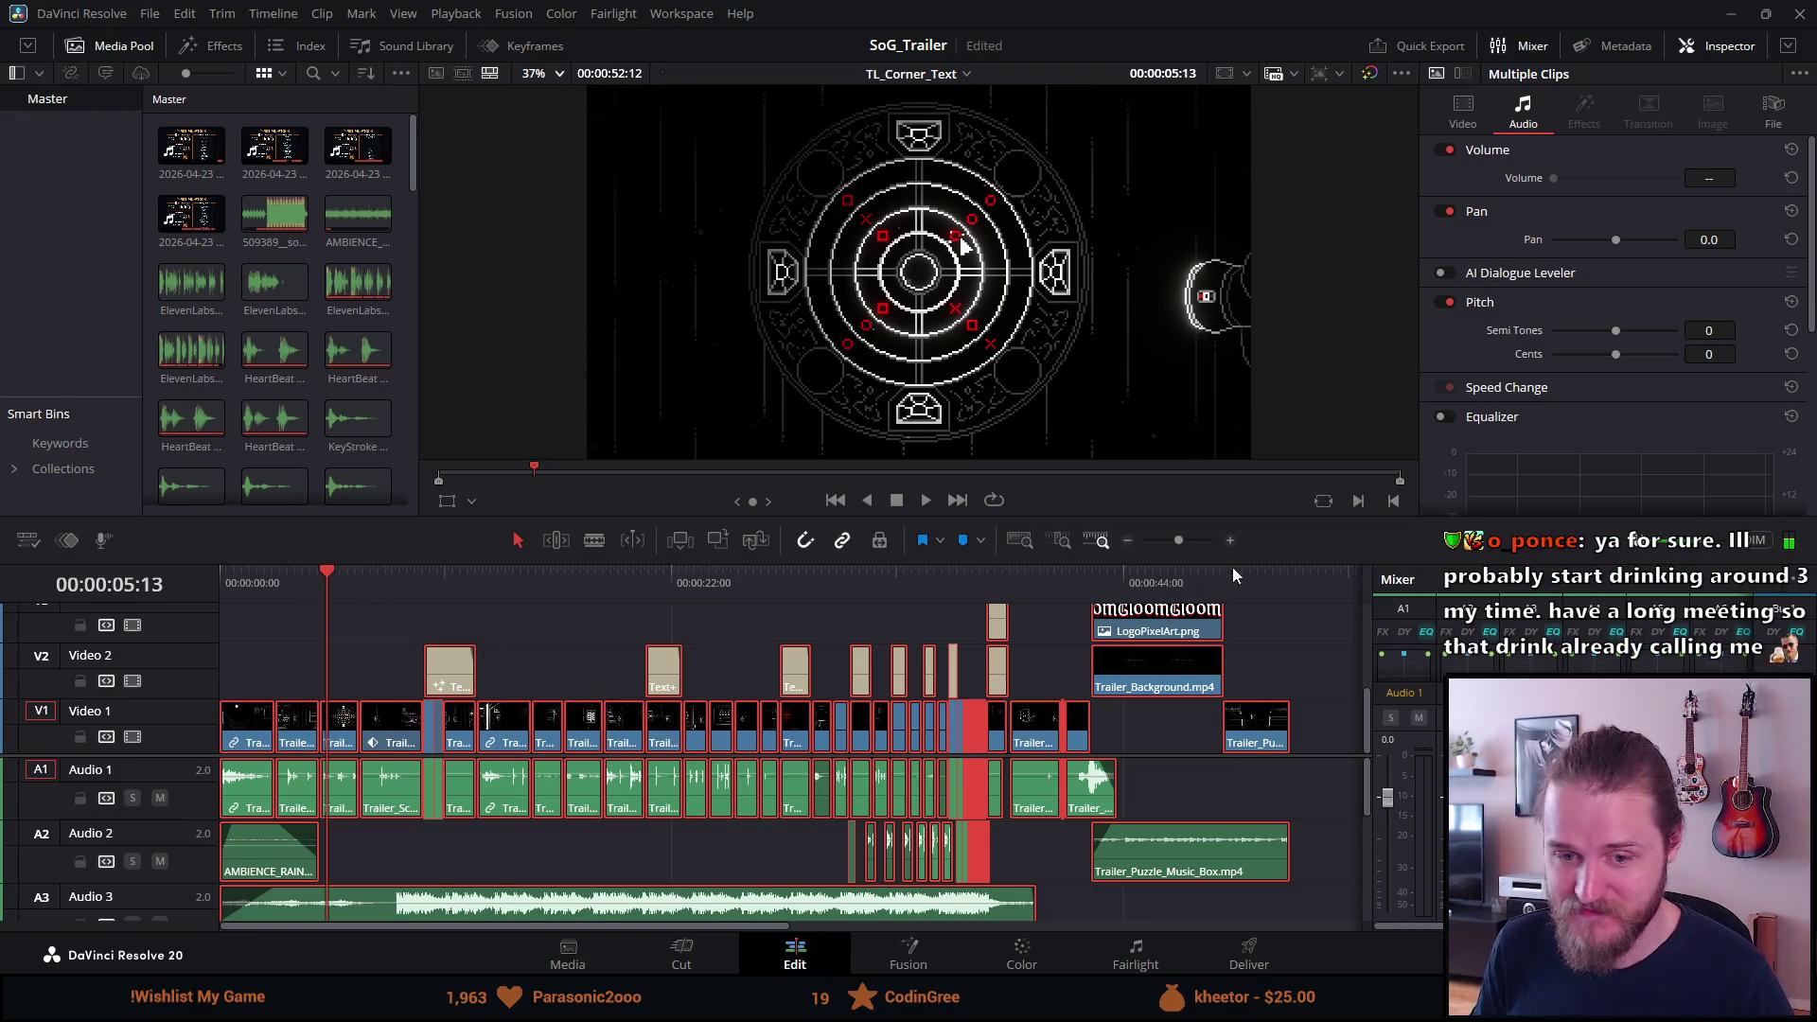
# Place Trailer_Interaction_Smash_2.mp4 from the Media Pool at the end of the timeline.
pyautogui.moveTo(1315, 582); pyautogui.dragTo(1320, 677)
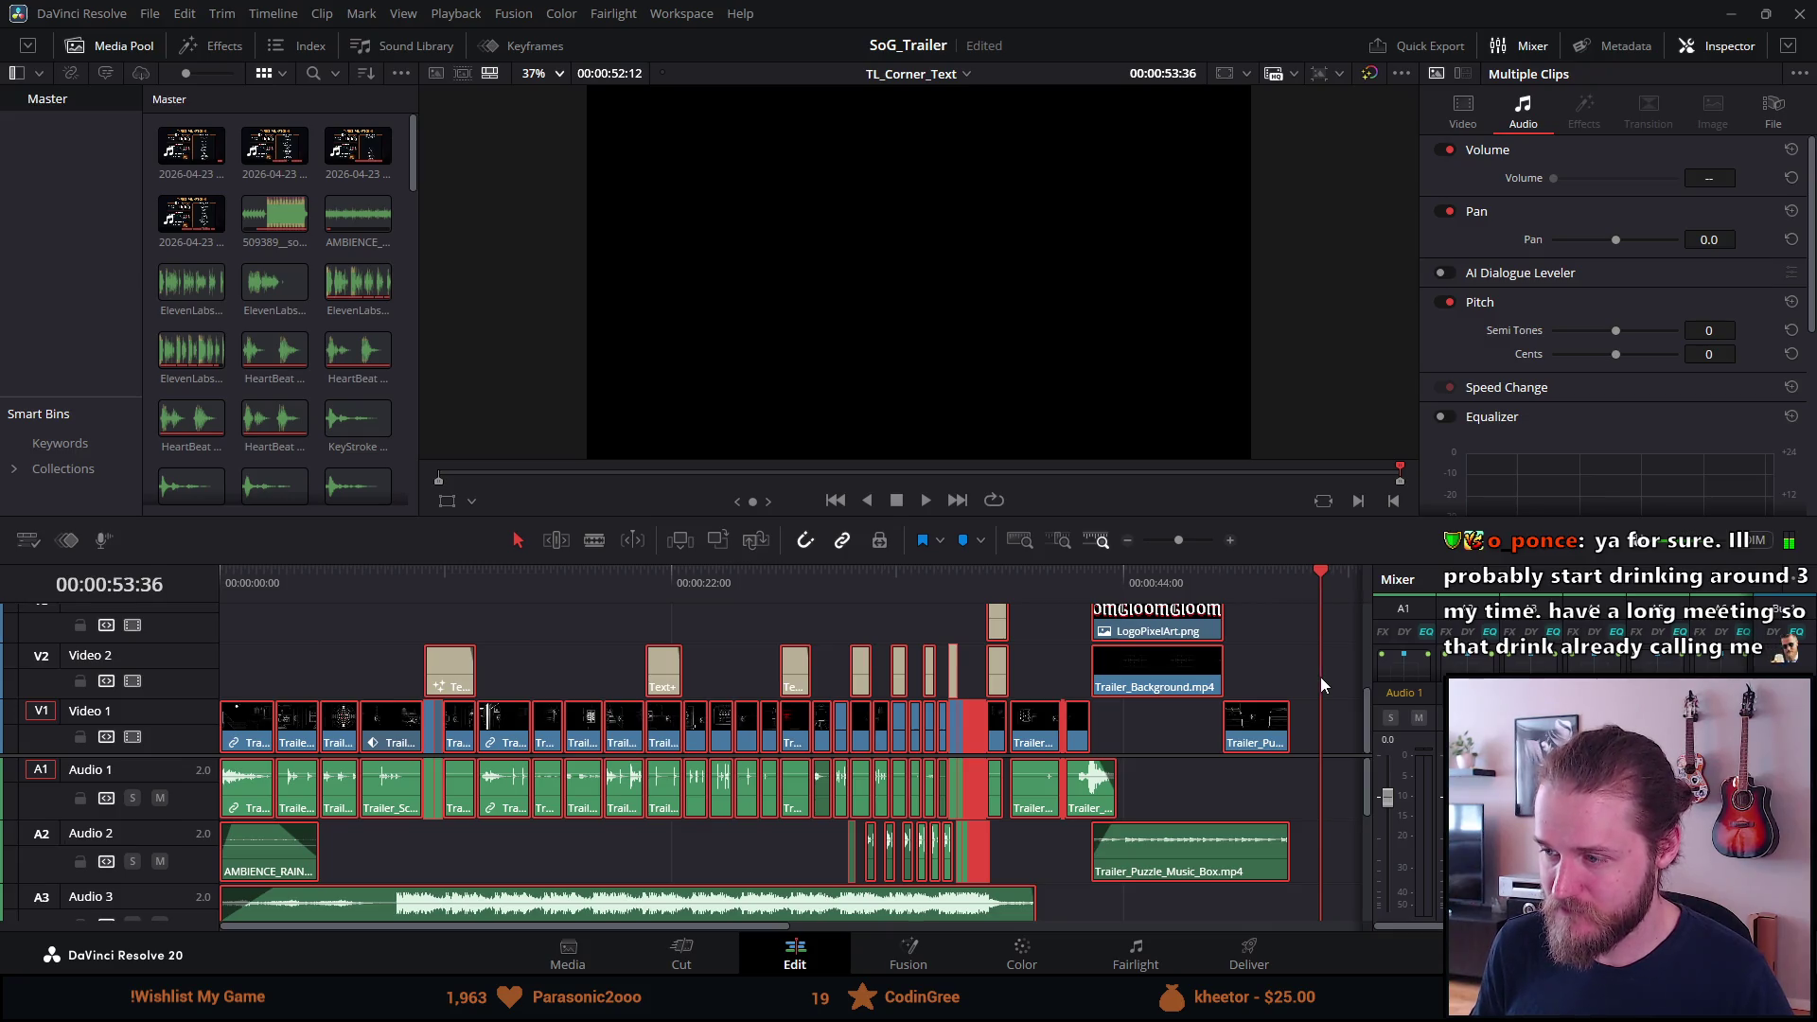
pyautogui.click(1295, 775)
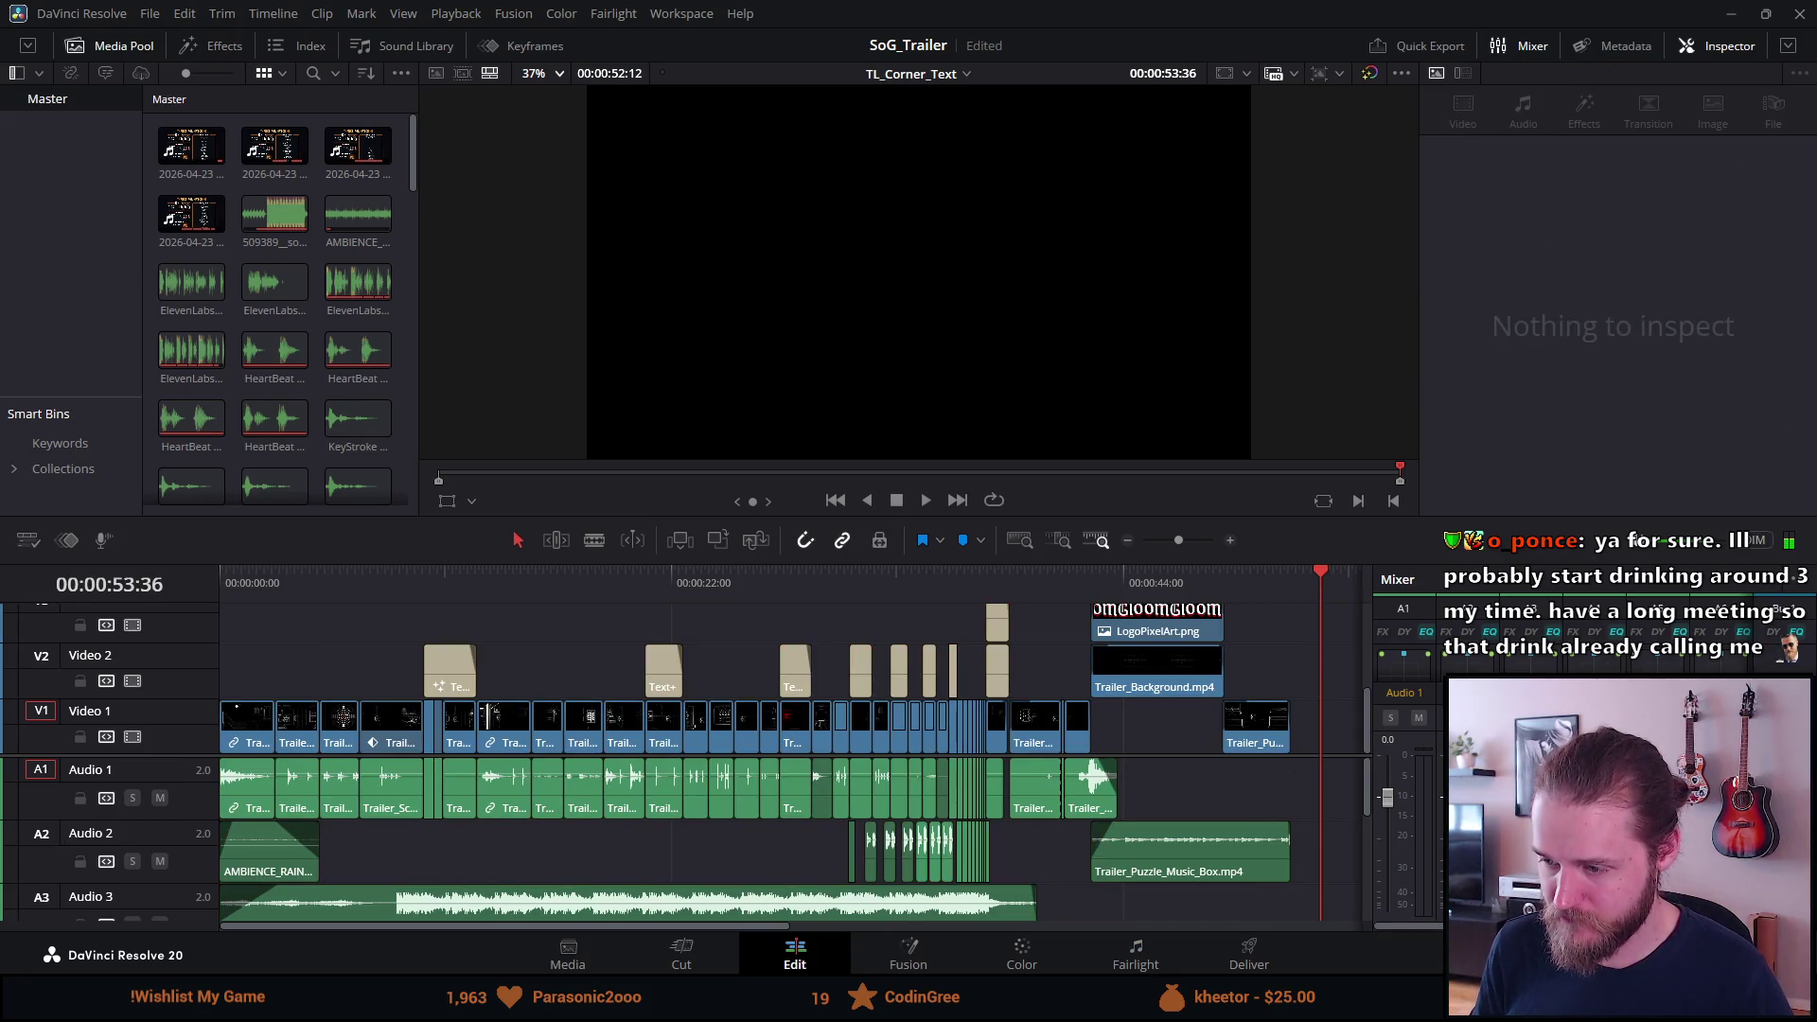
pyautogui.moveTo(1097, 1005)
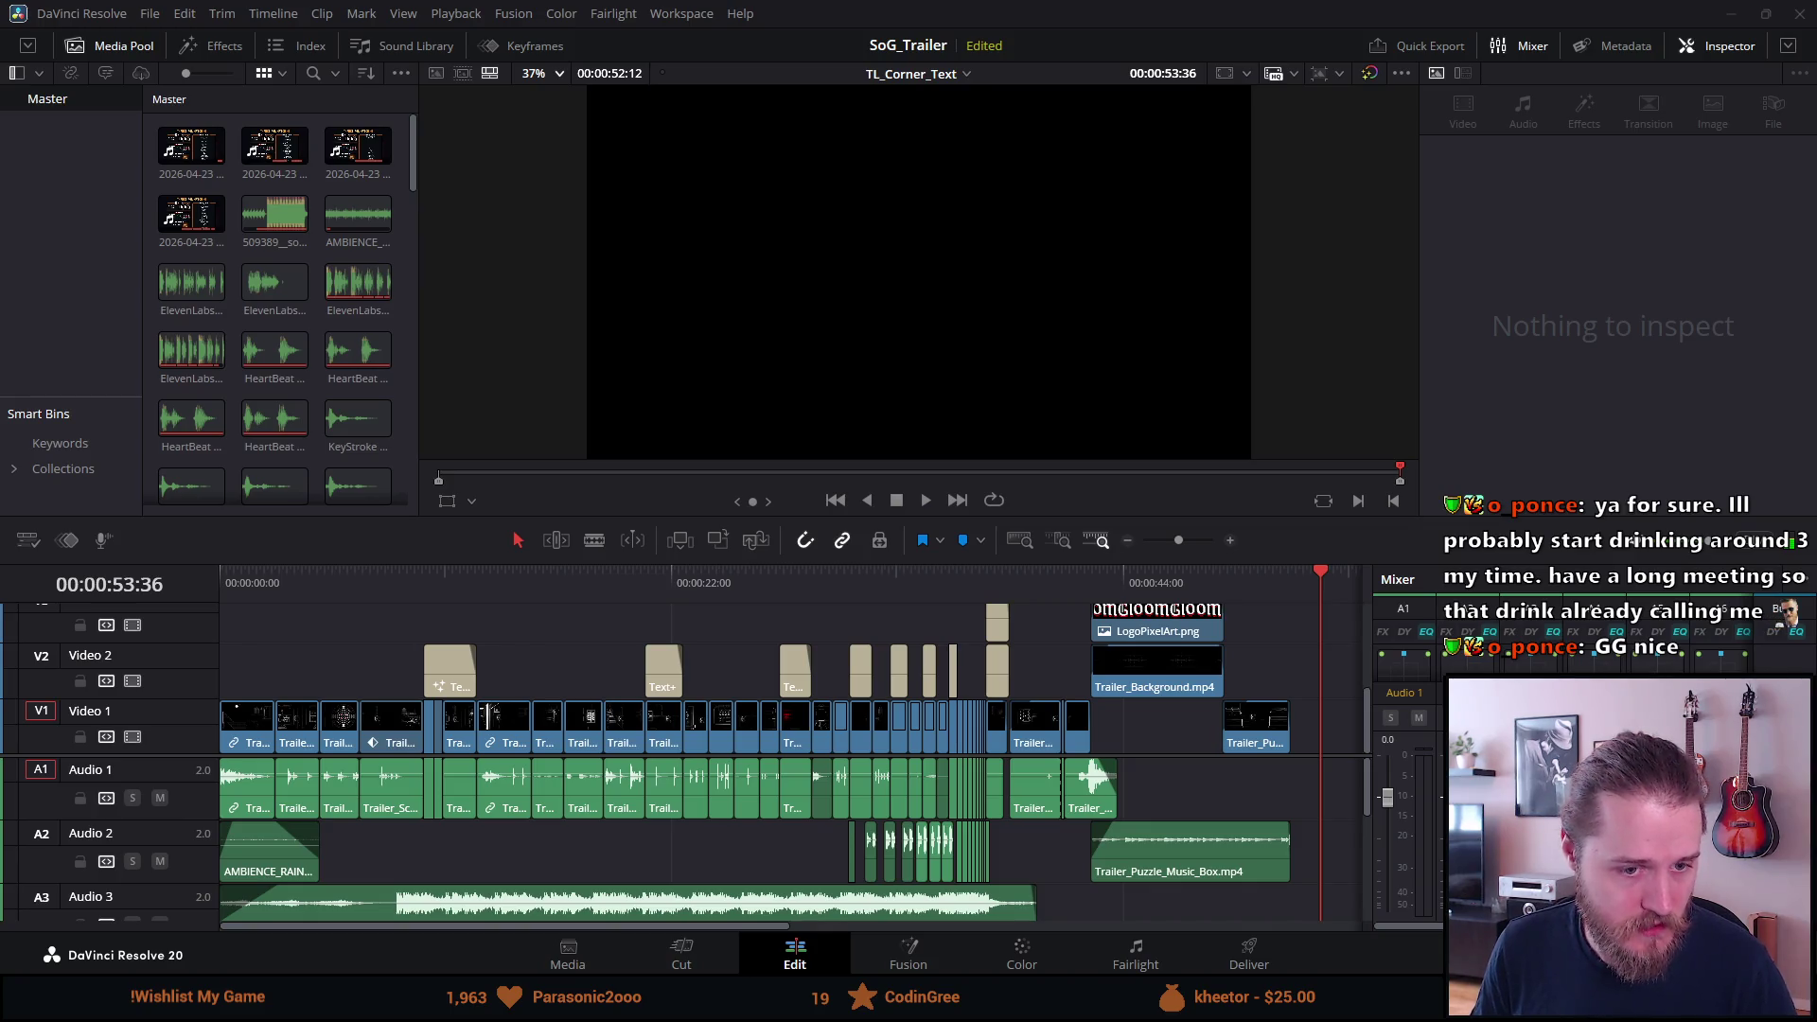
pyautogui.moveTo(490, 716)
pyautogui.mouseDown()
pyautogui.moveTo(1239, 705)
pyautogui.moveTo(1353, 734)
pyautogui.moveTo(1109, 739)
pyautogui.mouseUp()
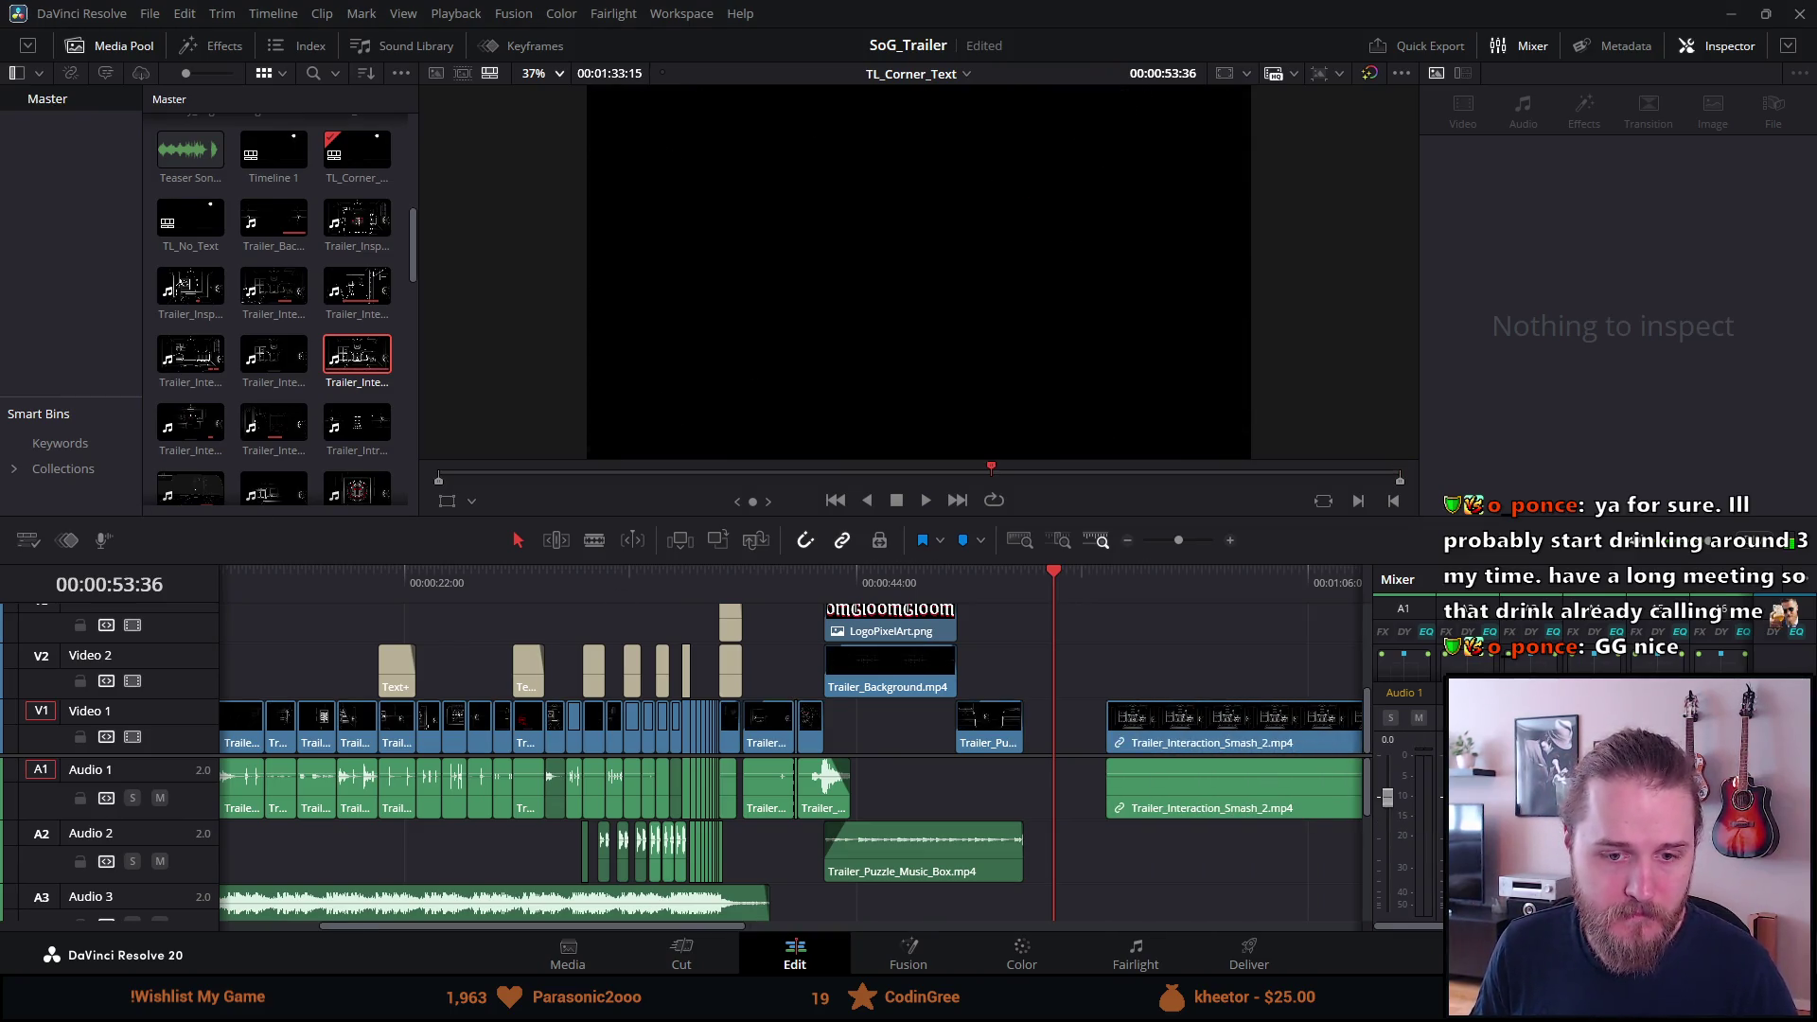
# Return to the timeline start, enlarge the viewer, and show the trailer full-screen.
pyautogui.press('Home')
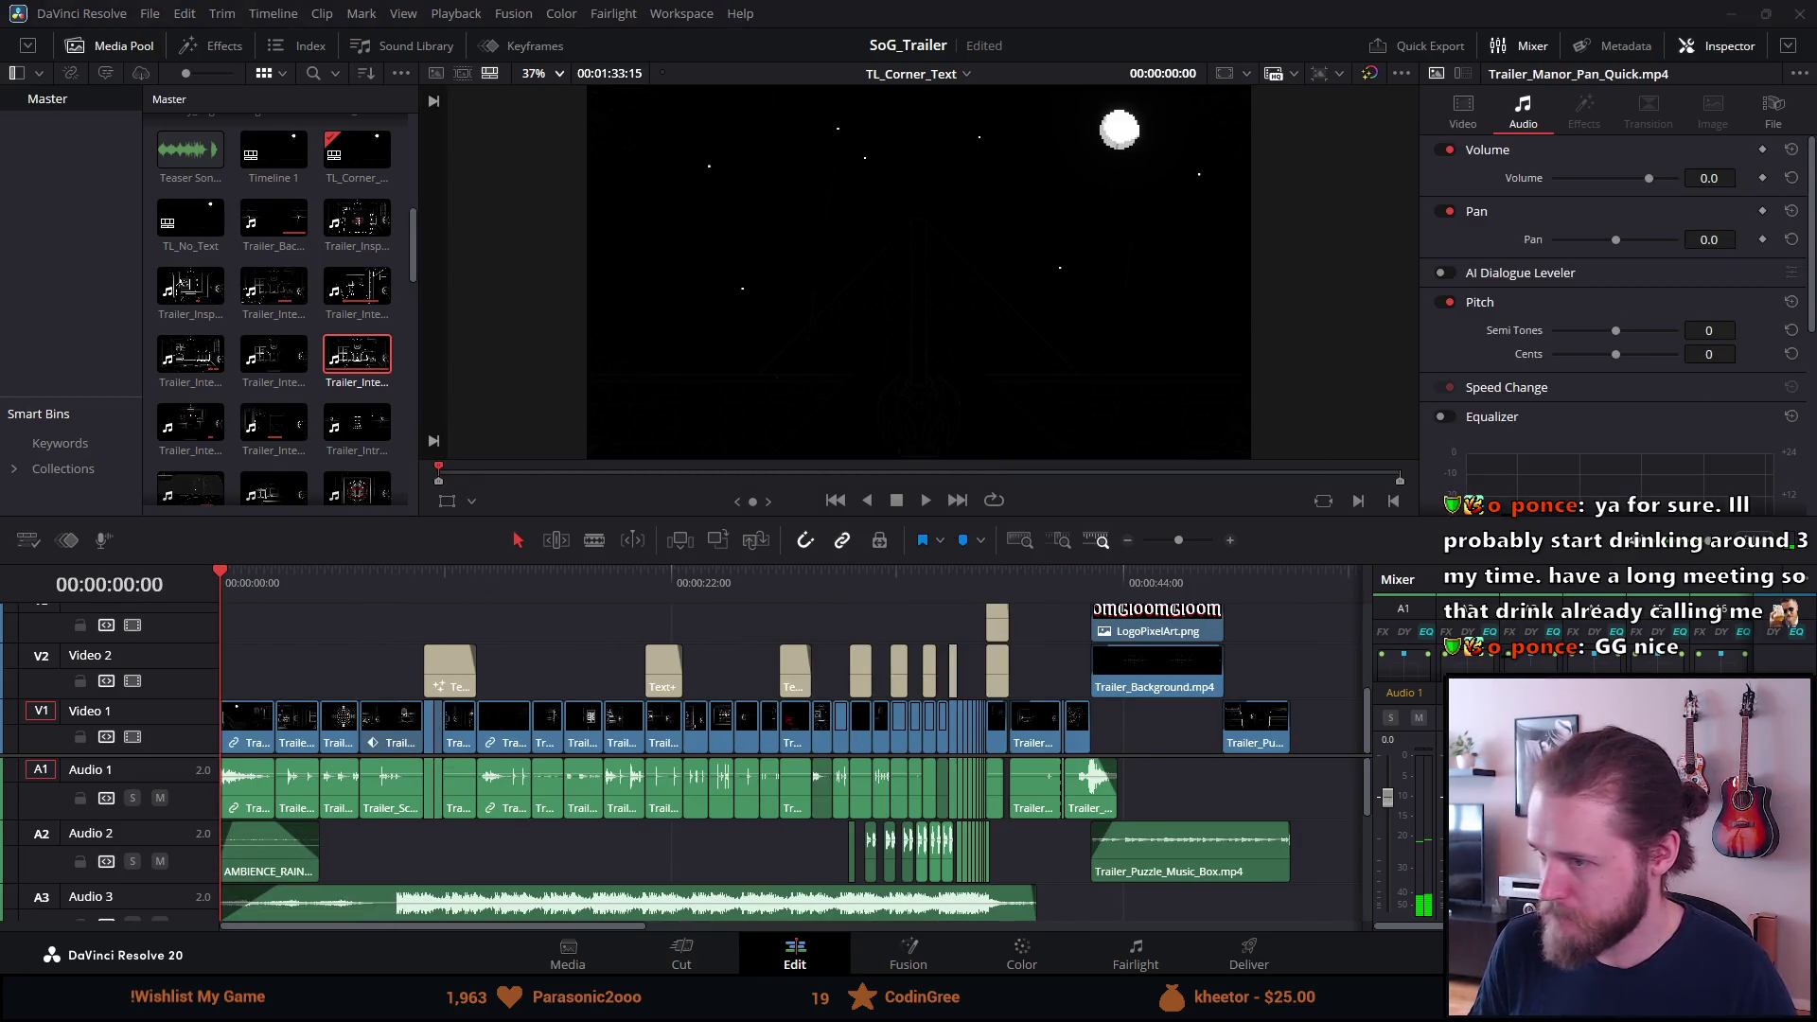
pyautogui.moveTo(876, 514); pyautogui.dragTo(747, 657)
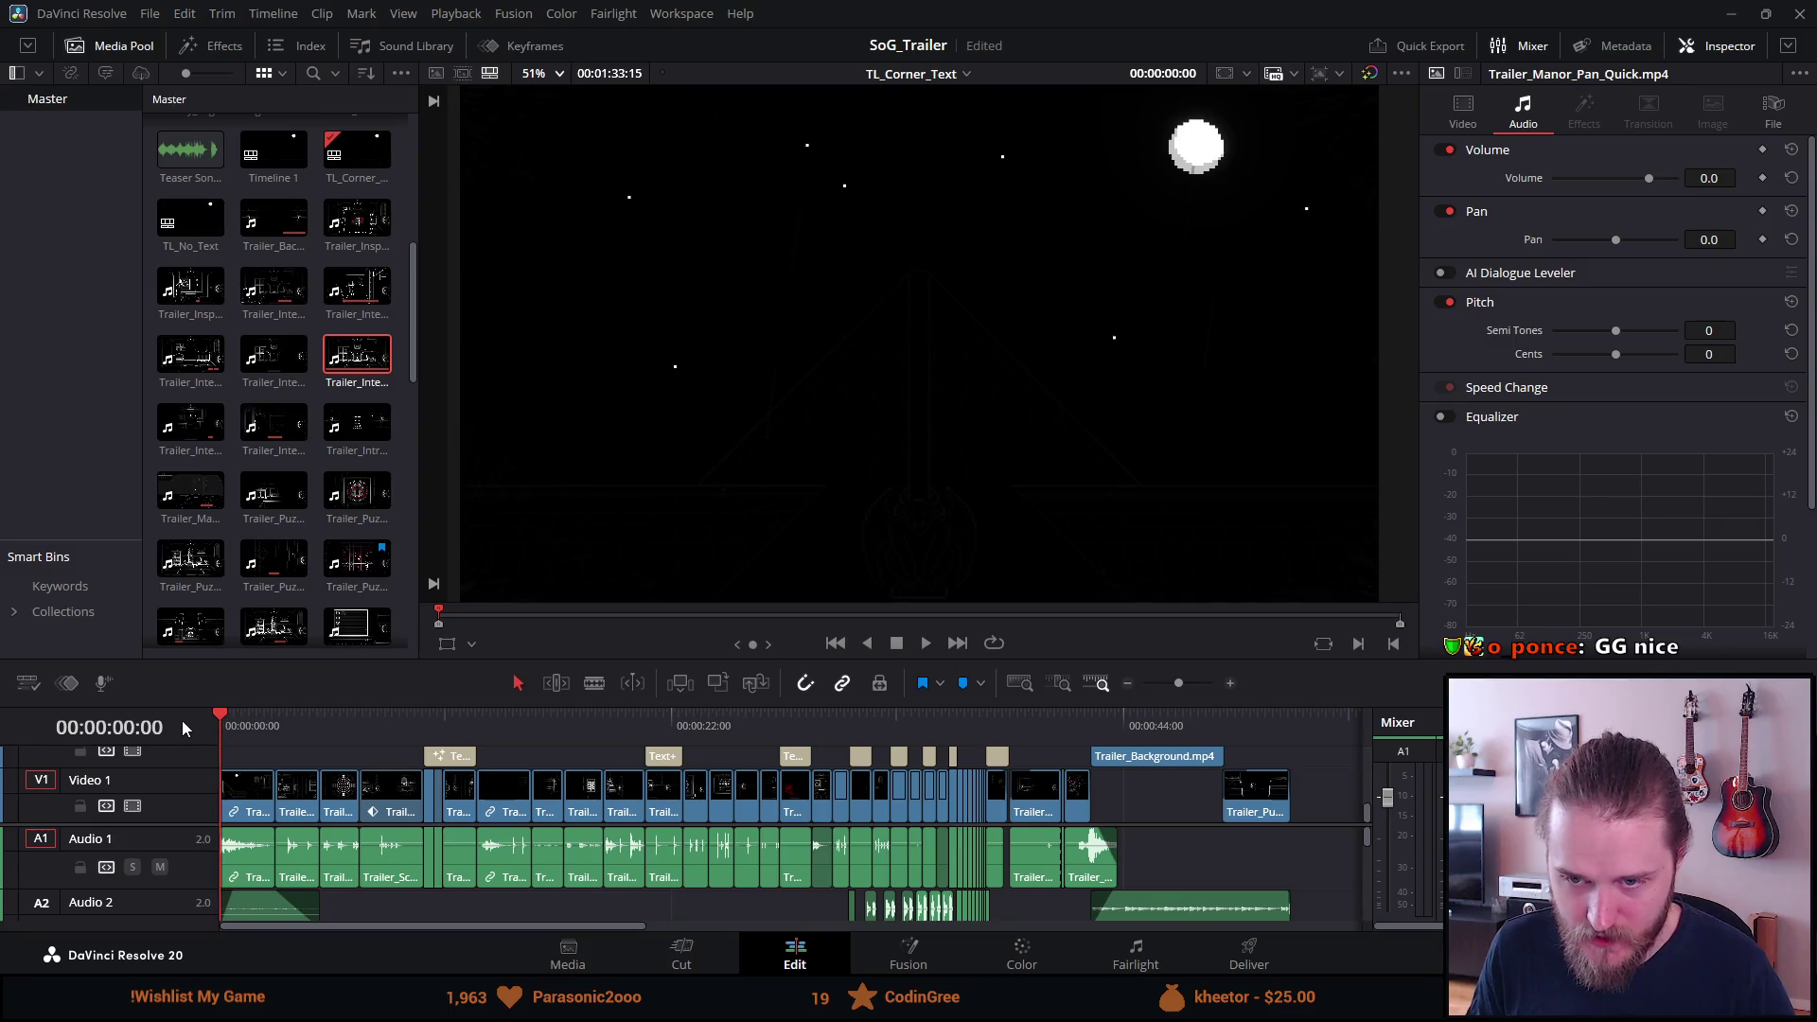
pyautogui.hotkey('ctrl', 'f')
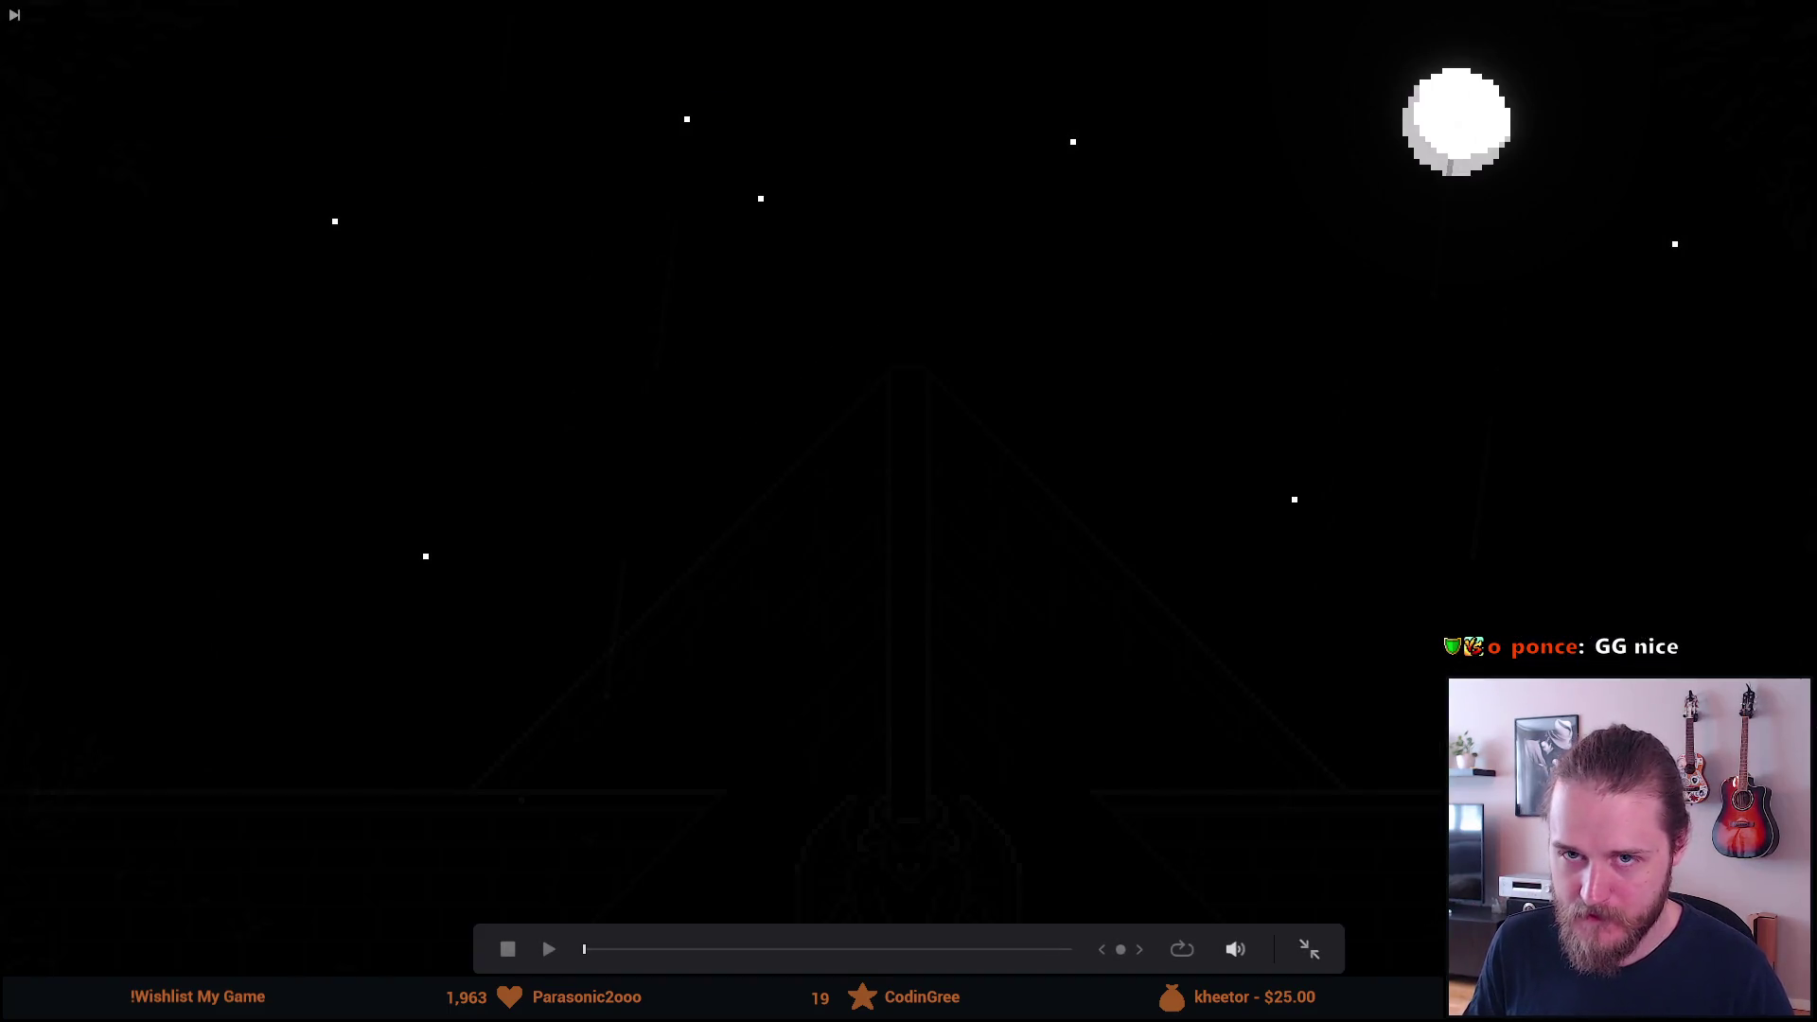
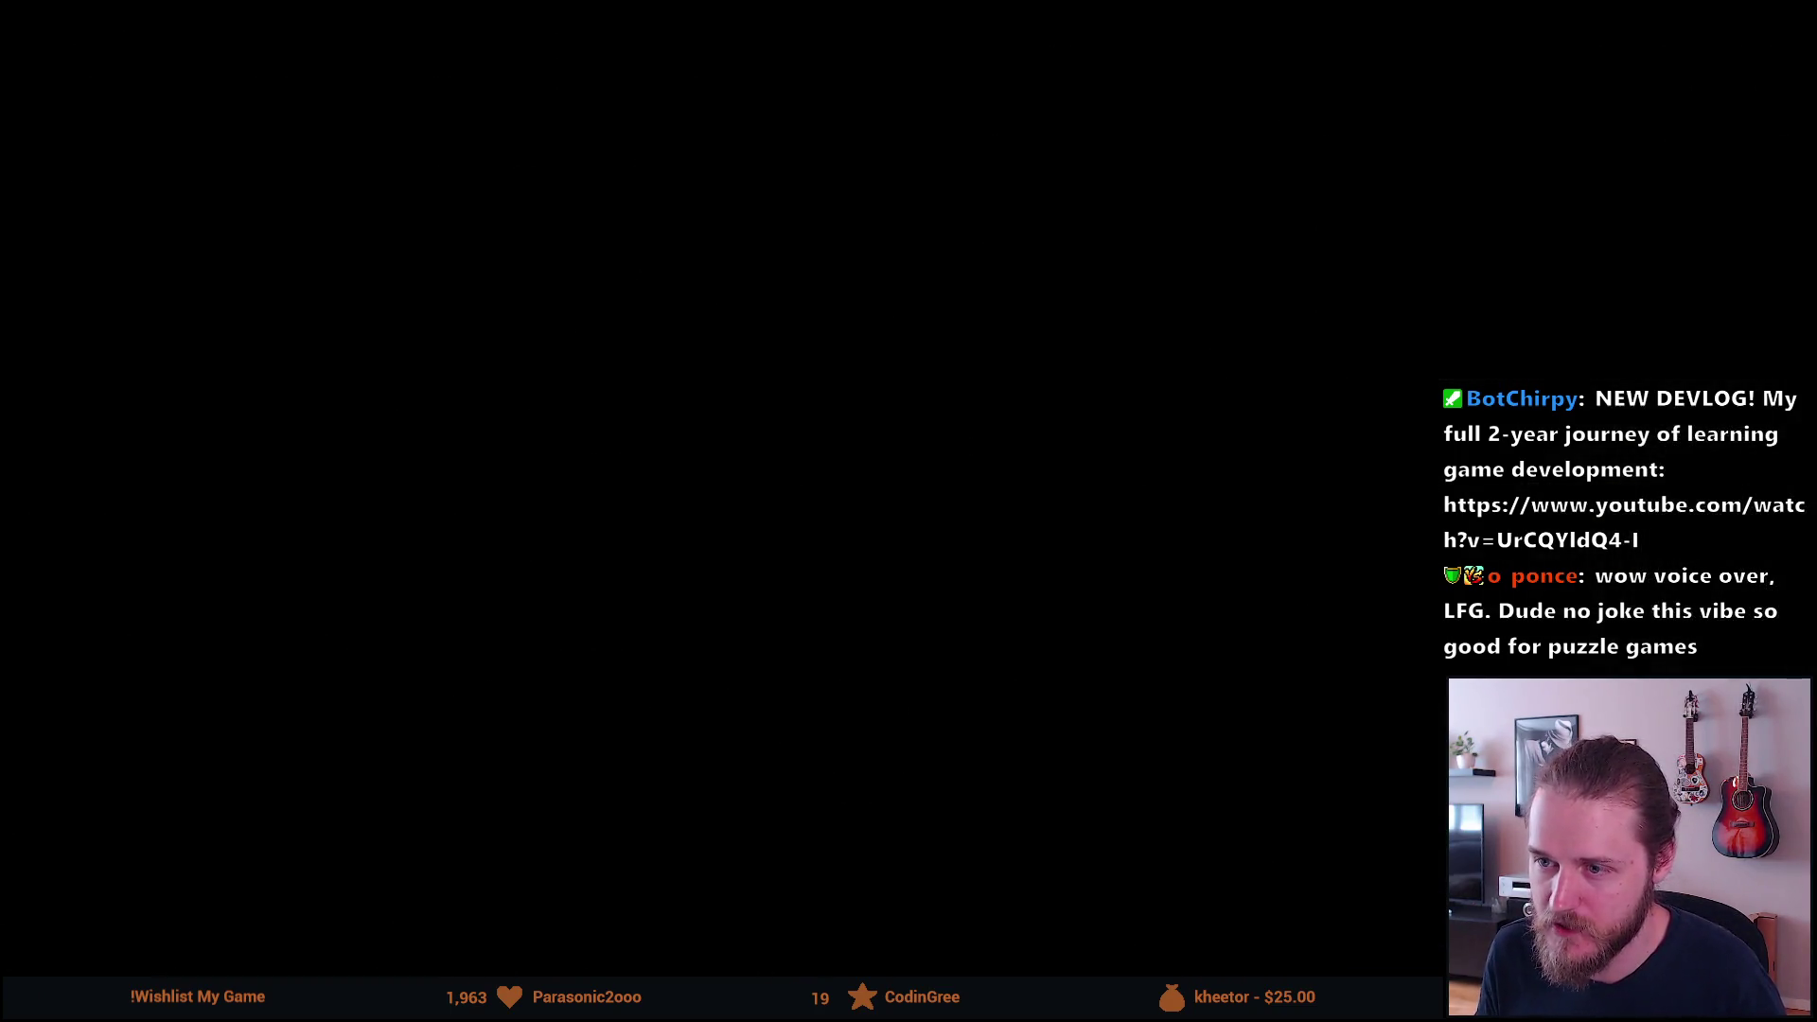
# Exit full-screen playback to the Edit page and begin enlarging the timeline area.
pyautogui.press('Escape')
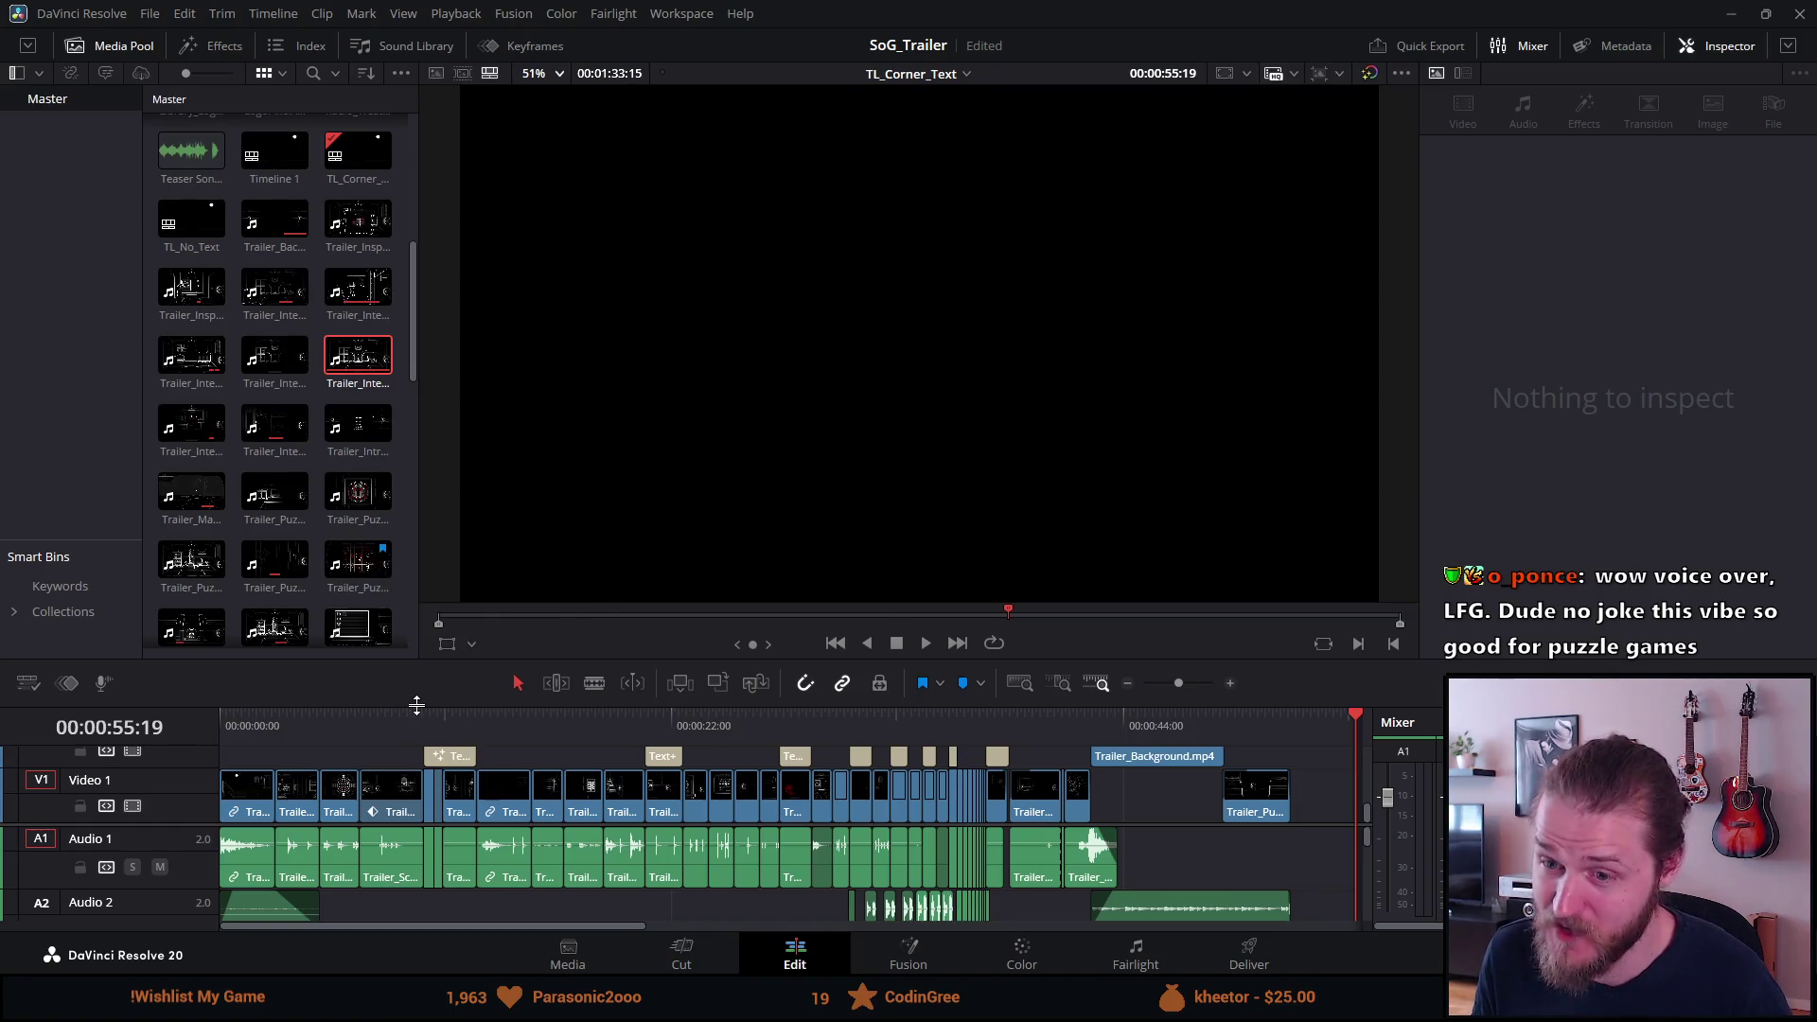
pyautogui.moveTo(417, 705); pyautogui.dragTo(374, 592)
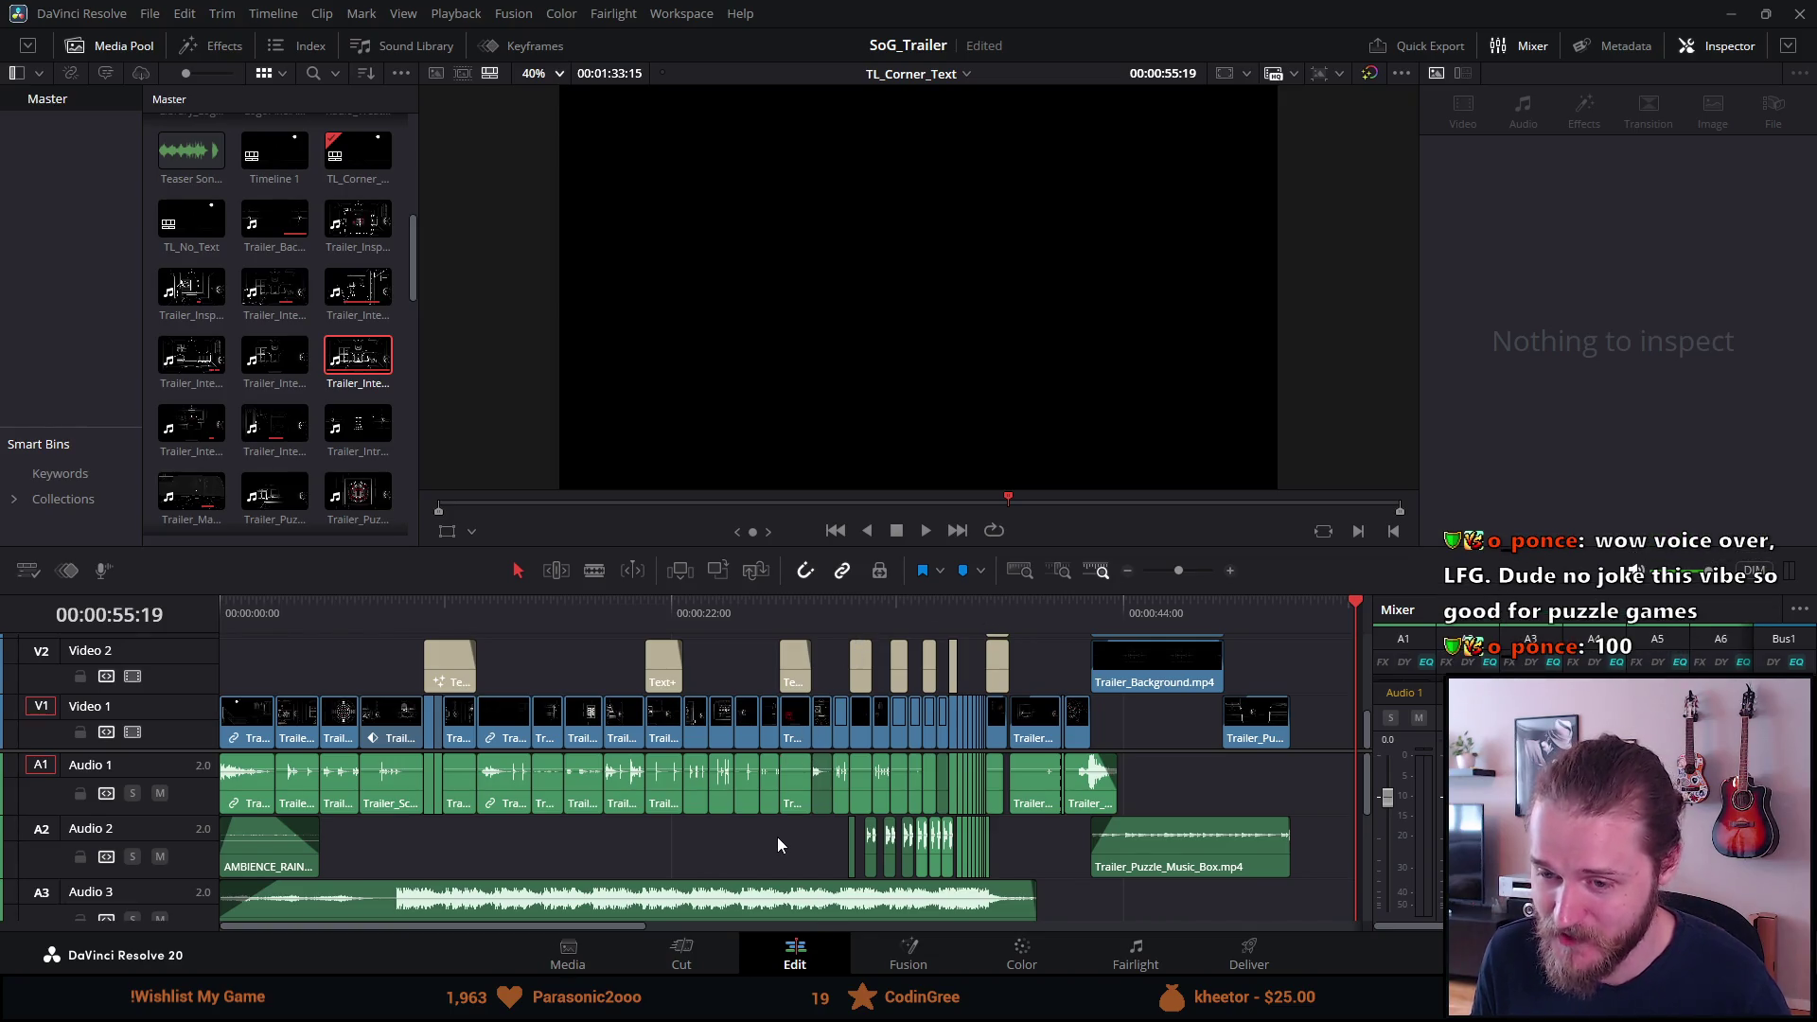
# Raise the viewer/timeline divider for taller tracks and scroll the timeline to about 00:00:44.
pyautogui.scroll(-5, 776, 836)
pyautogui.scroll(5, 775, 838)
pyautogui.scroll(-5, 775, 838)
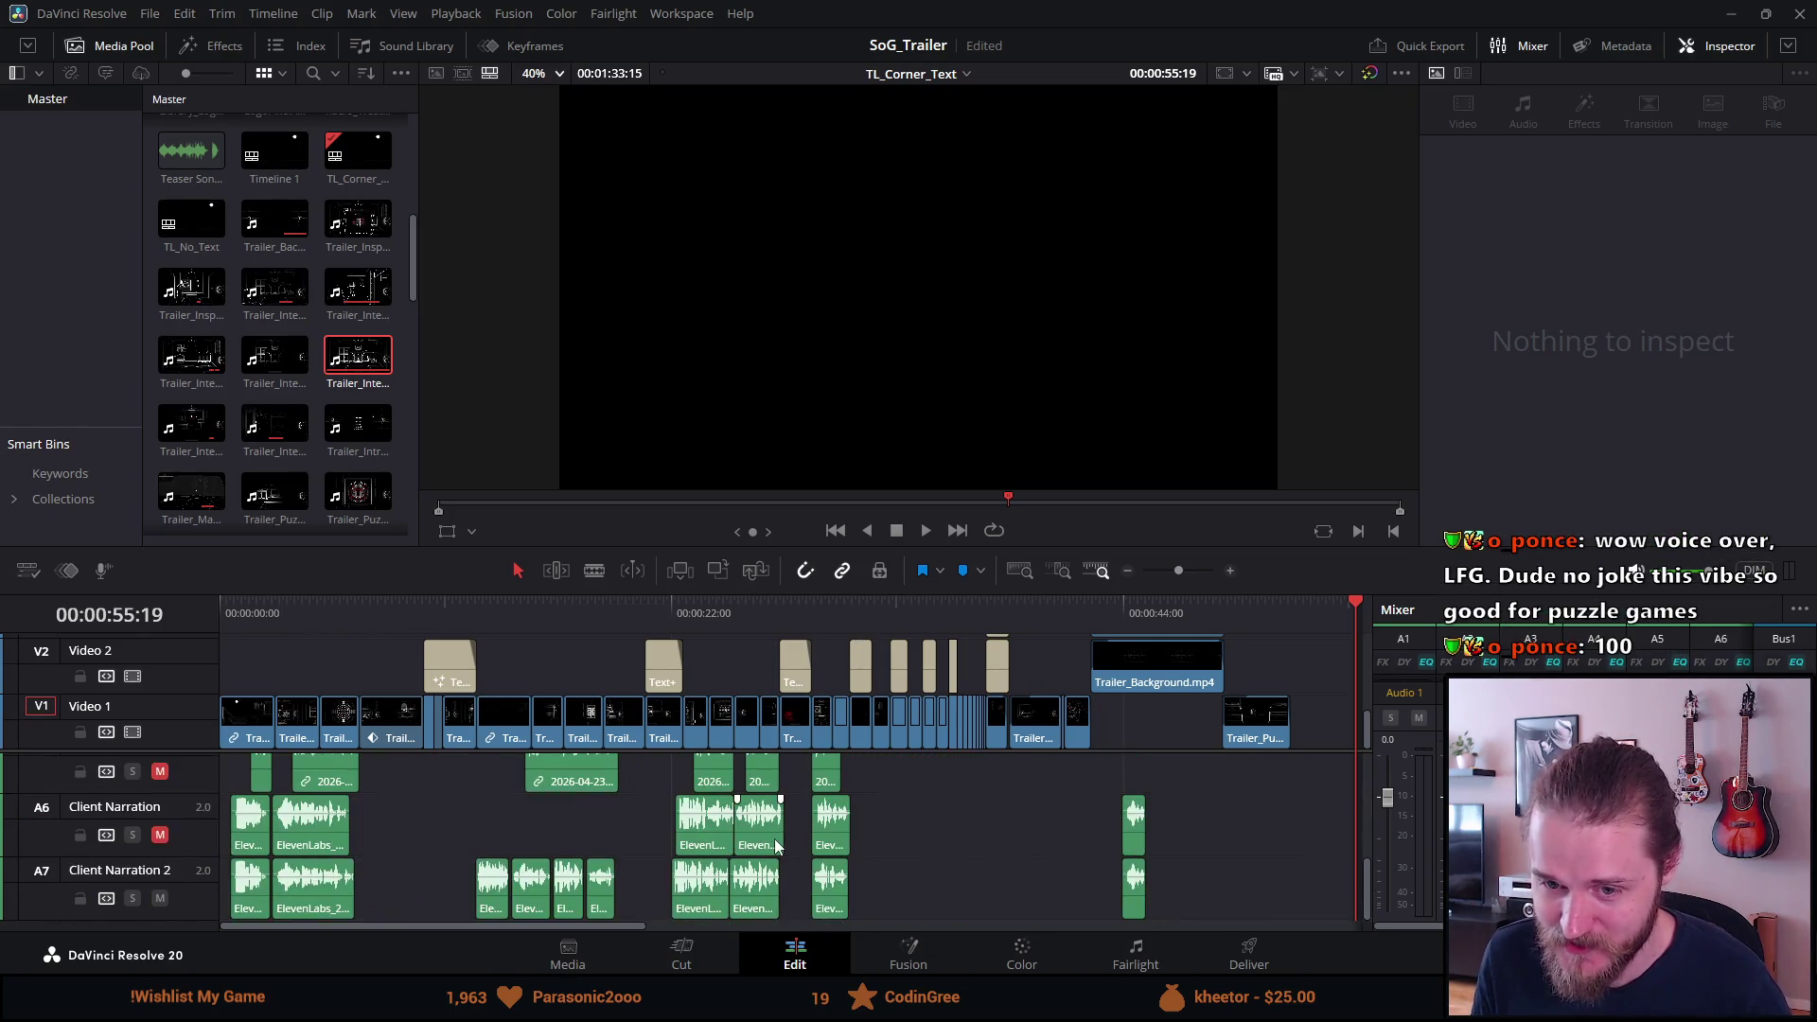
pyautogui.scroll(5, 774, 838)
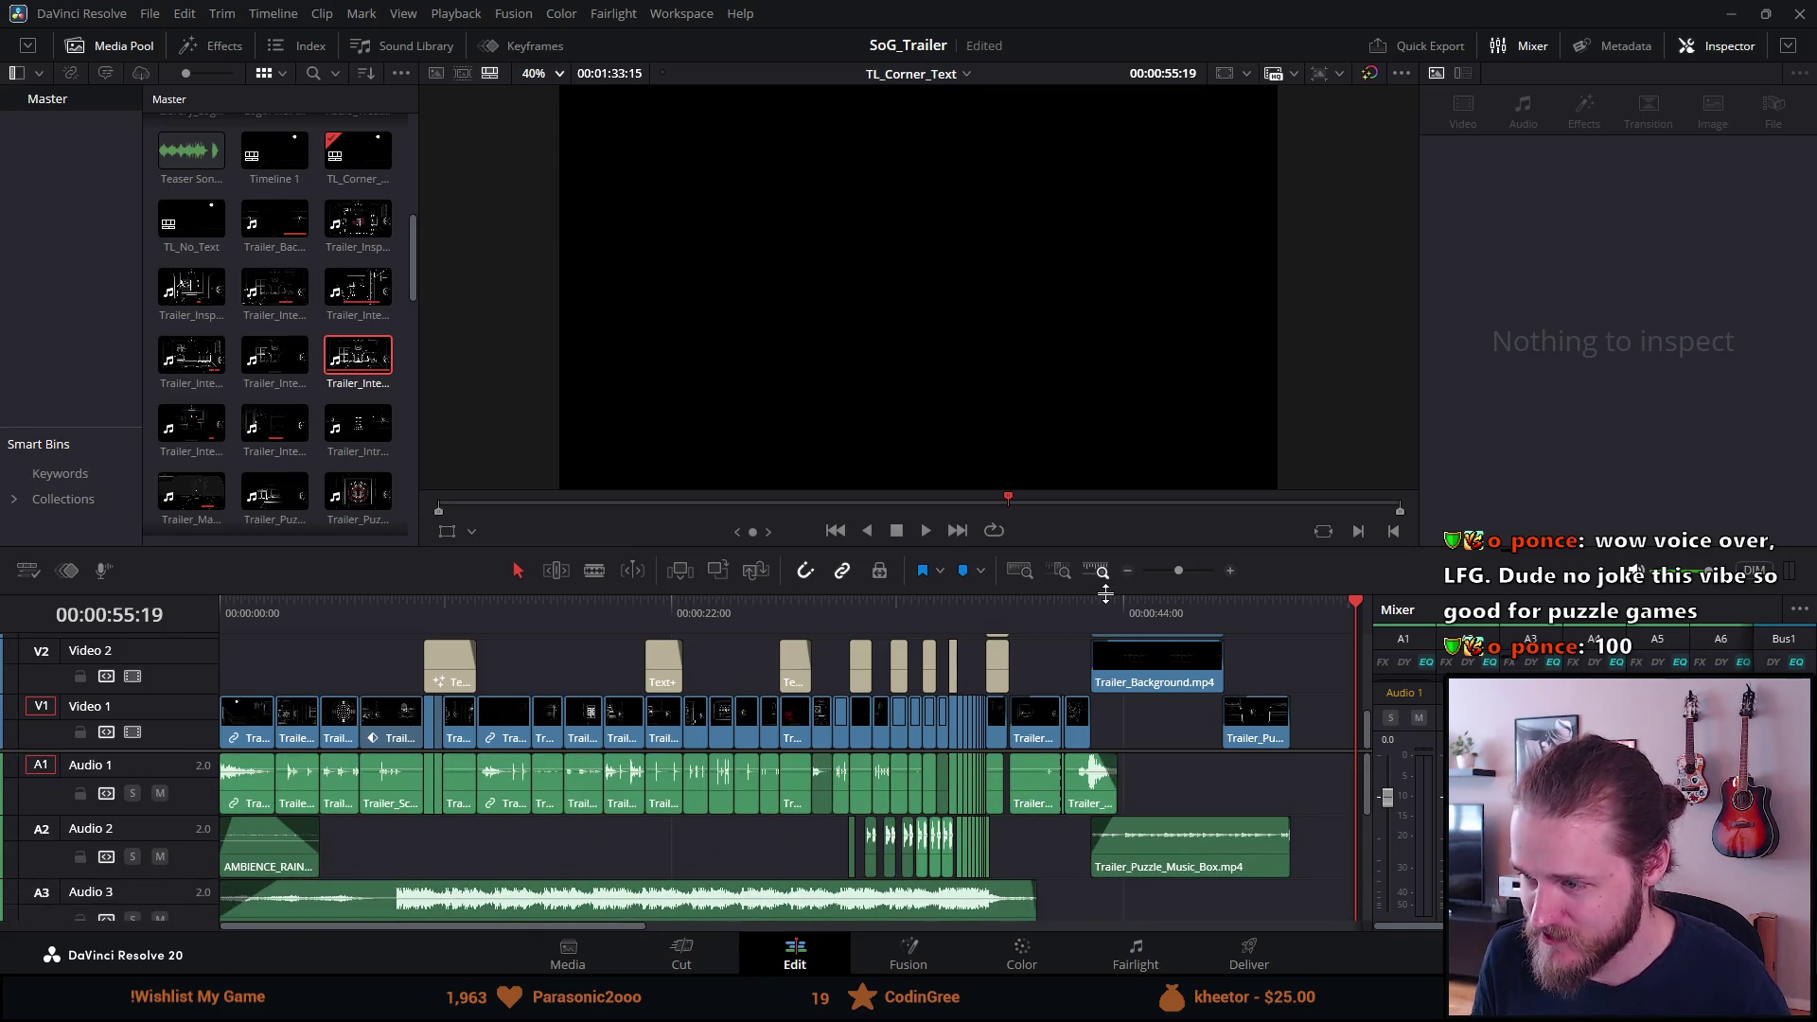
pyautogui.moveTo(1105, 593); pyautogui.dragTo(1103, 522)
pyautogui.moveTo(604, 927); pyautogui.dragTo(935, 882)
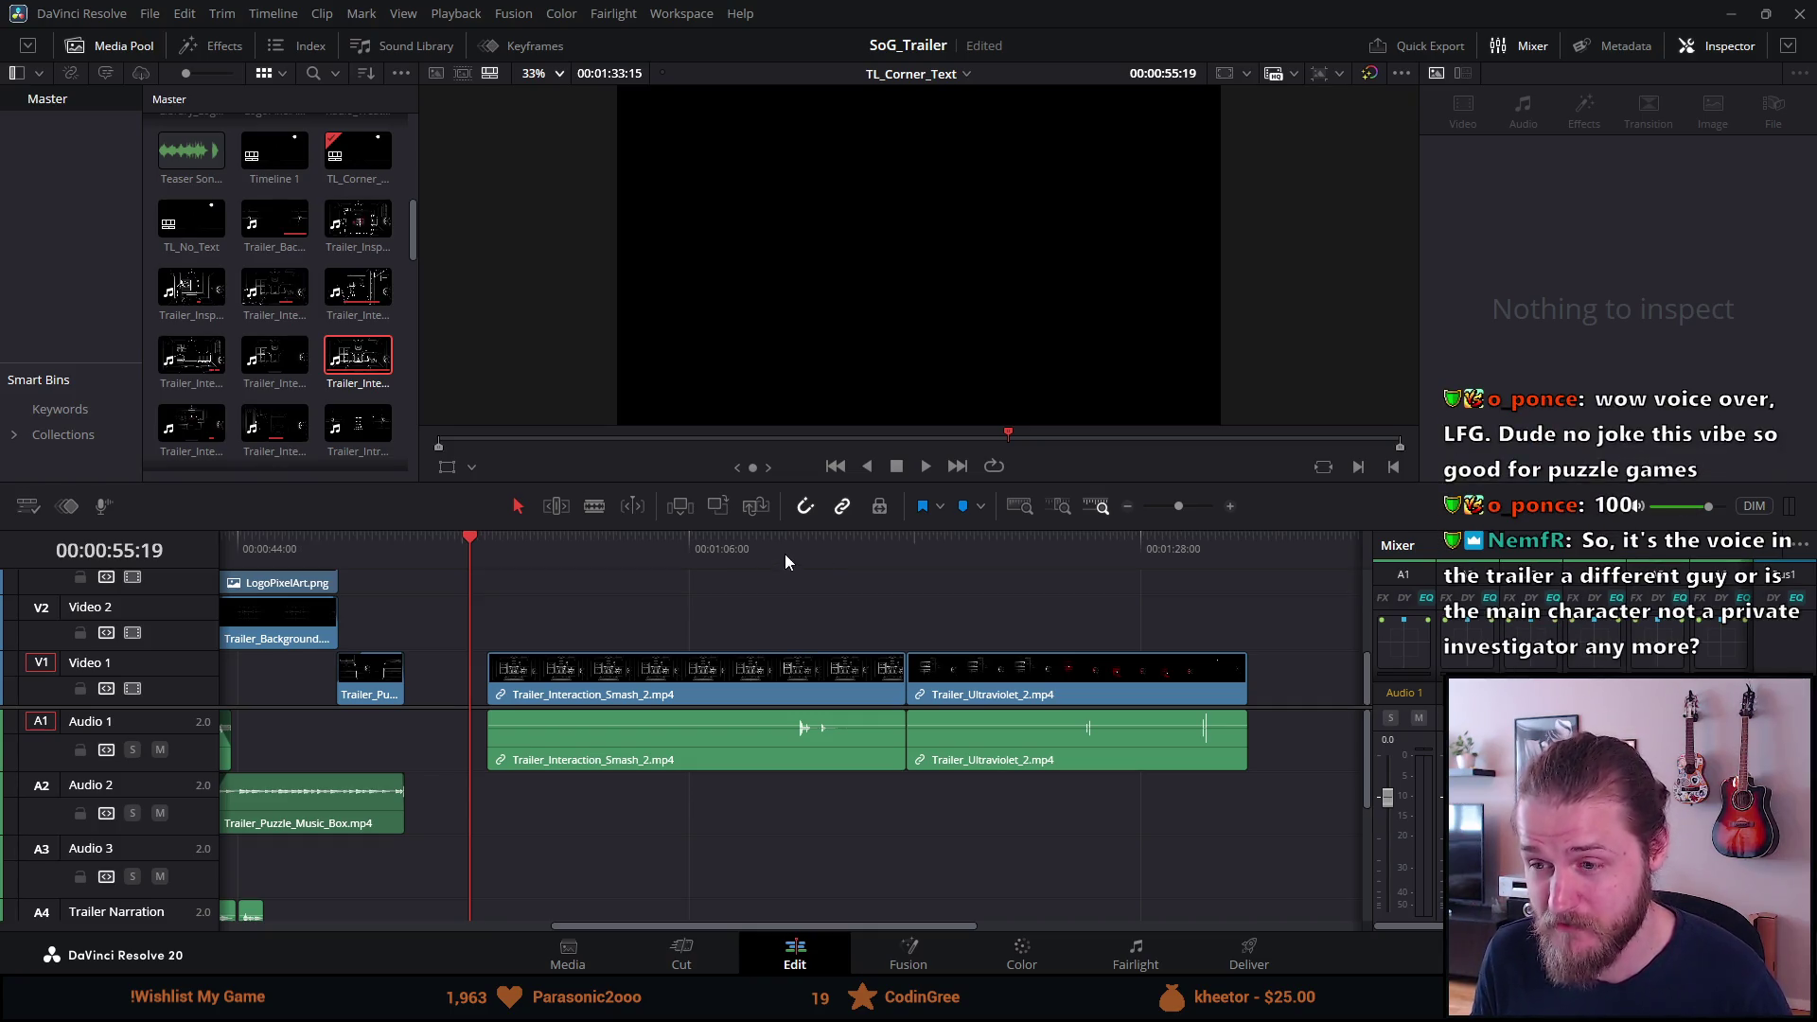
# Split Trailer_Interaction_Smash_2 twice and delete its first and leftover pieces.
pyautogui.click(730, 548)
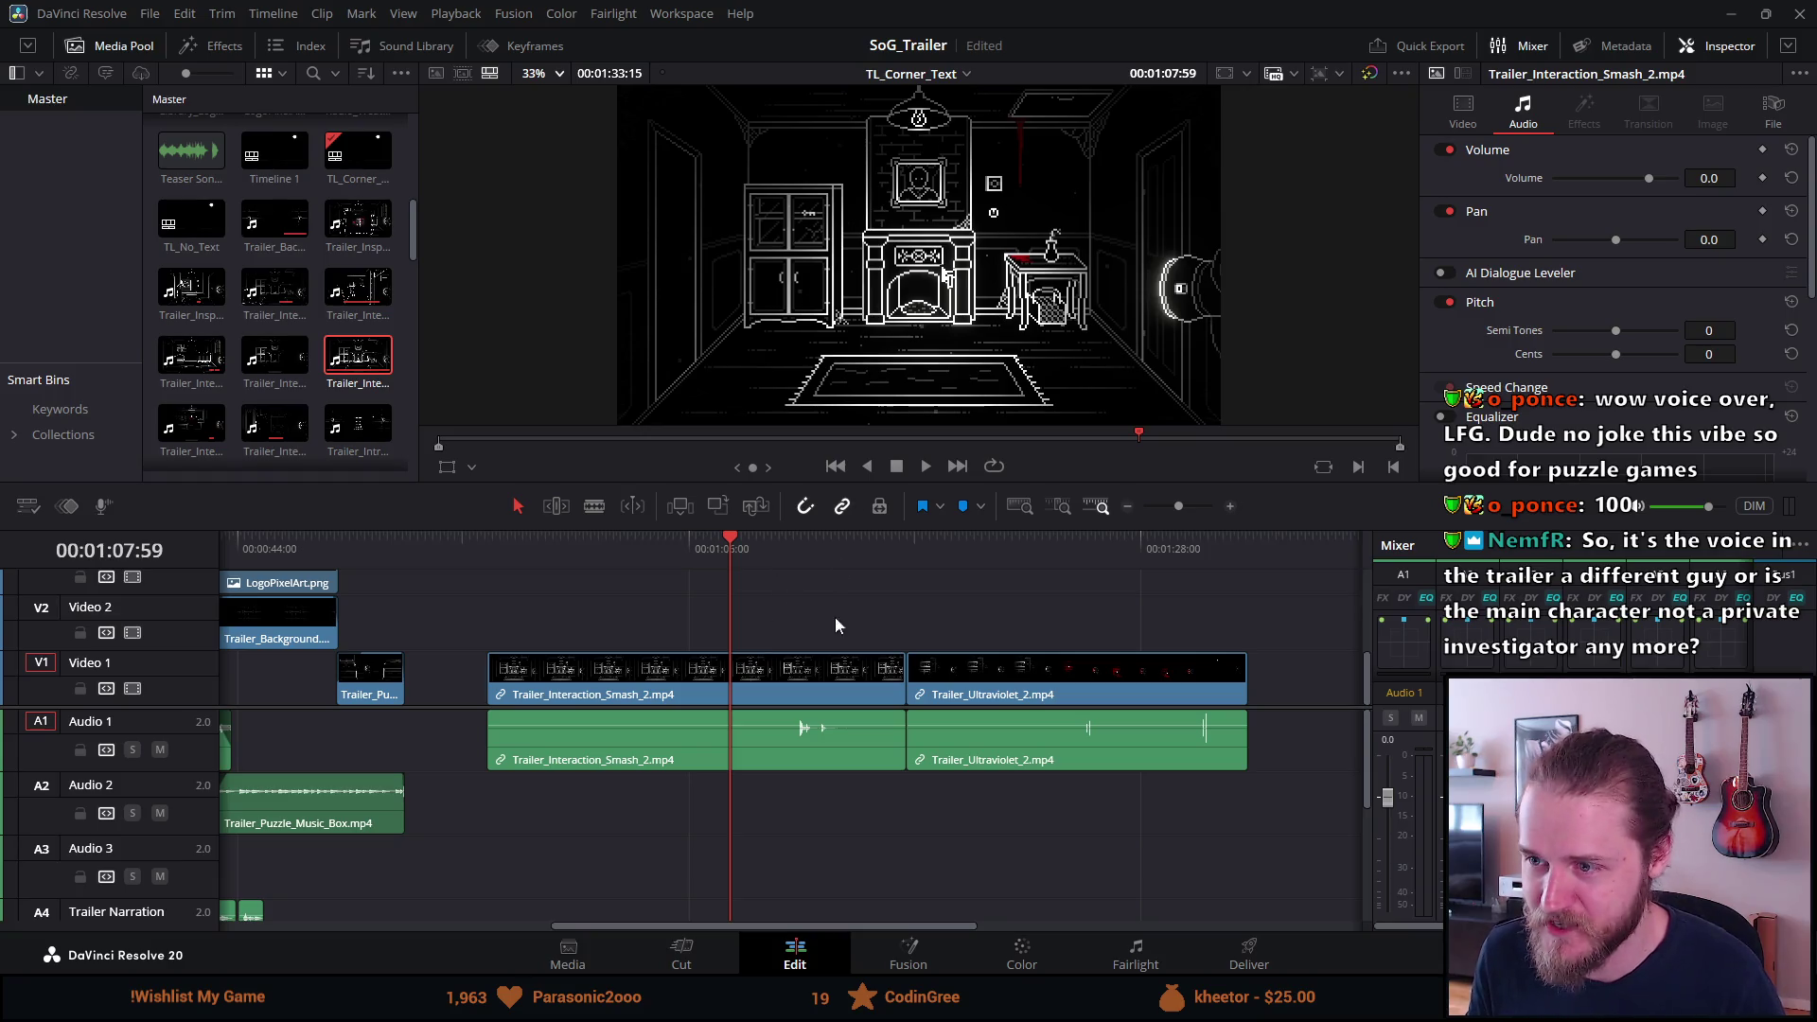
pyautogui.scroll(3, 820, 646)
pyautogui.press('space')
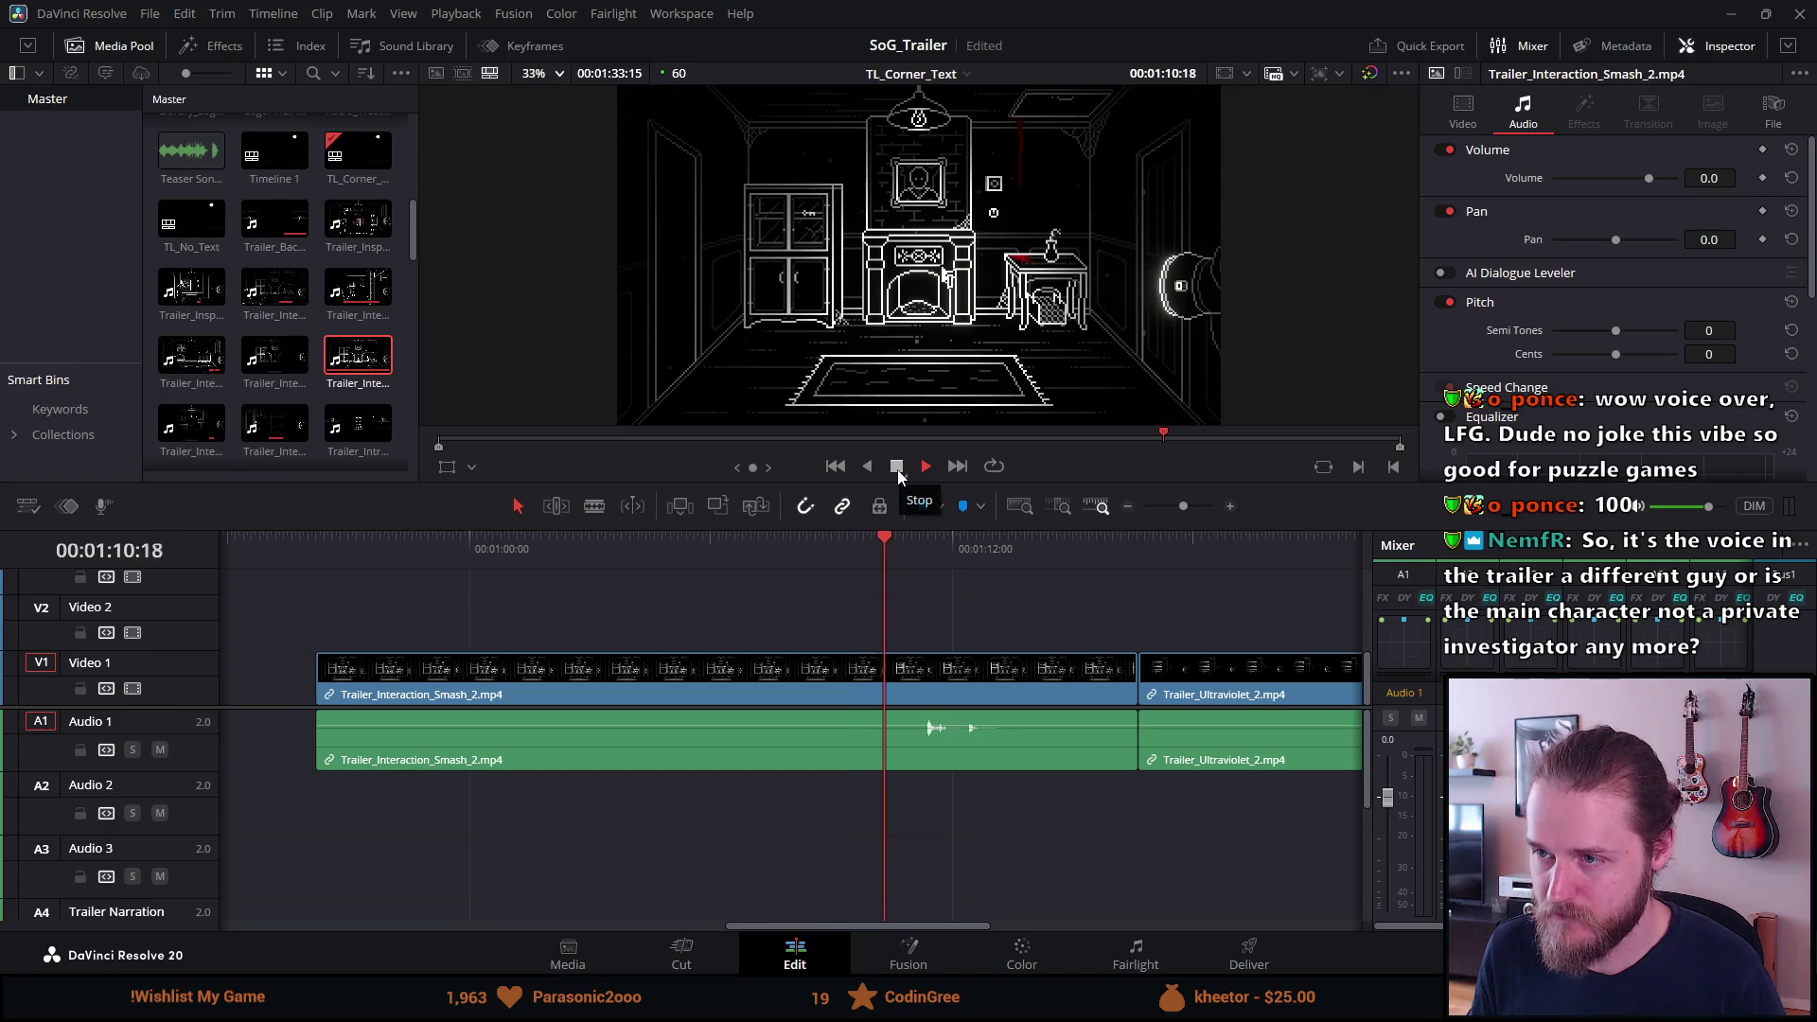
pyautogui.click(897, 469)
pyautogui.hotkey('ctrl', 'b')
pyautogui.press('space')
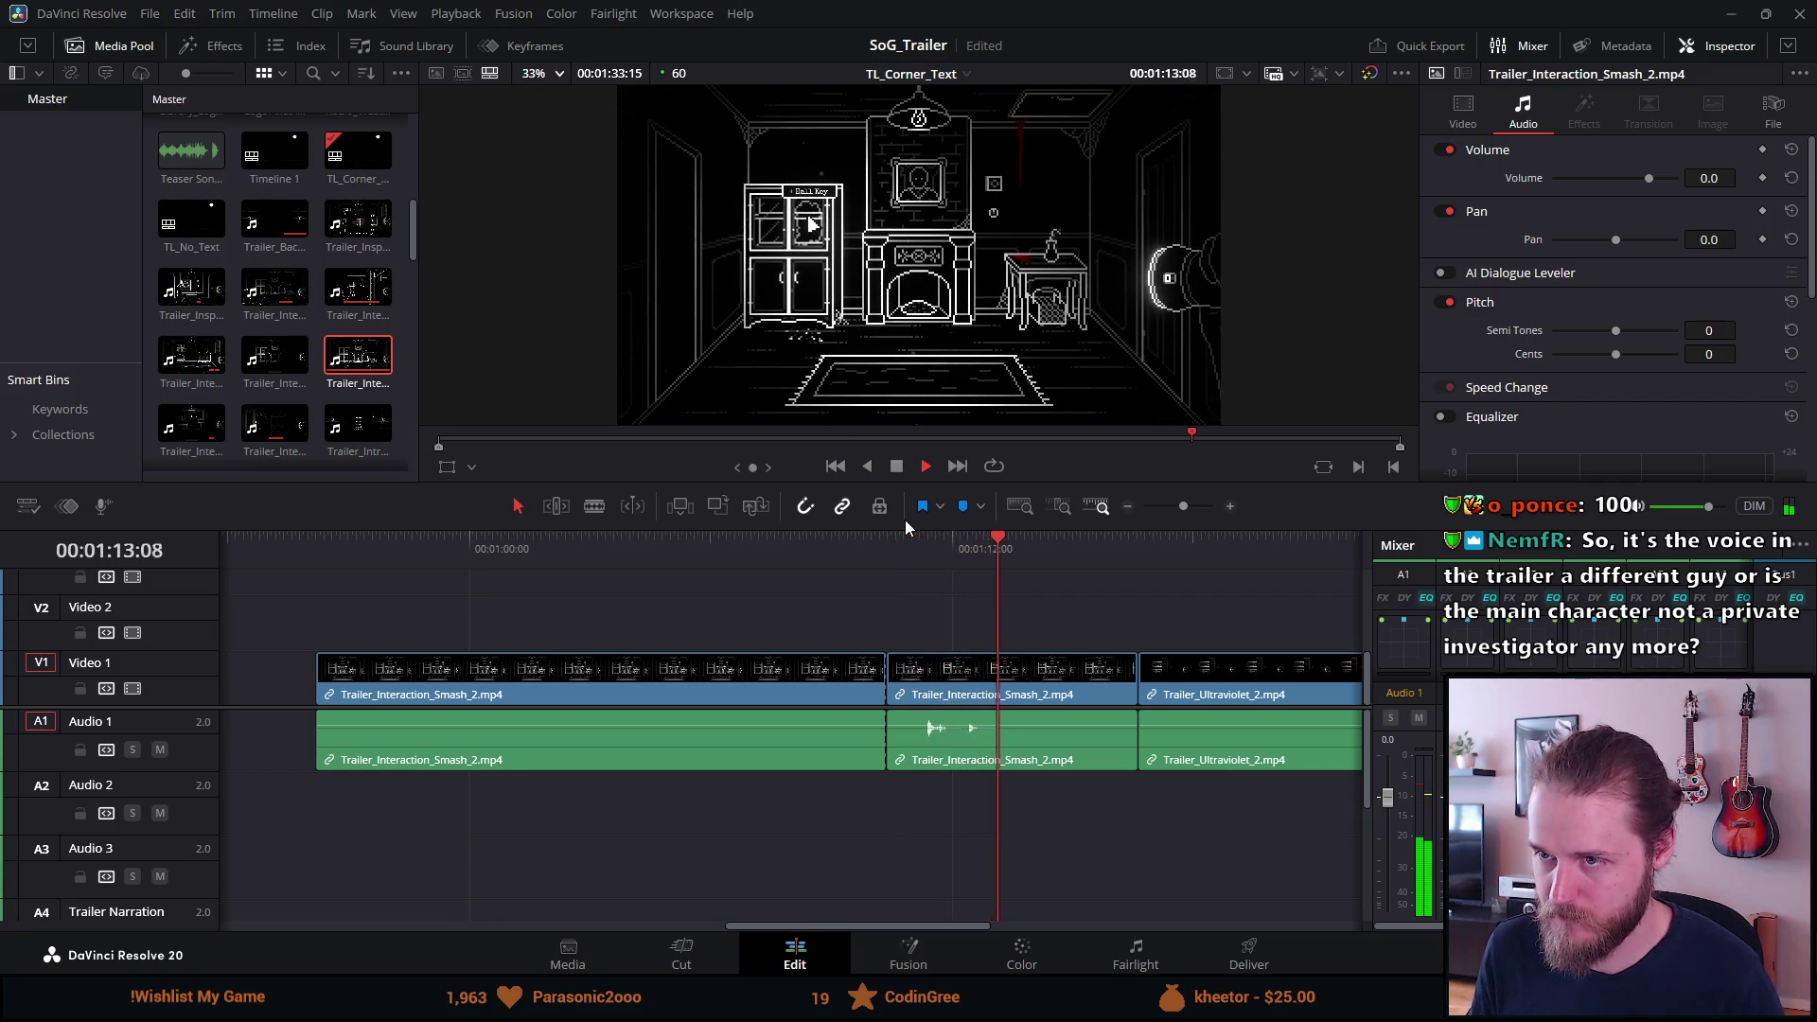
pyautogui.hotkey('ctrl', 'b')
pyautogui.click(786, 679)
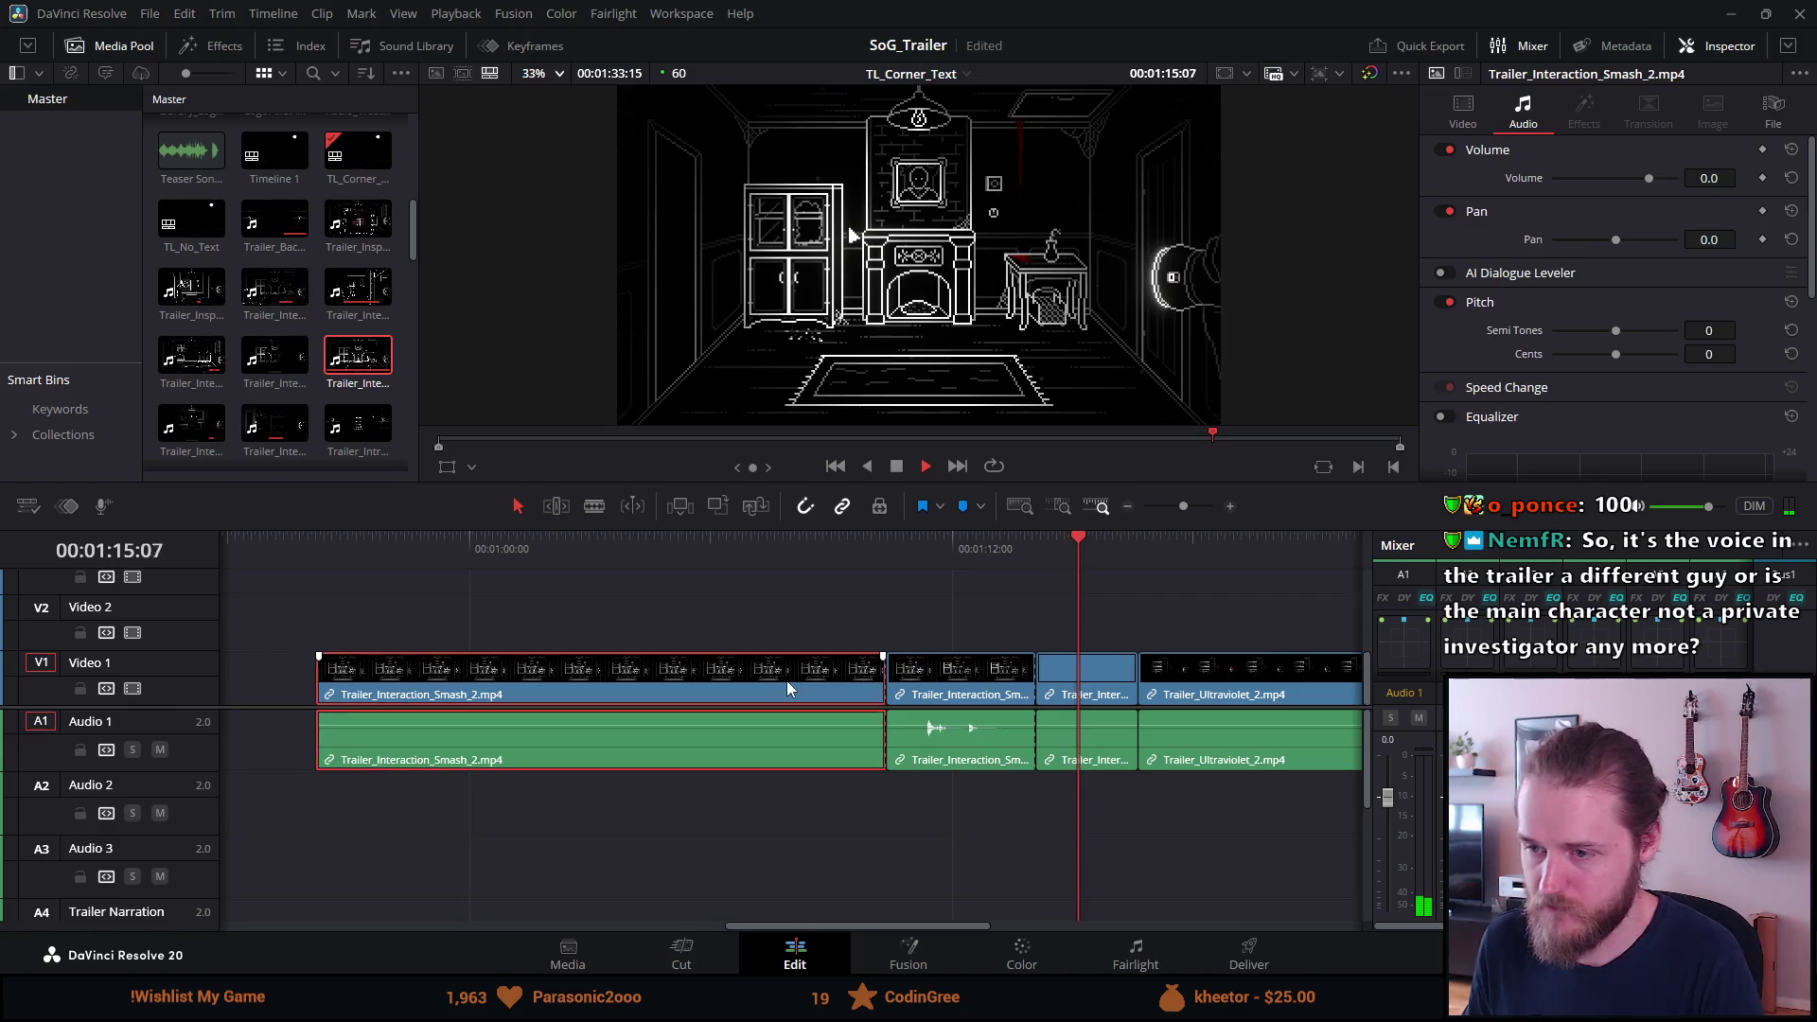
pyautogui.press('BackSpace')
pyautogui.click(1071, 670)
pyautogui.press('BackSpace')
# Split Trailer_Ultraviolet_2 twice and remove its middle and last segments.
pyautogui.scroll(2, 1071, 670)
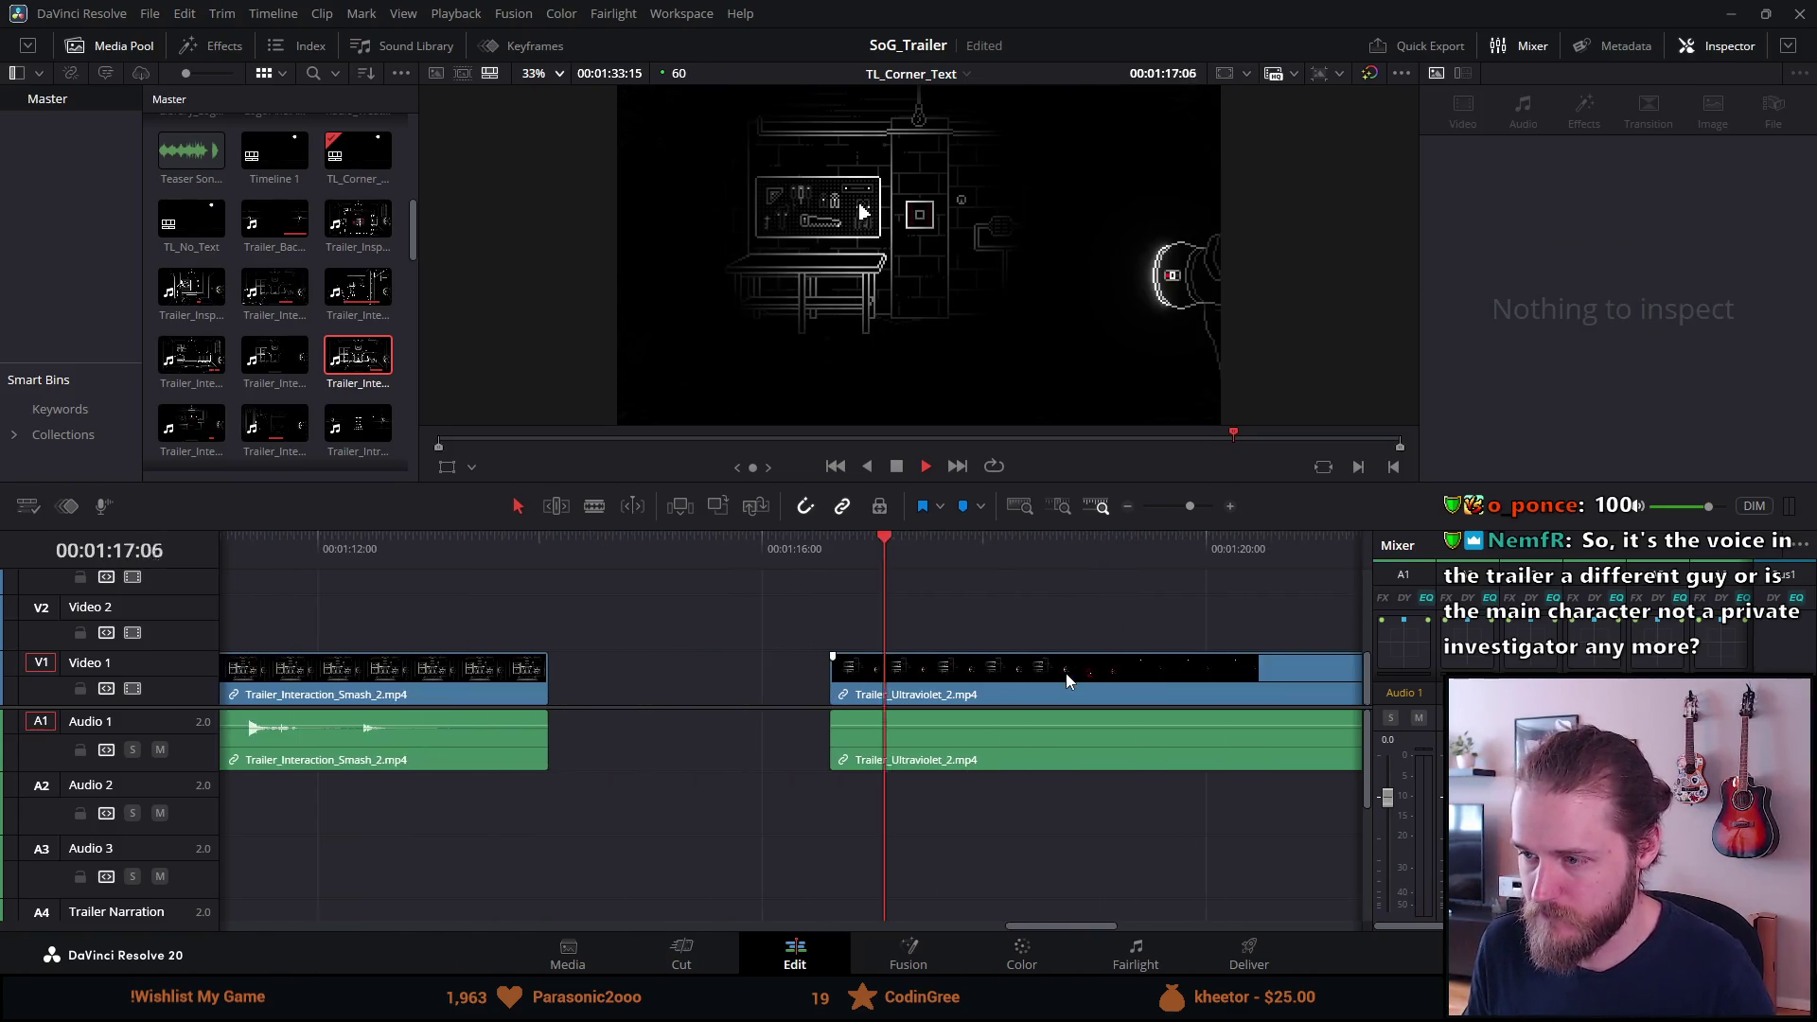
pyautogui.scroll(-3, 1065, 673)
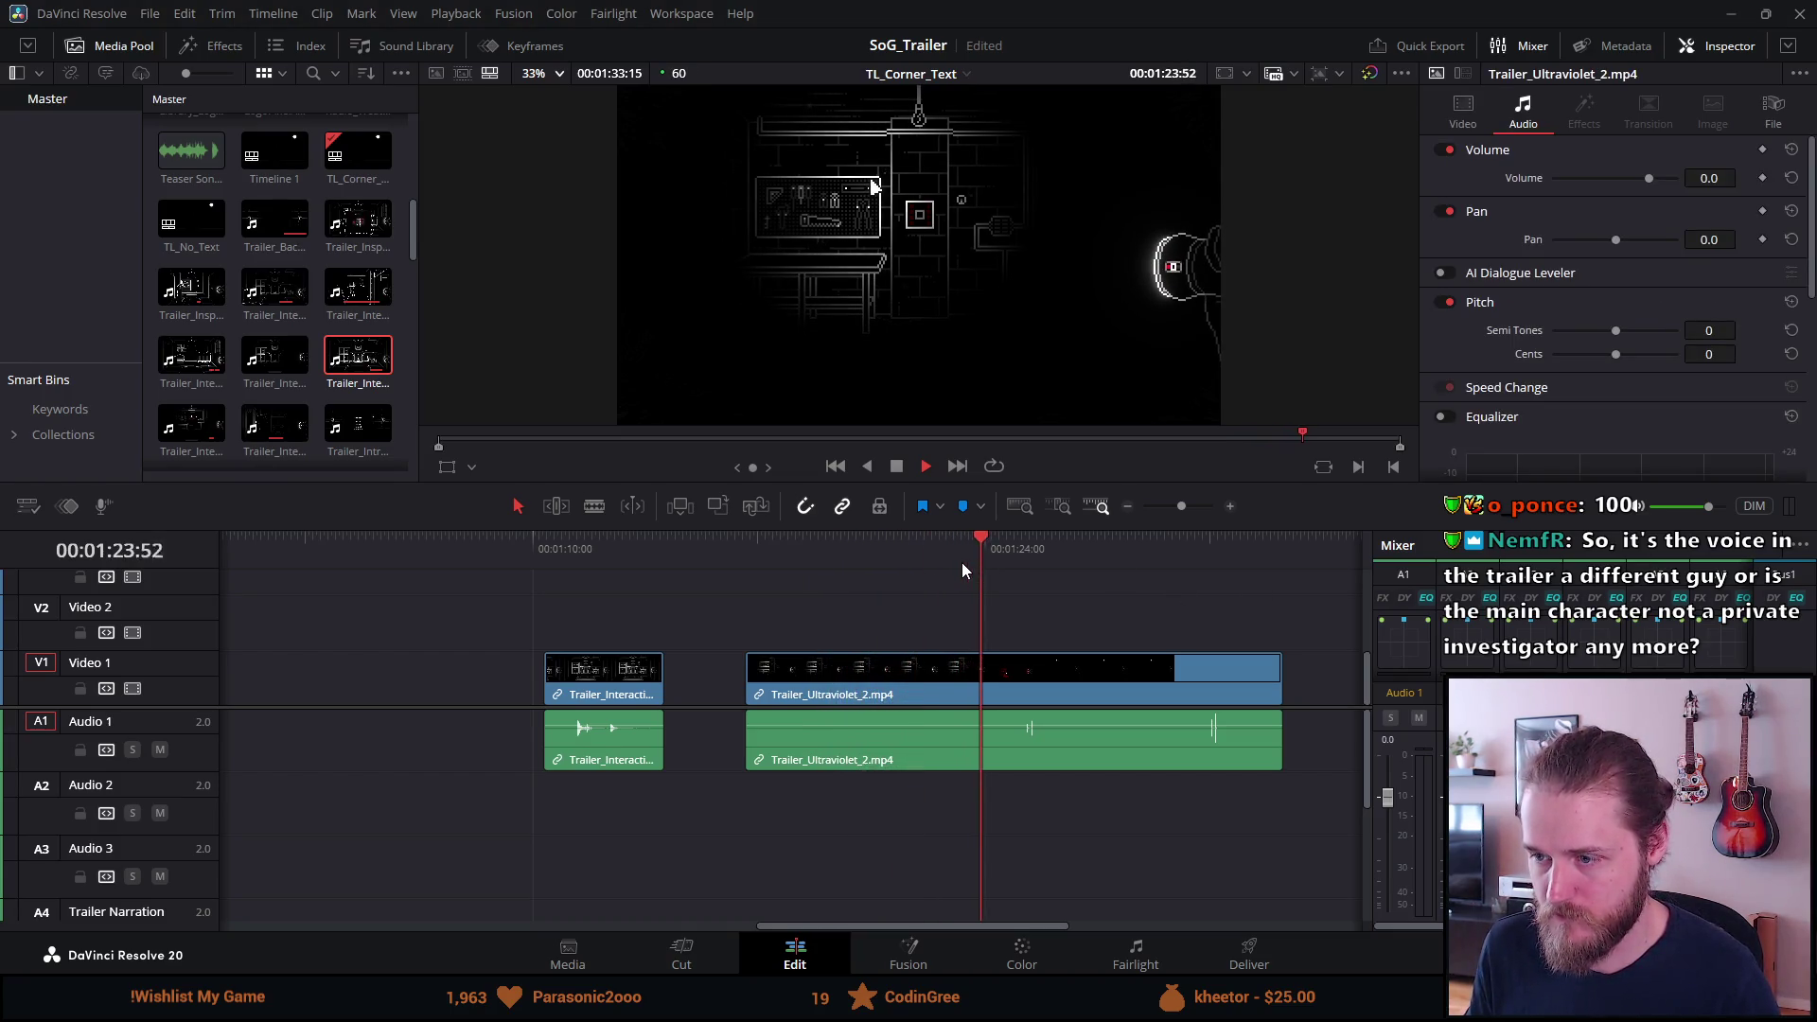
pyautogui.hotkey('ctrl', 'b')
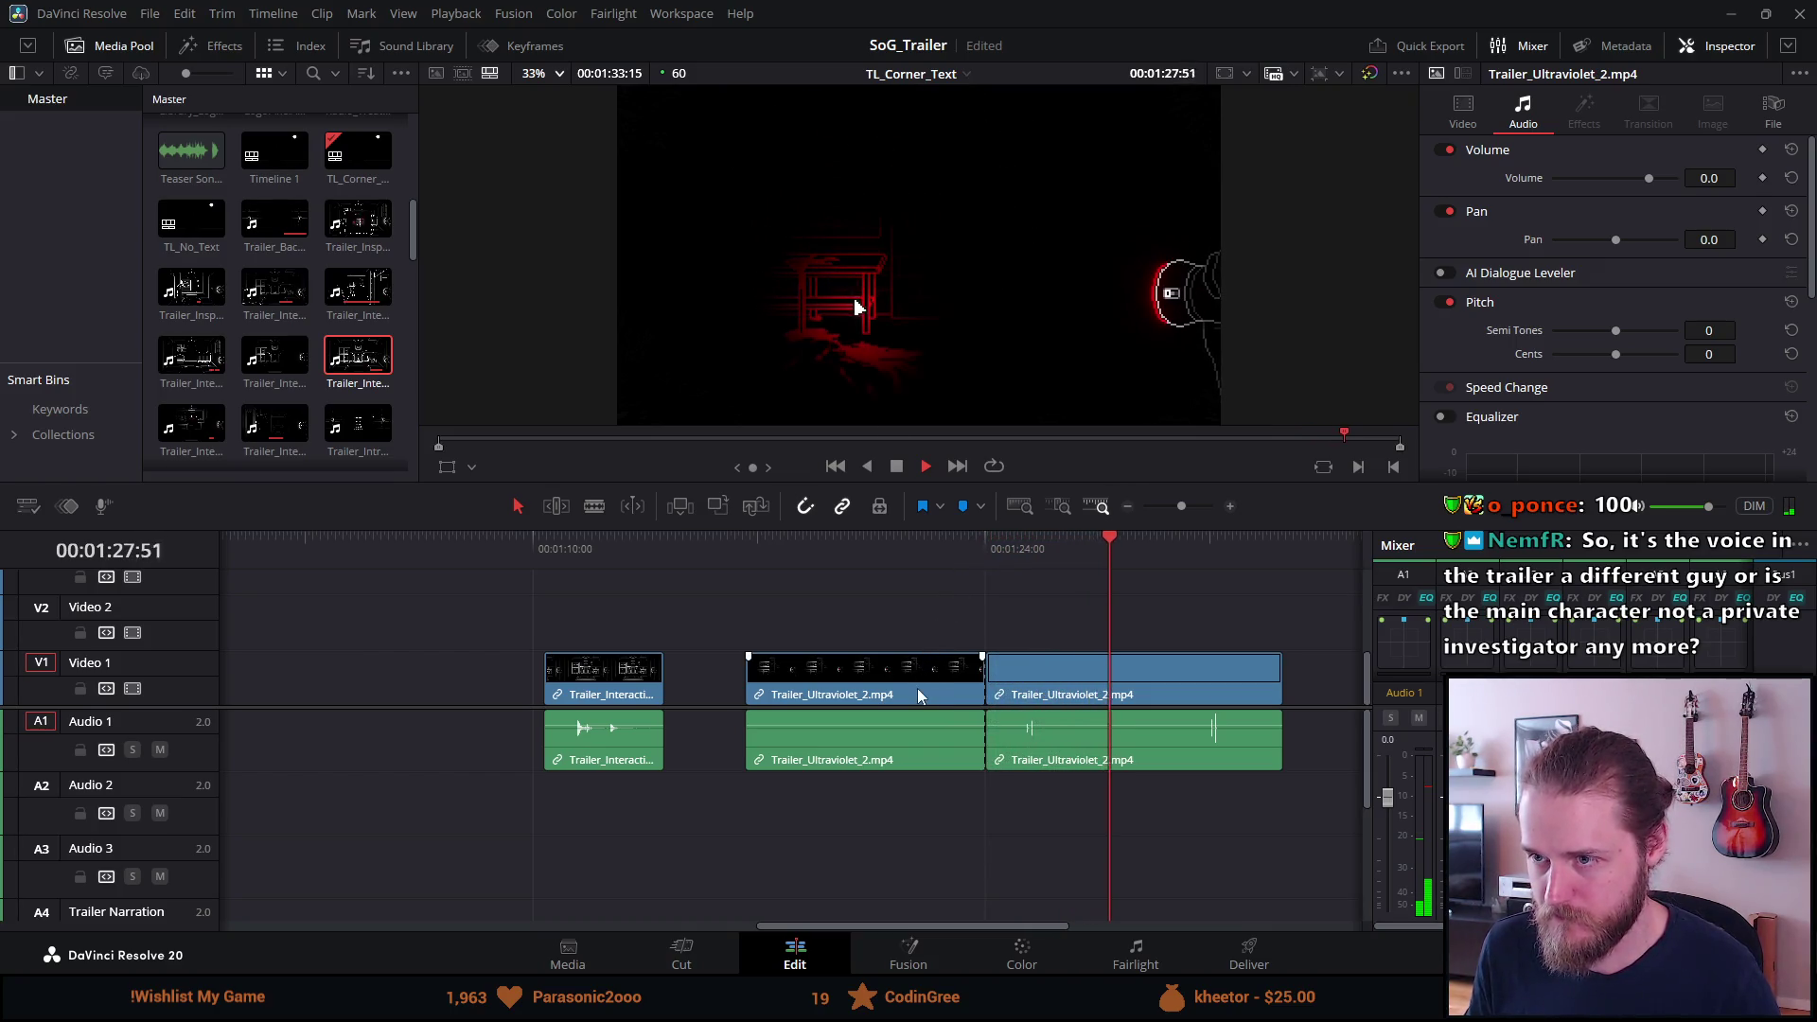
pyautogui.hotkey('ctrl', 'b')
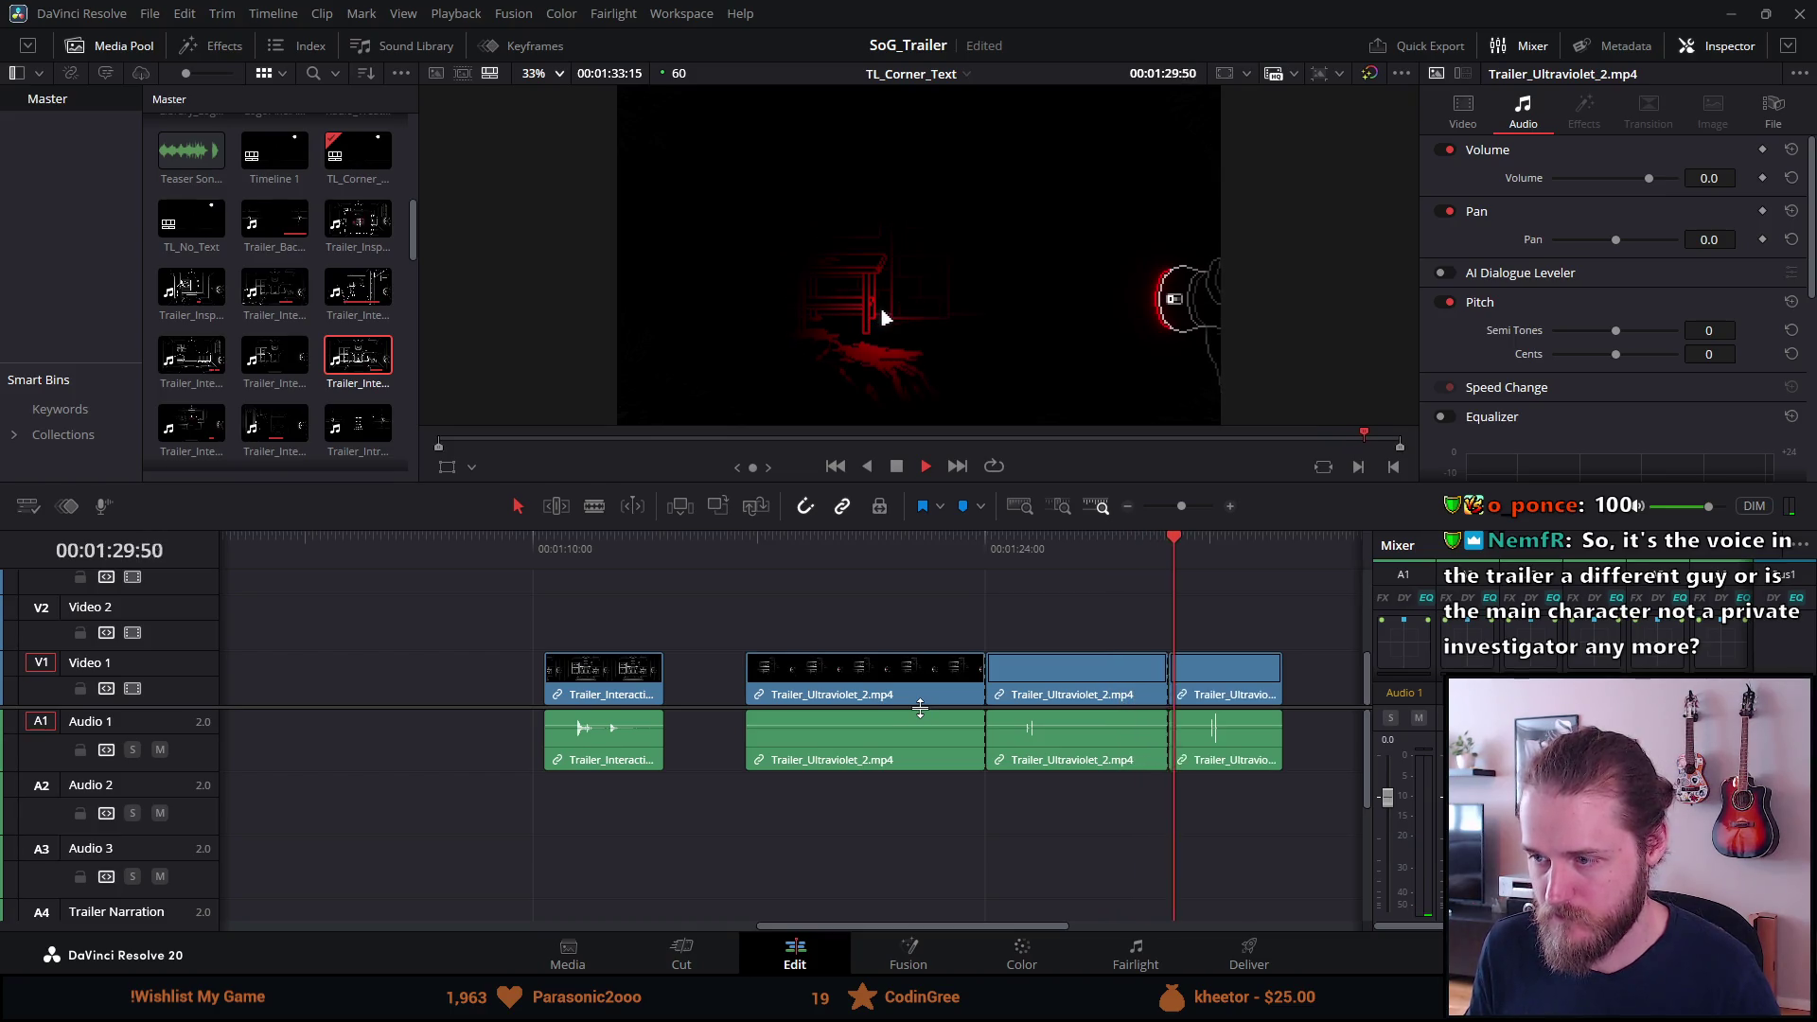
pyautogui.press('Delete')
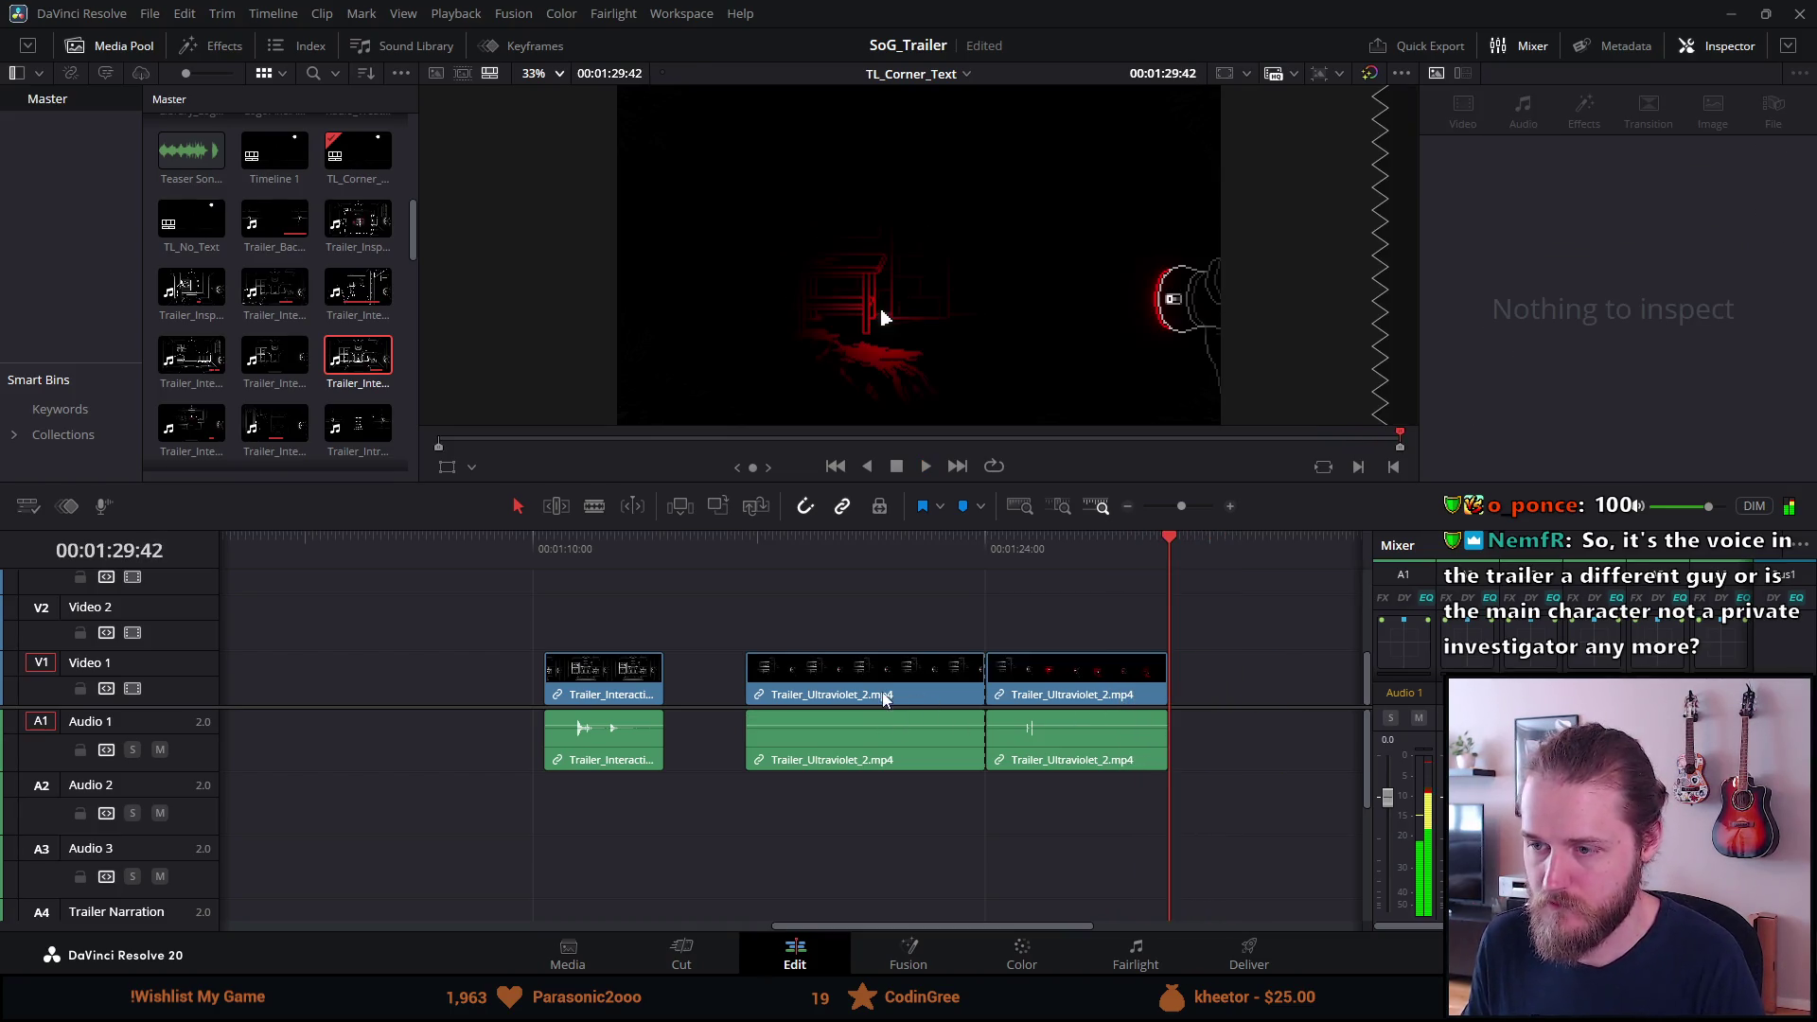
pyautogui.click(882, 695)
pyautogui.press('BackSpace')
# Move the kept Interaction Smash piece onto Video 2 near the trailer's start.
pyautogui.scroll(-4, 630, 649)
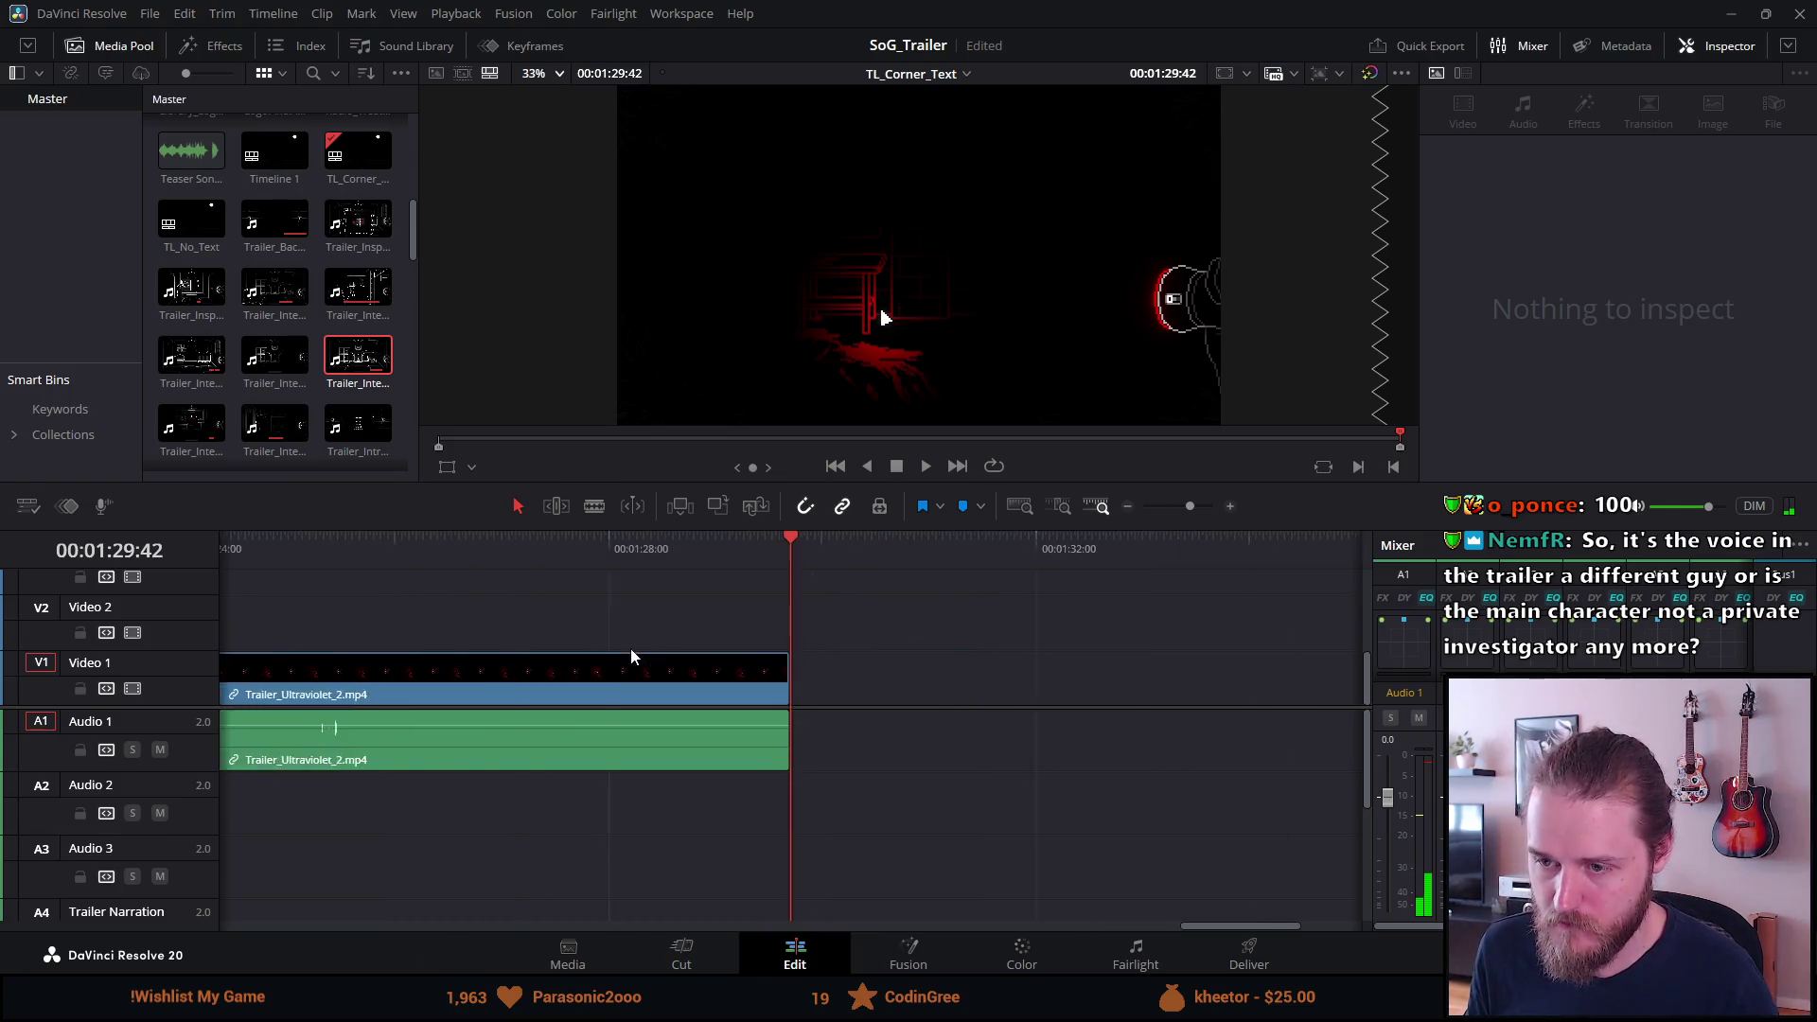
pyautogui.moveTo(643, 673)
pyautogui.mouseDown()
pyautogui.moveTo(216, 724)
pyautogui.moveTo(257, 724)
pyautogui.moveTo(365, 665)
pyautogui.moveTo(331, 641)
pyautogui.mouseUp()
pyautogui.scroll(1, 331, 640)
pyautogui.scroll(-2, 331, 640)
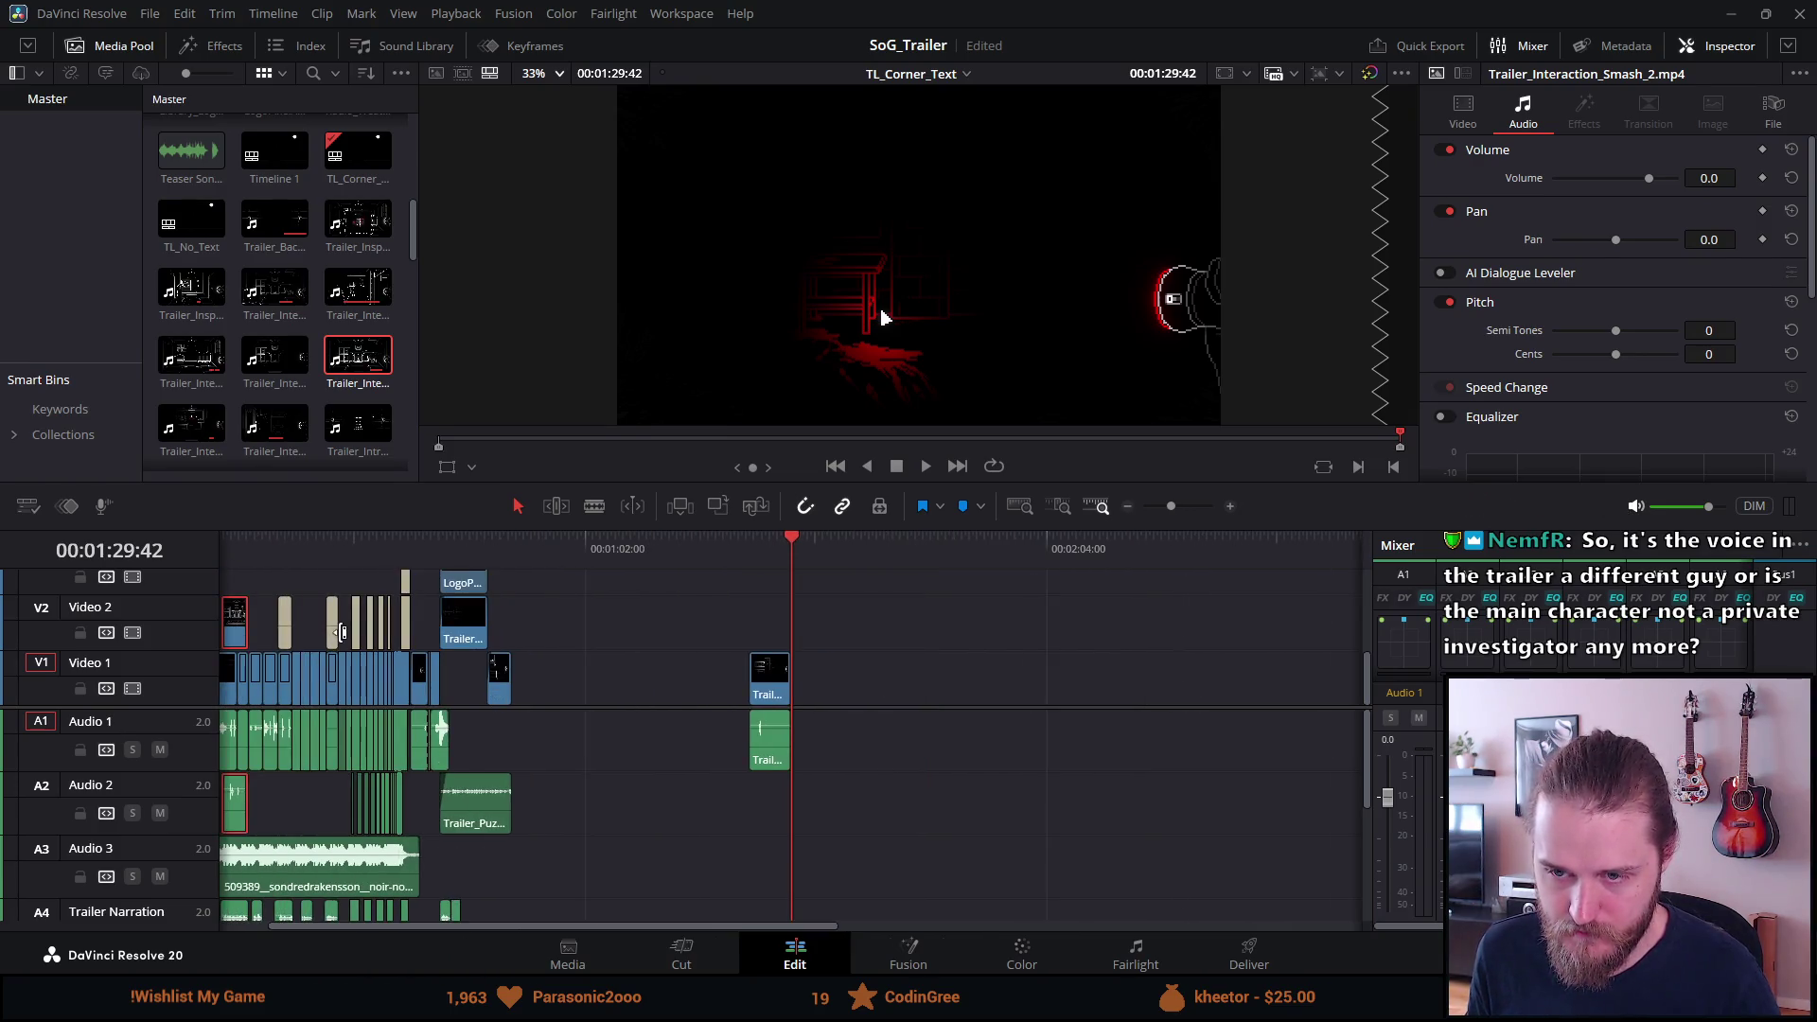
# Shift AMBIENCE_RAIN later on Audio 2 and move the Interaction Smash clip earlier on Video 2.
pyautogui.click(239, 538)
pyautogui.scroll(4, 219, 543)
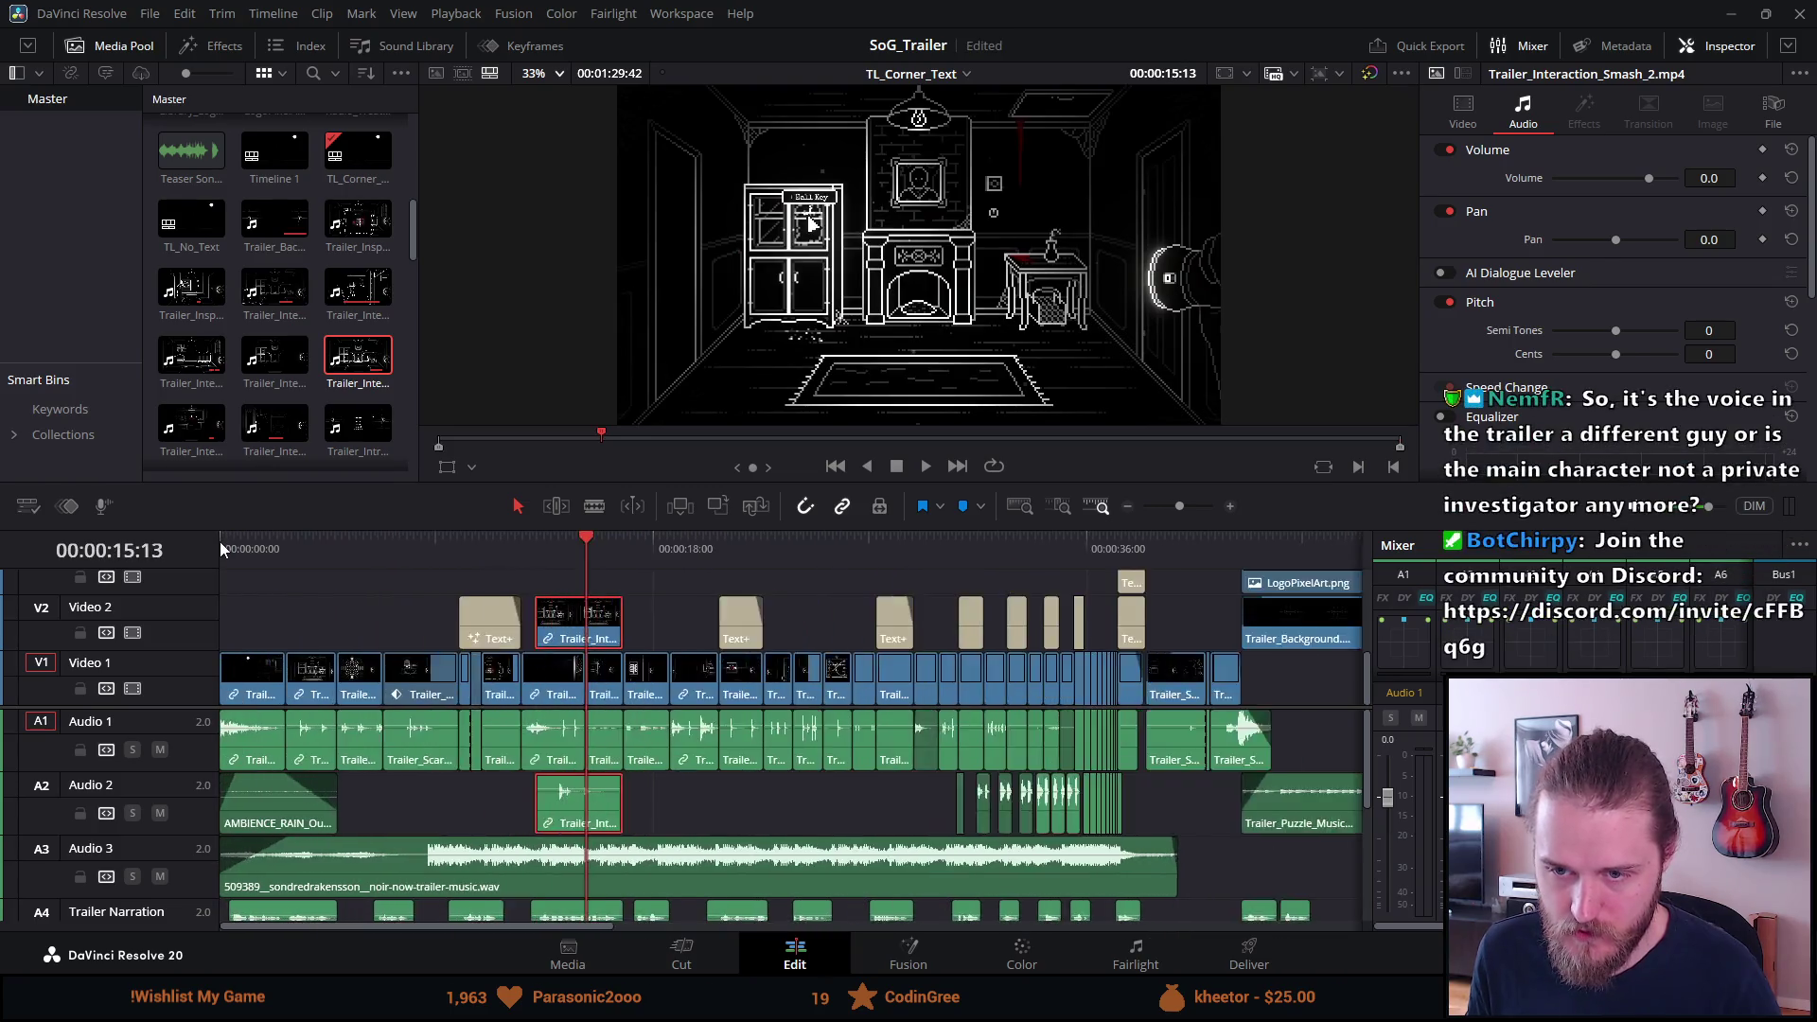
pyautogui.click(310, 540)
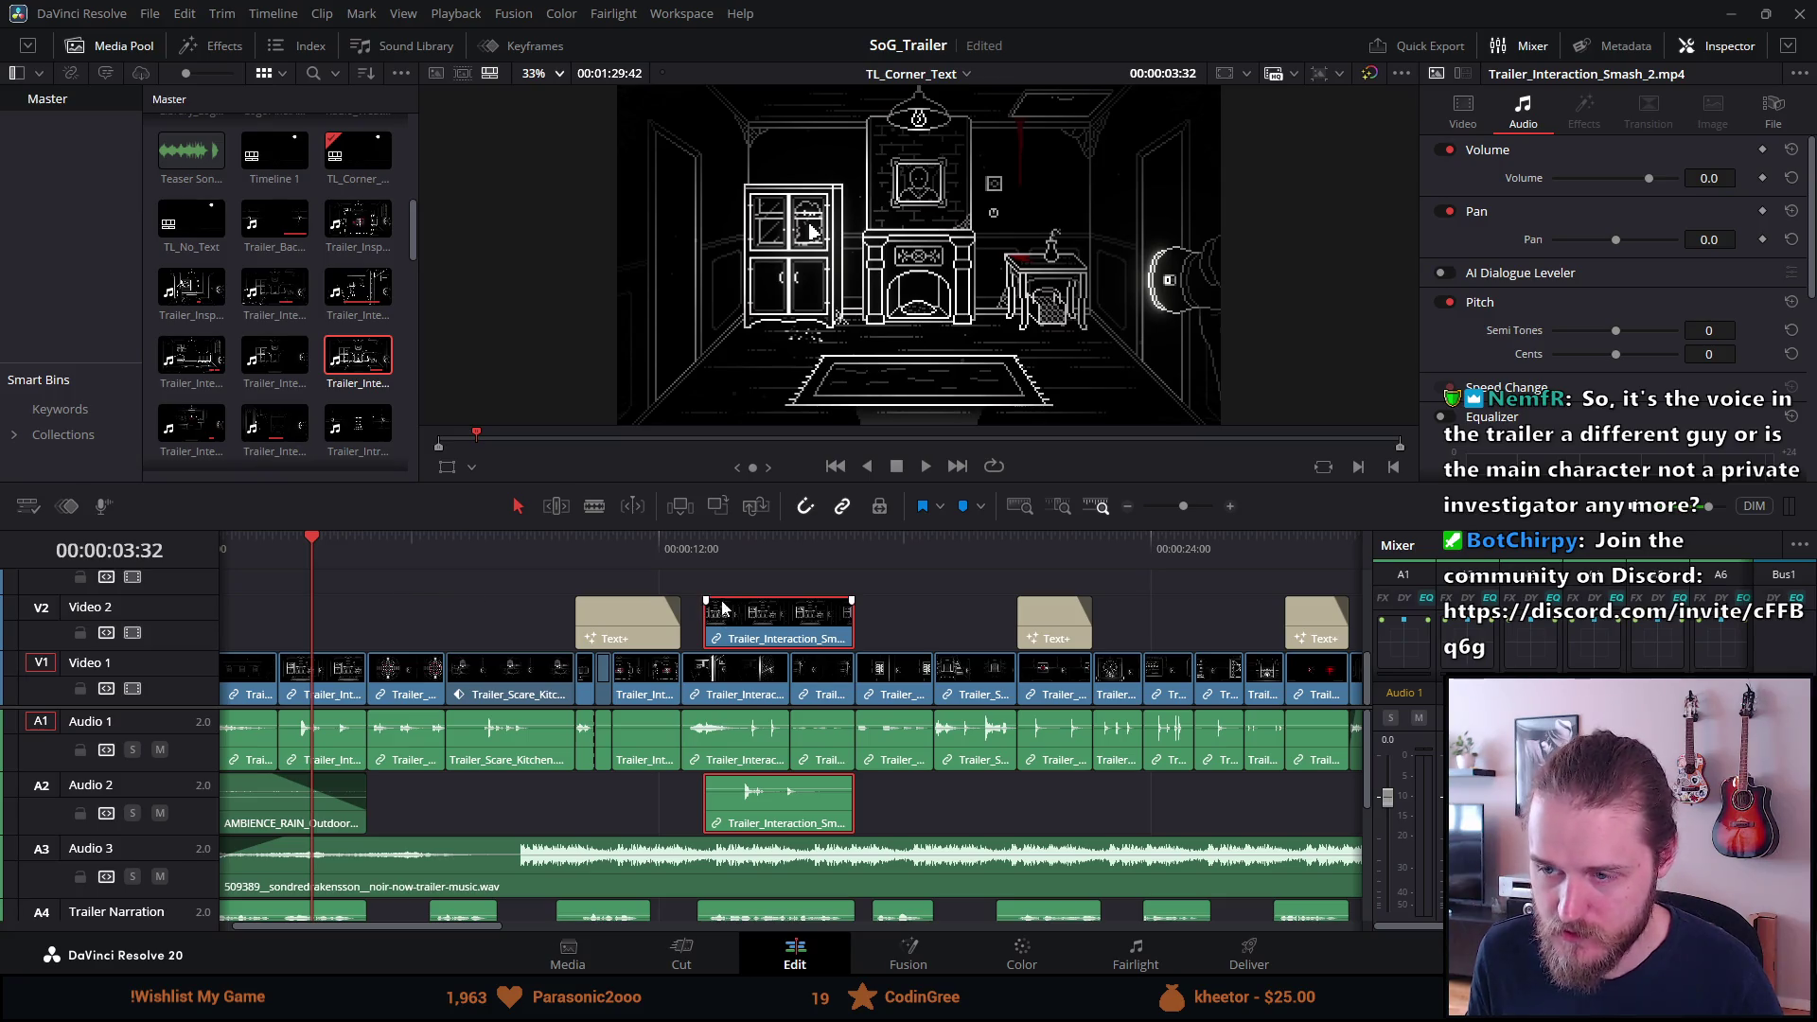
pyautogui.click(706, 551)
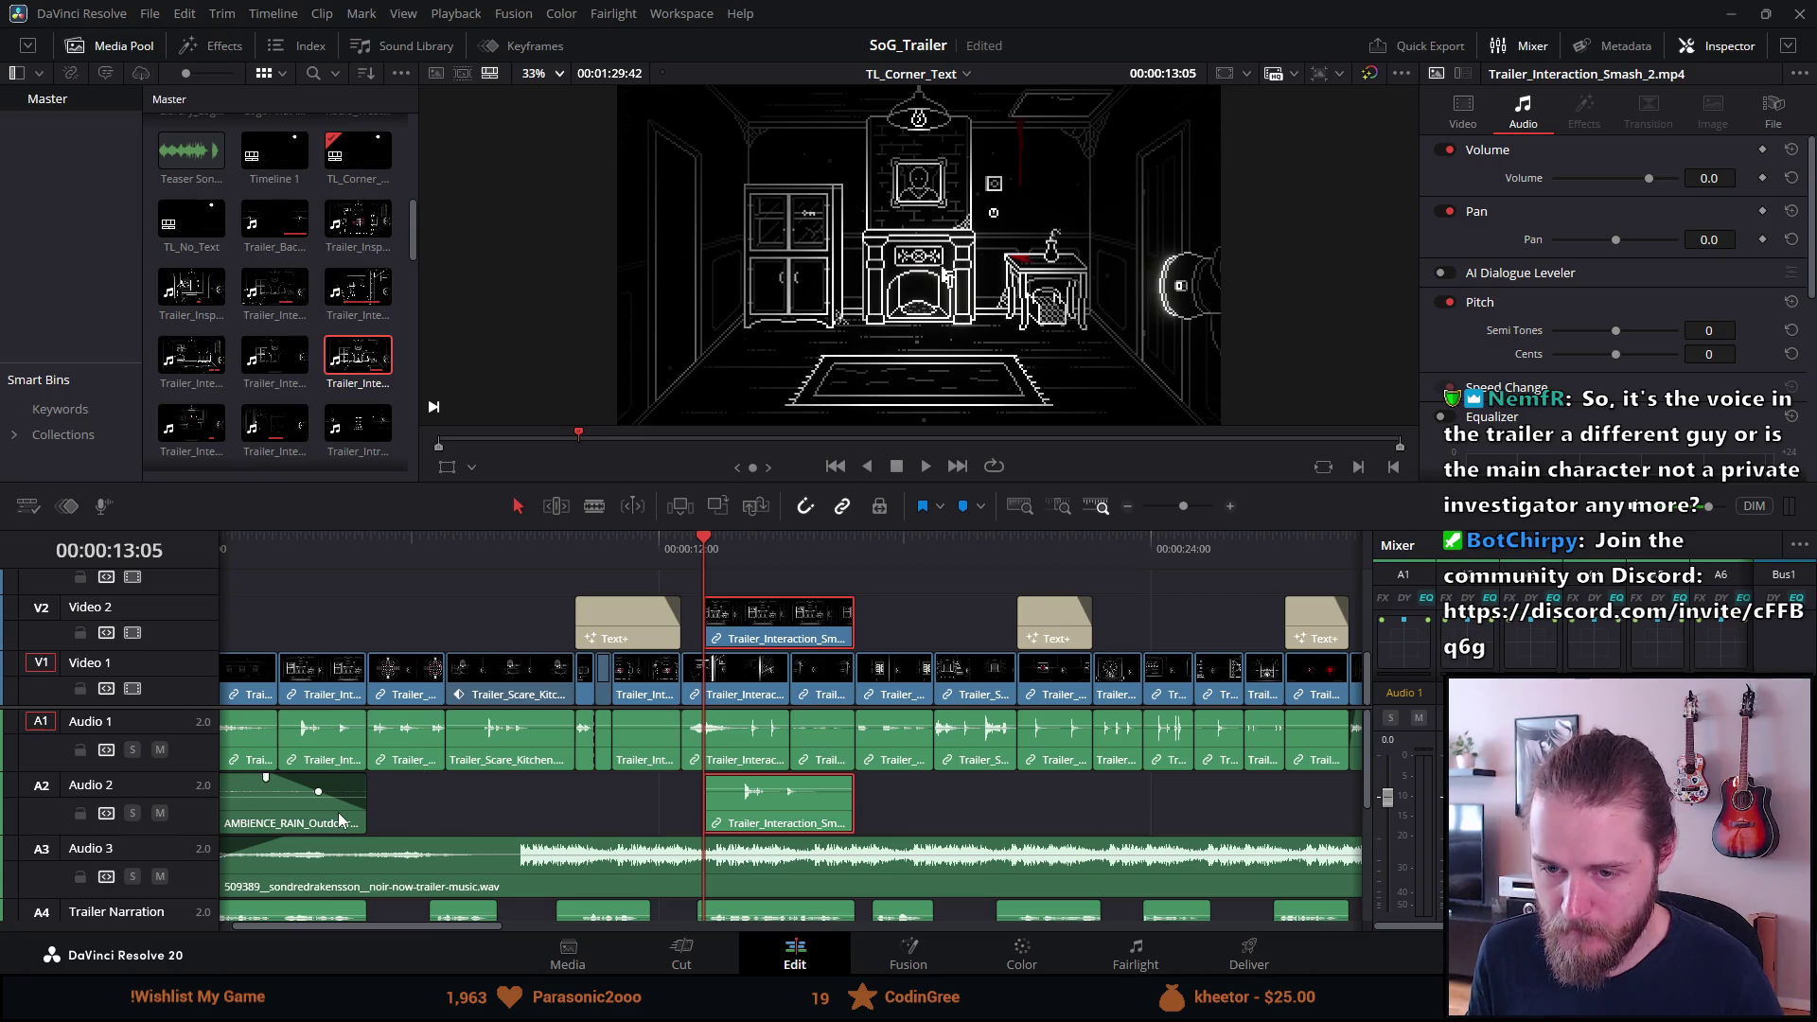
pyautogui.moveTo(328, 826)
pyautogui.mouseDown()
pyautogui.moveTo(458, 821)
pyautogui.moveTo(446, 744)
pyautogui.moveTo(507, 758)
pyautogui.moveTo(580, 836)
pyautogui.moveTo(603, 809)
pyautogui.moveTo(637, 811)
pyautogui.mouseUp()
pyautogui.moveTo(748, 807)
pyautogui.mouseDown()
pyautogui.moveTo(279, 804)
pyautogui.moveTo(303, 798)
pyautogui.mouseUp()
pyautogui.scroll(-3, 299, 795)
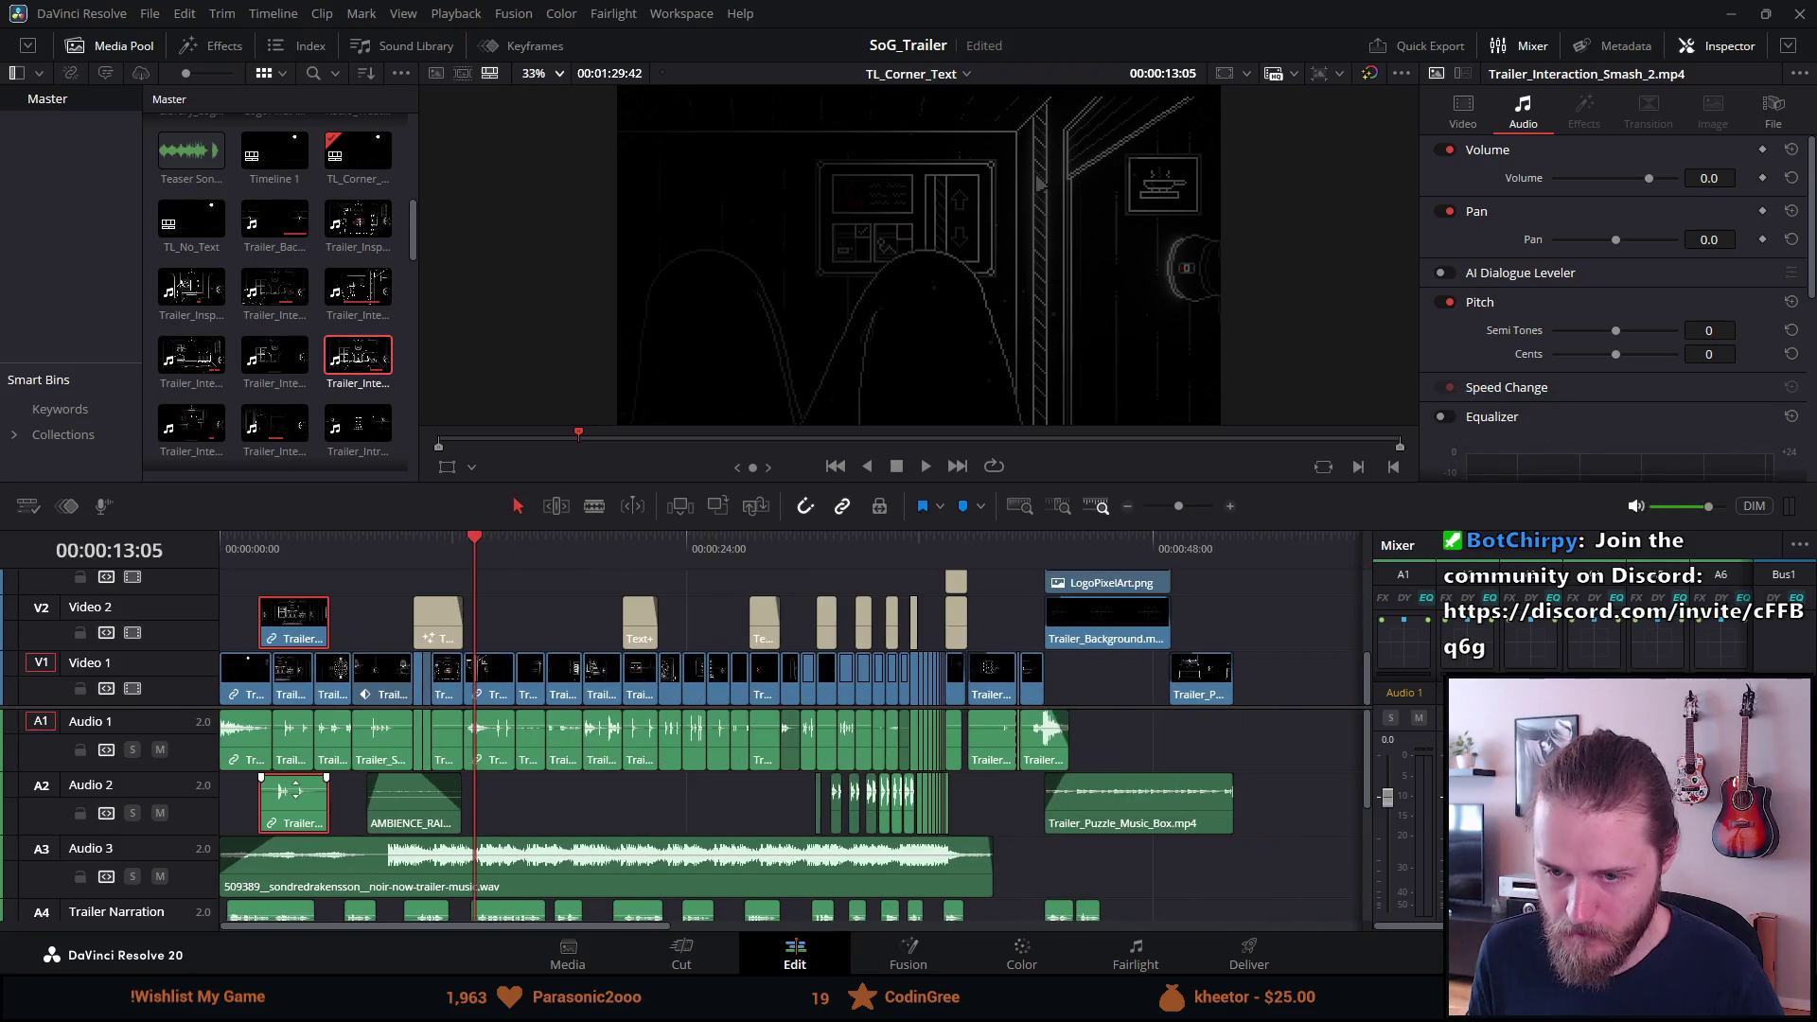
# Nudge the Interaction Smash clip slightly later and mute the Audio 1 track.
pyautogui.click(274, 544)
pyautogui.scroll(5, 263, 553)
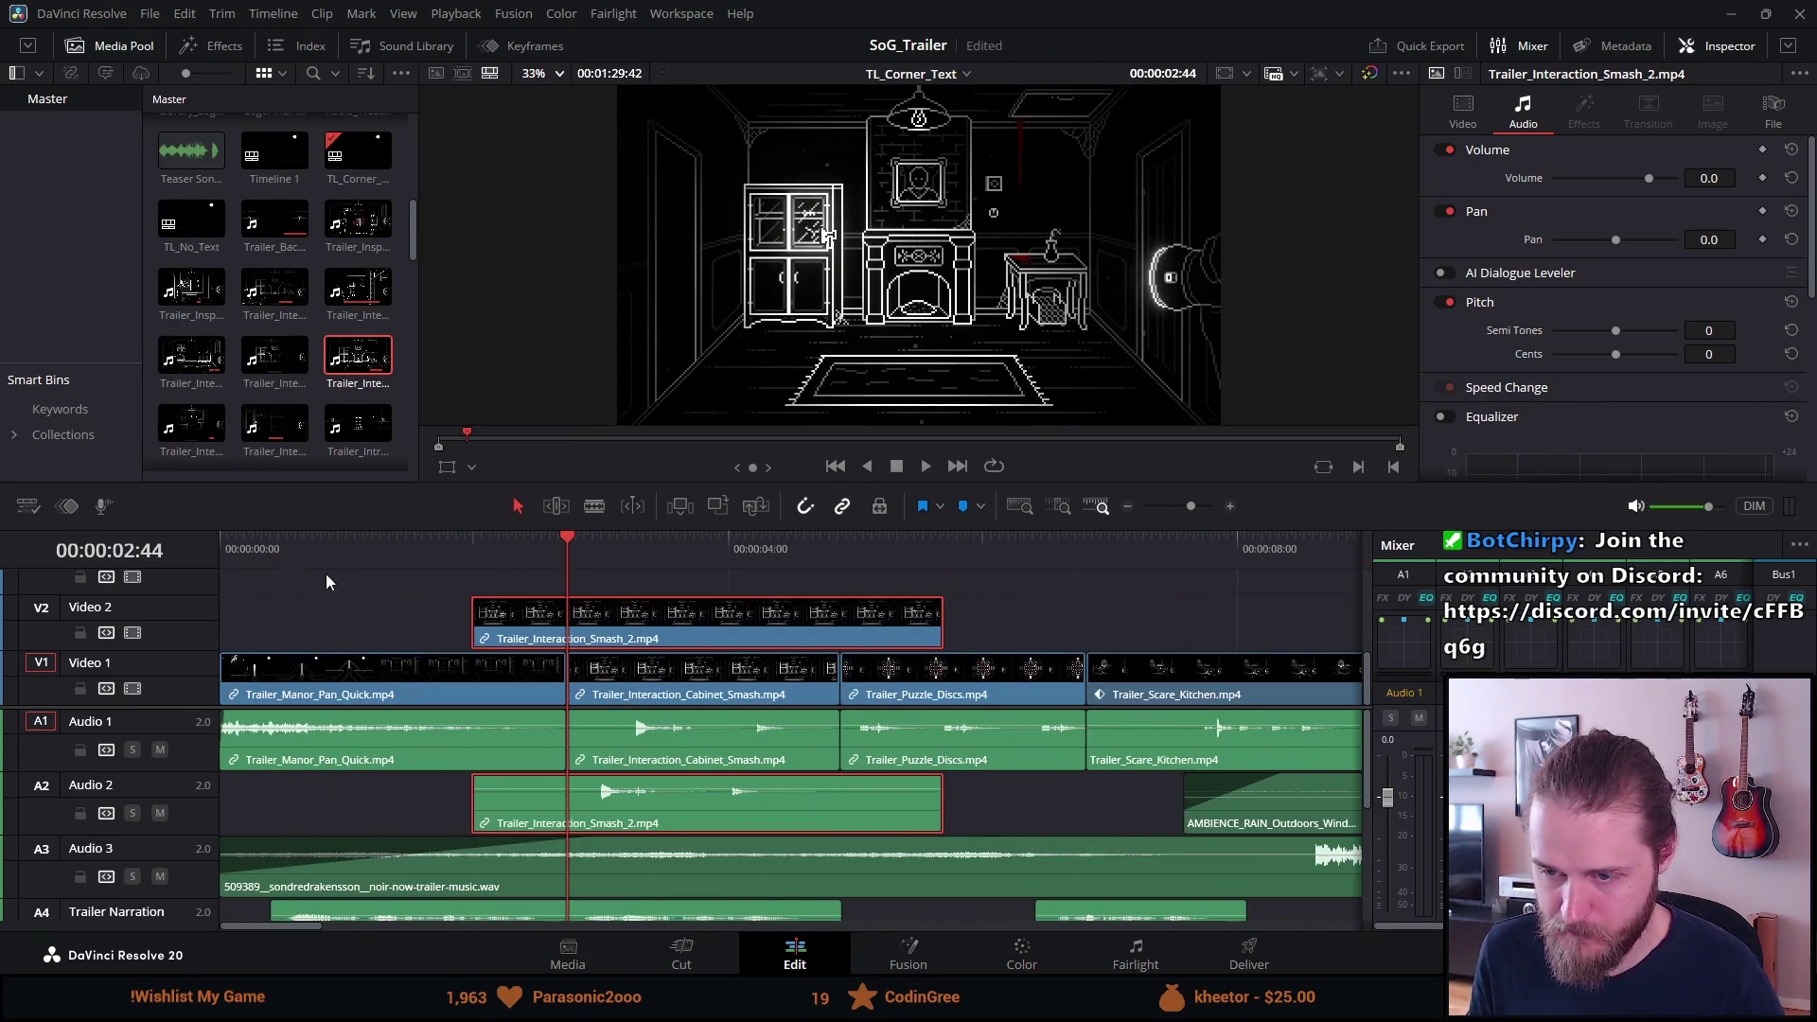
pyautogui.moveTo(615, 801)
pyautogui.mouseDown()
pyautogui.moveTo(672, 802)
pyautogui.moveTo(636, 803)
pyautogui.moveTo(658, 817)
pyautogui.mouseUp()
pyautogui.click(160, 749)
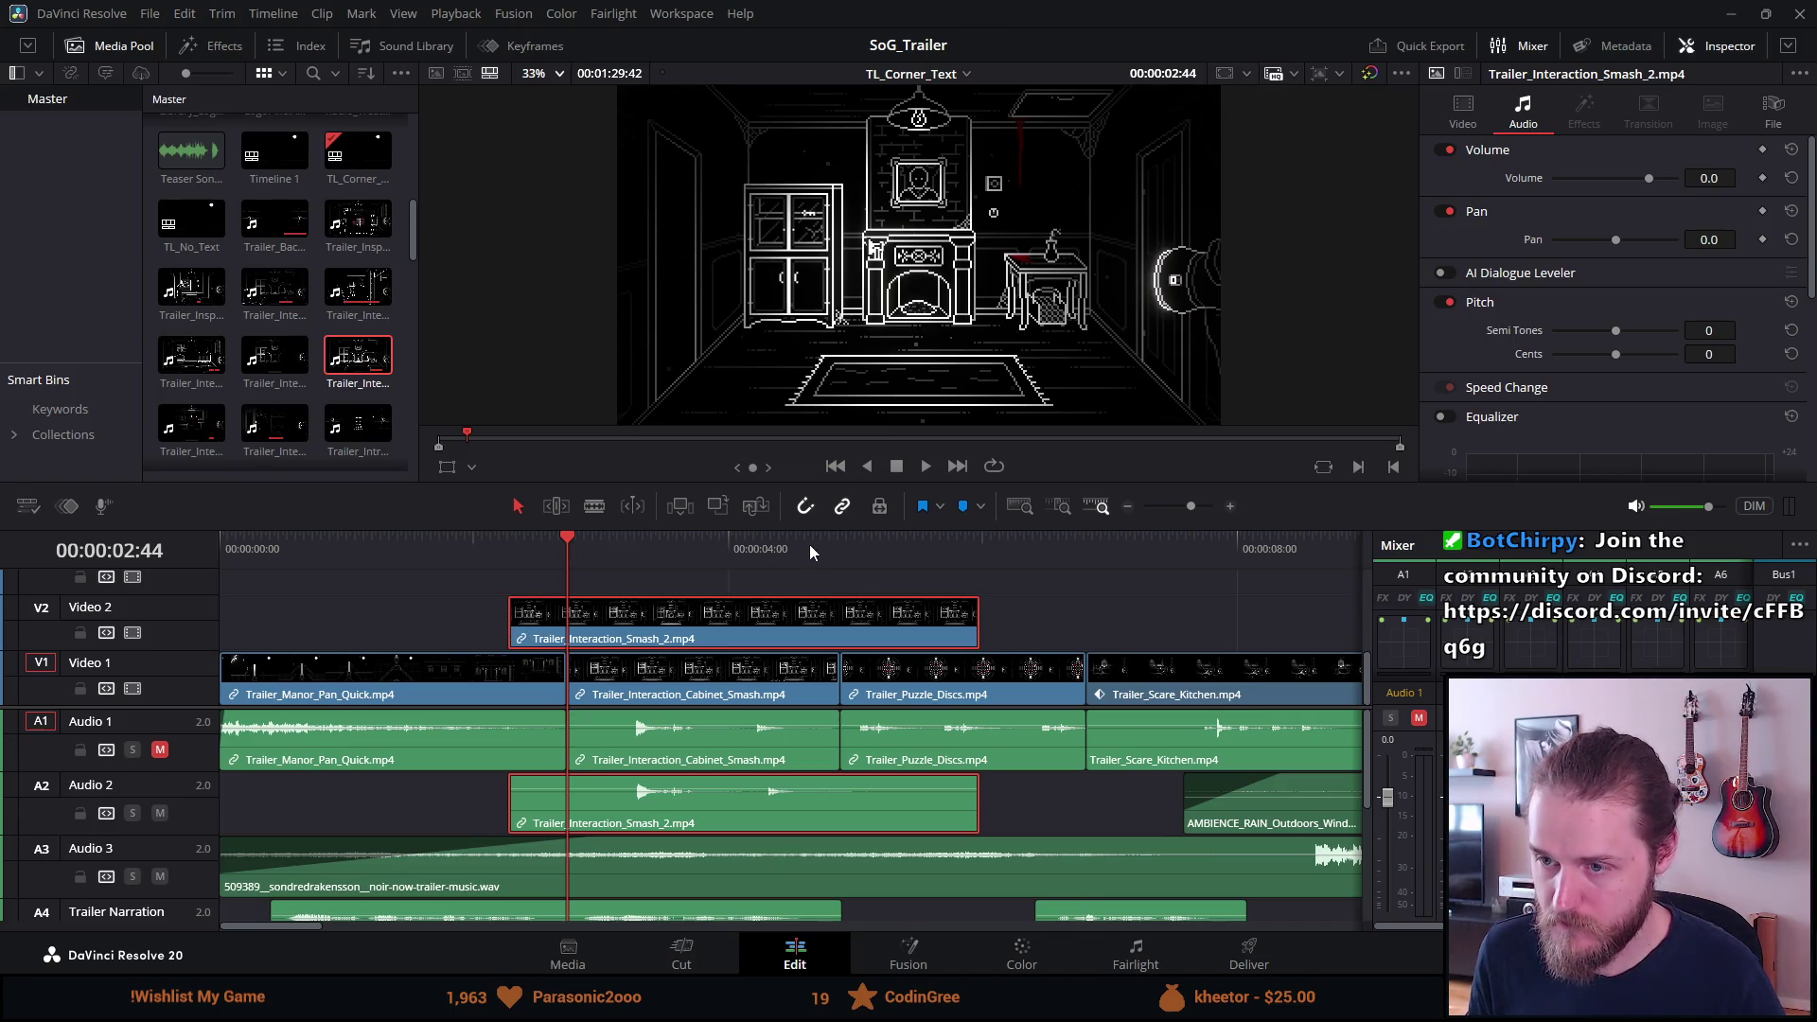
# Trim the Interaction Smash clip's end shorter and its start later, reviewing playback.
pyautogui.press('space')
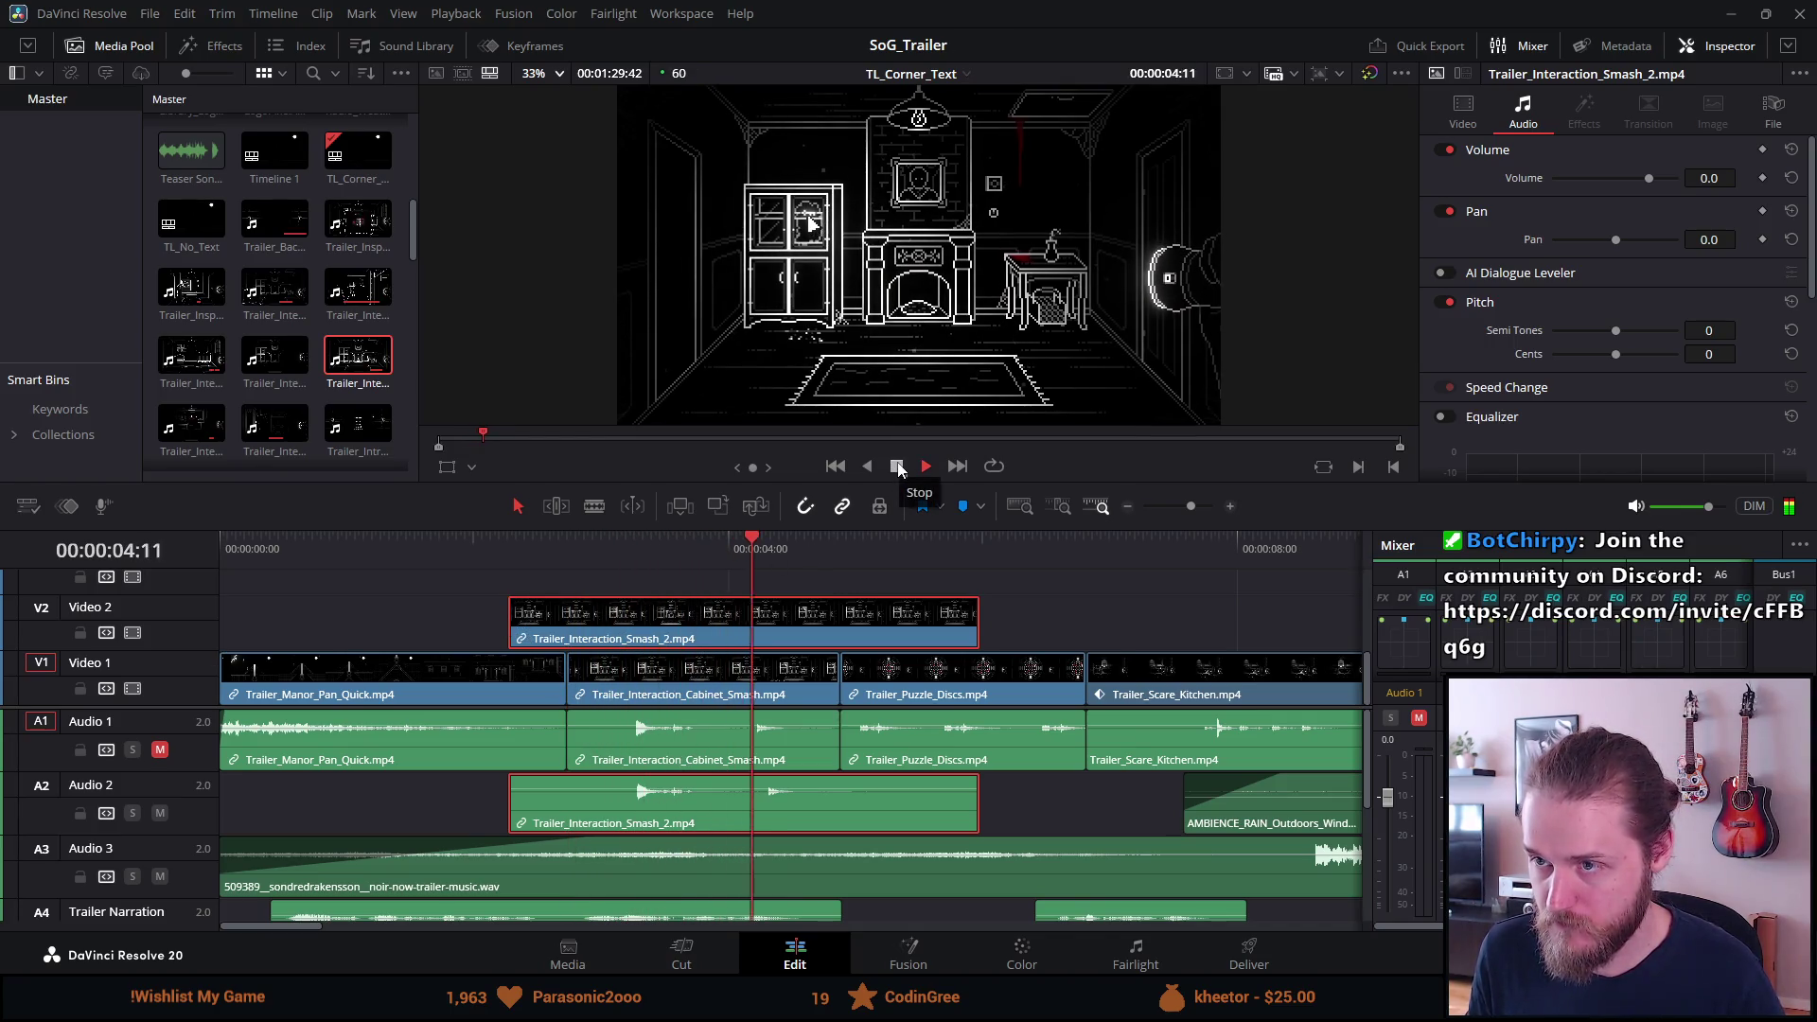
pyautogui.click(897, 467)
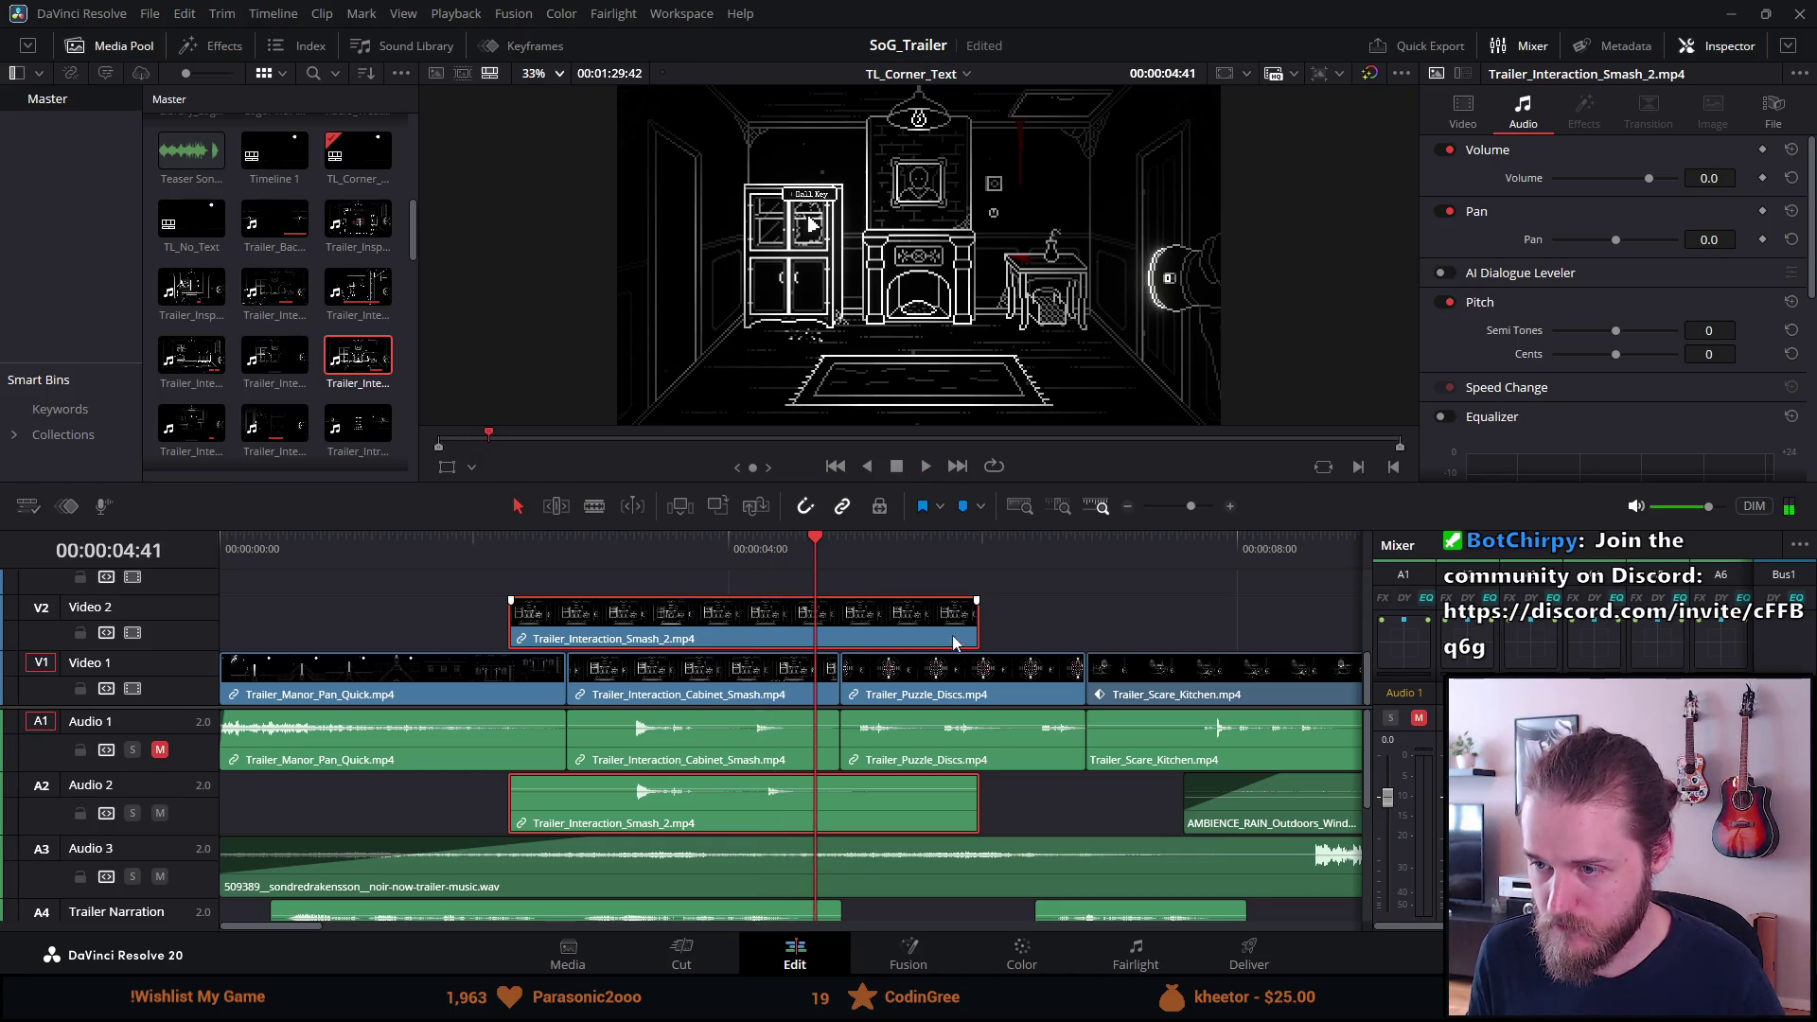
pyautogui.moveTo(981, 620); pyautogui.dragTo(835, 620)
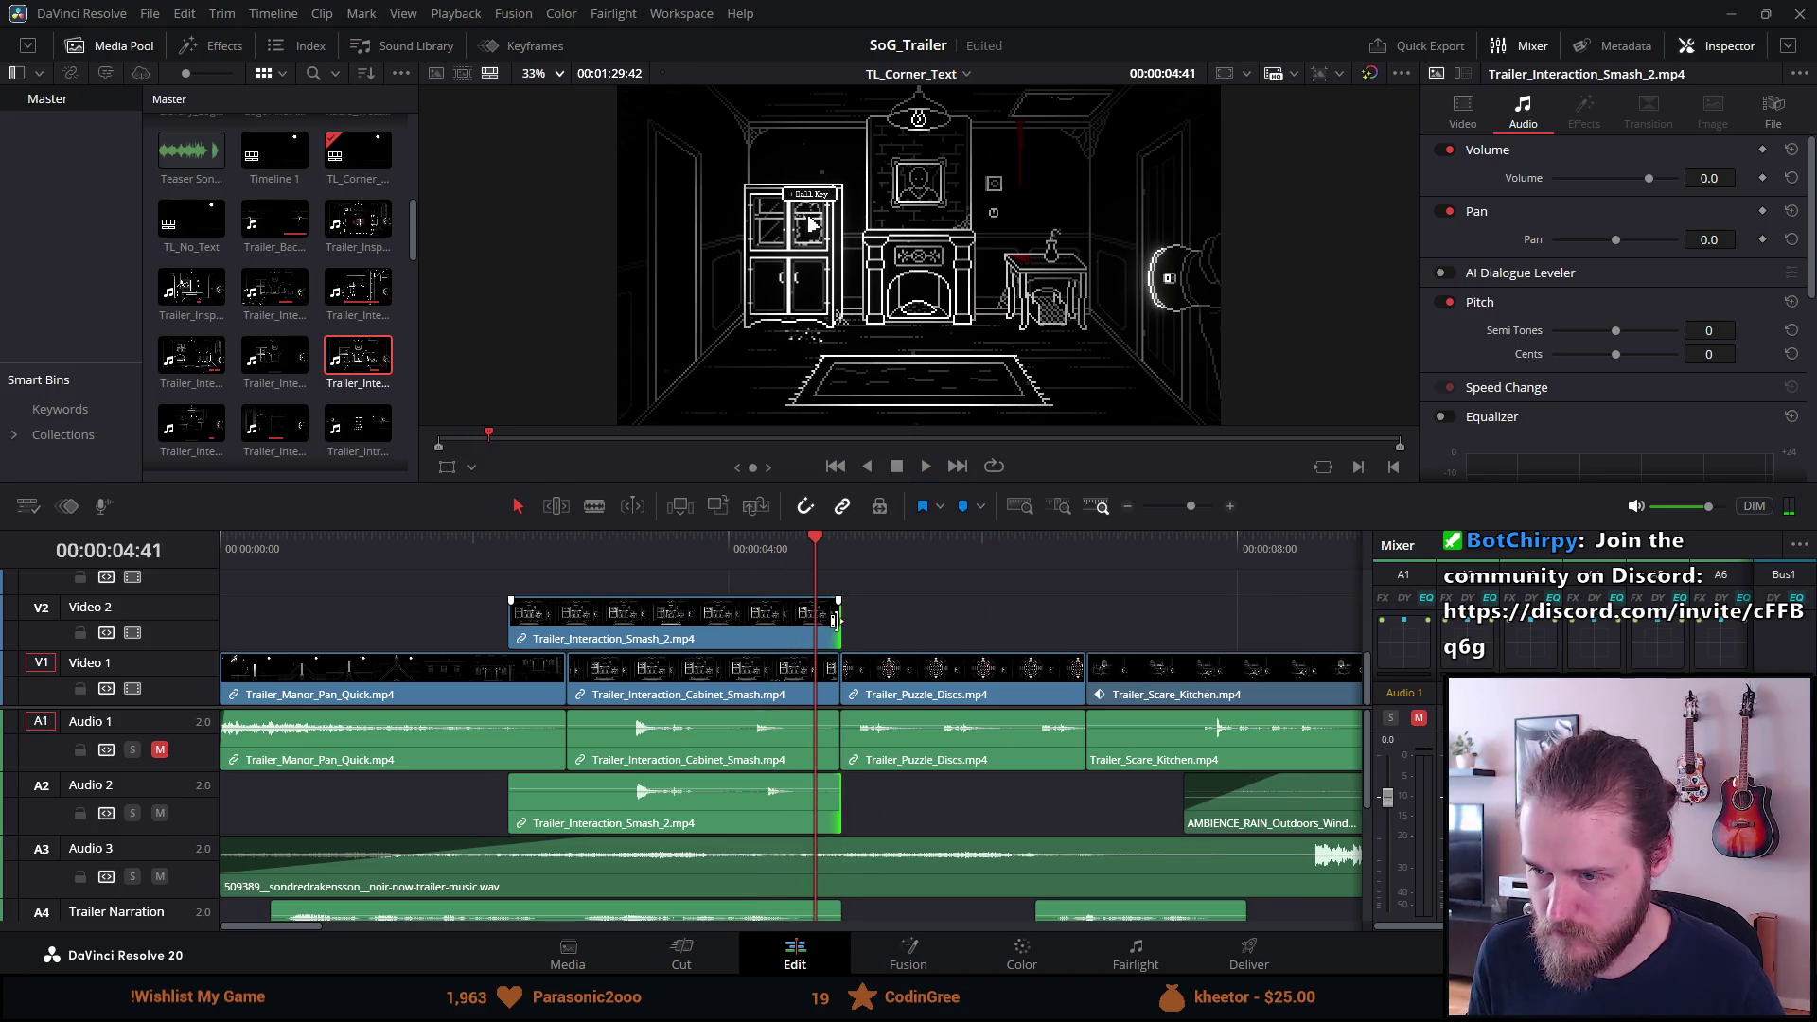
pyautogui.click(560, 532)
pyautogui.press('space')
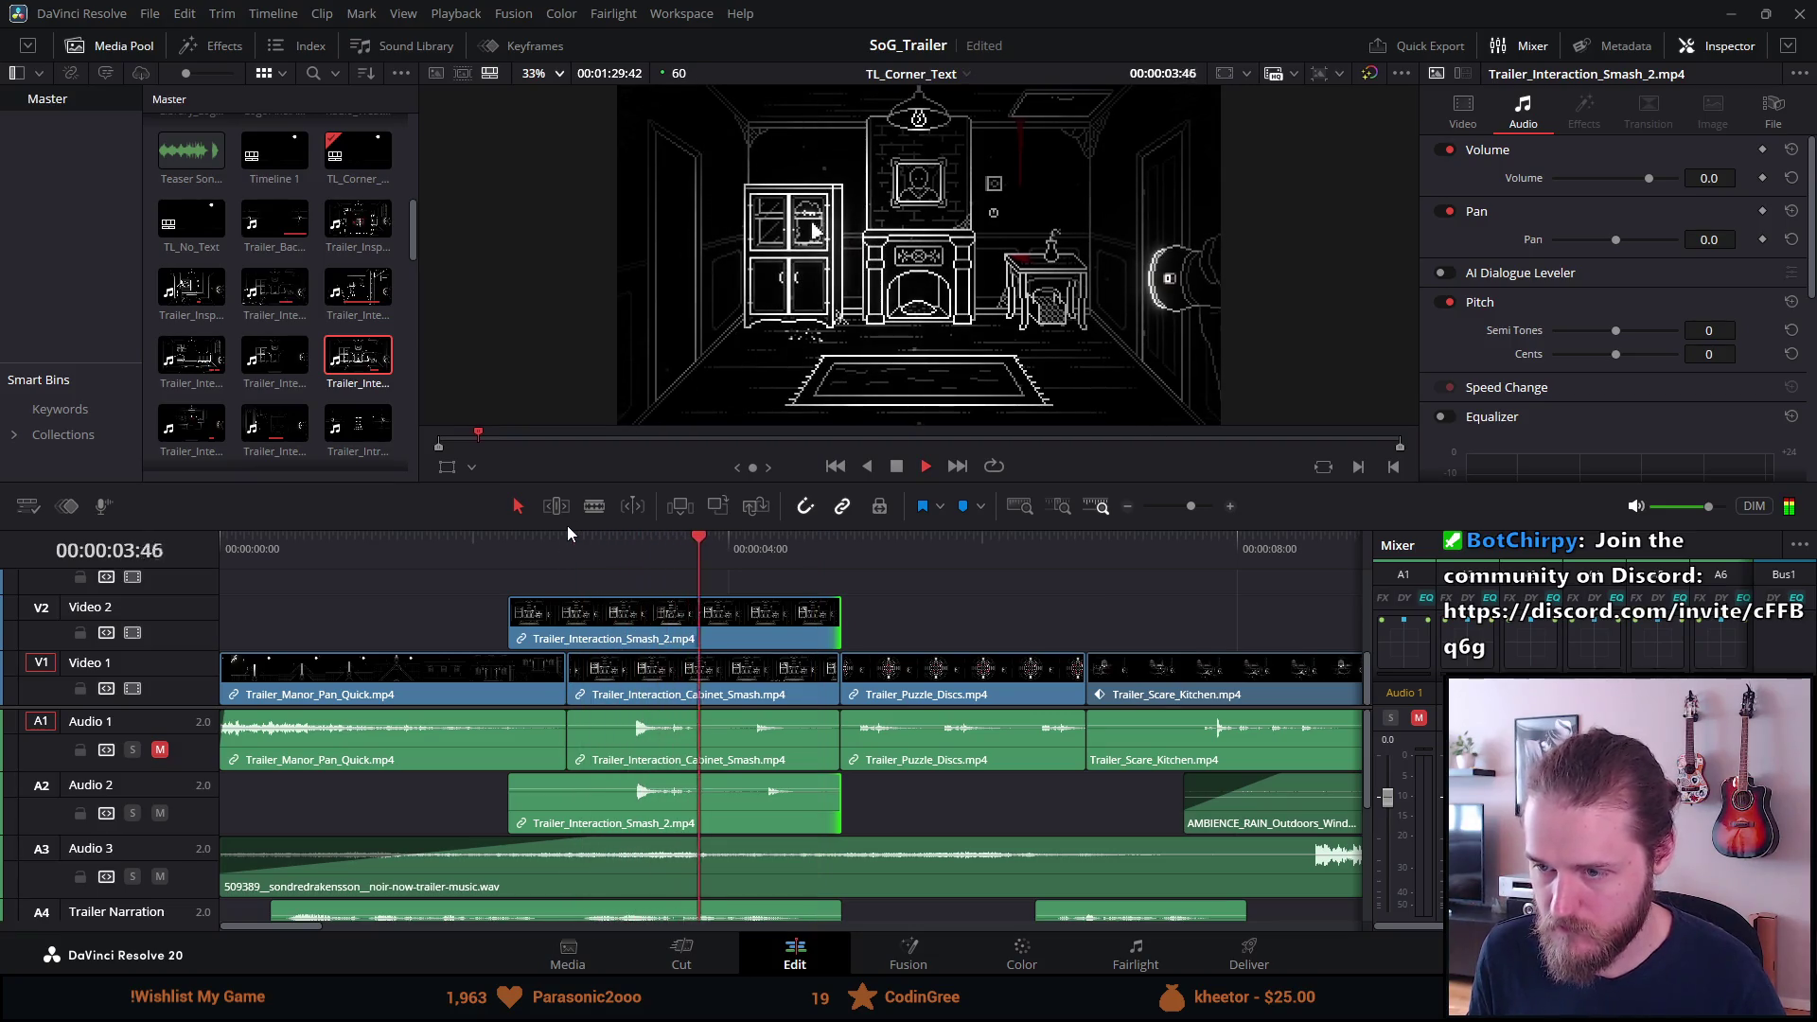
pyautogui.press('space')
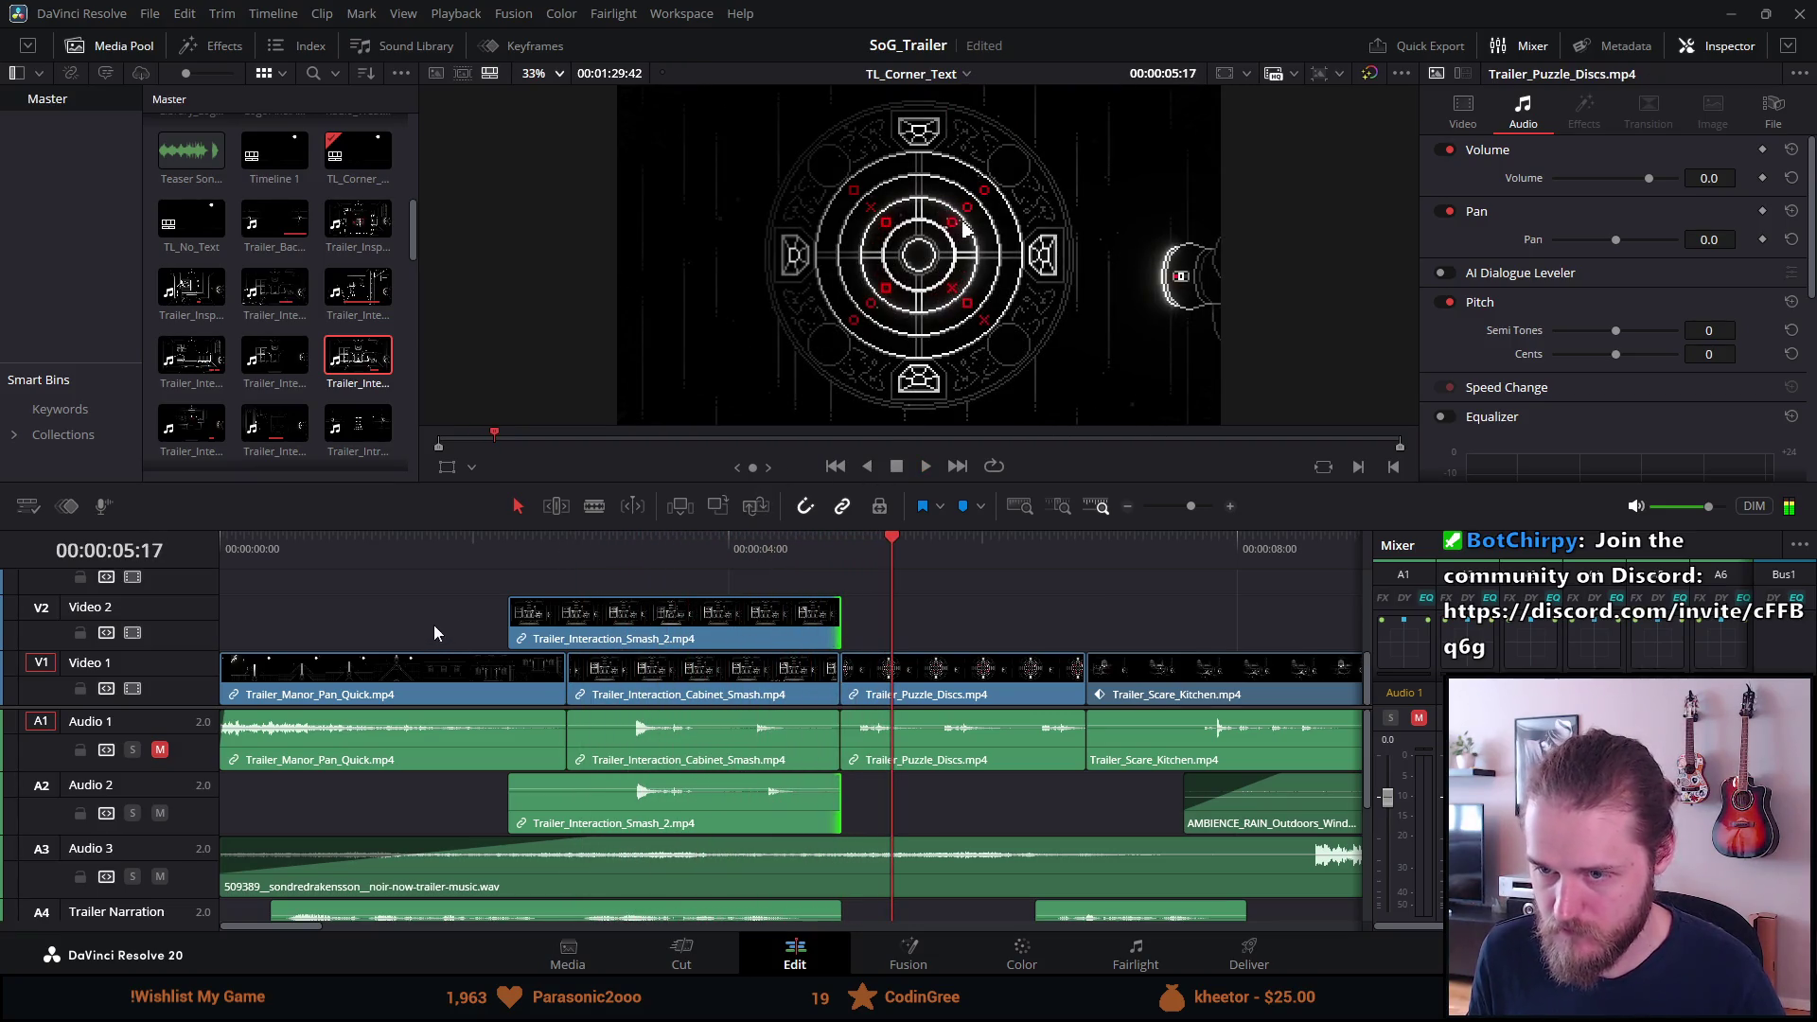
pyautogui.moveTo(512, 615); pyautogui.dragTo(568, 615)
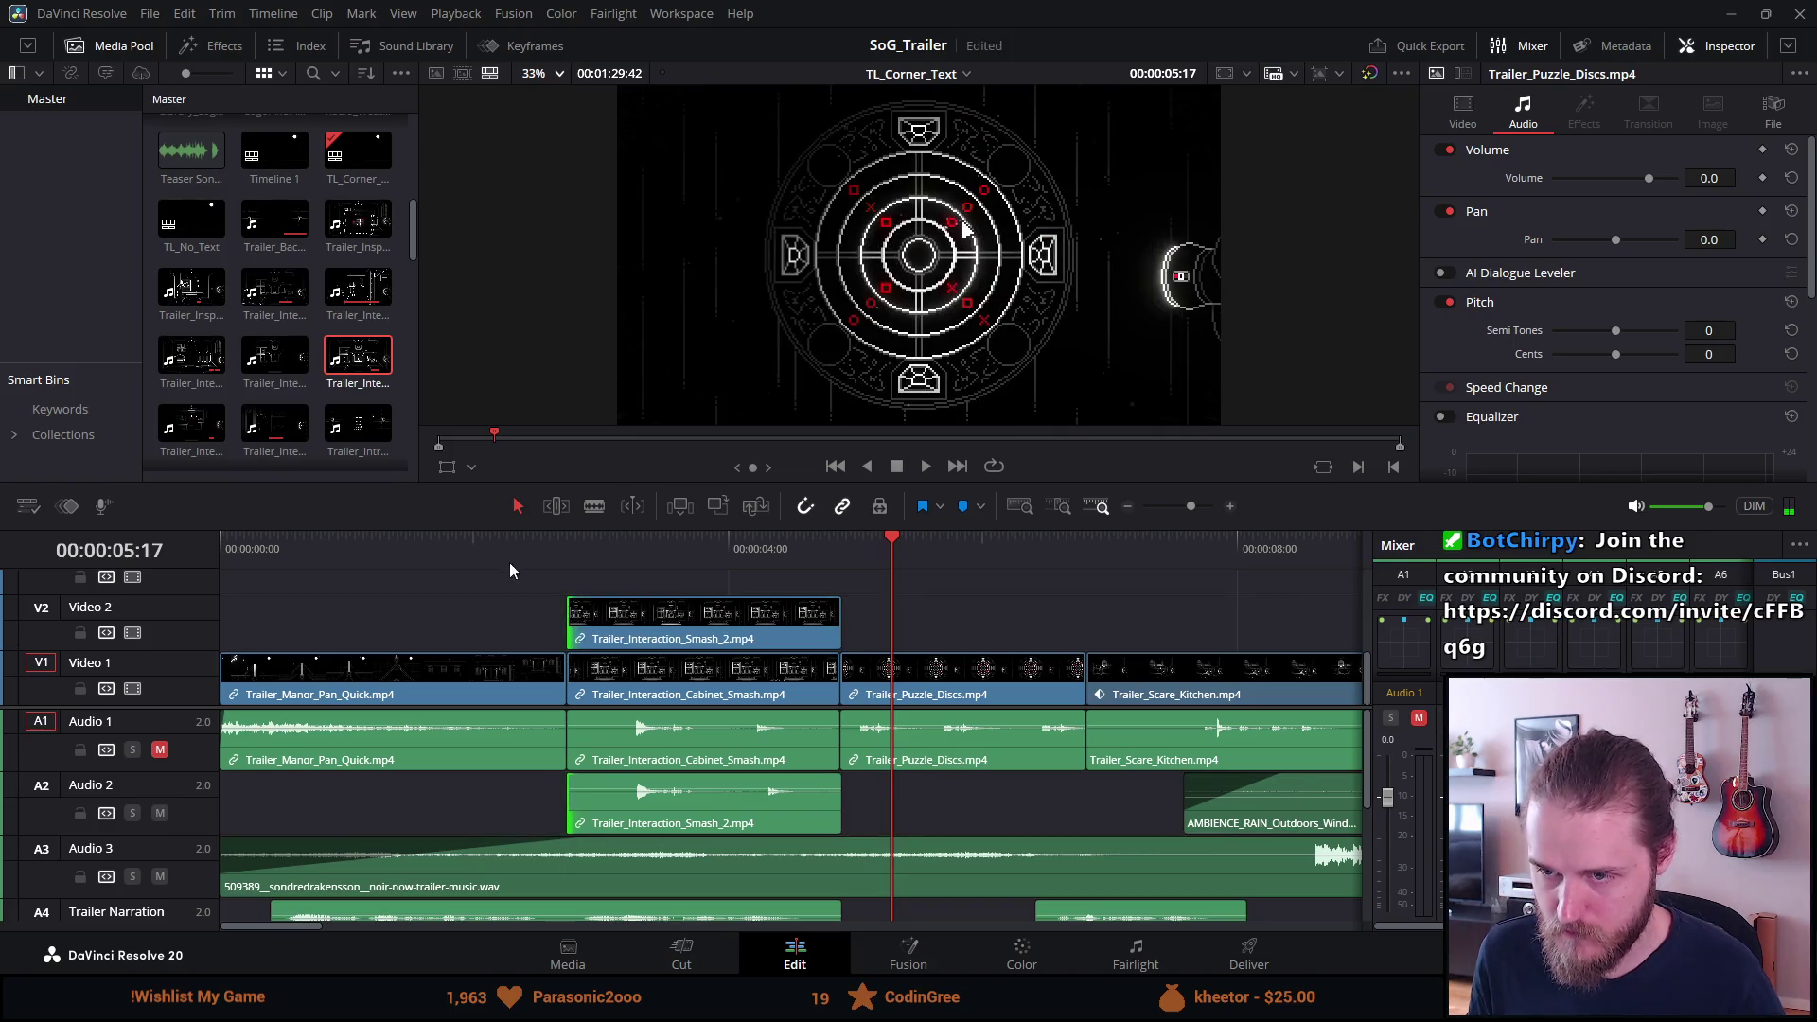
# Review the trailer full screen from the start, then rewatch the cabinet room section.
pyautogui.click(471, 555)
pyautogui.click(444, 556)
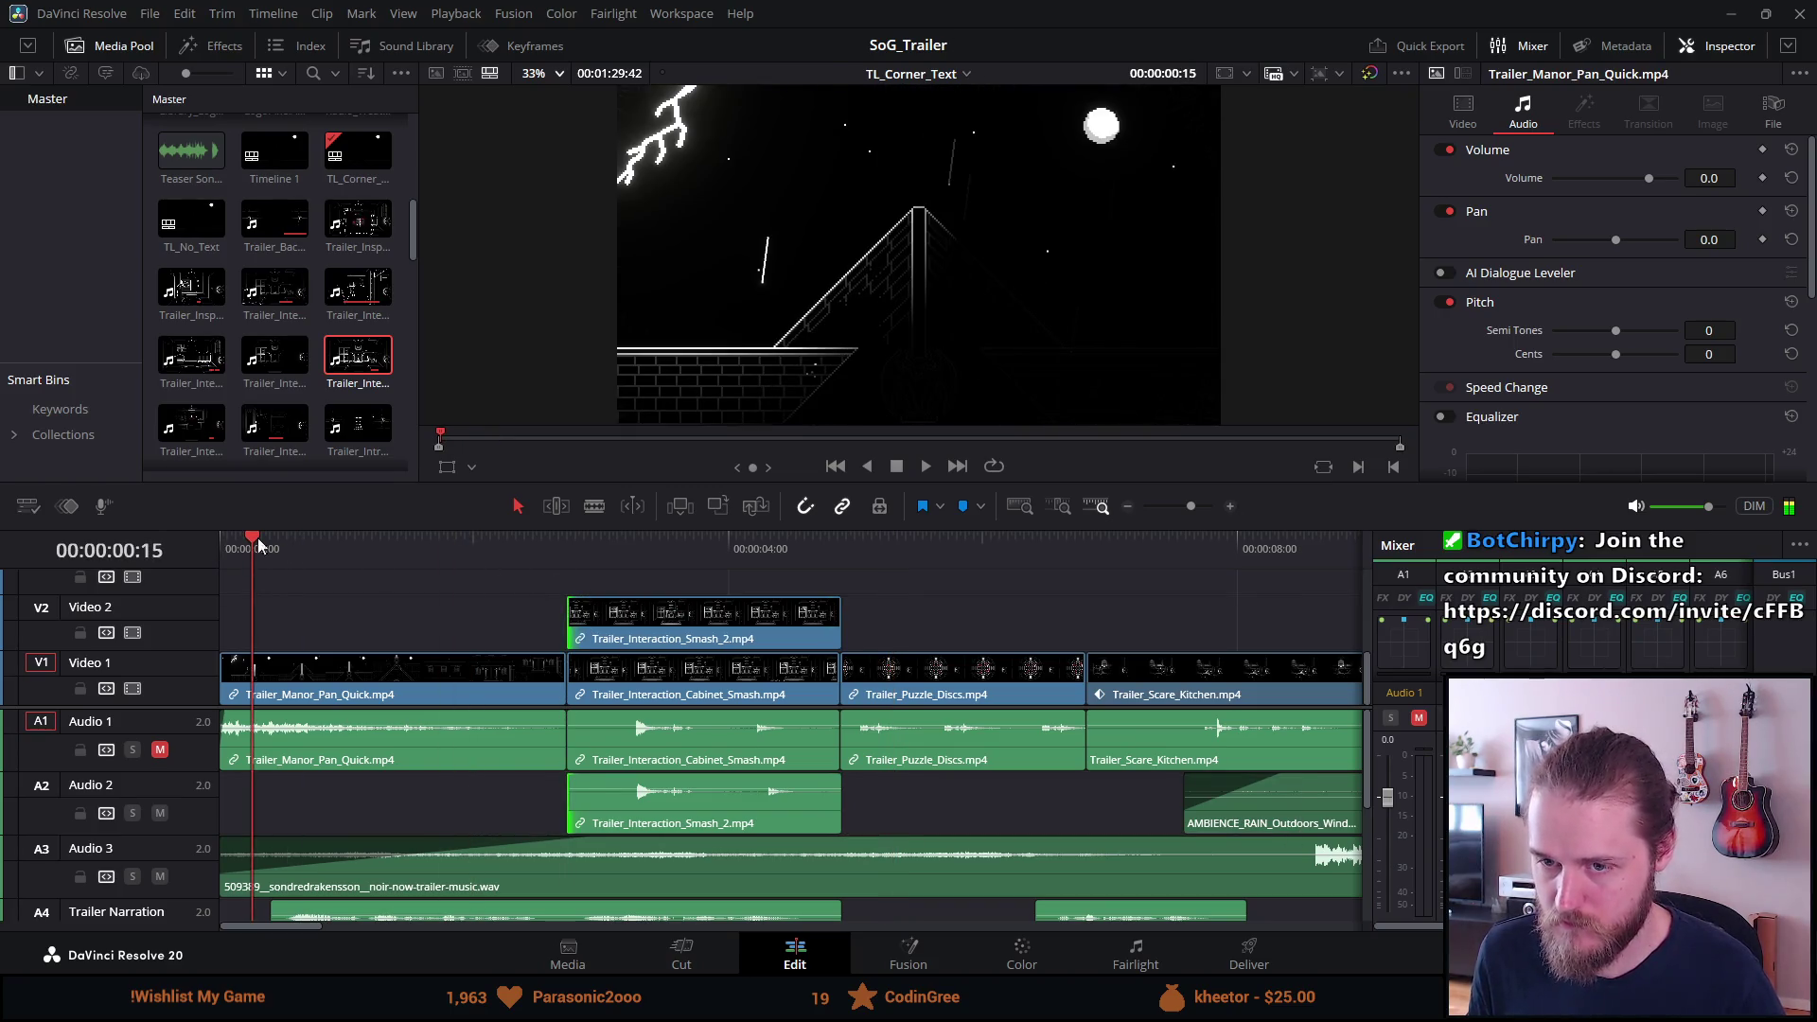
pyautogui.press('p')
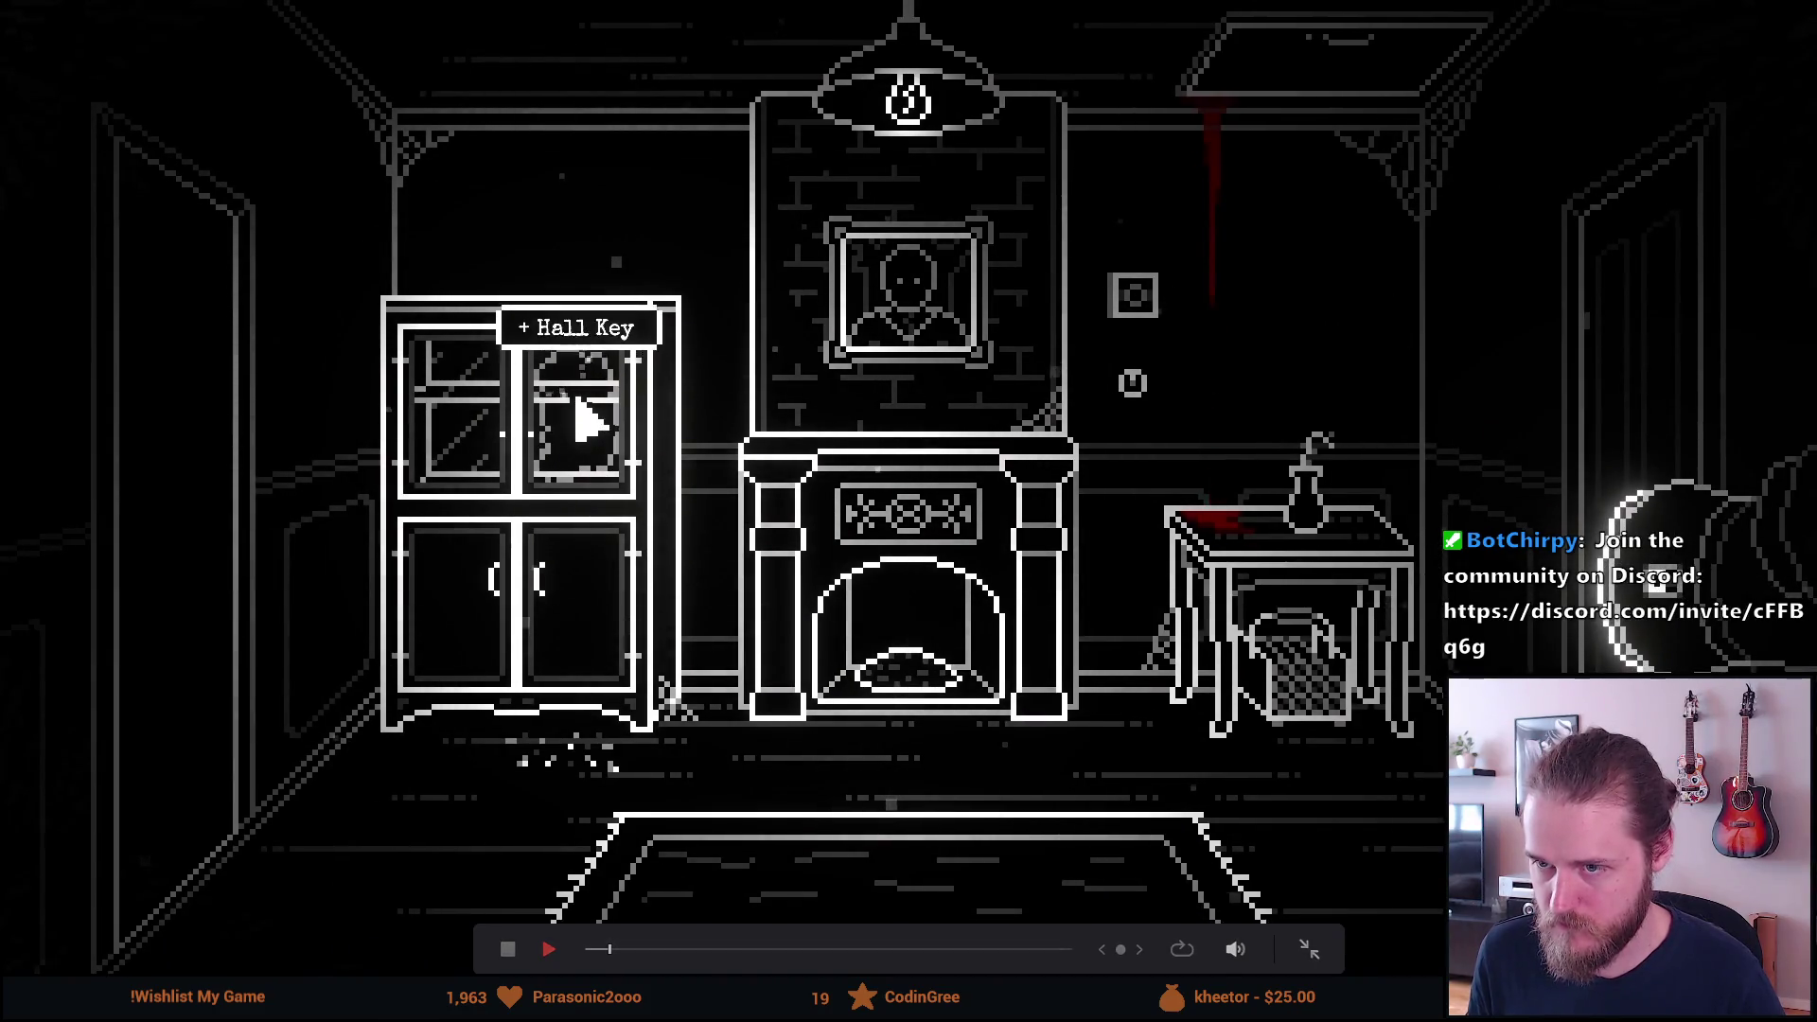
pyautogui.press('p')
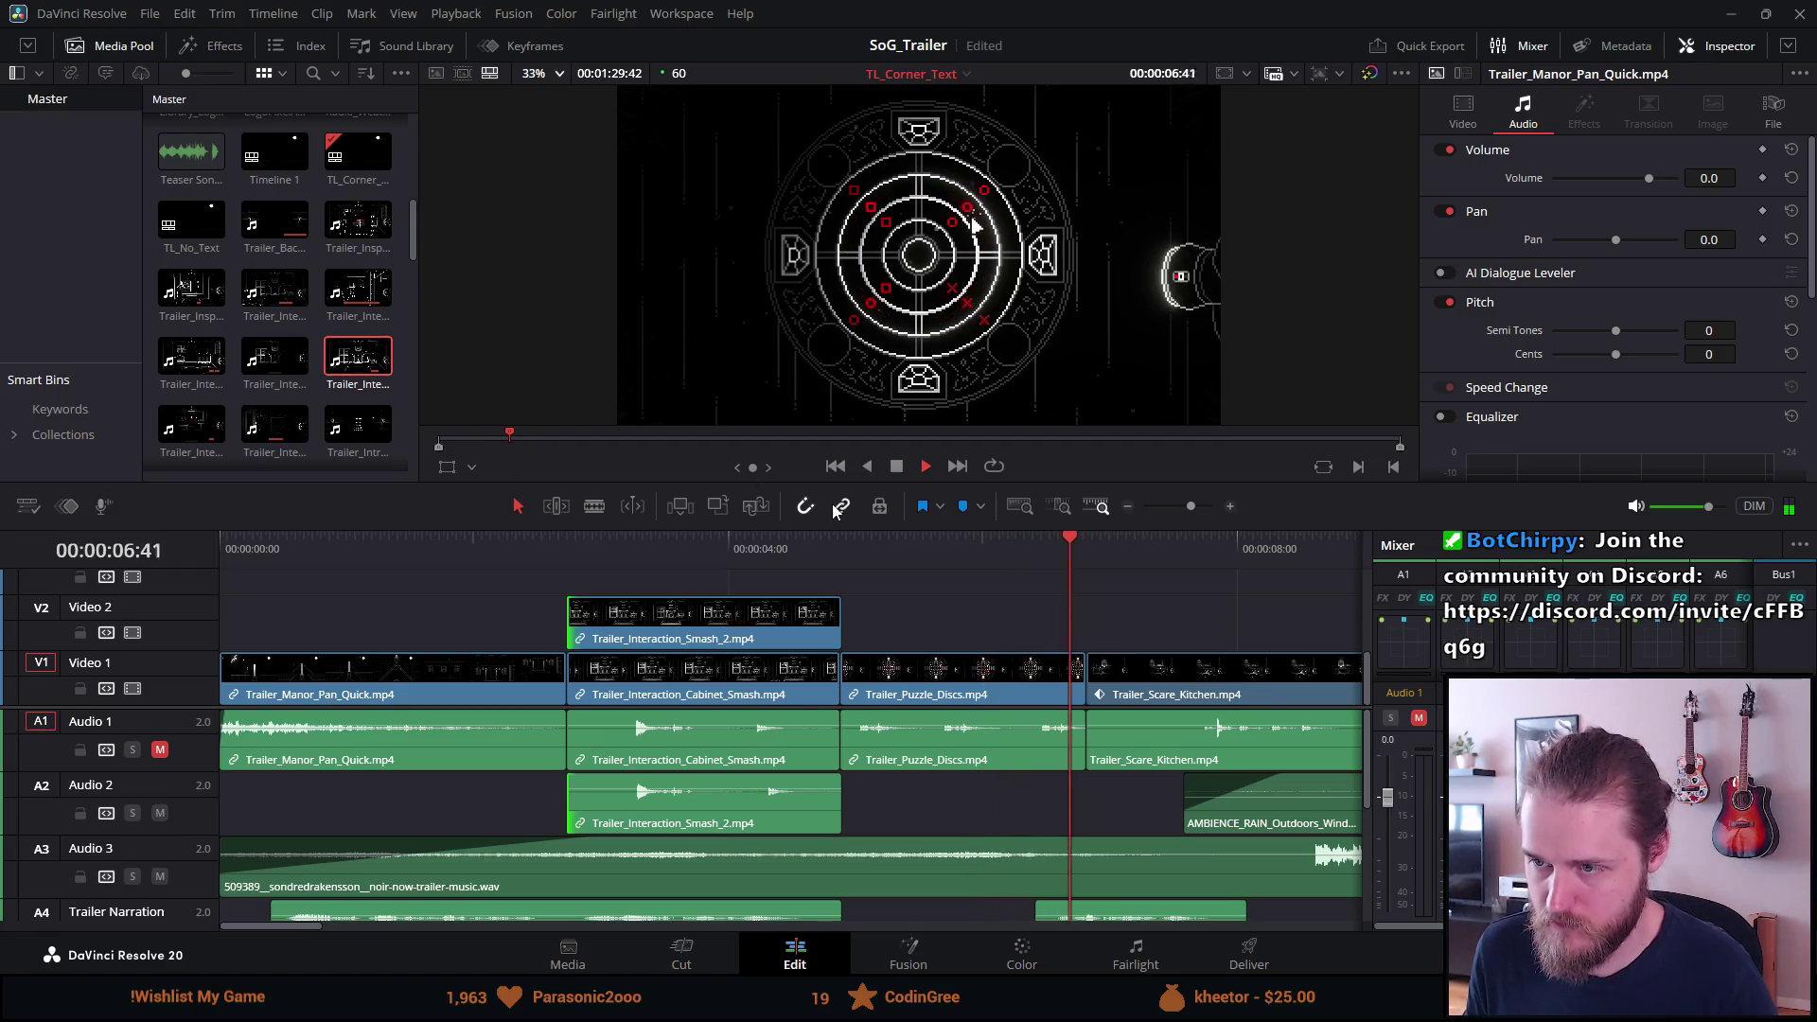
pyautogui.click(590, 541)
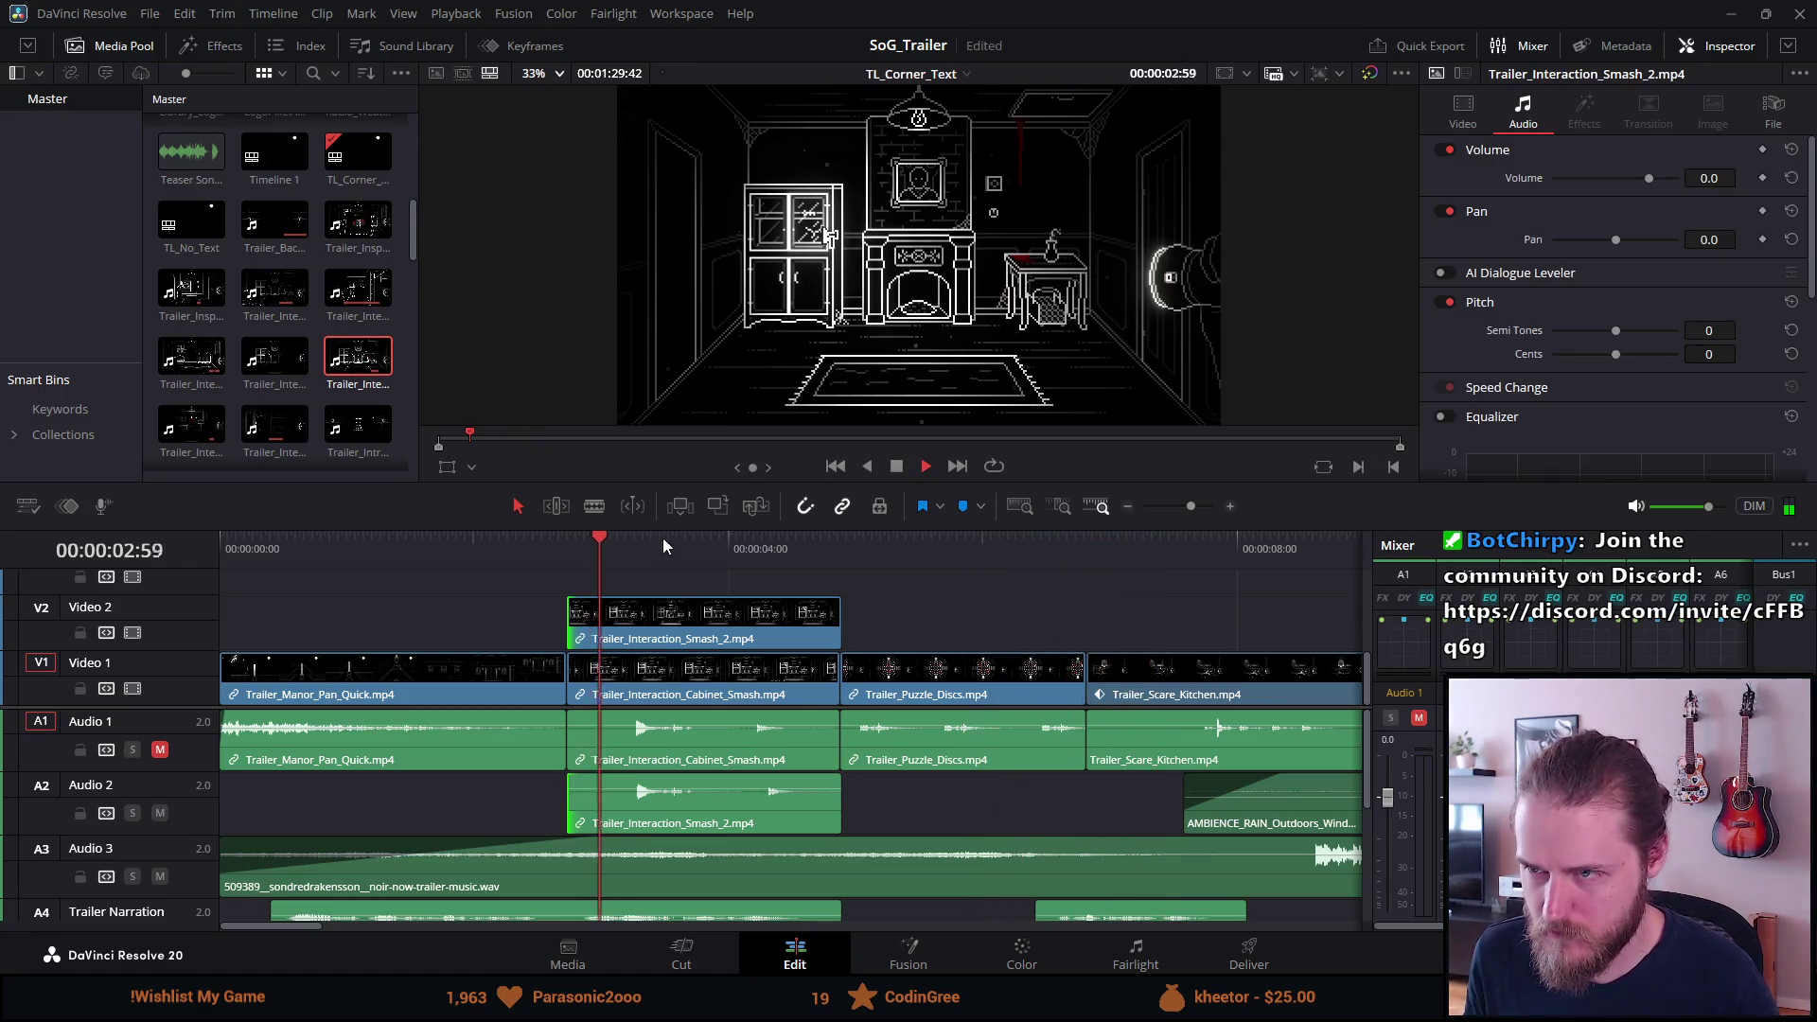
pyautogui.click(896, 466)
pyautogui.scroll(1, 842, 674)
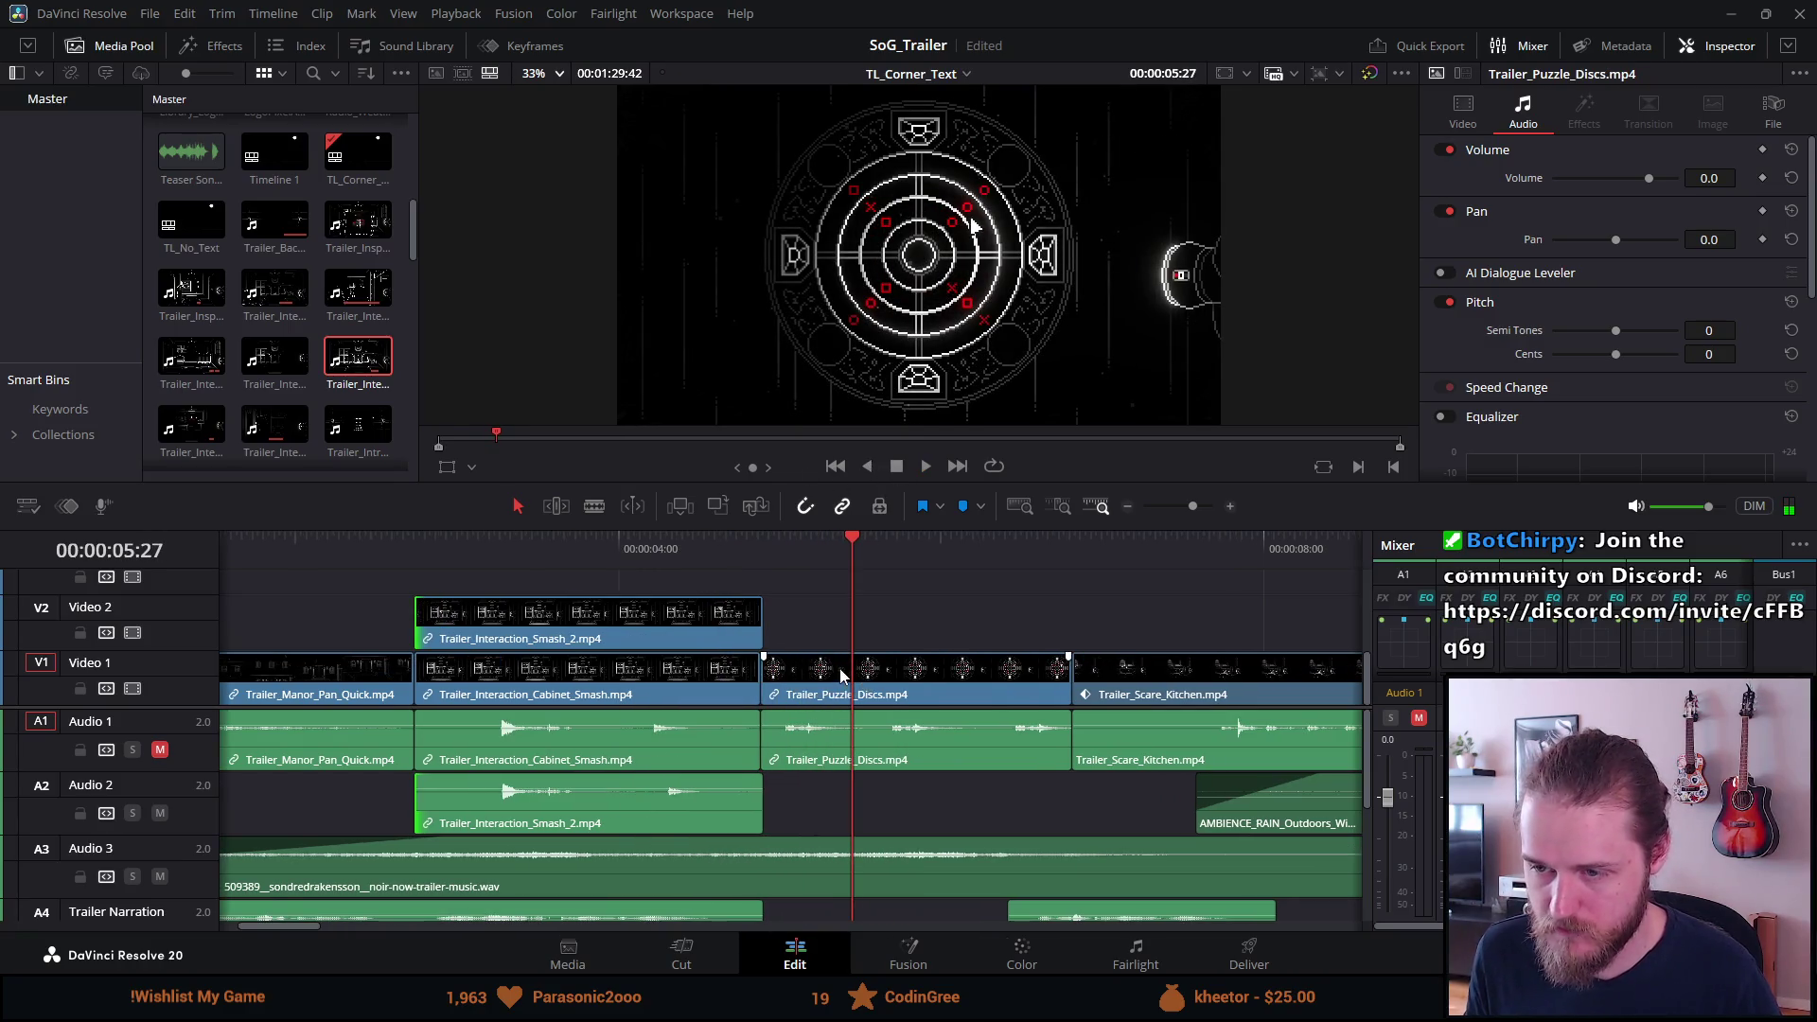
# Replace the cabinet-smash clip on Video 1 with the second smash take and extend the rain ambience to 0.
pyautogui.click(674, 670)
pyautogui.press('BackSpace')
pyautogui.moveTo(622, 639); pyautogui.dragTo(623, 696)
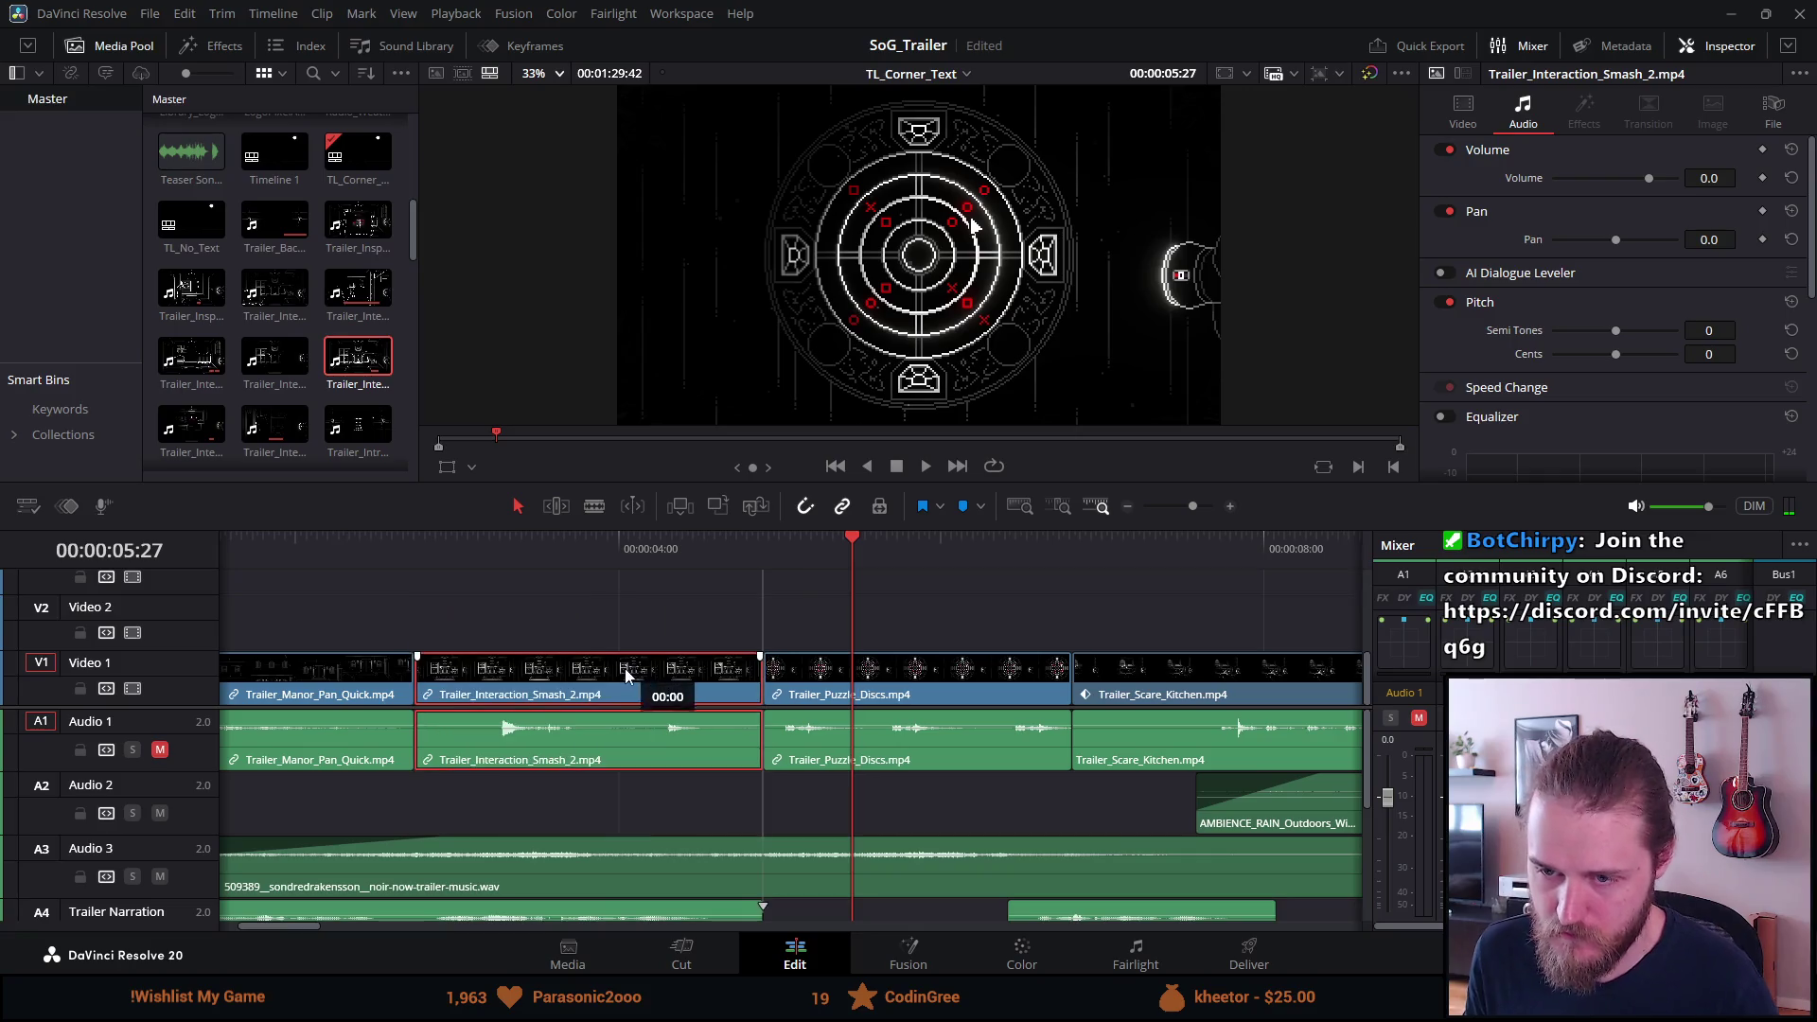
pyautogui.scroll(-5, 629, 638)
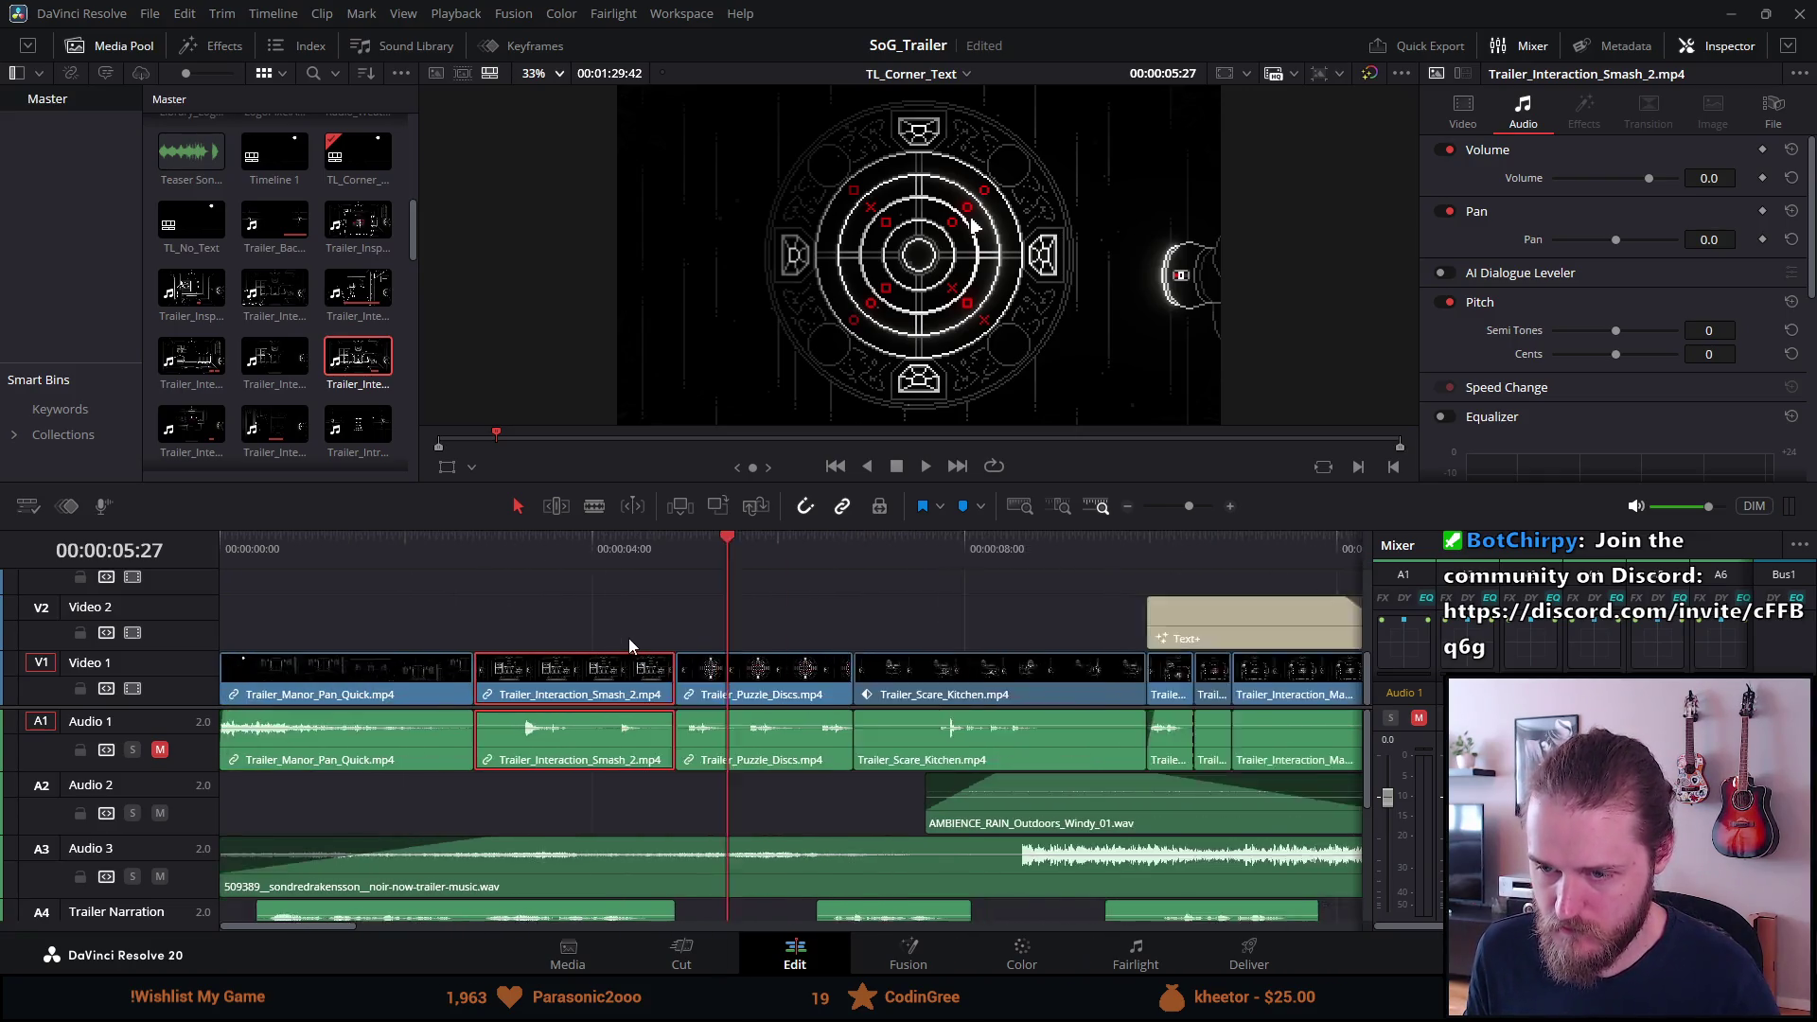
pyautogui.moveTo(405, 810); pyautogui.dragTo(215, 793)
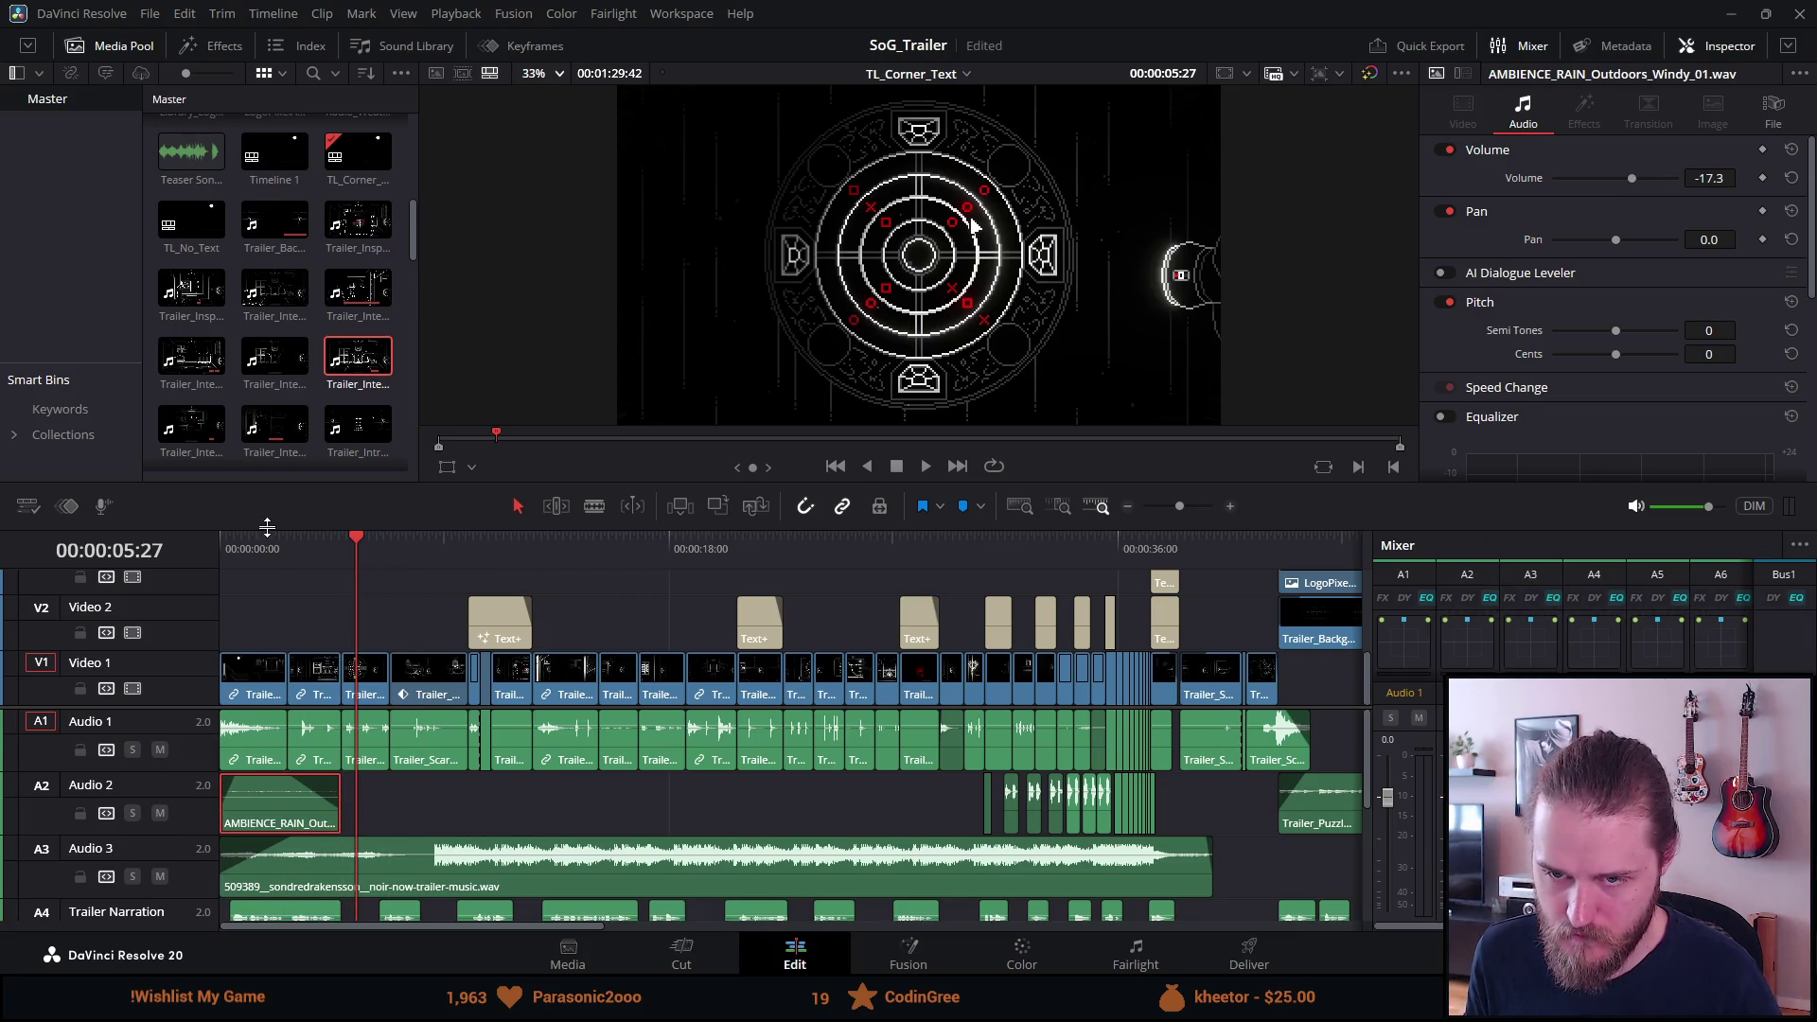
# Play the trailer from the start in full-screen view, then return to the Edit page.
pyautogui.press('Home')
pyautogui.press('space')
pyautogui.press('p')
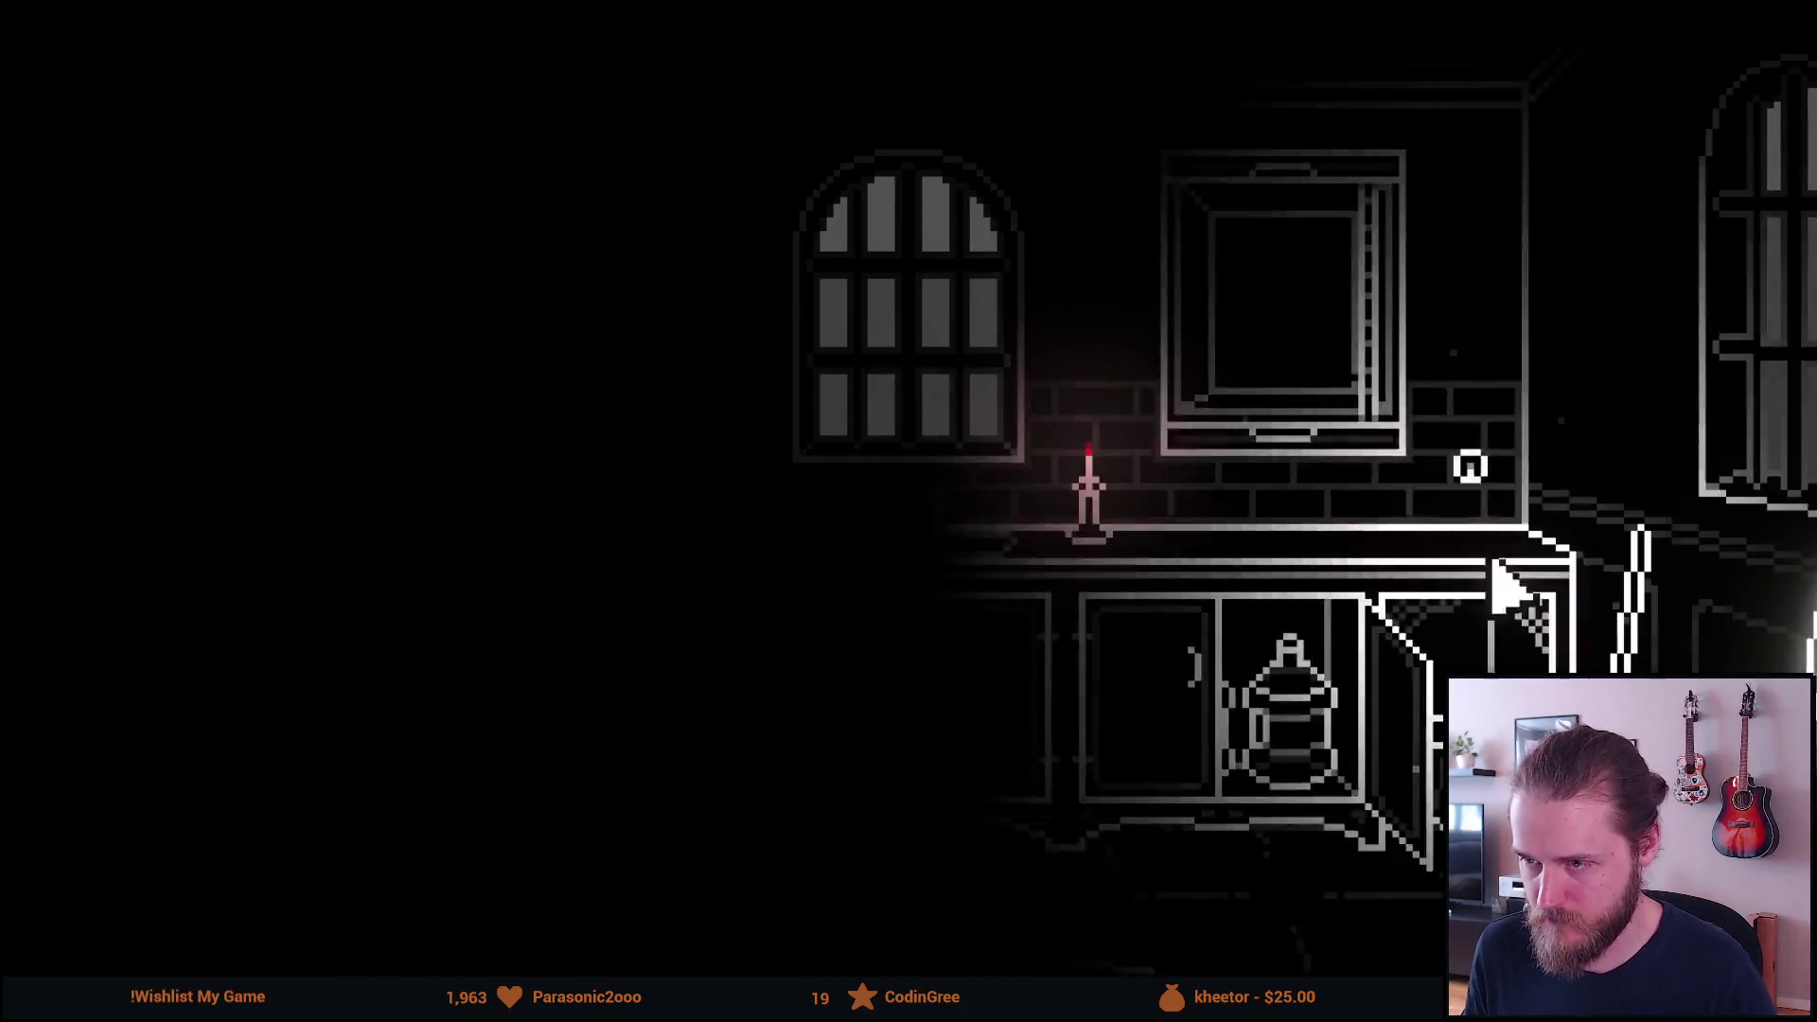
pyautogui.press('Escape')
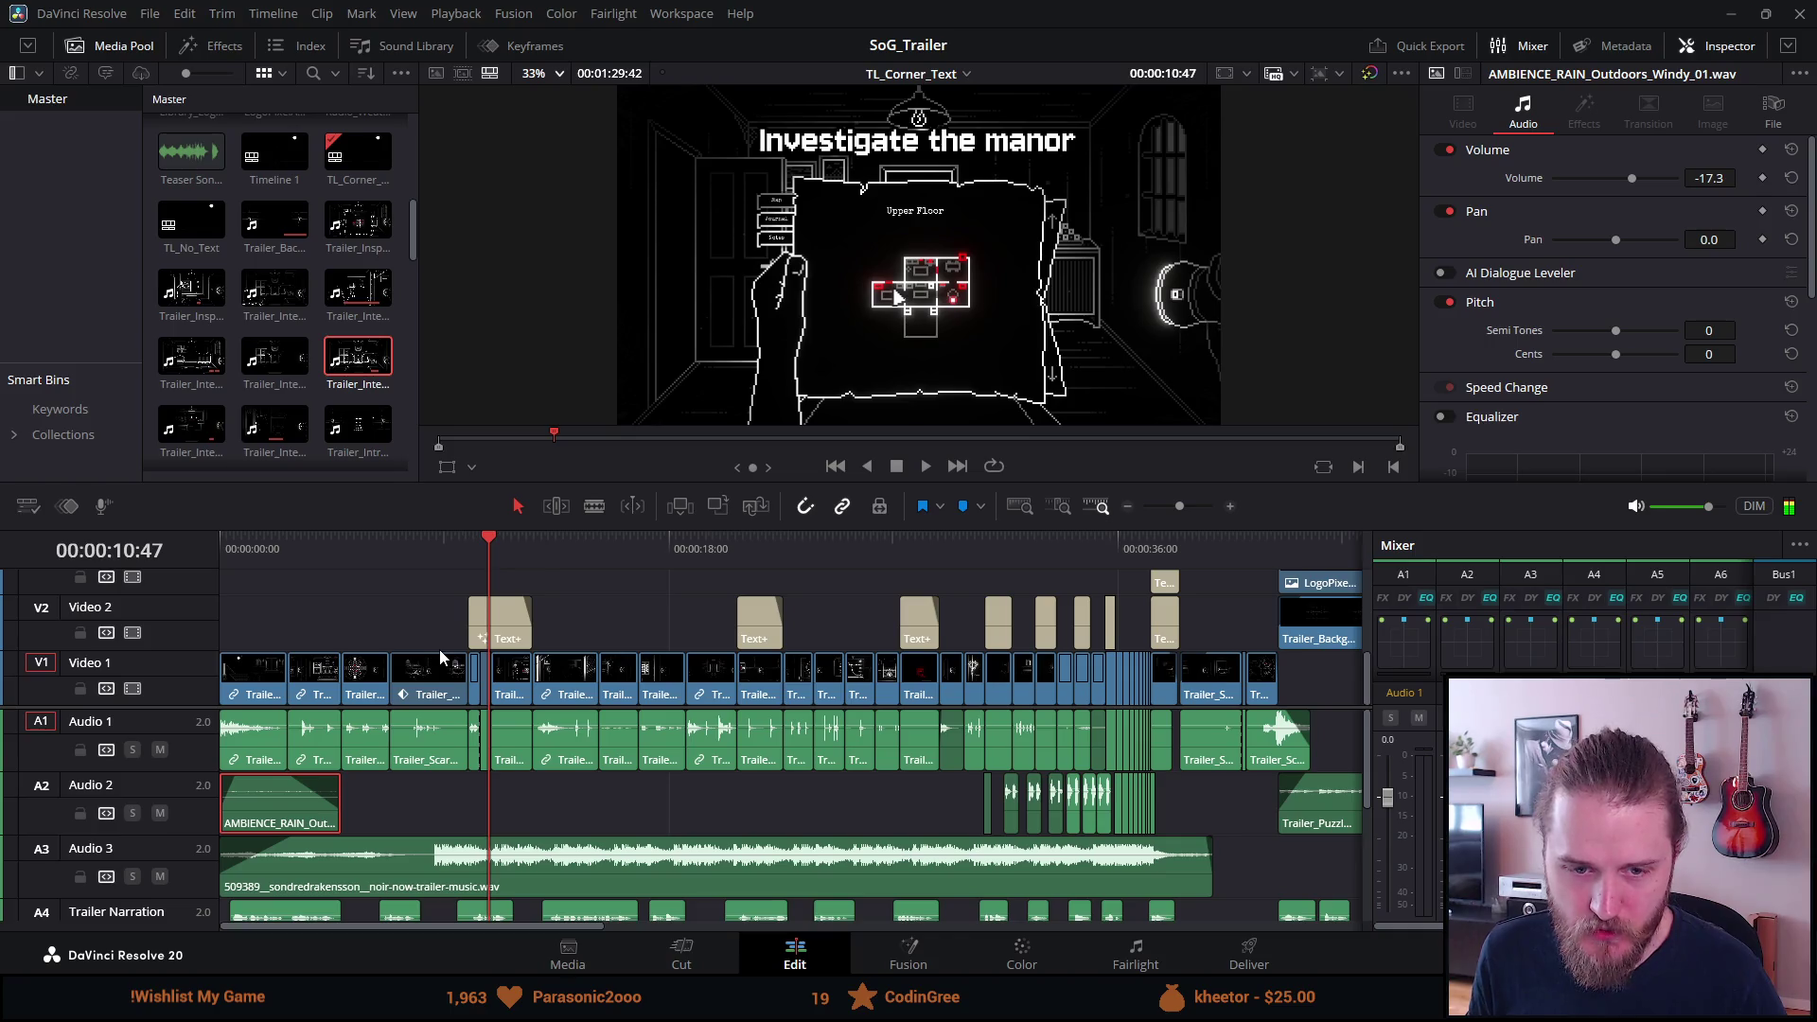
# Mute the Client Narration 2 track (A7) and unmute the Main Character track (A5).
pyautogui.scroll(-4, 355, 654)
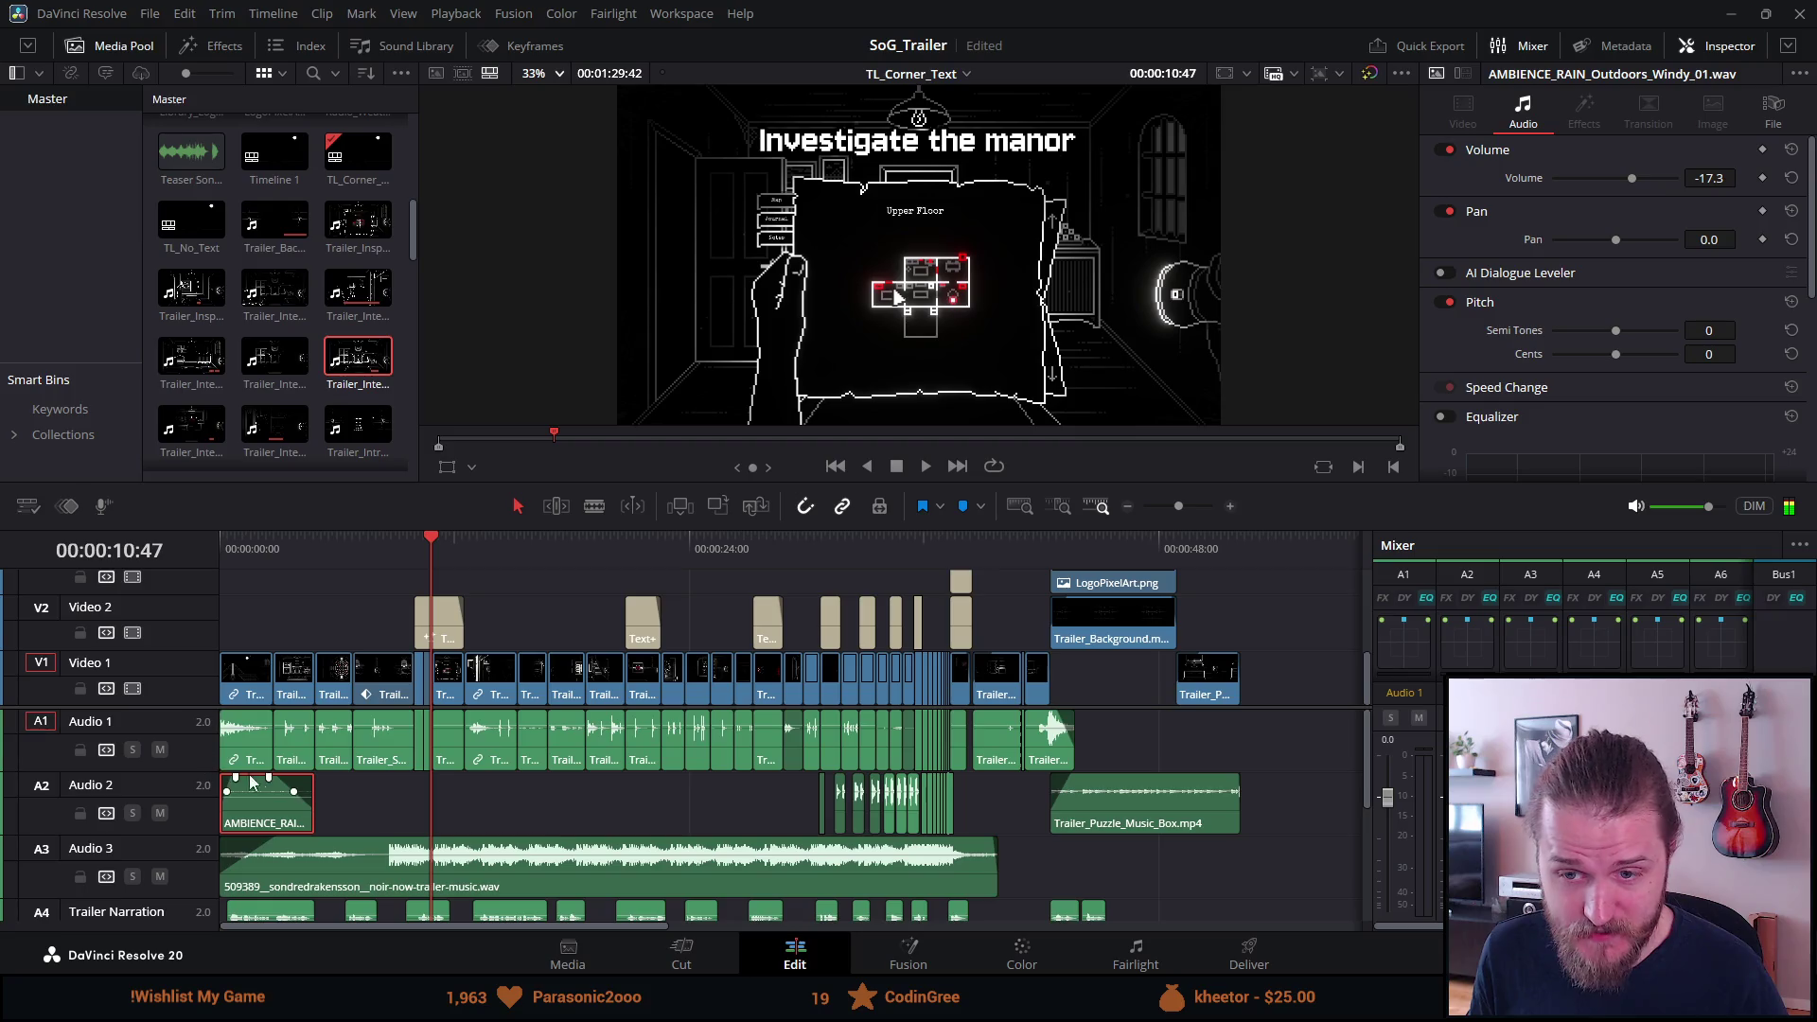
pyautogui.scroll(-3, 256, 782)
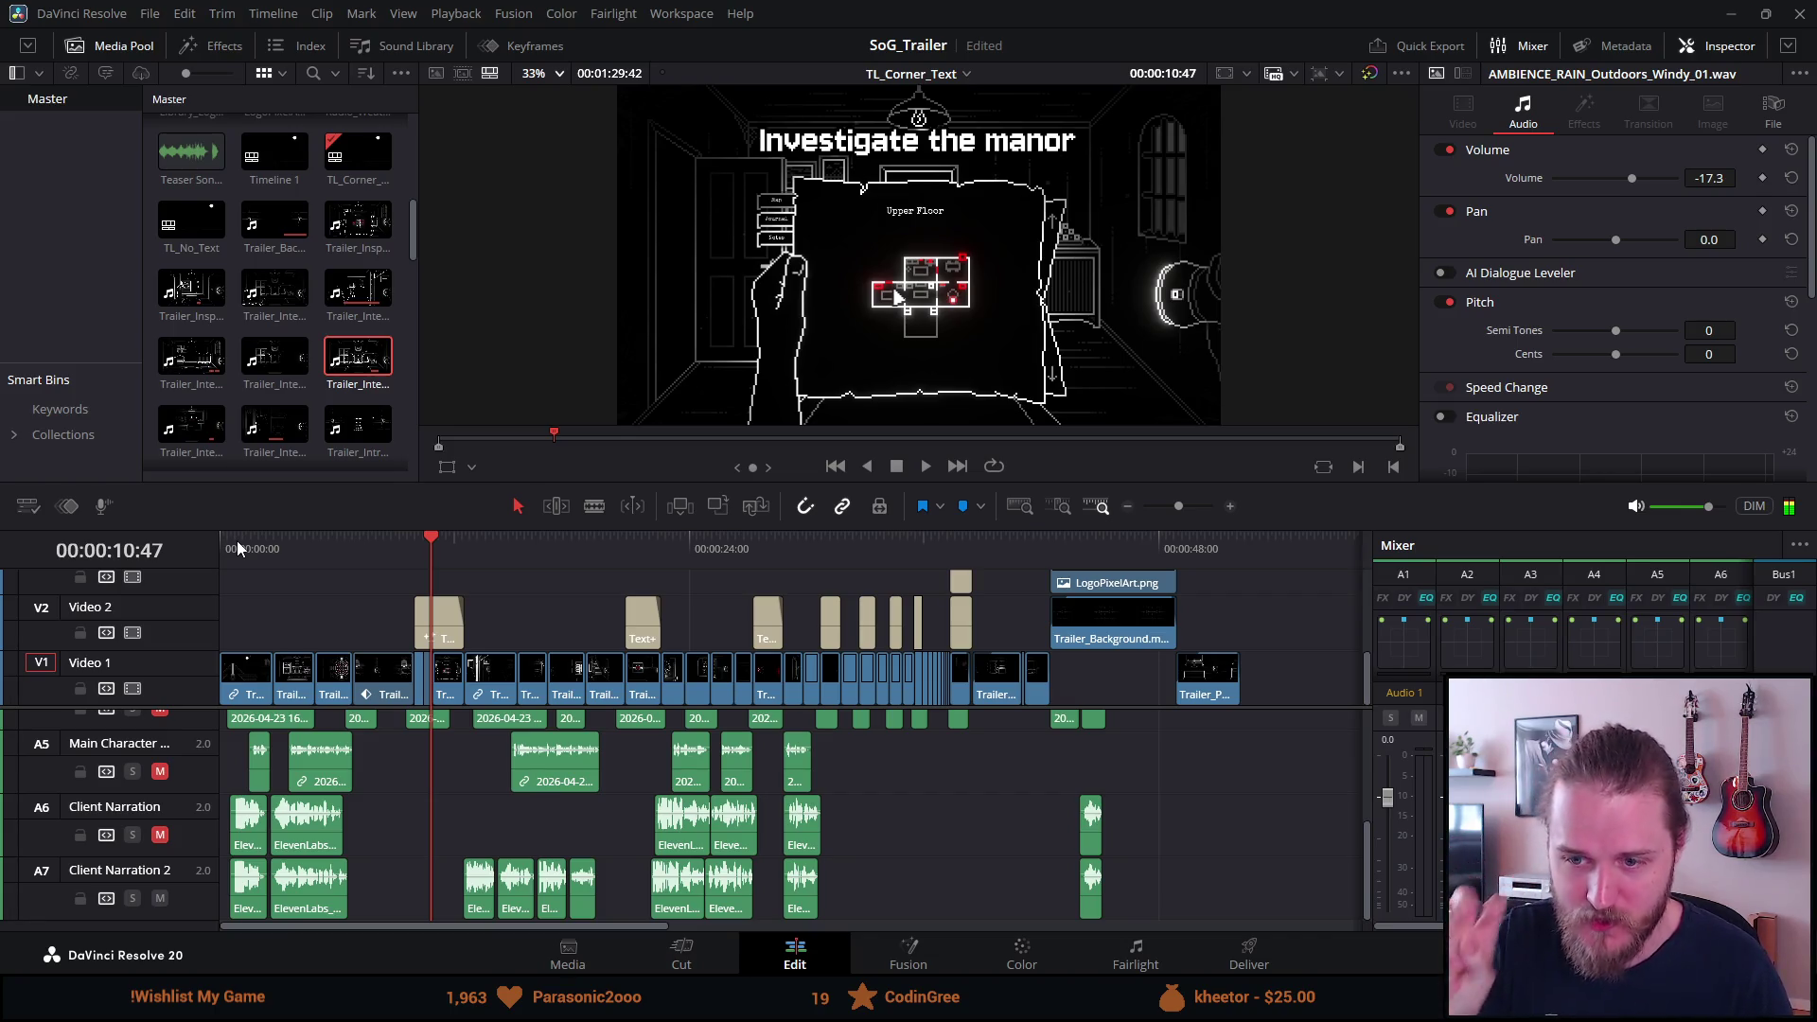
pyautogui.moveTo(247, 541); pyautogui.dragTo(207, 539)
pyautogui.click(161, 899)
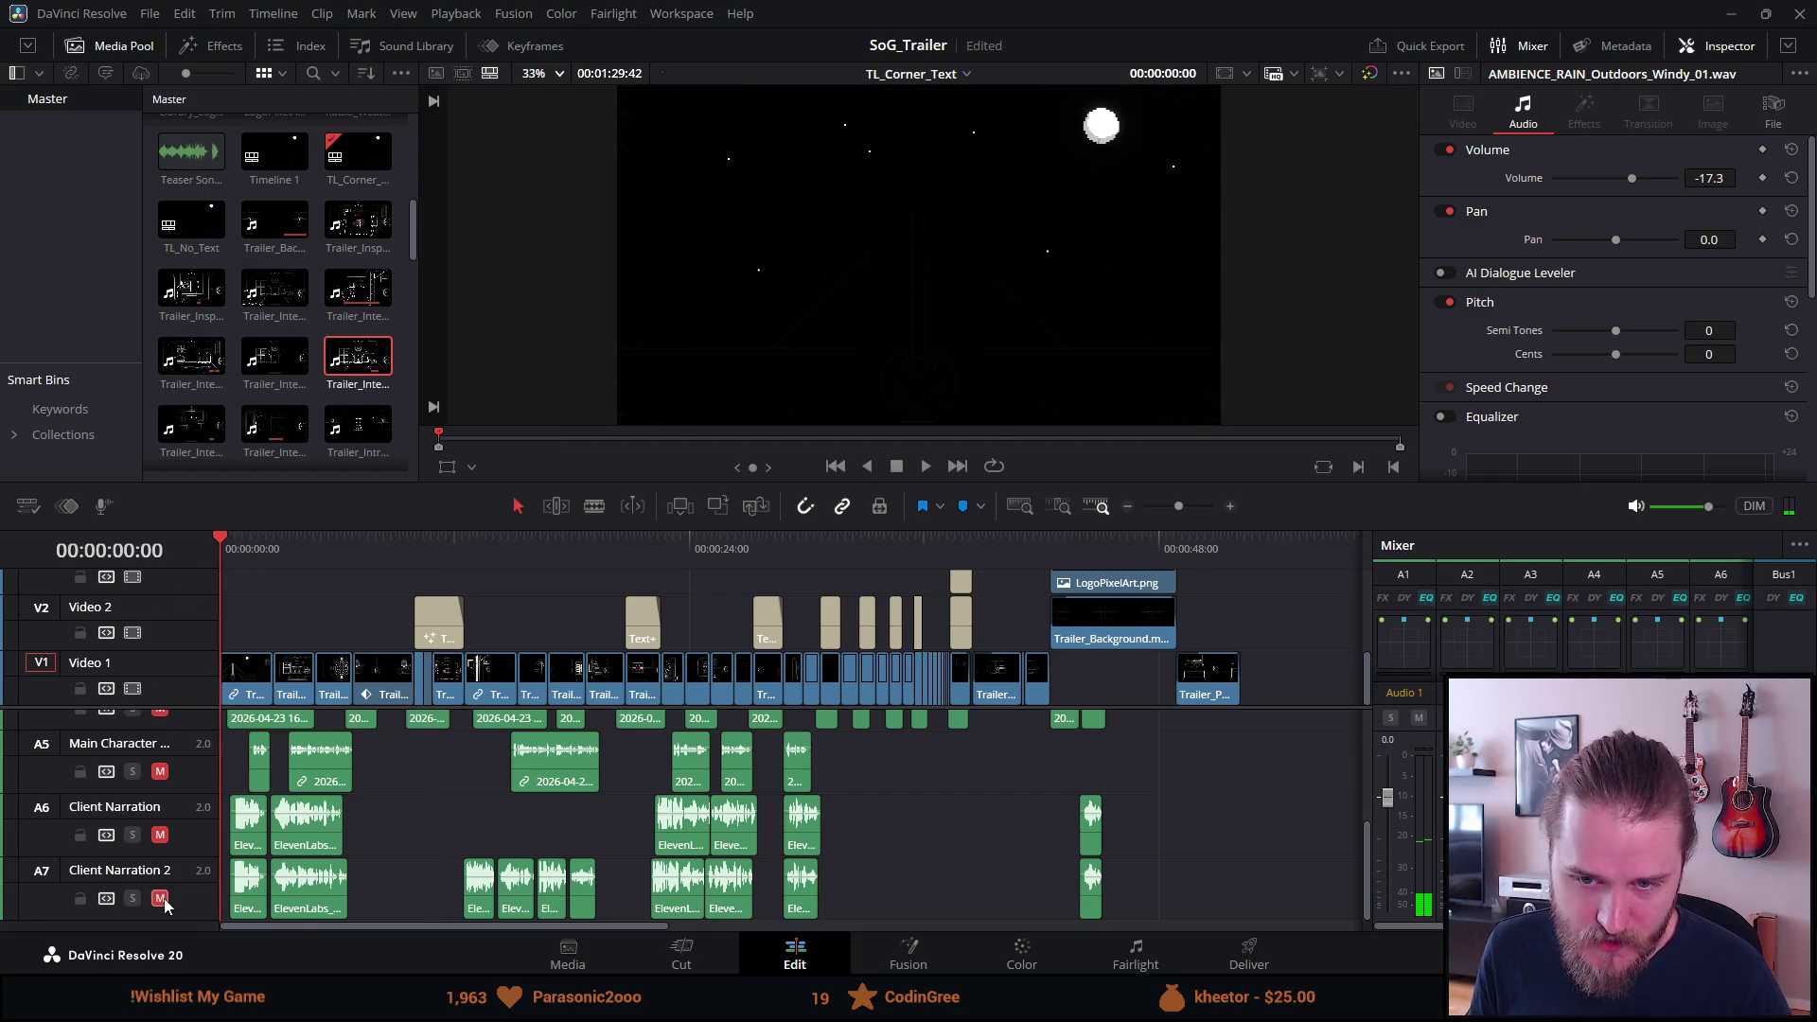
pyautogui.click(160, 773)
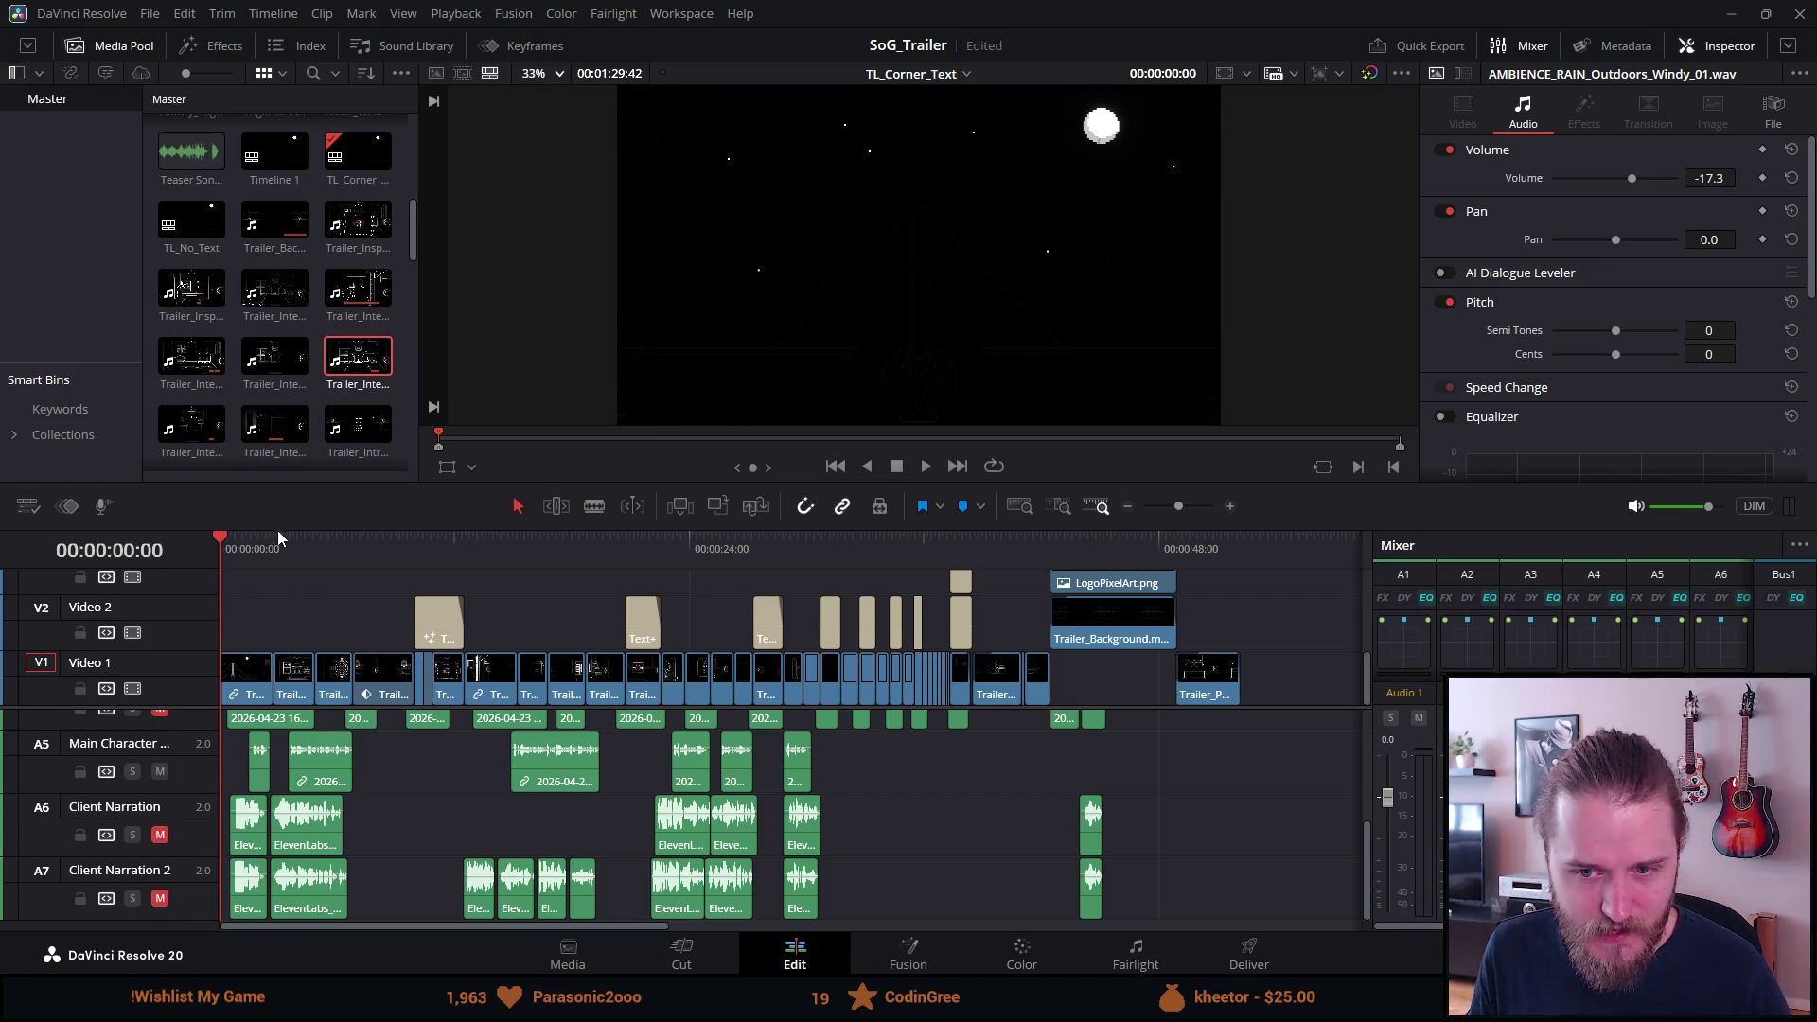
pyautogui.hotkey('ctrl', 'f')
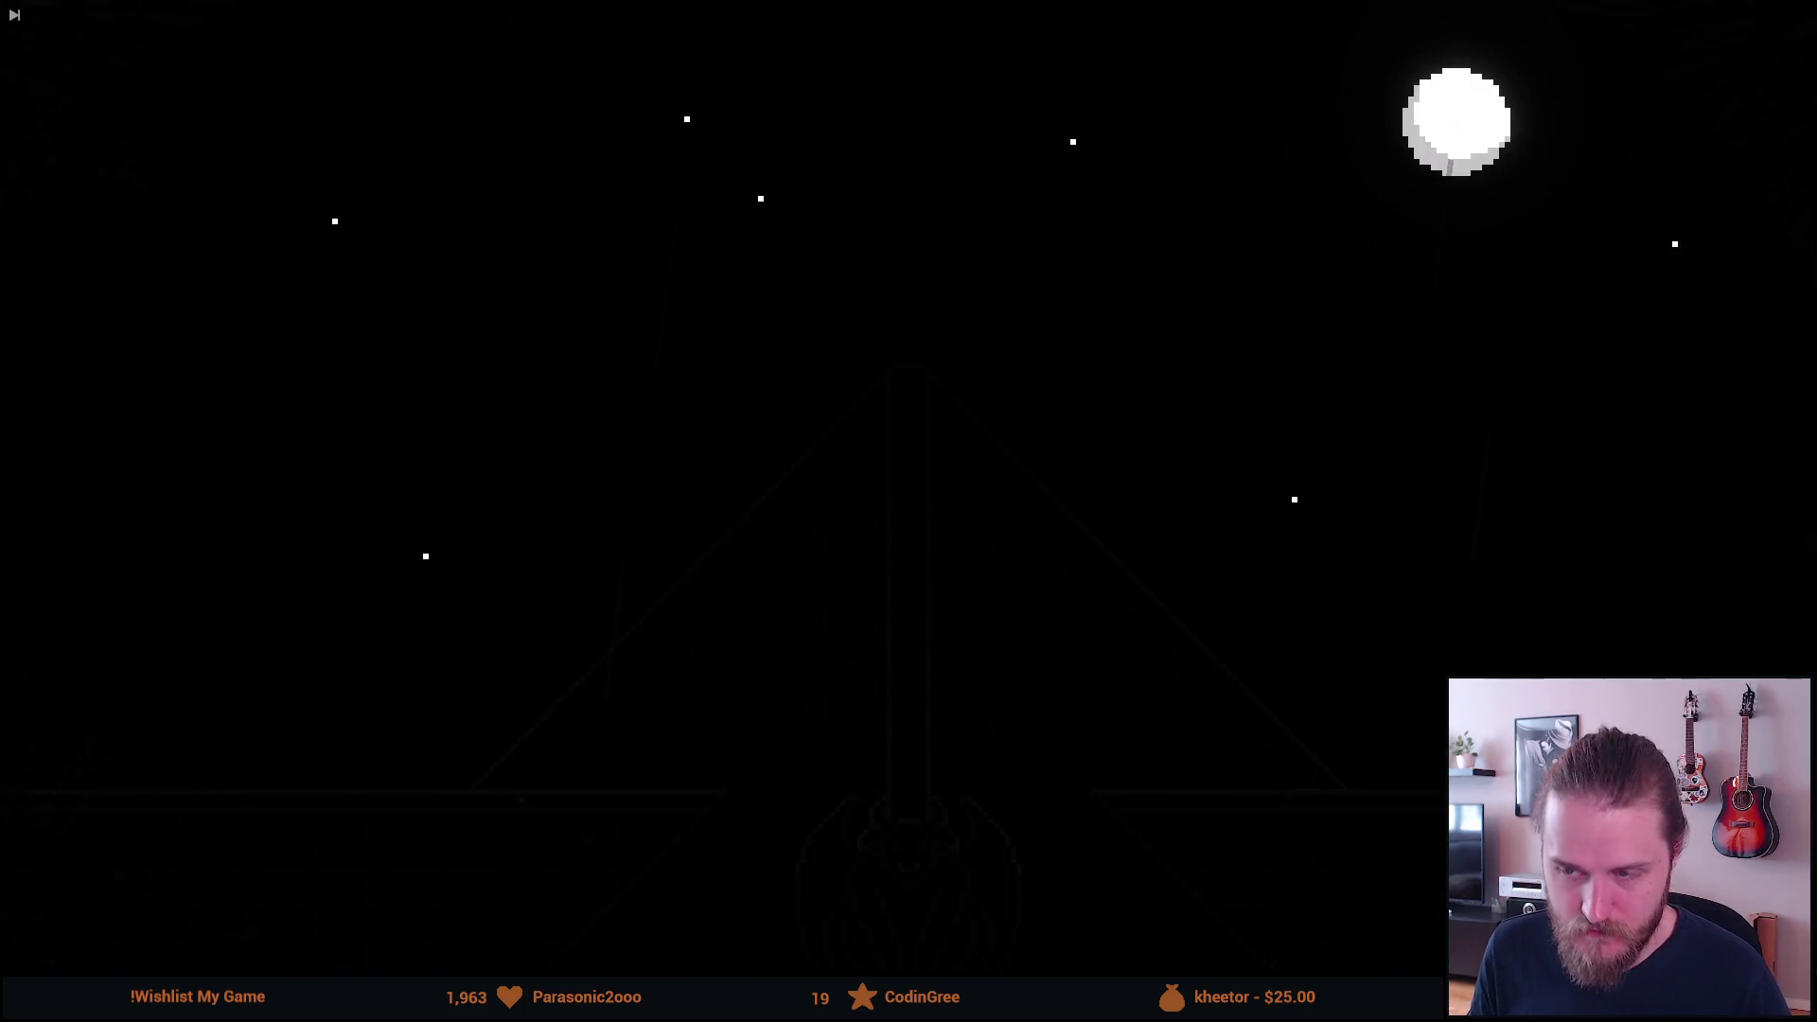
# Play the trailer with the main character voice, then mute A5 and unmute Client Narration 2.
pyautogui.press('space')
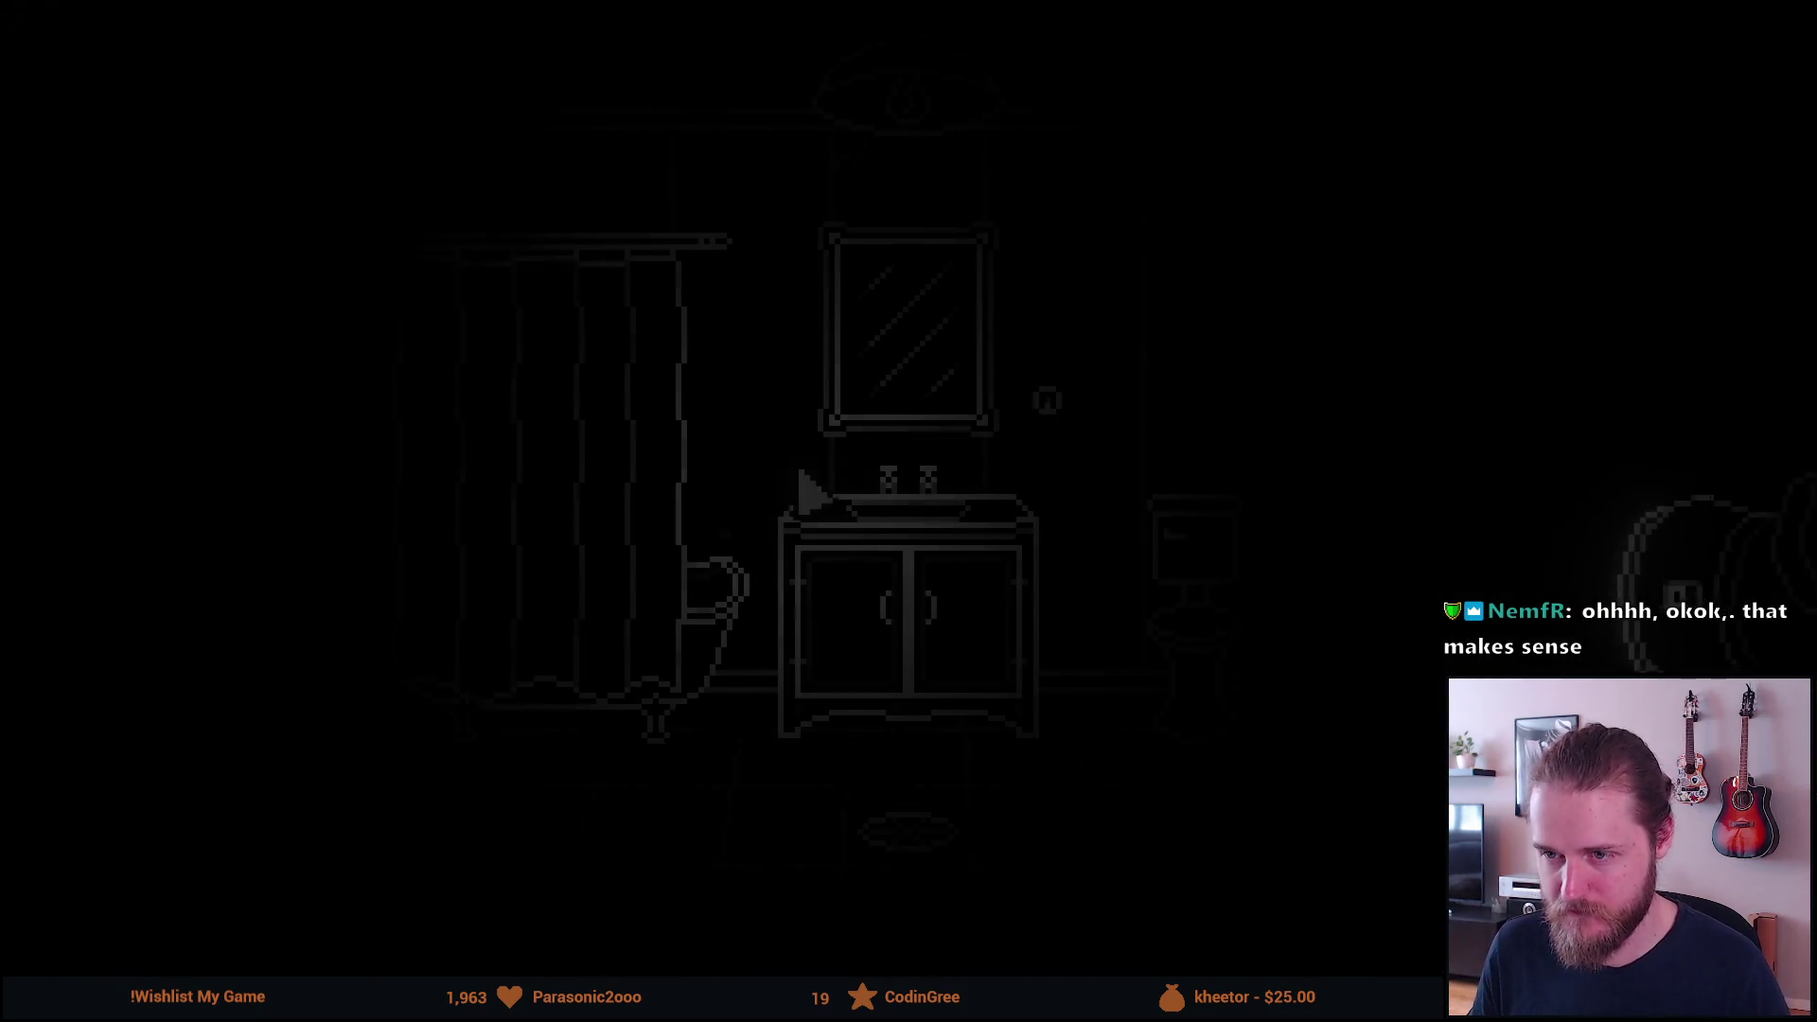
pyautogui.press('Escape')
pyautogui.press('space')
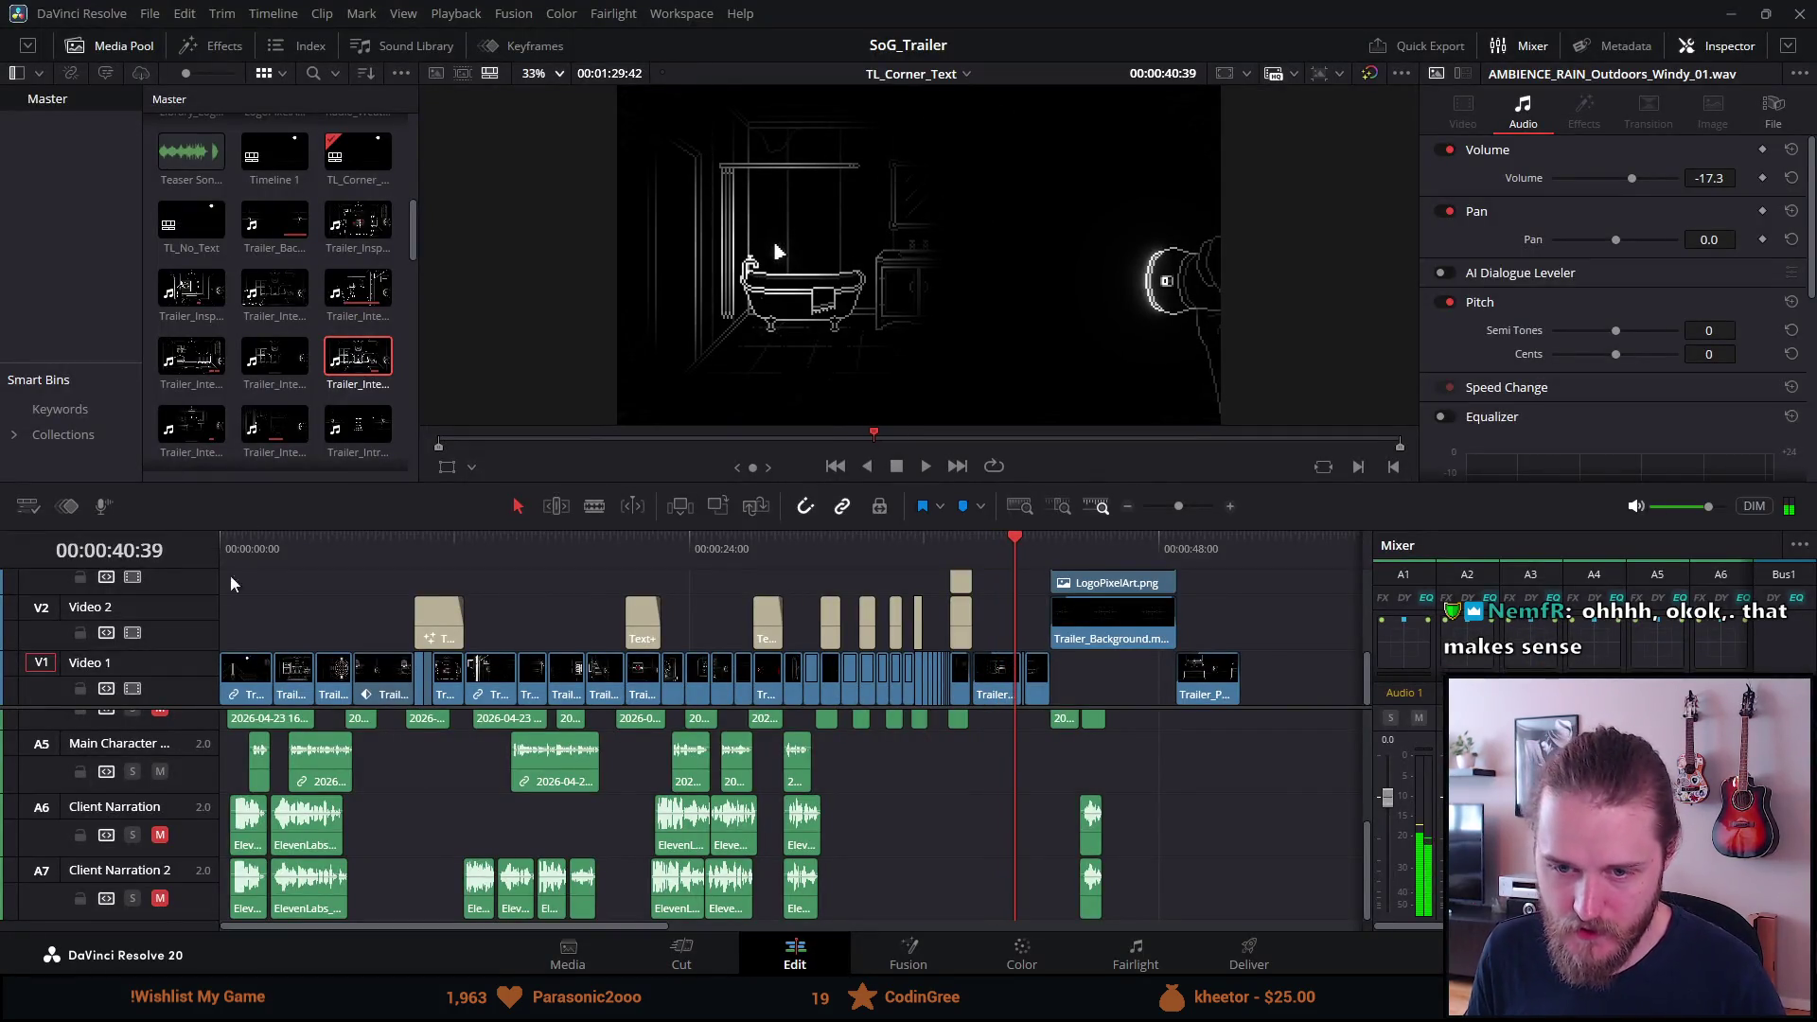
pyautogui.click(158, 772)
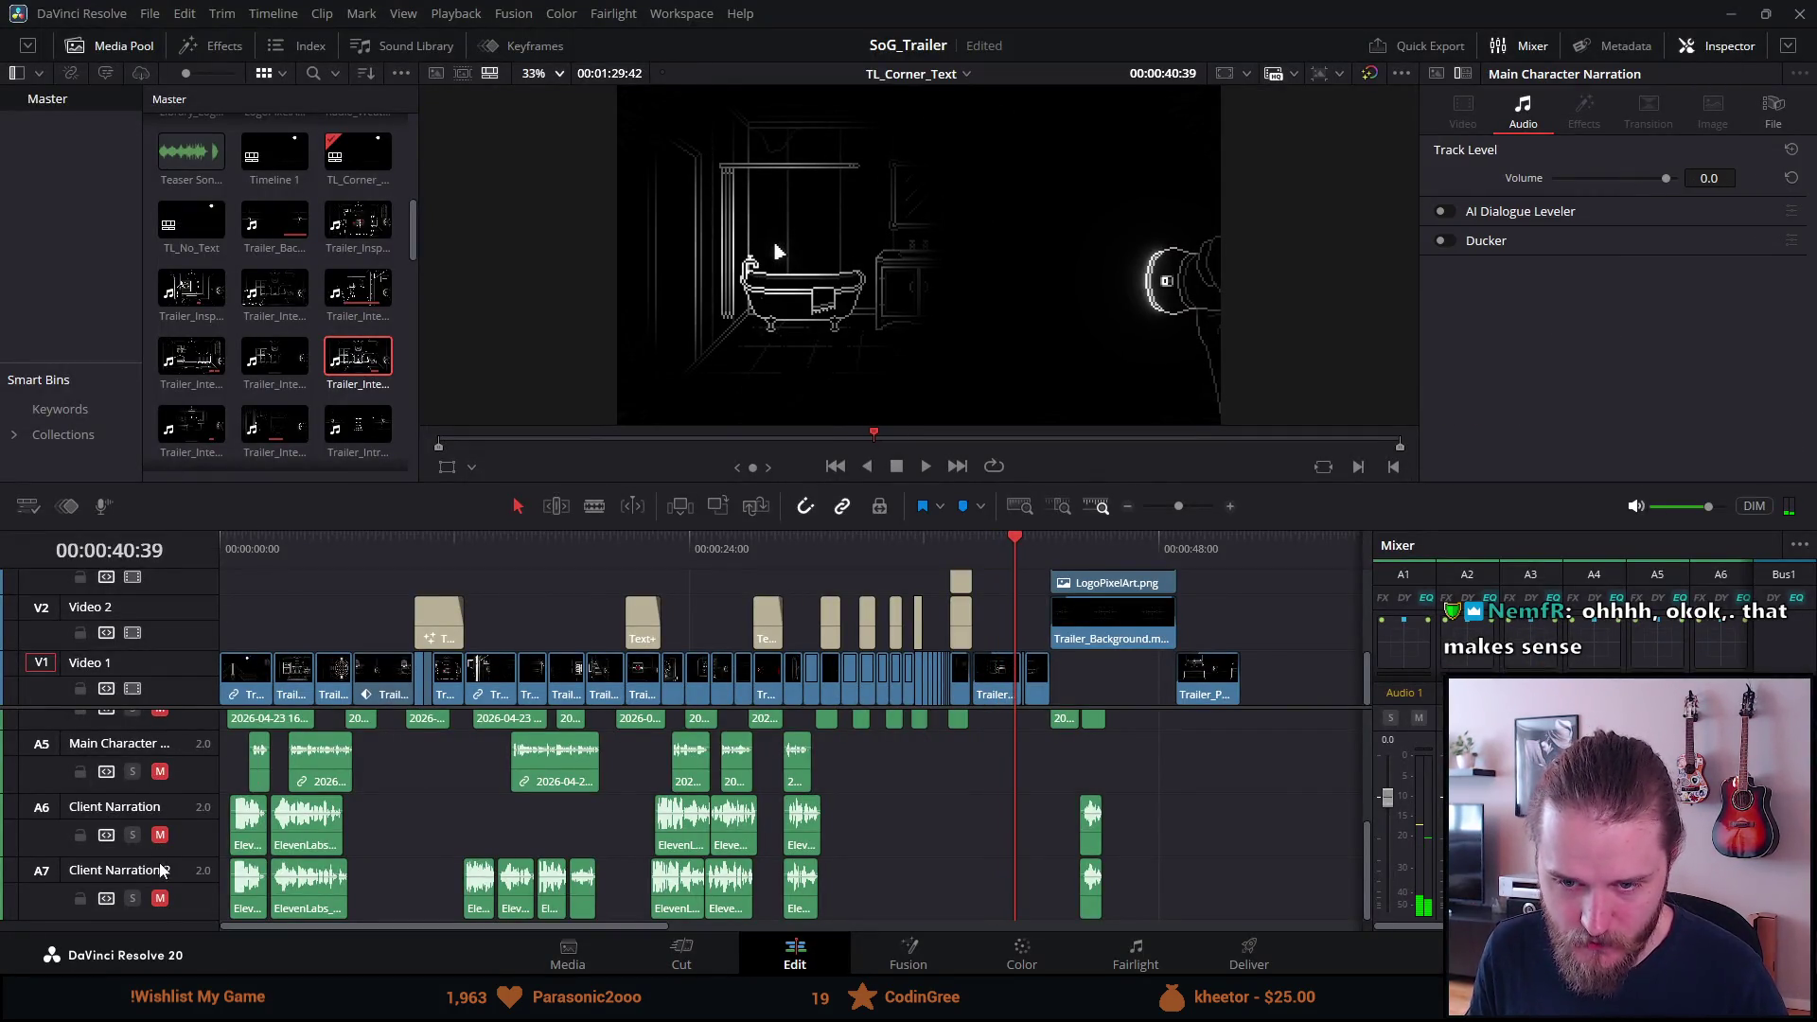
pyautogui.click(160, 898)
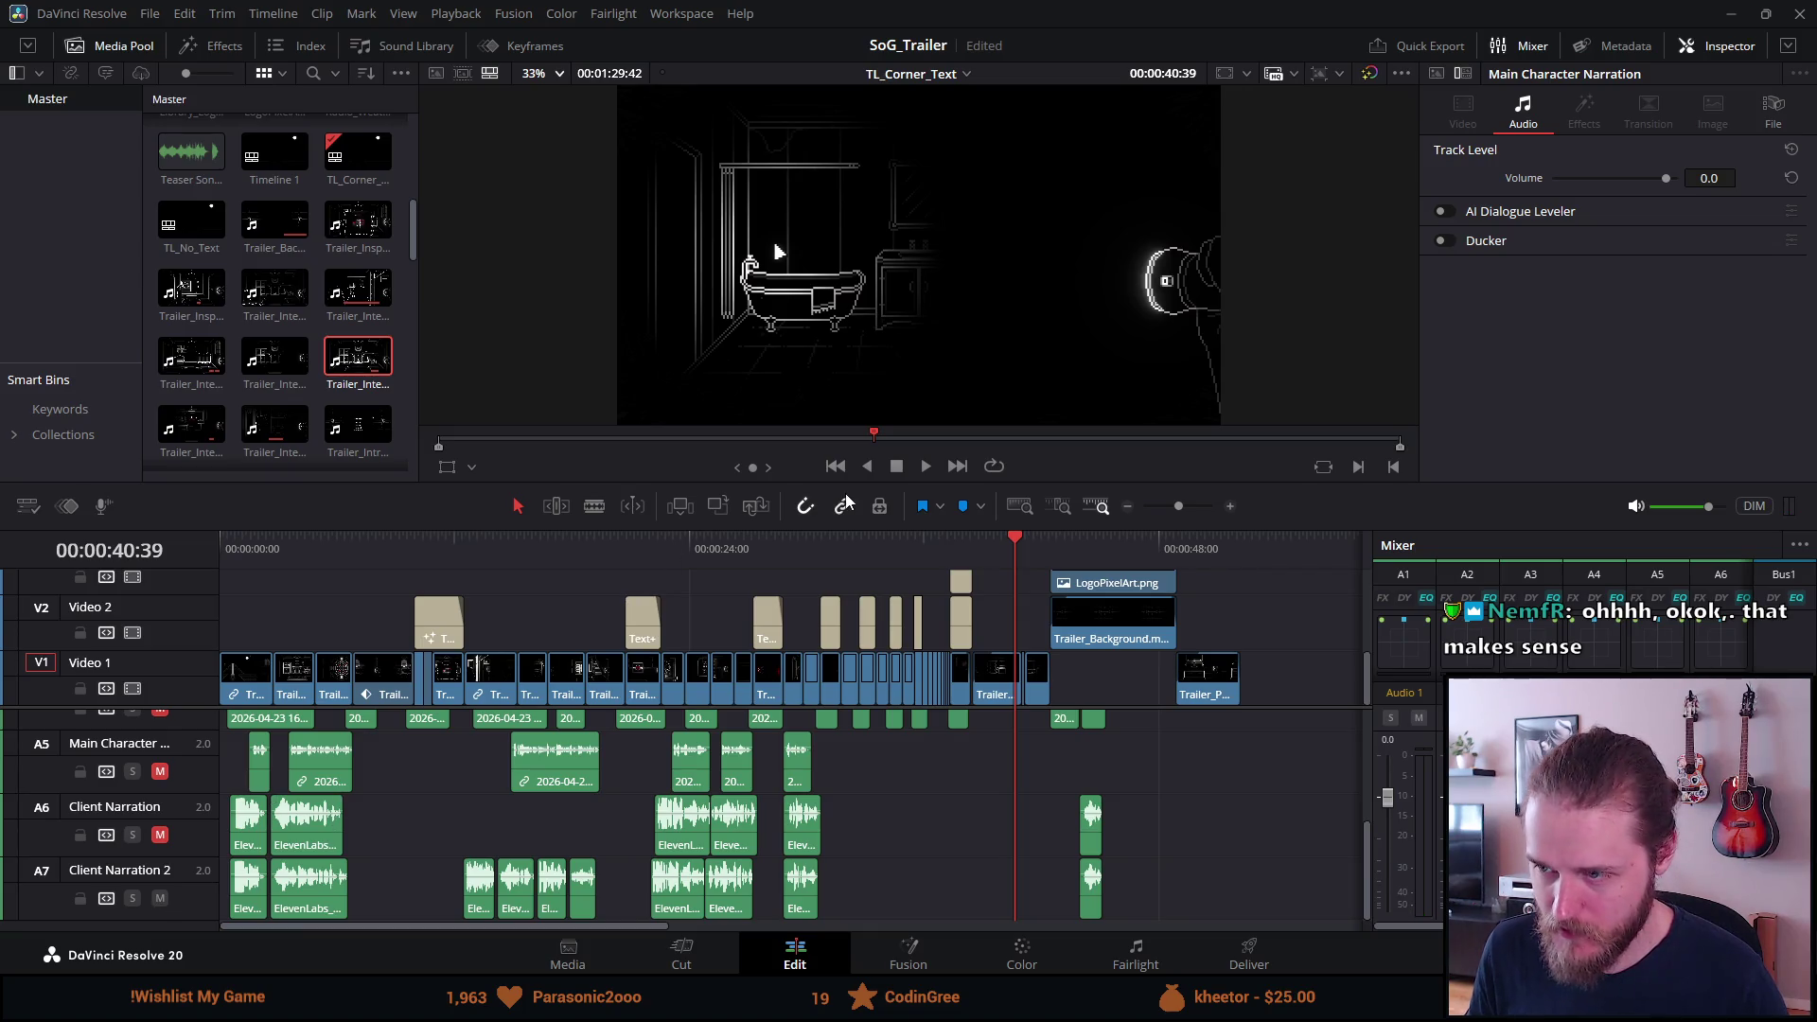
# Play the Shroud of Gloom ending full screen from 00:00:42:28, replaying the title card.
pyautogui.click(1037, 543)
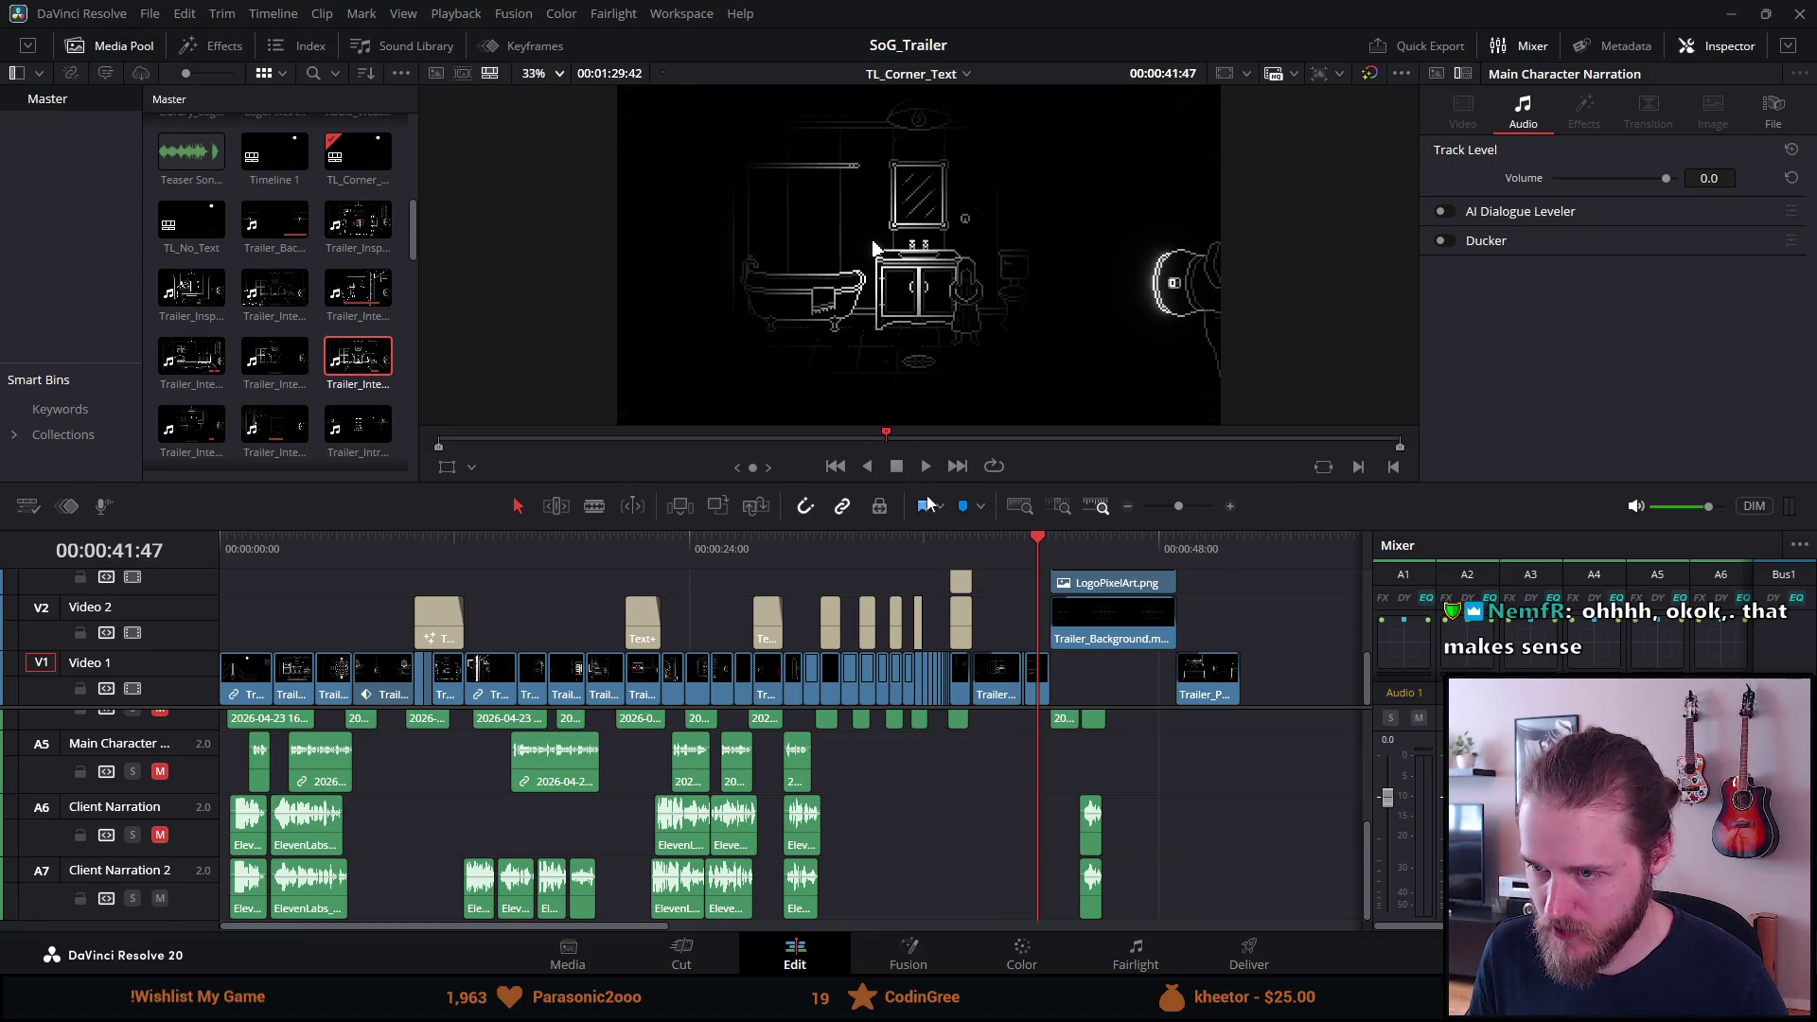
pyautogui.click(1052, 545)
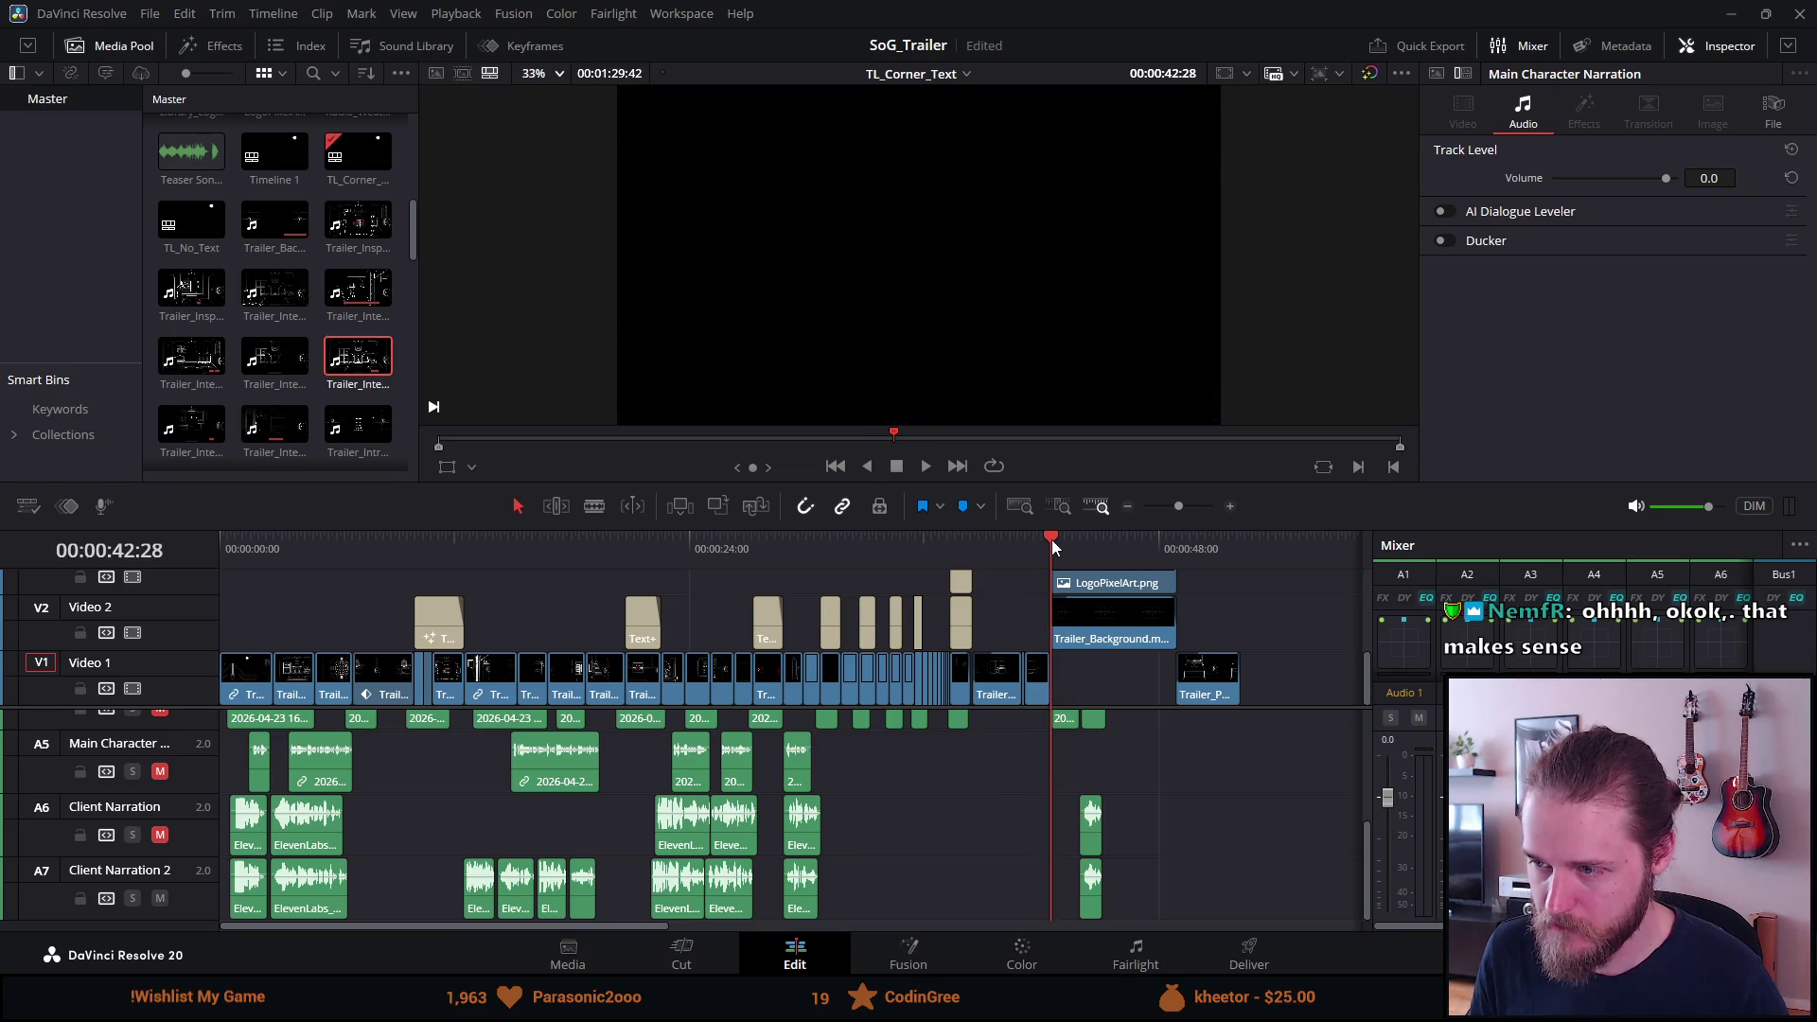
pyautogui.hotkey('ctrl', 'f')
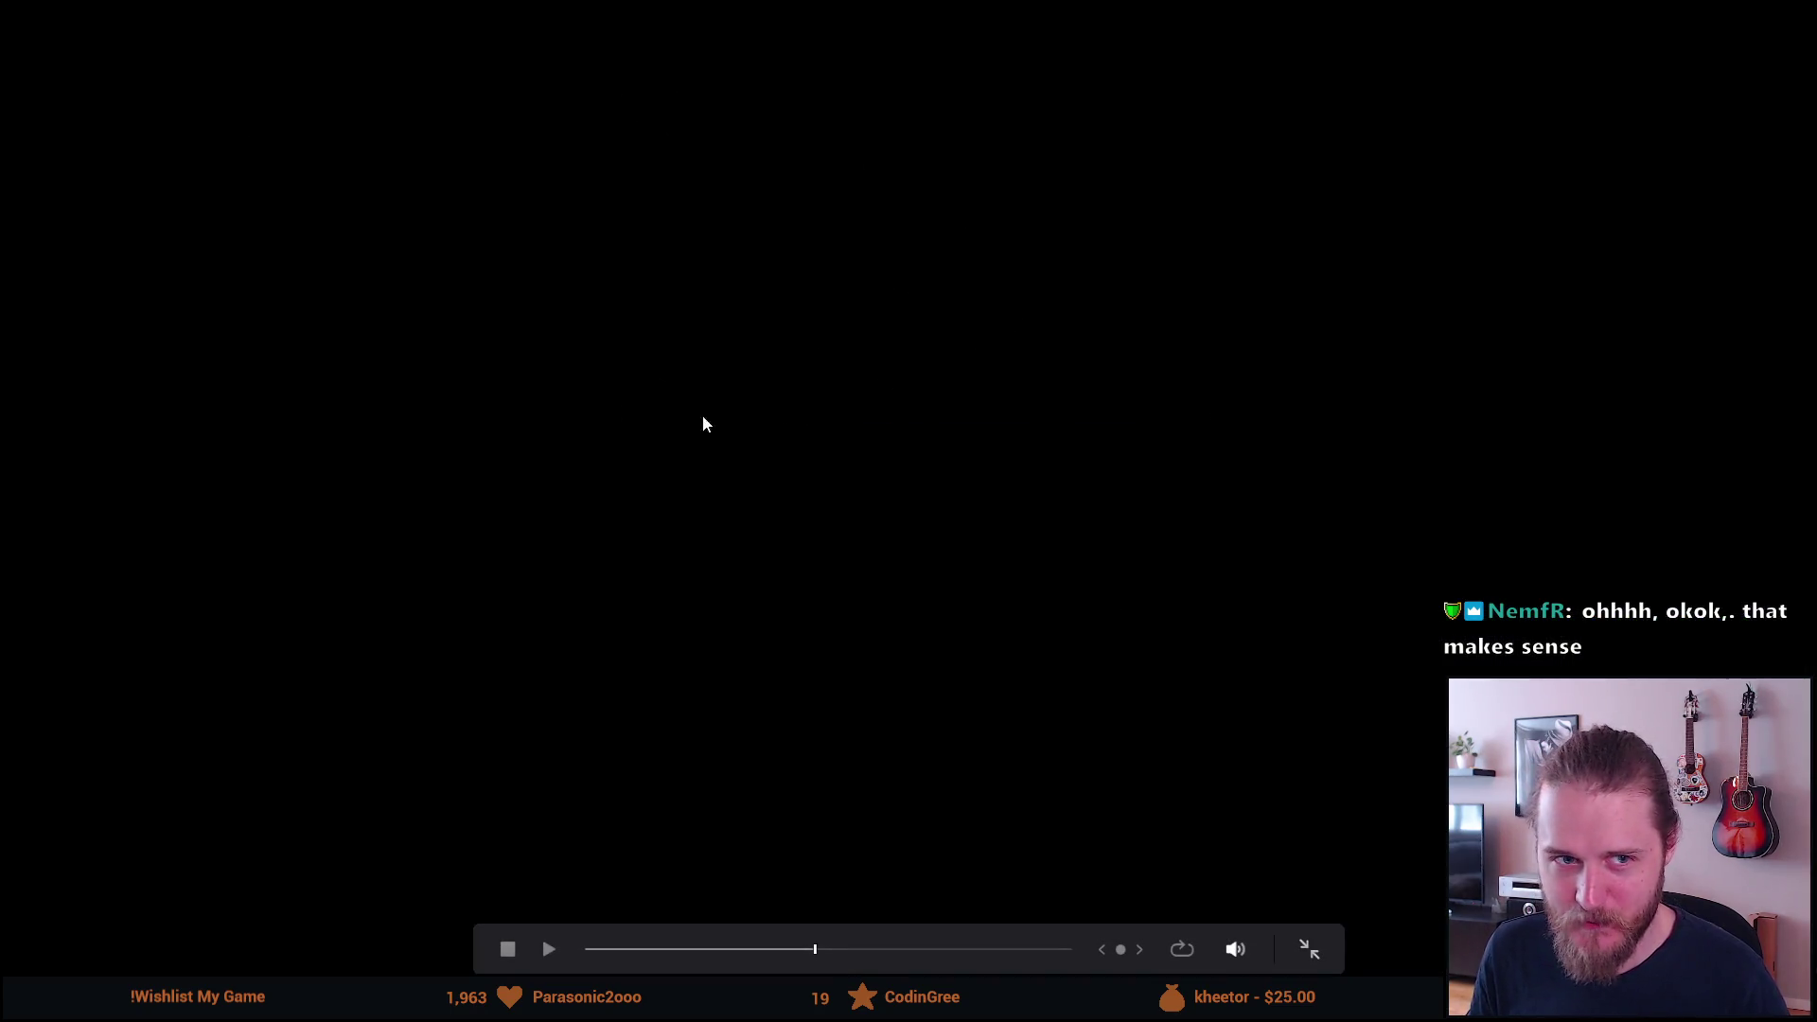
pyautogui.click(549, 949)
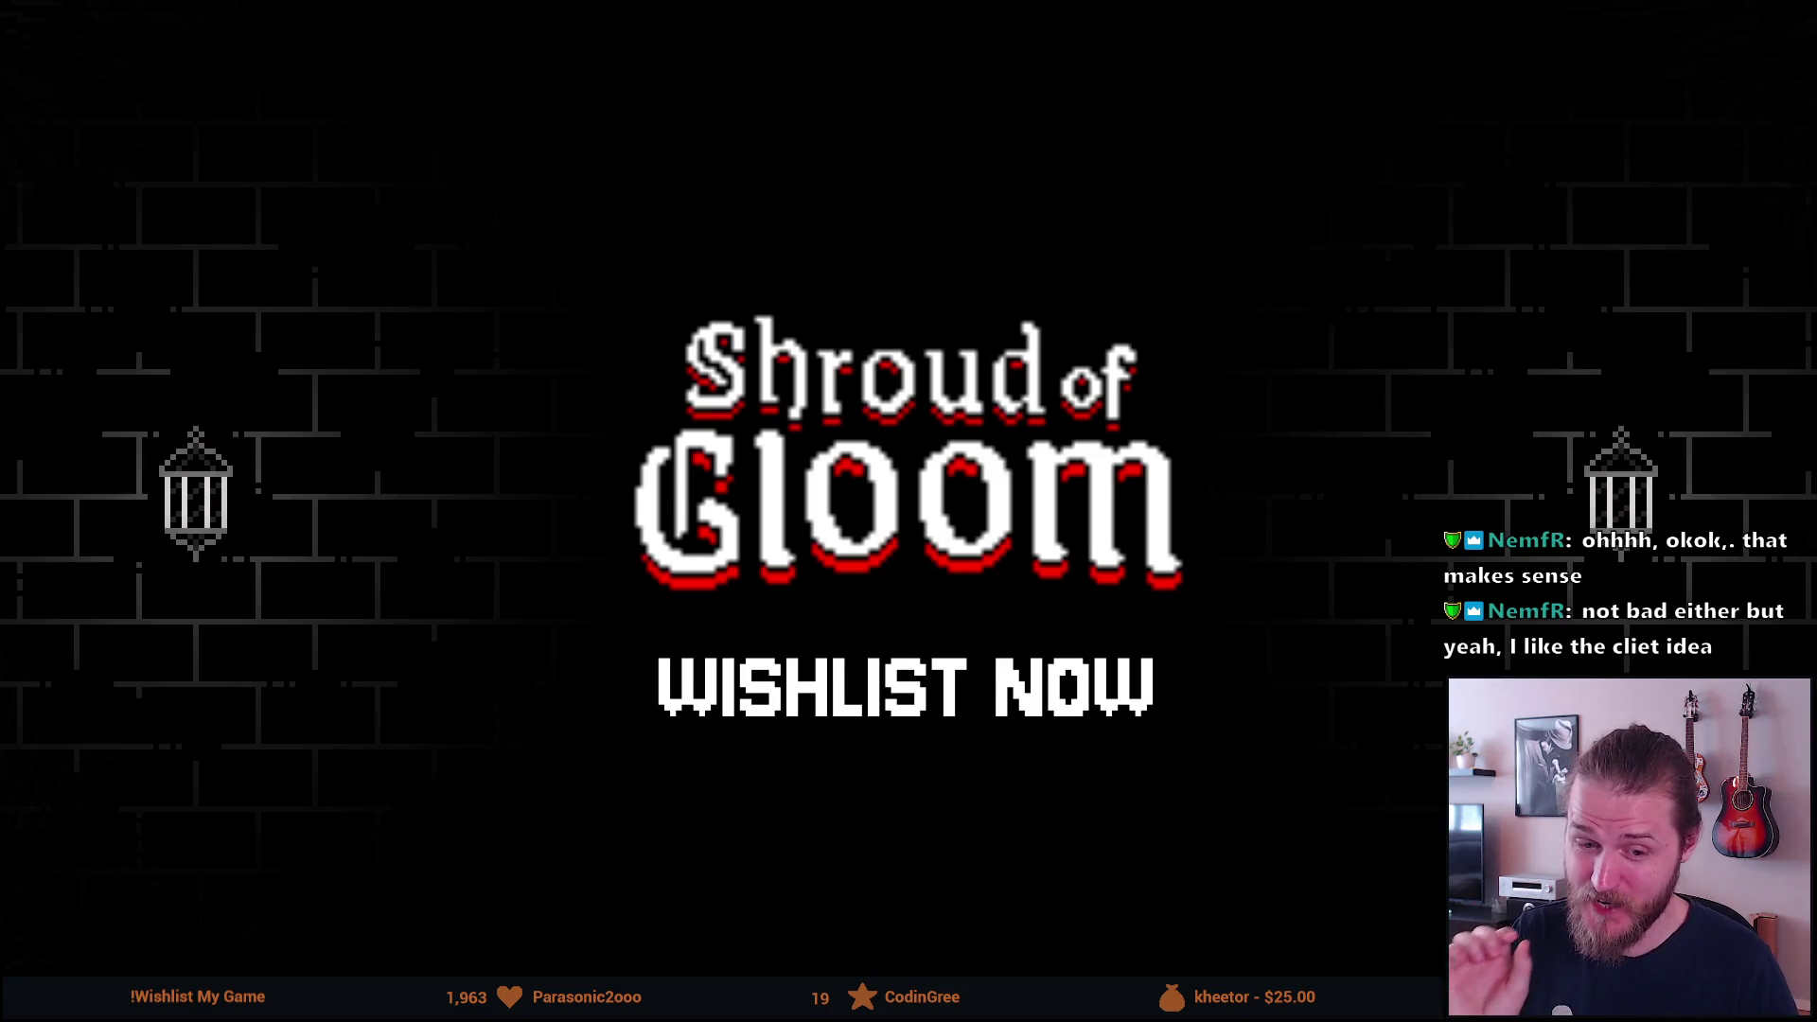
pyautogui.moveTo(485, 556)
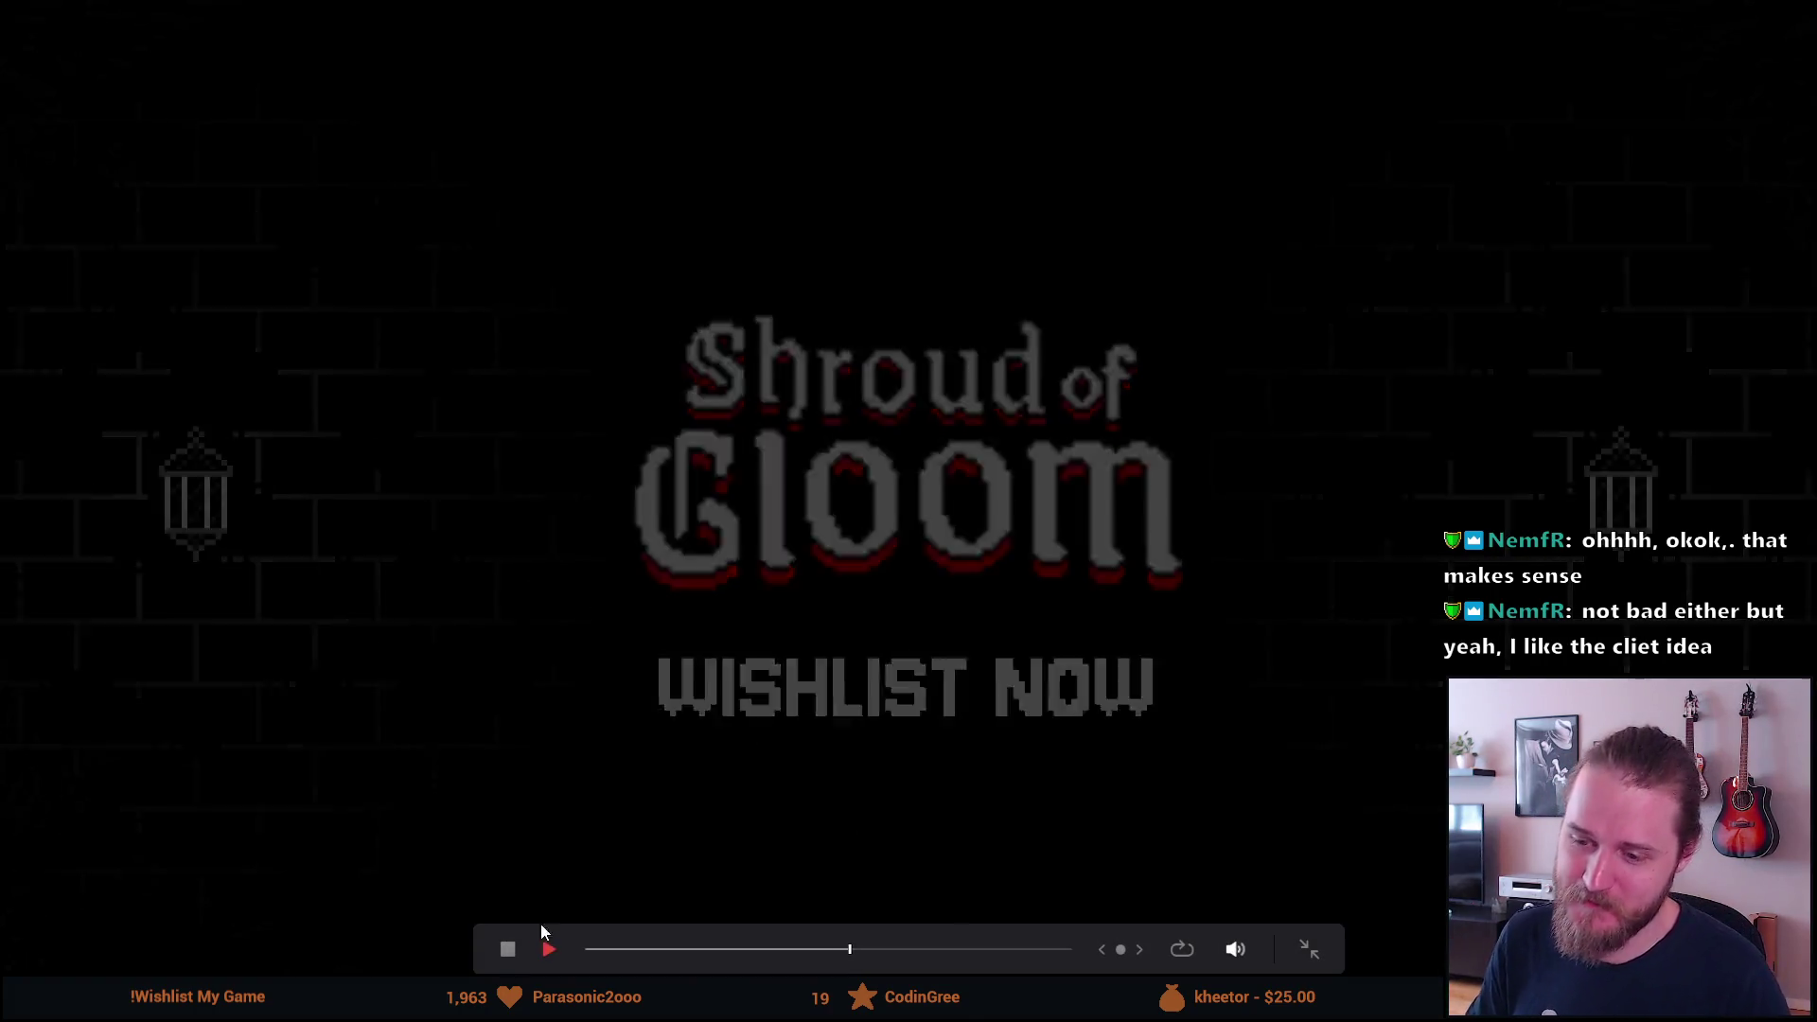
pyautogui.click(839, 949)
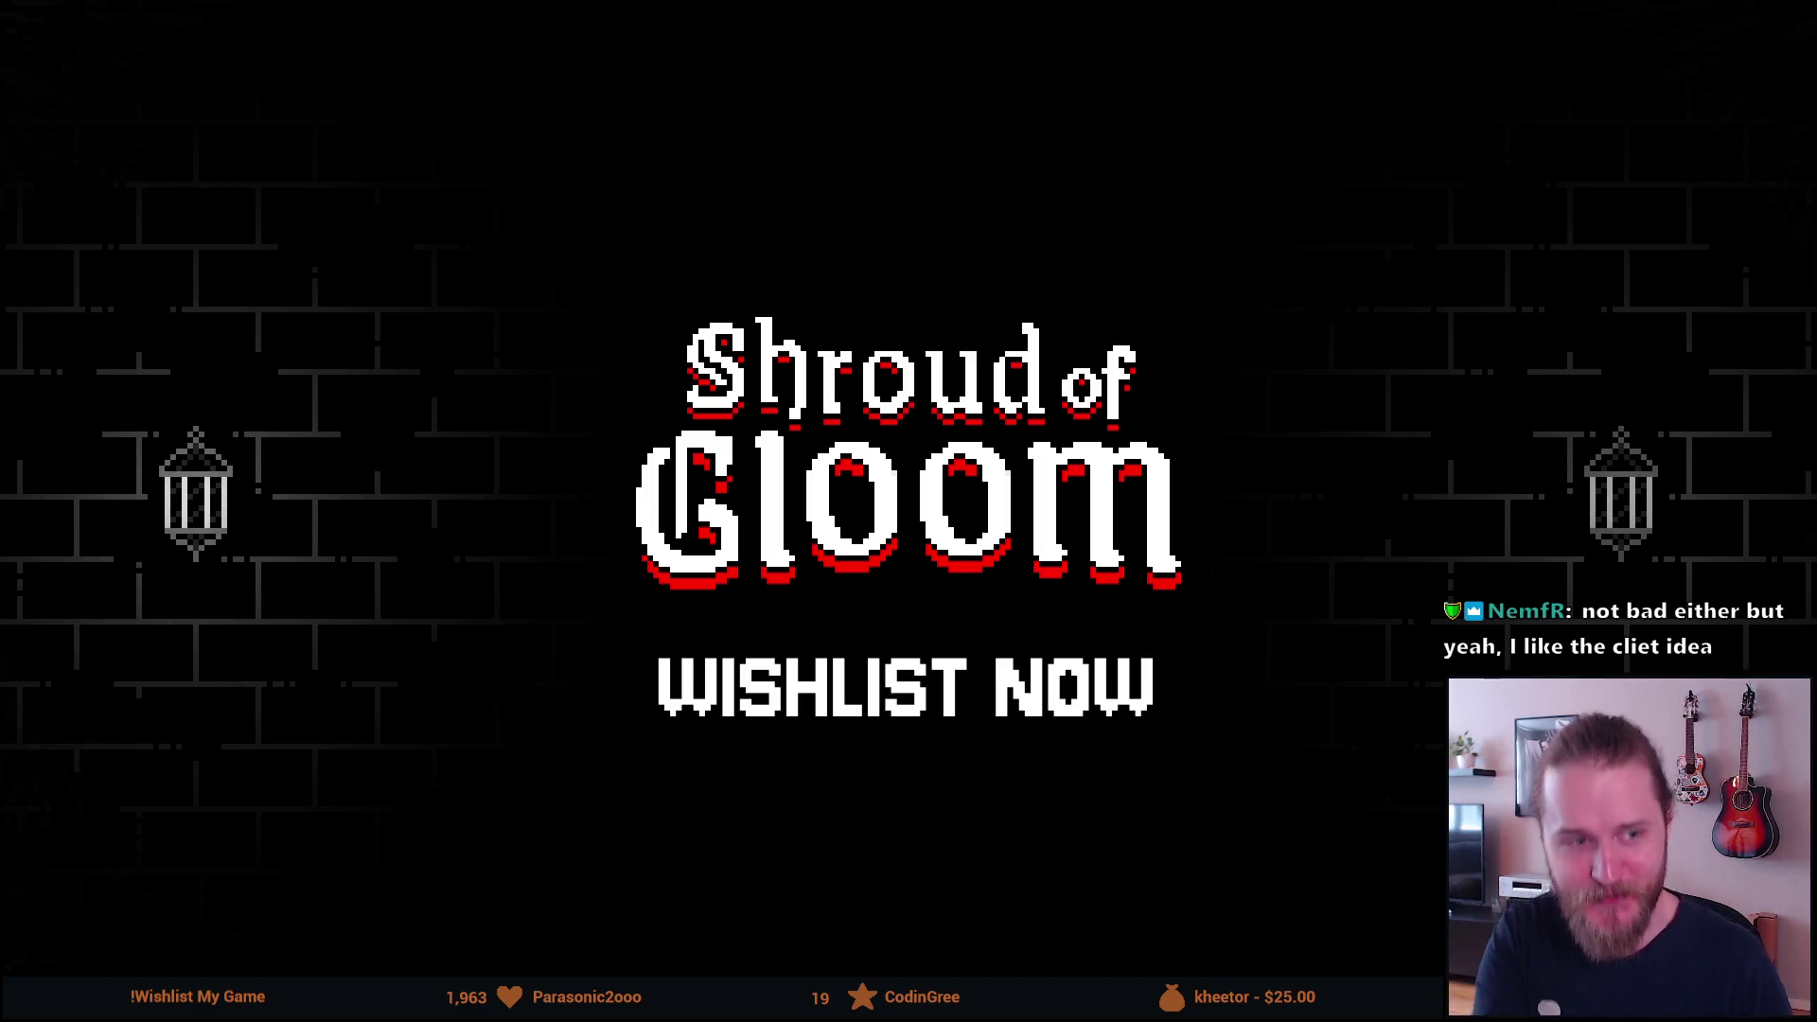
pyautogui.press('Escape')
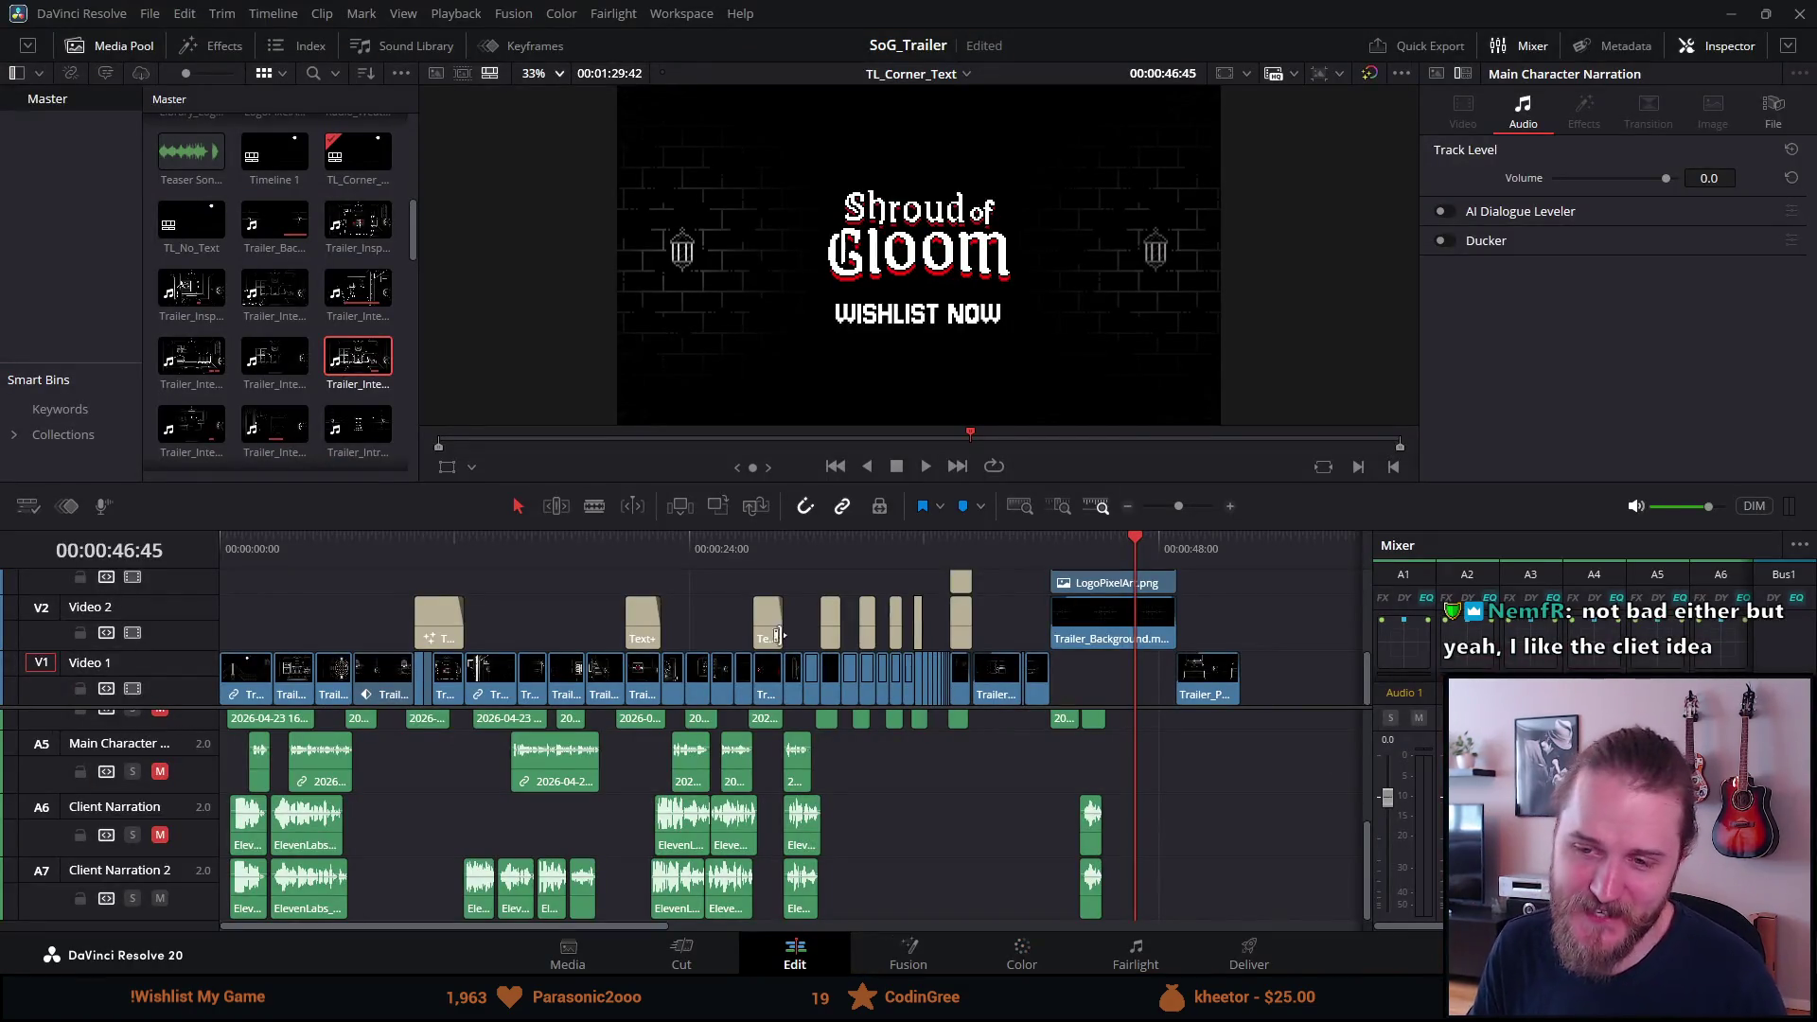
# Zoom the timeline out and park the playhead on the 'Uncover the mystery' title at 00:00:27:32.
pyautogui.click(226, 560)
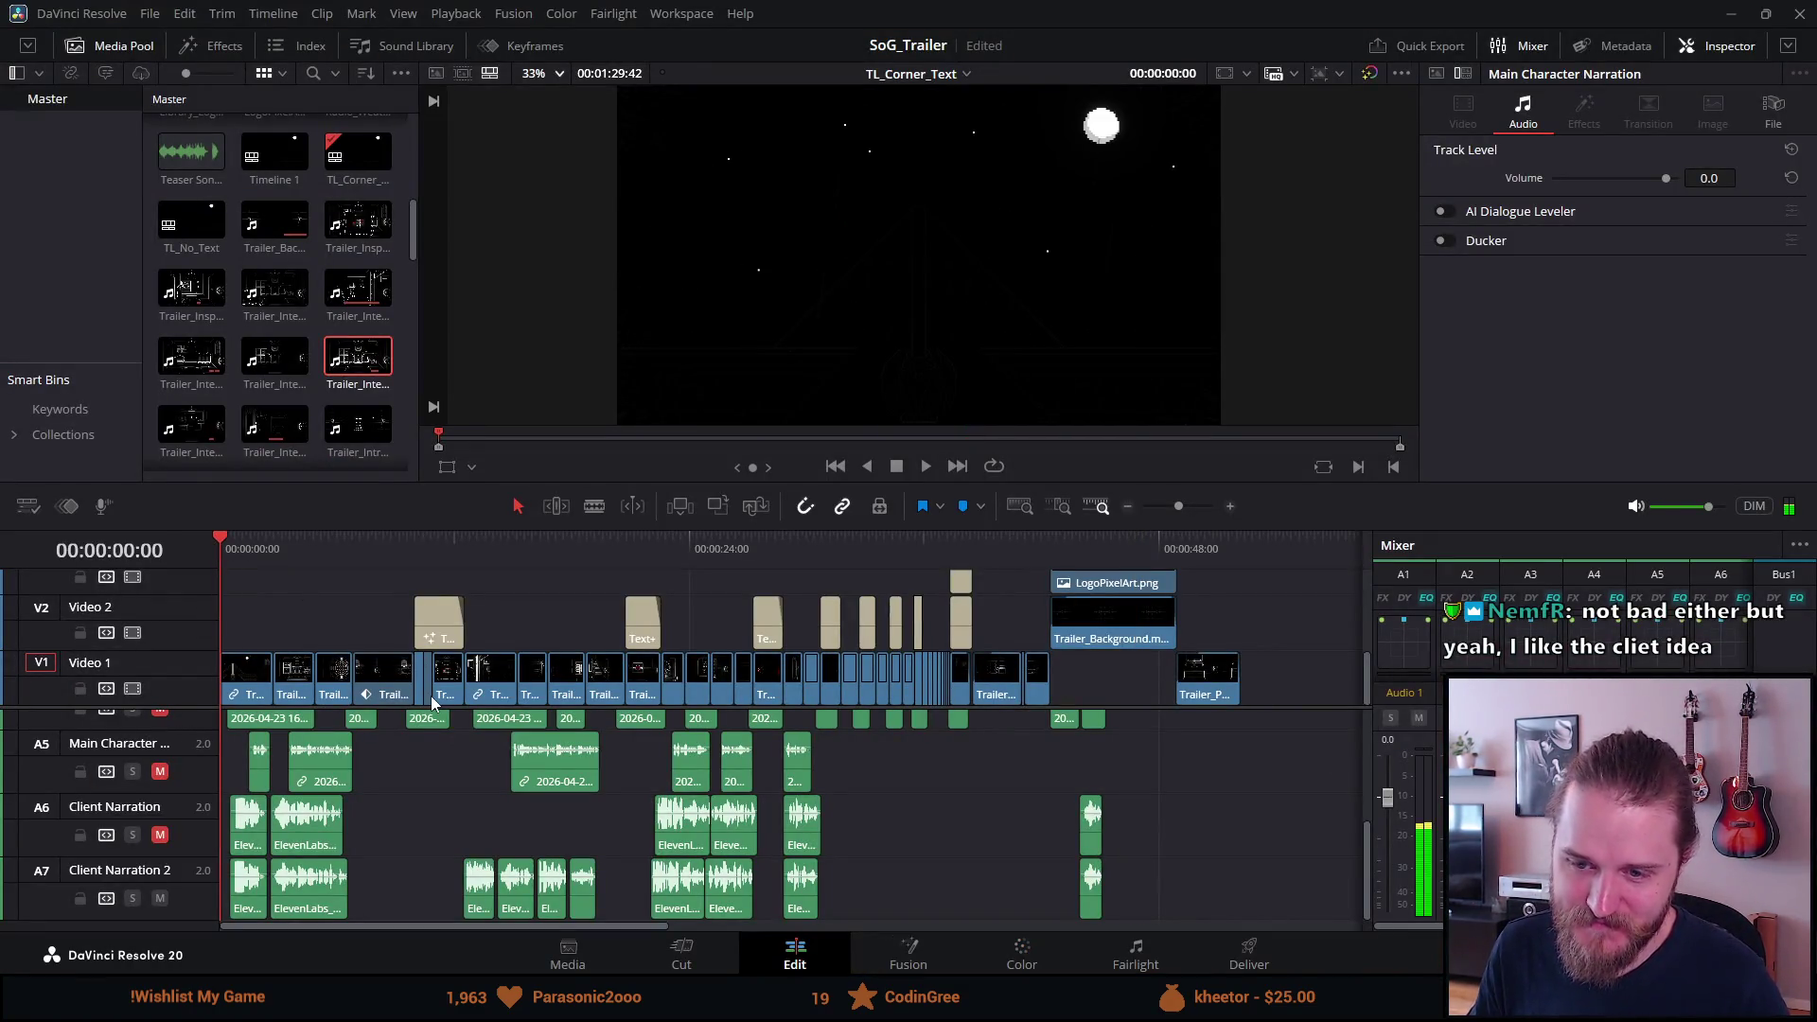
pyautogui.scroll(2, 424, 700)
pyautogui.scroll(-3, 438, 700)
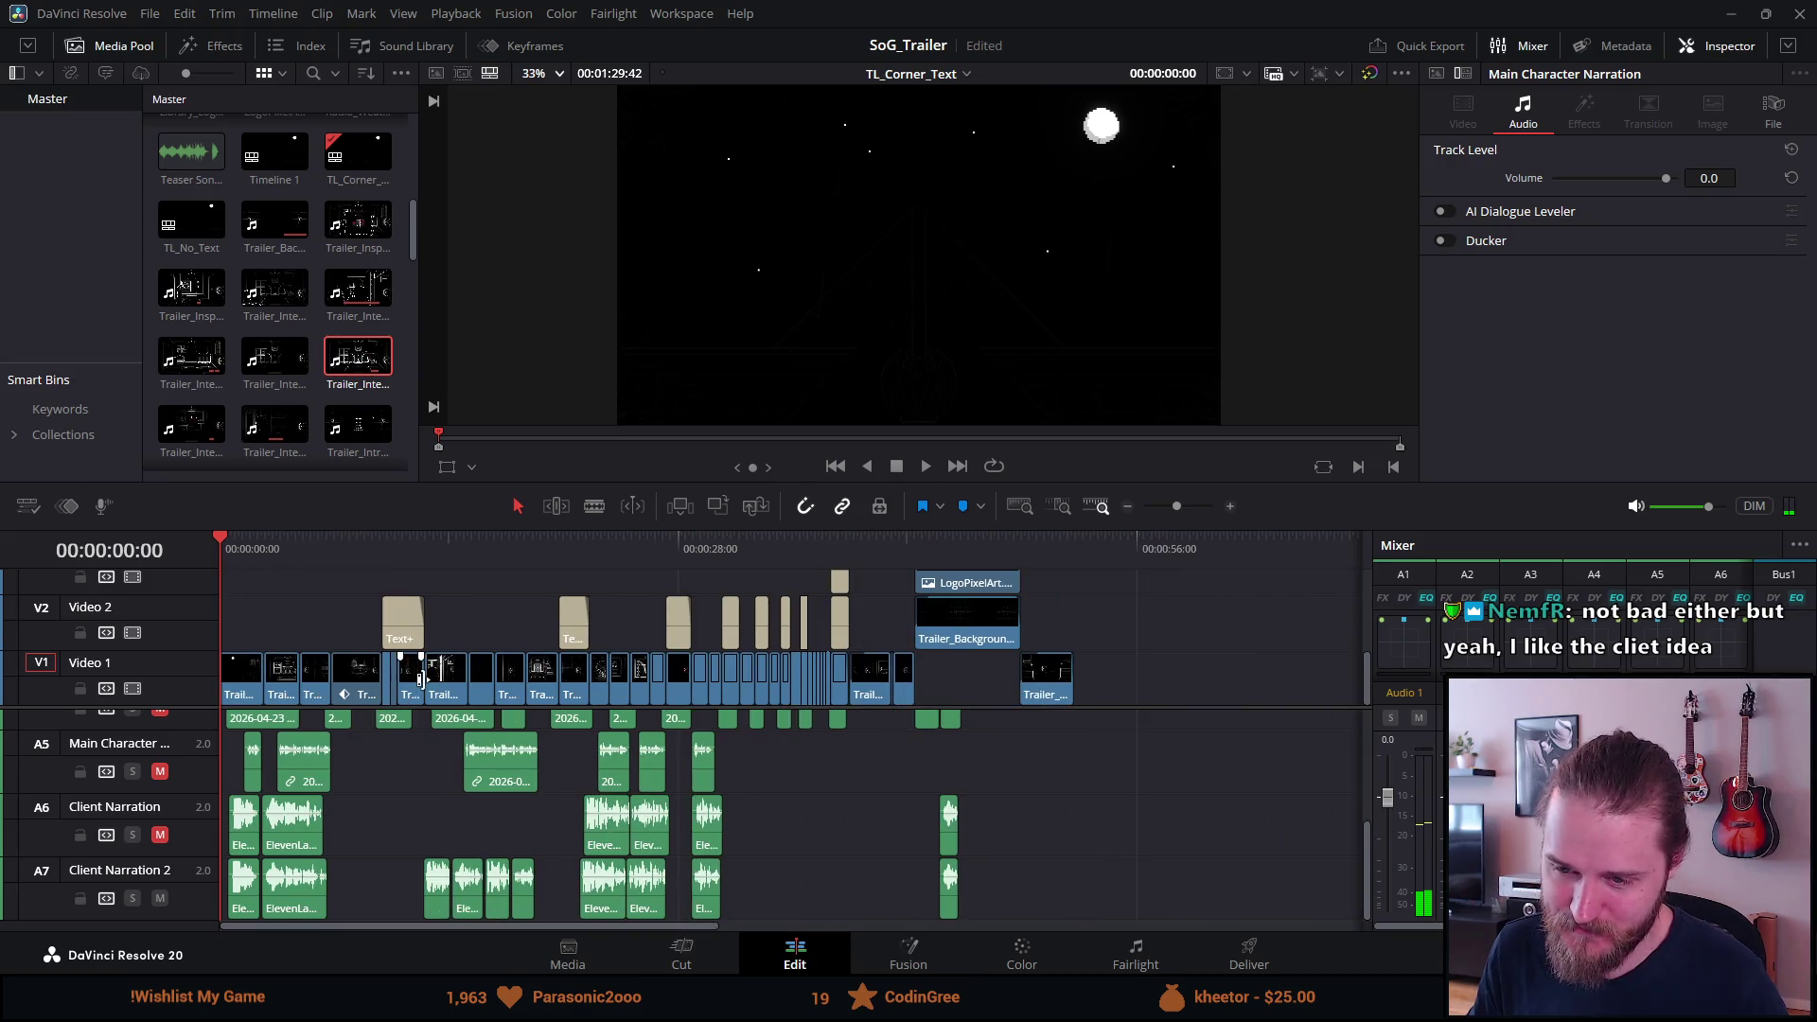
pyautogui.scroll(2, 421, 679)
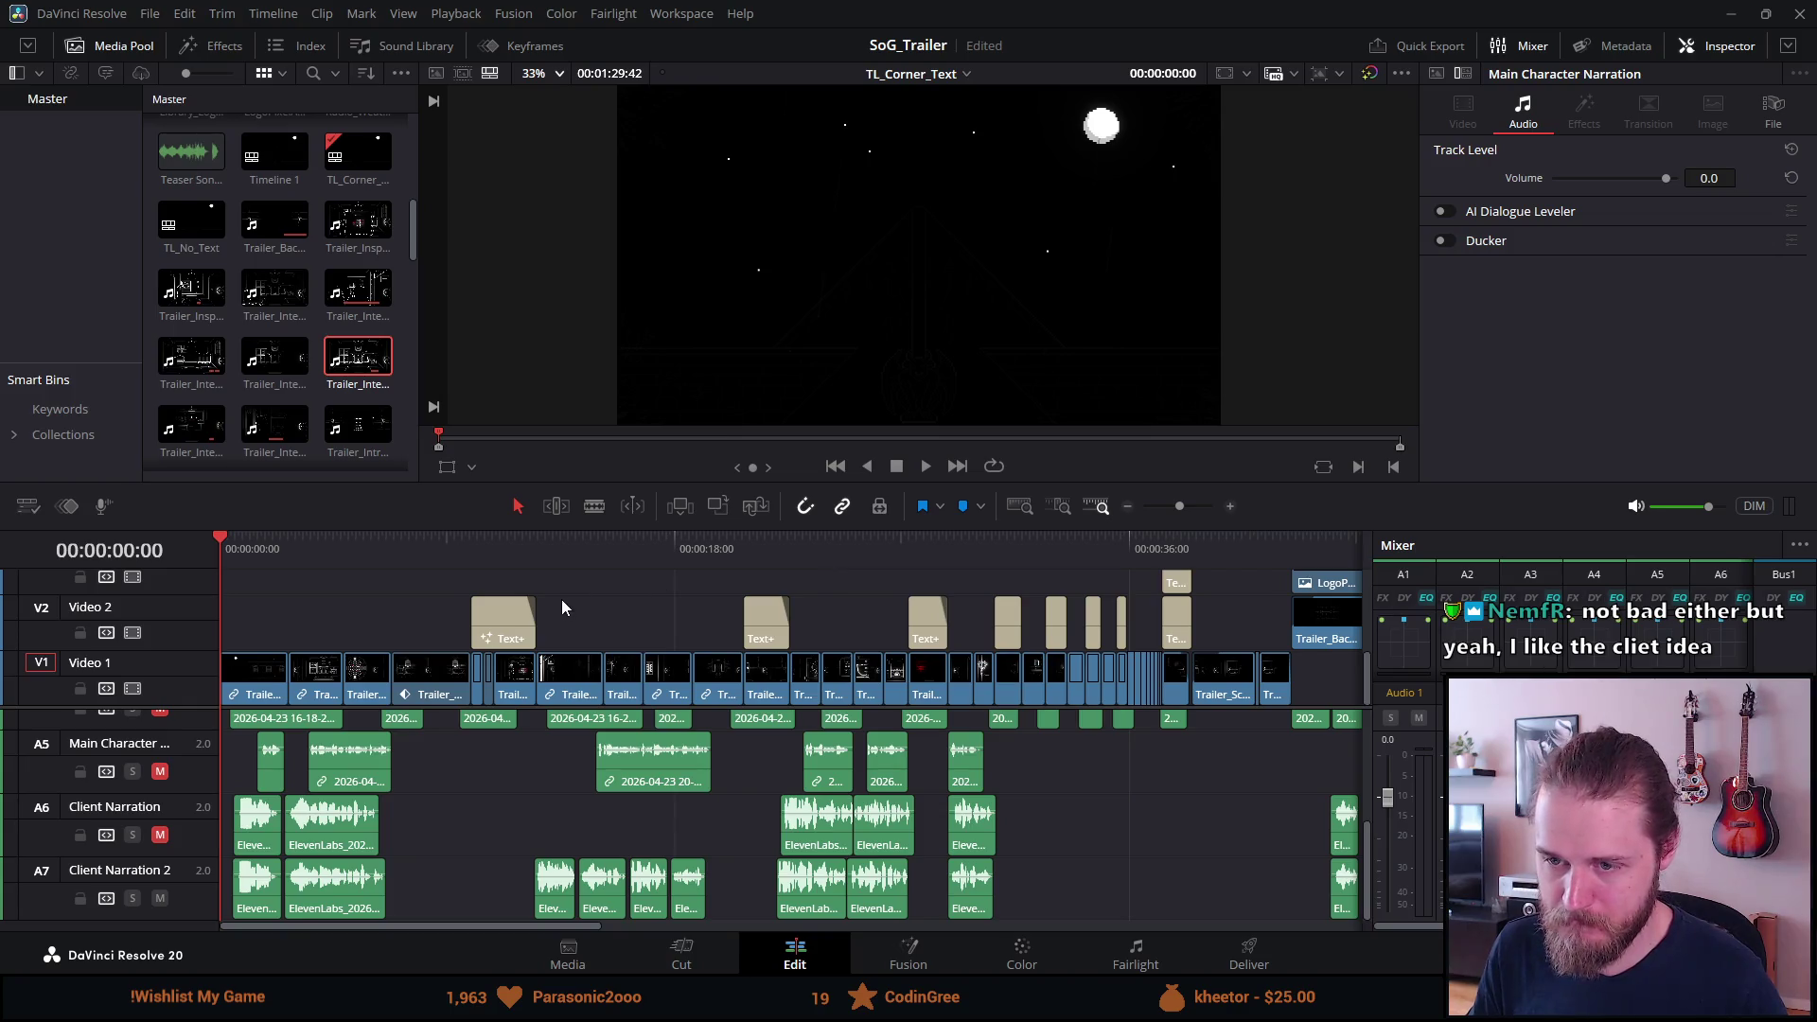
pyautogui.hotkey('ctrl', '-')
pyautogui.click(760, 547)
pyautogui.scroll(3, 770, 563)
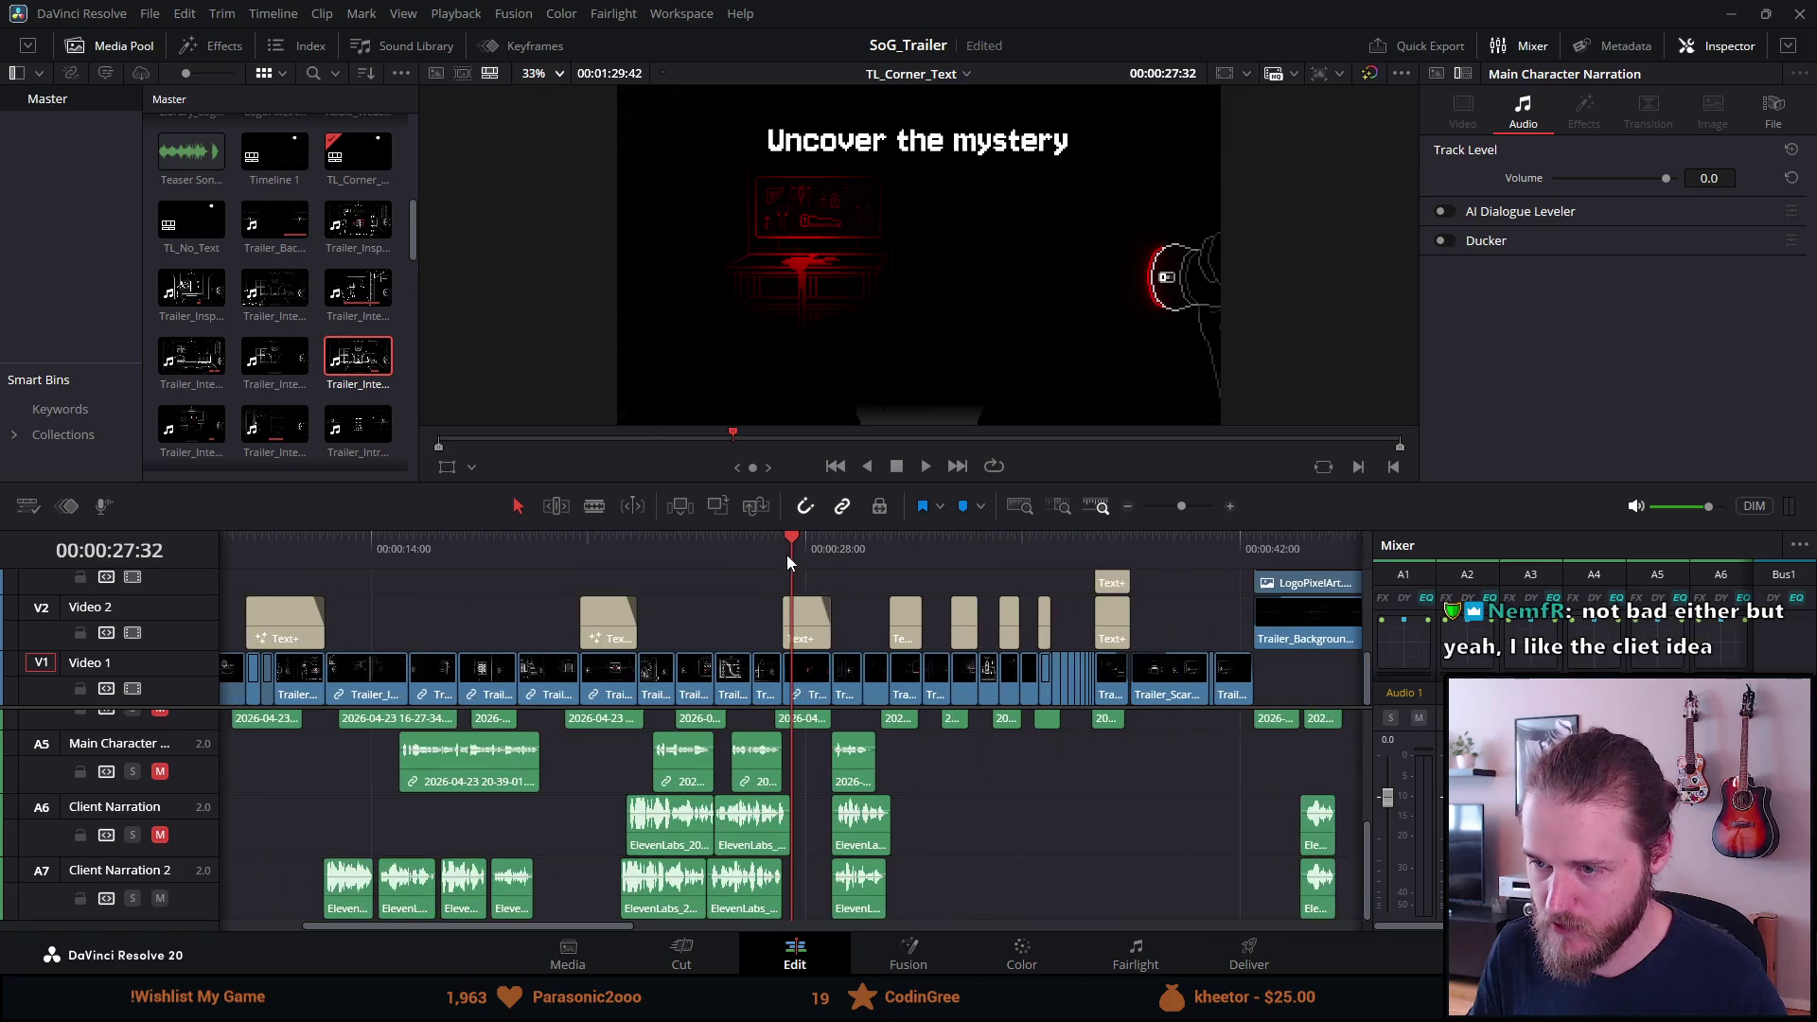
pyautogui.scroll(5, 848, 737)
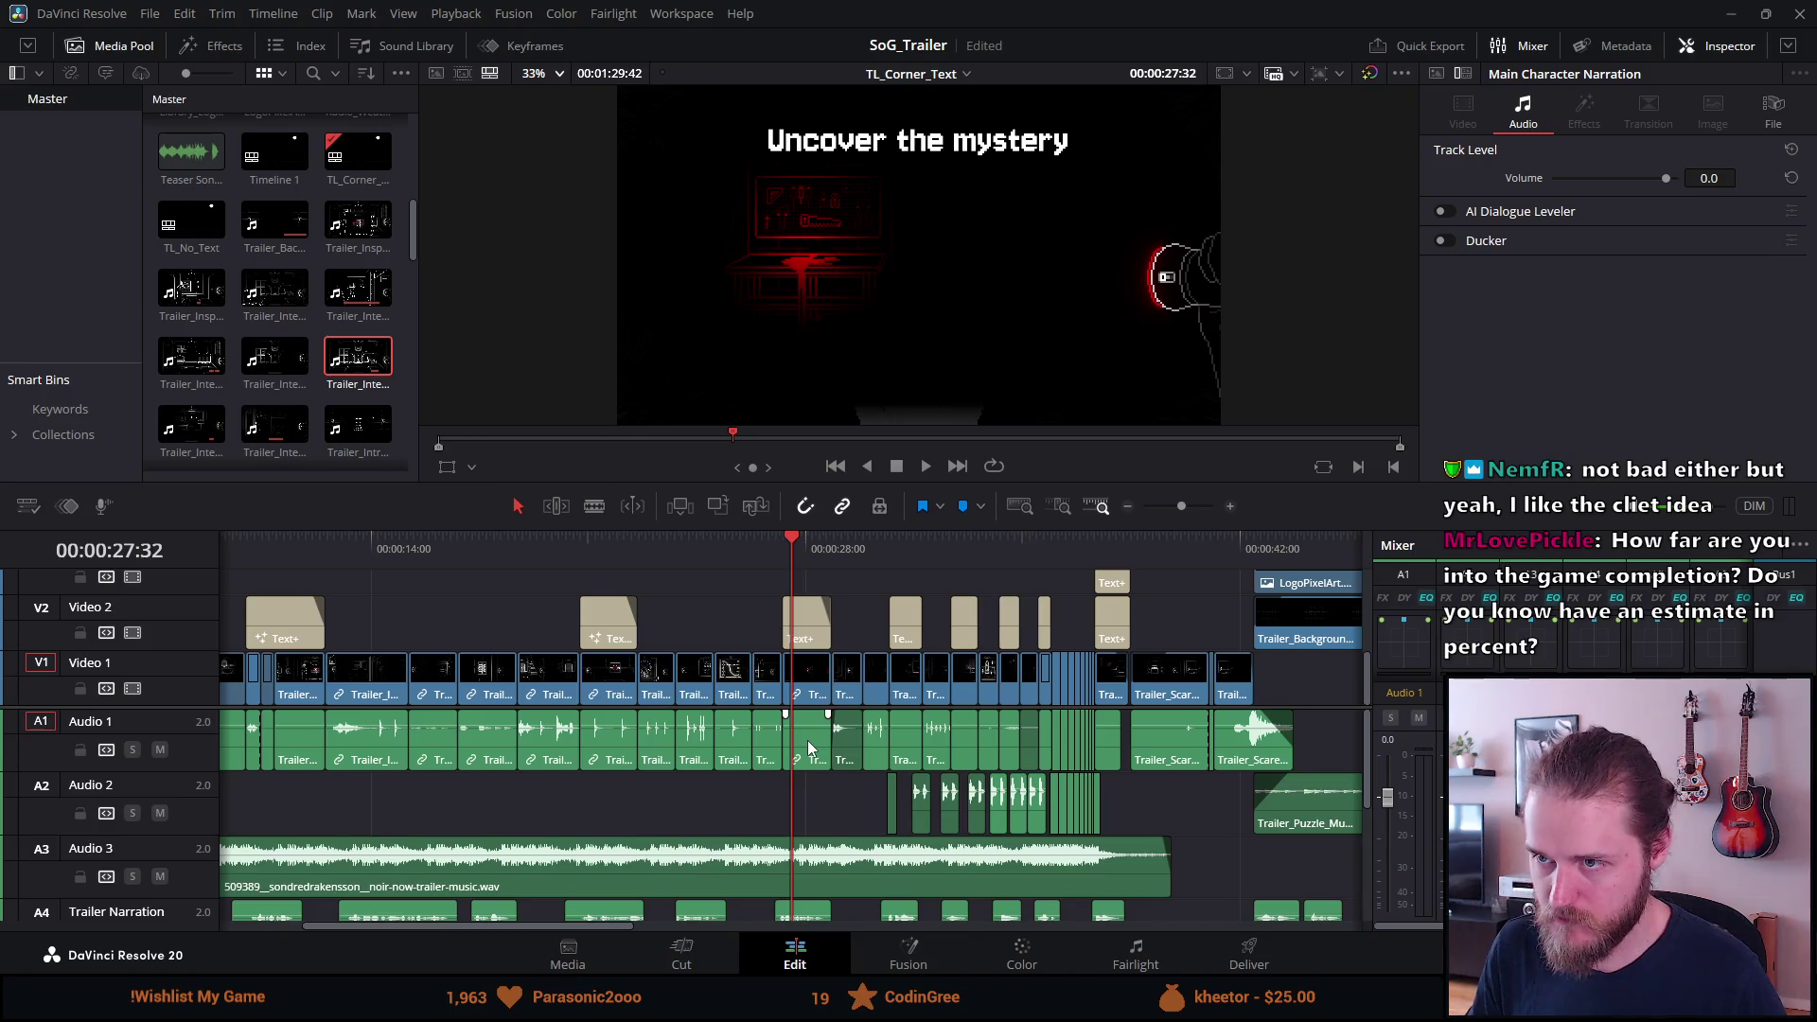
# Delete the short Video 1 clip, shorten the last clip, and pull Trailer_Ultraviolet_2 leftward.
pyautogui.click(808, 740)
pyautogui.press('BackSpace')
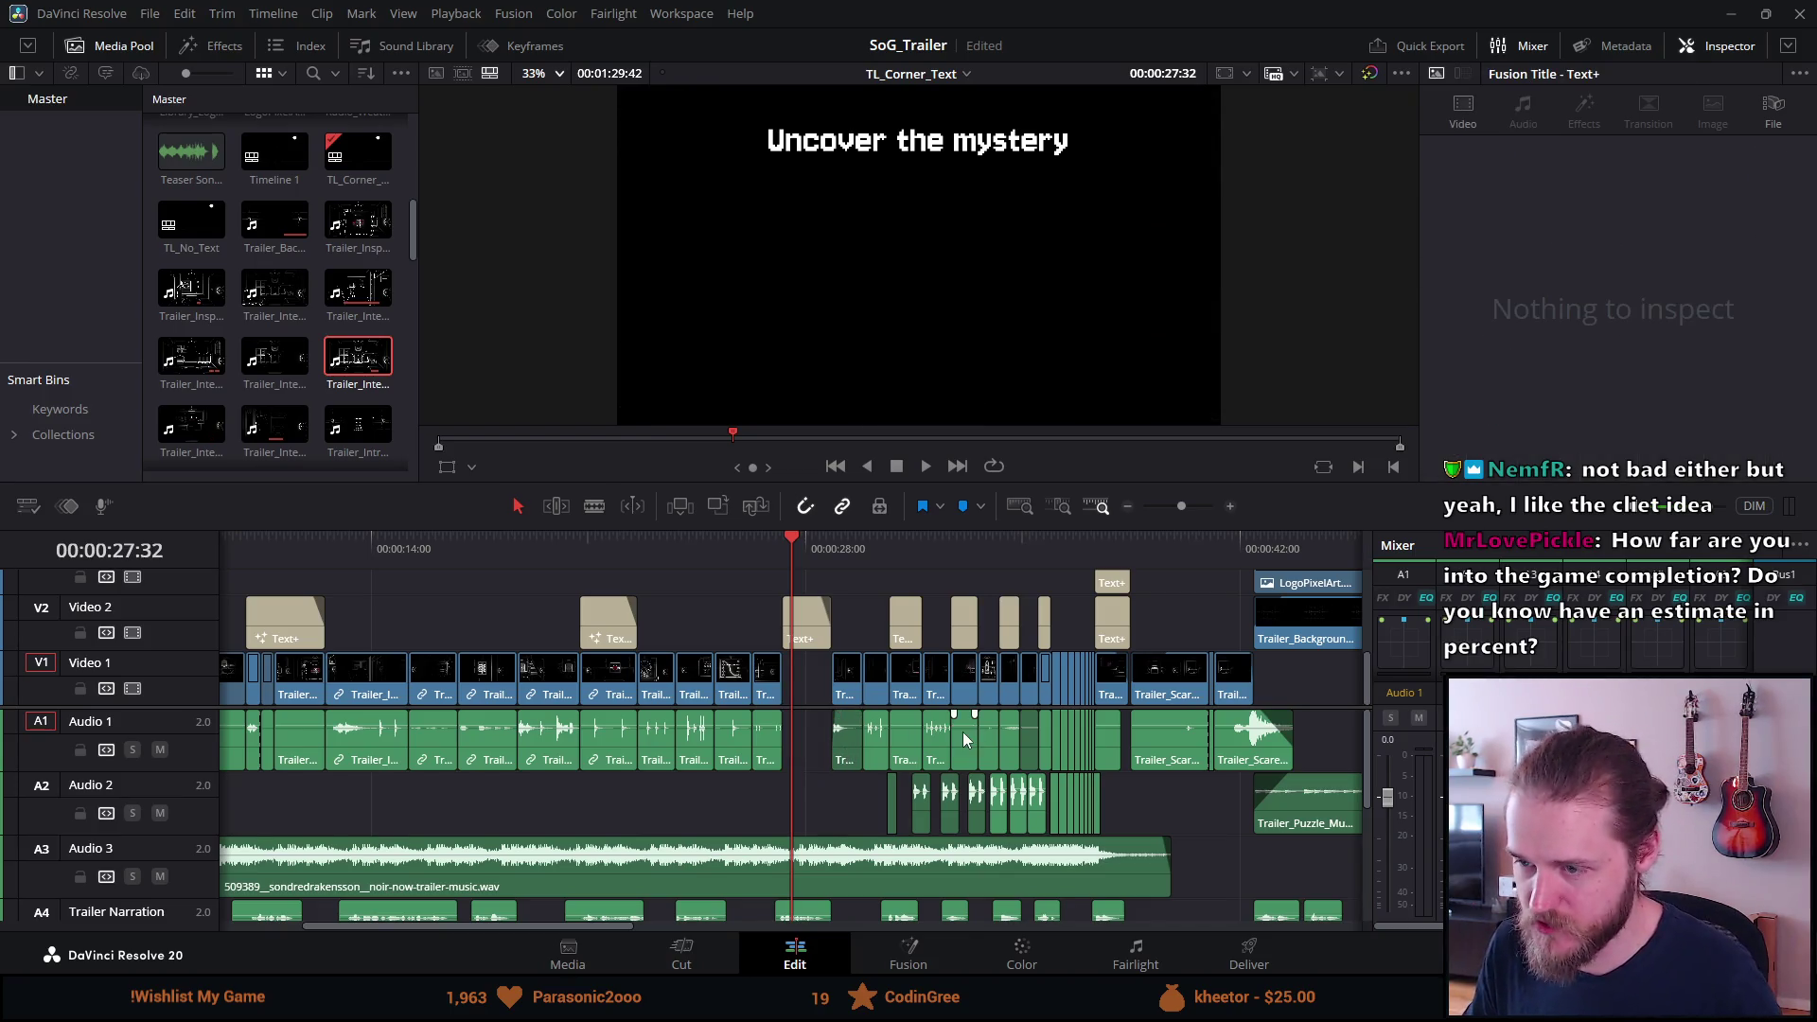
pyautogui.scroll(-3, 963, 734)
pyautogui.scroll(-2, 962, 730)
pyautogui.scroll(2, 963, 731)
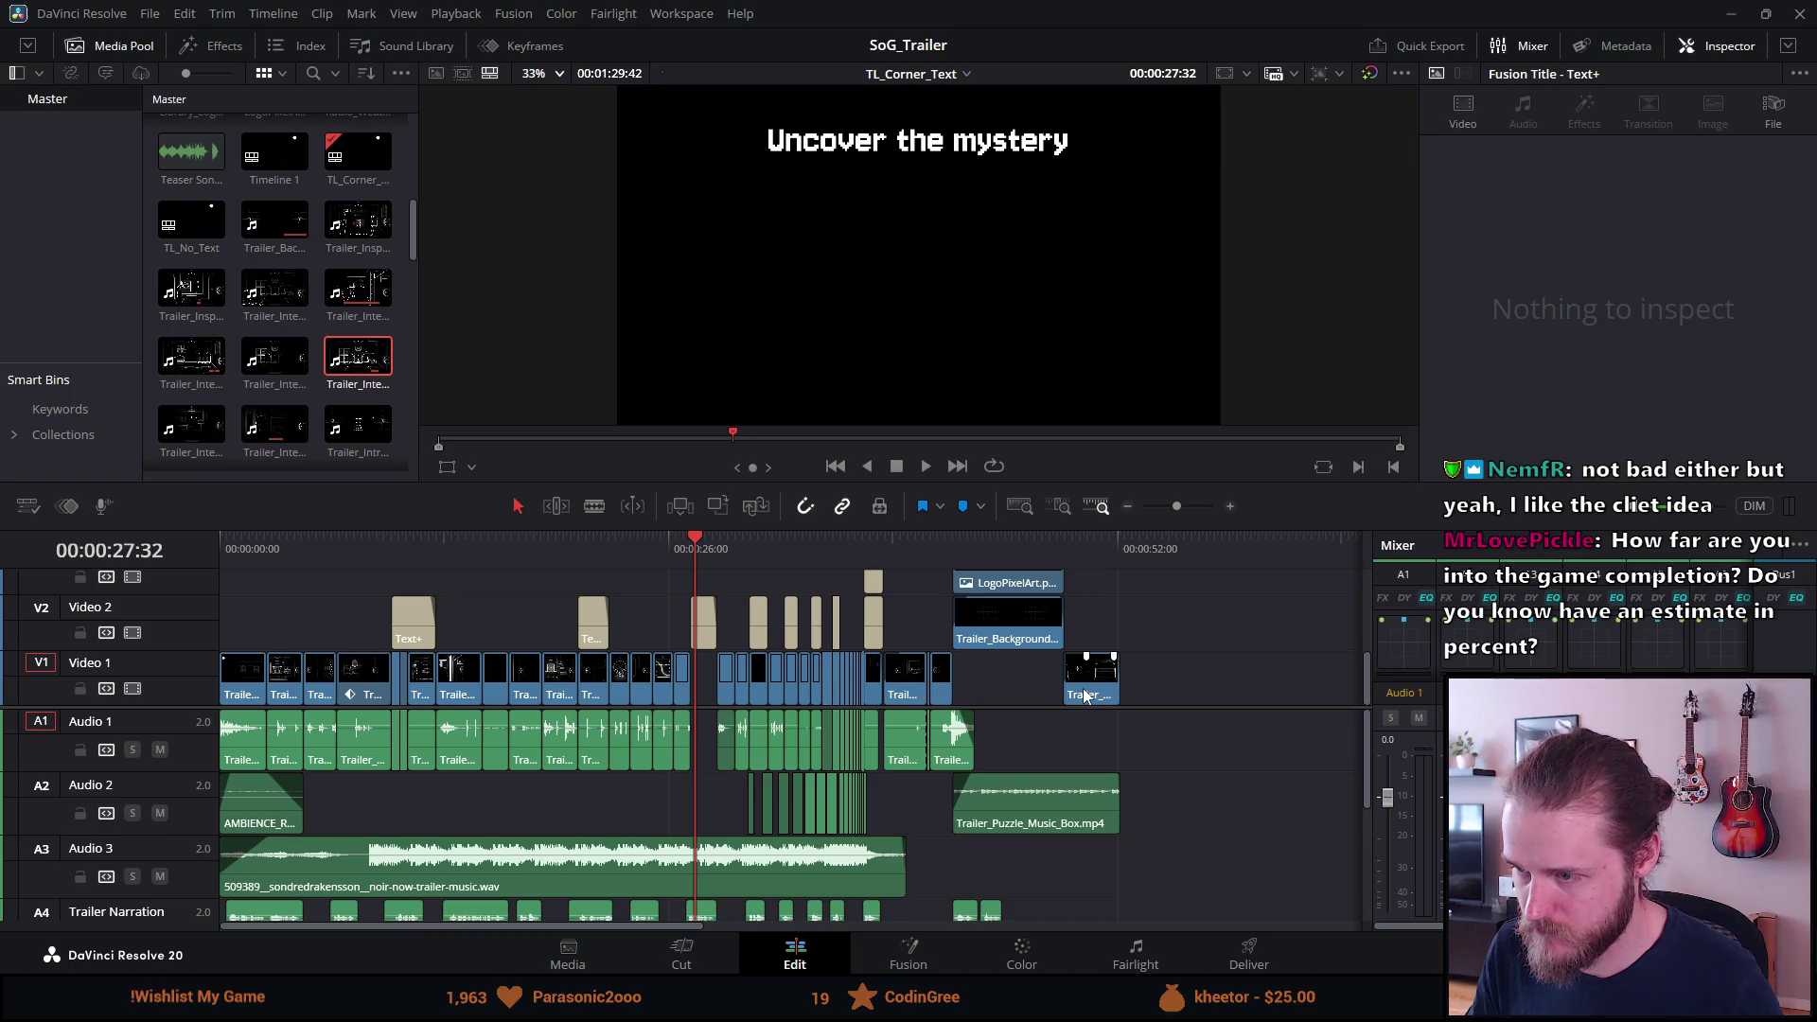
pyautogui.moveTo(1124, 691); pyautogui.dragTo(1090, 697)
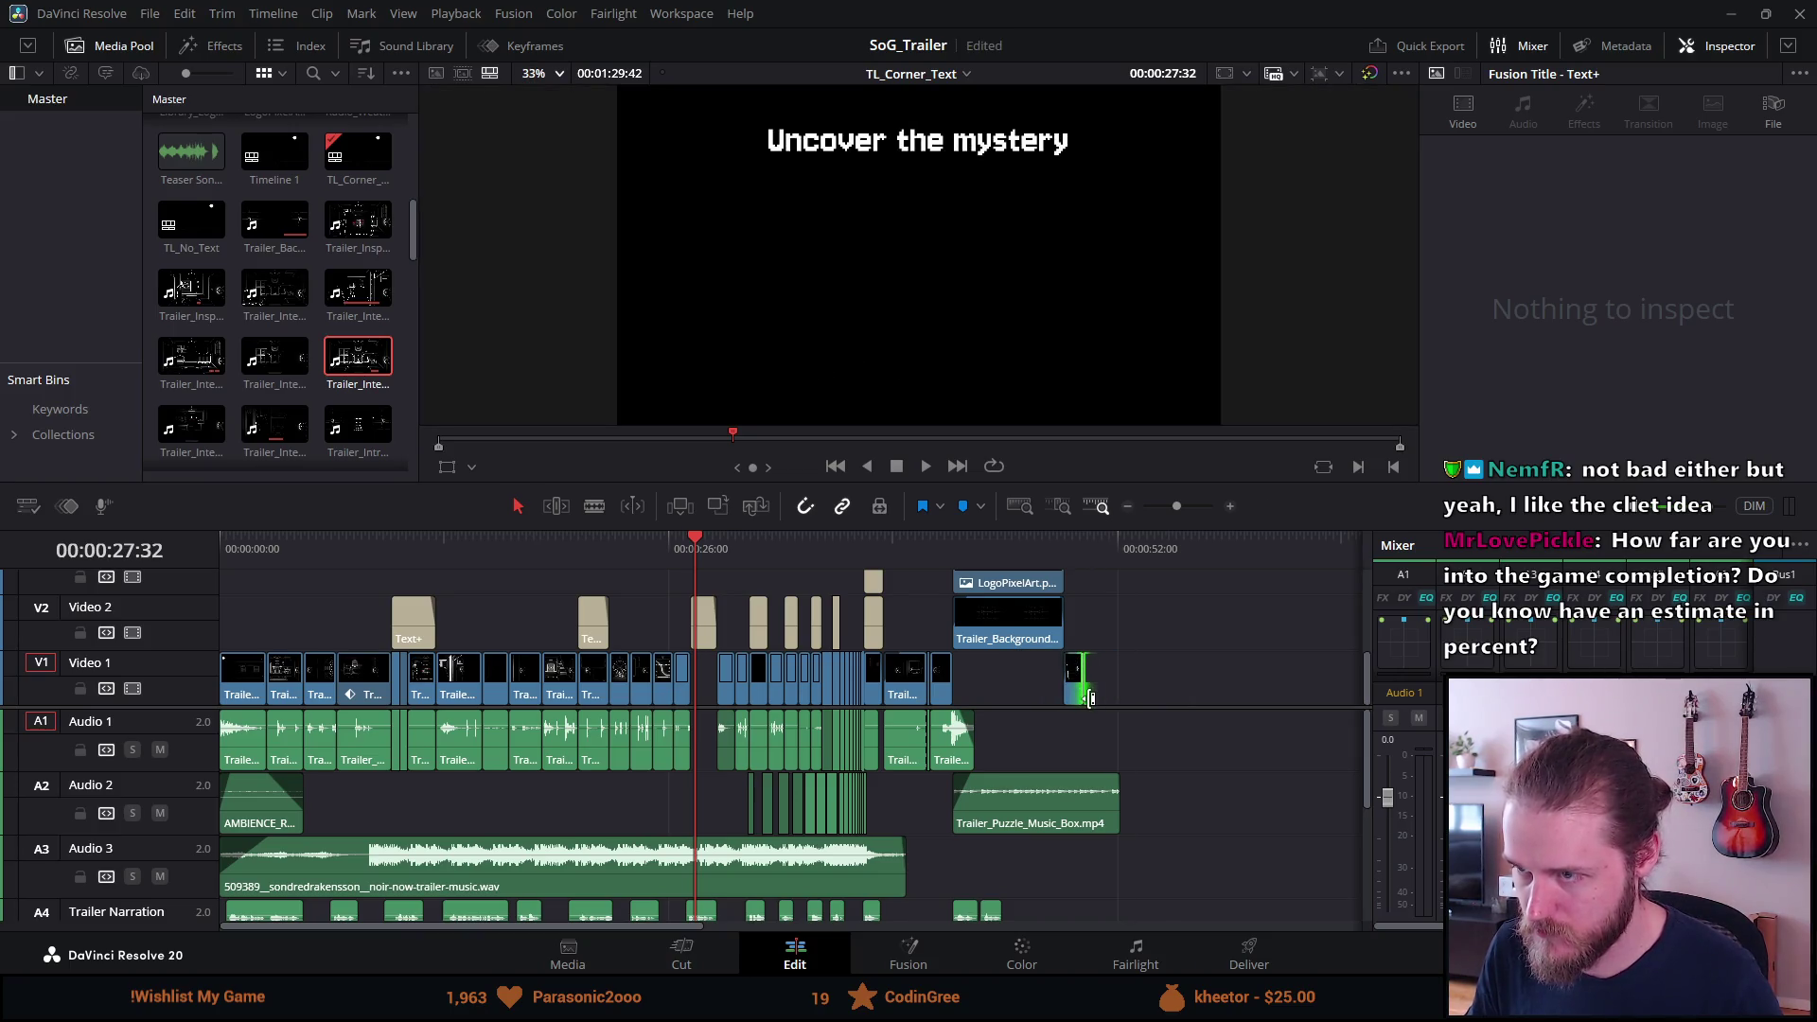
pyautogui.scroll(1, 1149, 722)
pyautogui.scroll(-2, 1148, 723)
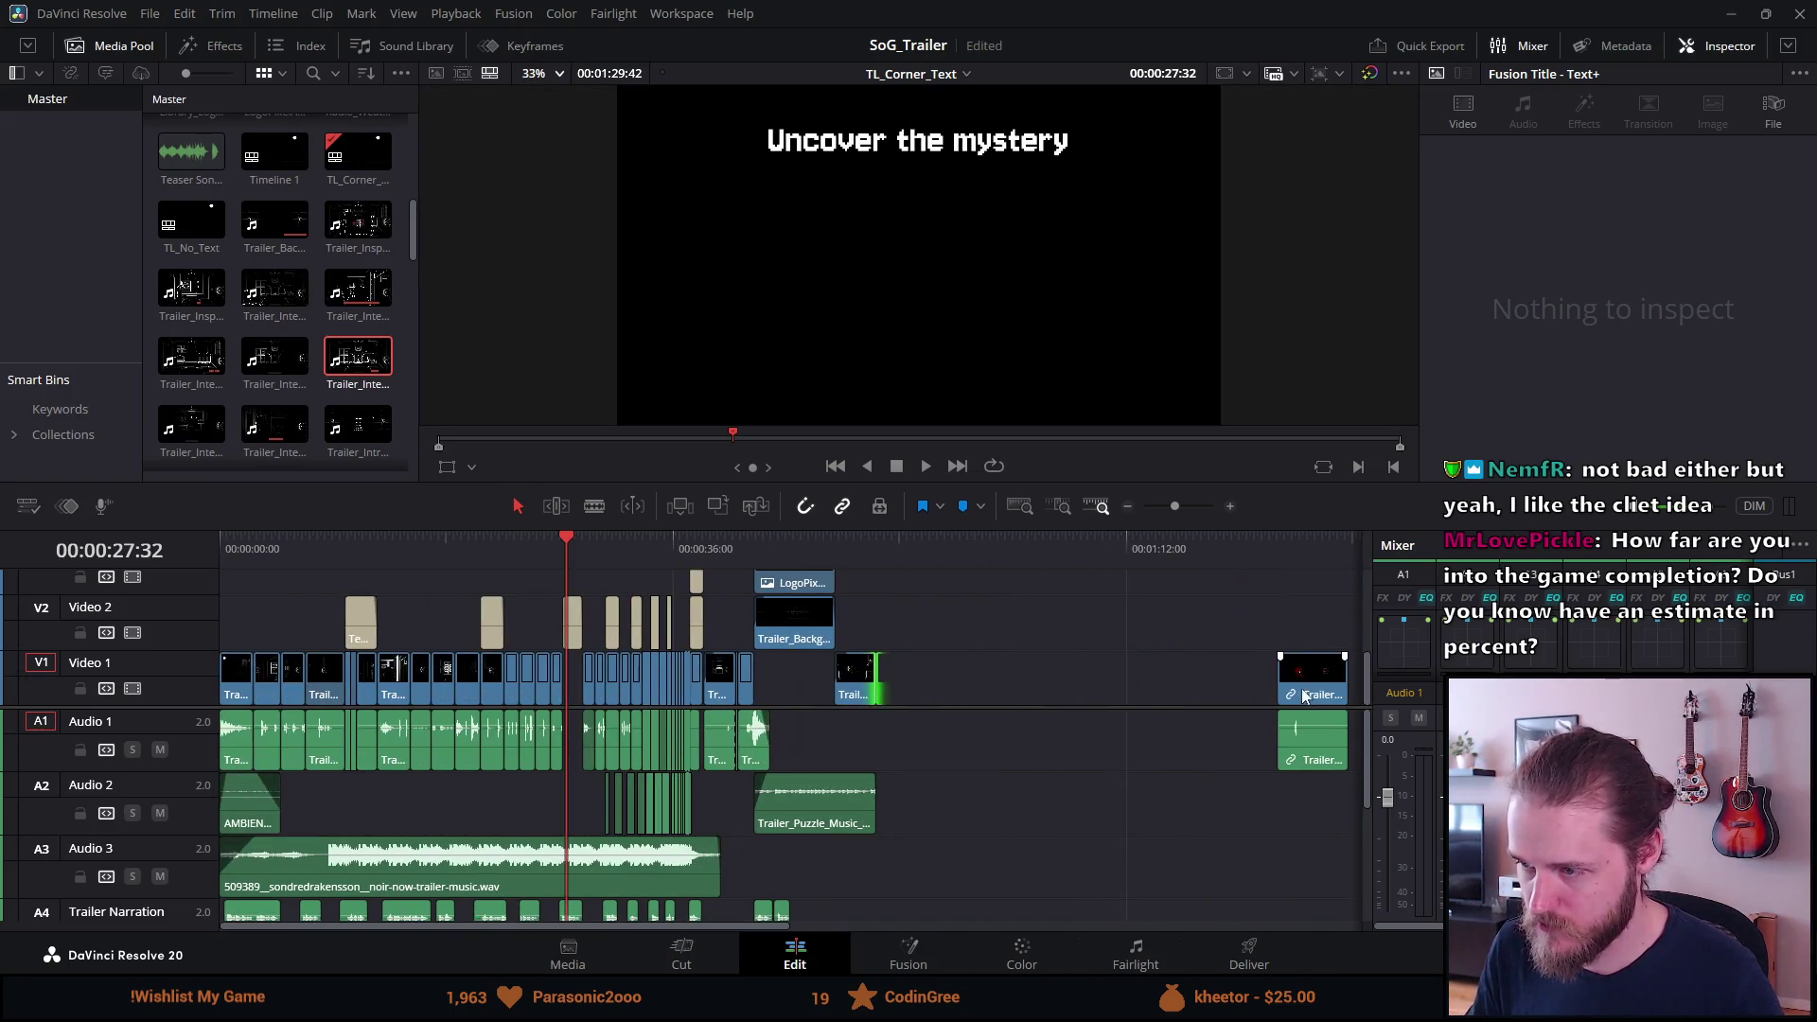
pyautogui.moveTo(1307, 696); pyautogui.dragTo(1022, 694)
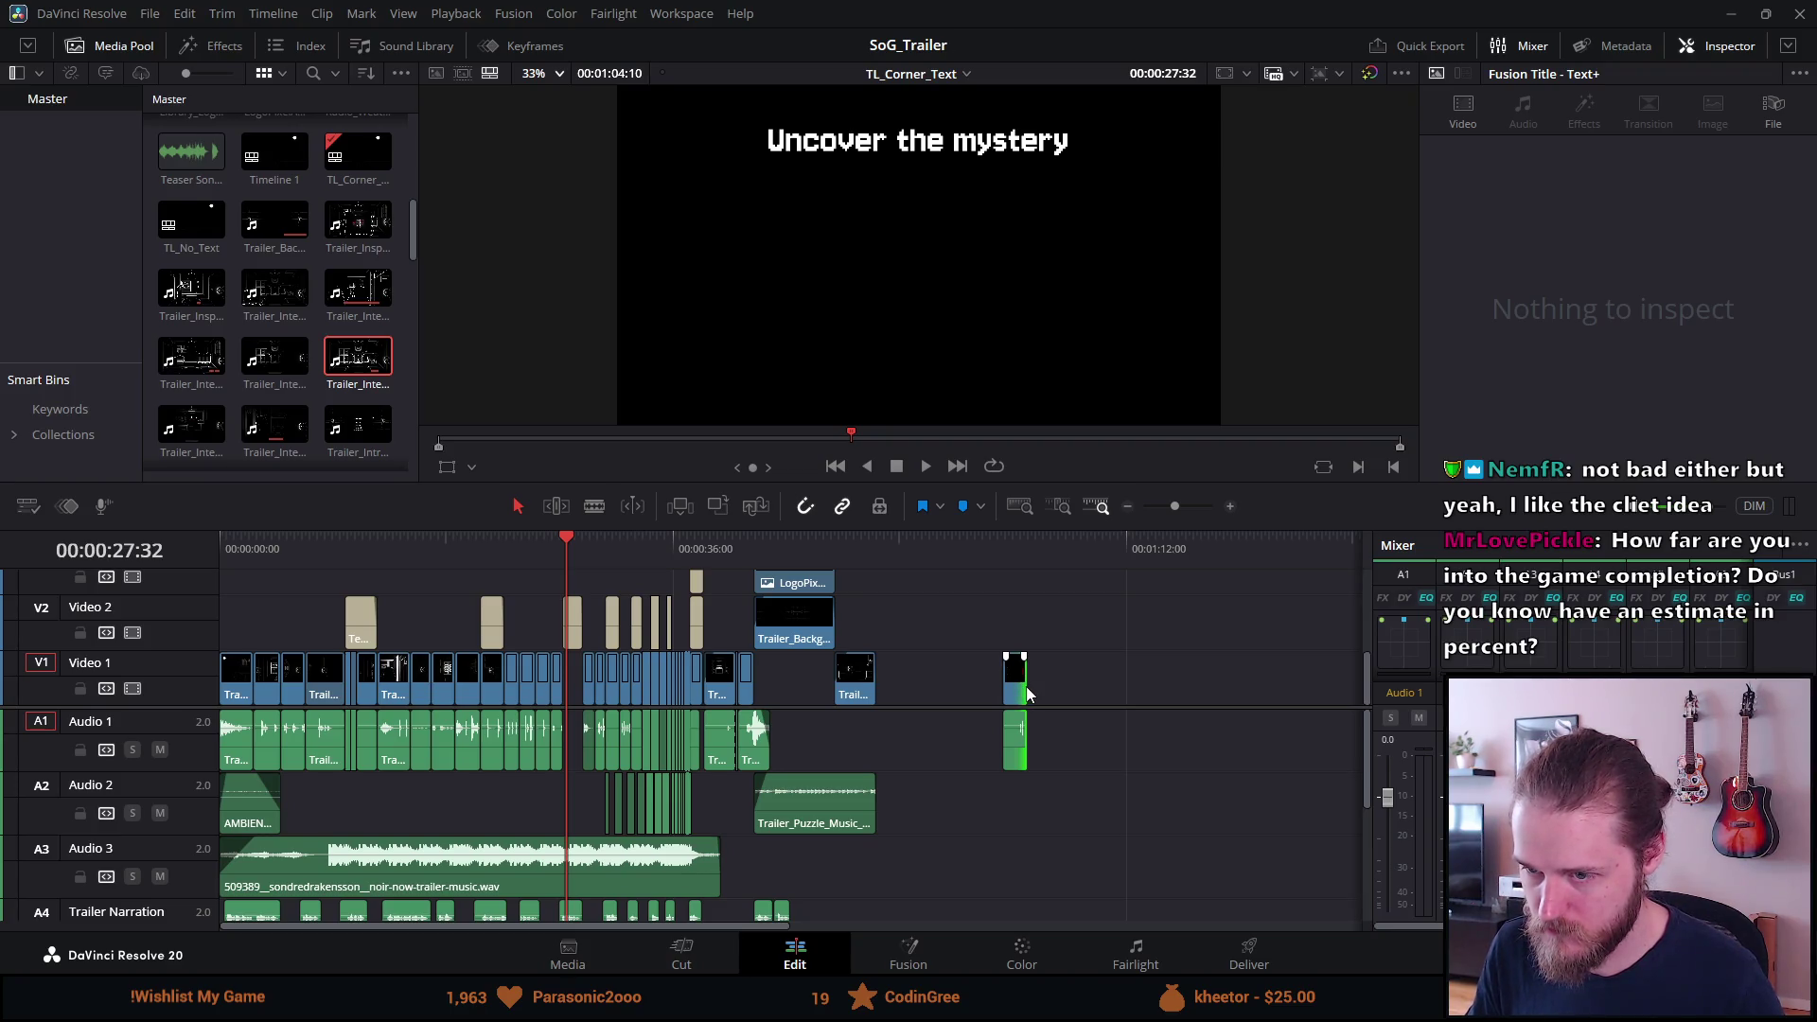
pyautogui.moveTo(1019, 690)
pyautogui.mouseDown()
pyautogui.moveTo(946, 634)
pyautogui.moveTo(933, 686)
pyautogui.mouseUp()
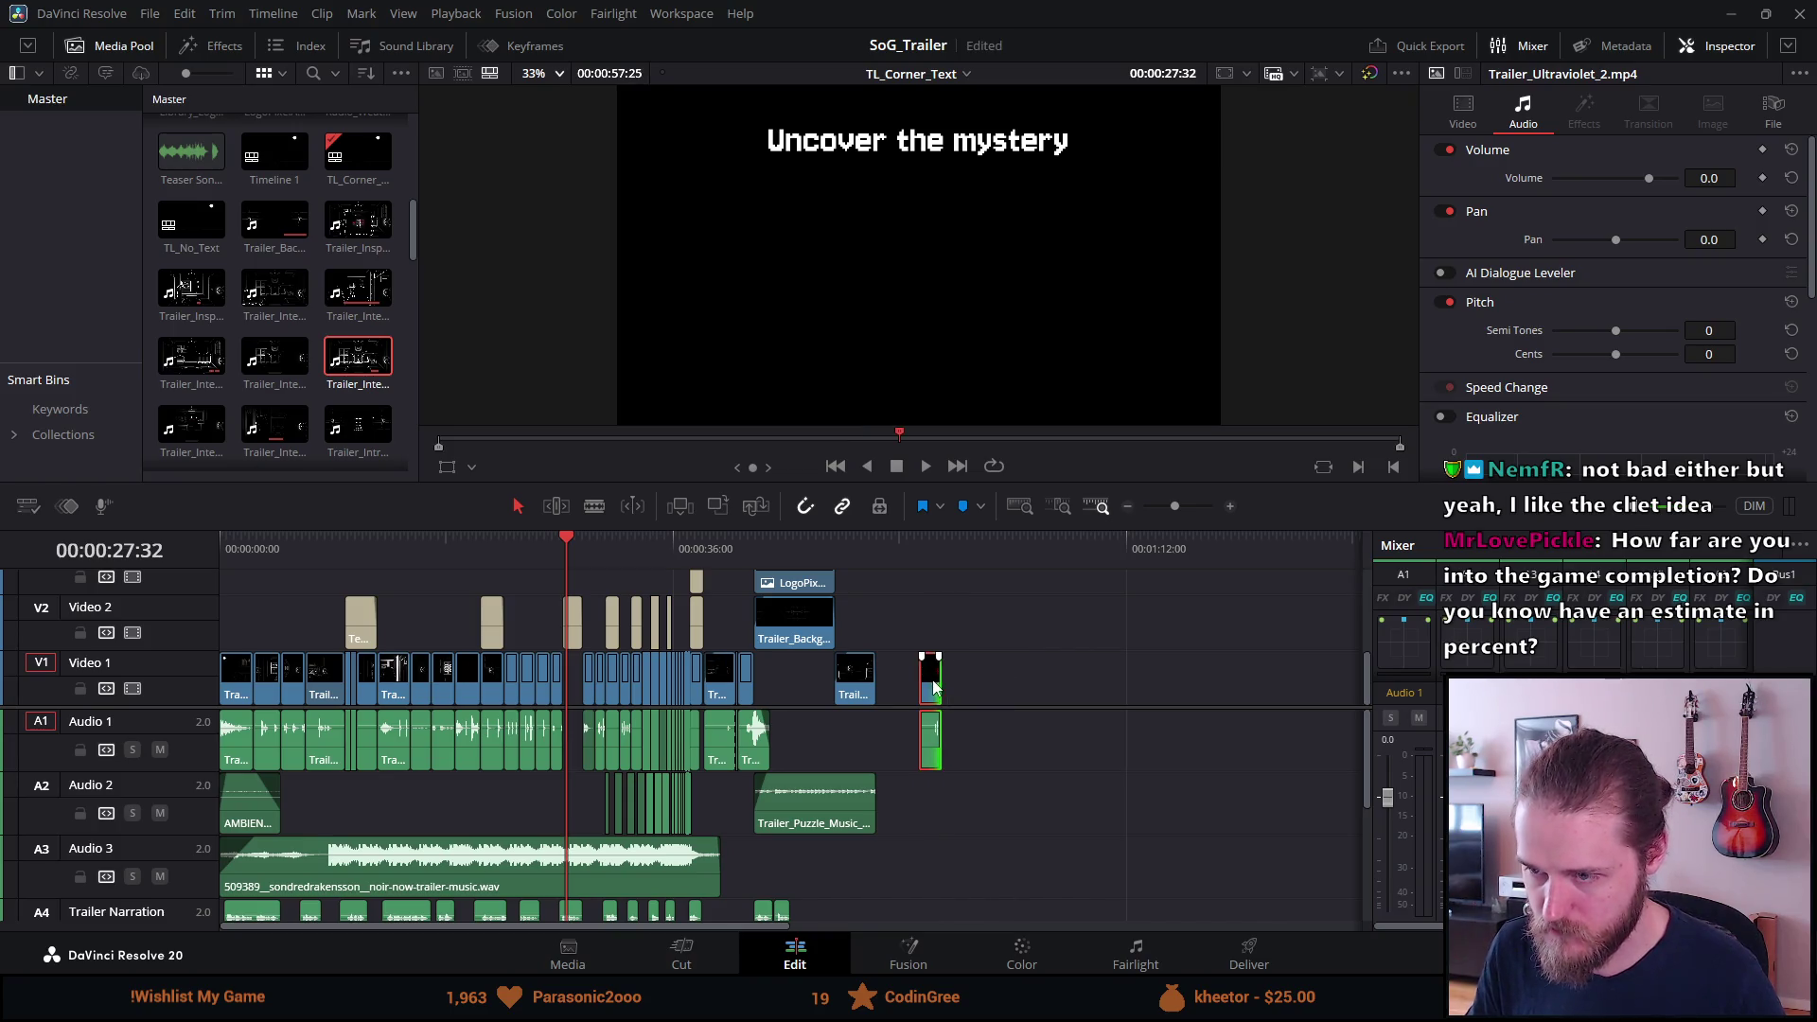
# Trim Trailer_Ultraviolet_2's head to the red-lit room shot and extend its tail.
pyautogui.scroll(3, 951, 691)
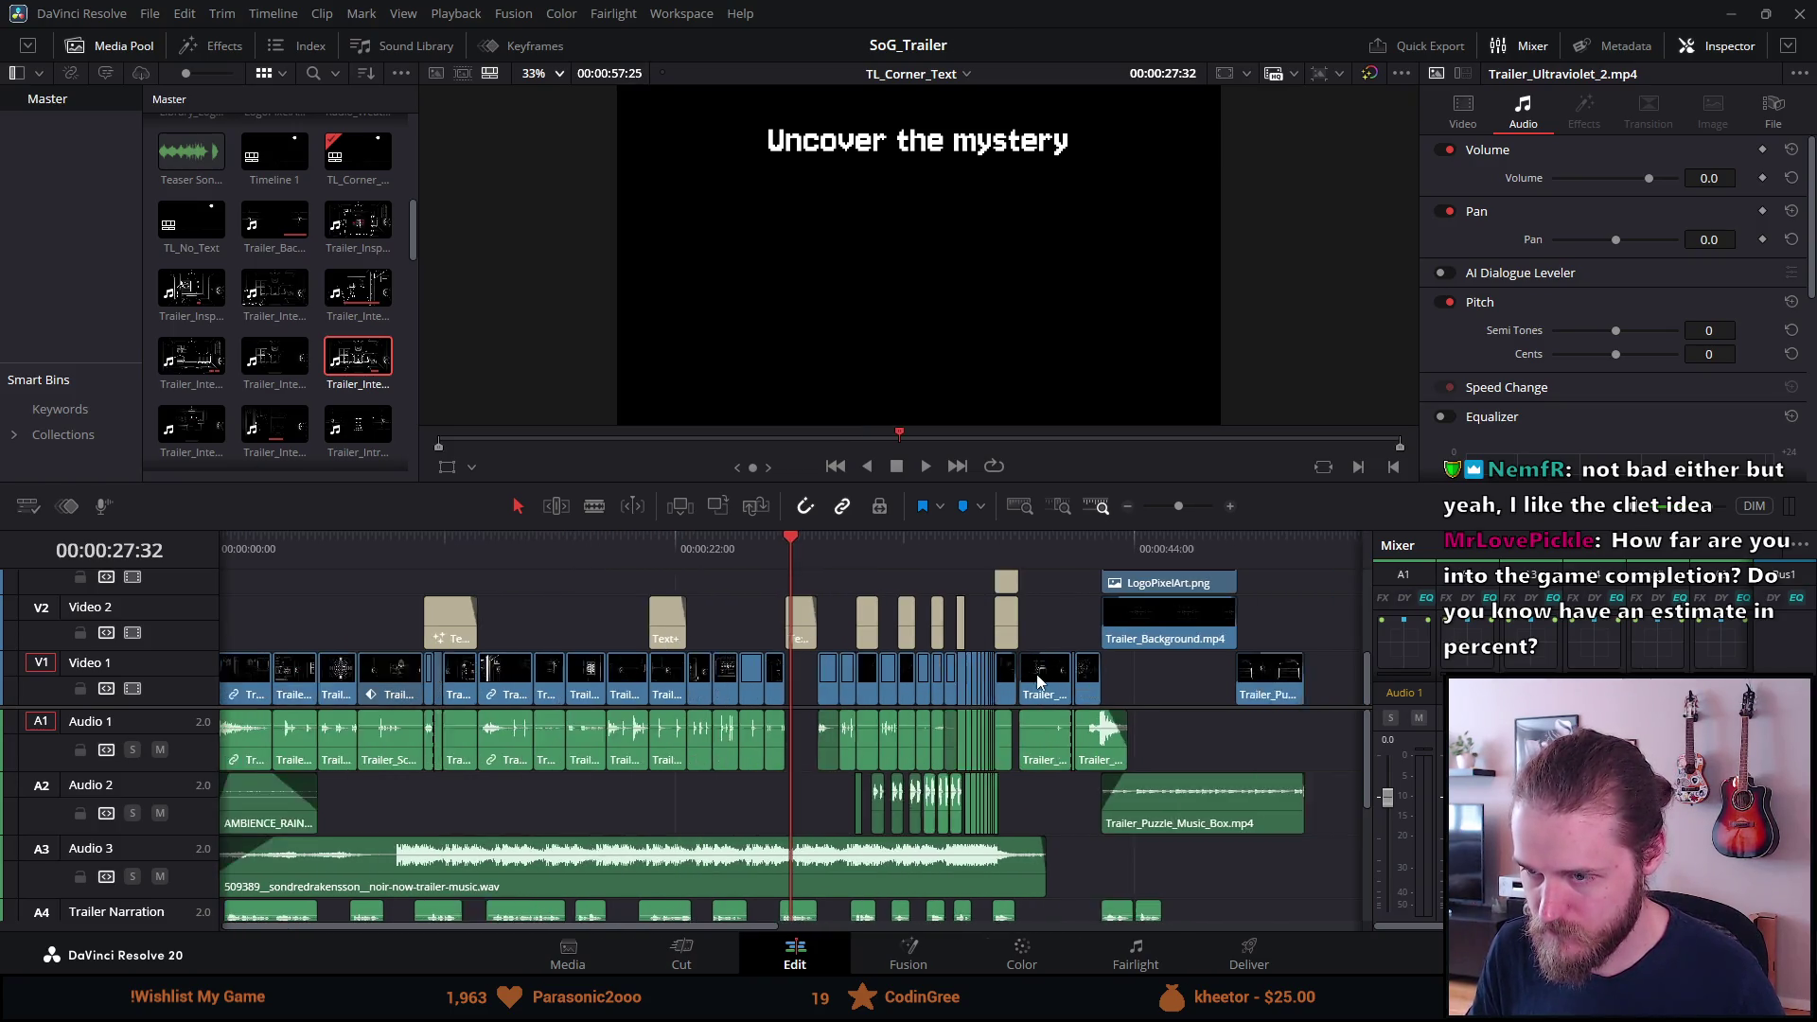
pyautogui.click(1199, 549)
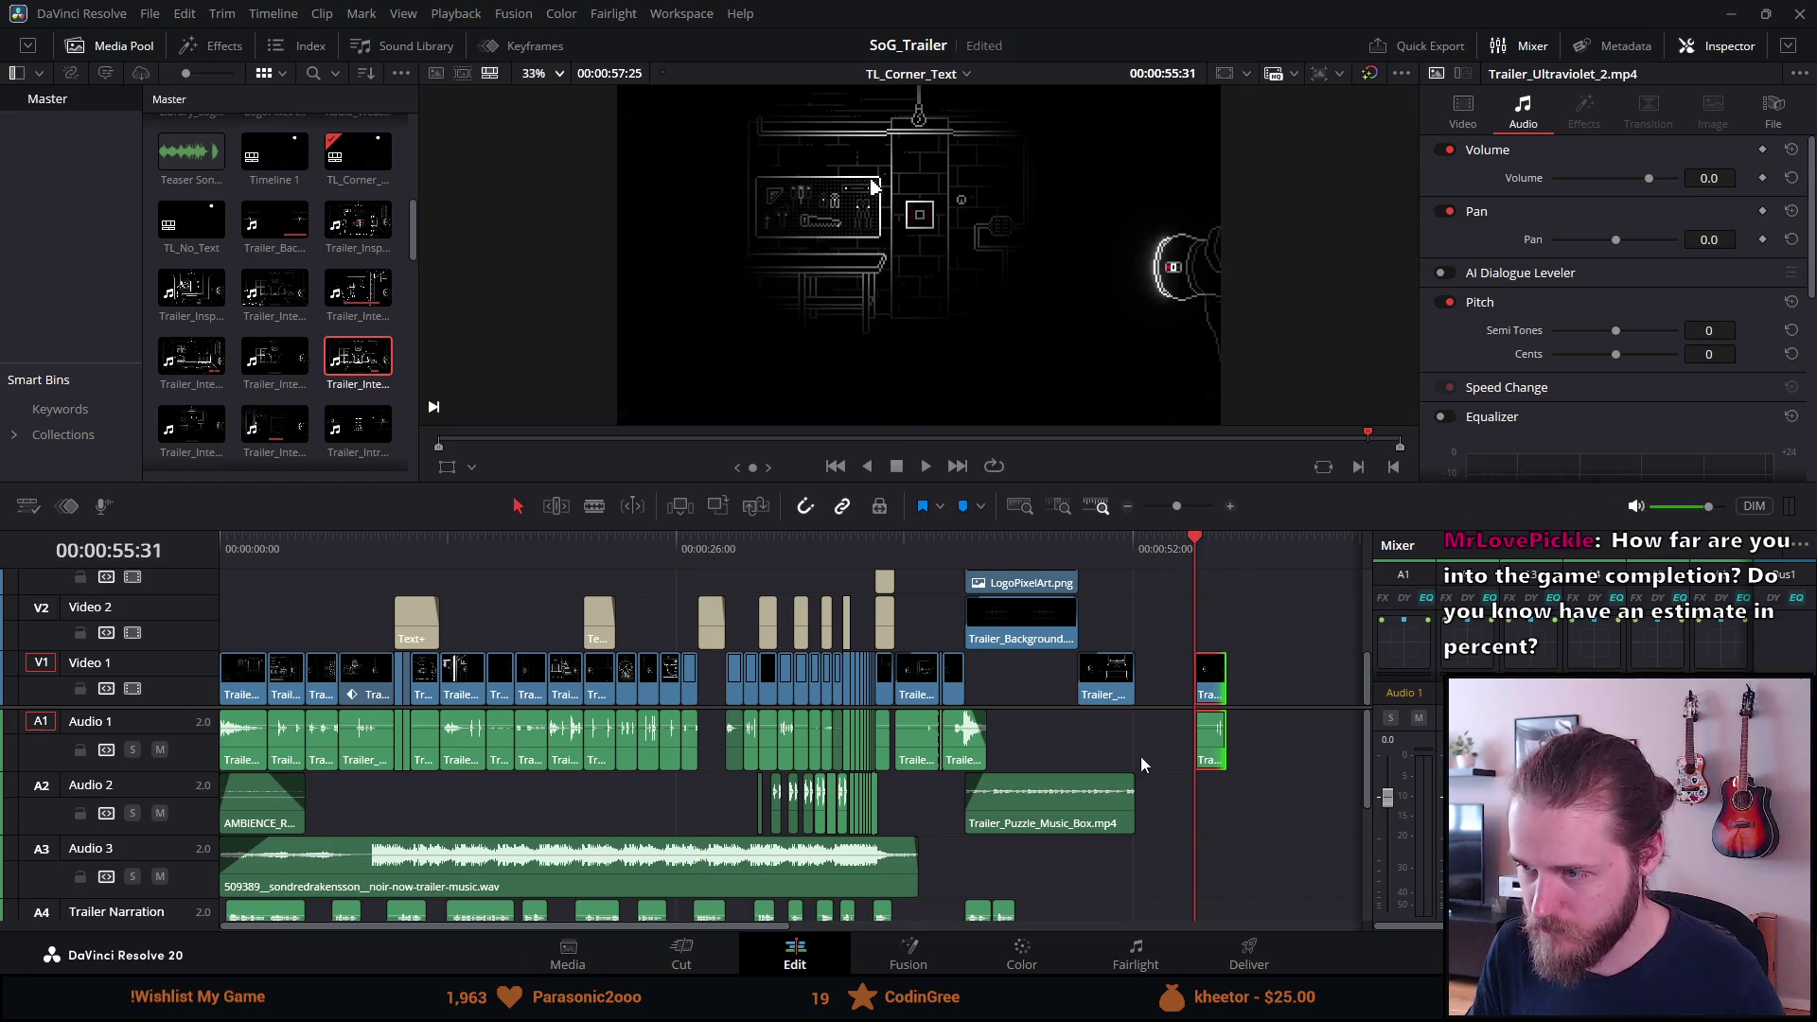
pyautogui.scroll(3, 1145, 757)
pyautogui.press('space')
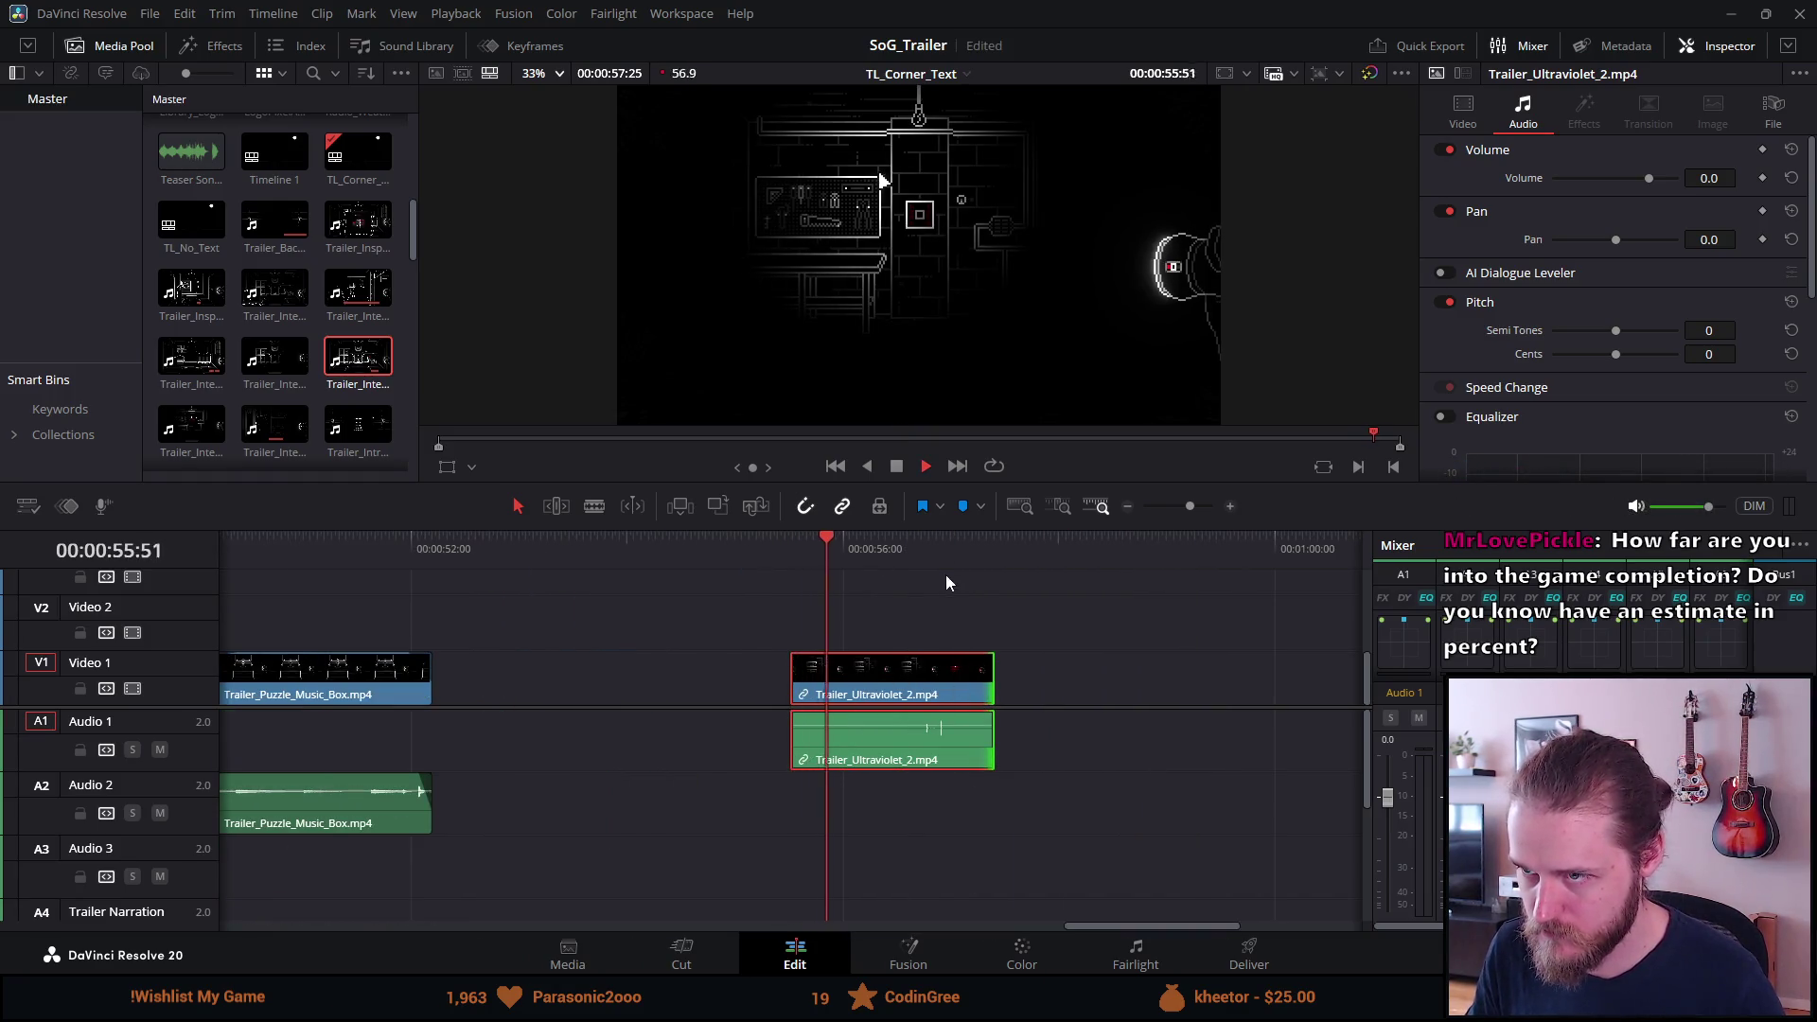
pyautogui.click(897, 468)
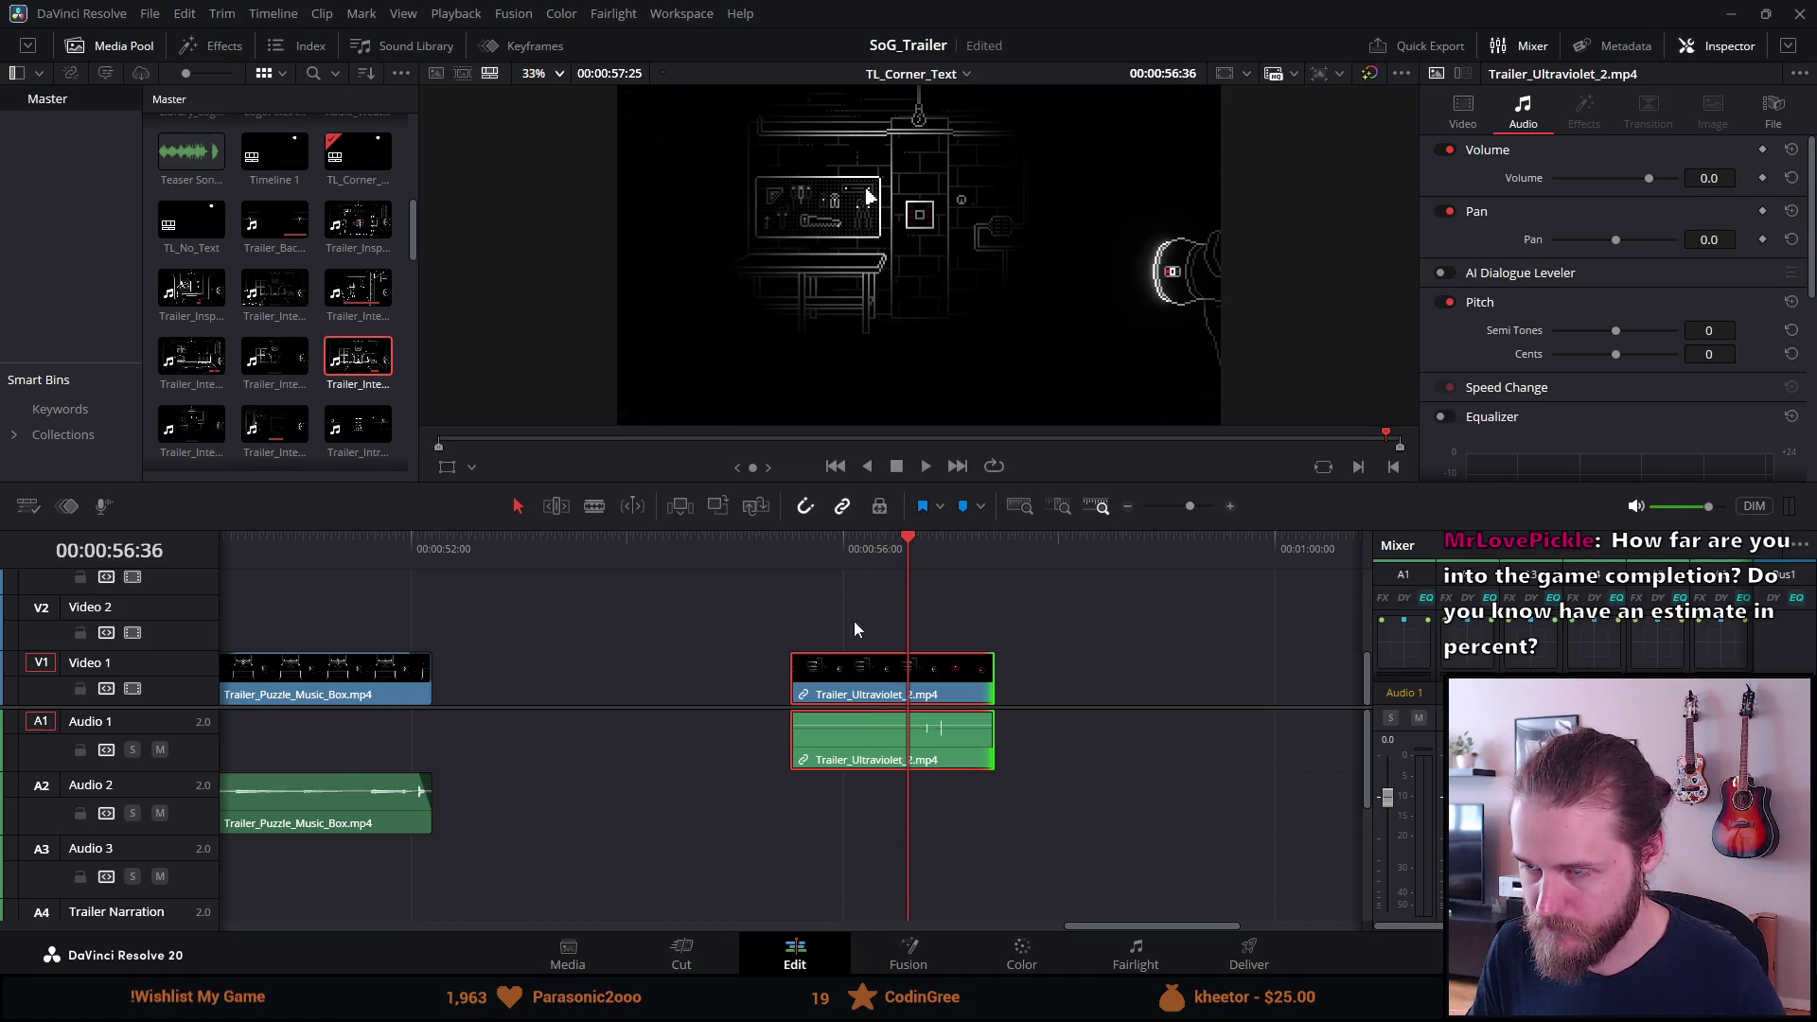
pyautogui.moveTo(793, 683); pyautogui.dragTo(911, 682)
pyautogui.press('space')
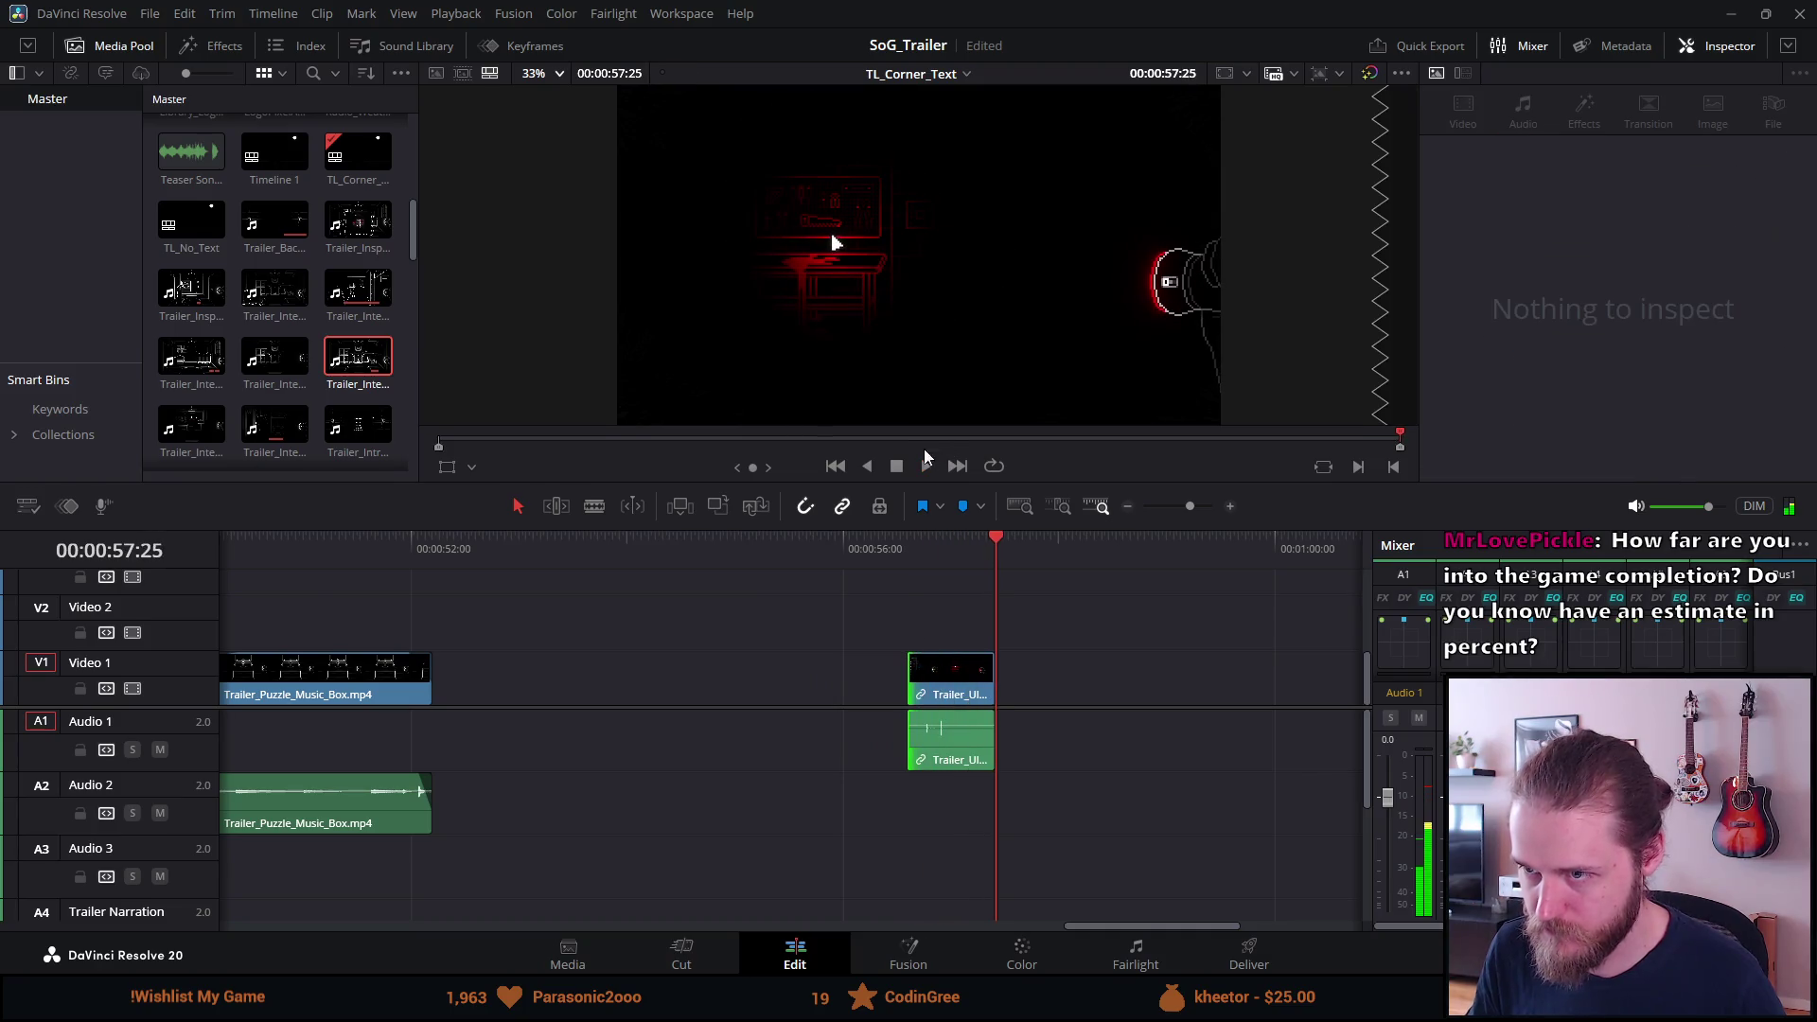
pyautogui.moveTo(990, 678); pyautogui.dragTo(1056, 675)
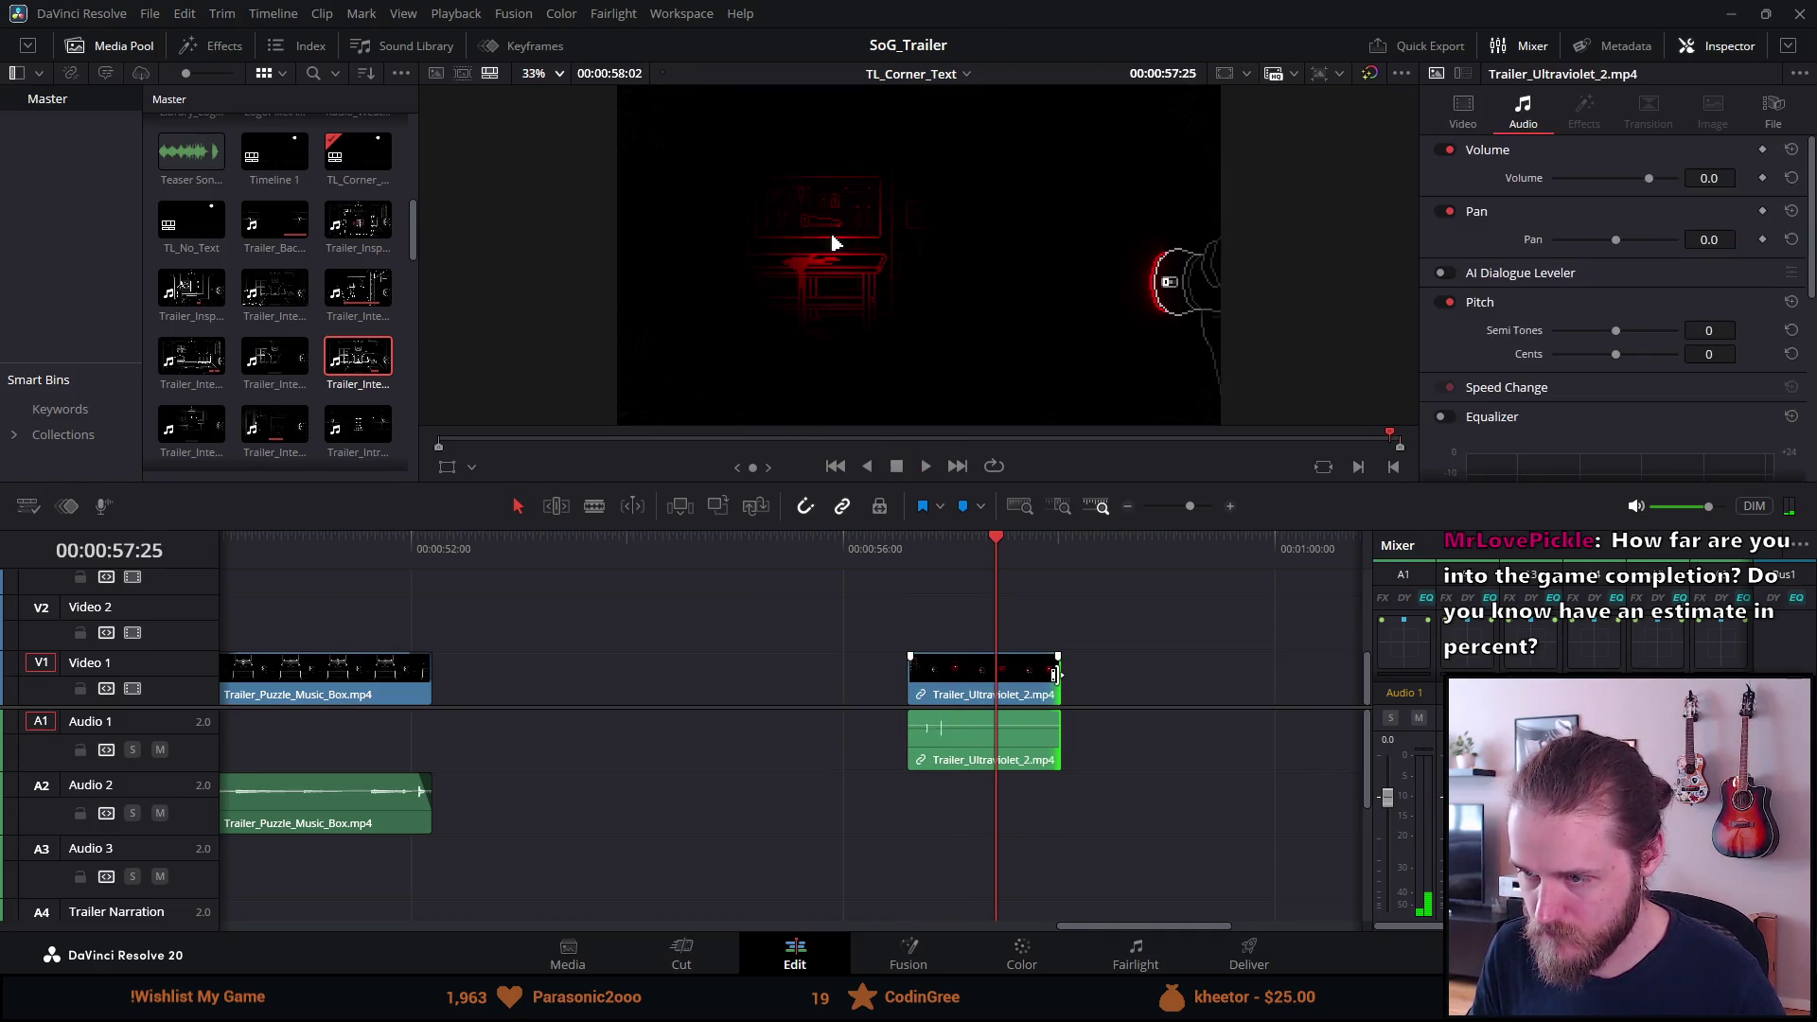
pyautogui.hotkey('ctrl', '=')
pyautogui.scroll(-1, 984, 720)
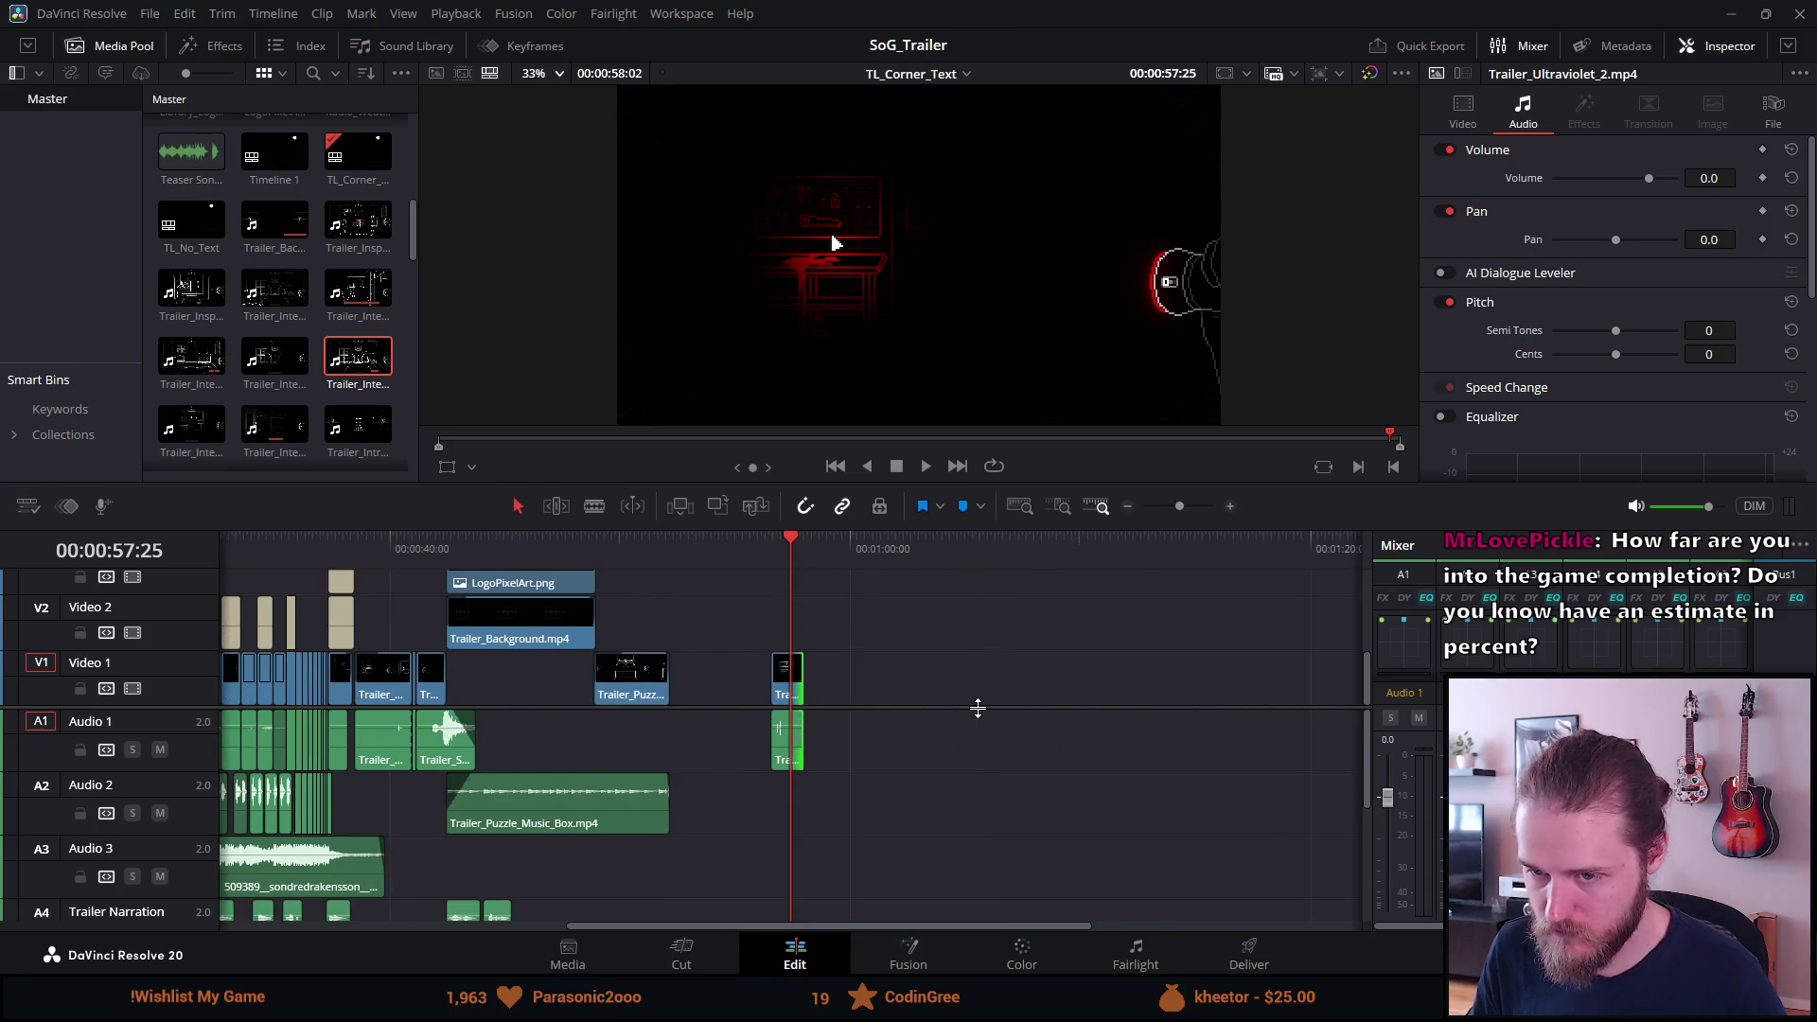
# Move Trailer_Ultraviolet_2 to about 0:28, right after Trailer_Puzzle_Chest, and preview it.
pyautogui.scroll(-2, 597, 636)
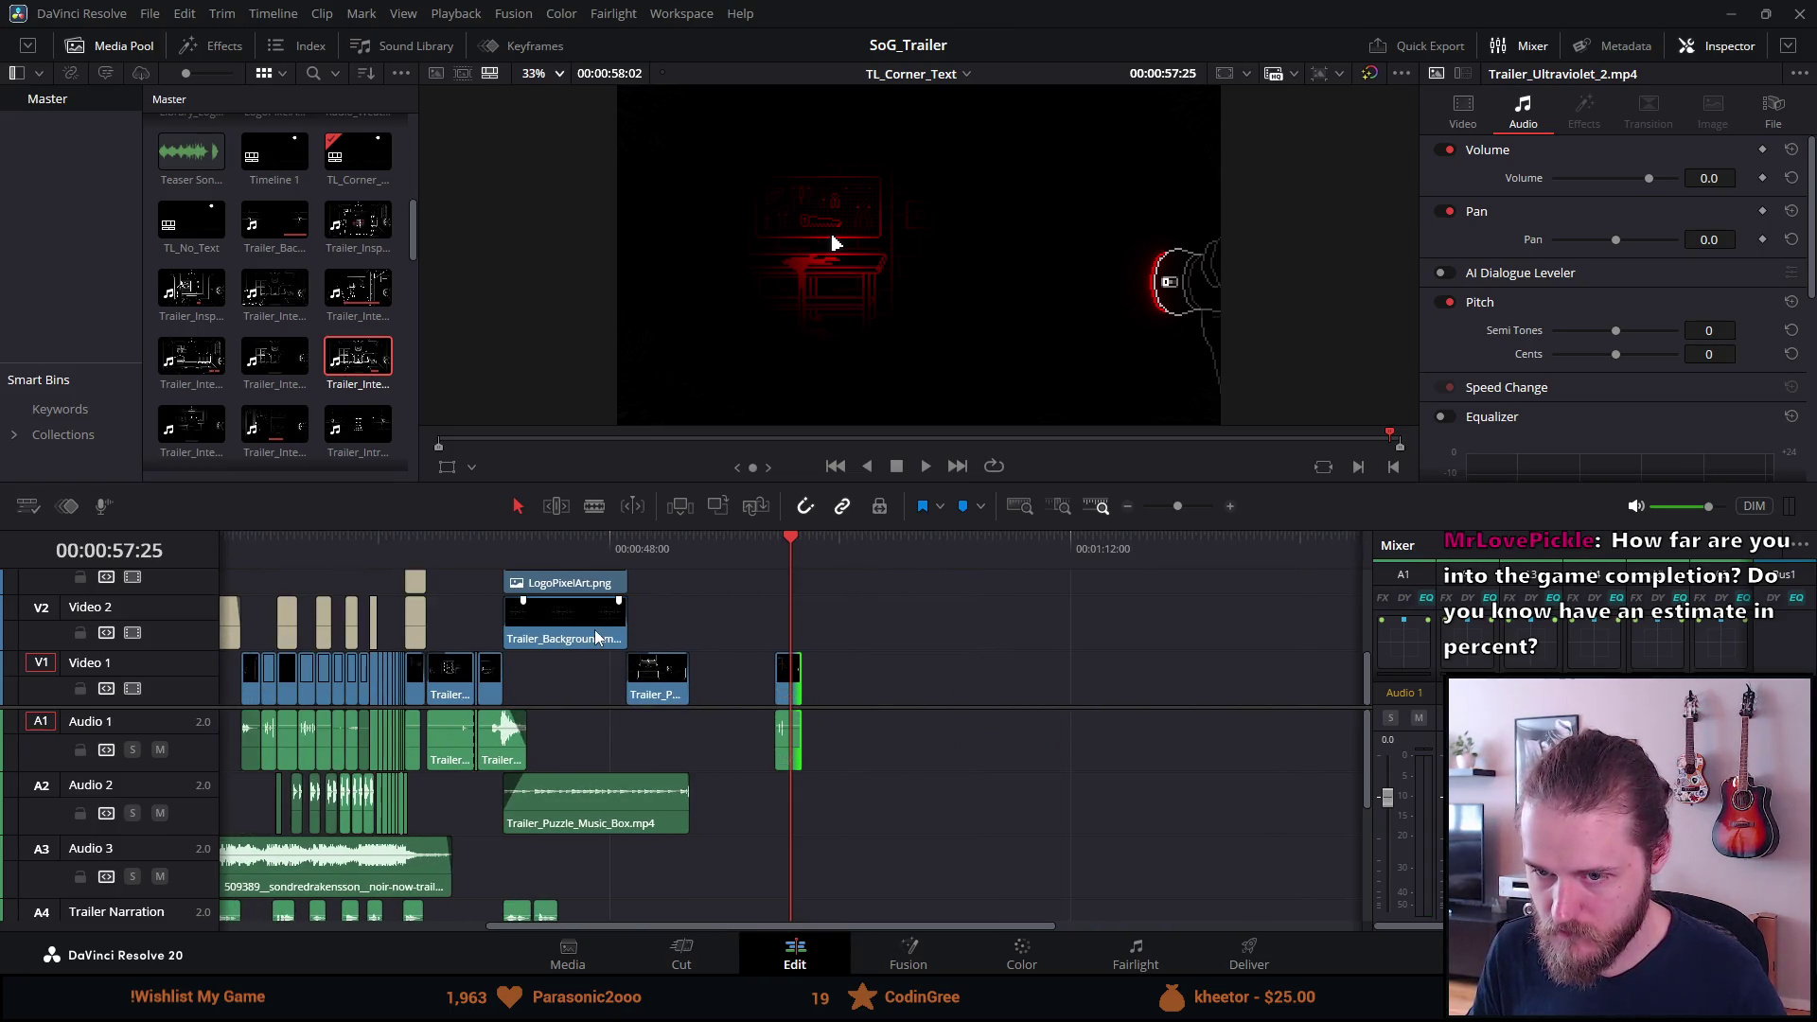
pyautogui.moveTo(793, 689)
pyautogui.mouseDown()
pyautogui.moveTo(598, 717)
pyautogui.moveTo(317, 702)
pyautogui.mouseUp()
pyautogui.click(312, 545)
pyautogui.scroll(5, 333, 544)
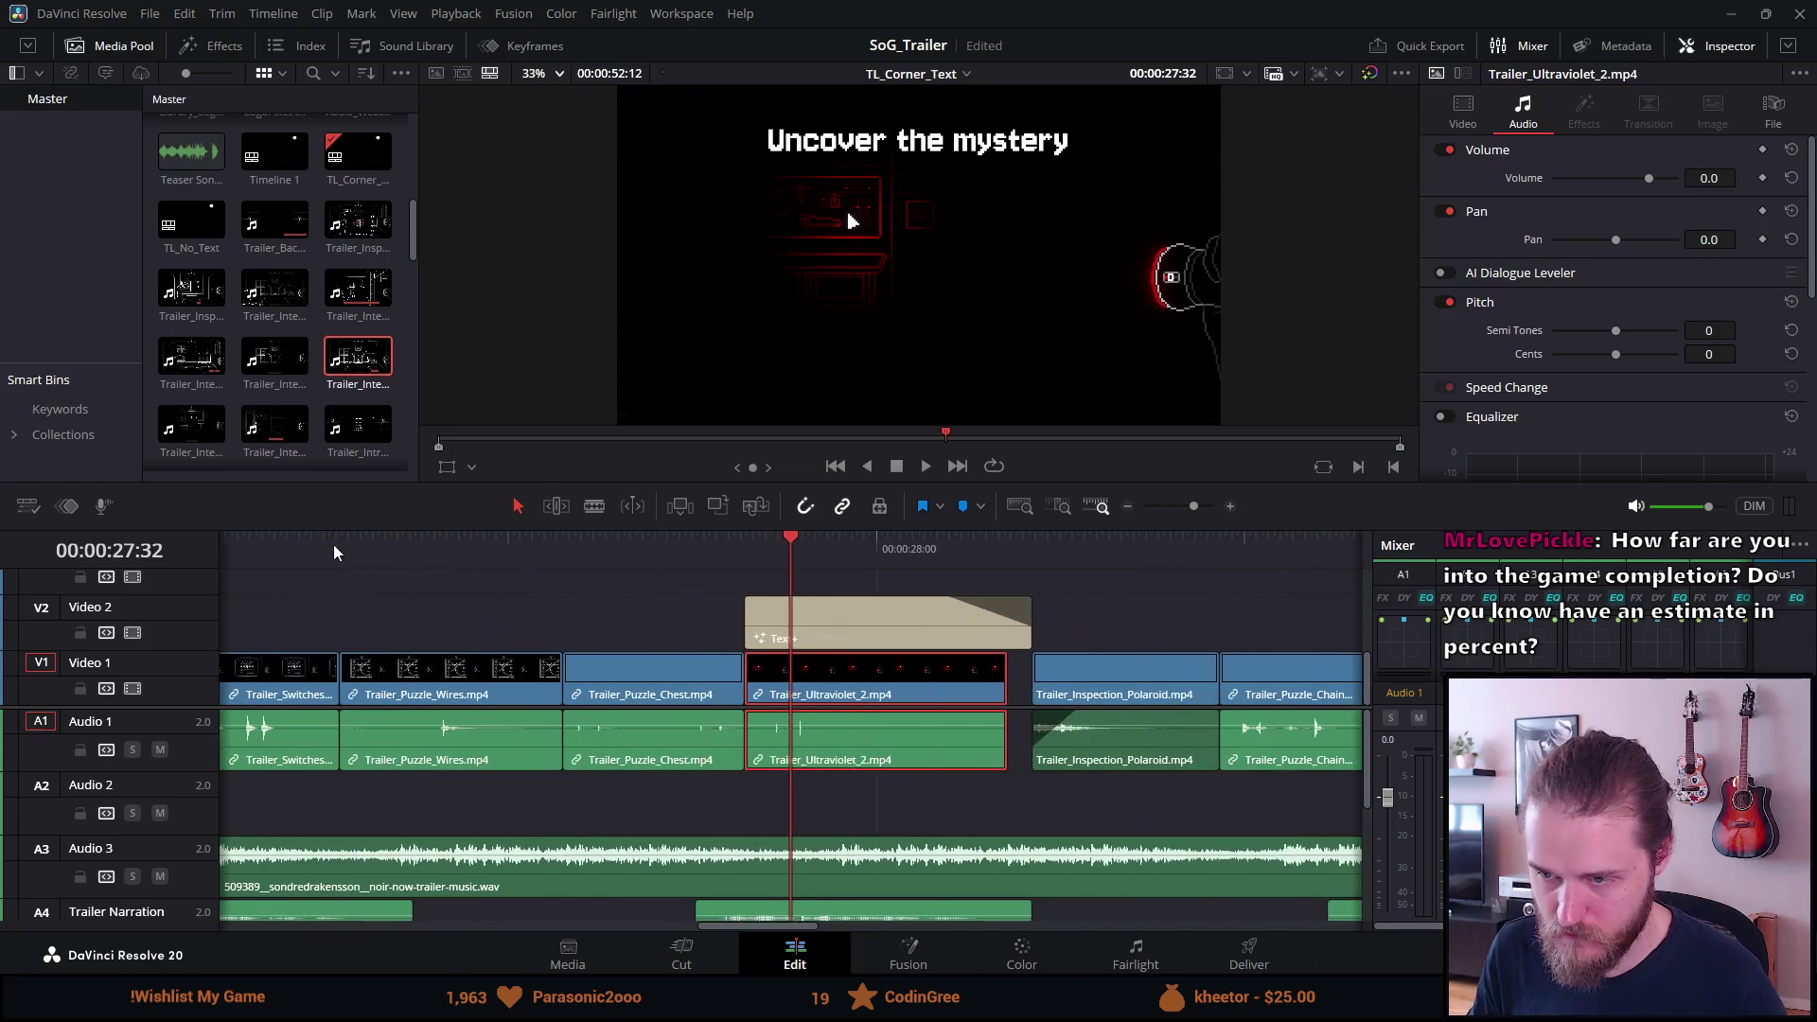
pyautogui.click(697, 545)
pyautogui.press('space')
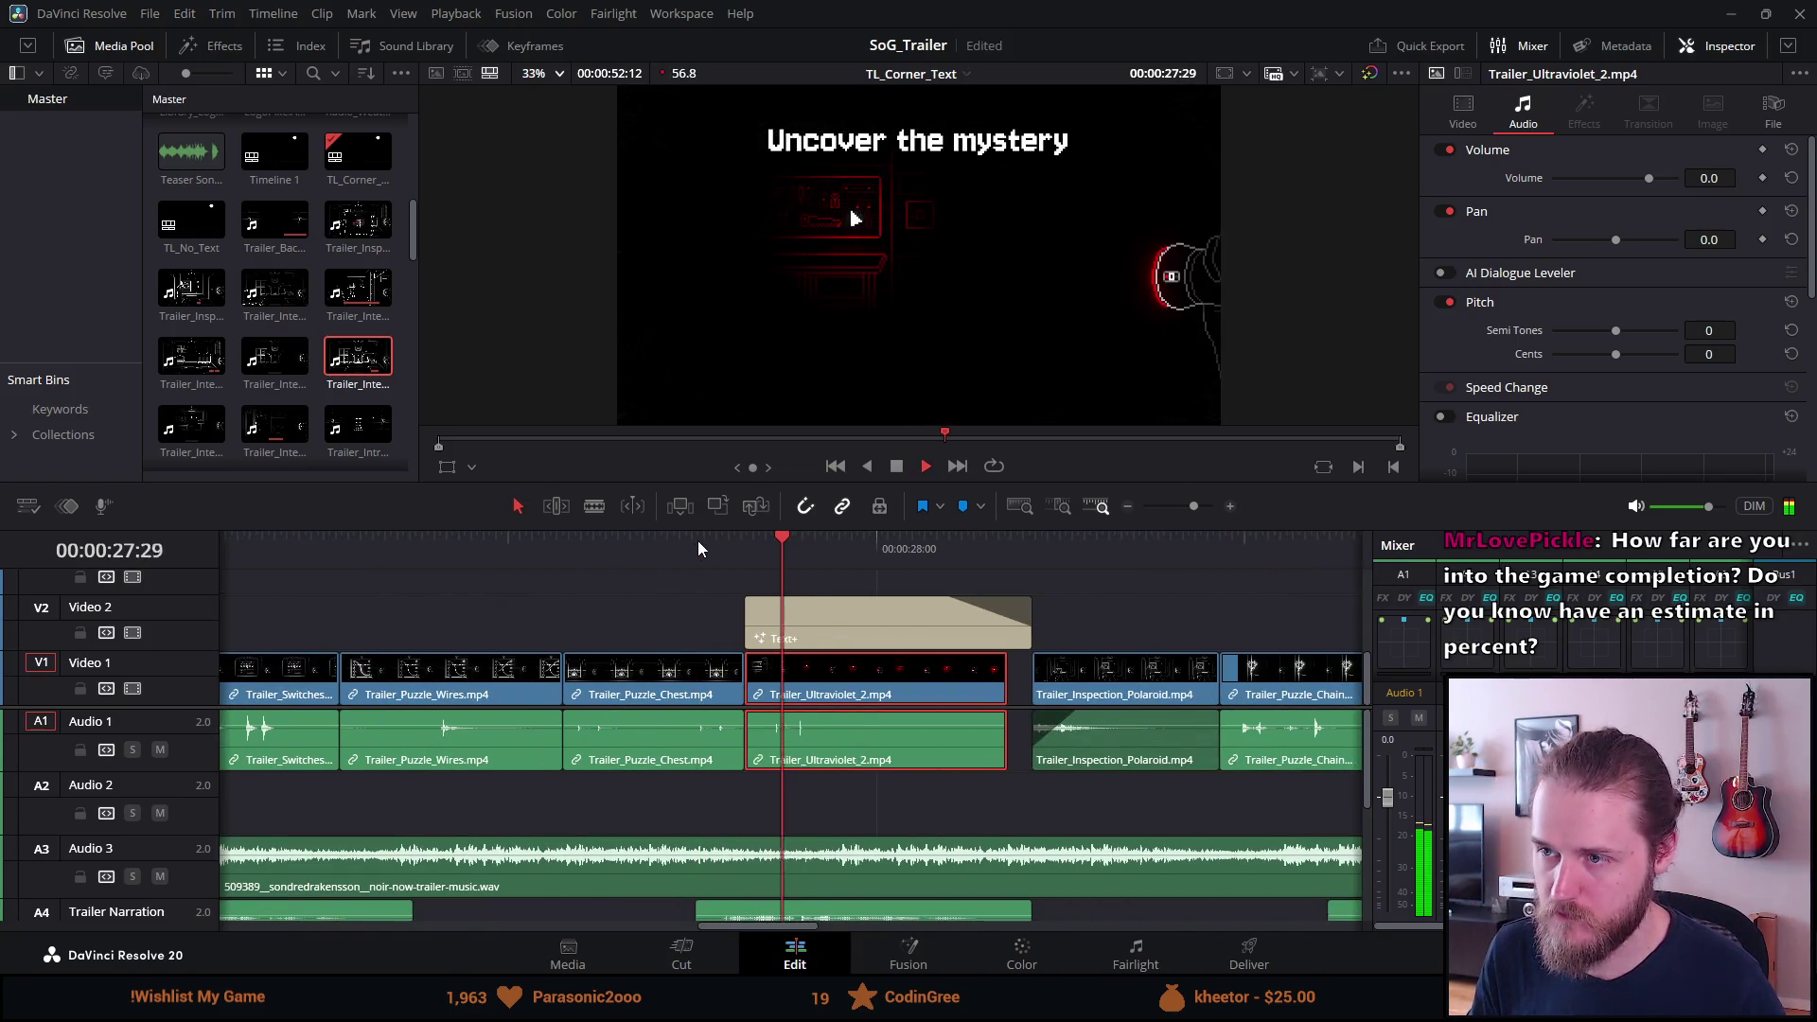
pyautogui.press('space')
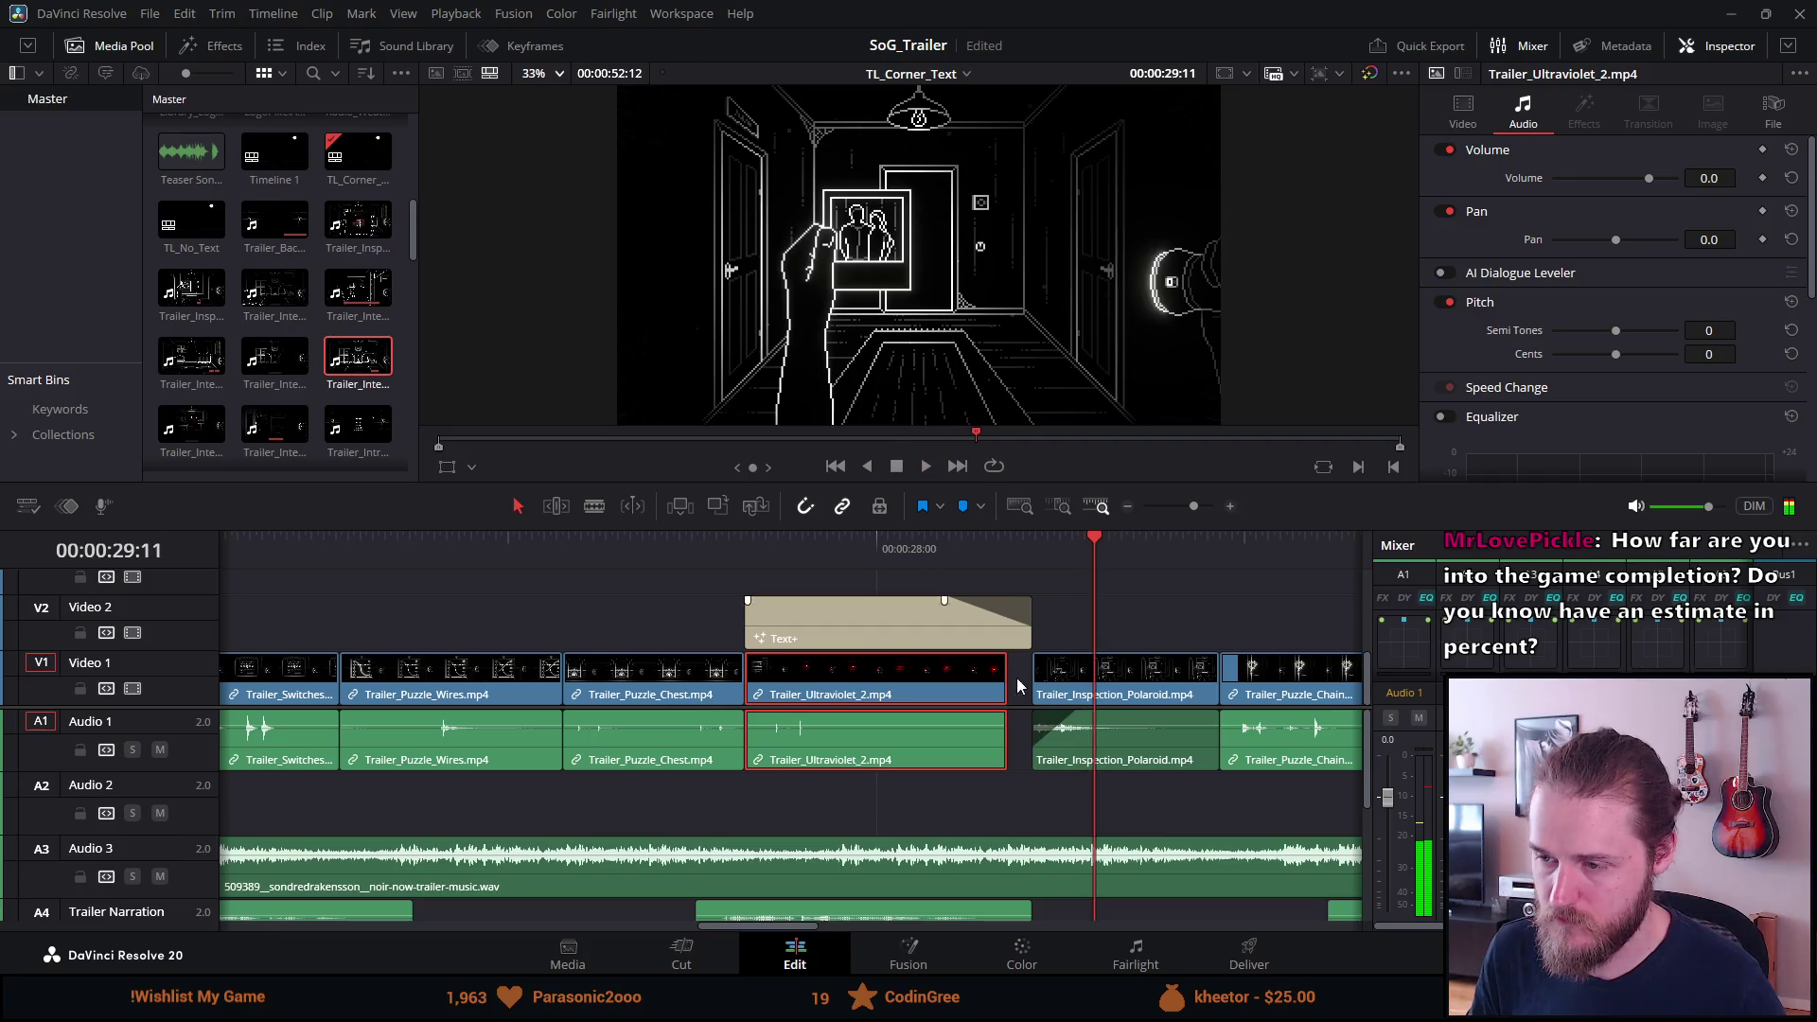
# Lengthen Trailer_Ultraviolet_2 to meet Trailer_Inspection_Polaroid and replay the cut.
pyautogui.moveTo(1005, 677); pyautogui.dragTo(1030, 676)
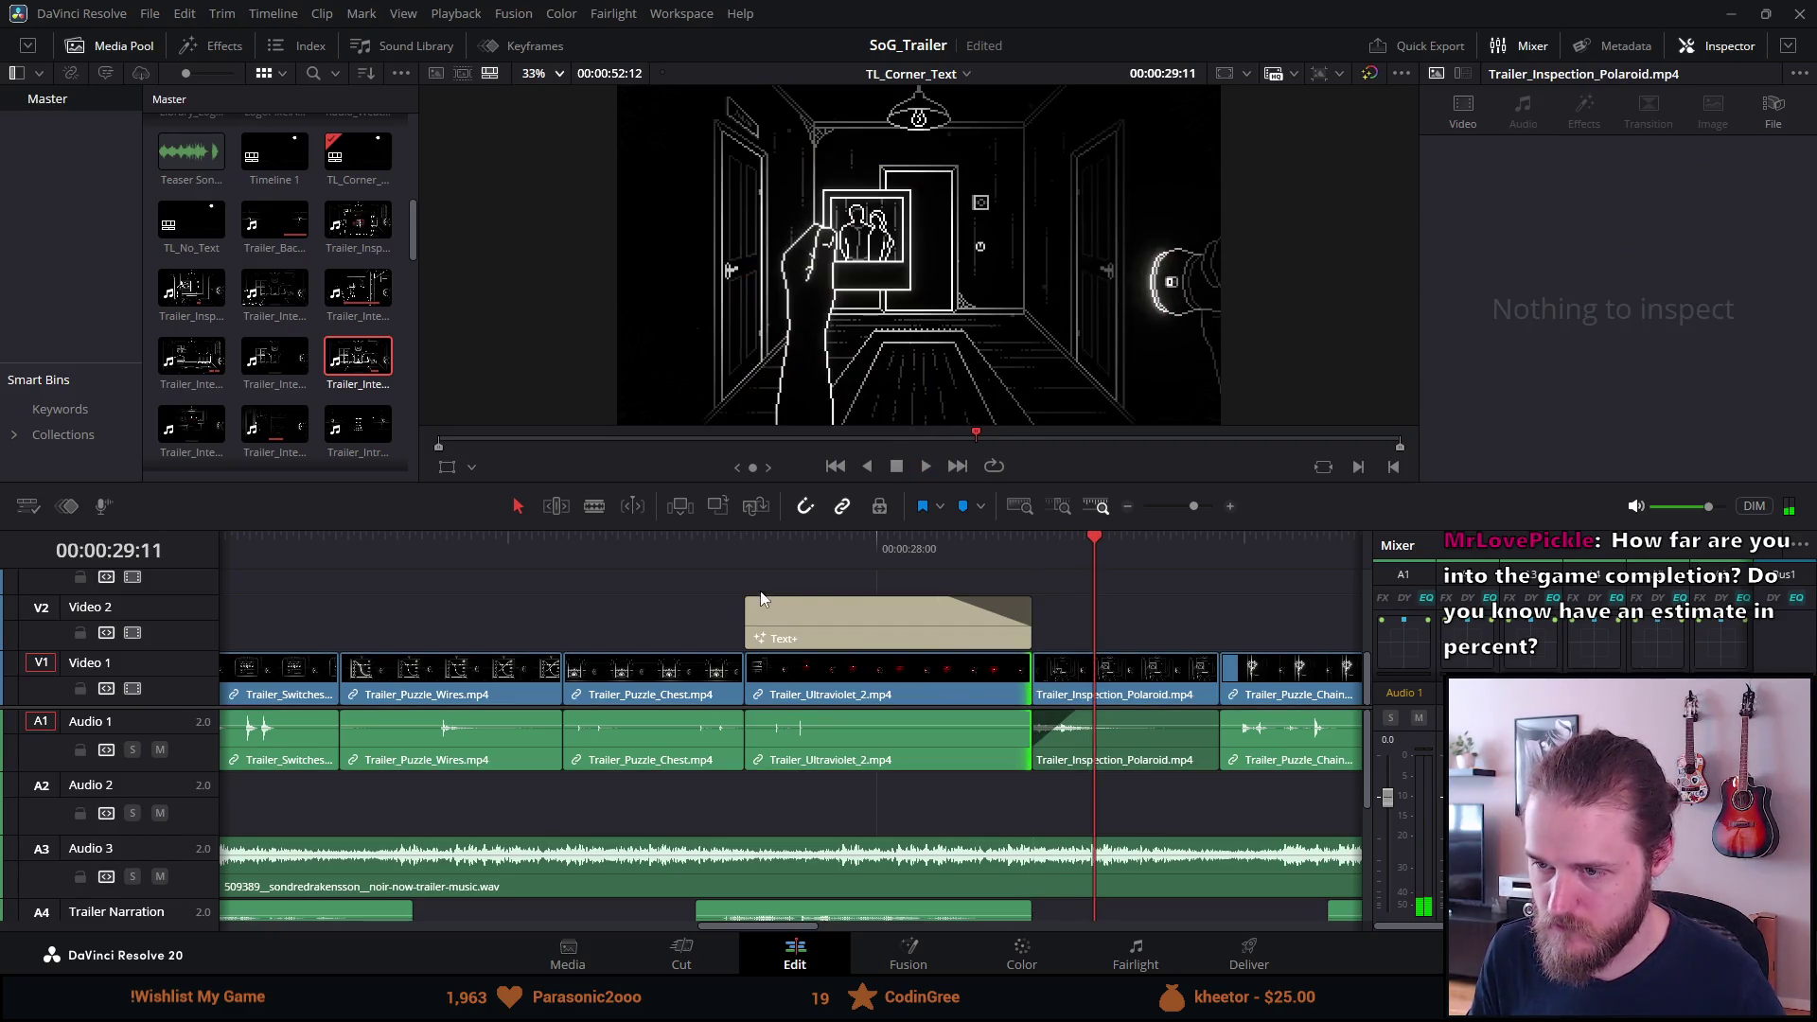
pyautogui.click(718, 548)
pyautogui.press('space')
pyautogui.click(698, 545)
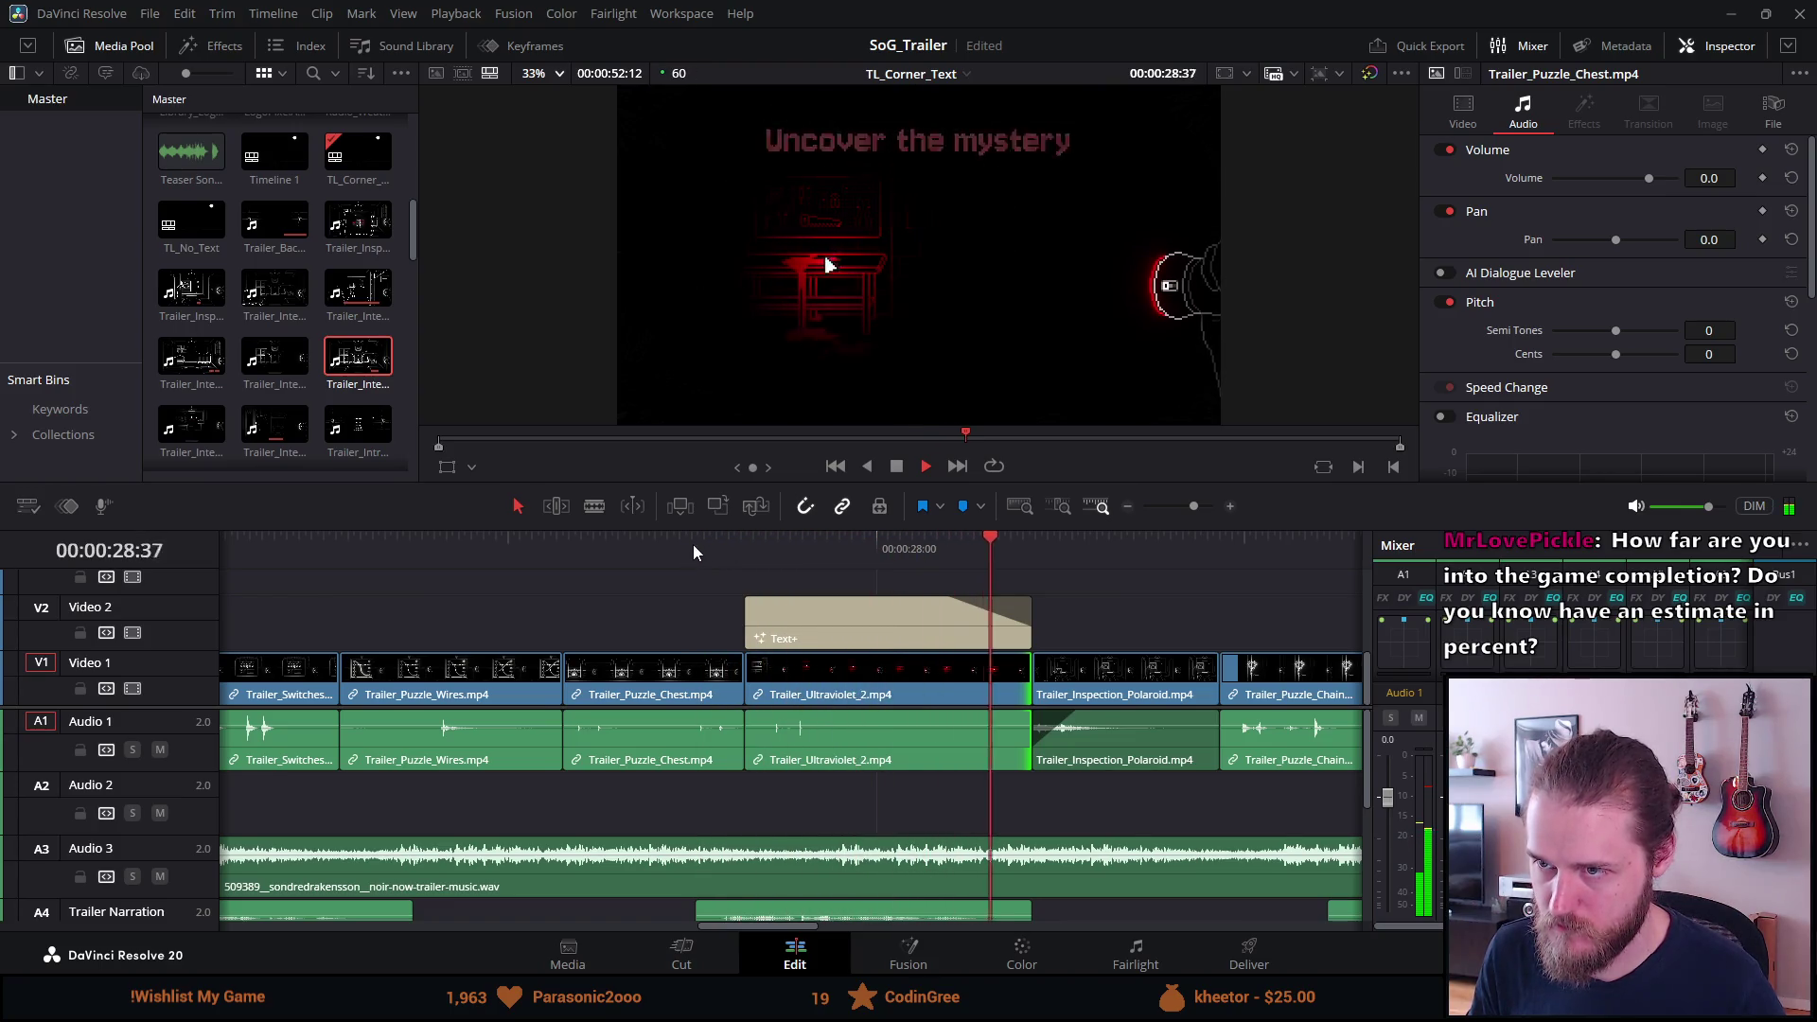
pyautogui.click(693, 545)
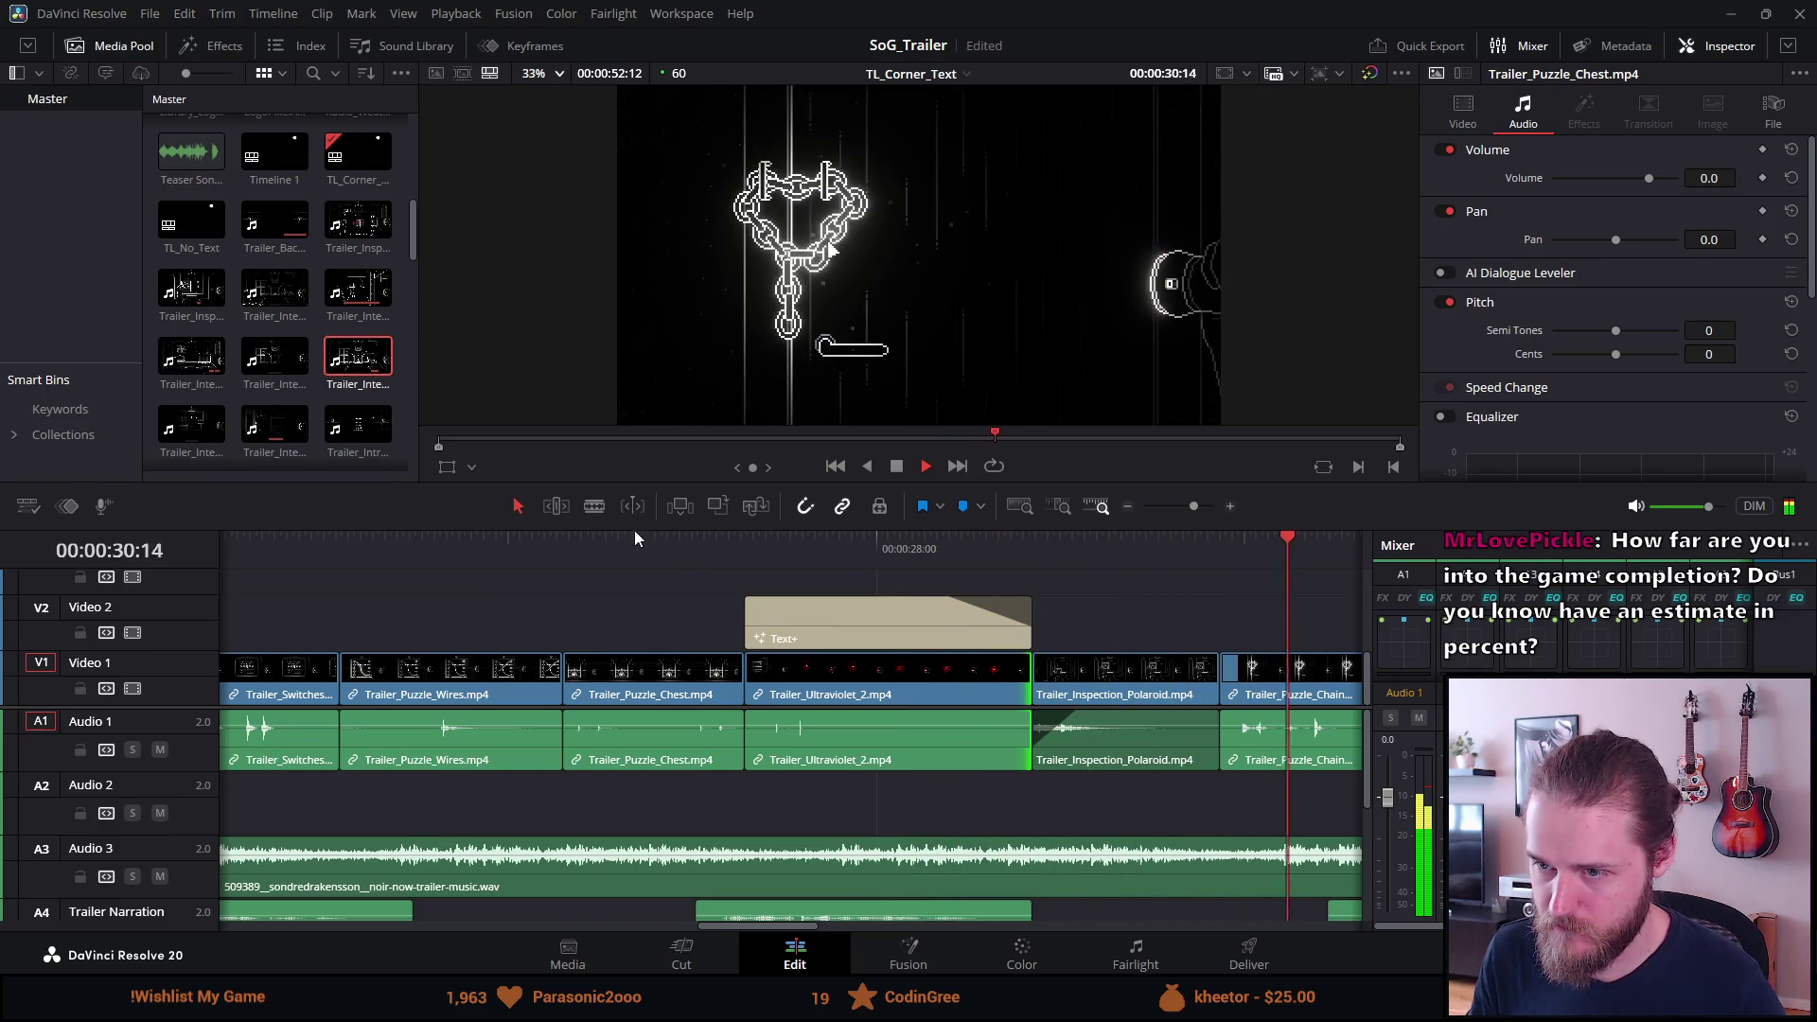
pyautogui.press('space')
pyautogui.scroll(-3, 502, 559)
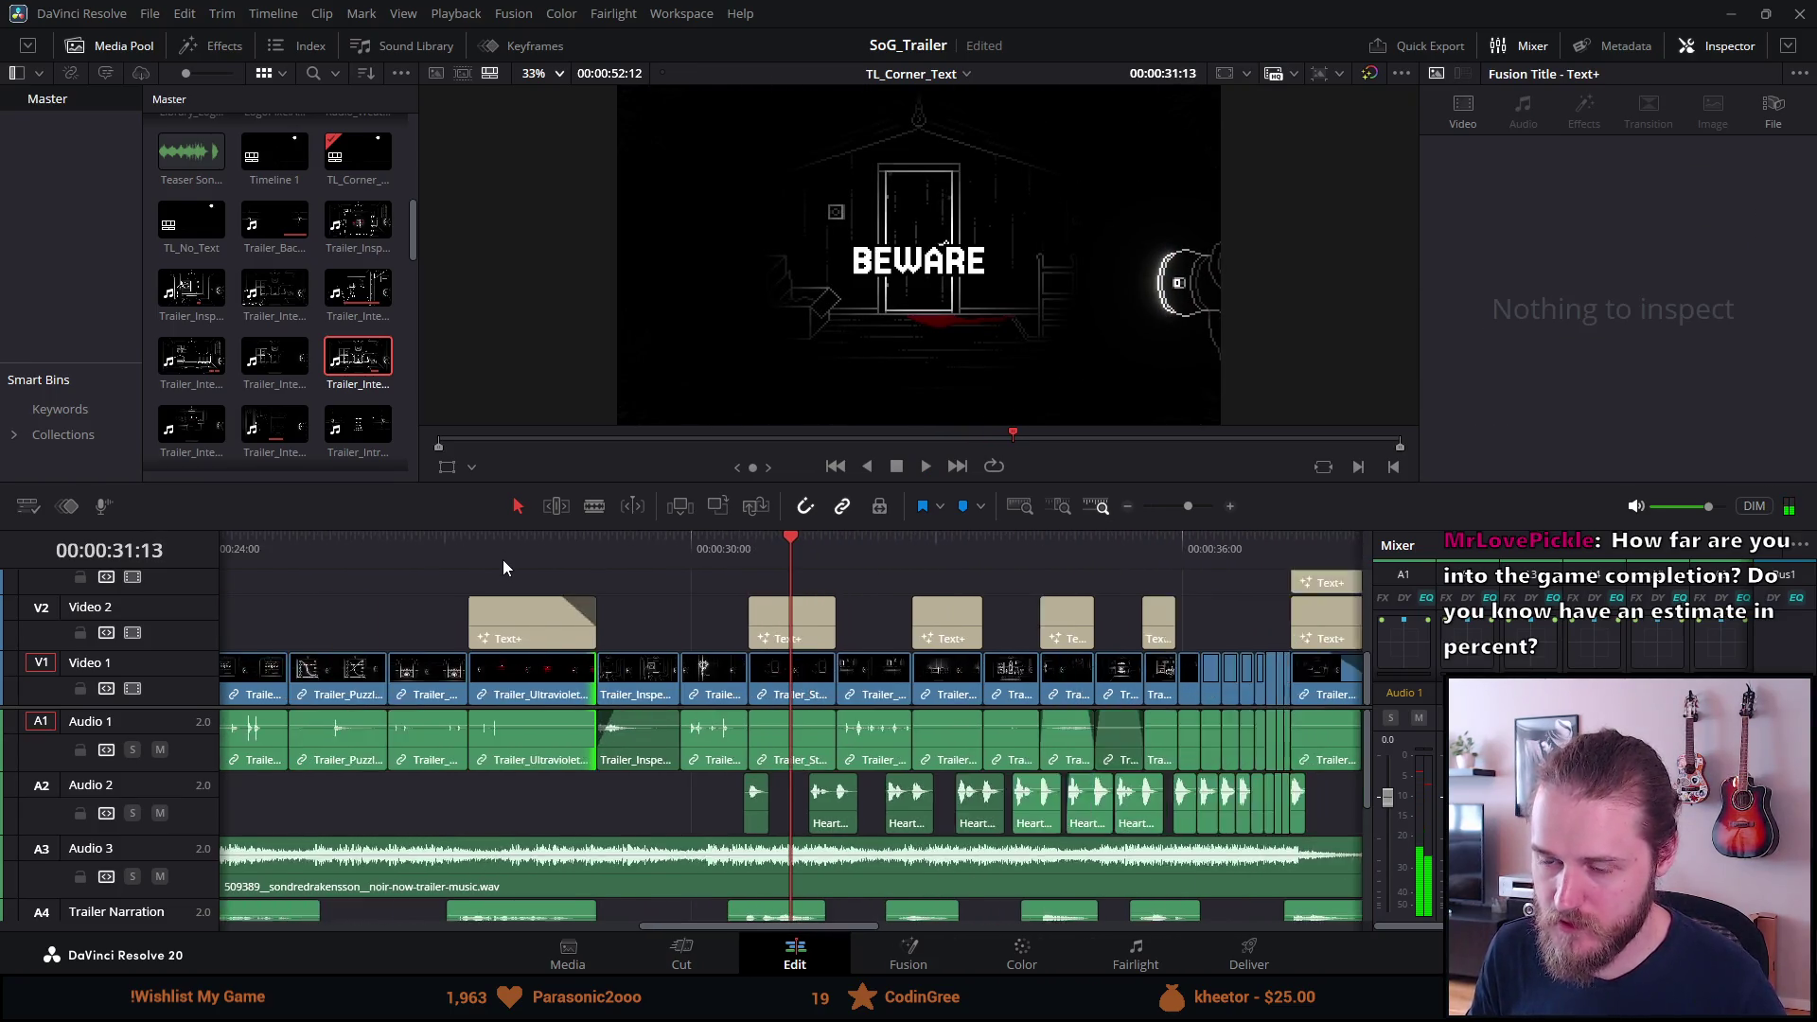
# Save the project and play the trailer full screen from the 'Solve puzzles' title at 20:45.
pyautogui.click(498, 541)
pyautogui.hotkey('ctrl', 's')
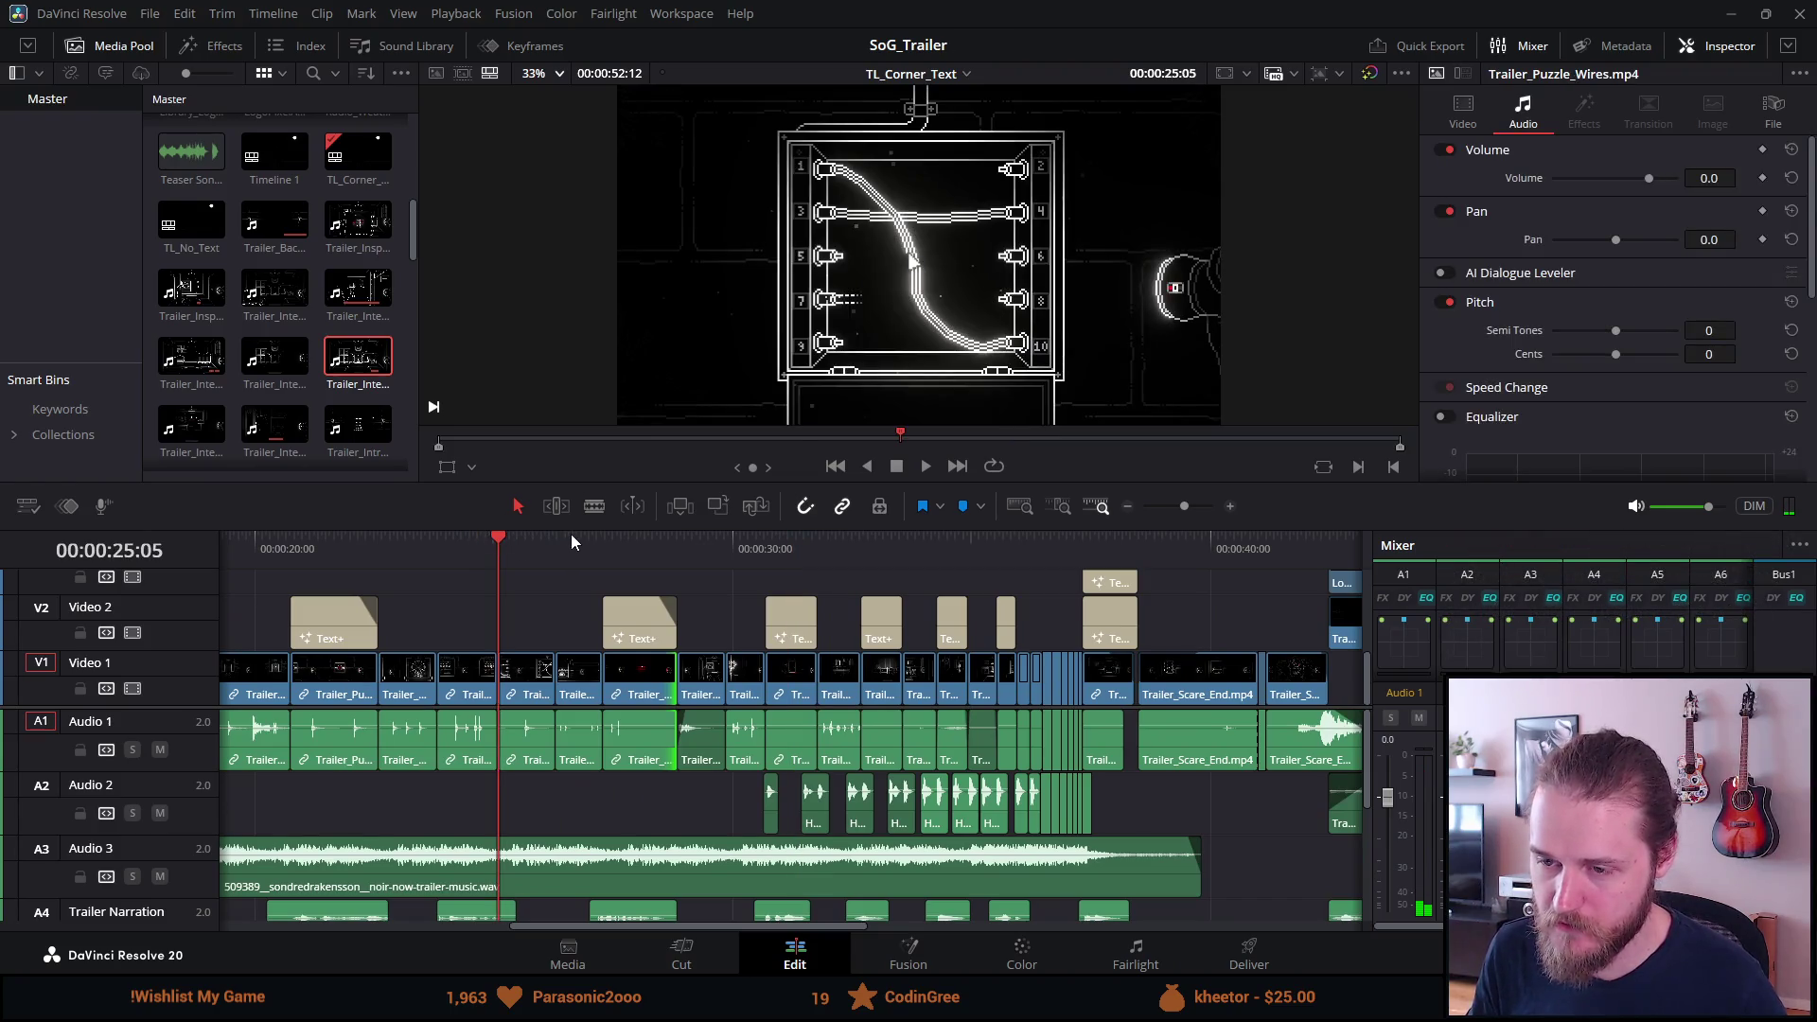
pyautogui.click(291, 548)
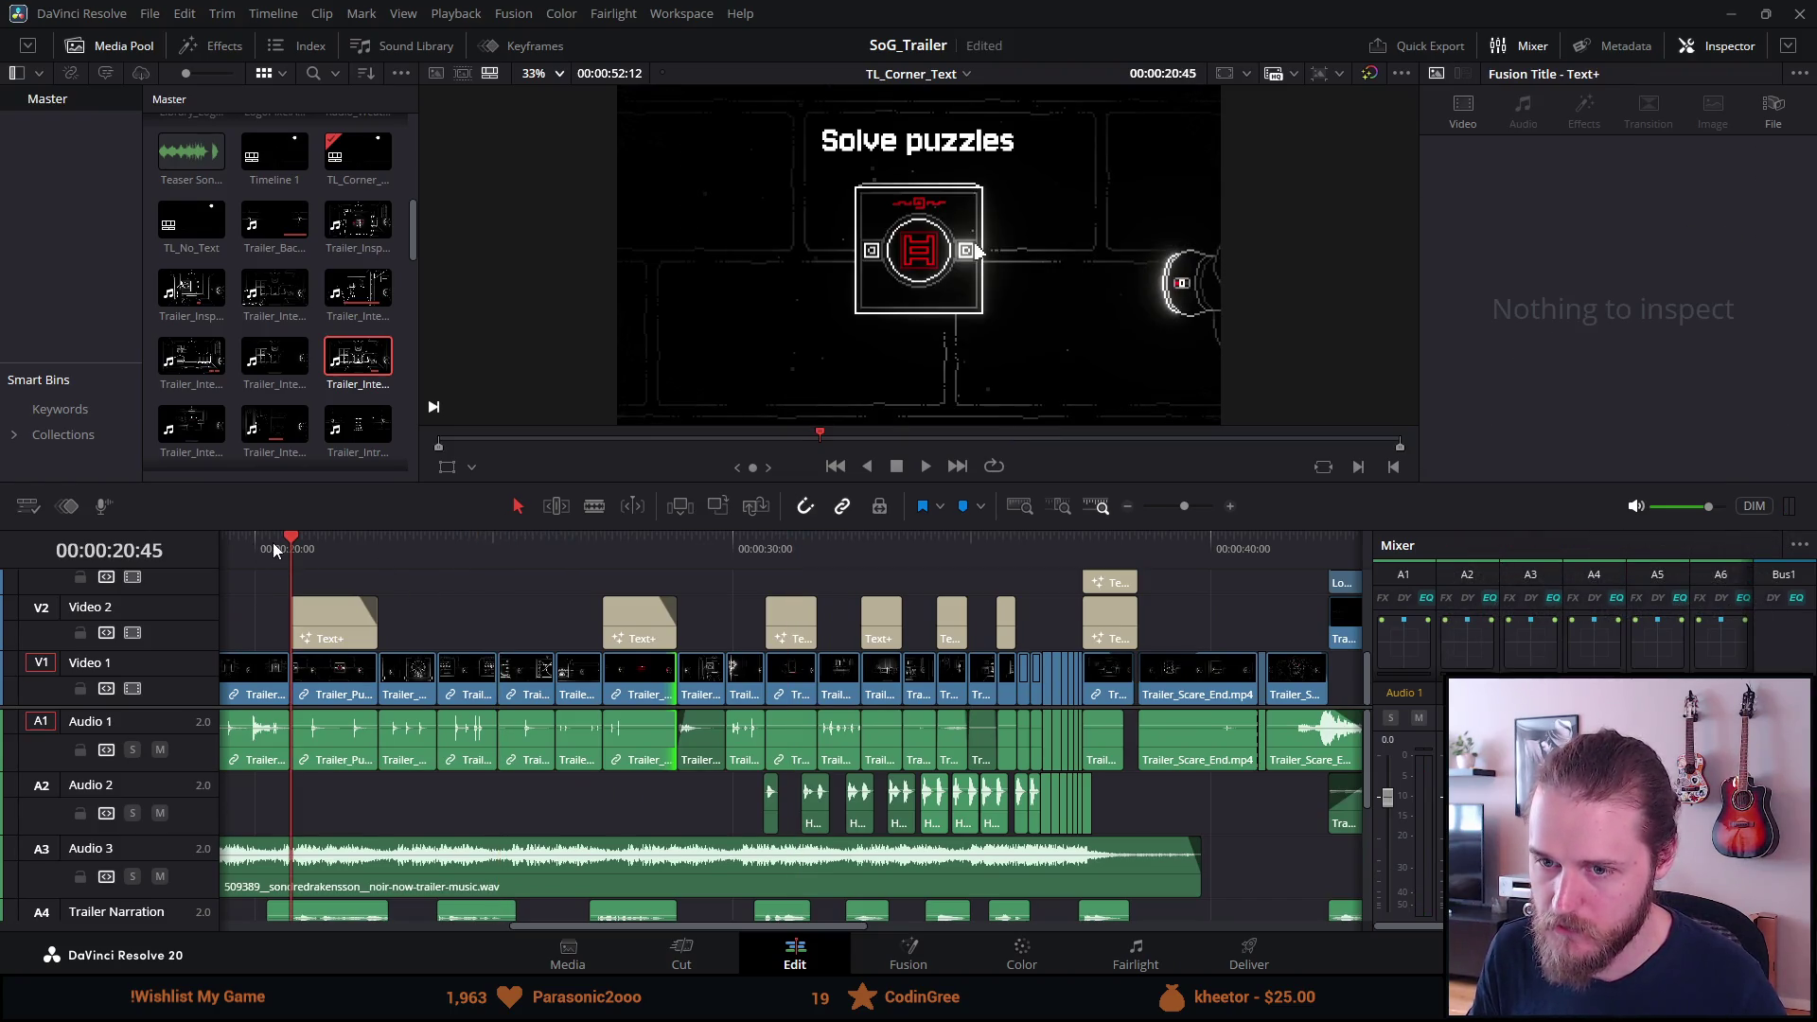
pyautogui.hotkey('ctrl', 'f')
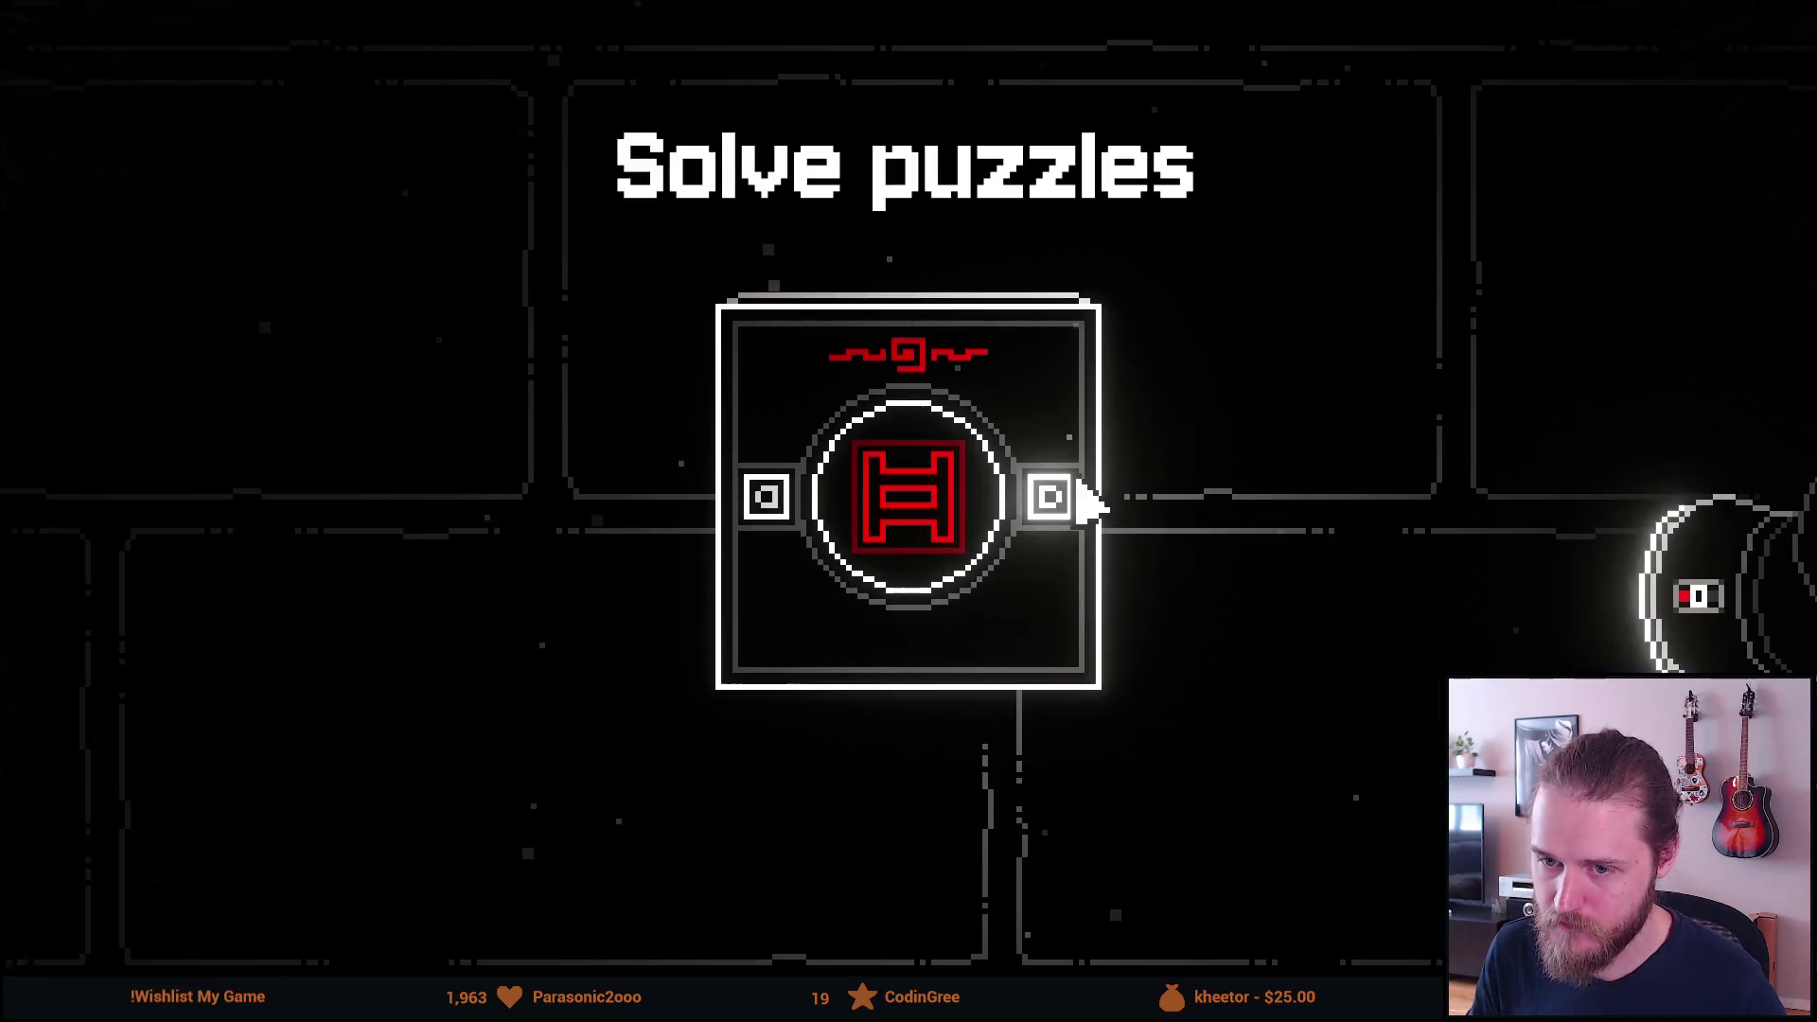
pyautogui.moveTo(284, 537)
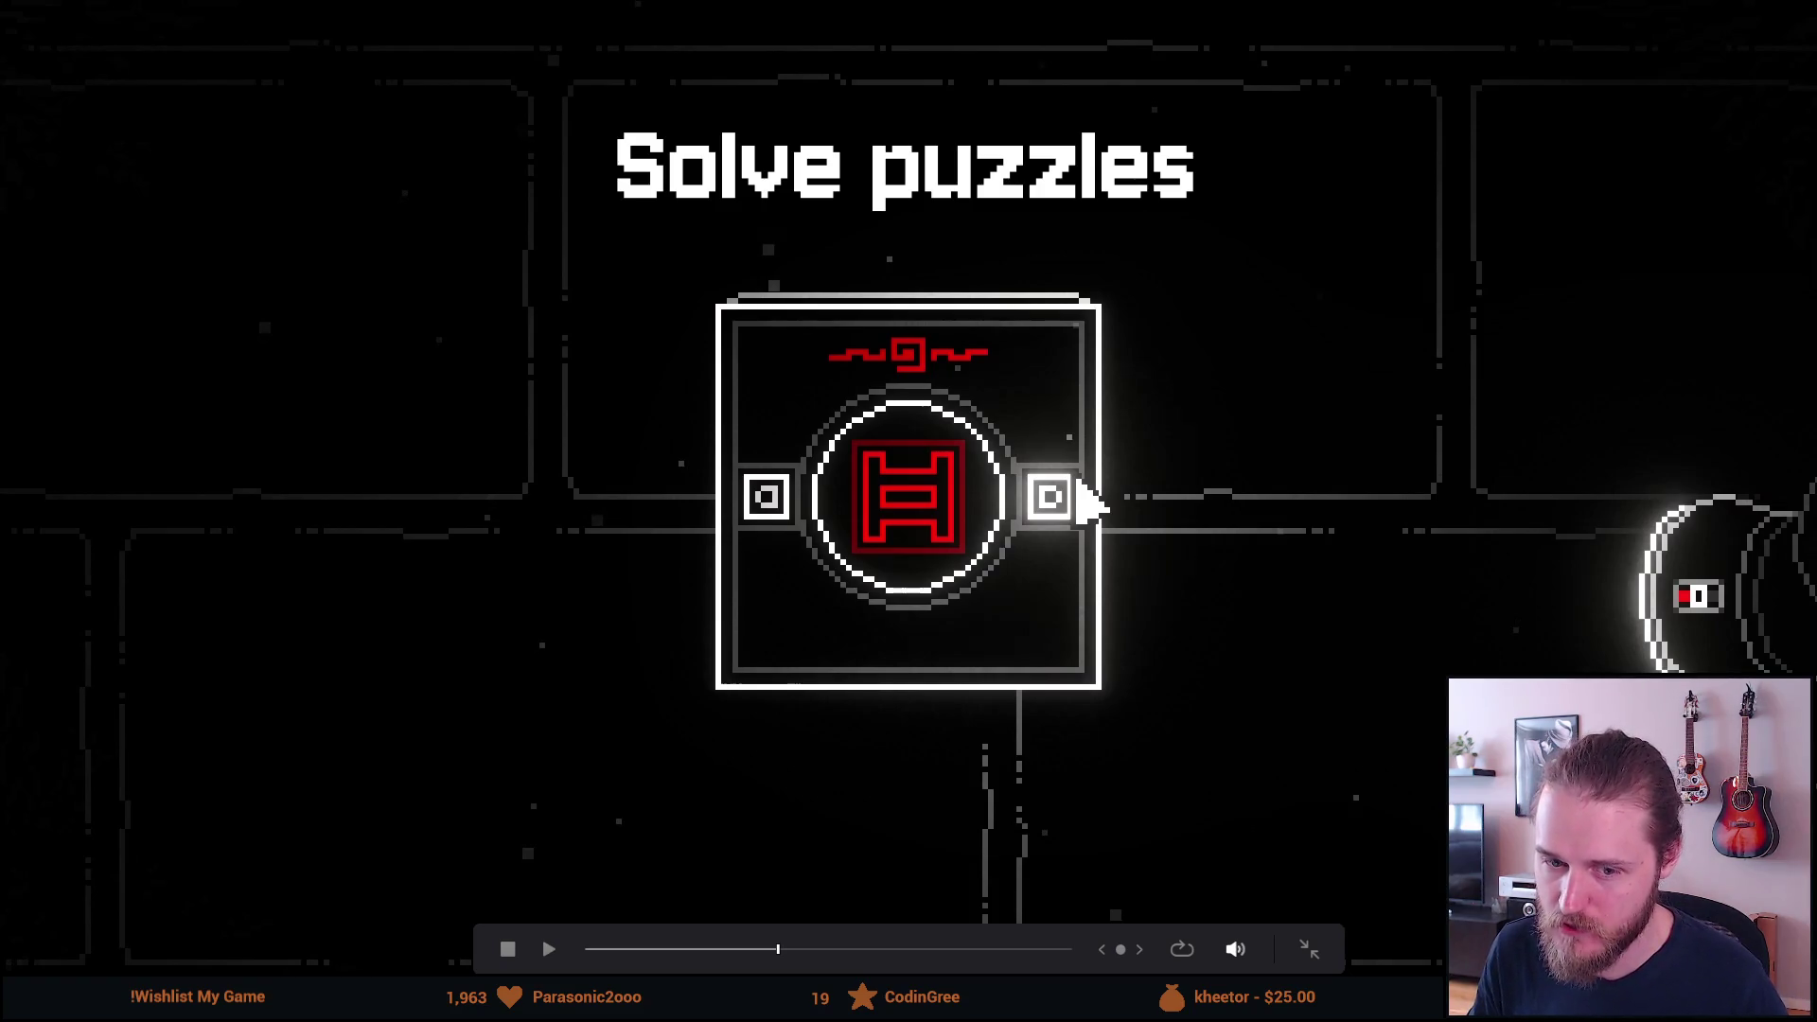
pyautogui.press('space')
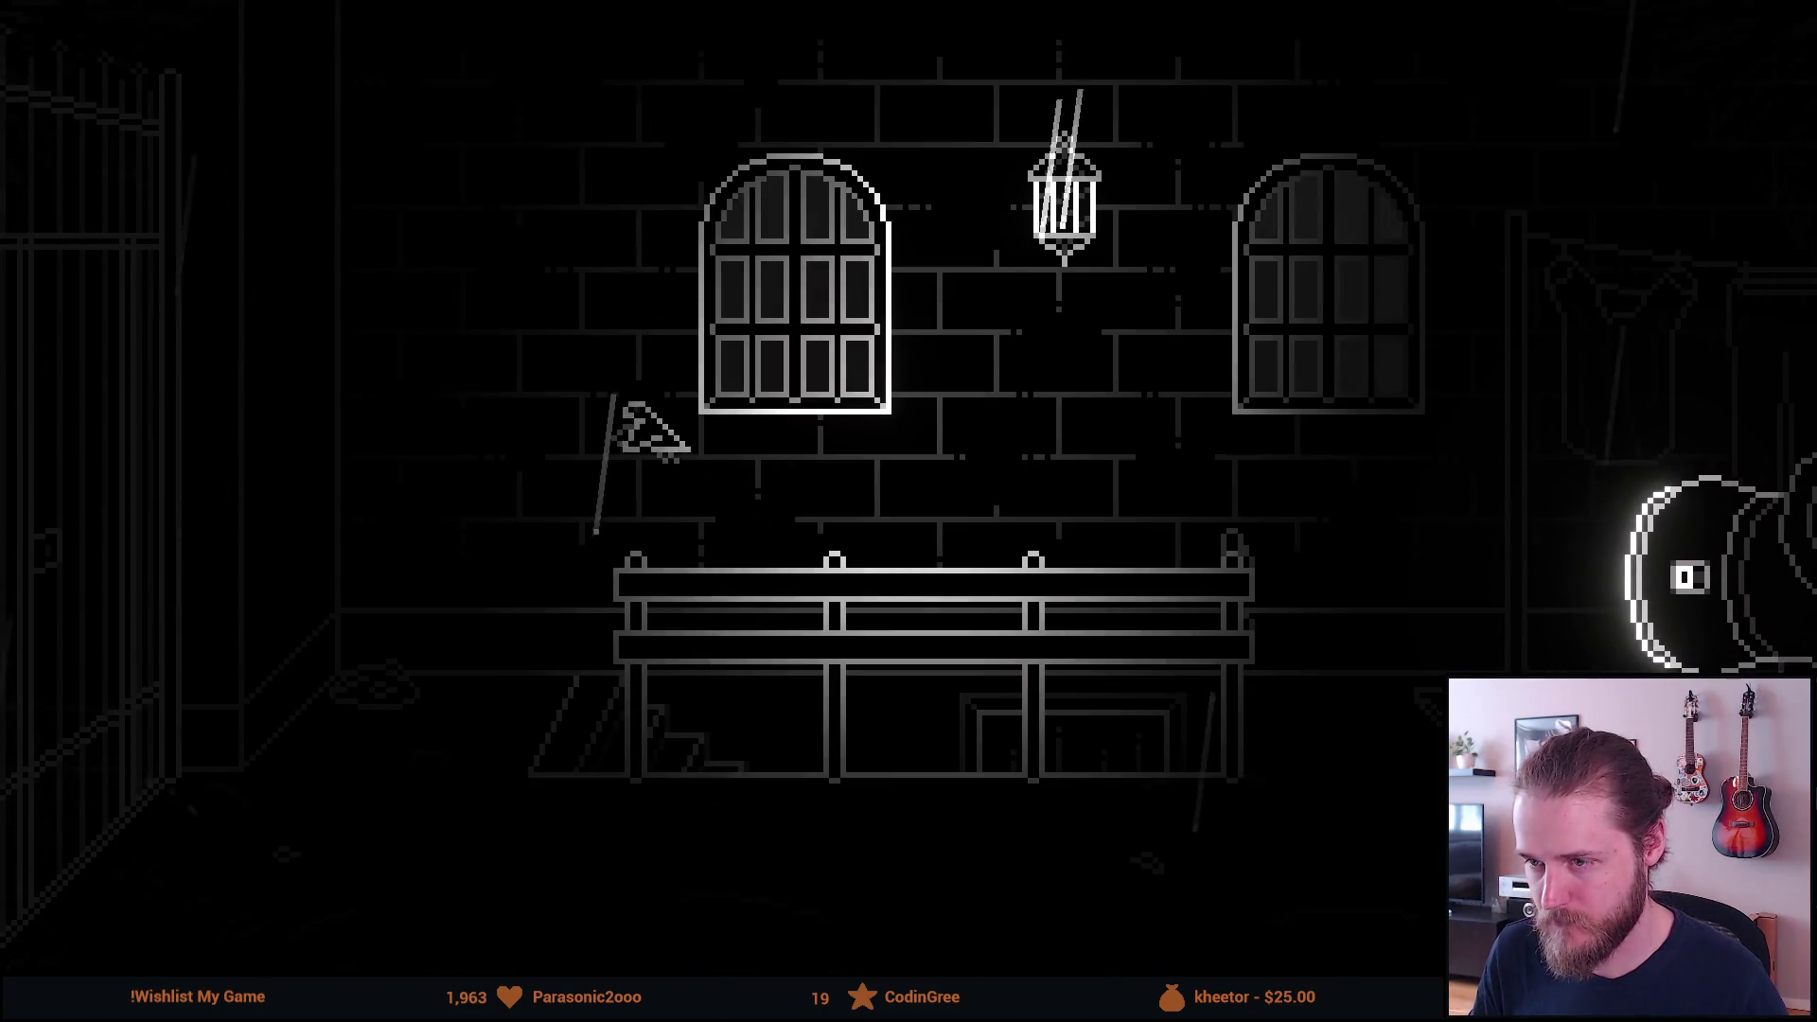
pyautogui.press('Escape')
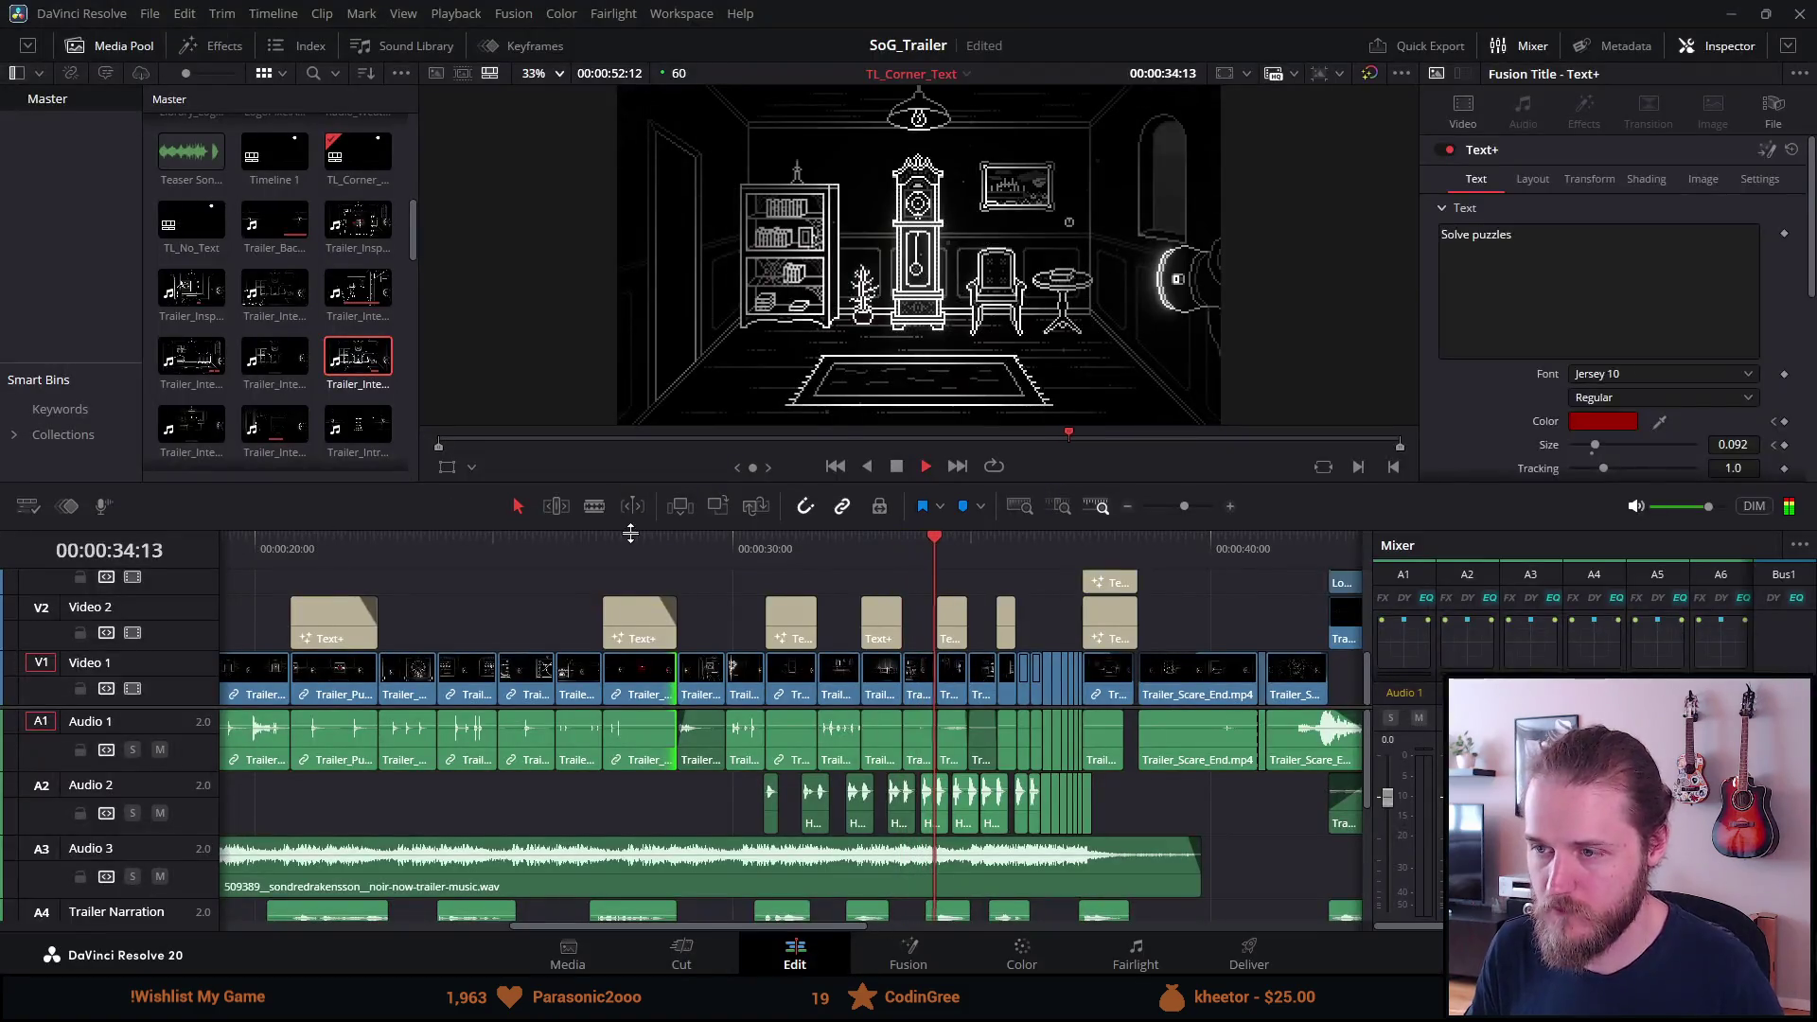
# Stop playback and play from just before the 'Uncover the mystery' title.
pyautogui.click(913, 467)
pyautogui.scroll(-3, 883, 581)
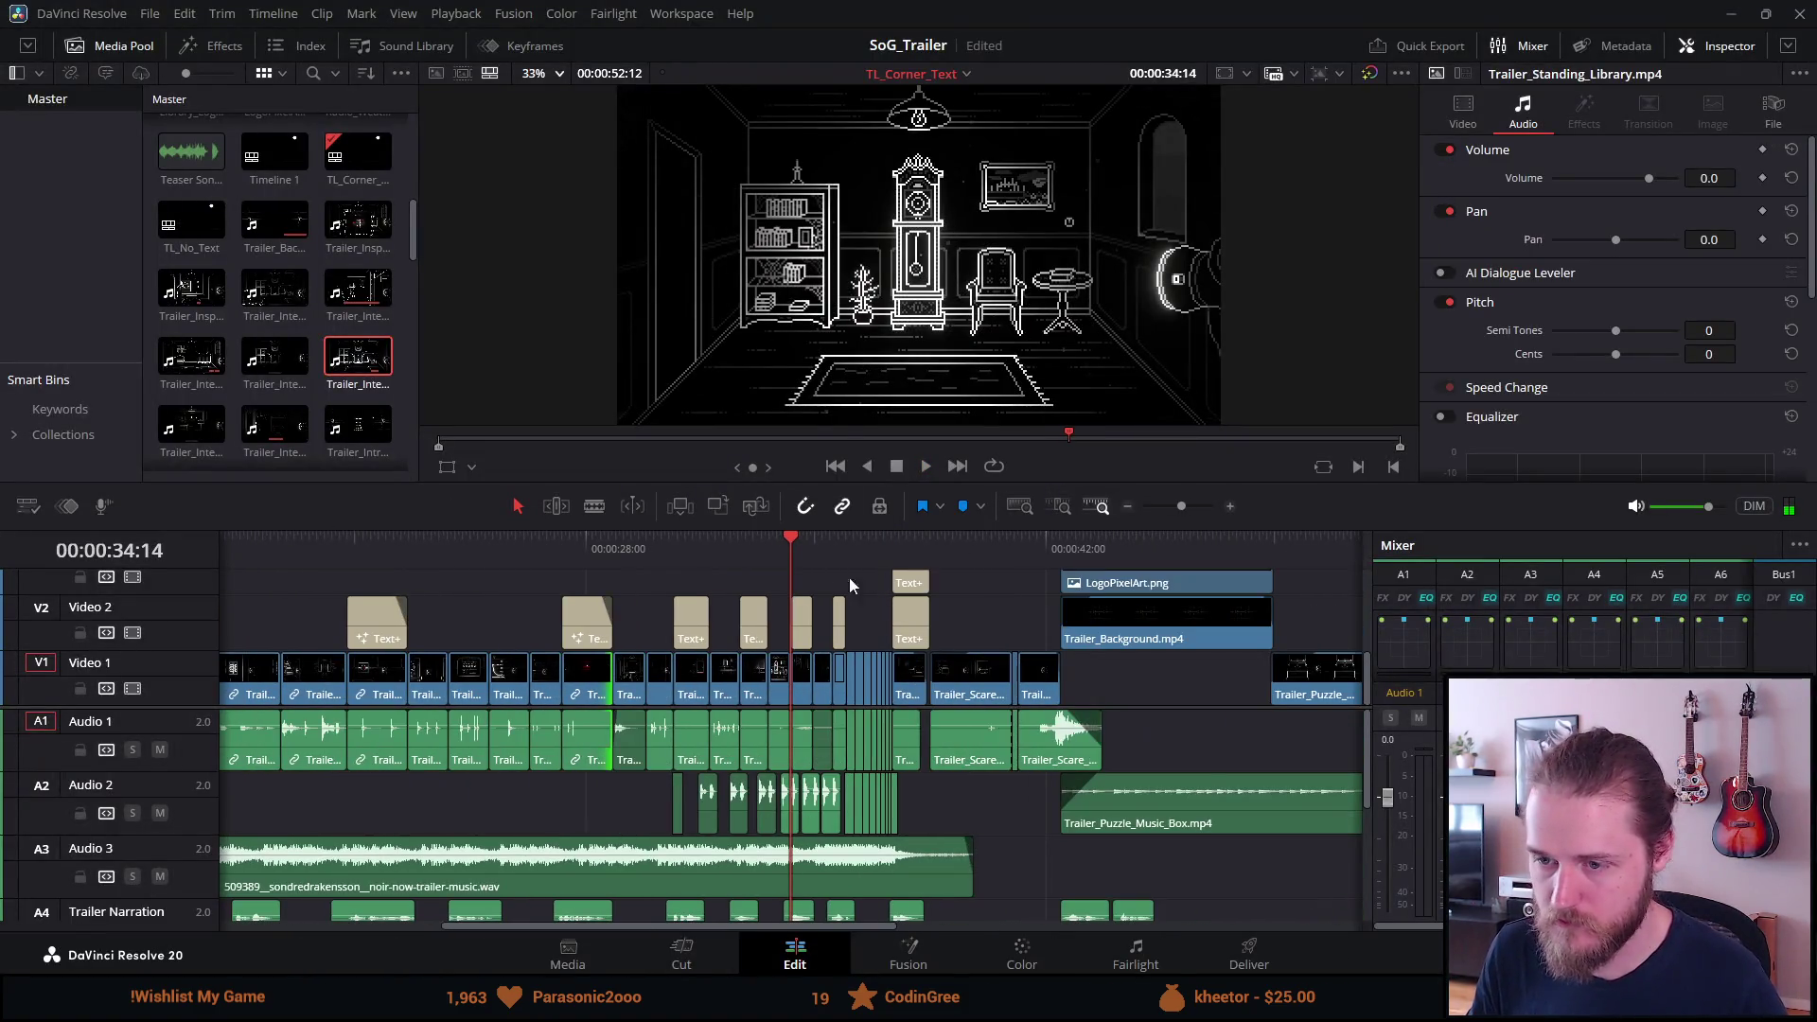
pyautogui.click(572, 548)
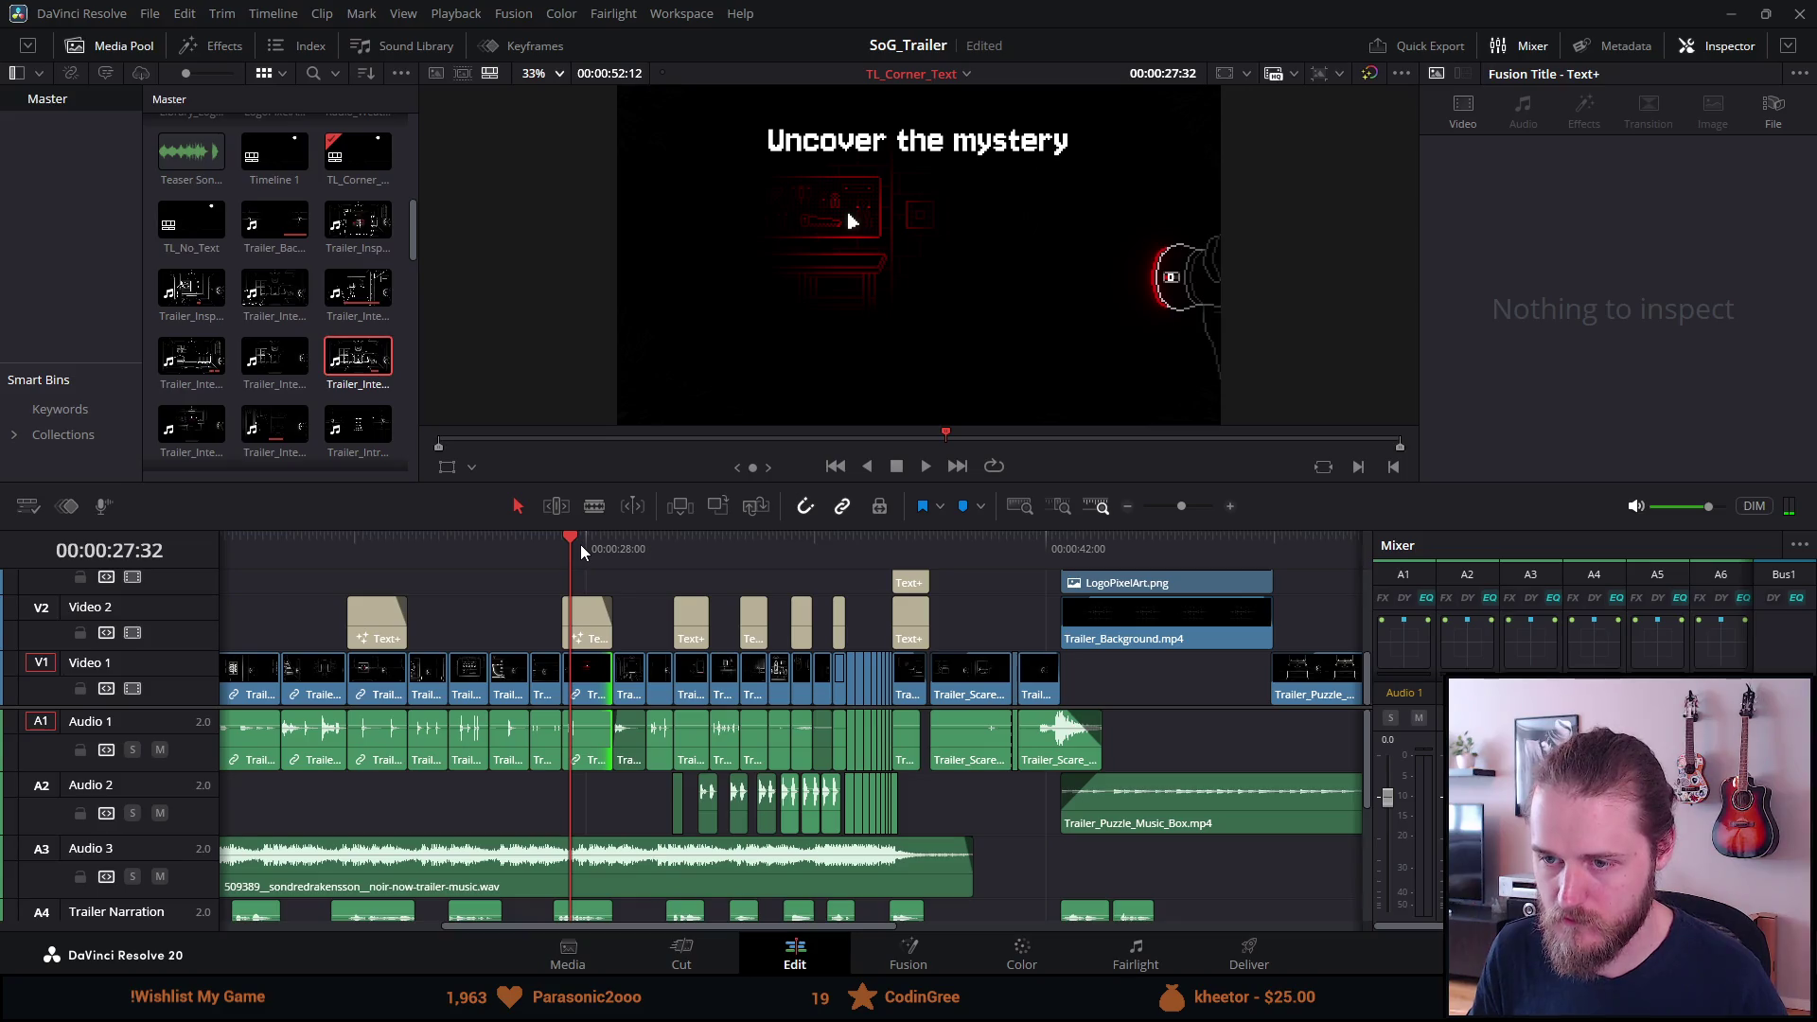
pyautogui.click(554, 542)
pyautogui.press('space')
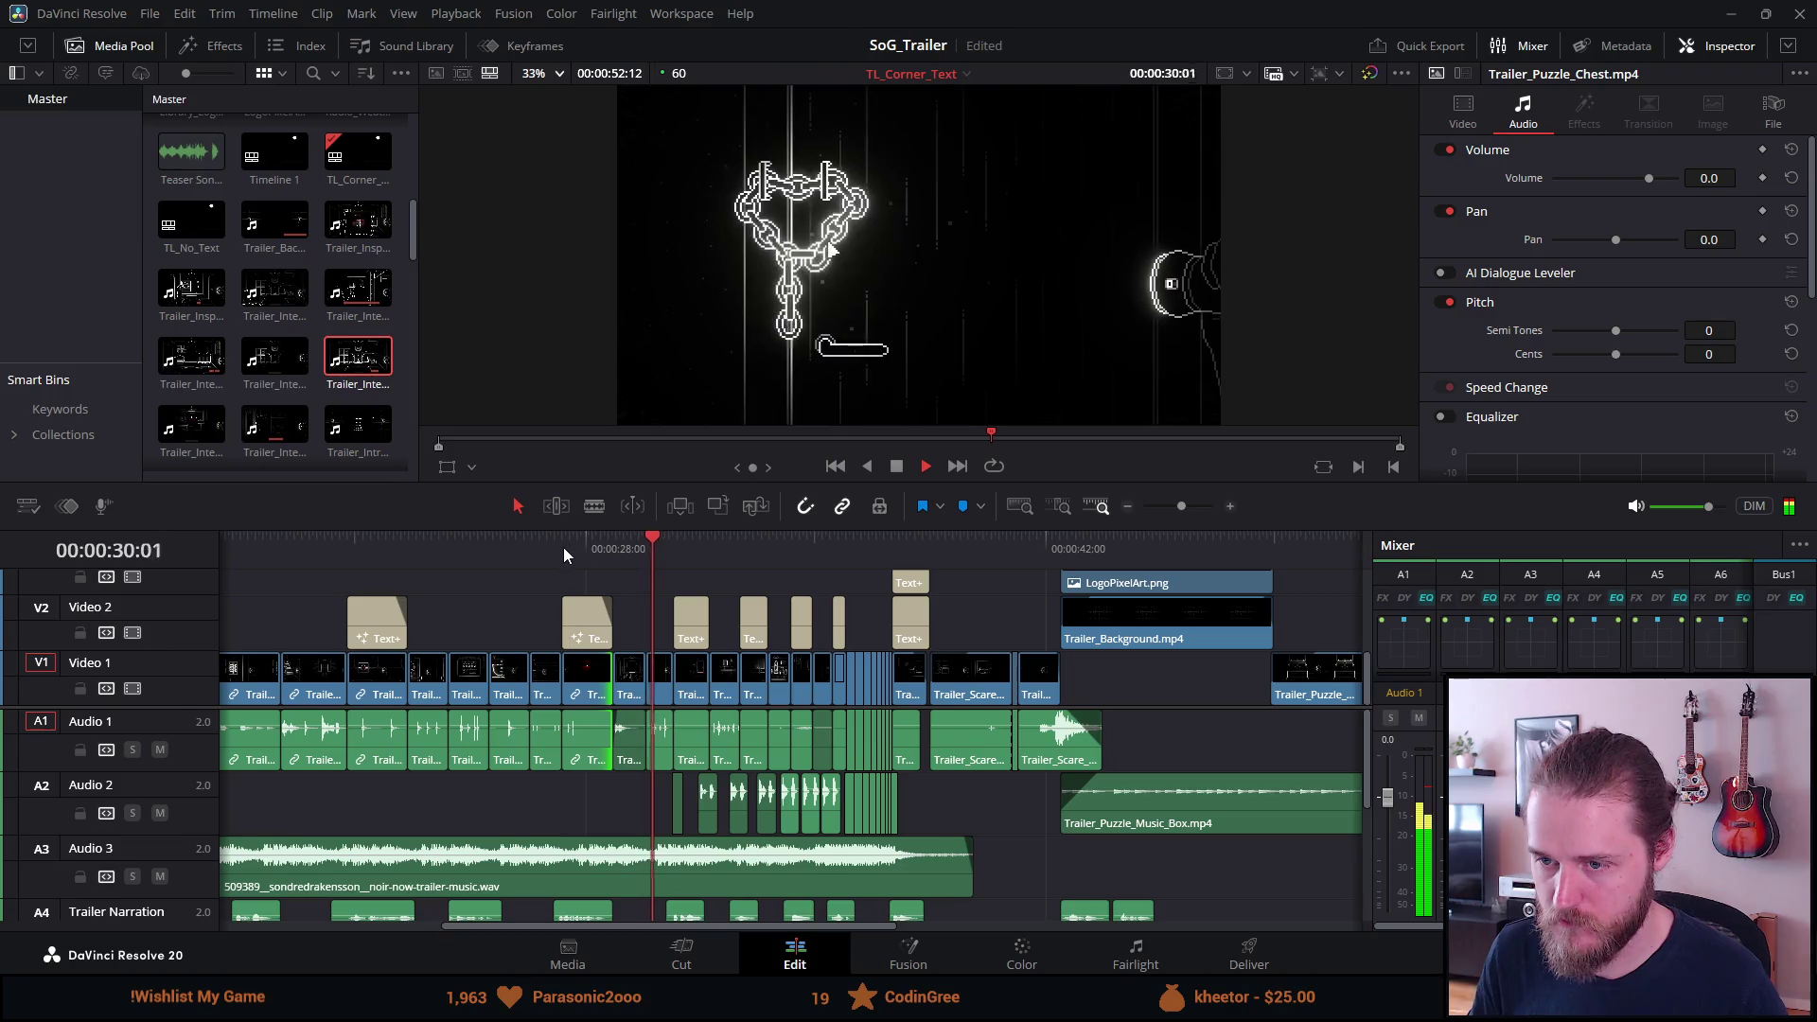
# Replay the title section from about 27:18 and settle the playhead at 27:21.
pyautogui.click(555, 546)
pyautogui.scroll(3, 552, 547)
pyautogui.press('space')
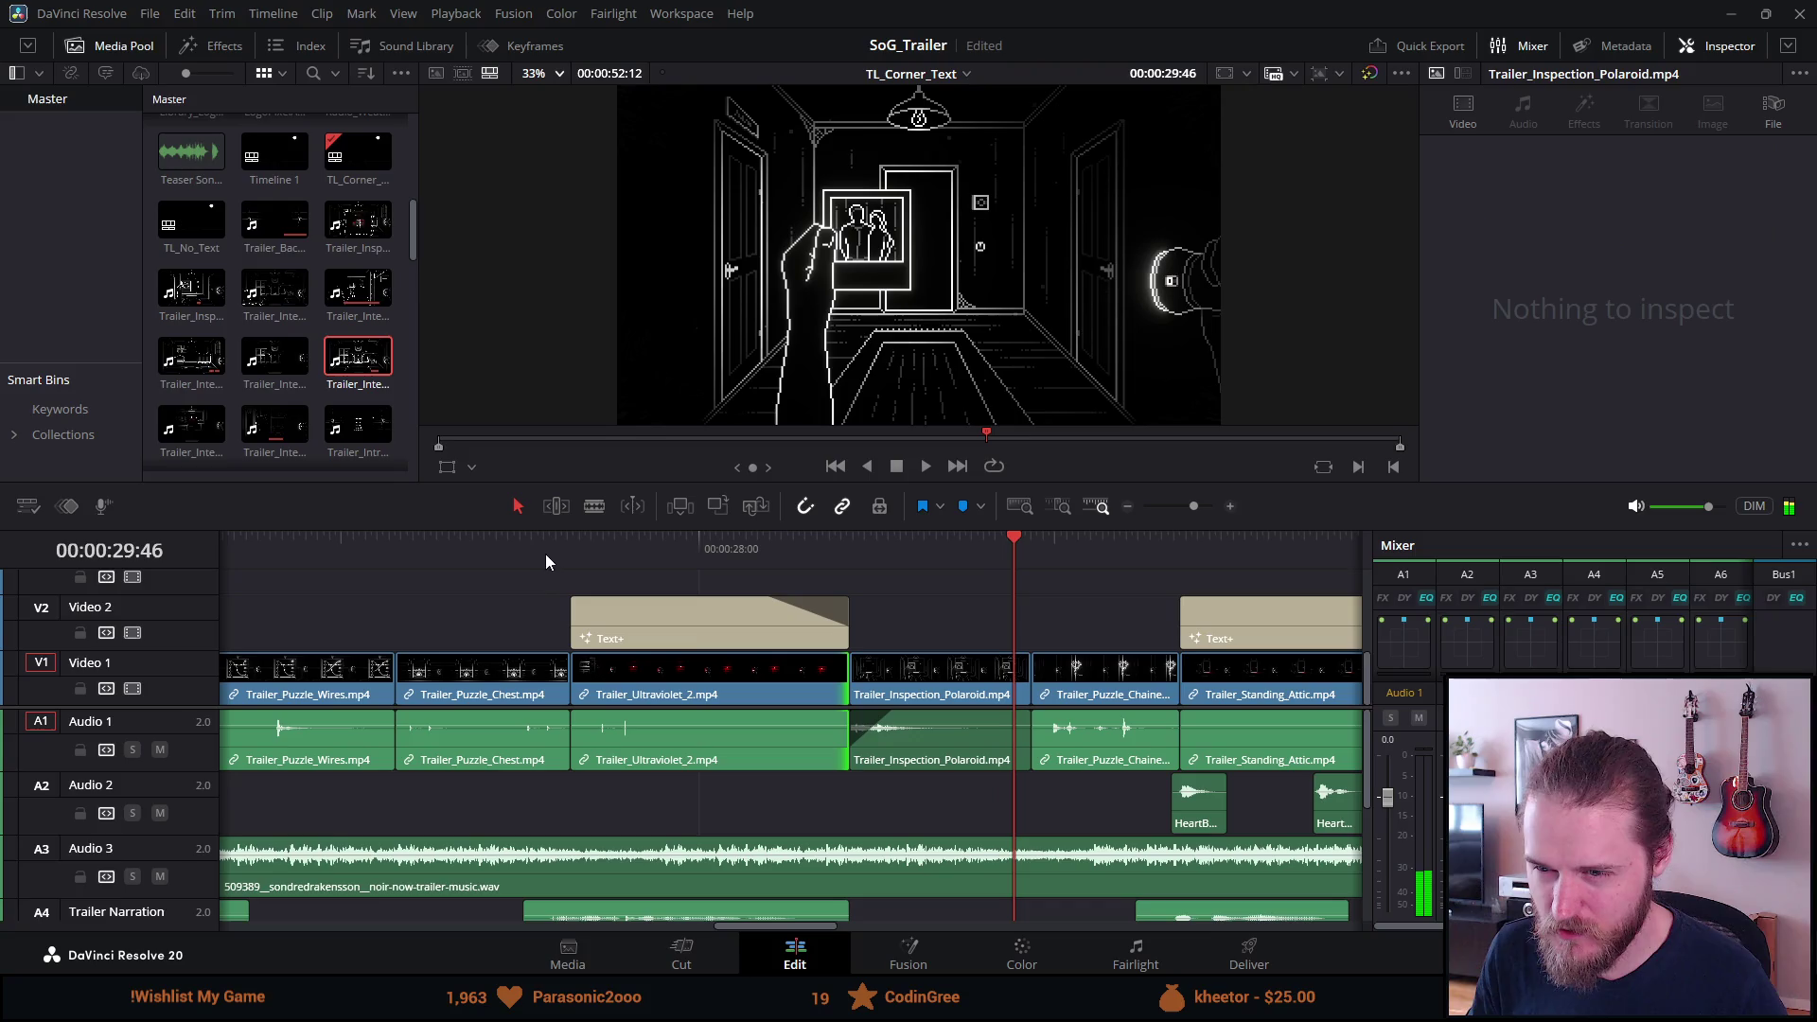
pyautogui.click(568, 549)
pyautogui.scroll(3, 681, 586)
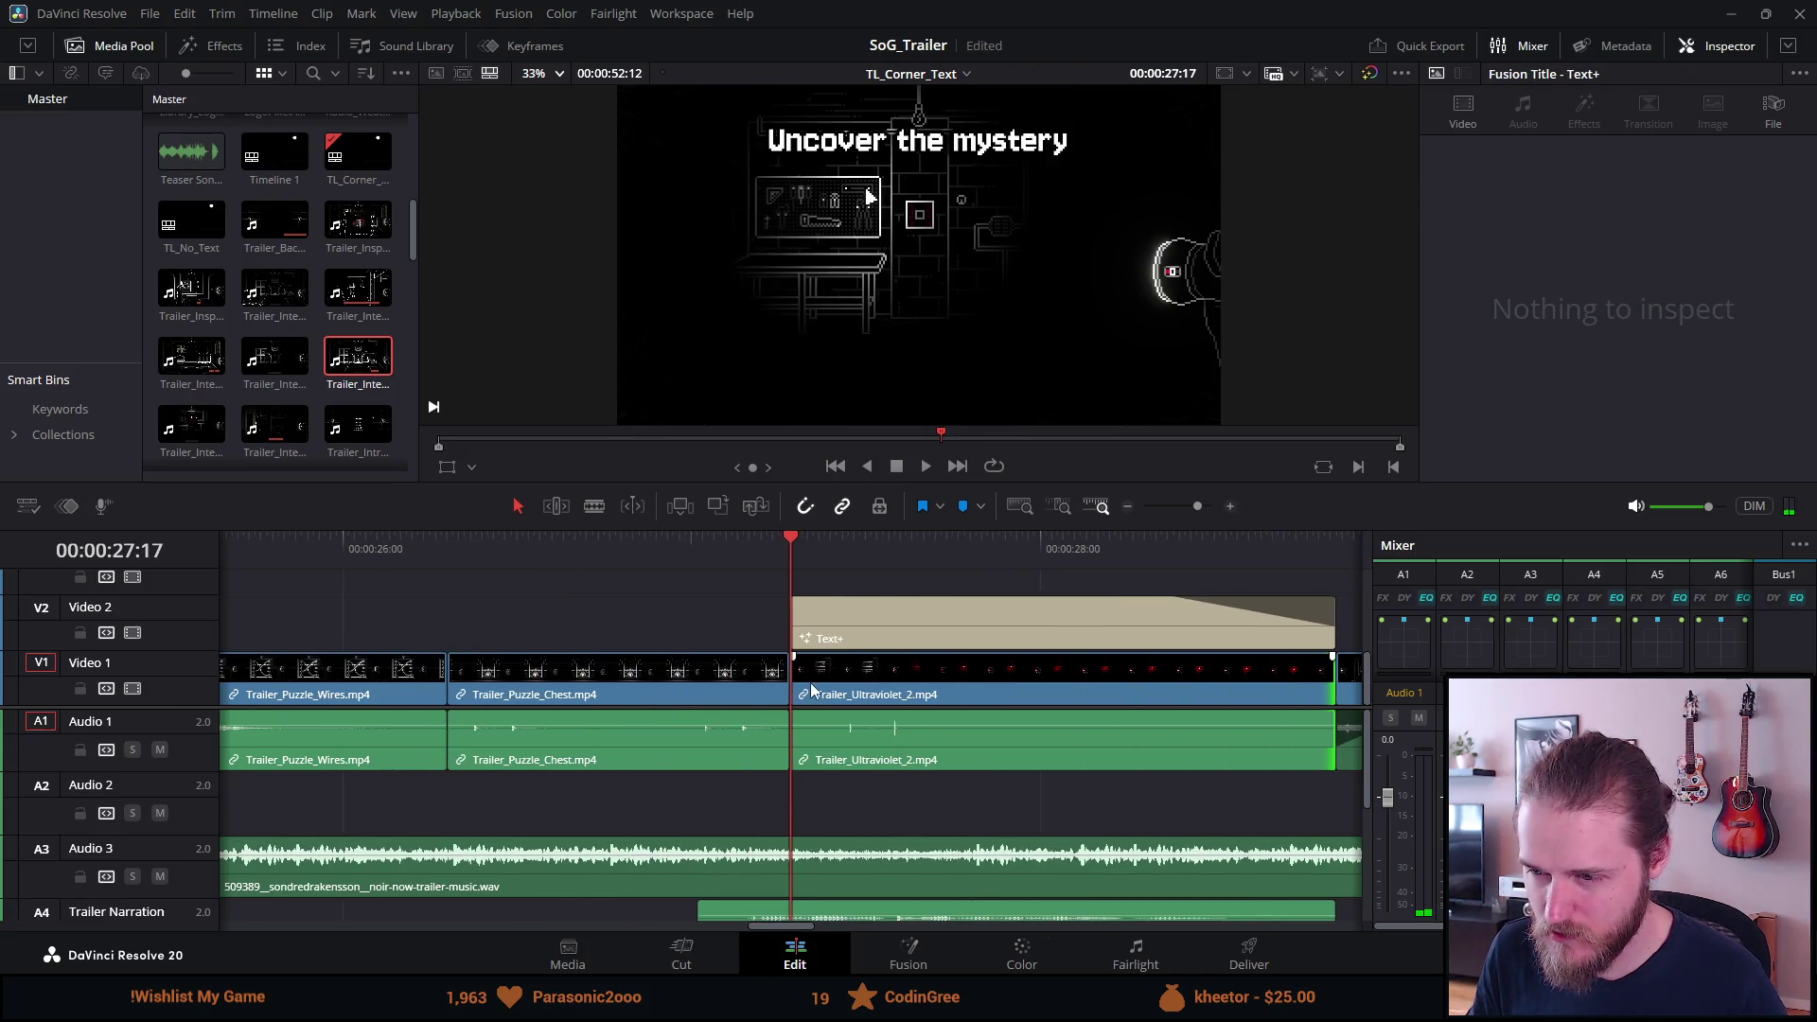
pyautogui.press('space')
pyautogui.press('space')
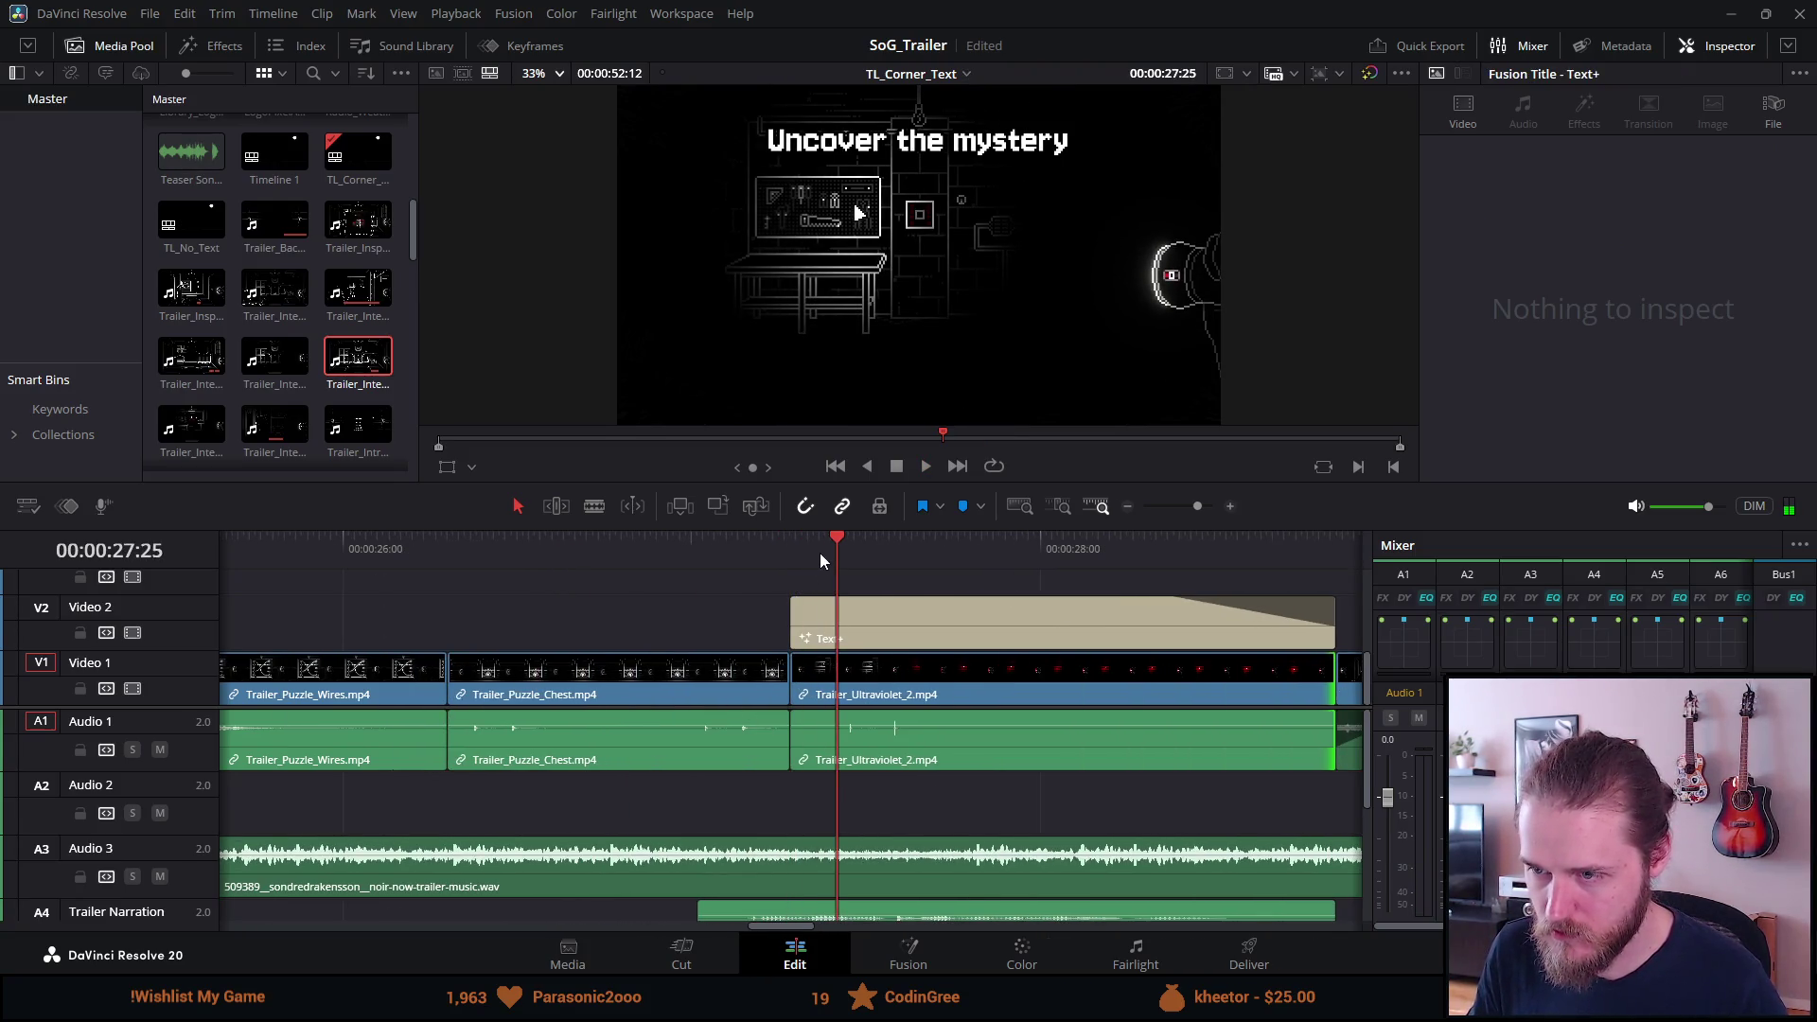
pyautogui.press('space')
pyautogui.click(893, 465)
# Trim Trailer_Ultraviolet_2's start to the new cut point and shorten its end.
pyautogui.moveTo(823, 549); pyautogui.dragTo(813, 549)
pyautogui.moveTo(791, 677); pyautogui.dragTo(832, 692)
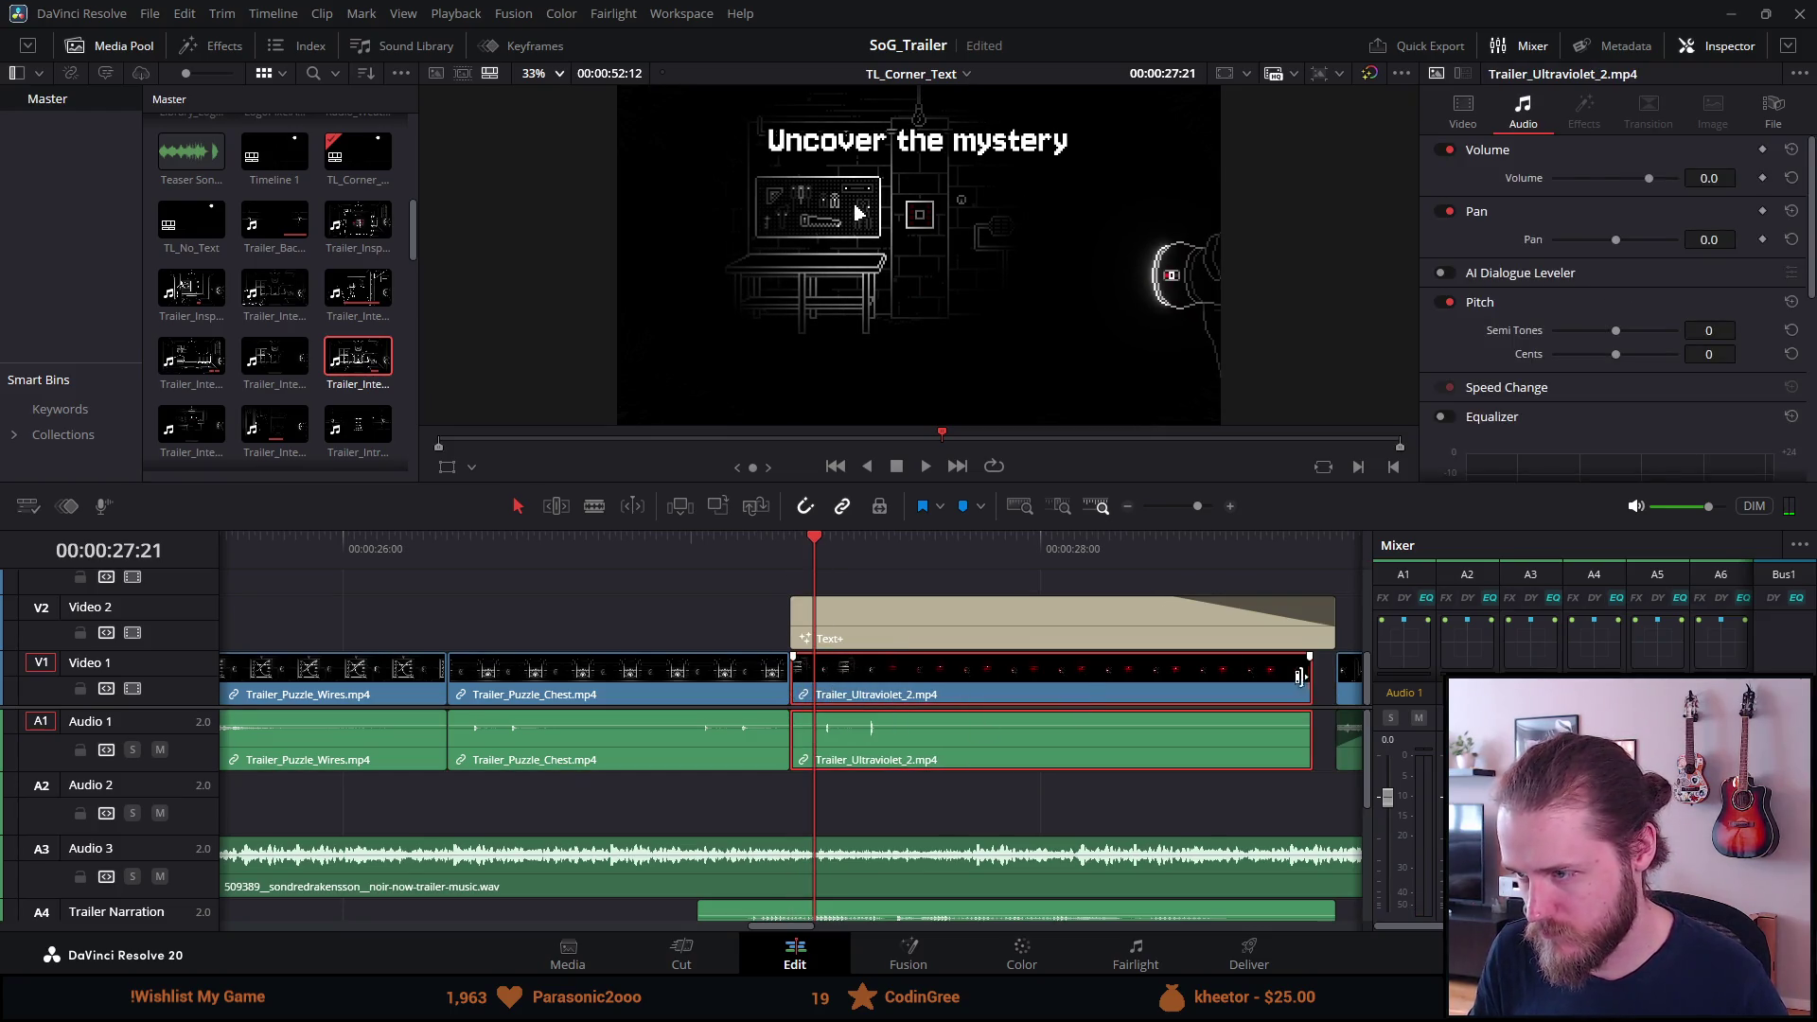
pyautogui.moveTo(1313, 685); pyautogui.dragTo(1334, 685)
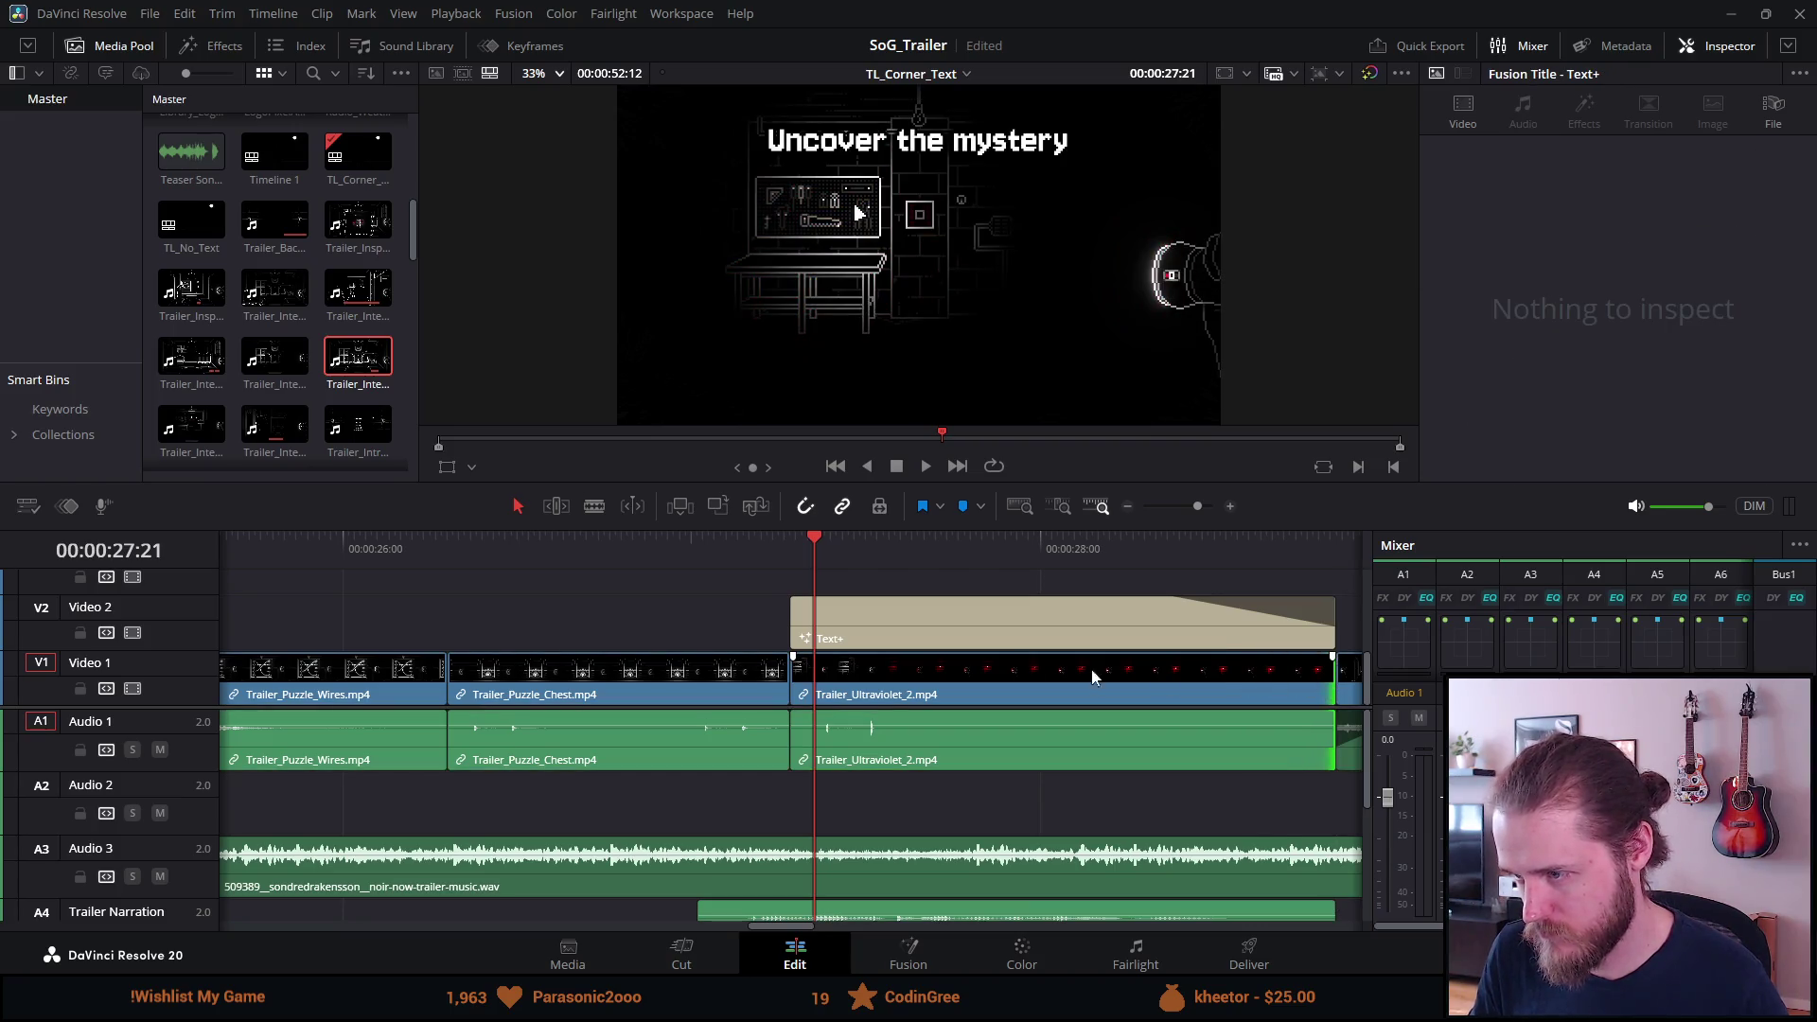
# Play back the trimmed cut up to the chained-door shot, then jump past the last clip.
pyautogui.click(514, 549)
pyautogui.press('space')
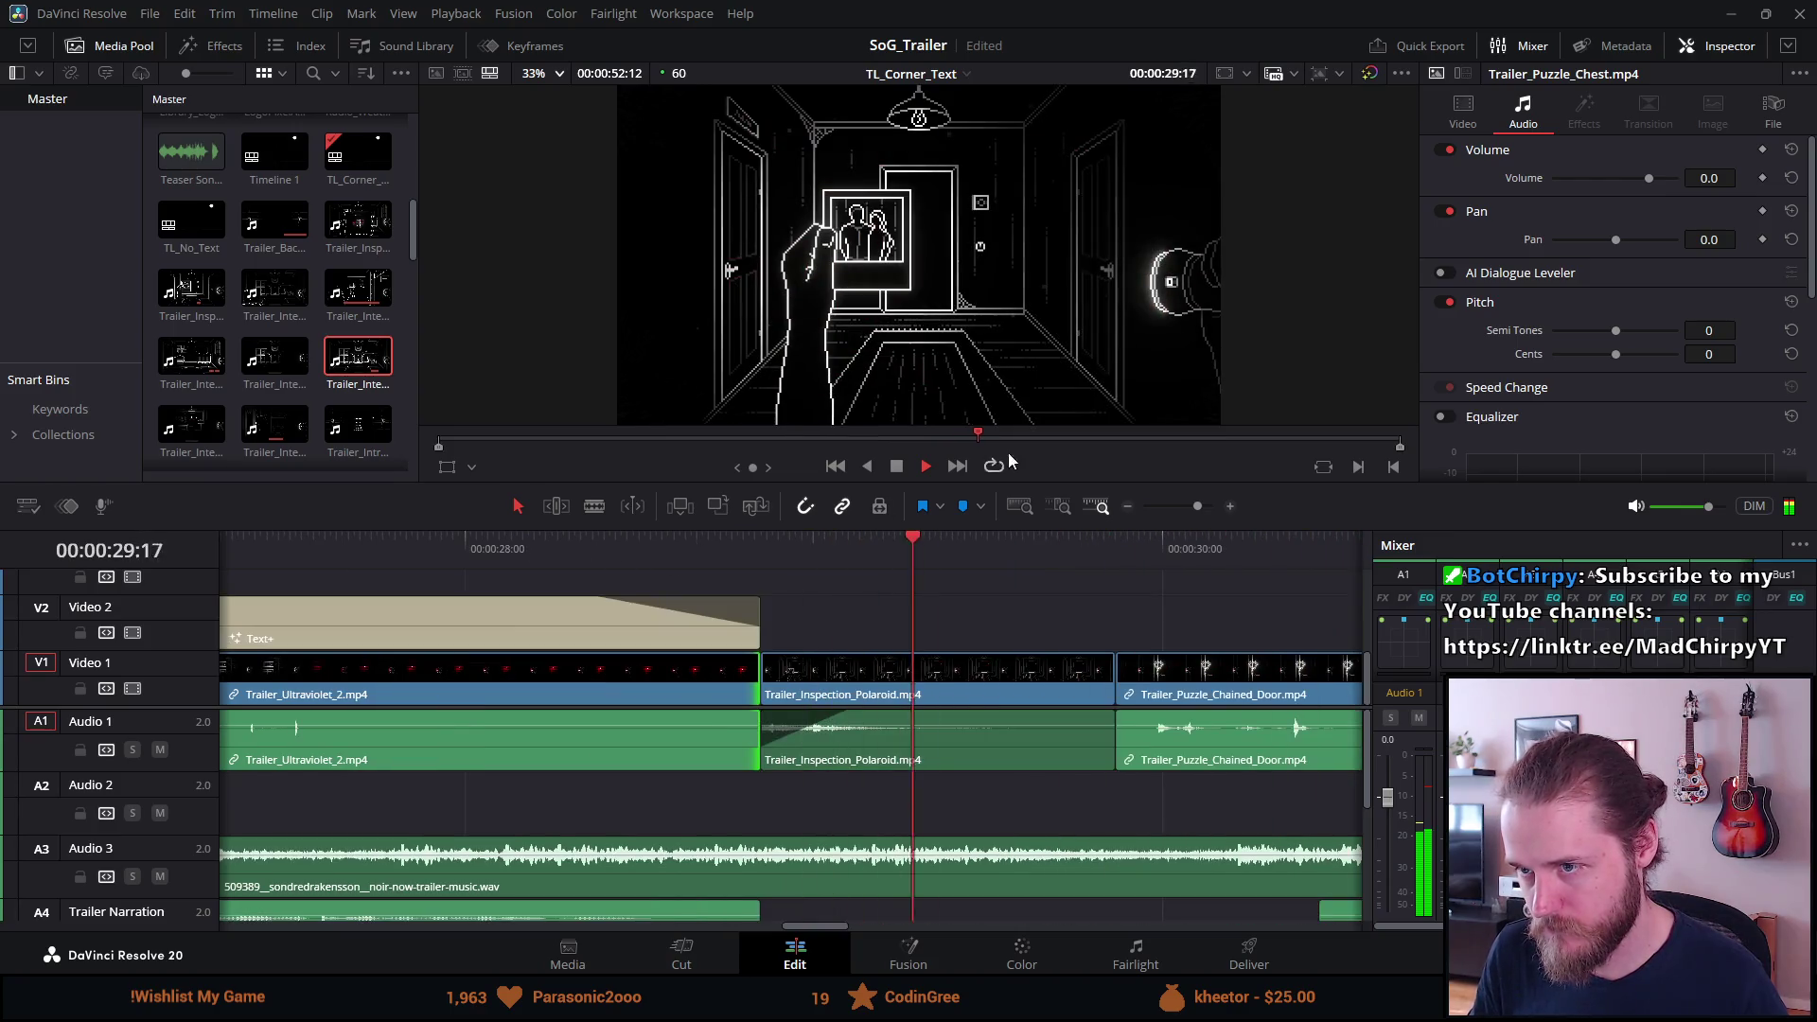
pyautogui.click(922, 466)
pyautogui.scroll(-2, 840, 710)
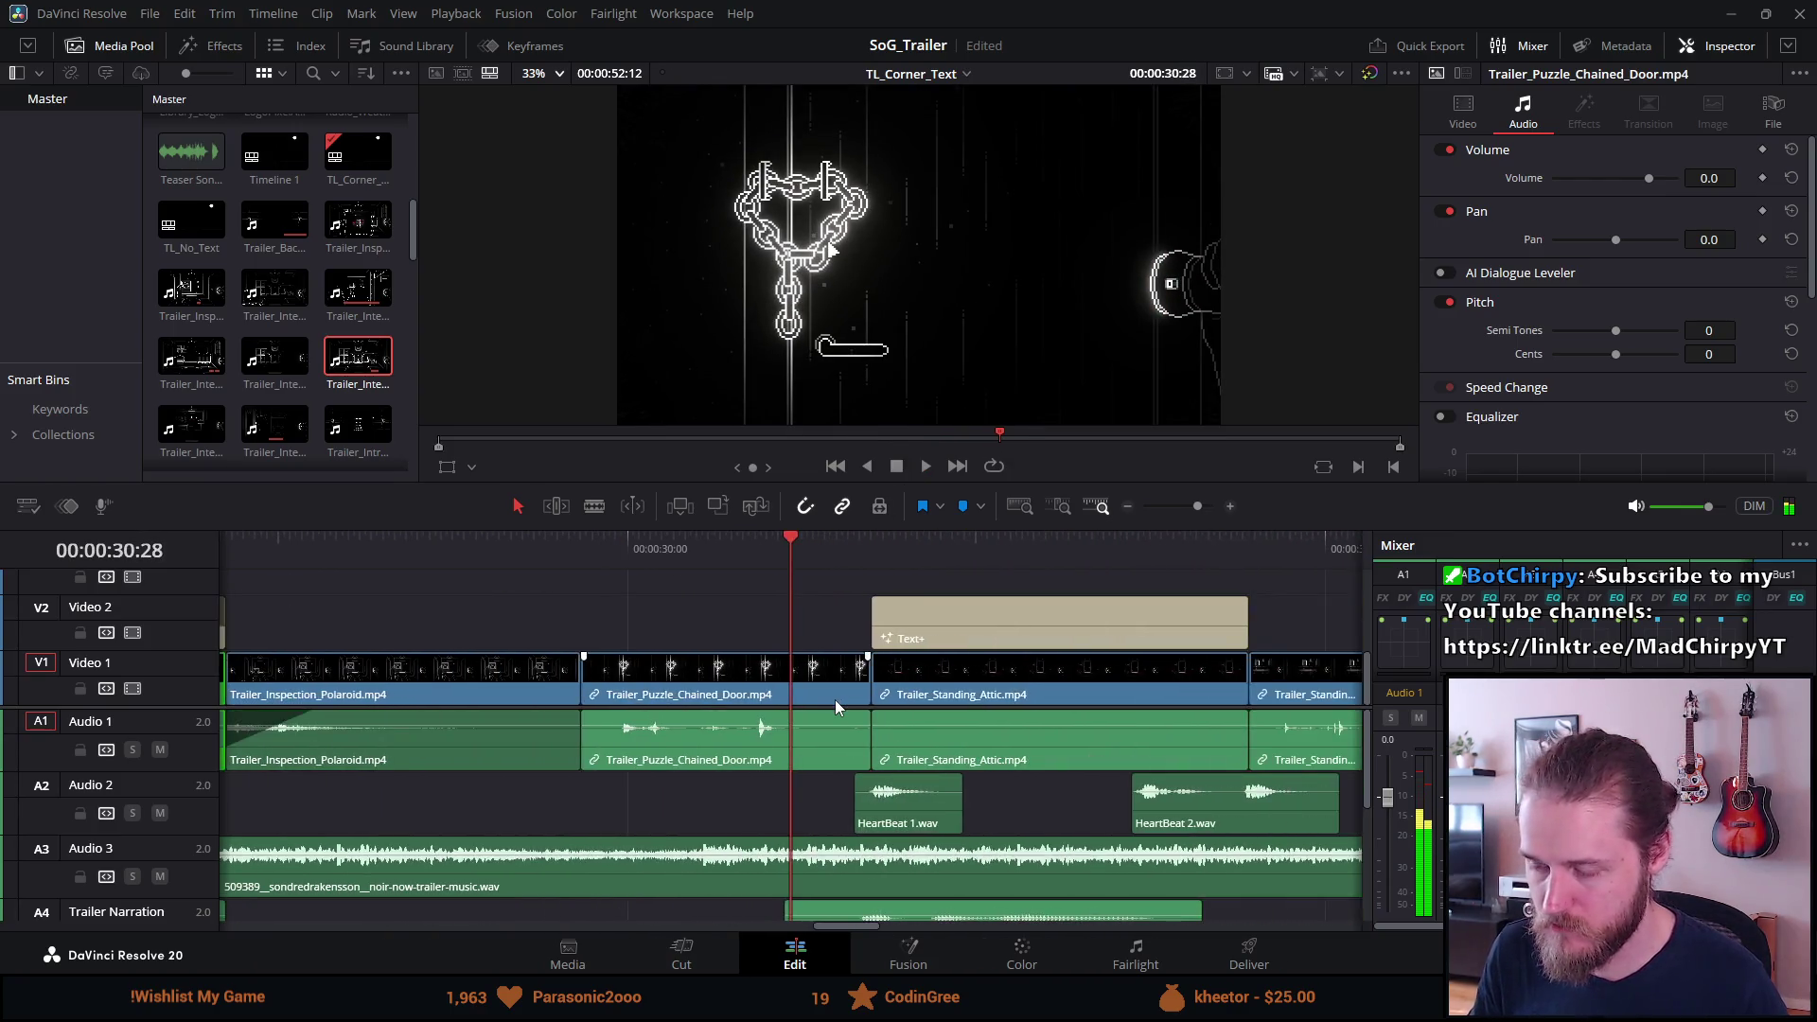
pyautogui.scroll(-5, 840, 709)
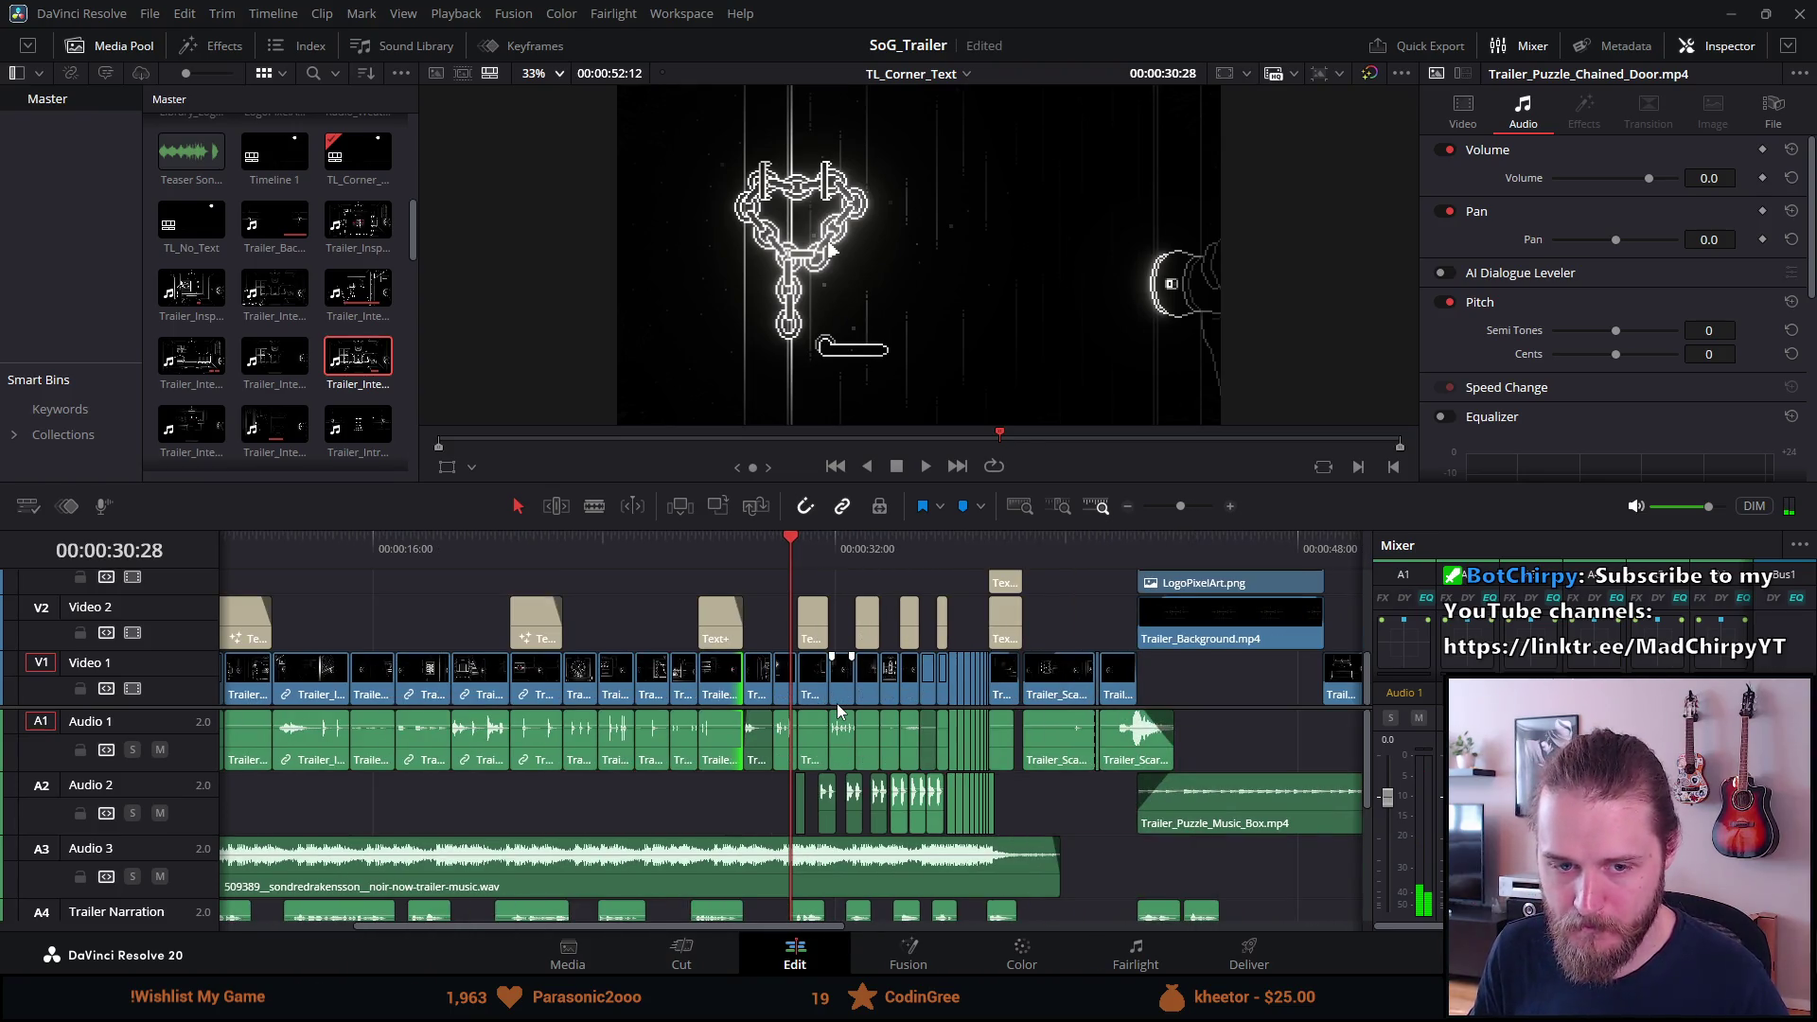
pyautogui.scroll(-1, 840, 709)
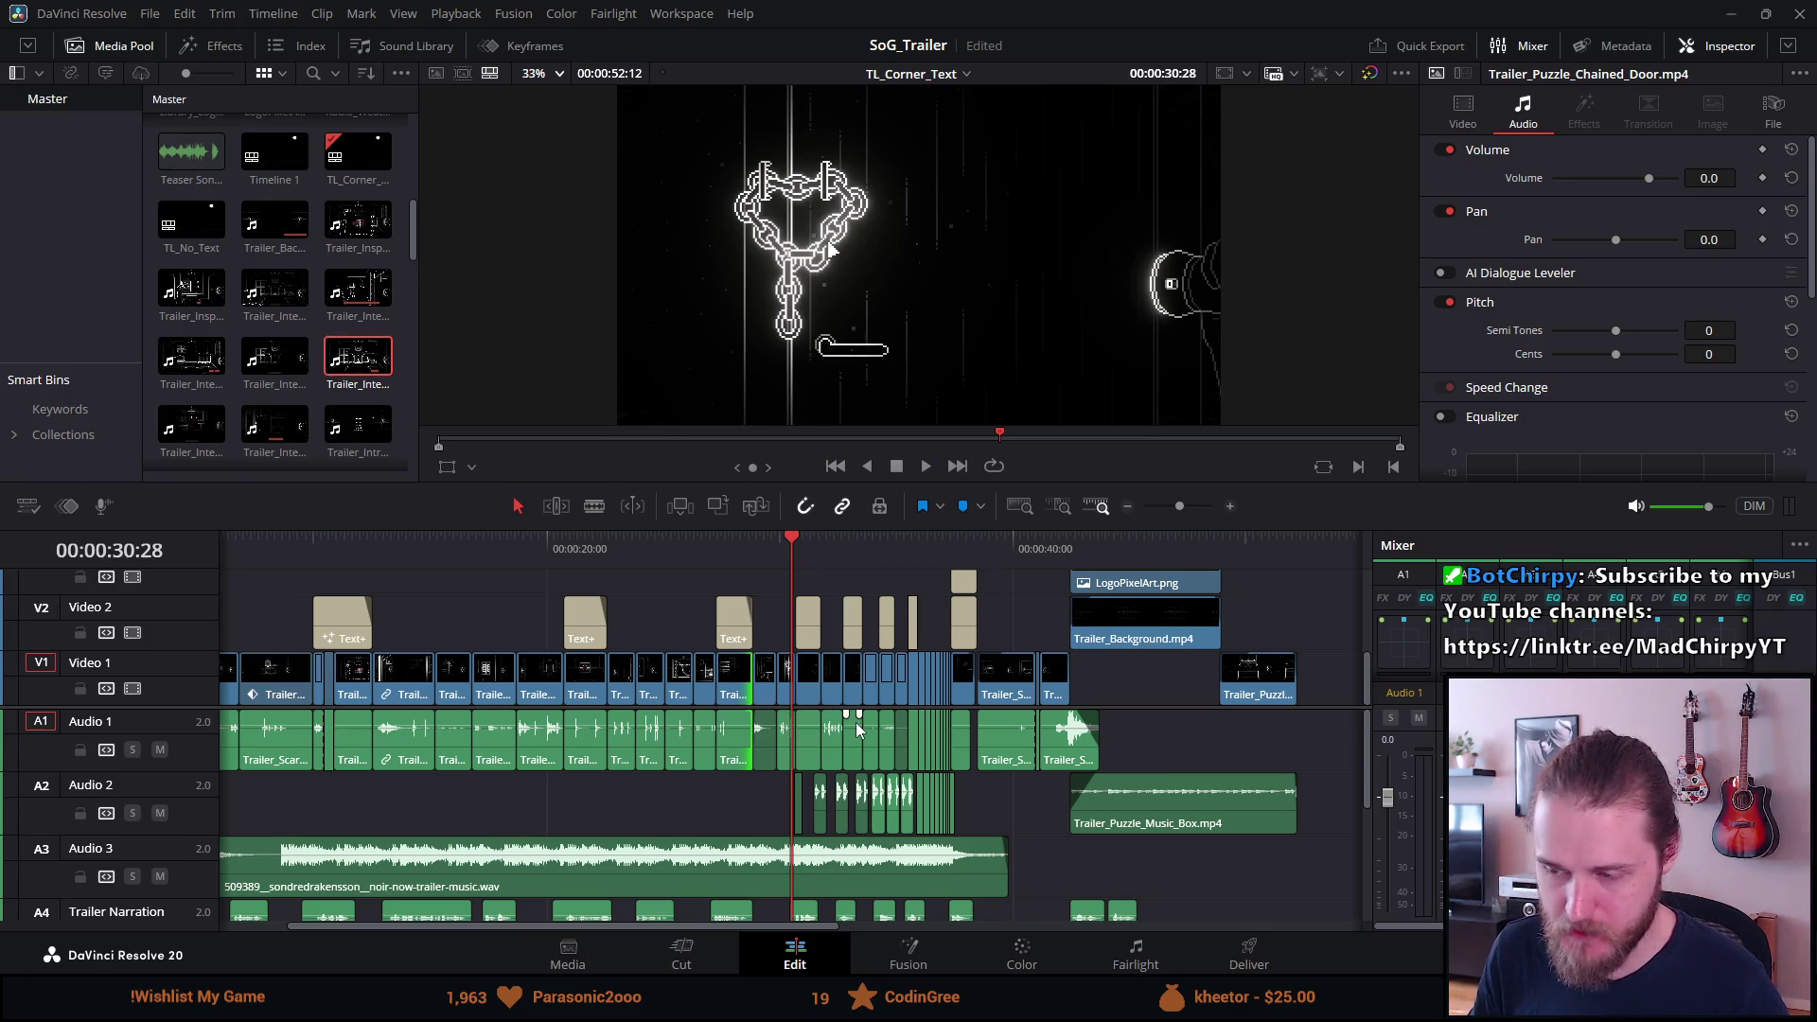
pyautogui.scroll(-3, 857, 727)
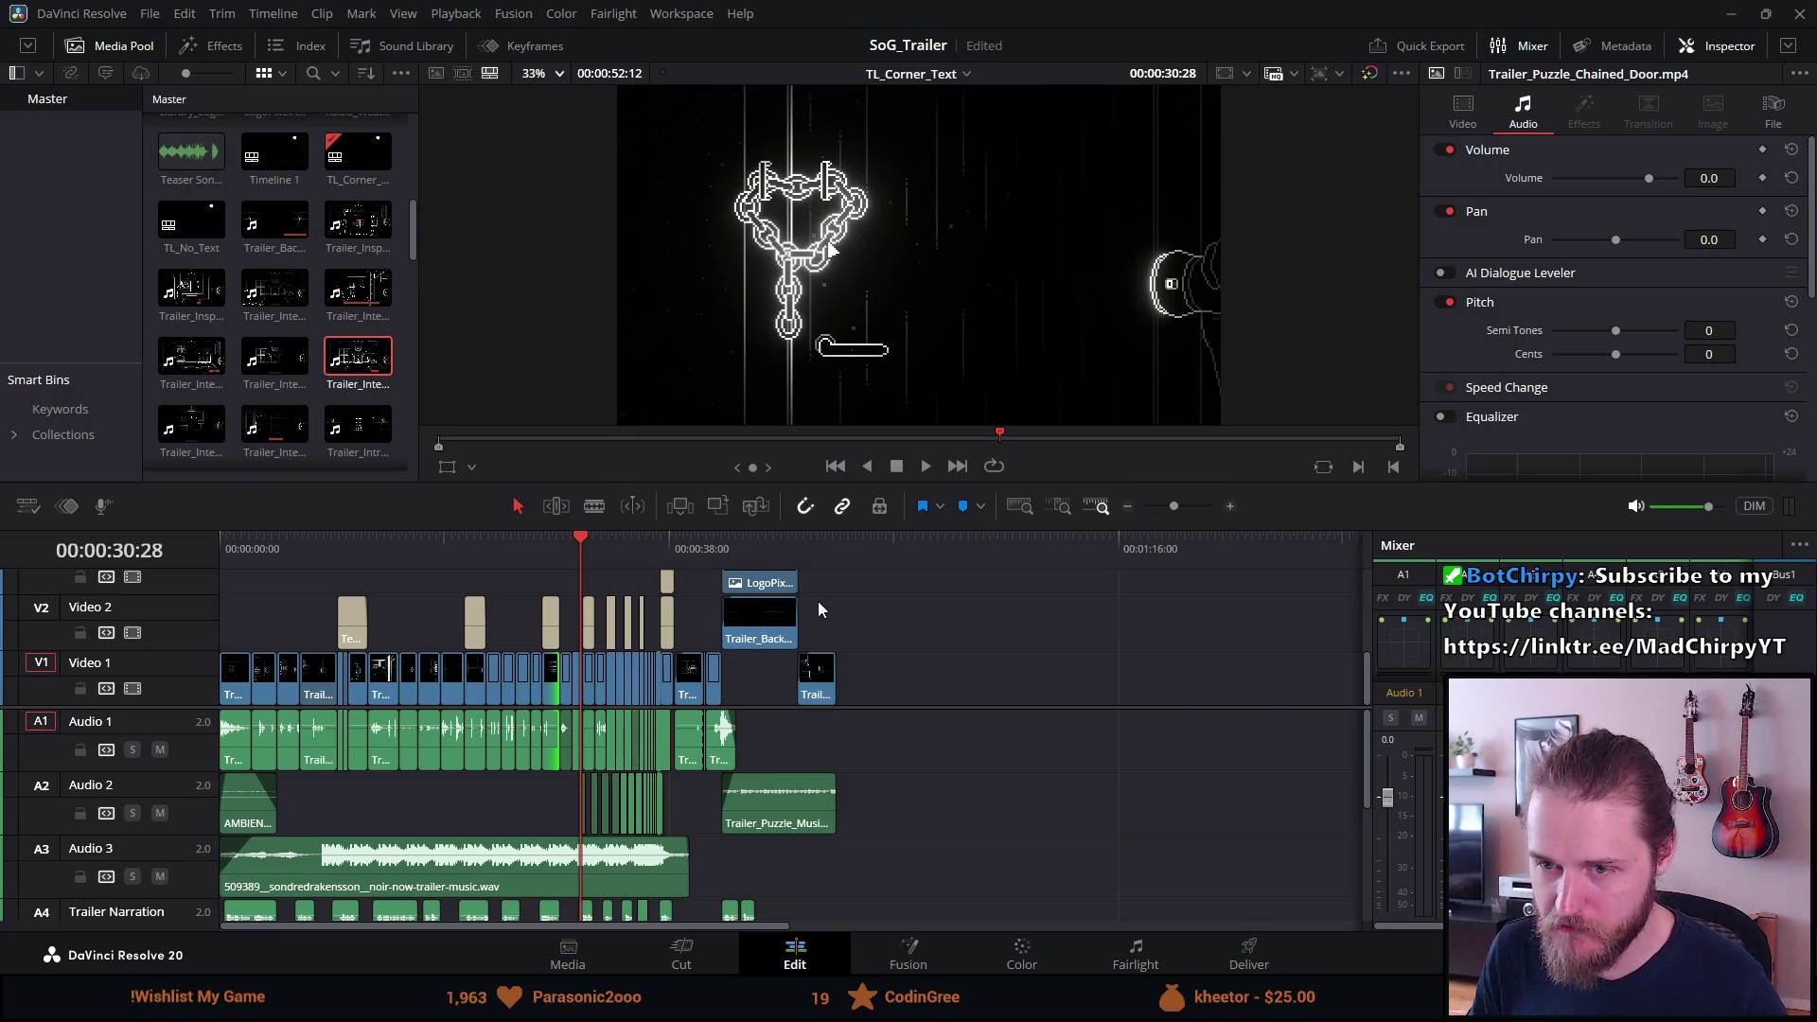
pyautogui.click(934, 543)
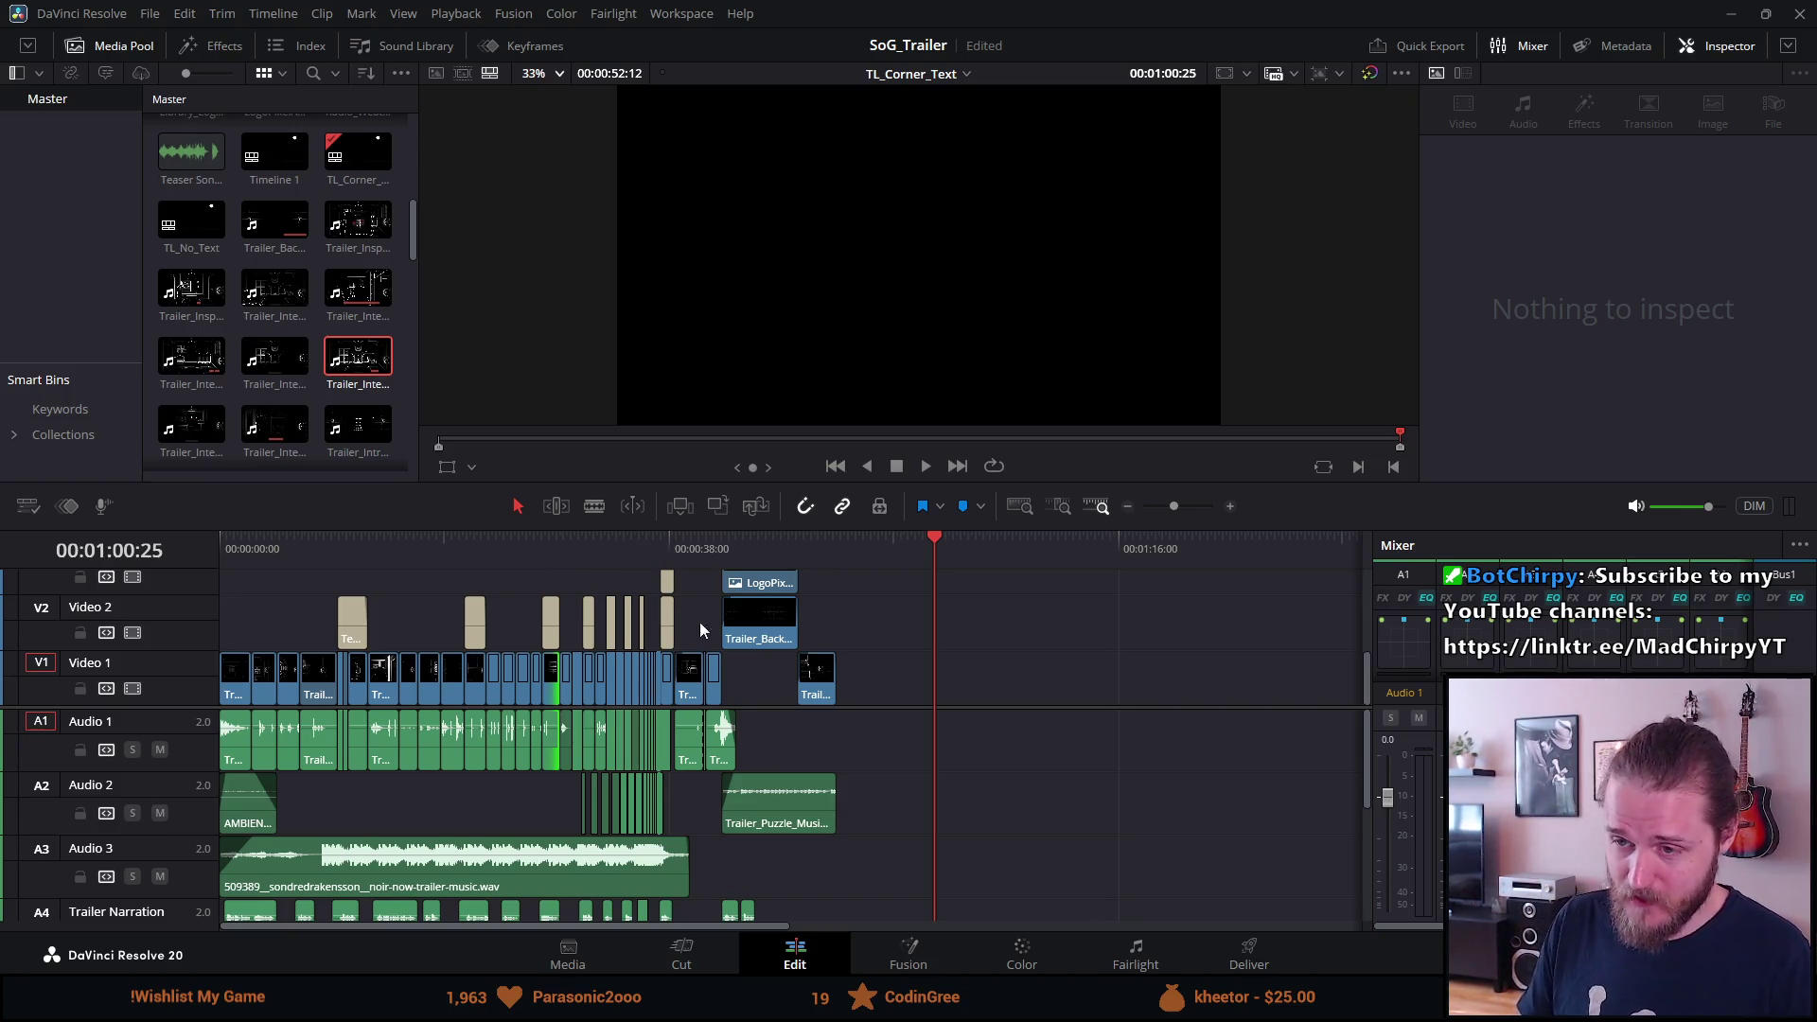
# Jump to the ALONE and 'Uncover the mystery' title cards on the timeline.
pyautogui.scroll(-3, 673, 625)
pyautogui.scroll(4, 673, 625)
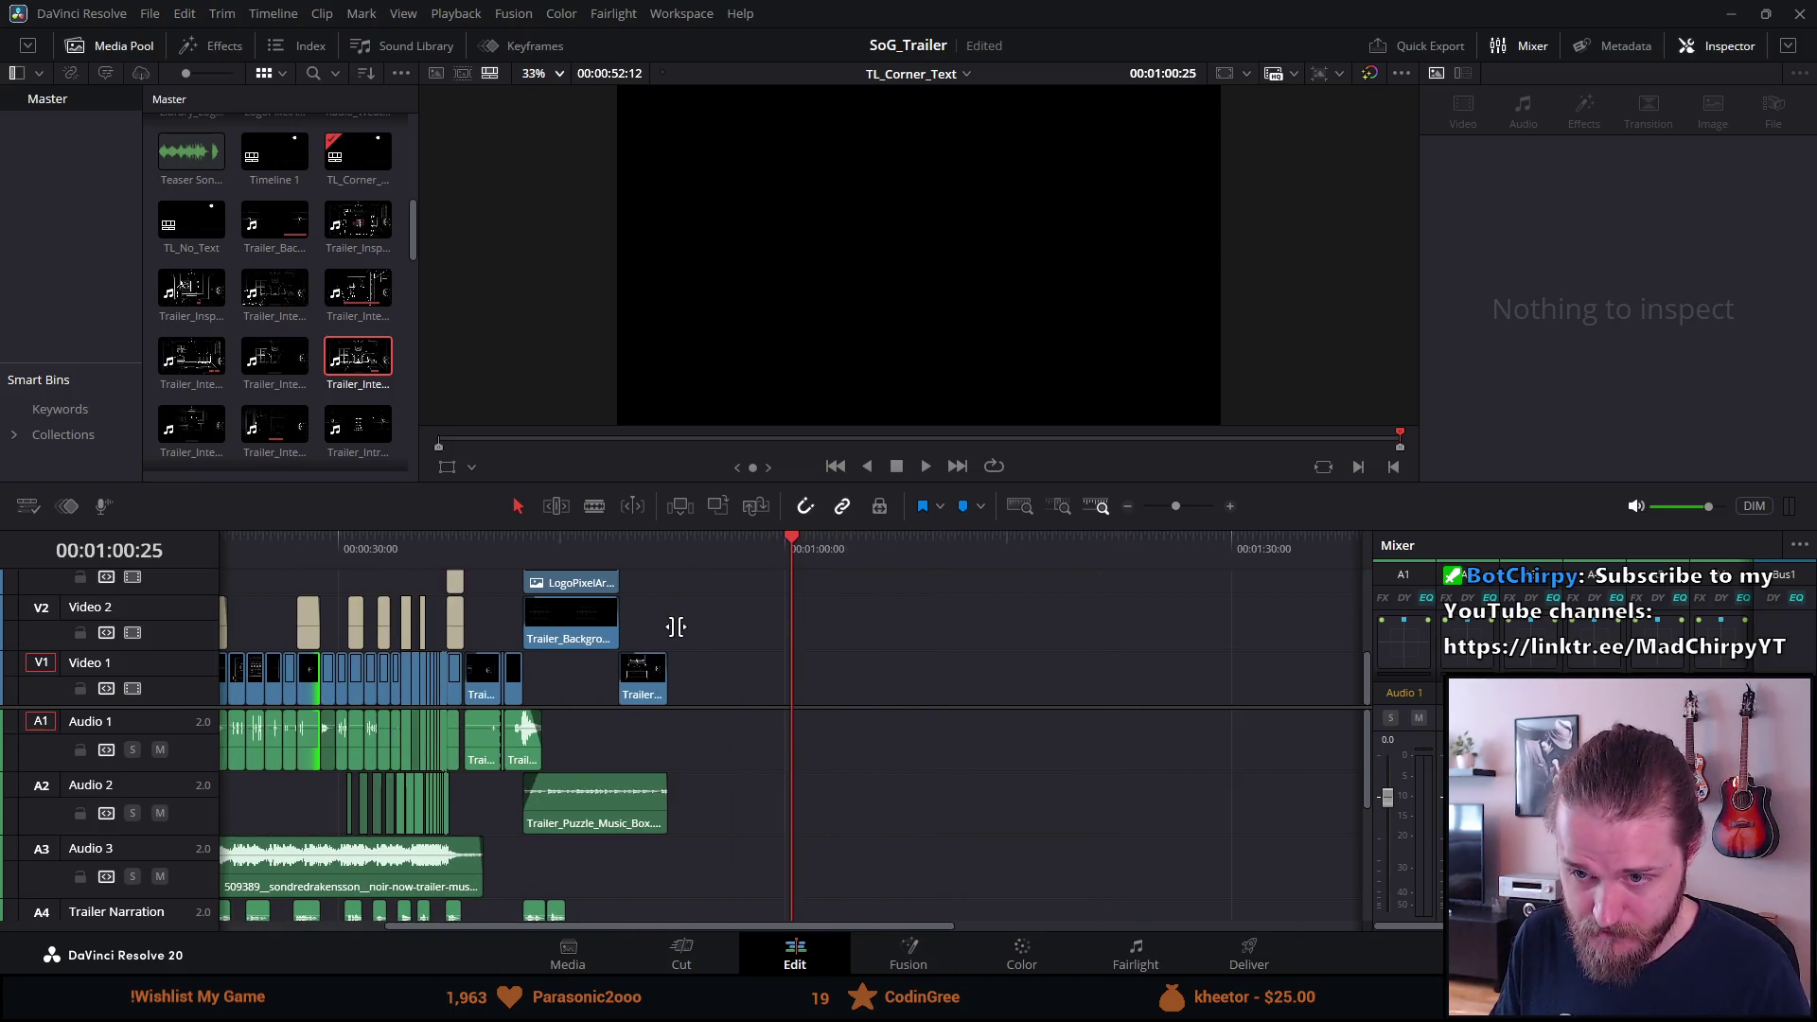
pyautogui.click(450, 552)
pyautogui.scroll(2, 530, 637)
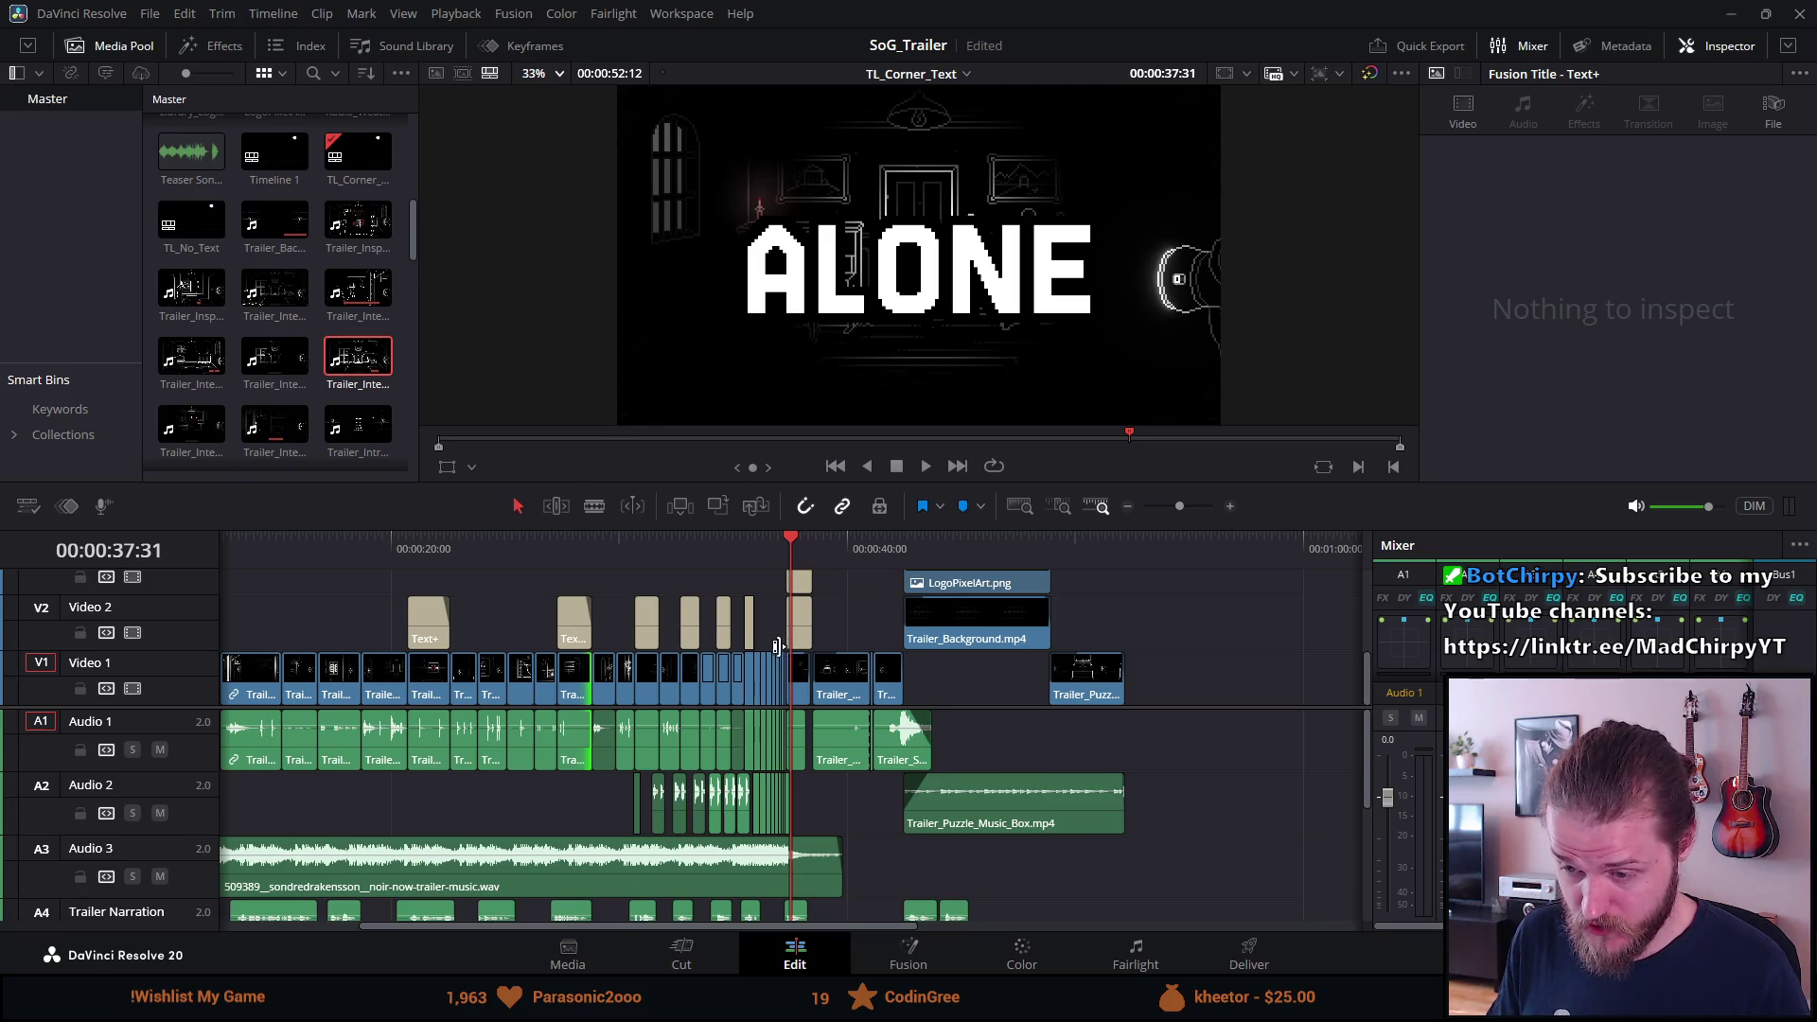
pyautogui.click(565, 551)
pyautogui.scroll(2, 571, 610)
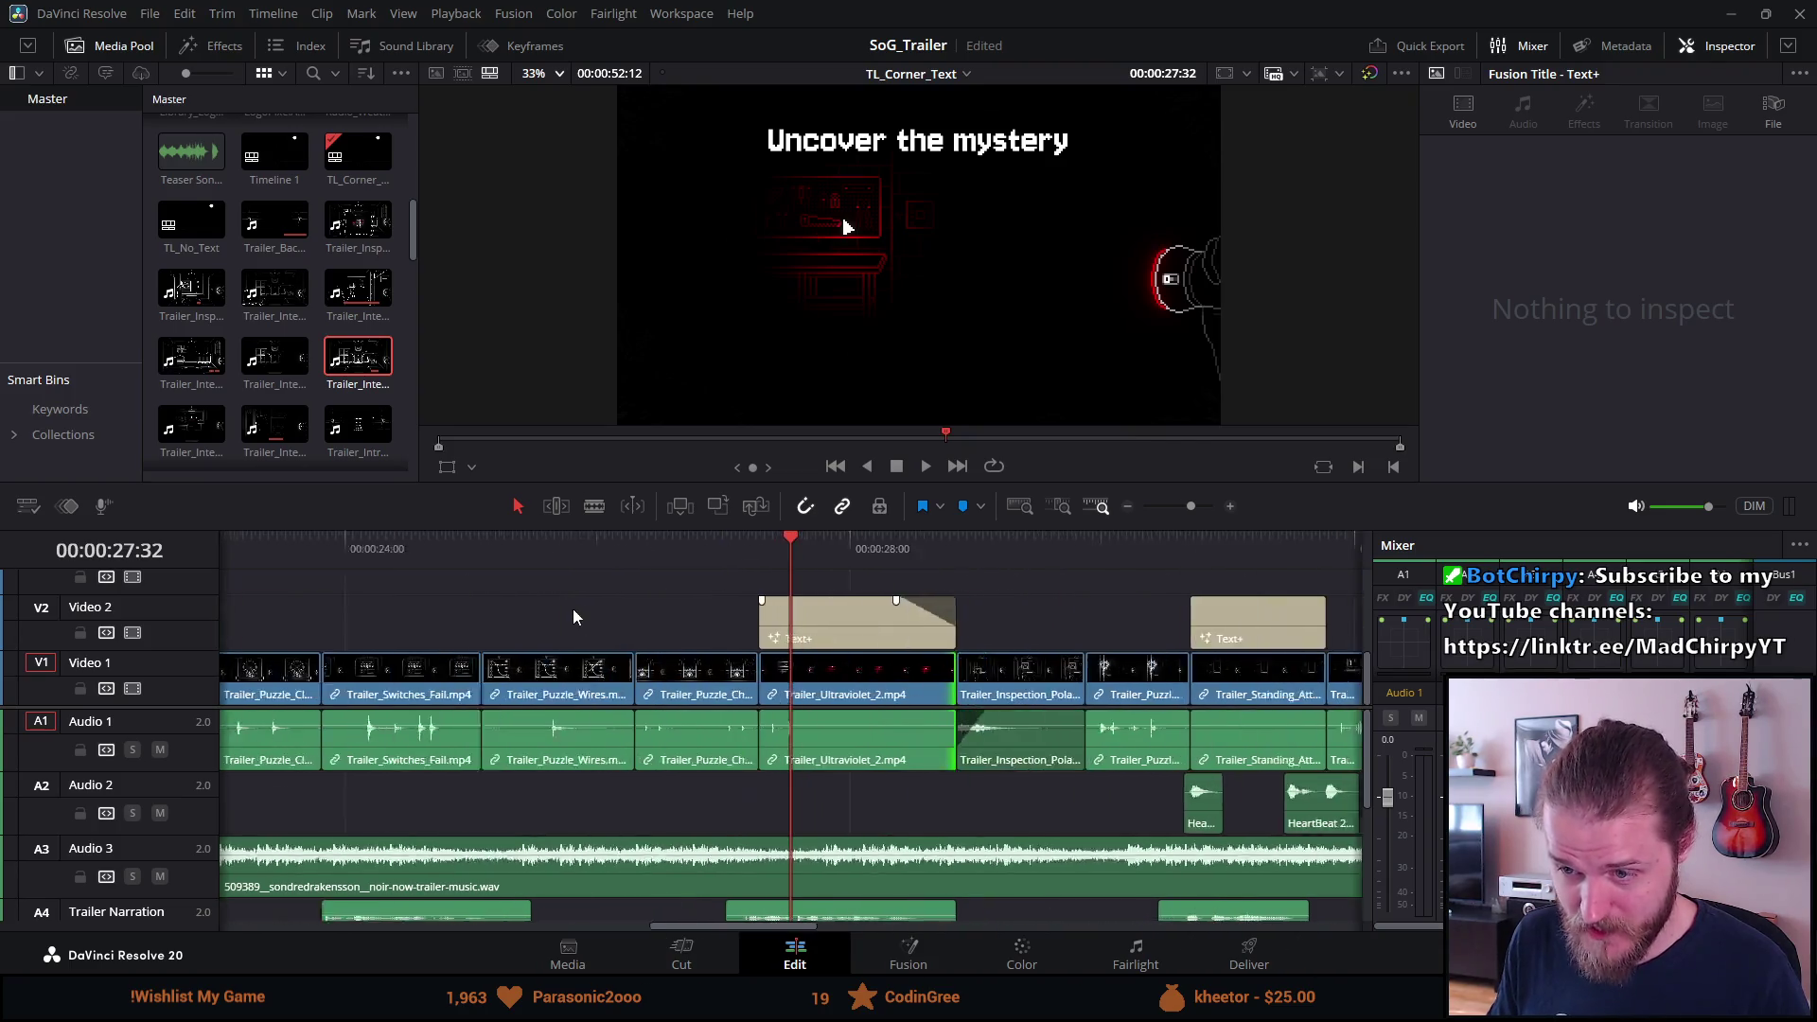
pyautogui.scroll(2, 571, 610)
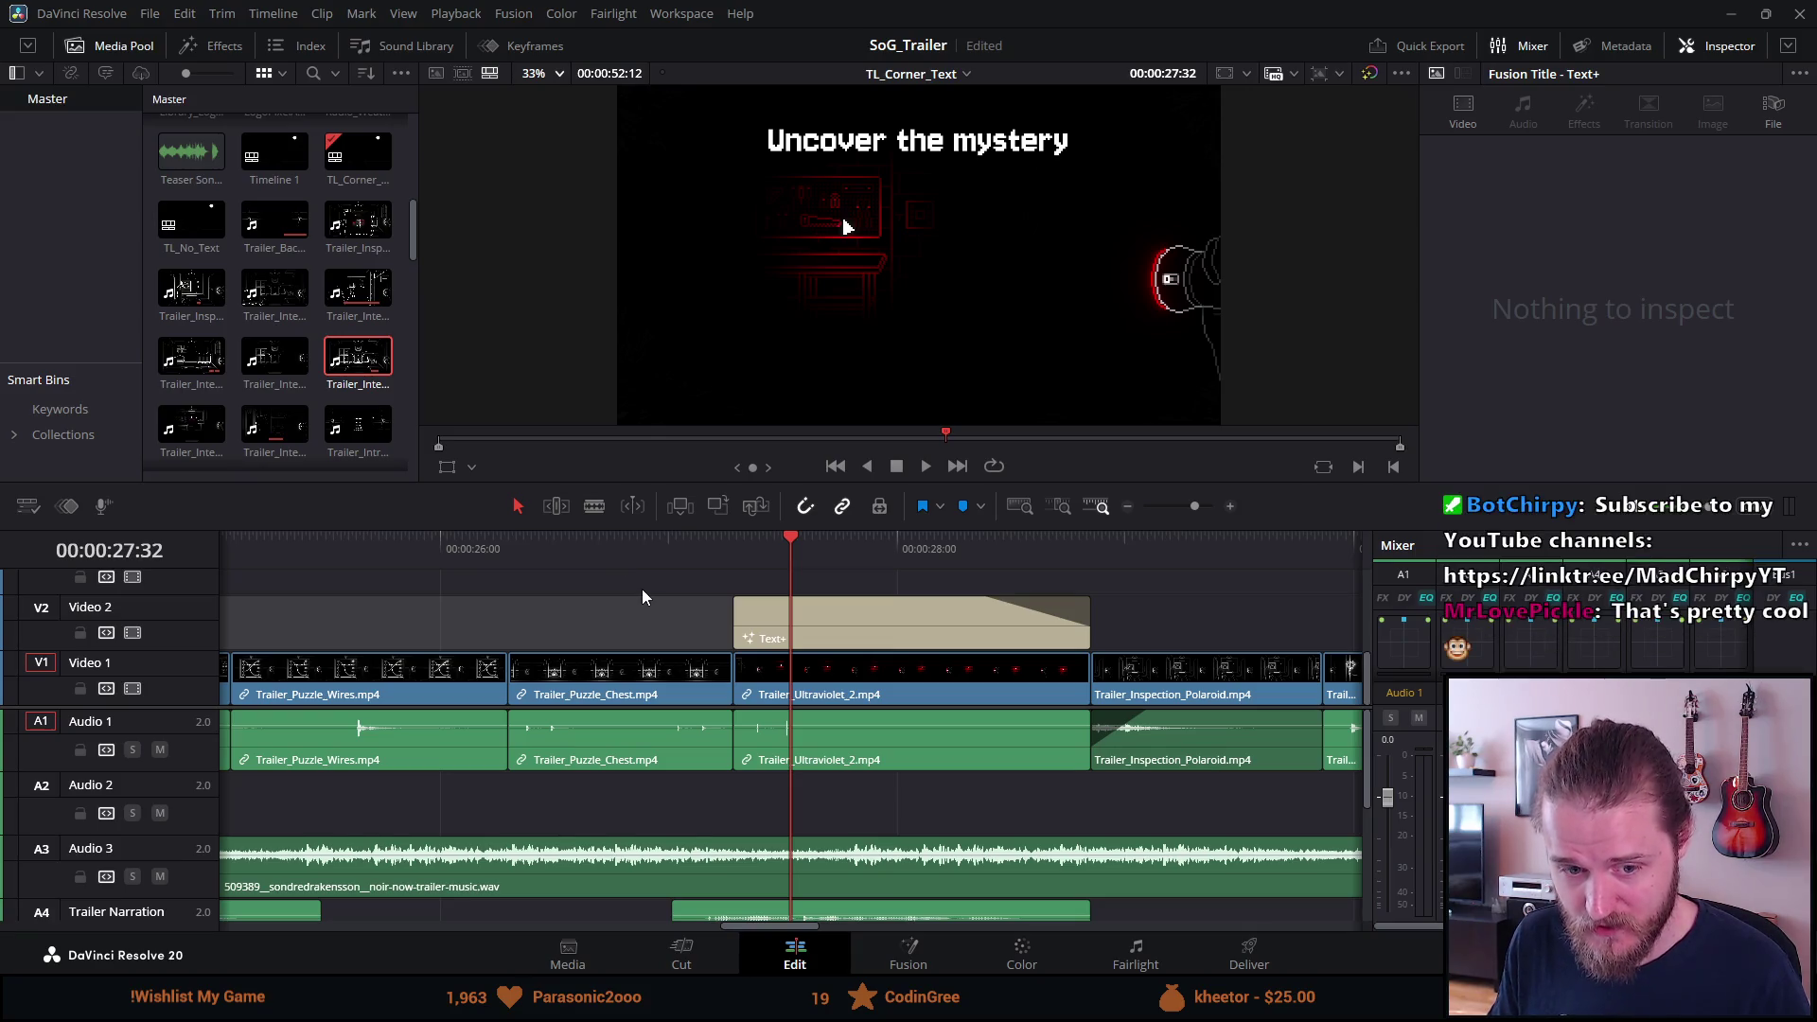
pyautogui.scroll(-5, 643, 582)
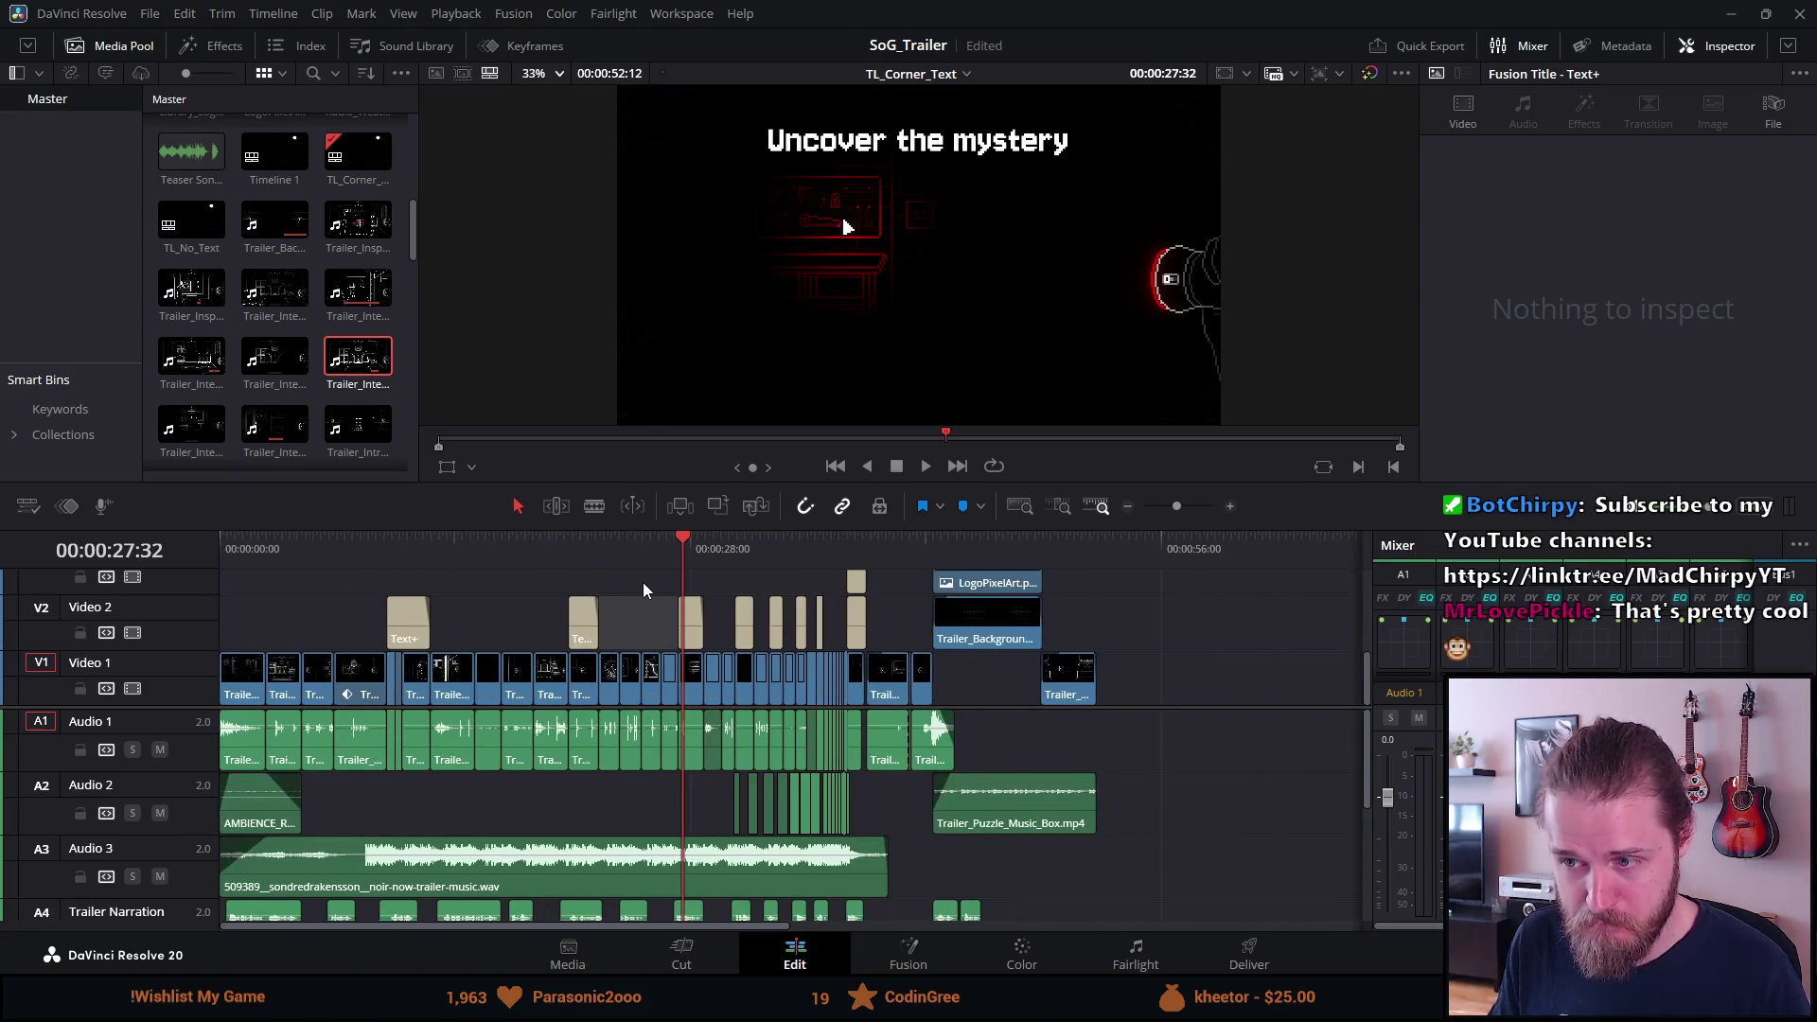
pyautogui.scroll(-1, 644, 582)
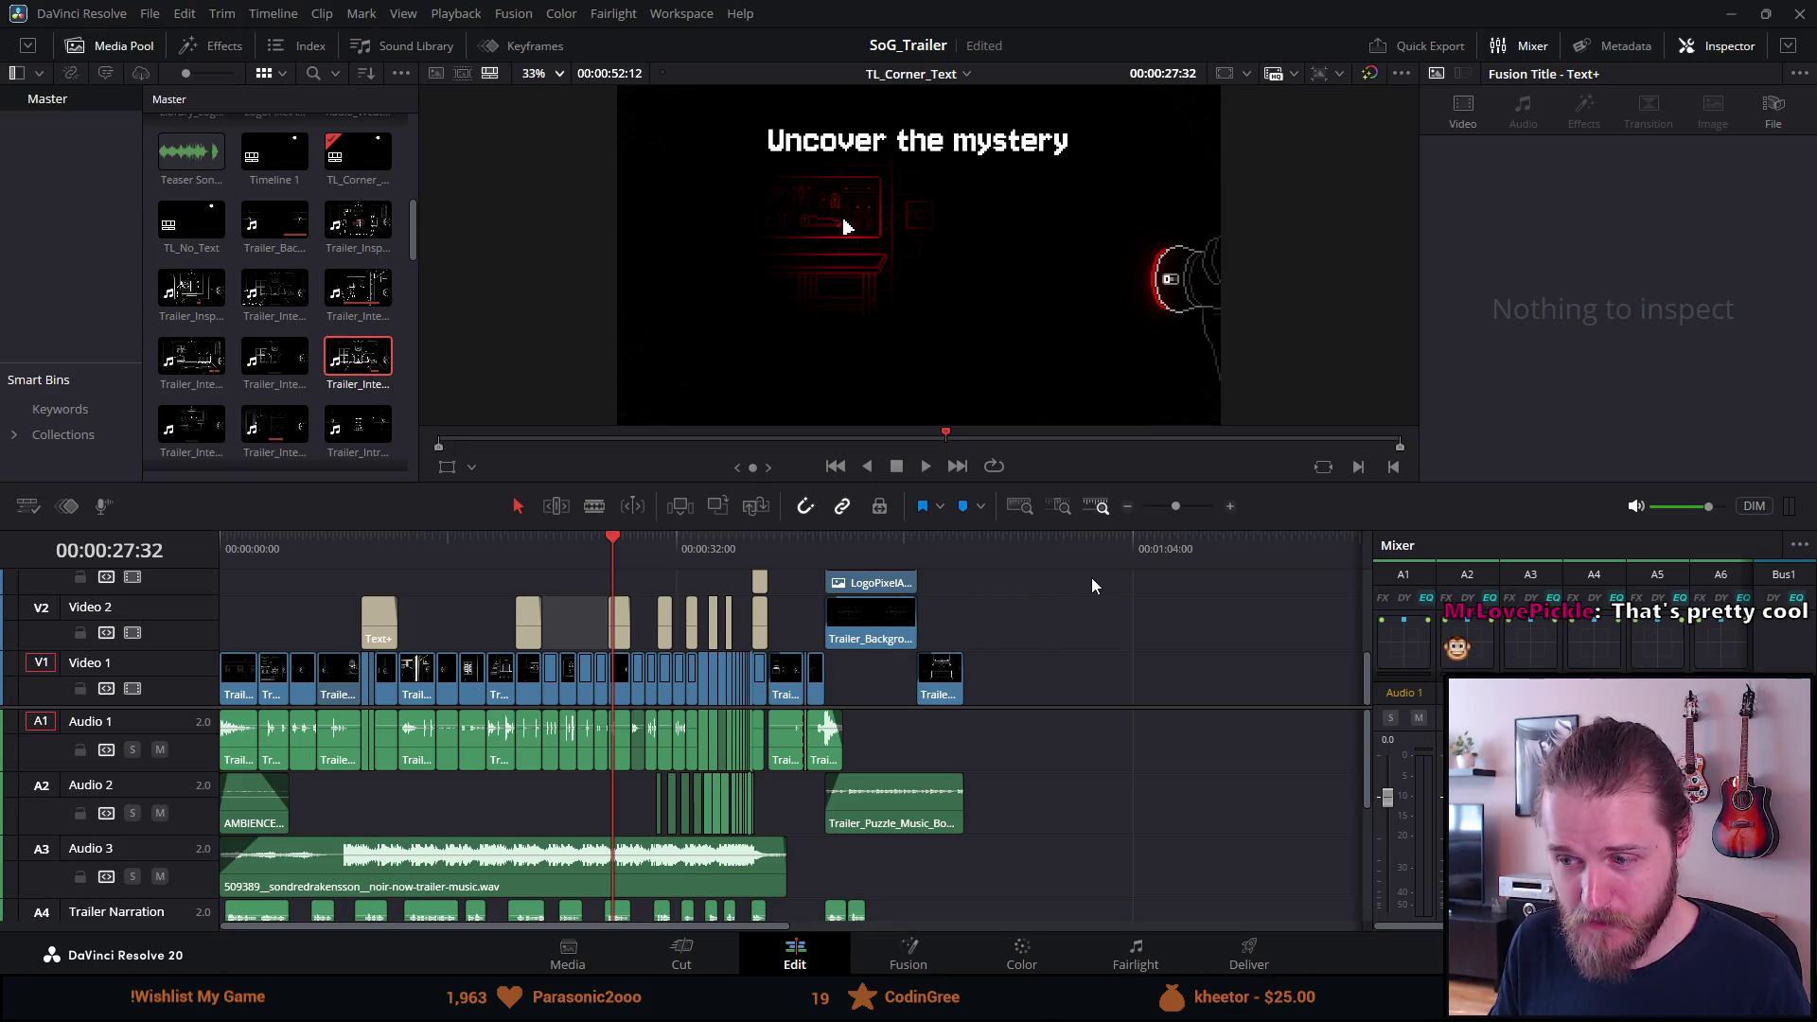
# Step through the YOU and BEWARE titles and the polaroid hallway shot to the chained-door shot.
pyautogui.click(696, 539)
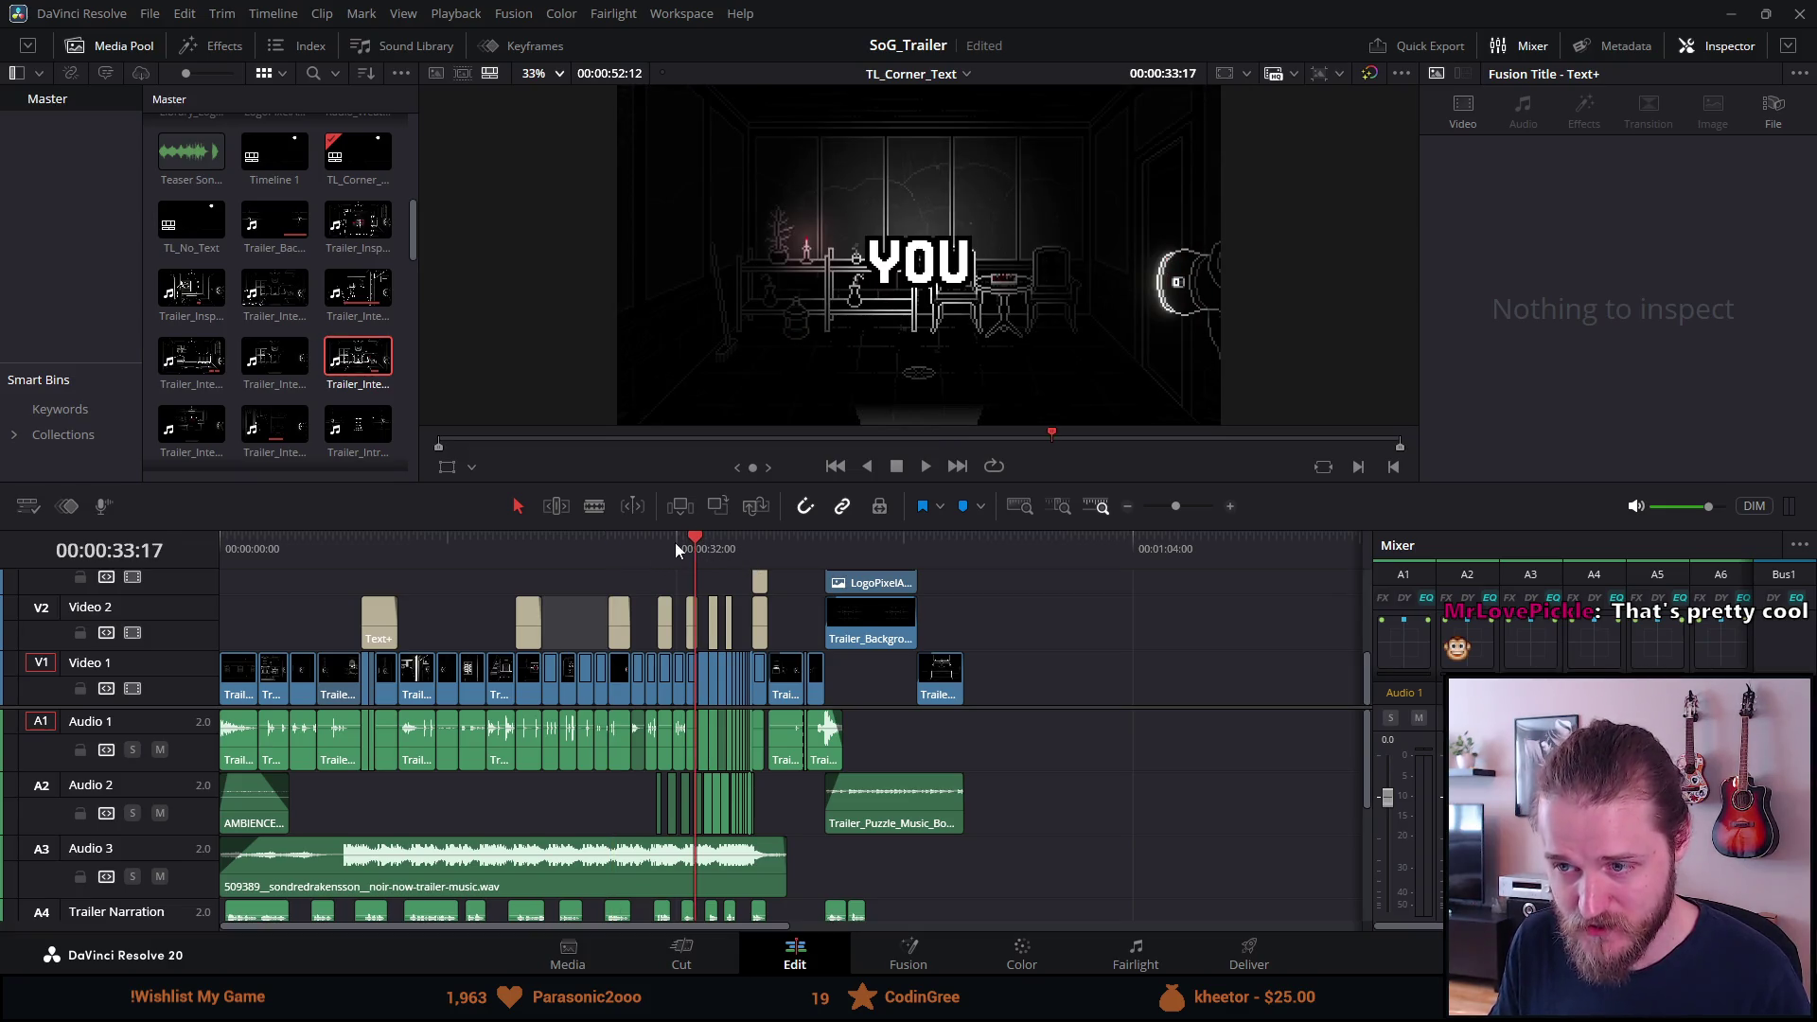
pyautogui.click(660, 547)
pyautogui.scroll(2, 676, 605)
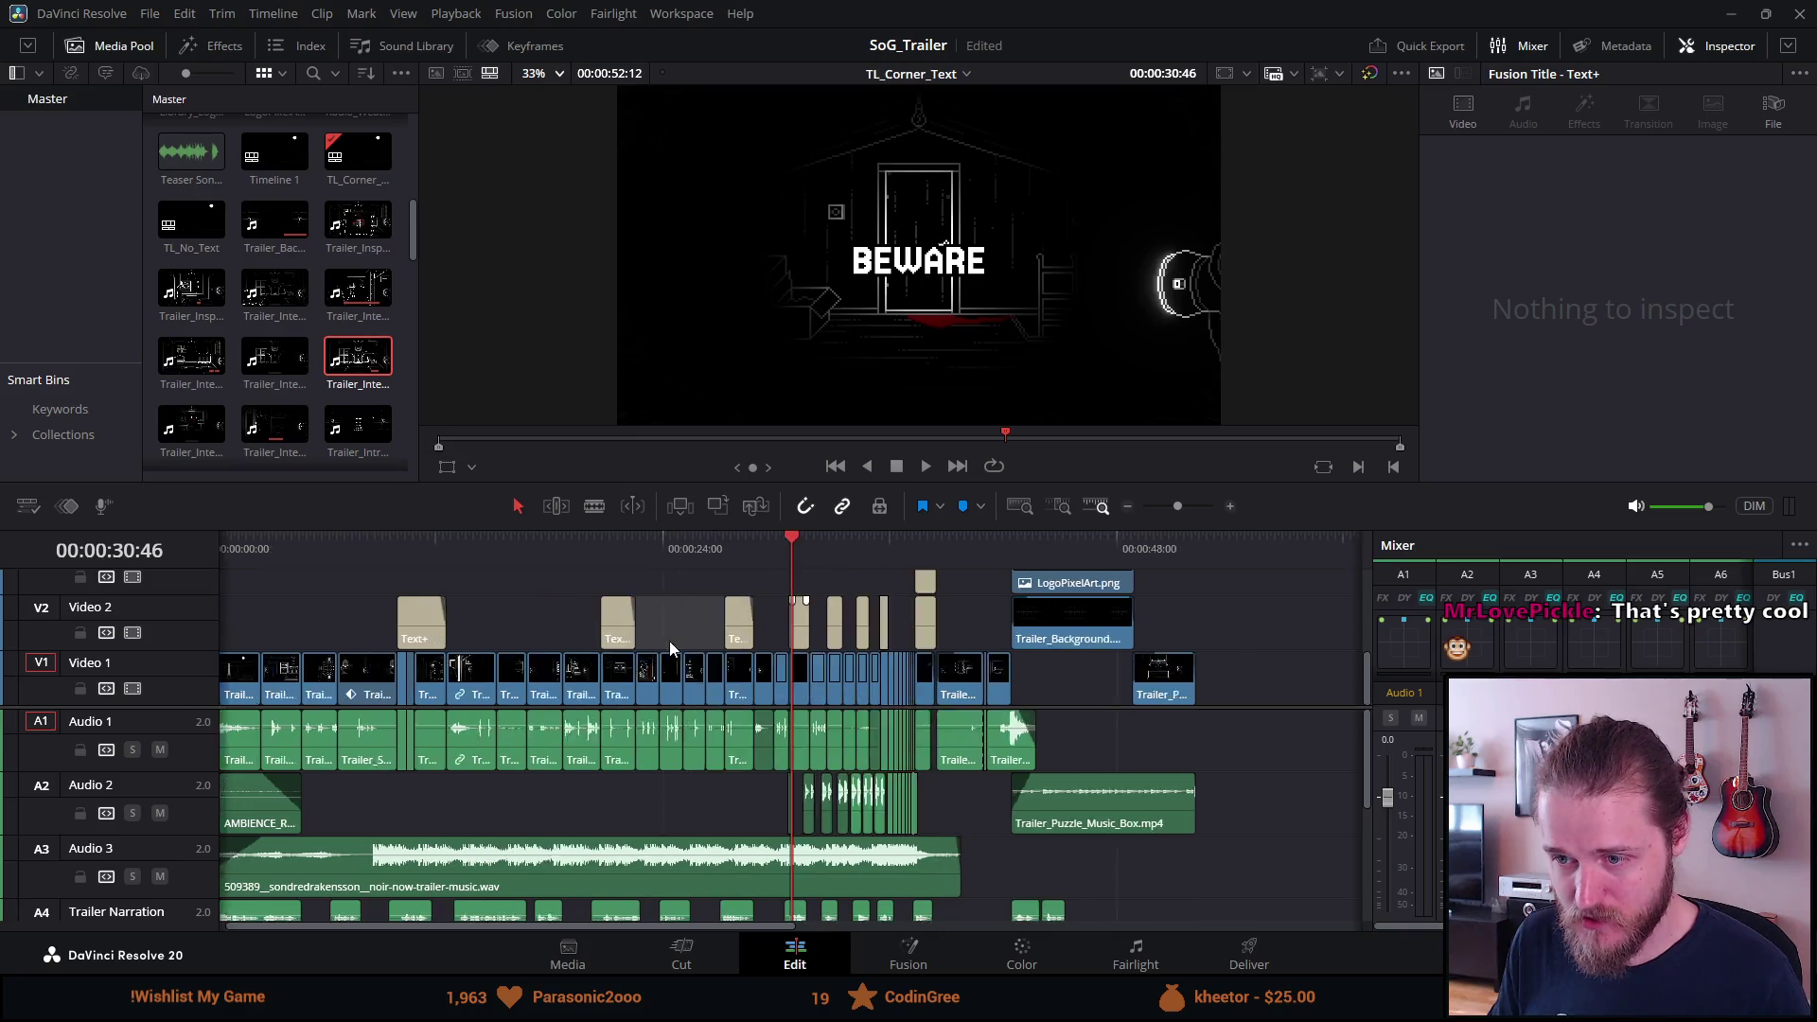
pyautogui.click(747, 560)
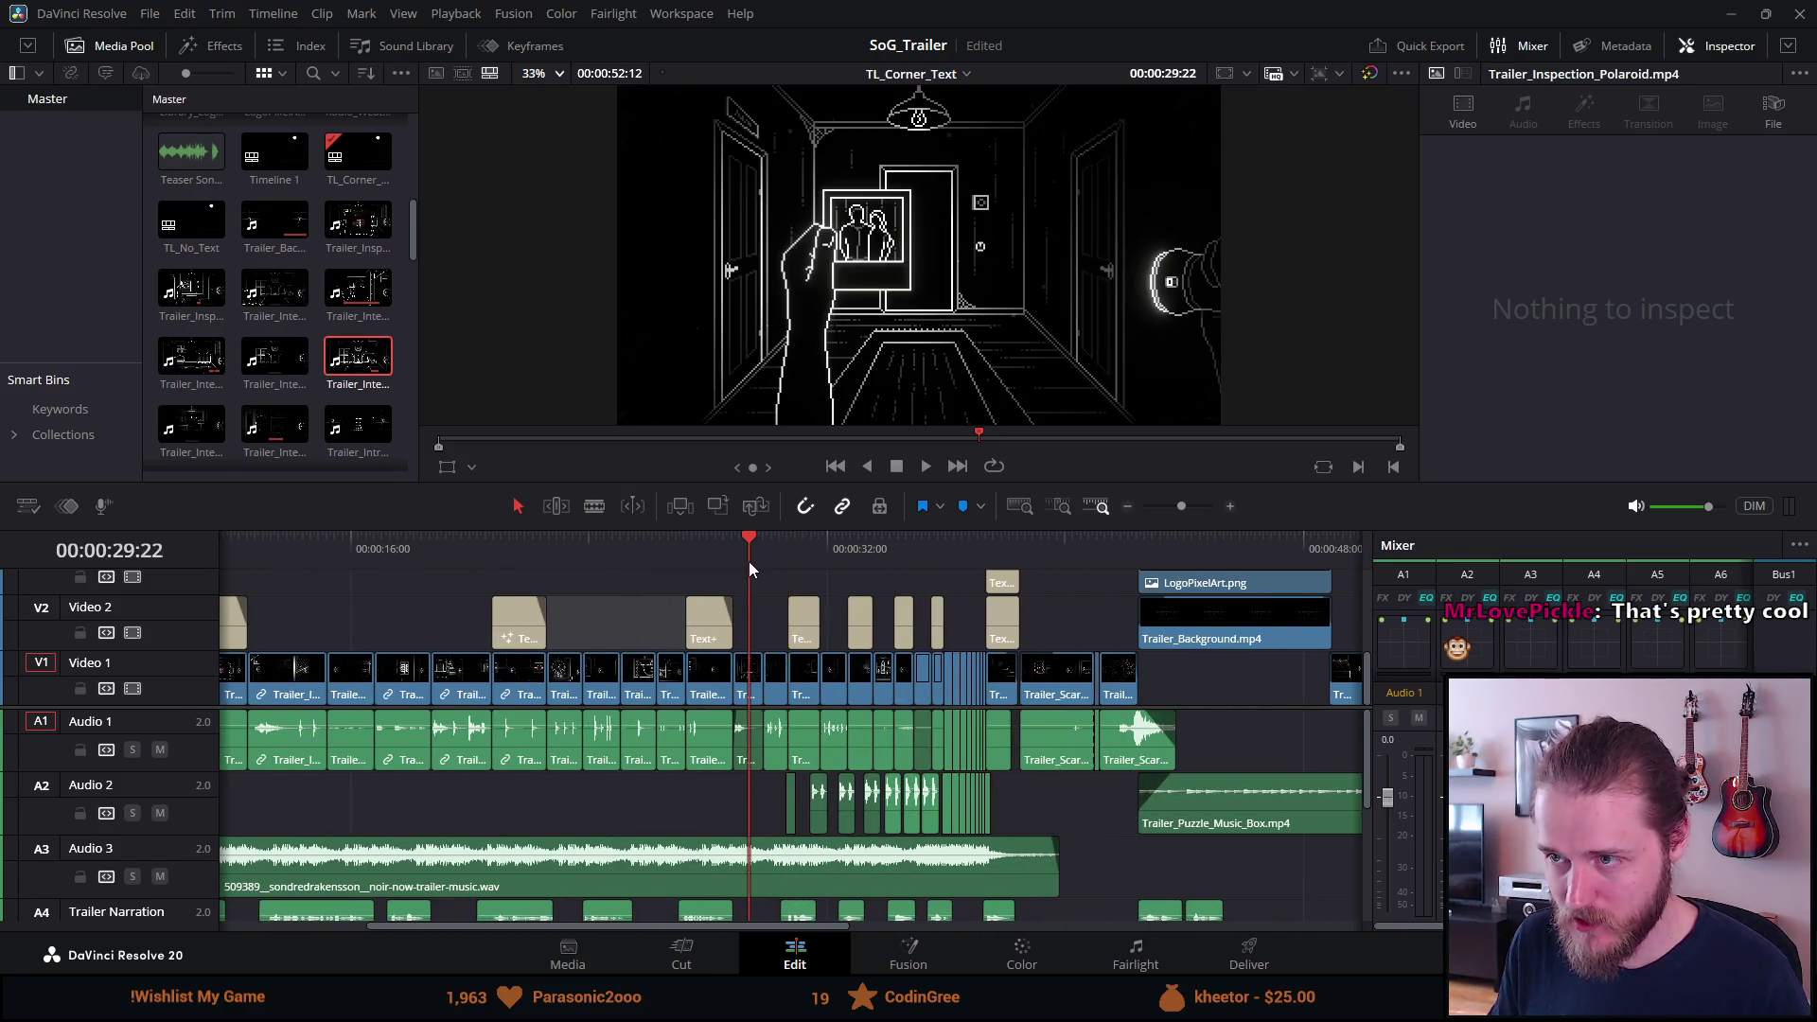
pyautogui.scroll(1, 744, 561)
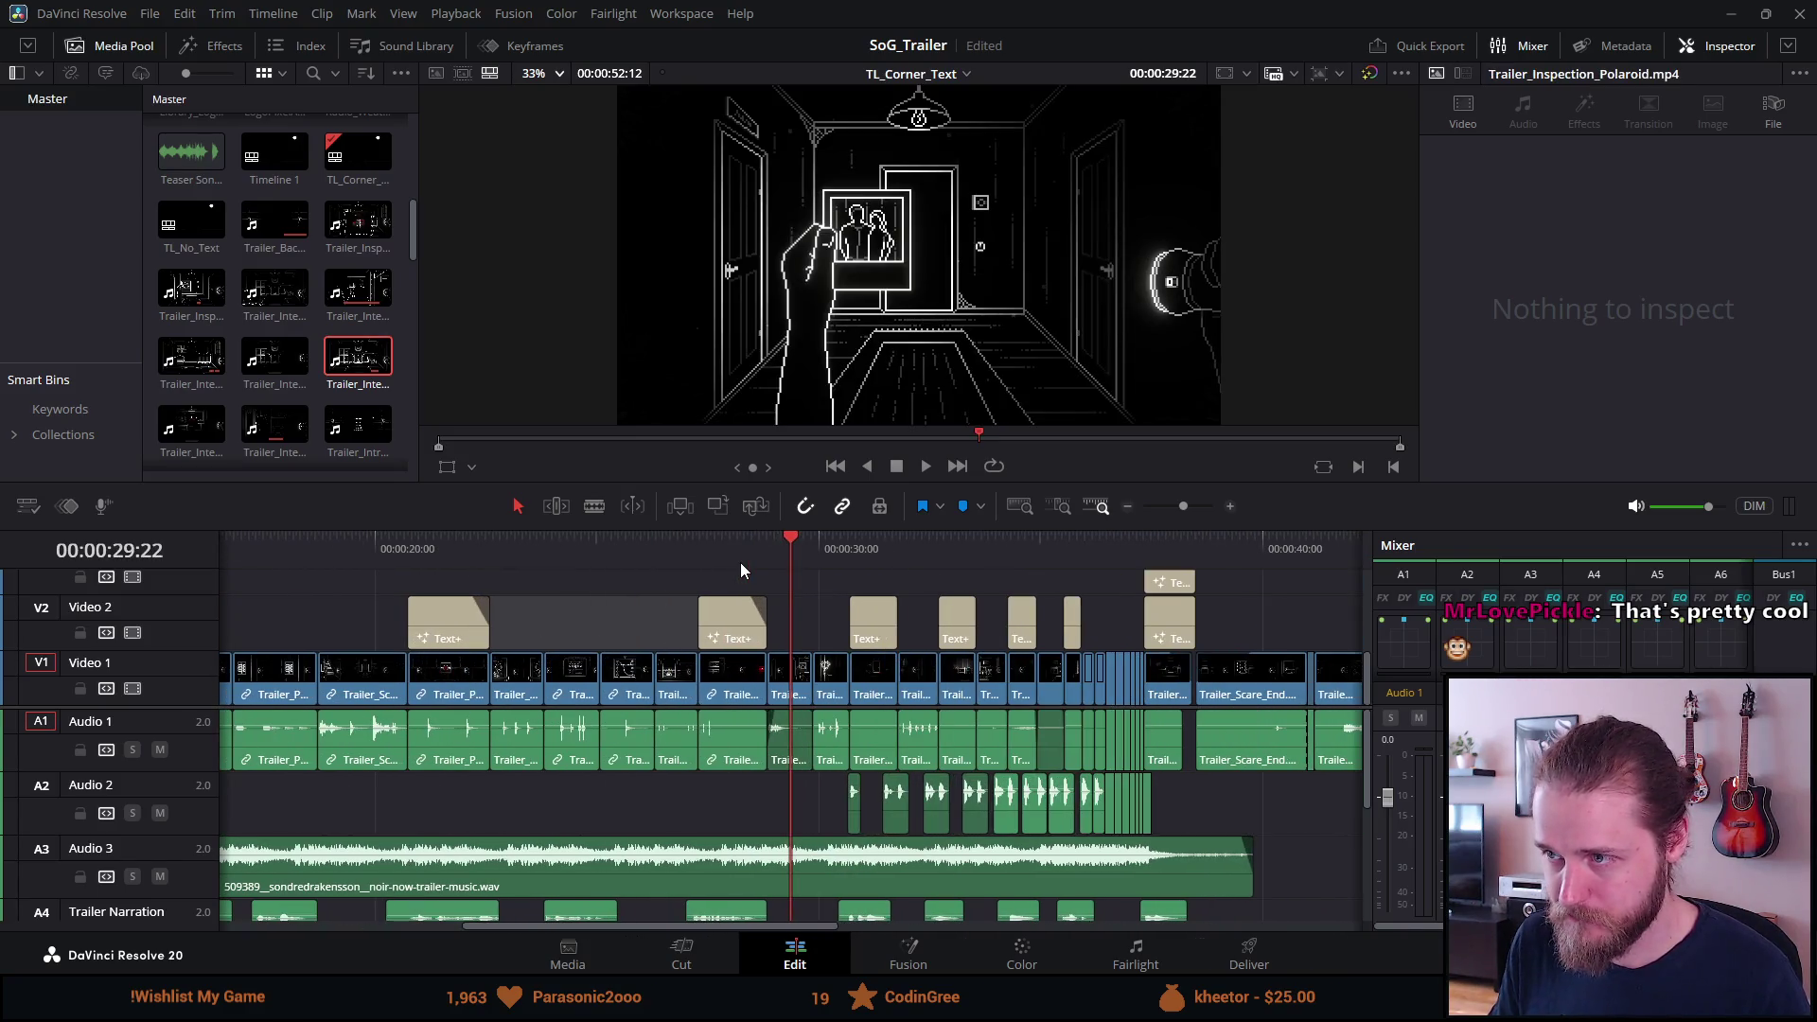
pyautogui.click(823, 551)
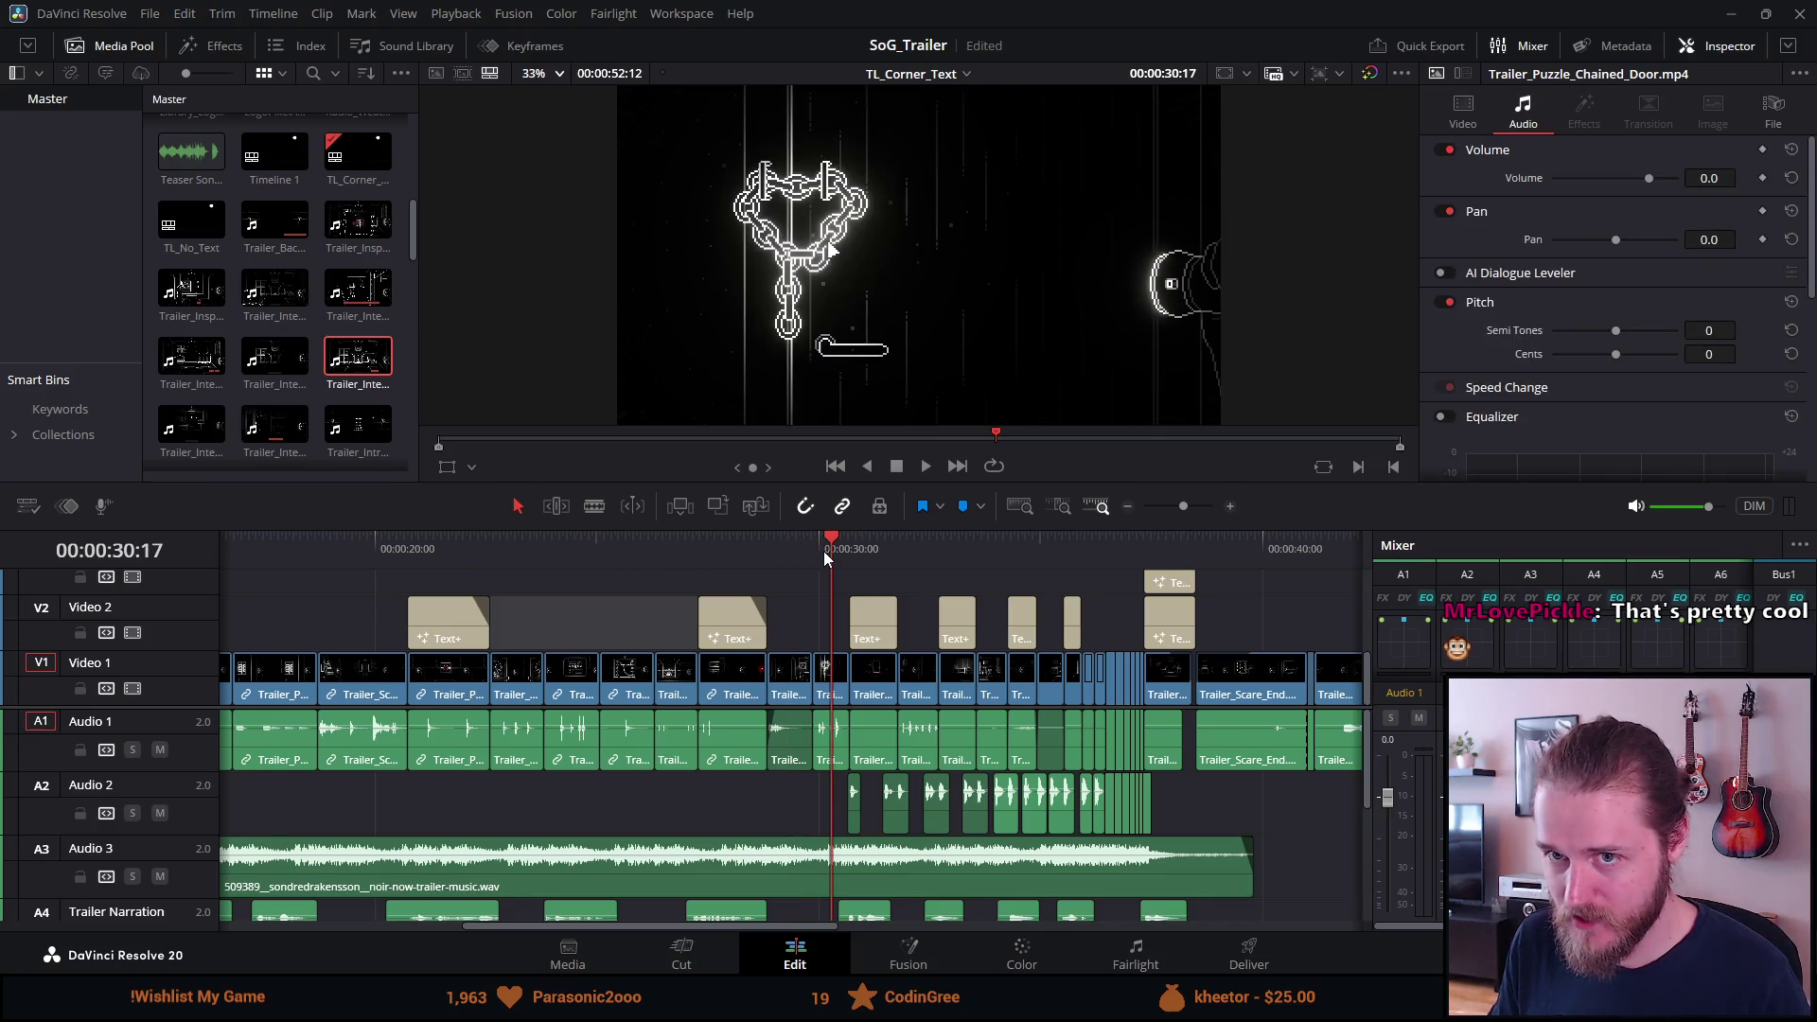
# Return to the BEWARE title at 30:42 and zoom the timeline in around it.
pyautogui.click(865, 551)
pyautogui.click(849, 554)
pyautogui.hotkey('ctrl', '=')
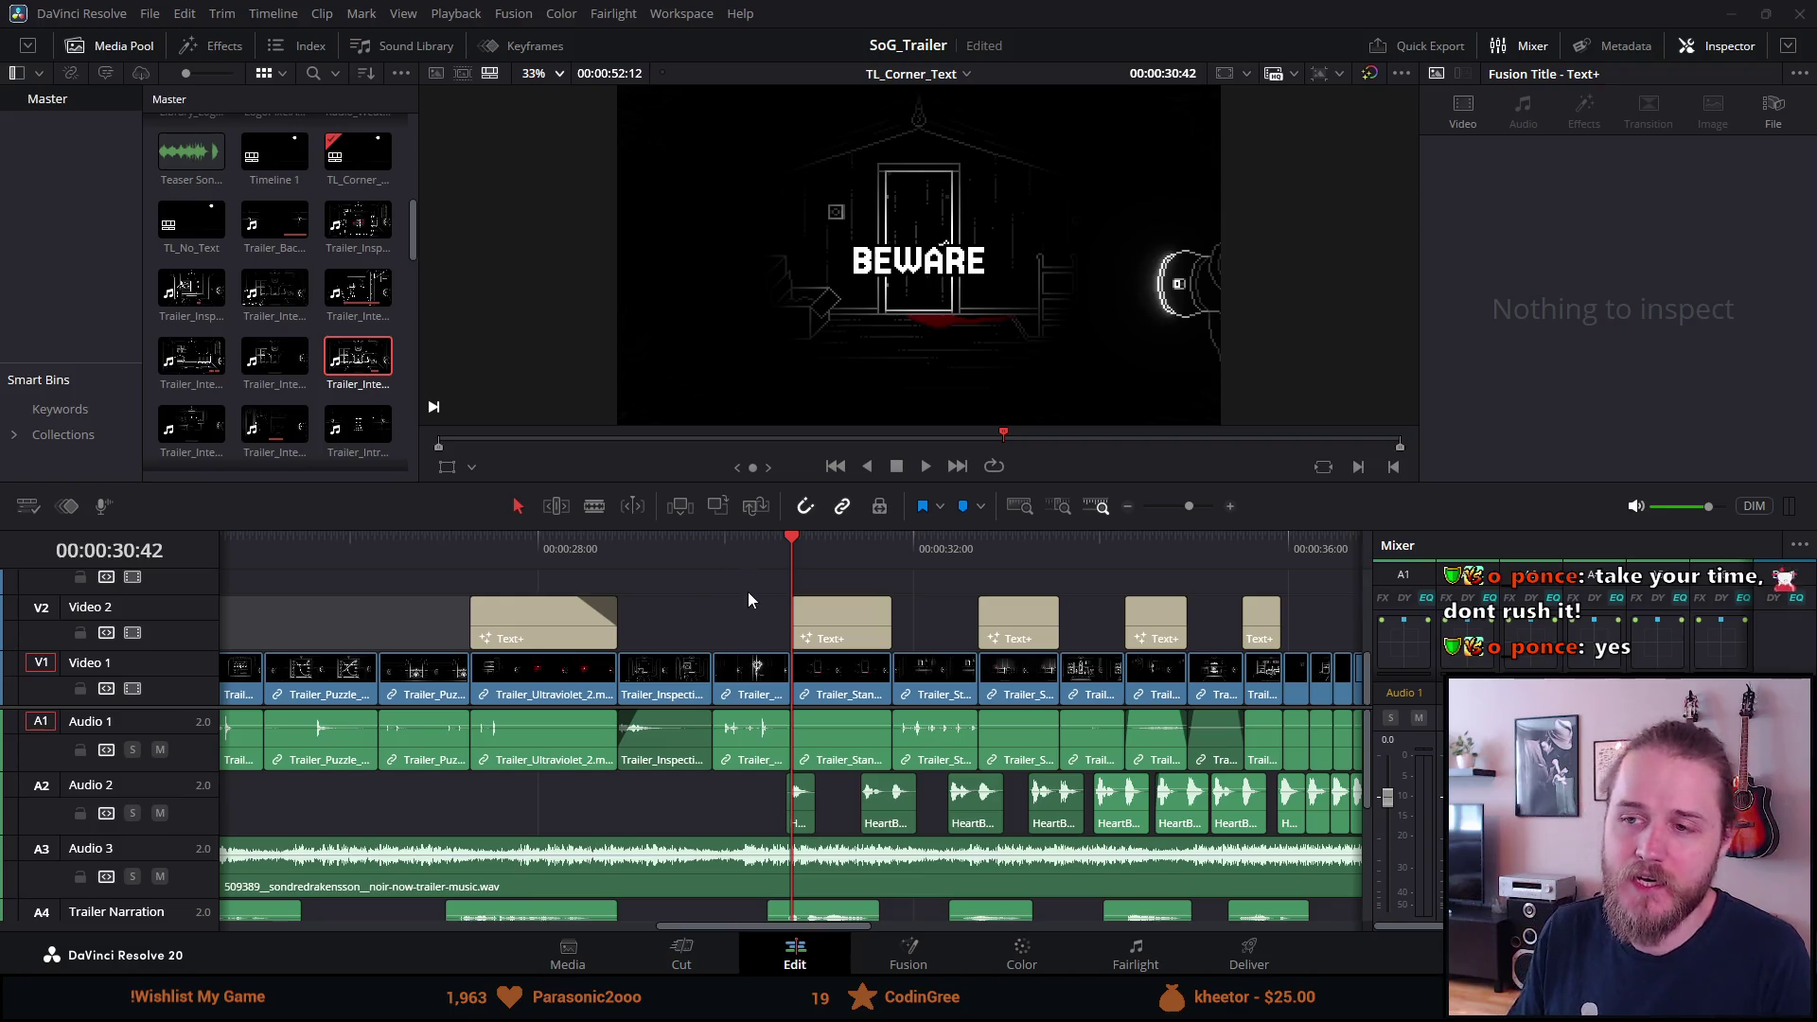
# Adjust the timeline view and jump to the shower-curtain shot at 39:49.
pyautogui.scroll(2, 777, 710)
pyautogui.scroll(-3, 778, 709)
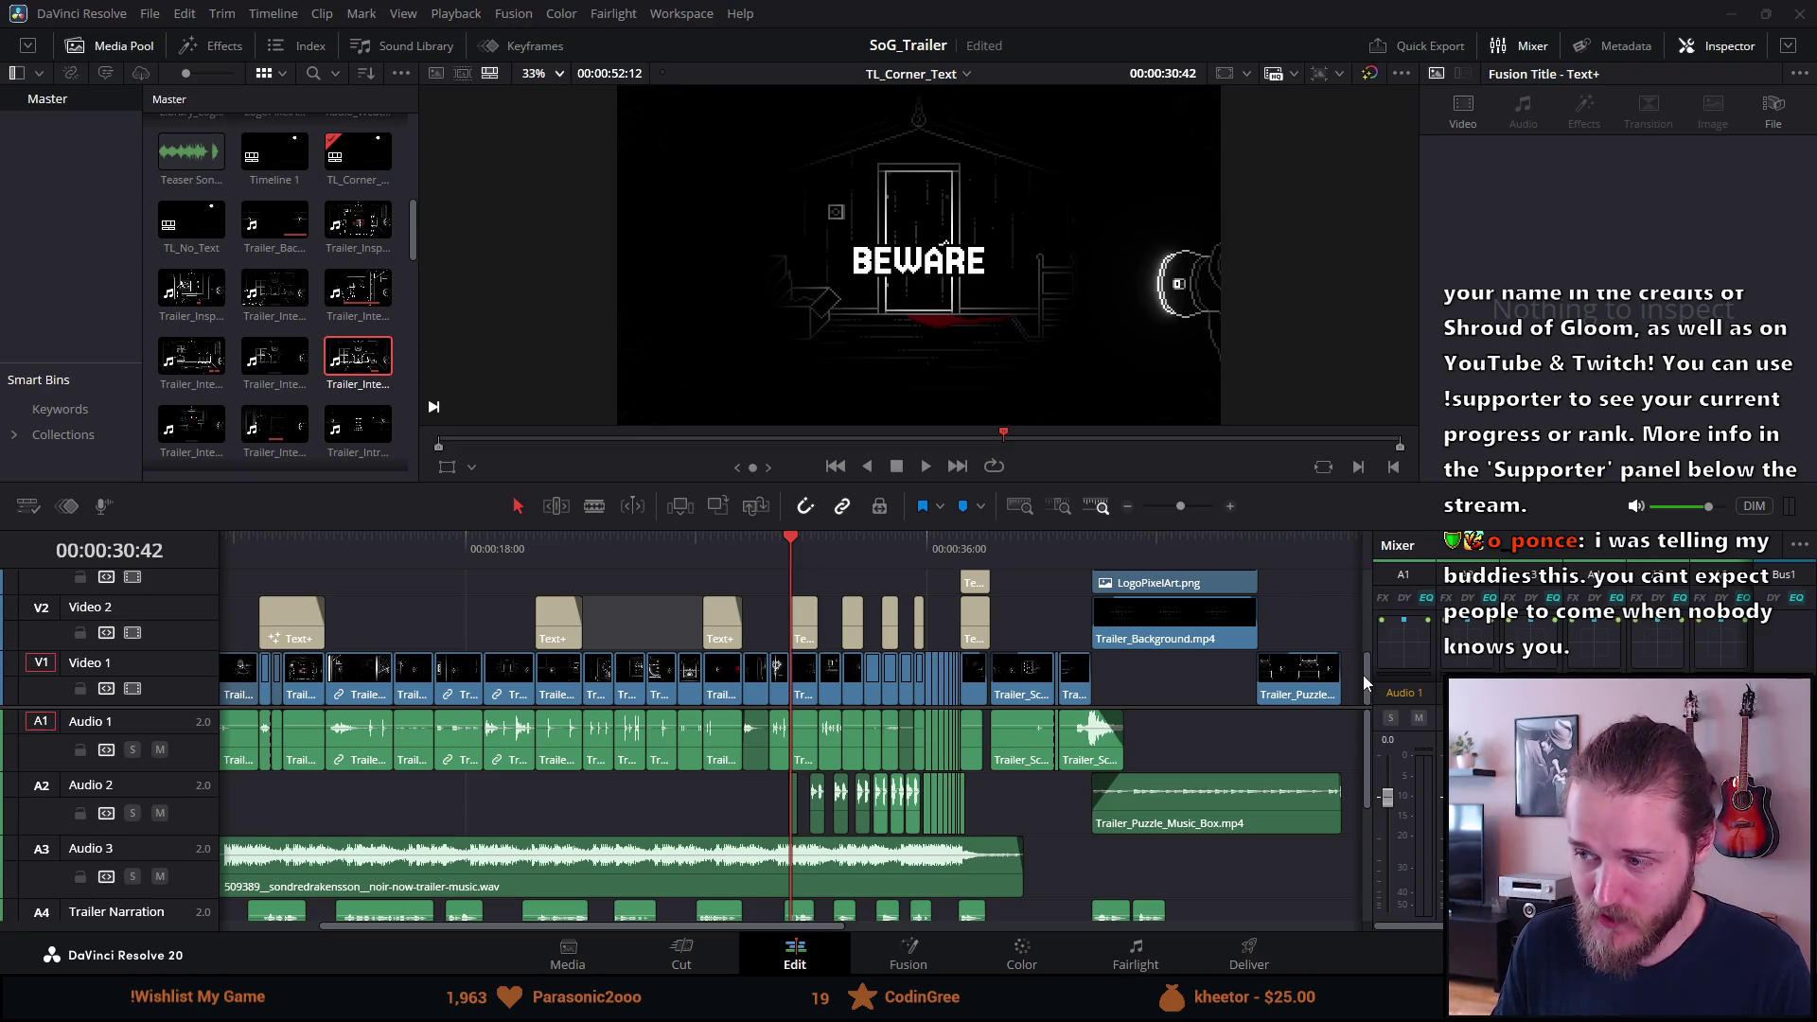
pyautogui.moveTo(1366, 673)
pyautogui.mouseDown()
pyautogui.moveTo(1360, 650)
pyautogui.moveTo(1353, 687)
pyautogui.mouseUp()
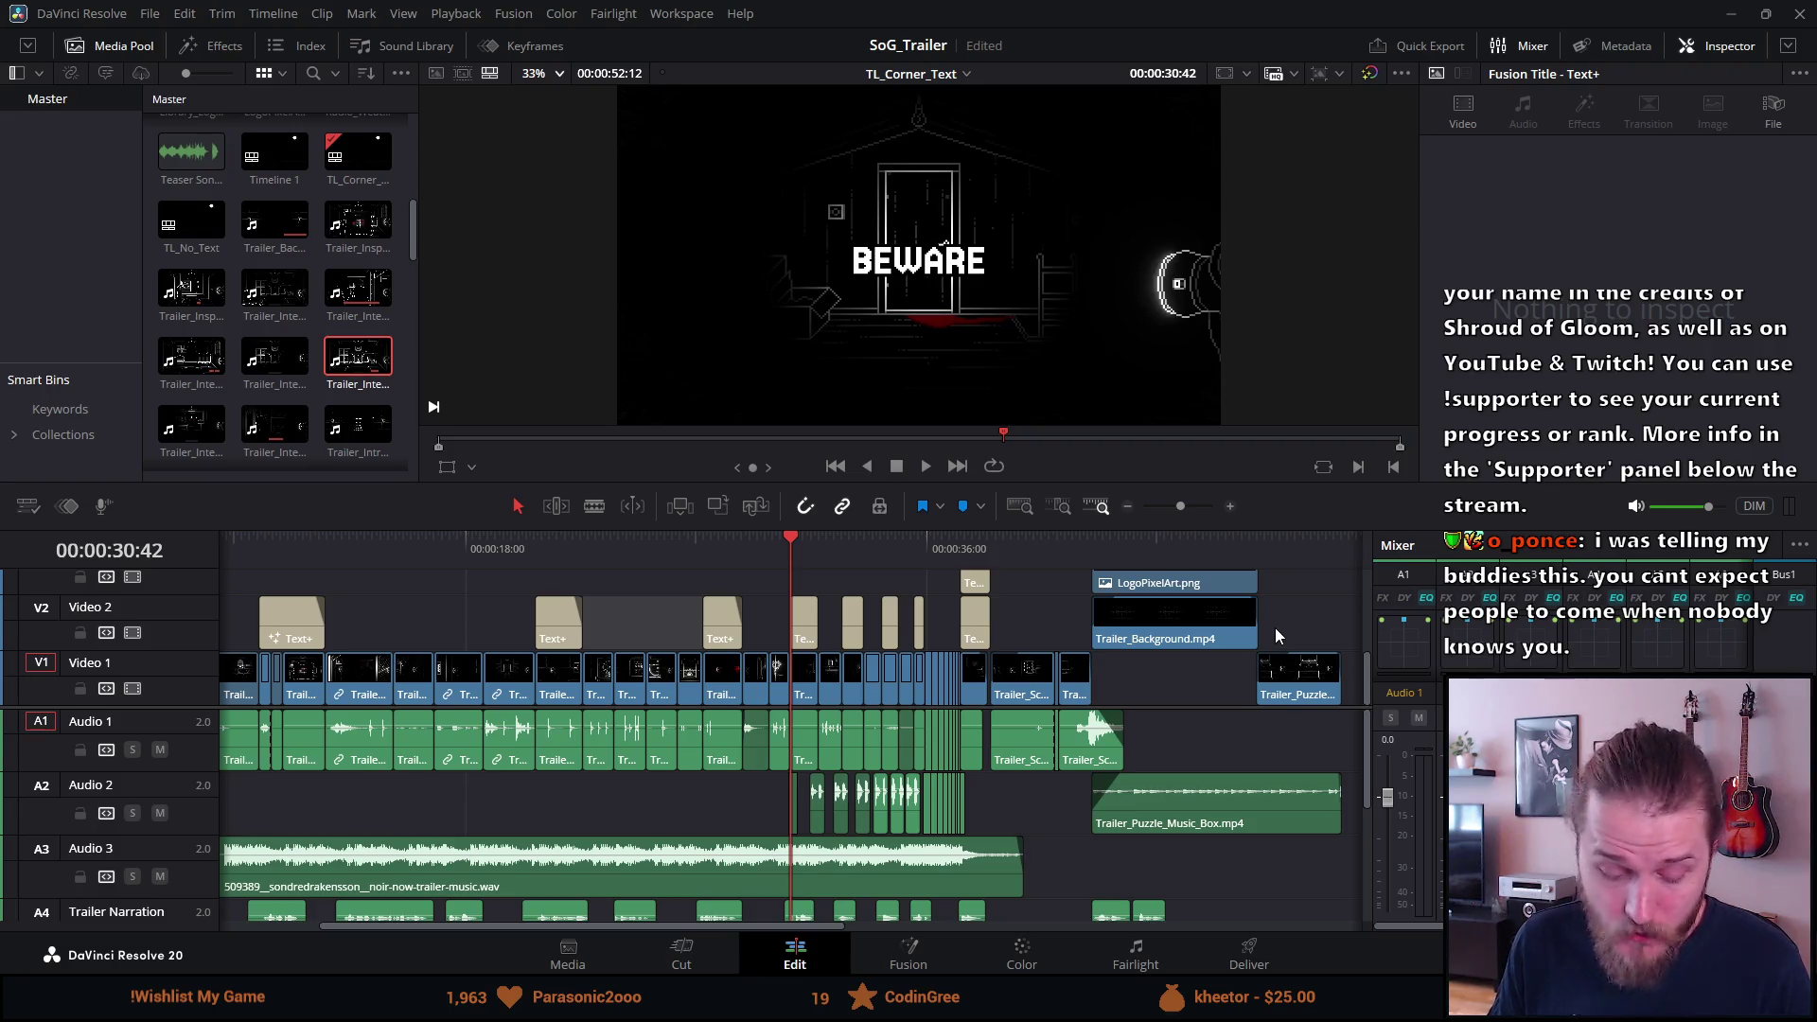
pyautogui.moveTo(1239, 617)
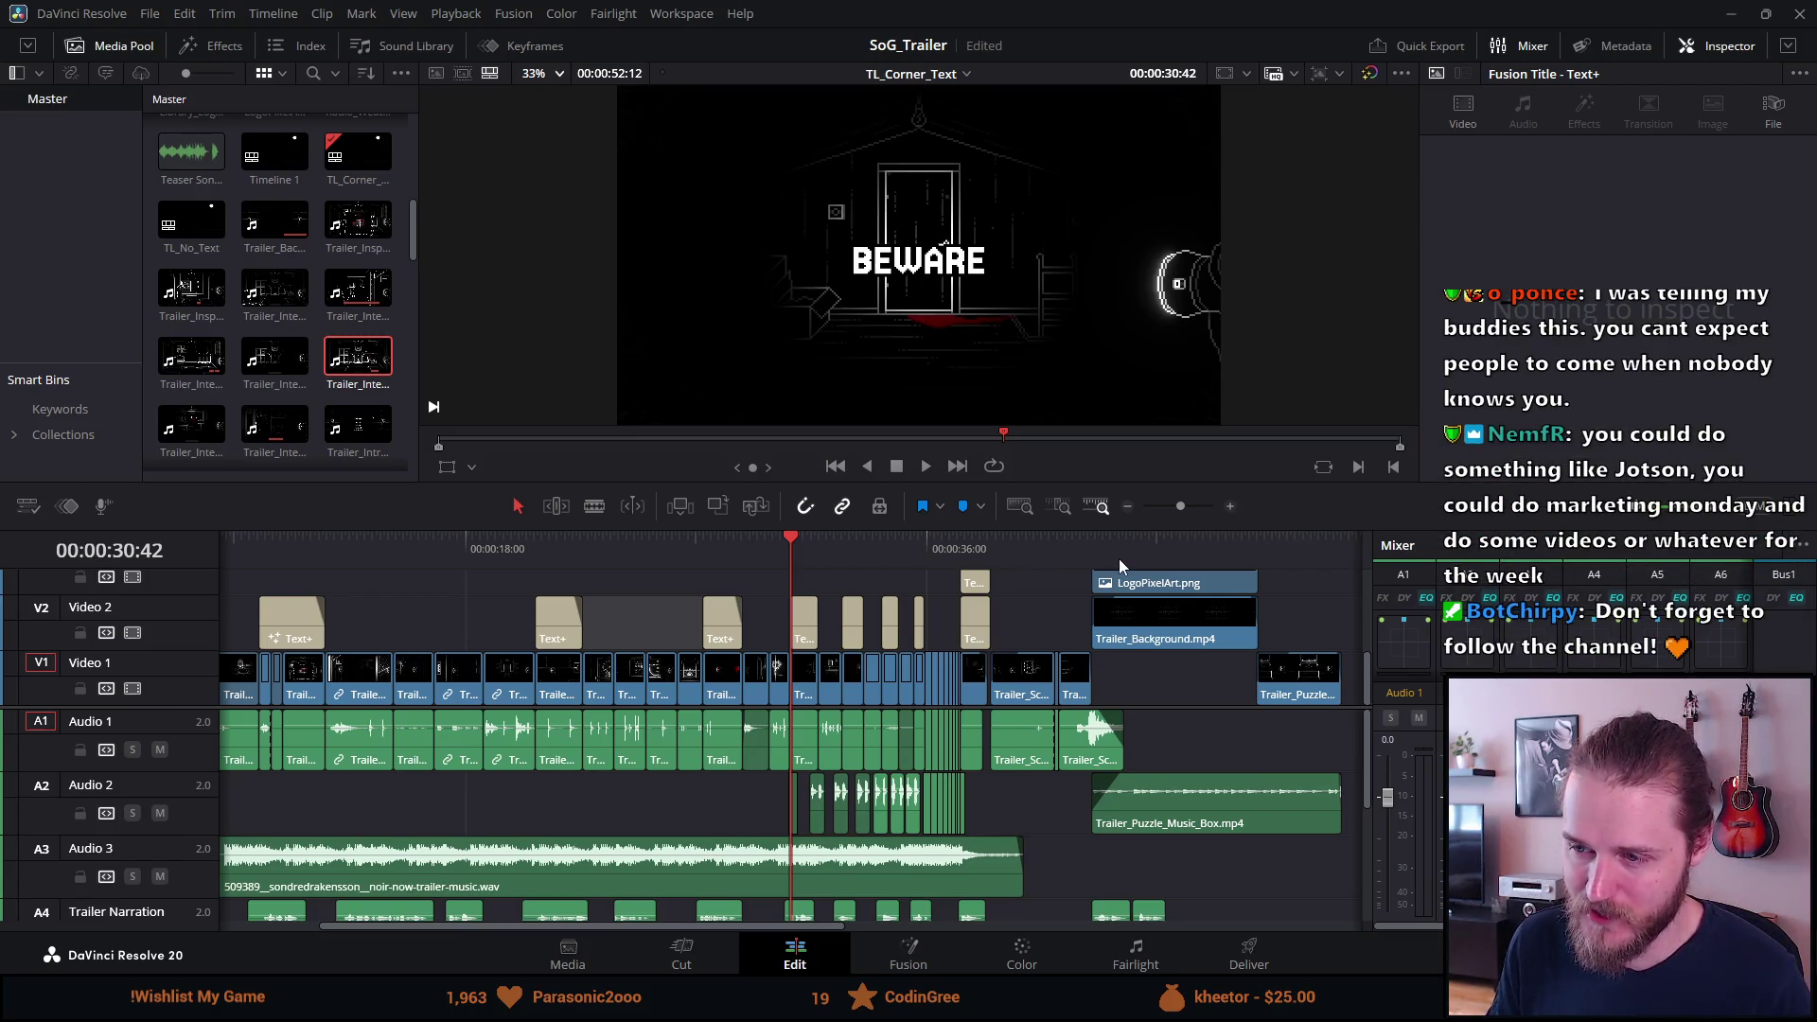
pyautogui.click(1018, 549)
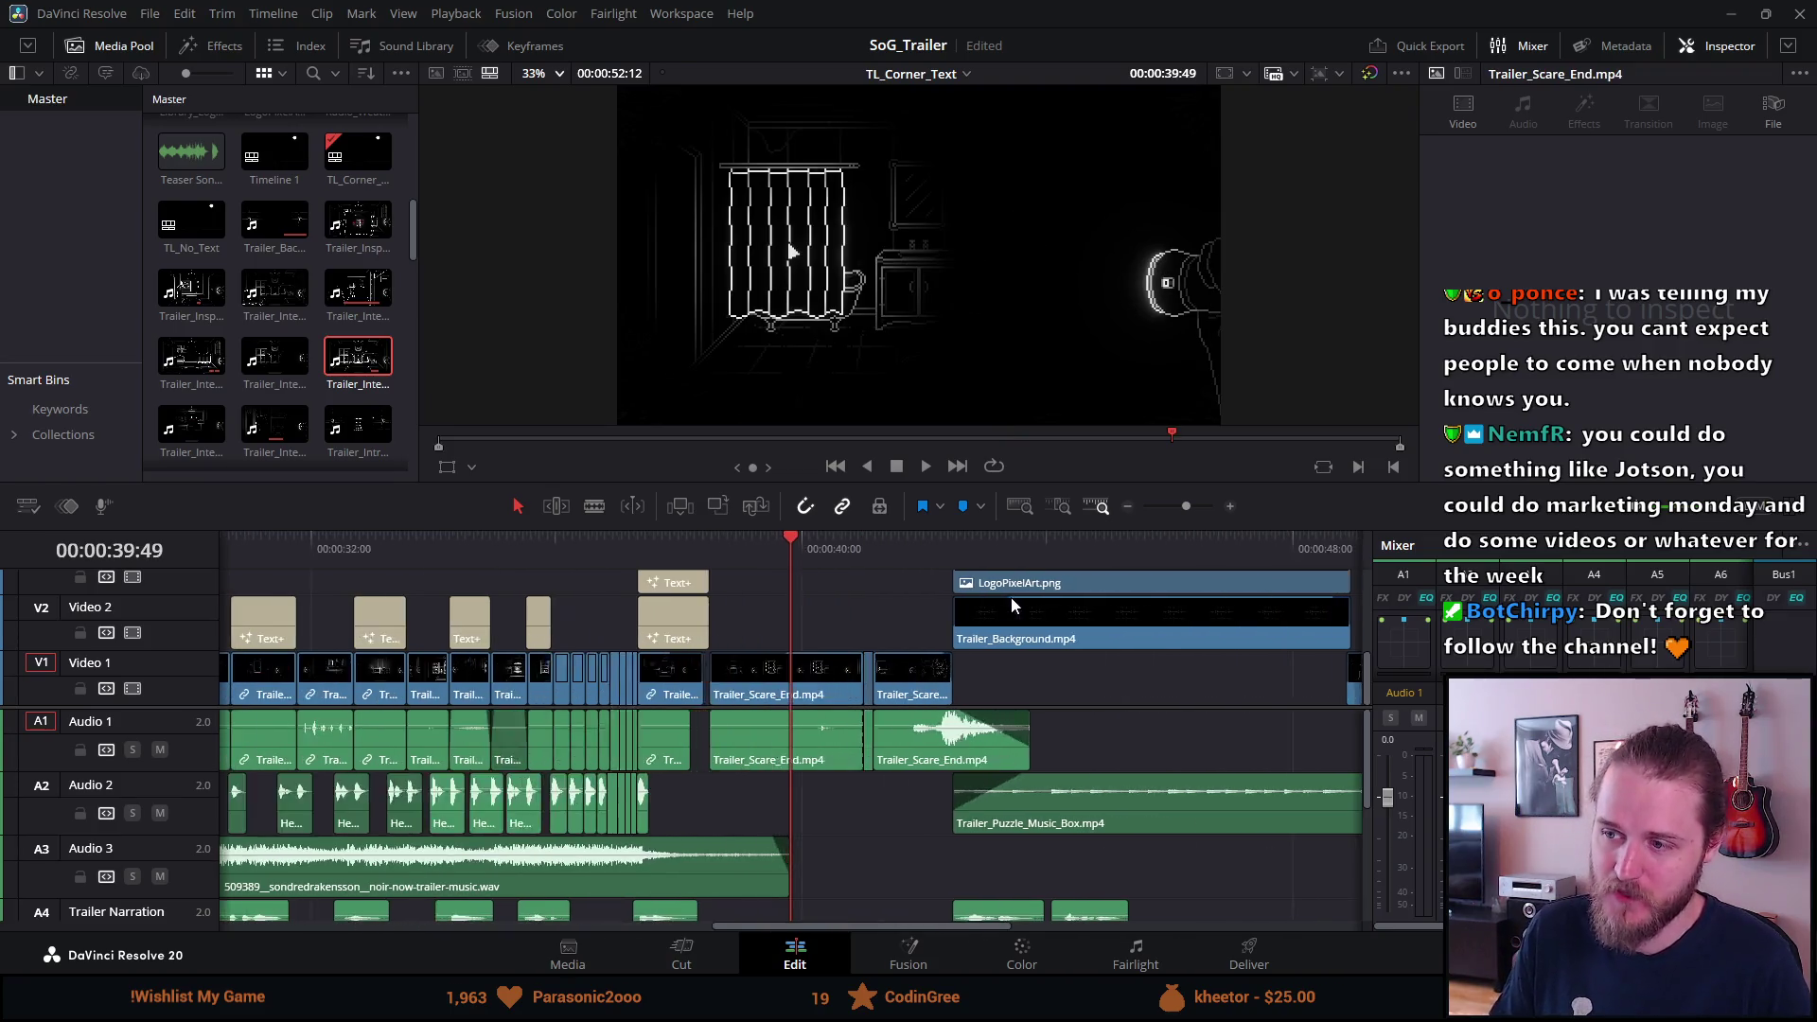
# Review the trailer end at 53:40 and 55:55, then switch to the Unity editor.
pyautogui.scroll(-1, 1010, 602)
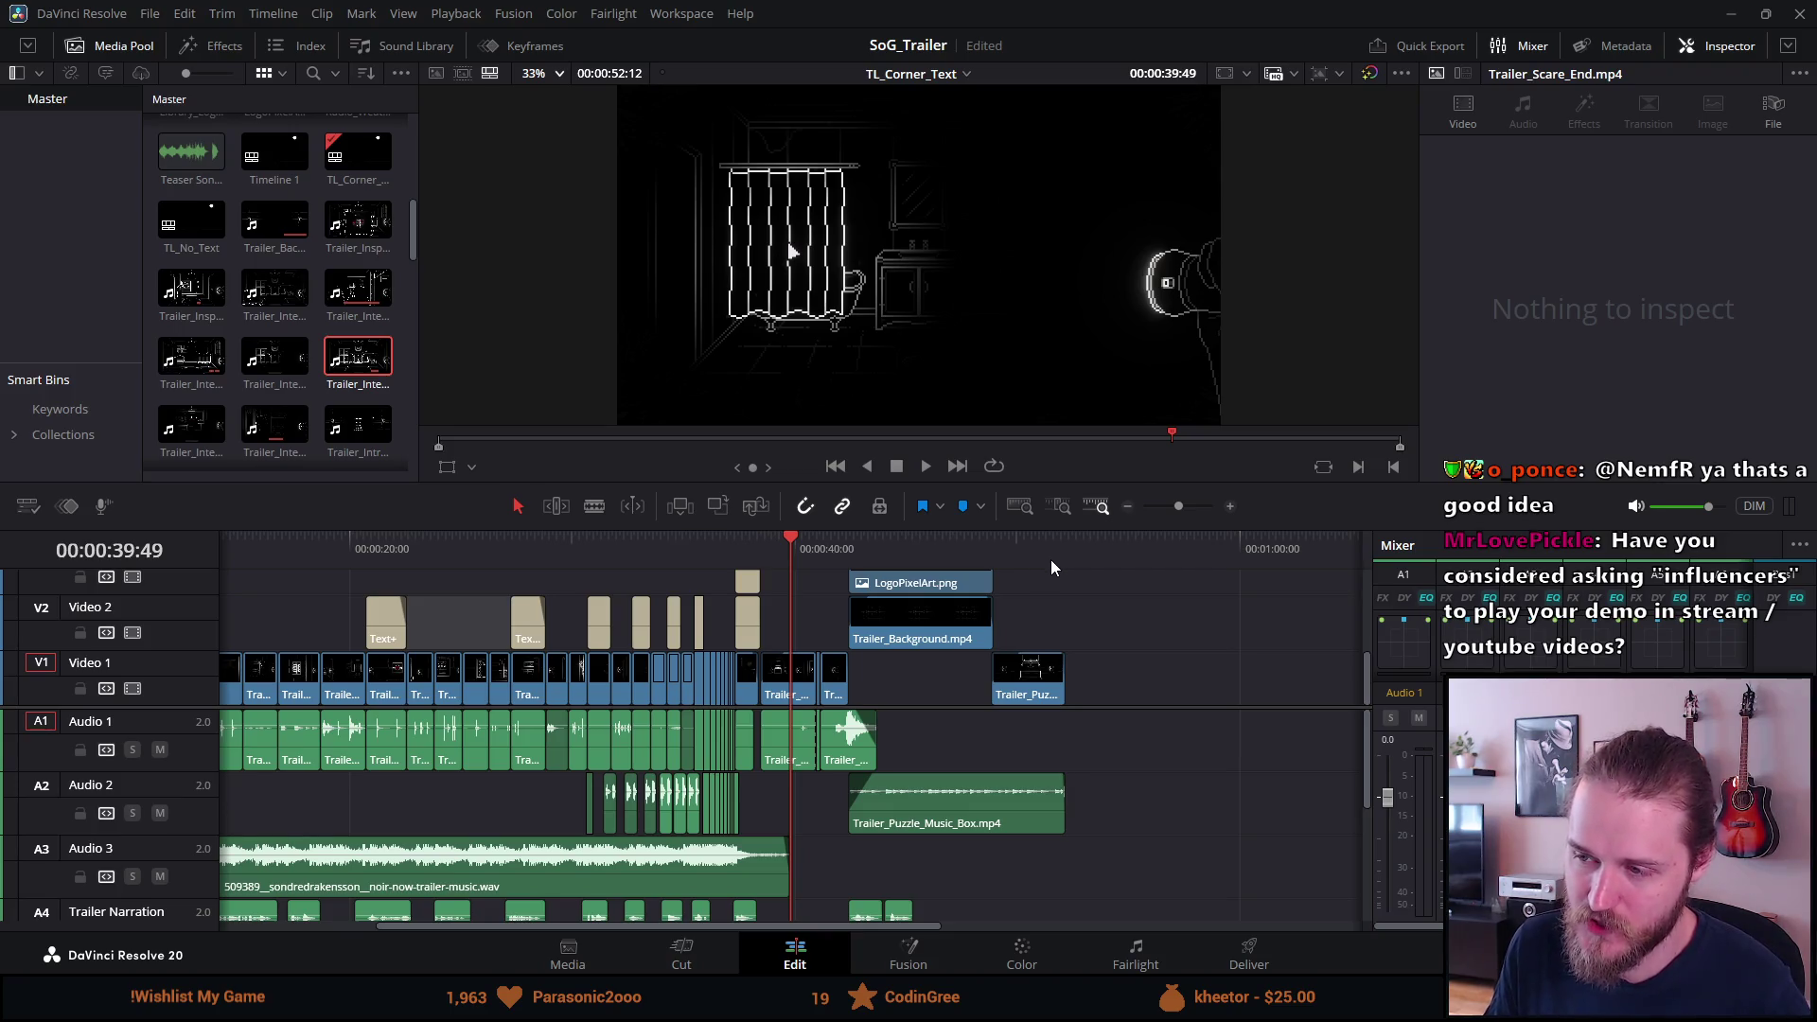
pyautogui.click(1098, 548)
pyautogui.scroll(-1, 1060, 646)
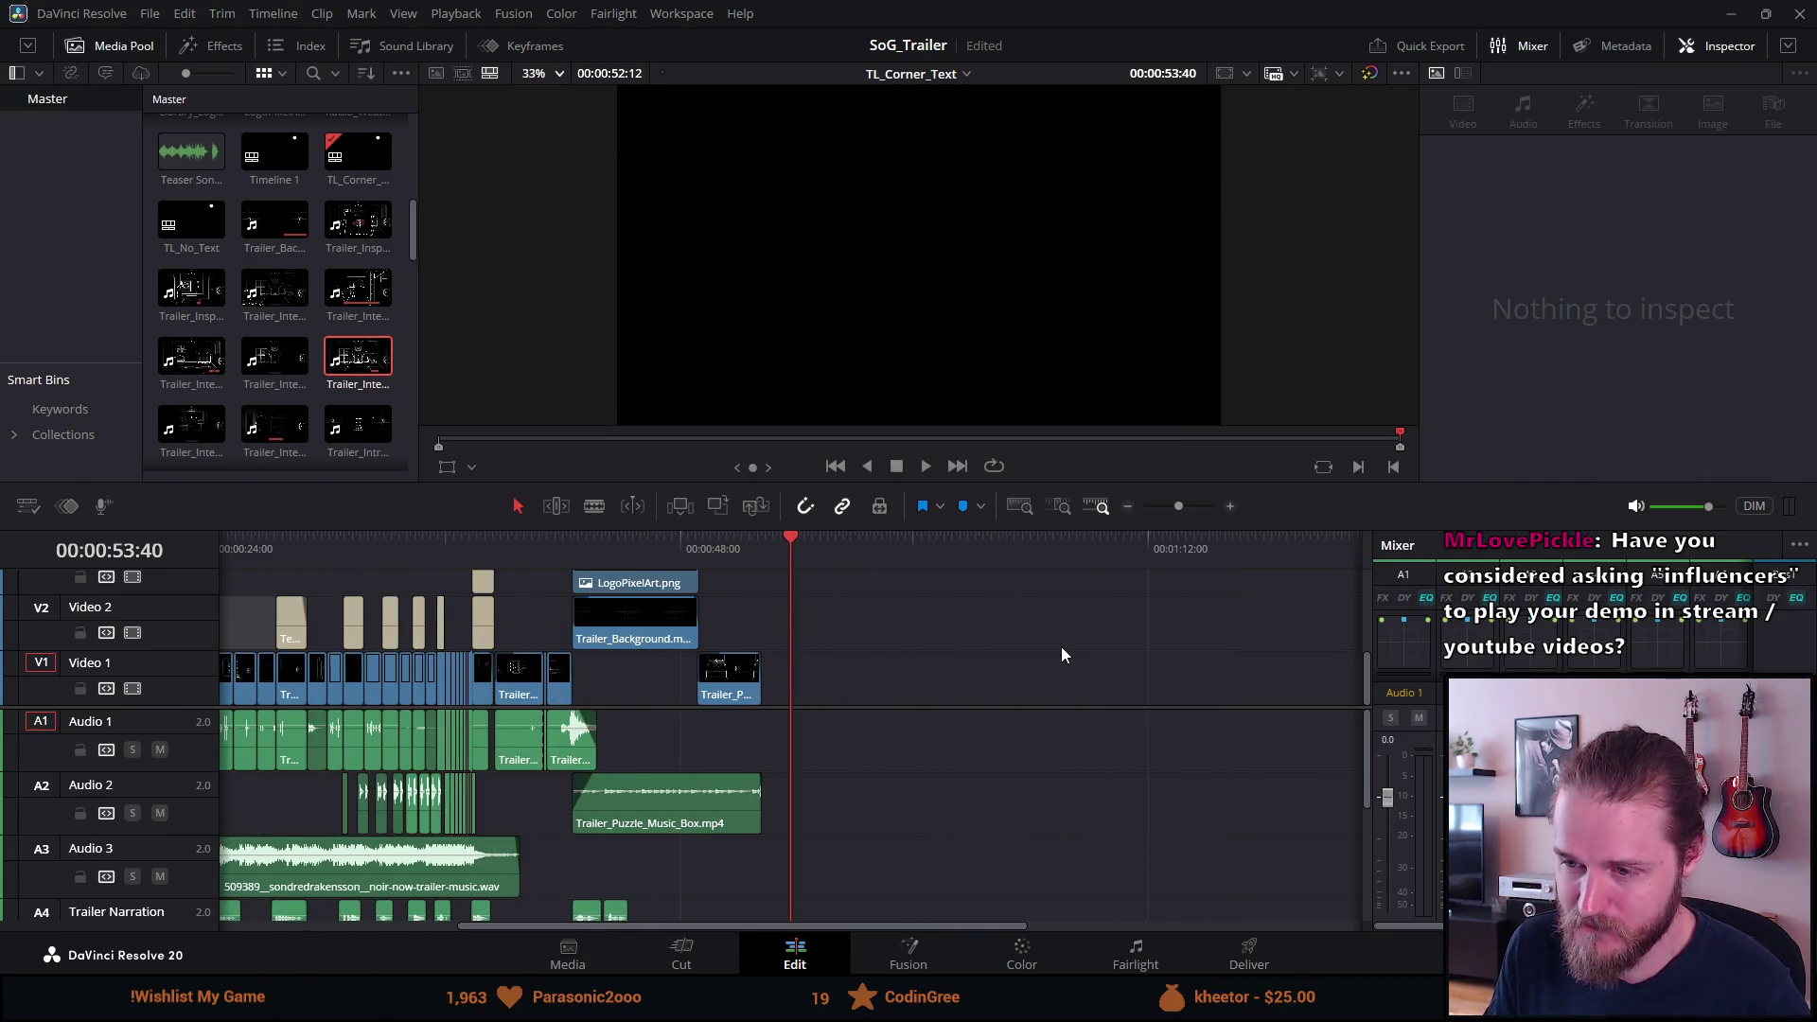
pyautogui.click(836, 546)
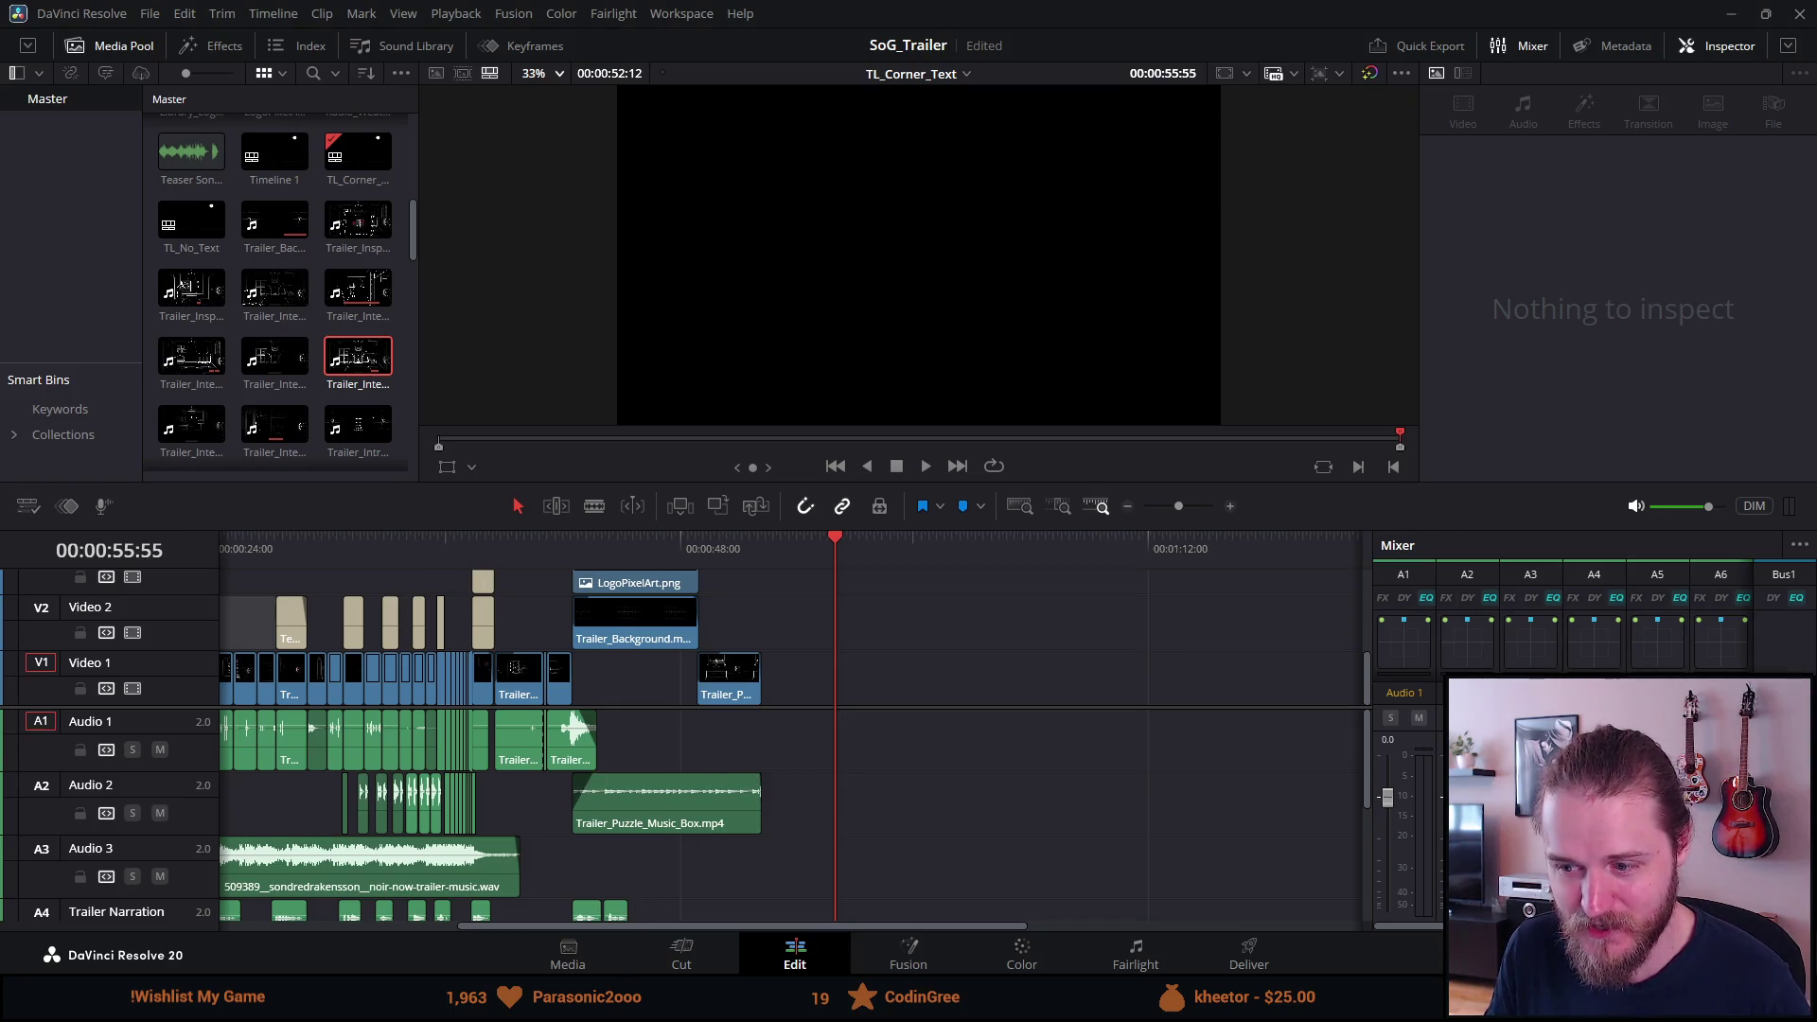
pyautogui.moveTo(762, 1020)
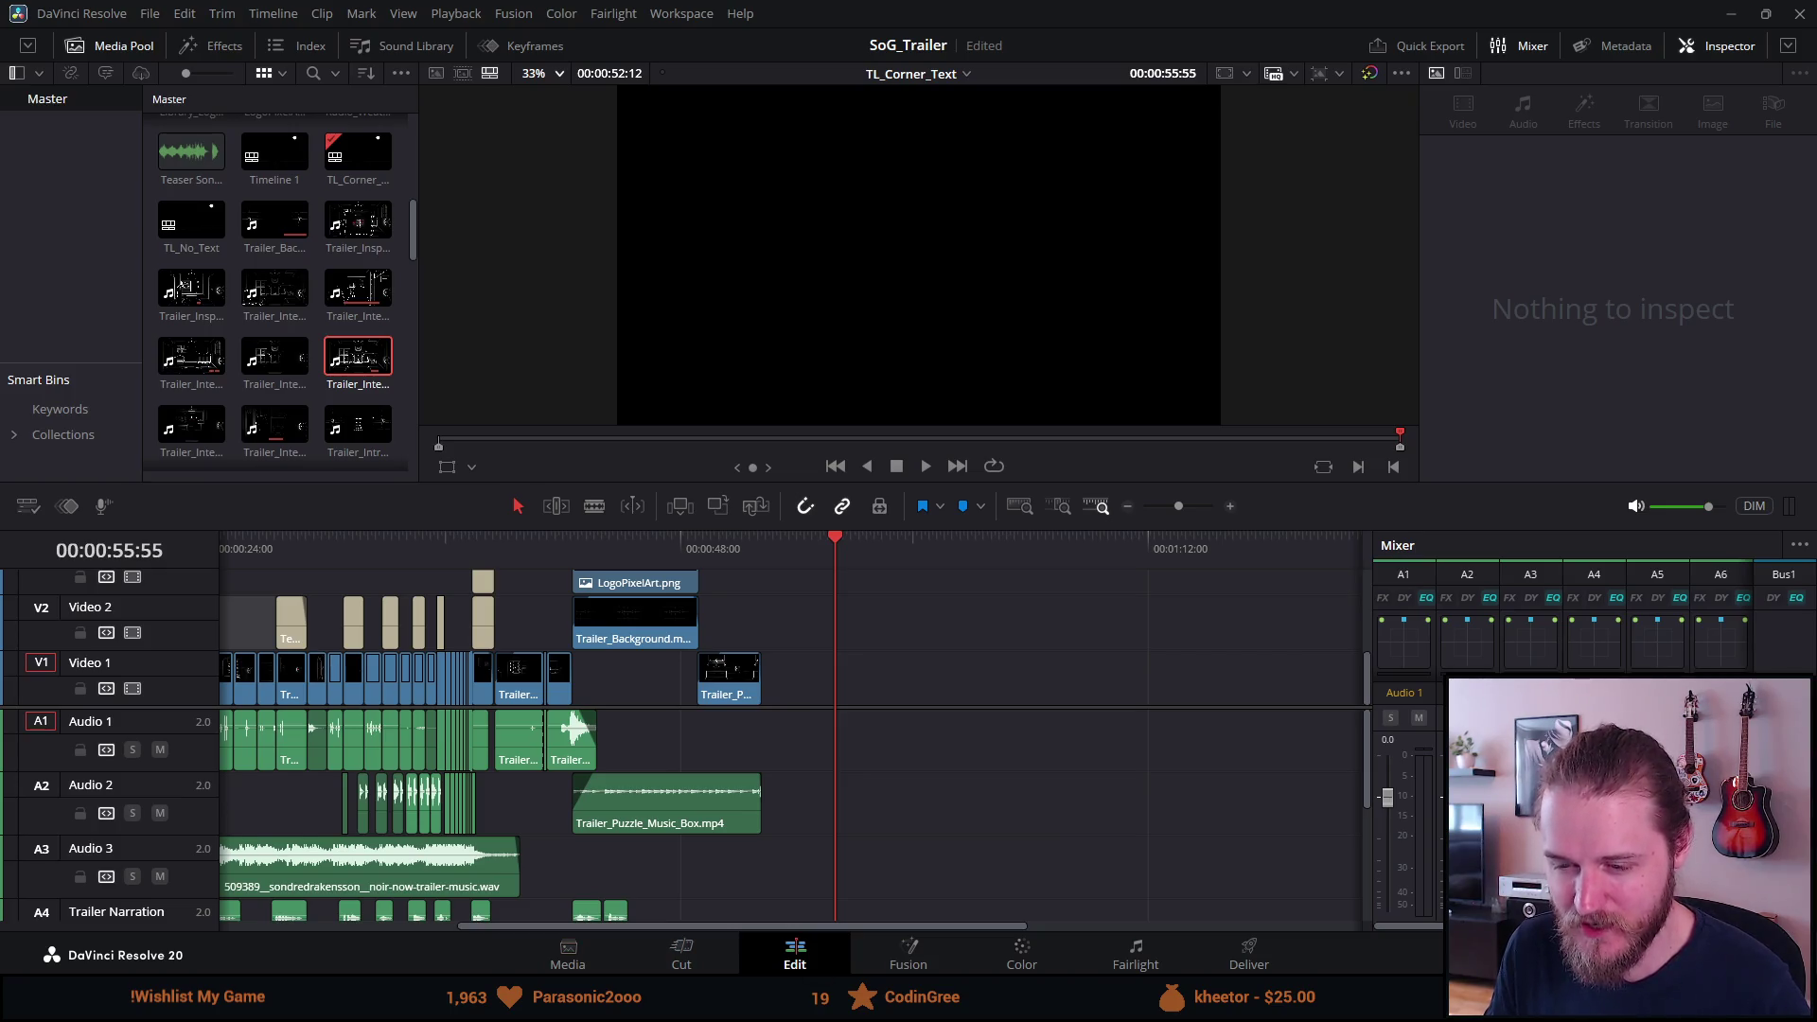
pyautogui.hotkey('alt', 'Tab')
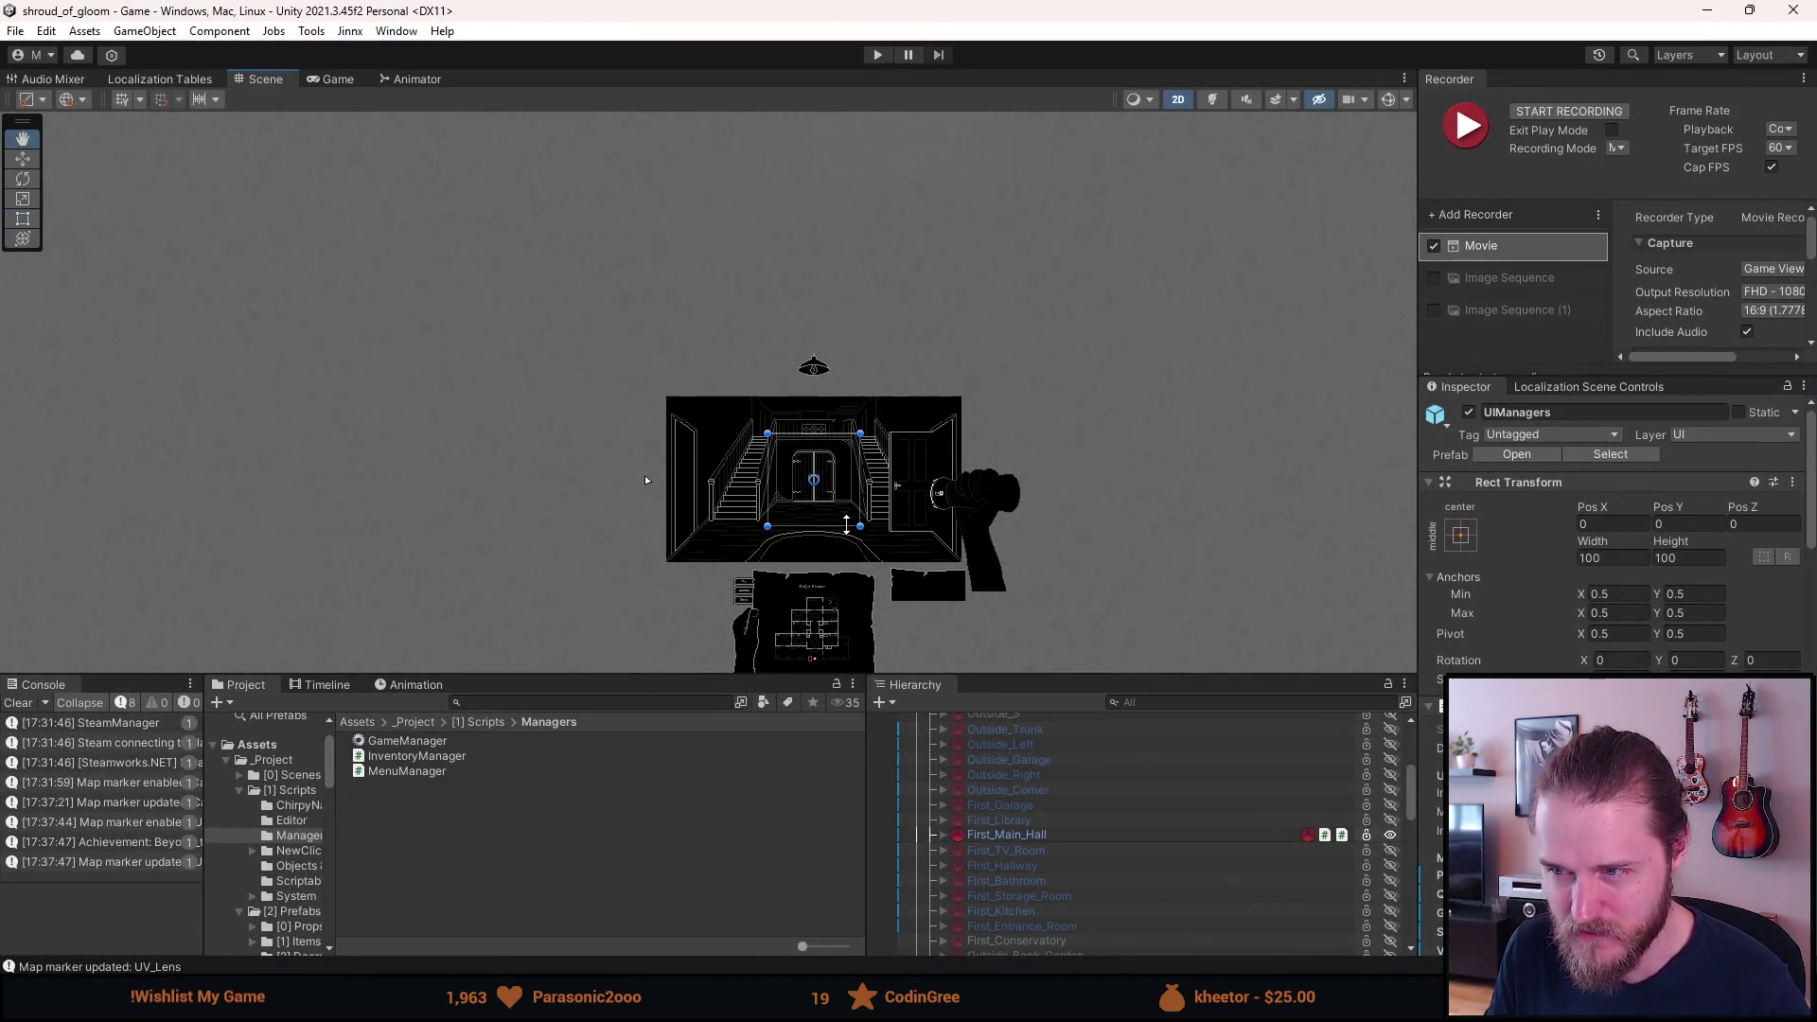
pyautogui.scroll(2, 846, 523)
pyautogui.press('t')
pyautogui.scroll(-1, 882, 550)
pyautogui.scroll(3, 883, 551)
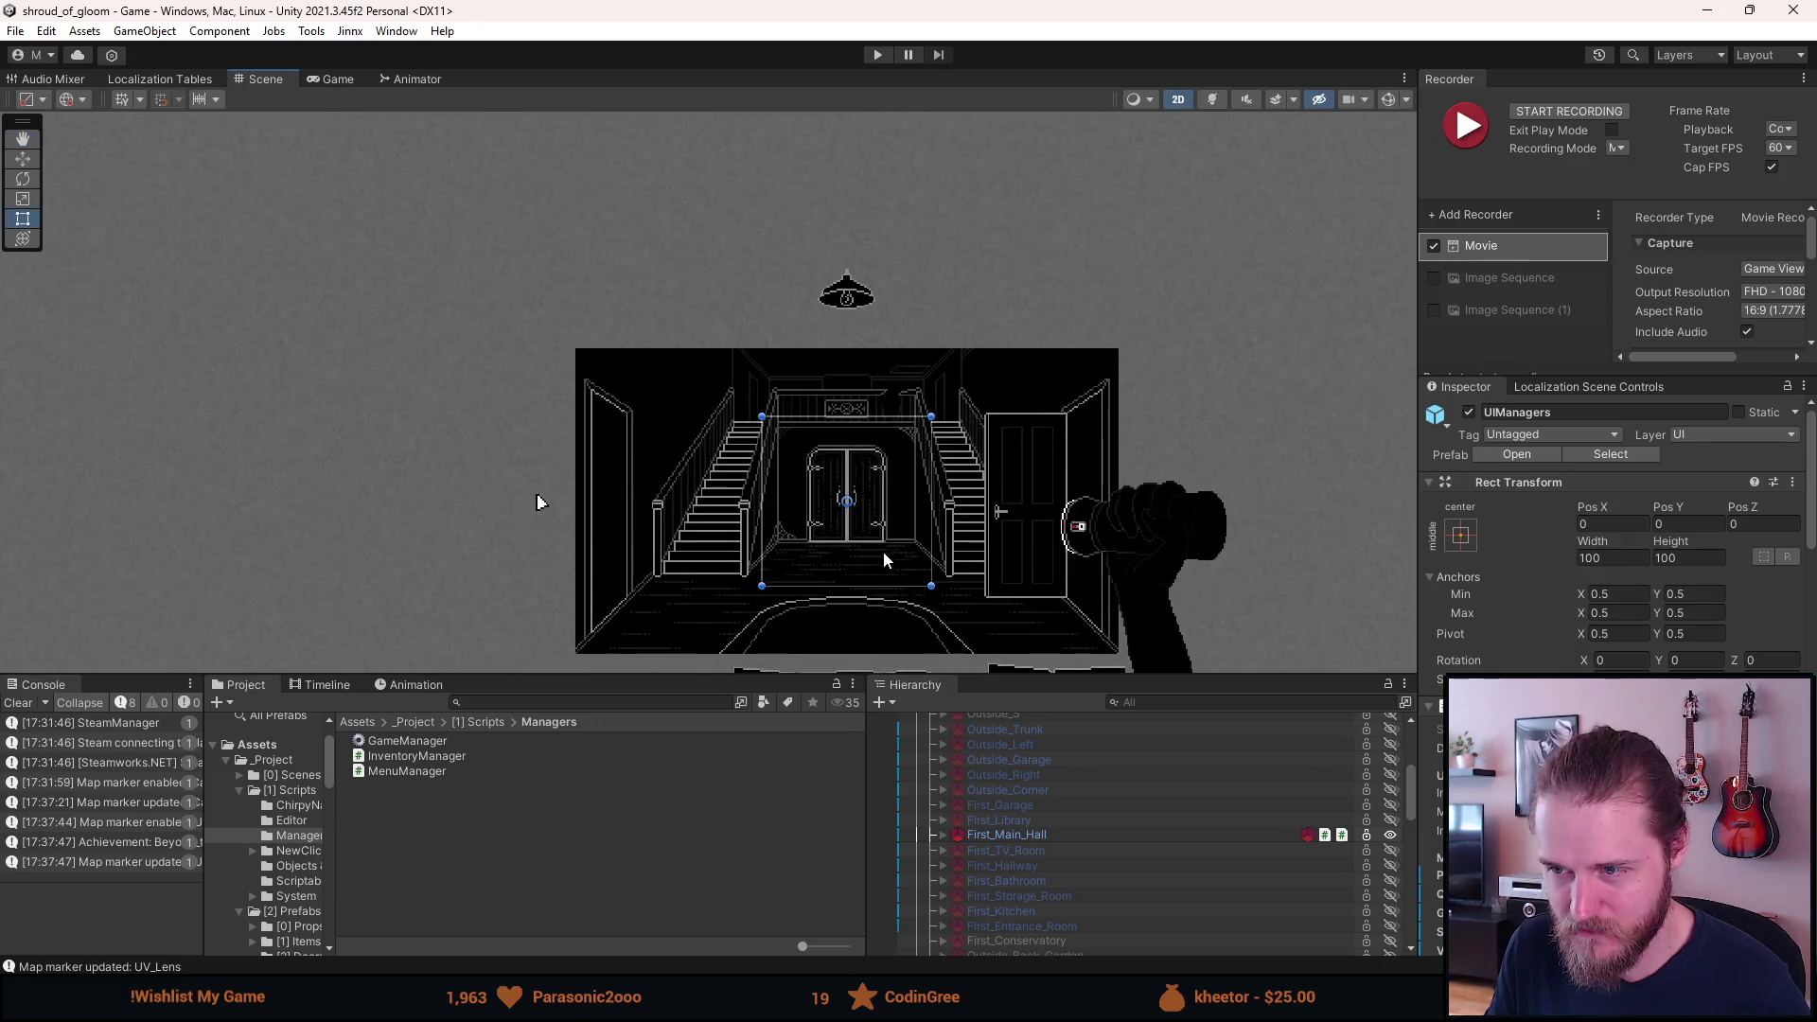
pyautogui.click(1006, 836)
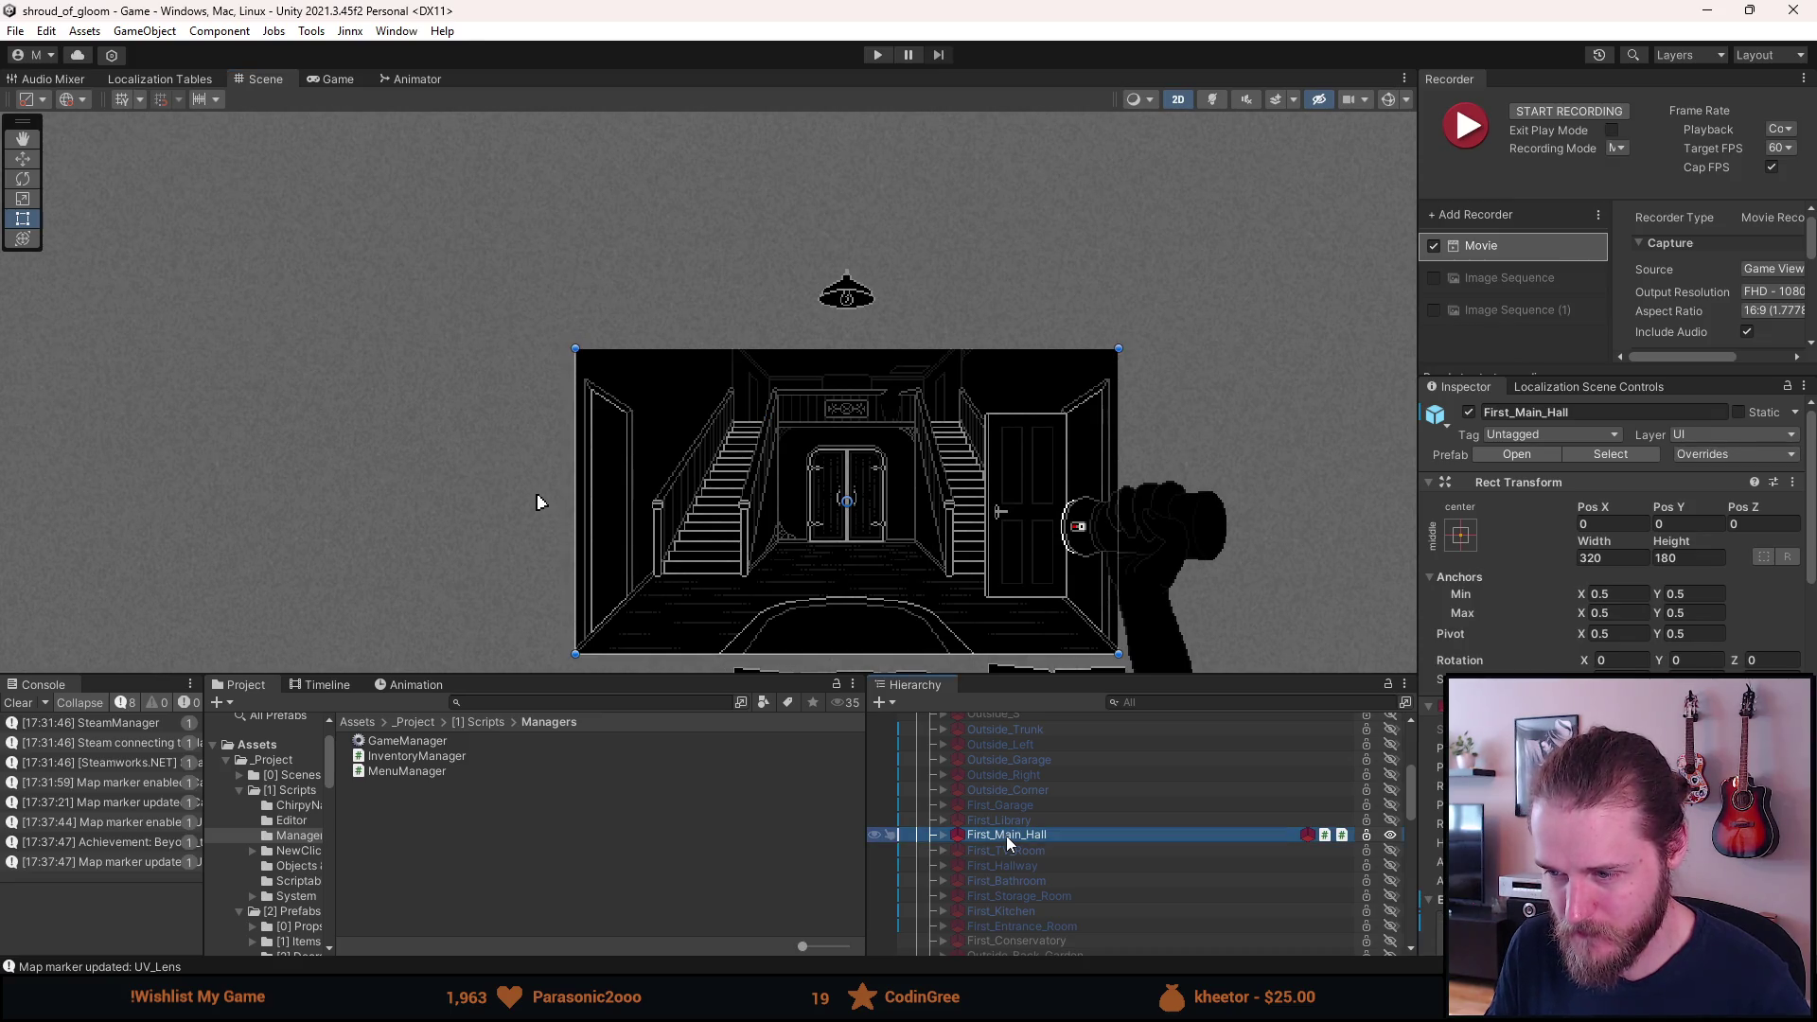
pyautogui.scroll(-10, 1005, 837)
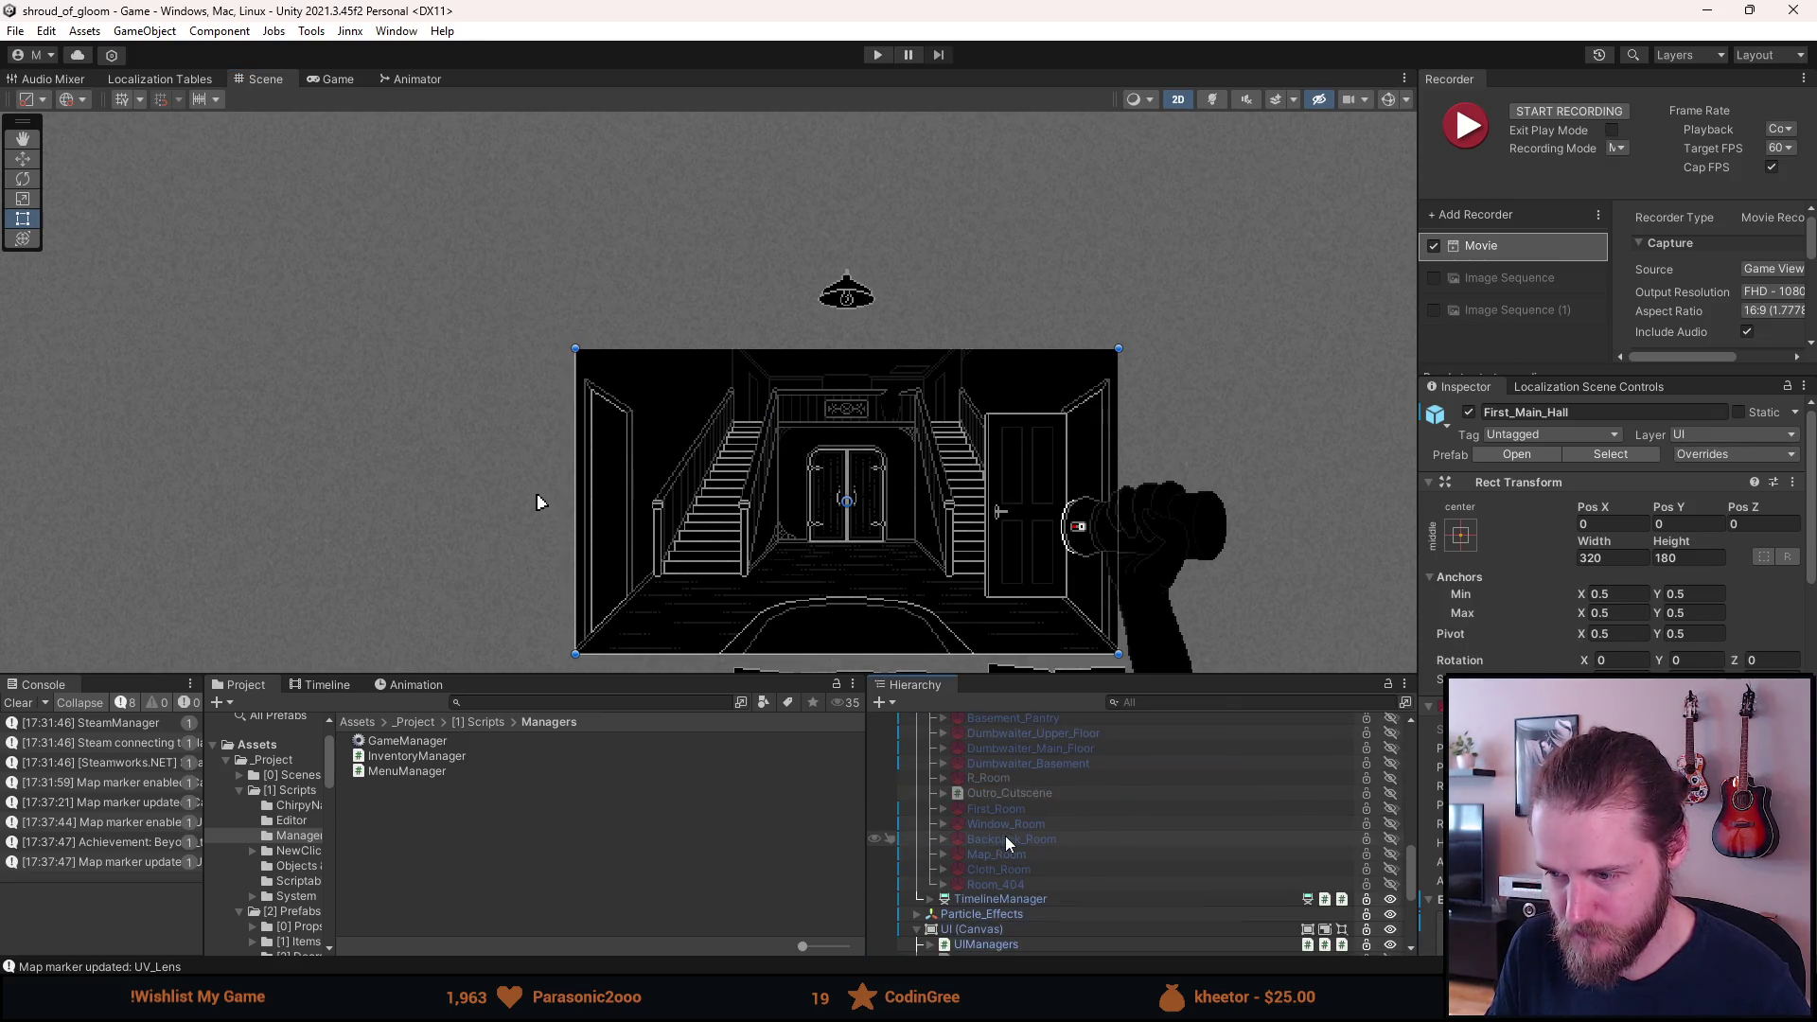
pyautogui.scroll(-4, 1004, 837)
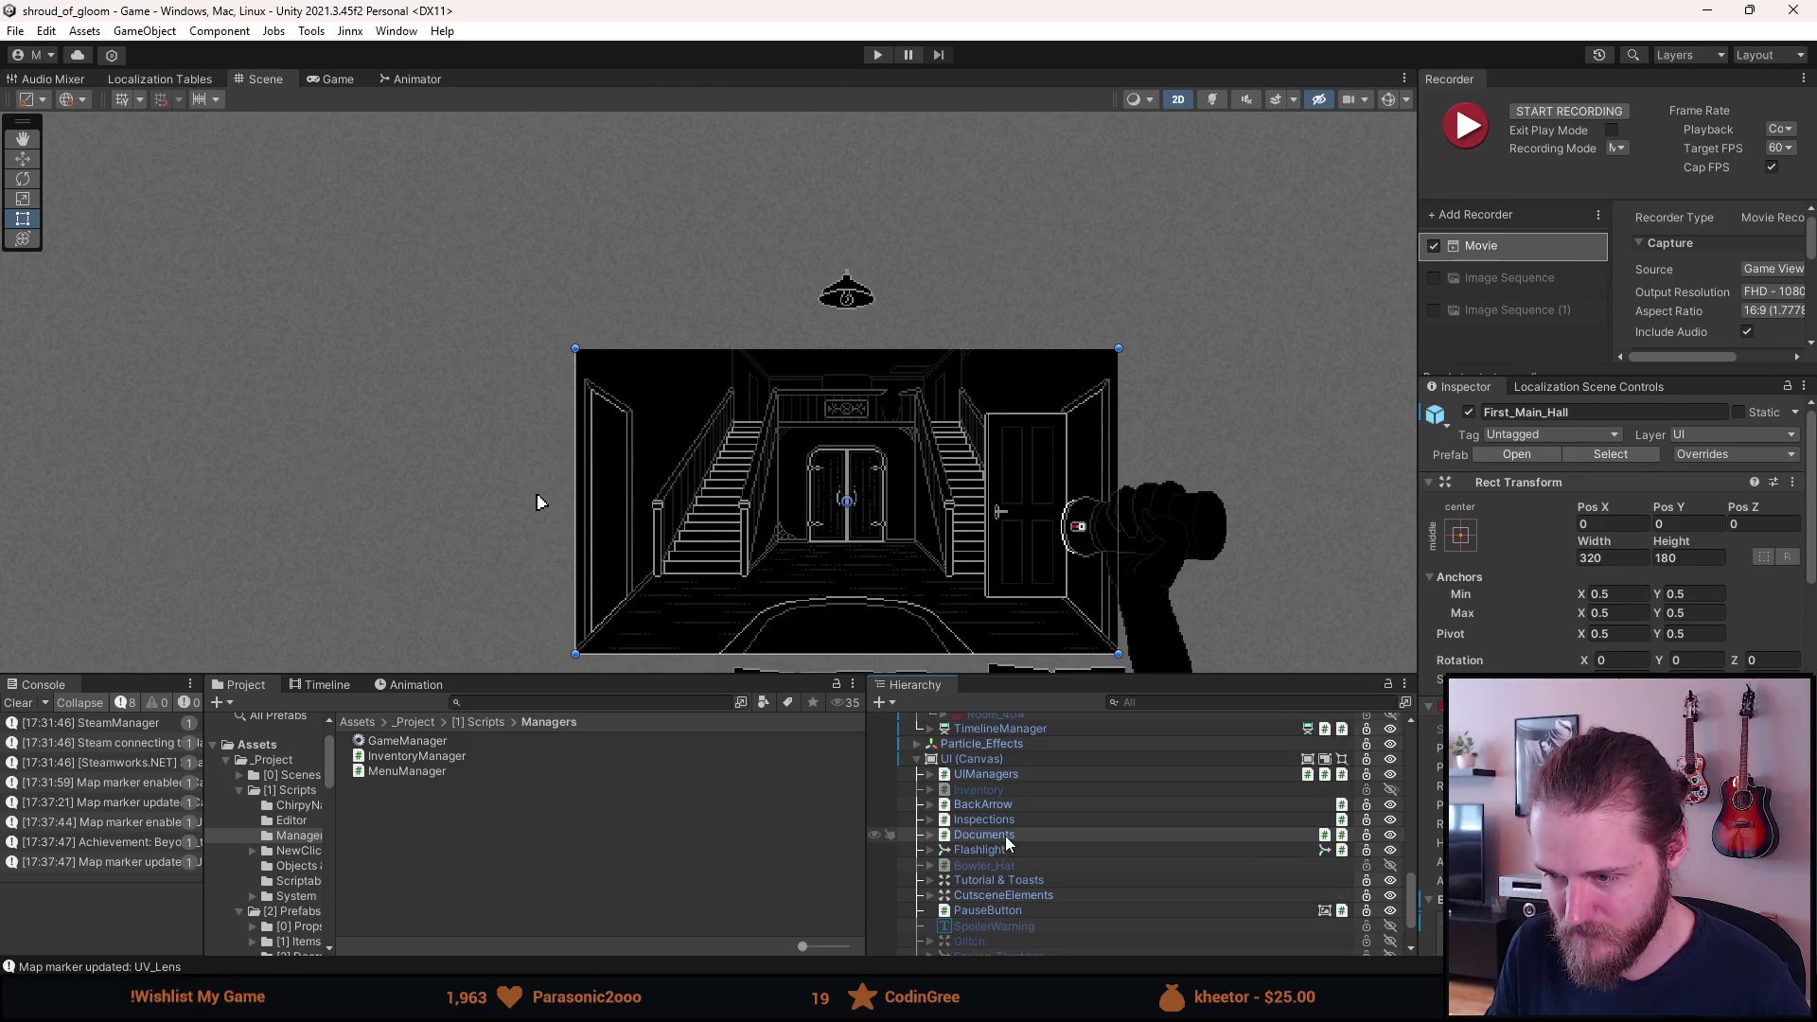
pyautogui.click(984, 774)
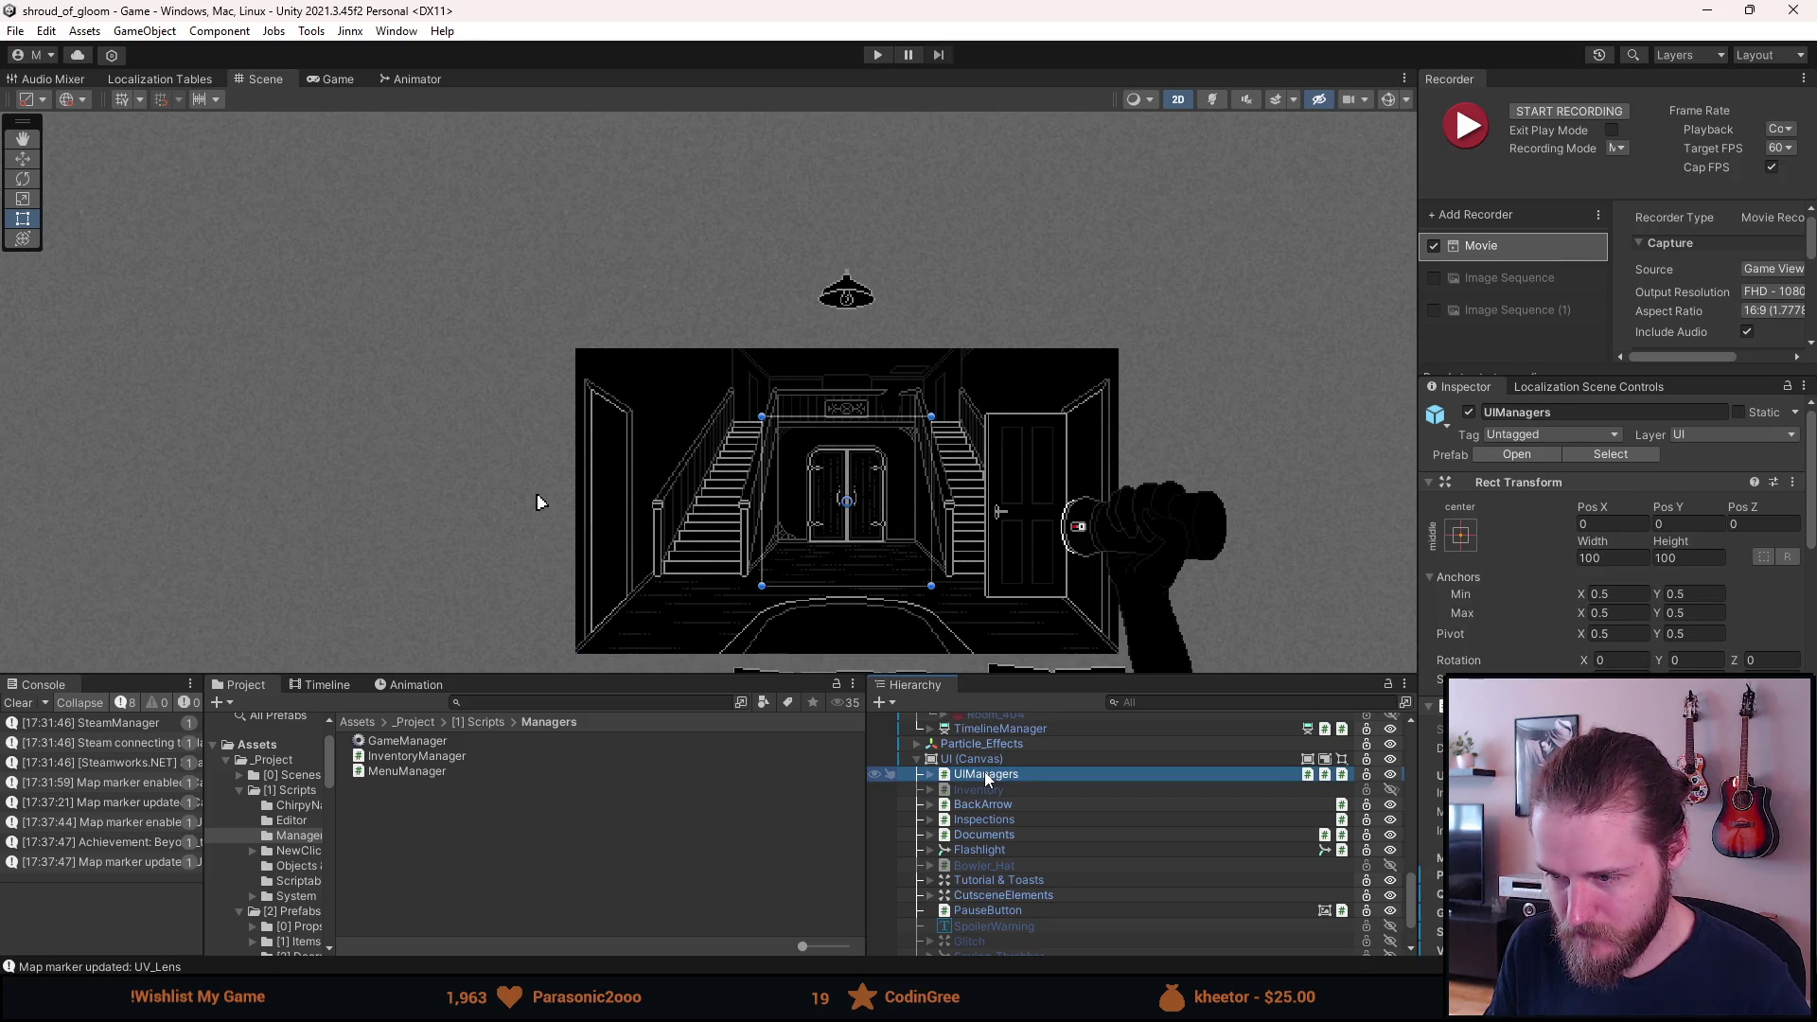
pyautogui.scroll(10, 984, 774)
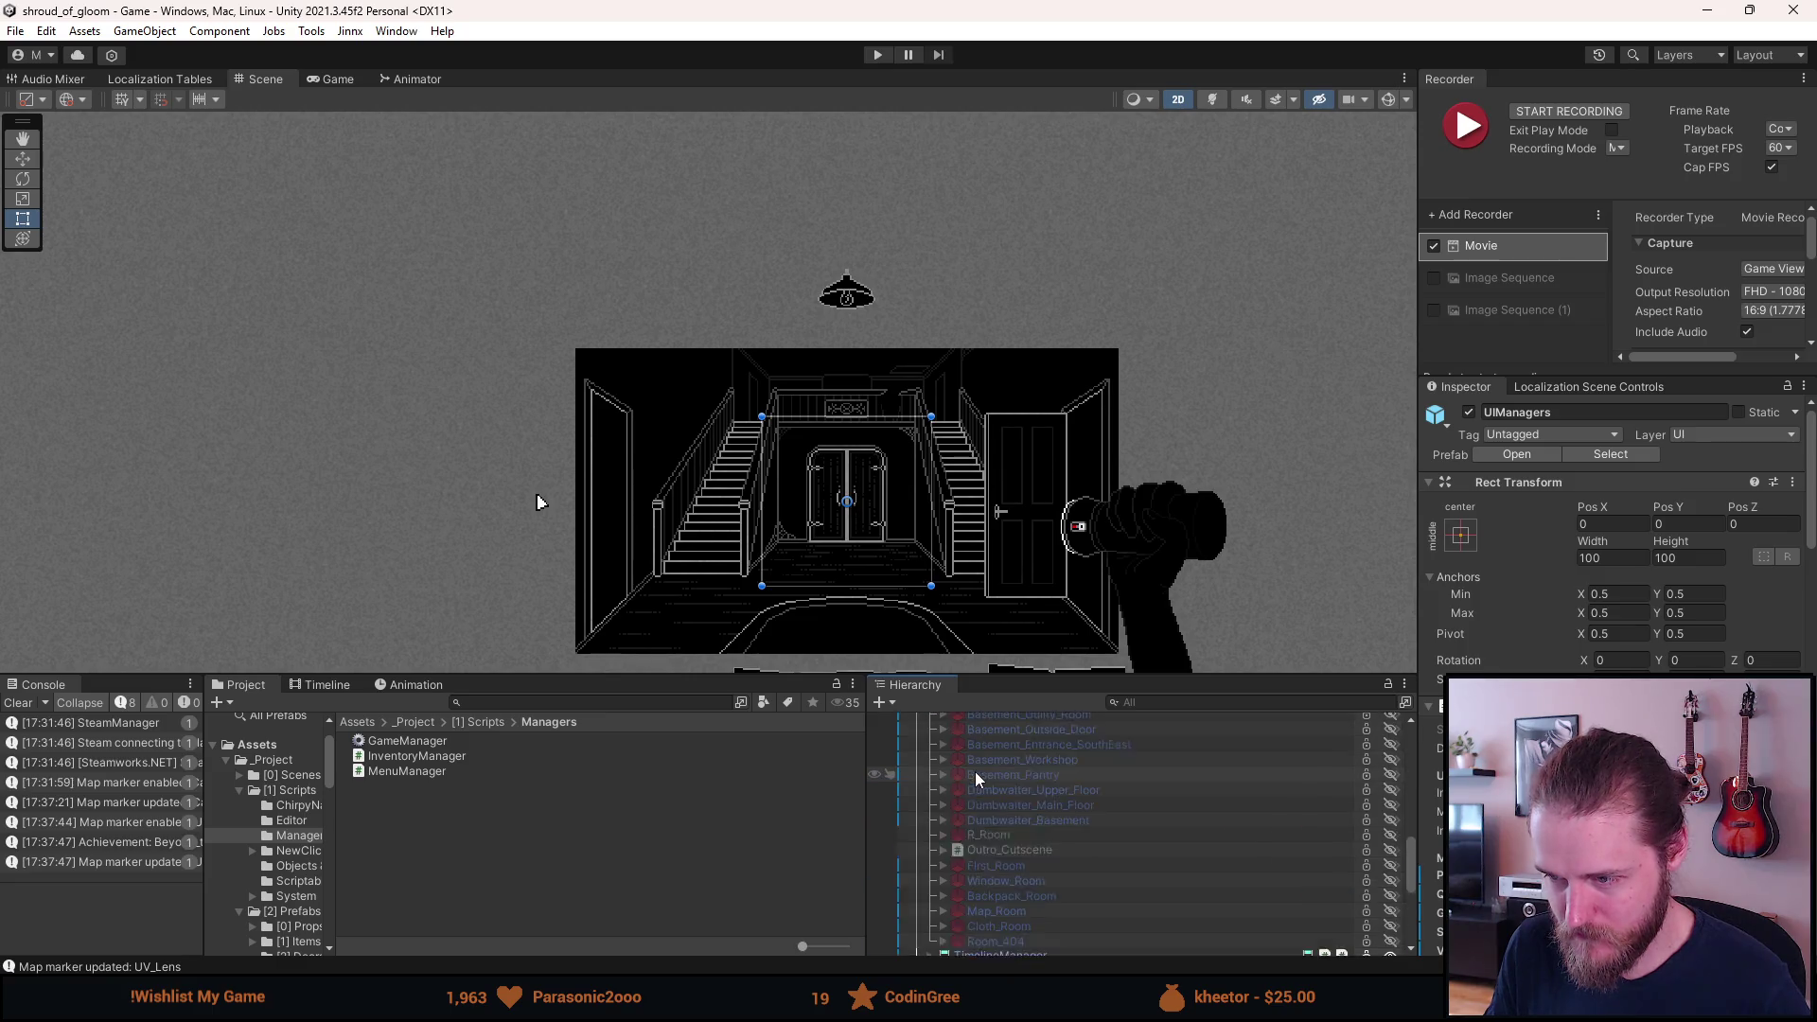
pyautogui.scroll(10, 976, 778)
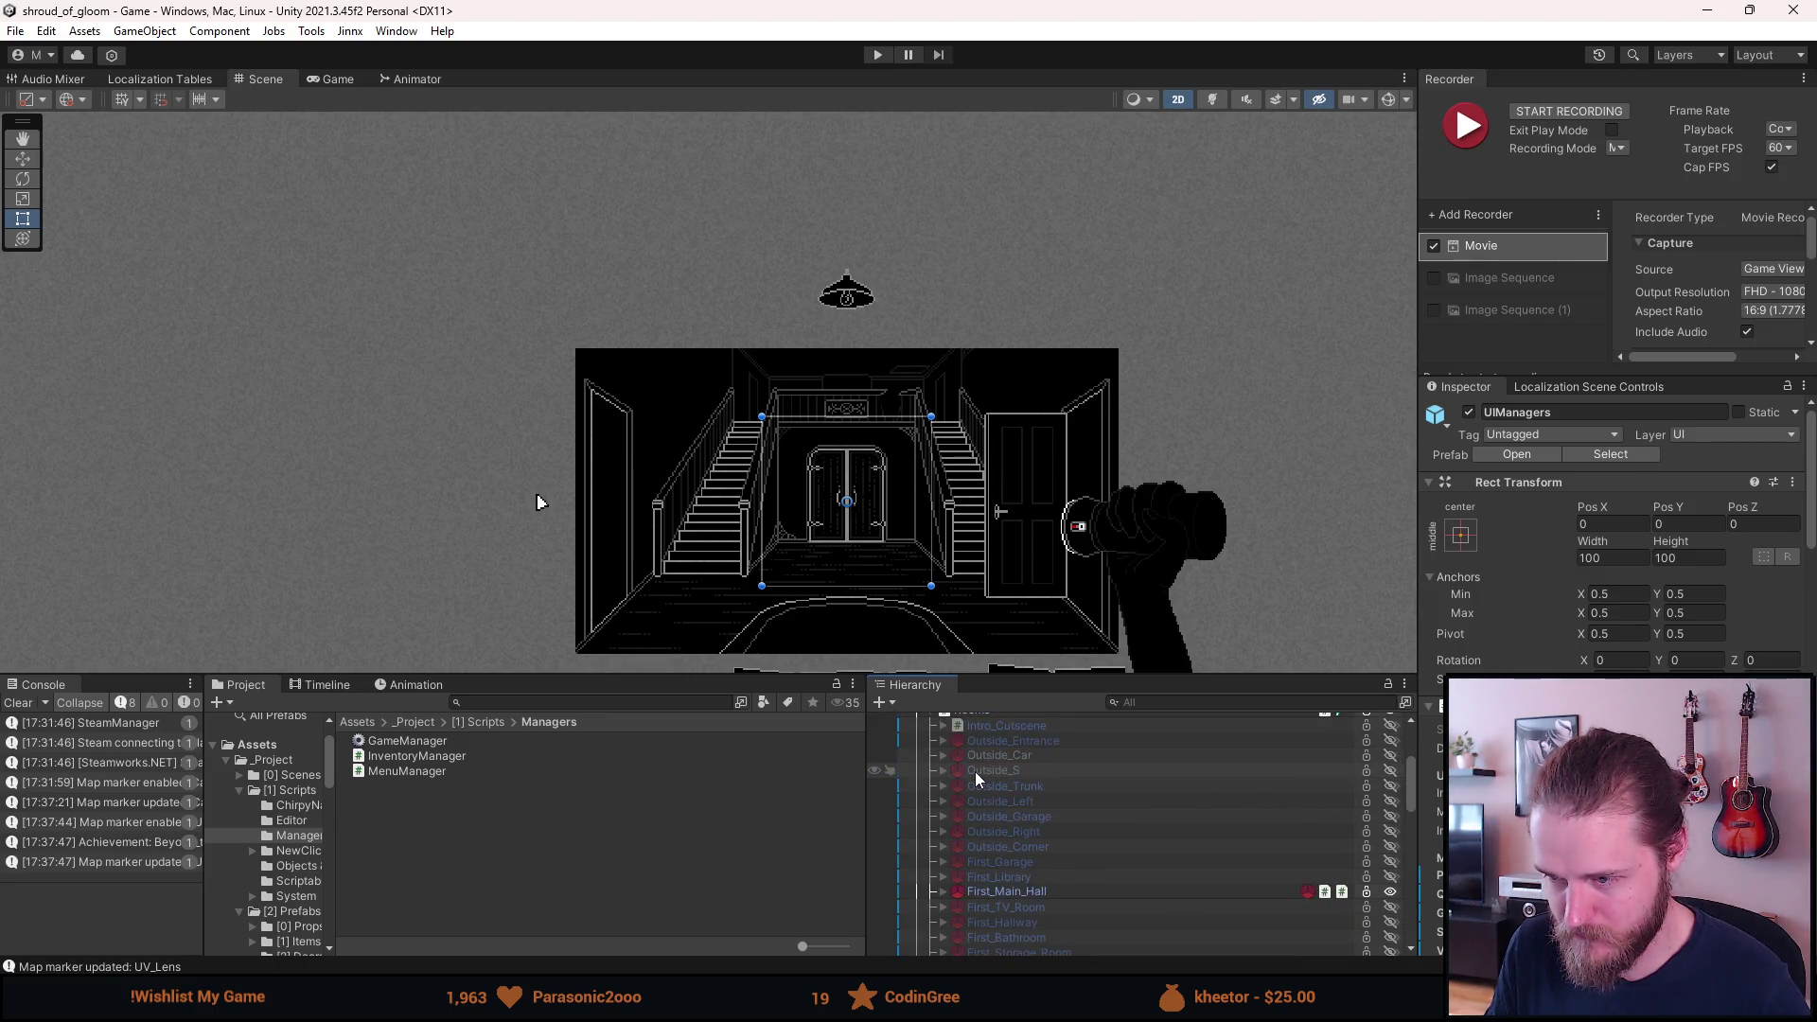
# Add a UI Image under Rooms and name it Greenscreen.
pyautogui.rightClick(975, 768)
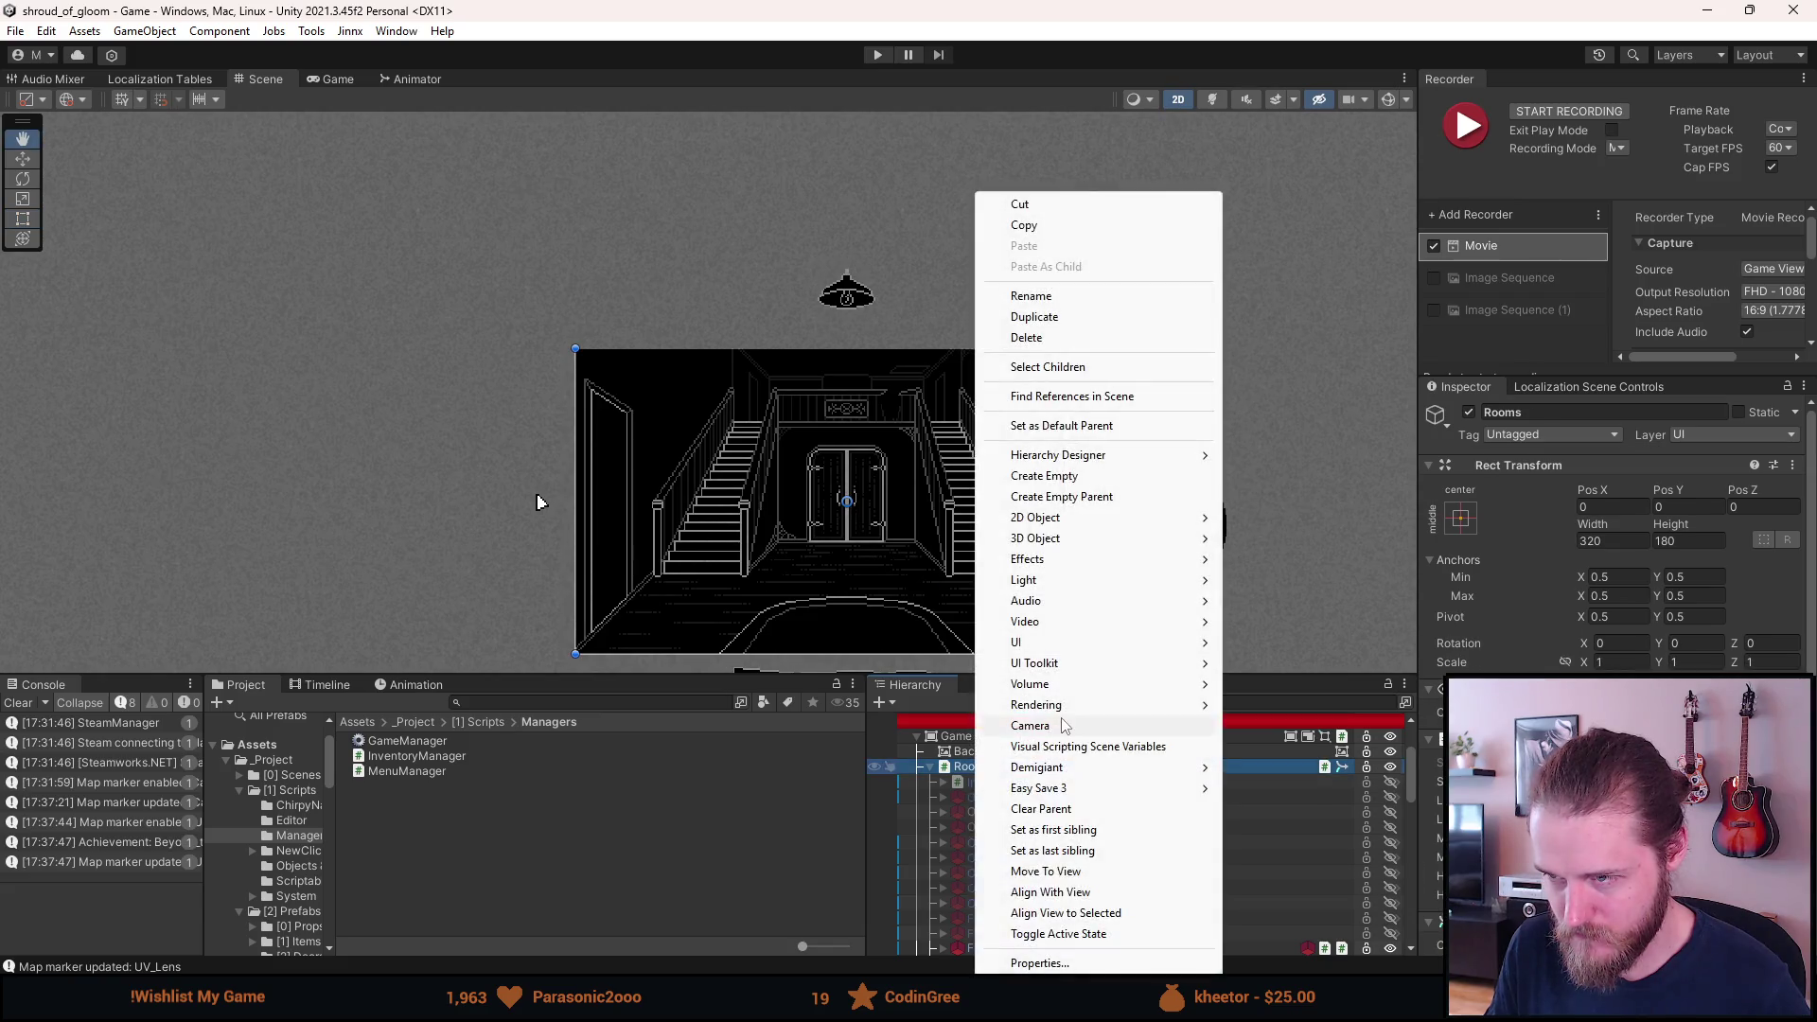
pyautogui.moveTo(1049, 665)
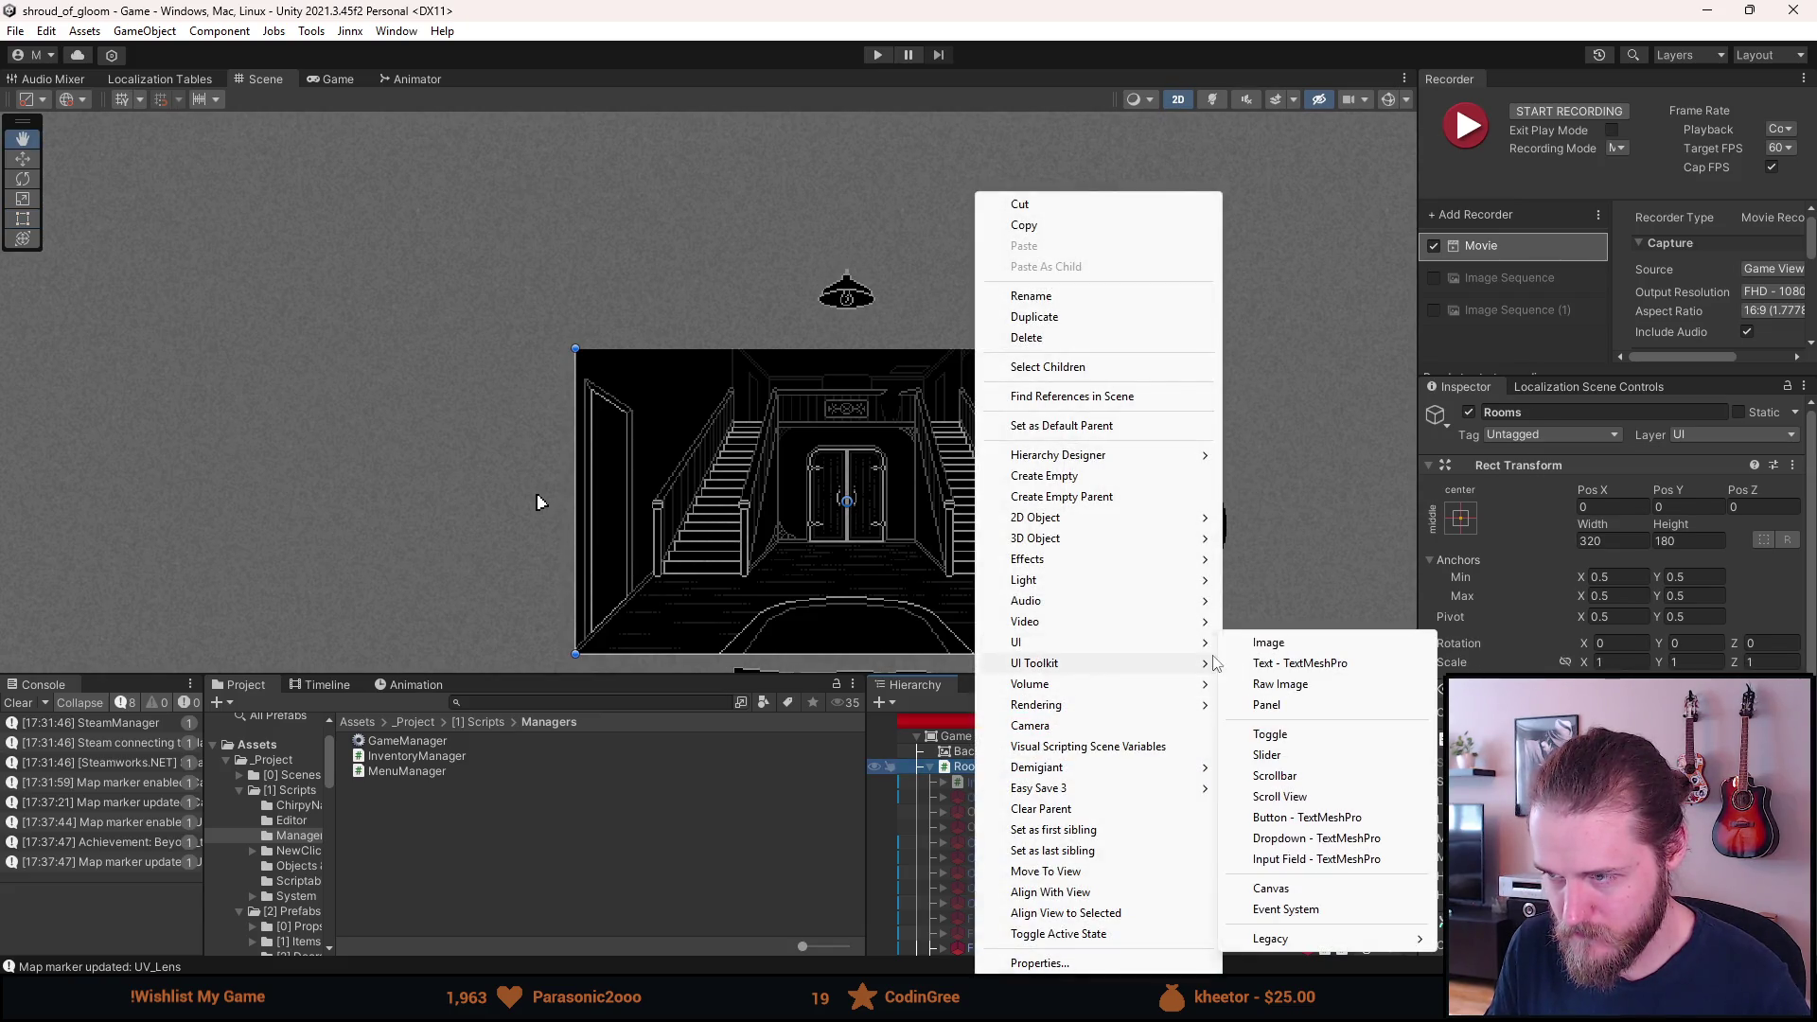
pyautogui.click(1251, 644)
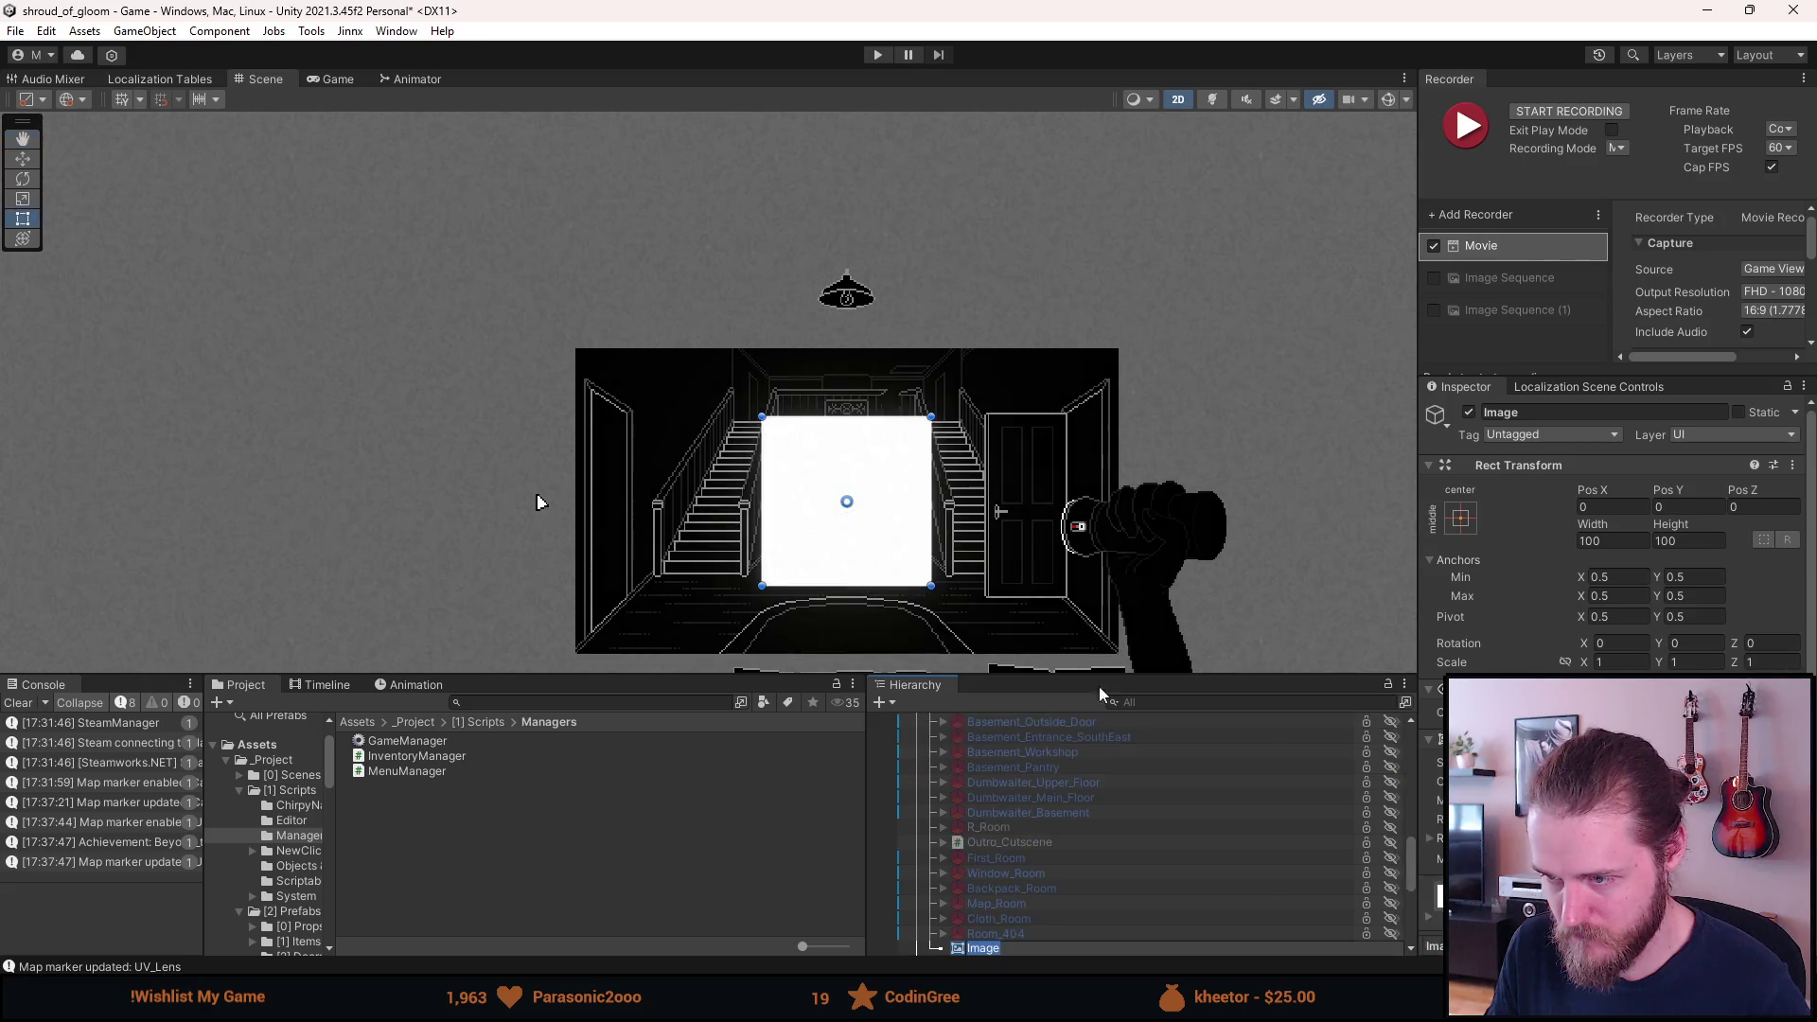
pyautogui.click(1573, 414)
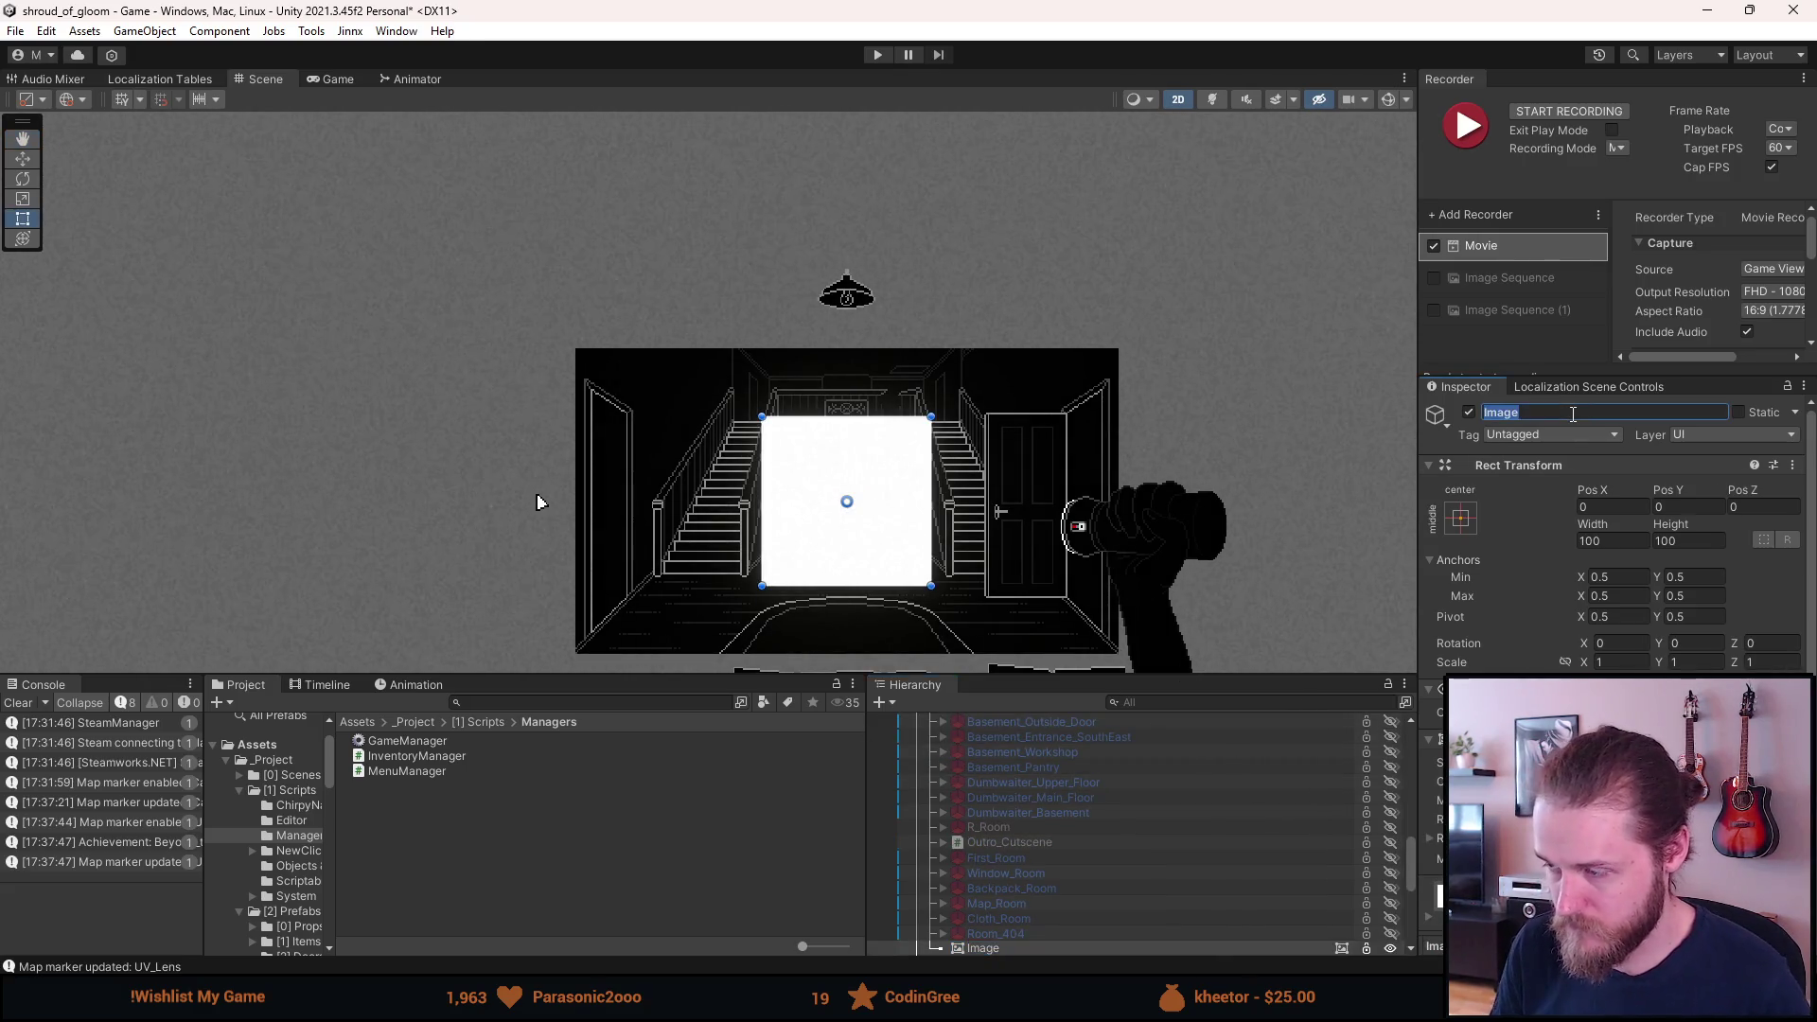
pyautogui.write('gRE')
pyautogui.press('BackSpace')
pyautogui.press('BackSpace')
pyautogui.press('BackSpace')
pyautogui.write('Greebs')
pyautogui.press('BackSpace')
pyautogui.press('BackSpace')
pyautogui.write('nscreen')
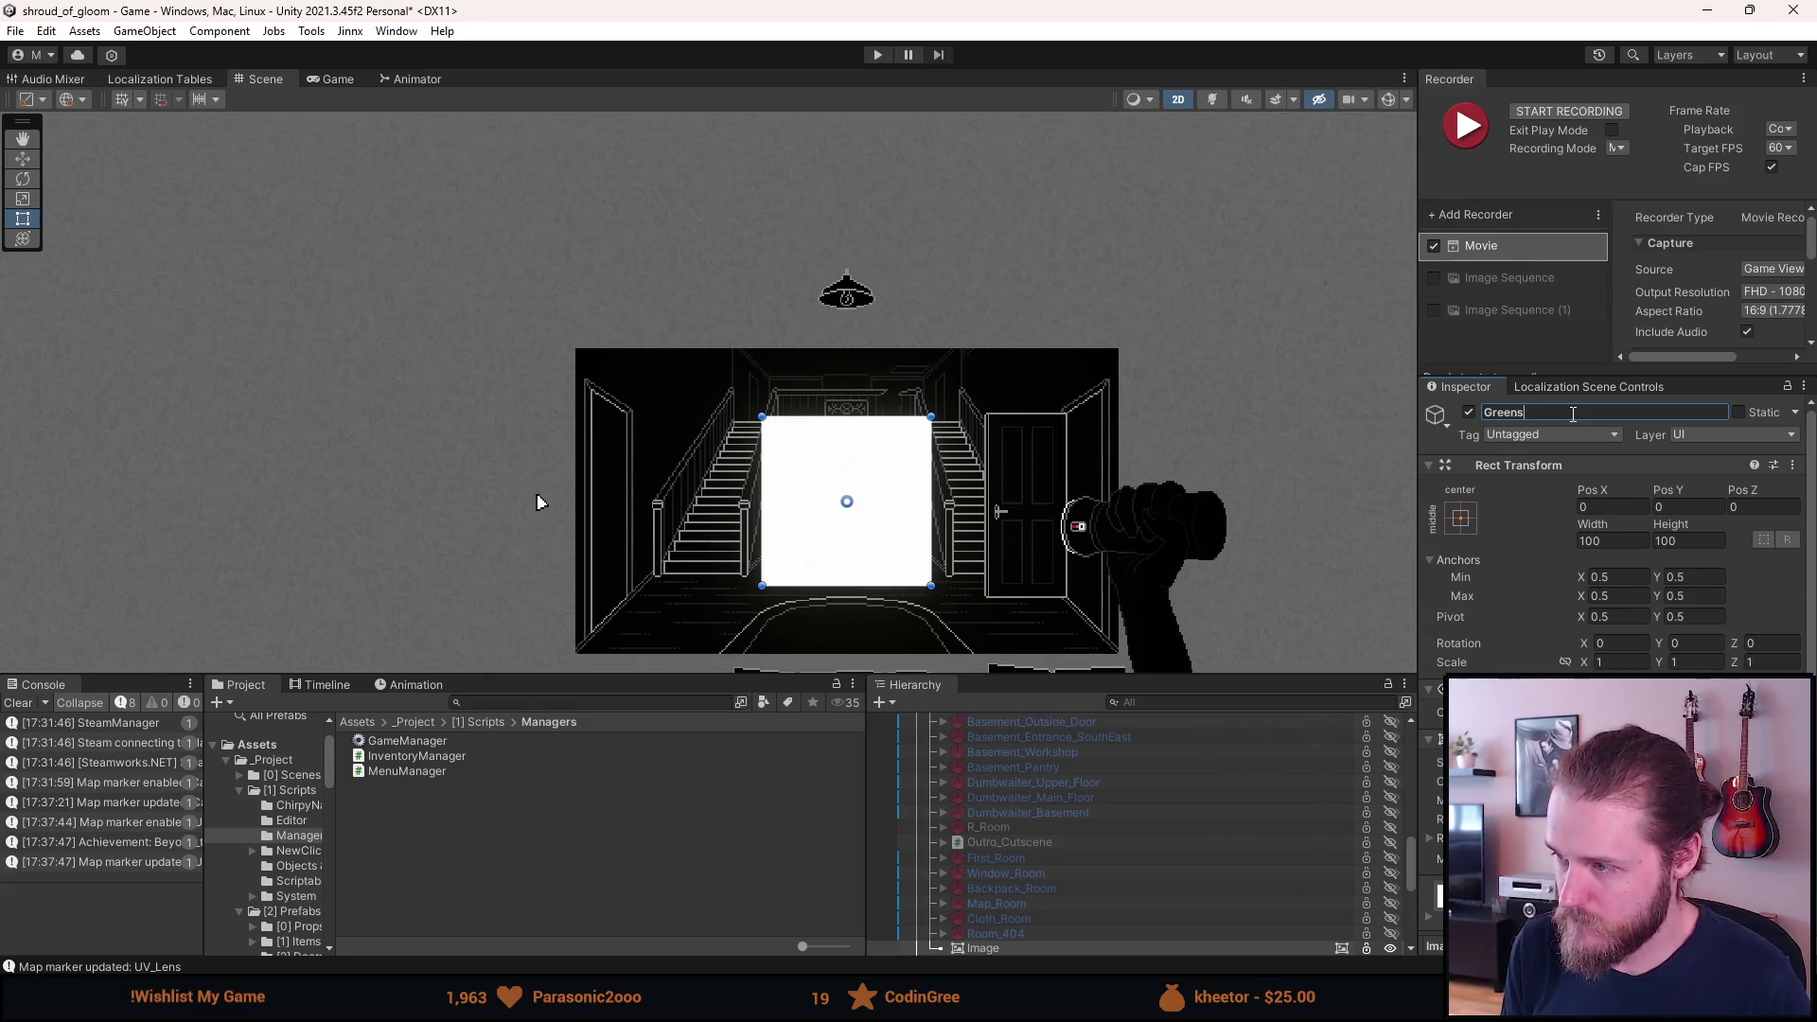
pyautogui.press('Return')
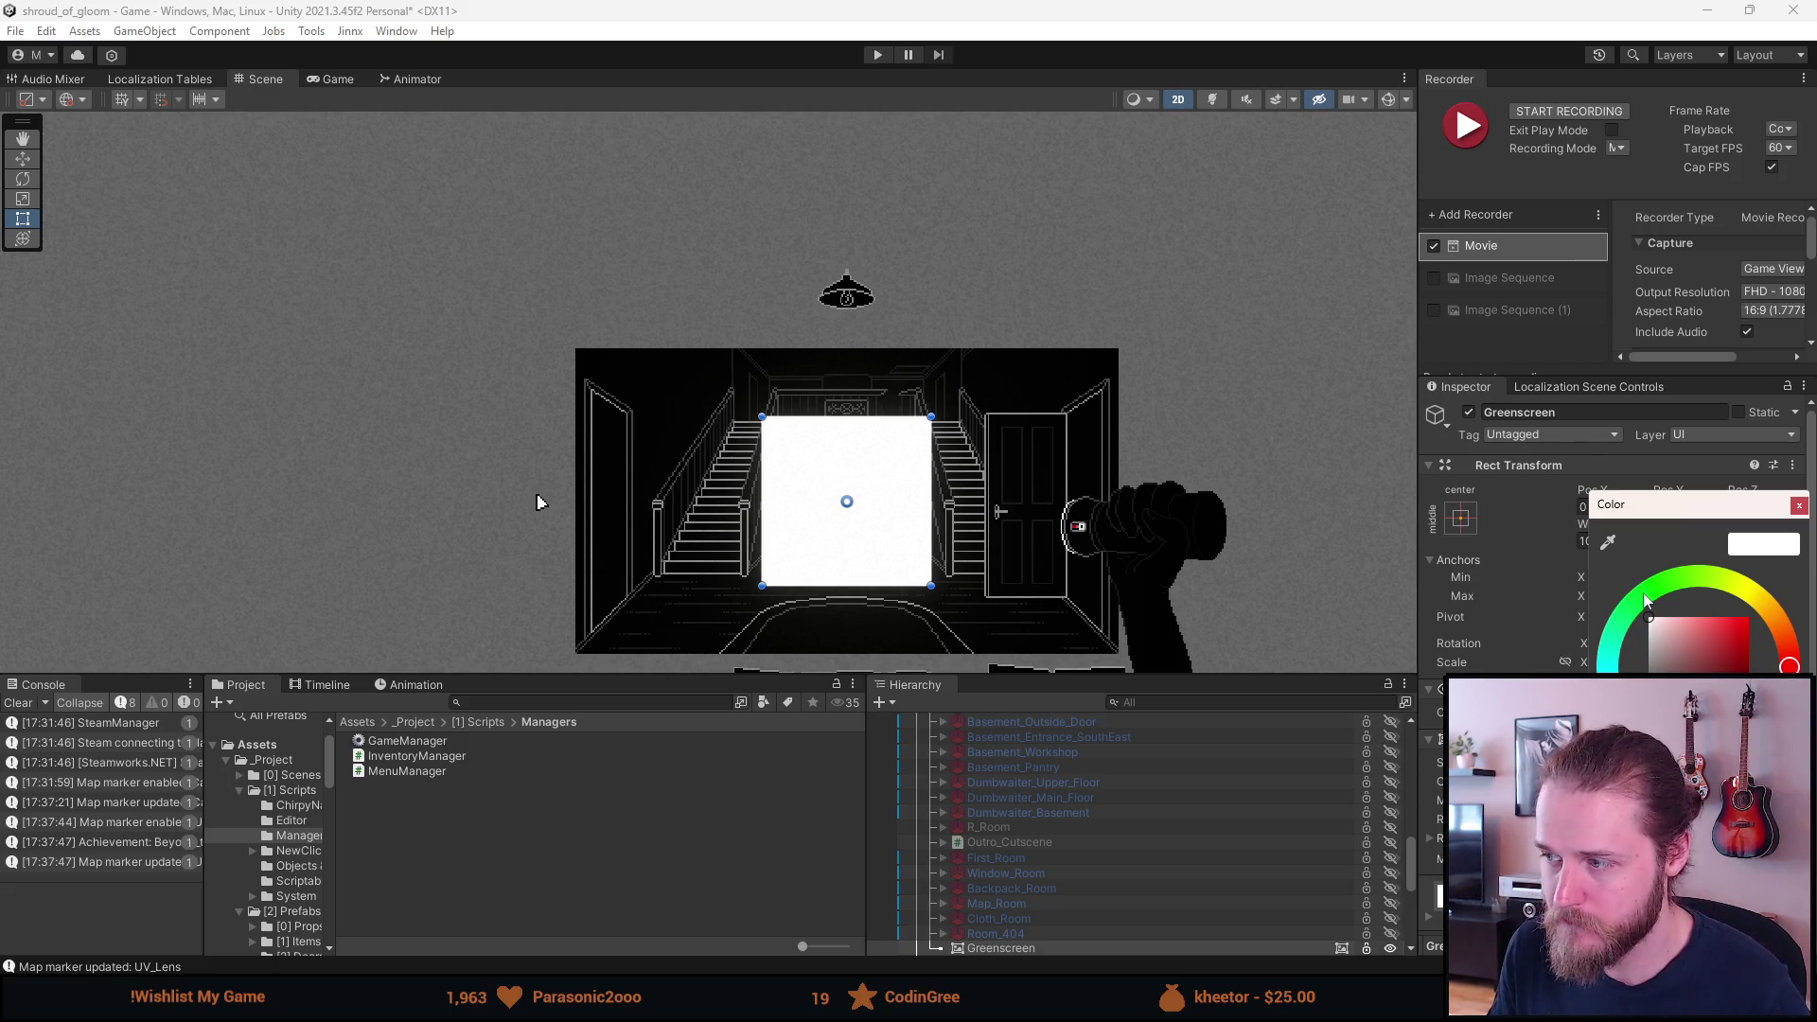
# Set the Greenscreen image colour to bright green.
pyautogui.click(1653, 598)
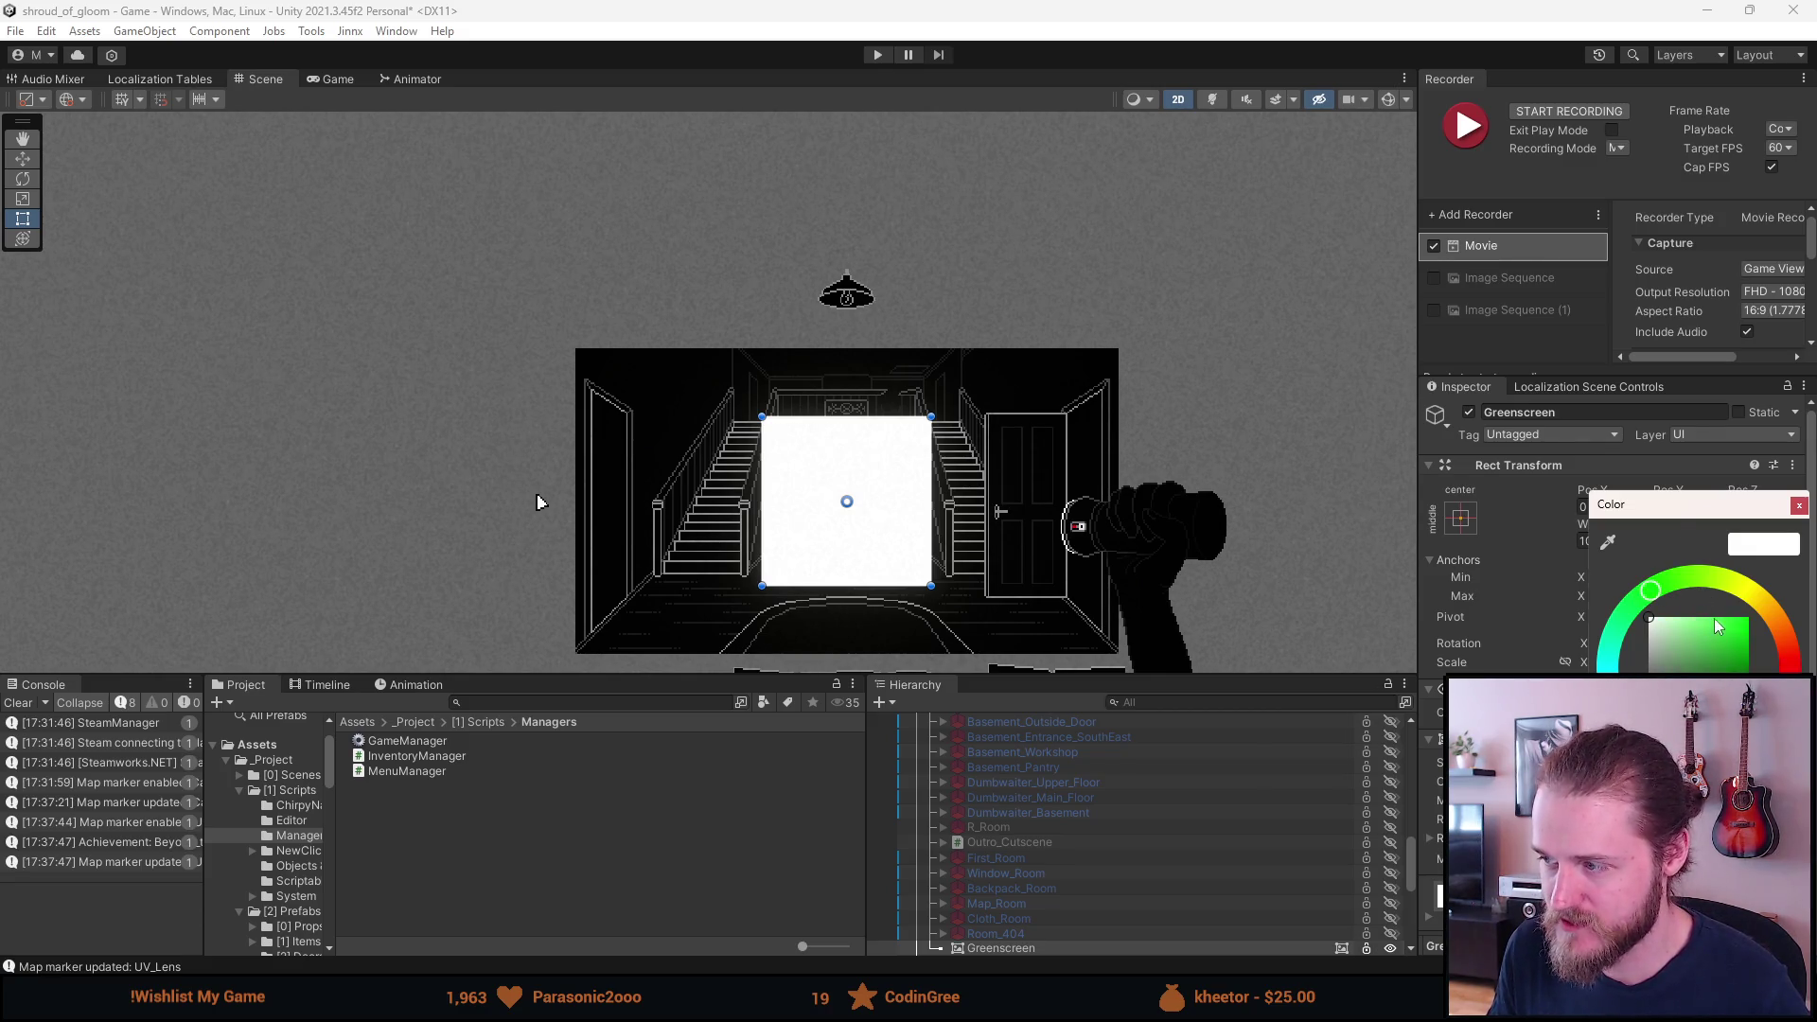
pyautogui.click(1739, 641)
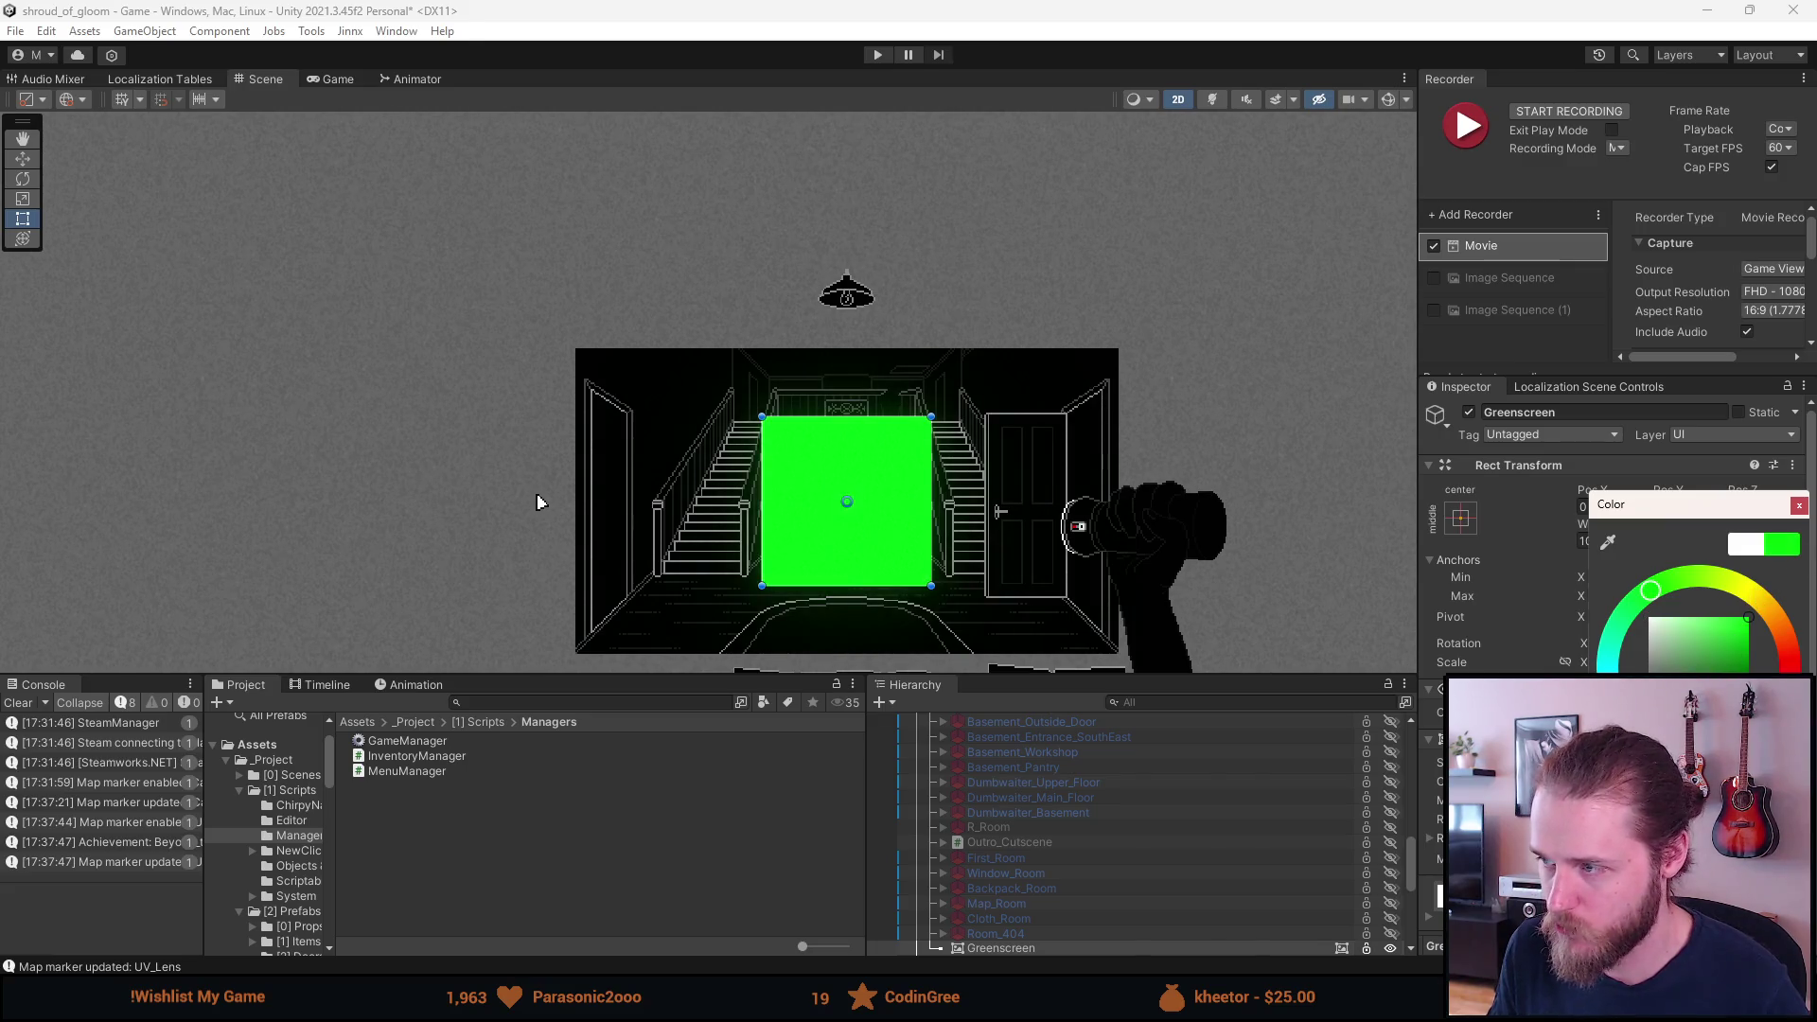
pyautogui.click(1798, 507)
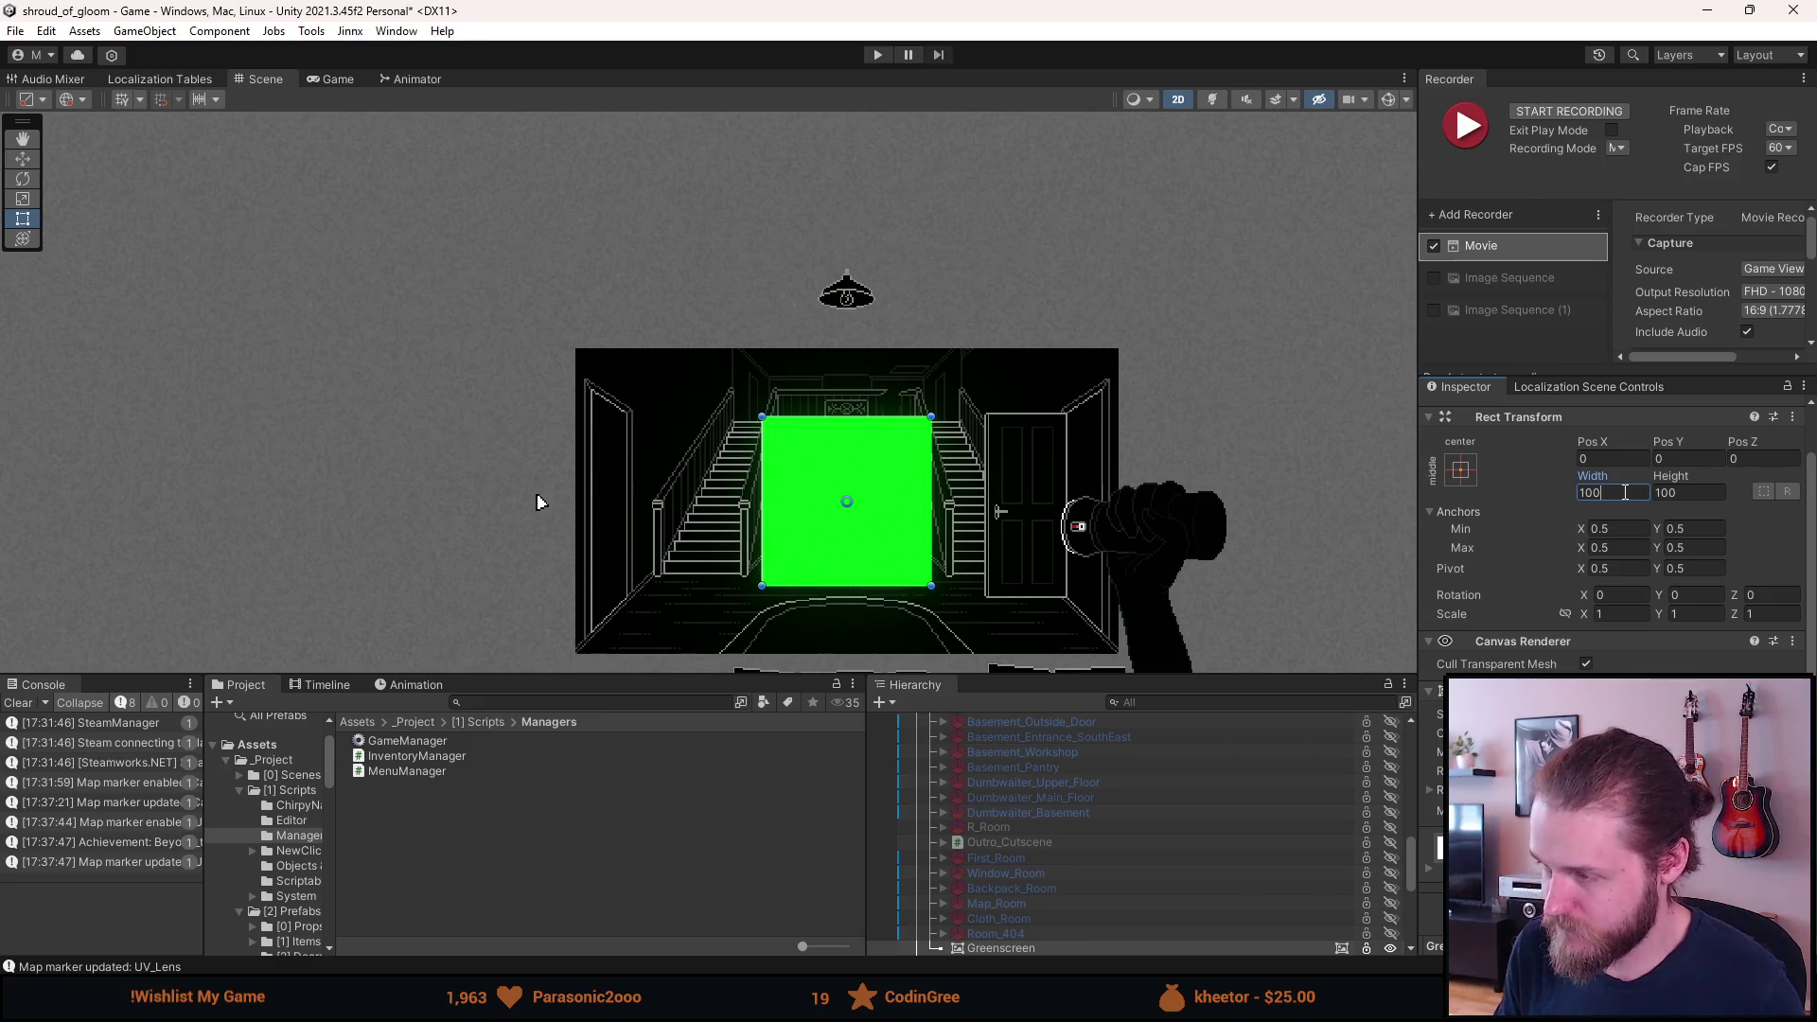
# Size the Greenscreen to width 320 and height 180, centring it in the scene view.
pyautogui.write('320')
pyautogui.press('Tab')
pyautogui.write('180')
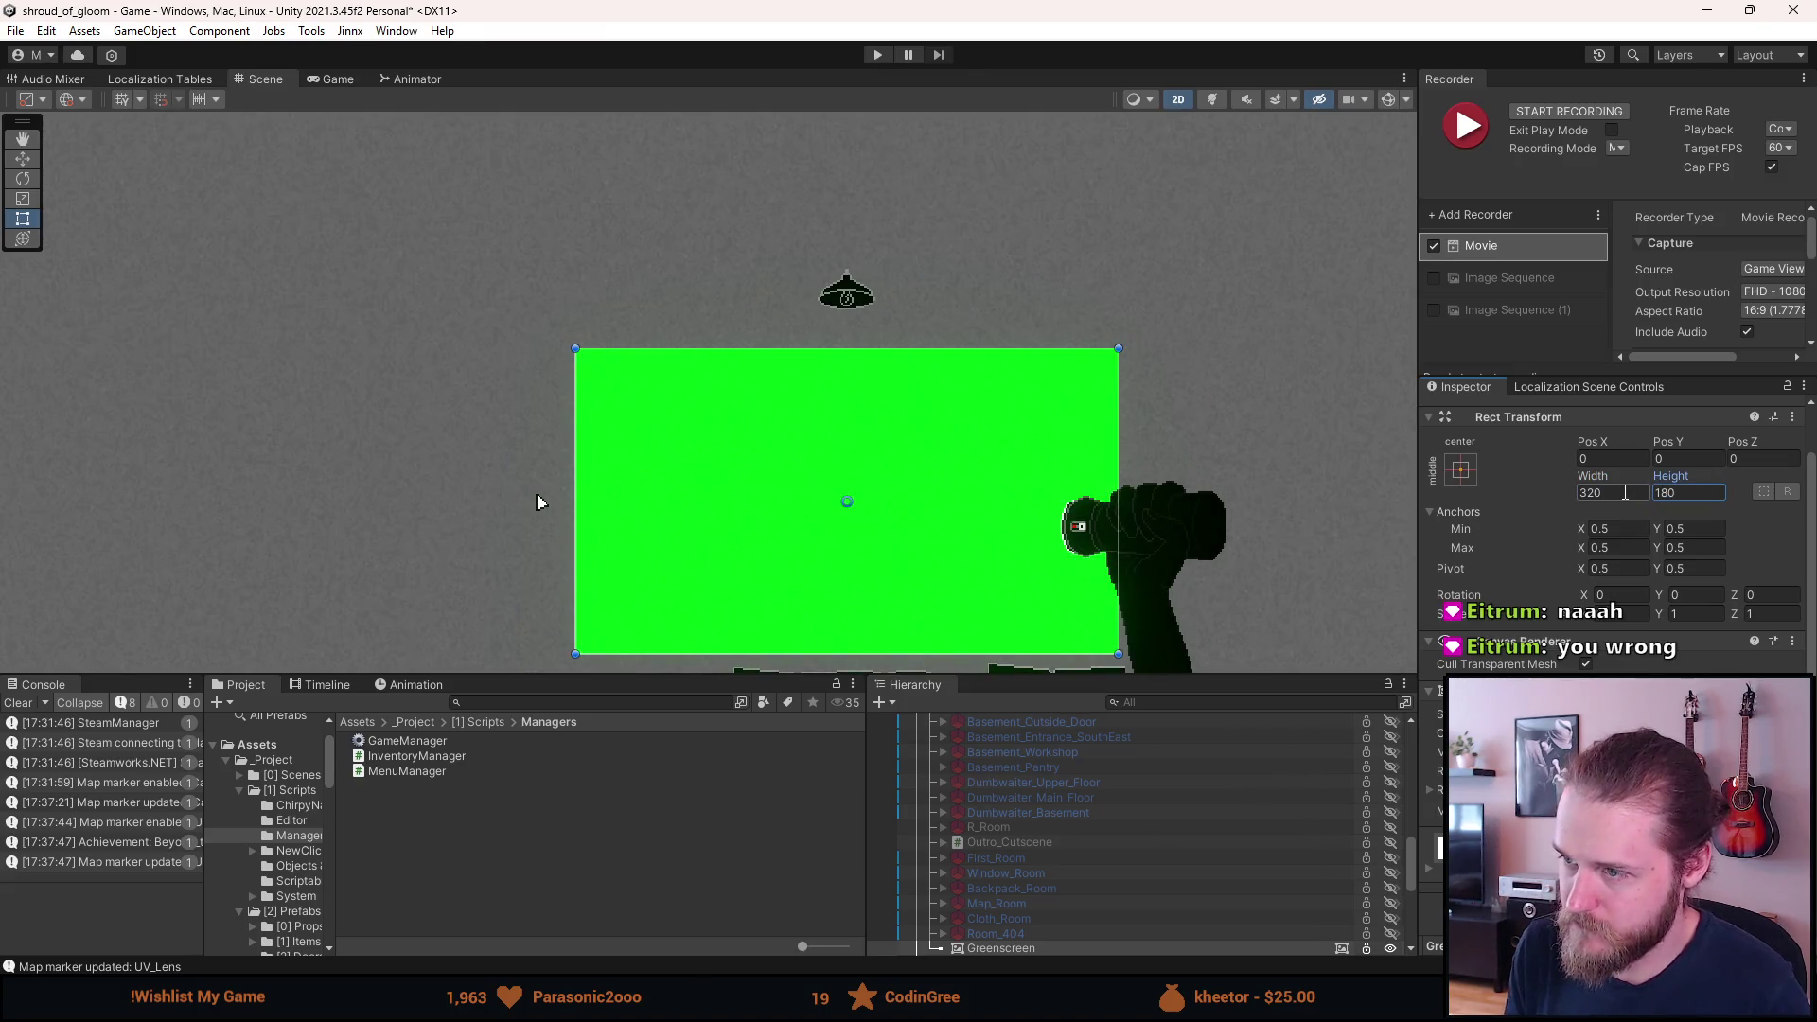
pyautogui.scroll(2, 832, 545)
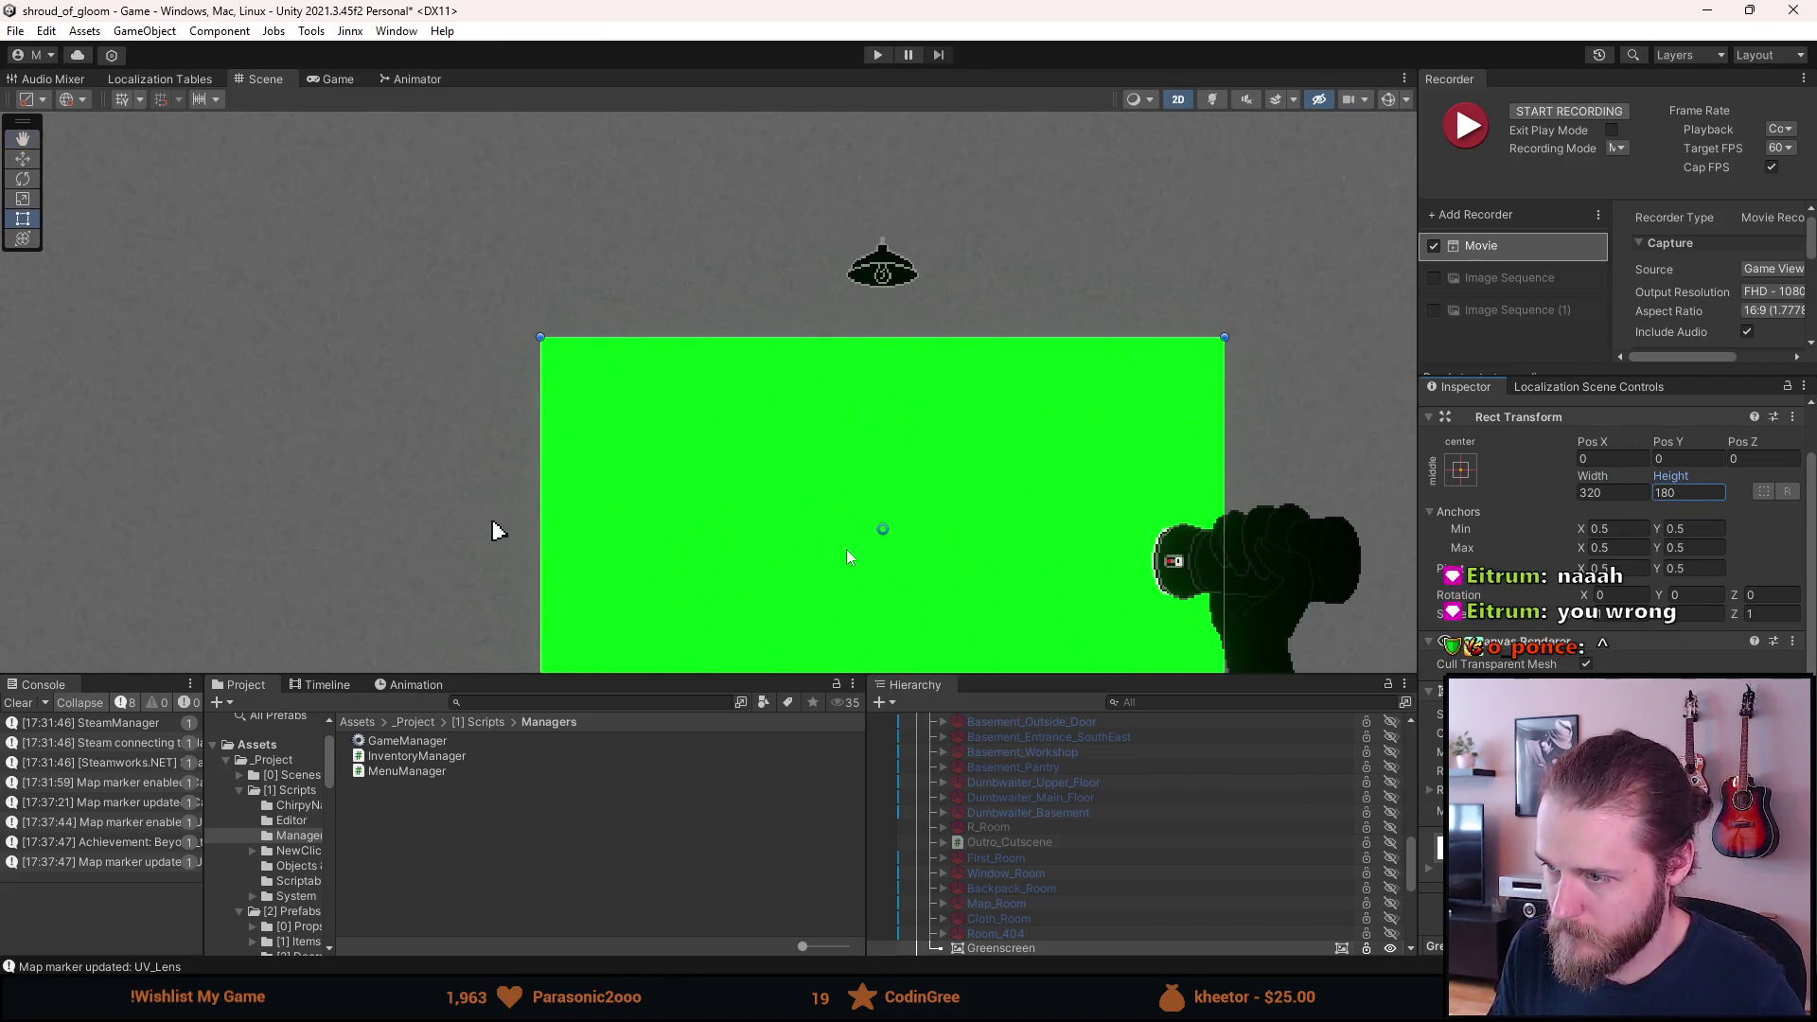
pyautogui.moveTo(848, 530); pyautogui.dragTo(708, 412)
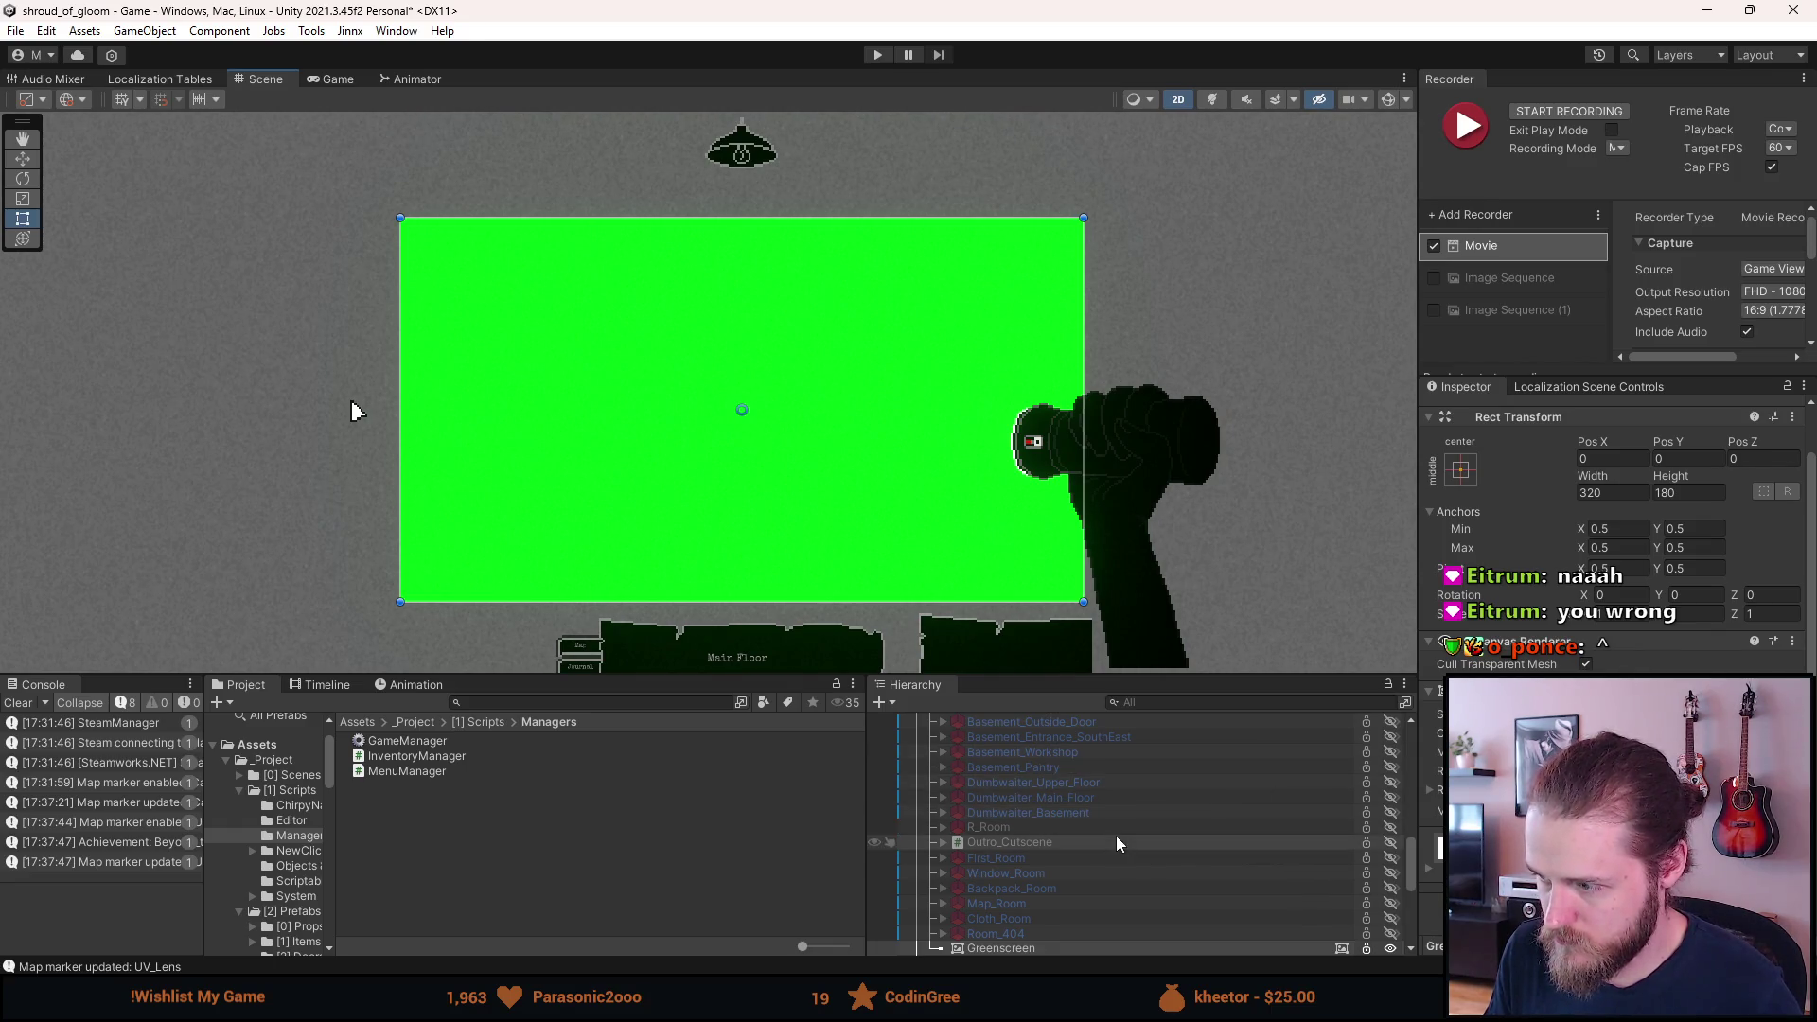
pyautogui.scroll(5, 1115, 837)
pyautogui.scroll(10, 1135, 810)
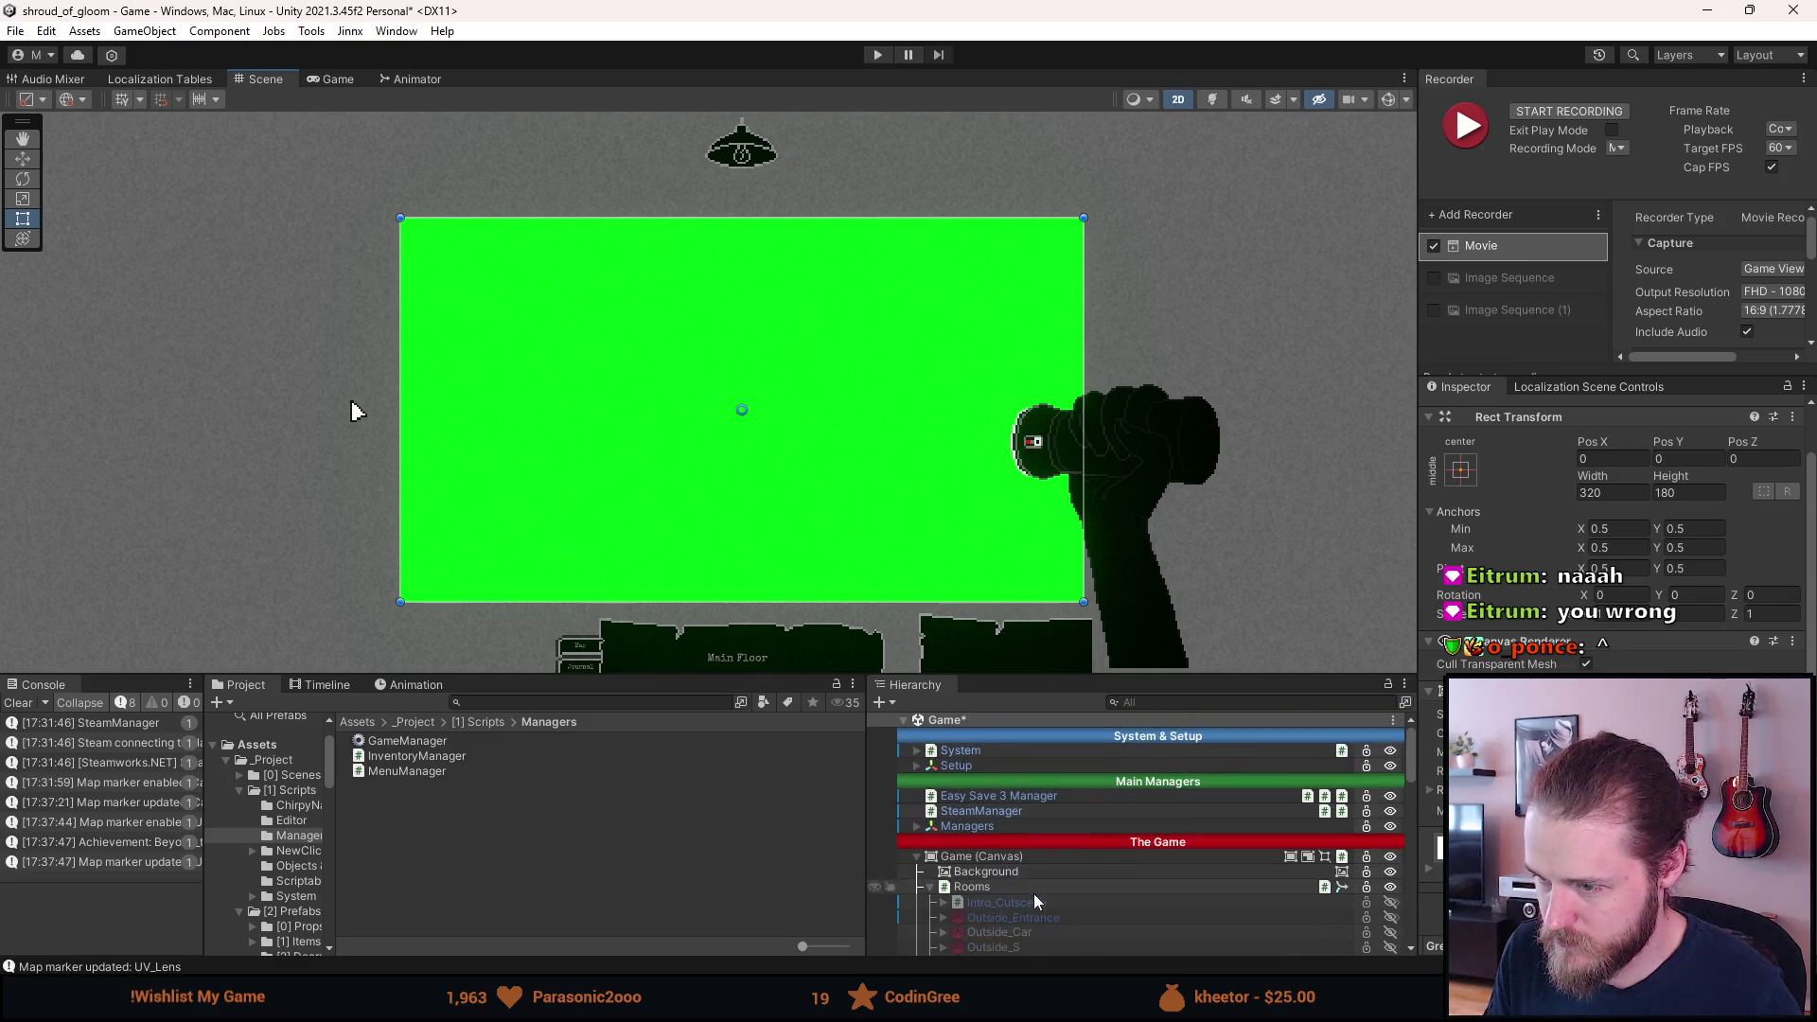
# Check the Game (Canvas) mask stays Everything, preview the Game view, then enter Play mode.
pyautogui.click(1031, 857)
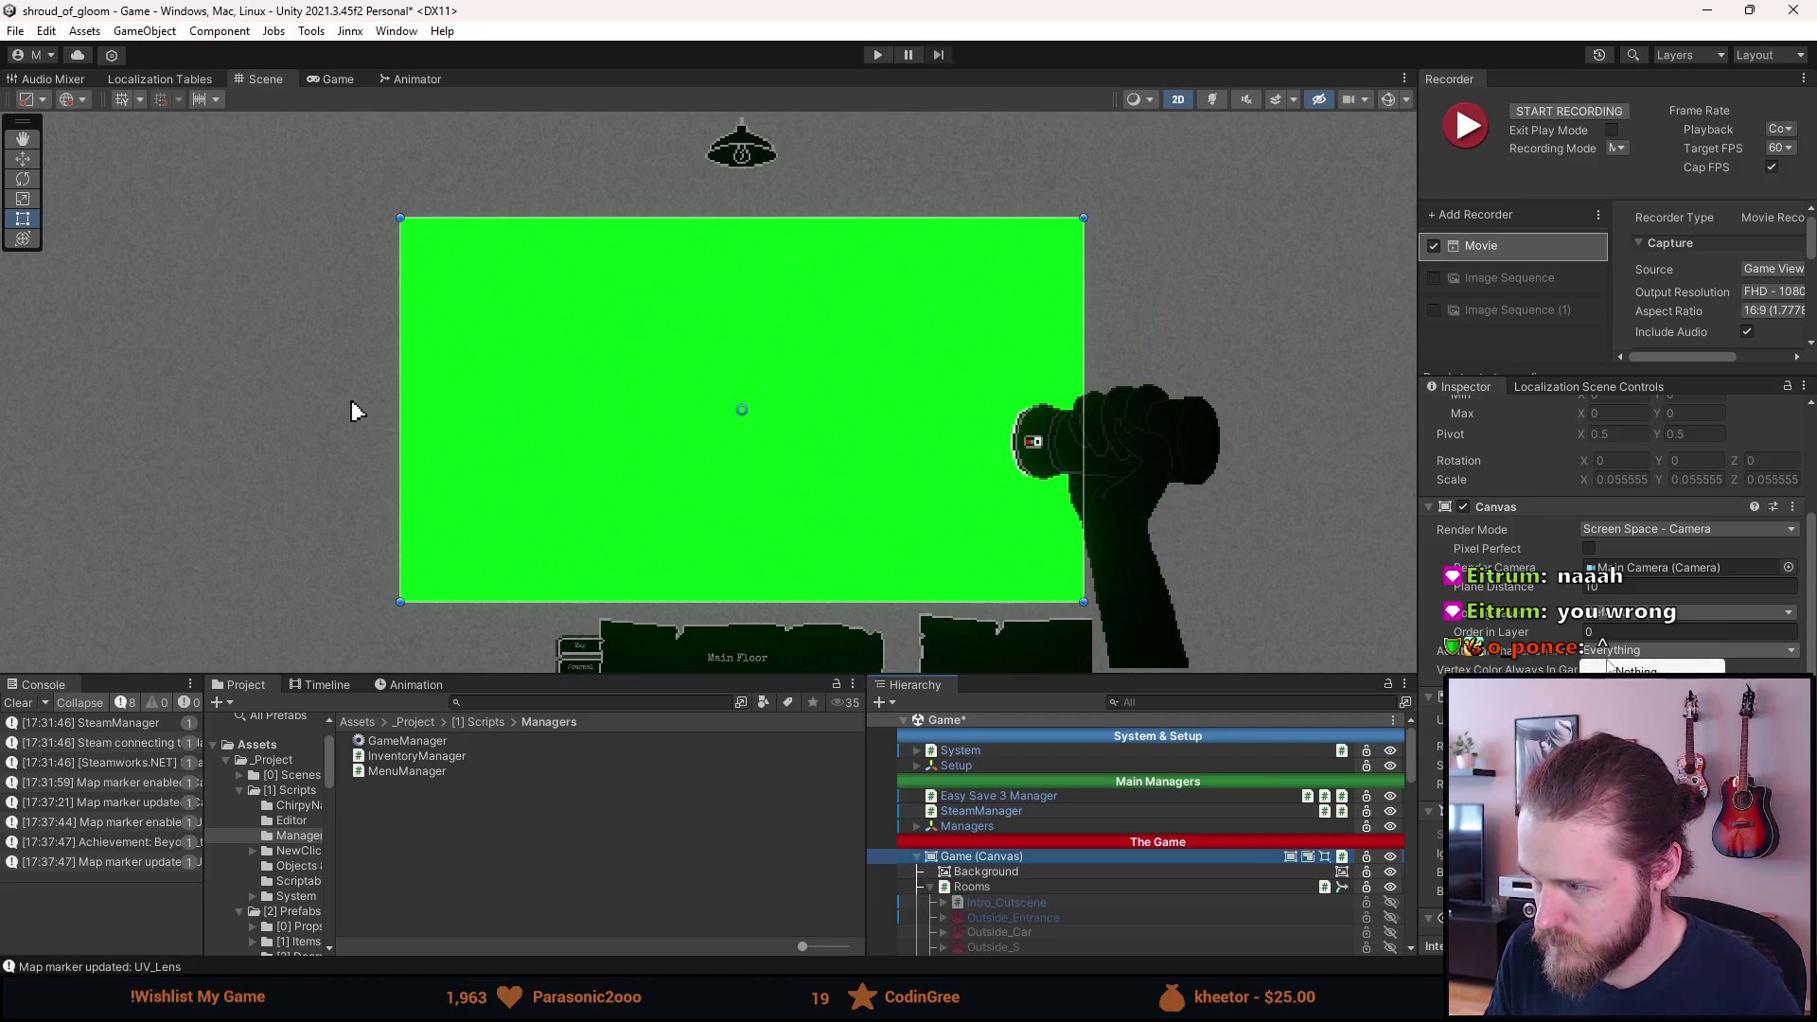
pyautogui.click(1636, 670)
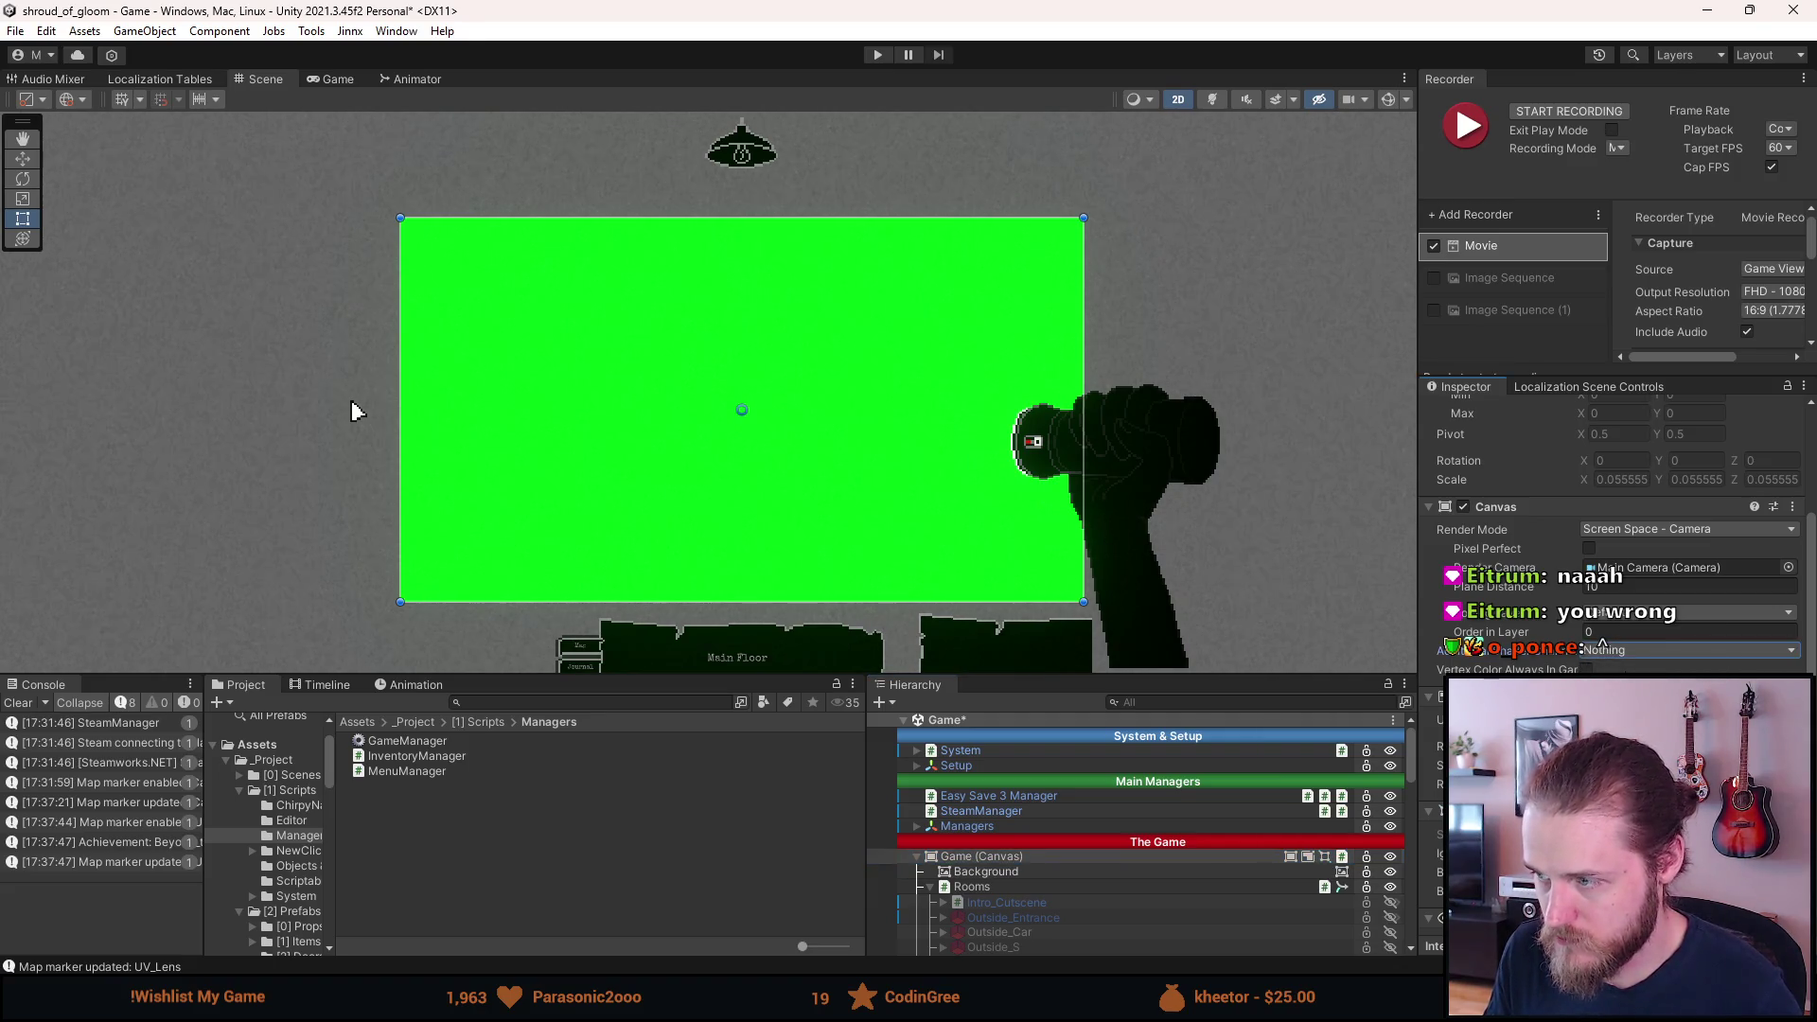
pyautogui.hotkey('ctrl', 'z')
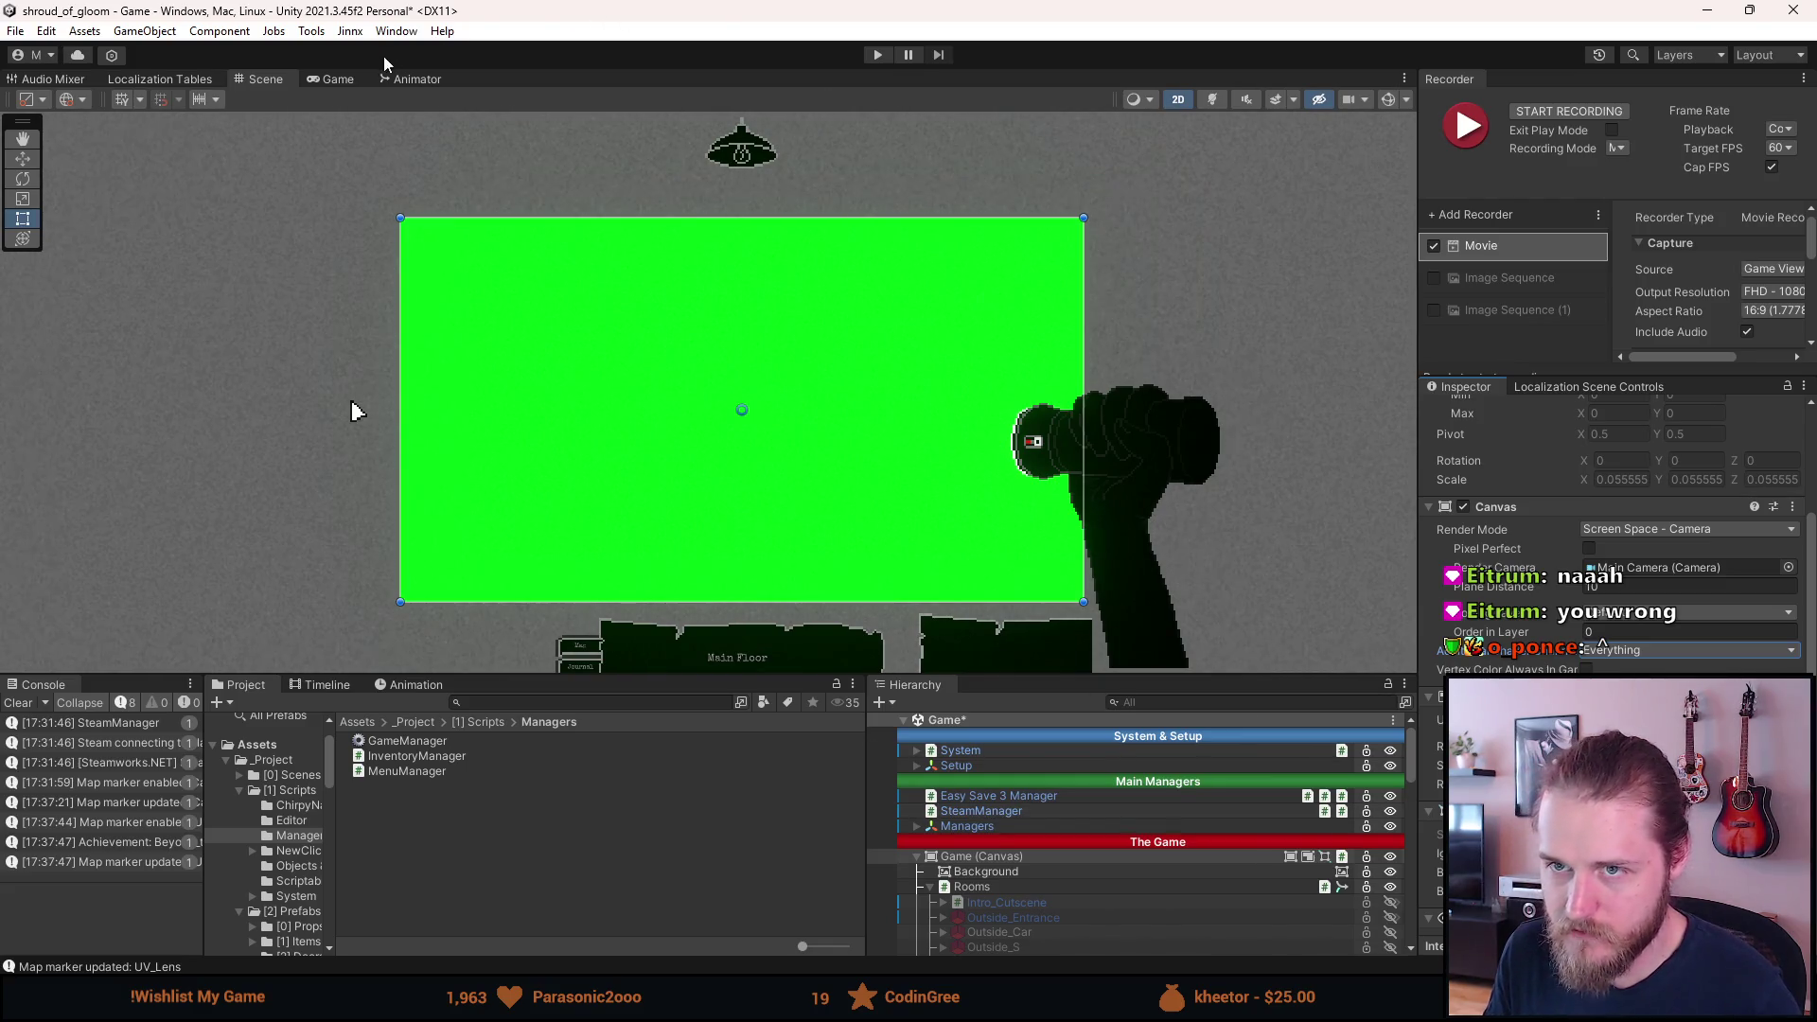
pyautogui.click(350, 75)
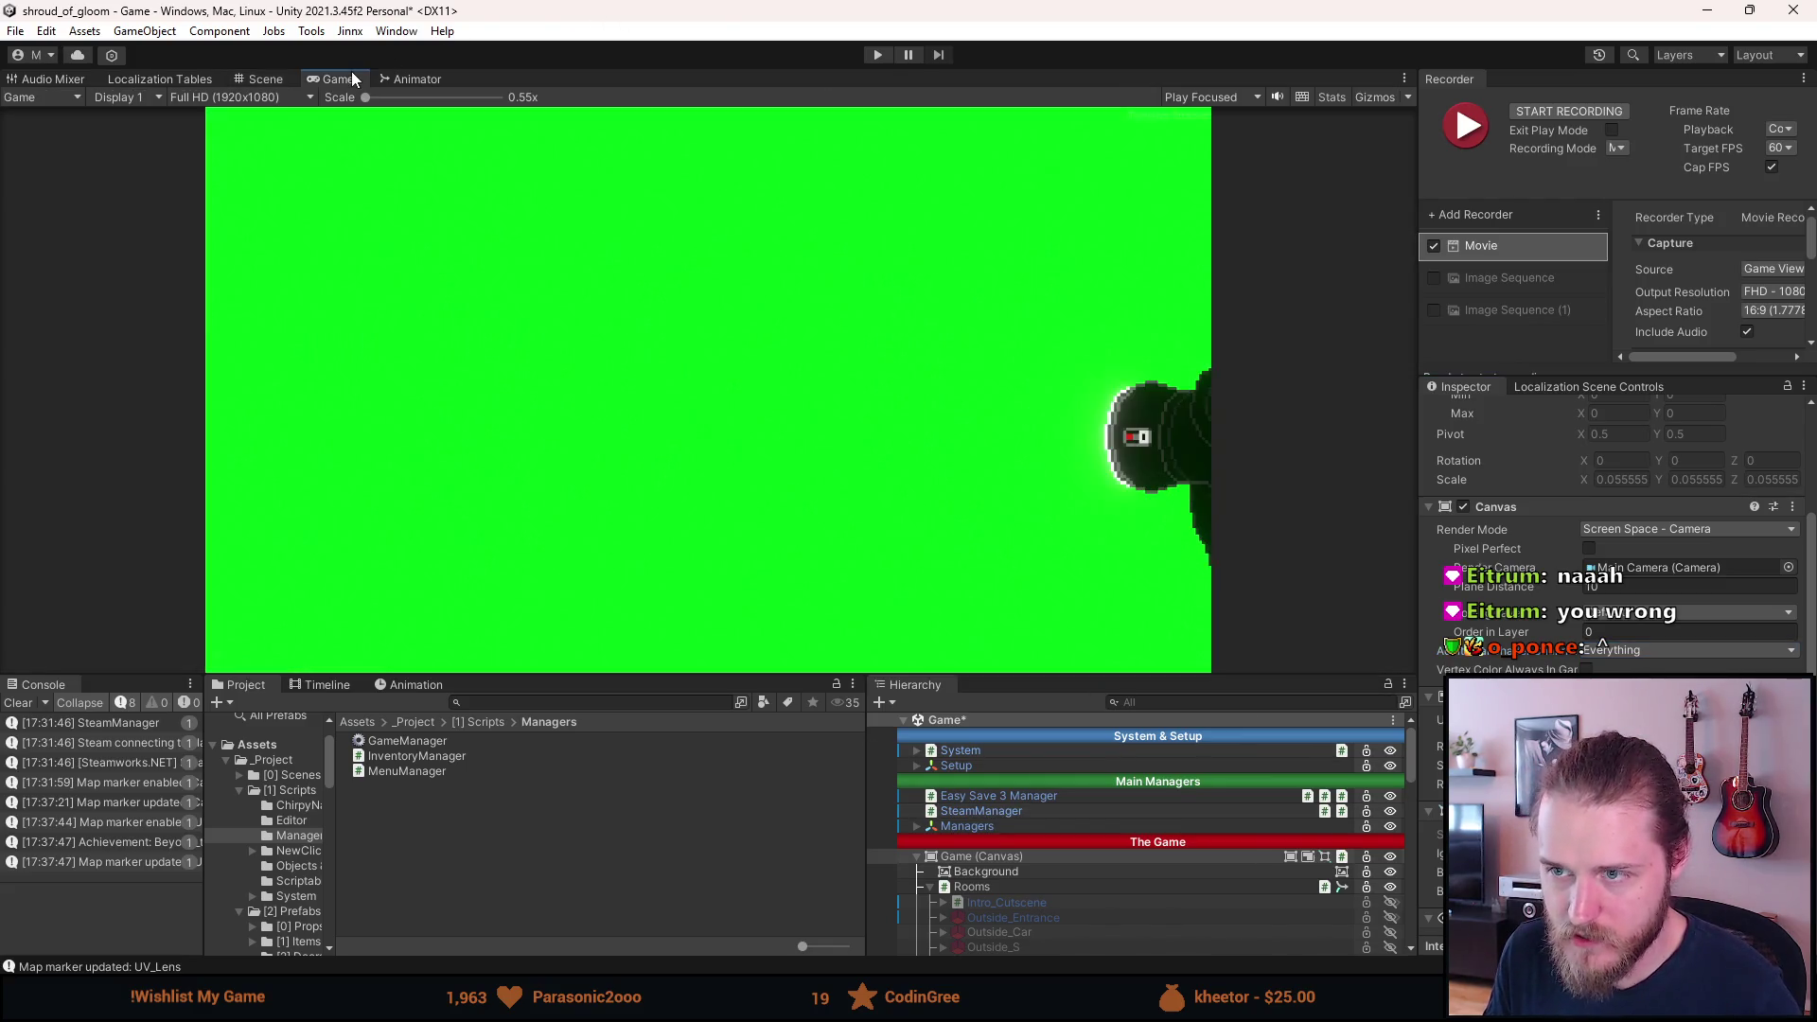
pyautogui.click(285, 76)
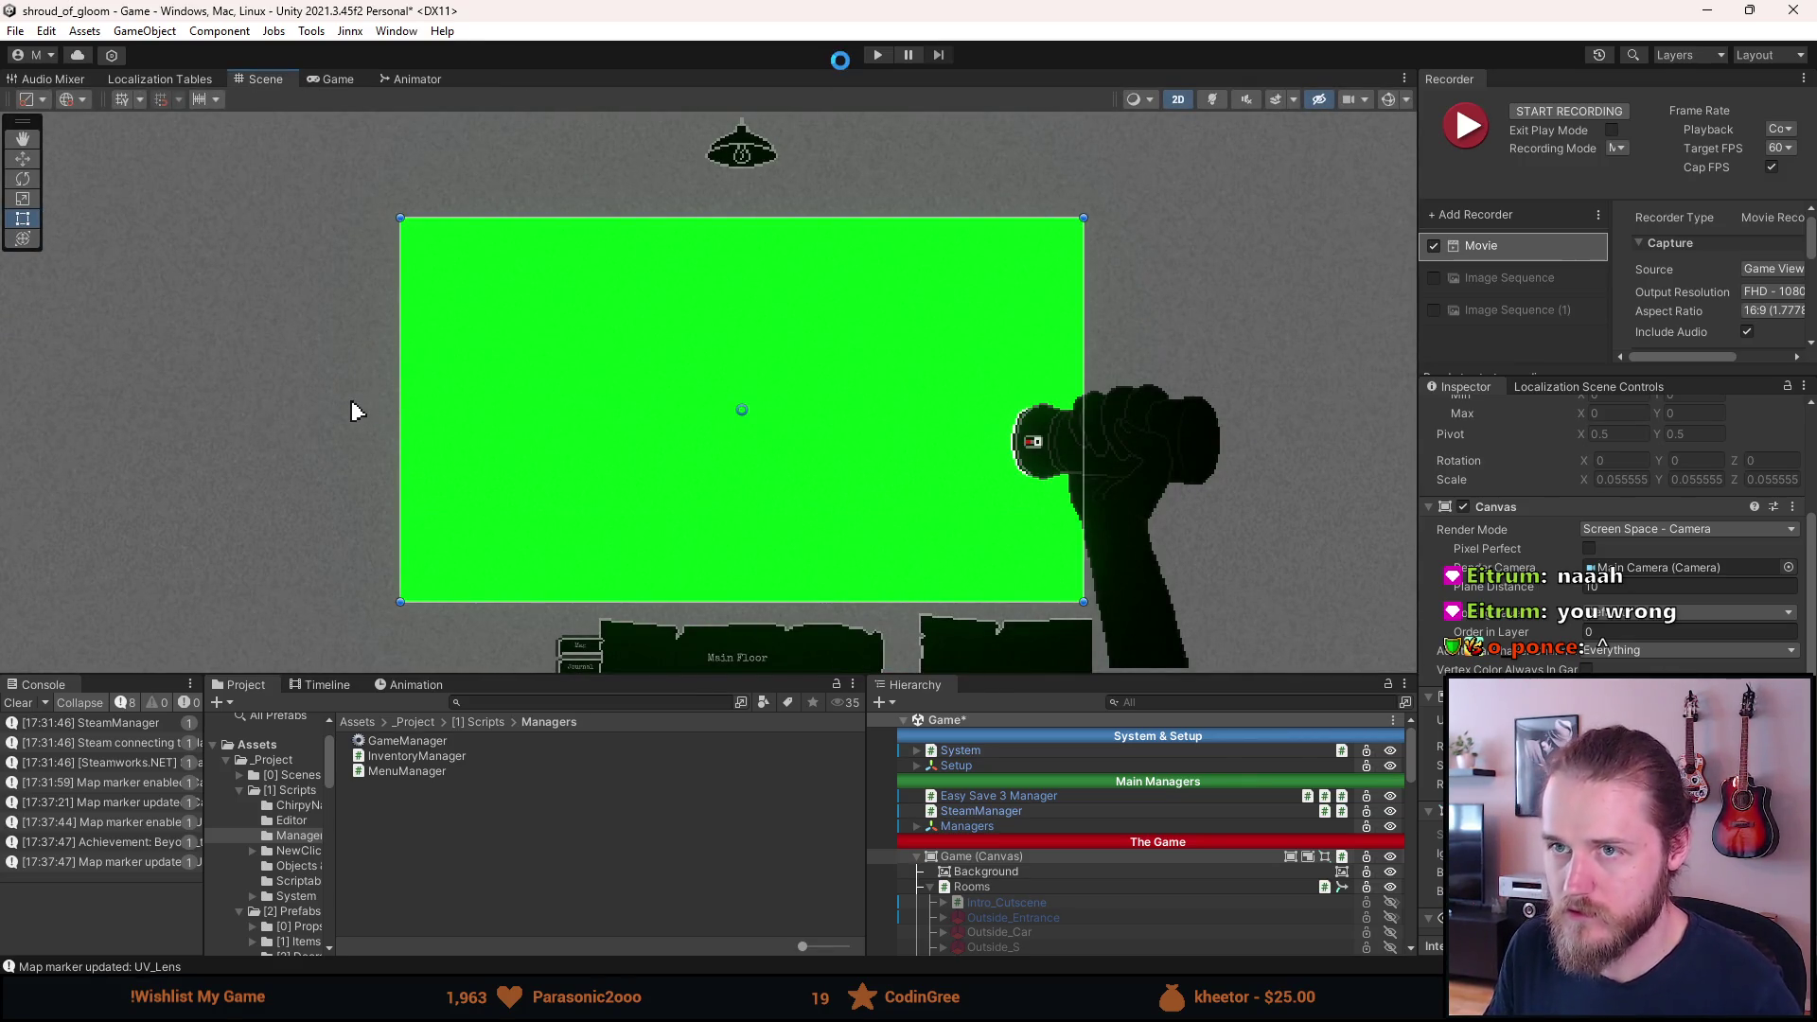
pyautogui.click(880, 54)
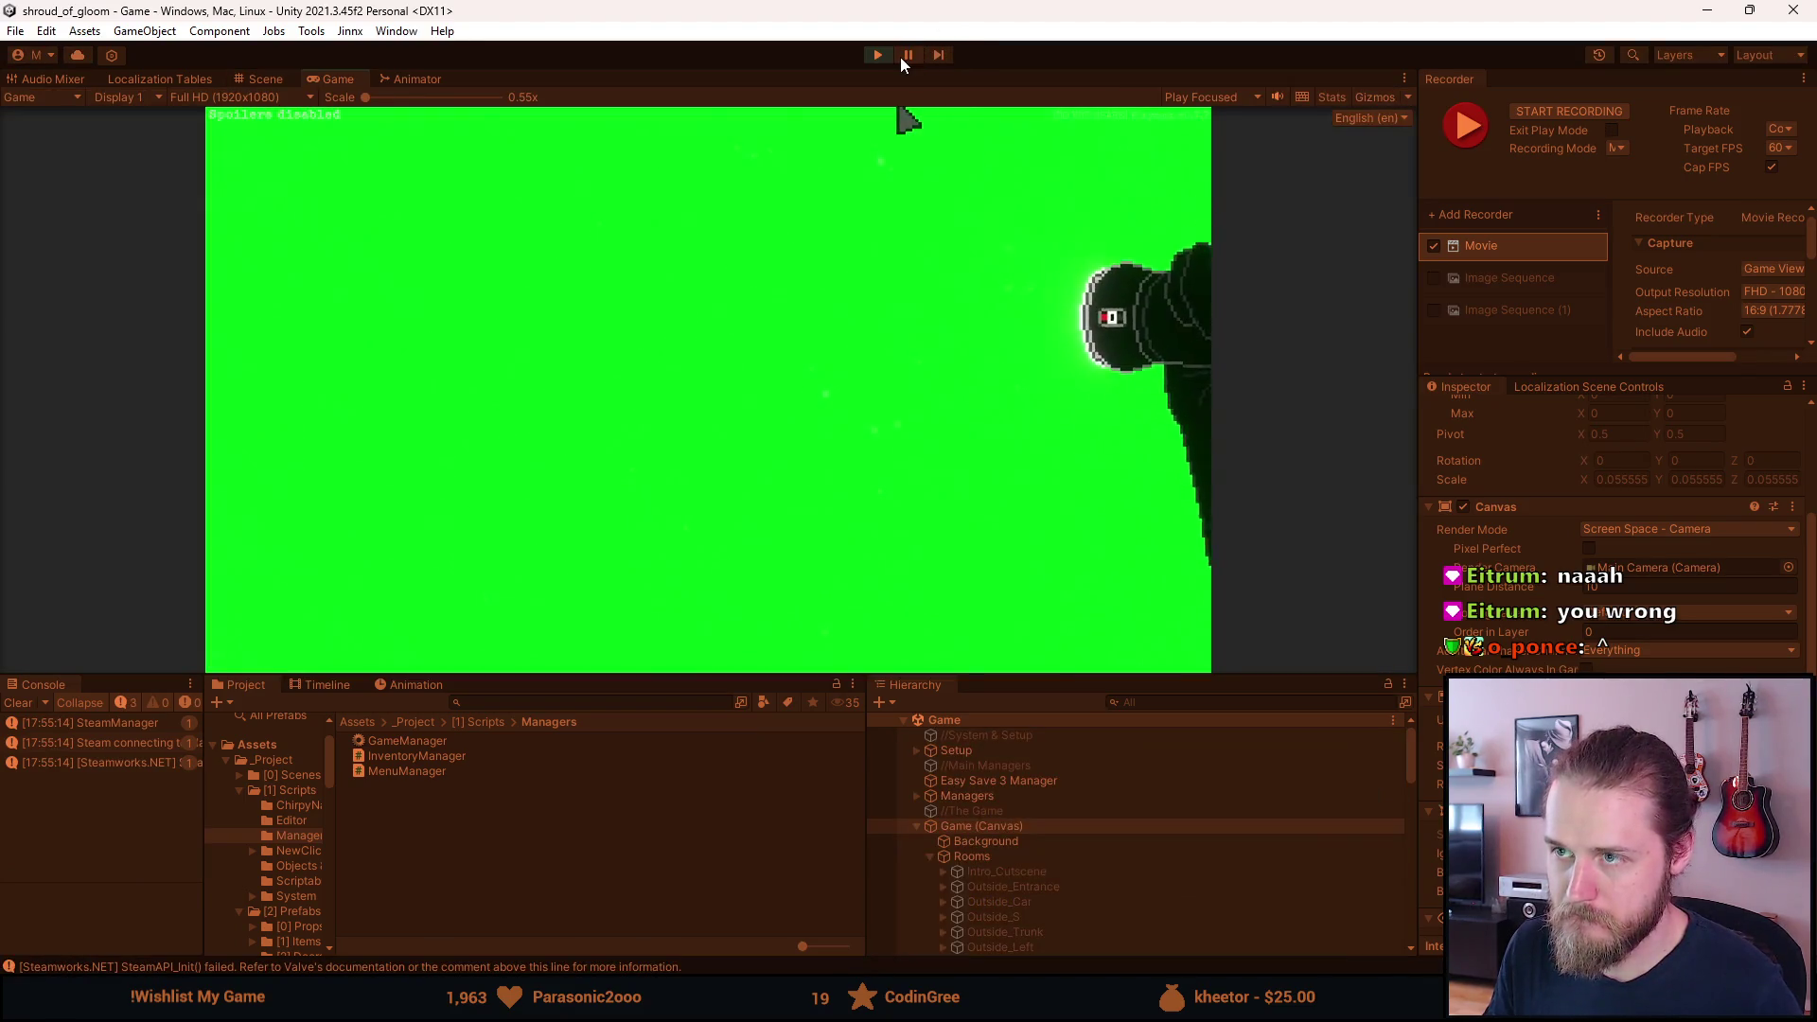
# Pause the game, enlarge the Scene view, clear the Console, then resume play.
pyautogui.click(902, 56)
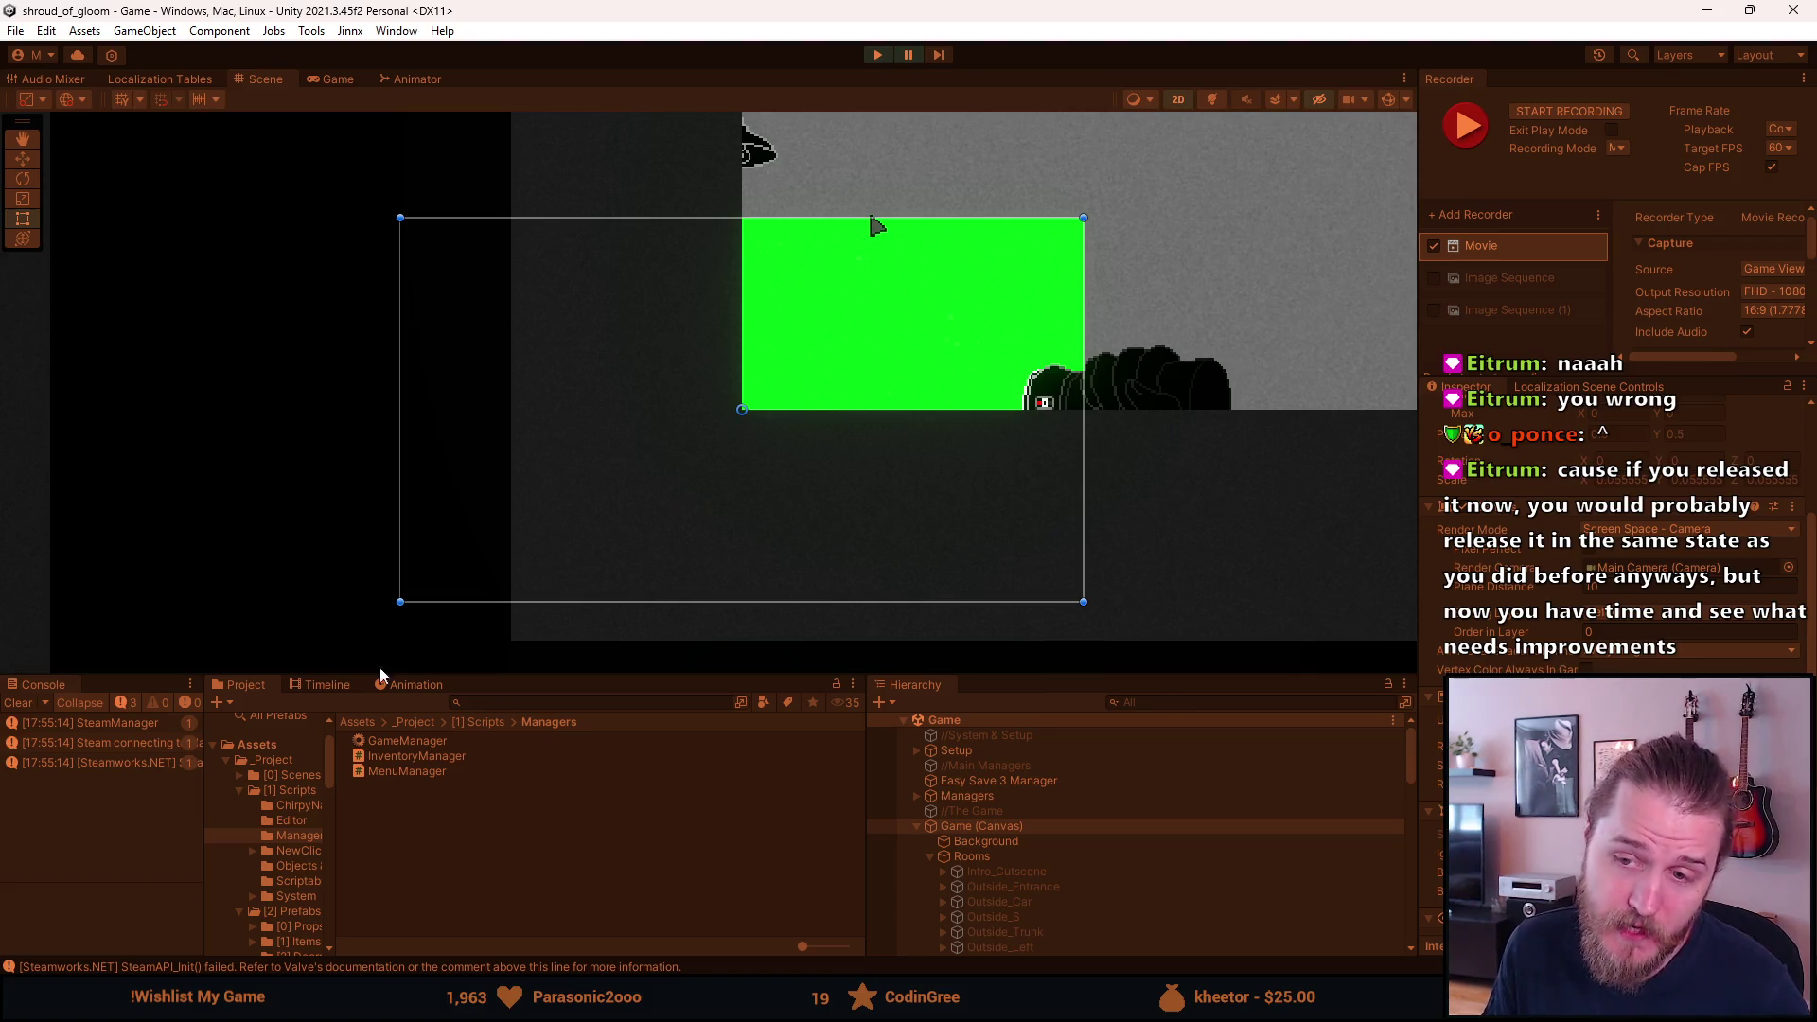
pyautogui.moveTo(640, 676)
pyautogui.mouseDown()
pyautogui.moveTo(596, 754)
pyautogui.moveTo(552, 766)
pyautogui.moveTo(536, 815)
pyautogui.moveTo(543, 771)
pyautogui.moveTo(533, 798)
pyautogui.mouseUp()
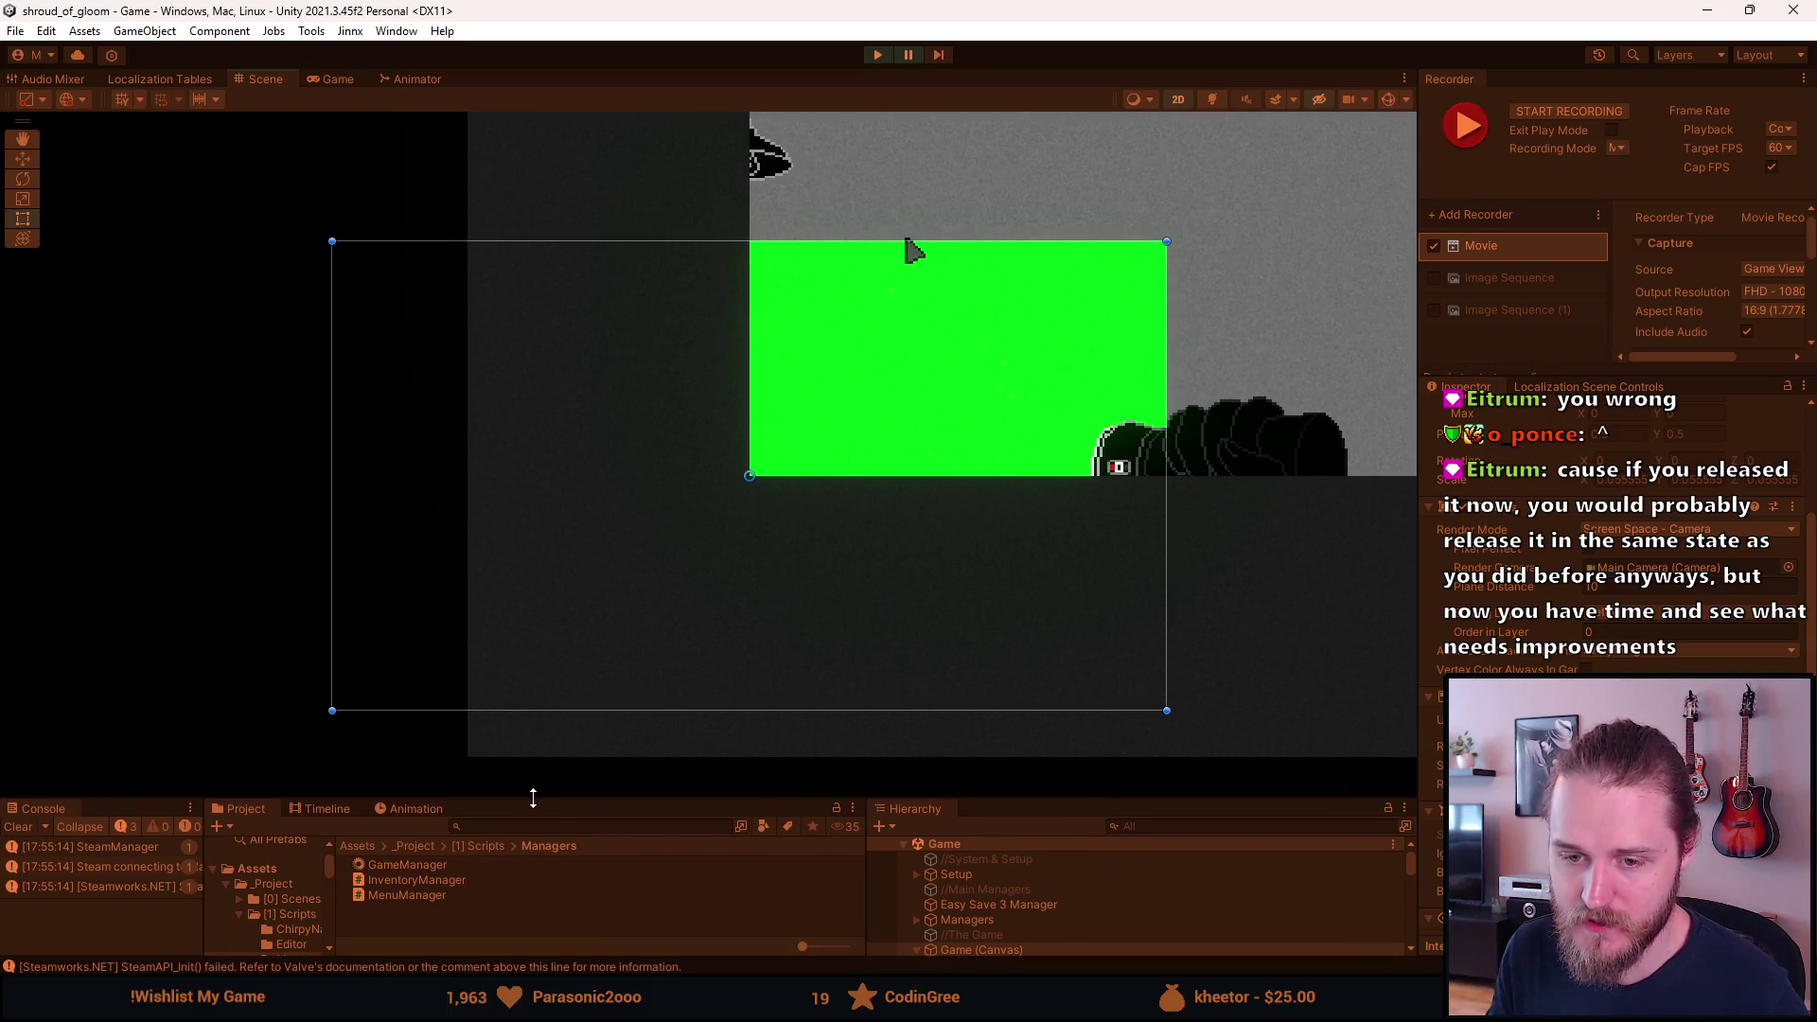
pyautogui.click(19, 830)
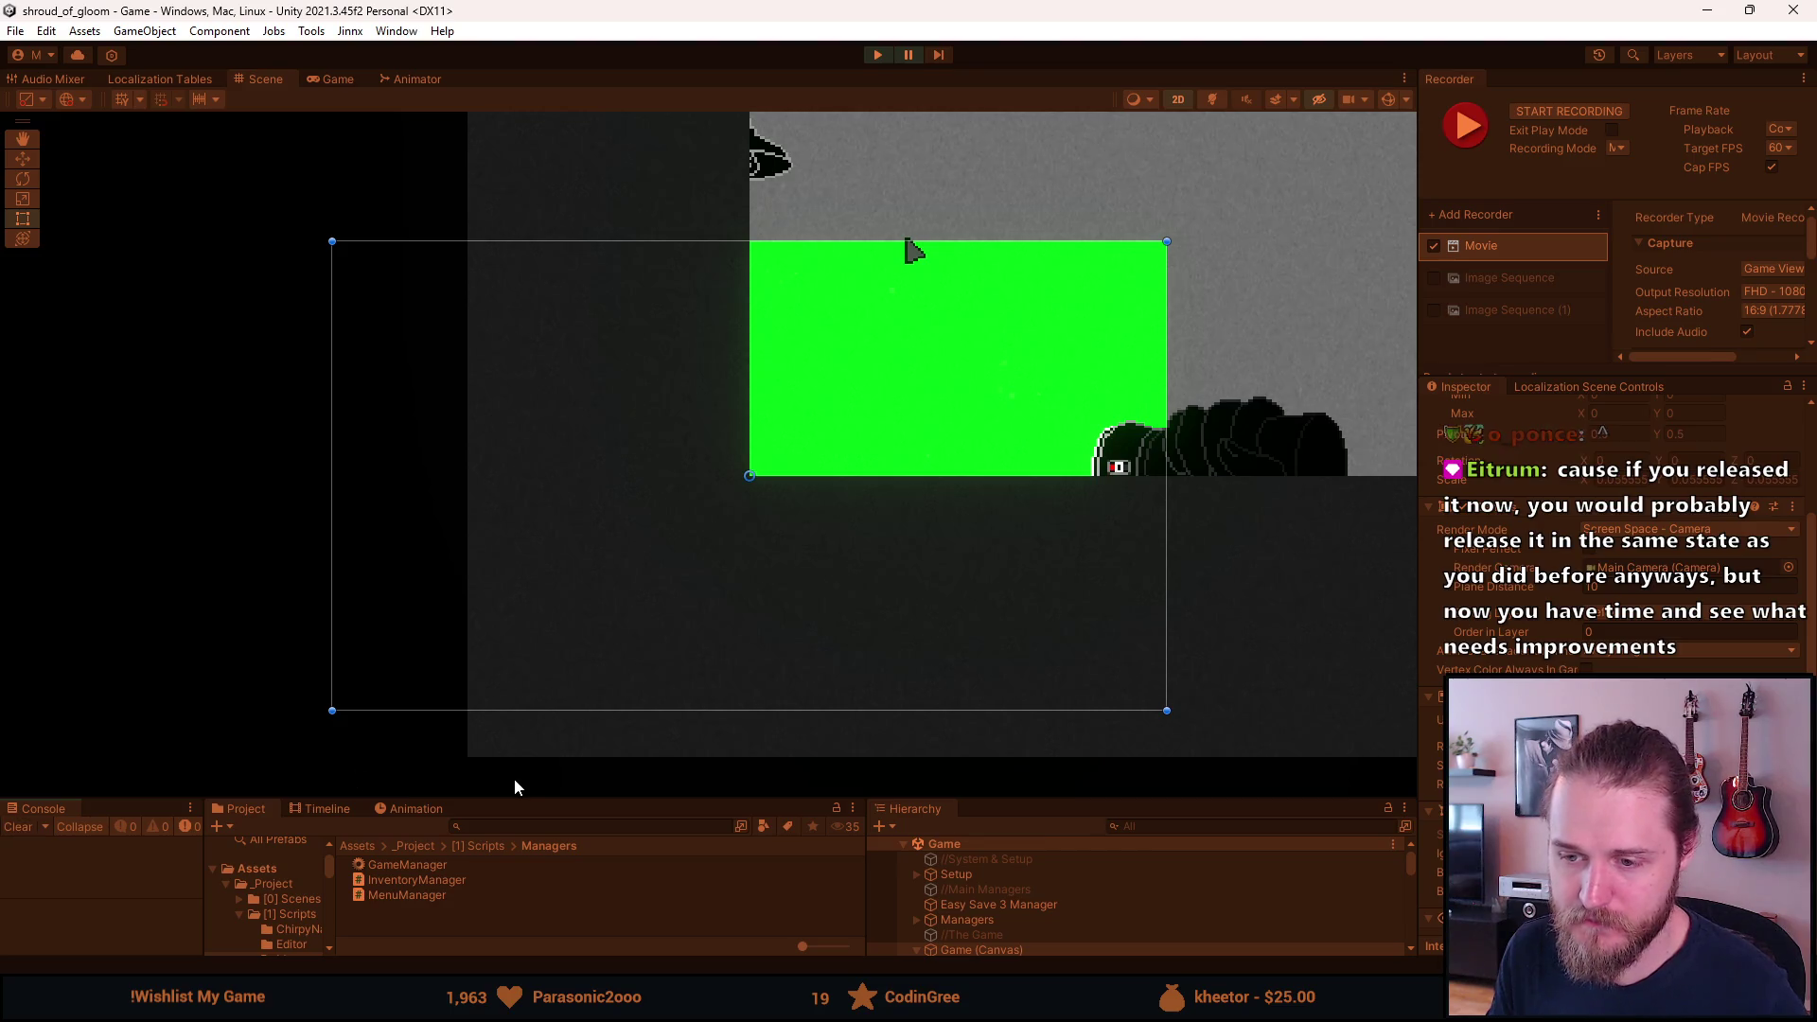
pyautogui.moveTo(531, 797)
pyautogui.mouseDown()
pyautogui.moveTo(519, 838)
pyautogui.moveTo(520, 711)
pyautogui.moveTo(491, 858)
pyautogui.moveTo(505, 768)
pyautogui.moveTo(505, 826)
pyautogui.mouseUp()
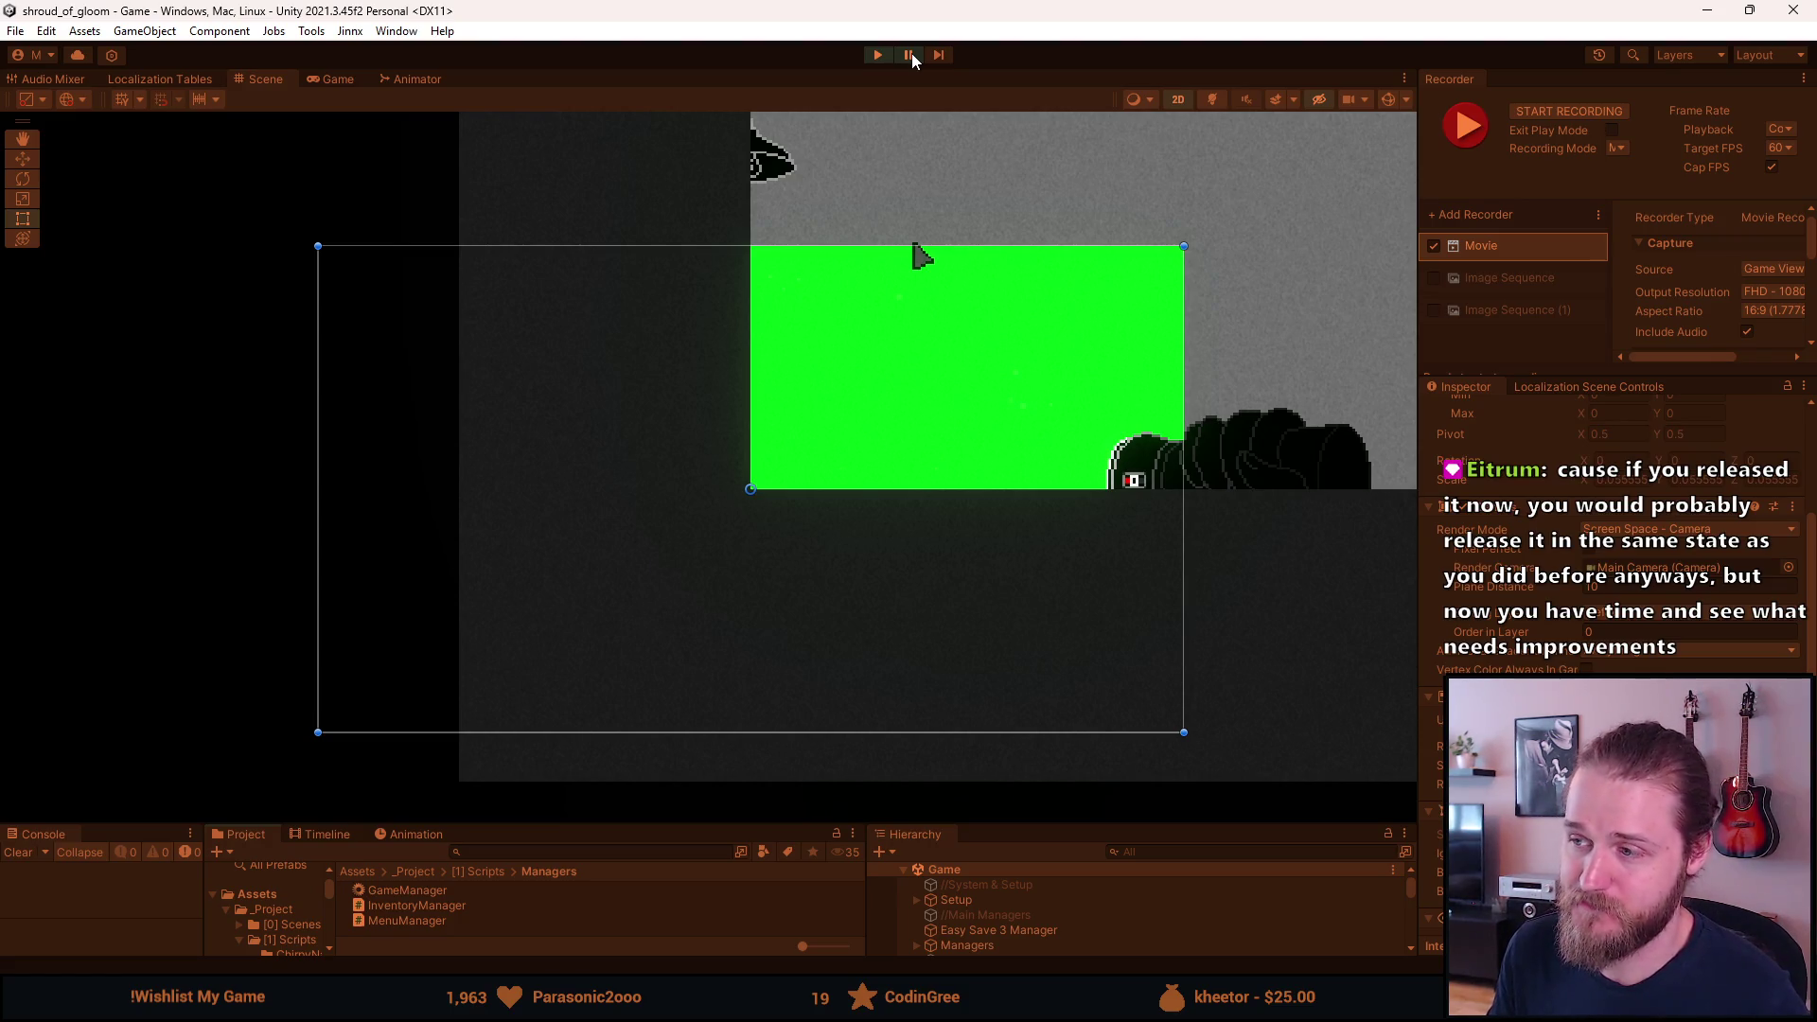
pyautogui.click(908, 55)
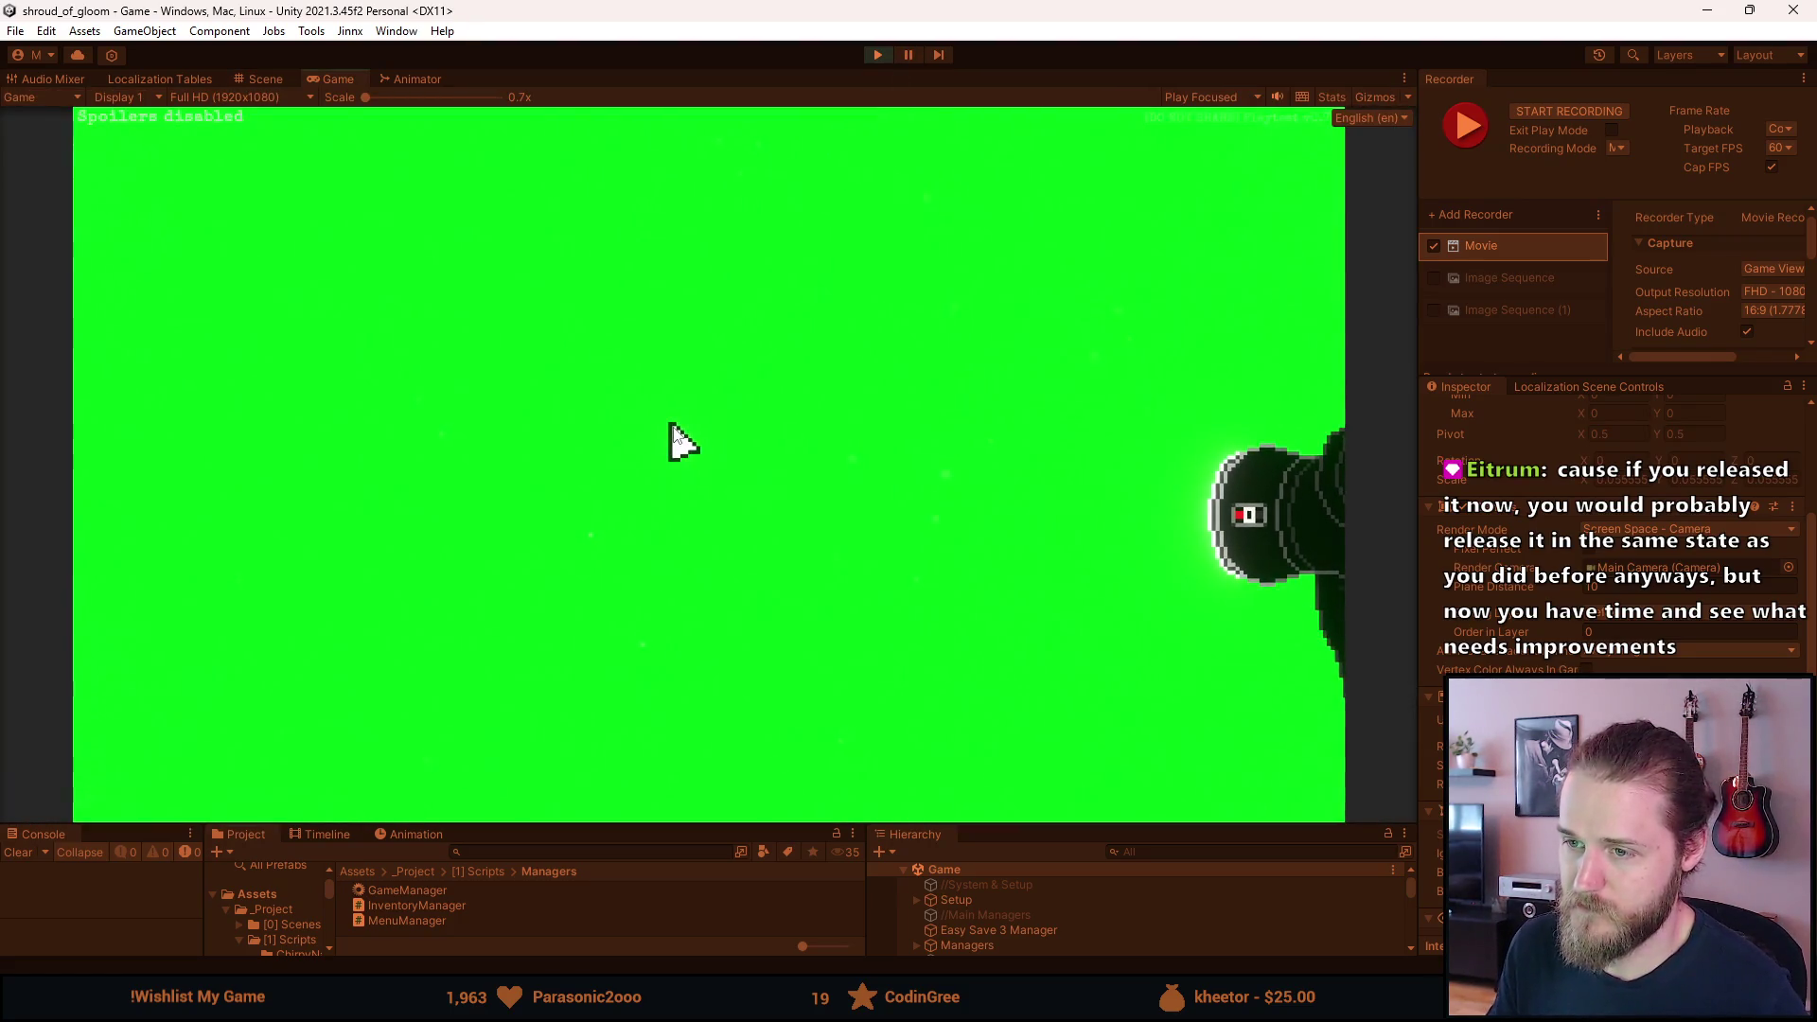
# In the F1 Developer & Testing Tools, disable the in-game cursor and enable Recording Mode.
pyautogui.press('F1')
pyautogui.click(591, 488)
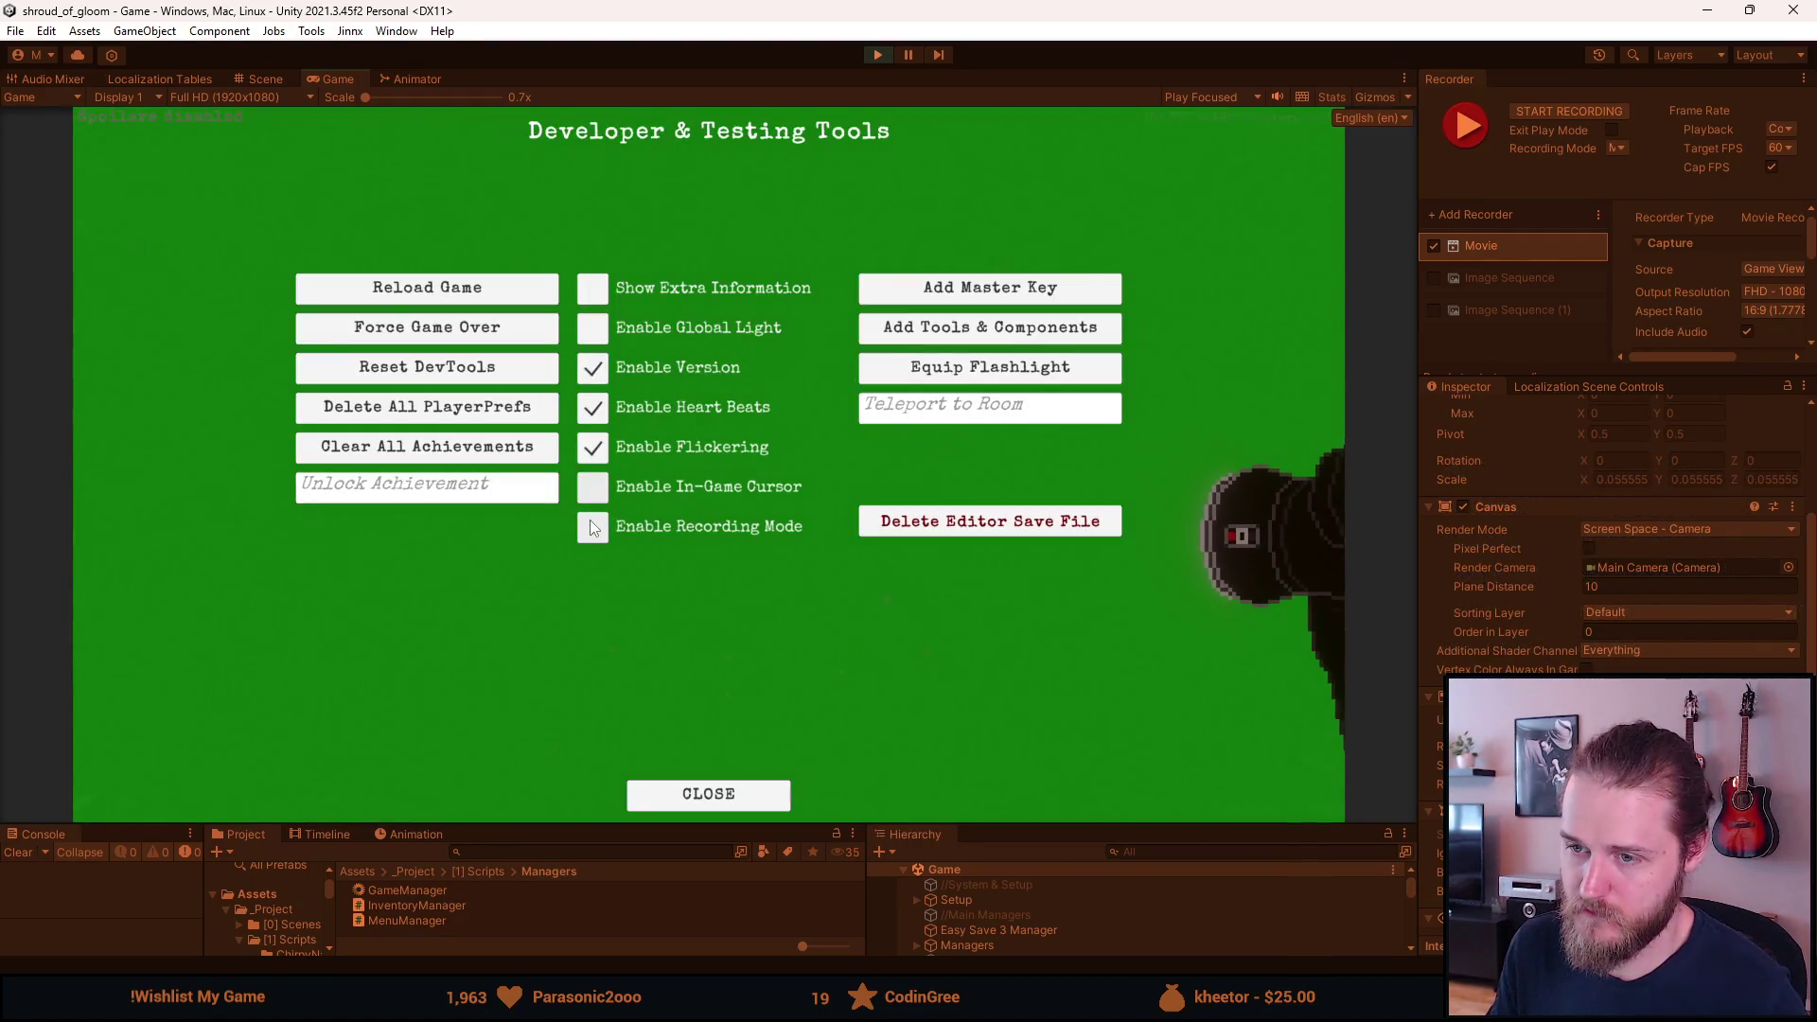
pyautogui.click(591, 527)
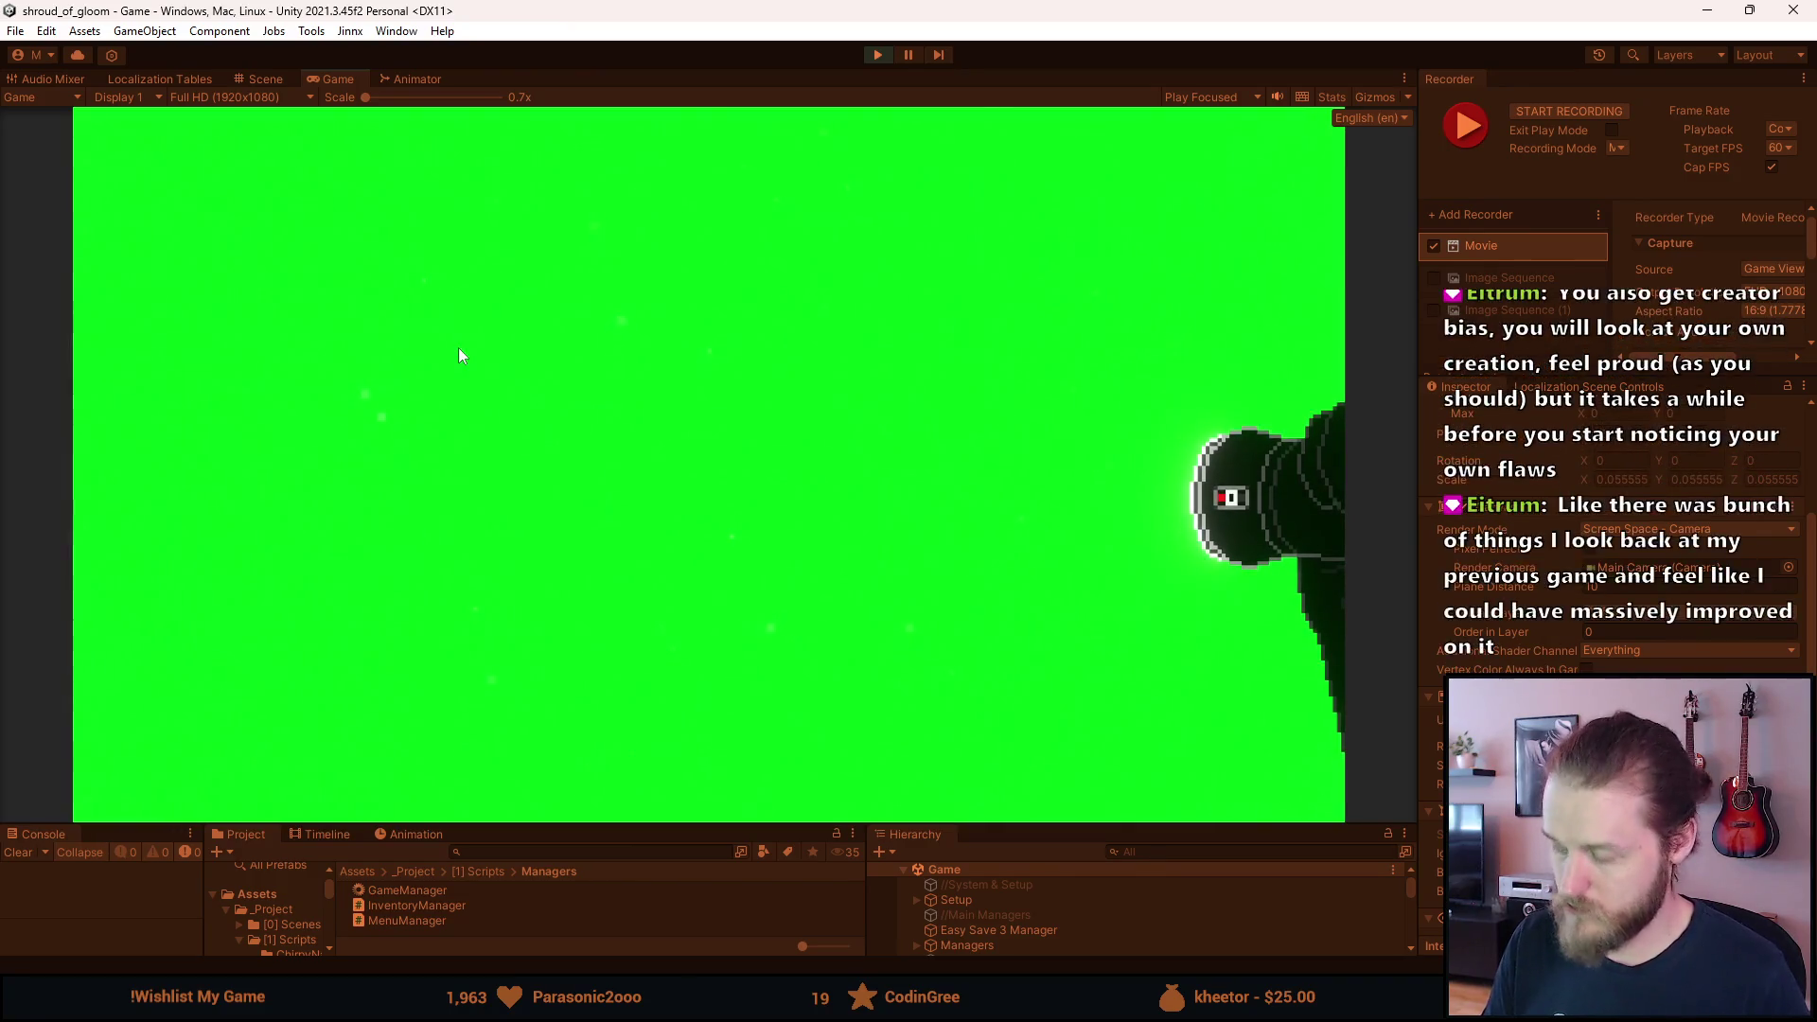
# Record the game view with F10, then pause the game and exit Play mode.
pyautogui.press('F10')
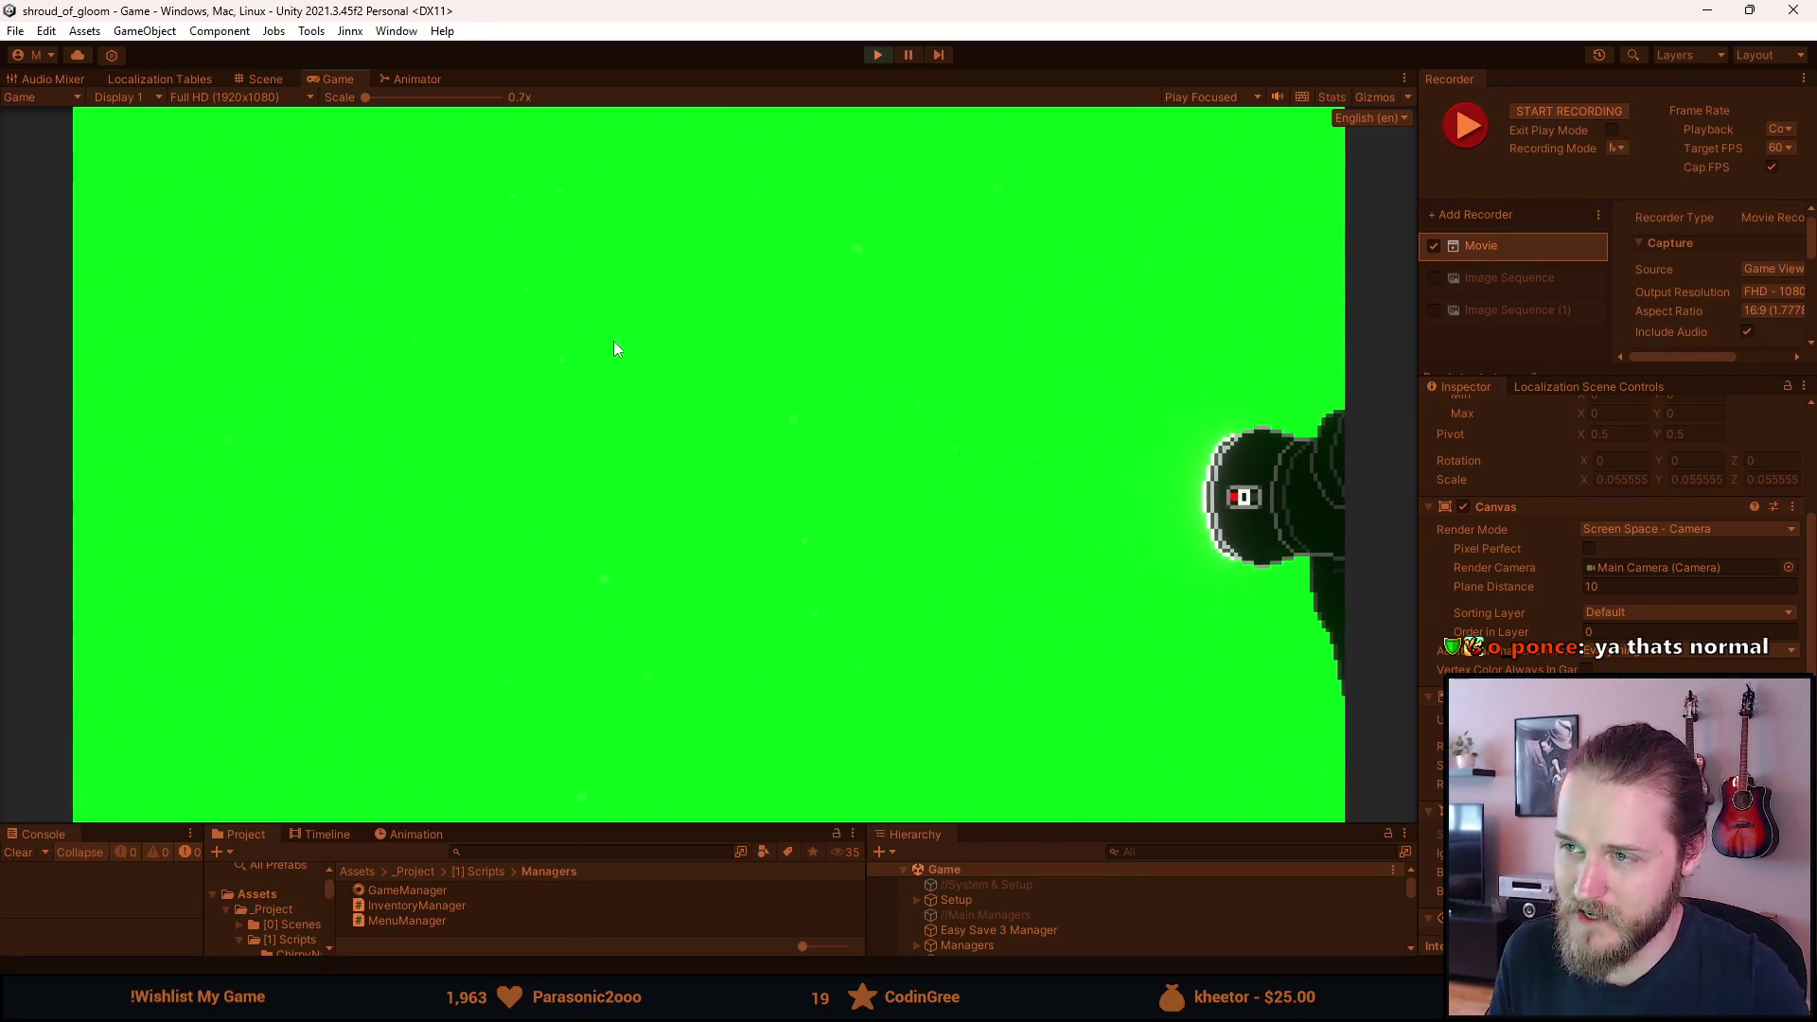
pyautogui.press('Escape')
pyautogui.click(879, 55)
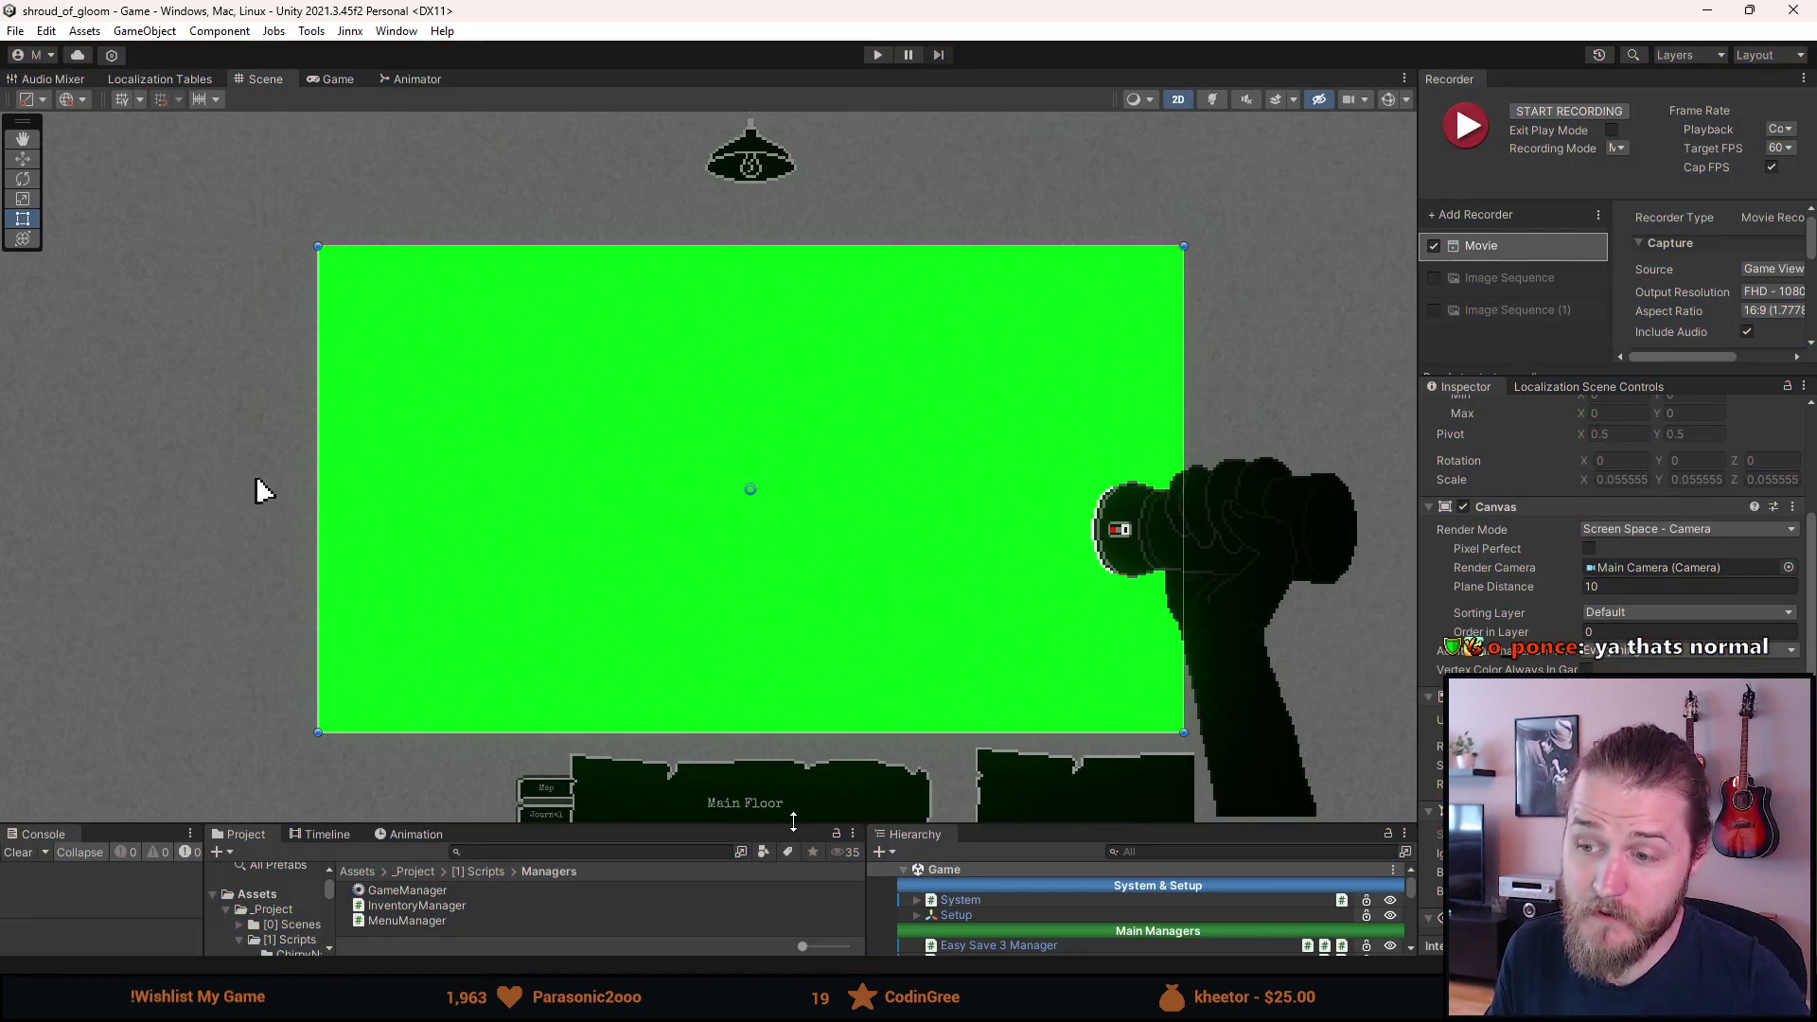
# Deactivate the Greenscreen object in the Hierarchy with Alt+Shift+A.
pyautogui.moveTo(809, 821); pyautogui.dragTo(809, 666)
pyautogui.scroll(-10, 1124, 888)
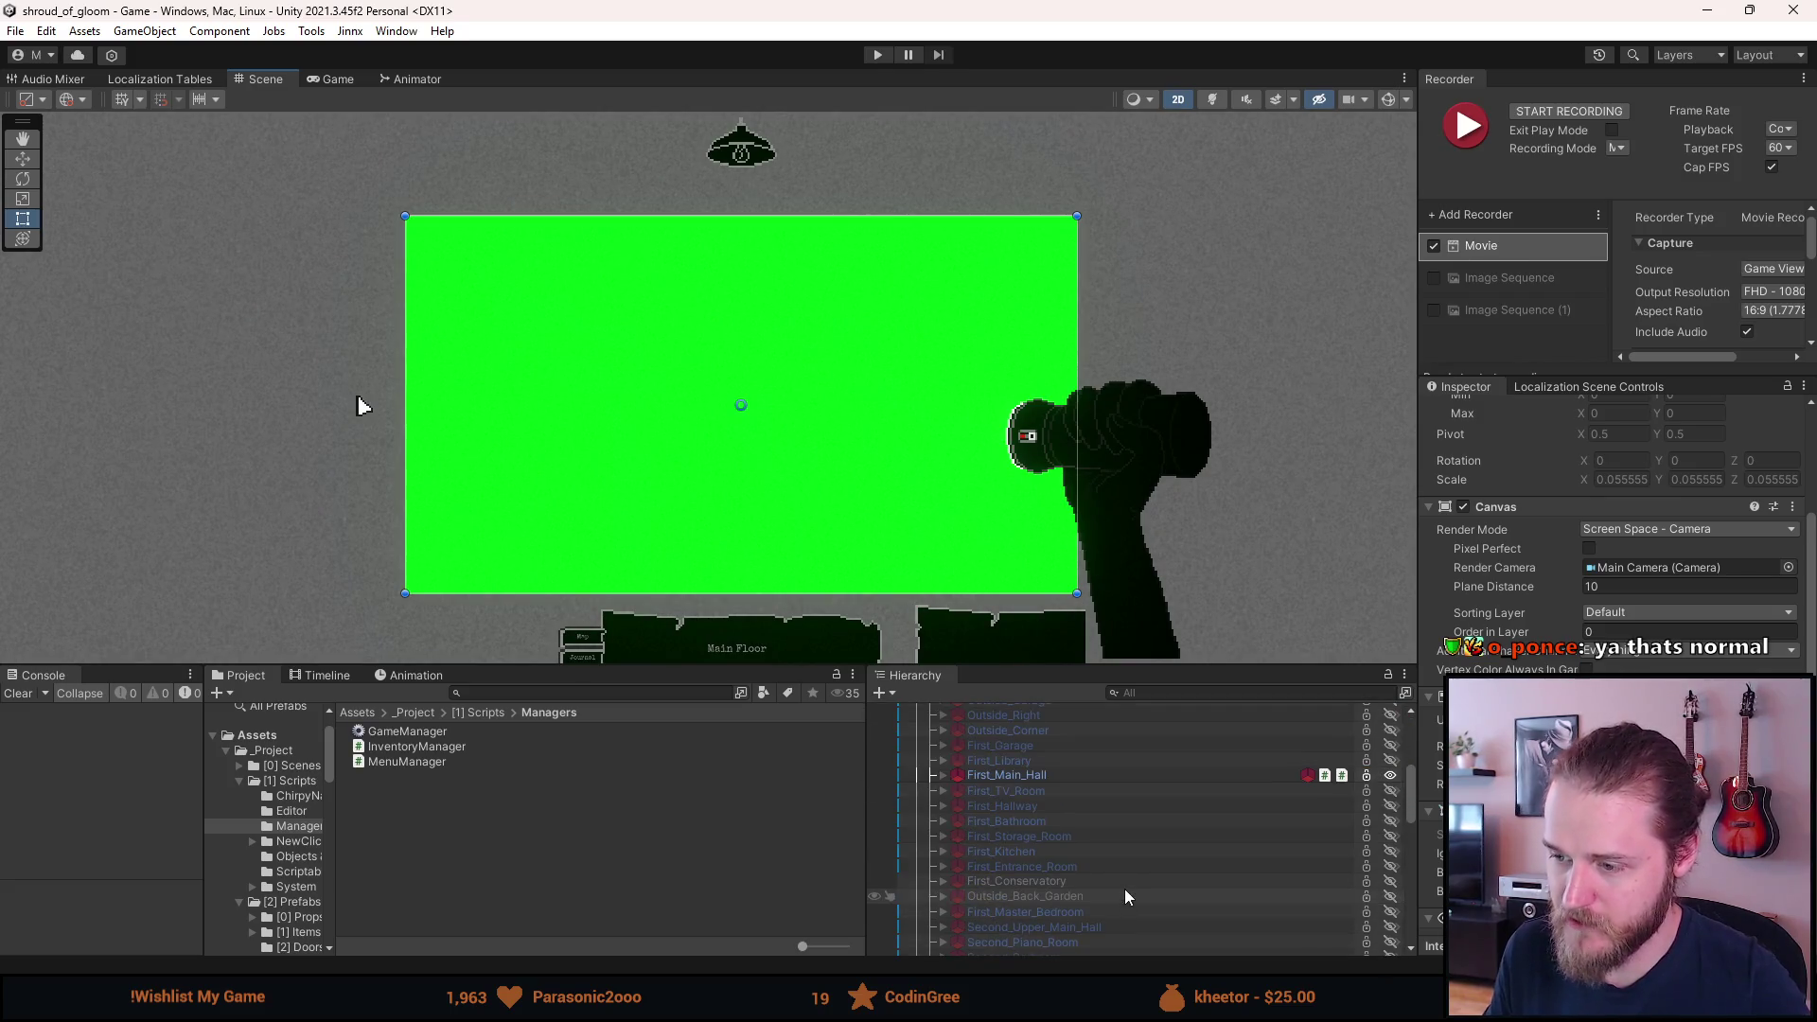
pyautogui.scroll(-8, 1124, 894)
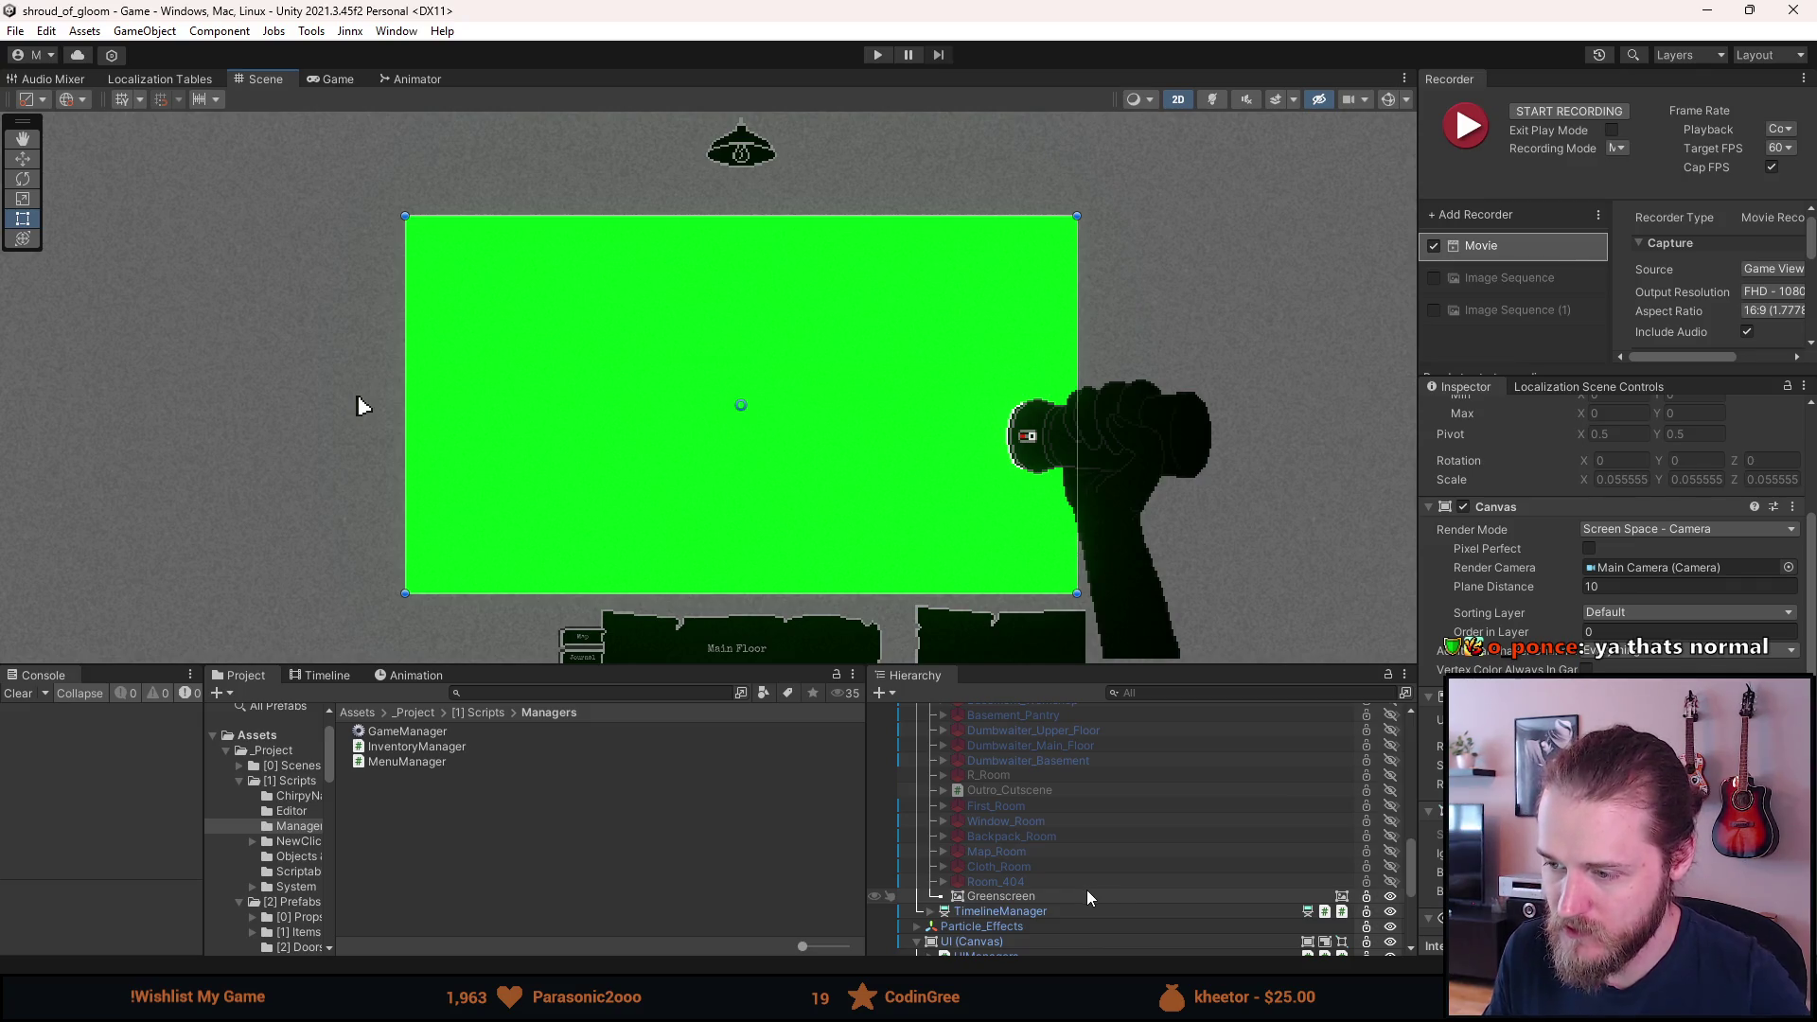
pyautogui.click(1088, 897)
pyautogui.hotkey('alt', 'shift', 'a')
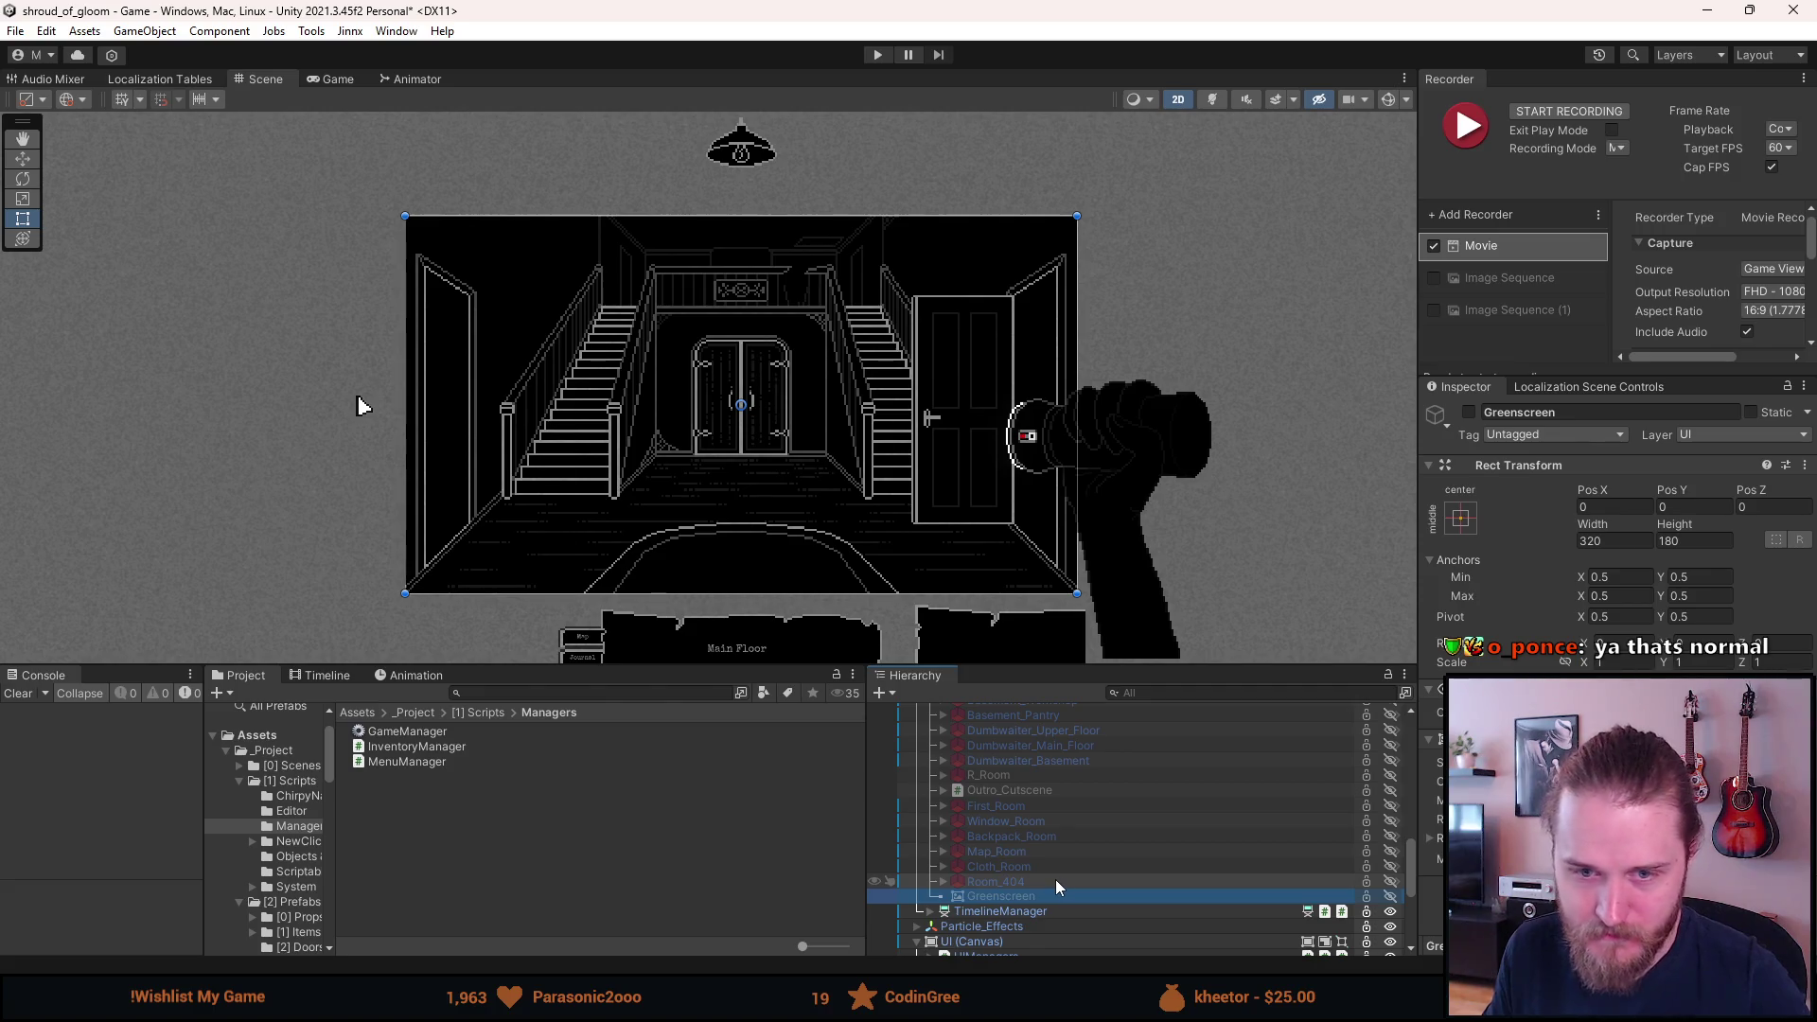
# Make the bottom panels slightly taller, then switch back to DaVinci Resolve.
pyautogui.scroll(5, 1054, 878)
pyautogui.scroll(3, 1048, 872)
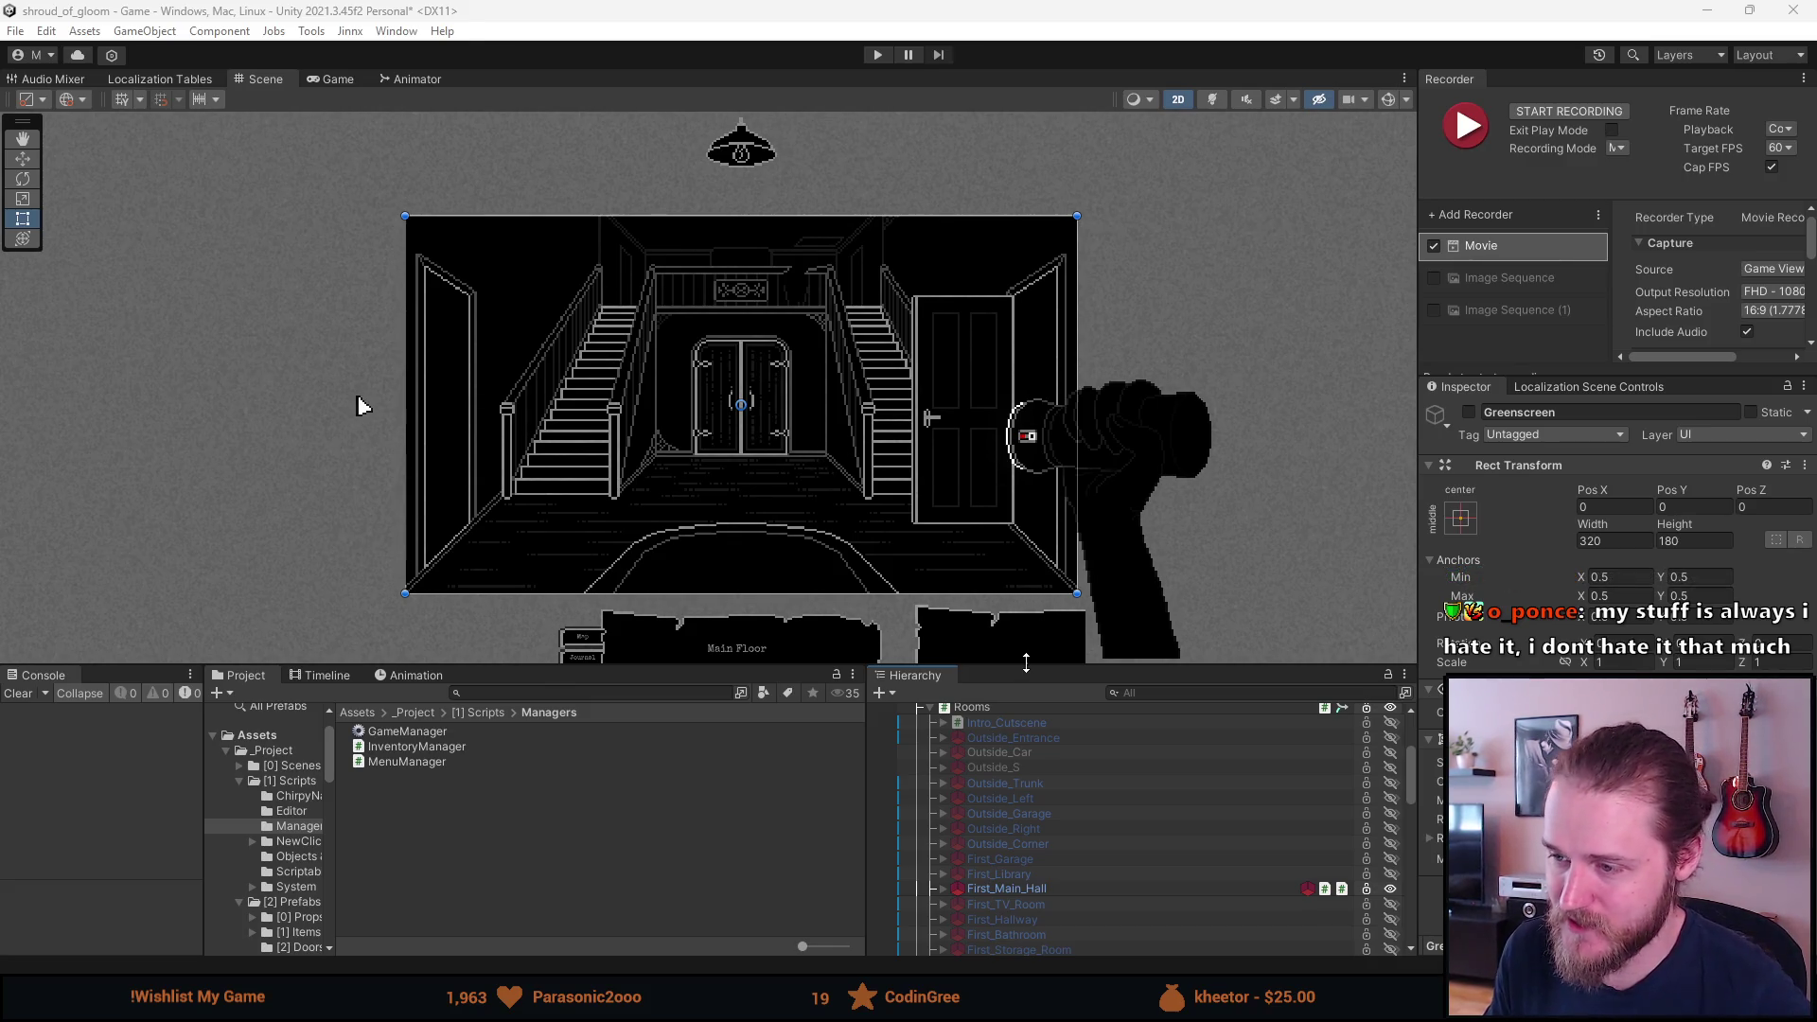
pyautogui.moveTo(1026, 663)
pyautogui.mouseDown()
pyautogui.moveTo(996, 586)
pyautogui.moveTo(986, 639)
pyautogui.mouseUp()
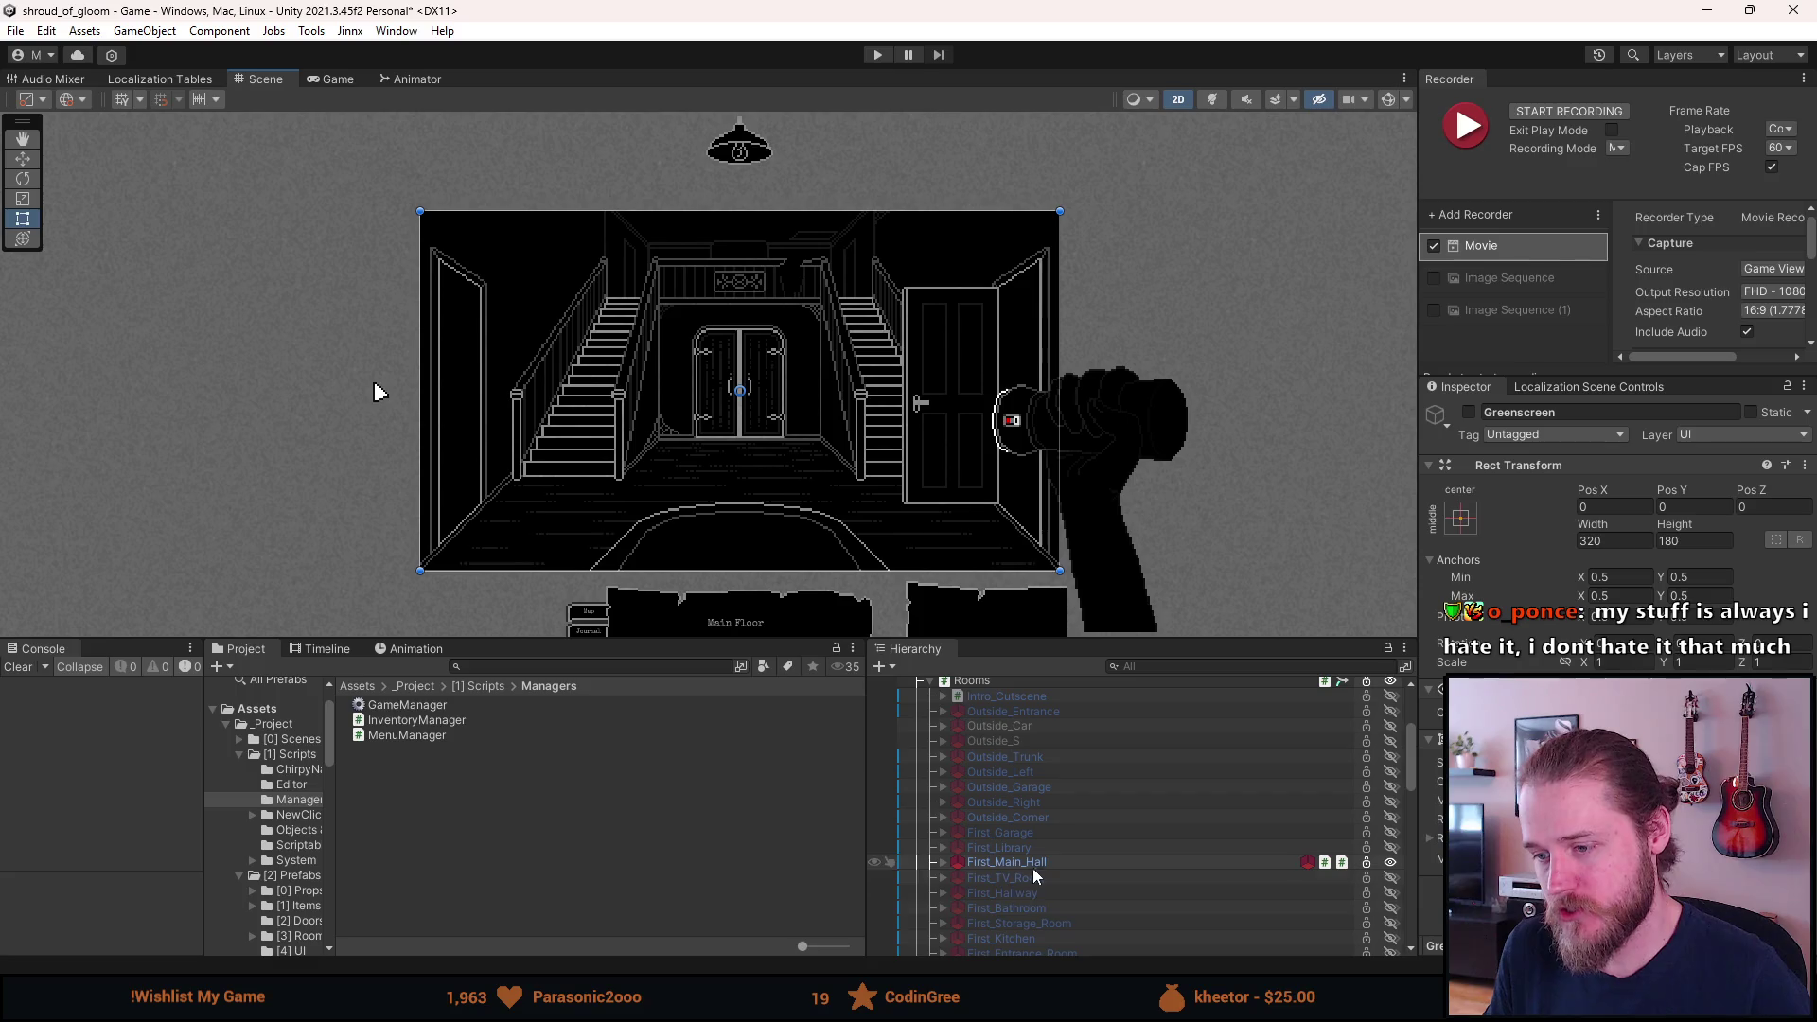
pyautogui.hotkey('alt', 'Tab')
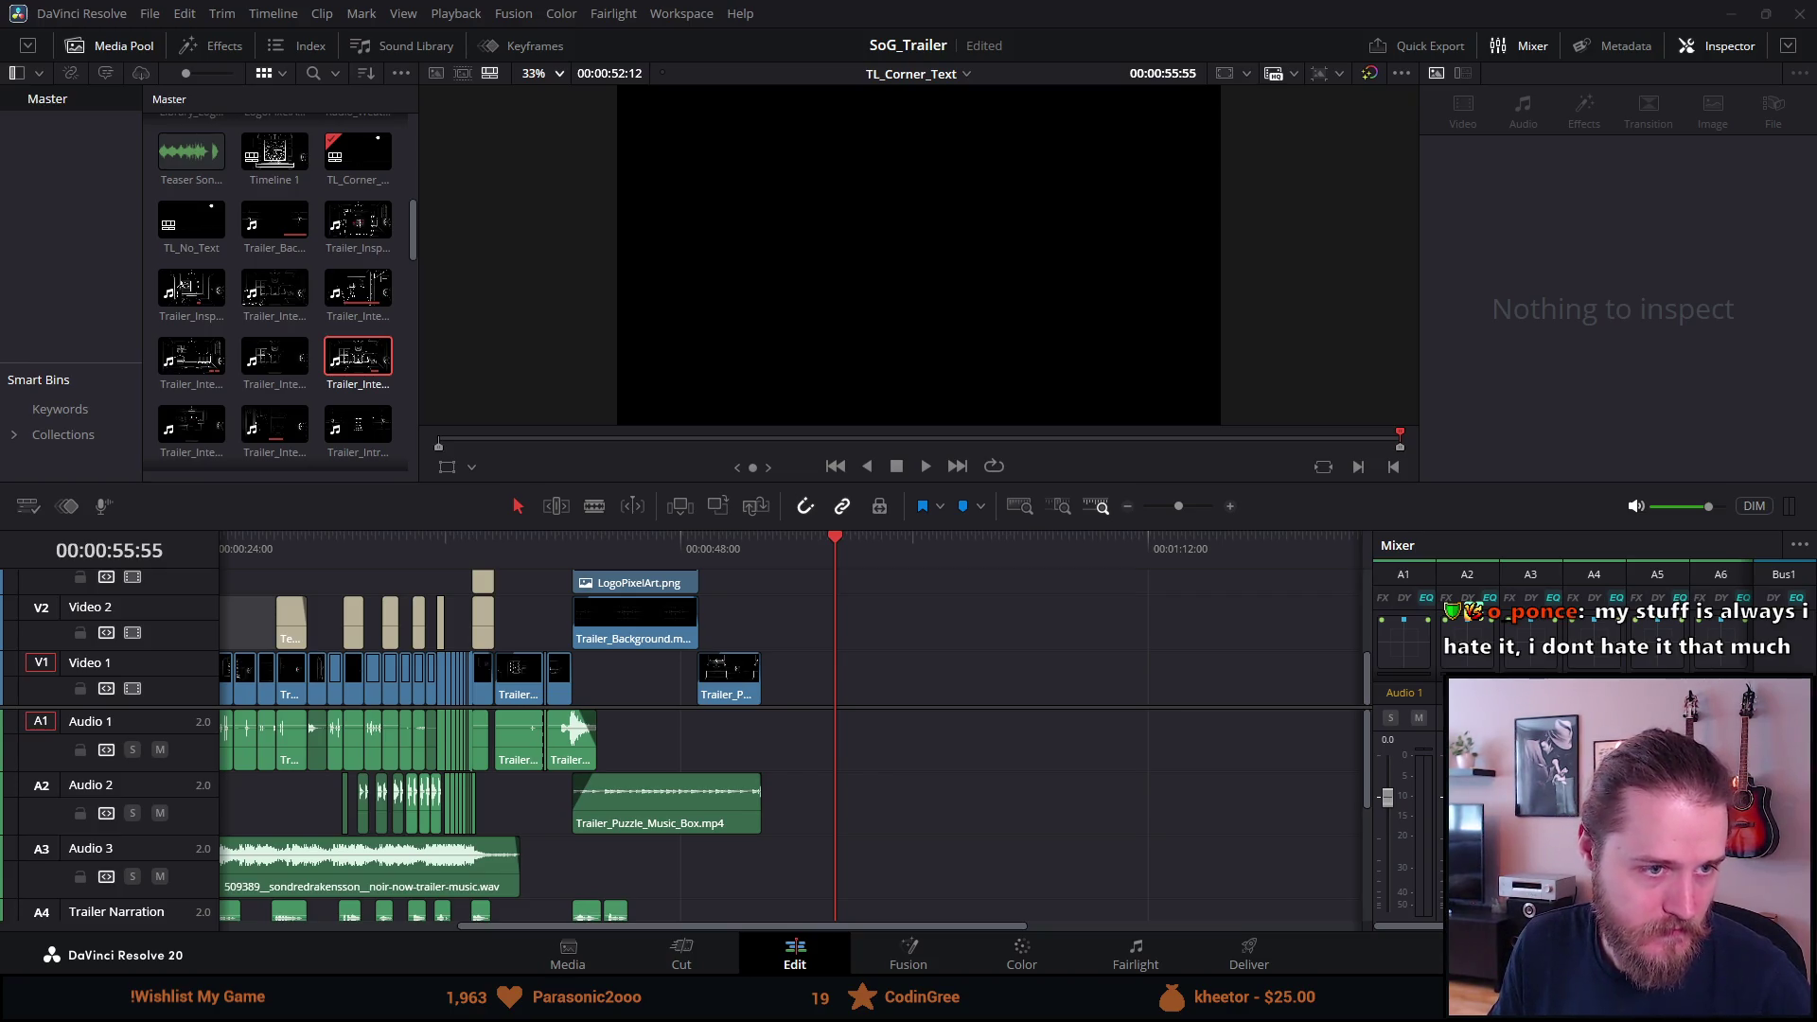
# Place Trailer_Flashlight_Greenscreen.mp4 after the last trailer clip on V1 and scrub over it.
pyautogui.moveTo(718, 798)
pyautogui.mouseDown()
pyautogui.moveTo(925, 697)
pyautogui.moveTo(876, 711)
pyautogui.mouseUp()
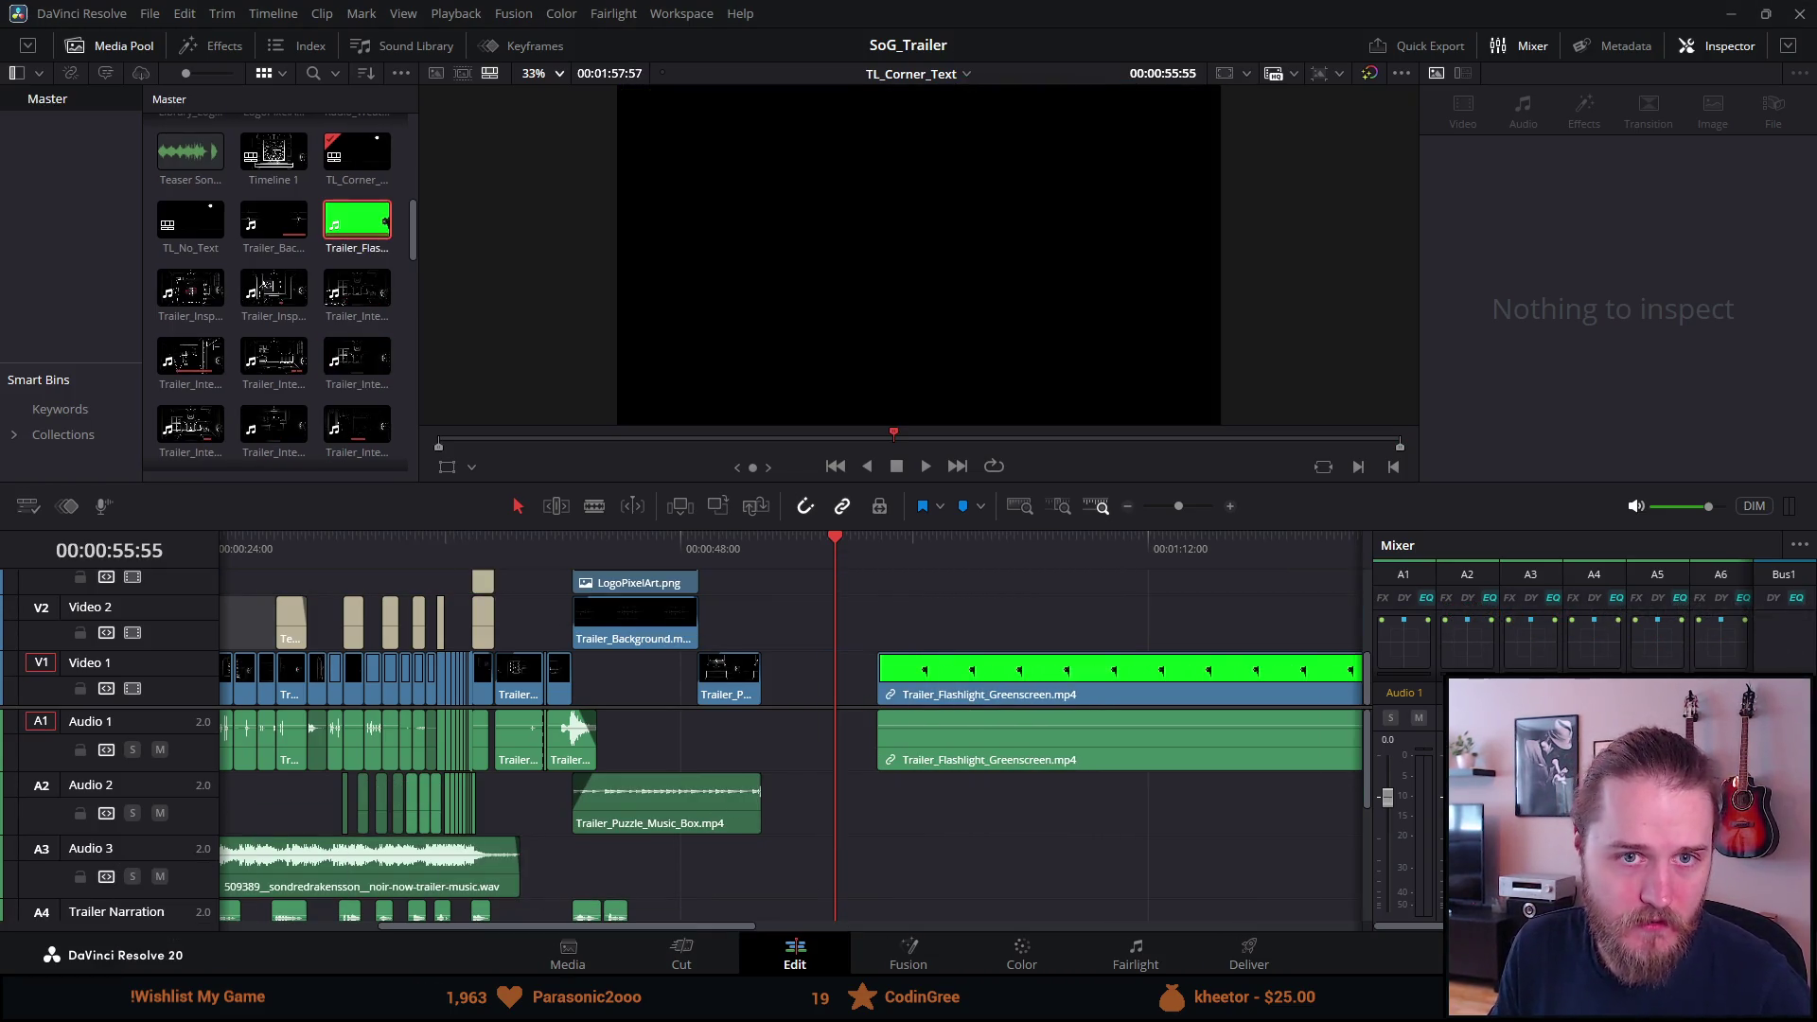
pyautogui.click(945, 543)
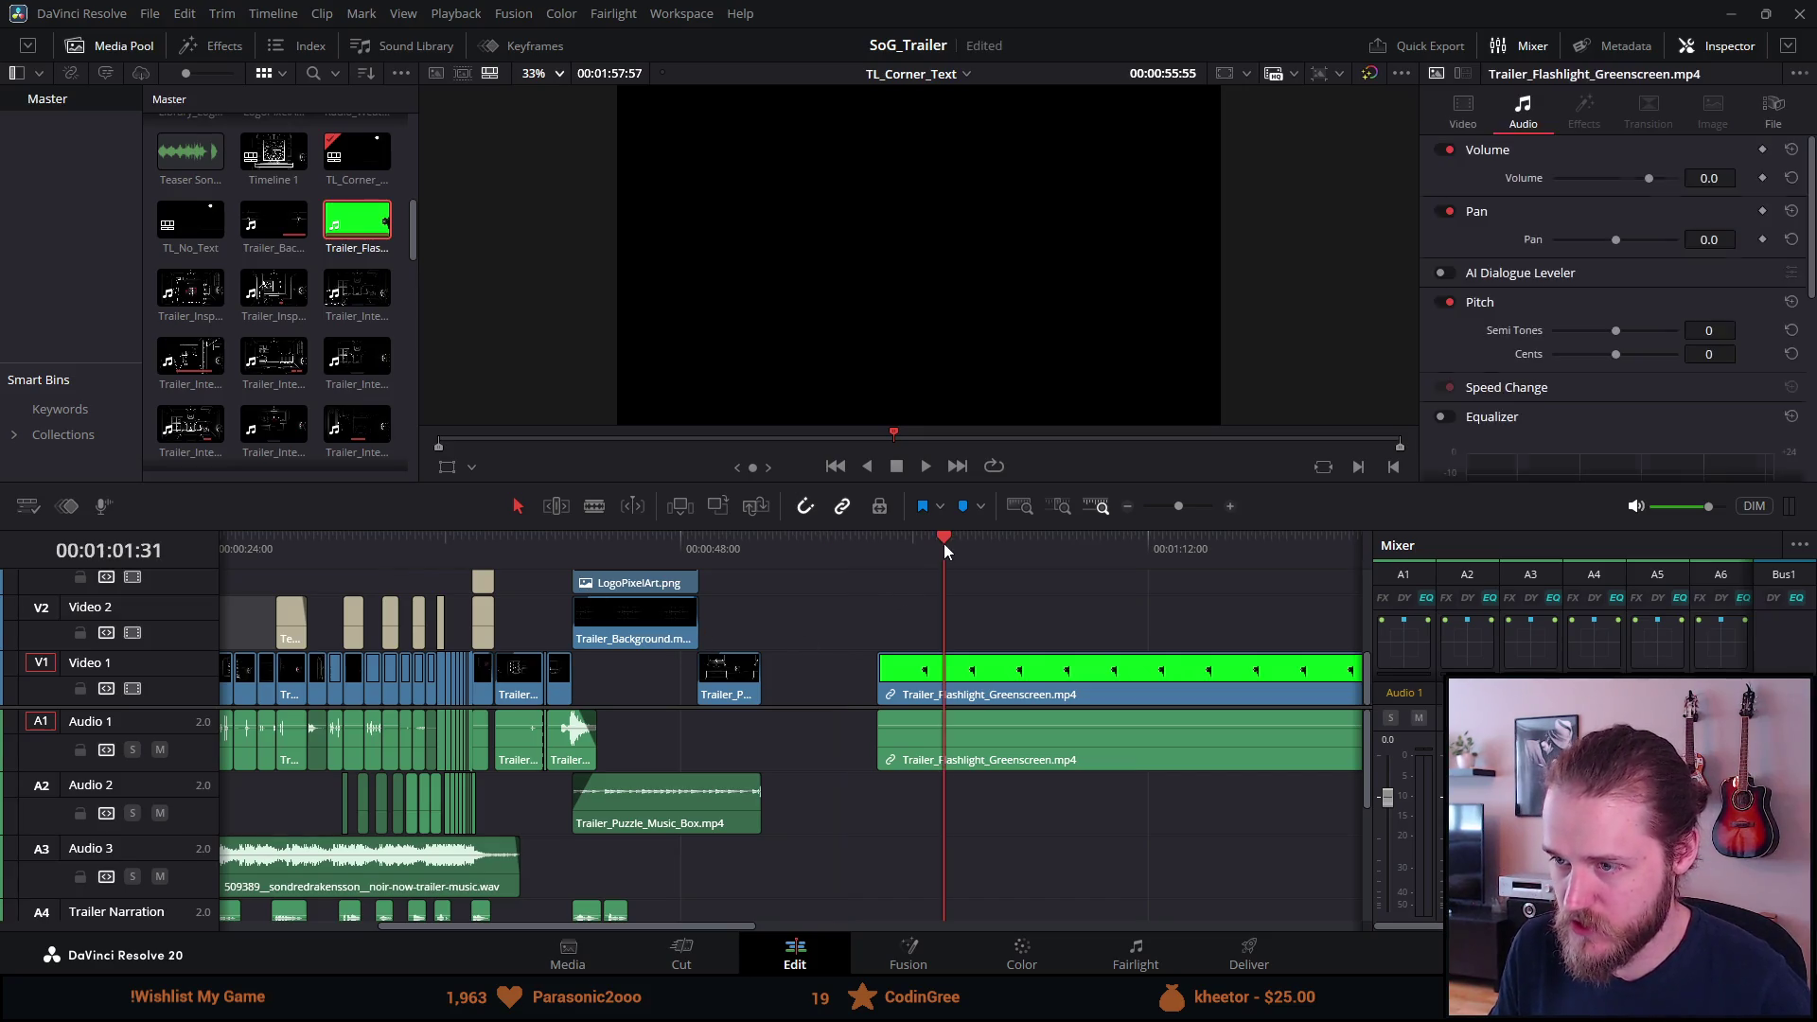
pyautogui.scroll(1, 939, 617)
pyautogui.moveTo(825, 540); pyautogui.dragTo(946, 537)
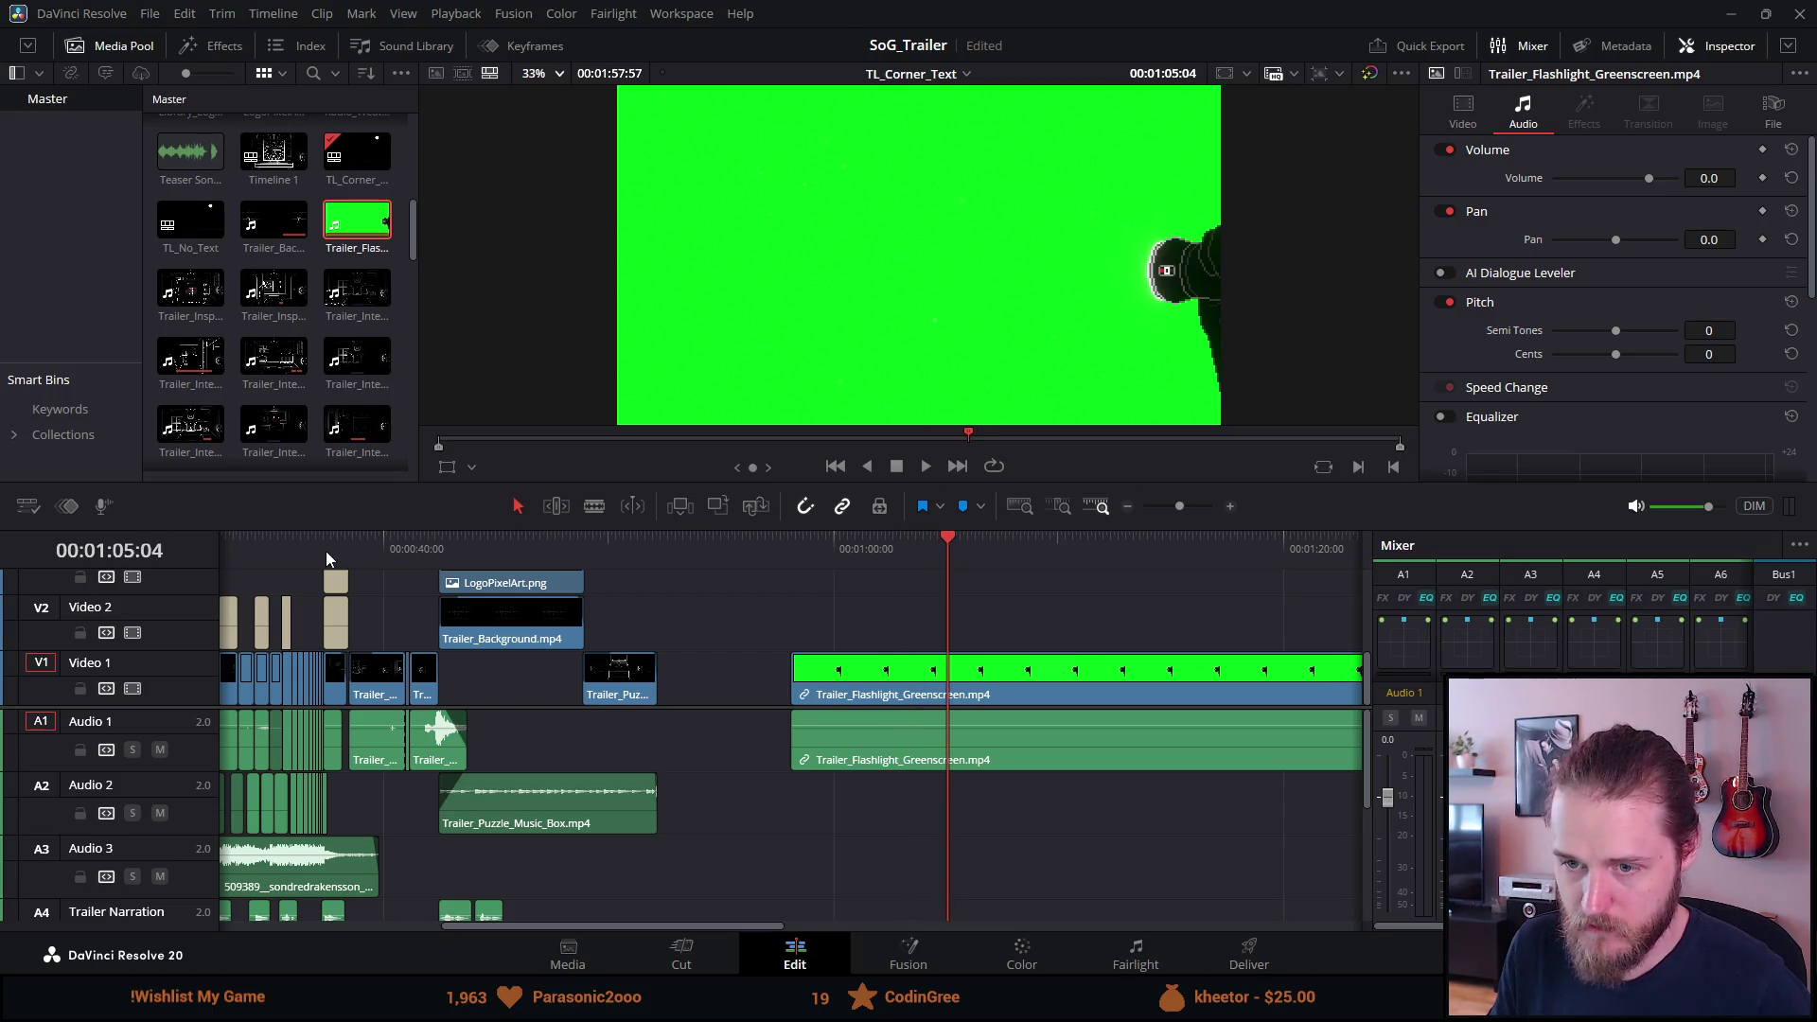
# Review the edit from about 30 seconds through the chained door shot to the ALONE title.
pyautogui.hotkey('shift', 'z')
pyautogui.moveTo(220, 558)
pyautogui.mouseDown()
pyautogui.moveTo(714, 577)
pyautogui.moveTo(916, 606)
pyautogui.mouseUp()
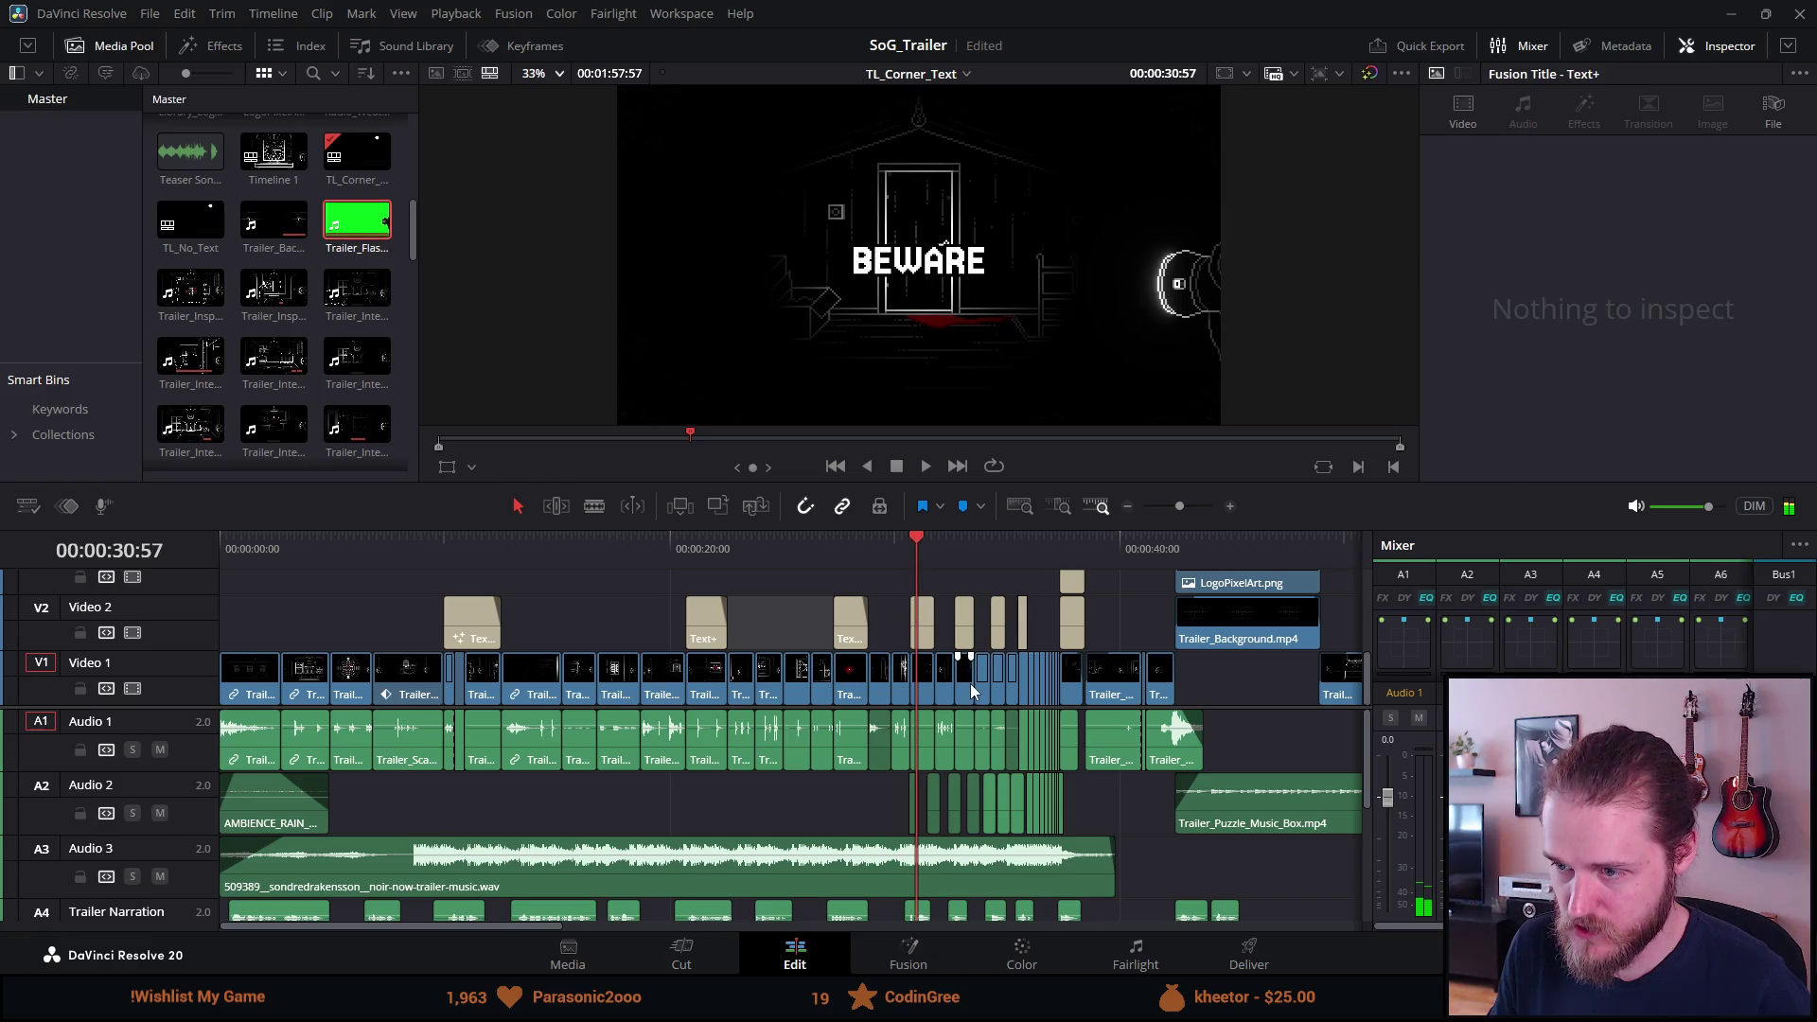
pyautogui.hotkey('ctrl', '=')
pyautogui.click(779, 542)
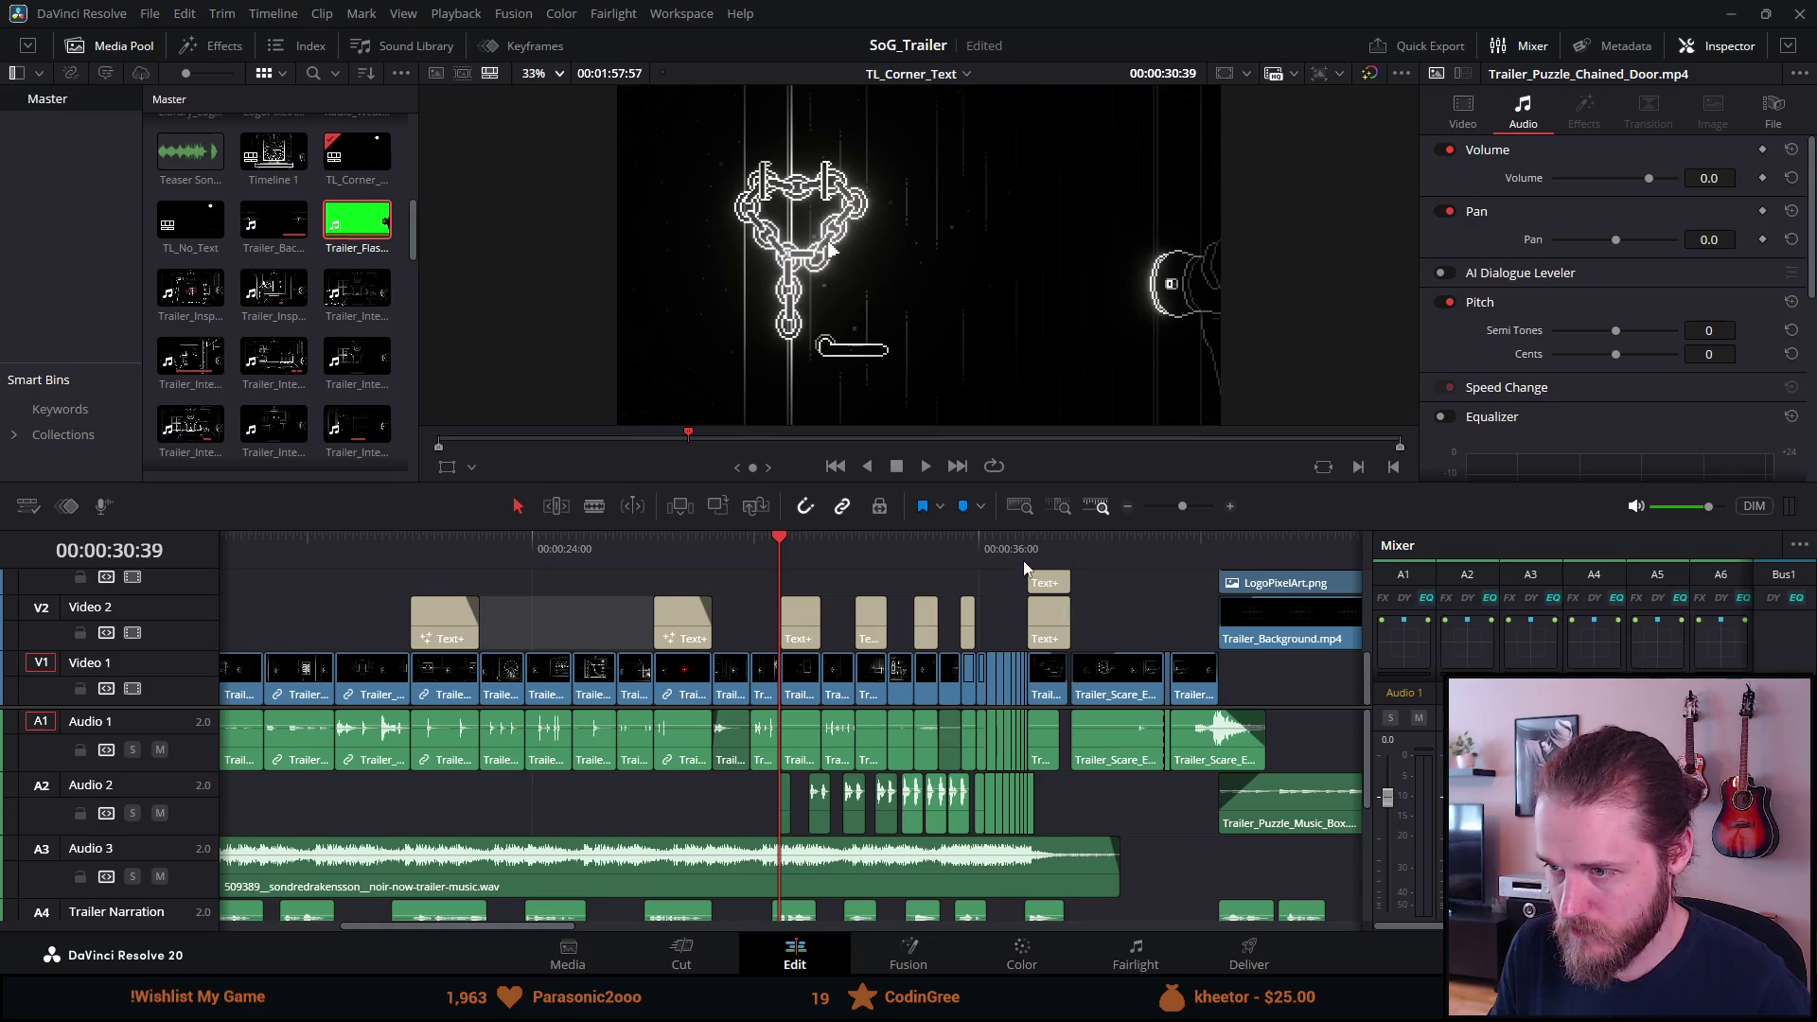
pyautogui.click(1065, 559)
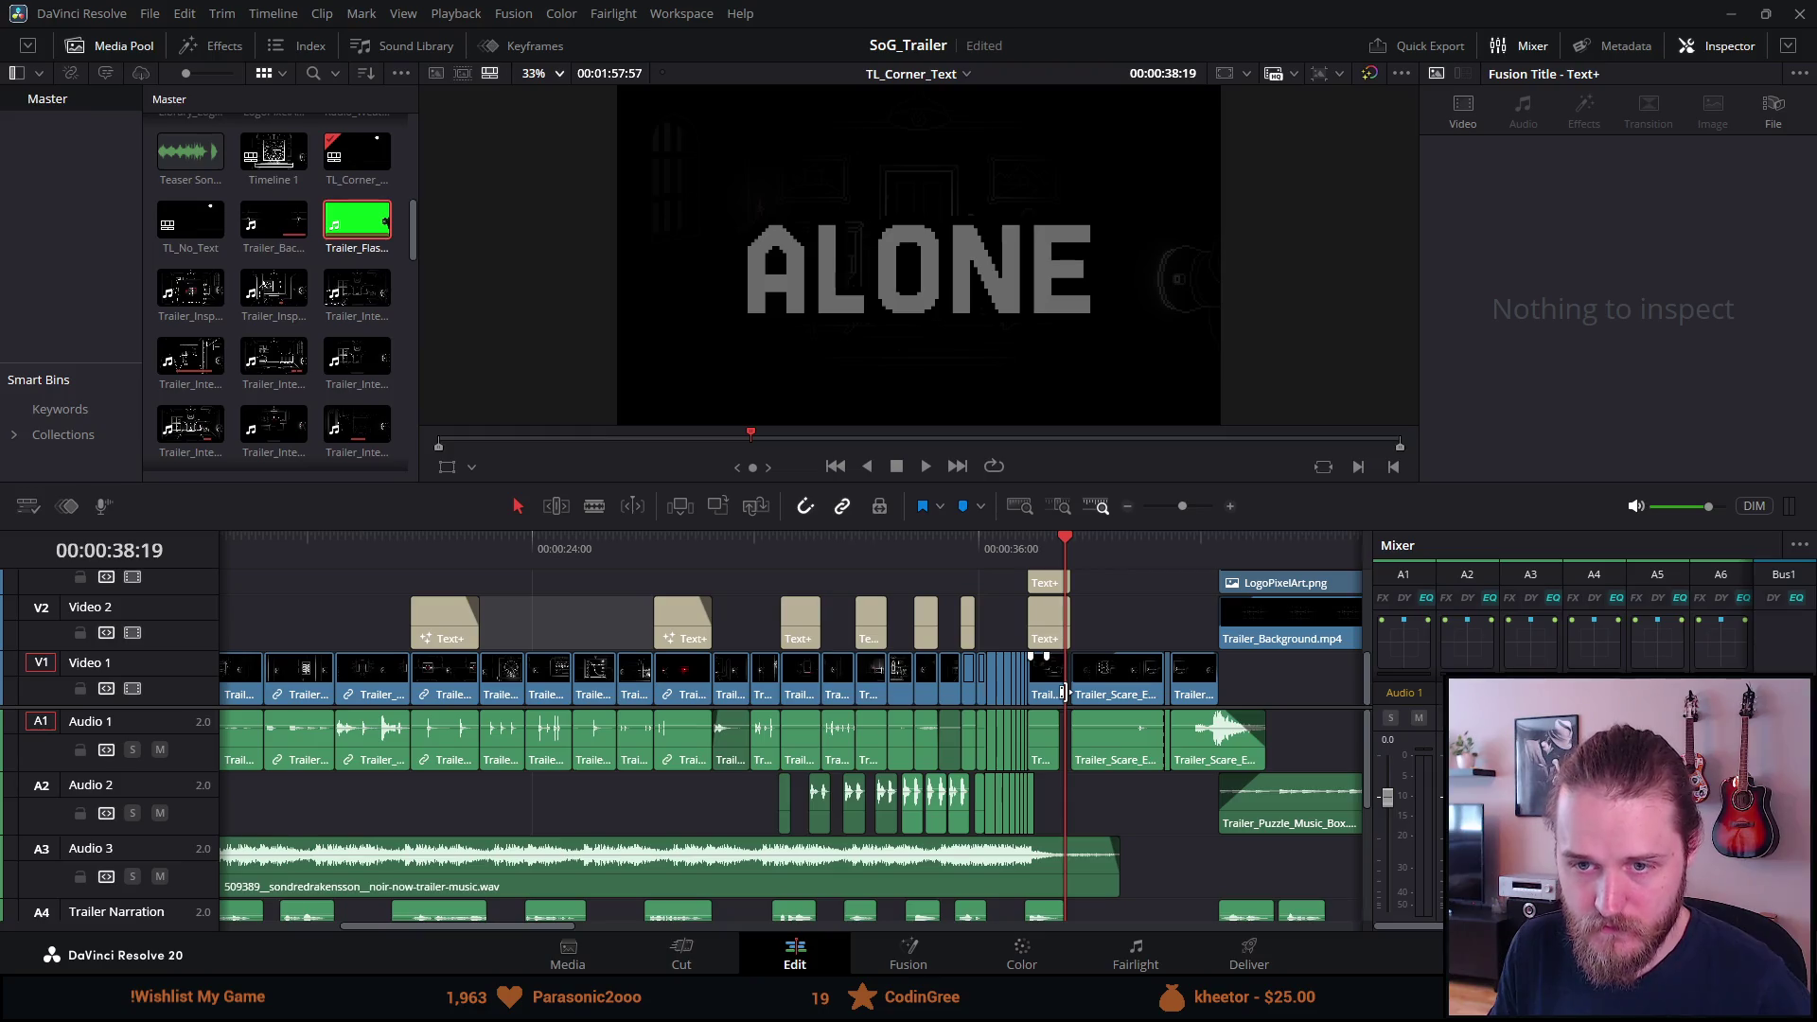
pyautogui.scroll(-2, 1063, 692)
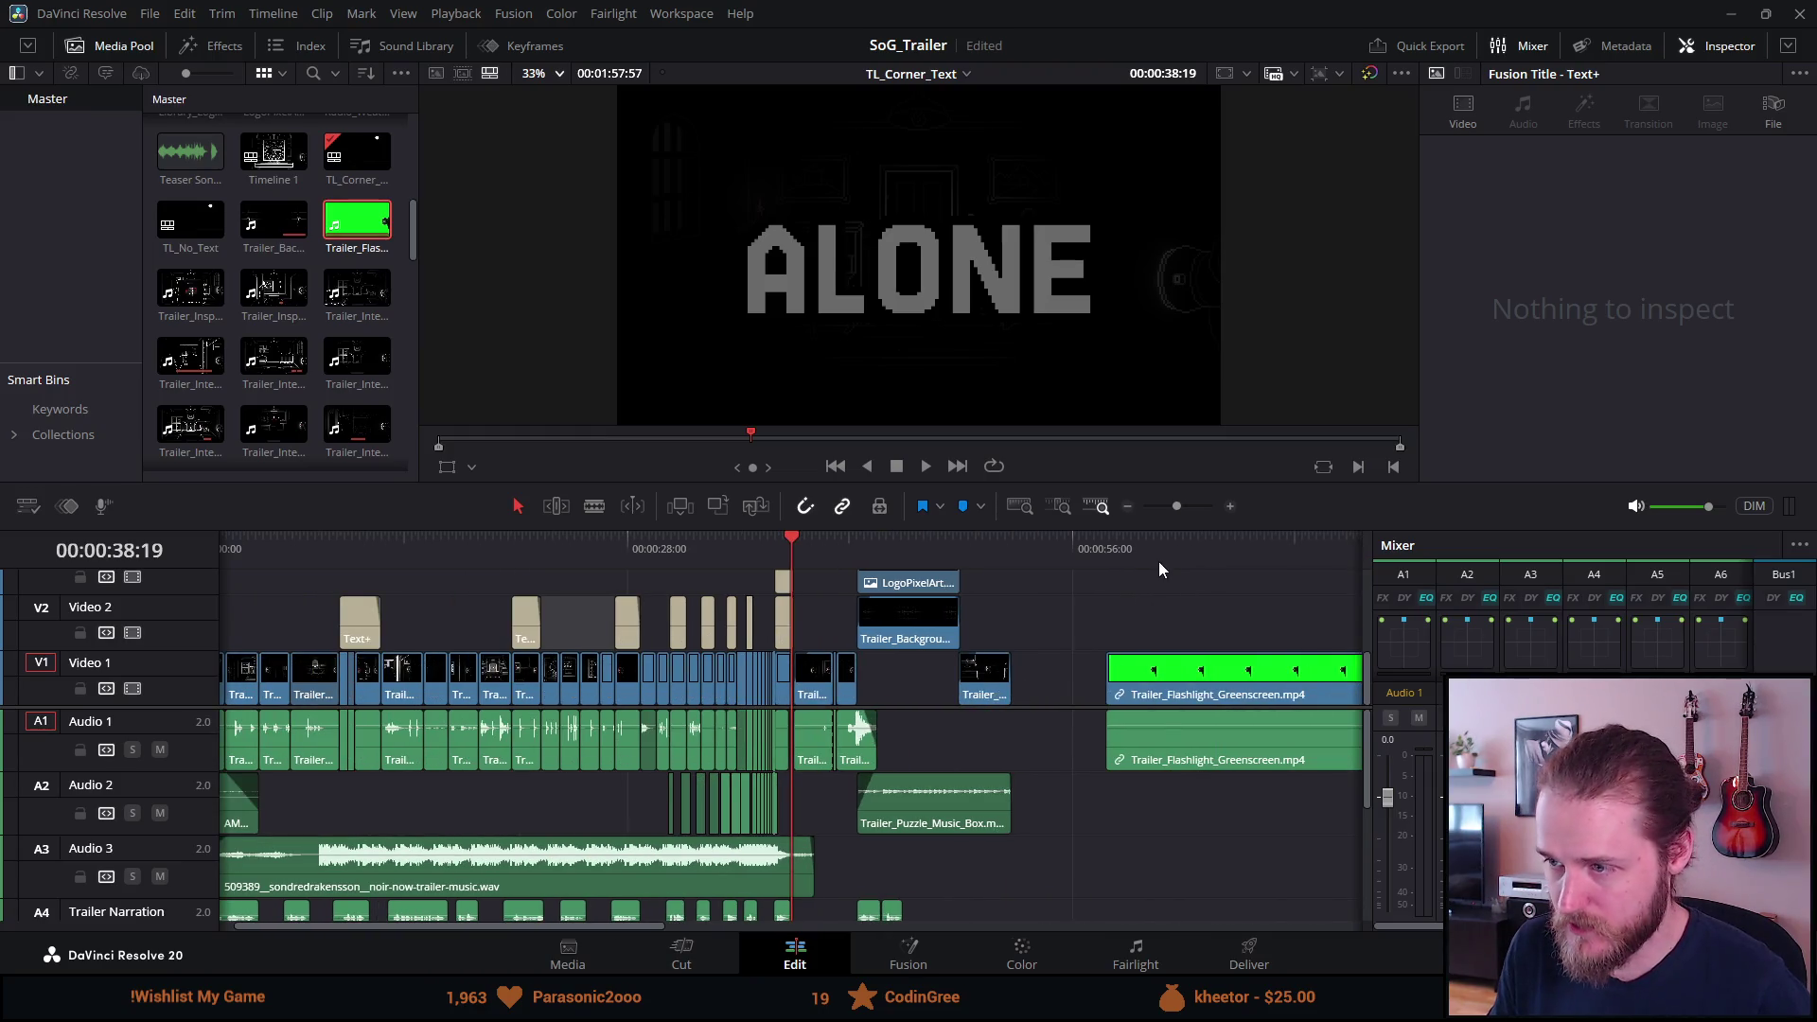
# Scrub the start of the green clip, enlarge the viewer, and select the clip.
pyautogui.click(1162, 564)
pyautogui.scroll(-3, 1118, 627)
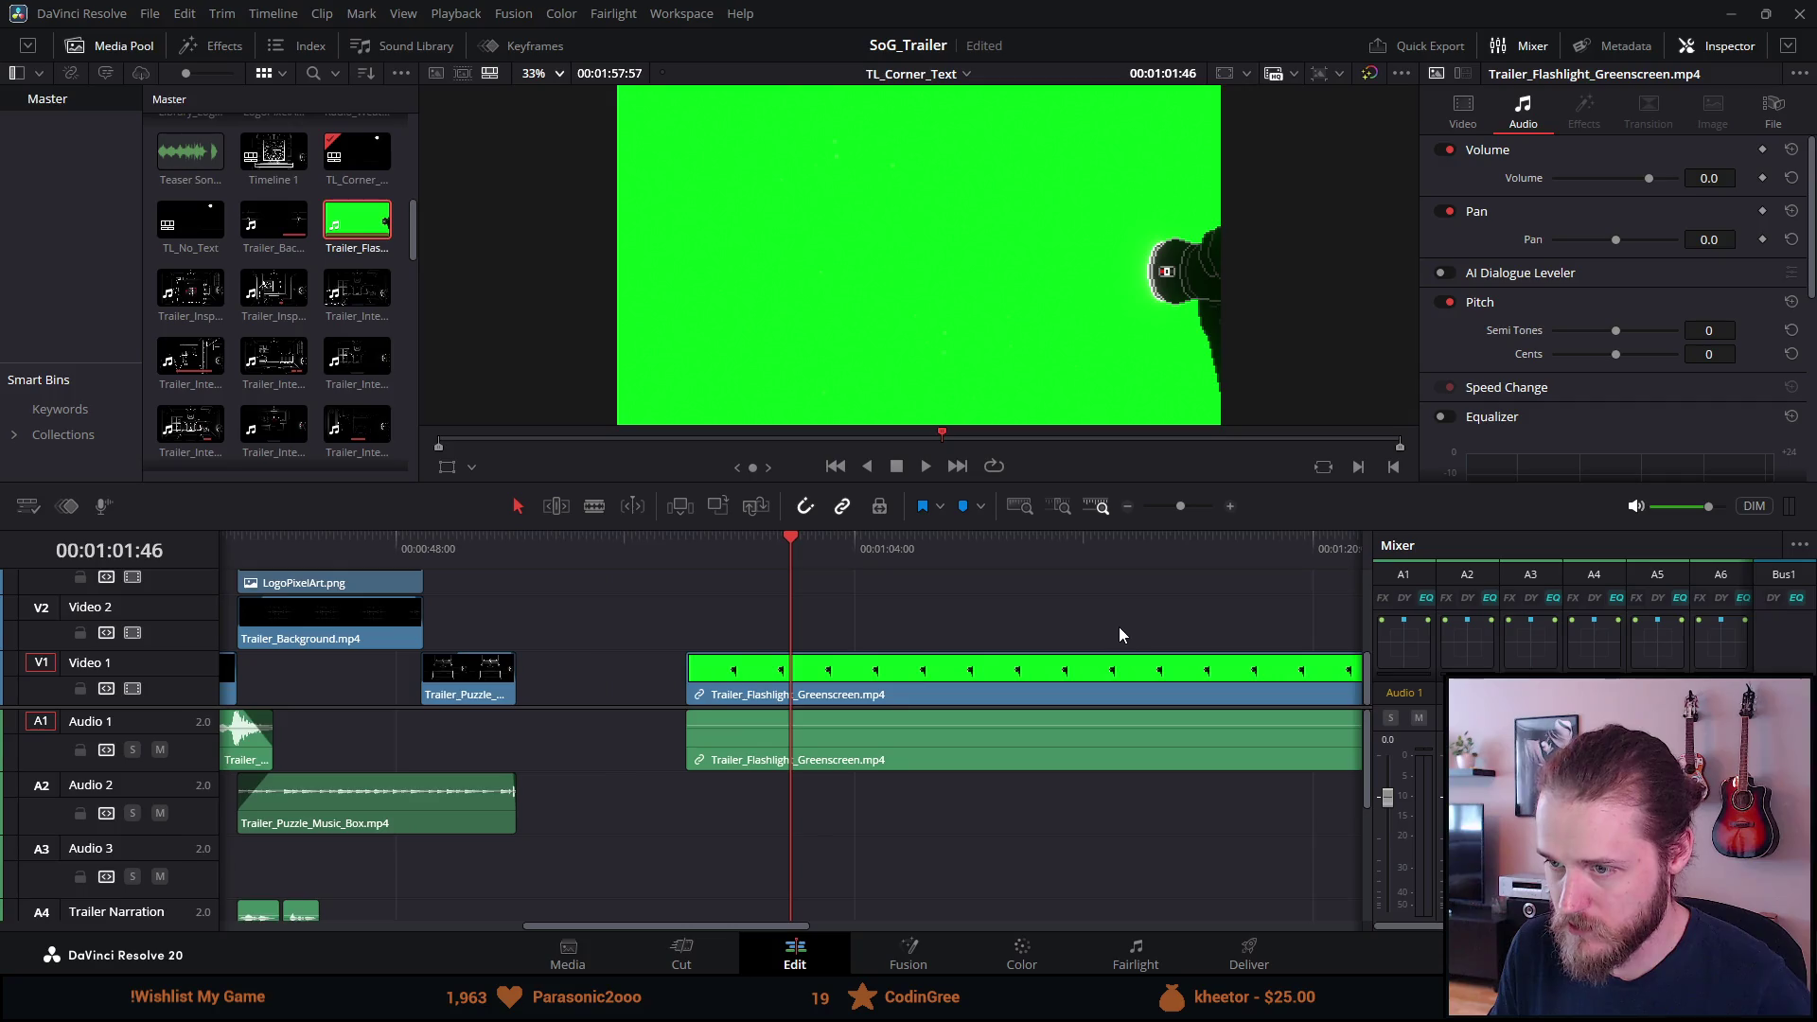
pyautogui.scroll(2, 1032, 617)
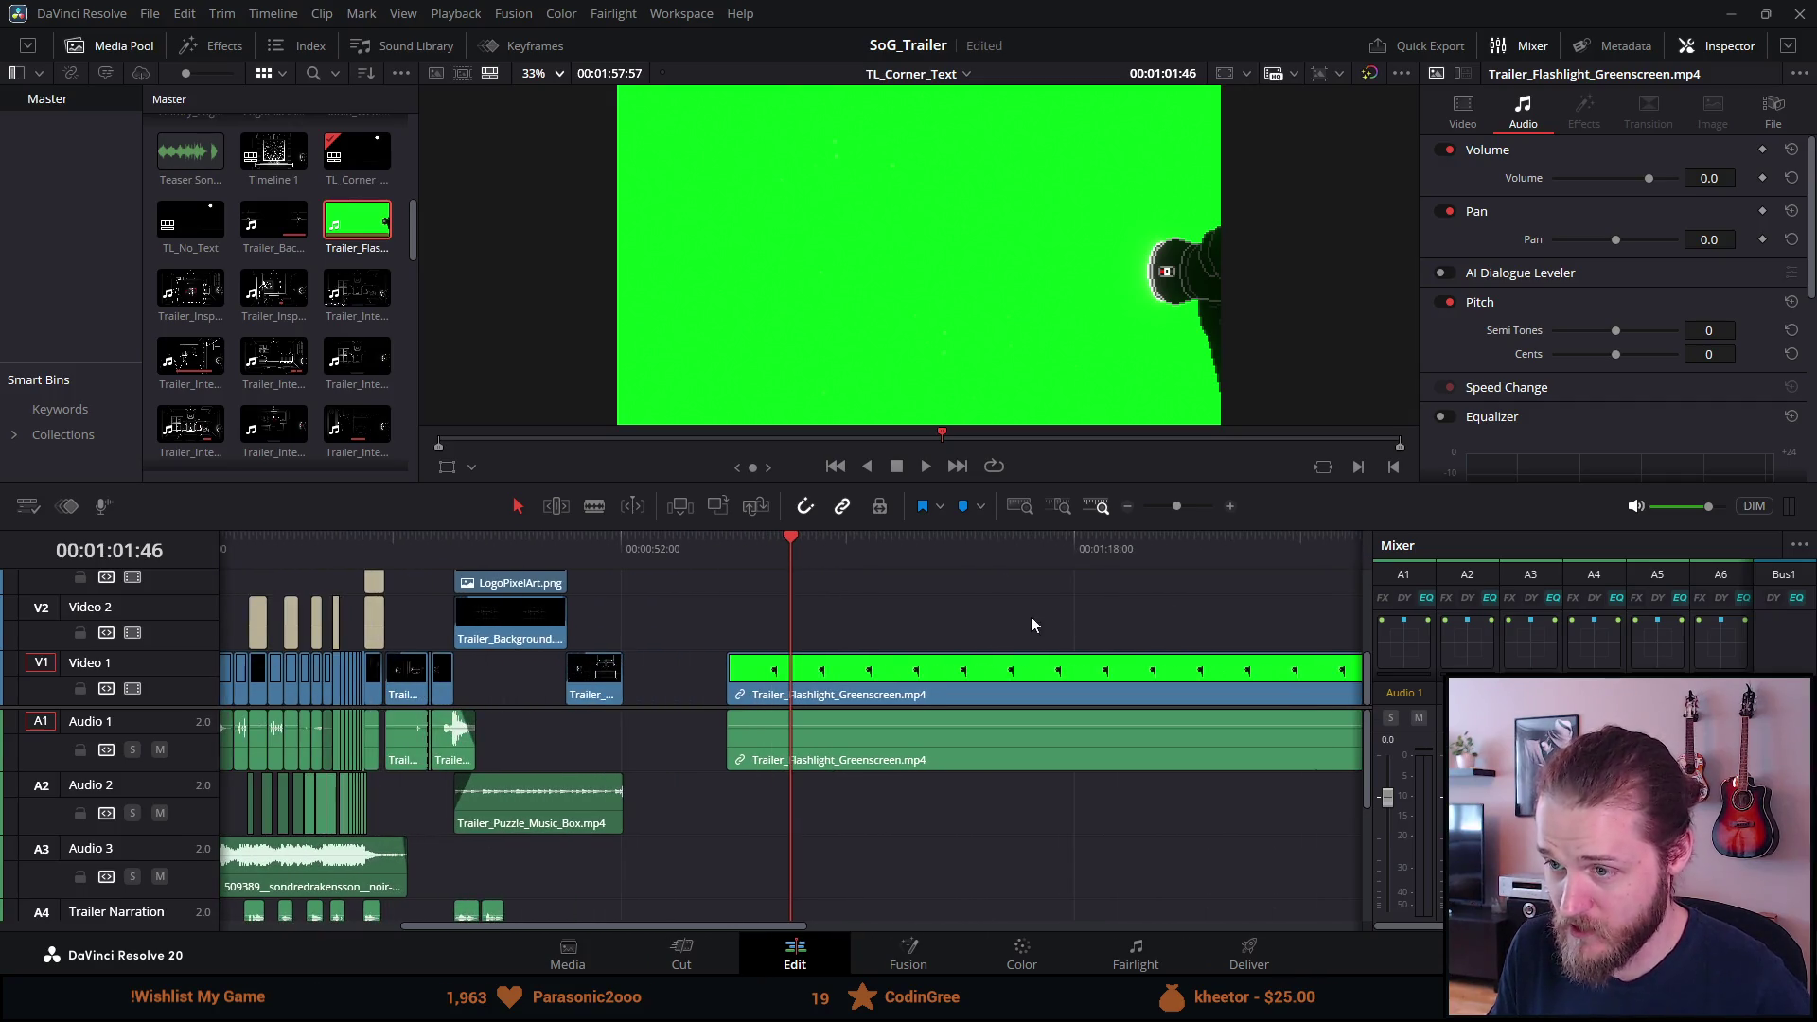
pyautogui.moveTo(789, 536)
pyautogui.mouseDown()
pyautogui.moveTo(712, 528)
pyautogui.moveTo(906, 543)
pyautogui.moveTo(848, 536)
pyautogui.mouseUp()
pyautogui.scroll(4, 833, 581)
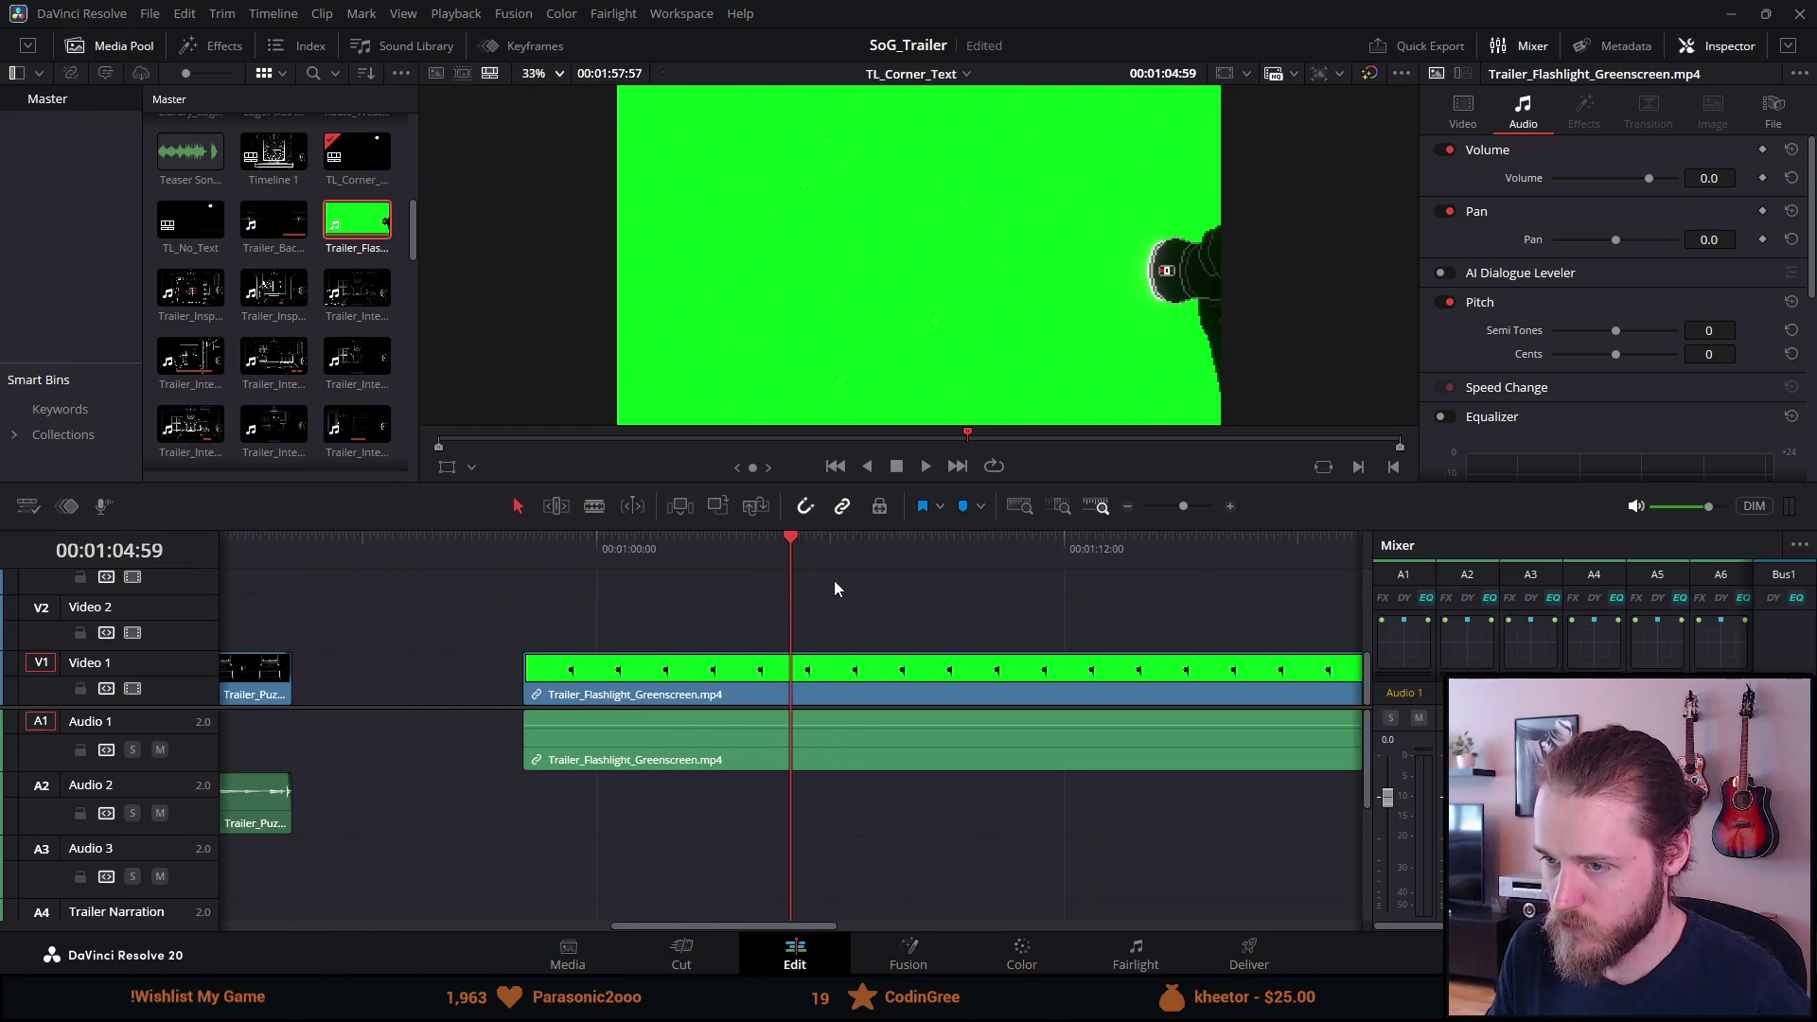
pyautogui.moveTo(839, 532); pyautogui.dragTo(828, 667)
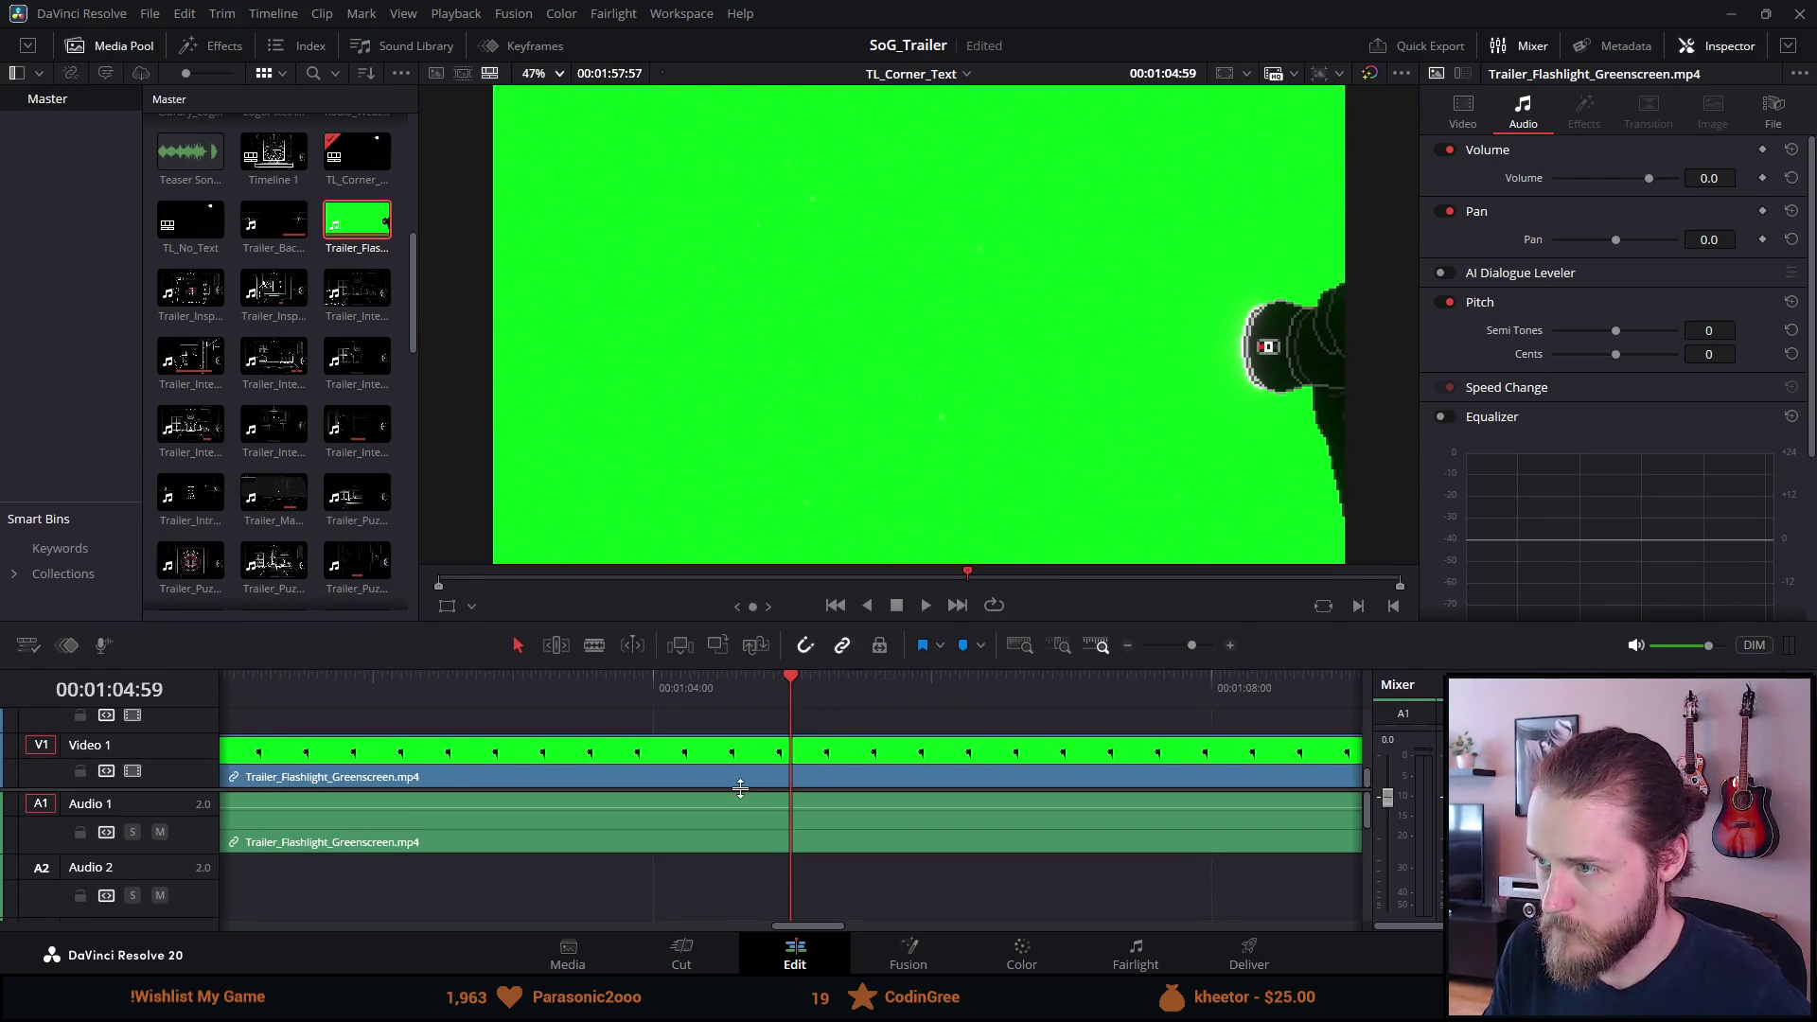
pyautogui.click(778, 744)
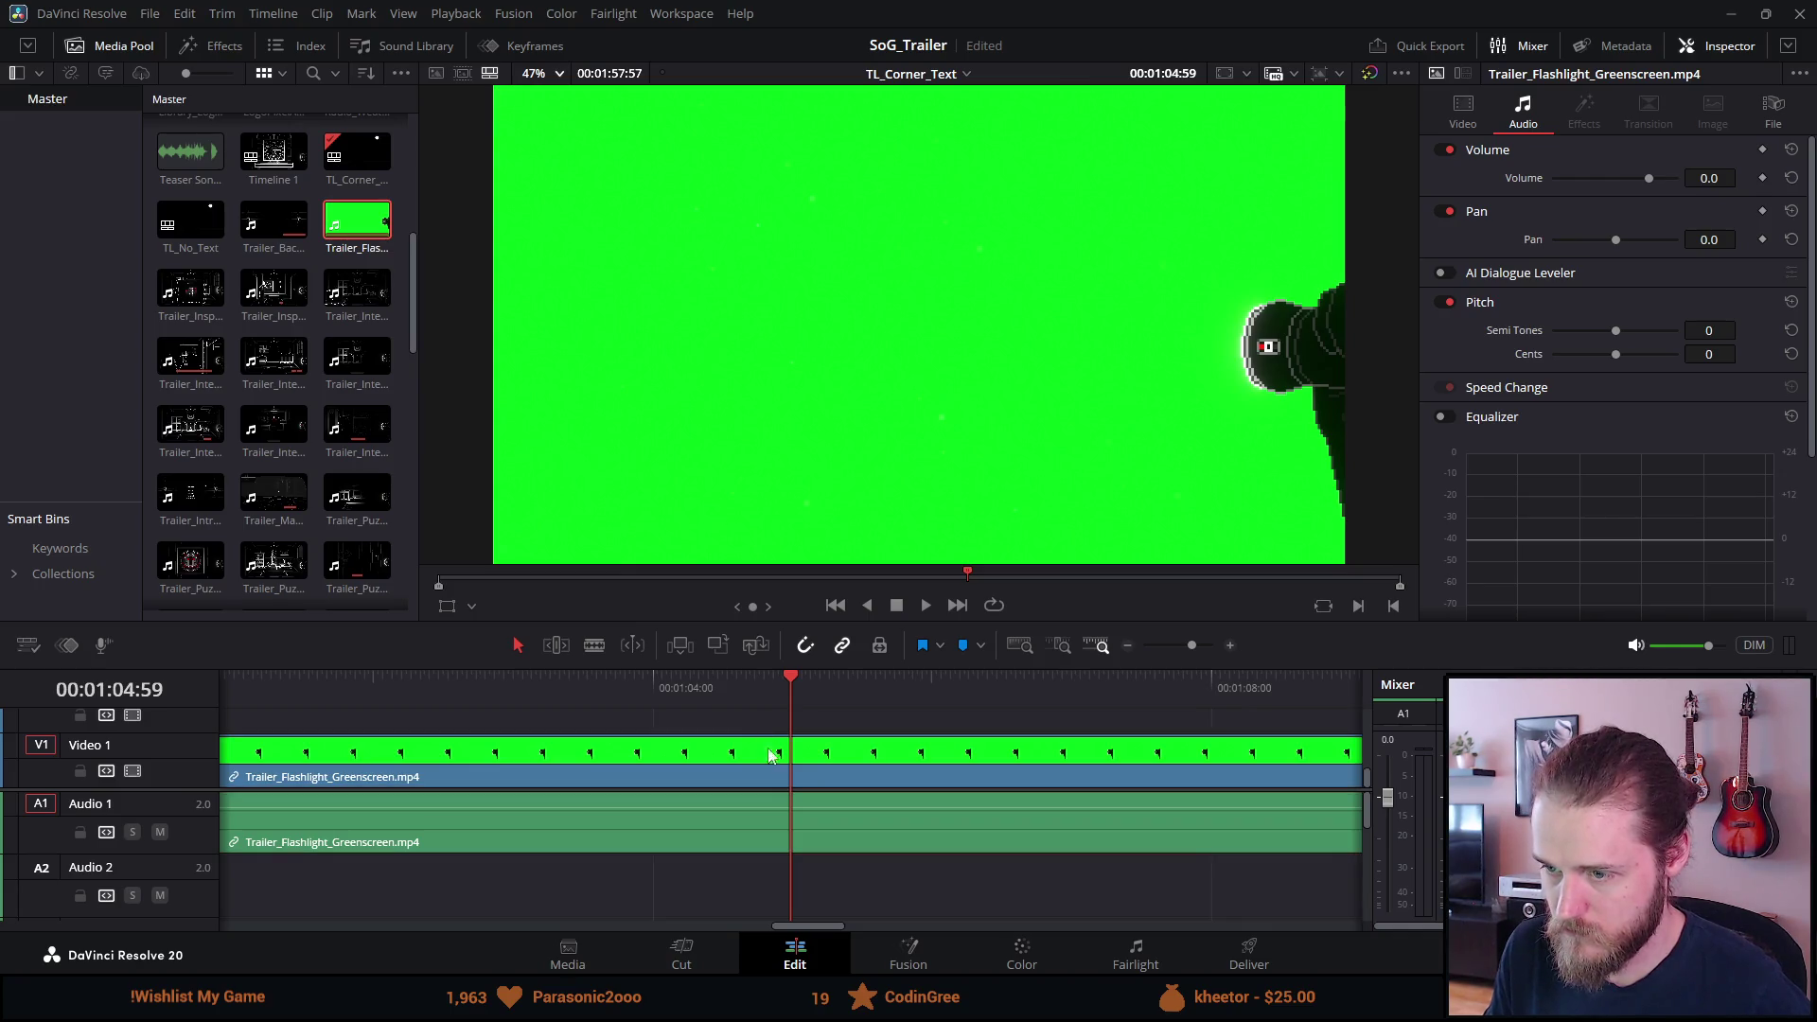
# Cut the green clip at the chosen frame and delete its unwanted opening part.
pyautogui.press('Right')
pyautogui.press('Right')
pyautogui.press('Right')
pyautogui.press('Right')
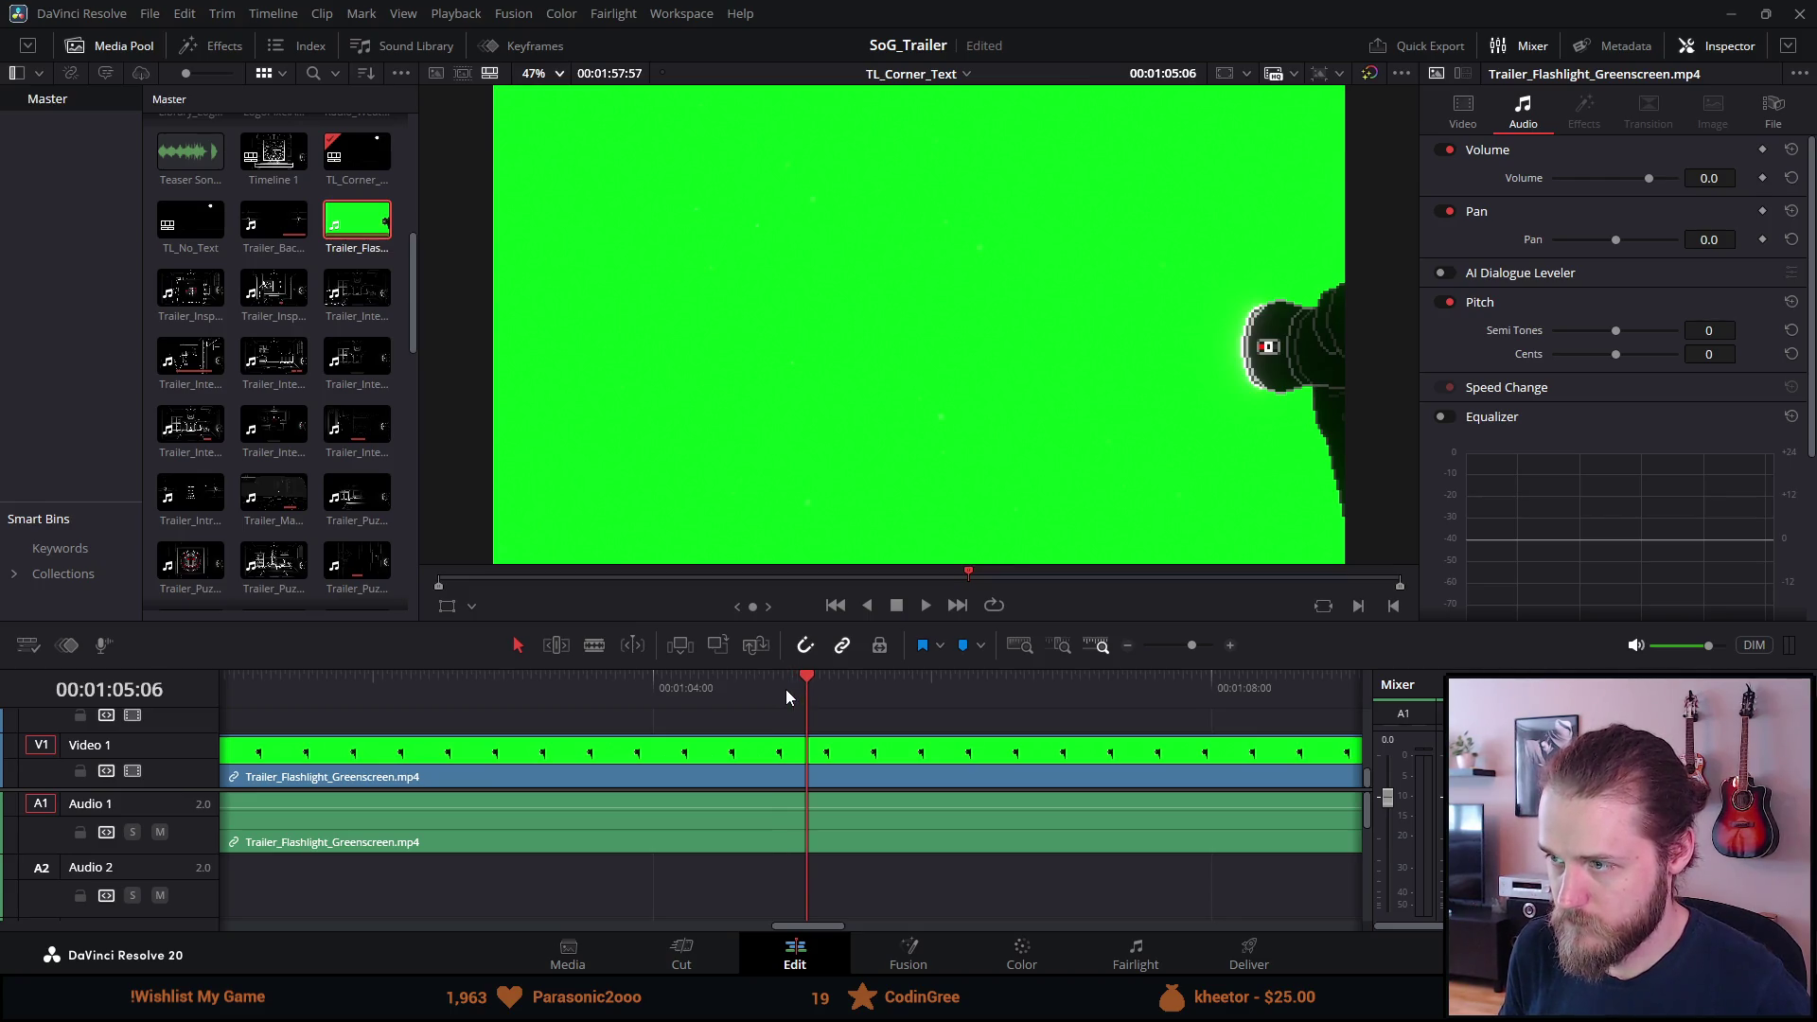
pyautogui.press('Right')
pyautogui.press('Right')
pyautogui.press('Right')
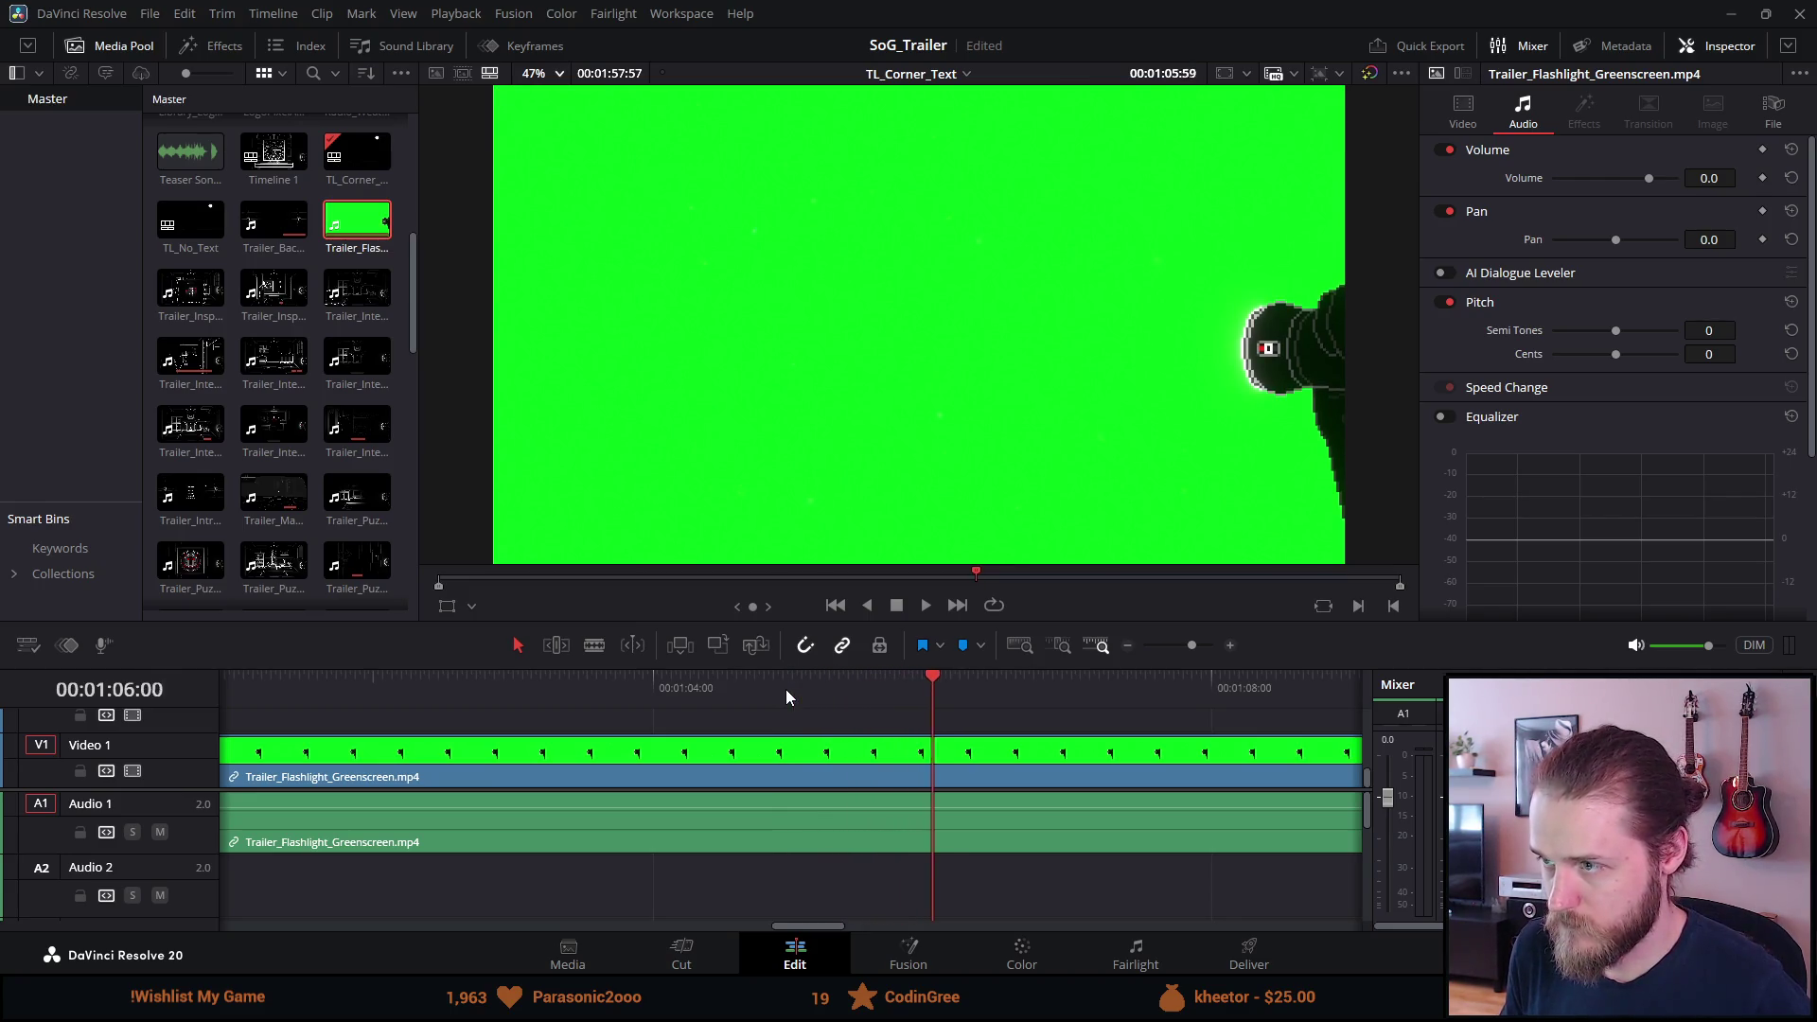
pyautogui.press('Right')
pyautogui.press('Right')
pyautogui.press('Right')
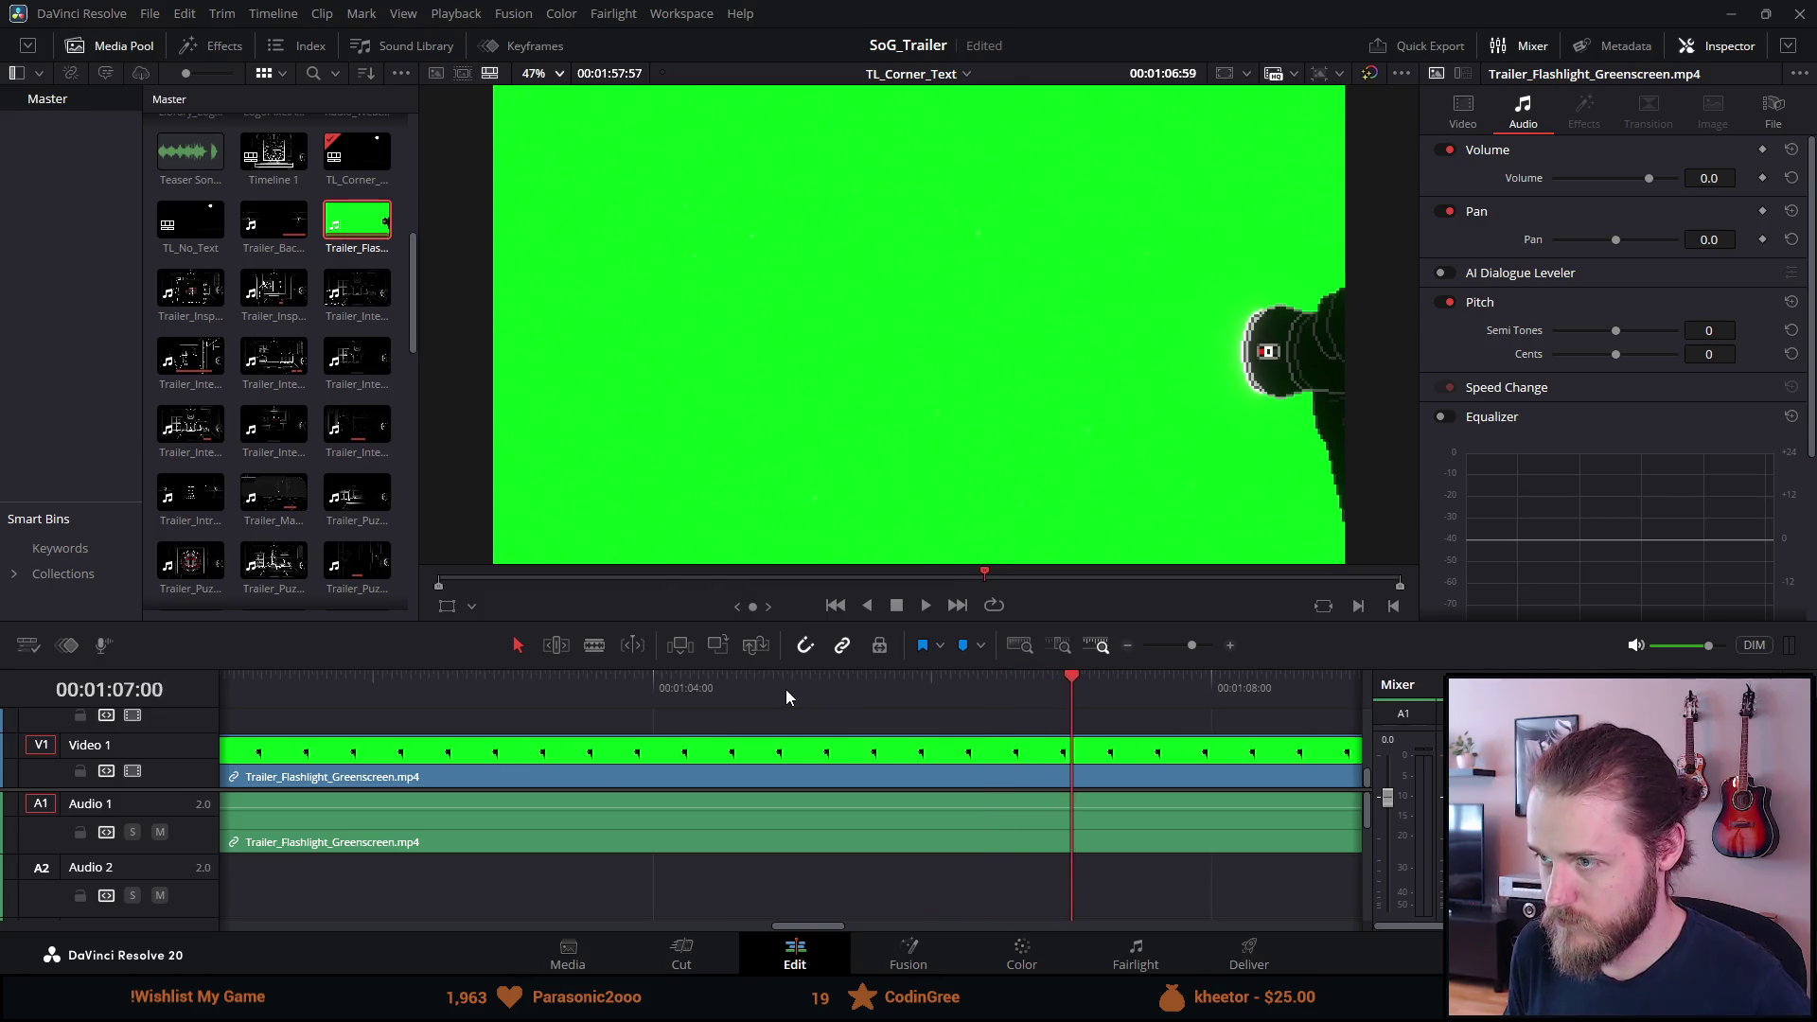
pyautogui.press('Right')
pyautogui.press('Right')
pyautogui.press('Right')
pyautogui.press('Left')
pyautogui.press('Left')
pyautogui.hotkey('ctrl', 'b')
pyautogui.press('Right')
pyautogui.press('Right')
pyautogui.press('Right')
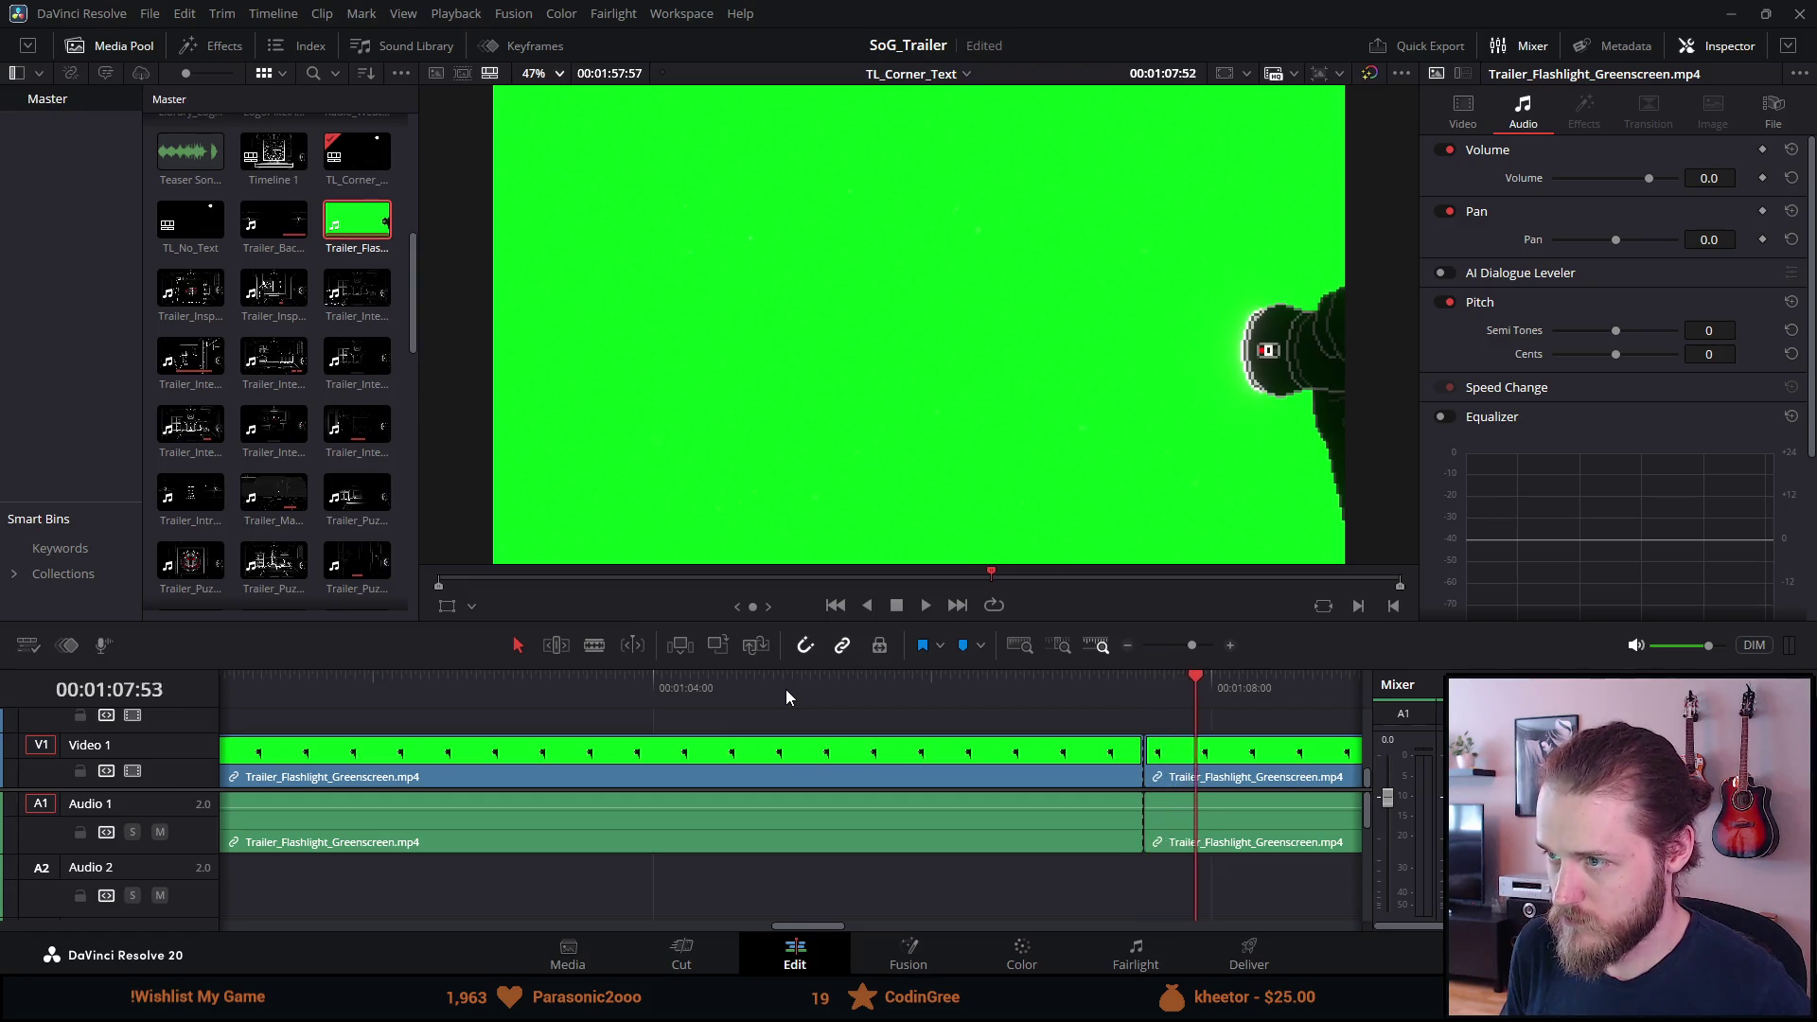
pyautogui.click(835, 774)
pyautogui.press('BackSpace')
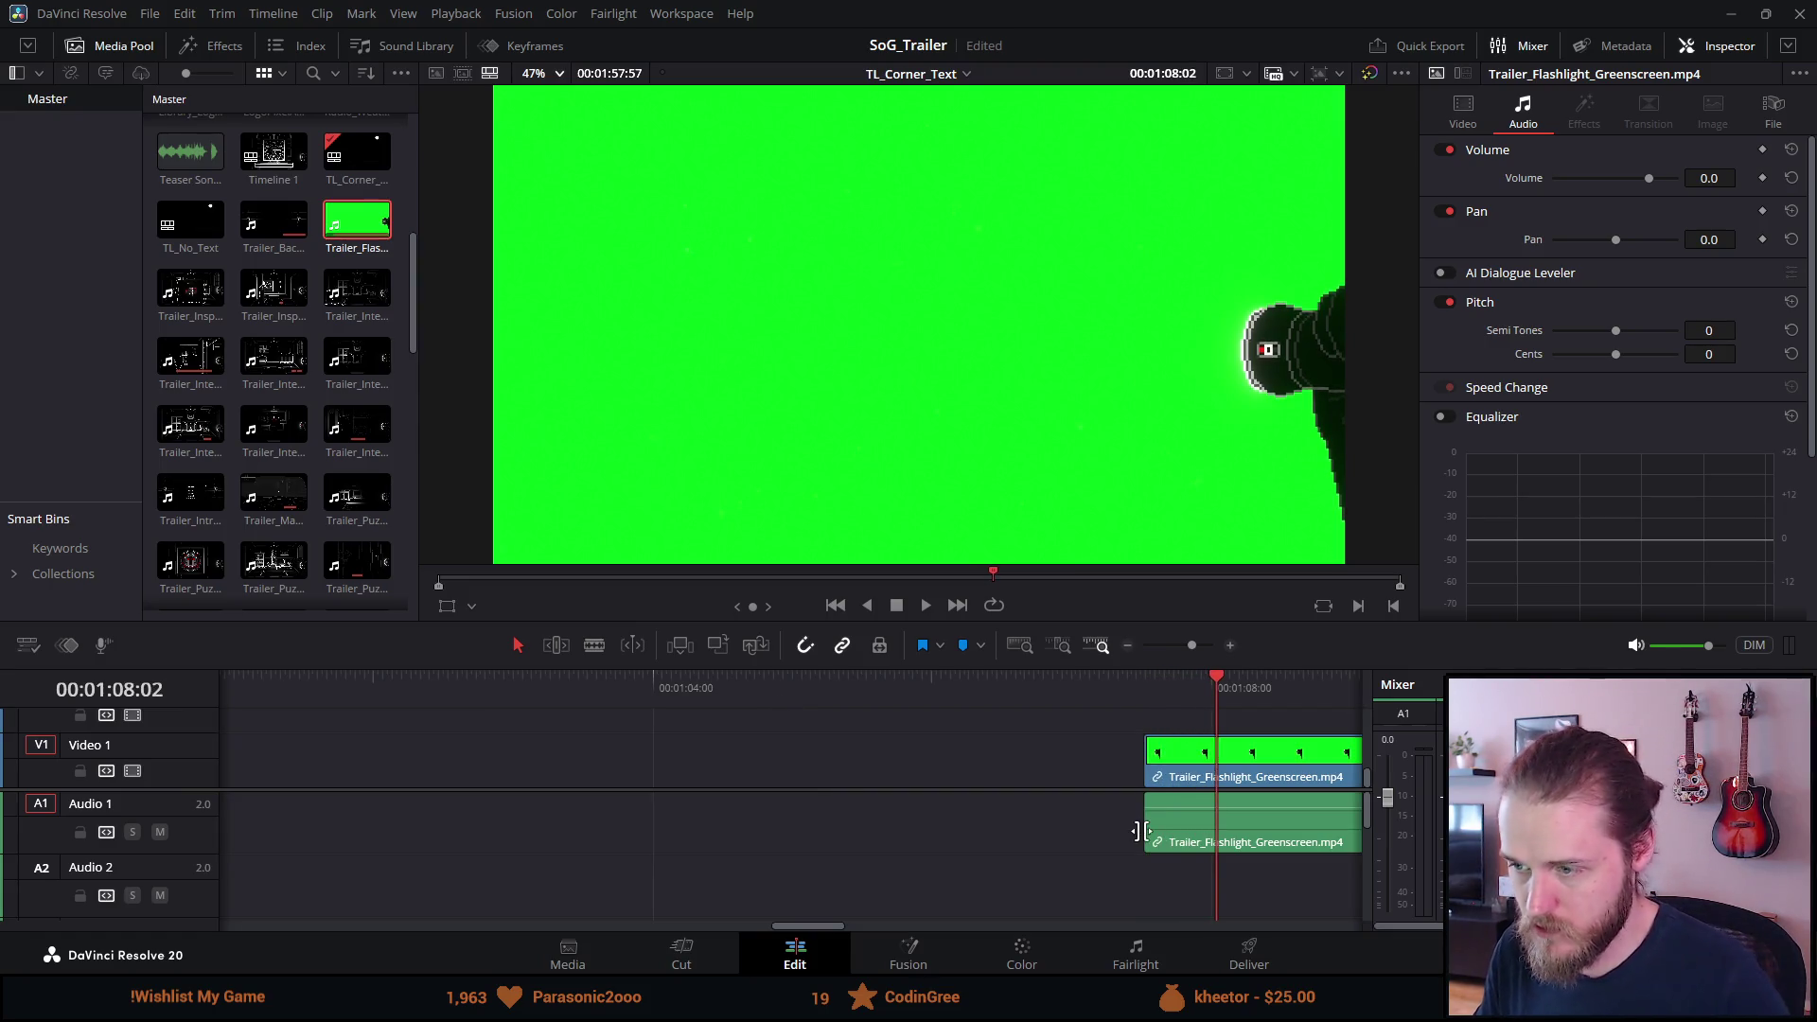
pyautogui.hotkey('ctrl', '-')
pyautogui.hotkey('ctrl', '-')
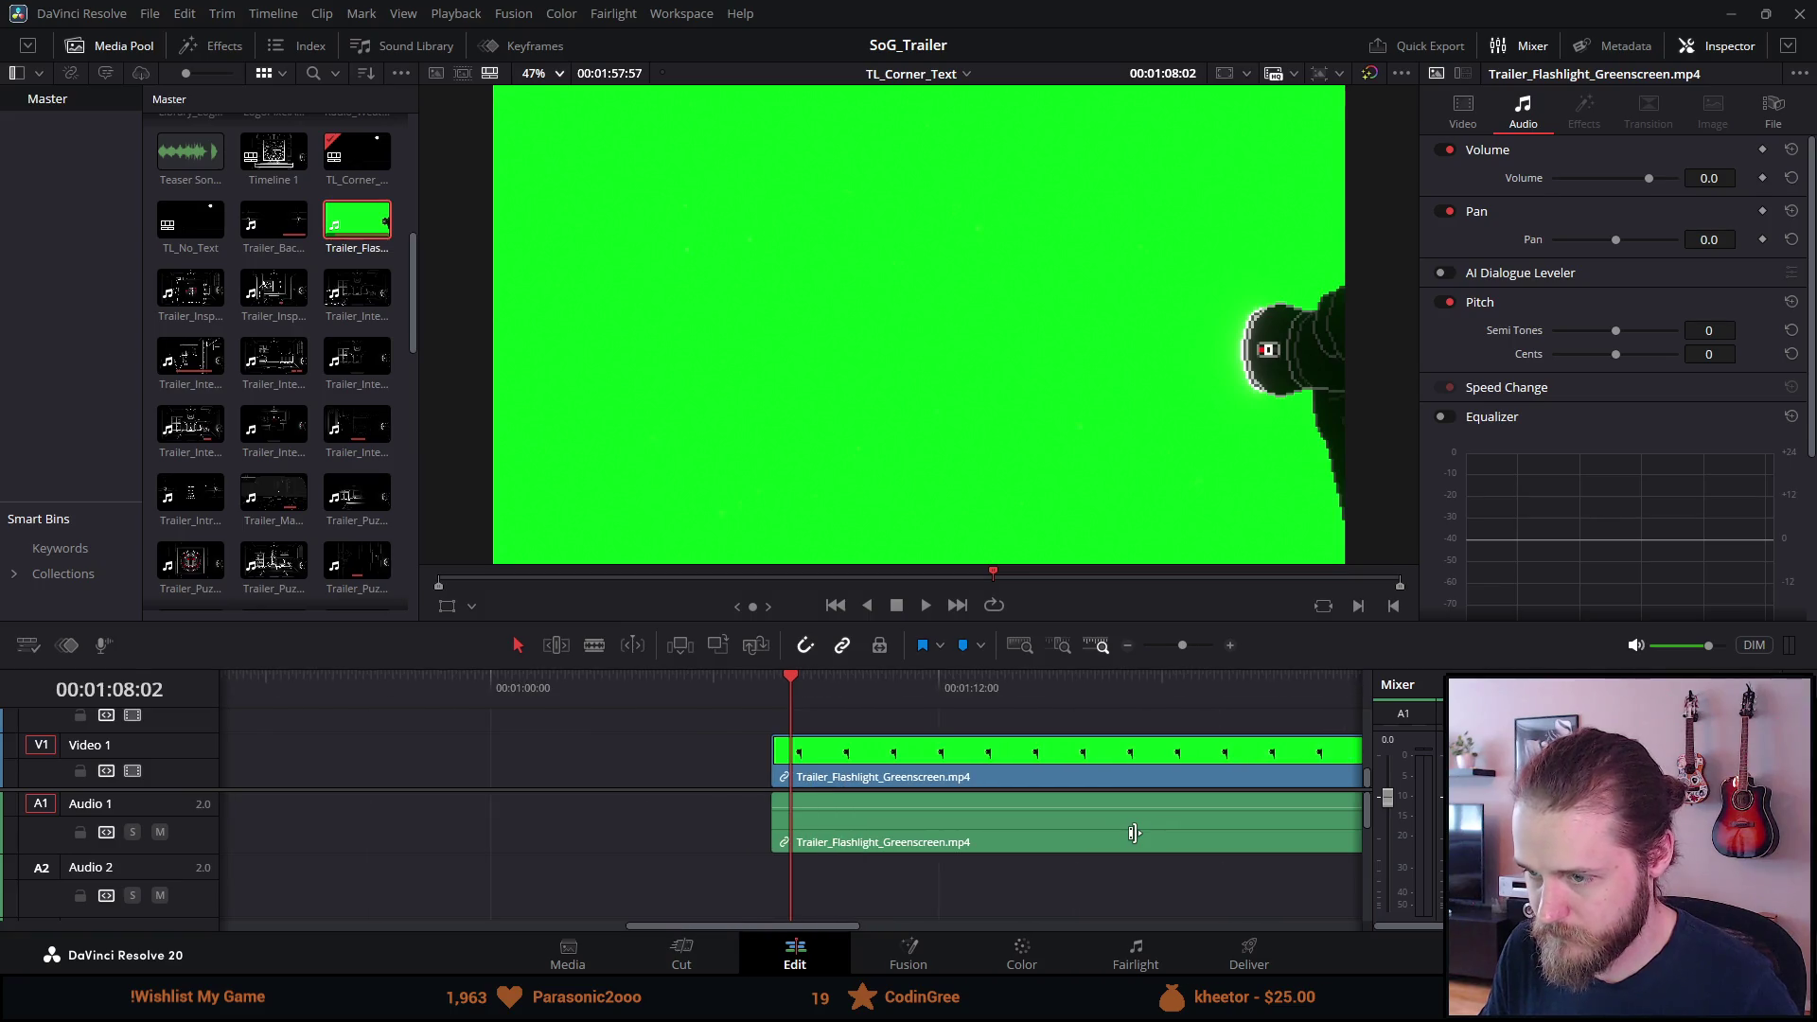
# Adjust the green clip's start edge, then cut off and delete its unwanted tail.
pyautogui.click(774, 694)
pyautogui.moveTo(774, 752); pyautogui.dragTo(514, 719)
pyautogui.moveTo(500, 721)
pyautogui.mouseDown()
pyautogui.moveTo(1196, 712)
pyautogui.moveTo(755, 687)
pyautogui.moveTo(893, 712)
pyautogui.moveTo(803, 712)
pyautogui.mouseUp()
pyautogui.hotkey('ctrl', 'b')
pyautogui.click(871, 783)
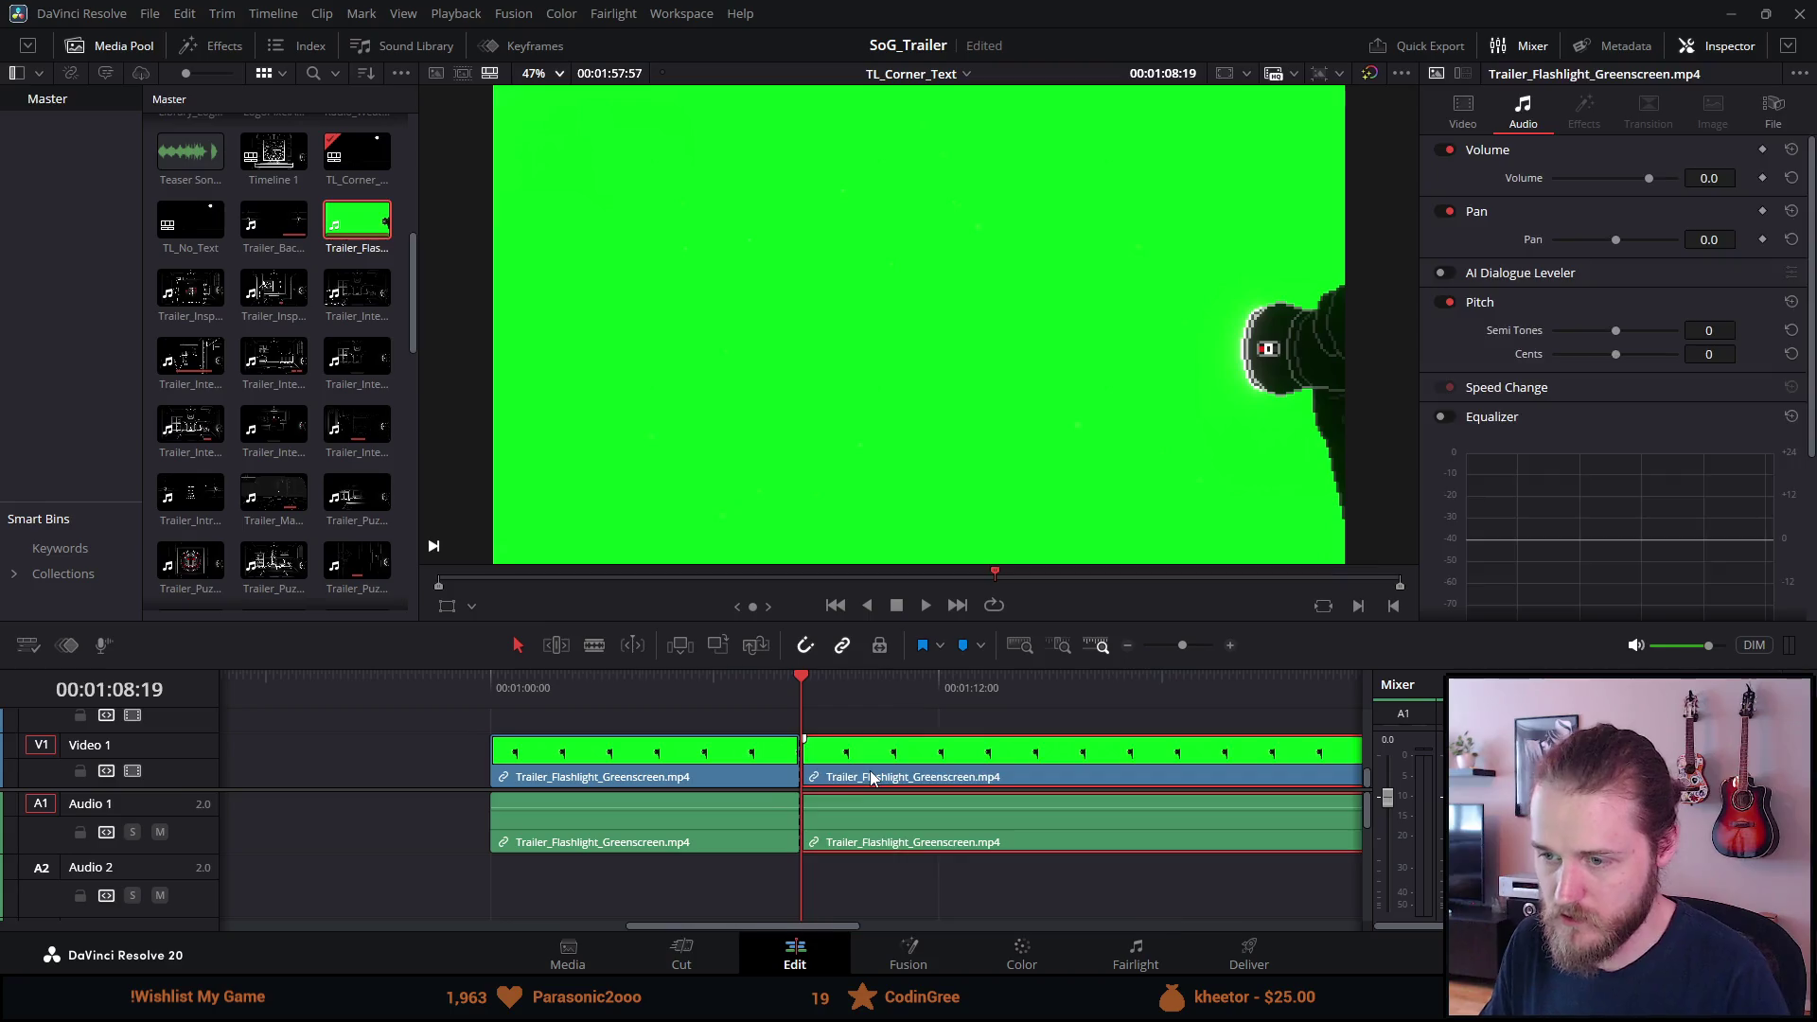
pyautogui.press('Delete')
# Unlink the green clip's audio from its video and delete the audio.
pyautogui.click(537, 681)
pyautogui.rightClick(581, 780)
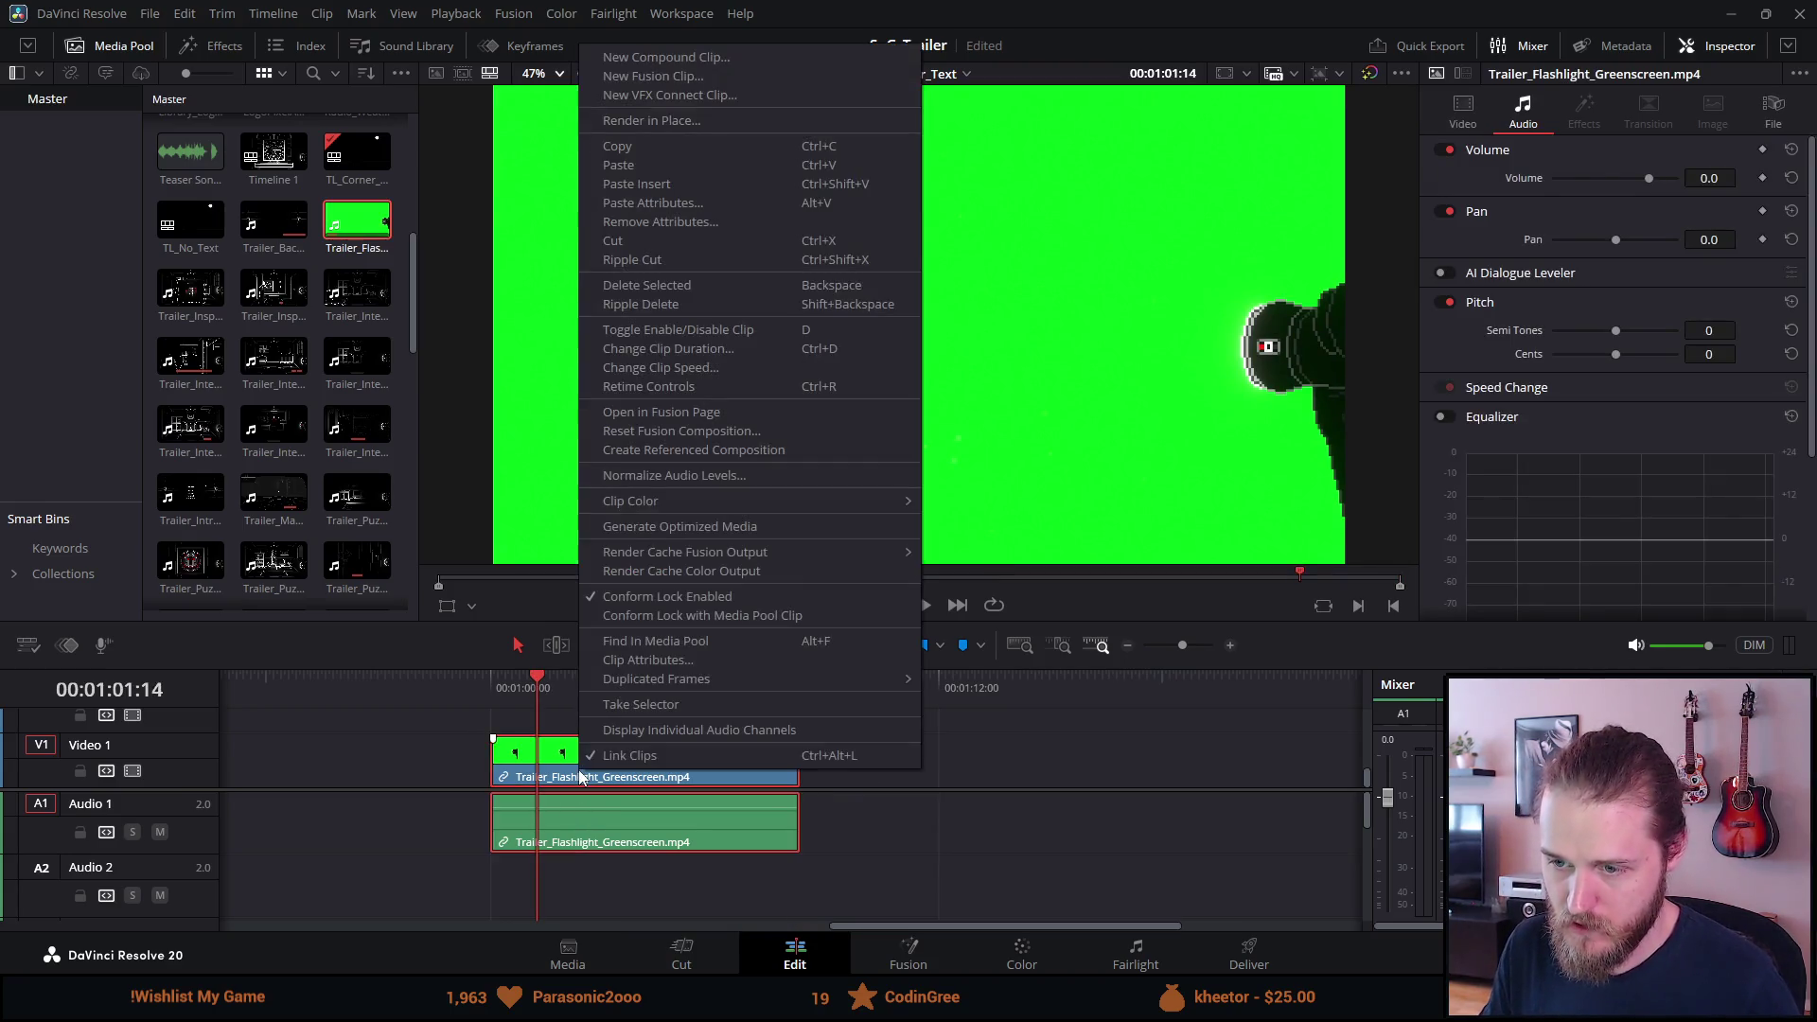
pyautogui.click(662, 763)
pyautogui.click(825, 817)
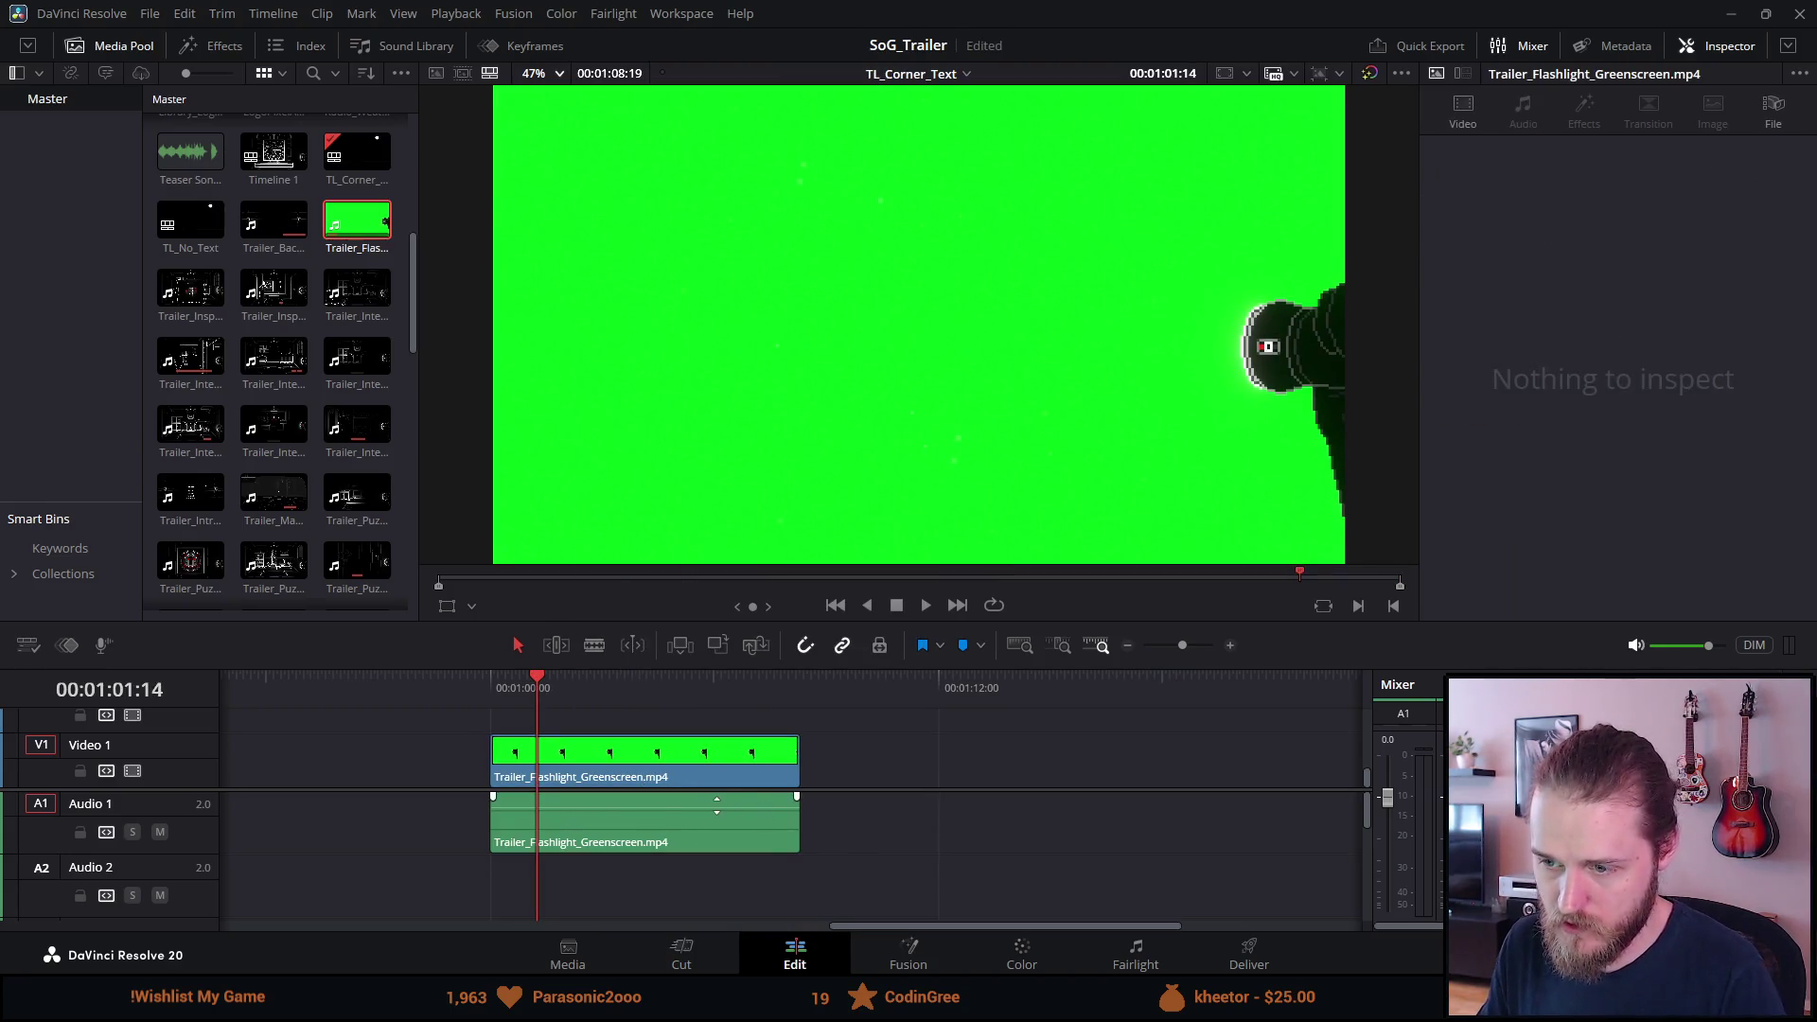
pyautogui.click(707, 828)
pyautogui.press('Delete')
# Play the trimmed green clip from its start, then bring up the Effects library.
pyautogui.click(490, 682)
pyautogui.press('space')
pyautogui.scroll(1, 530, 729)
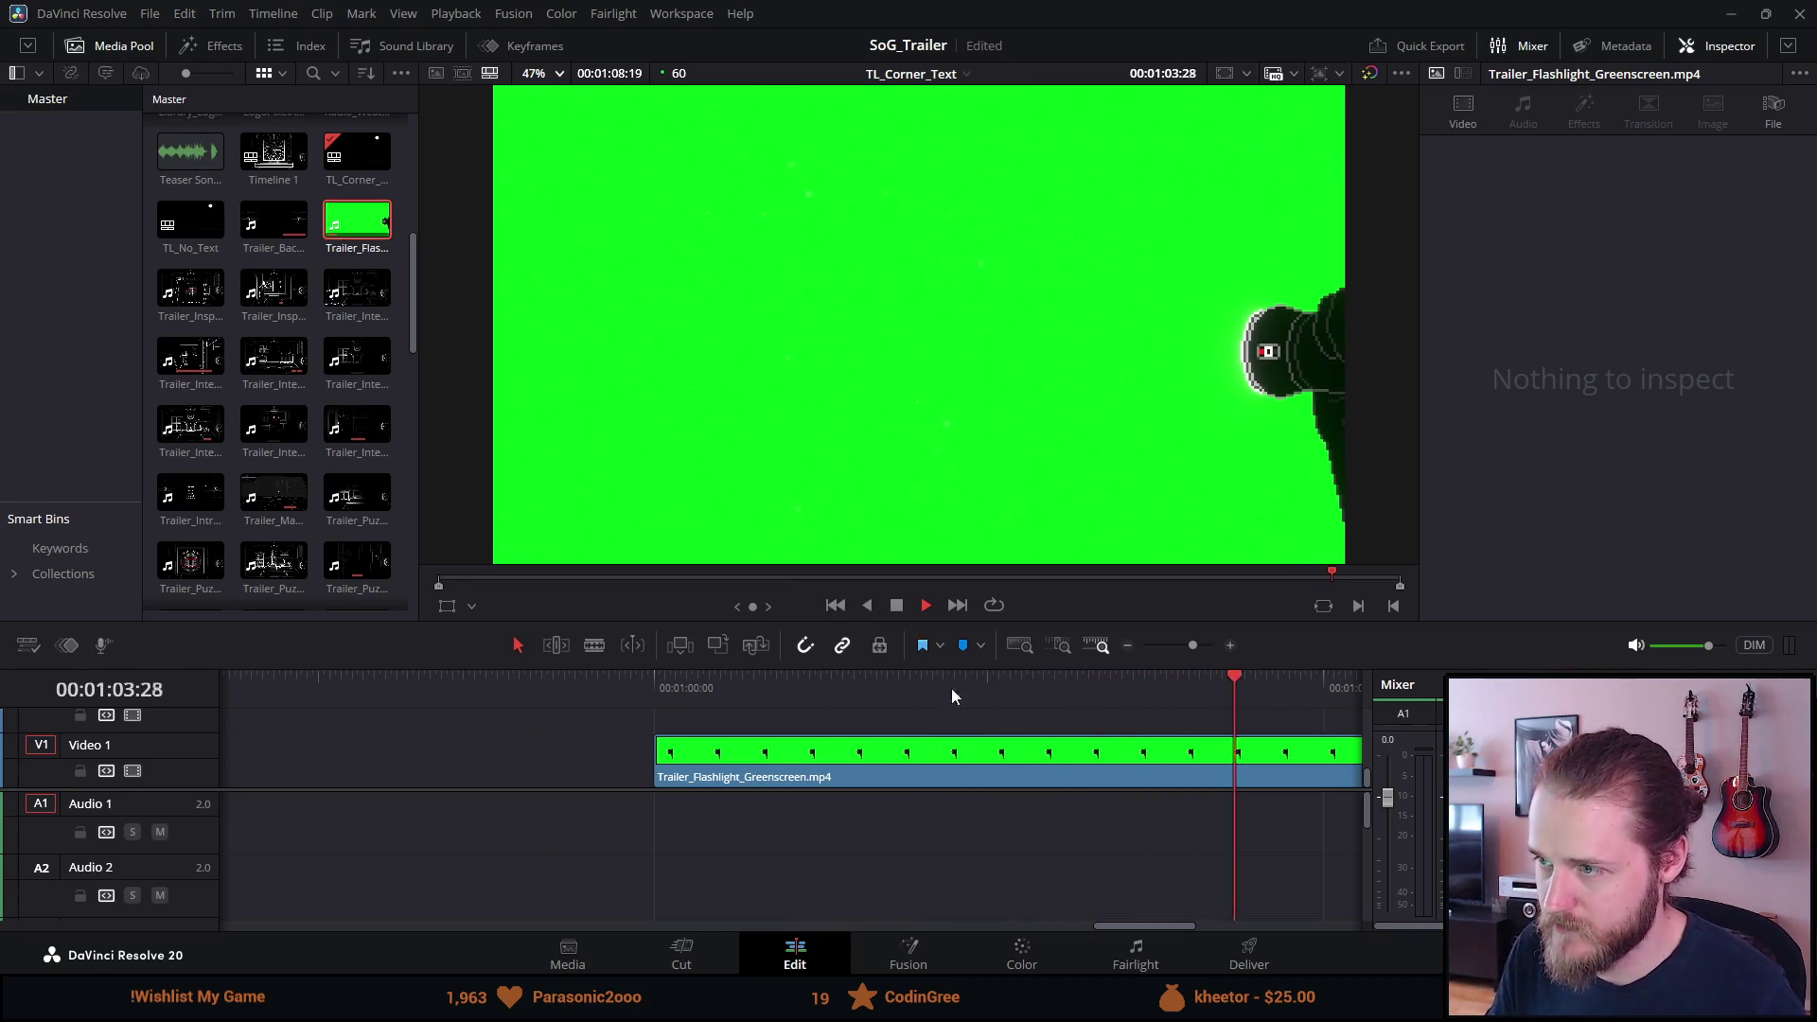
pyautogui.scroll(-2, 962, 712)
pyautogui.scroll(1, 956, 714)
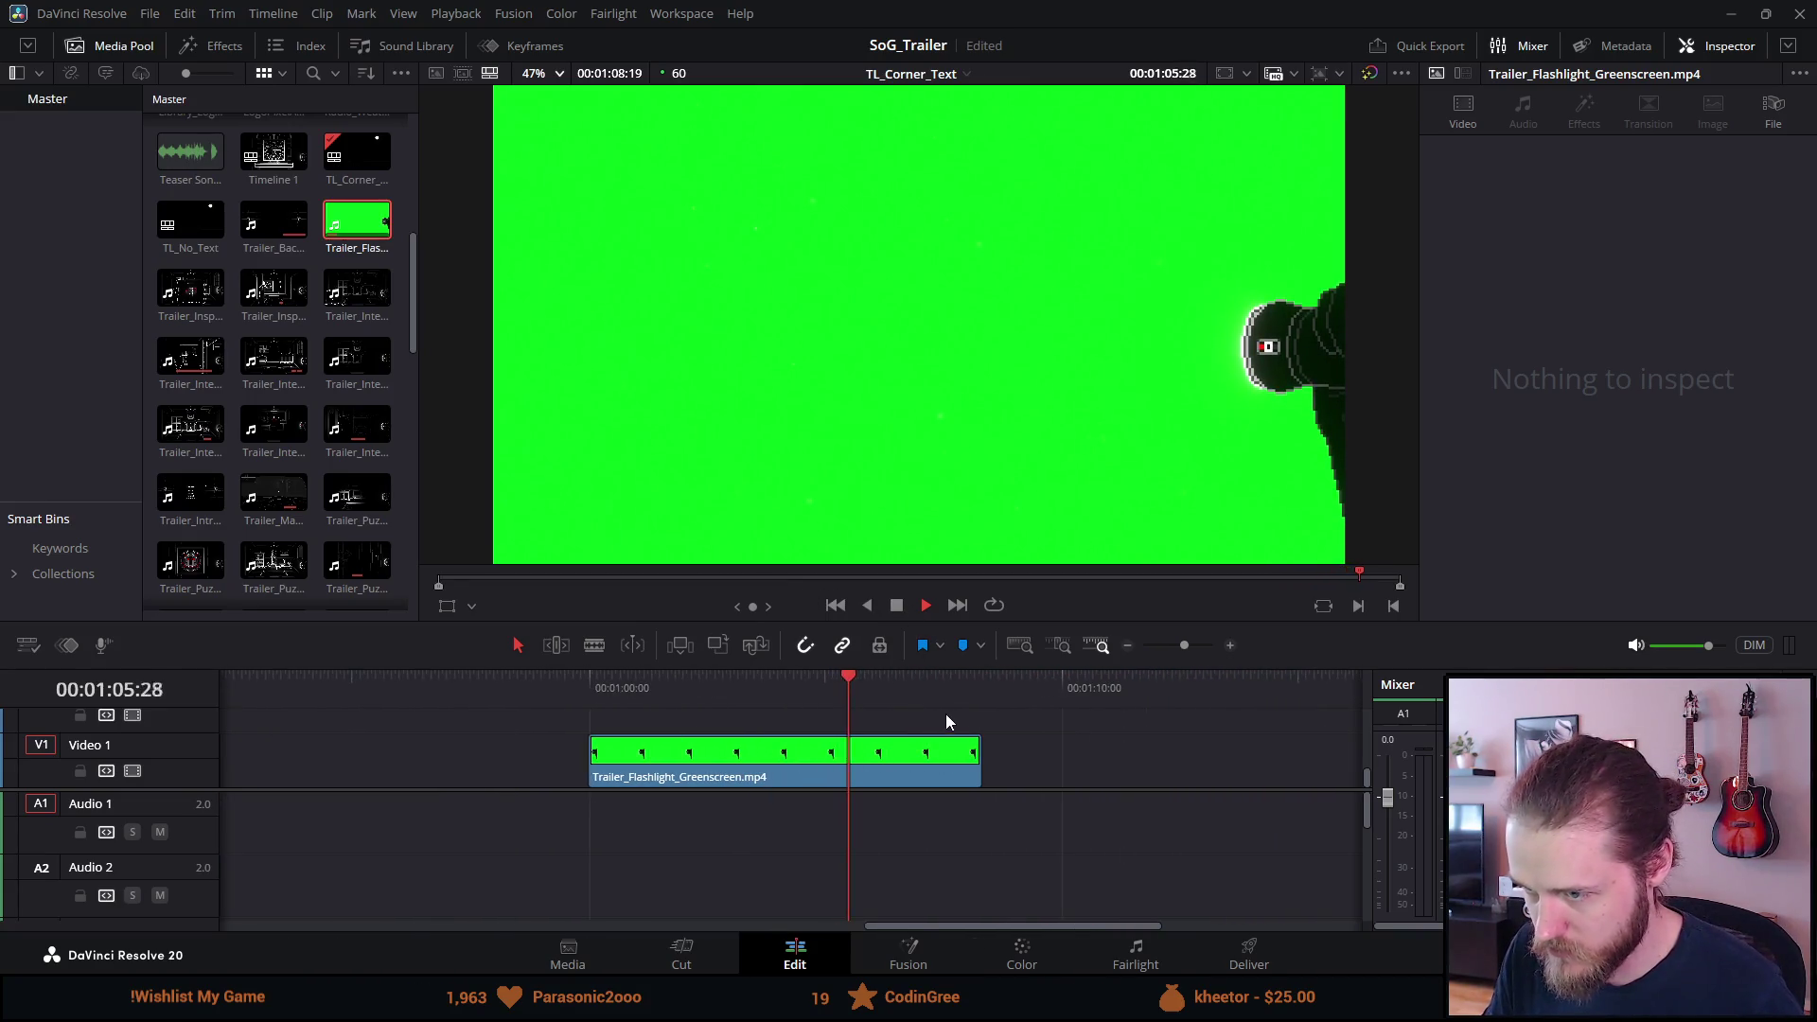
pyautogui.click(898, 606)
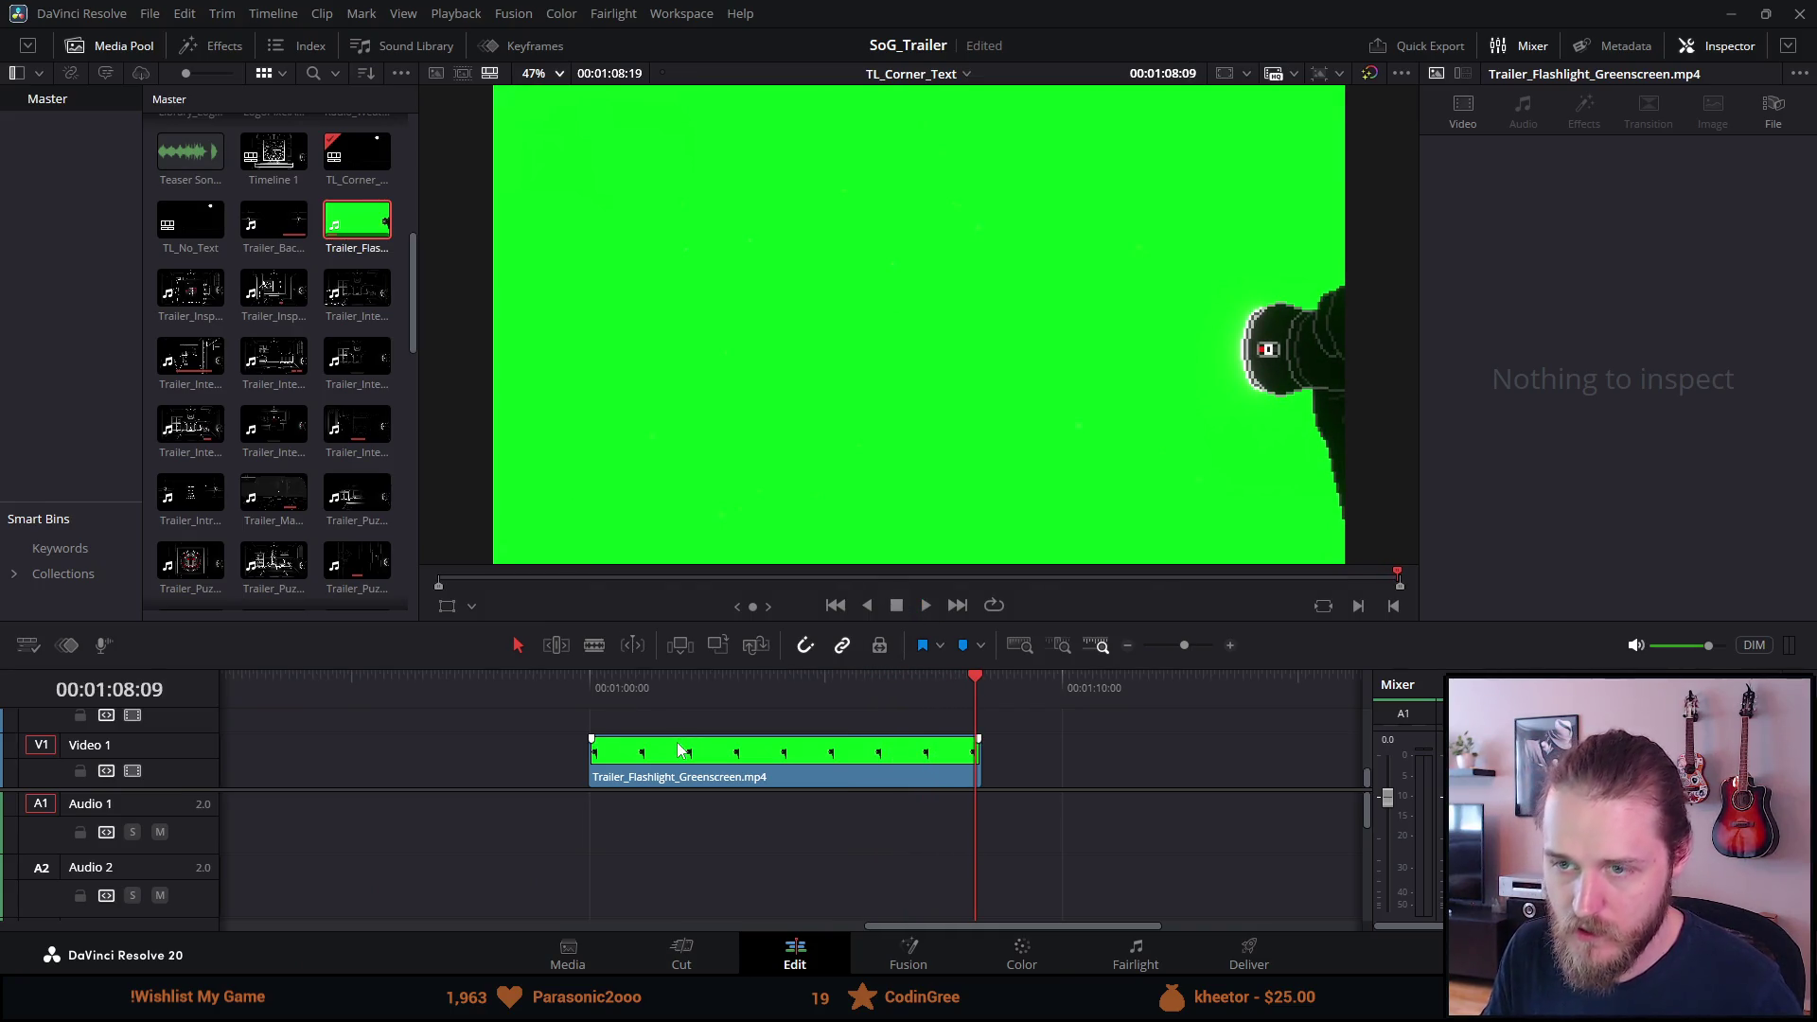
pyautogui.click(224, 50)
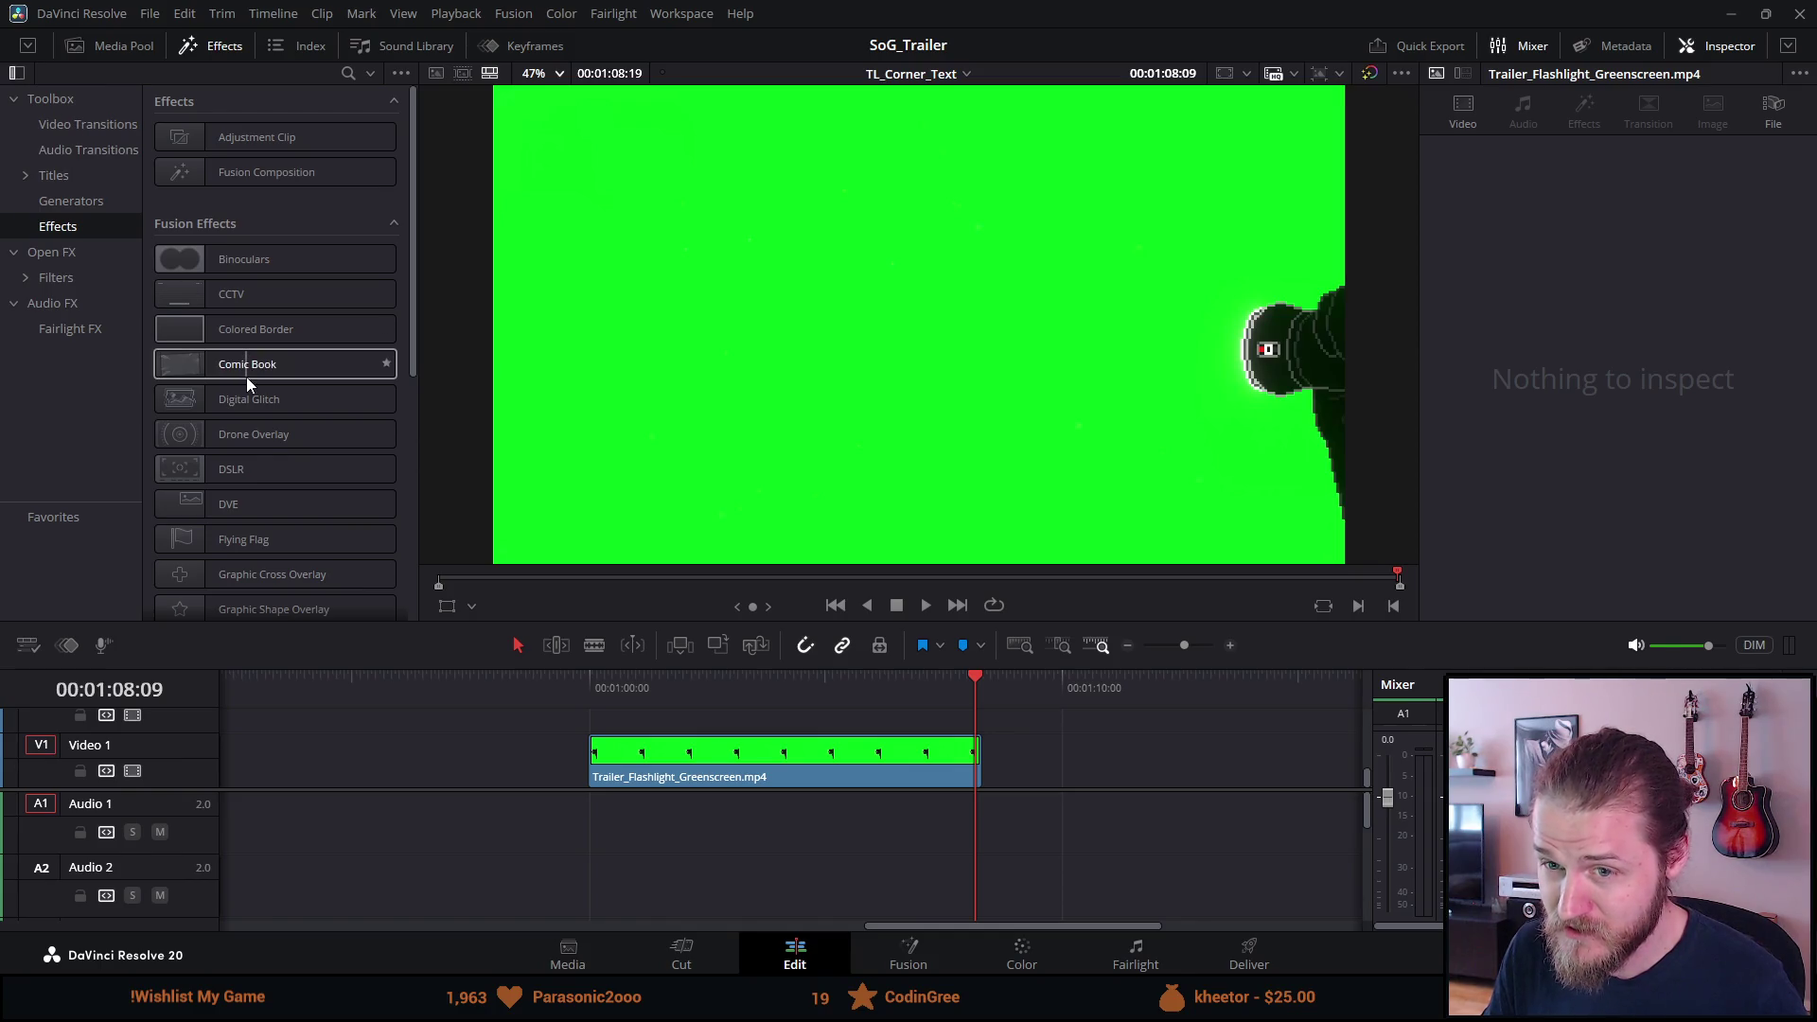
# Expand Open FX, browse down past Resolve FX Key, and show the Filters list.
pyautogui.scroll(-5, 247, 377)
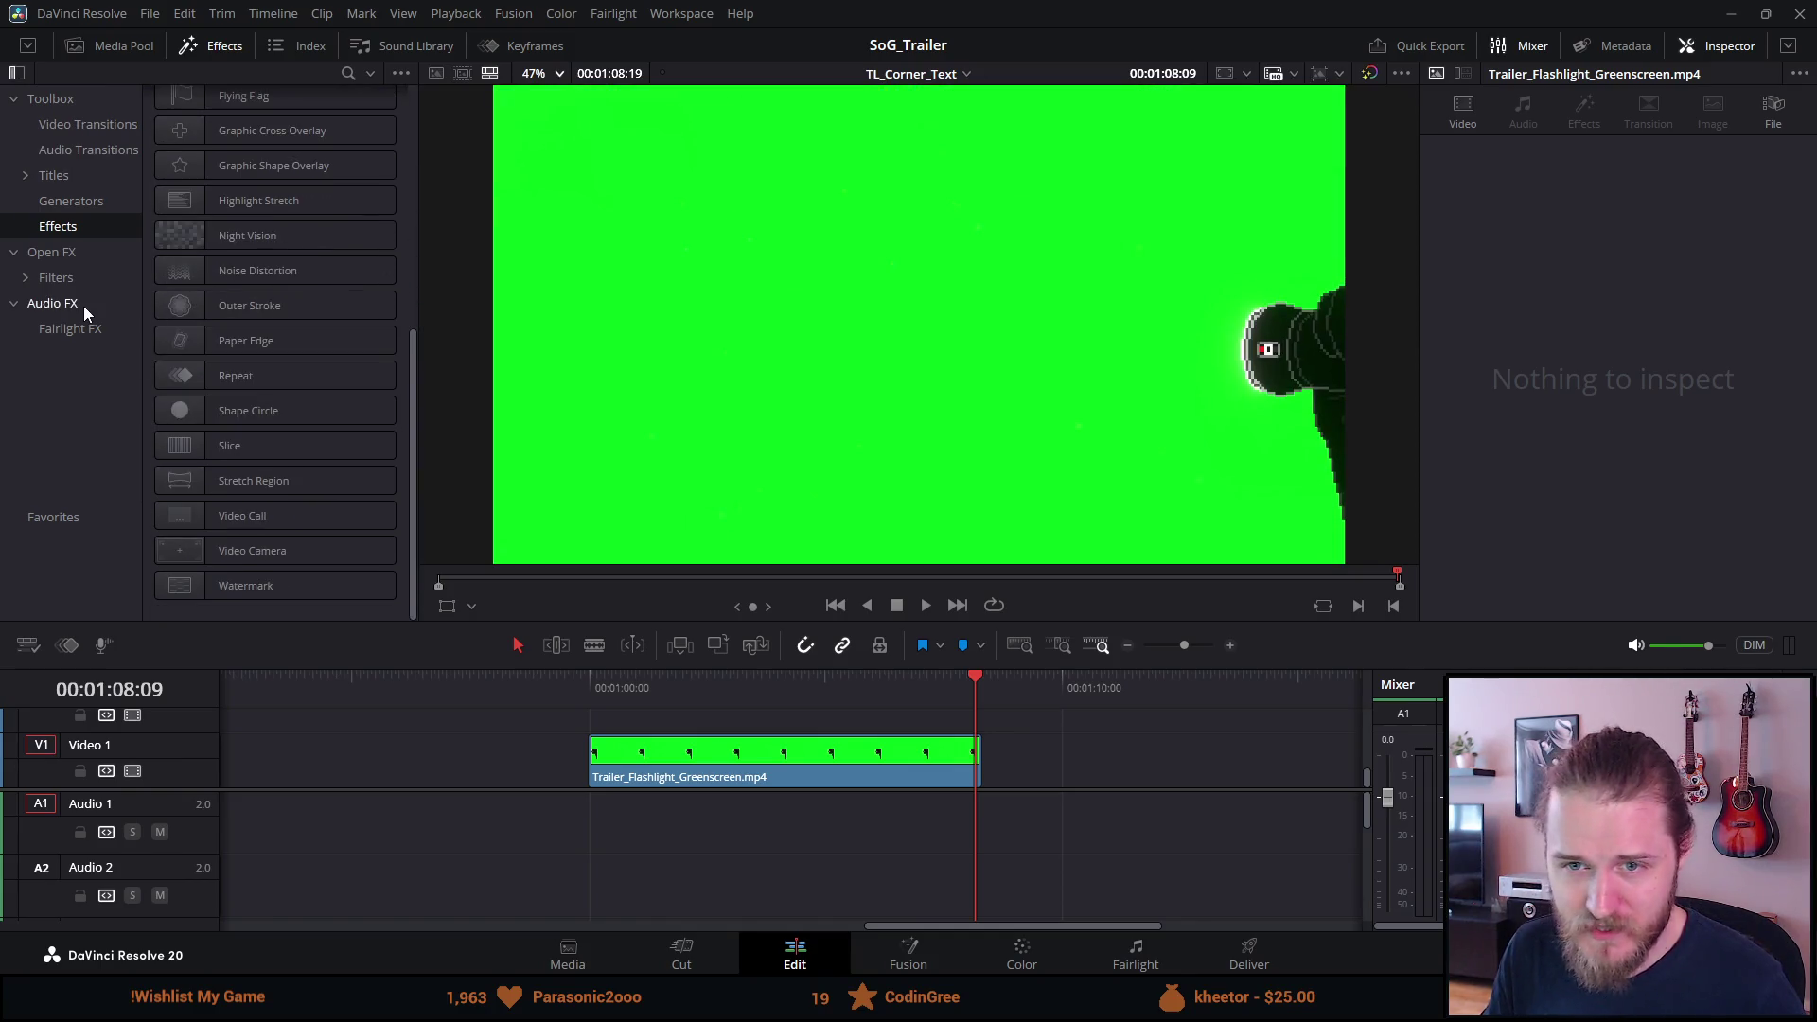
pyautogui.click(56, 252)
pyautogui.scroll(-5, 271, 377)
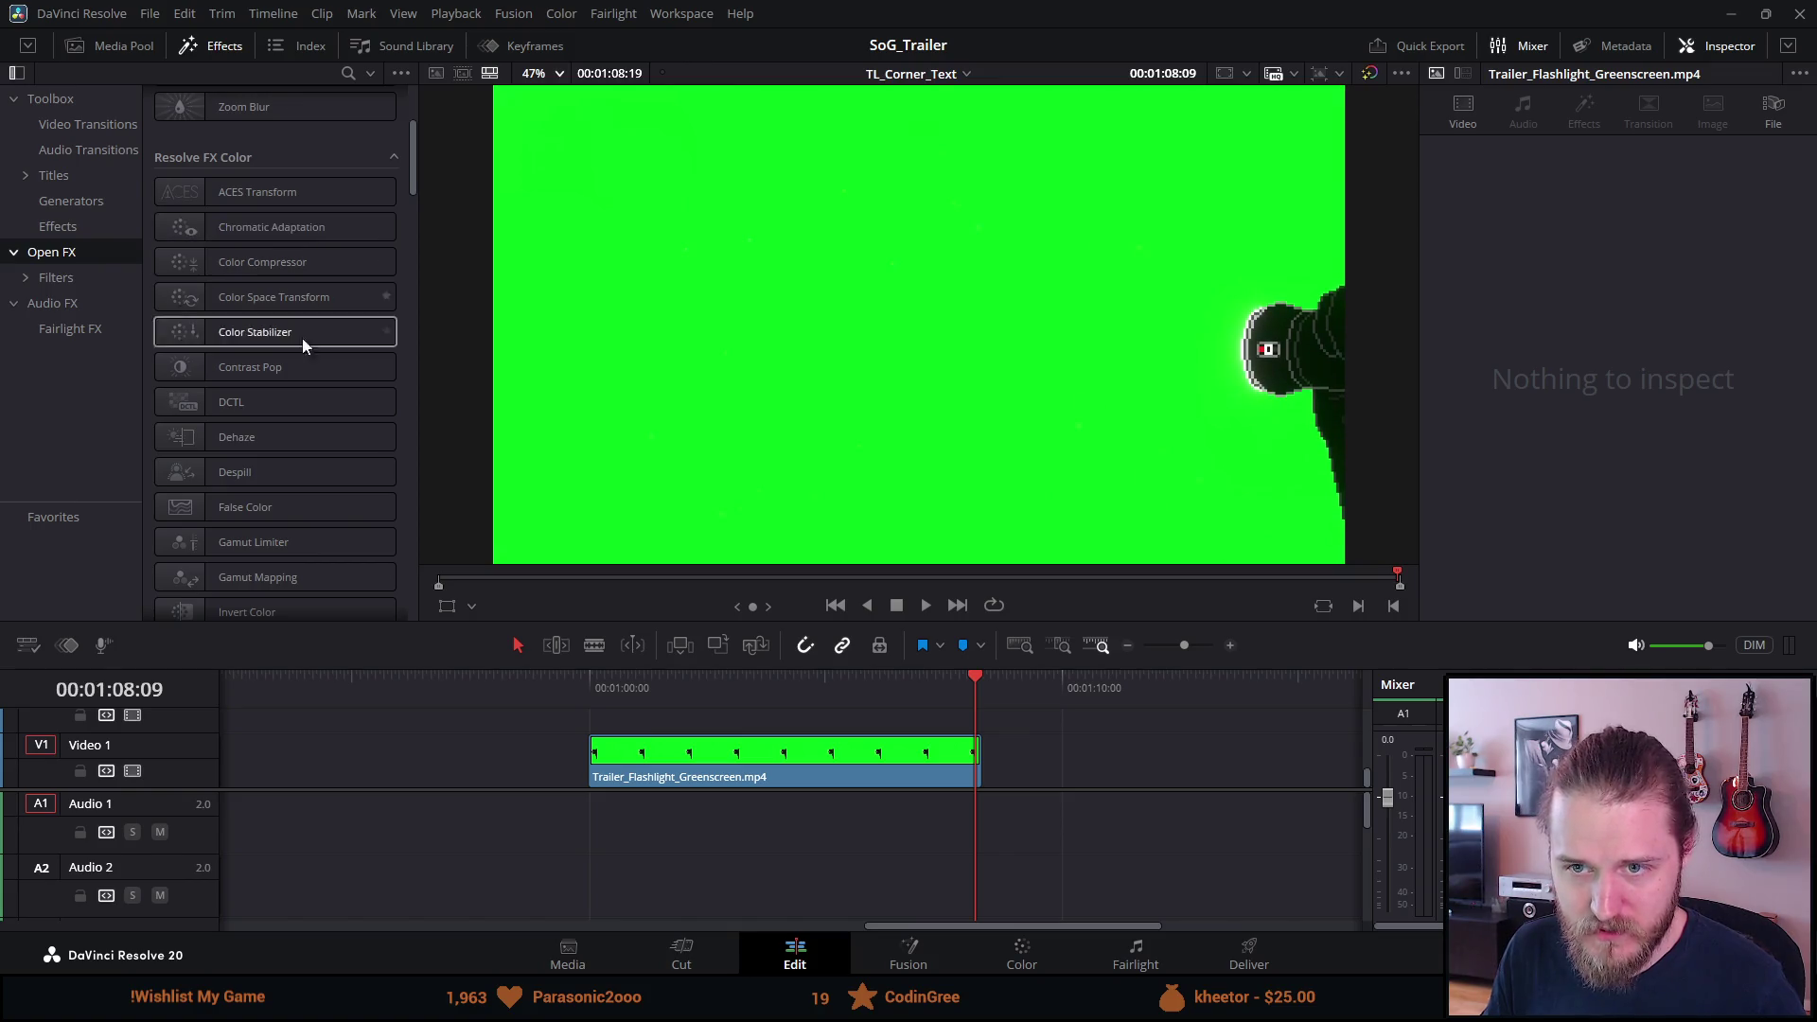
pyautogui.scroll(-6, 295, 382)
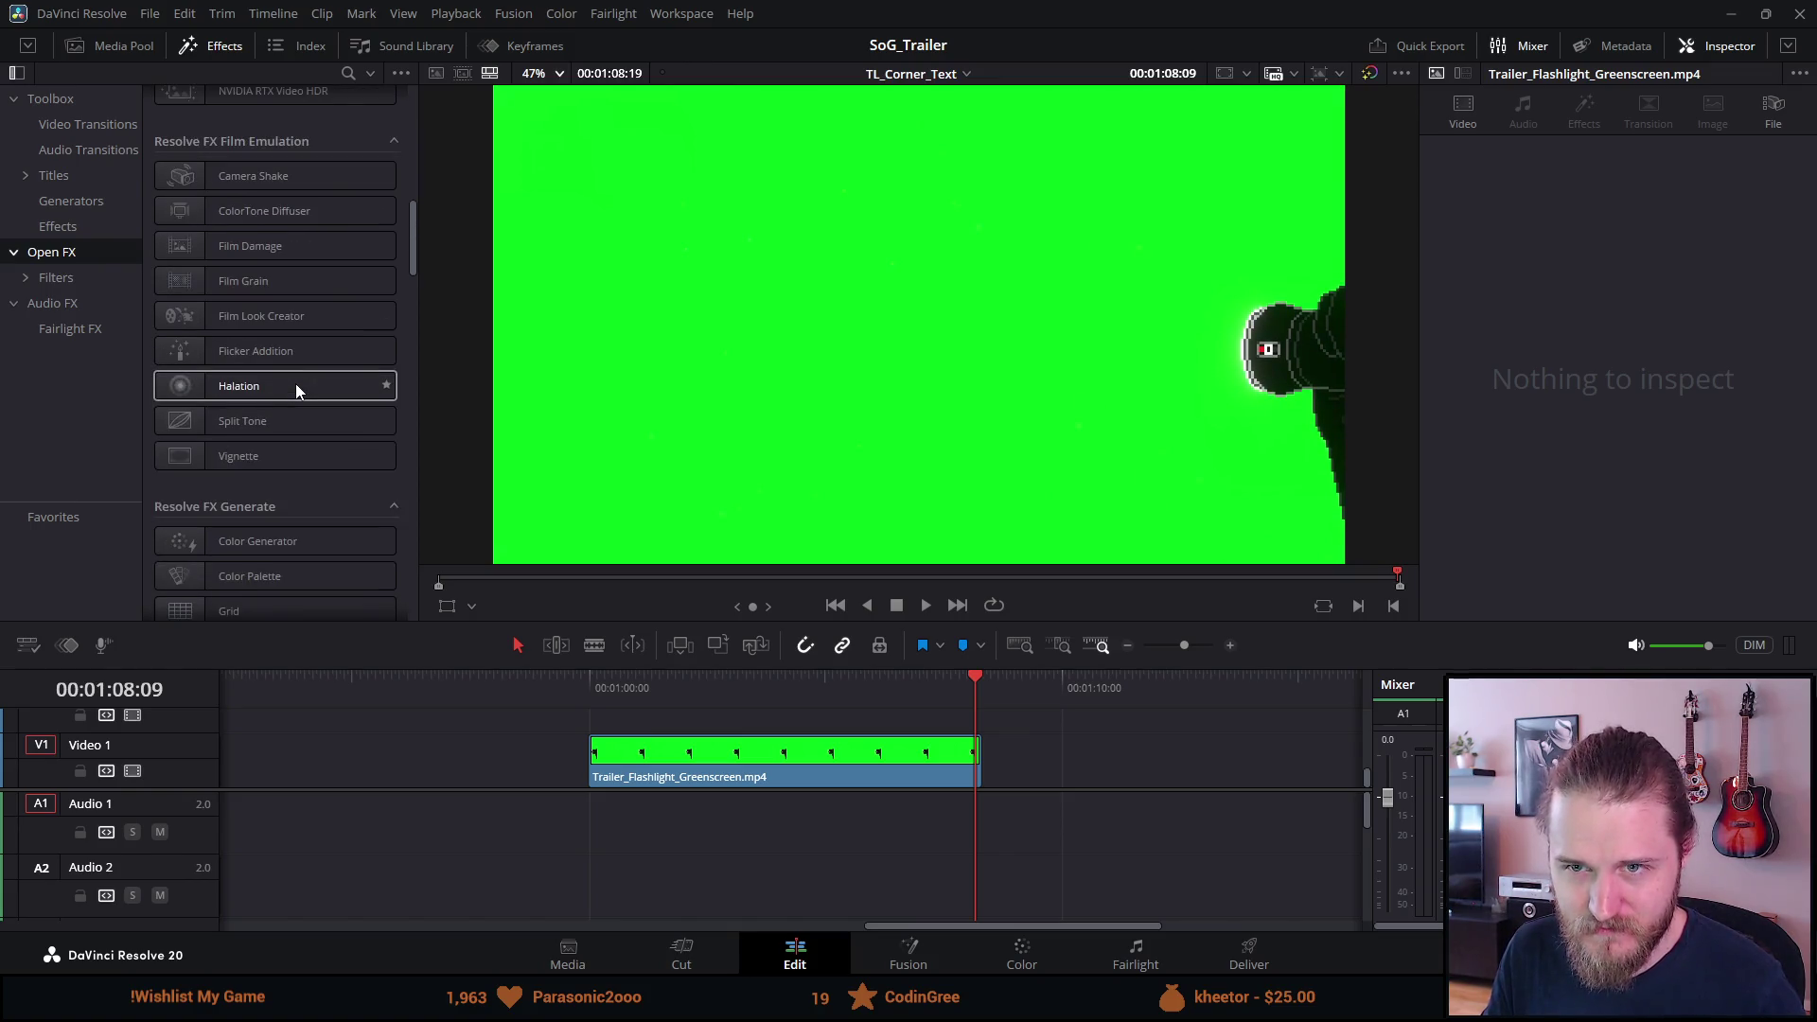
pyautogui.scroll(-5, 296, 382)
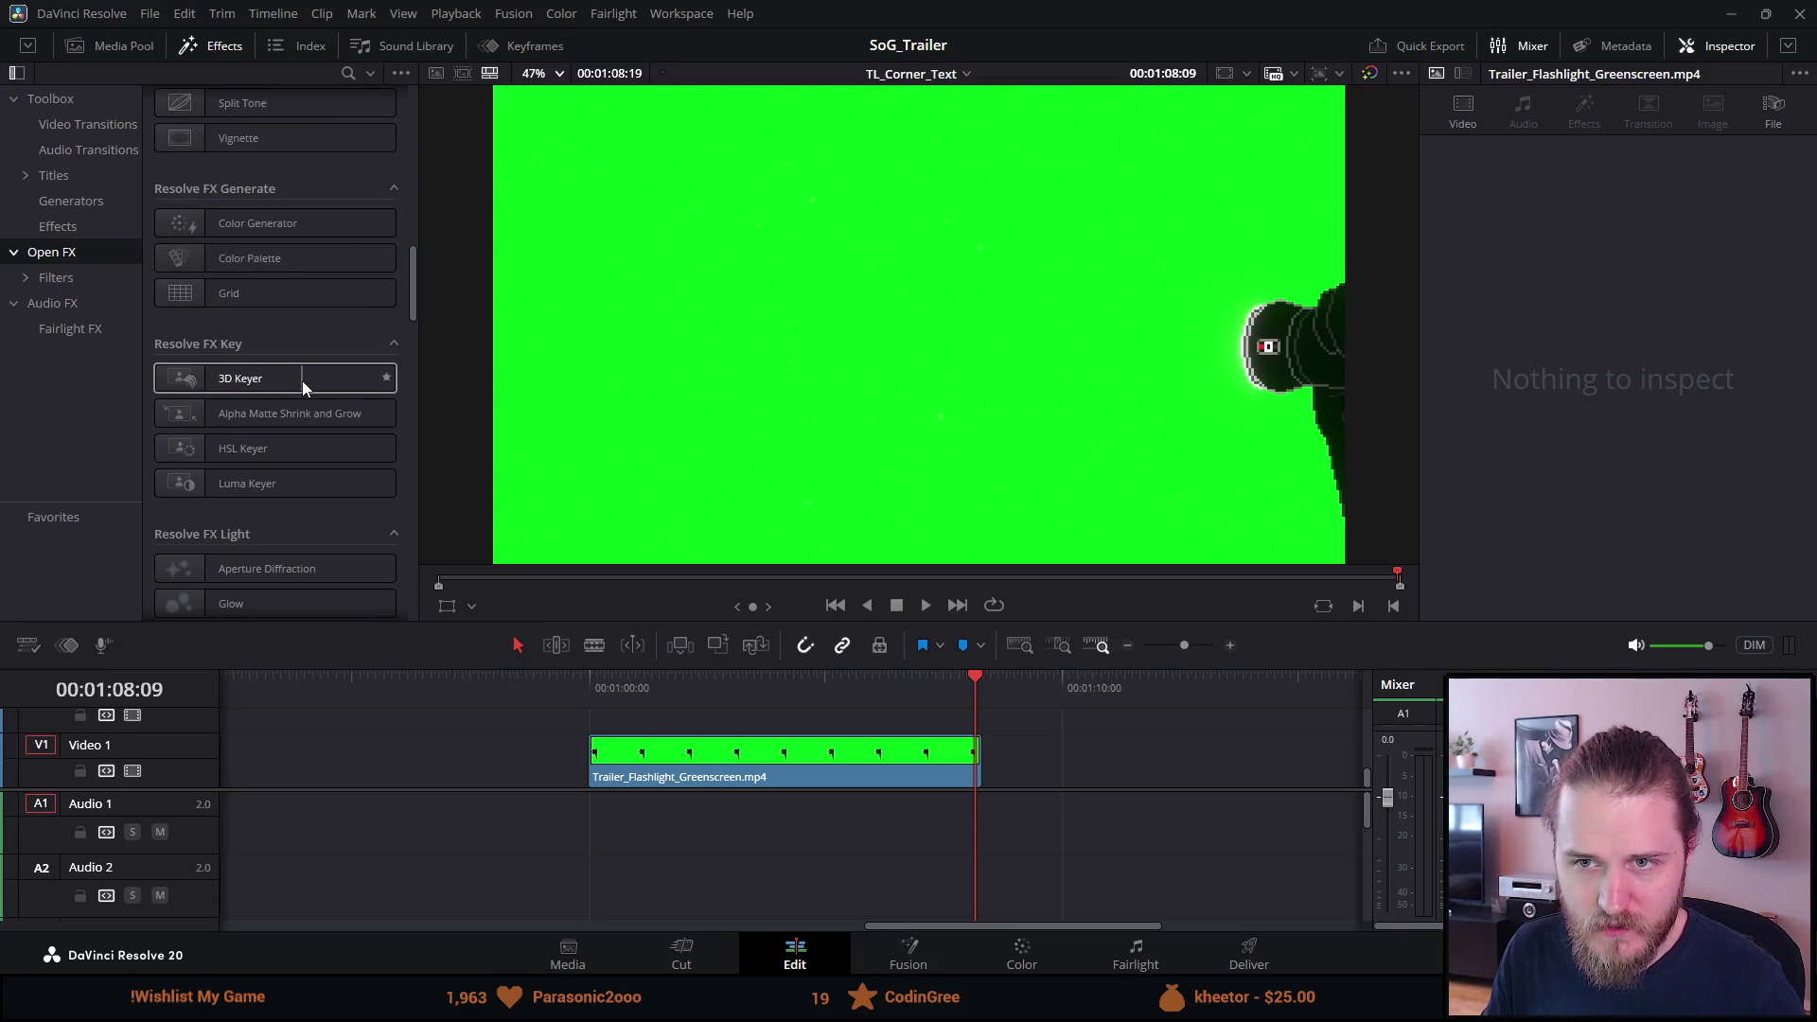
pyautogui.scroll(1, 303, 380)
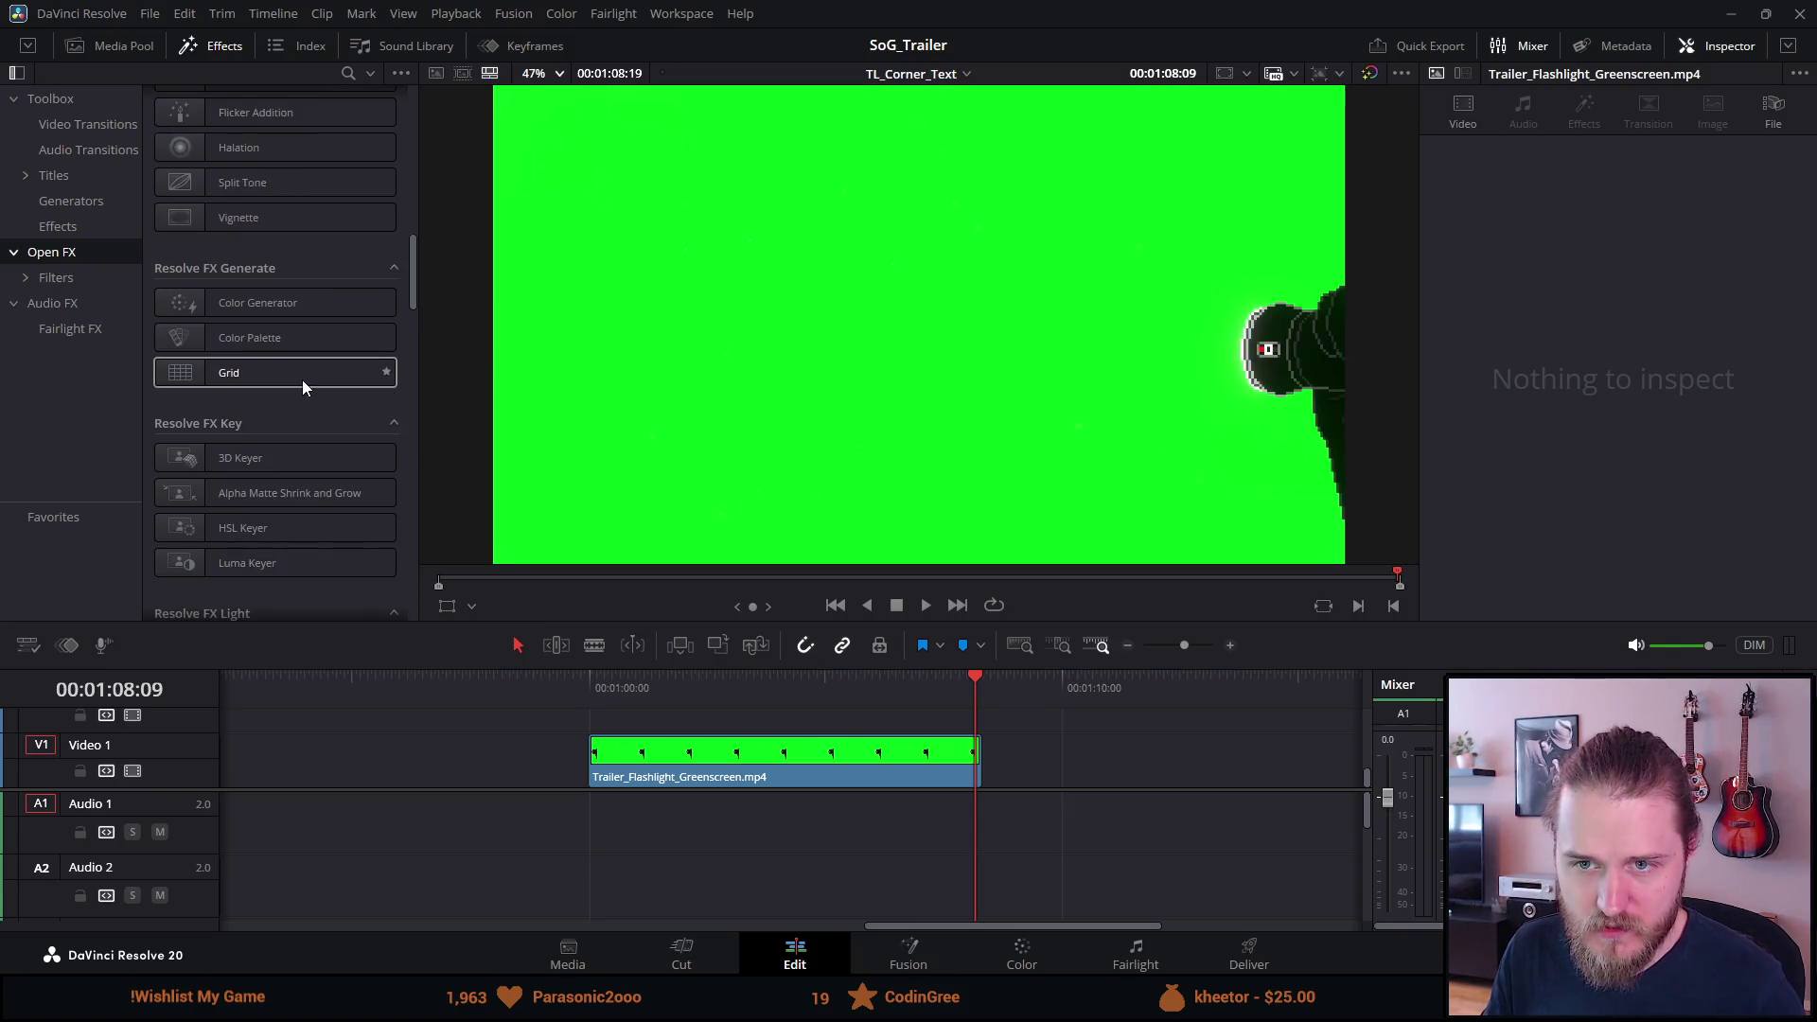
pyautogui.scroll(-2, 286, 402)
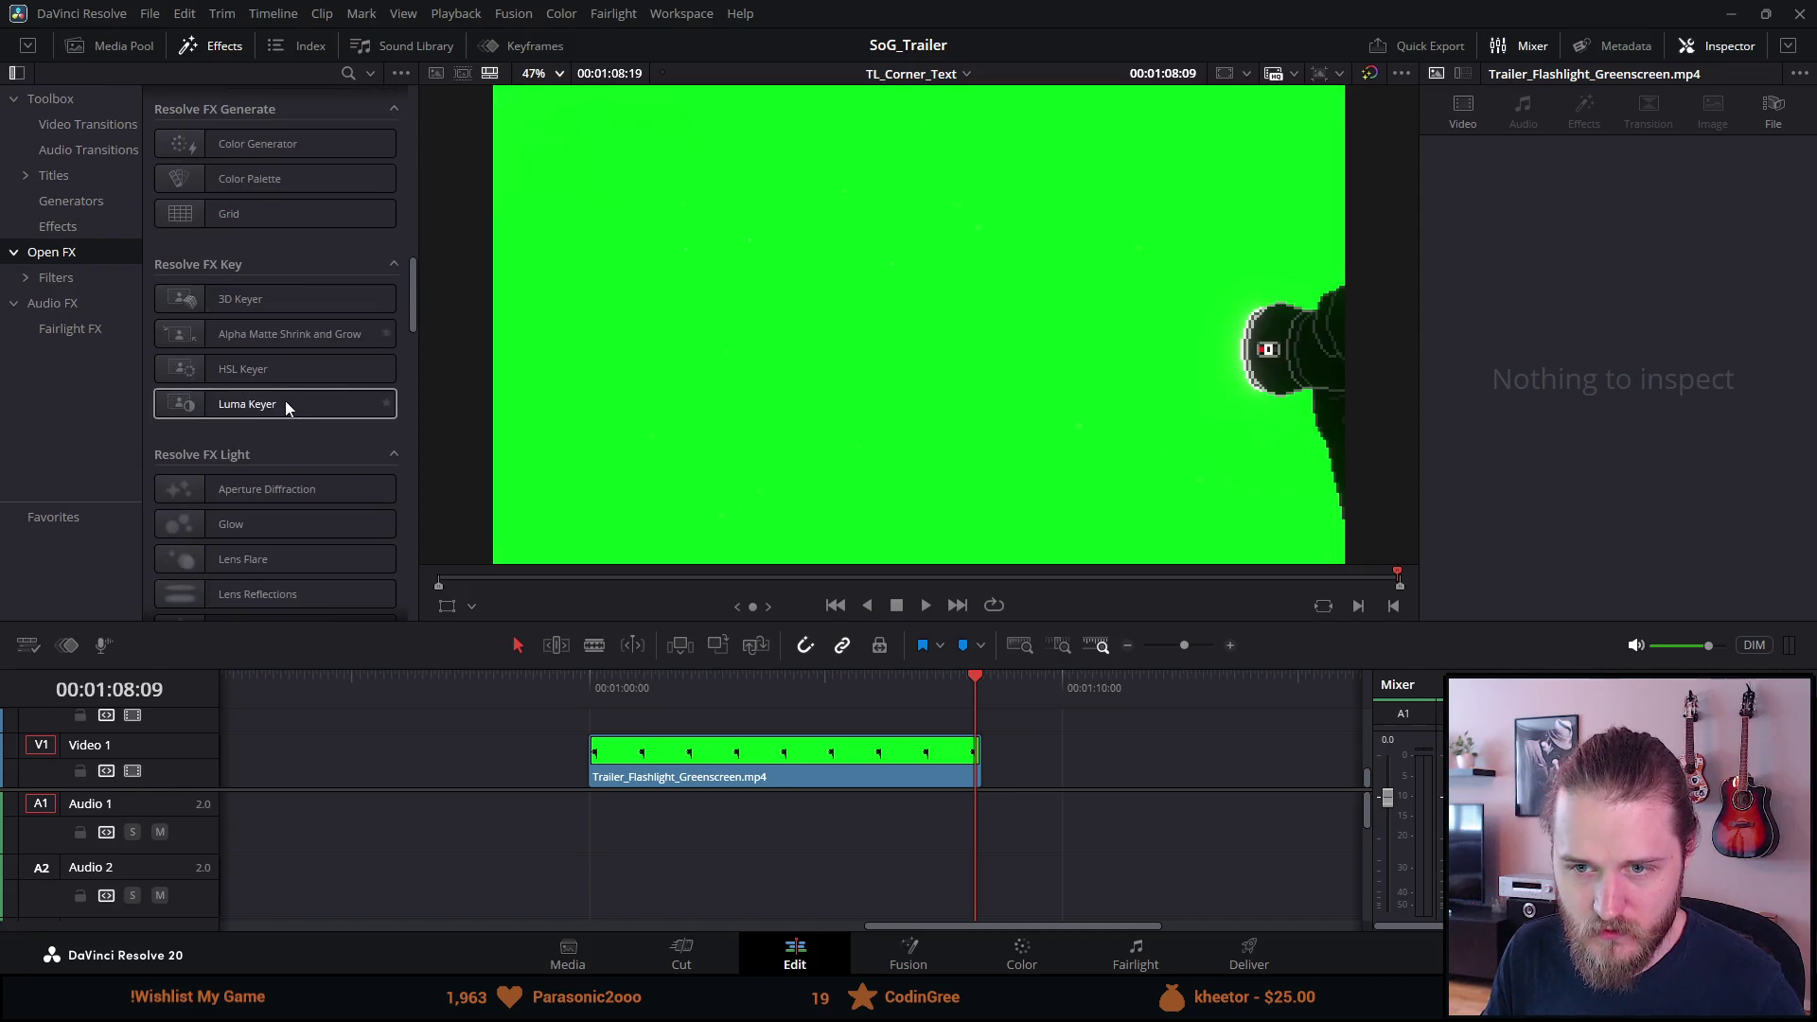
pyautogui.scroll(-8, 286, 400)
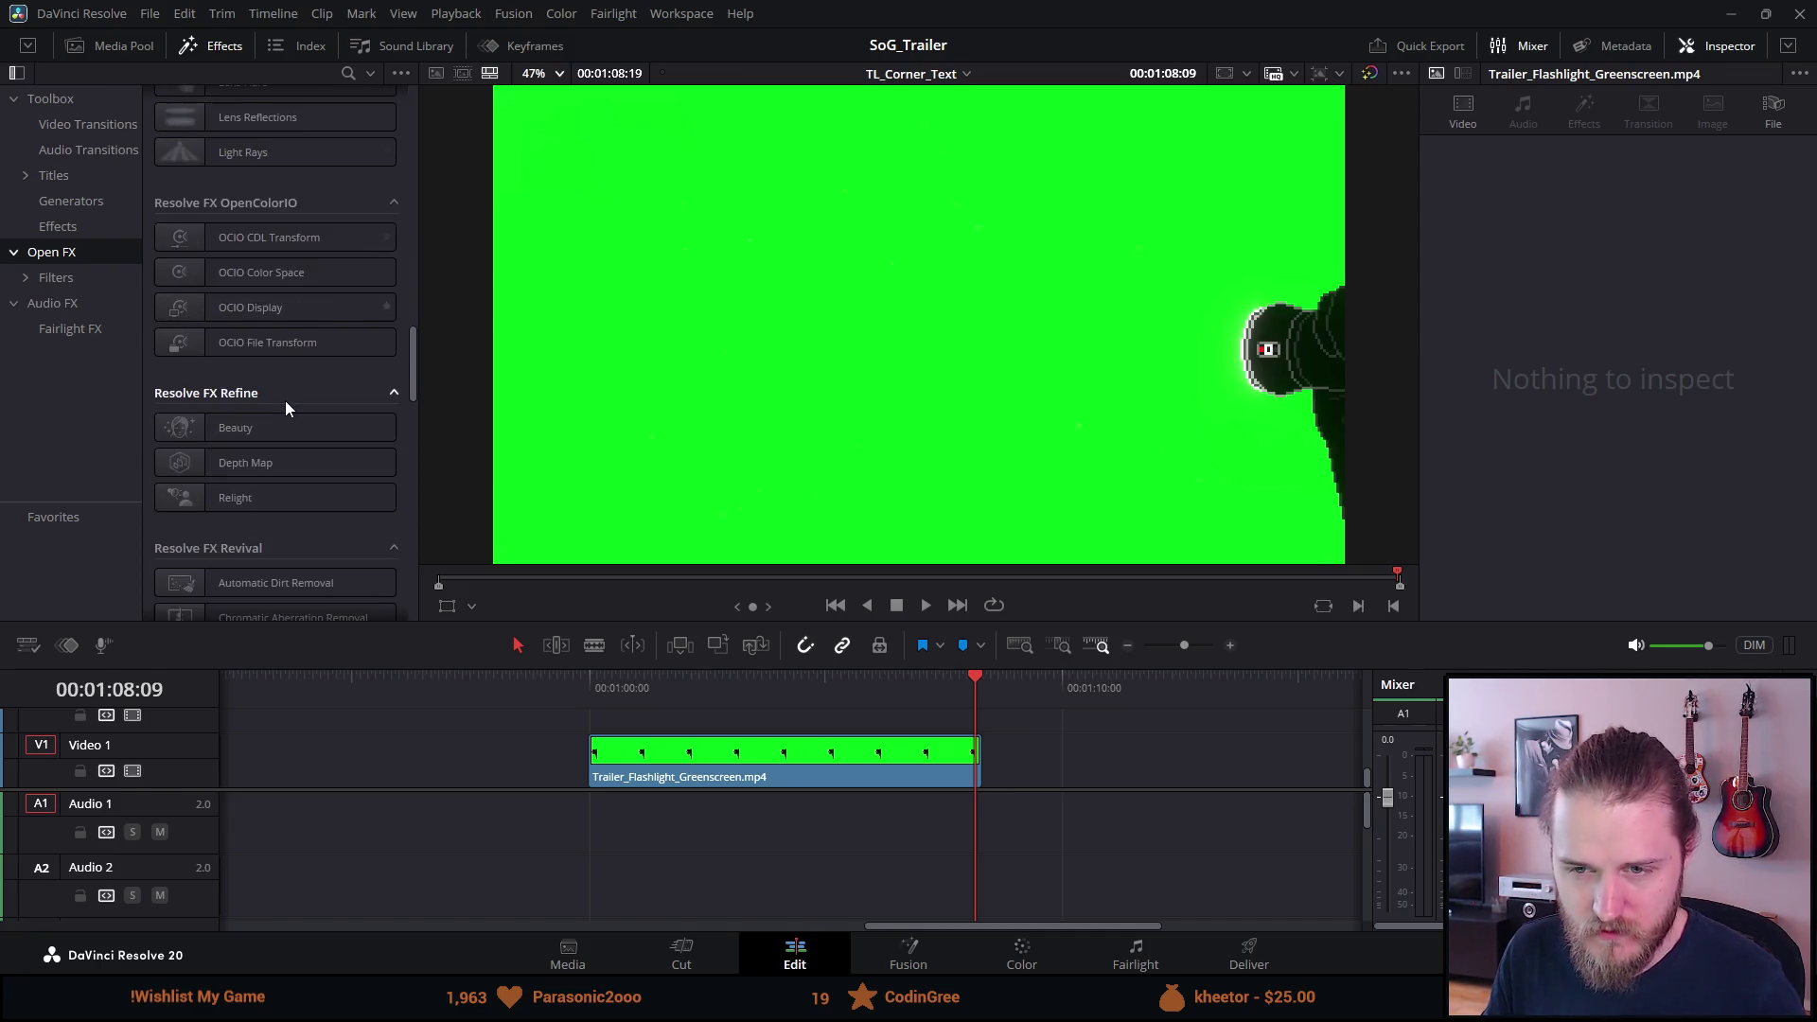
pyautogui.scroll(-6, 285, 400)
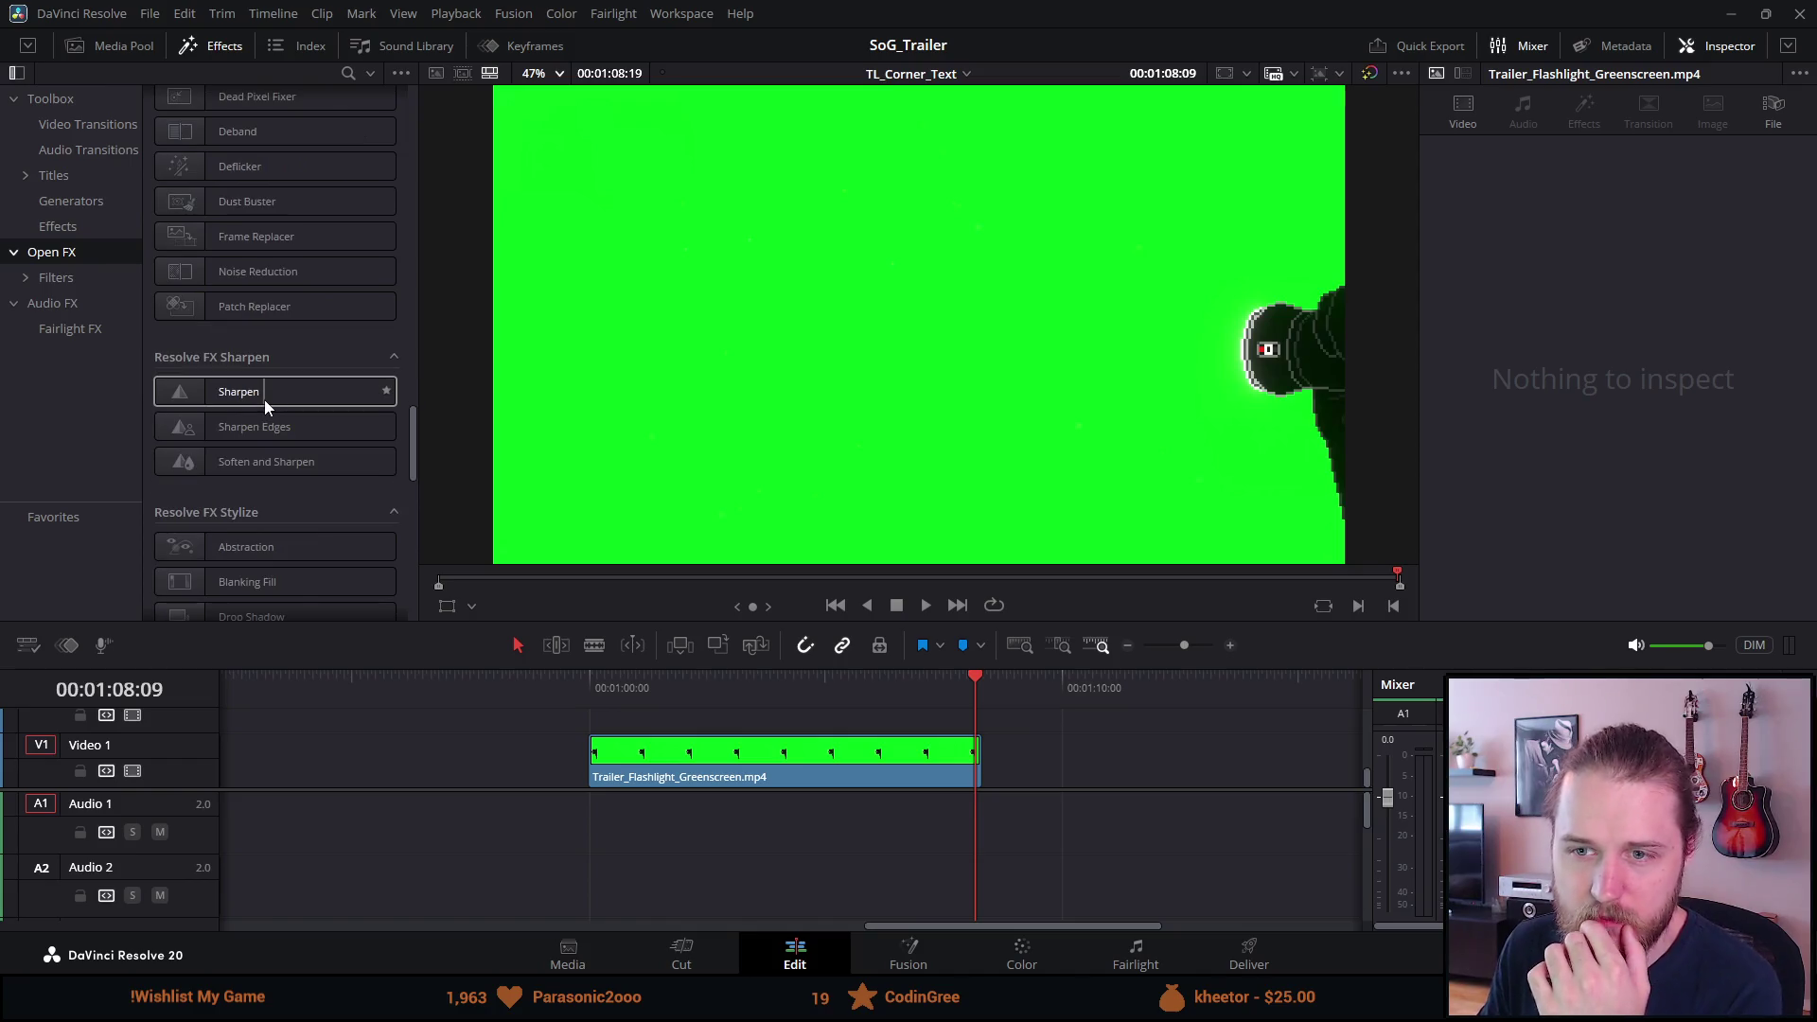
pyautogui.scroll(-4, 265, 402)
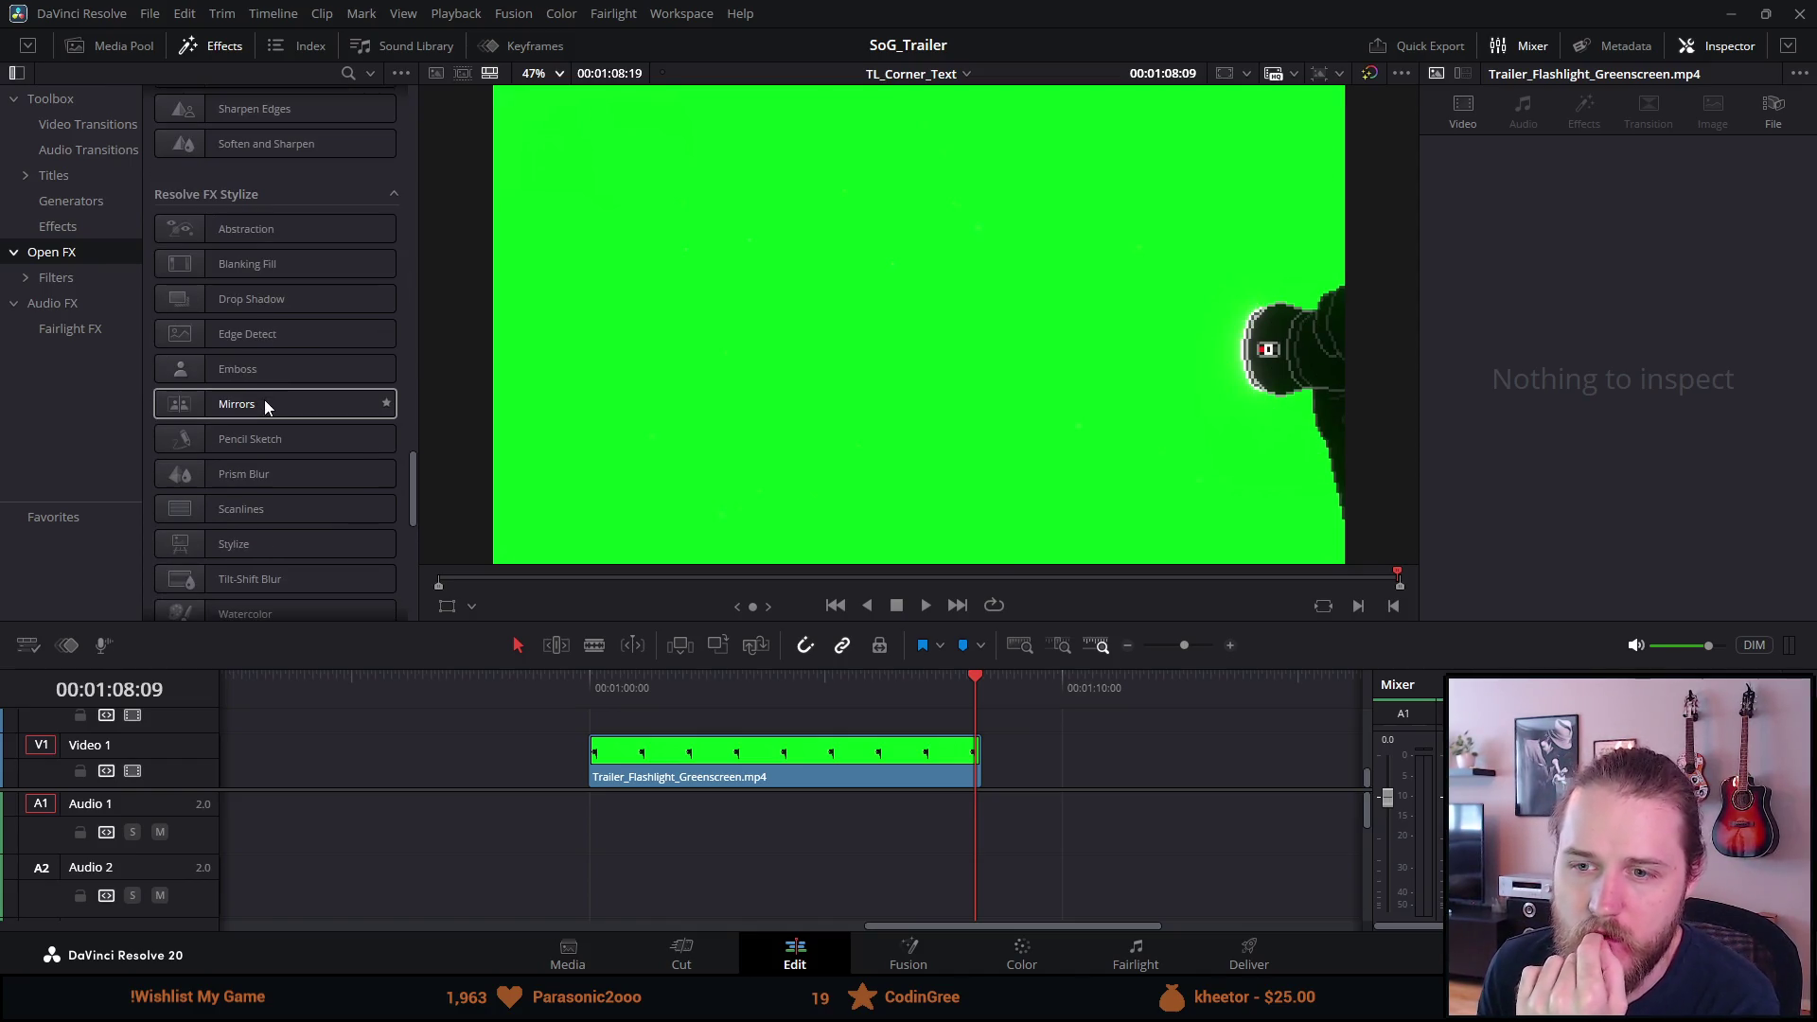
pyautogui.scroll(-2, 265, 402)
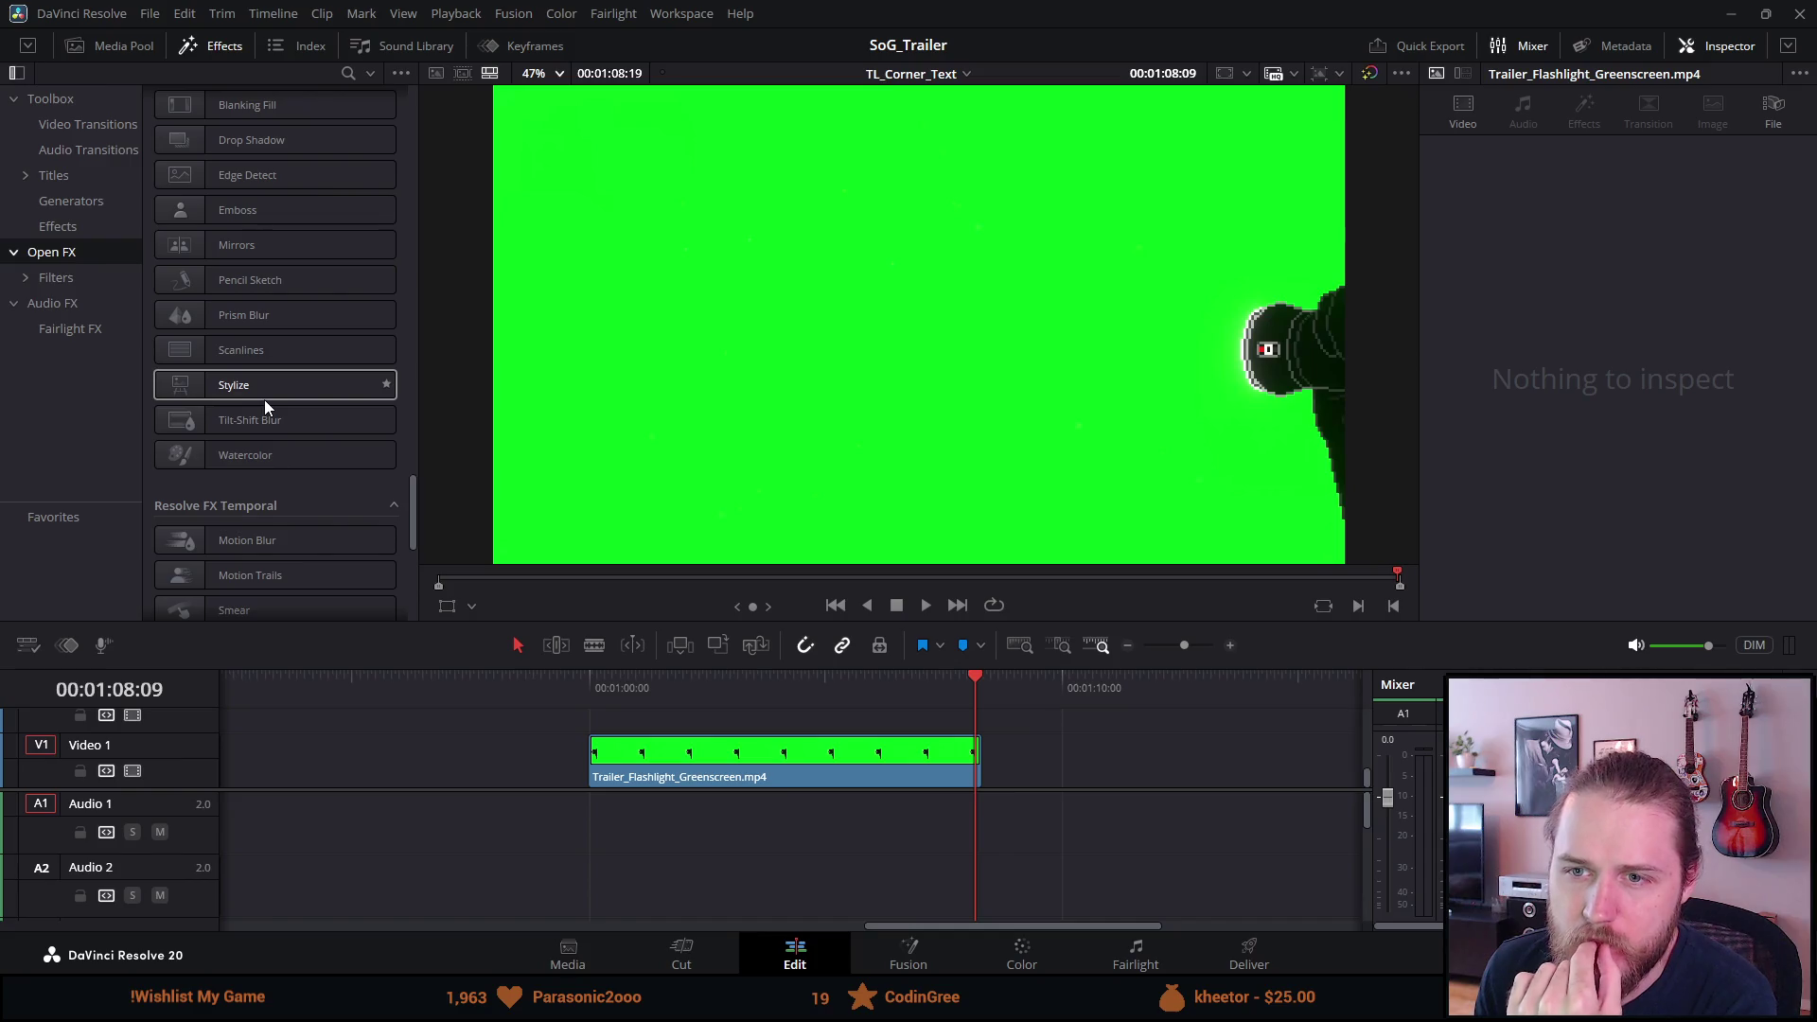
pyautogui.scroll(-2, 265, 402)
pyautogui.scroll(-4, 264, 401)
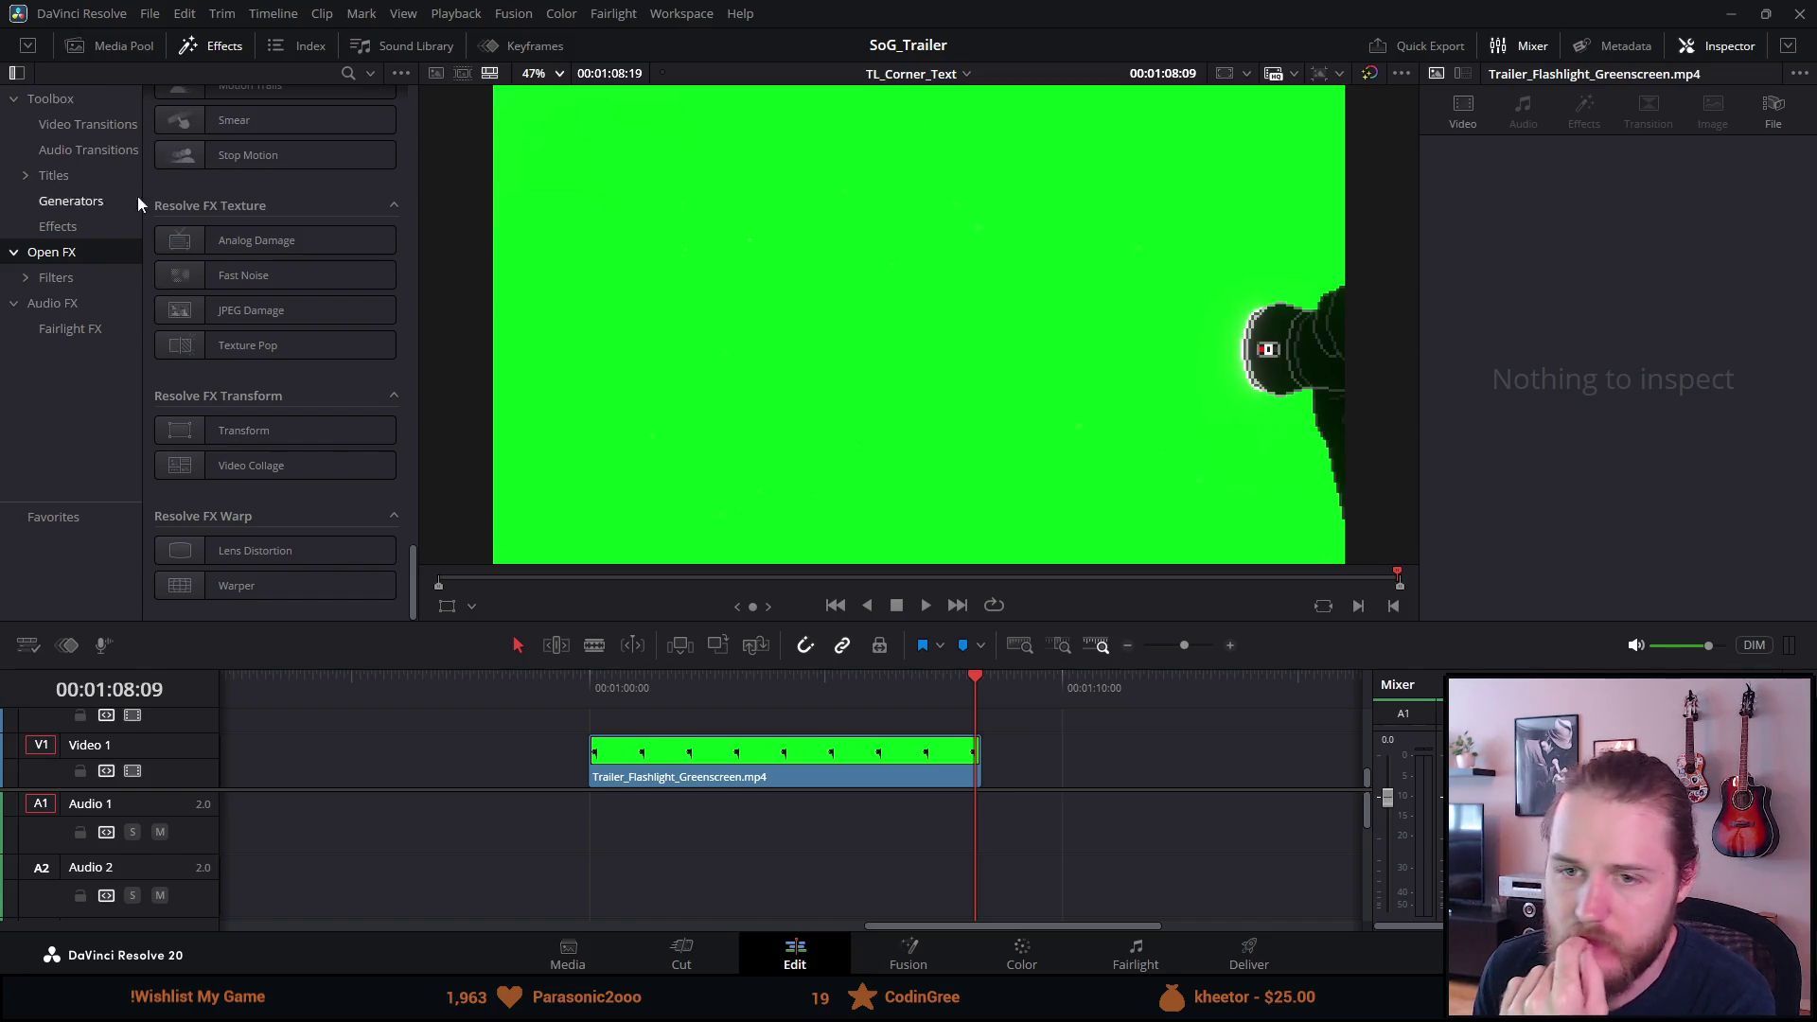
pyautogui.click(72, 280)
pyautogui.scroll(10, 236, 406)
pyautogui.scroll(8, 237, 414)
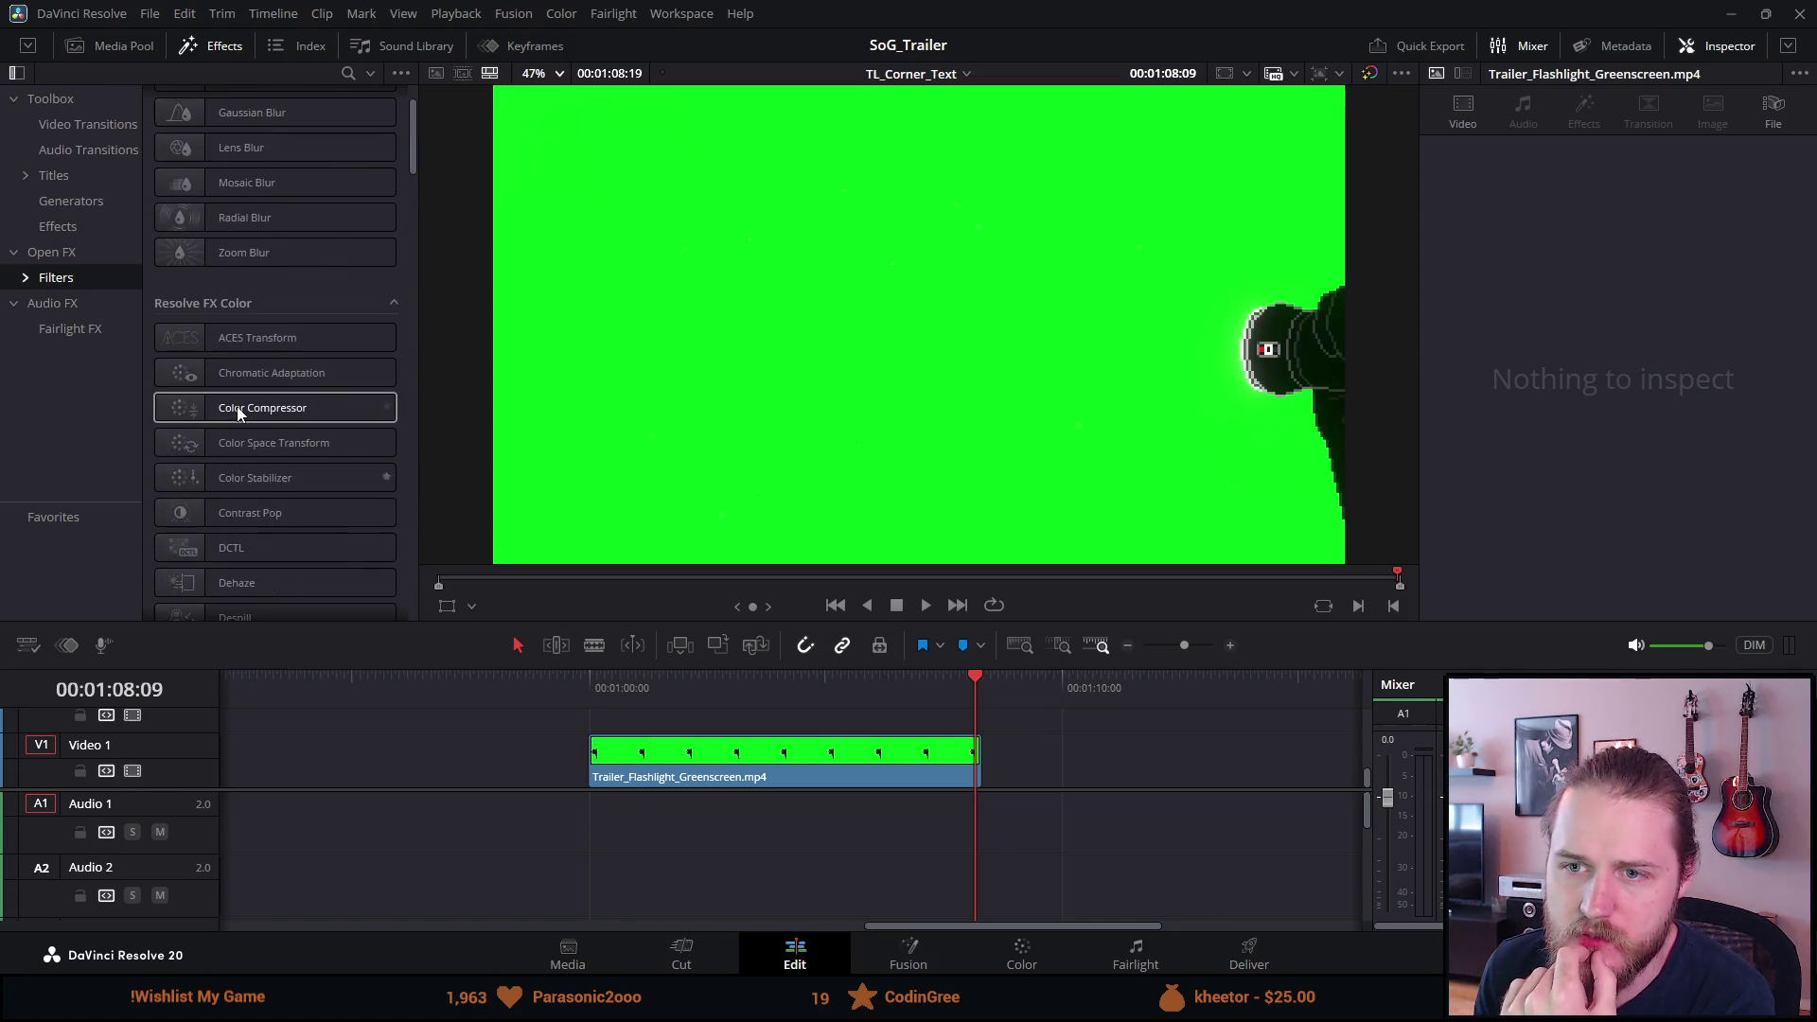
# Fit the whole edit, reposition the greenscreen clip on Video 1, and park the playhead at 00:01:03:36.
pyautogui.rightClick(768, 759)
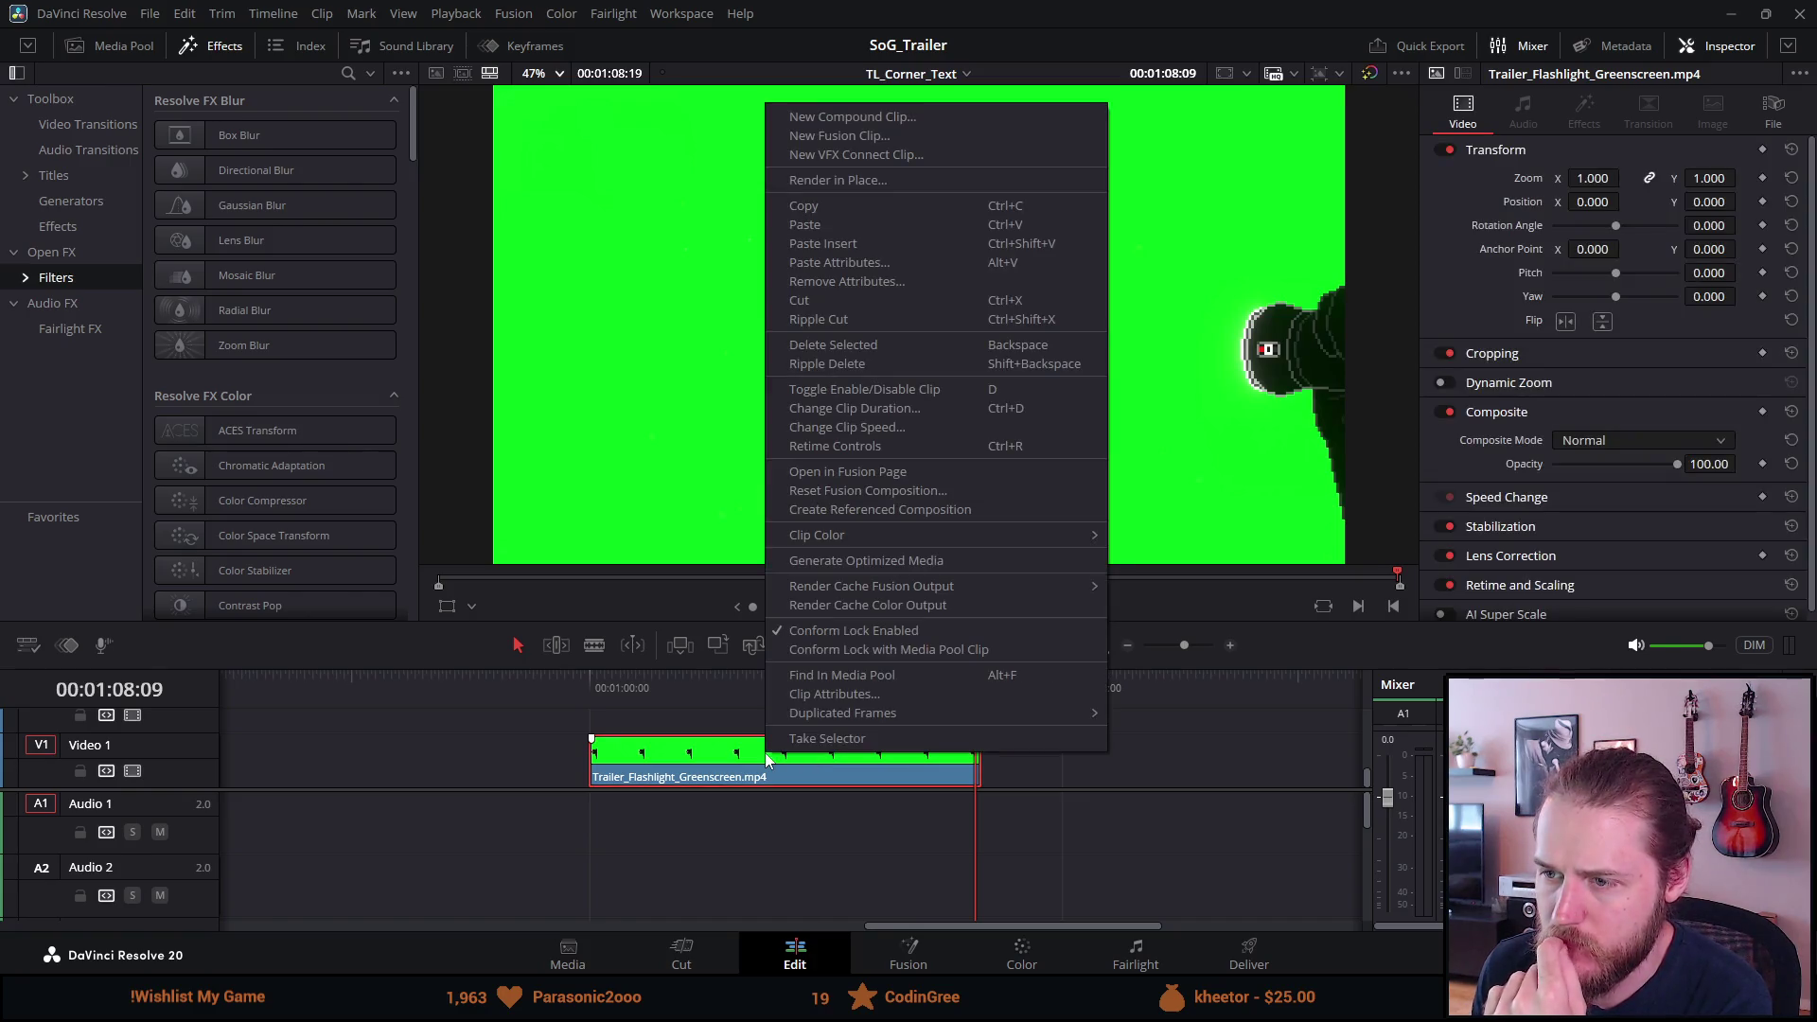
pyautogui.click(734, 752)
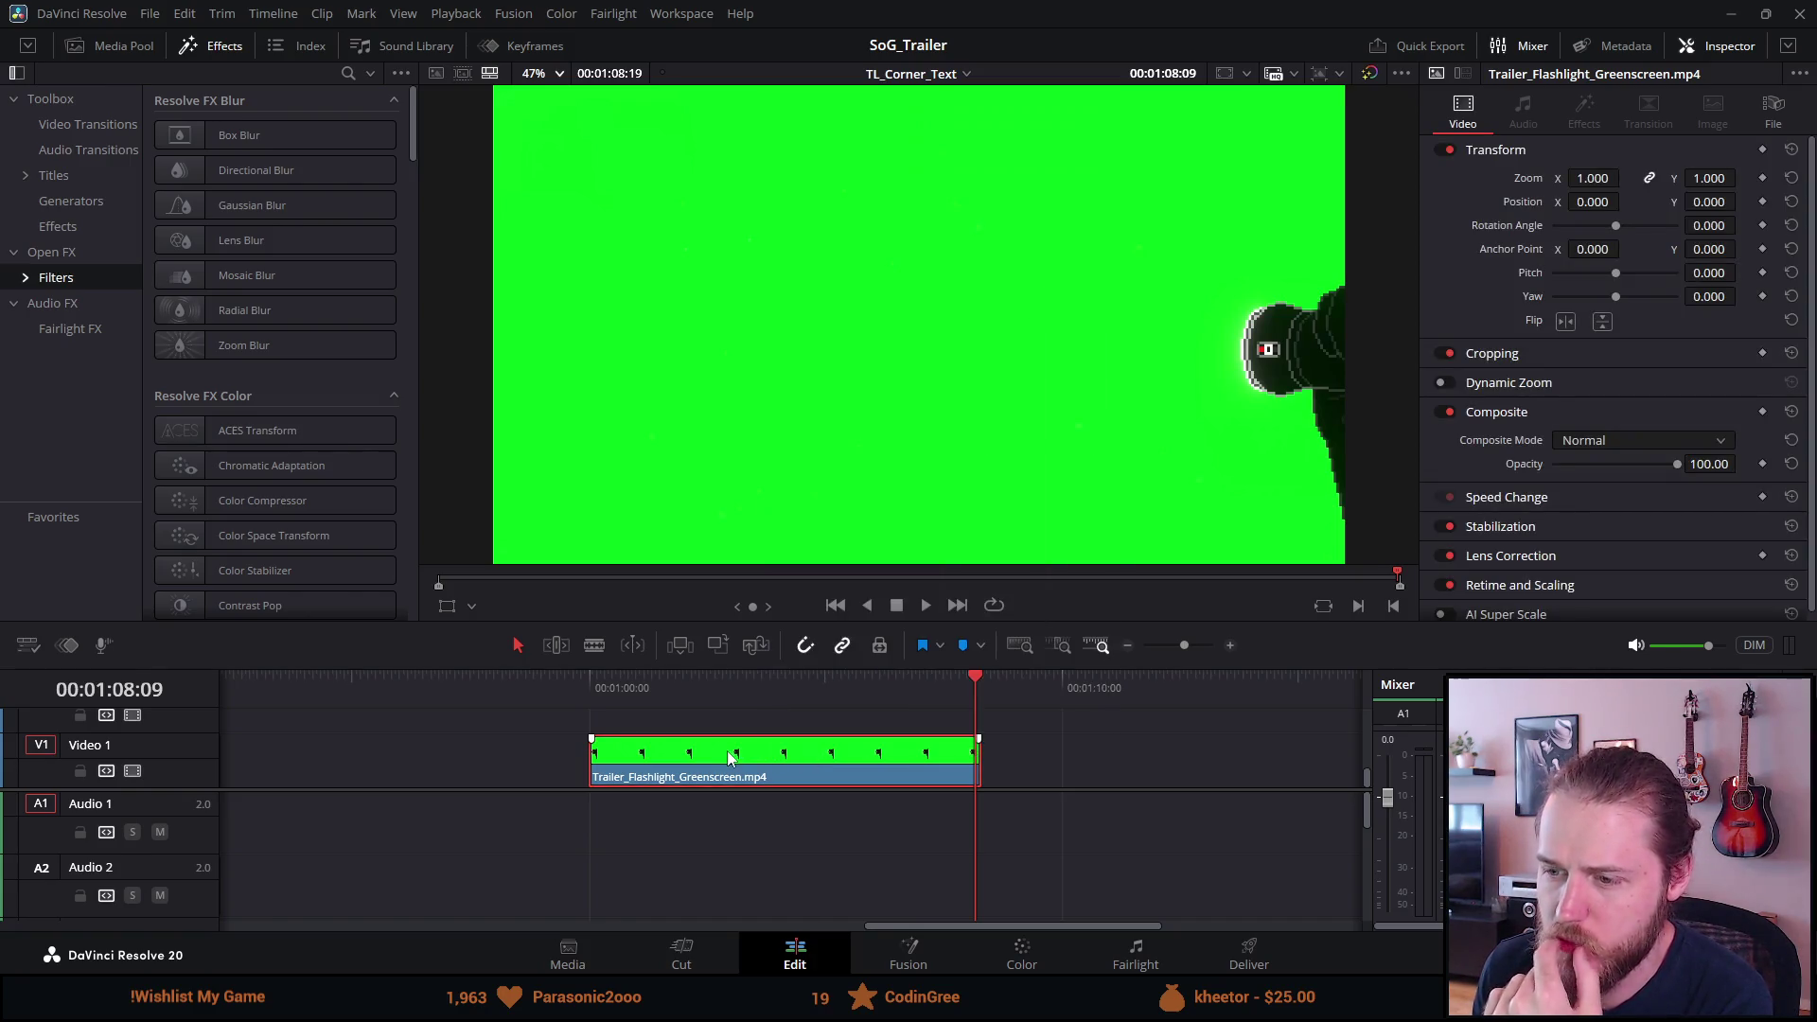
pyautogui.hotkey('shift', ',')
pyautogui.hotkey('ctrl', 'z')
pyautogui.hotkey('ctrl', 'z')
pyautogui.hotkey('ctrl', 'z')
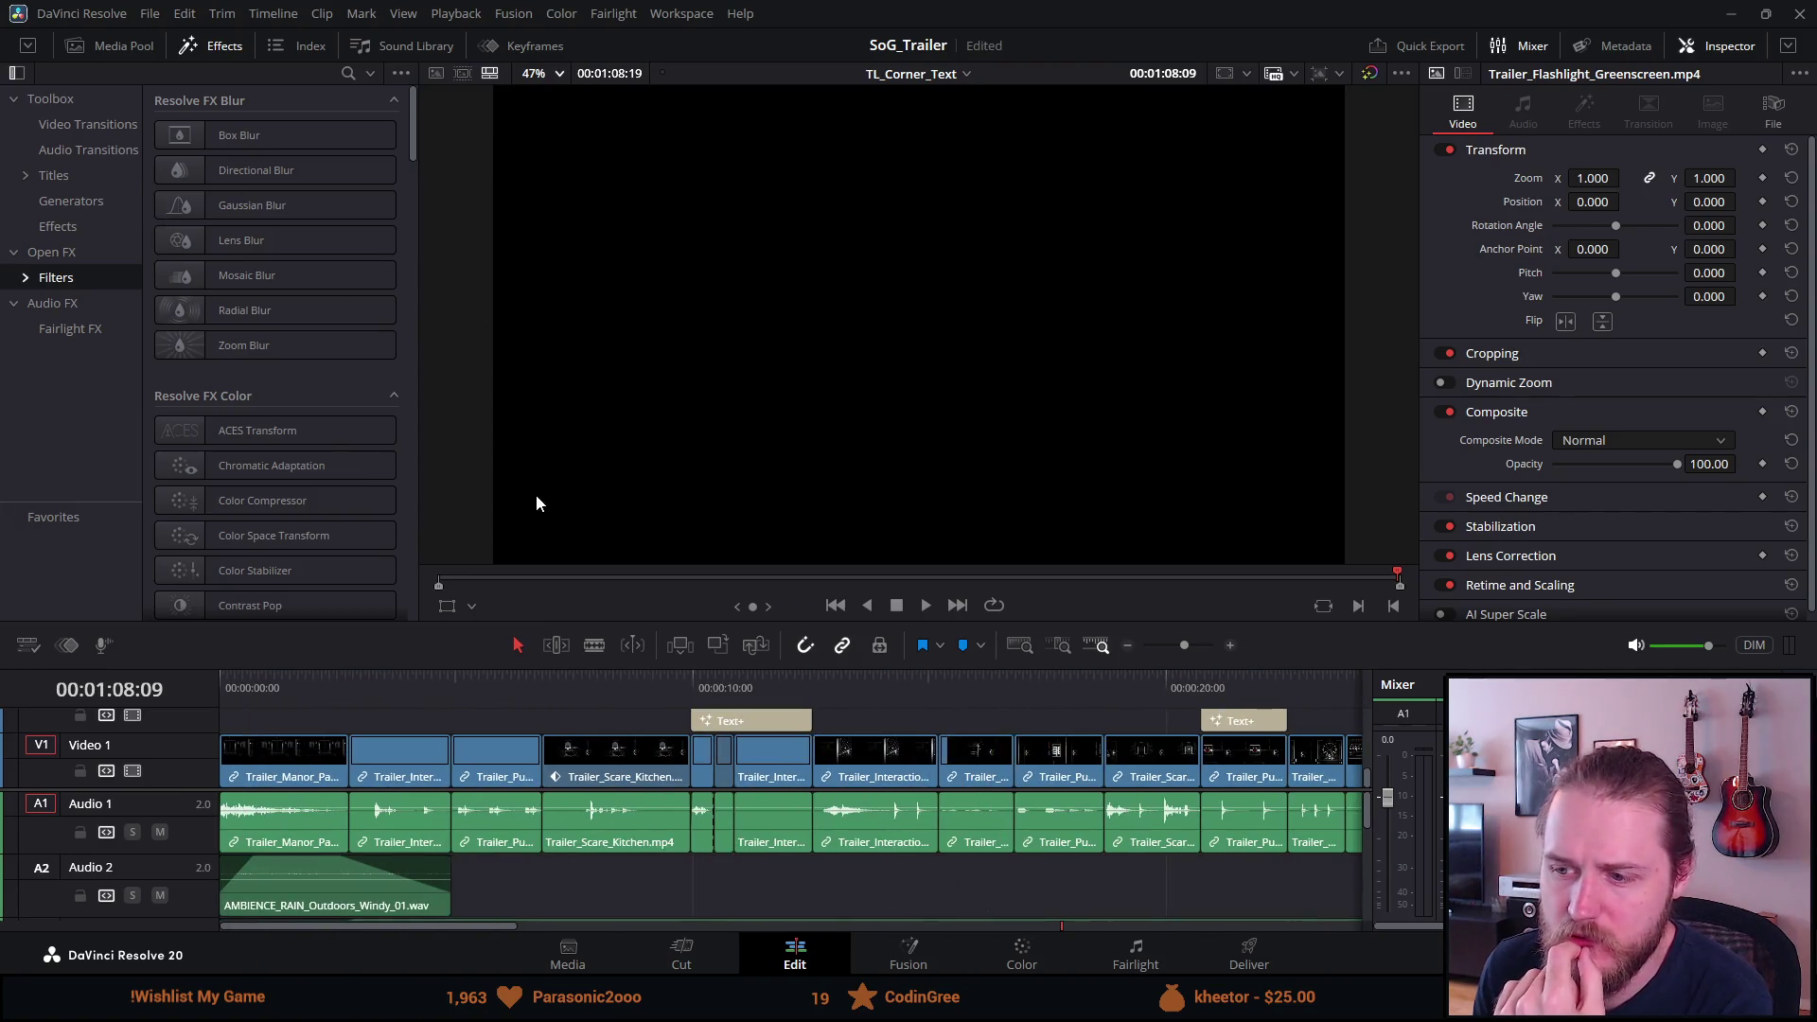
pyautogui.moveTo(1010, 752)
pyautogui.mouseDown()
pyautogui.moveTo(1303, 752)
pyautogui.moveTo(1060, 747)
pyautogui.mouseUp()
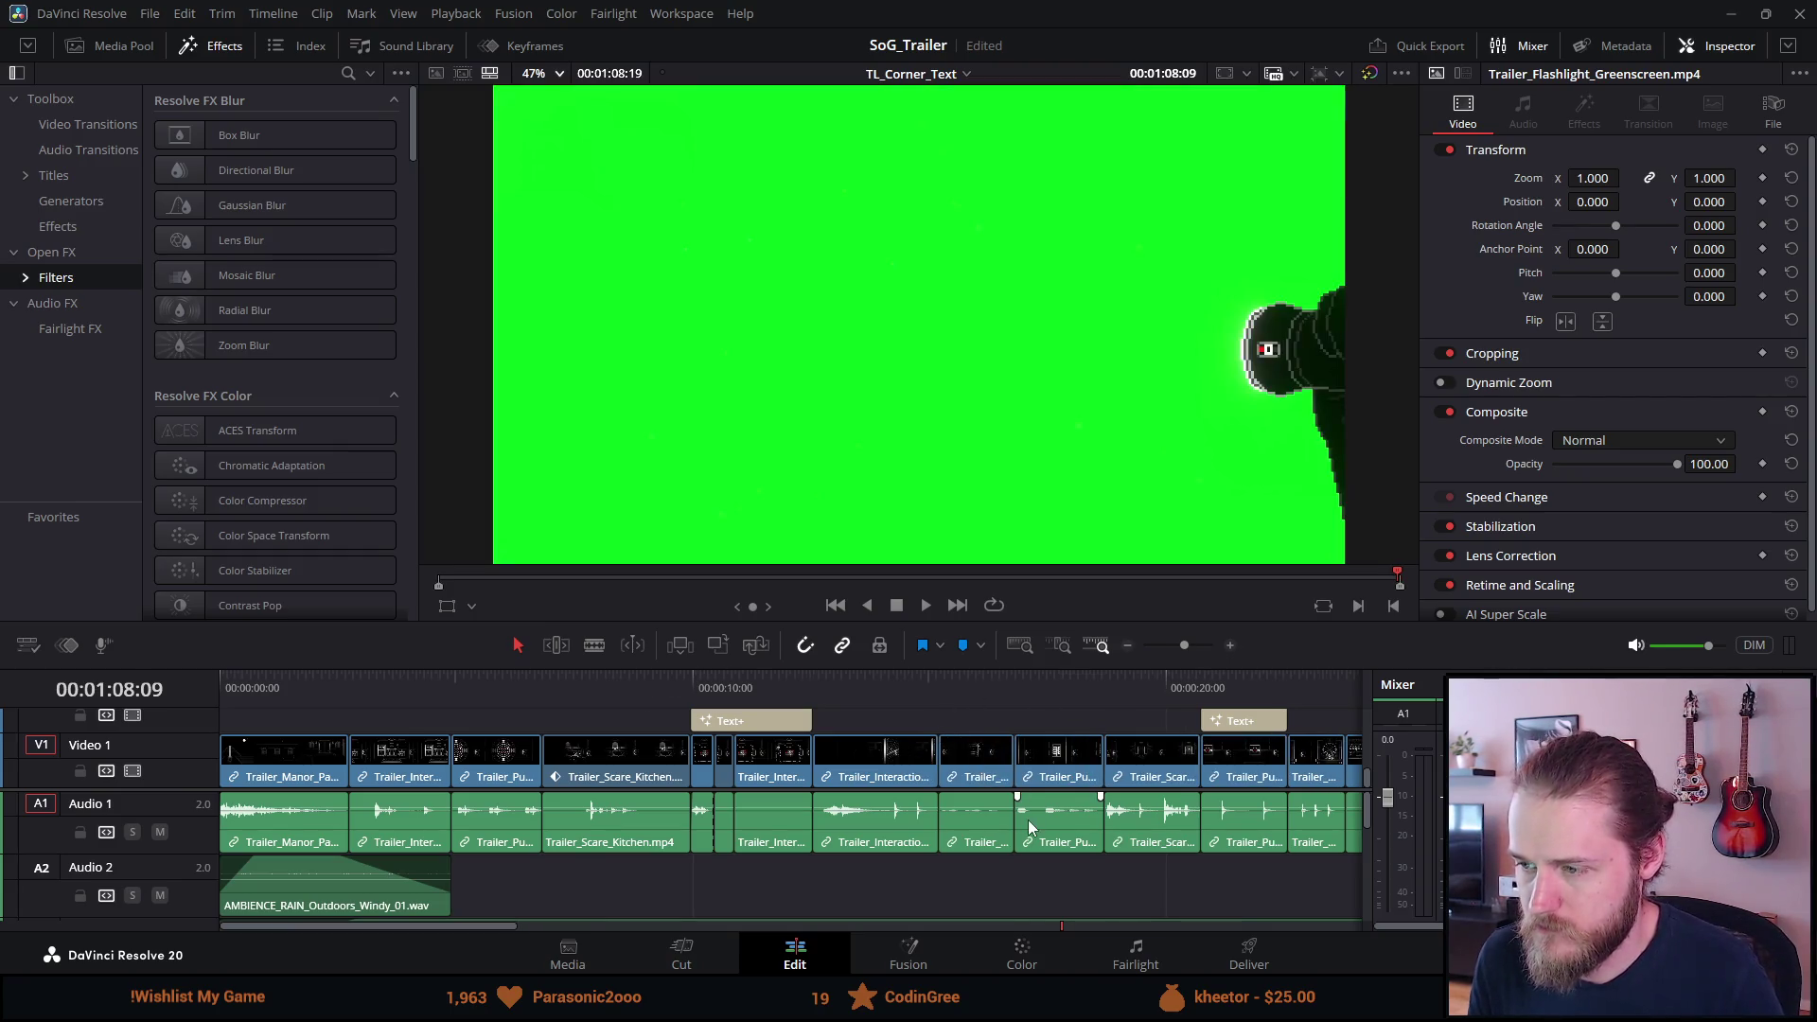
pyautogui.scroll(3, 1028, 819)
pyautogui.scroll(-1, 1028, 820)
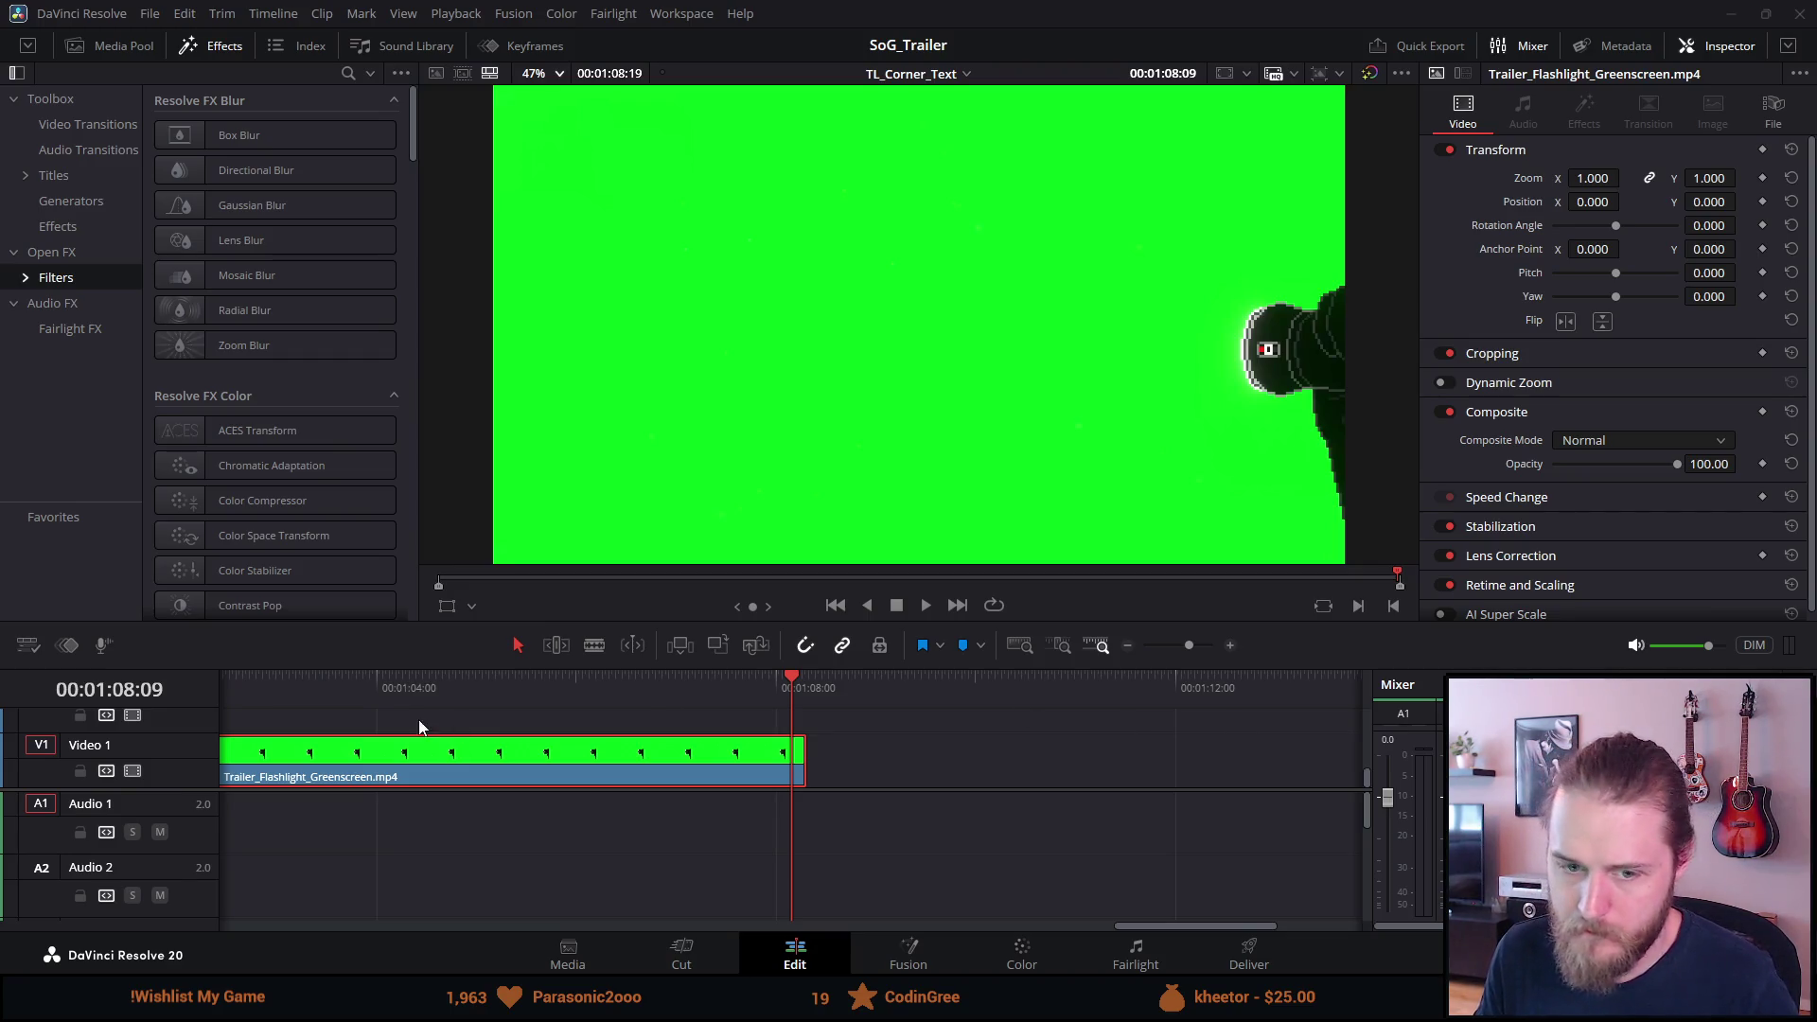
pyautogui.click(337, 685)
pyautogui.scroll(-5, 405, 838)
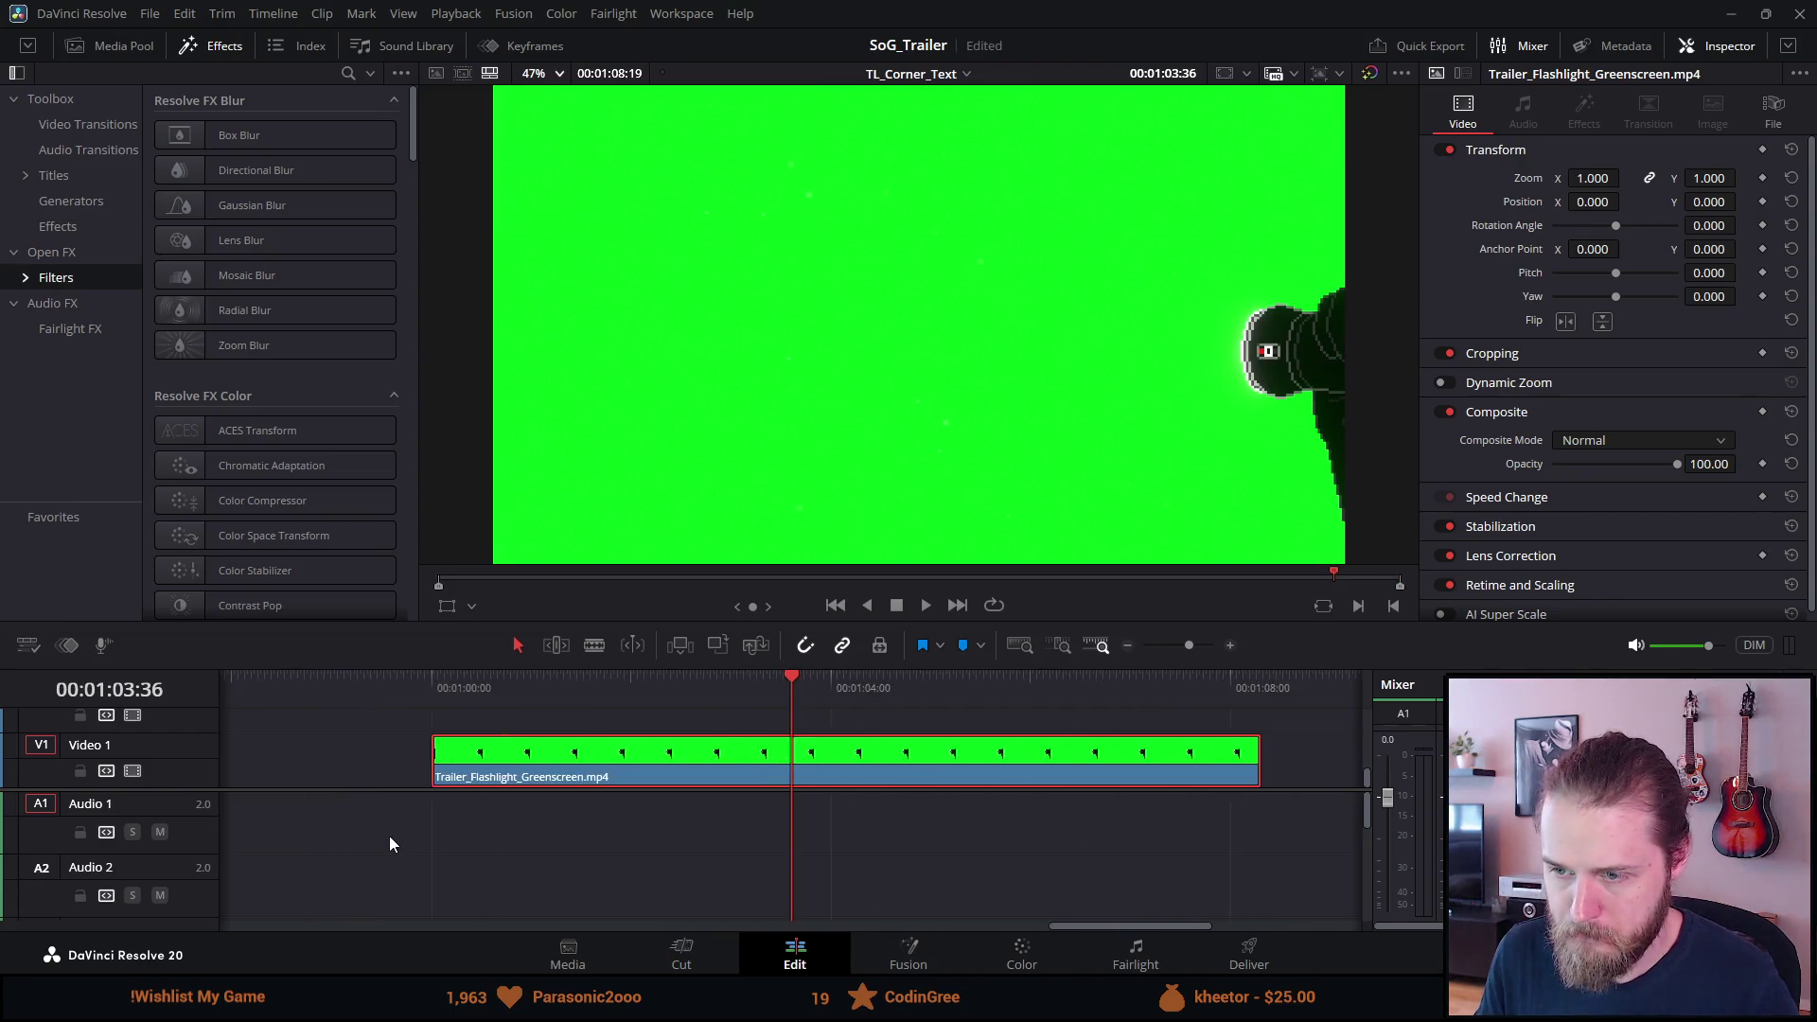
pyautogui.scroll(4, 392, 845)
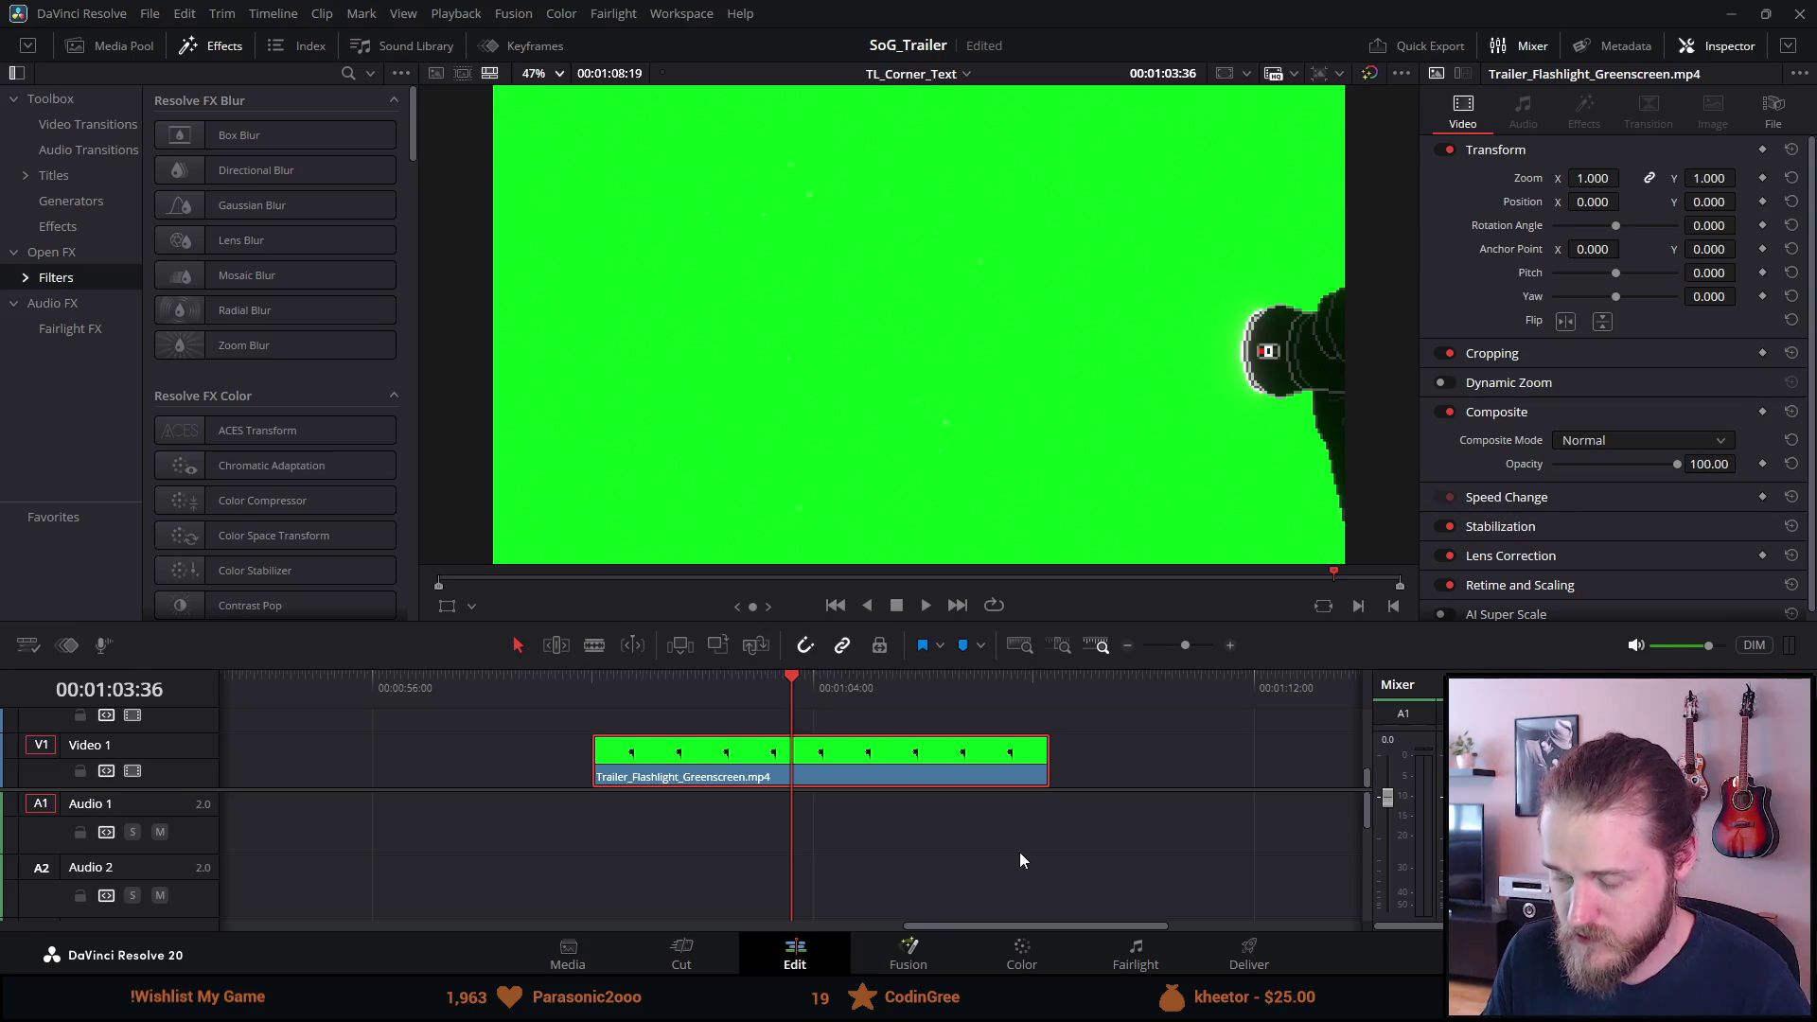
pyautogui.hotkey('shift', '5')
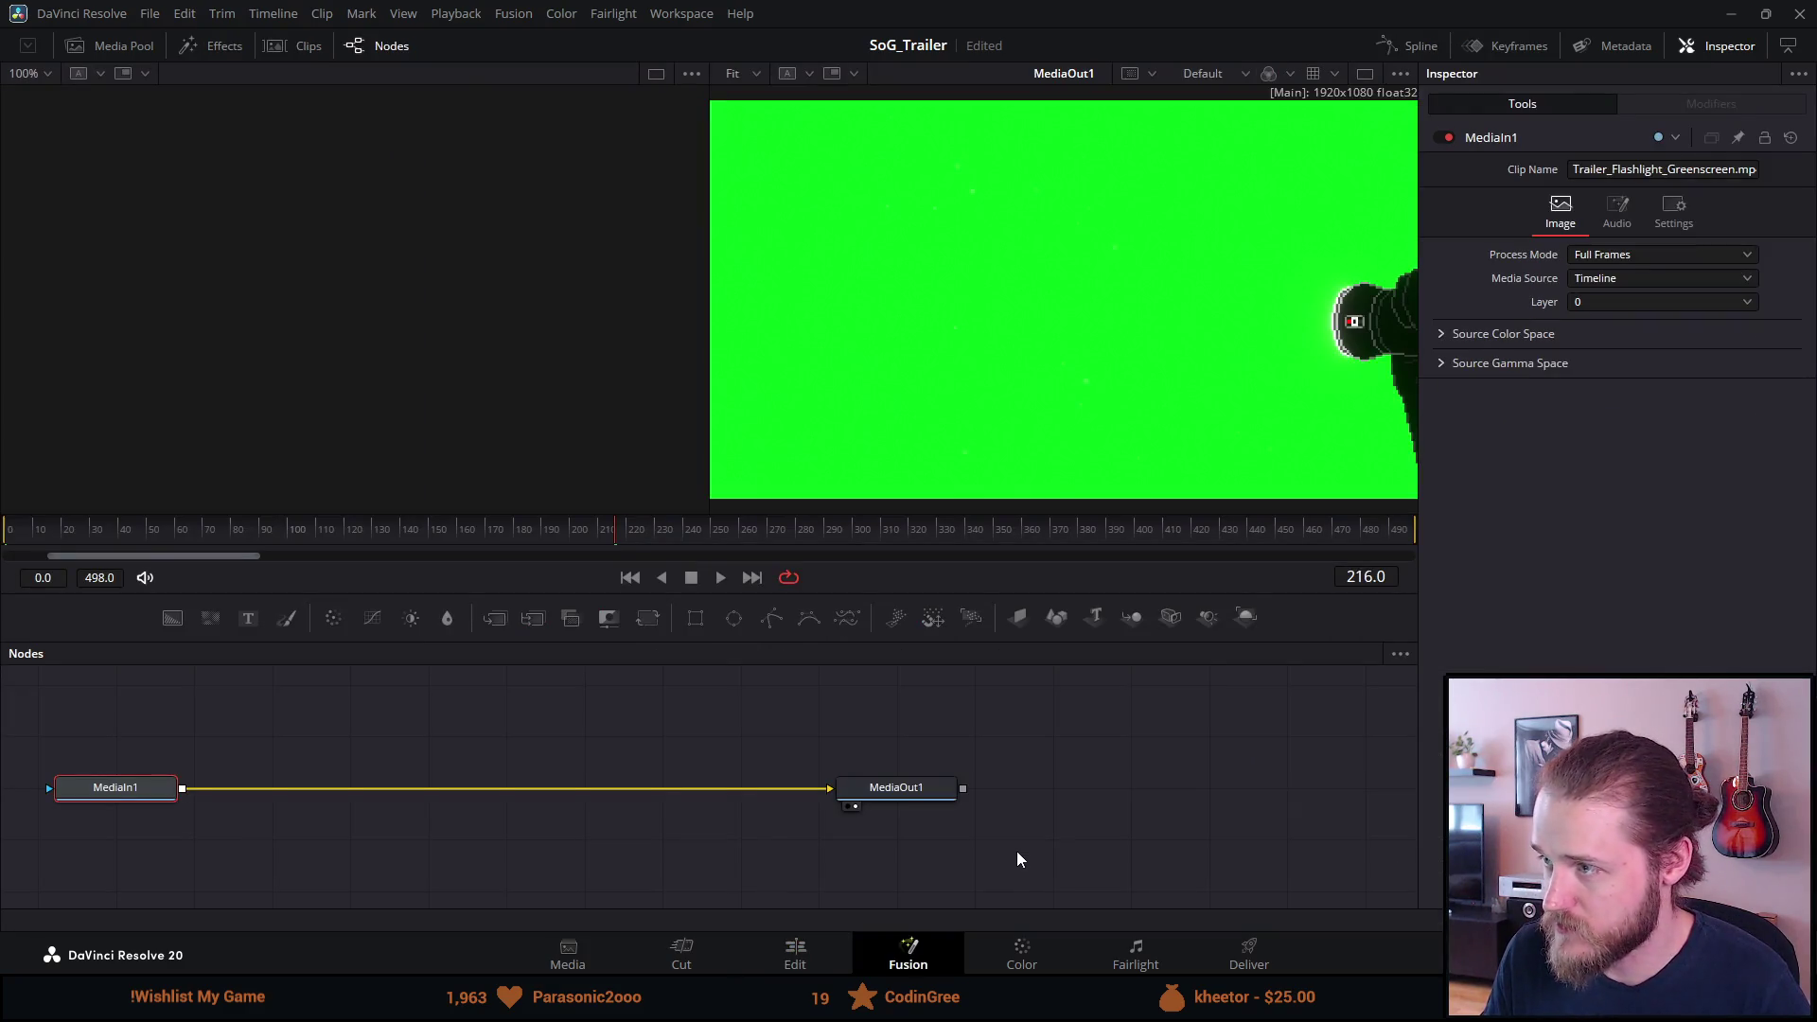
# Switch to the Color page showing the greenscreen clip's single ungraded 01 node.
pyautogui.click(1014, 951)
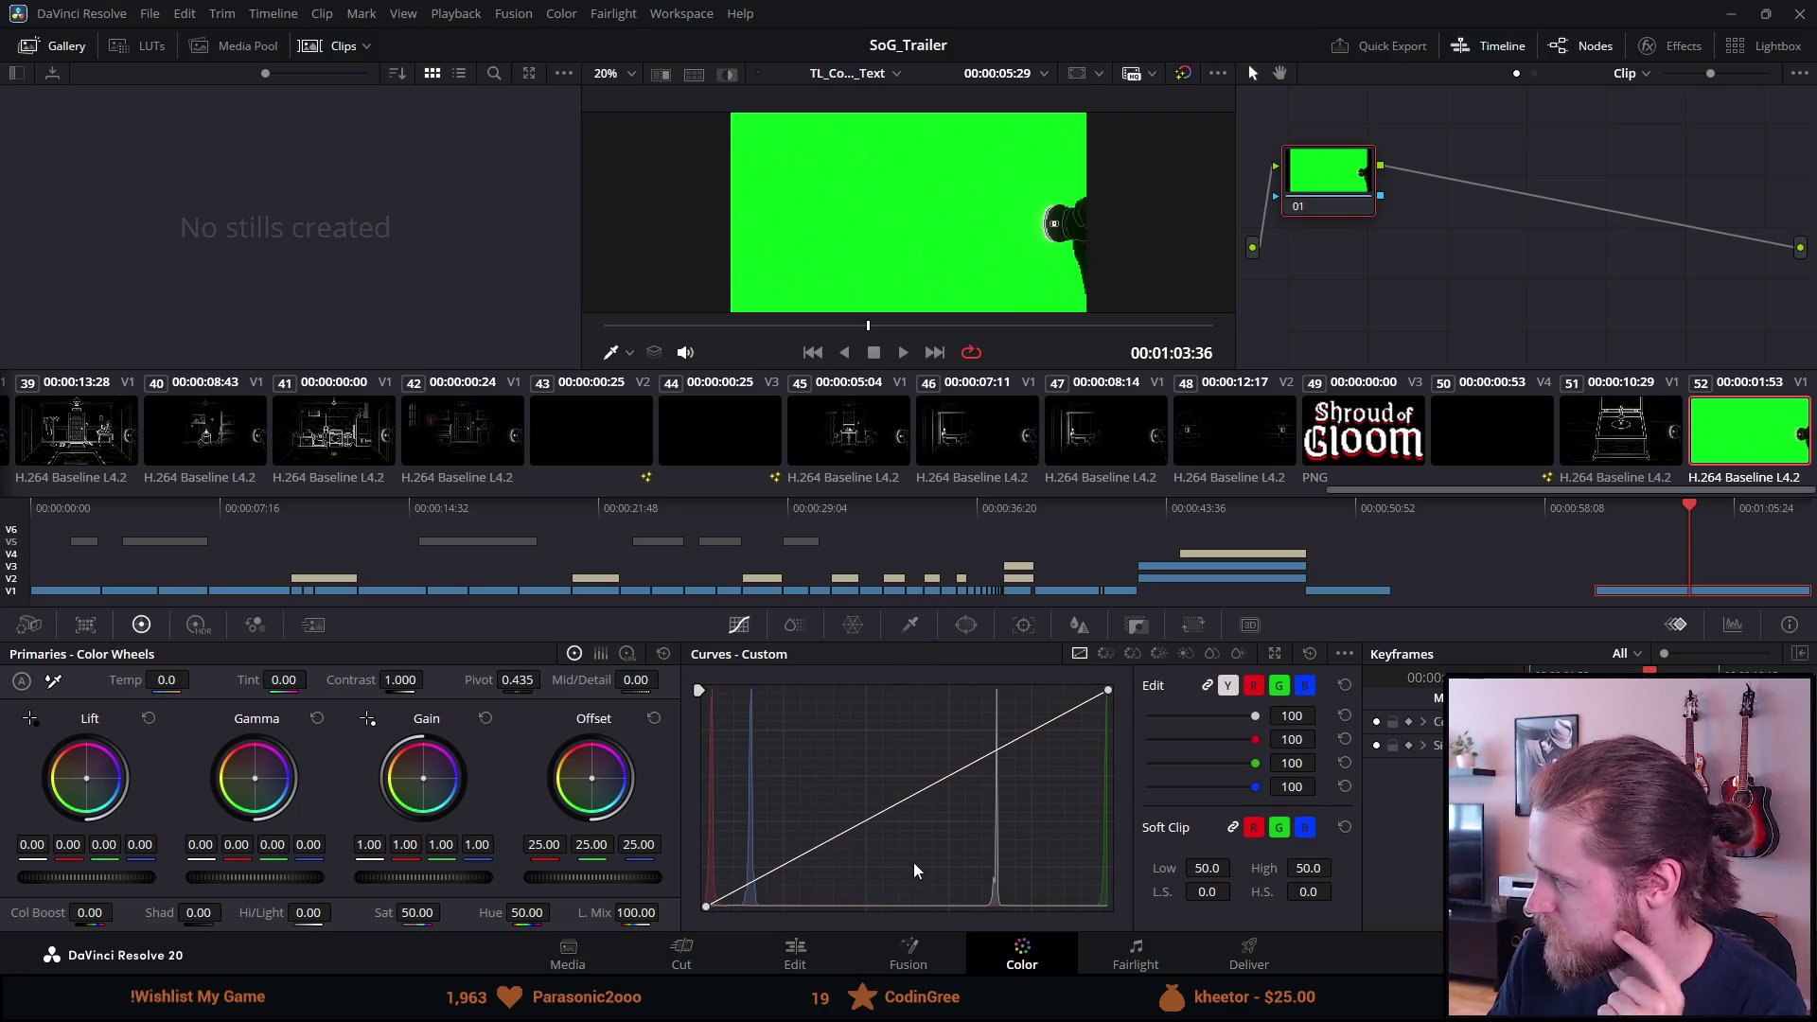
# Return to the Fusion page with MediaIn1 wired directly to MediaOut1.
pyautogui.click(926, 946)
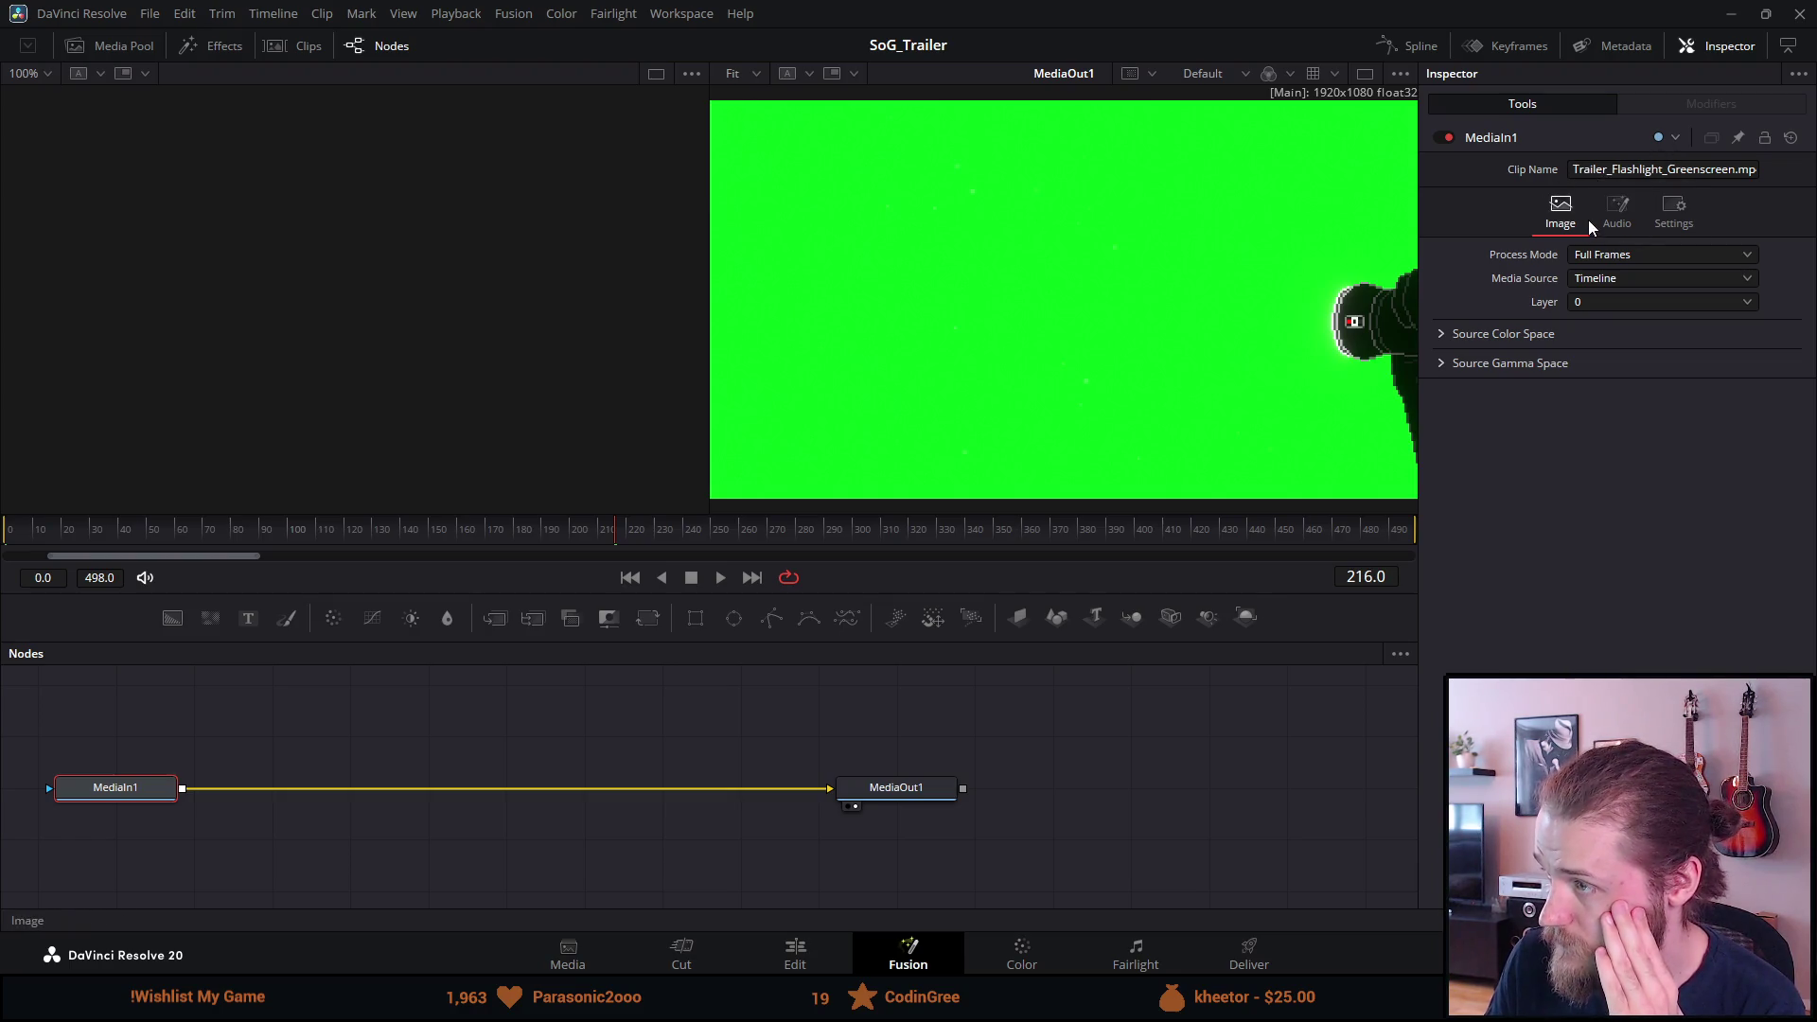
pyautogui.click(1671, 210)
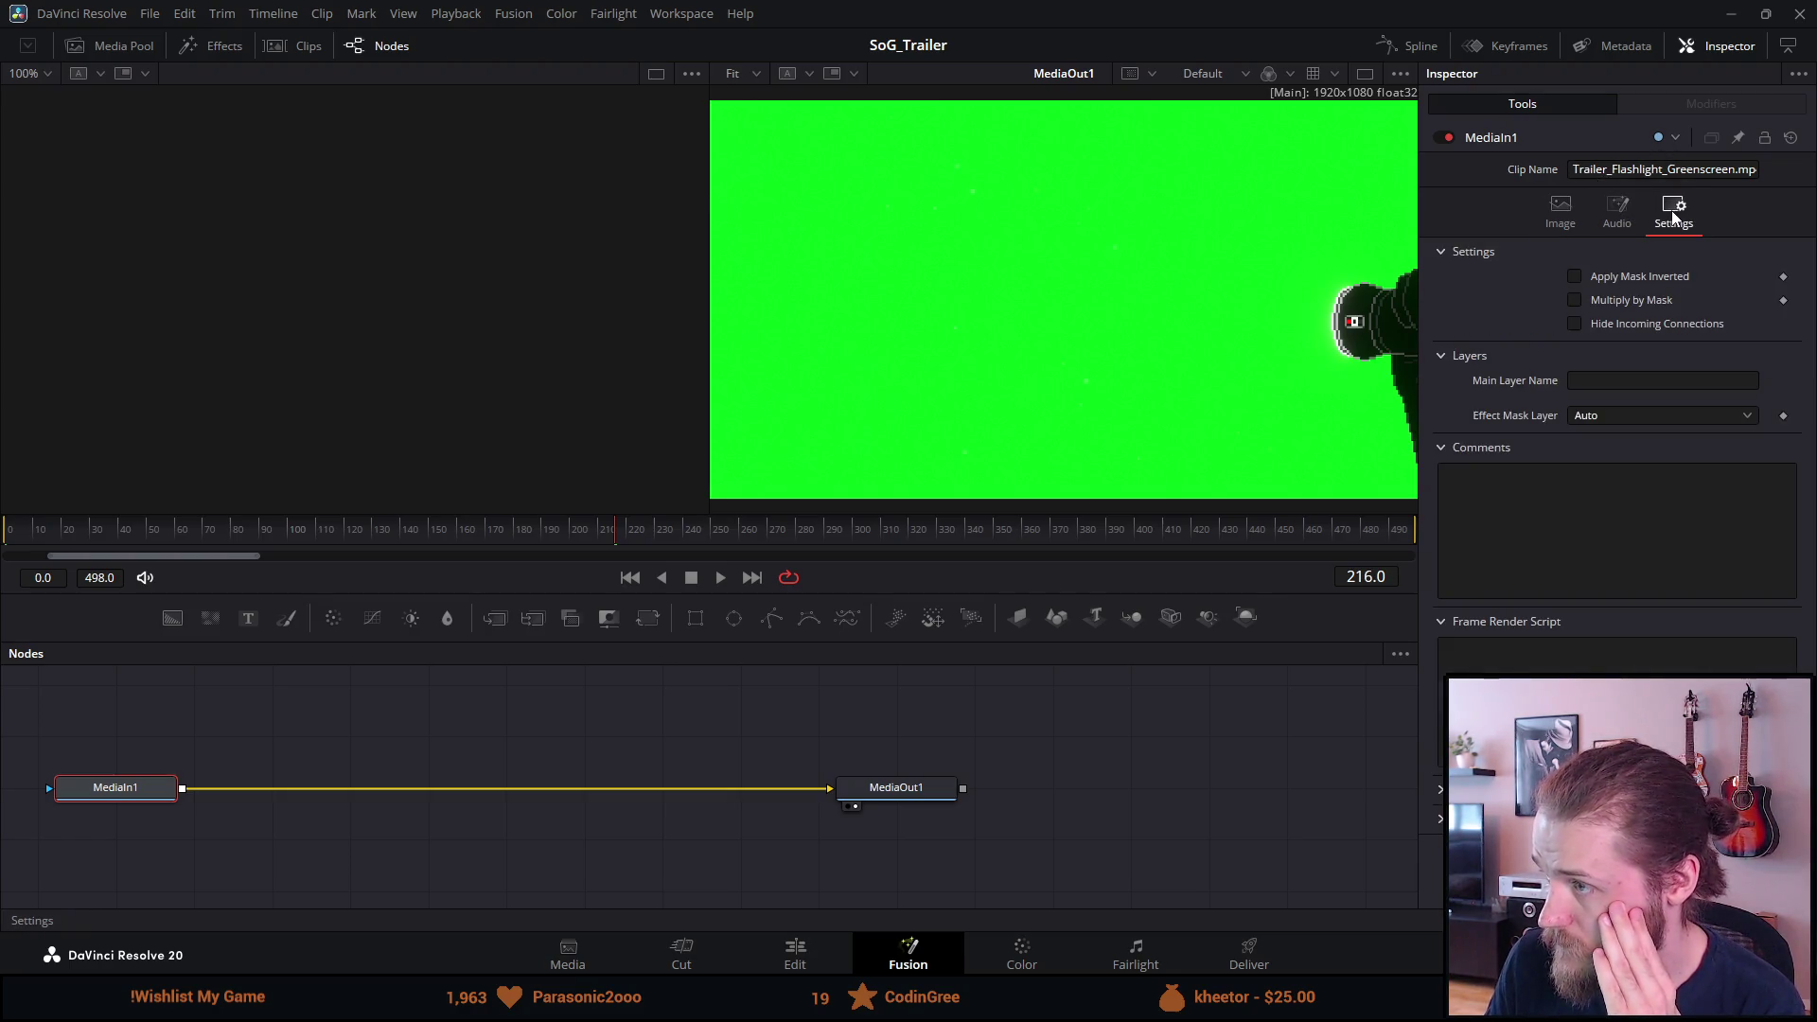
pyautogui.click(1582, 219)
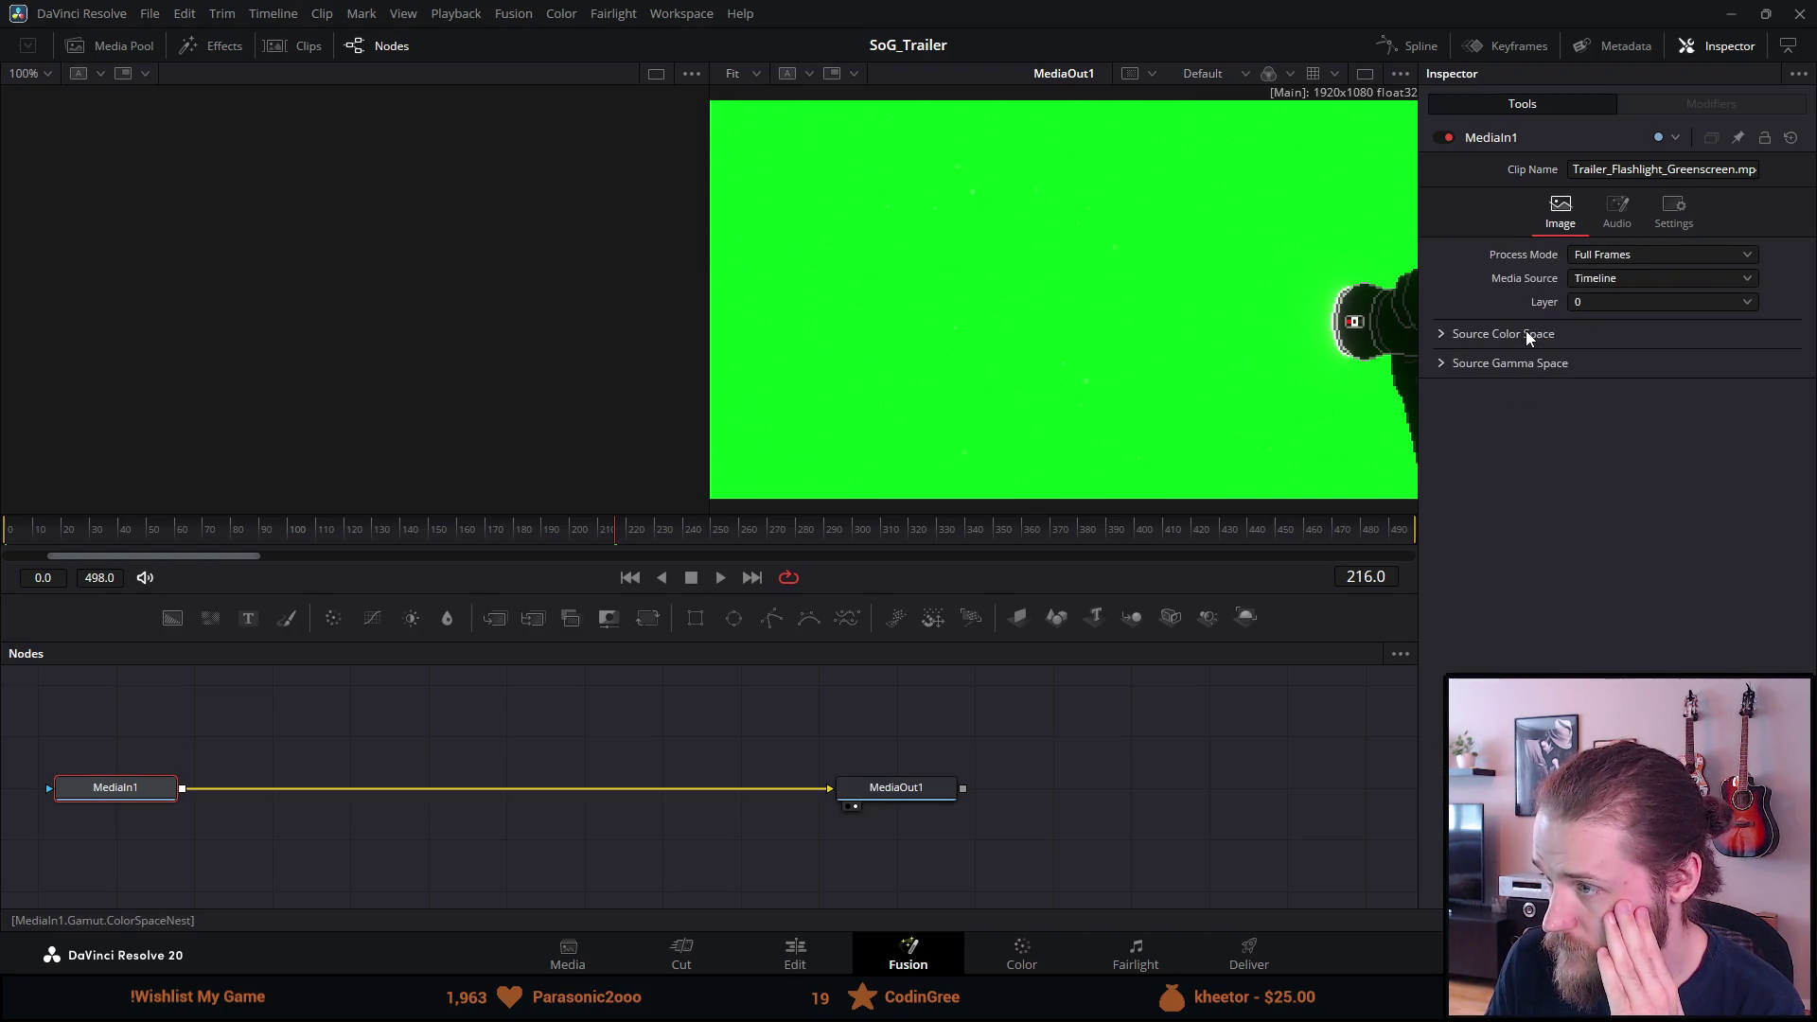
pyautogui.click(1443, 328)
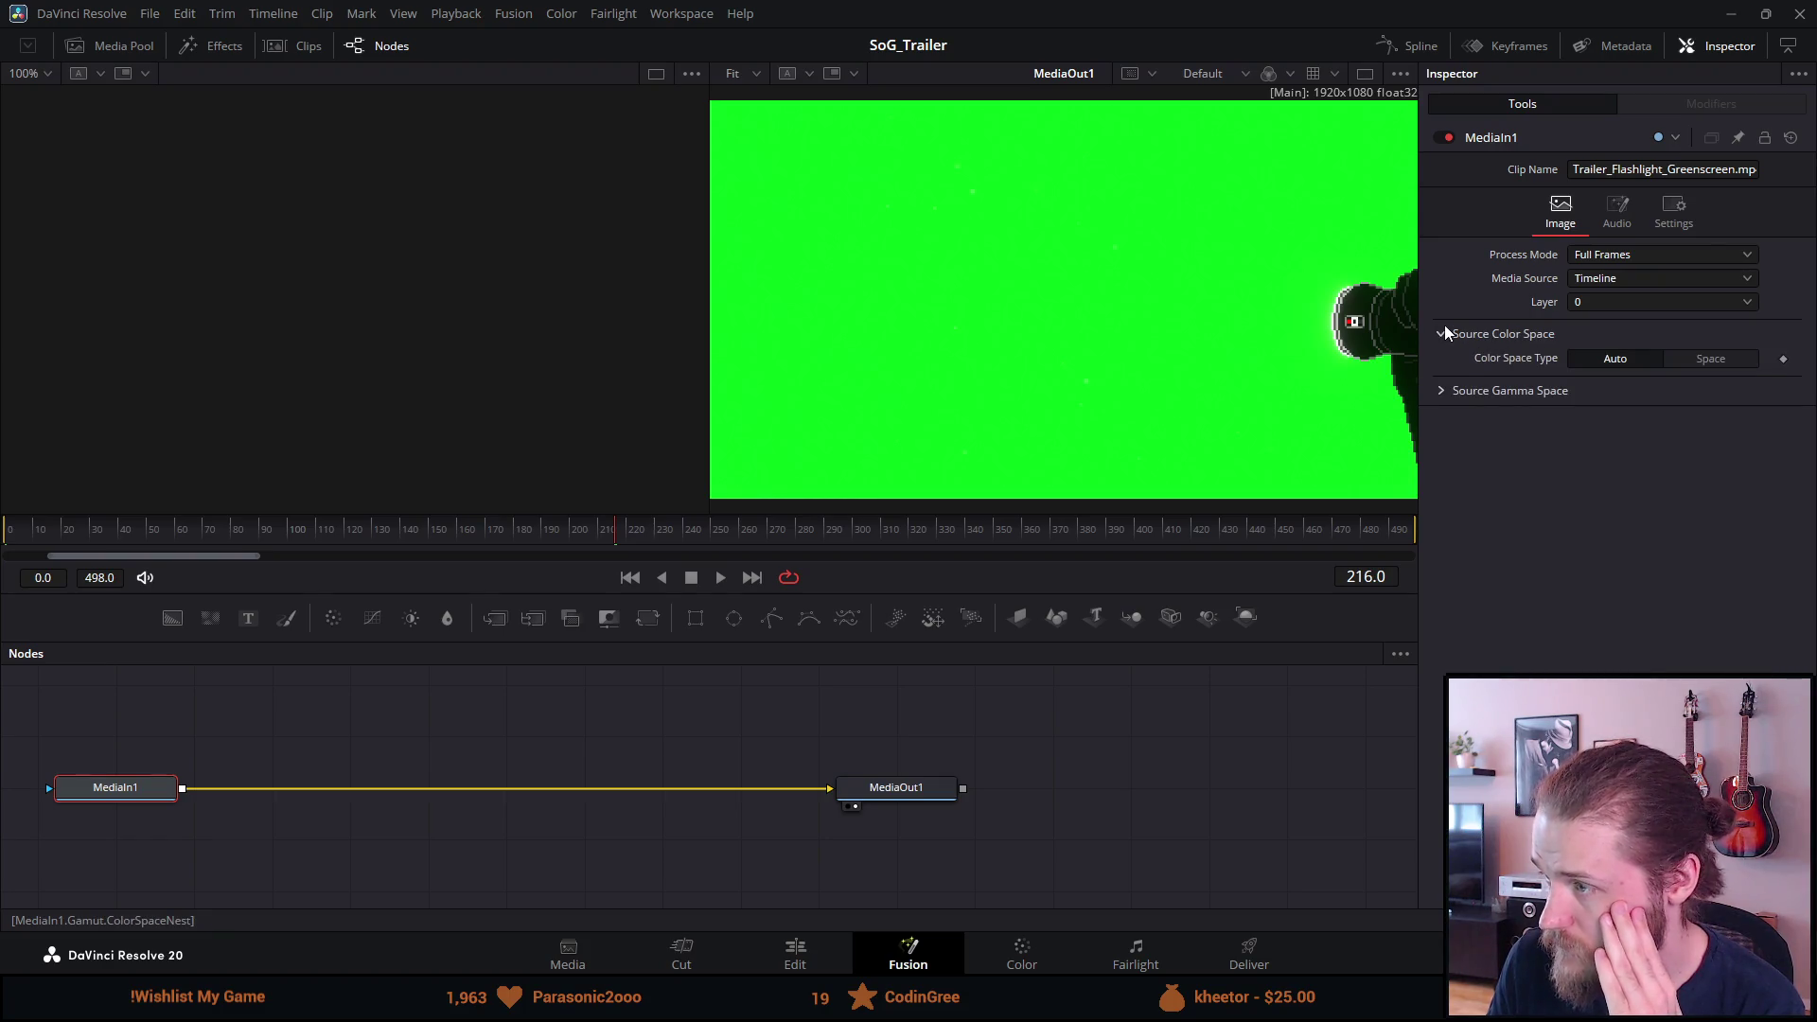
pyautogui.click(1444, 331)
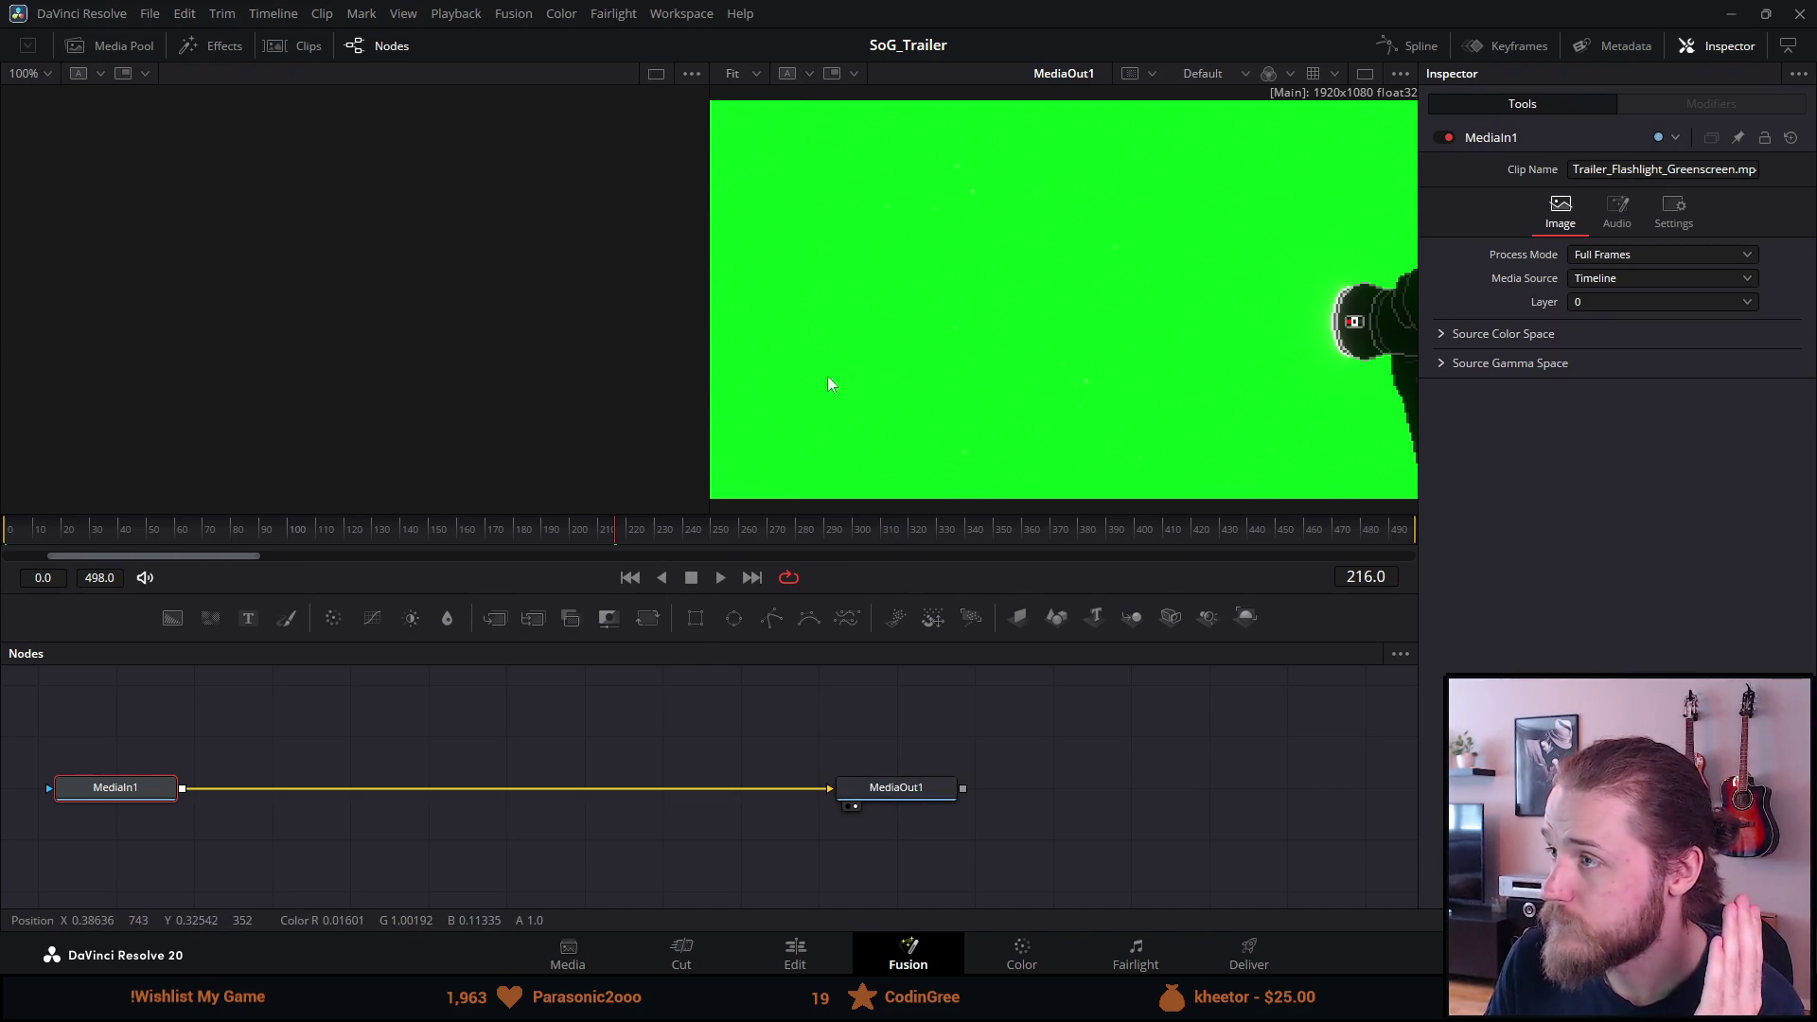
pyautogui.rightClick(837, 787)
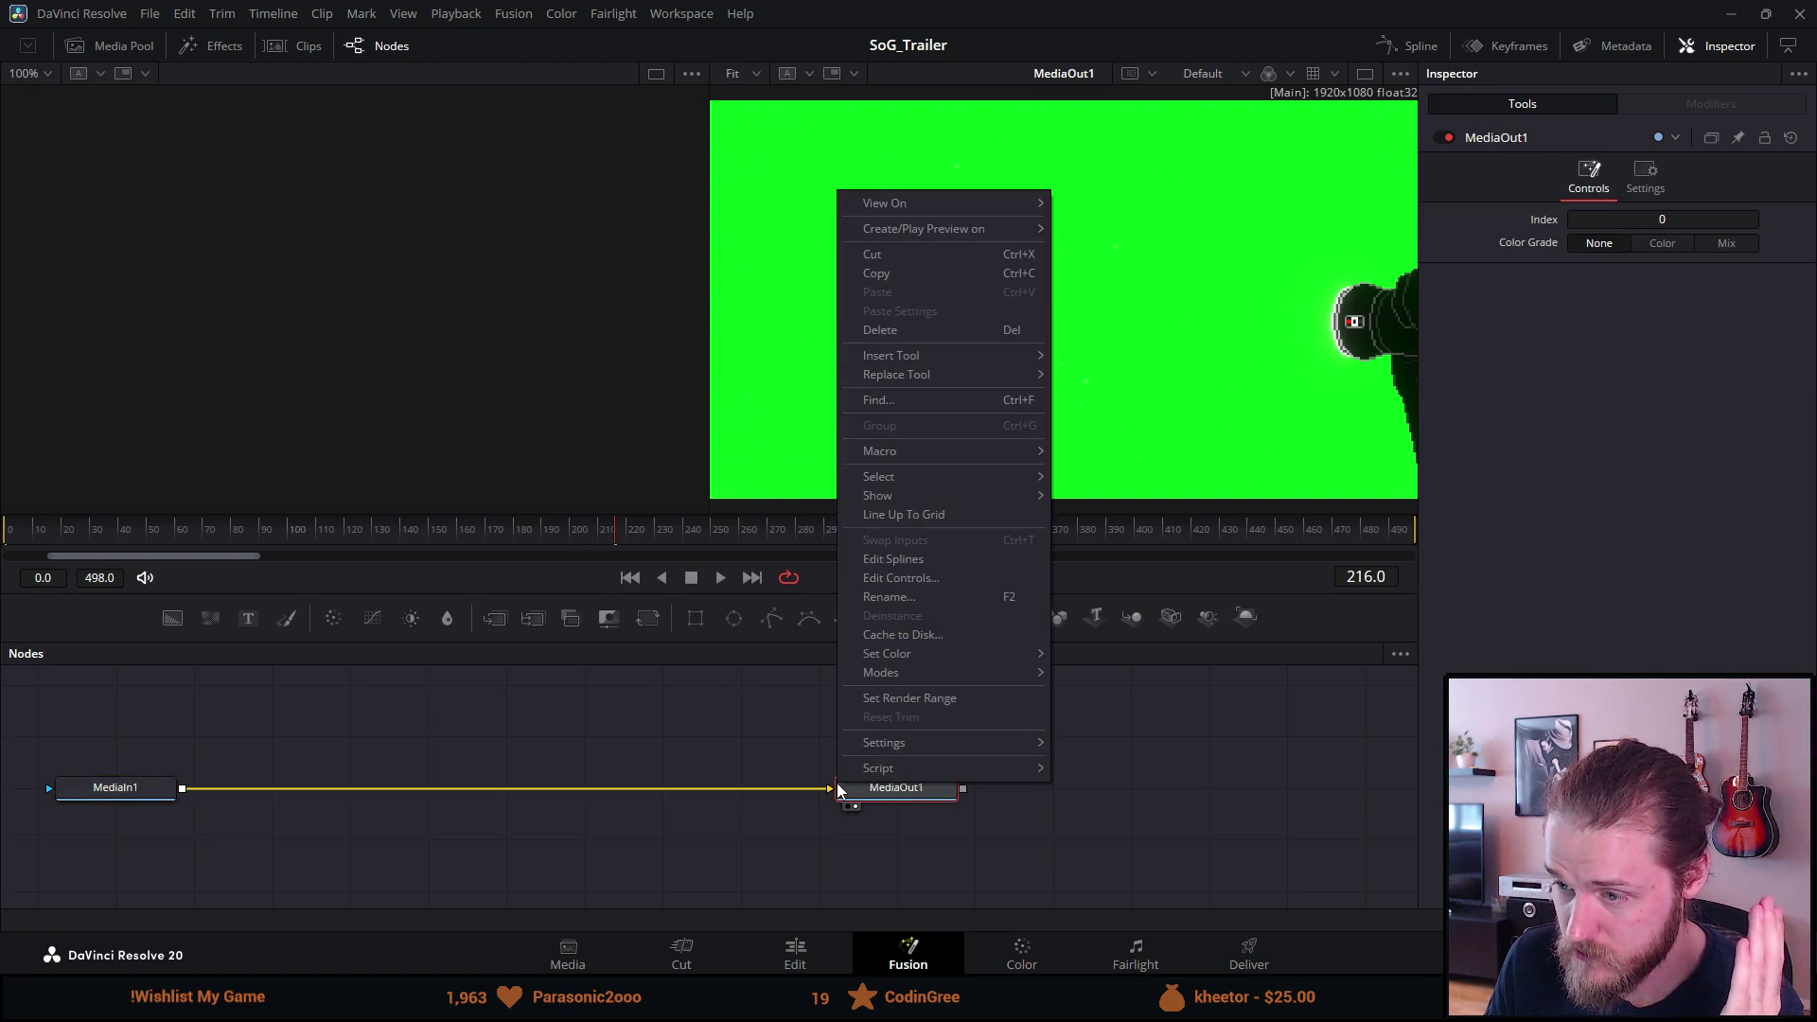
pyautogui.click(995, 827)
pyautogui.moveTo(995, 826)
pyautogui.mouseDown()
pyautogui.moveTo(64, 793)
pyautogui.moveTo(111, 827)
pyautogui.mouseUp()
pyautogui.click(113, 798)
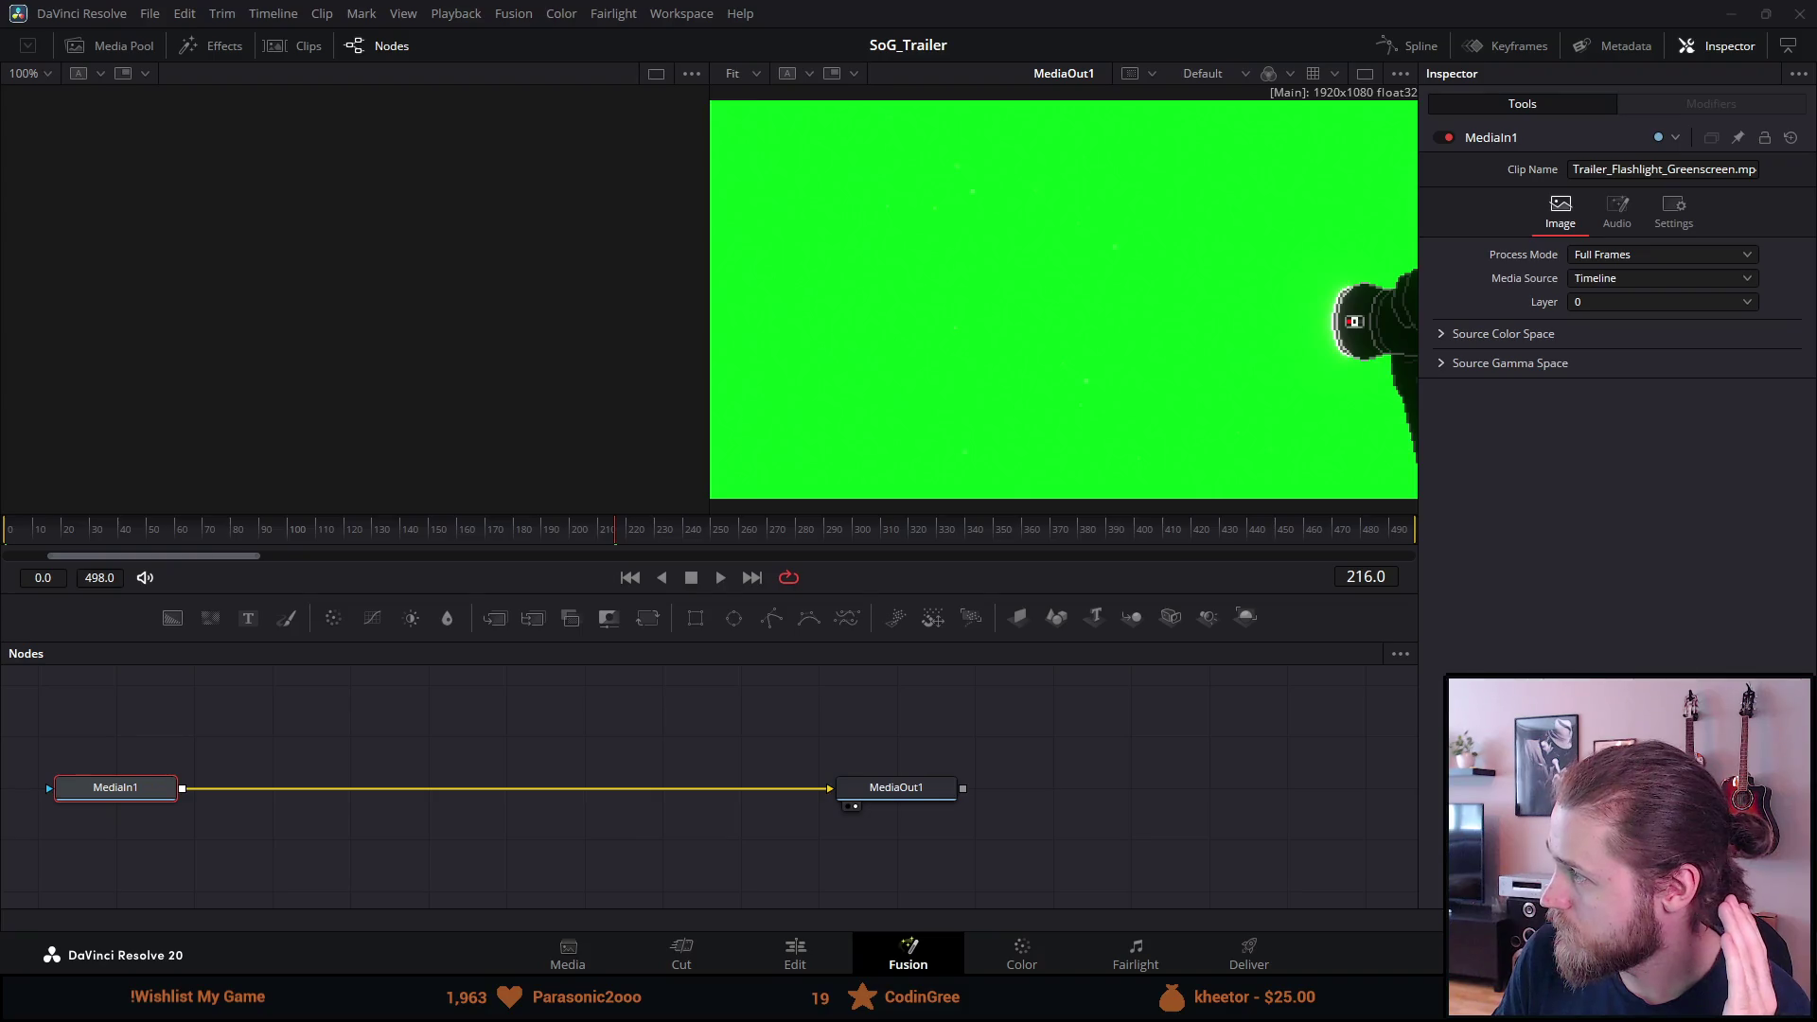
# Skip the green-screen tutorial ahead to its 3D Keyer result, pause it, and move the browser aside.
pyautogui.click(1779, 222)
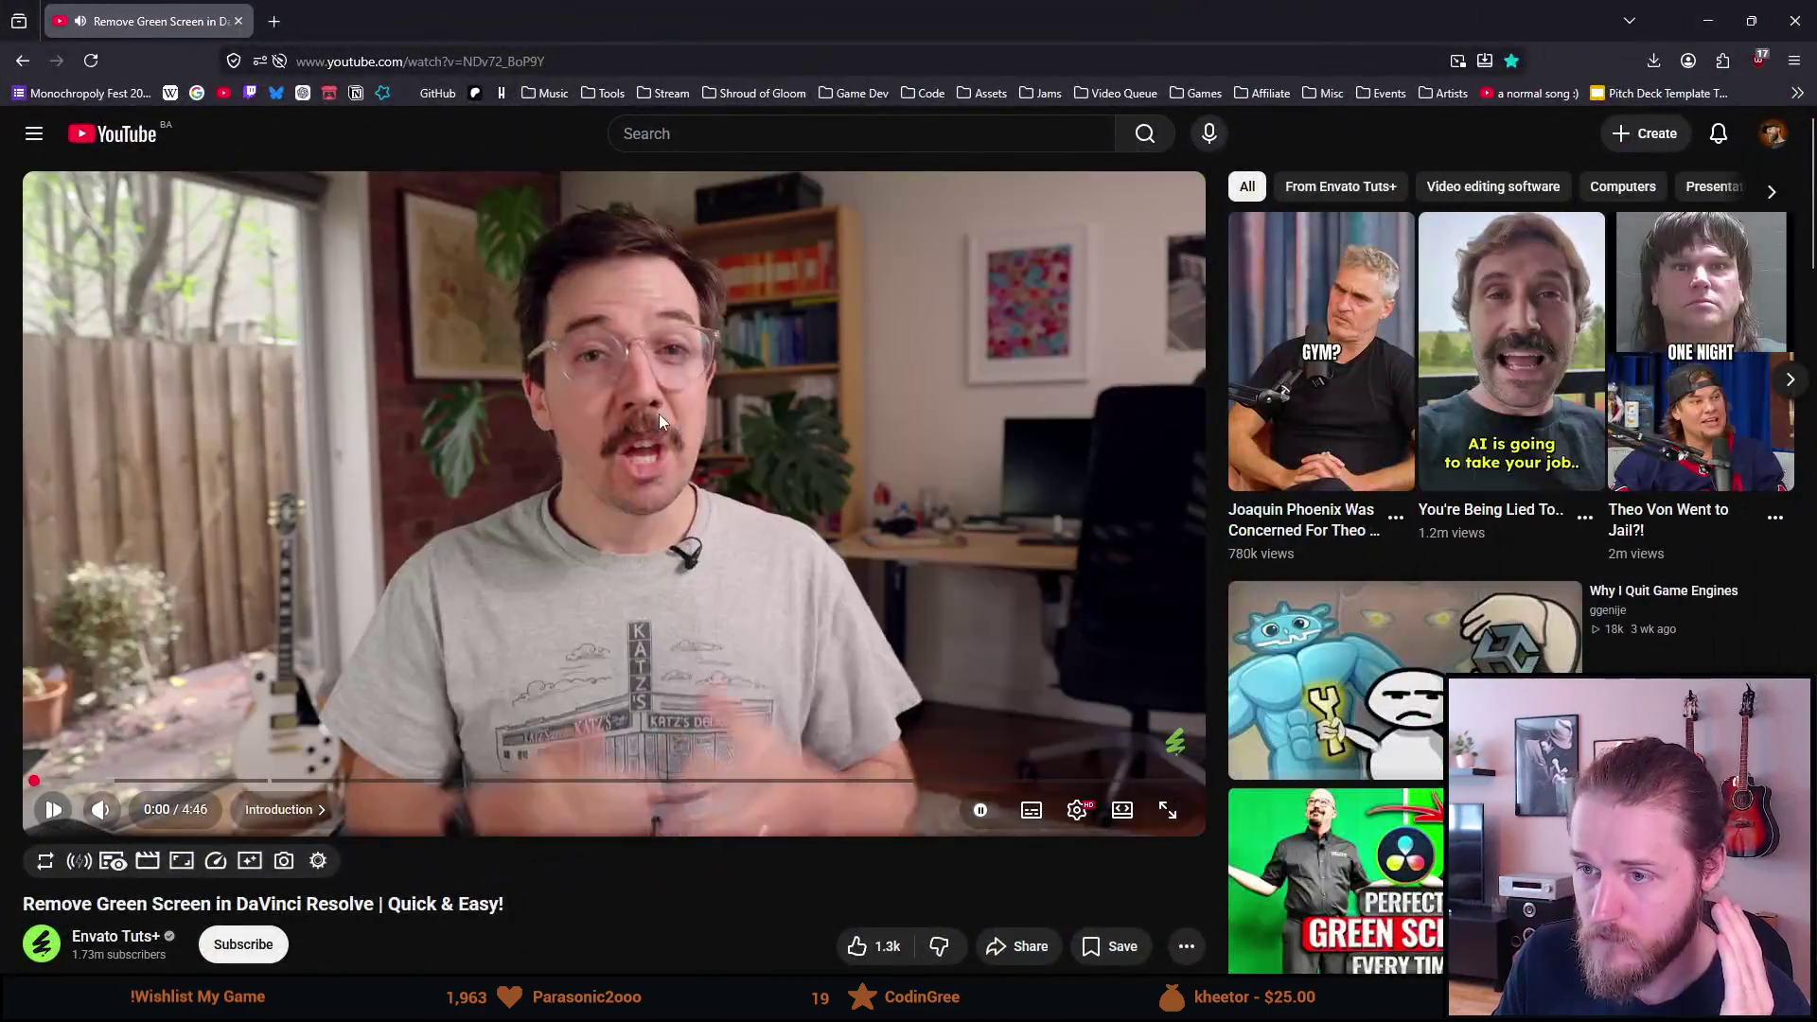
pyautogui.click(658, 413)
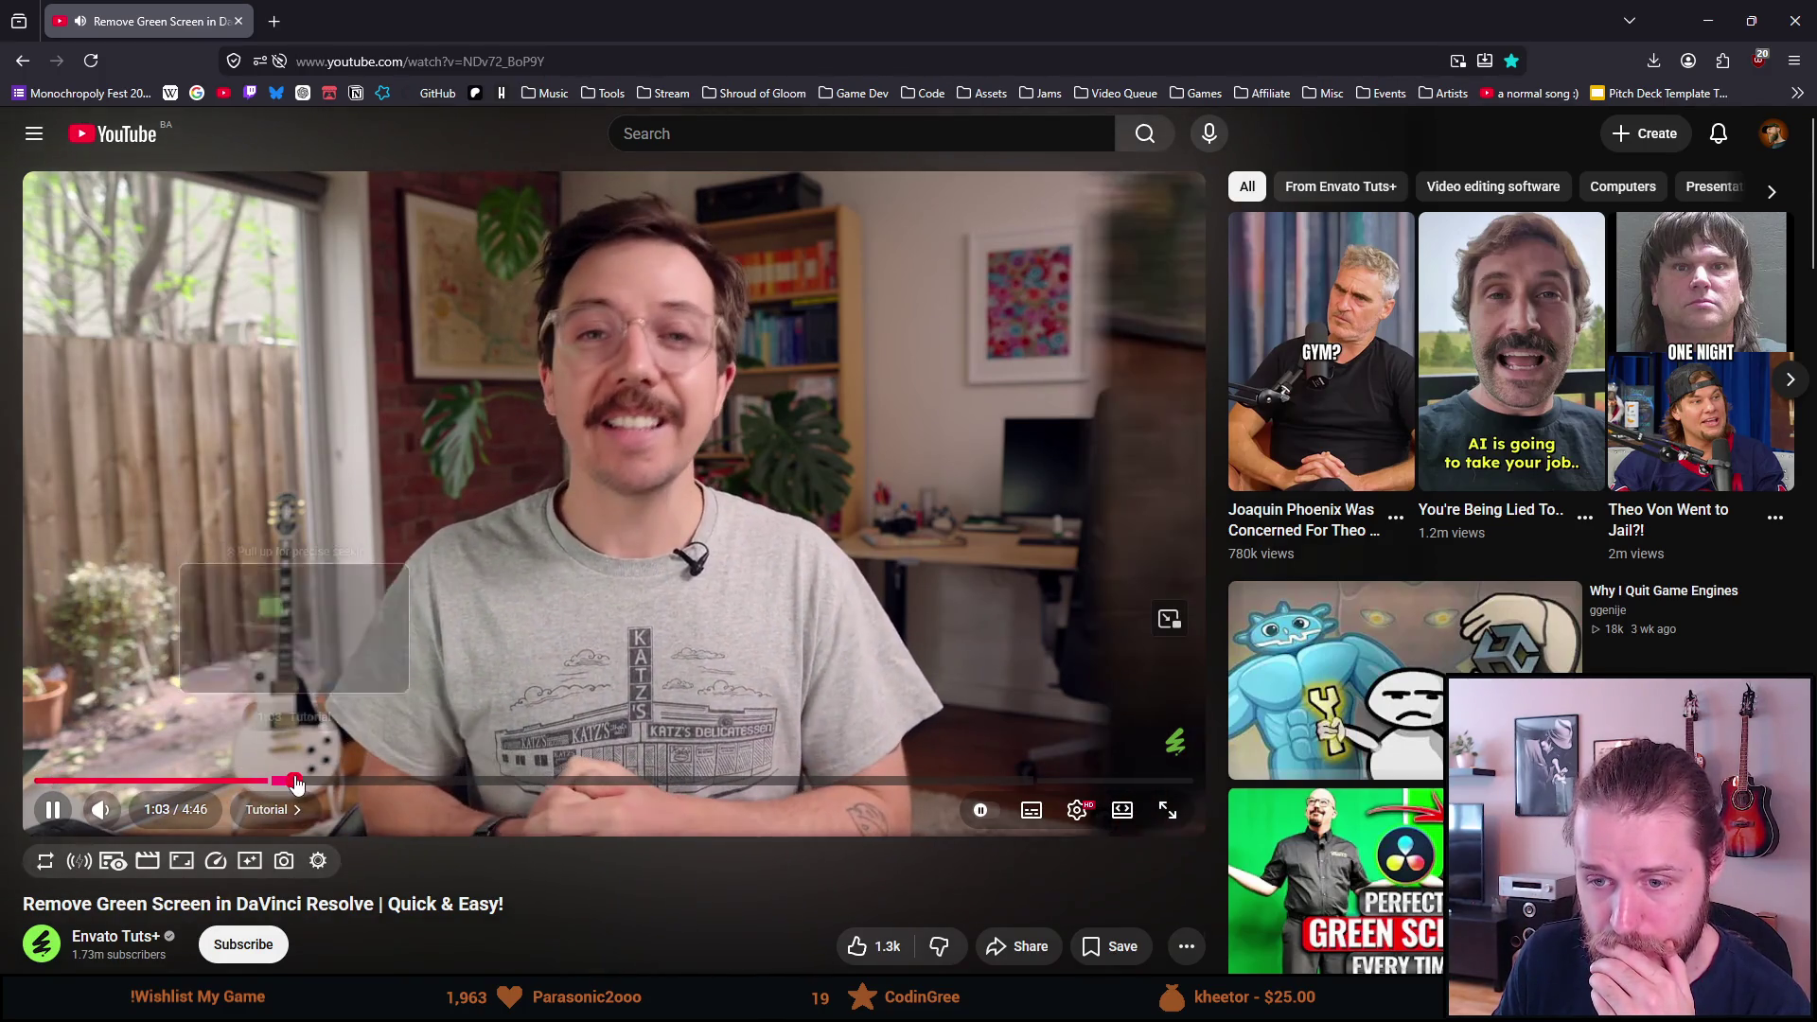
pyautogui.click(296, 781)
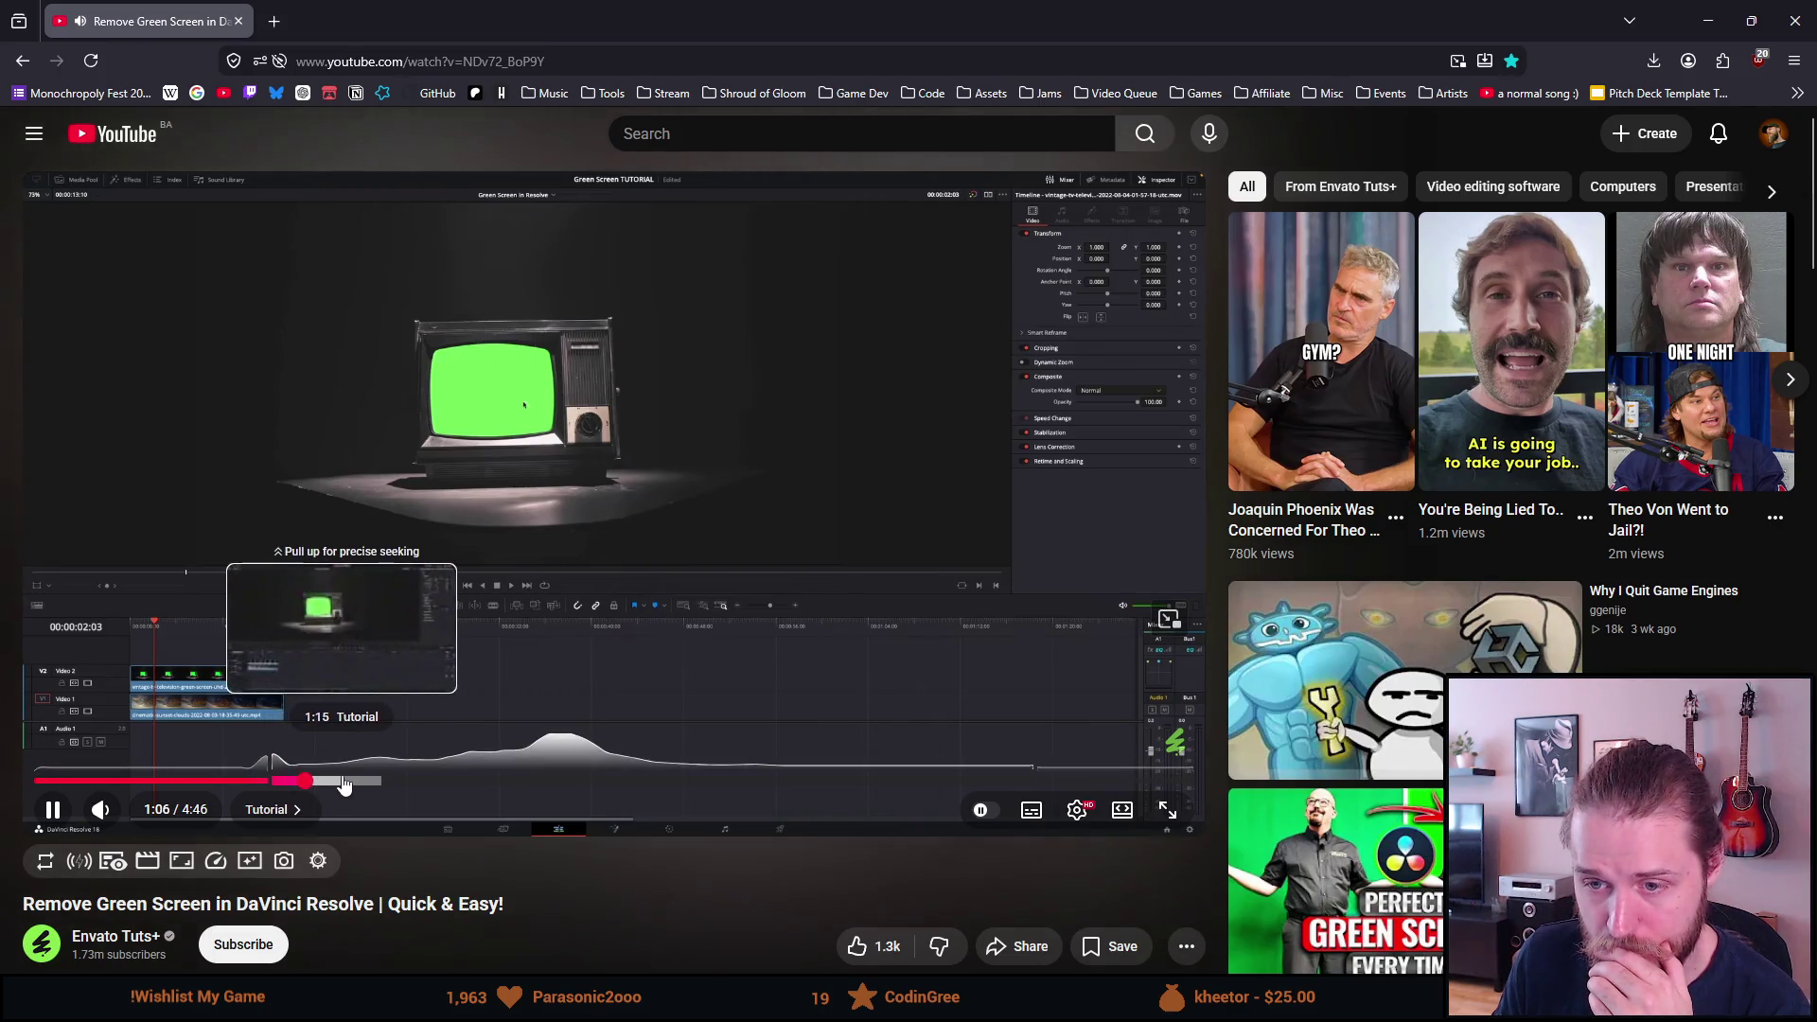
pyautogui.click(381, 783)
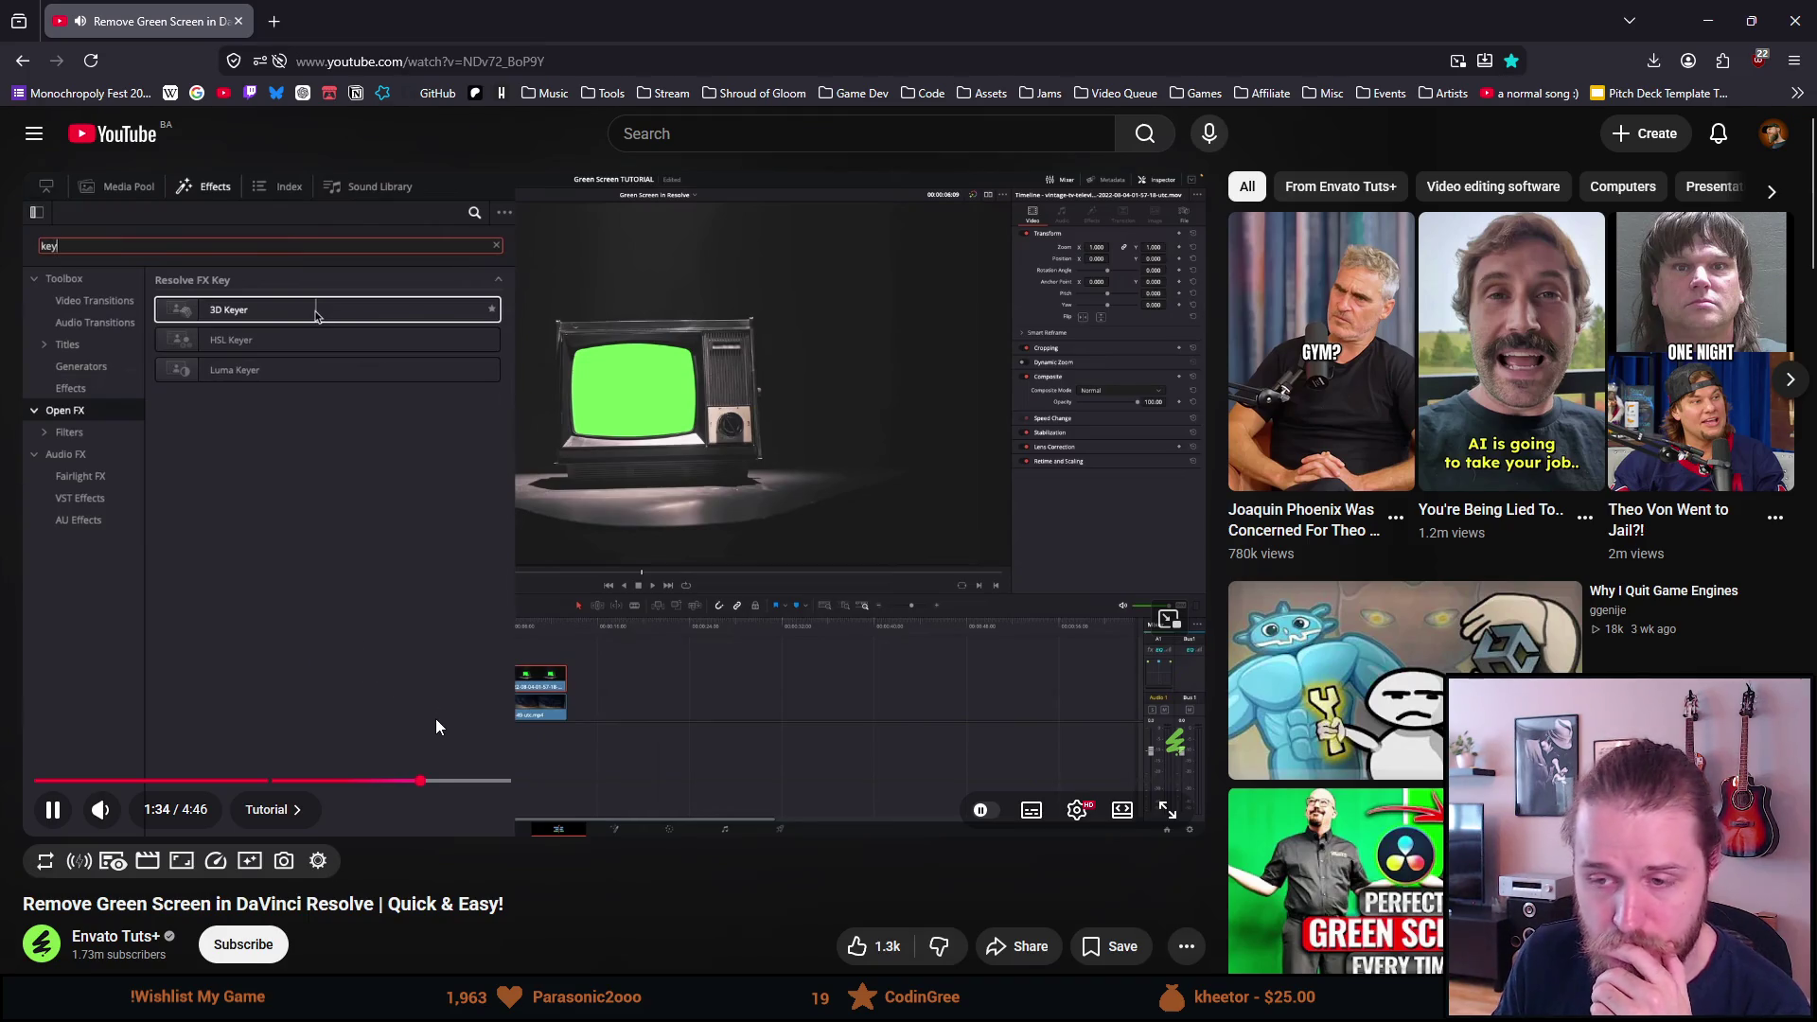
pyautogui.click(545, 781)
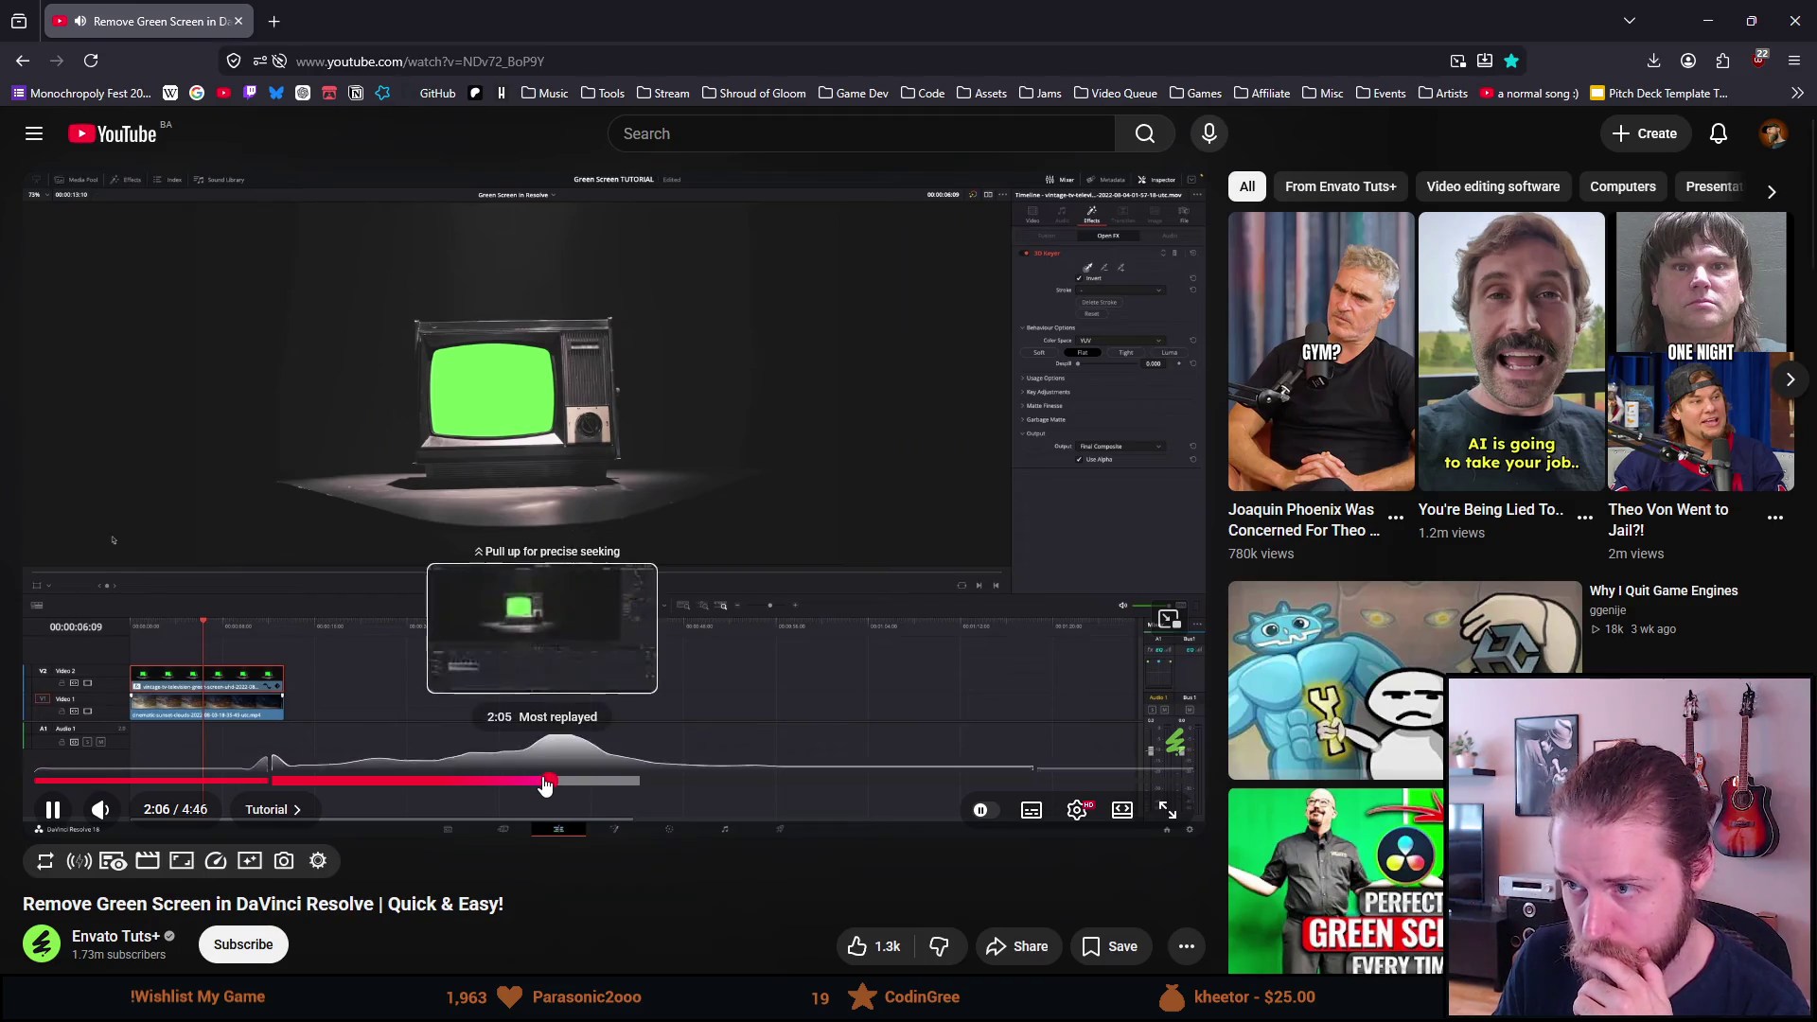
pyautogui.press('space')
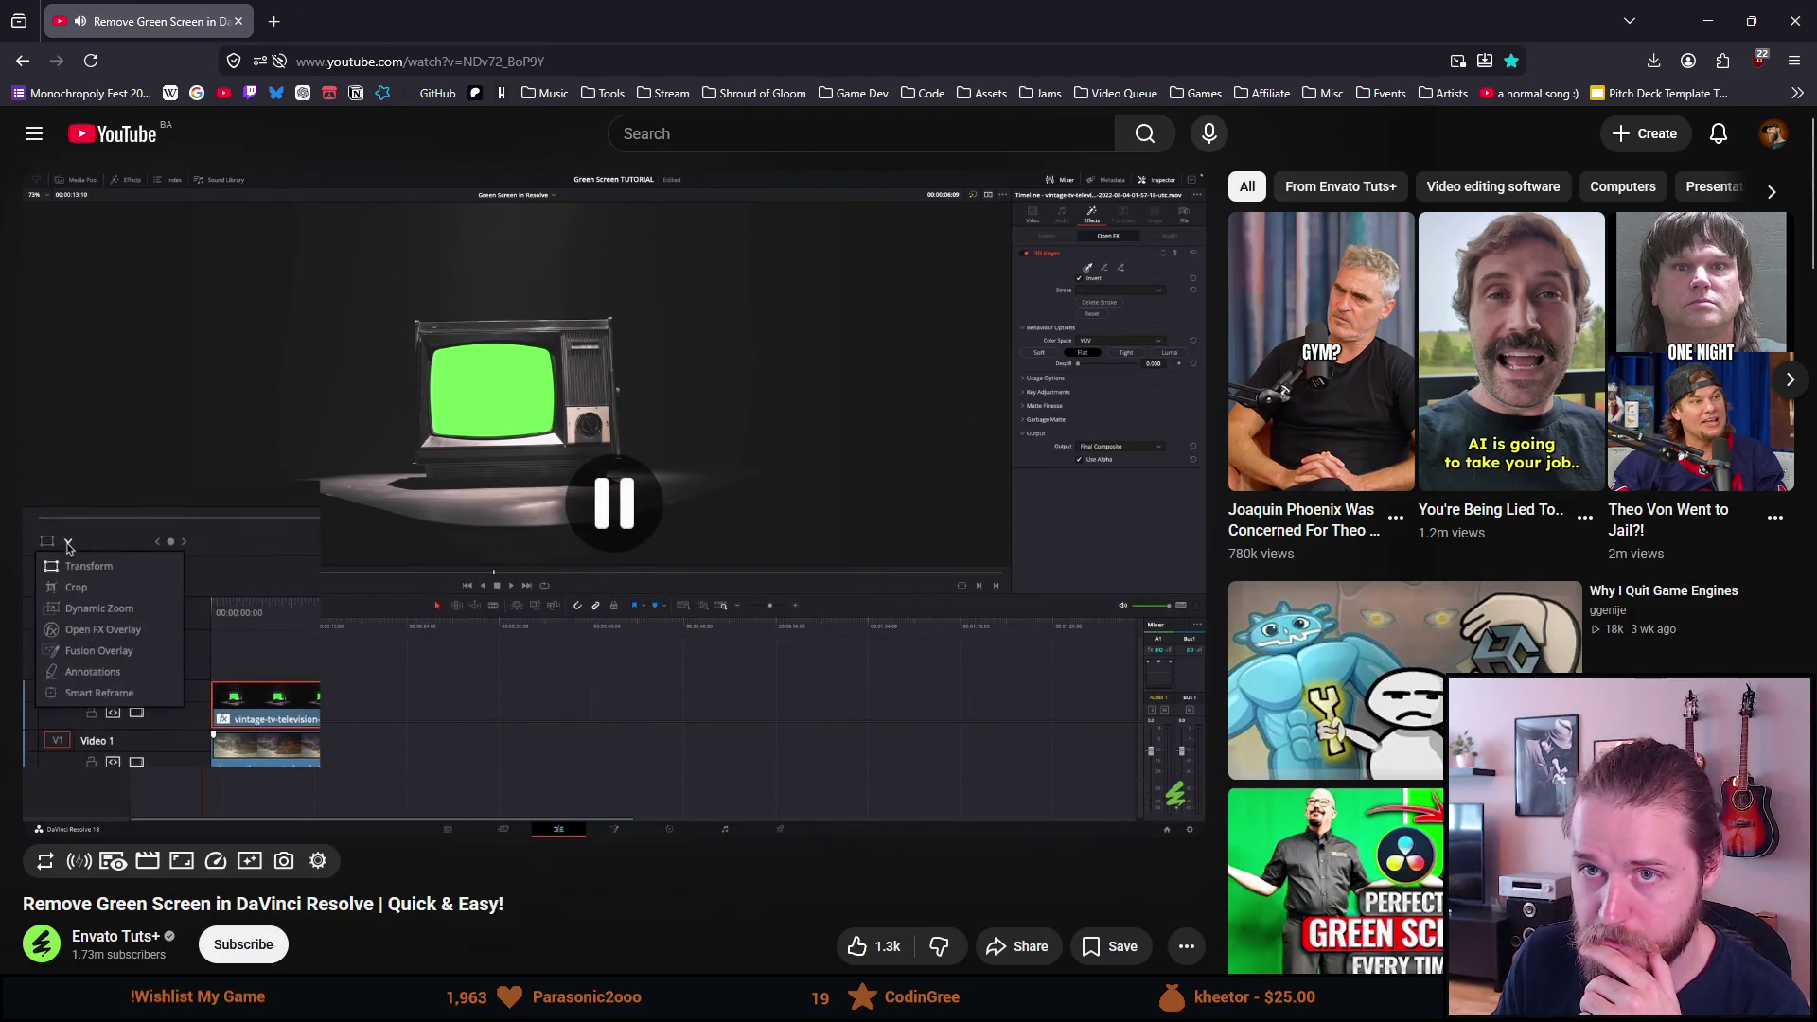
pyautogui.moveTo(180, 21)
pyautogui.mouseDown()
pyautogui.moveTo(872, 46)
pyautogui.moveTo(1733, 161)
pyautogui.mouseUp()
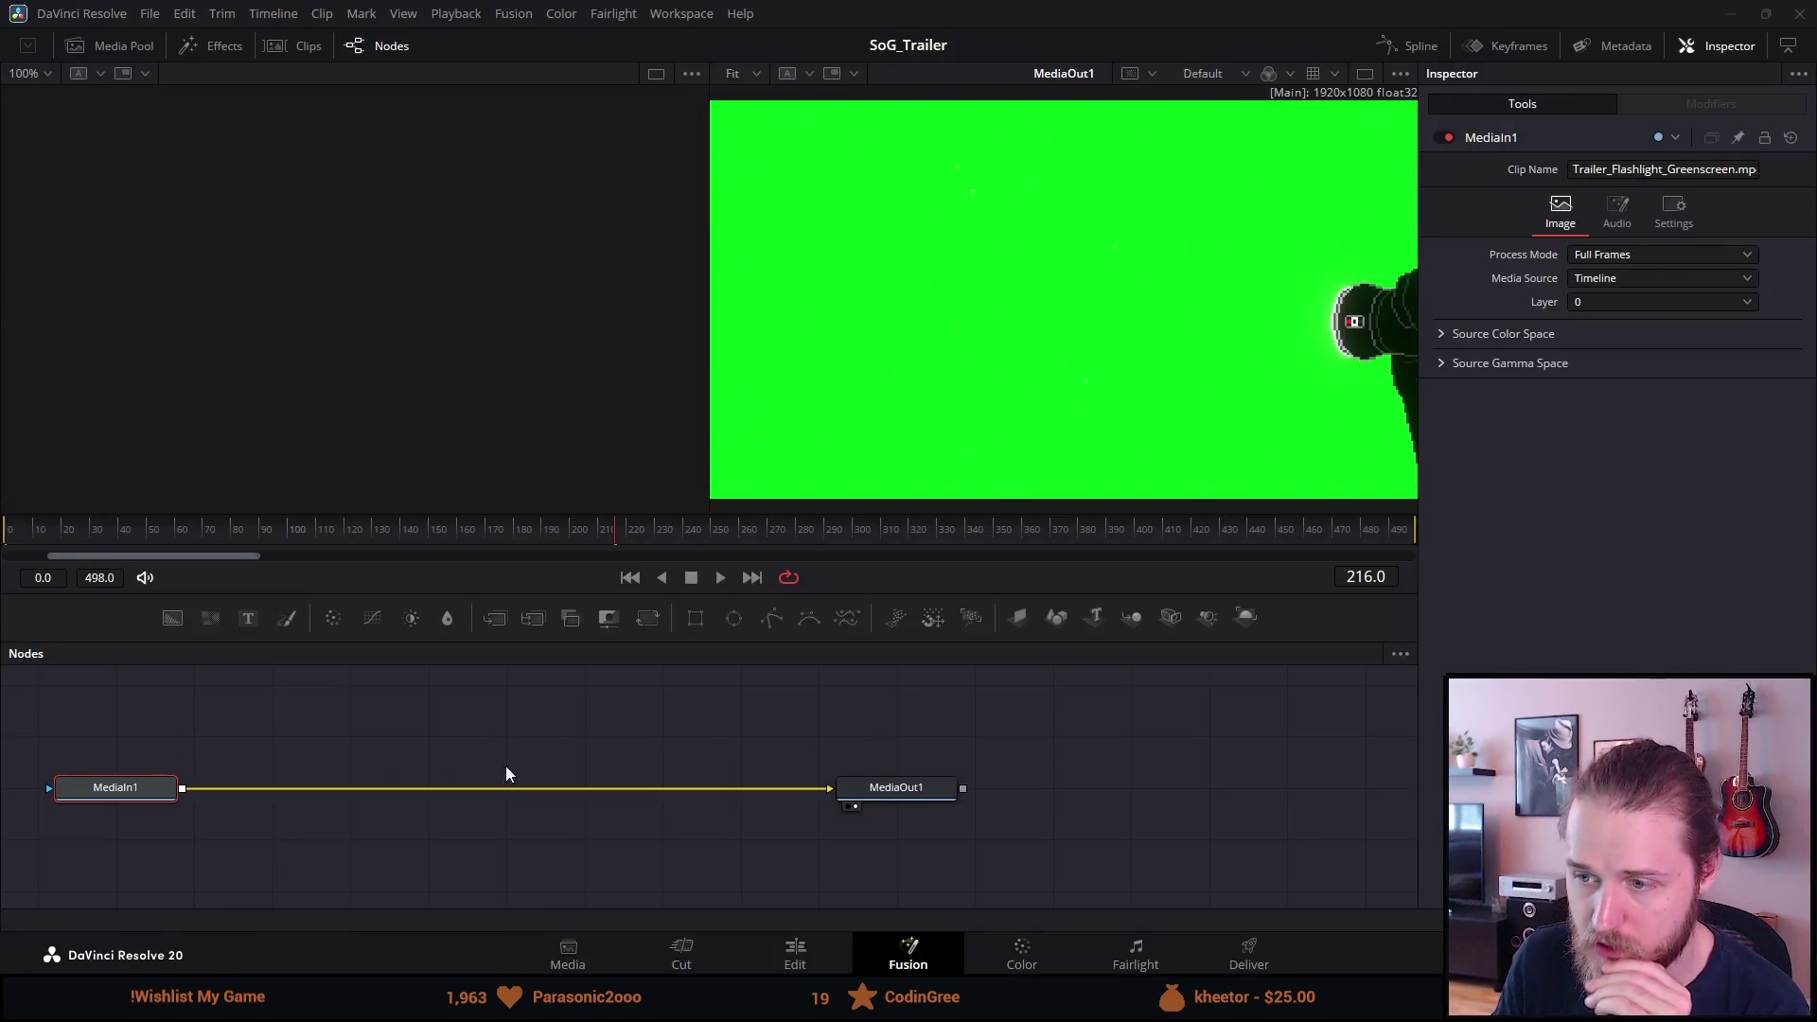
# On the Edit page, apply 3D Keyer from Resolve FX Key to the greenscreen flashlight clip.
pyautogui.click(766, 952)
pyautogui.scroll(-10, 218, 351)
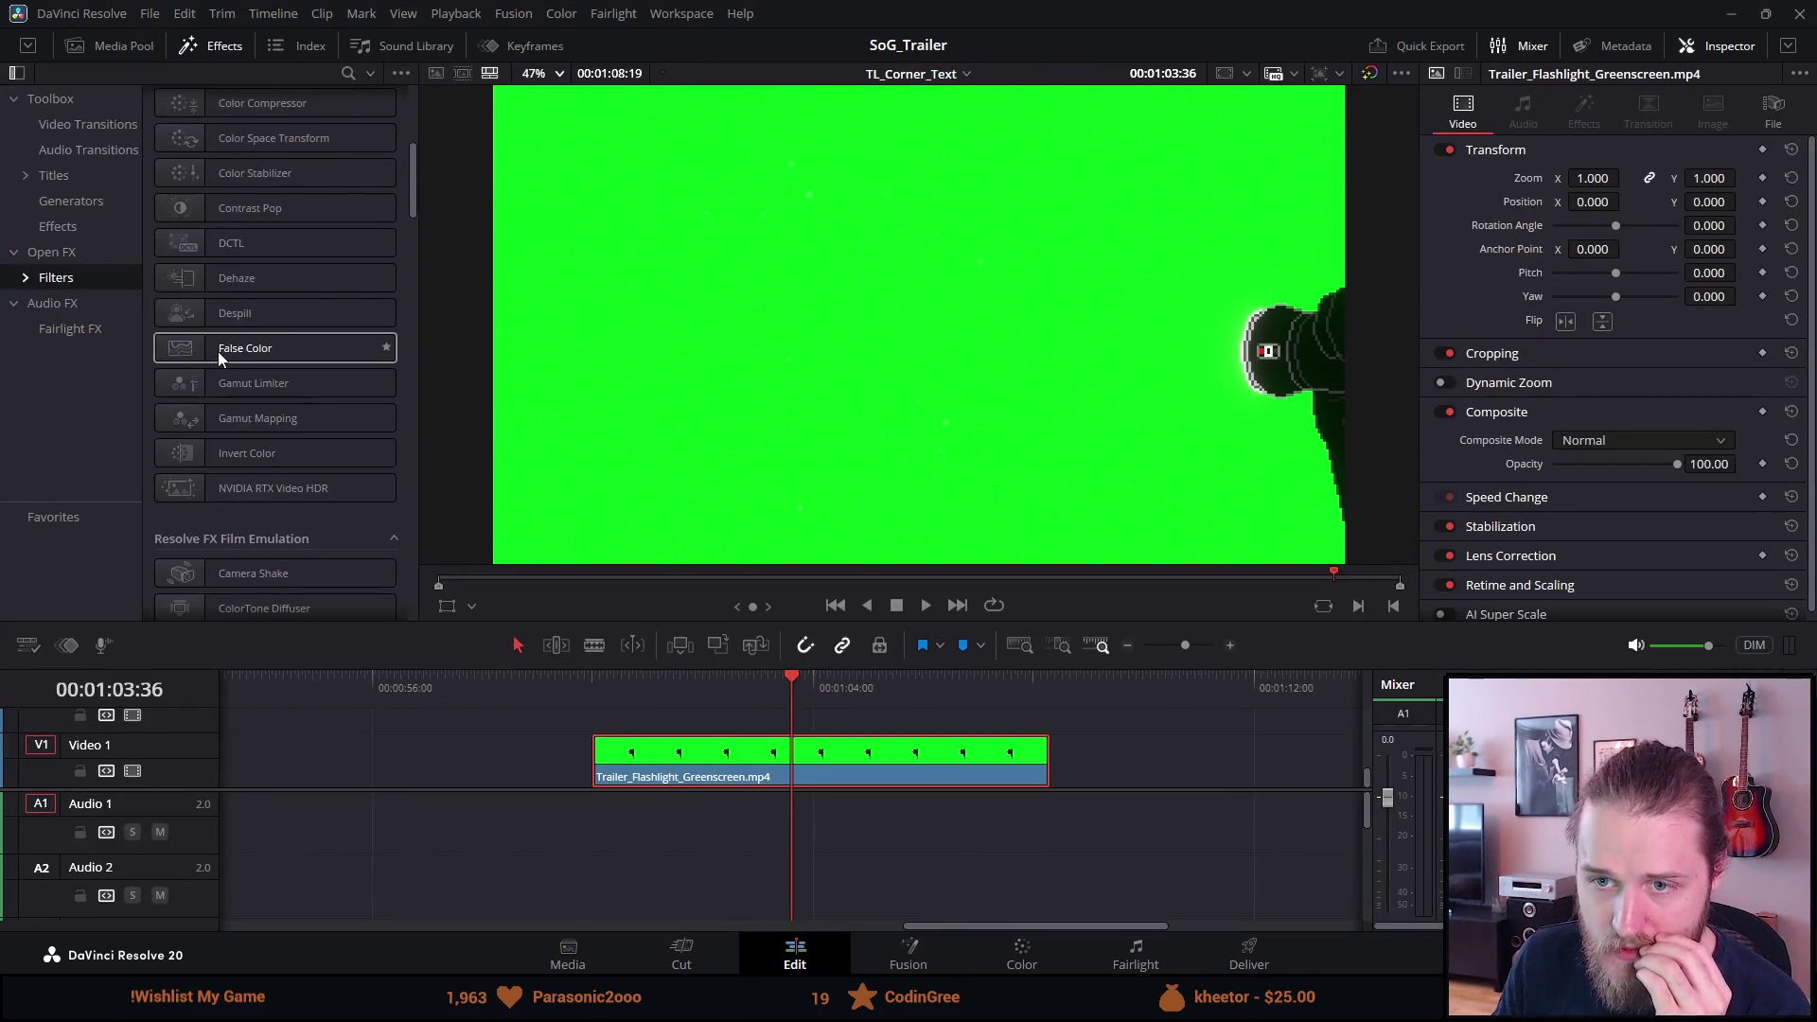
pyautogui.scroll(-2, 209, 354)
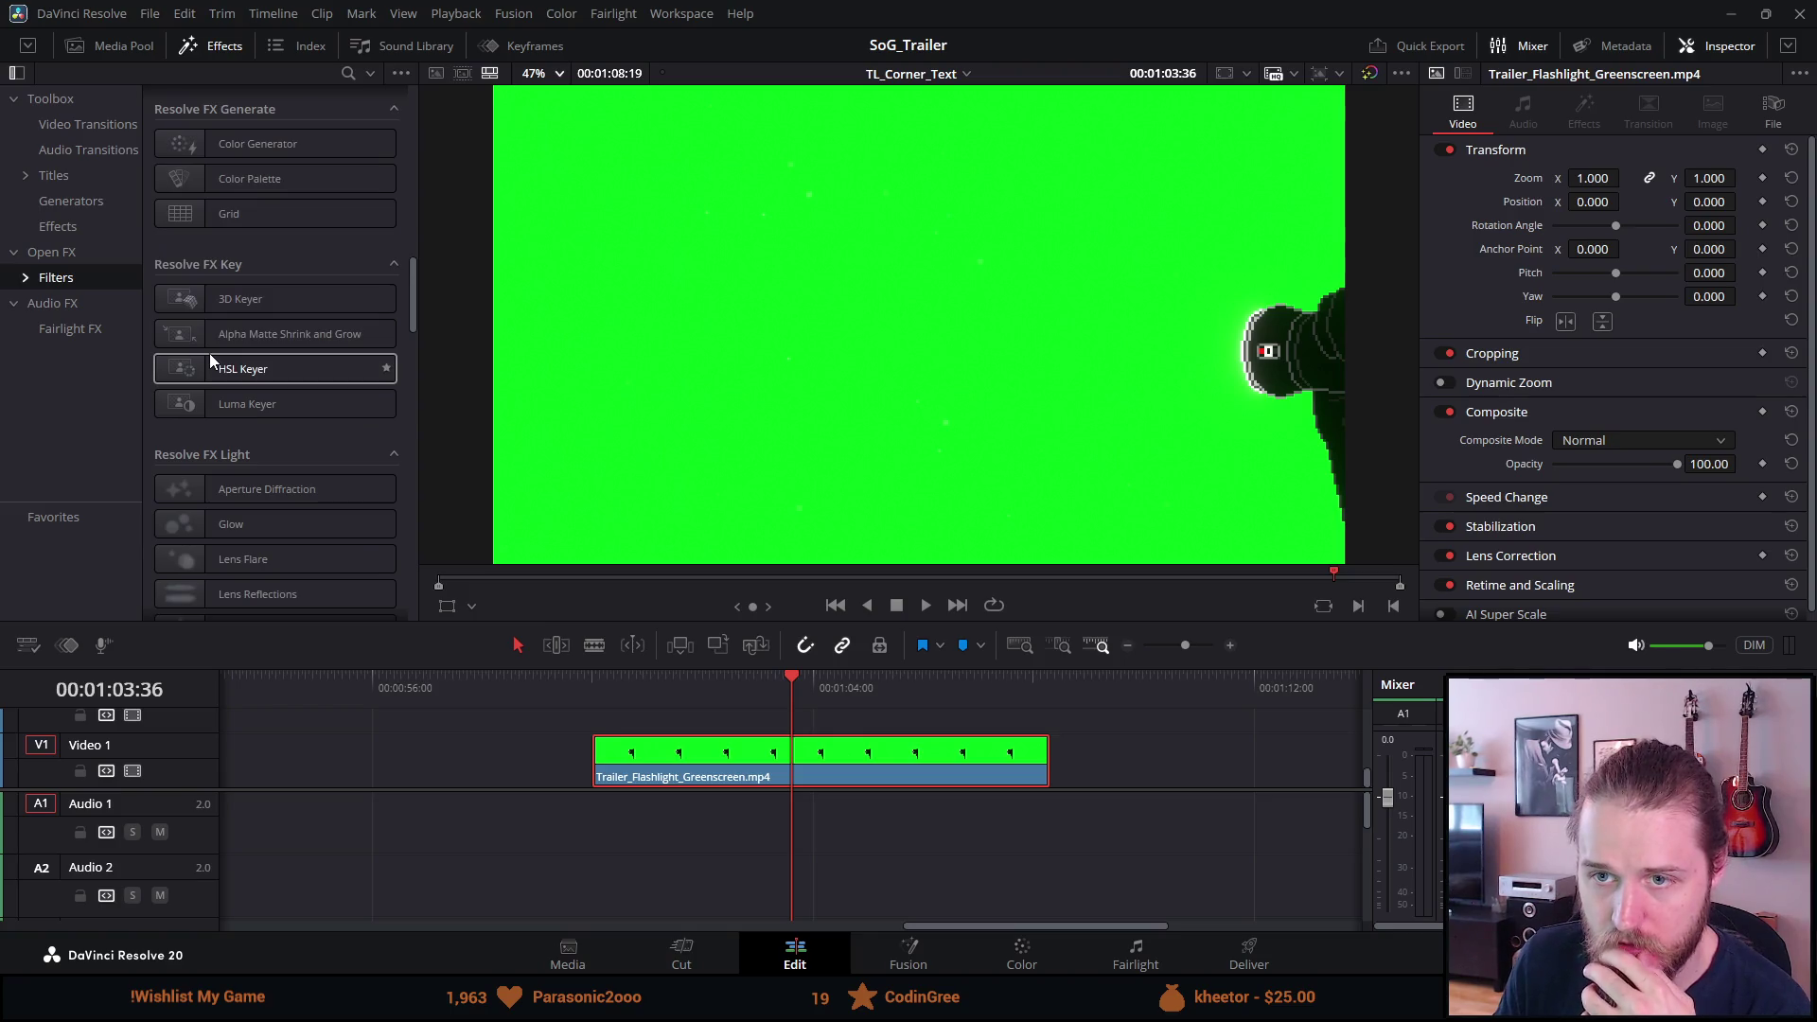
pyautogui.moveTo(231, 303); pyautogui.dragTo(646, 750)
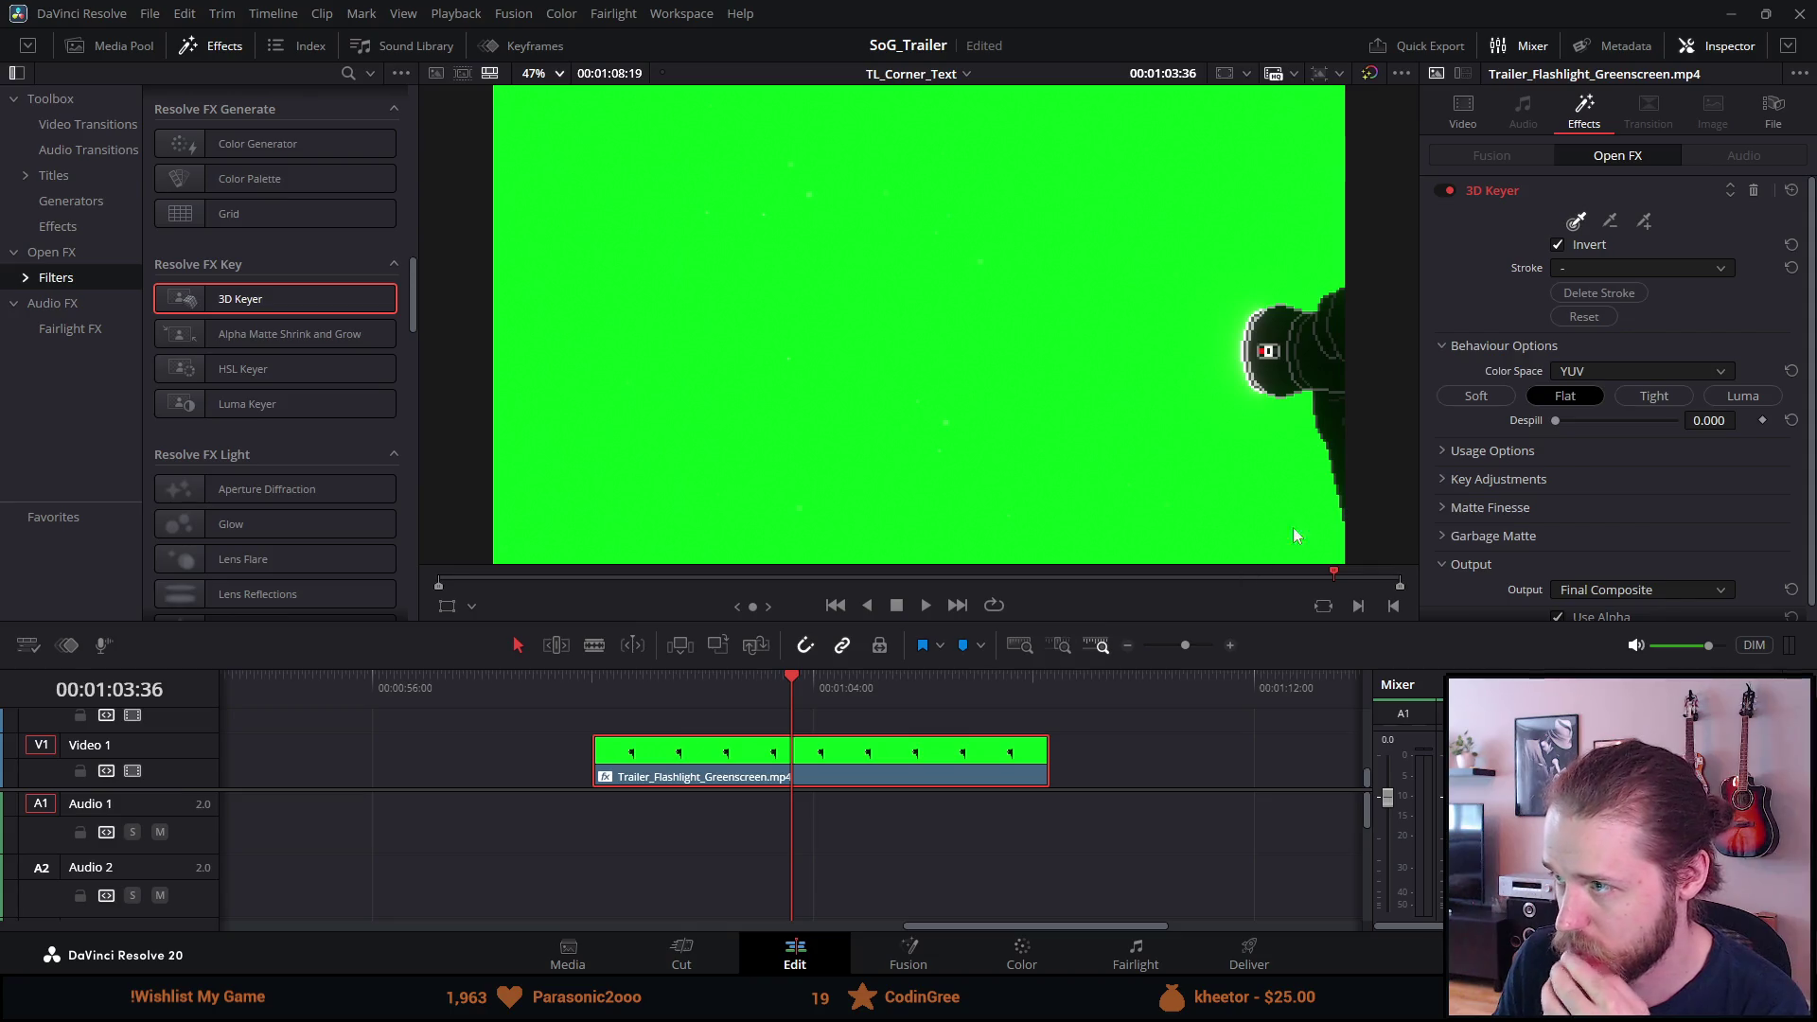
pyautogui.scroll(-1, 1495, 287)
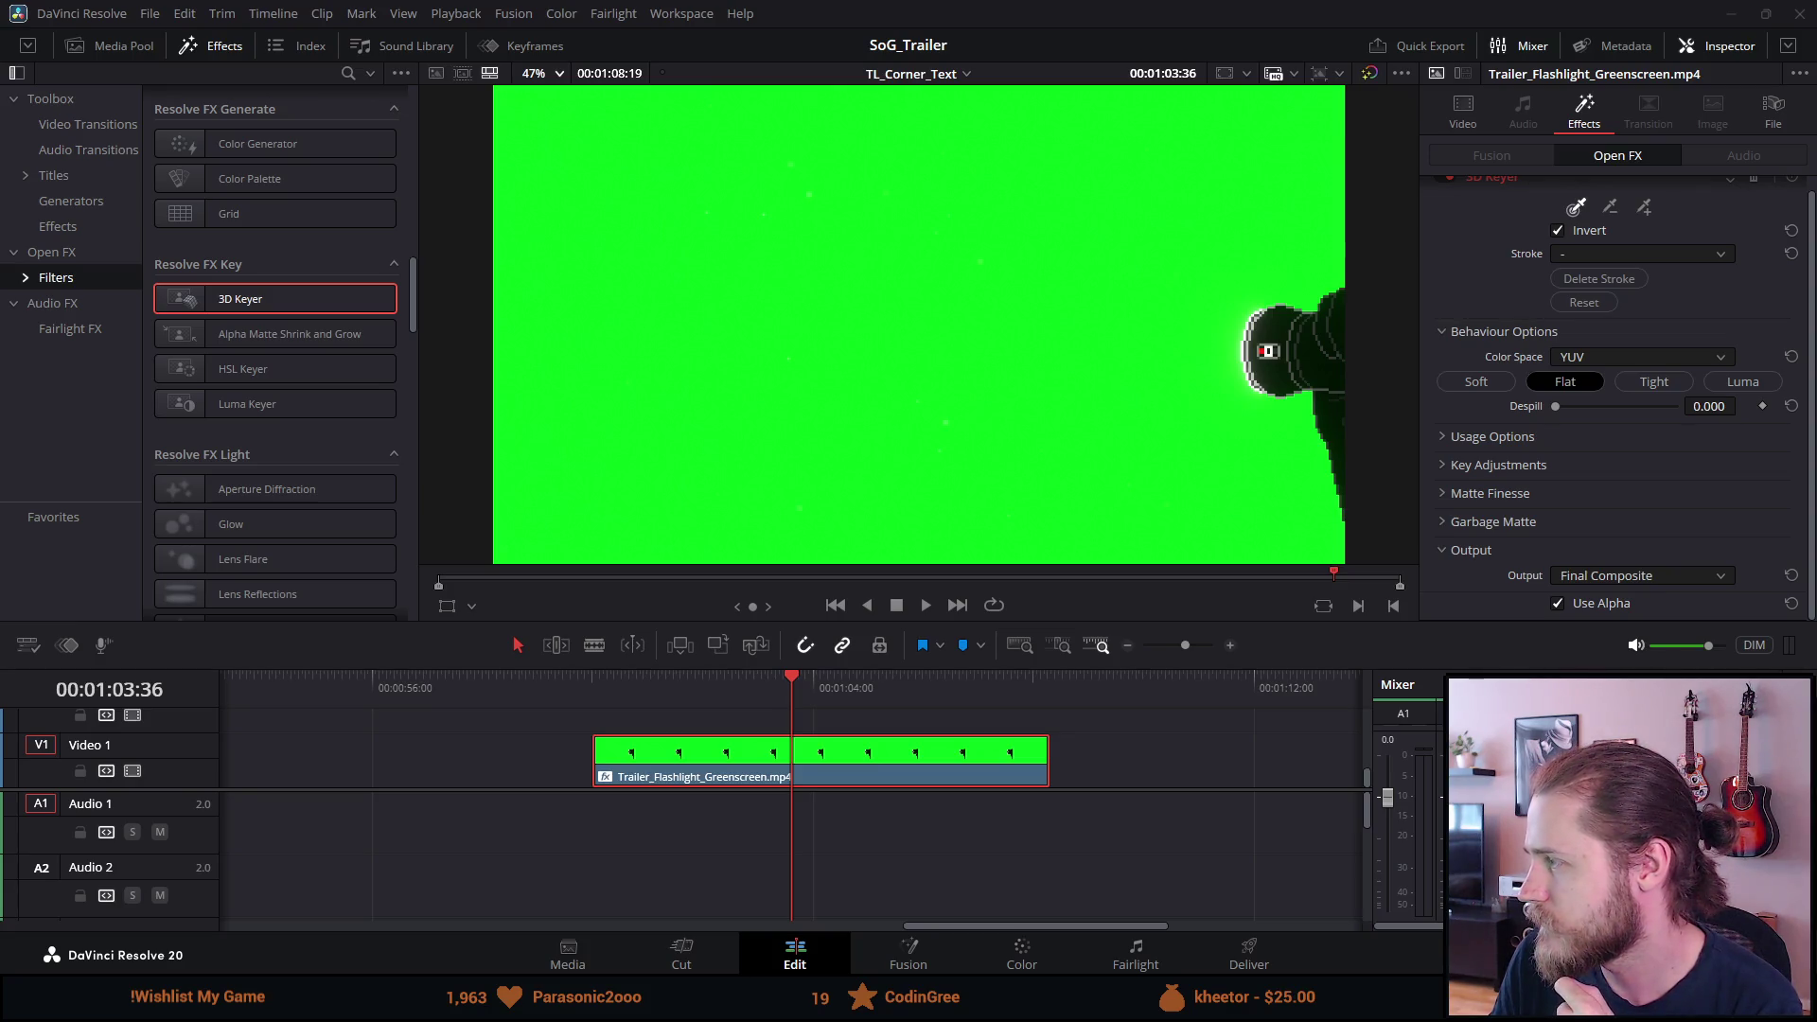
pyautogui.click(1644, 207)
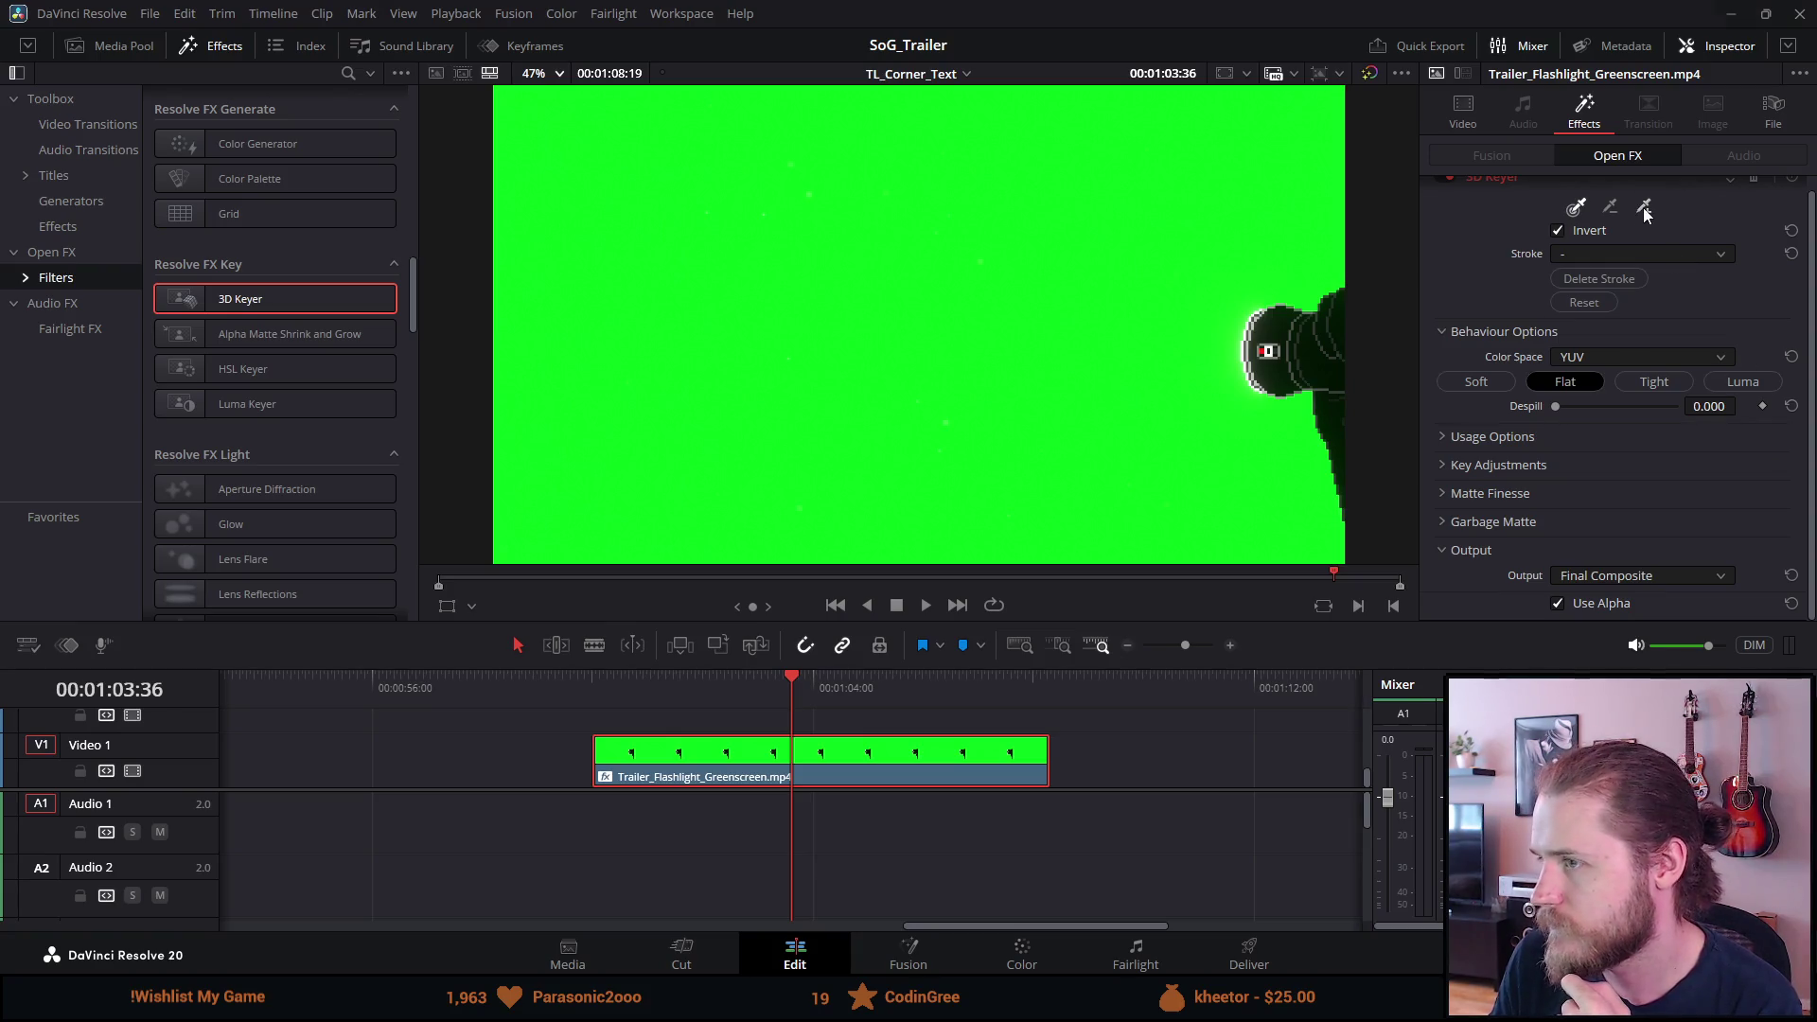
# Sample the green backdrop with the 3D Keyer pickers and raise Despill to 1.000.
pyautogui.click(878, 274)
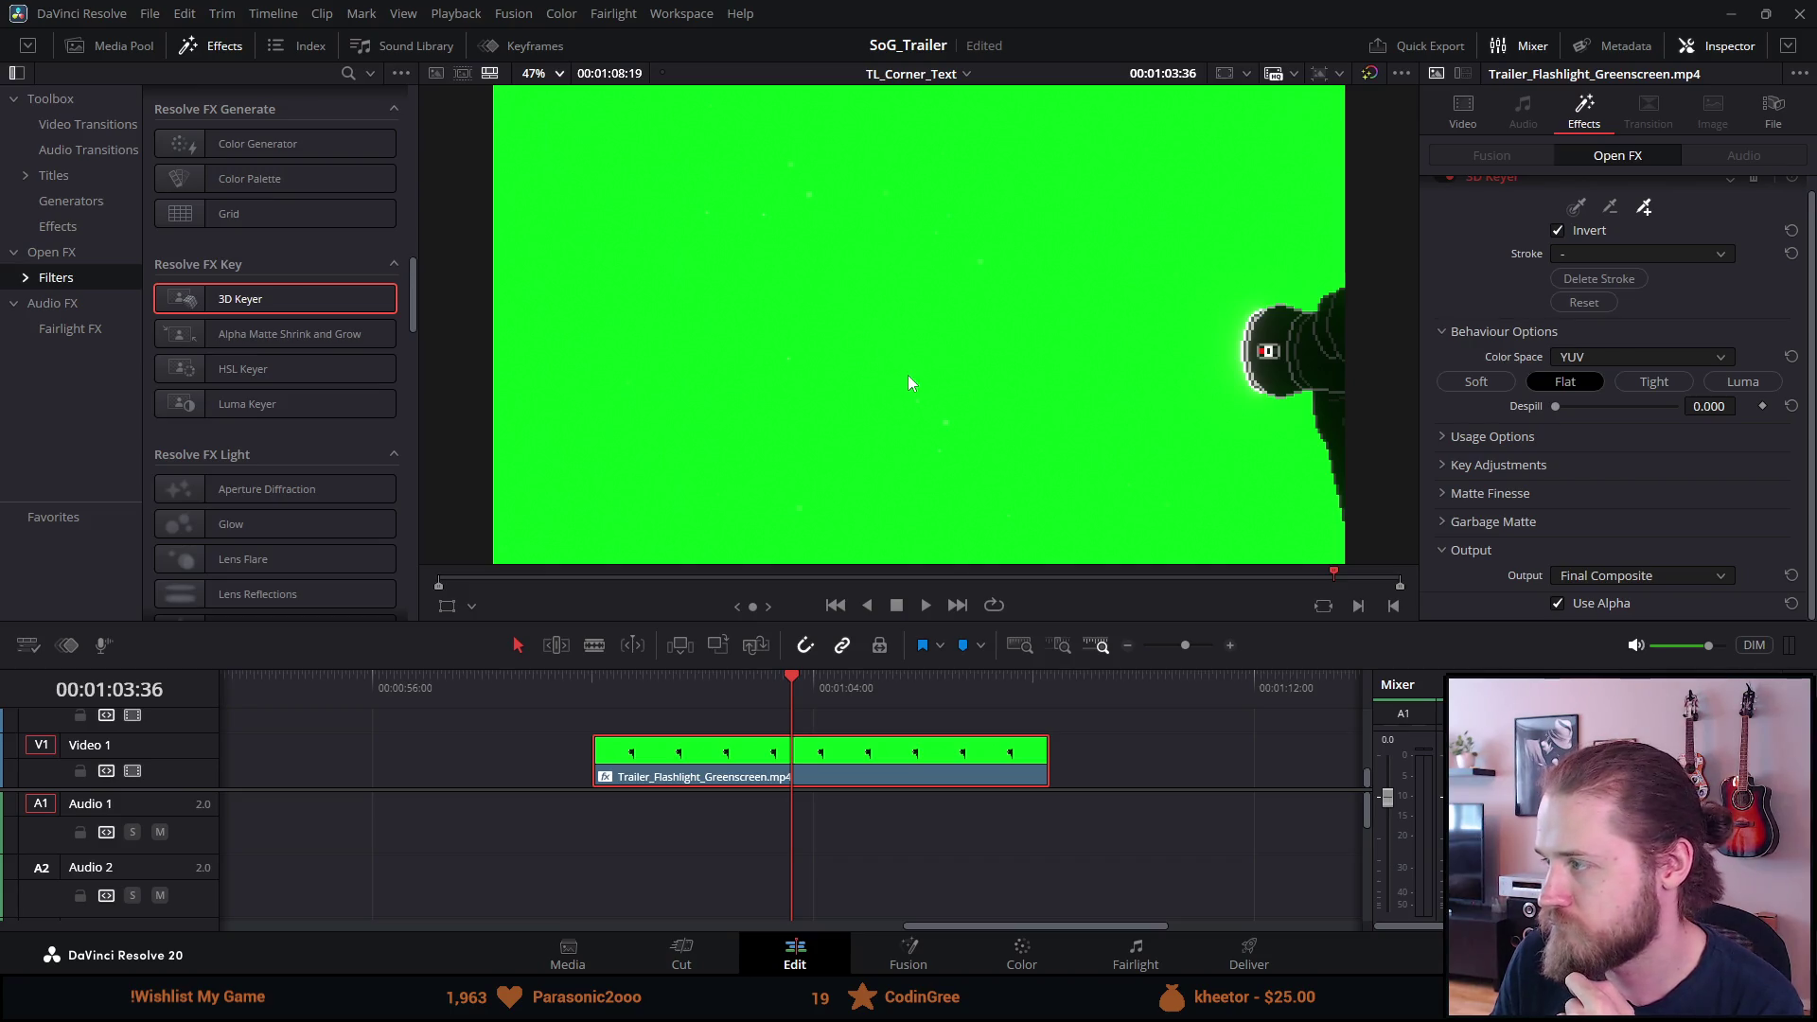
pyautogui.click(1645, 208)
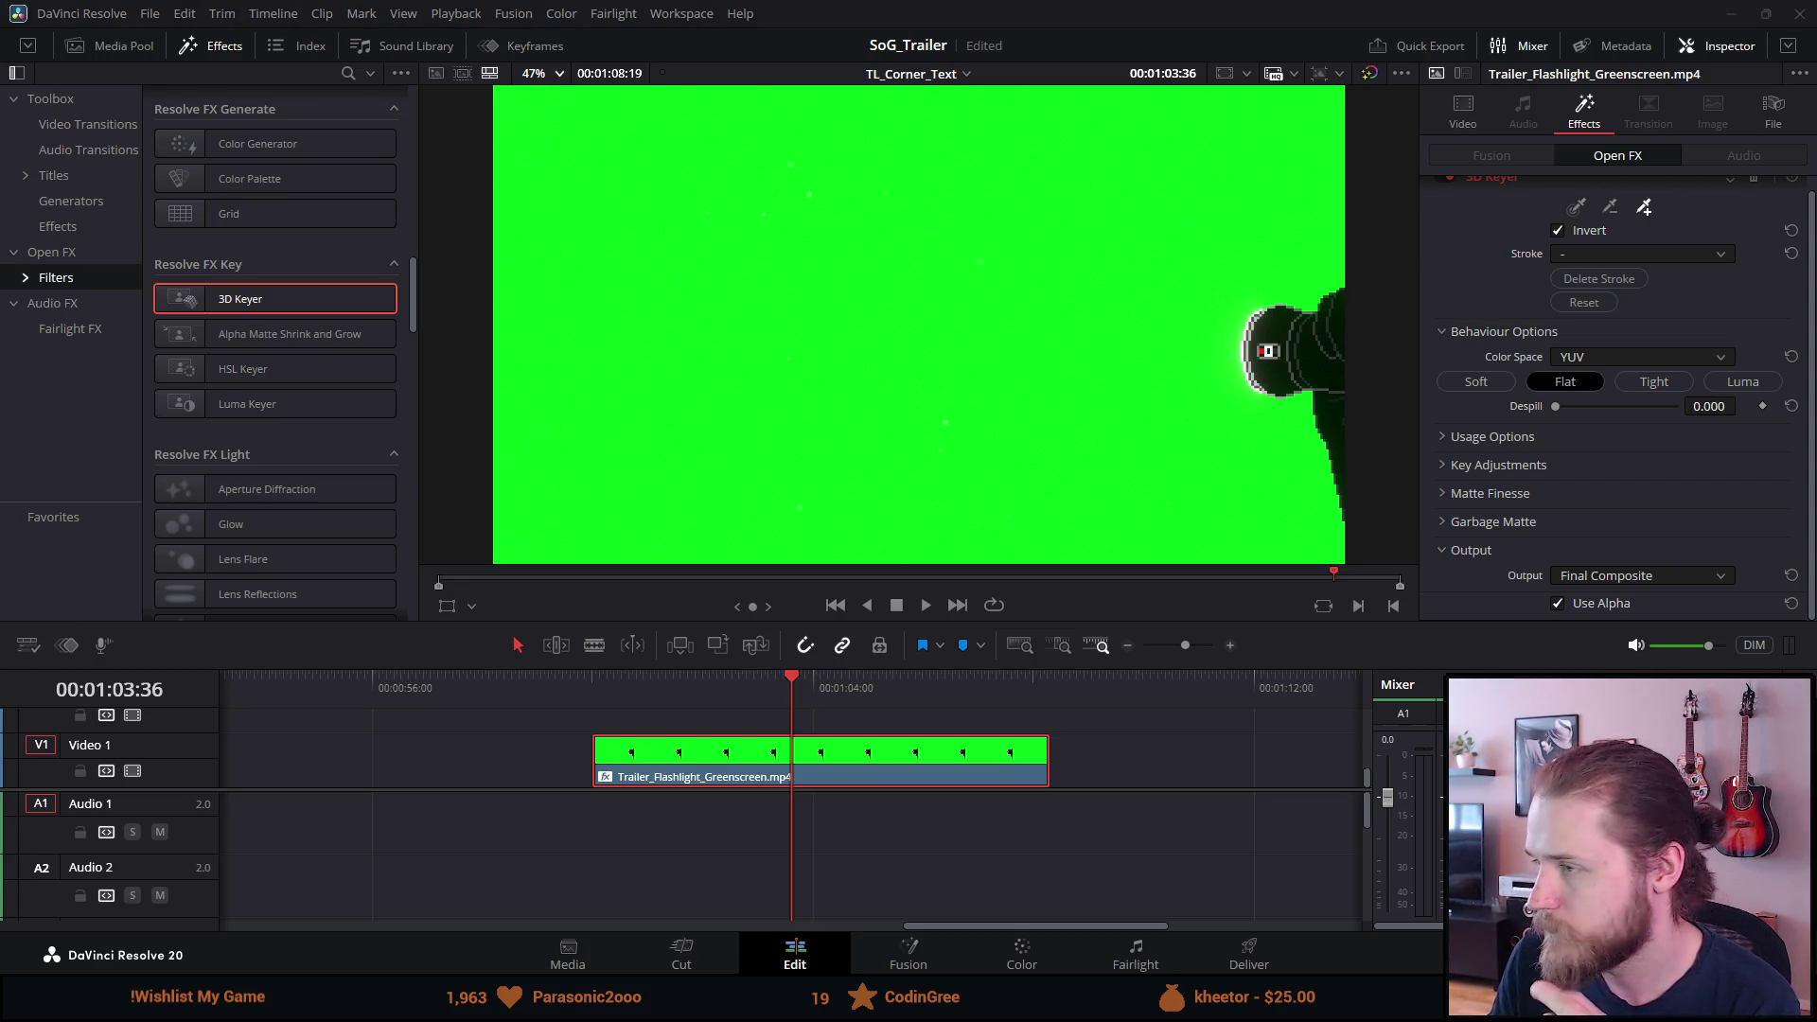
pyautogui.moveTo(1562, 406); pyautogui.dragTo(1579, 408)
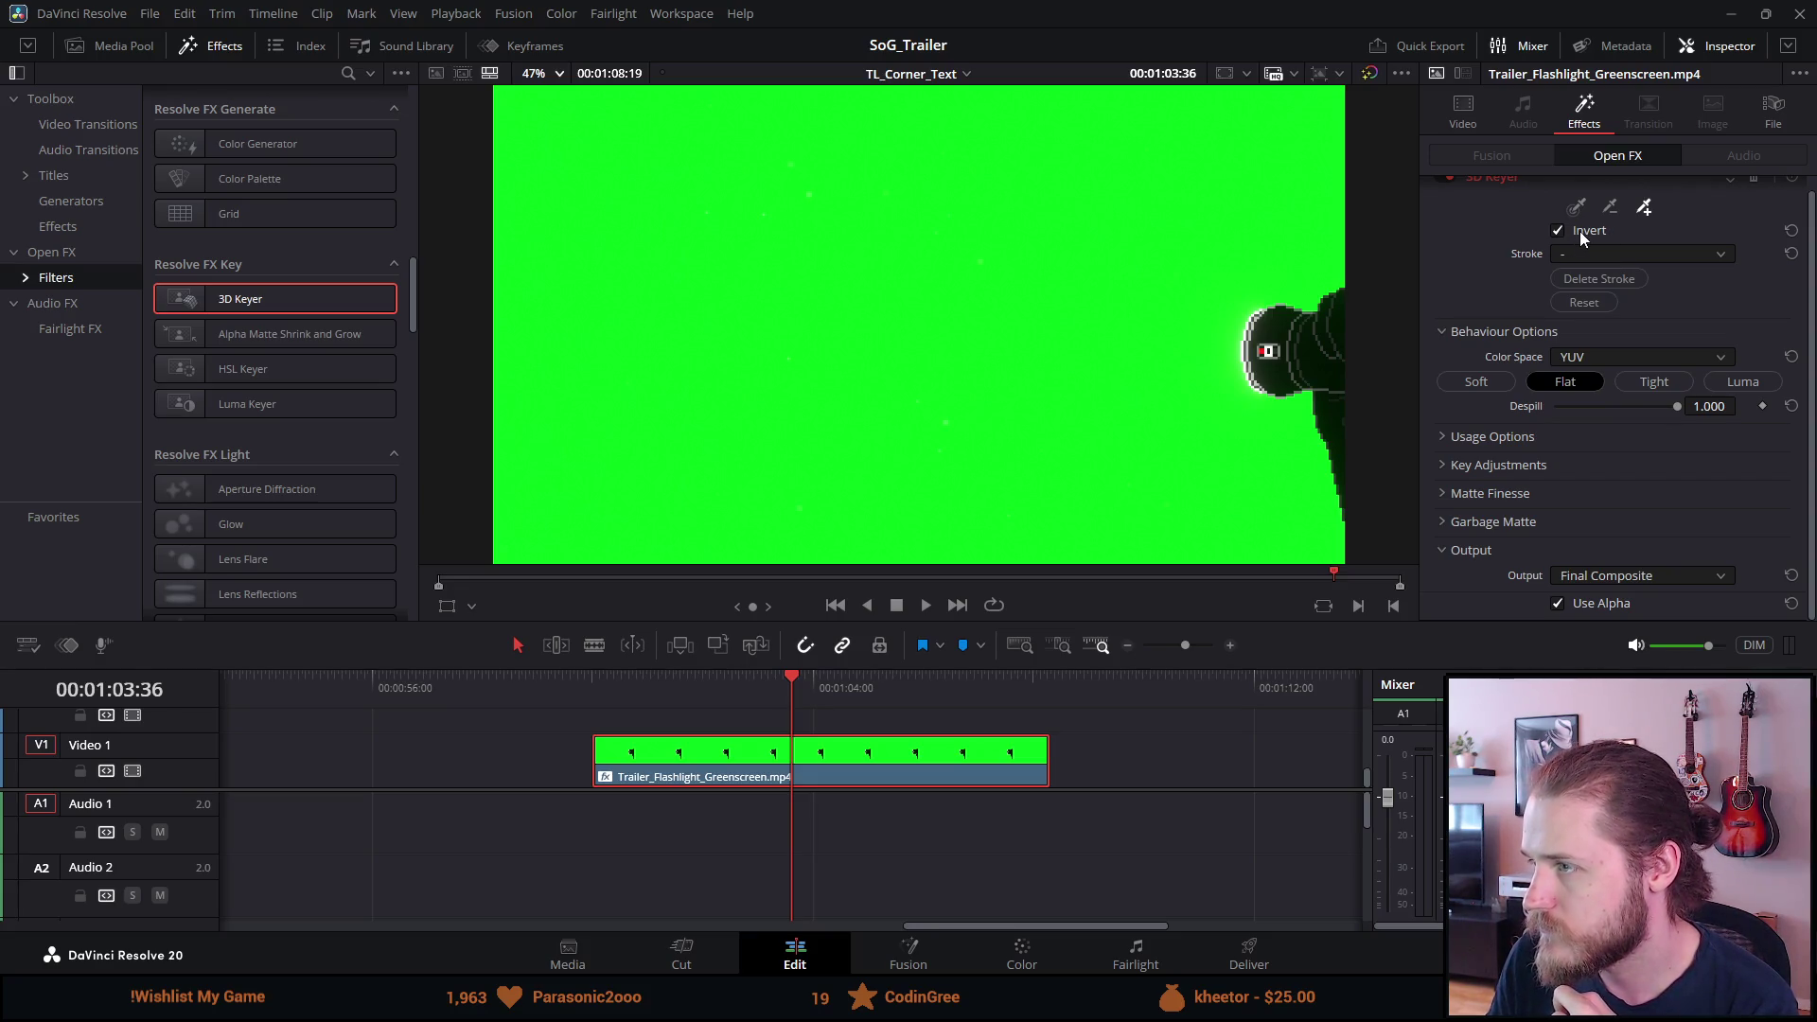
pyautogui.click(1644, 207)
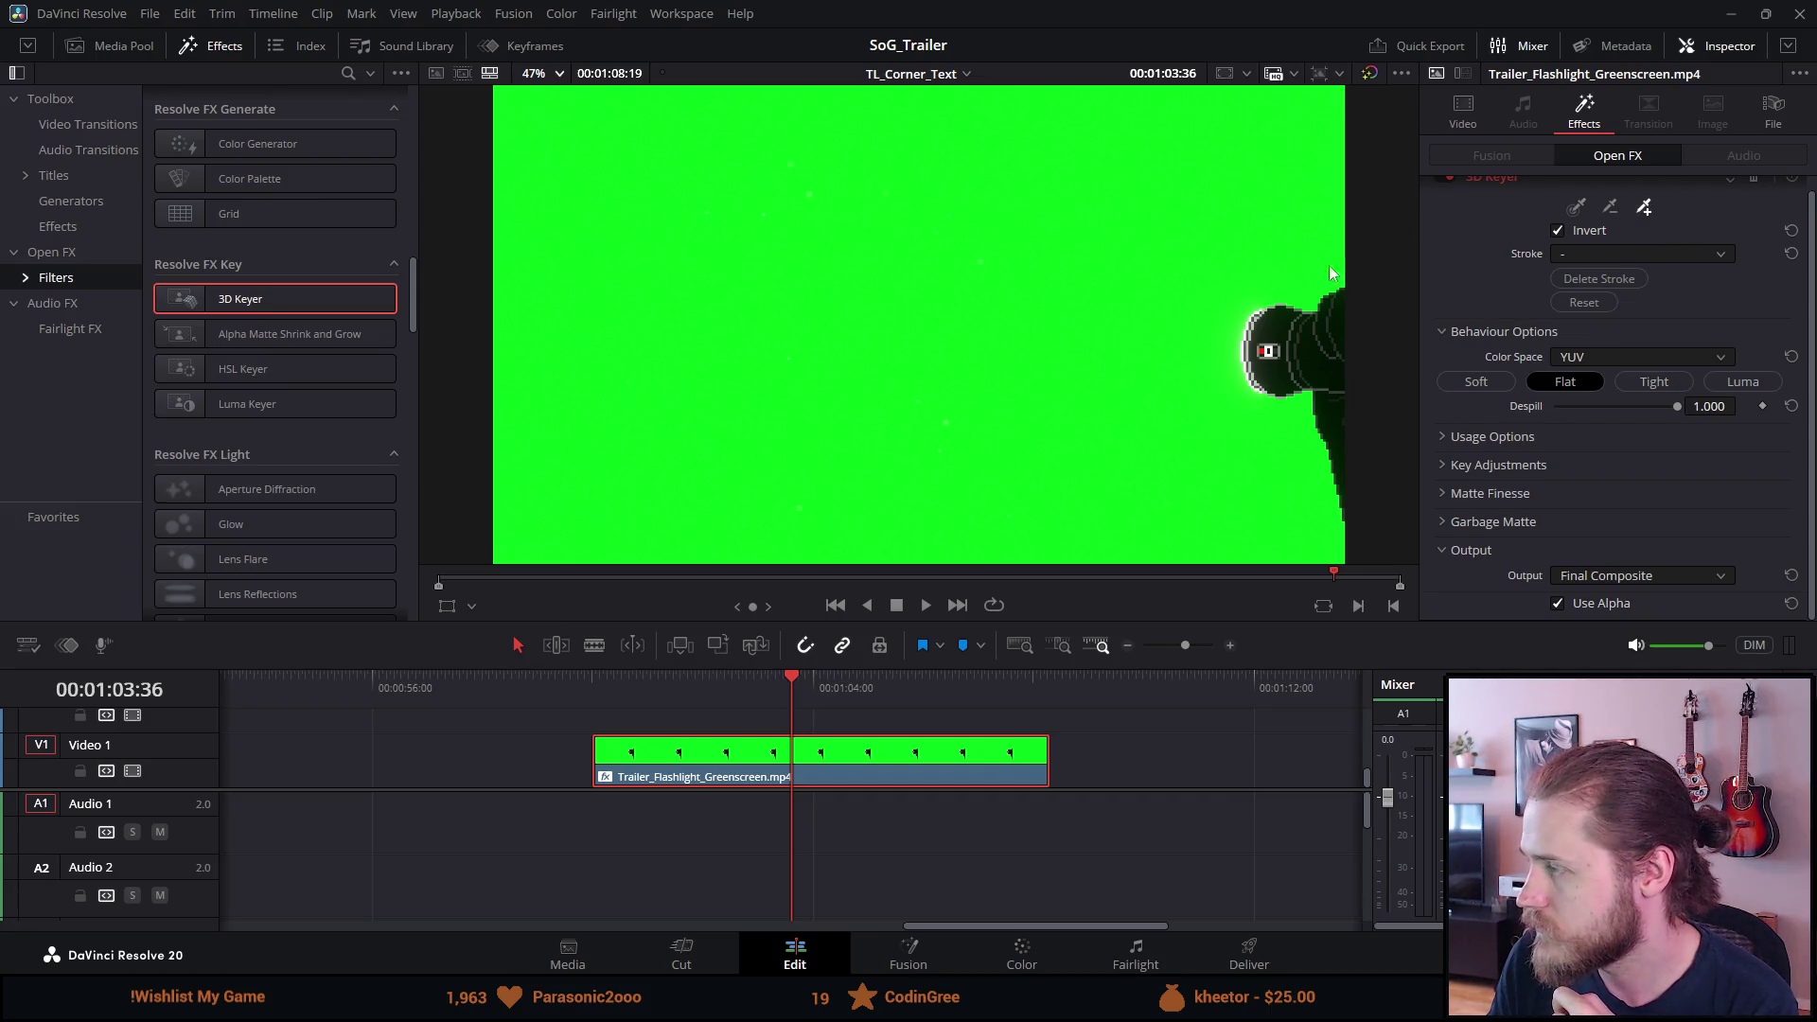
pyautogui.click(1575, 207)
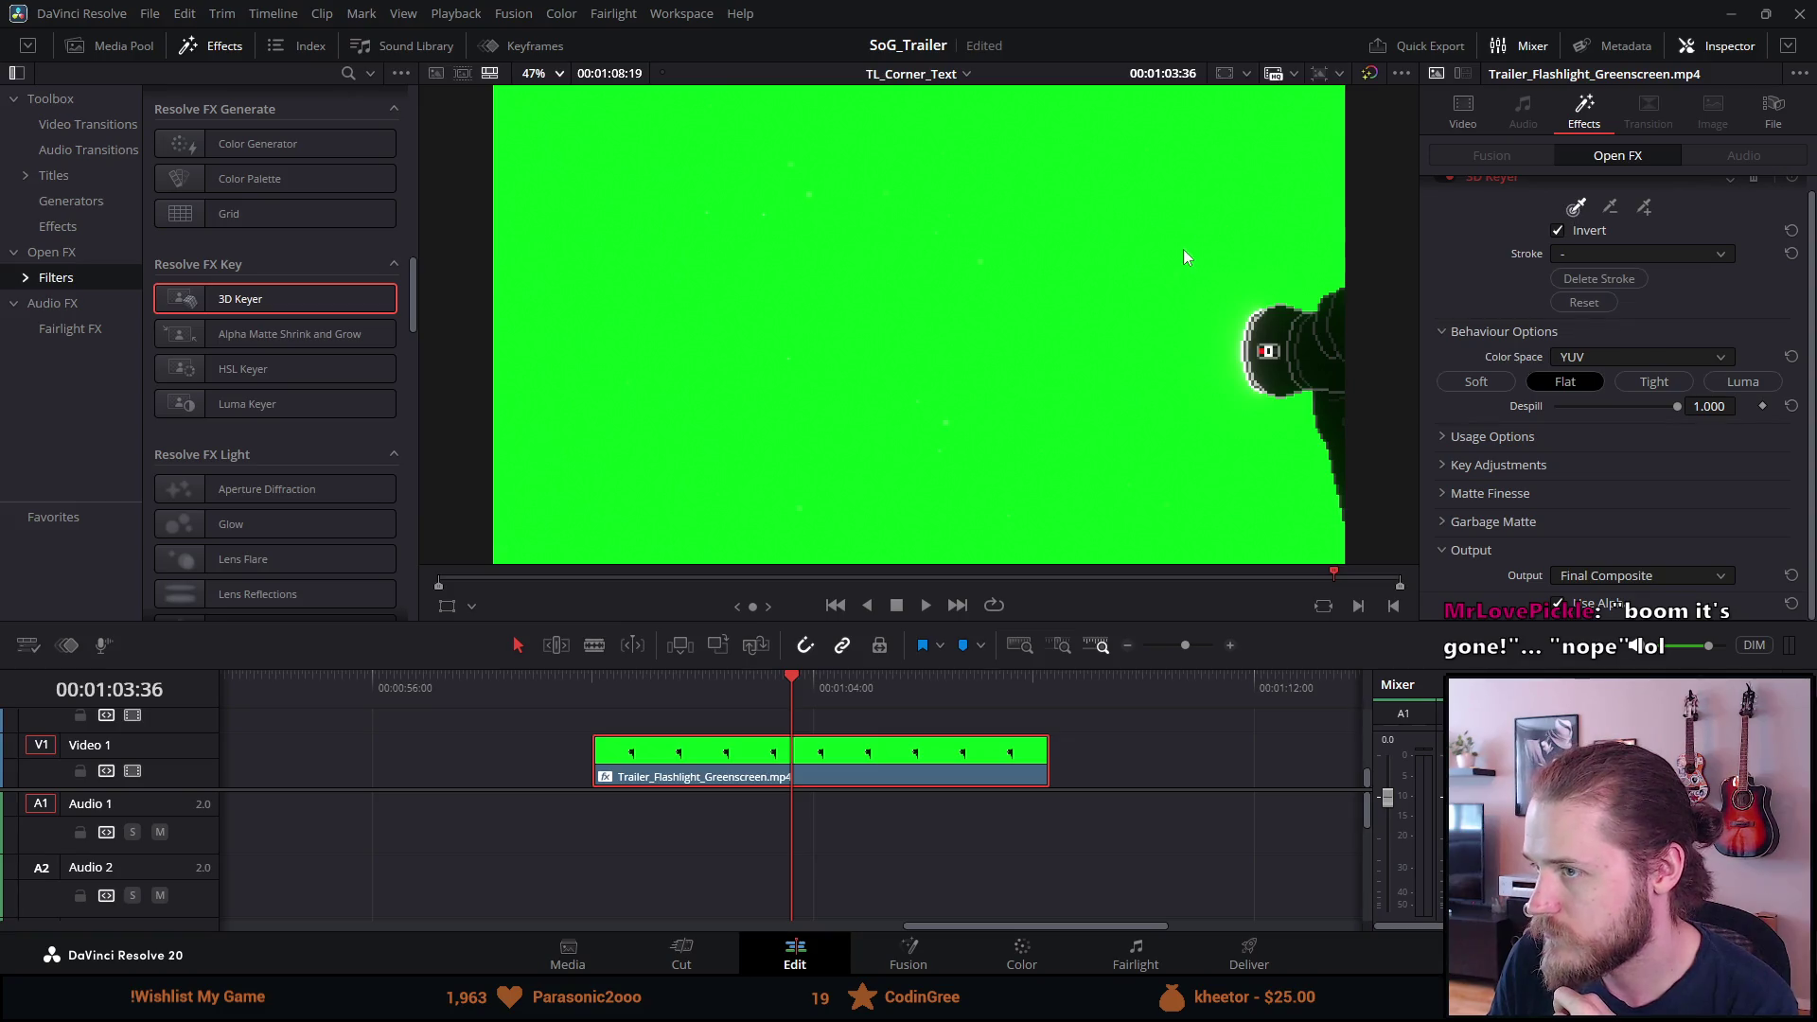
pyautogui.click(1644, 209)
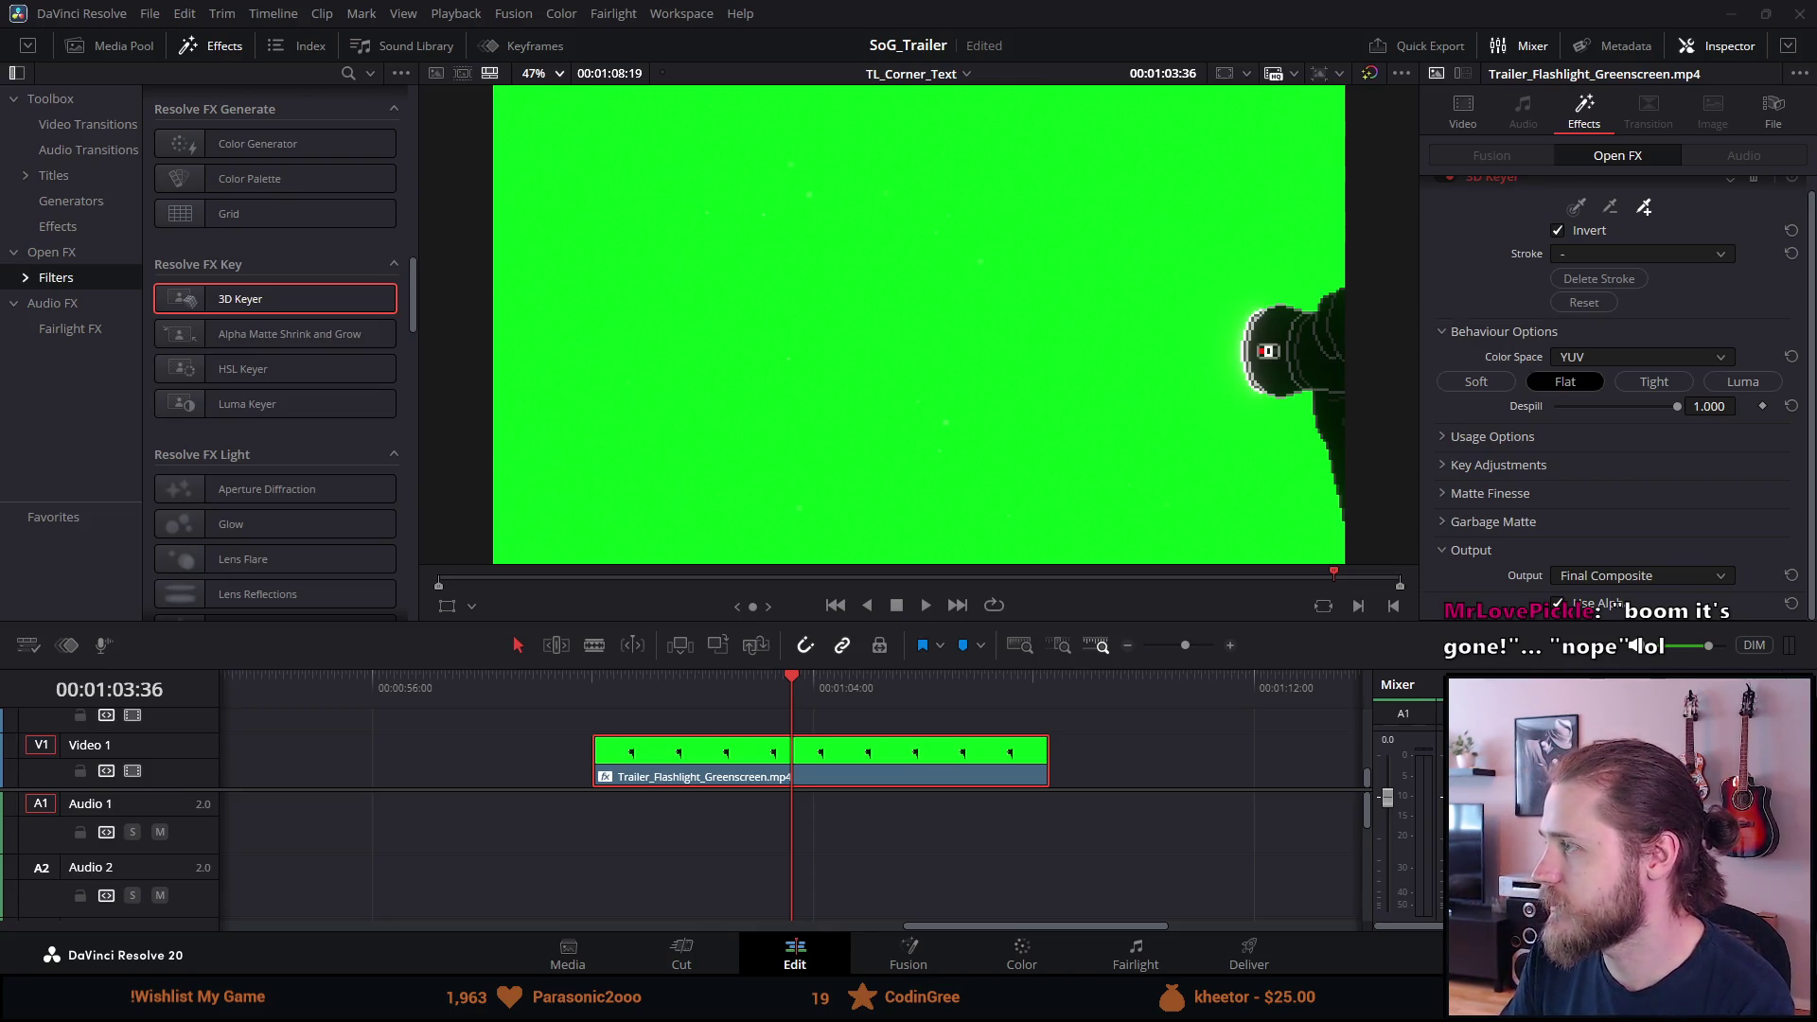
# Bring the YouTube tutorial back, maximized, and rewind it a few seconds.
pyautogui.hotkey('alt', 'Tab')
pyautogui.moveTo(1051, 242); pyautogui.dragTo(663, 5)
pyautogui.press('Left')
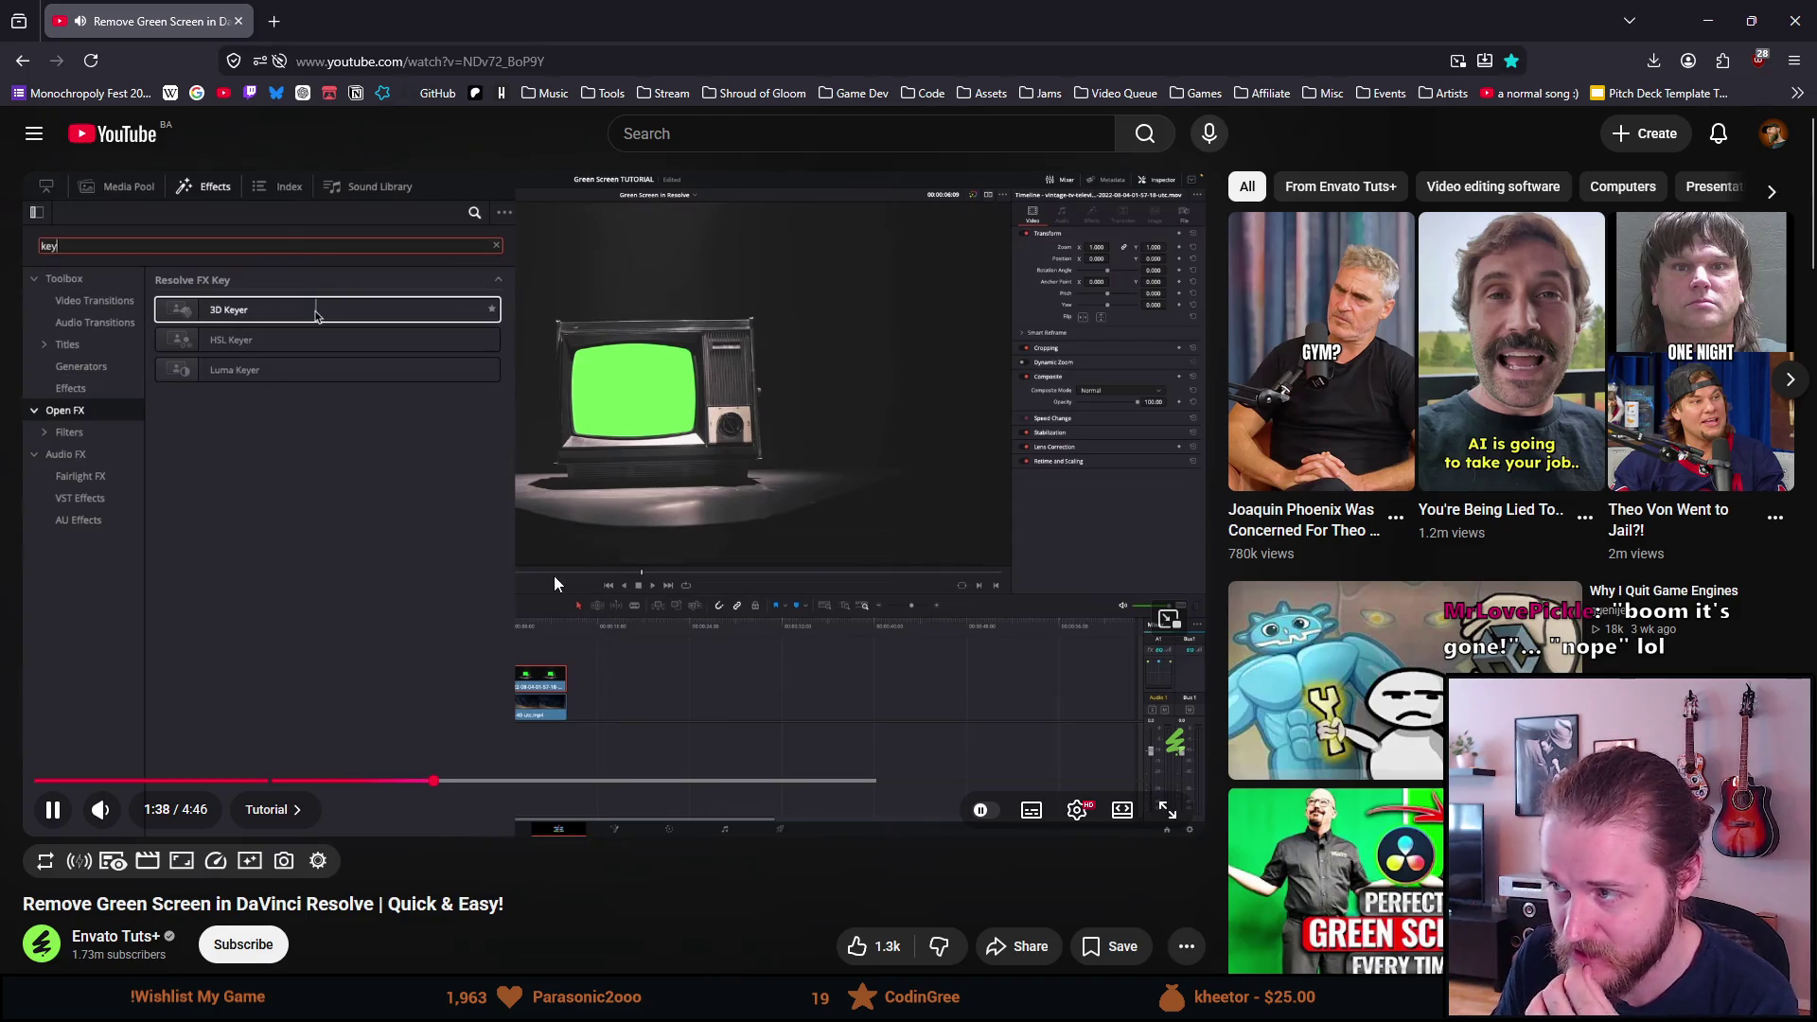
# Rewatch the tutorial's 3D Keyer step at 2x speed, pause it, and return to Resolve.
pyautogui.moveTo(551, 582); pyautogui.dragTo(550, 583)
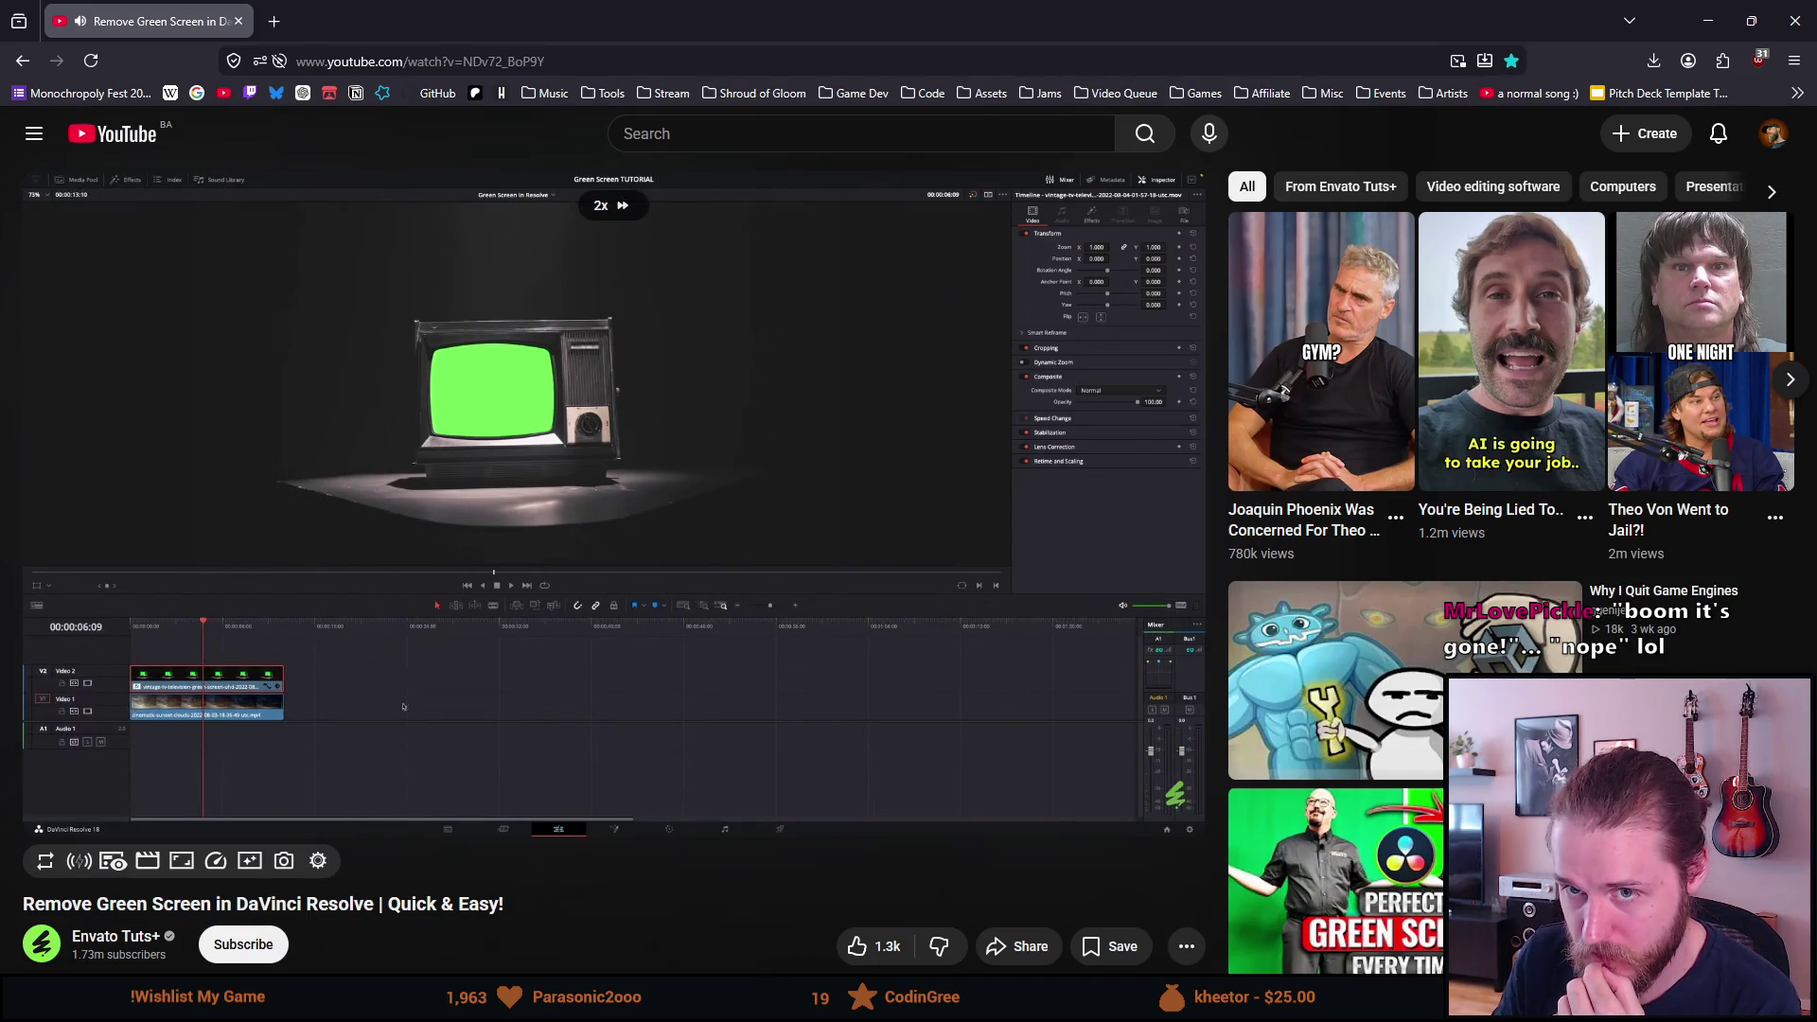
pyautogui.moveTo(551, 583); pyautogui.dragTo(557, 574)
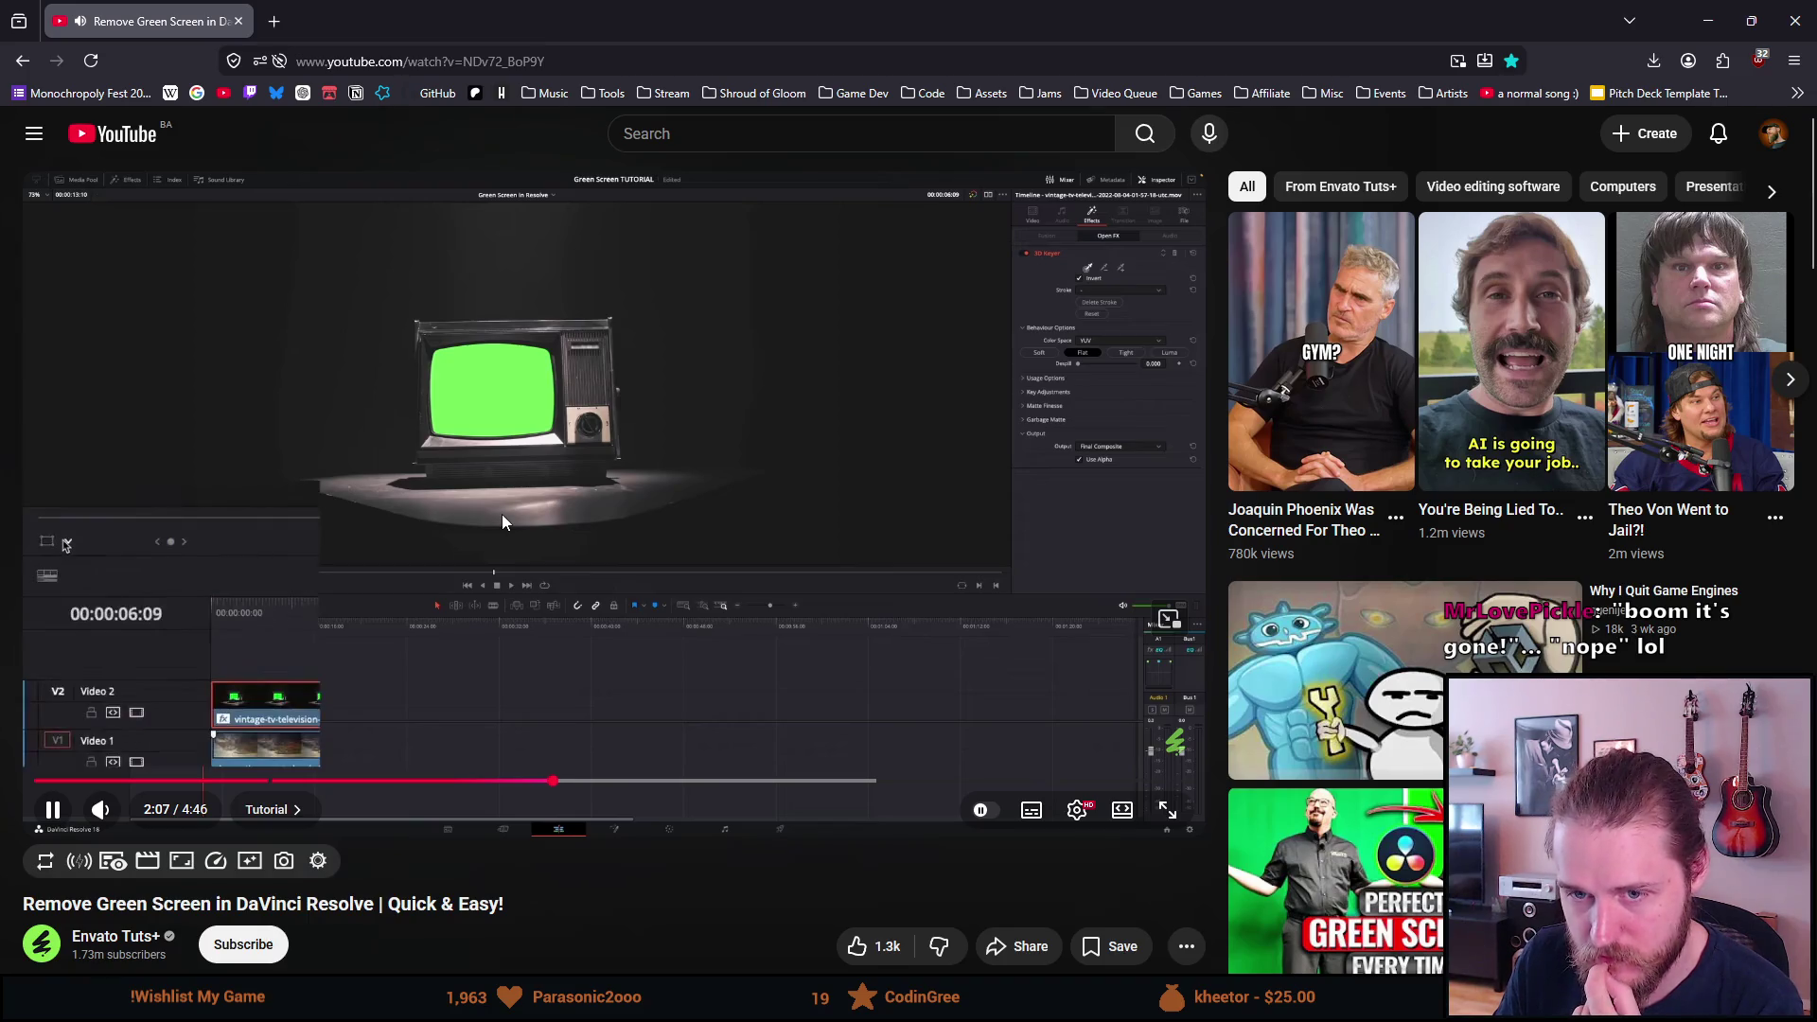
pyautogui.click(496, 465)
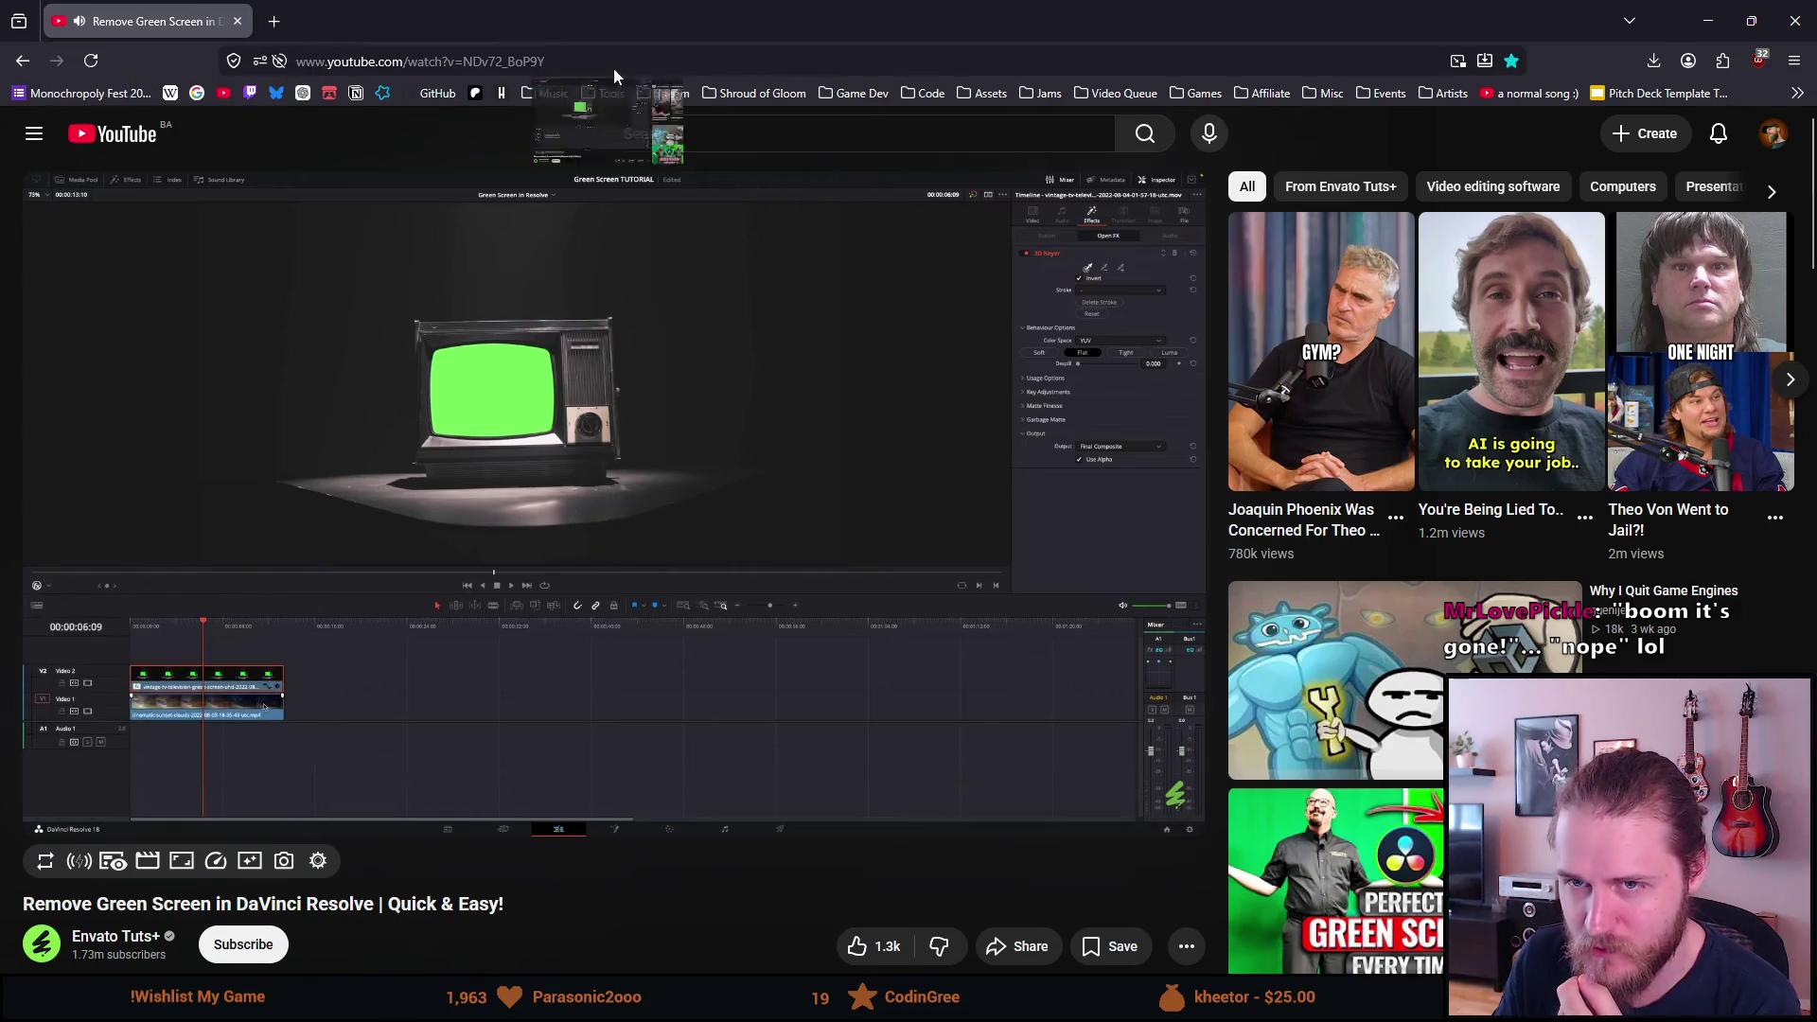
pyautogui.hotkey('alt', 'Tab')
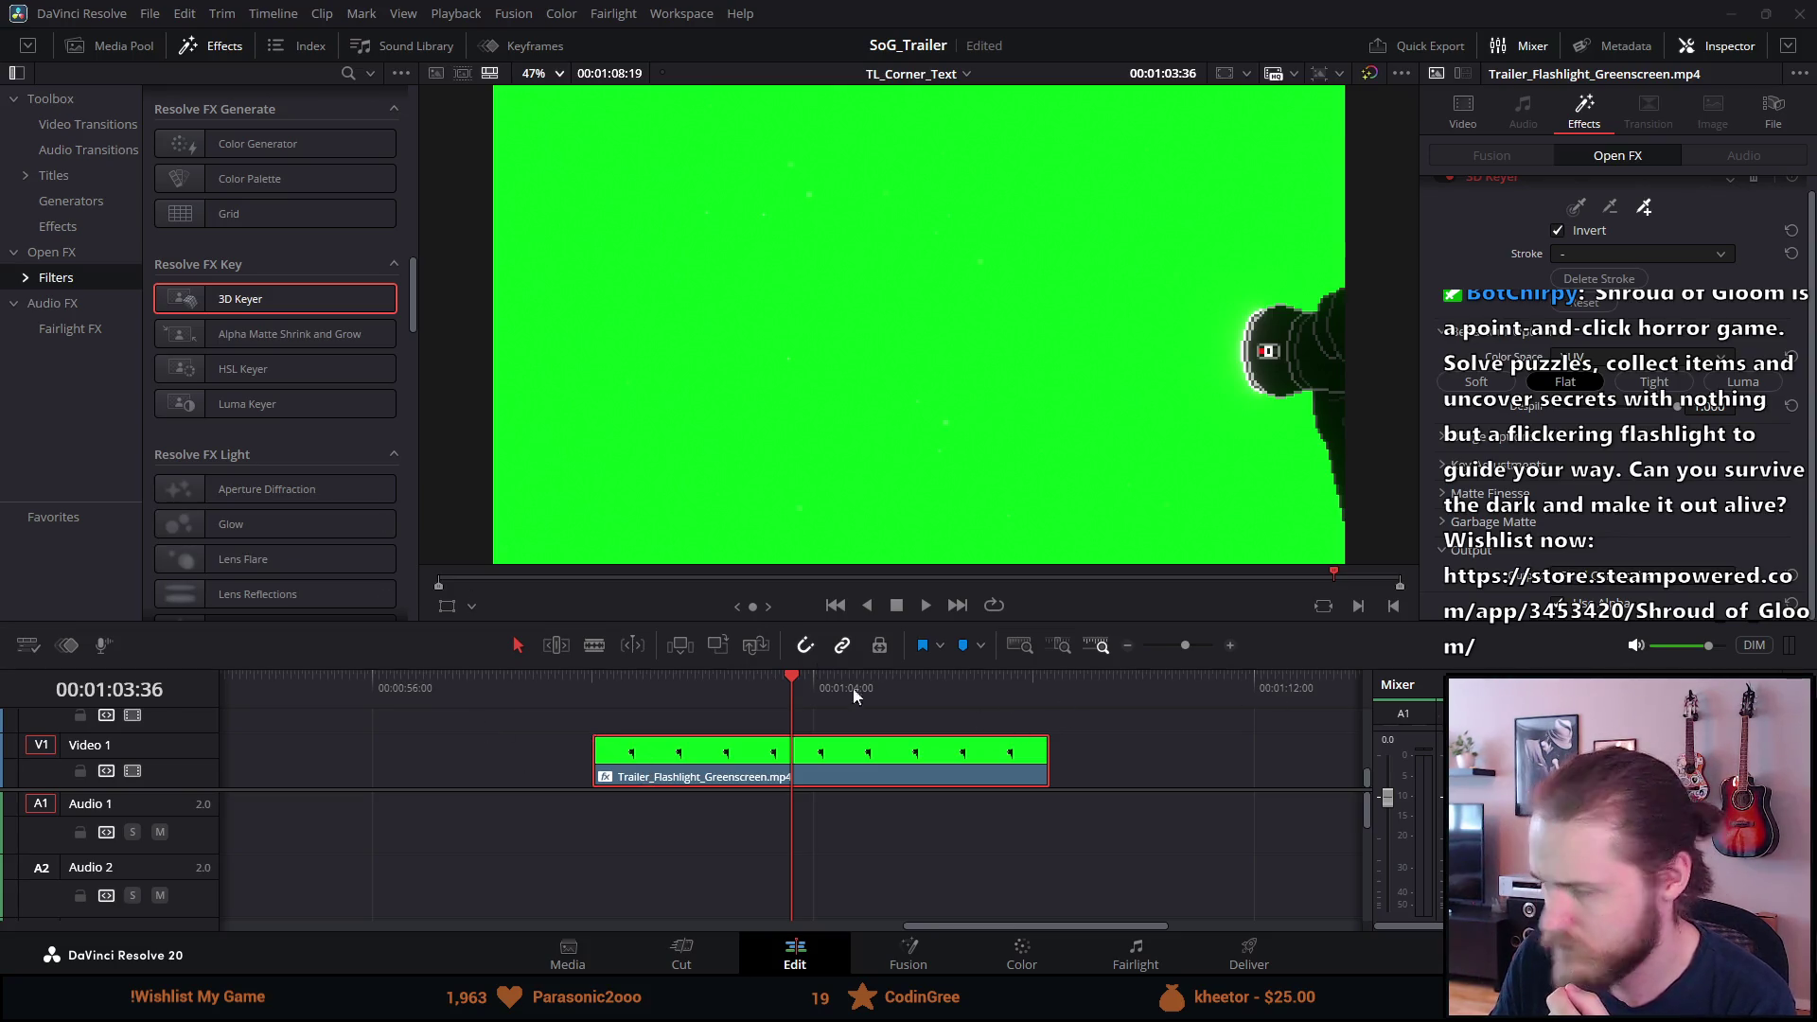
# Switch the viewer's overlay mode to Open FX Overlay for colour picking.
pyautogui.click(29, 644)
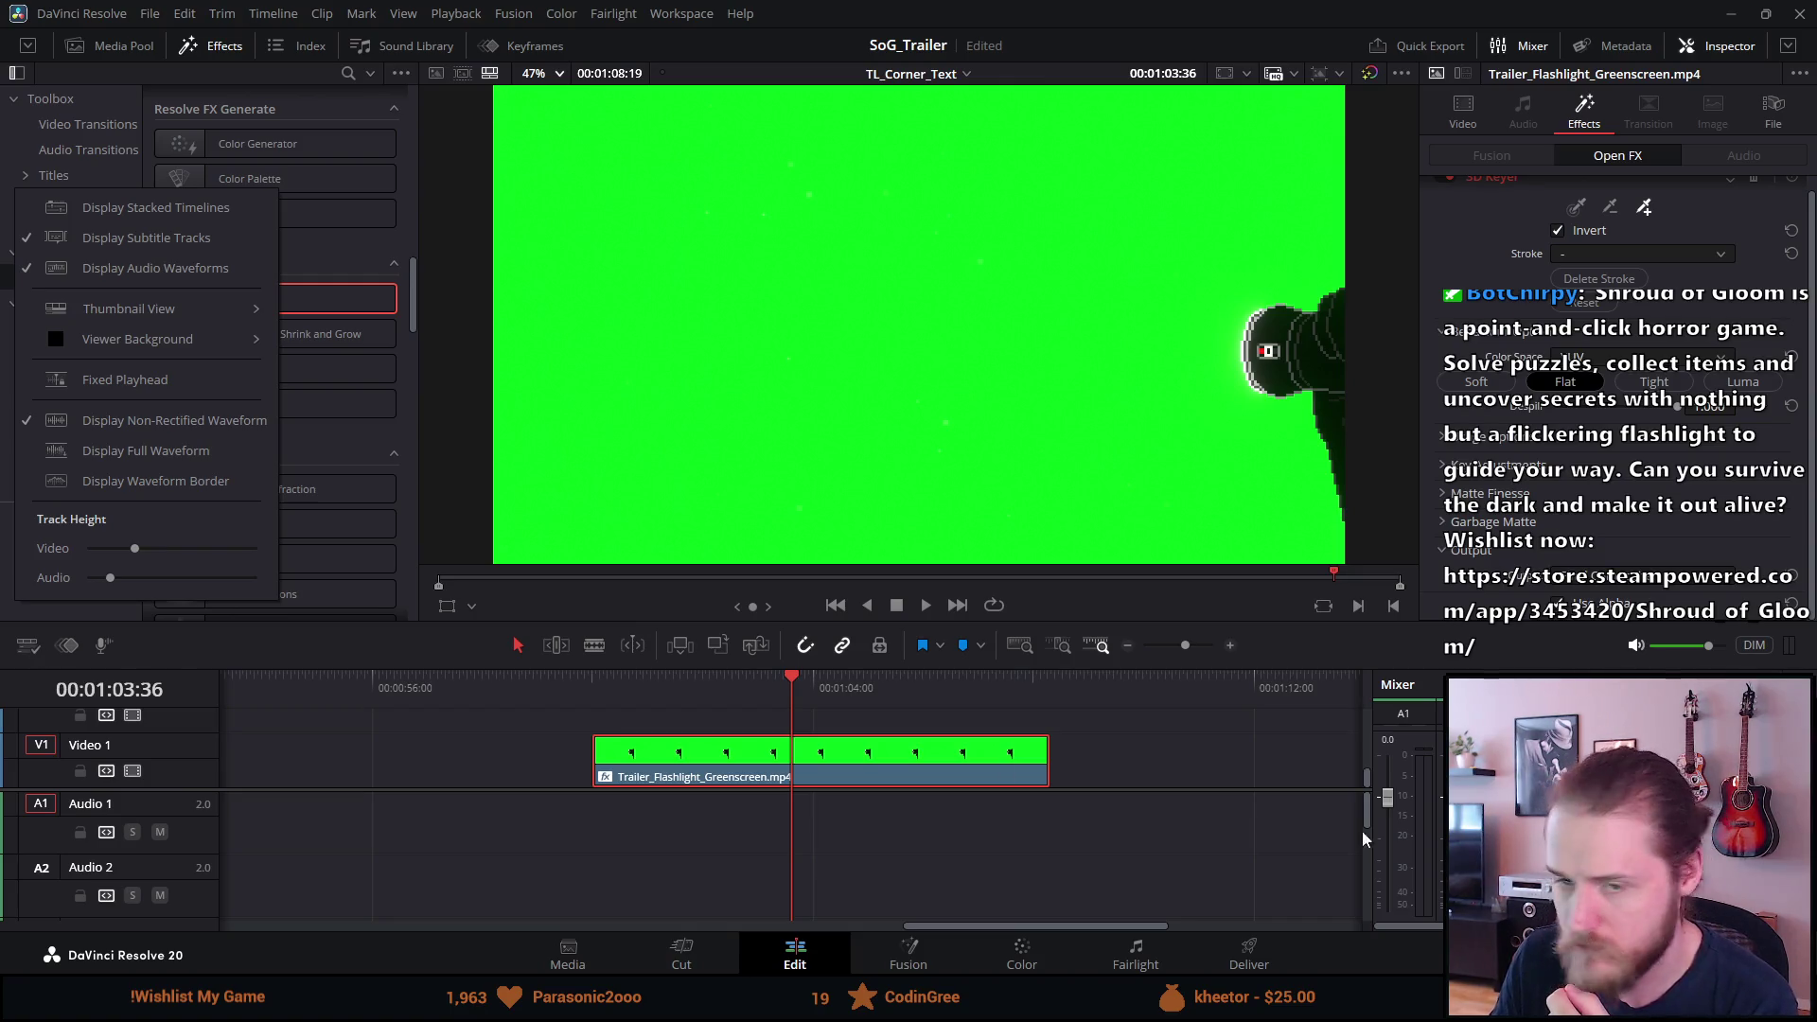
pyautogui.press('Escape')
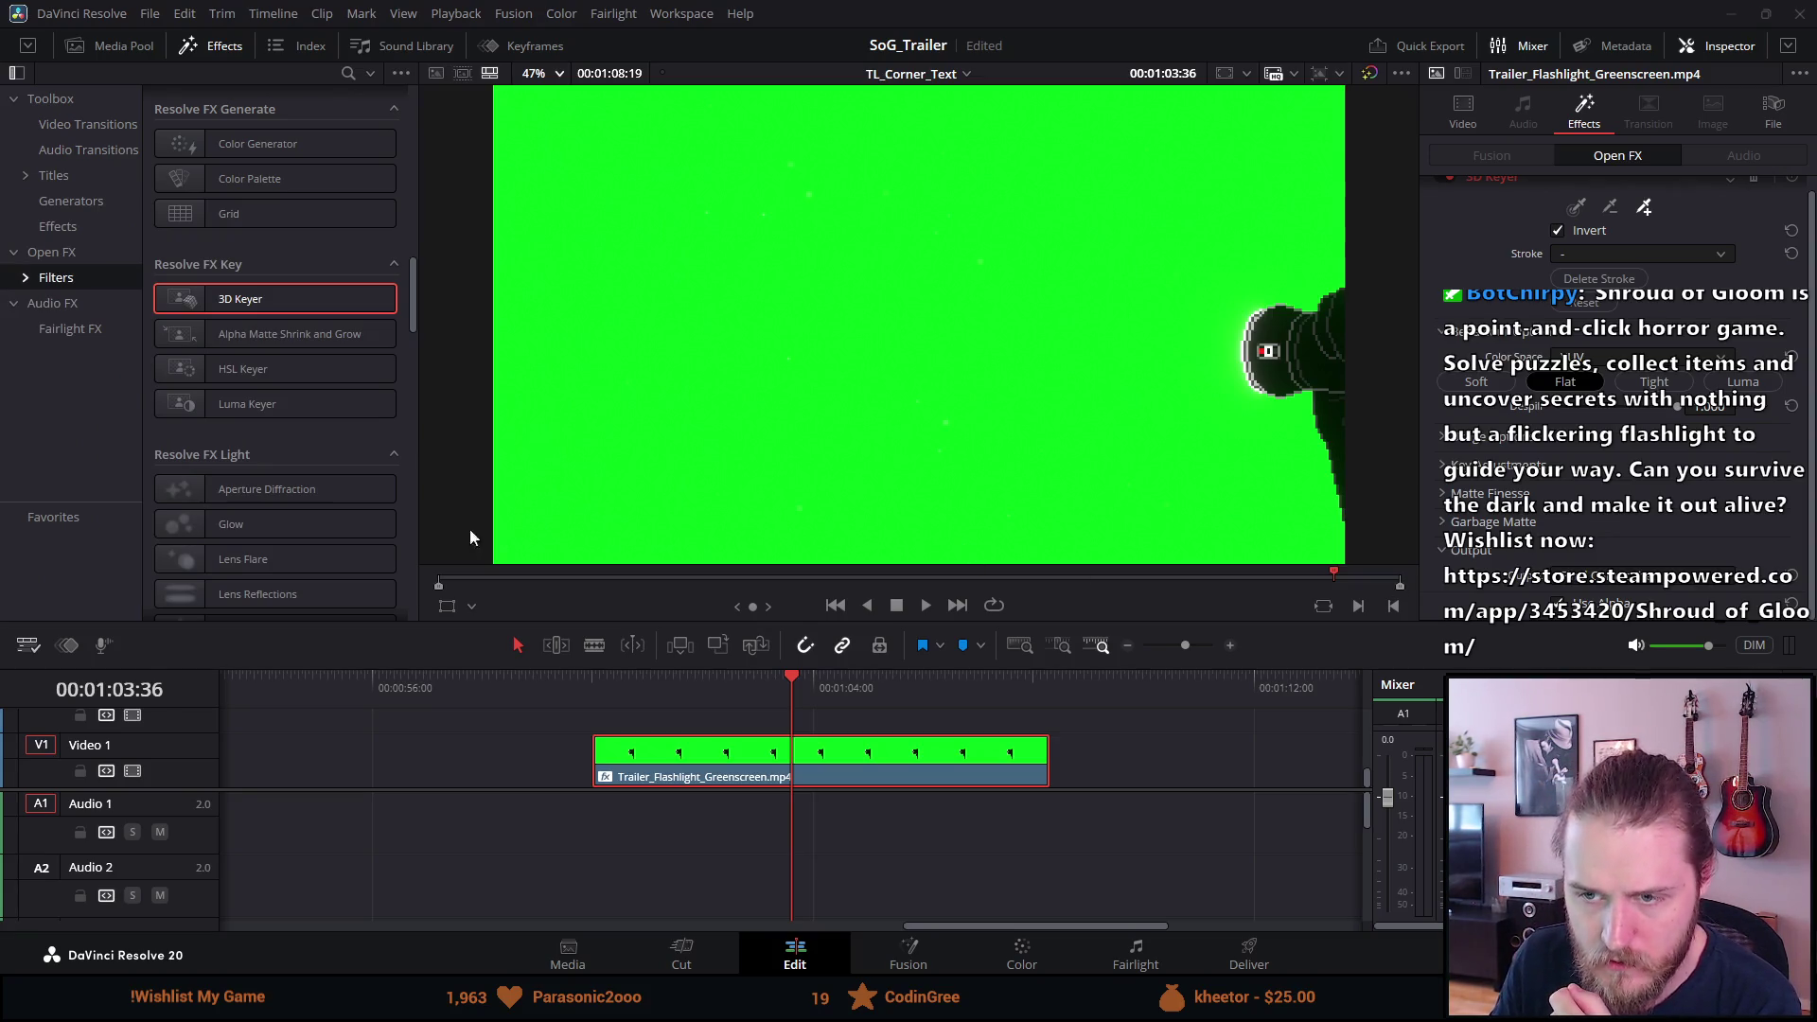
pyautogui.click(473, 605)
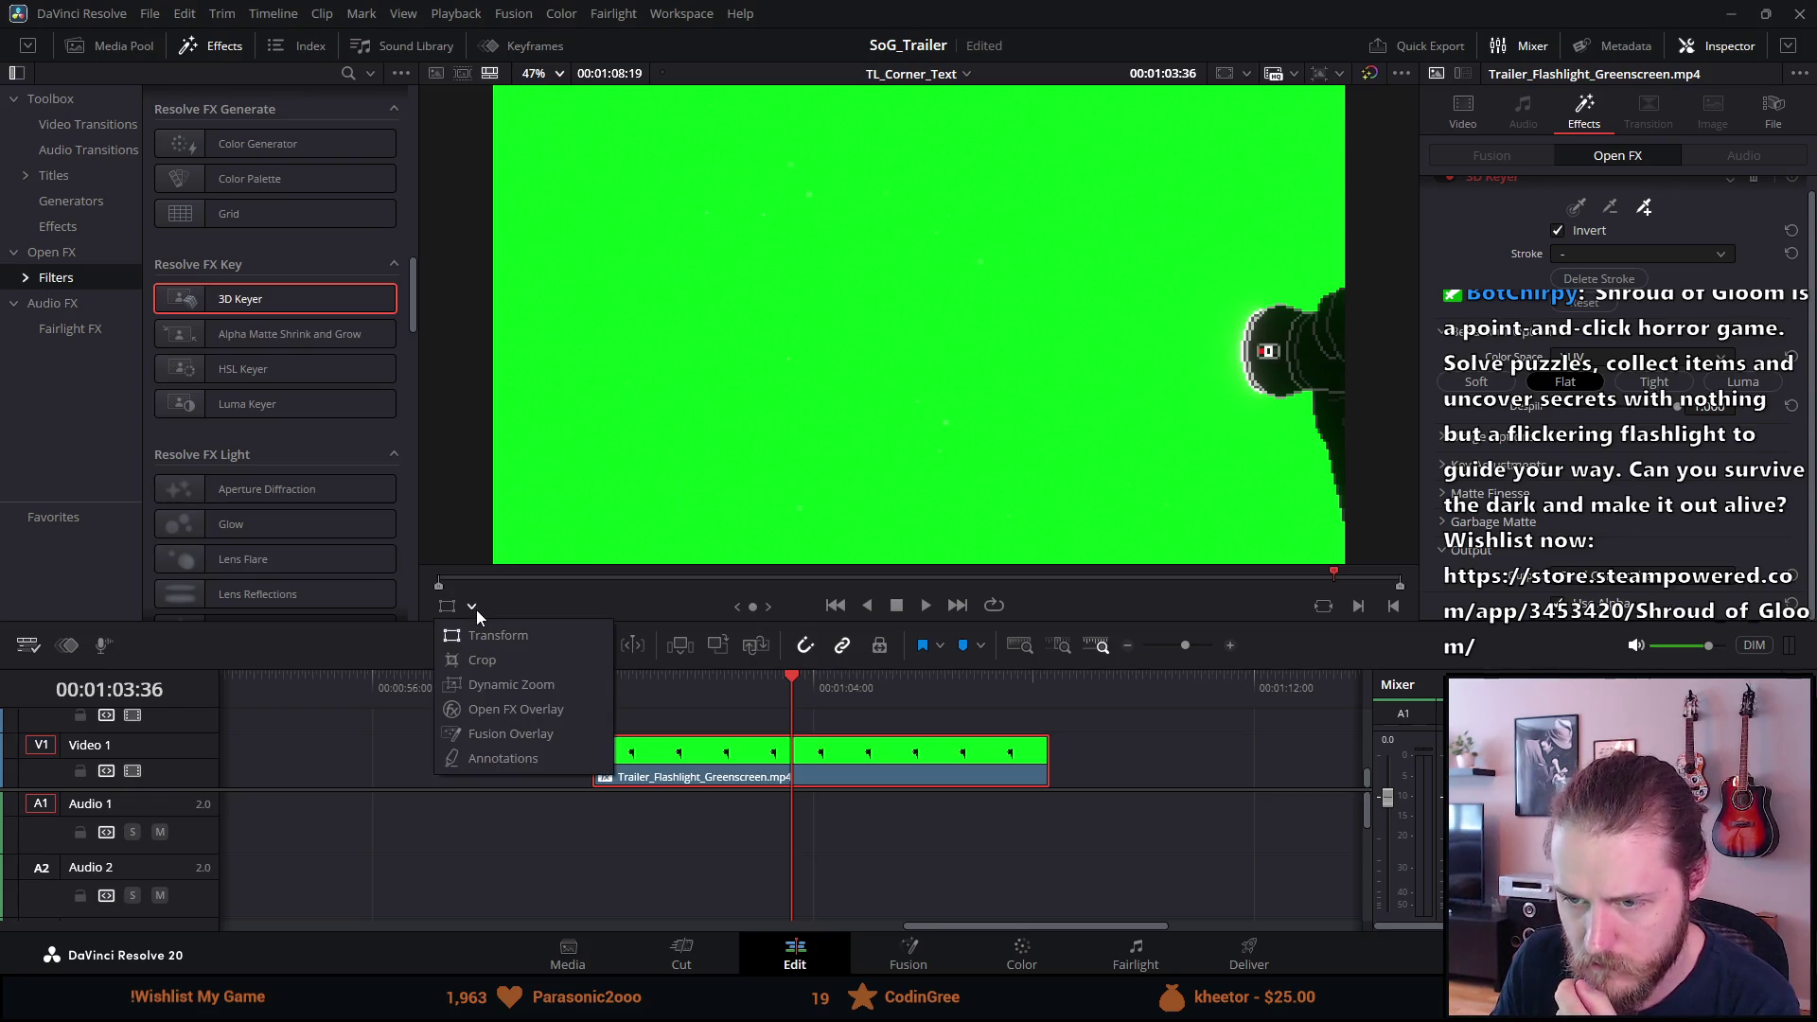
pyautogui.press('Escape')
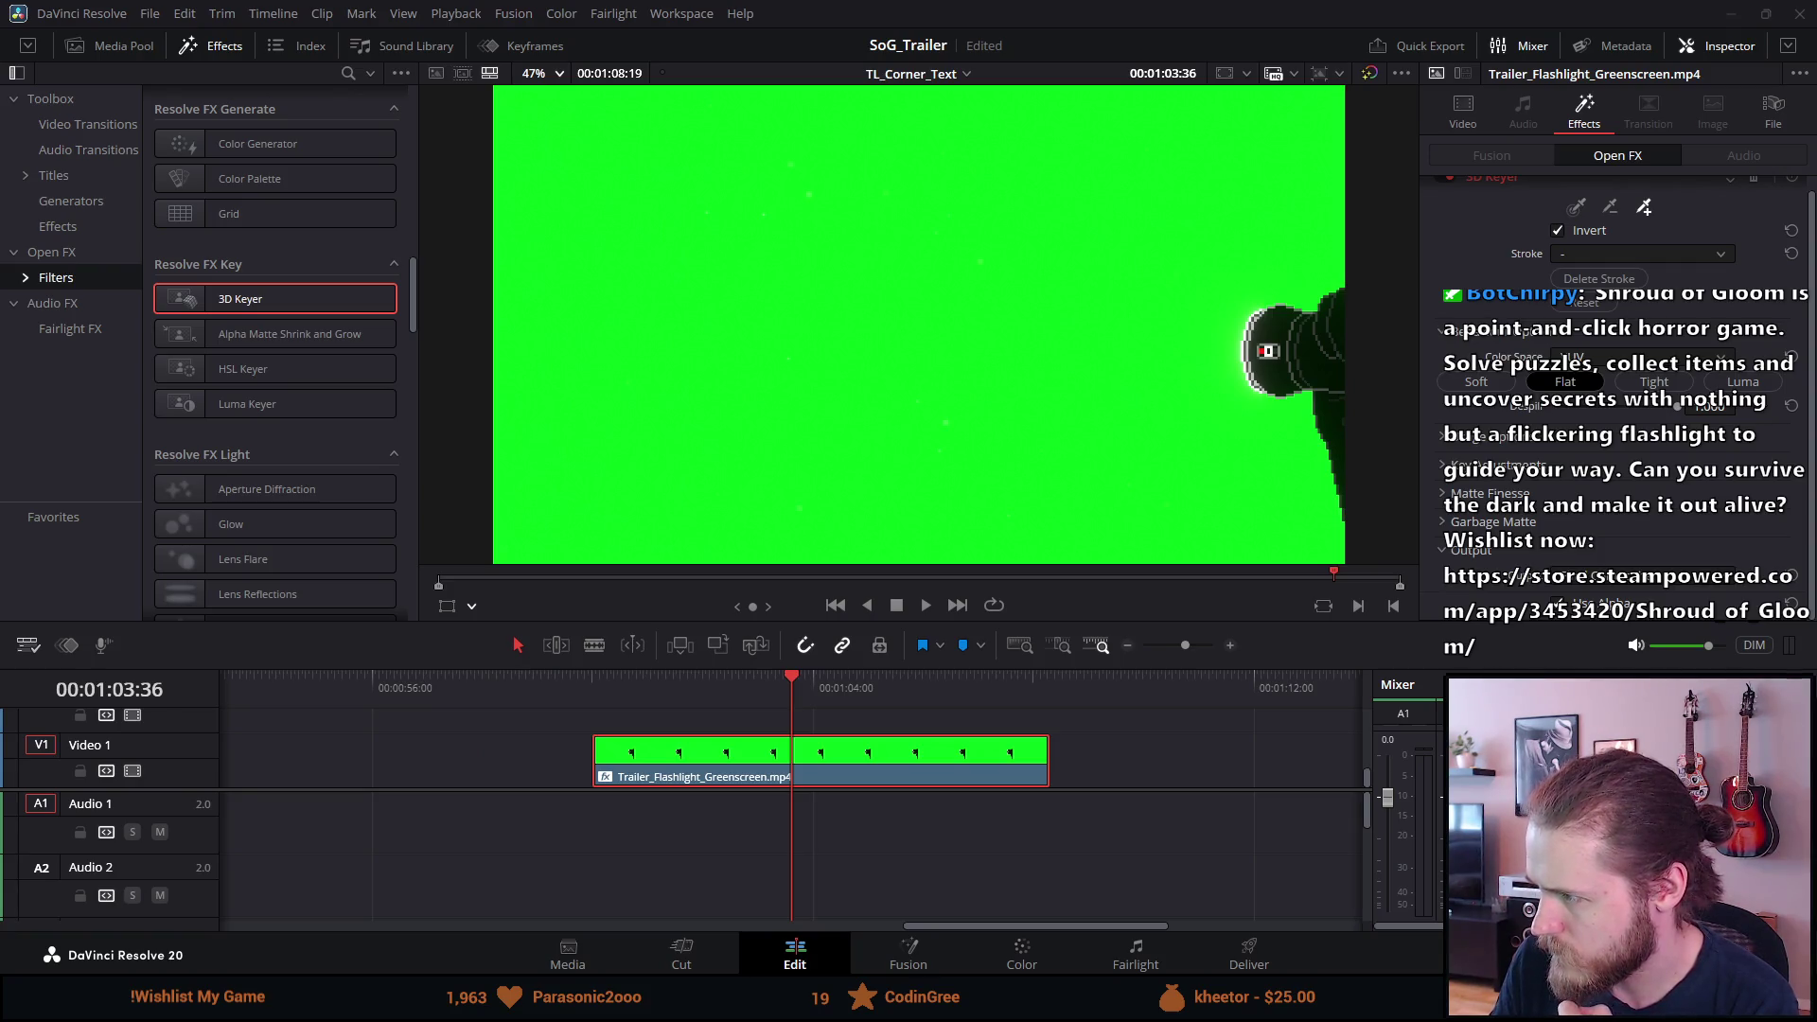
pyautogui.click(471, 611)
pyautogui.click(497, 708)
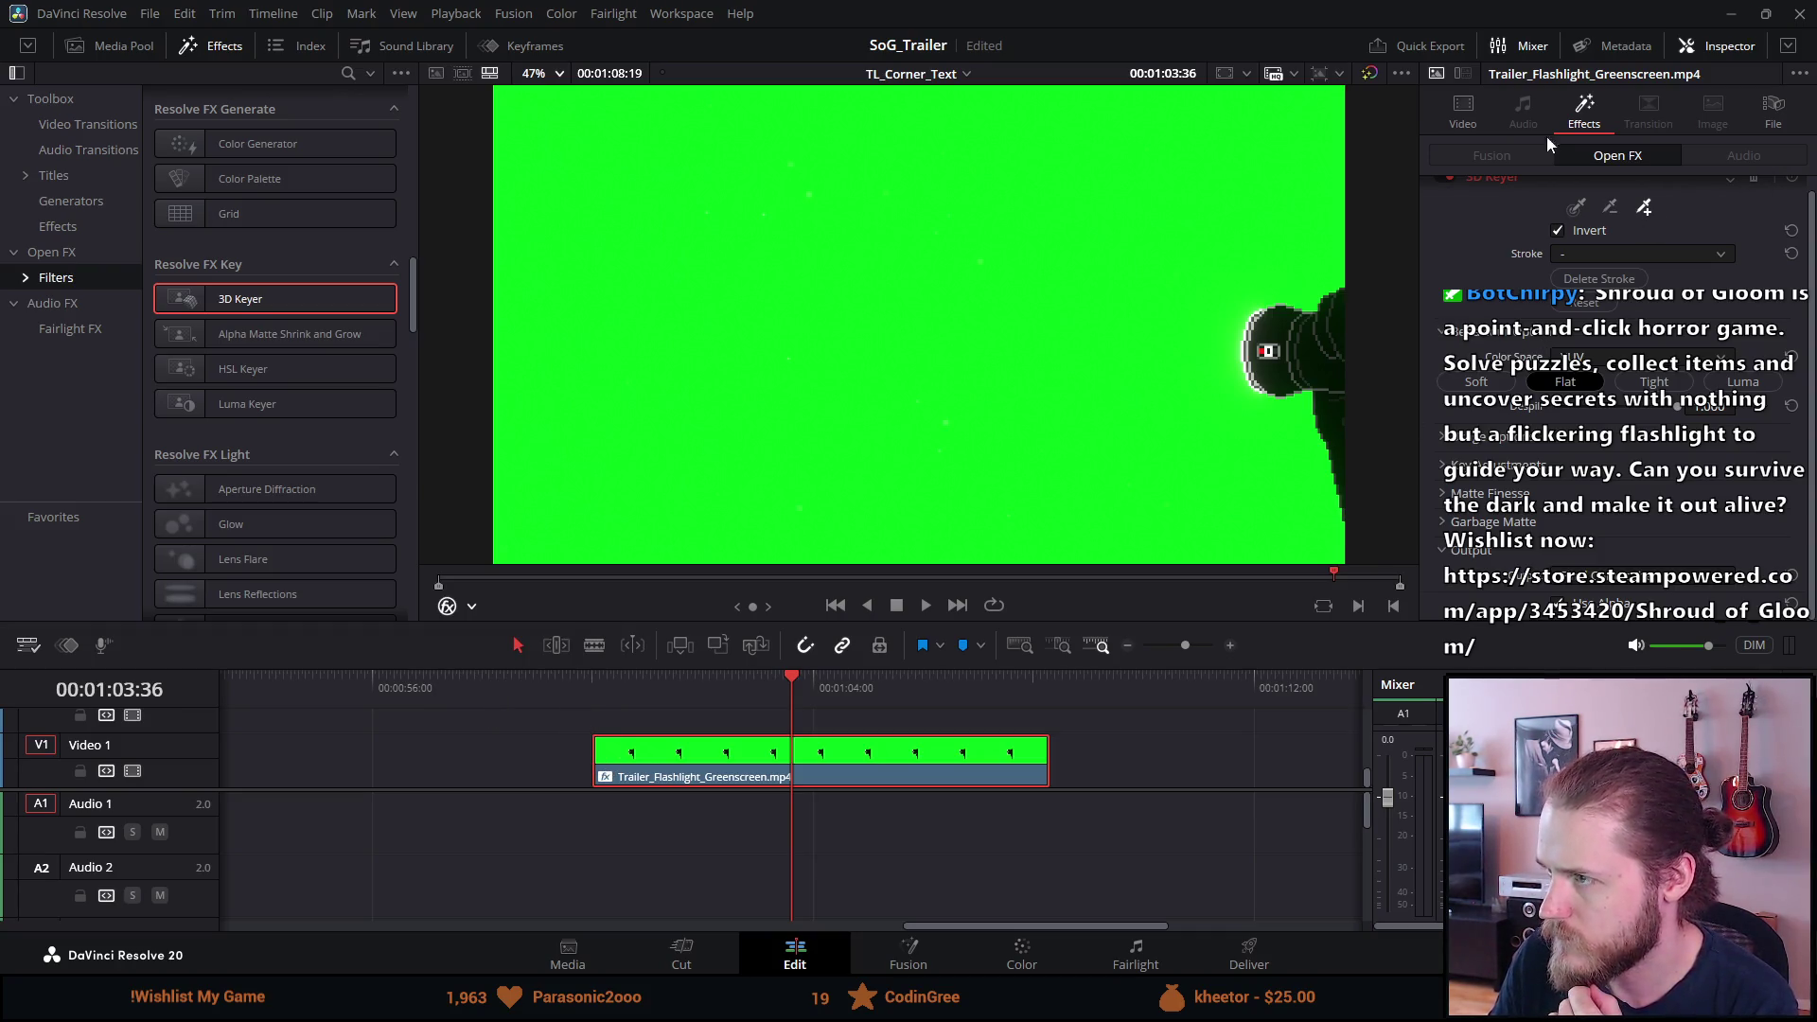
# Sample the green backdrop with the 3D Keyer's add-colour picker, then save the project.
pyautogui.click(1642, 211)
pyautogui.click(1029, 288)
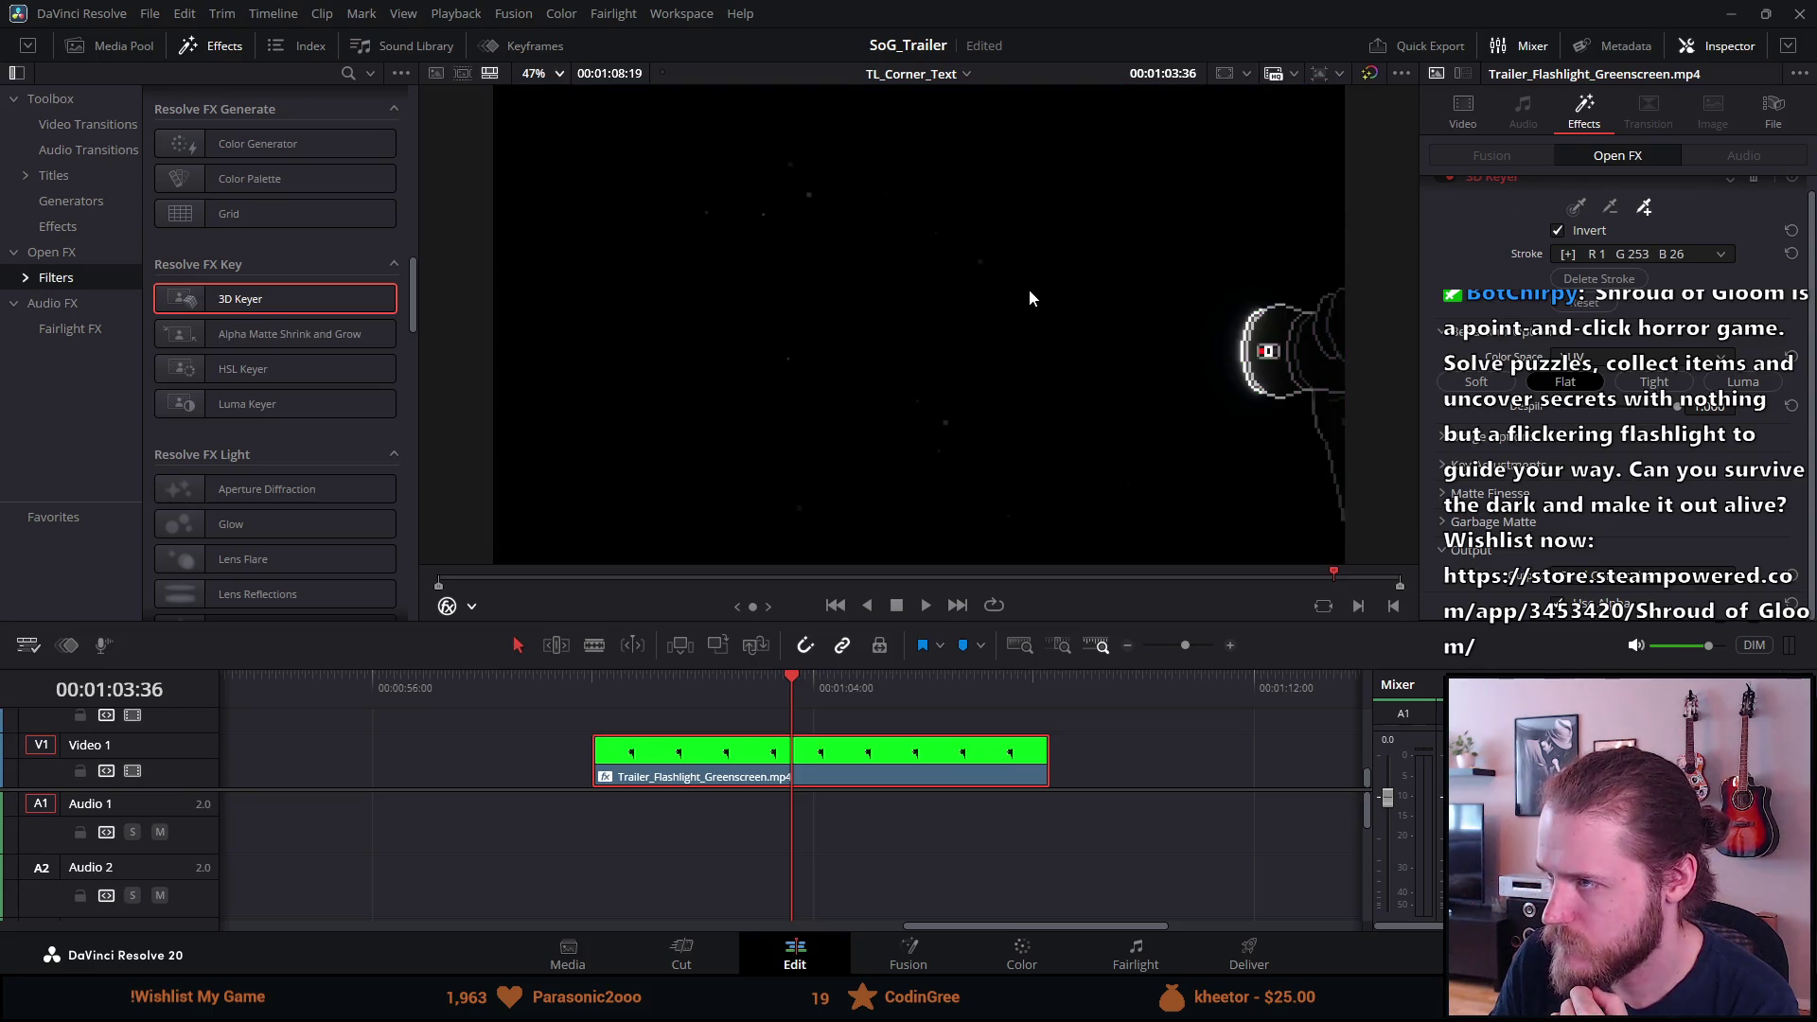
pyautogui.hotkey('ctrl', 's')
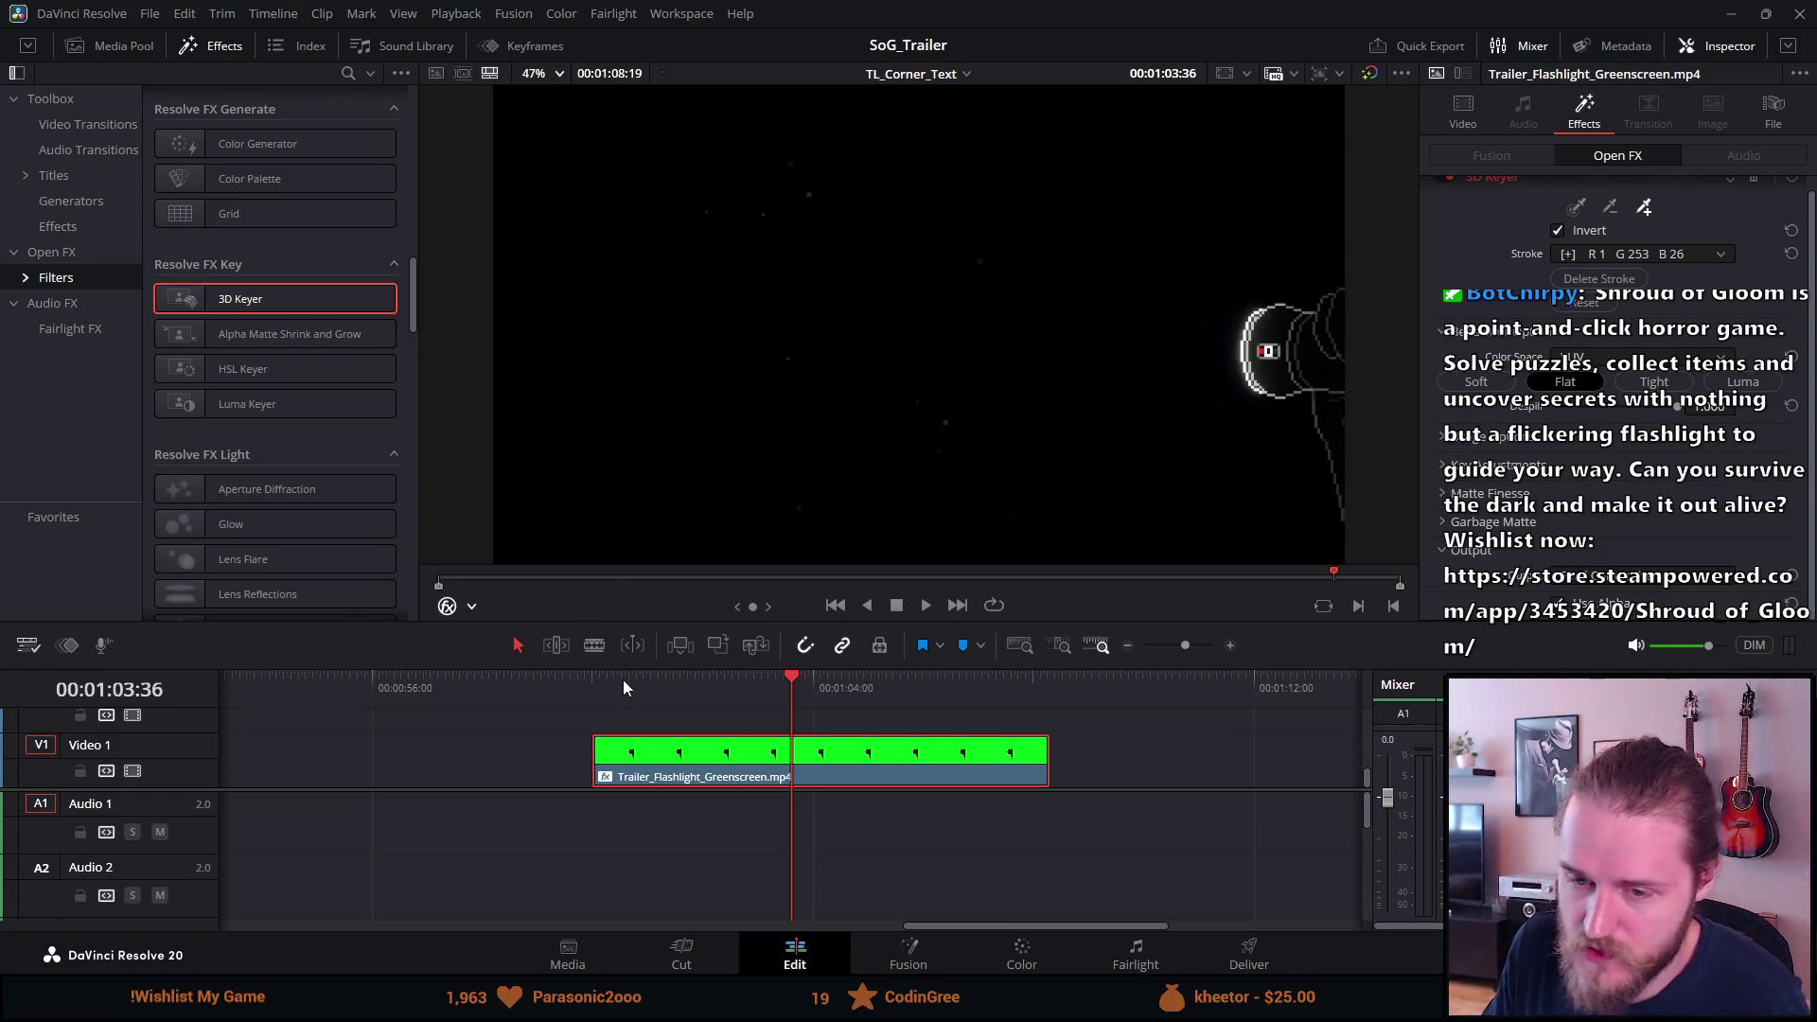
# Play the keyed flashlight clip from its start, then view it full screen.
pyautogui.click(596, 694)
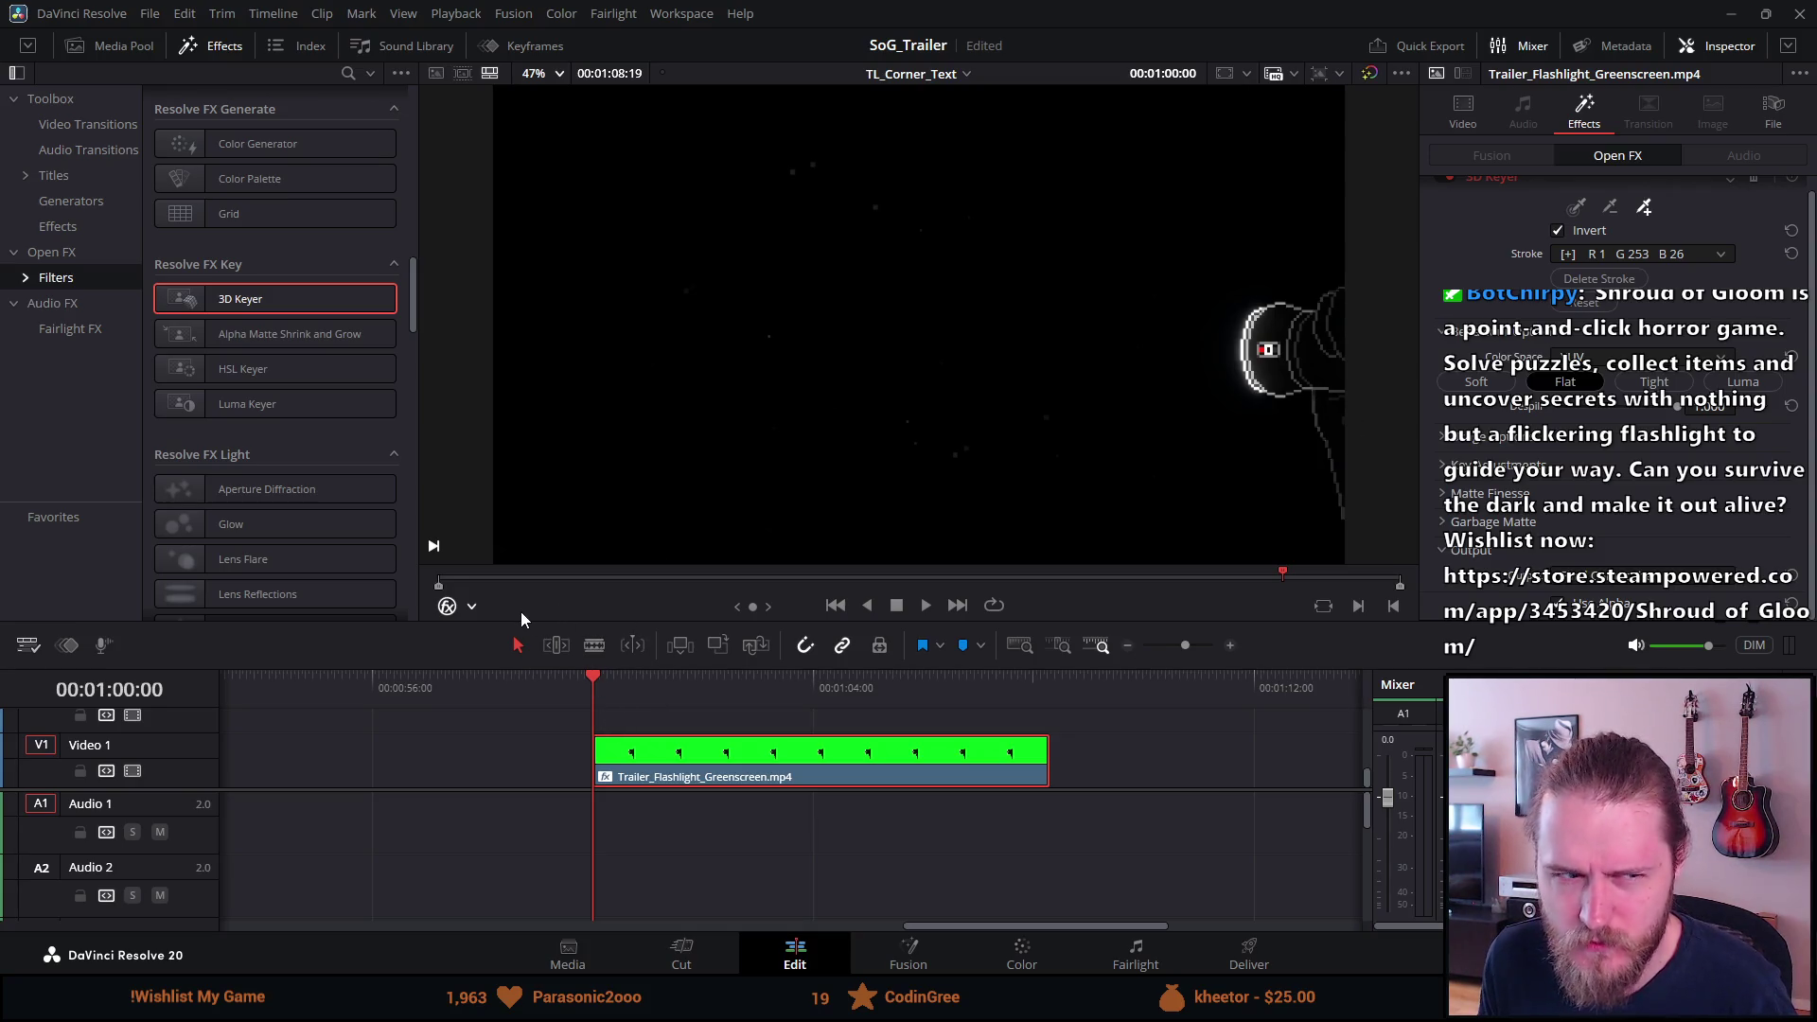
pyautogui.click(606, 747)
pyautogui.press('space')
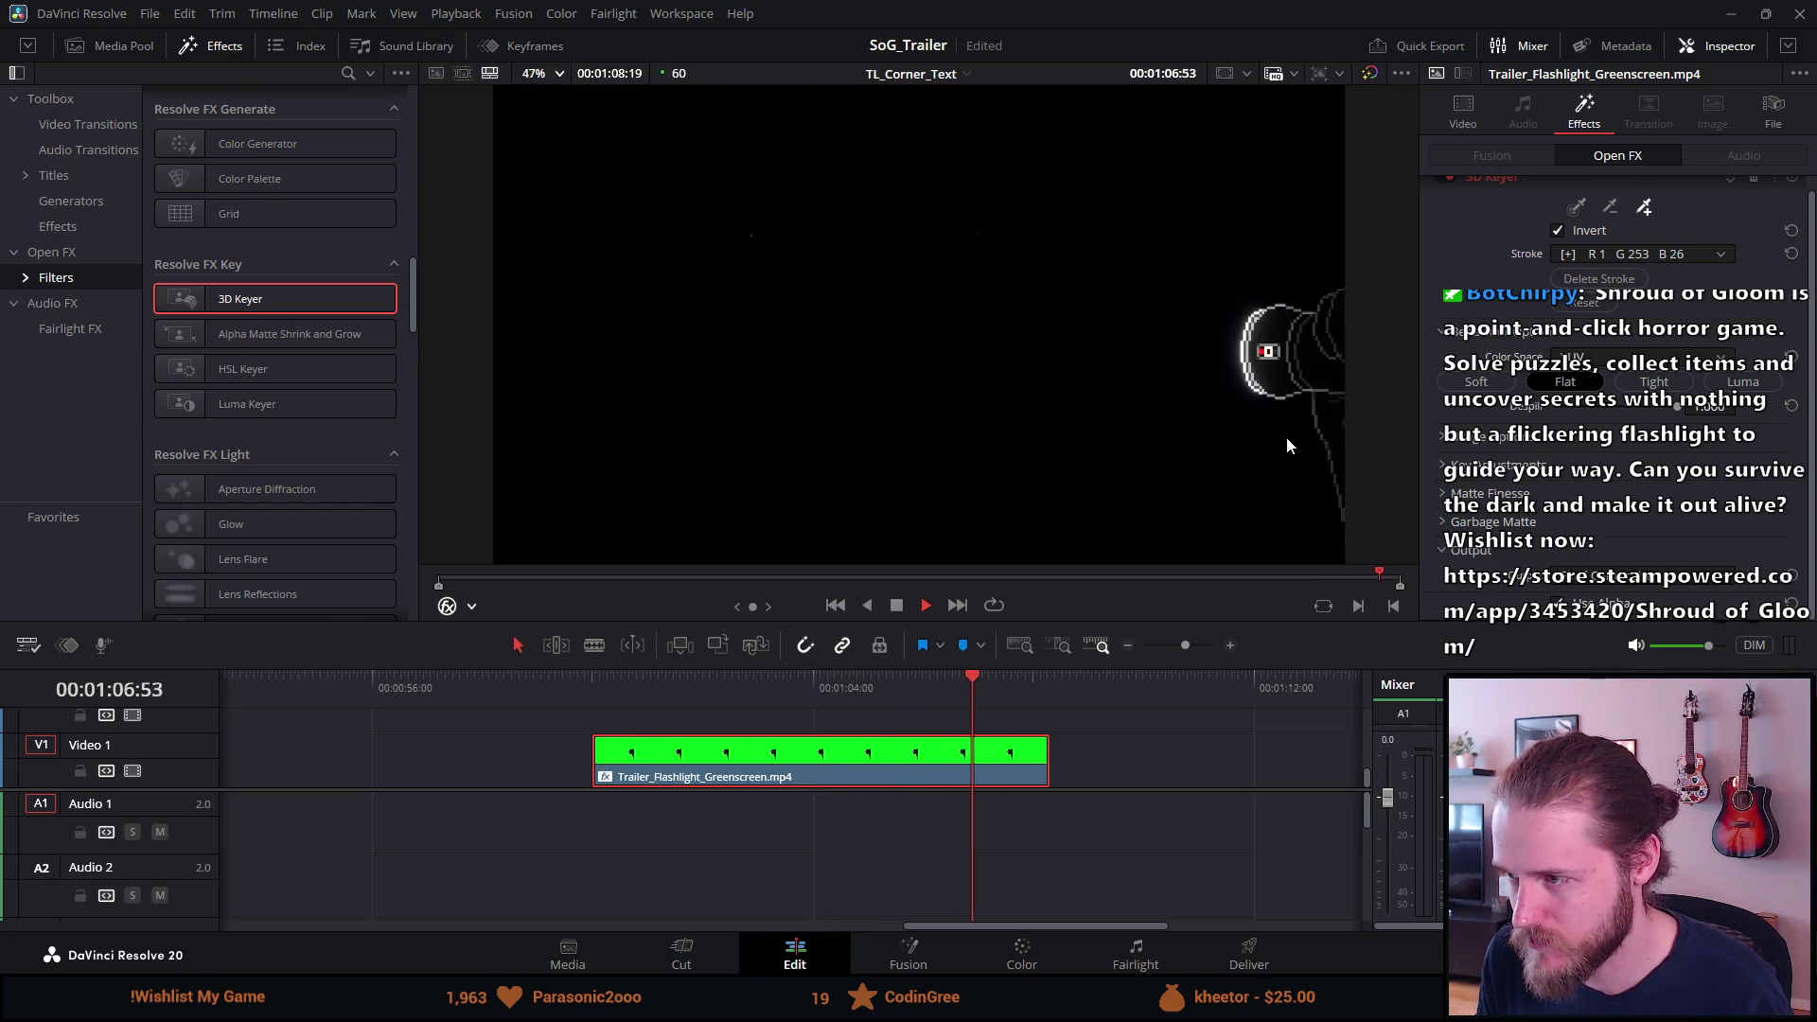
pyautogui.press('space')
pyautogui.click(588, 686)
pyautogui.press('p')
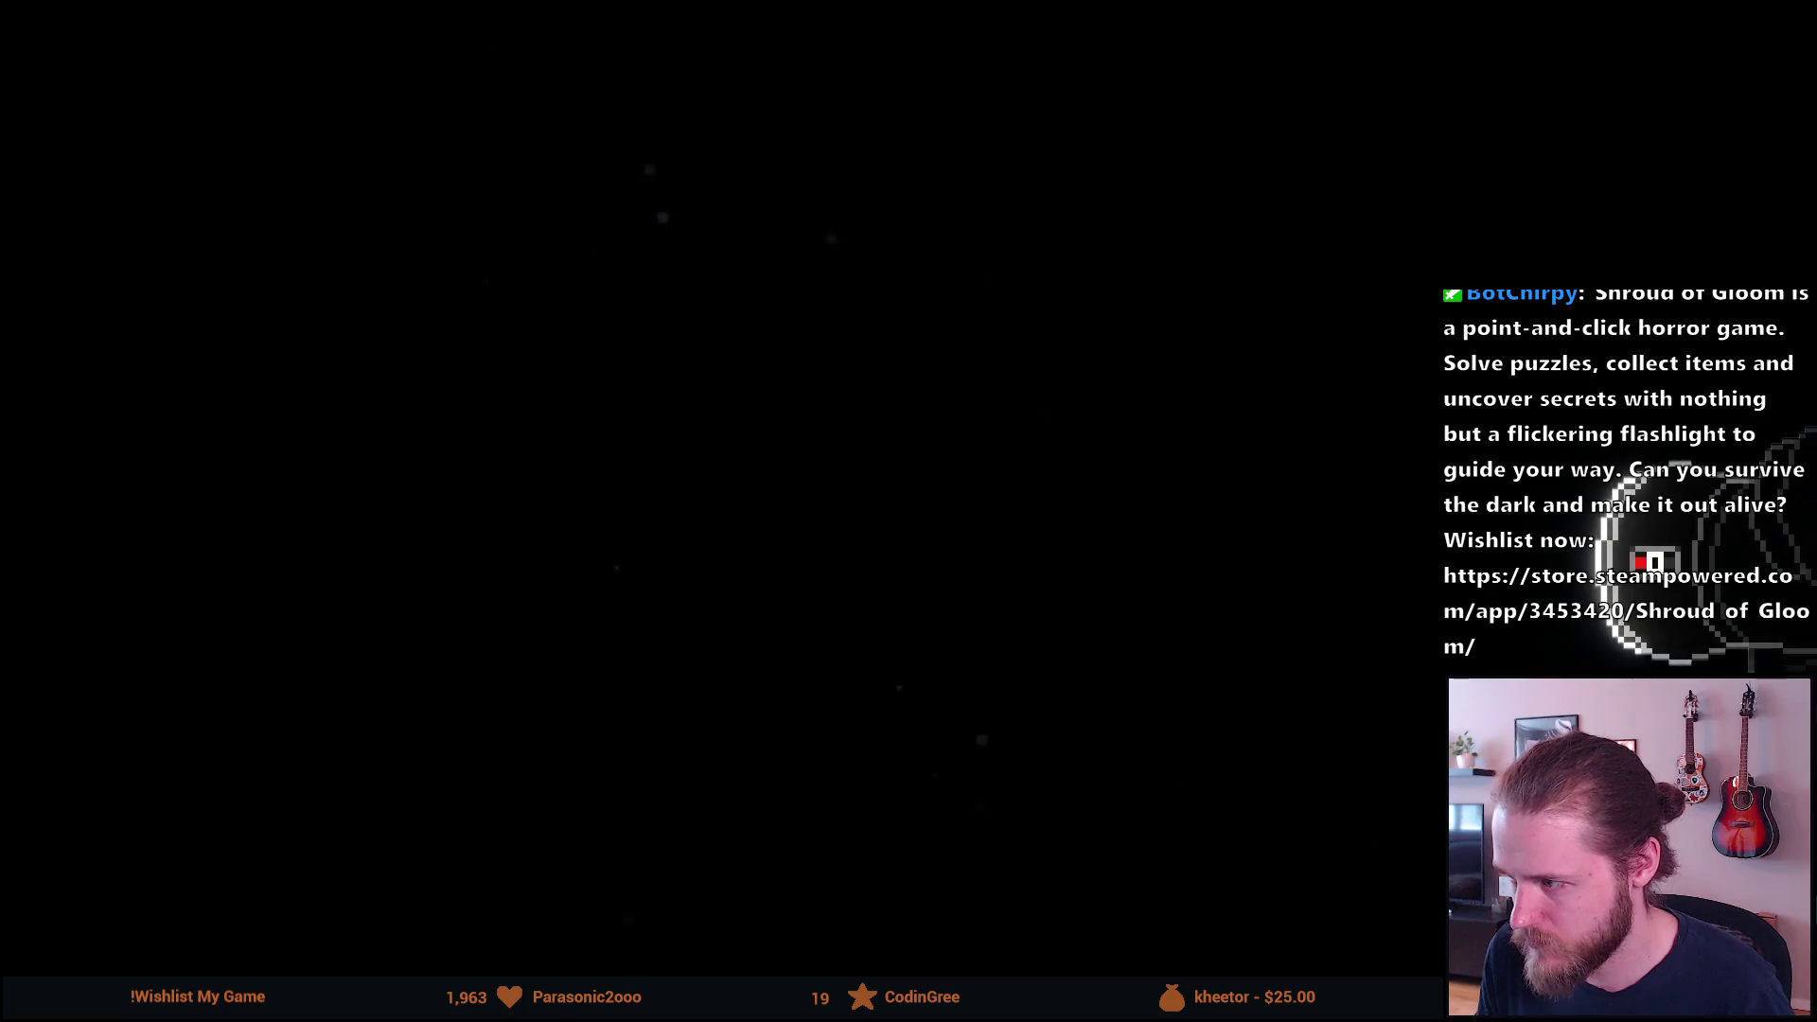
# Play the full-screen preview briefly, exit it, and save the project.
pyautogui.press('space')
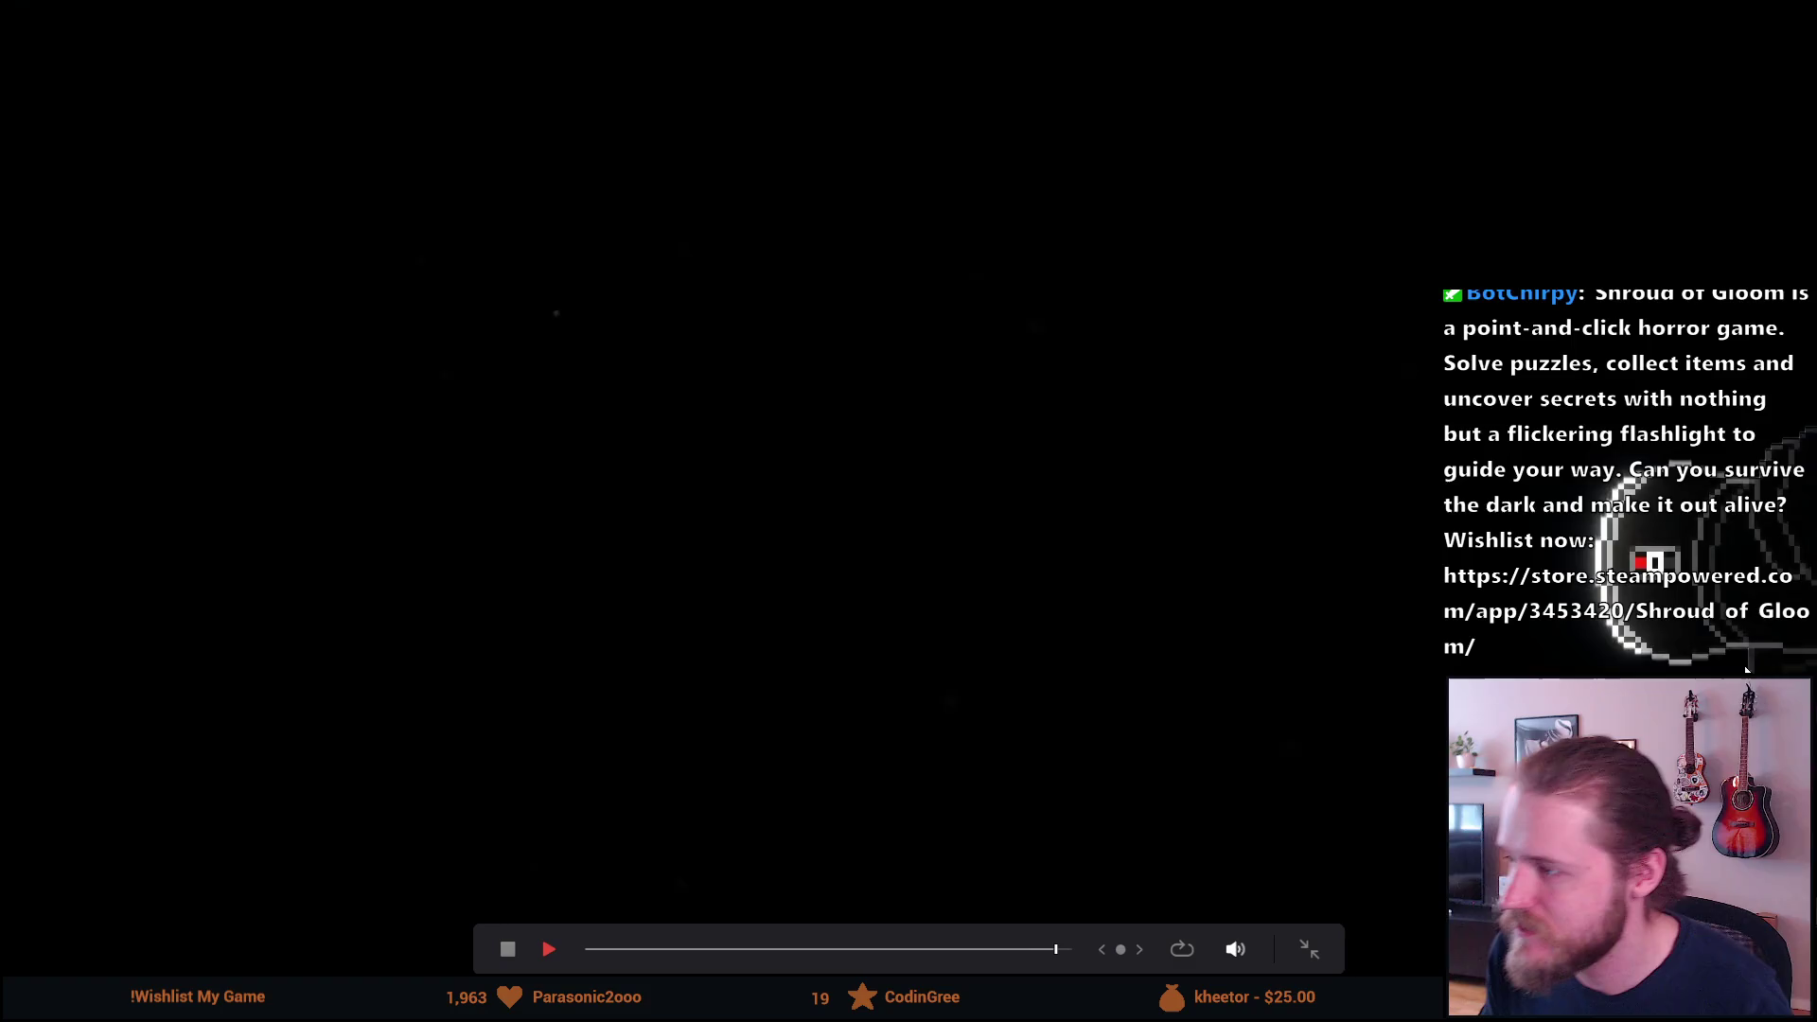
pyautogui.press('Escape')
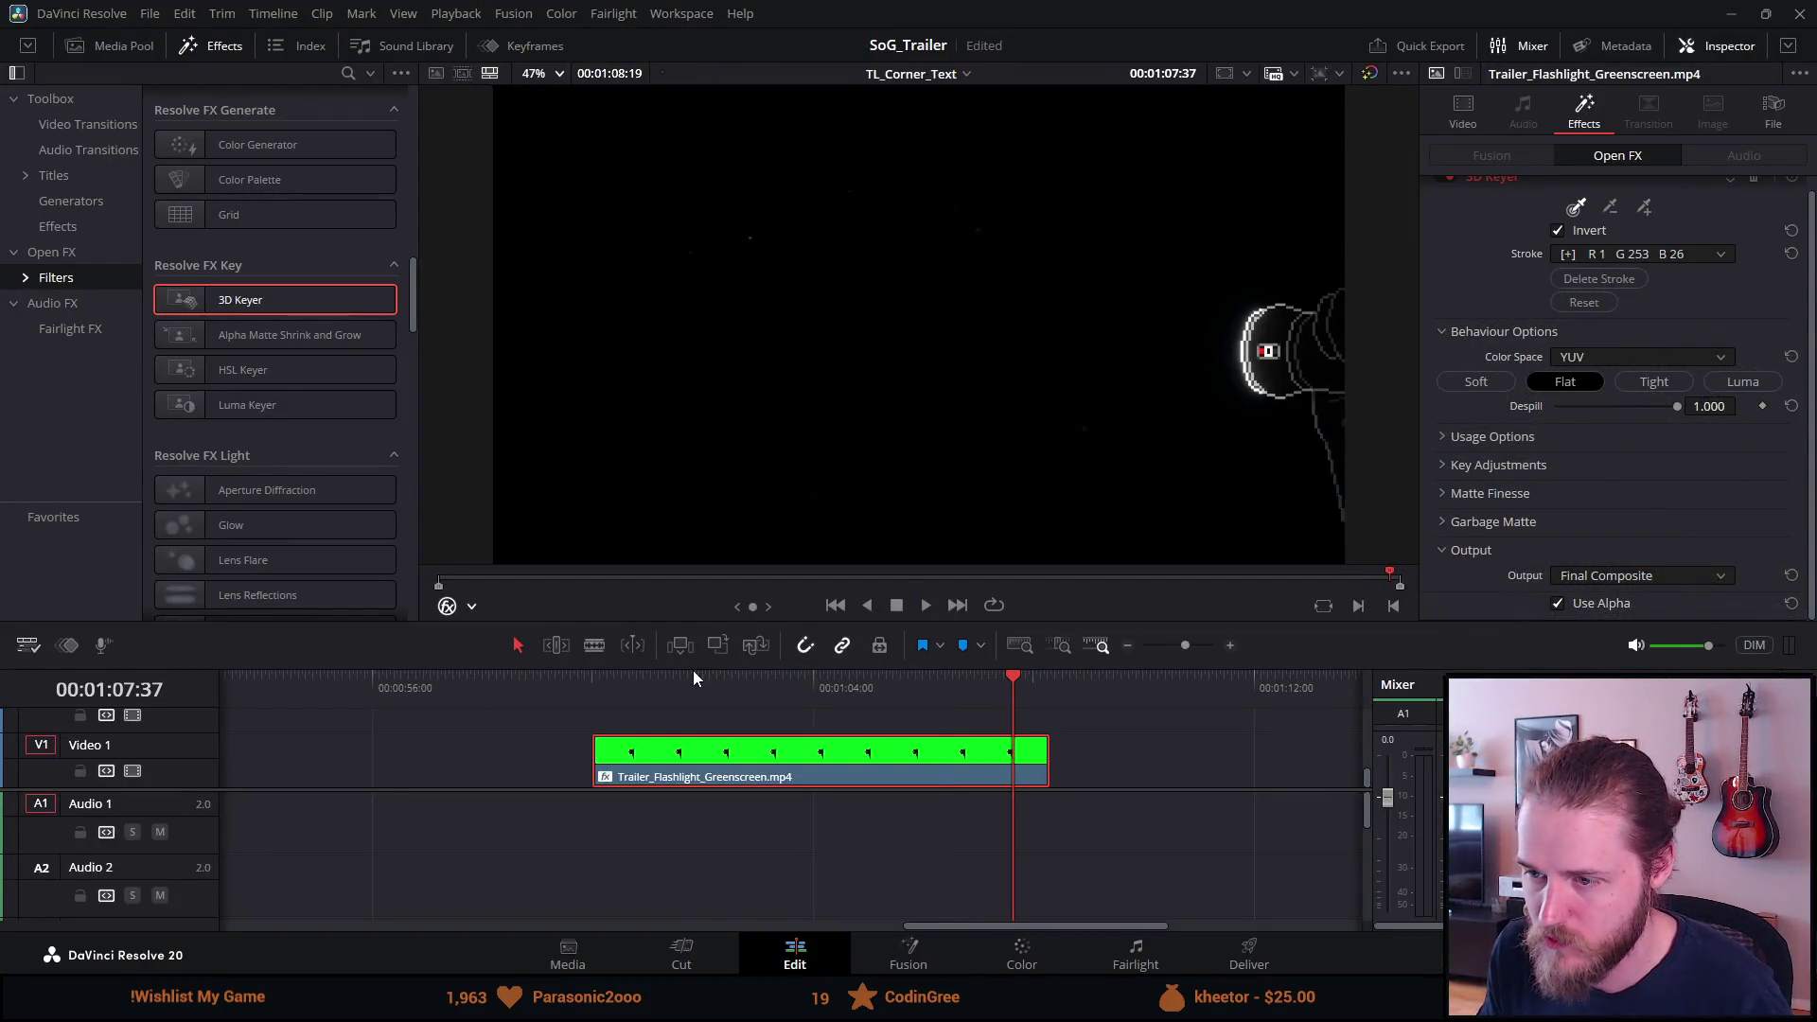
pyautogui.hotkey('ctrl', 's')
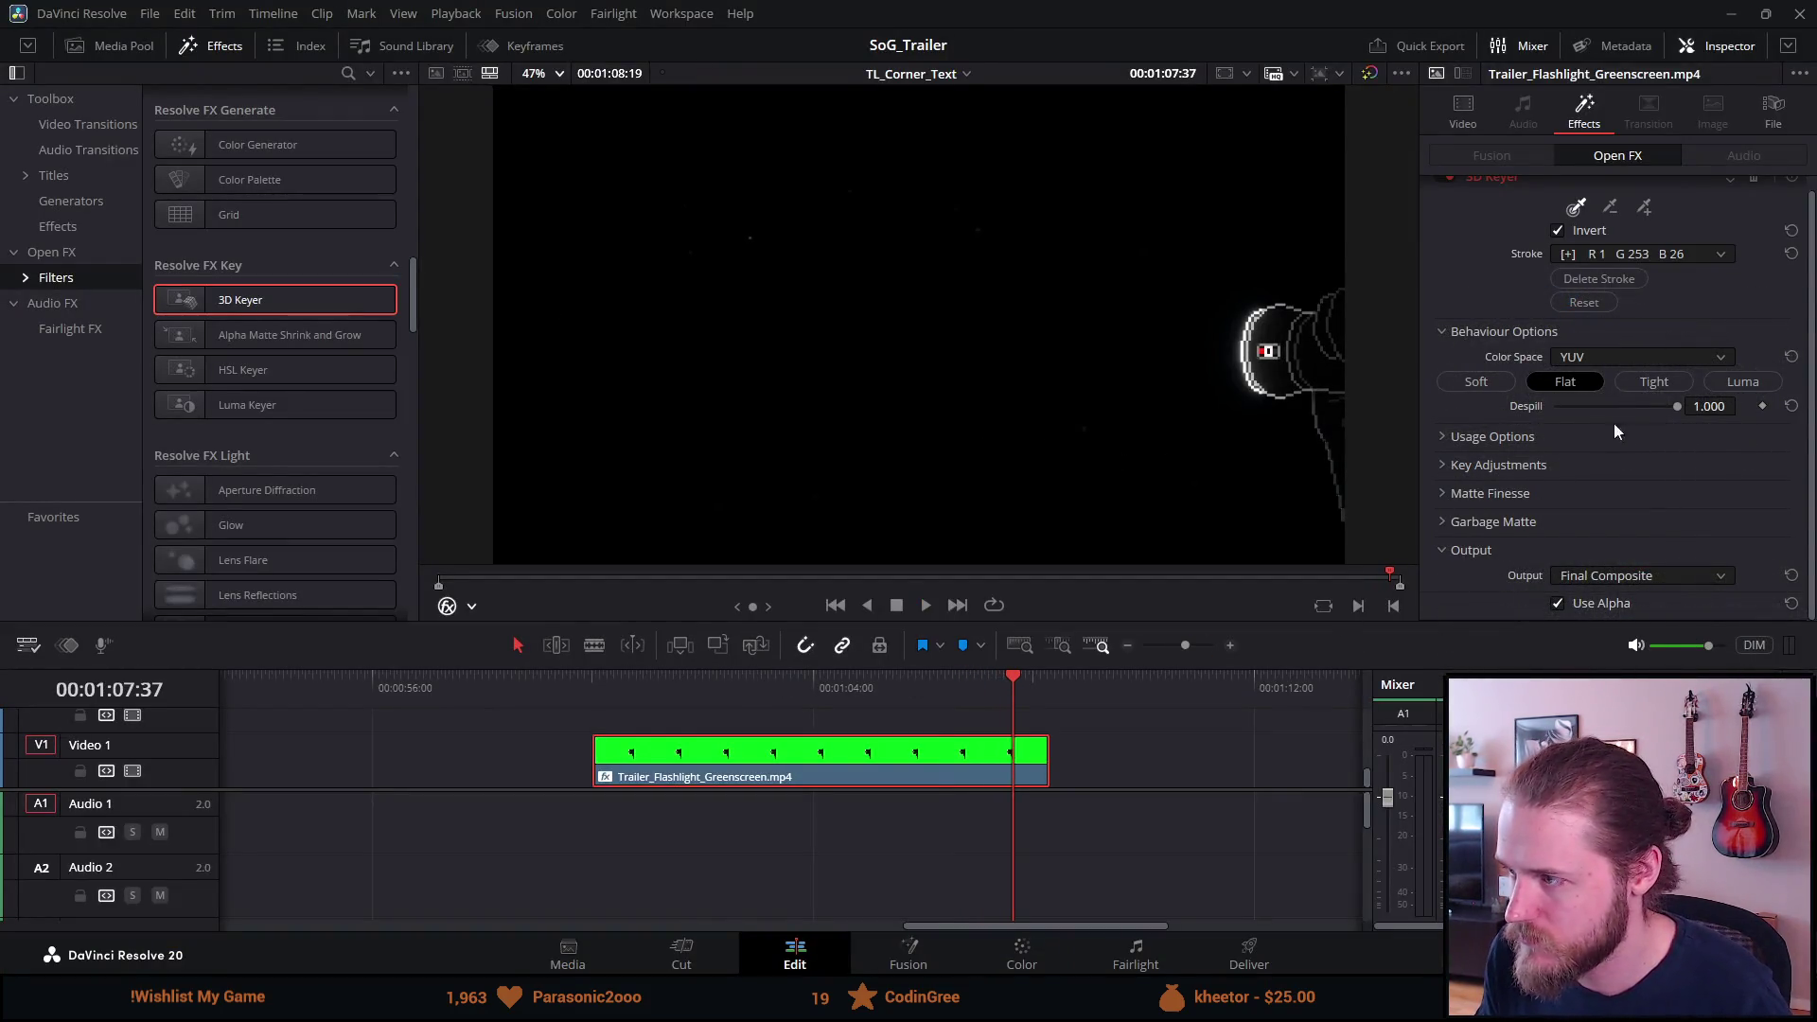
# Lower the despill strength to 0, save, and bring the YouTube tutorial window forward.
pyautogui.moveTo(1667, 407)
pyautogui.mouseDown()
pyautogui.moveTo(1501, 401)
pyautogui.moveTo(1796, 423)
pyautogui.mouseUp()
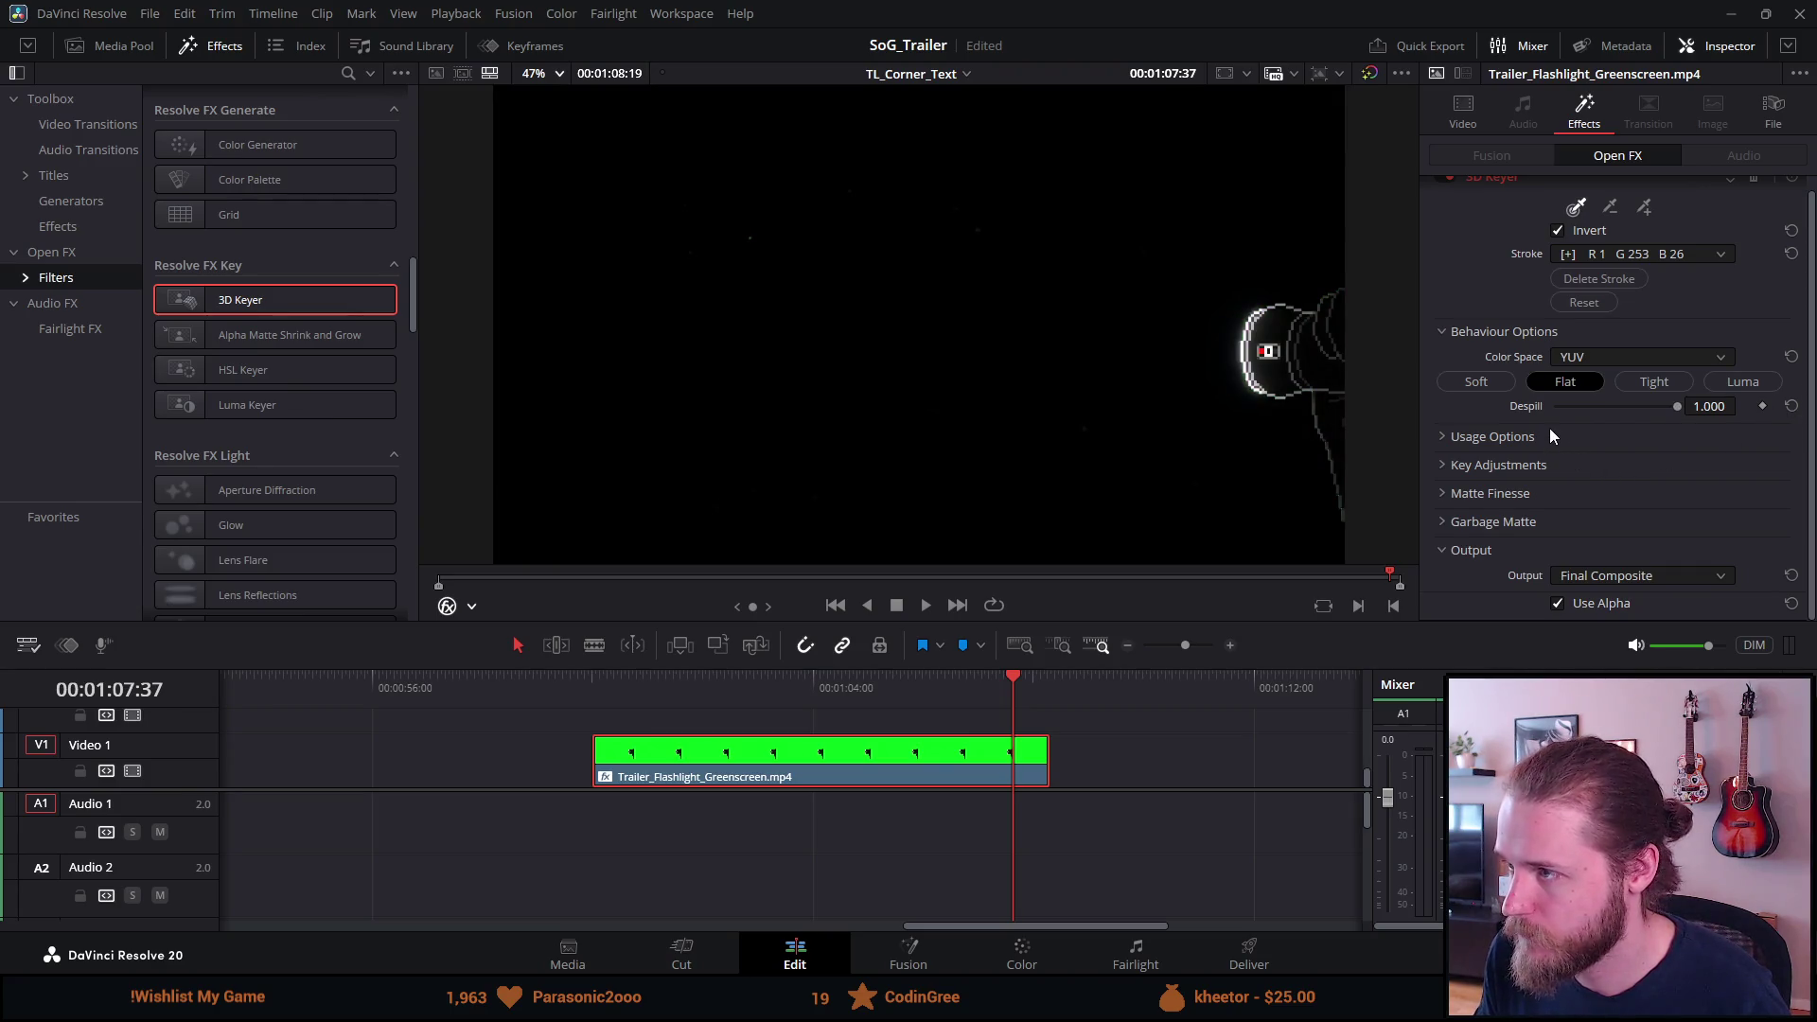
pyautogui.hotkey('ctrl', 's')
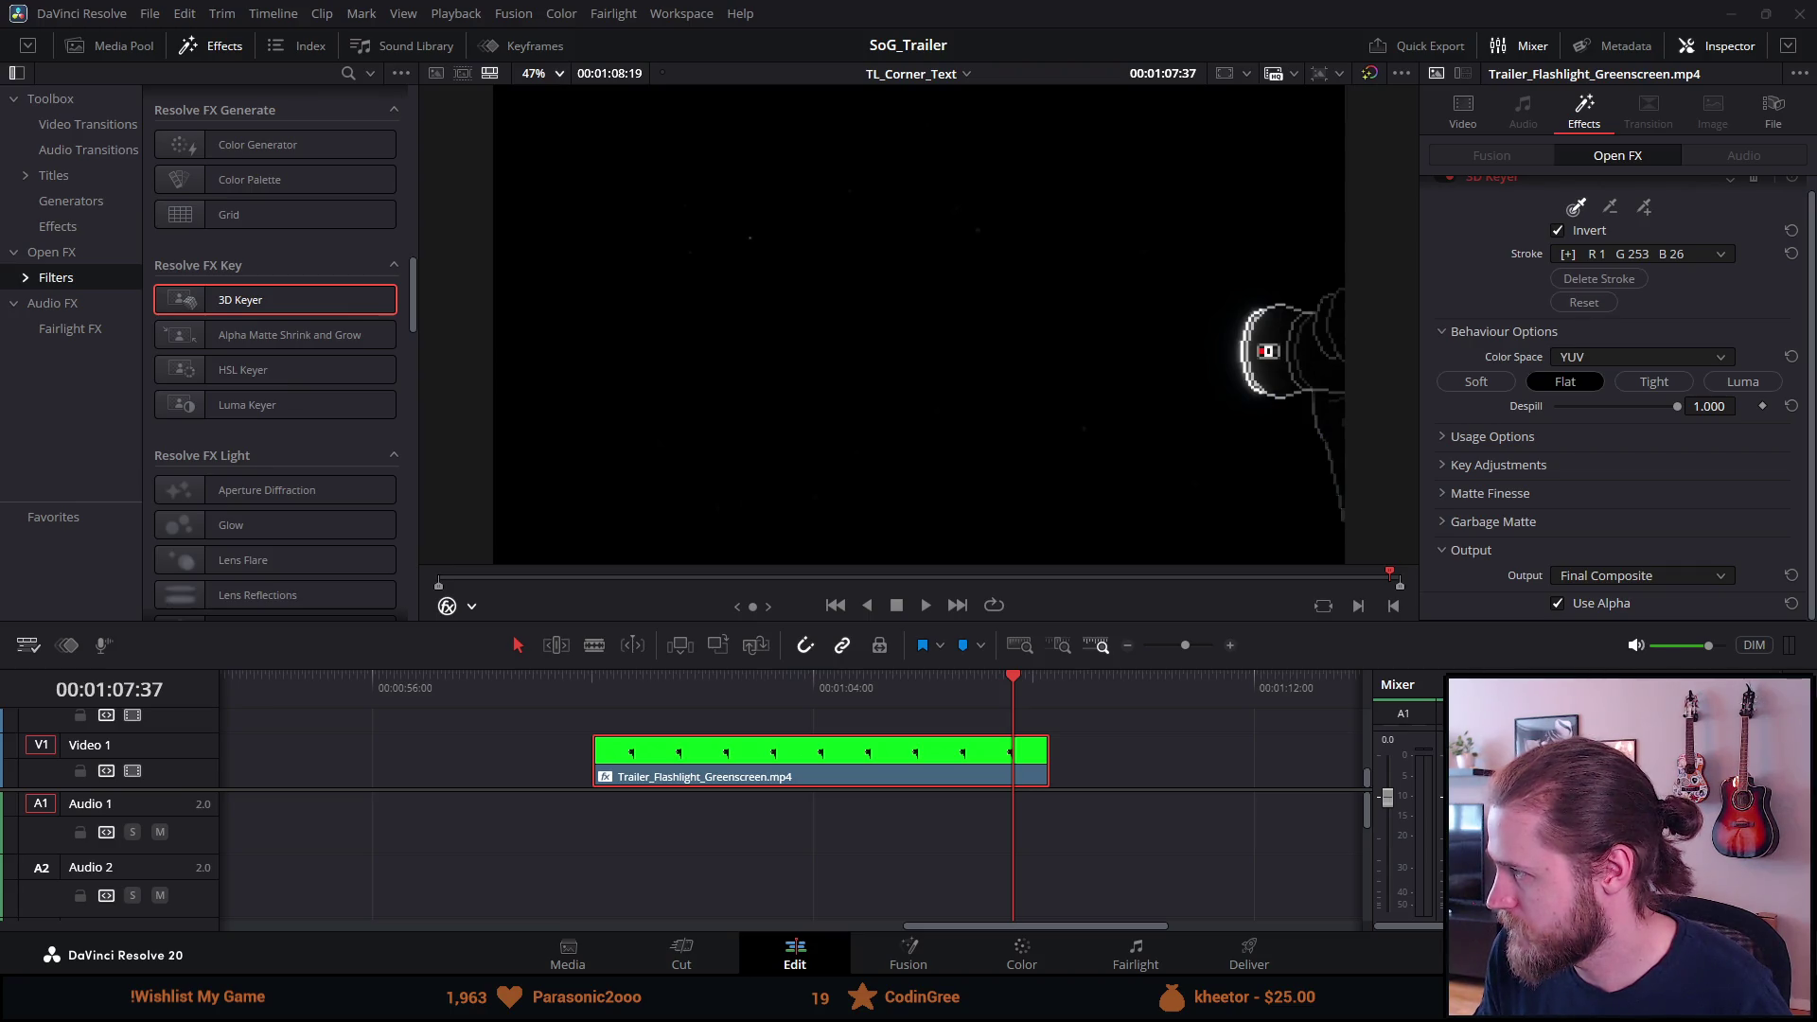
pyautogui.moveTo(1816, 104)
pyautogui.mouseDown()
pyautogui.moveTo(1313, 55)
pyautogui.moveTo(1182, 5)
pyautogui.mouseUp()
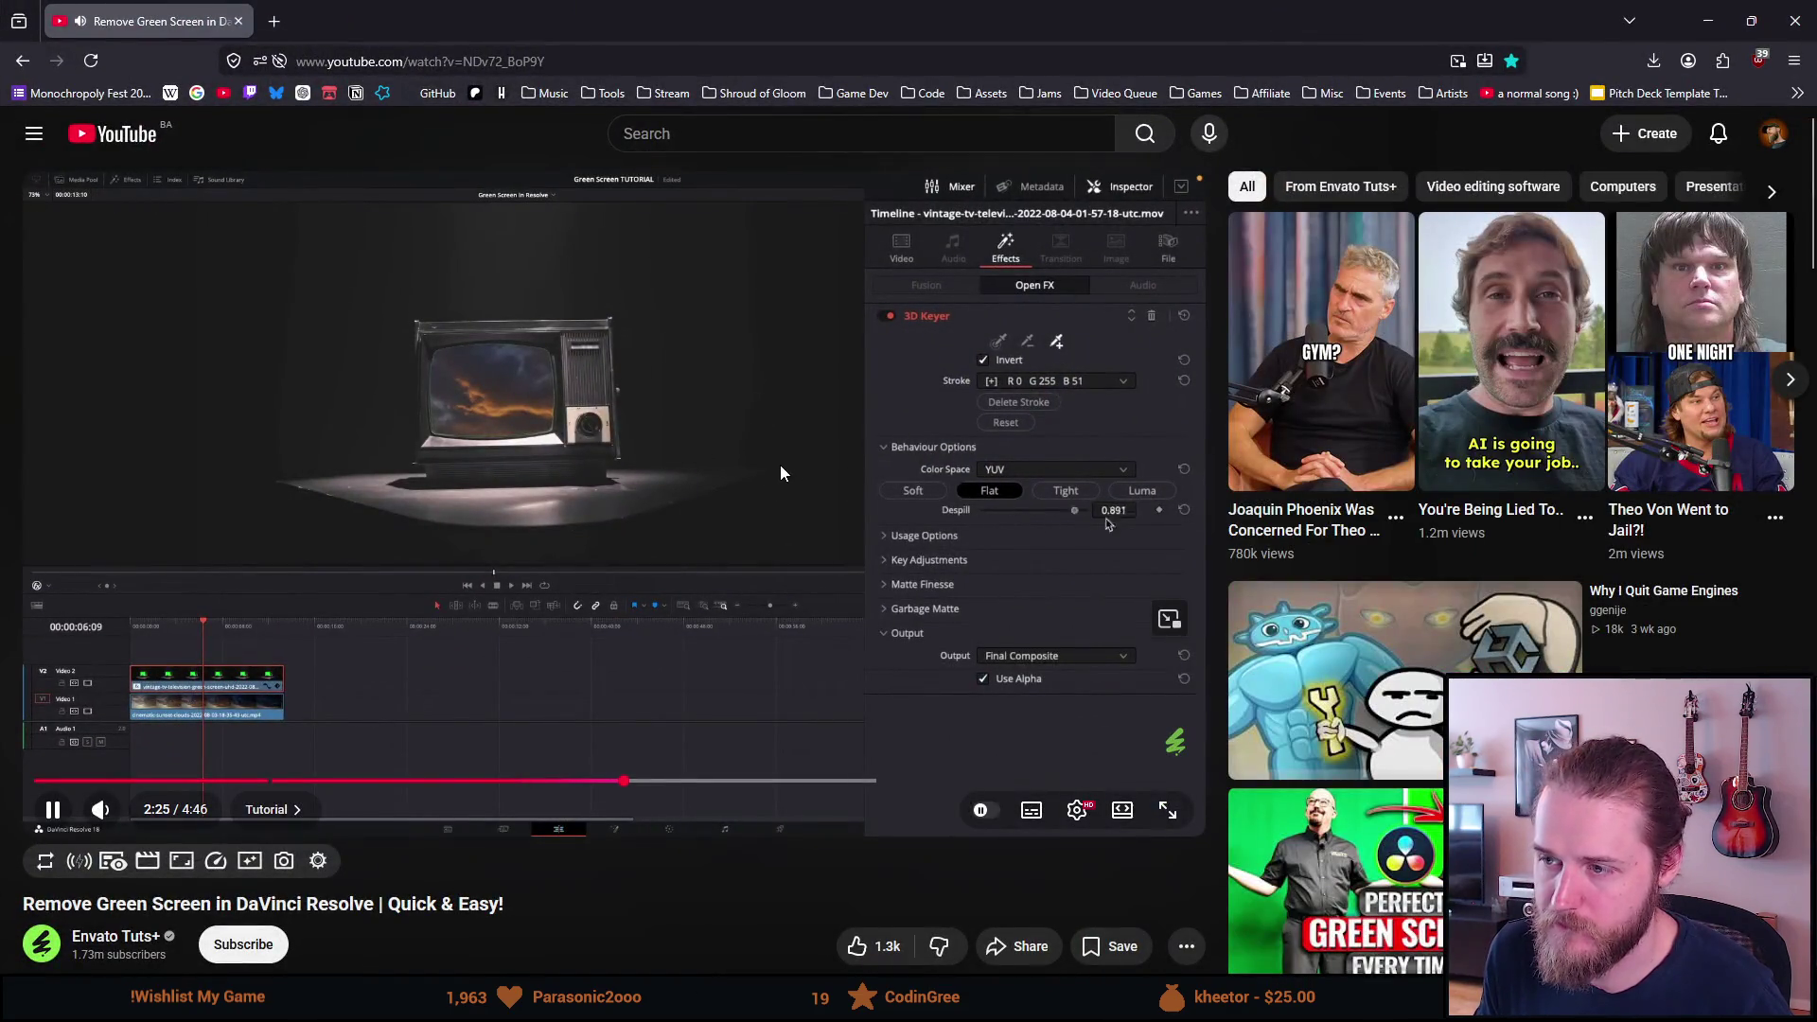
# Watch the tutorial's 3D Keyer settings at 2x speed, pause, and close the tab.
pyautogui.moveTo(781, 473); pyautogui.dragTo(781, 471)
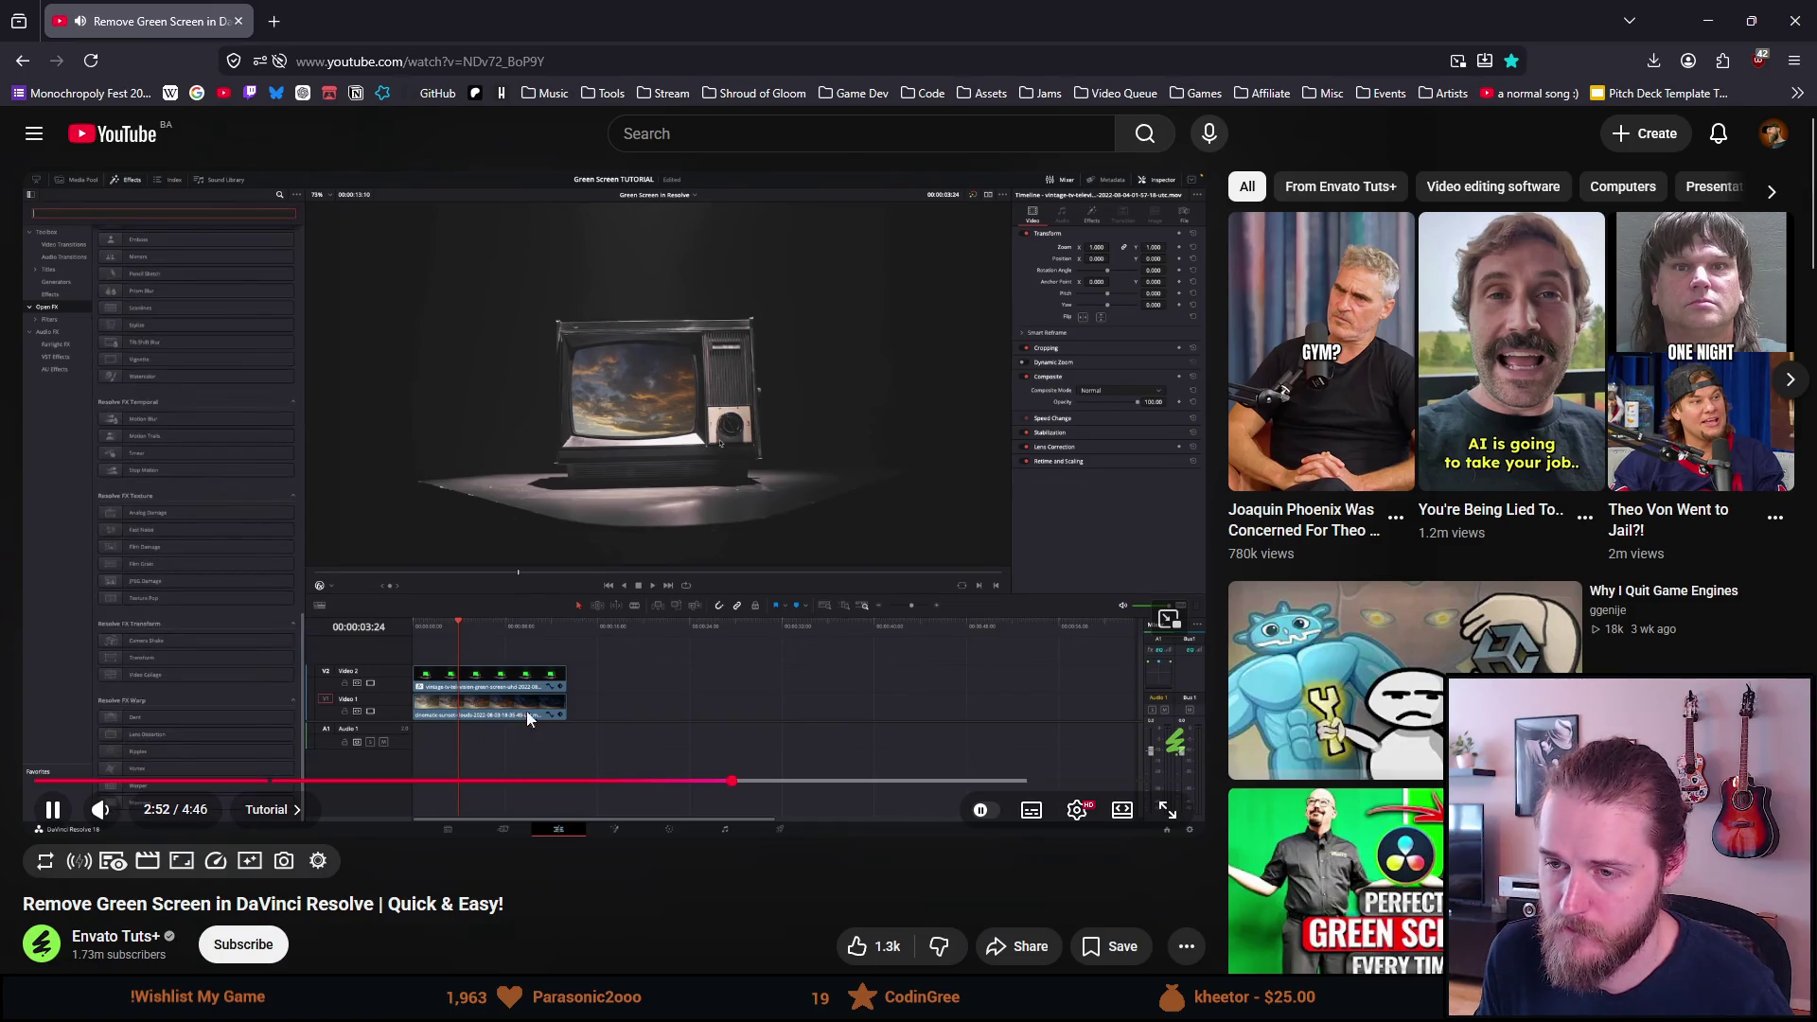
pyautogui.click(469, 569)
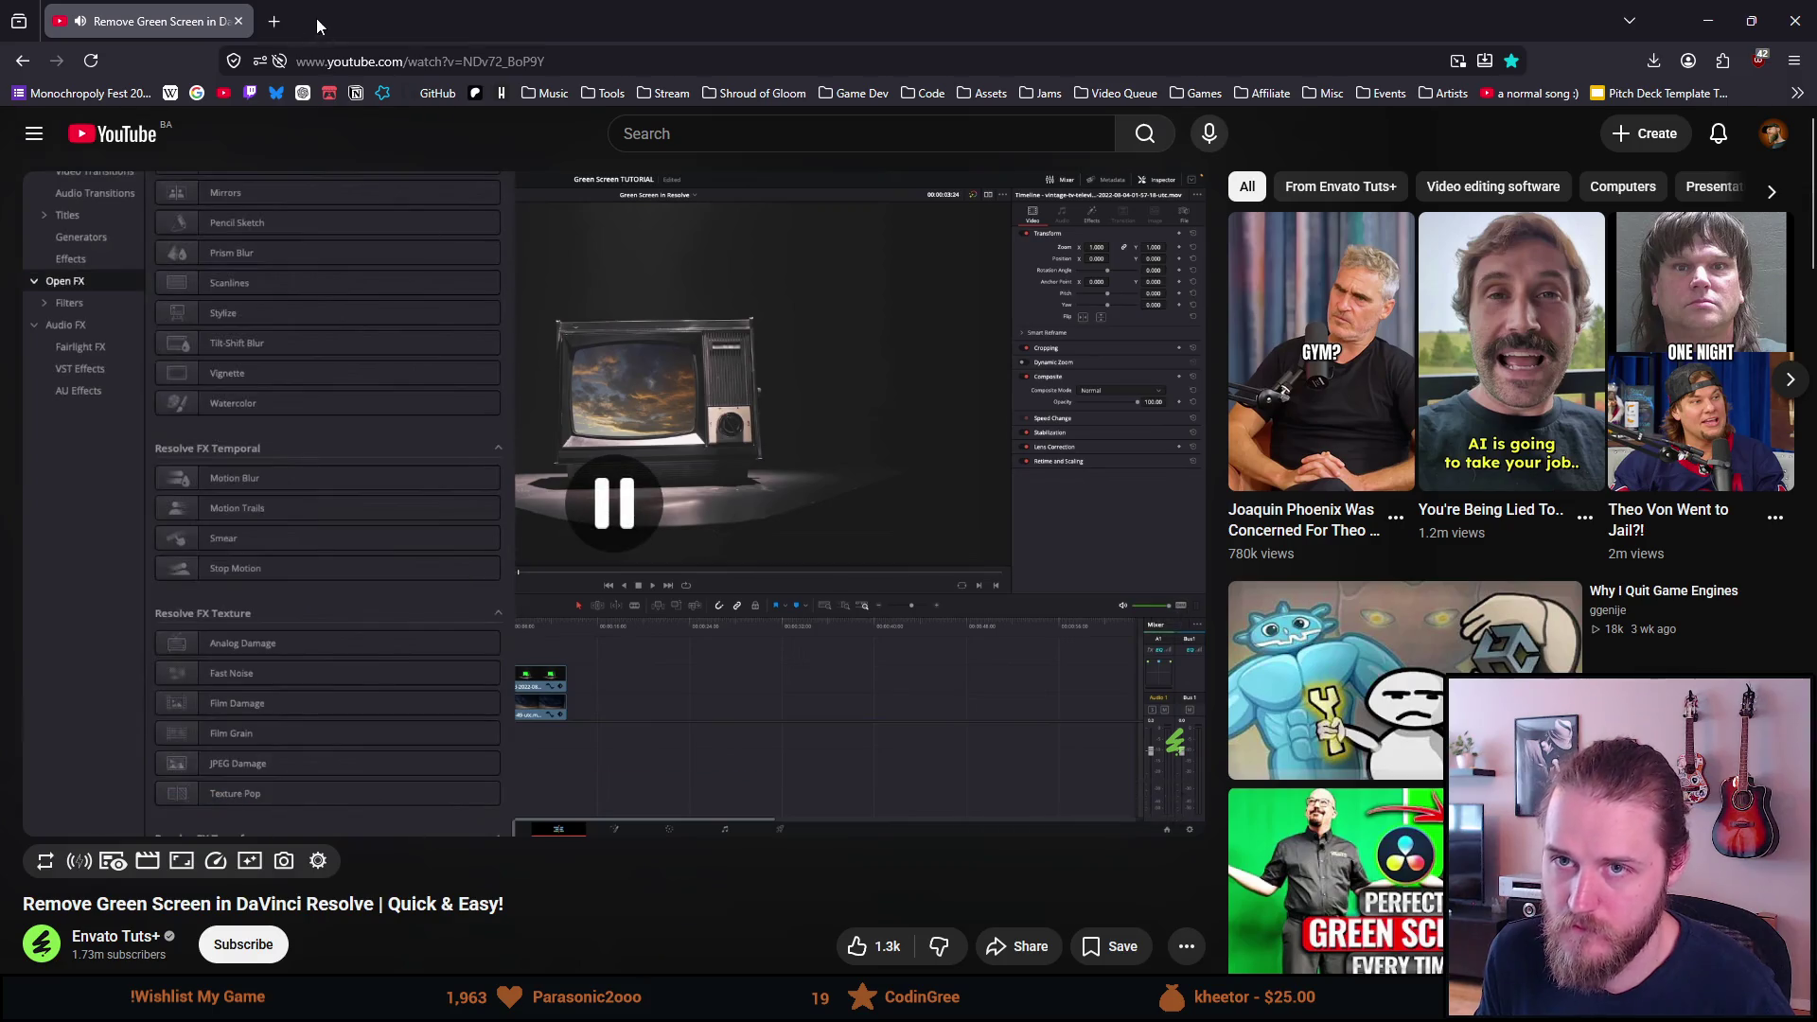
pyautogui.click(239, 21)
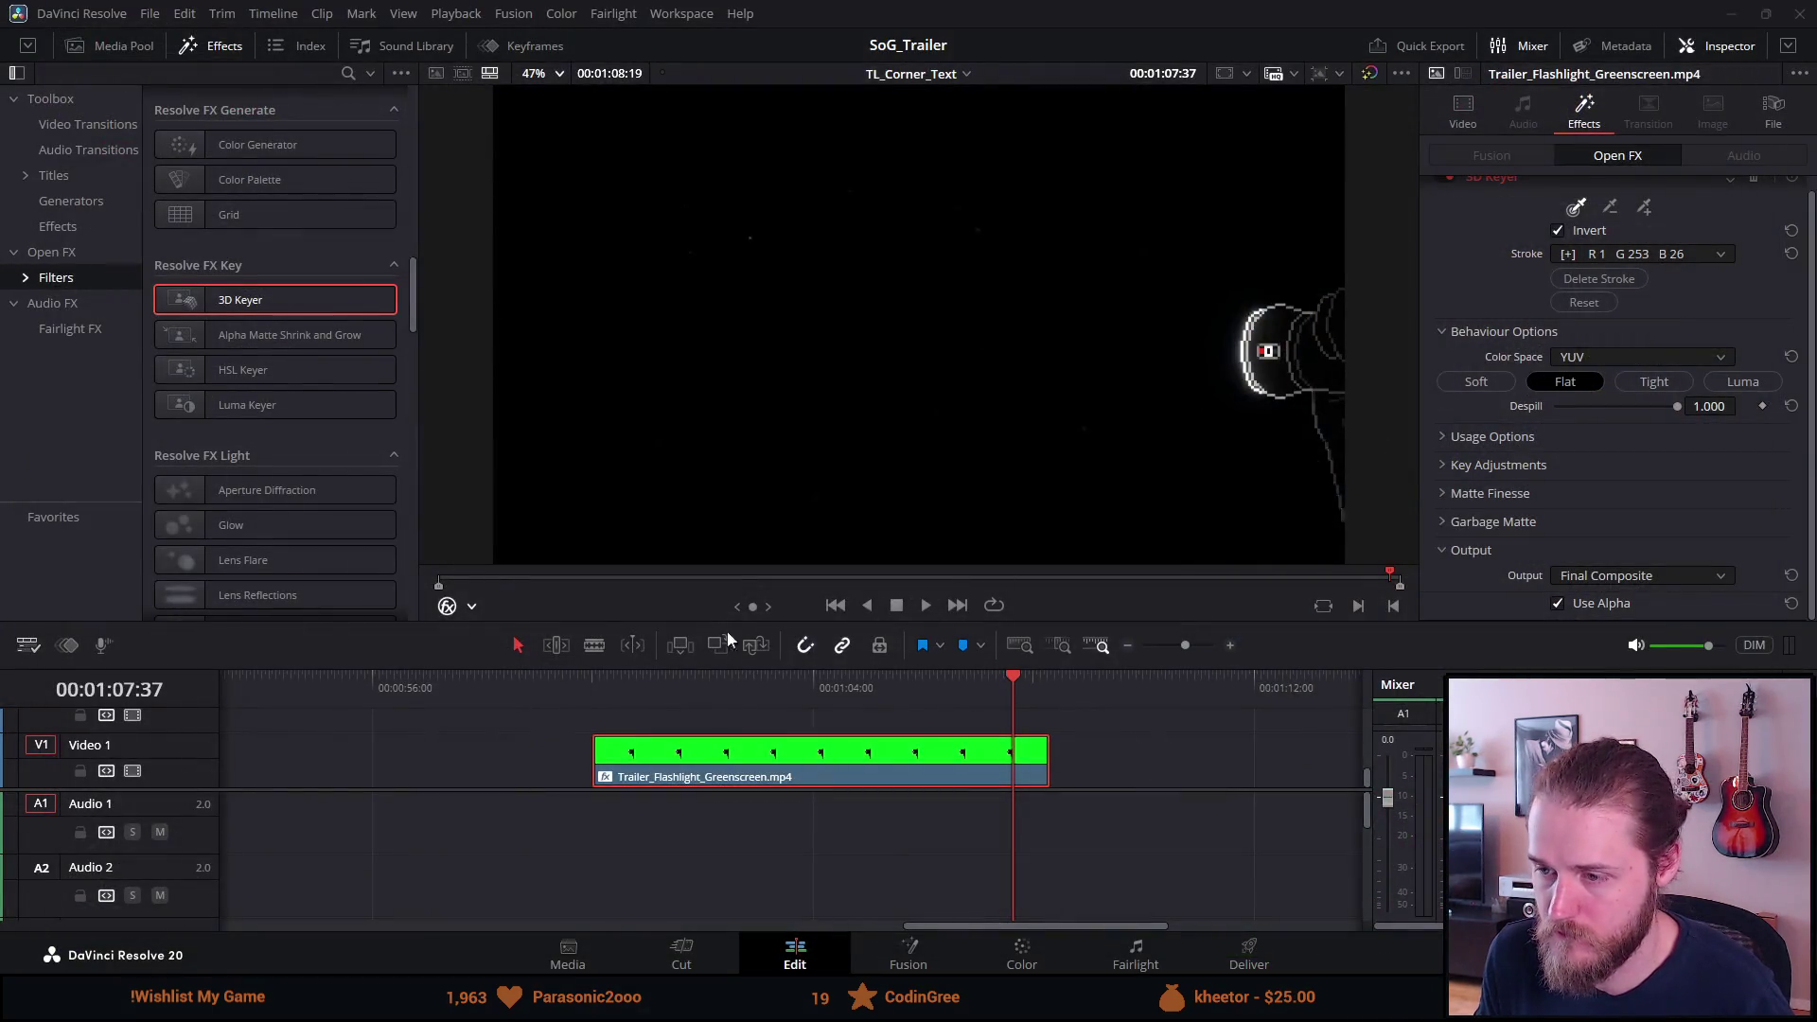
pyautogui.click(684, 687)
pyautogui.click(587, 688)
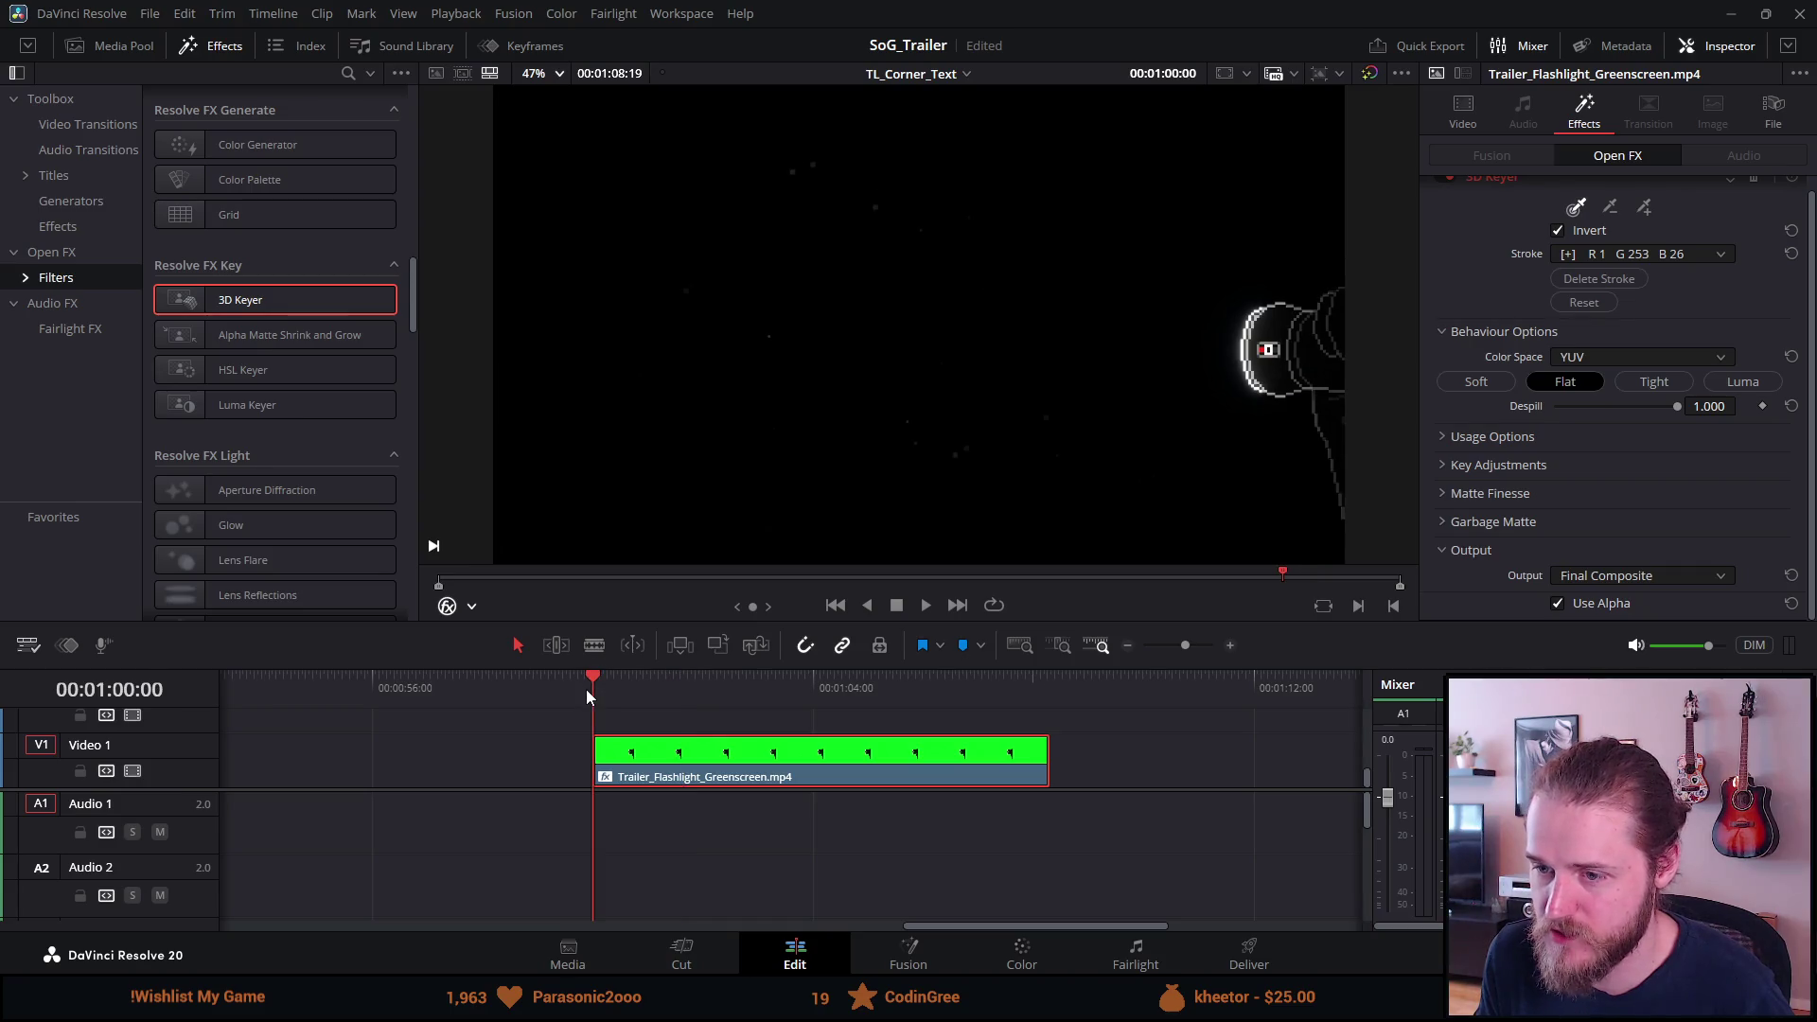
pyautogui.click(1491, 435)
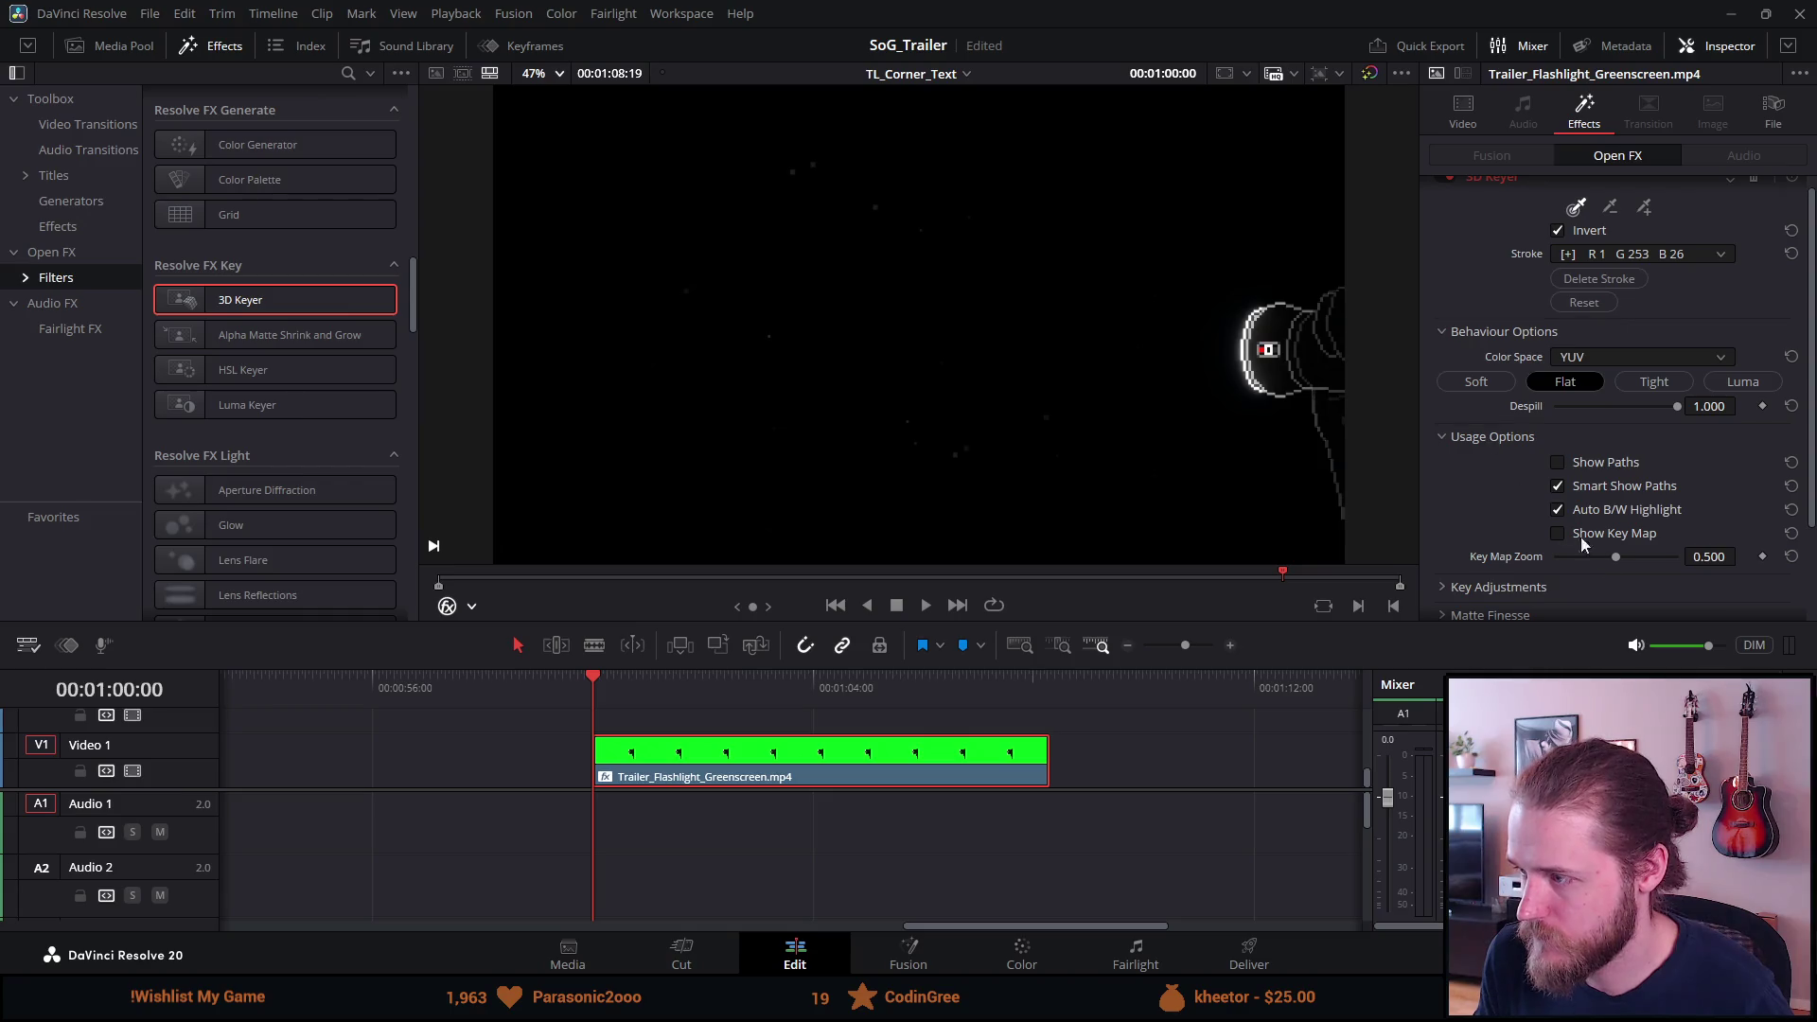
pyautogui.moveTo(1615, 564); pyautogui.dragTo(1575, 552)
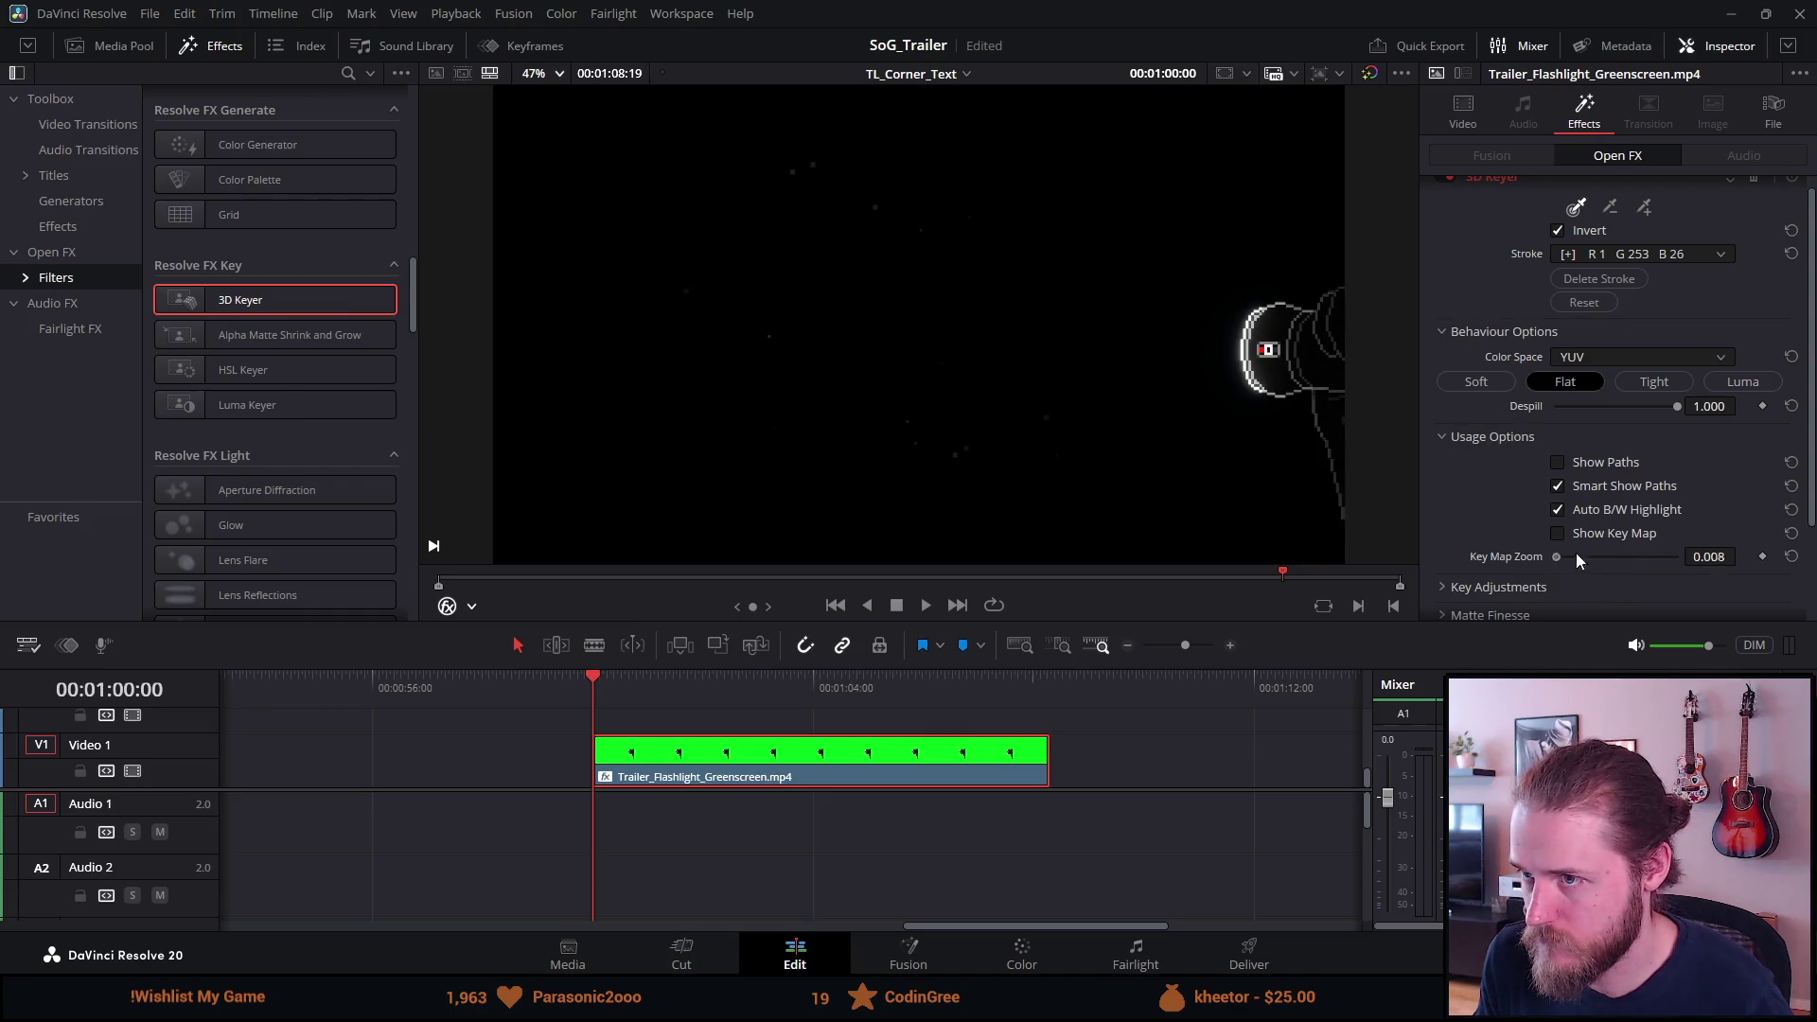
pyautogui.doubleClick(1661, 575)
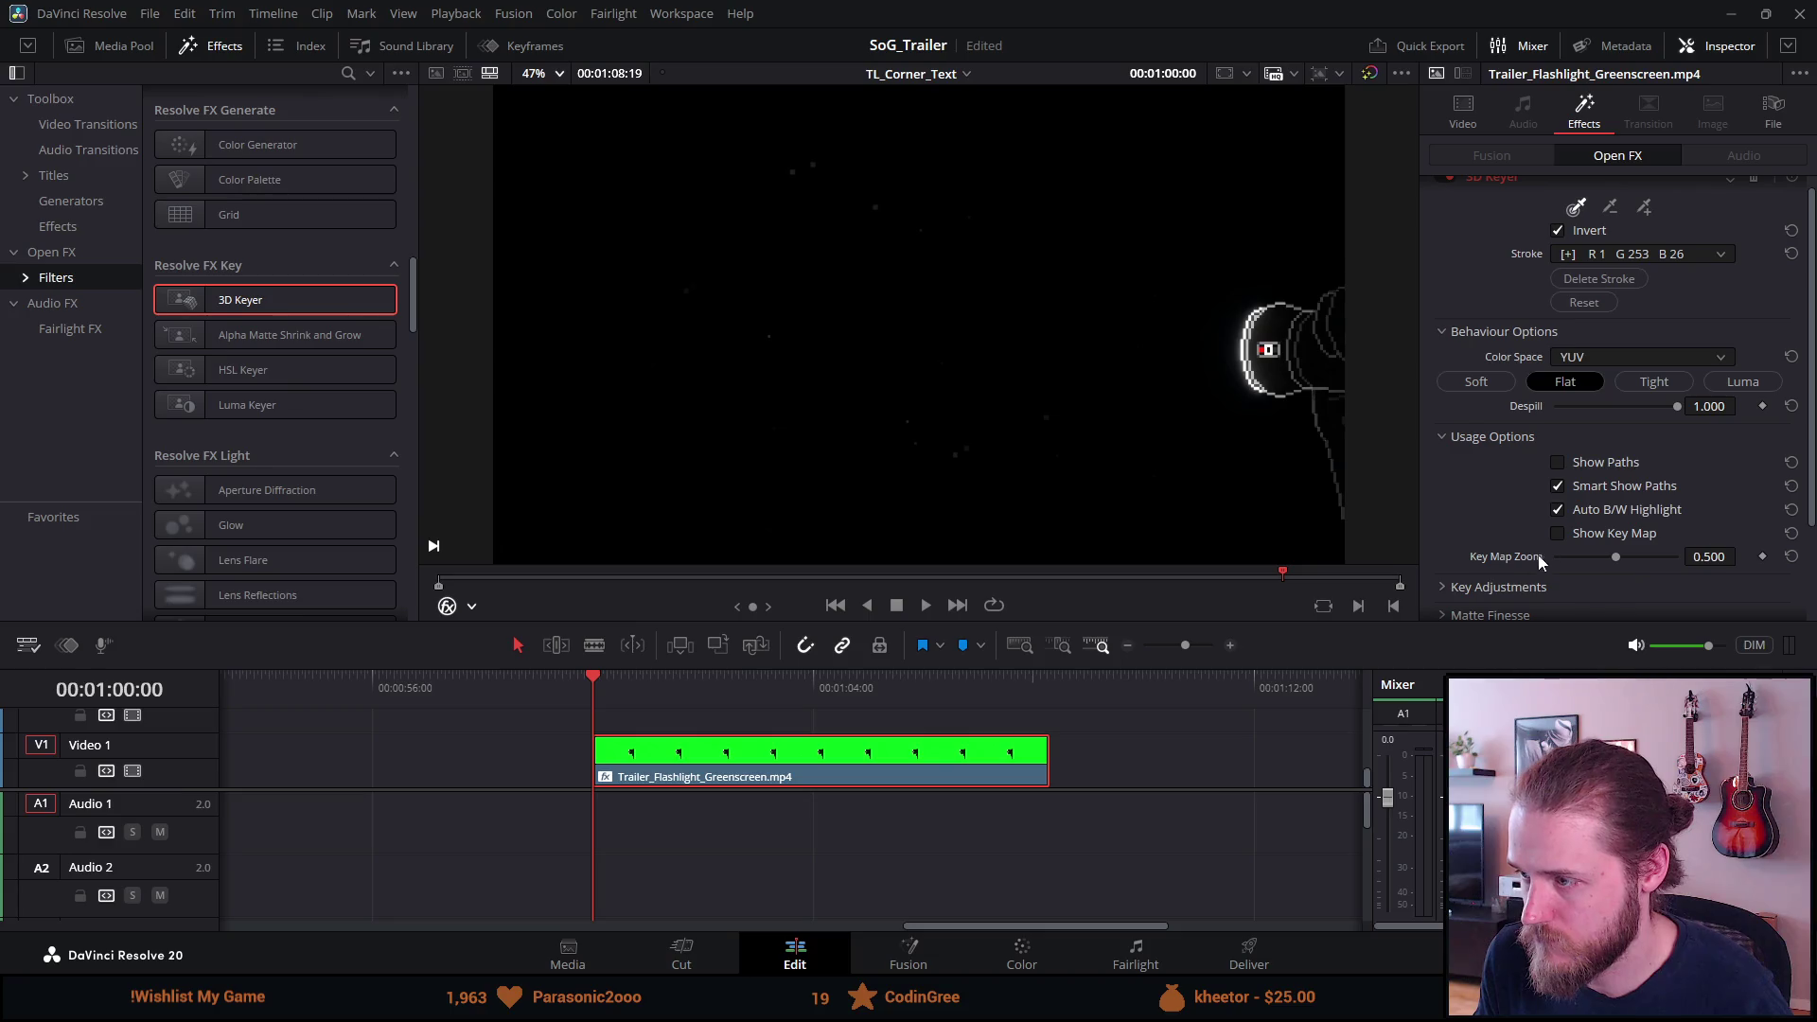
pyautogui.click(1444, 585)
pyautogui.scroll(-3, 1476, 584)
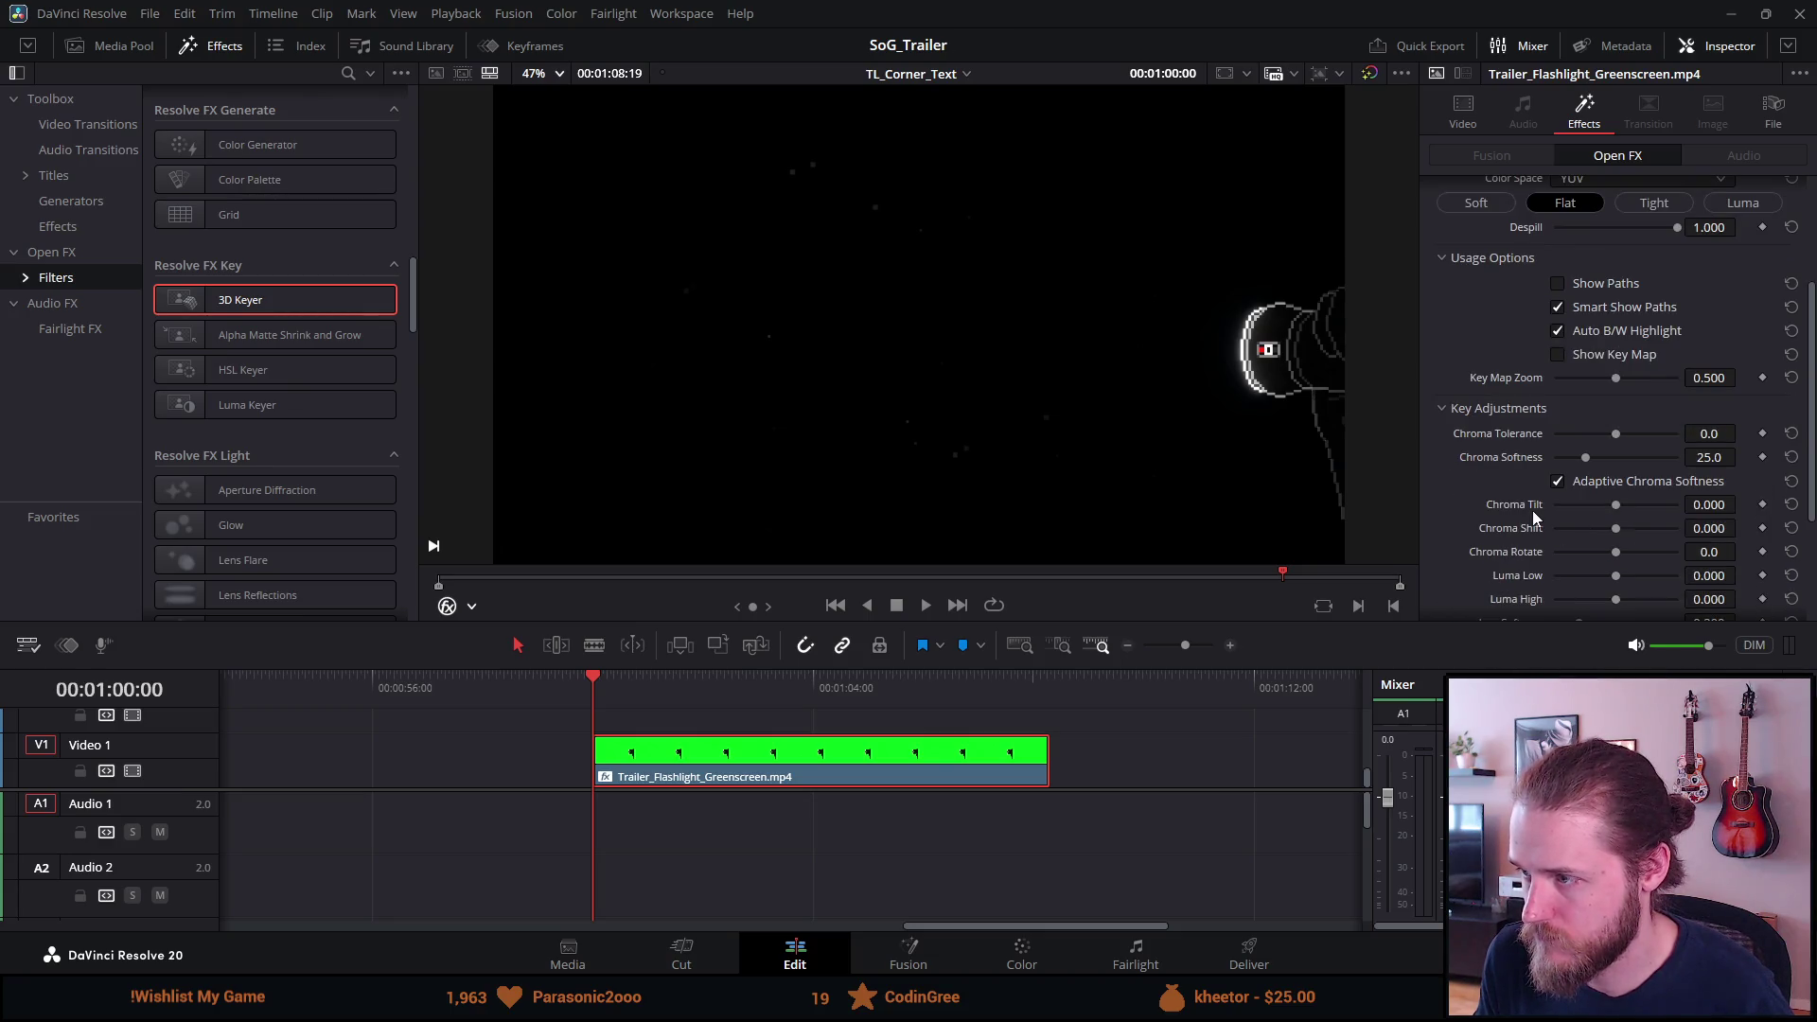
pyautogui.moveTo(1611, 435)
pyautogui.mouseDown()
pyautogui.moveTo(1544, 442)
pyautogui.moveTo(1737, 450)
pyautogui.moveTo(1698, 450)
pyautogui.moveTo(1723, 451)
pyautogui.mouseUp()
pyautogui.click(1791, 434)
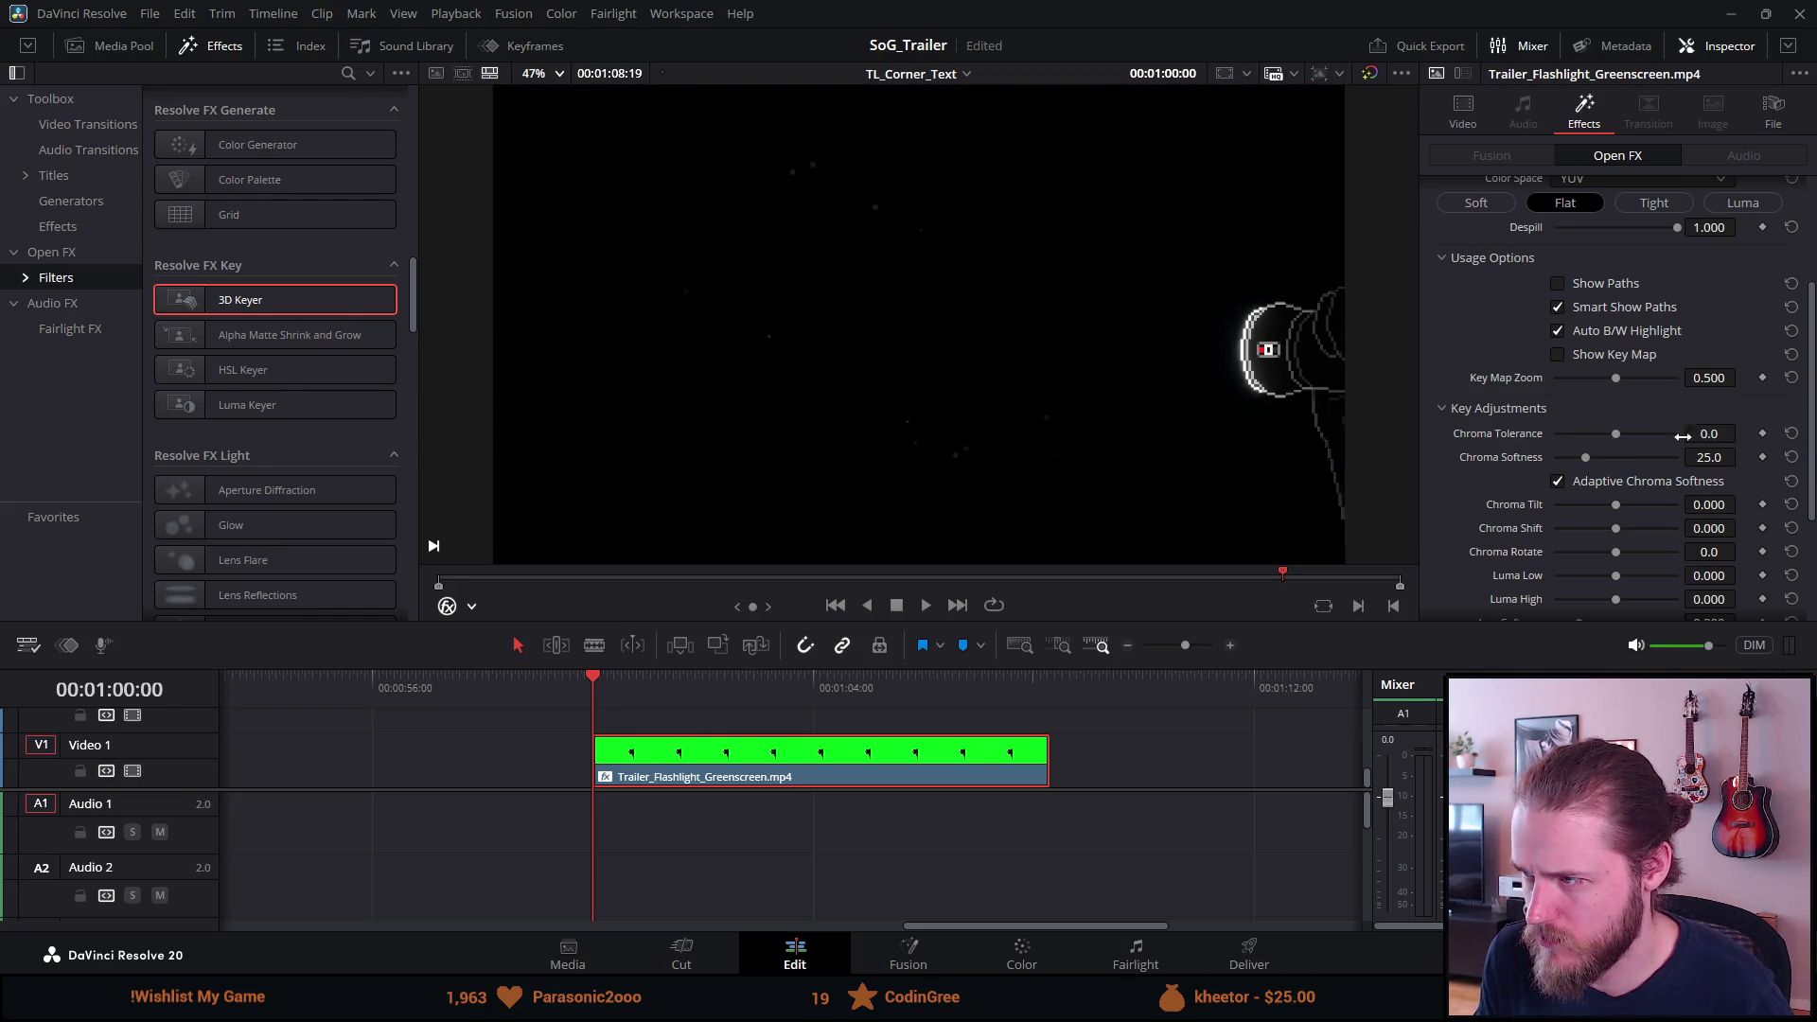
pyautogui.moveTo(1585, 458)
pyautogui.mouseDown()
pyautogui.moveTo(1608, 456)
pyautogui.moveTo(1489, 449)
pyautogui.moveTo(1638, 437)
pyautogui.mouseUp()
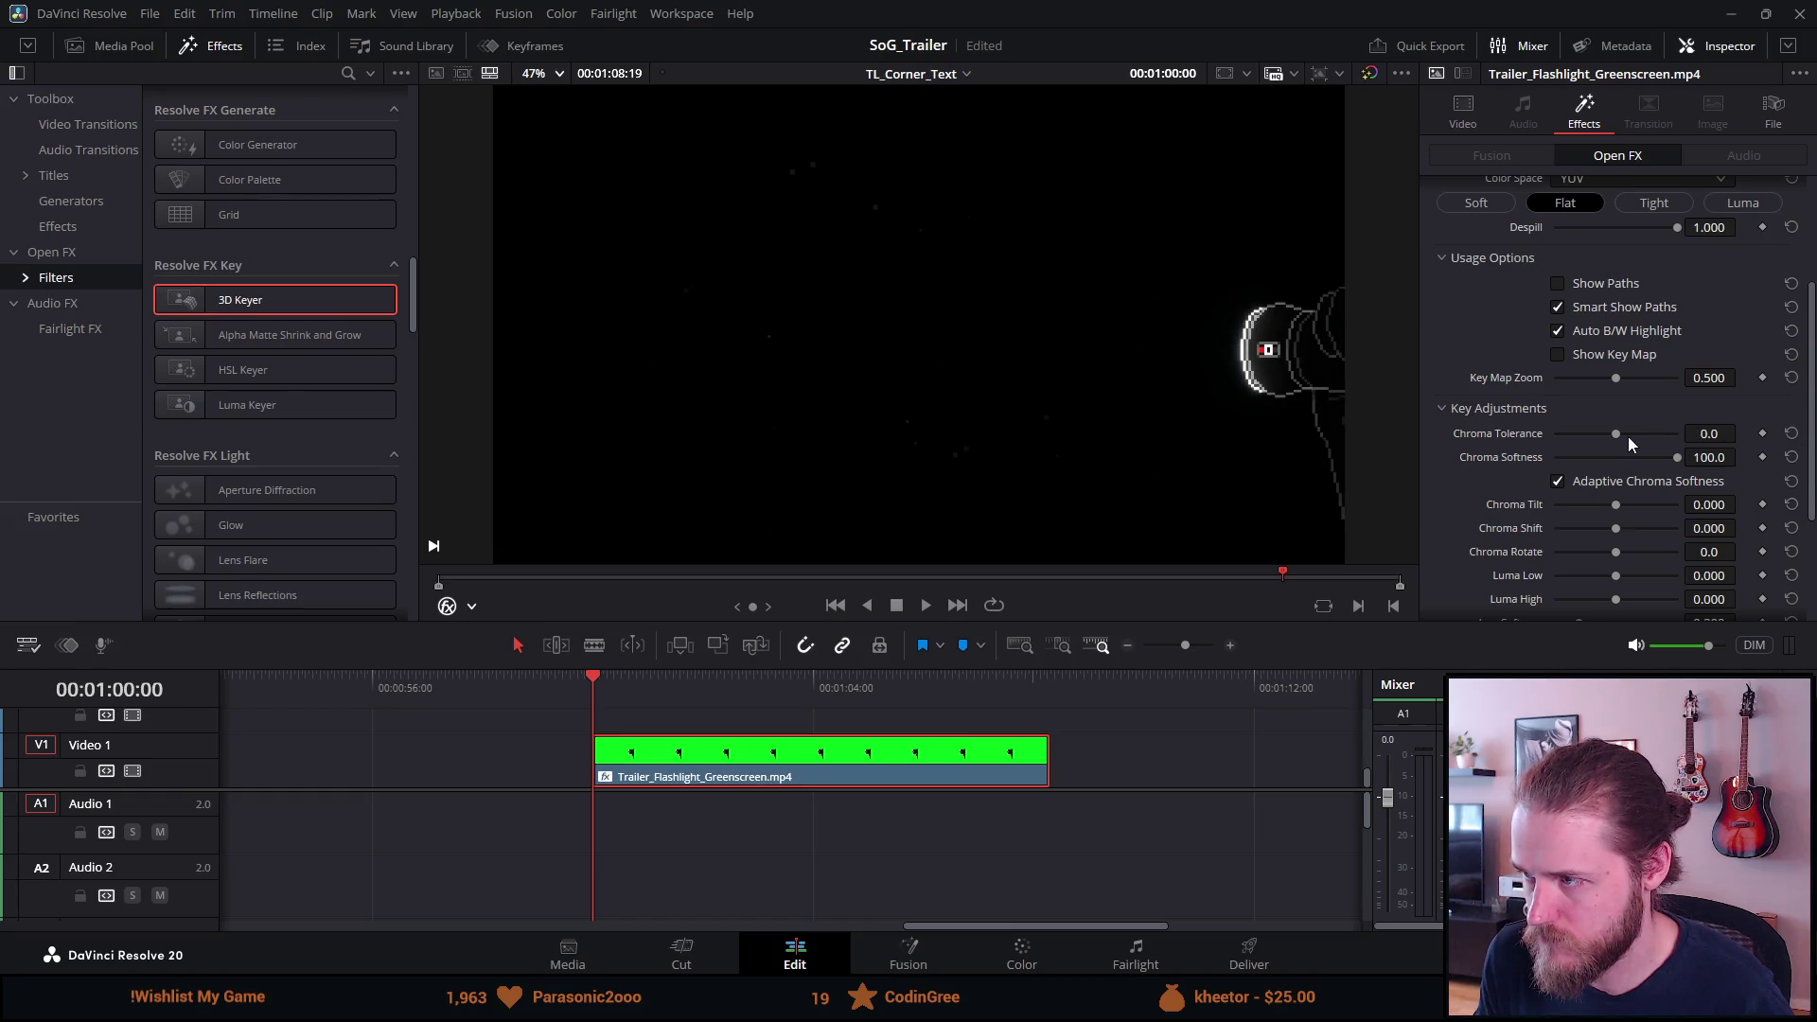
pyautogui.doubleClick(1603, 433)
pyautogui.doubleClick(1539, 452)
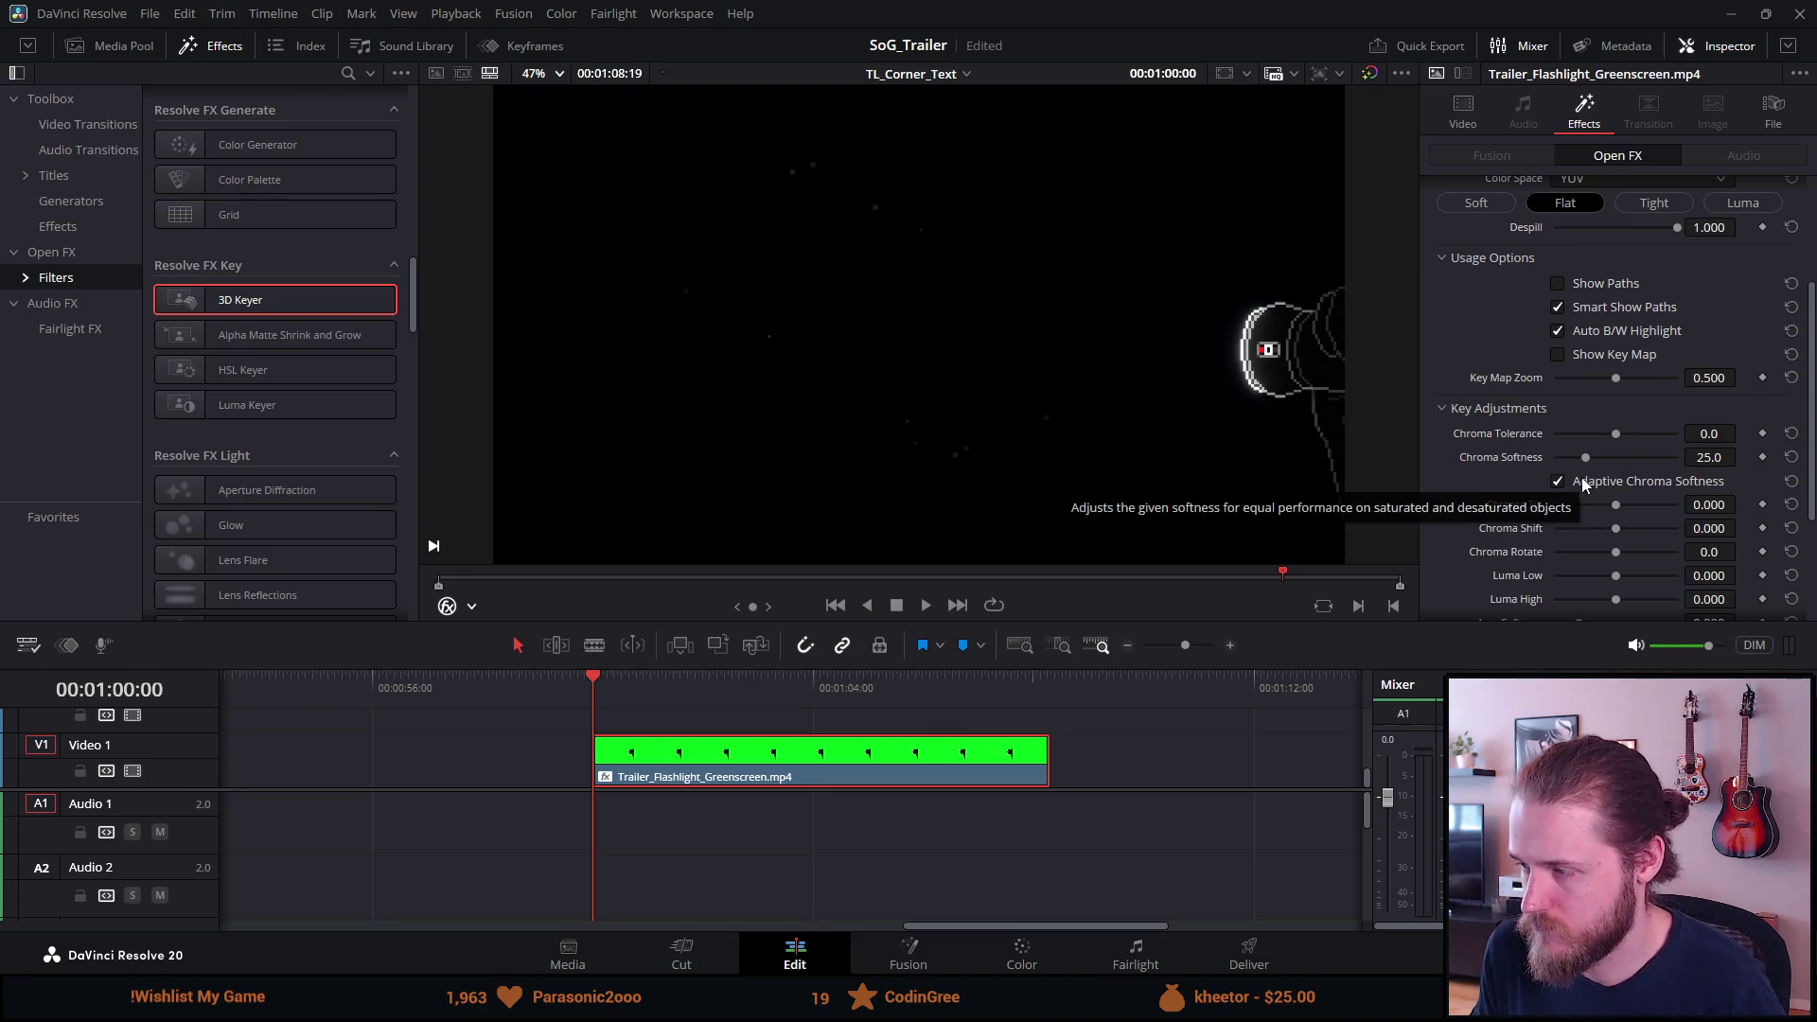
pyautogui.hotkey('ctrl', 'z')
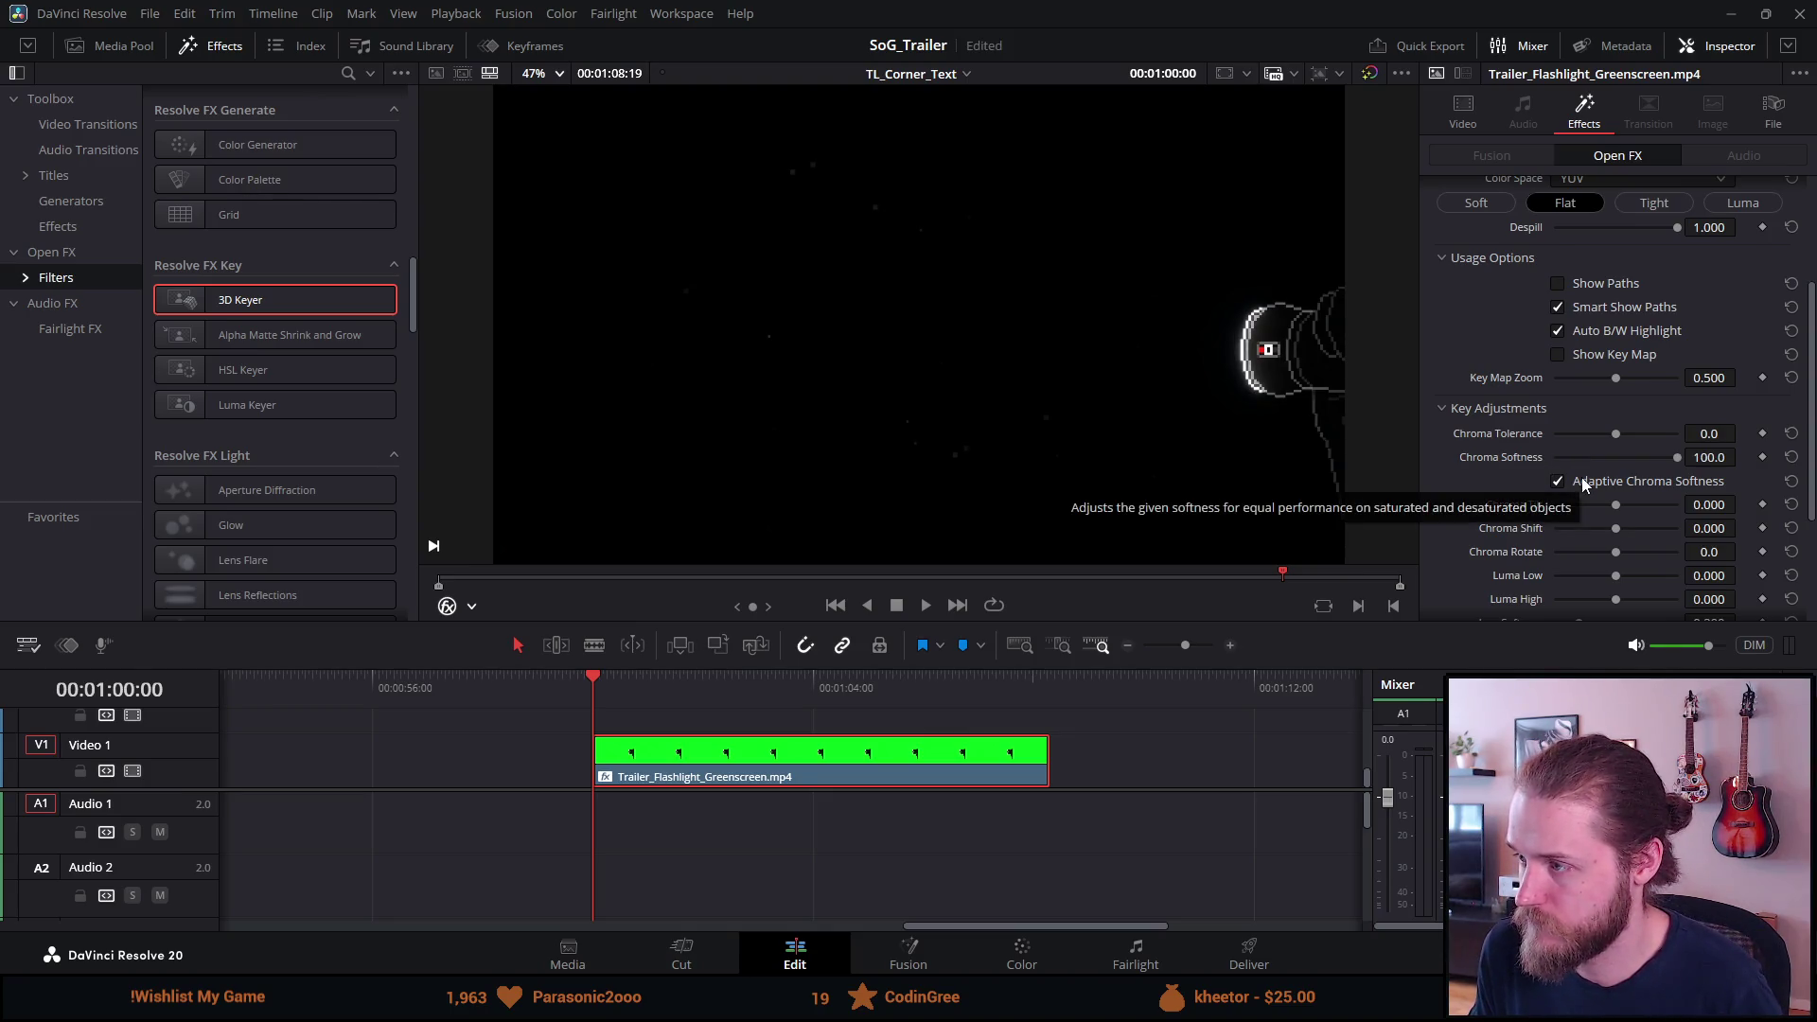
pyautogui.hotkey('ctrl', 'shift', 'z')
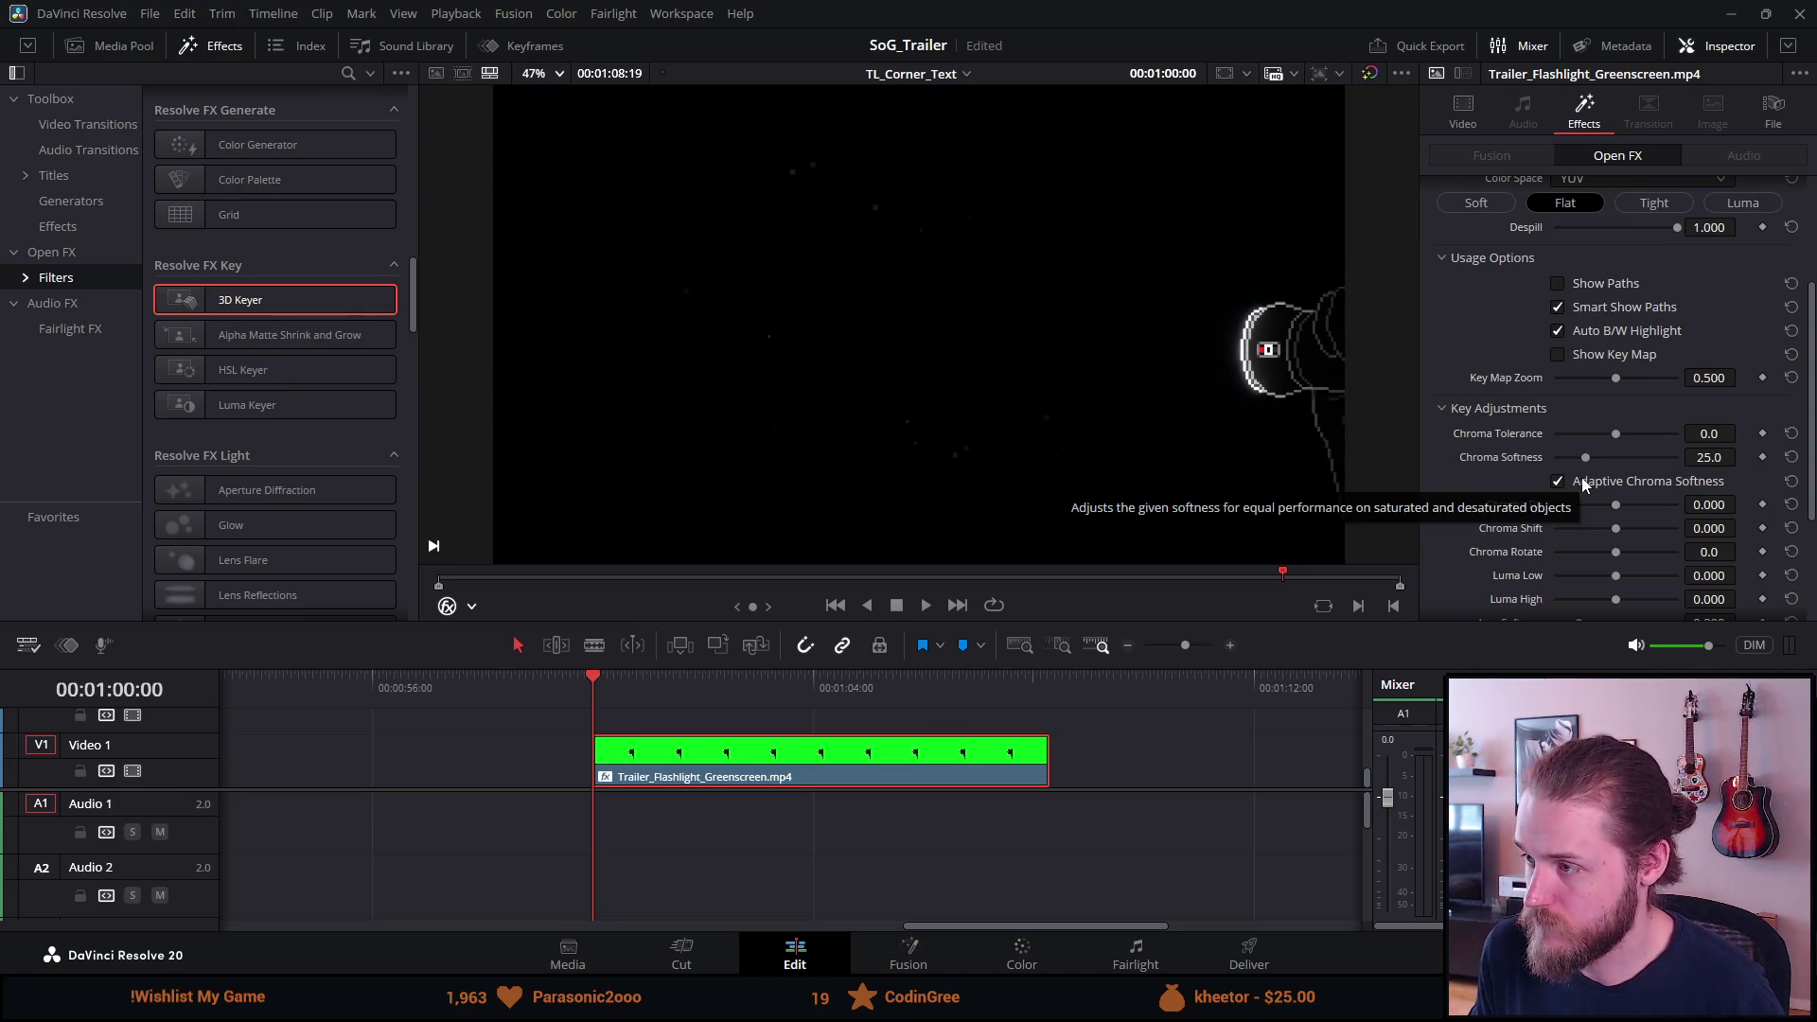
pyautogui.scroll(-3, 1609, 516)
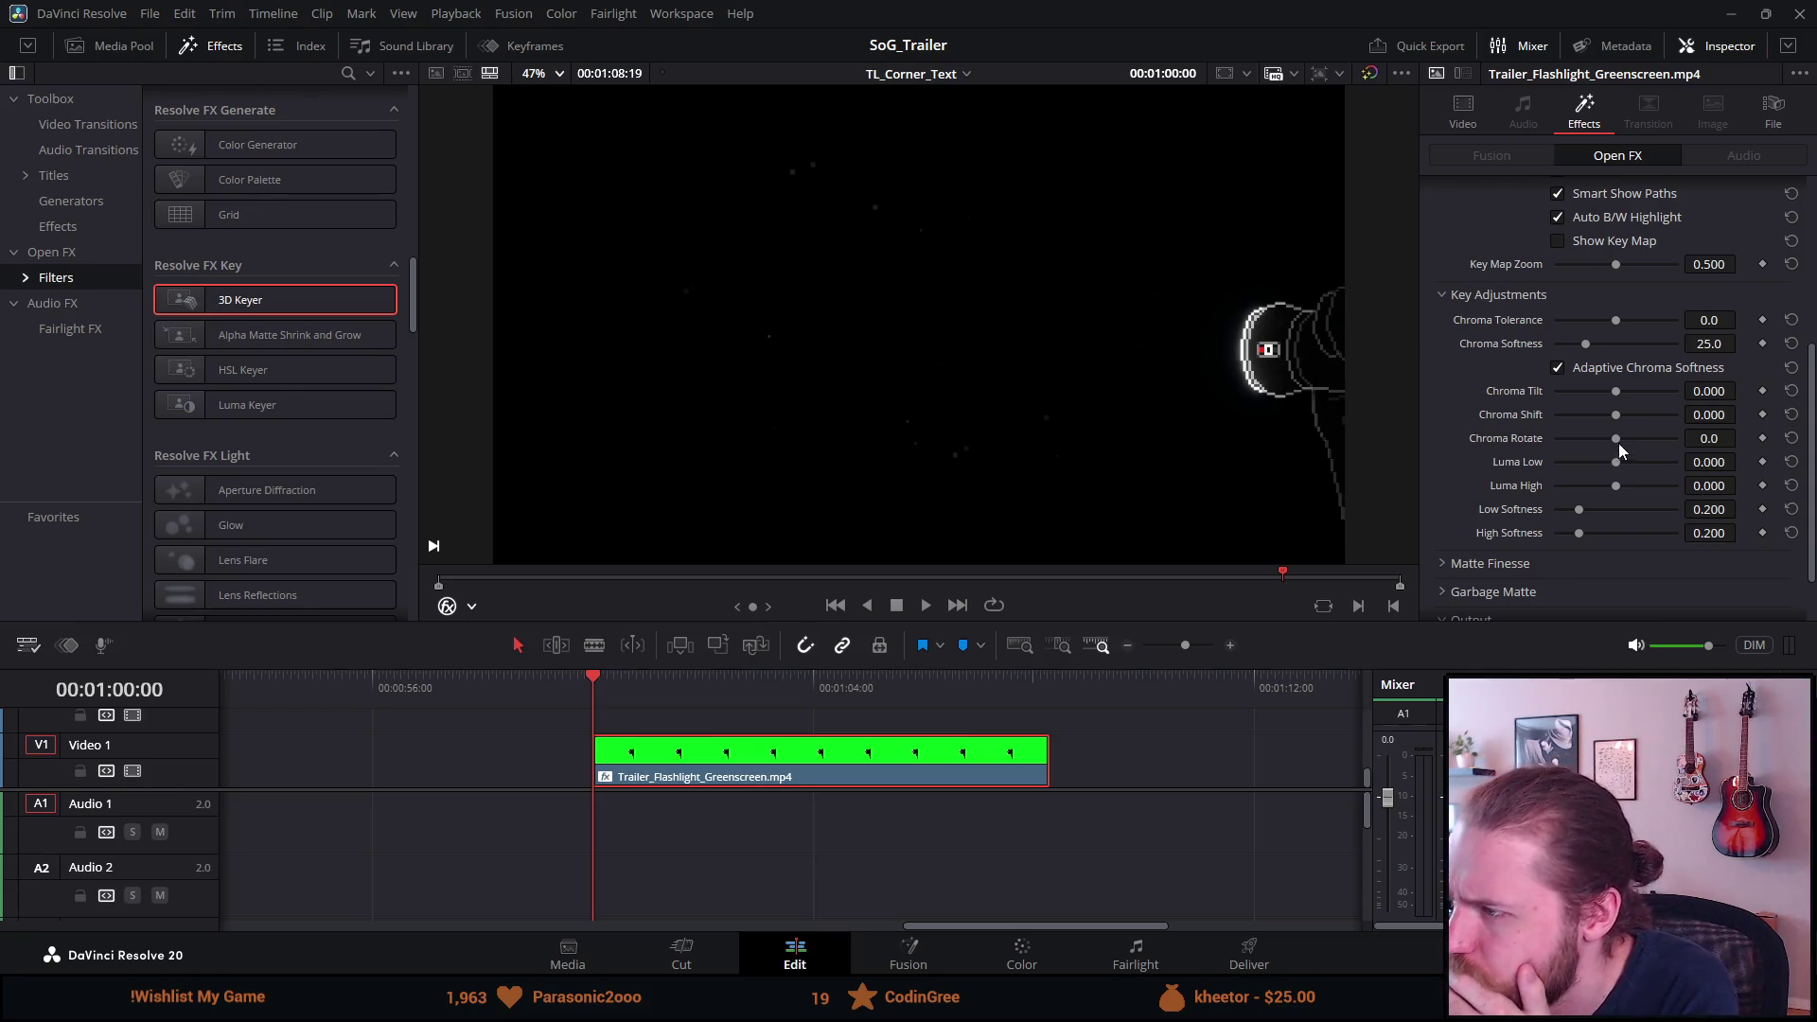
pyautogui.moveTo(1615, 318)
pyautogui.mouseDown()
pyautogui.moveTo(1523, 321)
pyautogui.moveTo(1664, 331)
pyautogui.moveTo(1550, 331)
pyautogui.moveTo(1640, 341)
pyautogui.moveTo(1625, 341)
pyautogui.mouseUp()
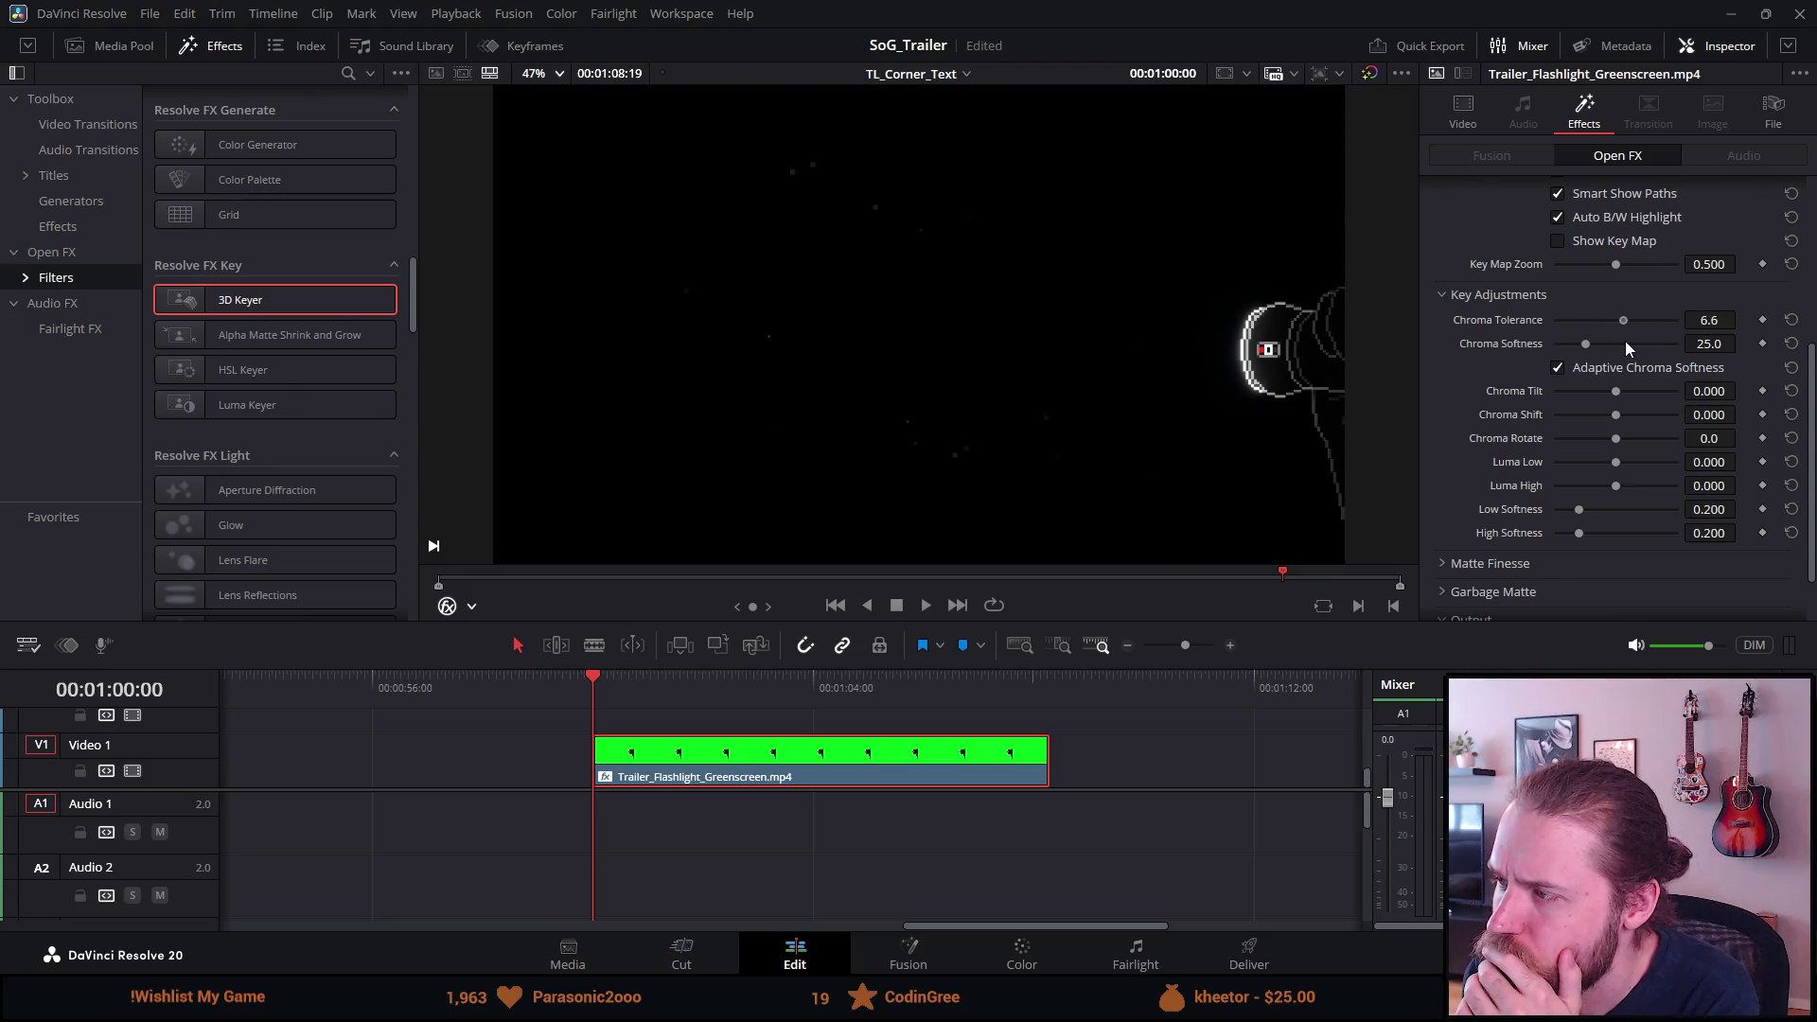
pyautogui.doubleClick(1626, 320)
pyautogui.scroll(-1, 1554, 457)
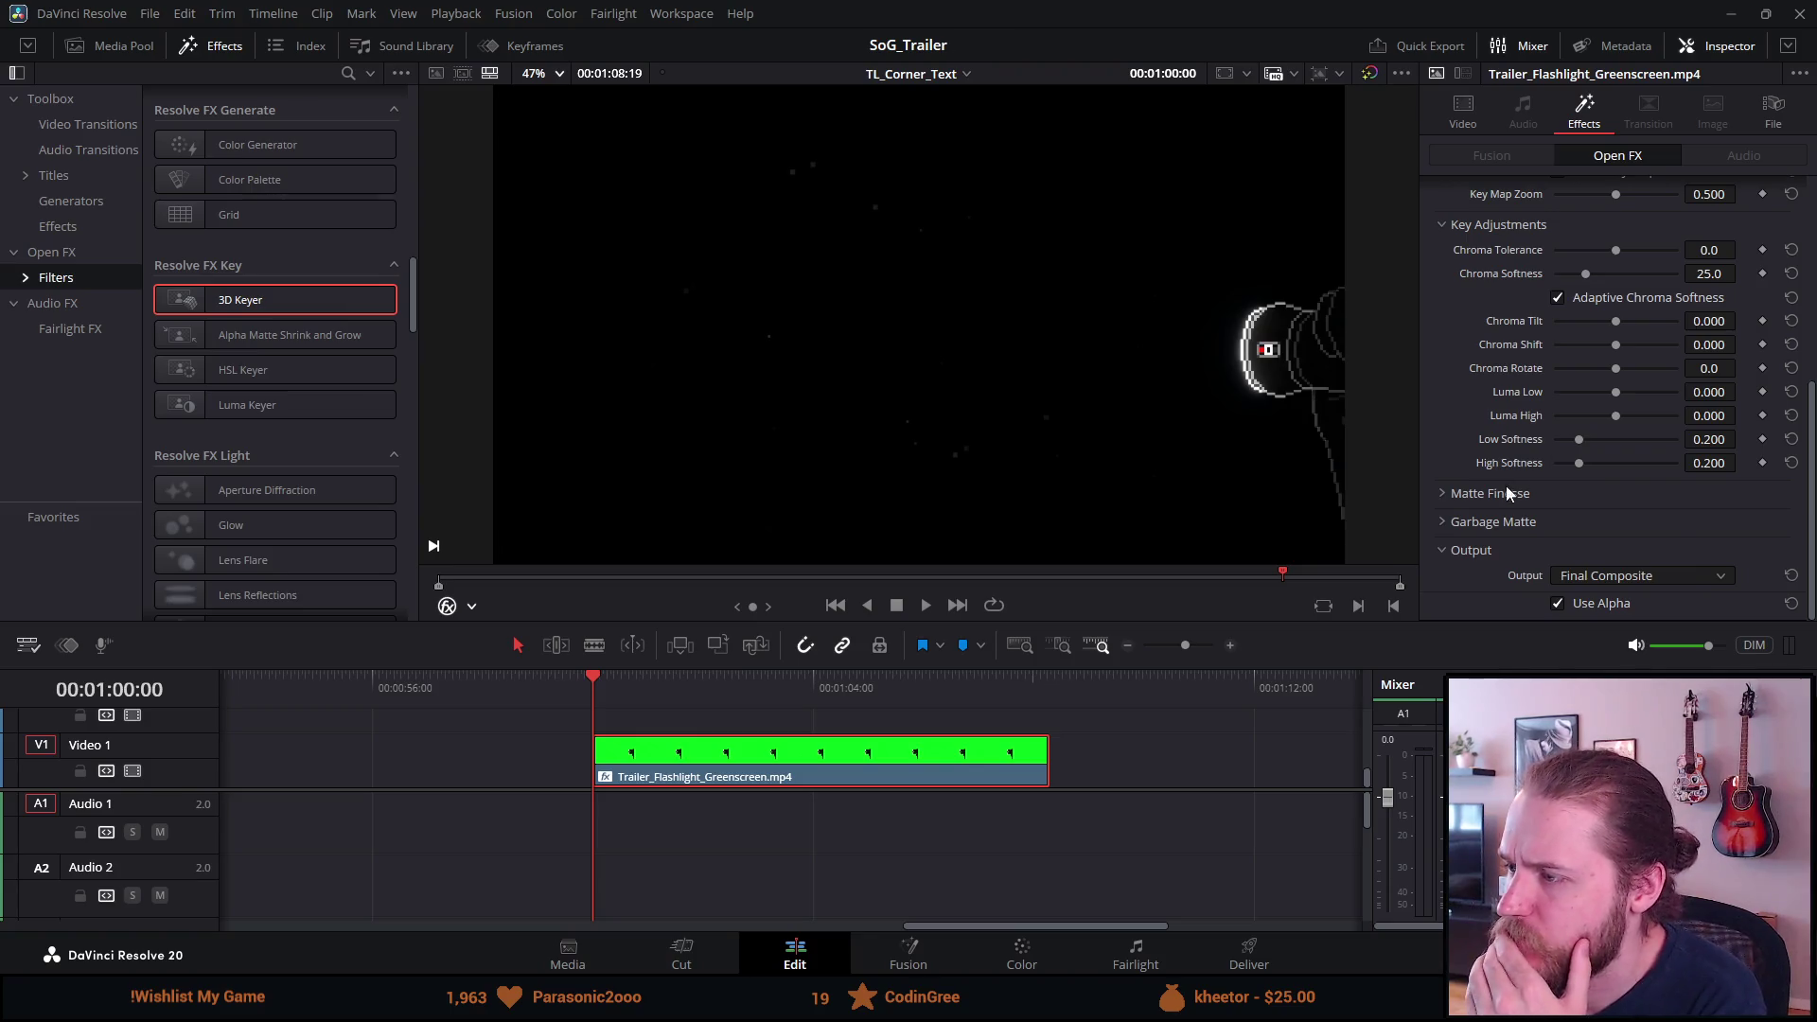
pyautogui.scroll(5, 1502, 527)
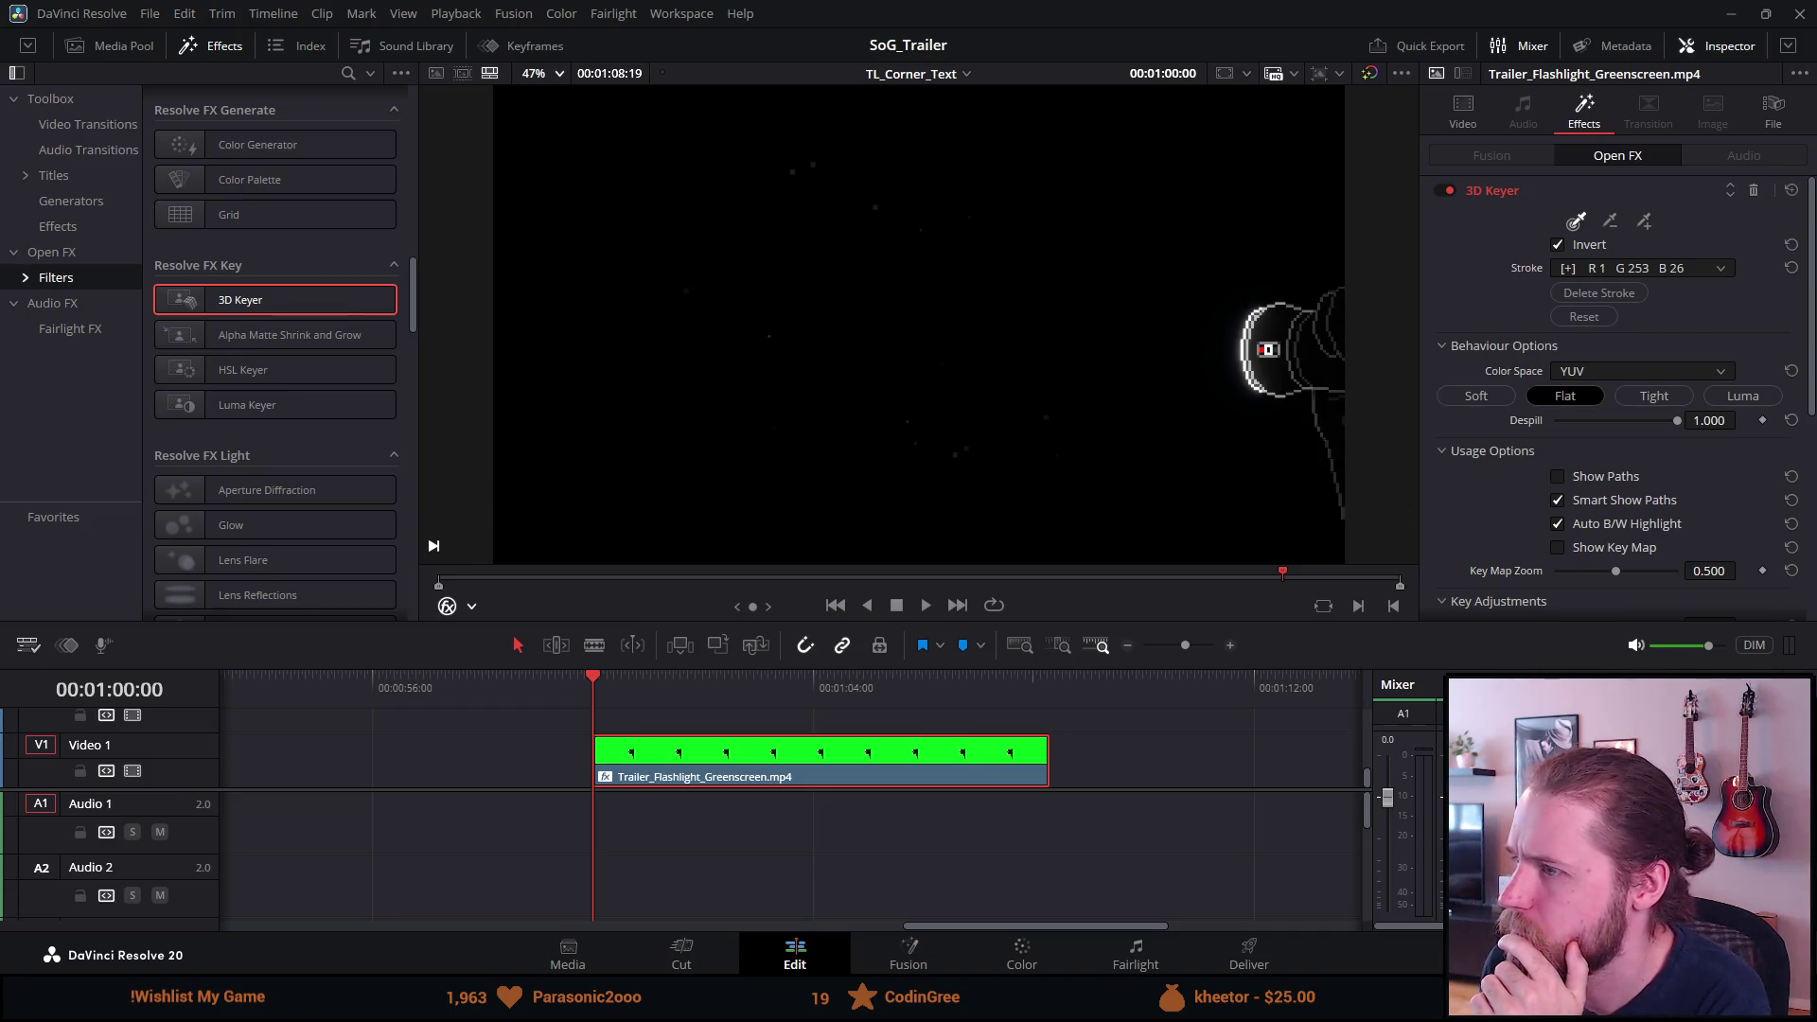
pyautogui.scroll(3, 495, 854)
pyautogui.scroll(-4, 496, 853)
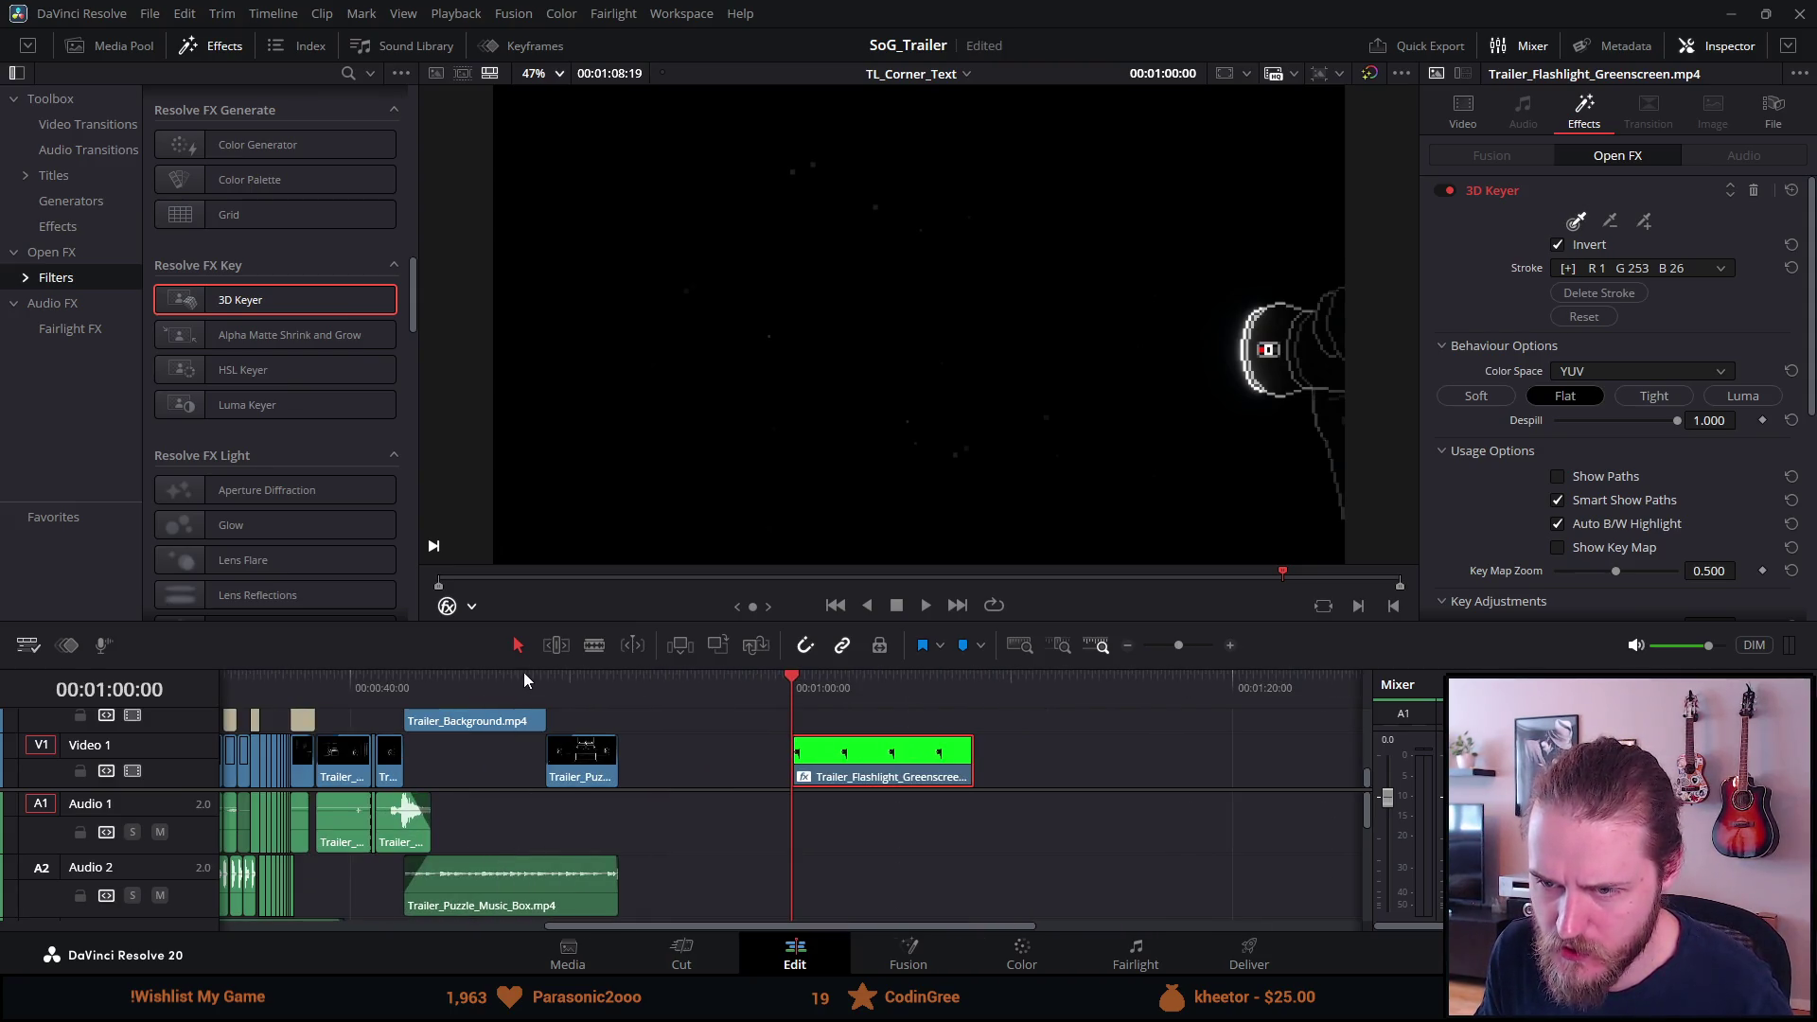
# Enlarge the timeline and move the flashlight clip onto Video 4 above the trailer.
pyautogui.moveTo(524, 667); pyautogui.dragTo(522, 549)
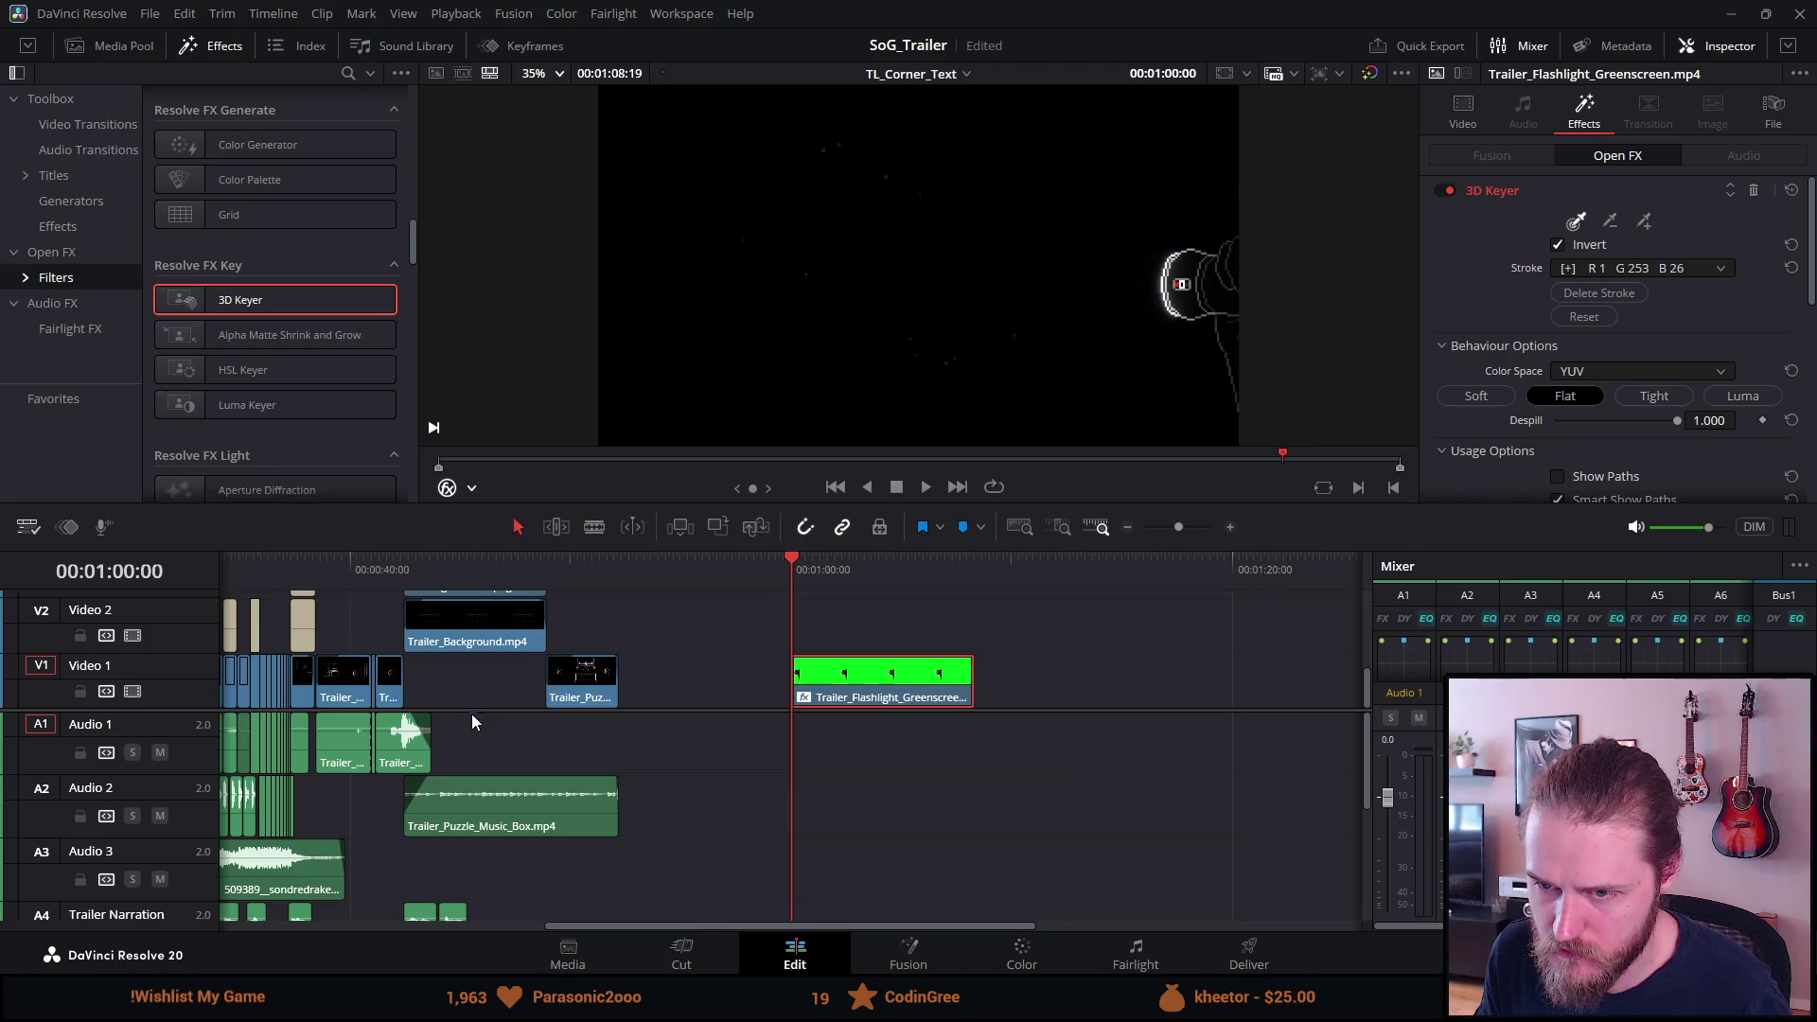
pyautogui.moveTo(473, 710); pyautogui.dragTo(468, 861)
pyautogui.moveTo(880, 830)
pyautogui.mouseDown()
pyautogui.moveTo(787, 769)
pyautogui.moveTo(333, 625)
pyautogui.moveTo(646, 625)
pyautogui.moveTo(1026, 728)
pyautogui.moveTo(976, 674)
pyautogui.mouseUp()
# Play the trailer from about 00:00:30 with the flashlight overlay in full screen.
pyautogui.click(896, 581)
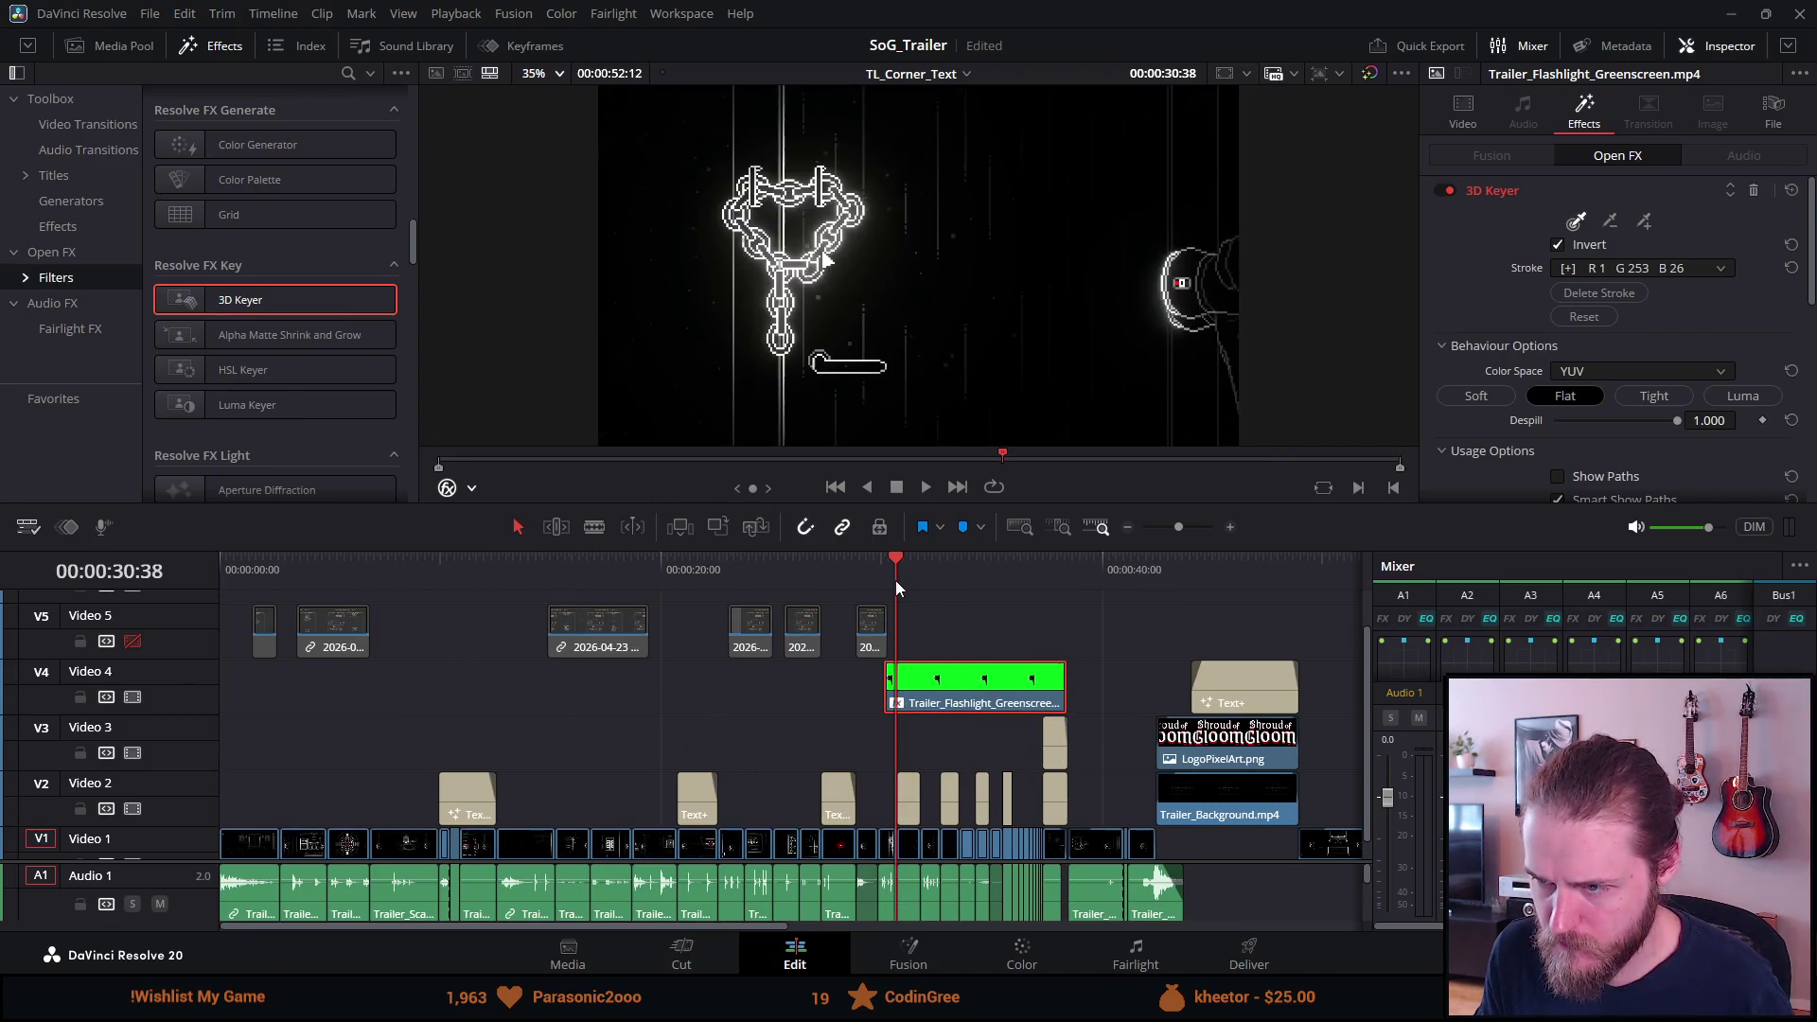
pyautogui.press('space')
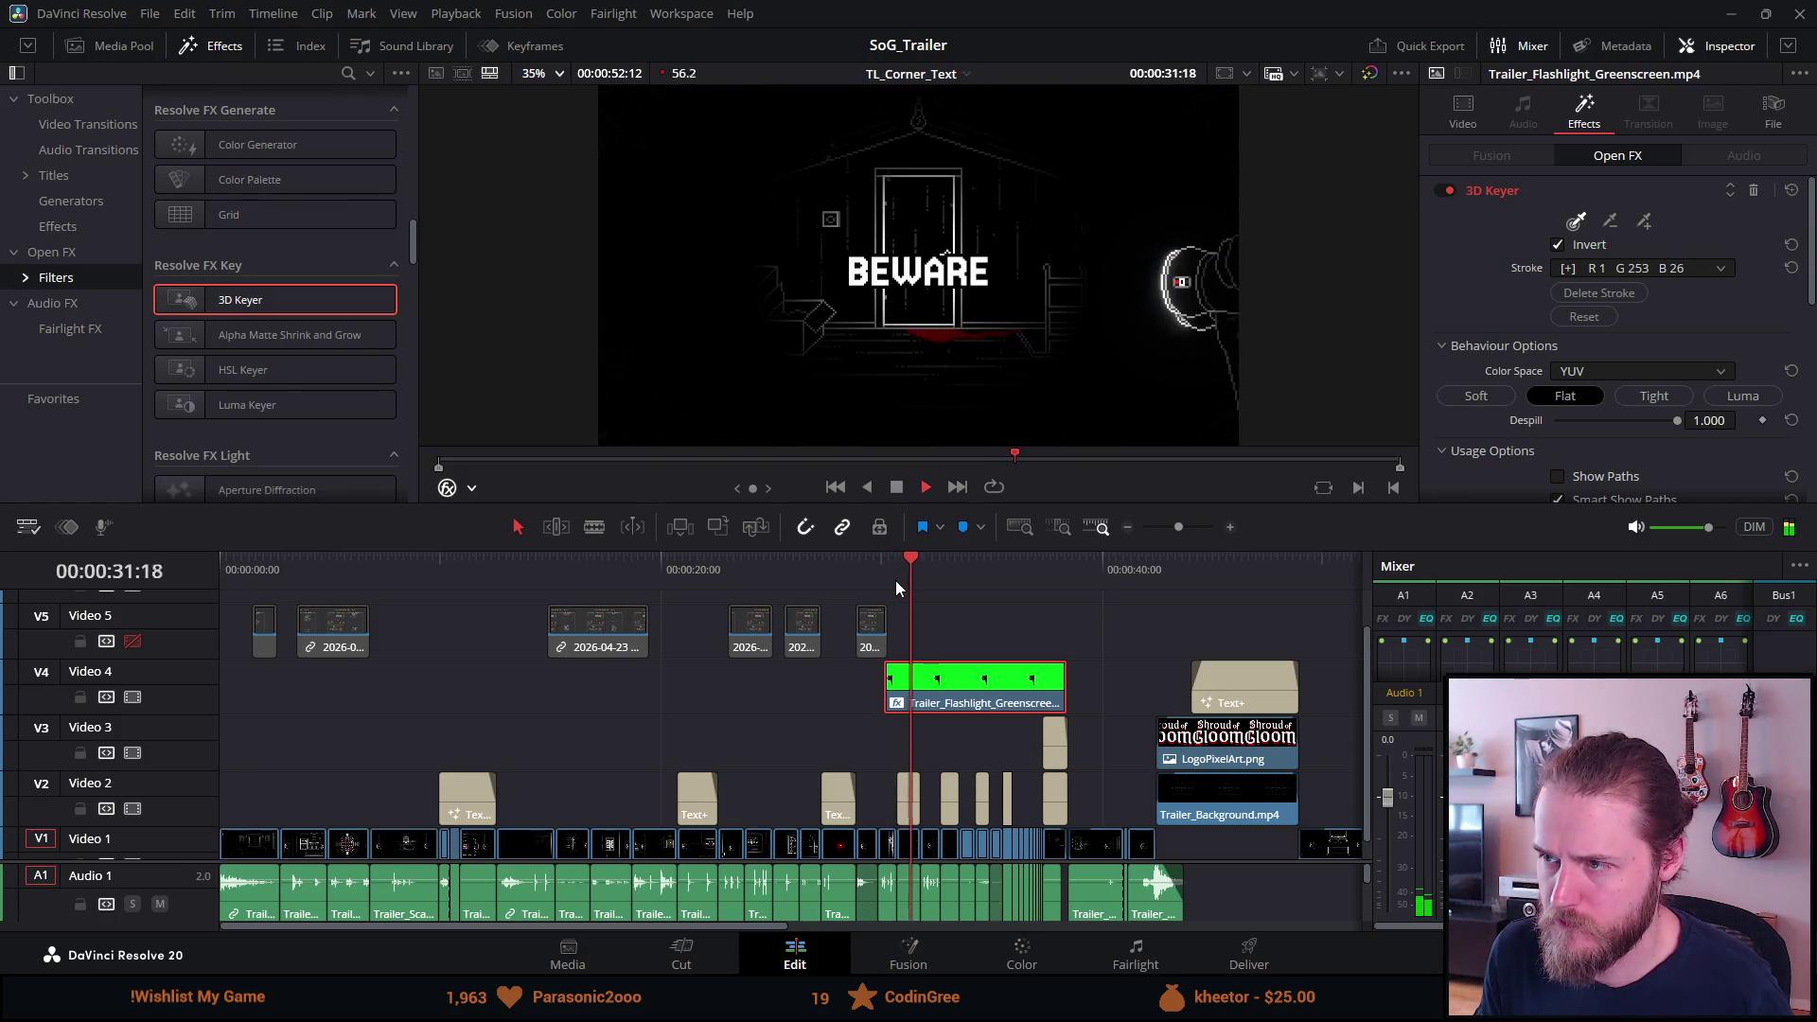
pyautogui.press('p')
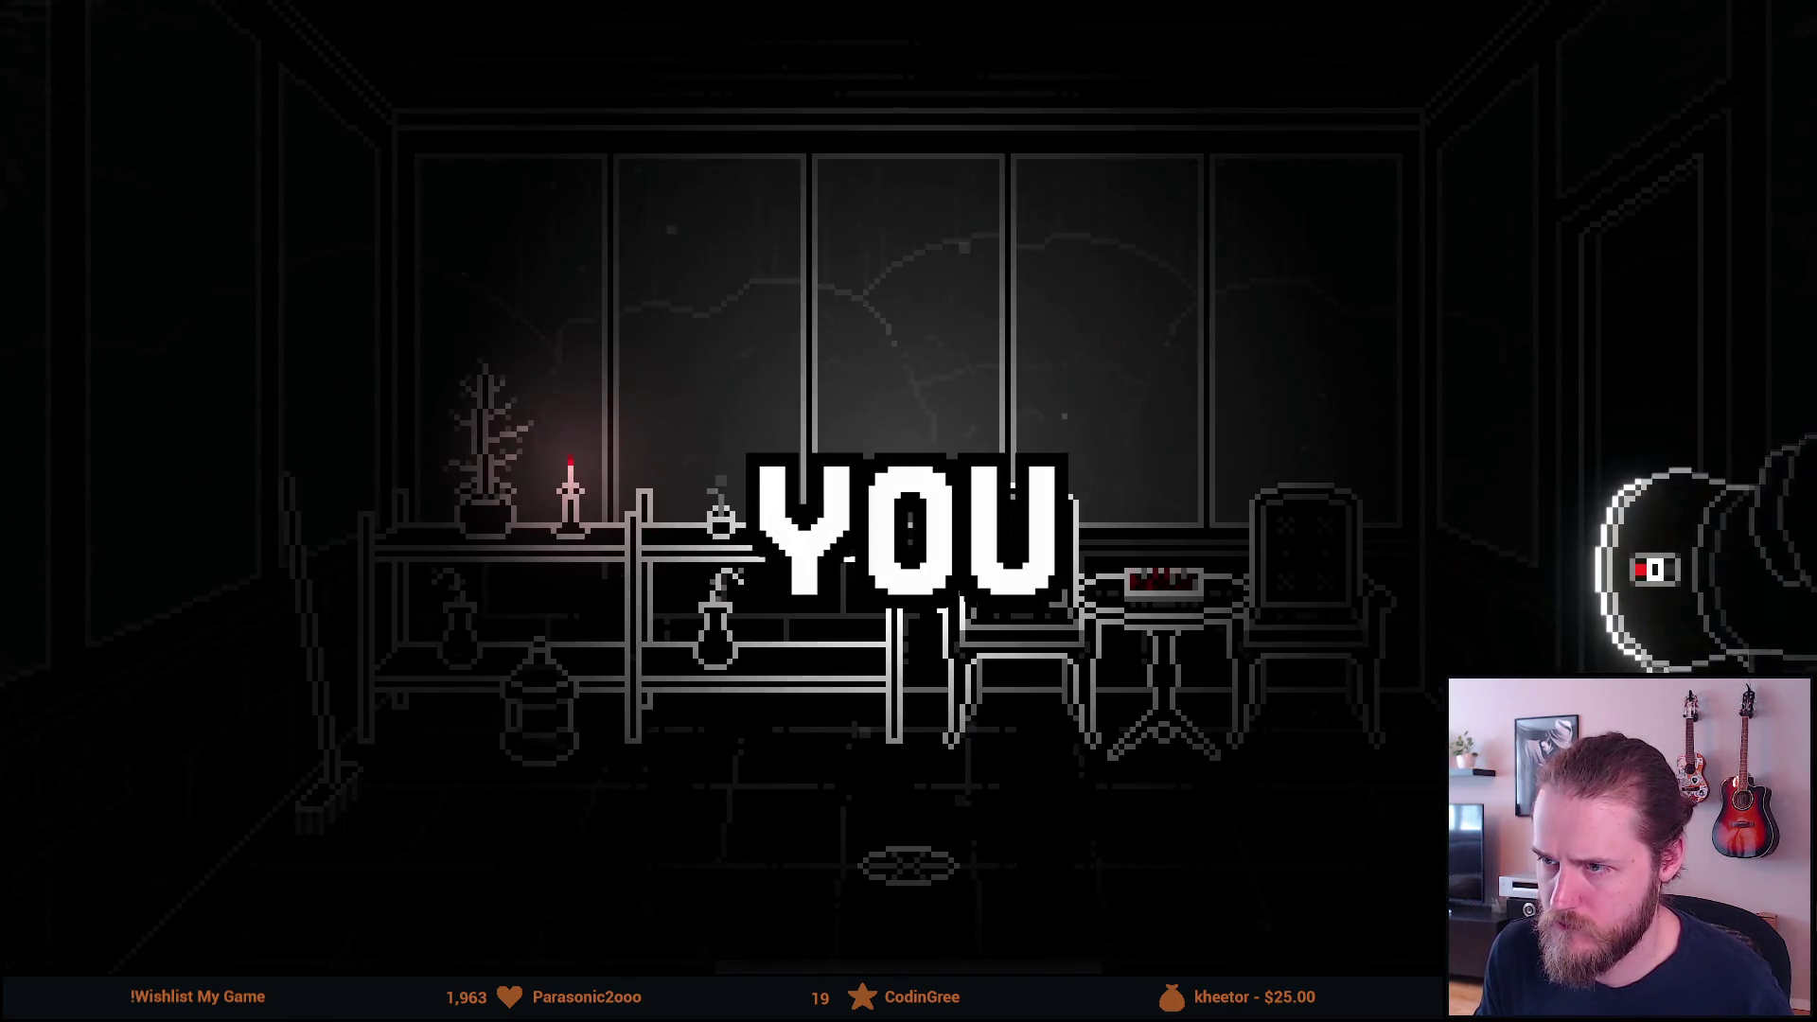
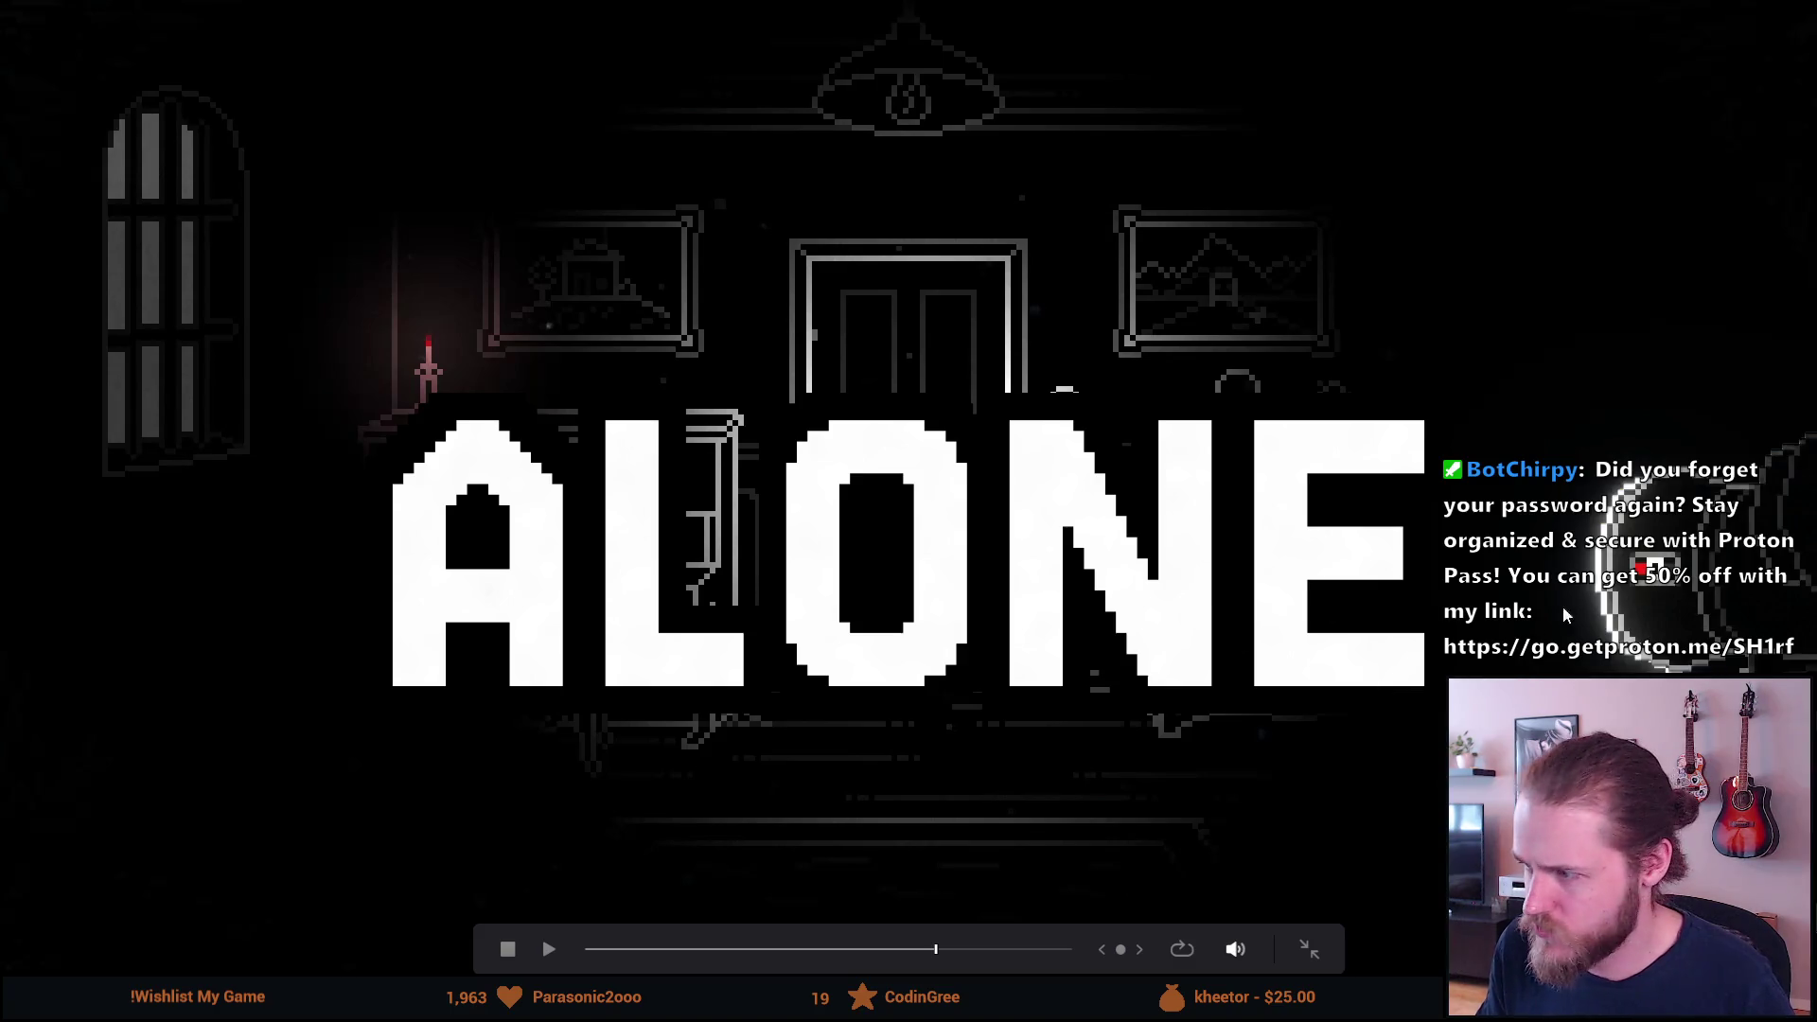
# Exit full-screen playback and park the playhead on the keypad shot at 17:14.
pyautogui.press('Escape')
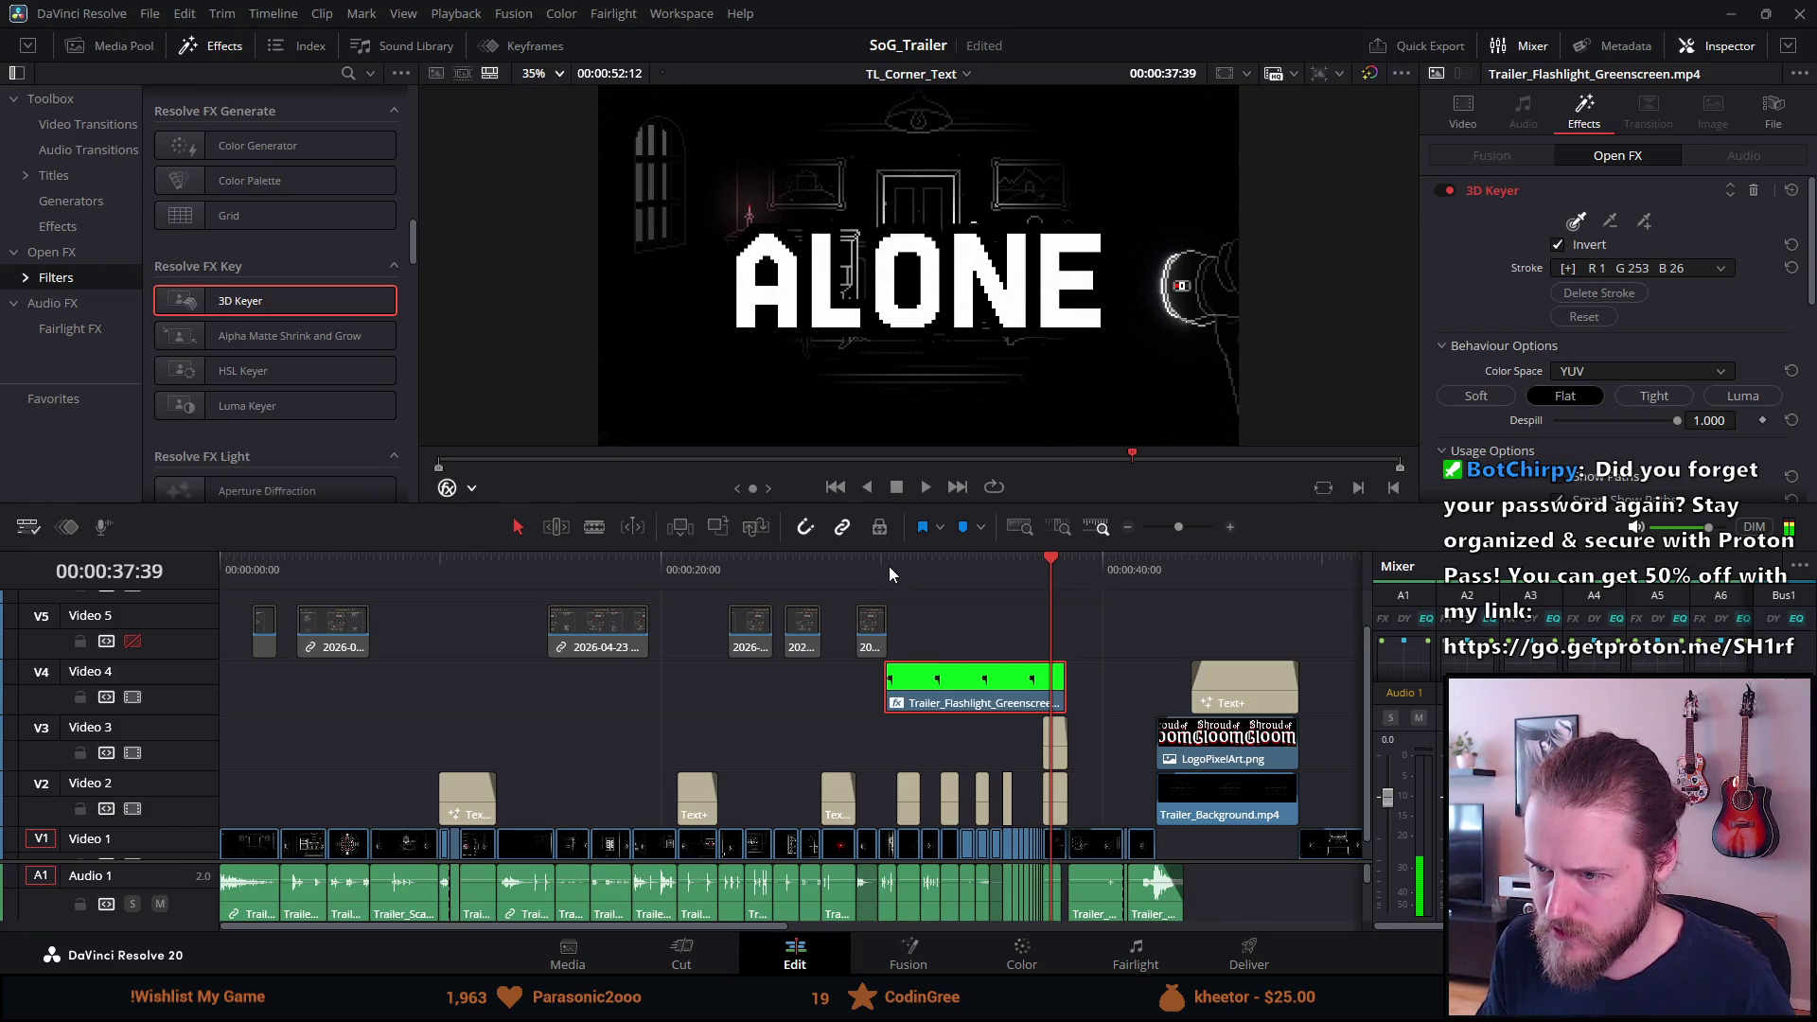
pyautogui.click(889, 565)
pyautogui.click(871, 565)
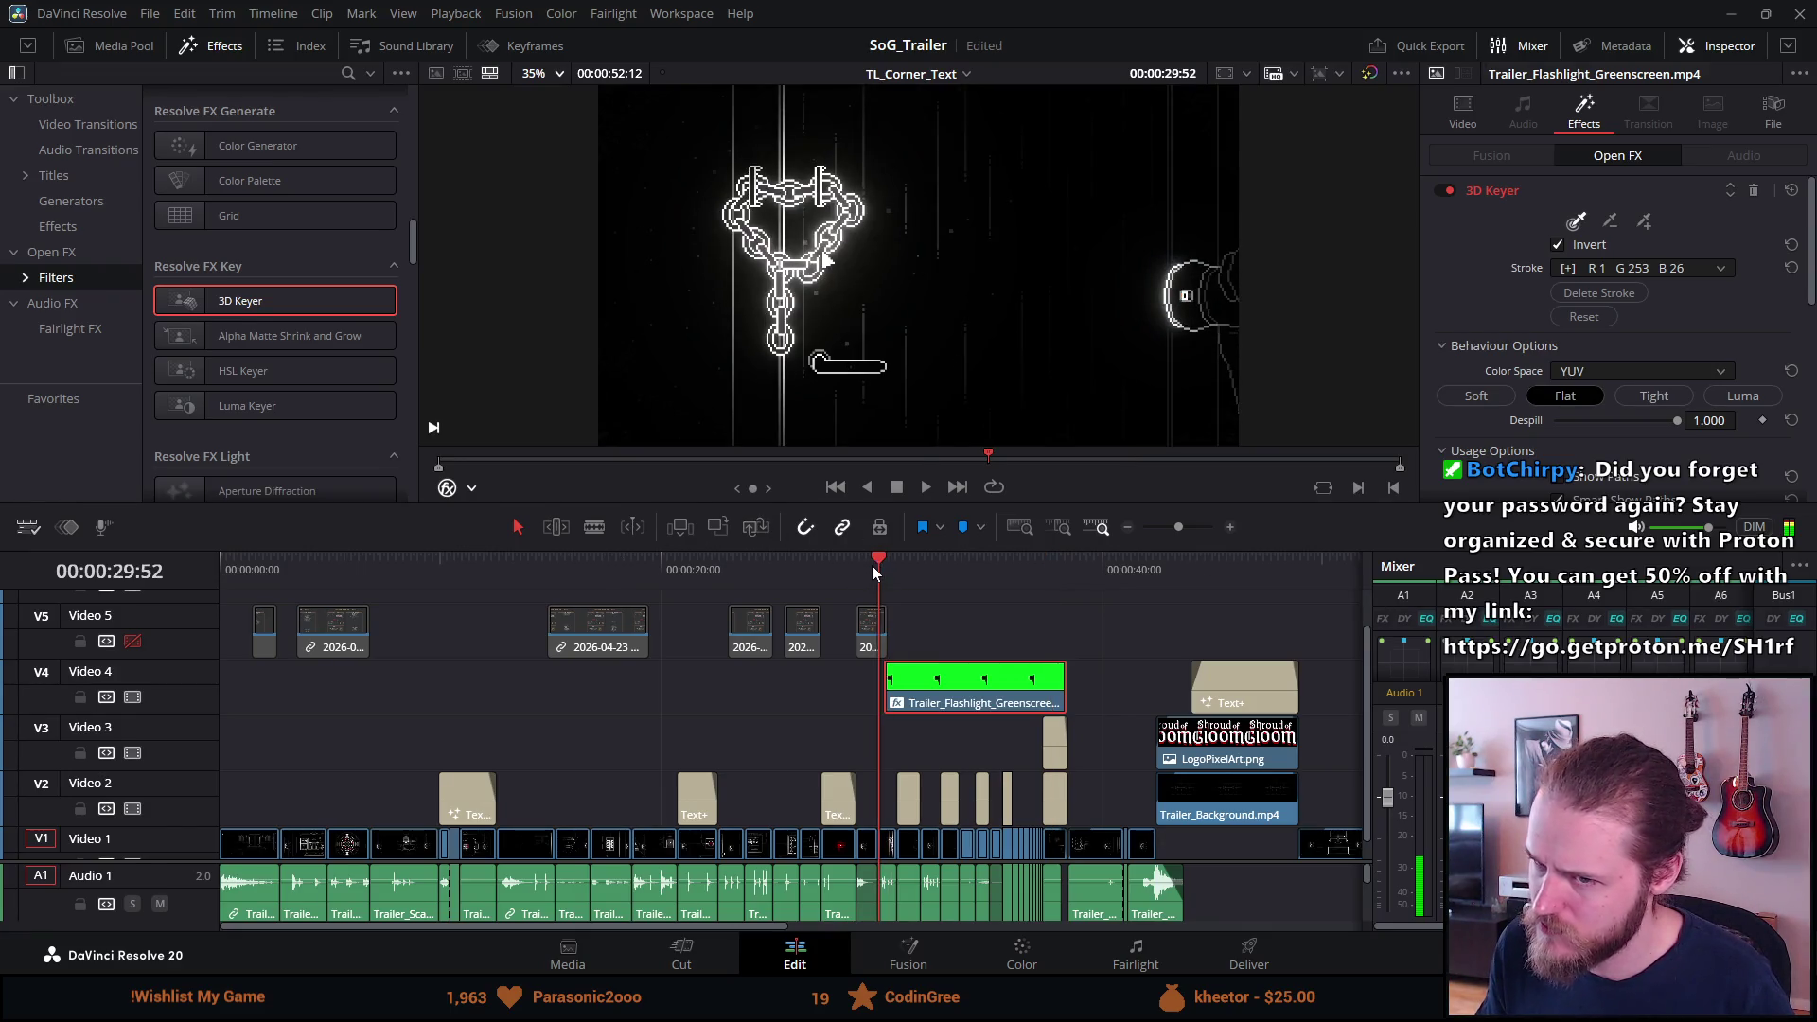
pyautogui.click(594, 575)
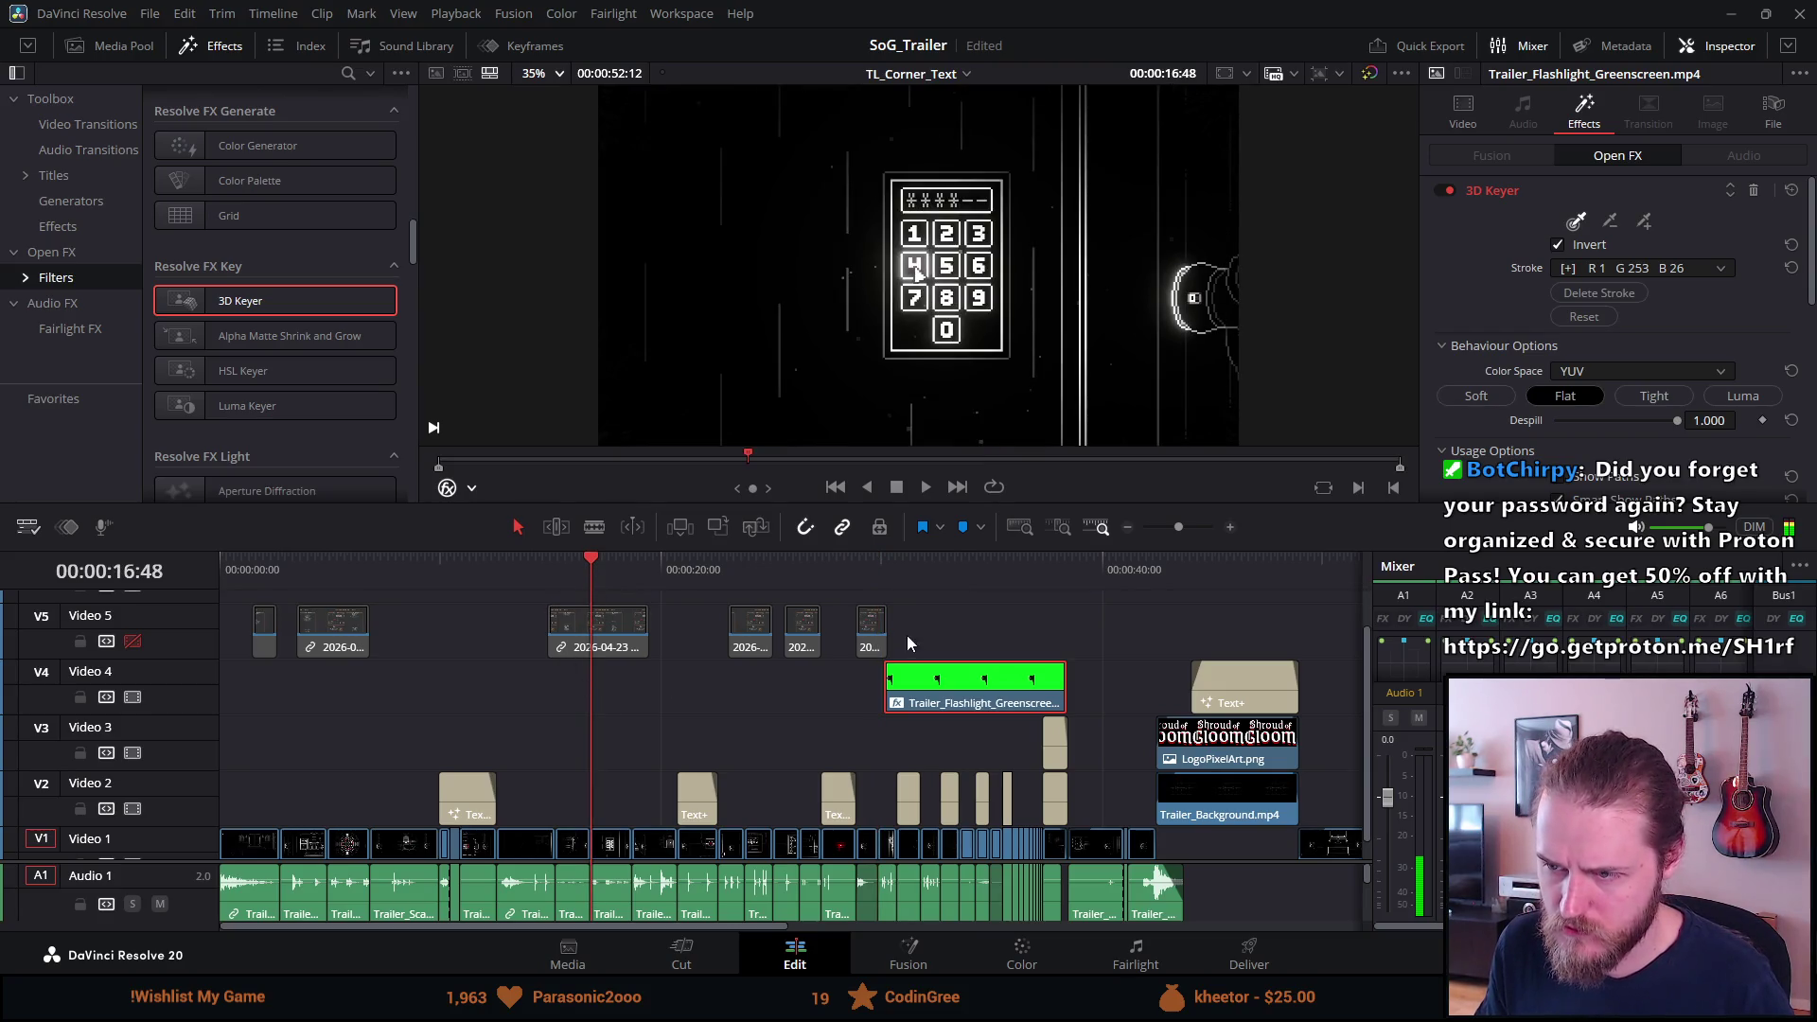
pyautogui.click(931, 599)
pyautogui.click(560, 572)
pyautogui.moveTo(562, 571); pyautogui.dragTo(600, 570)
pyautogui.scroll(2, 585, 725)
pyautogui.scroll(-3, 585, 725)
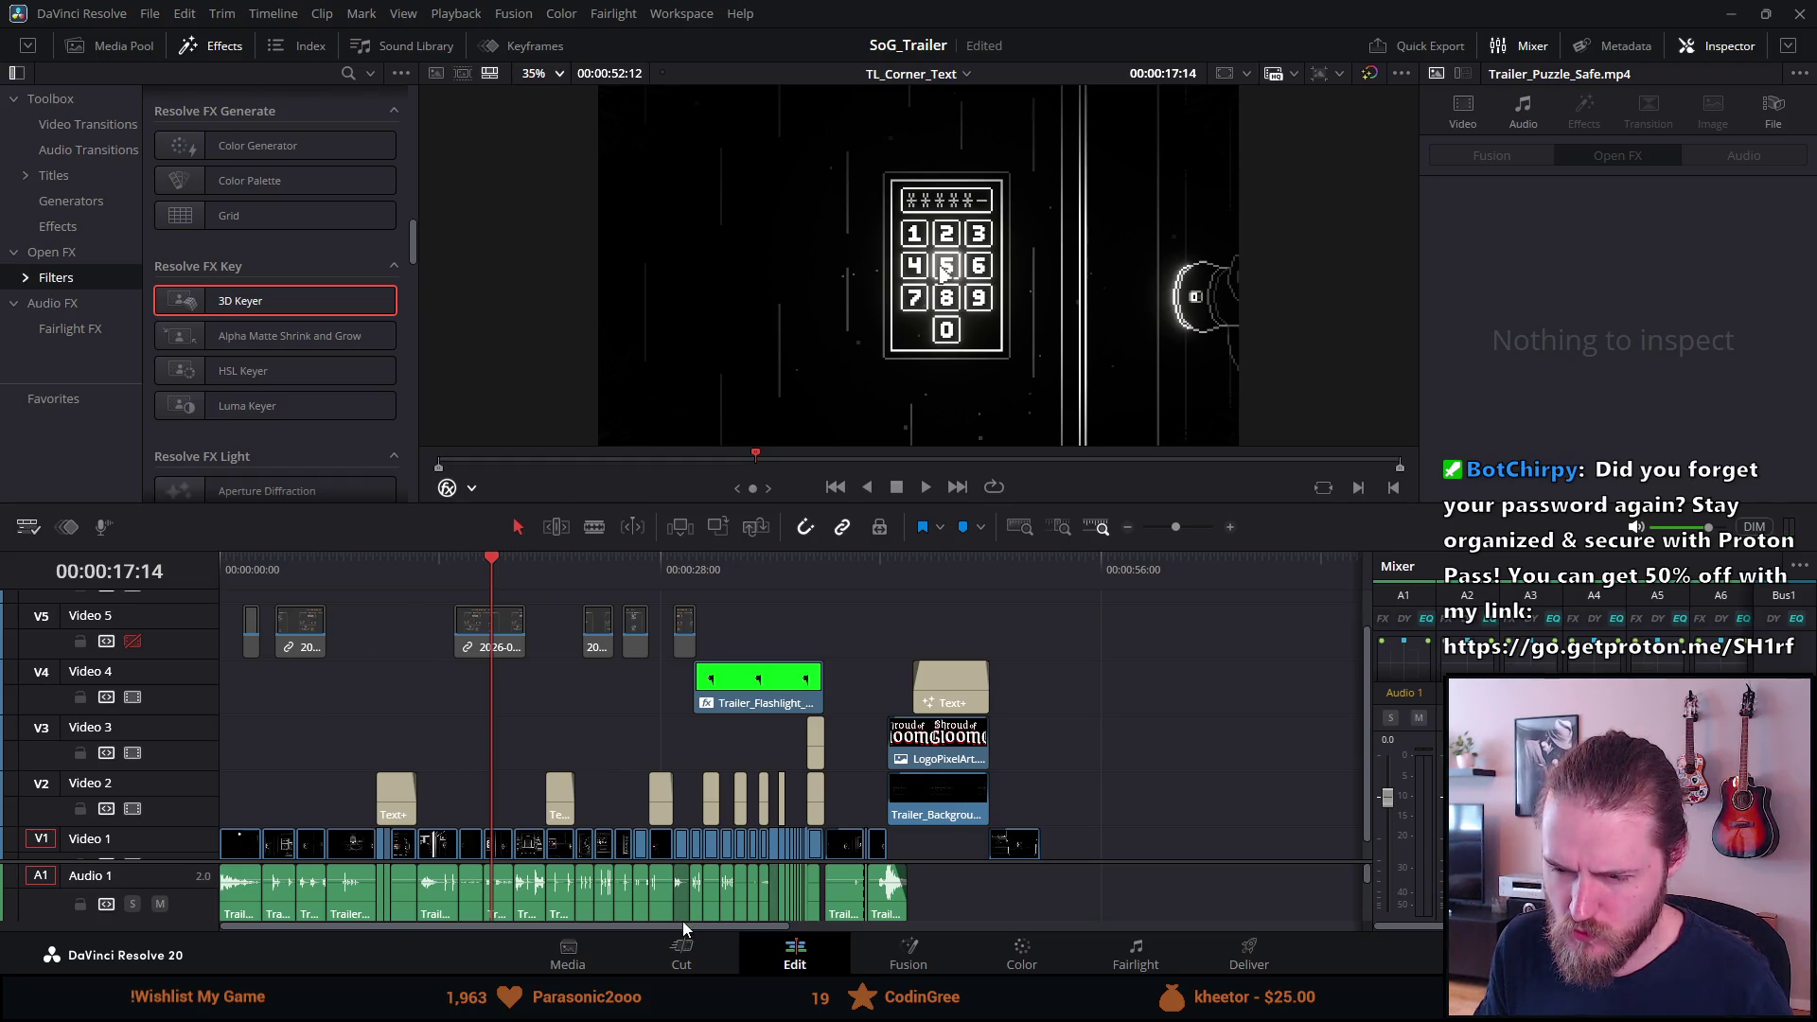
pyautogui.moveTo(678, 924)
pyautogui.mouseDown()
pyautogui.moveTo(861, 902)
pyautogui.moveTo(1201, 907)
pyautogui.moveTo(679, 908)
pyautogui.mouseUp()
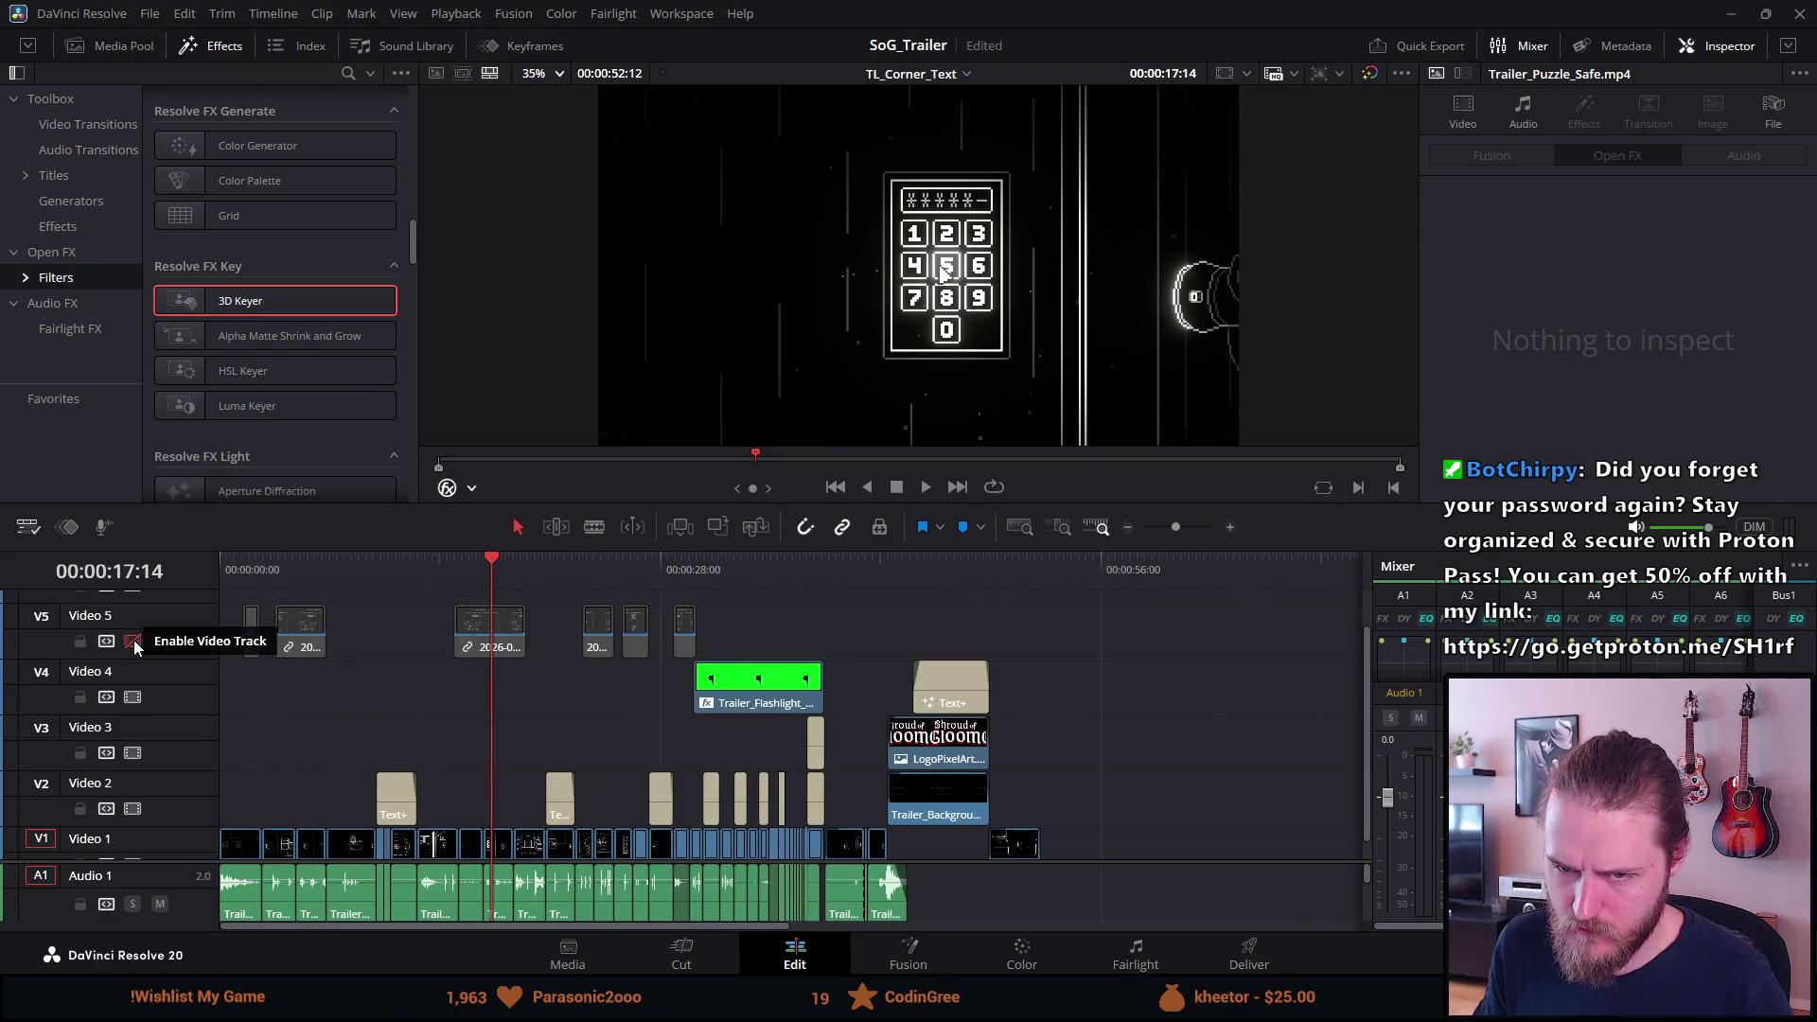
# Unlink the dated Video 5 clip at 17:14 from its audio and delete it.
pyautogui.click(133, 642)
pyautogui.click(133, 642)
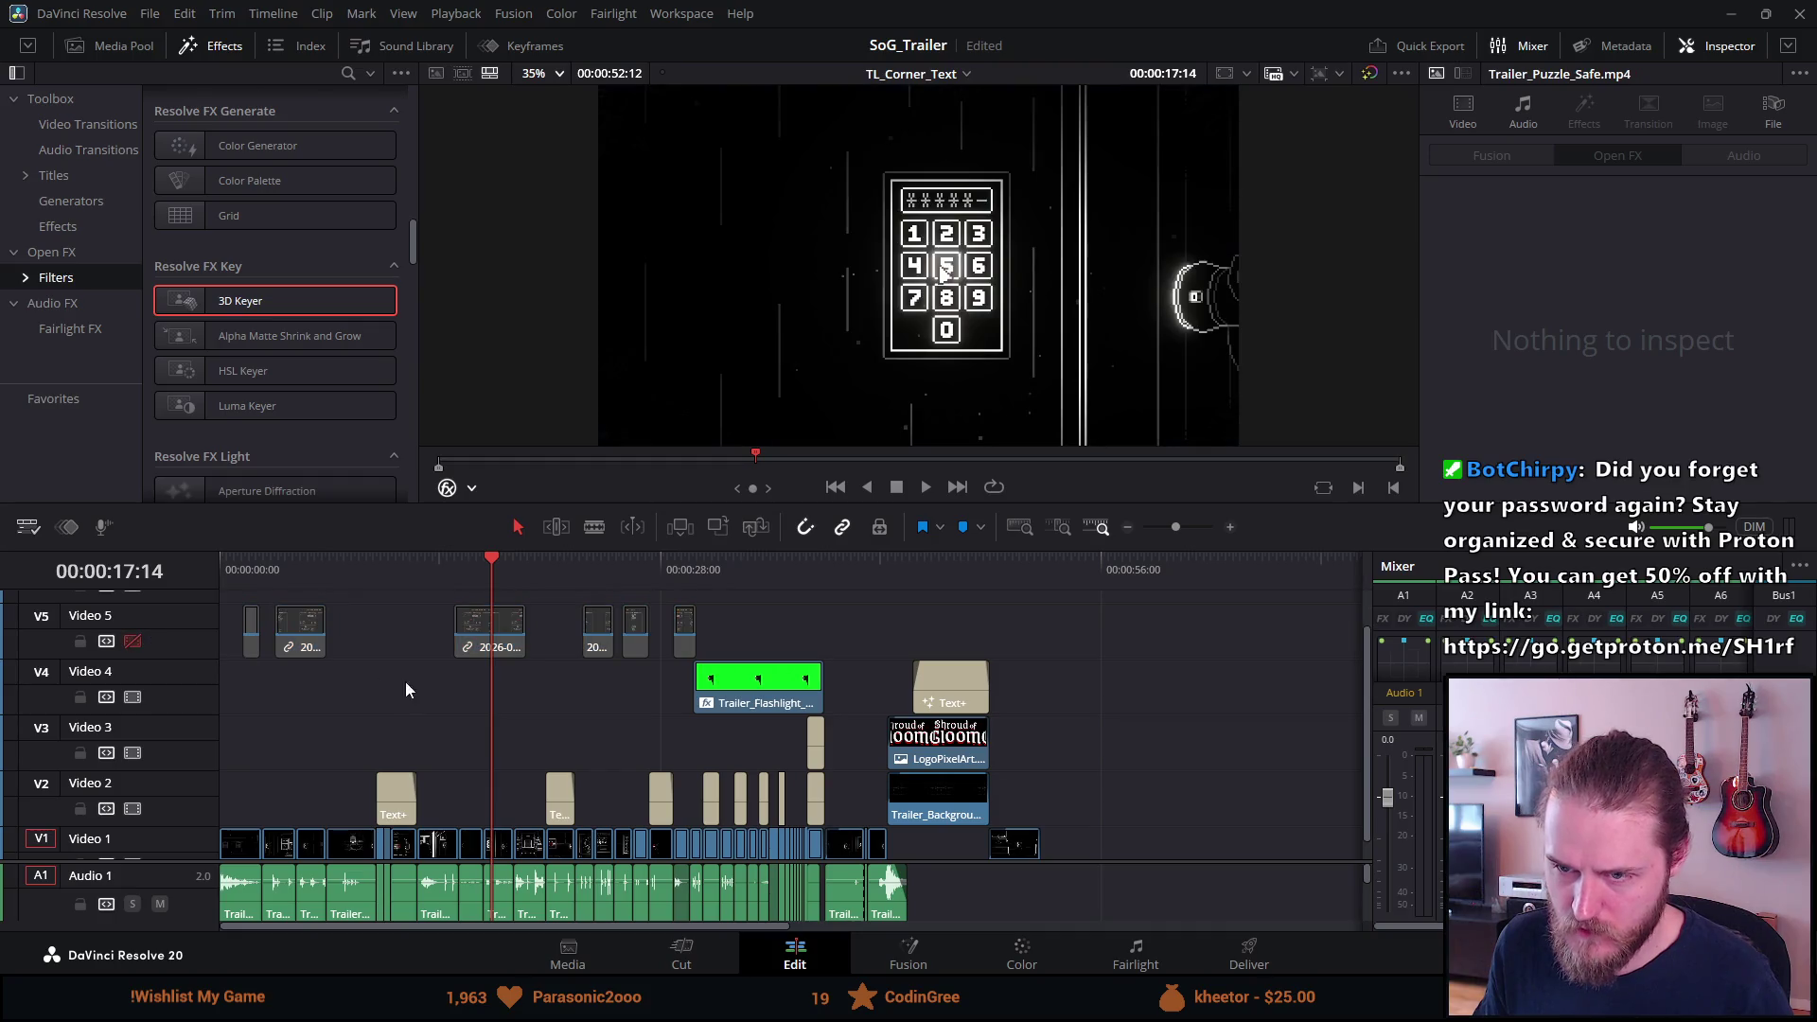
pyautogui.click(508, 650)
pyautogui.scroll(-1, 498, 751)
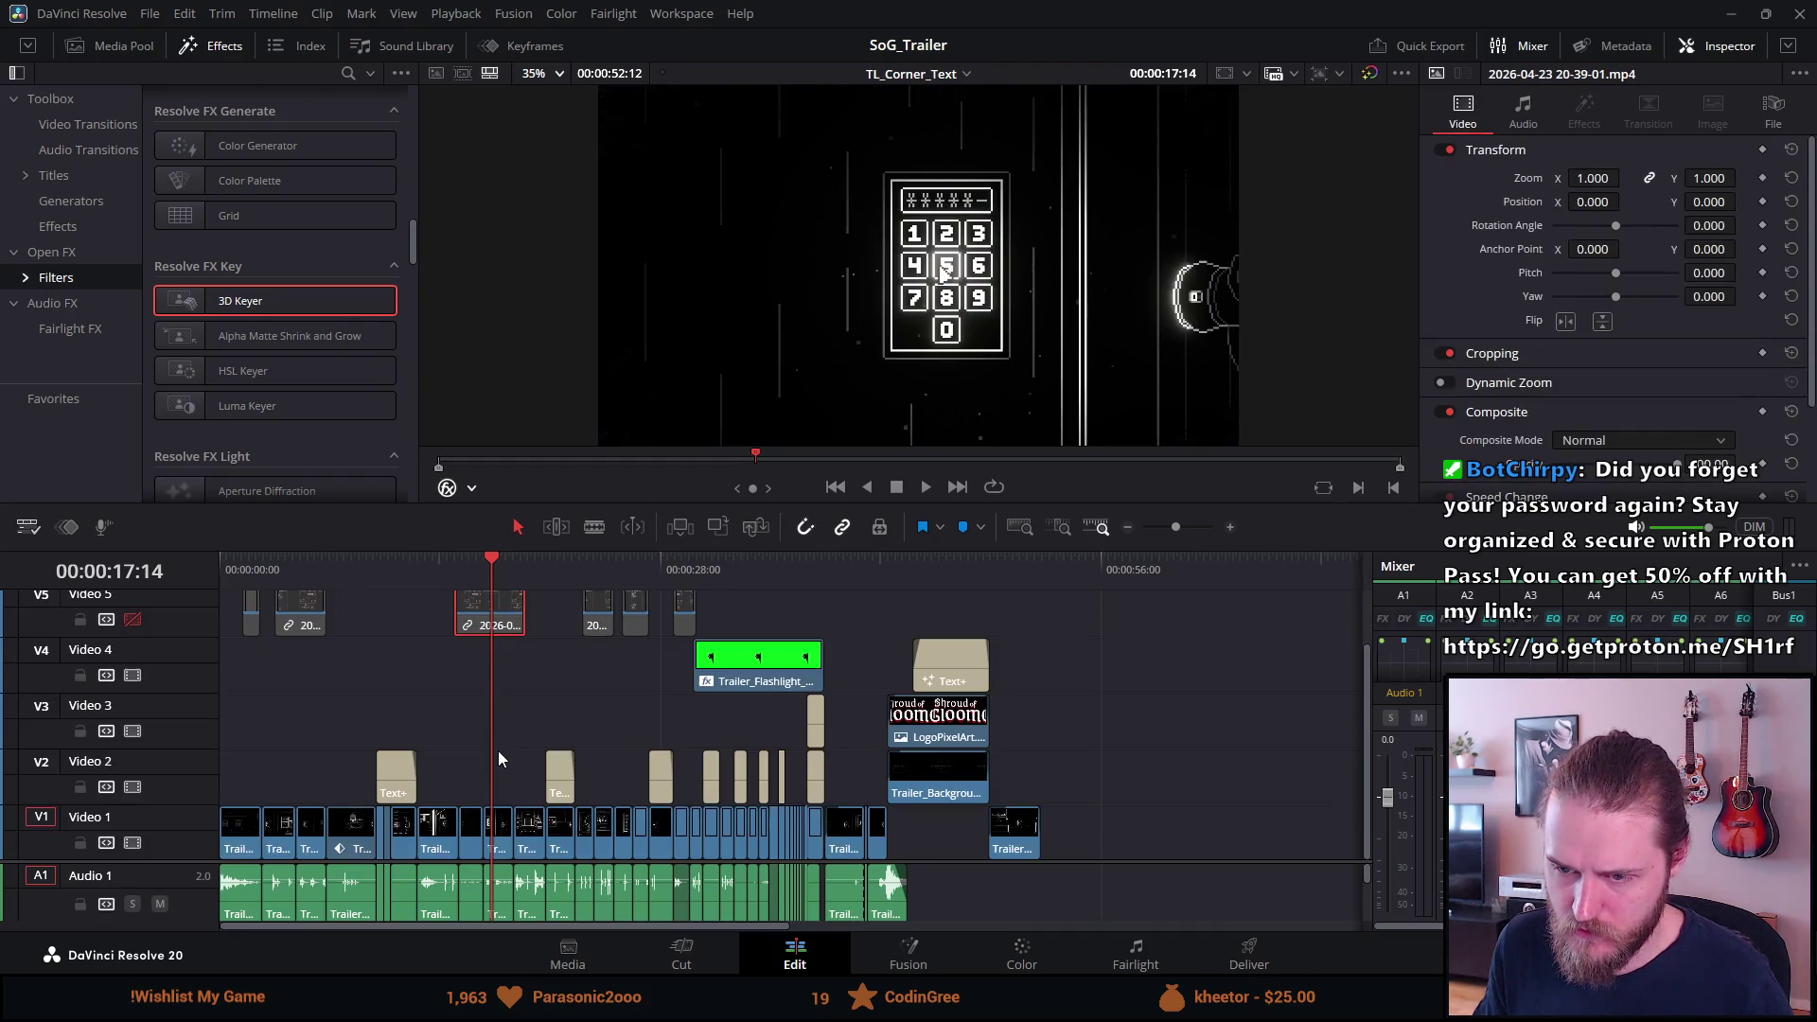
pyautogui.scroll(-2, 556, 894)
pyautogui.scroll(-3, 556, 895)
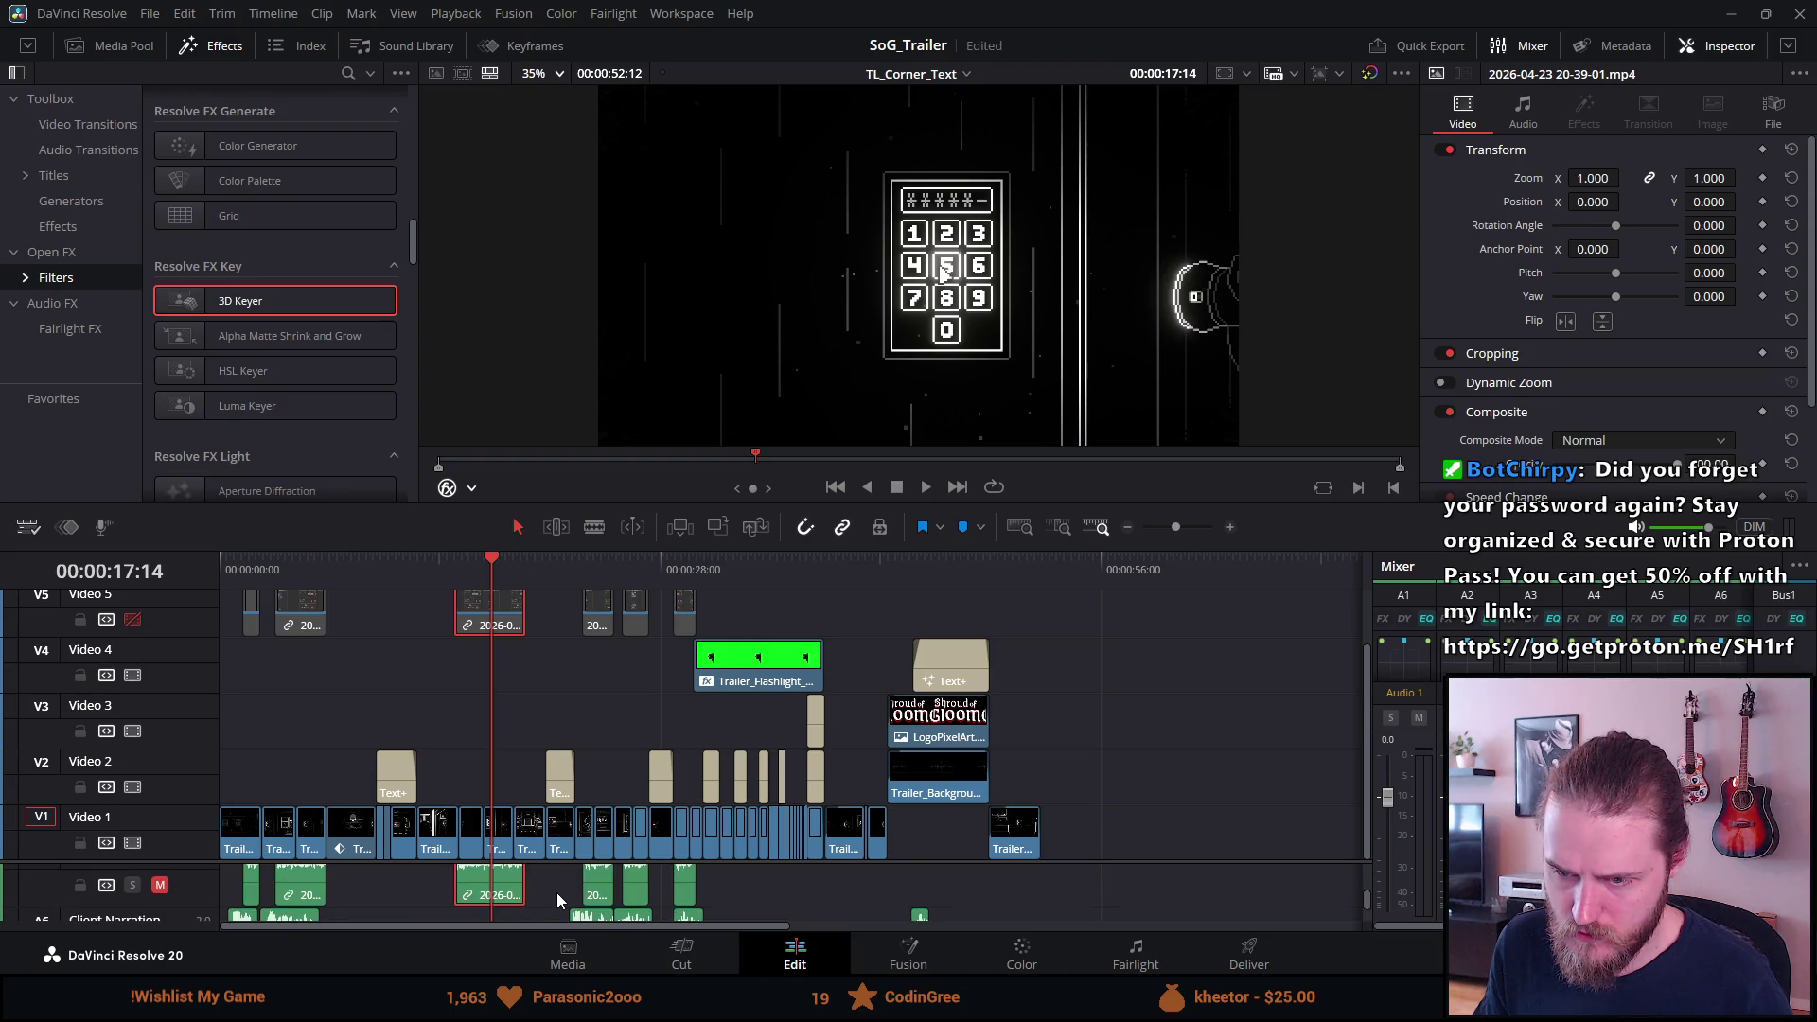
pyautogui.scroll(5, 557, 893)
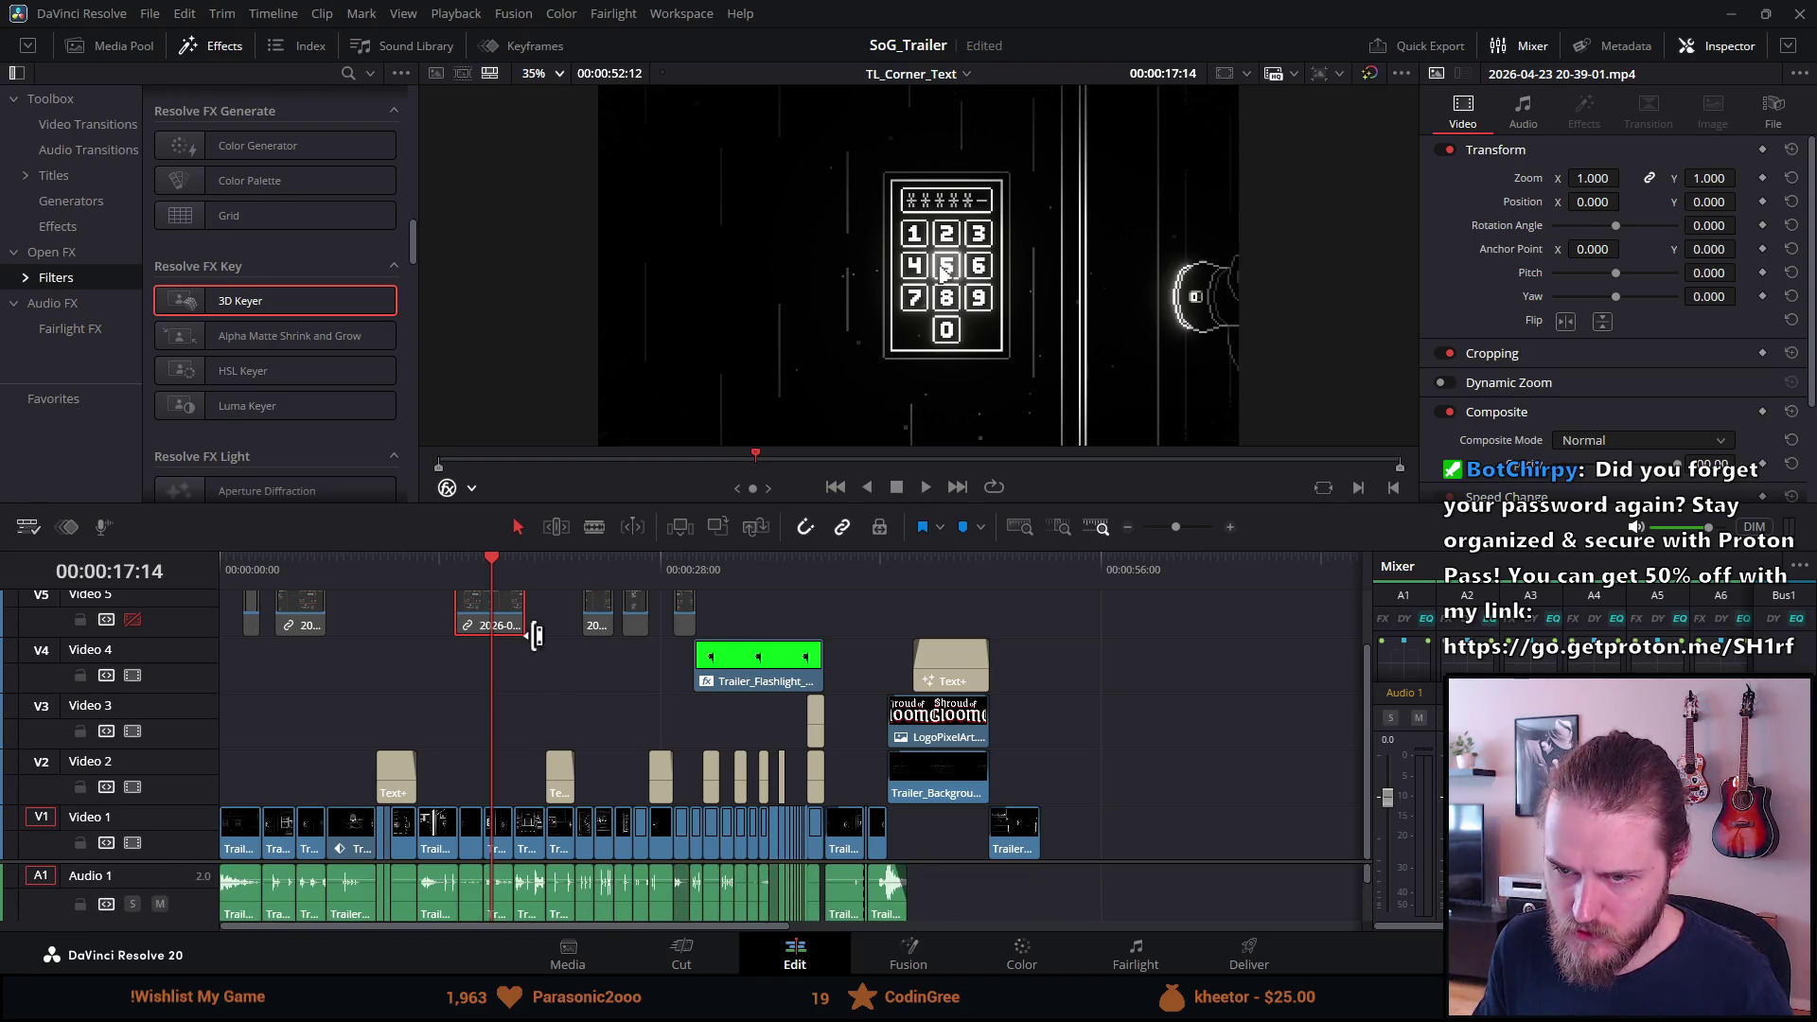
pyautogui.rightClick(512, 617)
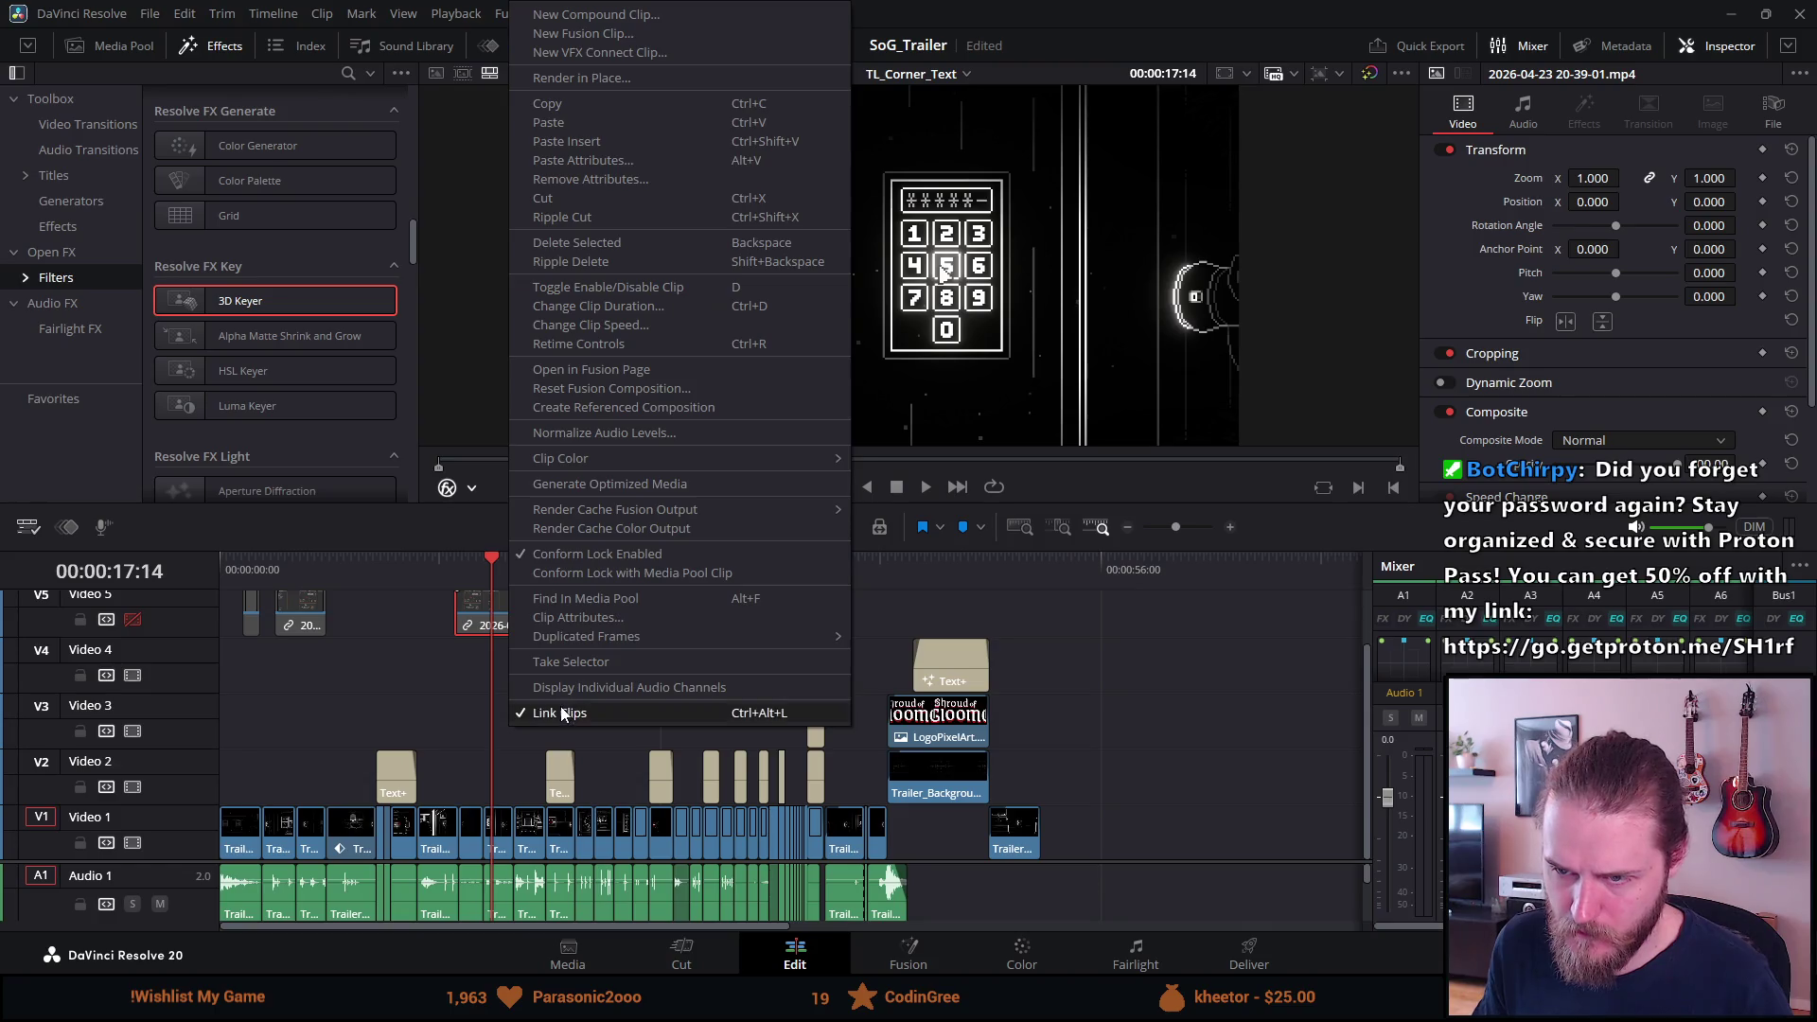
pyautogui.click(586, 713)
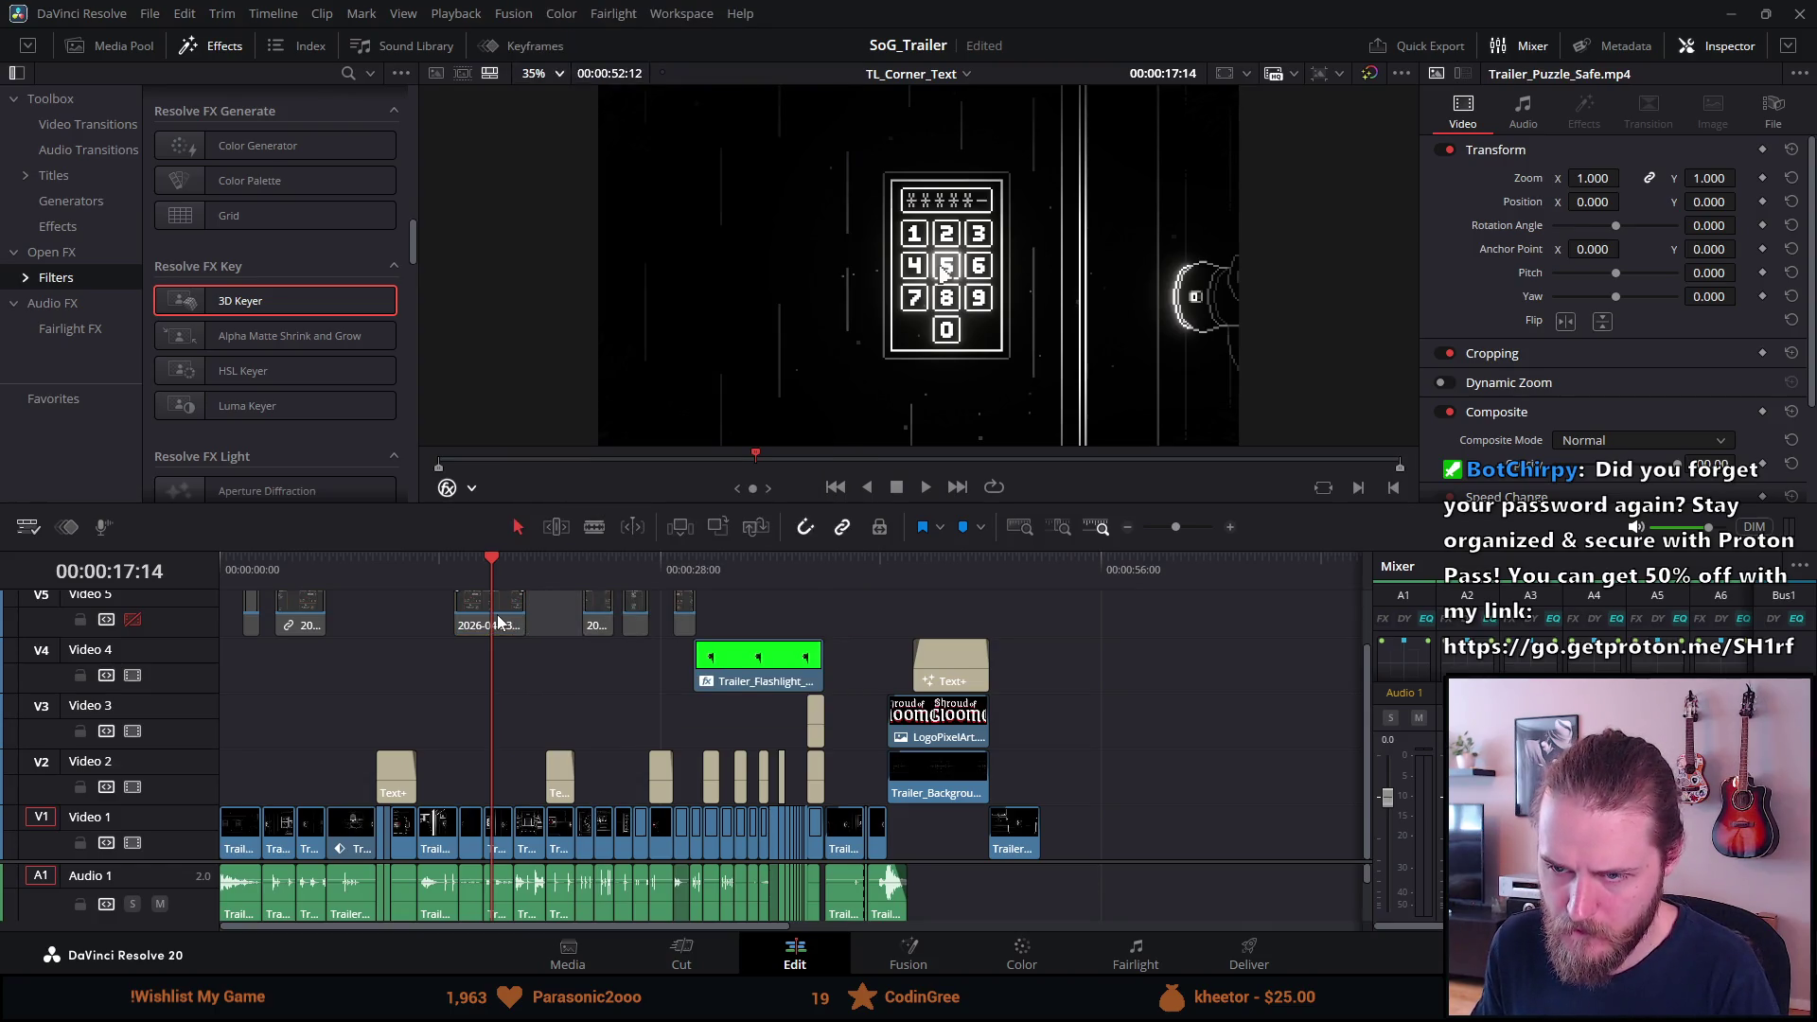
pyautogui.press('Delete')
# Select the next small dated clip on Video 5.
pyautogui.rightClick(603, 626)
pyautogui.click(624, 701)
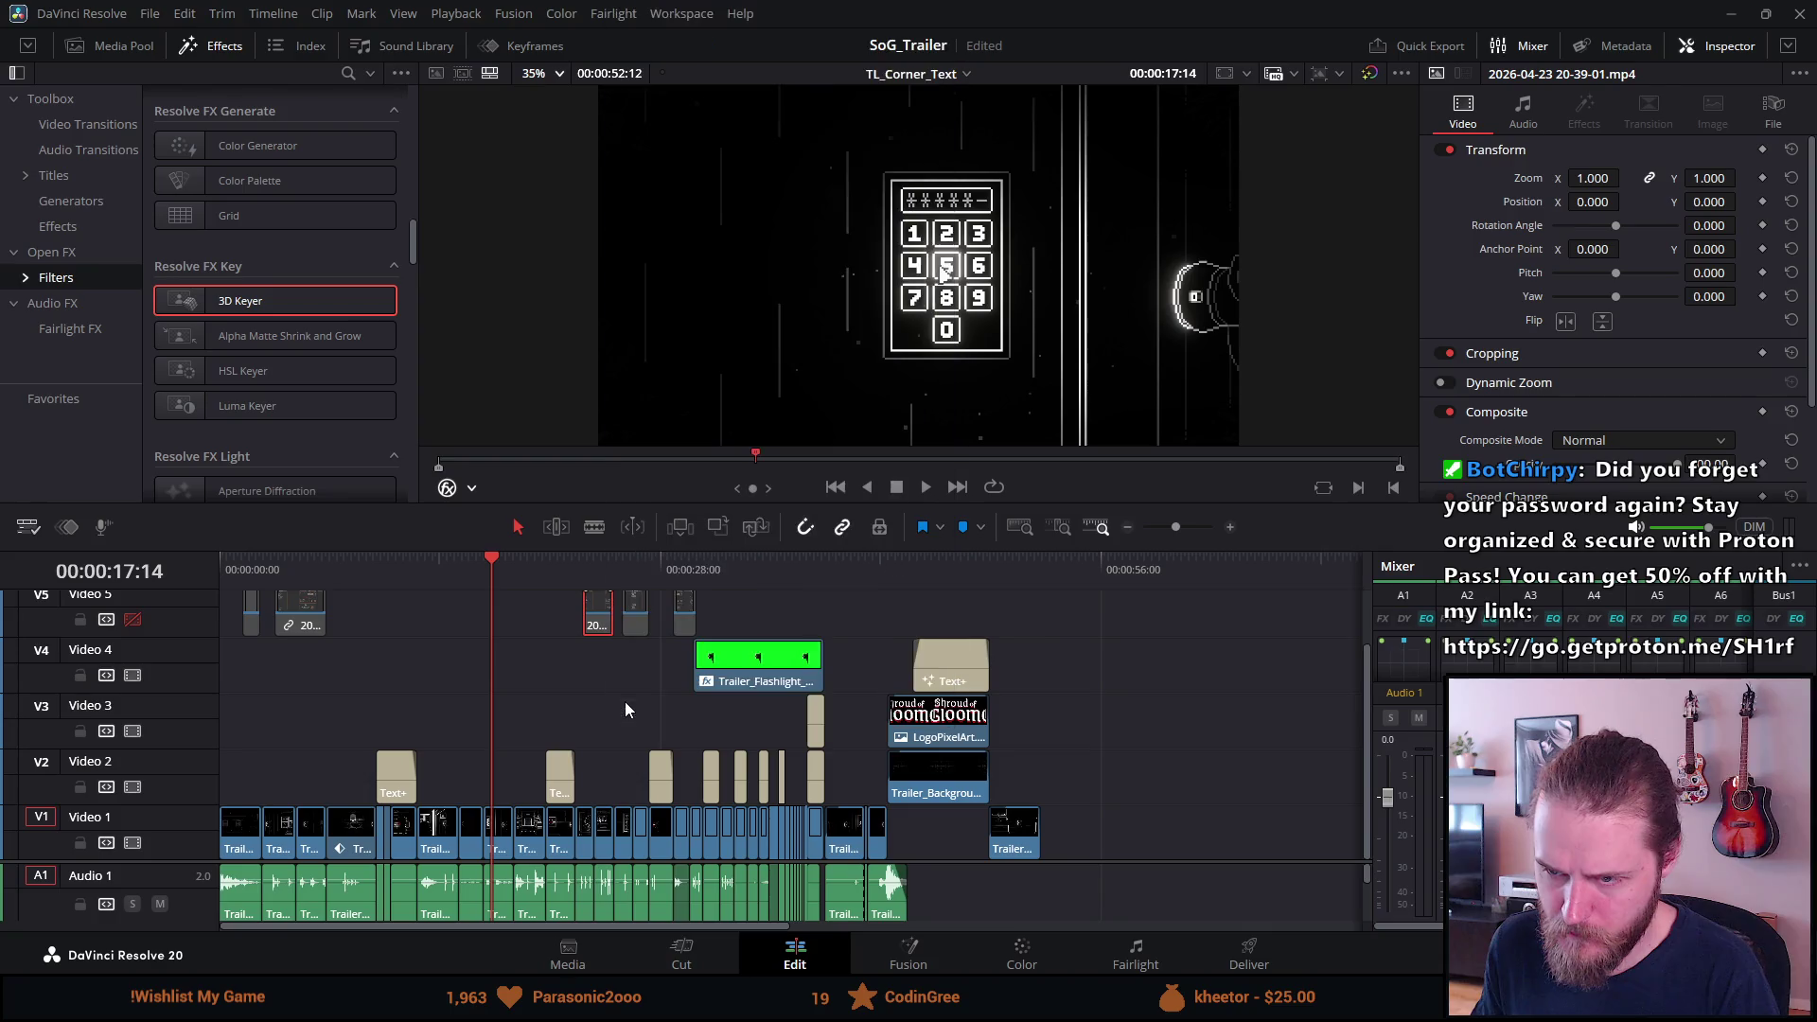
pyautogui.rightClick(605, 627)
pyautogui.click(628, 708)
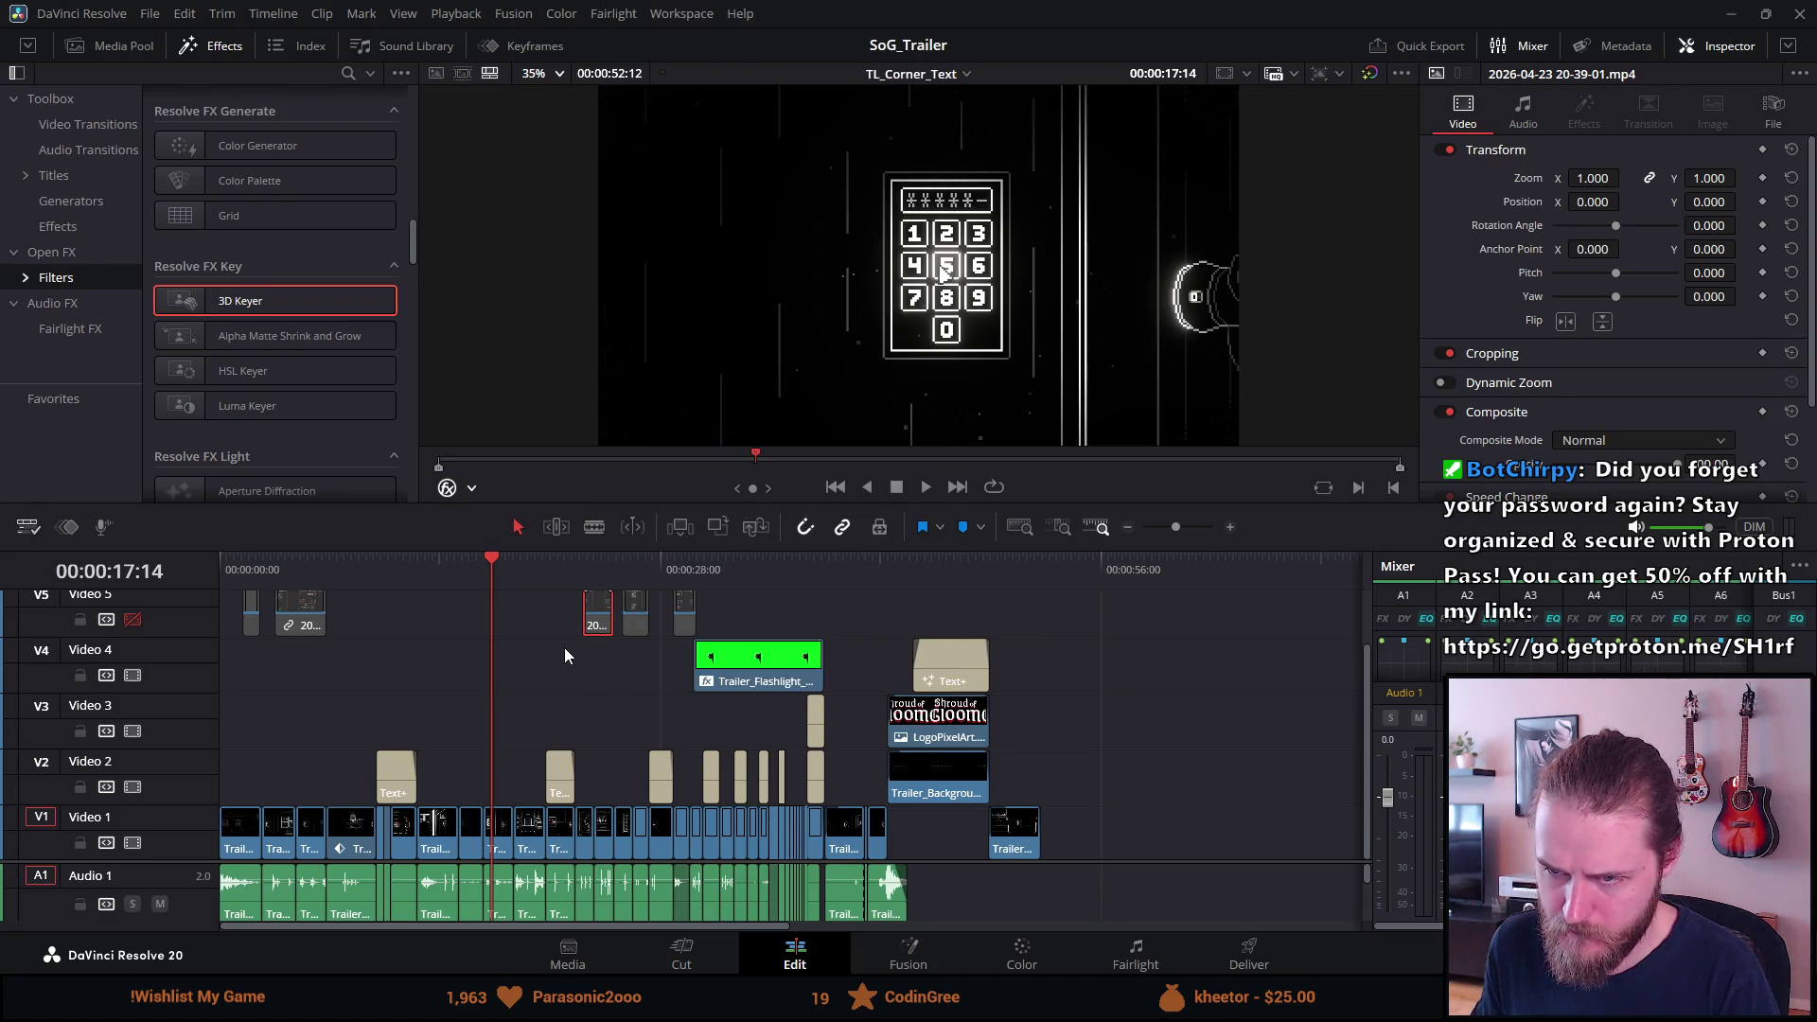
pyautogui.click(596, 627)
# Delete the small Video 5 clip and park the playhead on the BEWARE title at 30:57.
pyautogui.press('Delete')
pyautogui.click(707, 573)
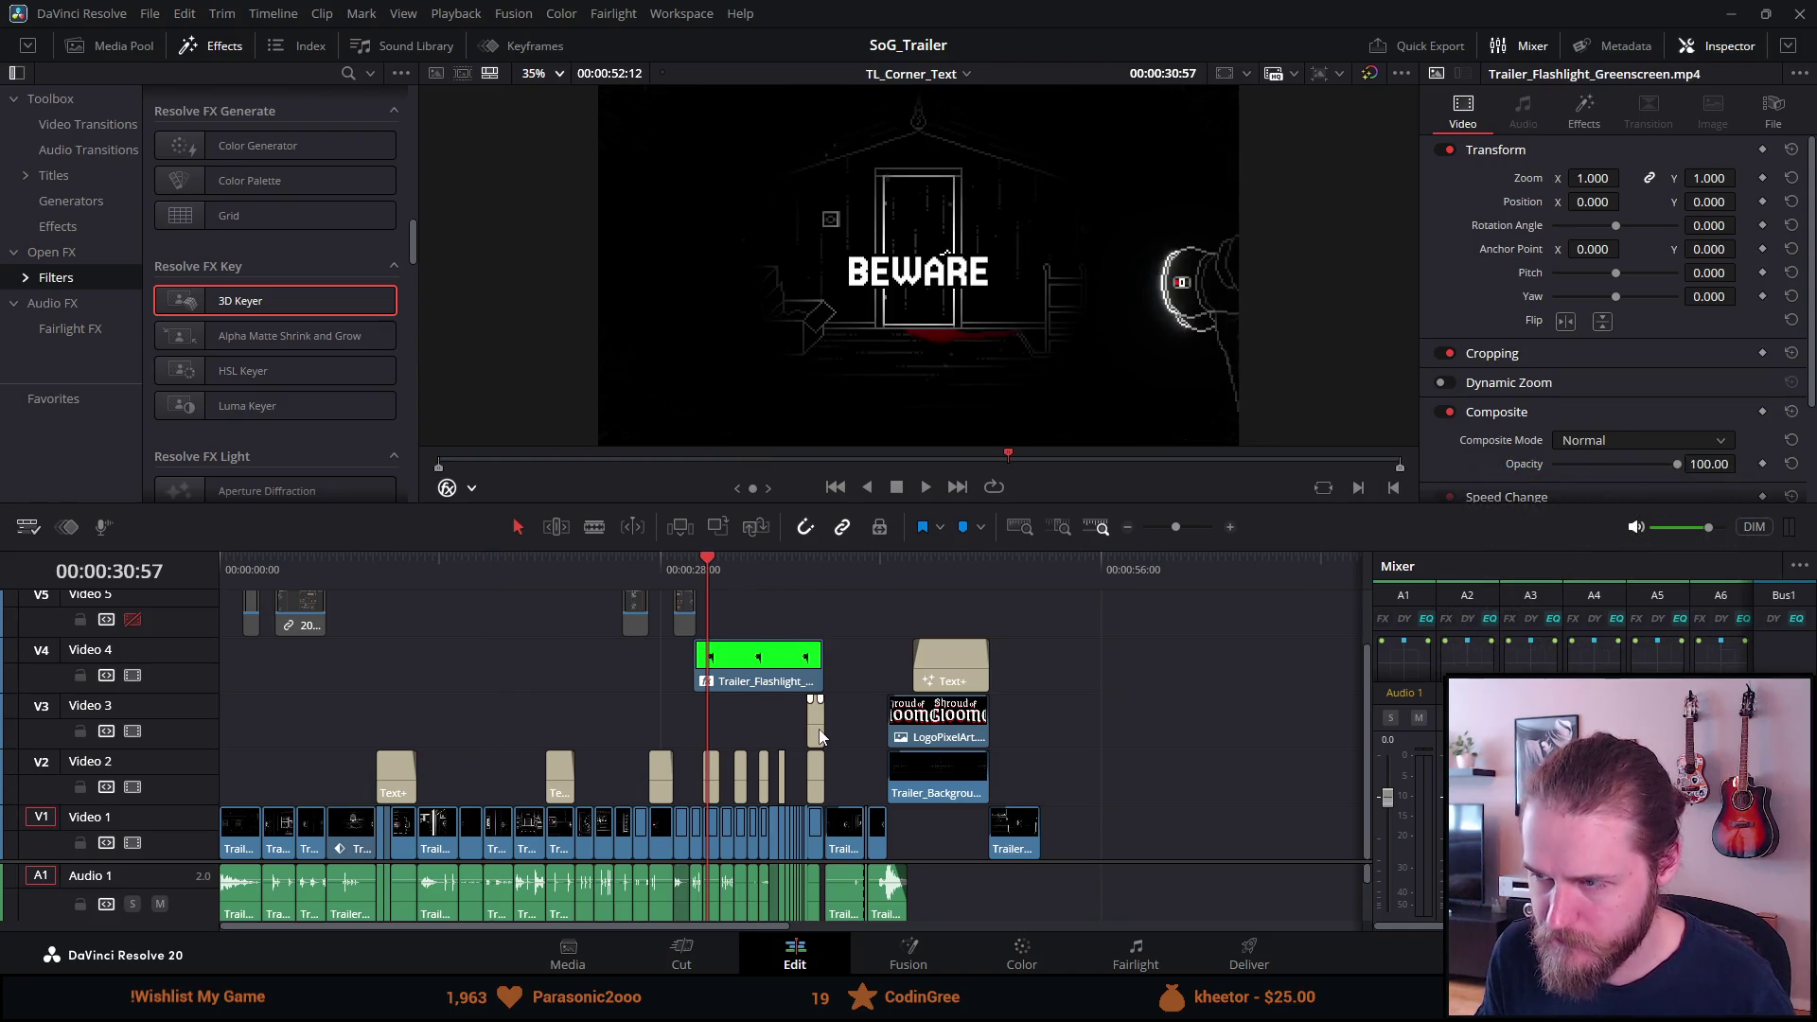
pyautogui.scroll(1, 820, 728)
pyautogui.scroll(4, 820, 728)
# Enlarge the preview and play the trailer full-screen from the BEWARE title.
pyautogui.moveTo(1138, 506); pyautogui.dragTo(1137, 705)
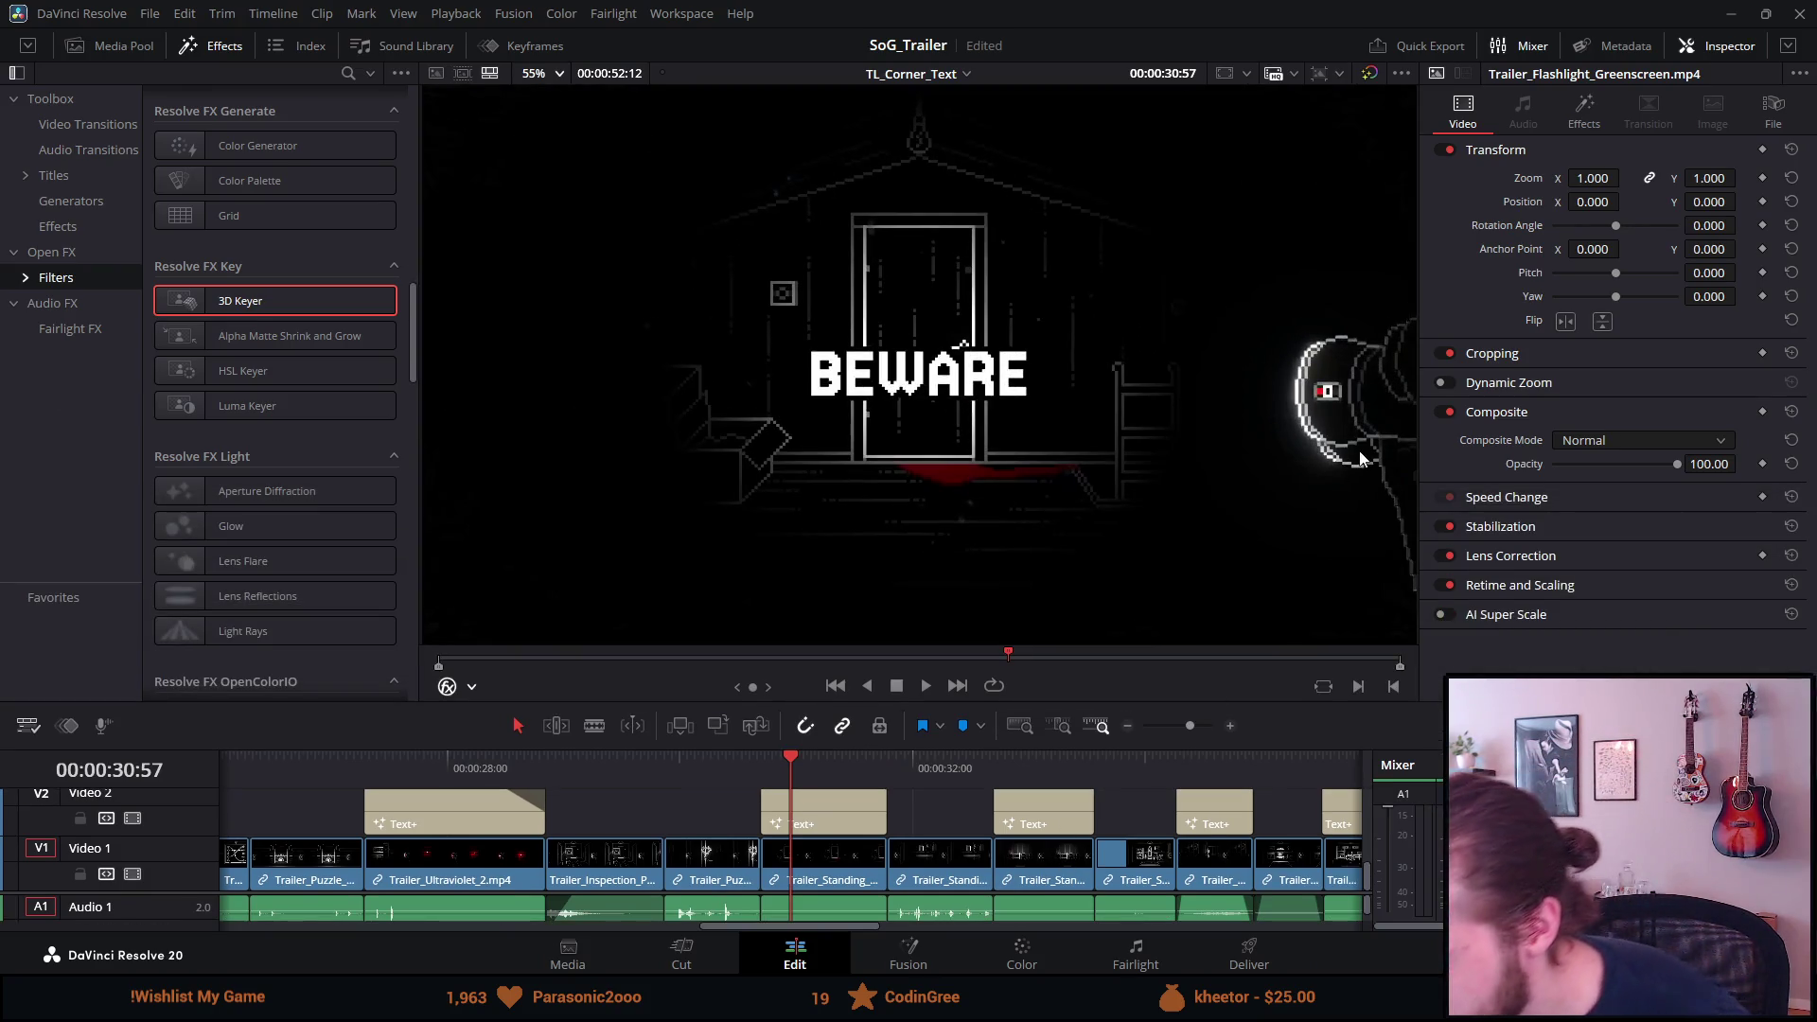
pyautogui.hotkey('ctrl', 'f')
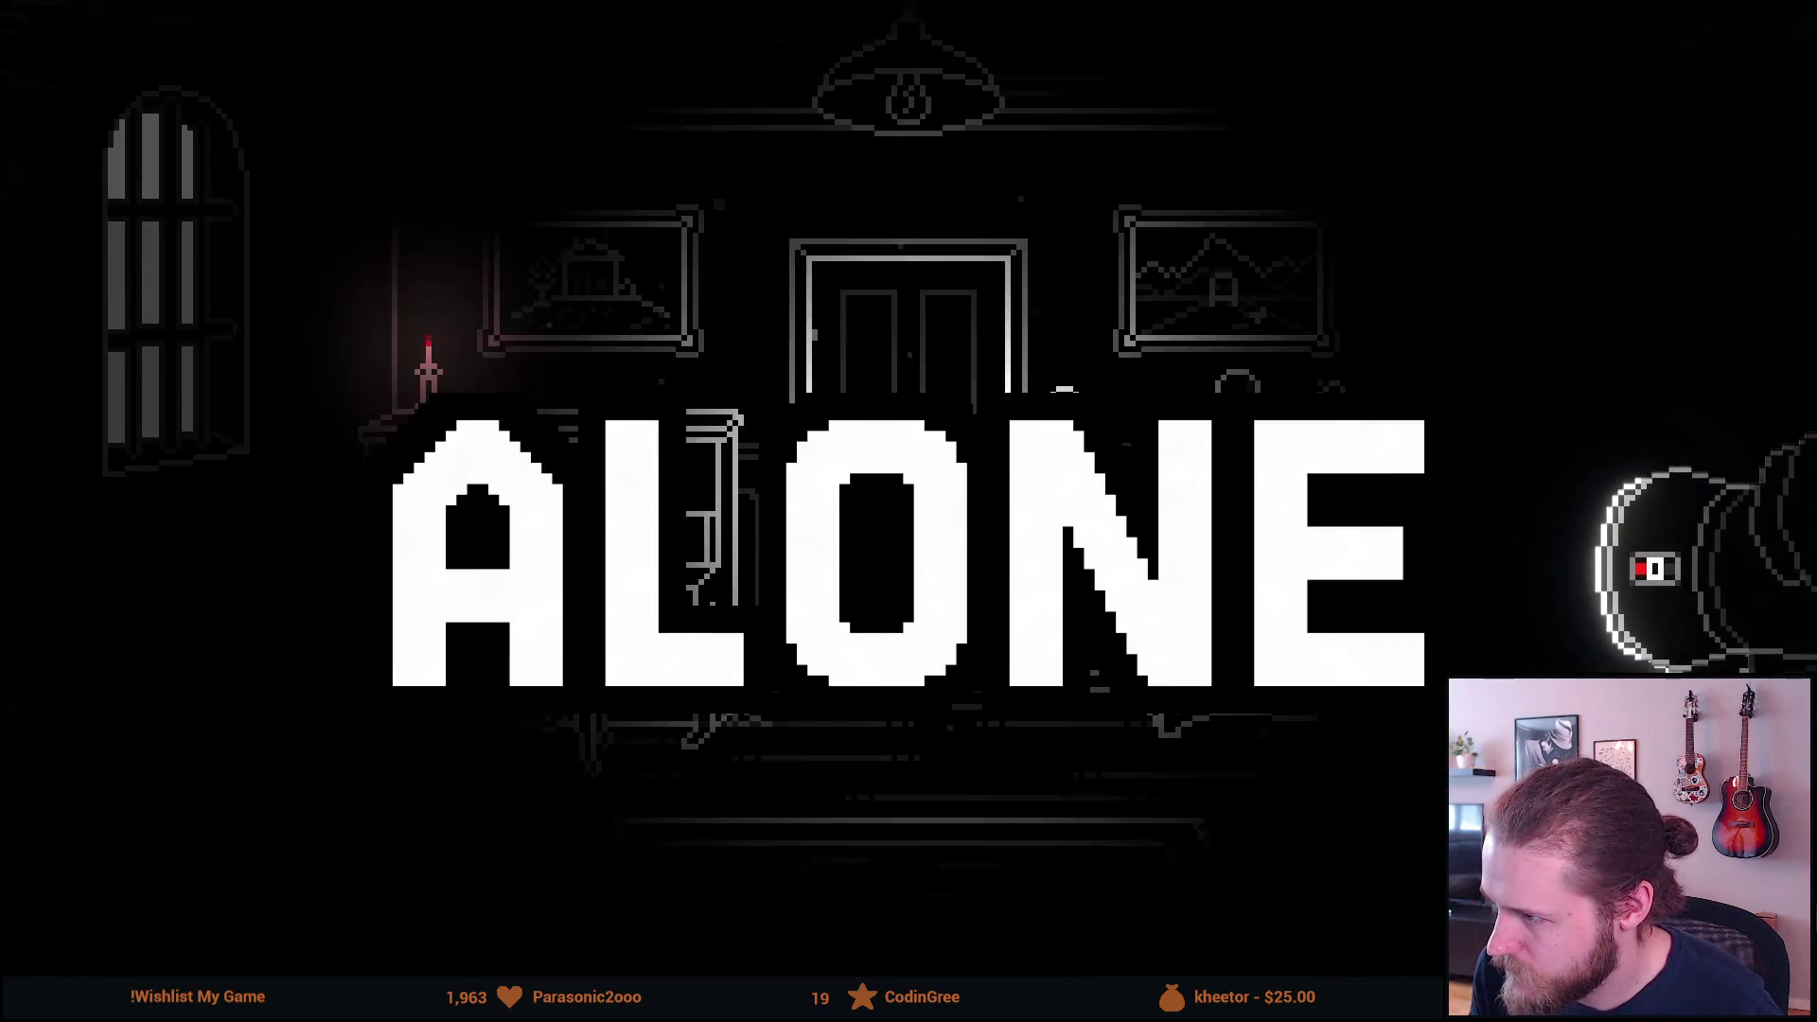
pyautogui.press('Escape')
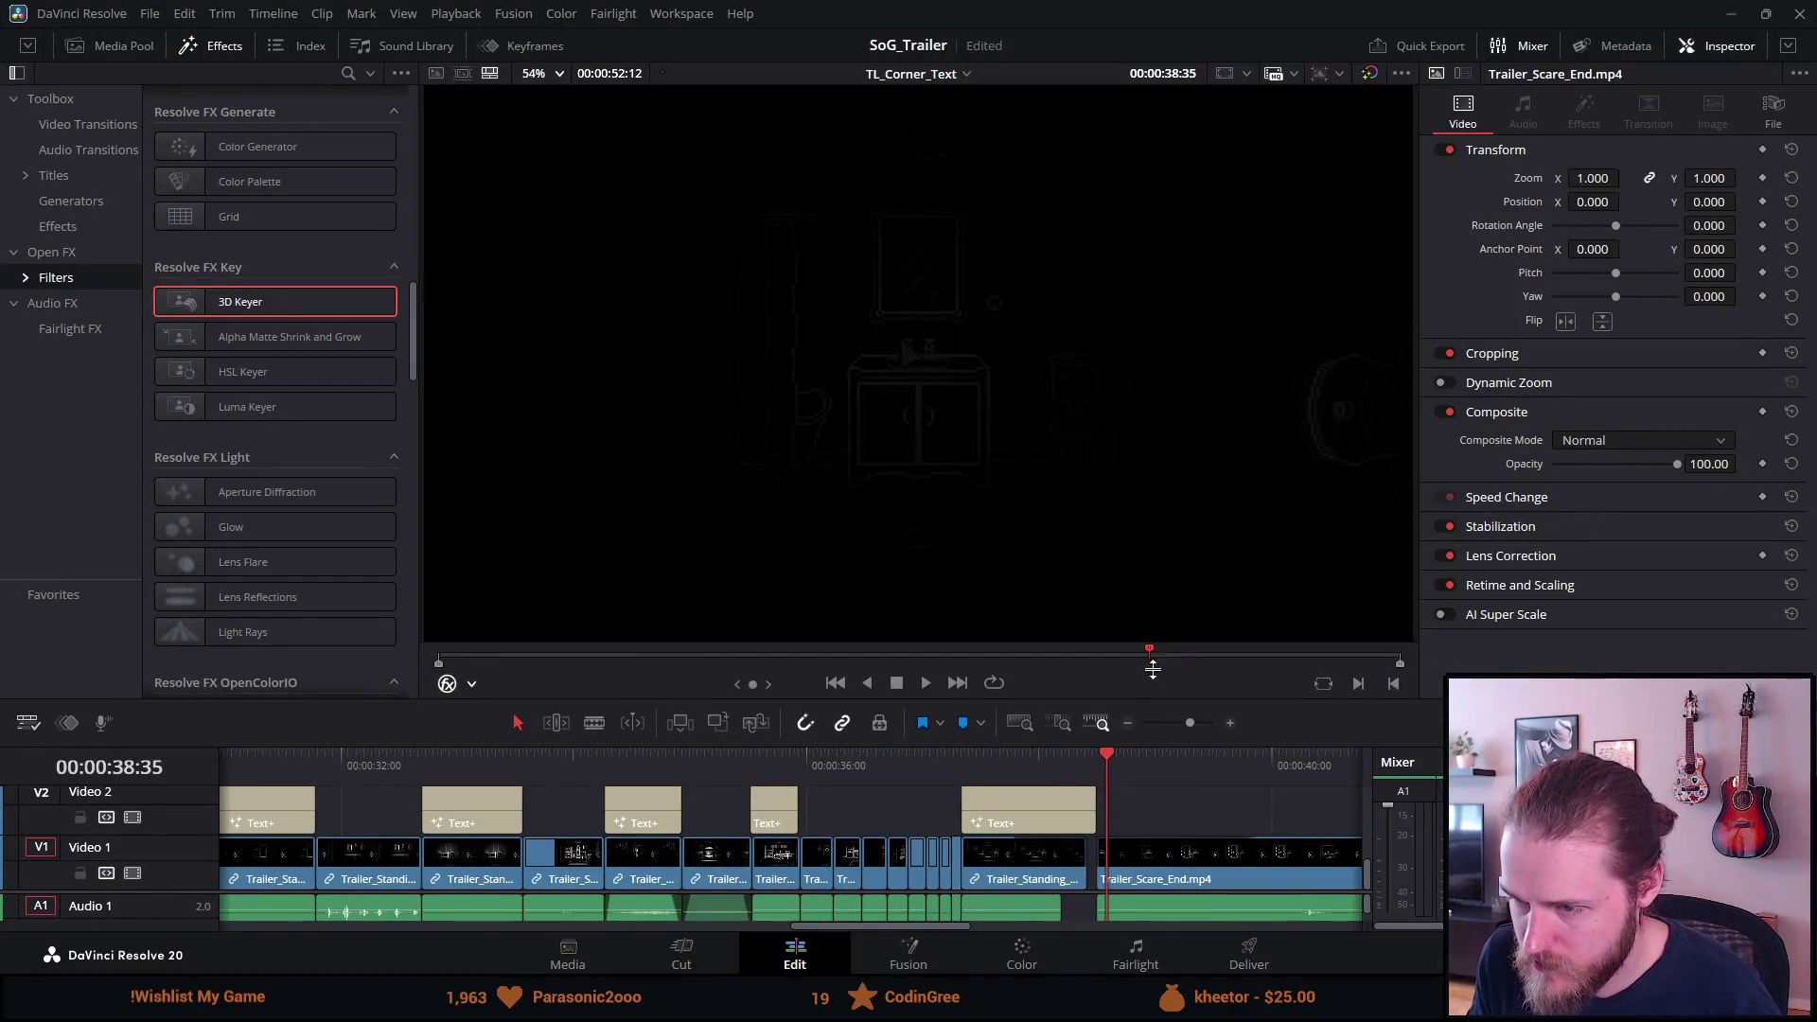
# Trim the Video 4 flashlight greenscreen clip to end at the ALONE title, then scrub back to 10:19.
pyautogui.moveTo(1134, 749); pyautogui.dragTo(1134, 492)
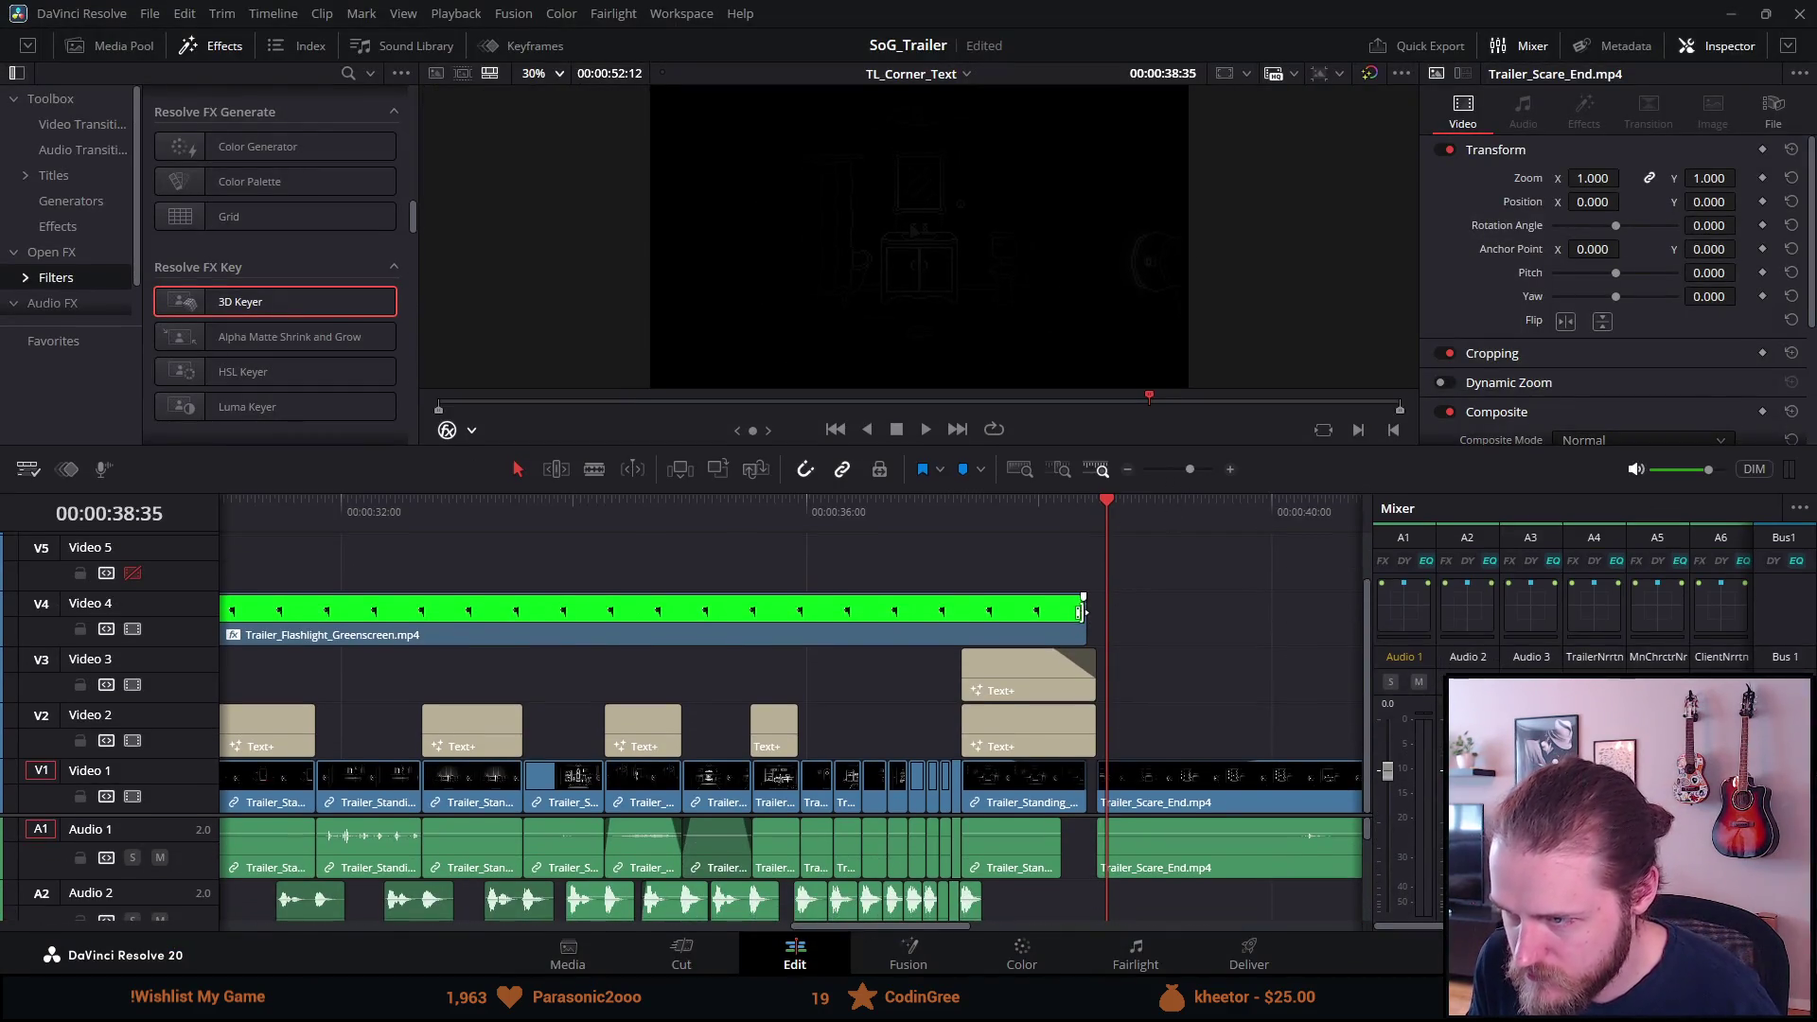
pyautogui.moveTo(1084, 614)
pyautogui.mouseDown()
pyautogui.moveTo(1065, 615)
pyautogui.moveTo(1086, 616)
pyautogui.mouseUp()
pyautogui.scroll(2, 1065, 634)
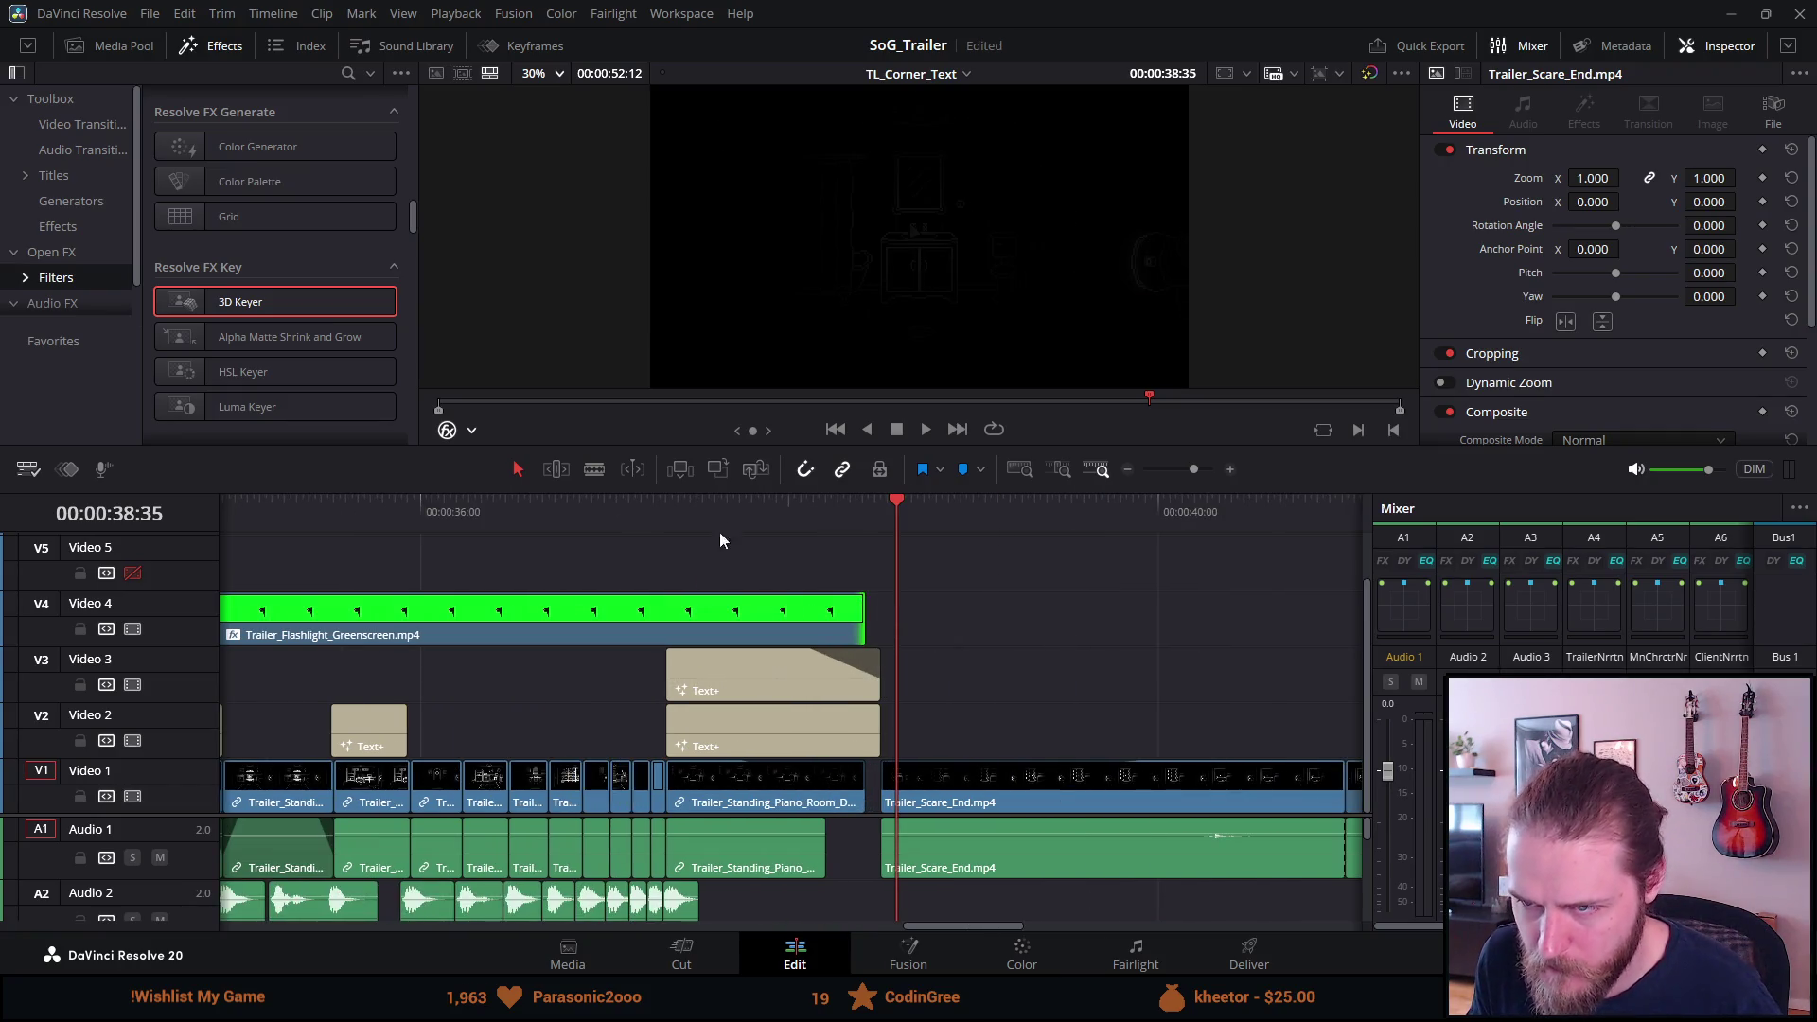
pyautogui.click(674, 507)
pyautogui.scroll(2, 805, 616)
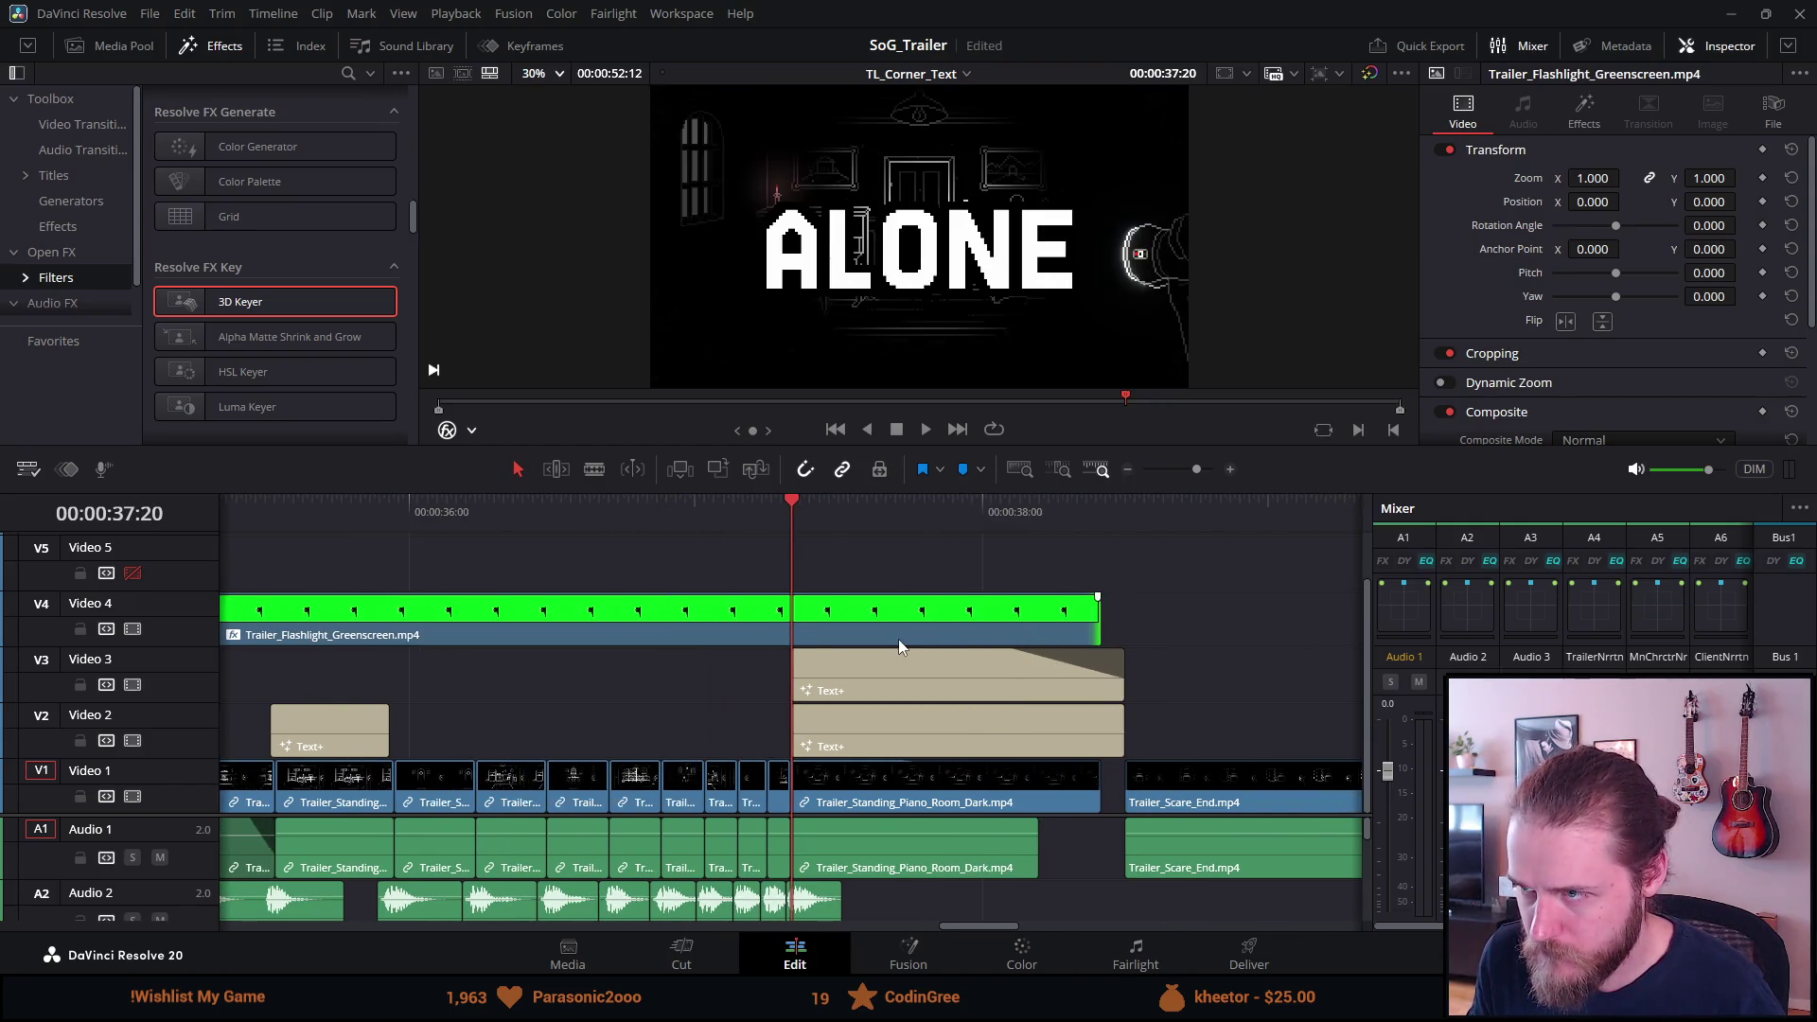
pyautogui.scroll(-3, 899, 635)
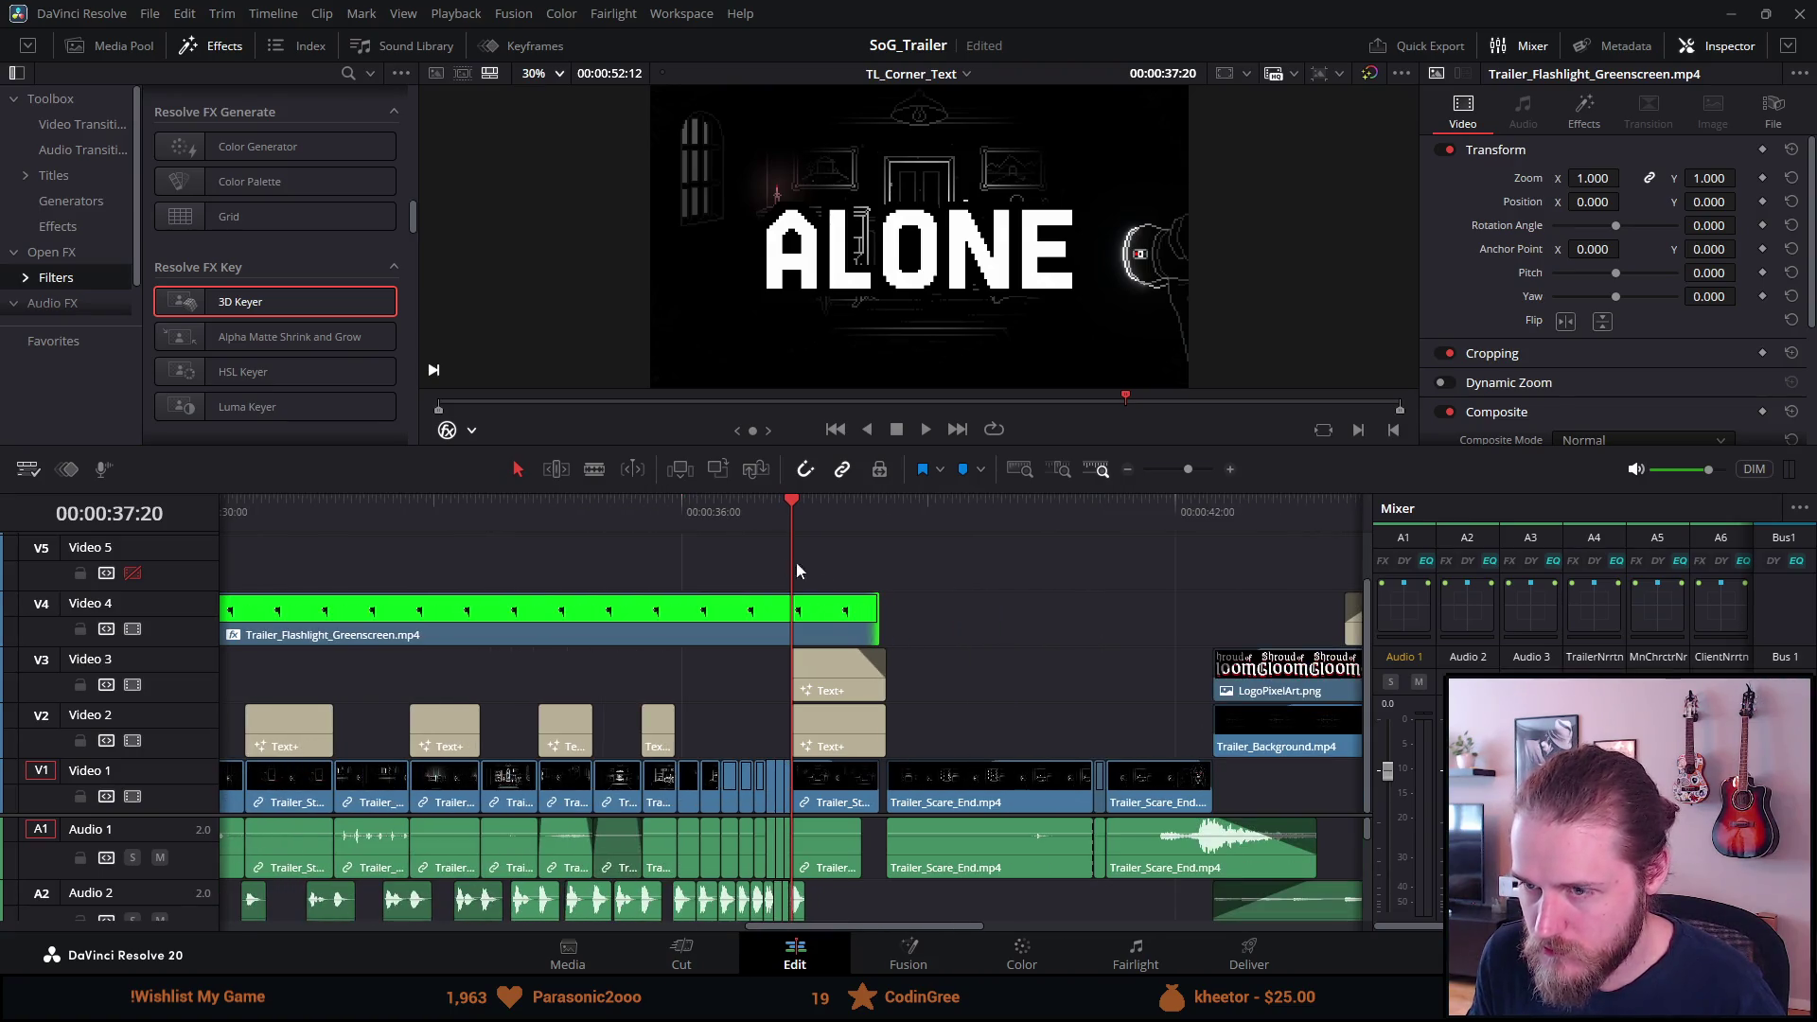
pyautogui.click(590, 508)
pyautogui.click(567, 617)
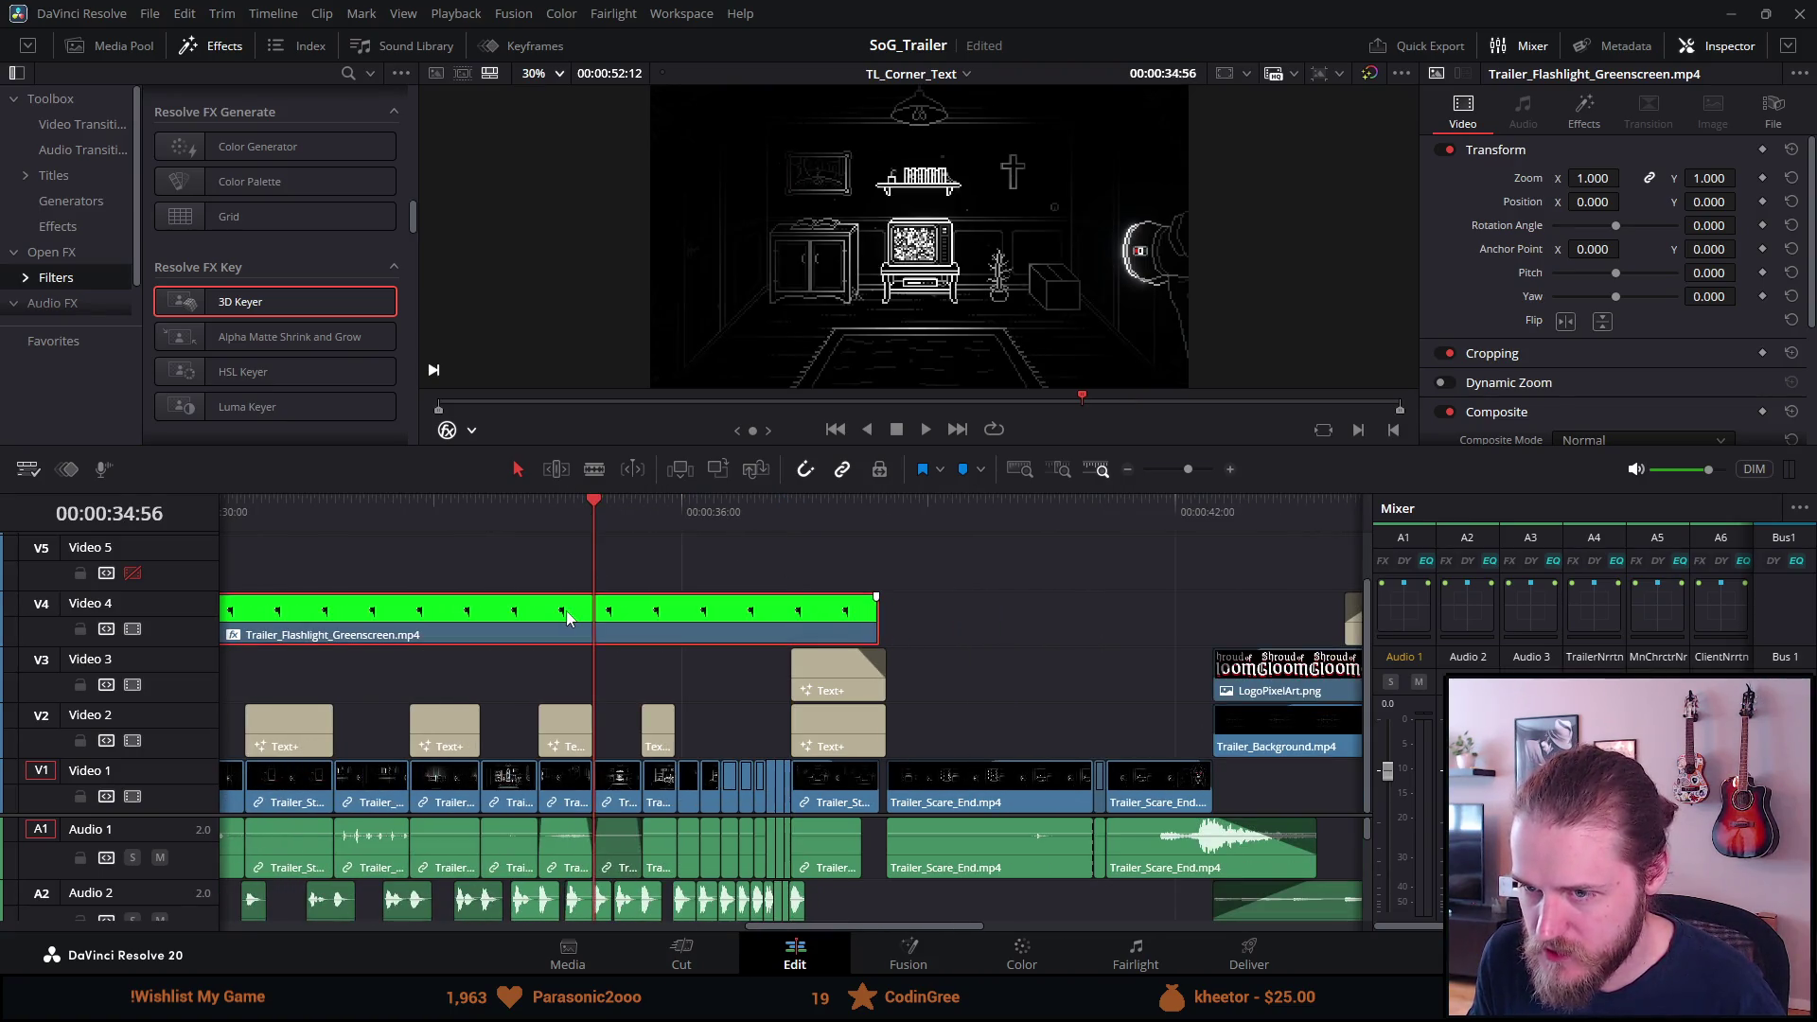
pyautogui.moveTo(548, 527)
pyautogui.mouseDown()
pyautogui.moveTo(223, 526)
pyautogui.moveTo(790, 515)
pyautogui.mouseUp()
pyautogui.scroll(-5, 1048, 581)
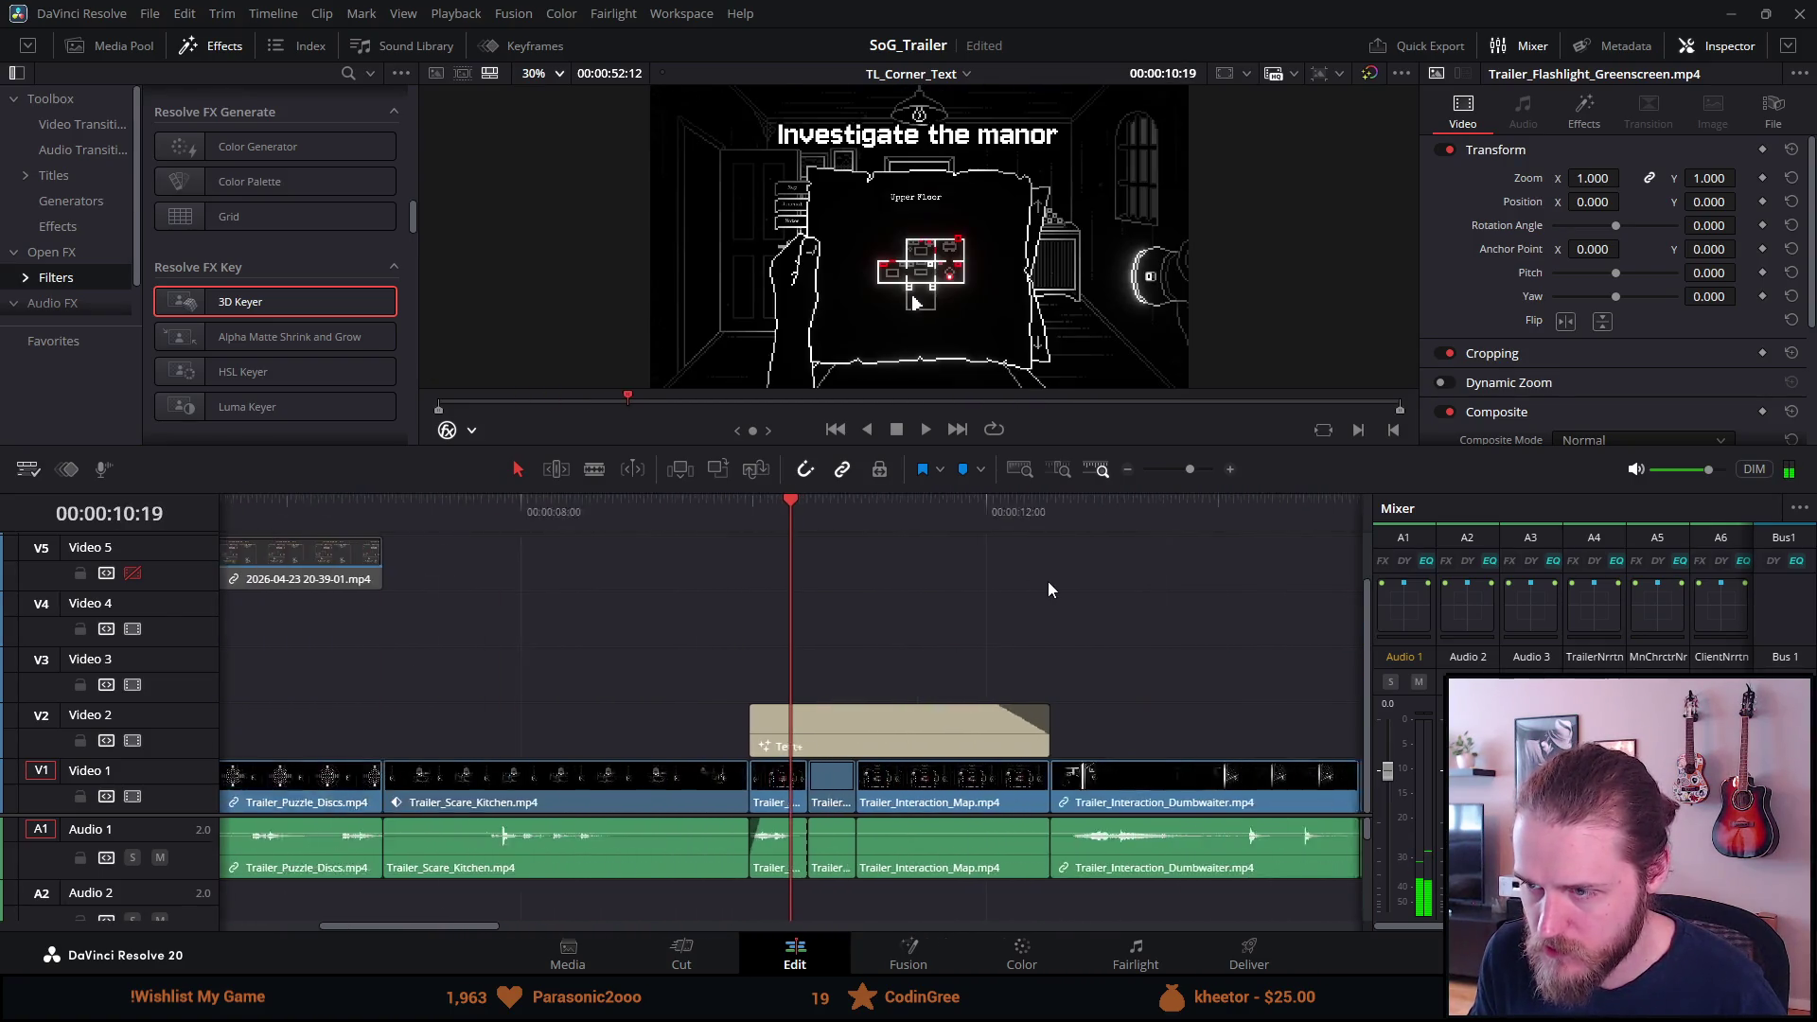
# Delete the dated screen-recording clip on Video 5.
pyautogui.scroll(3, 920, 536)
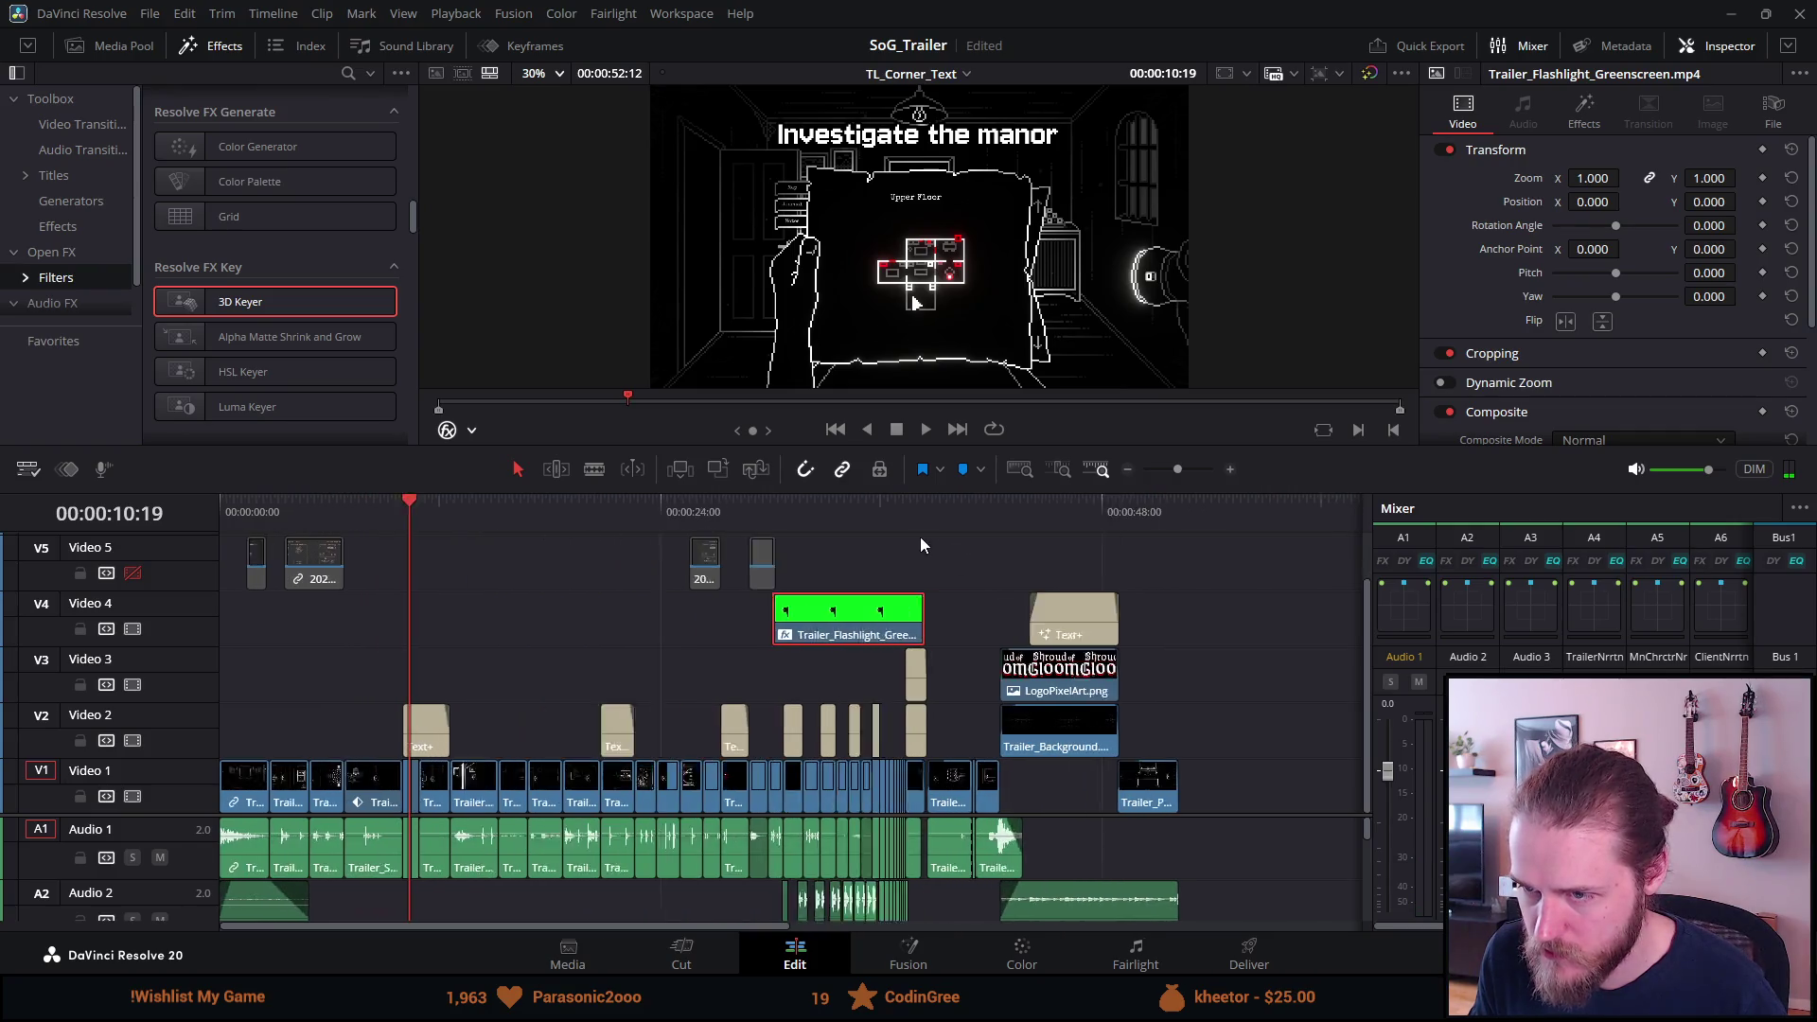
pyautogui.click(1167, 566)
pyautogui.rightClick(1166, 566)
pyautogui.press('Escape')
pyautogui.rightClick(1083, 561)
pyautogui.press('Escape')
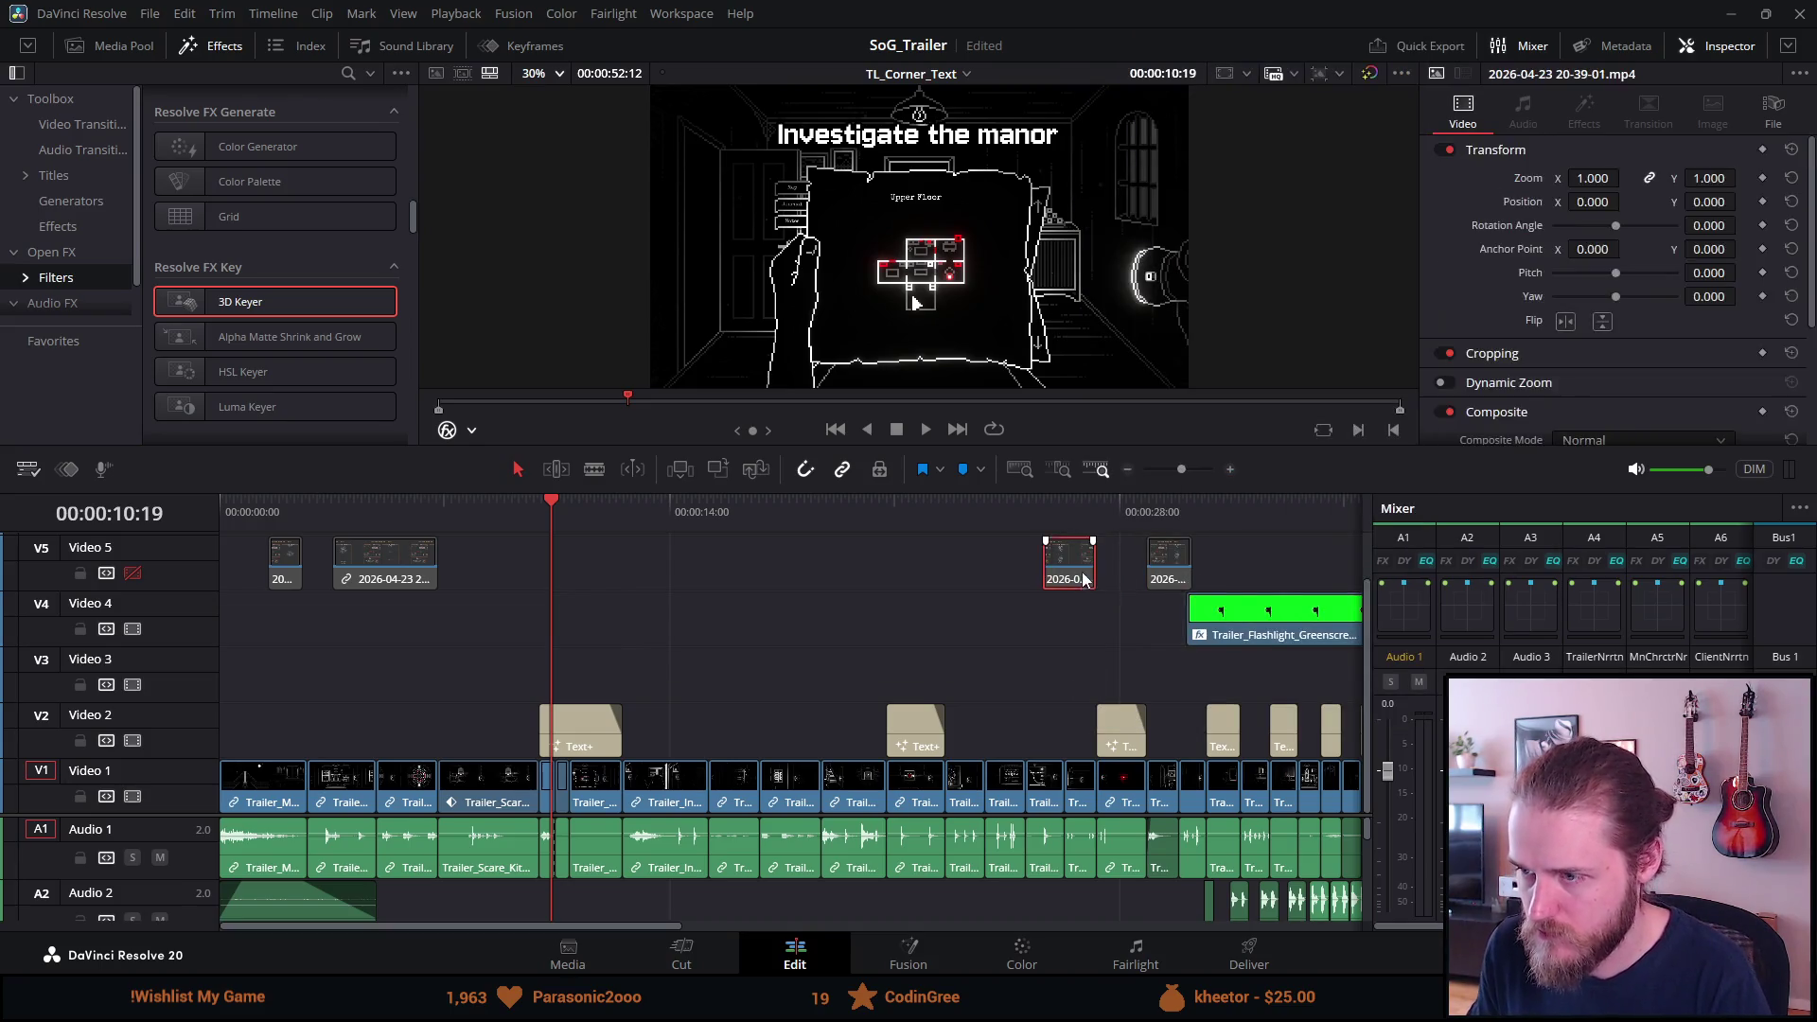
pyautogui.press('Delete')
# Copy the flashlight greenscreen clip and paste the duplicate onto Video 5.
pyautogui.click(1181, 530)
pyautogui.hotkey('ctrl', 'c')
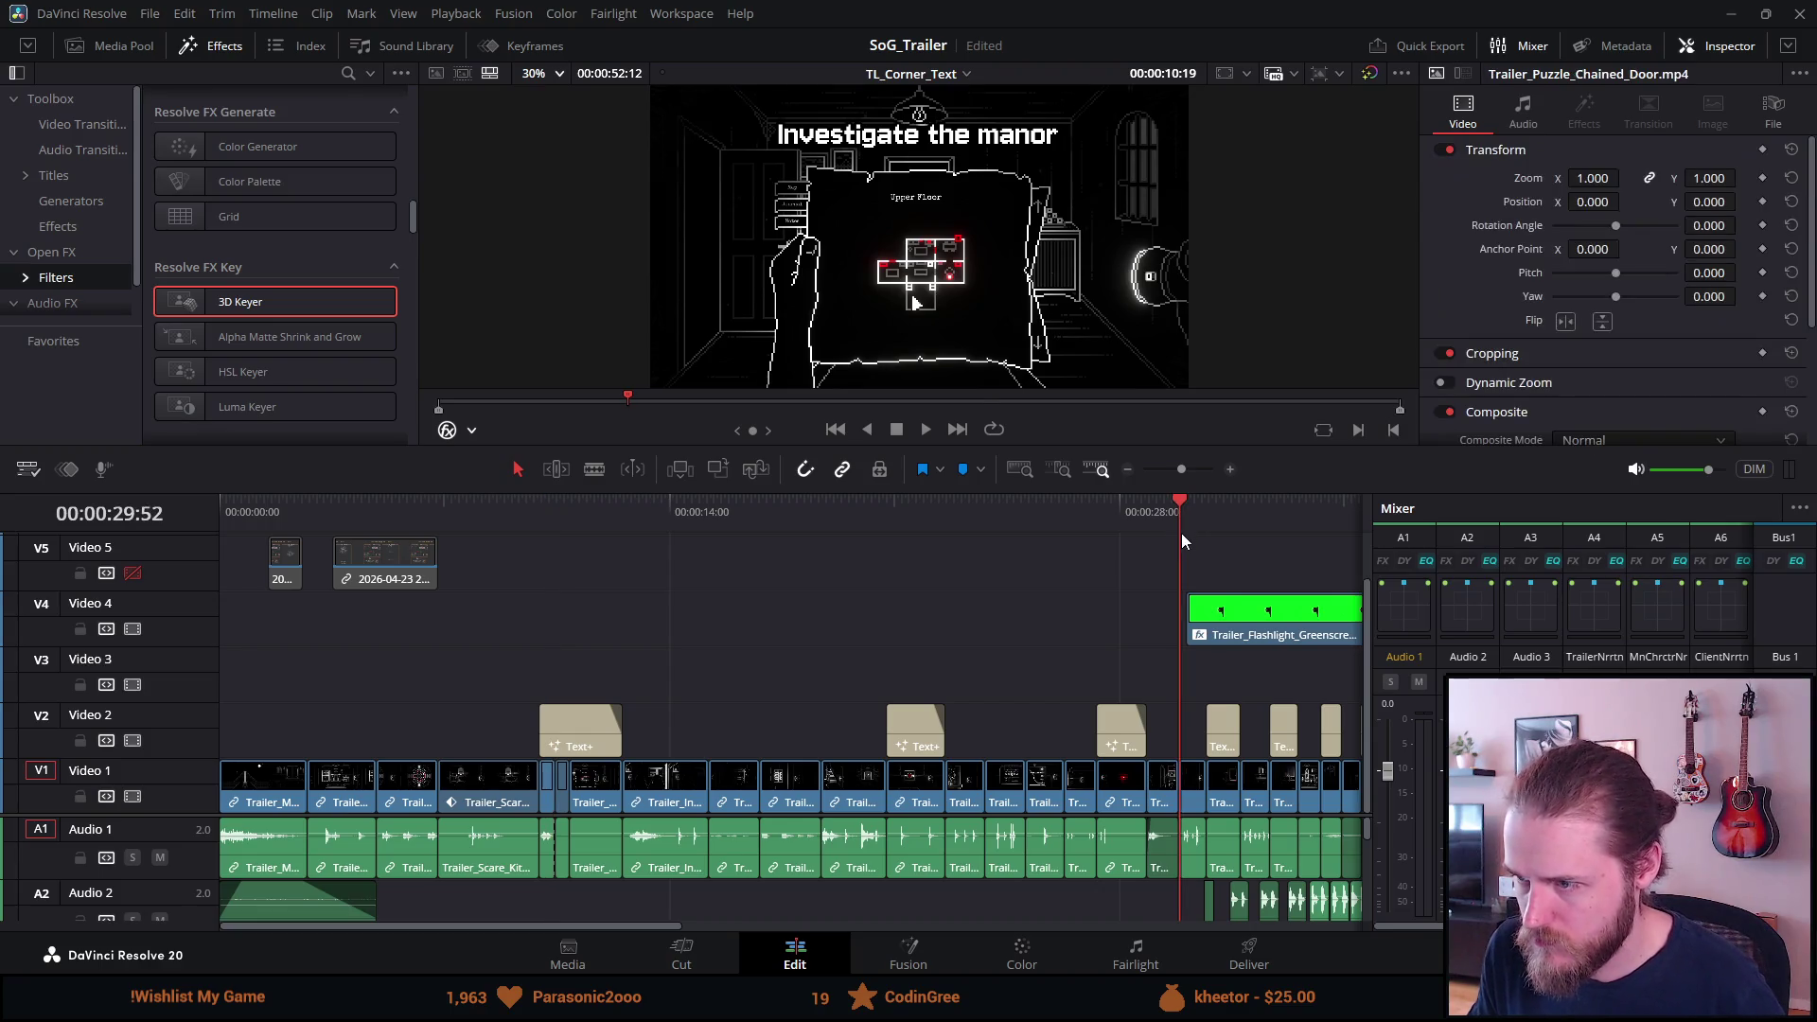
pyautogui.click(560, 516)
pyautogui.hotkey('ctrl', 'v')
pyautogui.moveTo(705, 610); pyautogui.dragTo(1337, 583)
# Delete the duplicate greenscreen clip on Video 5 and select the Video 4 copy.
pyautogui.scroll(-3, 1237, 587)
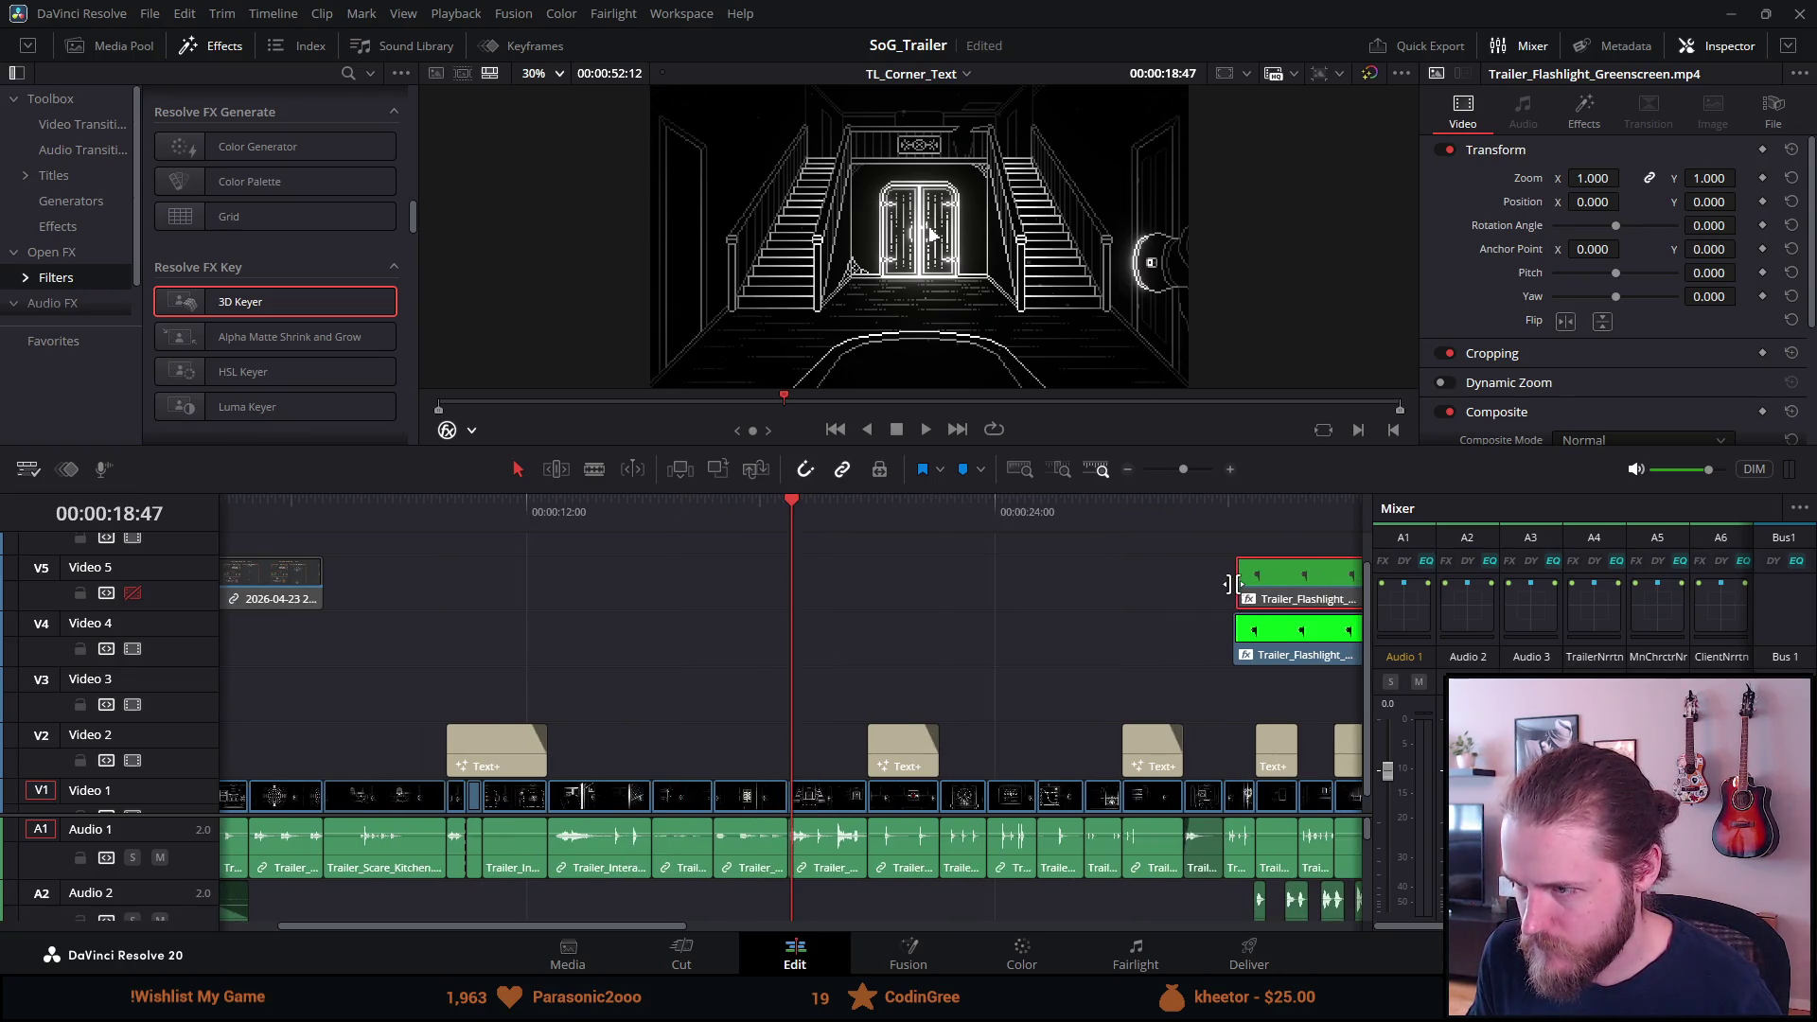
pyautogui.click(933, 530)
pyautogui.scroll(4, 933, 530)
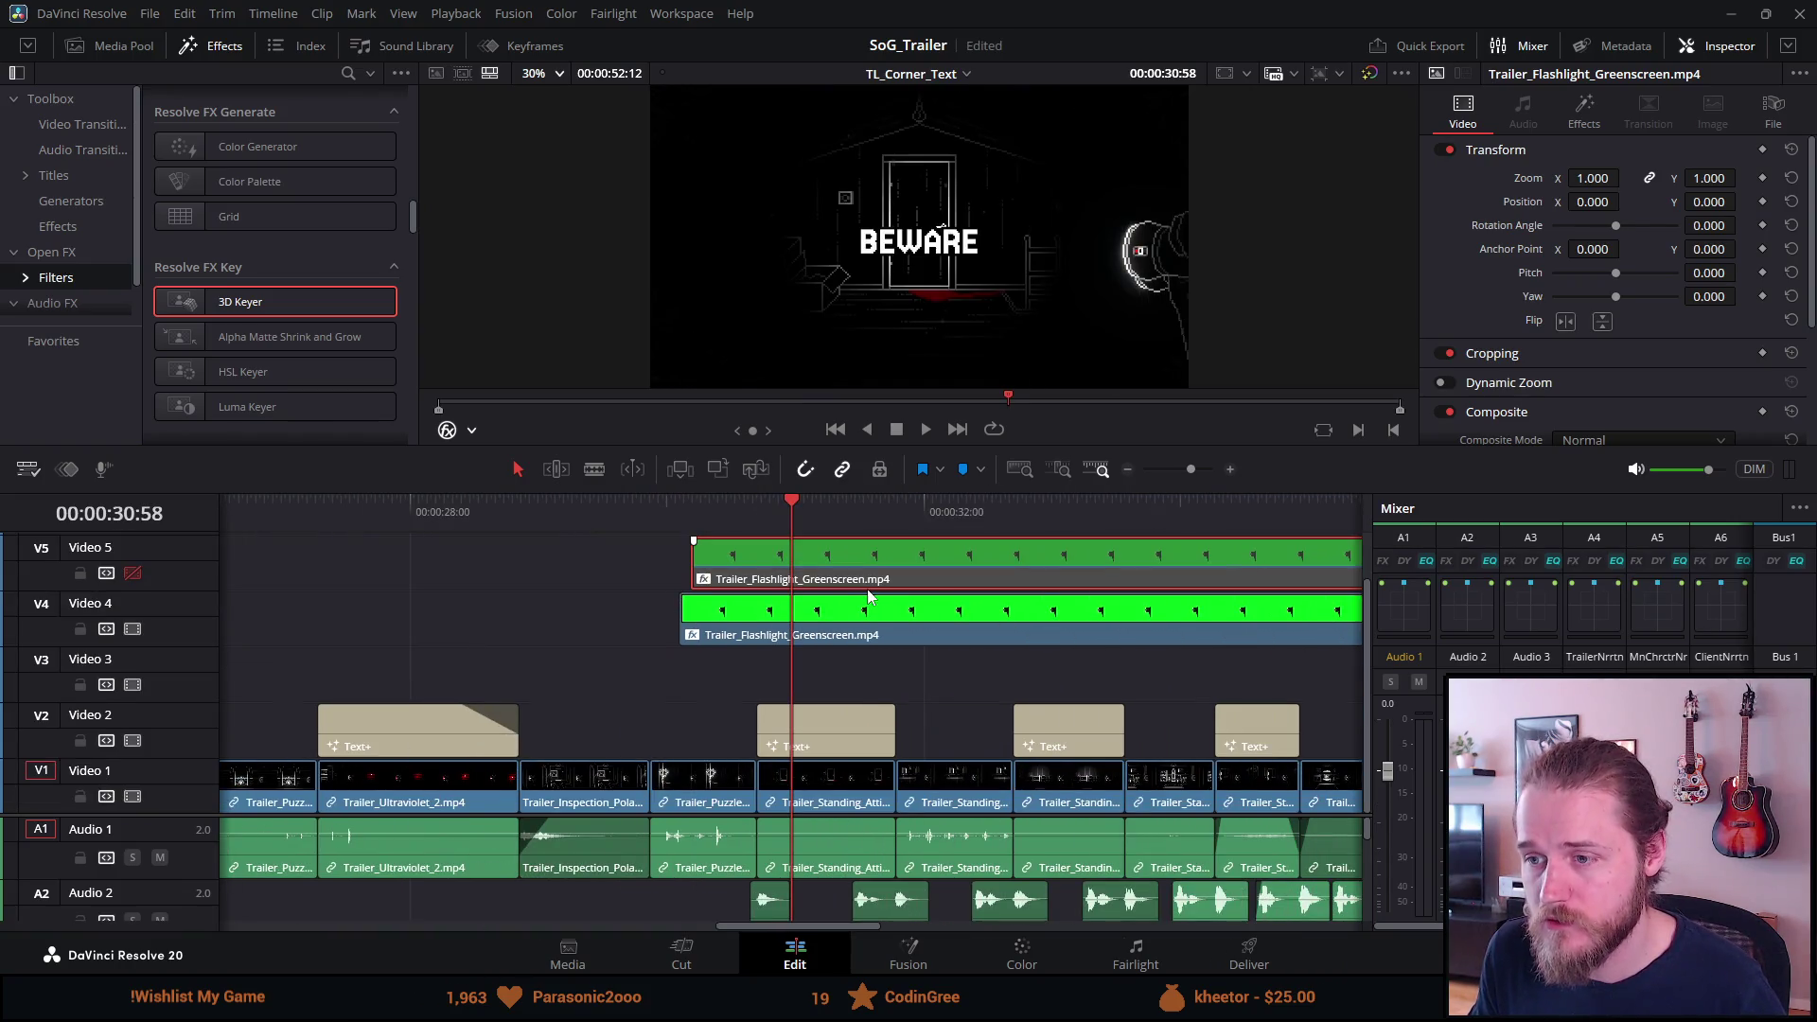
pyautogui.scroll(-1, 870, 592)
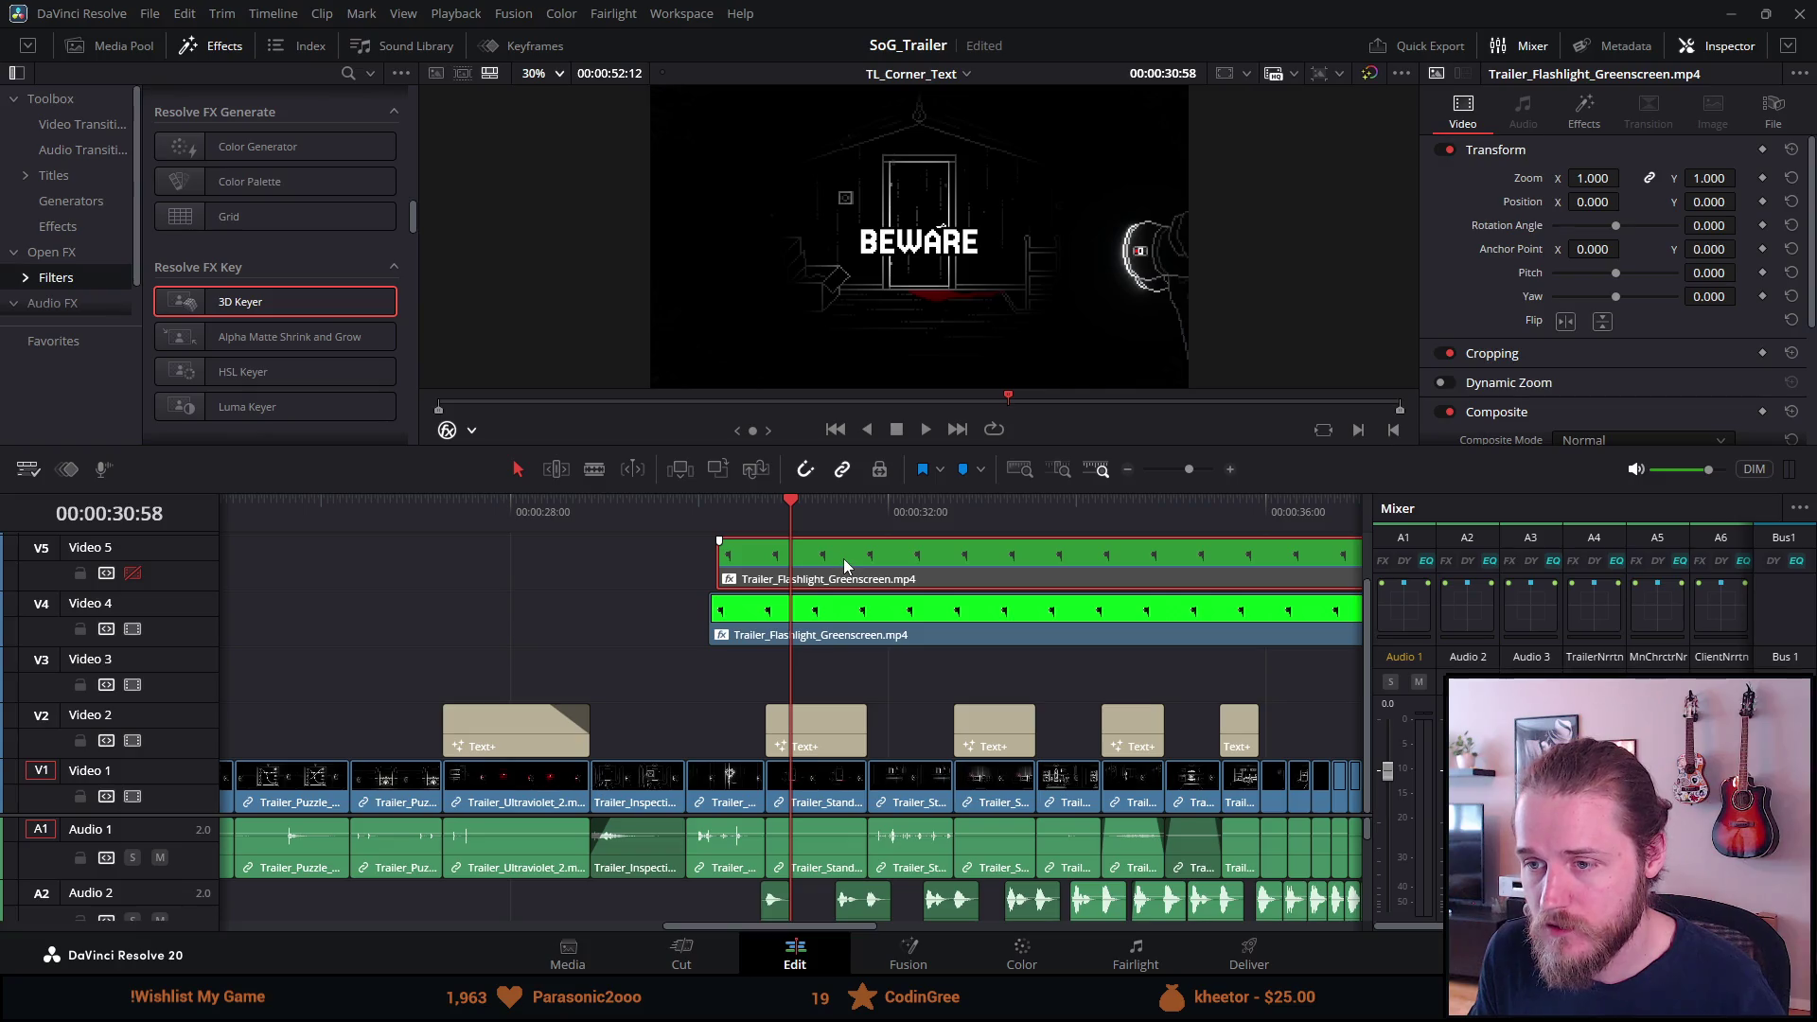
pyautogui.press('Delete')
pyautogui.click(727, 511)
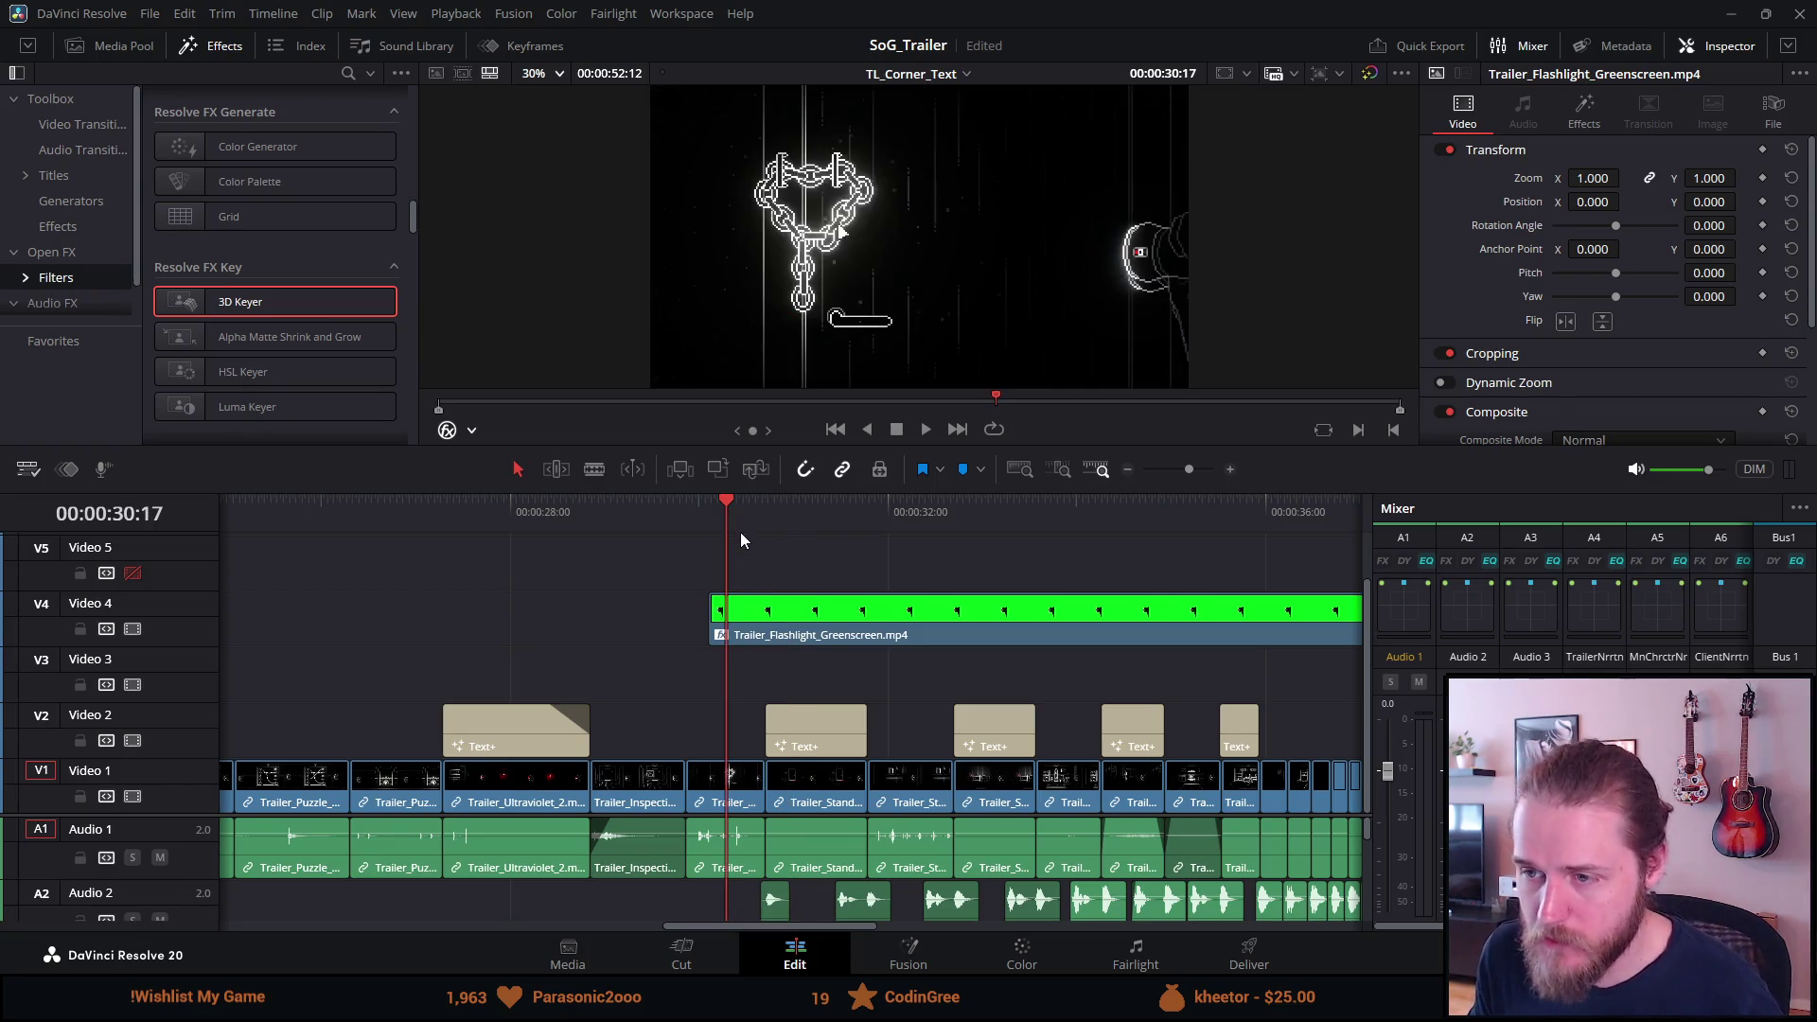
pyautogui.click(769, 624)
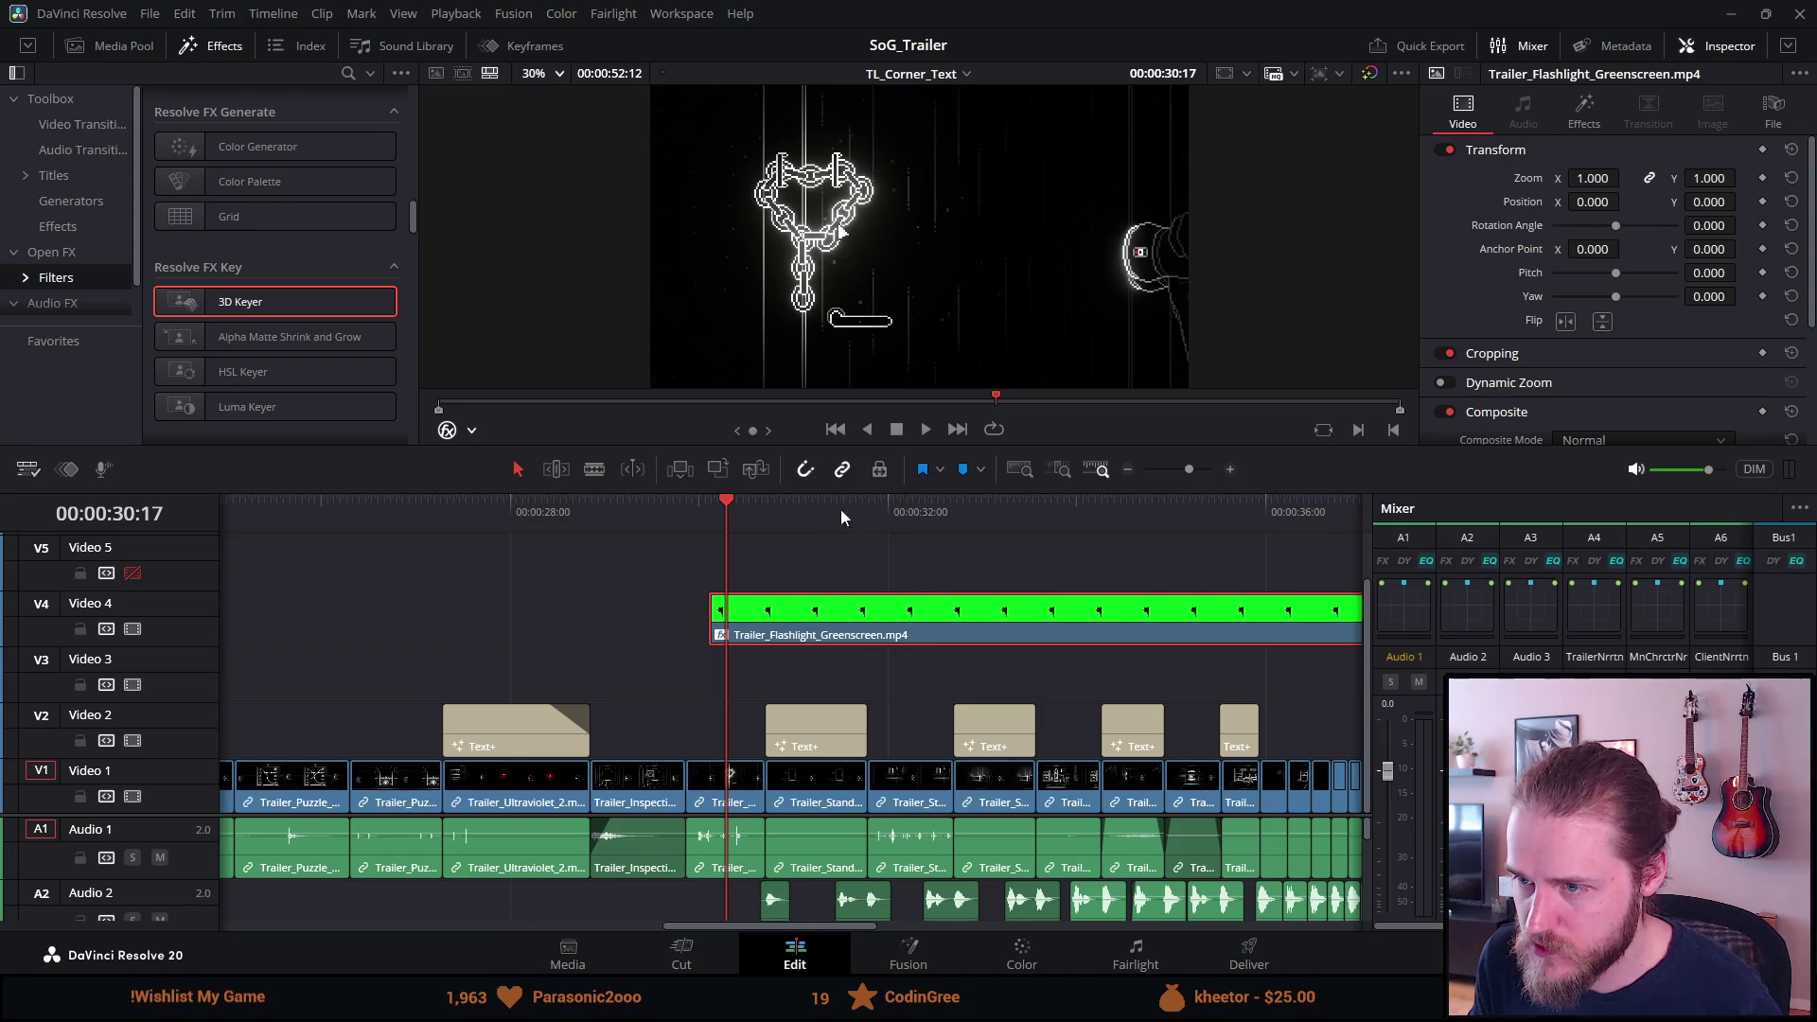
# With Video 1 hidden, crop the greenscreen clip to Crop Left 1626.9 and Crop Top 354.5.
pyautogui.click(132, 795)
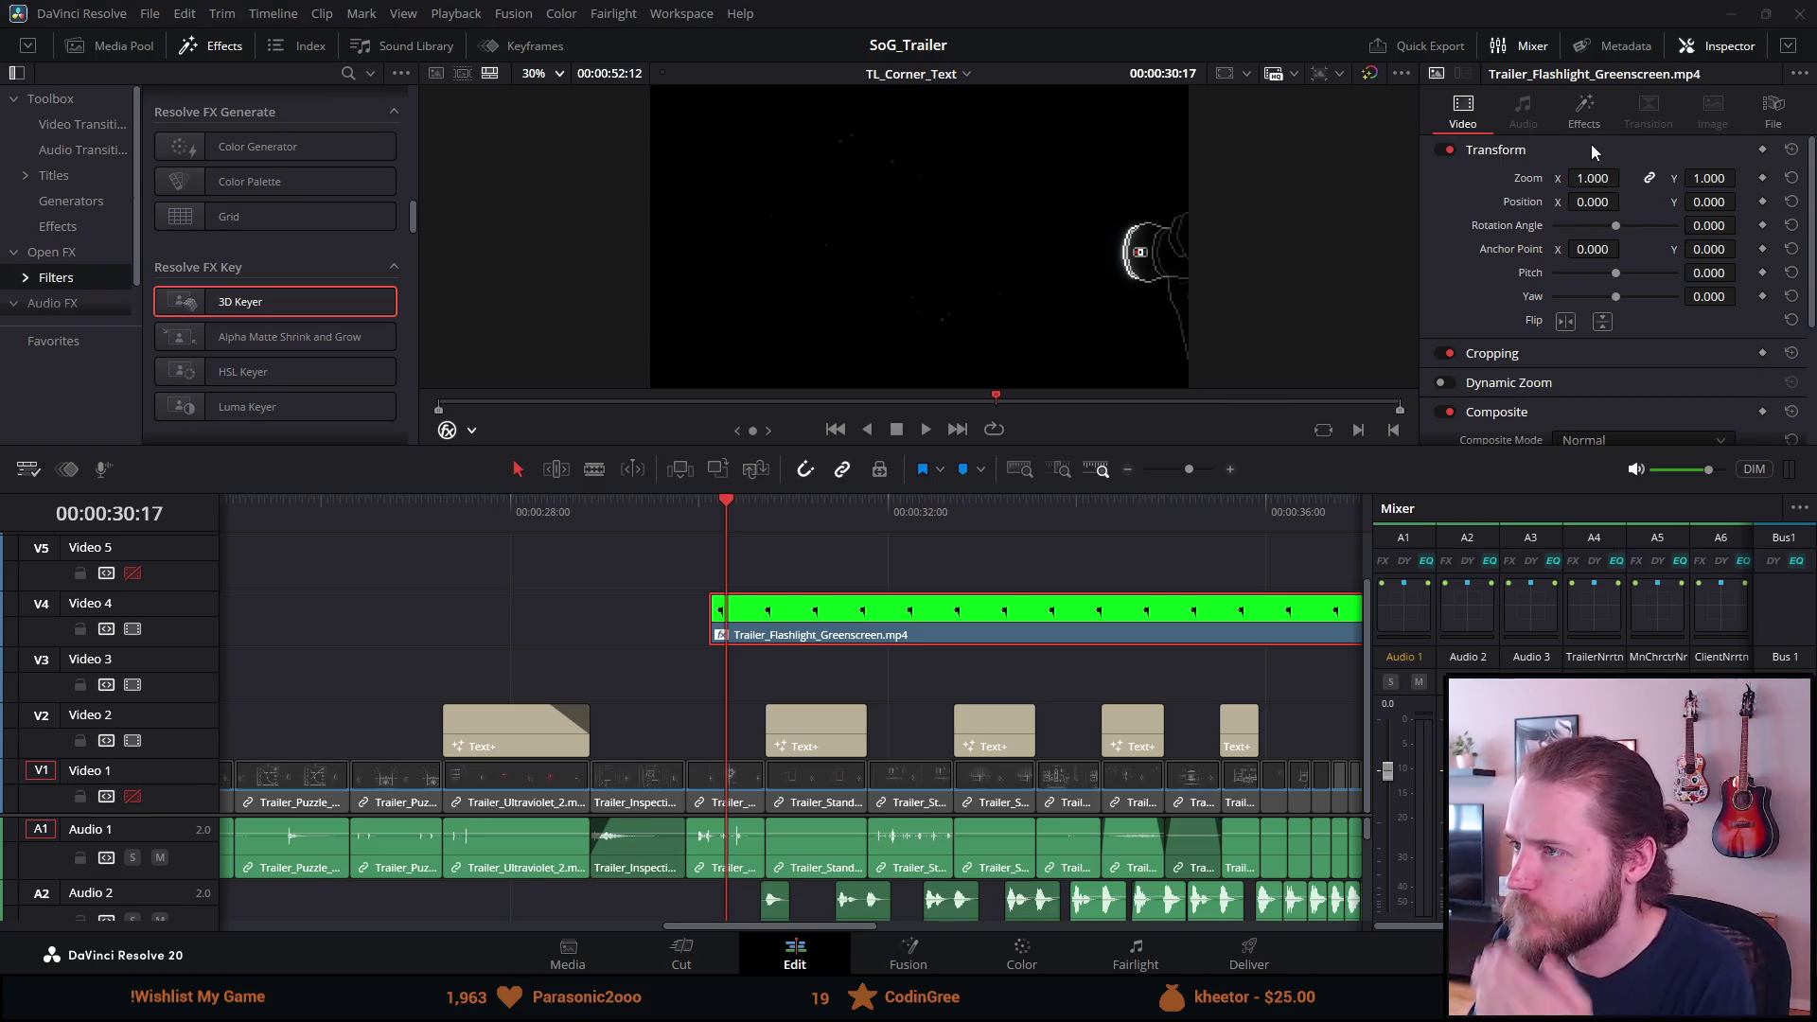
pyautogui.click(1583, 114)
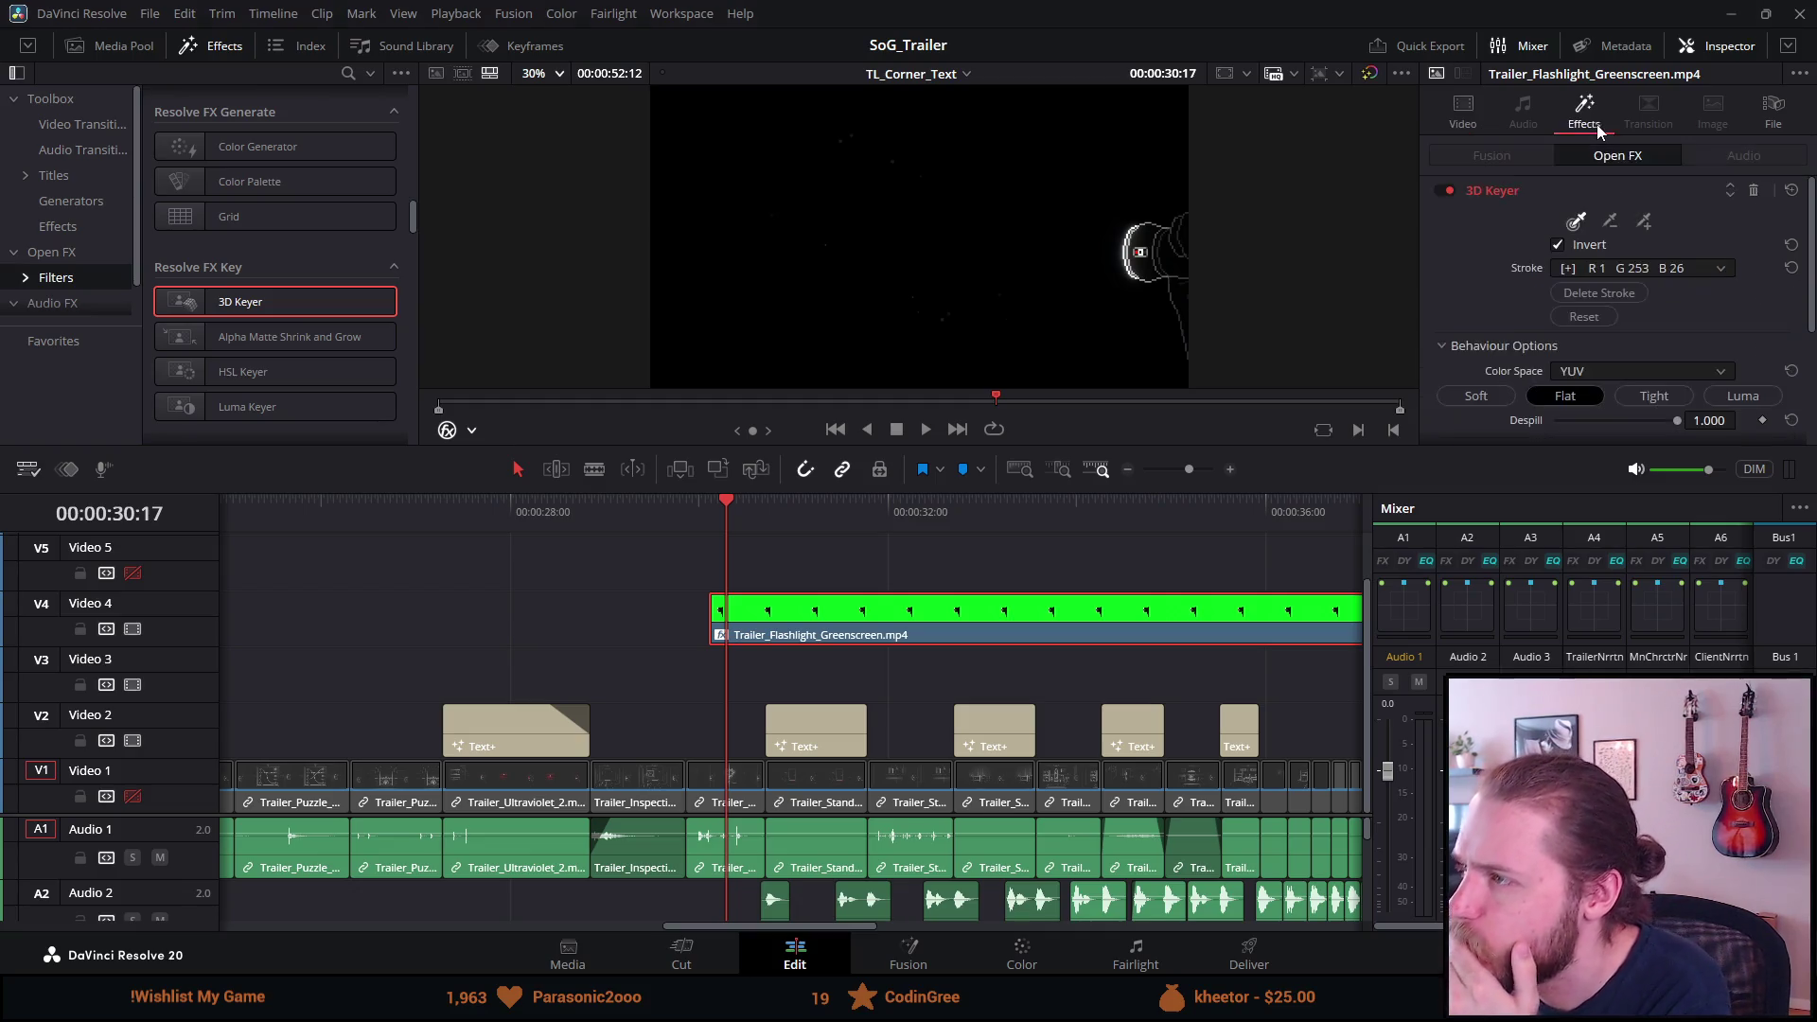
pyautogui.click(1478, 110)
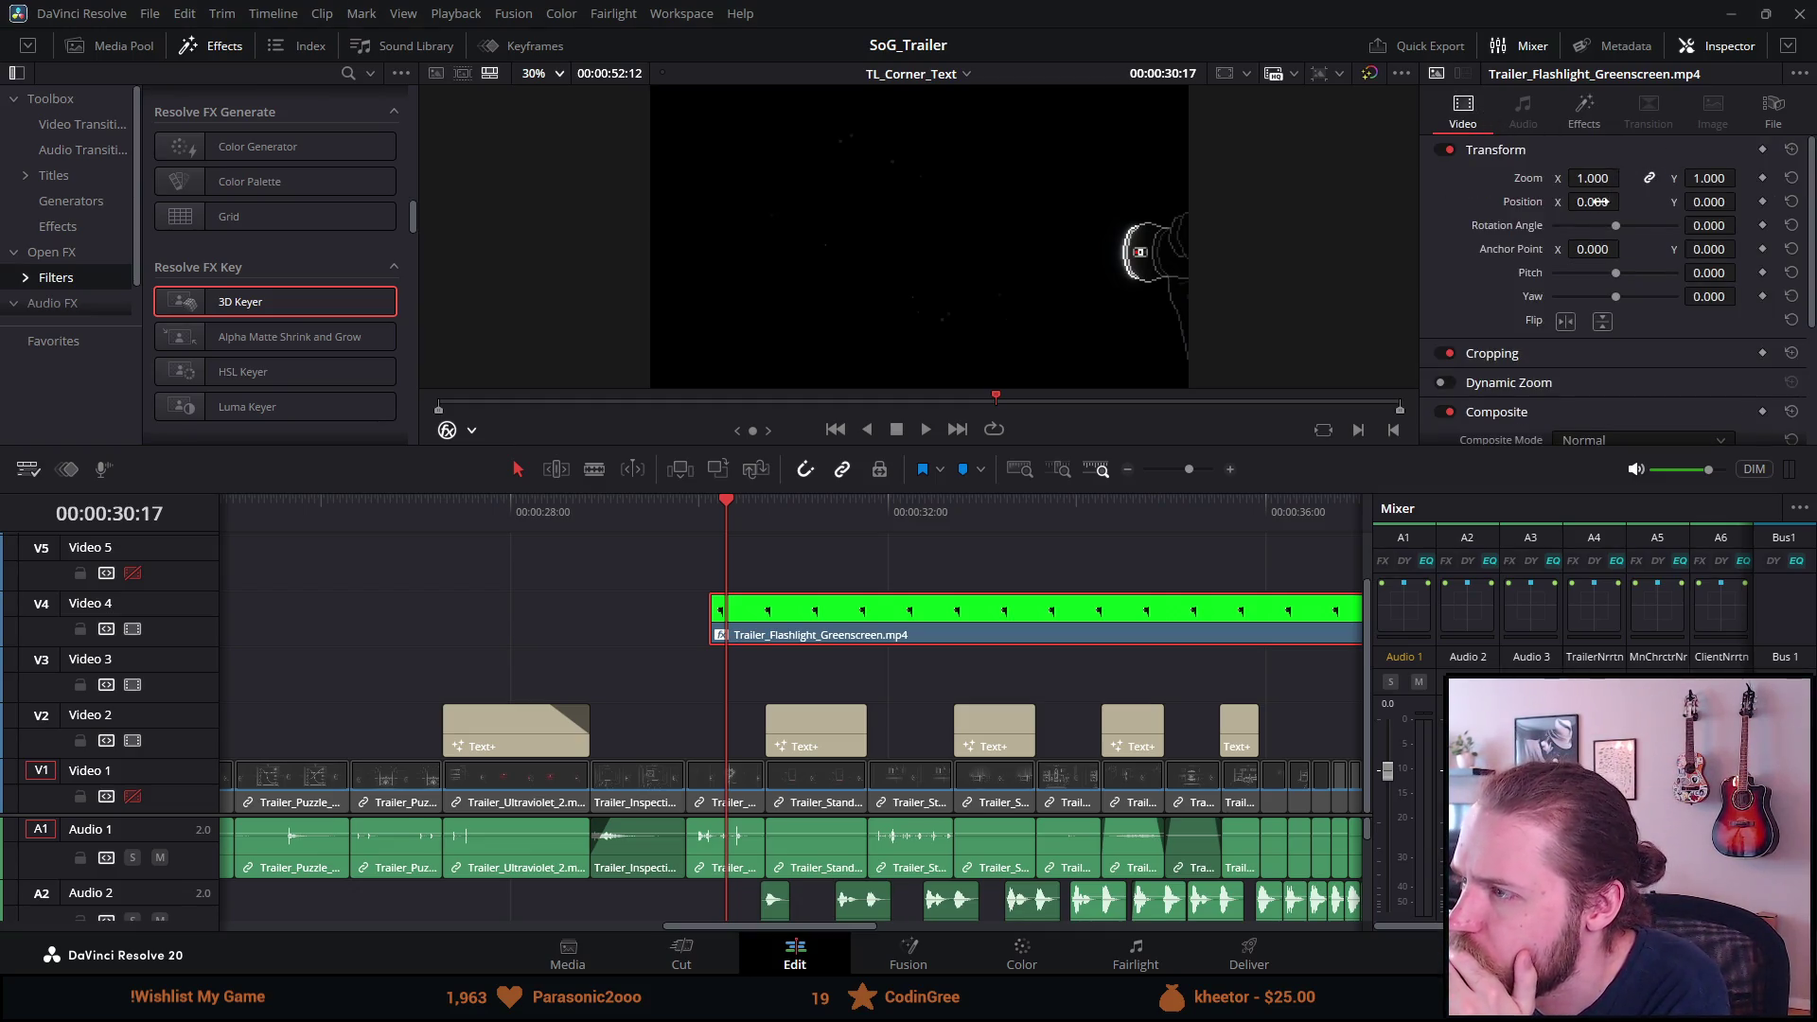
pyautogui.click(1501, 354)
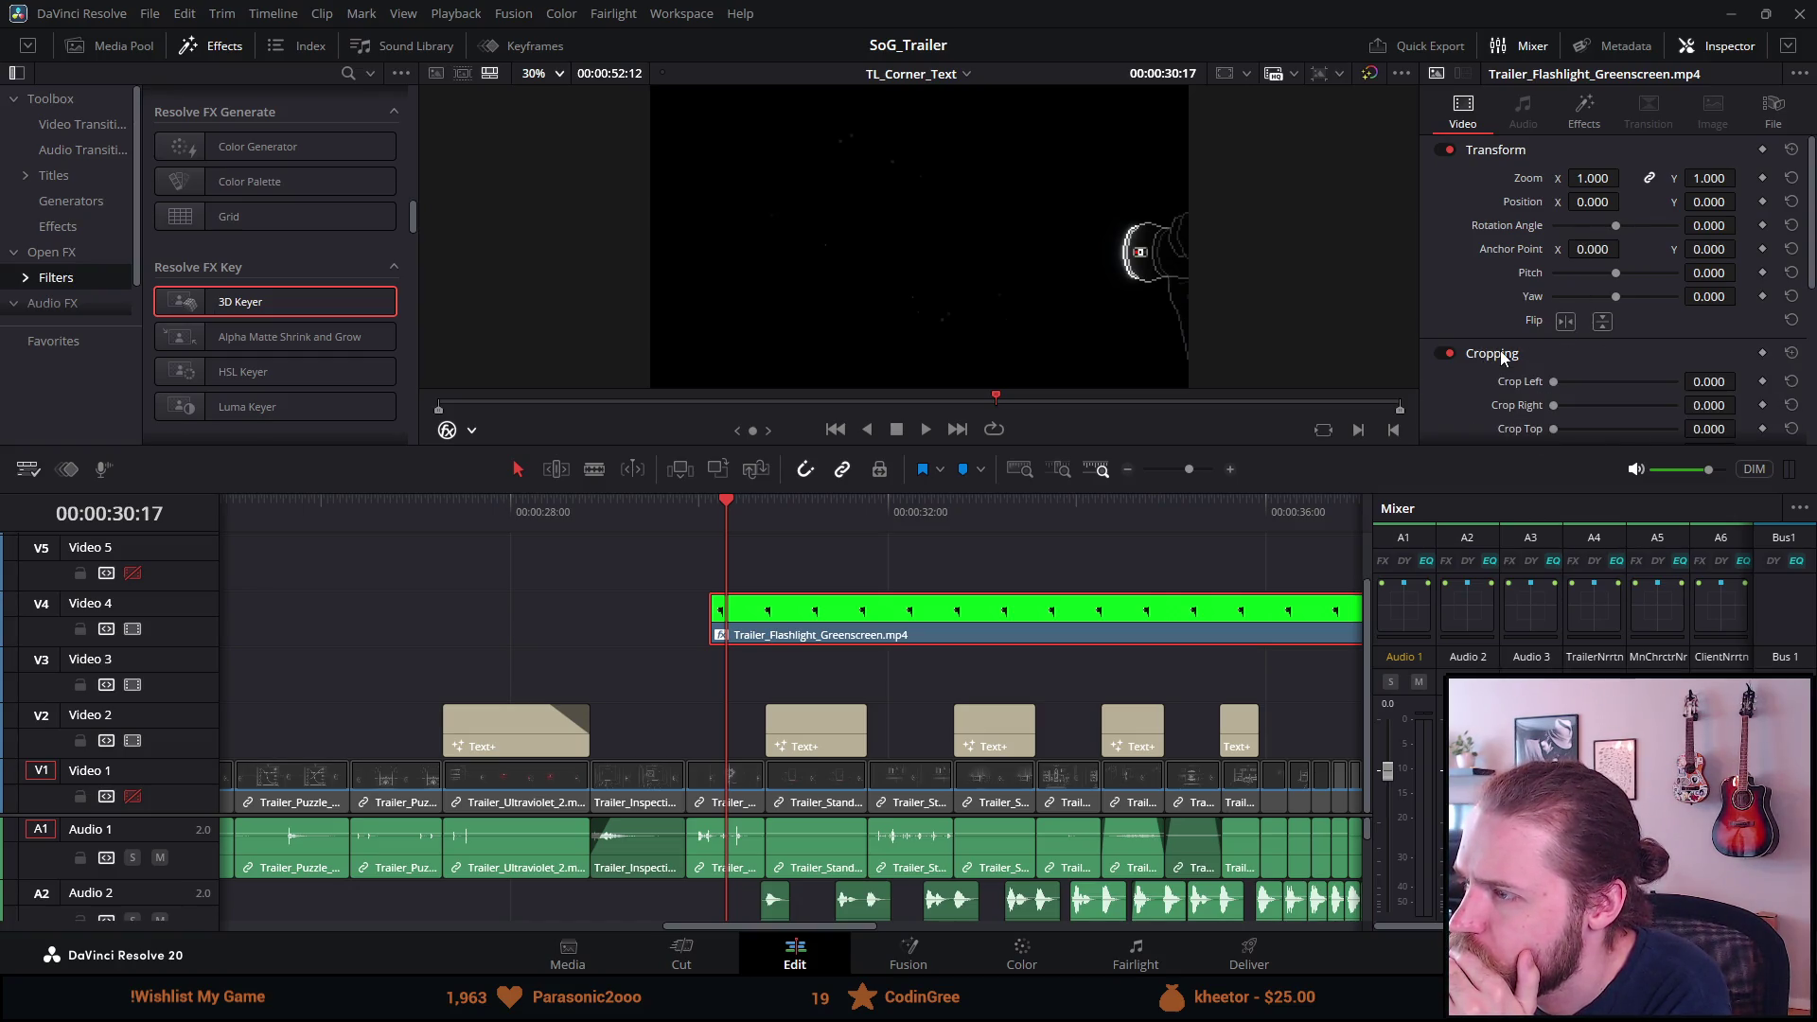
pyautogui.scroll(-2, 1505, 386)
pyautogui.moveTo(1552, 354)
pyautogui.mouseDown()
pyautogui.moveTo(1577, 352)
pyautogui.moveTo(1526, 354)
pyautogui.moveTo(1558, 326)
pyautogui.moveTo(1645, 348)
pyautogui.mouseUp()
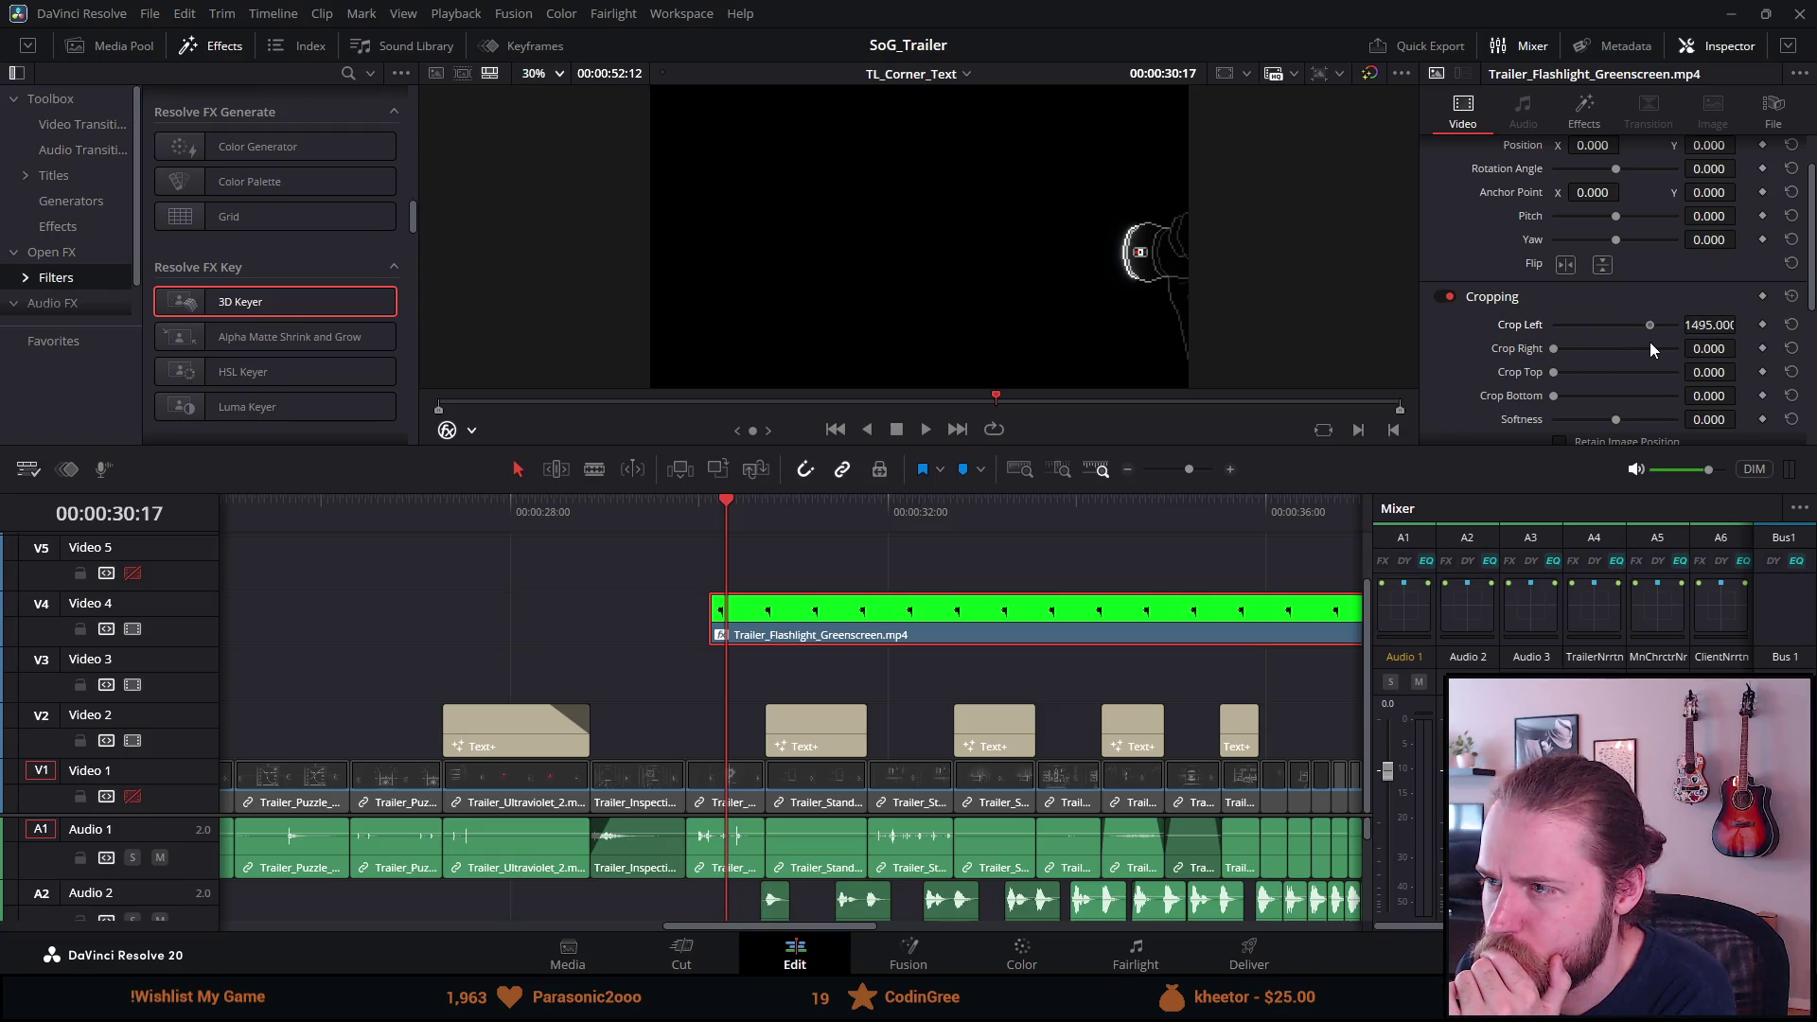
pyautogui.moveTo(1662, 344); pyautogui.dragTo(1660, 344)
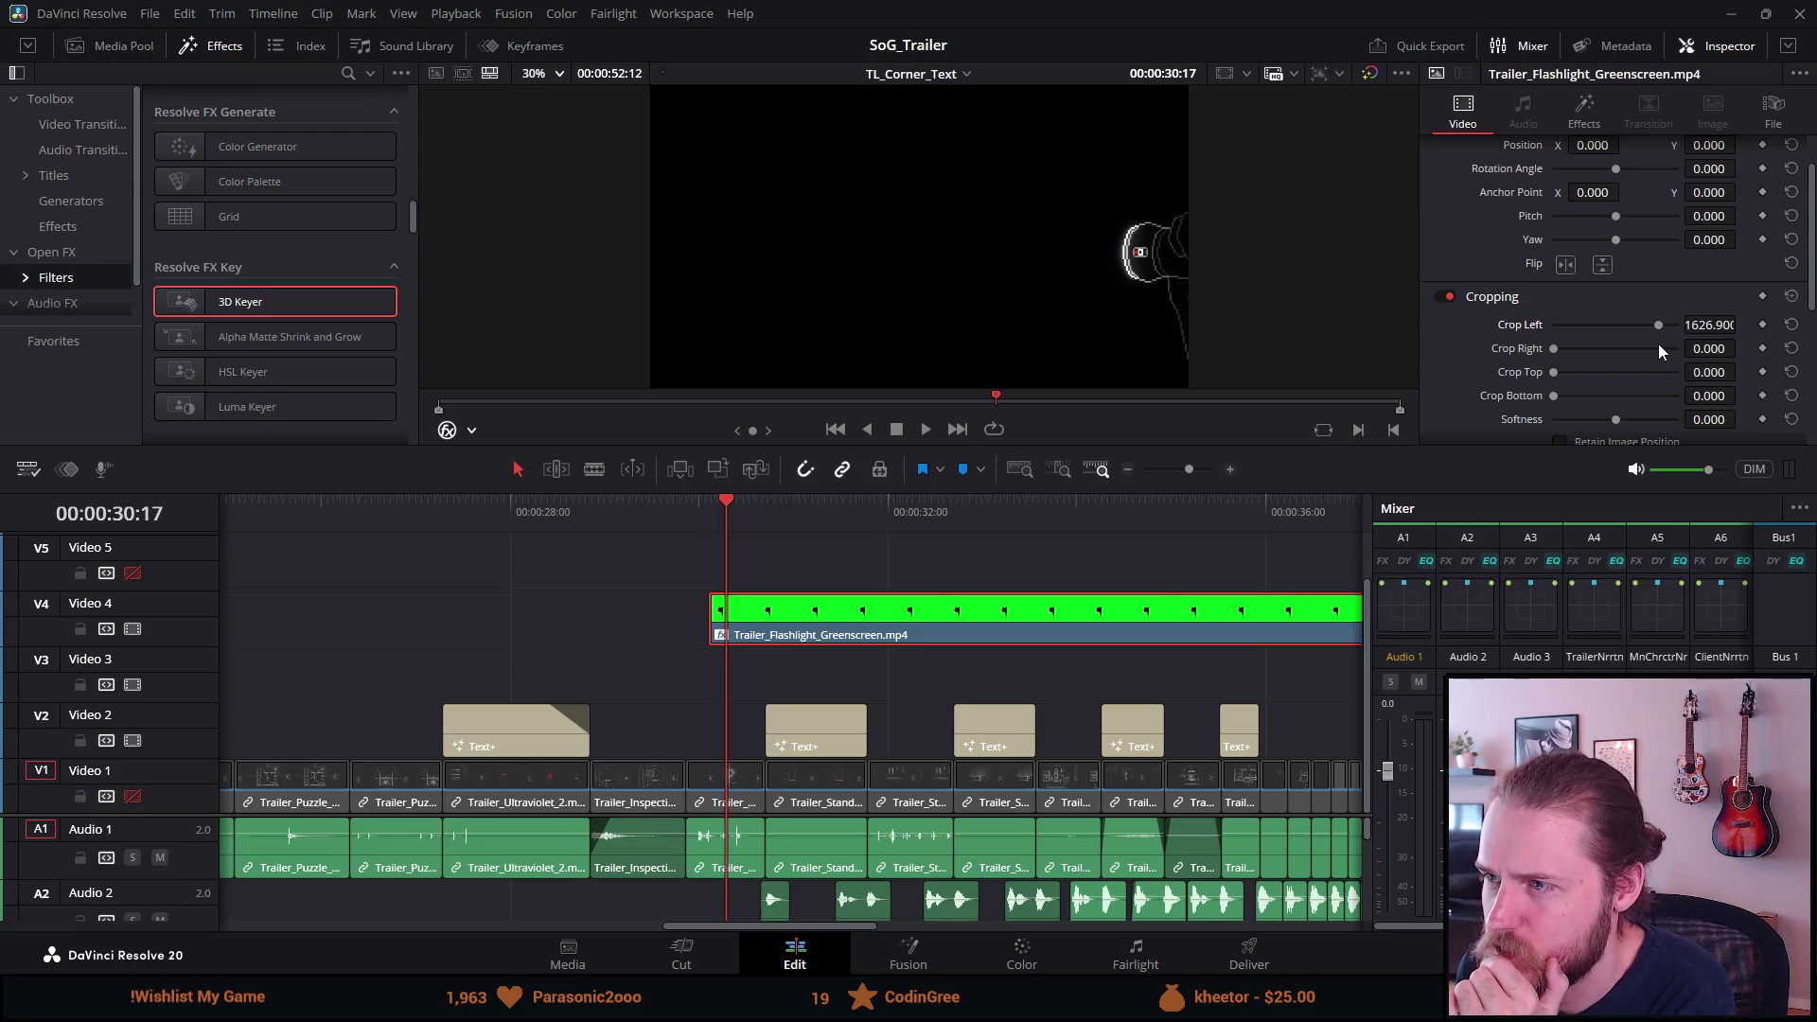
pyautogui.moveTo(1555, 373)
pyautogui.mouseDown()
pyautogui.moveTo(1642, 383)
pyautogui.moveTo(1595, 389)
pyautogui.mouseUp()
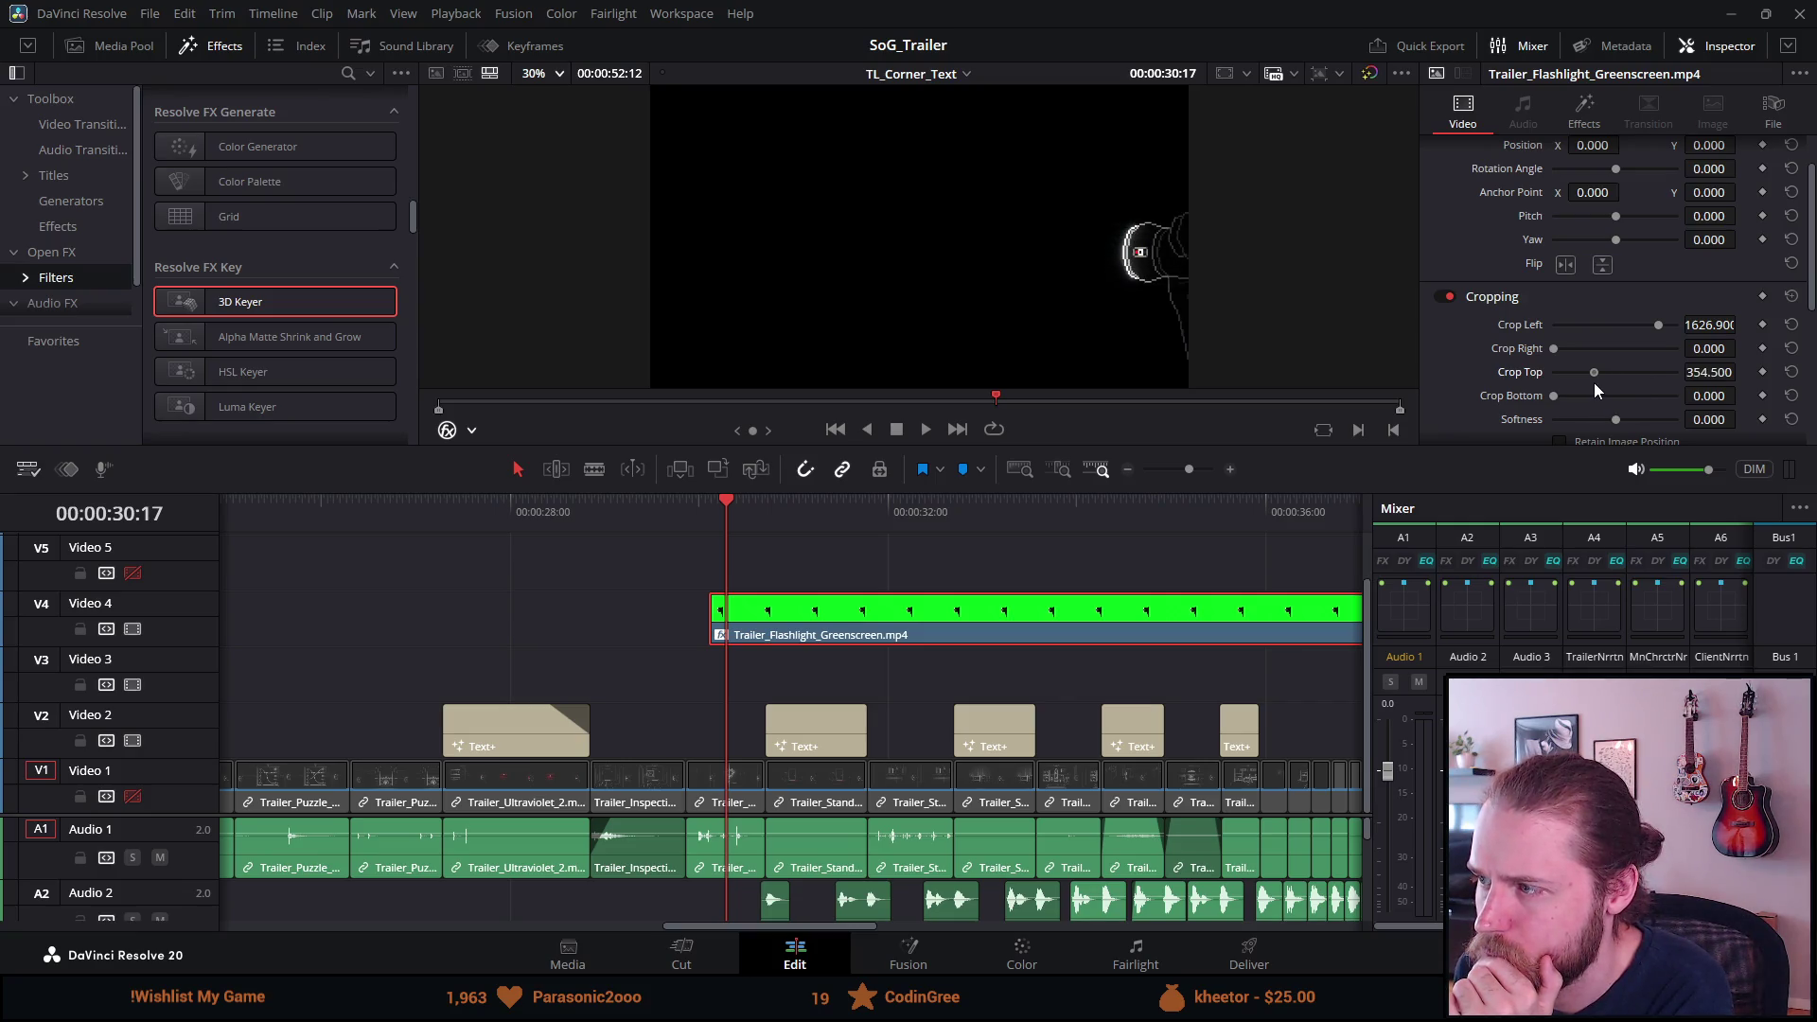
# Preview the crop, set crop Softness to 29.77, and turn Video 1 back on.
pyautogui.press('space')
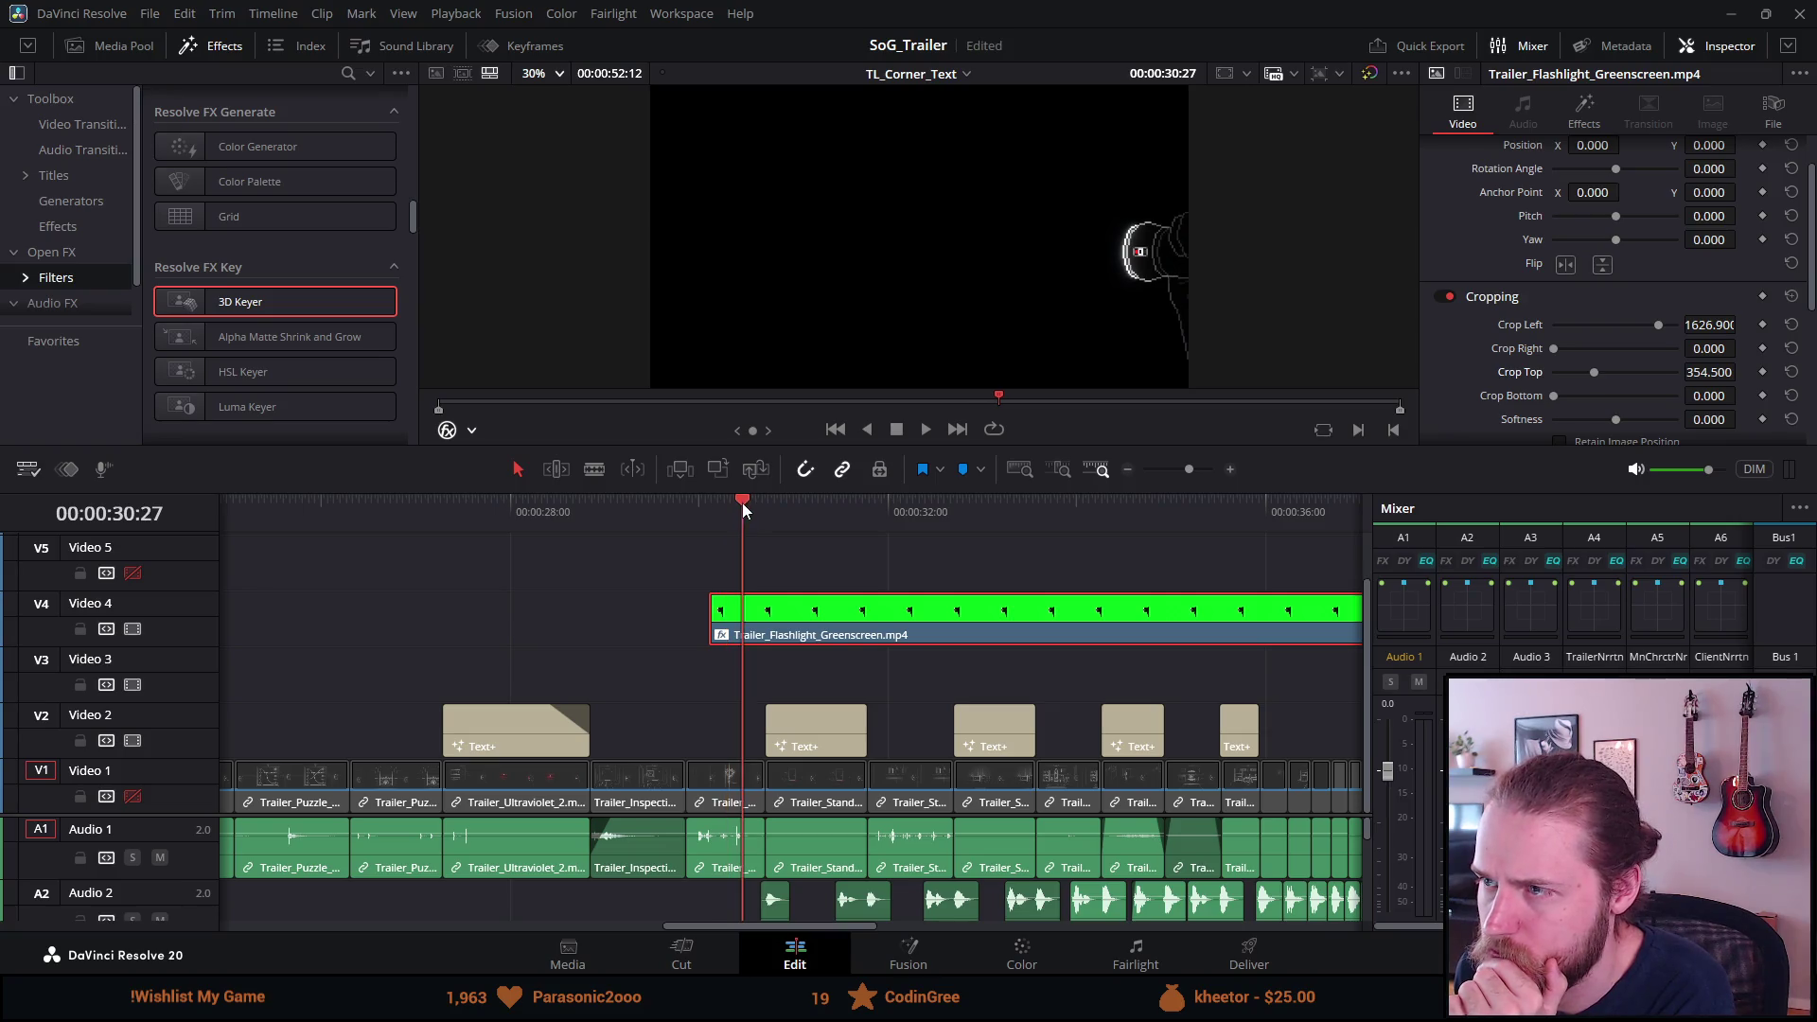
pyautogui.moveTo(846, 513)
pyautogui.mouseDown()
pyautogui.moveTo(928, 507)
pyautogui.moveTo(770, 507)
pyautogui.moveTo(870, 519)
pyautogui.moveTo(817, 510)
pyautogui.mouseUp()
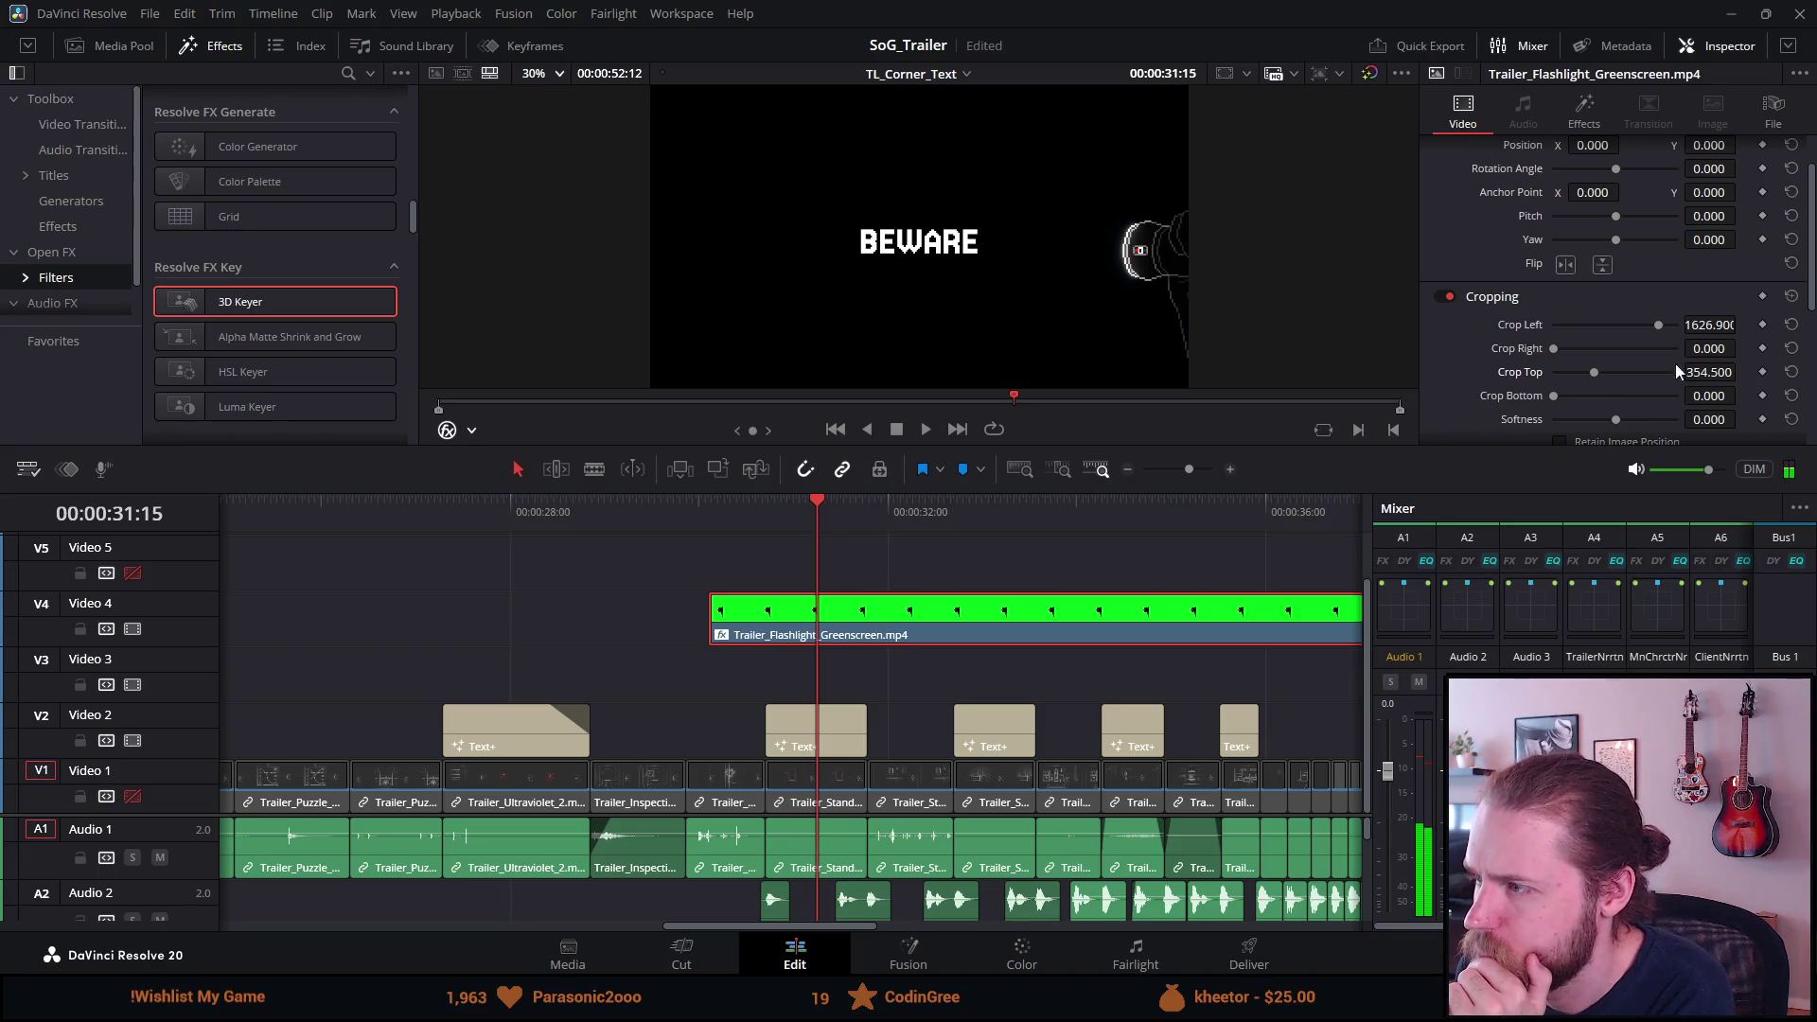
pyautogui.scroll(-3, 1553, 418)
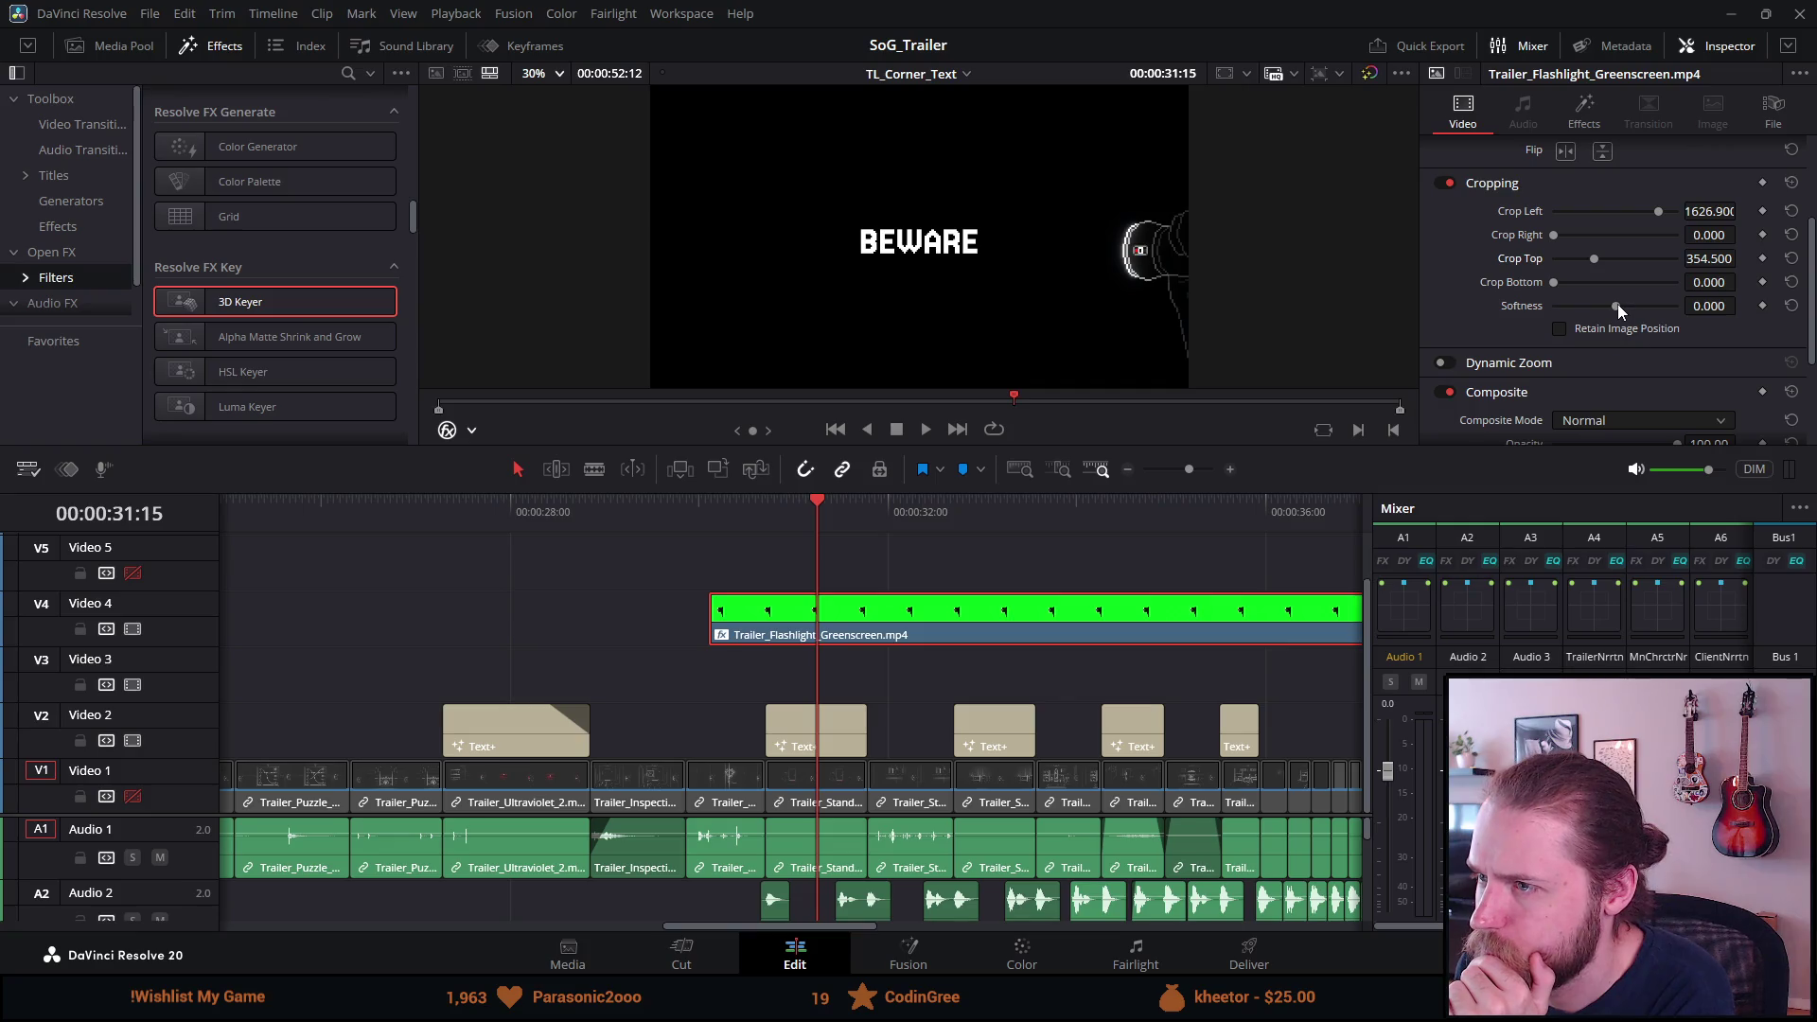
pyautogui.moveTo(1616, 303)
pyautogui.mouseDown()
pyautogui.moveTo(1688, 310)
pyautogui.moveTo(1637, 315)
pyautogui.mouseUp()
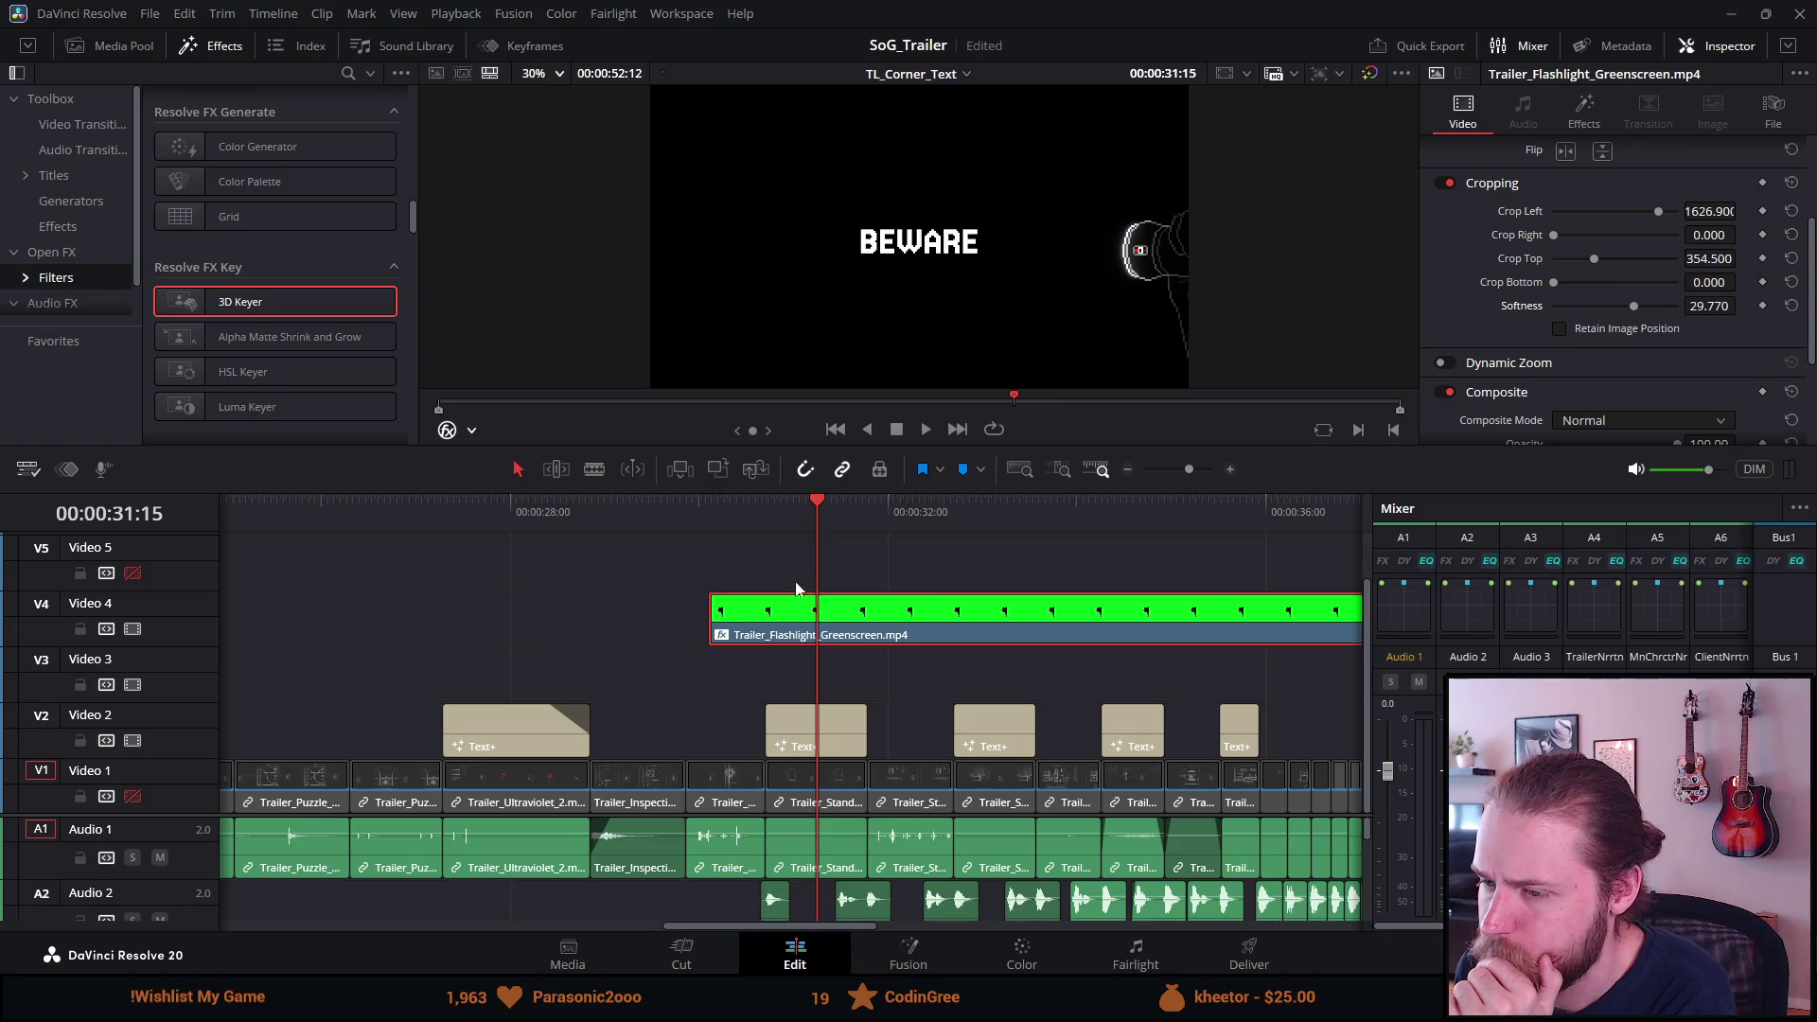
pyautogui.click(132, 795)
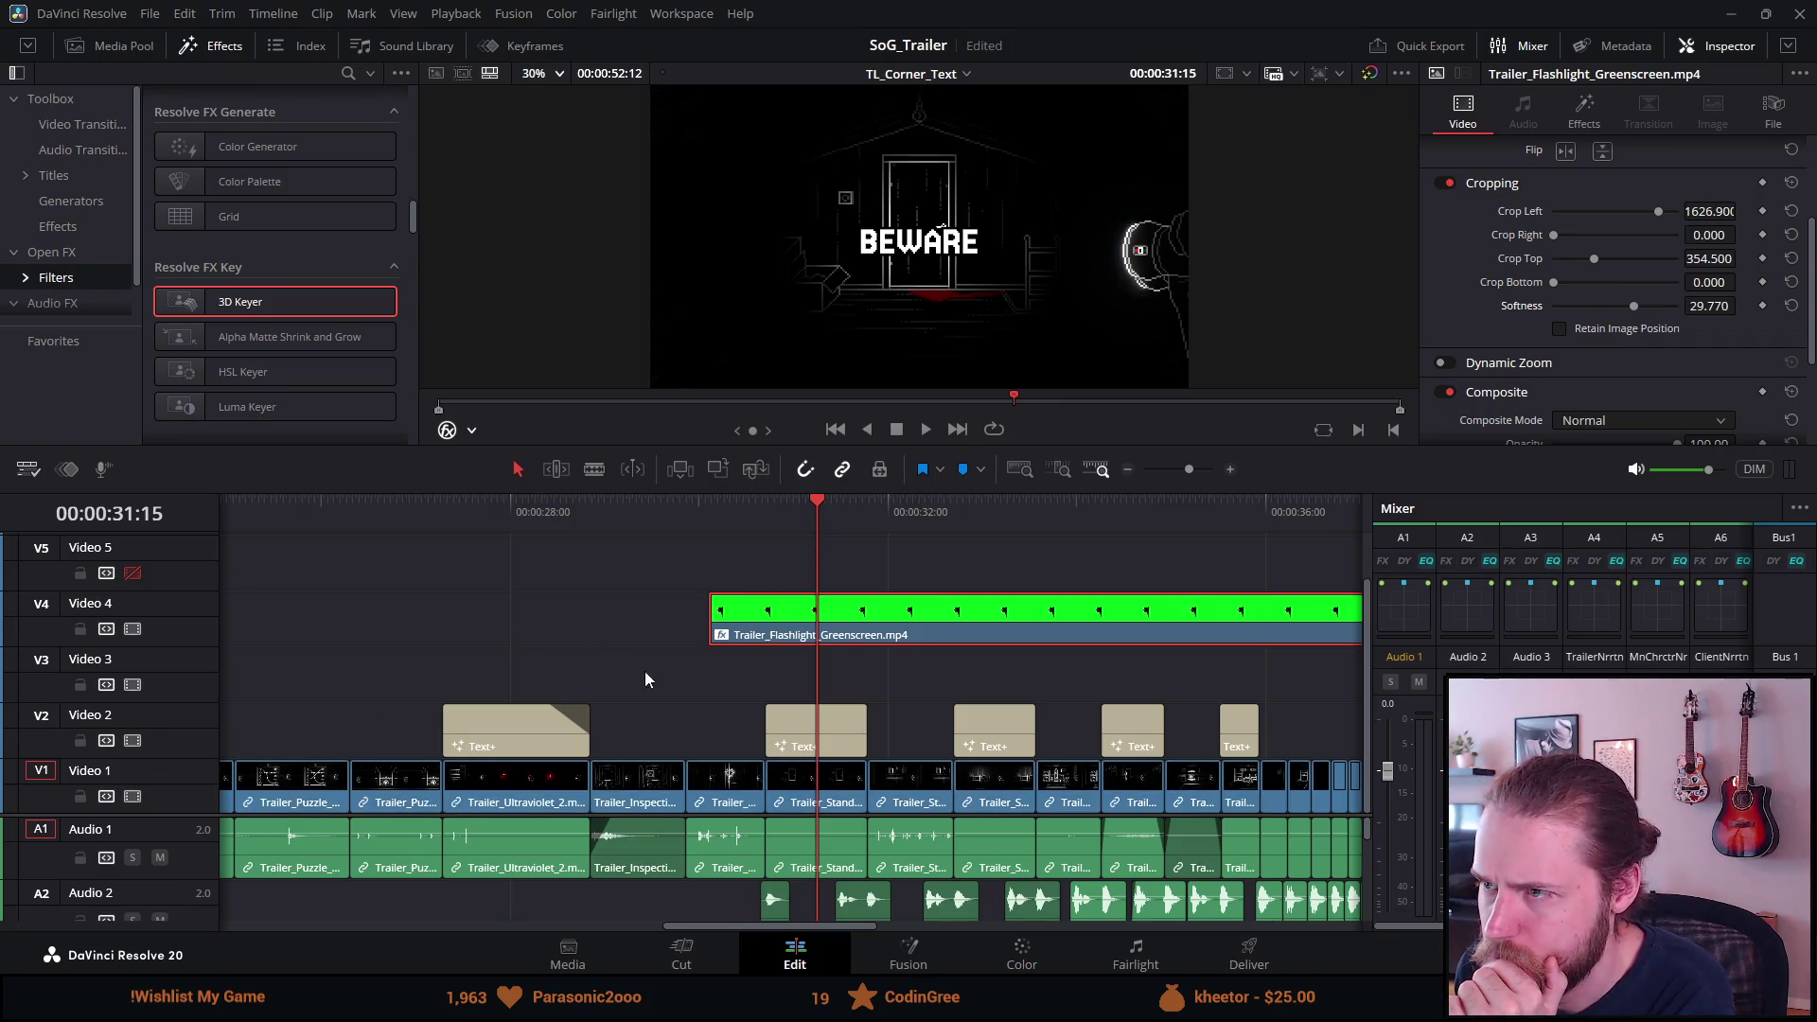
pyautogui.click(707, 515)
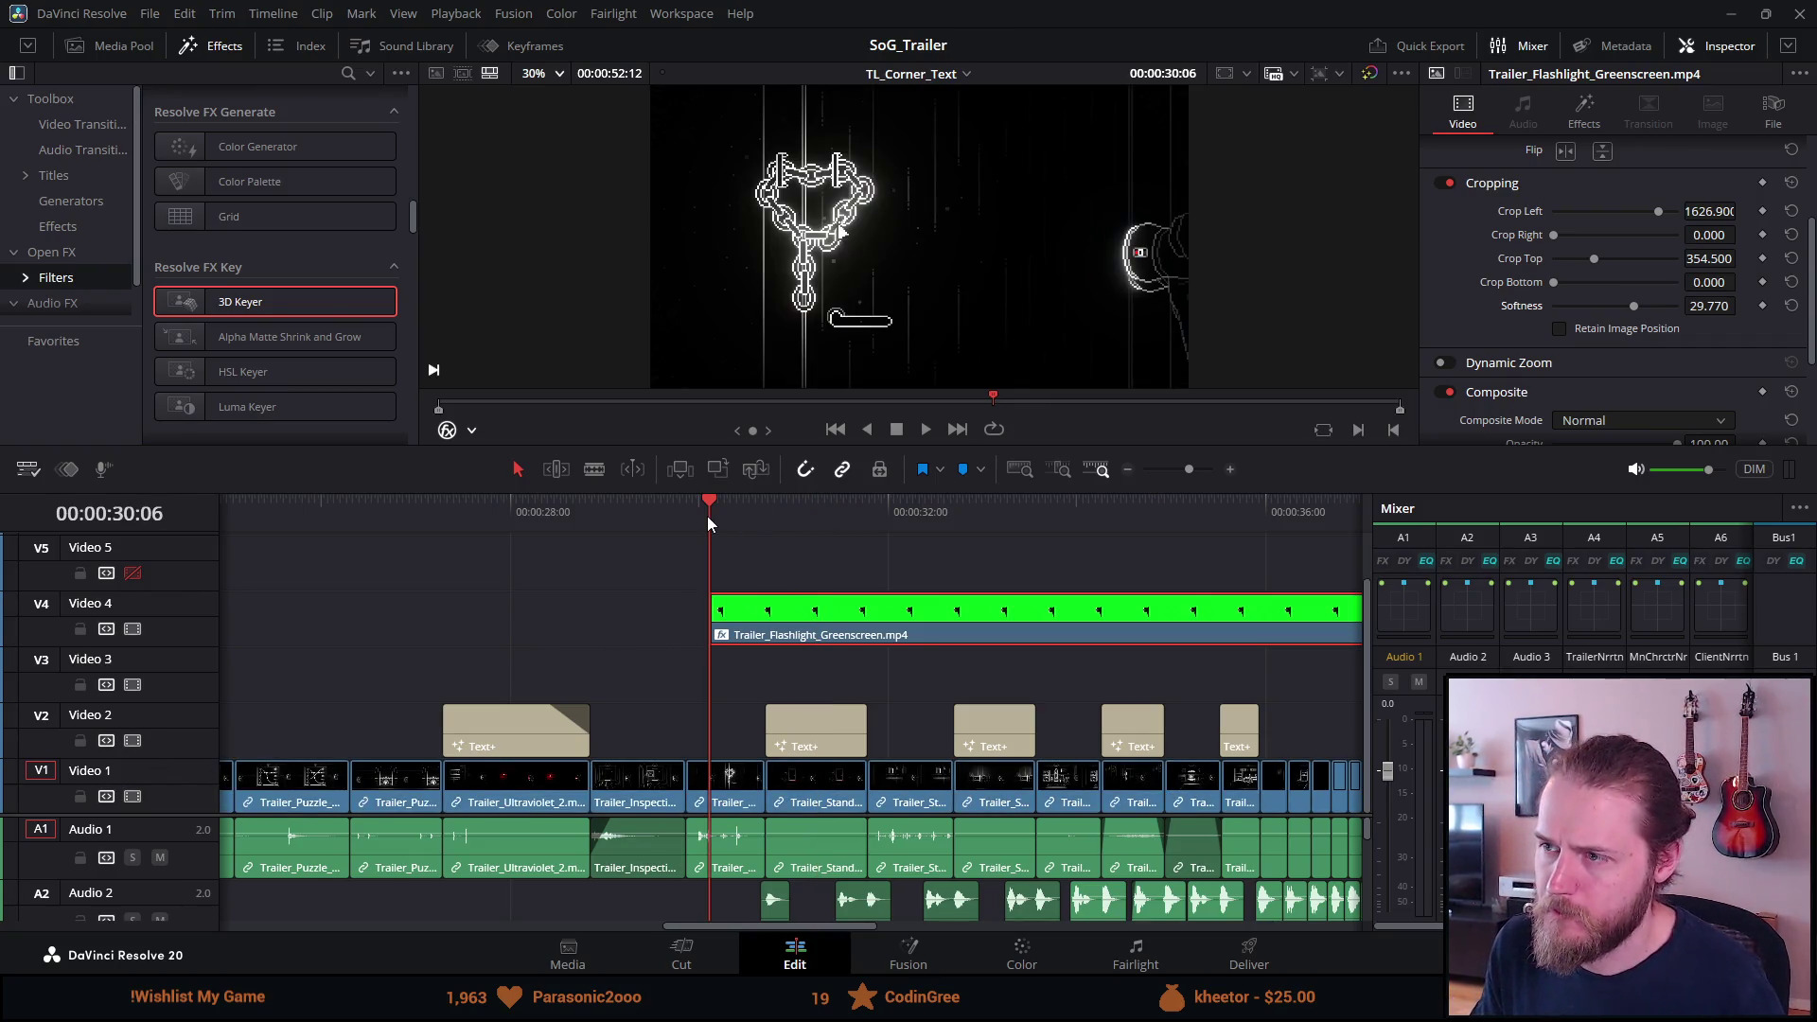
# Review the trailer in full-screen preview, then park the playhead around 29:52.
pyautogui.press('space')
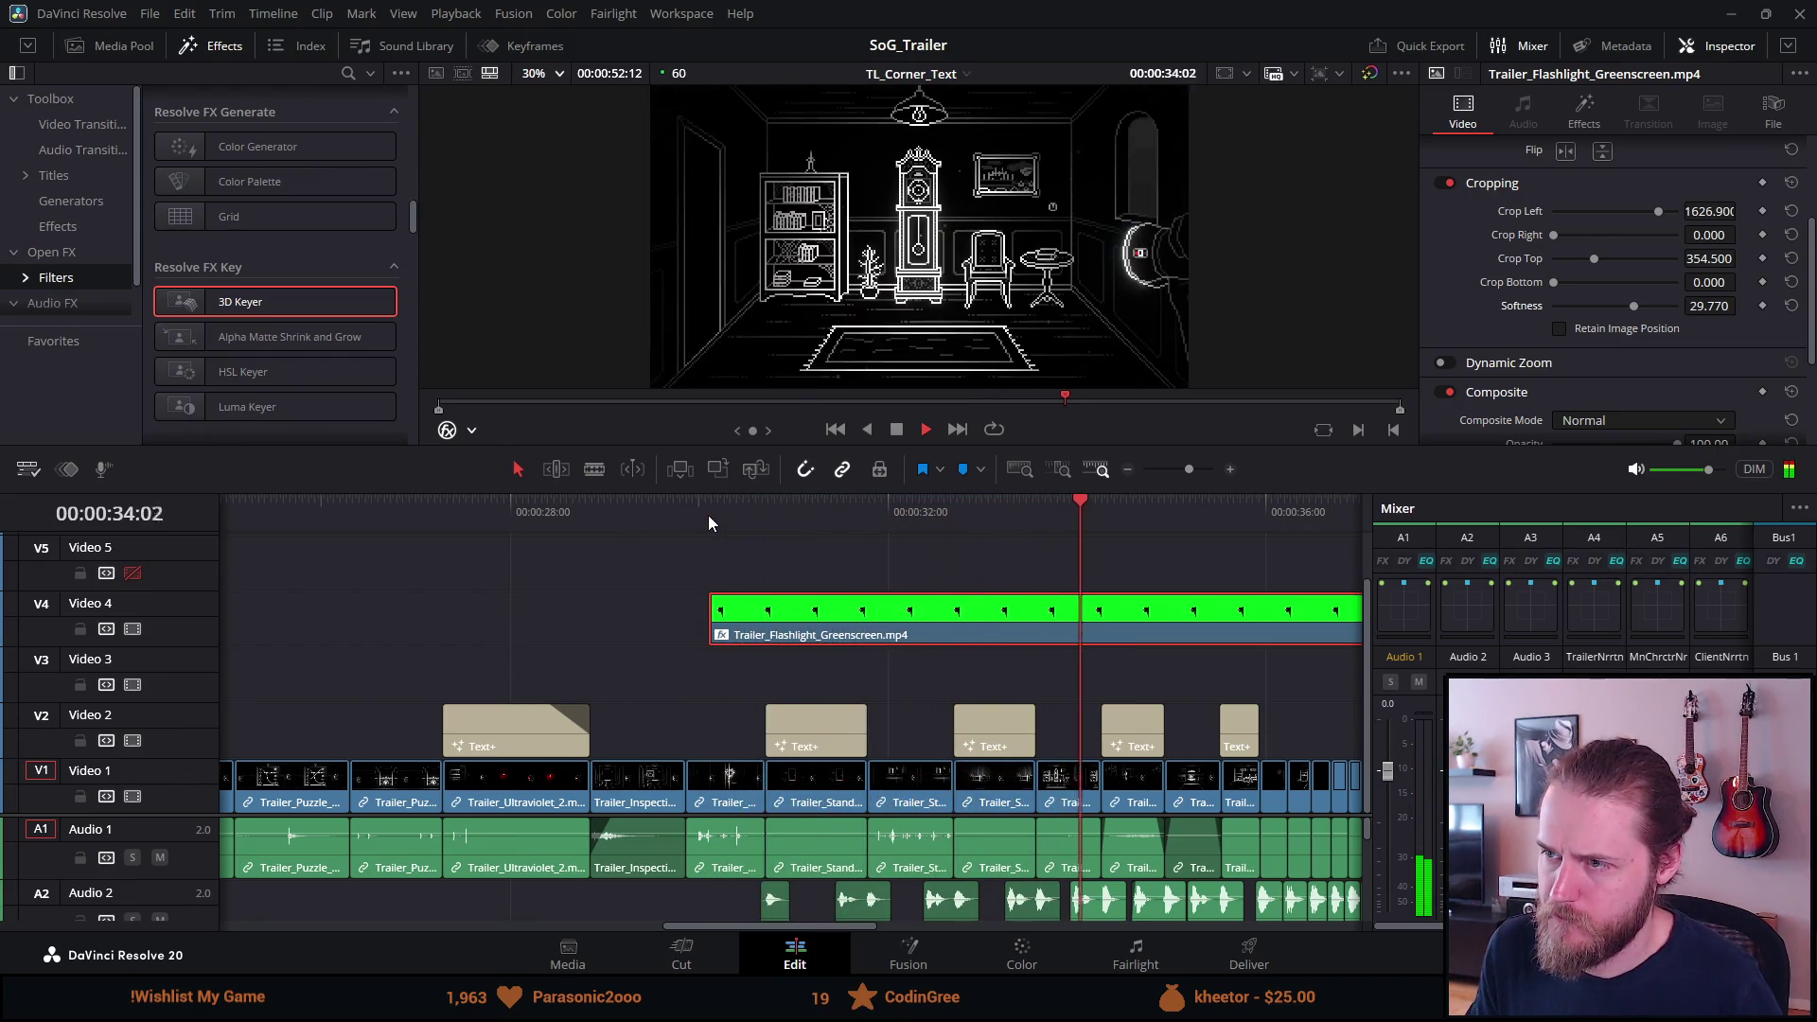
pyautogui.hotkey('ctrl', 'f')
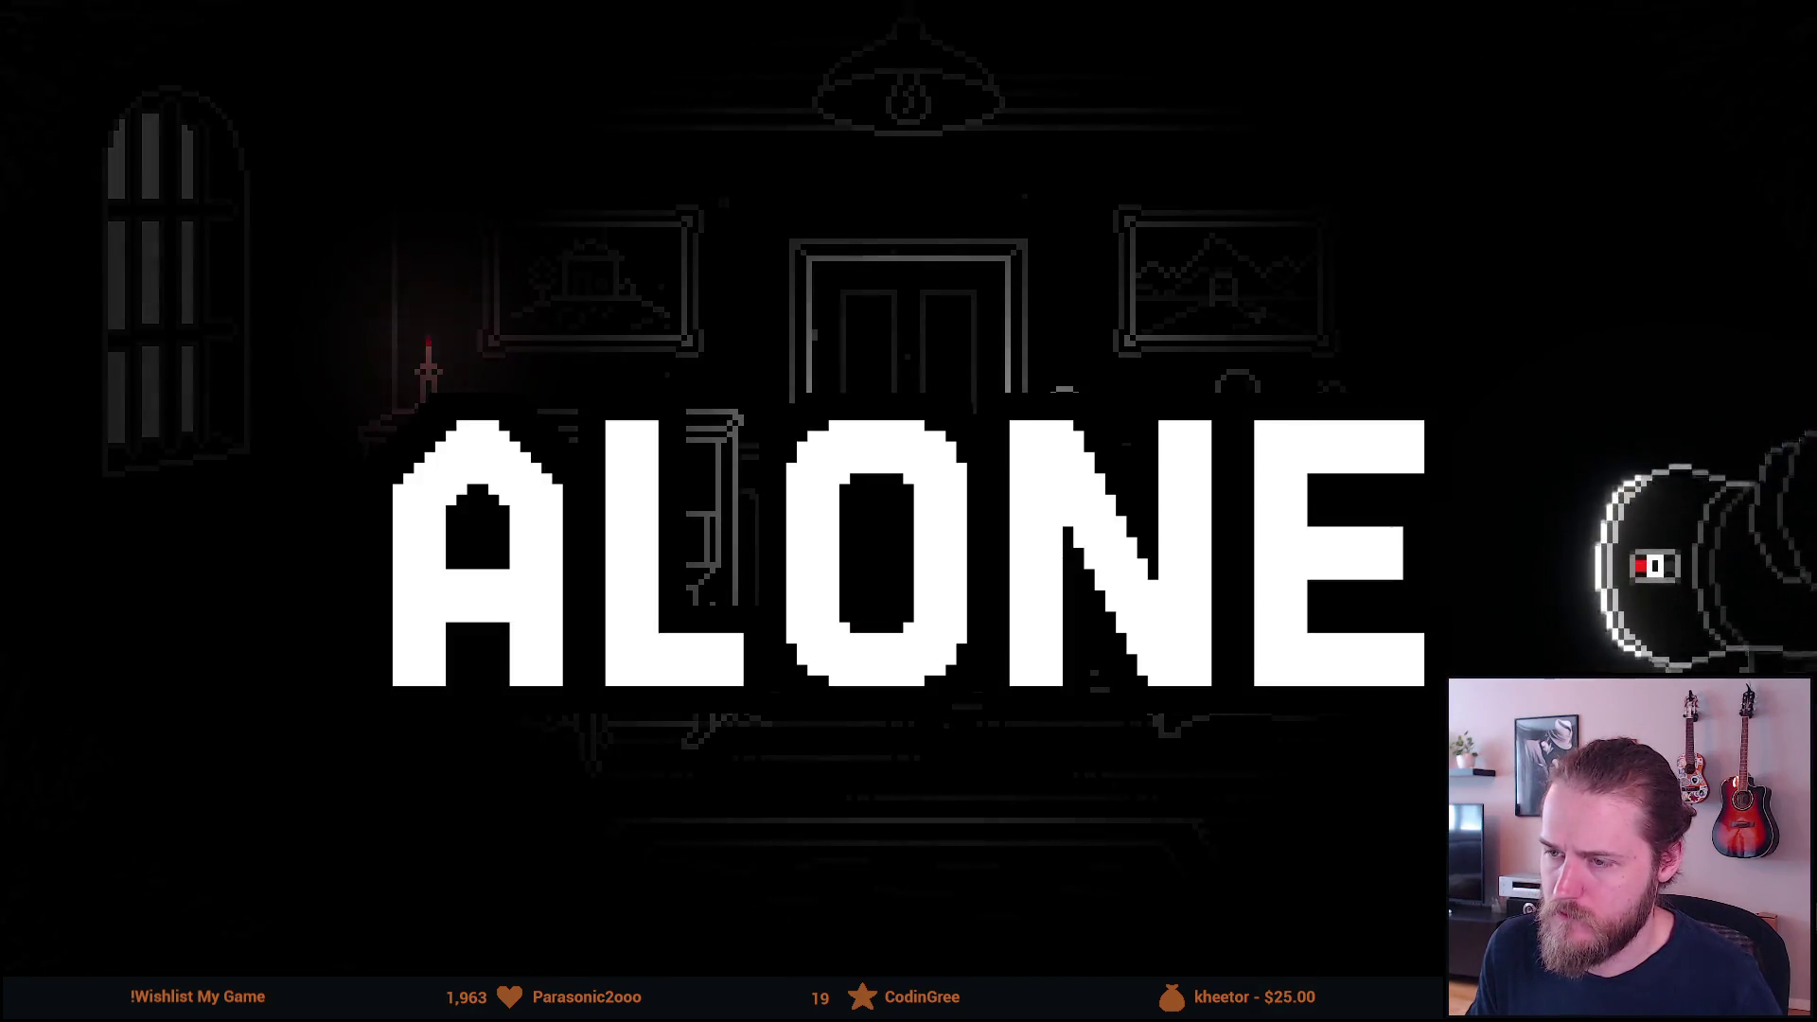
pyautogui.press('Escape')
pyautogui.press('space')
pyautogui.scroll(-2, 596, 541)
pyautogui.scroll(-4, 596, 541)
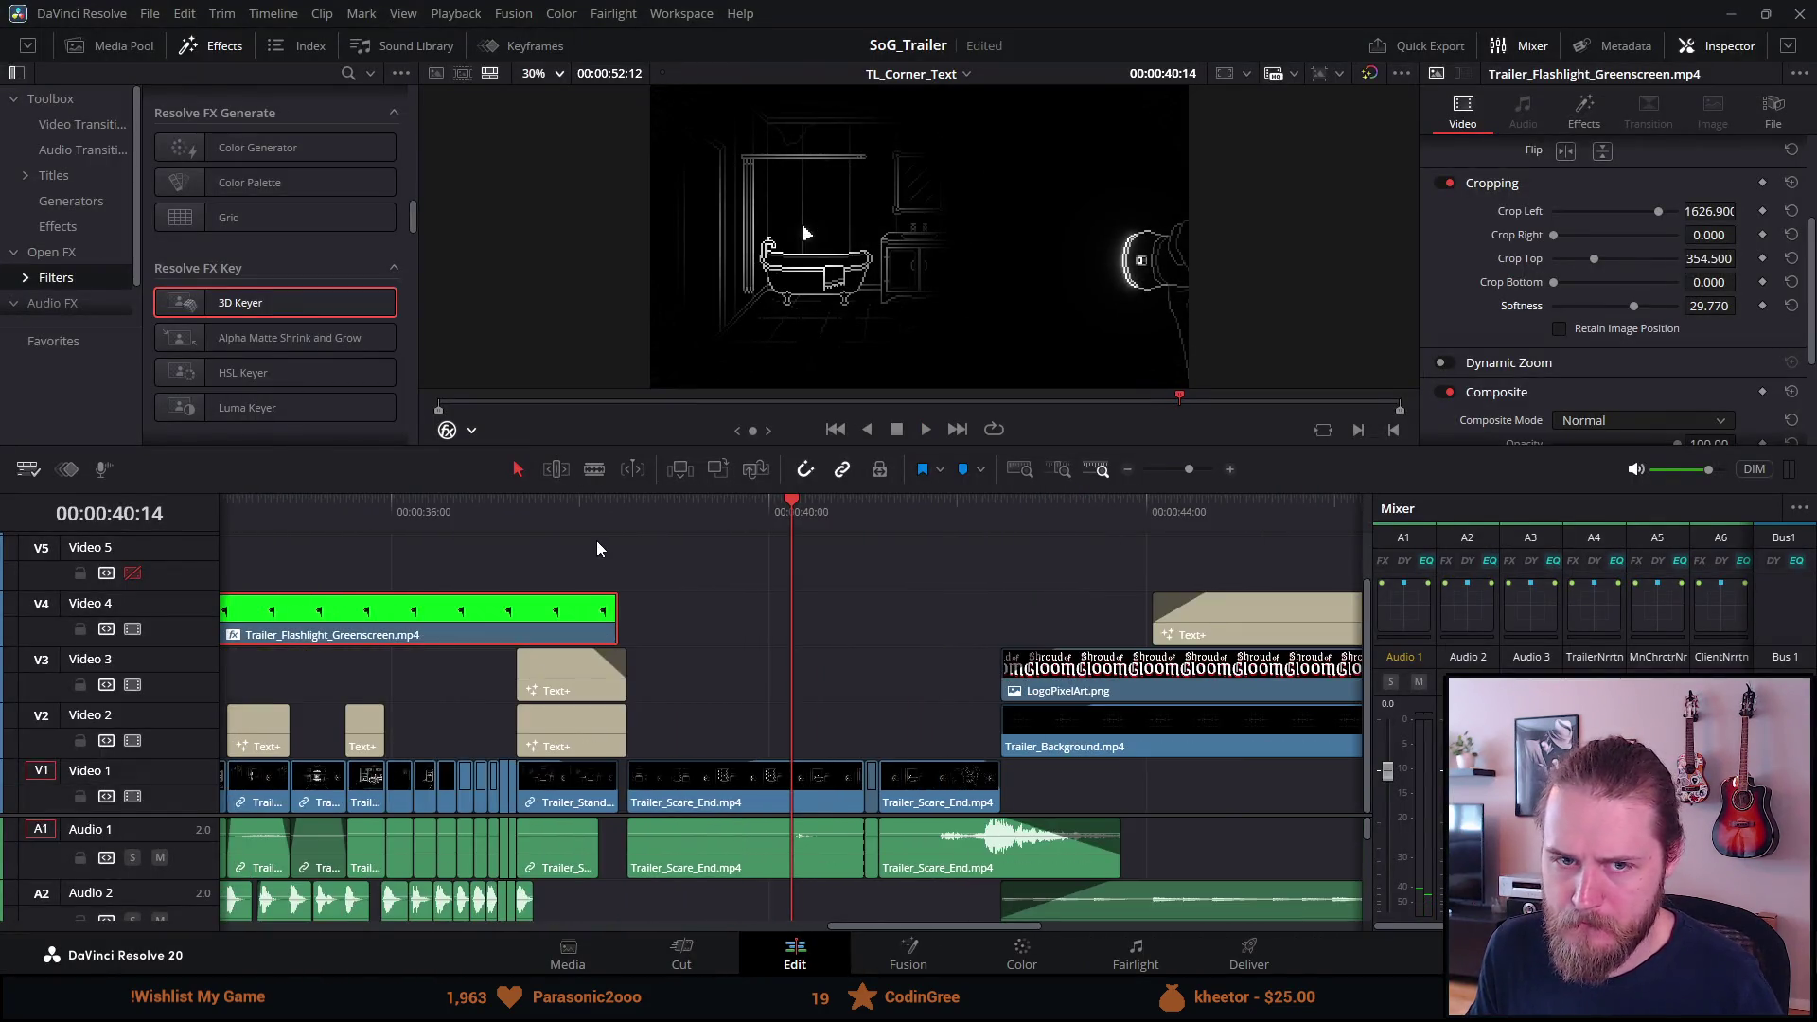
pyautogui.scroll(-5, 388, 564)
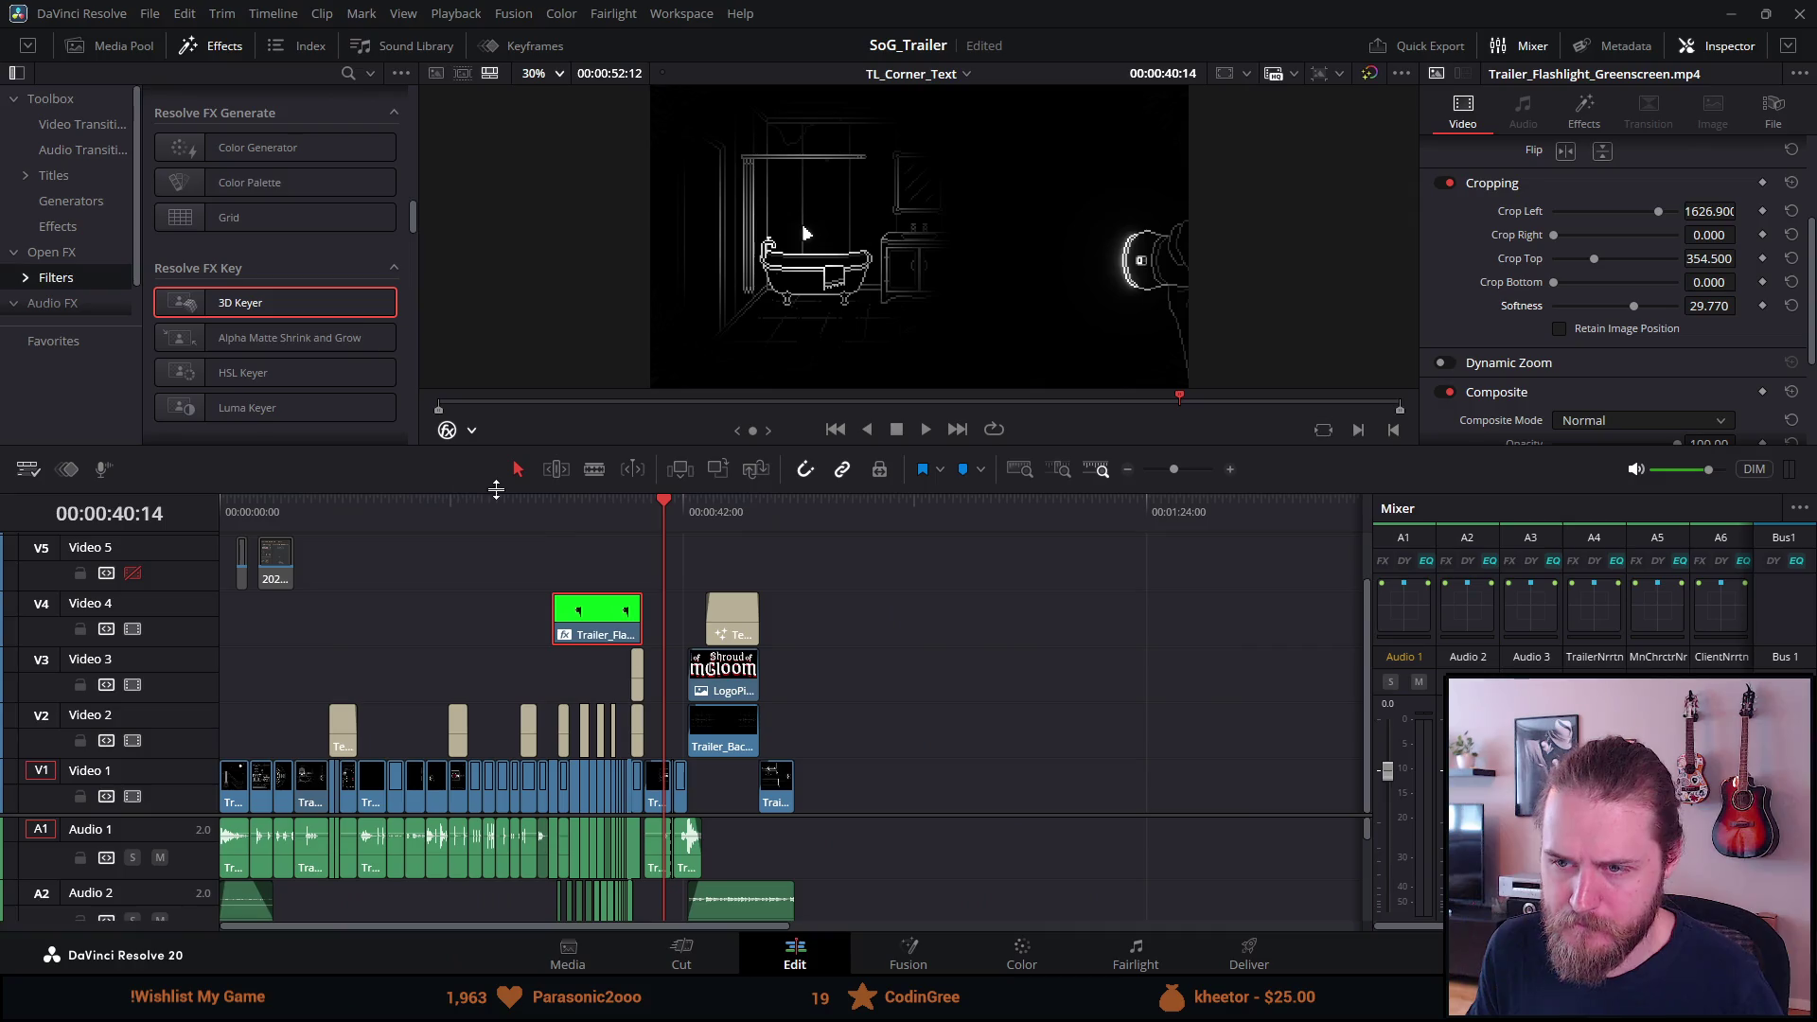
pyautogui.click(549, 509)
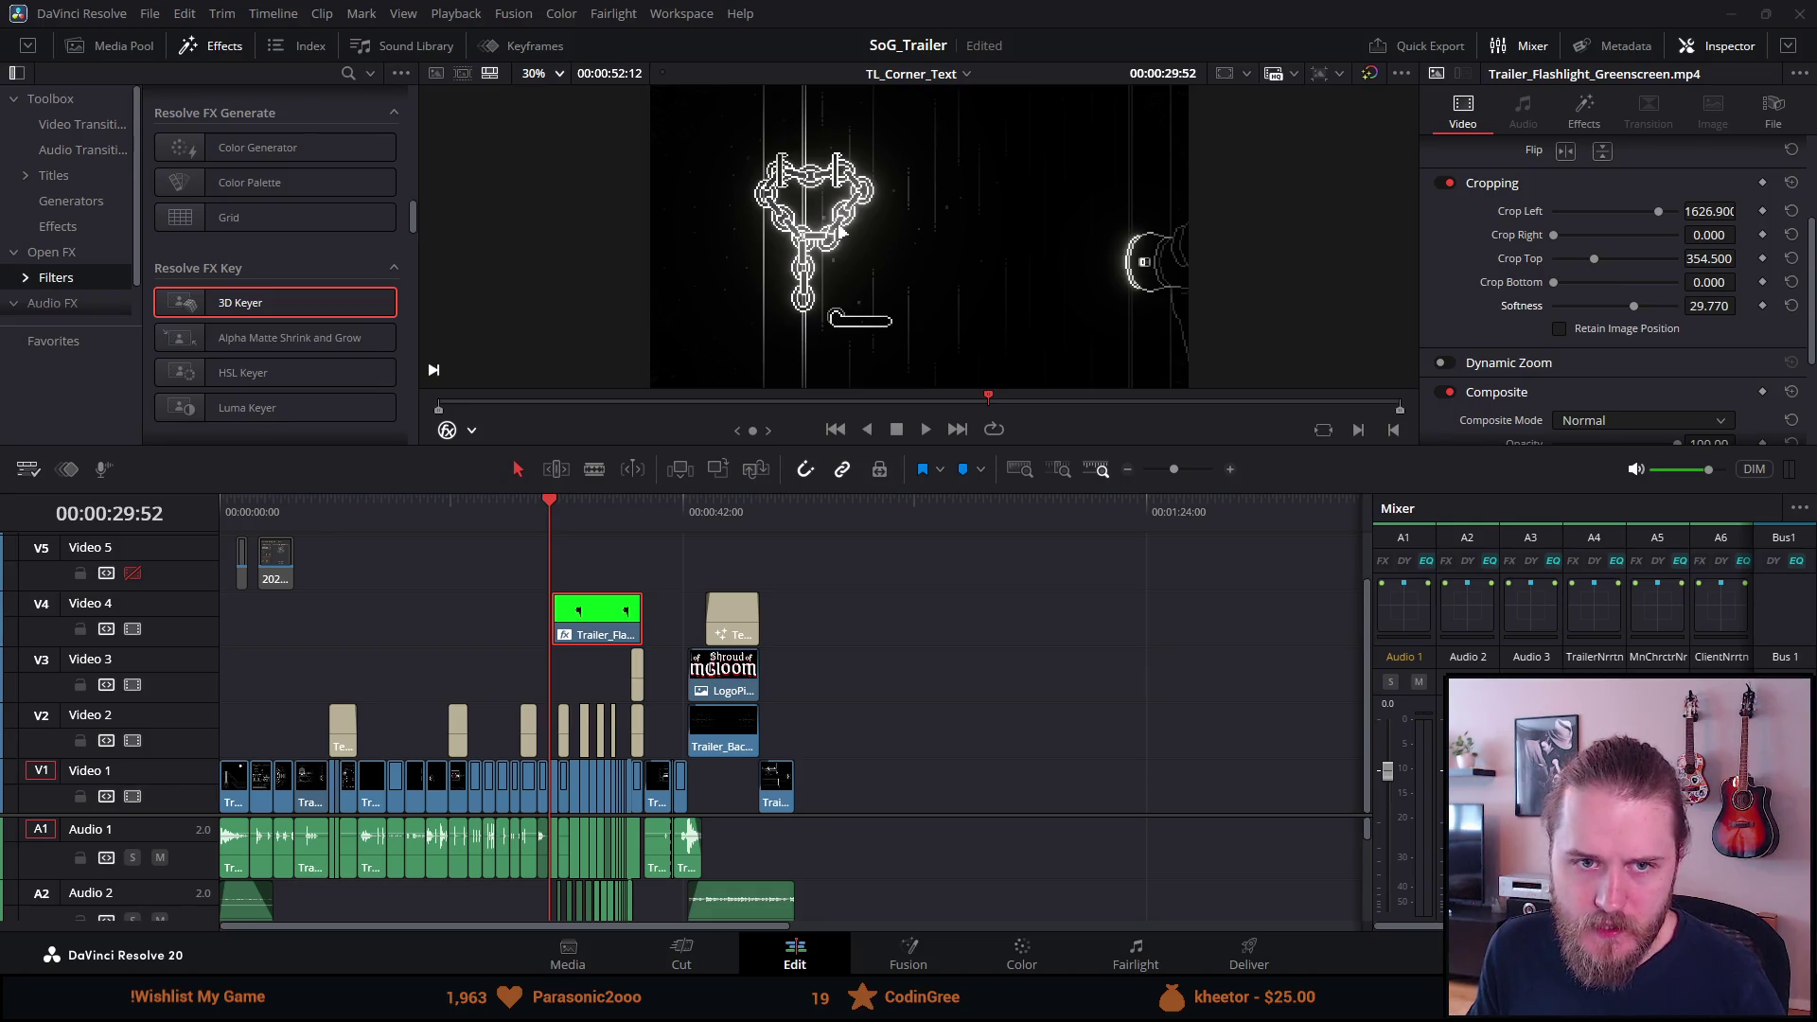
# Shift the Video 4 greenscreen clip later so it starts with the BEWARE title.
pyautogui.scroll(6, 497, 686)
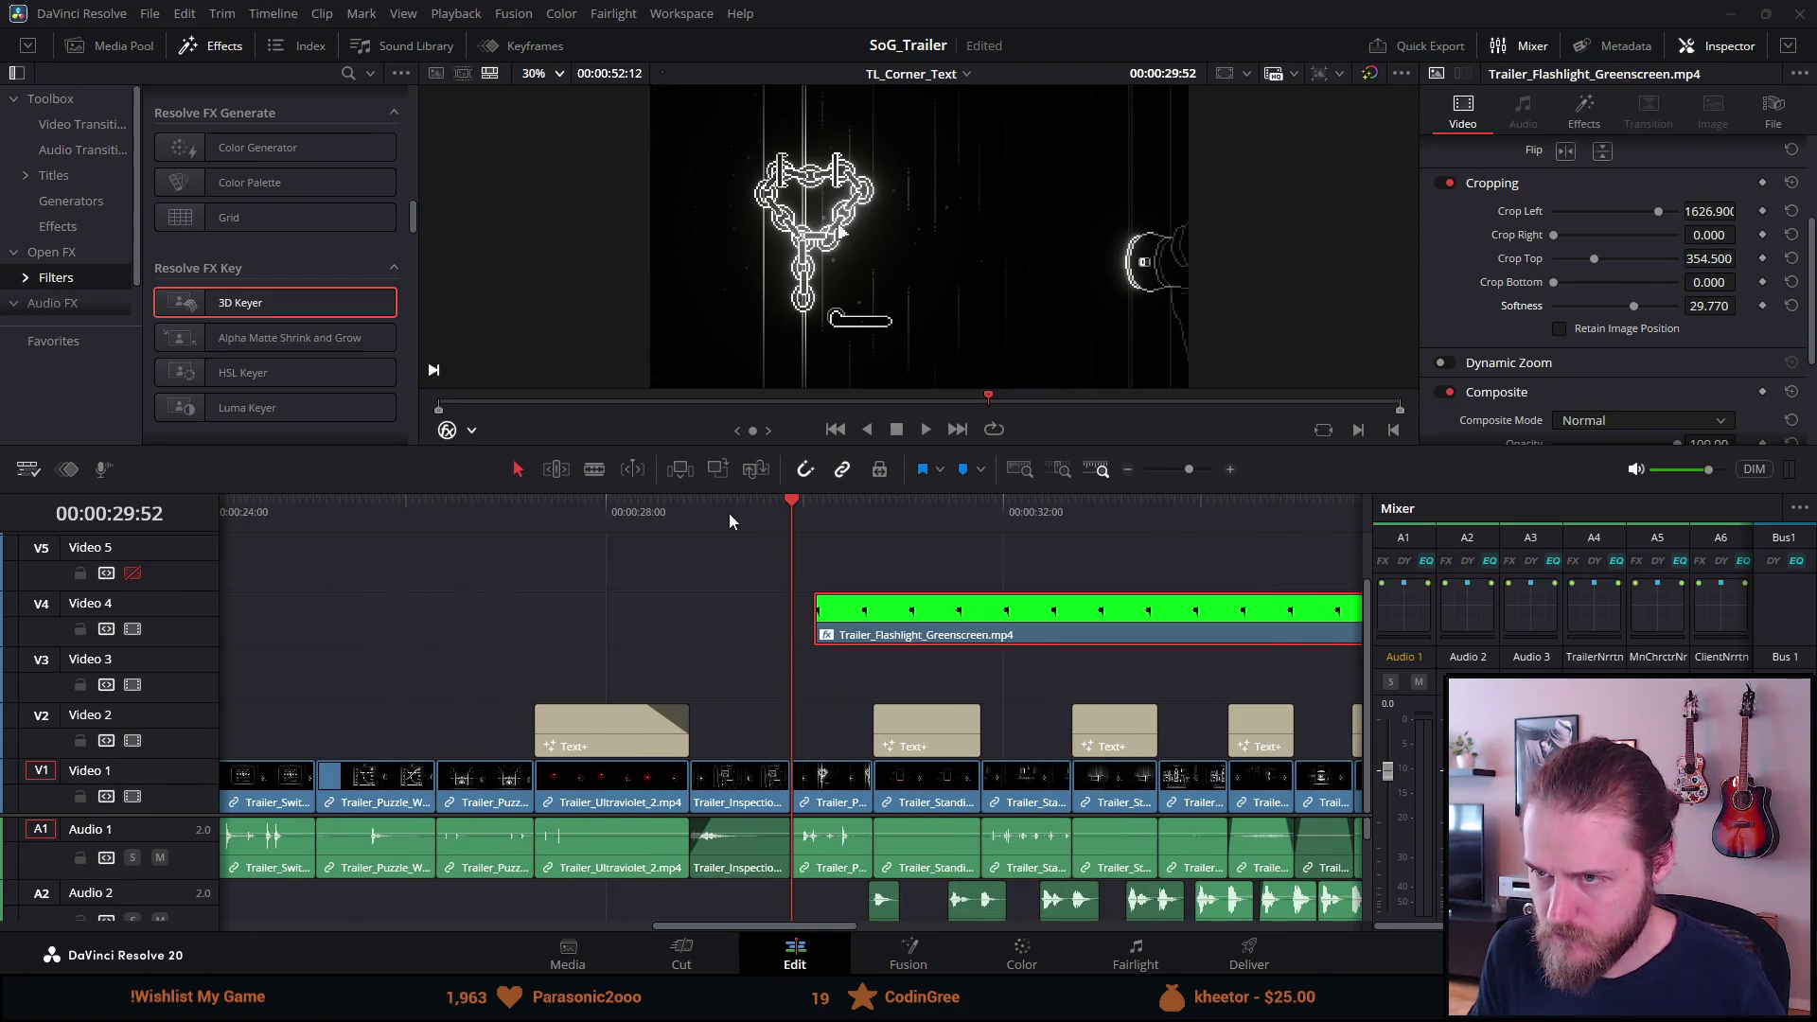
pyautogui.click(832, 515)
pyautogui.moveTo(908, 636); pyautogui.dragTo(969, 640)
pyautogui.click(897, 516)
pyautogui.scroll(3, 975, 728)
pyautogui.scroll(-6, 975, 729)
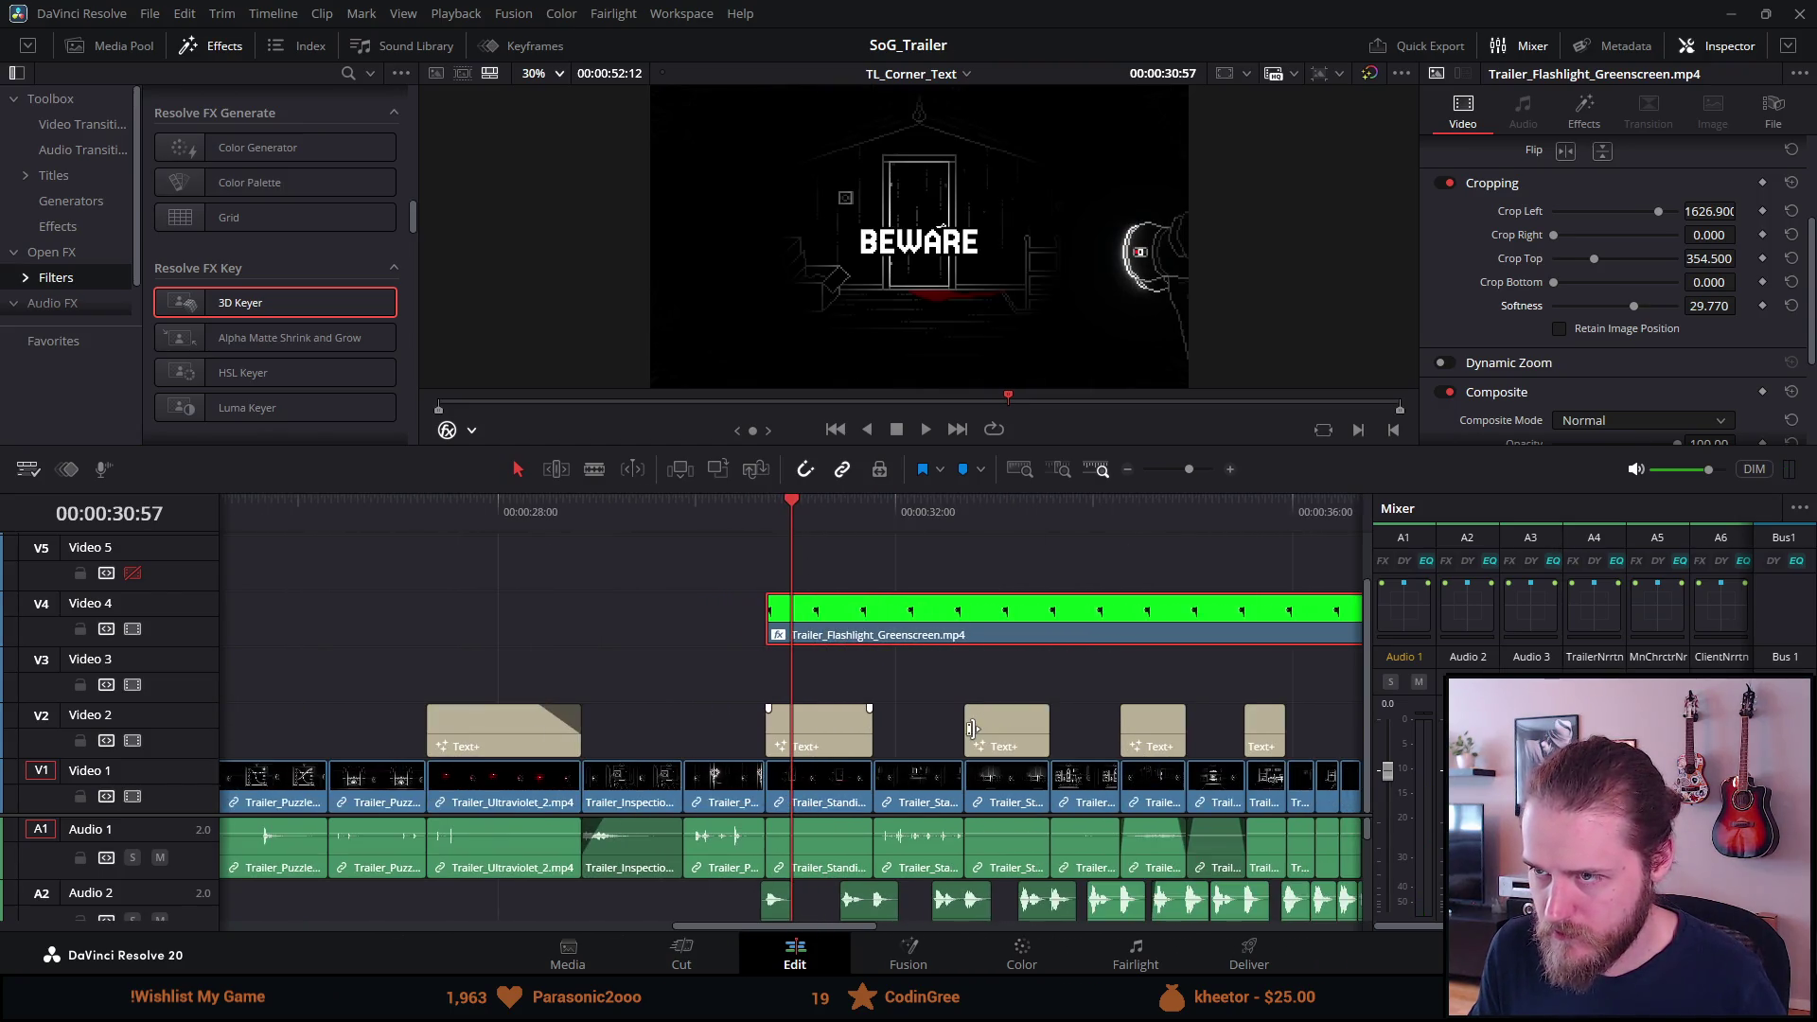
# Trim the greenscreen clip's end back to the ALONE title at 38:12.
pyautogui.click(1075, 525)
pyautogui.scroll(4, 1069, 541)
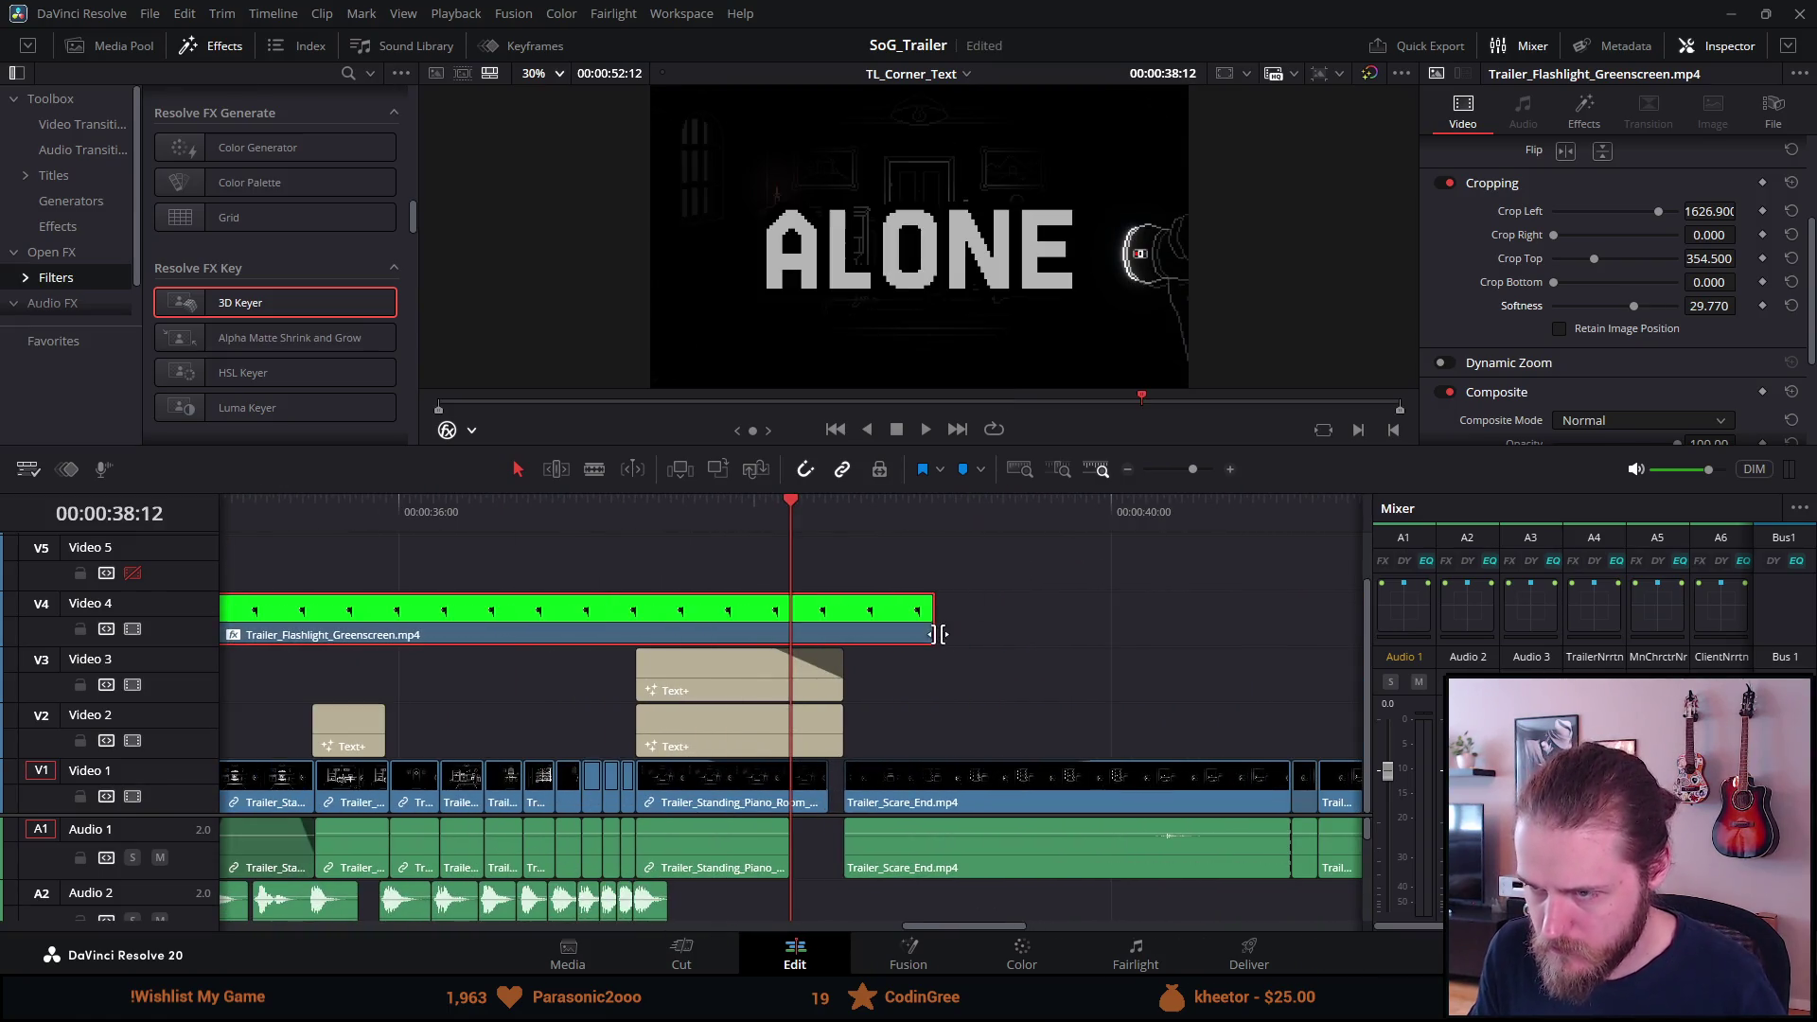
pyautogui.moveTo(942, 634); pyautogui.dragTo(826, 622)
pyautogui.click(763, 628)
pyautogui.scroll(-5, 757, 629)
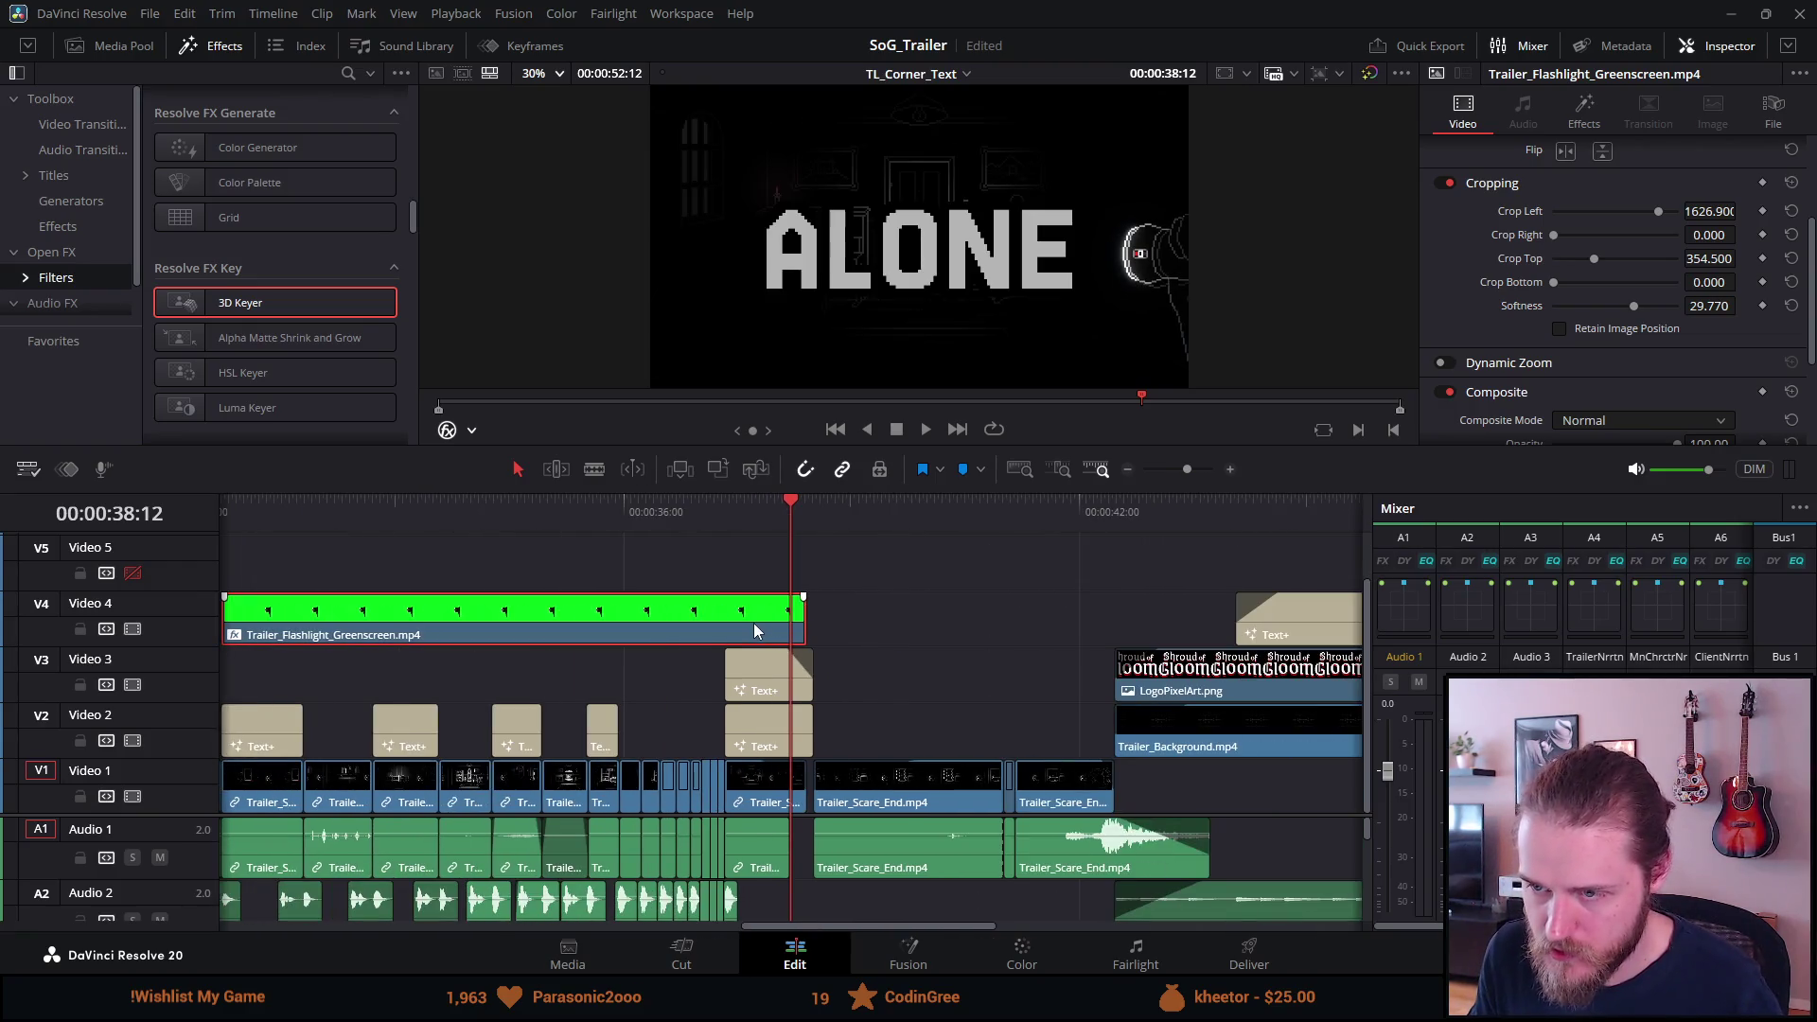
# Paste a copy of the greenscreen clip near the BEWARE frame at 30:58.
pyautogui.click(650, 518)
pyautogui.click(398, 516)
pyautogui.hotkey('ctrl', 'v')
# Move the pasted greenscreen copy onto Video 5, lined up with the Video 4 clip.
pyautogui.moveTo(475, 632); pyautogui.dragTo(731, 578)
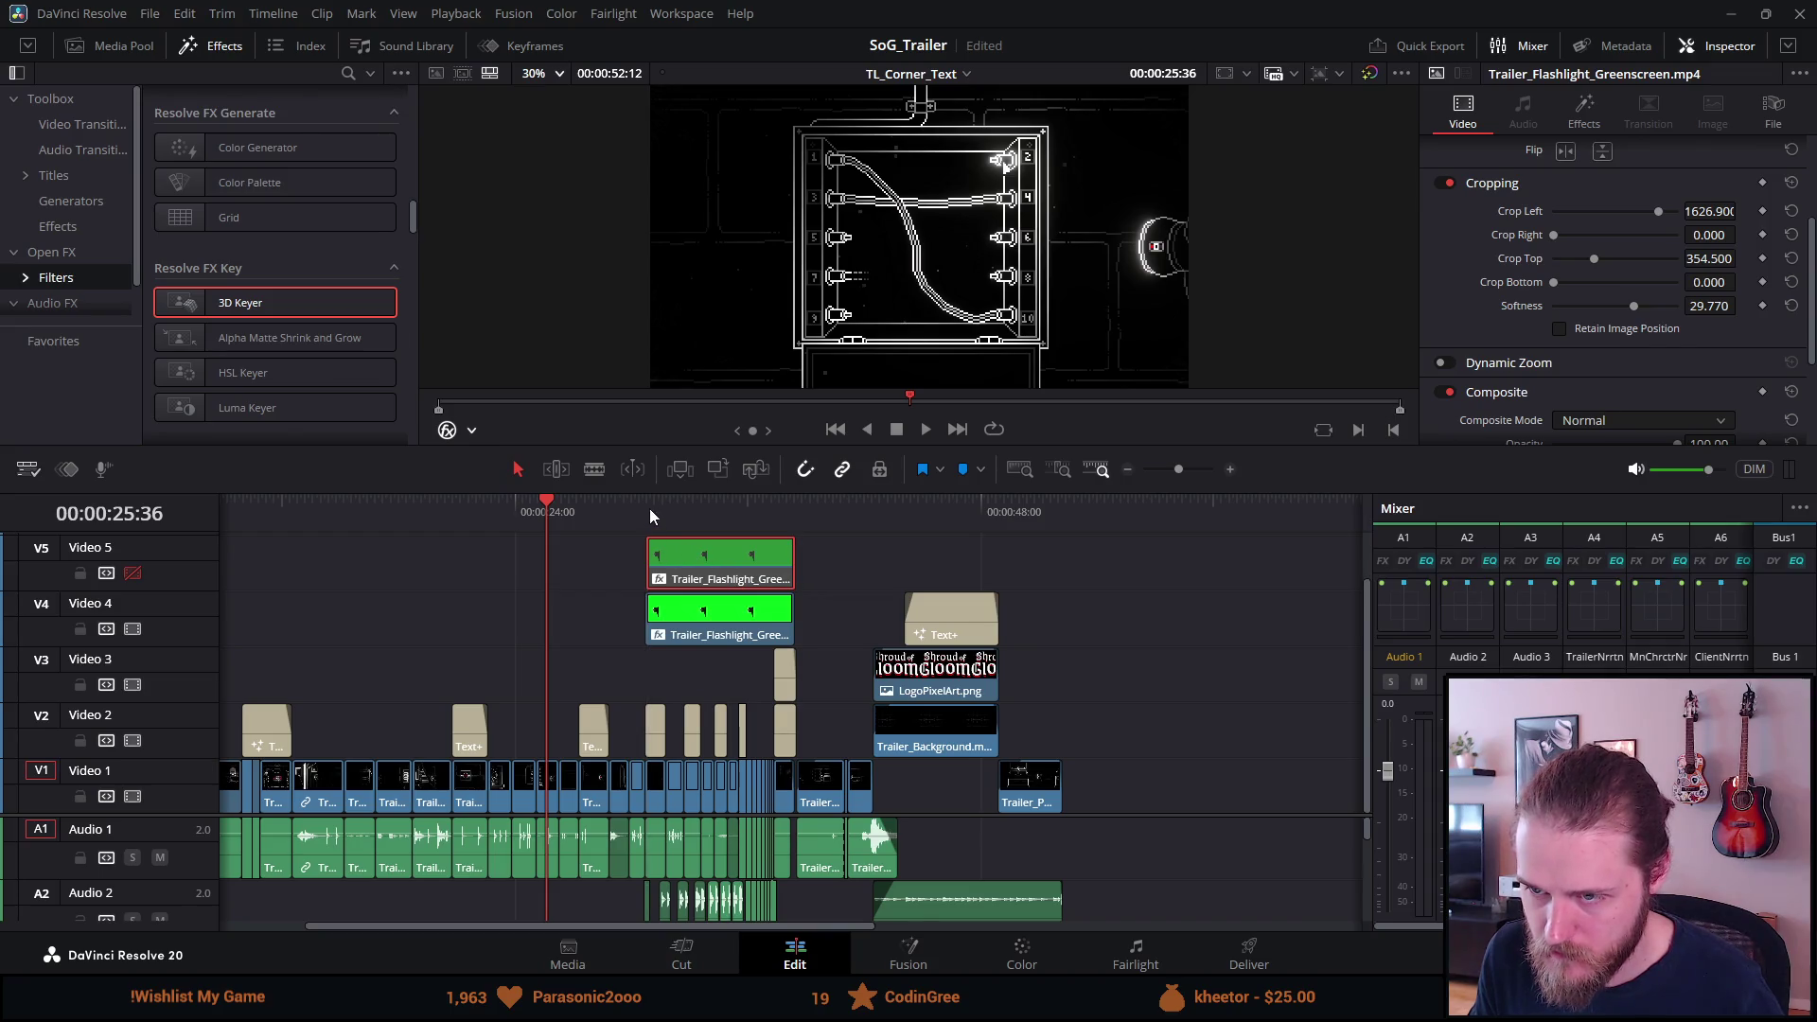
pyautogui.click(650, 515)
pyautogui.scroll(5, 724, 516)
pyautogui.moveTo(918, 553); pyautogui.dragTo(893, 552)
pyautogui.scroll(-5, 898, 580)
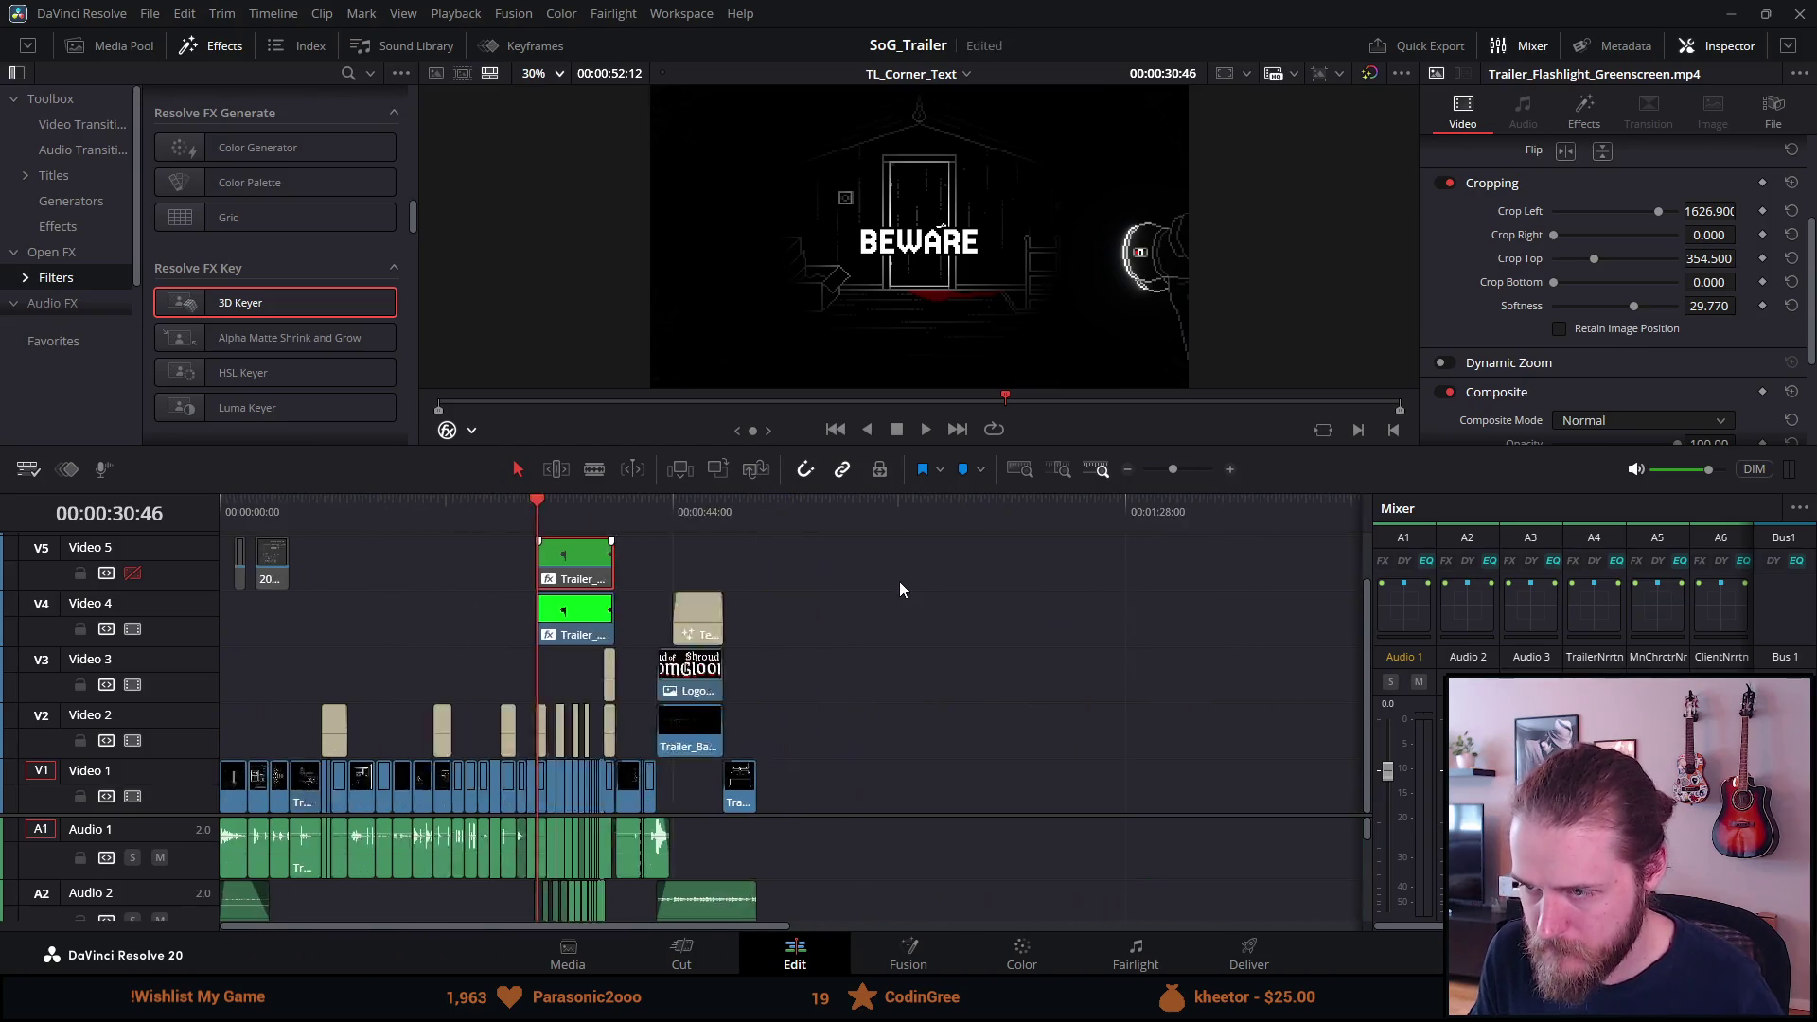
# Enable Video 5, disable Video 4, and jump to the overlay's end at 38:25.
pyautogui.click(666, 512)
pyautogui.scroll(5, 666, 512)
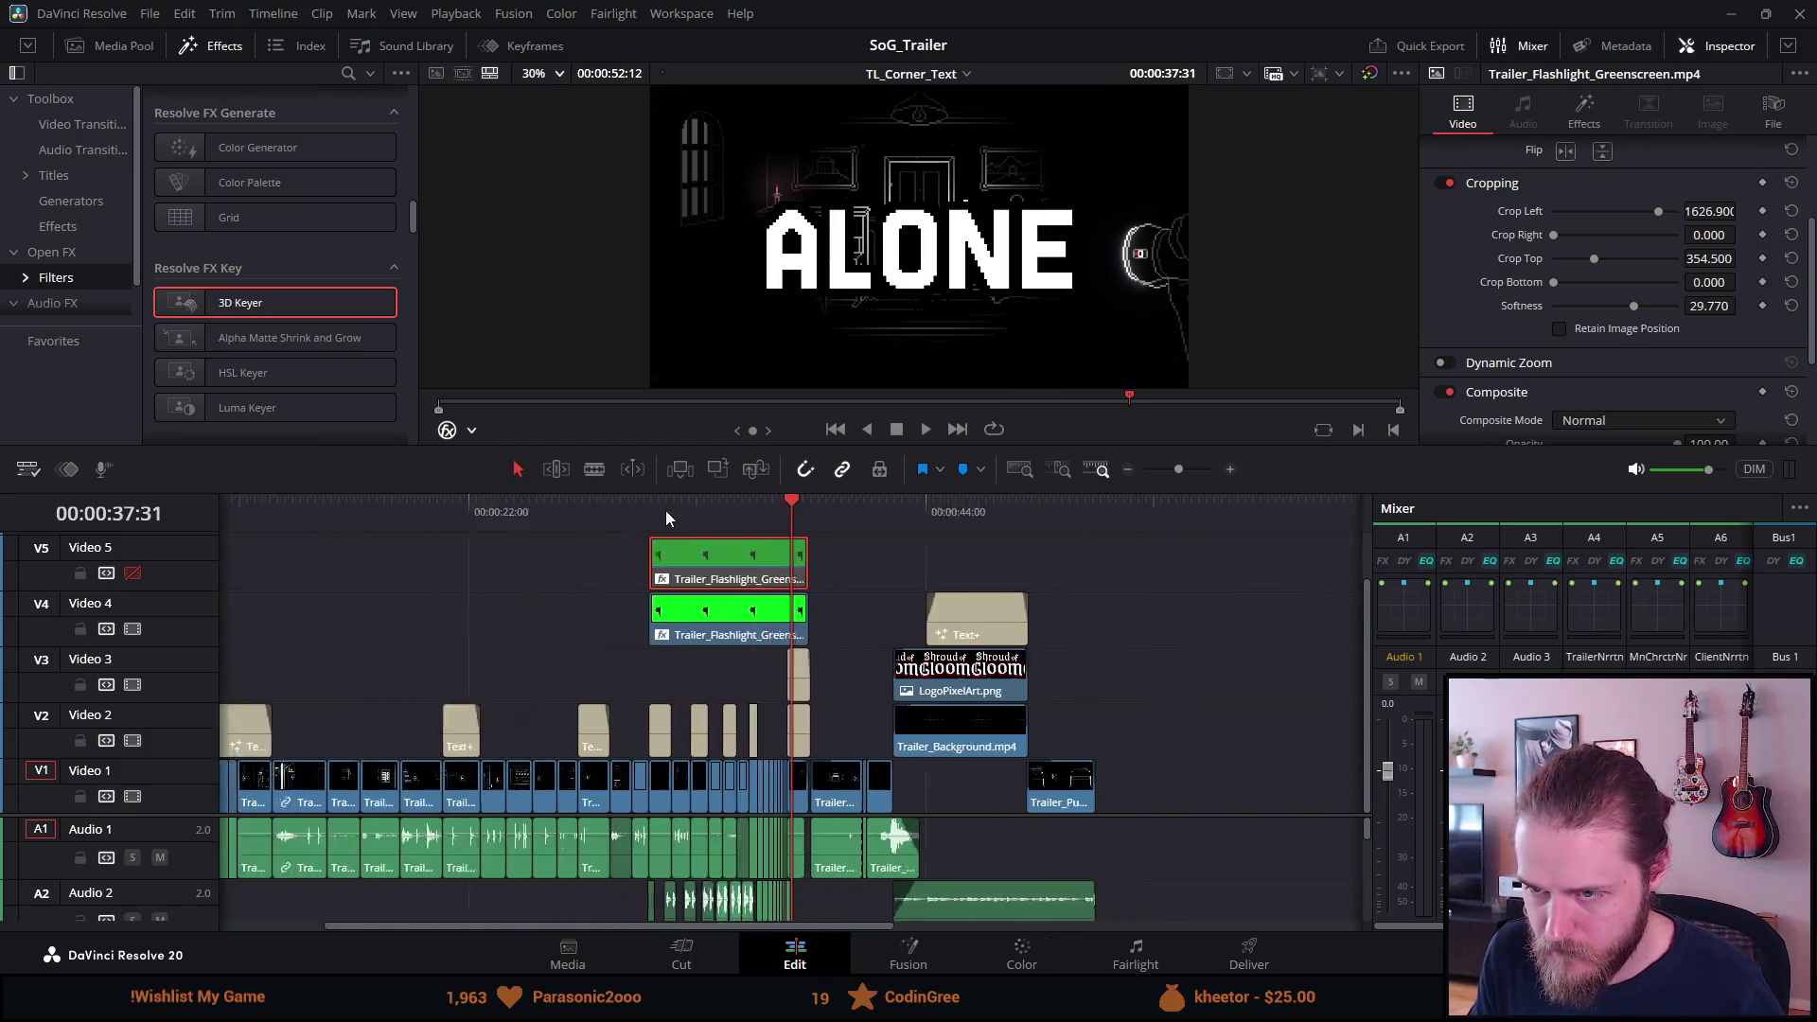
pyautogui.click(913, 612)
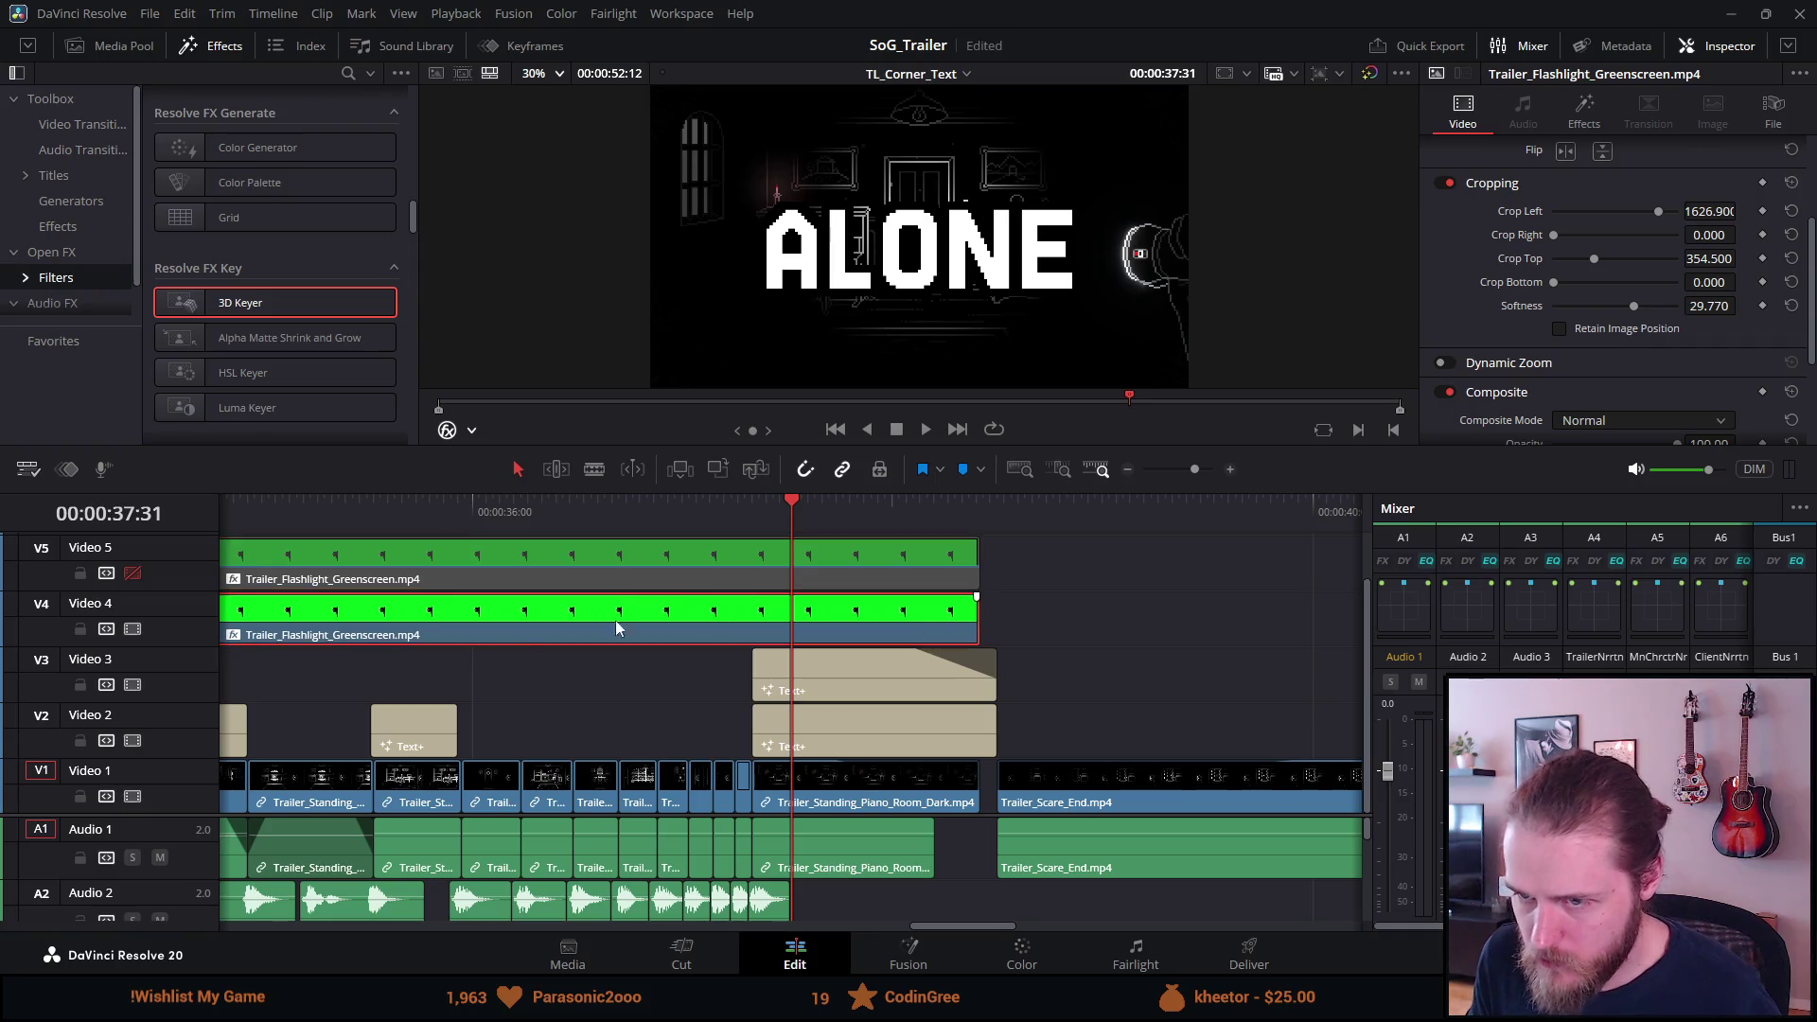
pyautogui.click(134, 573)
pyautogui.click(133, 629)
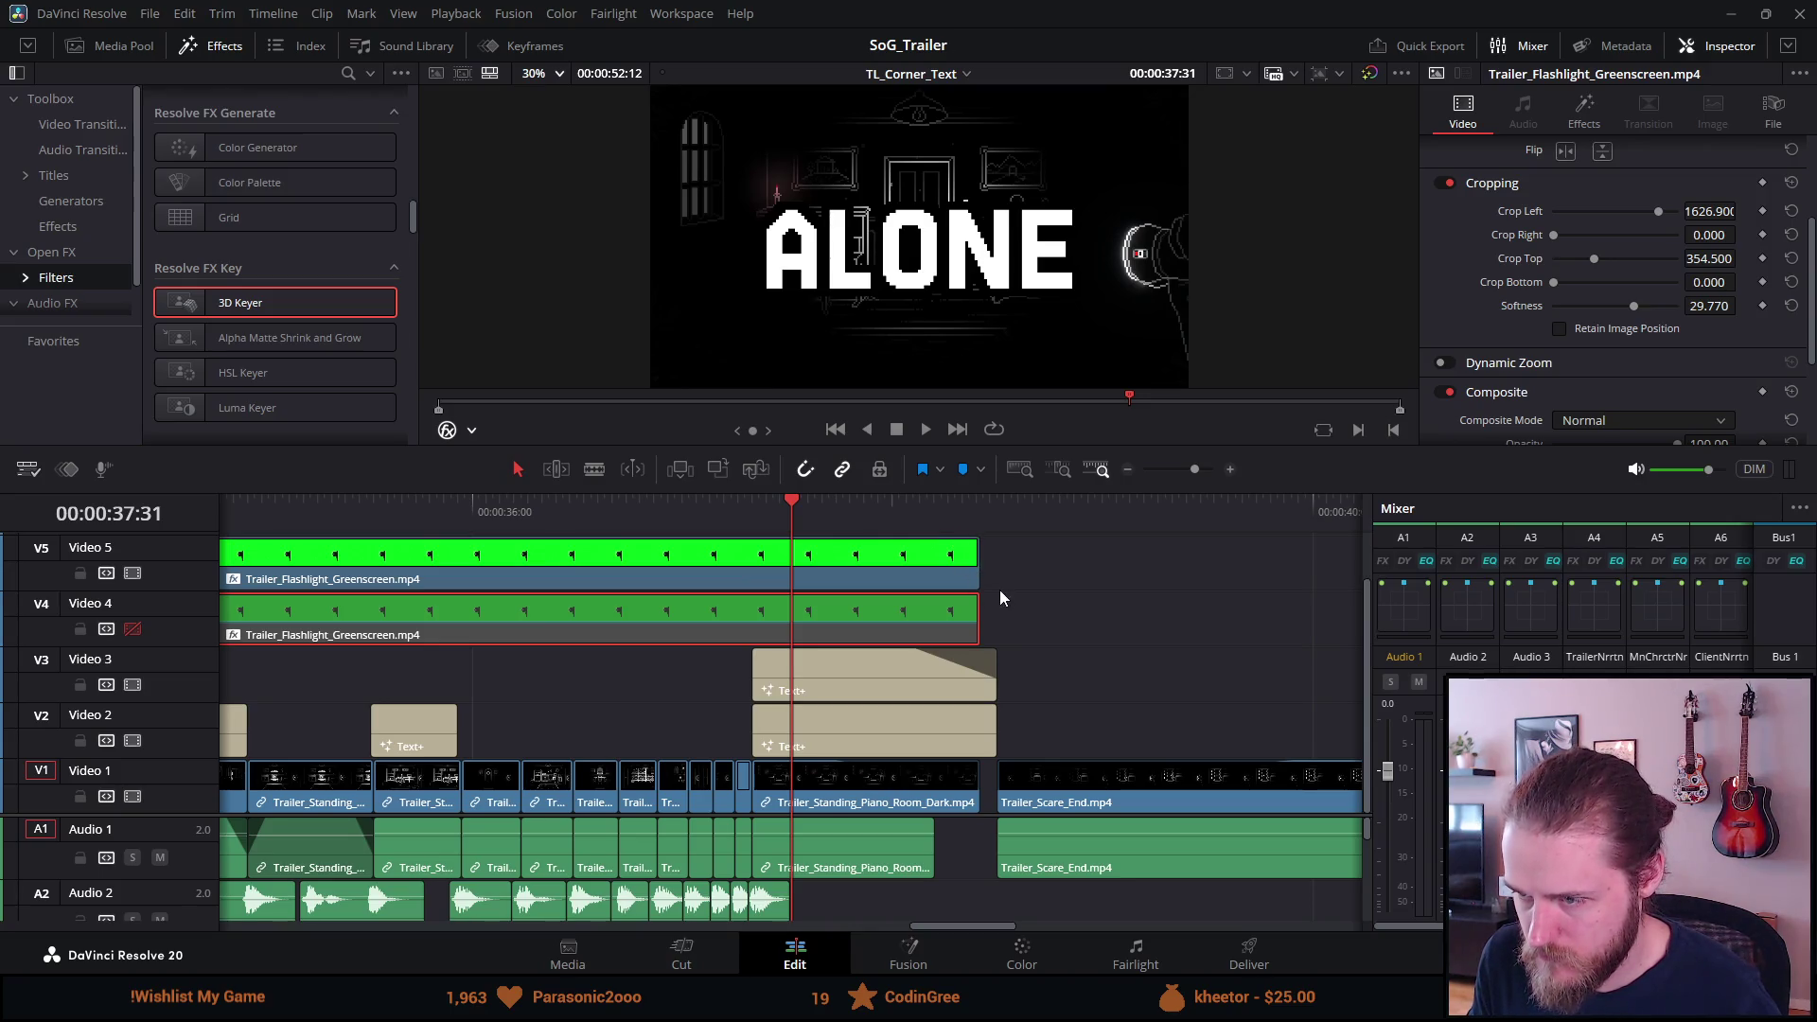
pyautogui.click(979, 522)
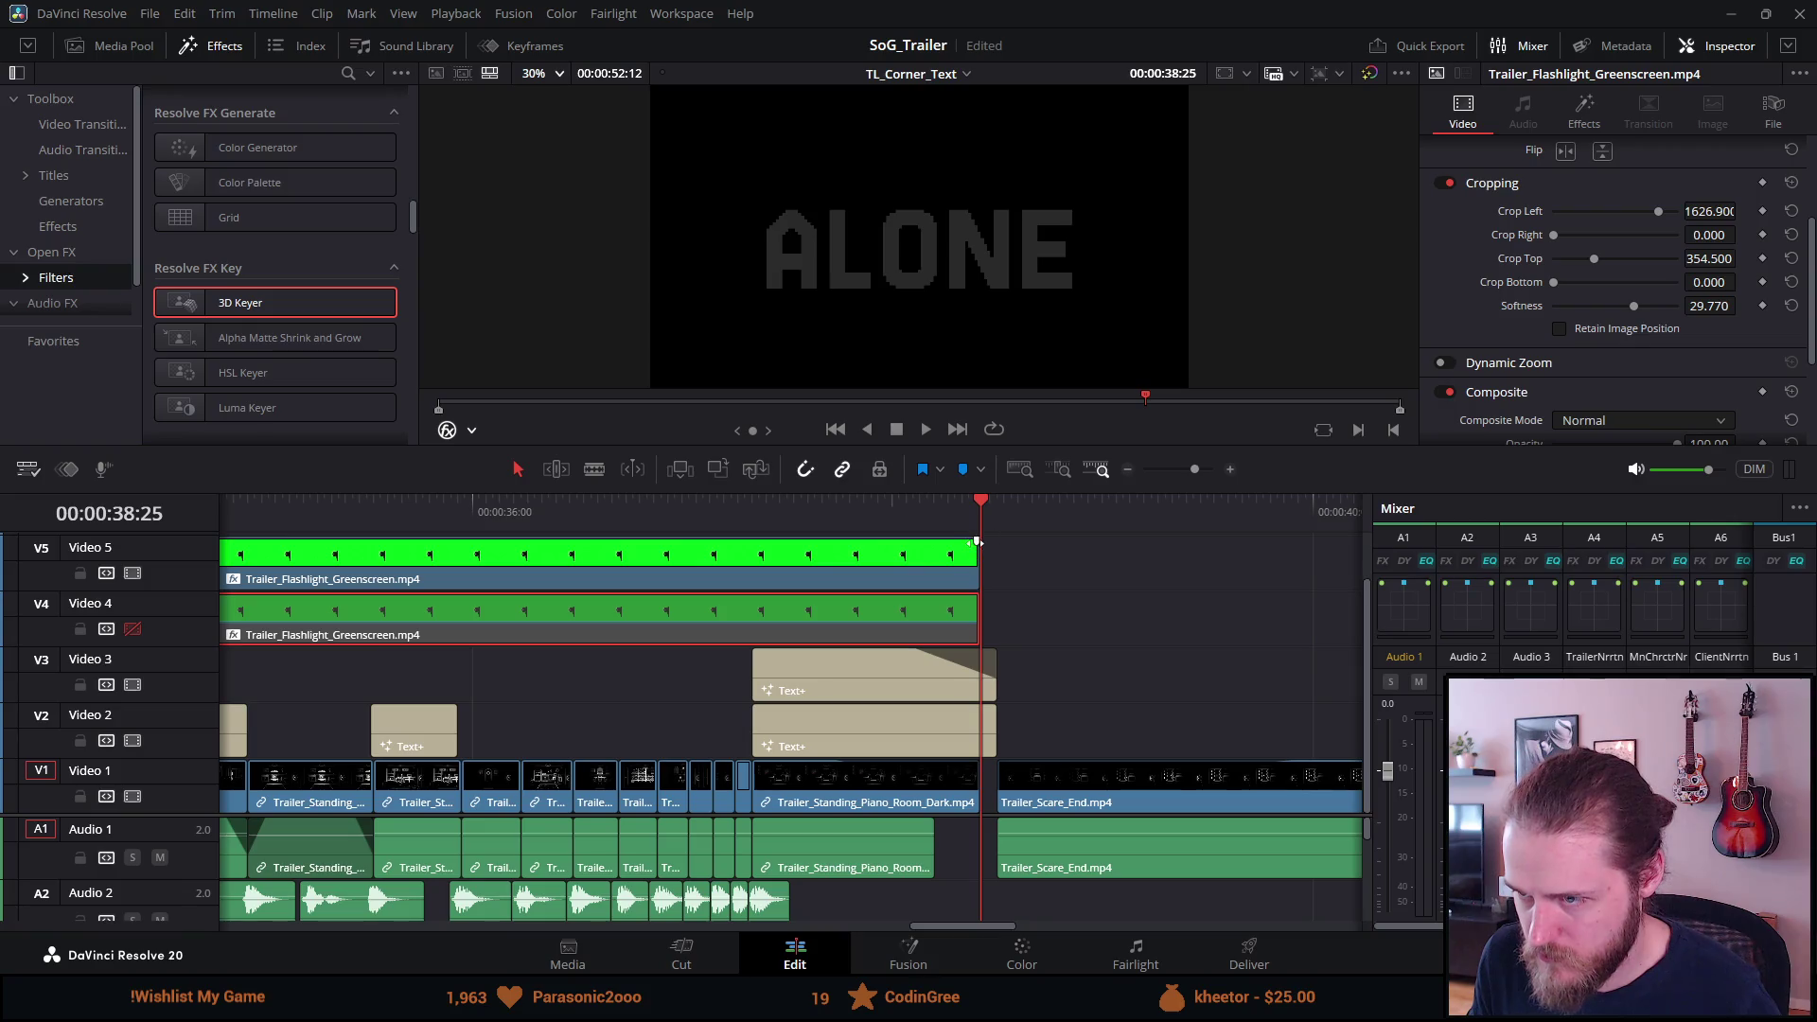
# Add a fade-out to the end of the Video 5 flashlight clip and save the project.
pyautogui.moveTo(977, 541); pyautogui.dragTo(793, 541)
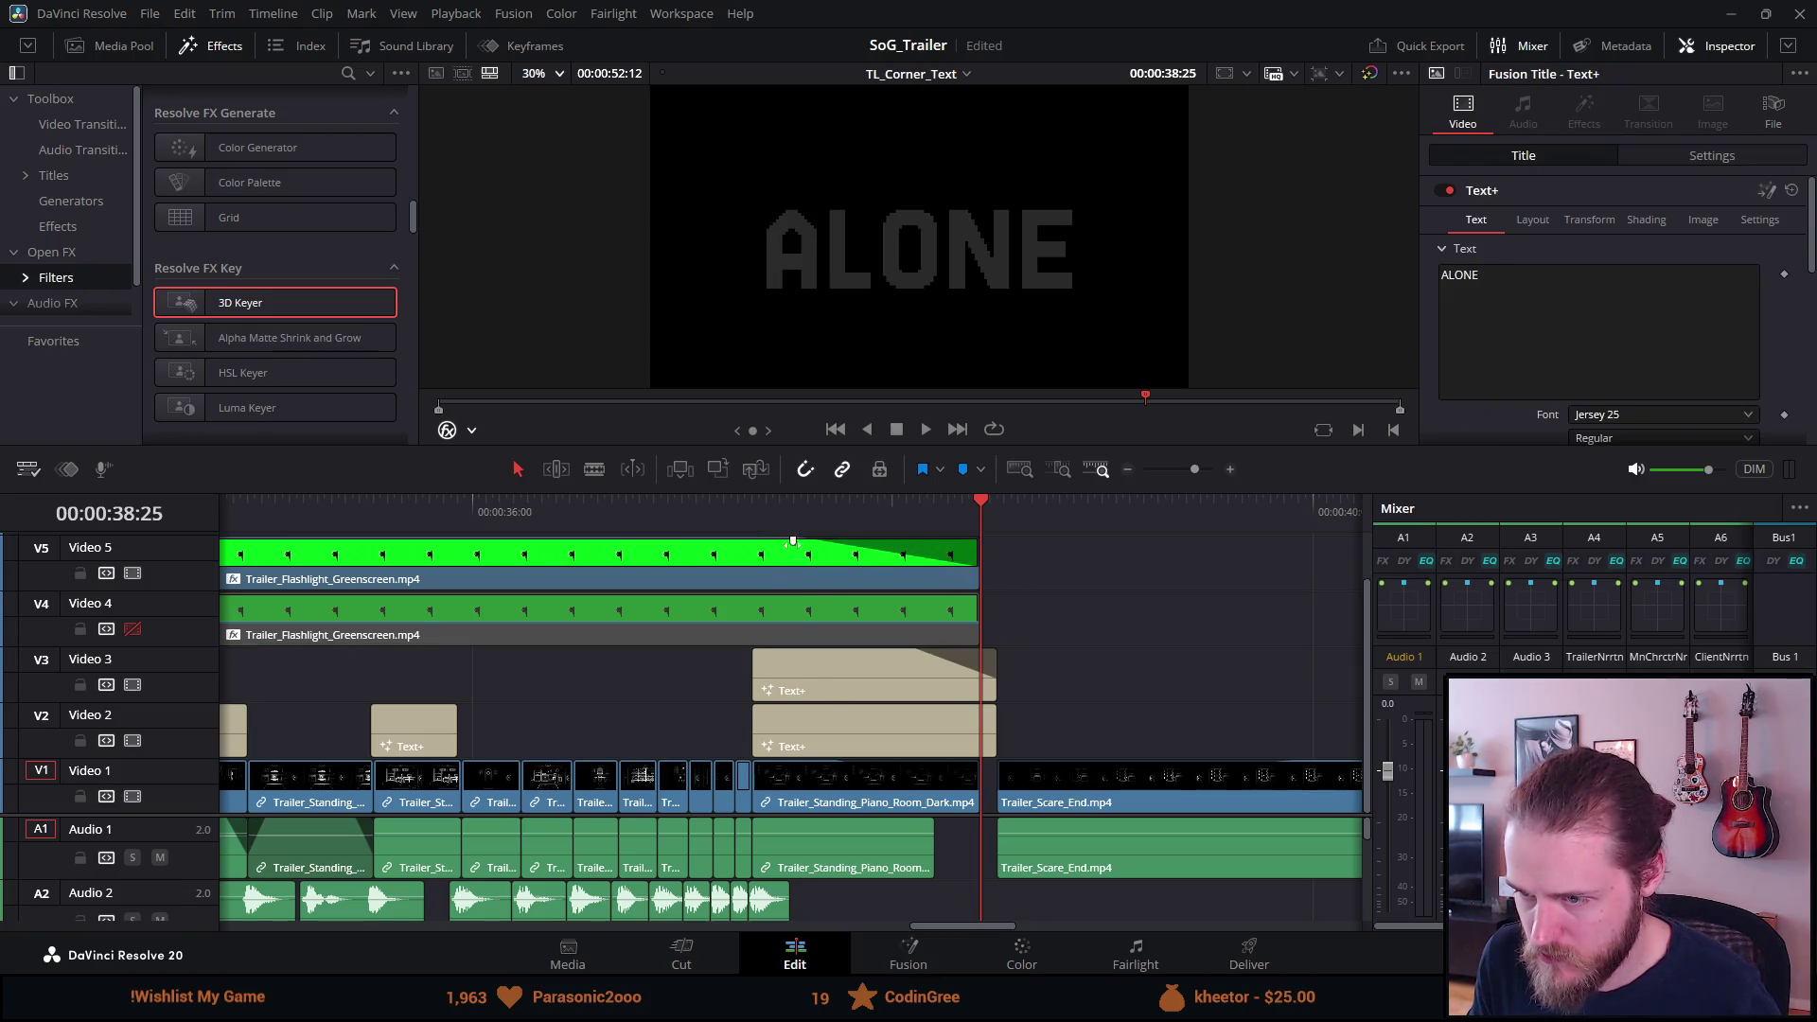
pyautogui.hotkey('ctrl', 's')
pyautogui.moveTo(831, 764); pyautogui.dragTo(835, 762)
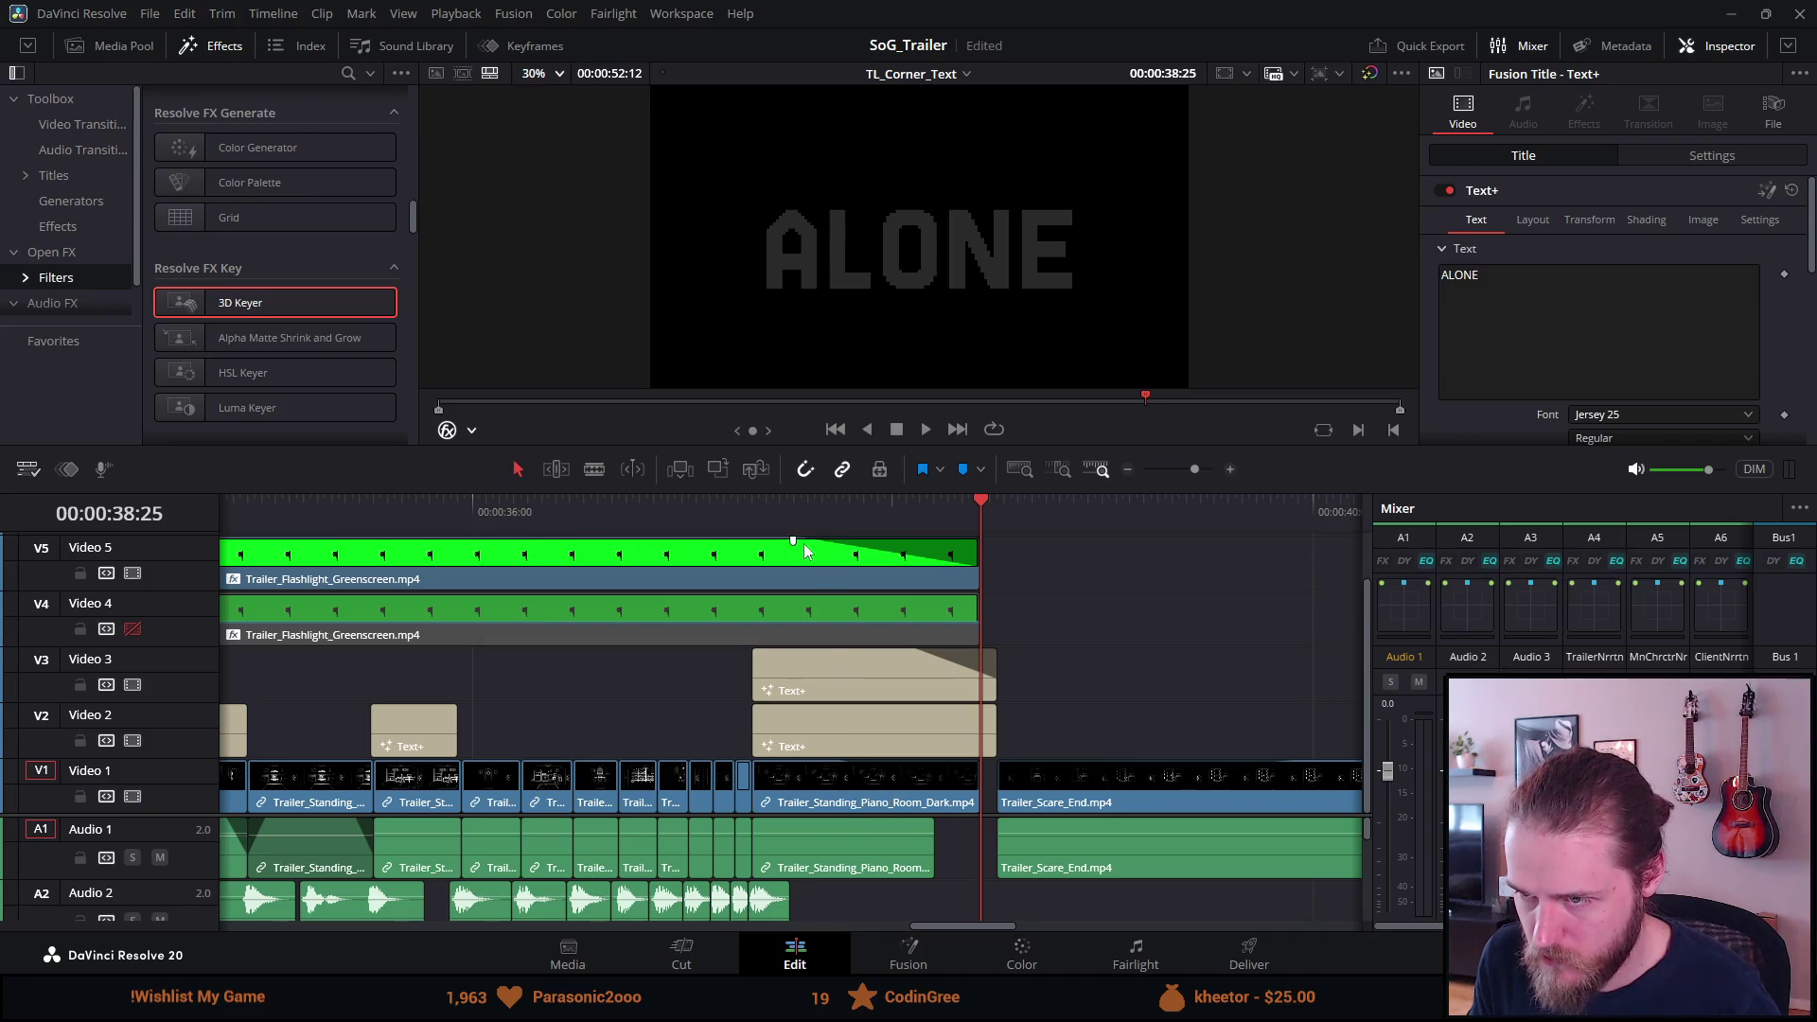
pyautogui.hotkey('ctrl', 's')
pyautogui.moveTo(796, 541); pyautogui.dragTo(830, 541)
pyautogui.click(830, 511)
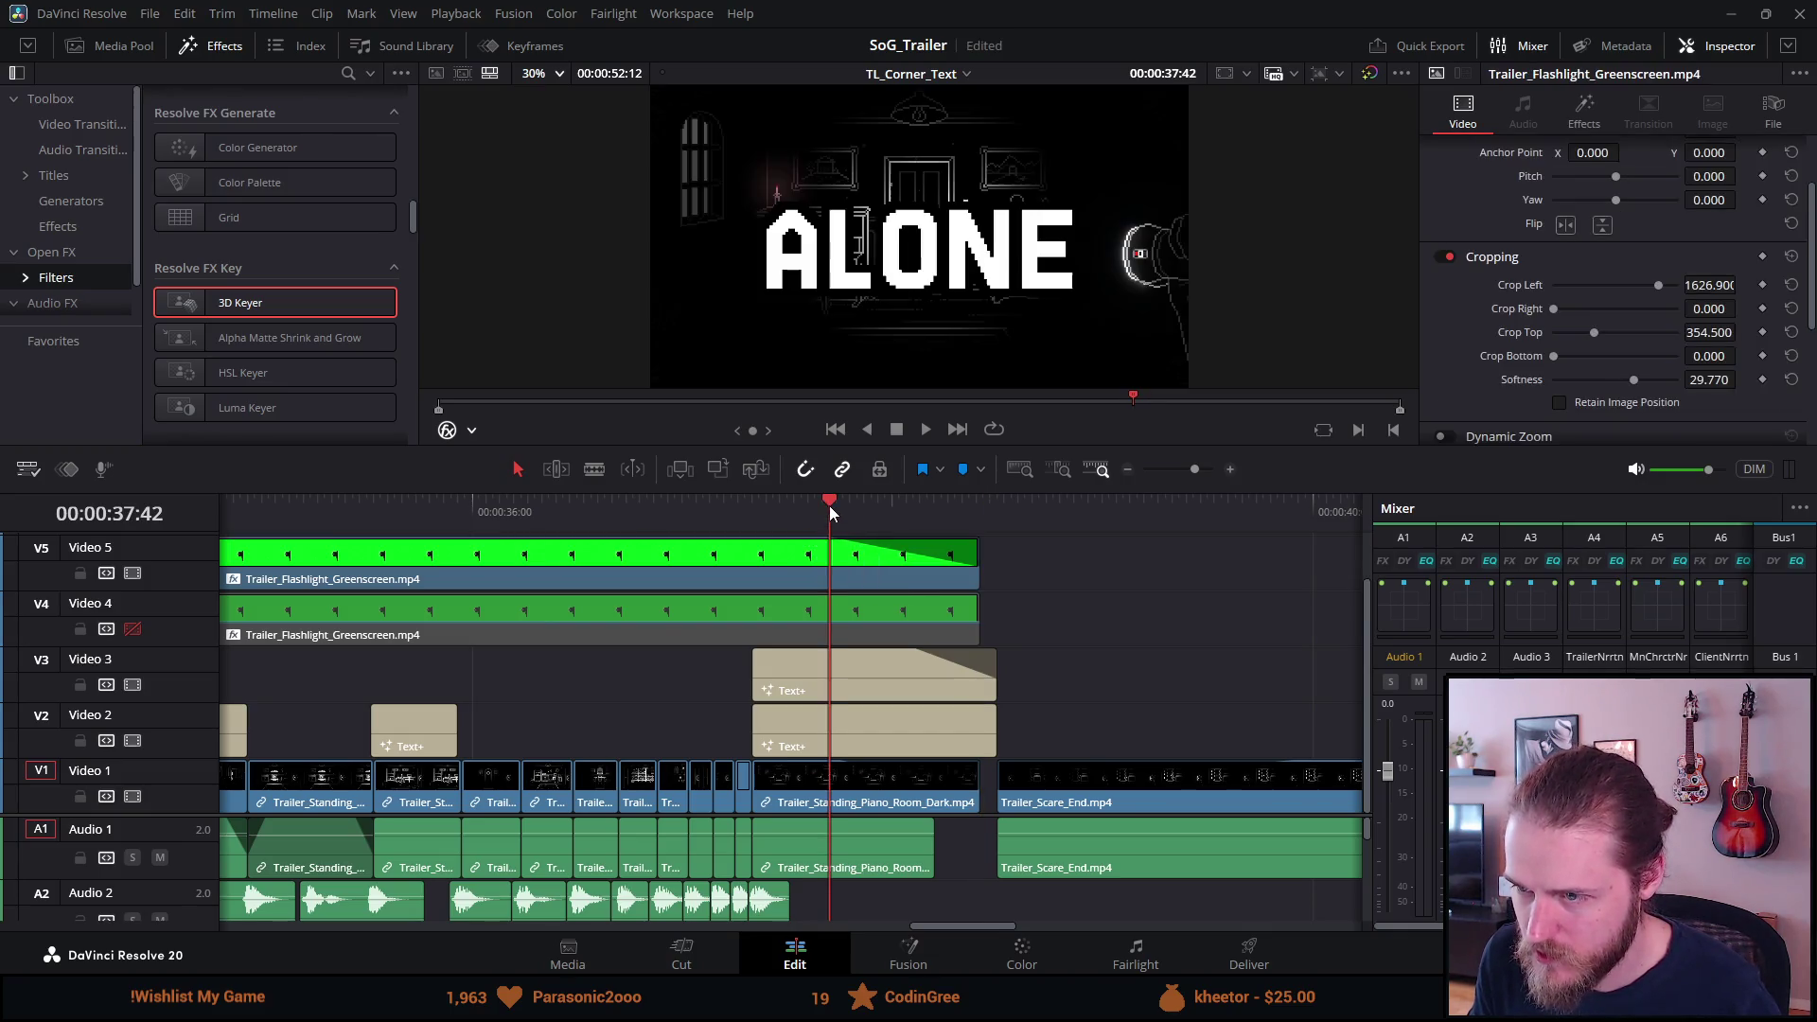
pyautogui.hotkey('ctrl', 's')
# Enlarge the preview and play back the fade-out from 37:46.
pyautogui.moveTo(955, 447); pyautogui.dragTo(944, 791)
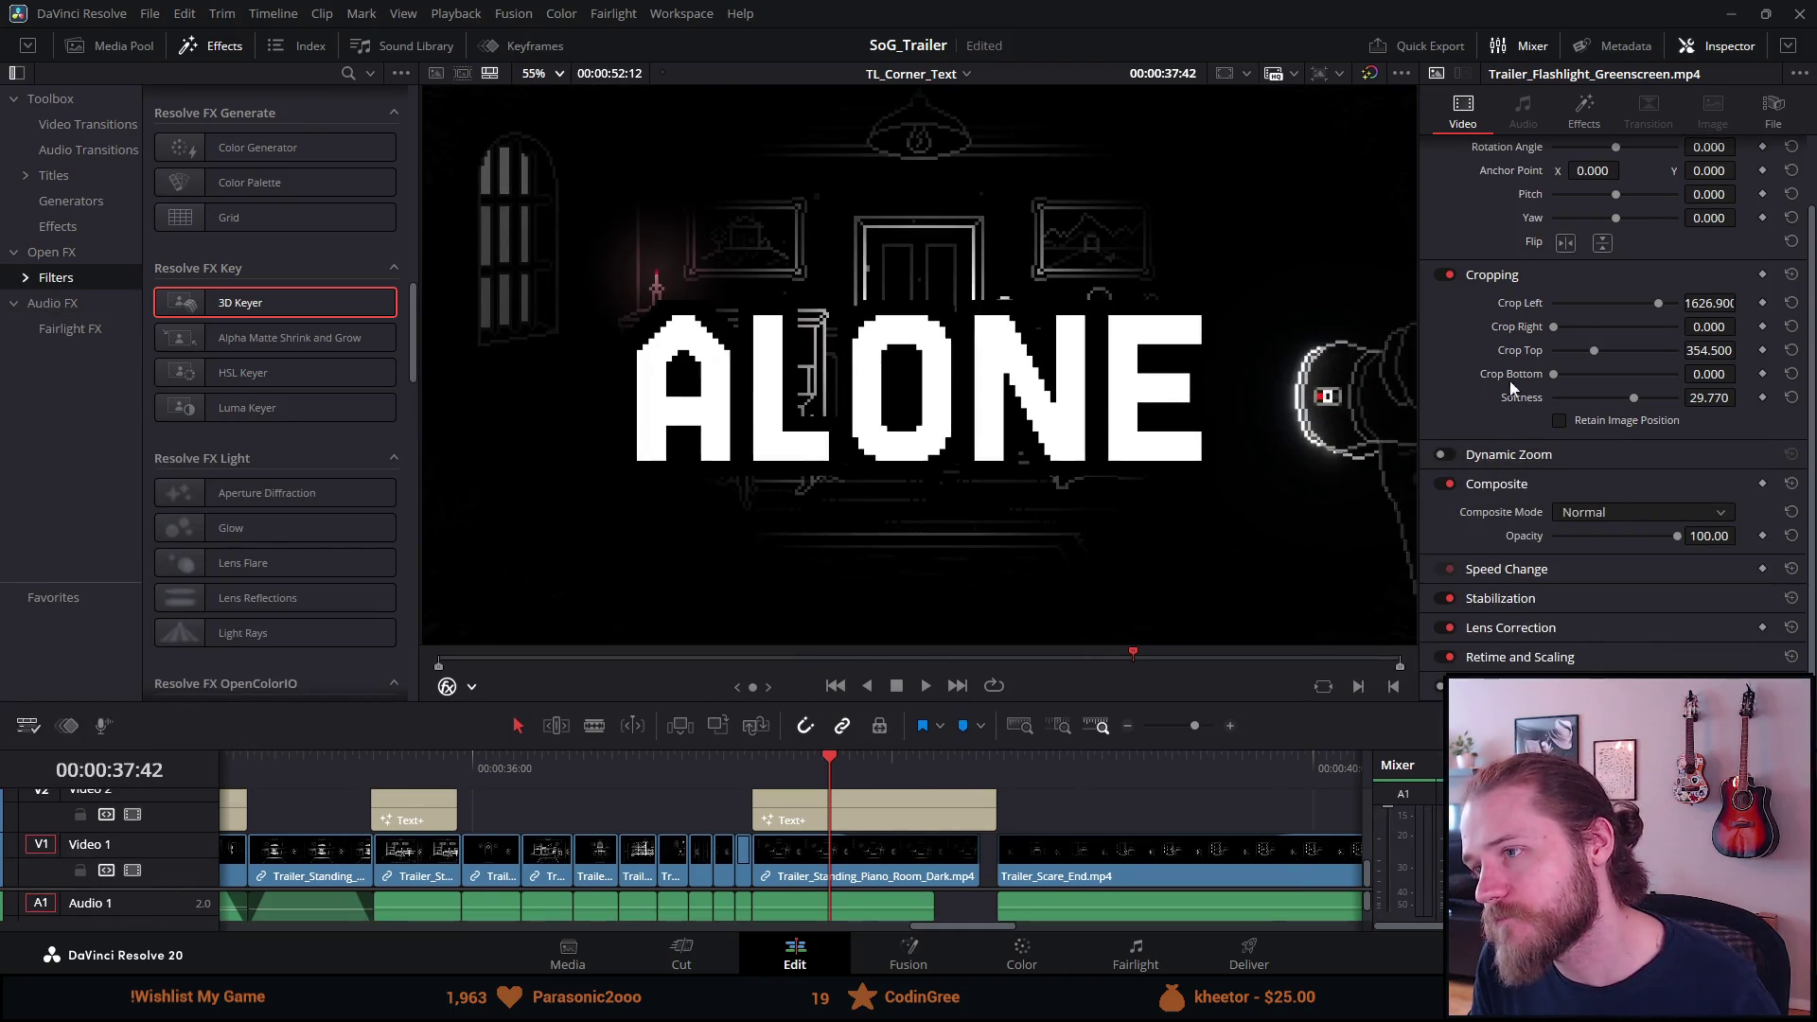
pyautogui.press('space')
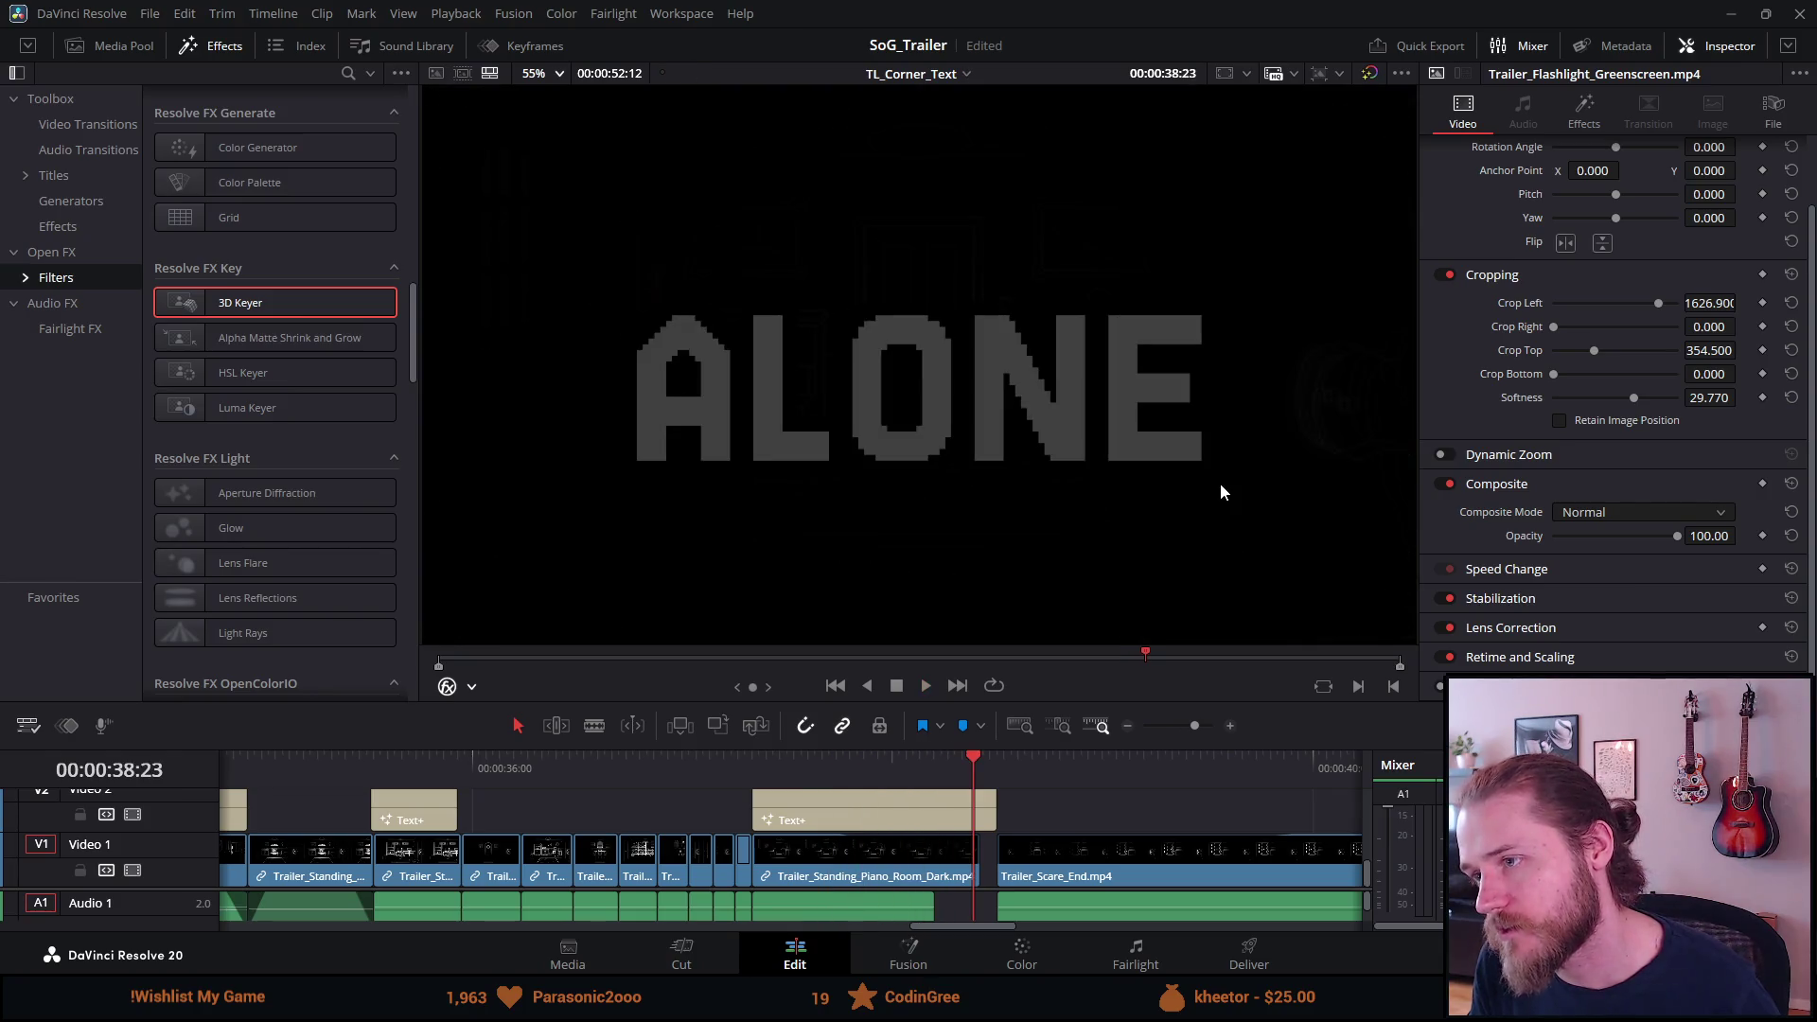
pyautogui.click(920, 765)
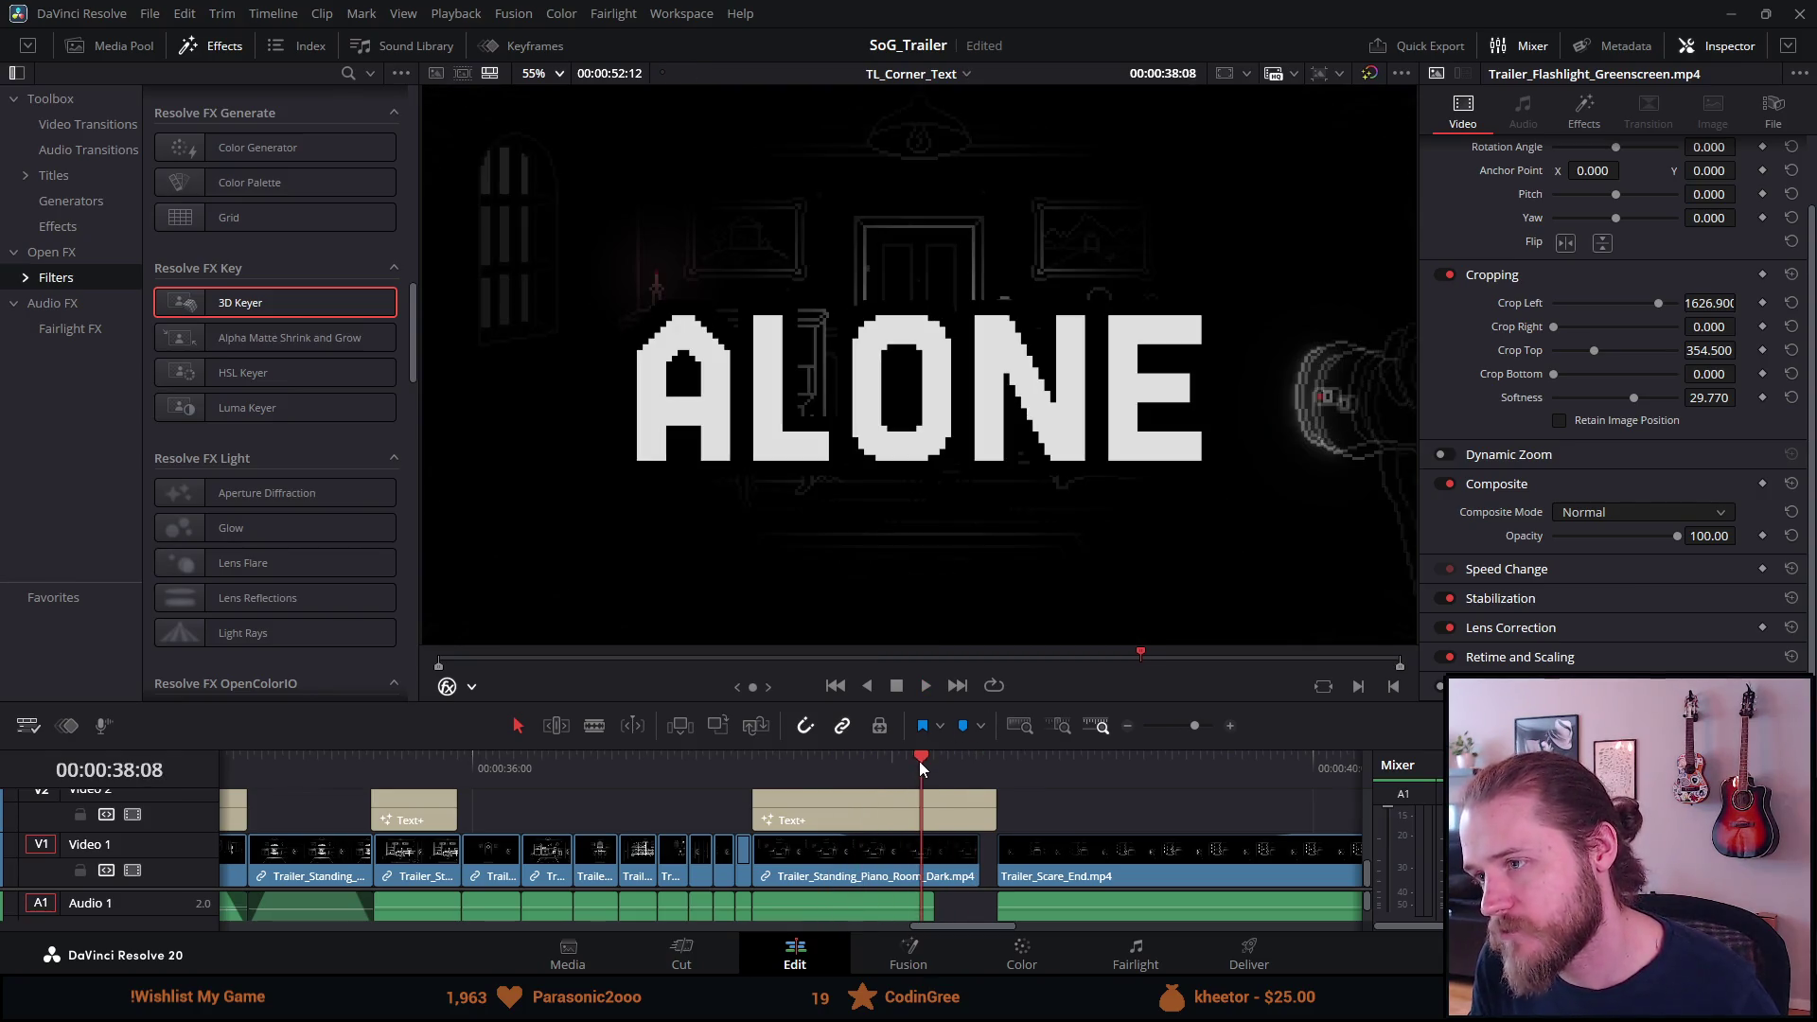
pyautogui.moveTo(903, 766); pyautogui.dragTo(844, 770)
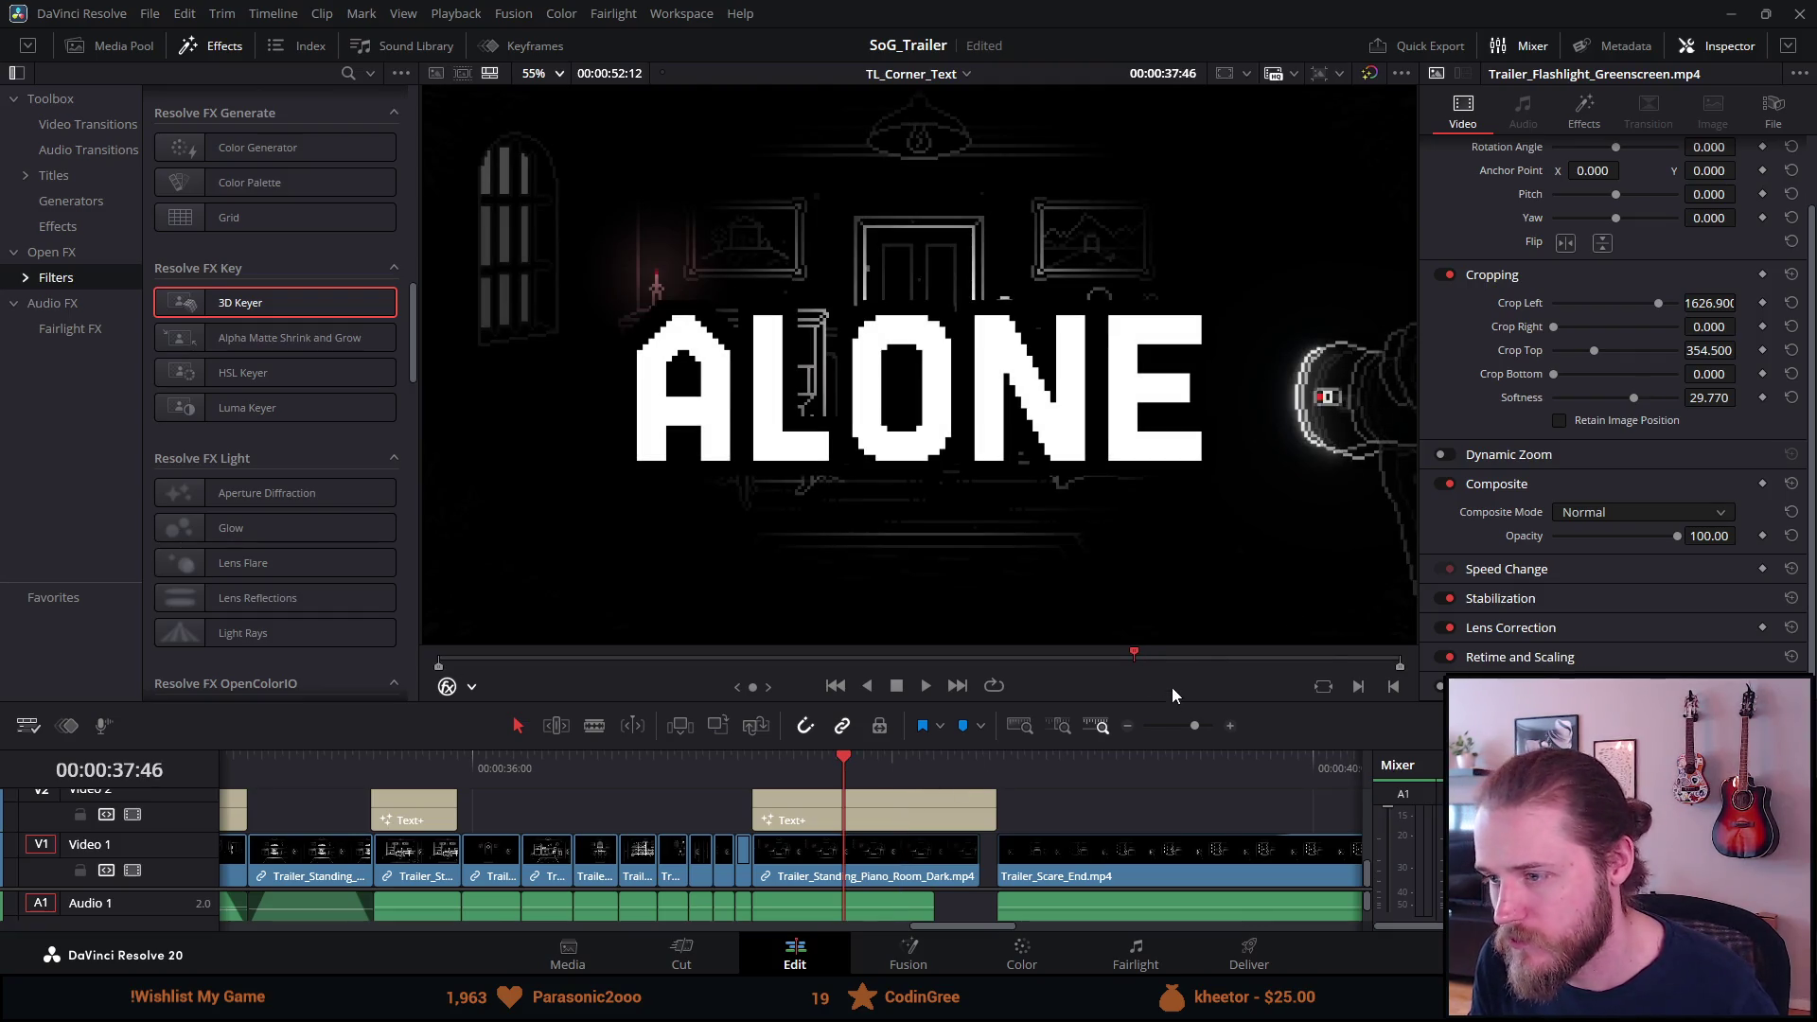
pyautogui.moveTo(1165, 702); pyautogui.dragTo(1142, 507)
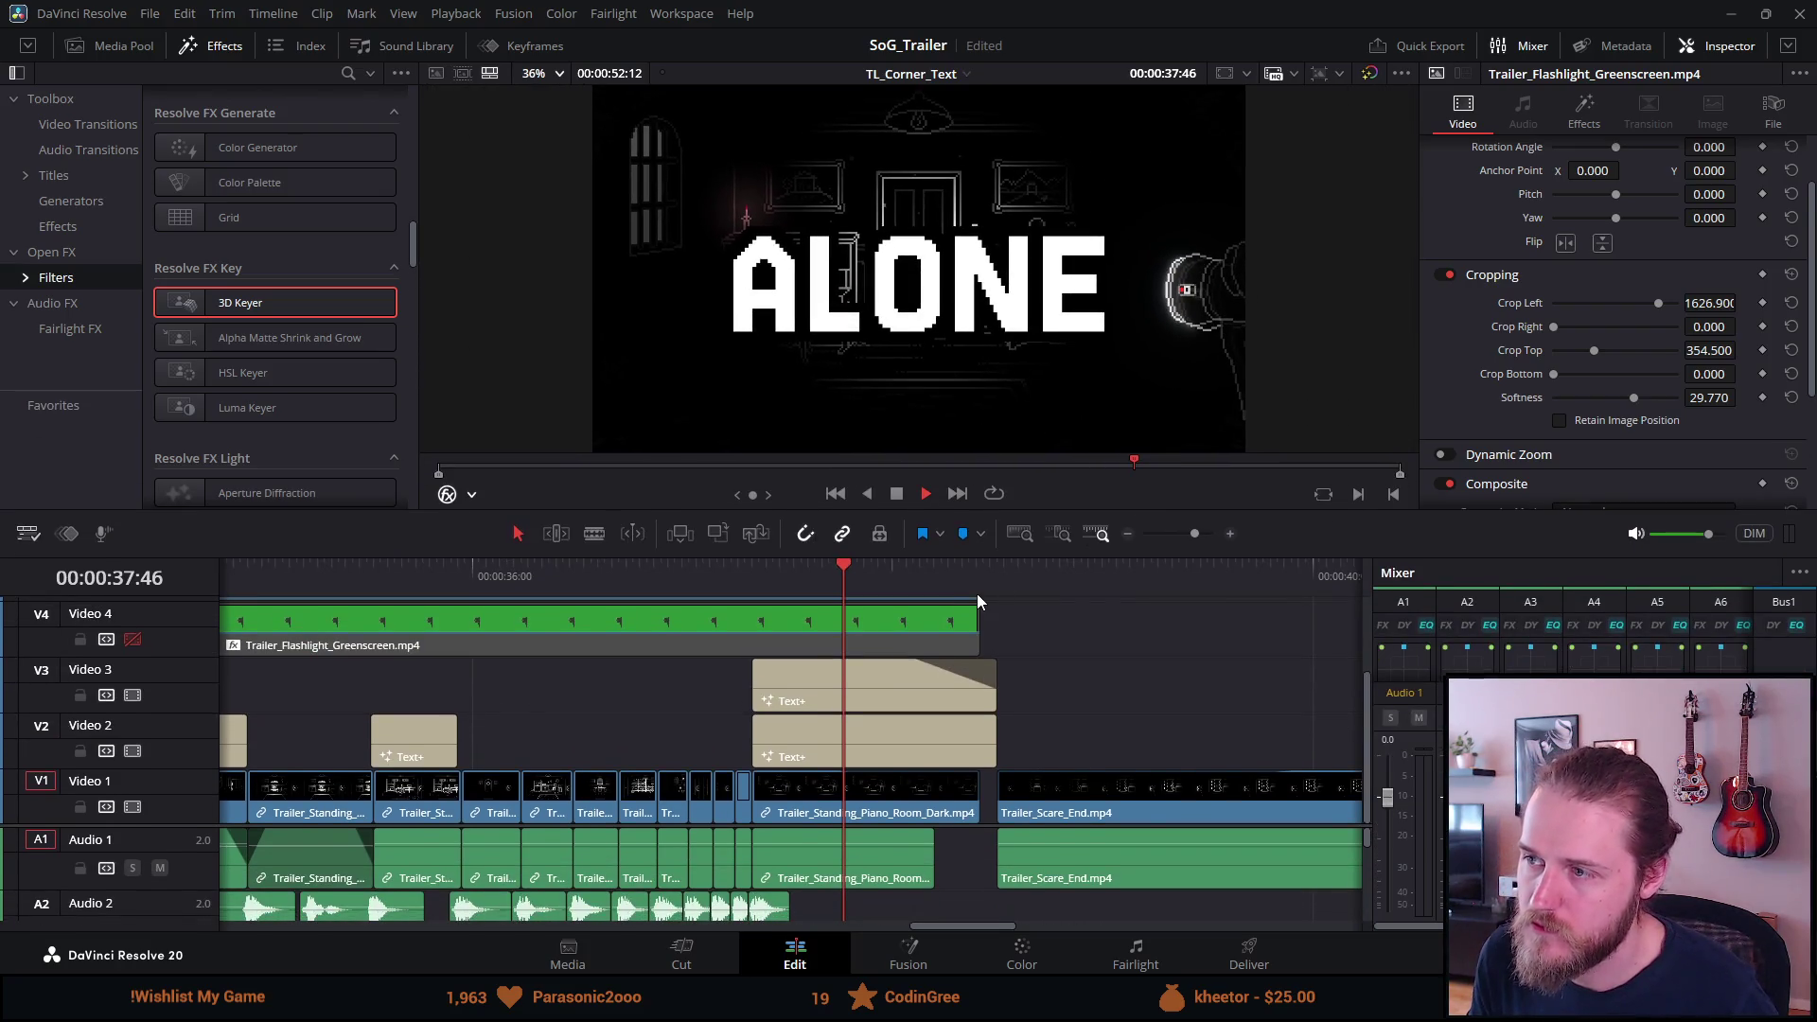
# Delete the old Video 4 flashlight clip and move the faded Video 5 clip down to Video 4.
pyautogui.press('space')
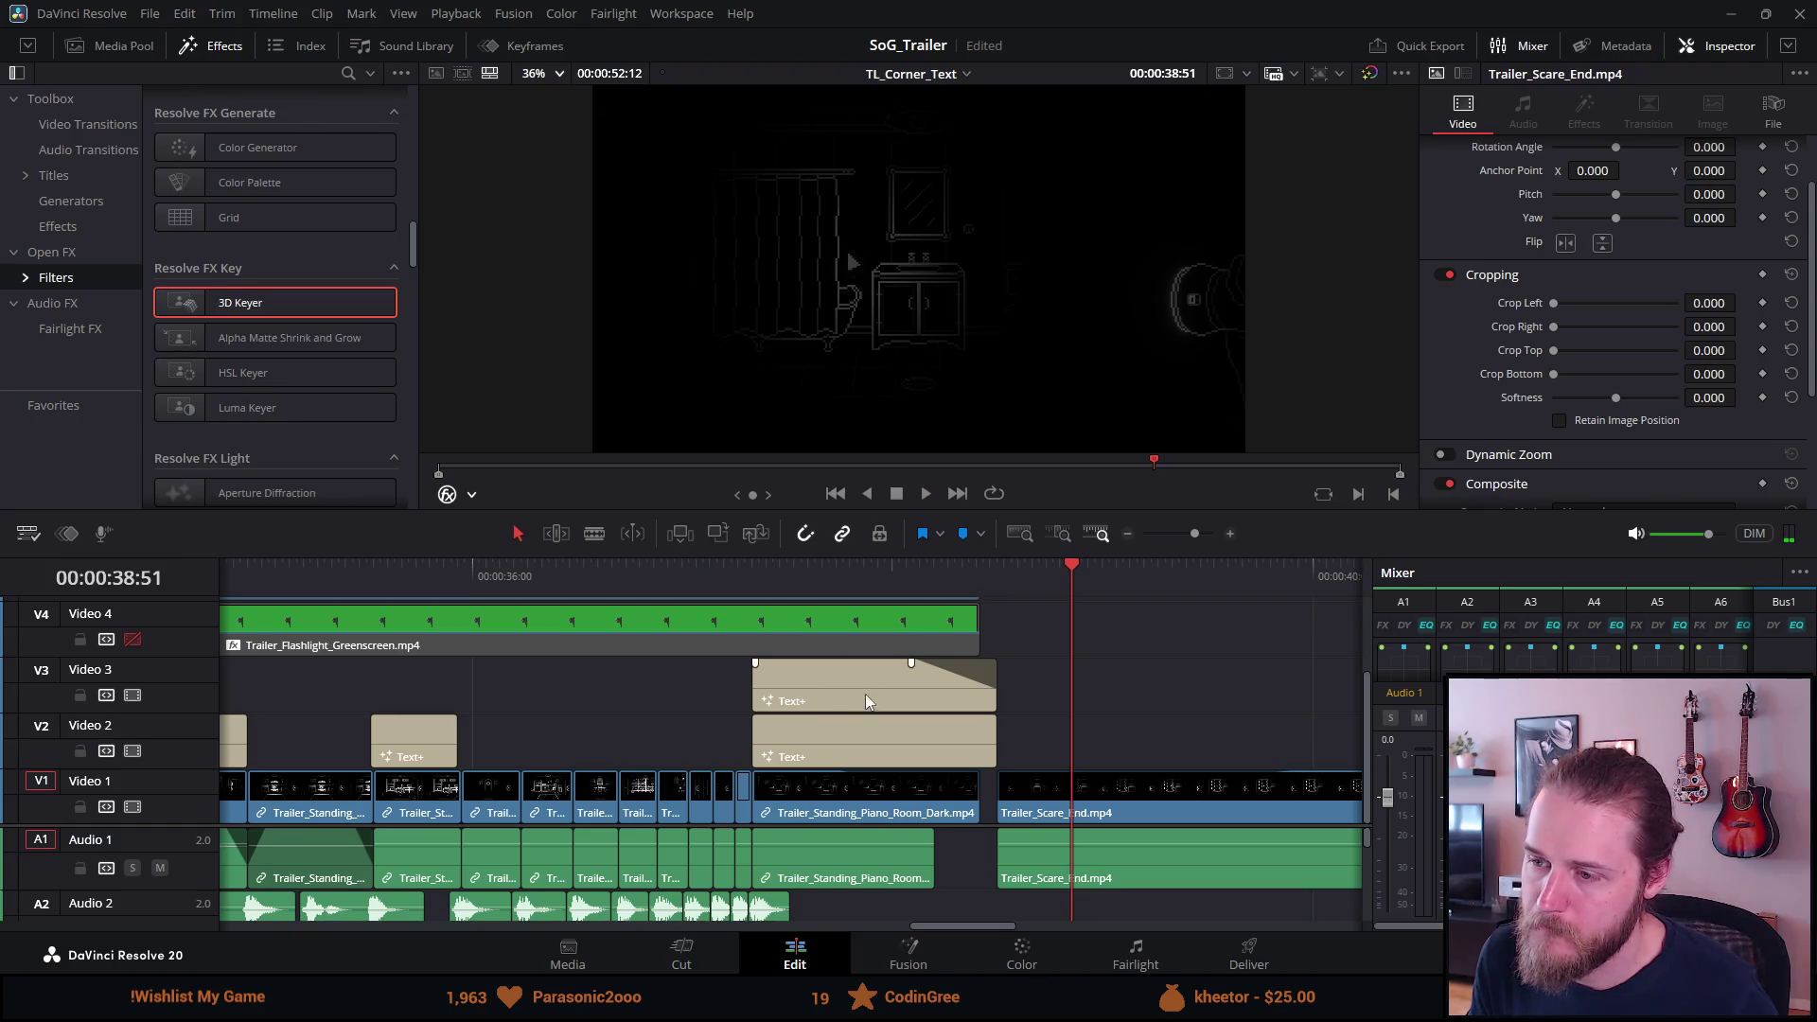
pyautogui.hscroll(3, 754, 647)
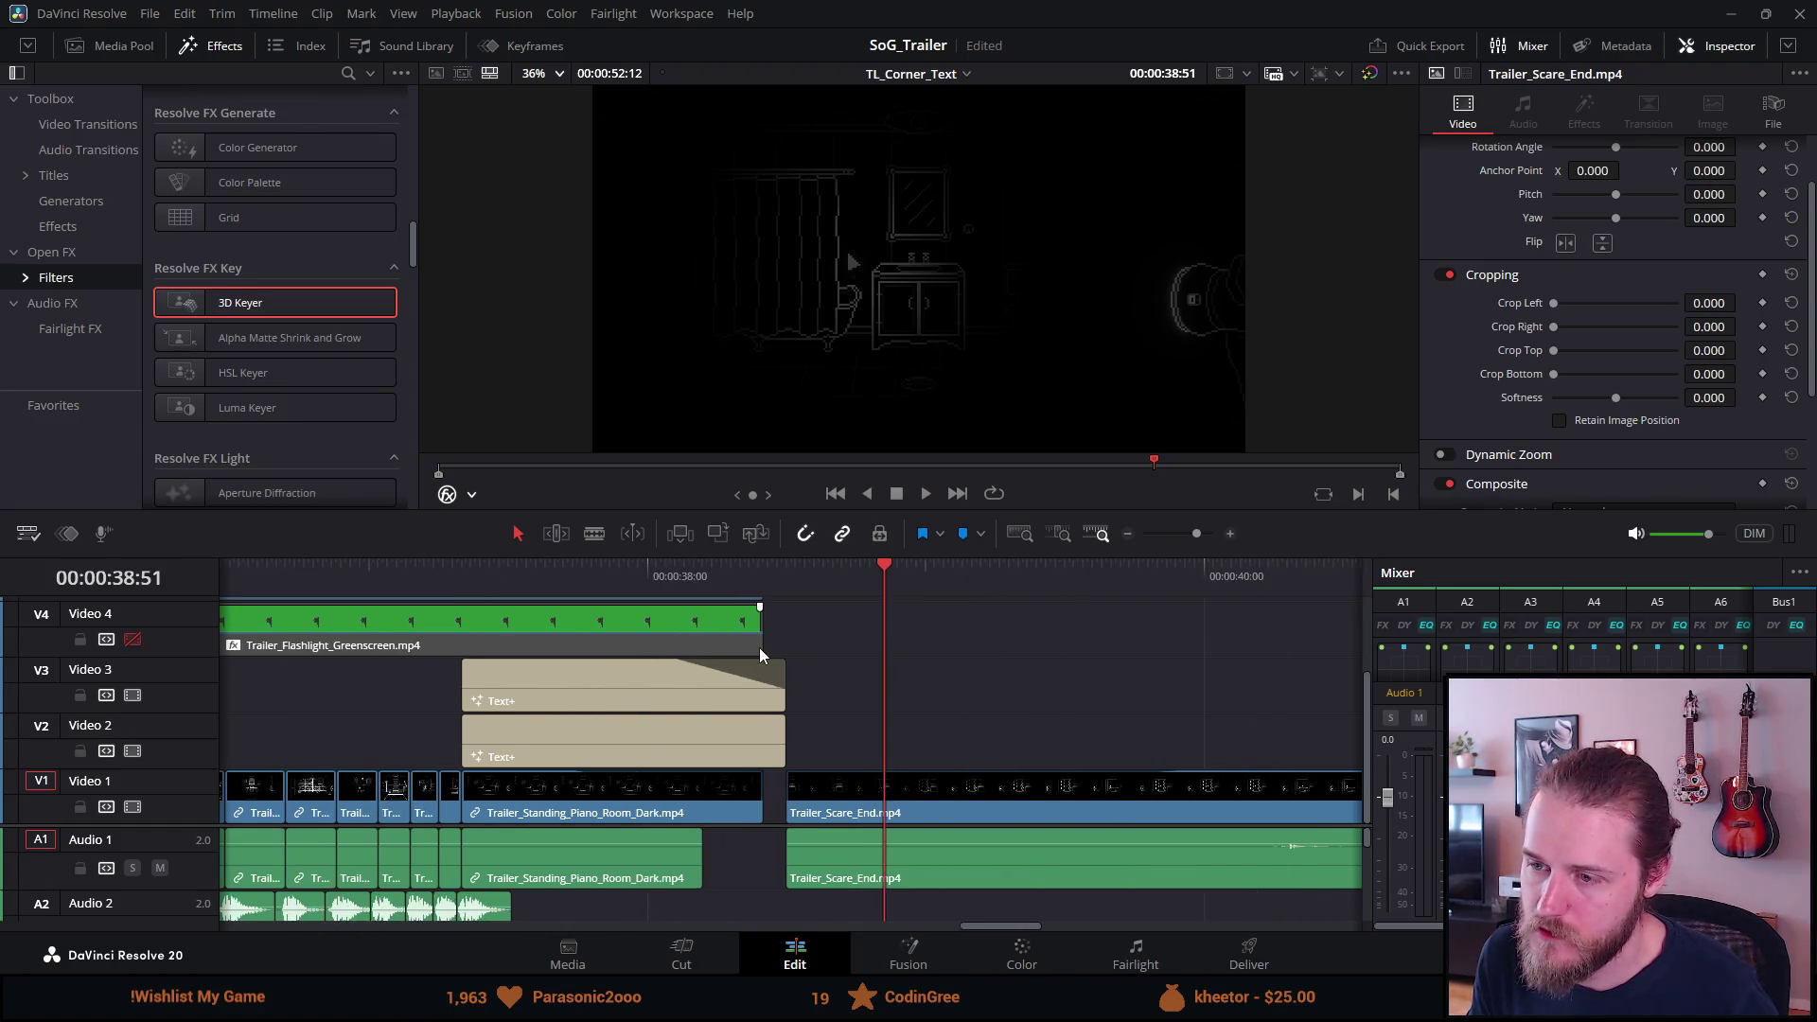
pyautogui.click(620, 621)
pyautogui.press('Delete')
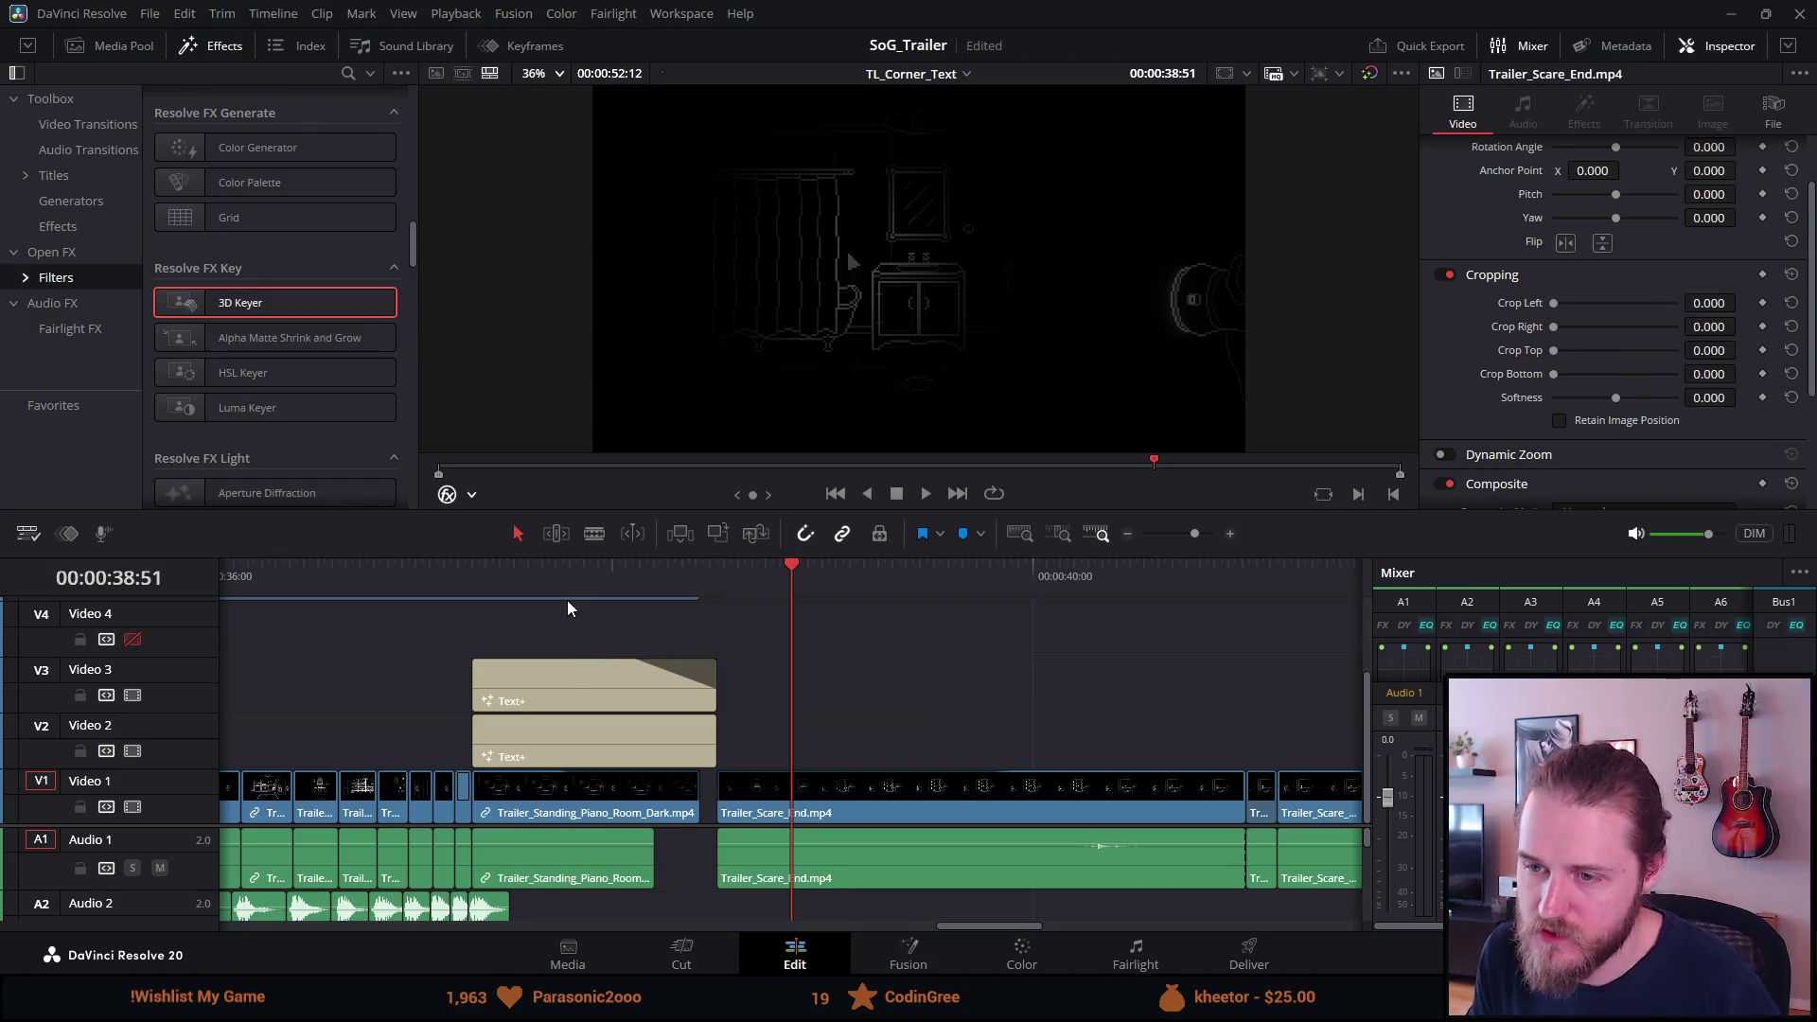
pyautogui.scroll(2, 310, 736)
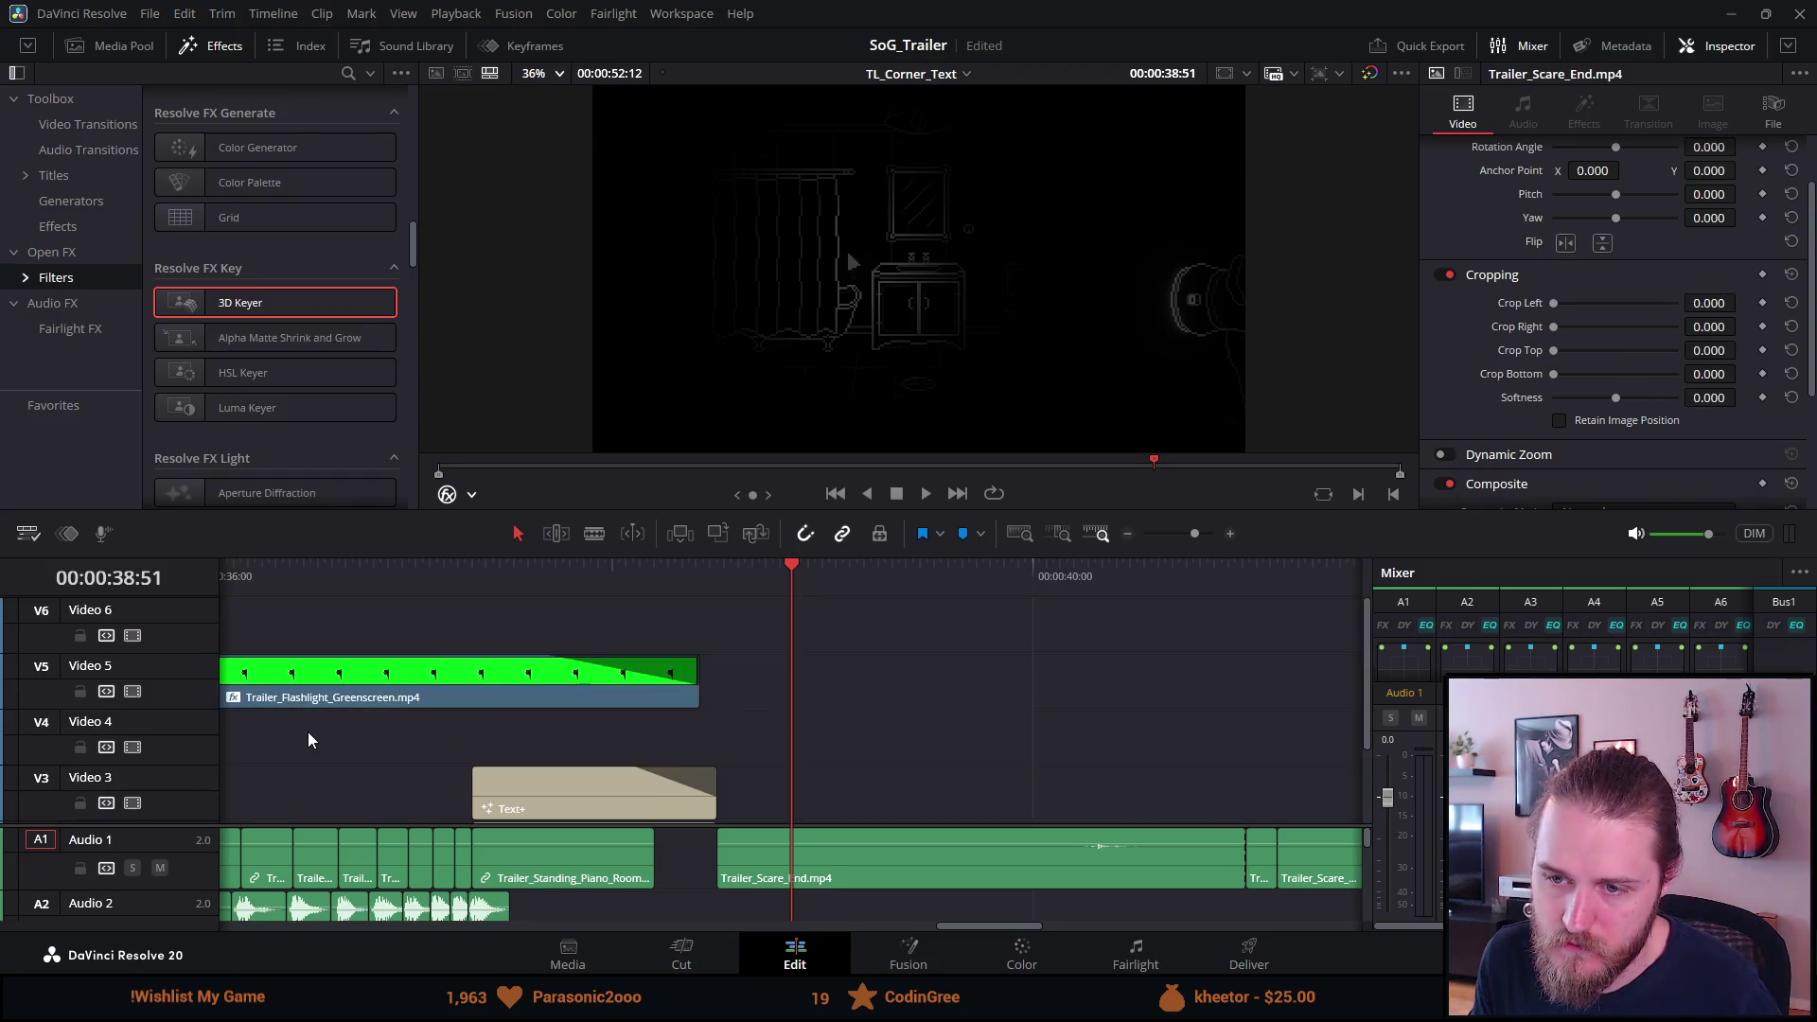
pyautogui.click(324, 709)
pyautogui.moveTo(324, 711); pyautogui.dragTo(323, 724)
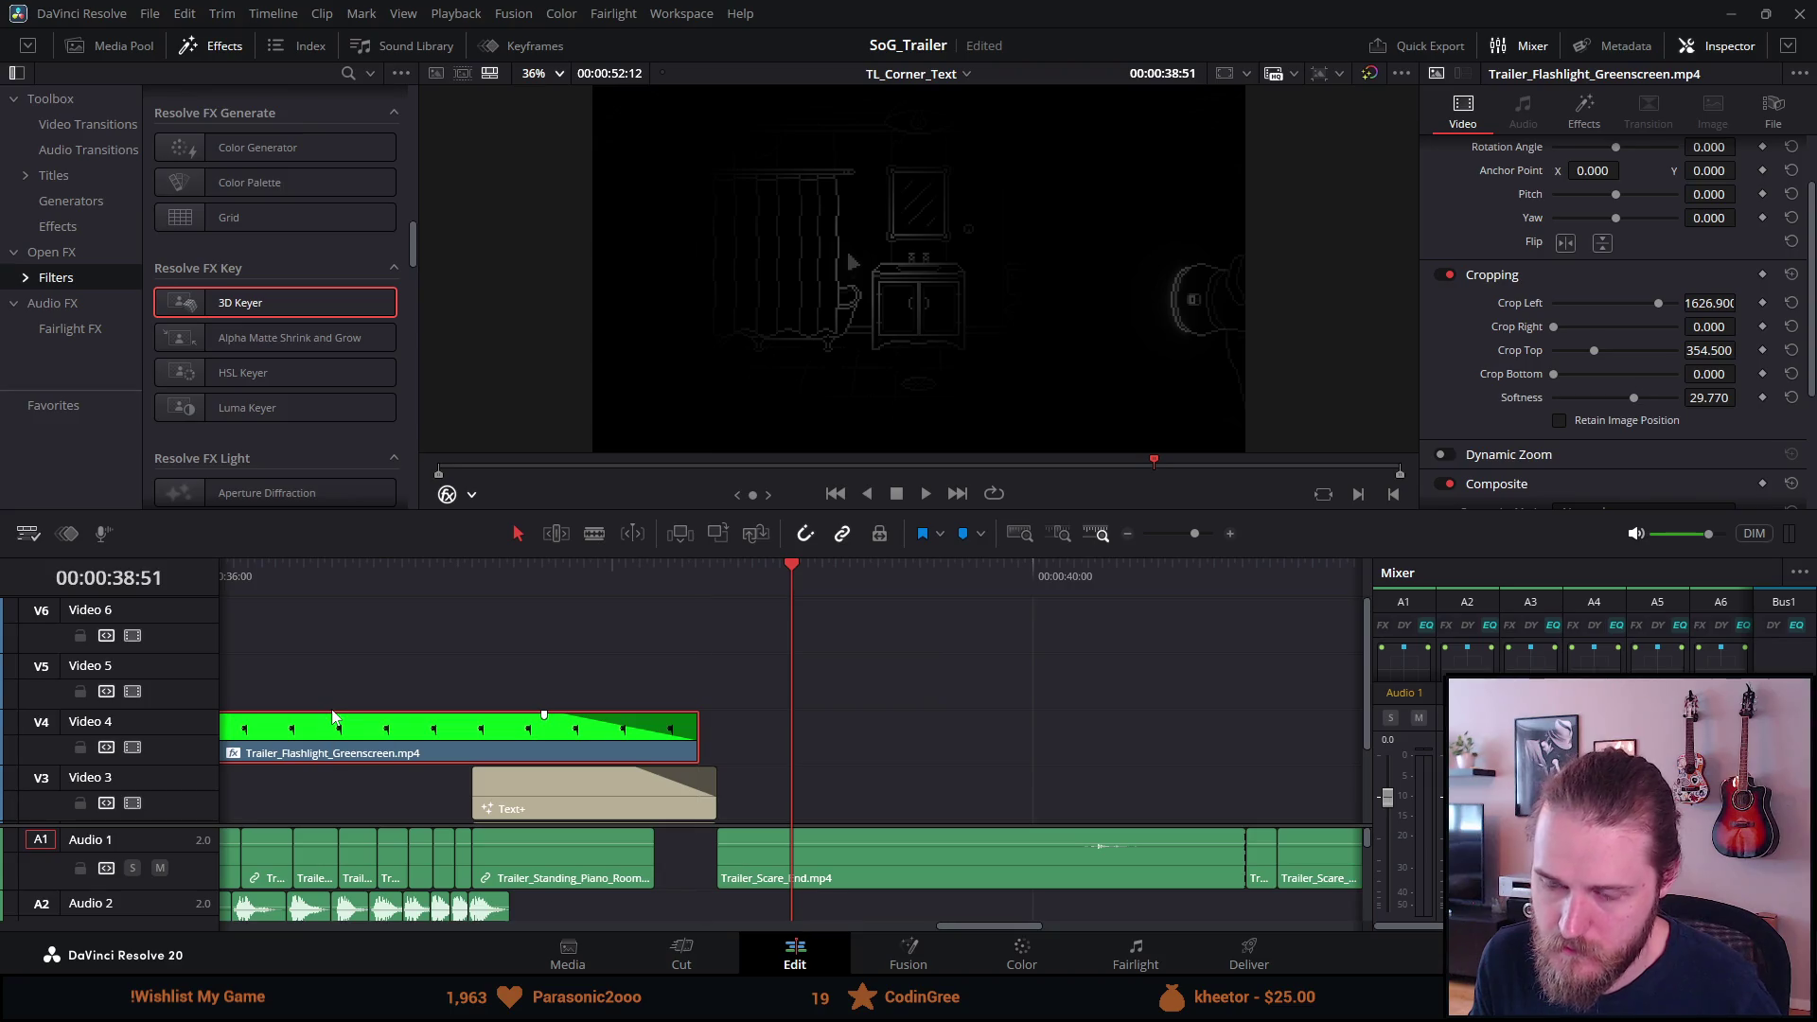
# Disable Video 5, replay the trailer from around 30 seconds, then switch to Unity.
pyautogui.scroll(-3, 360, 721)
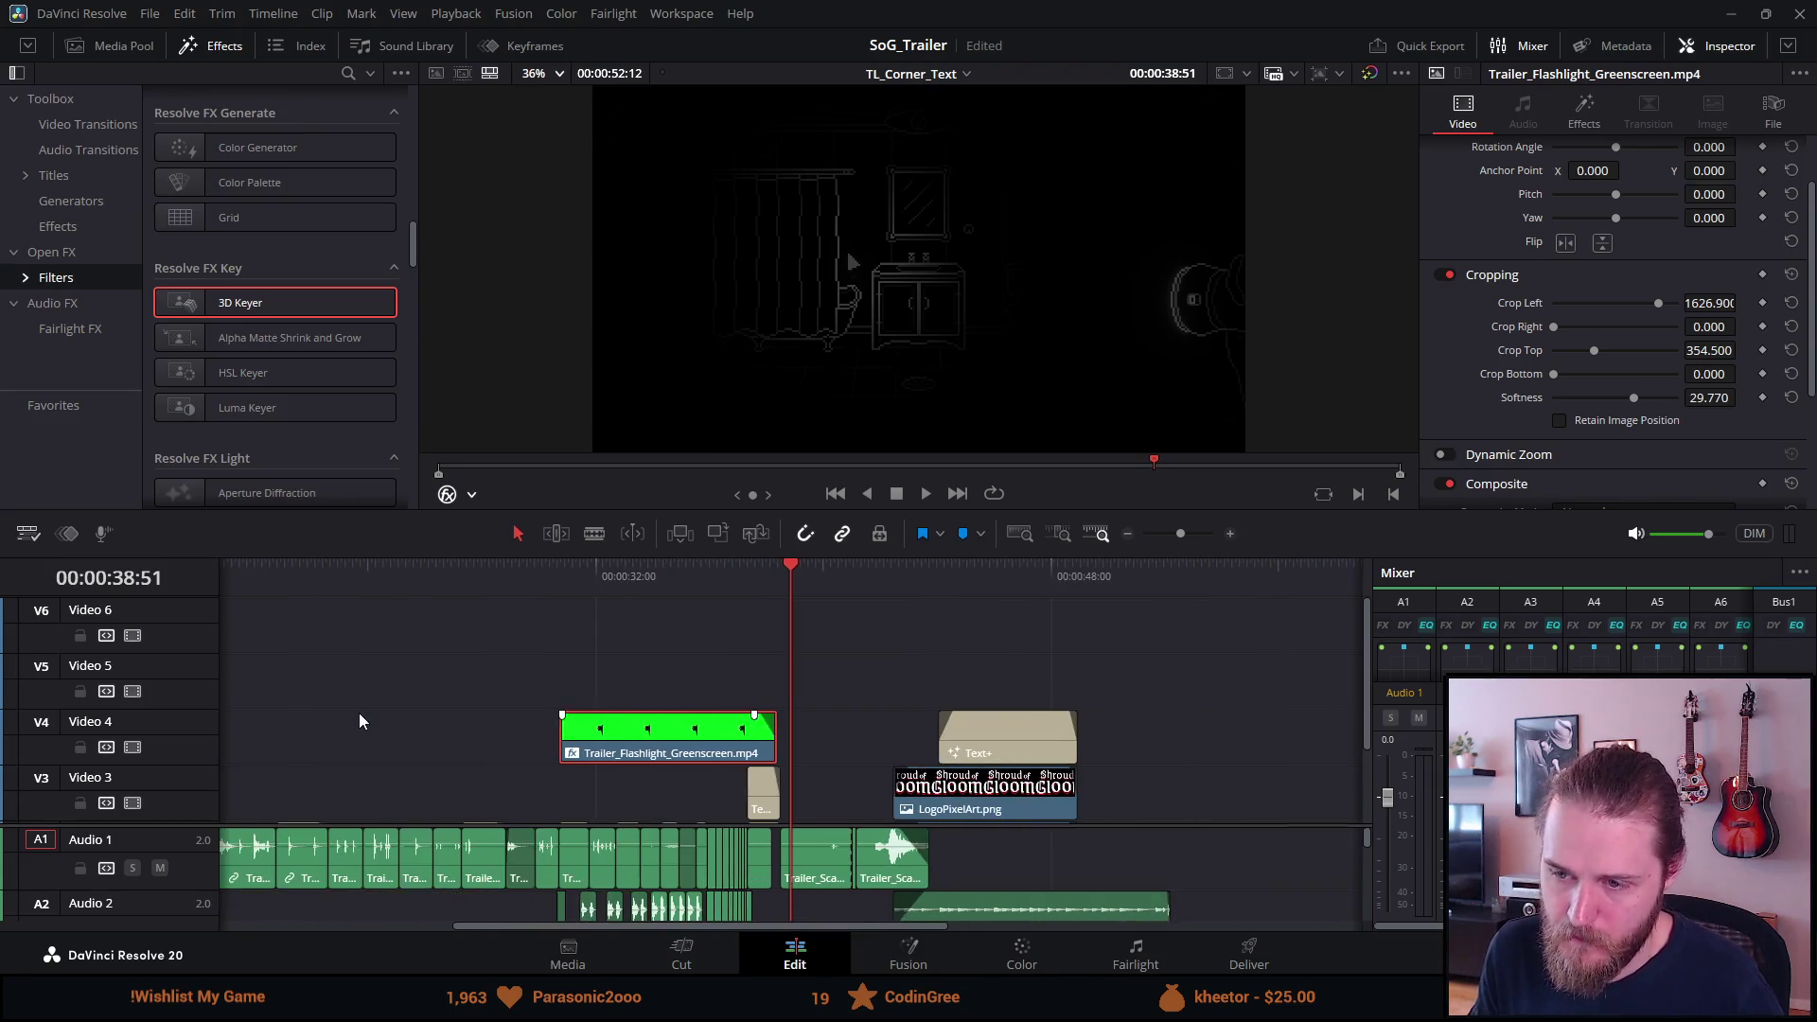
pyautogui.click(133, 692)
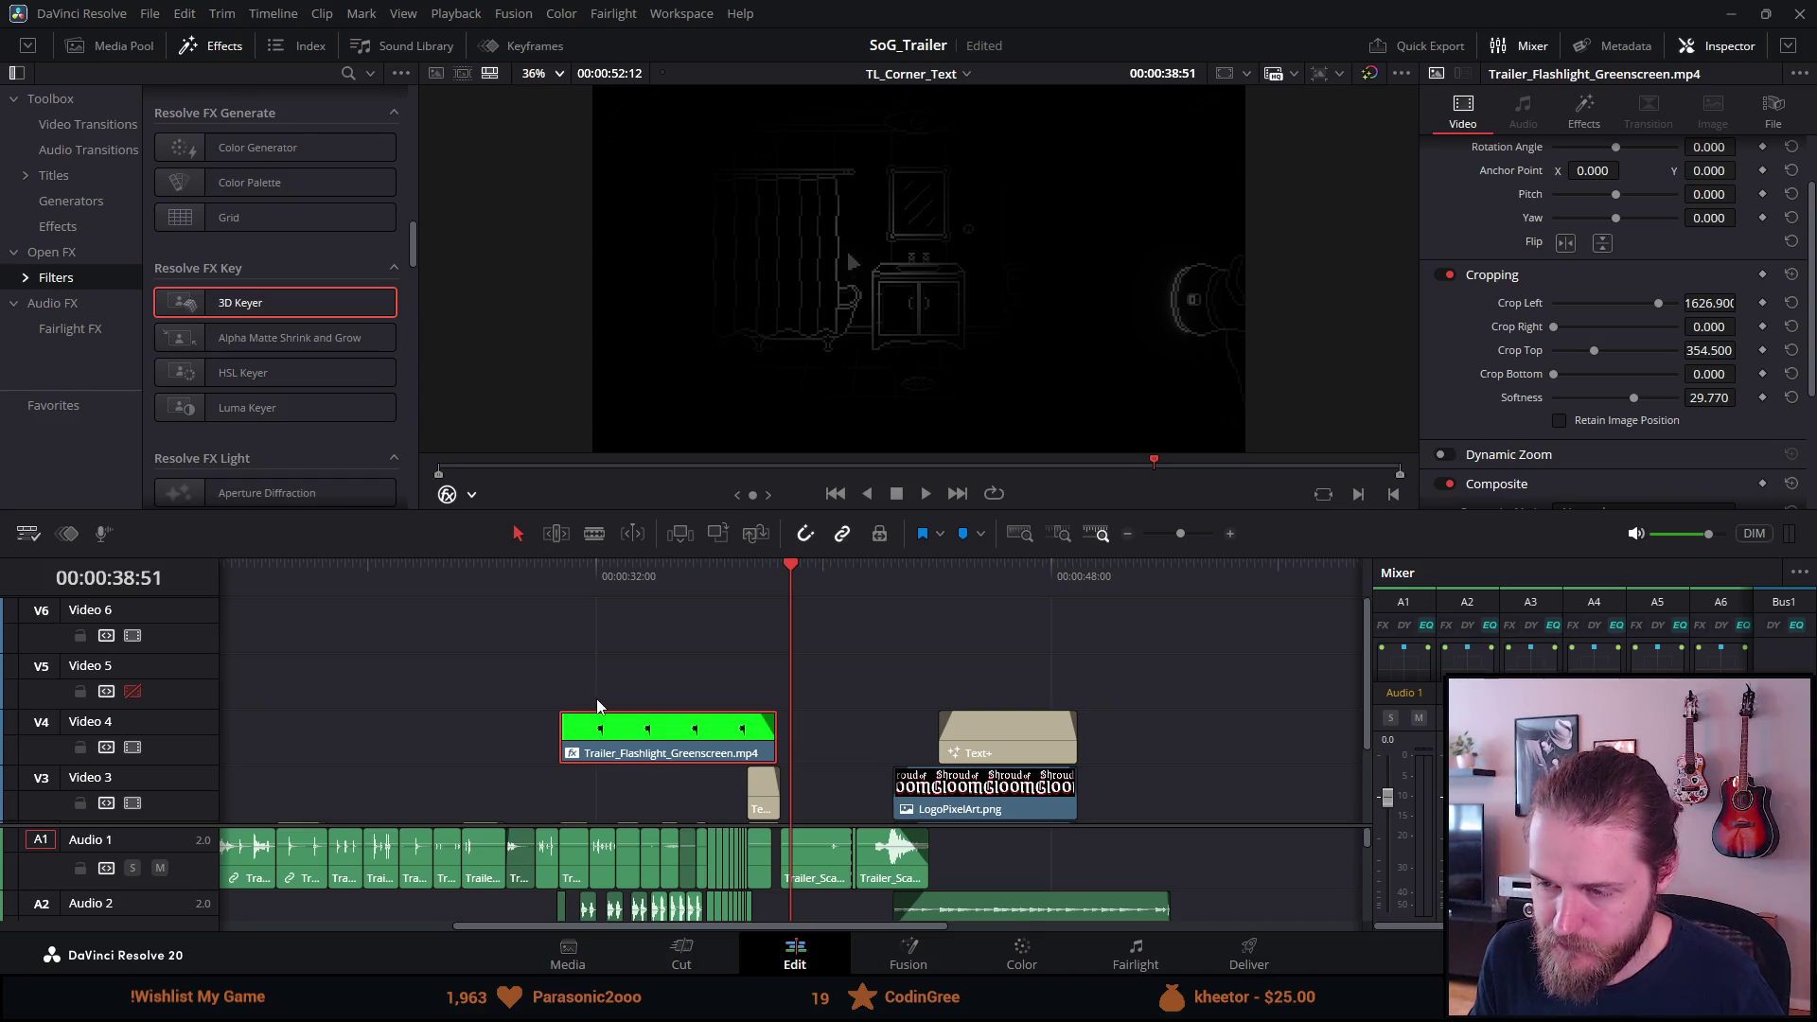
pyautogui.scroll(2, 597, 706)
pyautogui.scroll(-2, 597, 705)
pyautogui.click(469, 577)
pyautogui.press('space')
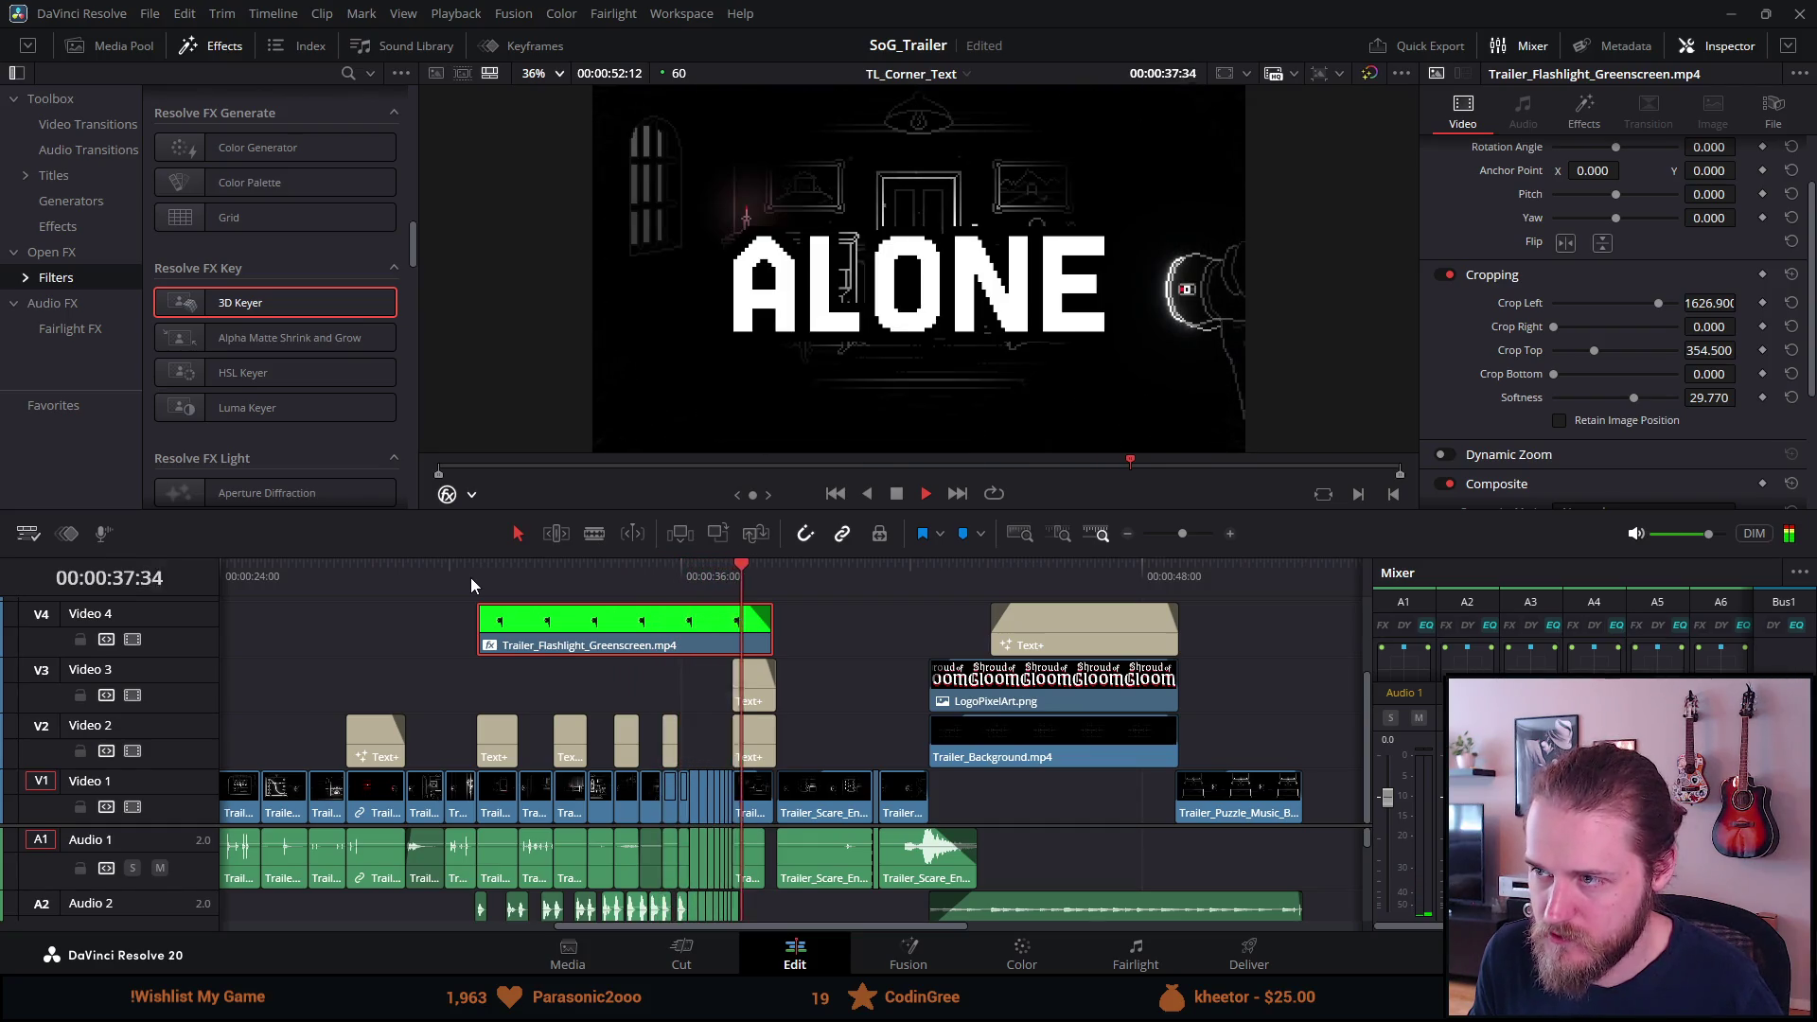
pyautogui.press('space')
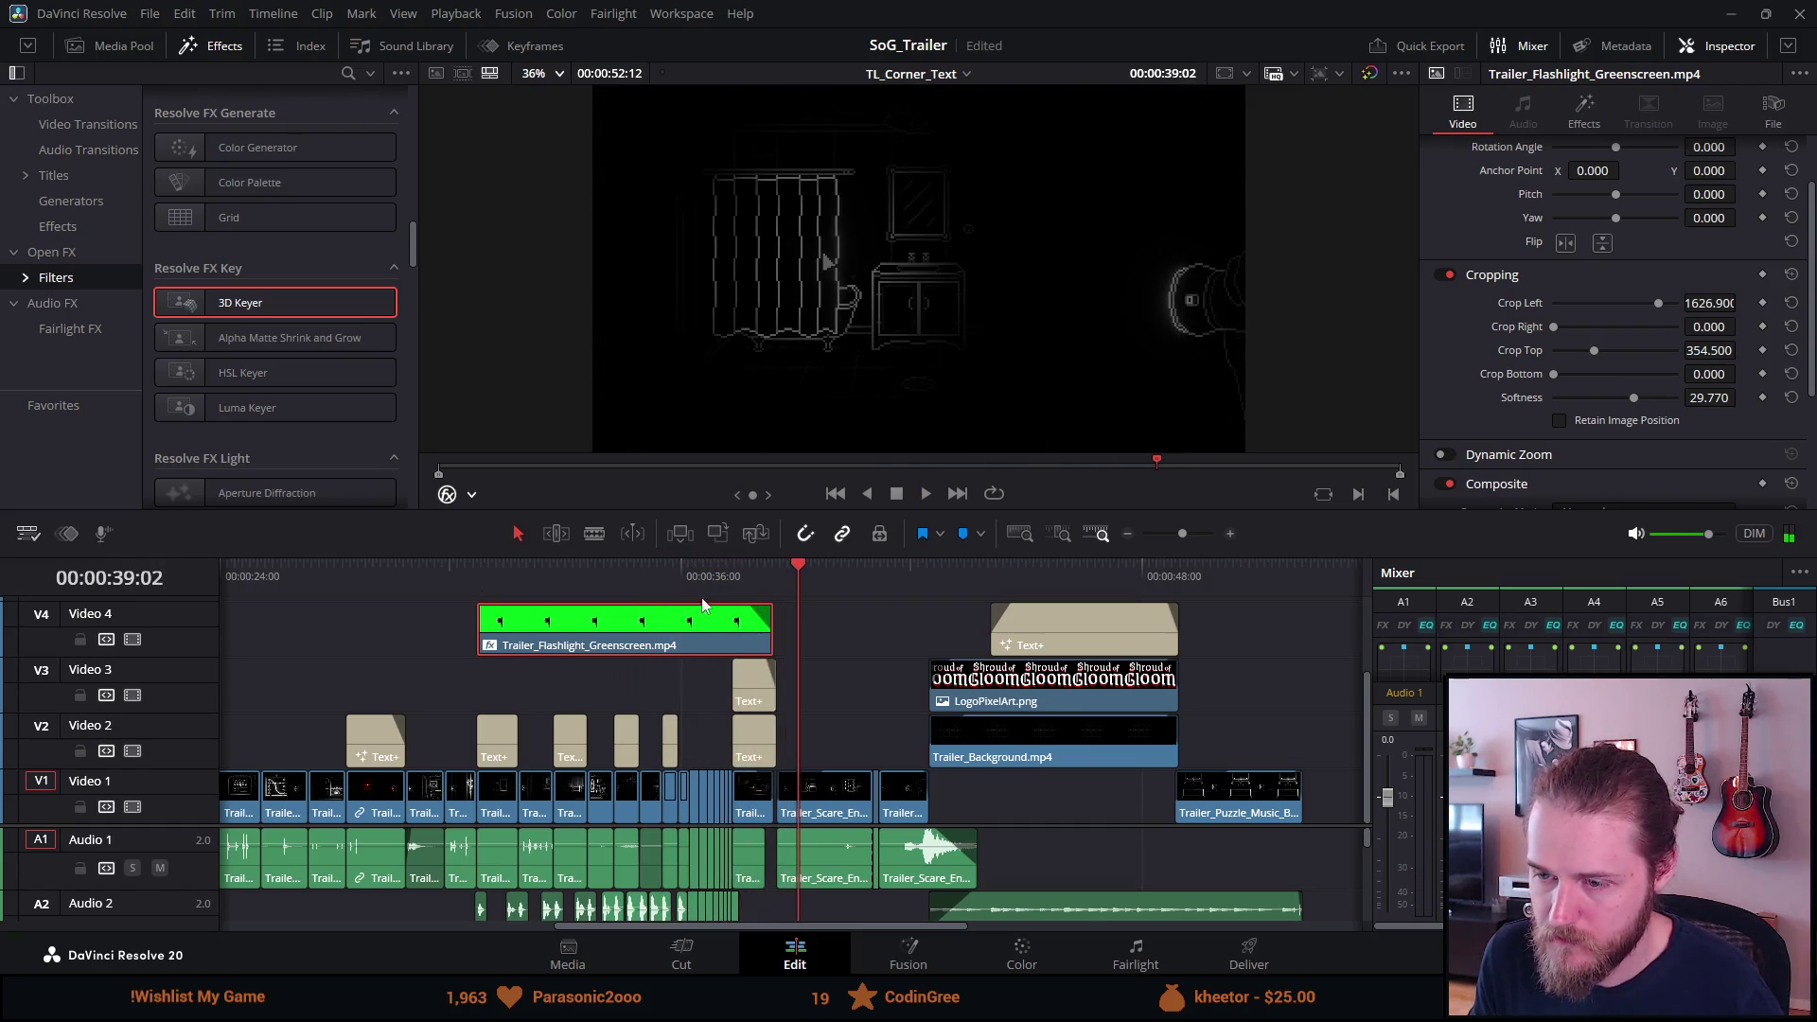
pyautogui.click(488, 590)
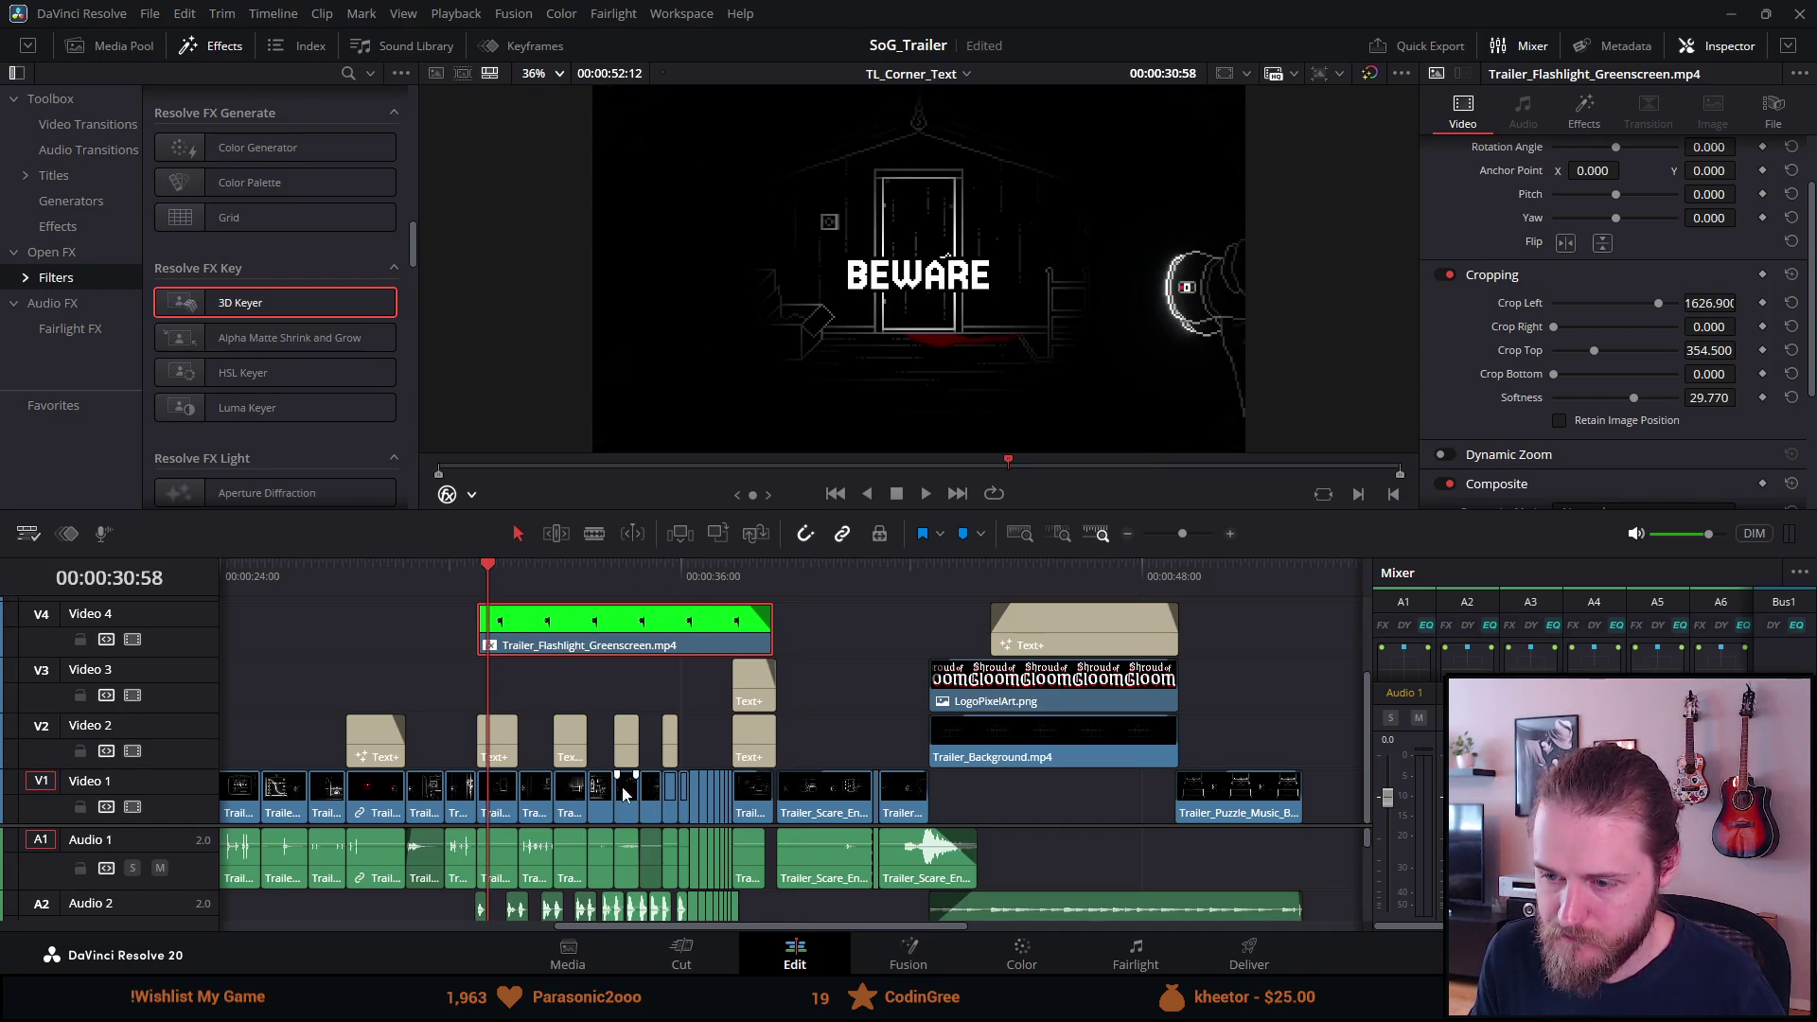
pyautogui.hotkey('alt', 'Tab')
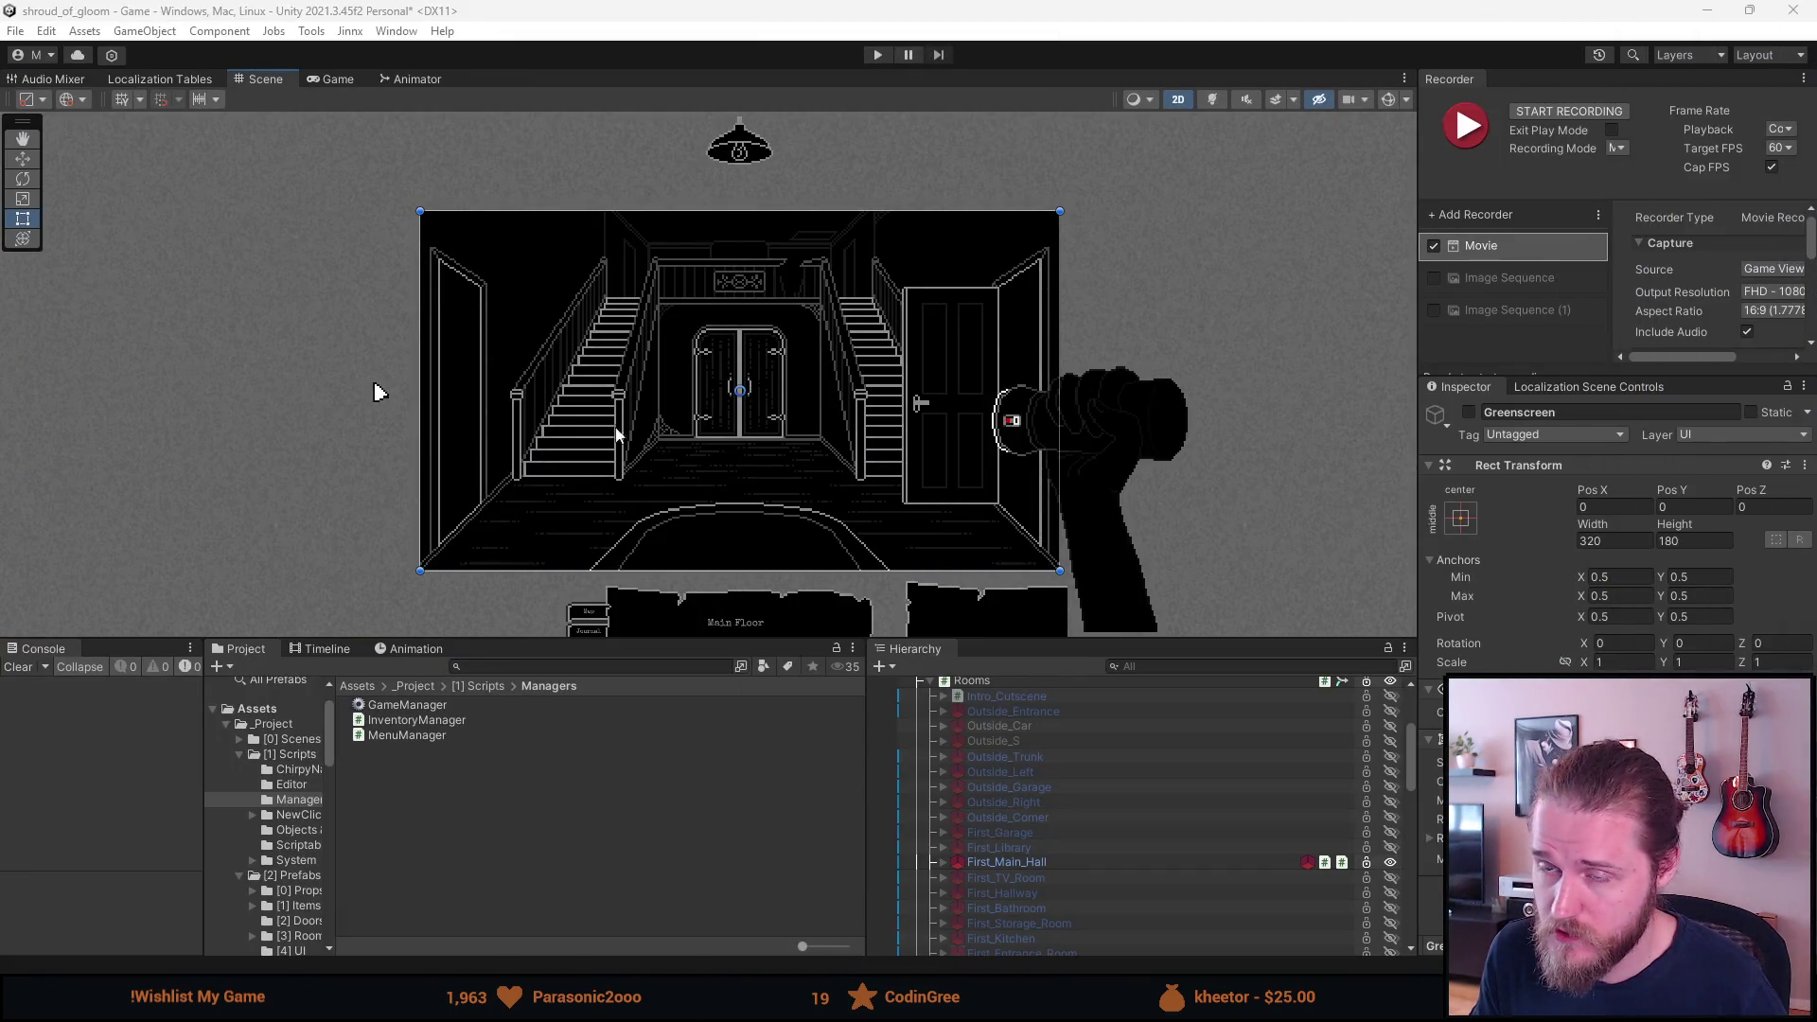
# Run the game in Play mode and tick Enable Recording Mode in the Developer & Testing Tools overlay.
pyautogui.click(879, 55)
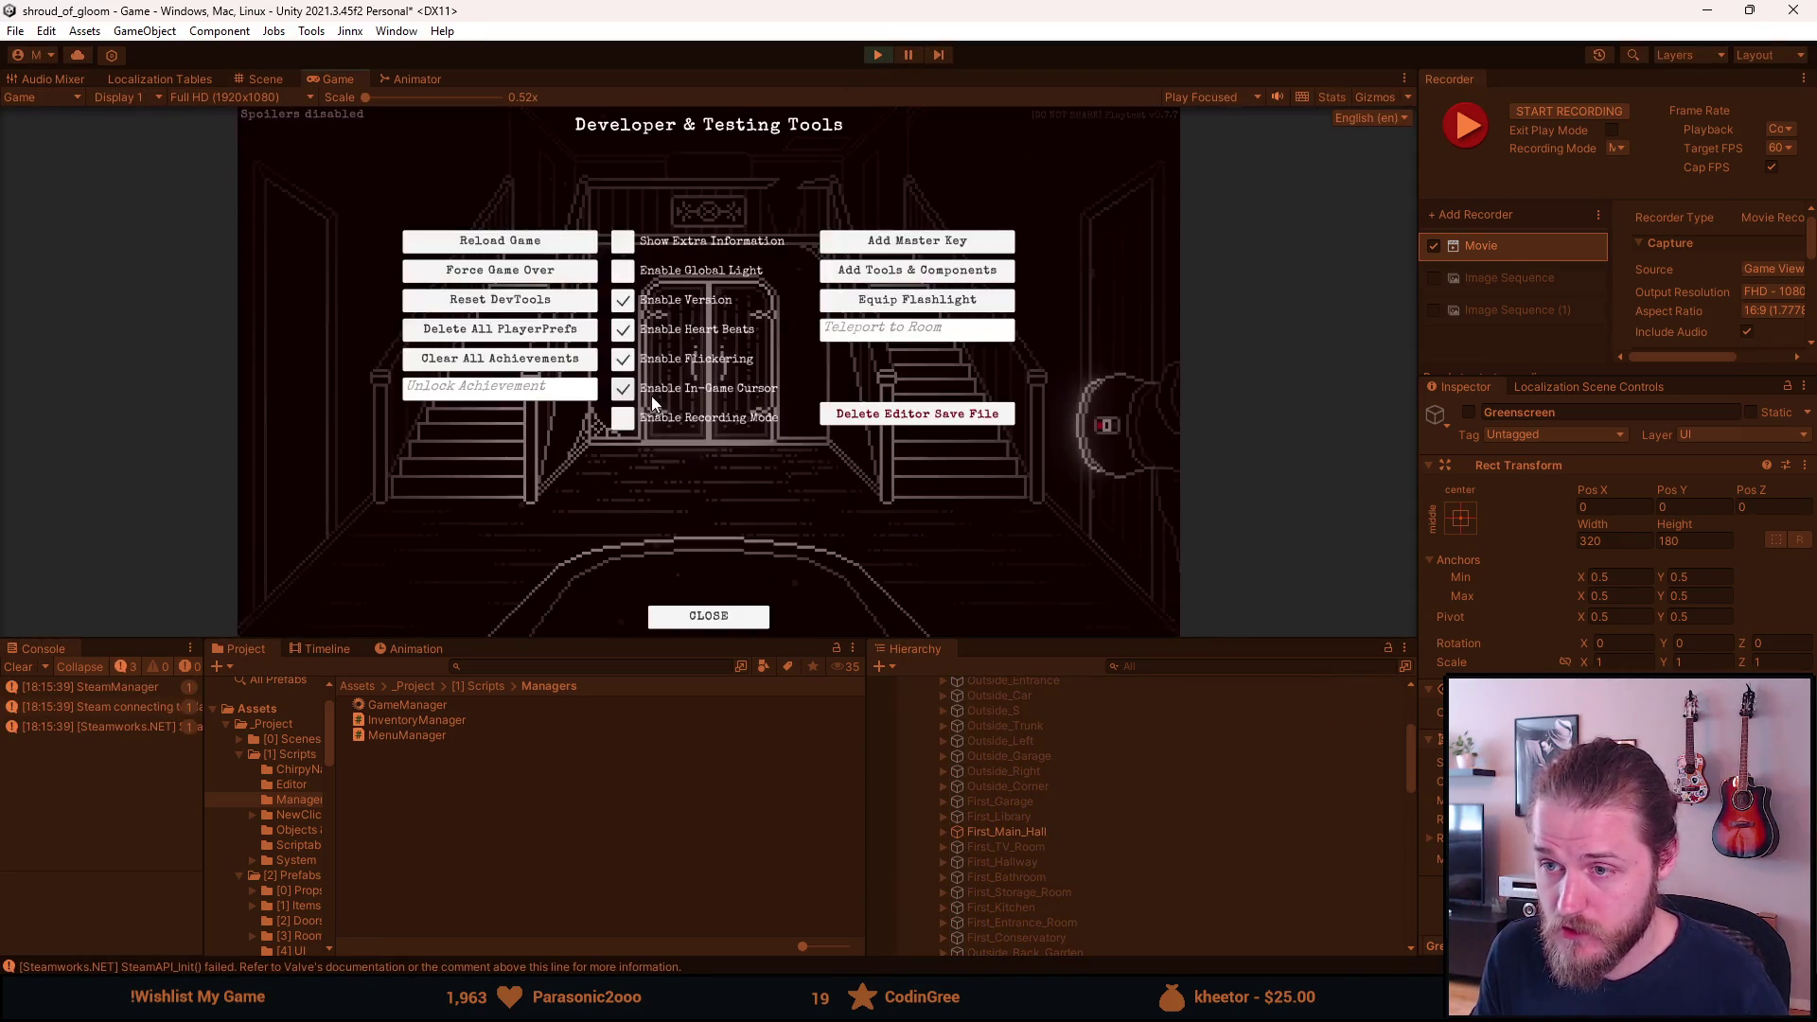
pyautogui.press('F1')
pyautogui.click(636, 426)
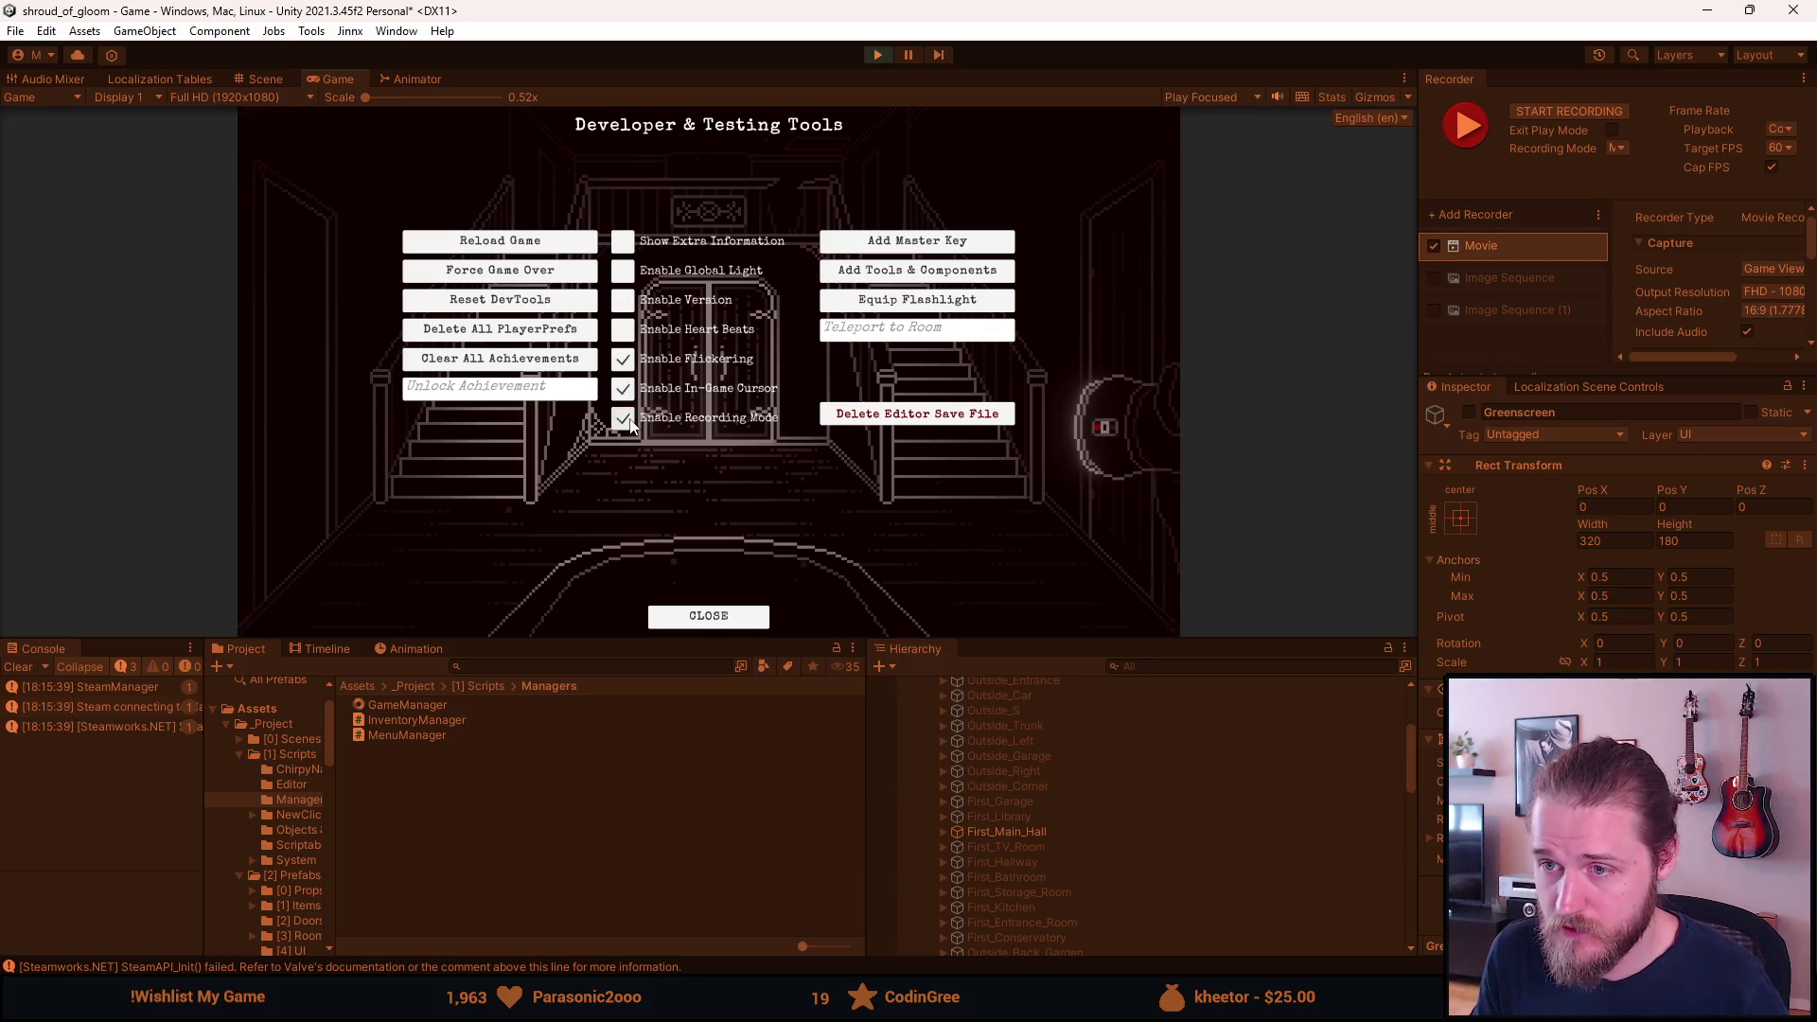
pyautogui.press('F1')
pyautogui.press('F1')
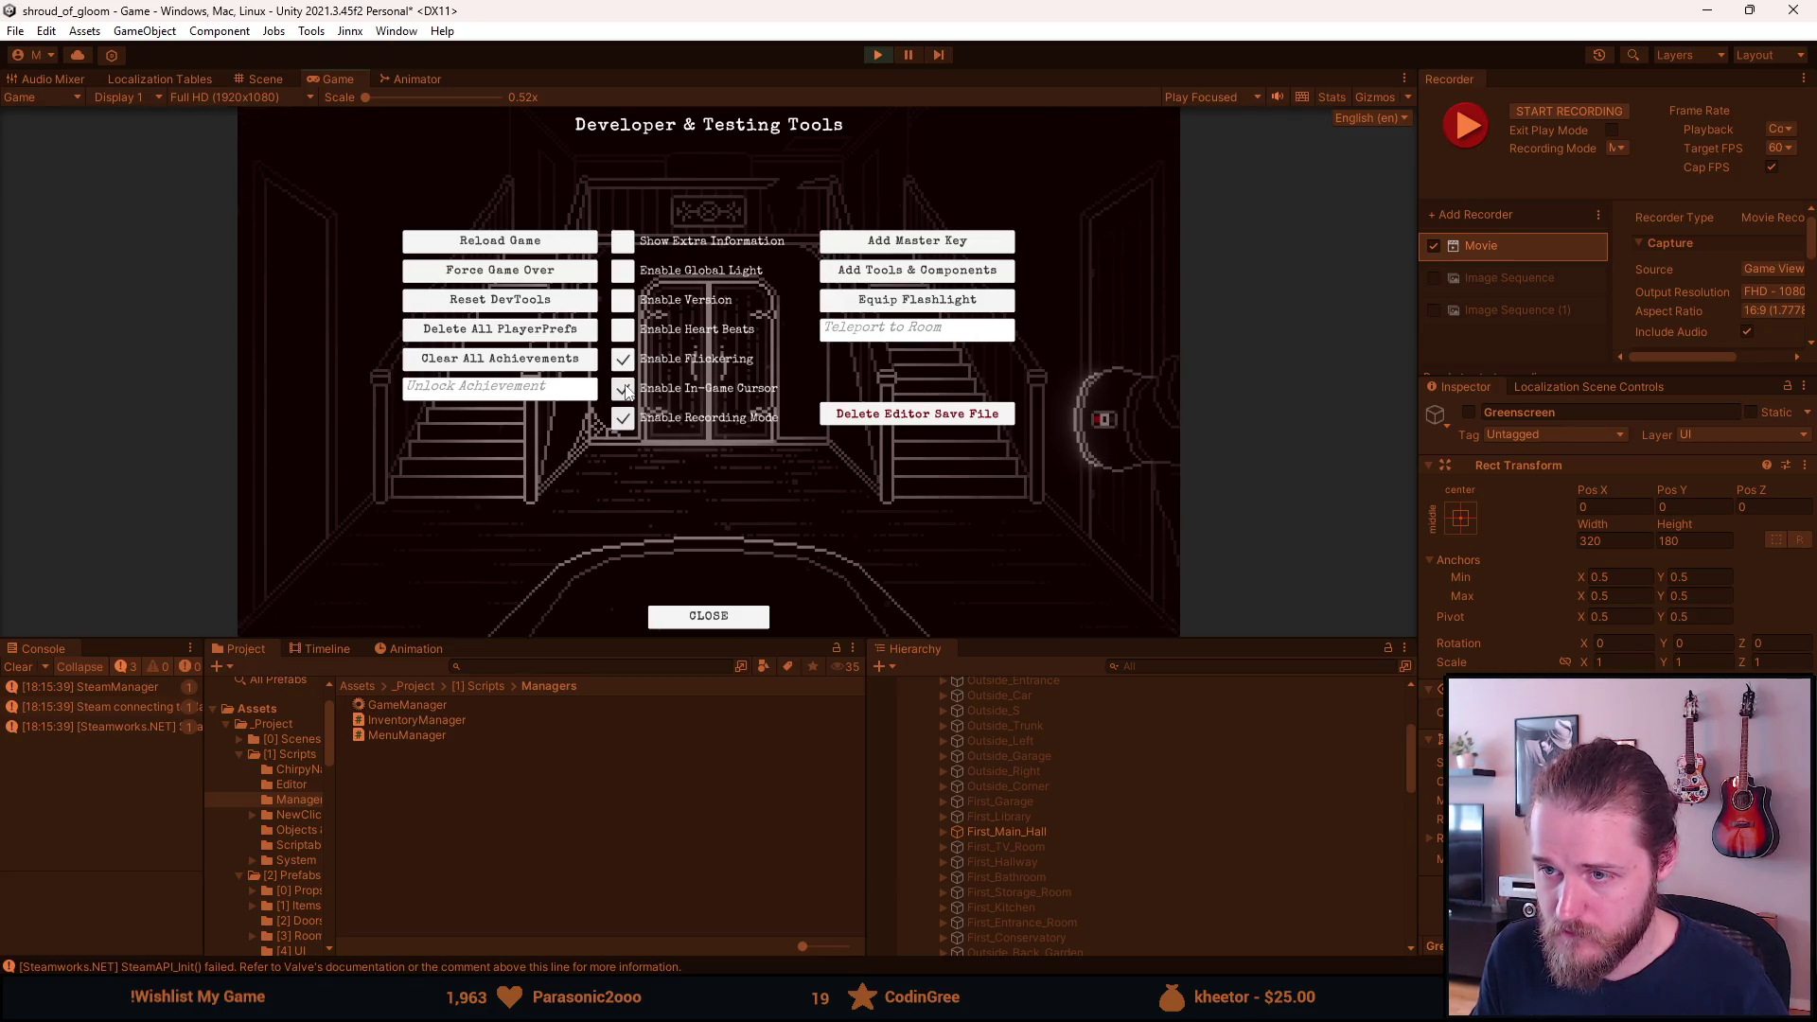
pyautogui.press('Escape')
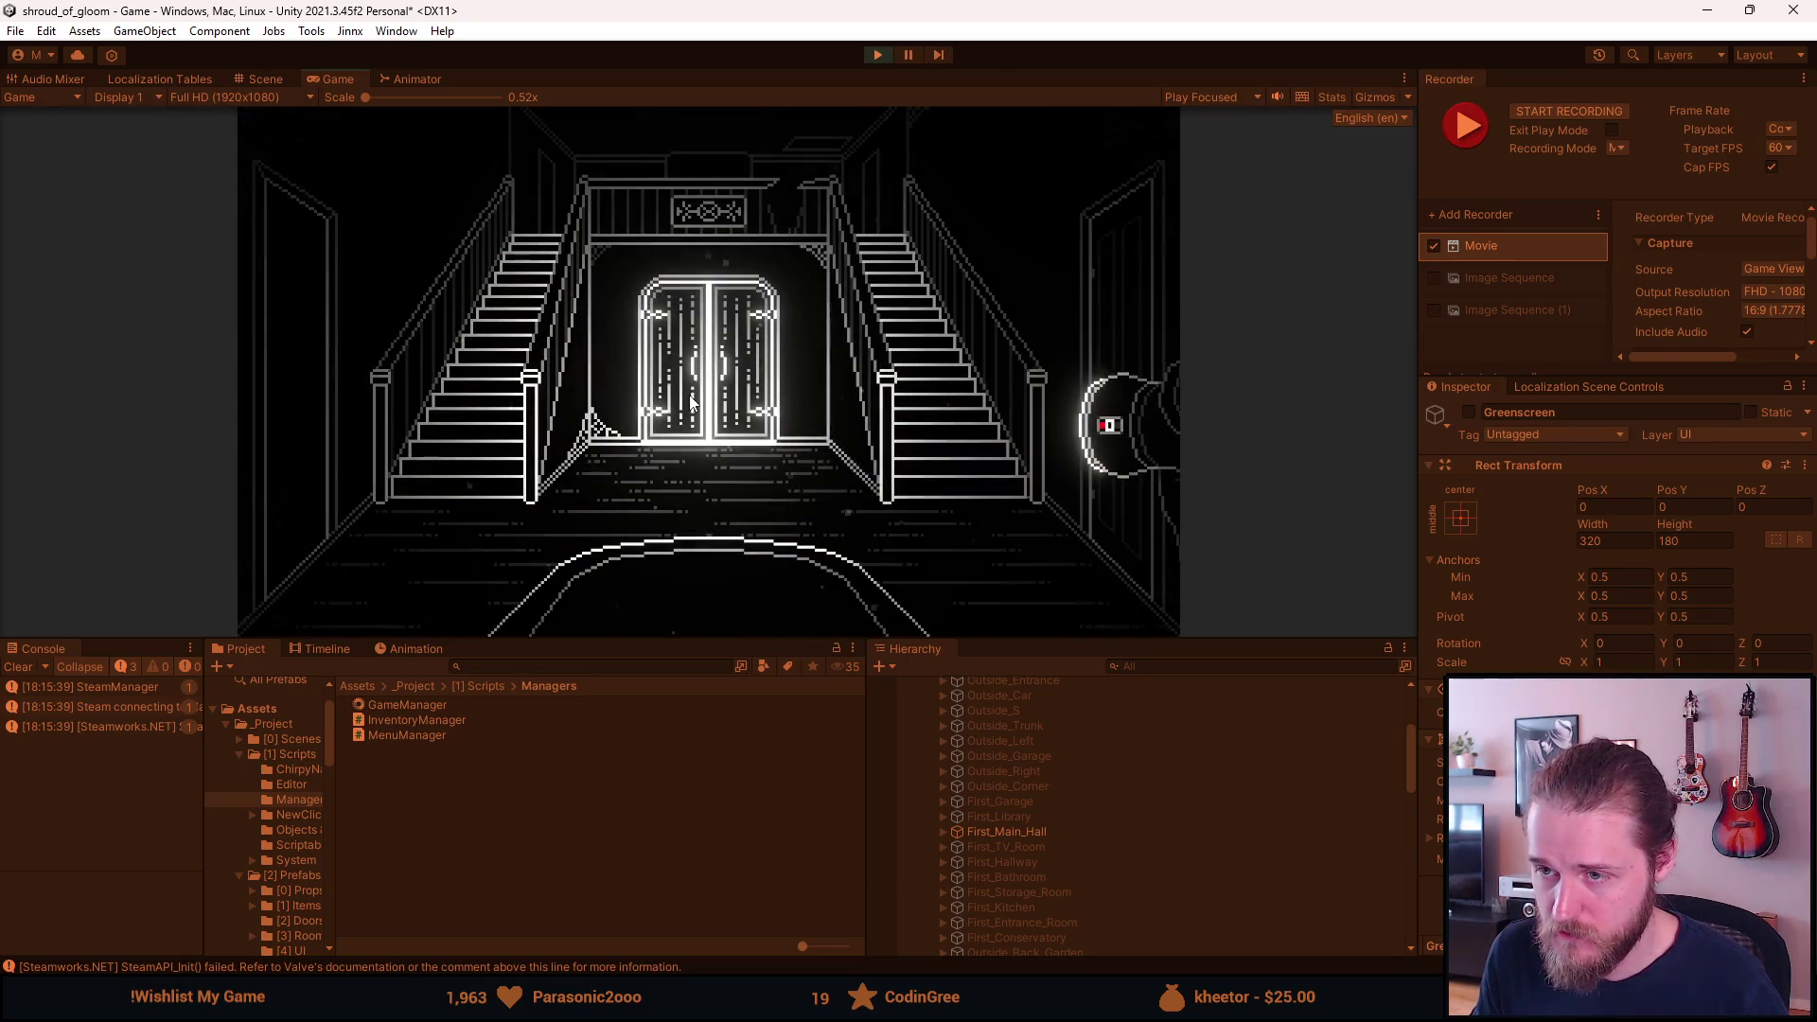
# Disable the Flashlight UI object so the flashlight hand disappears from the game view.
pyautogui.scroll(-5, 982, 865)
pyautogui.scroll(-3, 982, 865)
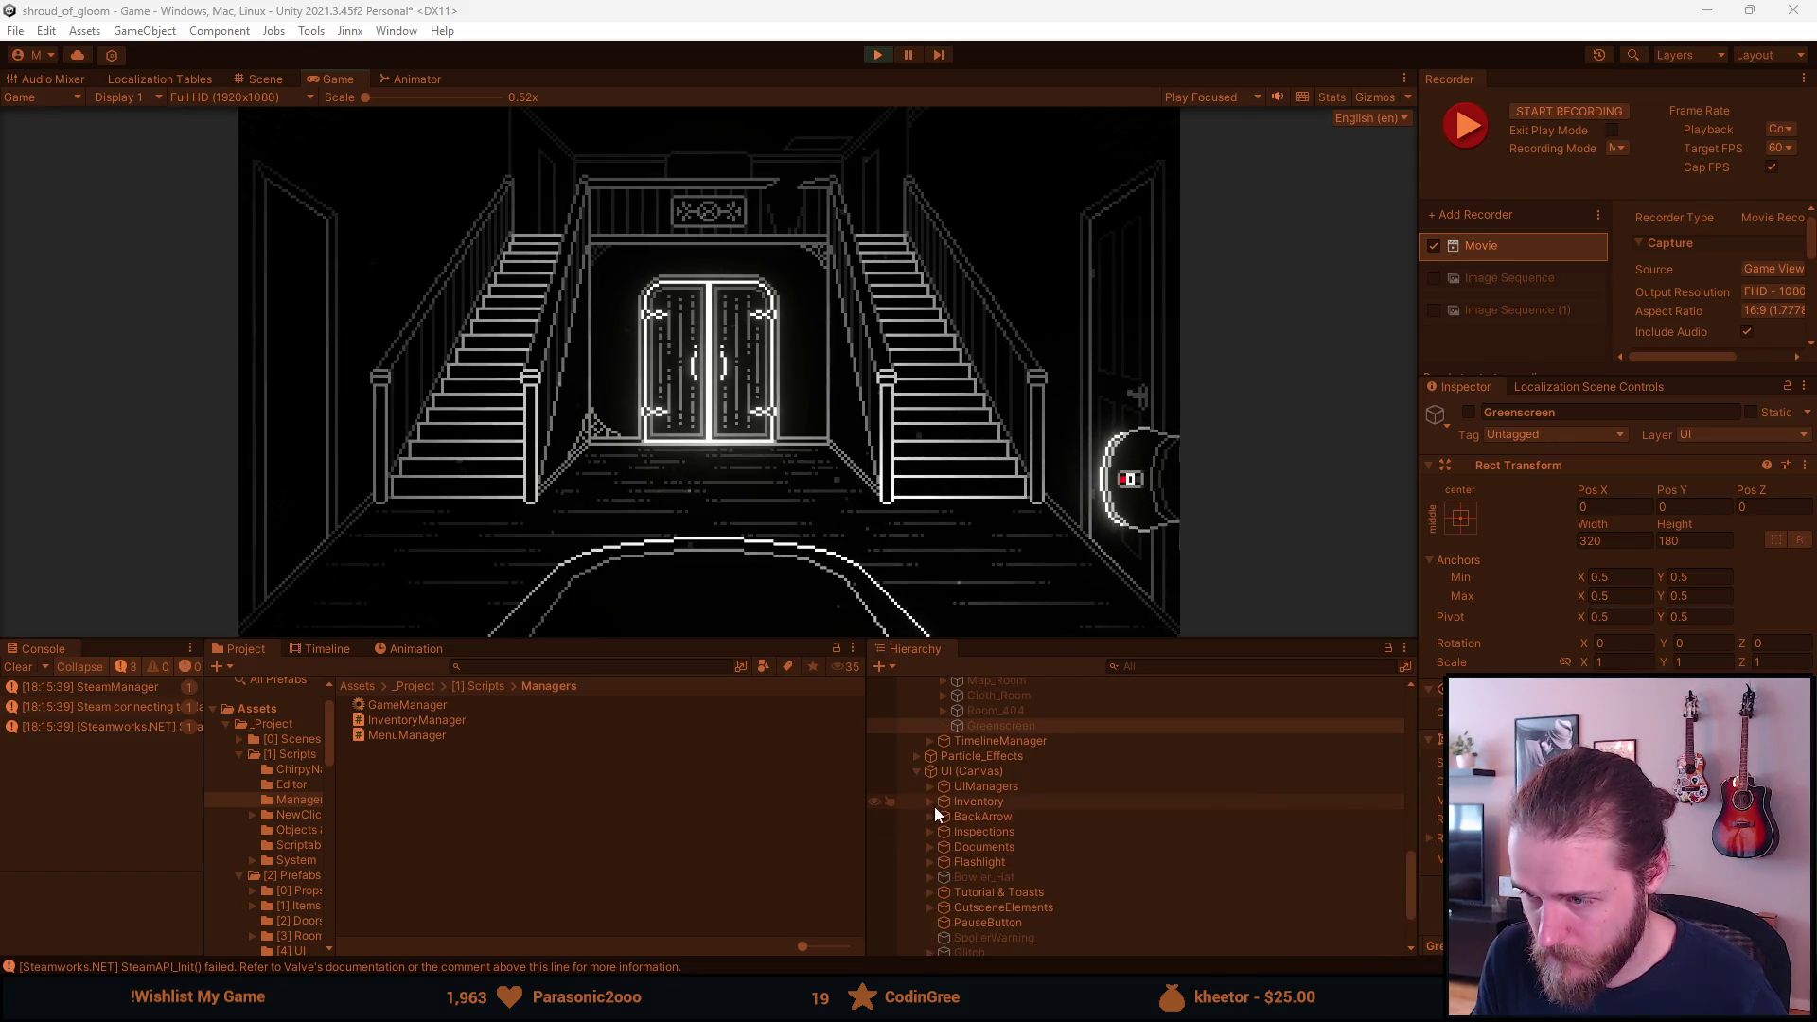
pyautogui.click(937, 861)
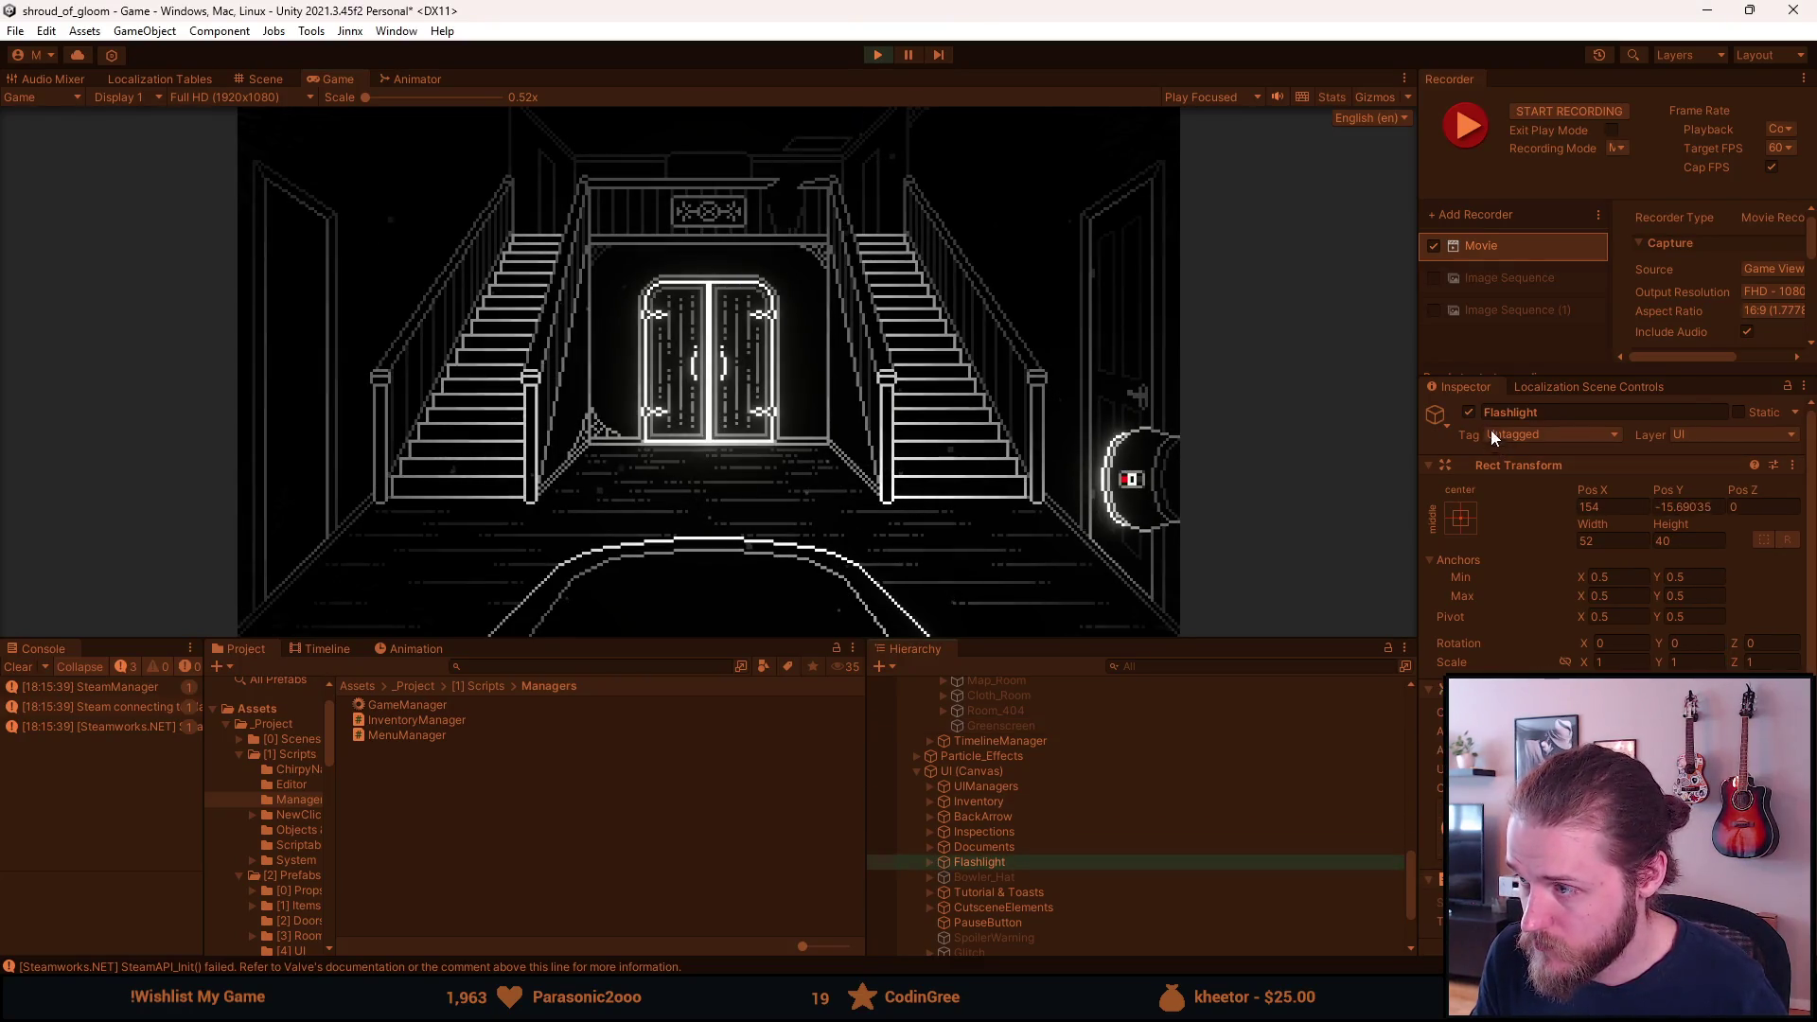
pyautogui.click(1469, 414)
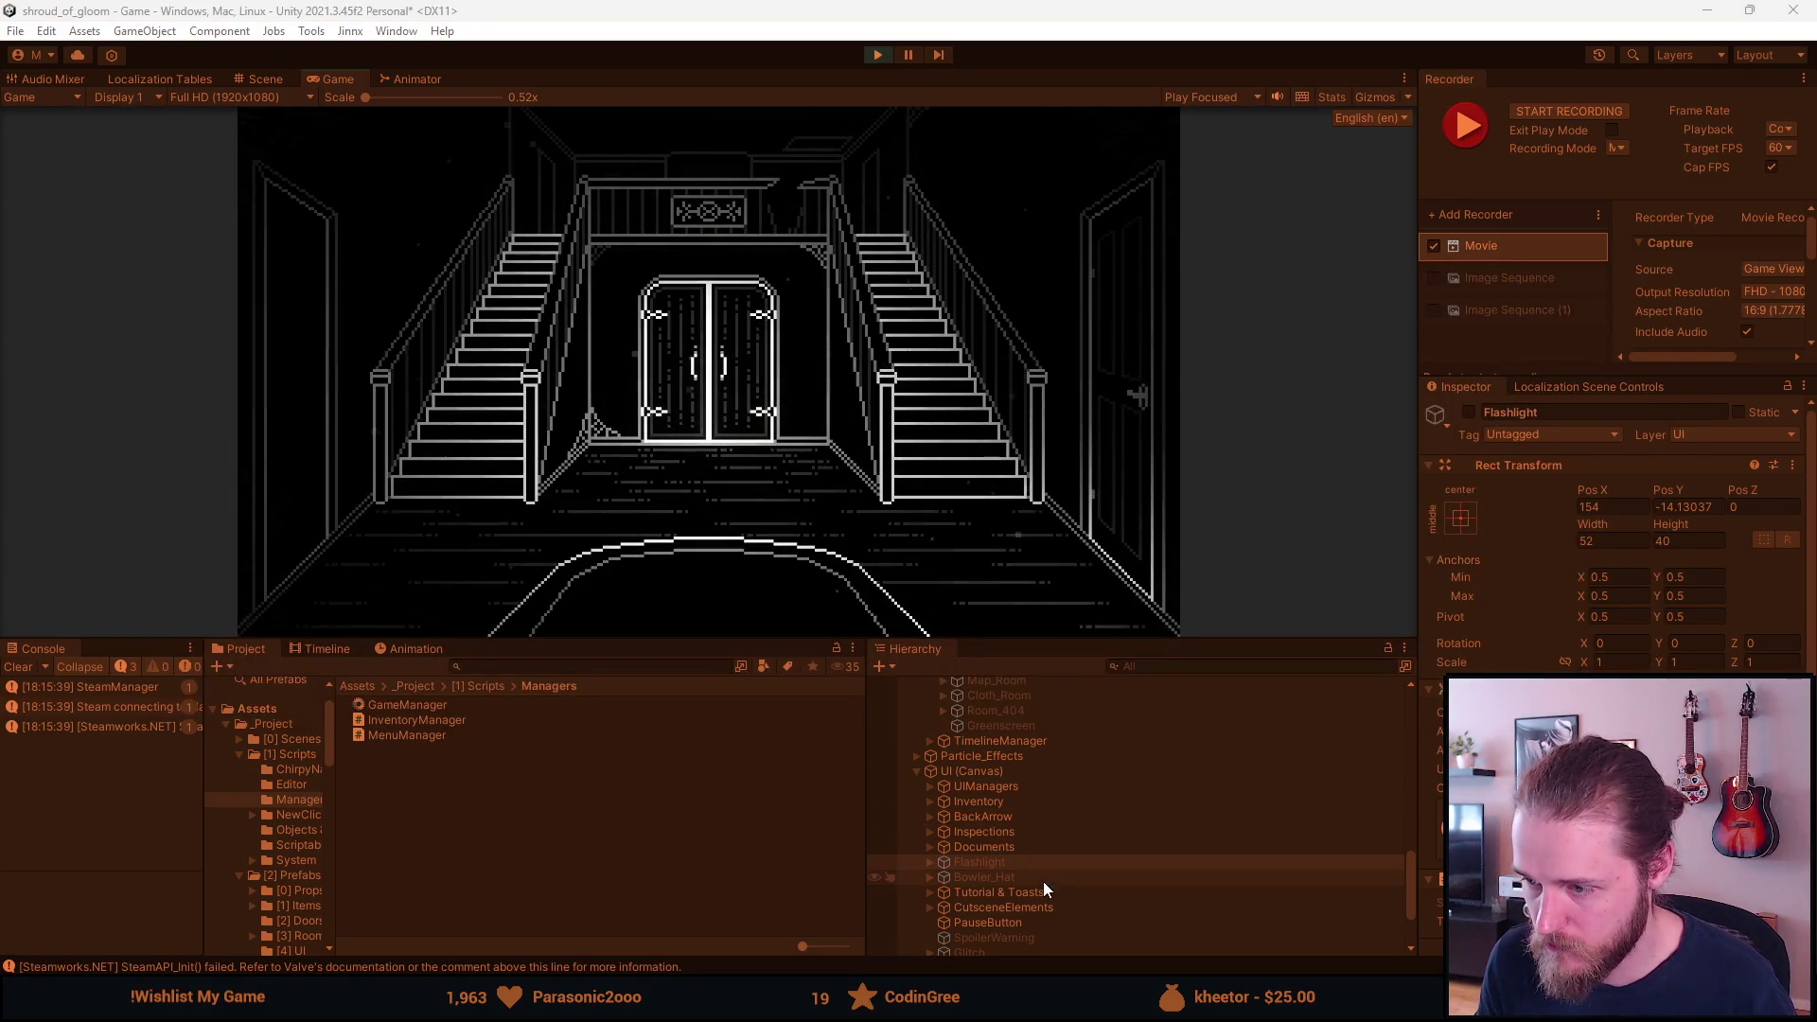
# Expand Cursor_Canvas > Cursor and select CursorLight for inspection.
pyautogui.scroll(-3, 1041, 885)
pyautogui.click(917, 887)
pyautogui.click(959, 903)
pyautogui.click(931, 901)
pyautogui.click(978, 918)
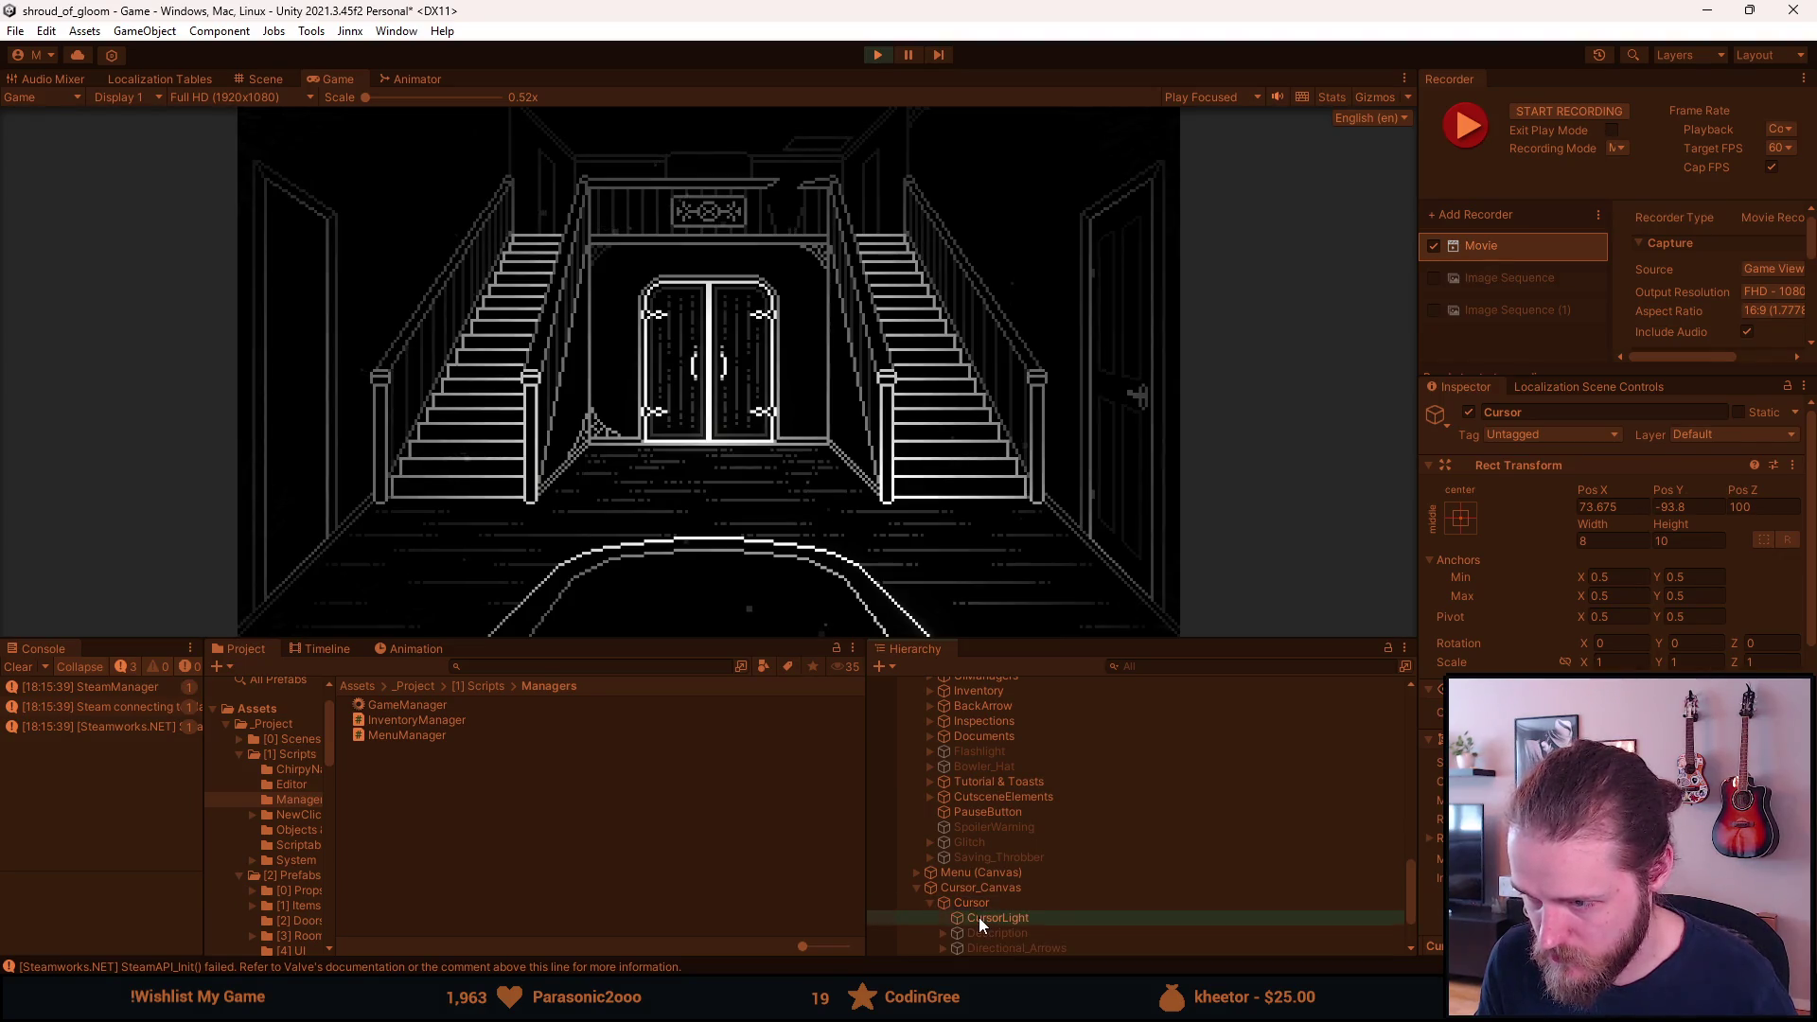
pyautogui.click(1022, 890)
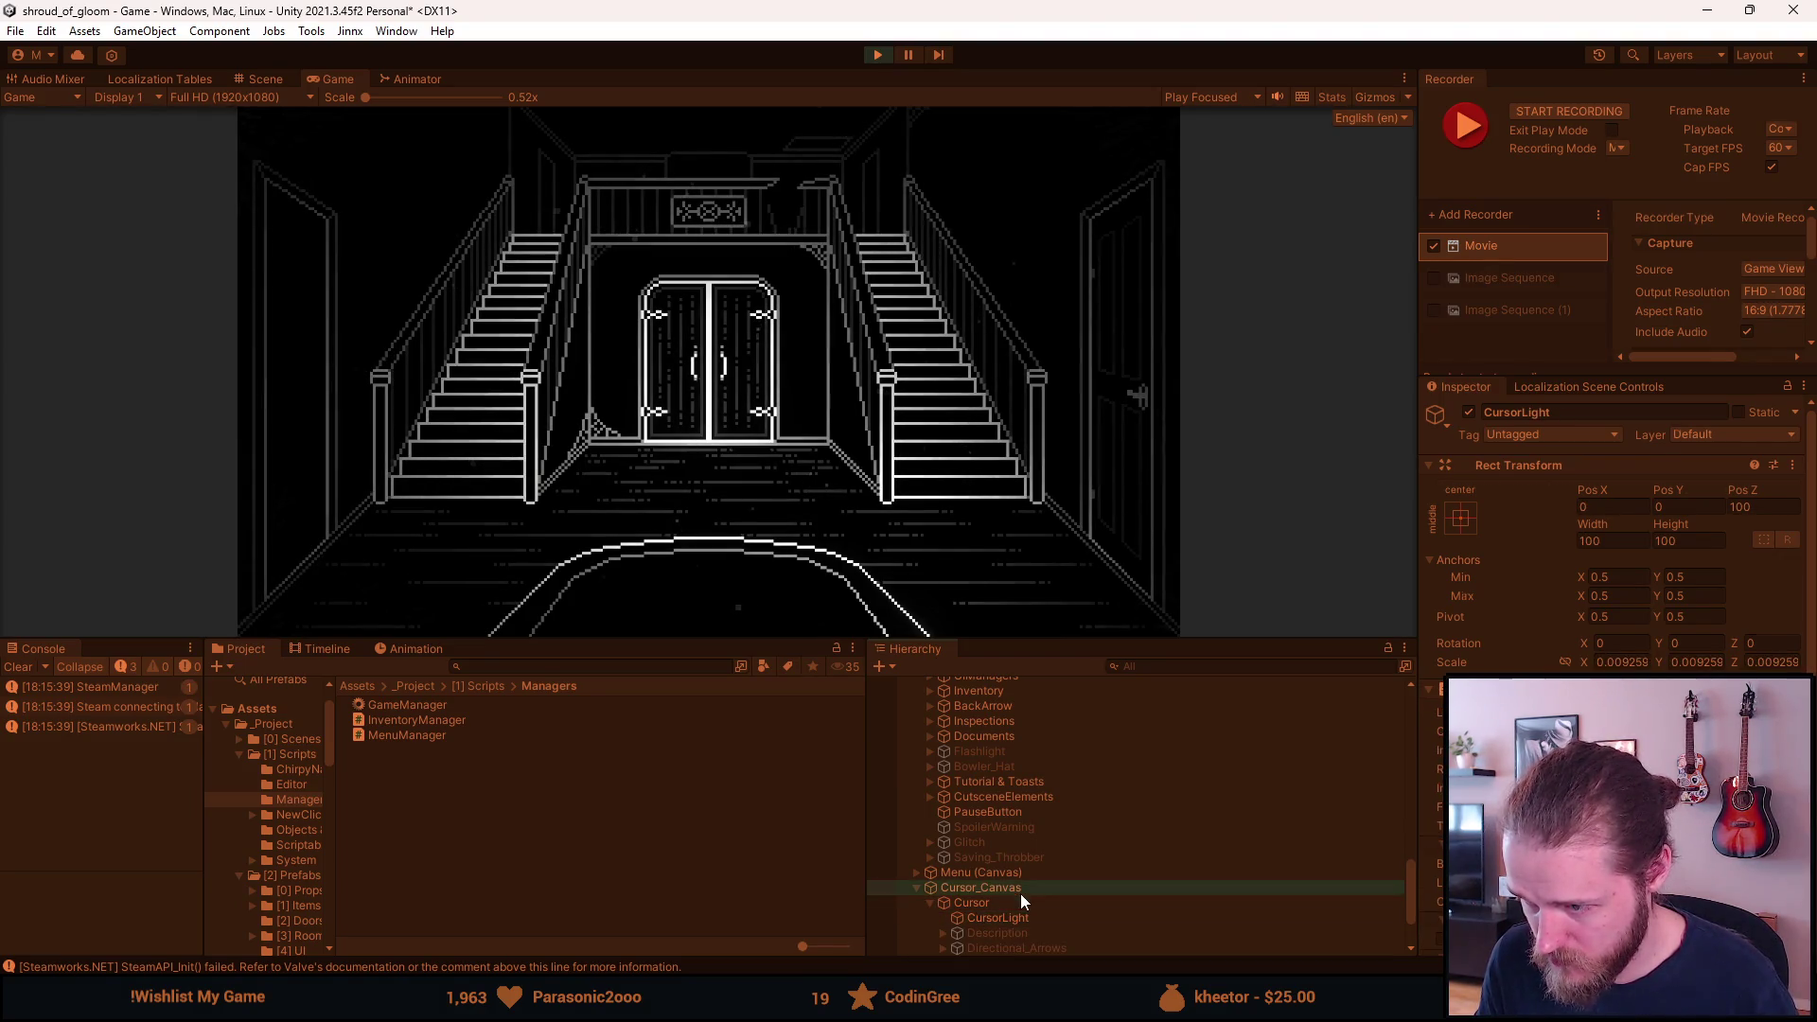
pyautogui.click(1008, 905)
pyautogui.click(1008, 918)
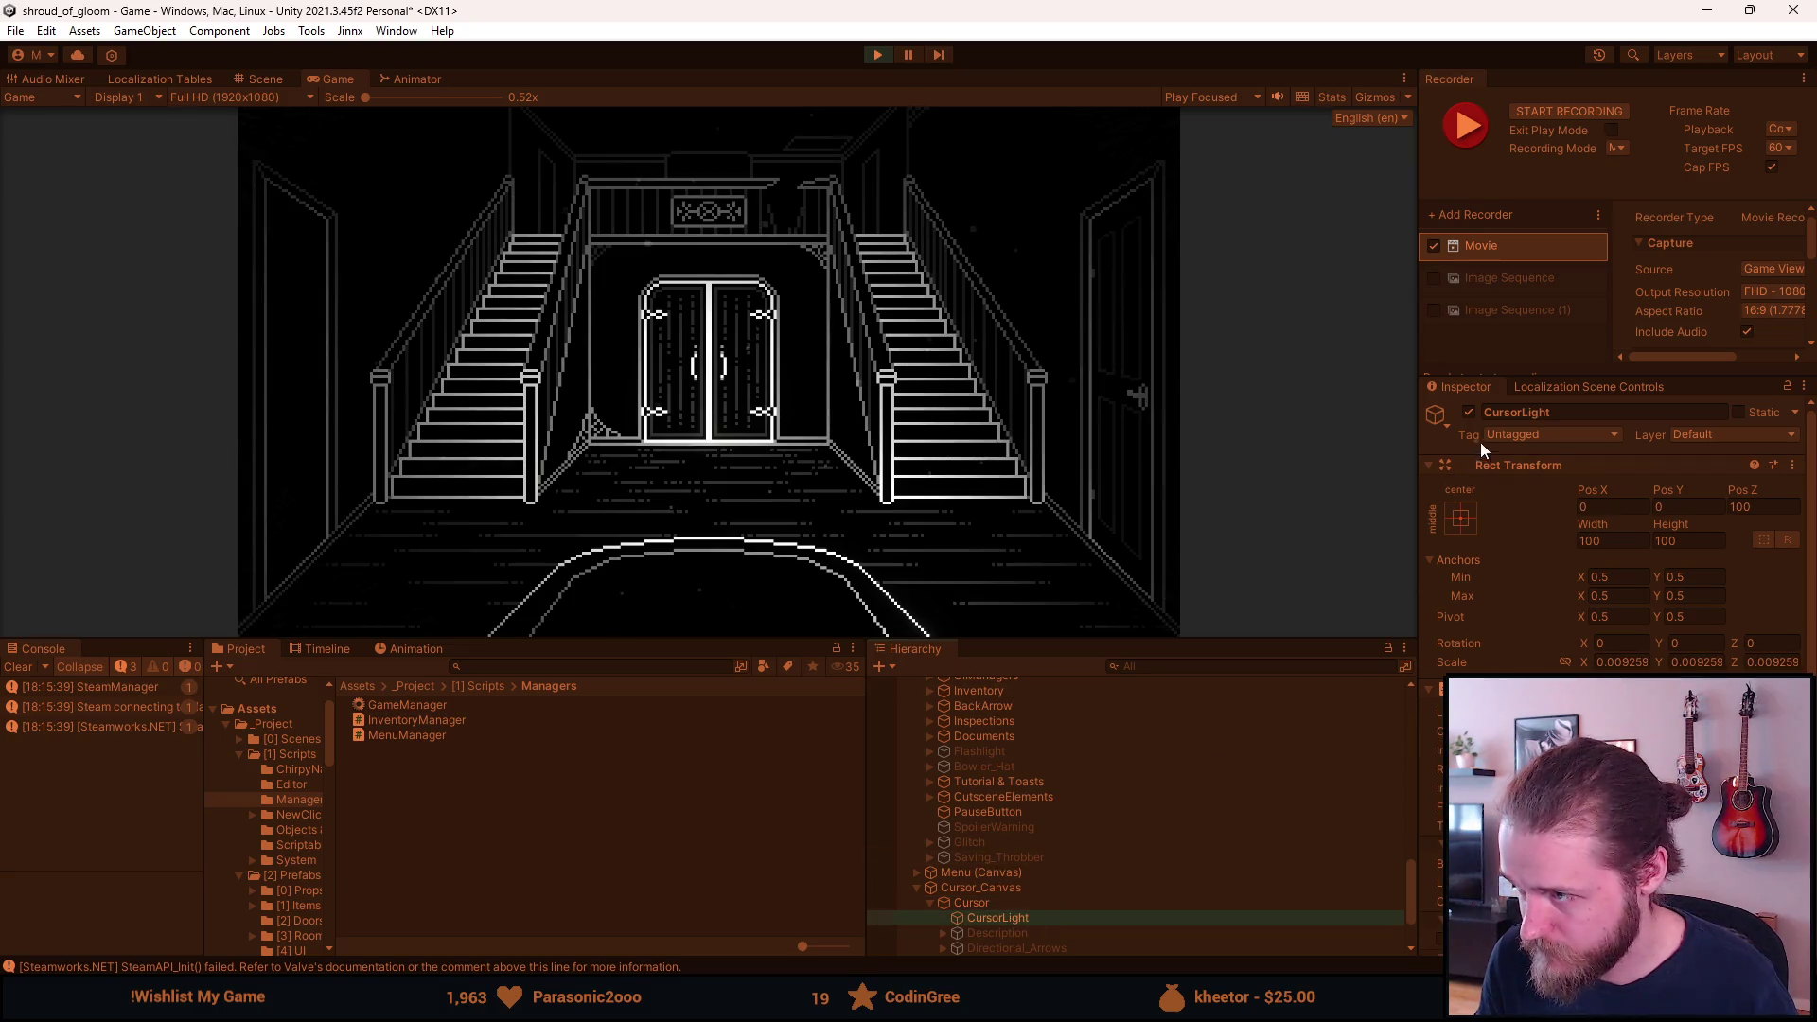
# Disable CursorLight and place an active duplicate directly under Cursor_Canvas.
pyautogui.click(1468, 411)
pyautogui.scroll(-3, 1474, 413)
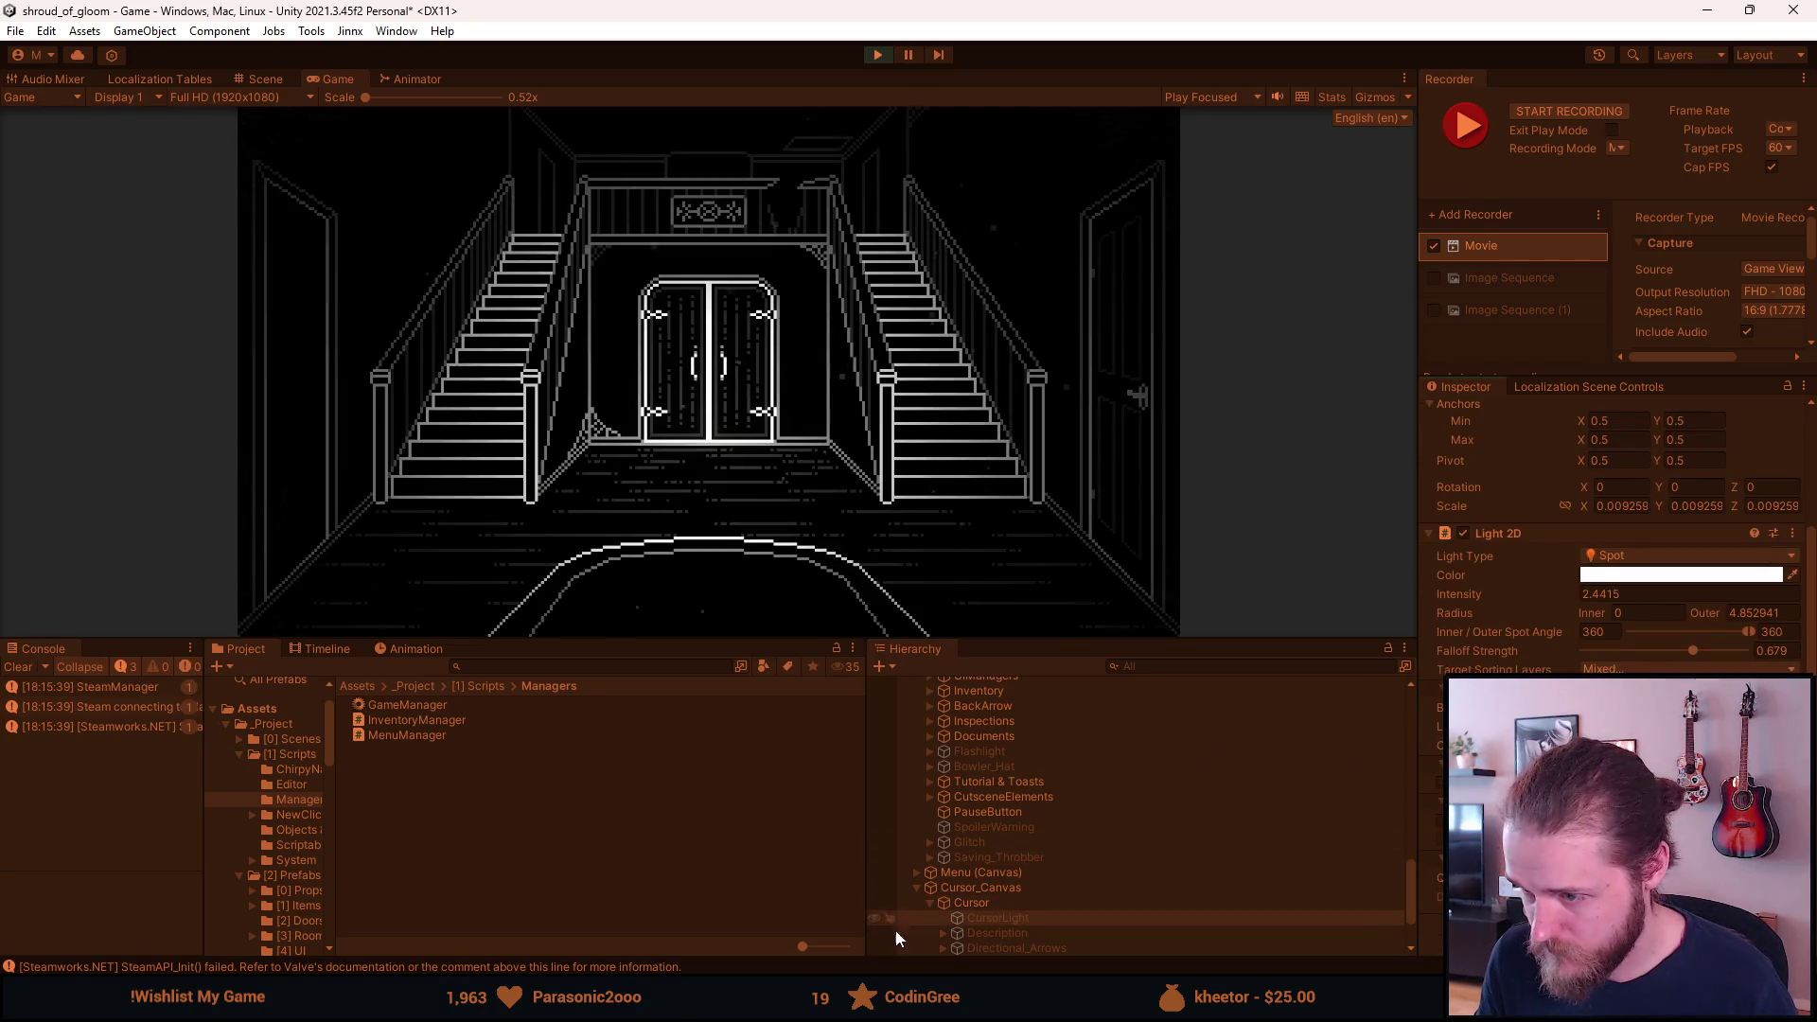
pyautogui.hotkey('ctrl', 'd')
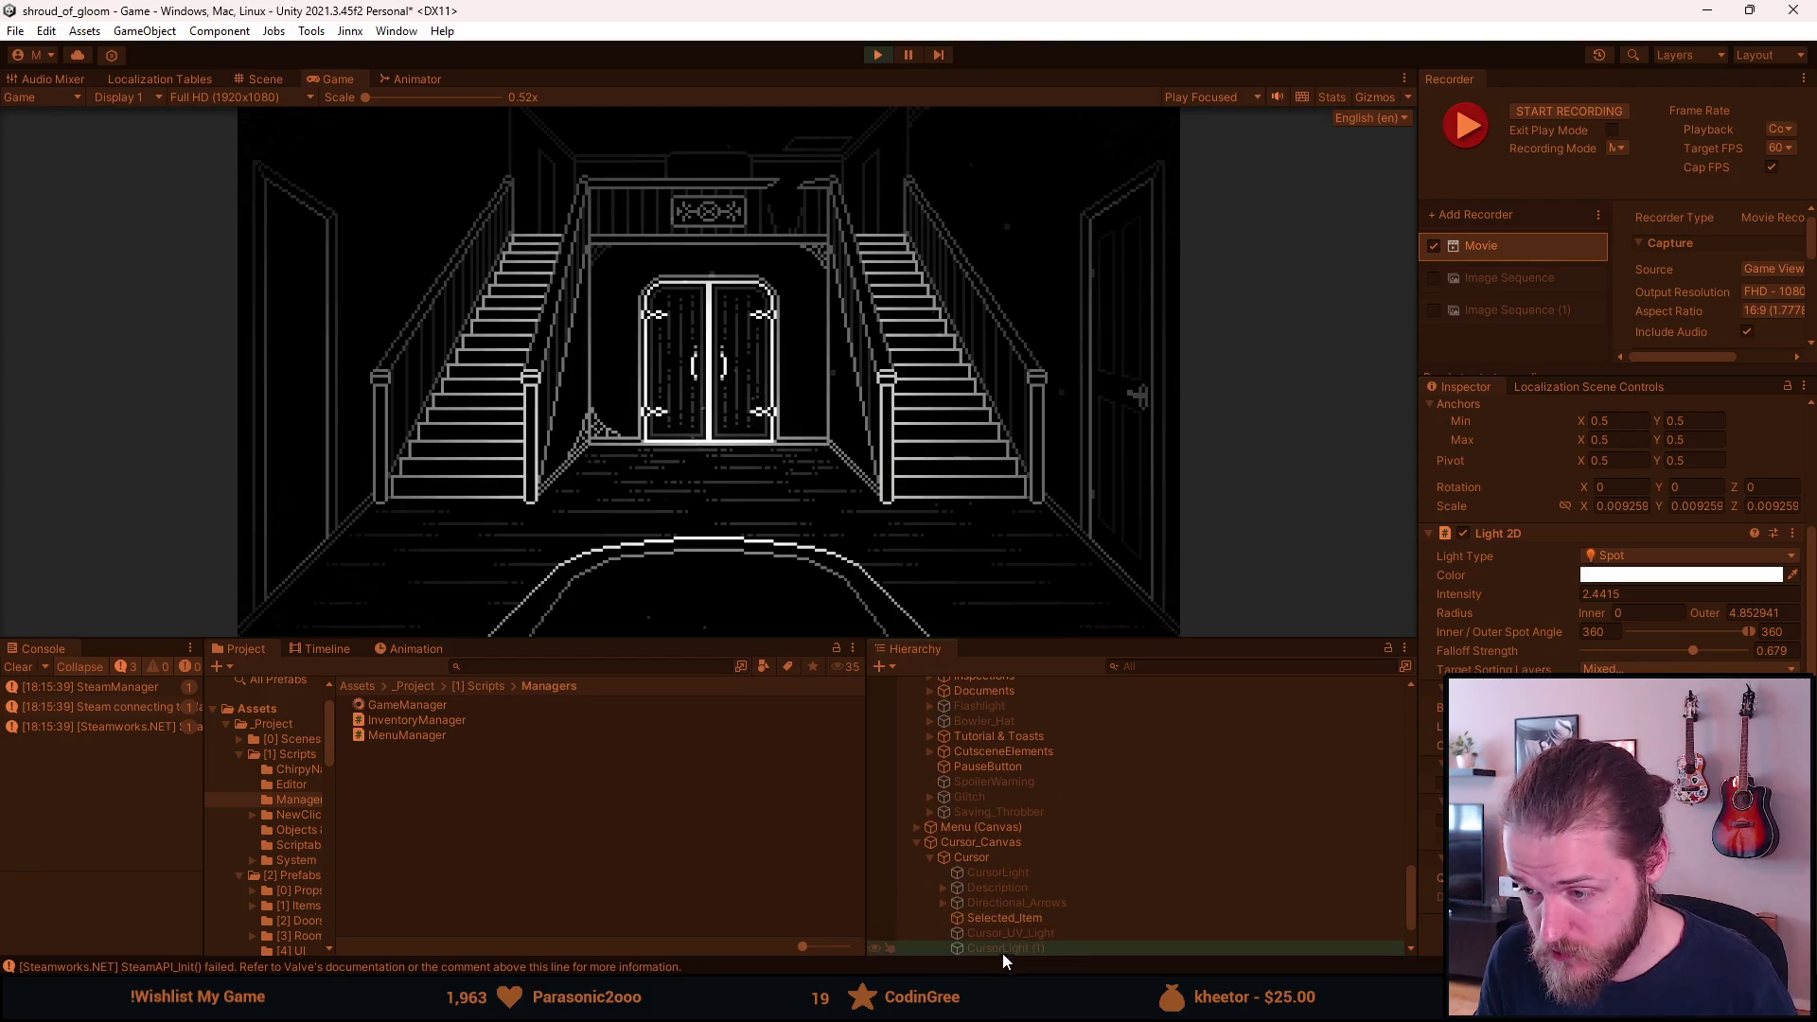
pyautogui.moveTo(971, 854); pyautogui.dragTo(965, 850)
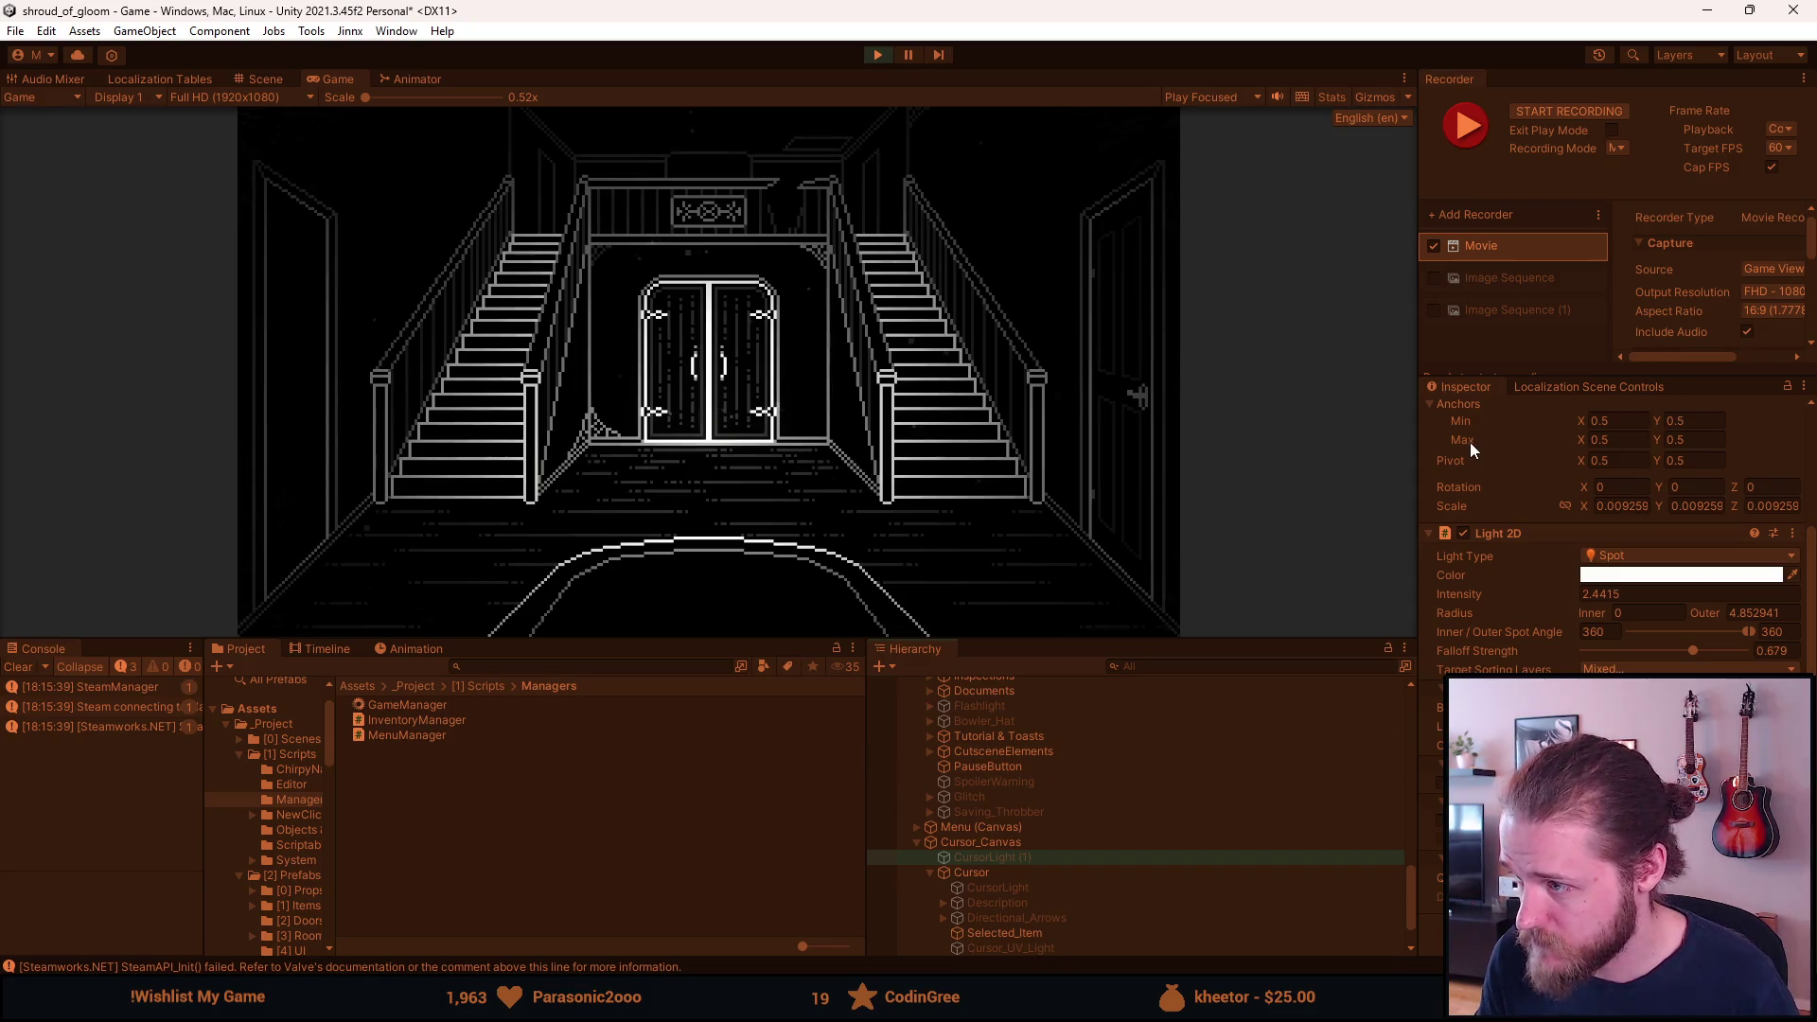
pyautogui.scroll(3, 1476, 426)
pyautogui.click(1470, 411)
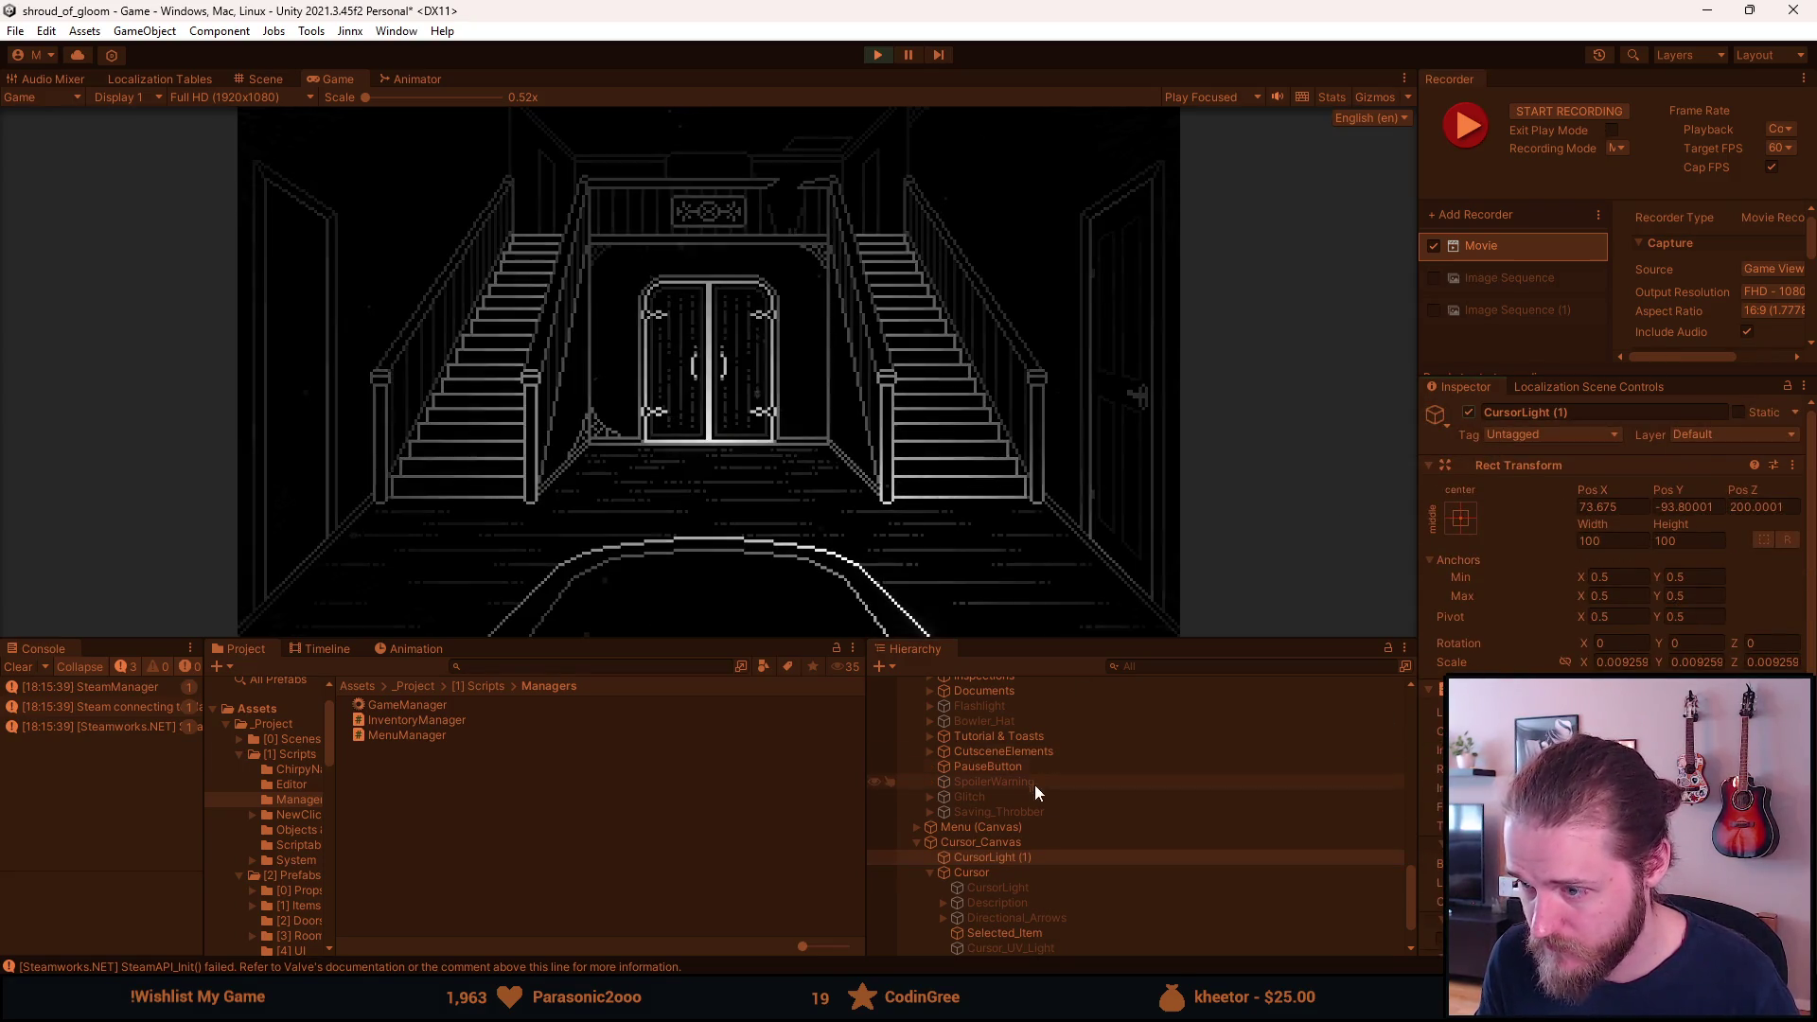
# Set the CursorLight copy's Pos X and Pos Y to 0.
pyautogui.click(1704, 508)
pyautogui.click(1620, 508)
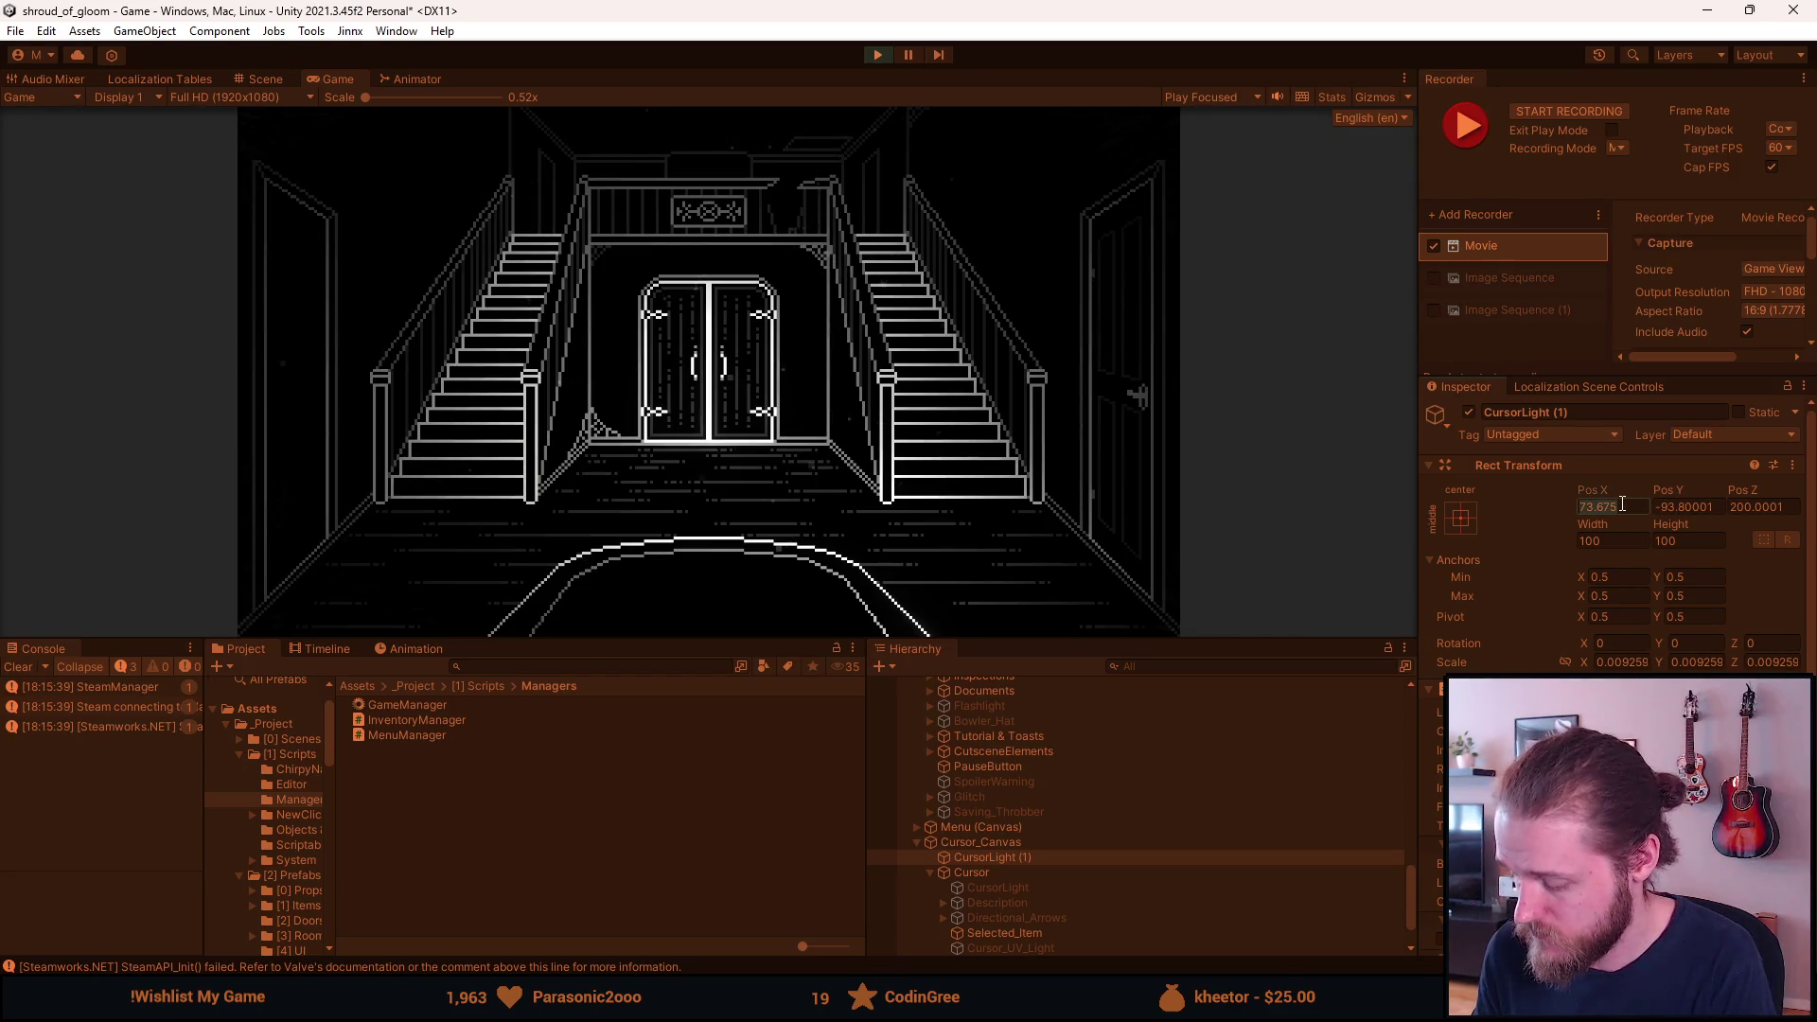
pyautogui.write('0')
pyautogui.press('Tab')
pyautogui.write('0')
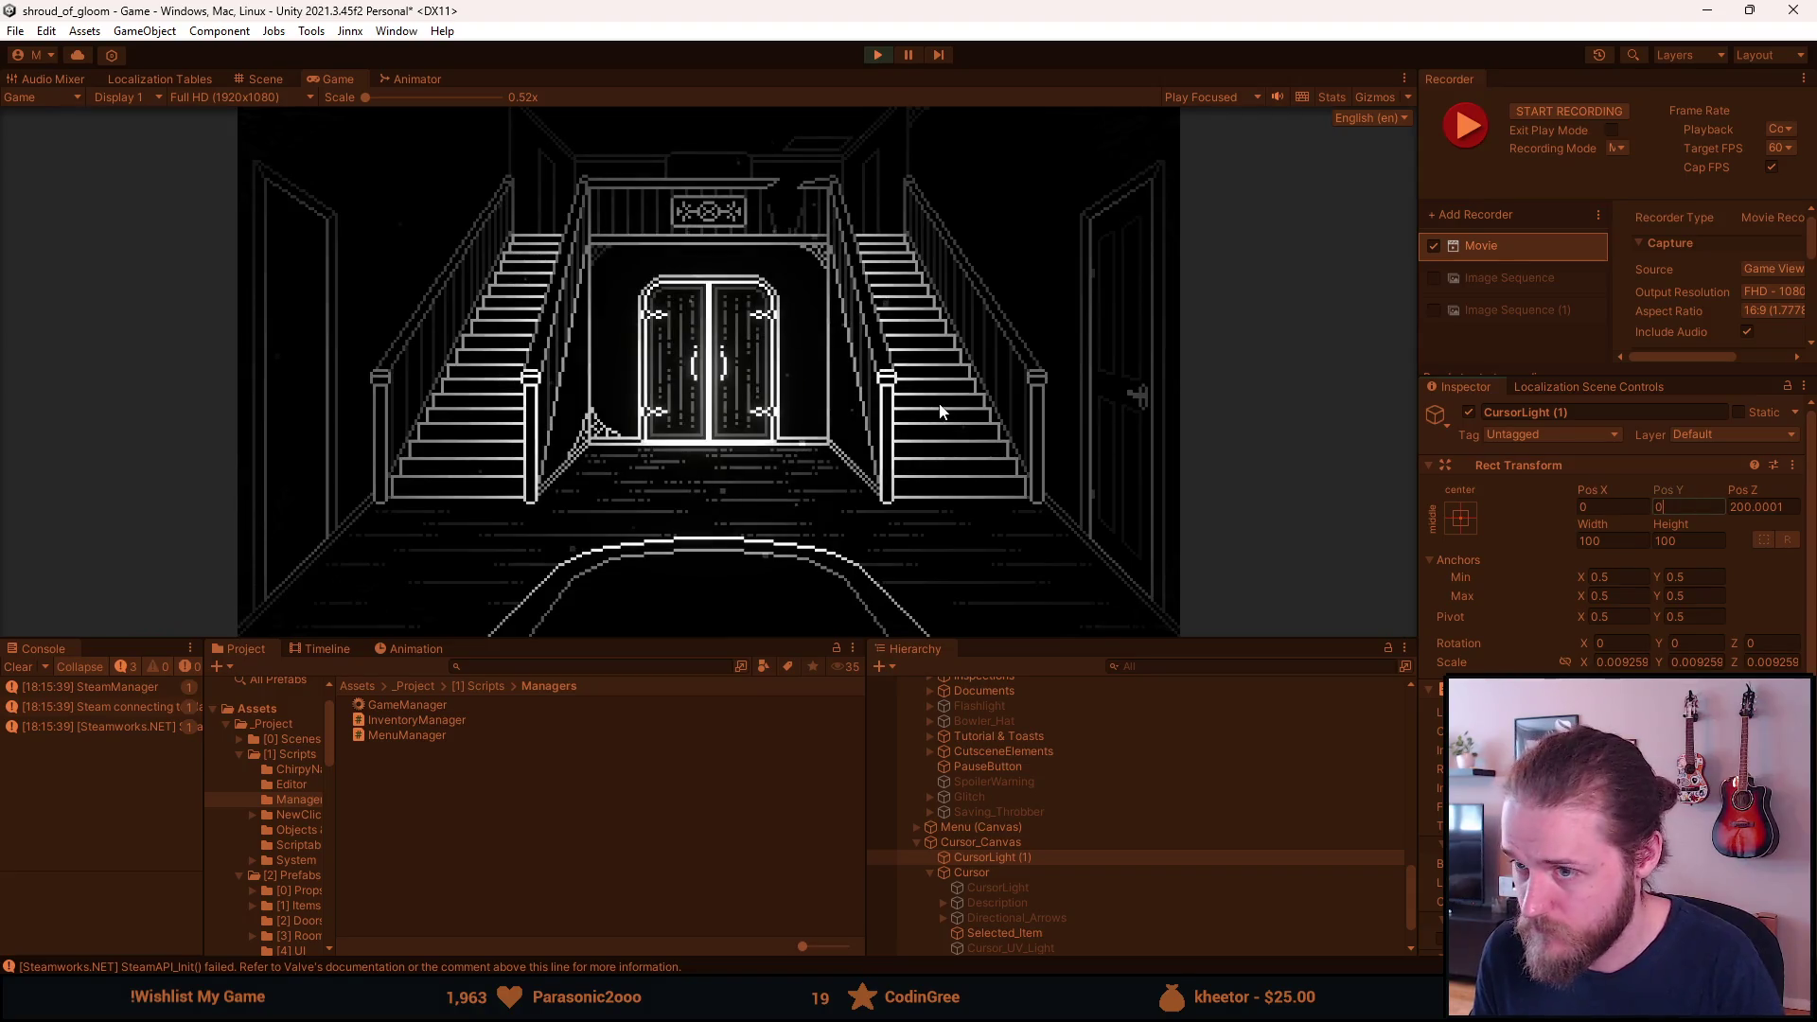
pyautogui.click(781, 503)
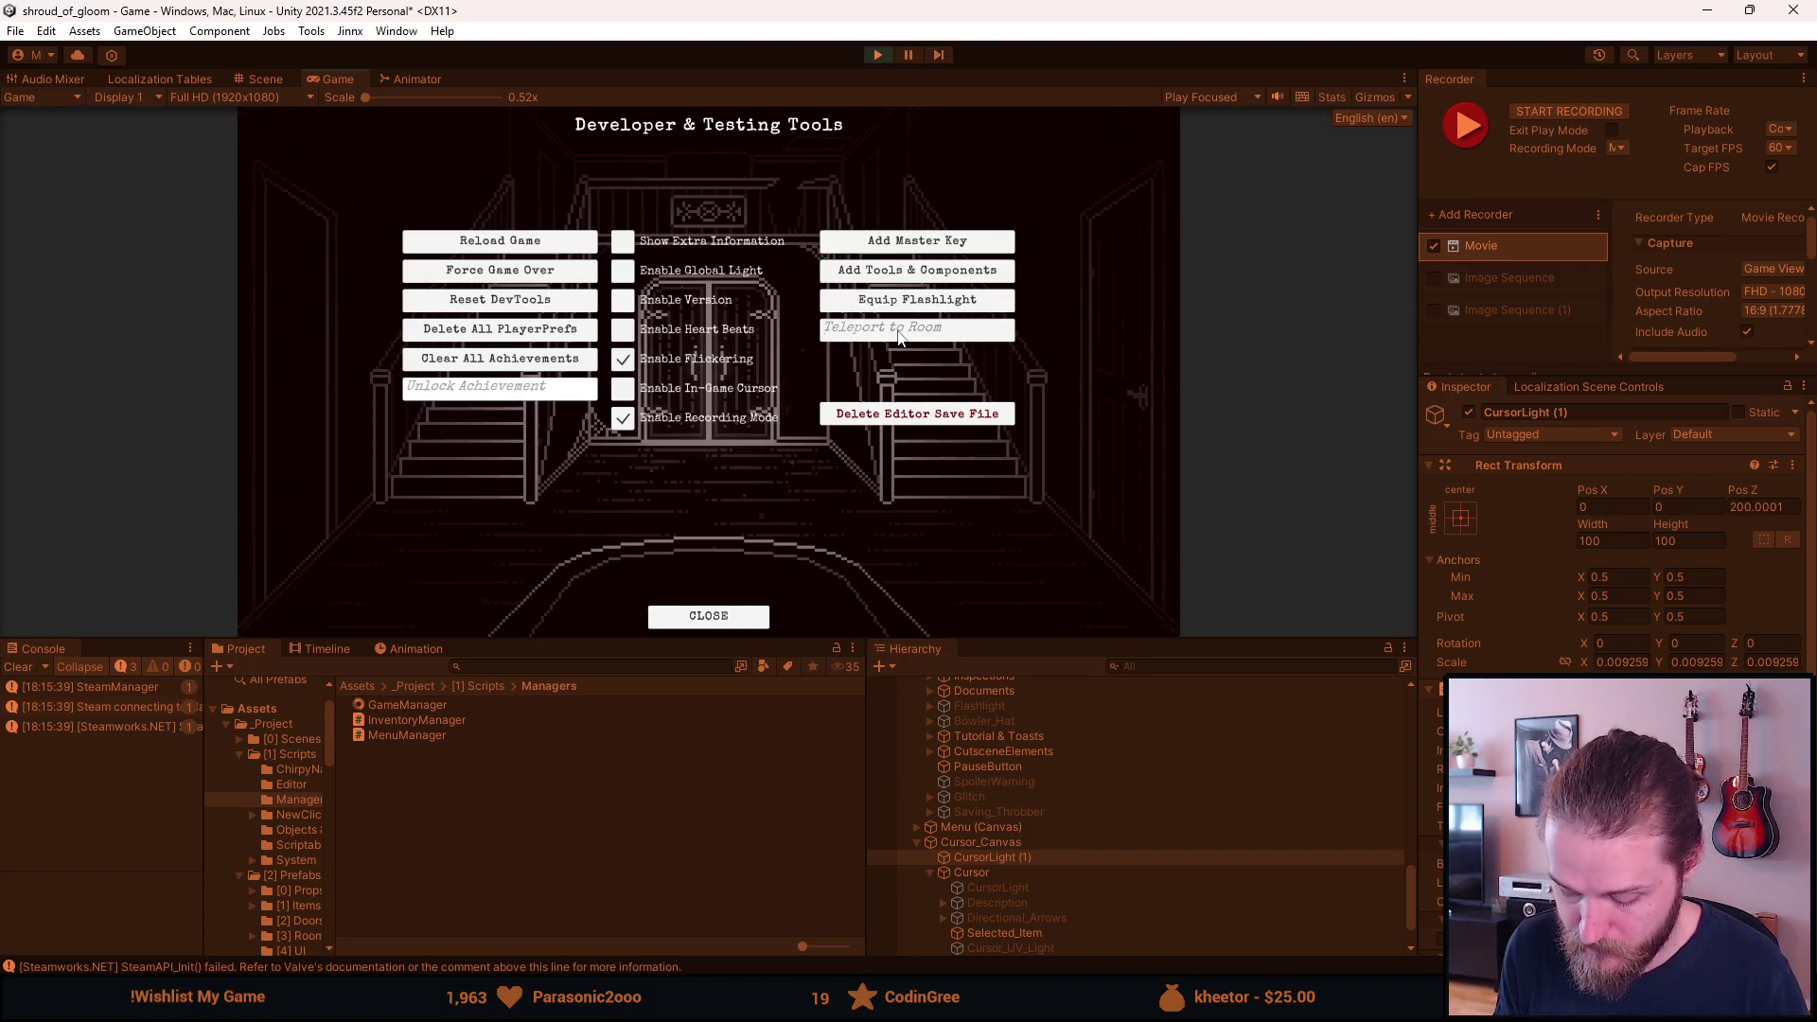
# Enter Attic_Entrance_Room in Teleport to Room to jump to the attic door scene.
pyautogui.write('Attic_Entrance')
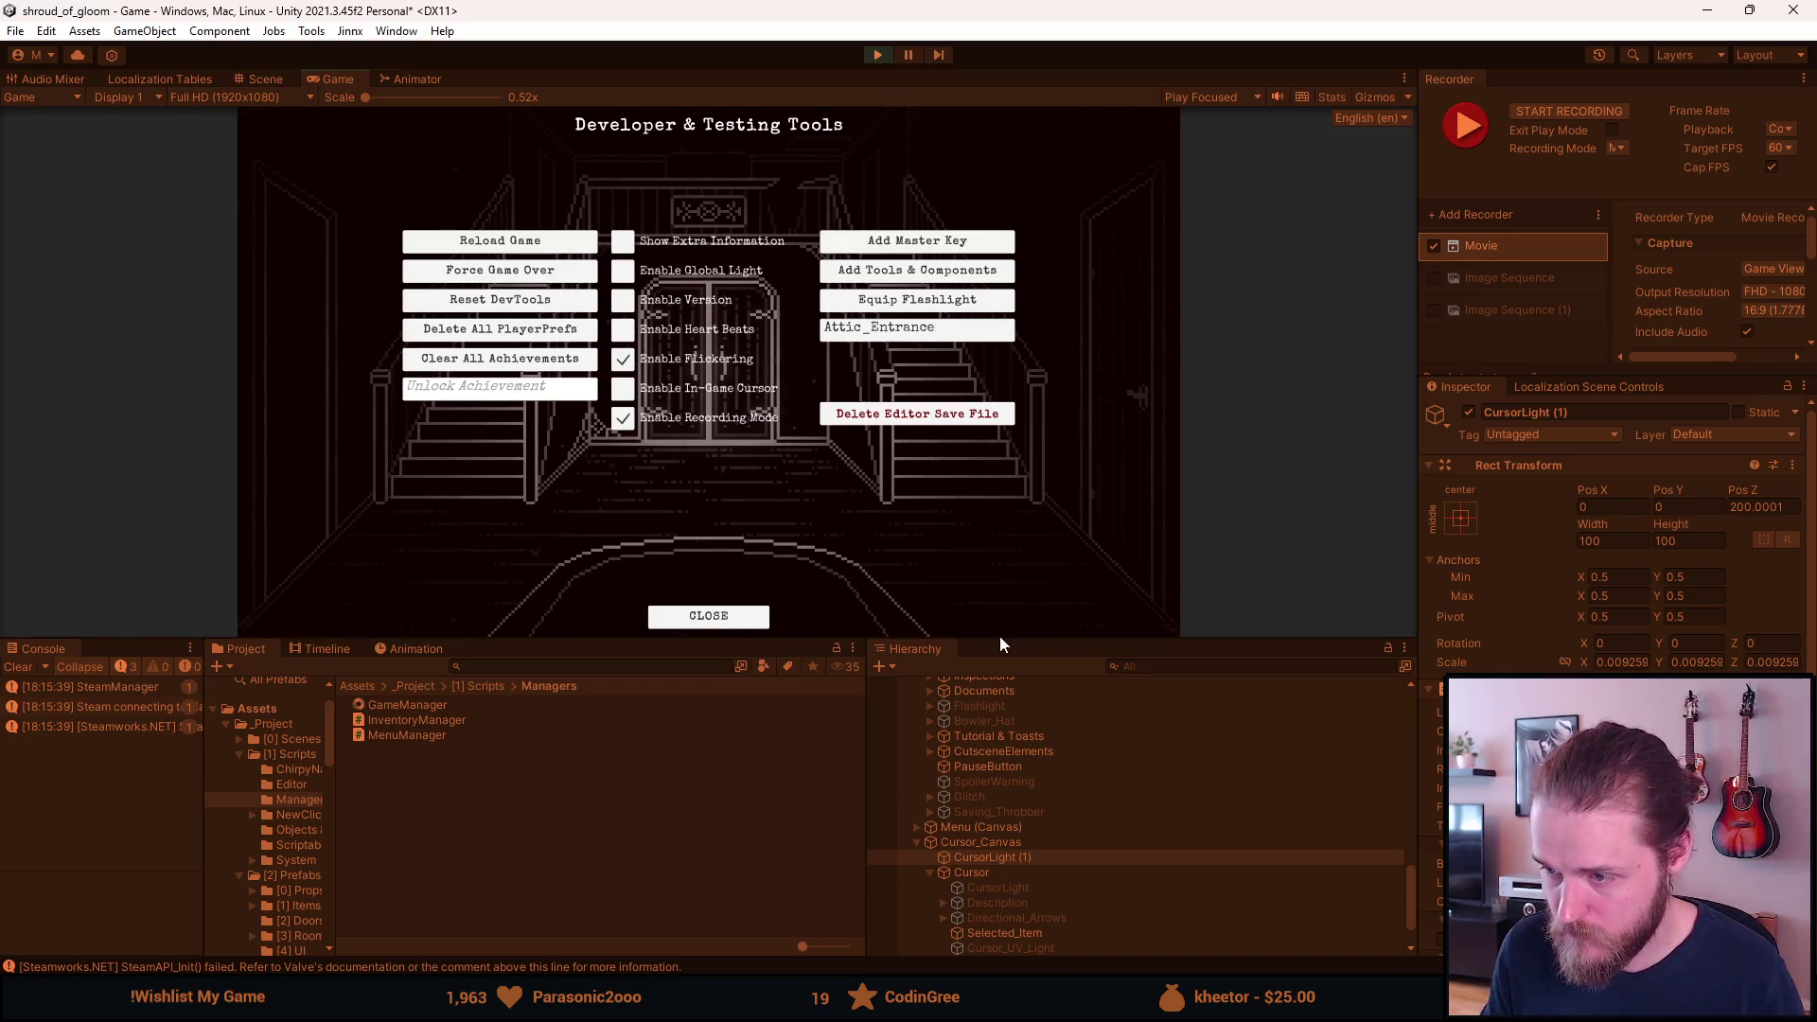
pyautogui.scroll(3, 1073, 801)
pyautogui.scroll(5, 1075, 802)
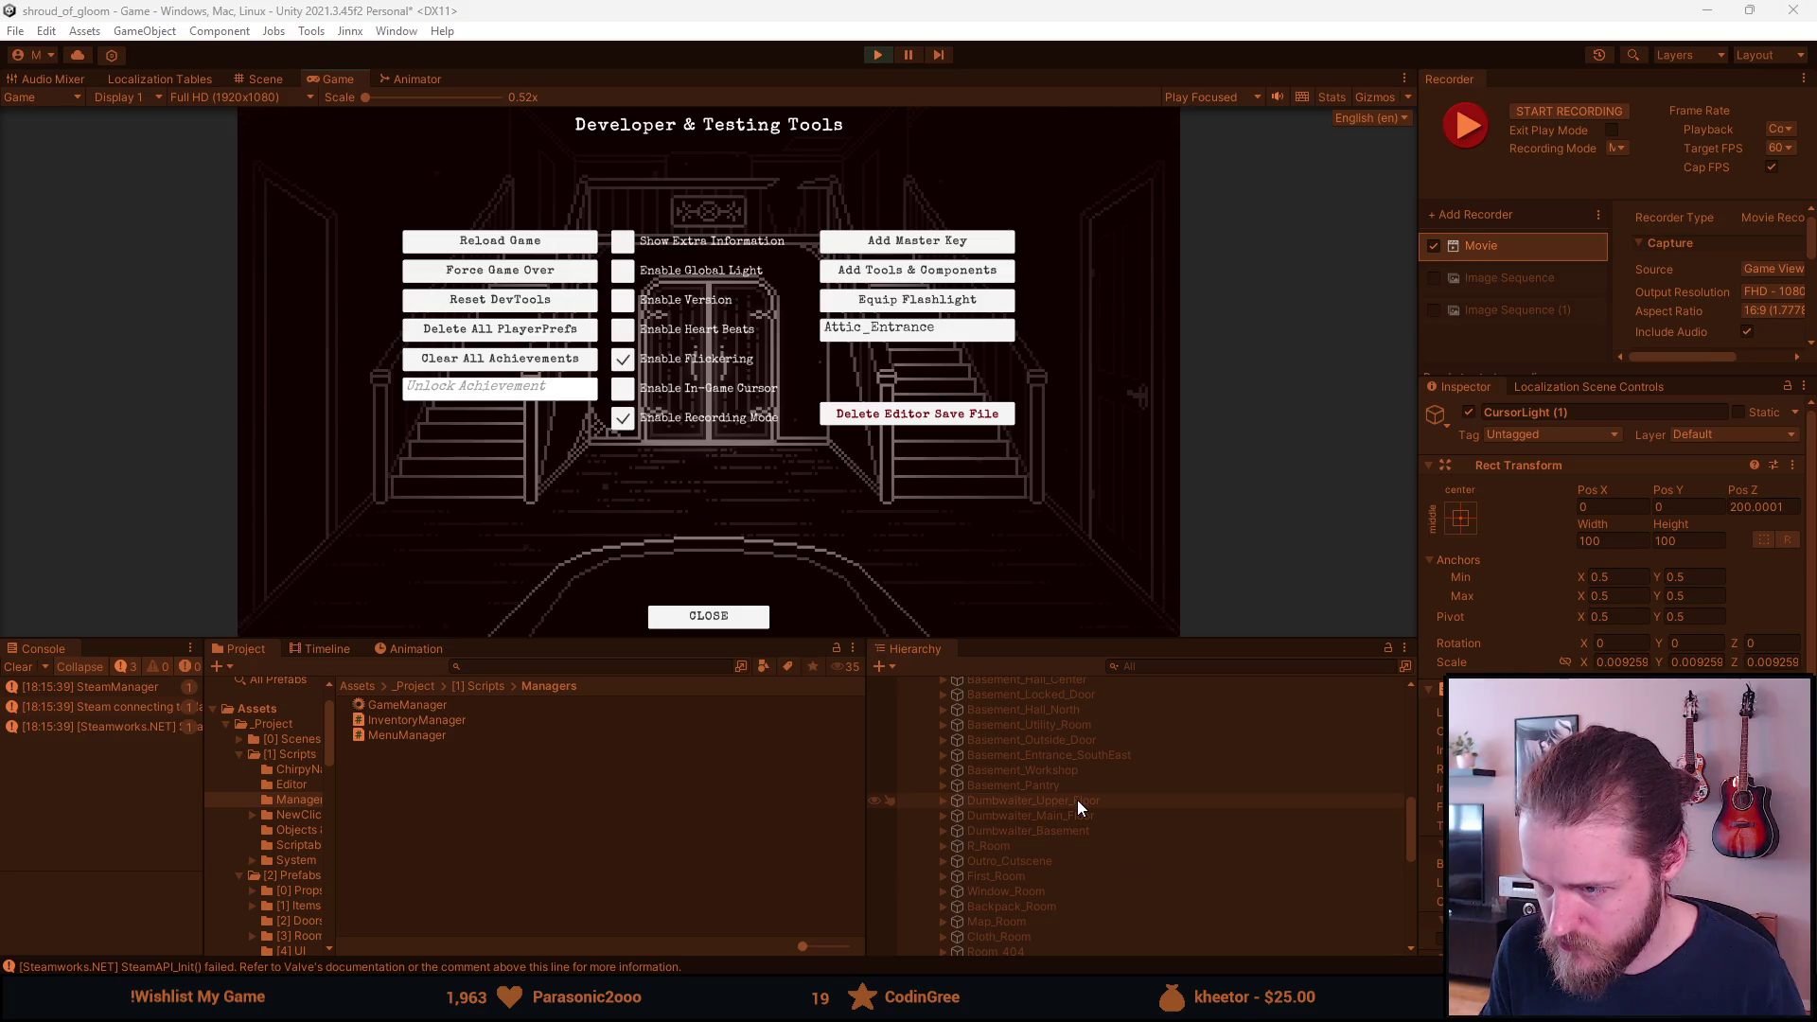
pyautogui.scroll(5, 1076, 798)
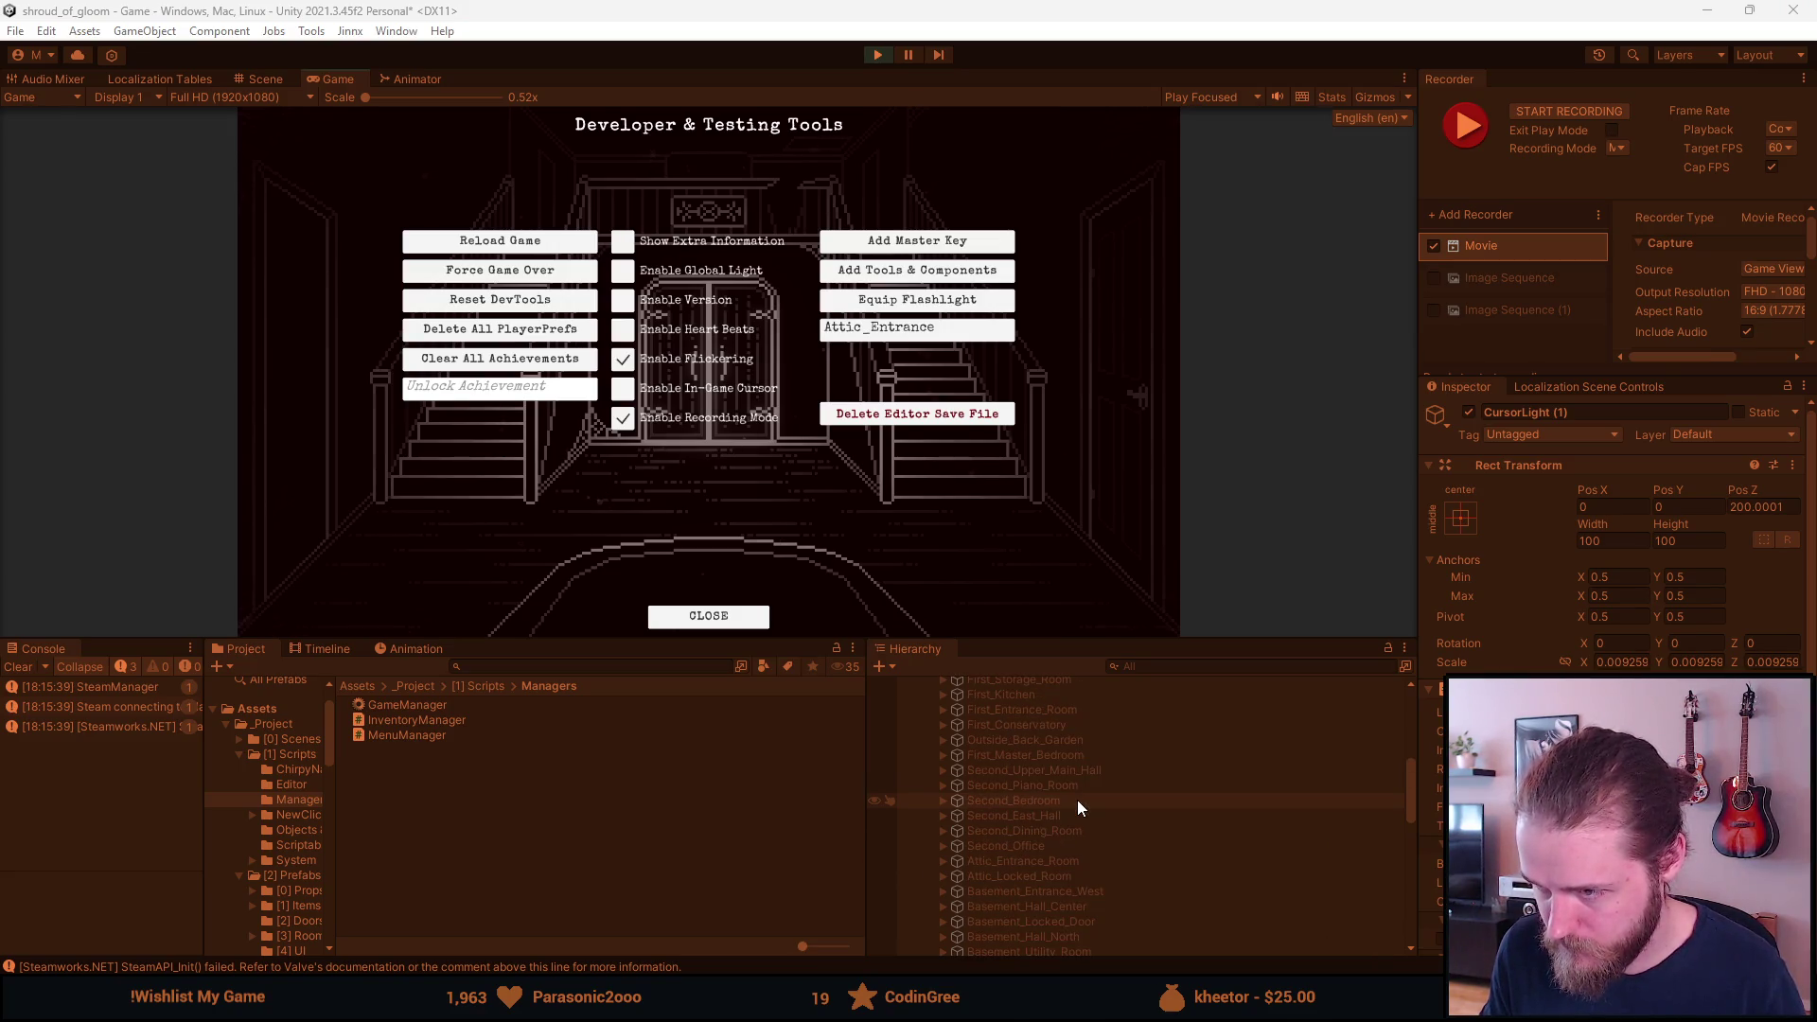
pyautogui.click(955, 331)
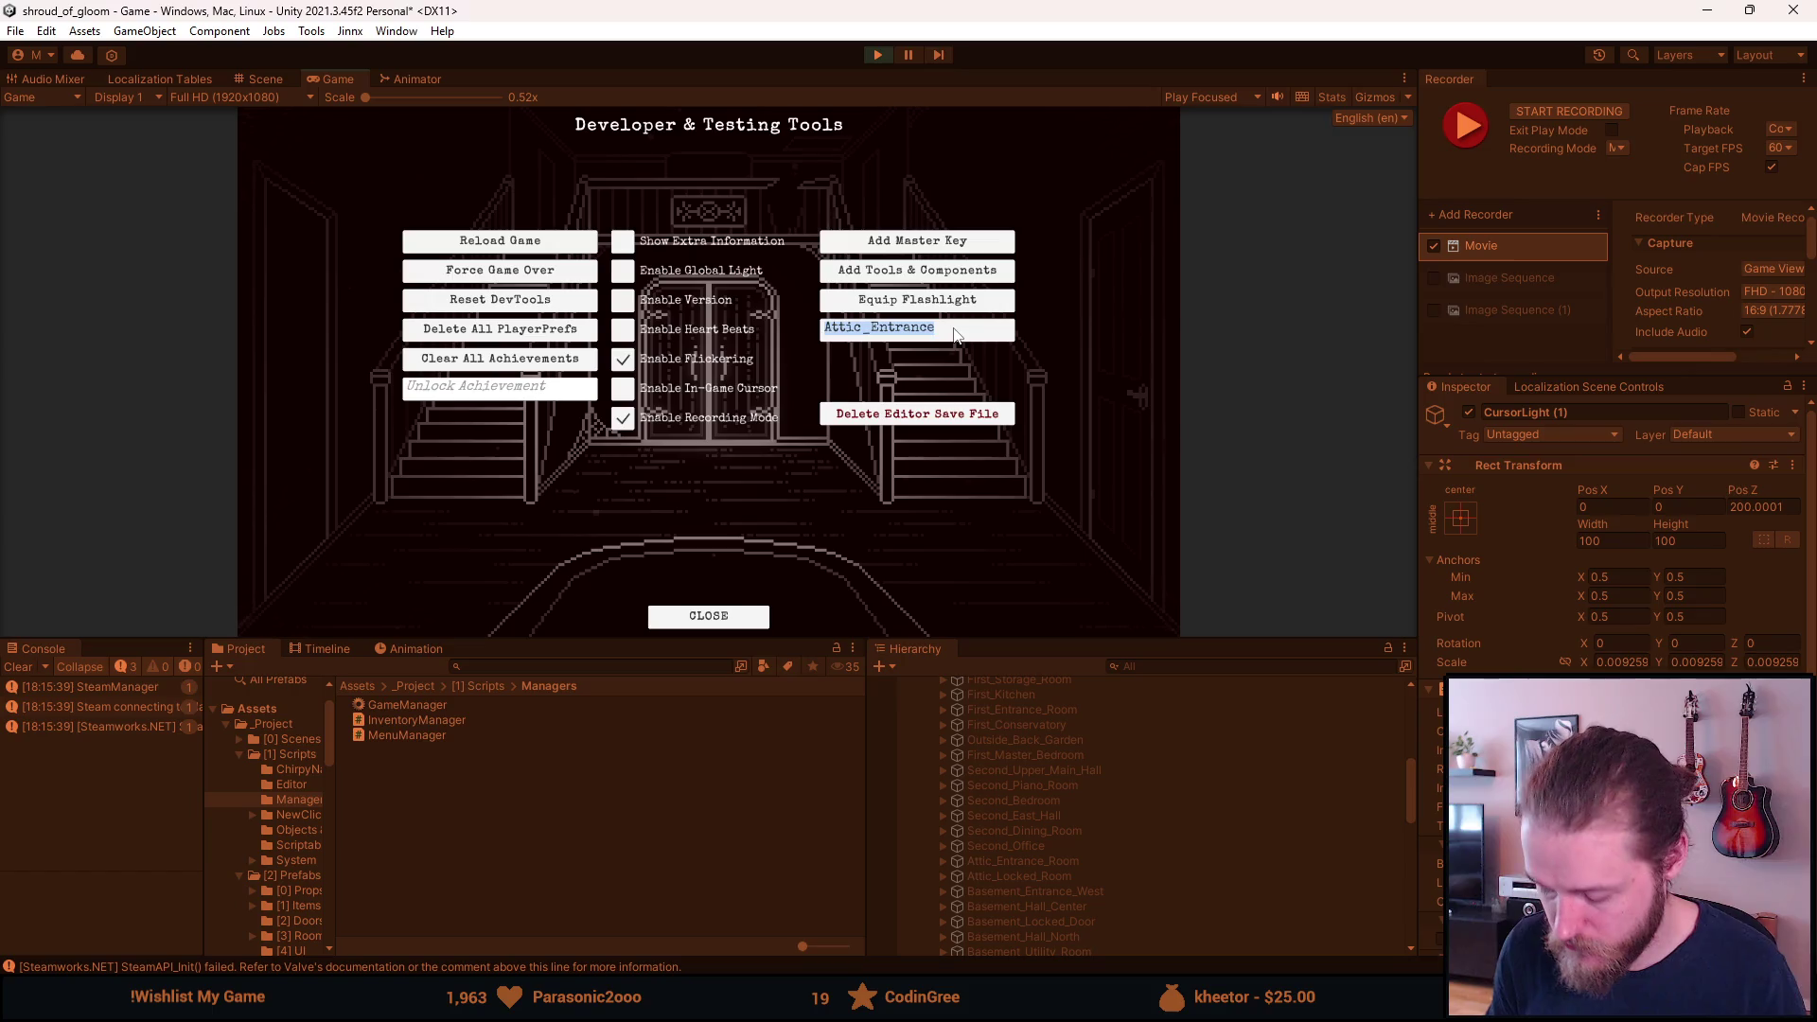
pyautogui.write('_Room')
pyautogui.press('Return')
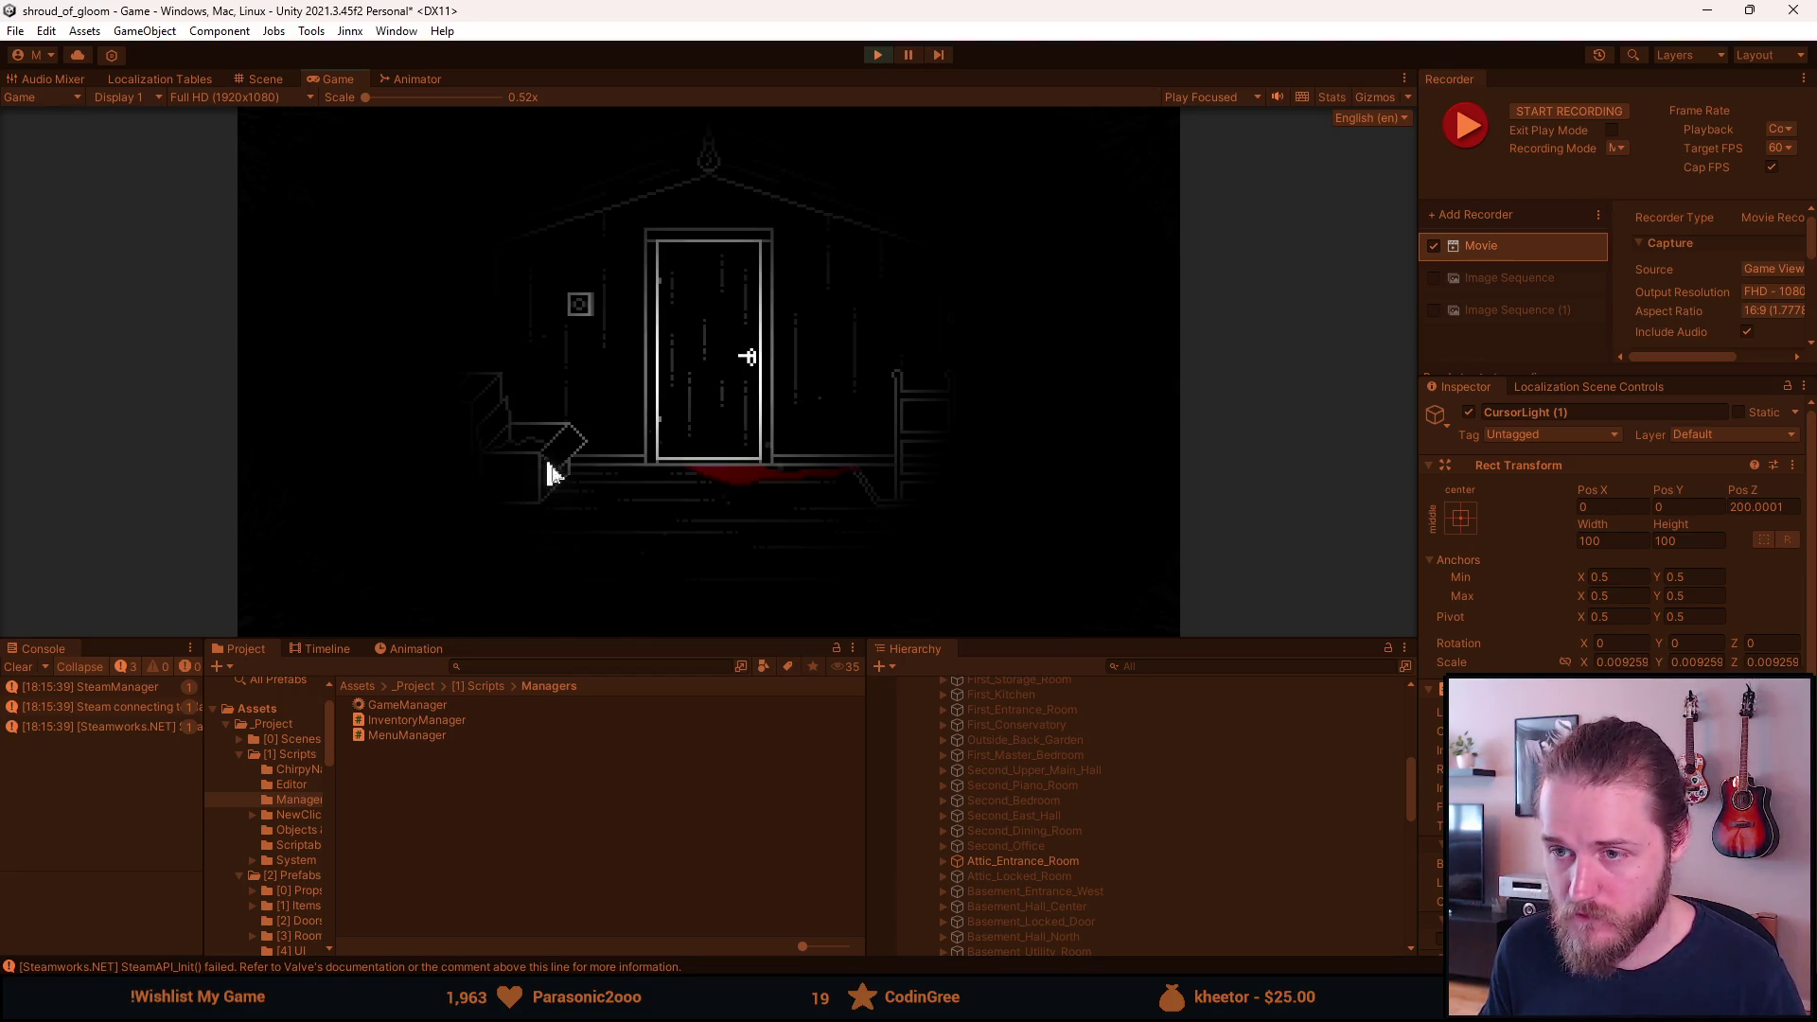
# Record a movie clip of the attic door scene, starting with F10 and stopping via STOP RECORDING.
pyautogui.press('F1')
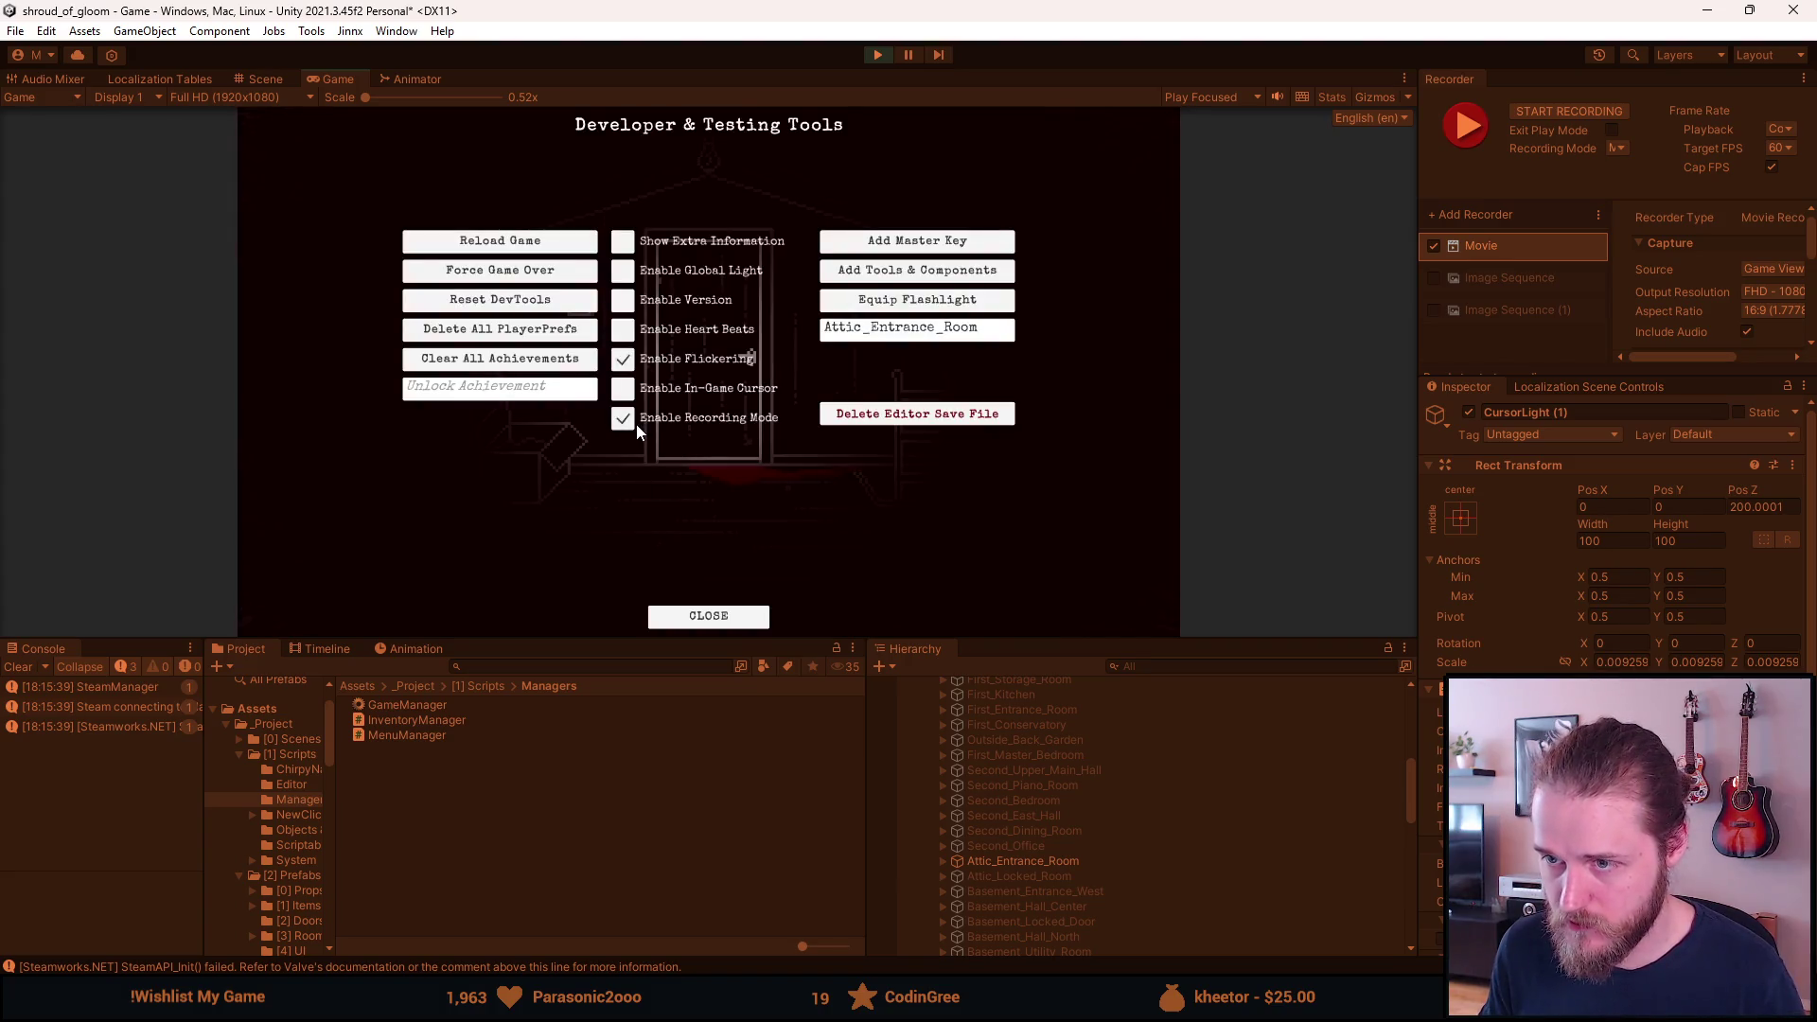
pyautogui.press('F1')
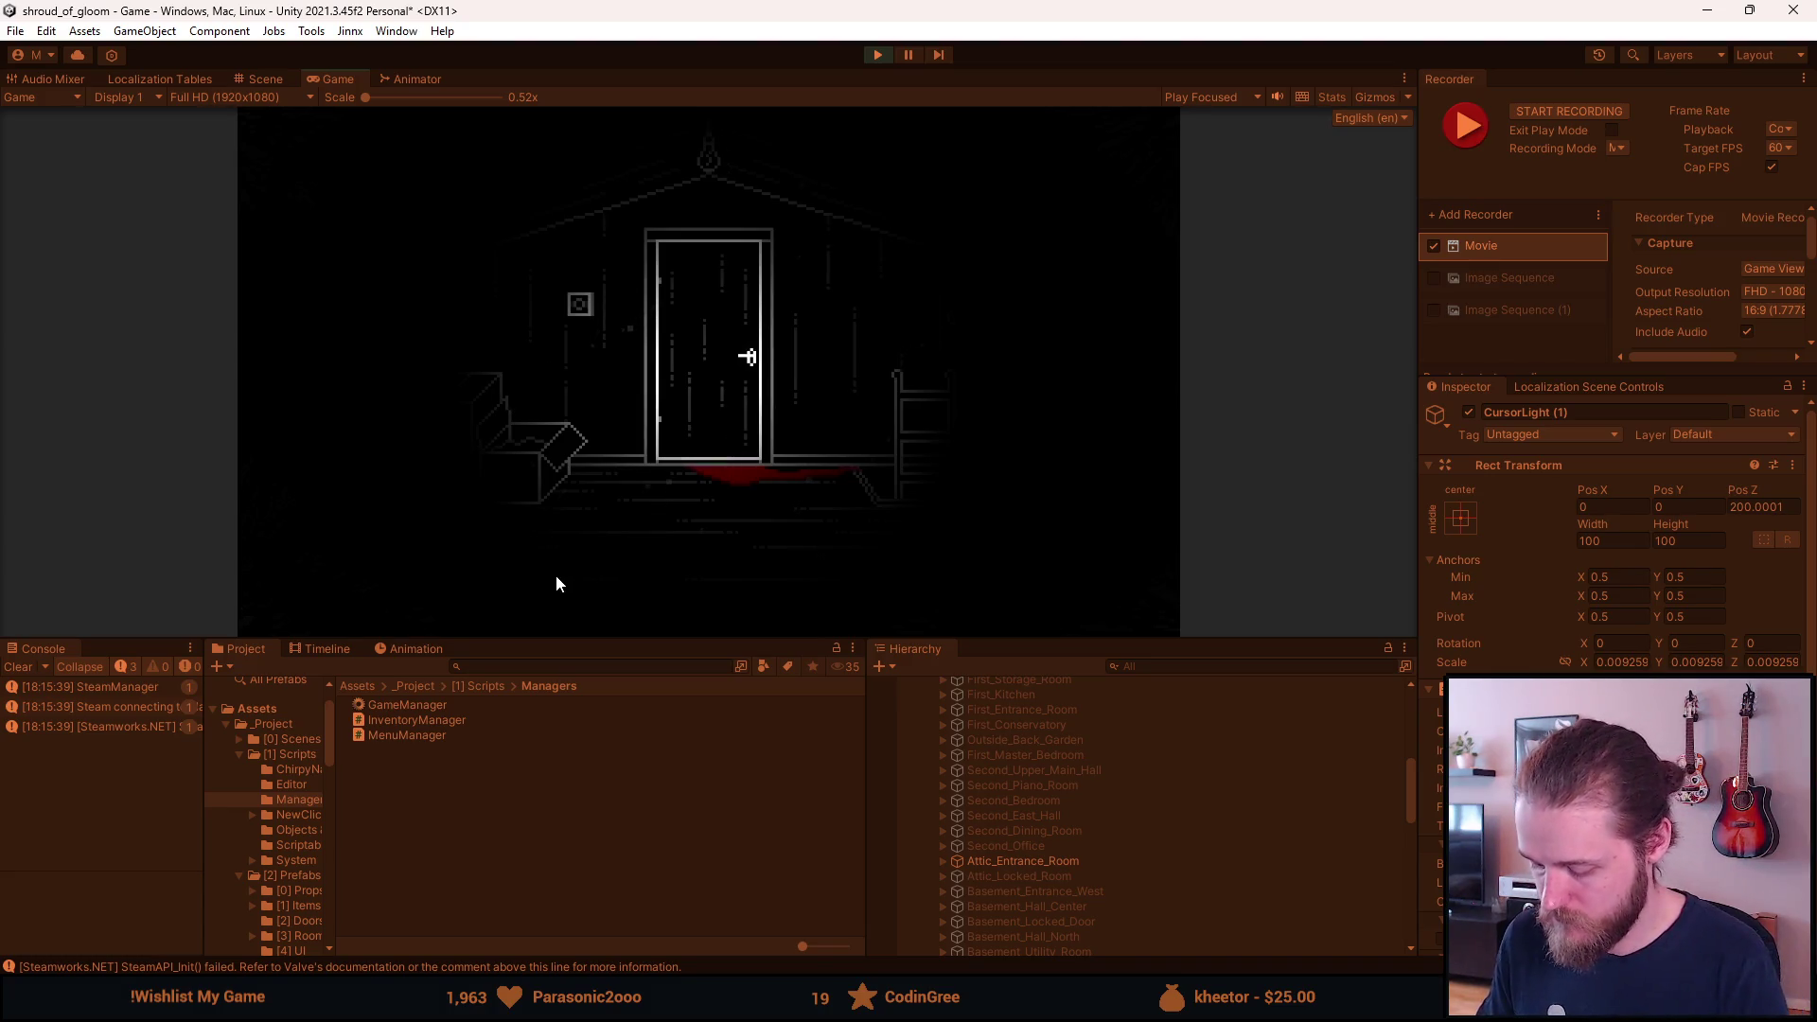
pyautogui.press('F10')
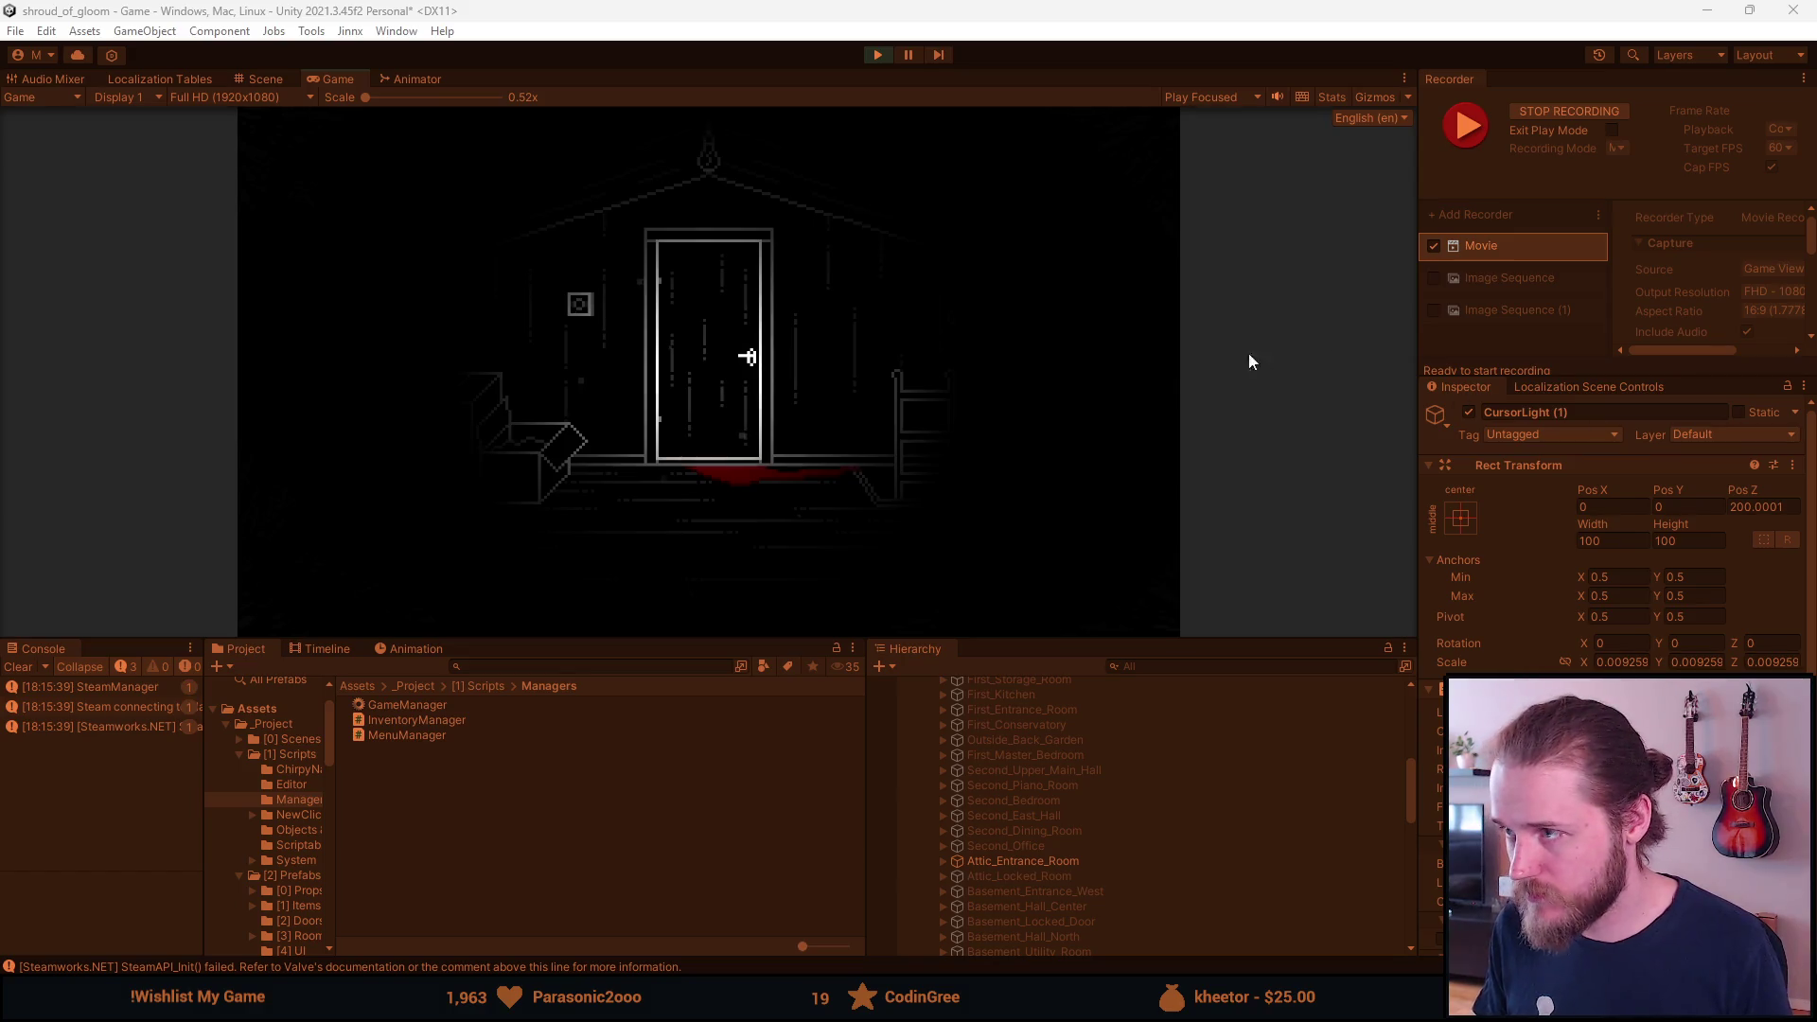
pyautogui.click(1562, 114)
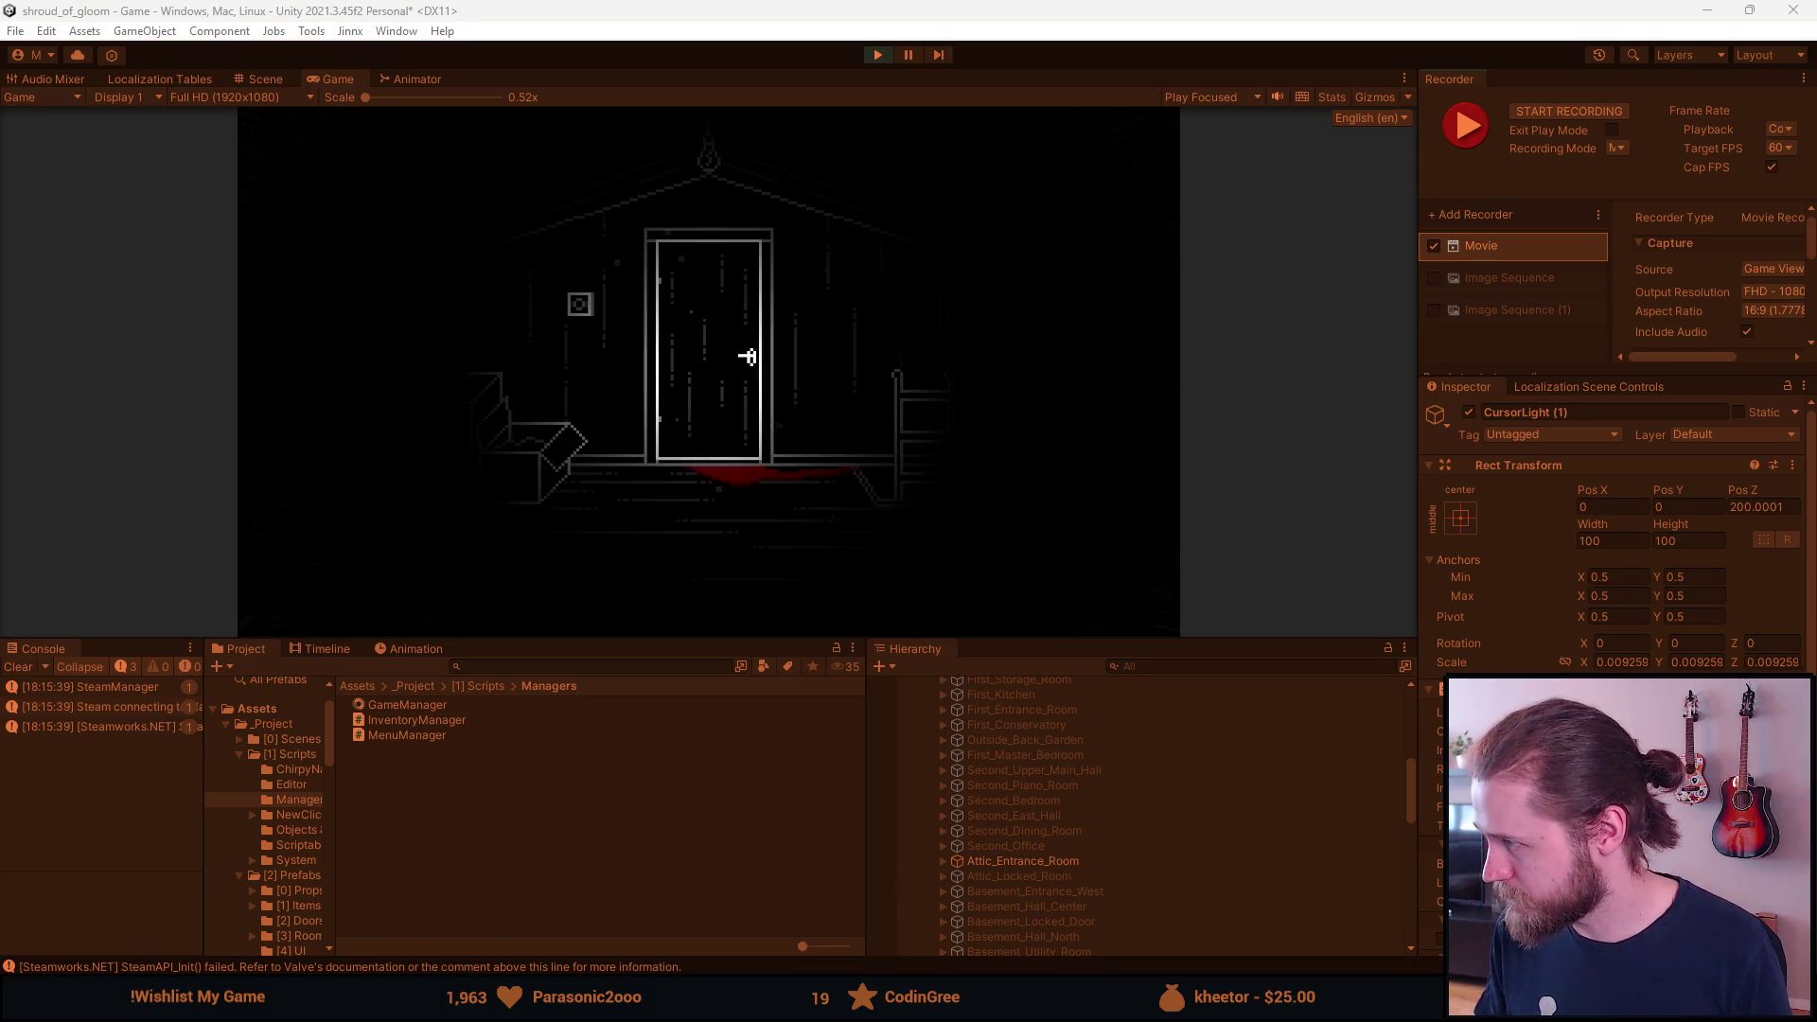
pyautogui.press('F1')
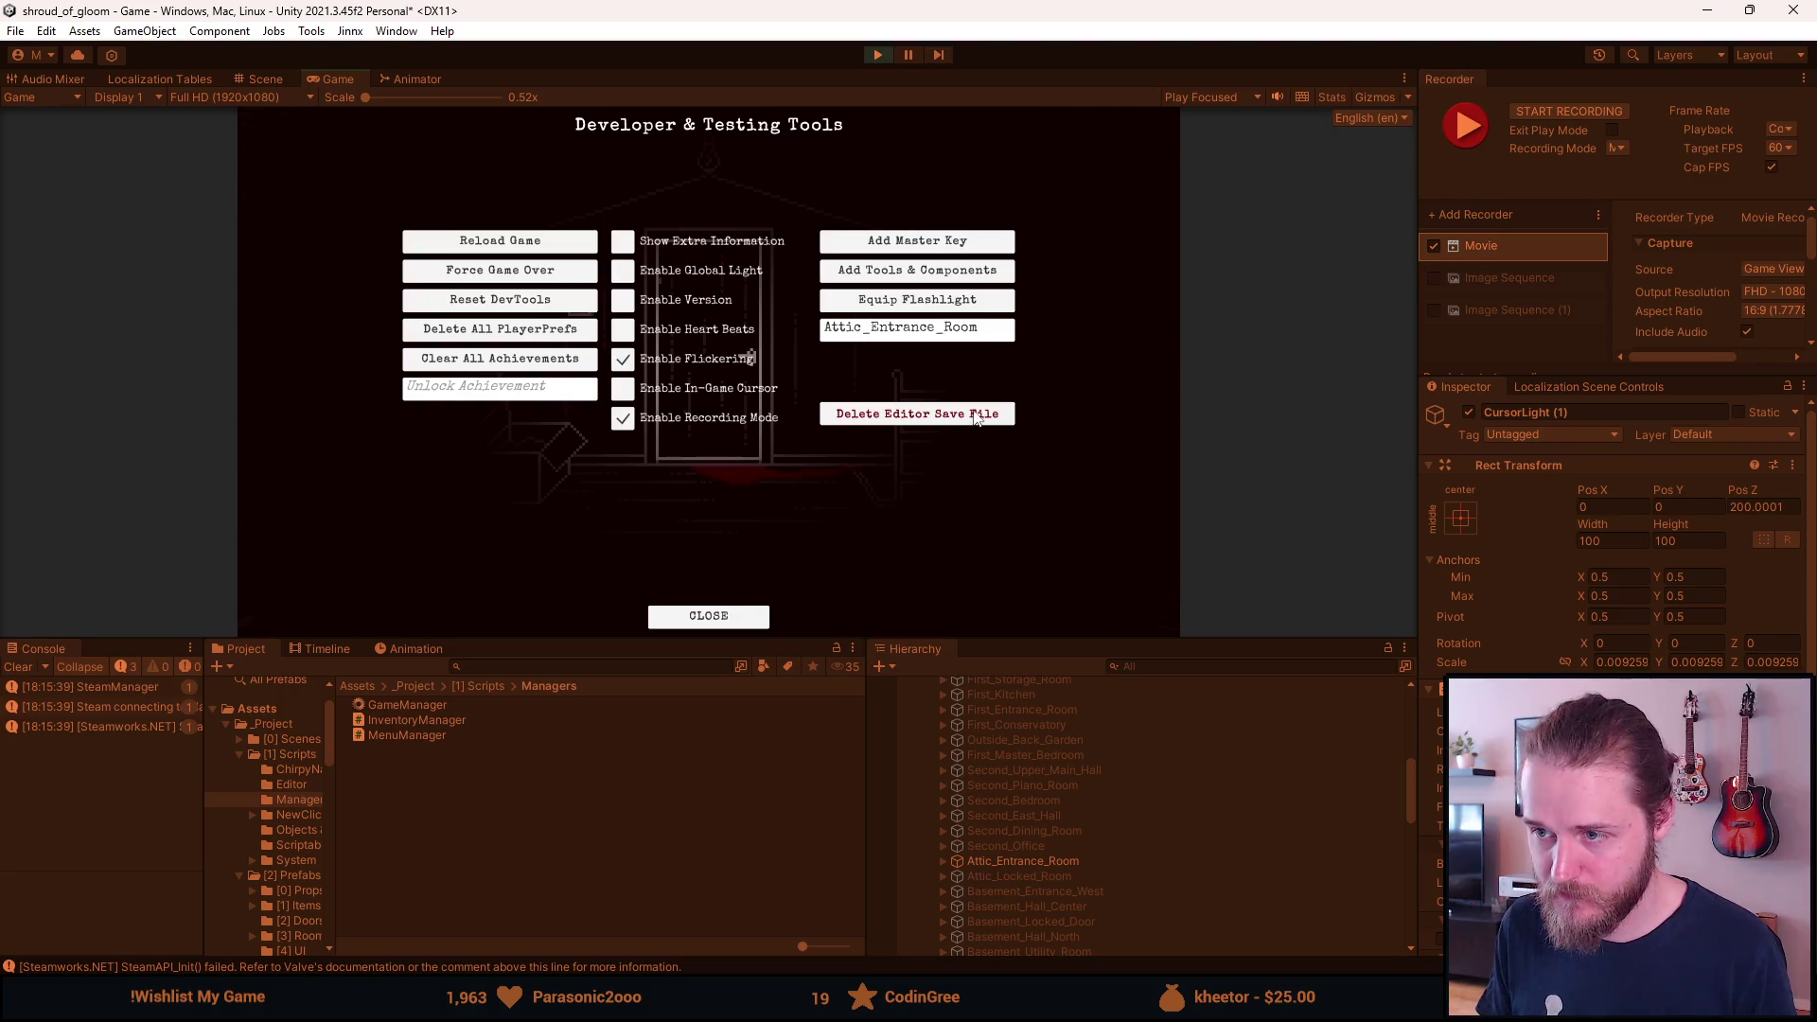
# Teleport to the Outside_Corner swing yard and dismiss the notes panel.
pyautogui.click(868, 339)
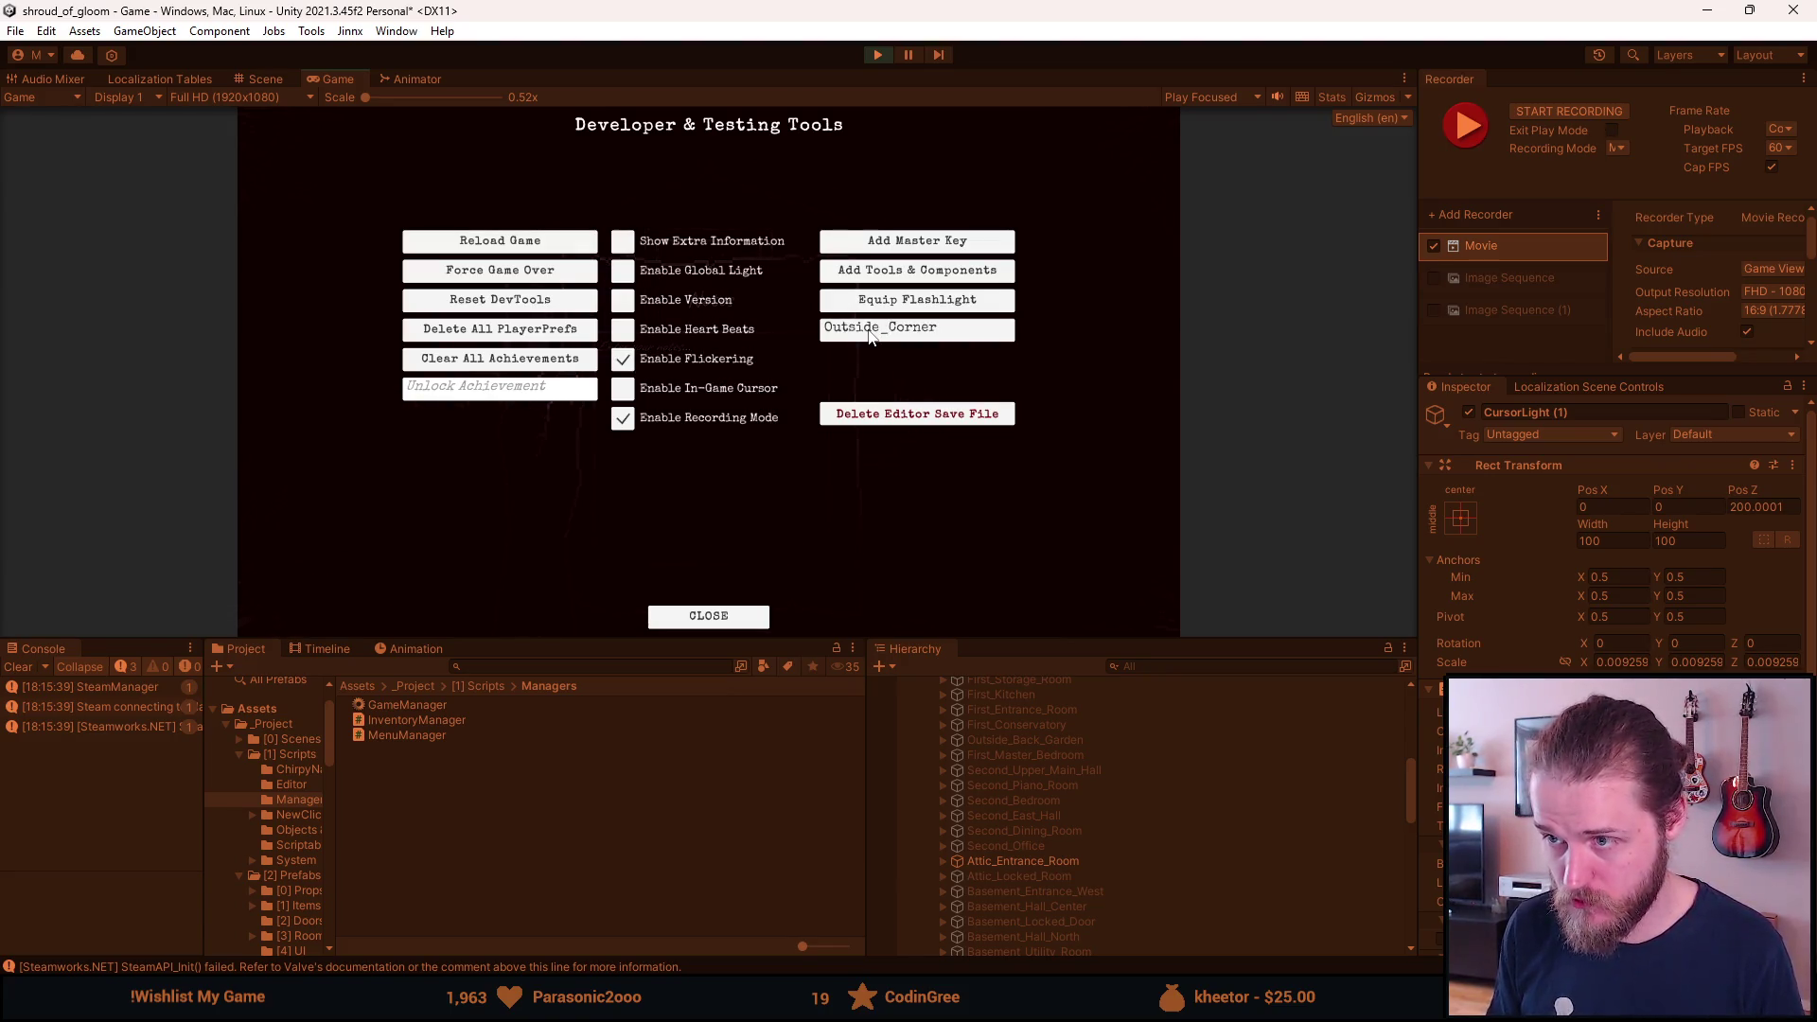
pyautogui.press('F1')
pyautogui.press('Escape')
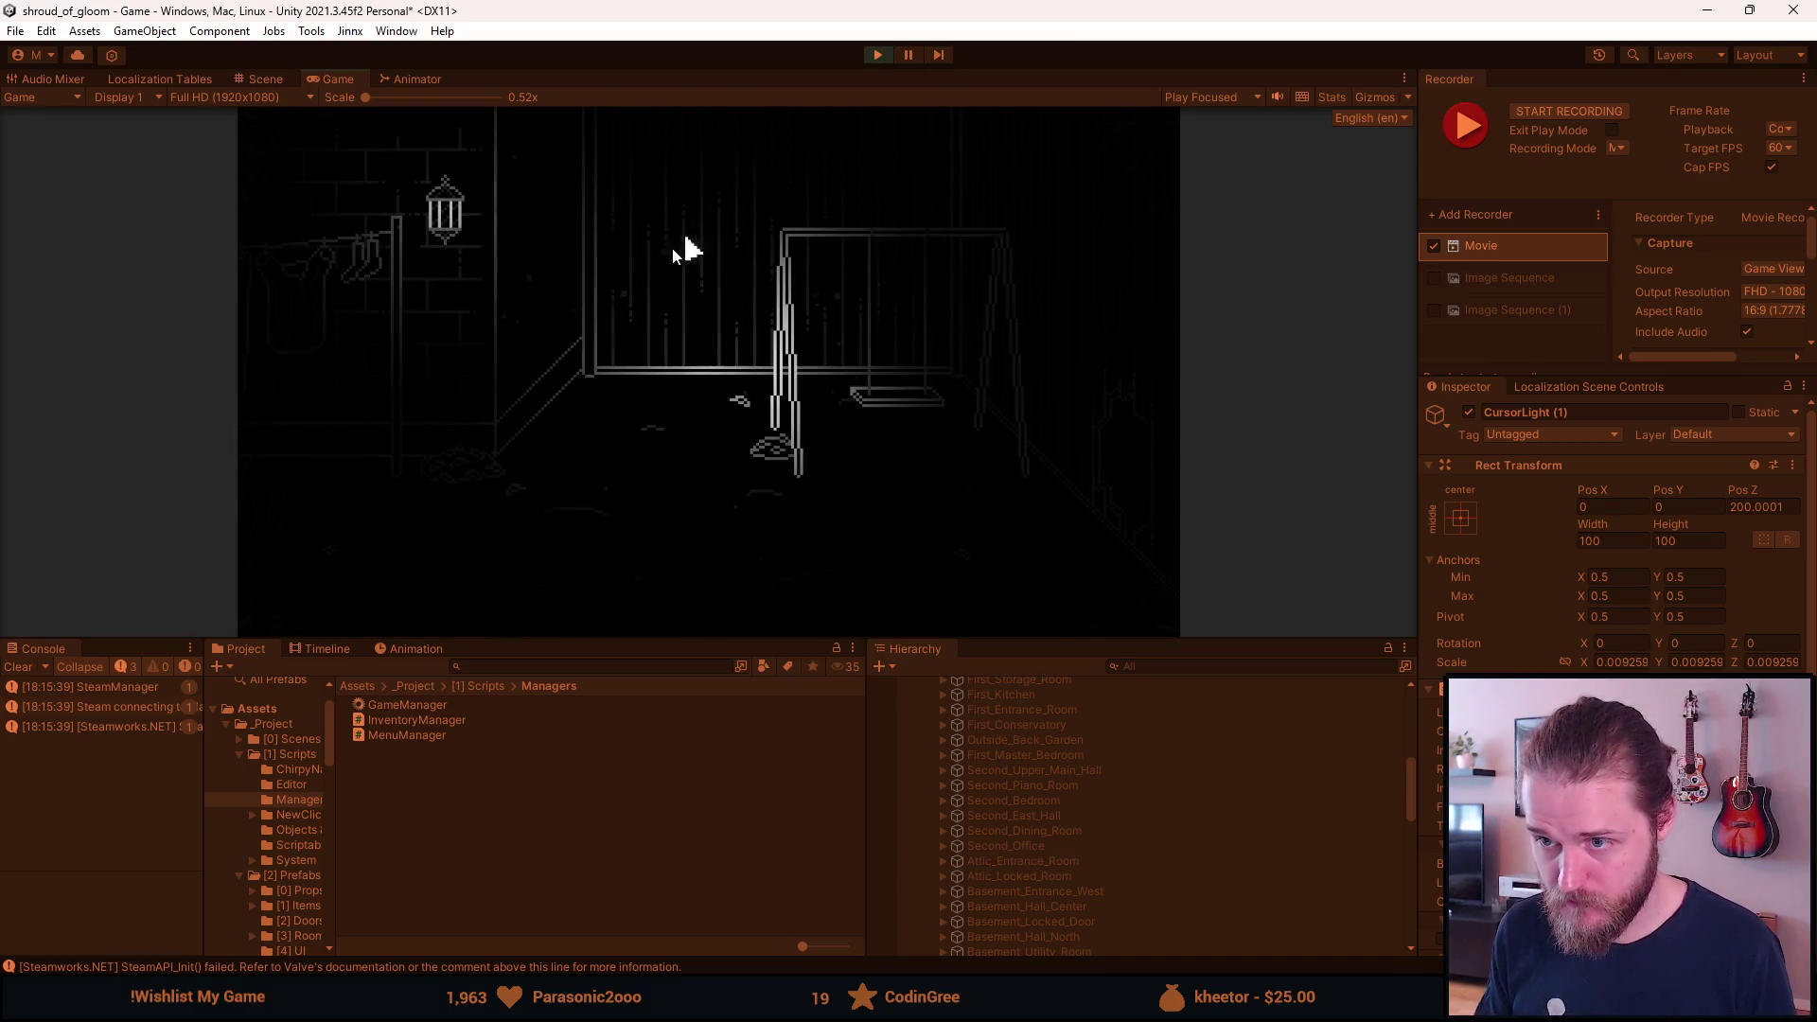
# Walk the flashlight back and forth between the swing room and the brick-wall bench room.
pyautogui.click(325, 449)
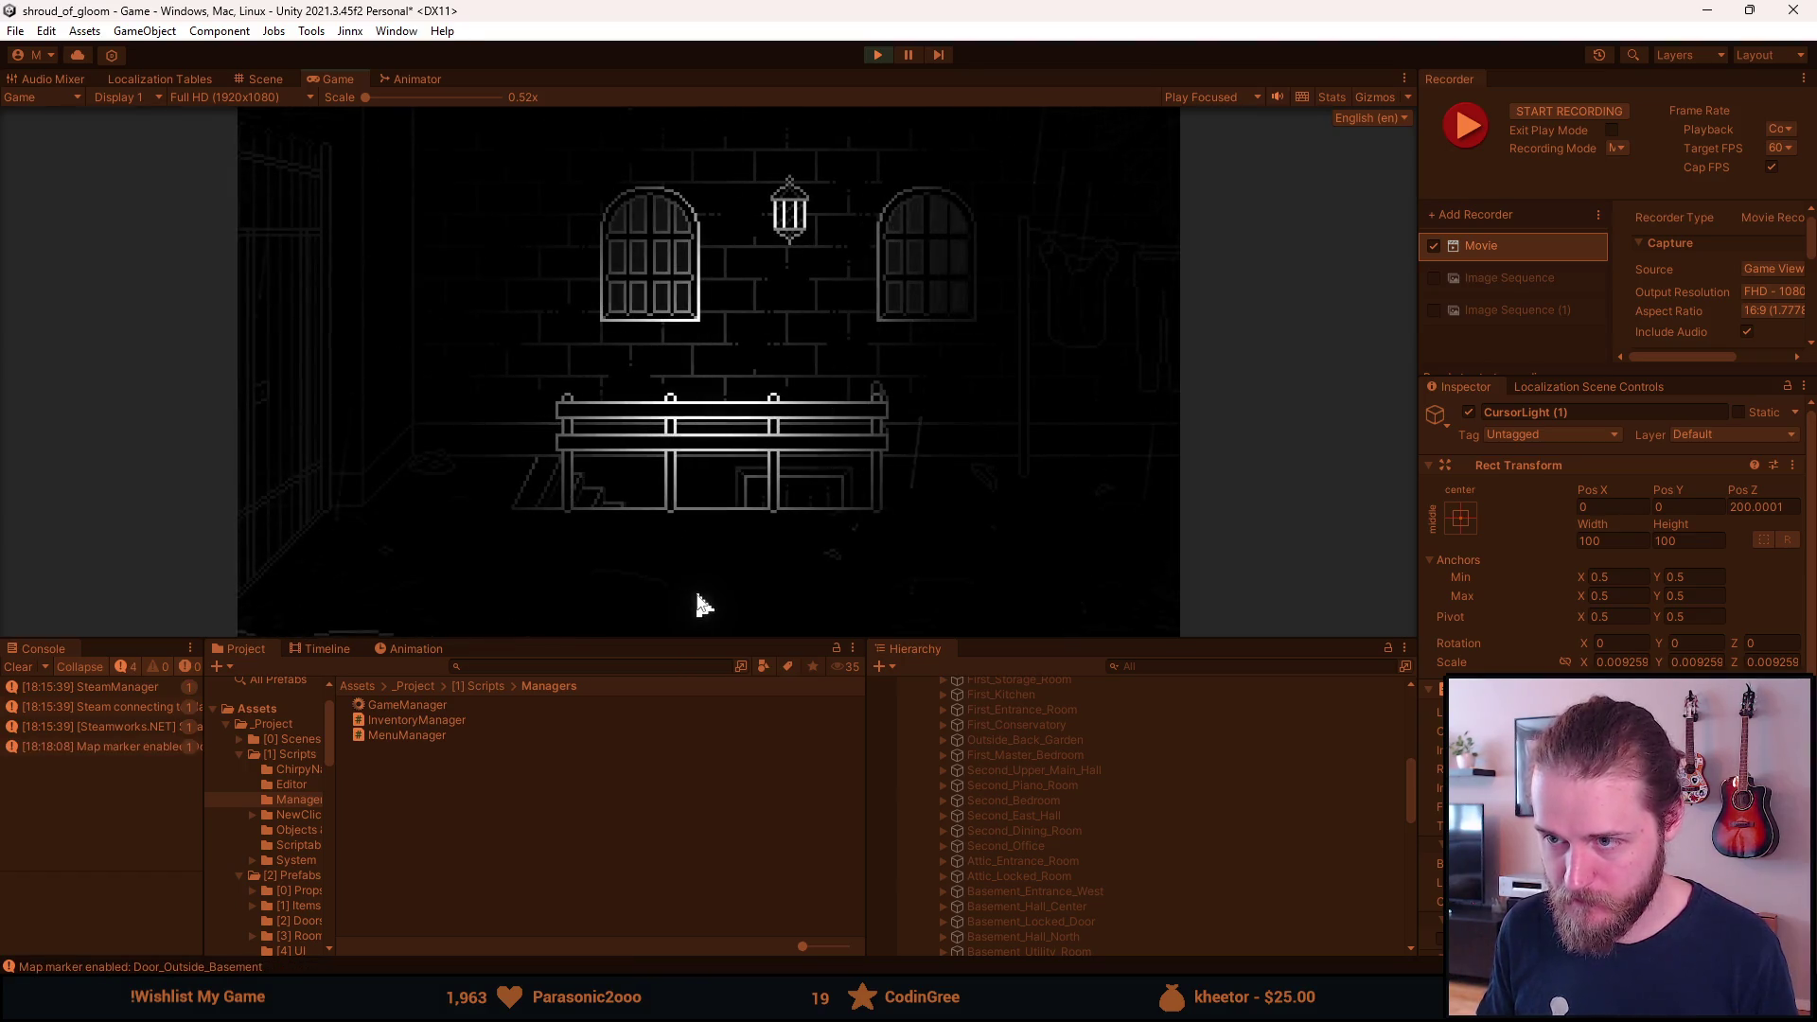
pyautogui.click(1103, 468)
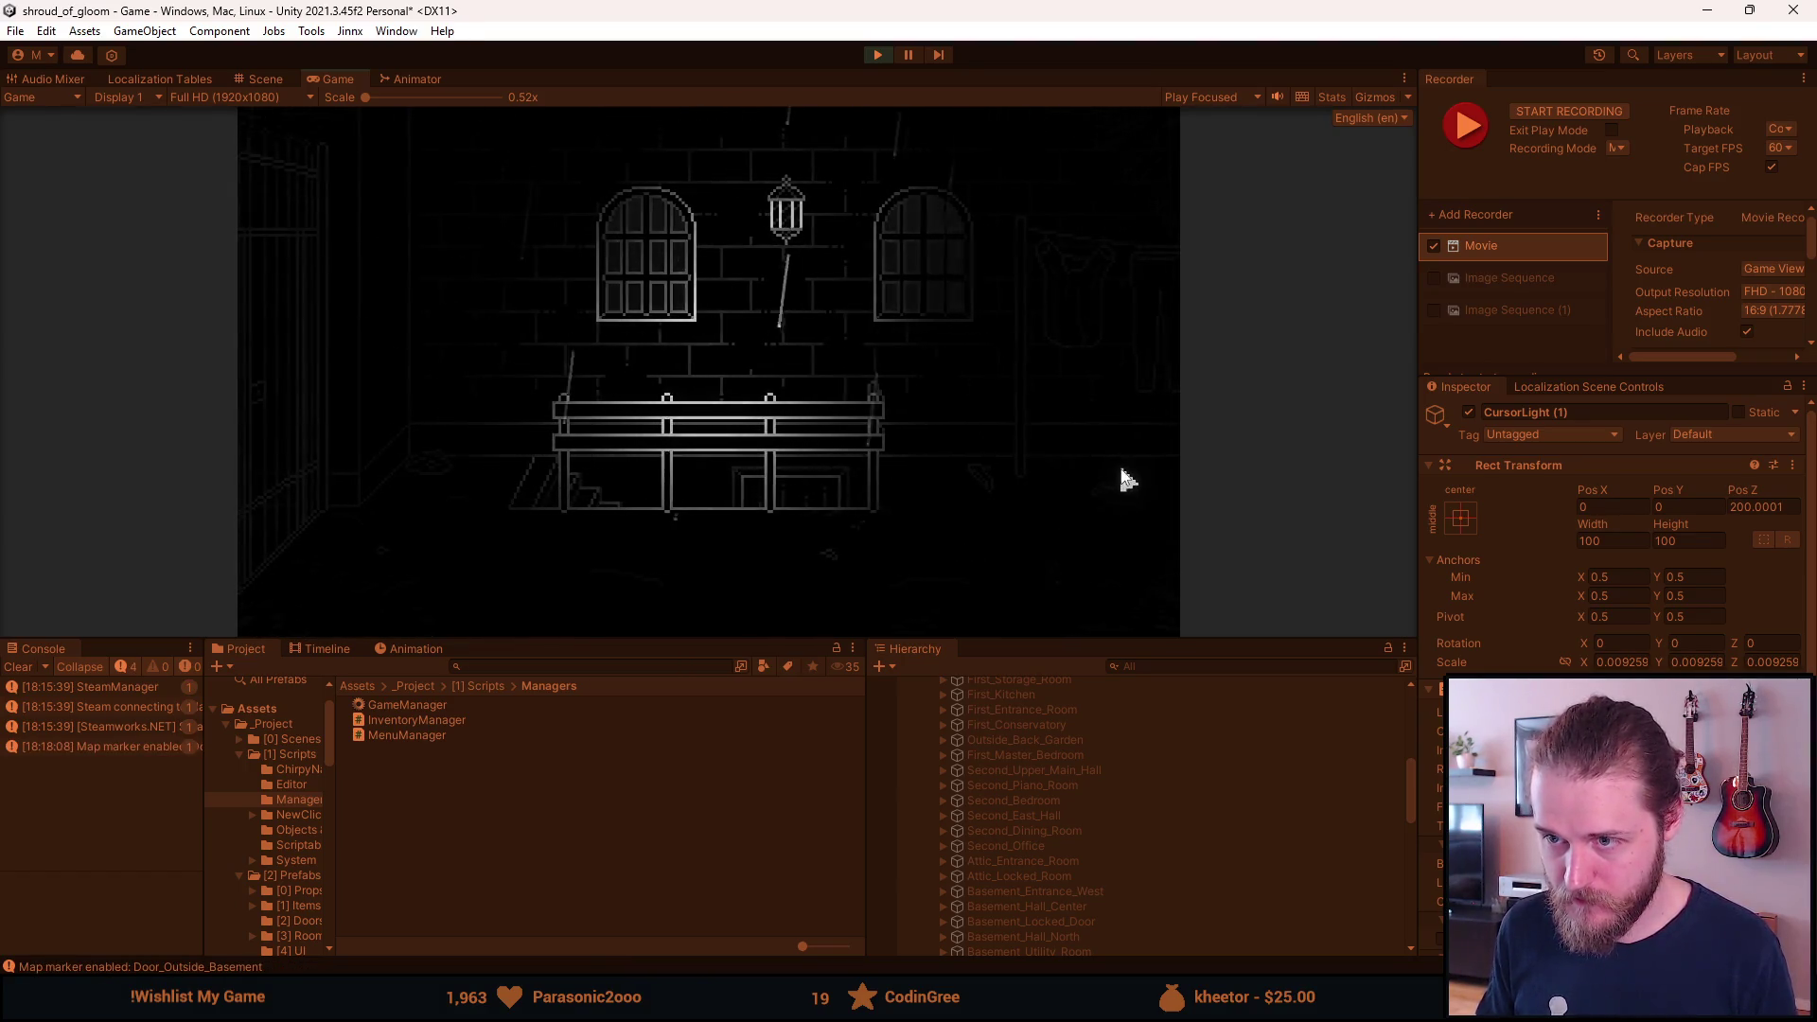
pyautogui.click(253, 478)
pyautogui.click(1131, 414)
pyautogui.click(279, 430)
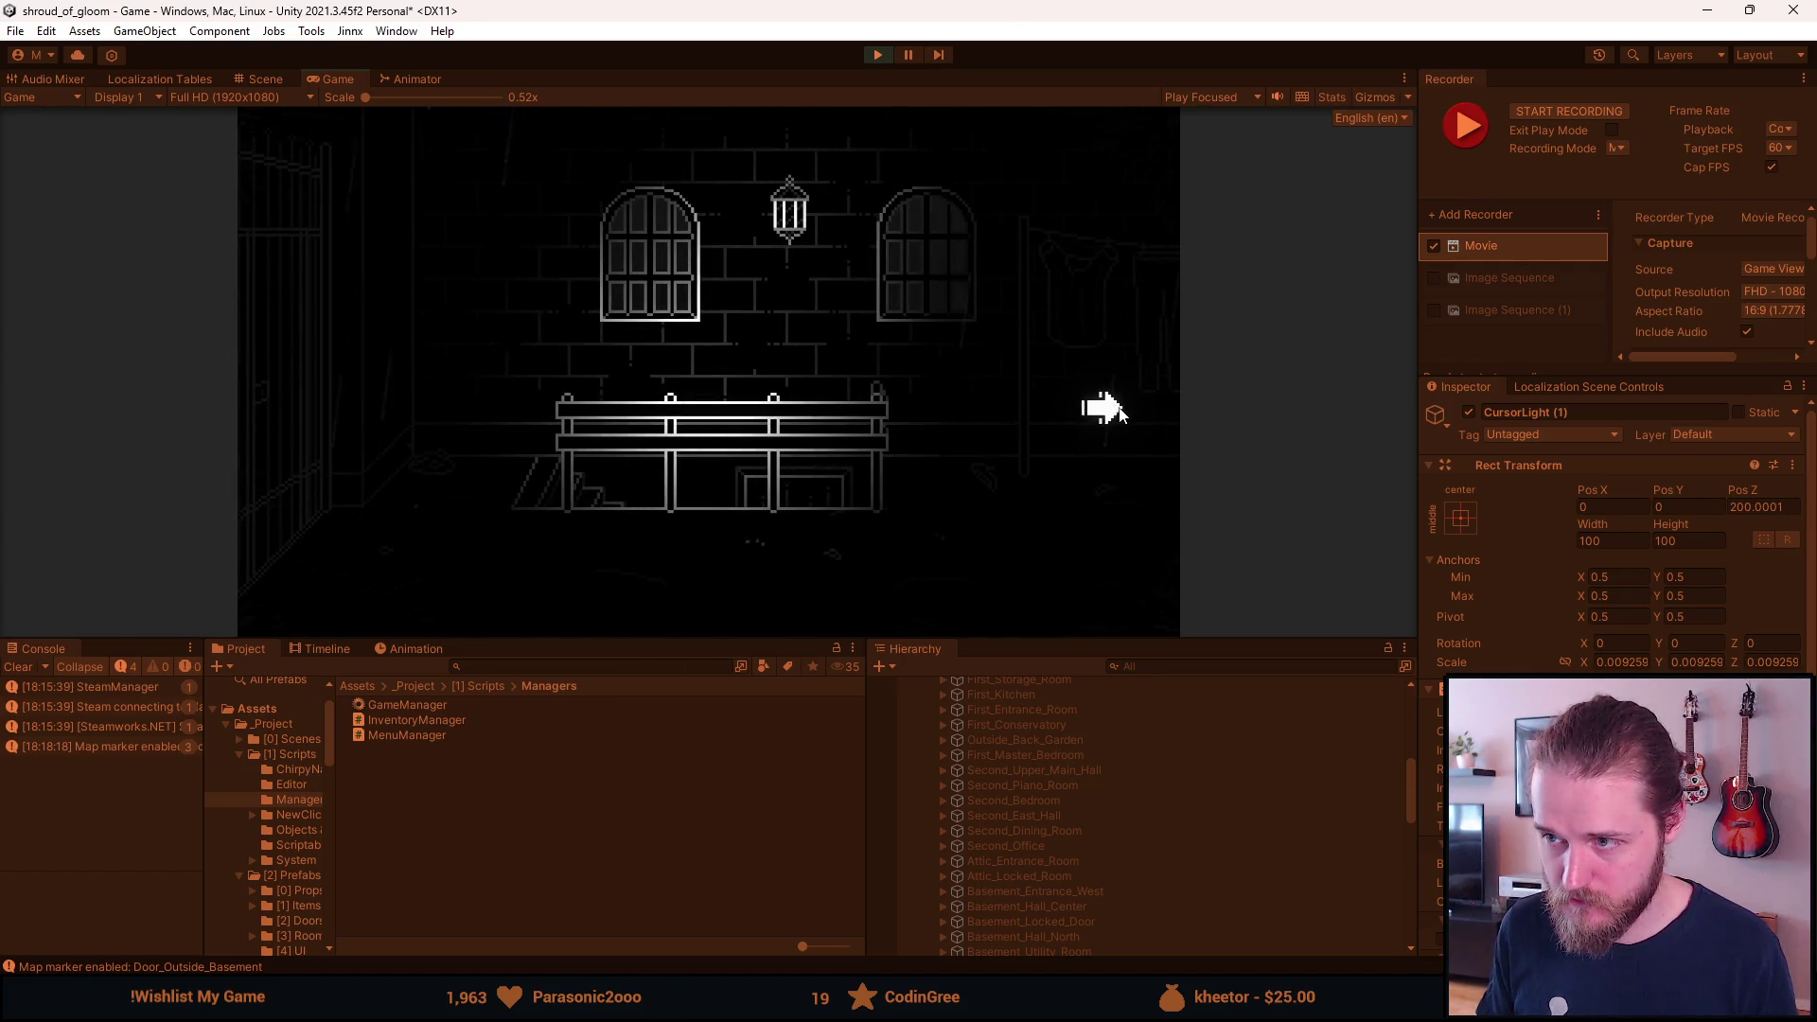
pyautogui.click(1097, 405)
pyautogui.click(284, 479)
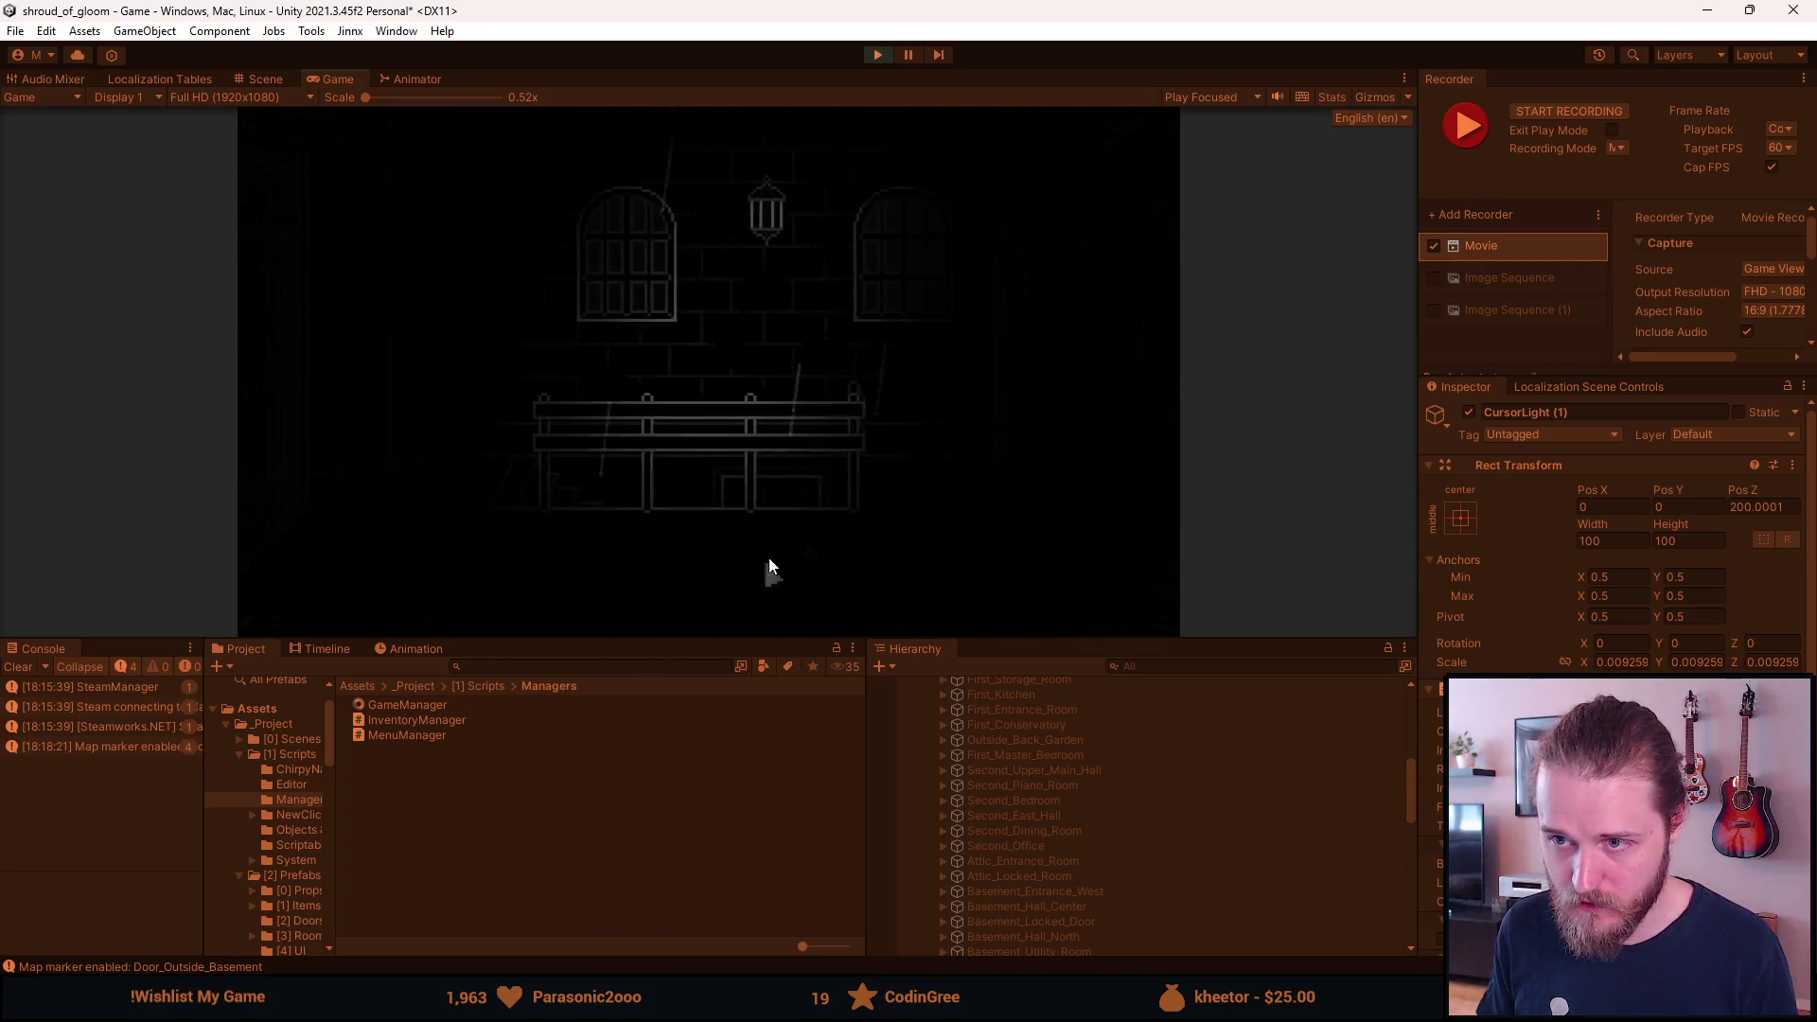
pyautogui.click(1088, 466)
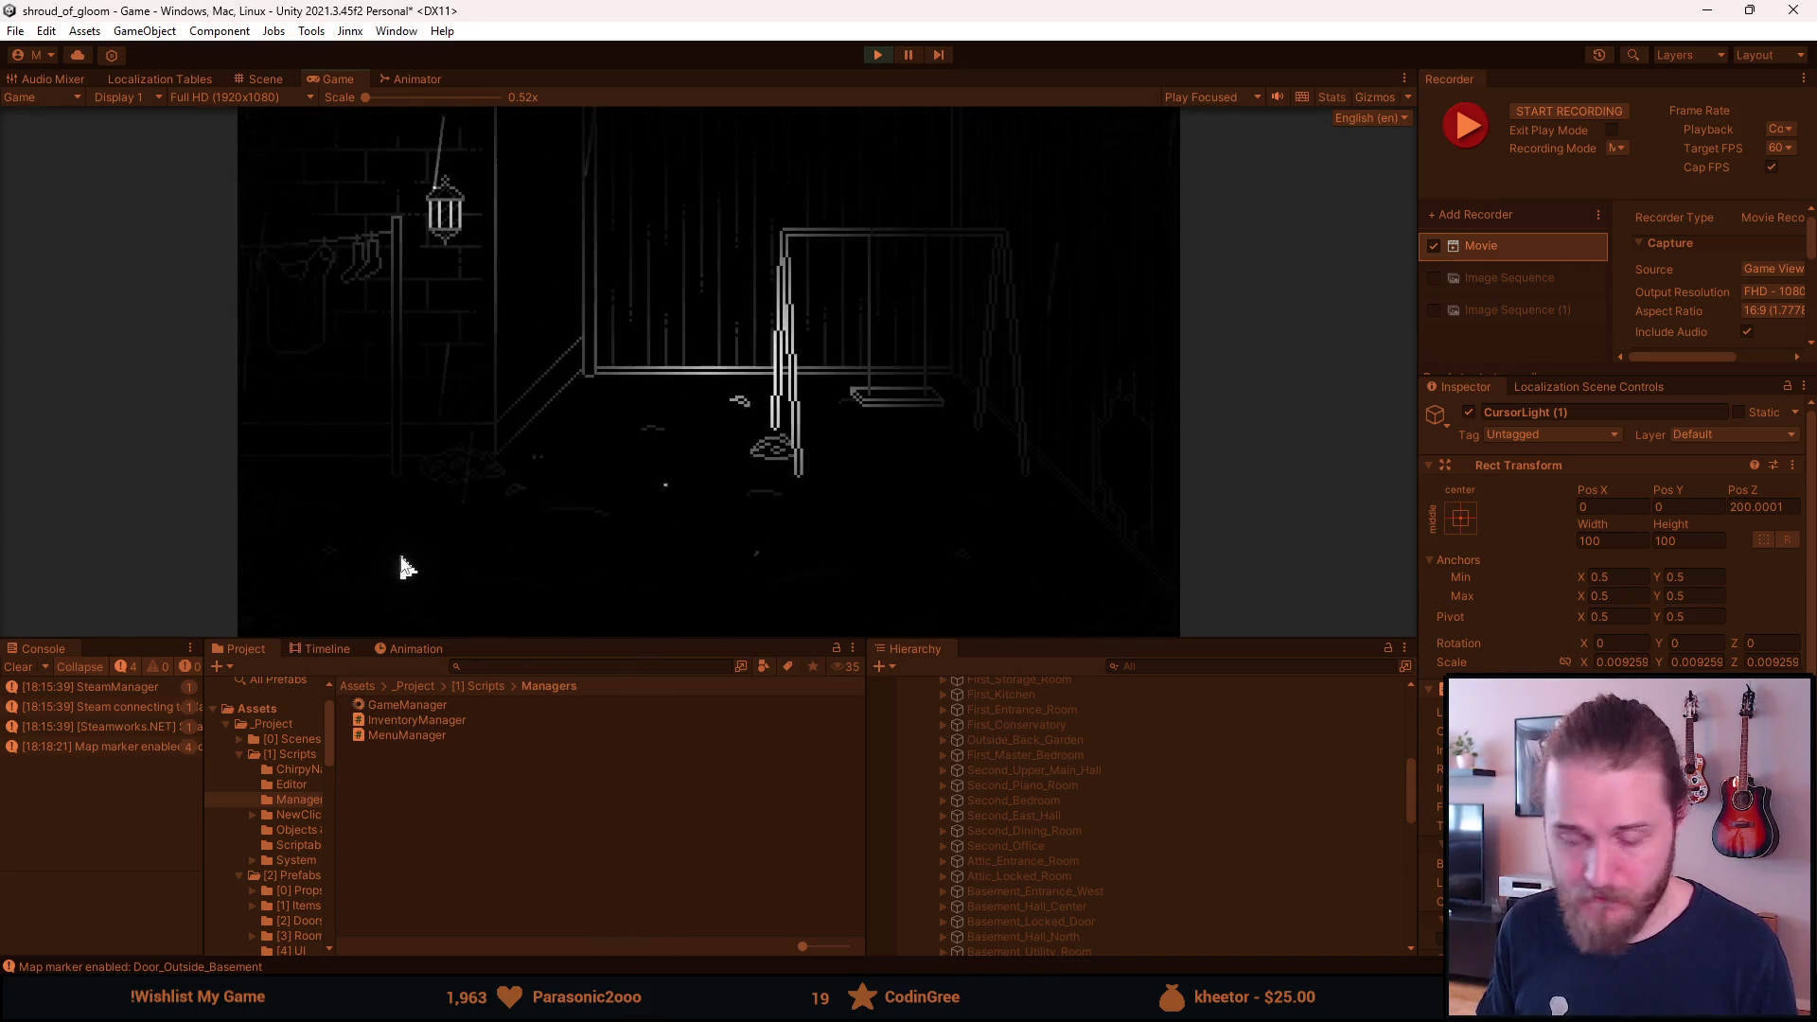
pyautogui.click(342, 484)
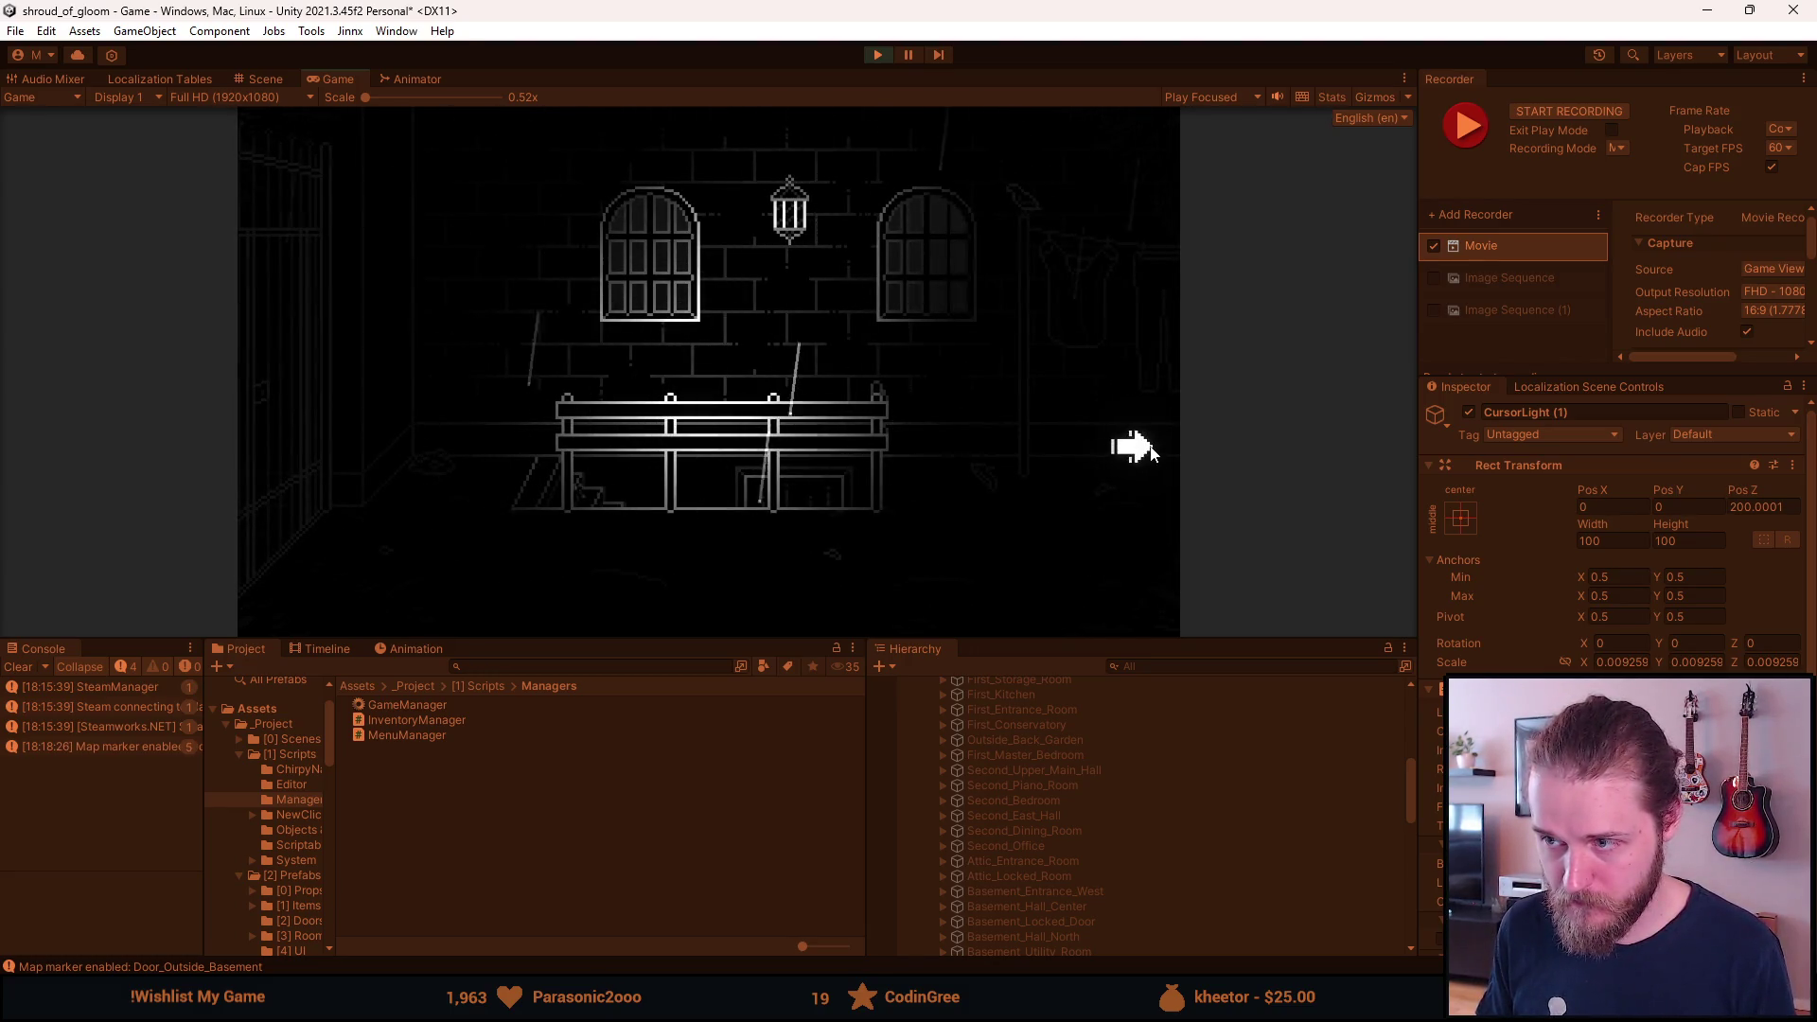
pyautogui.click(1151, 452)
pyautogui.click(318, 455)
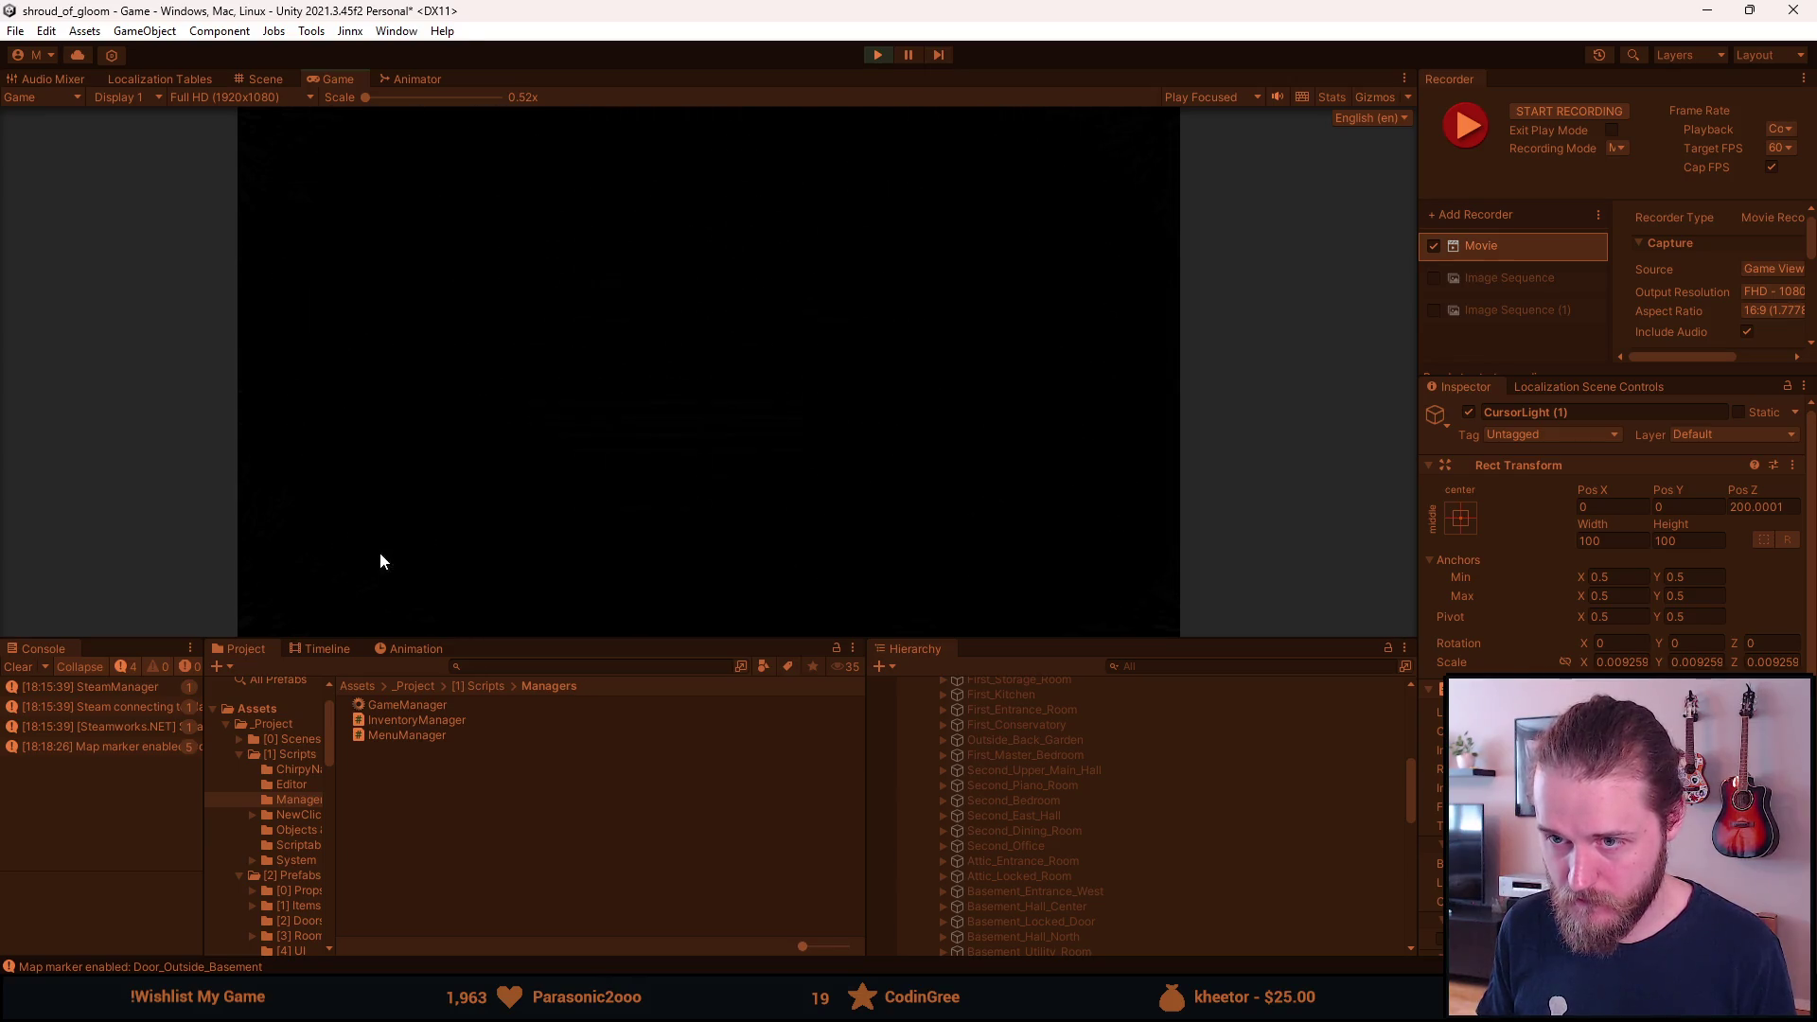
pyautogui.click(1074, 423)
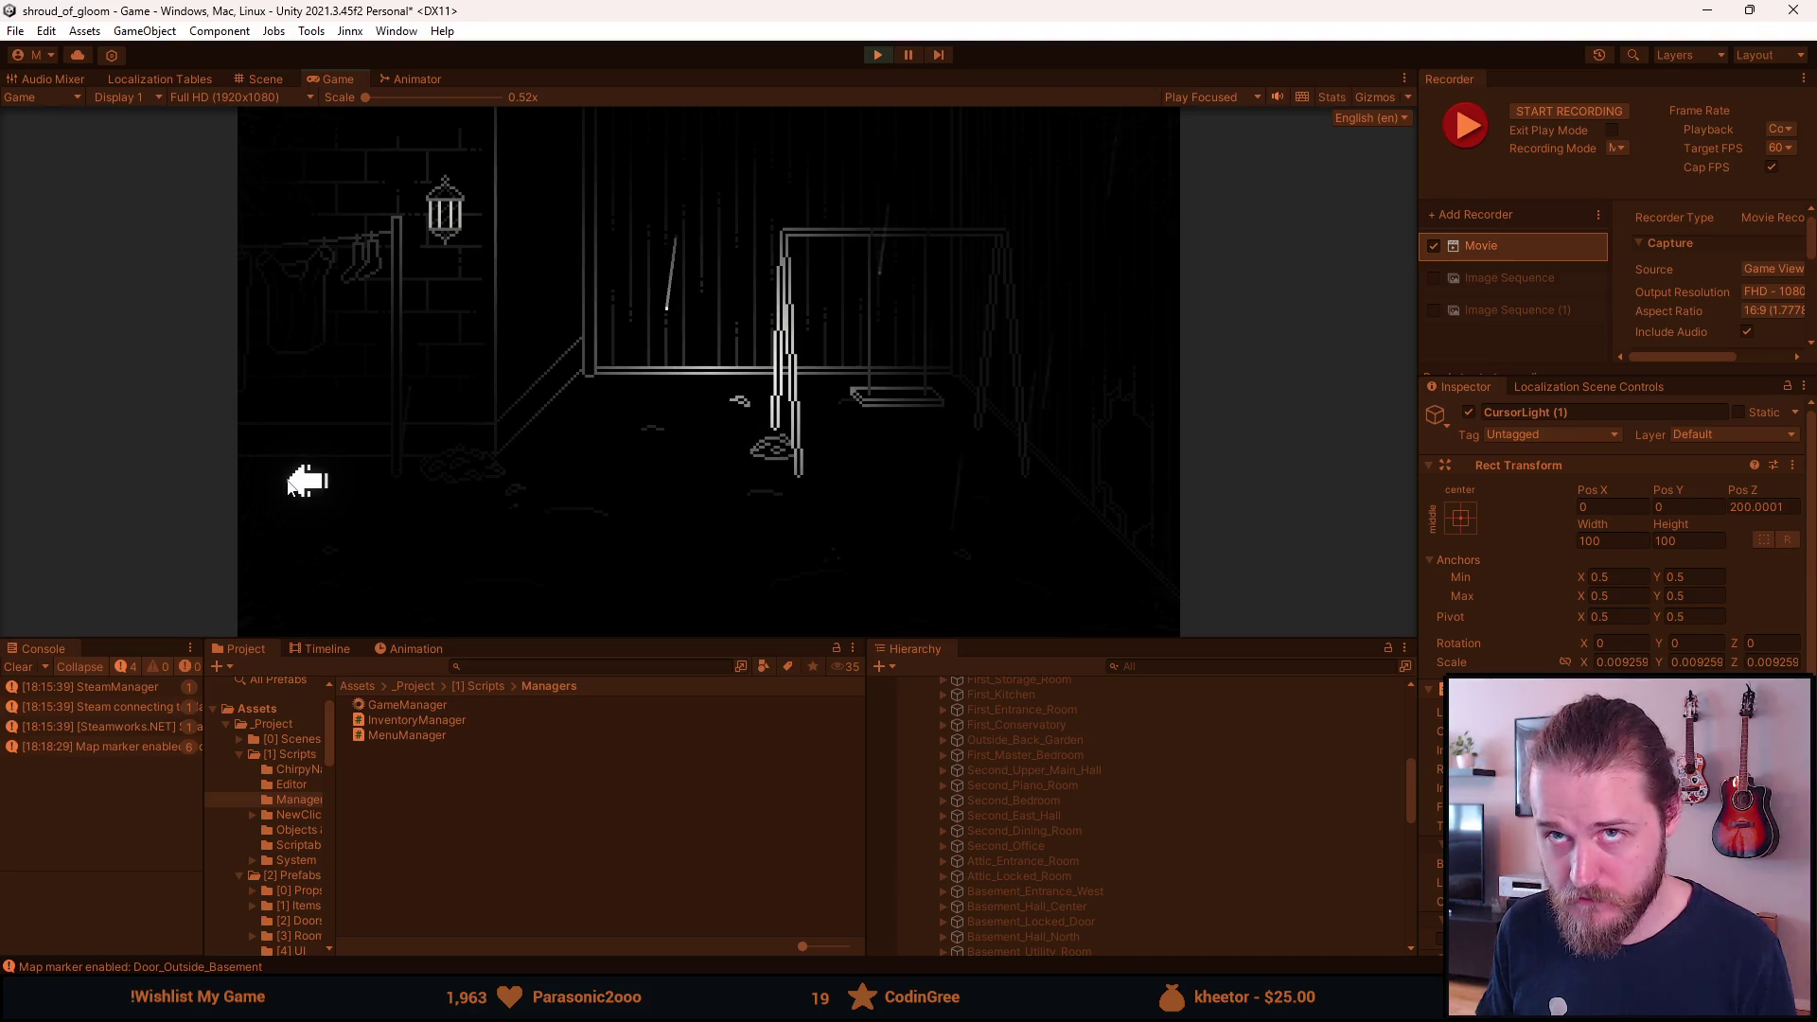
pyautogui.click(290, 486)
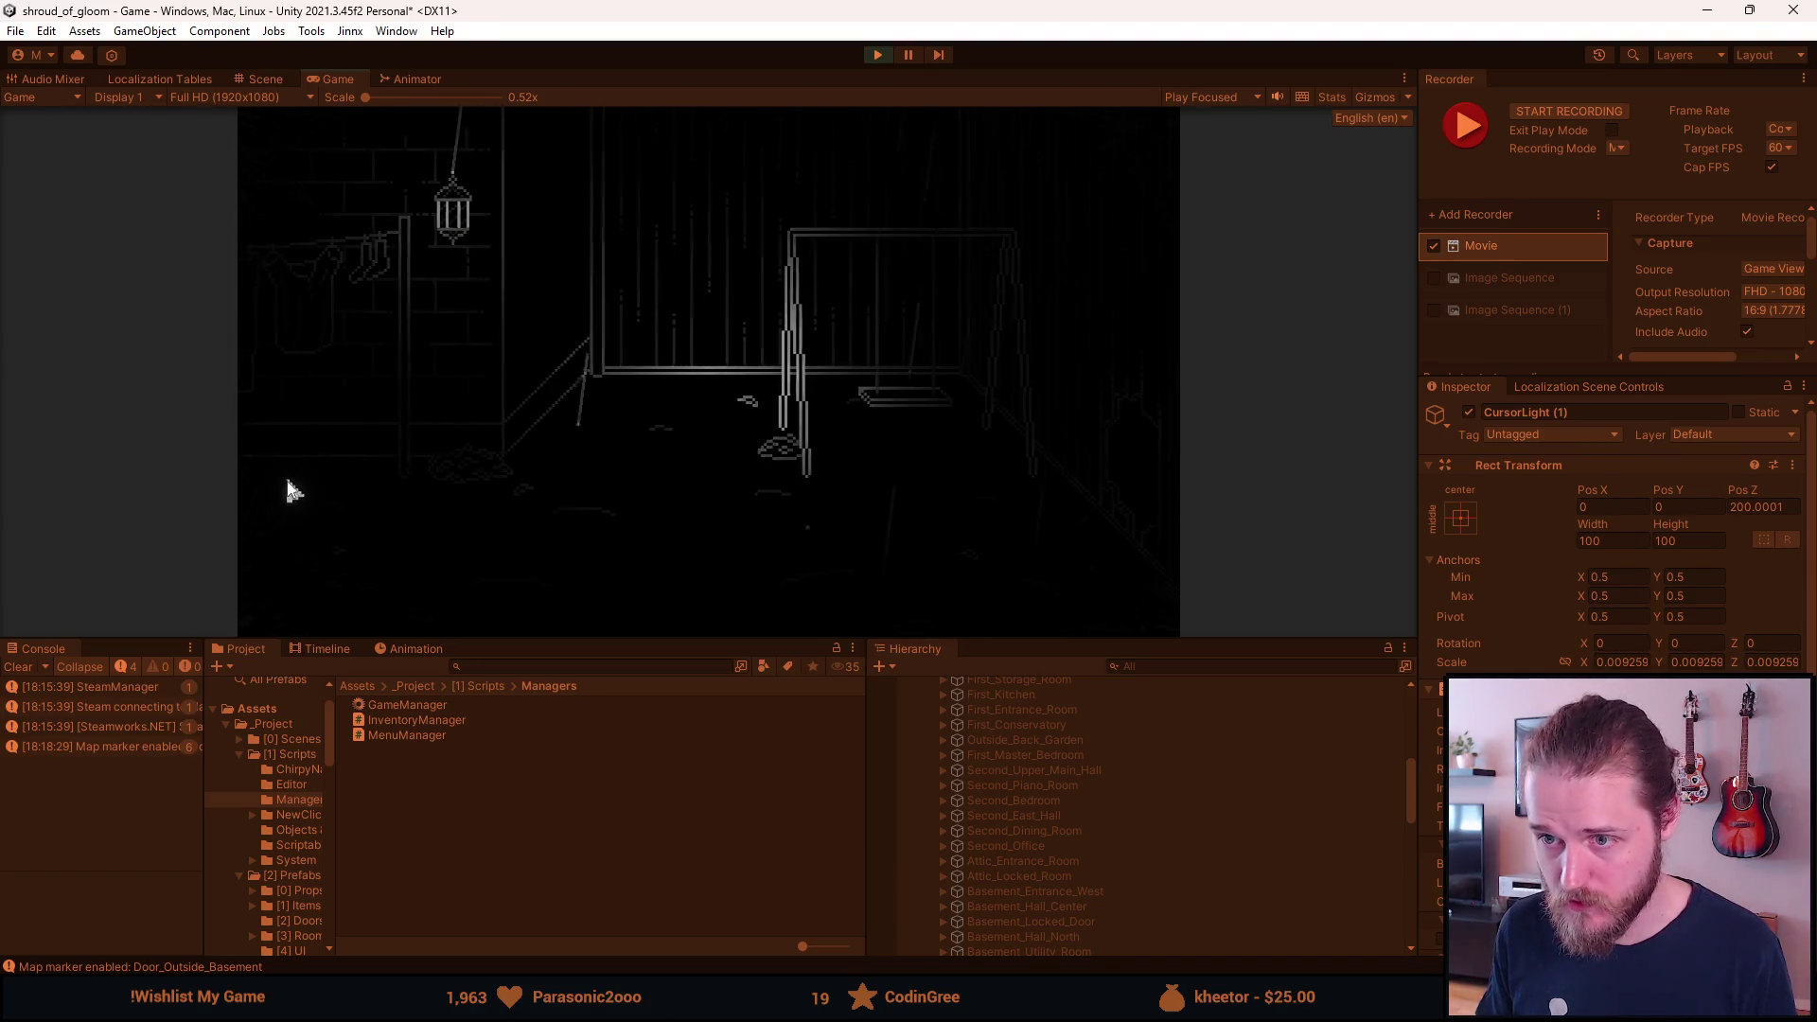
pyautogui.click(1117, 428)
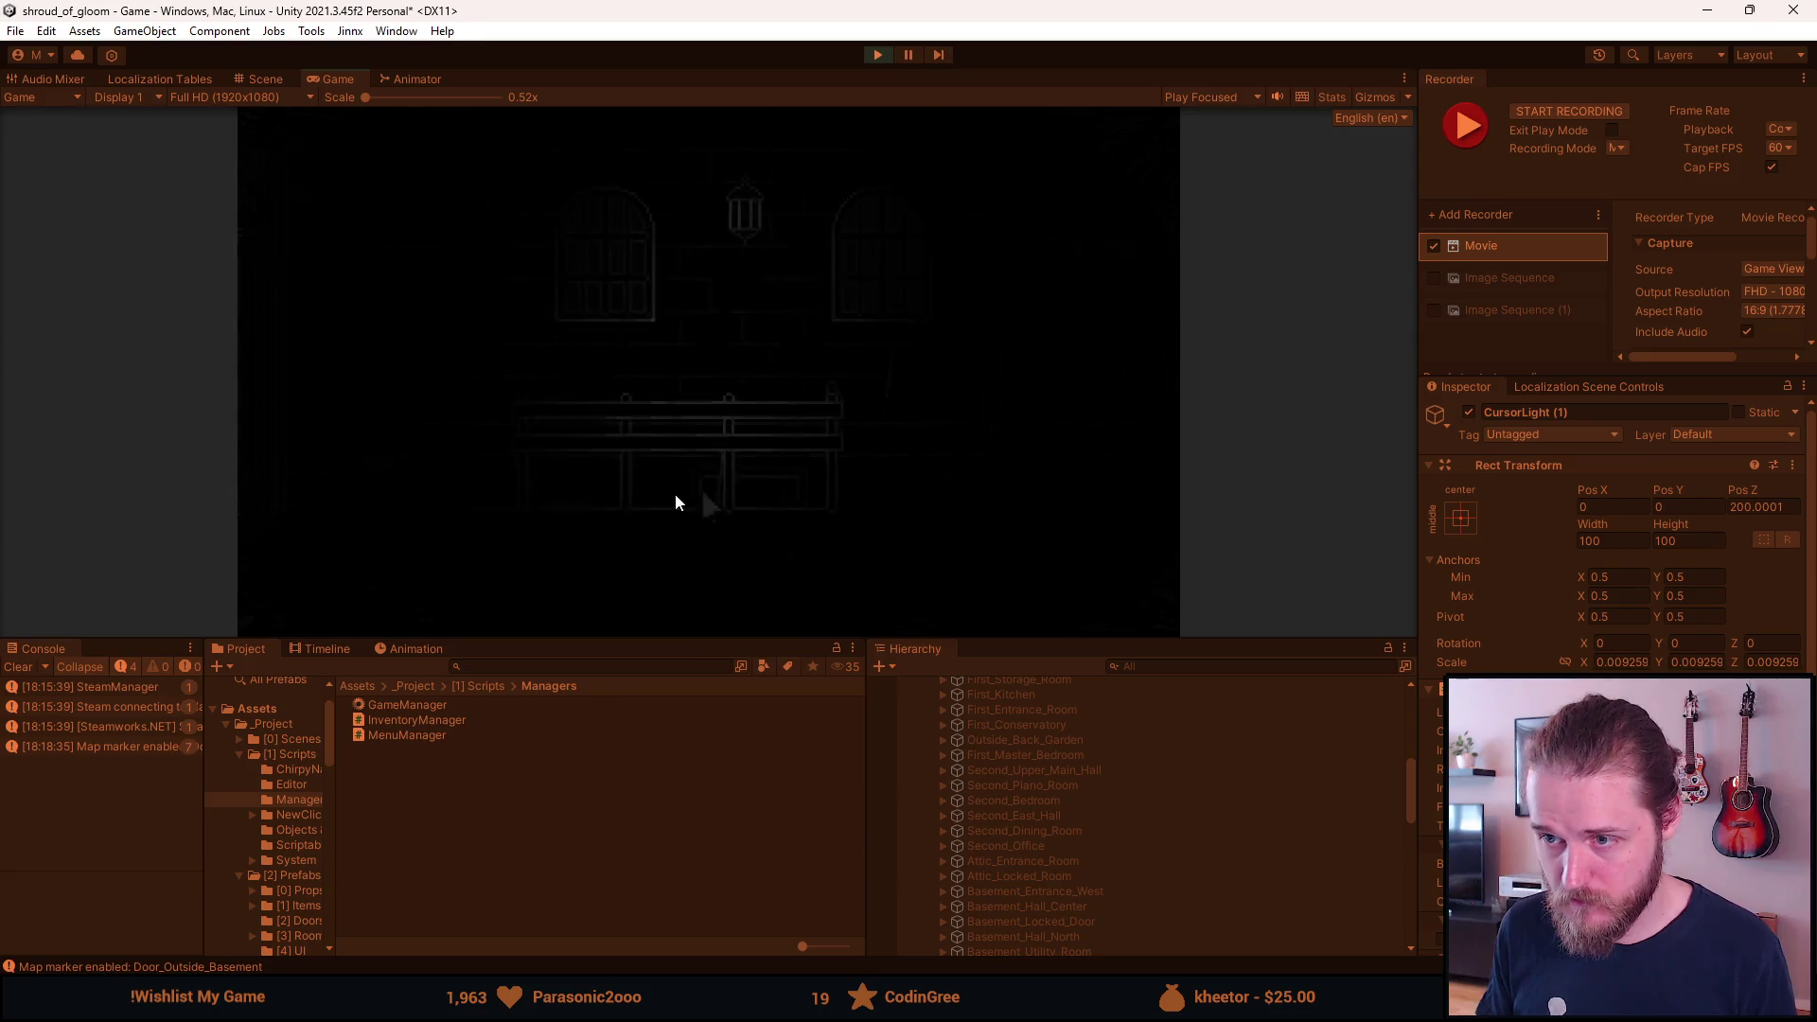
pyautogui.click(287, 501)
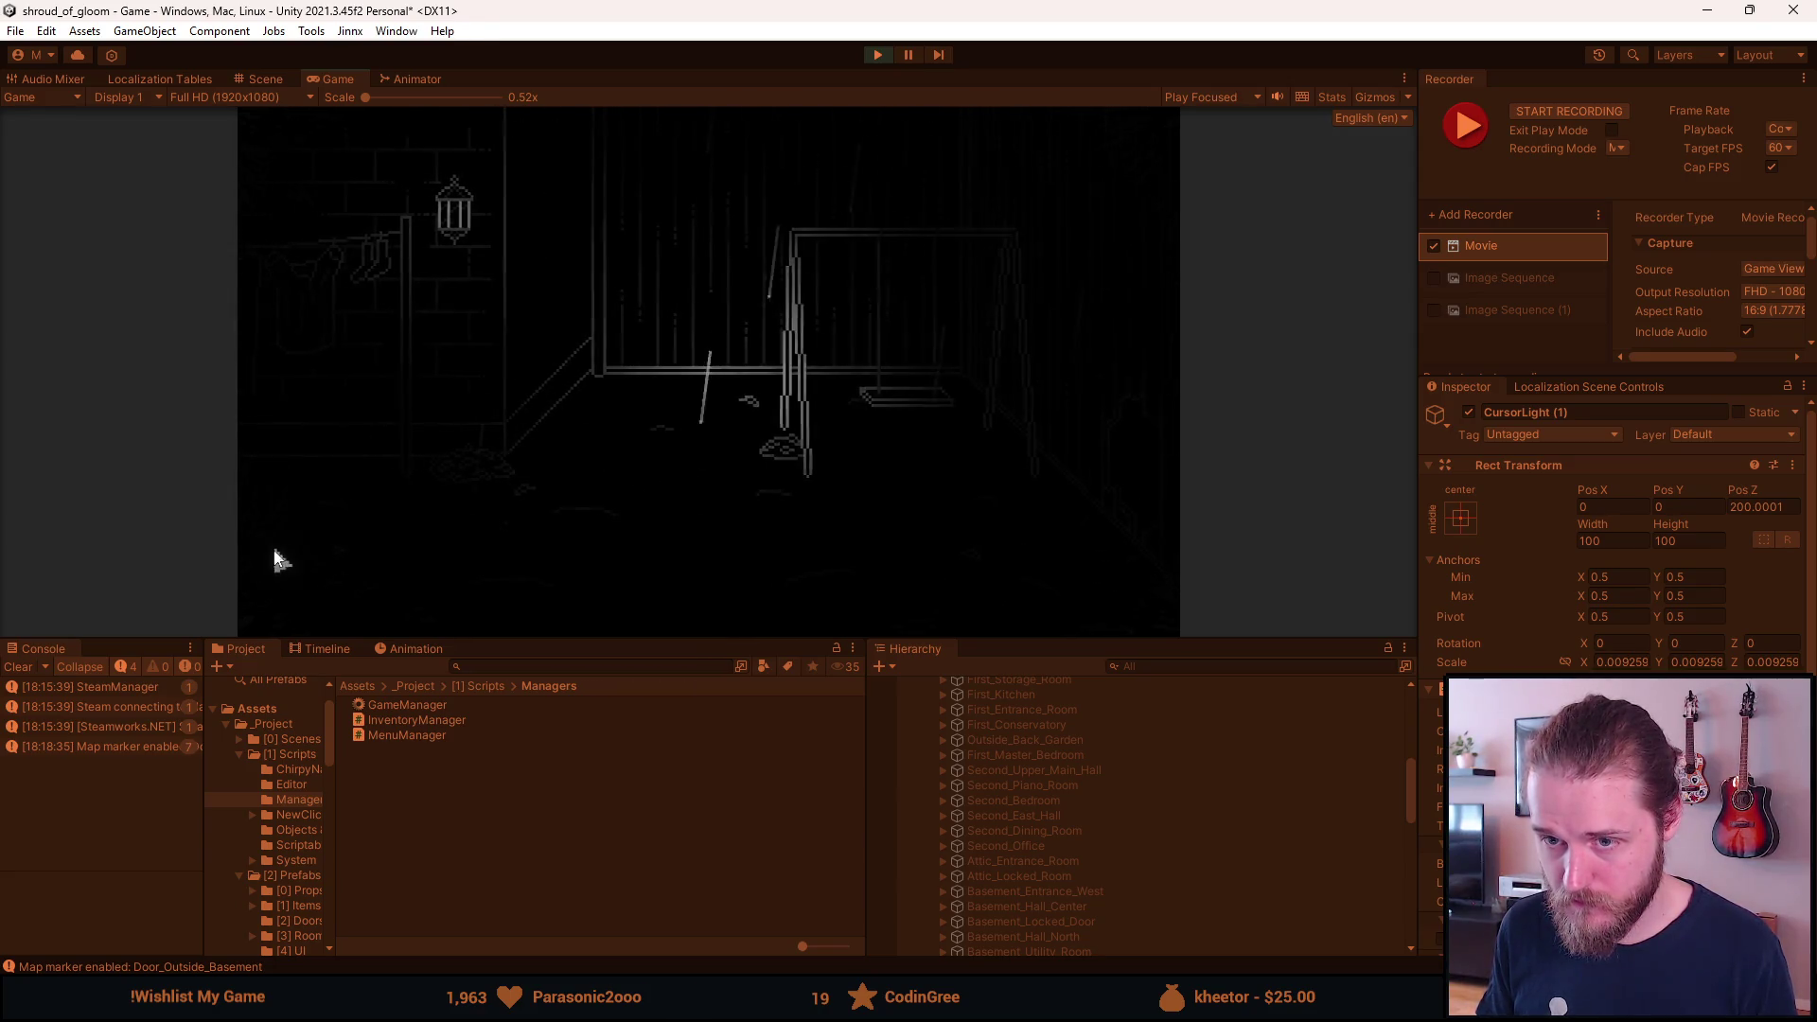
pyautogui.click(1079, 468)
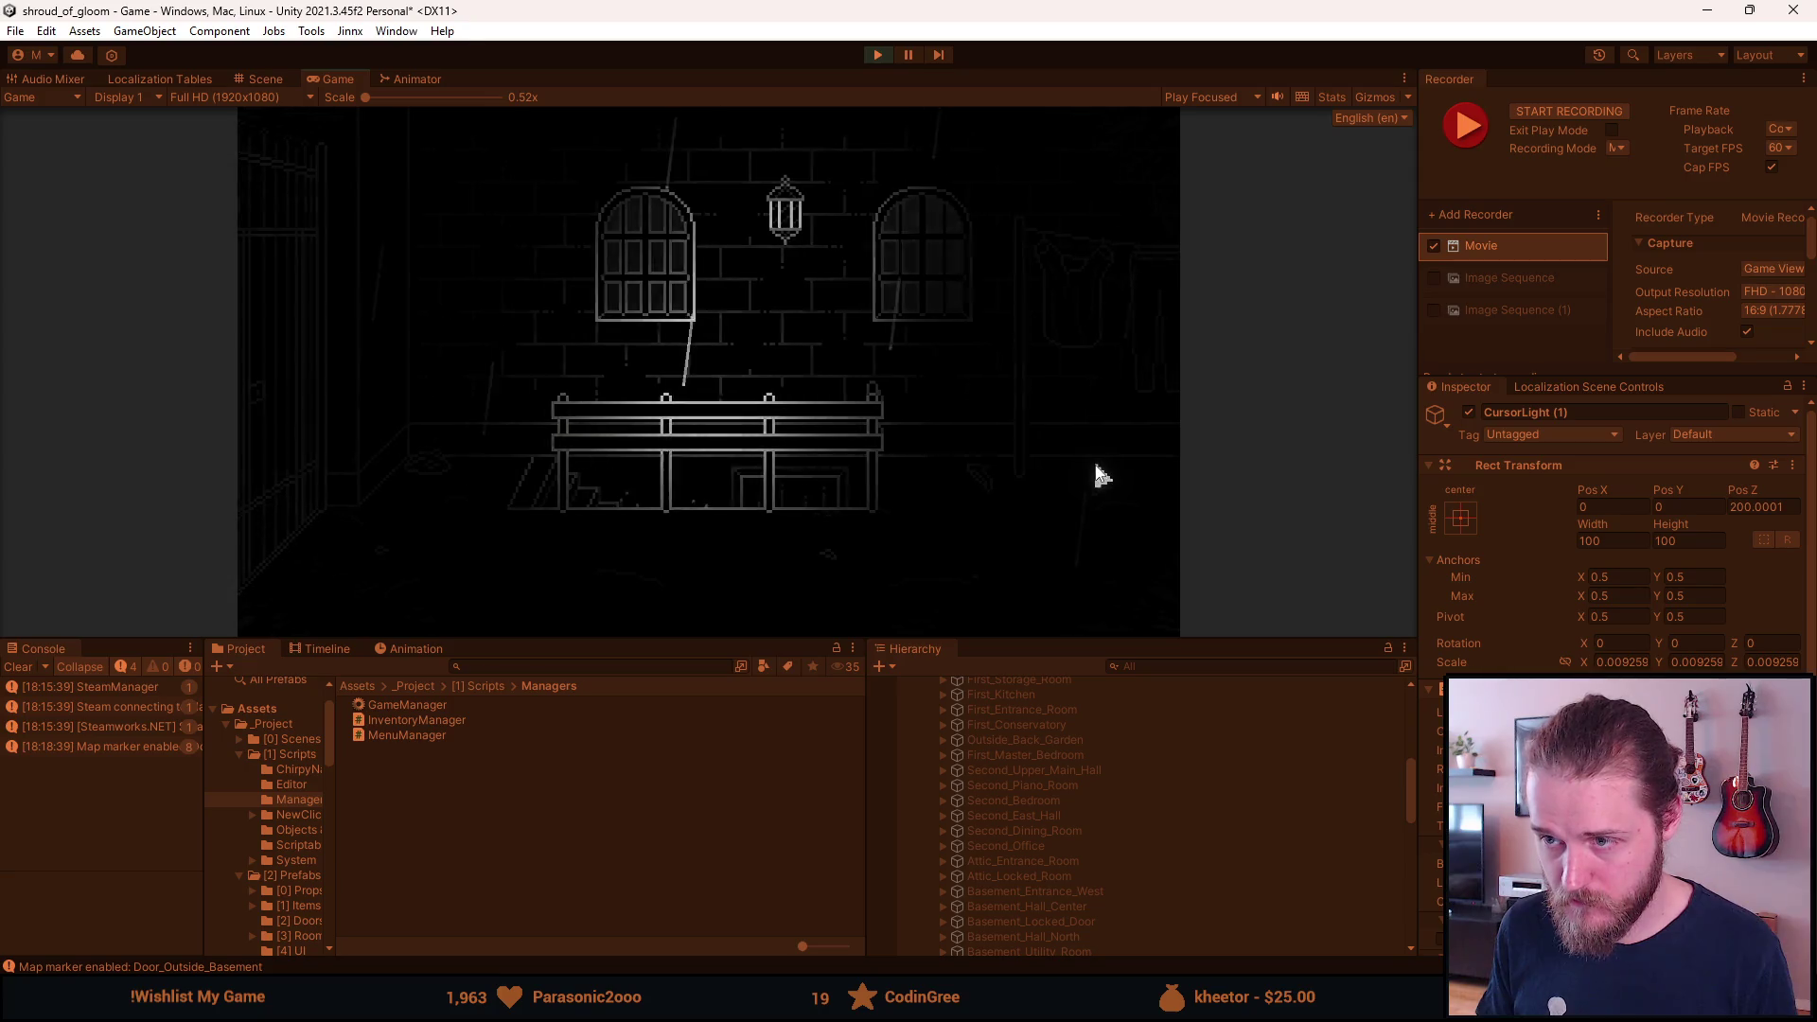
pyautogui.click(294, 502)
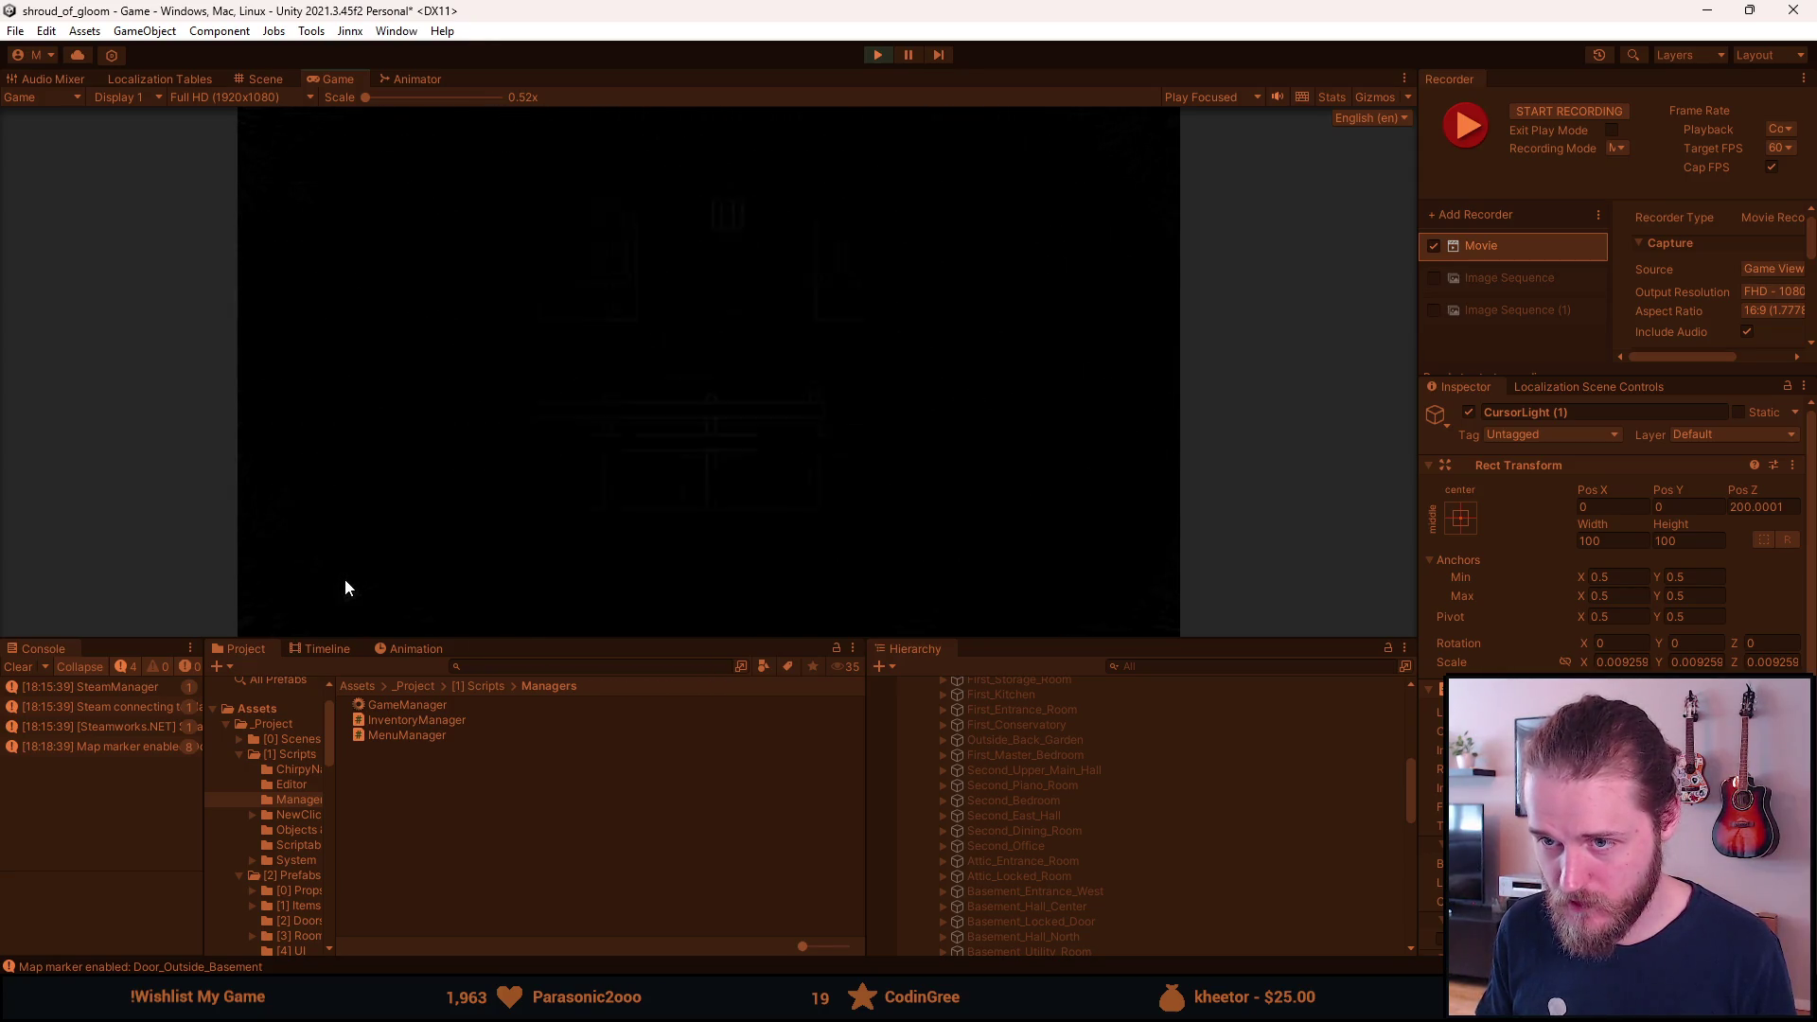
pyautogui.click(751, 511)
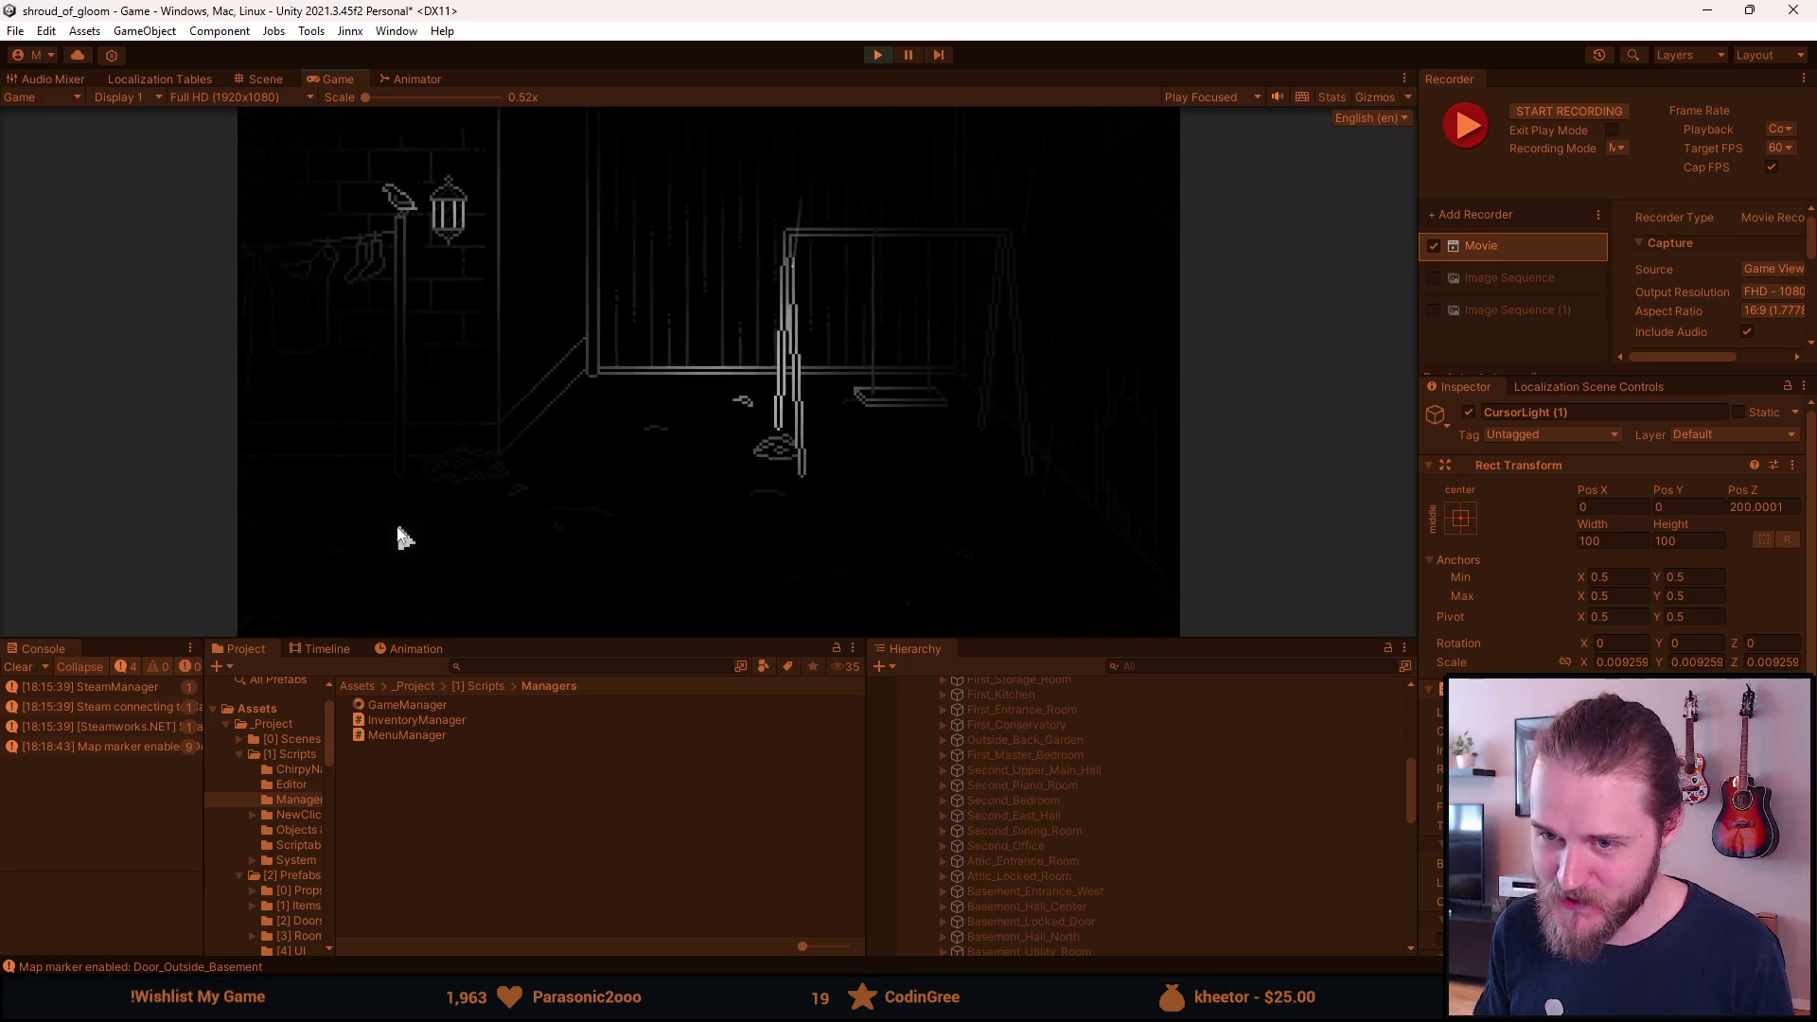
pyautogui.click(325, 482)
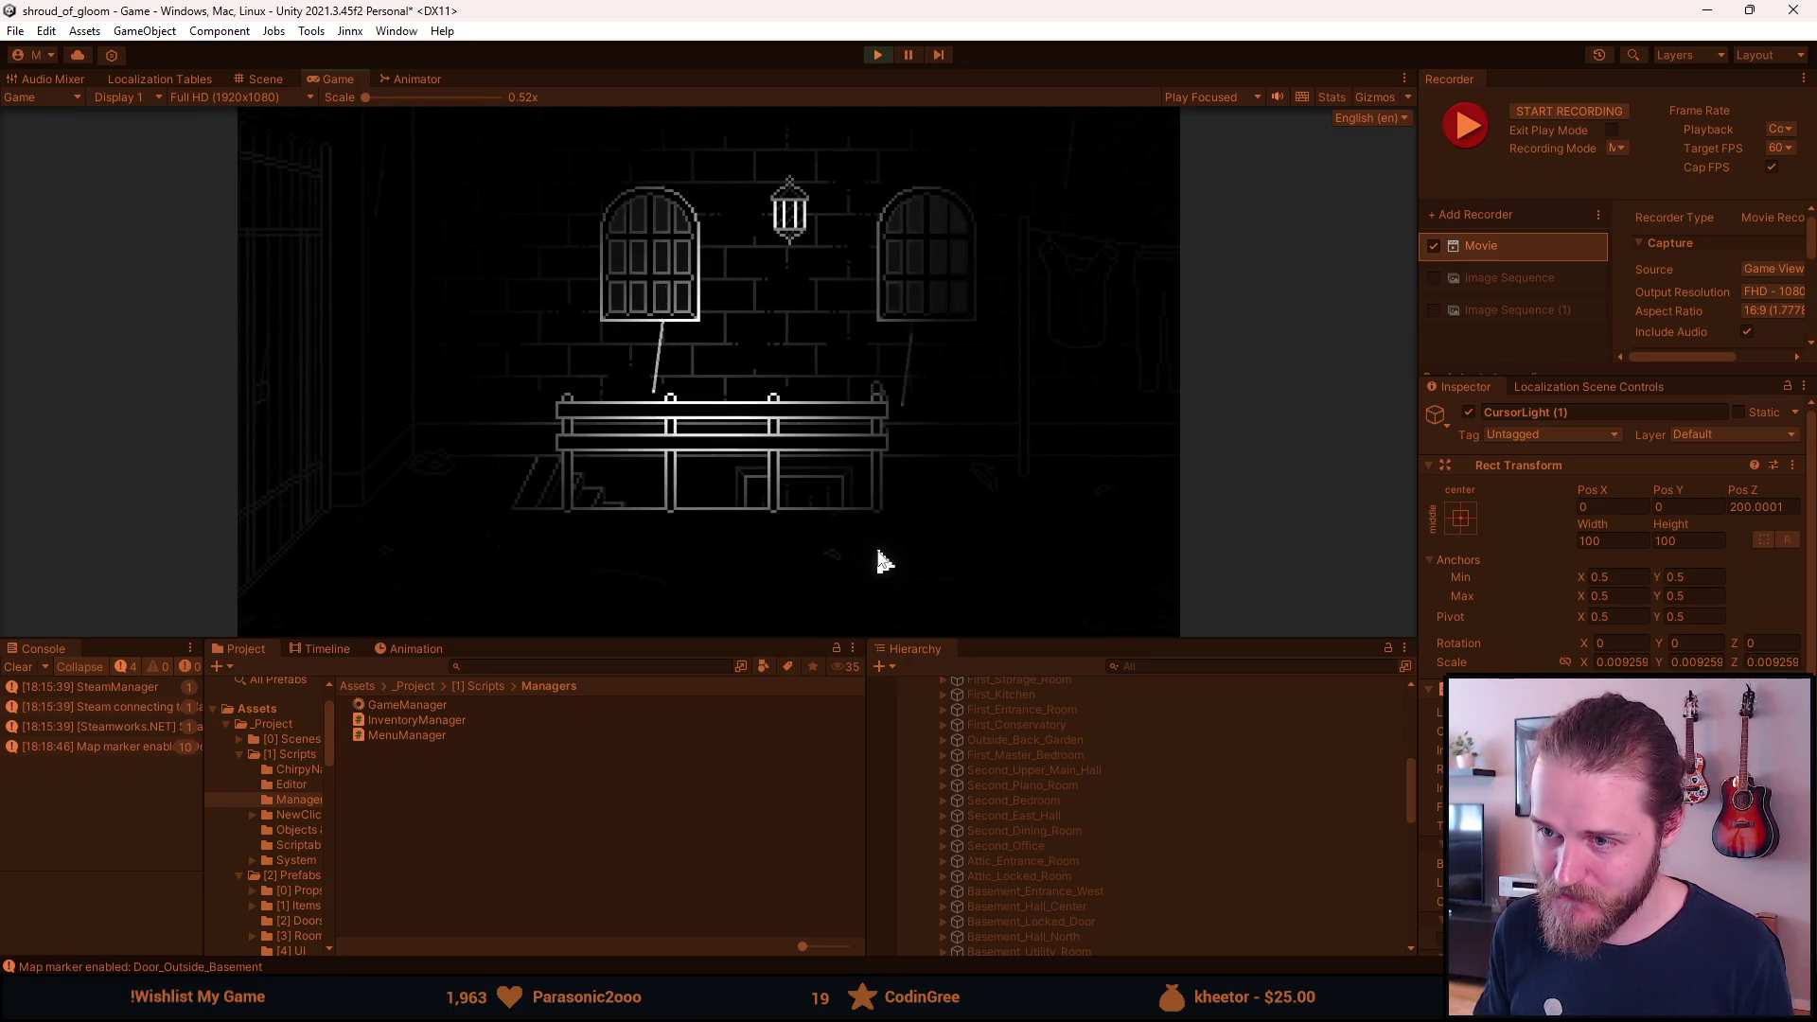
pyautogui.click(1136, 450)
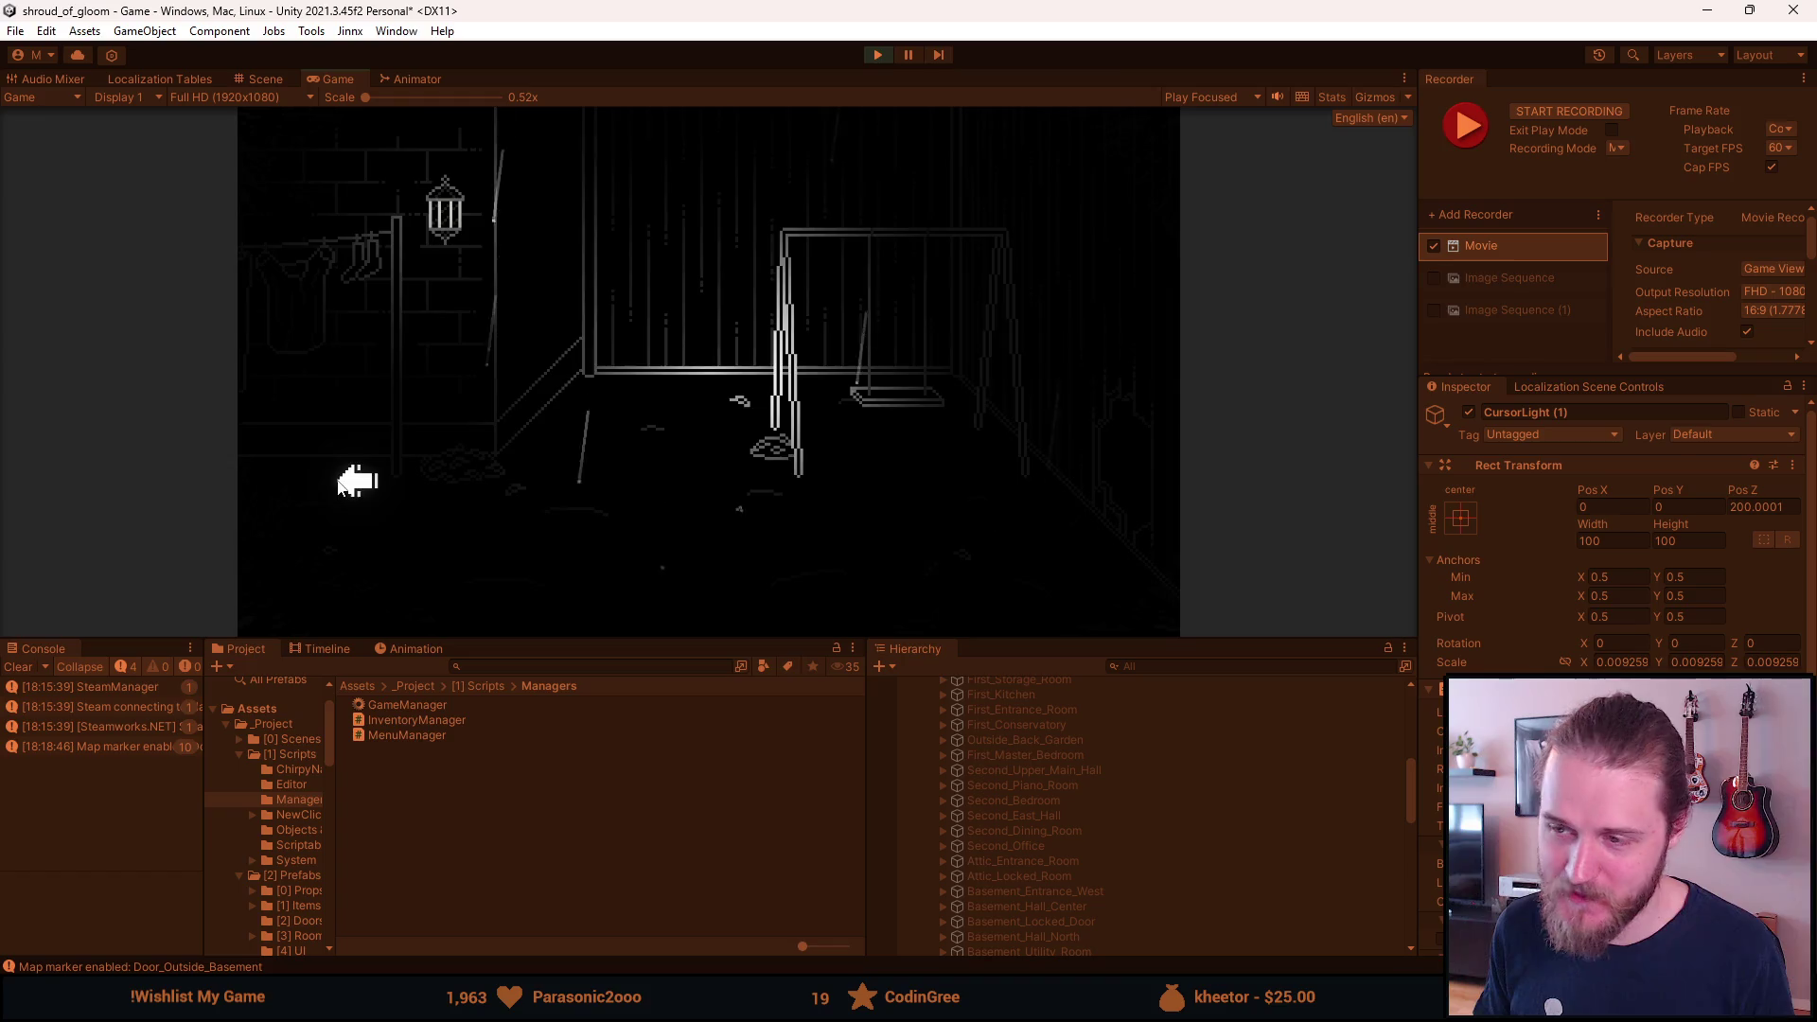
pyautogui.click(338, 469)
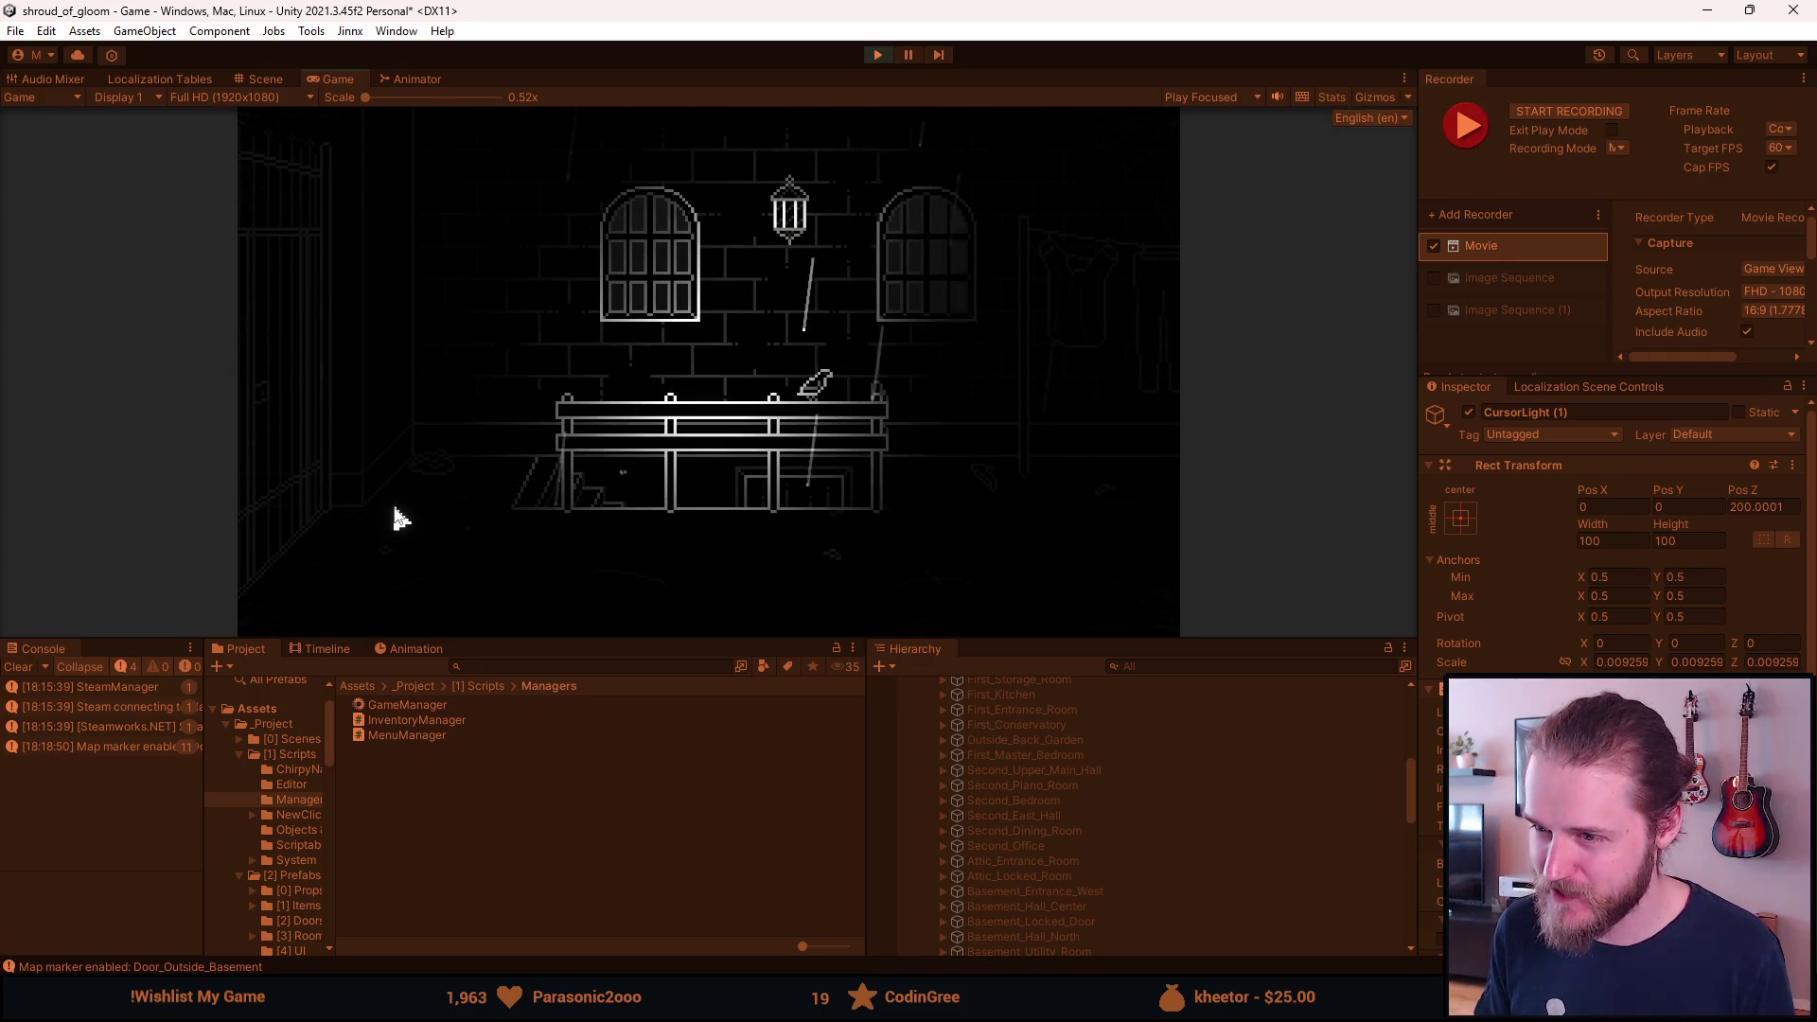
# Visit the stair, side, fenced and clothesline rooms from the bench room, returning each time.
pyautogui.click(867, 416)
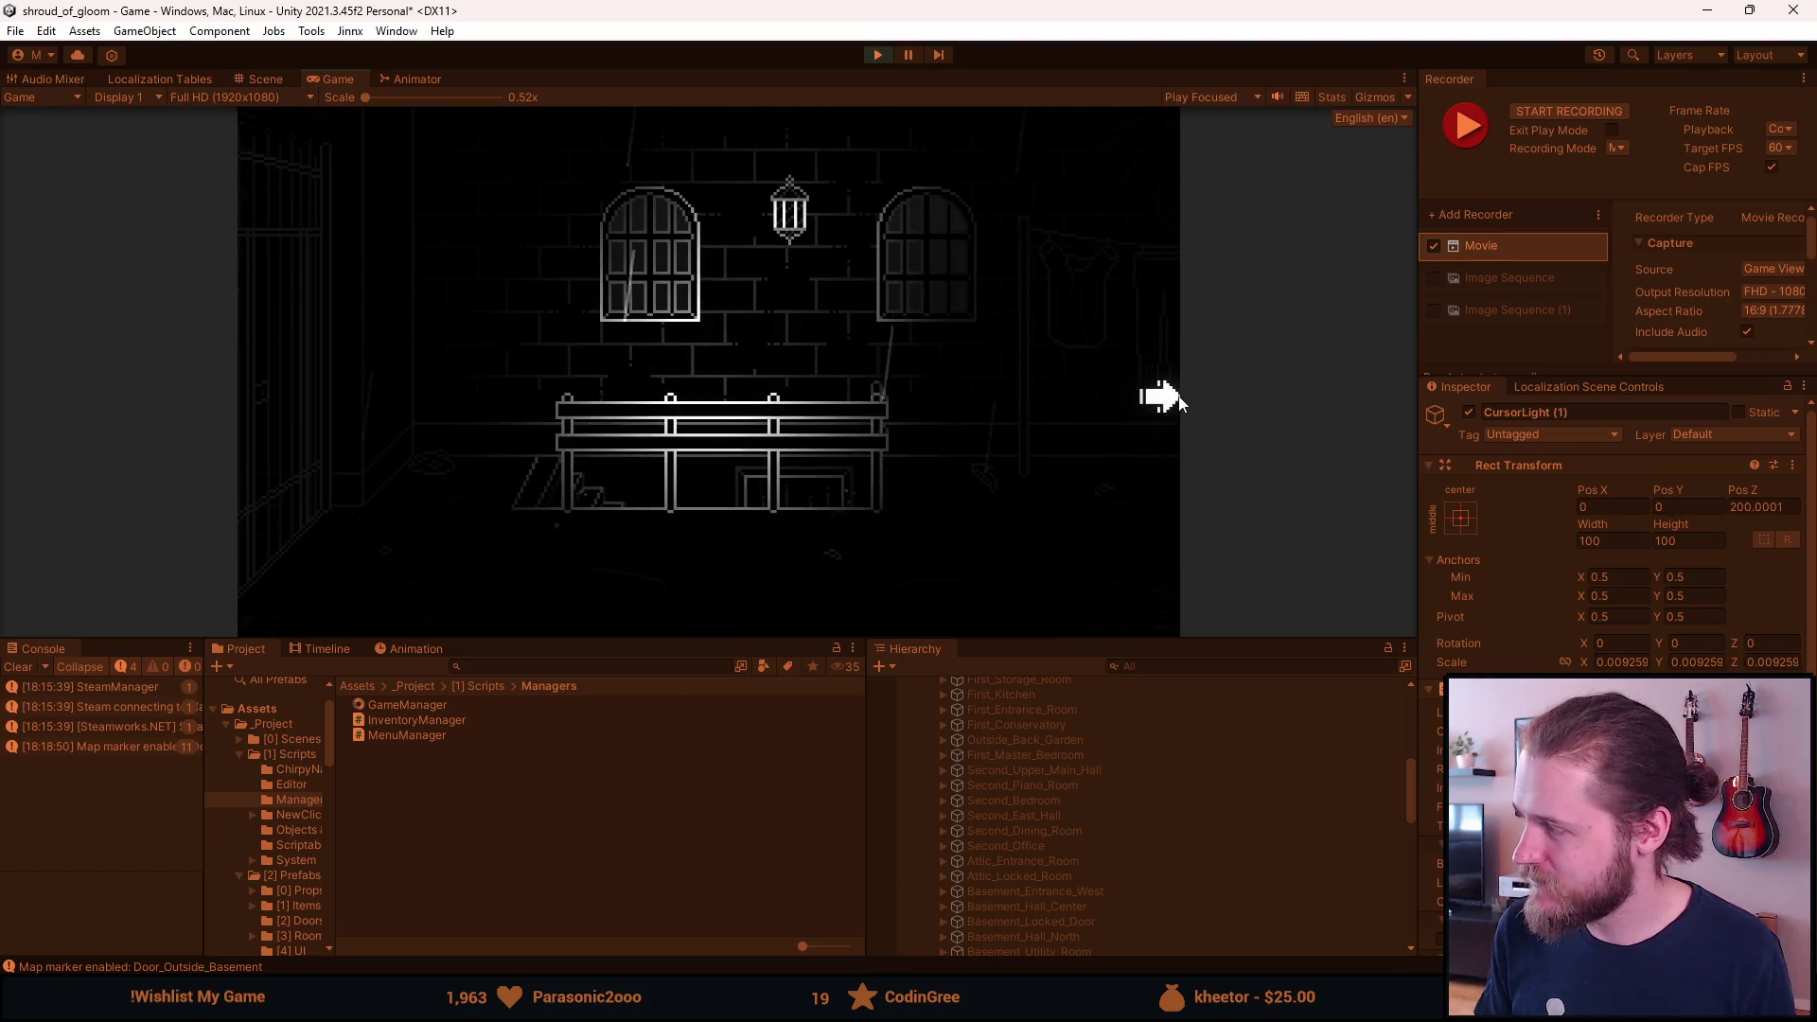
pyautogui.click(420, 434)
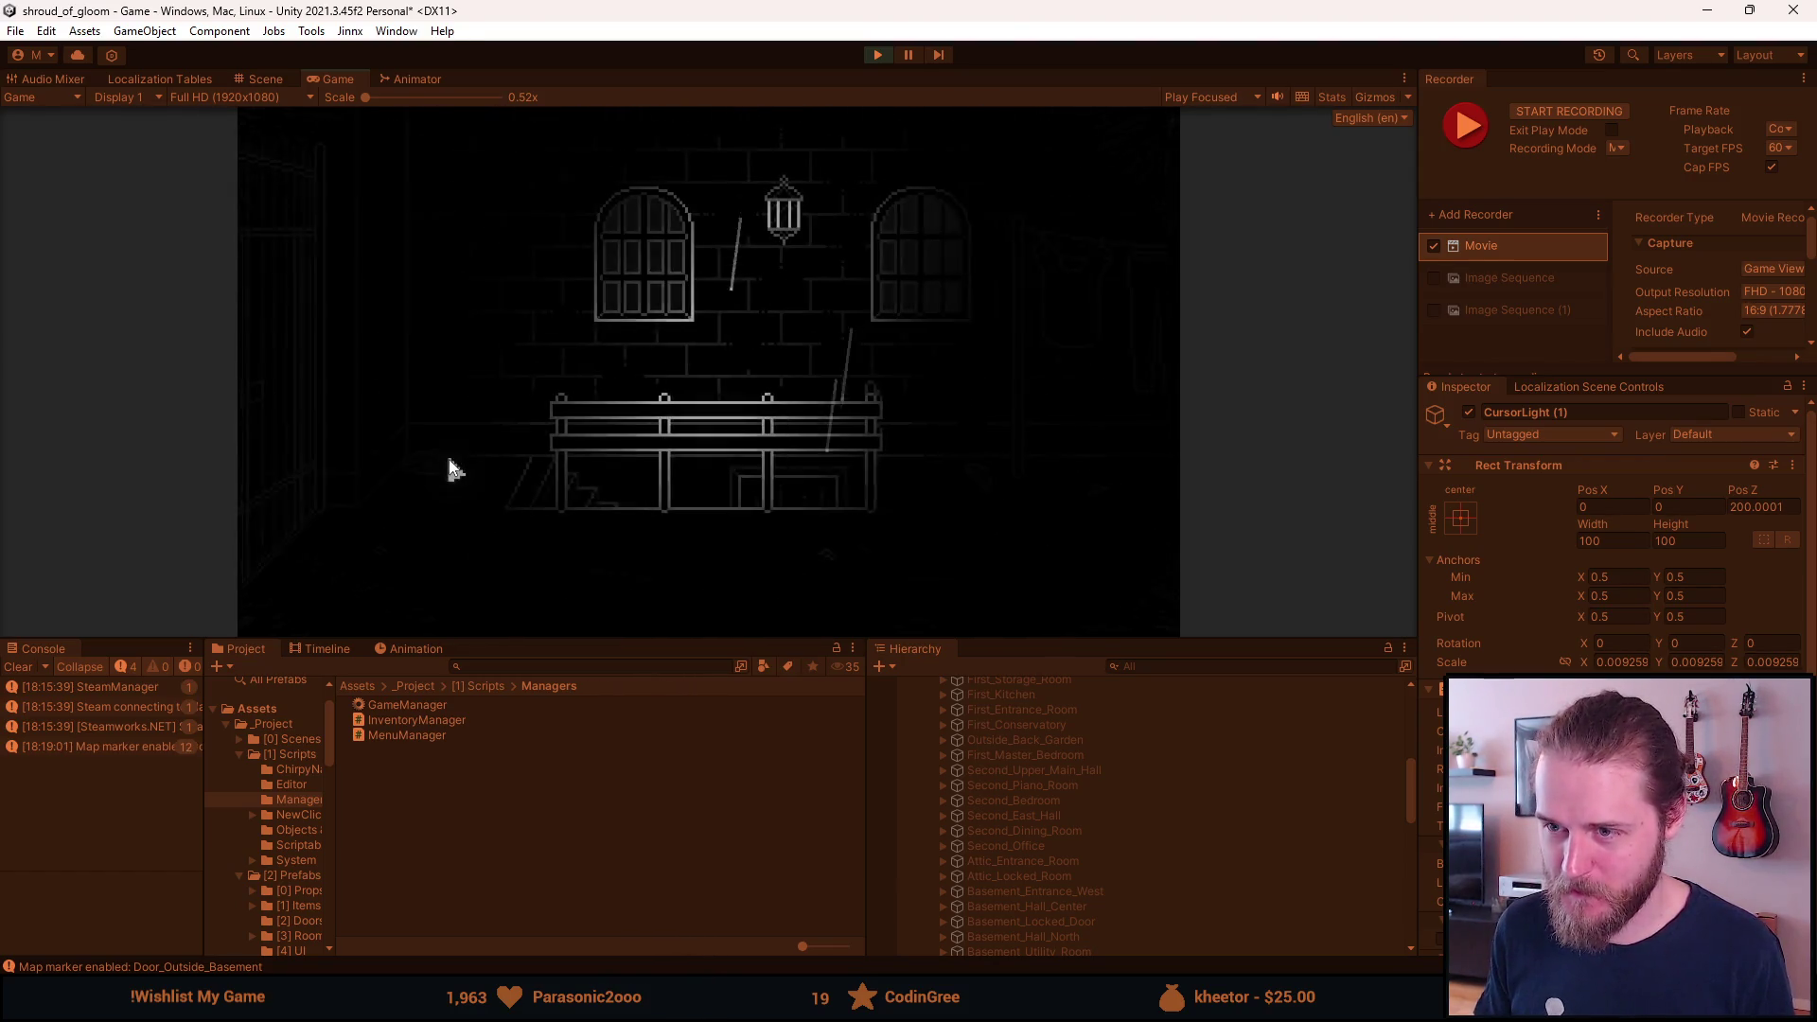
pyautogui.click(1108, 418)
pyautogui.click(304, 488)
pyautogui.click(1059, 324)
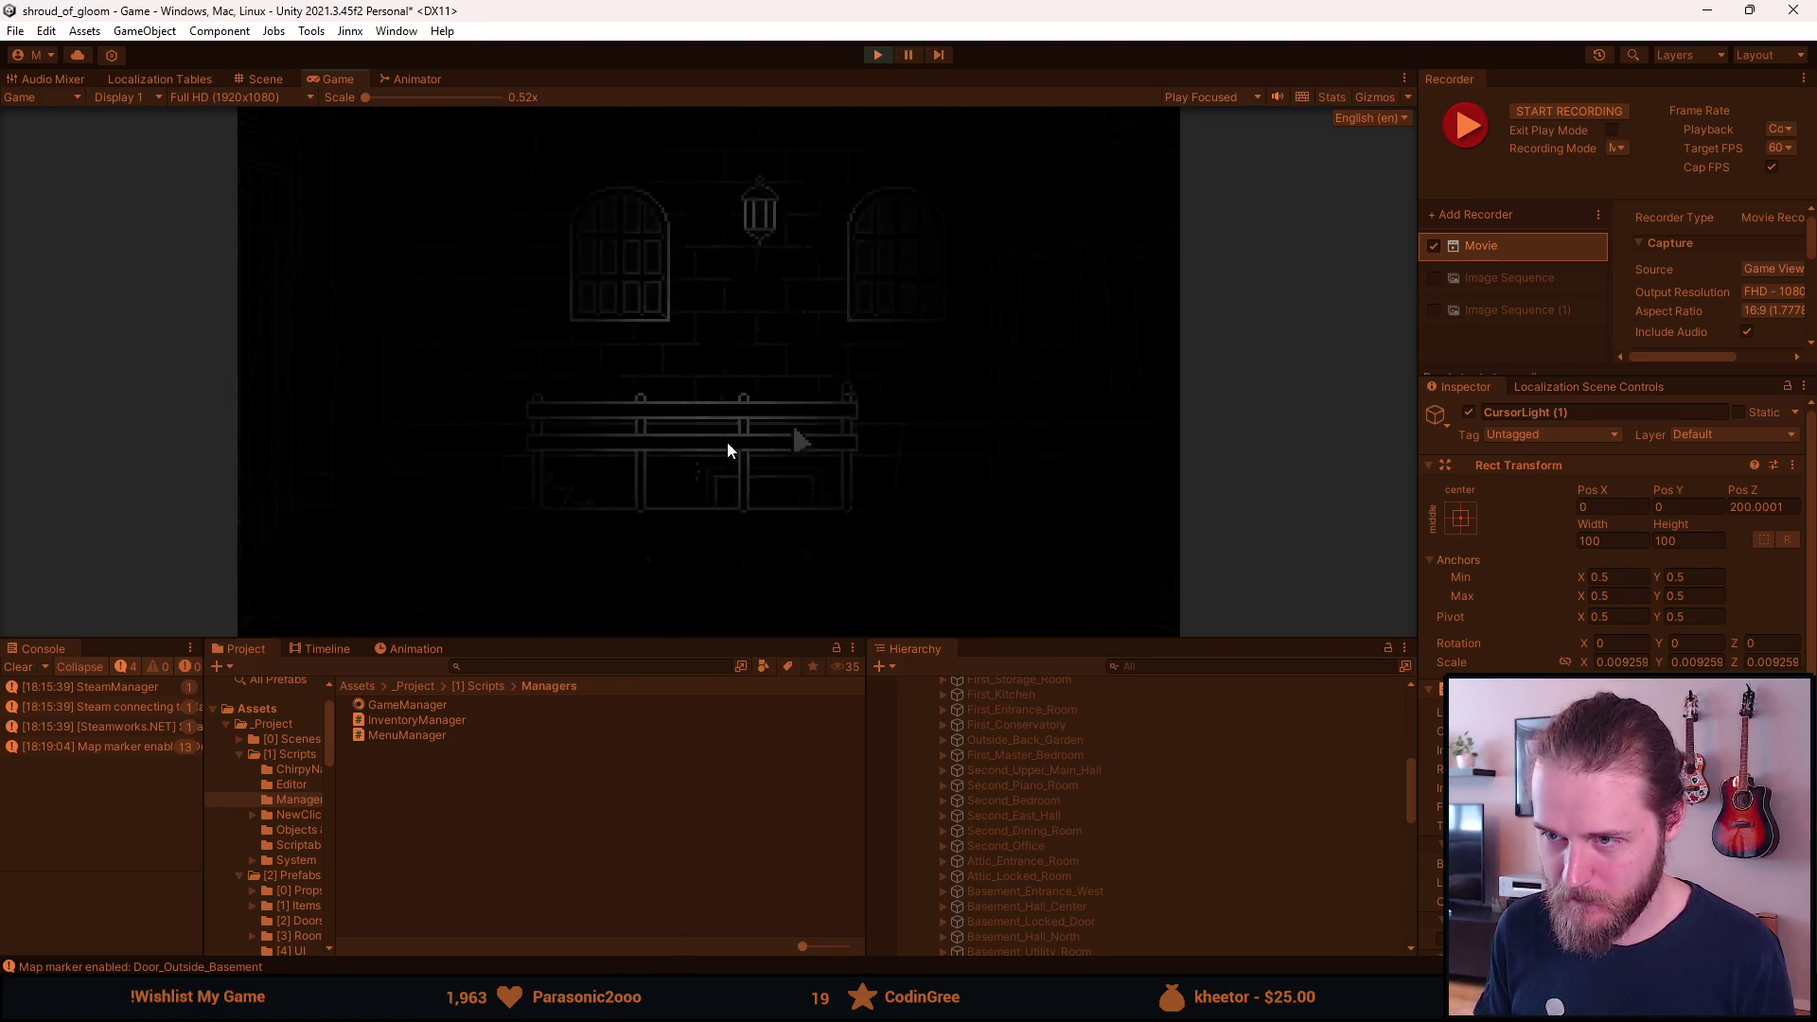
pyautogui.click(271, 409)
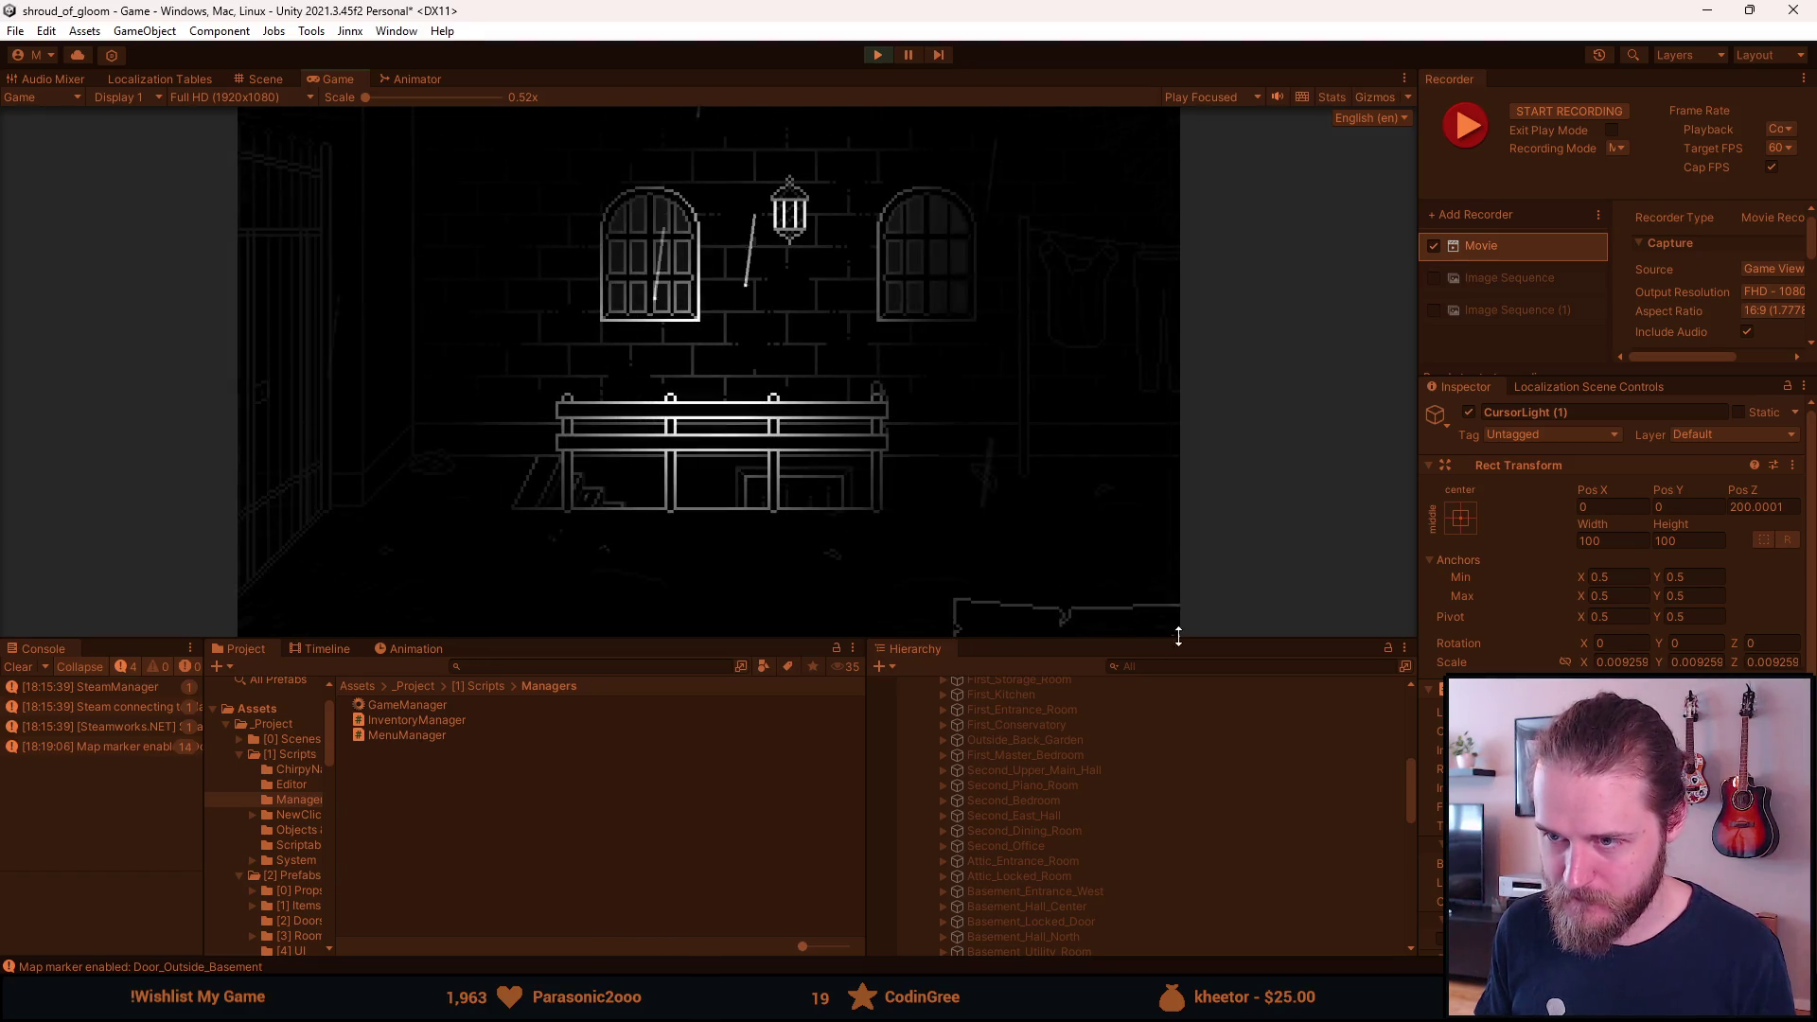
pyautogui.click(1123, 417)
pyautogui.click(254, 349)
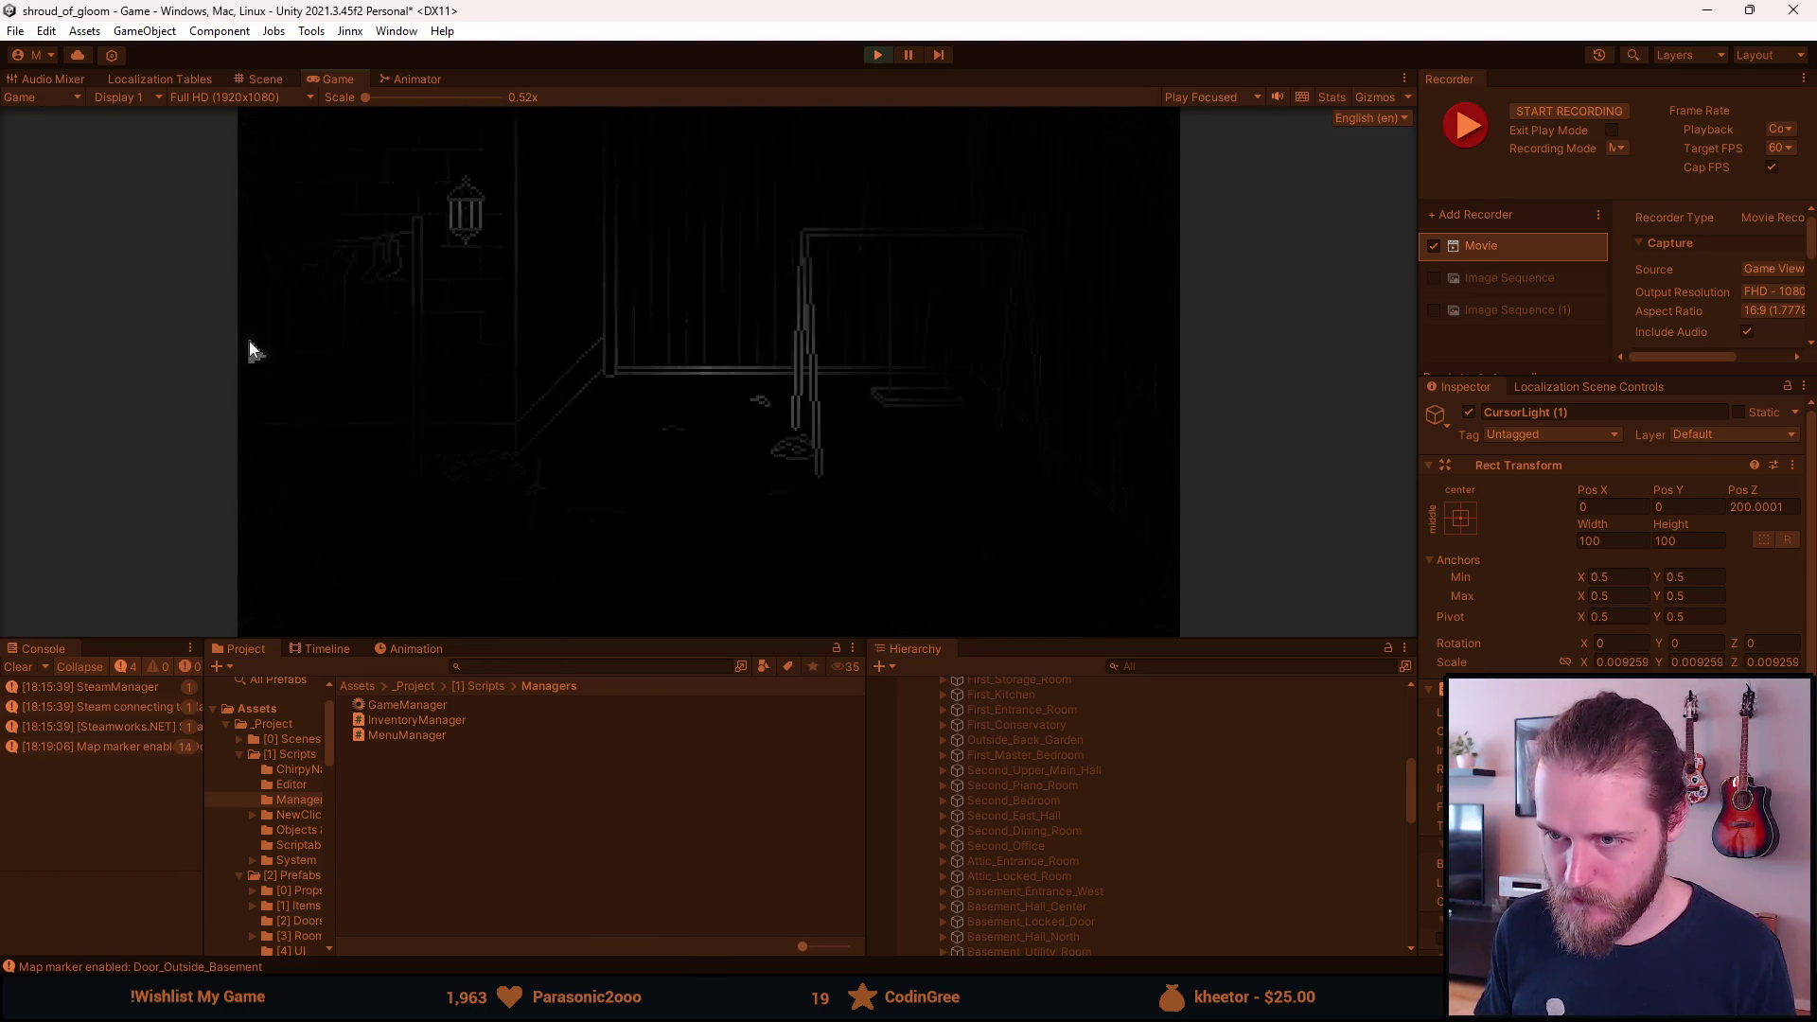
pyautogui.click(1095, 359)
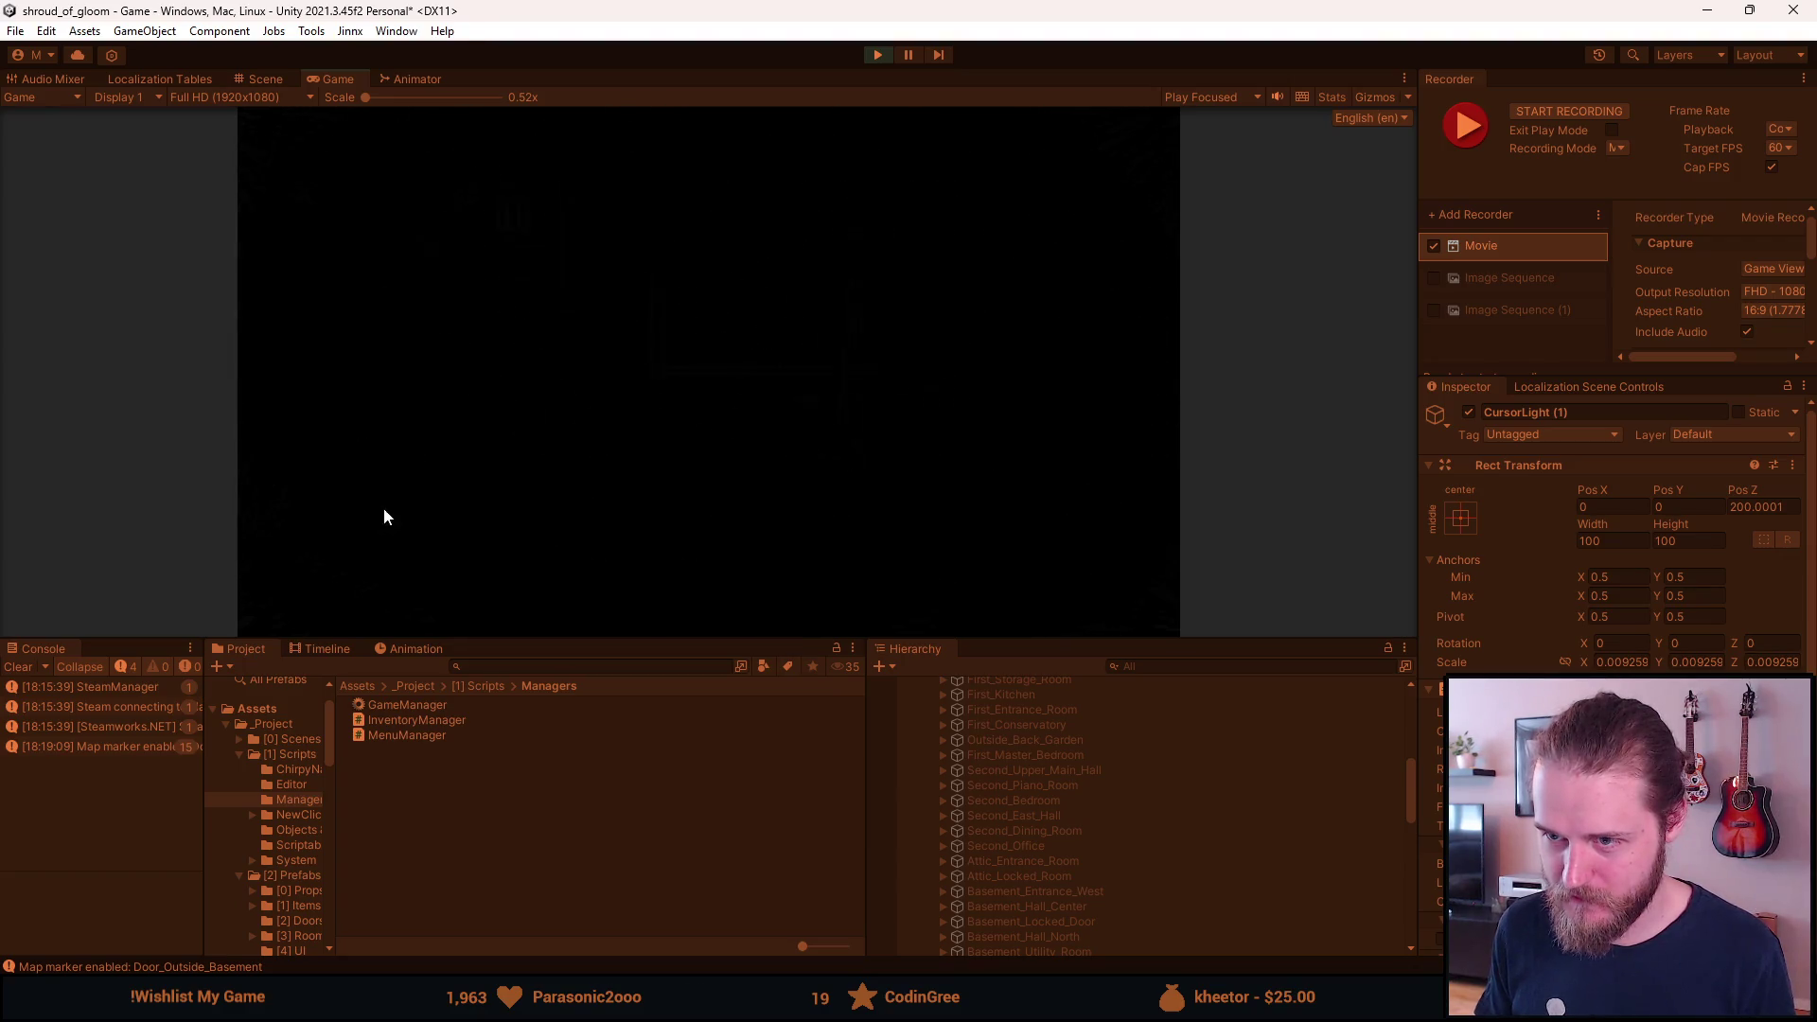
pyautogui.click(322, 390)
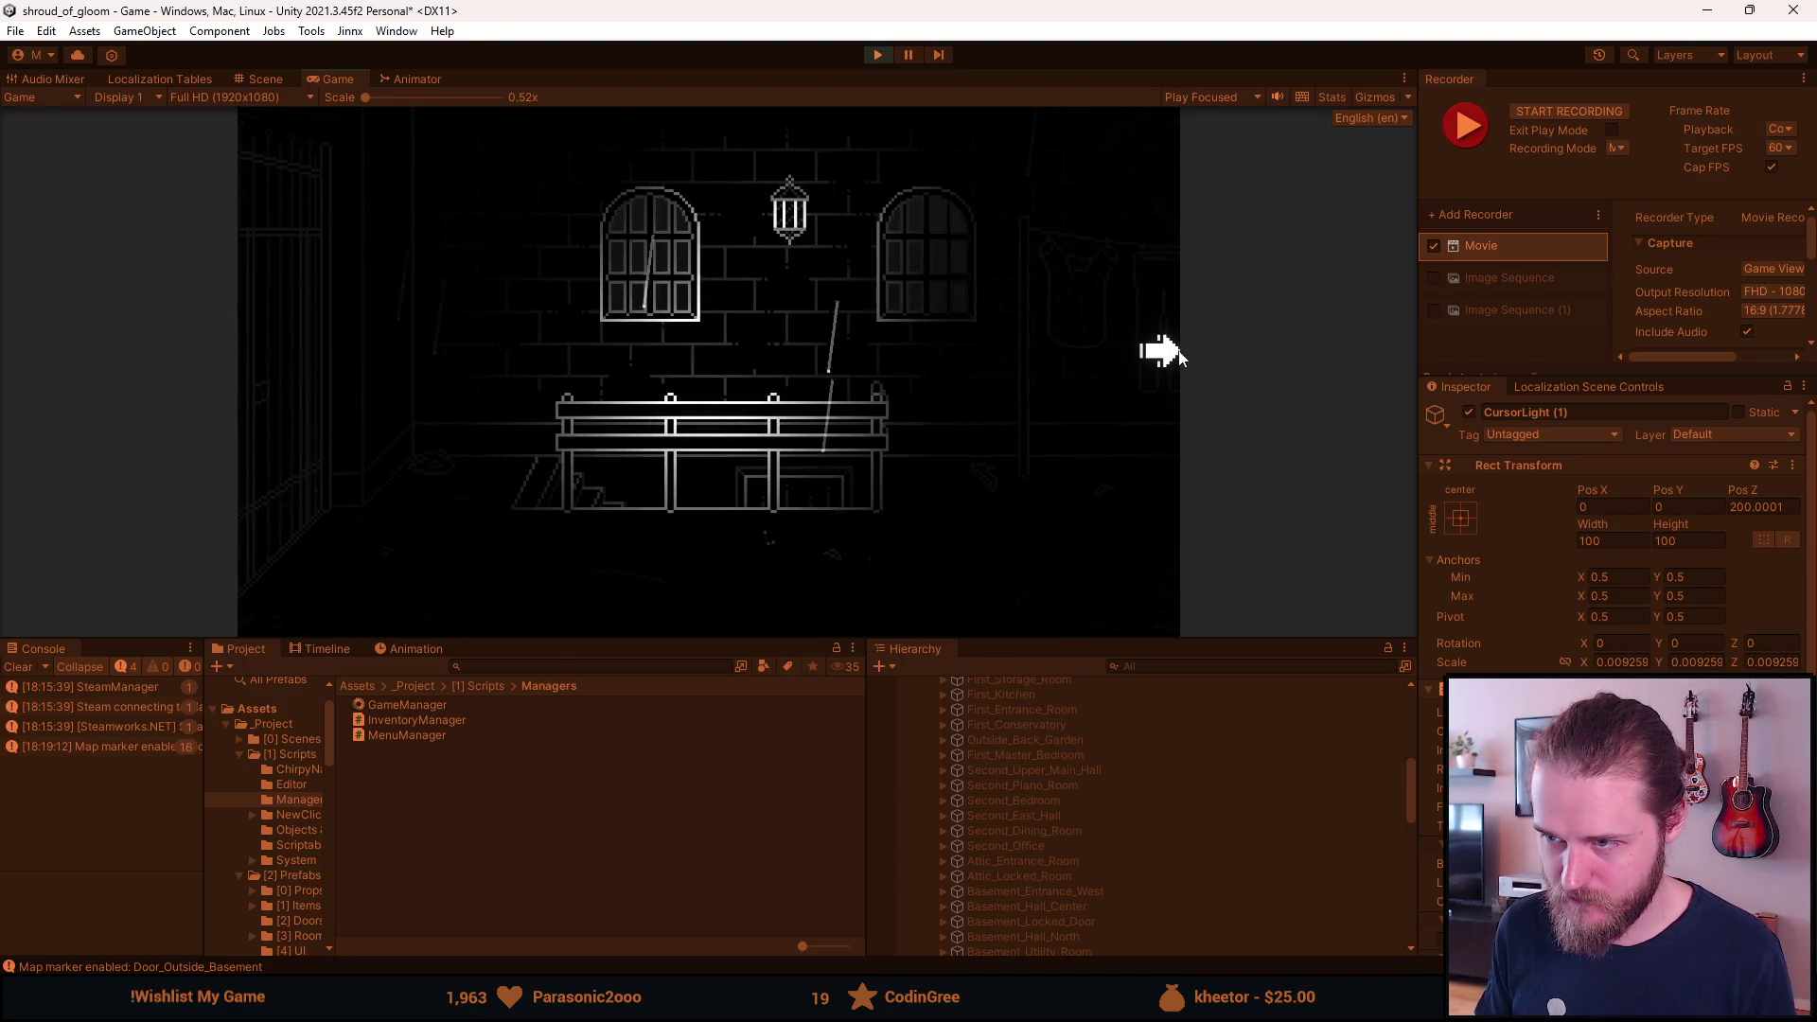
pyautogui.click(1160, 349)
pyautogui.click(263, 417)
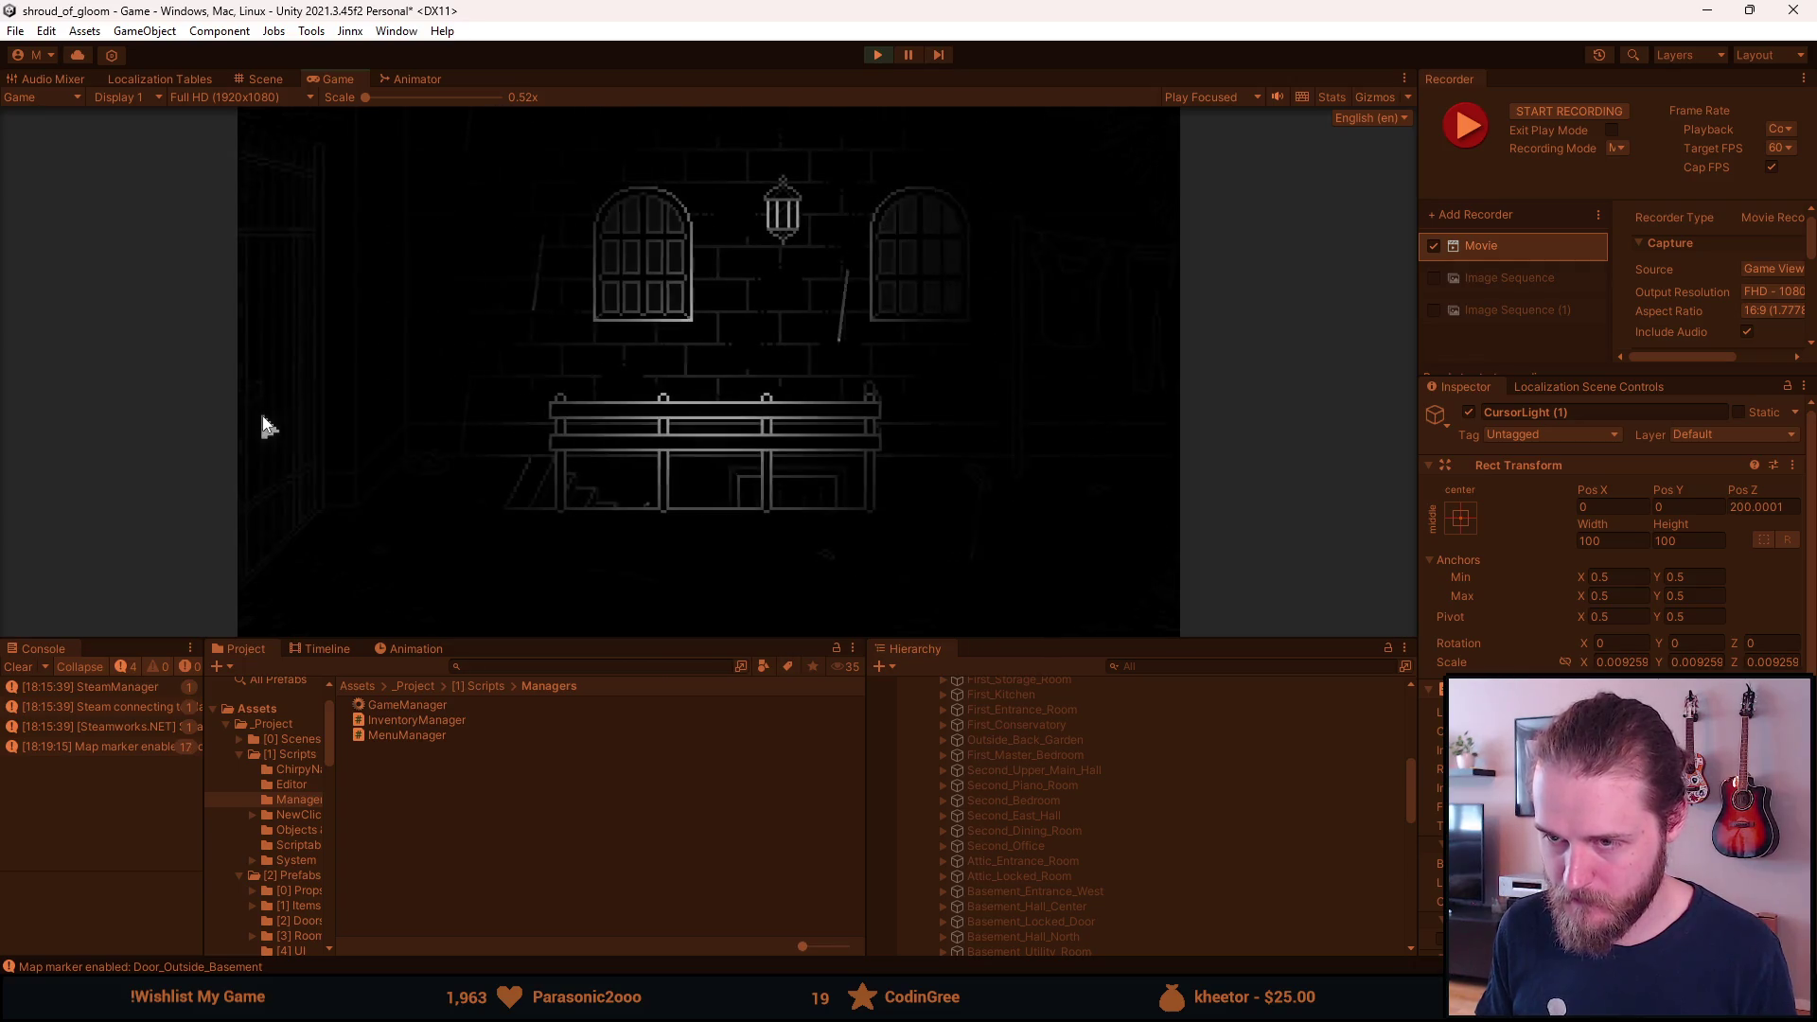
pyautogui.click(1111, 377)
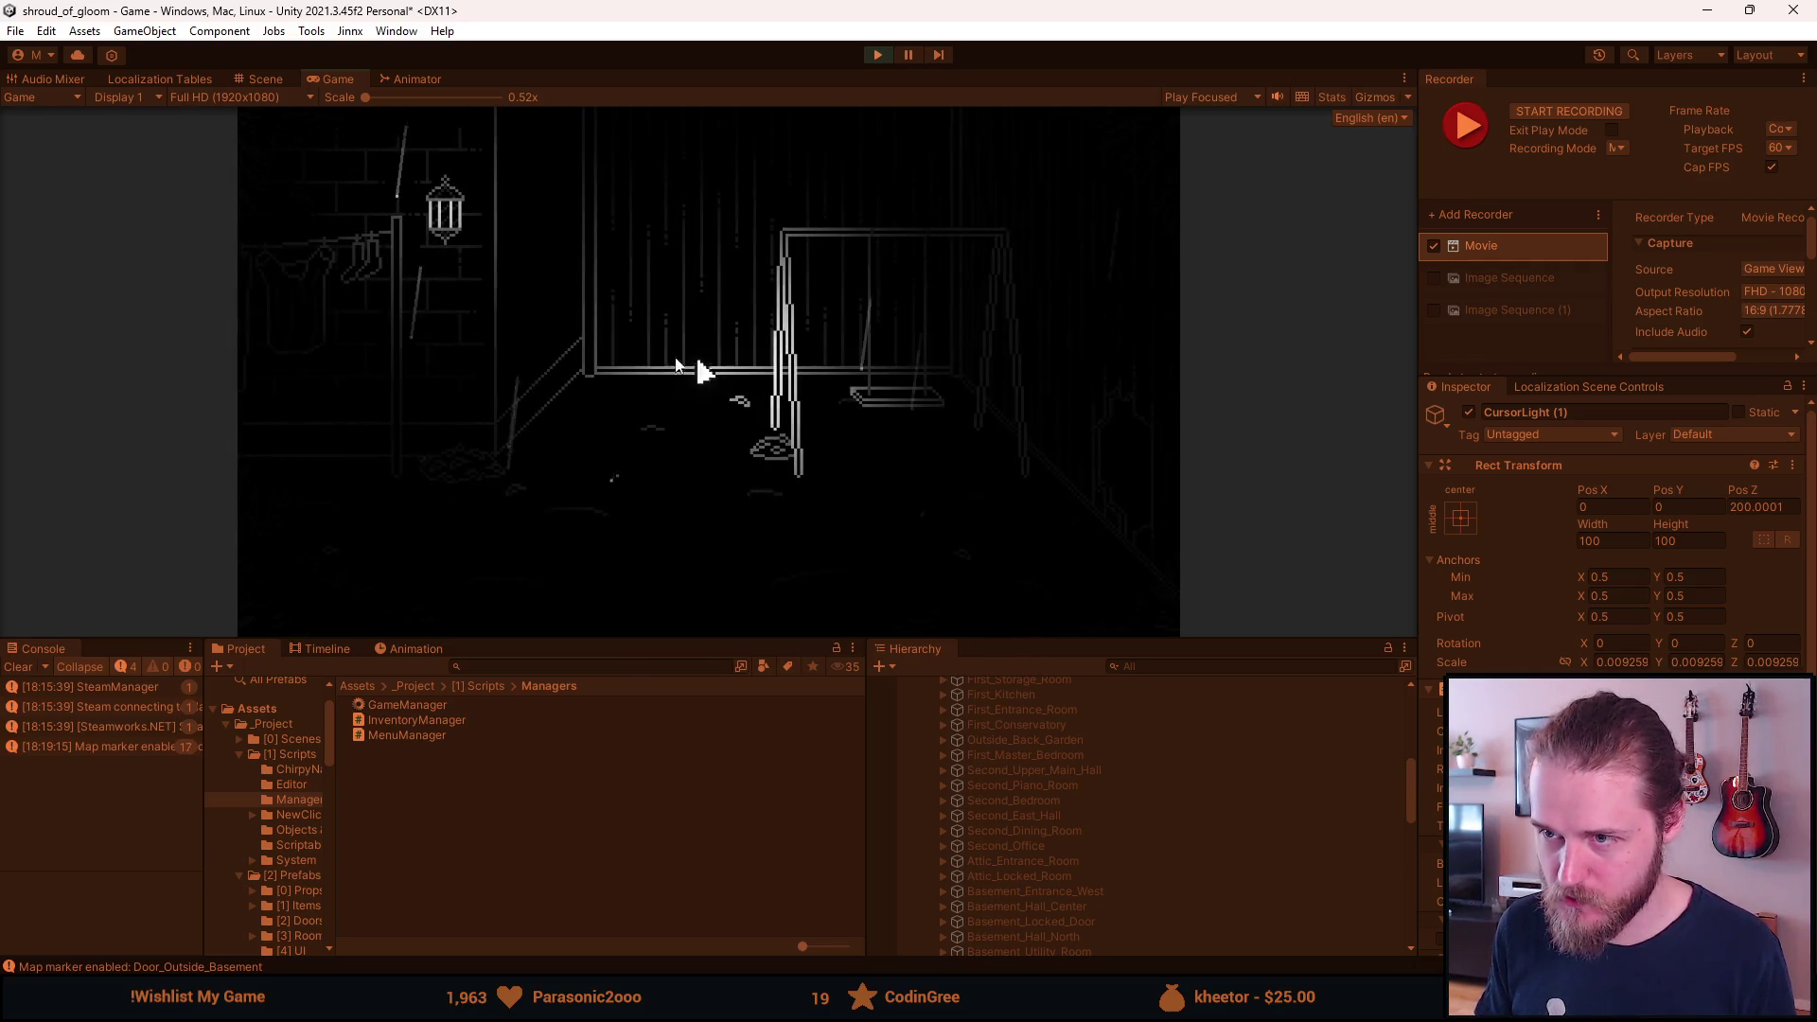
pyautogui.click(339, 417)
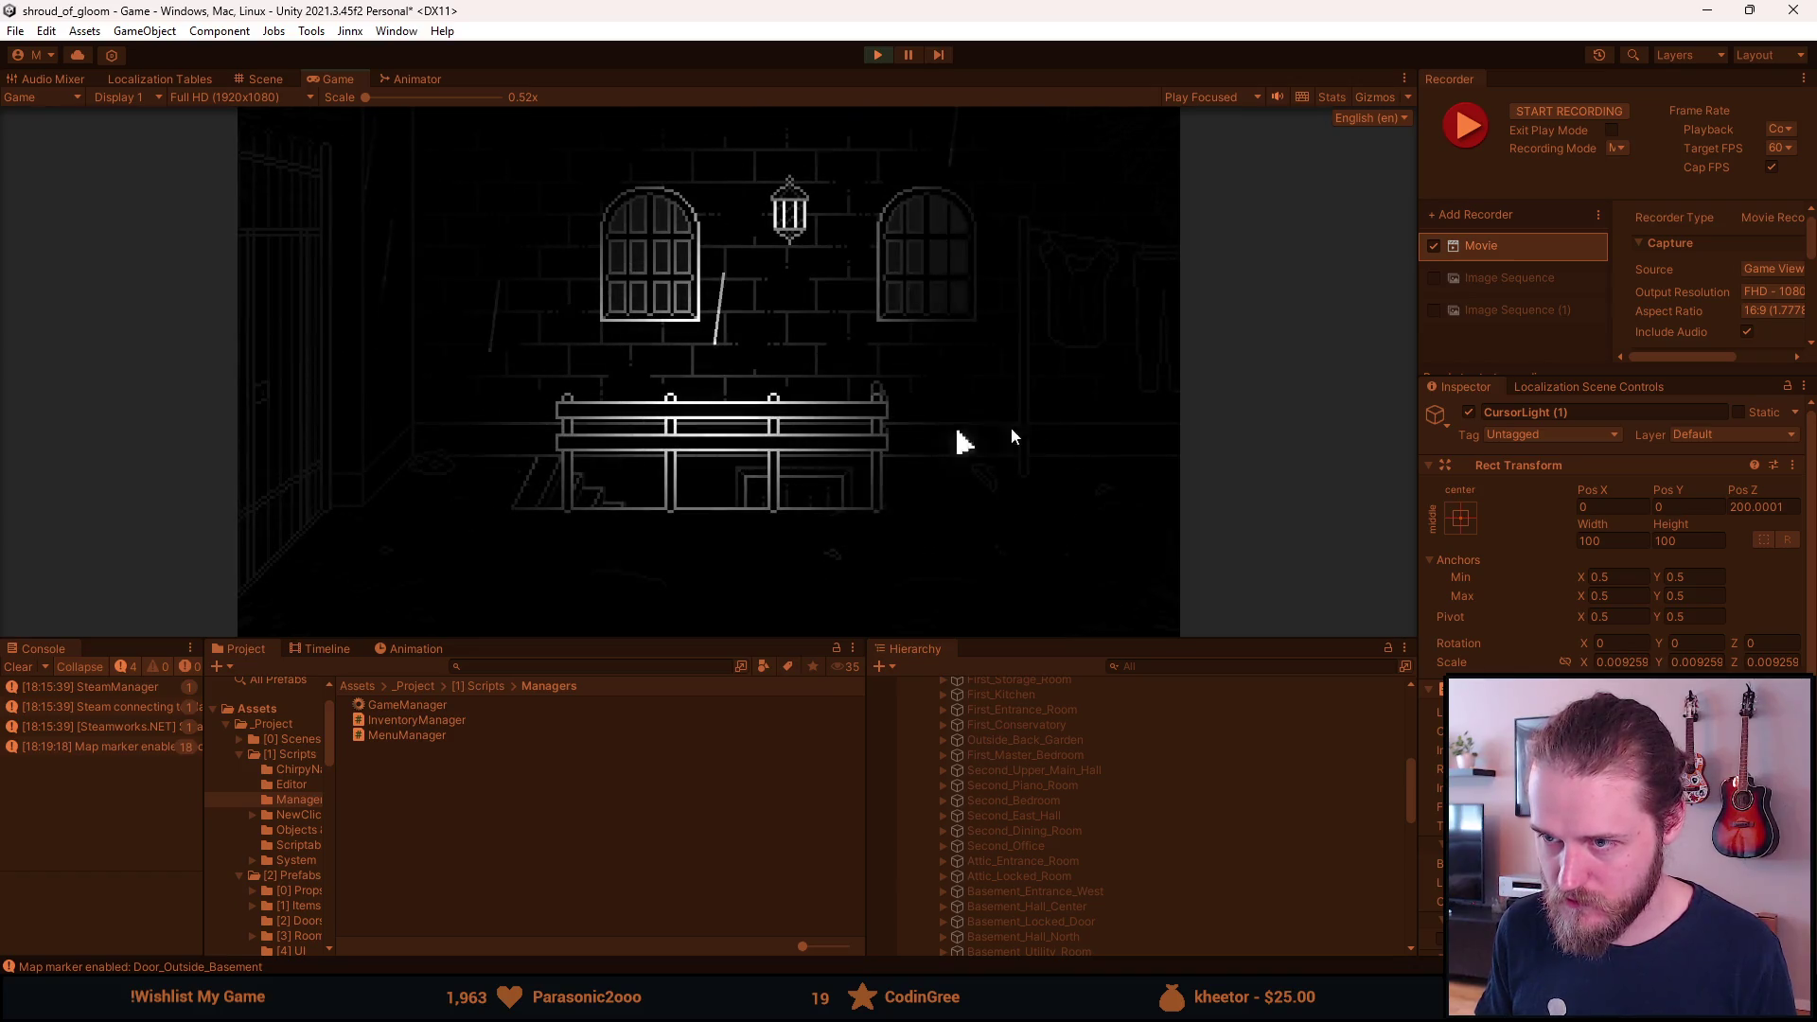
pyautogui.click(1113, 355)
pyautogui.click(257, 459)
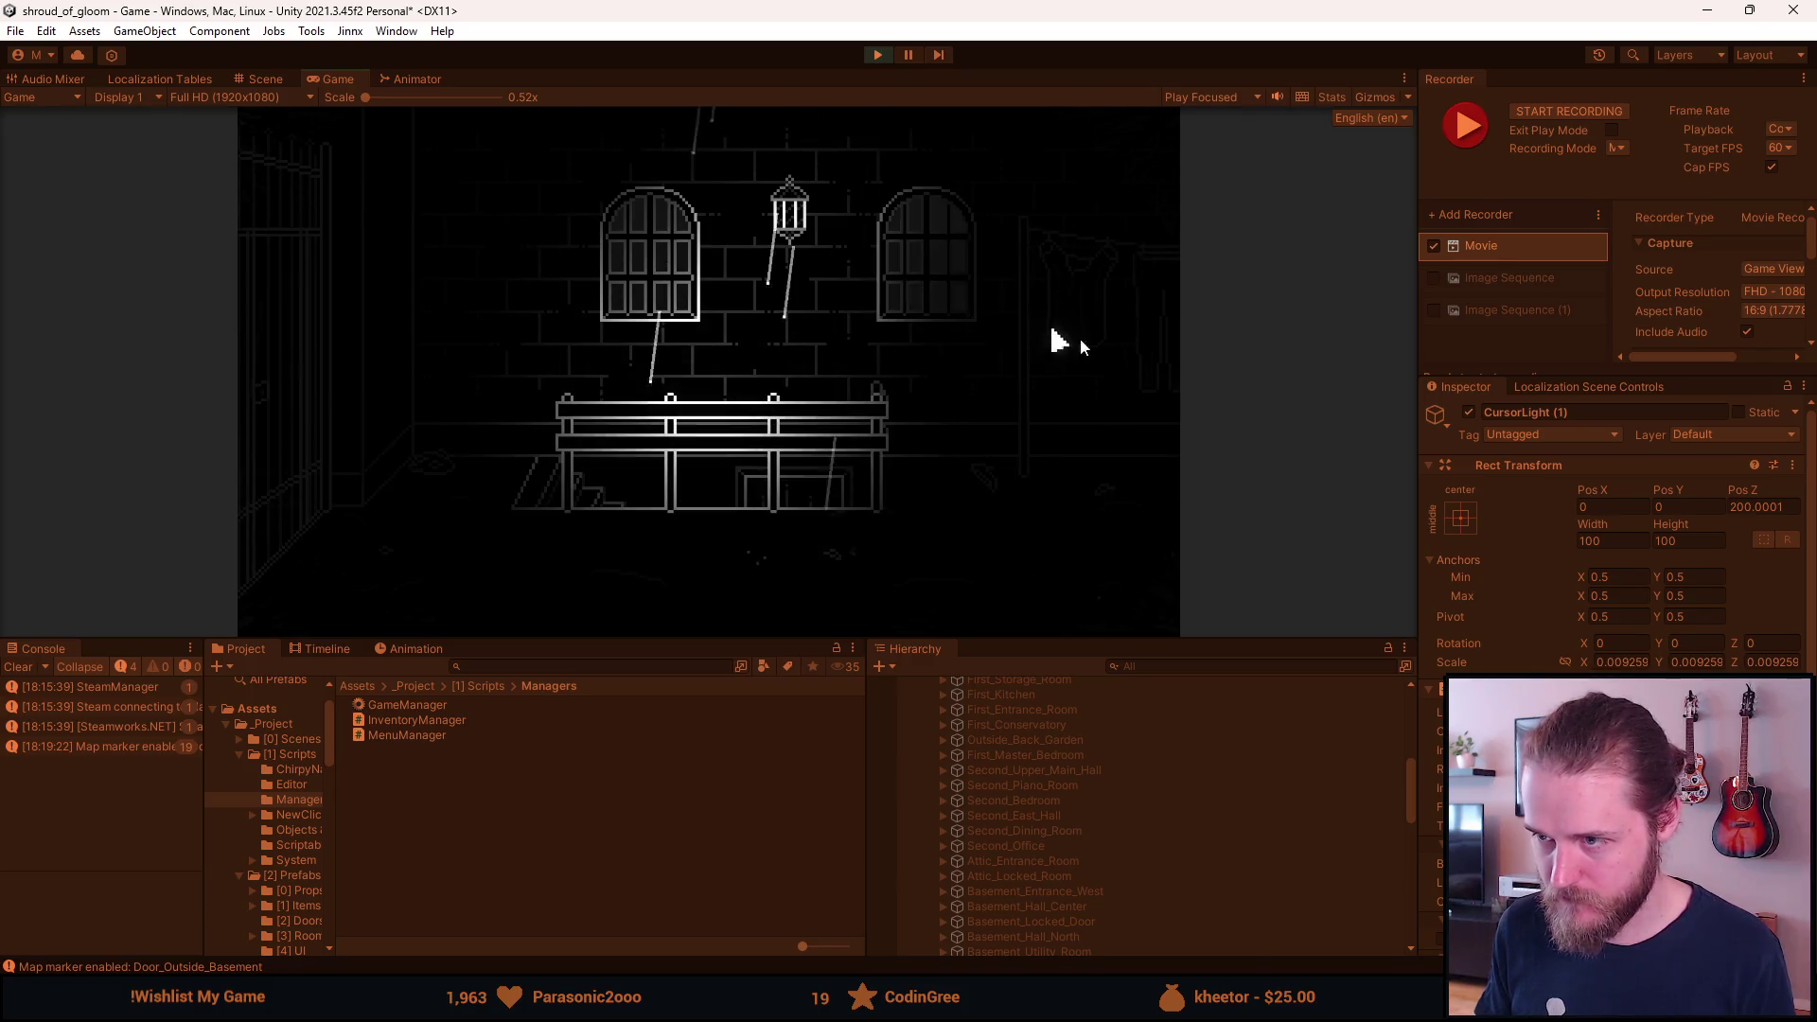
pyautogui.click(1113, 354)
pyautogui.click(312, 349)
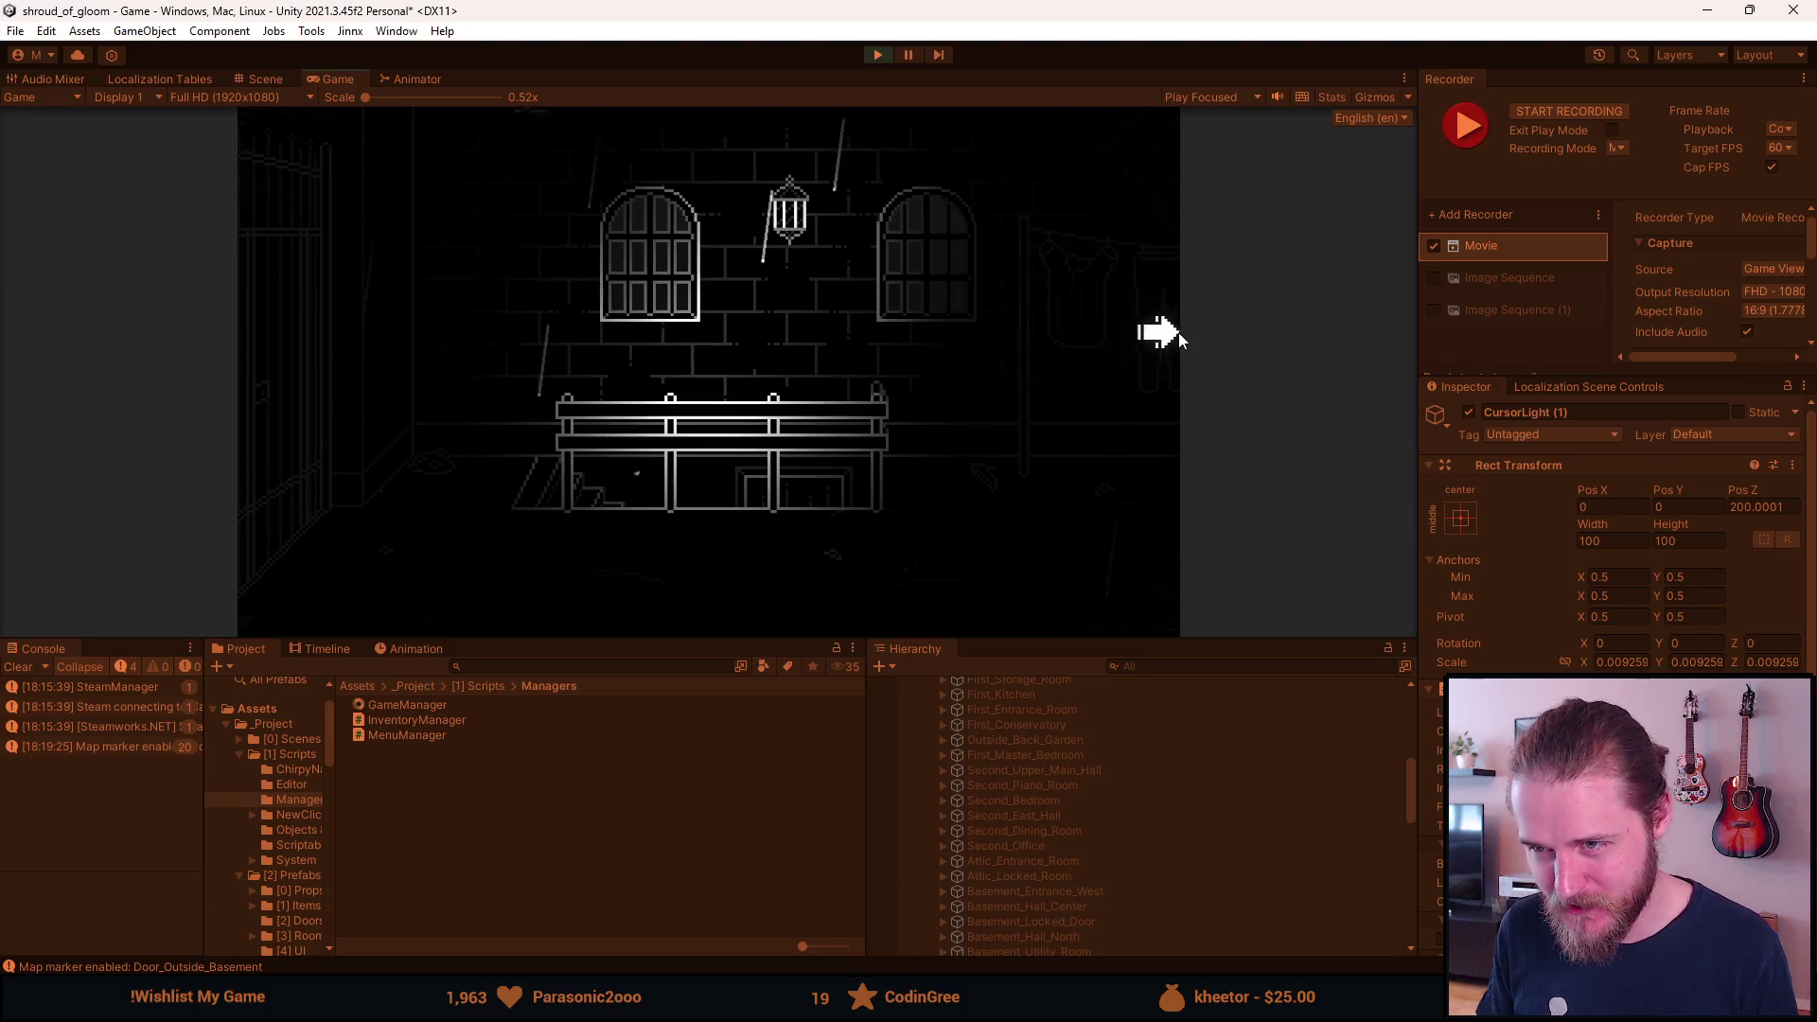
# Step from the bench room into the railing and hallway rooms, returning each time.
pyautogui.click(1164, 334)
pyautogui.click(282, 439)
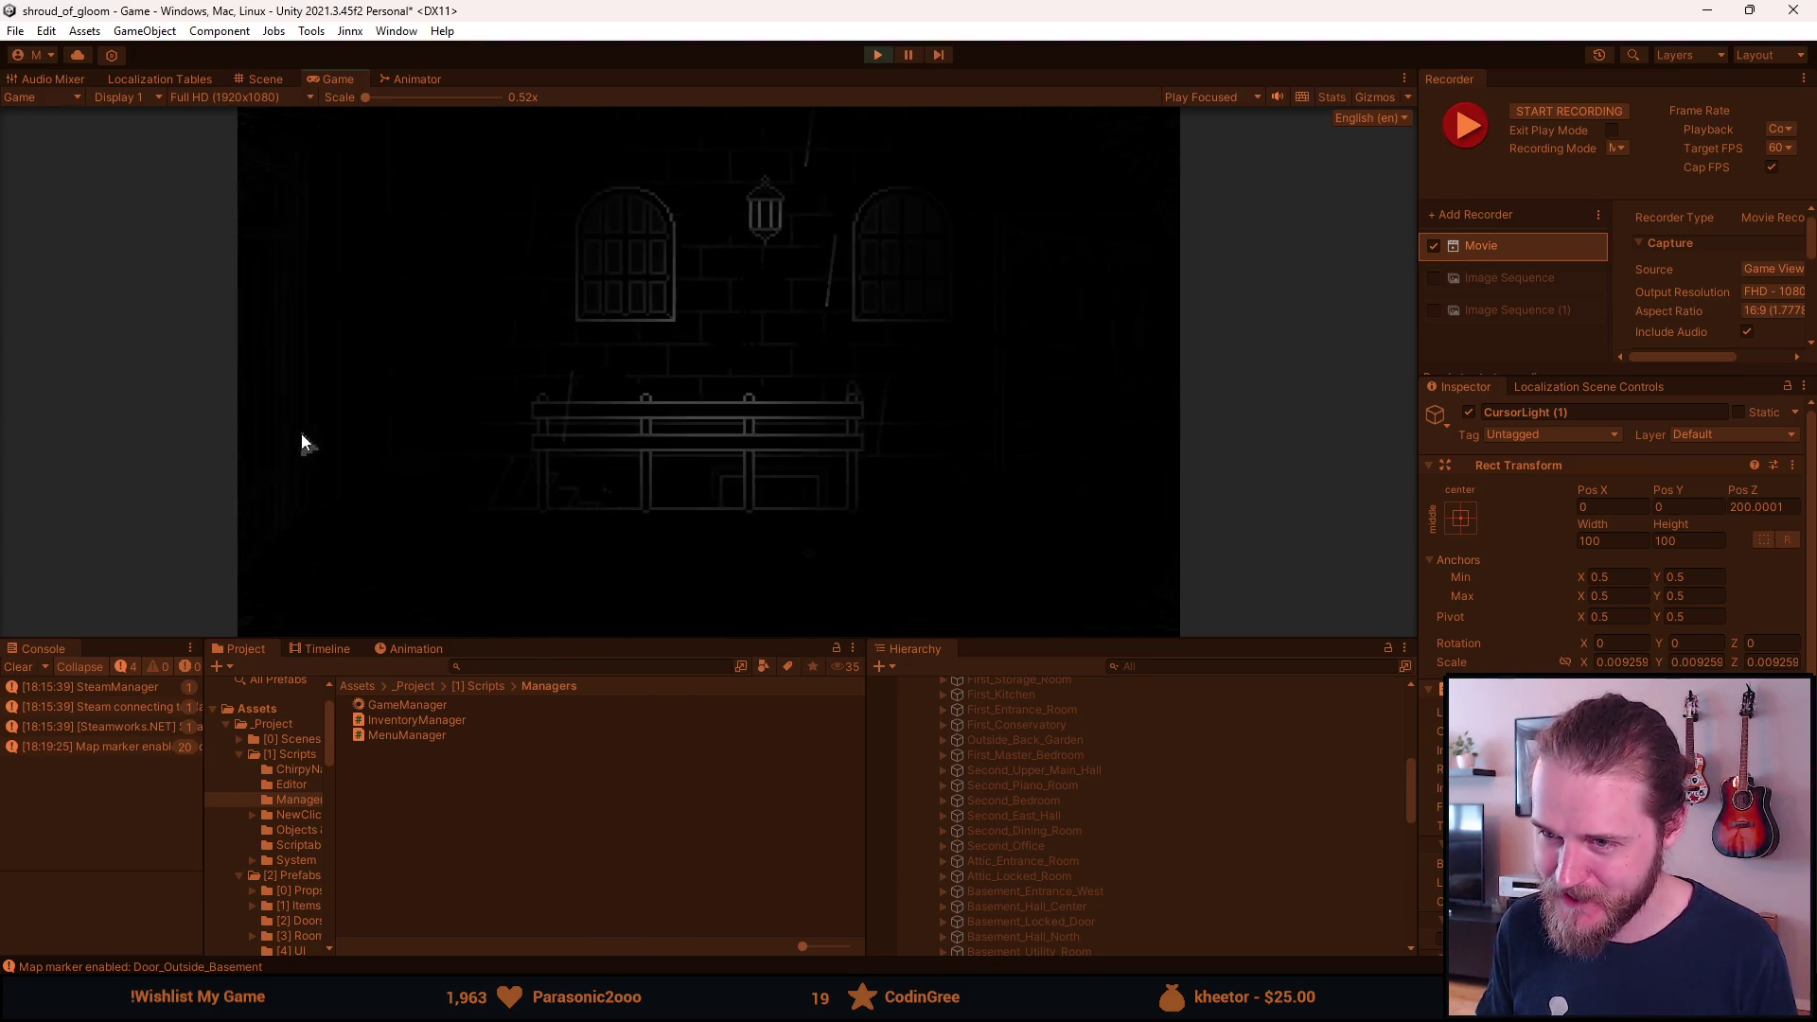
pyautogui.click(1115, 420)
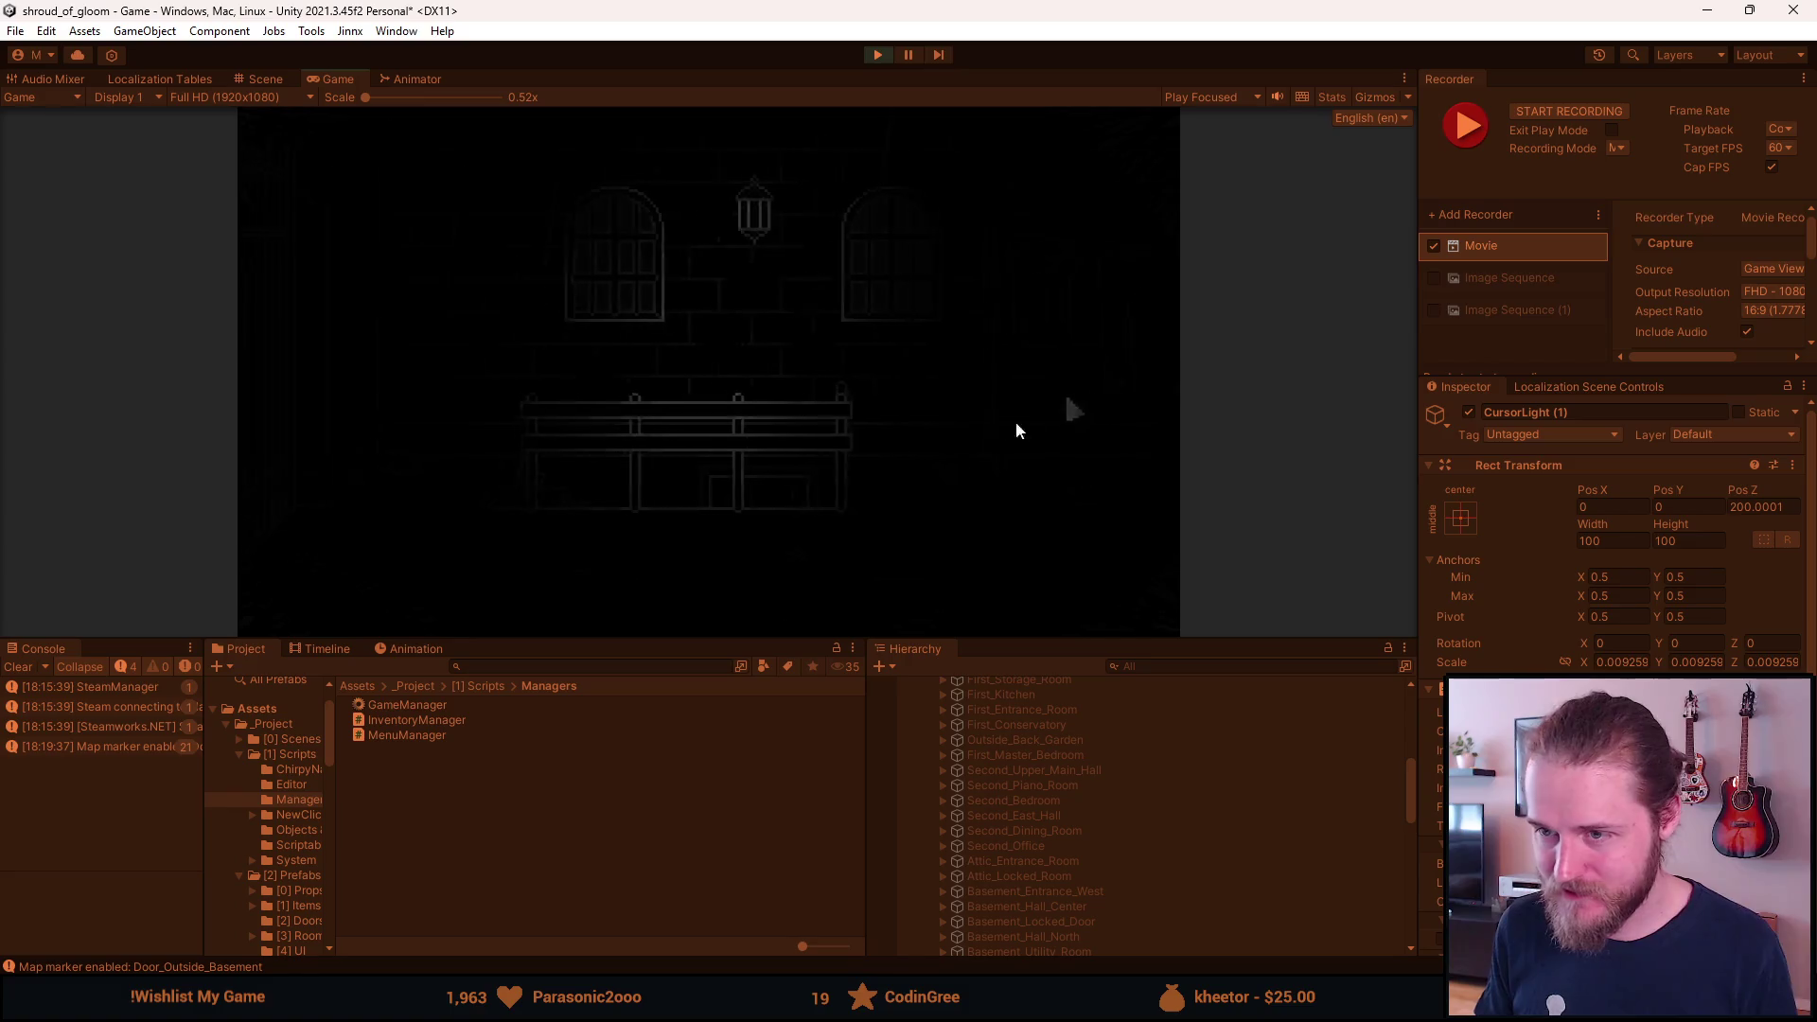
pyautogui.click(360, 423)
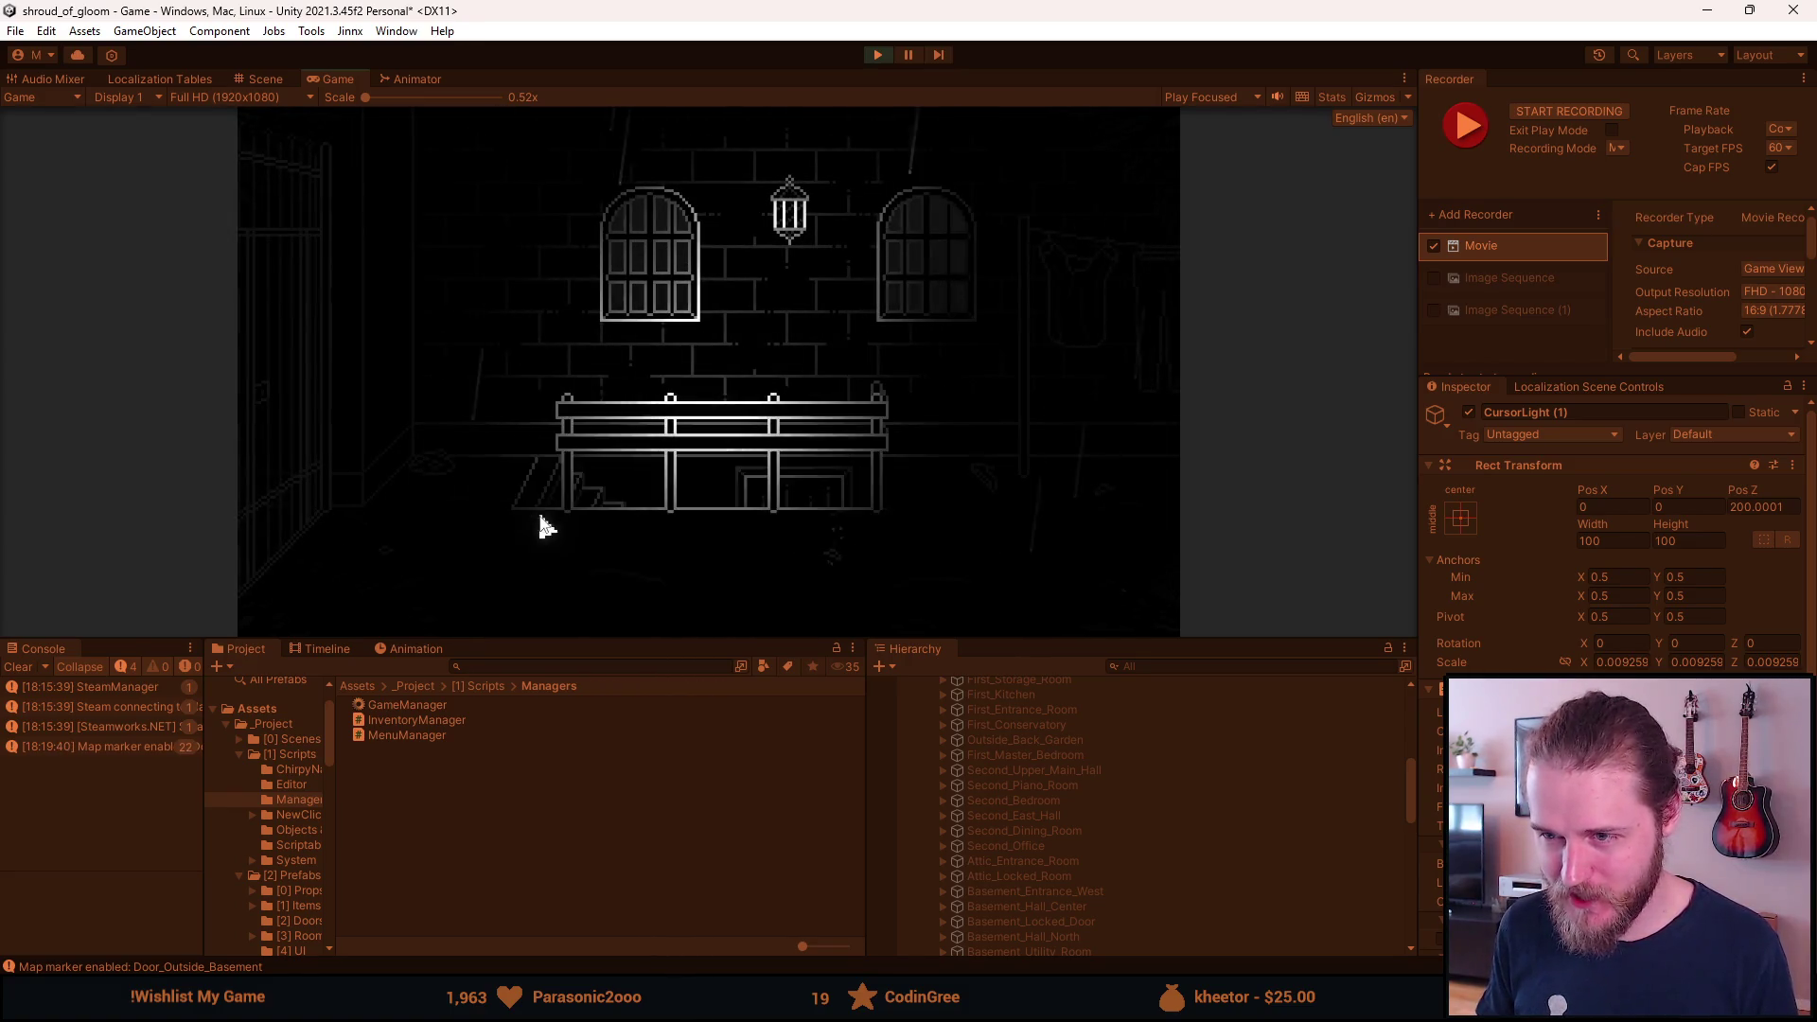
pyautogui.click(1144, 326)
pyautogui.click(295, 358)
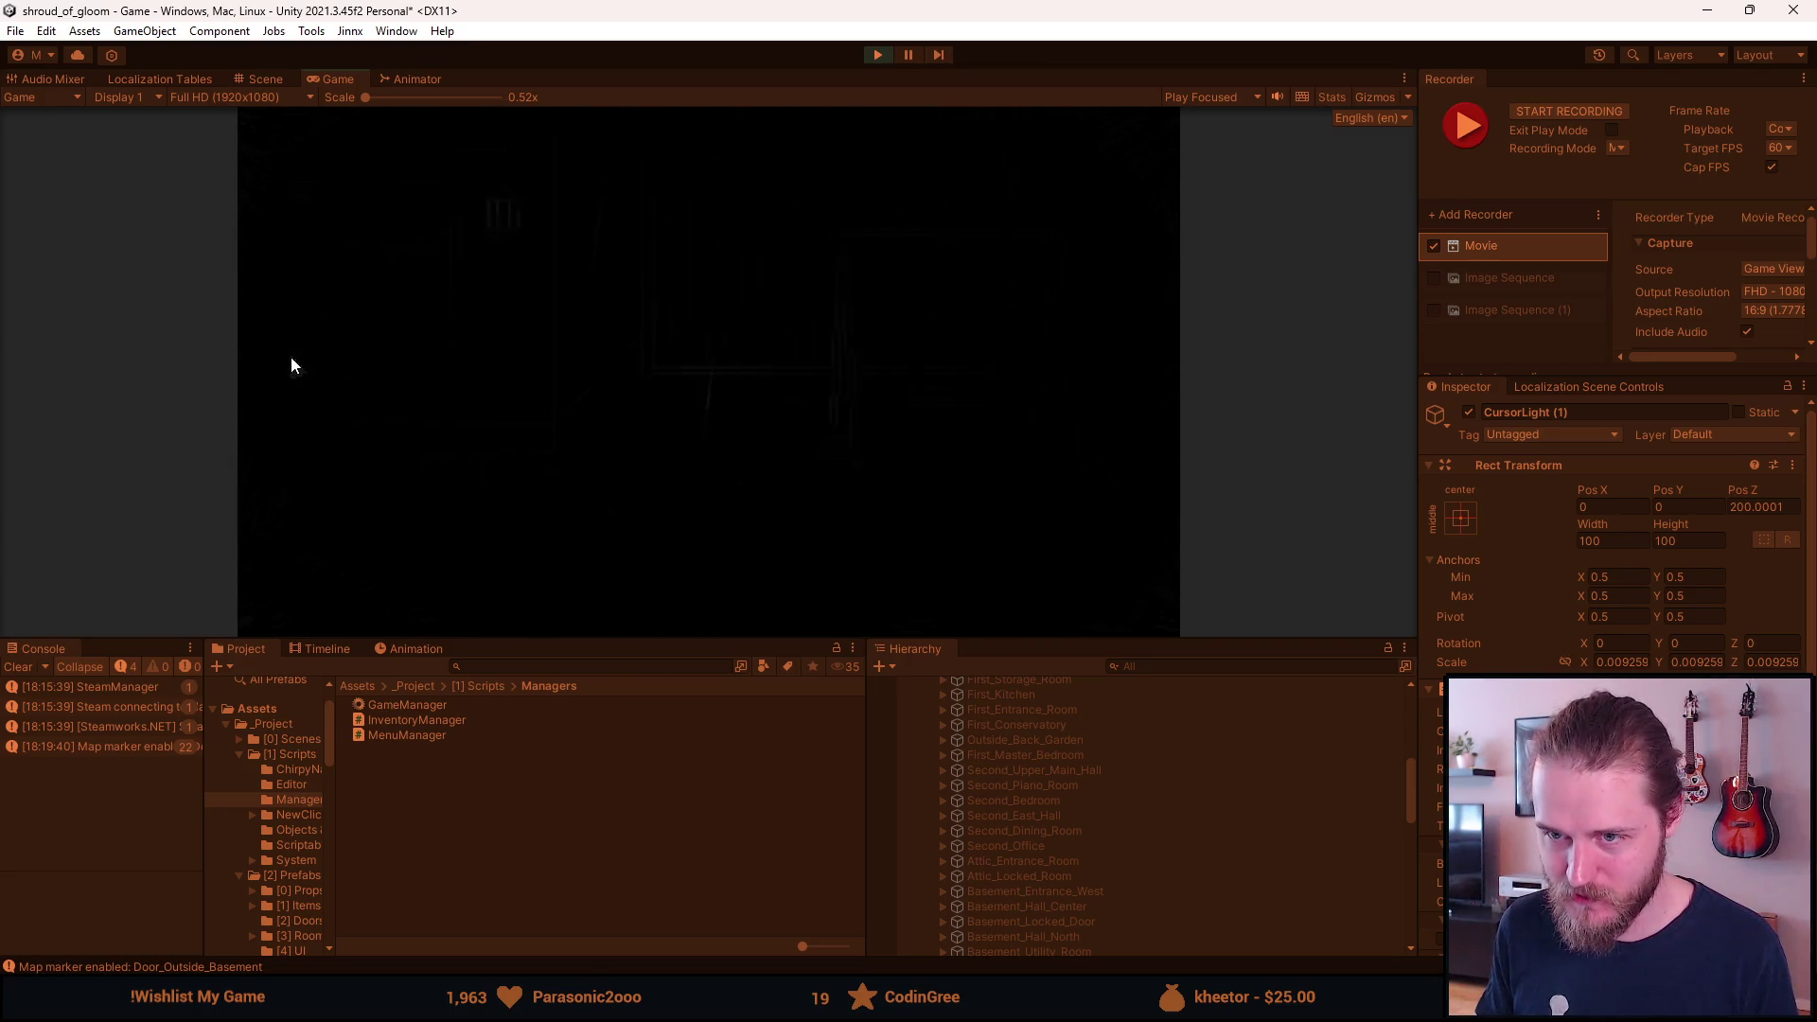
pyautogui.click(1139, 356)
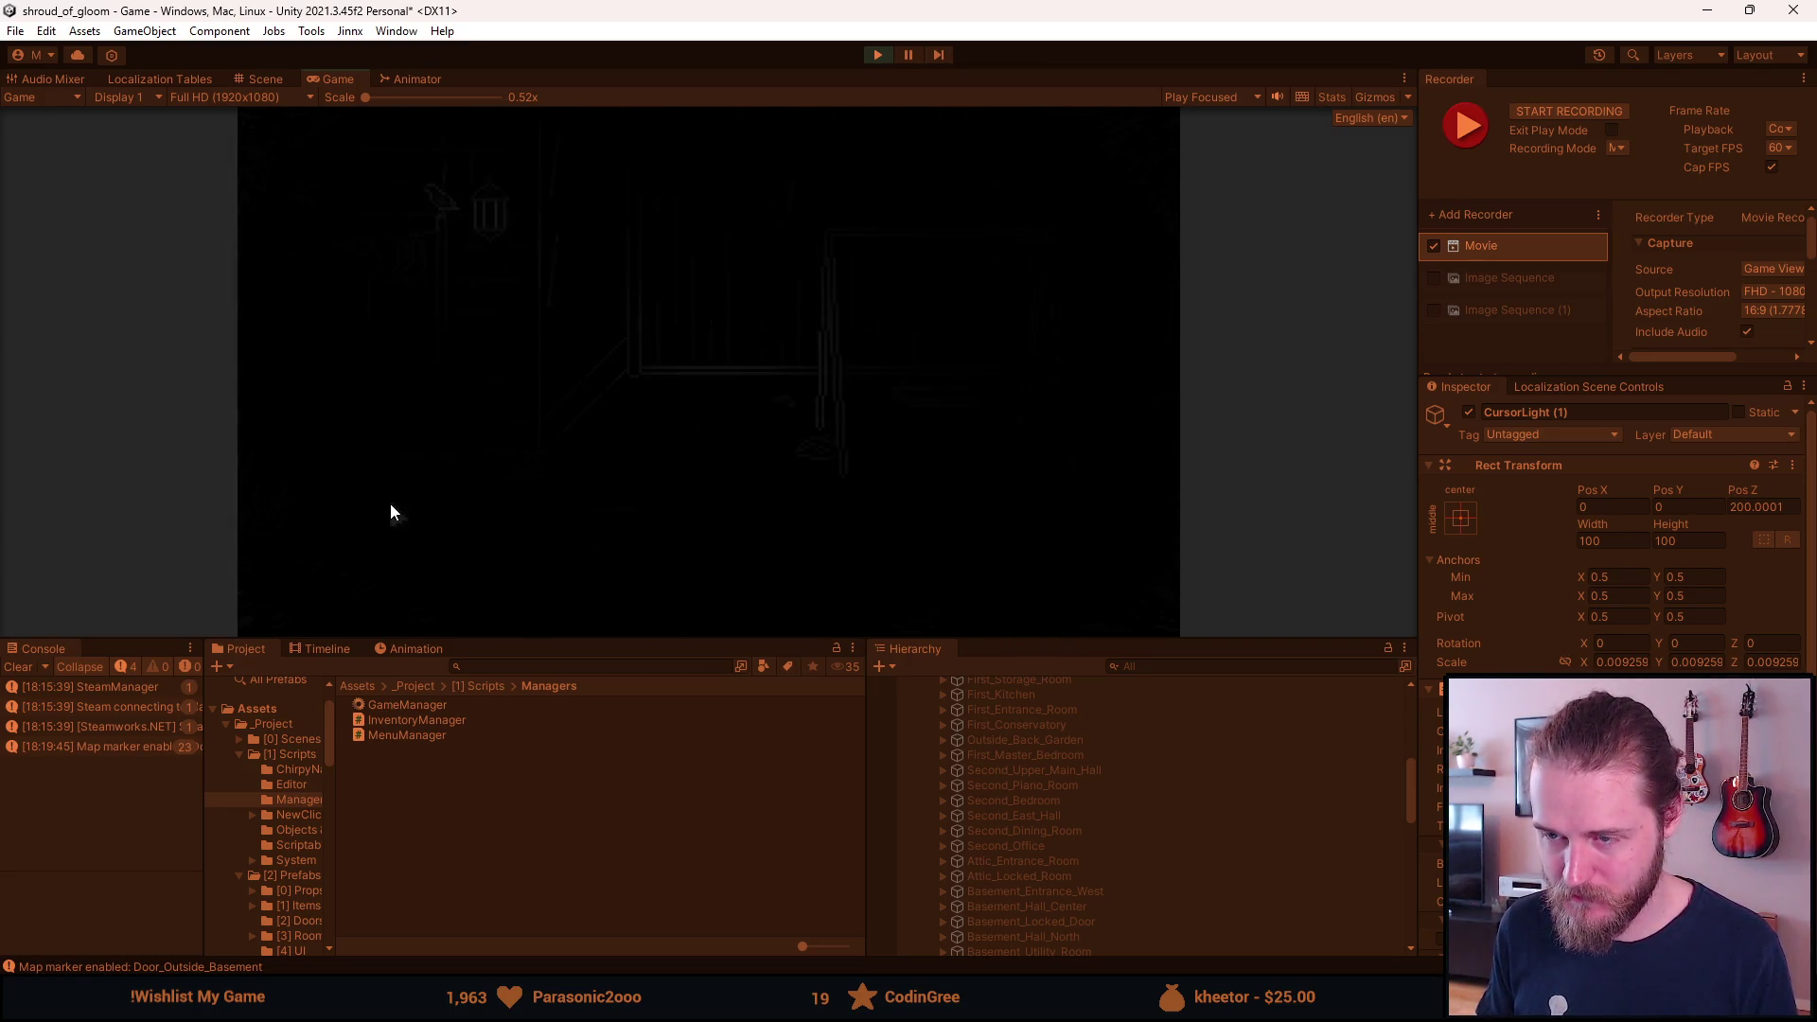
pyautogui.click(237, 388)
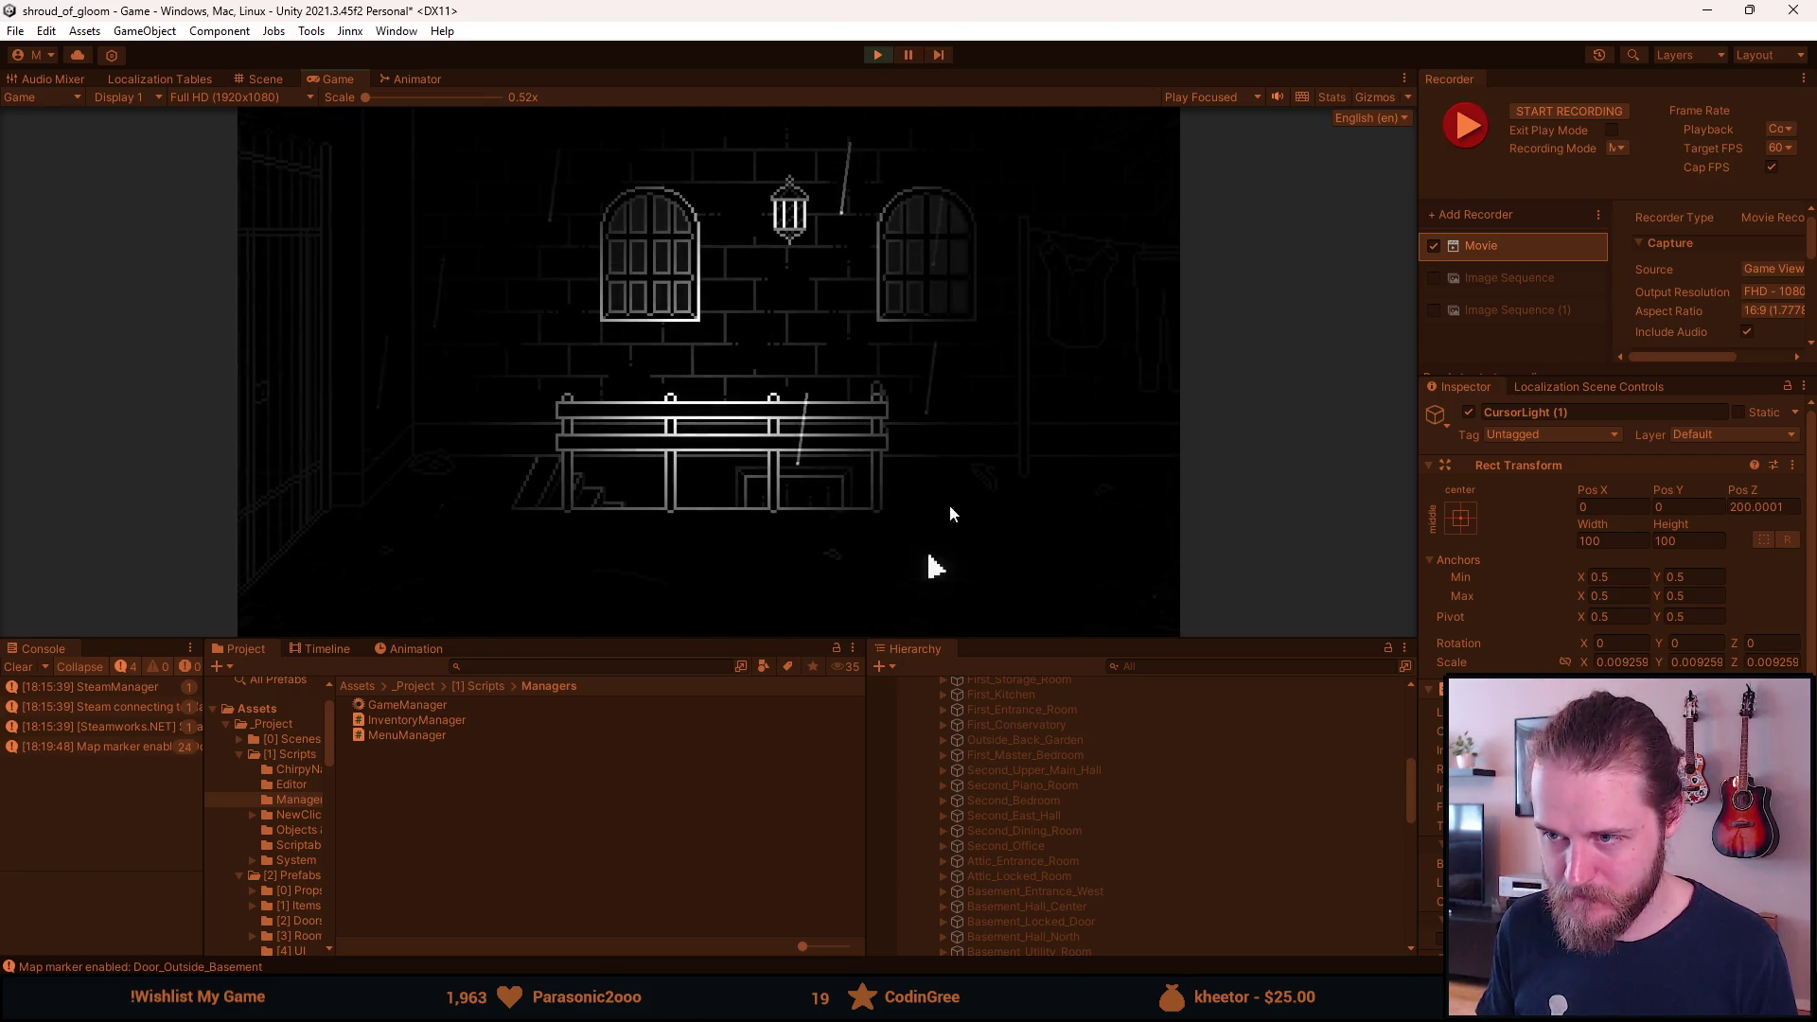
pyautogui.click(1117, 406)
pyautogui.click(287, 274)
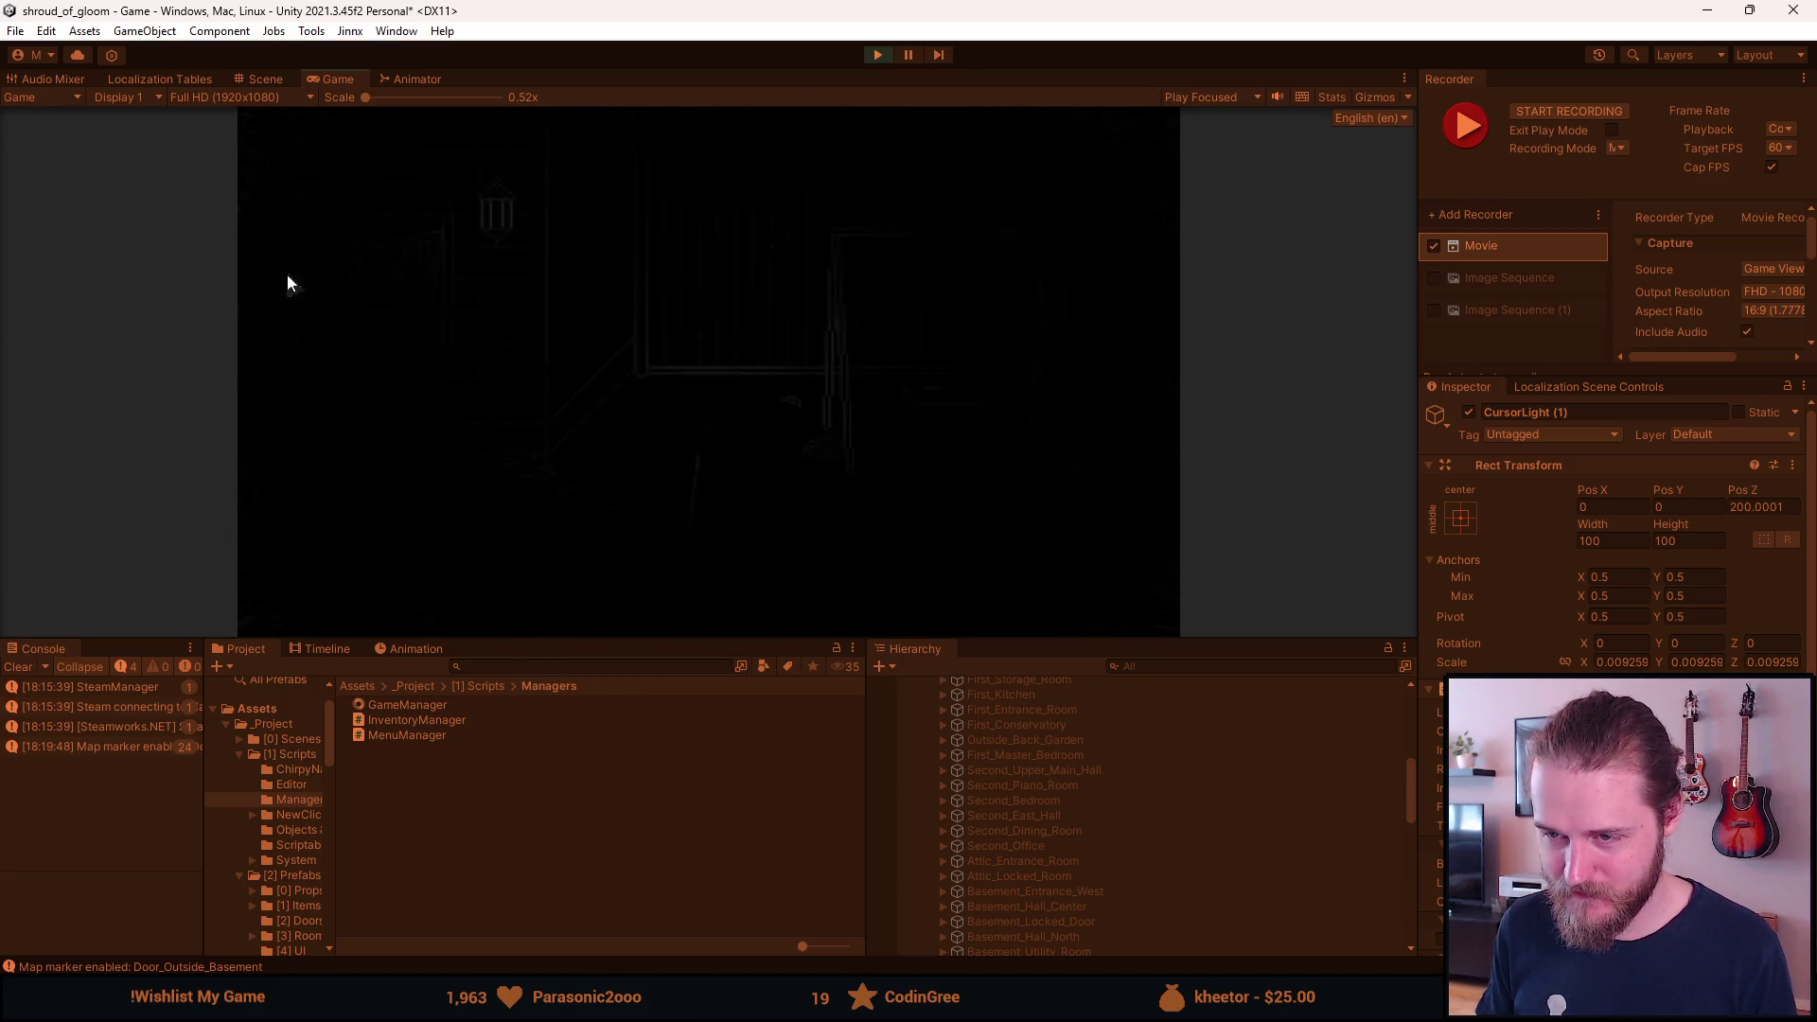
pyautogui.click(1046, 227)
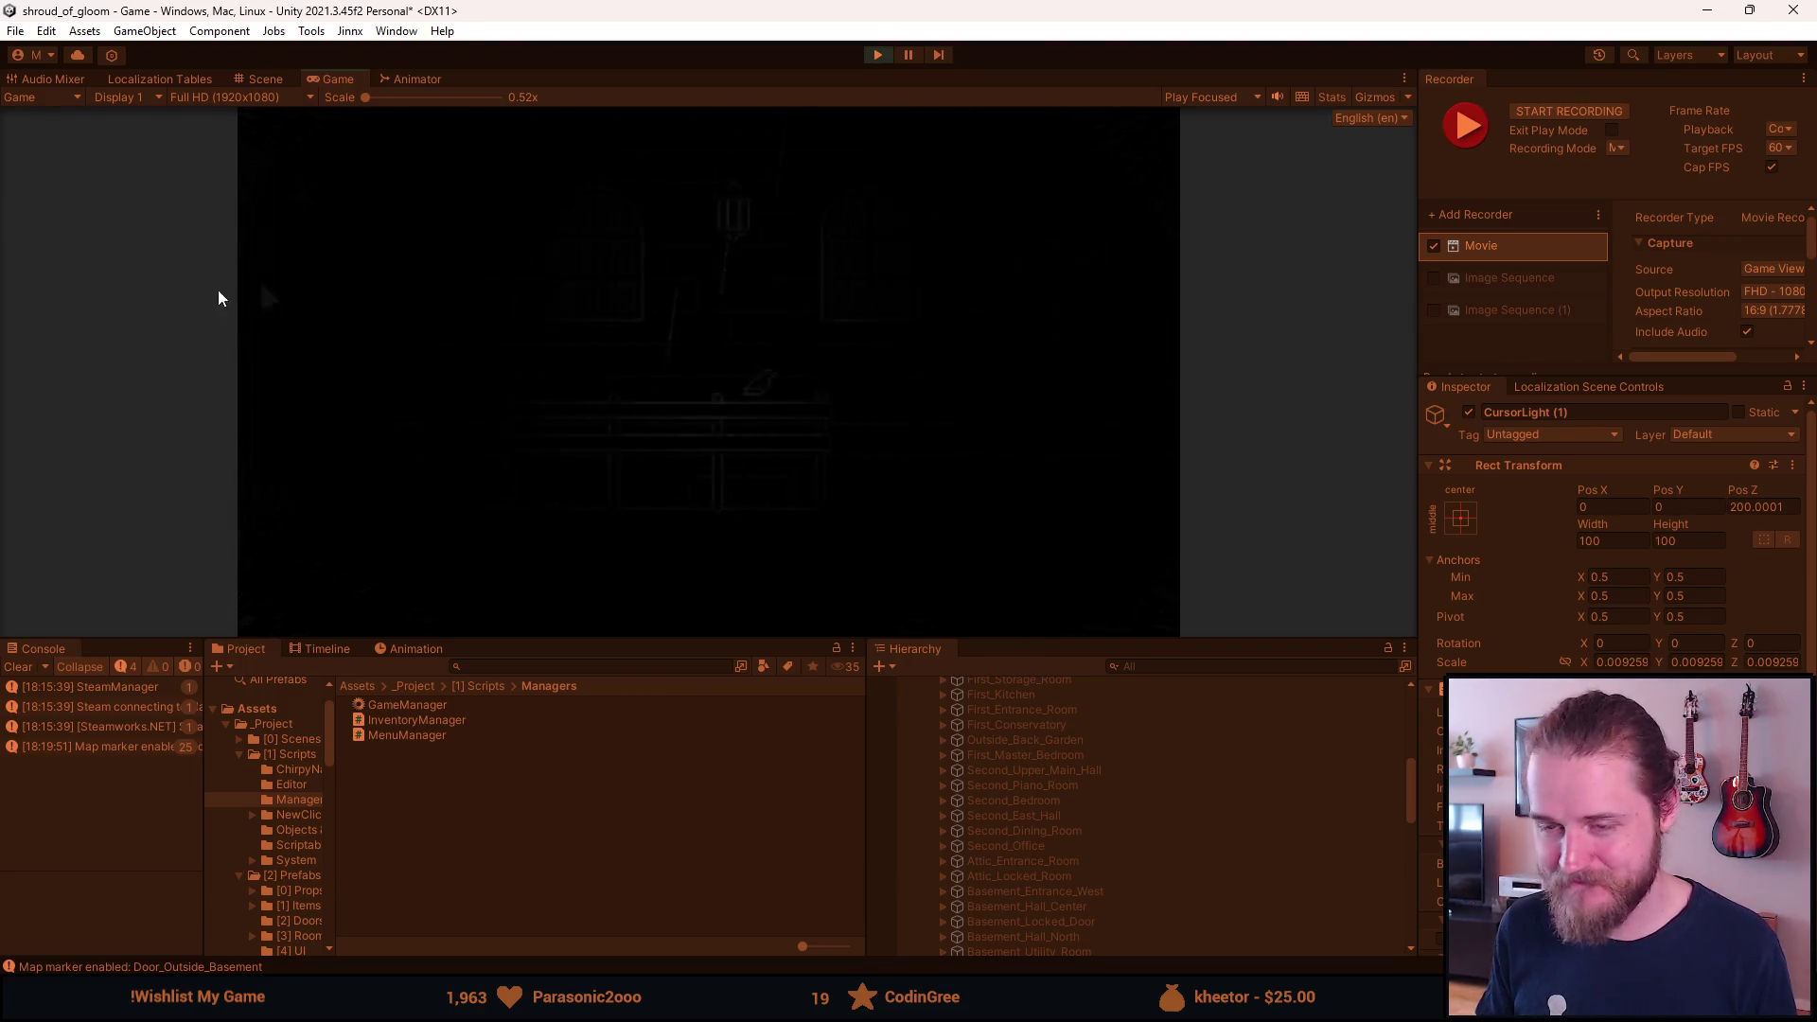
pyautogui.click(289, 286)
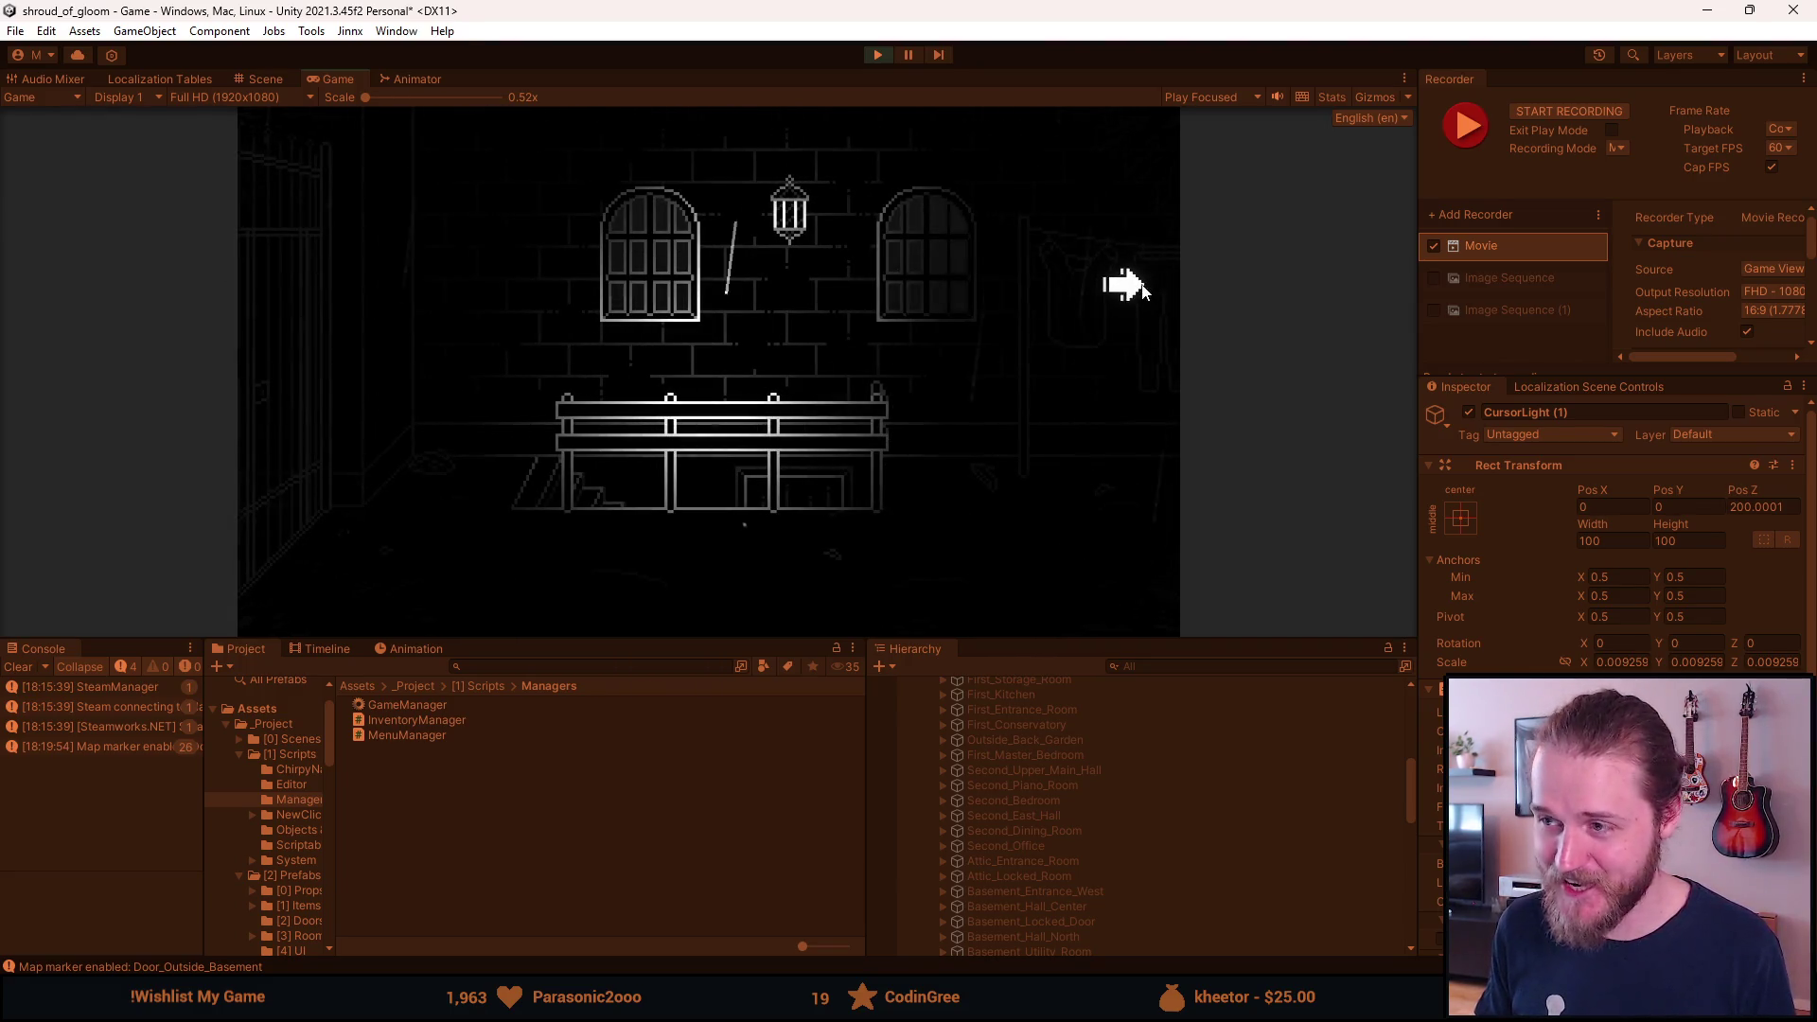
# Pass between the lantern-lit laundry room and the bench room, then open and close the developer tools.
pyautogui.click(1123, 284)
pyautogui.click(239, 383)
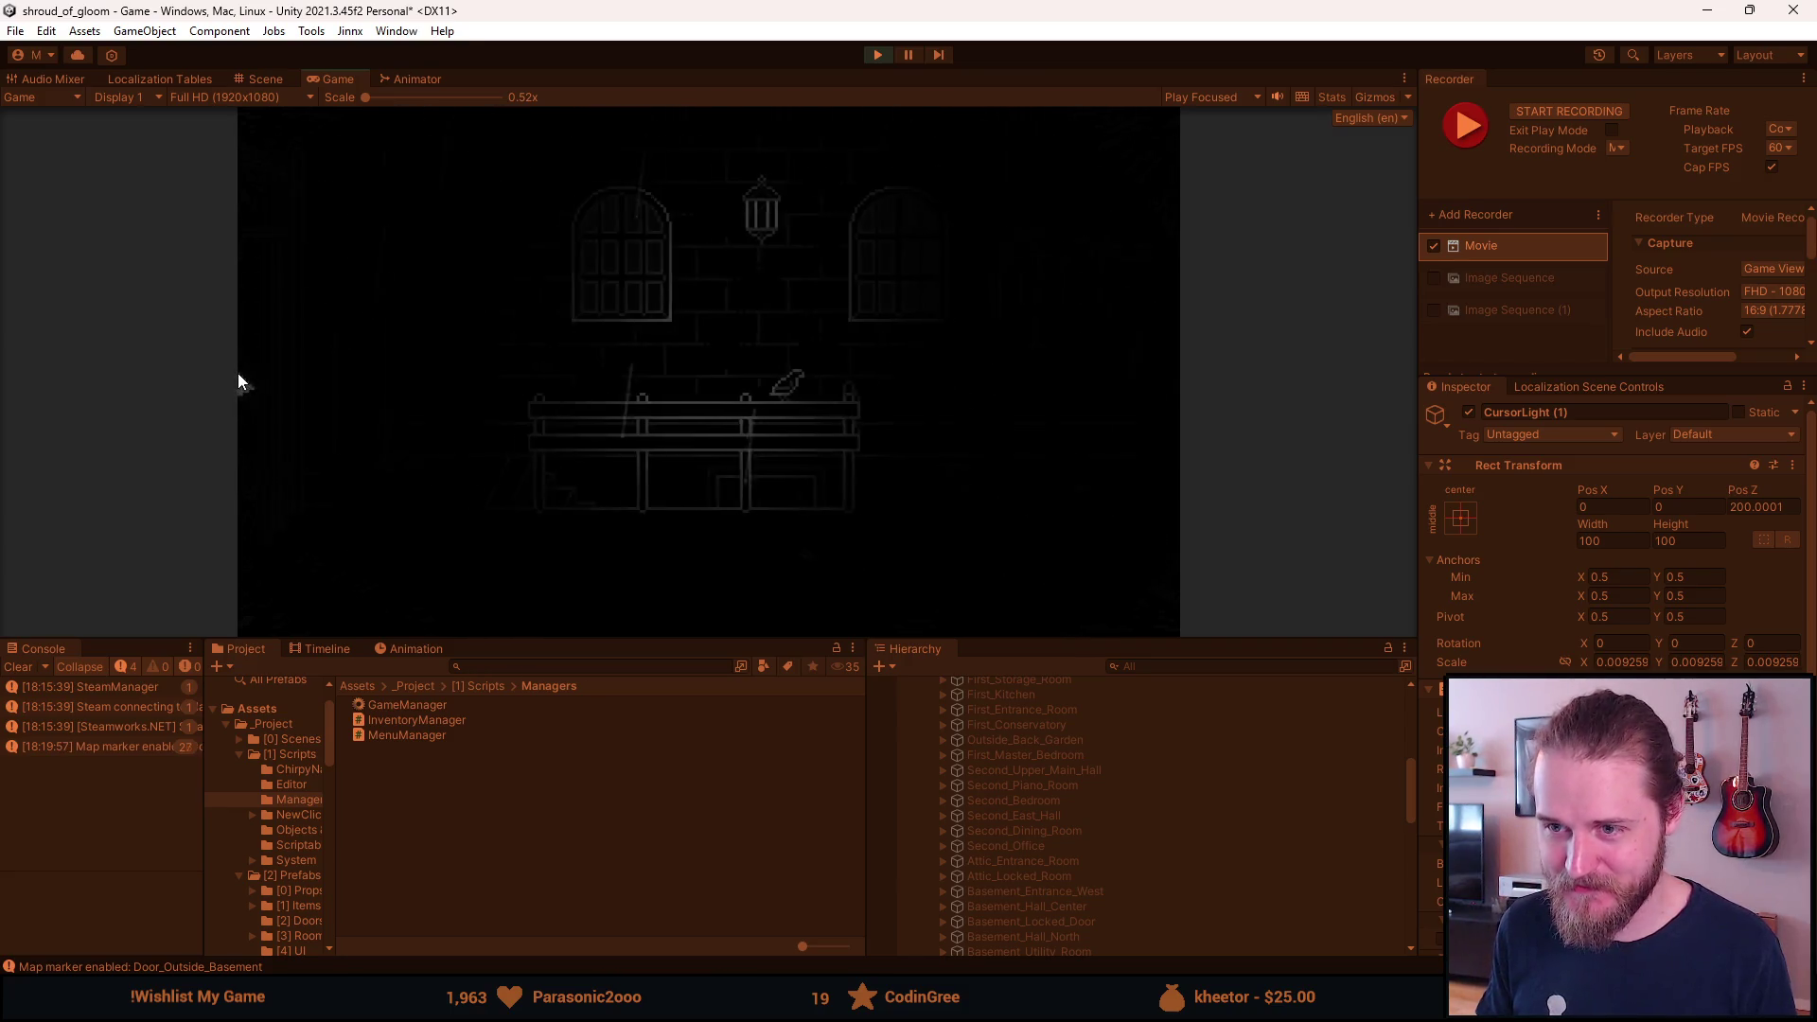
pyautogui.click(1152, 369)
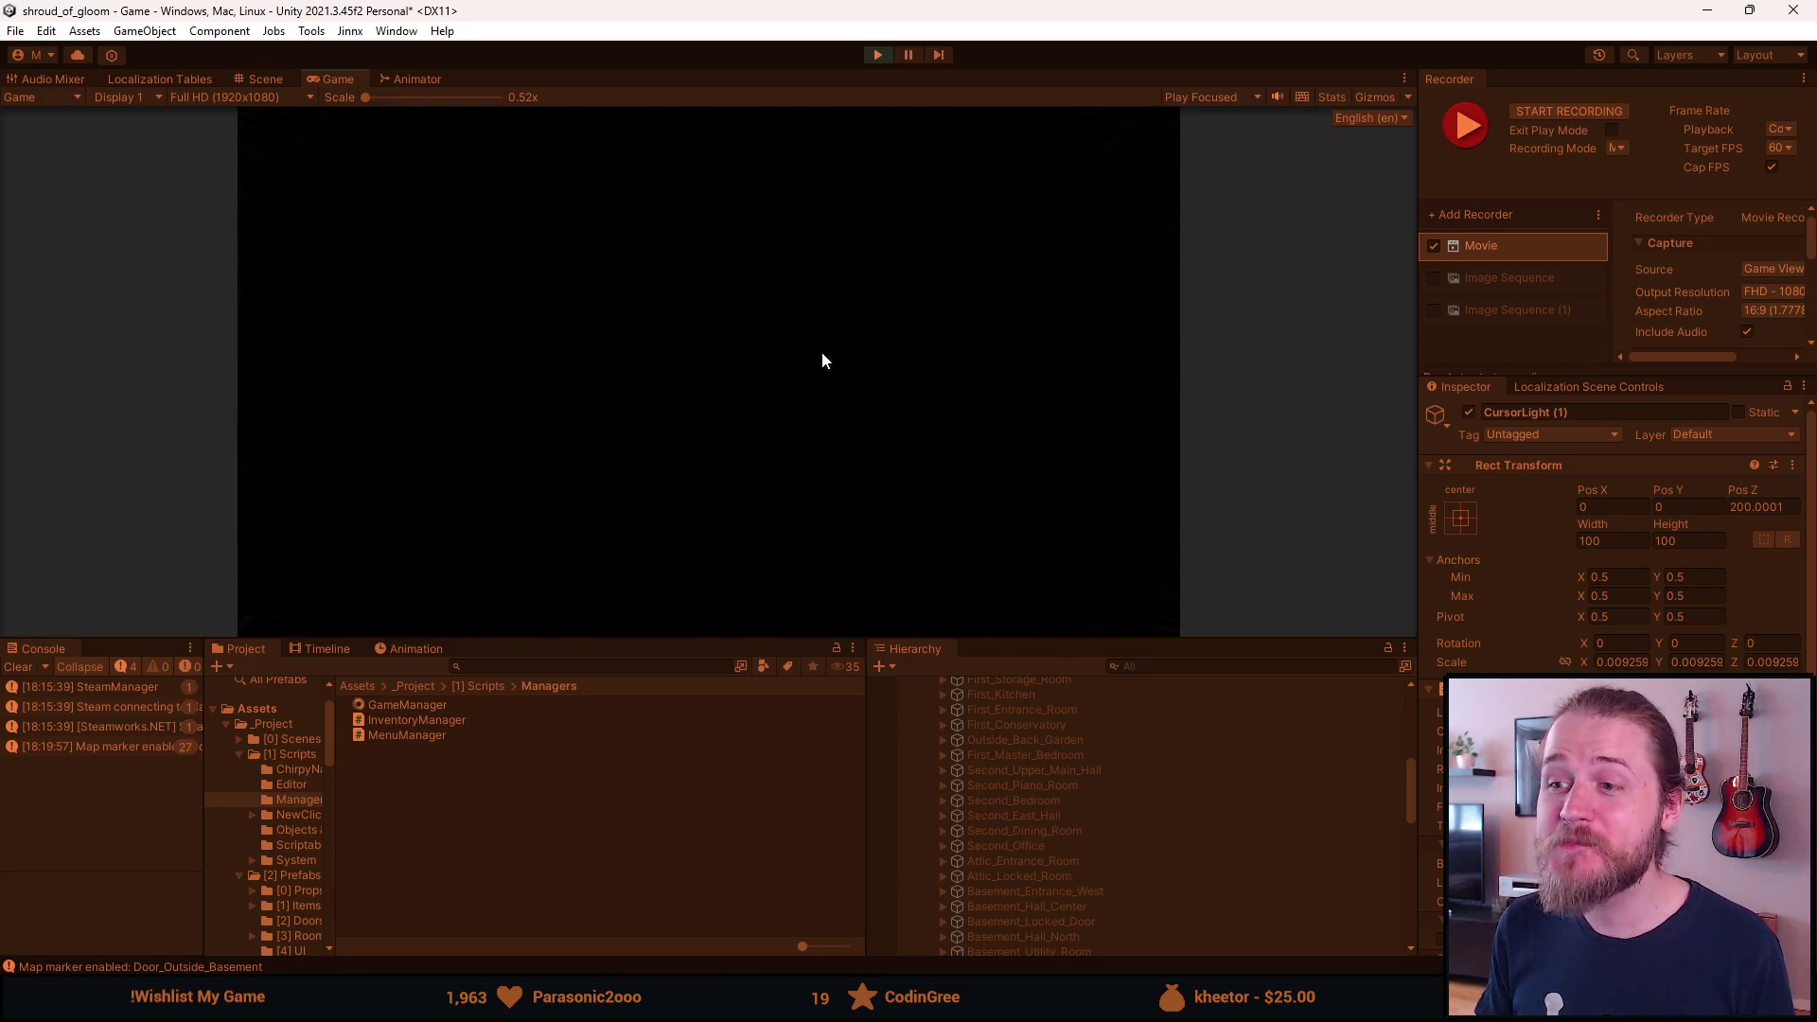
pyautogui.click(279, 265)
pyautogui.click(1176, 536)
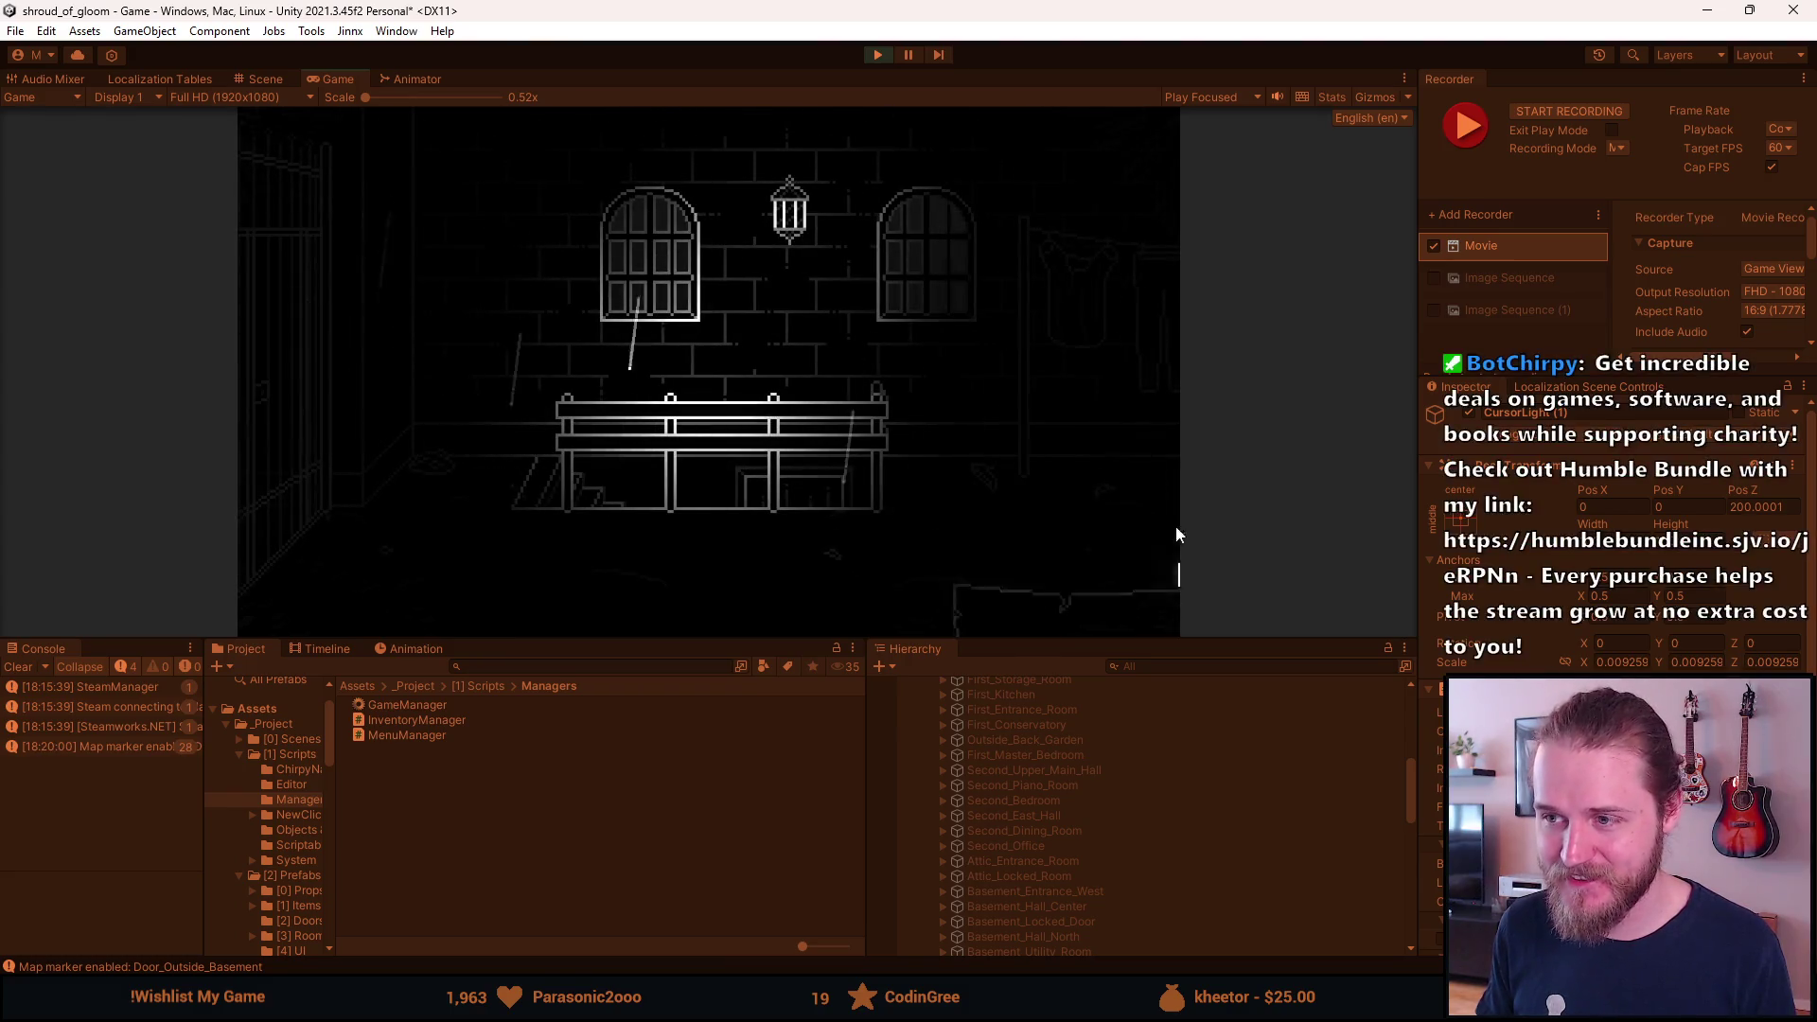
pyautogui.click(280, 321)
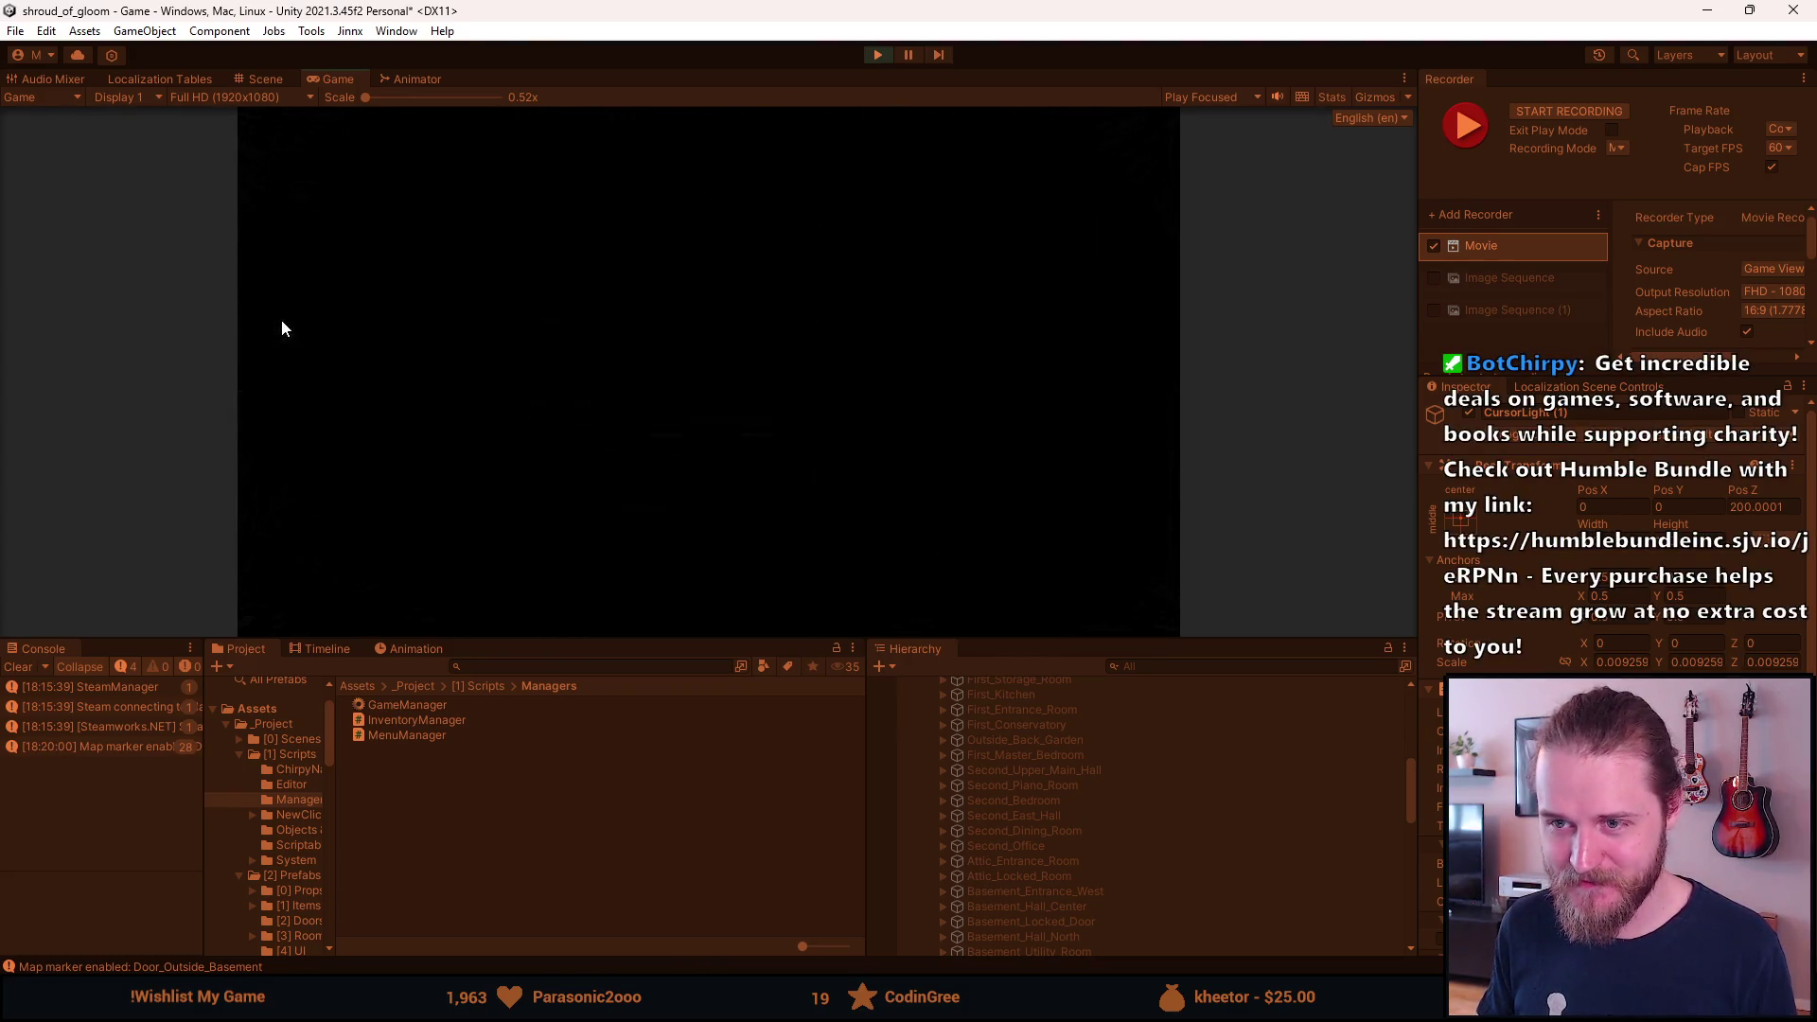
pyautogui.click(1148, 308)
pyautogui.click(298, 305)
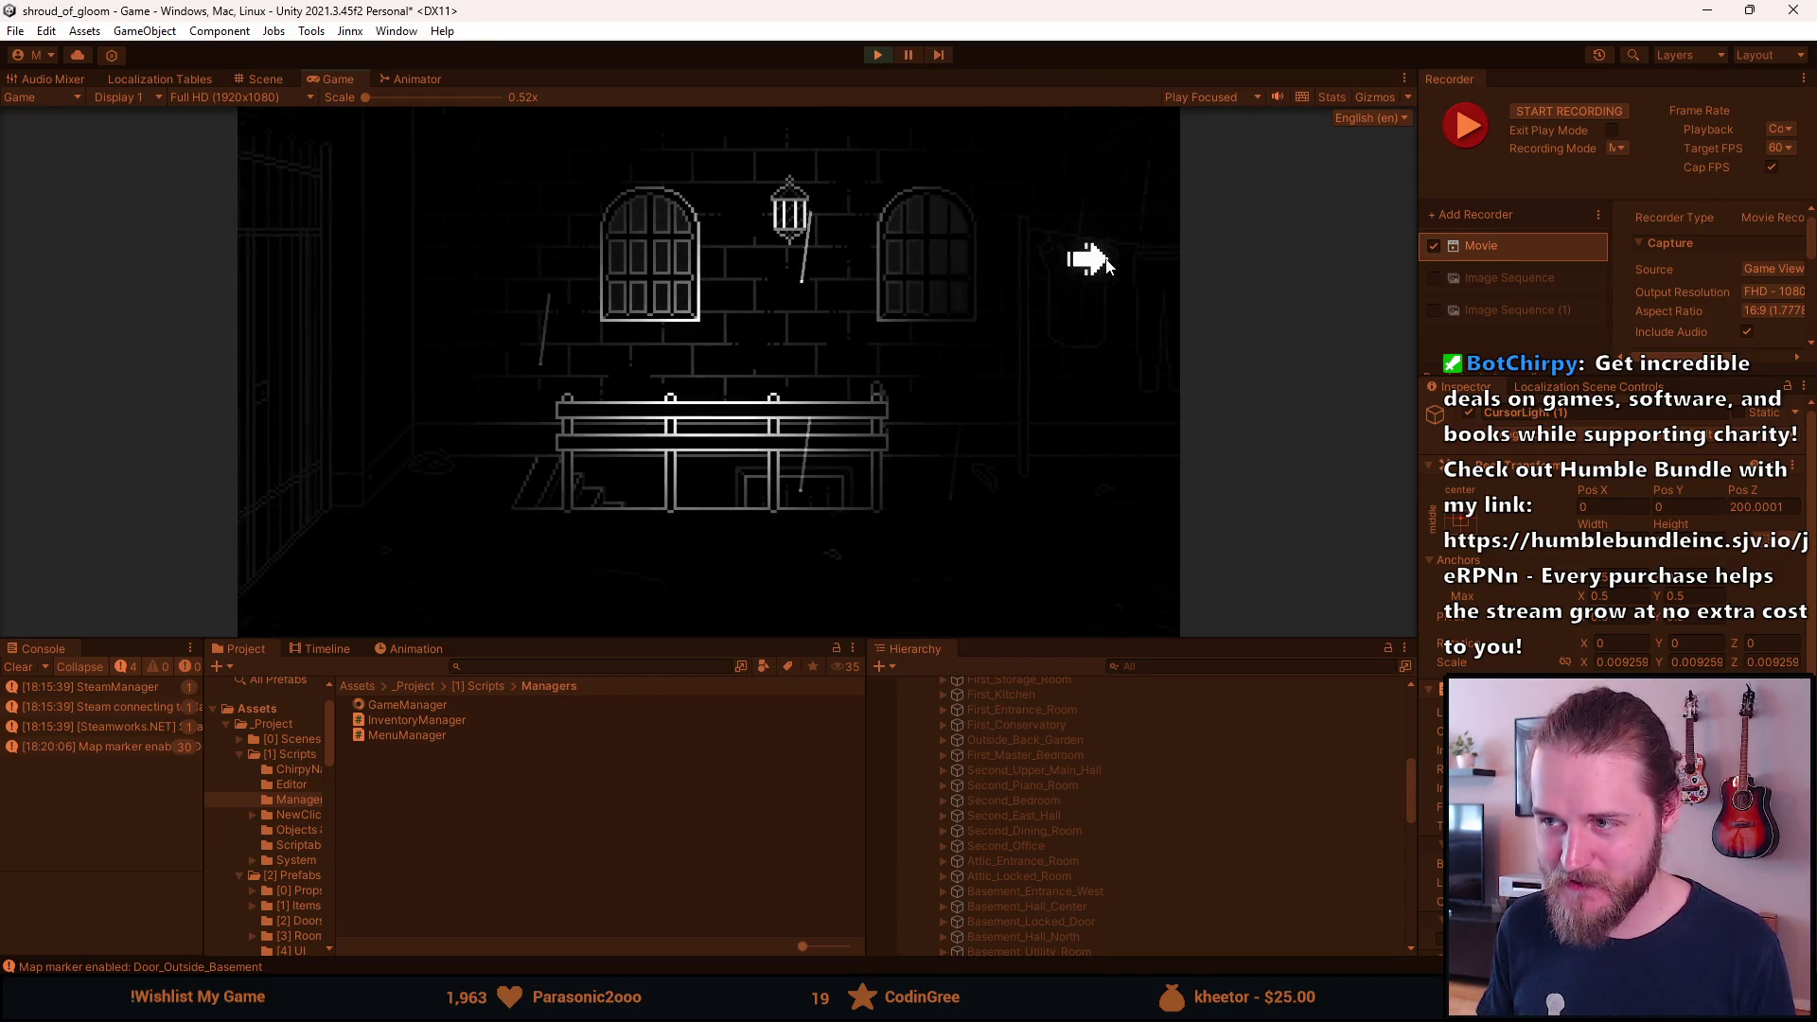
pyautogui.click(1088, 259)
pyautogui.click(242, 269)
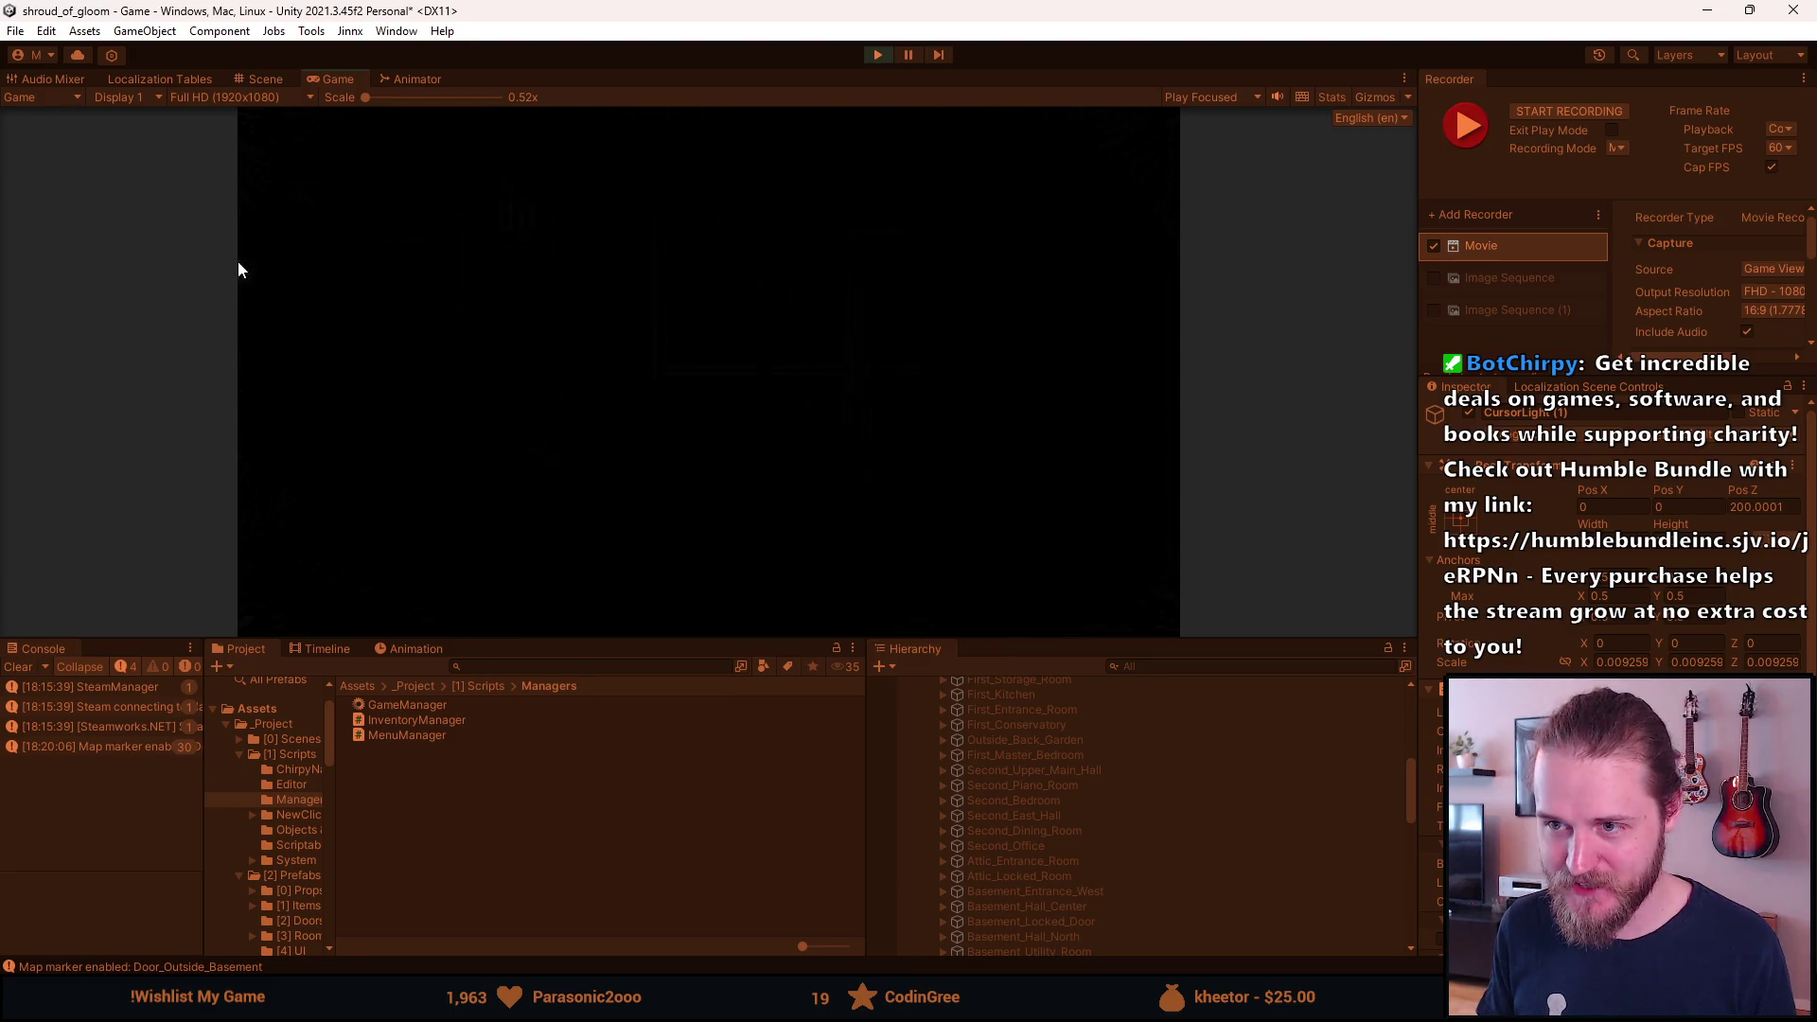
pyautogui.click(1164, 381)
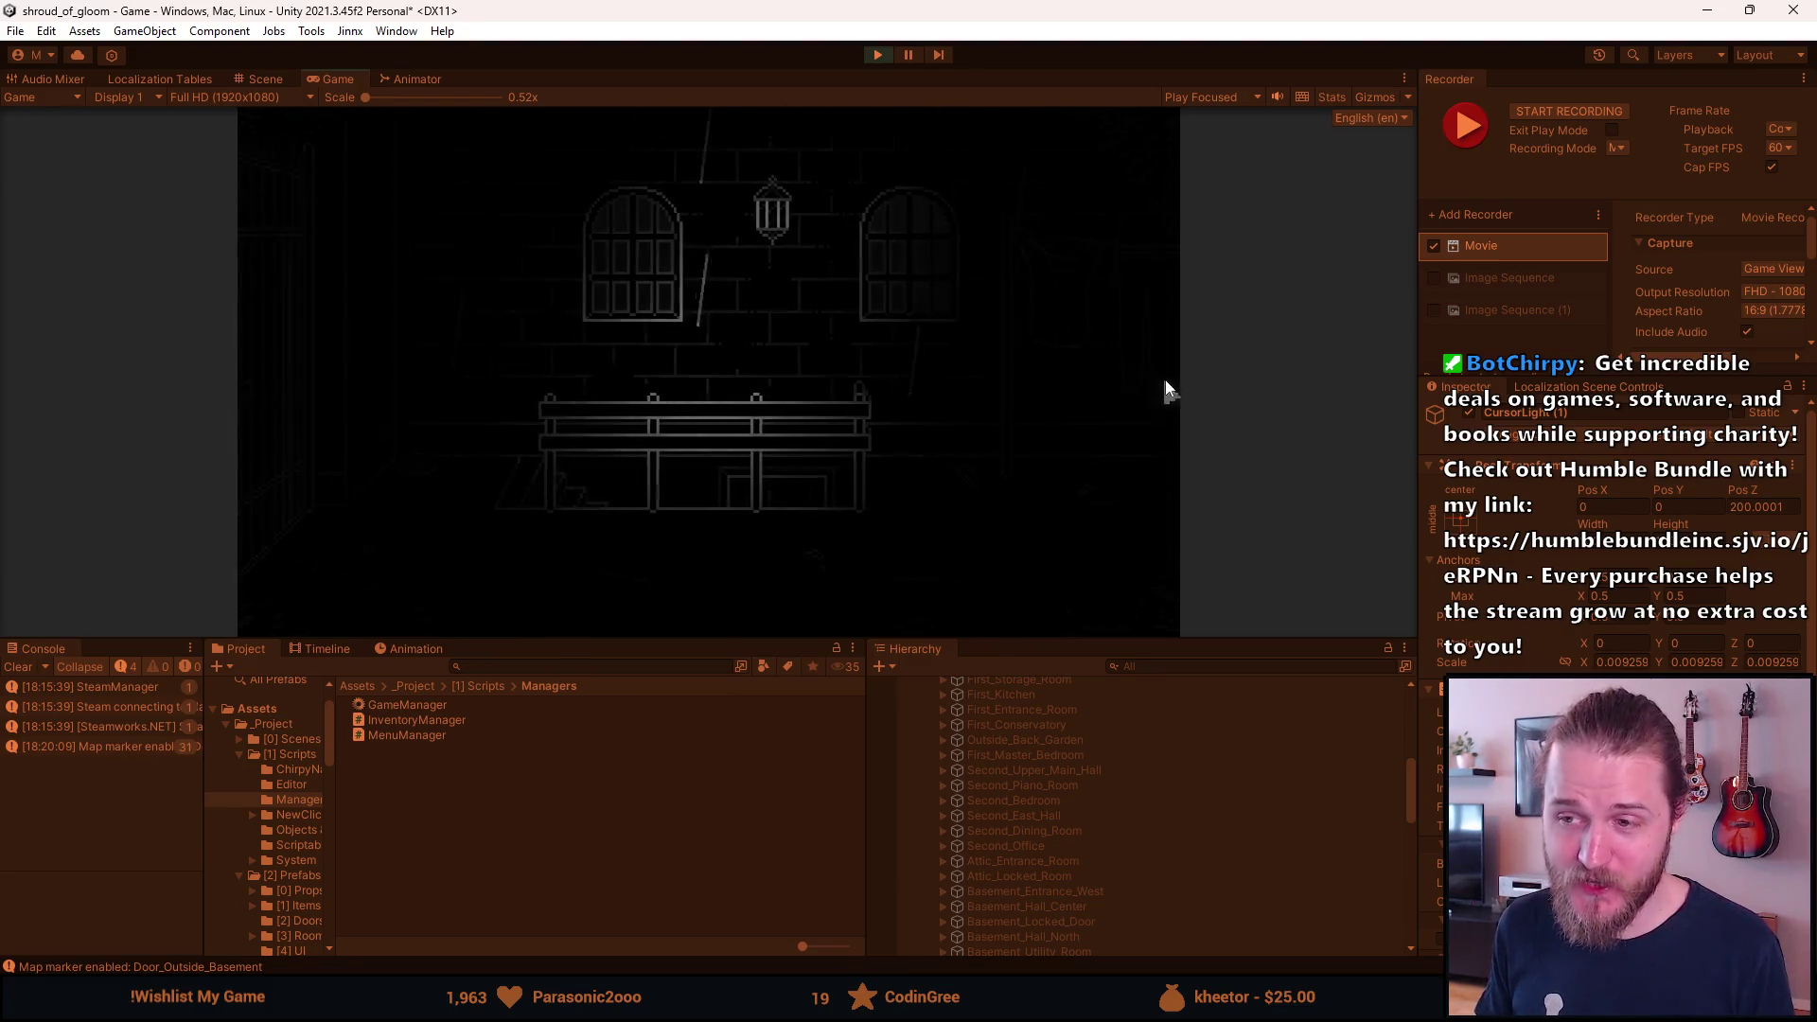
pyautogui.click(266, 303)
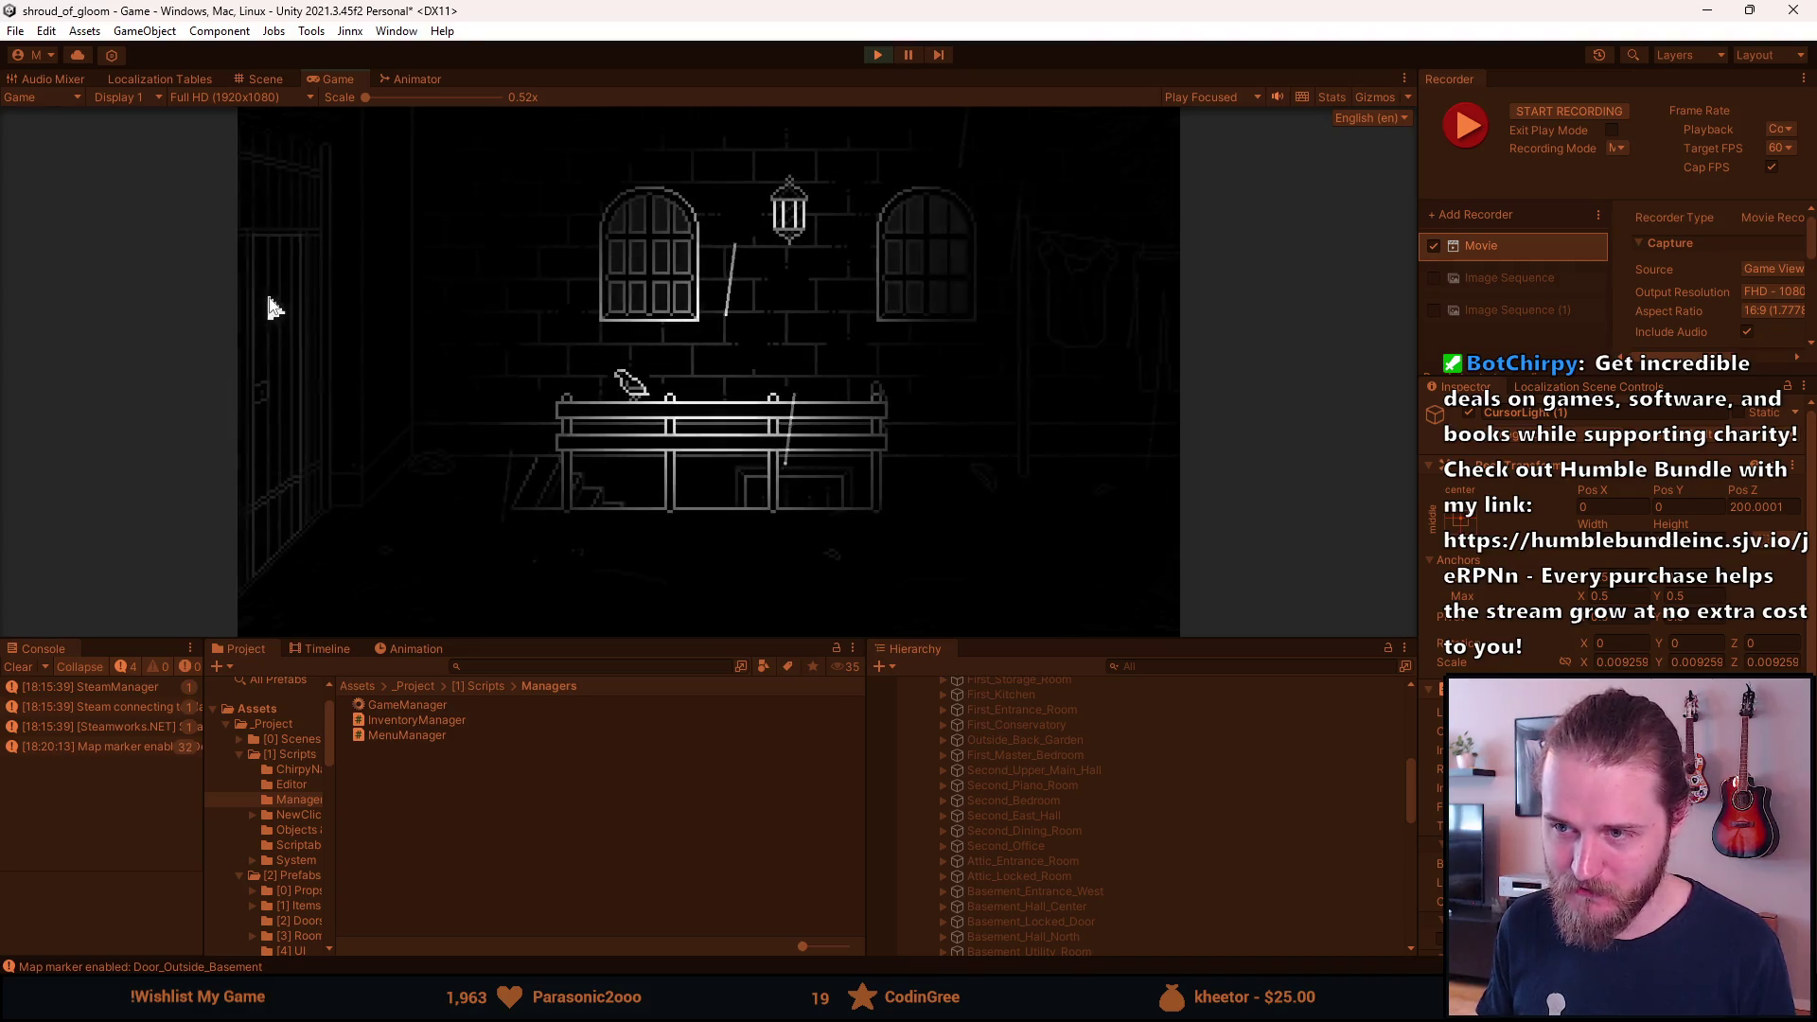
pyautogui.press('F1')
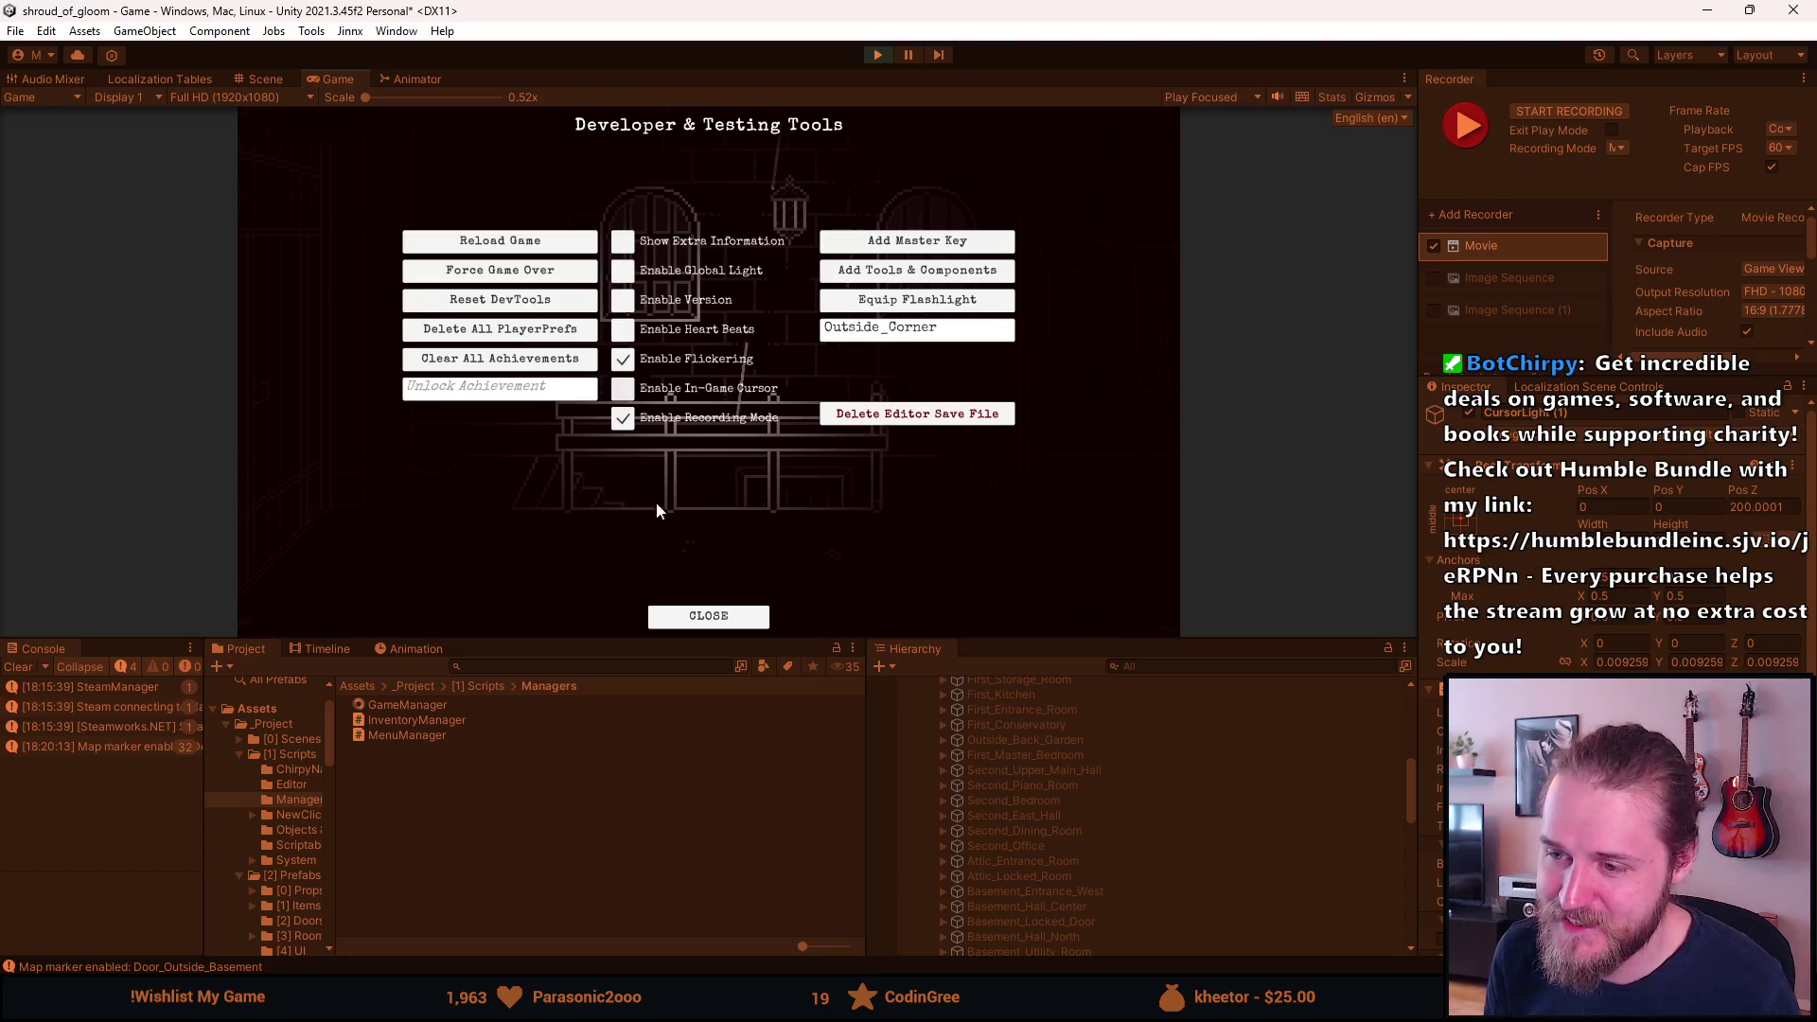
pyautogui.click(720, 625)
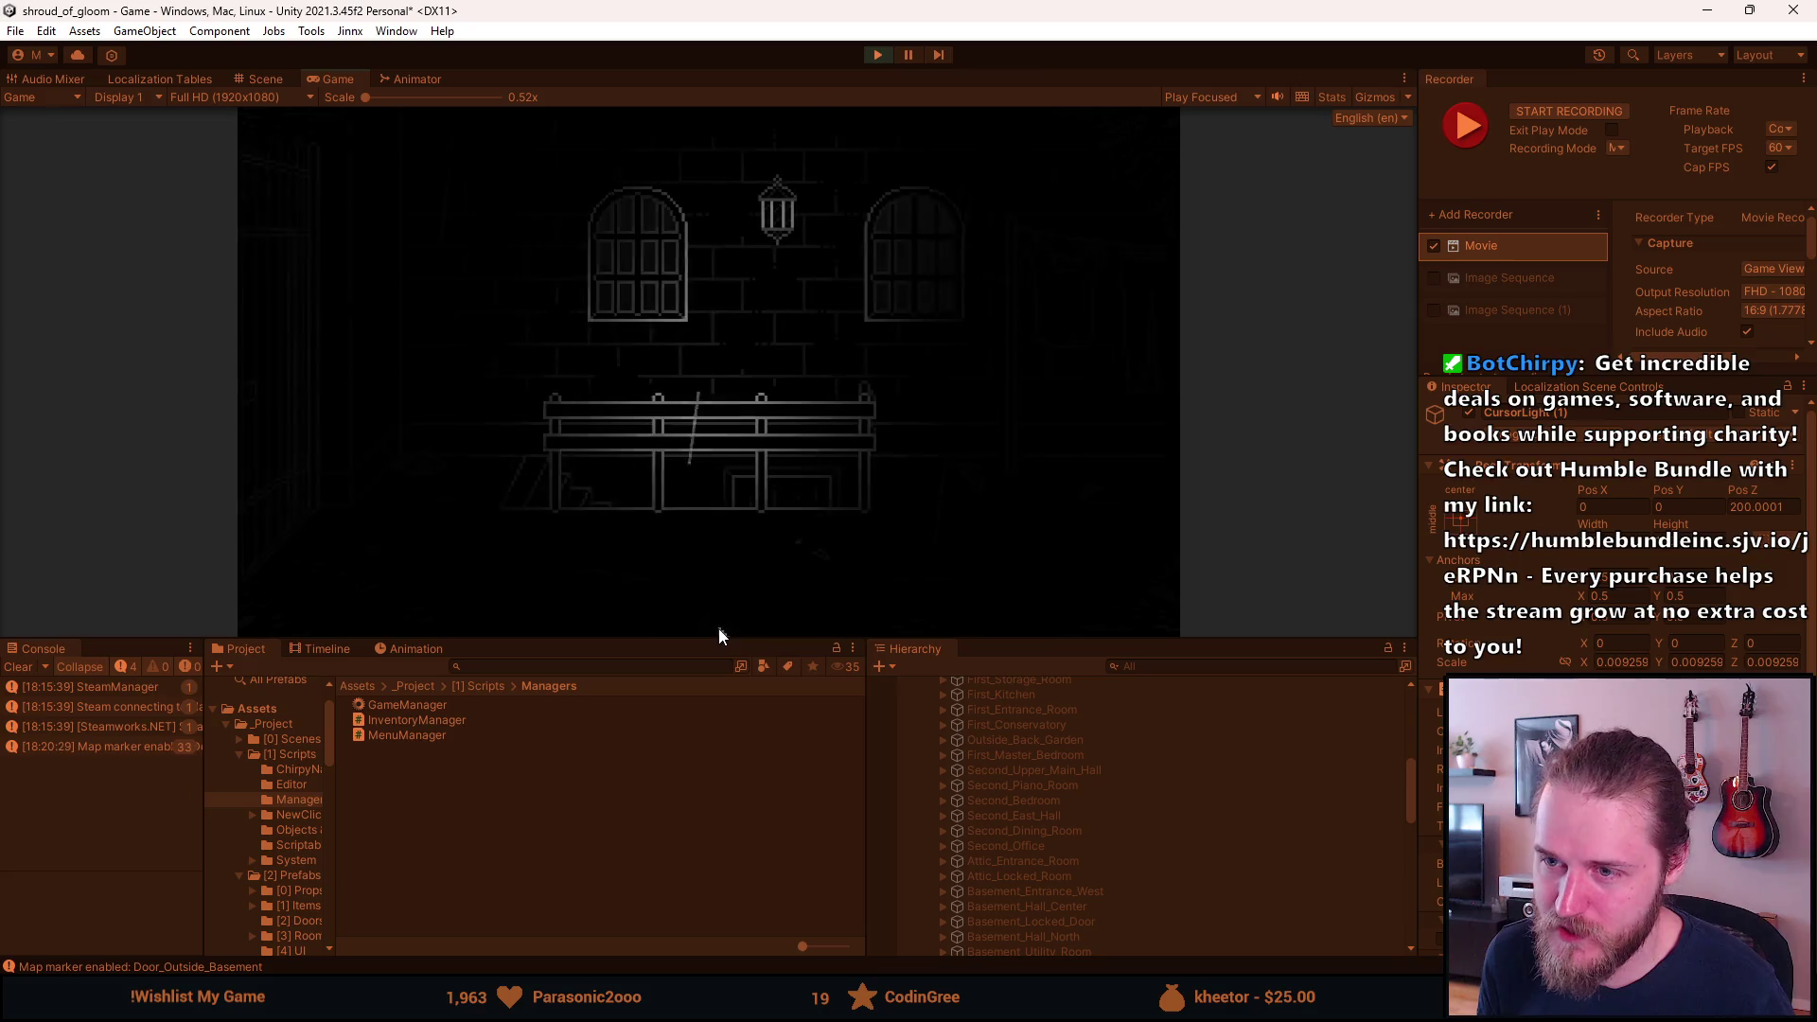
# Record a Recorder clip of the windowed bench room, then clear the Console's logged errors.
pyautogui.click(1162, 248)
pyautogui.click(321, 304)
pyautogui.press('F1')
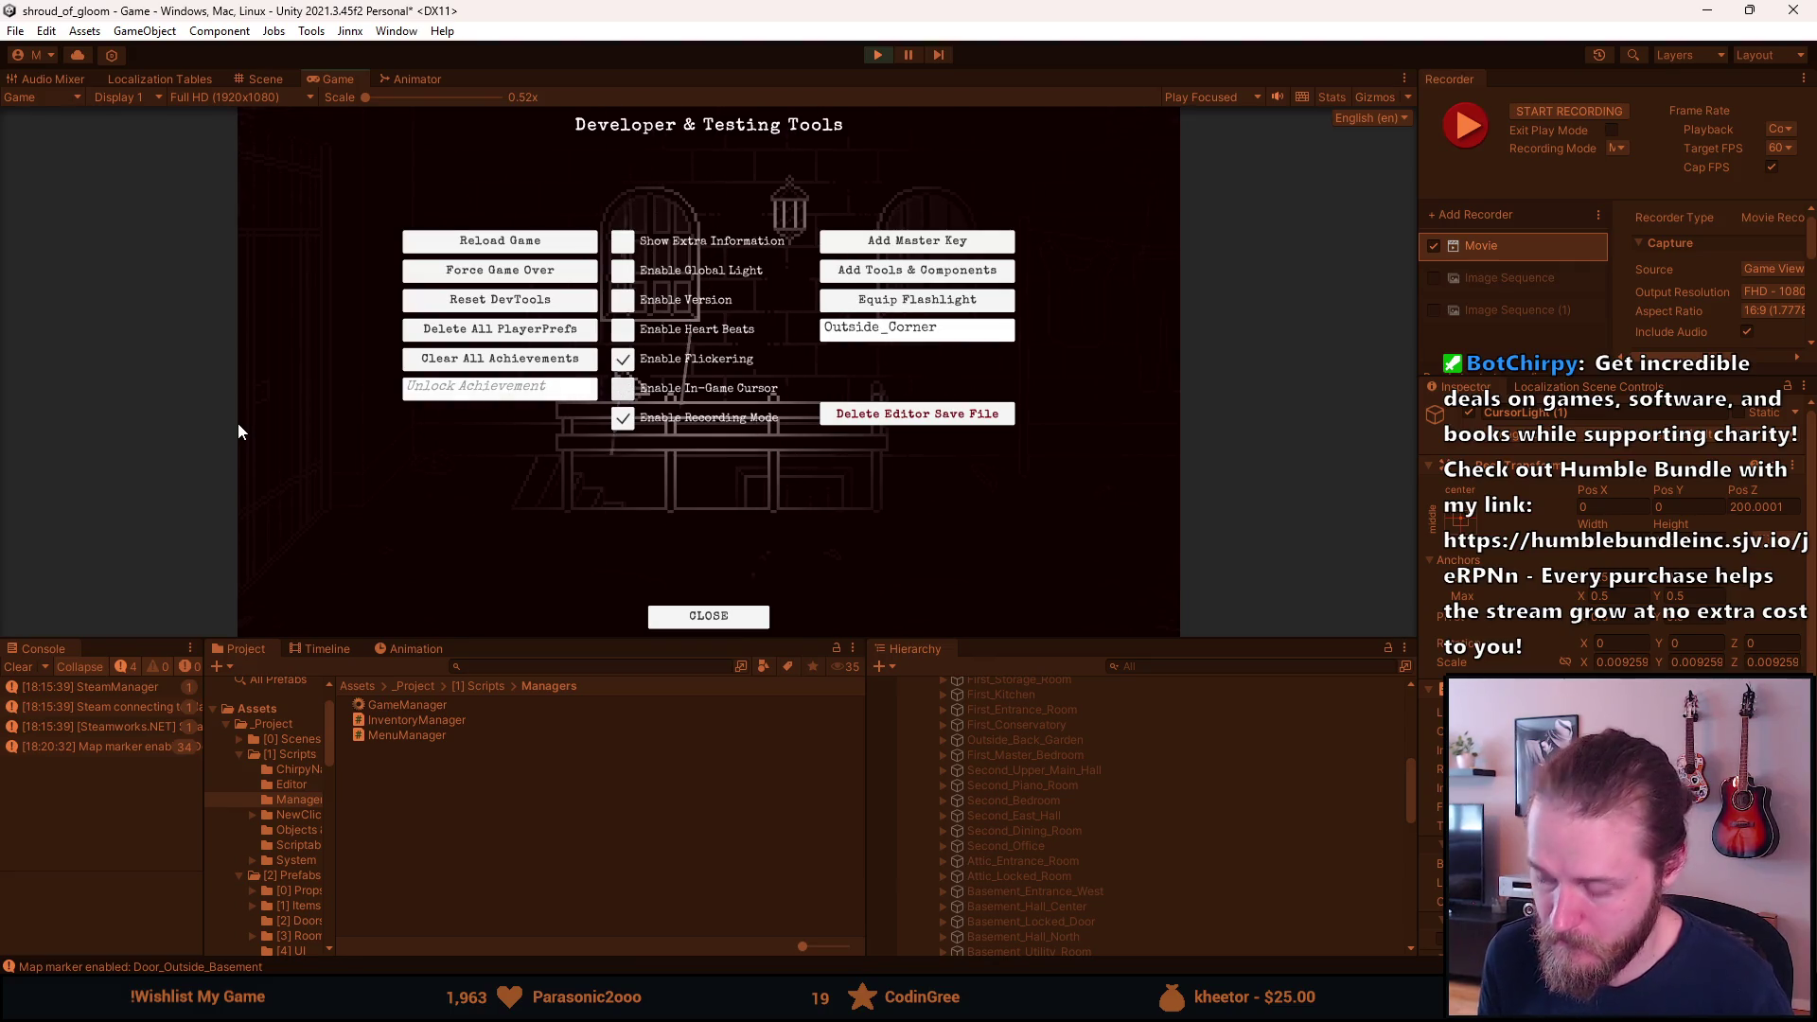
pyautogui.press('F1')
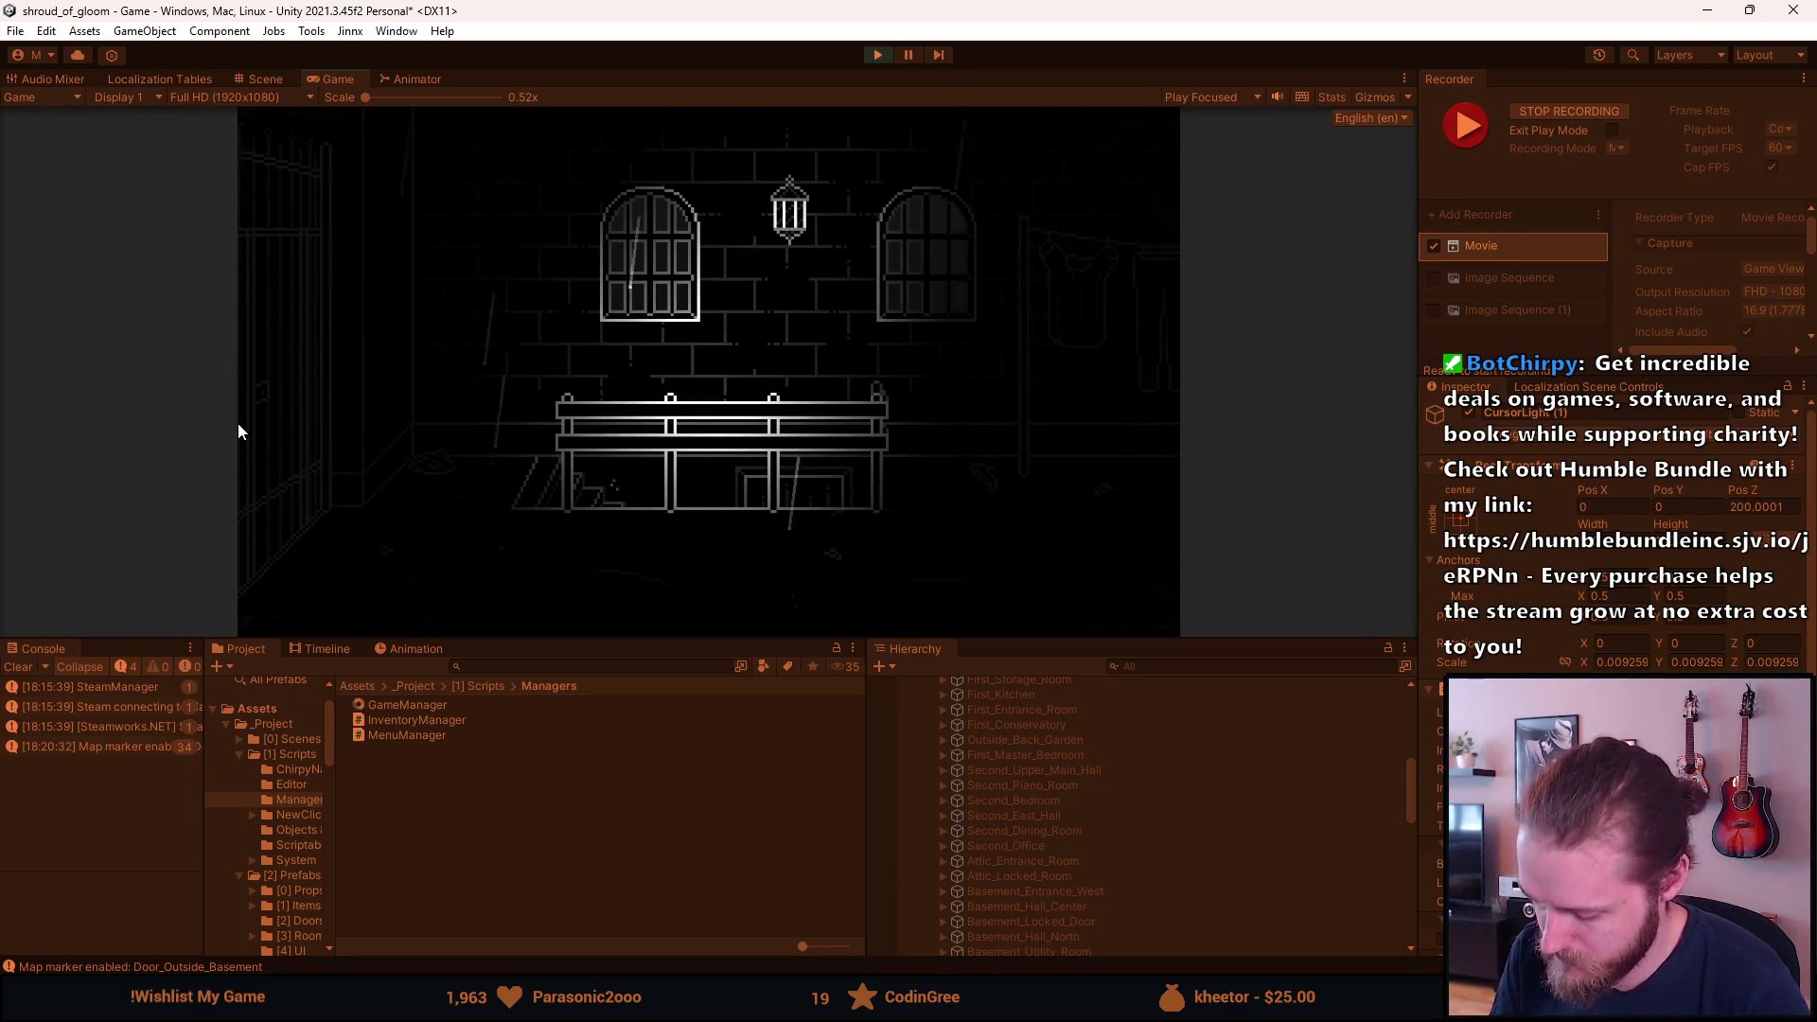
pyautogui.press('F10')
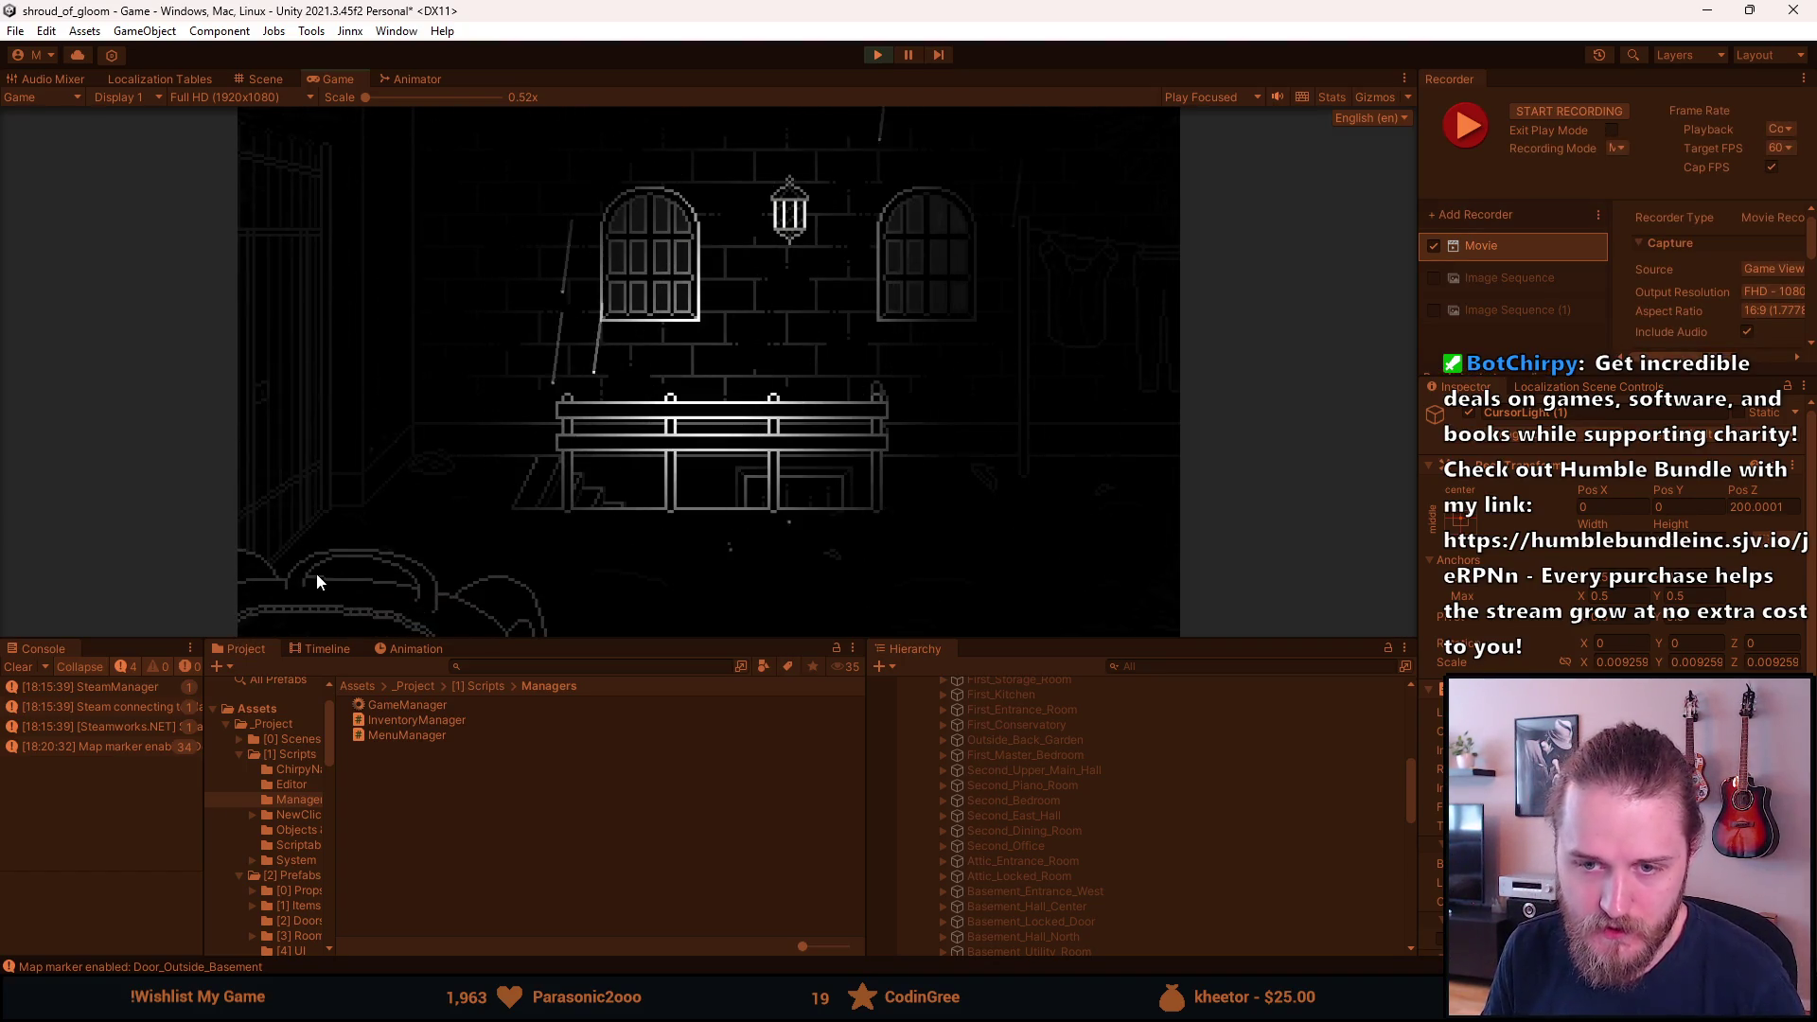
pyautogui.click(26, 667)
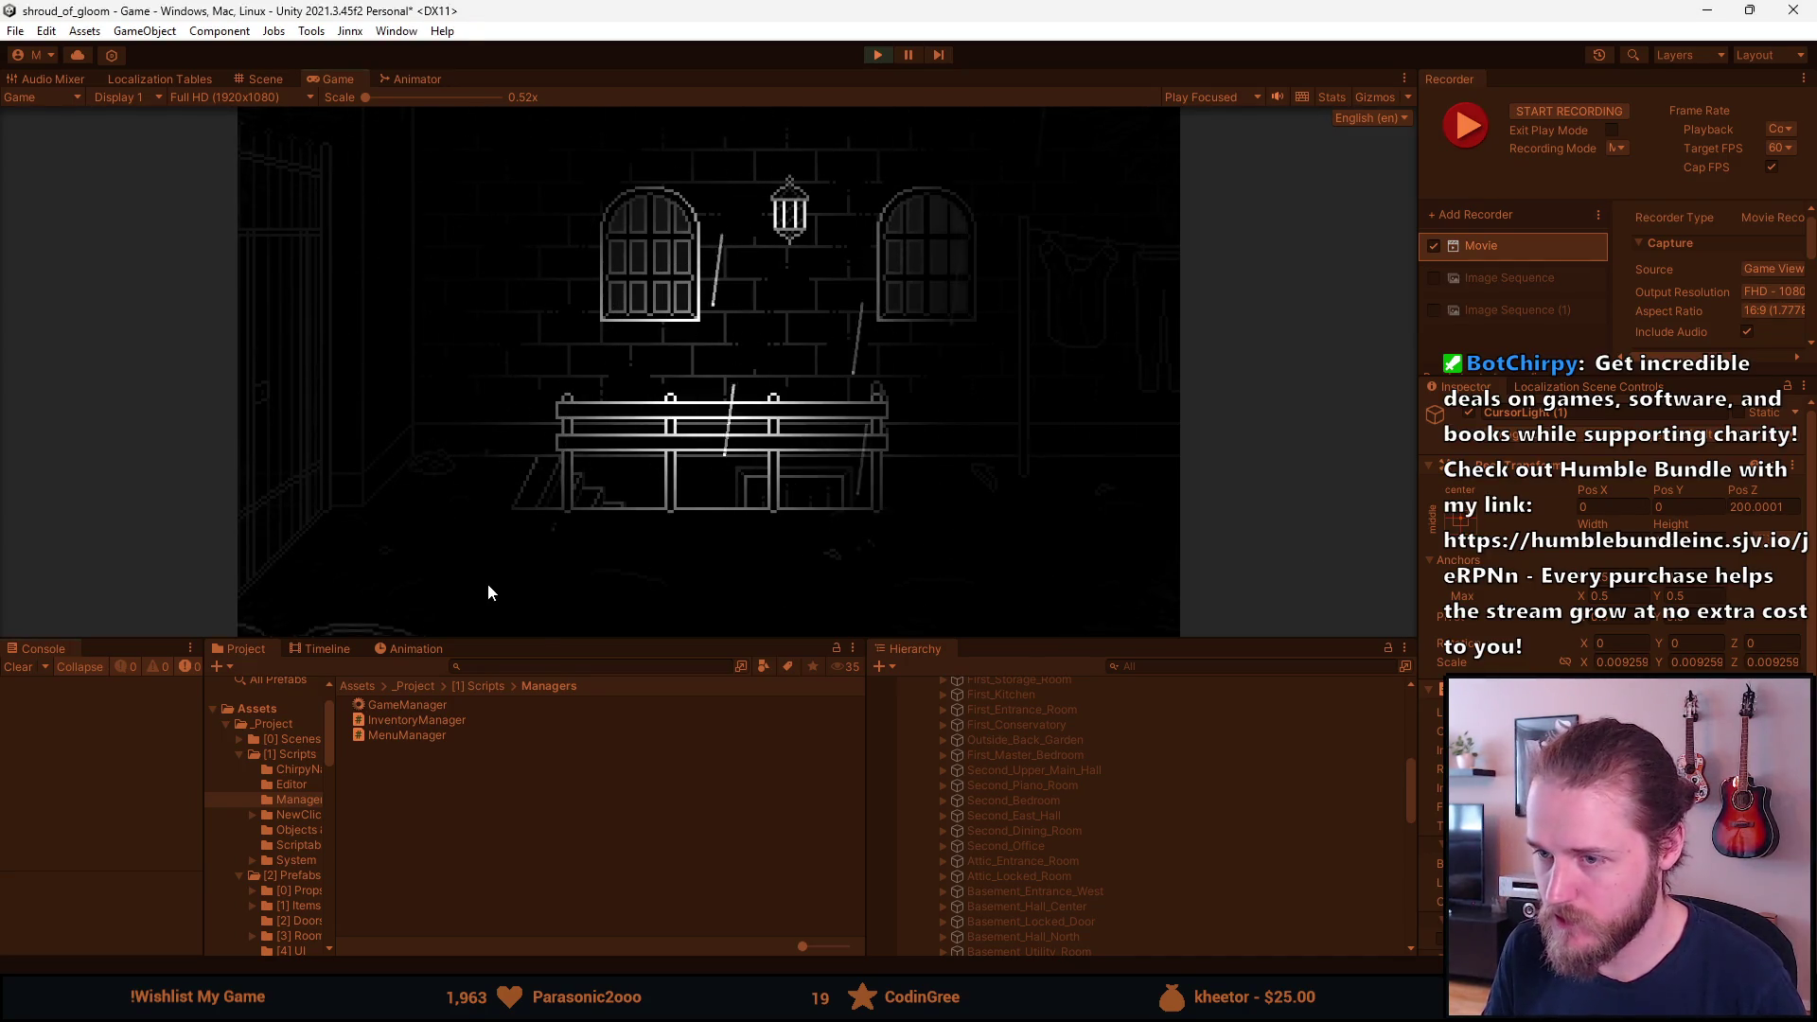
# Teleport to First_Conservatory via Teleport to Room and dismiss the notes journal.
pyautogui.press('F1')
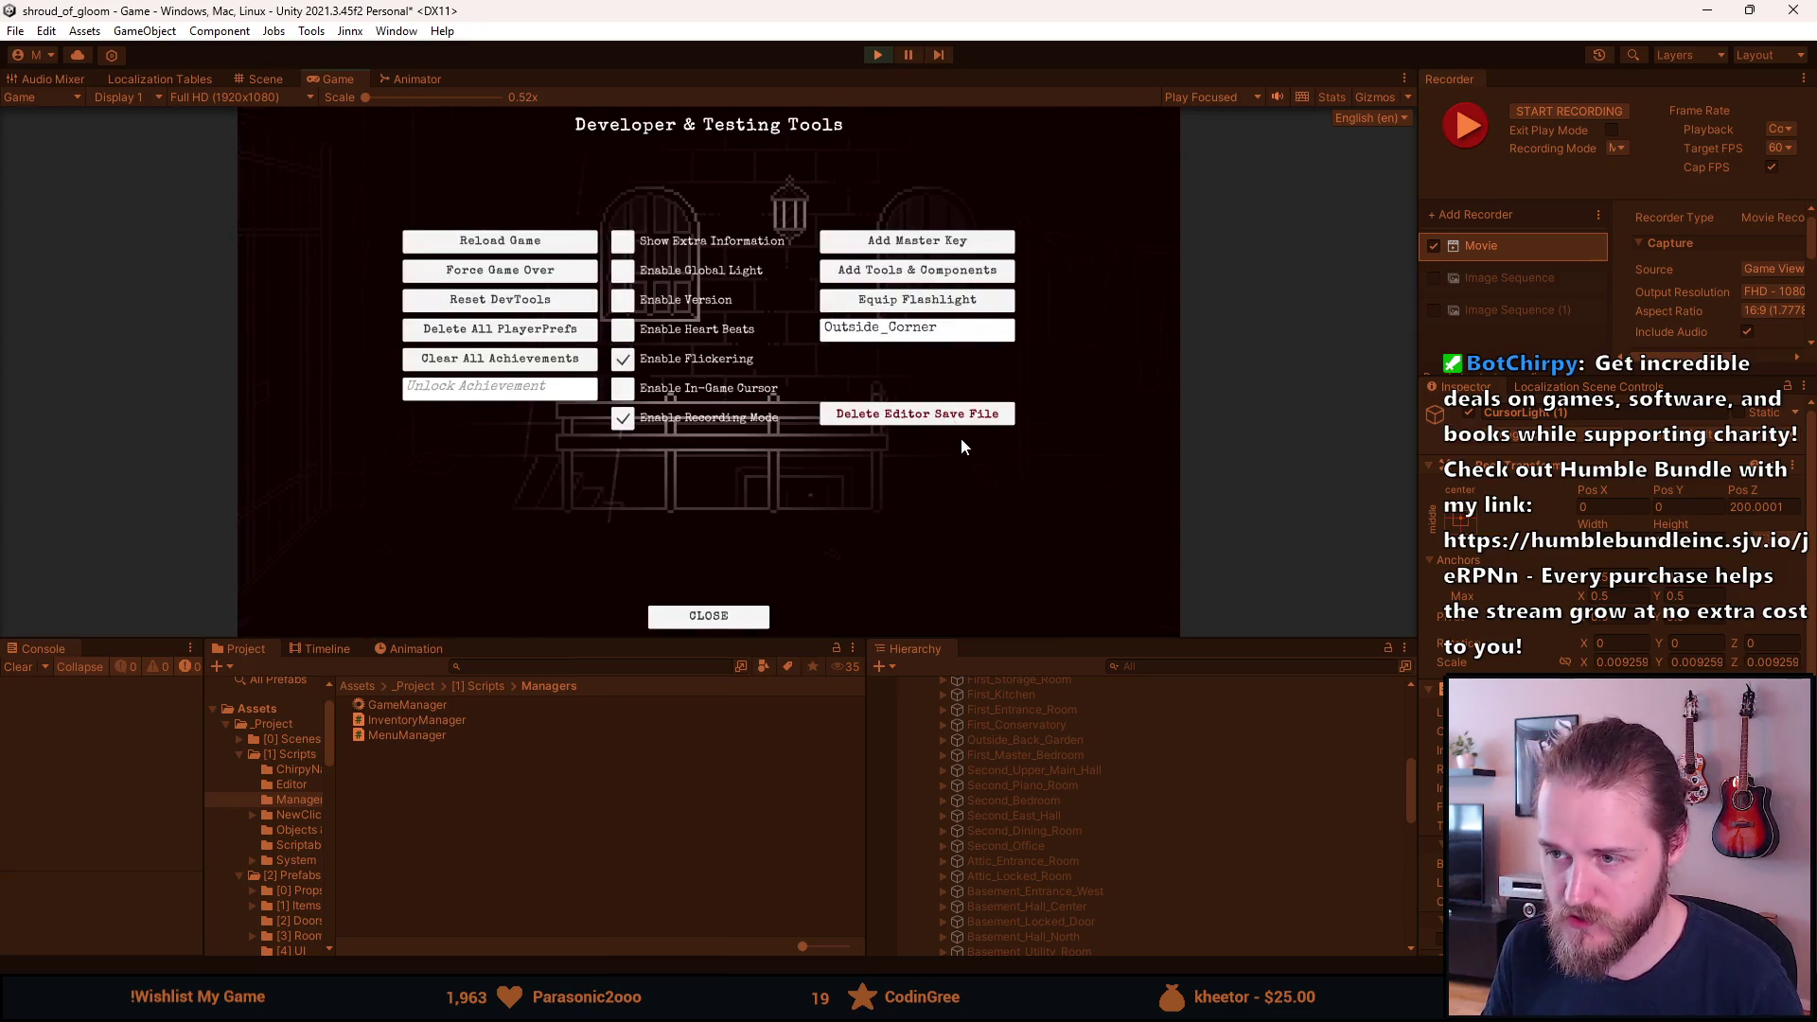
pyautogui.click(896, 338)
pyautogui.write('First_Conservatory')
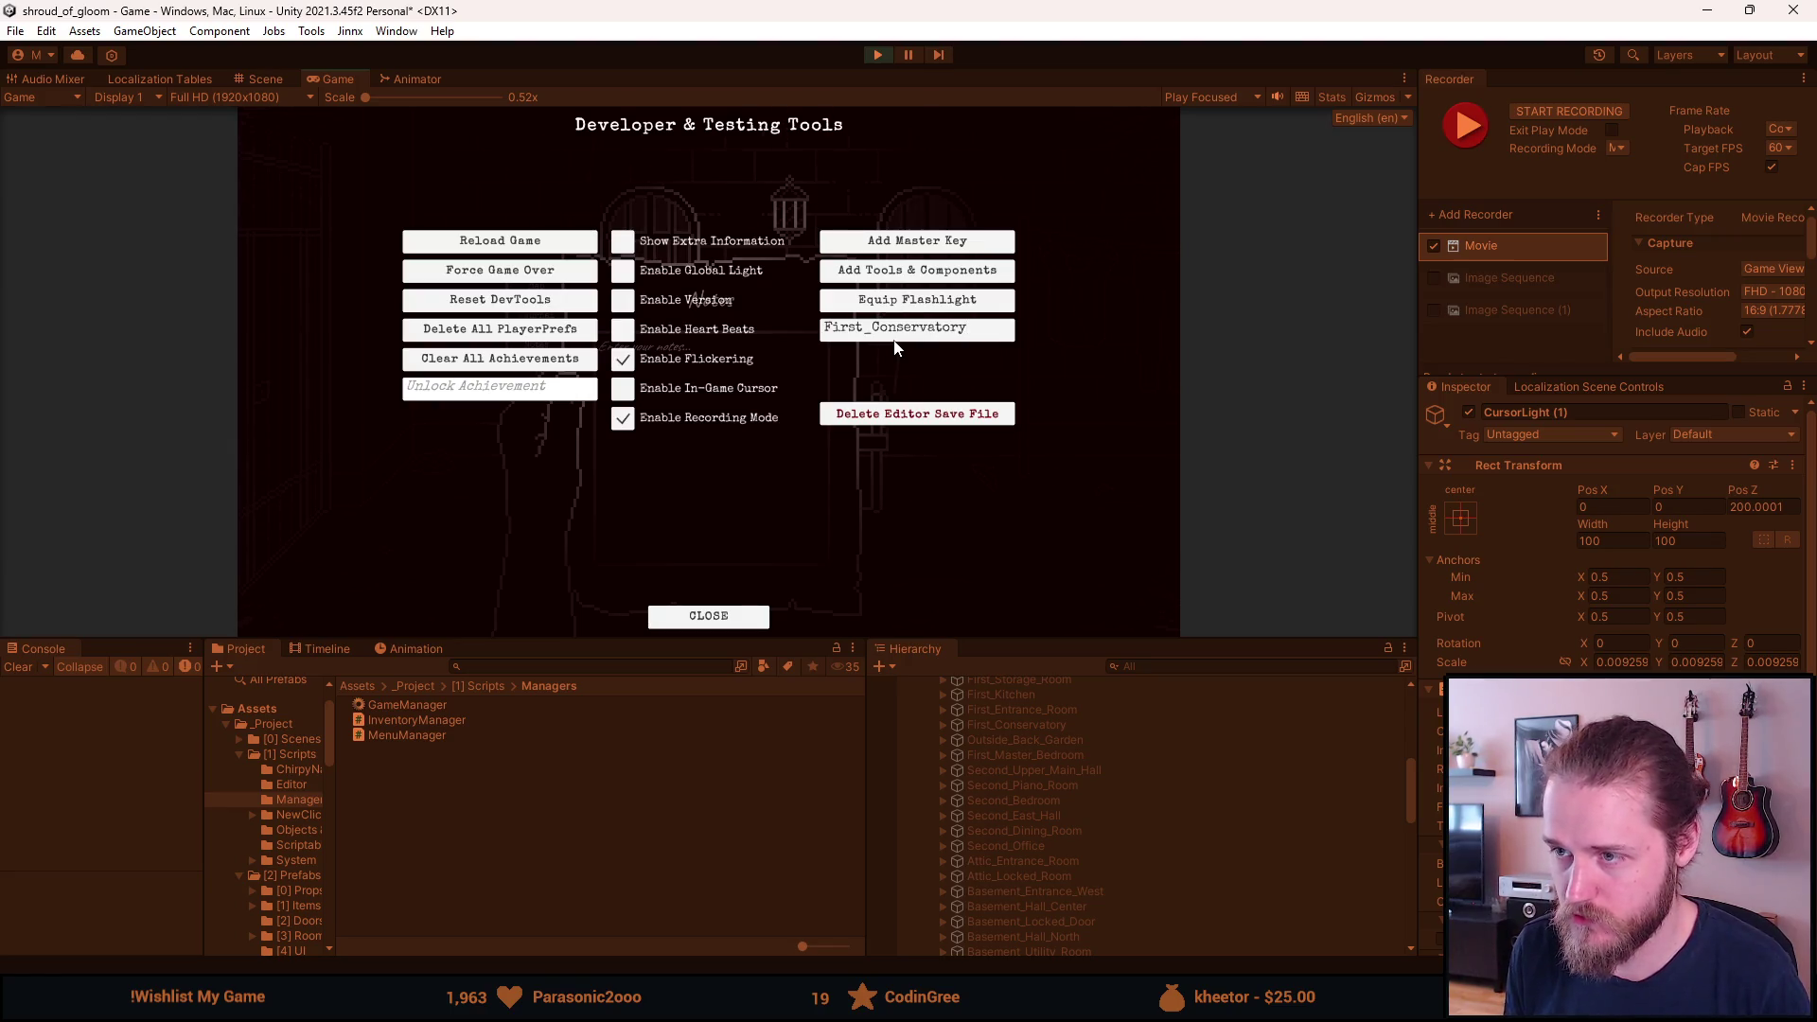
pyautogui.press('Return')
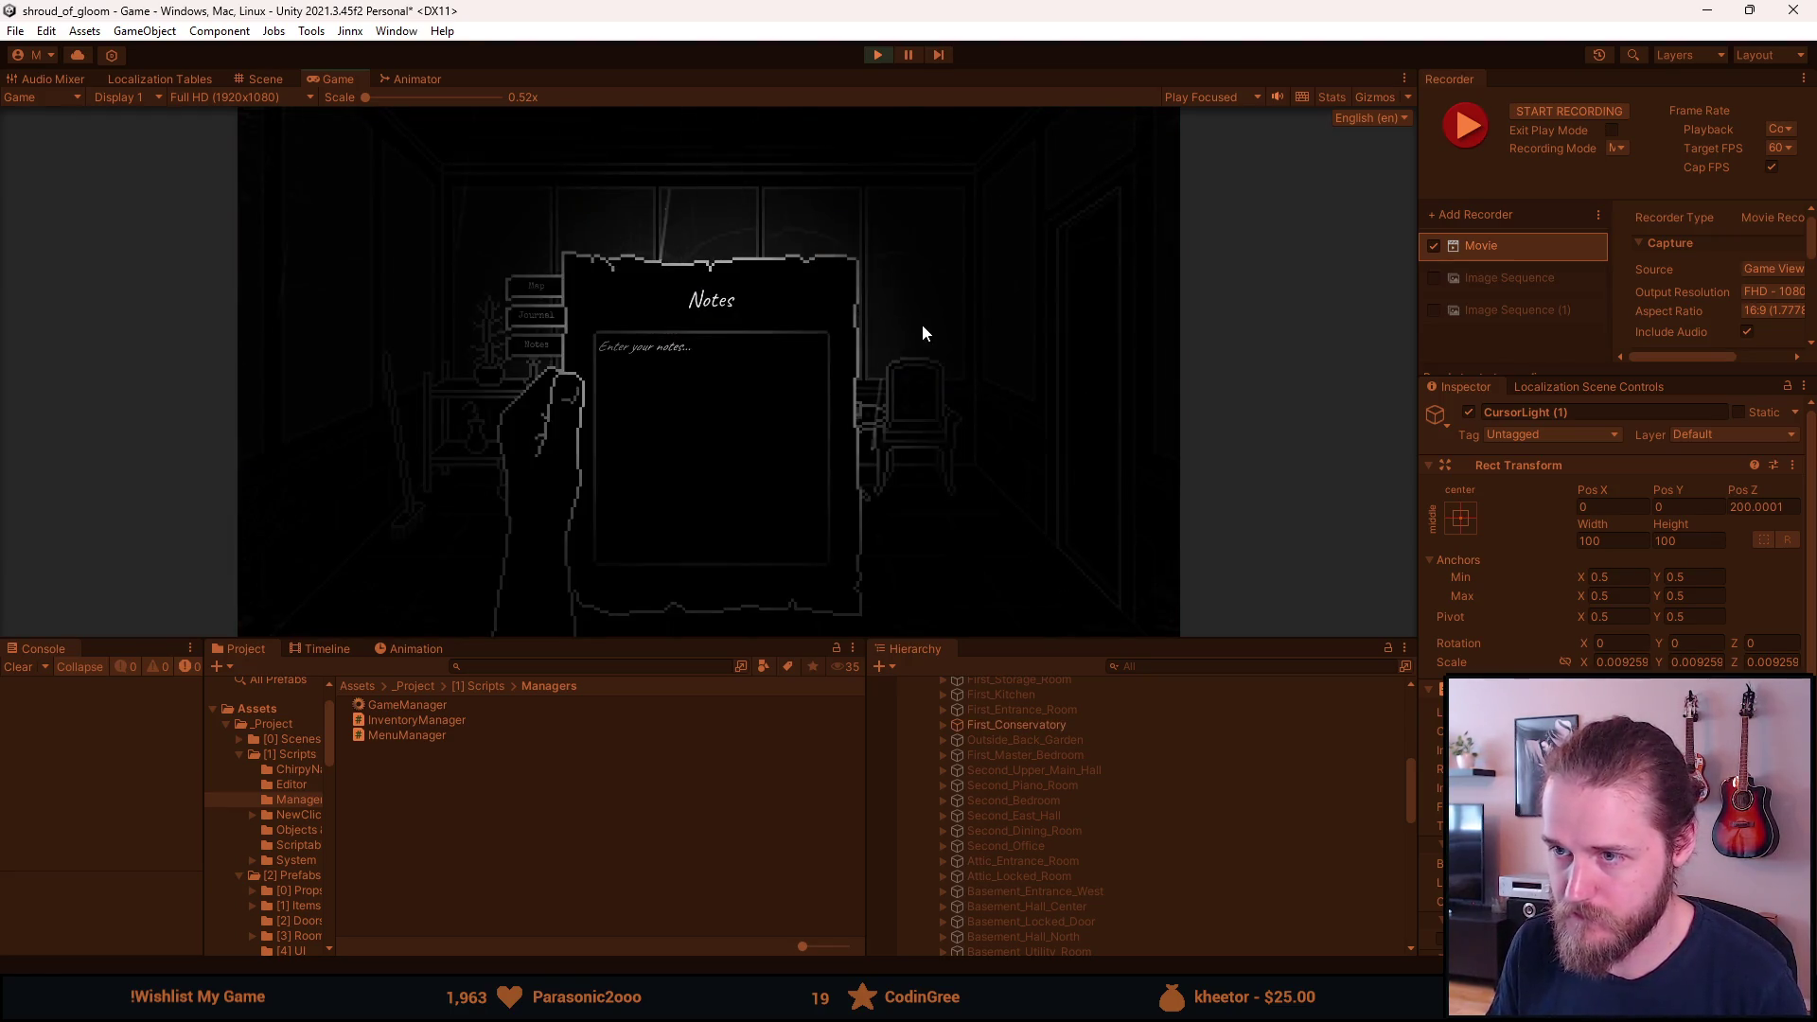
pyautogui.press('Escape')
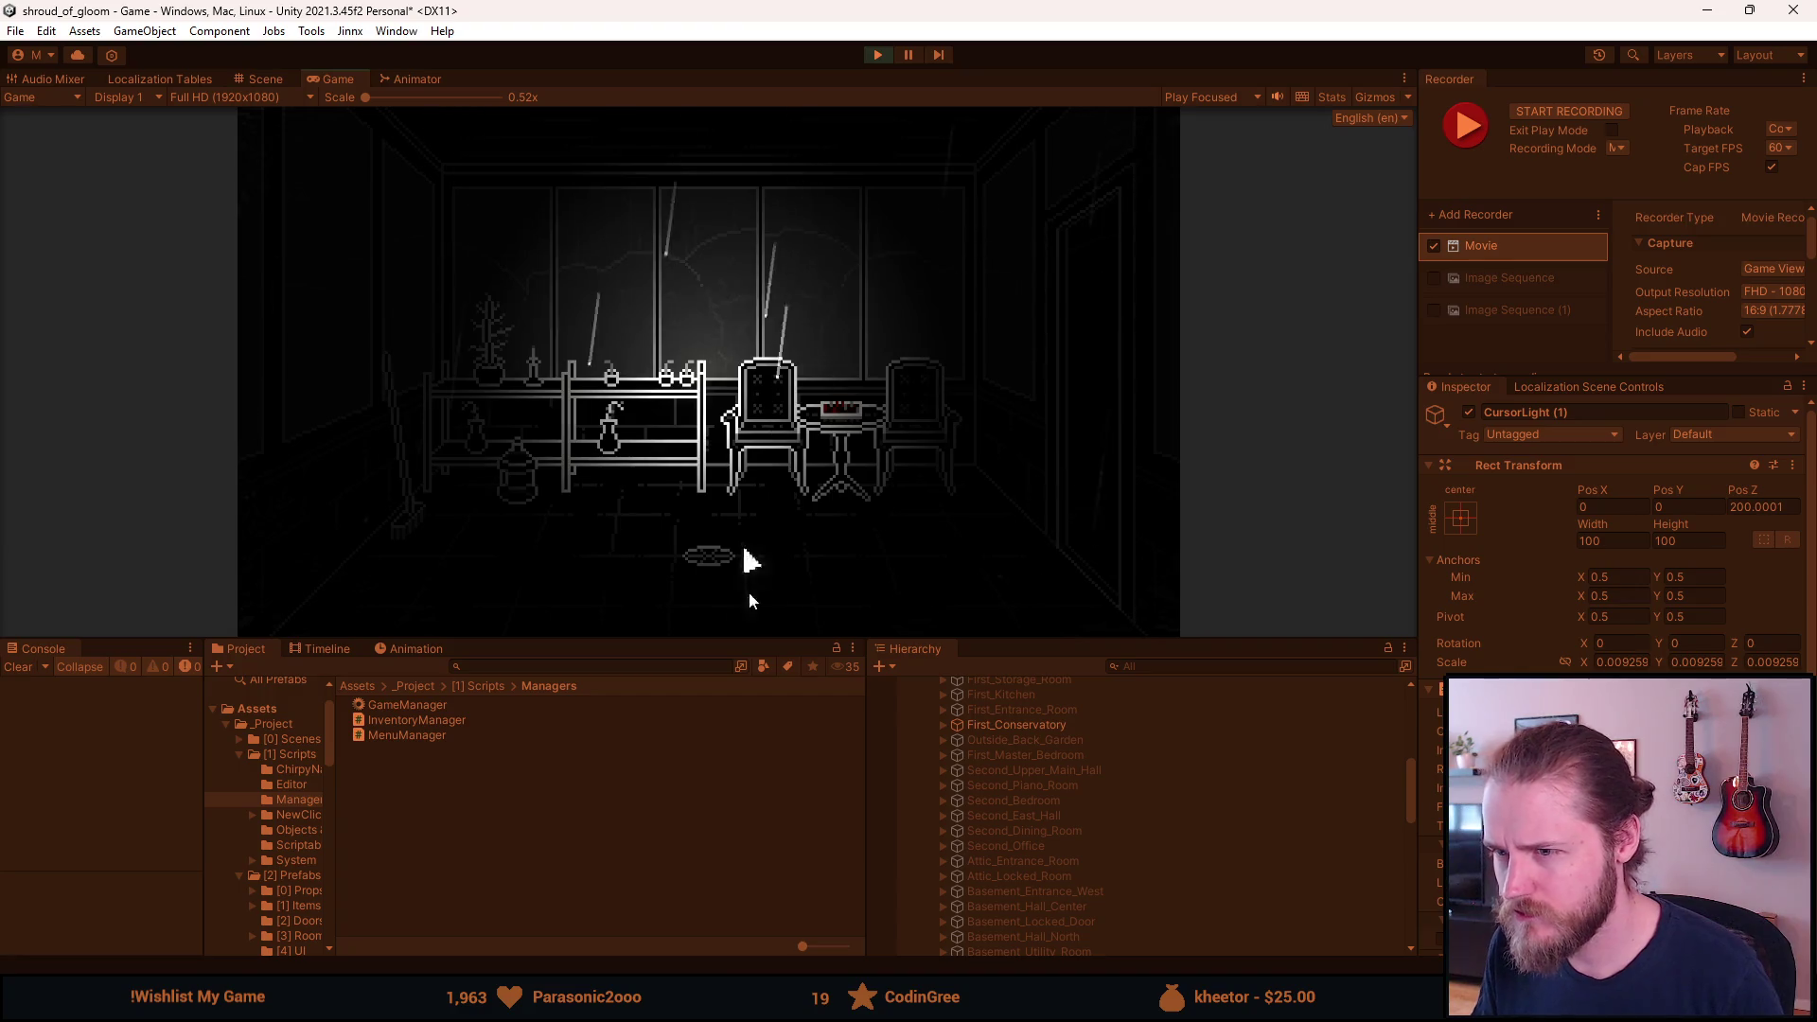
# Record a conservatory flashlight clip, starting with F10 and stopping with Ctrl+F10.
pyautogui.click(1088, 471)
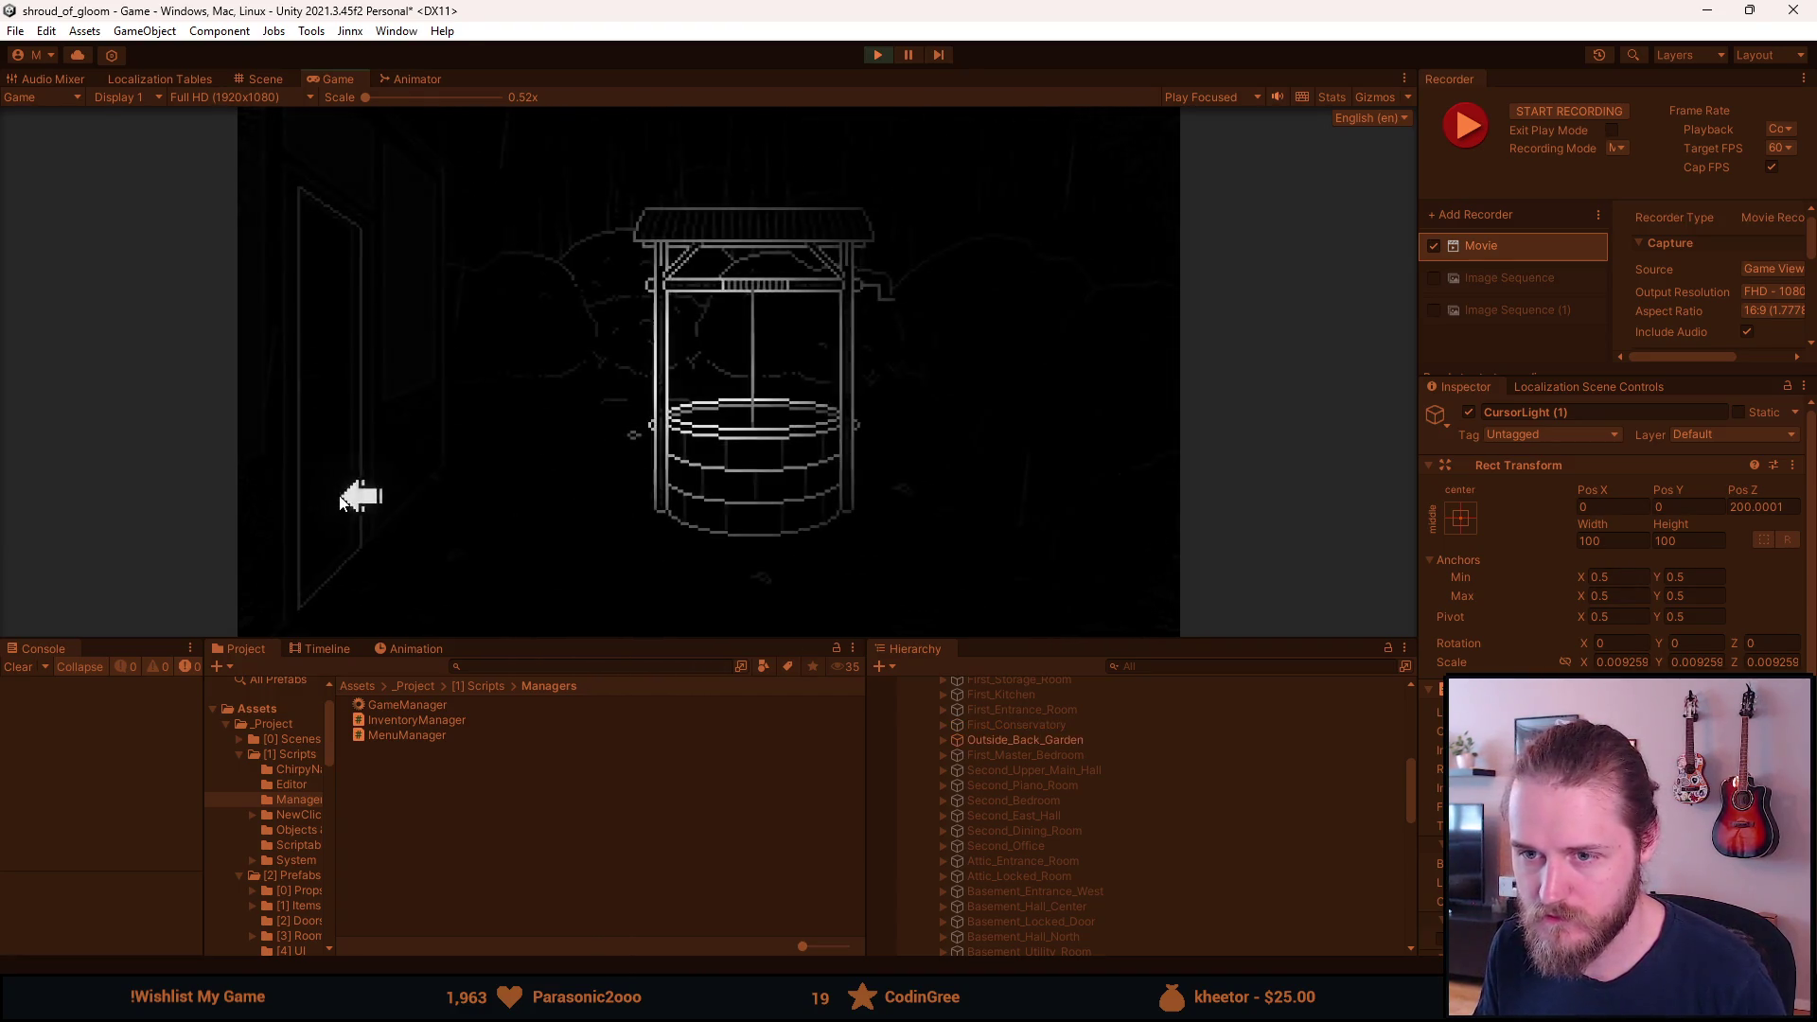
pyautogui.click(322, 499)
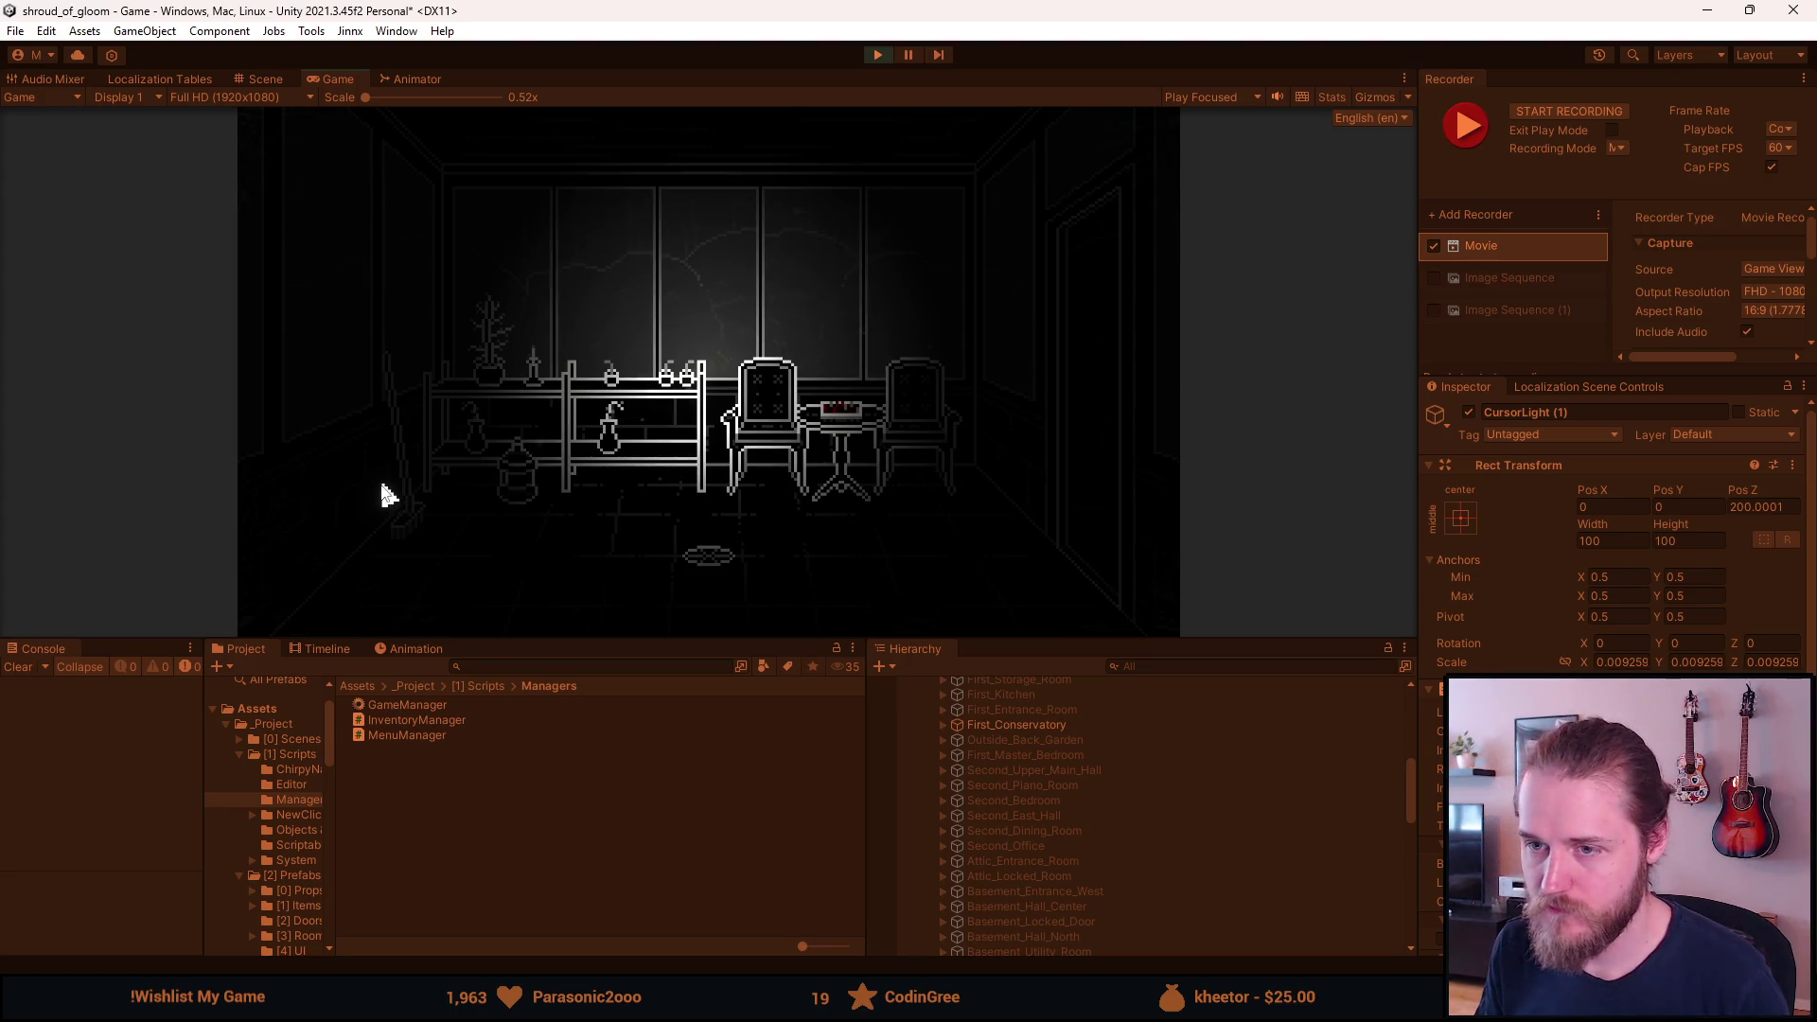
pyautogui.press('F1')
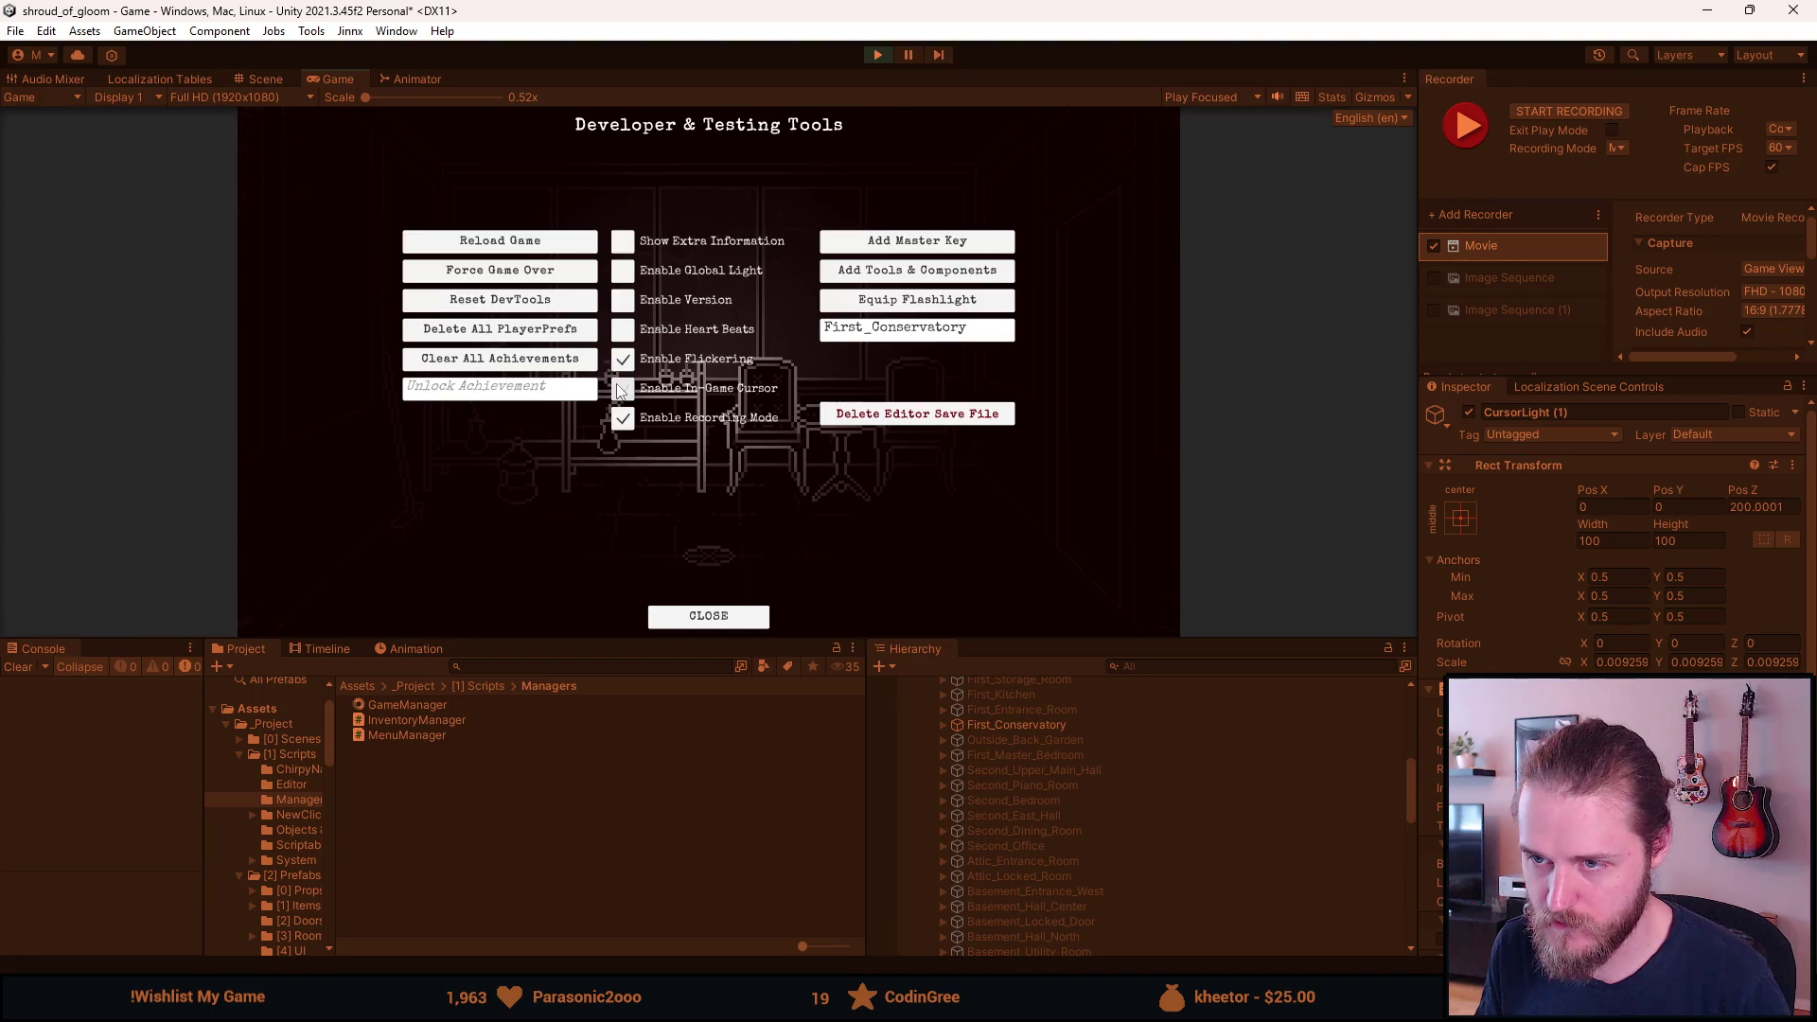
pyautogui.press('F1')
pyautogui.press('F10')
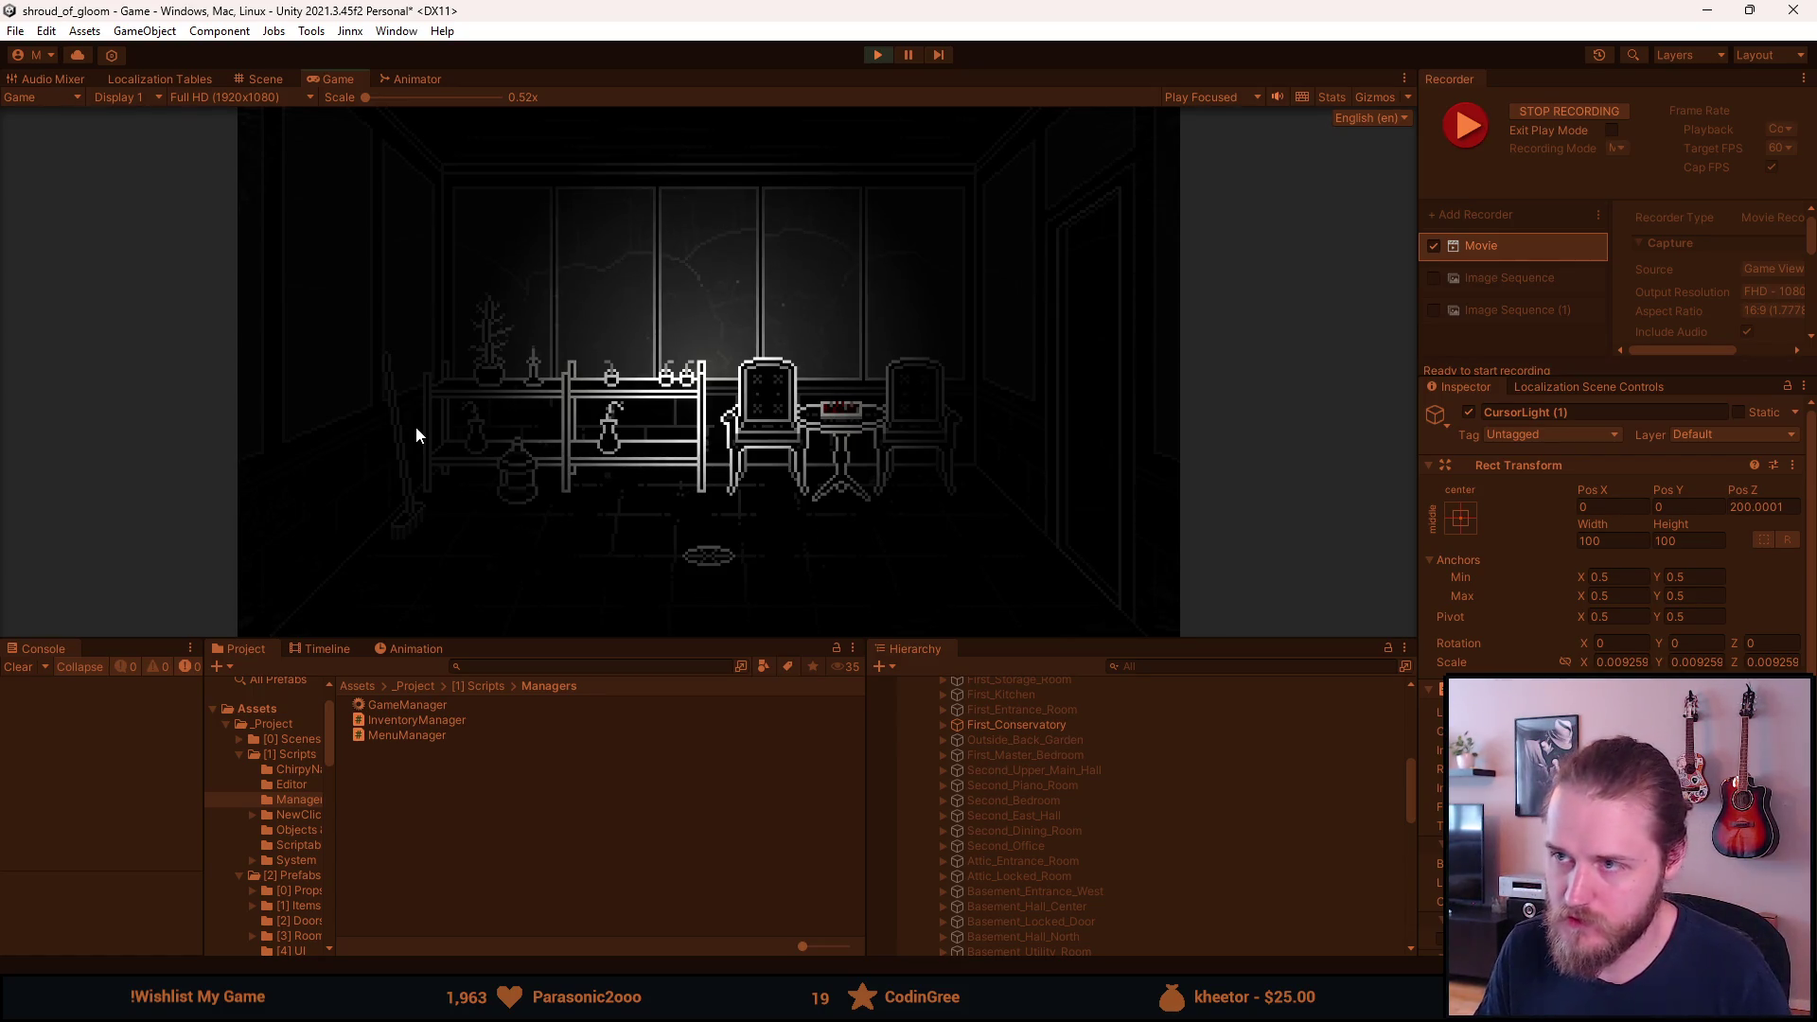
pyautogui.hotkey('ctrl', 'F10')
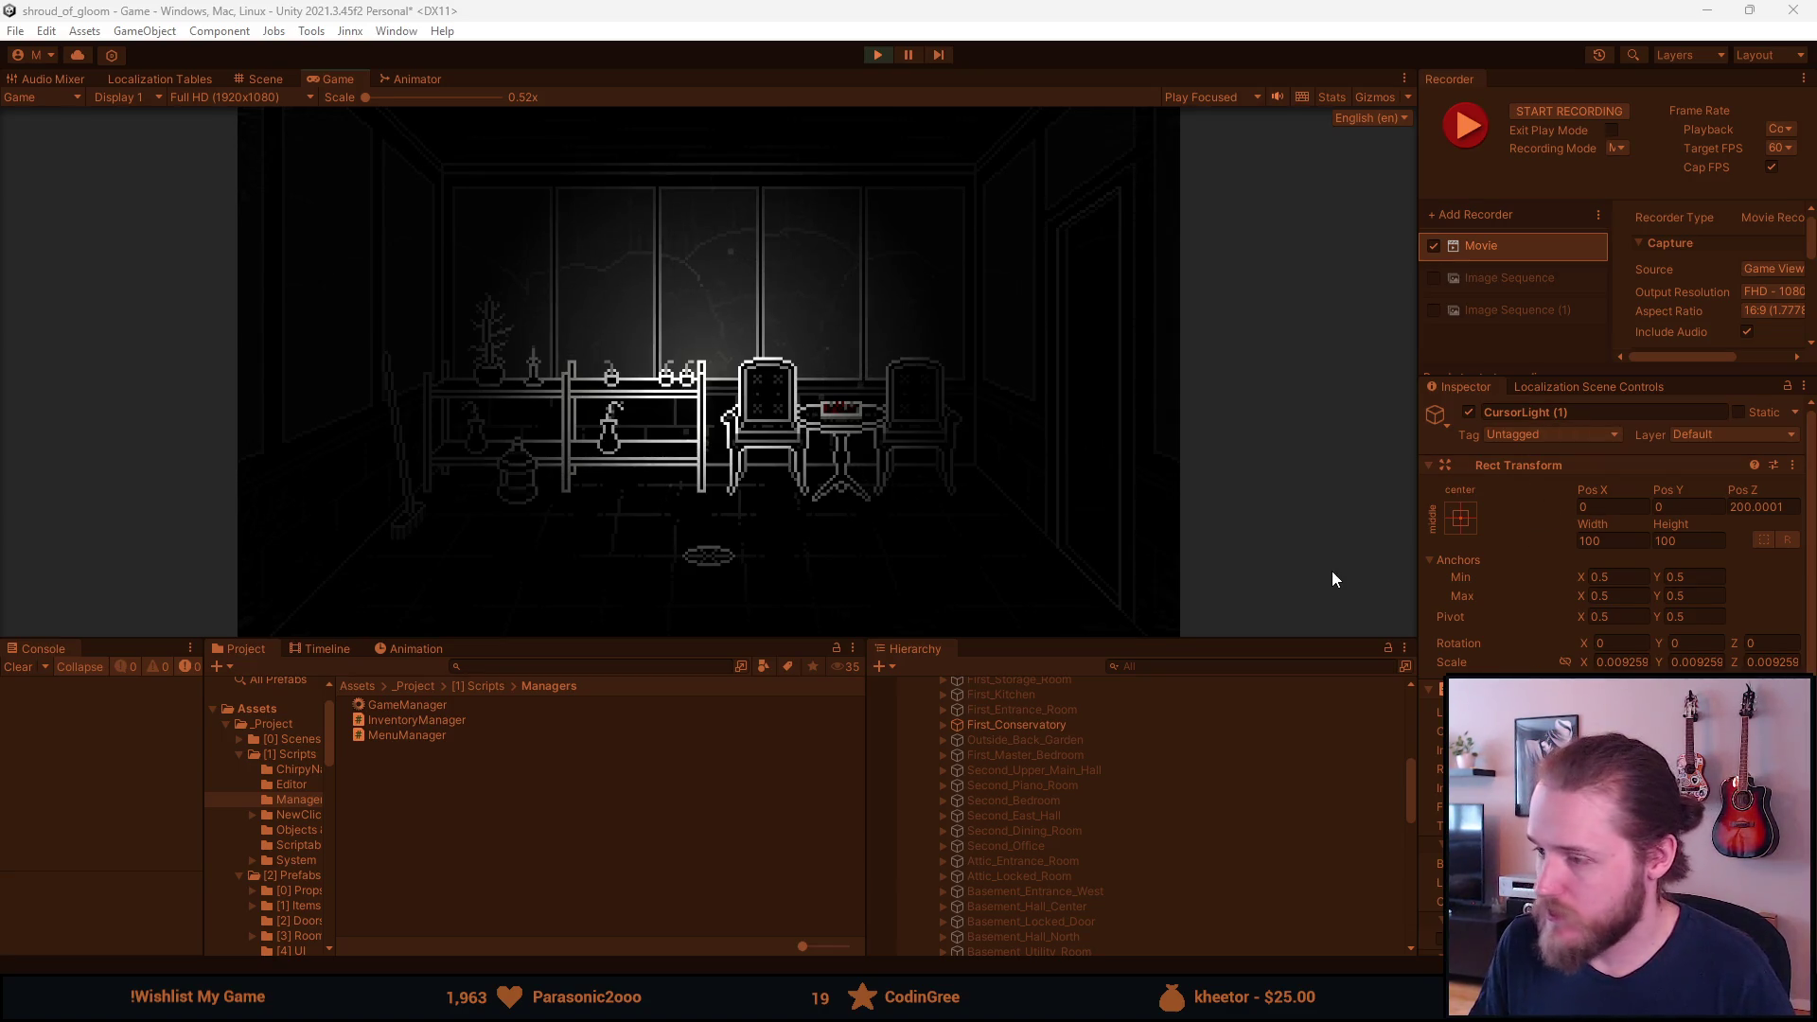
pyautogui.press('F1')
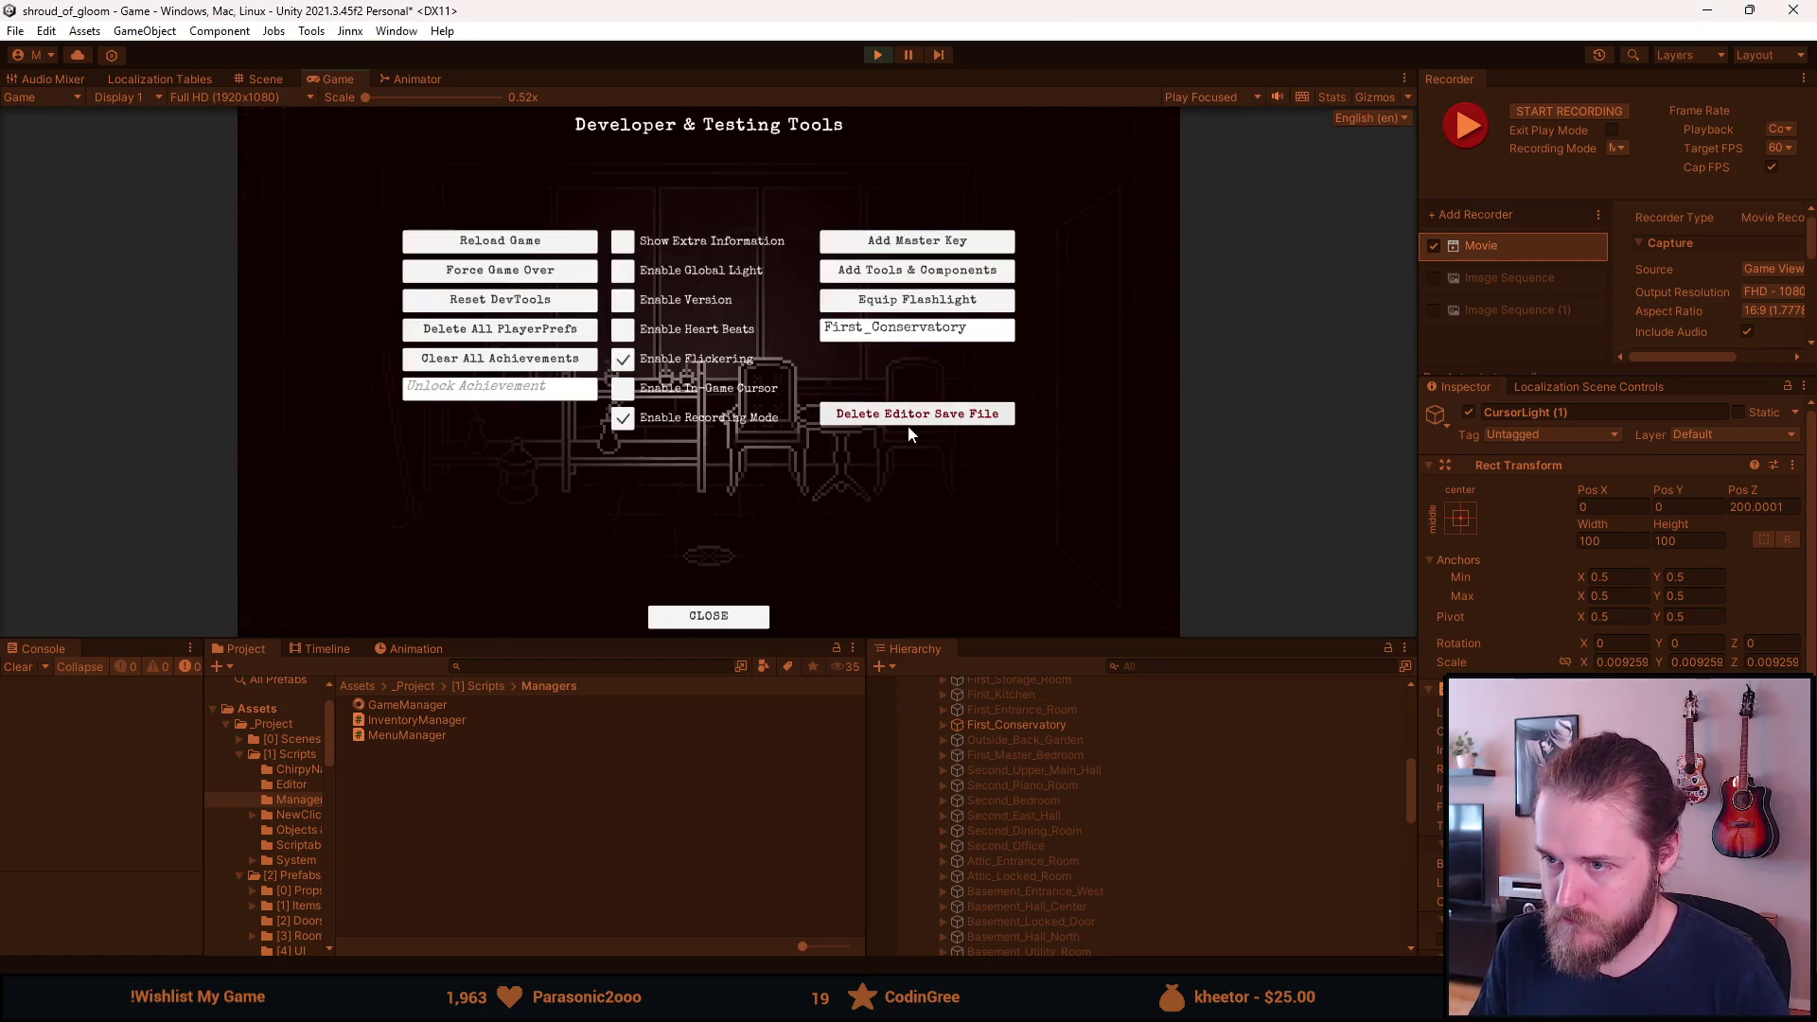
# Load the First_Library room from the dev tools room field.
pyautogui.hotkey('ctrl', 'a')
pyautogui.write('First_Li')
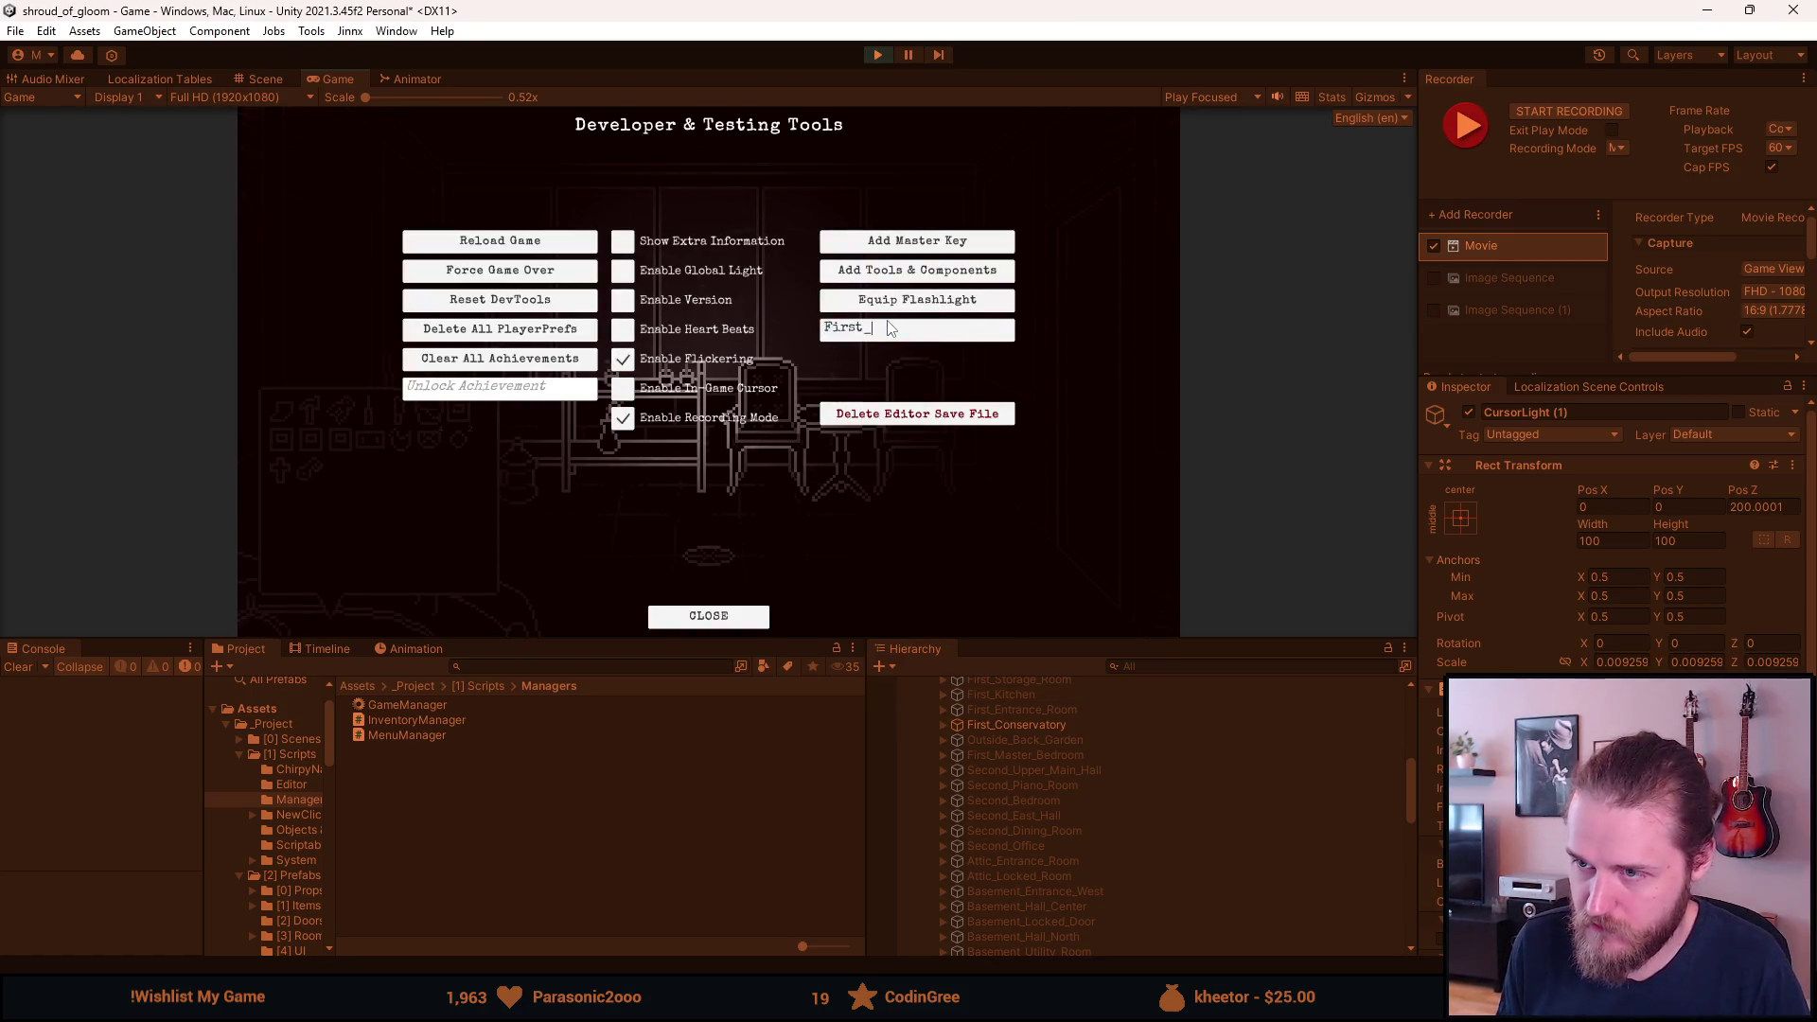
pyautogui.press('Return')
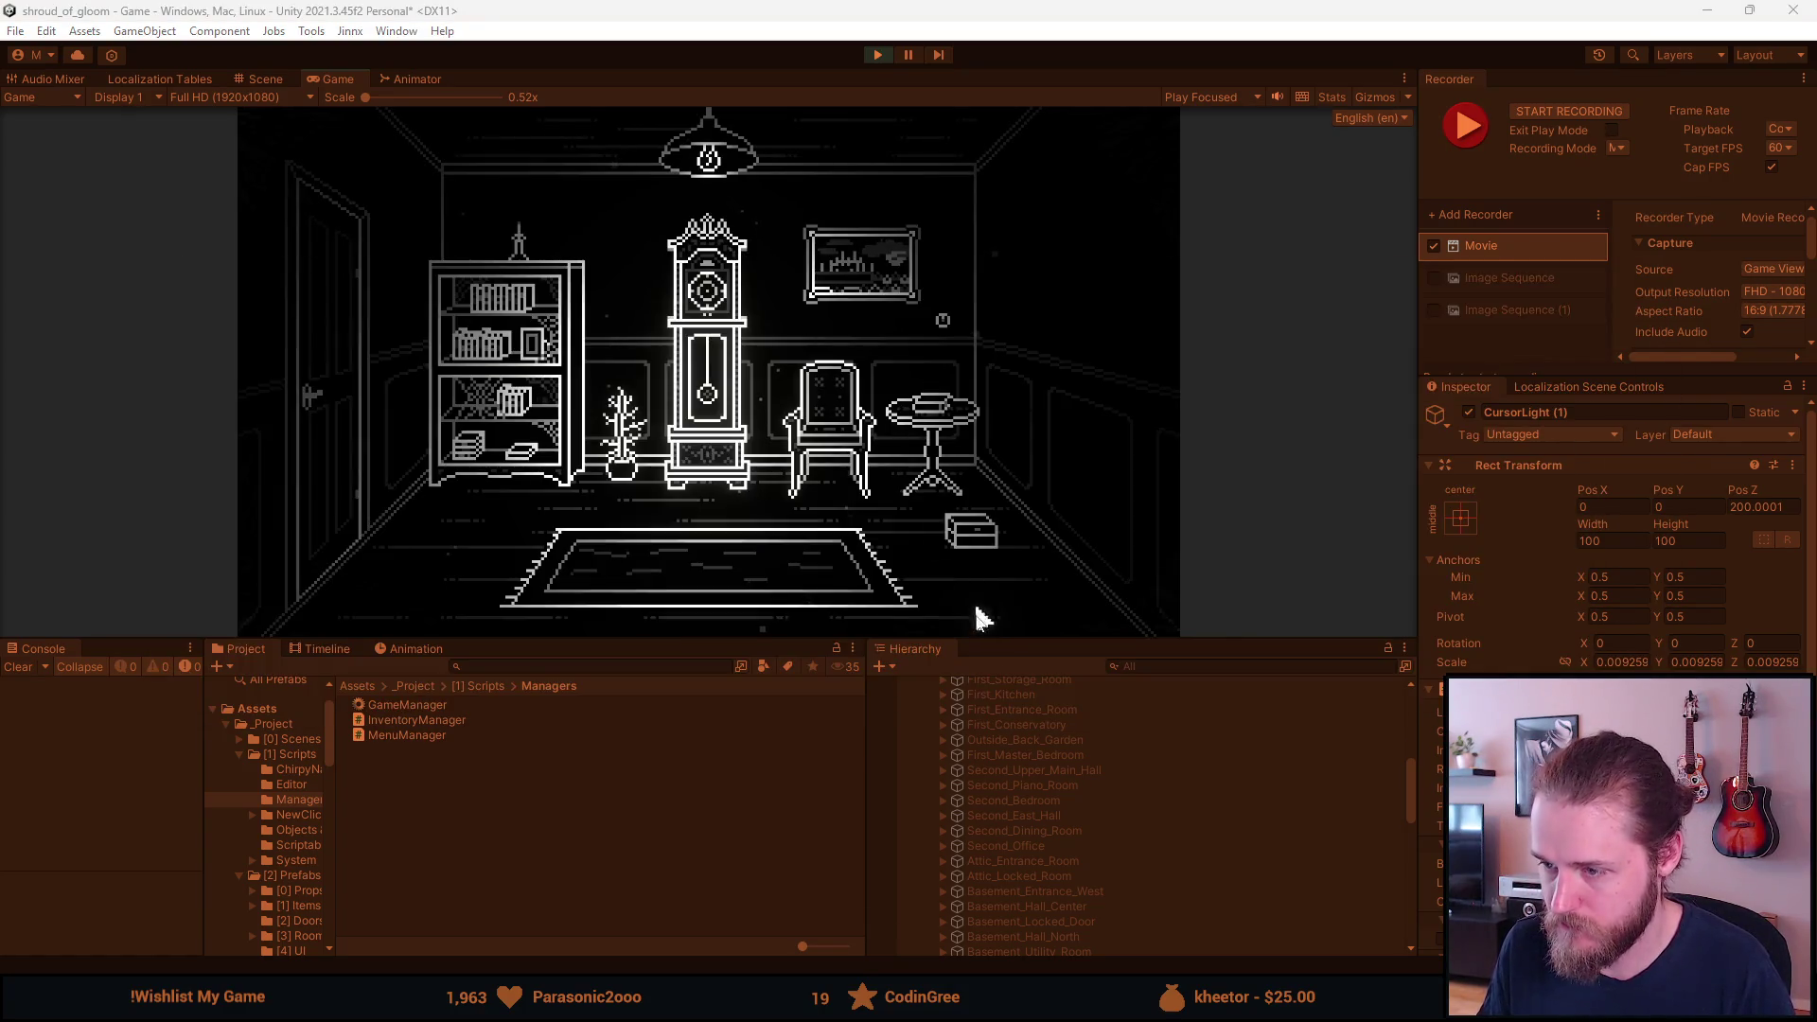
# In the First_Library hierarchy, activate Passage_Window and deactivate Music_Box.
pyautogui.scroll(-2, 1014, 755)
pyautogui.scroll(3, 1013, 751)
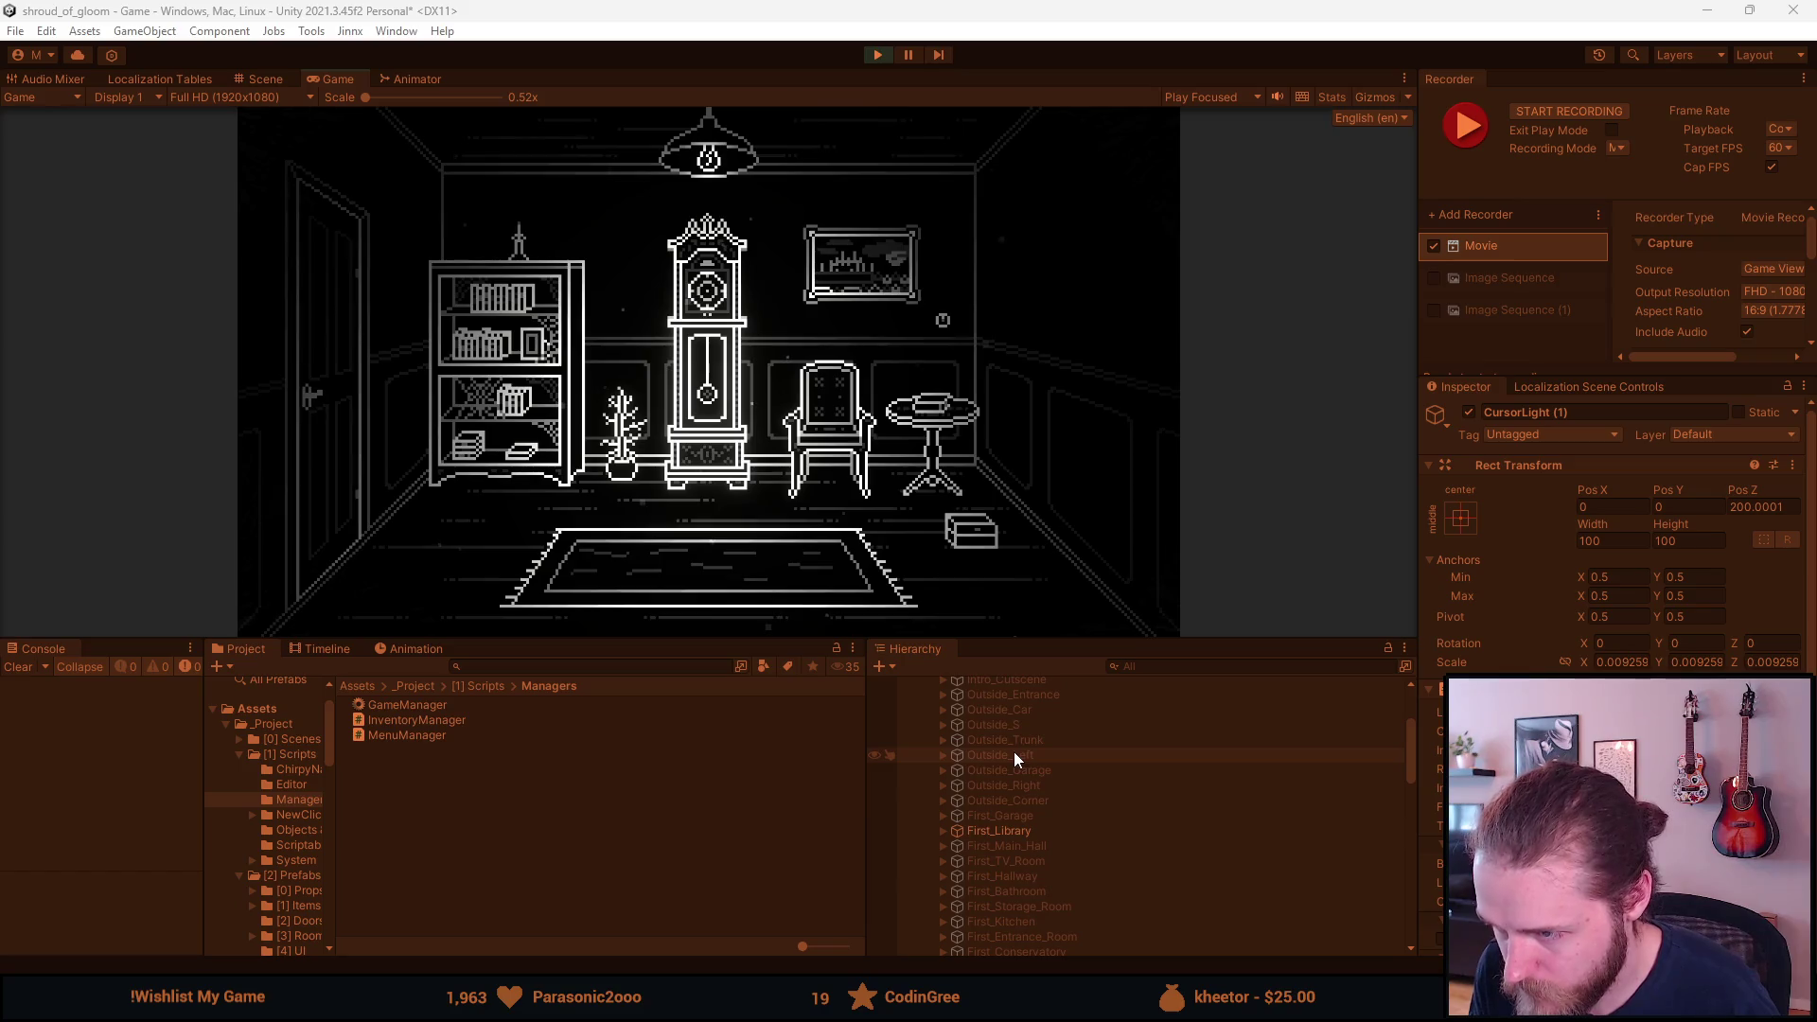
pyautogui.click(945, 830)
pyautogui.scroll(-3, 946, 833)
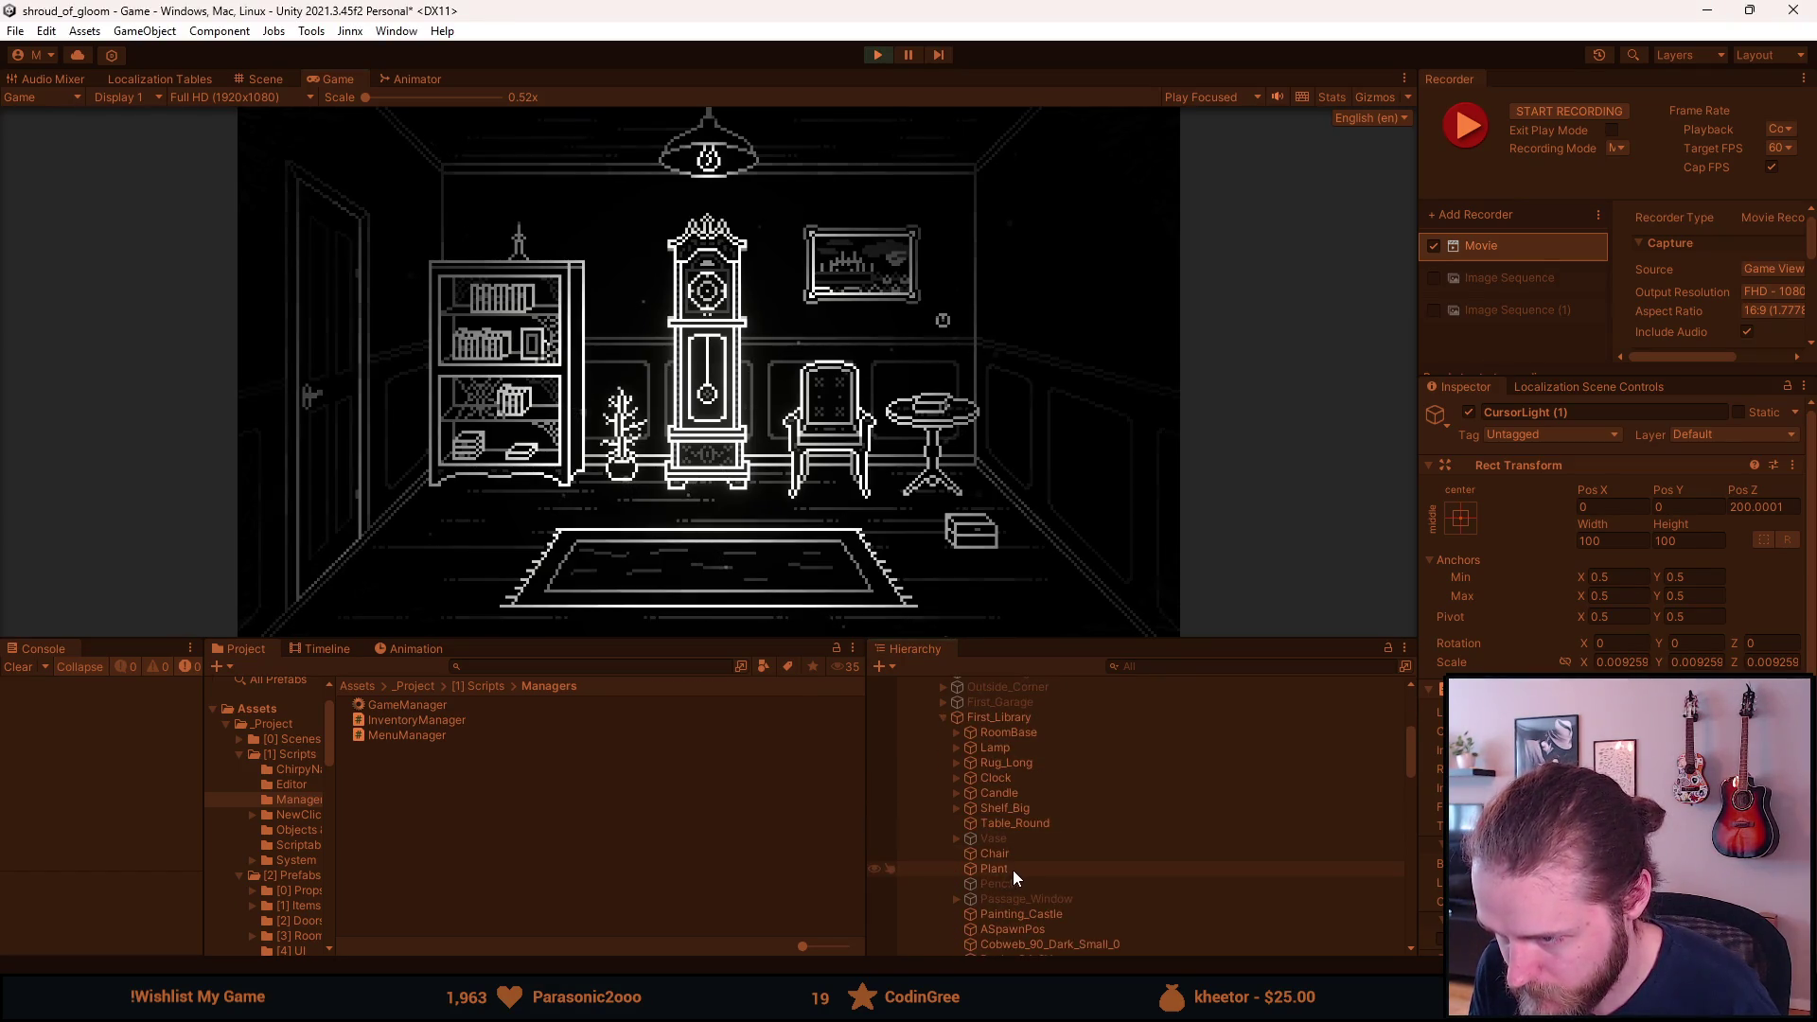
pyautogui.click(1018, 897)
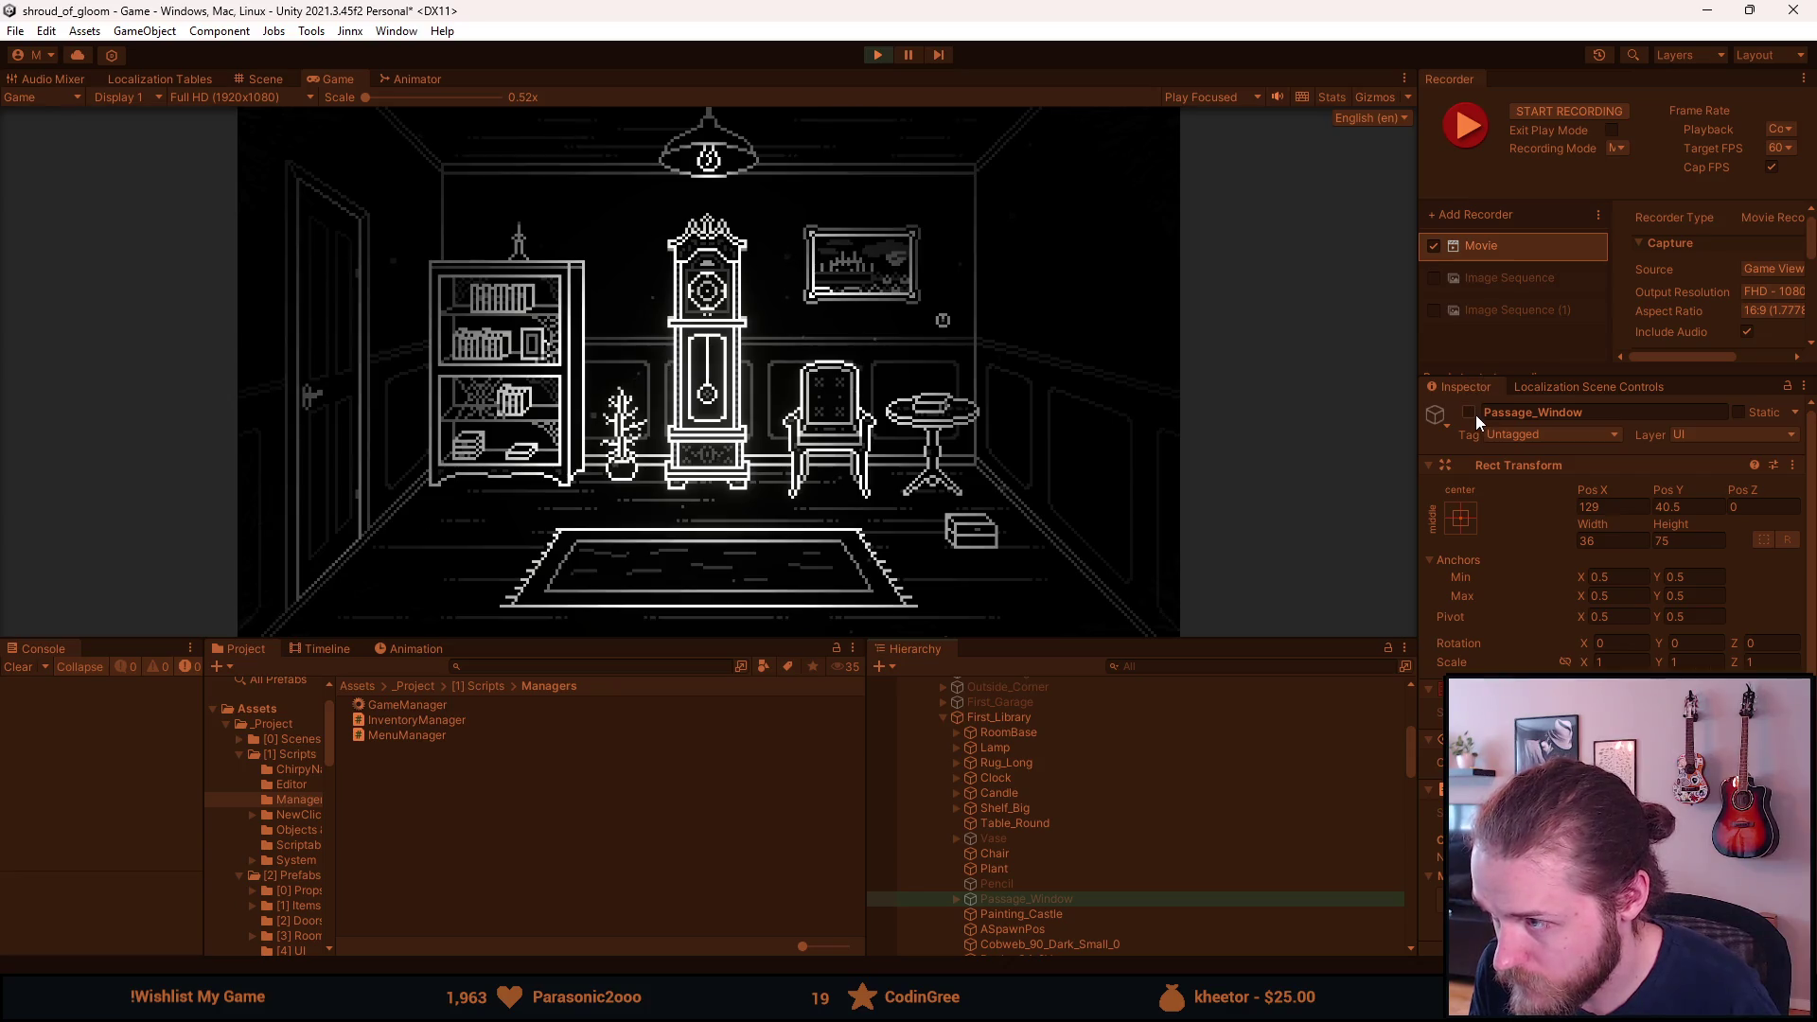
pyautogui.click(1470, 413)
pyautogui.scroll(-5, 1196, 770)
pyautogui.click(1057, 876)
pyautogui.click(1470, 412)
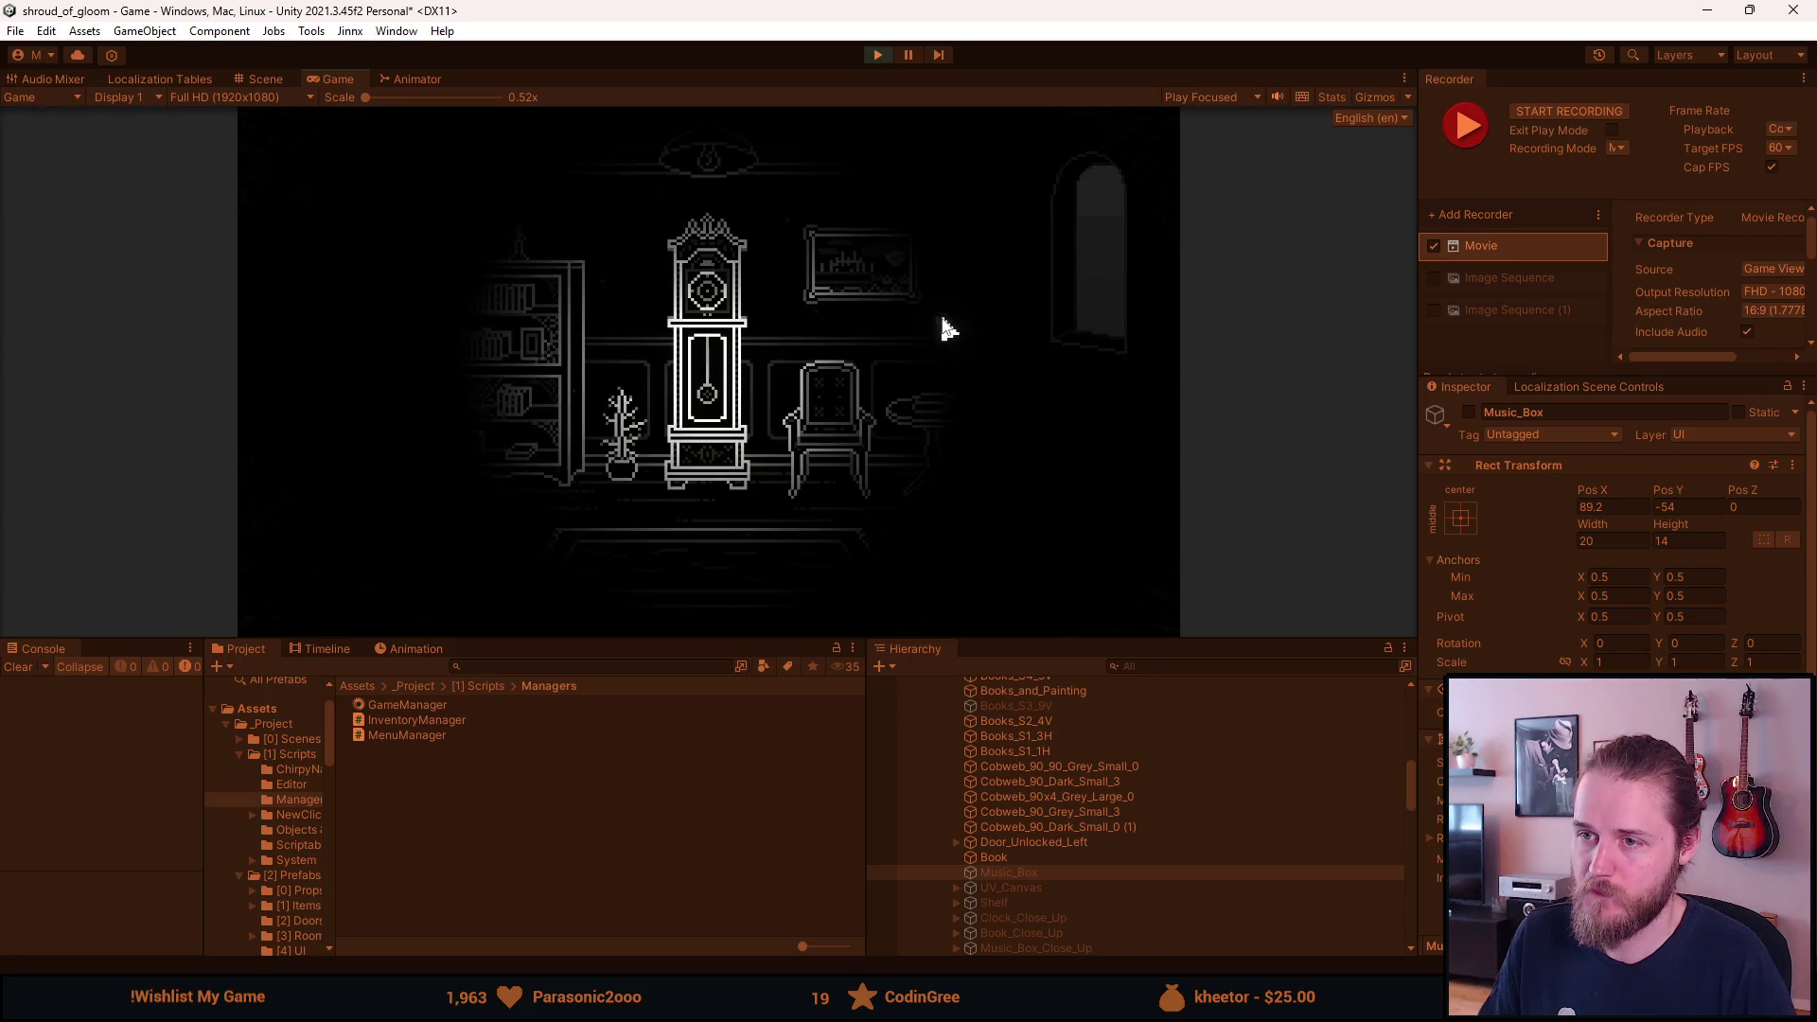
# Record a Recorder clip of the library with the grandfather clock.
pyautogui.press('F1')
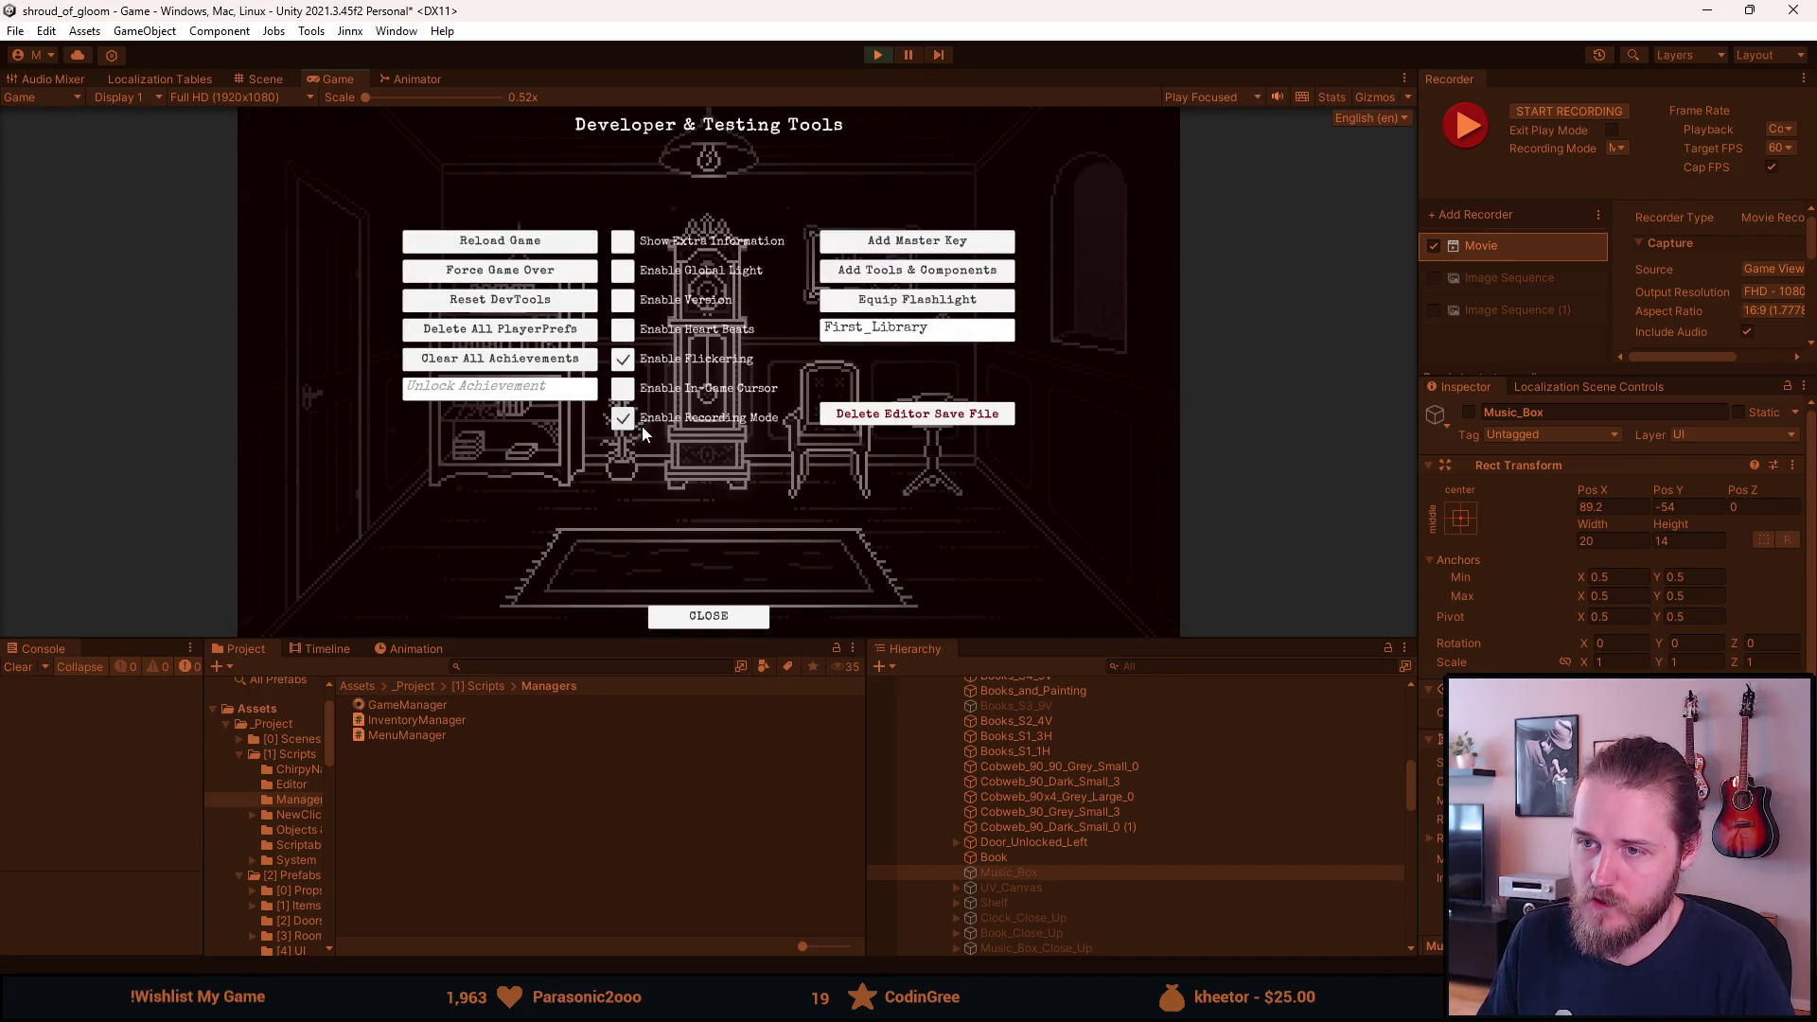
pyautogui.press('F1')
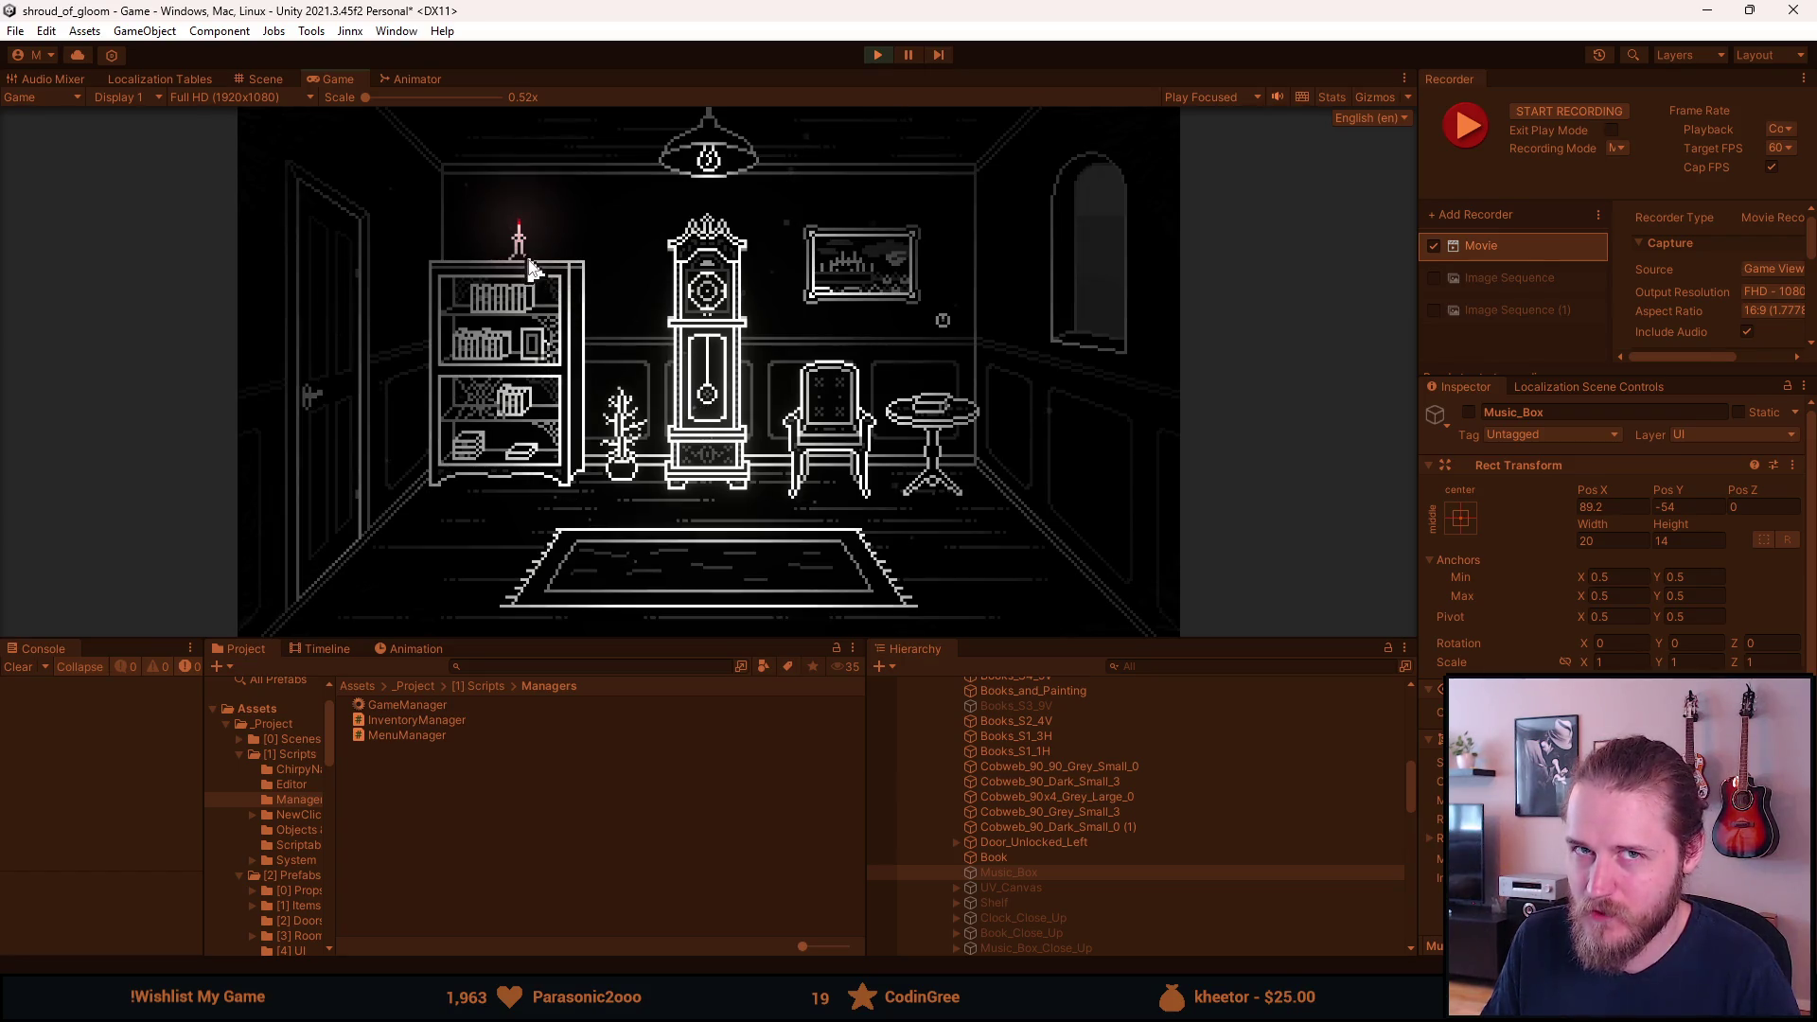
pyautogui.press('F1')
pyautogui.press('F1')
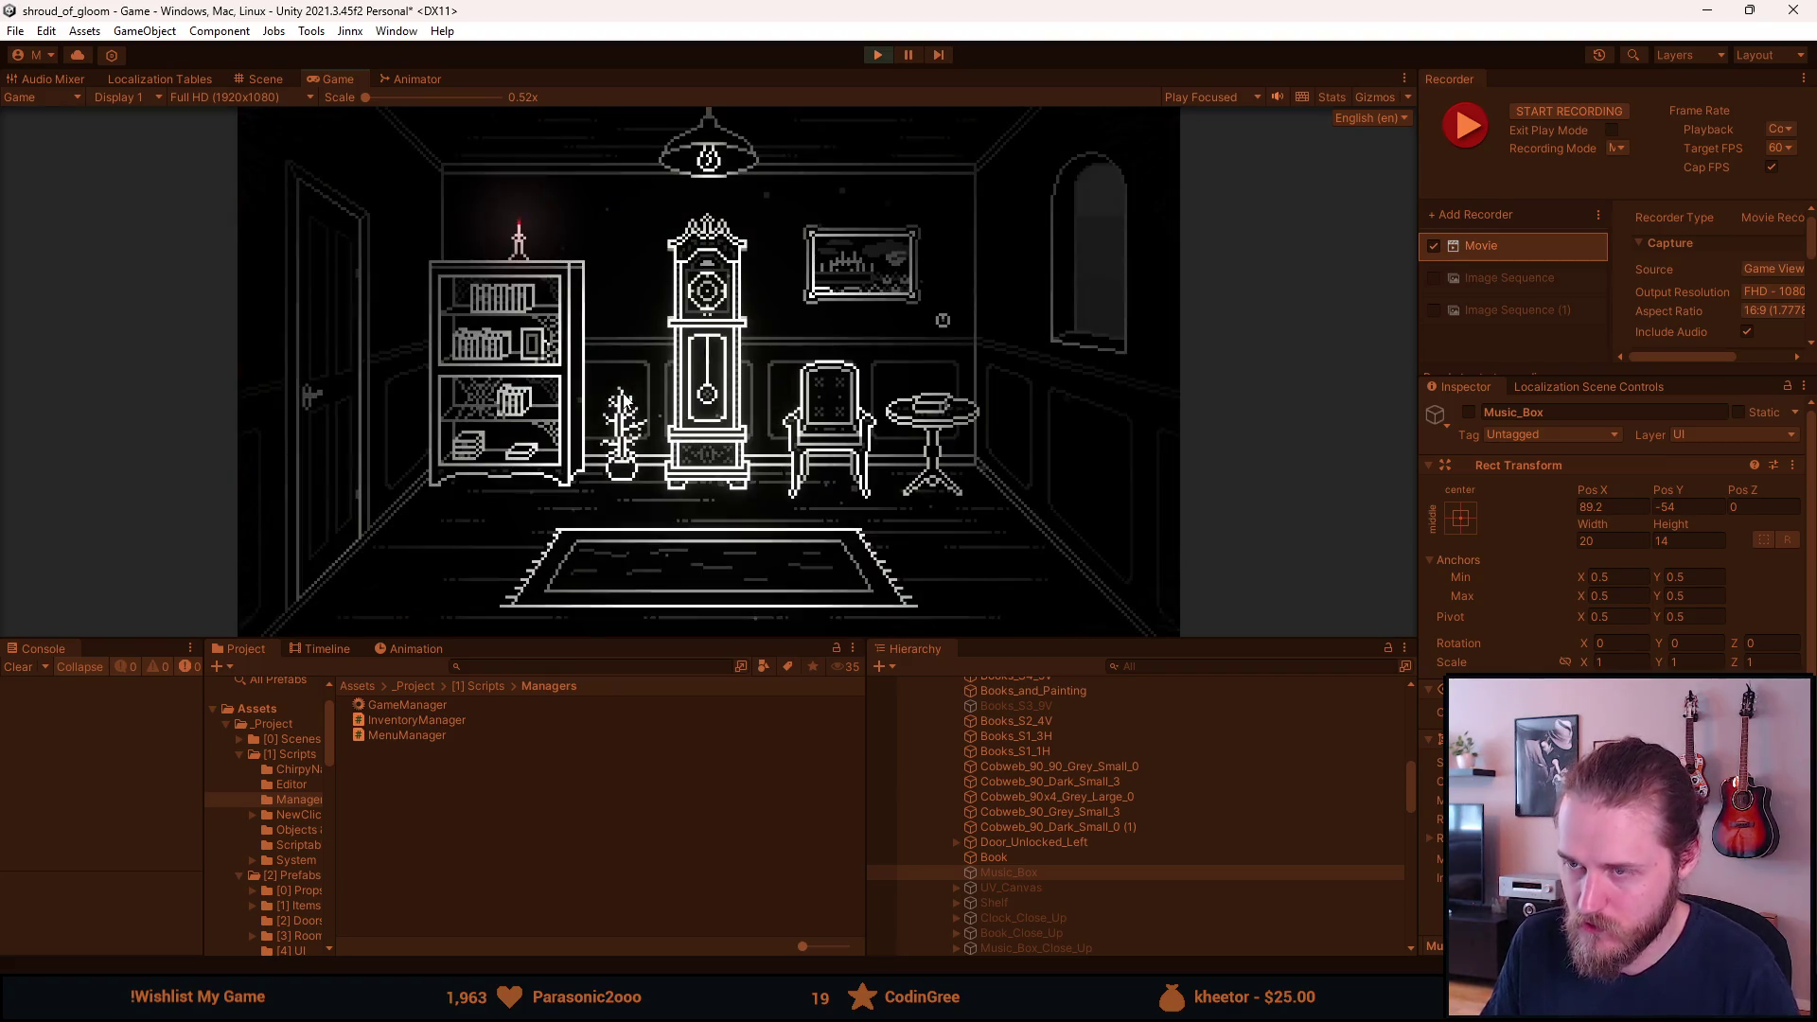
pyautogui.press('F10')
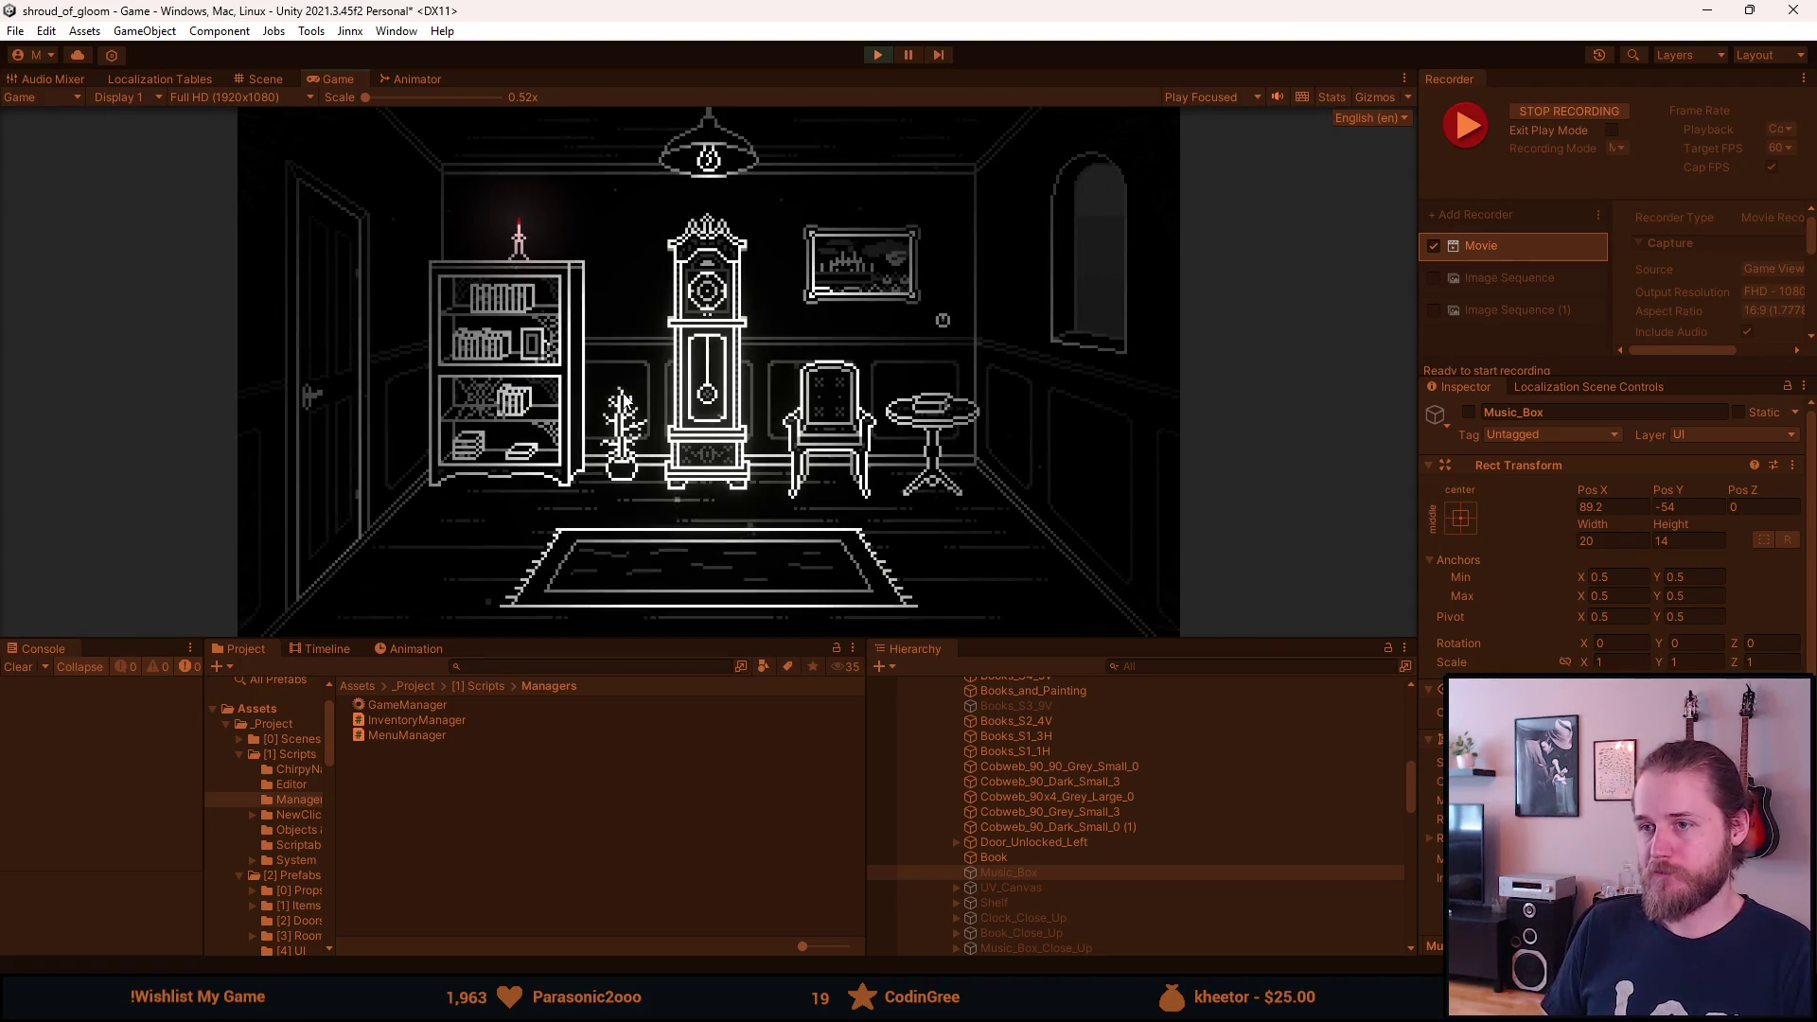
pyautogui.press('F10')
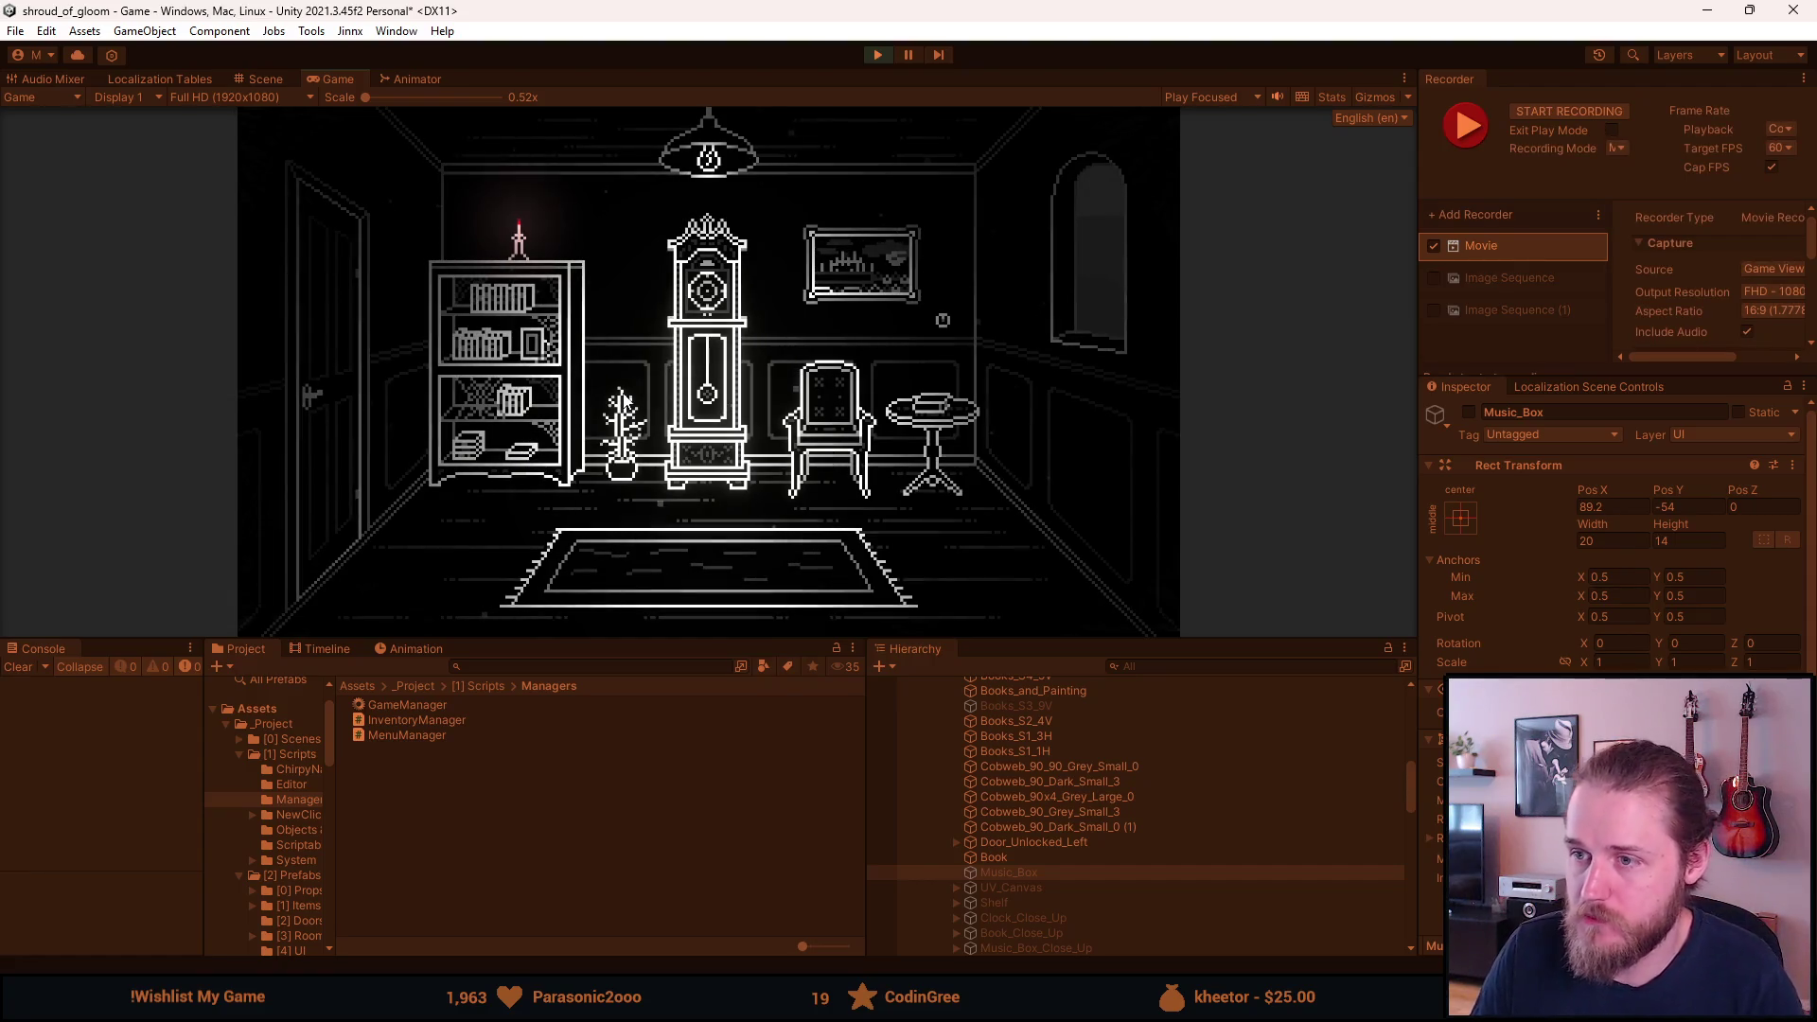
pyautogui.press('F1')
# Load First_Conservatory and start a Recorder clip of the dark sideboard room.
pyautogui.click(947, 333)
pyautogui.write('First_Co')
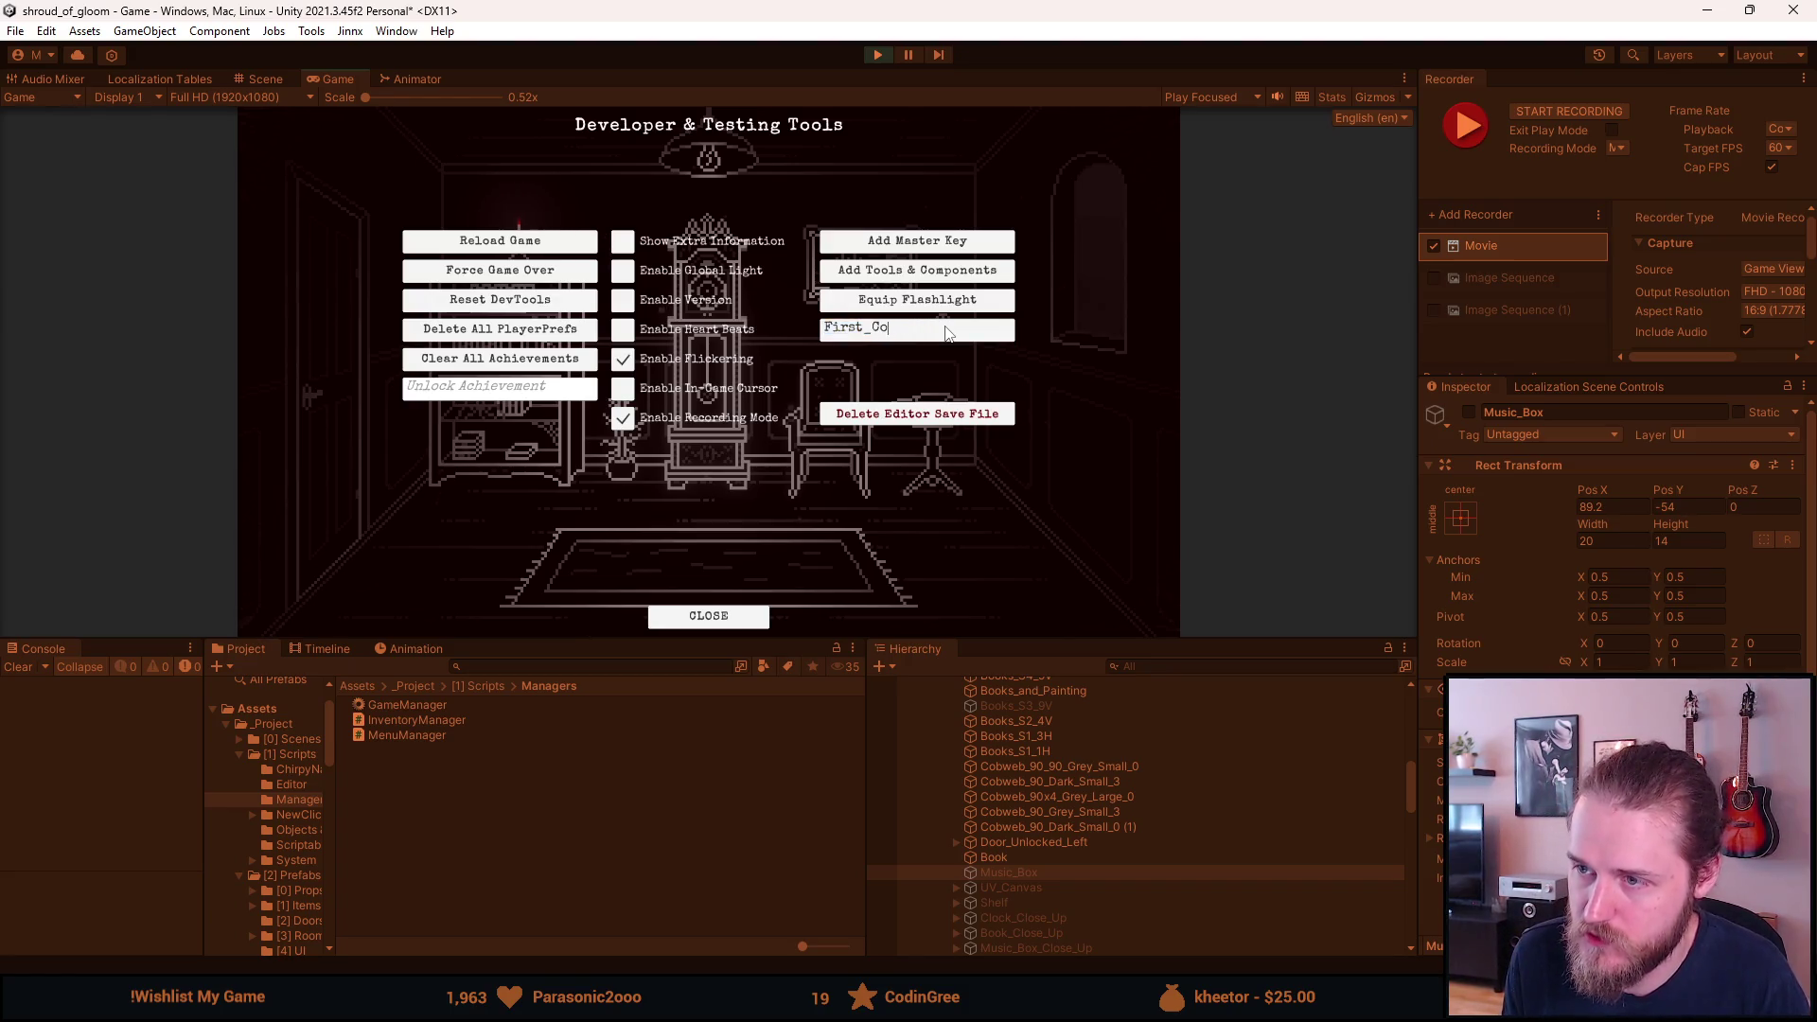
pyautogui.write('nserory')
pyautogui.press('Return')
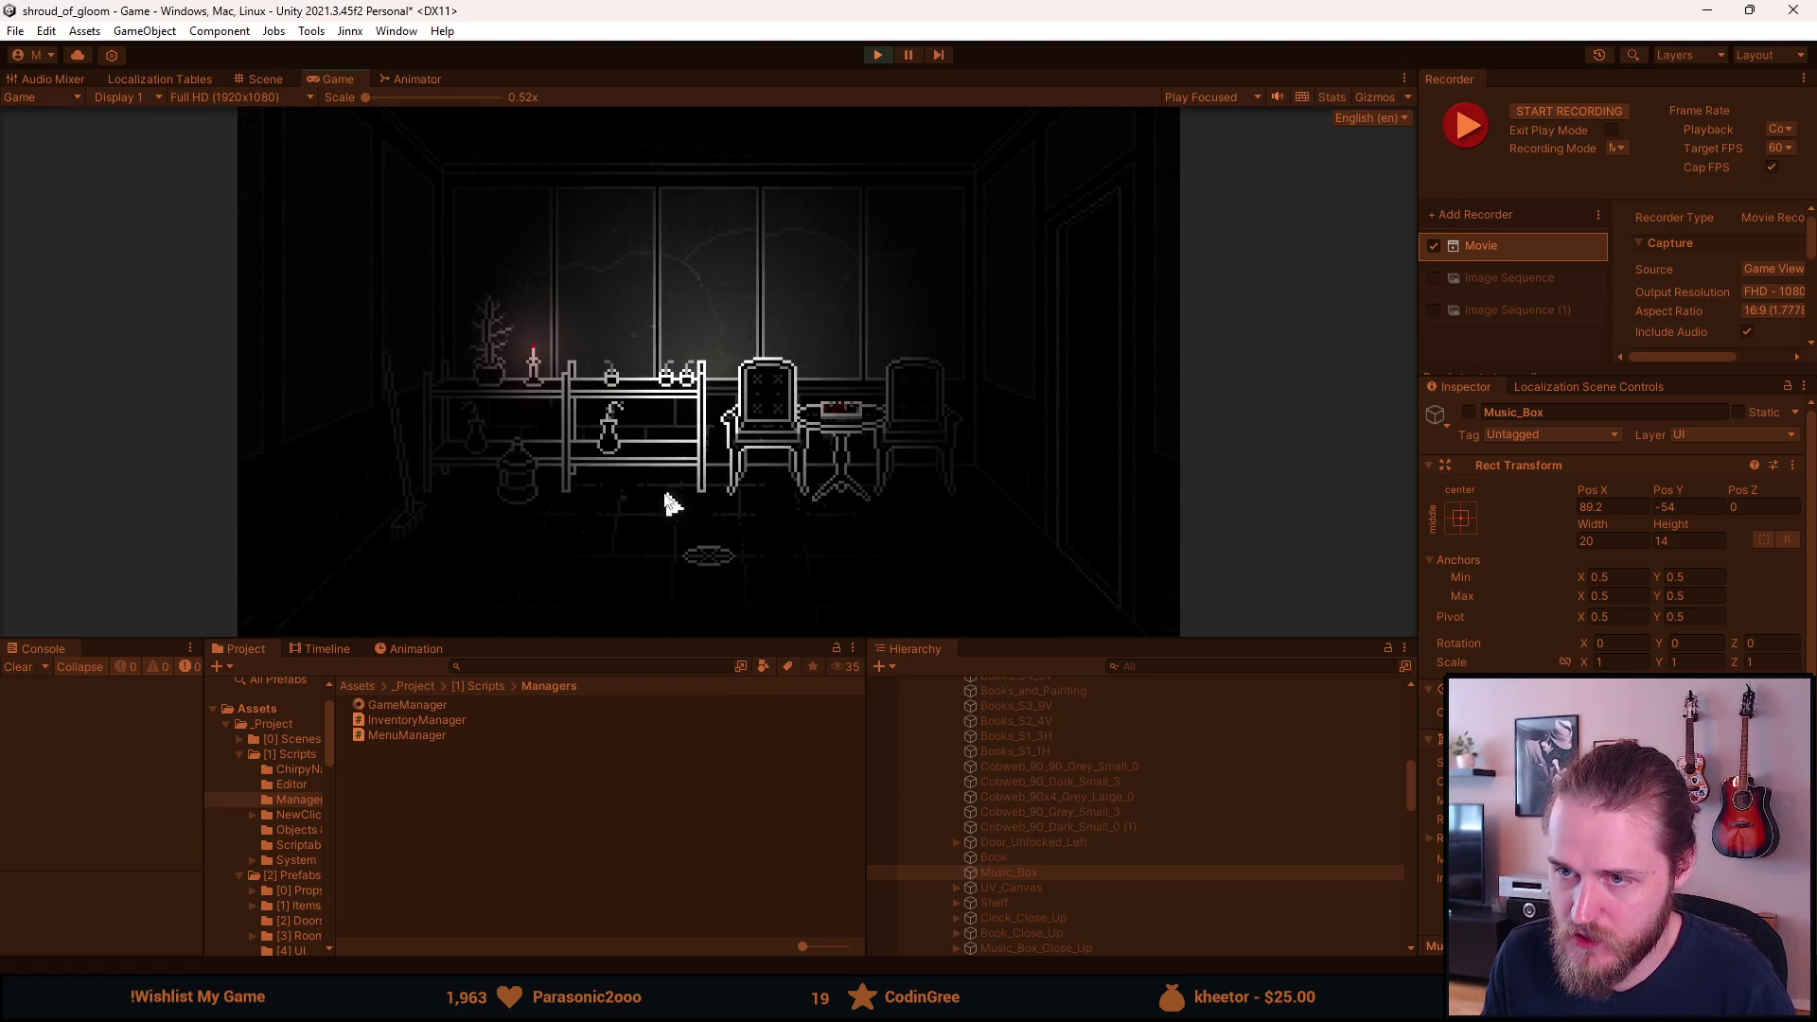
pyautogui.press('F1')
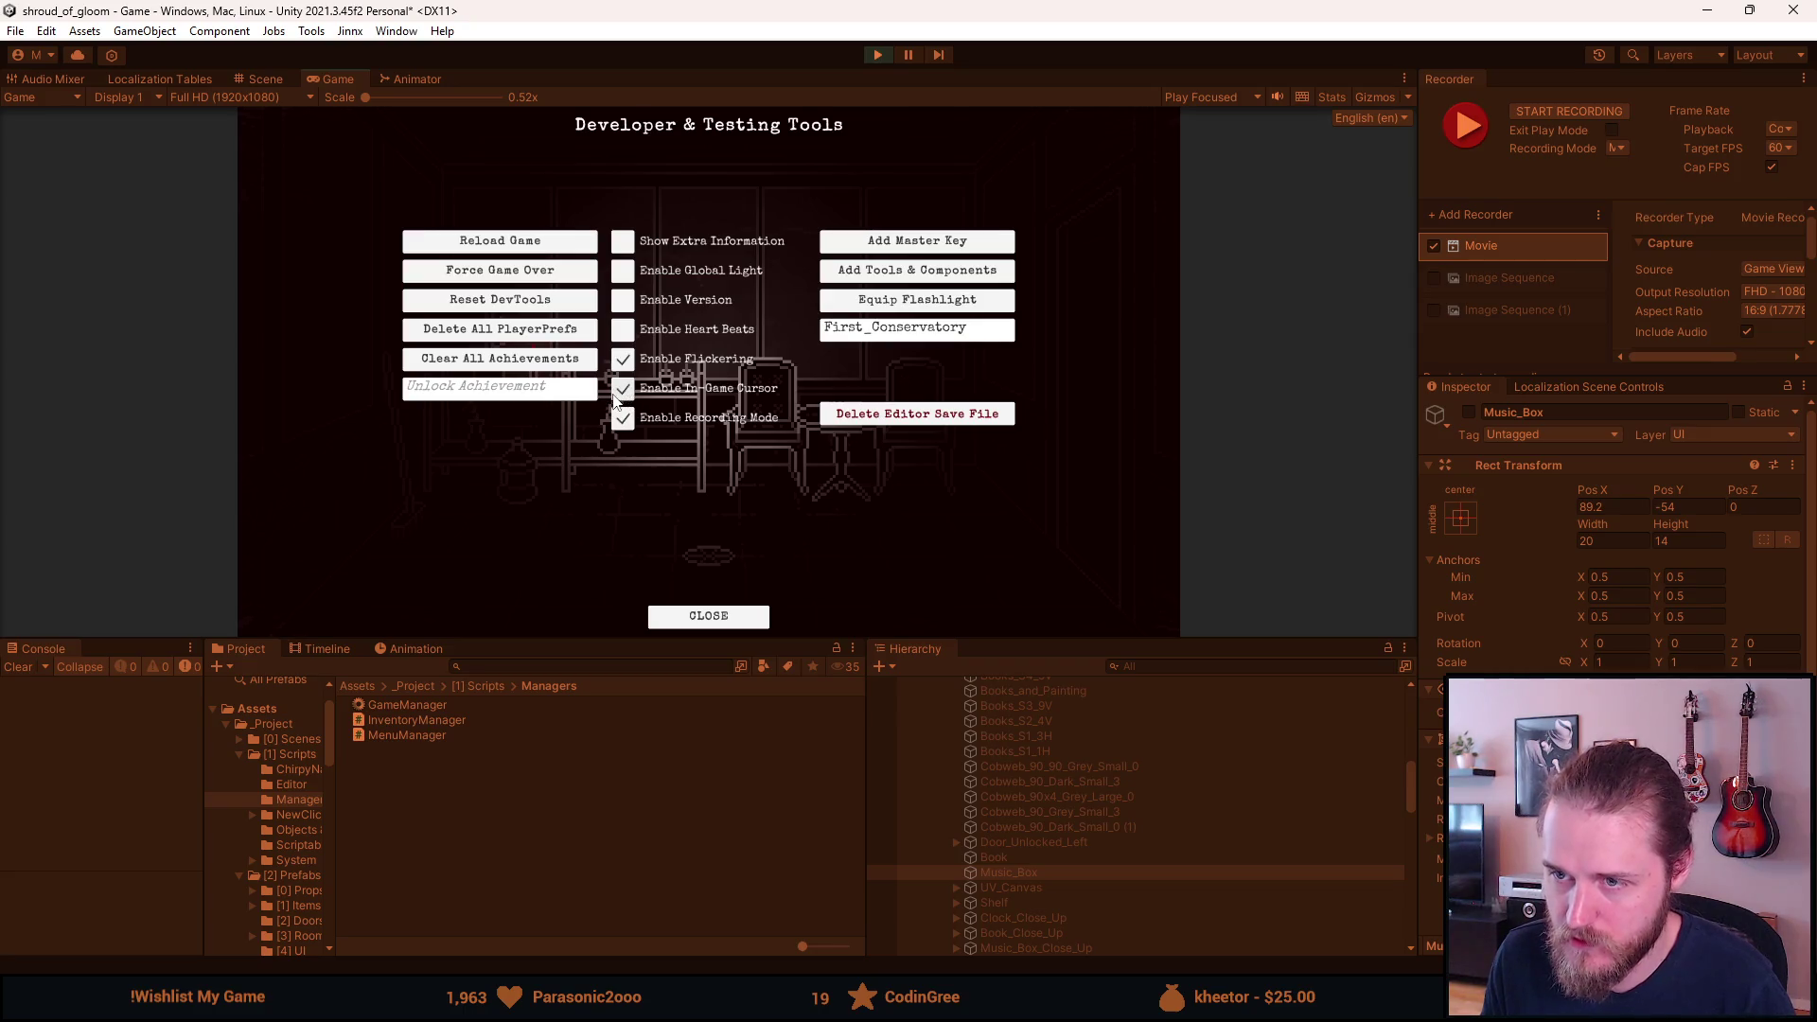
pyautogui.press('F1')
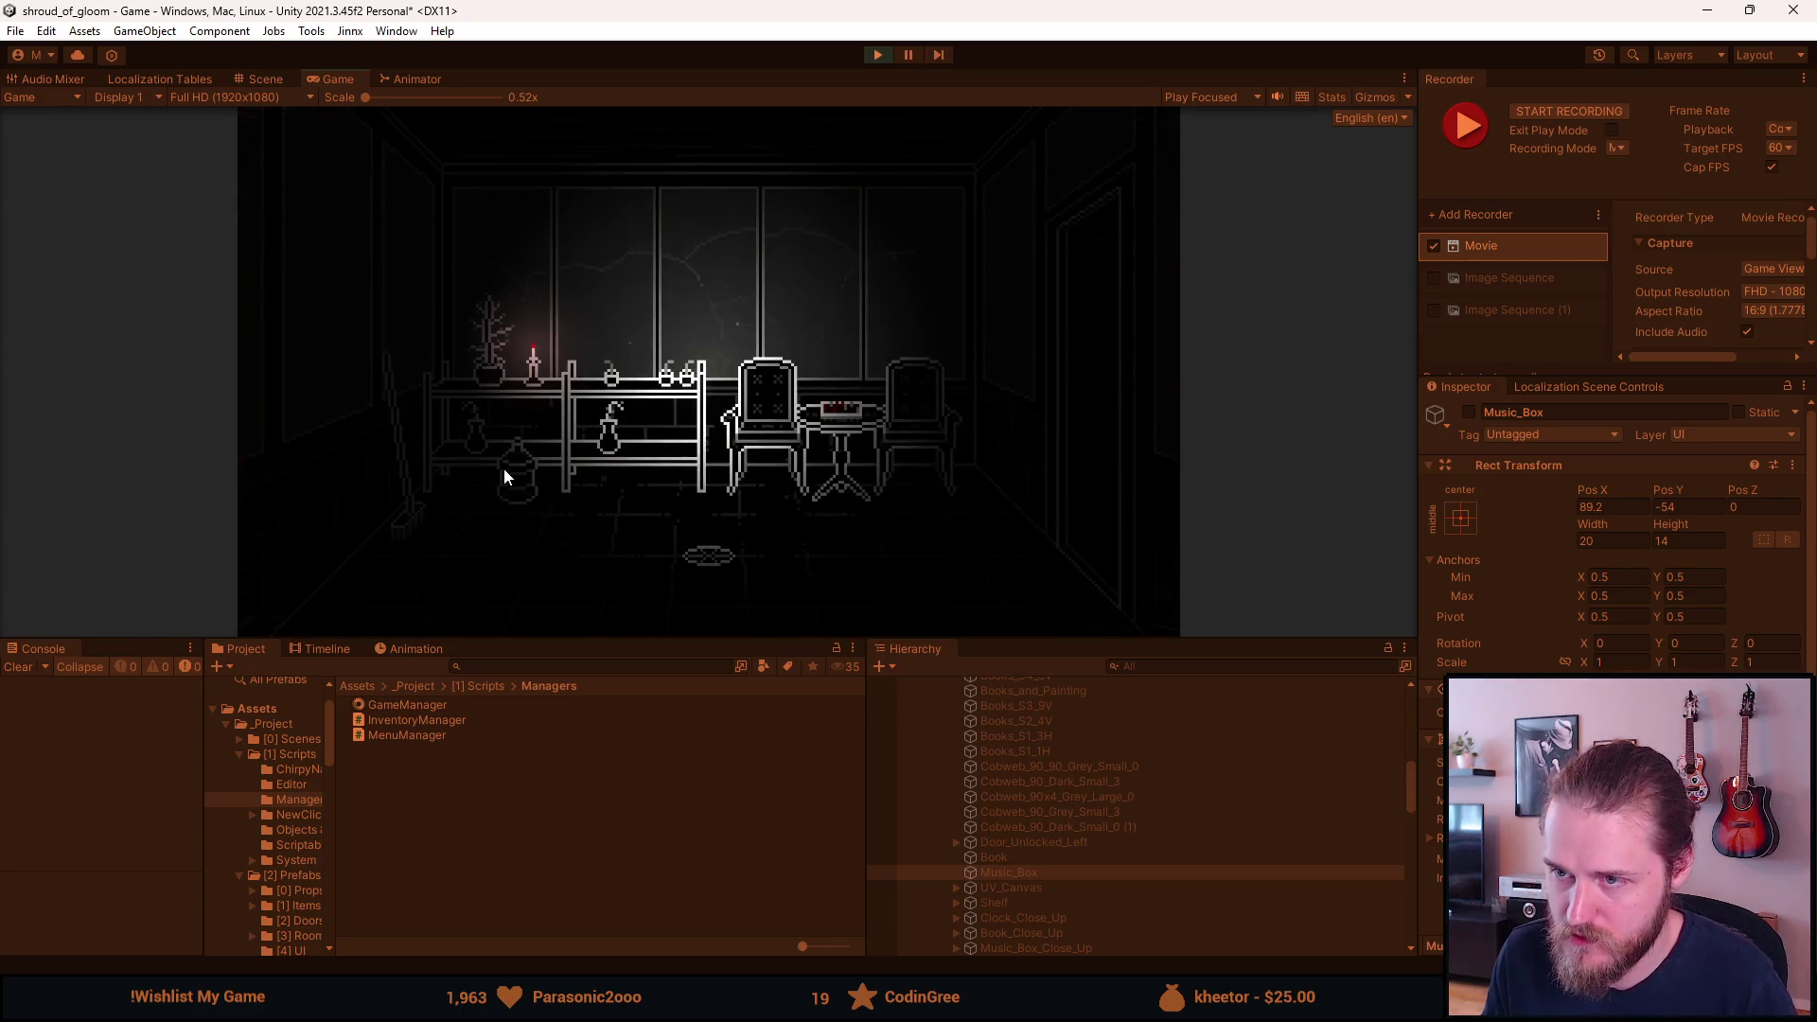
pyautogui.press('F10')
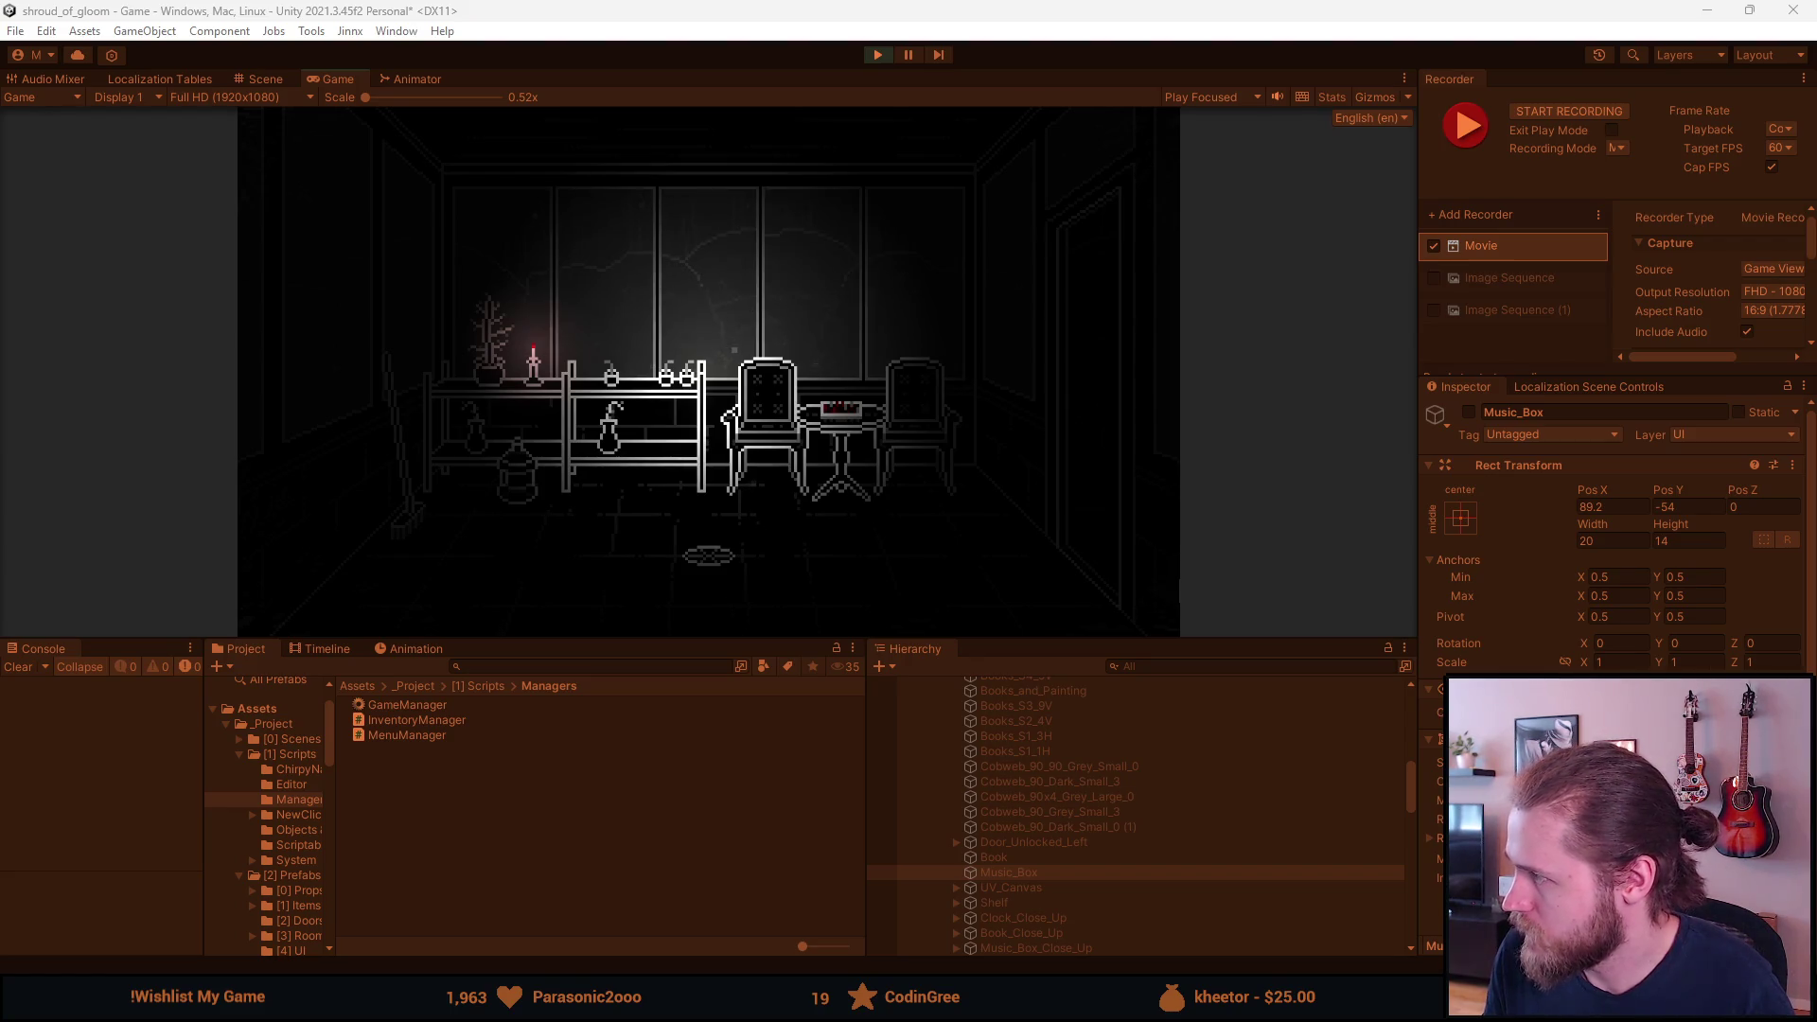
# Load the Outside_Corner room and dismiss the notes screen.
pyautogui.click(750, 490)
pyautogui.press('F1')
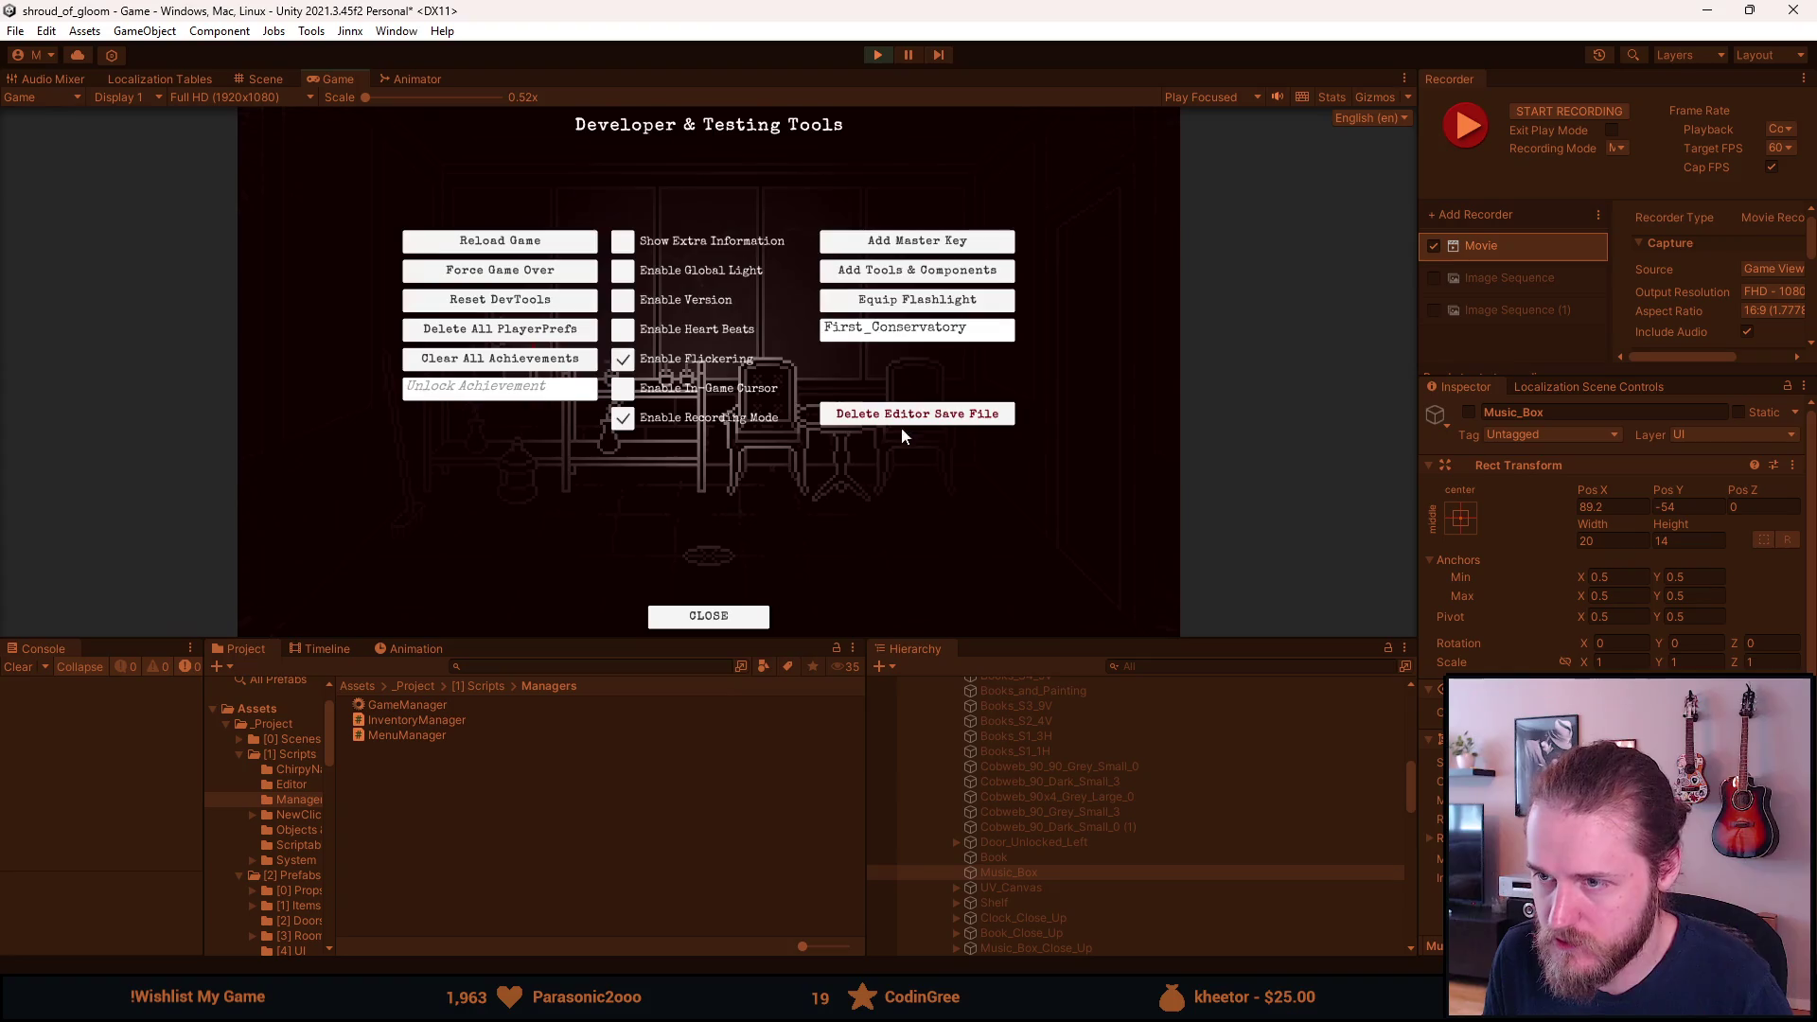
pyautogui.click(902, 327)
pyautogui.write('Ou')
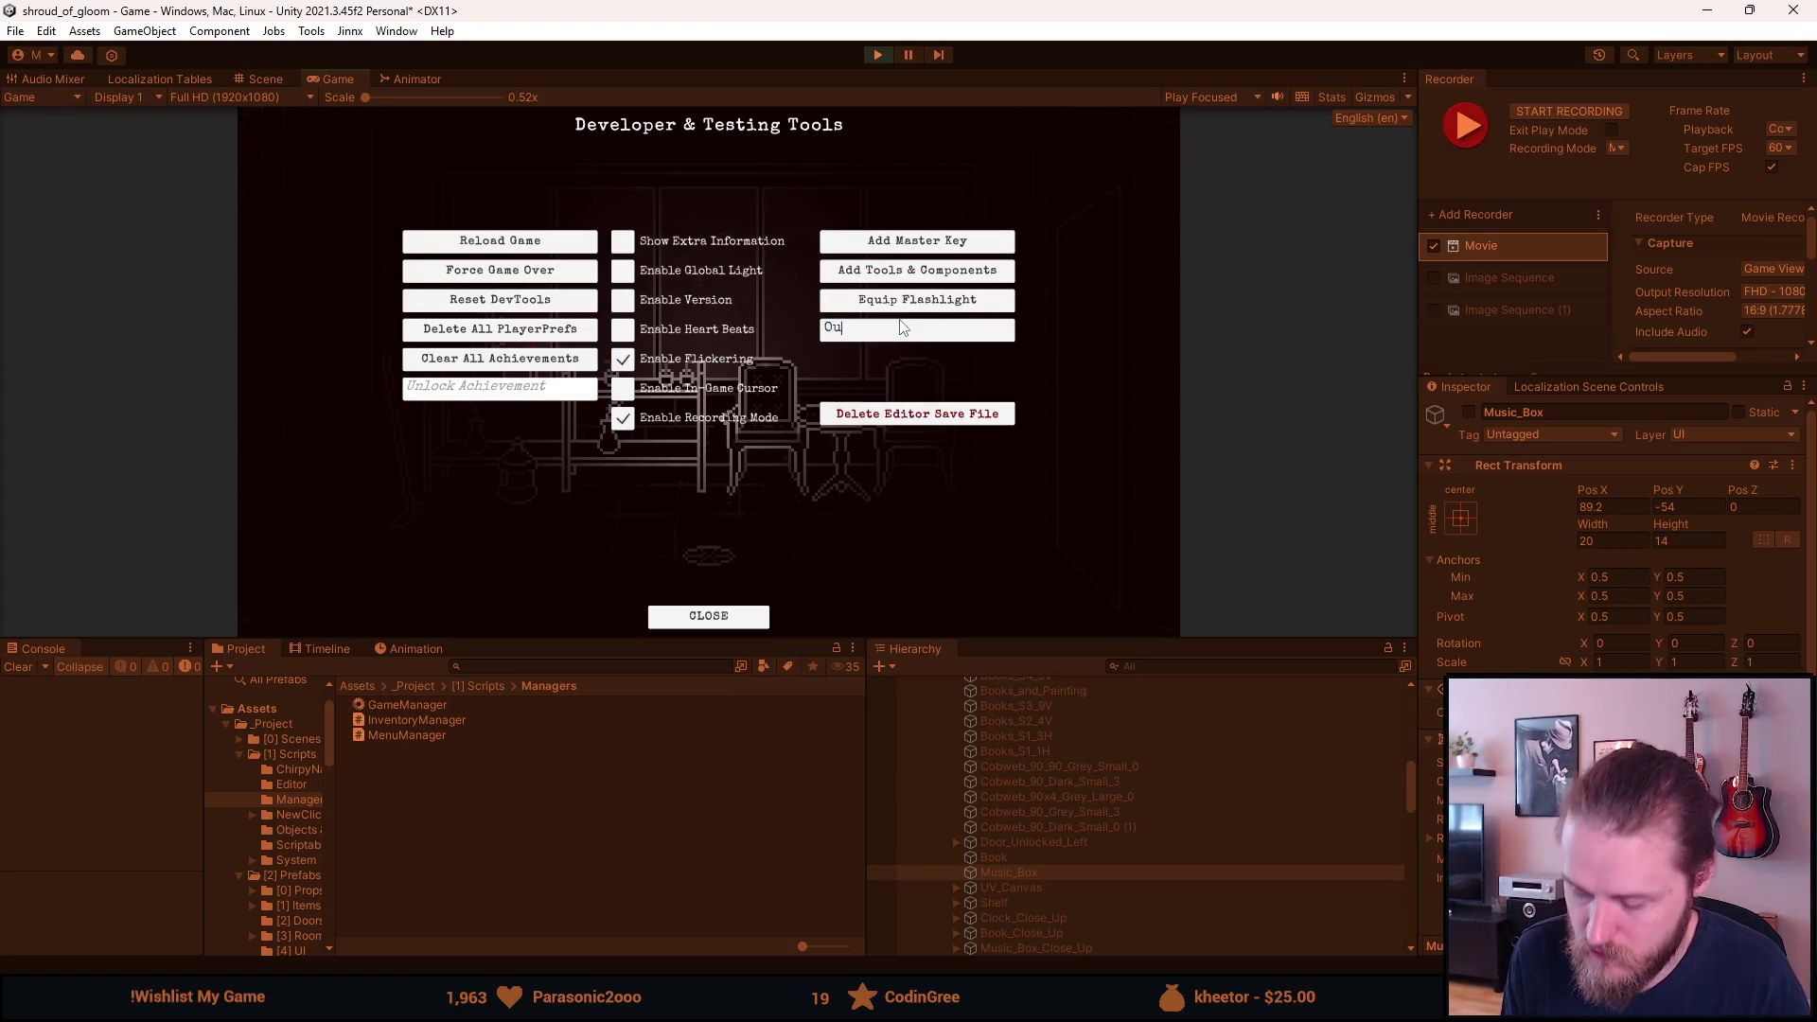
pyautogui.write('tside')
pyautogui.press('Return')
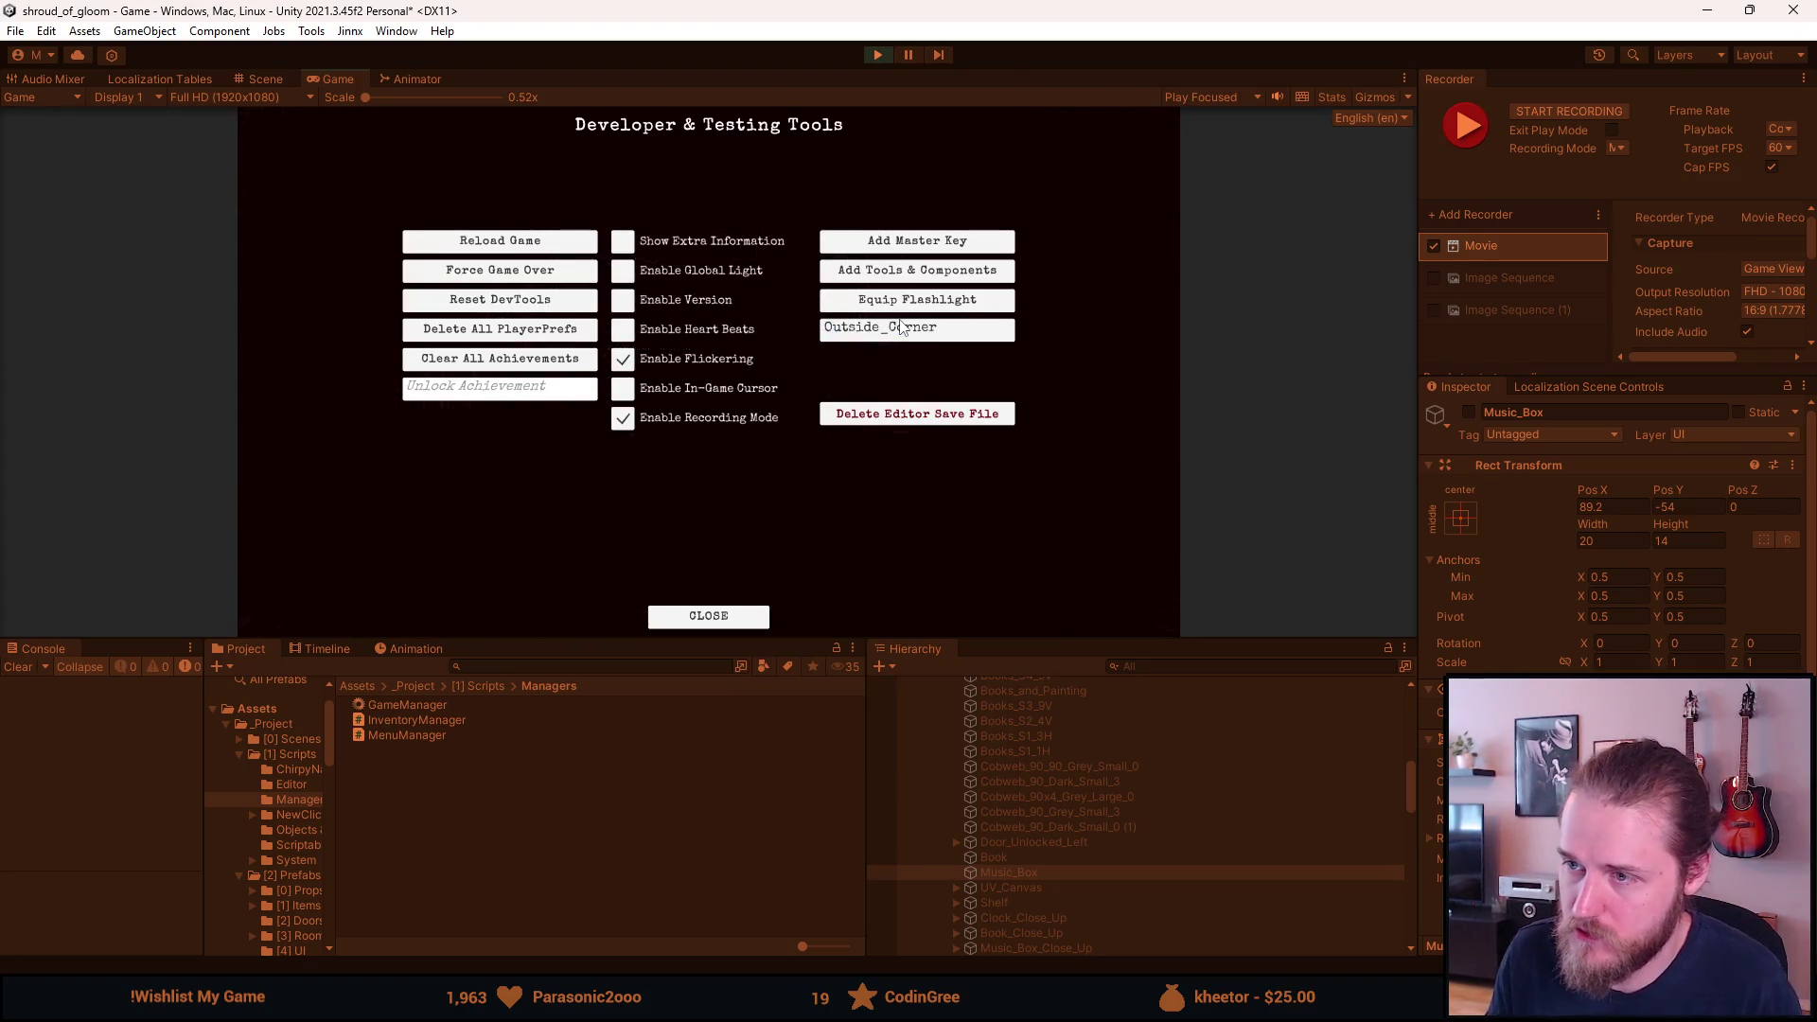
pyautogui.press('F1')
pyautogui.click(892, 498)
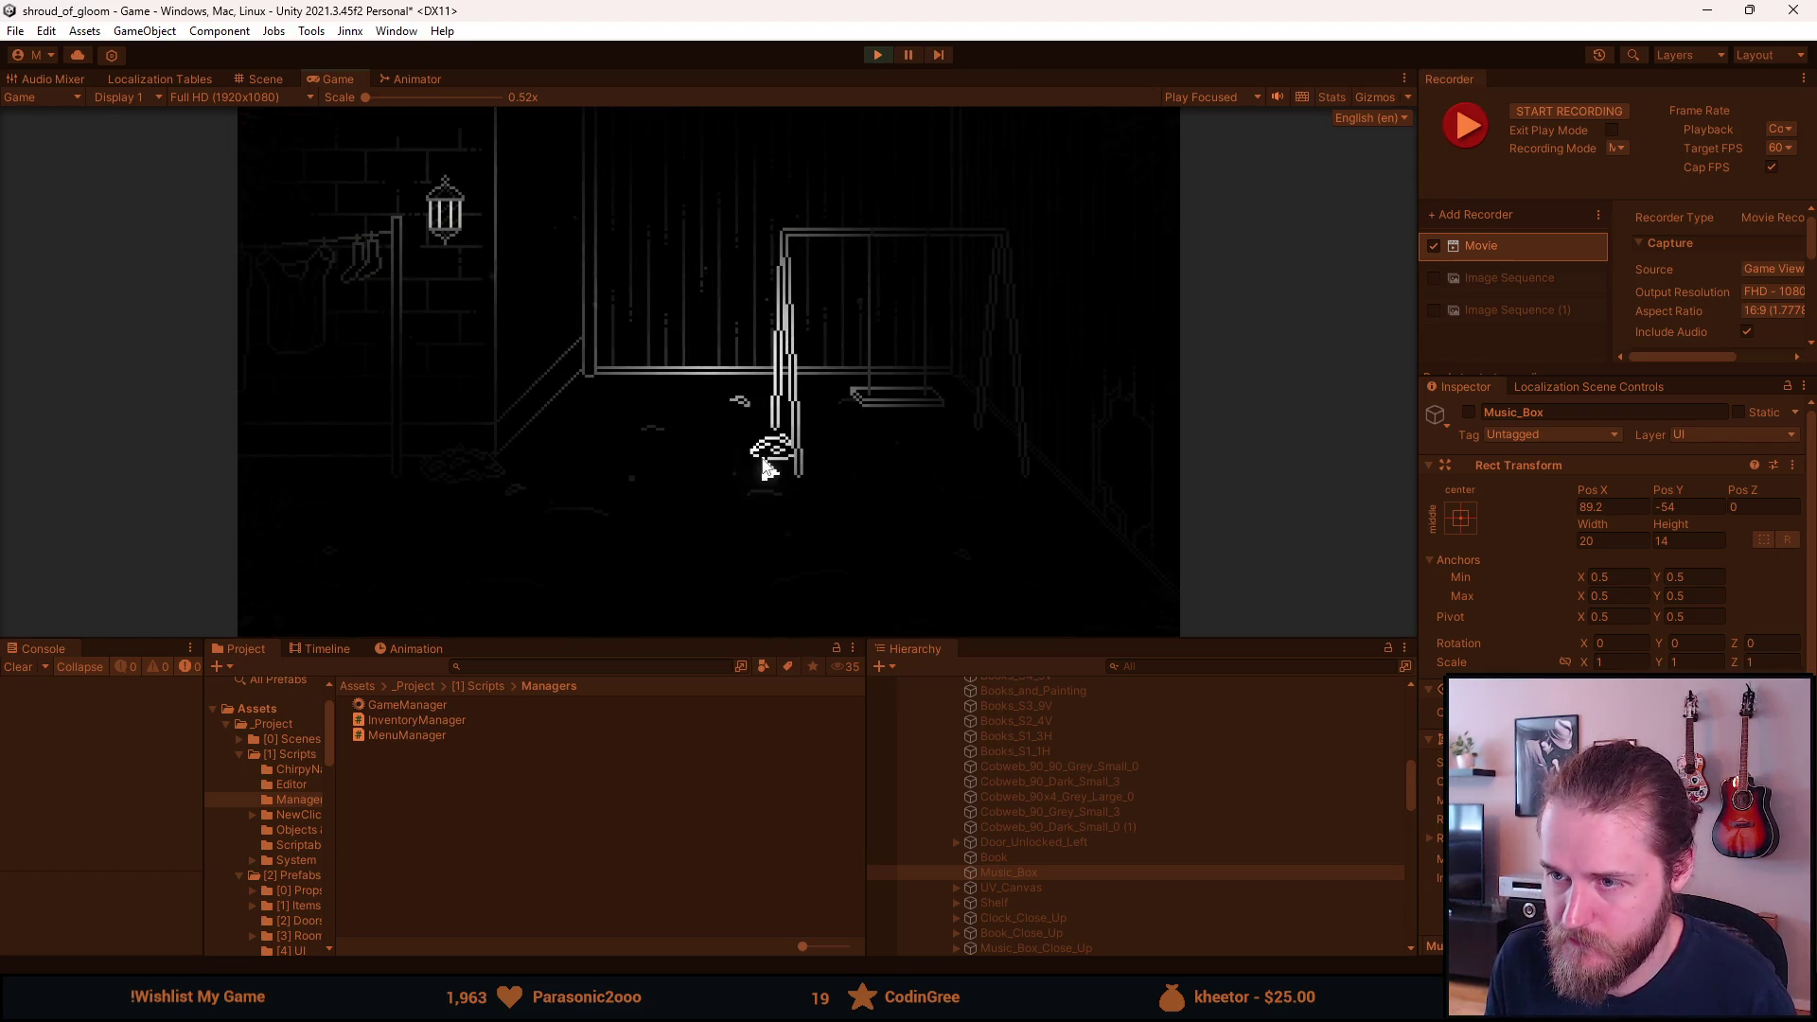
# Enable the in-game cursor, start recording the swing yard, then pause the game.
pyautogui.press('F1')
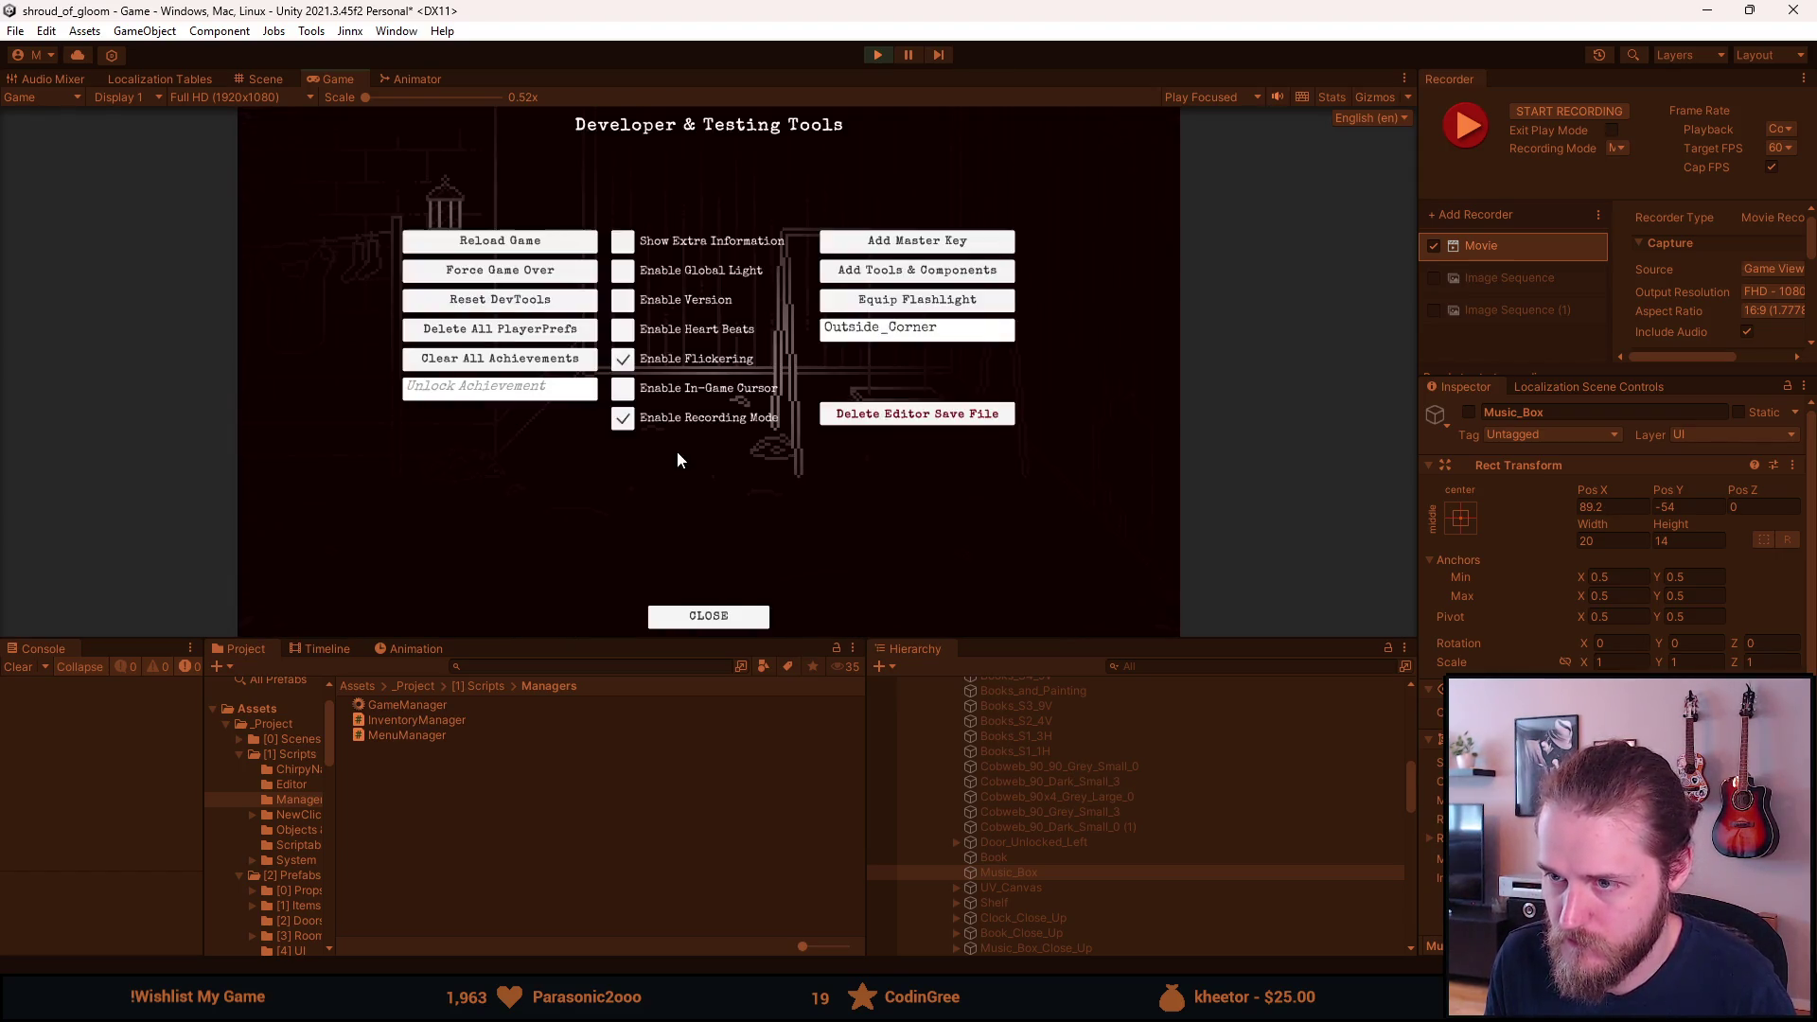
pyautogui.click(623, 389)
pyautogui.press('F1')
pyautogui.click(346, 401)
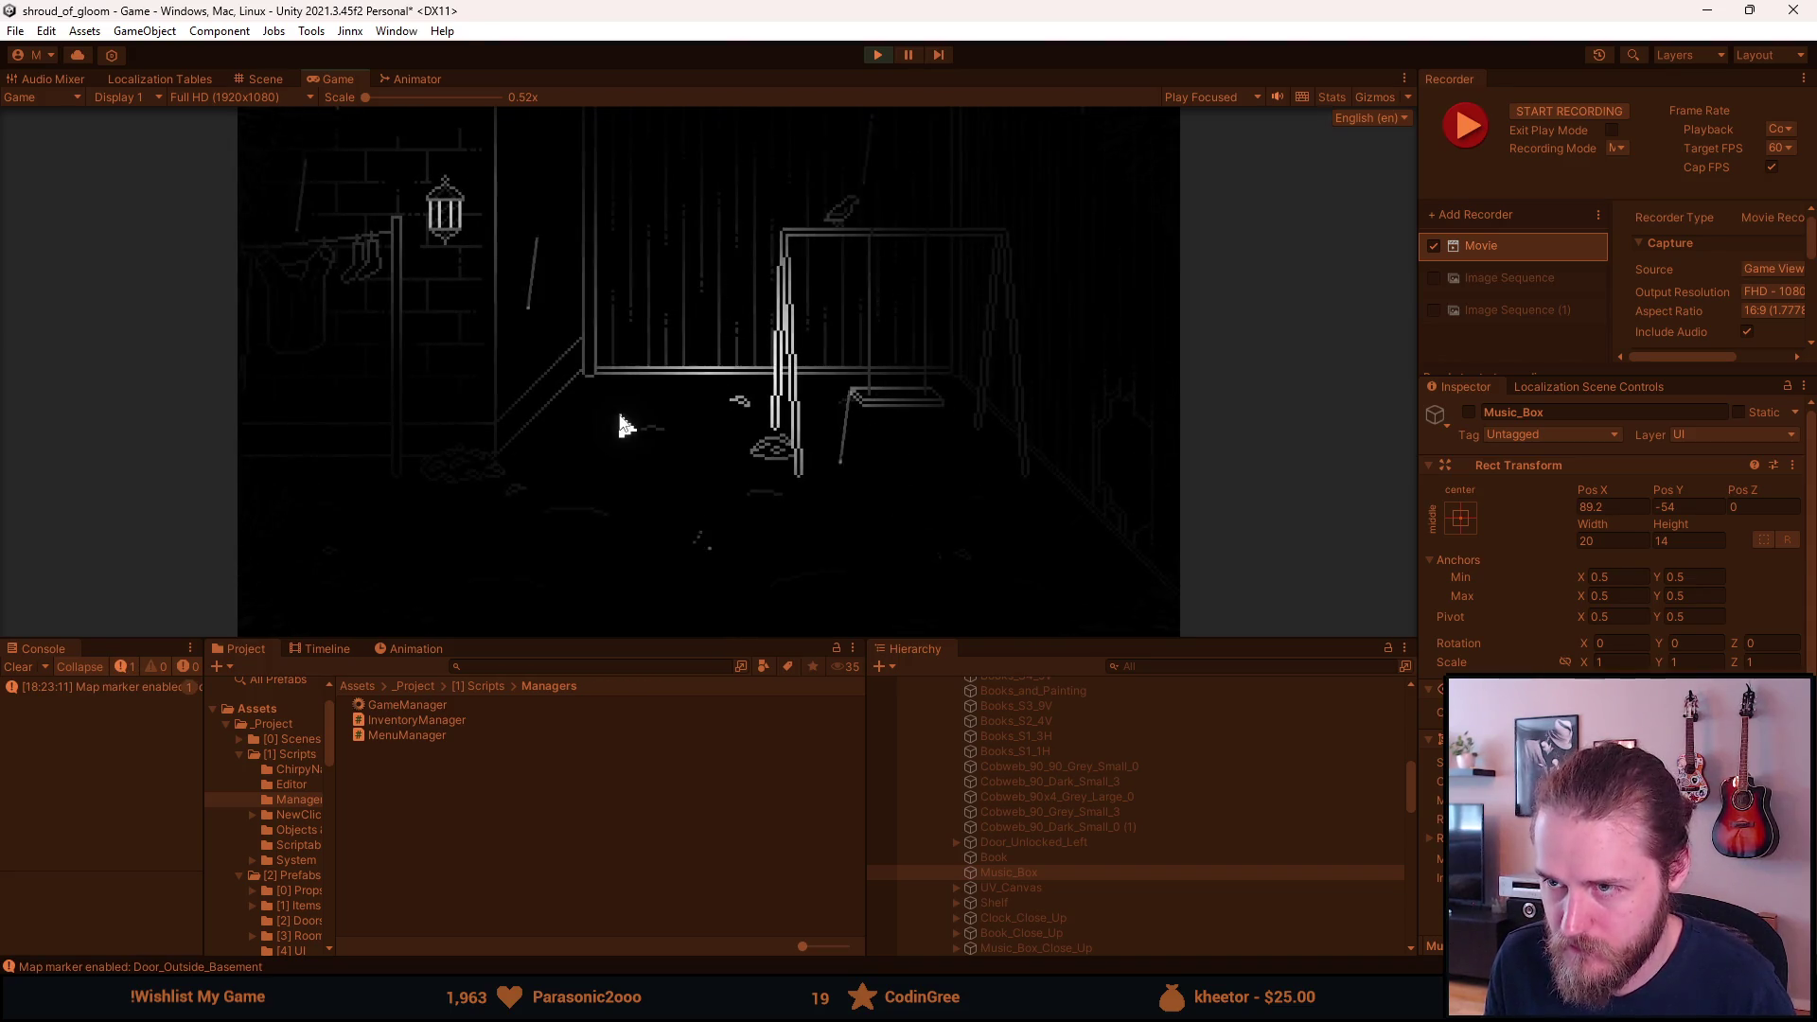
pyautogui.press('F1')
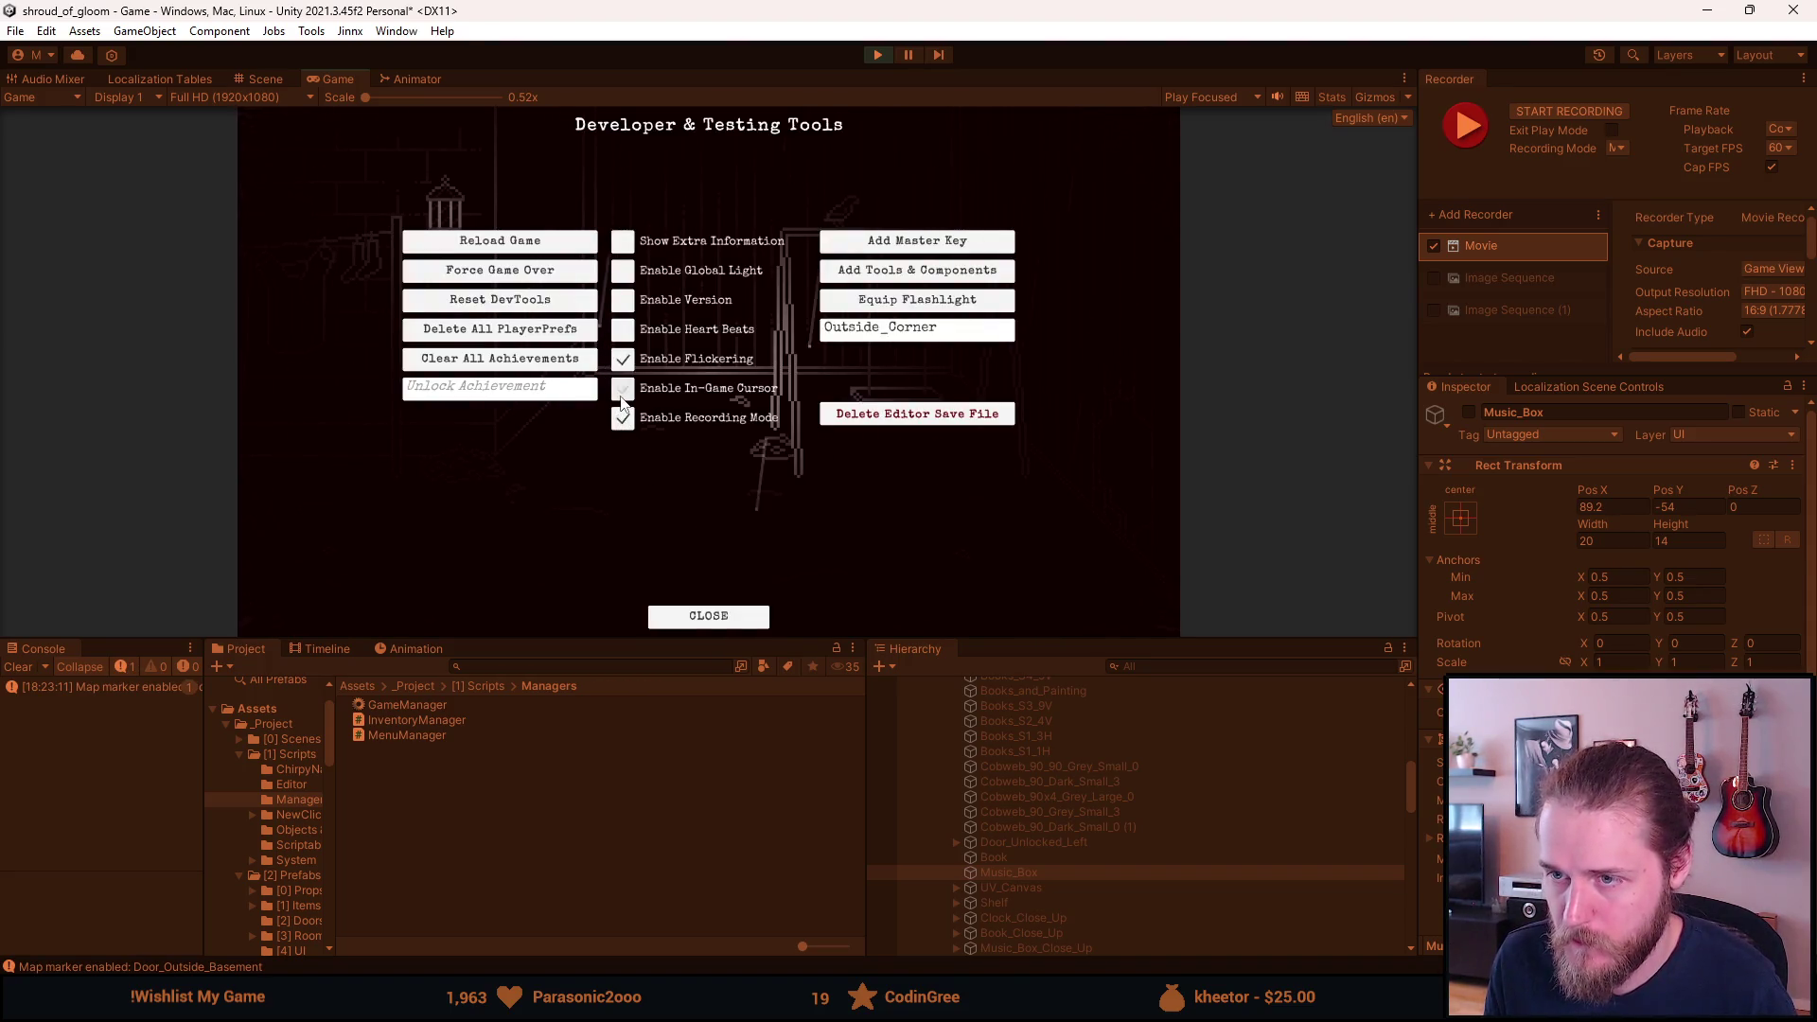
pyautogui.press('F1')
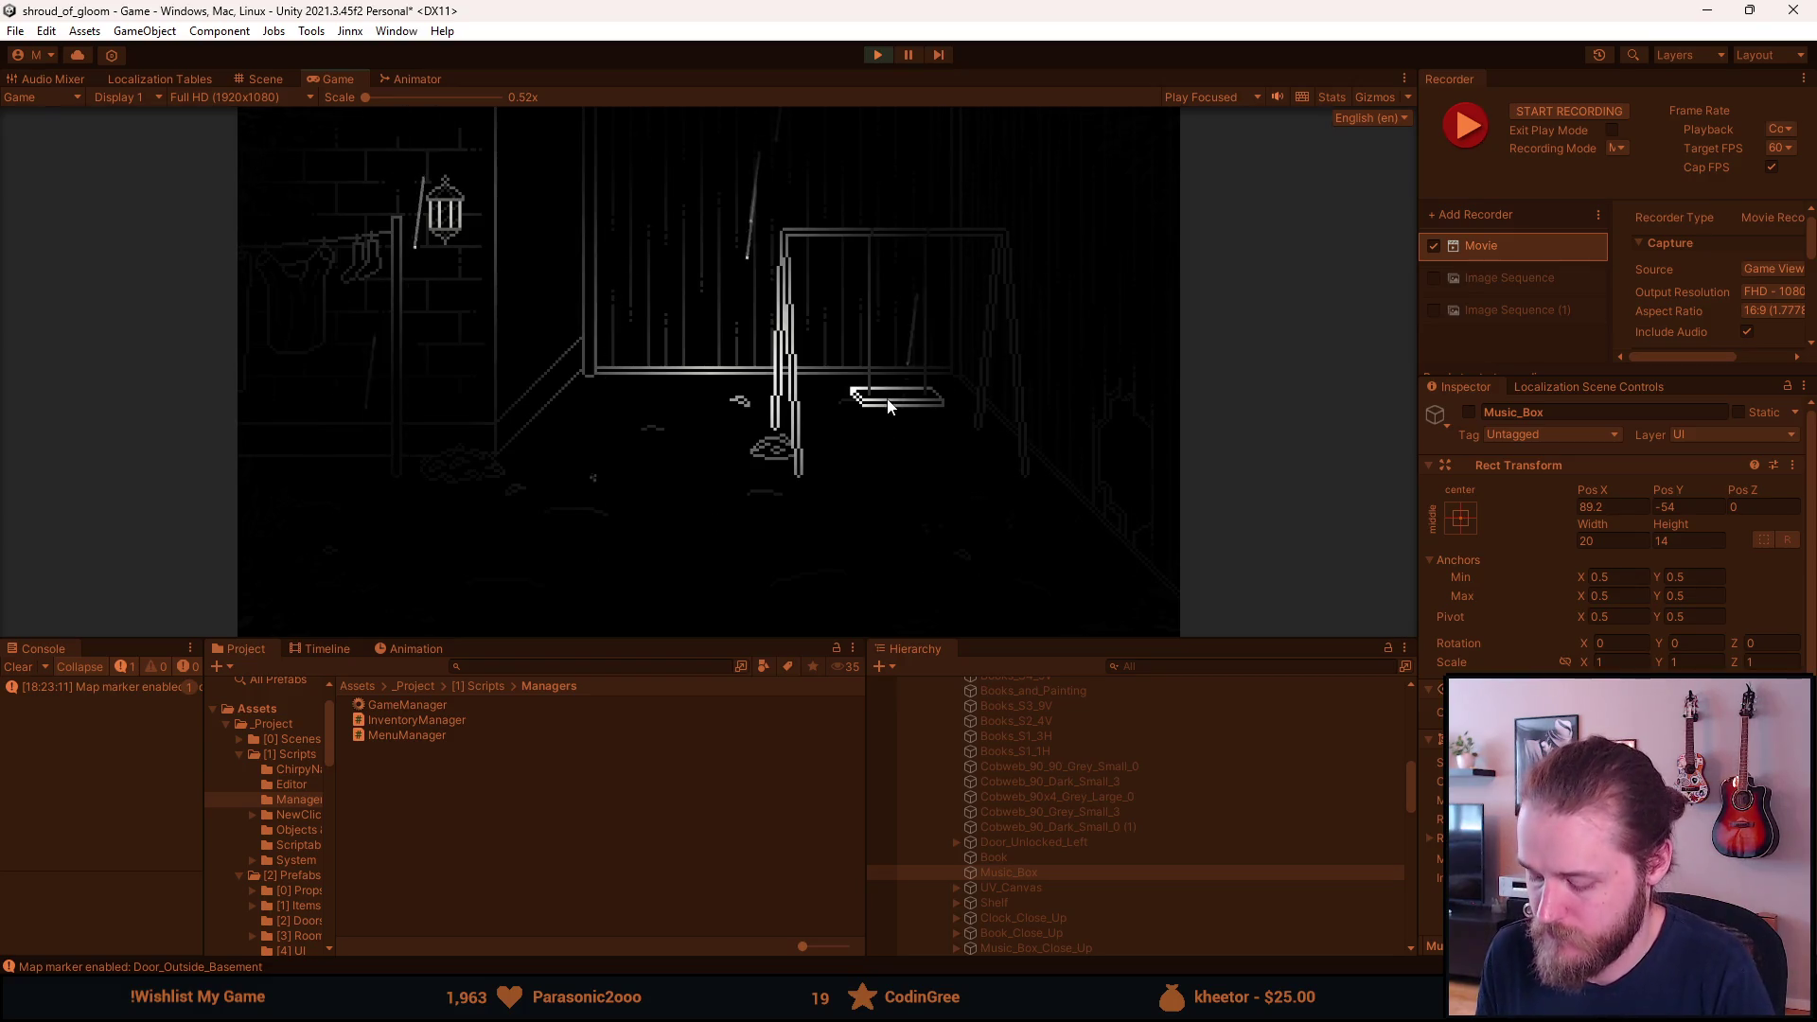
pyautogui.press('F10')
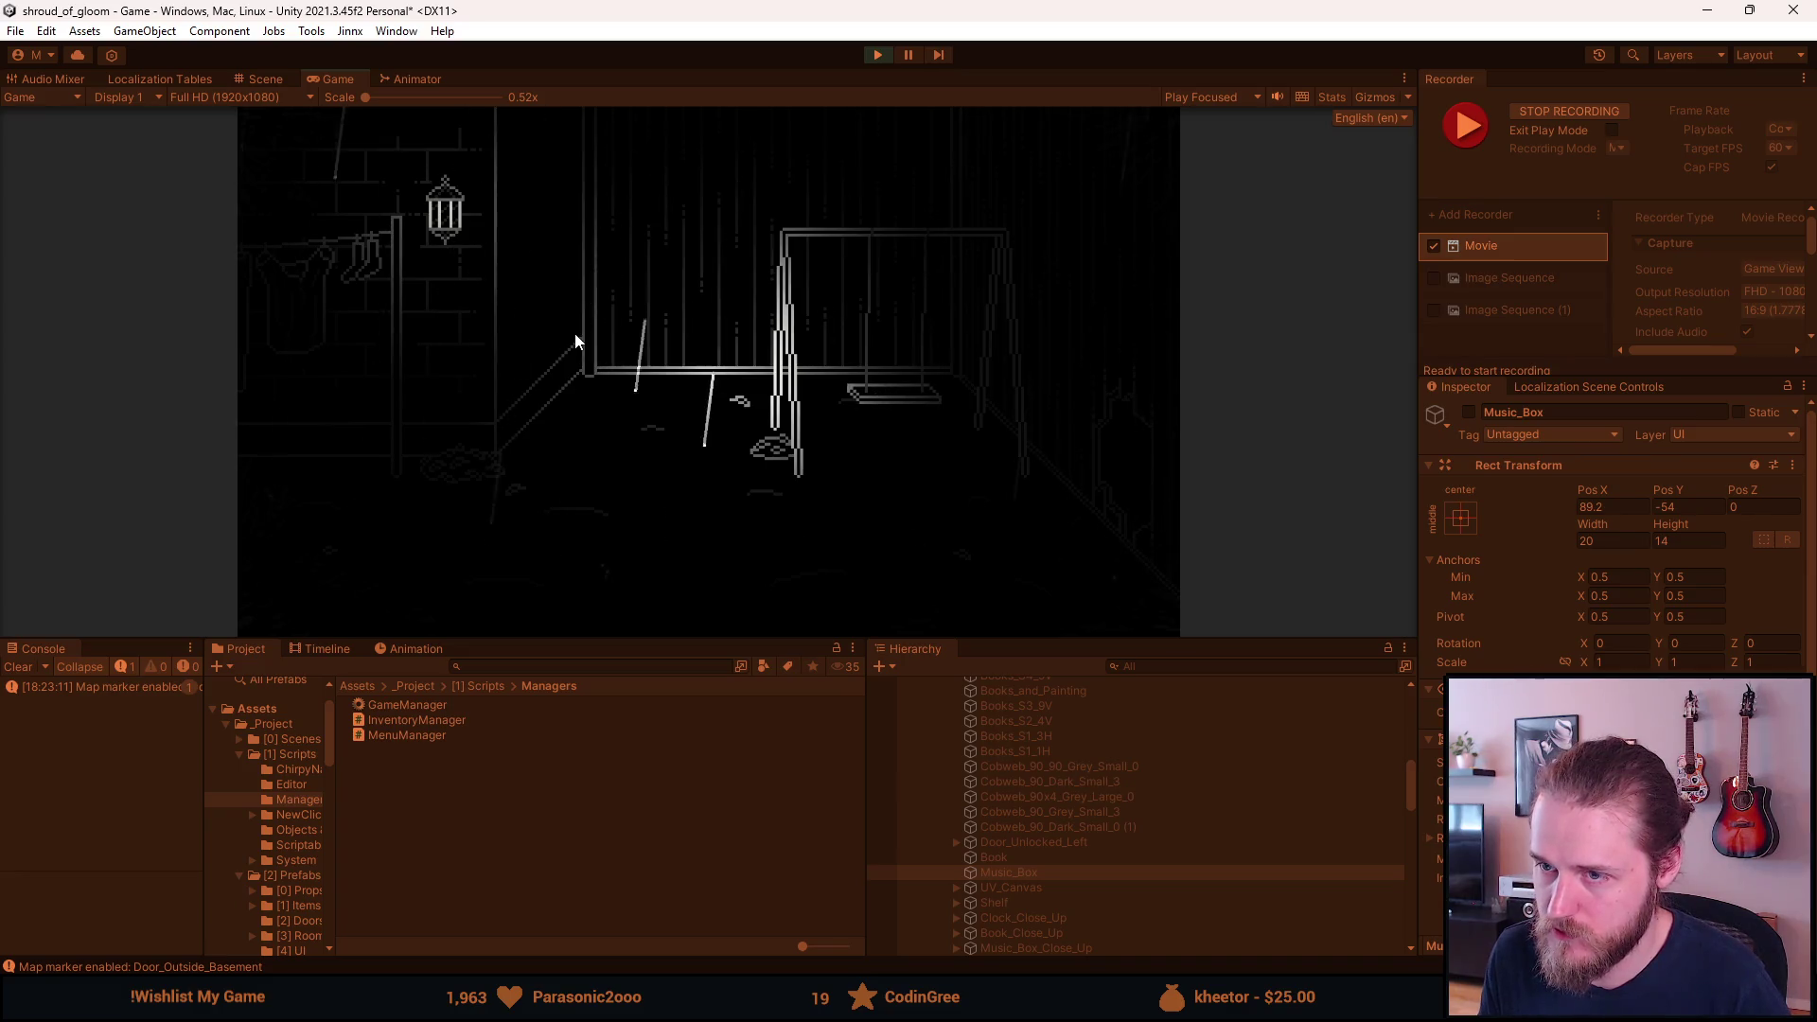
pyautogui.press('Escape')
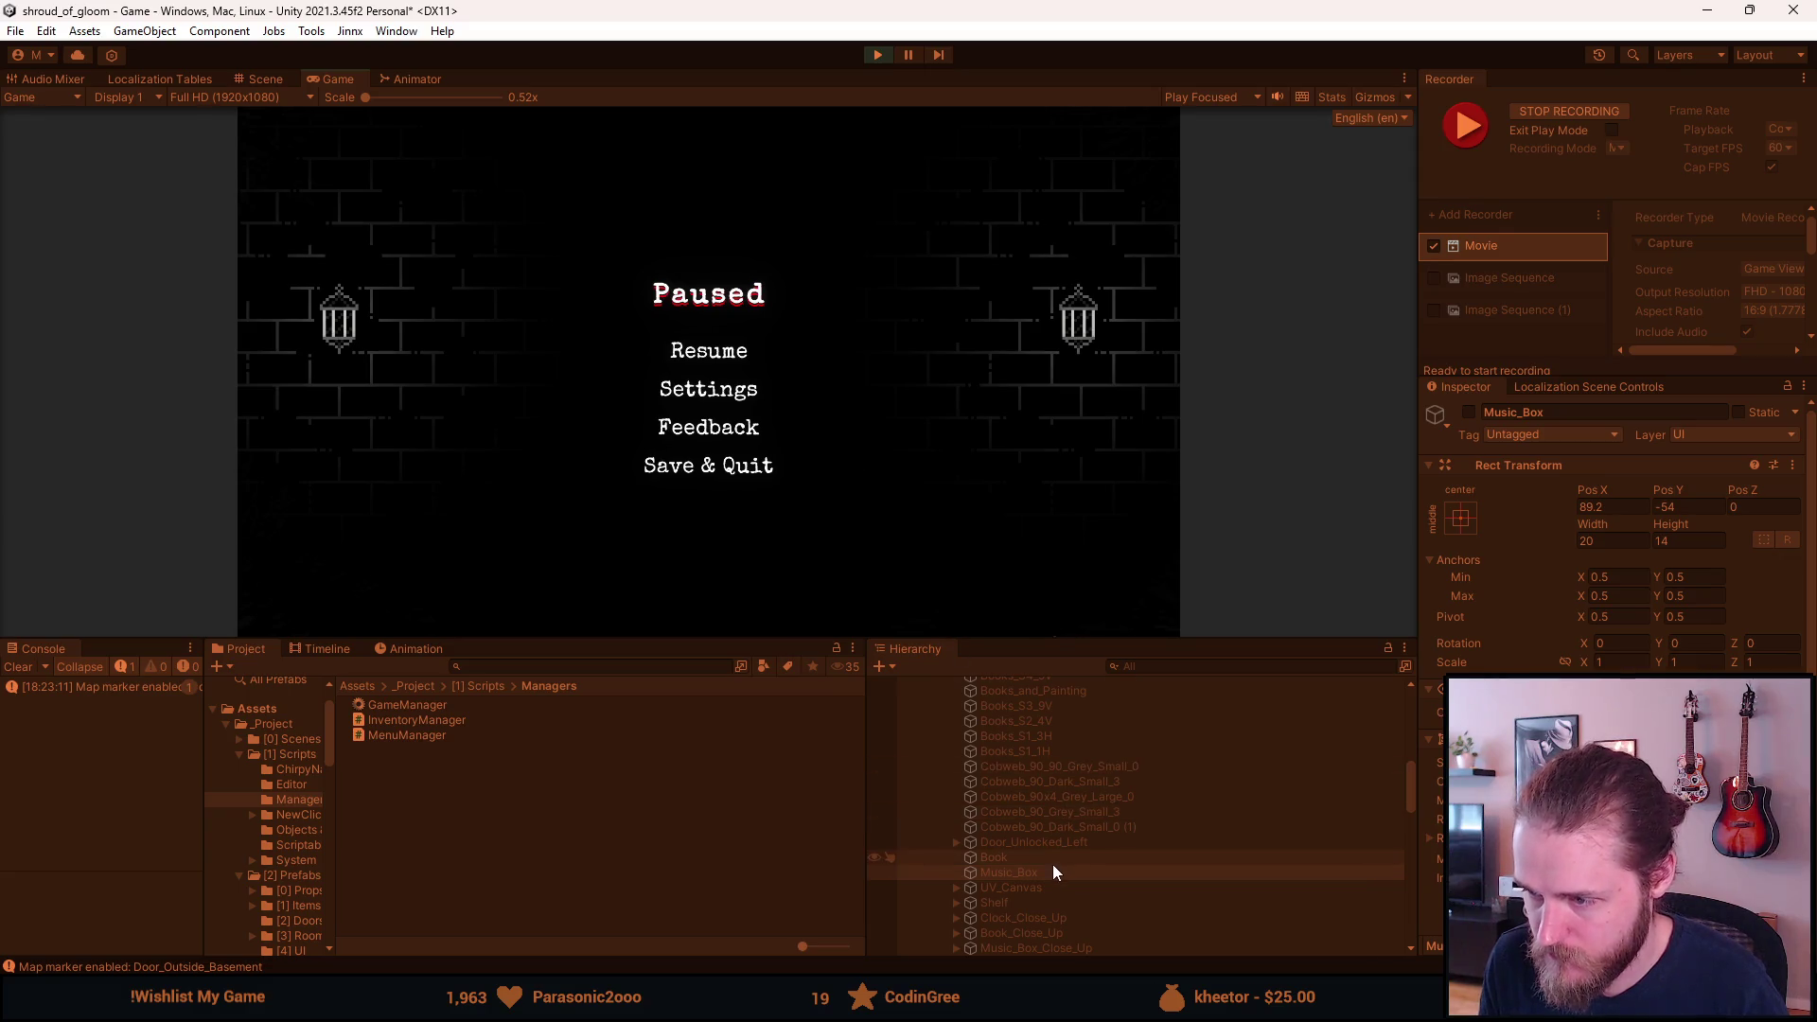
# Resume the game and expand Outside_Corner in the Unity Hierarchy.
pyautogui.click(734, 363)
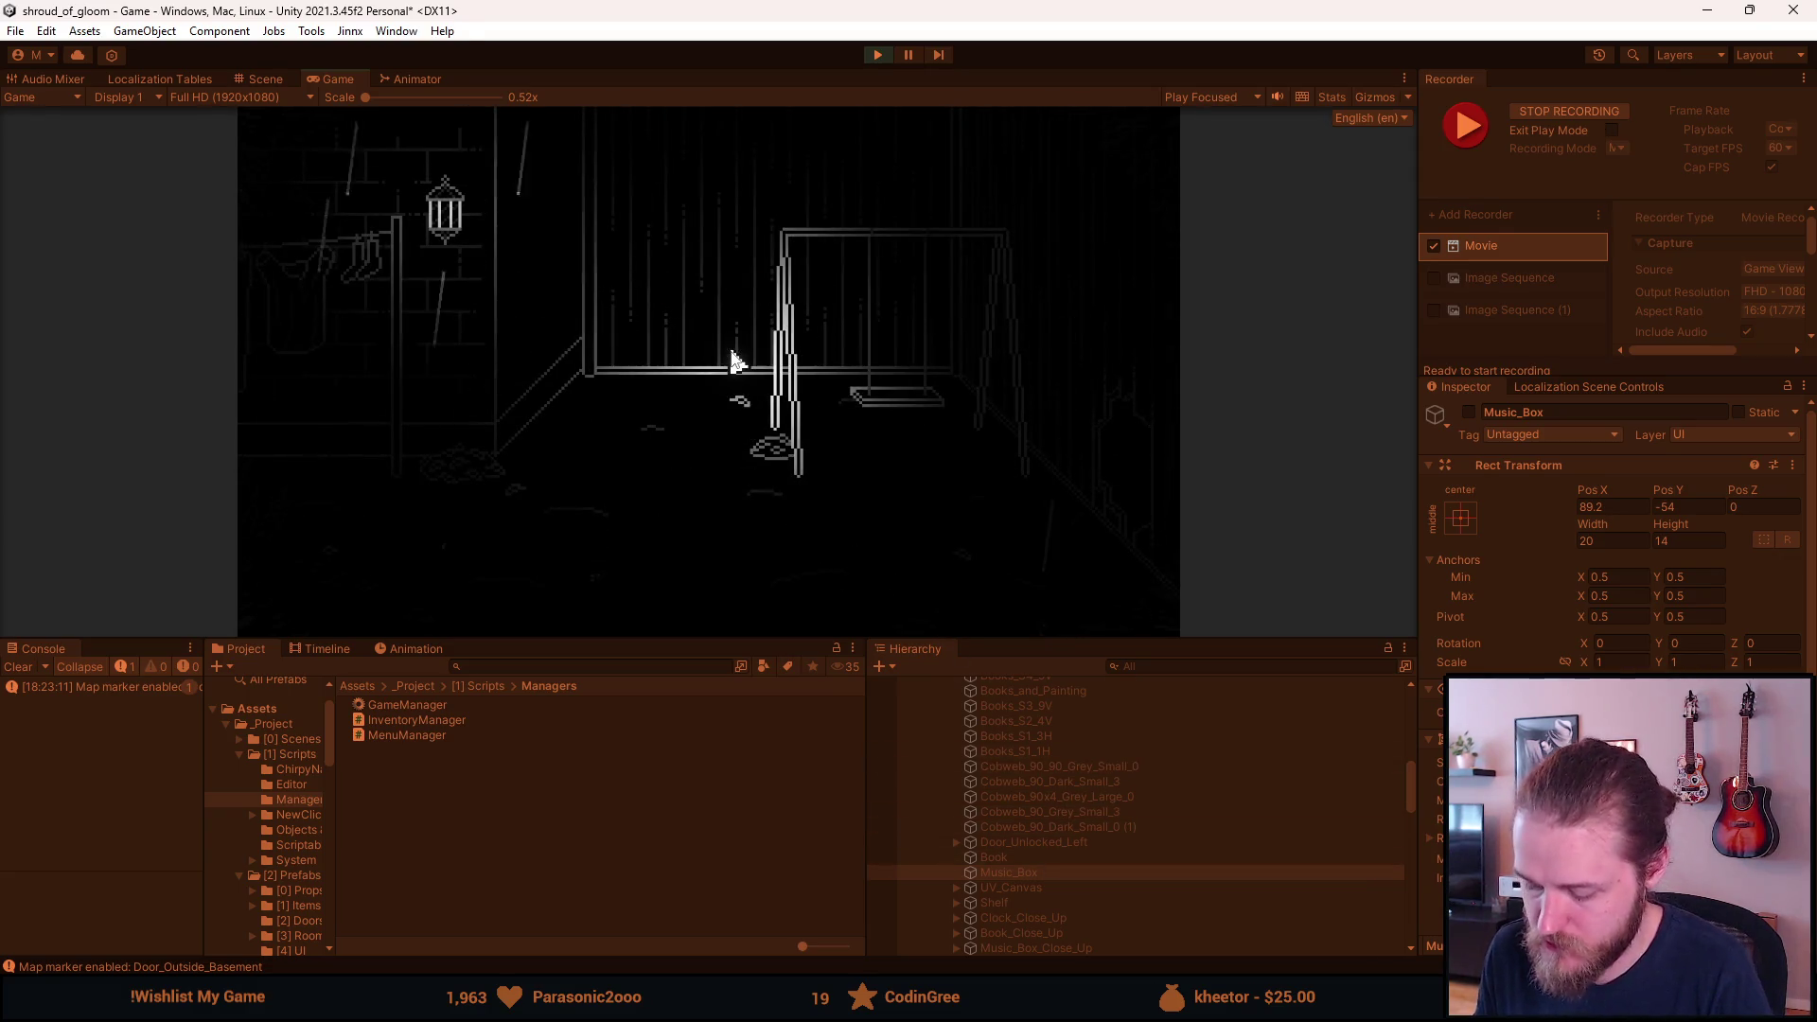
pyautogui.hotkey('alt', 'Tab')
pyautogui.scroll(5, 975, 780)
pyautogui.scroll(5, 975, 779)
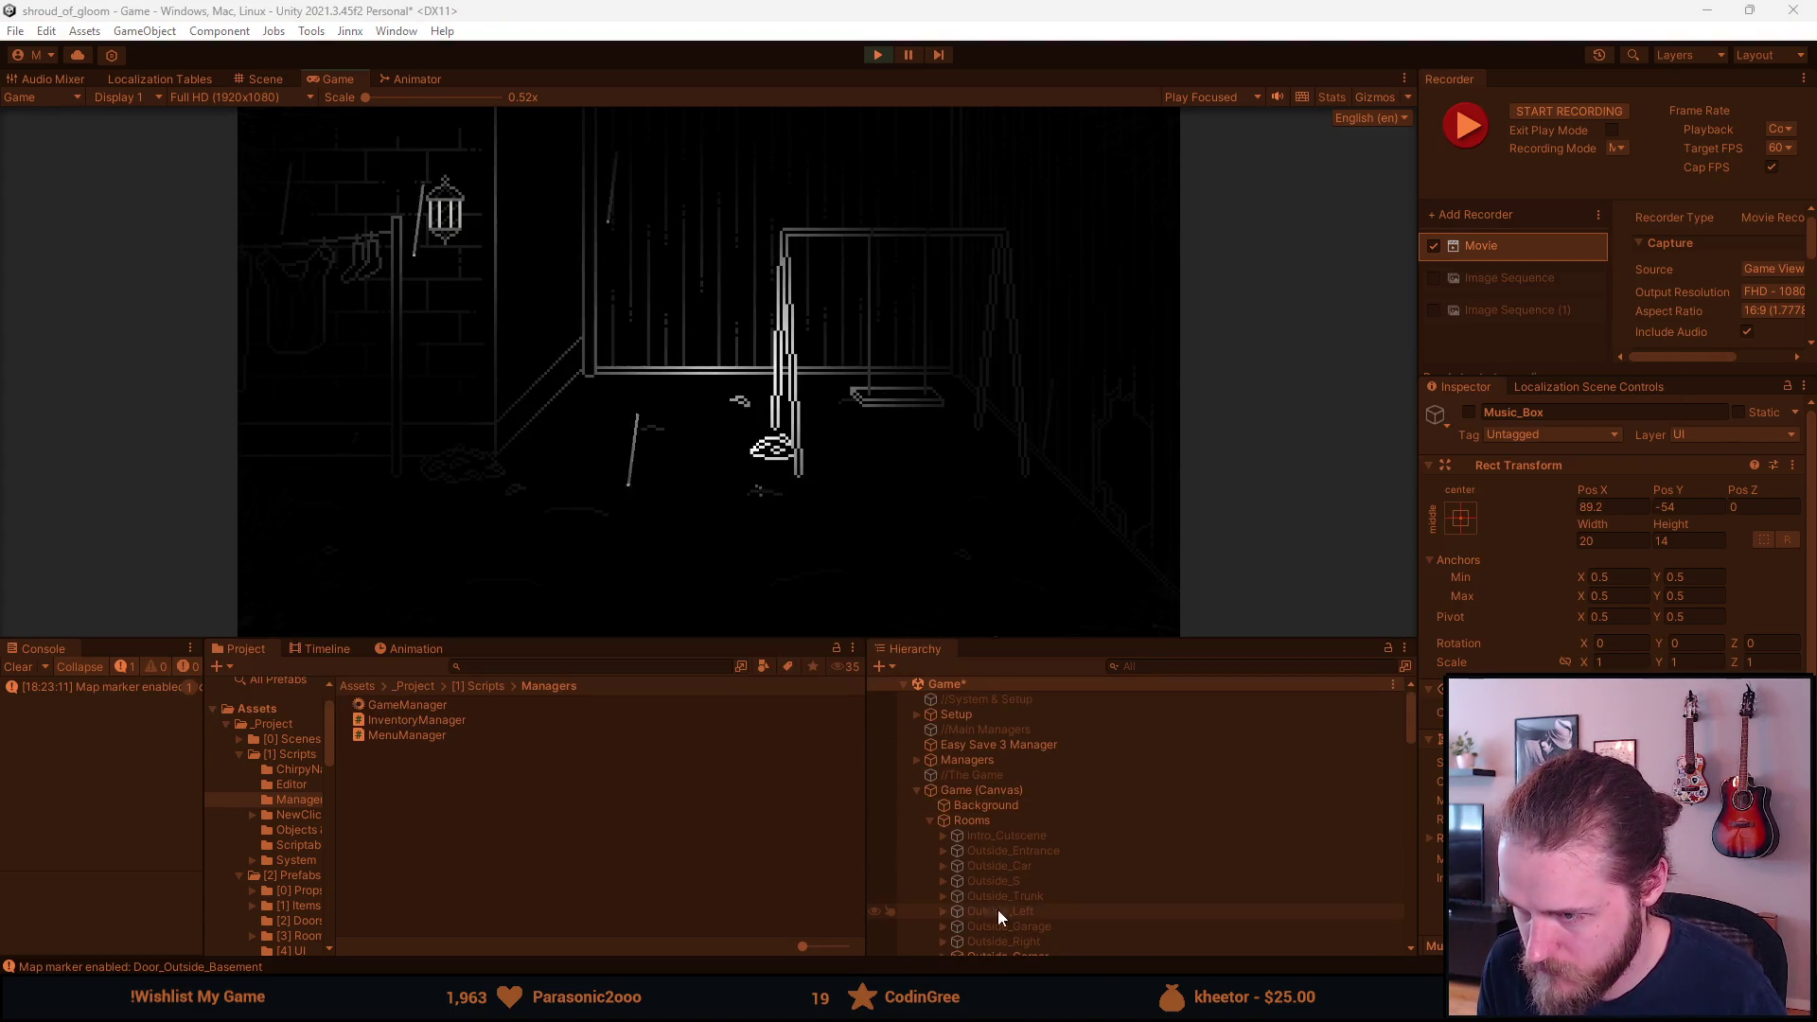
pyautogui.click(939, 843)
# Activate Barred_Window so it shows on the brick wall, and enlarge the game view.
pyautogui.scroll(-3, 939, 842)
pyautogui.scroll(-4, 938, 842)
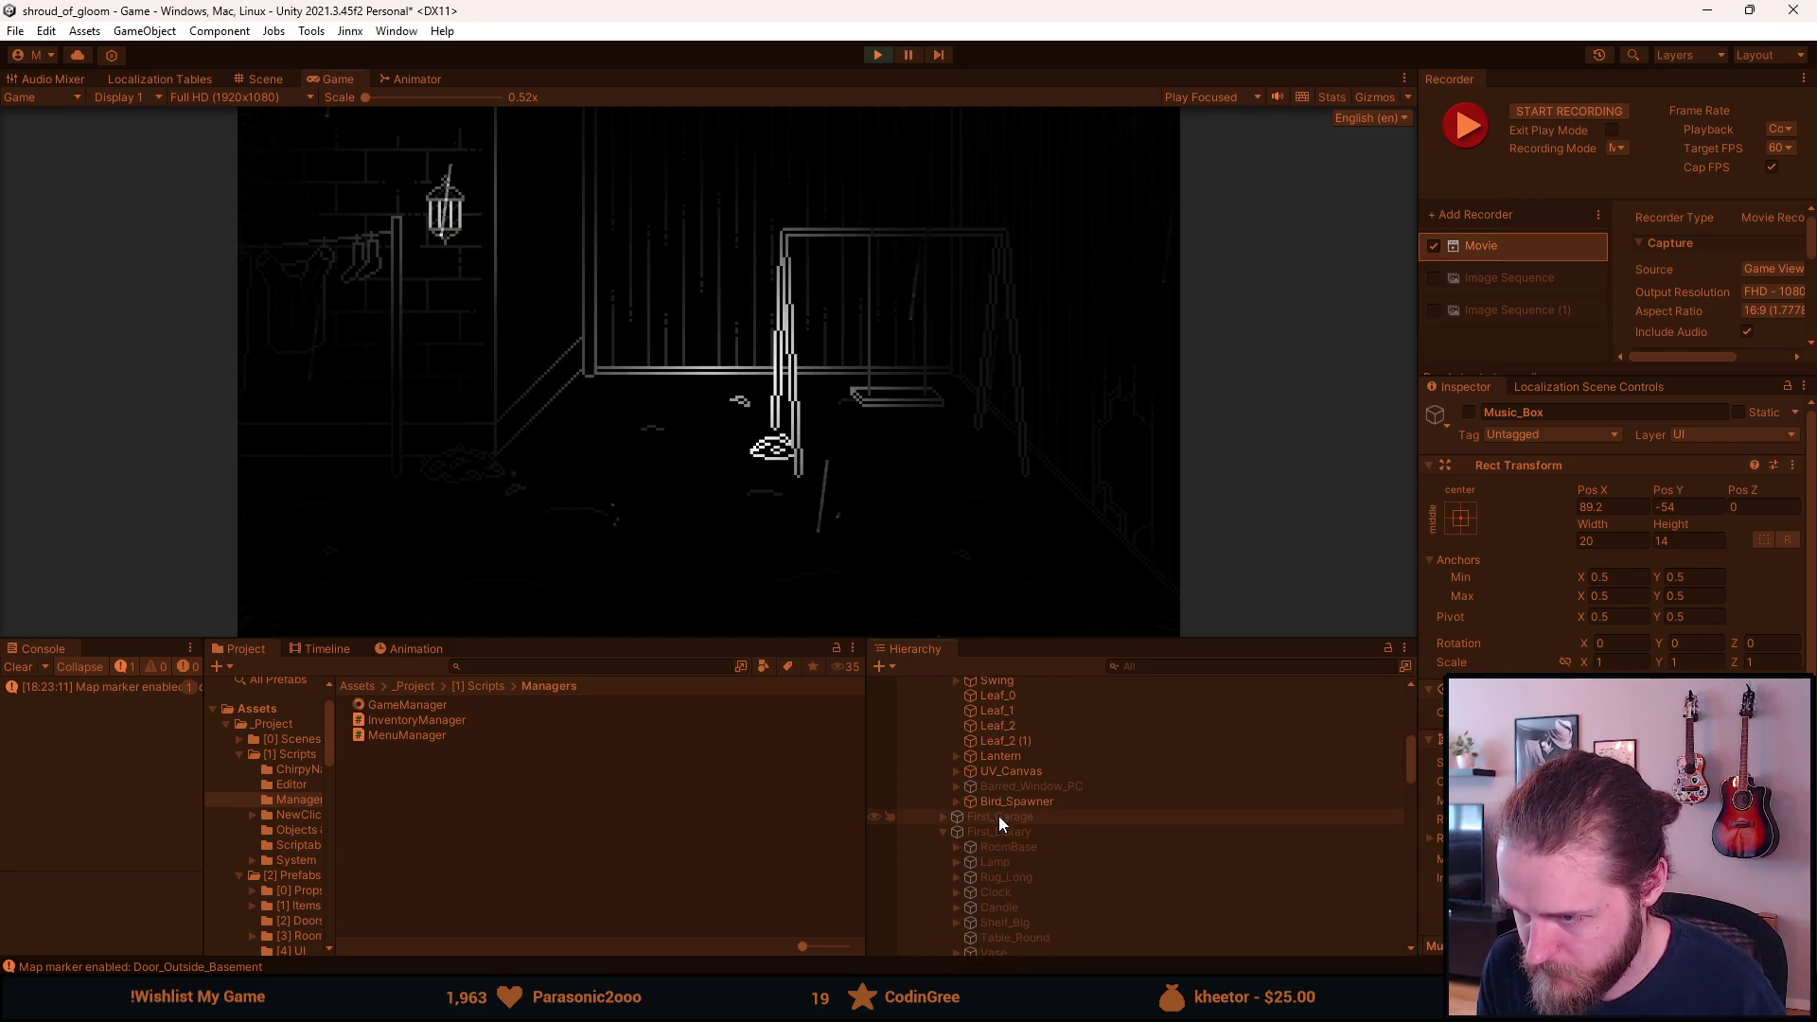
pyautogui.scroll(1, 996, 782)
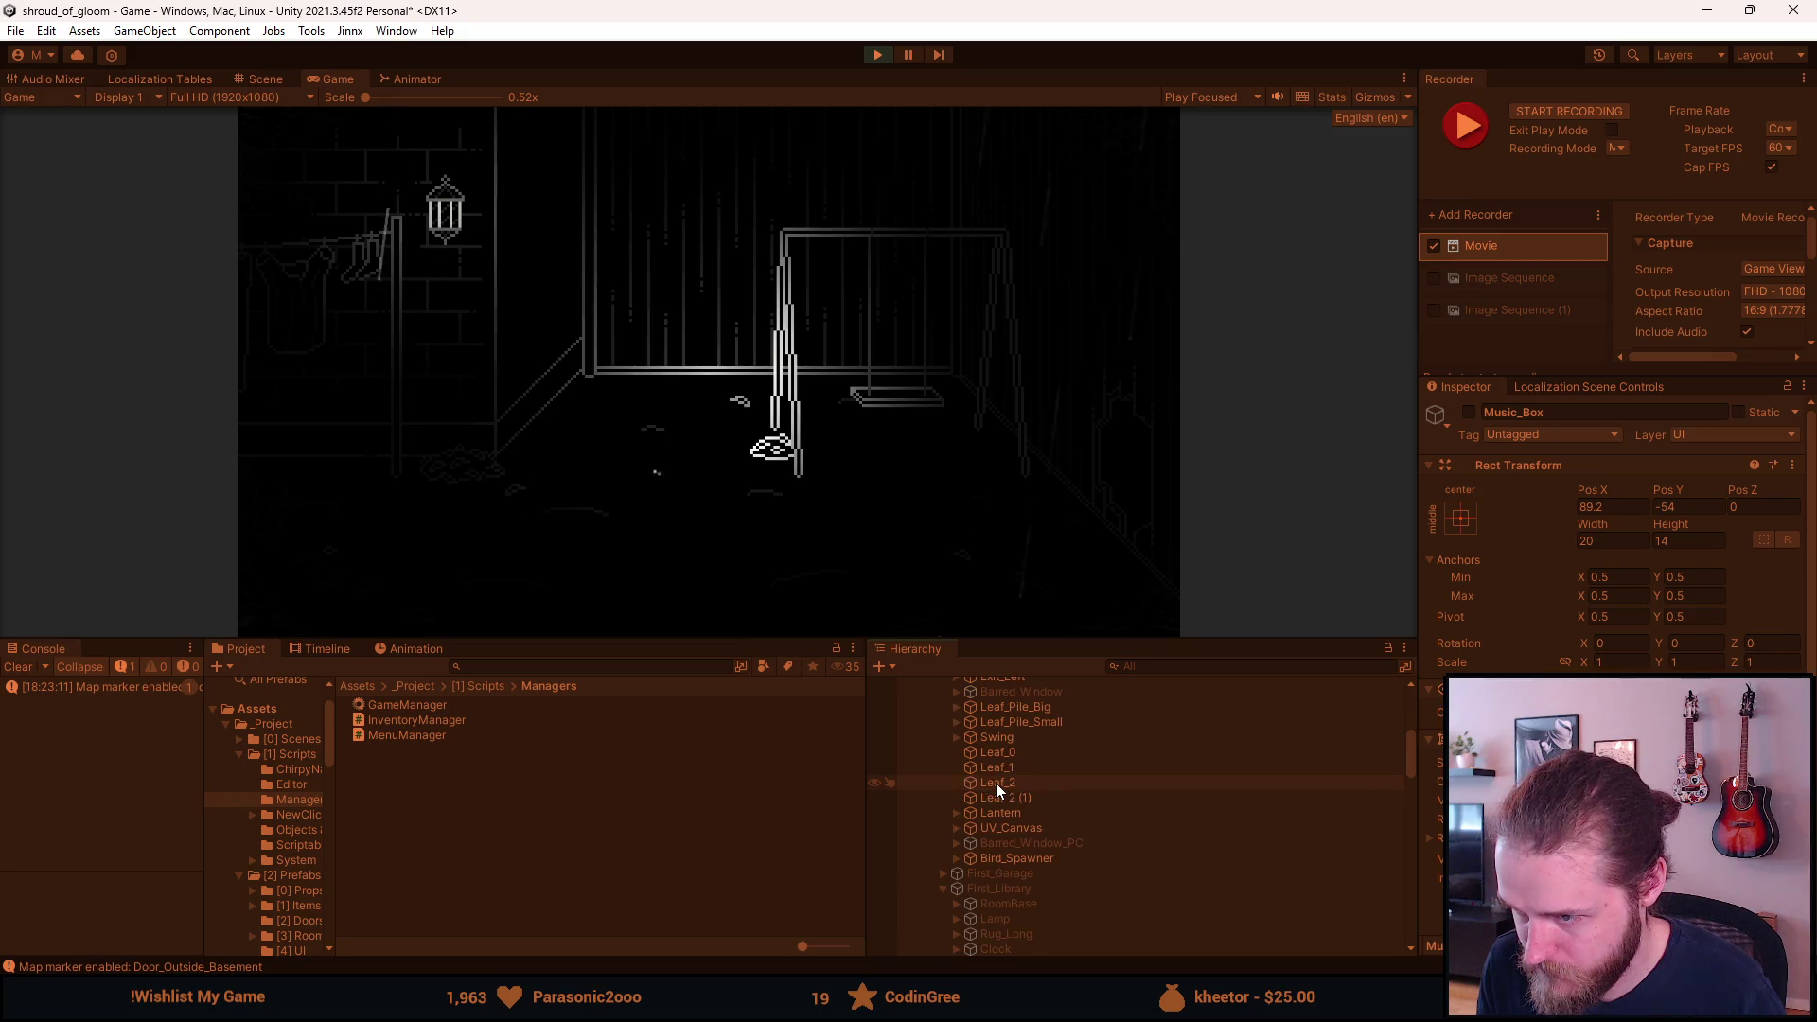
pyautogui.click(1052, 844)
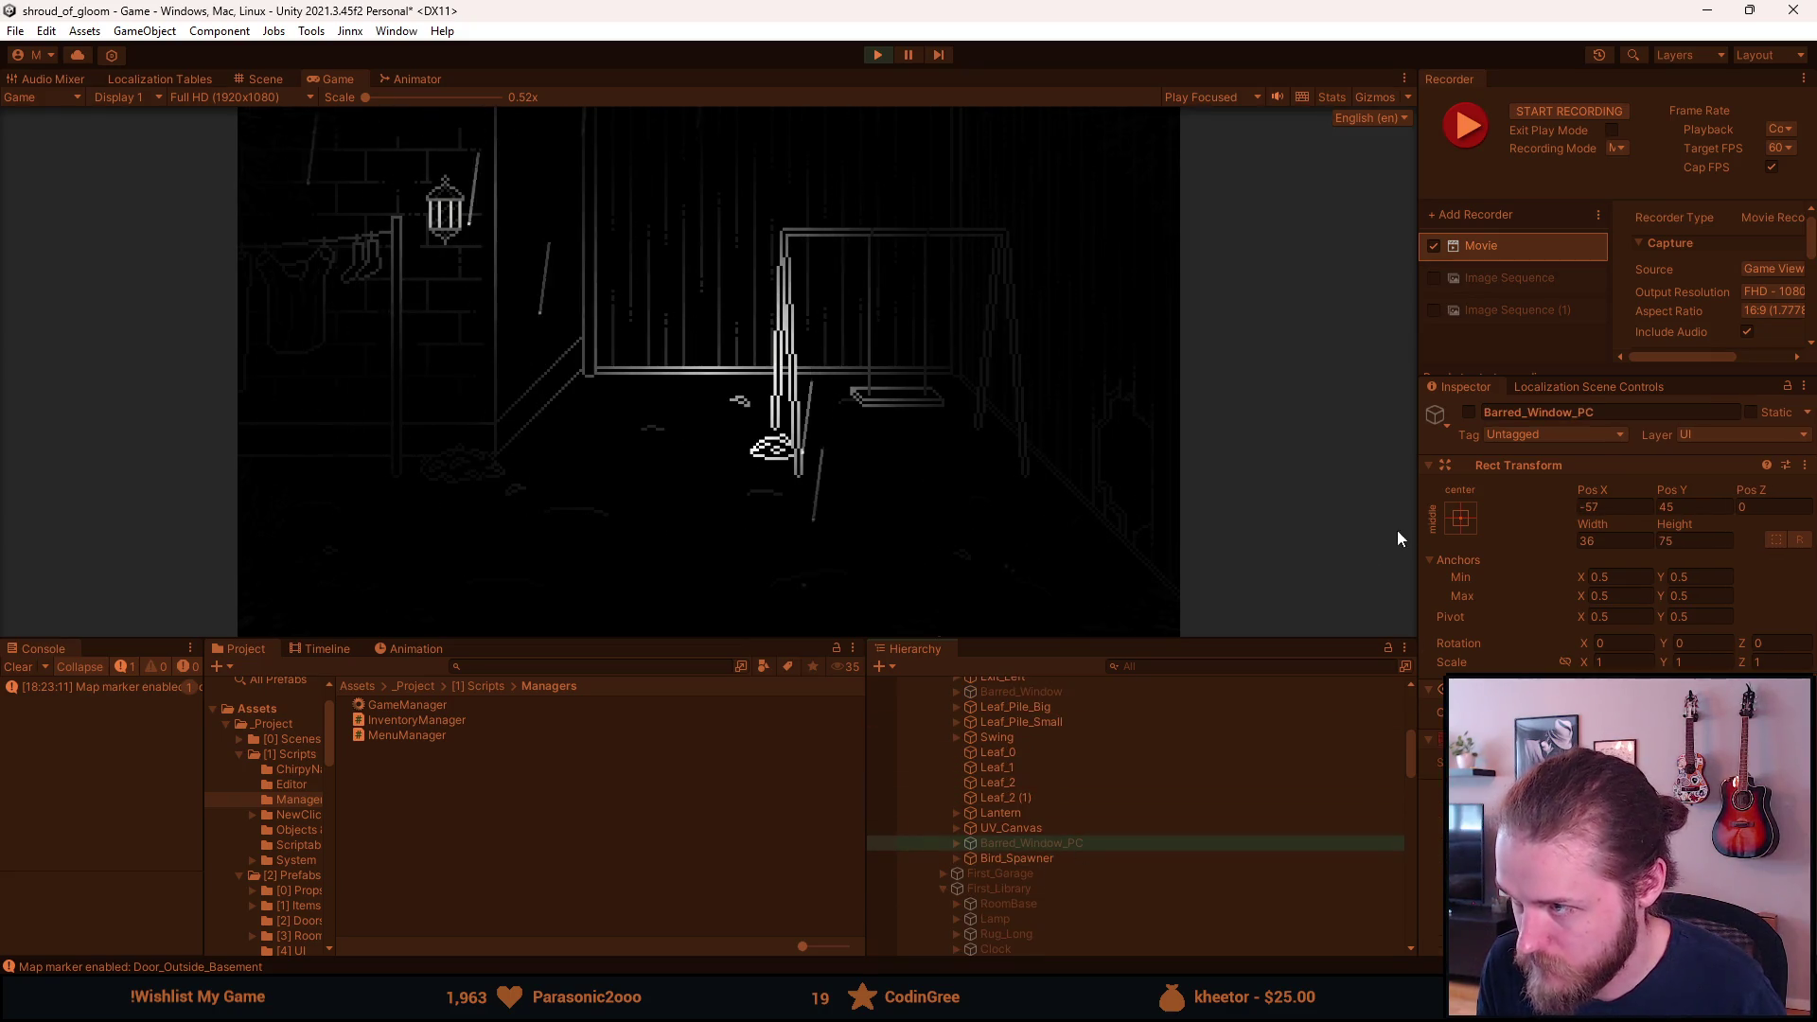
pyautogui.click(1053, 690)
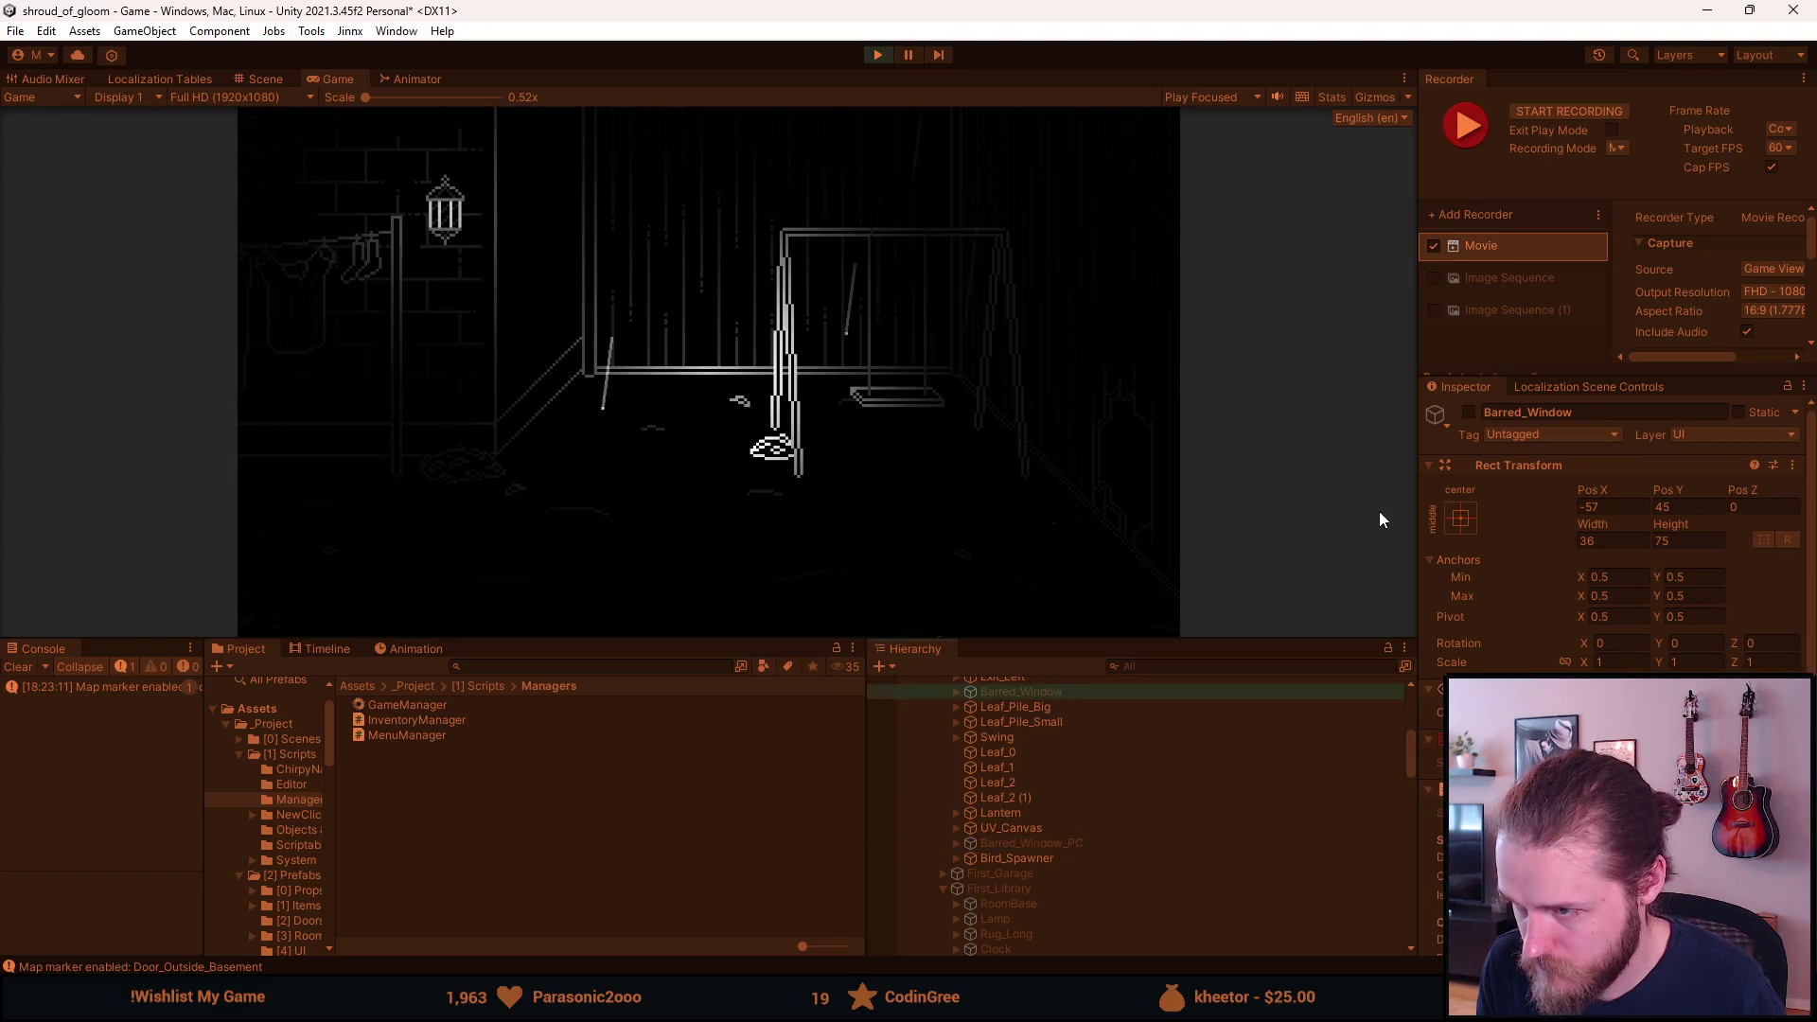
pyautogui.click(1468, 411)
pyautogui.moveTo(722, 637); pyautogui.dragTo(710, 811)
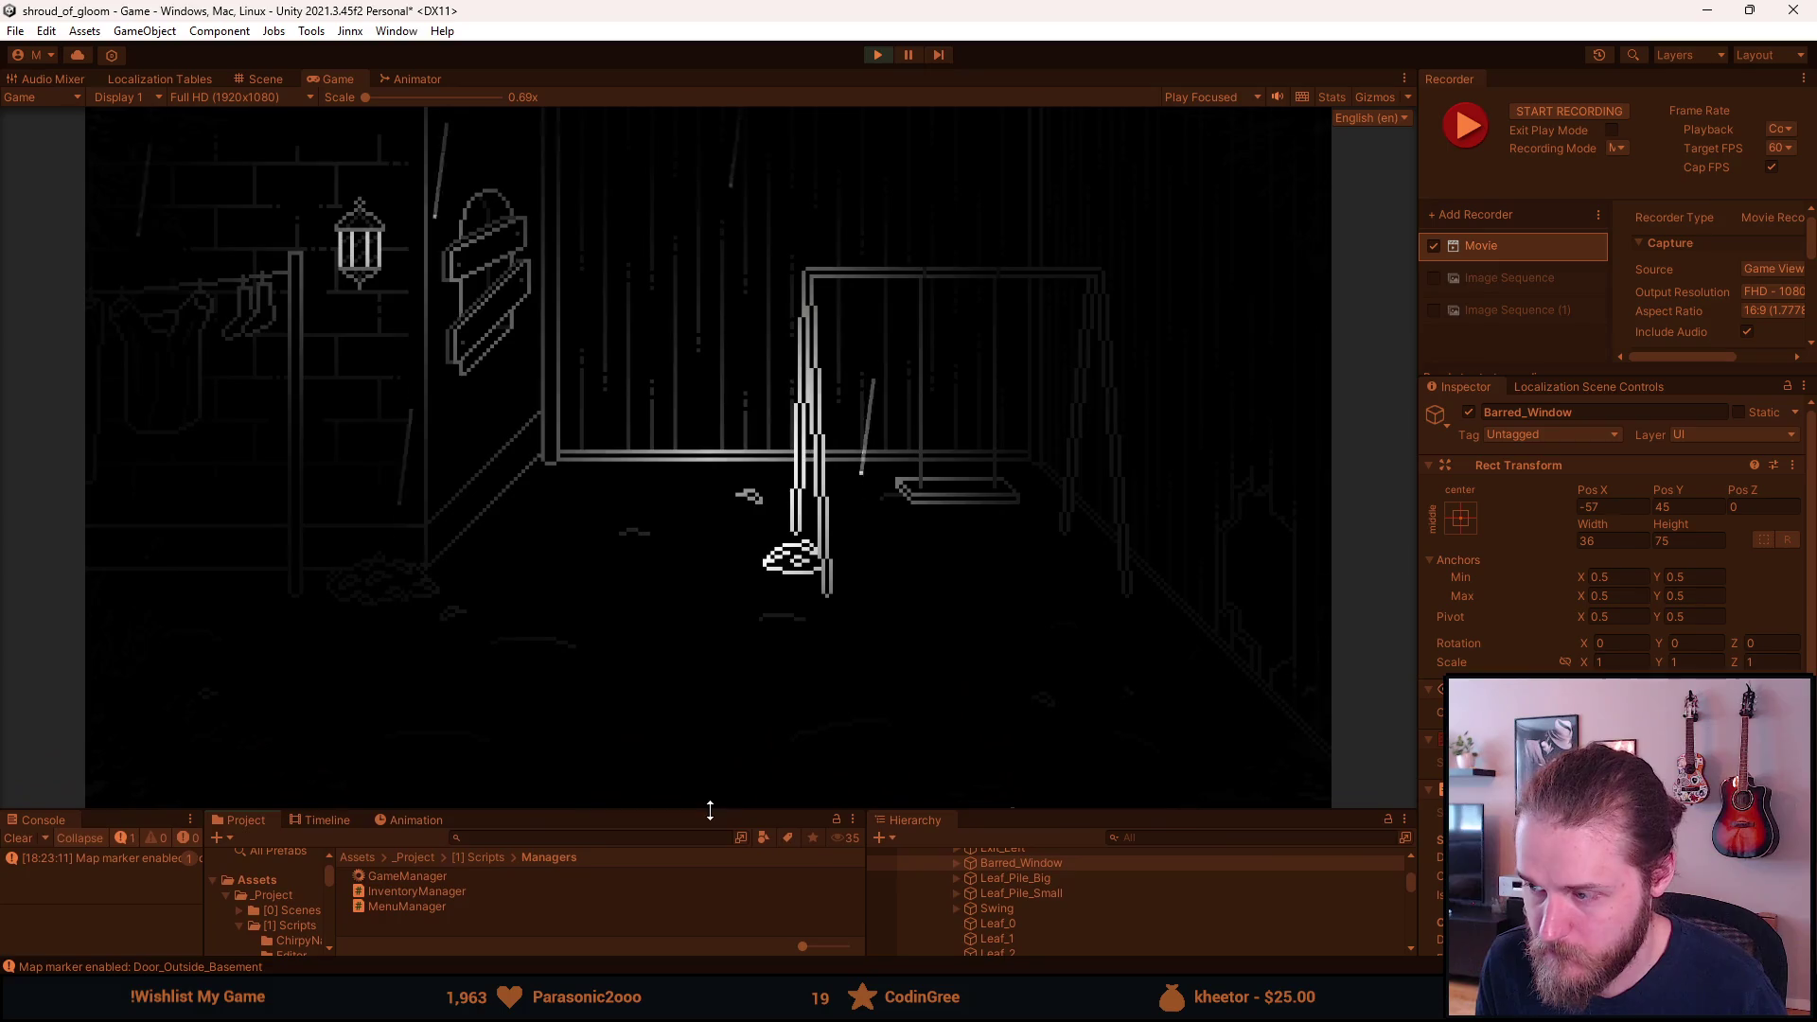
# Turn on Enable Flickering and record a Recorder clip of the rainy swing yard.
pyautogui.press('F1')
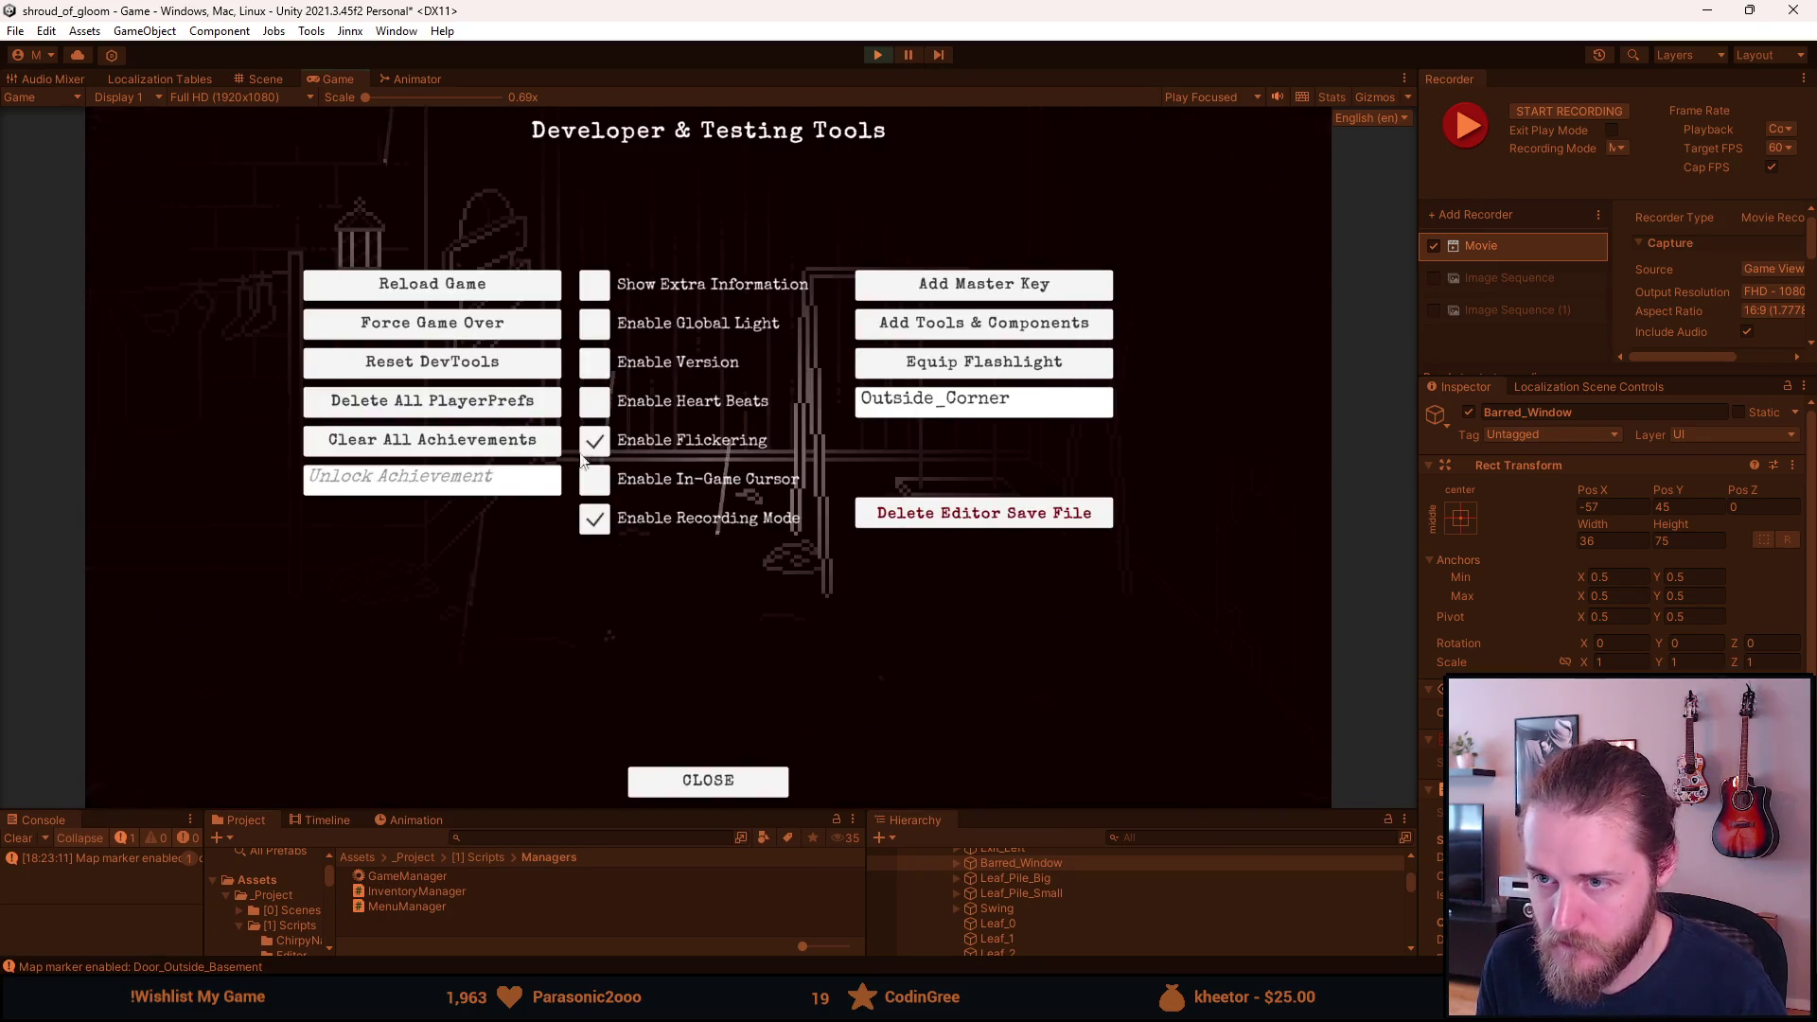
pyautogui.click(592, 440)
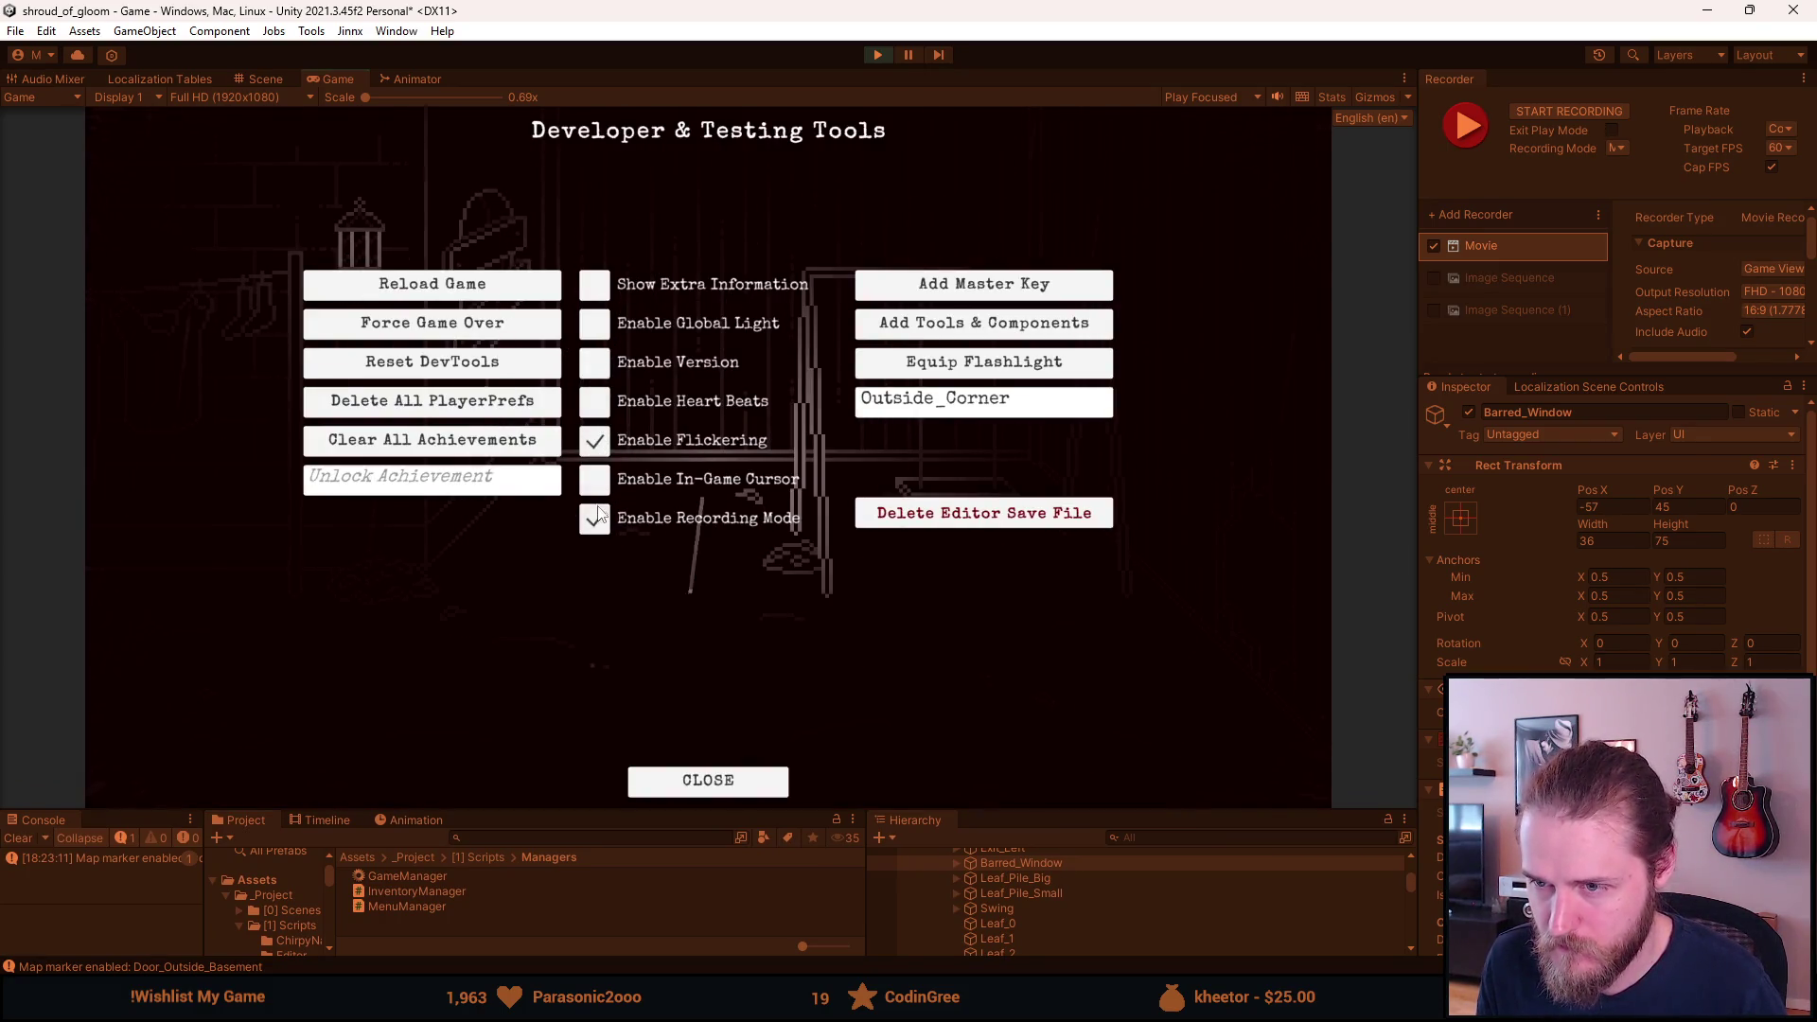
pyautogui.press('F1')
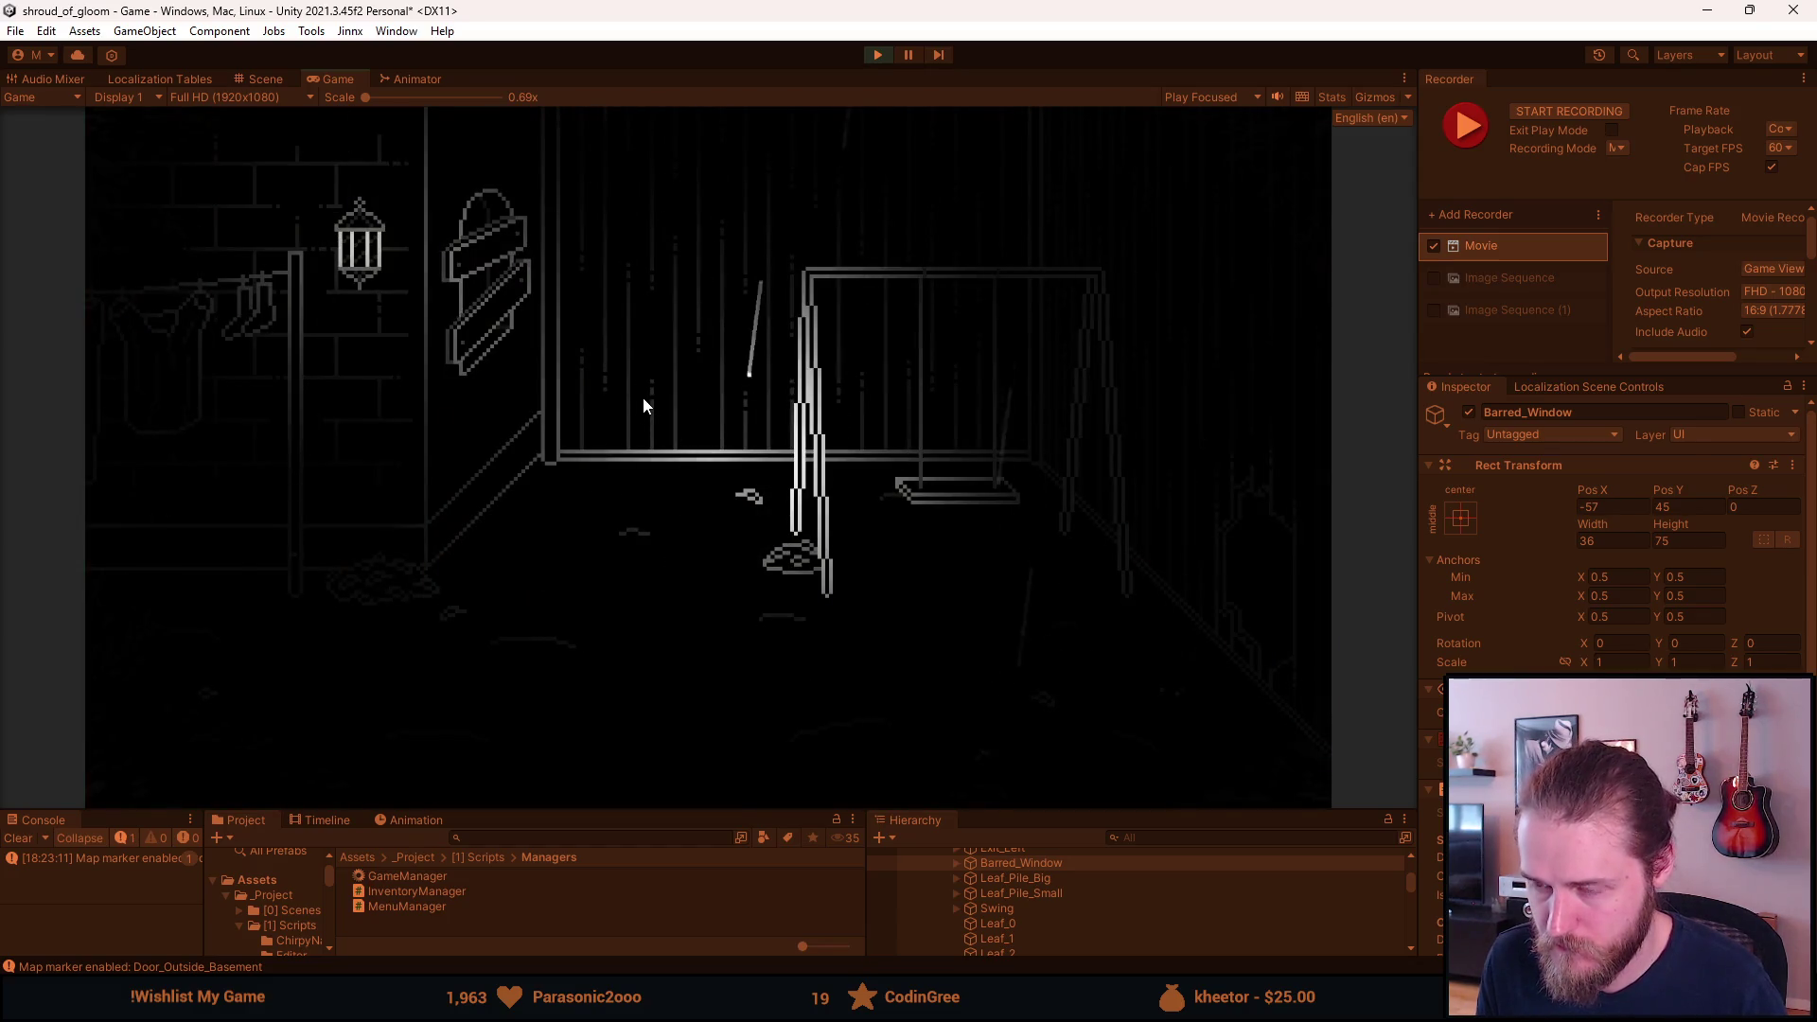
pyautogui.hotkey('ctrl', 'F10')
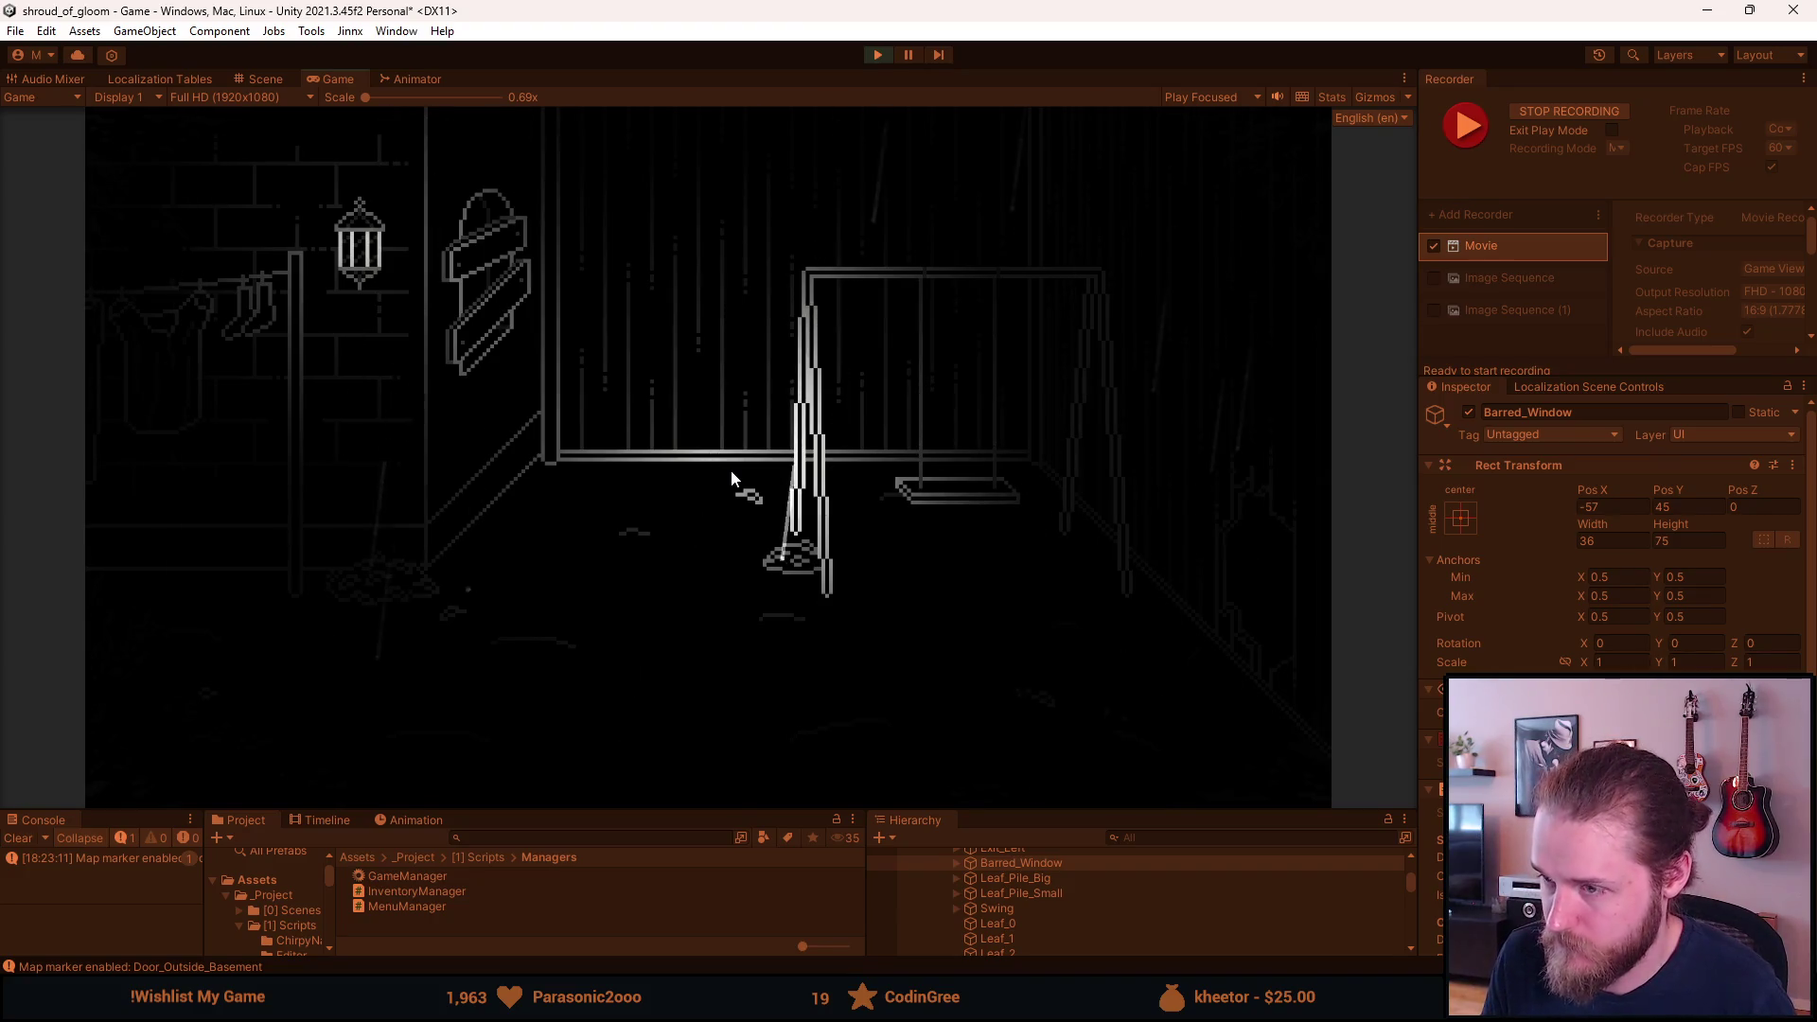
pyautogui.press('F10')
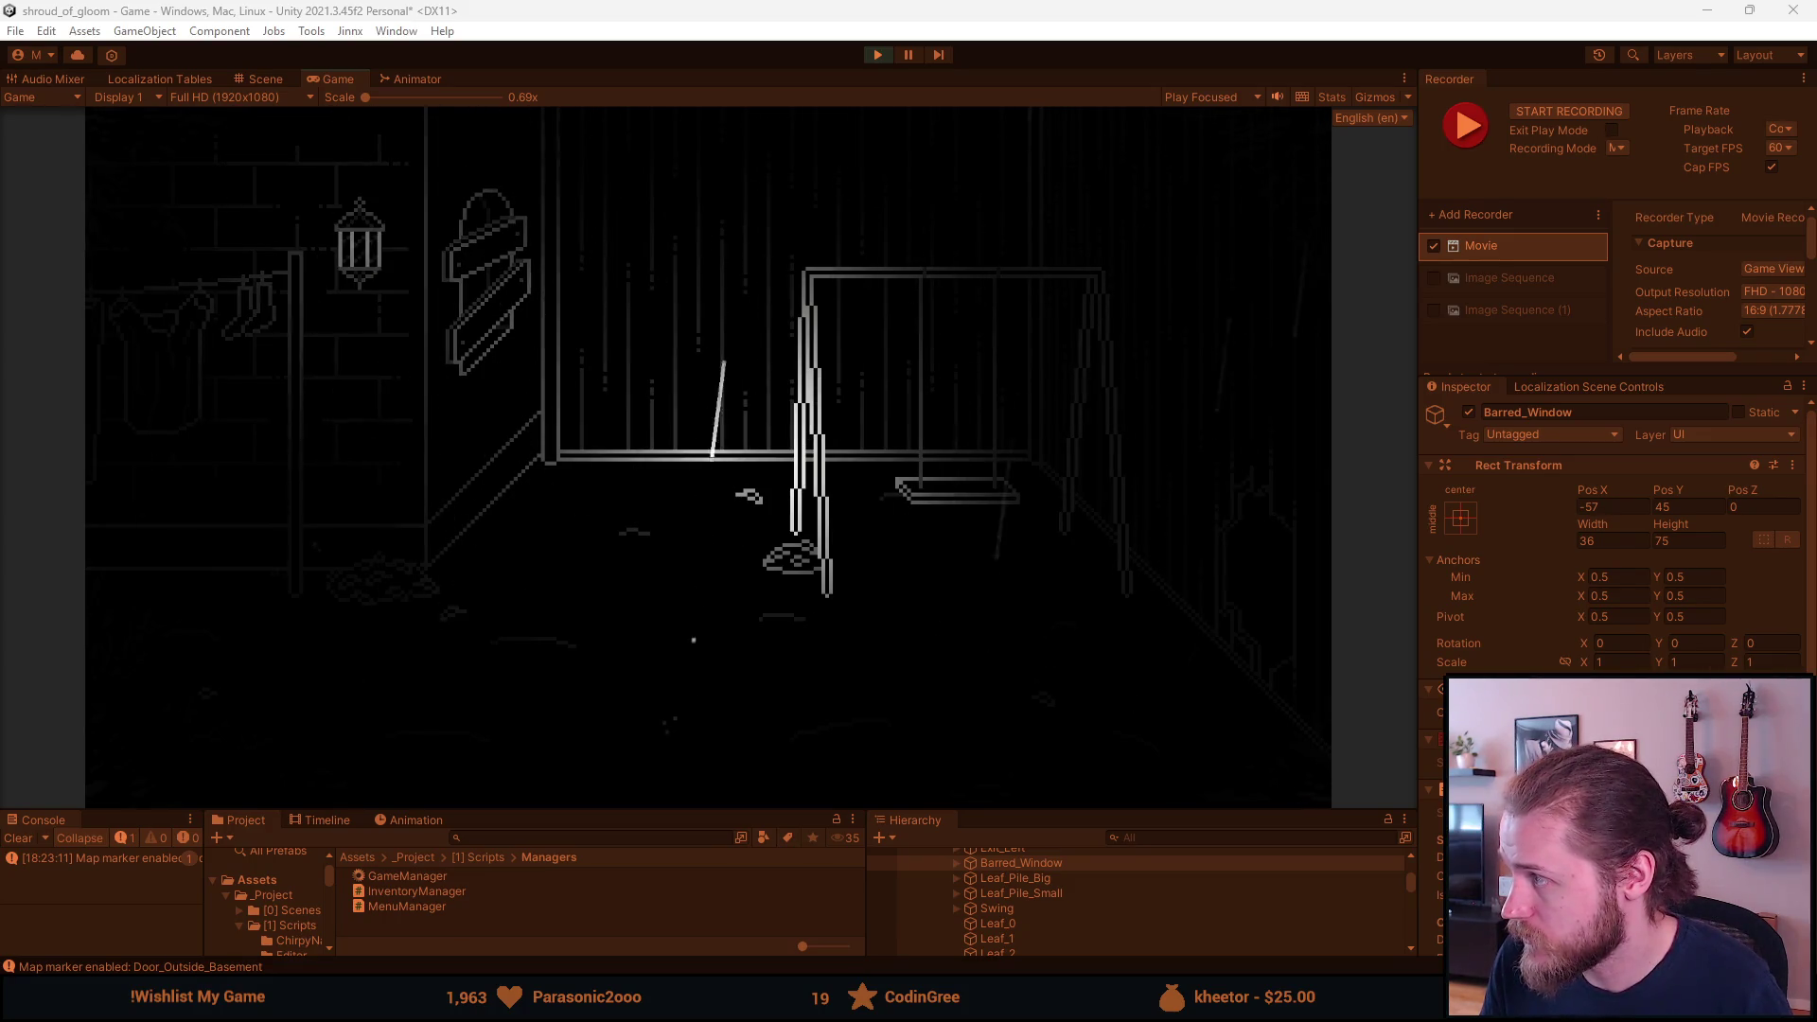
pyautogui.press('`')
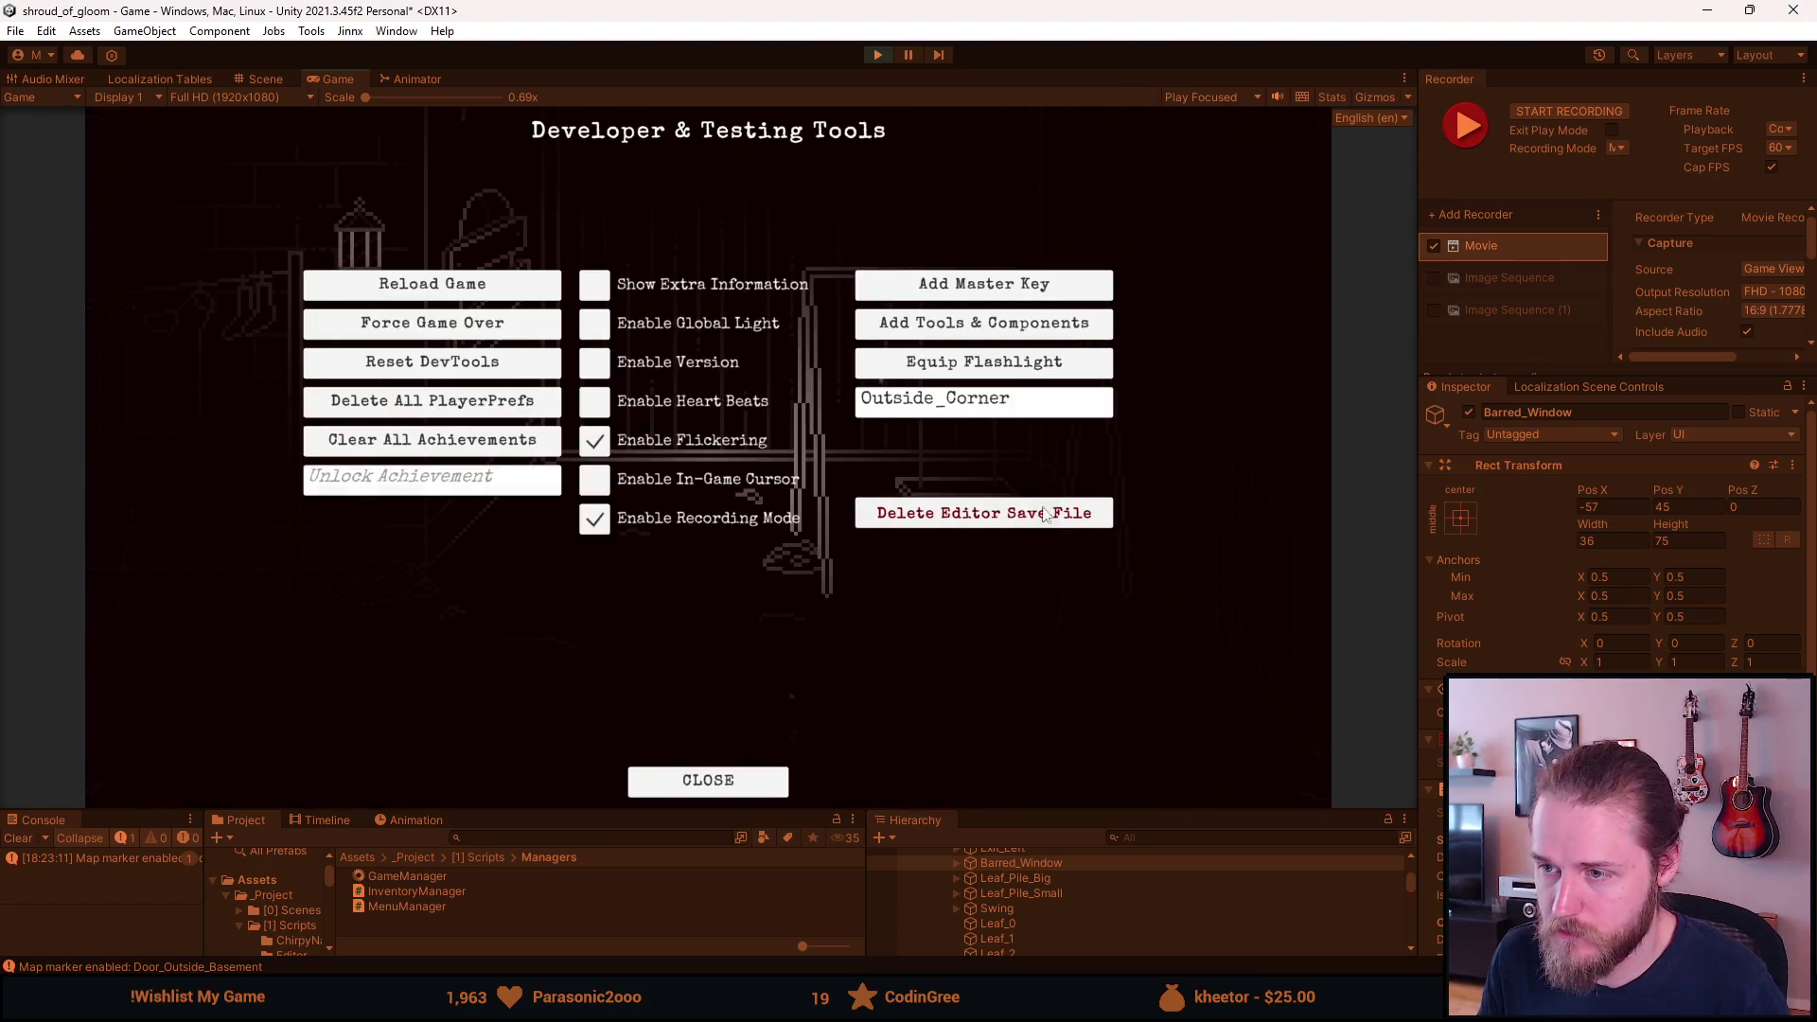
# Change the location field to First_TV_Room and jump to the TV room.
pyautogui.doubleClick(933, 401)
pyautogui.write('First_TV')
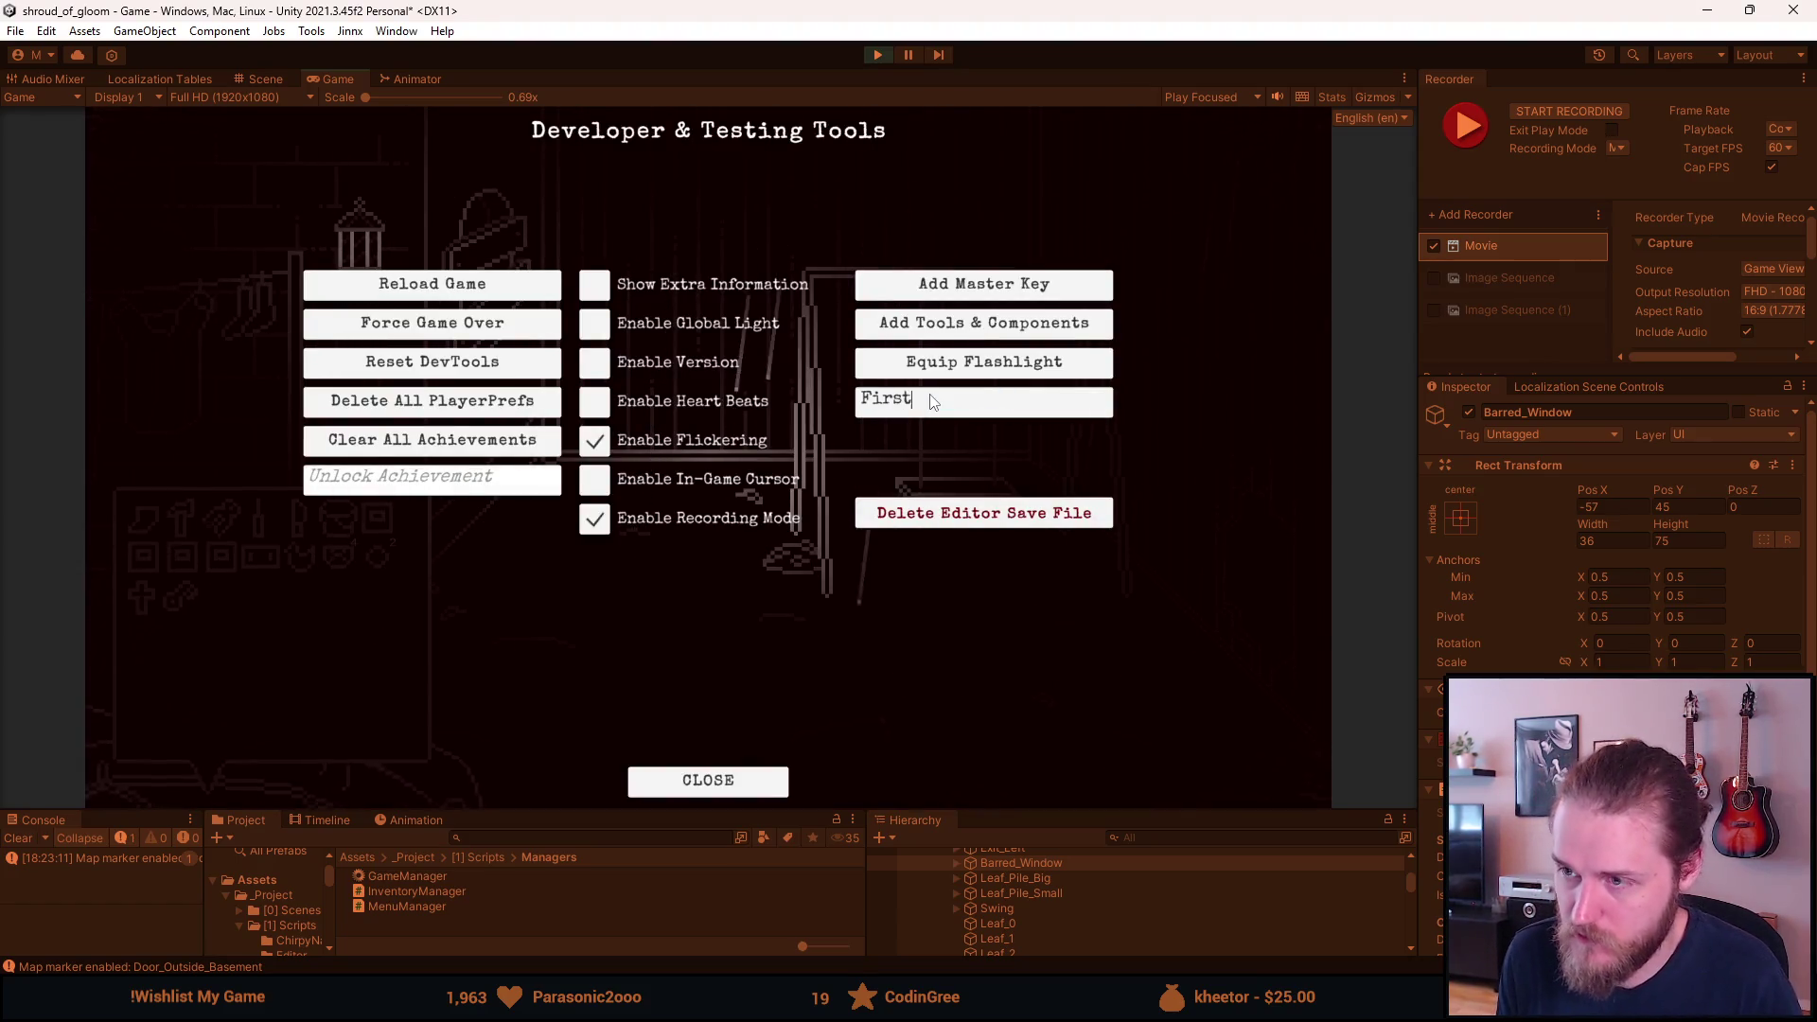
pyautogui.press('BackSpace')
pyautogui.press('BackSpace')
pyautogui.write('Livingroom')
pyautogui.press('Return')
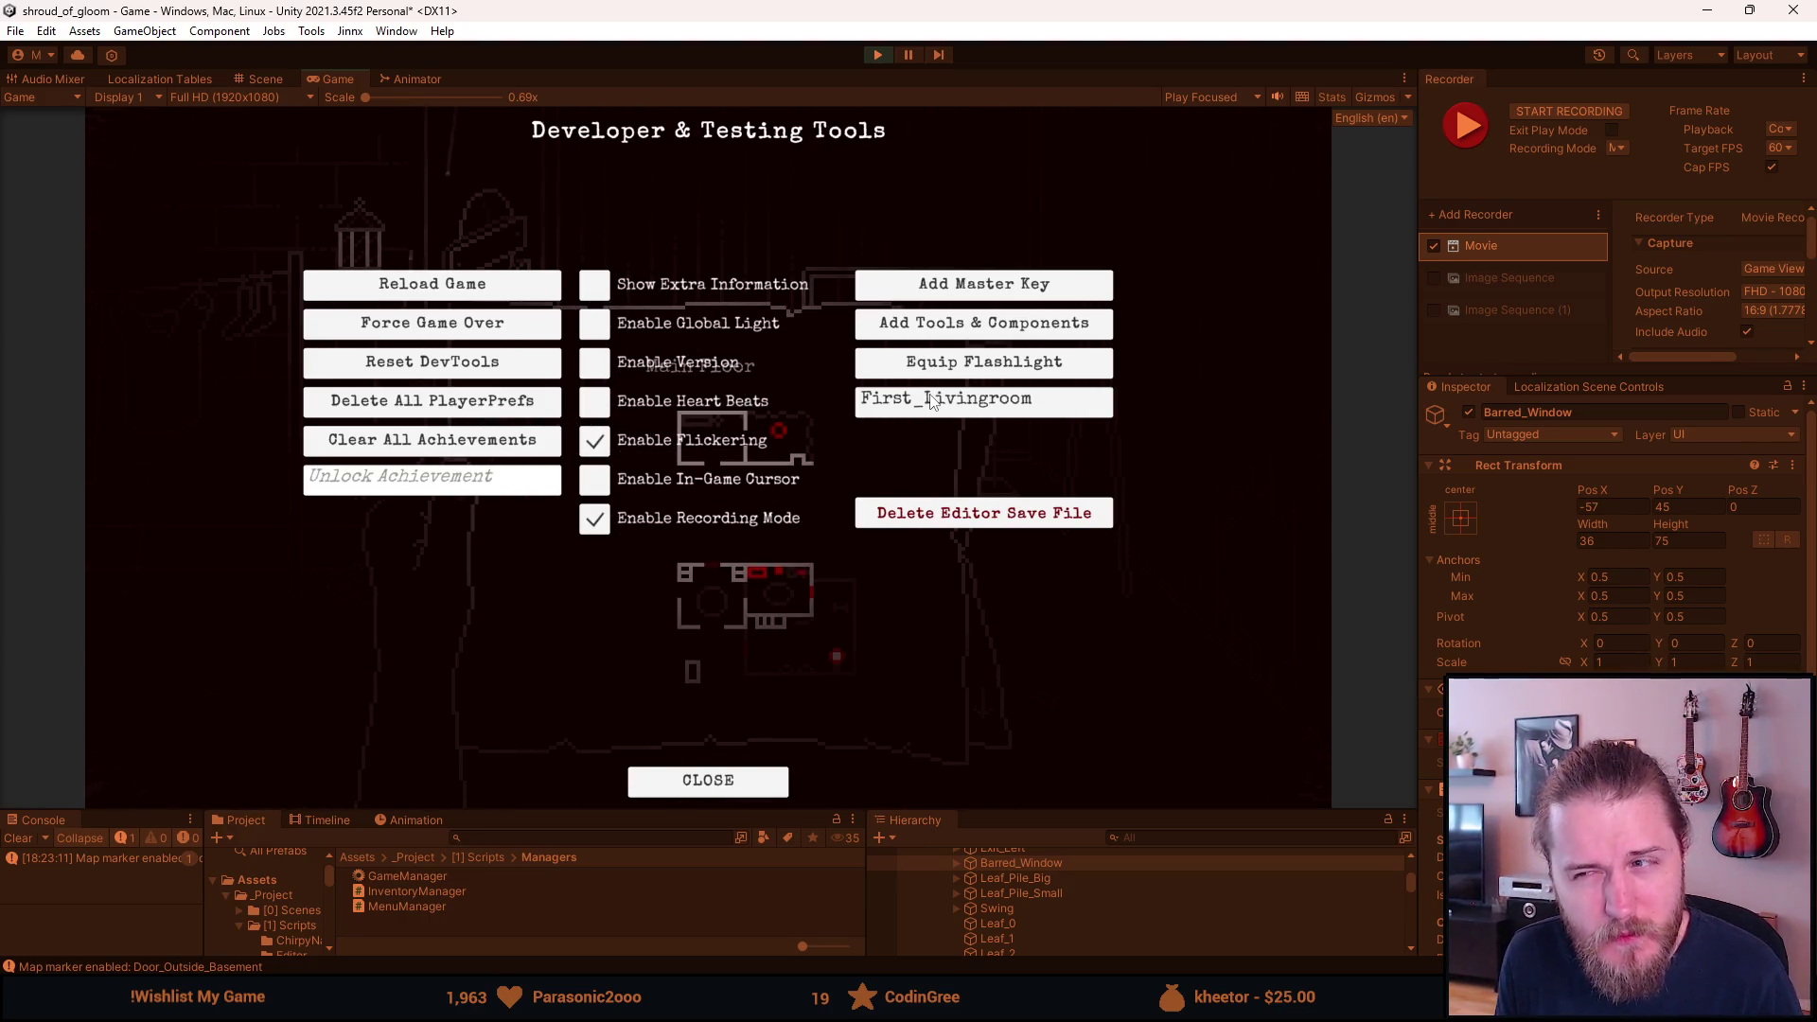
pyautogui.click(1039, 405)
pyautogui.click(1039, 405)
pyautogui.press('BackSpace')
pyautogui.press('BackSpace')
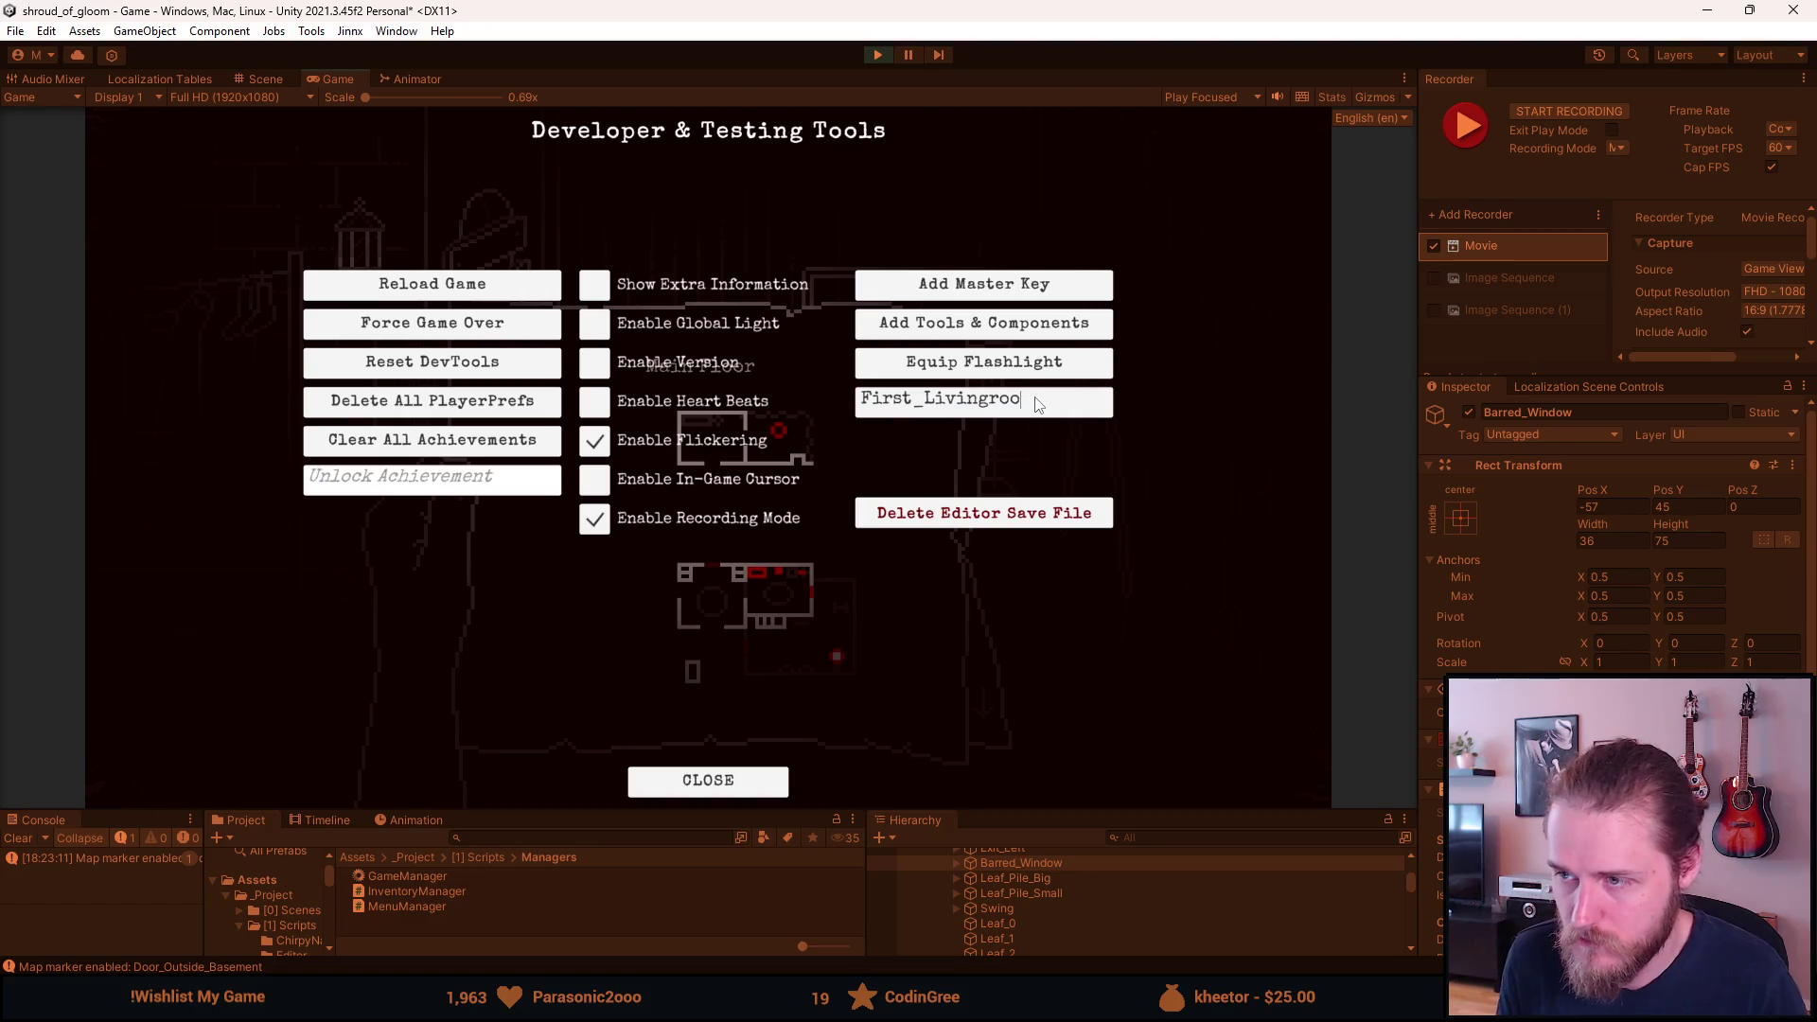
pyautogui.press('BackSpace')
pyautogui.press('BackSpace')
pyautogui.press('BackSpace')
pyautogui.write('Room')
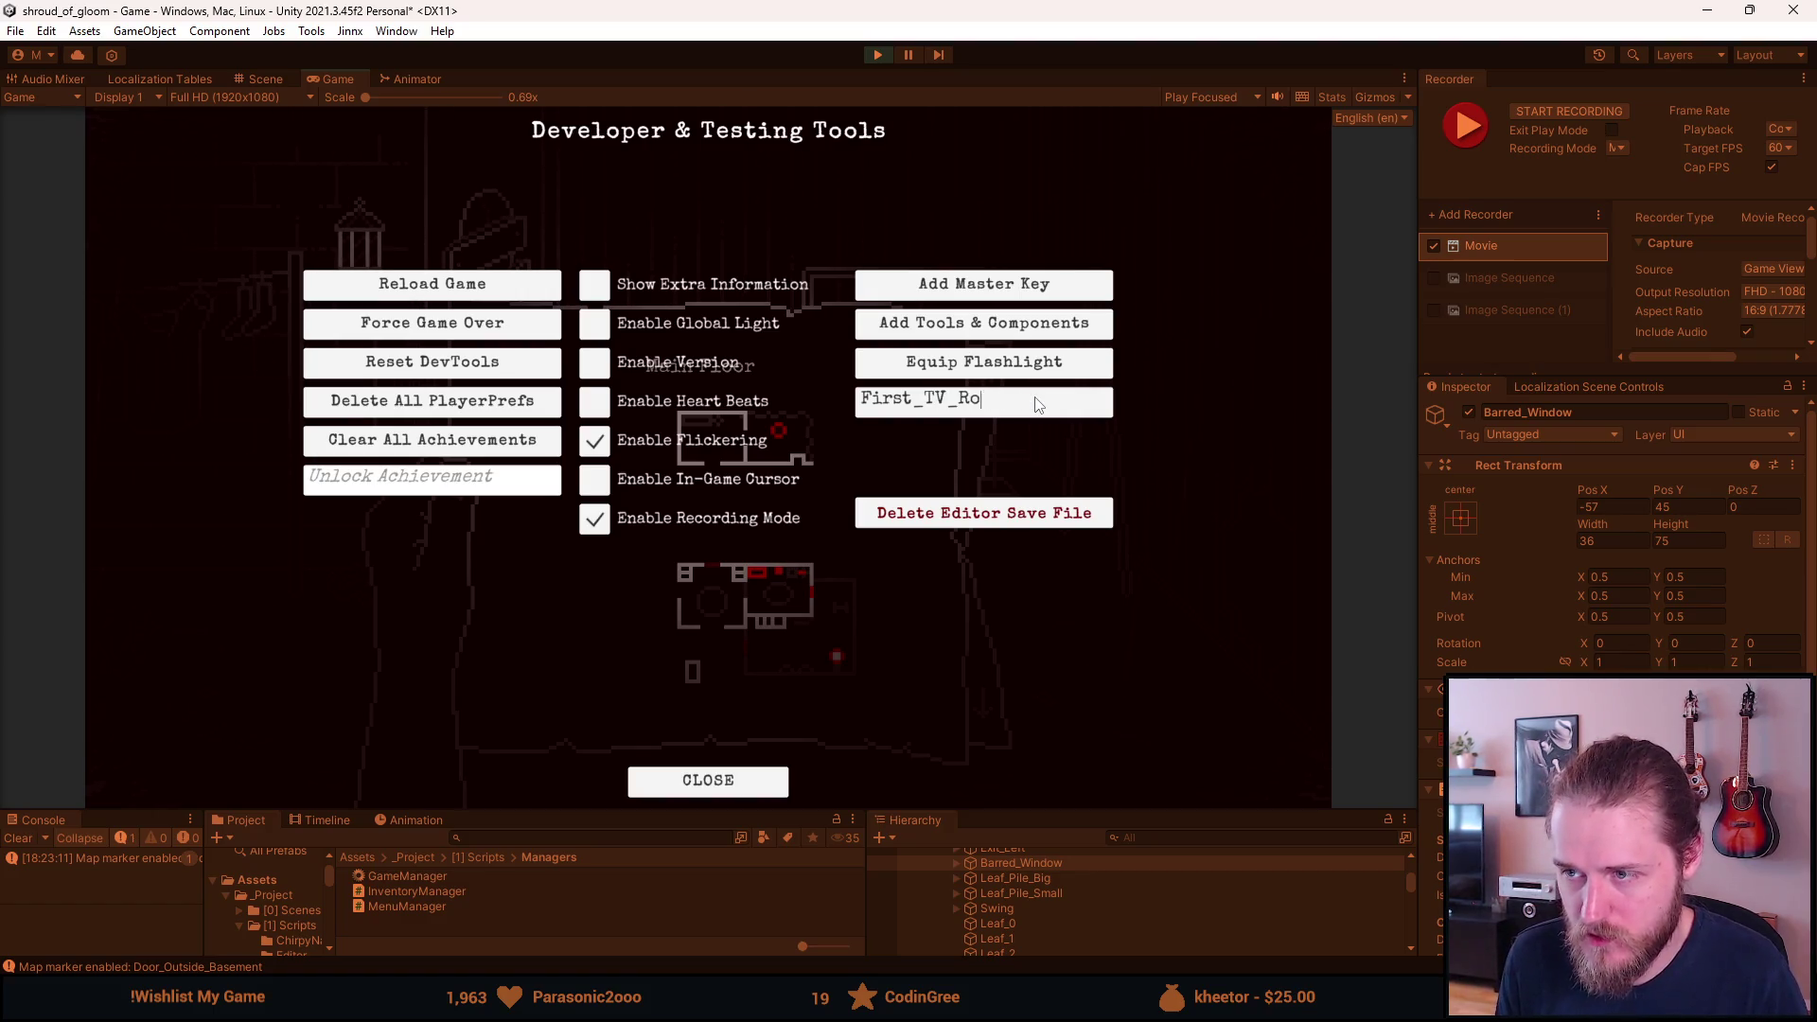
pyautogui.press('Return')
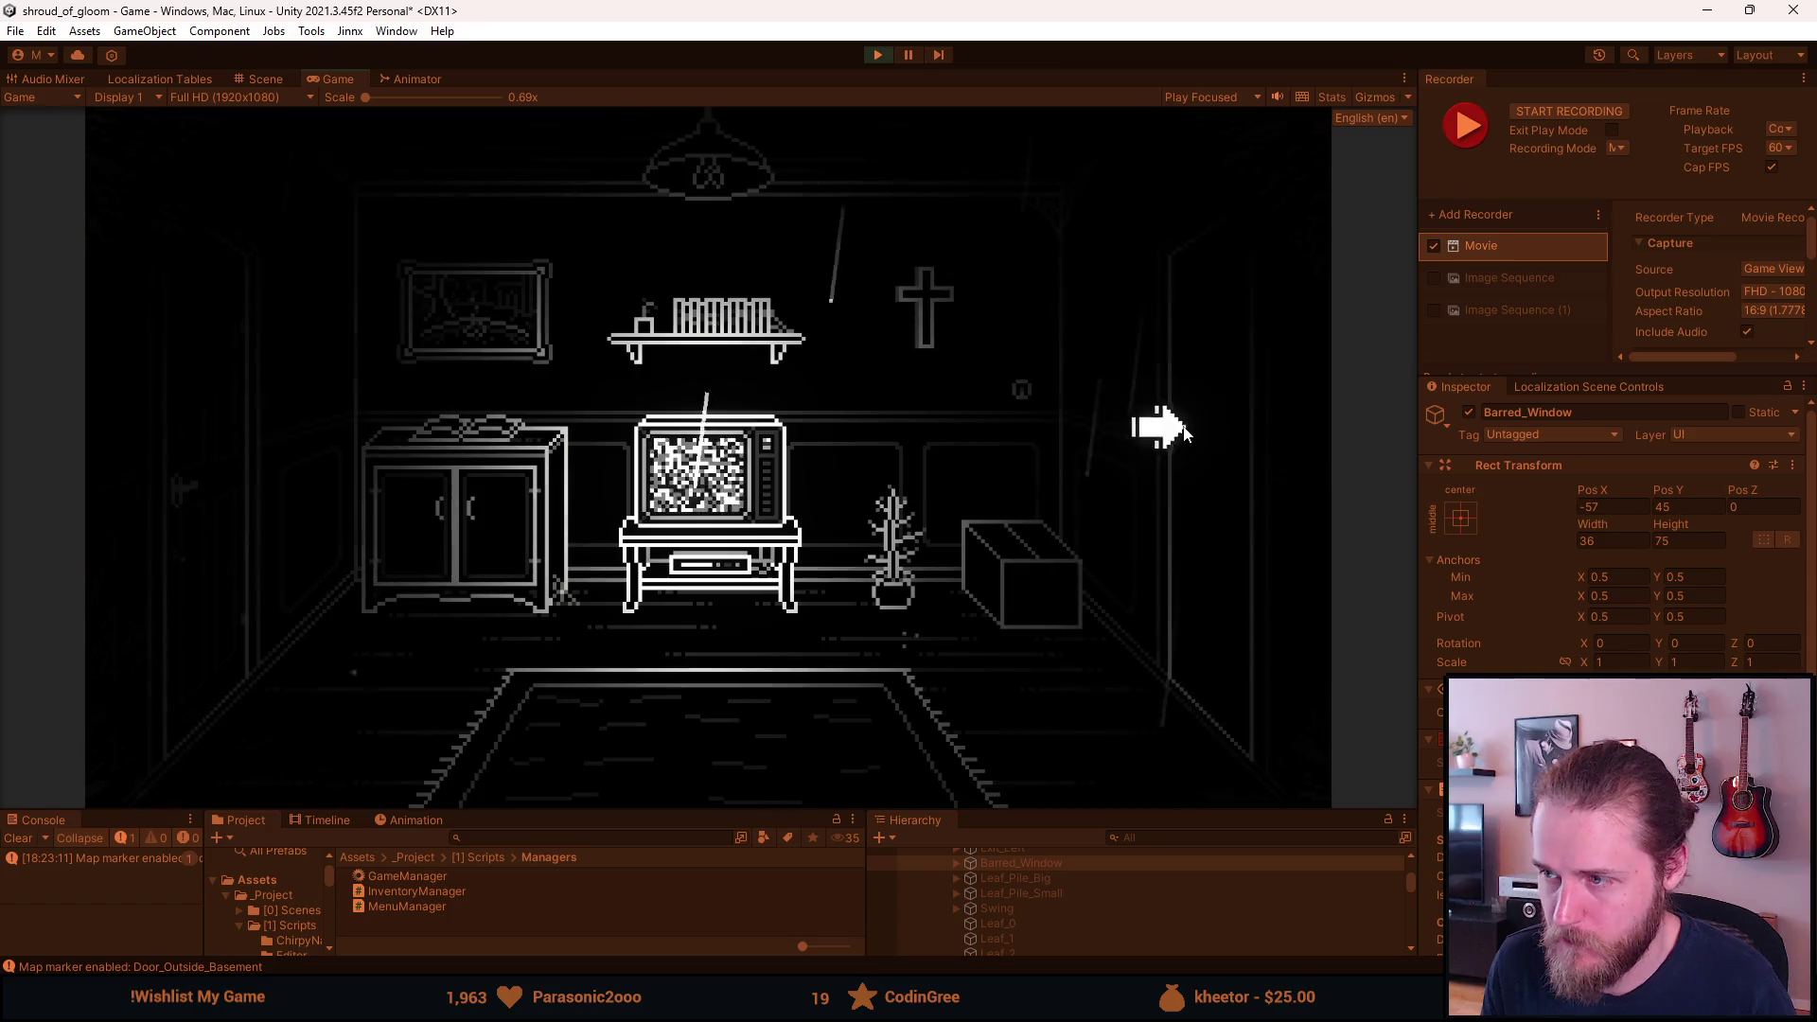
# Open the TV room cabinet doors and the cardboard box flaps.
pyautogui.click(1149, 422)
pyautogui.click(183, 486)
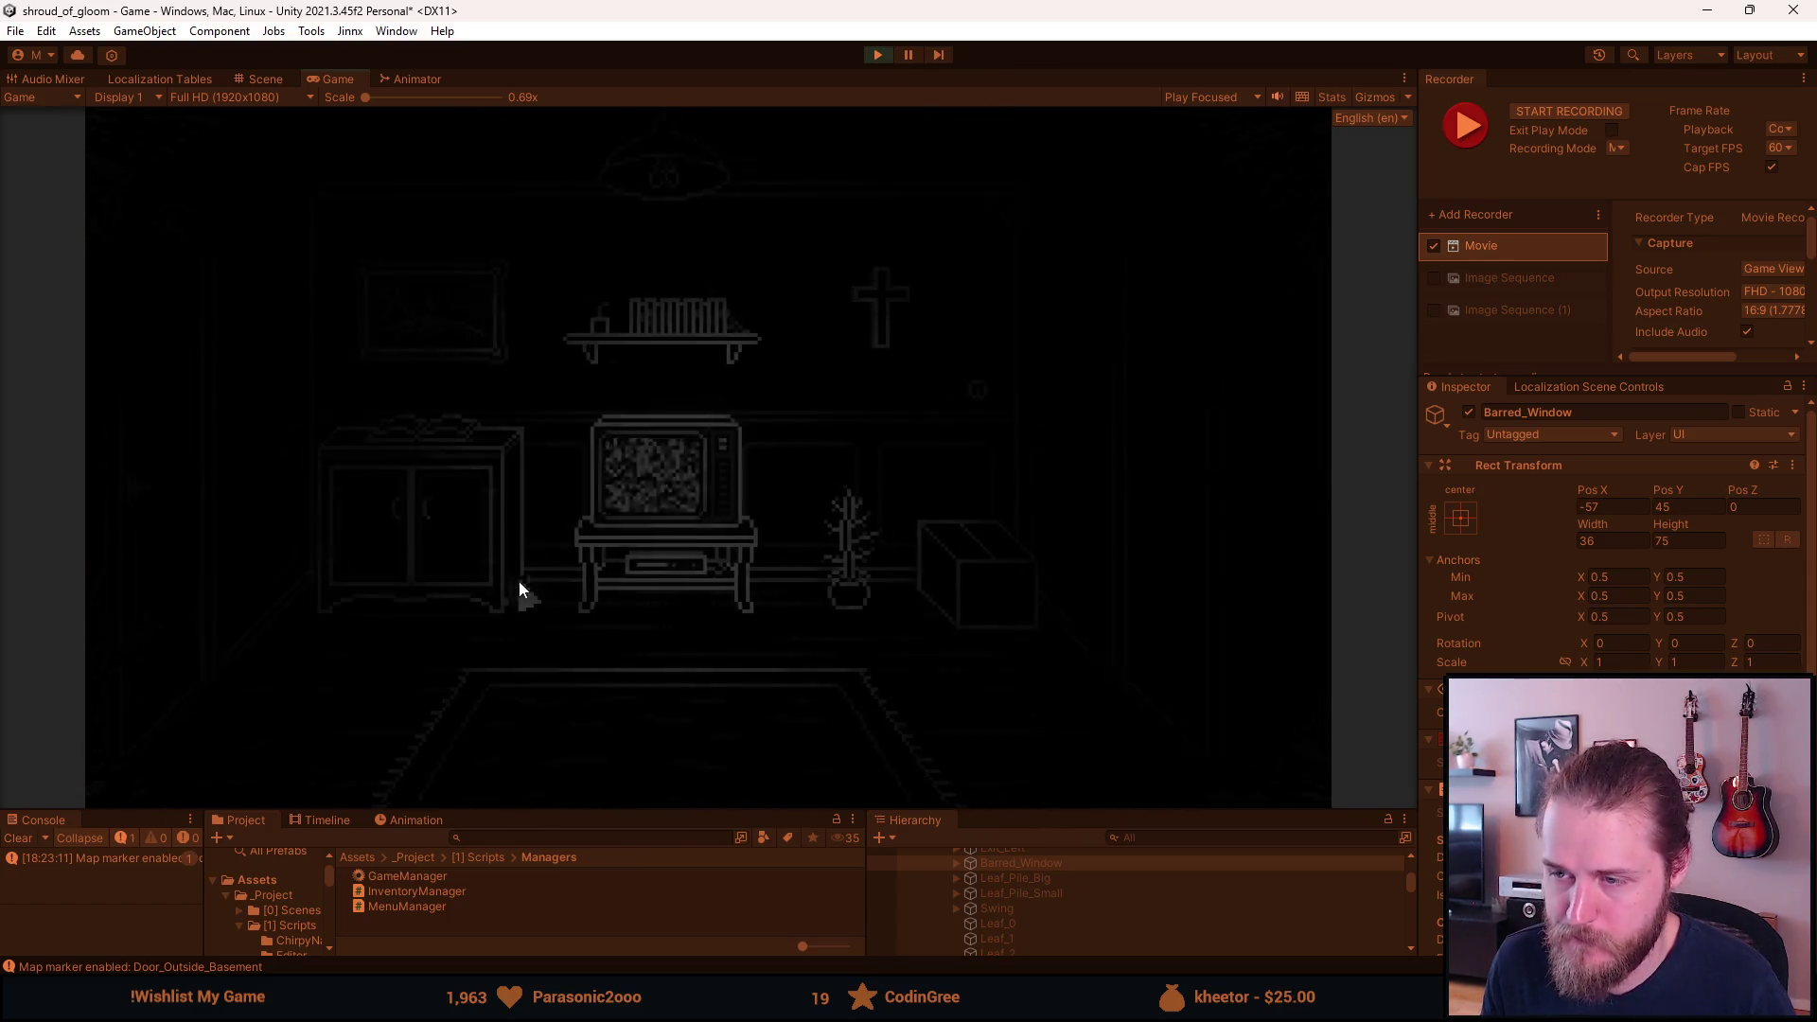
pyautogui.click(520, 583)
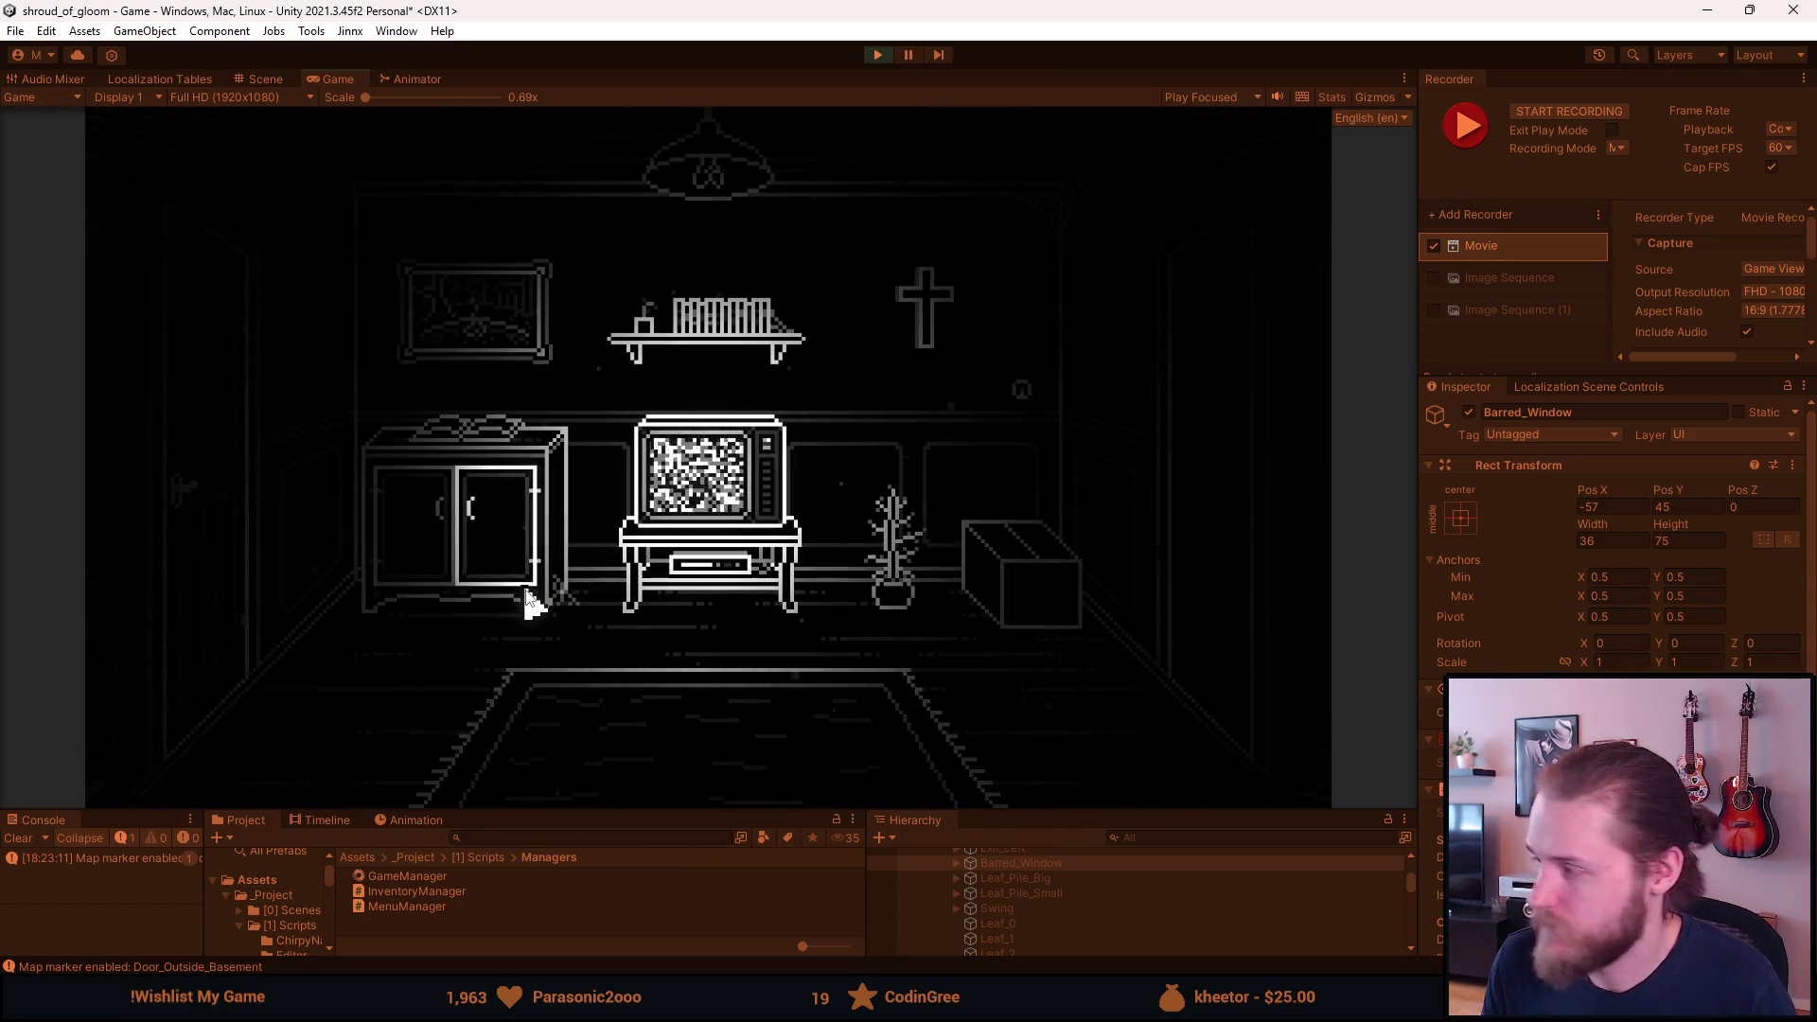
pyautogui.click(496, 577)
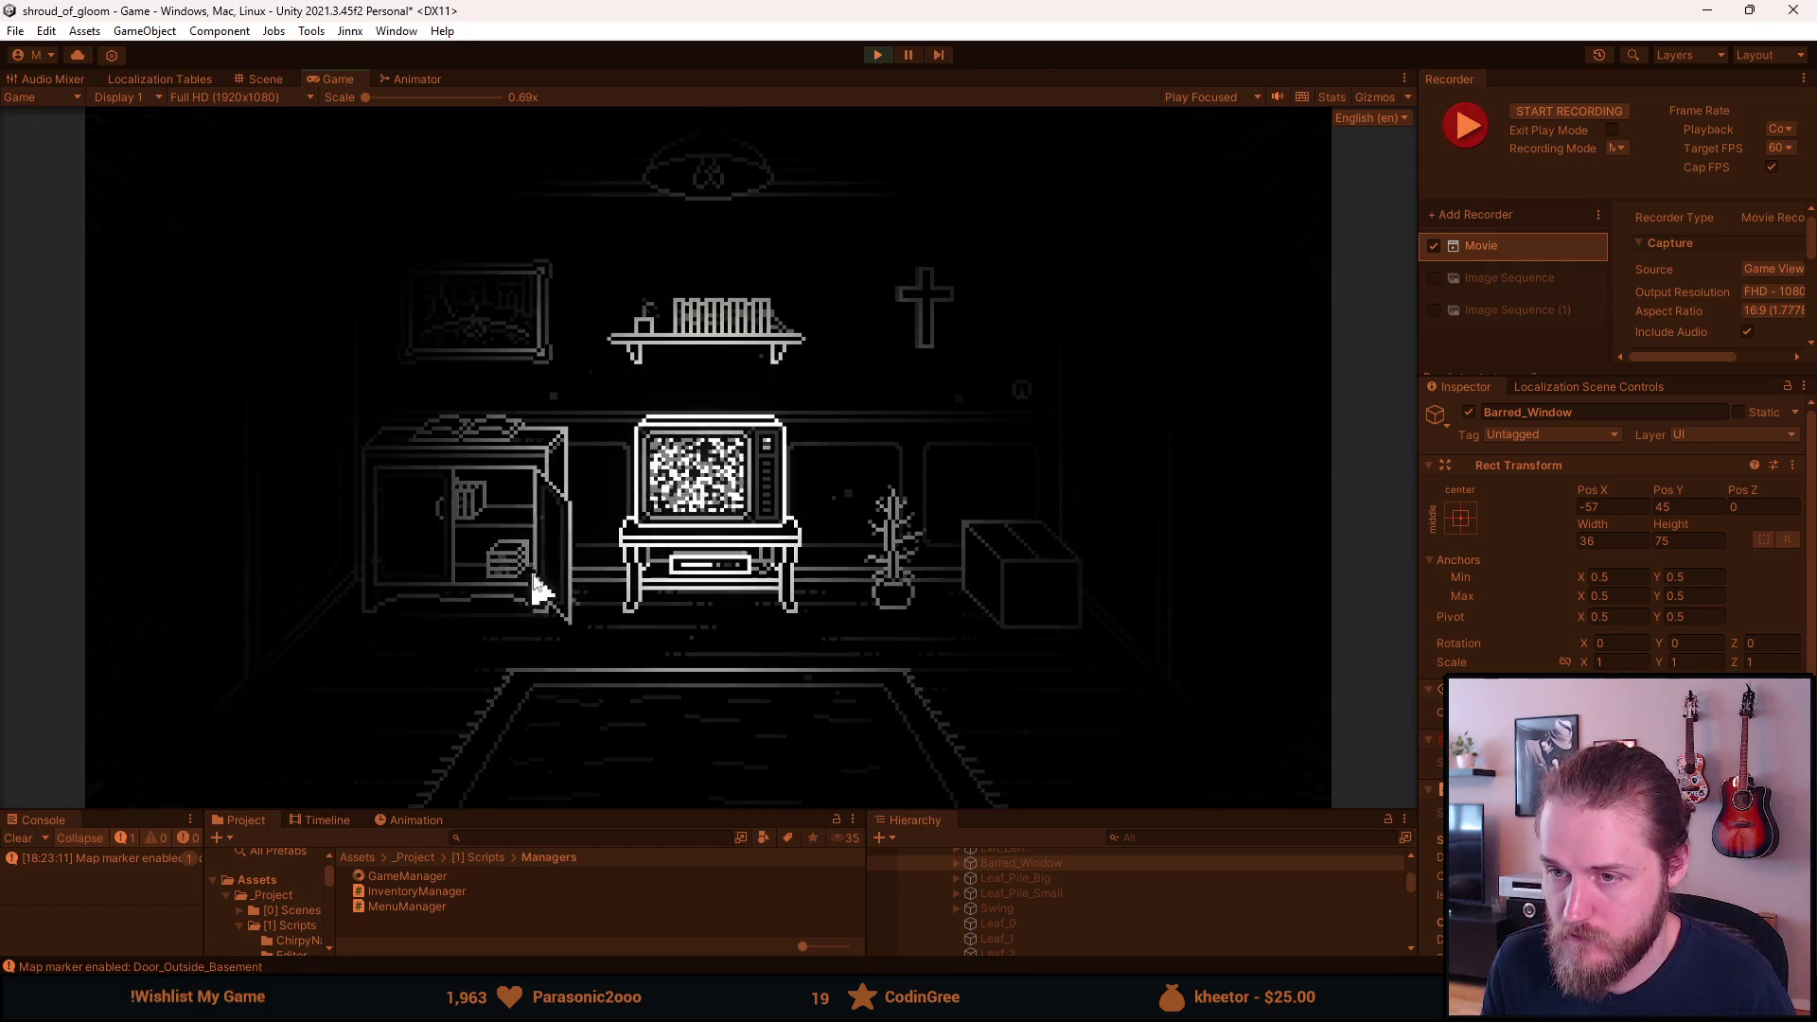
pyautogui.click(422, 558)
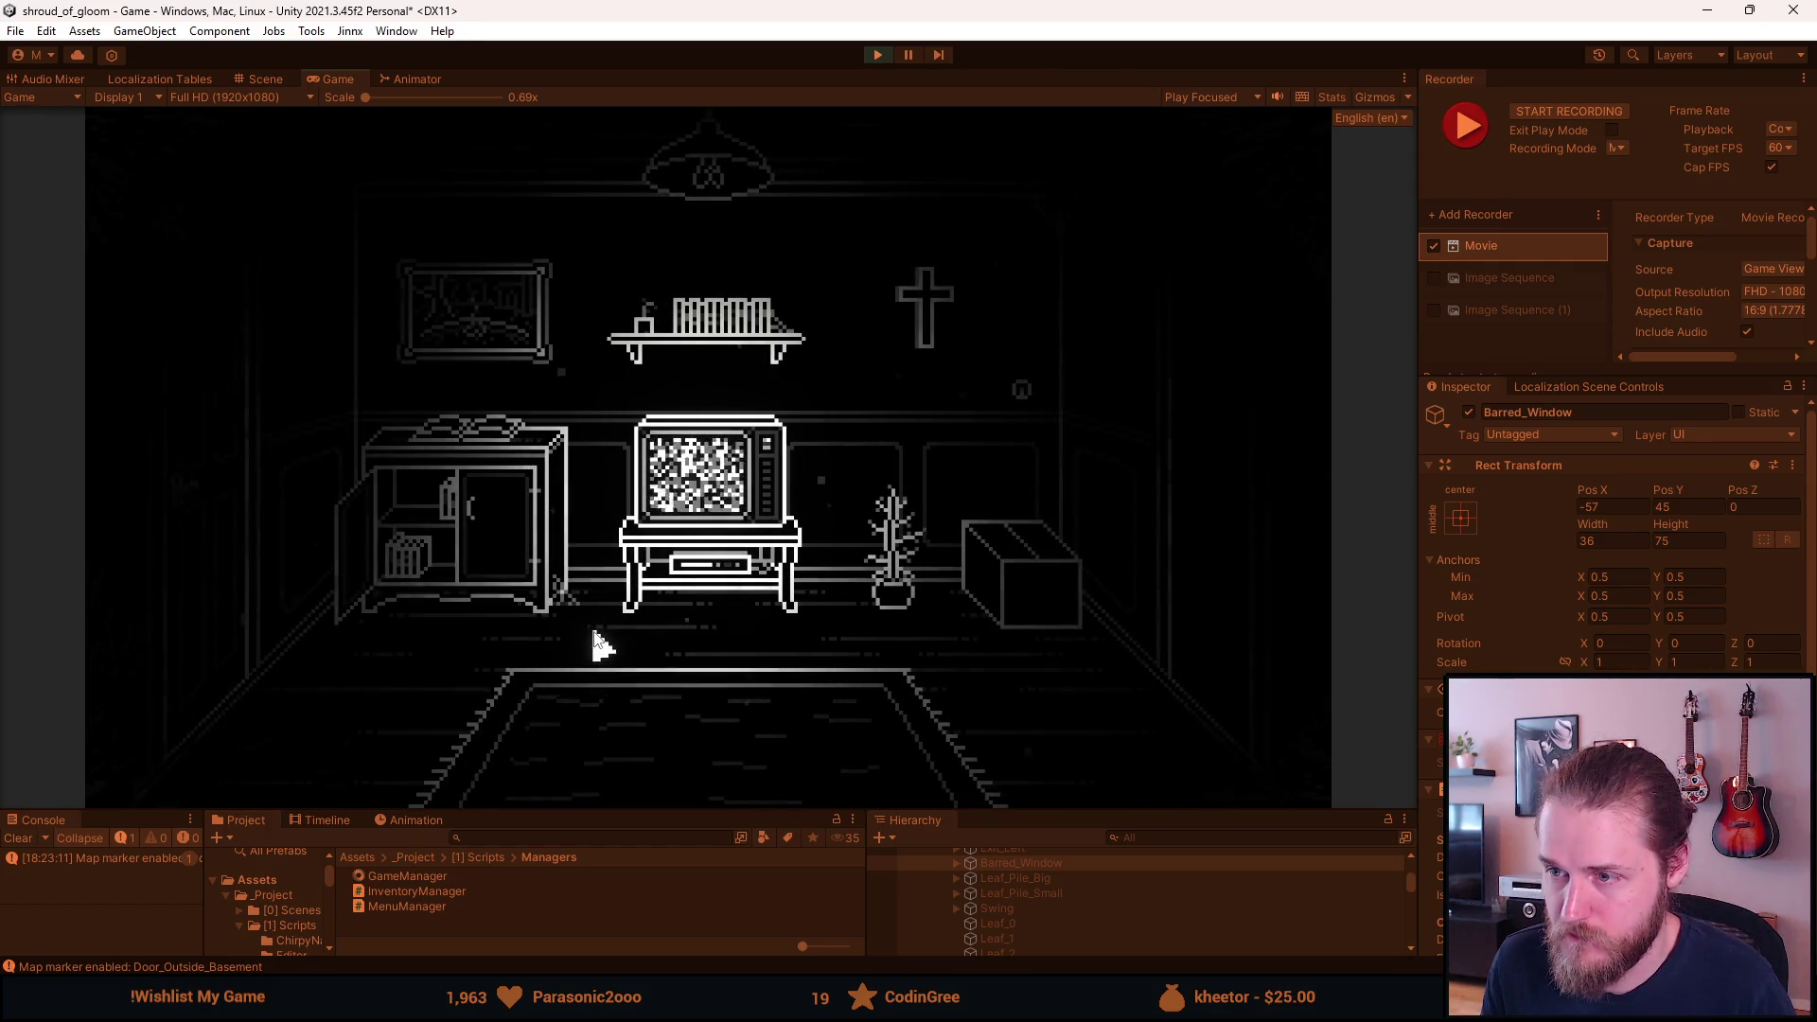
pyautogui.click(1011, 594)
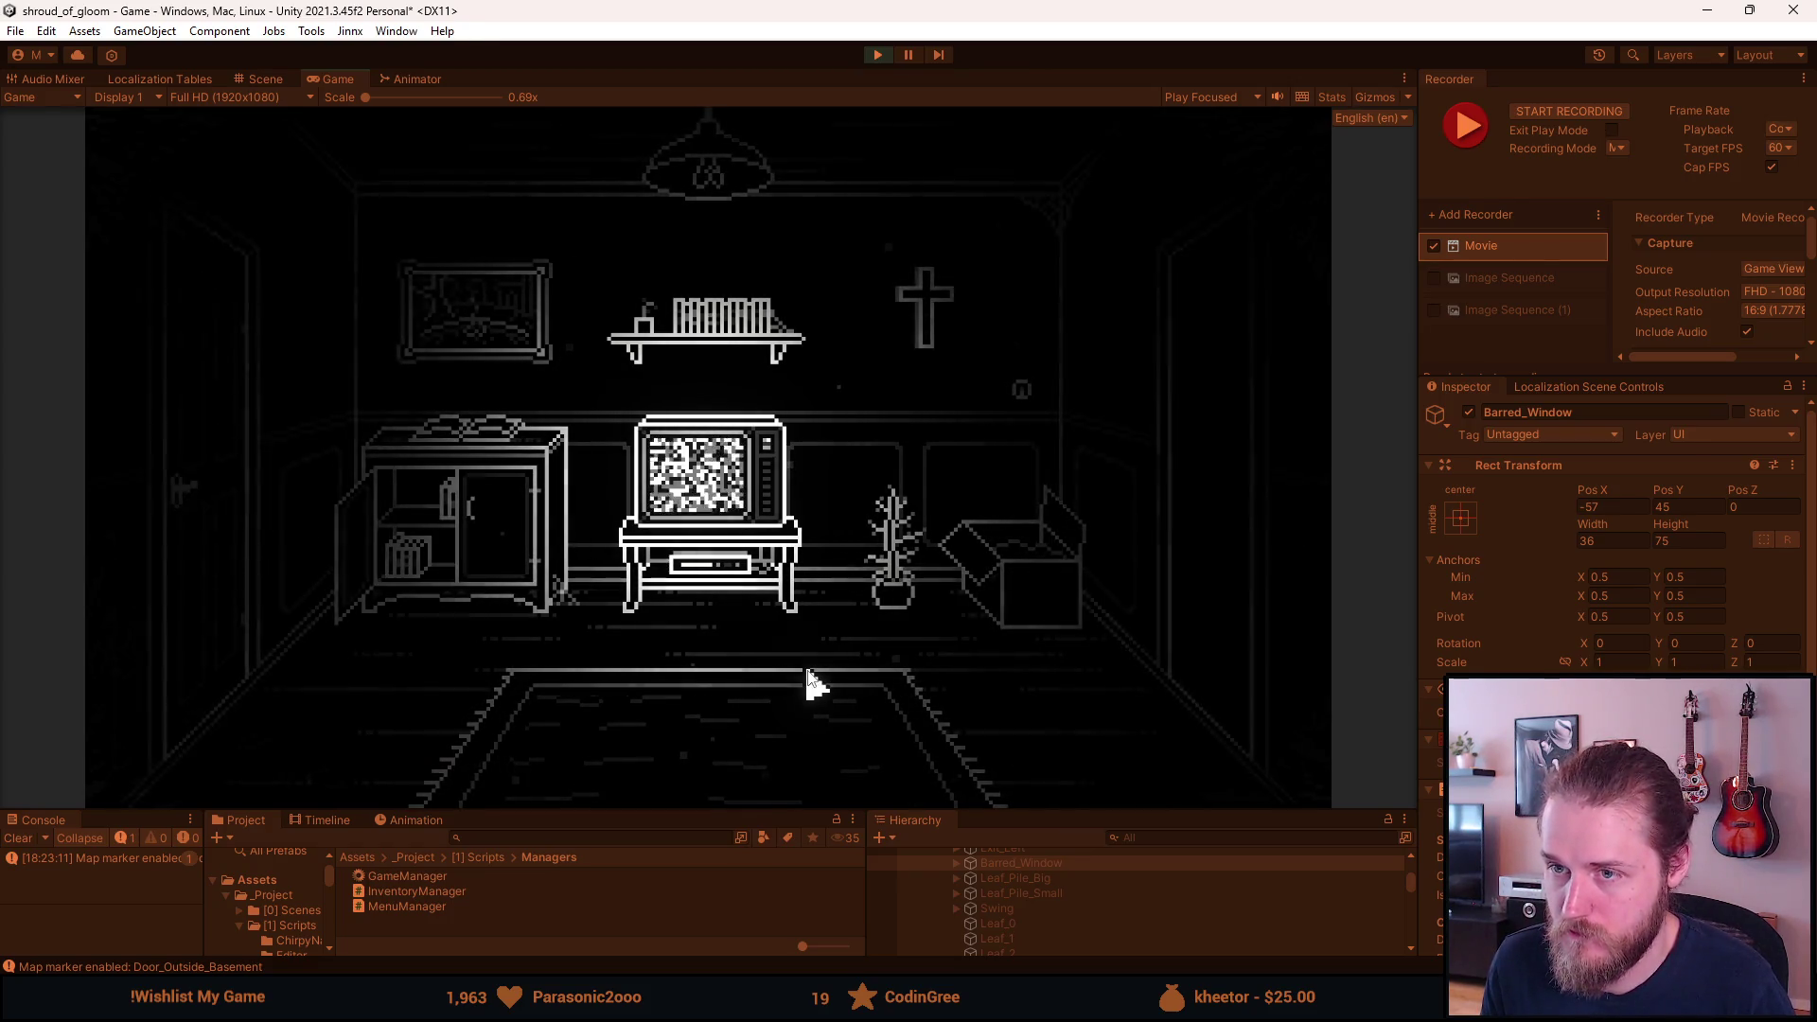
# Record a Recorder clip of the TV room with the static-filled television.
pyautogui.press('F1')
pyautogui.press('F1')
pyautogui.press('F1')
pyautogui.press('F1')
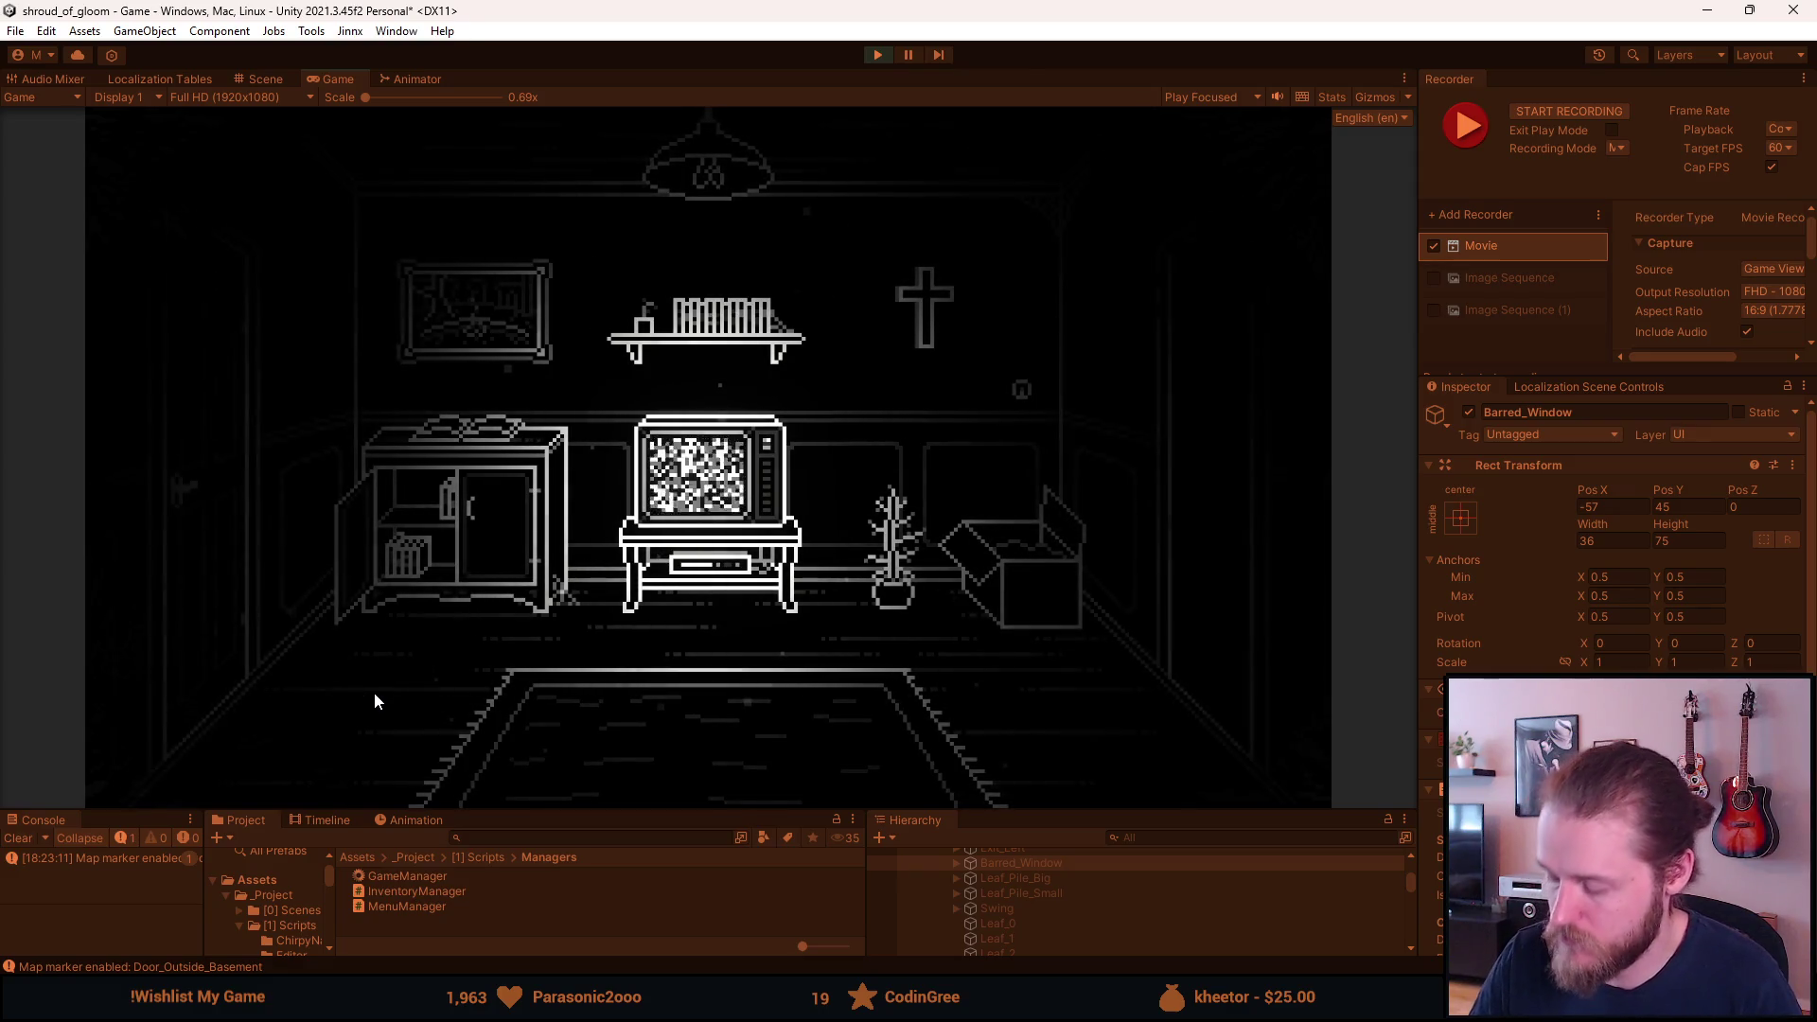
pyautogui.press('F10')
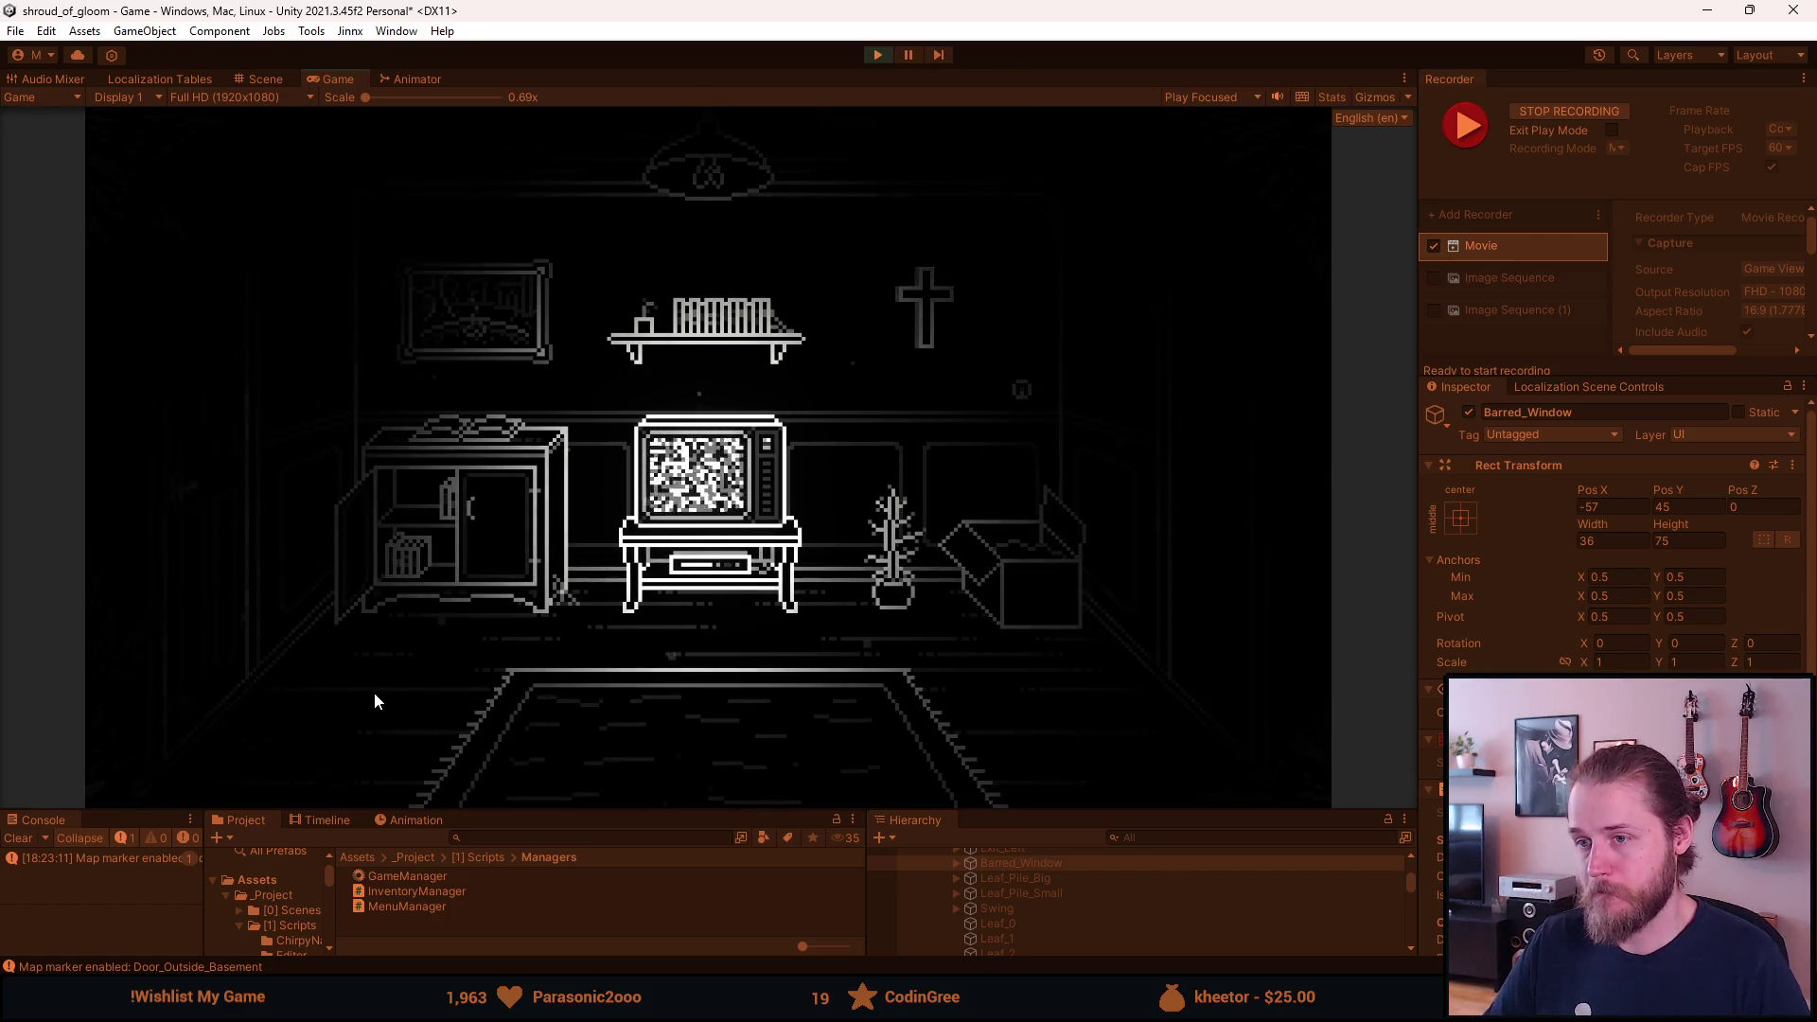
pyautogui.press('F10')
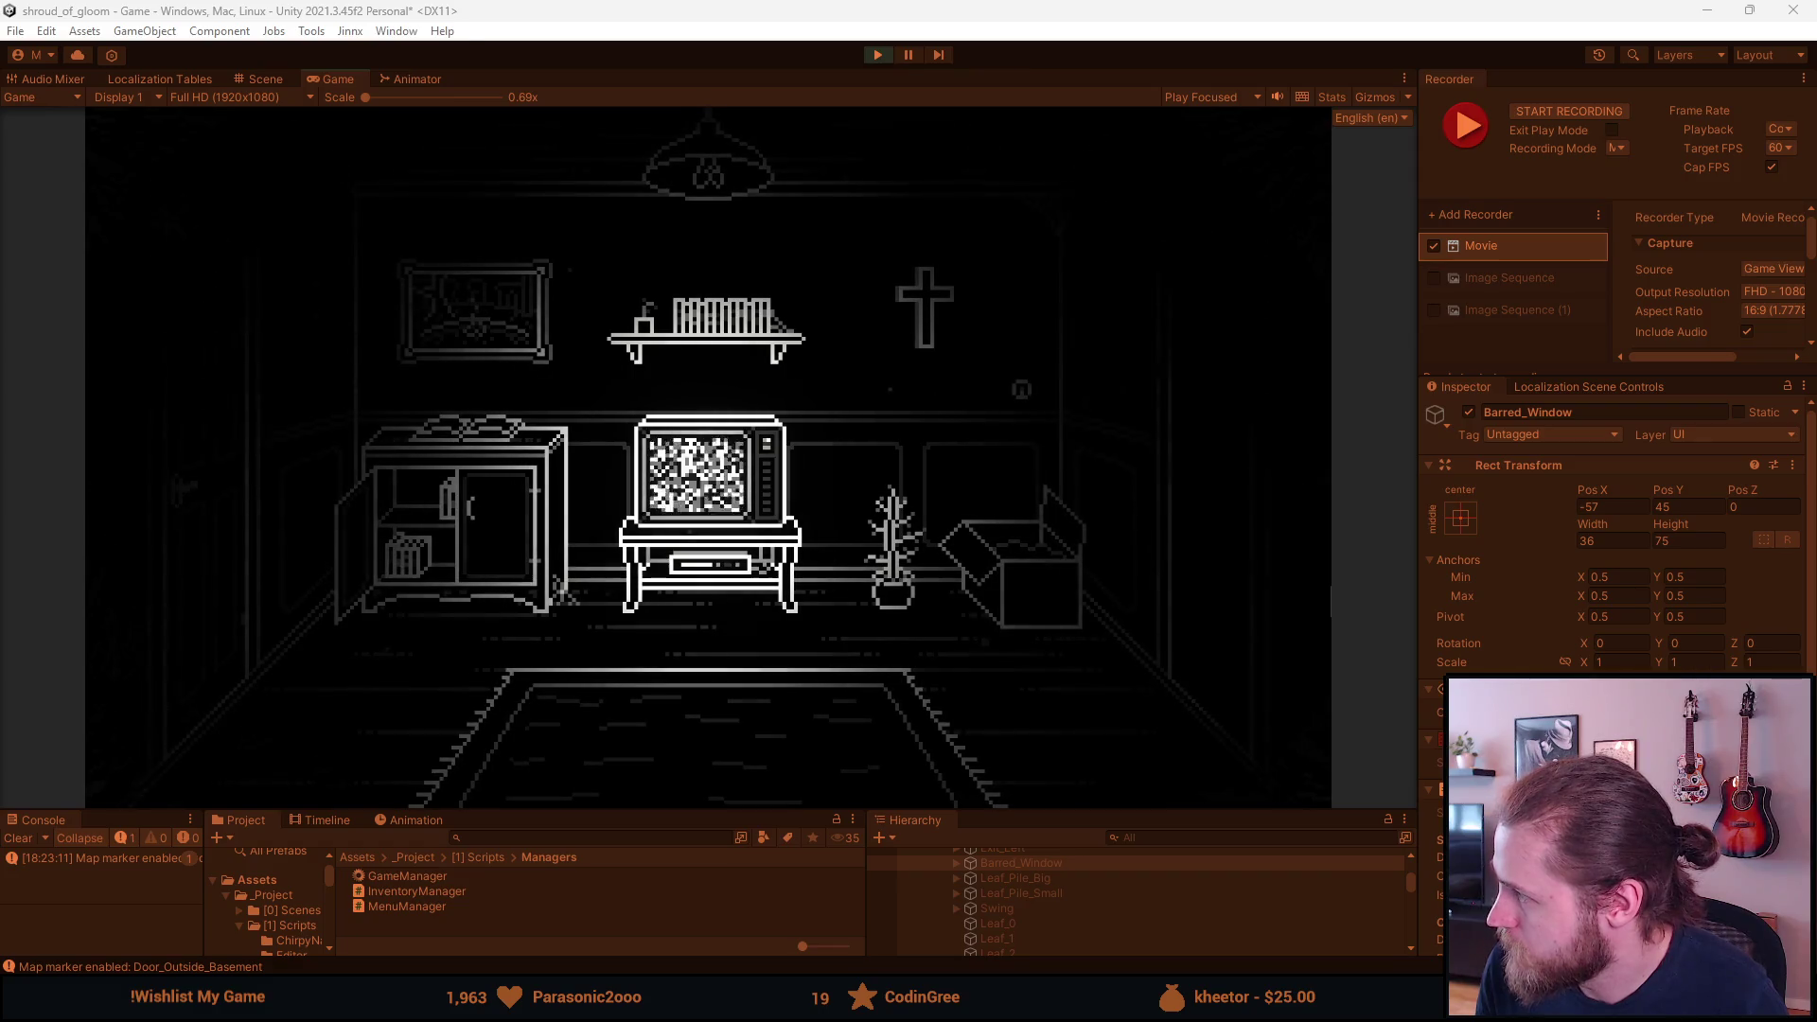
pyautogui.press('F1')
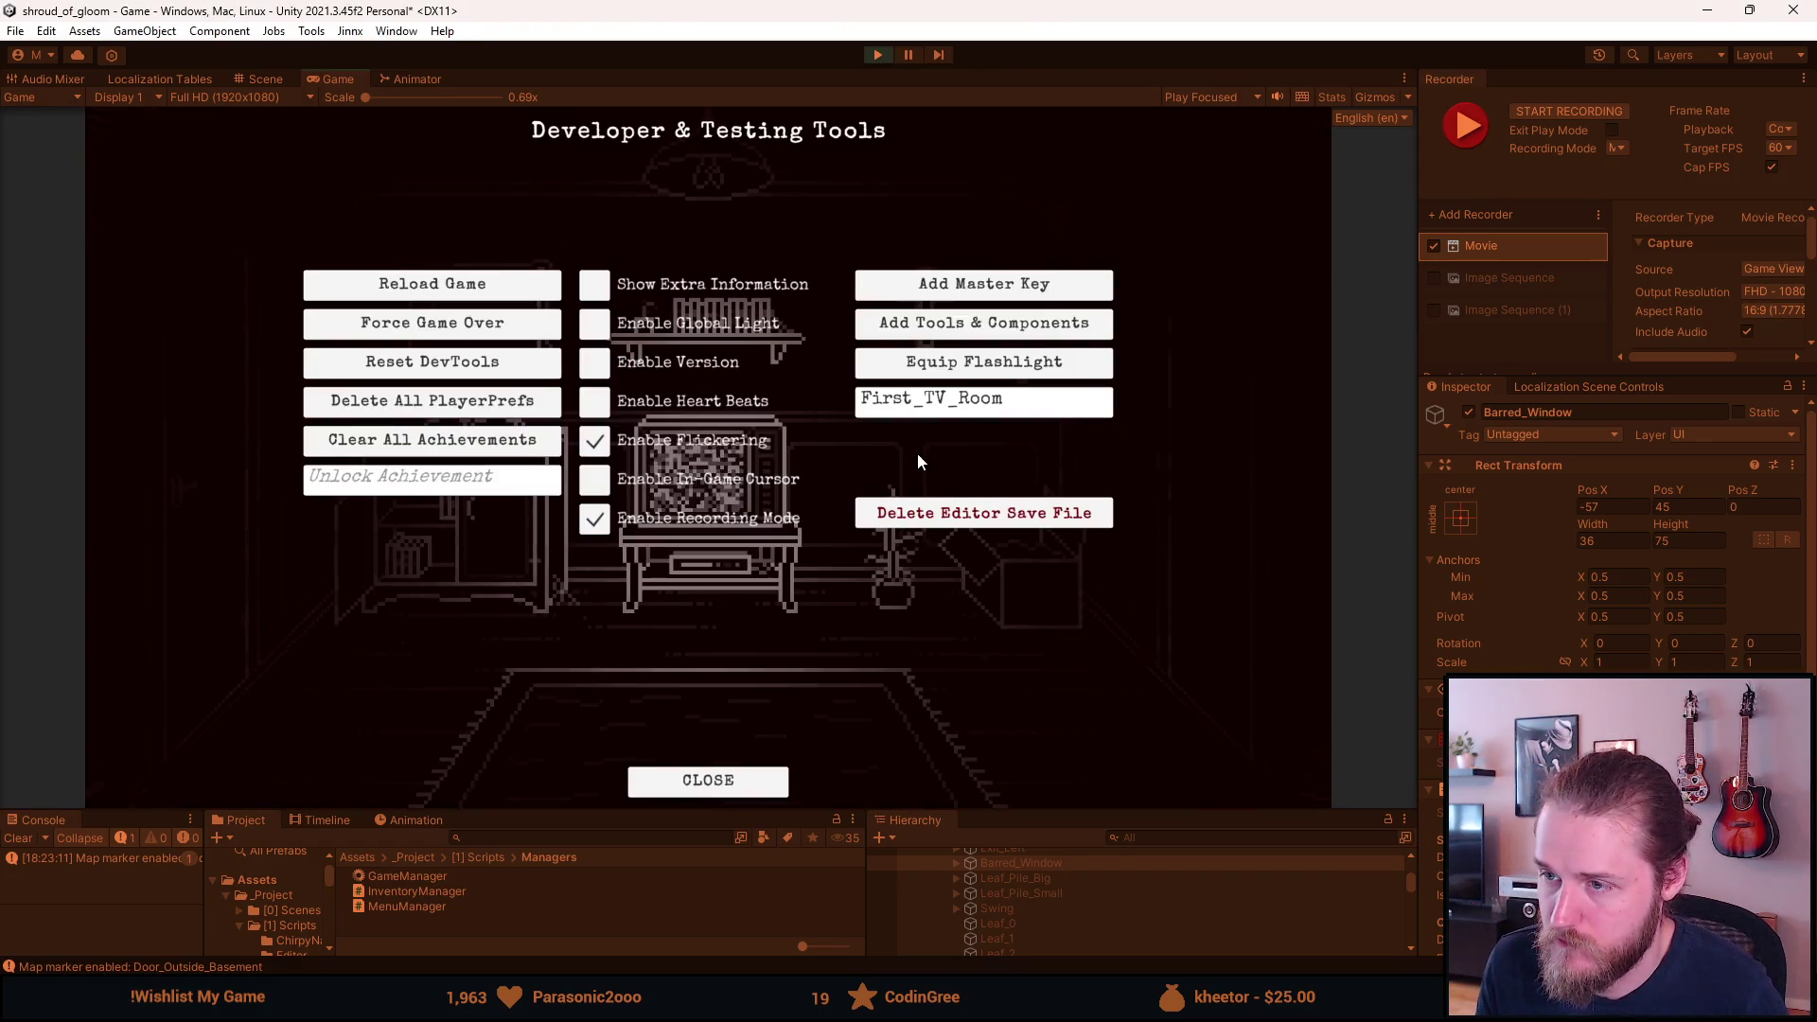
pyautogui.press('F1')
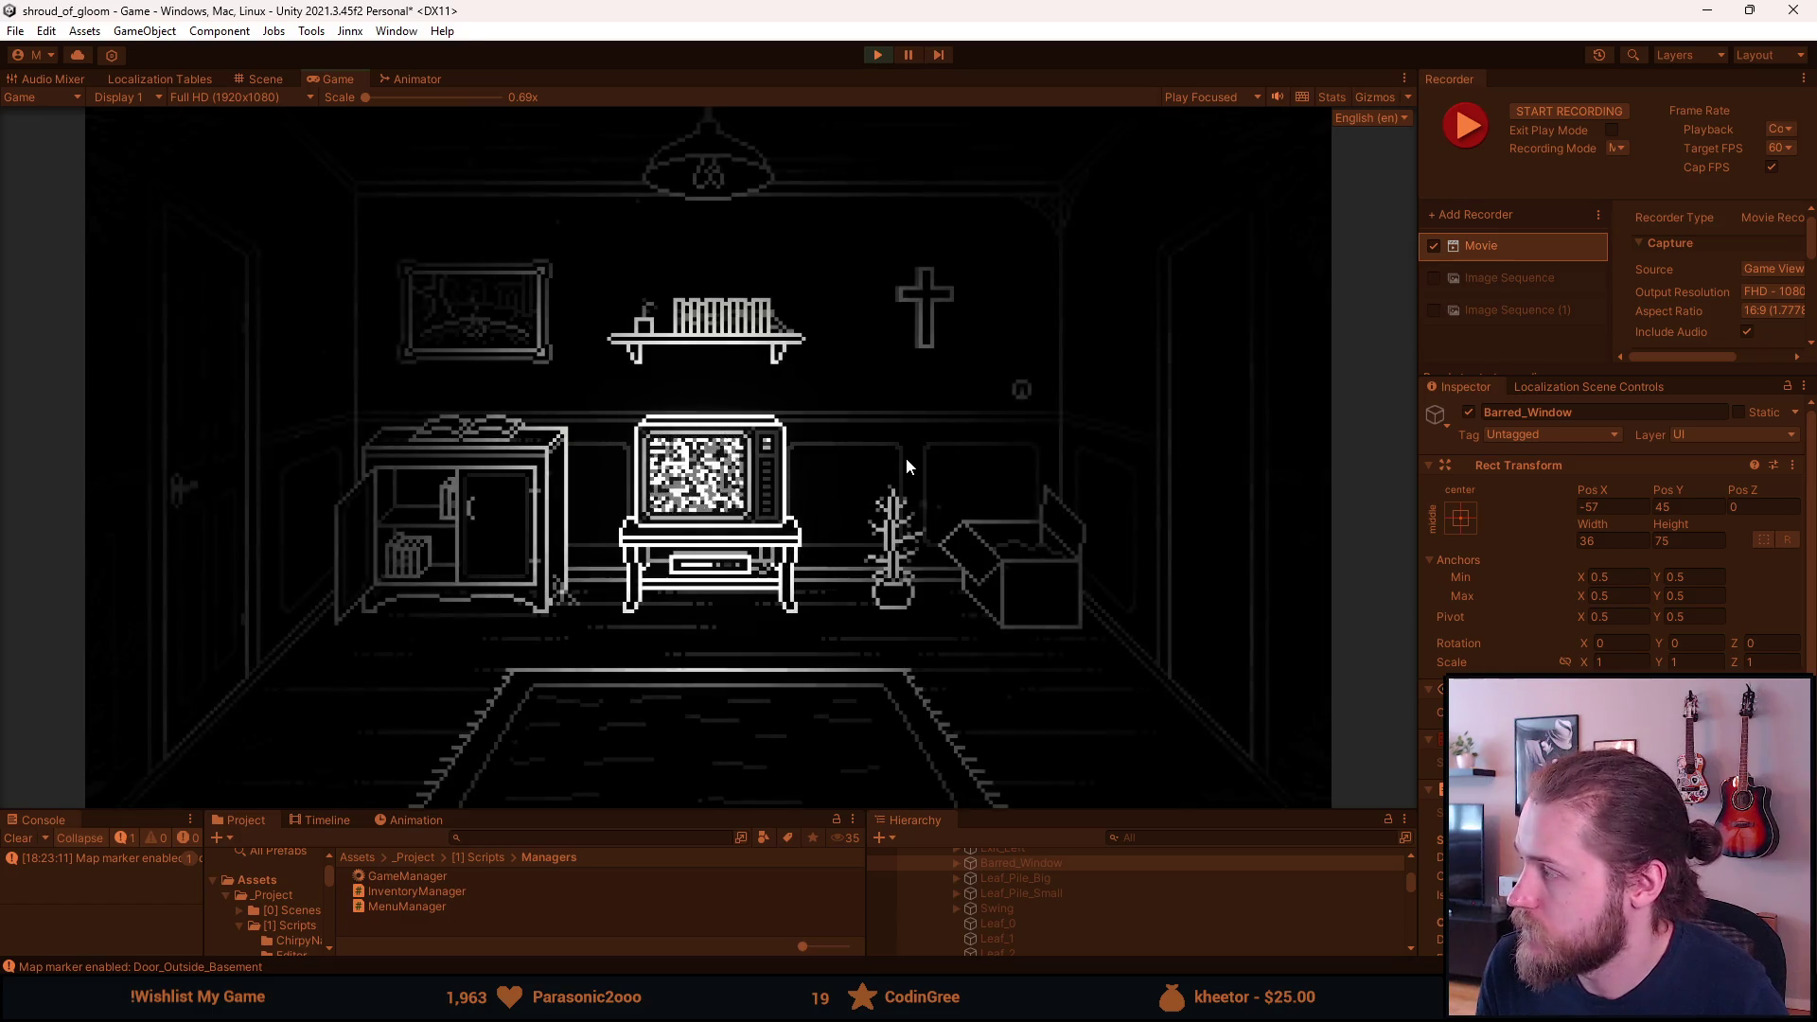
pyautogui.press('F1')
pyautogui.click(1031, 422)
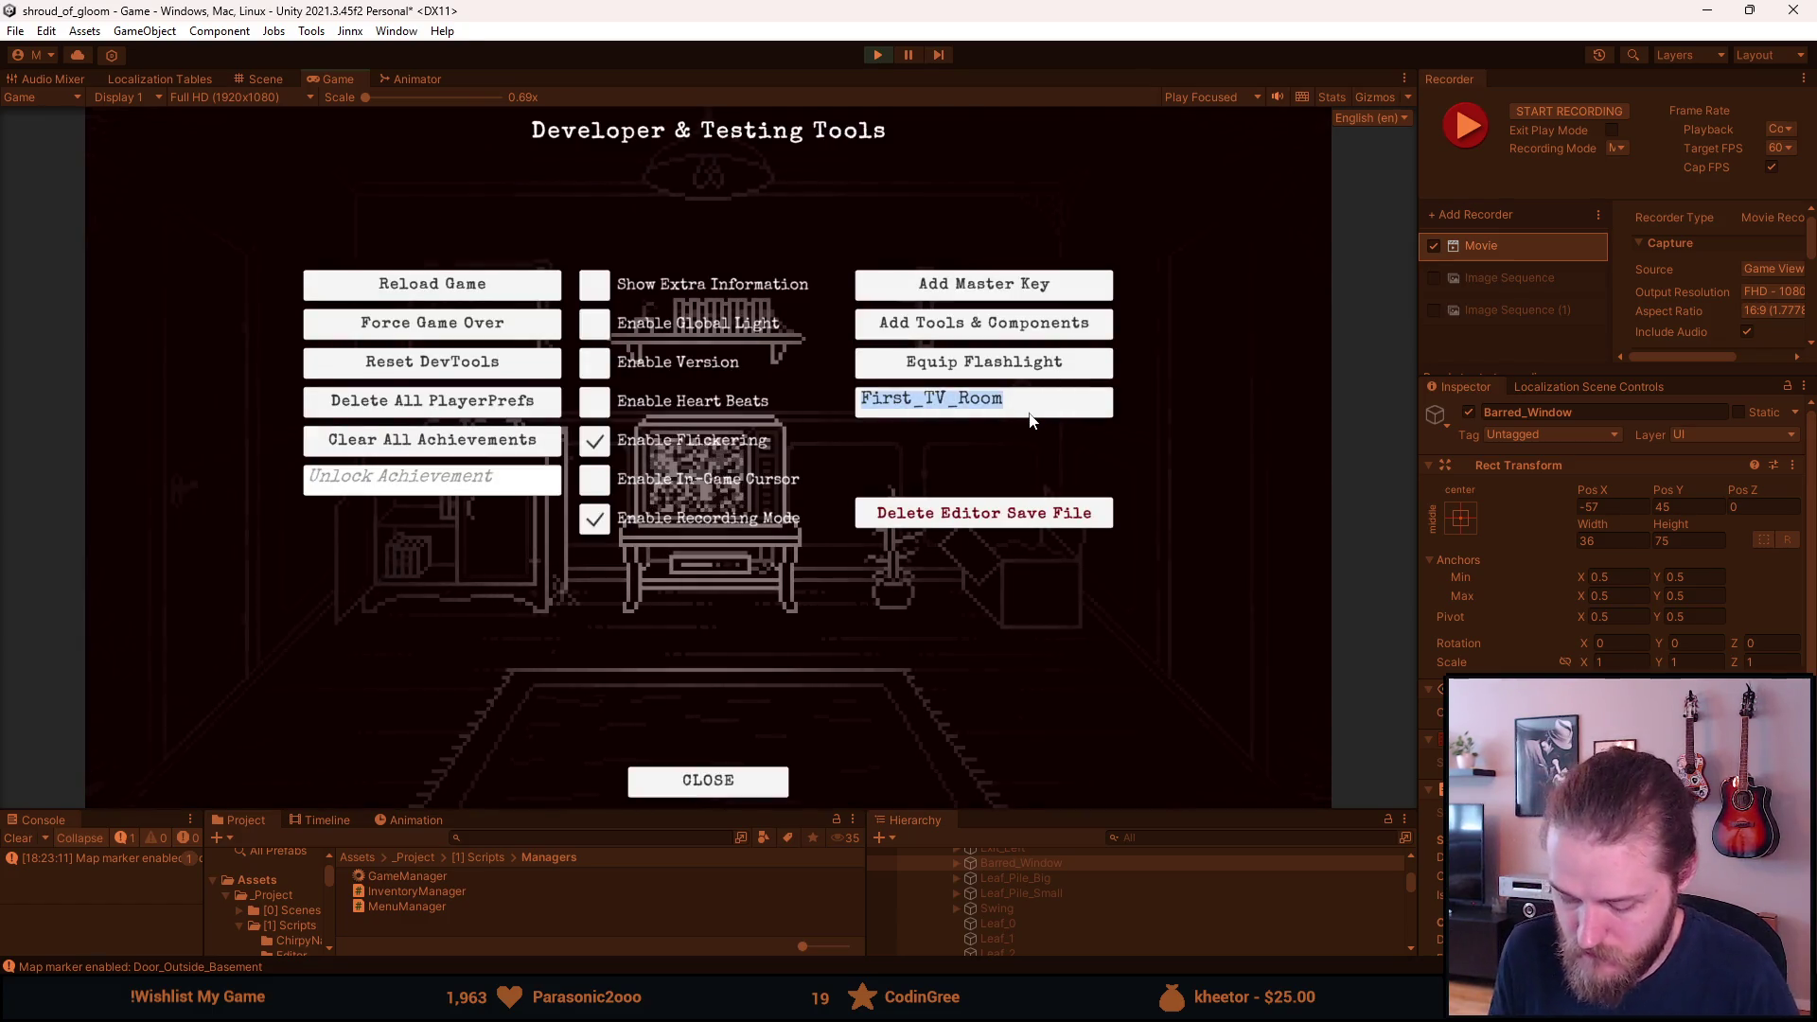
# Load First_Garage and record a Recorder clip of the garage.
pyautogui.write('First_Garage')
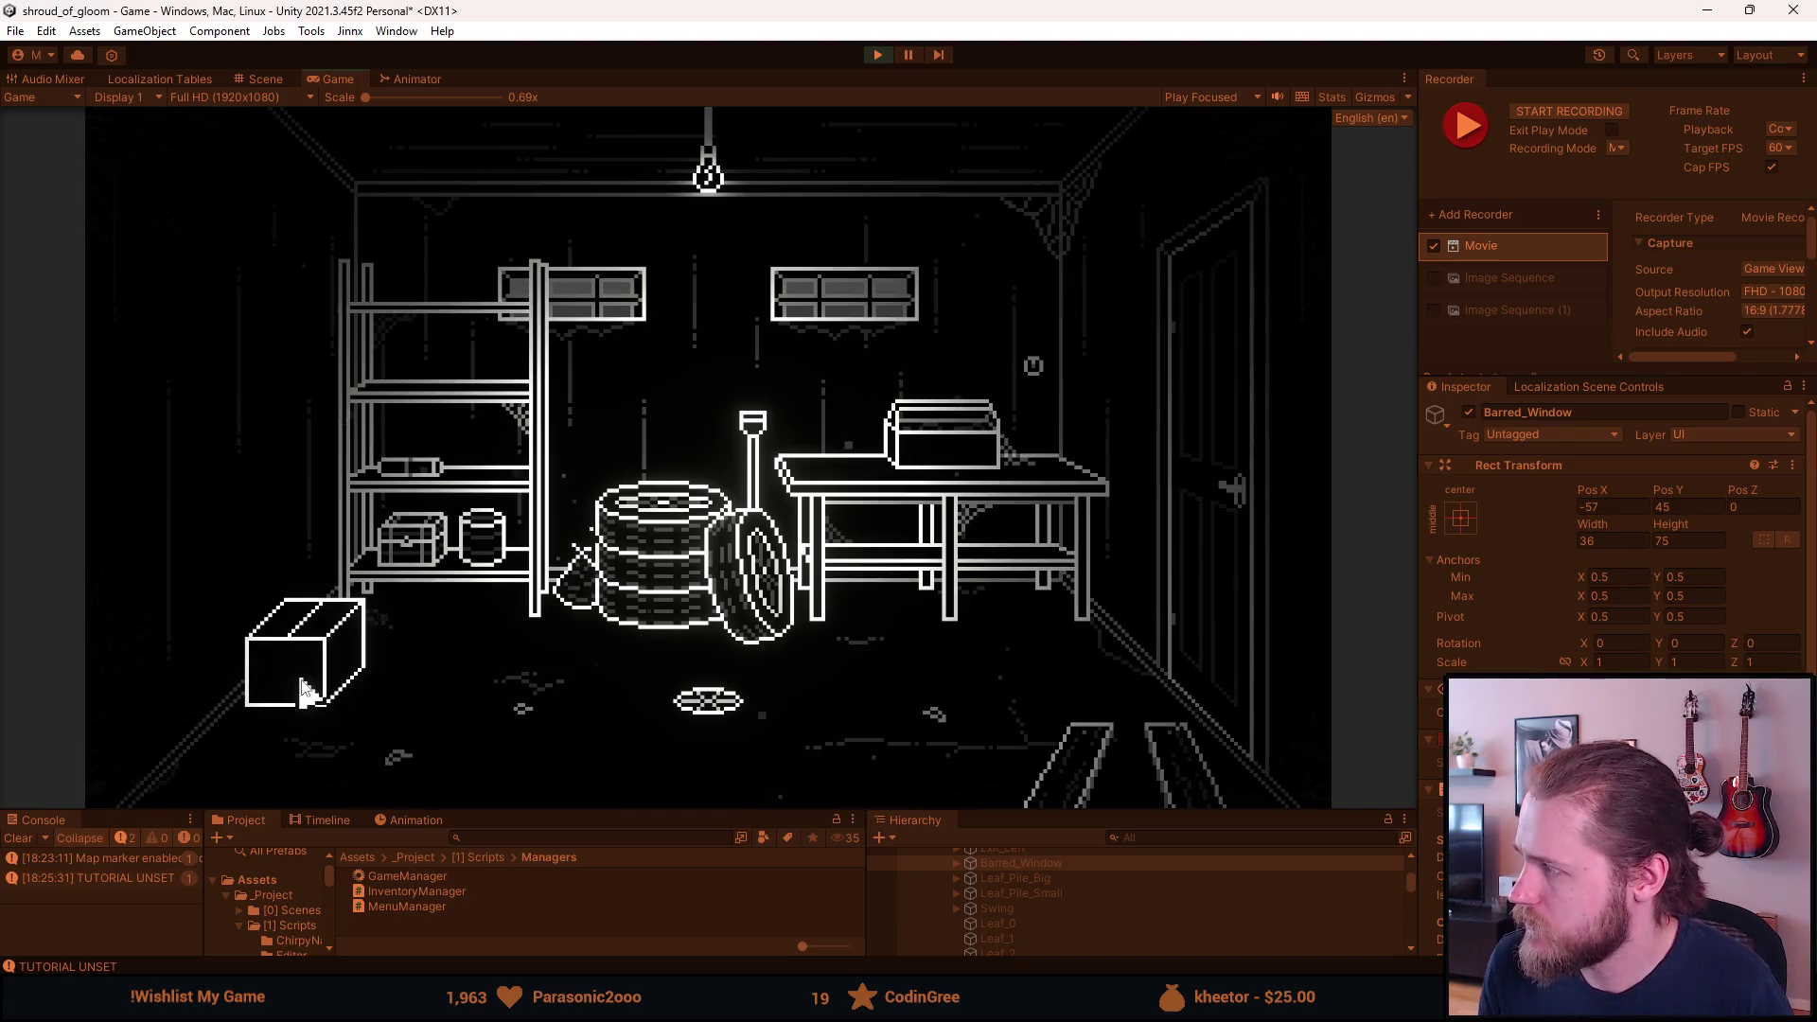
pyautogui.press('F1')
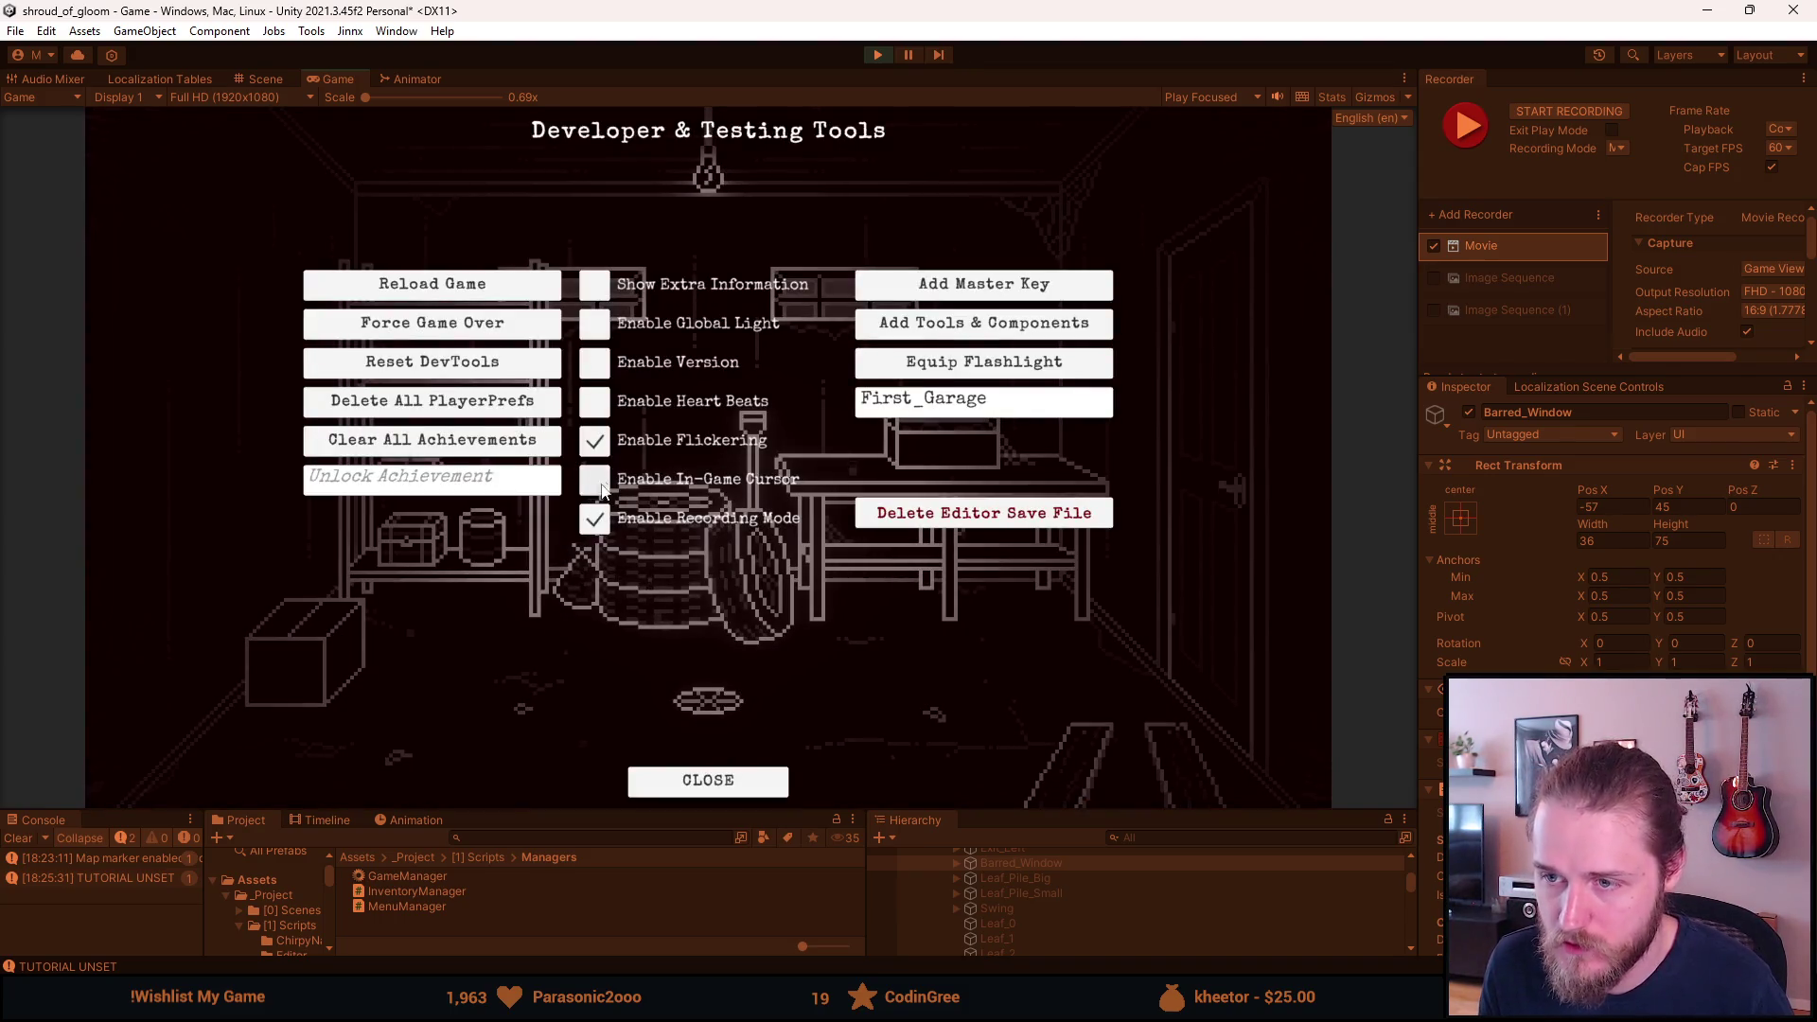
pyautogui.press('F1')
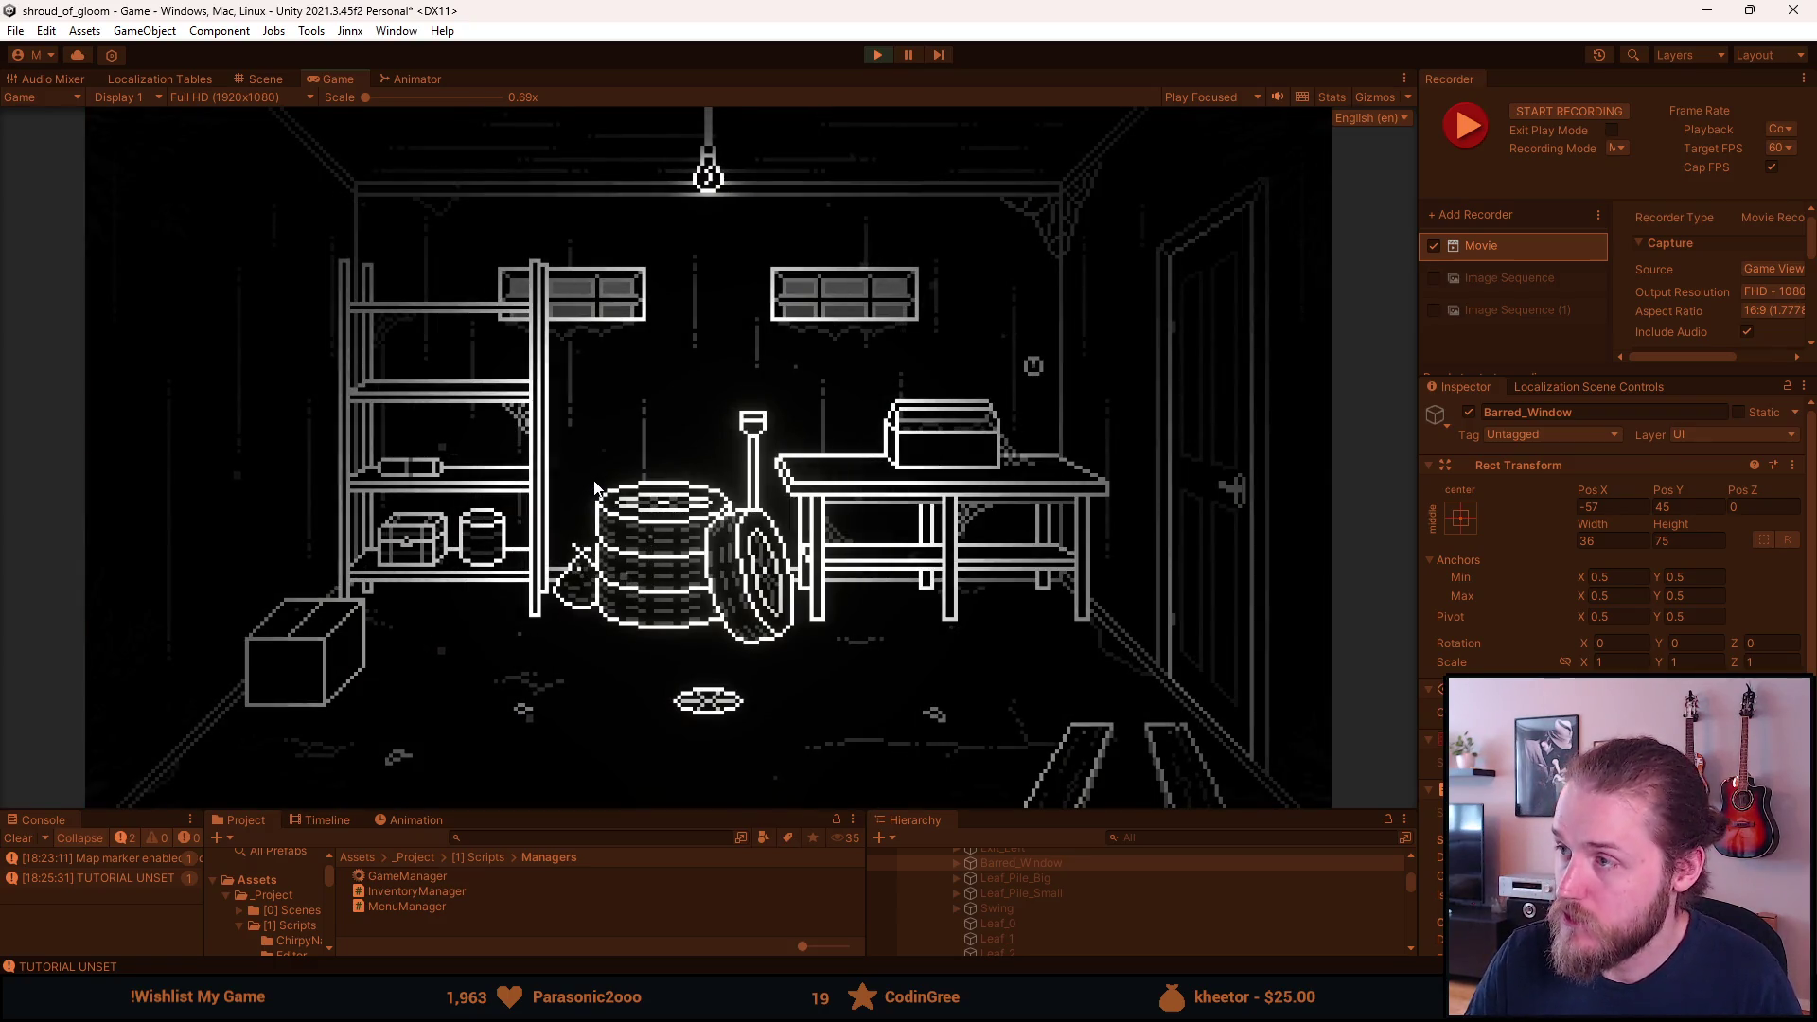
pyautogui.press('F10')
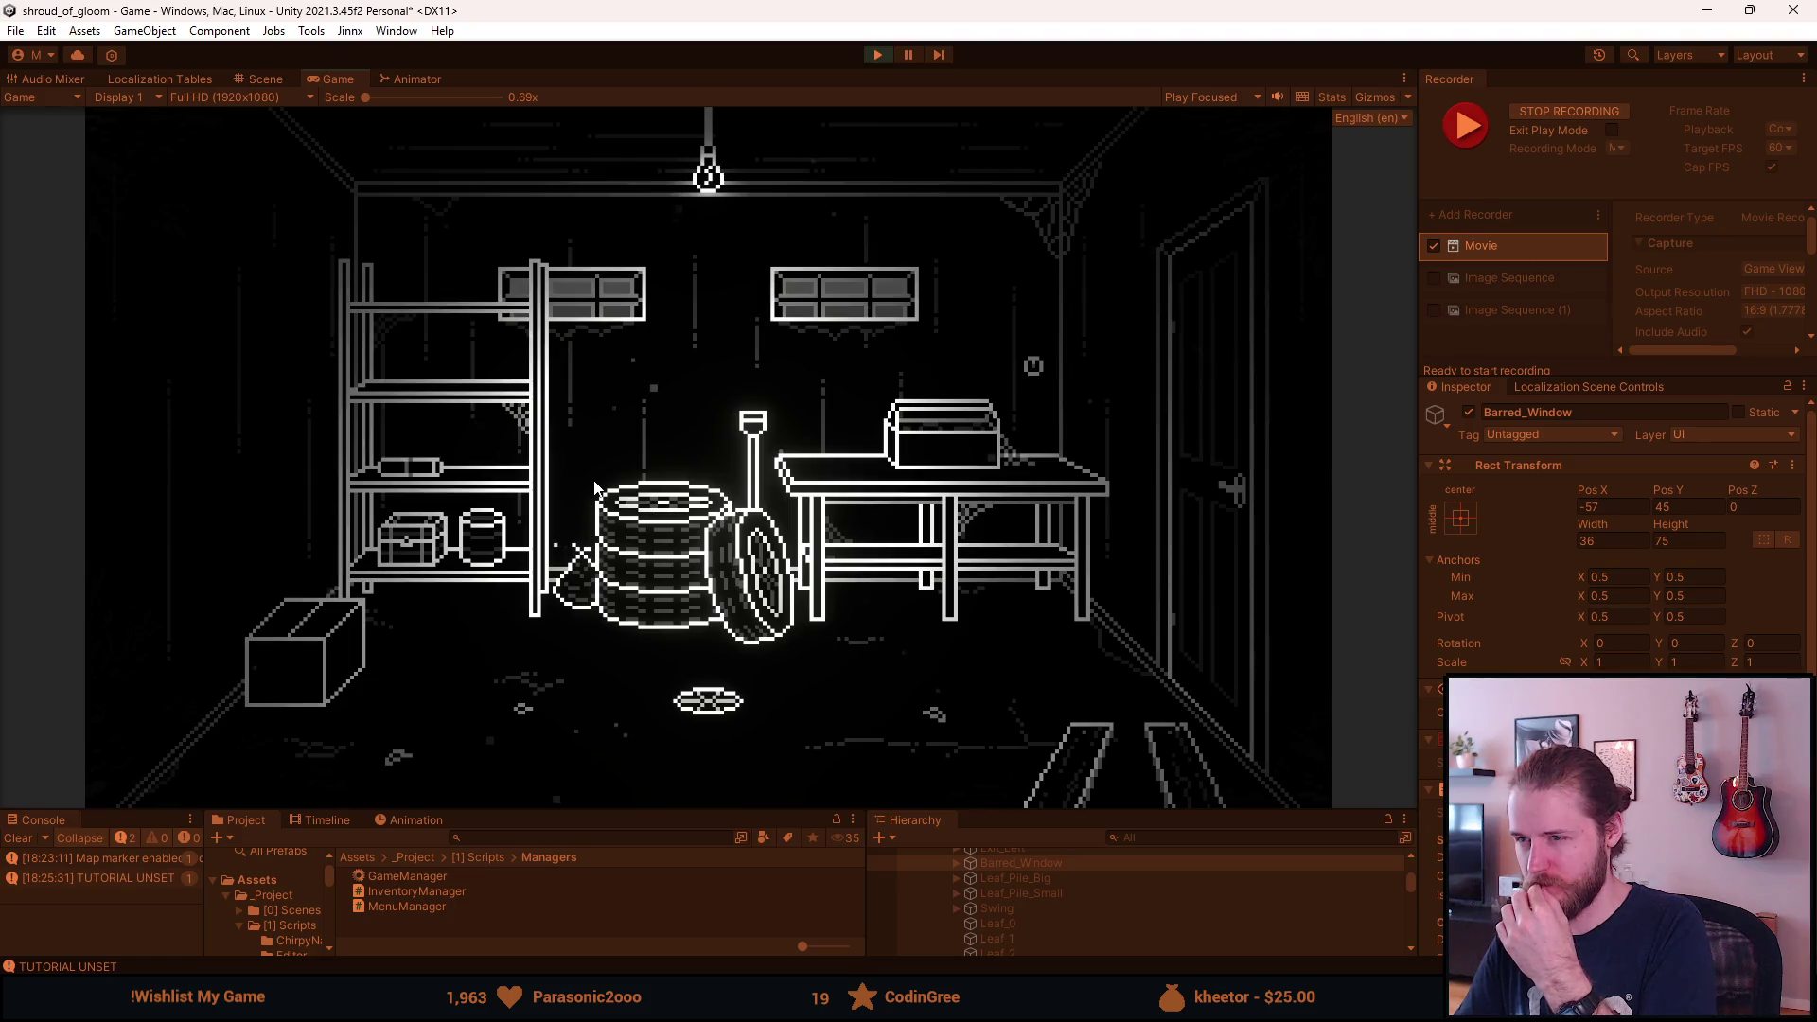
pyautogui.press('F10')
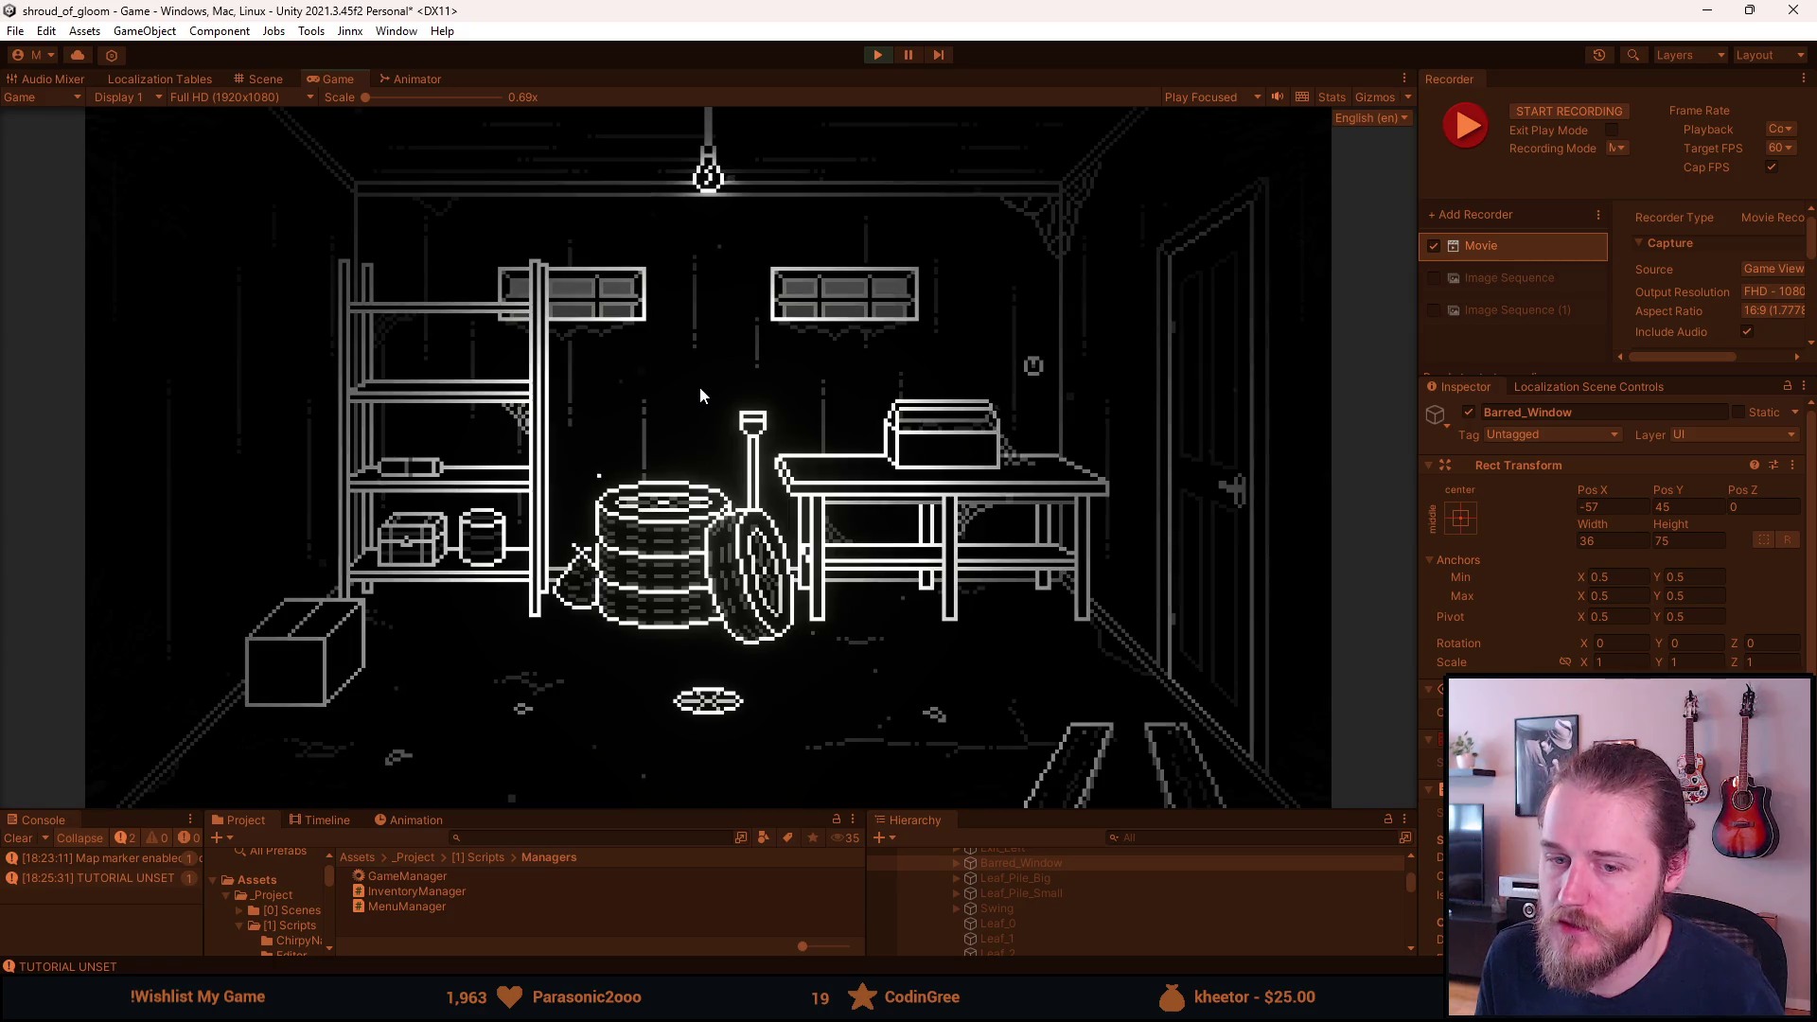
# Begin entering Basement_Hall_North as the next location name.
pyautogui.press('F1')
pyautogui.click(931, 407)
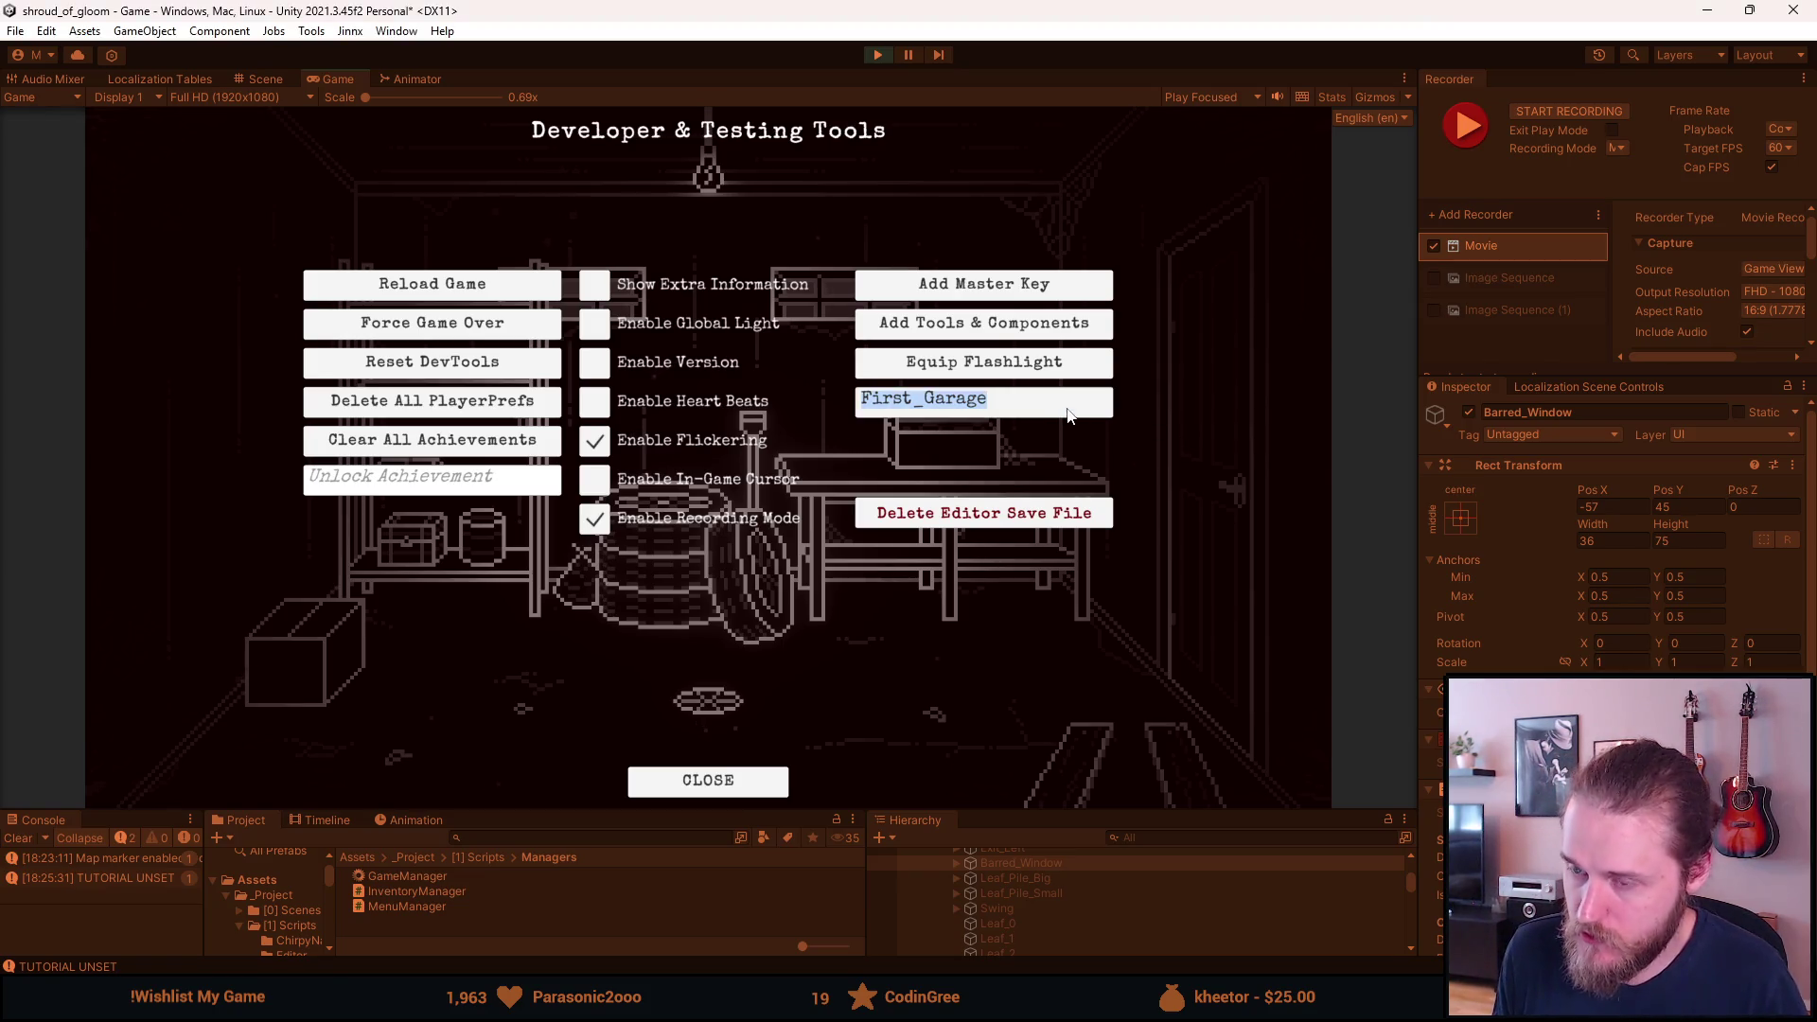
pyautogui.write('Basement_')
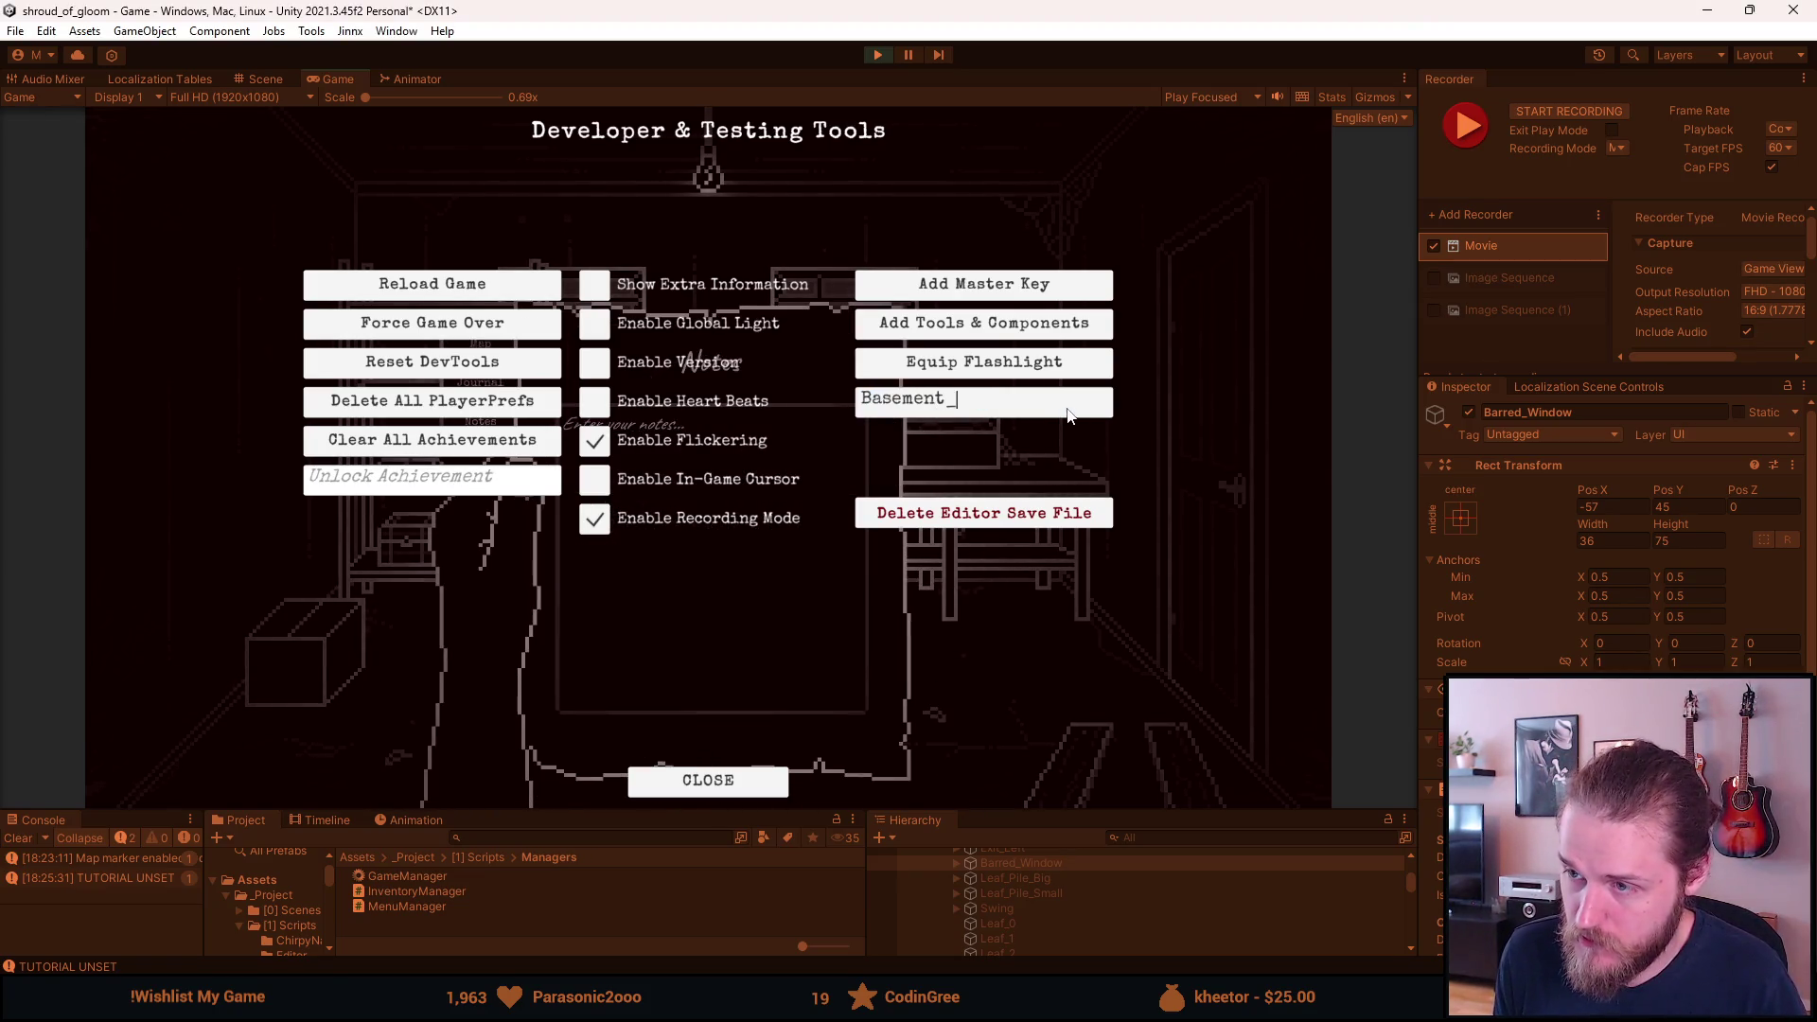
pyautogui.write('Hall_North')
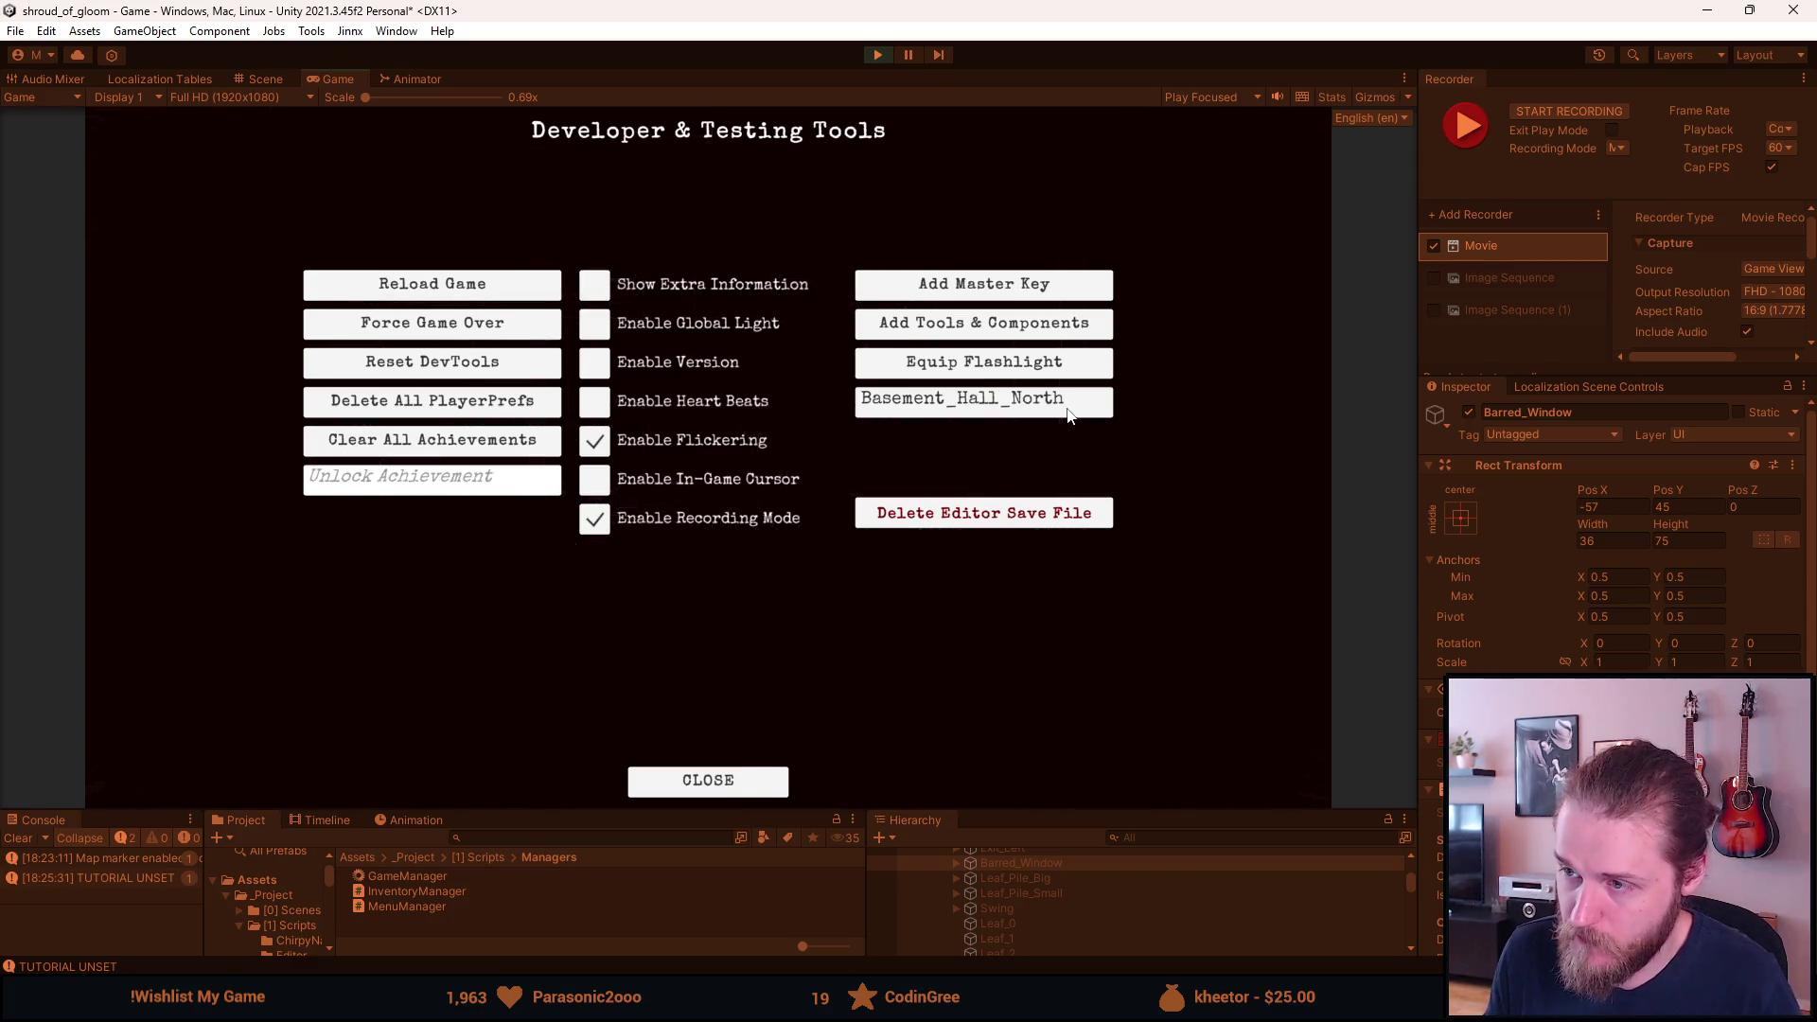
# Load Basement_Hall_North and light the right and left wall candles.
pyautogui.press('Return')
pyautogui.click(912, 378)
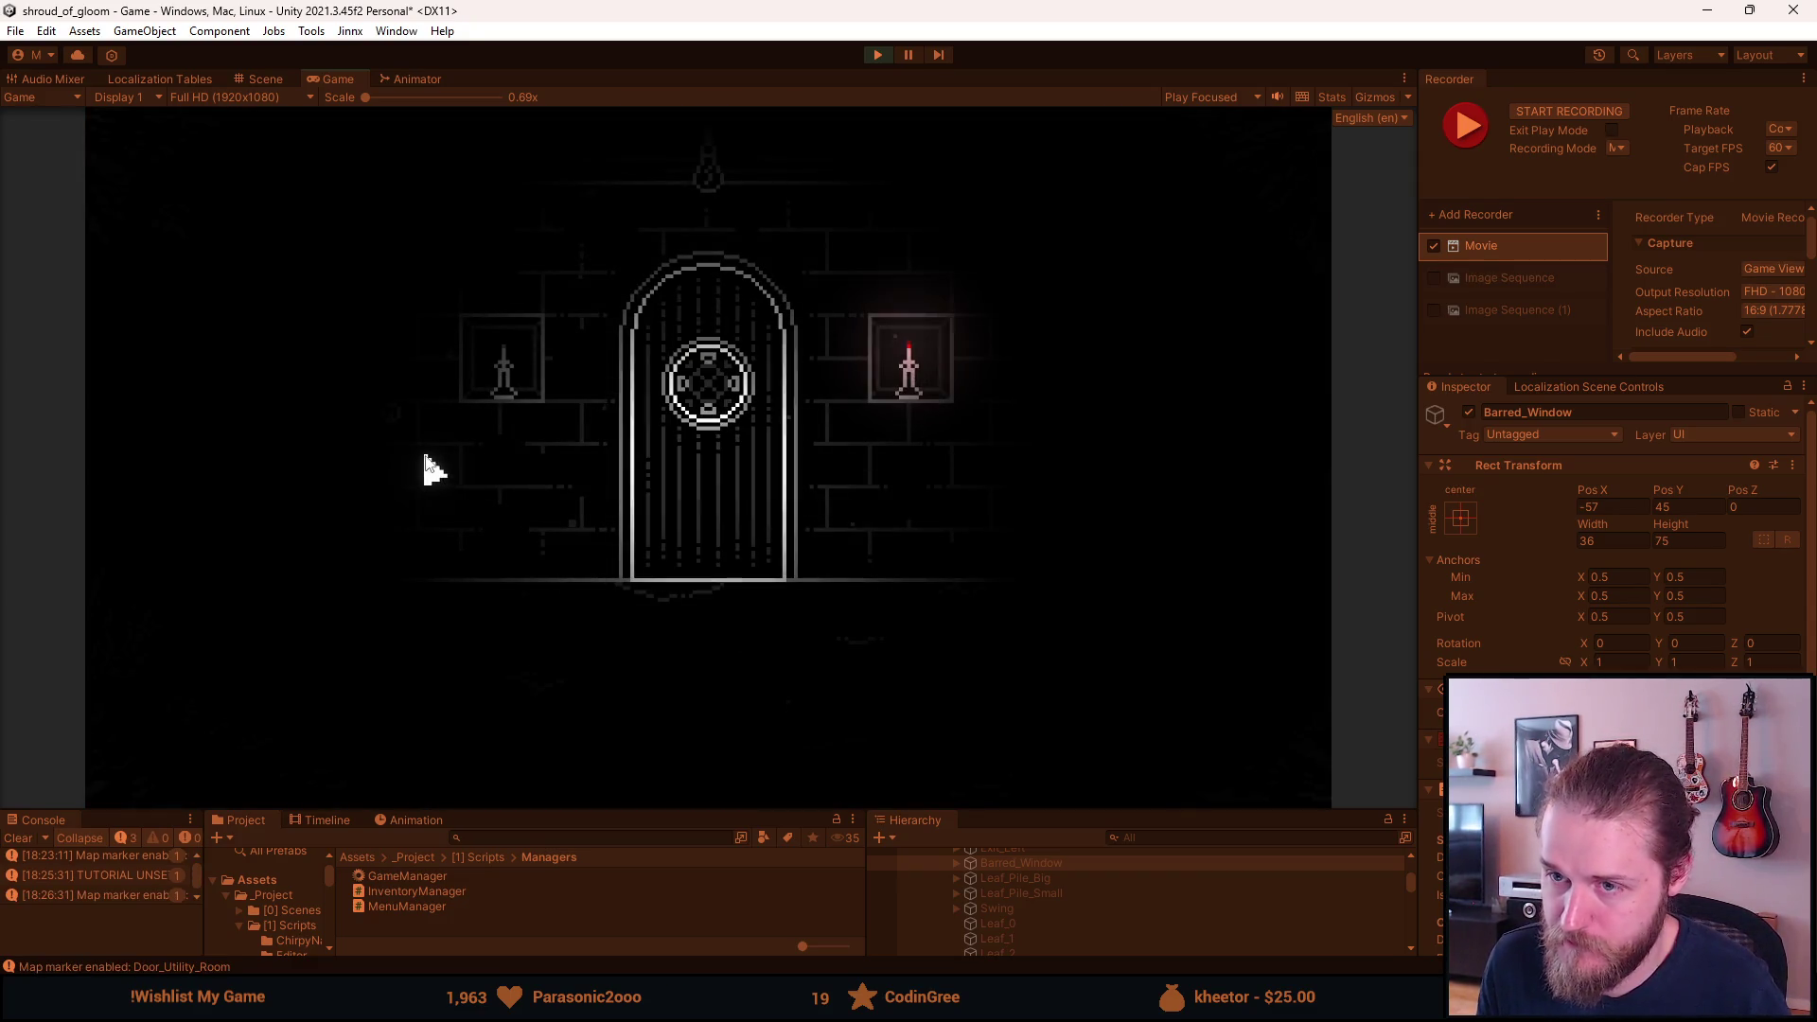
pyautogui.click(521, 383)
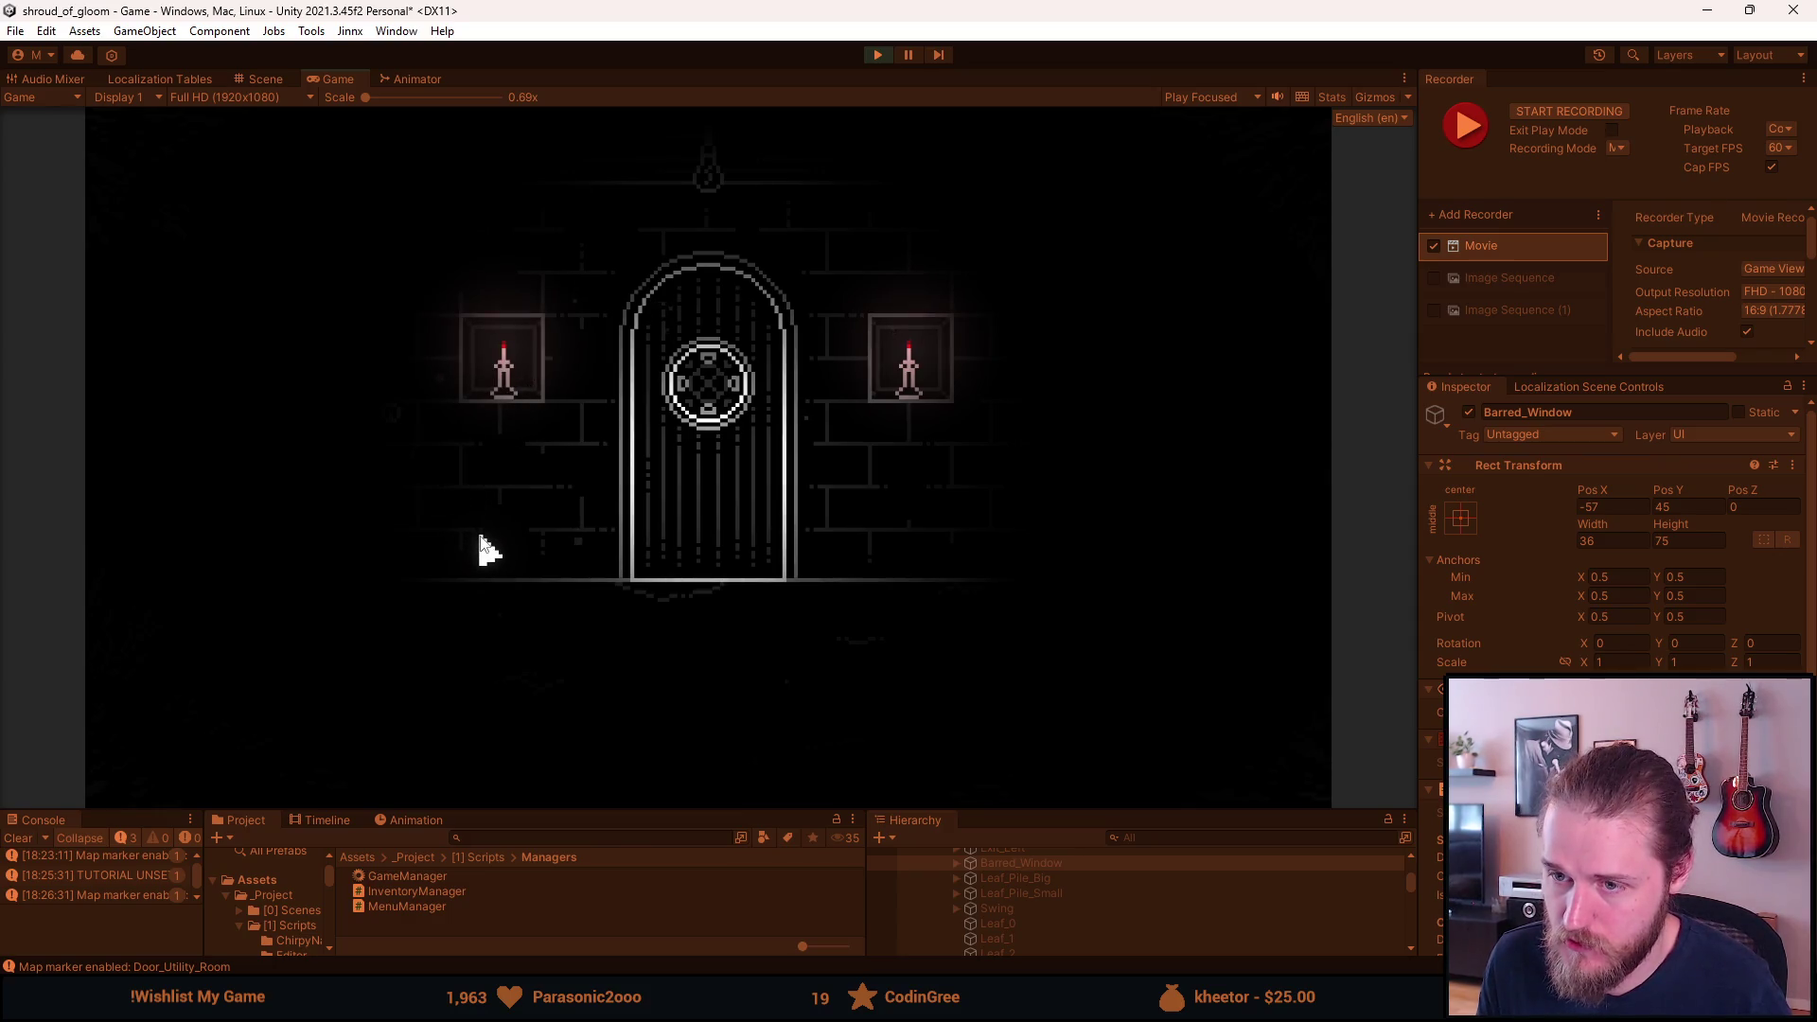
# Record a Recorder clip of the candlelit arched barred door.
pyautogui.press('F1')
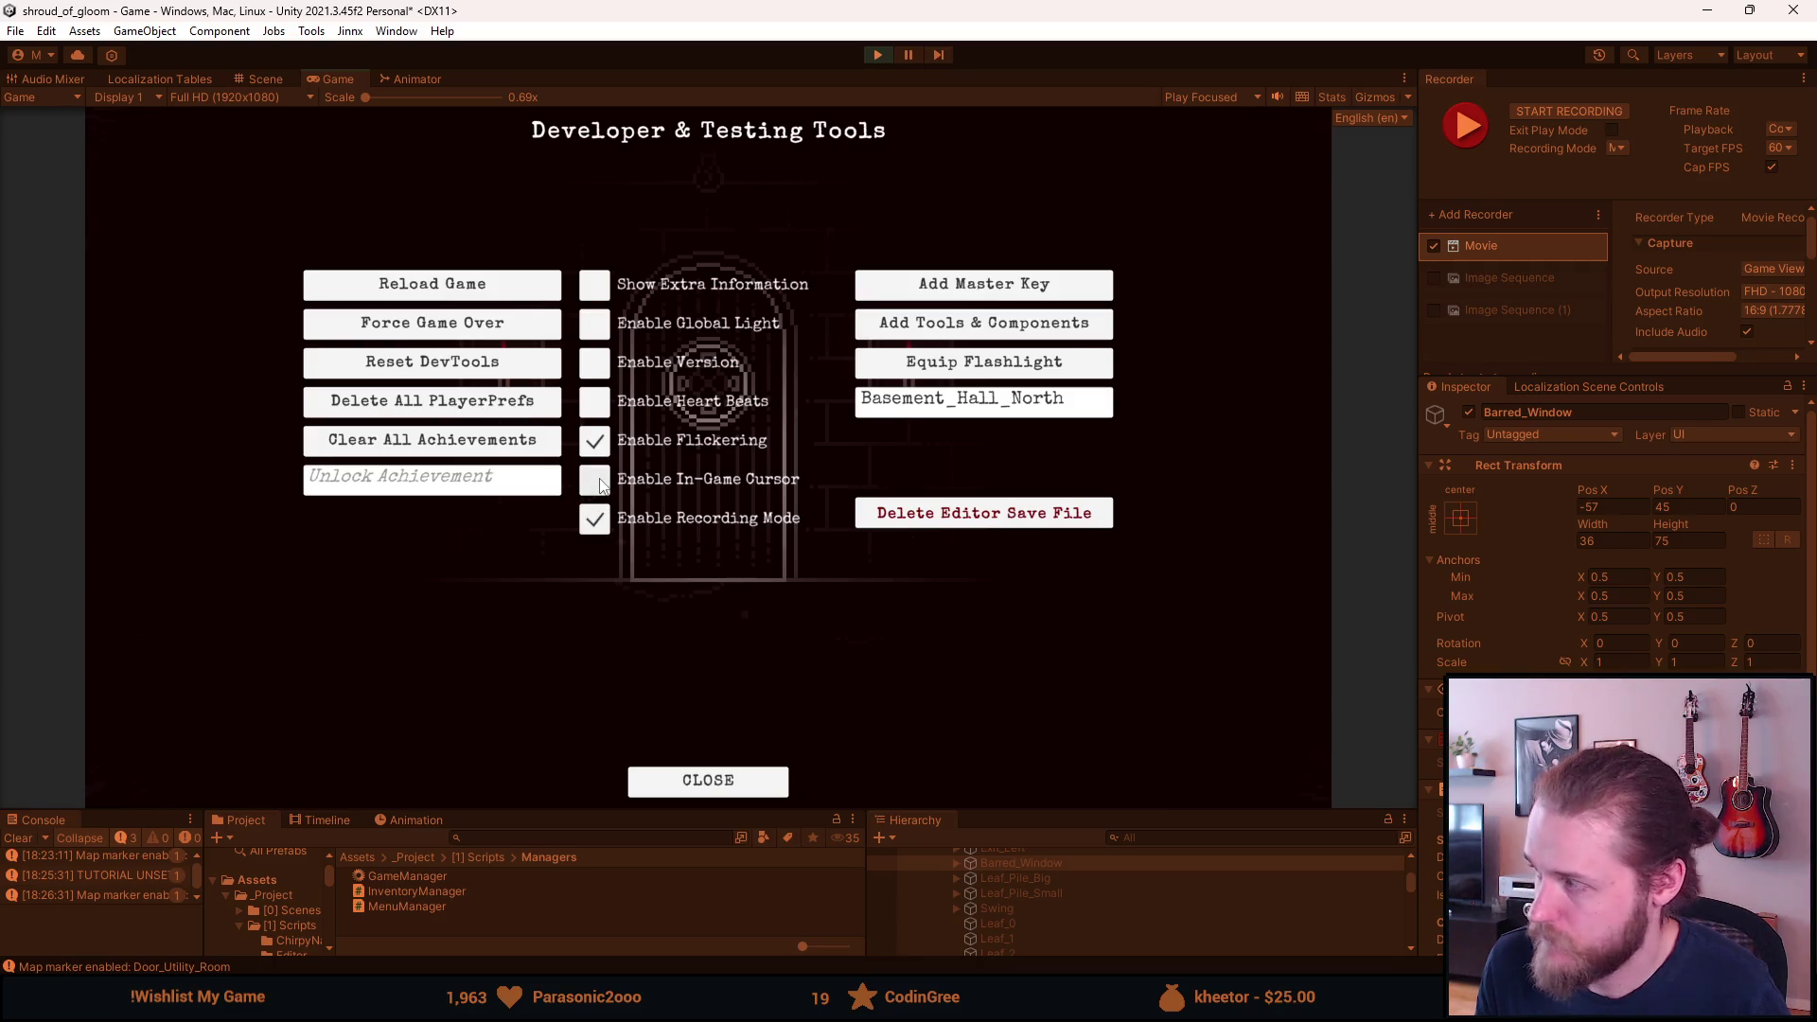
pyautogui.press('Escape')
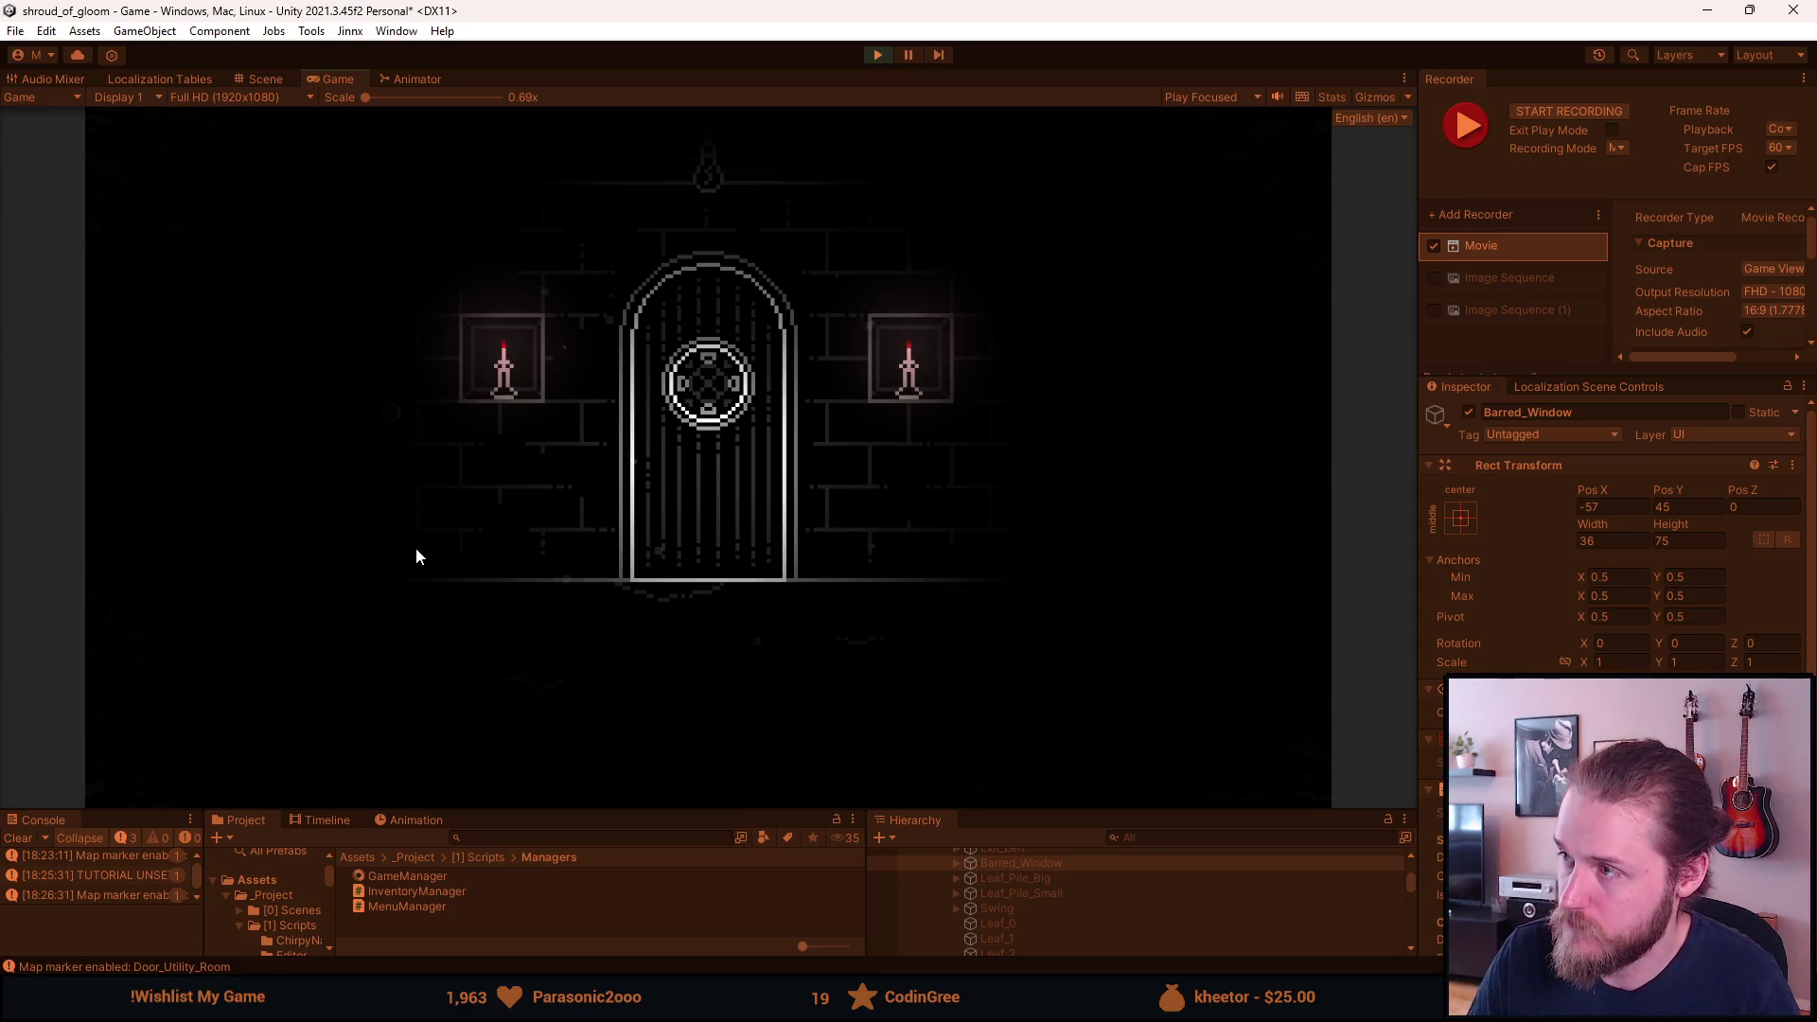
pyautogui.press('F10')
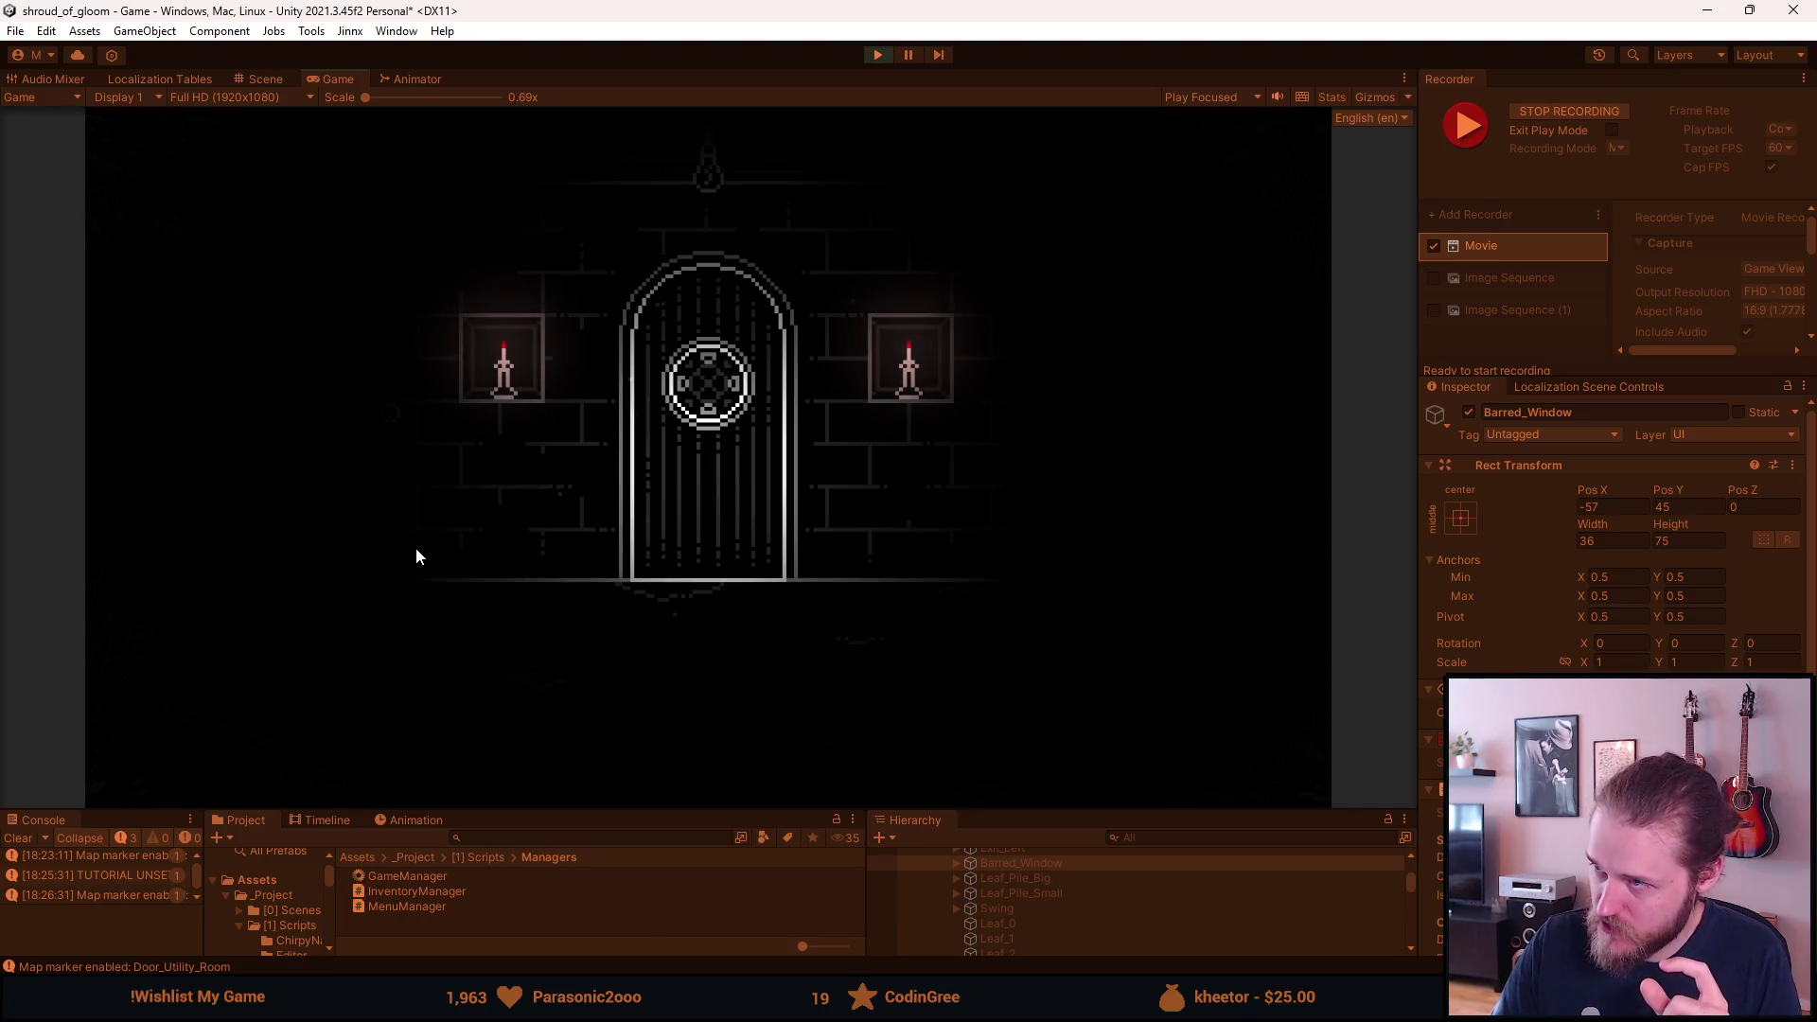
pyautogui.press('F10')
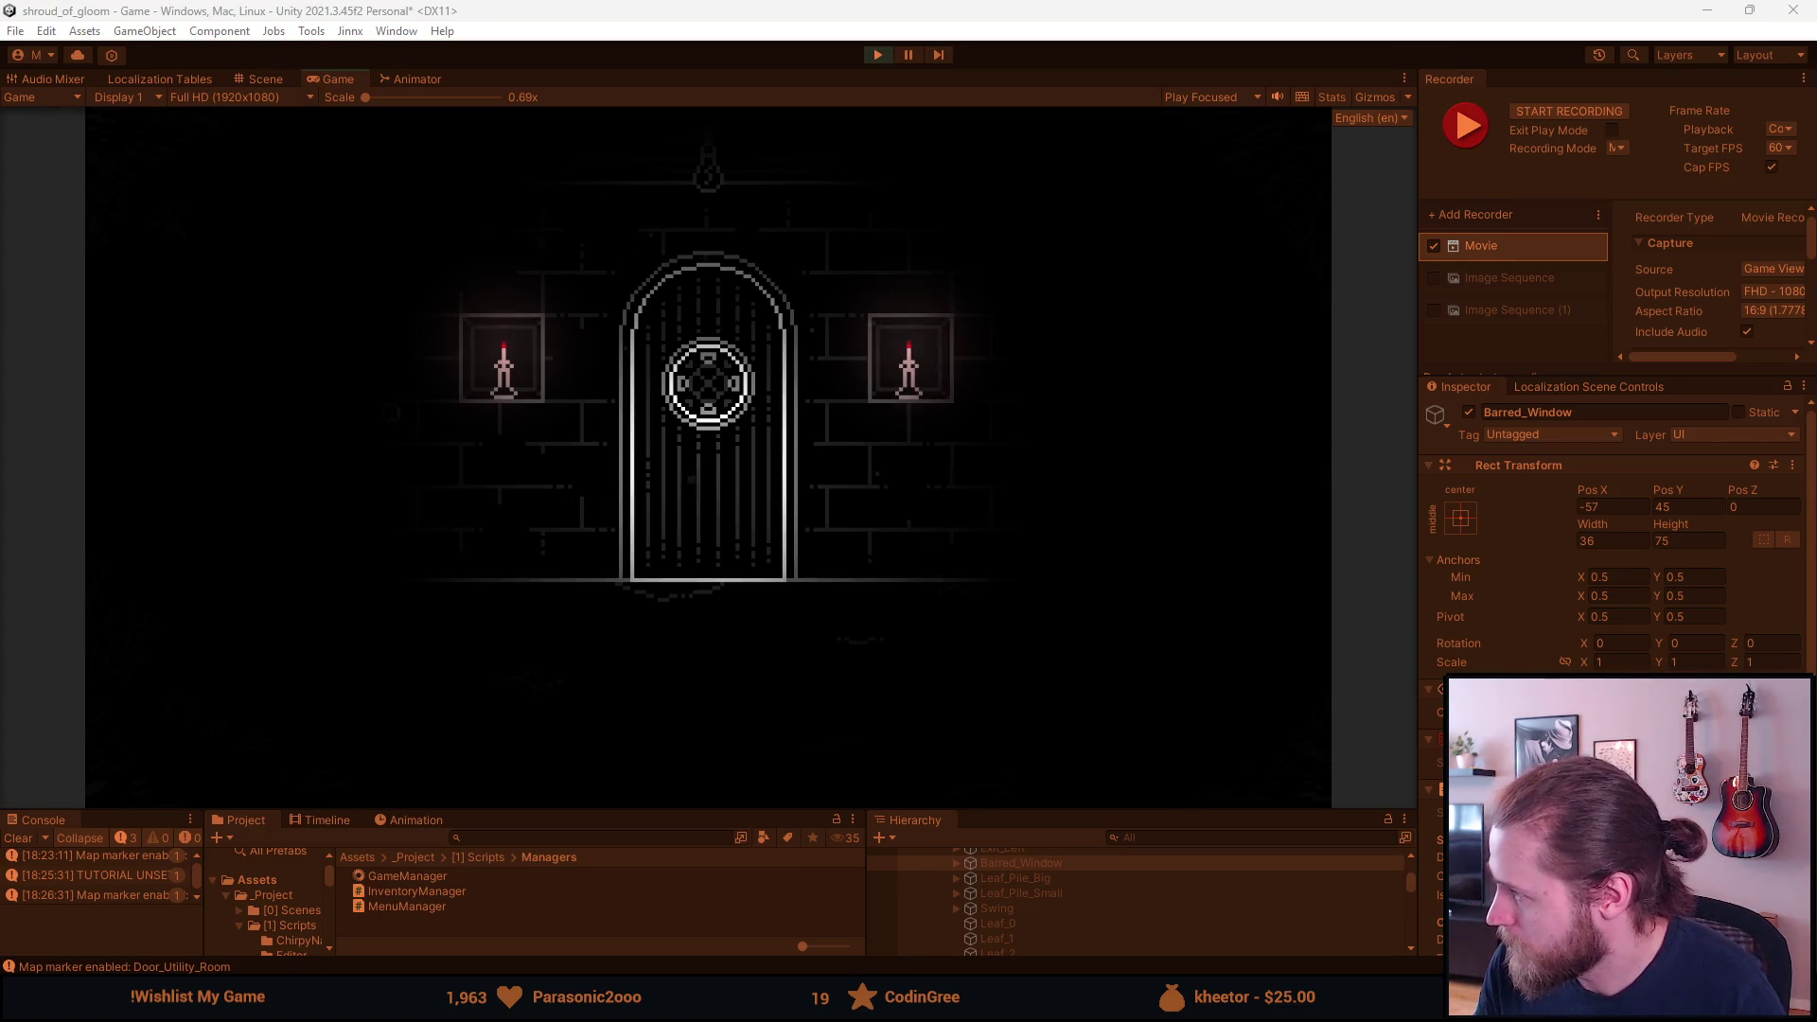
pyautogui.click(853, 560)
pyautogui.press('F1')
# Load Second_Office and switch on the office light.
pyautogui.click(963, 407)
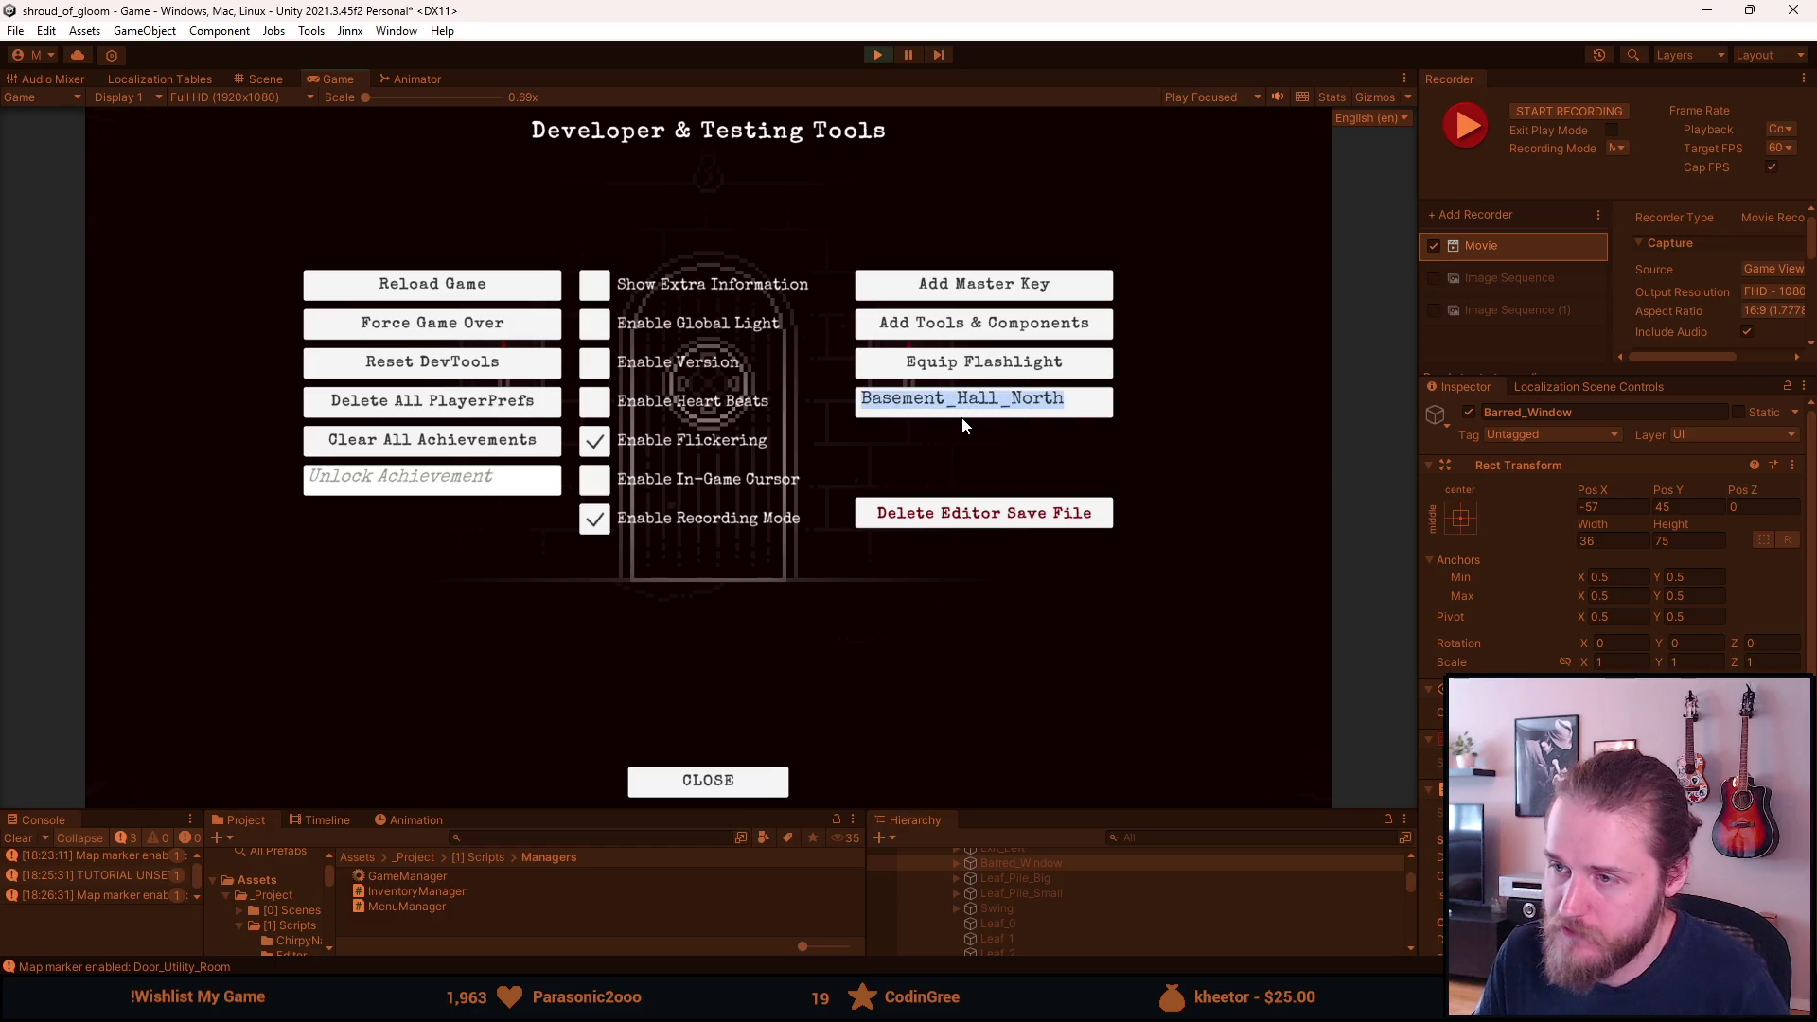
pyautogui.write('Second_Office')
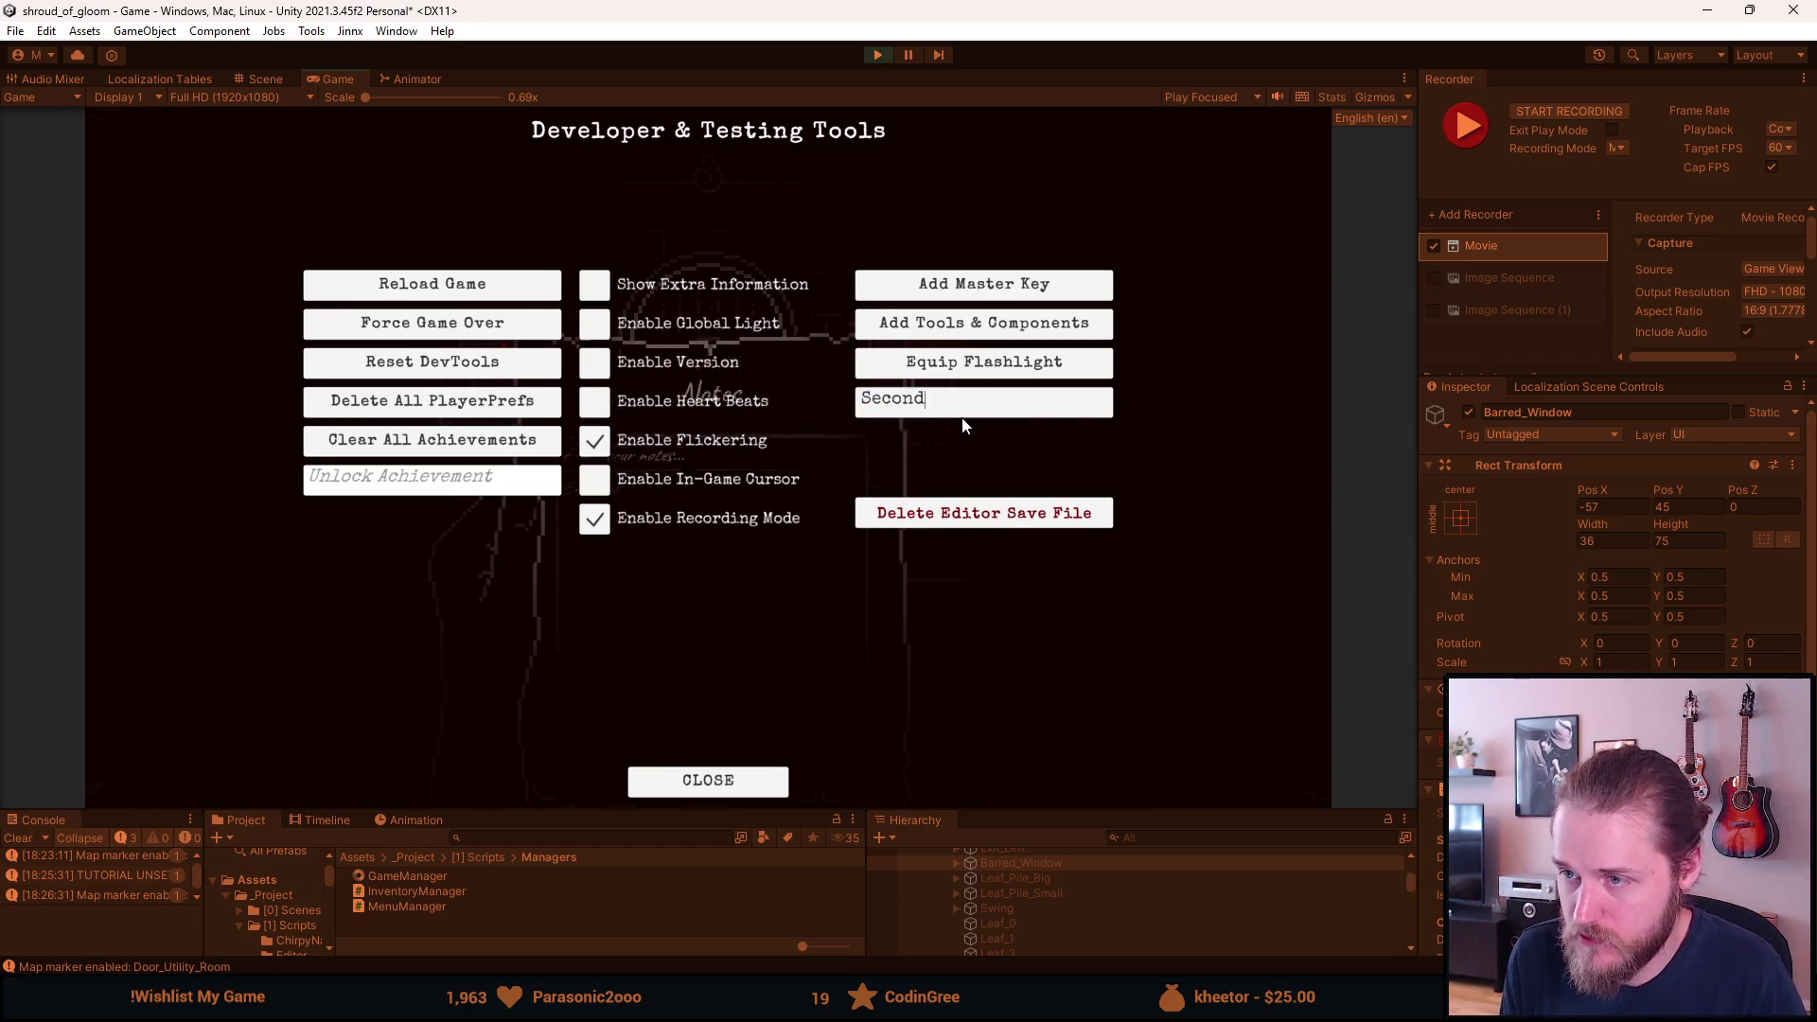
pyautogui.press('Return')
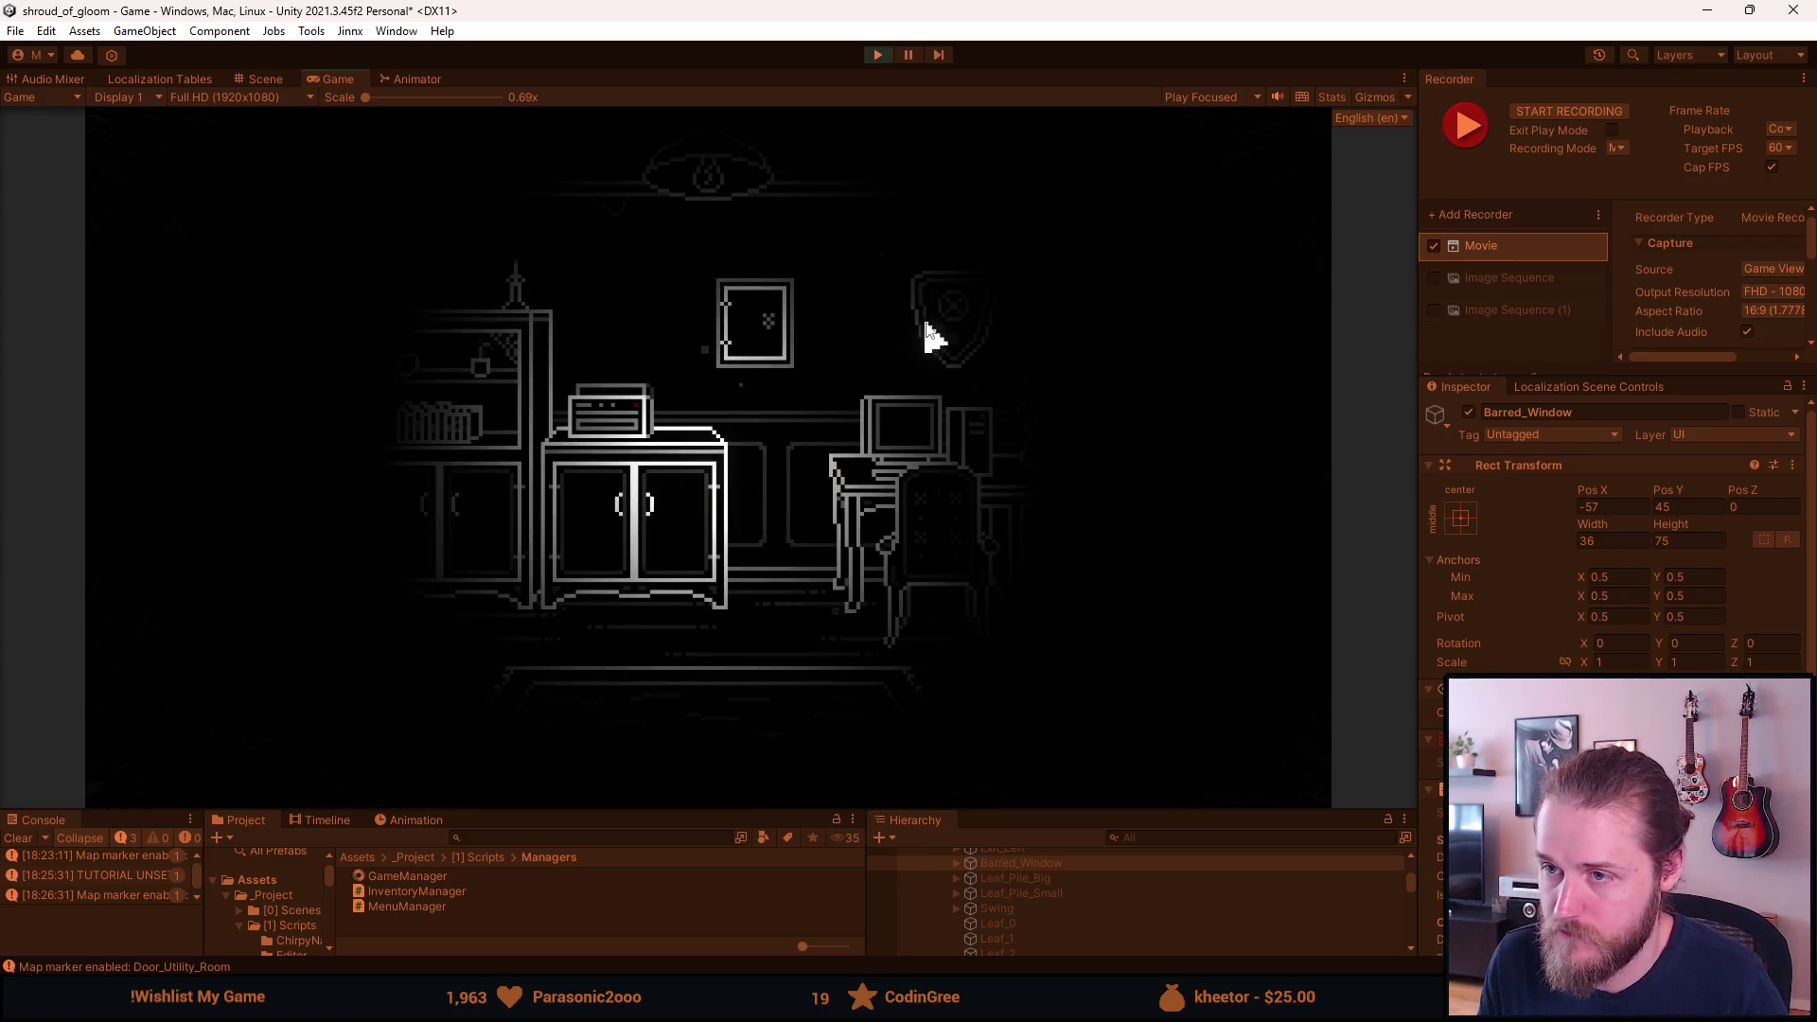
pyautogui.click(1036, 375)
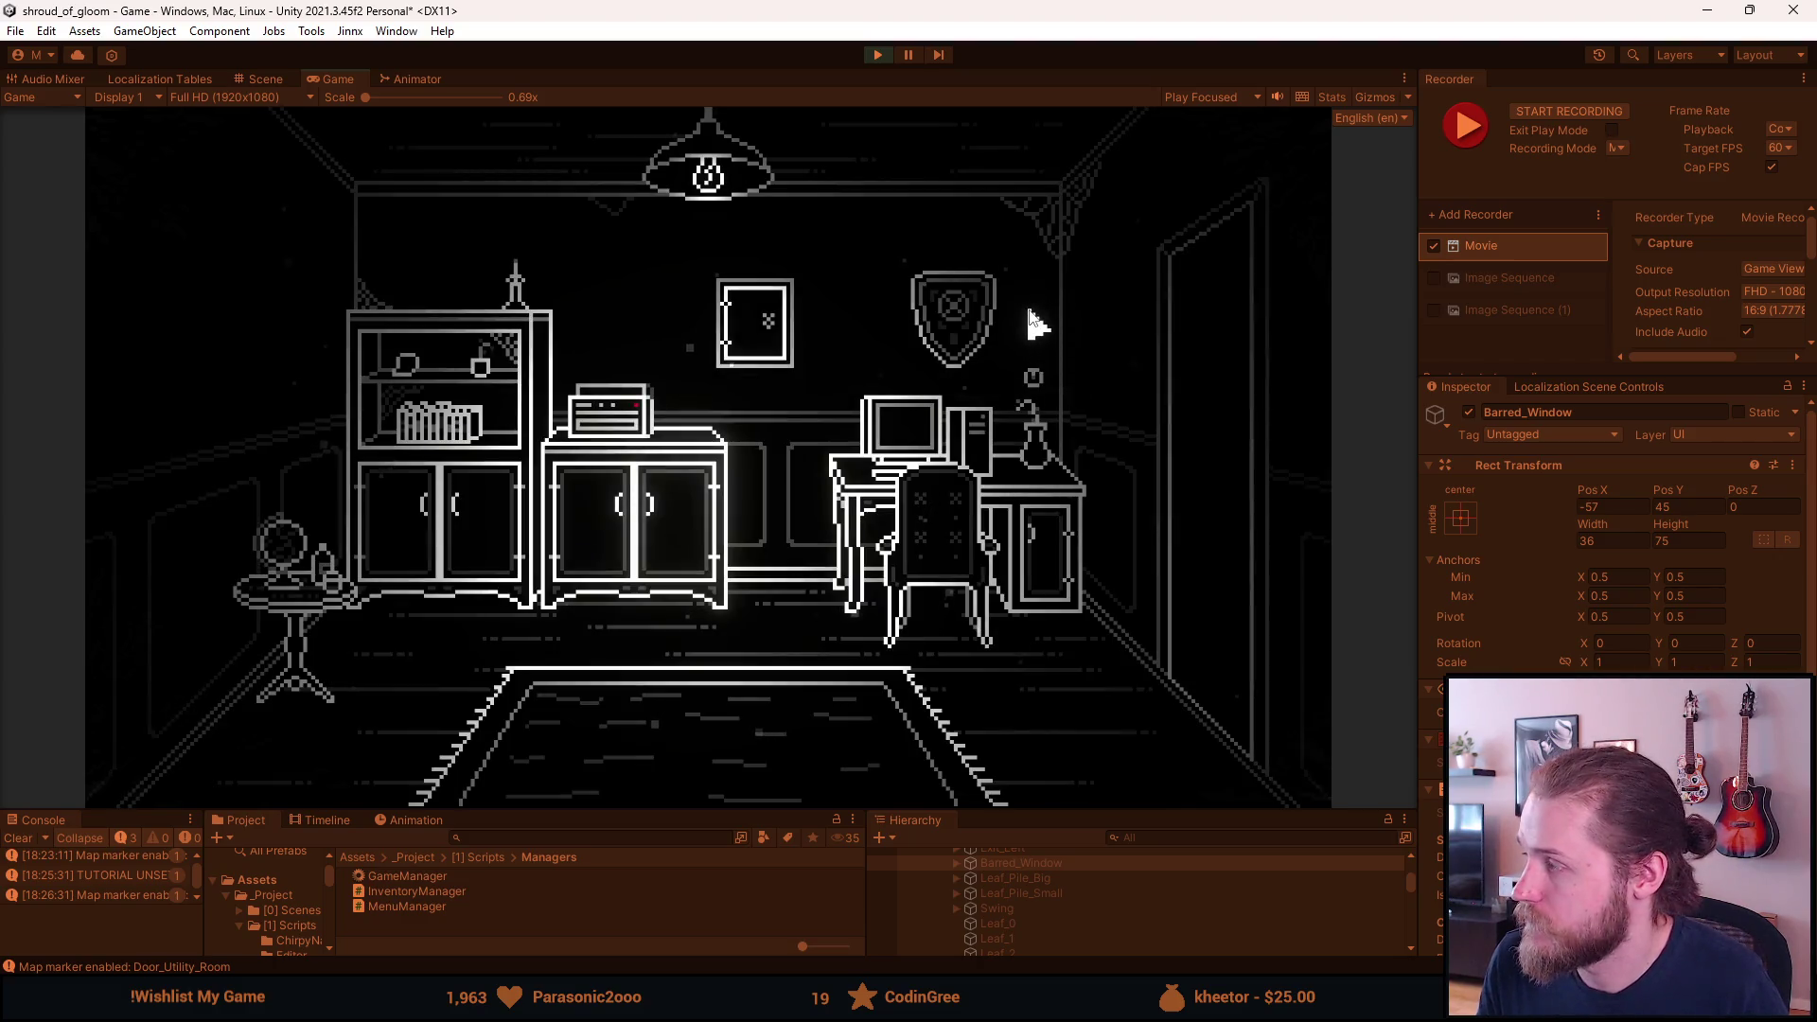
# Open the bookshelf and desk cabinet doors.
pyautogui.click(427, 568)
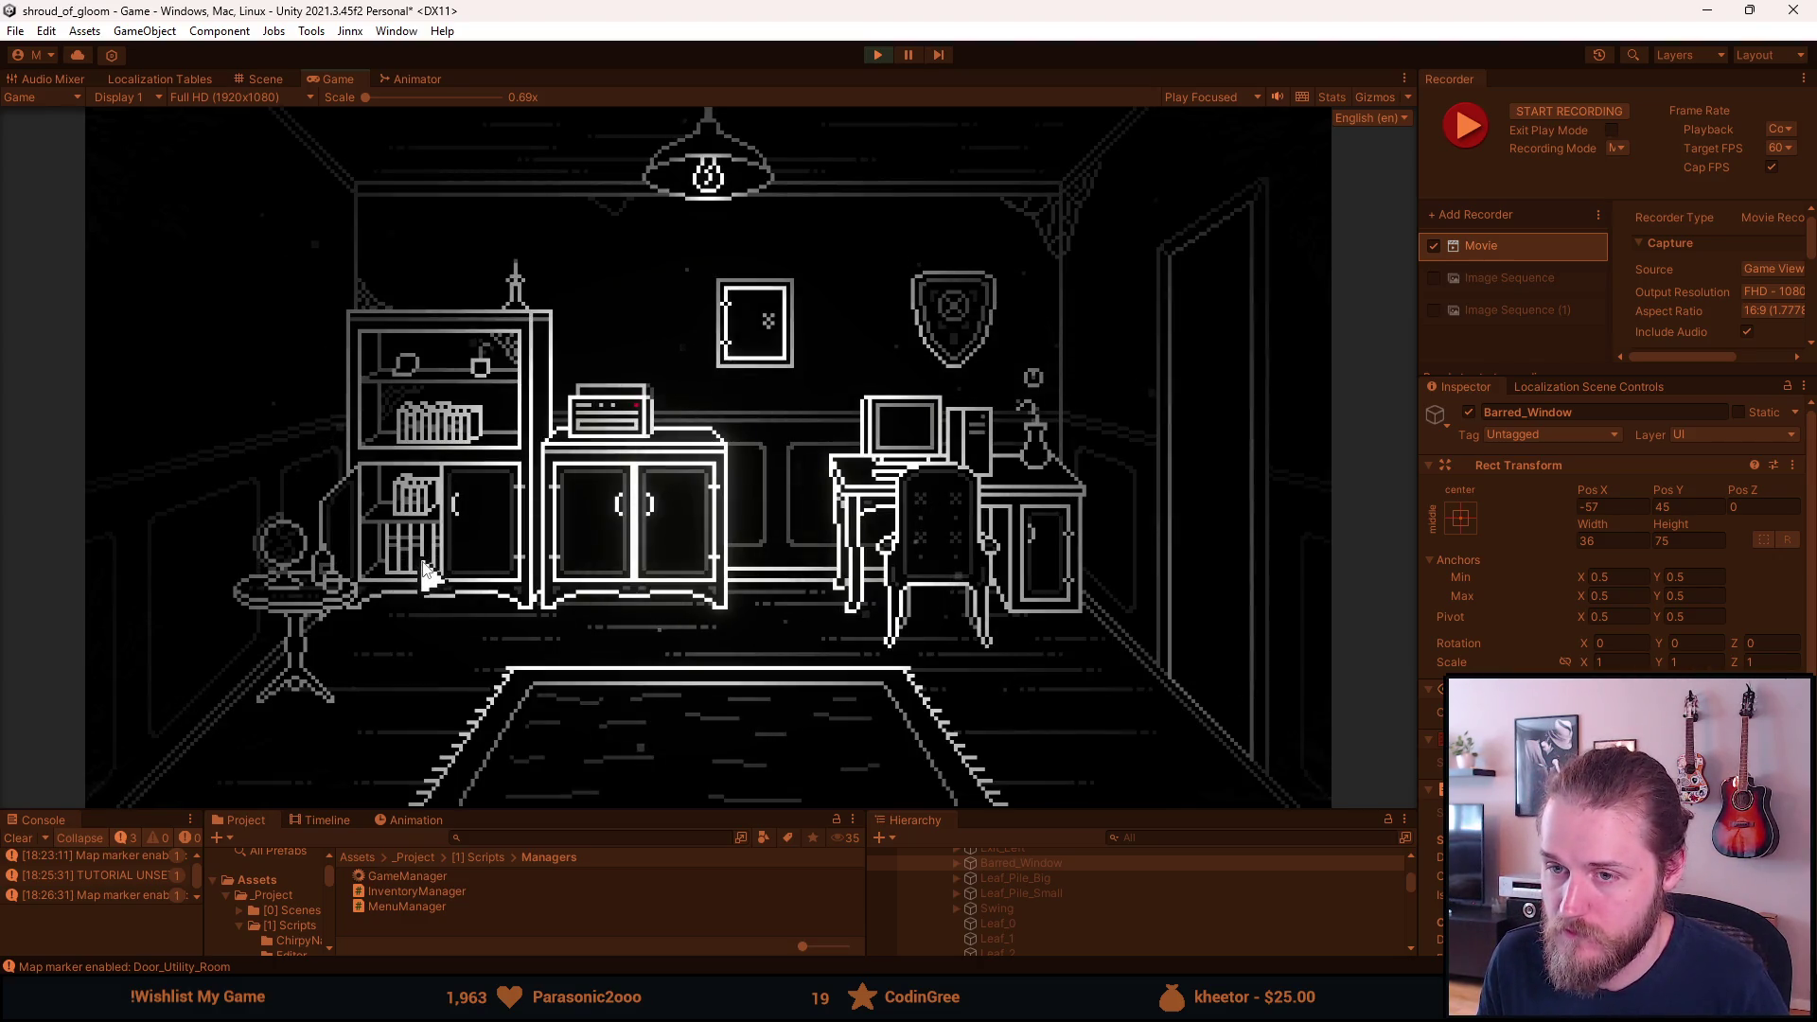
pyautogui.click(658, 526)
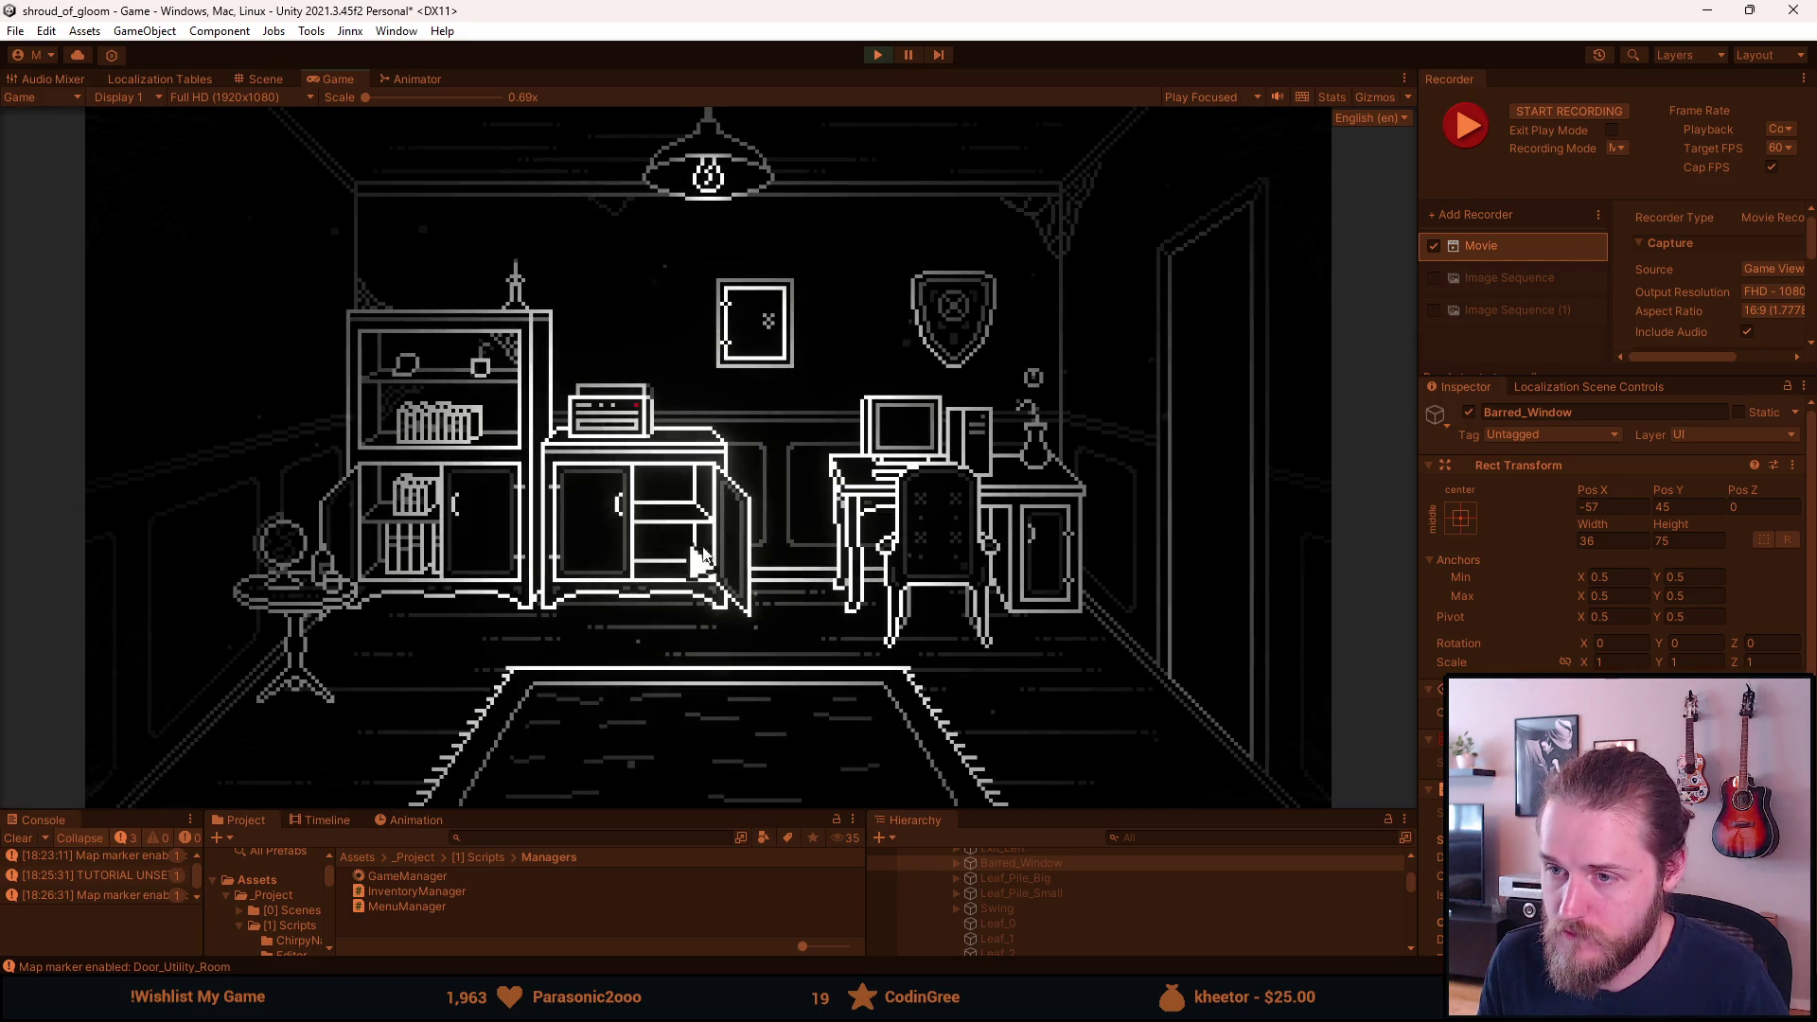
pyautogui.click(737, 560)
pyautogui.click(1044, 576)
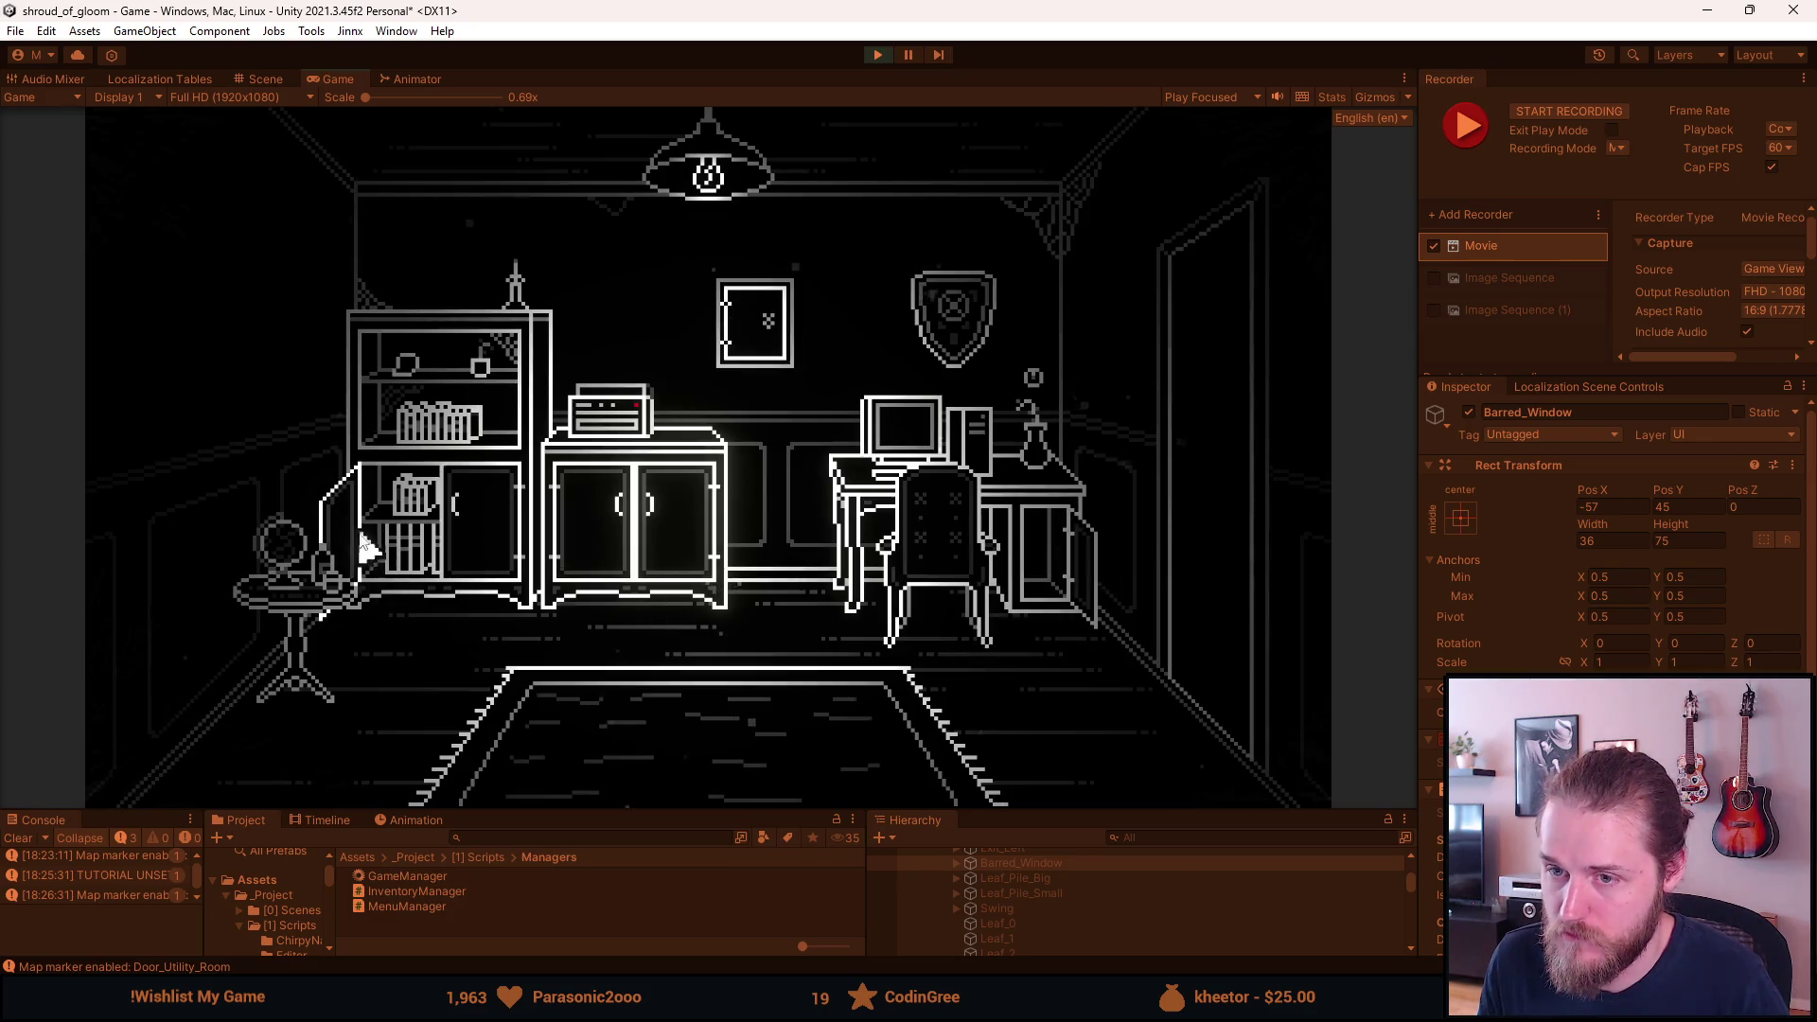
pyautogui.click(454, 523)
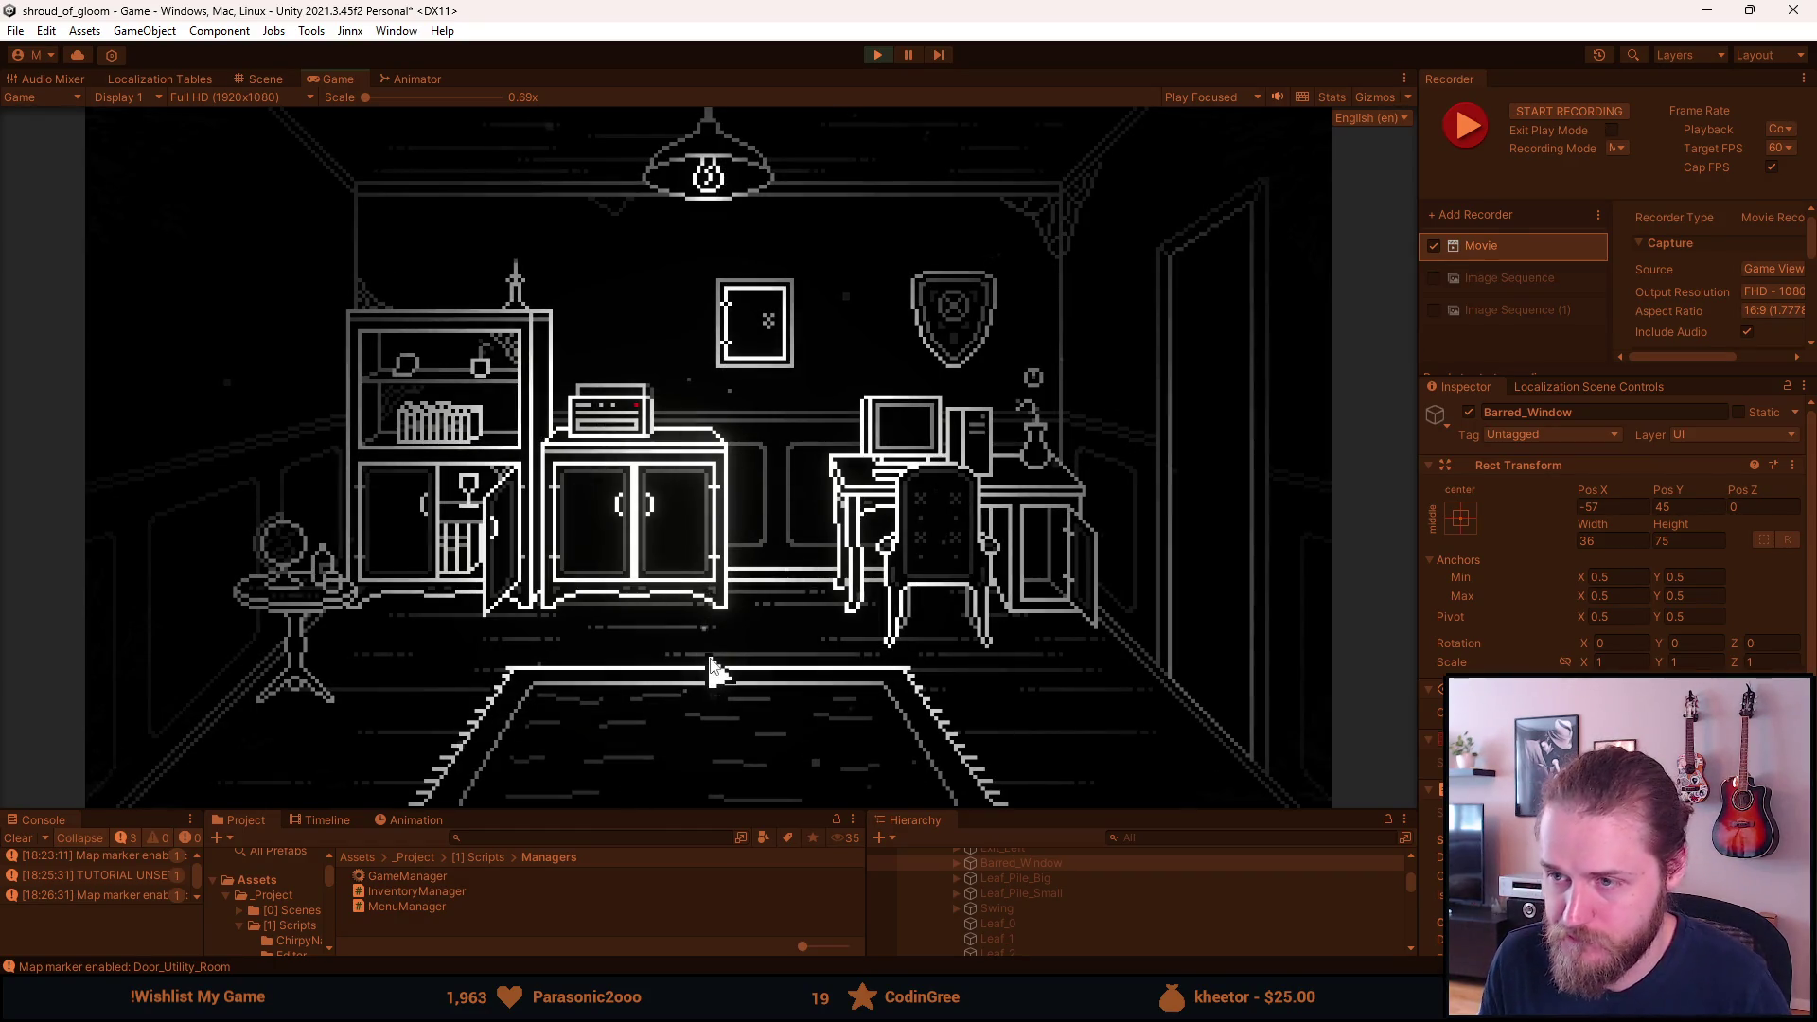
# Toggle the in-game cursor and record a Recorder clip of the office.
pyautogui.press('F1')
pyautogui.click(600, 494)
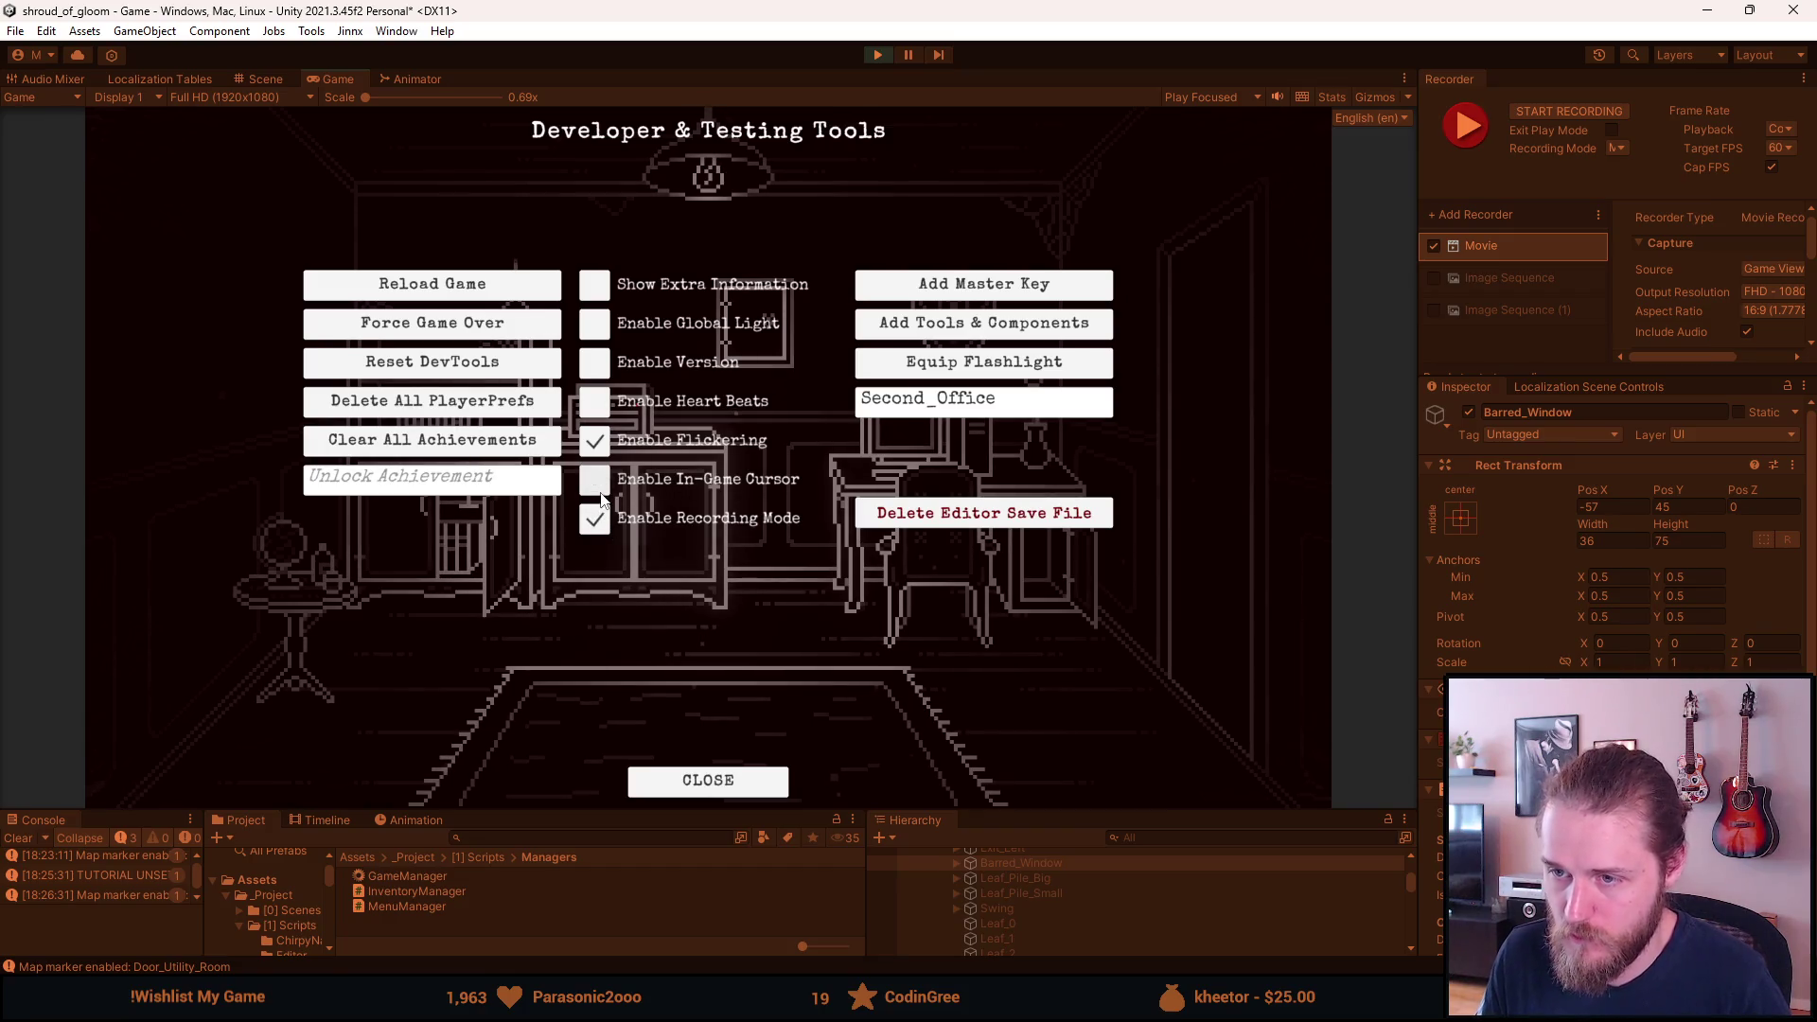
pyautogui.press('F1')
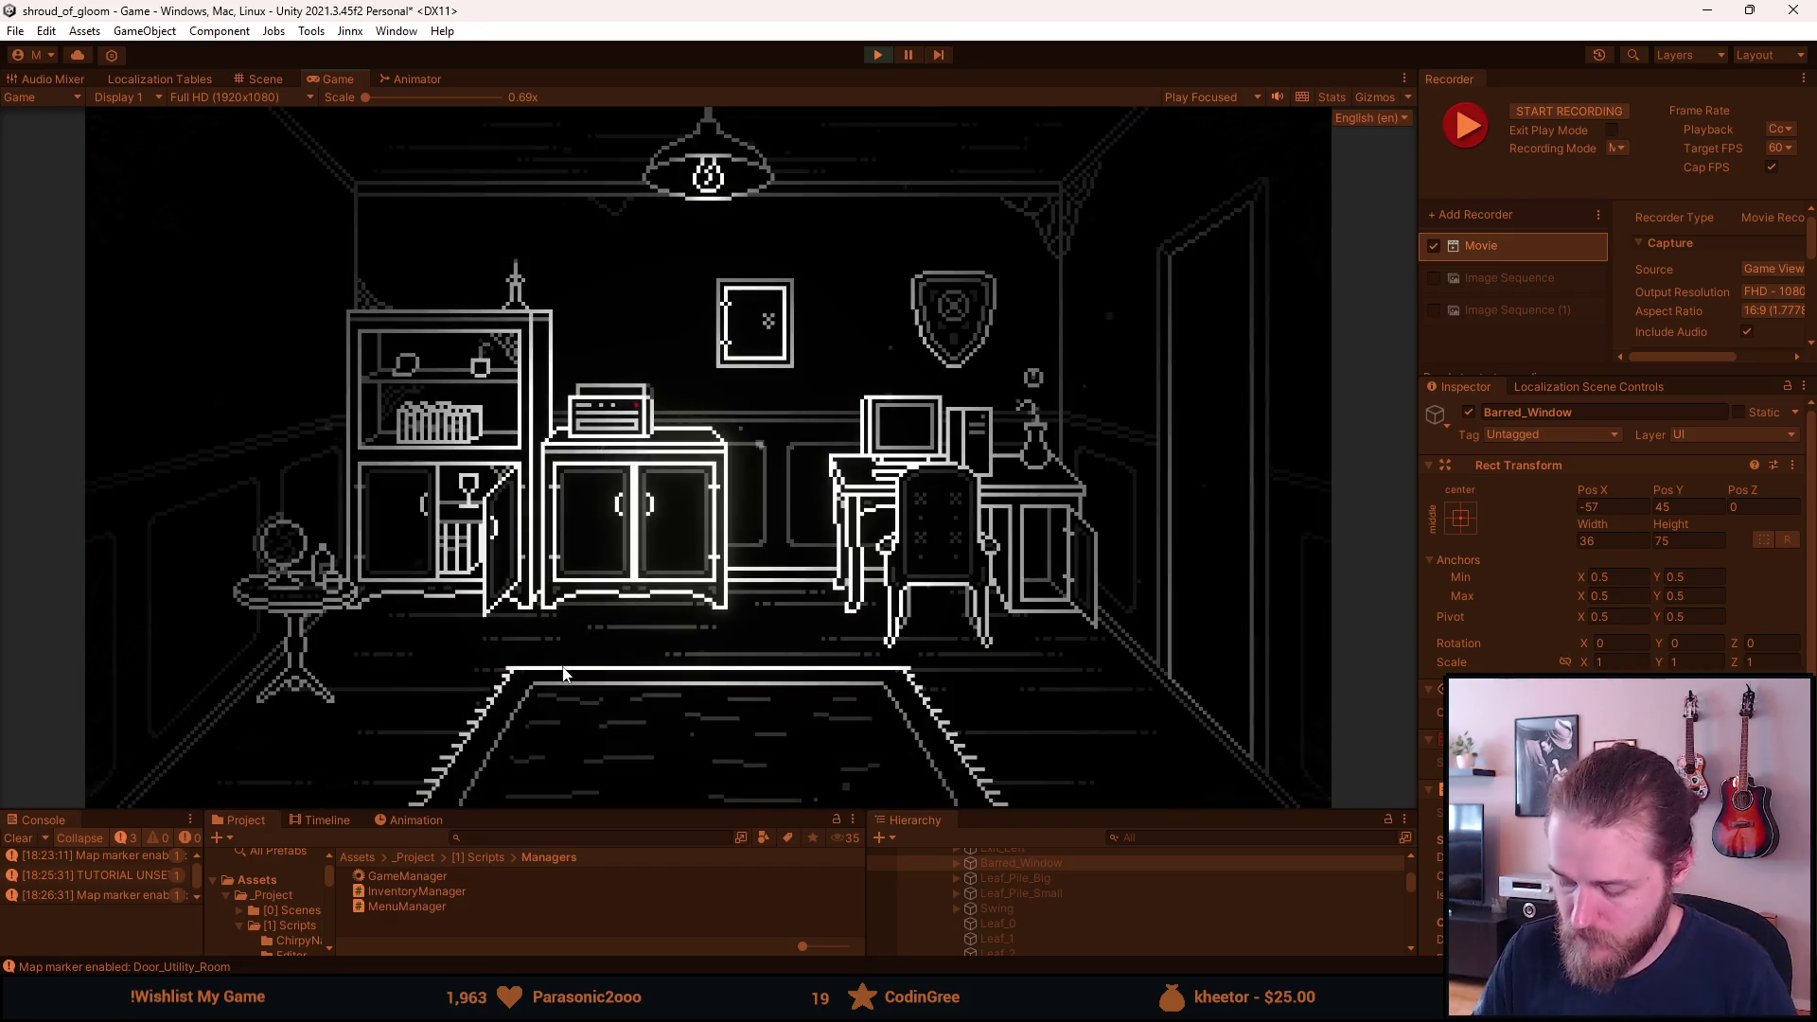
pyautogui.press('F10')
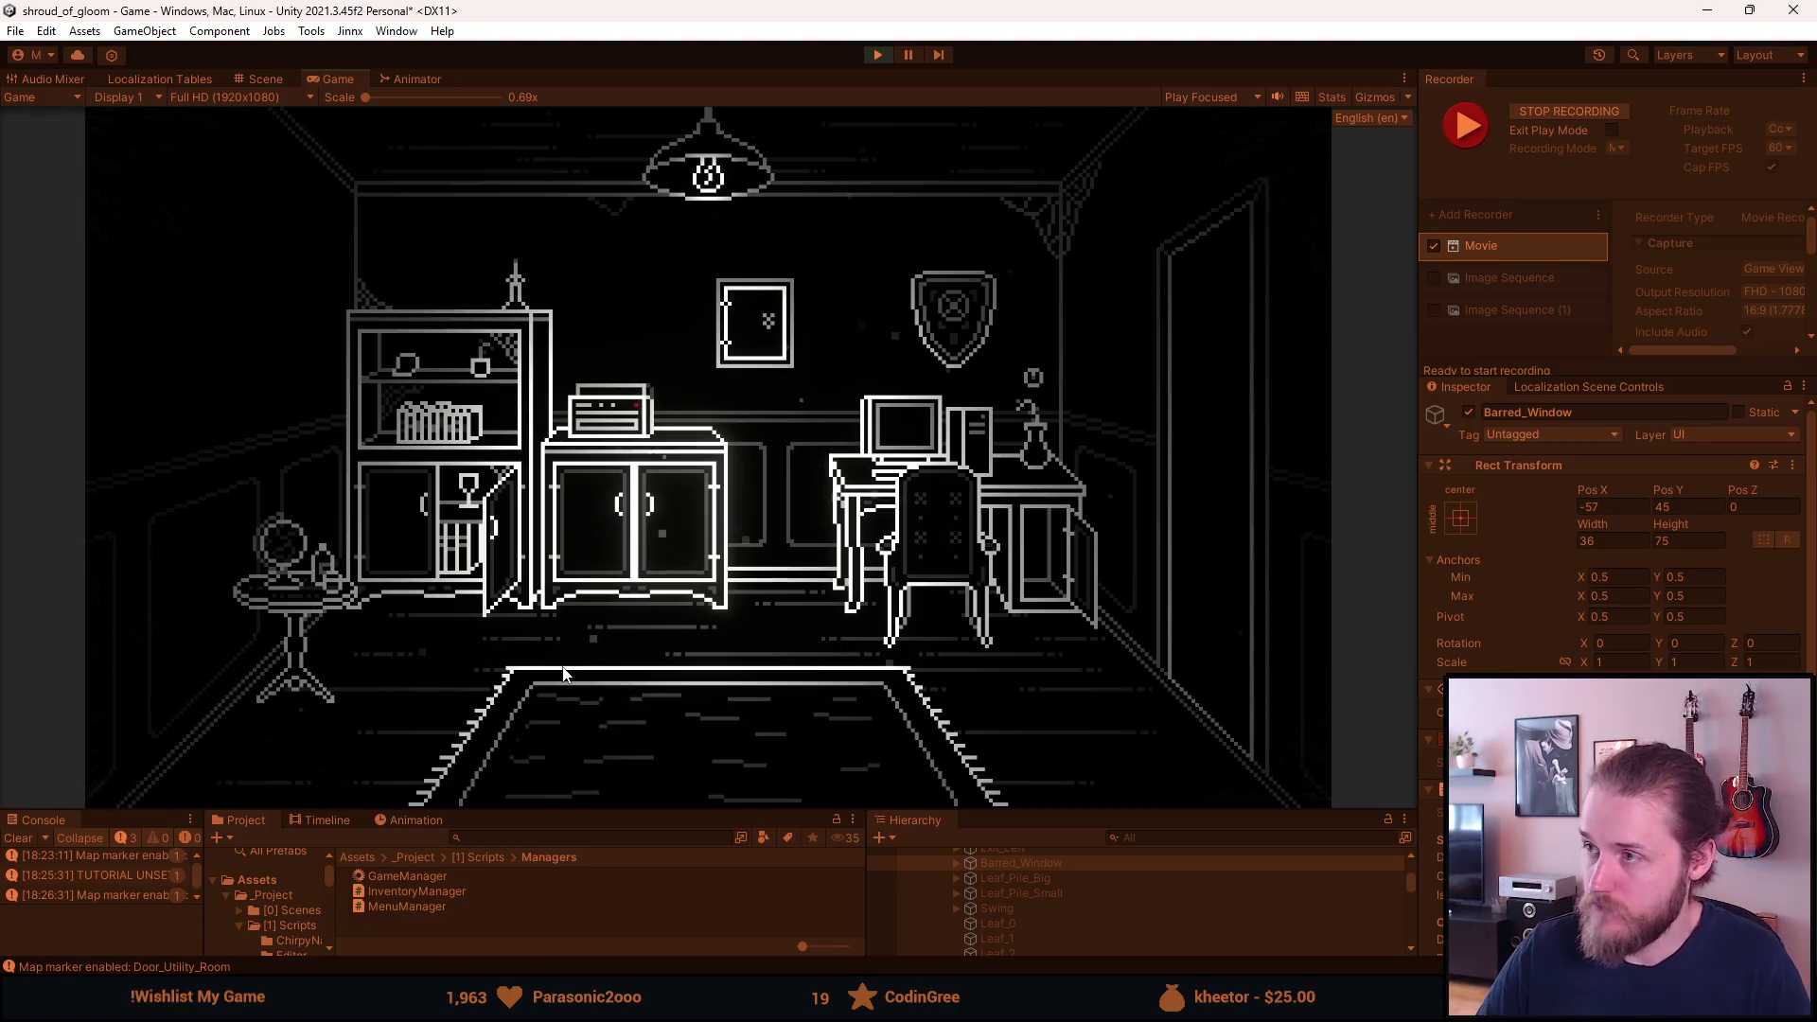
pyautogui.press('F10')
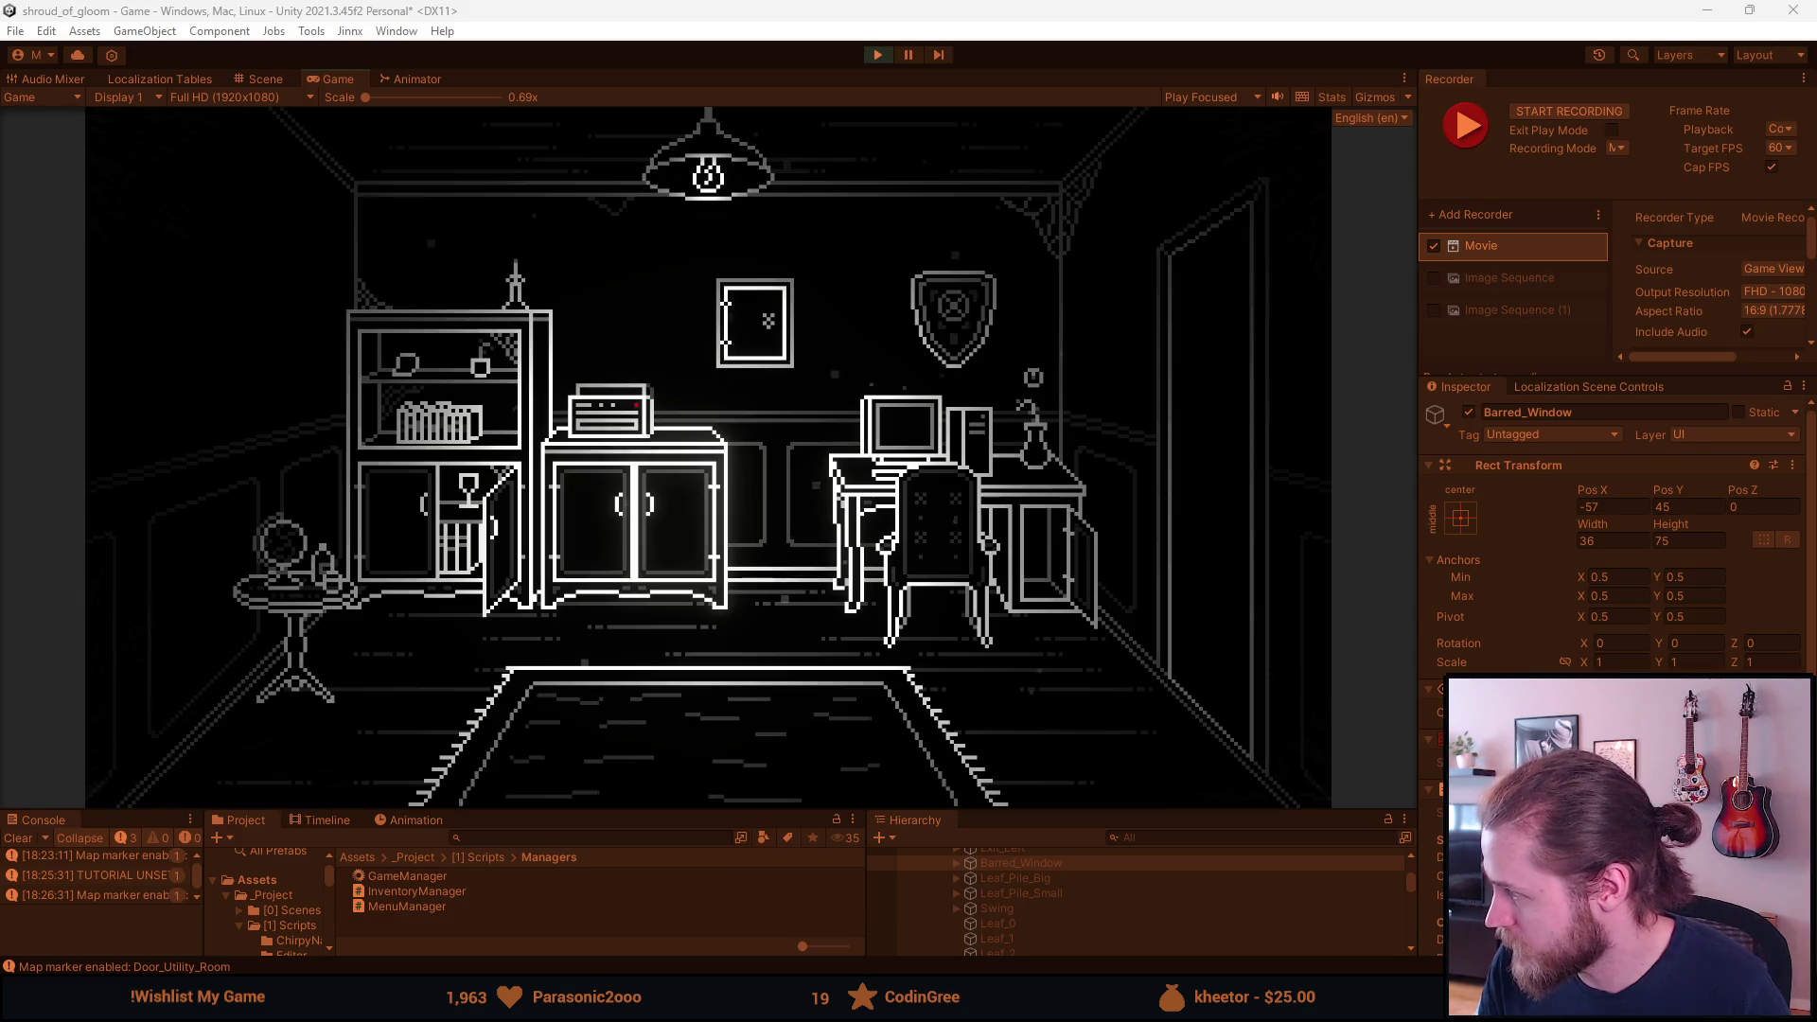
pyautogui.click(637, 697)
# Enter the candlelit dining room through the right-hand doorway and capture a Recorder clip.
pyautogui.press('F1')
pyautogui.press('F1')
pyautogui.click(1207, 500)
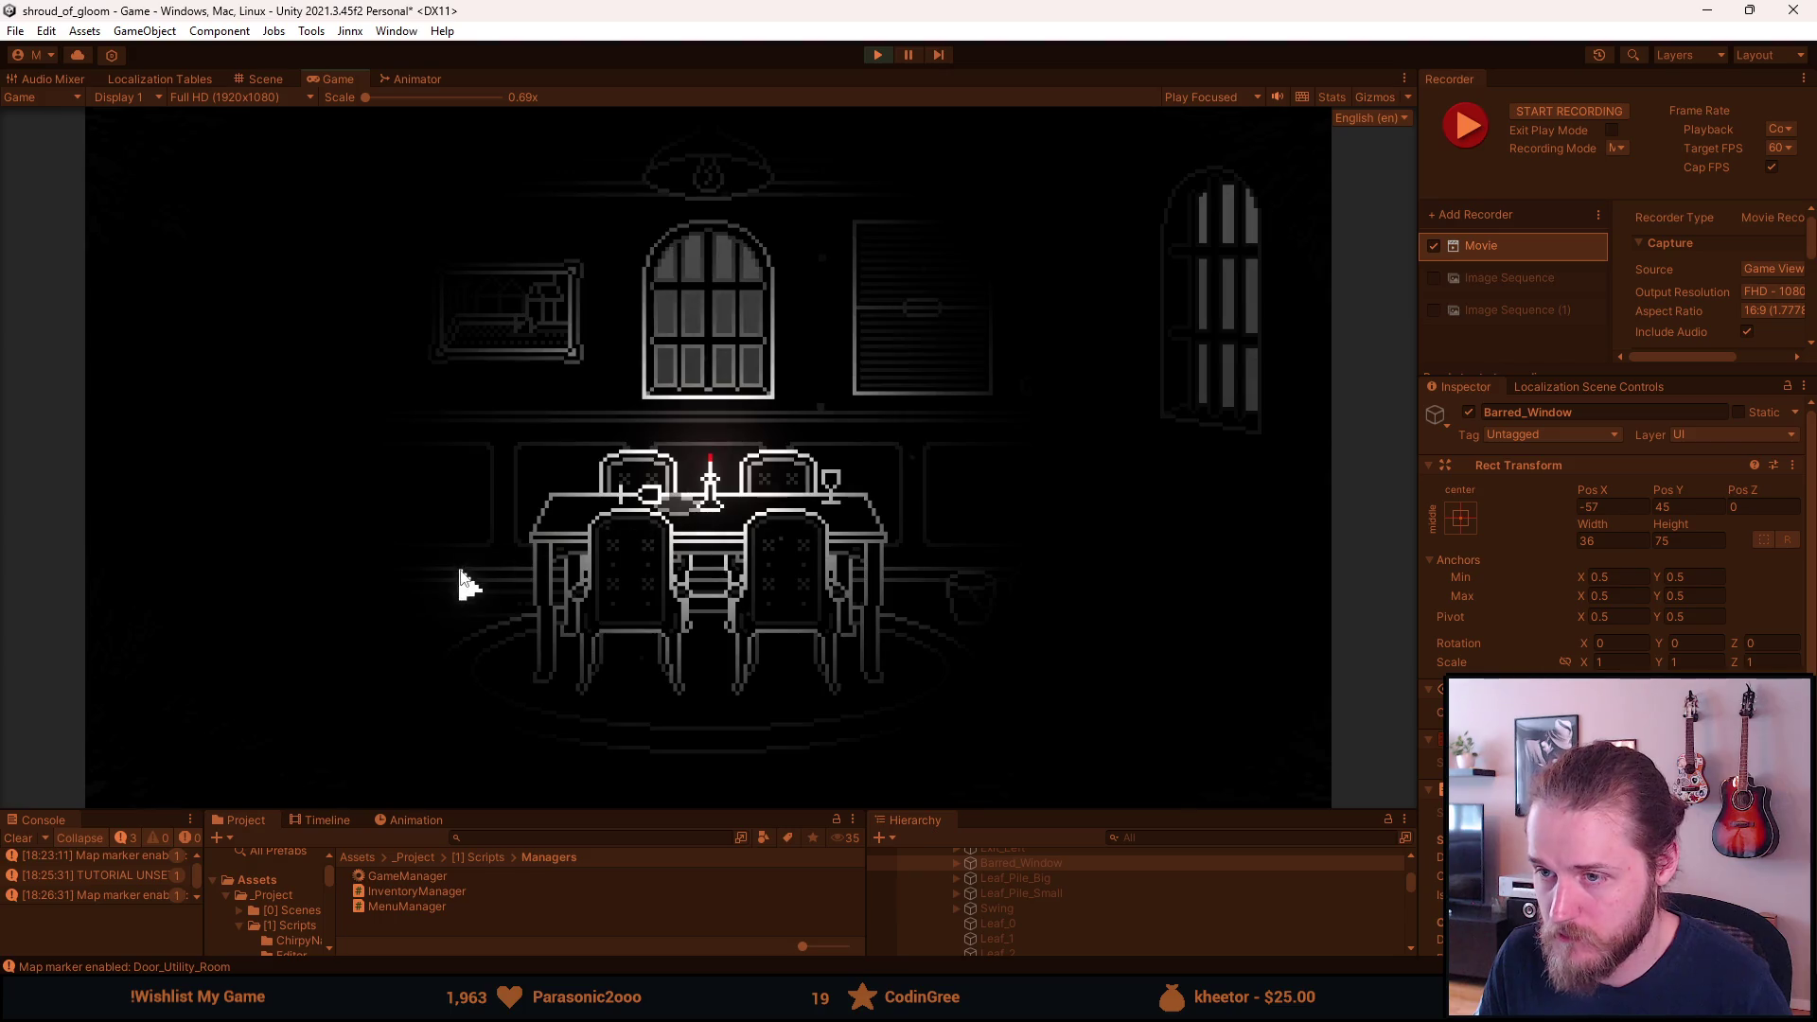
pyautogui.press('F1')
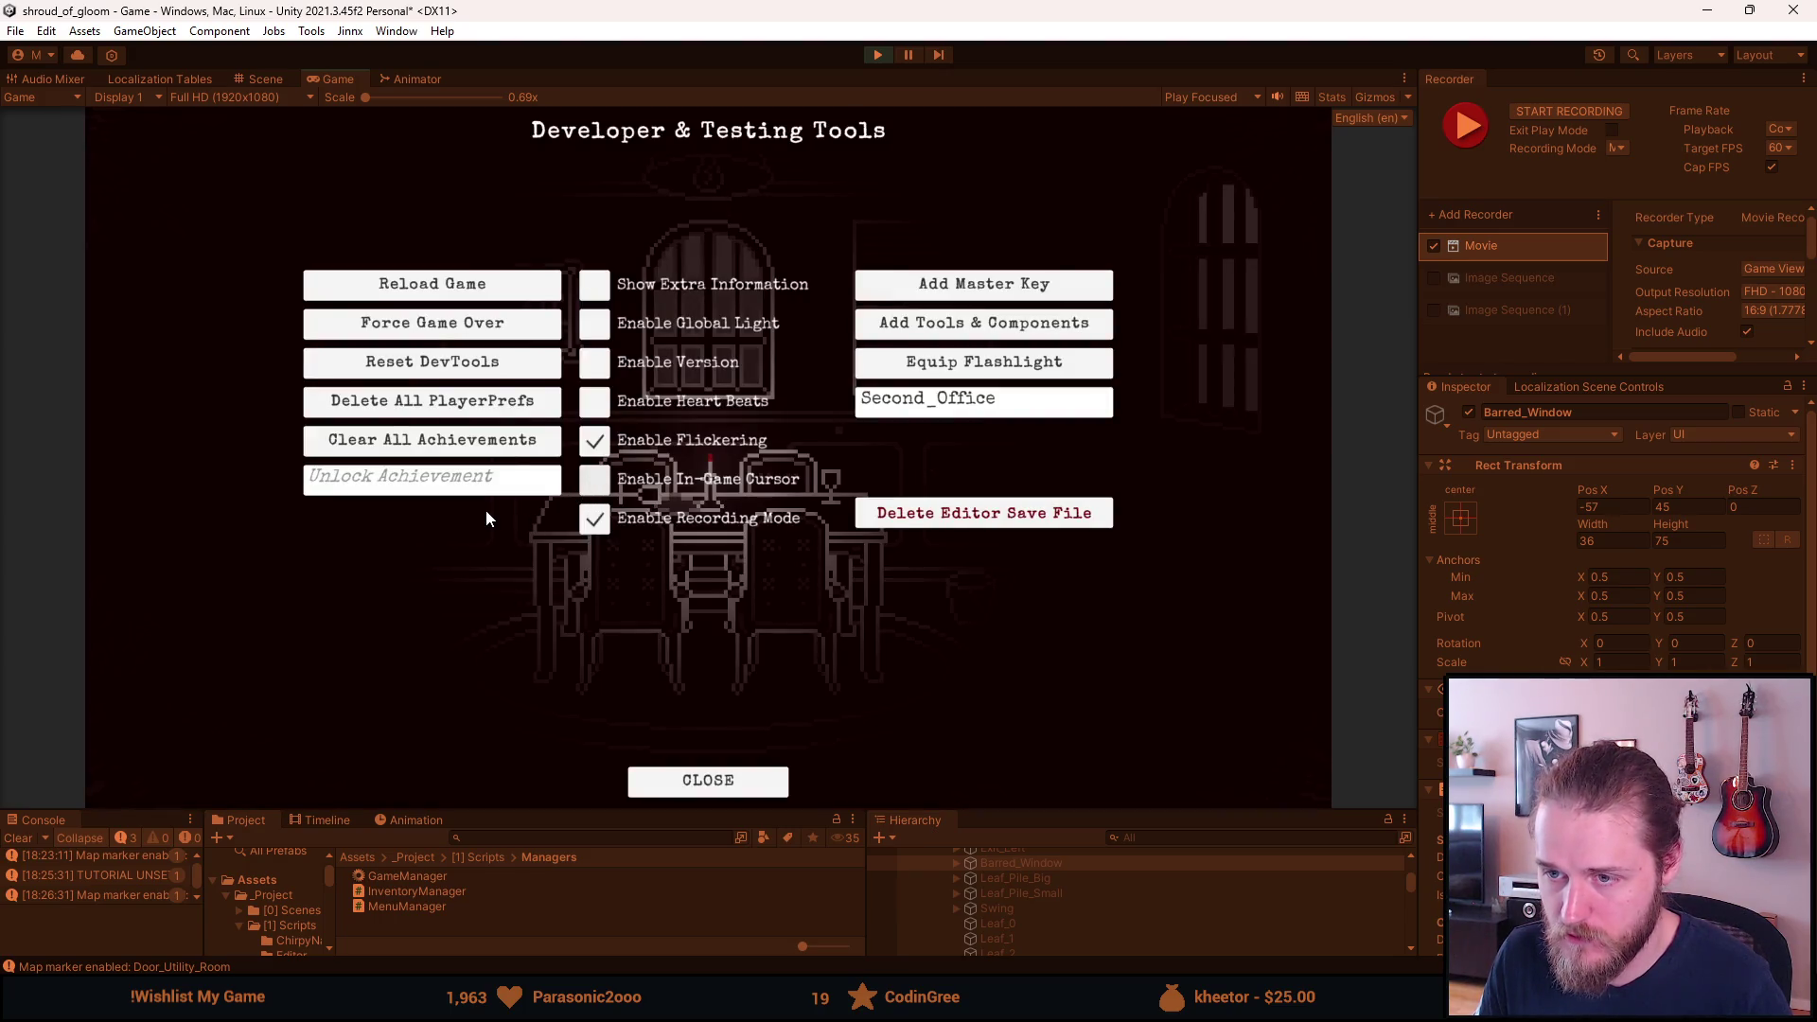
pyautogui.press('F1')
pyautogui.press('F10')
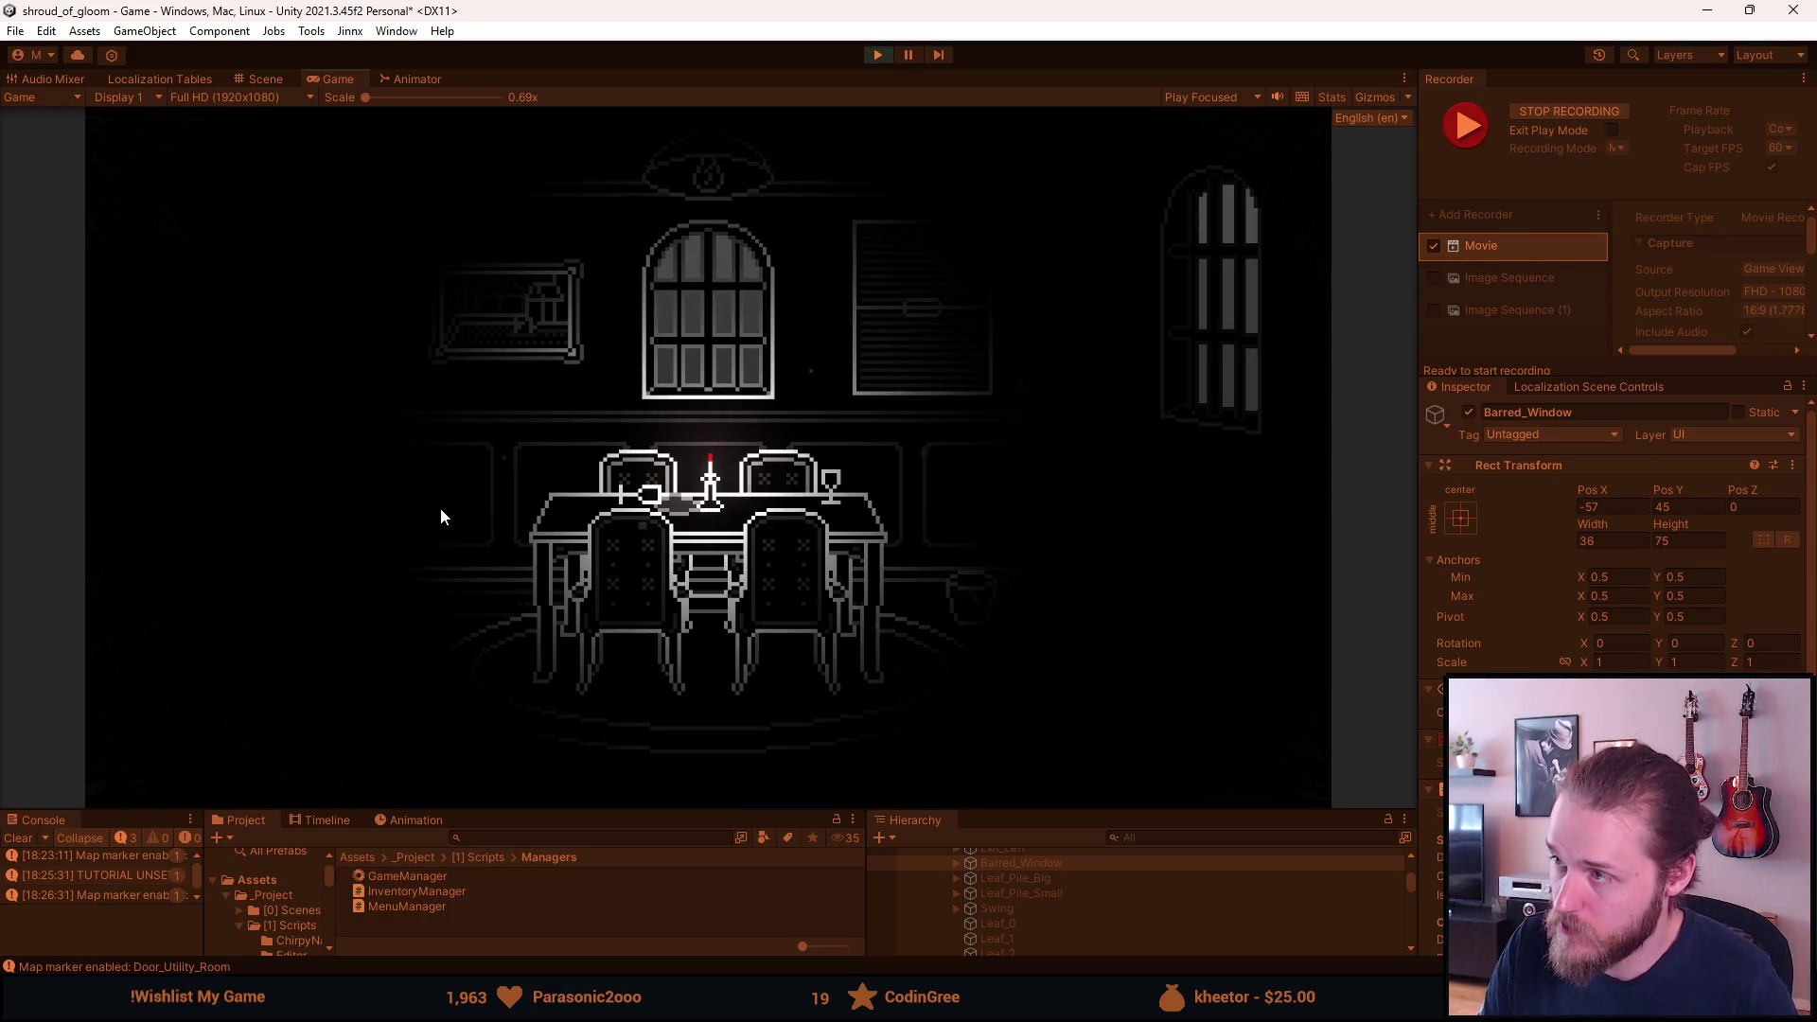
pyautogui.hotkey('ctrl', 'F10')
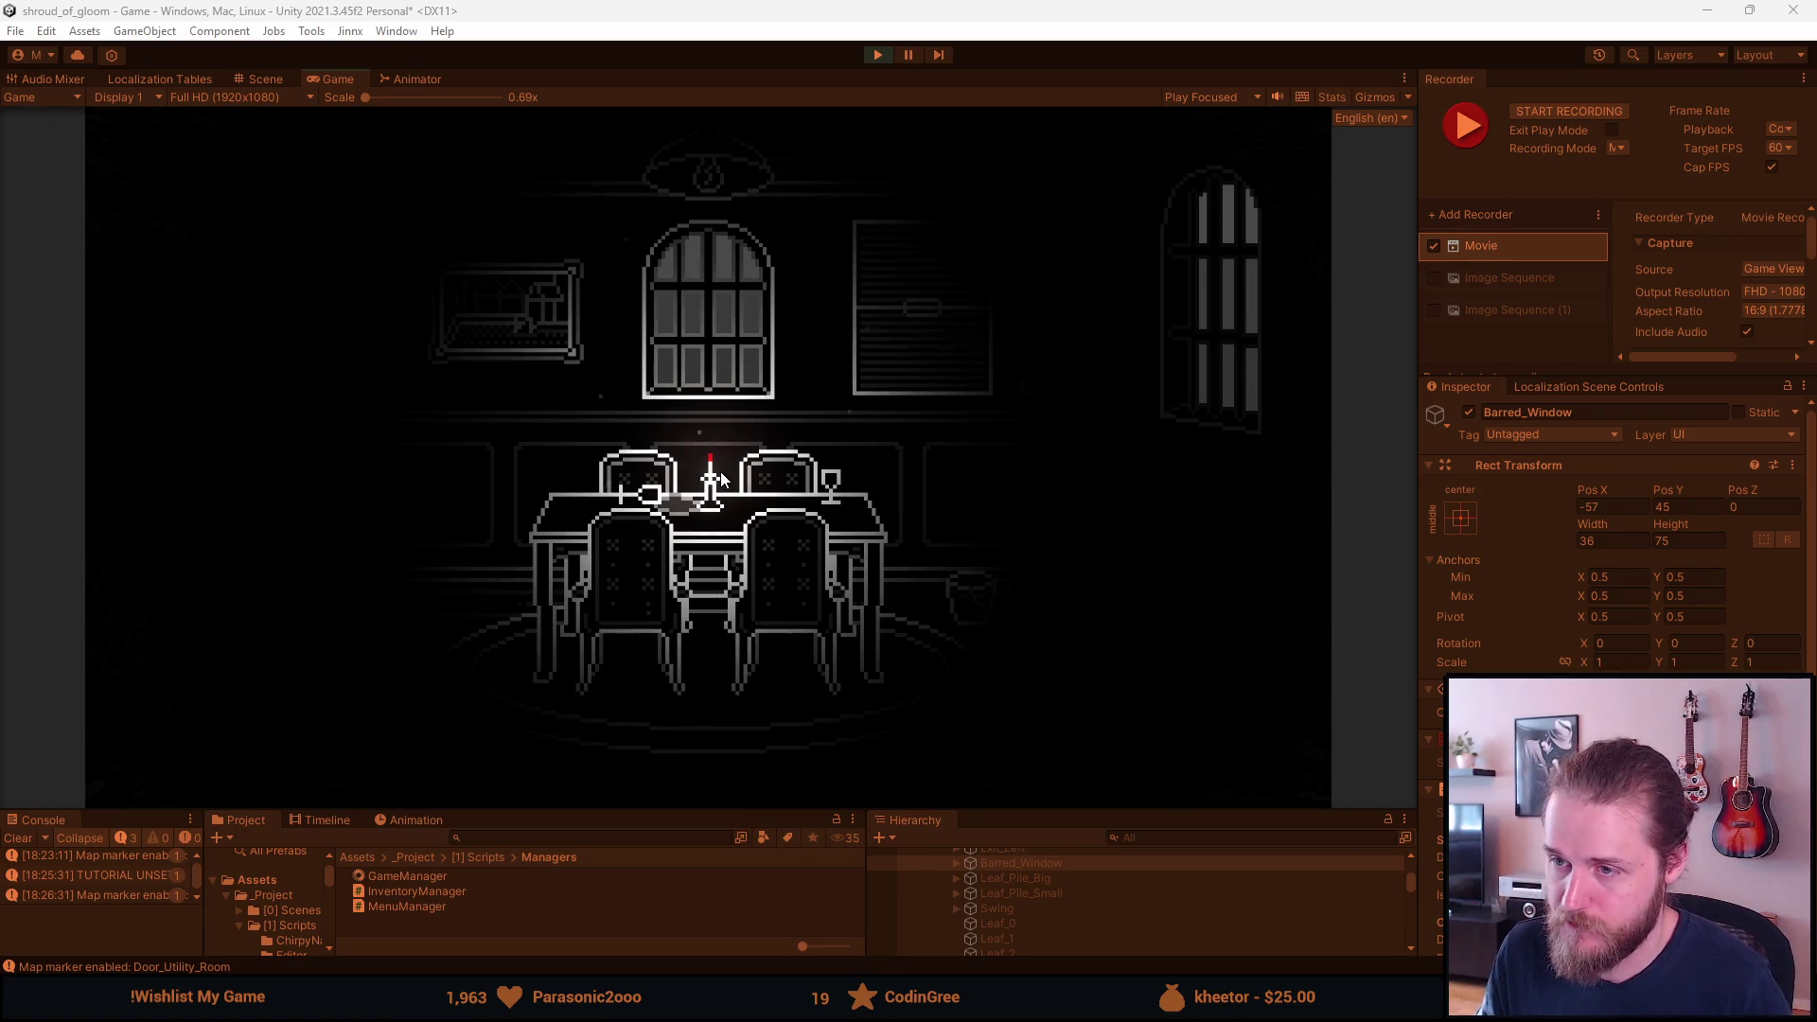
pyautogui.click(719, 471)
pyautogui.press('F1')
# Load the Basement_Pantry room by replacing the current level name.
pyautogui.click(967, 407)
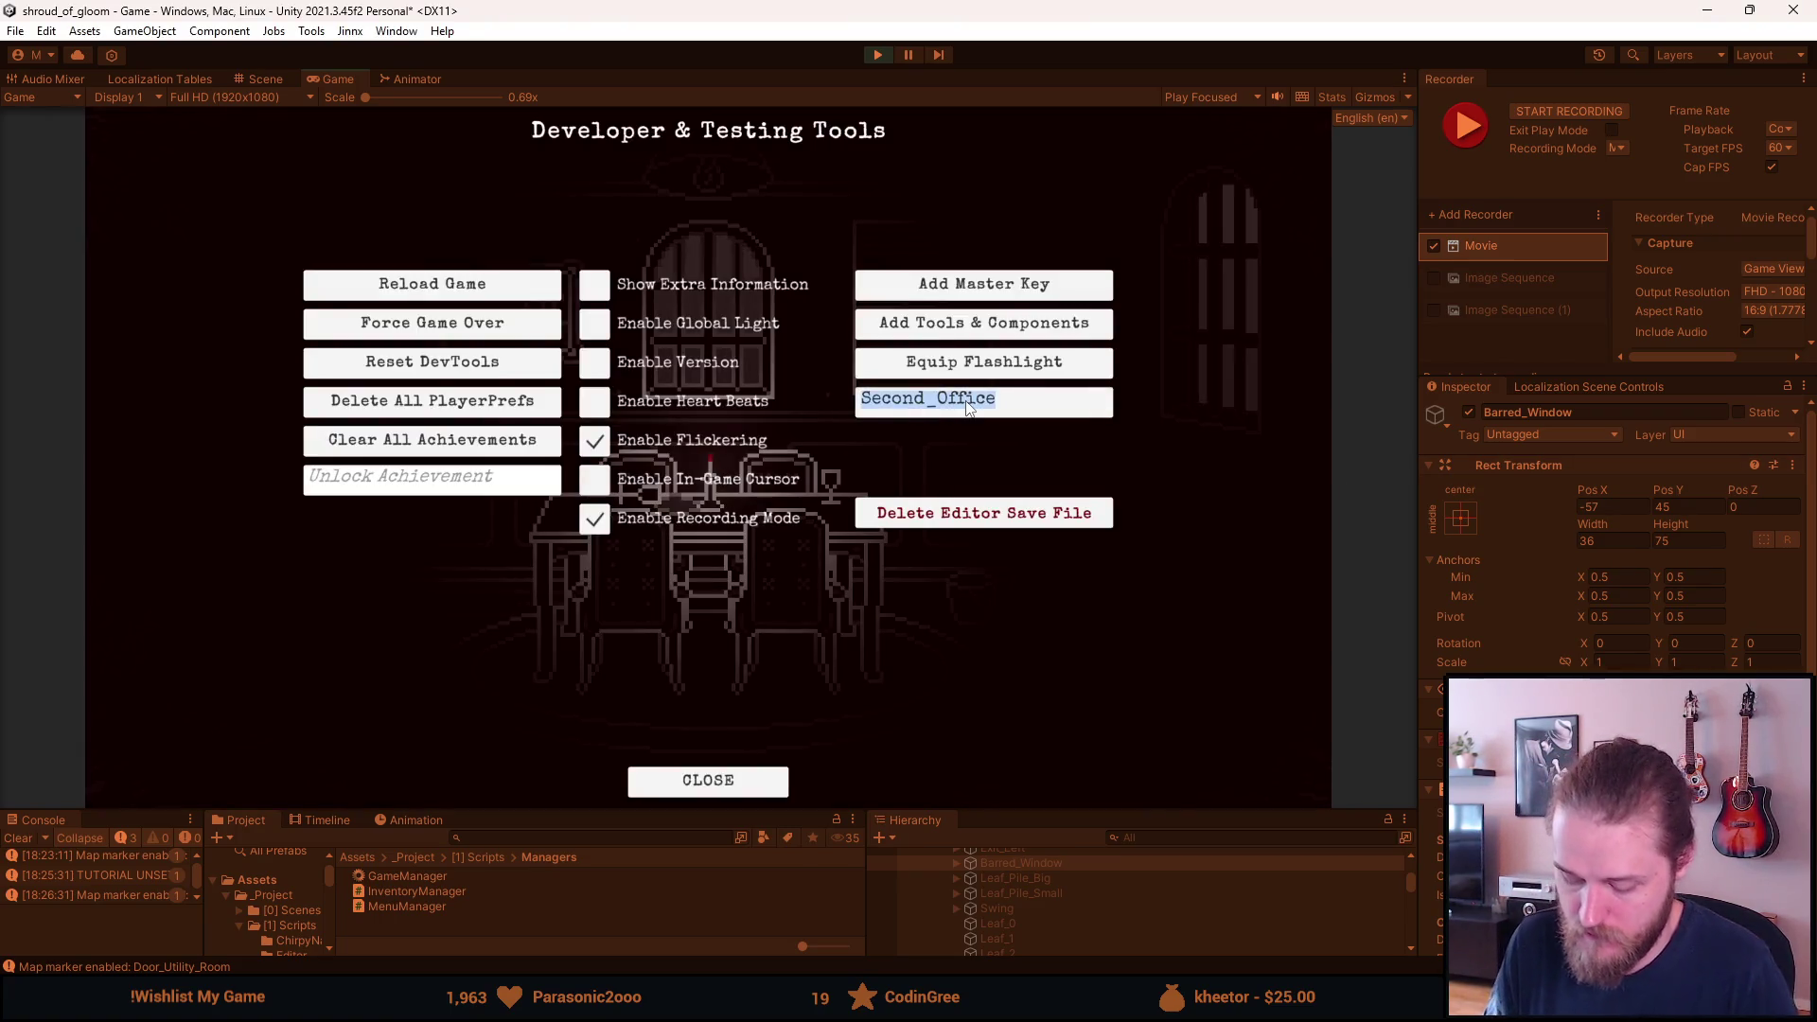
pyautogui.write('Basement_Pantry')
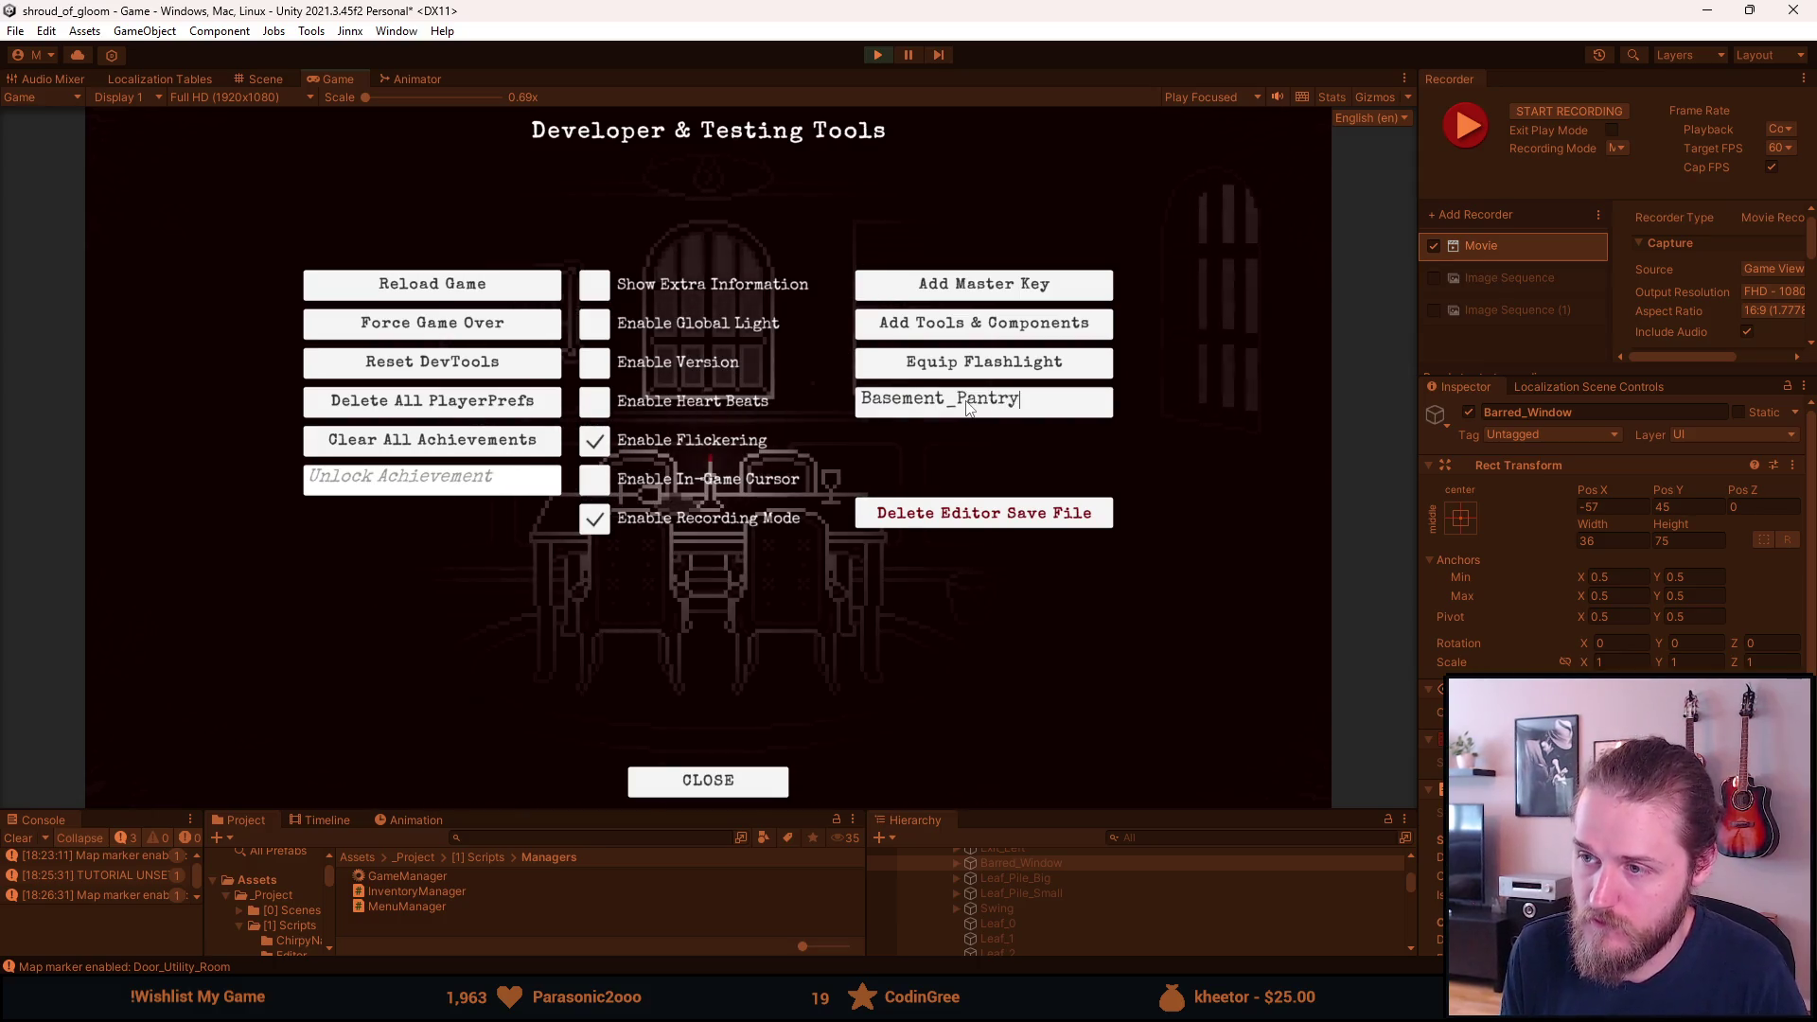
pyautogui.press('Return')
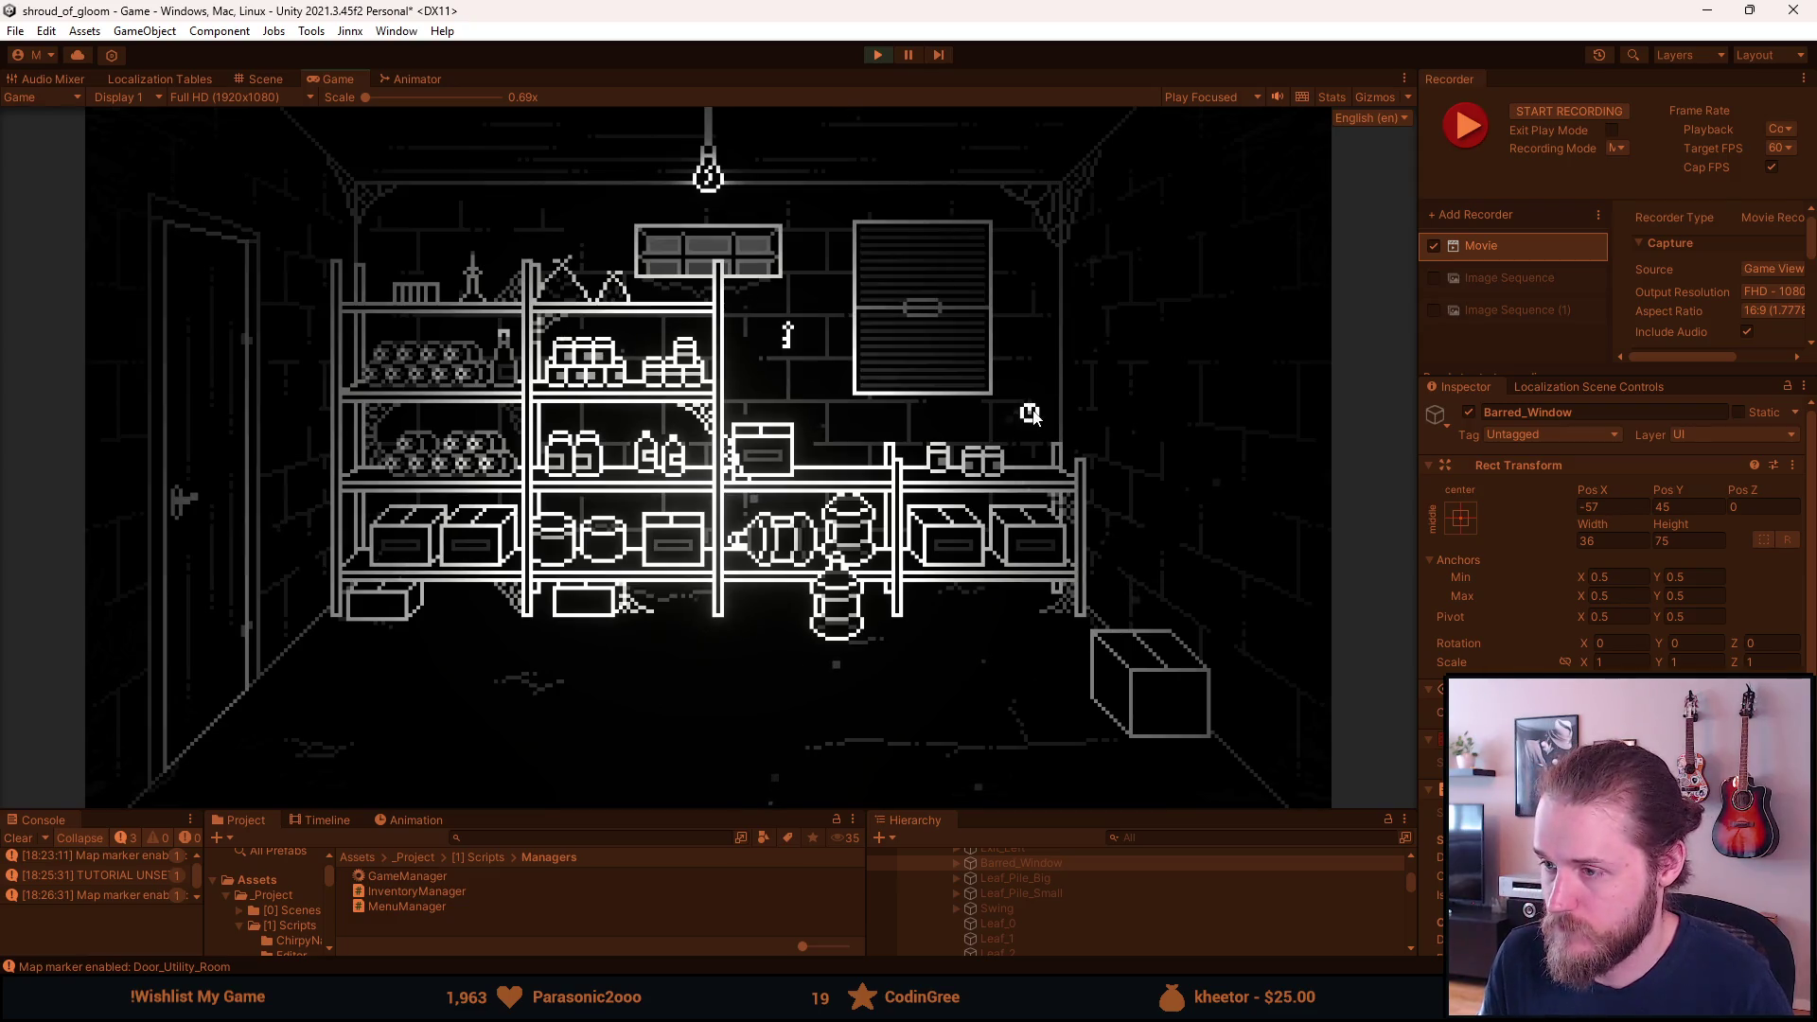
# Open the floor box and the right-shelf box, then start recording the pantry clip.
pyautogui.click(1177, 728)
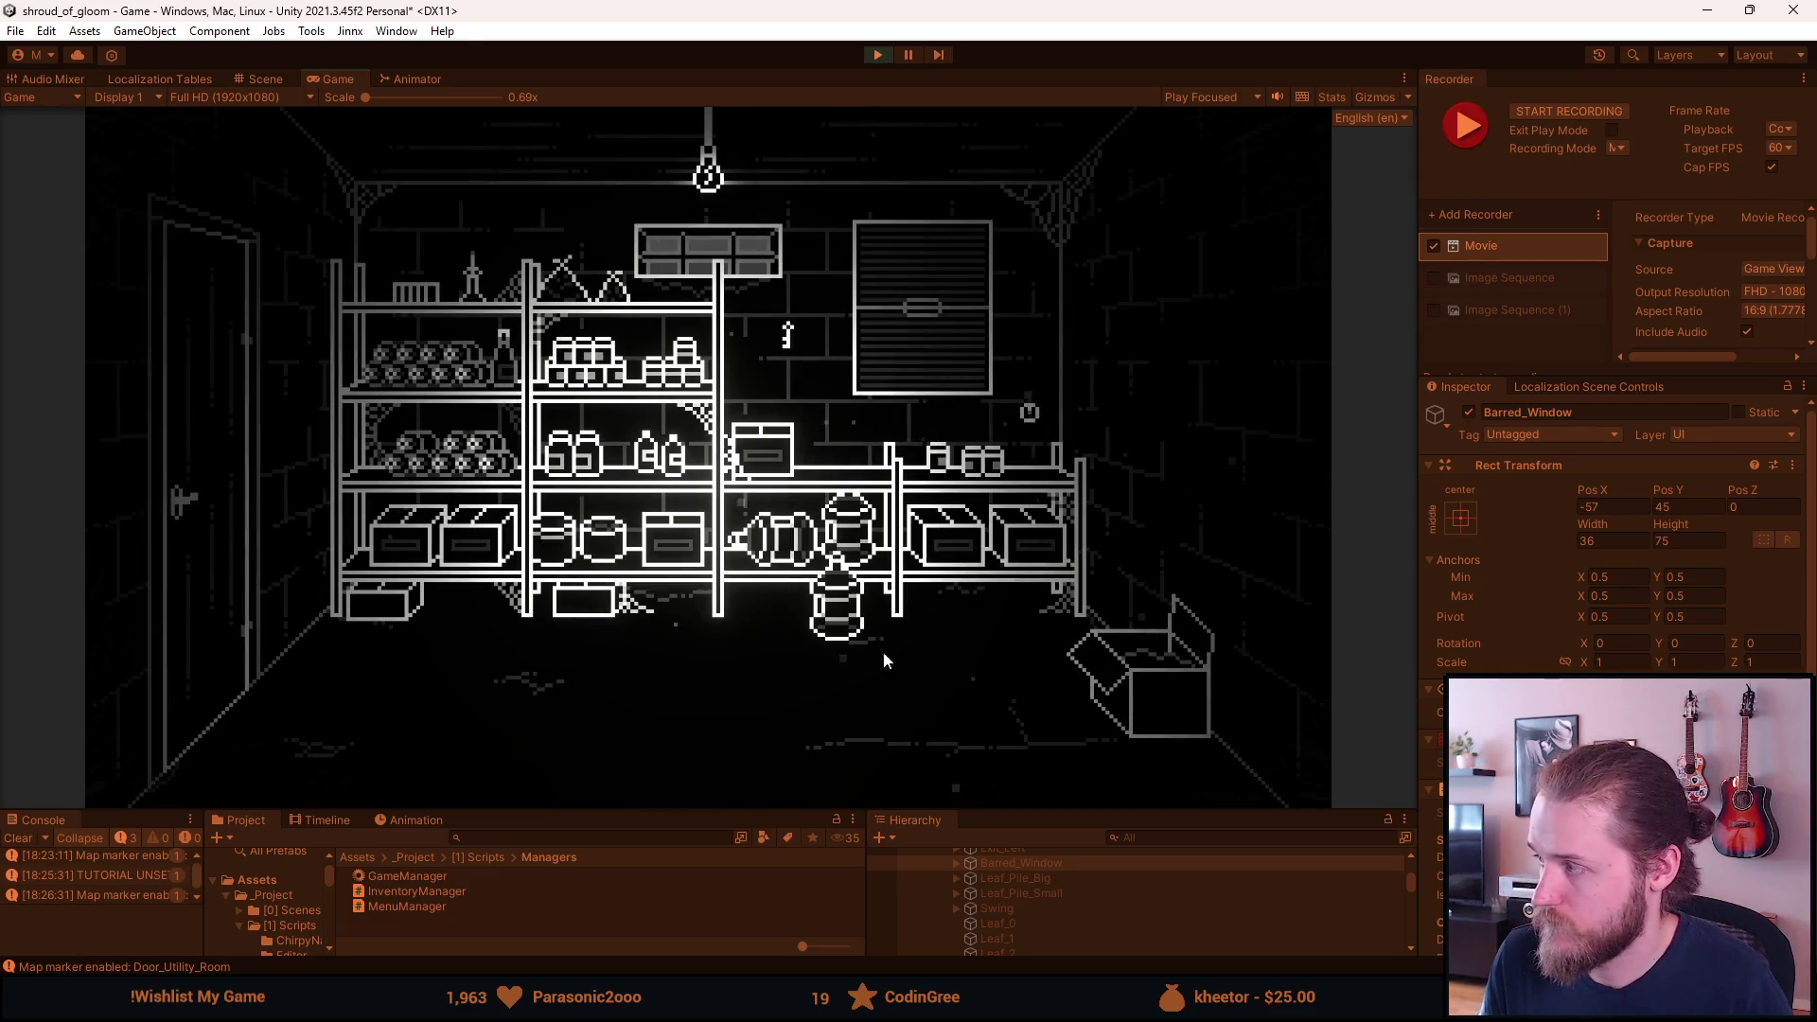
pyautogui.click(956, 579)
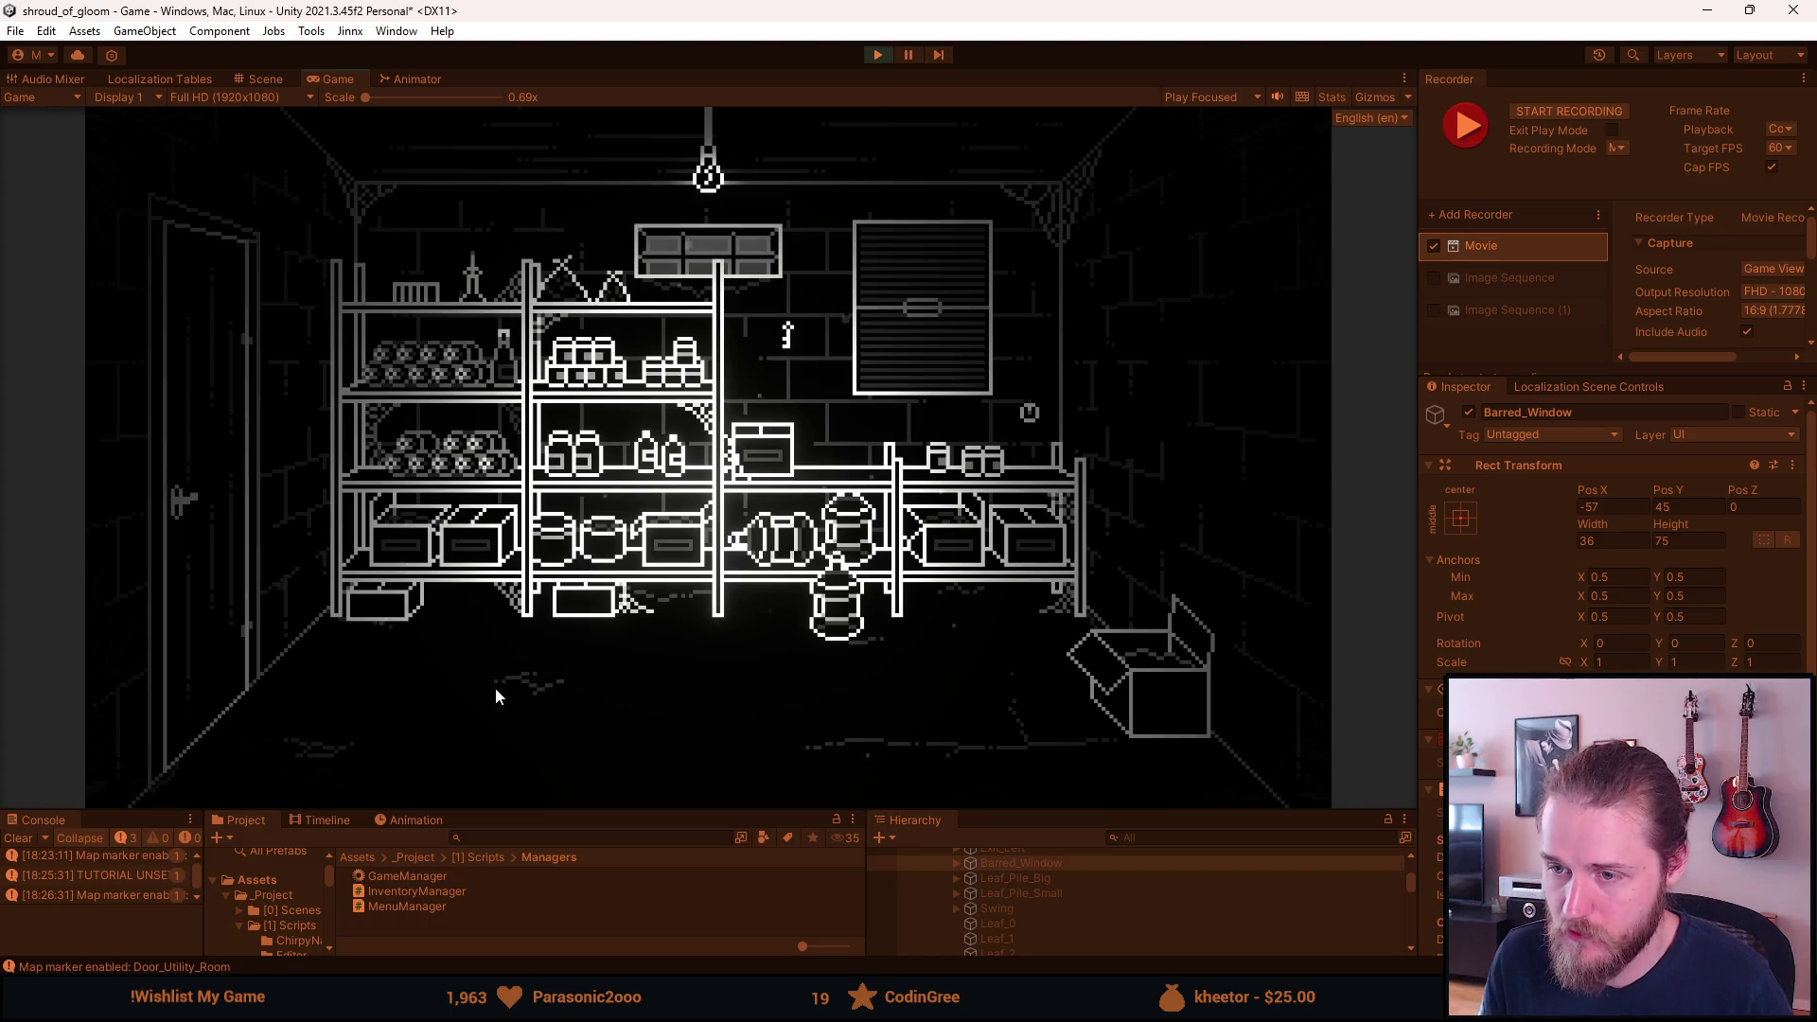
pyautogui.press('F10')
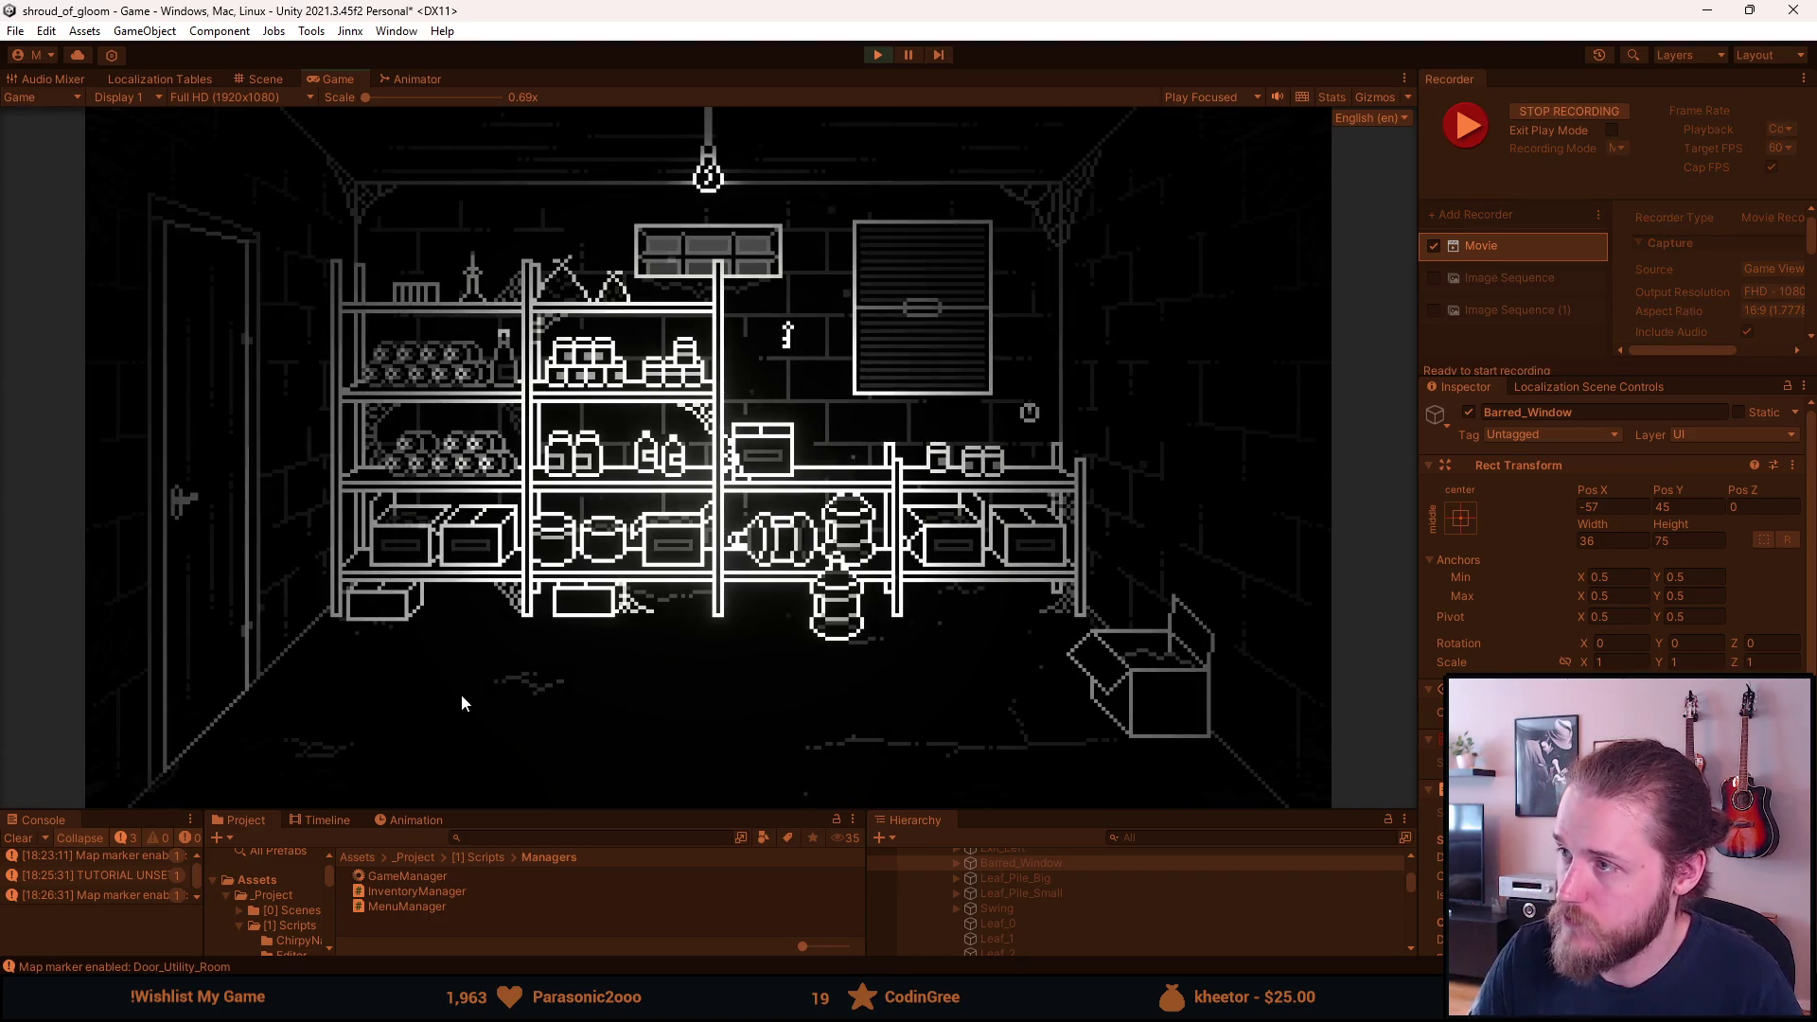